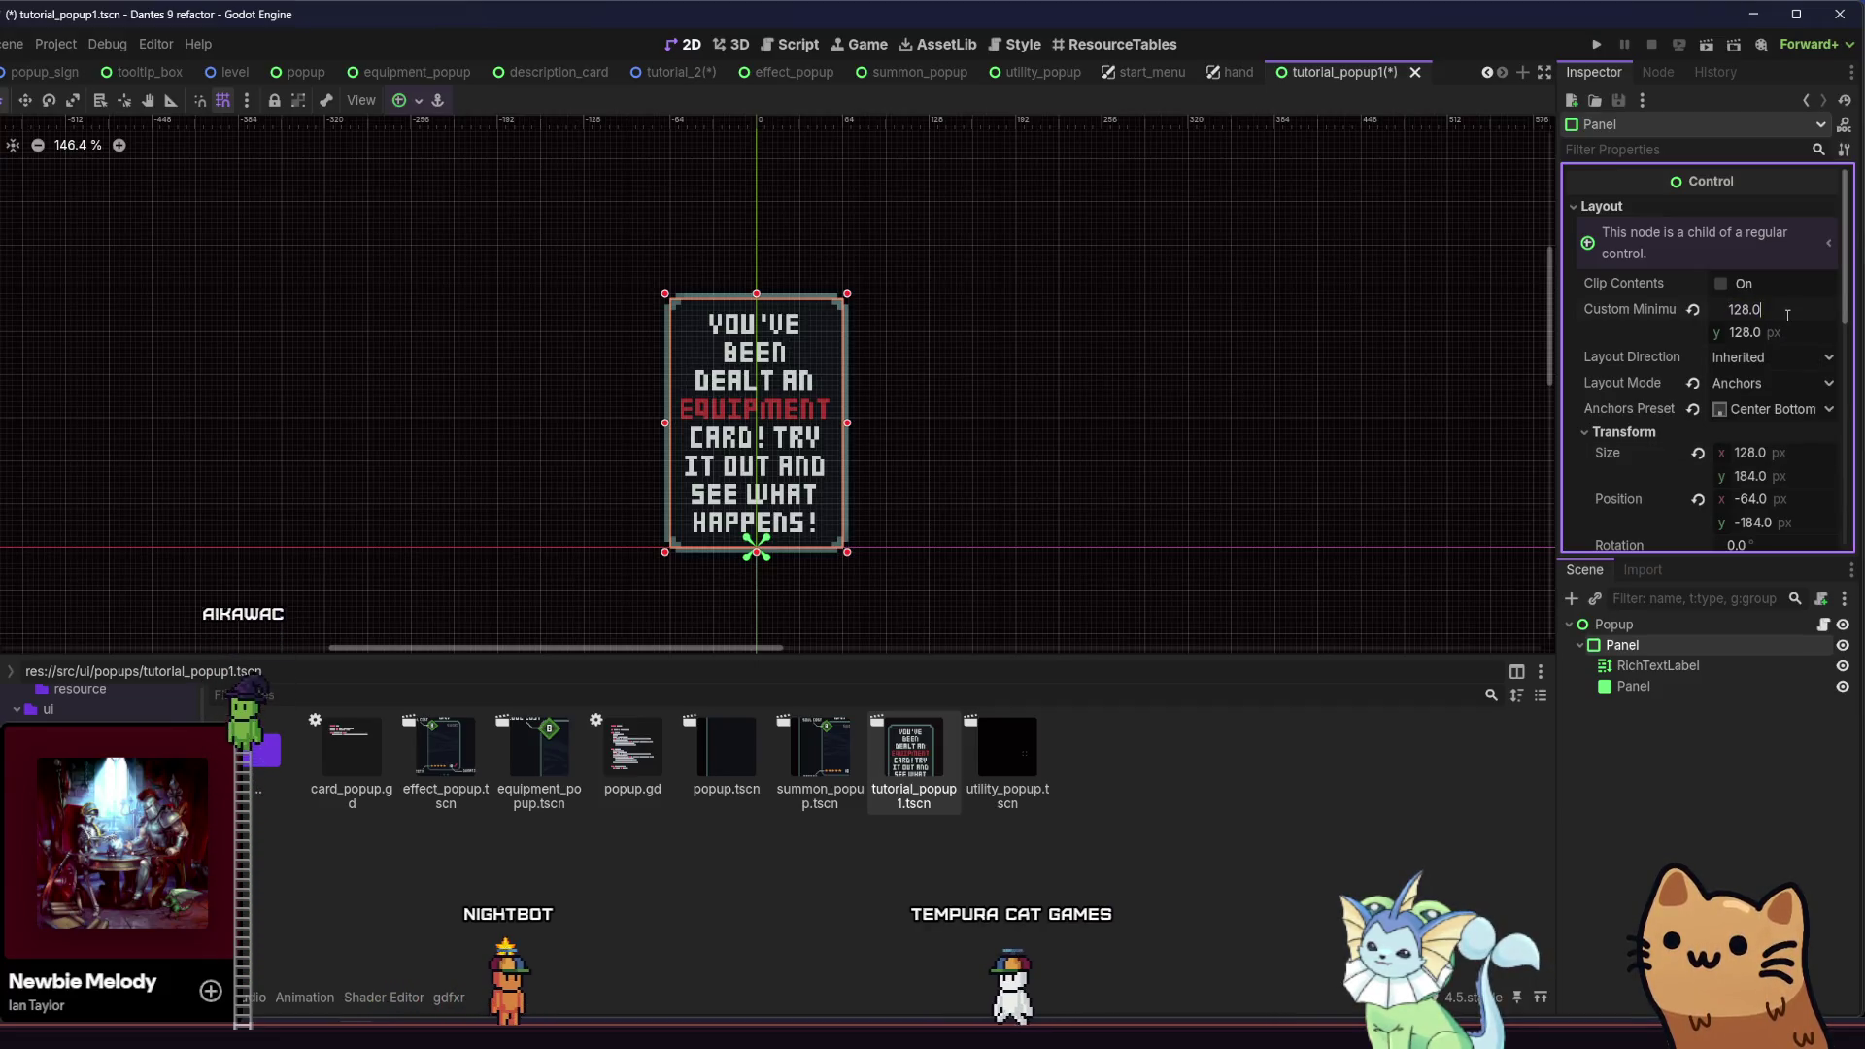
- Set the popup Panel's Custom Minimum Size x to 160 (128+32) and save tutorial_popup1.tscn
type("32")
key("Return")
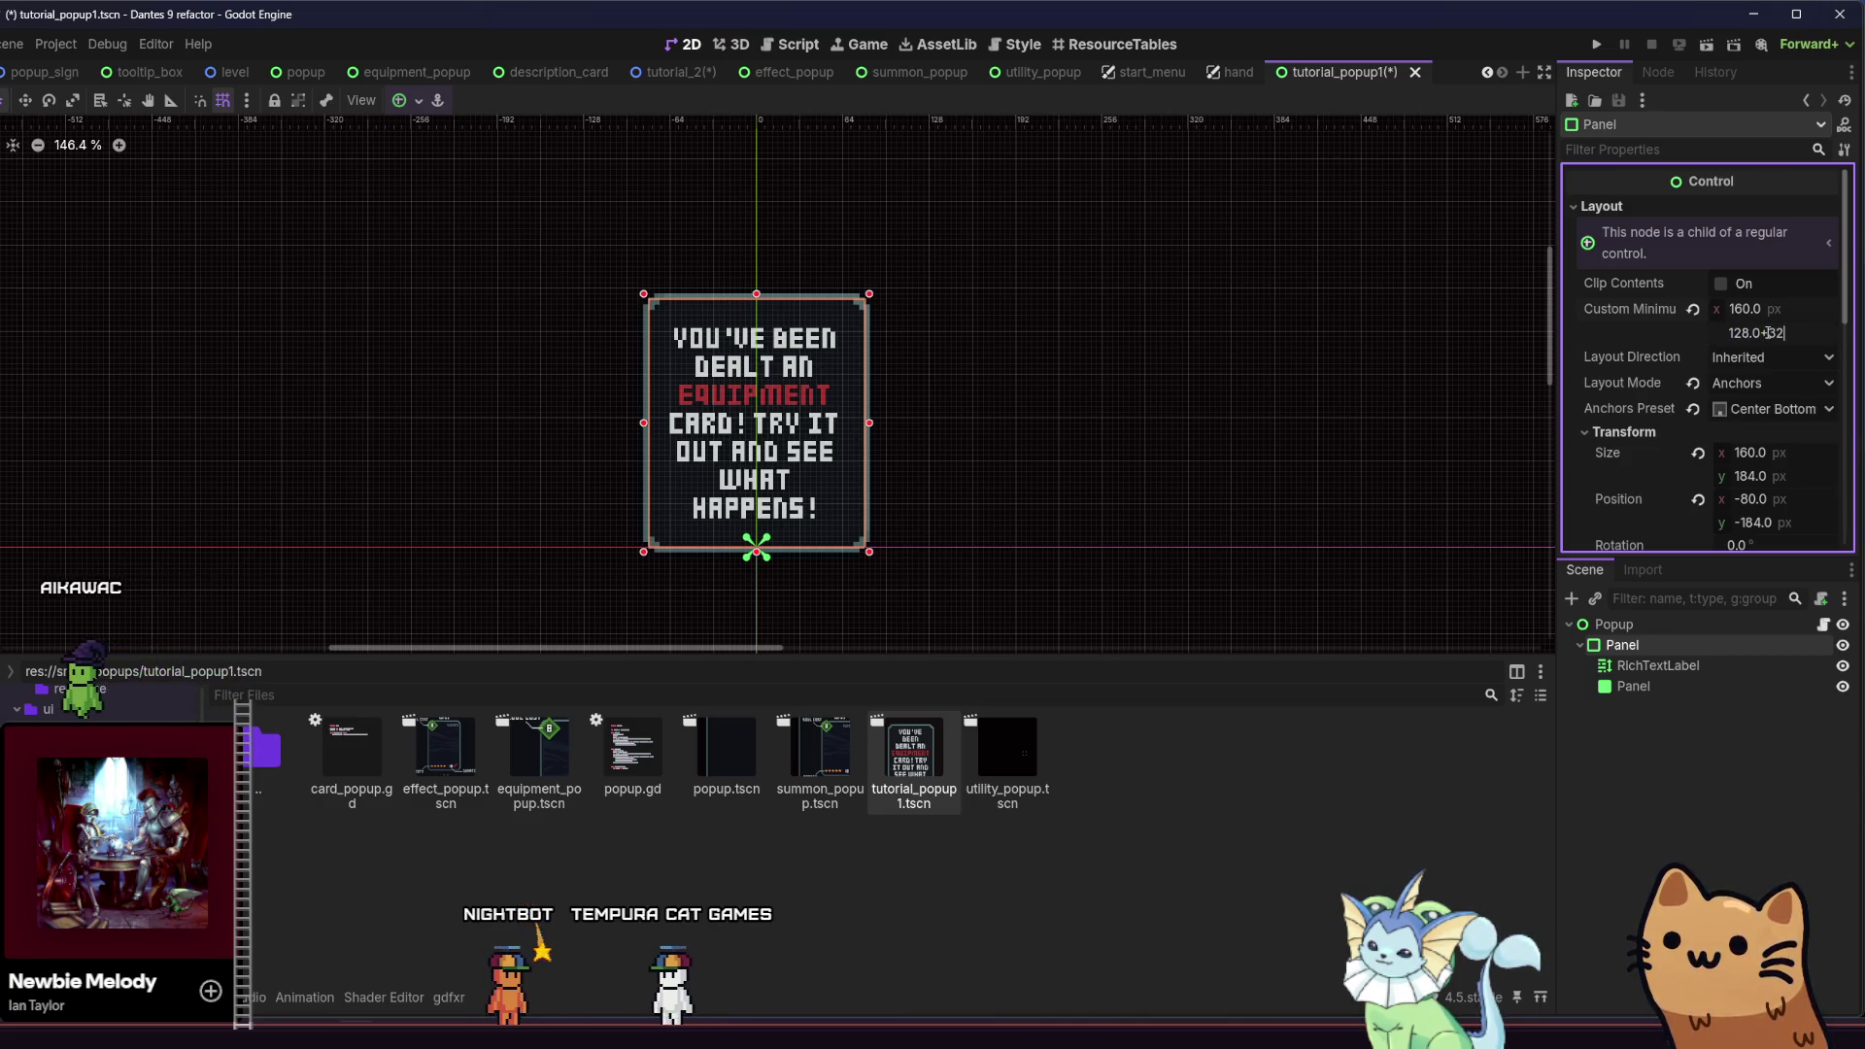
left_click(1284, 402)
key("ctrl+s")
- Inspect the popup's RichTextLabel text settings and save the popup scene again
left_click_drag(1067, 449, 956, 431)
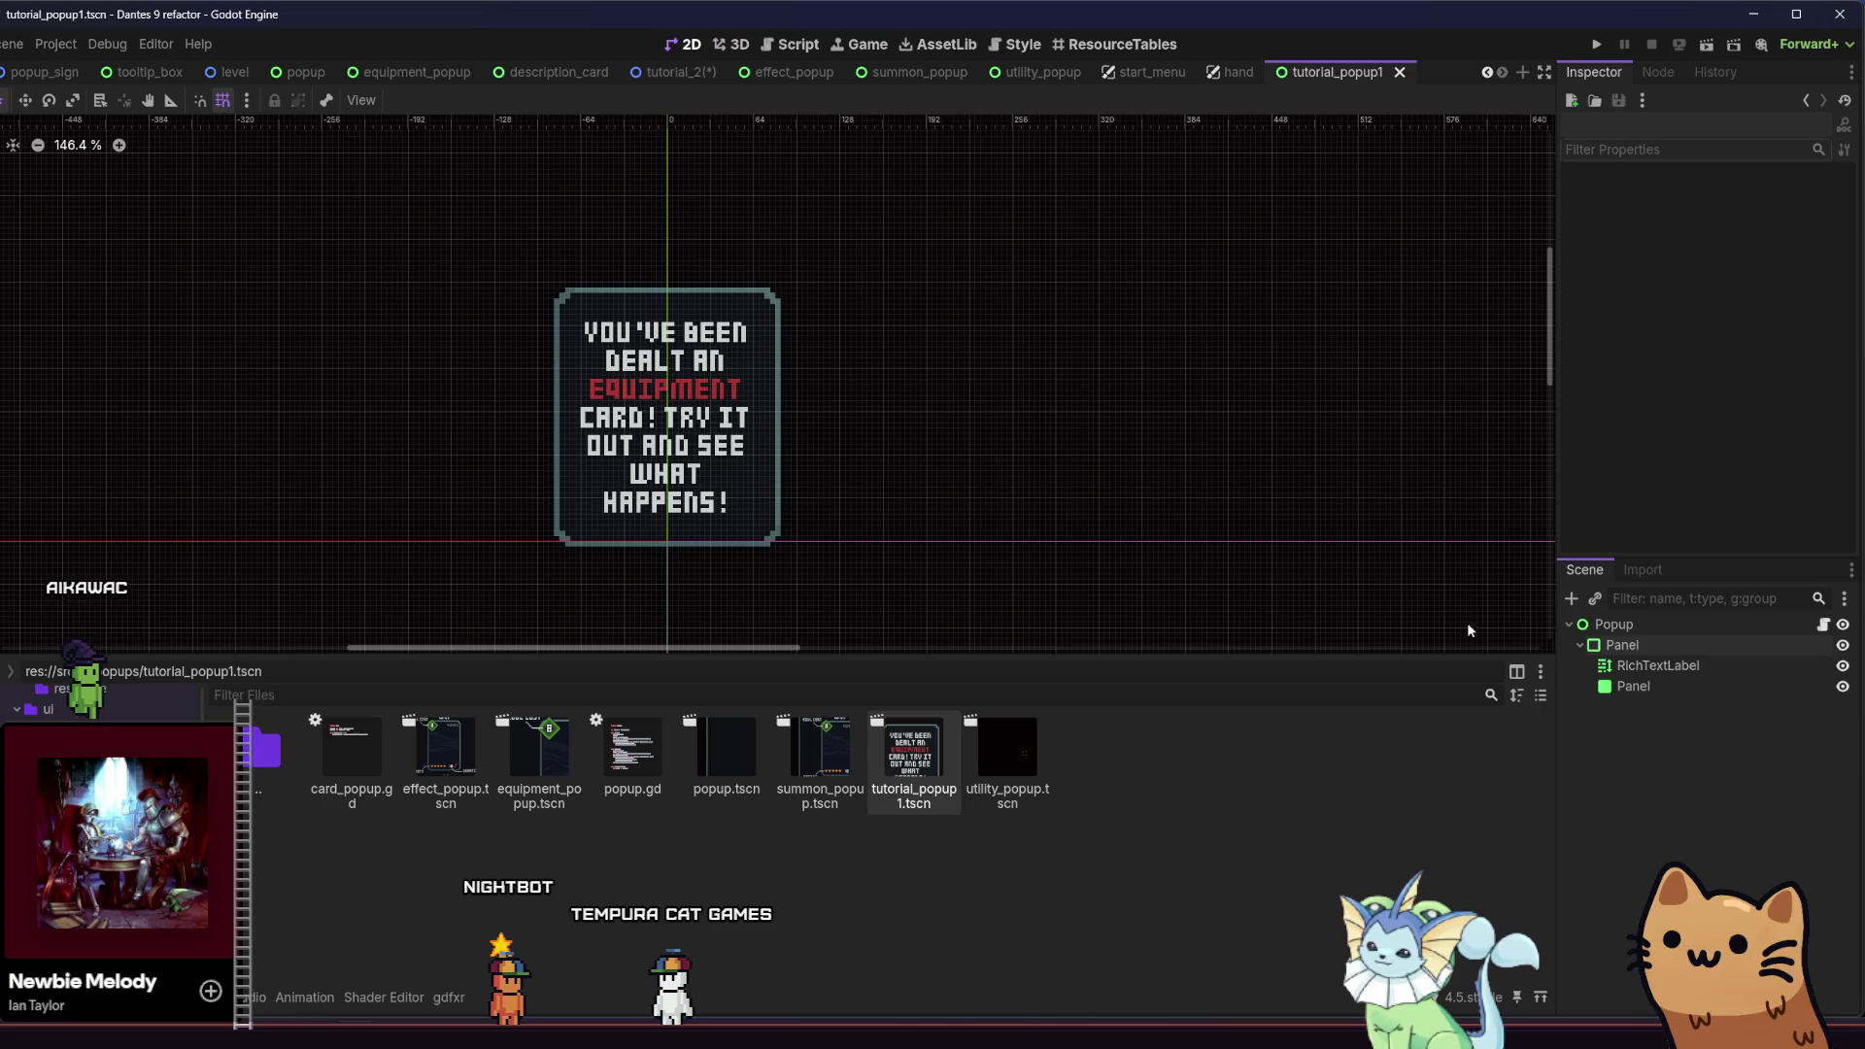
left_click(1635, 685)
left_click(1651, 665)
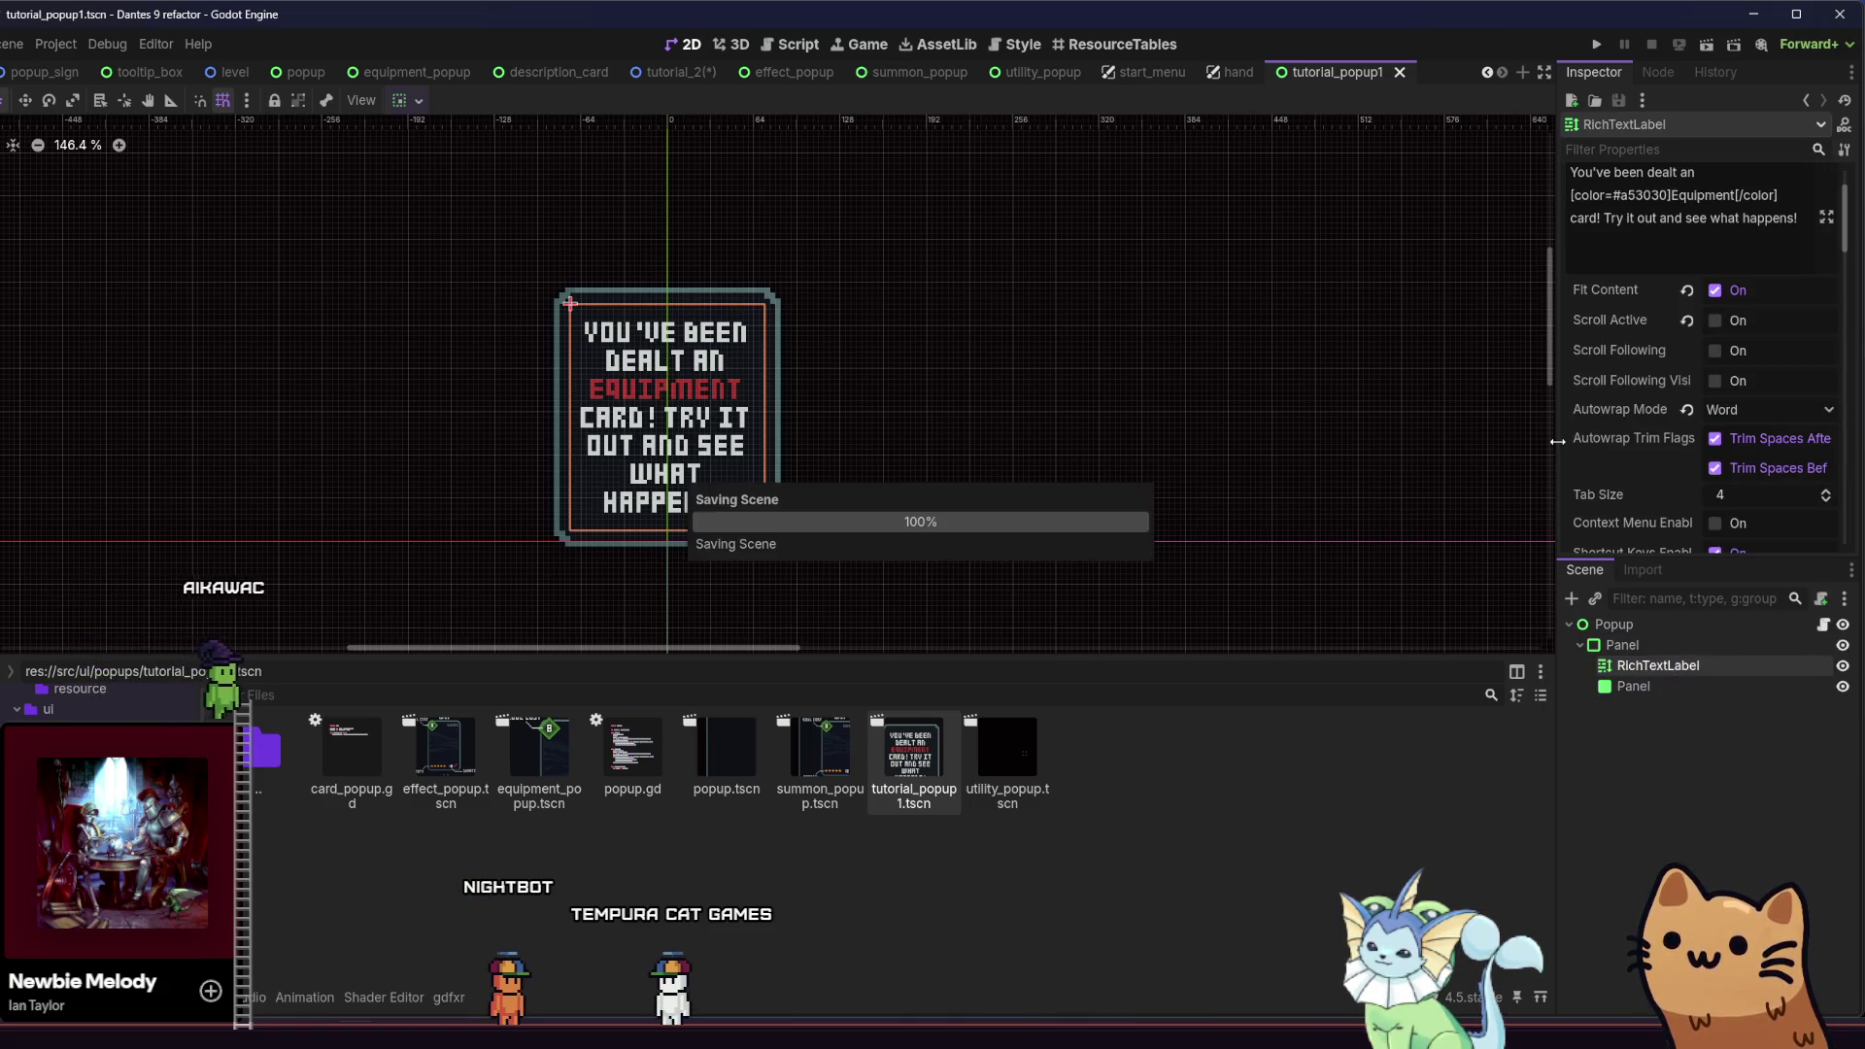
scroll(1608, 331, "down", 3)
scroll(1844, 260, "down", 10)
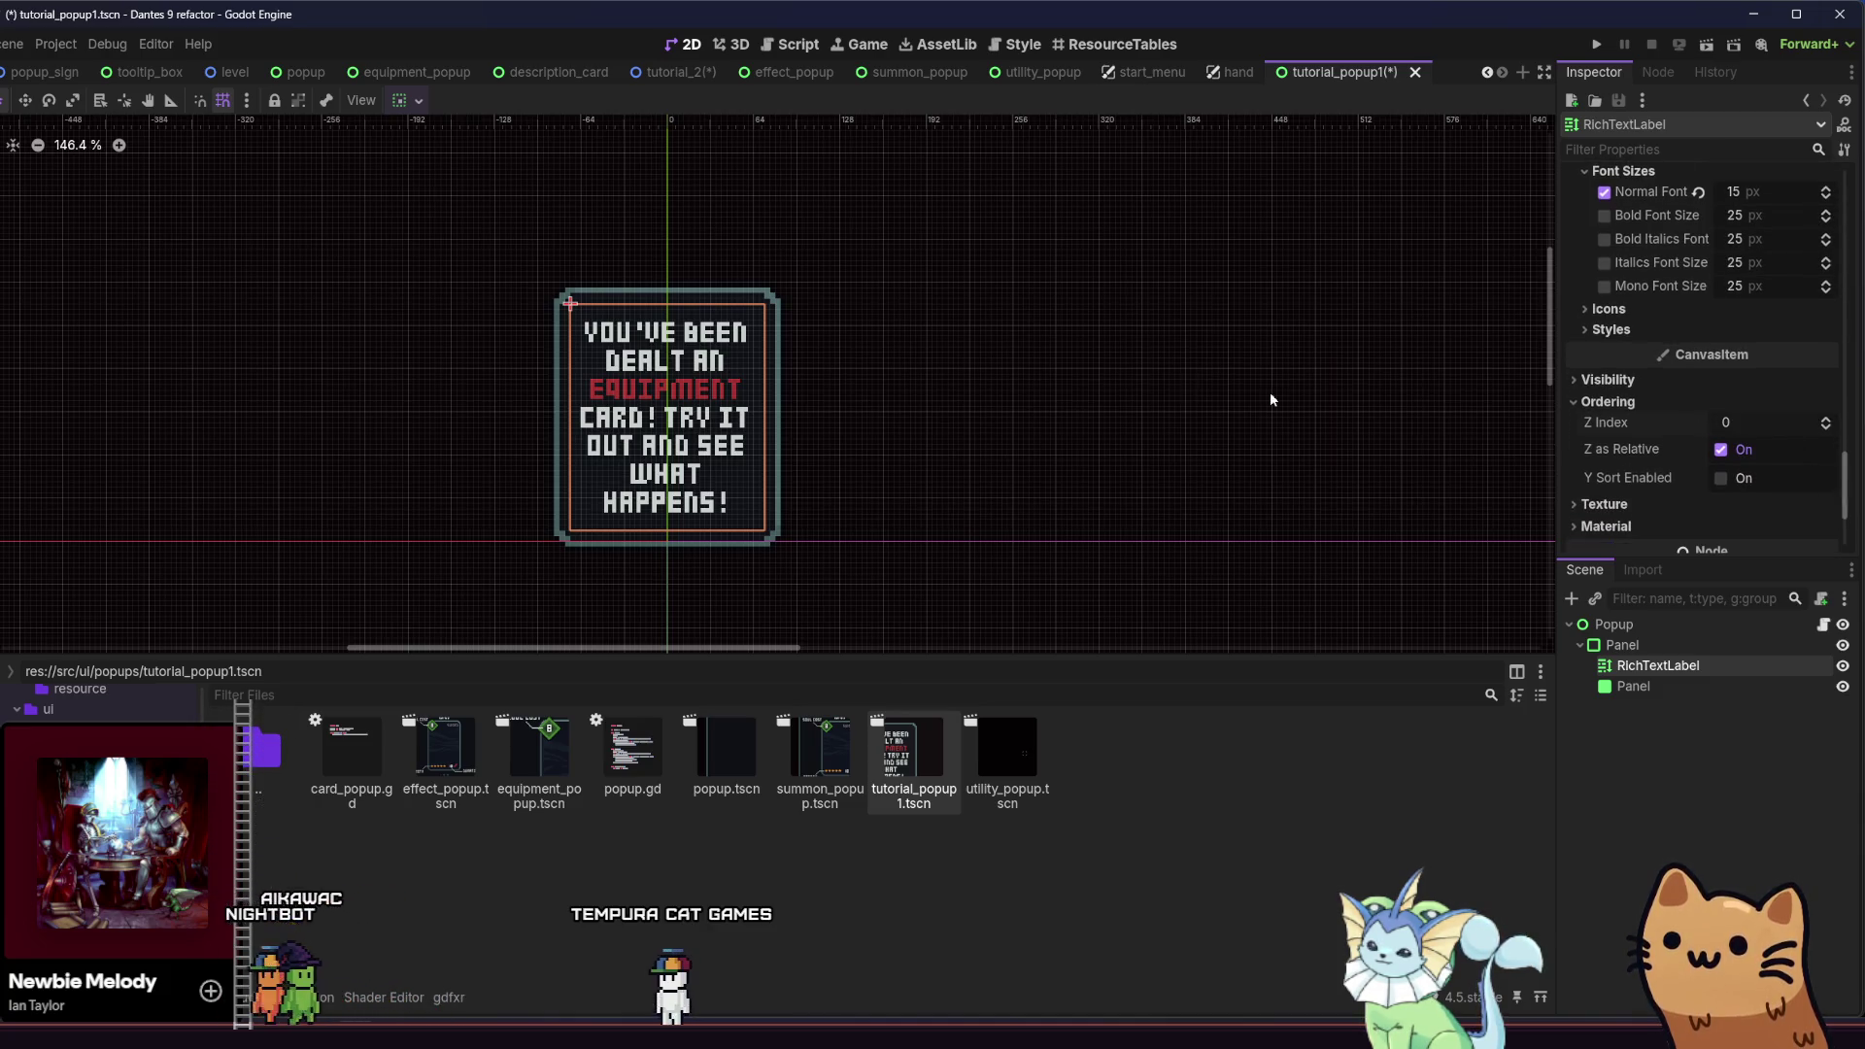
key("ctrl+s")
mouse_move(871, 307)
left_mouse_down()
mouse_move(995, 291)
mouse_move(1012, 345)
left_mouse_up()
- In tutorial_2, drop tutorial_popup1.tscn into the PopupSign's Popup Scene slot, save, and run the game
left_click(680, 71)
key("ctrl+s")
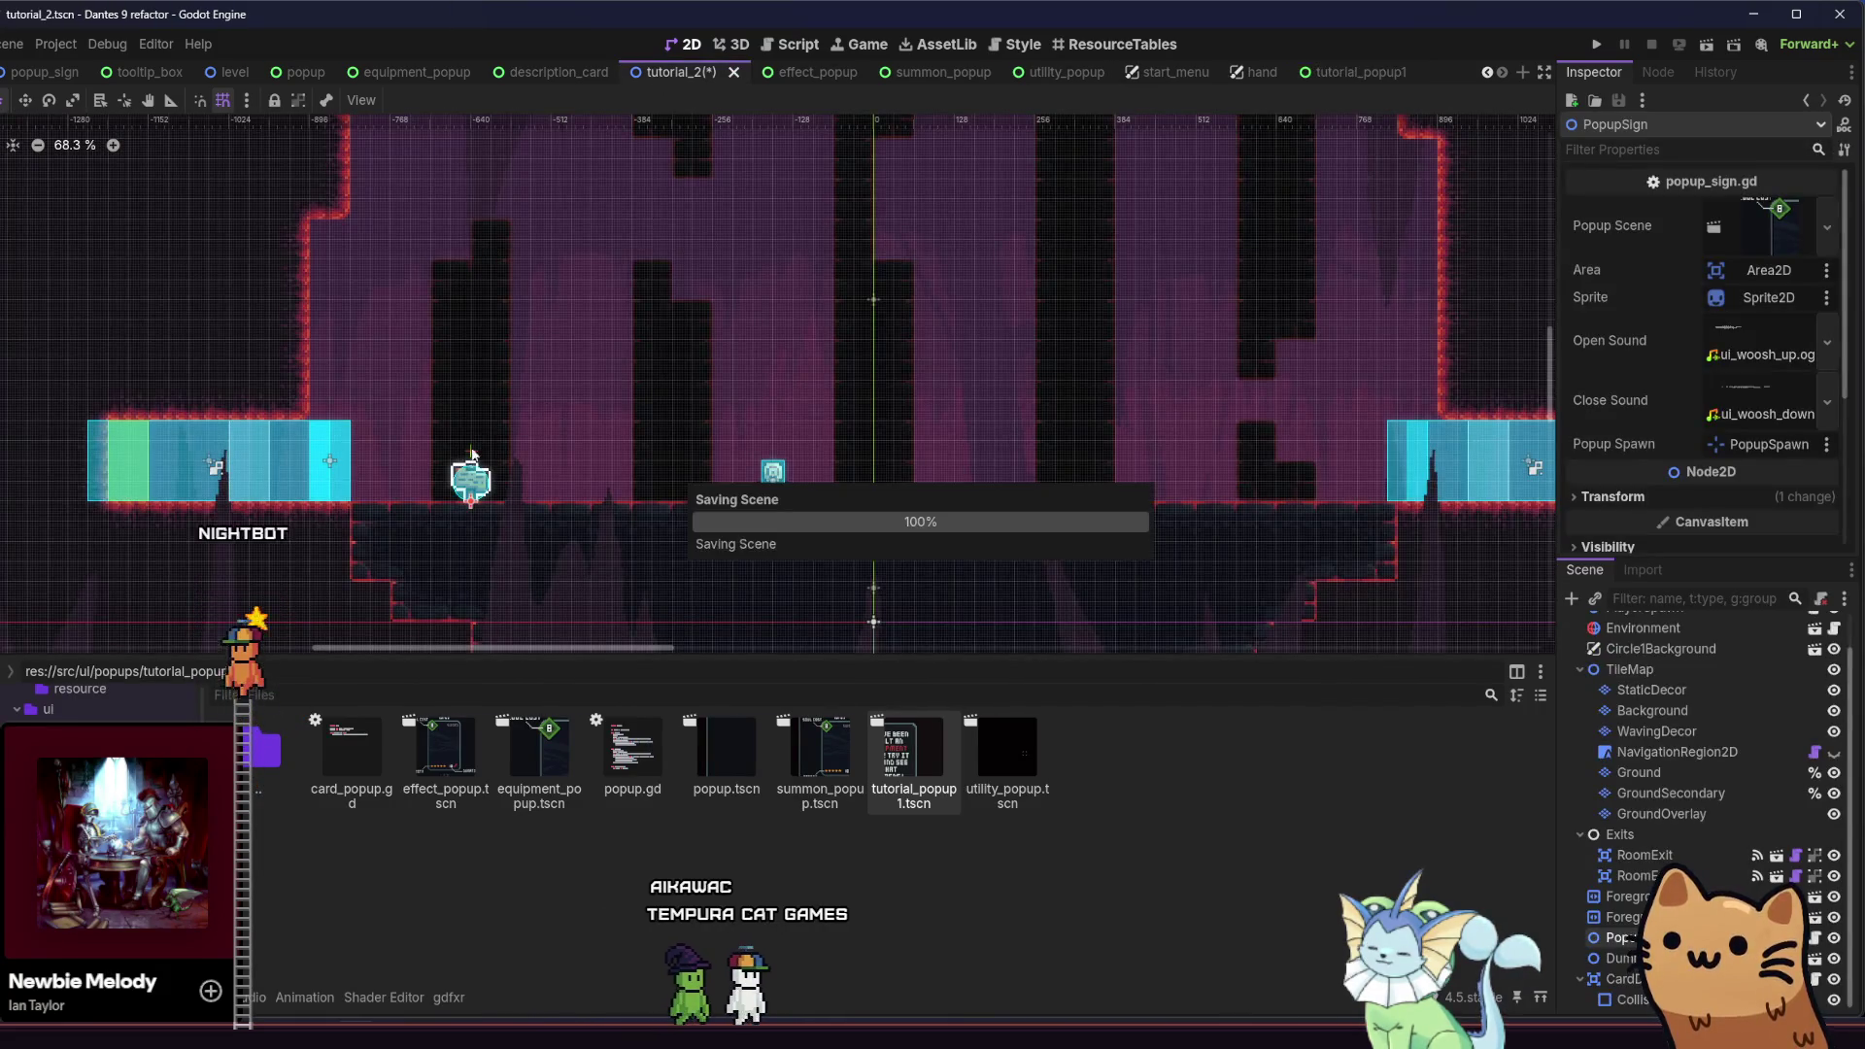
mouse_move(922, 780)
left_mouse_down()
mouse_move(1166, 485)
mouse_move(1720, 238)
left_mouse_up()
key("ctrl+s")
left_click(1707, 44)
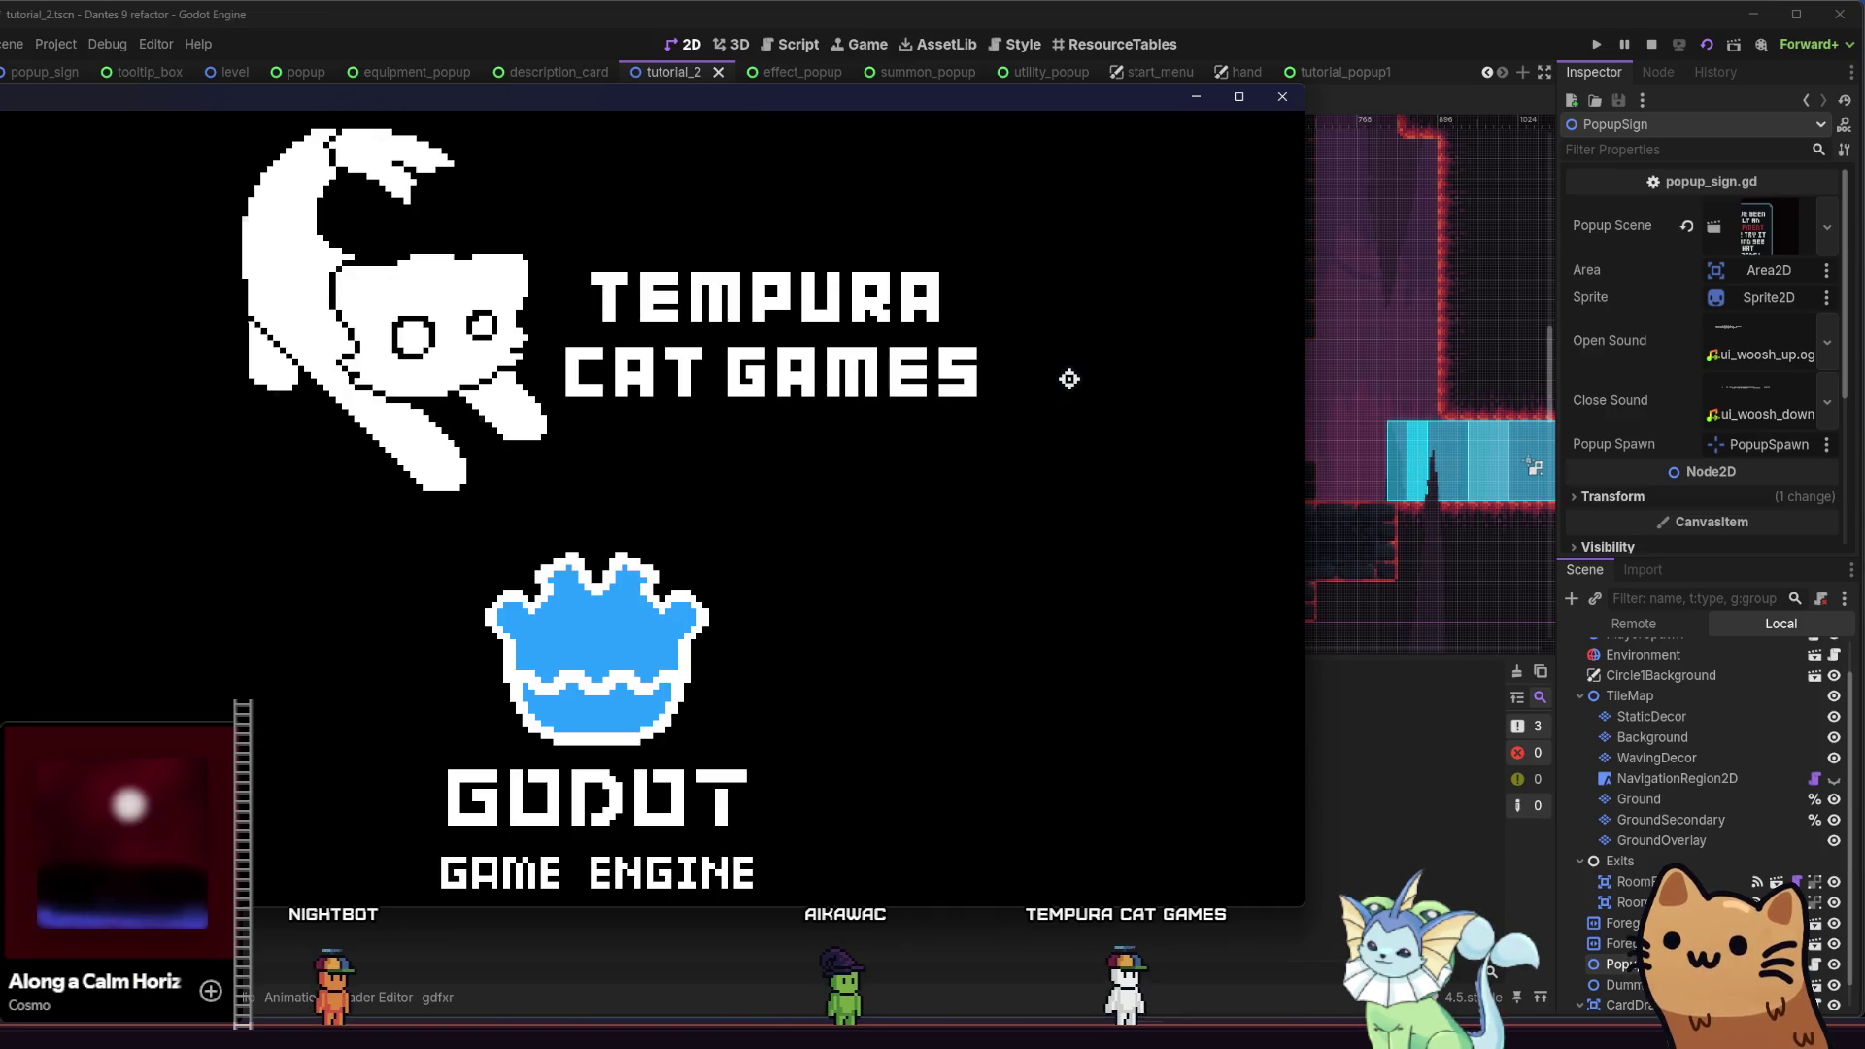
- Maximize the game window and walk the cat onto the signpost to show its hint
key("super+Up")
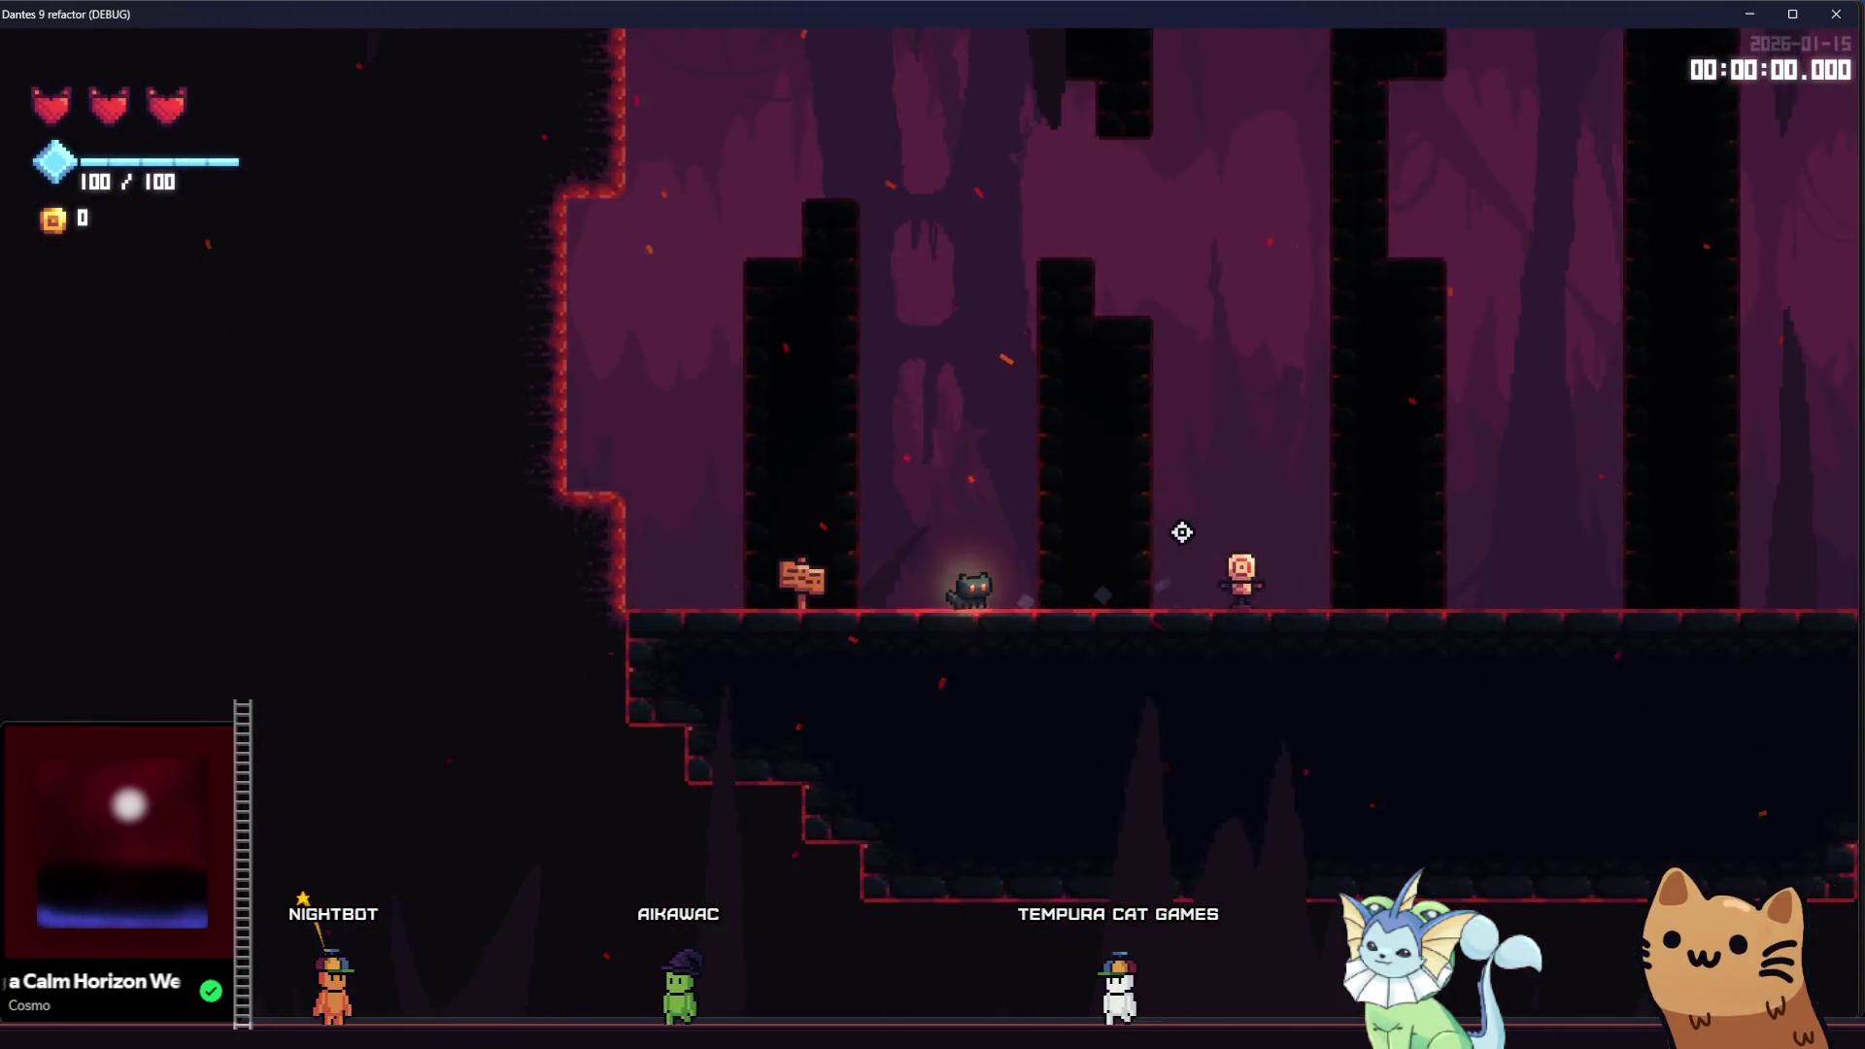
key("a")
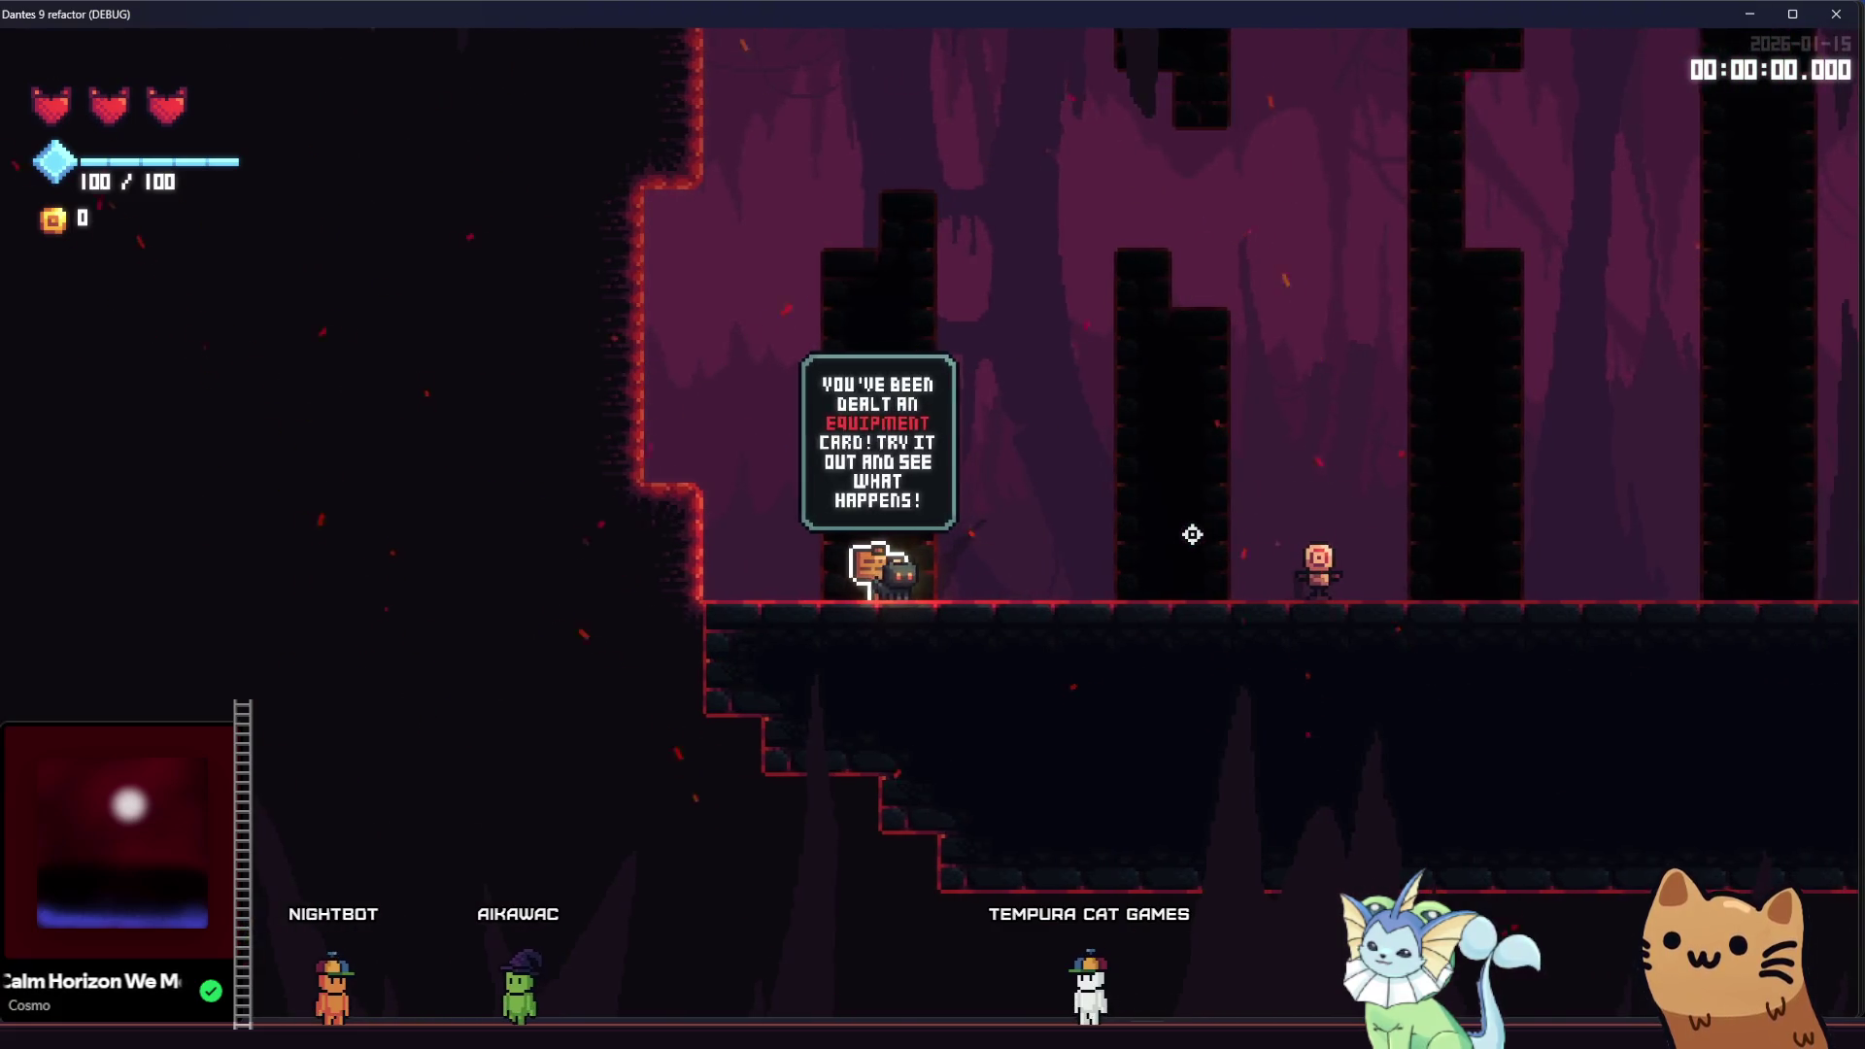
key("a")
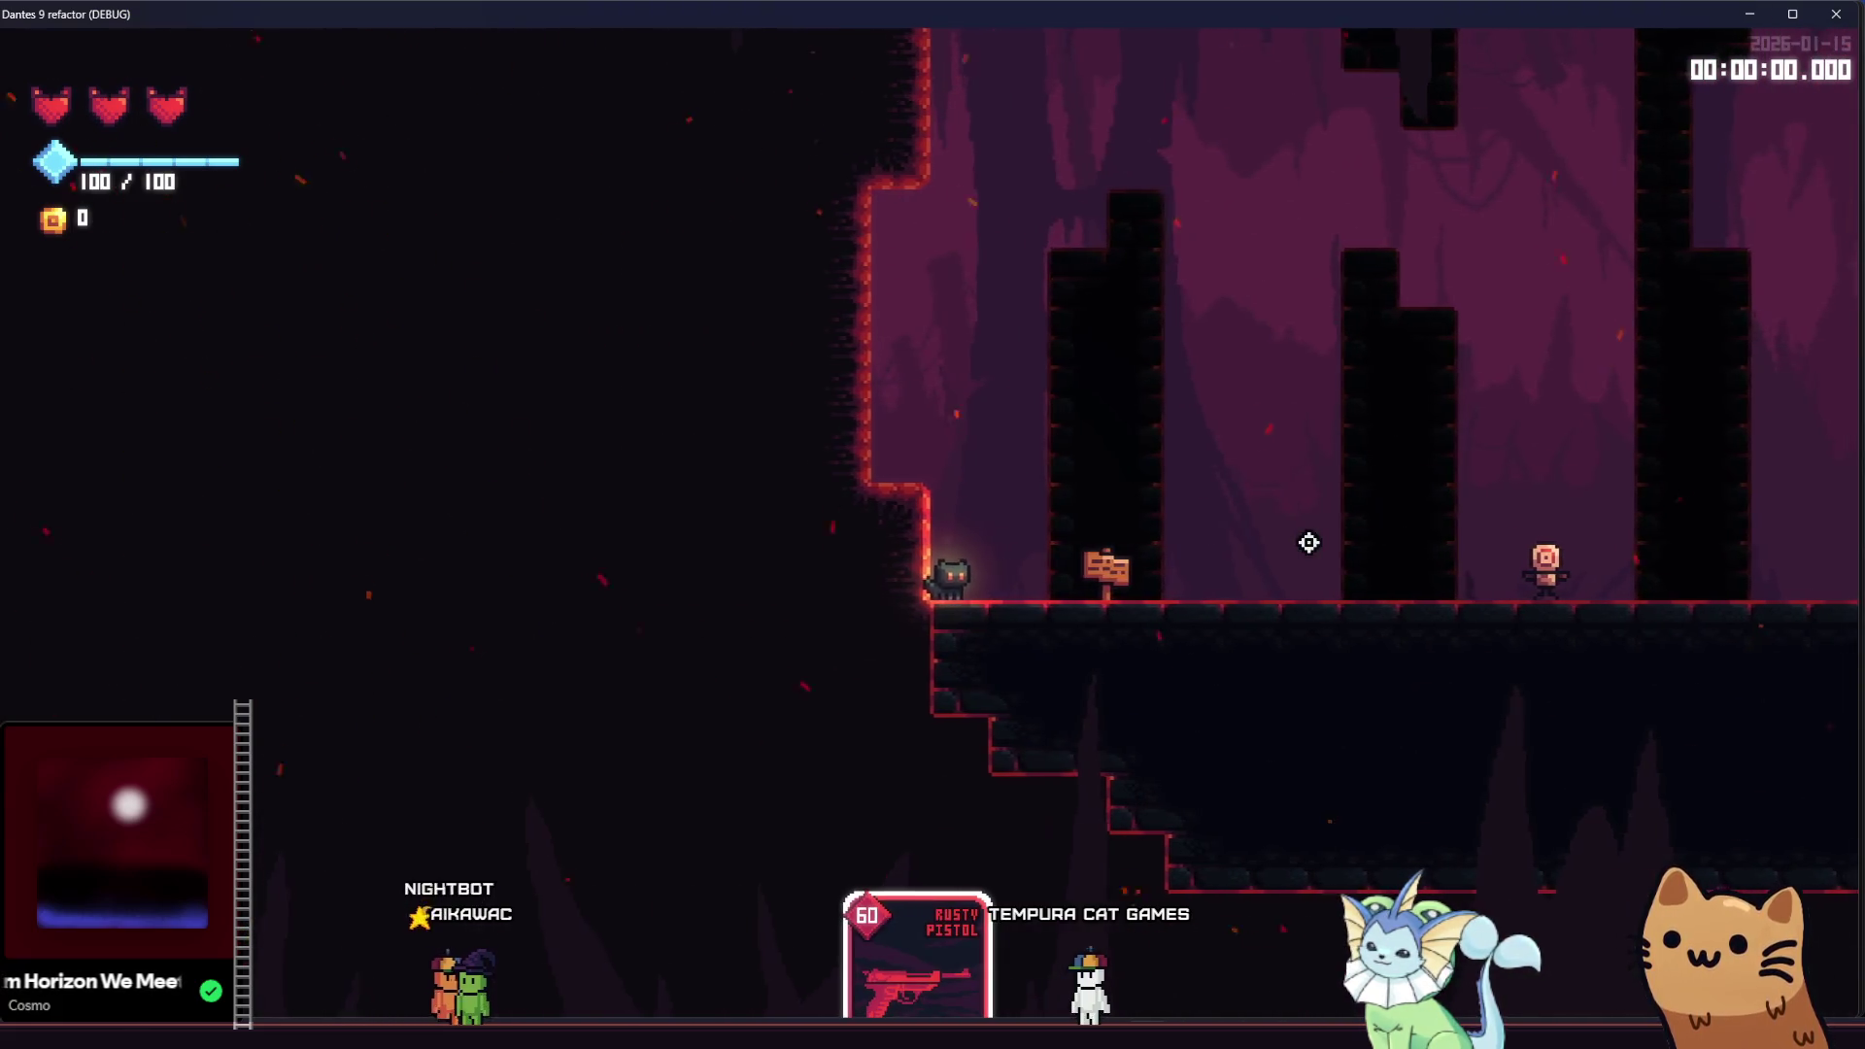
key("d")
- Play the Rusty Pistol card and fire repeatedly at the training dummy
key("e")
left_click(1486, 544)
key("d")
left_click(1512, 563)
left_click(1511, 562)
left_click(1512, 564)
left_click(1513, 565)
left_click(1513, 564)
left_click(1512, 564)
left_click(1512, 564)
left_click(1512, 565)
left_click(1513, 565)
left_click(1512, 564)
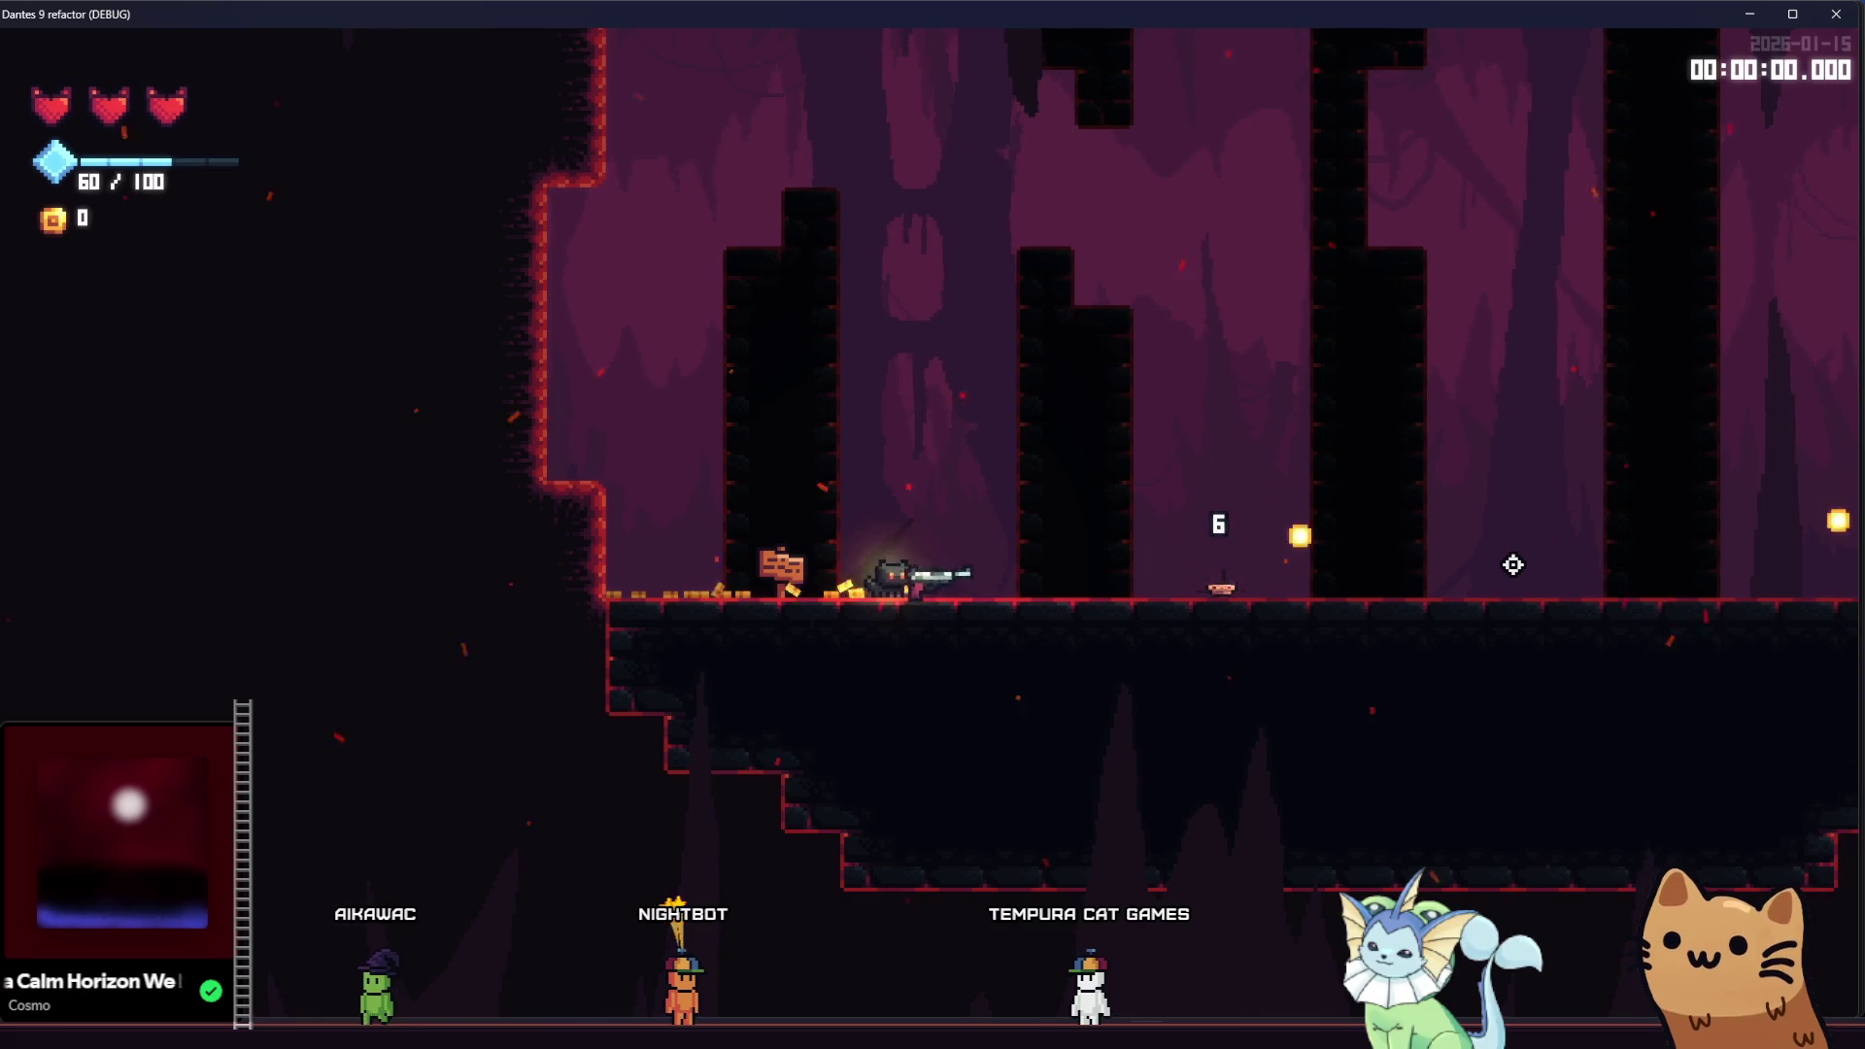
- Open the deck and collection menu, then close it to resume play
key("Tab")
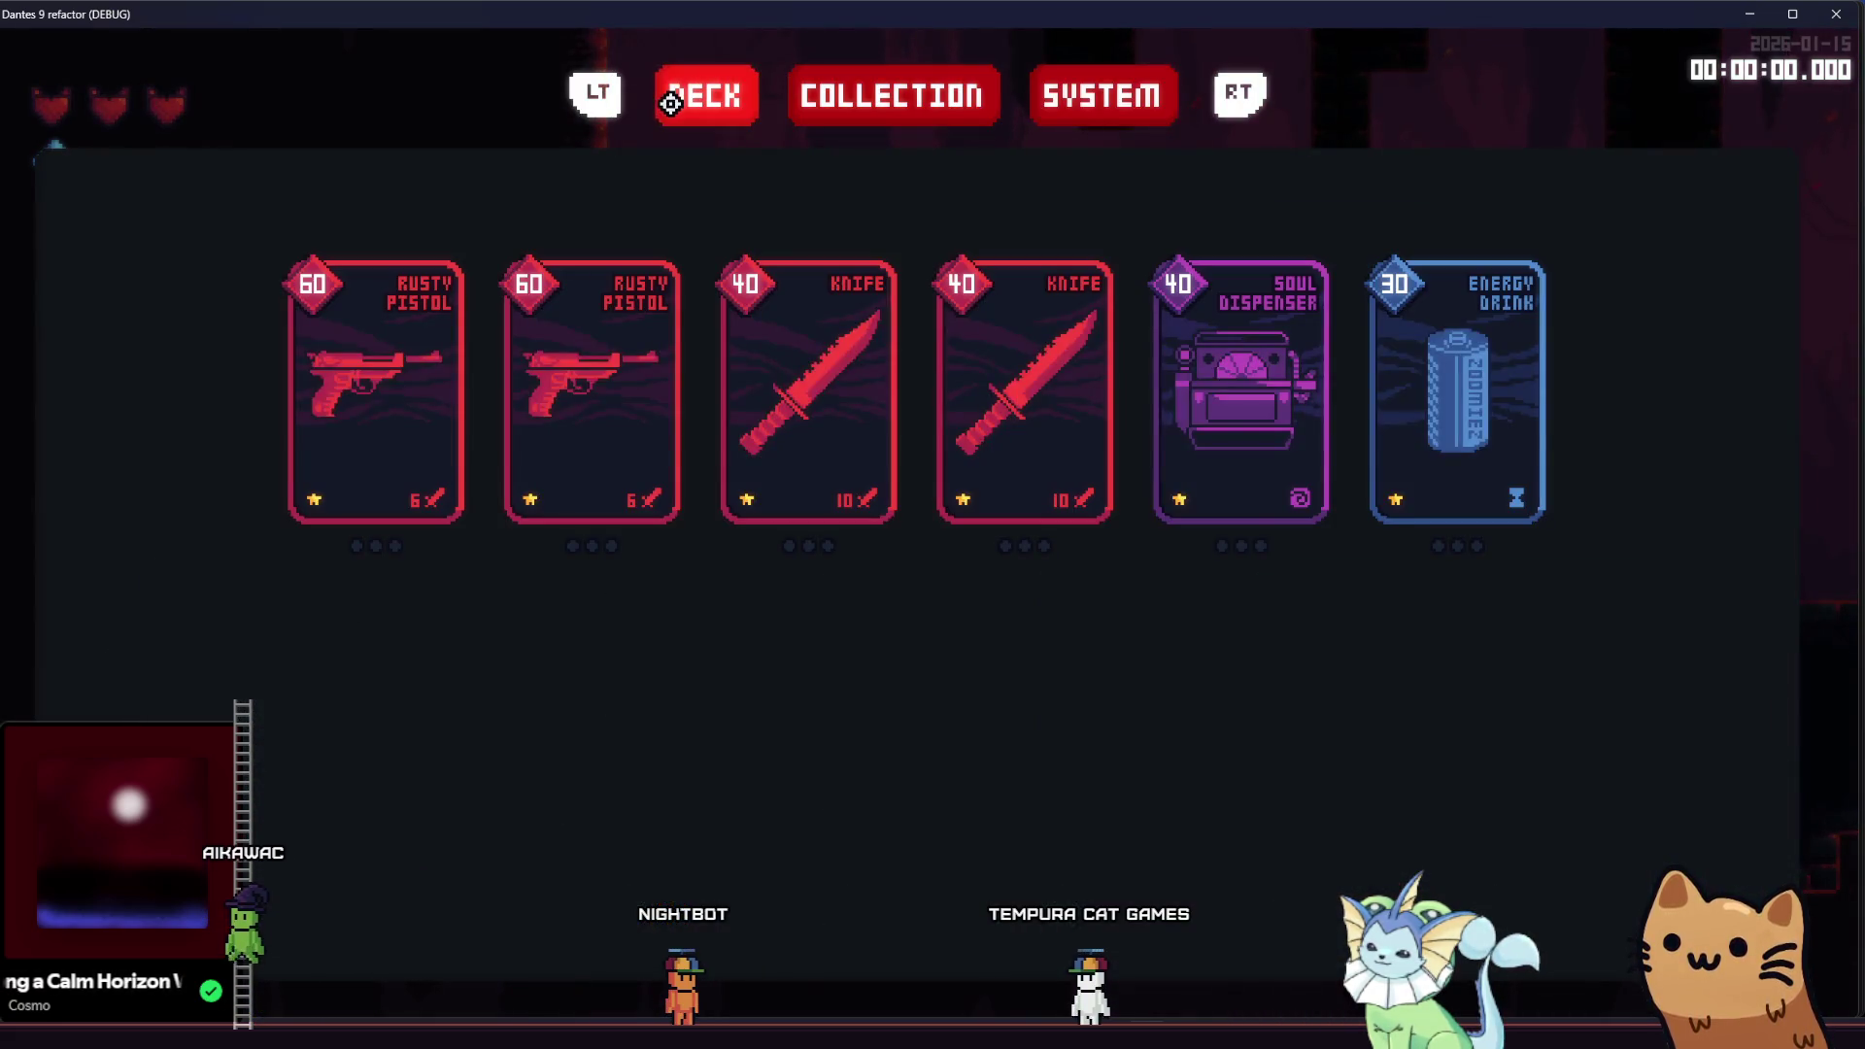
mouse_move(504, 297)
key("Tab")
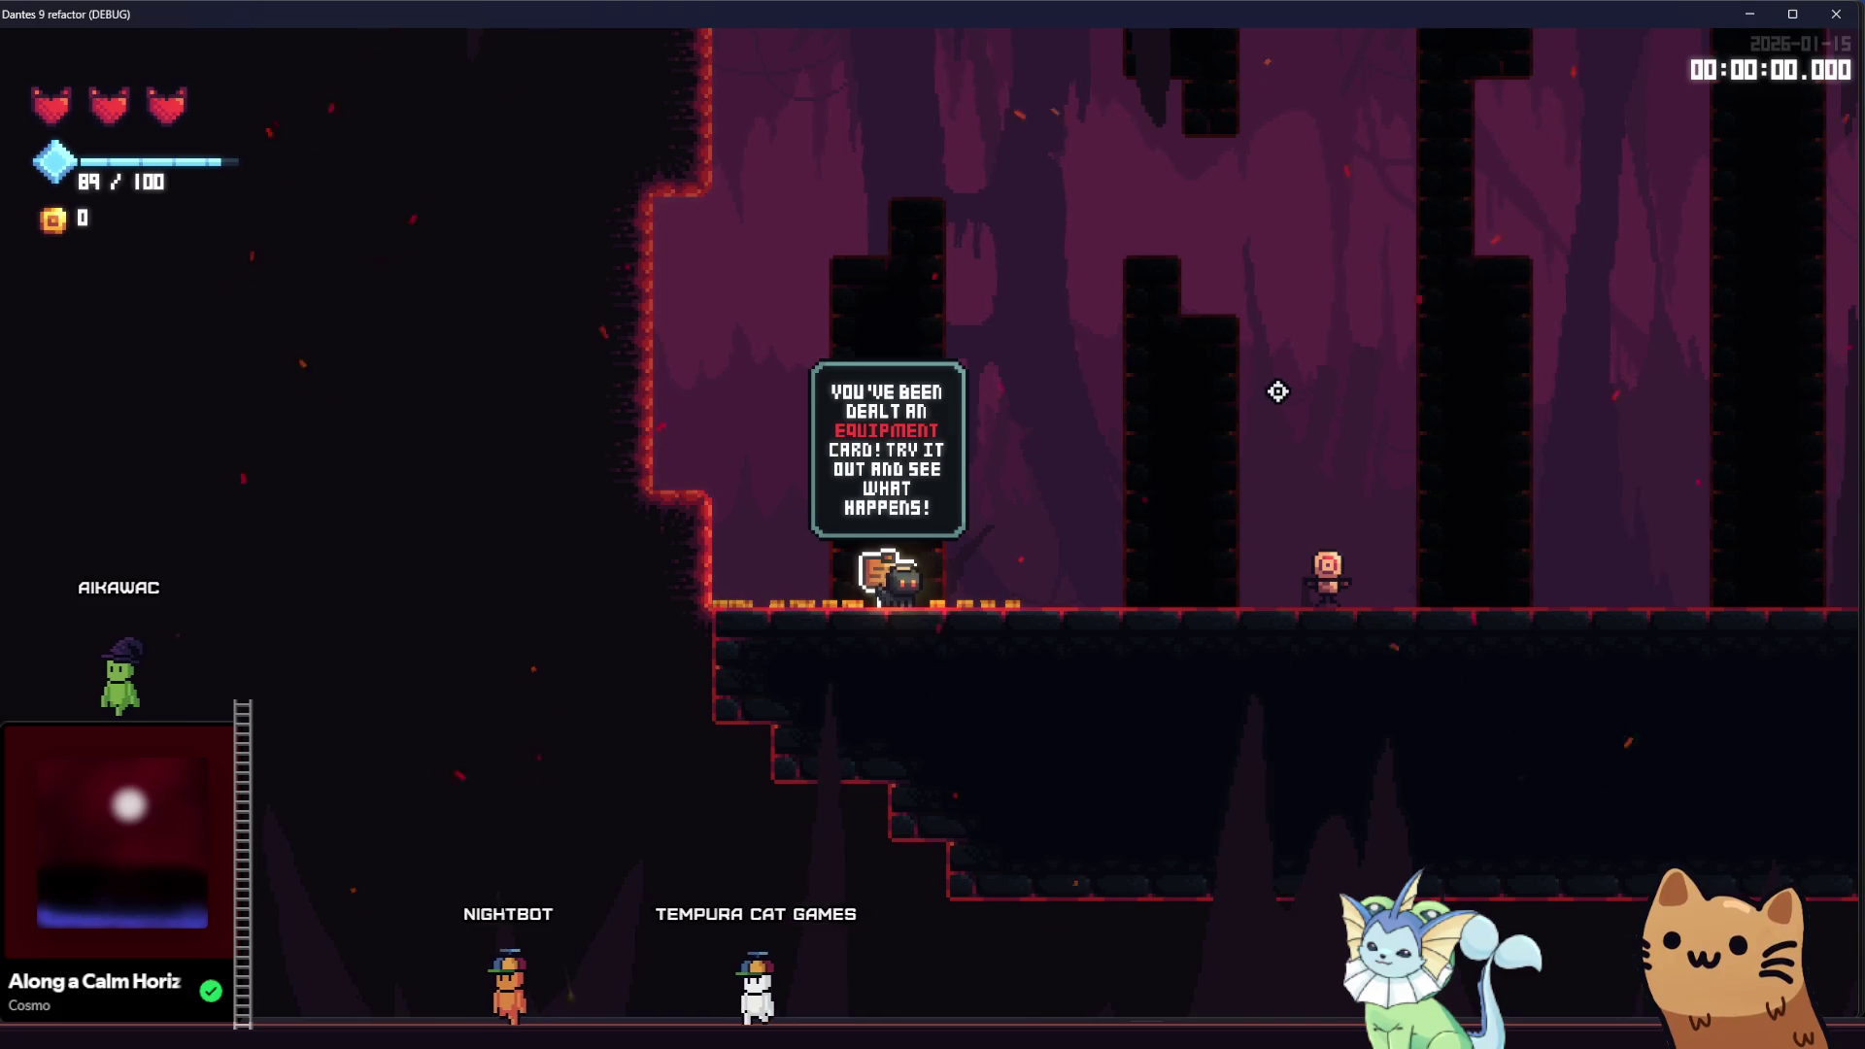
- Walk the cat back and forth across the signpost, checking the hint shows and hides
key("d")
key("a")
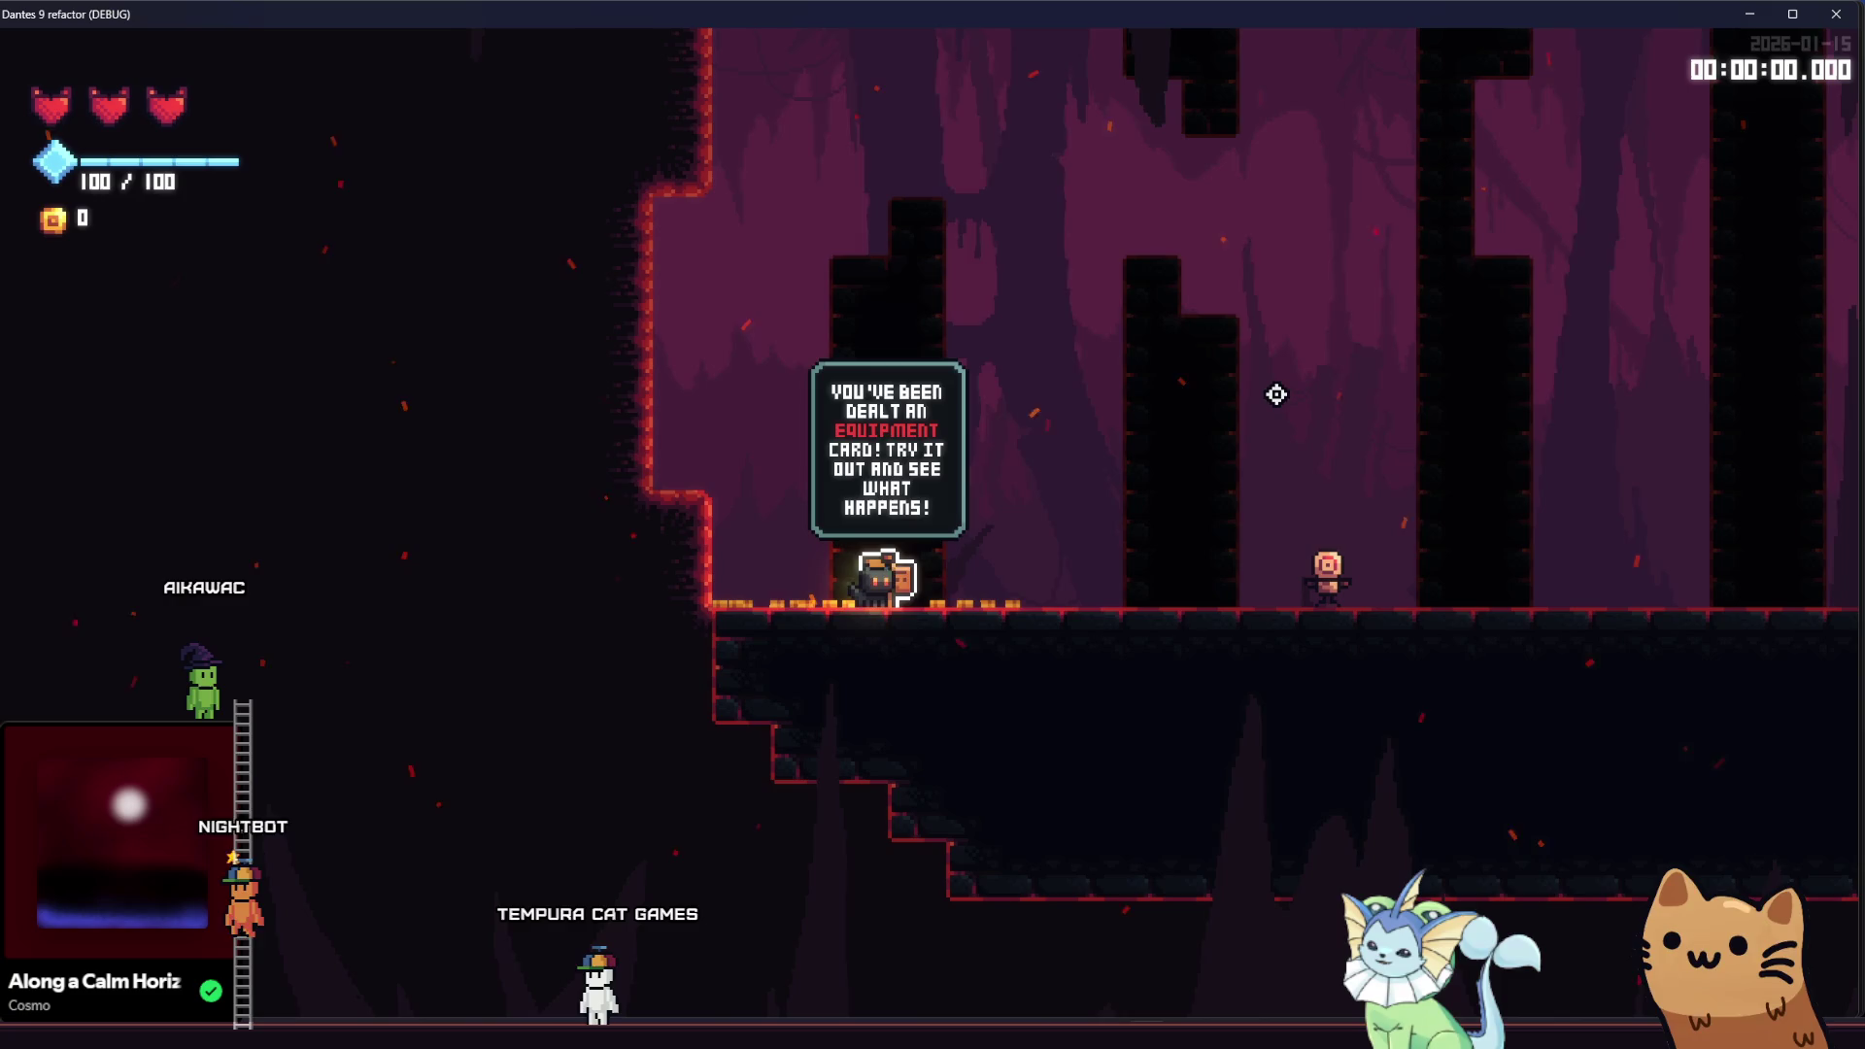
key("a")
key("d")
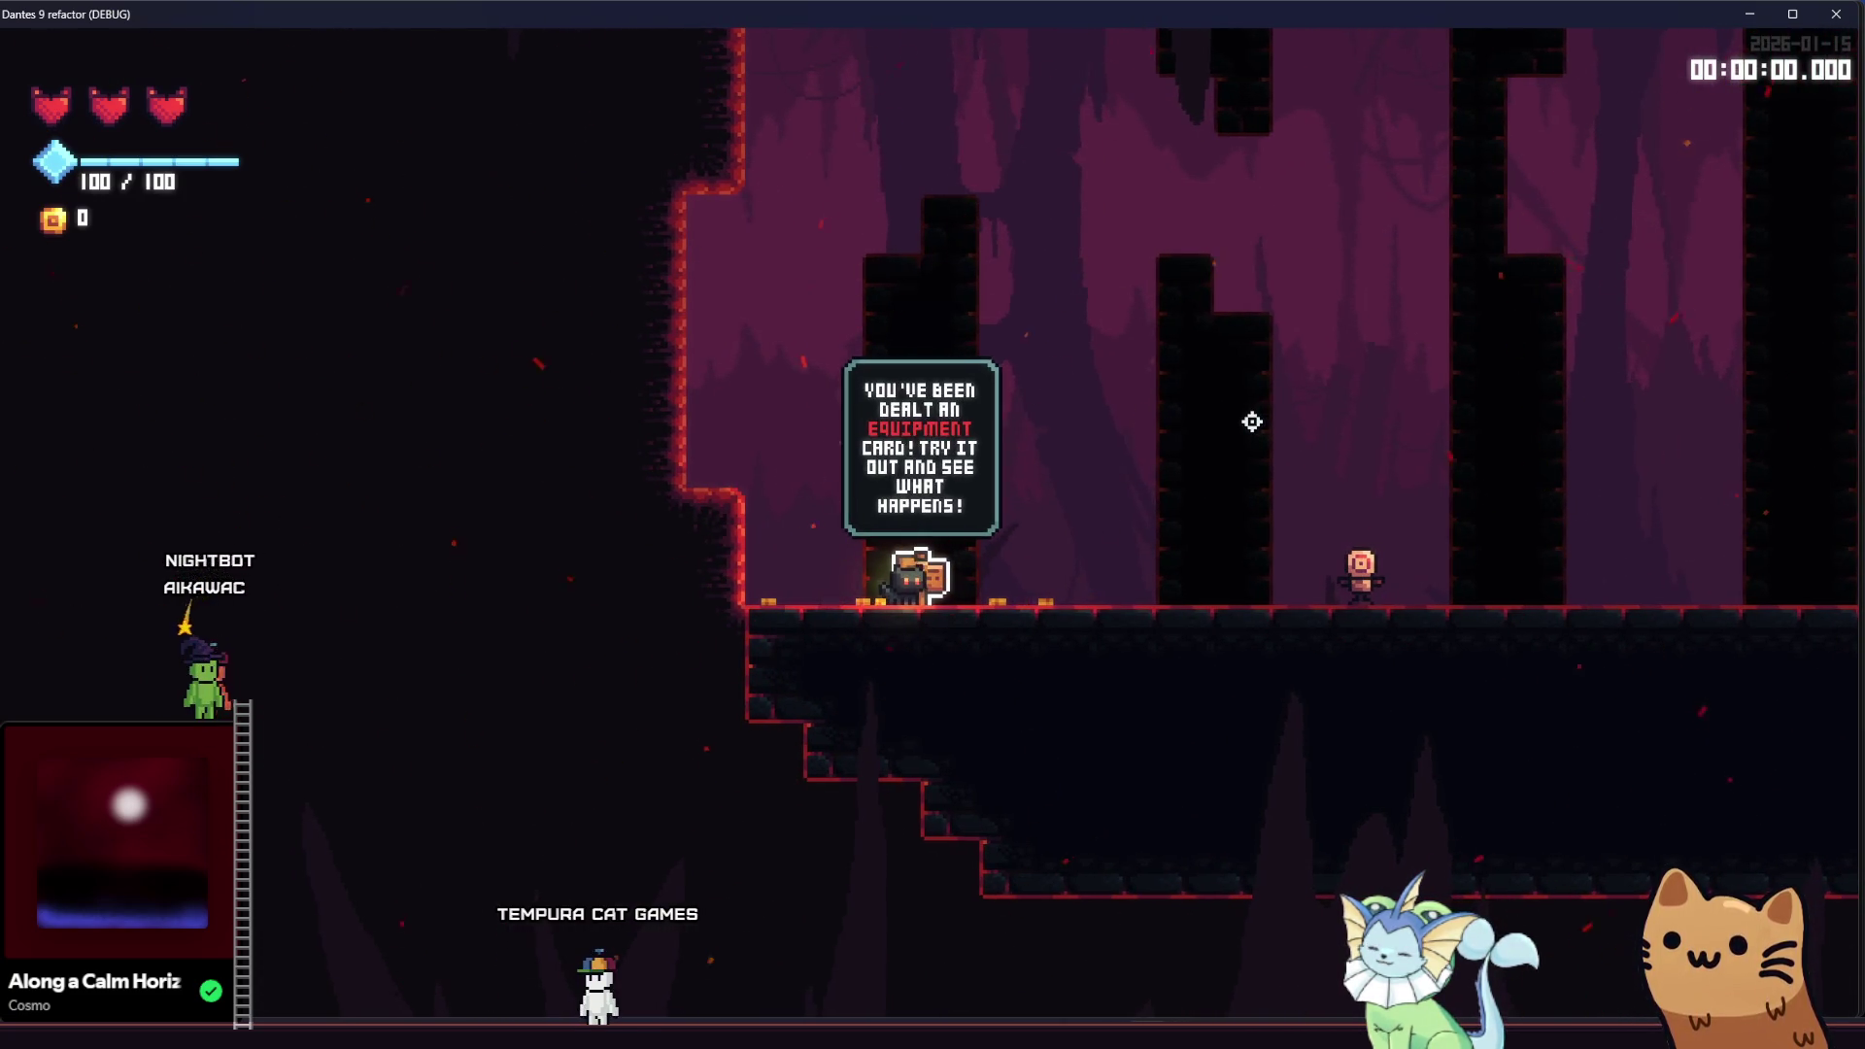
key("d")
key("a")
key("d")
key("d")
key("a")
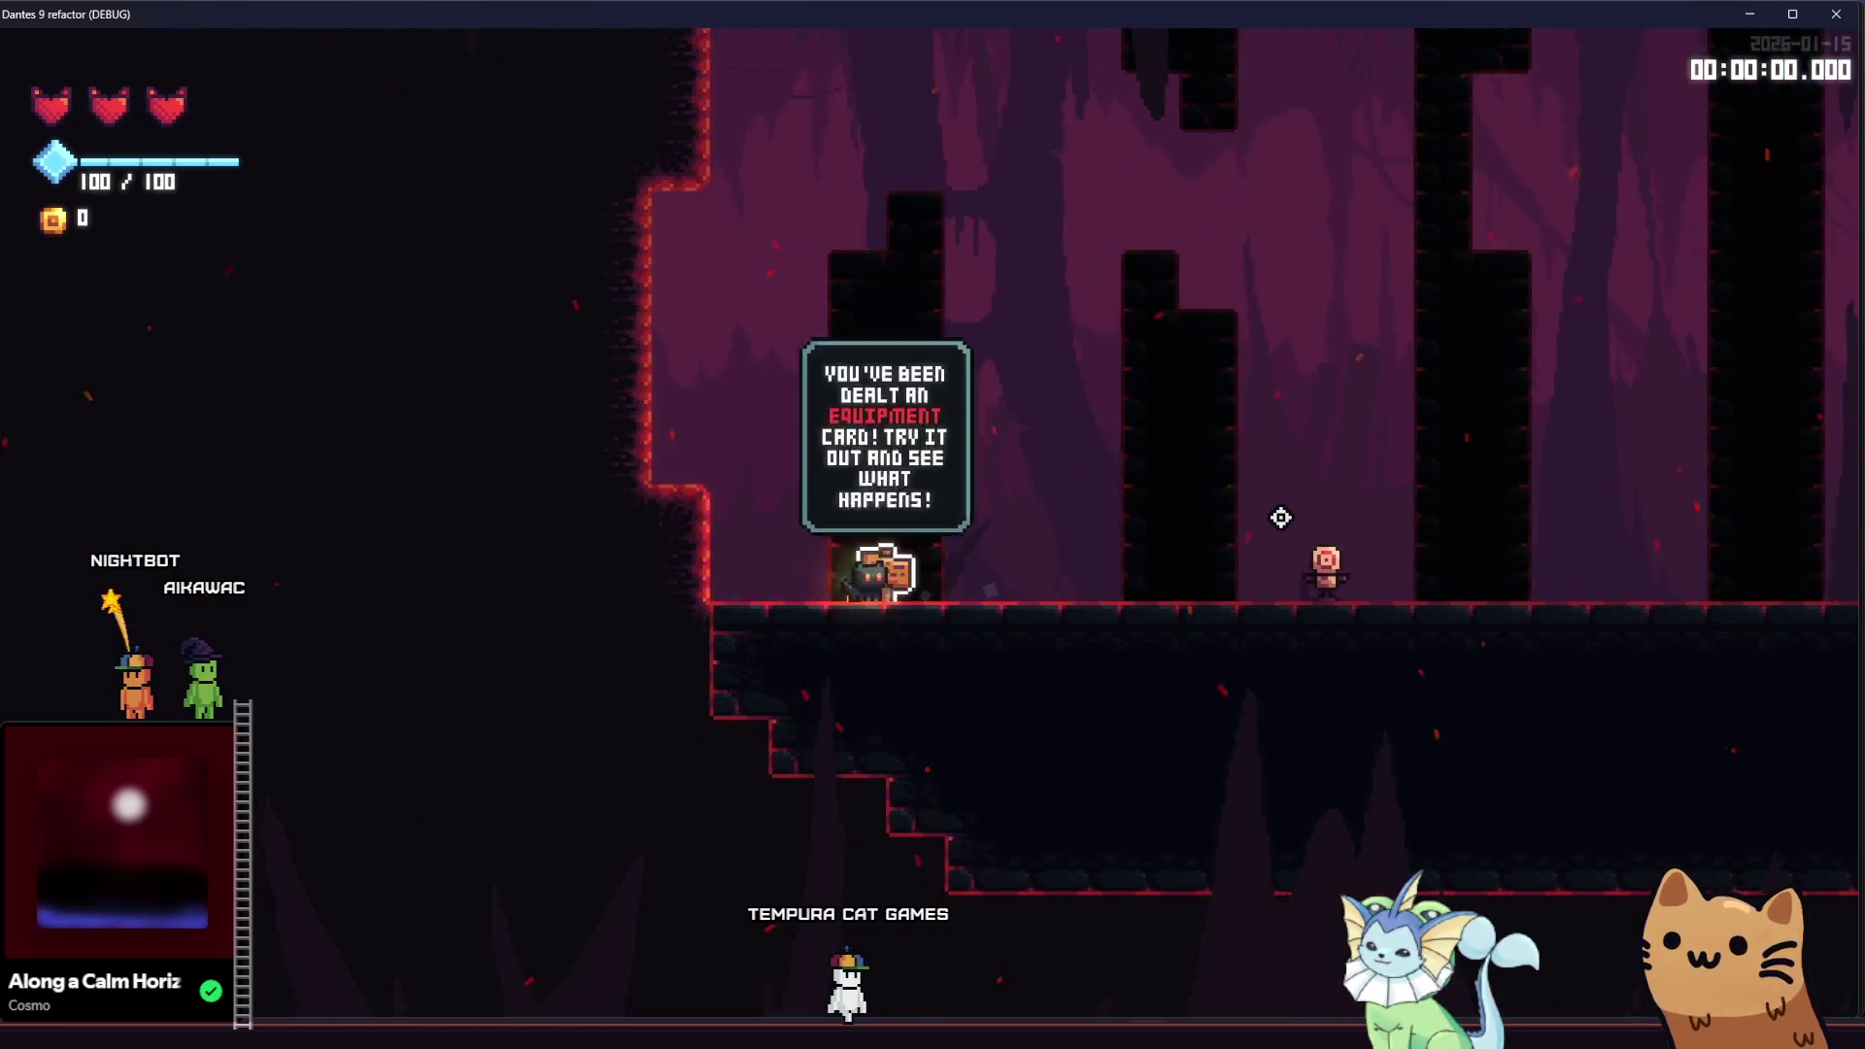
key("d")
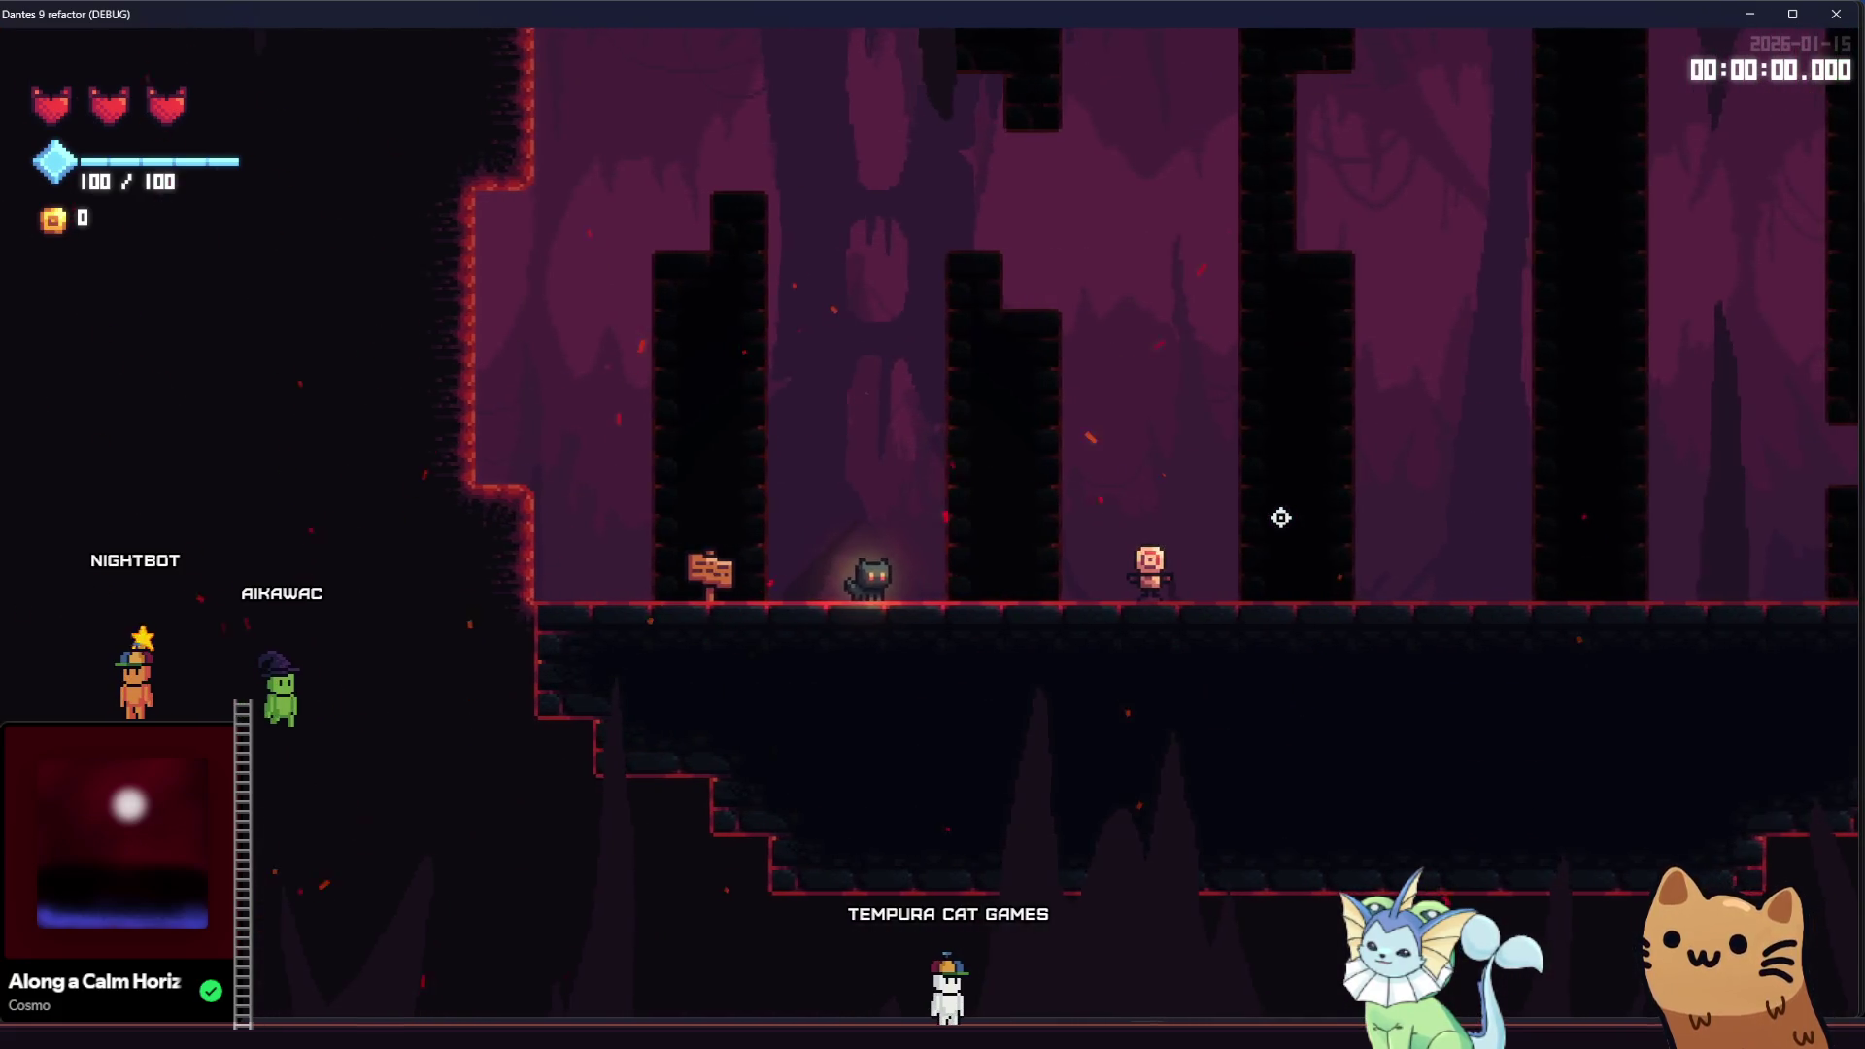
key("a")
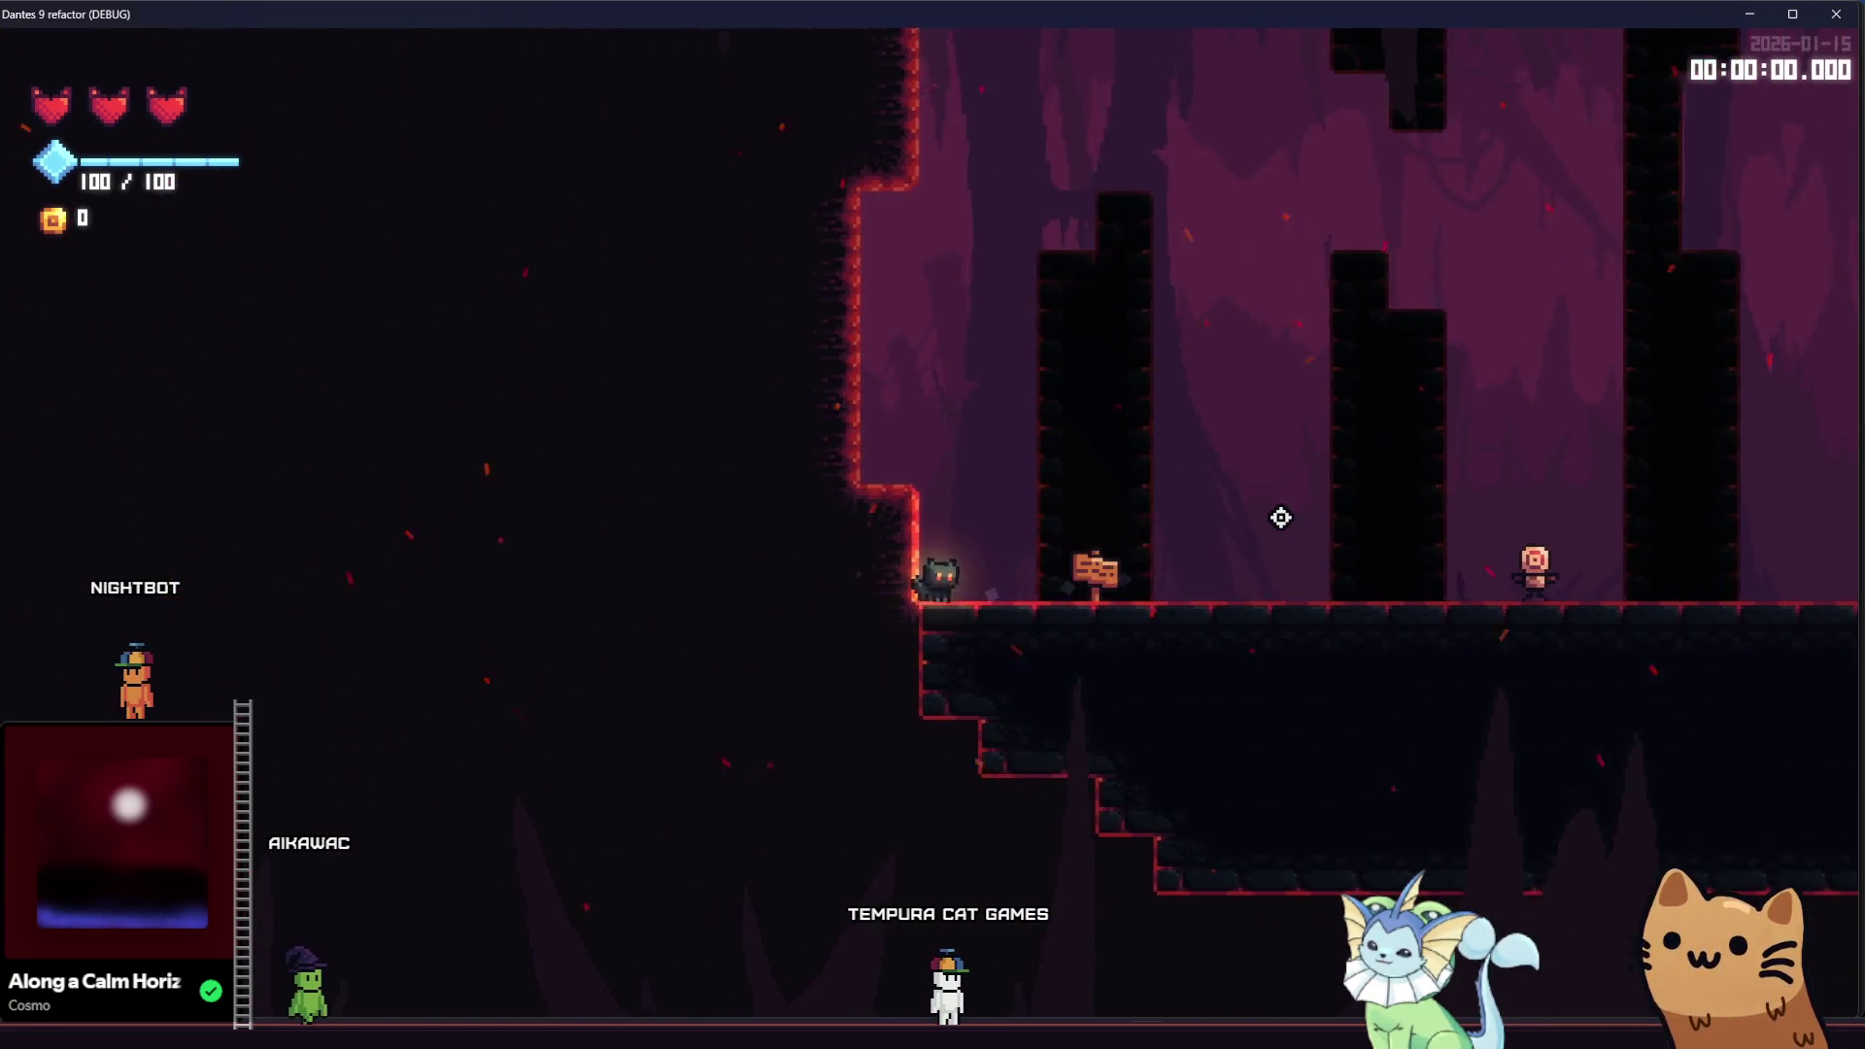
key("d")
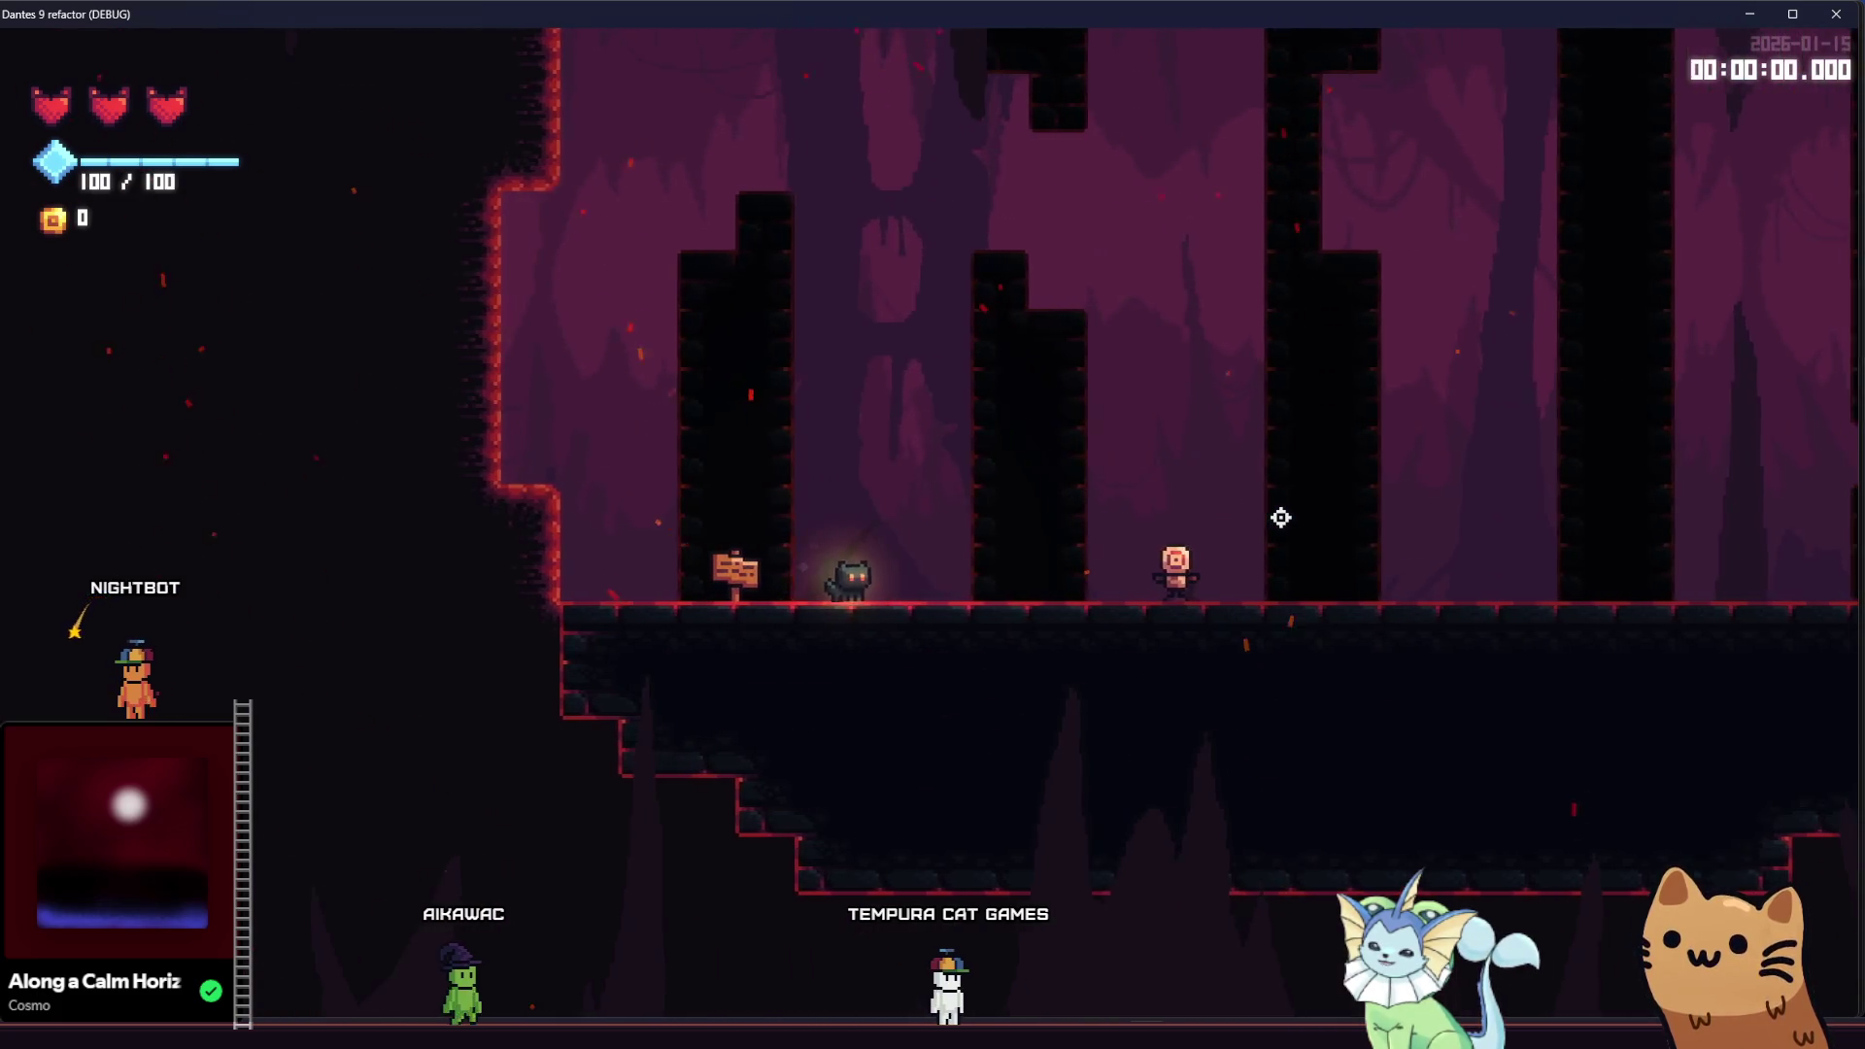
key("a")
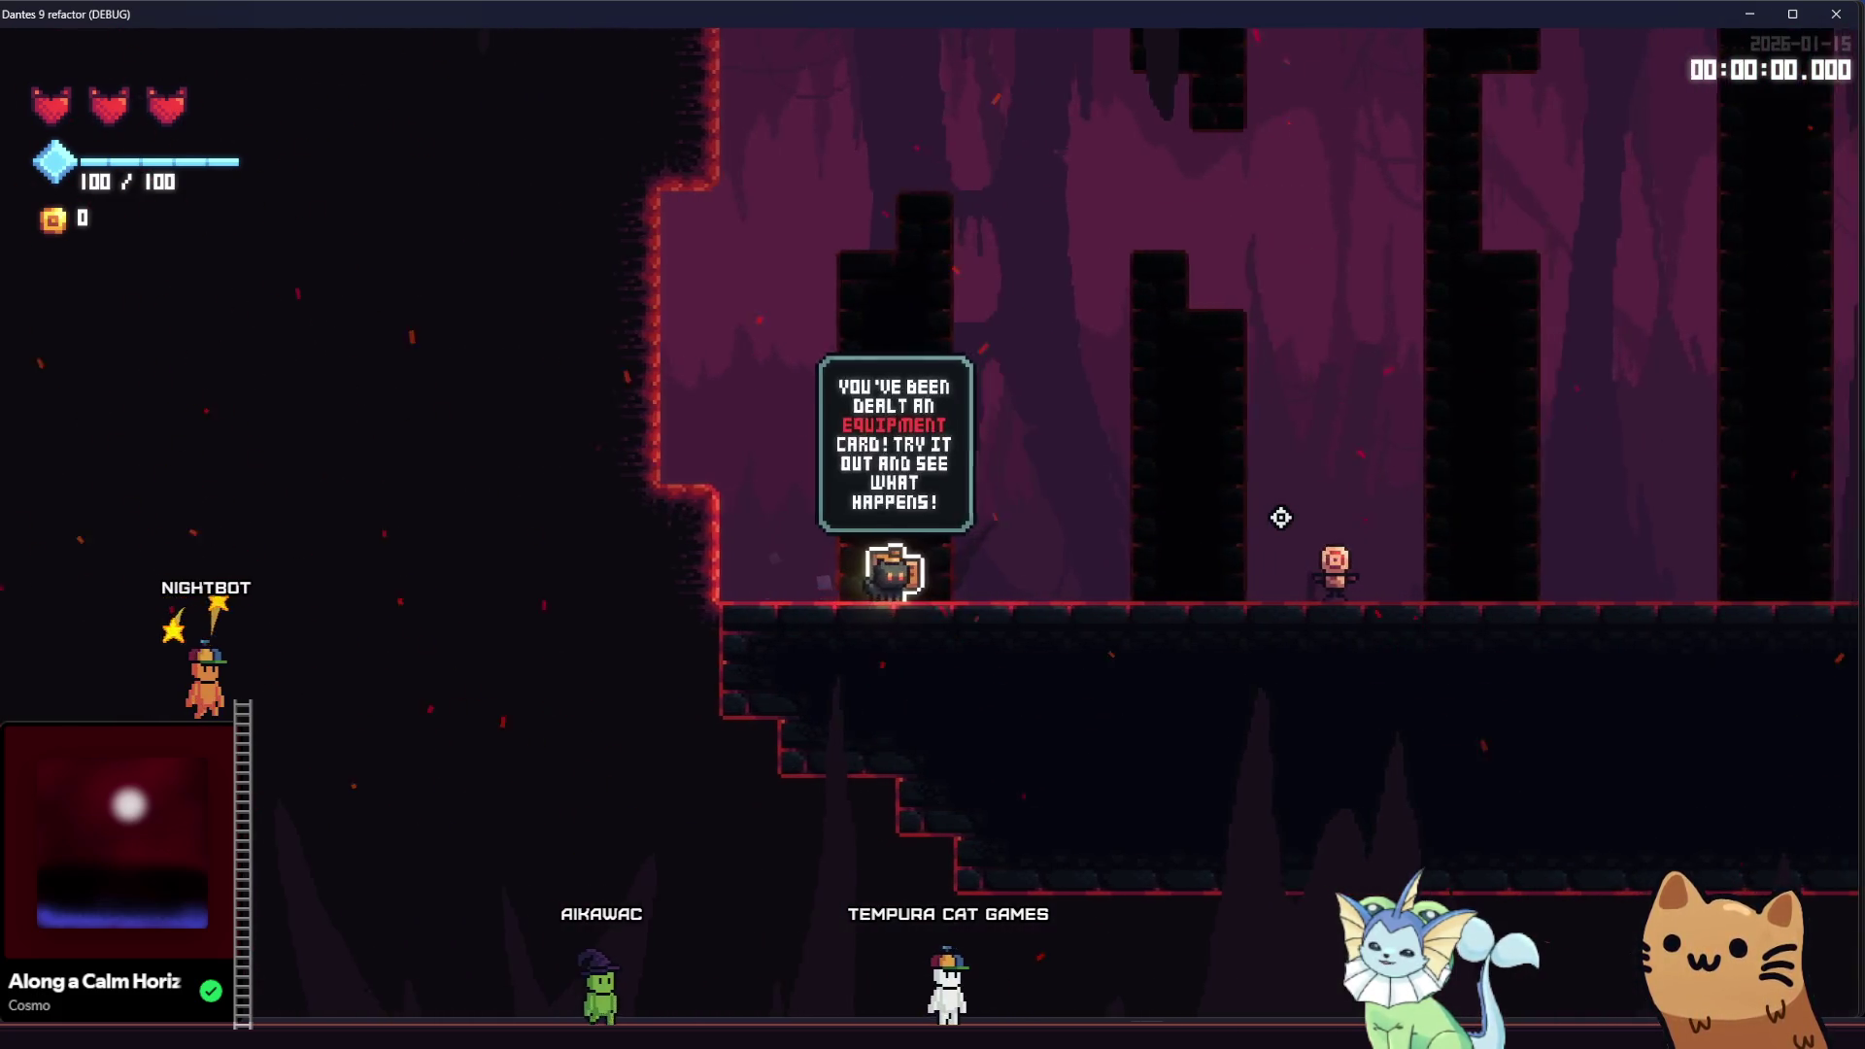
key("d")
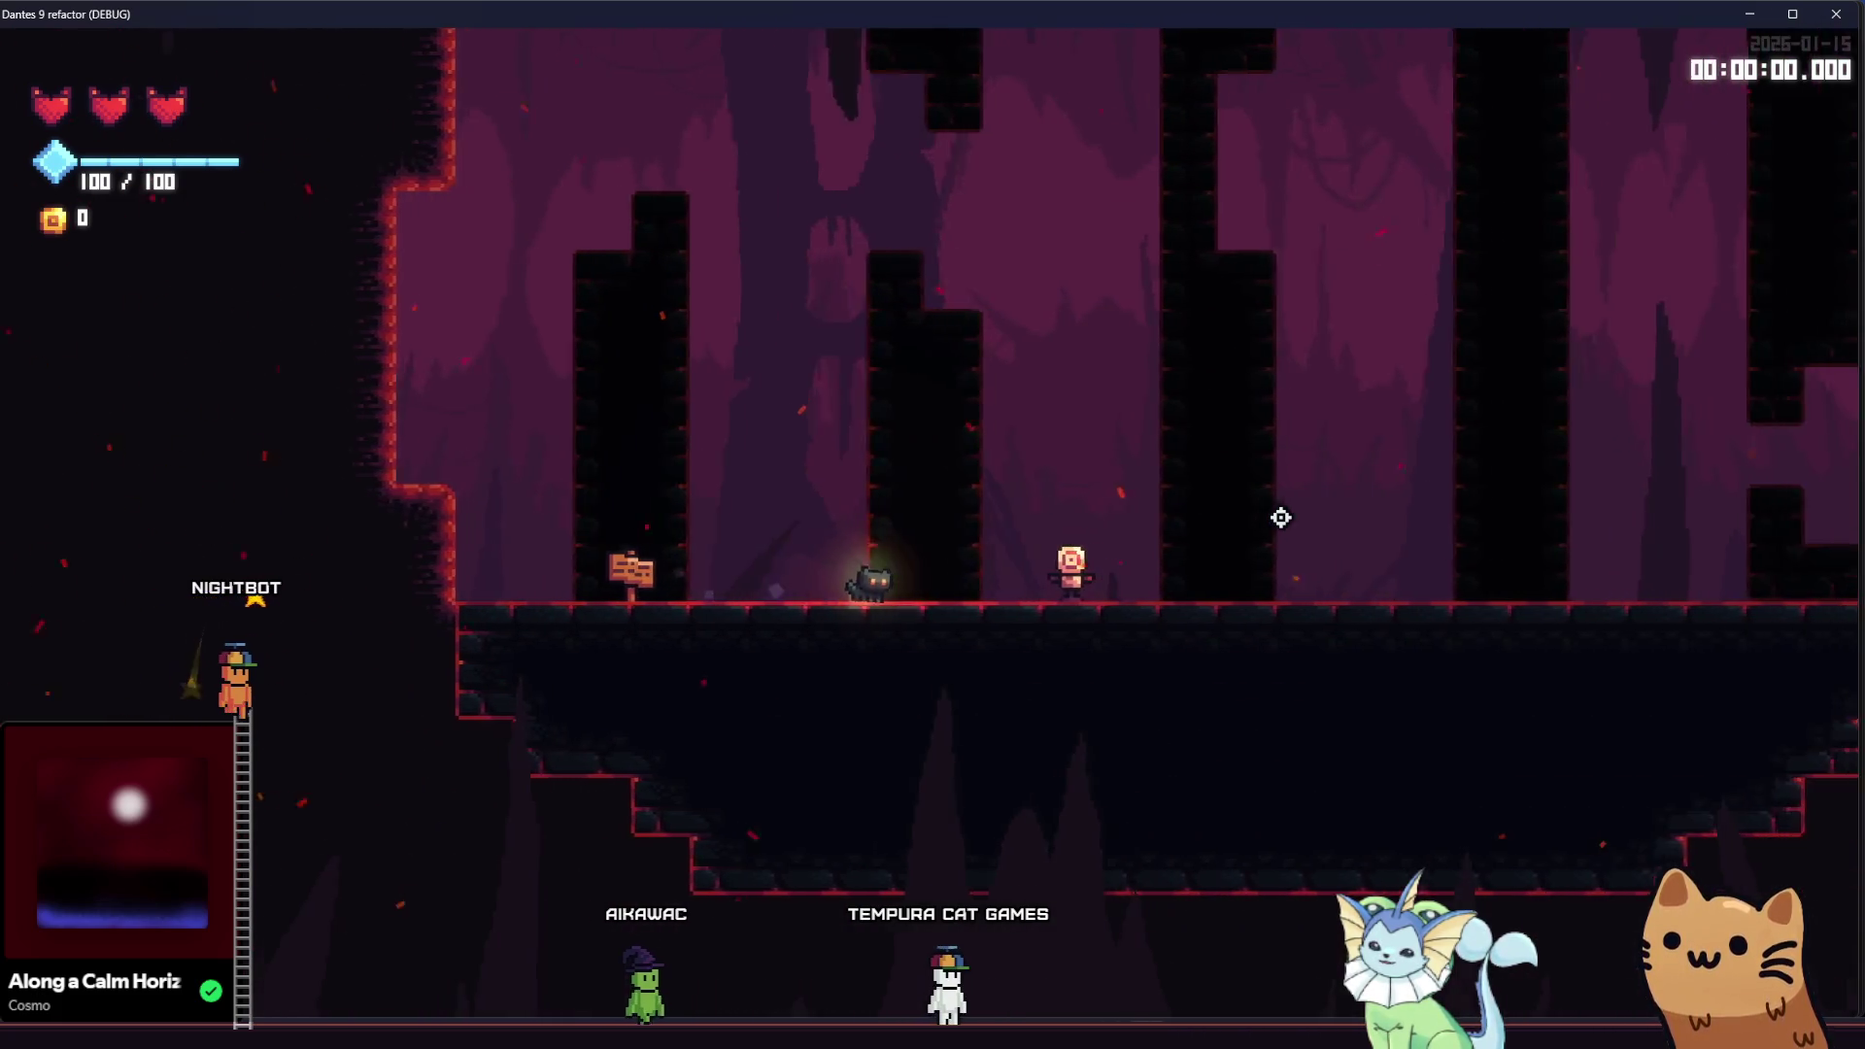
key("a")
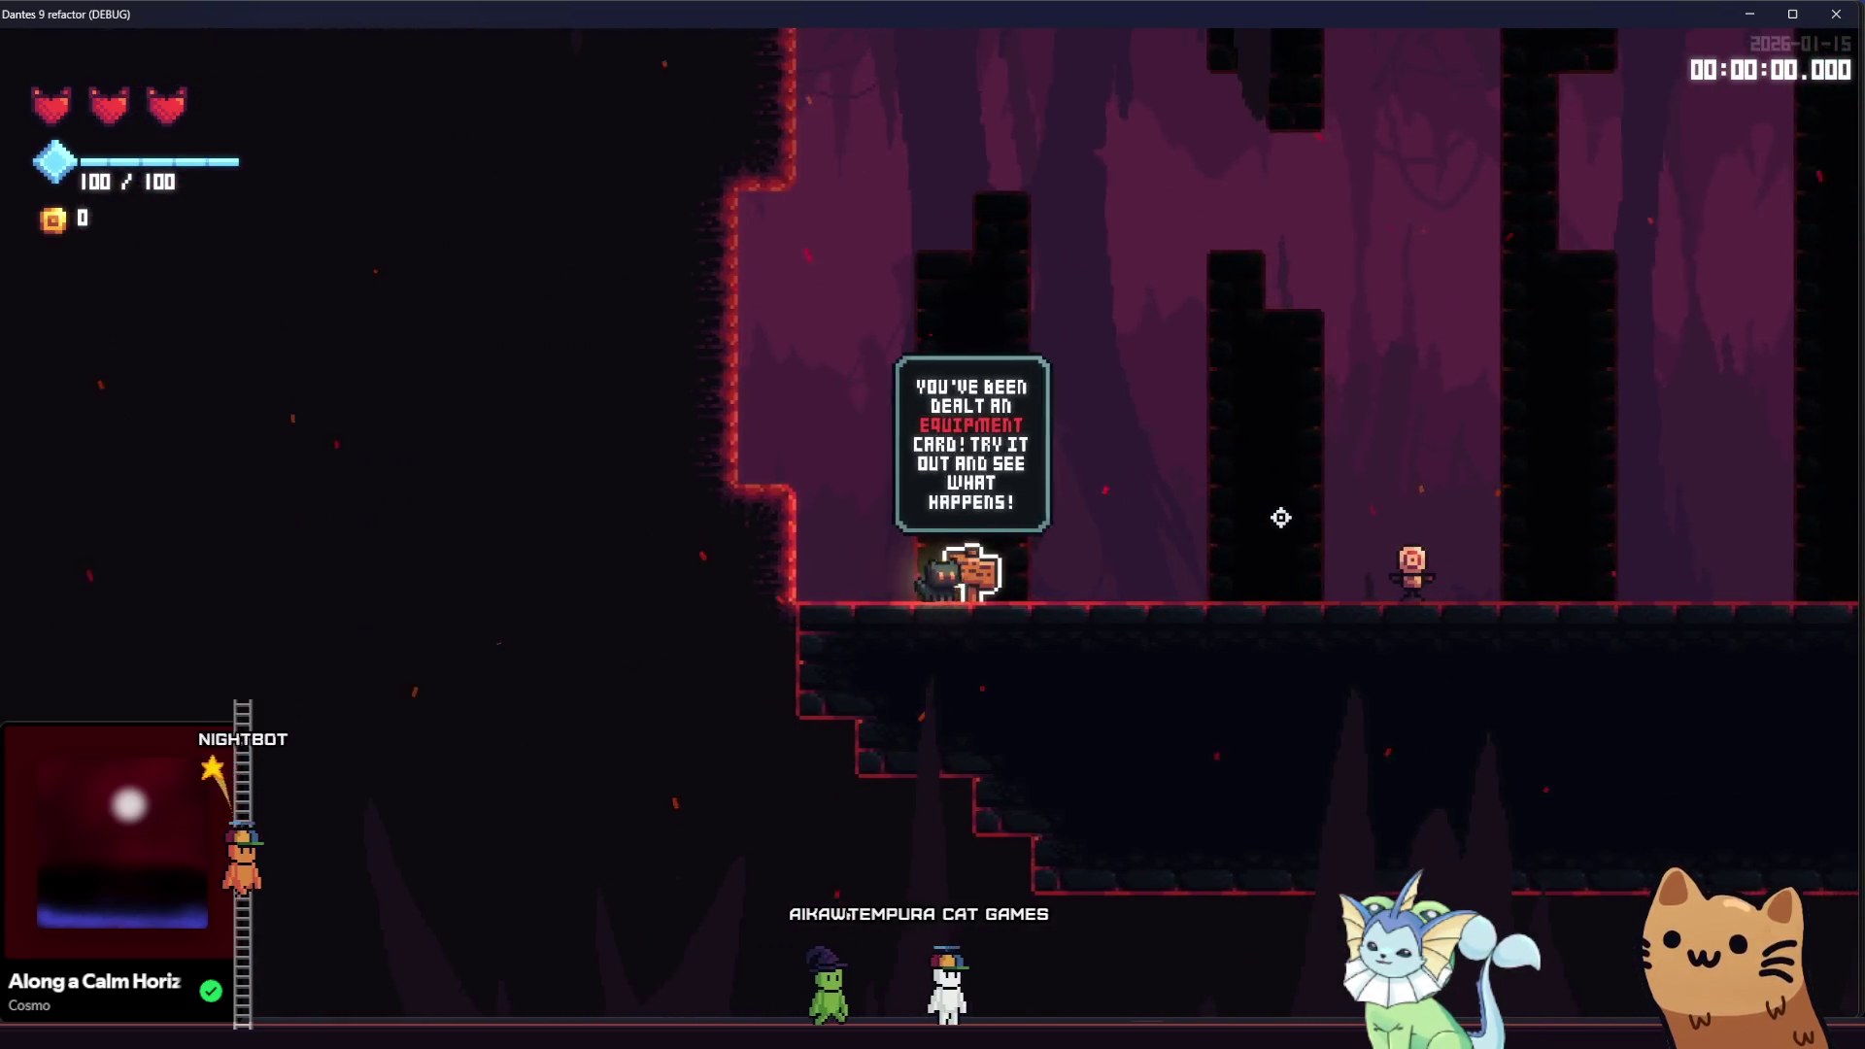
key("d")
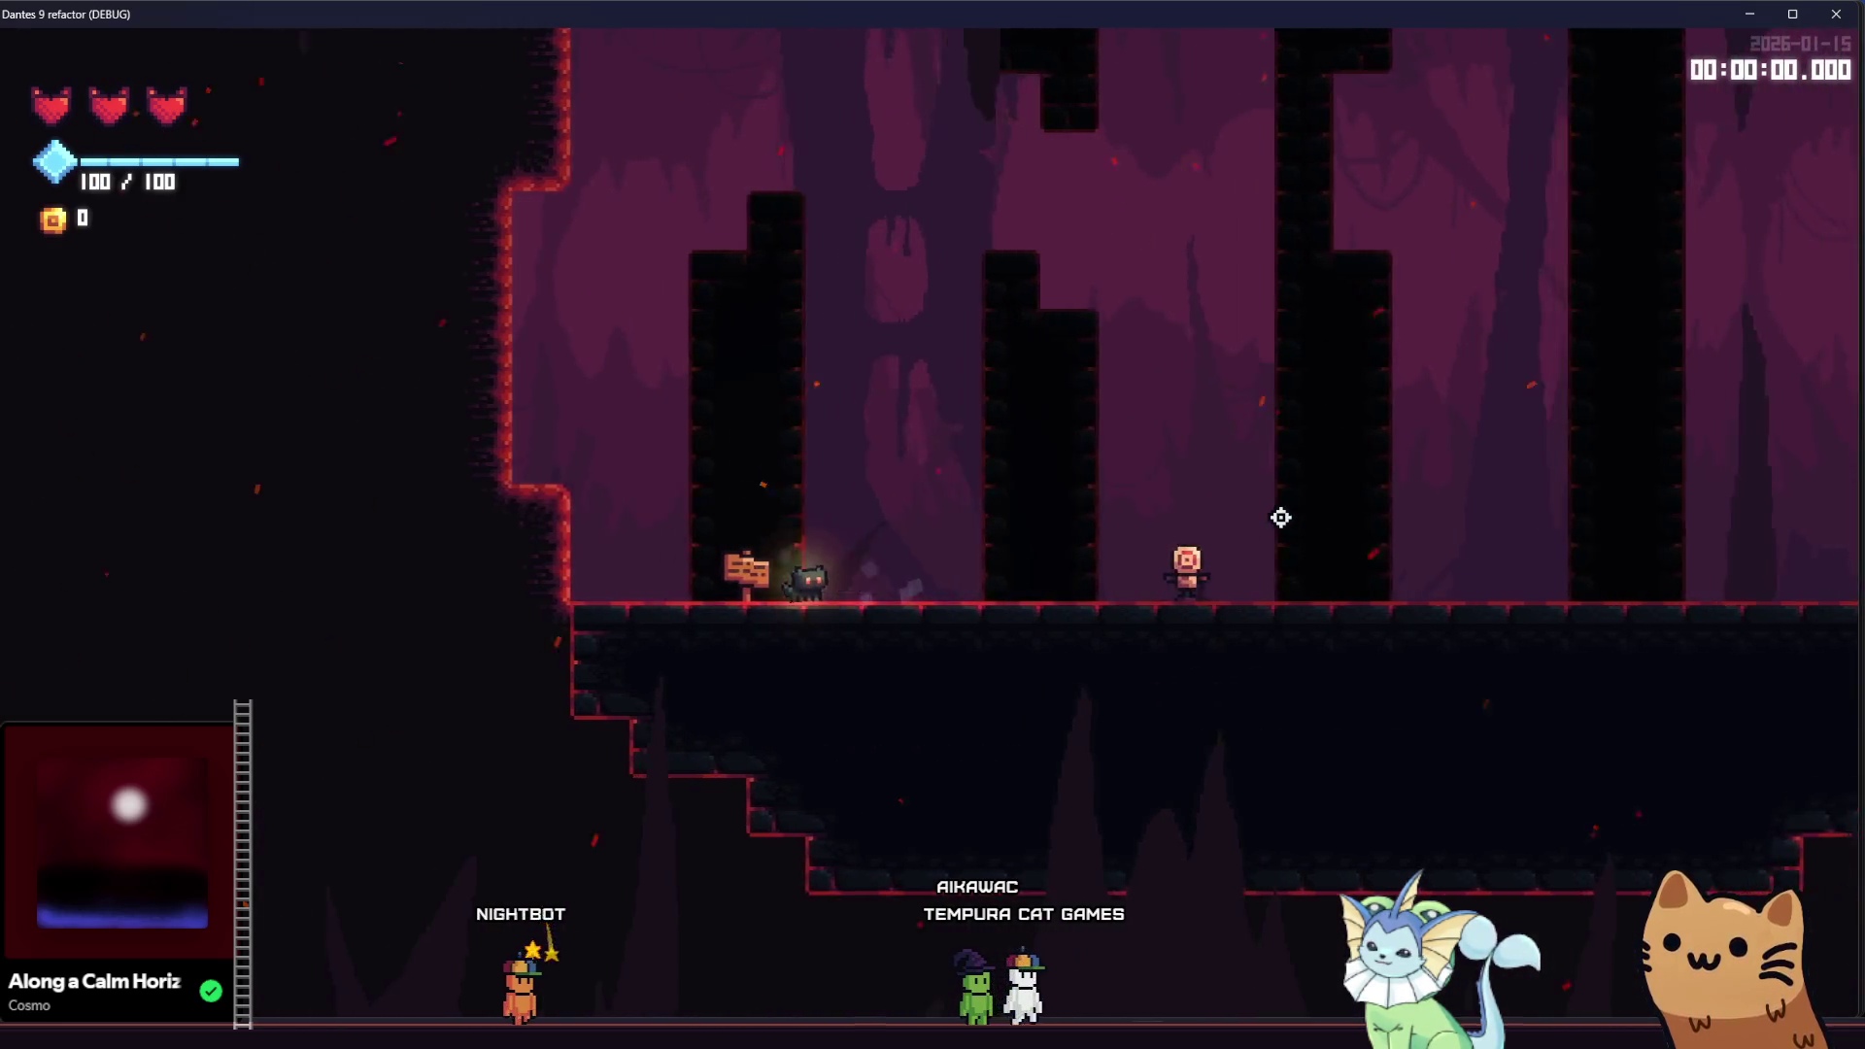
- Walk to the cave wall and recross the sign several times, confirming the popup toggles
key("a")
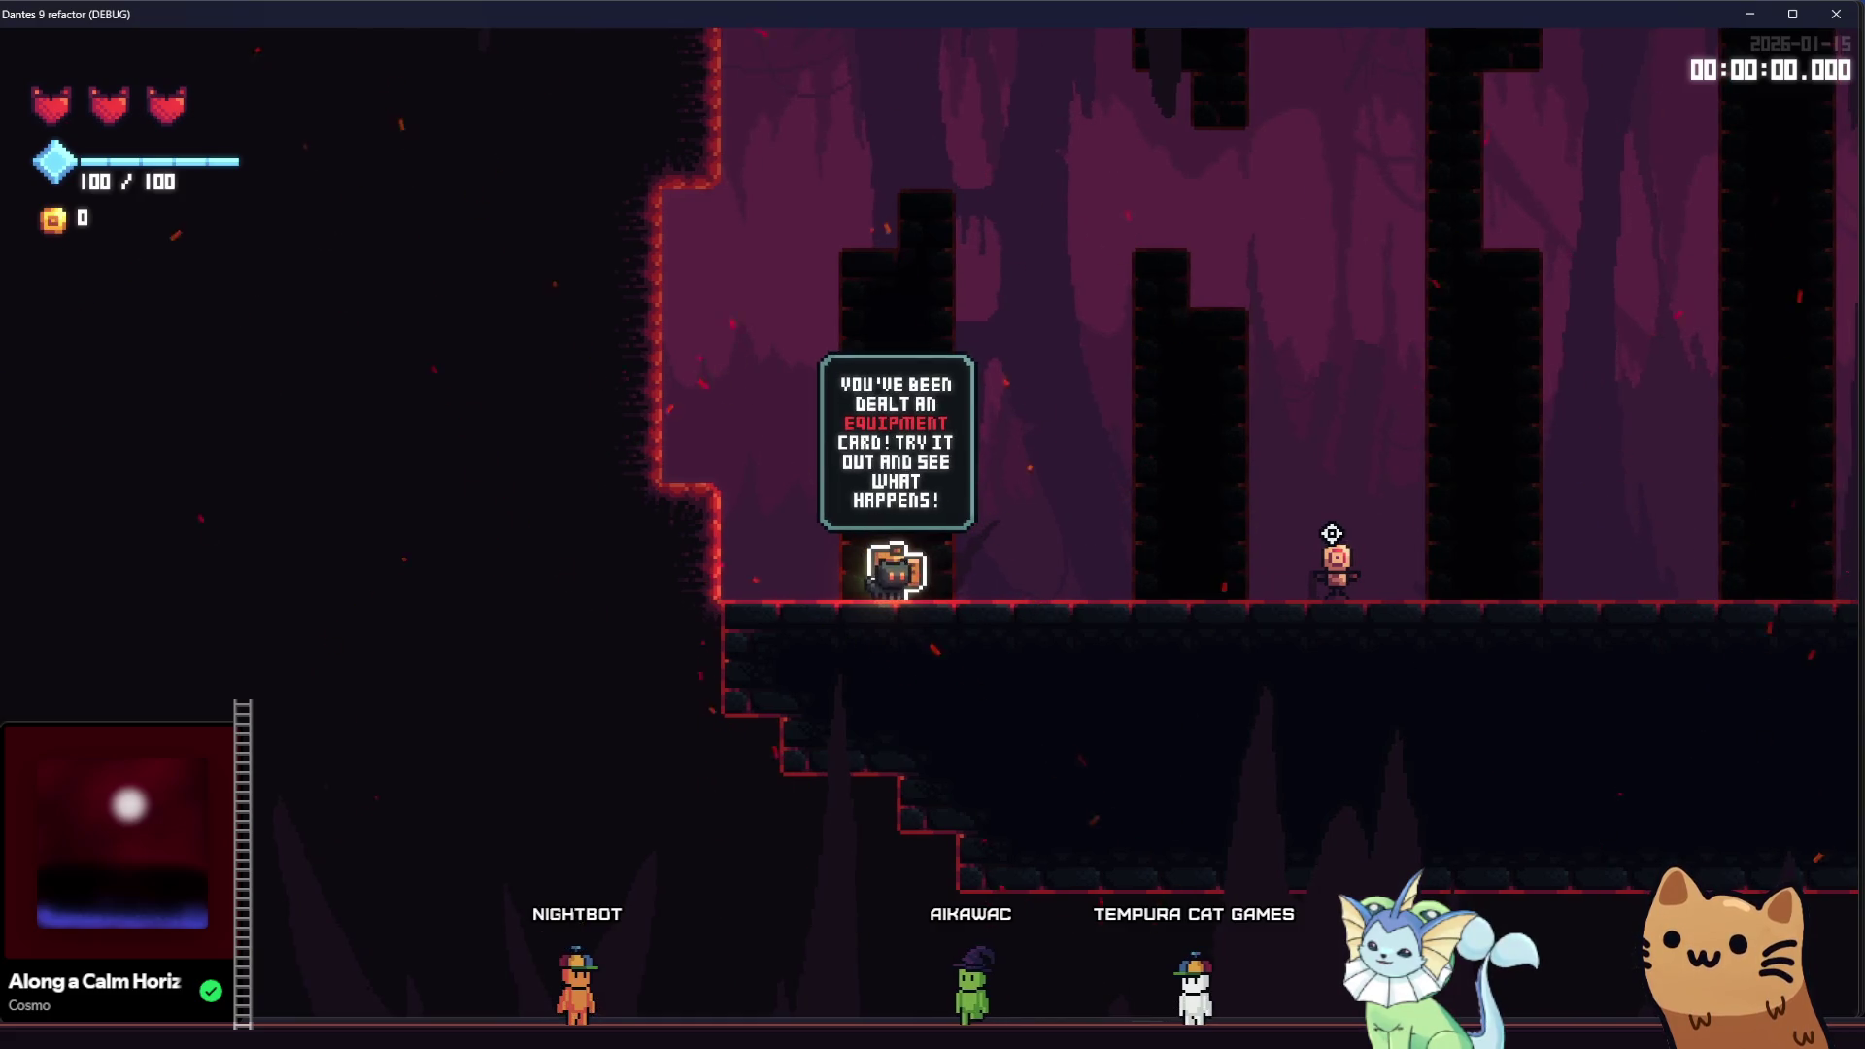
key("d")
key("a")
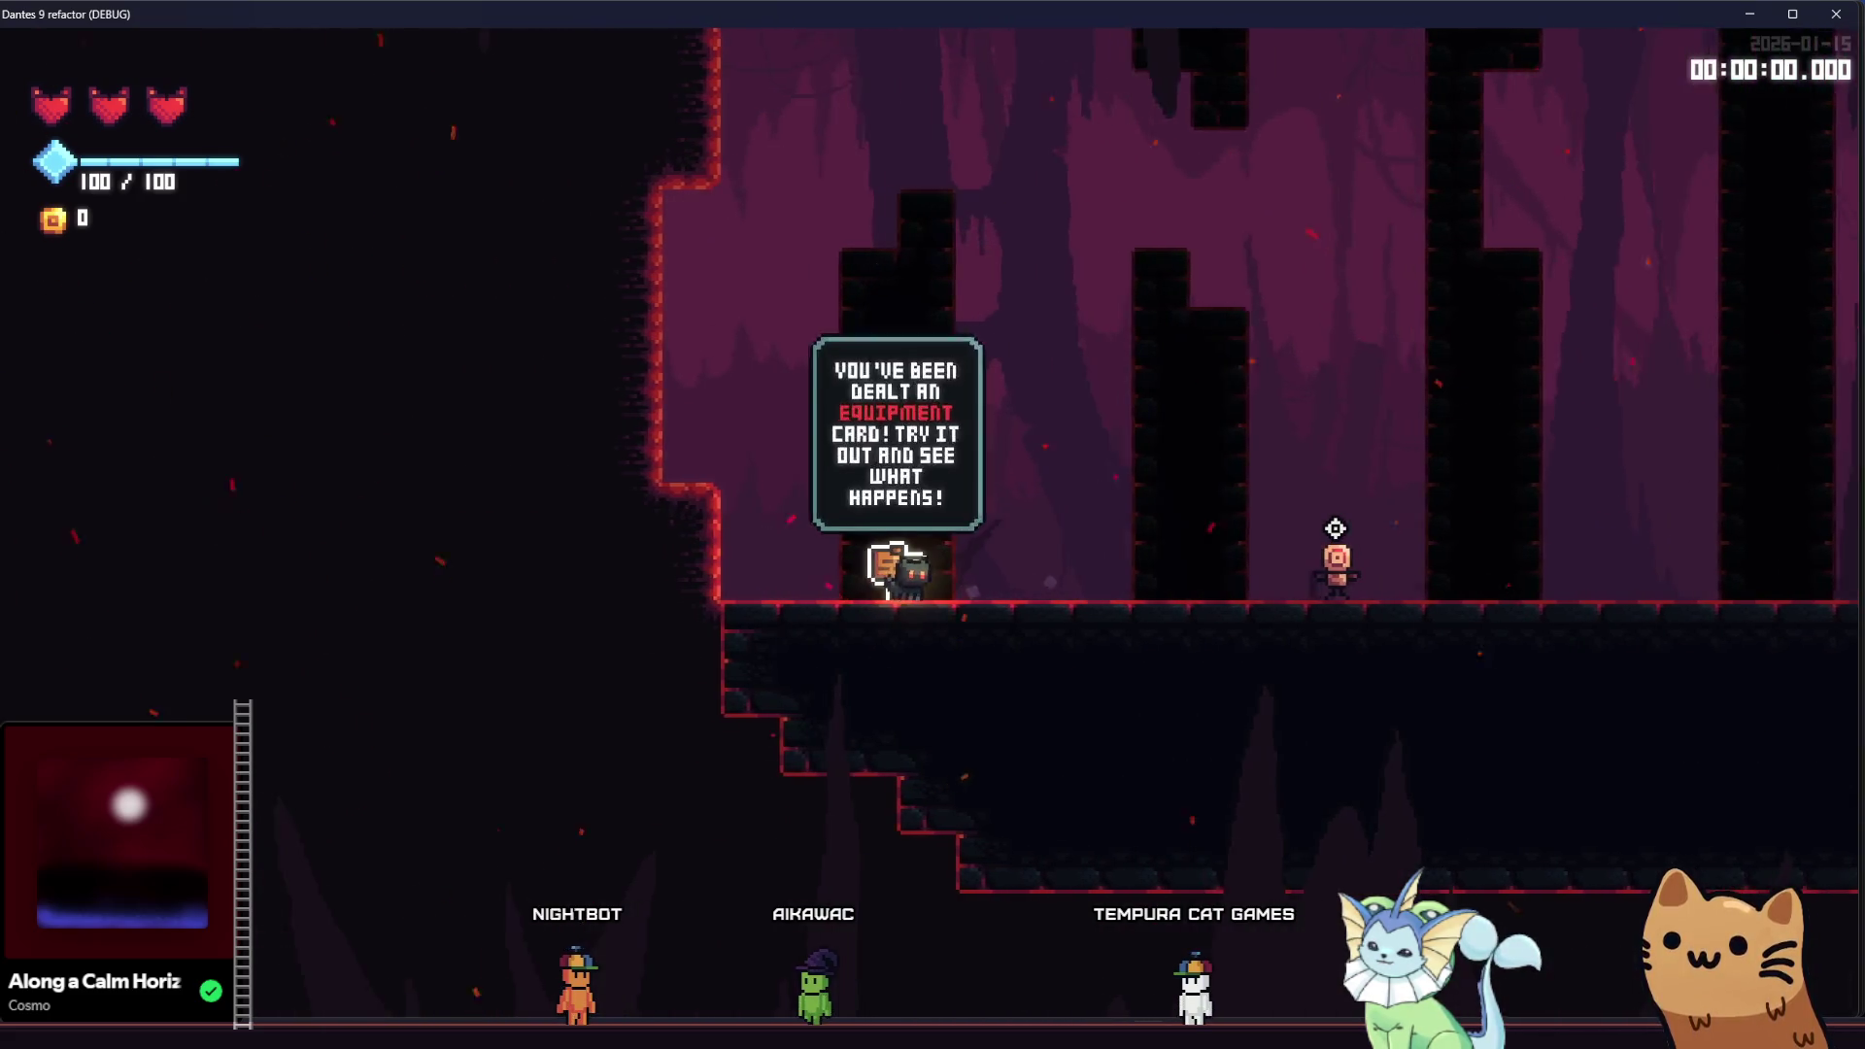
key("d")
key("a")
key("d")
key("d")
key("a")
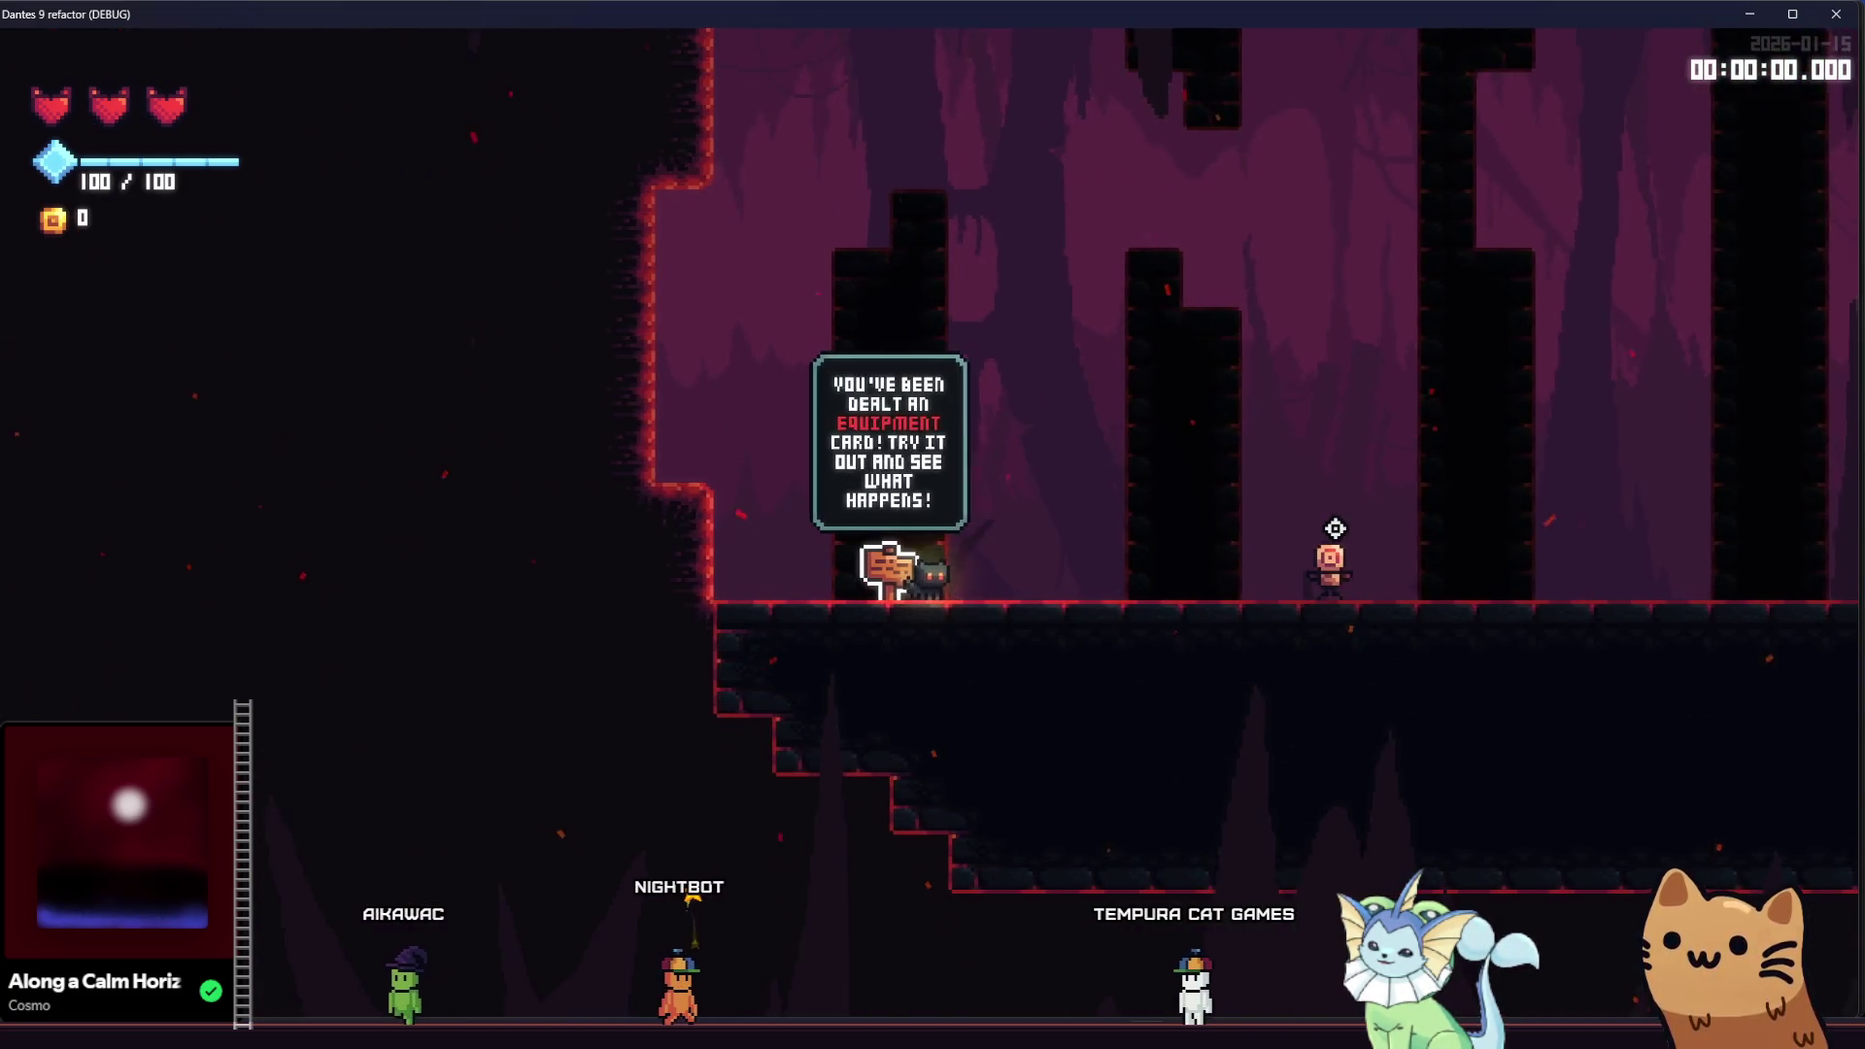
key("d")
key("d")
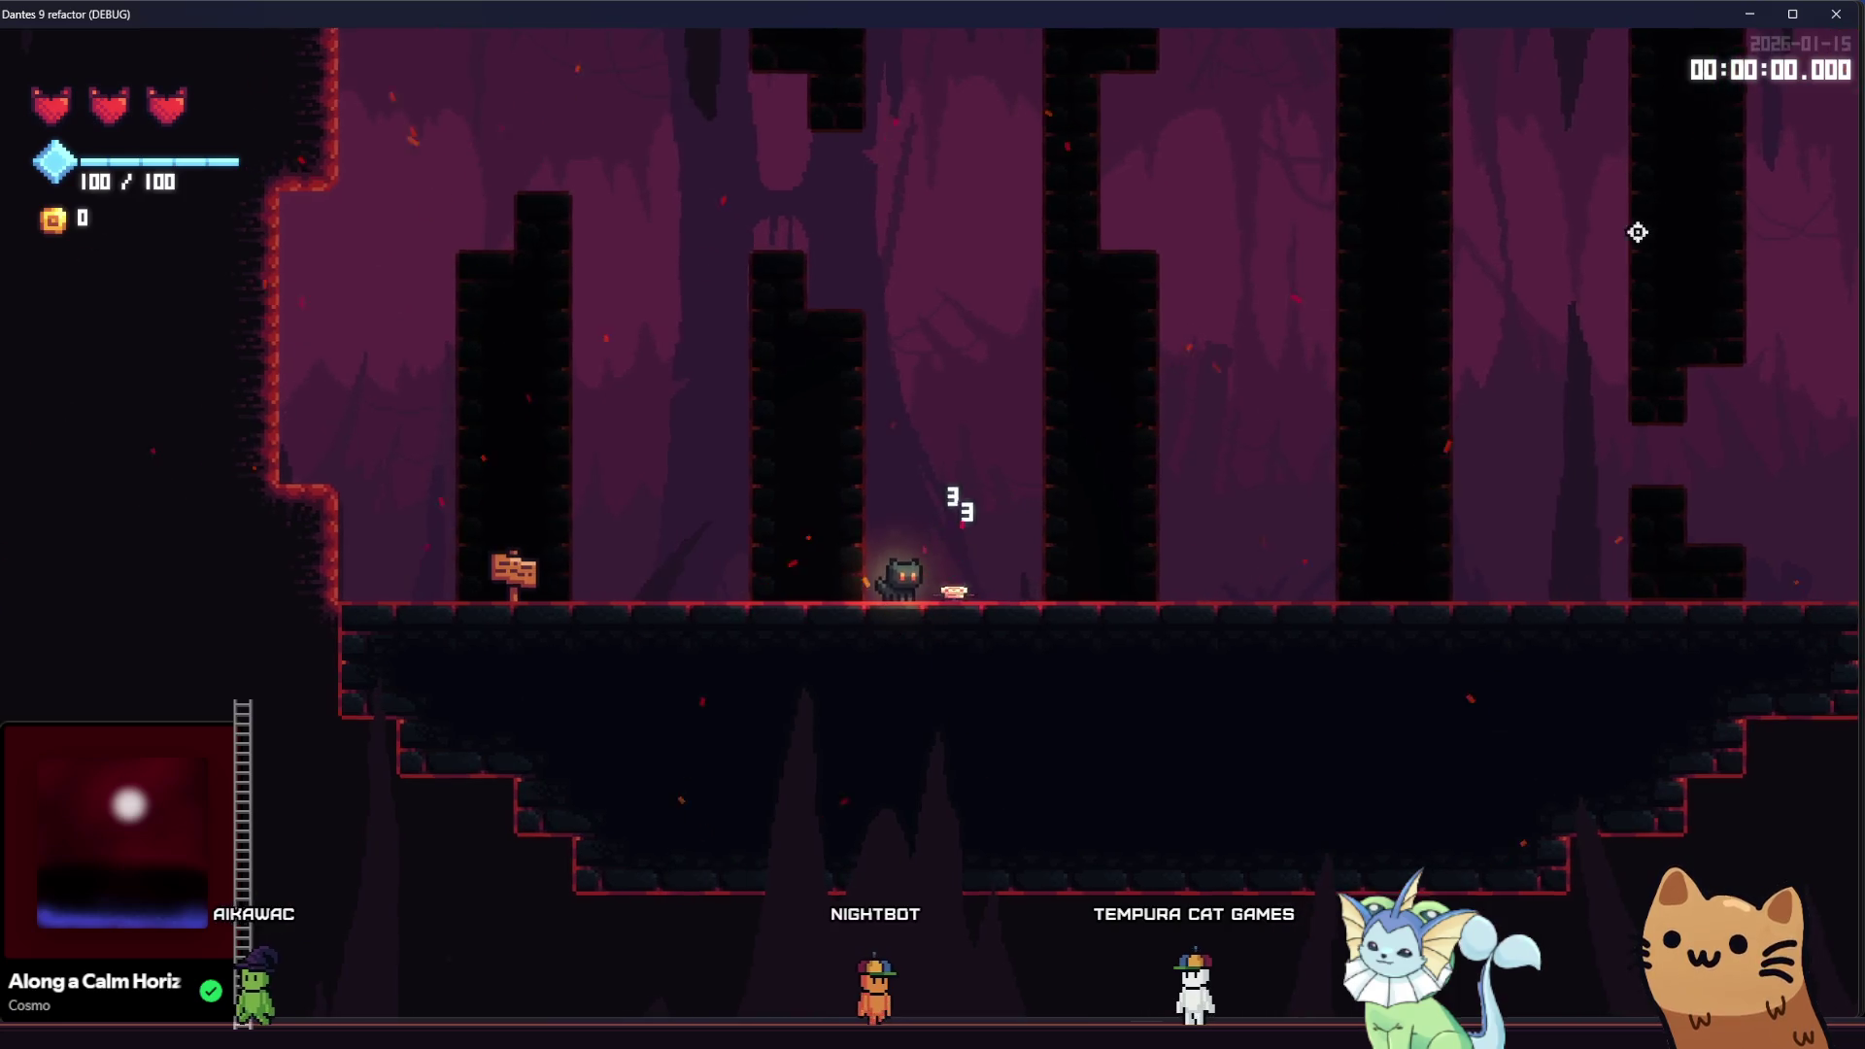
- Close the game window and launch a new debug run from the editor
left_click(1853, 11)
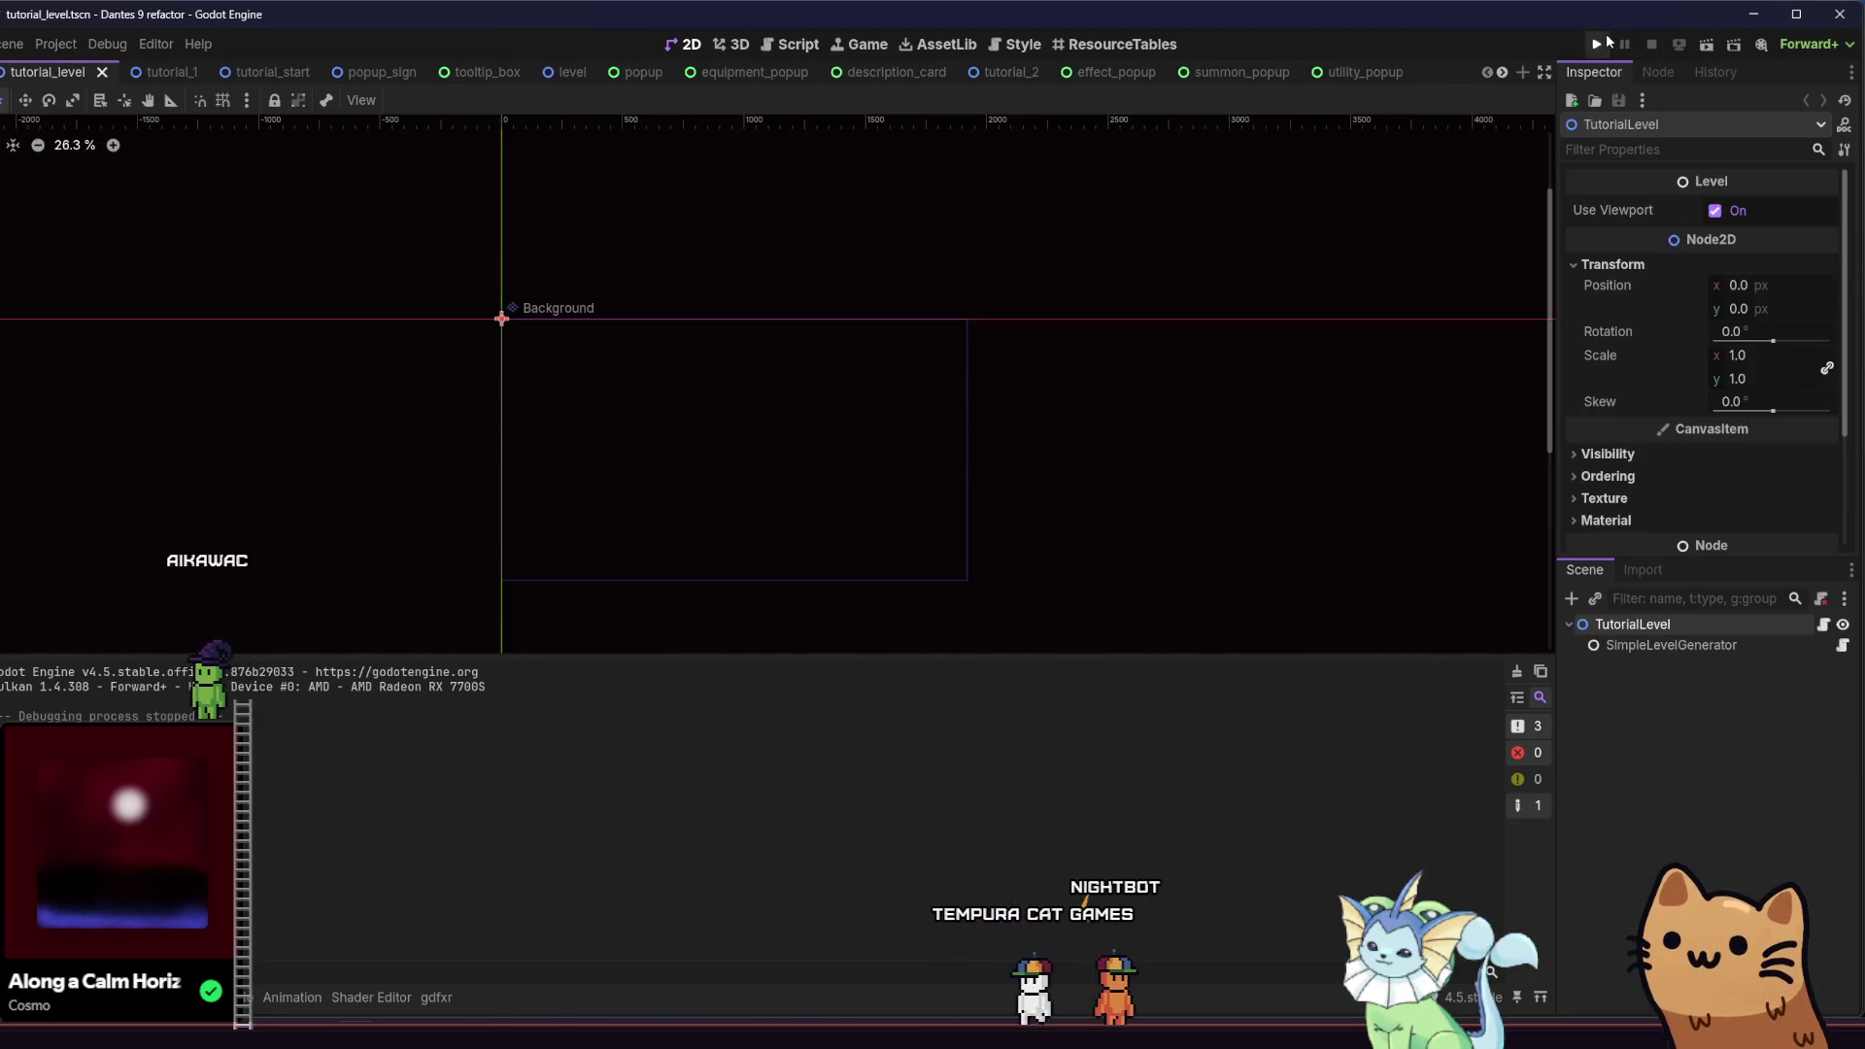
left_click(1602, 43)
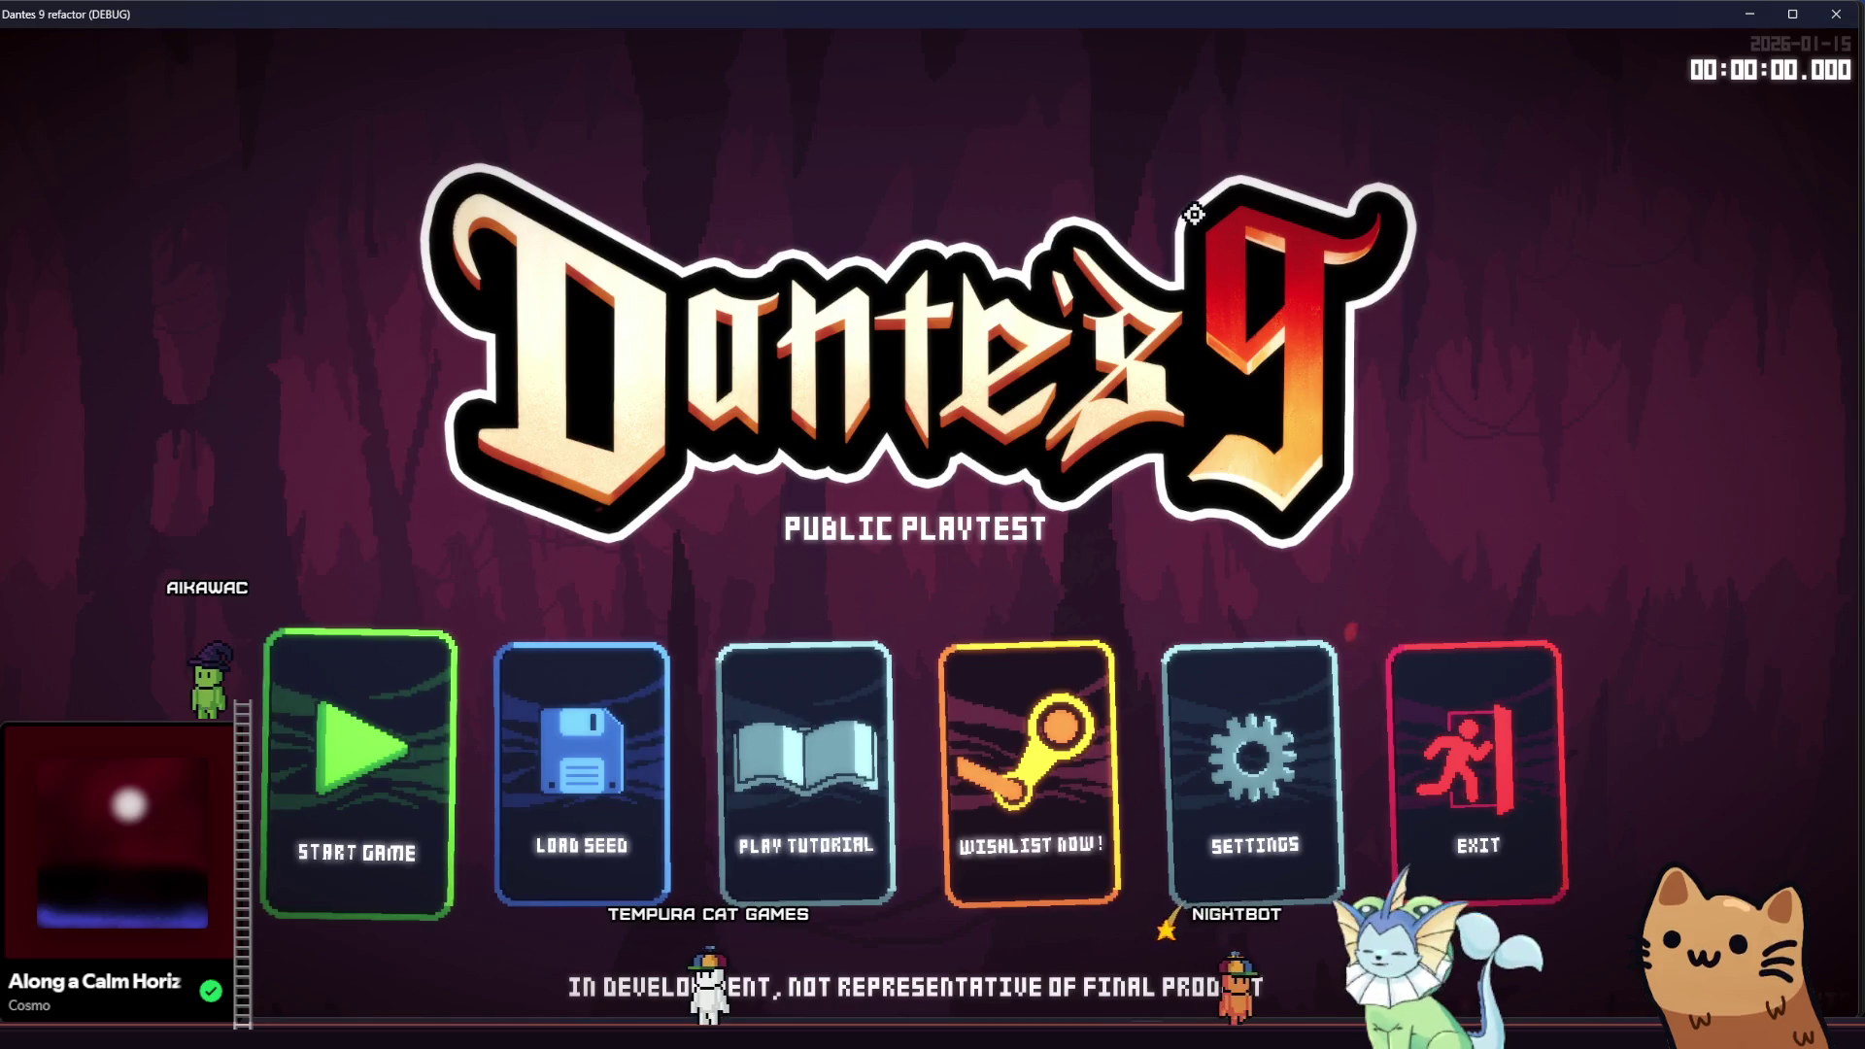
- Start the tutorial and clear the movement rooms: walk, jump past JUMP and HOLD, drop through platforms
left_click(838, 763)
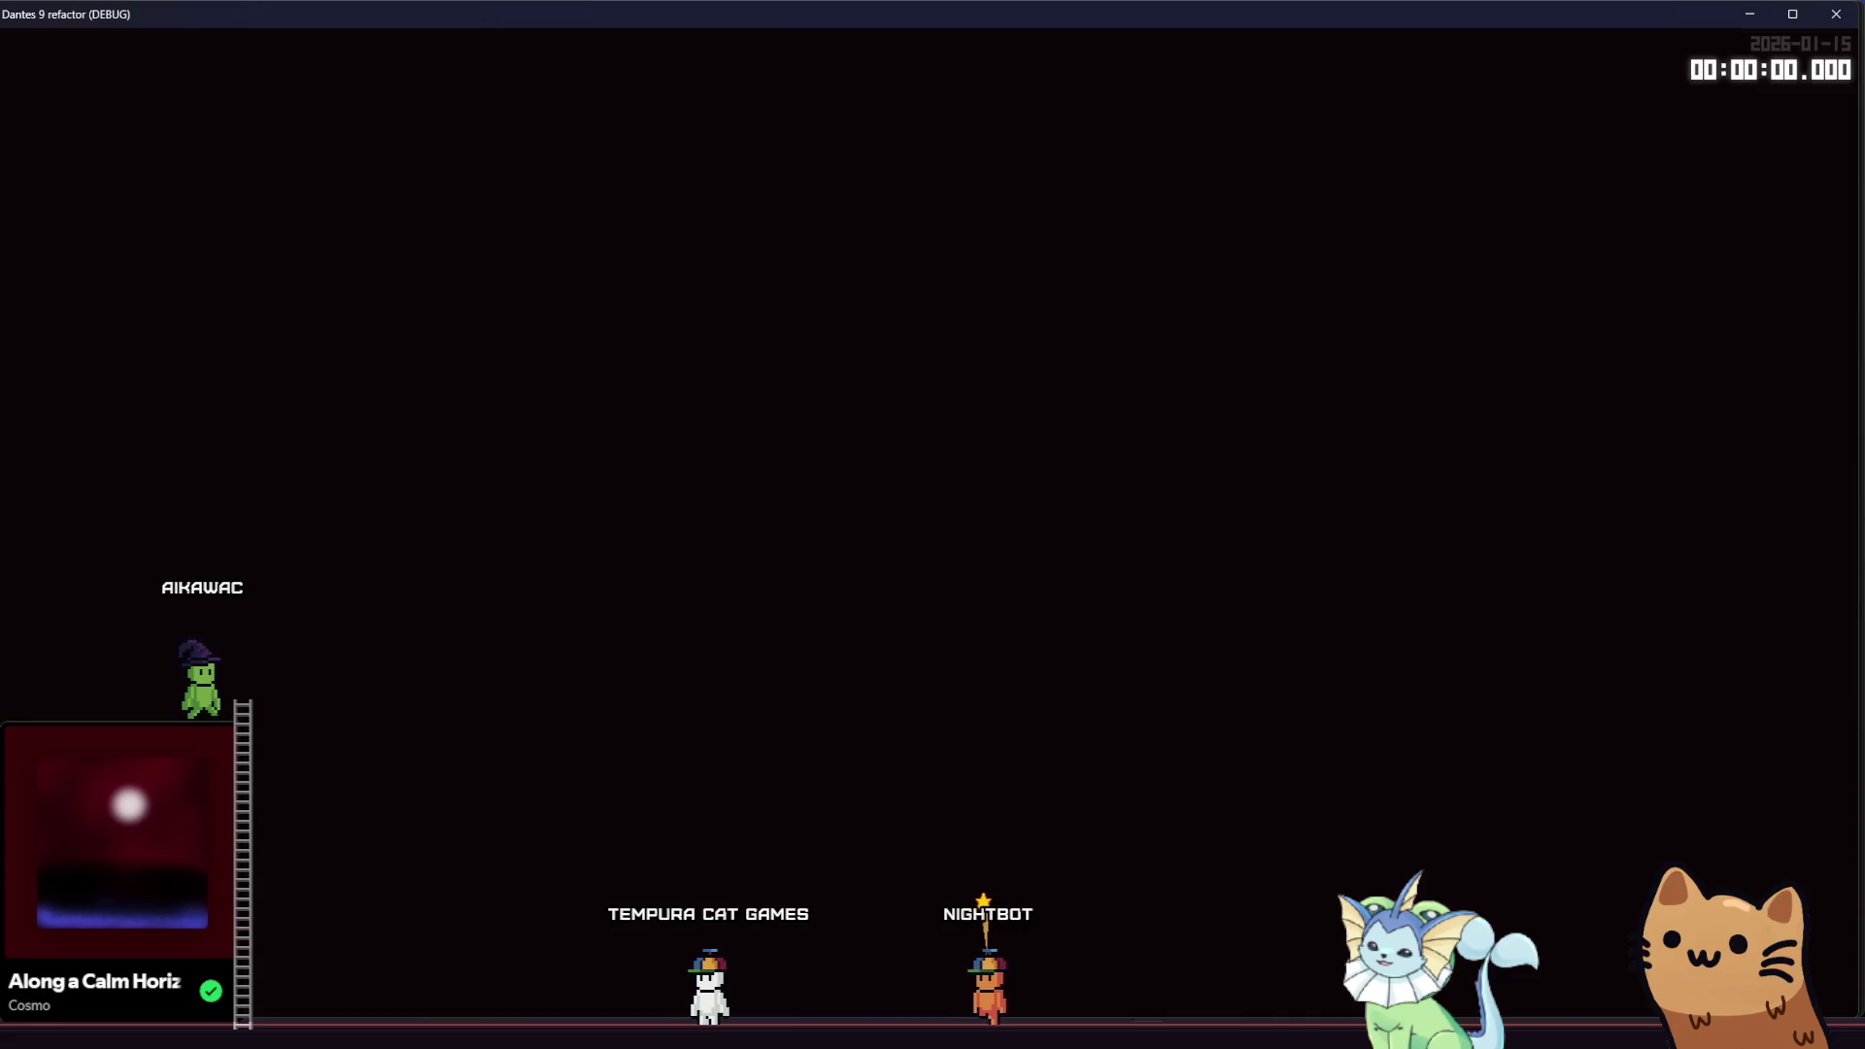
key("d")
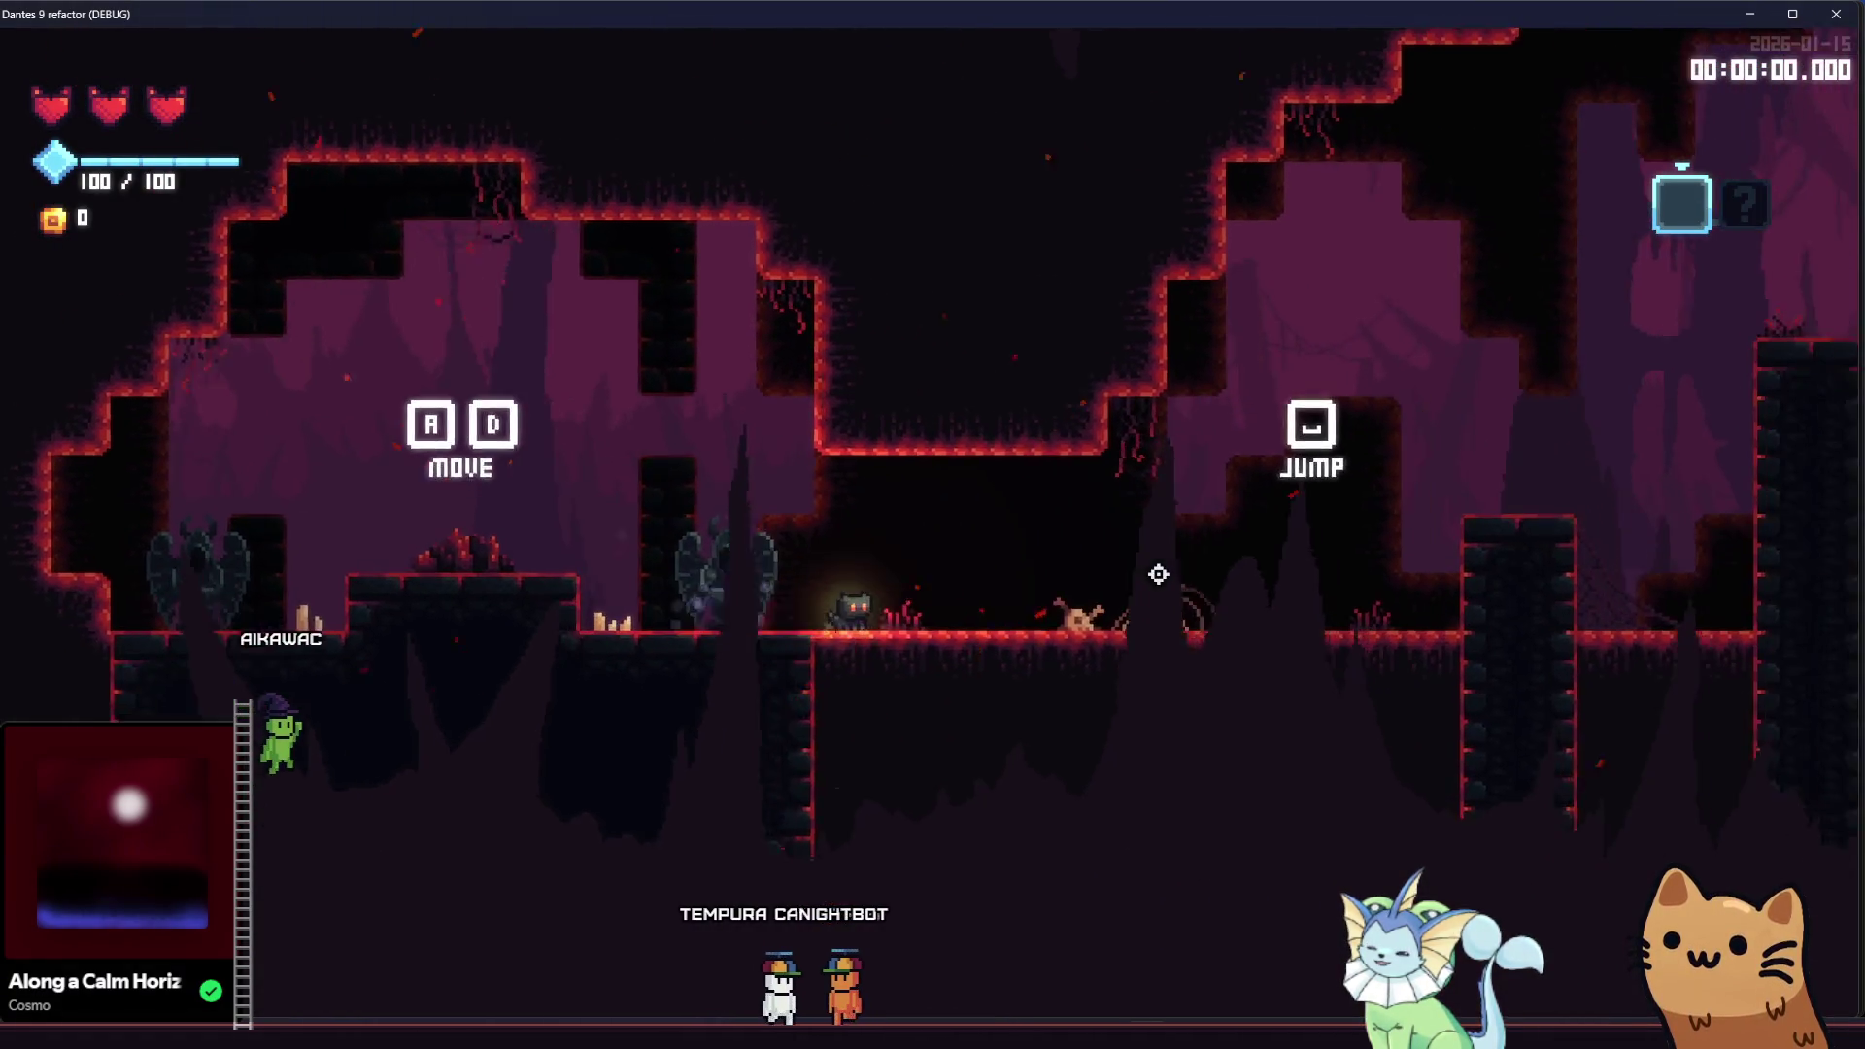
key("space")
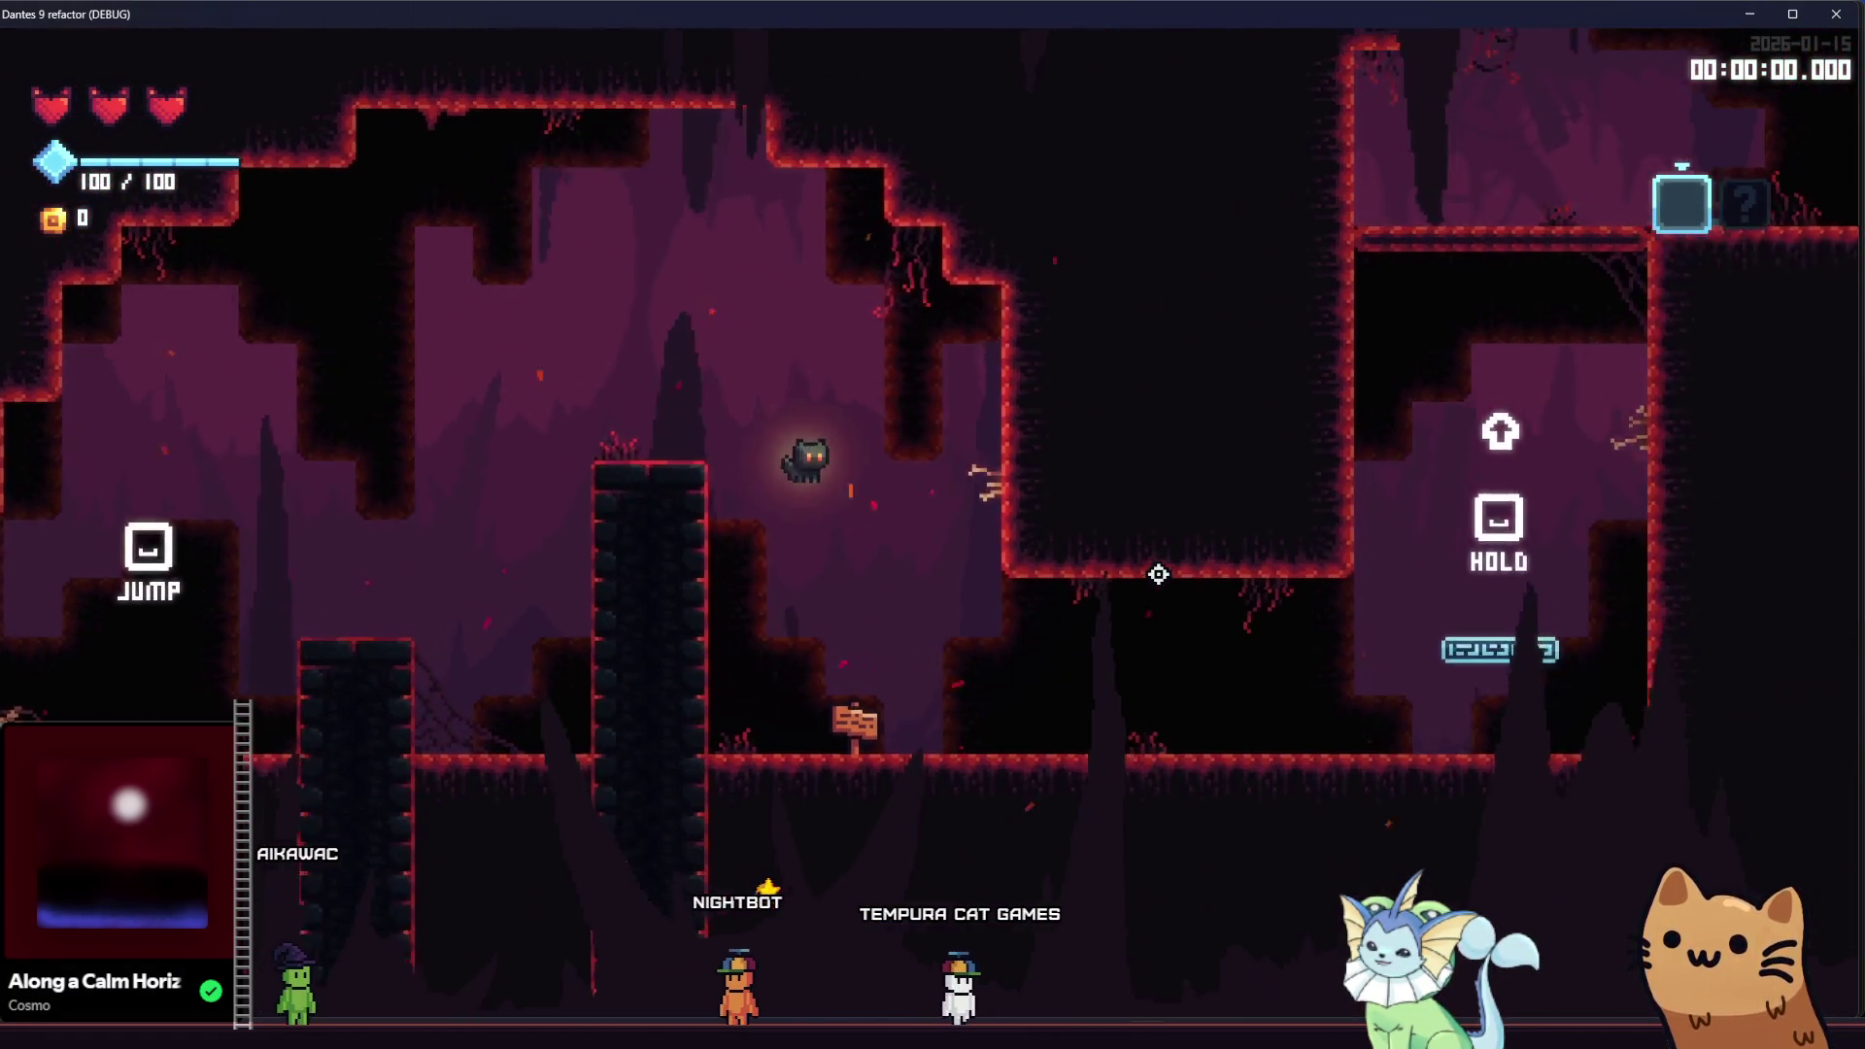
key("space")
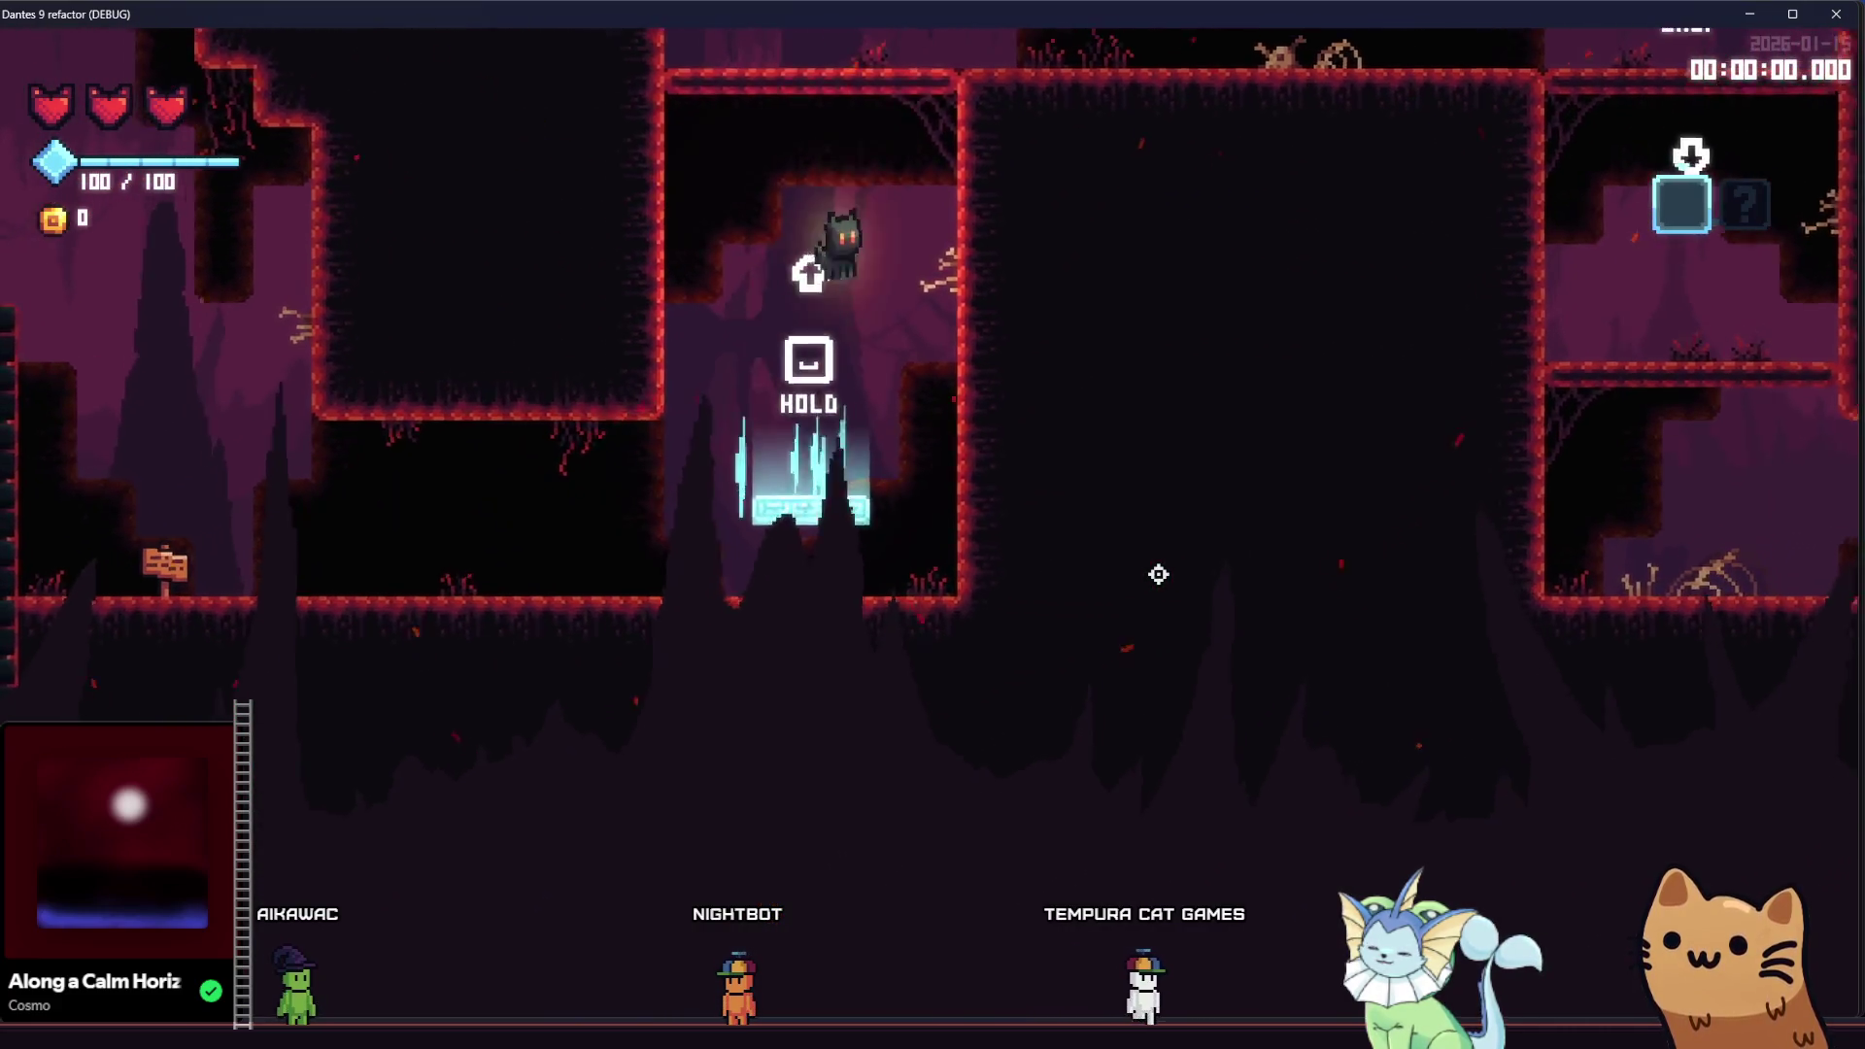
key("d")
key("s")
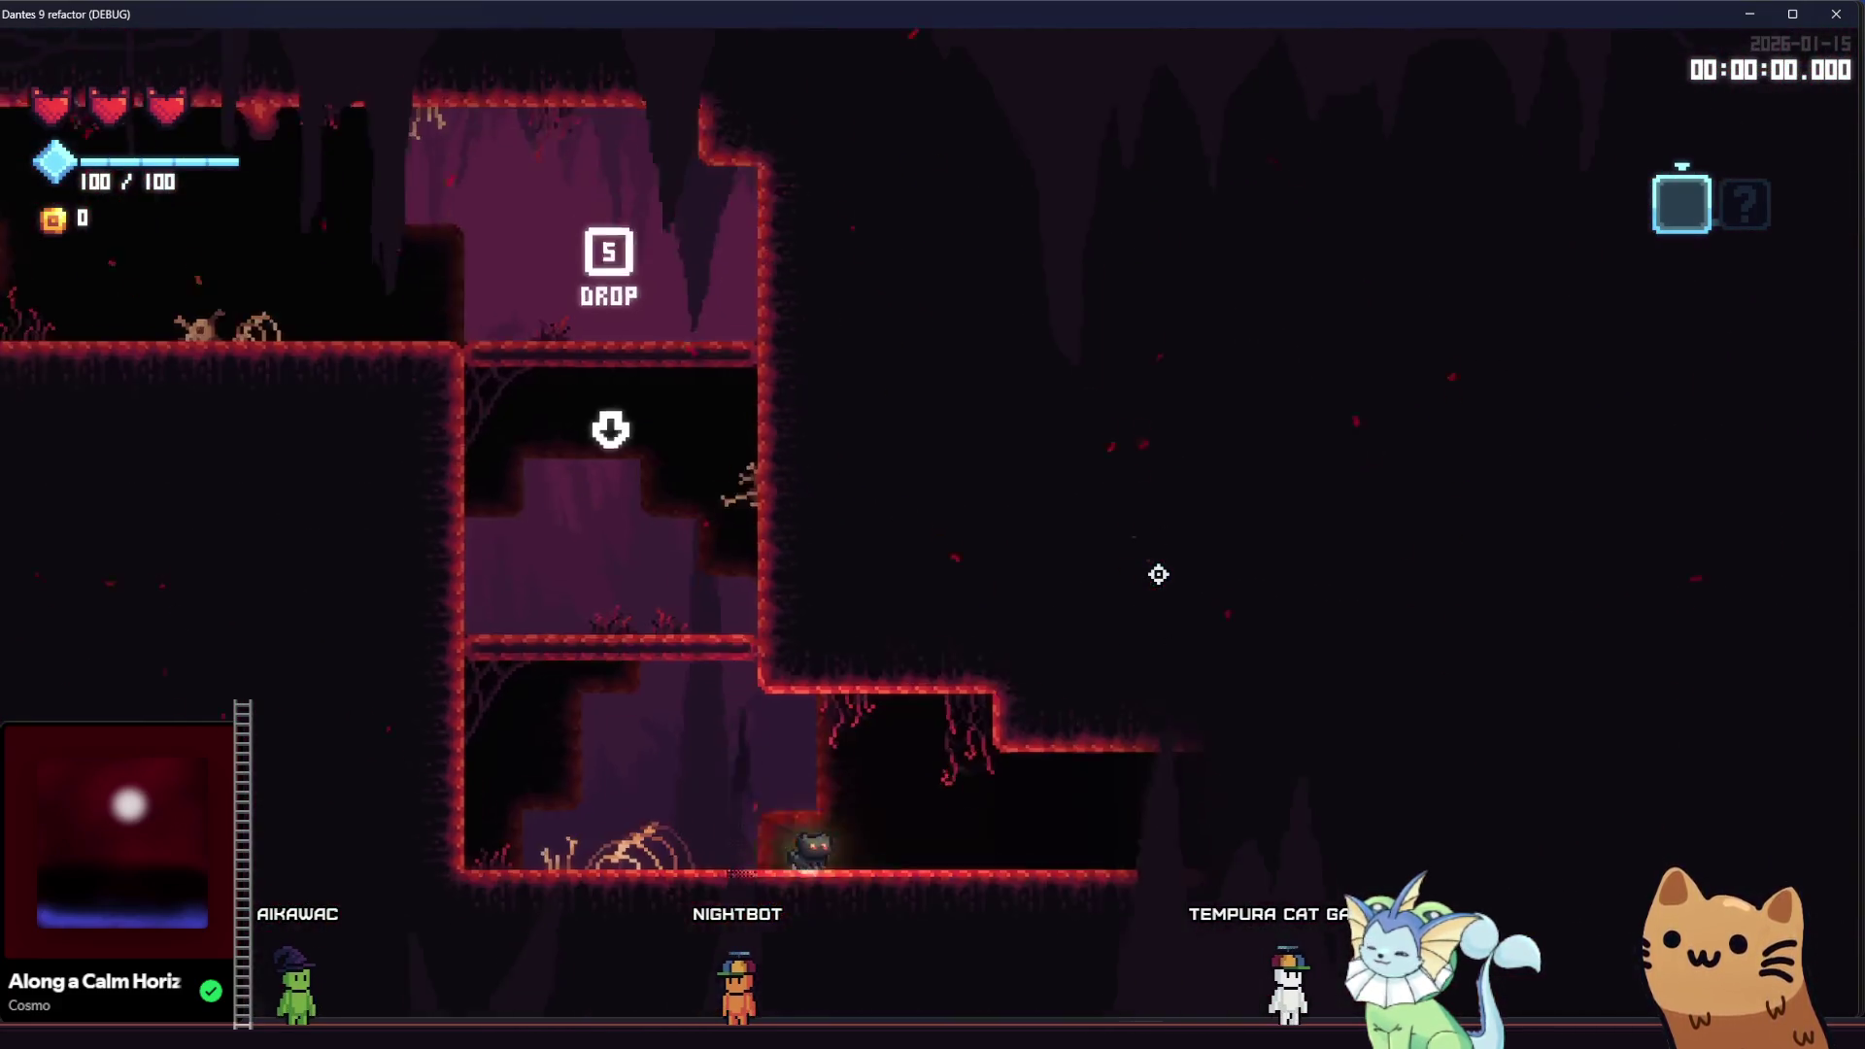
- Run into the aim-and-attack room, hit the target dummy, then close the game
key("d")
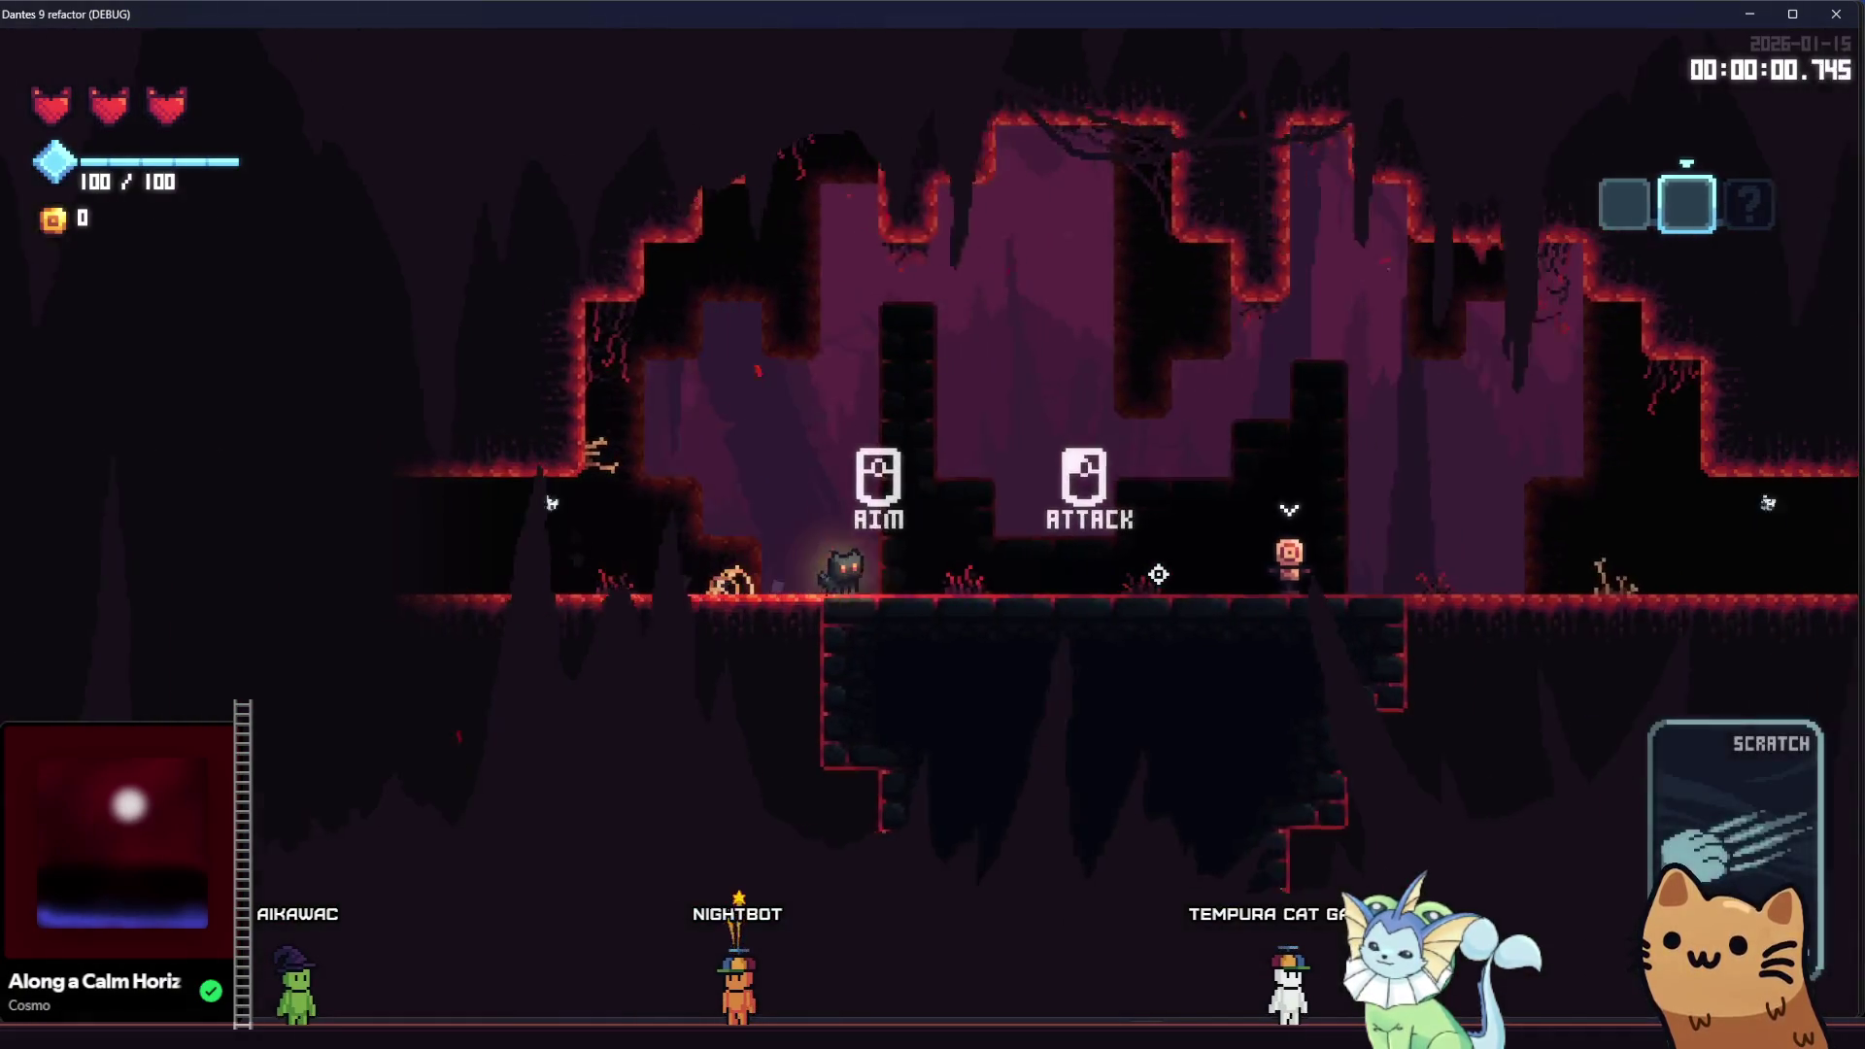
key("d")
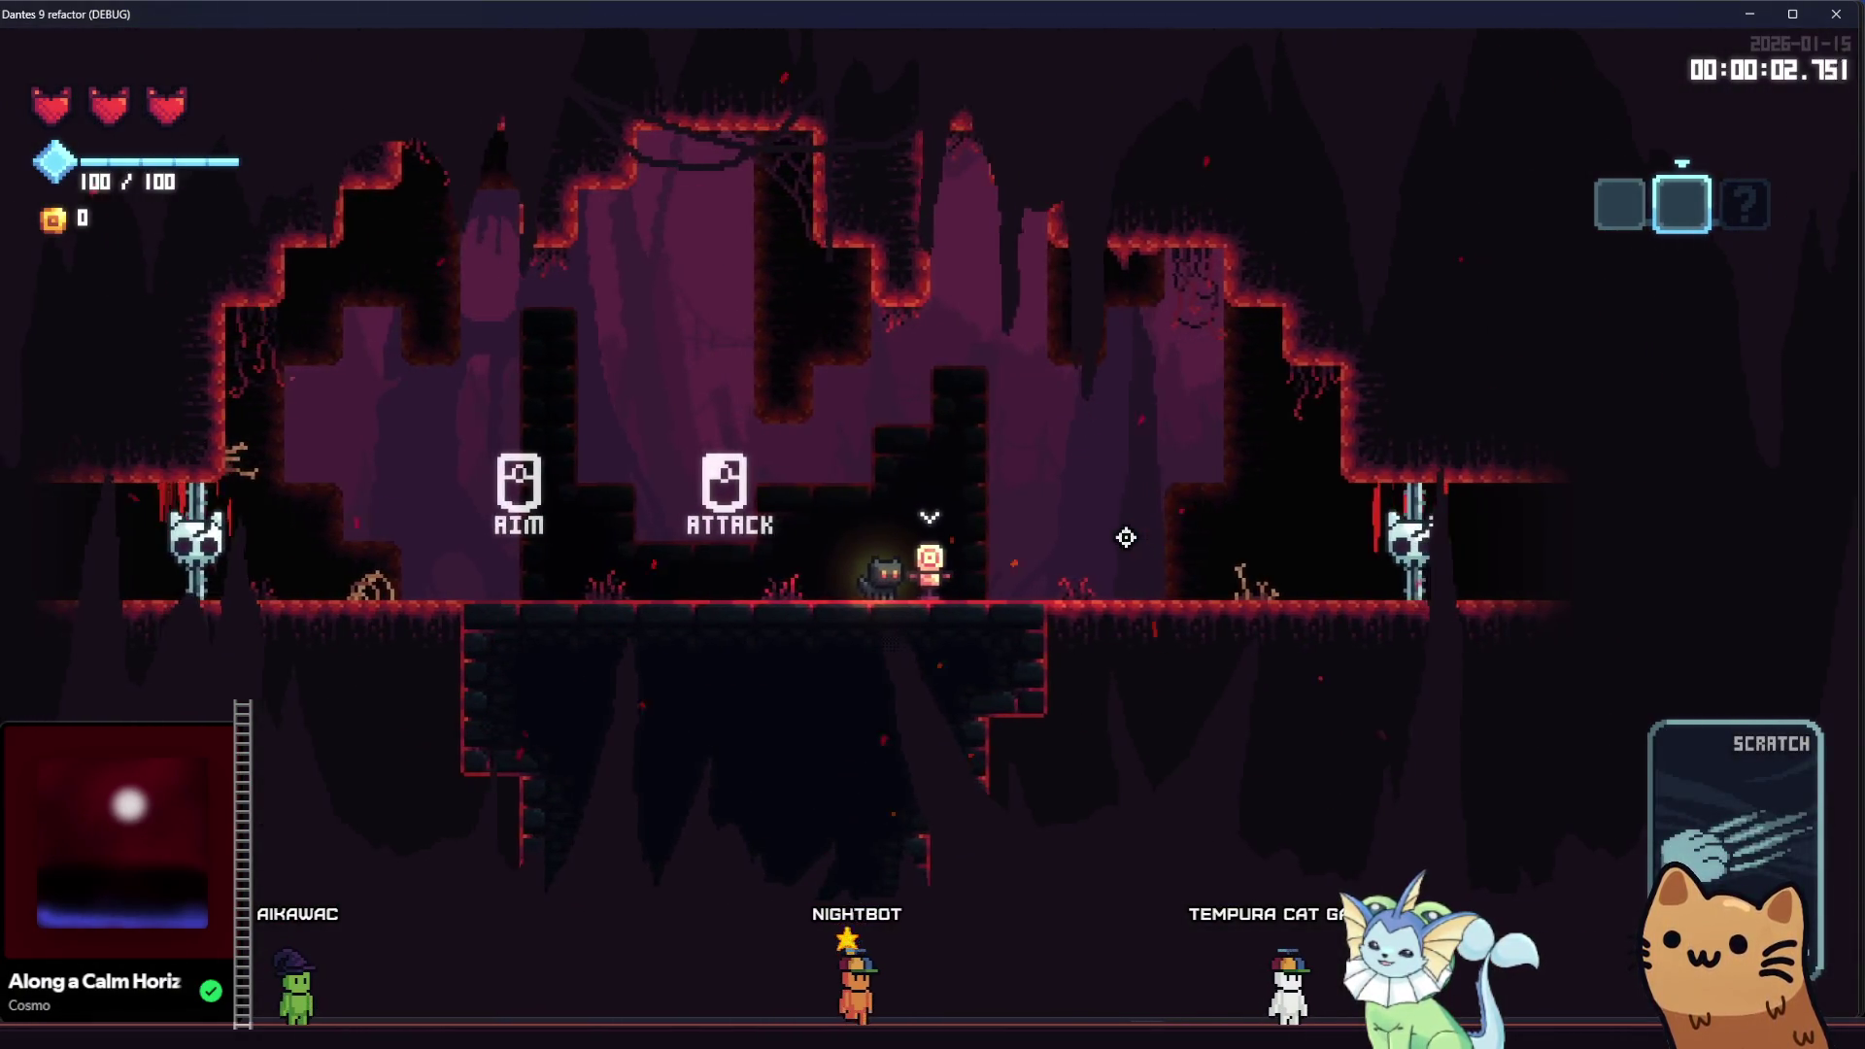
left_click(1151, 525)
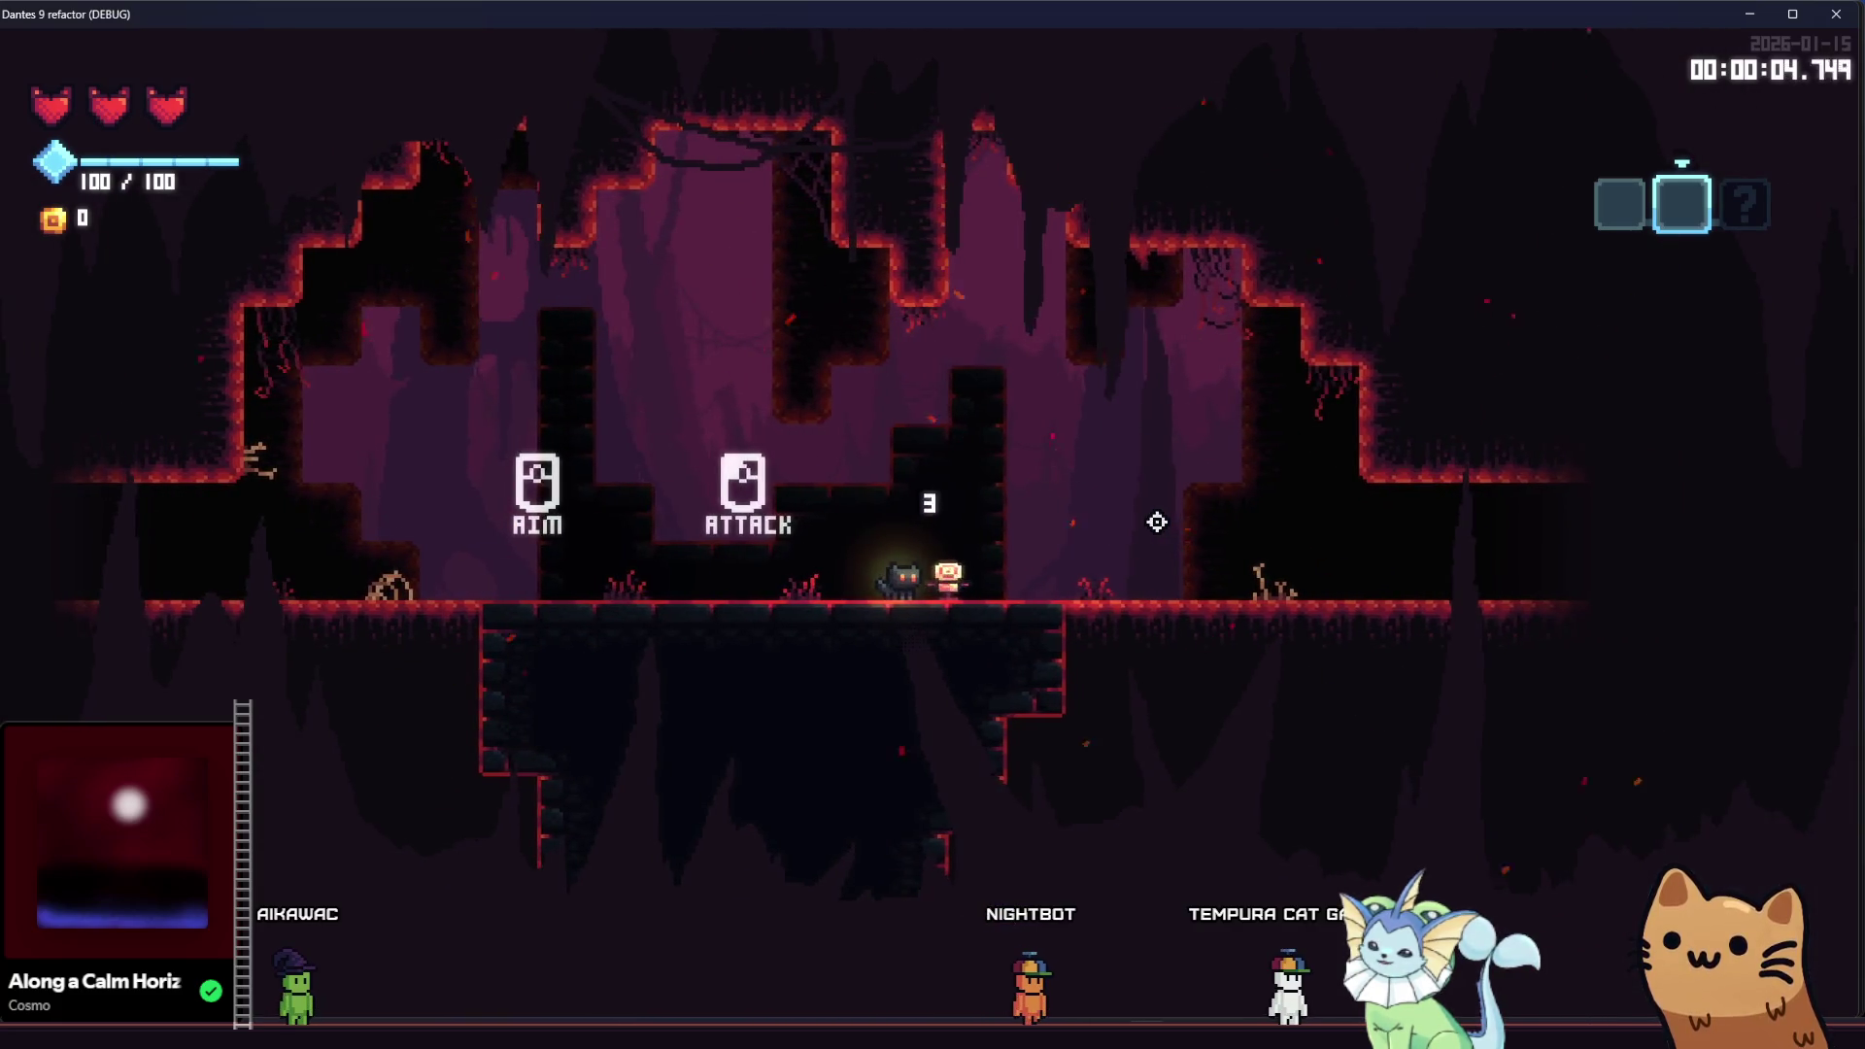
key("d")
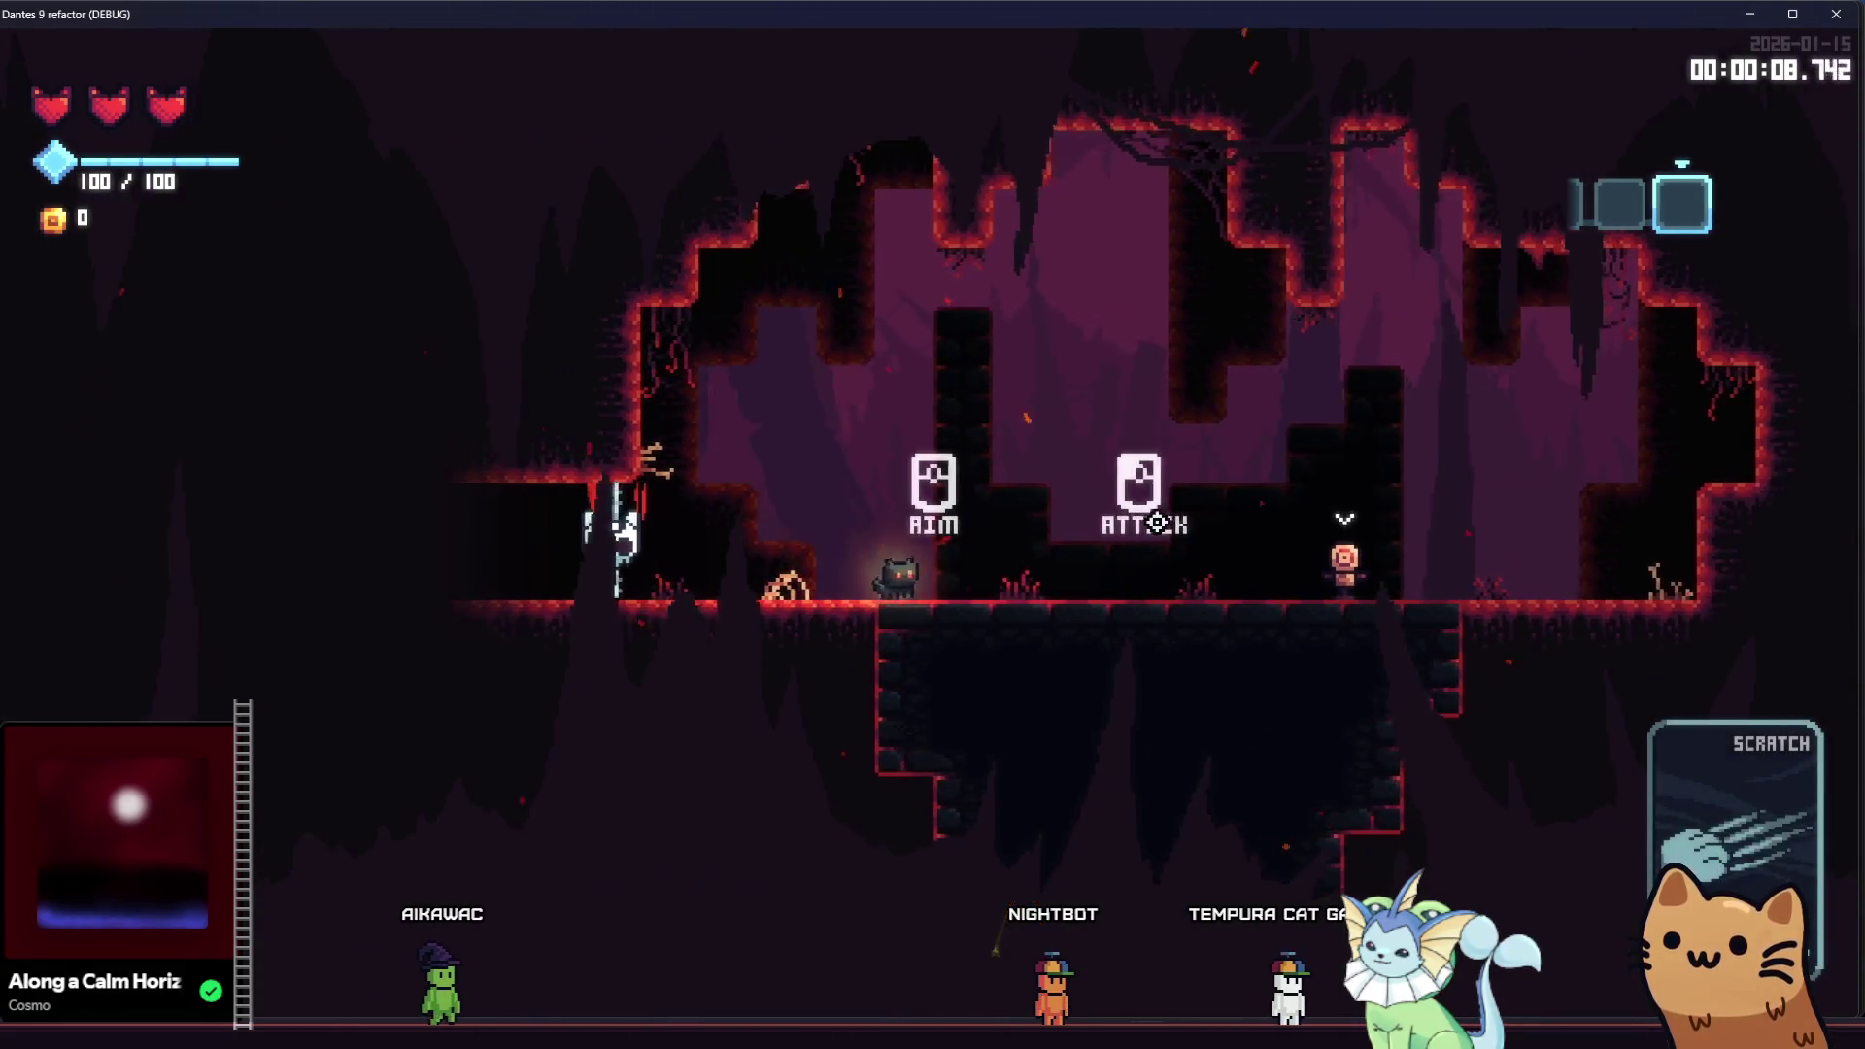
key("d")
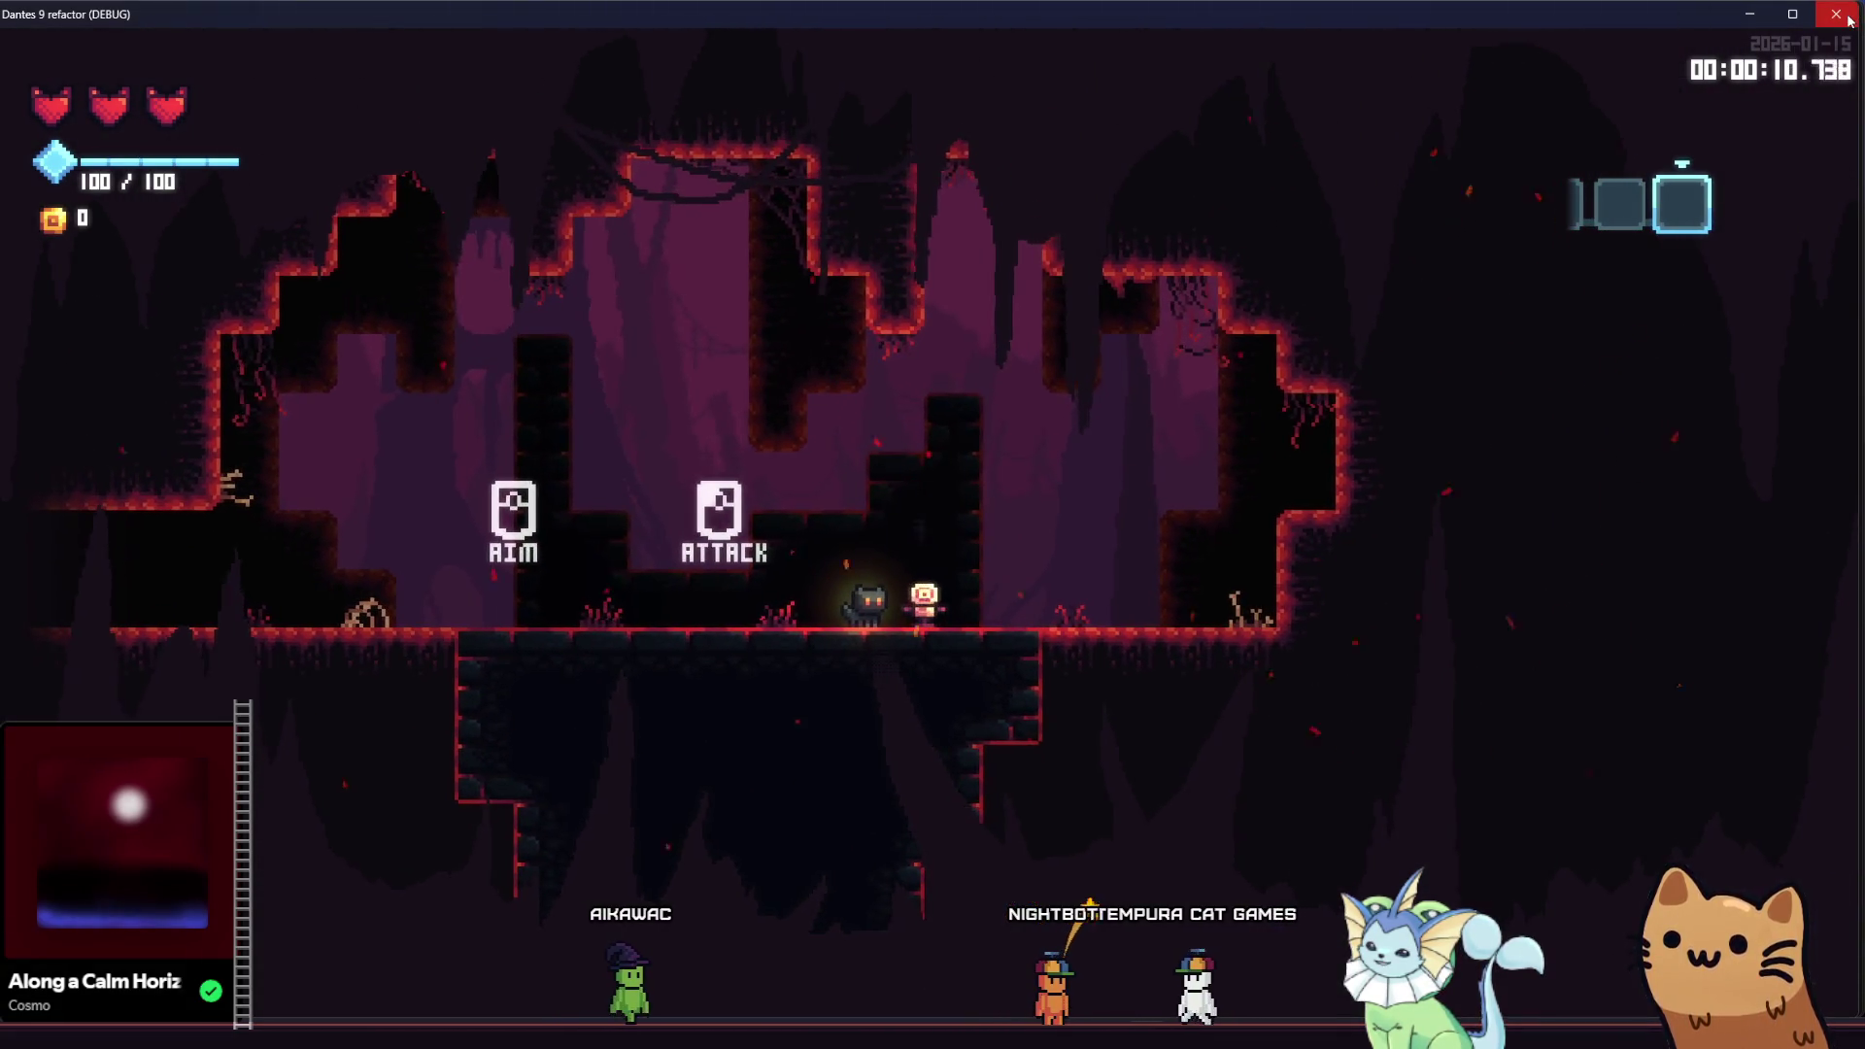
left_click(1849, 19)
- On SimpleLevelGenerator, remove Tutorial Rooms element 2 and add an empty replacement entry
key("Down")
key("Up")
key("Down")
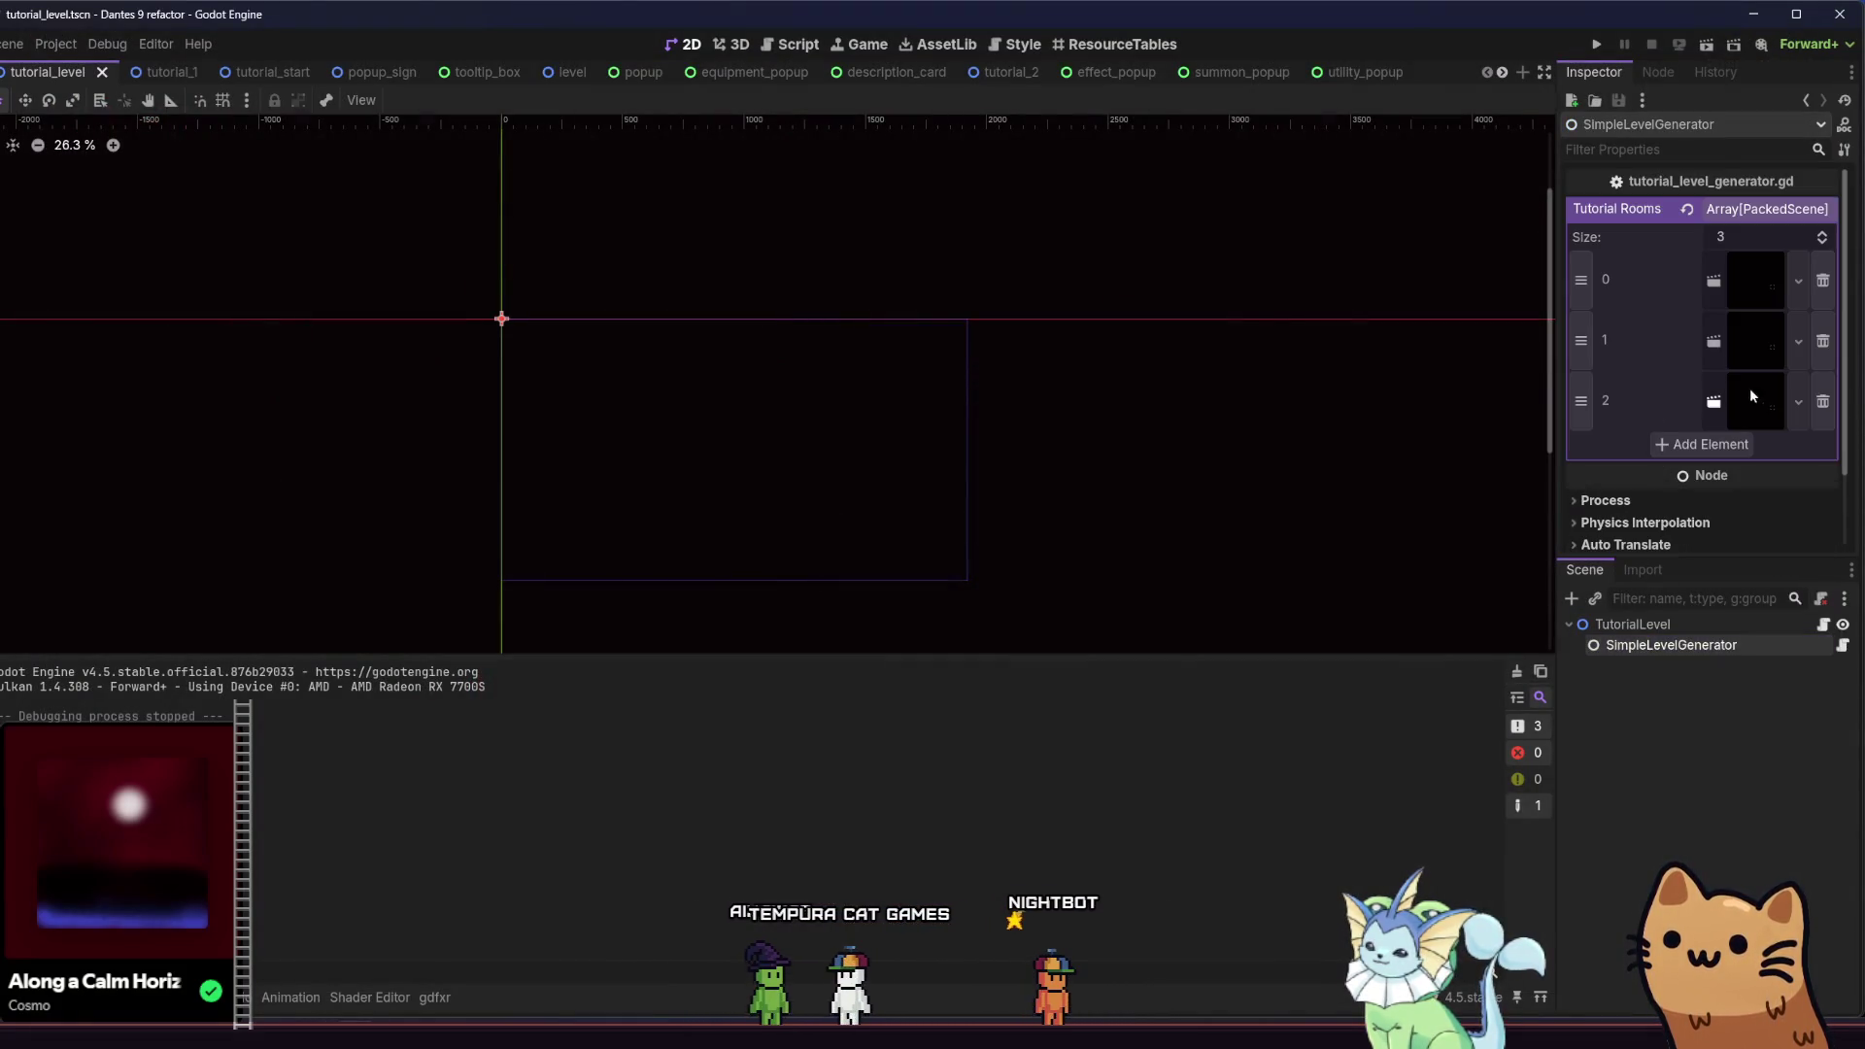
left_click(1823, 402)
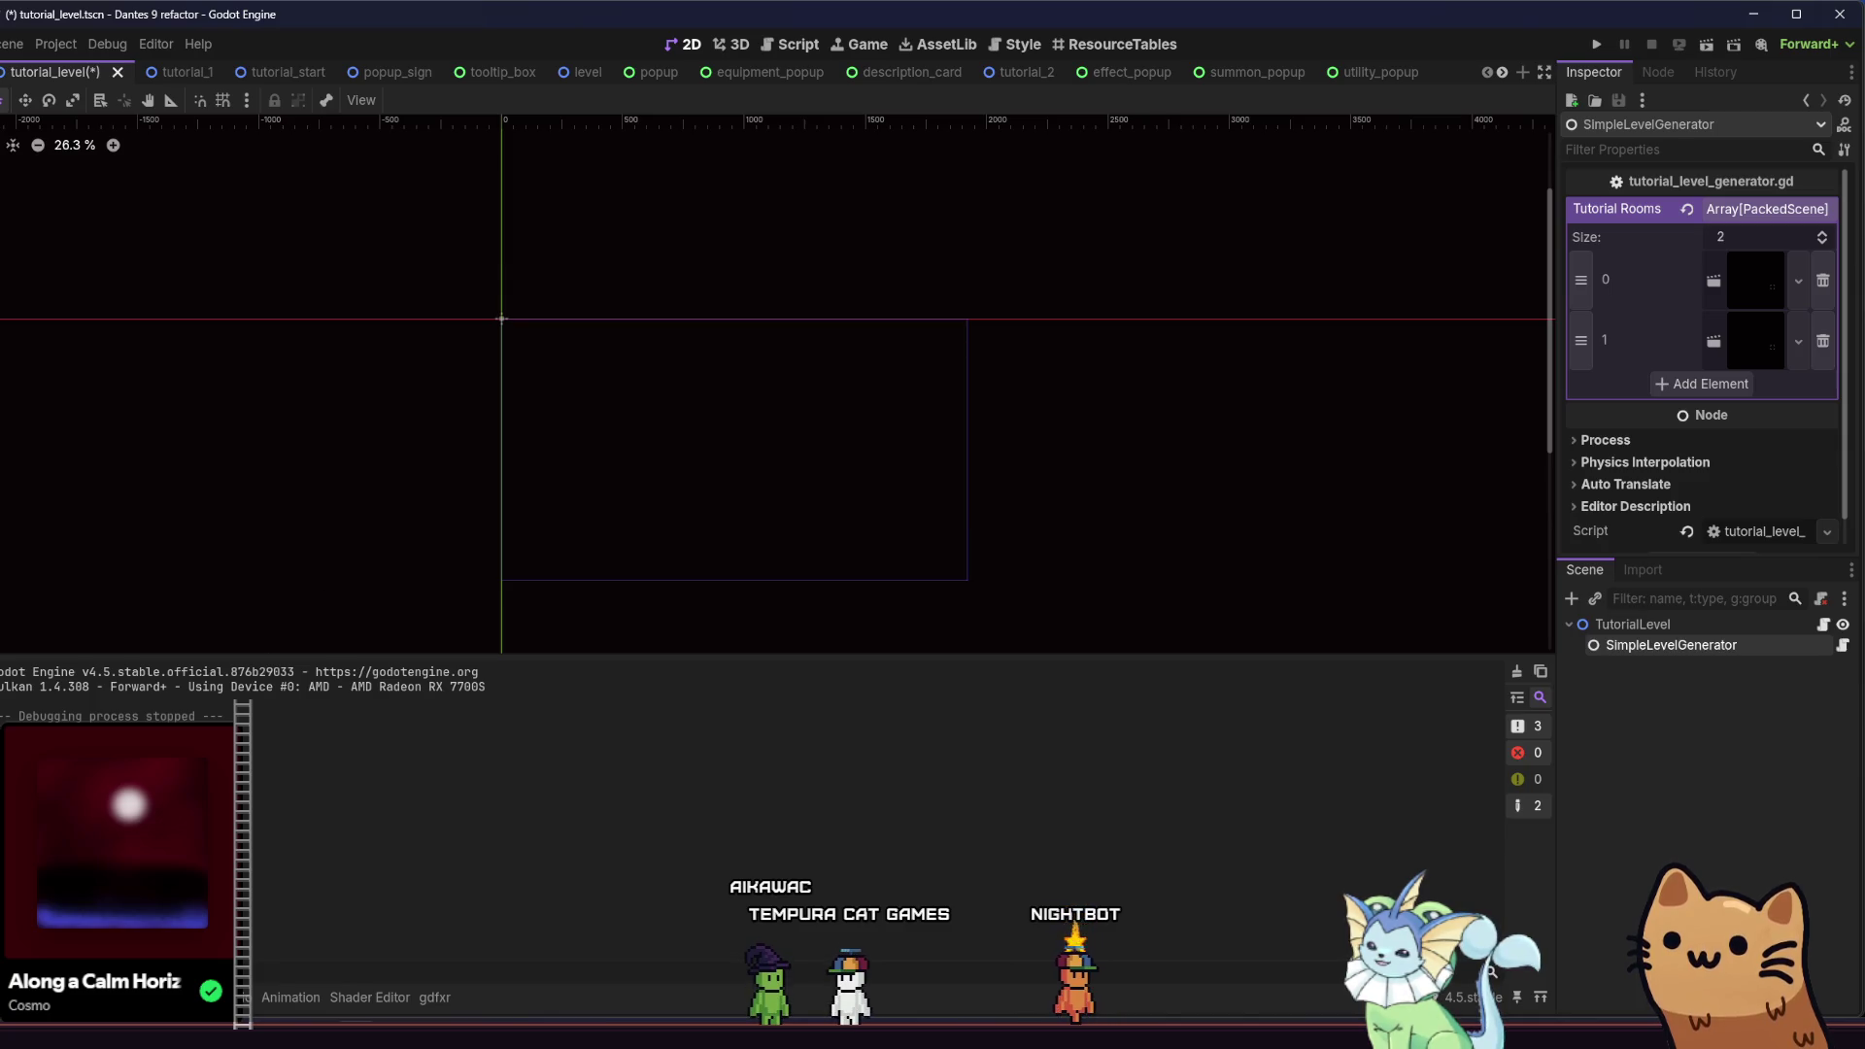
key("alt+f")
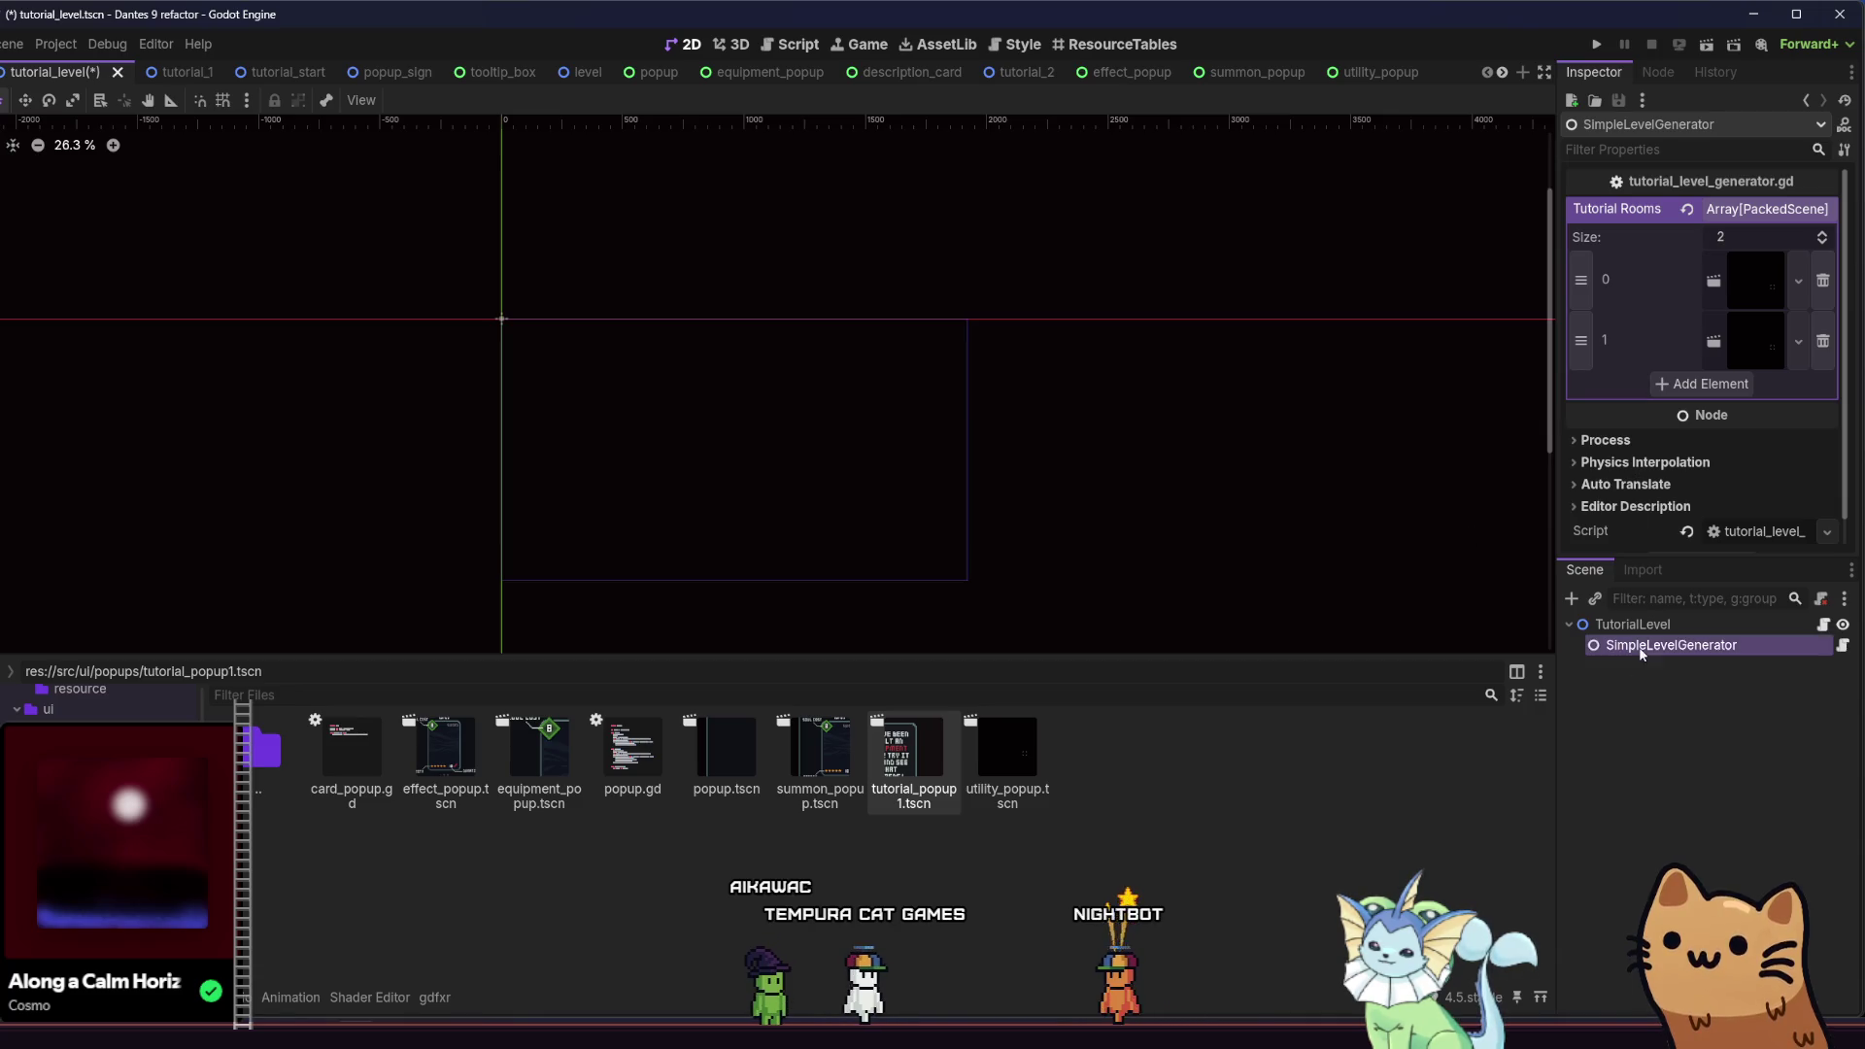
left_click(1691, 386)
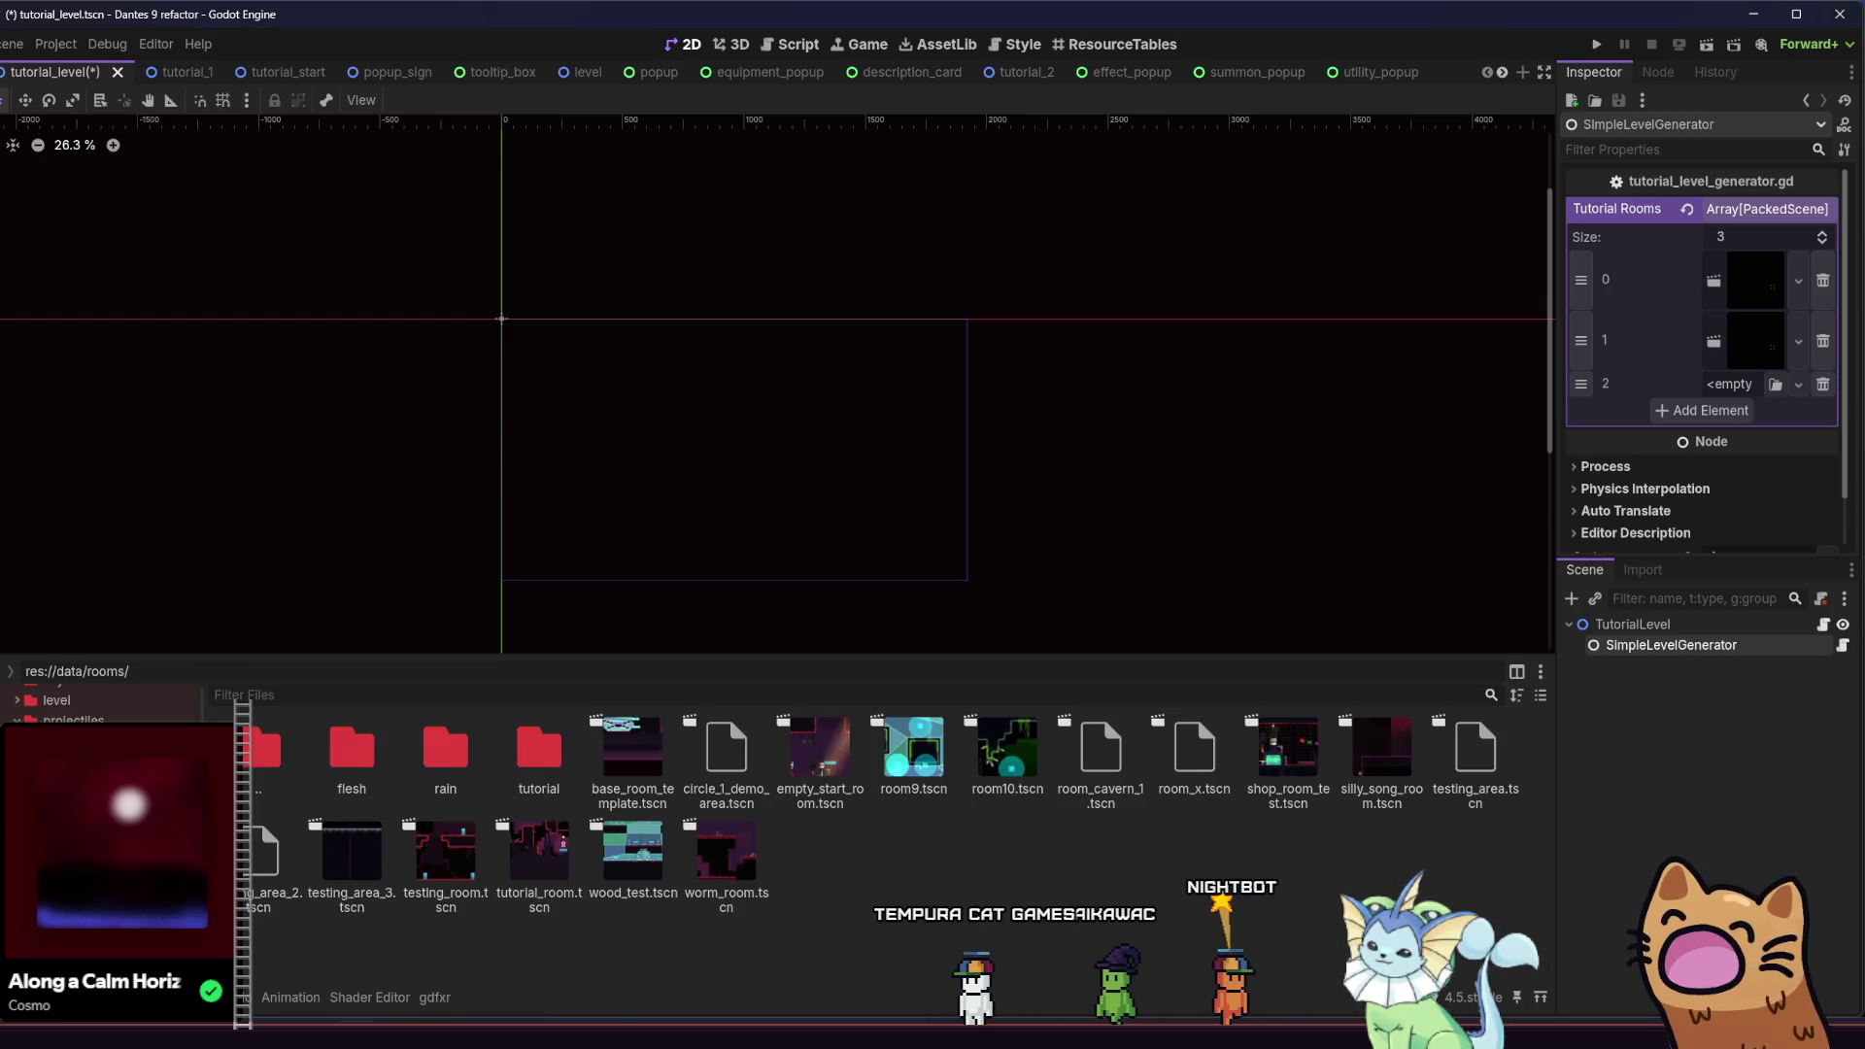
- Assign tutorial_2.tscn from the tutorial rooms folder to the new entry, then save and run
double_click(513, 763)
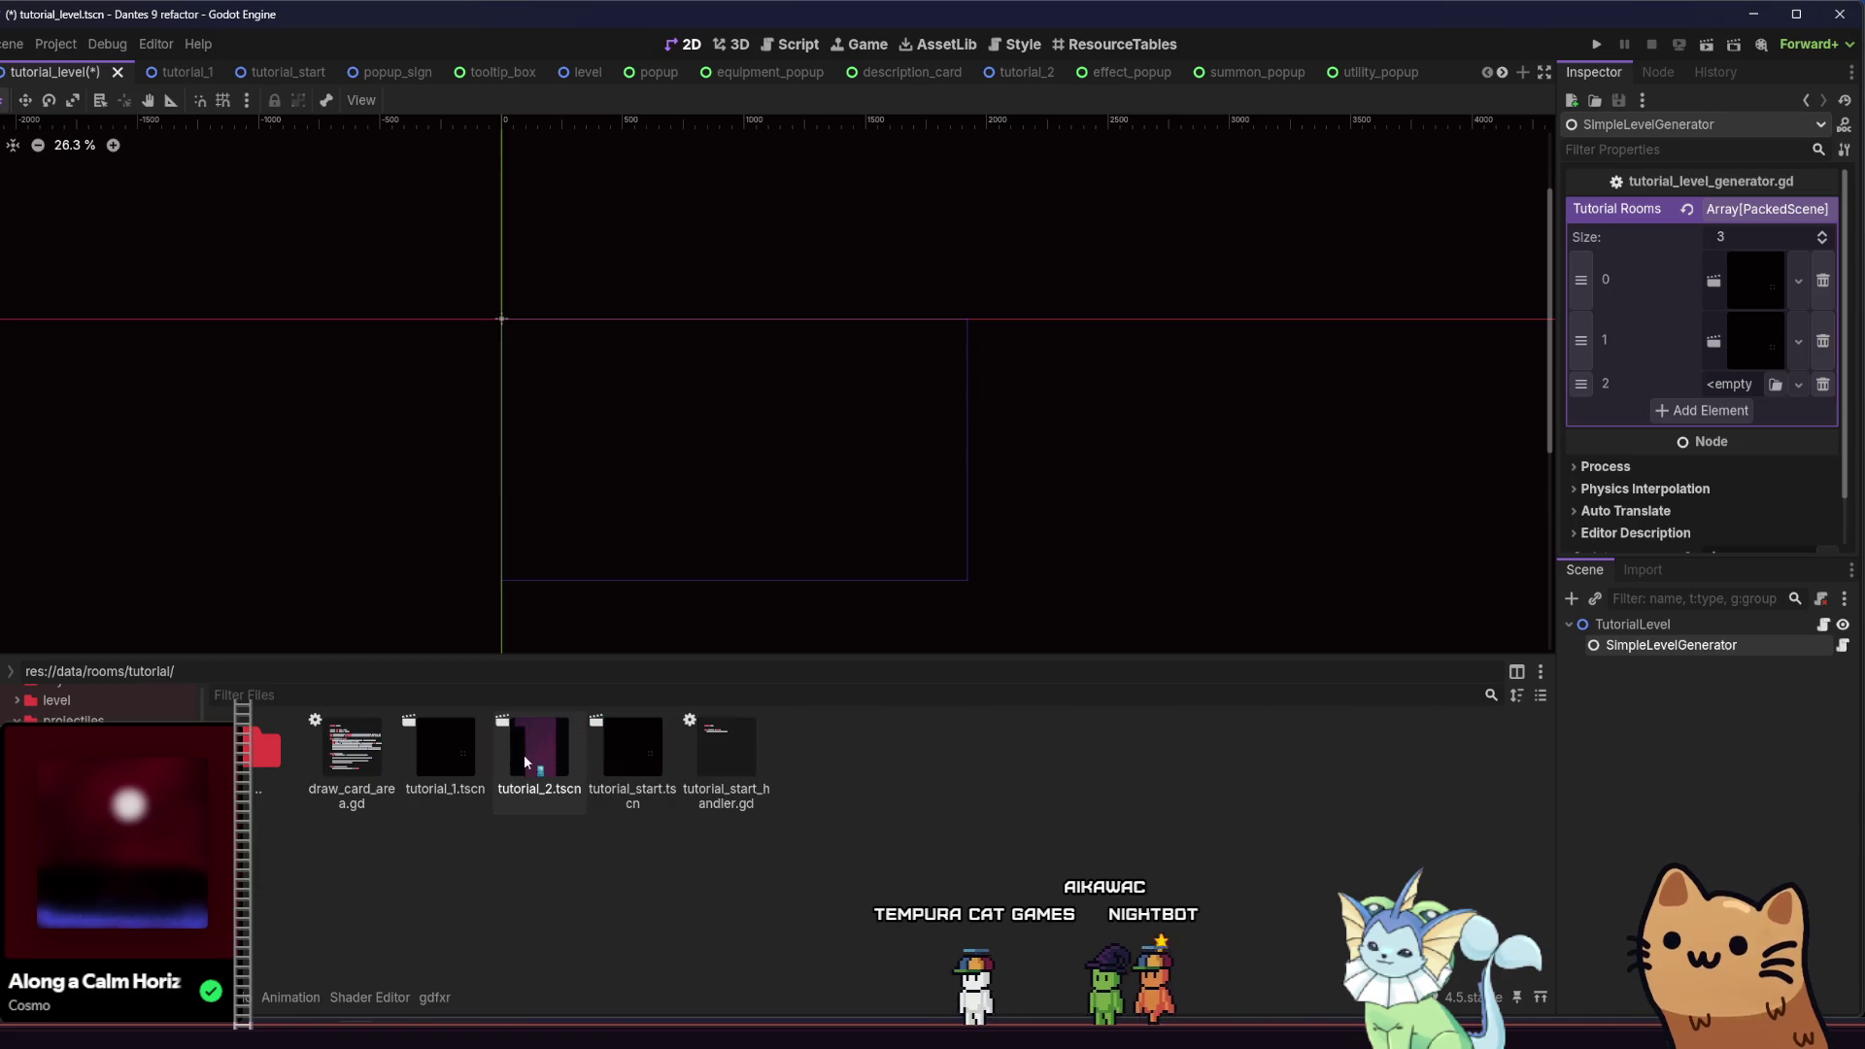
left_click(533, 770)
mouse_move(728, 738)
left_mouse_down()
mouse_move(1786, 333)
mouse_move(1751, 333)
left_mouse_up()
left_click(1598, 45)
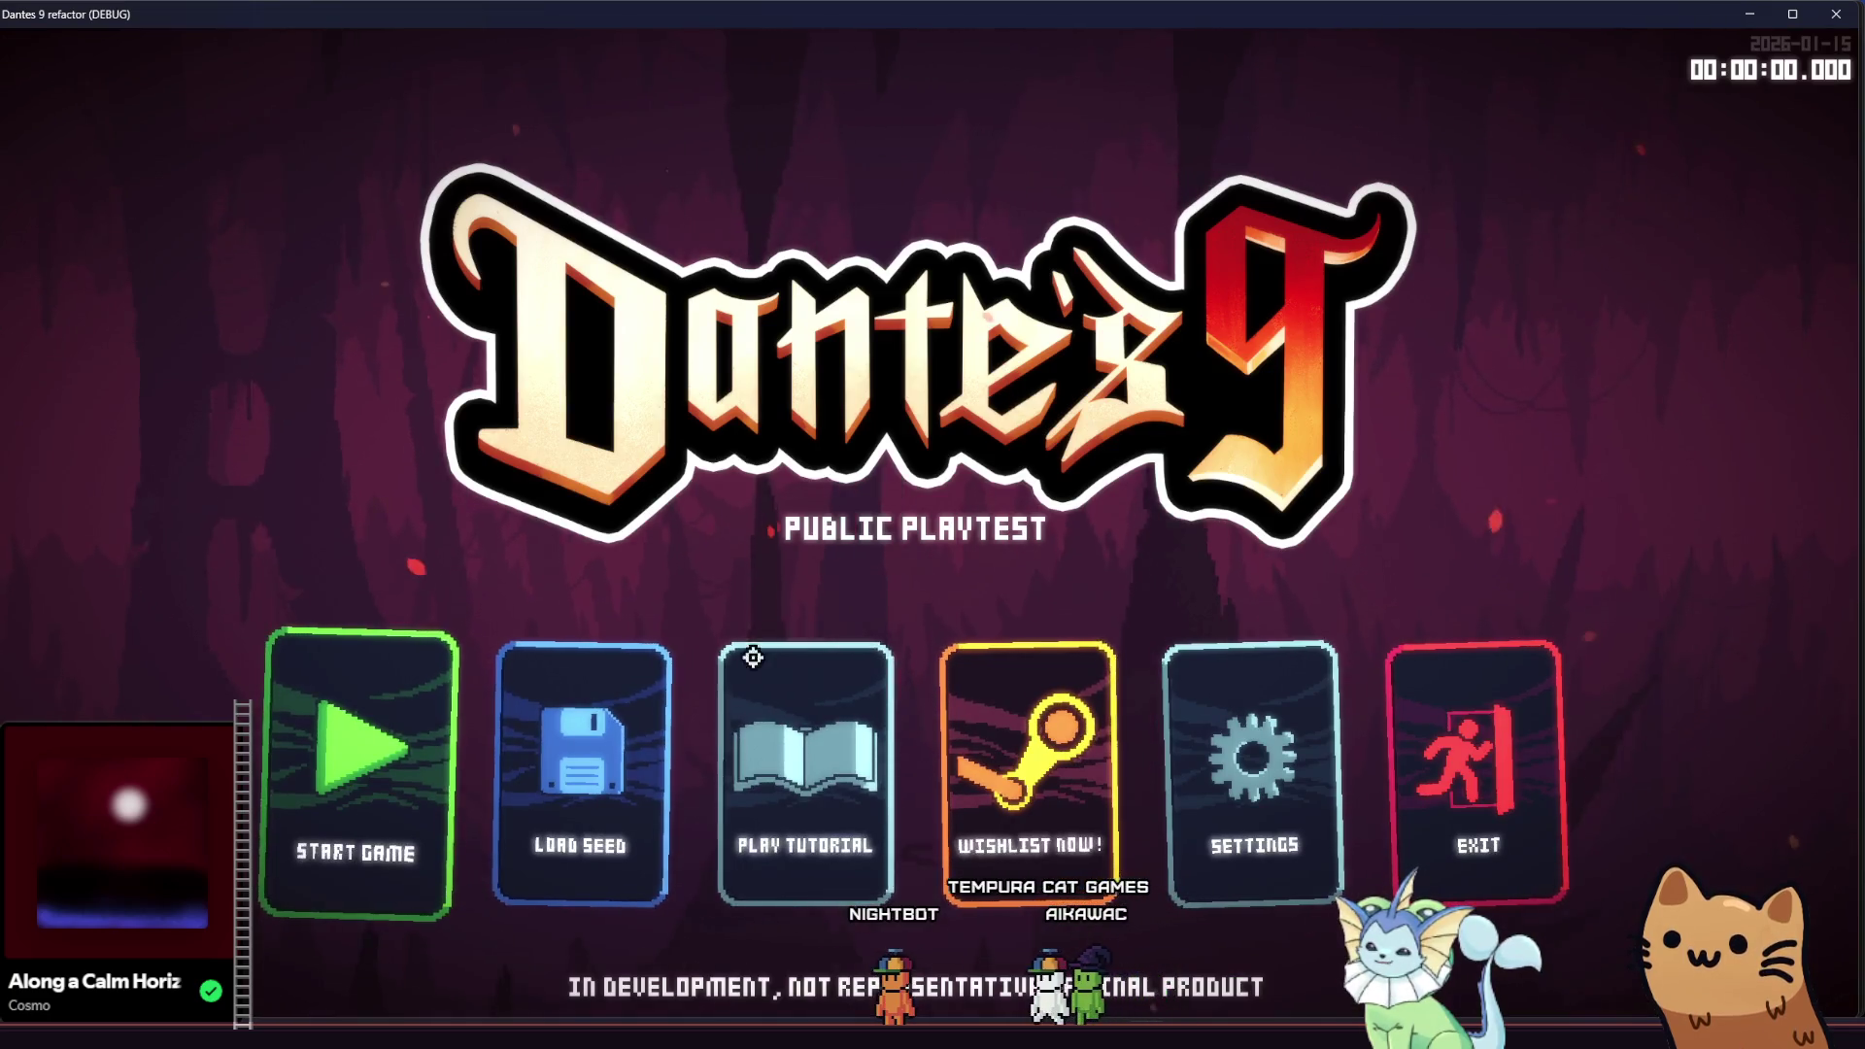
- Play the tutorial through the movement and aim rooms and pick up the Rusty Pistol card
left_click(827, 701)
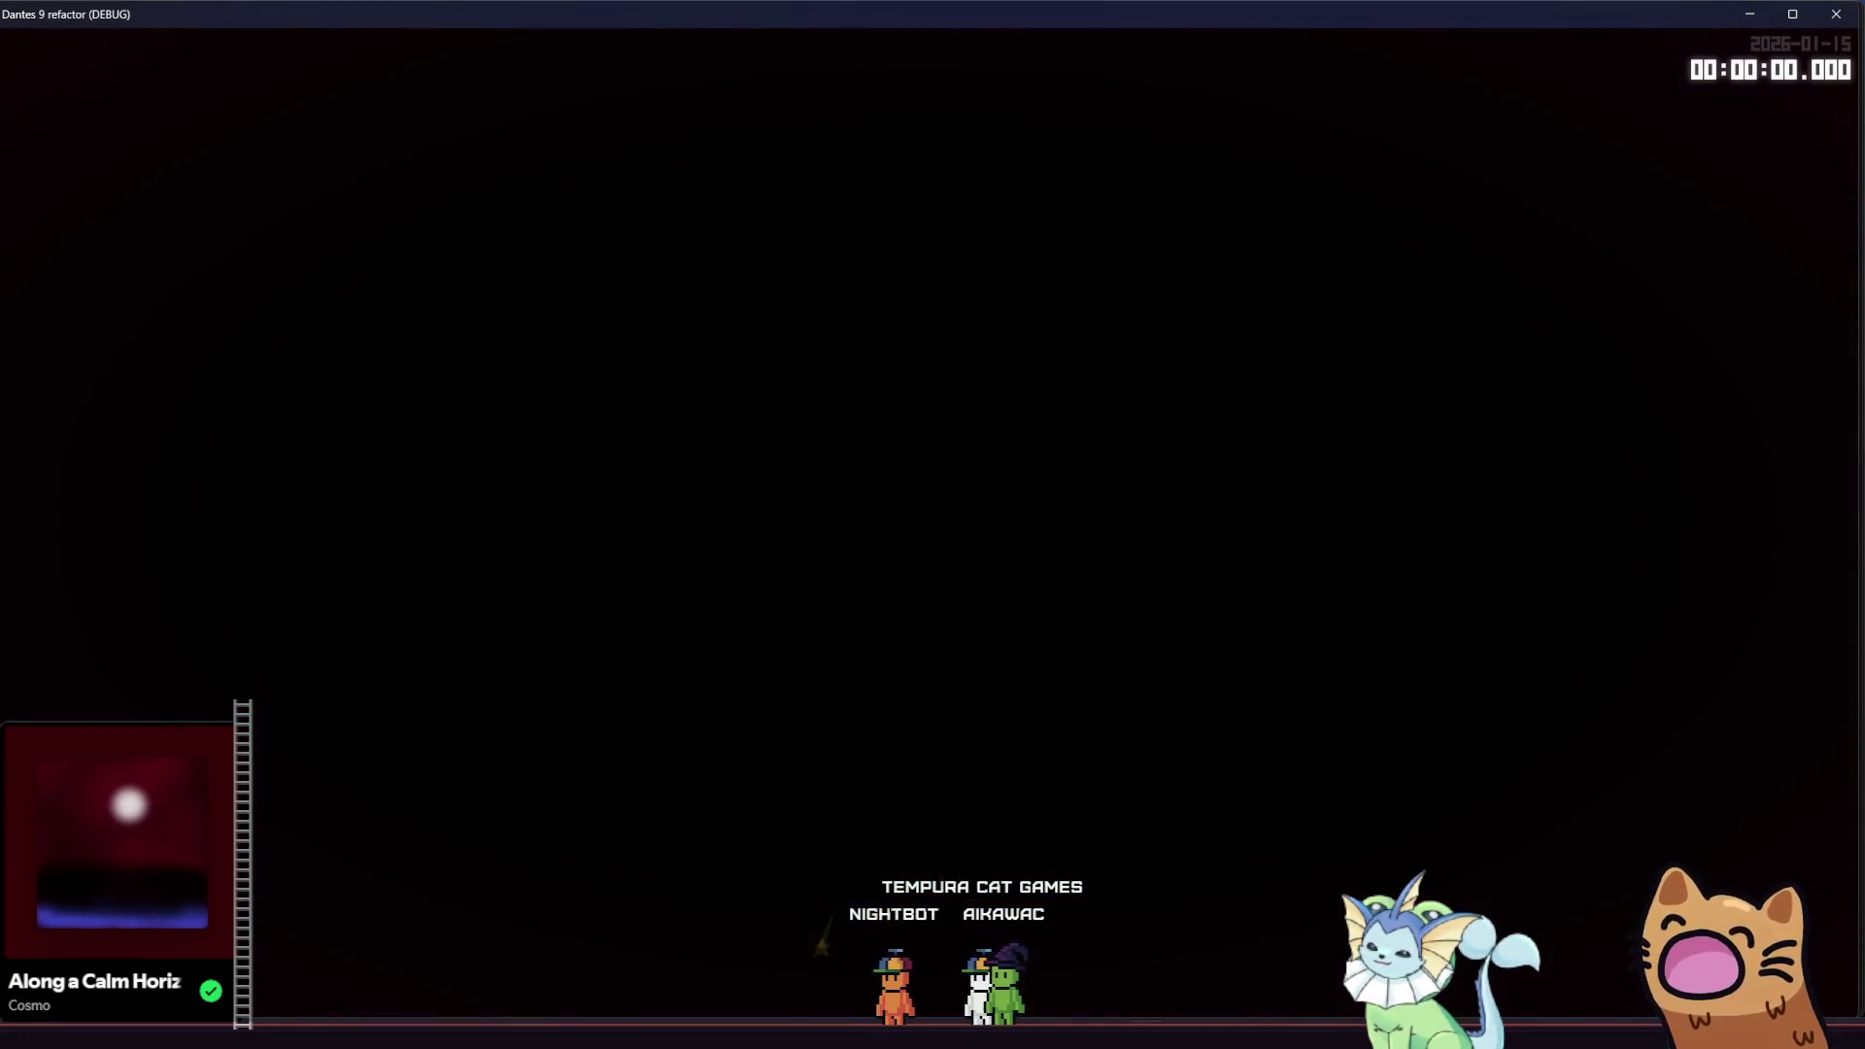
key("d")
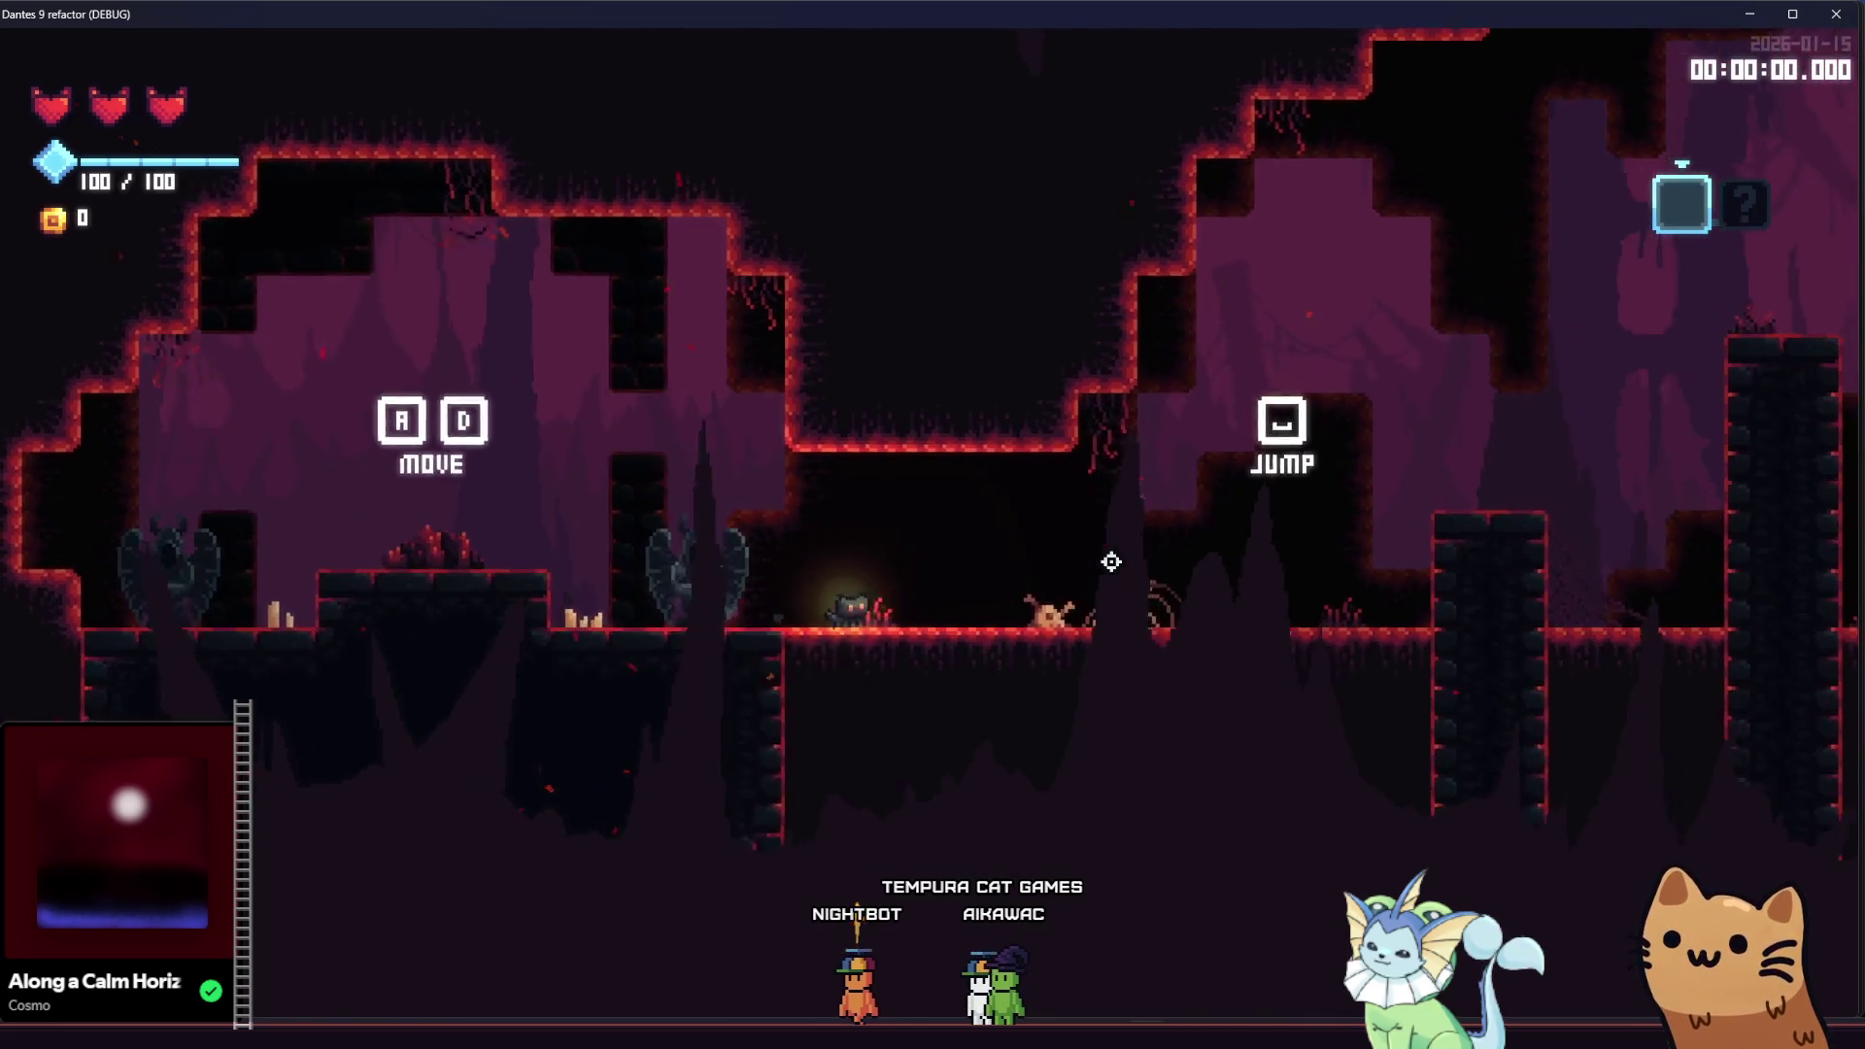
key("space")
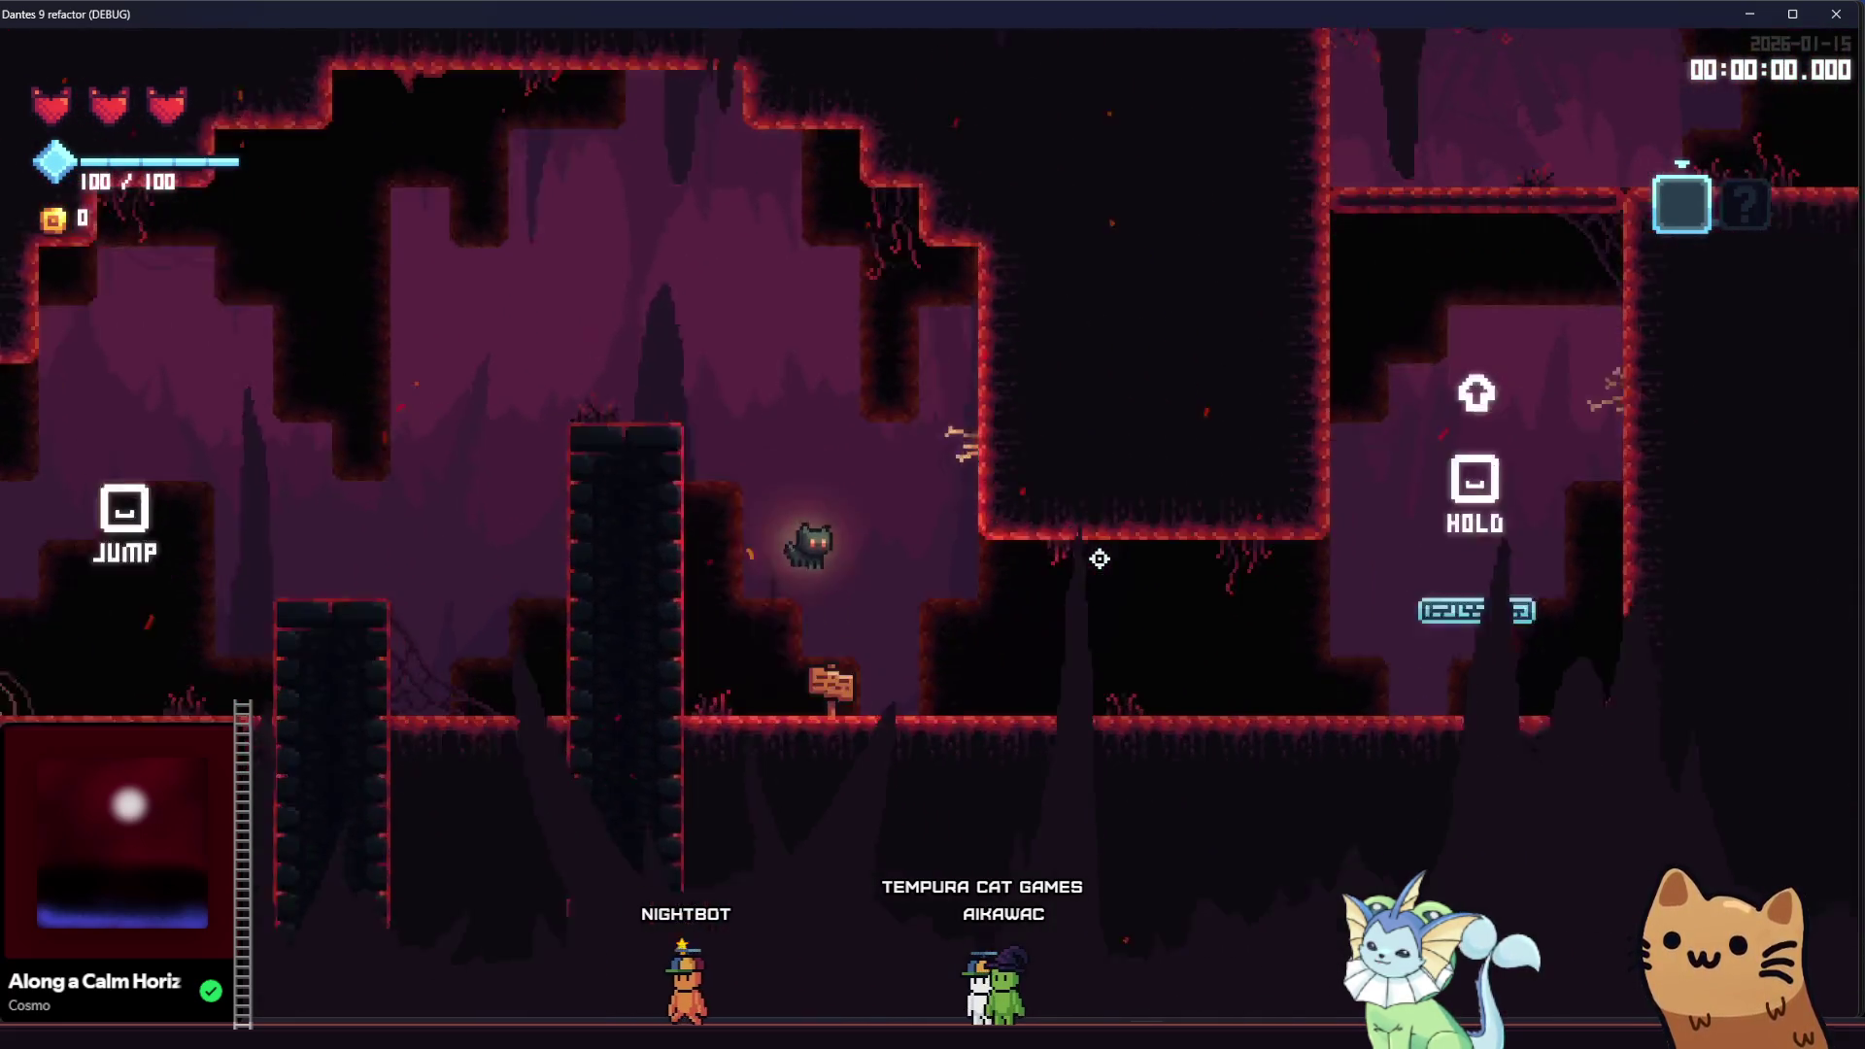
key("space")
key("space")
key("d")
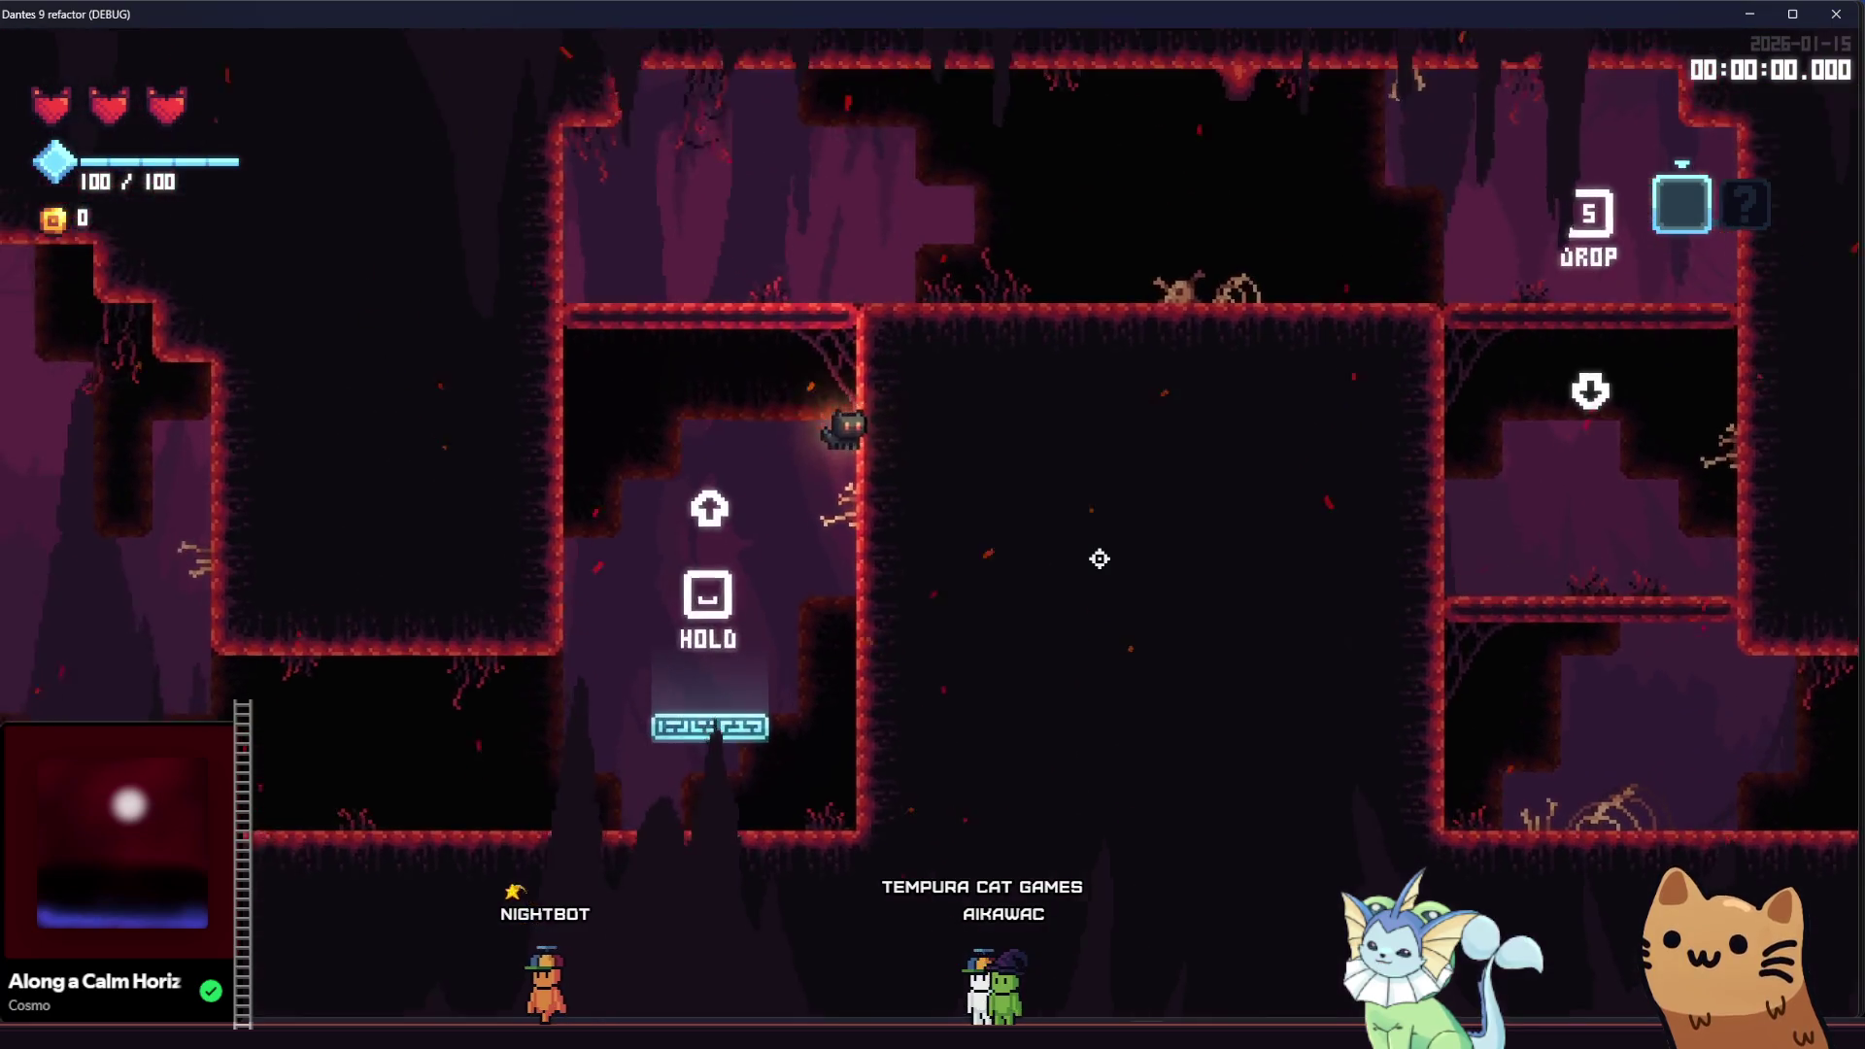
key("space")
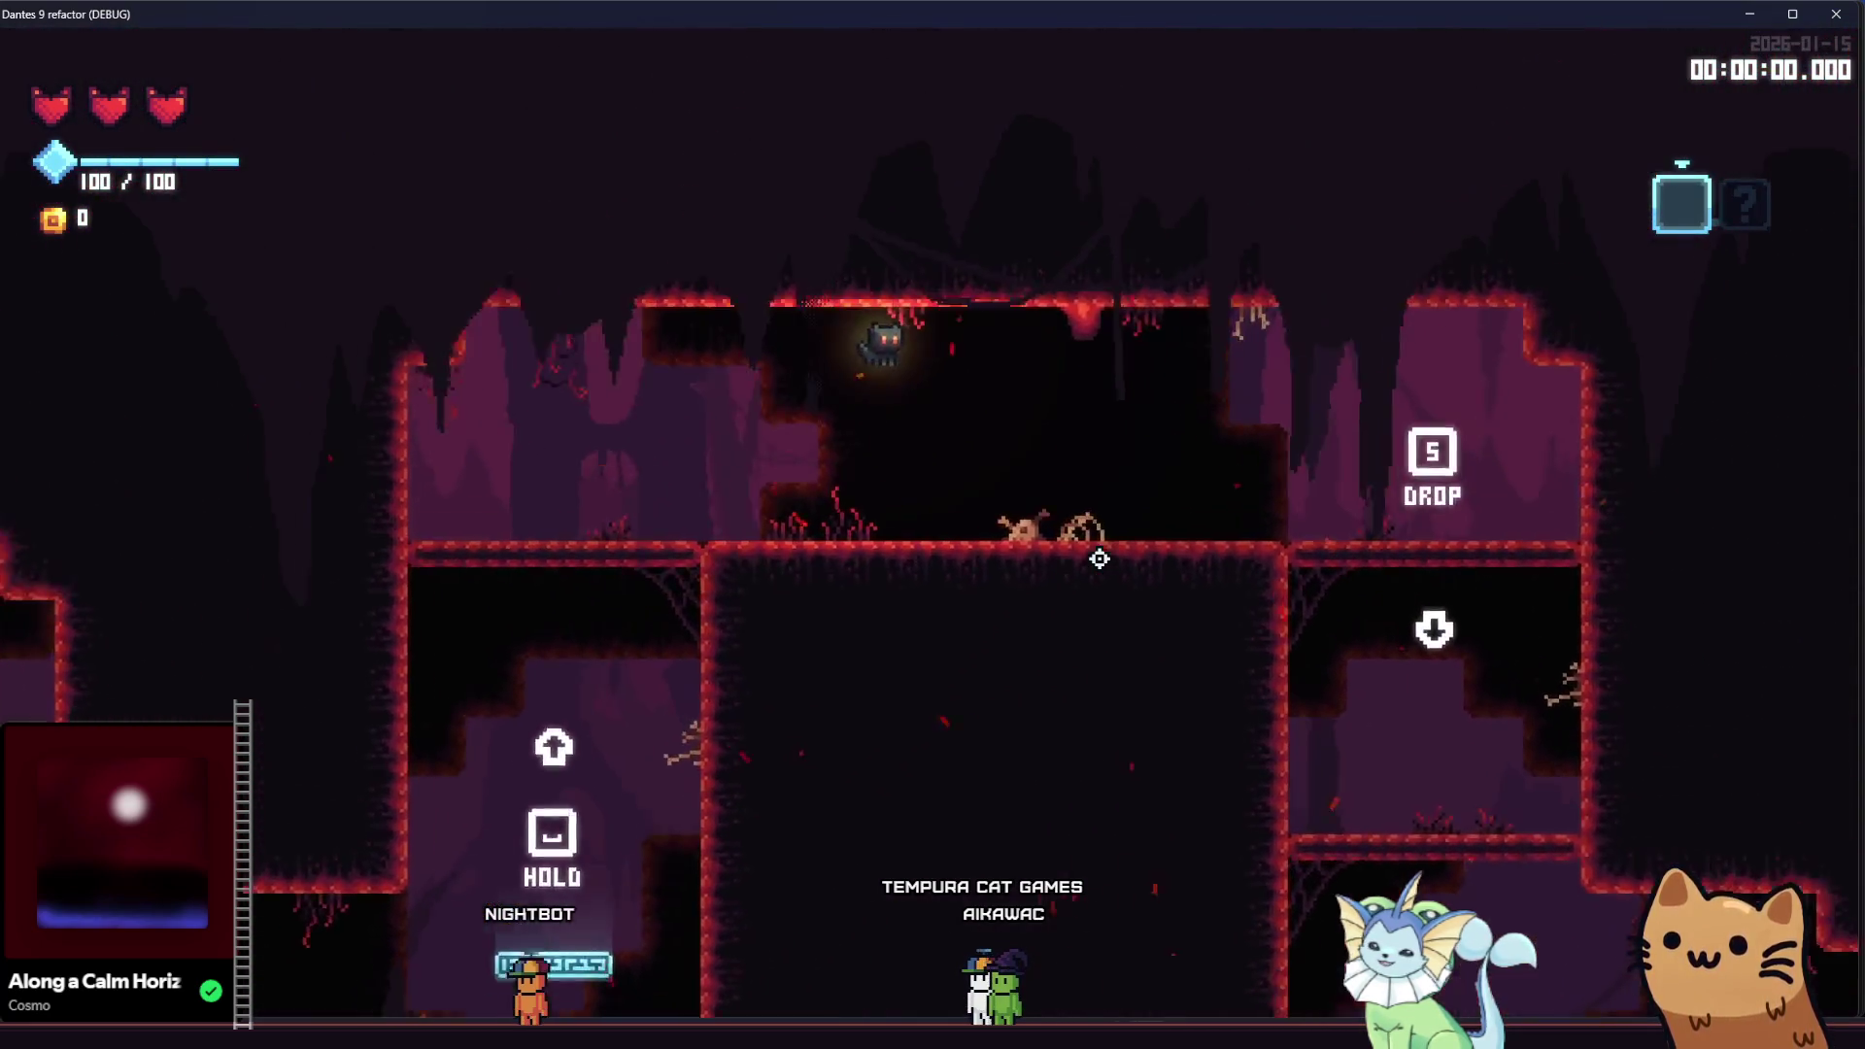
key("s")
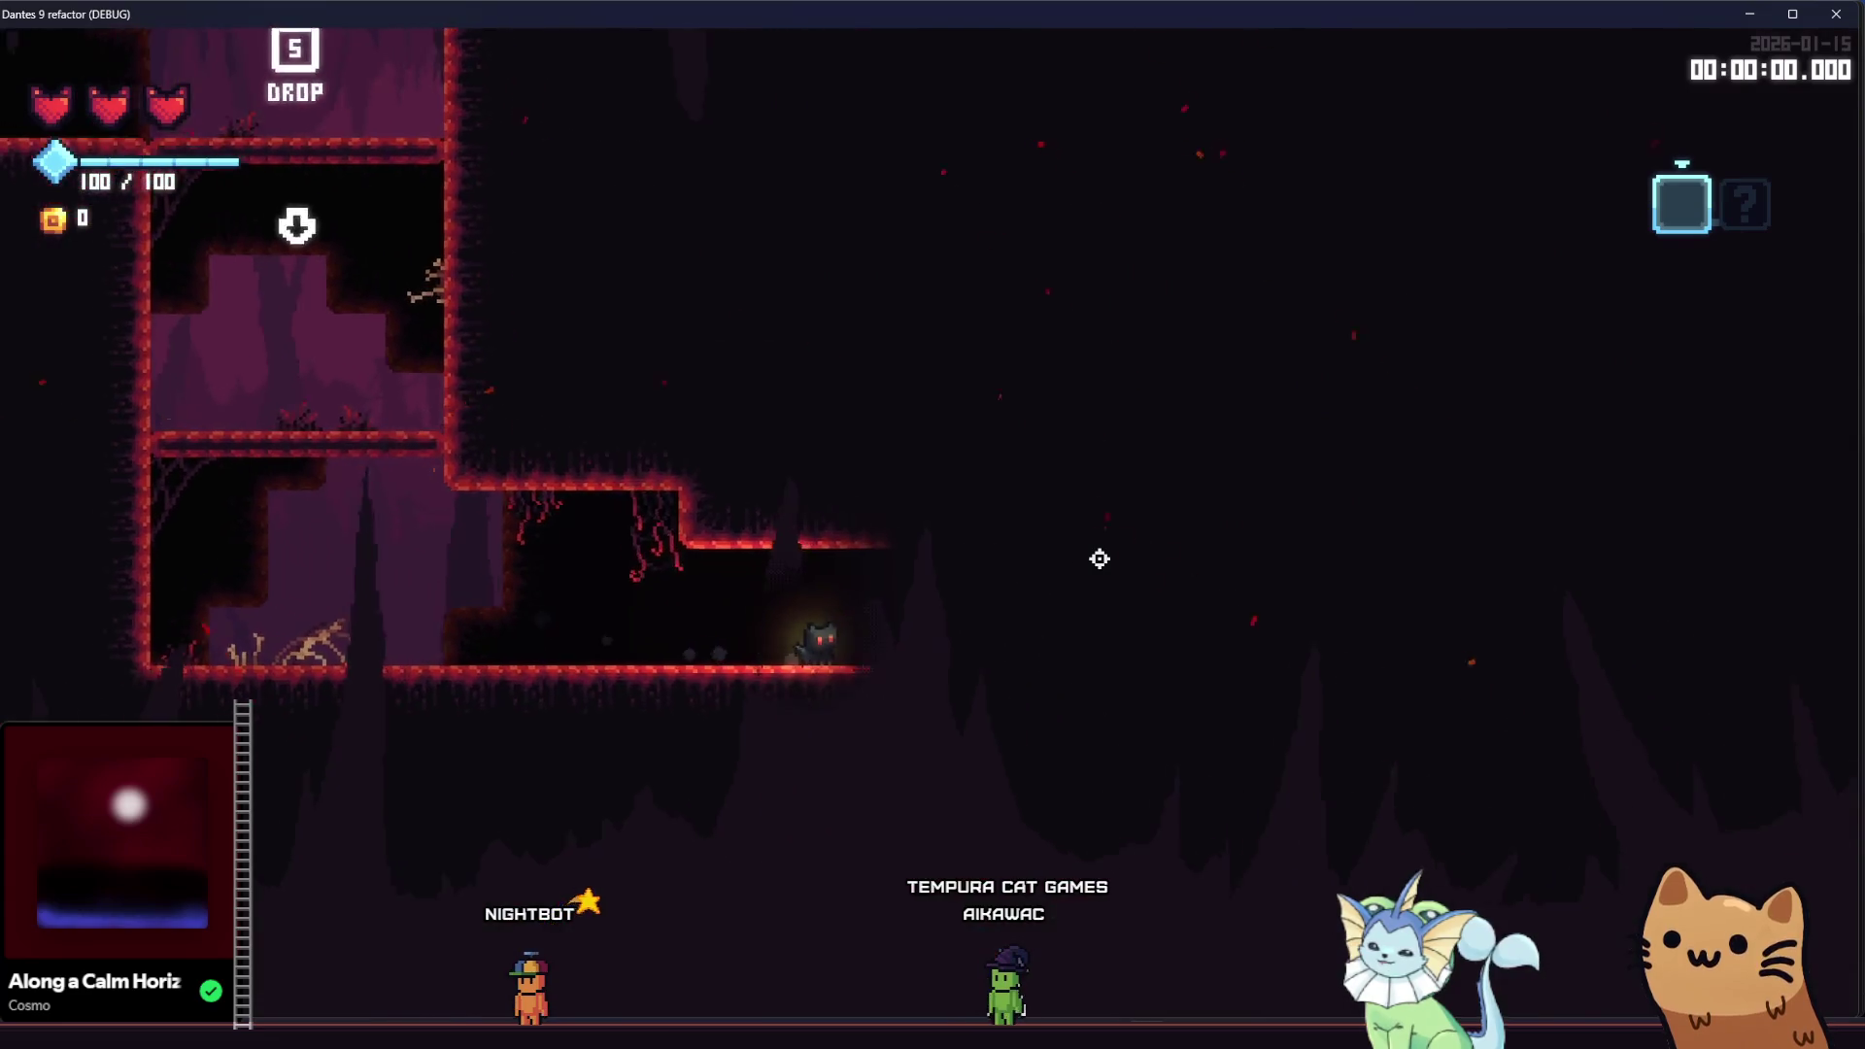
key("d")
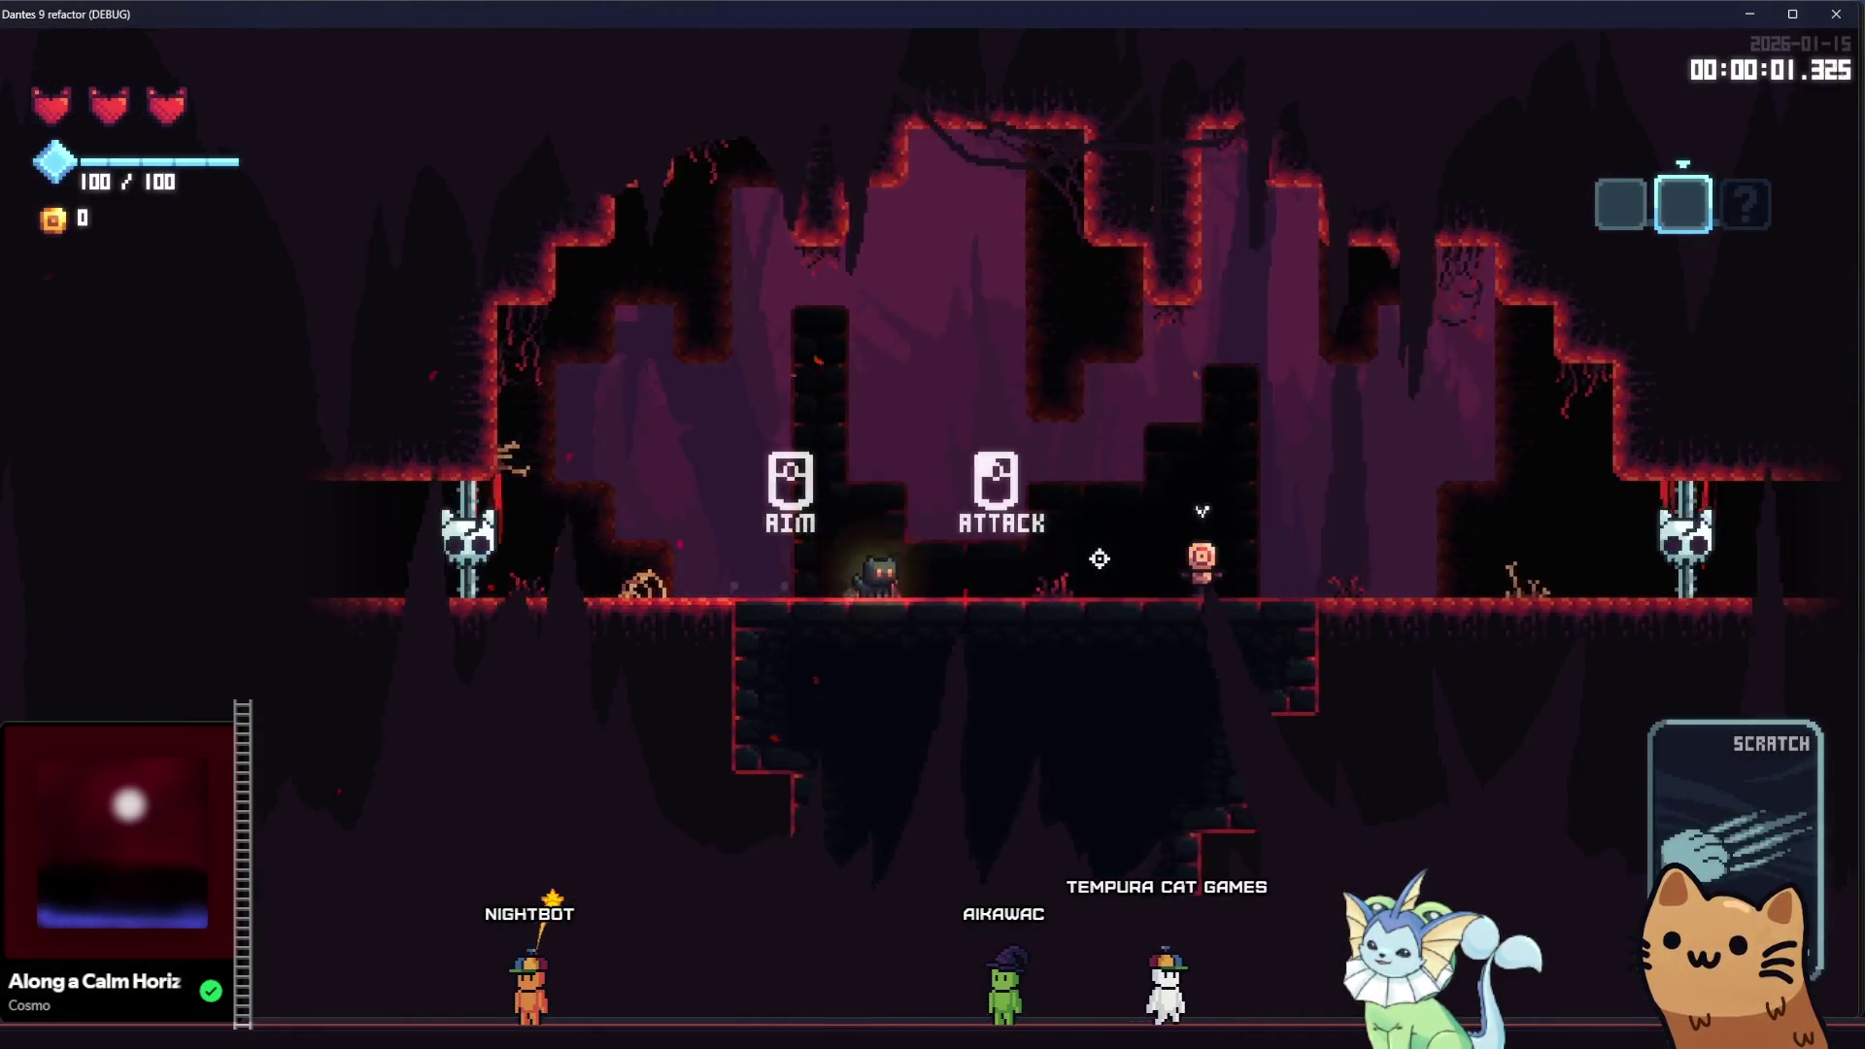
key("d")
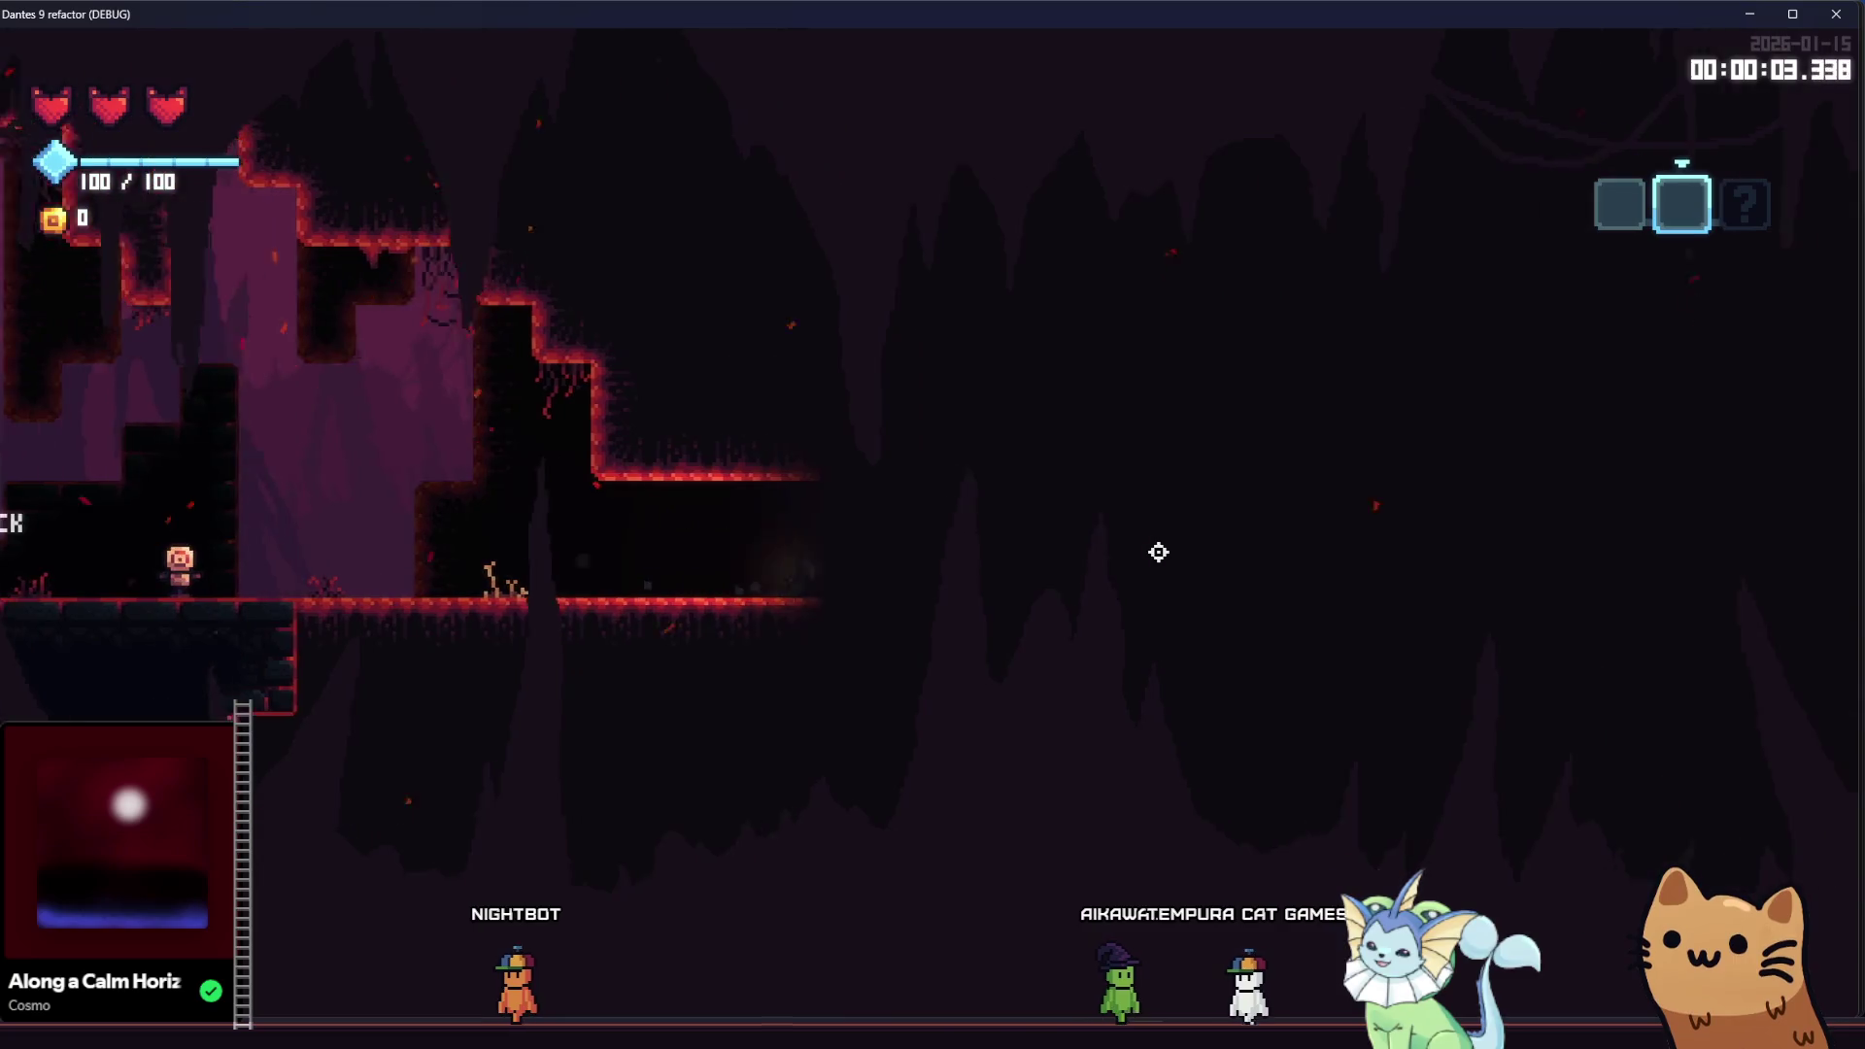
key("d")
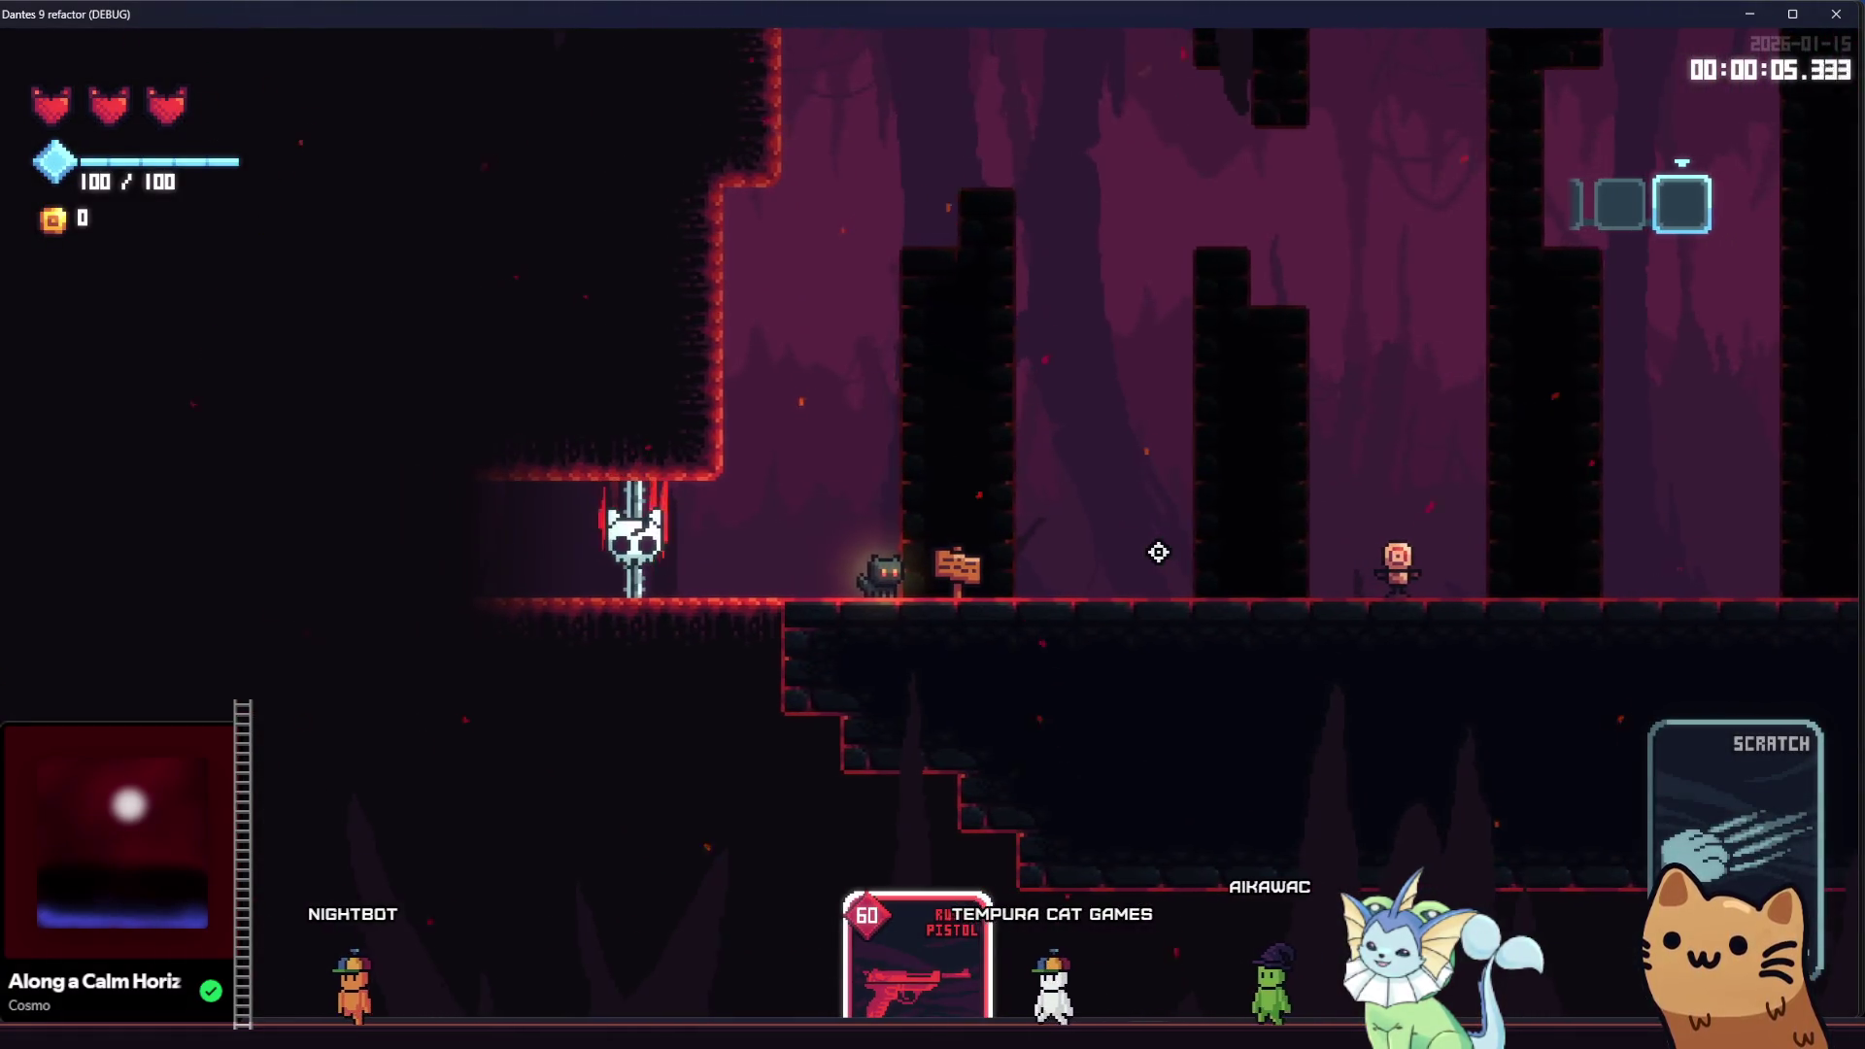
key("d")
- Shoot the target dummy until destroyed, then walk back past the signpost to show its popup
left_click(1366, 554)
left_click(1370, 554)
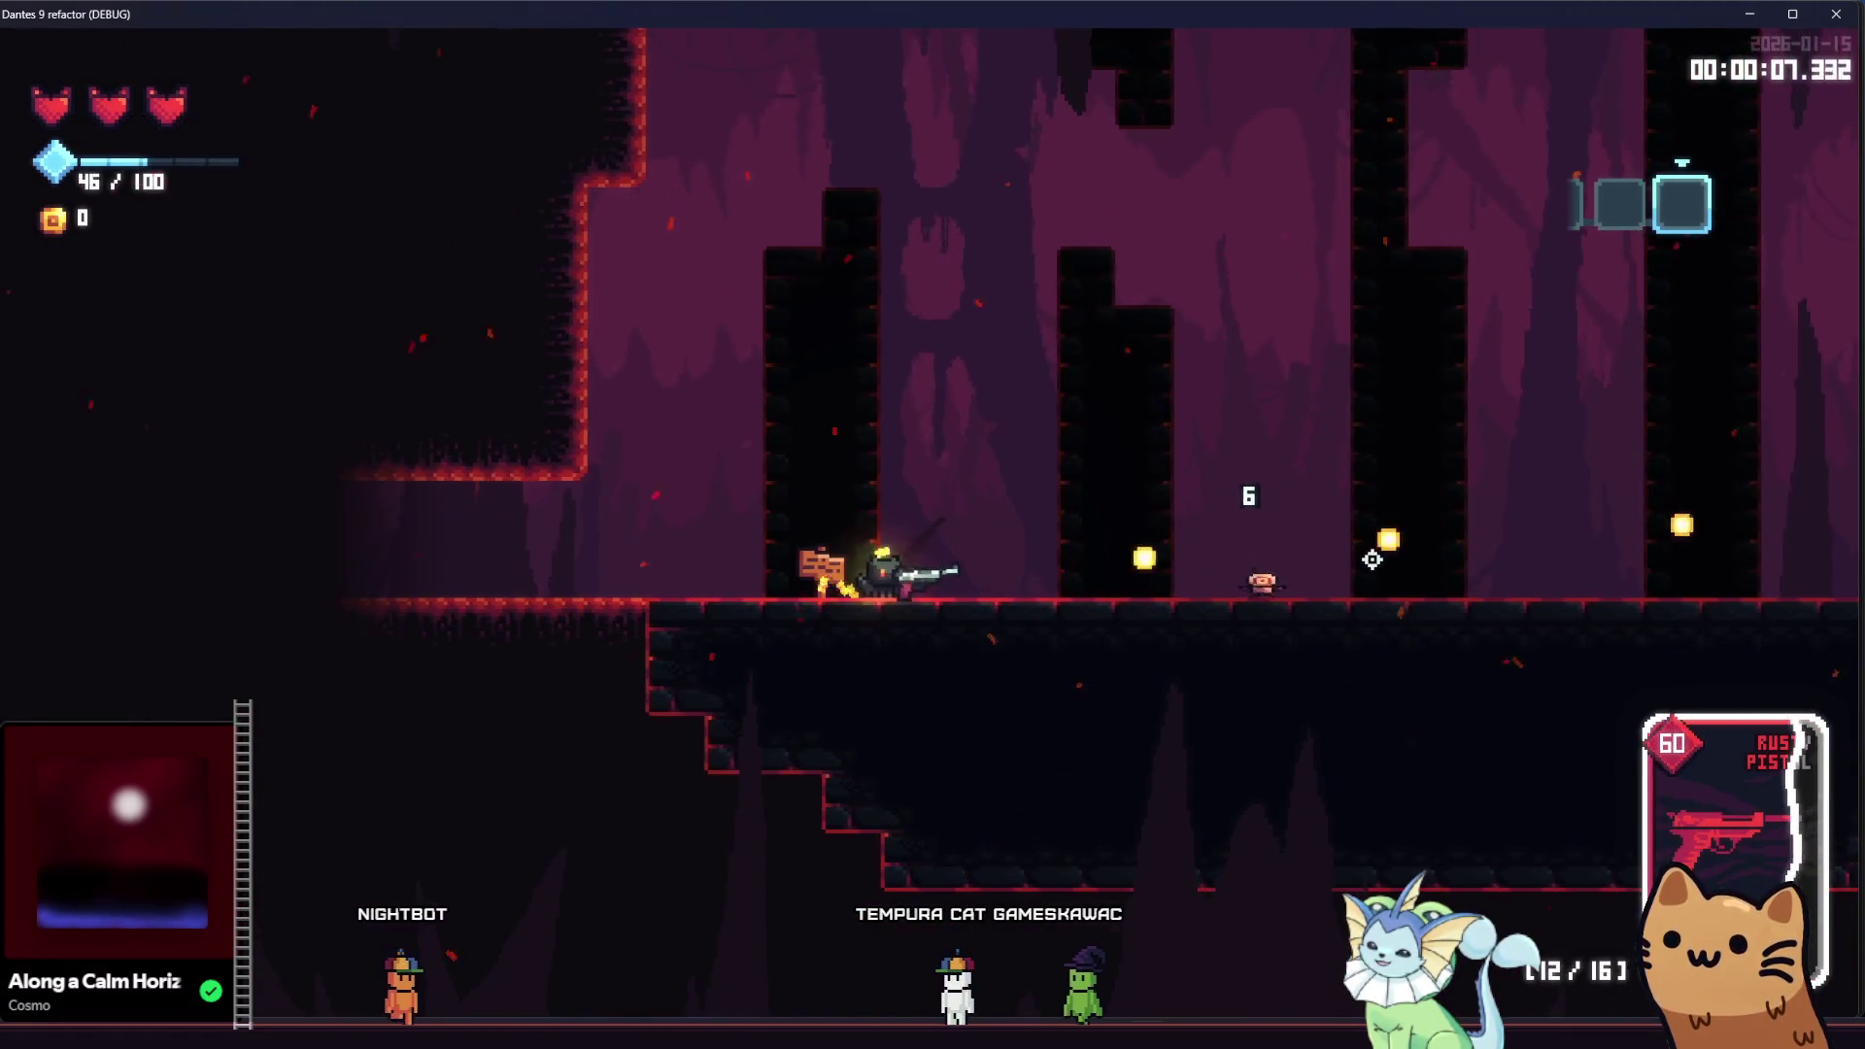
left_click(1366, 553)
left_click(1371, 560)
left_click(1372, 560)
left_click(1372, 559)
left_click(1372, 560)
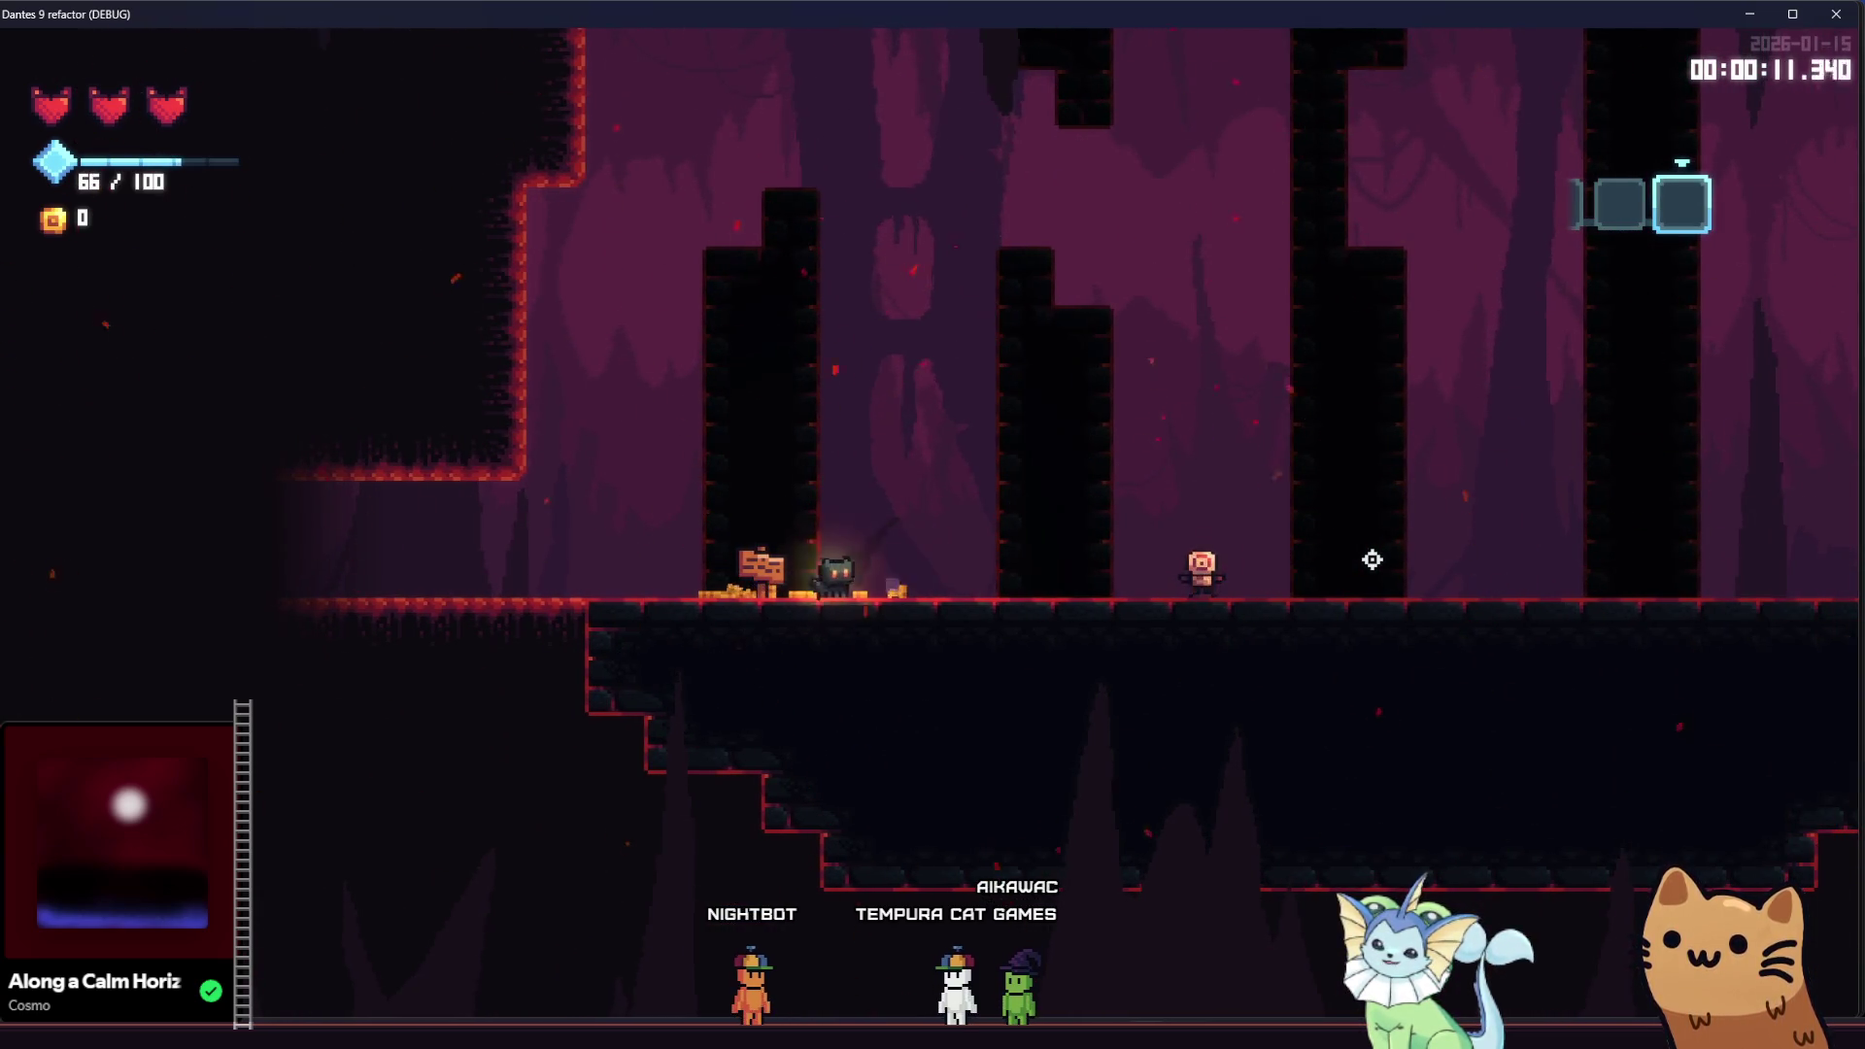
key("a")
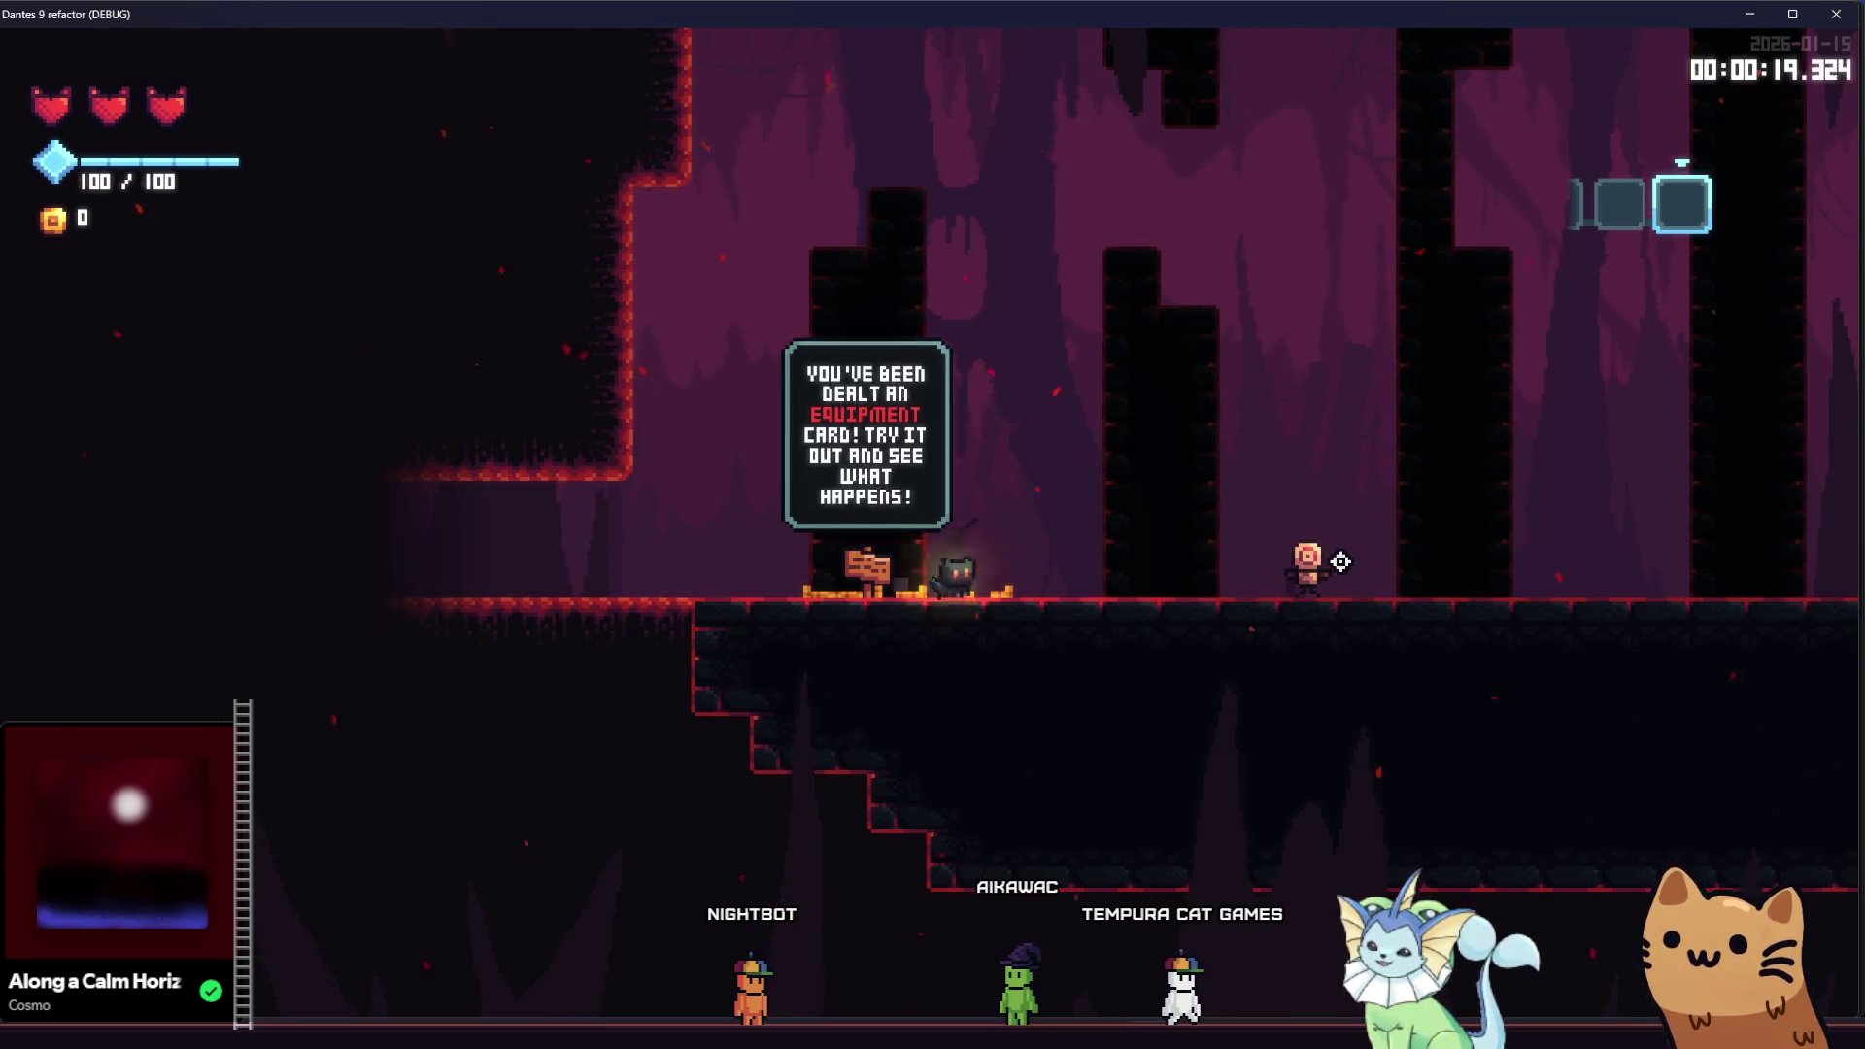
key("a")
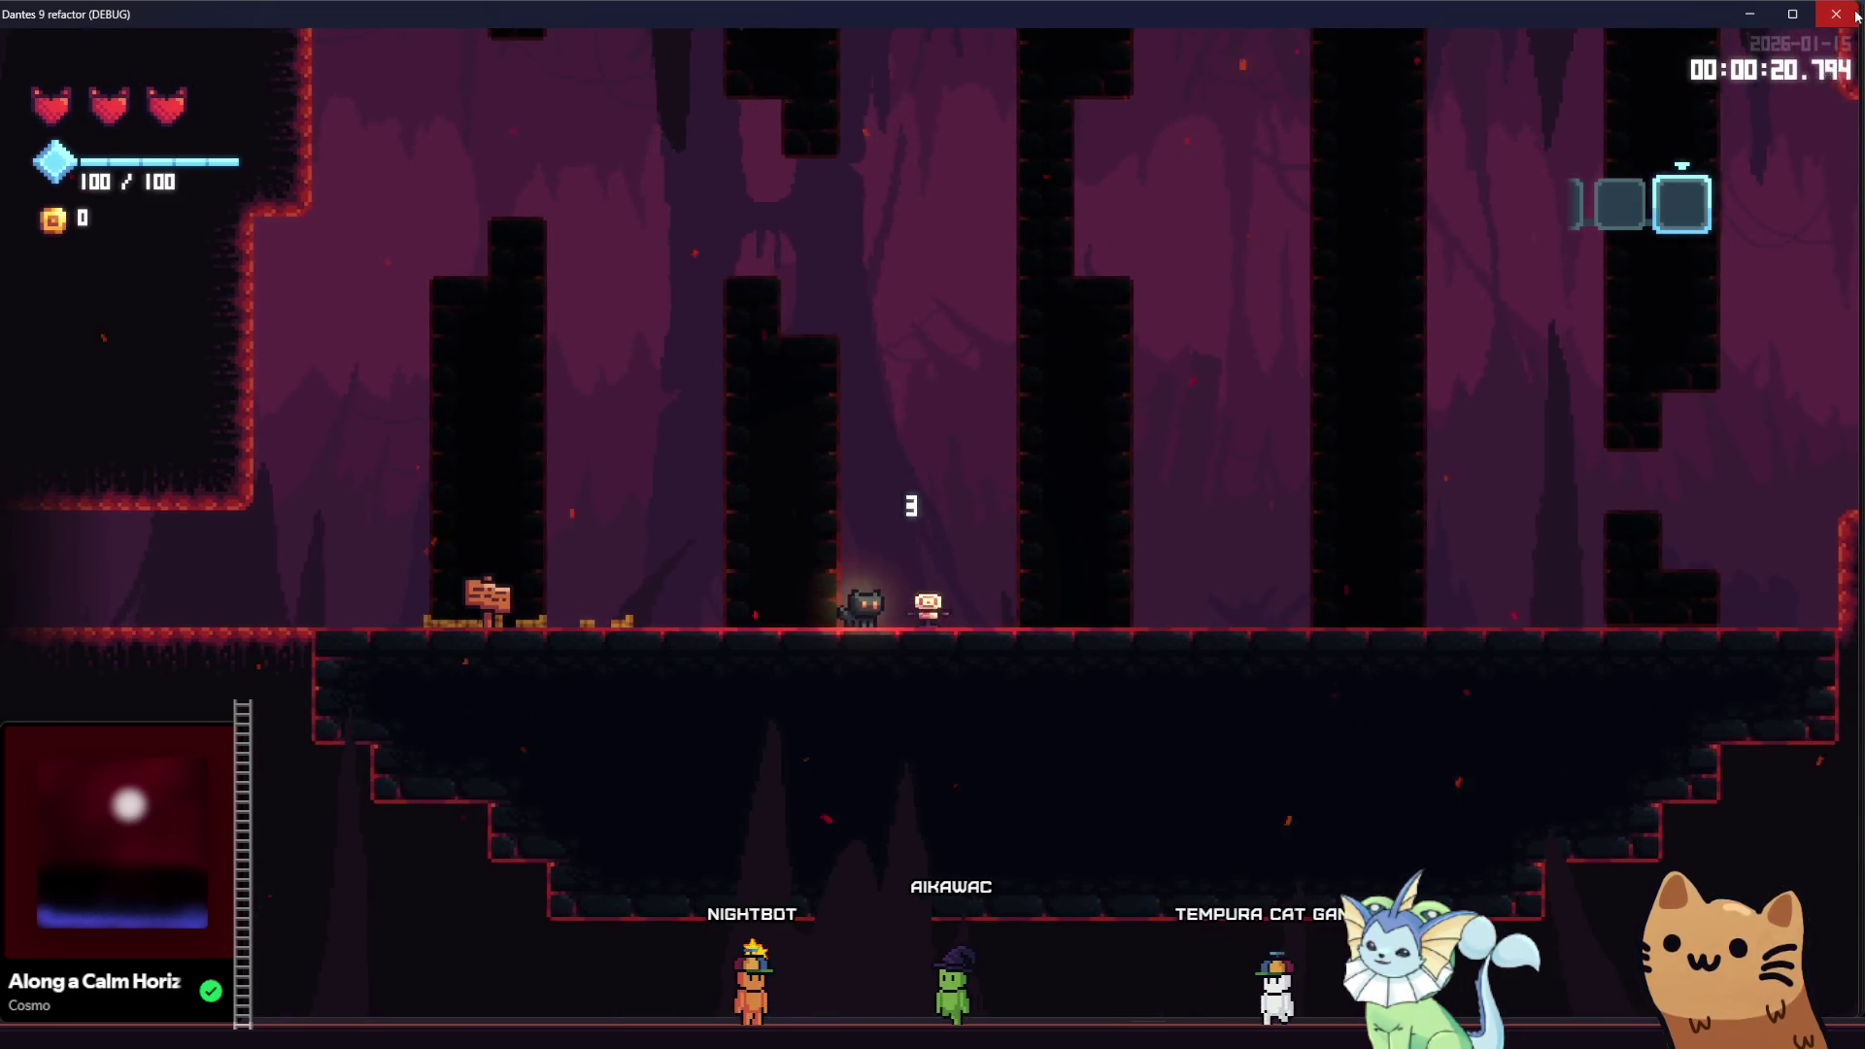
- Close the game, select the CardDrawArea node in tutorial_2, and open draw_card_area.gd
left_click(1857, 17)
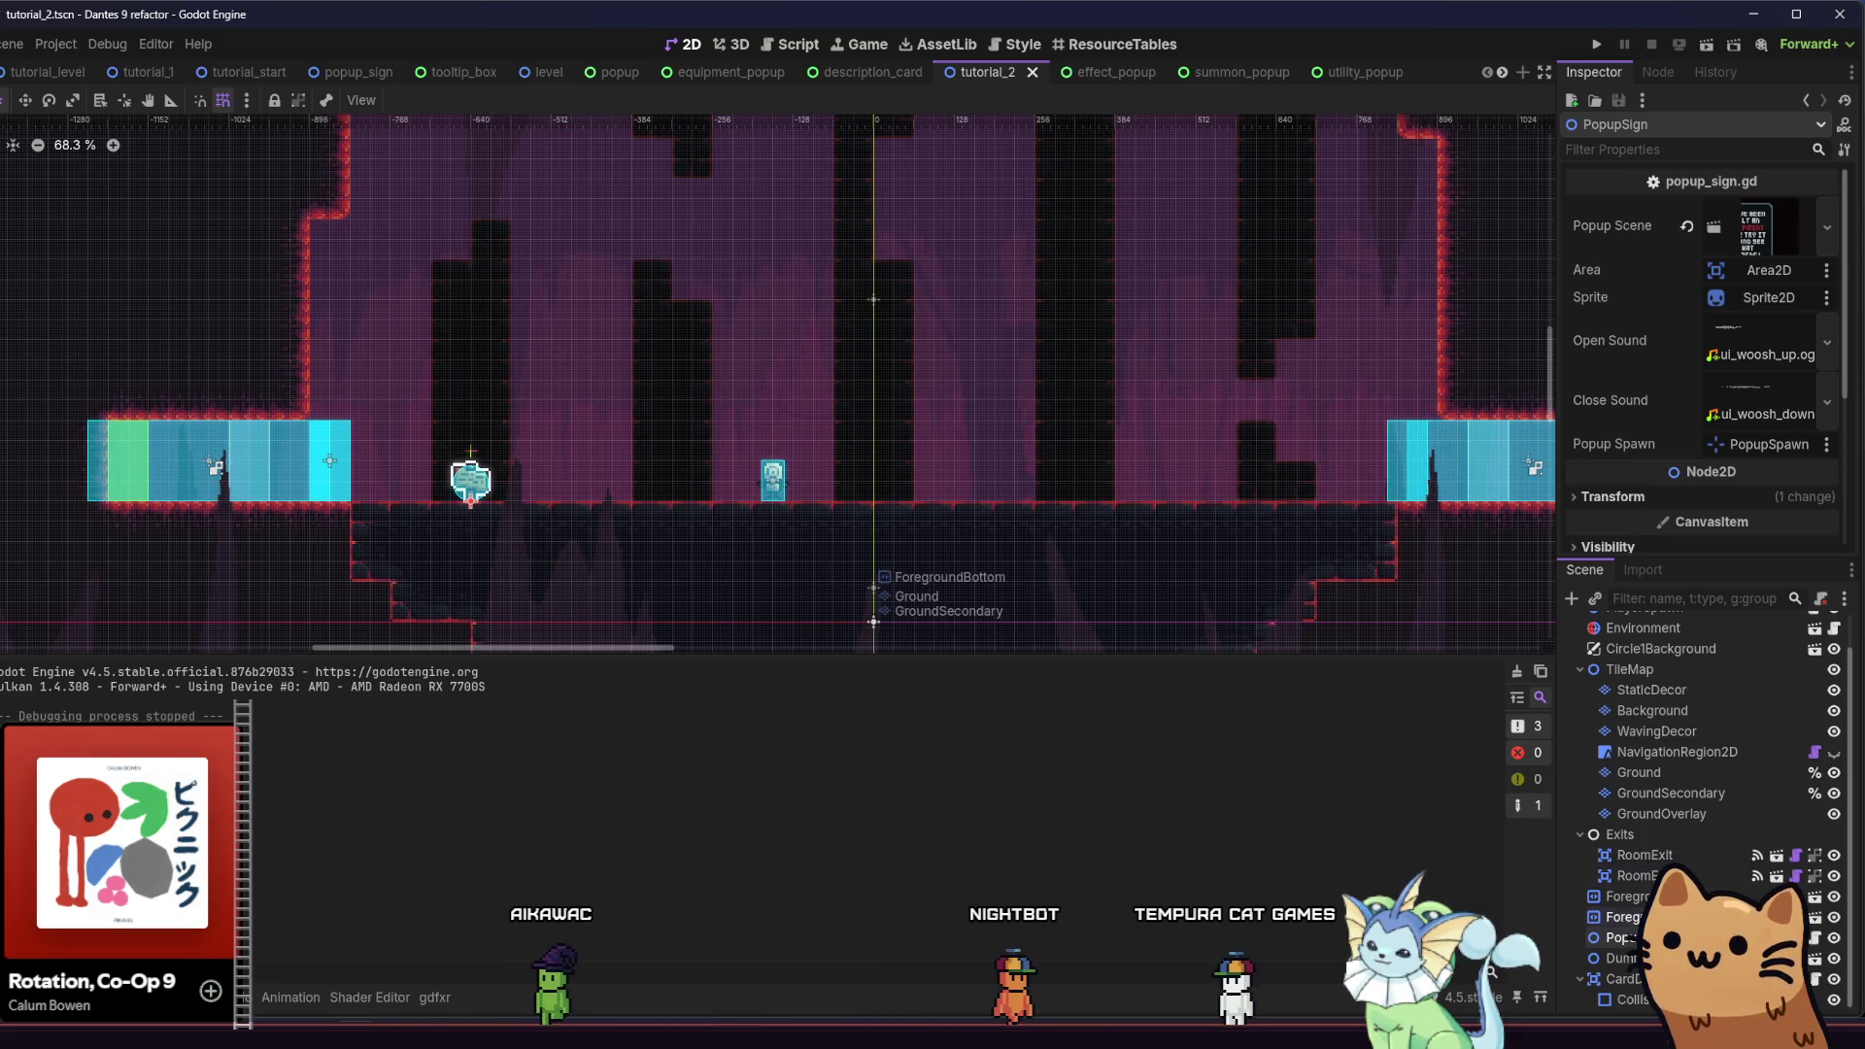
key("Up")
key("Down")
key("Down")
key("Down")
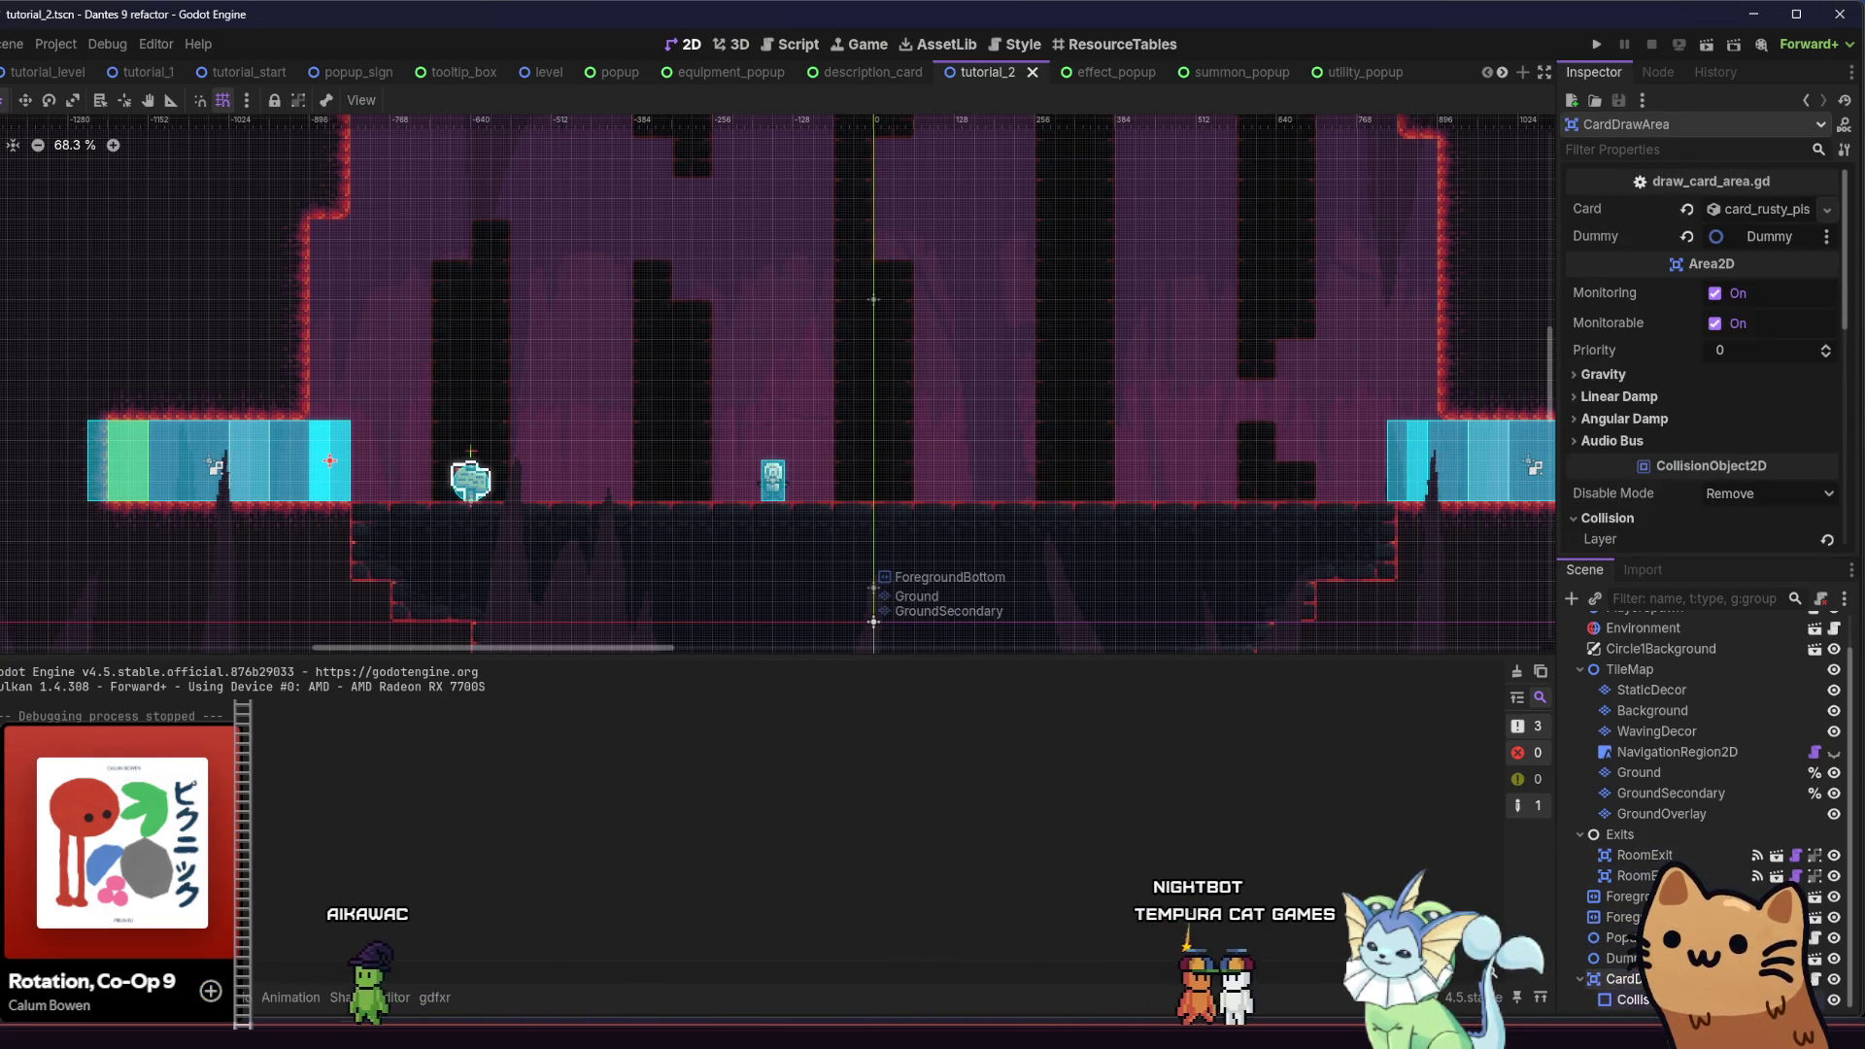
key("Up")
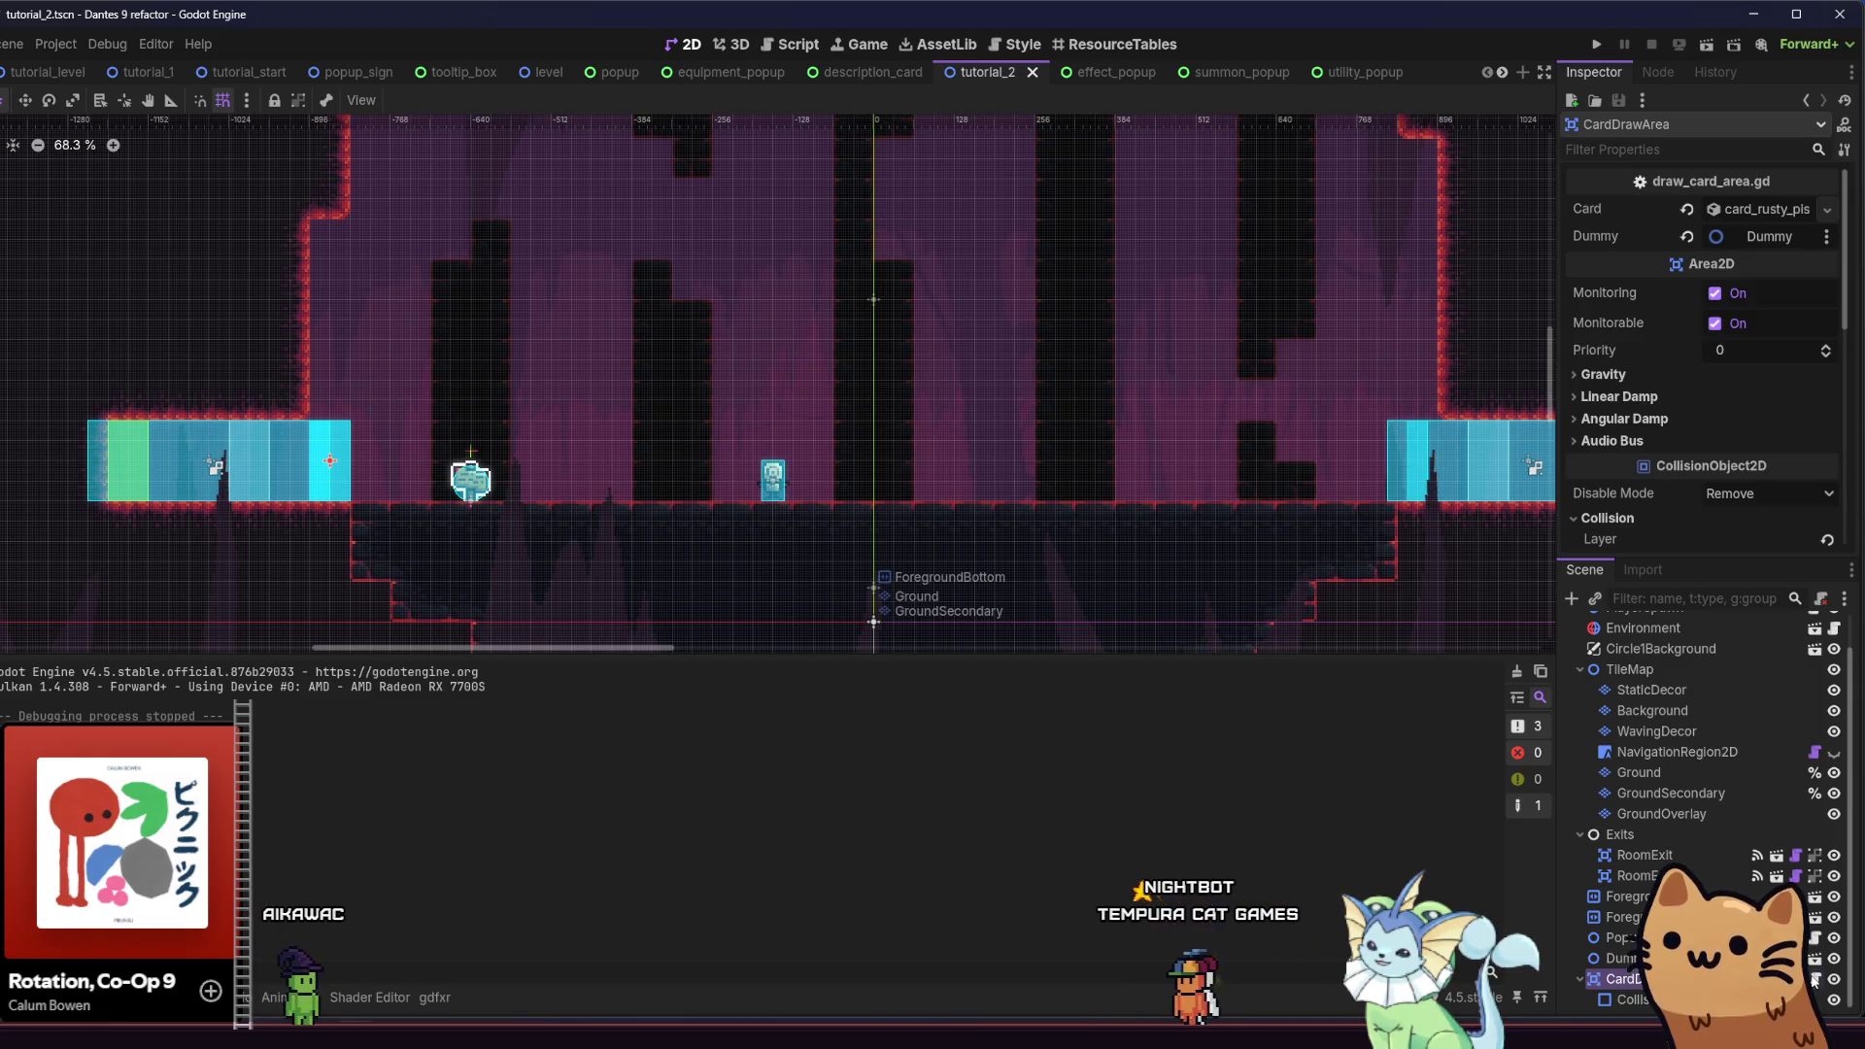
left_click(1812, 979)
scroll(889, 403, "down", 1)
scroll(913, 446, "up", 7)
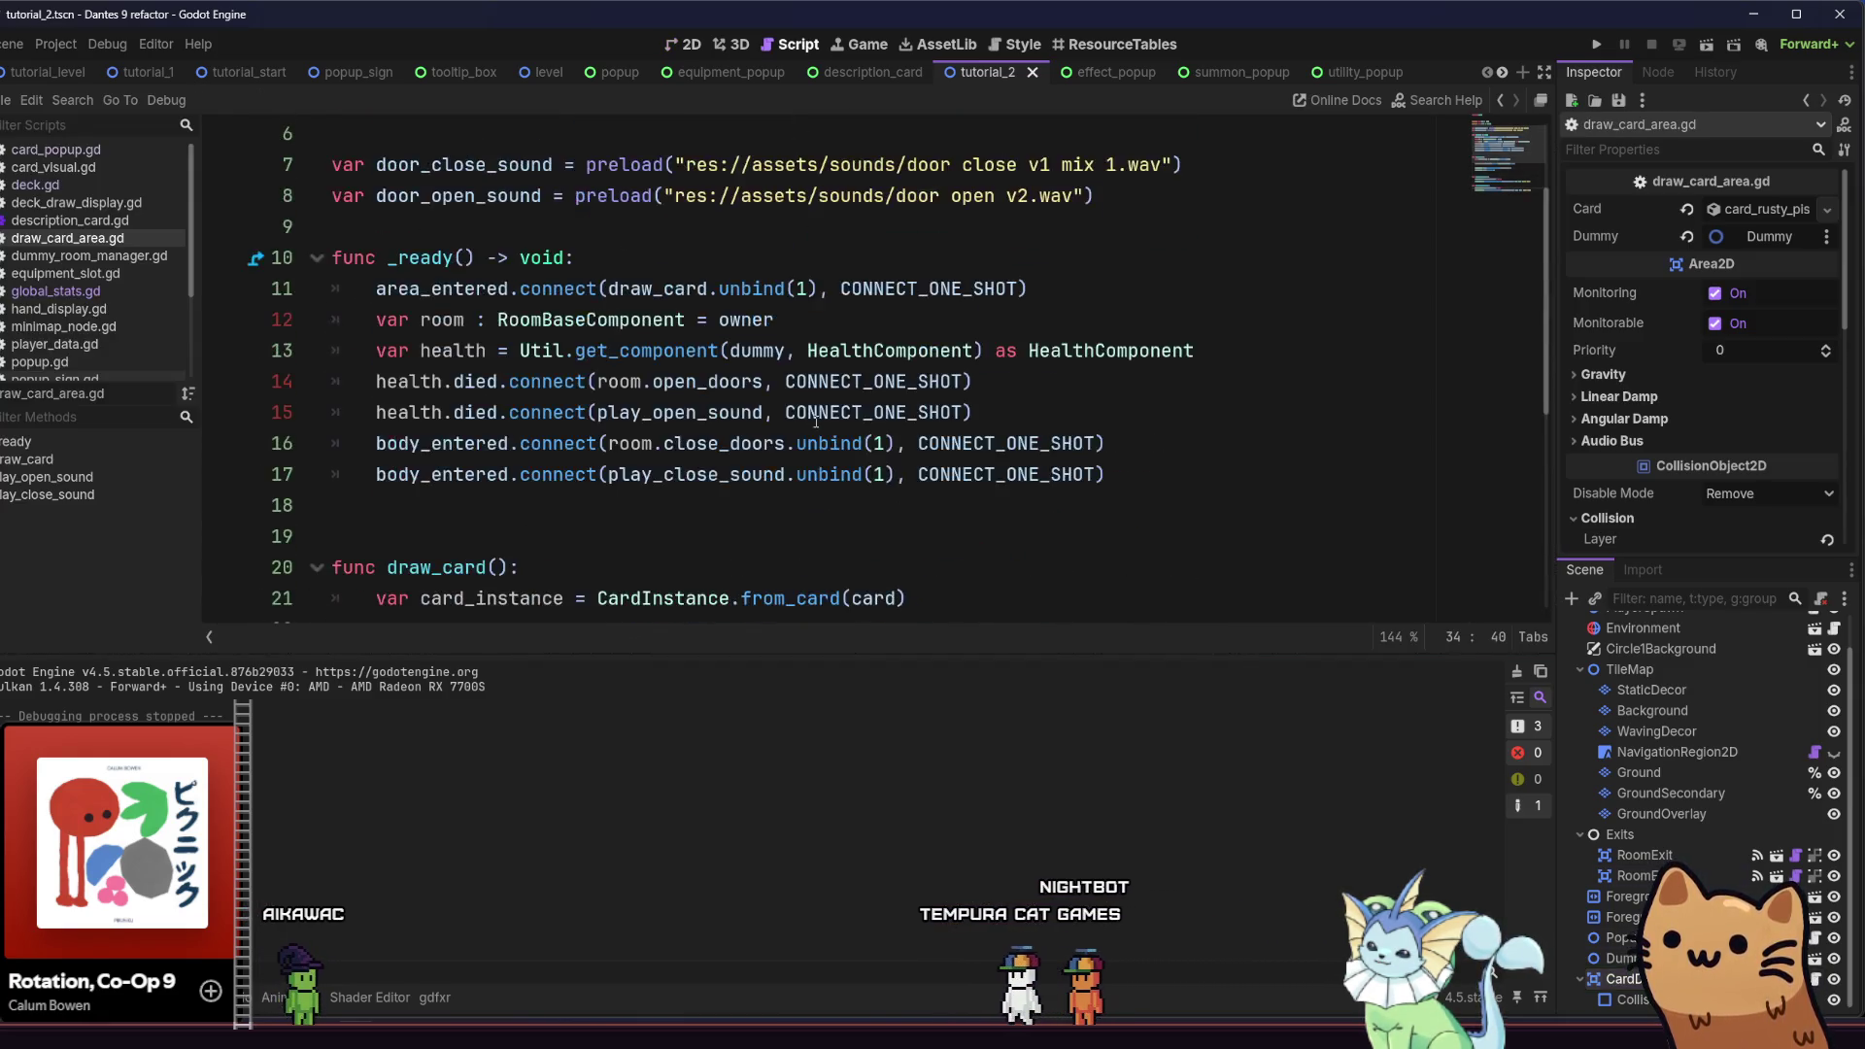
- Add a room.room_exited.connect() line after line 17 in _ready
scroll(938, 497, "down", 1)
left_click(1232, 581)
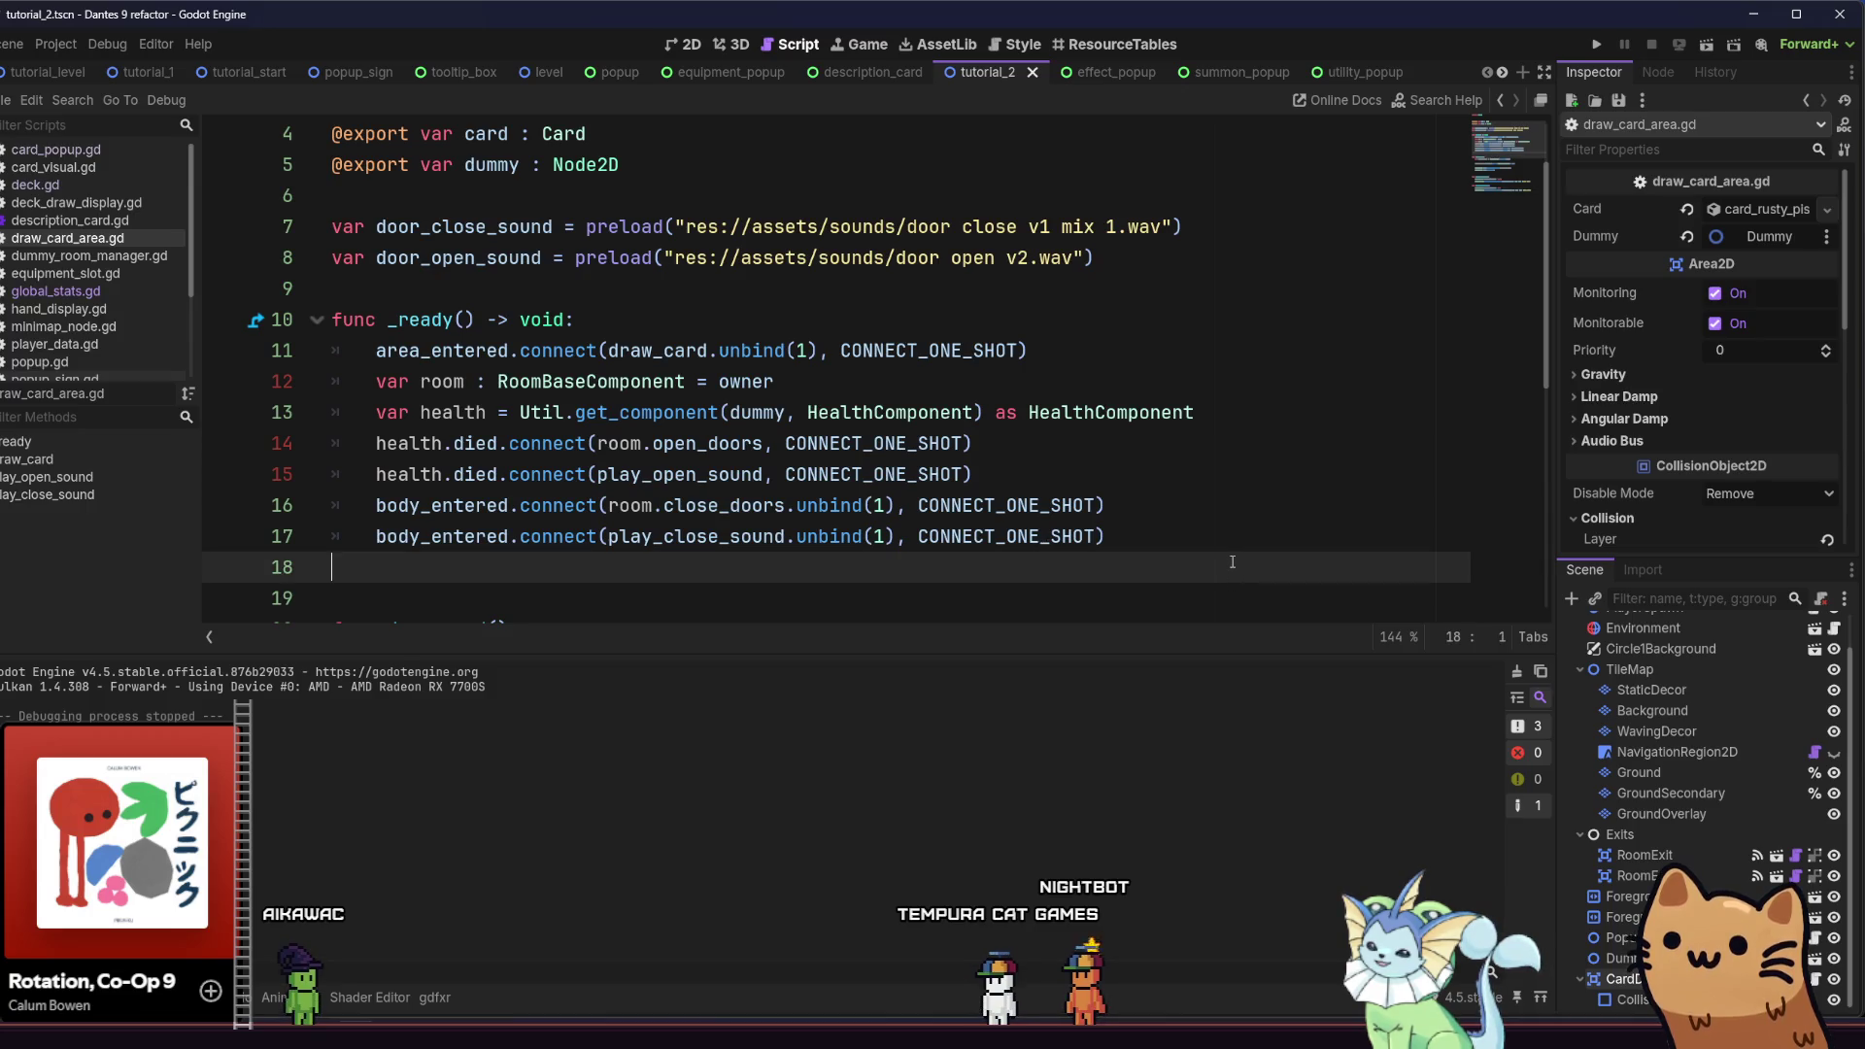
left_click(1248, 543)
key("Return")
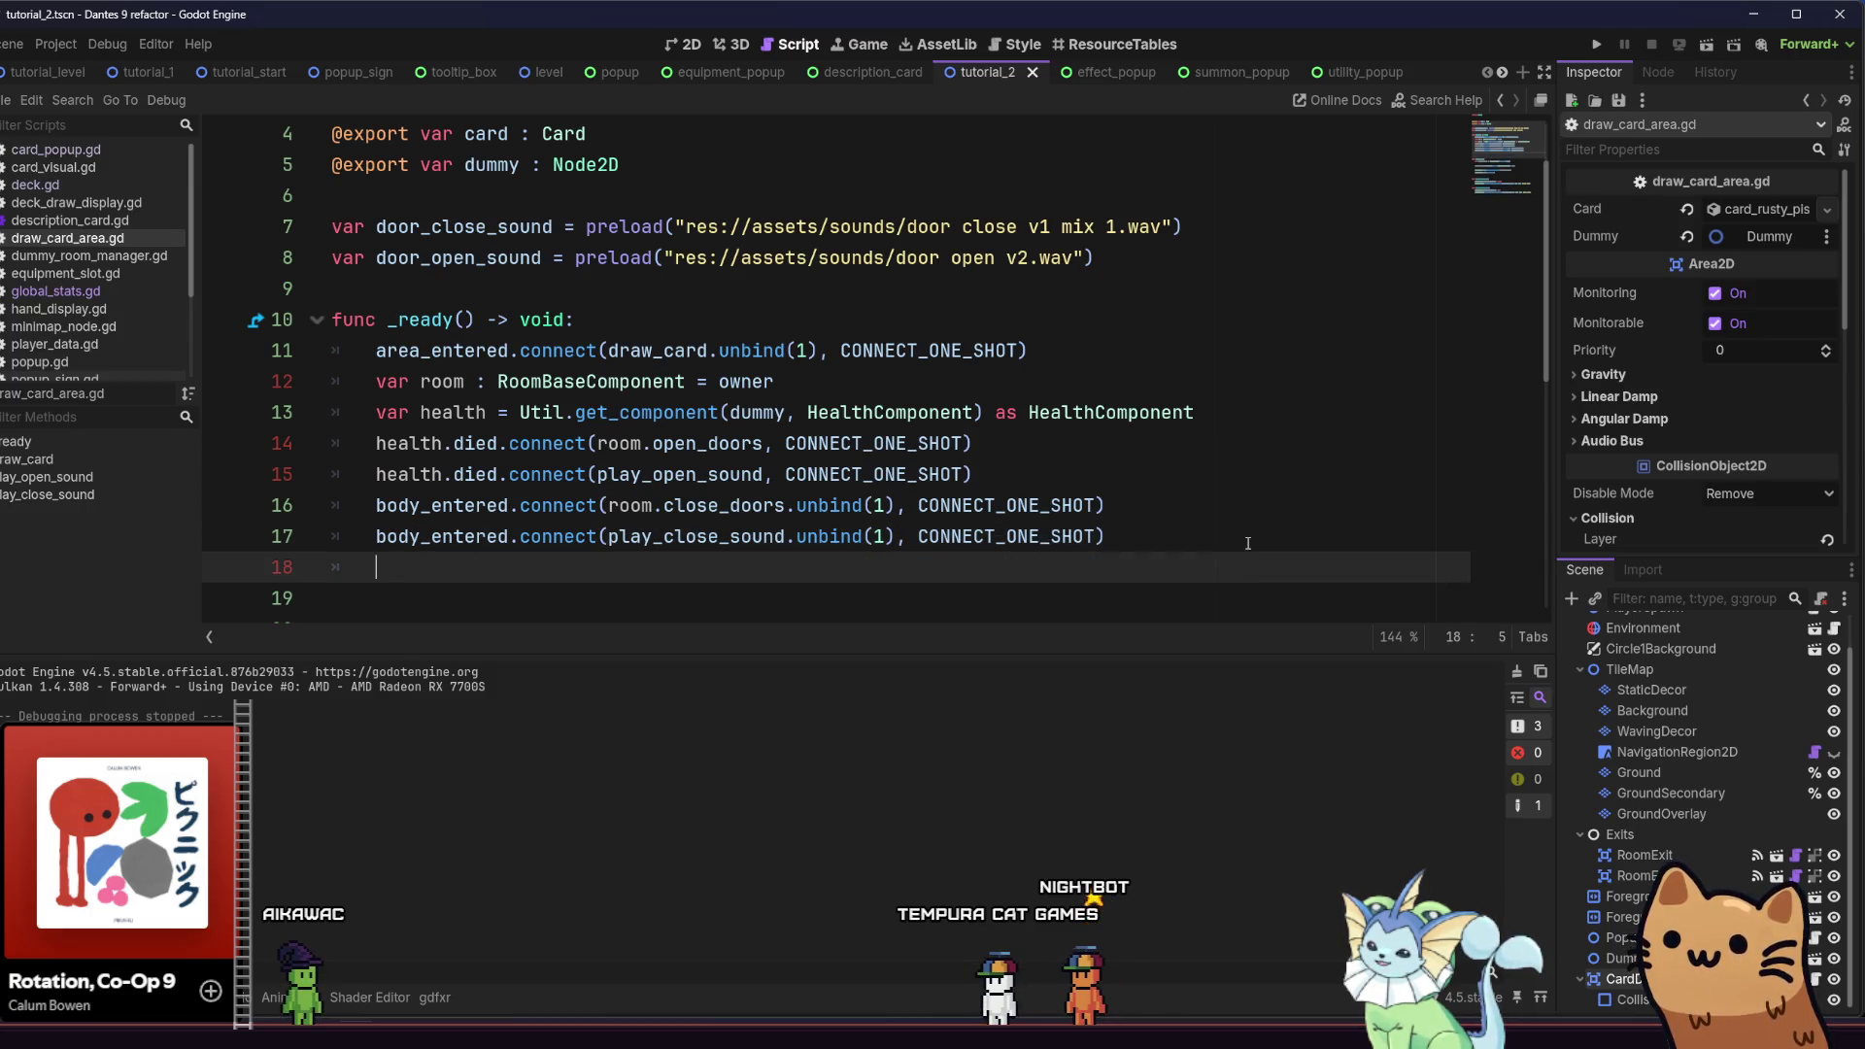
type("room.room")
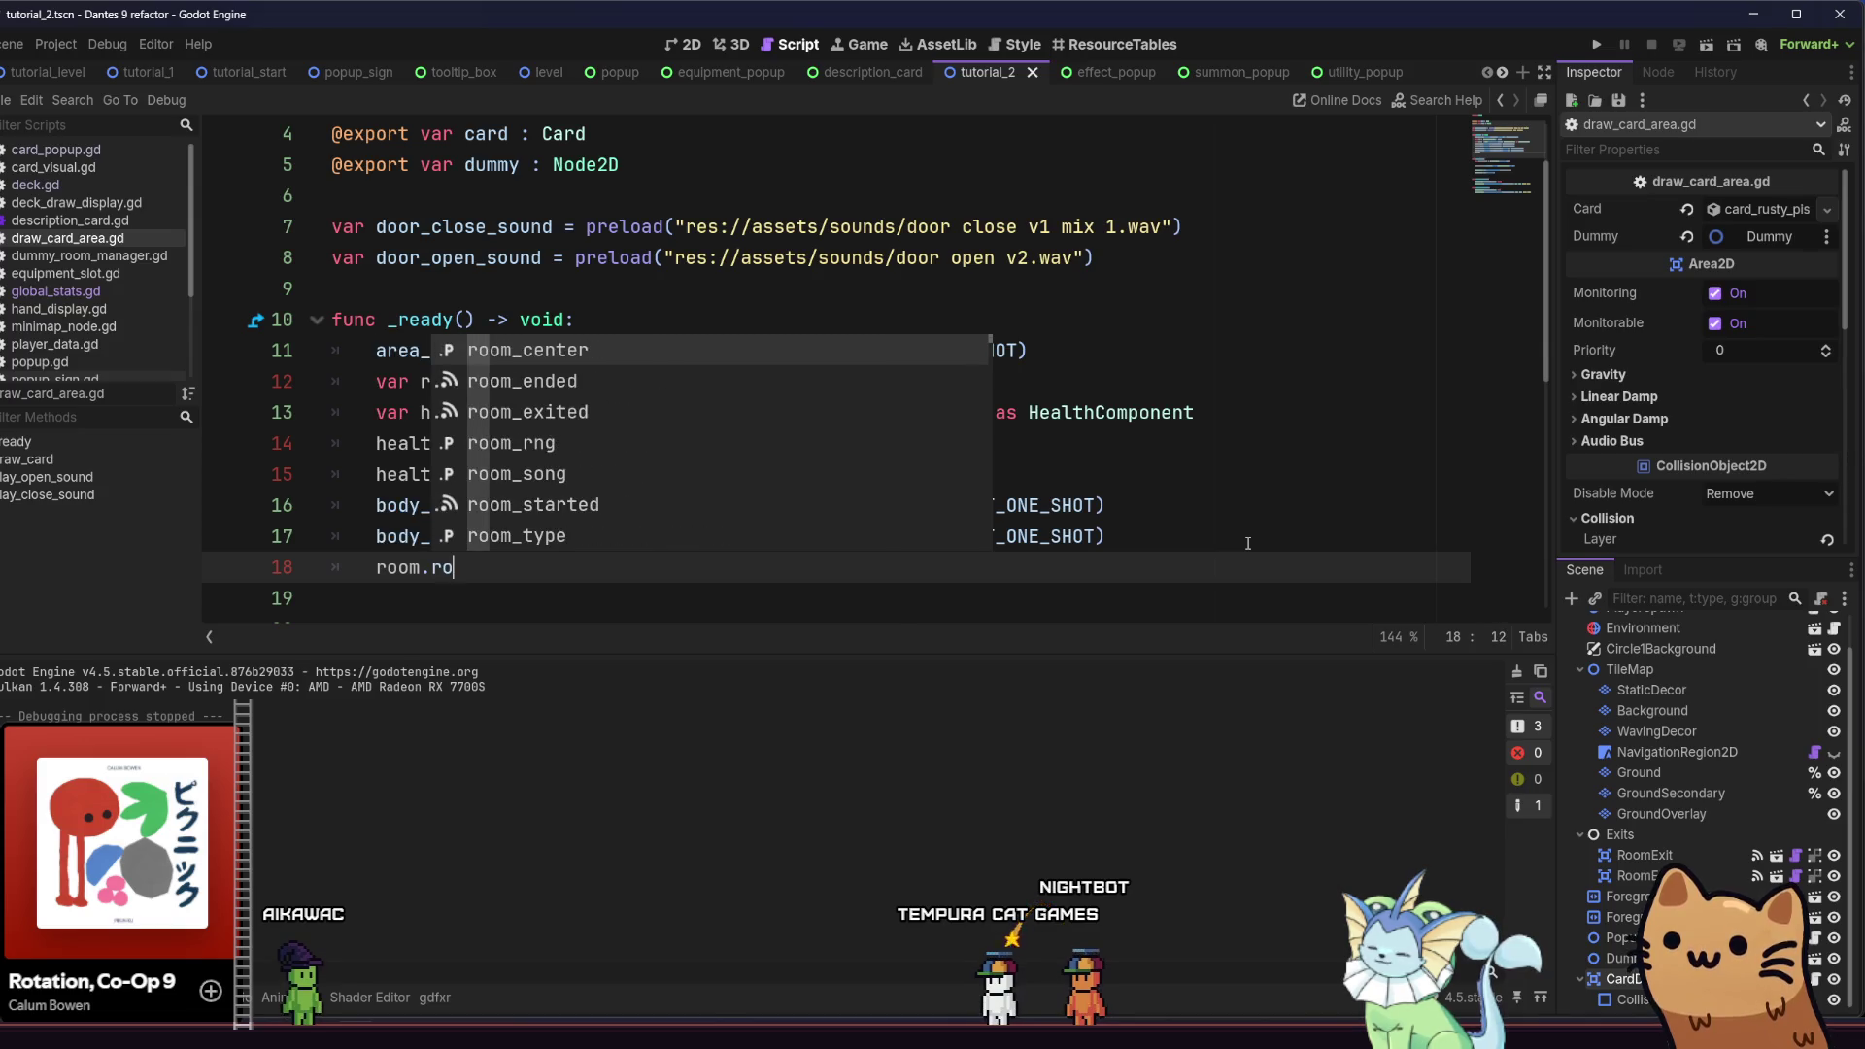
key("Down")
key("Down")
key("Return")
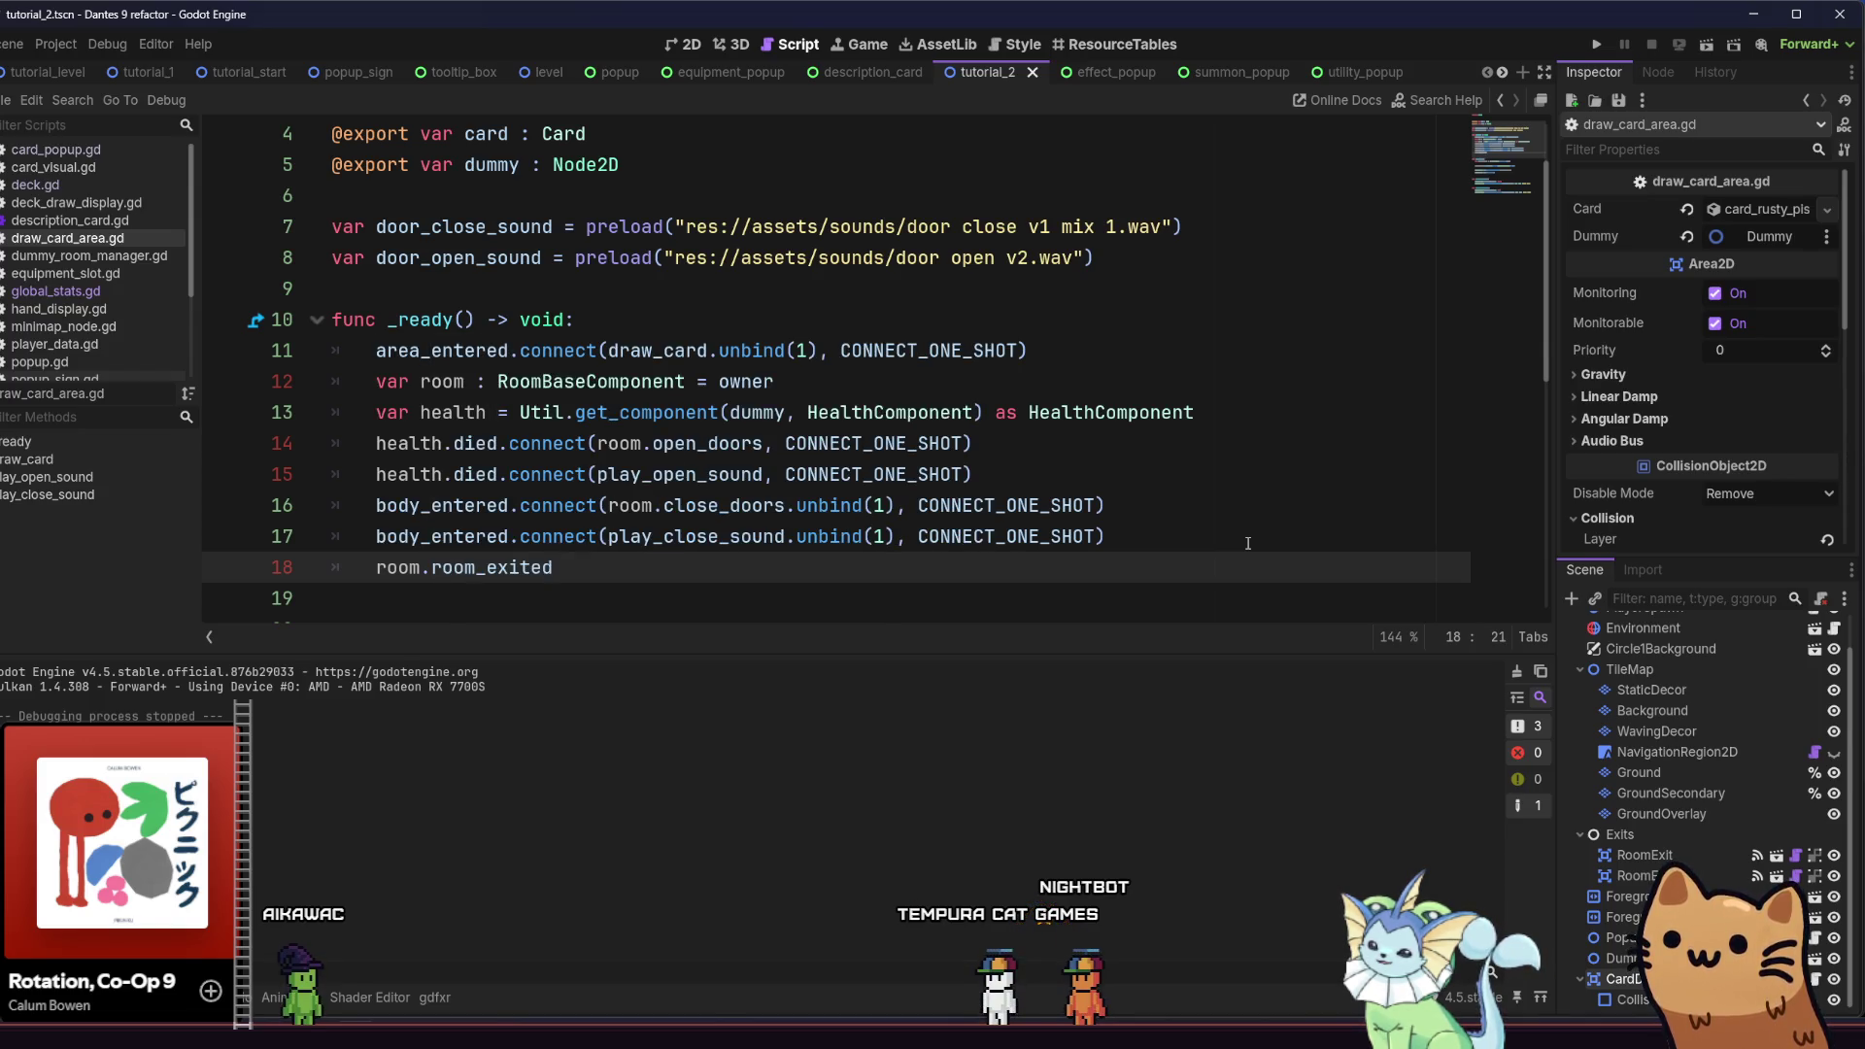
type("co")
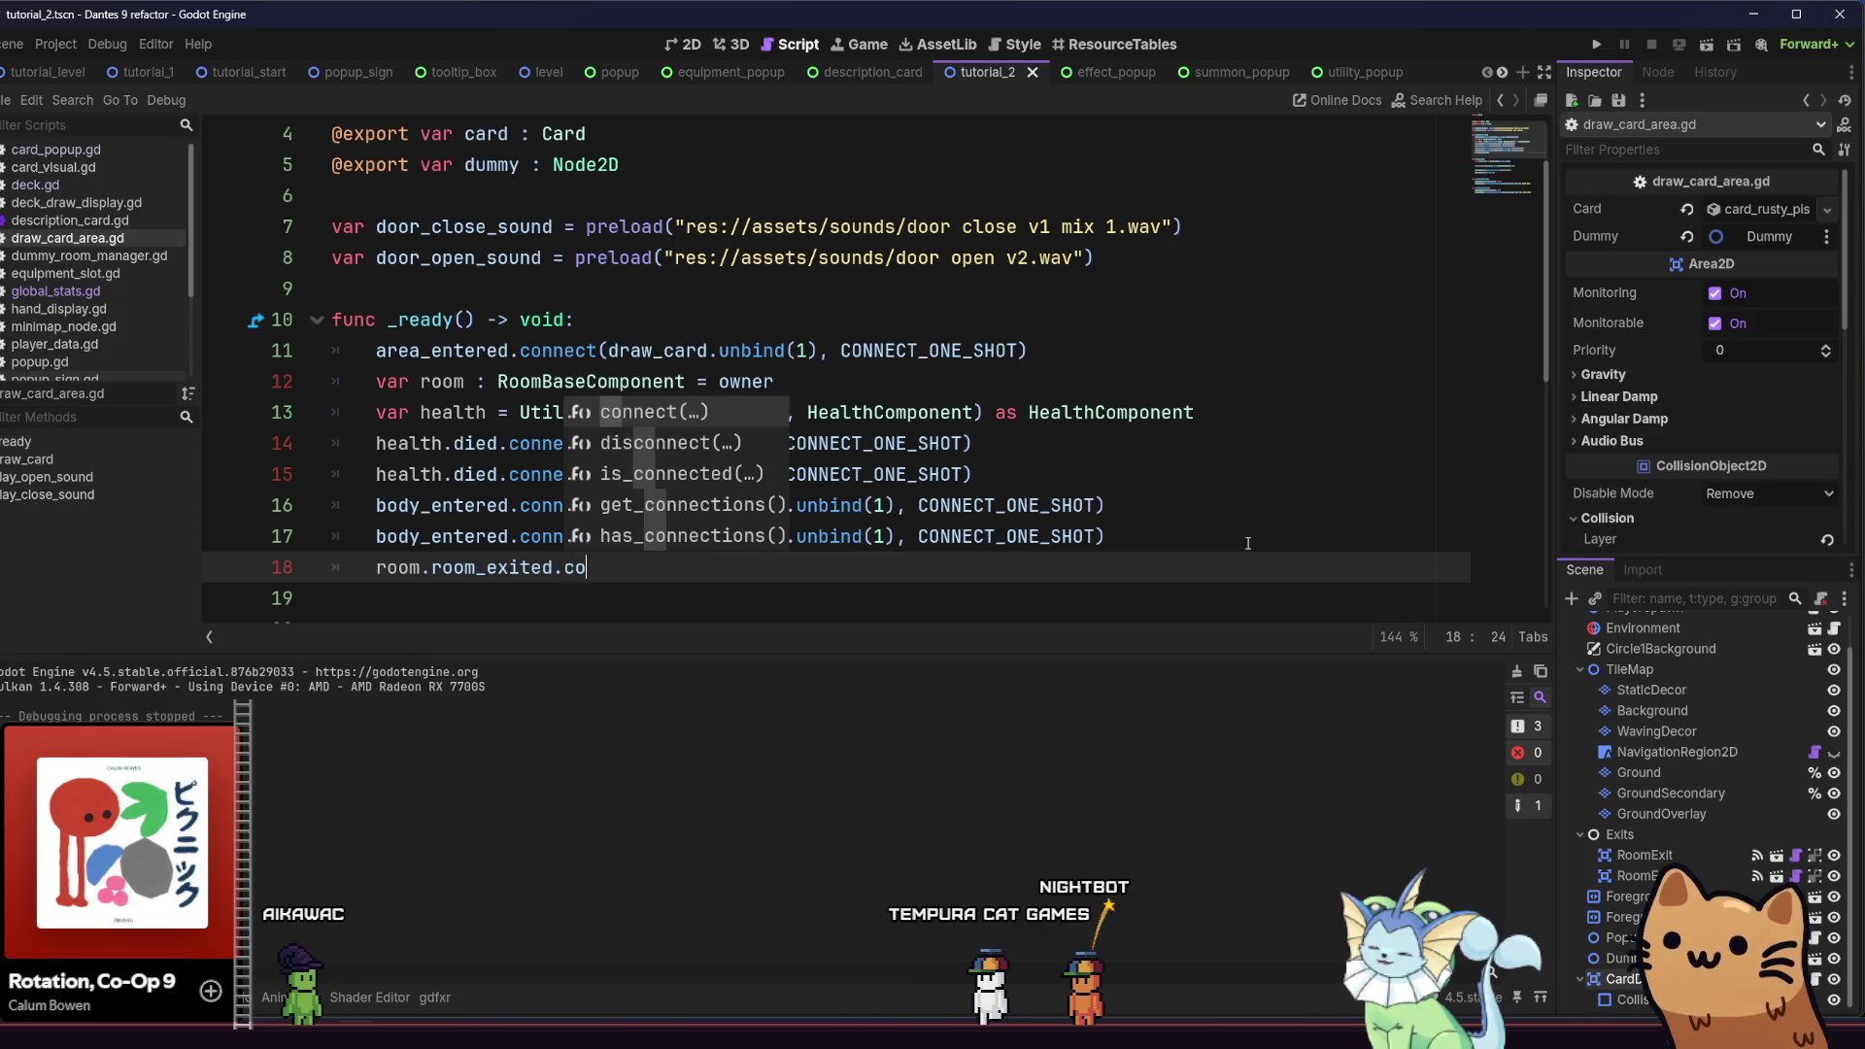
key("Return")
- Delete play_open_sound's player_in_combat = false line and open a blank line after play_close_sound
scroll(1069, 540, "down", 6)
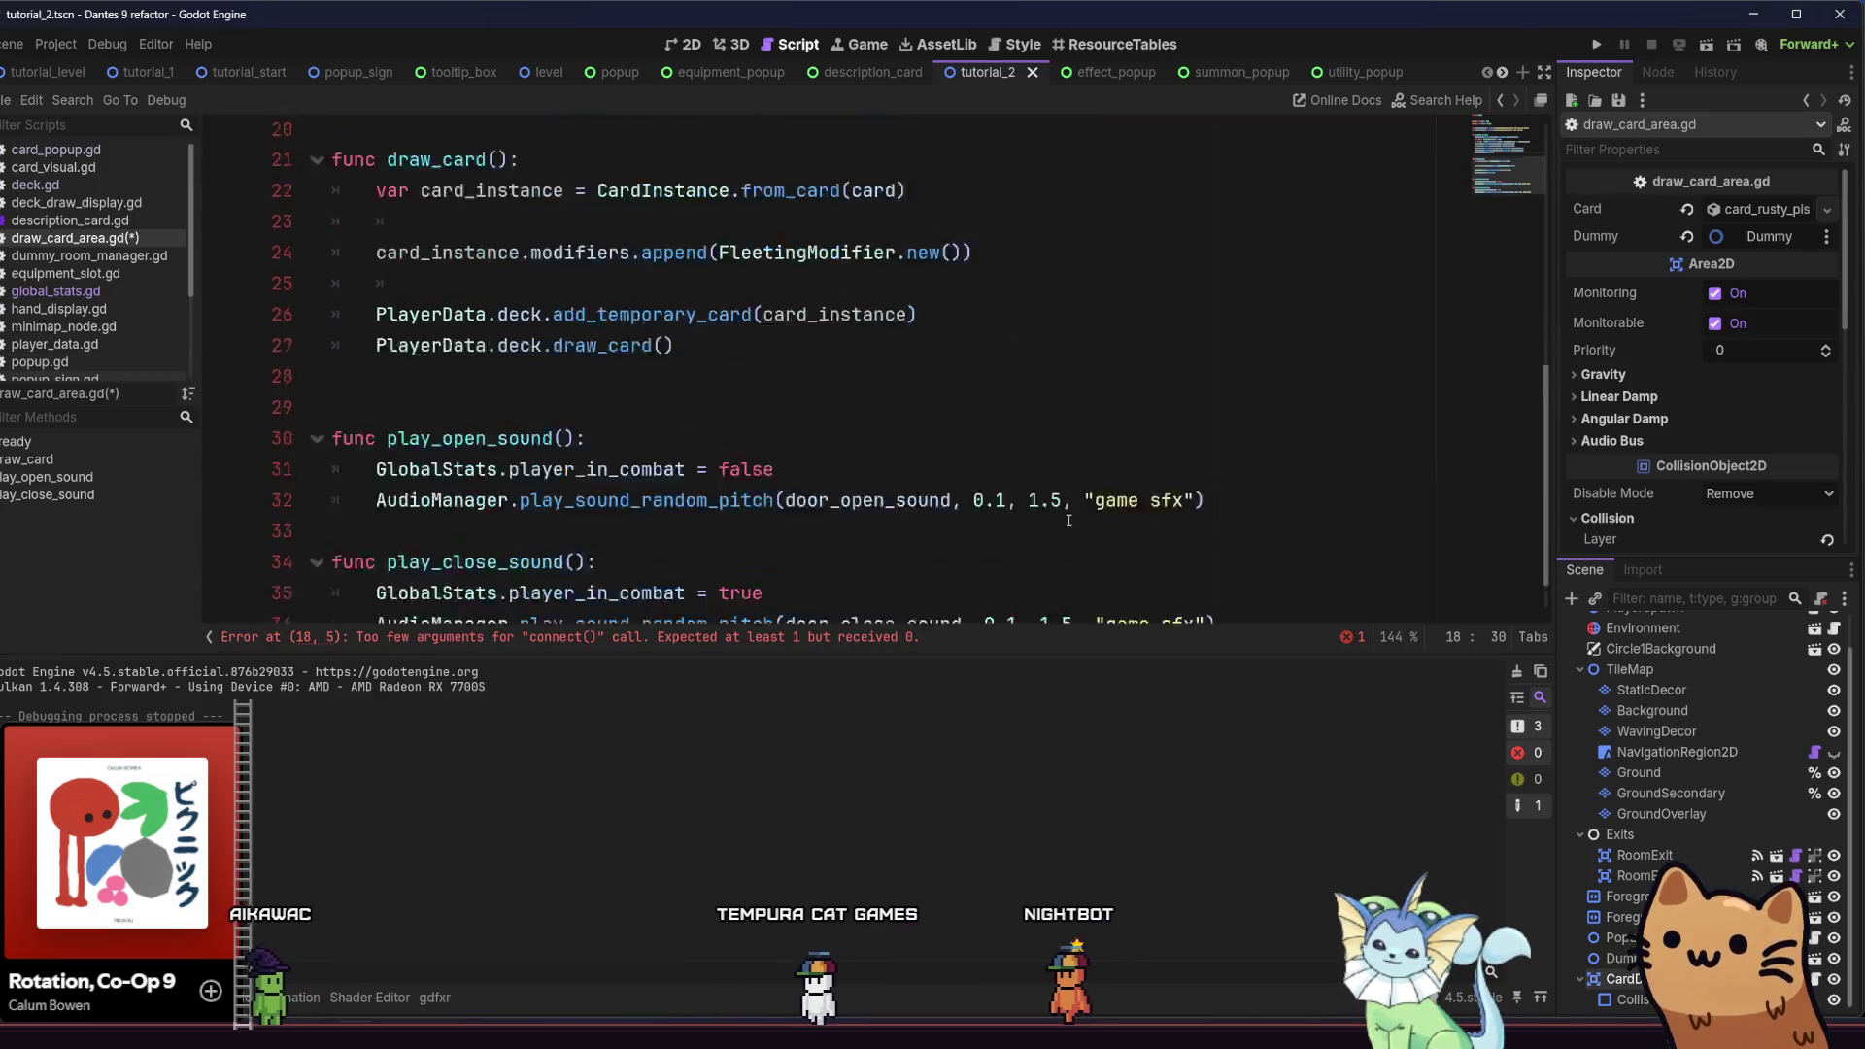
left_click_drag(815, 538, 376, 537)
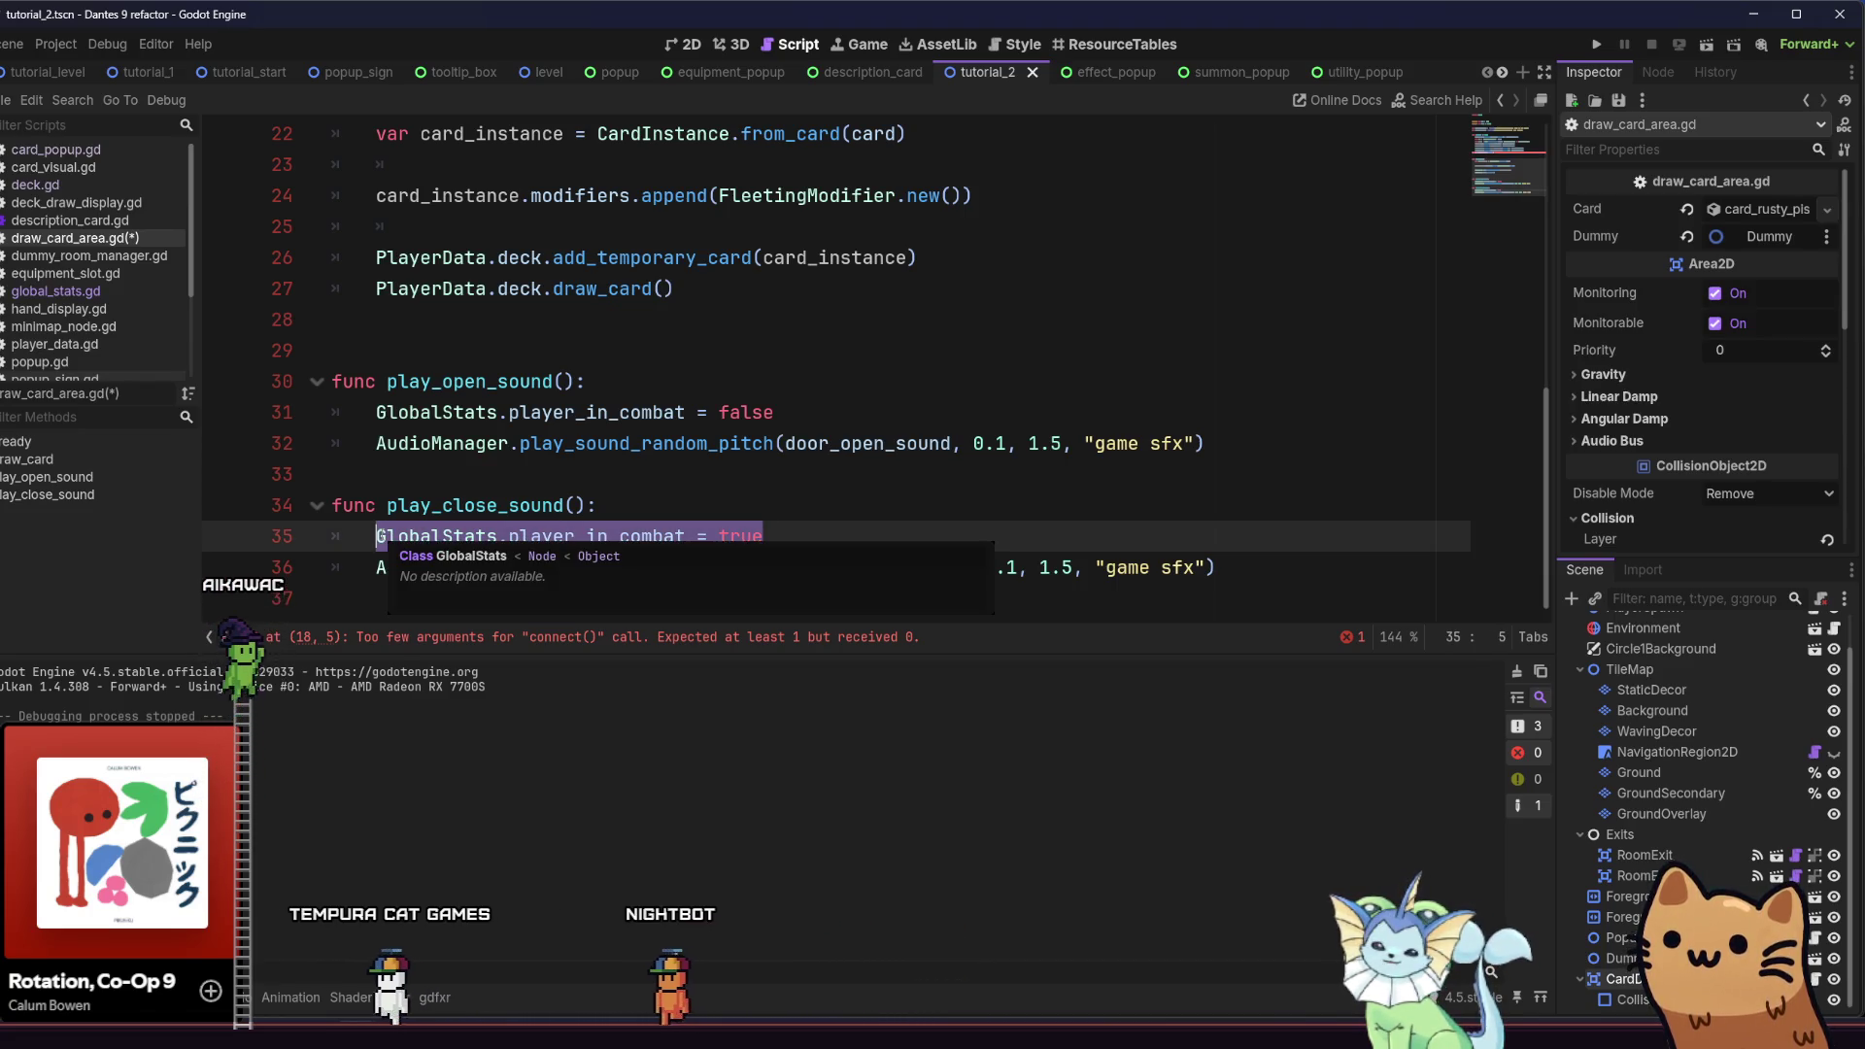
left_click(800, 413)
left_click_drag(800, 412, 361, 421)
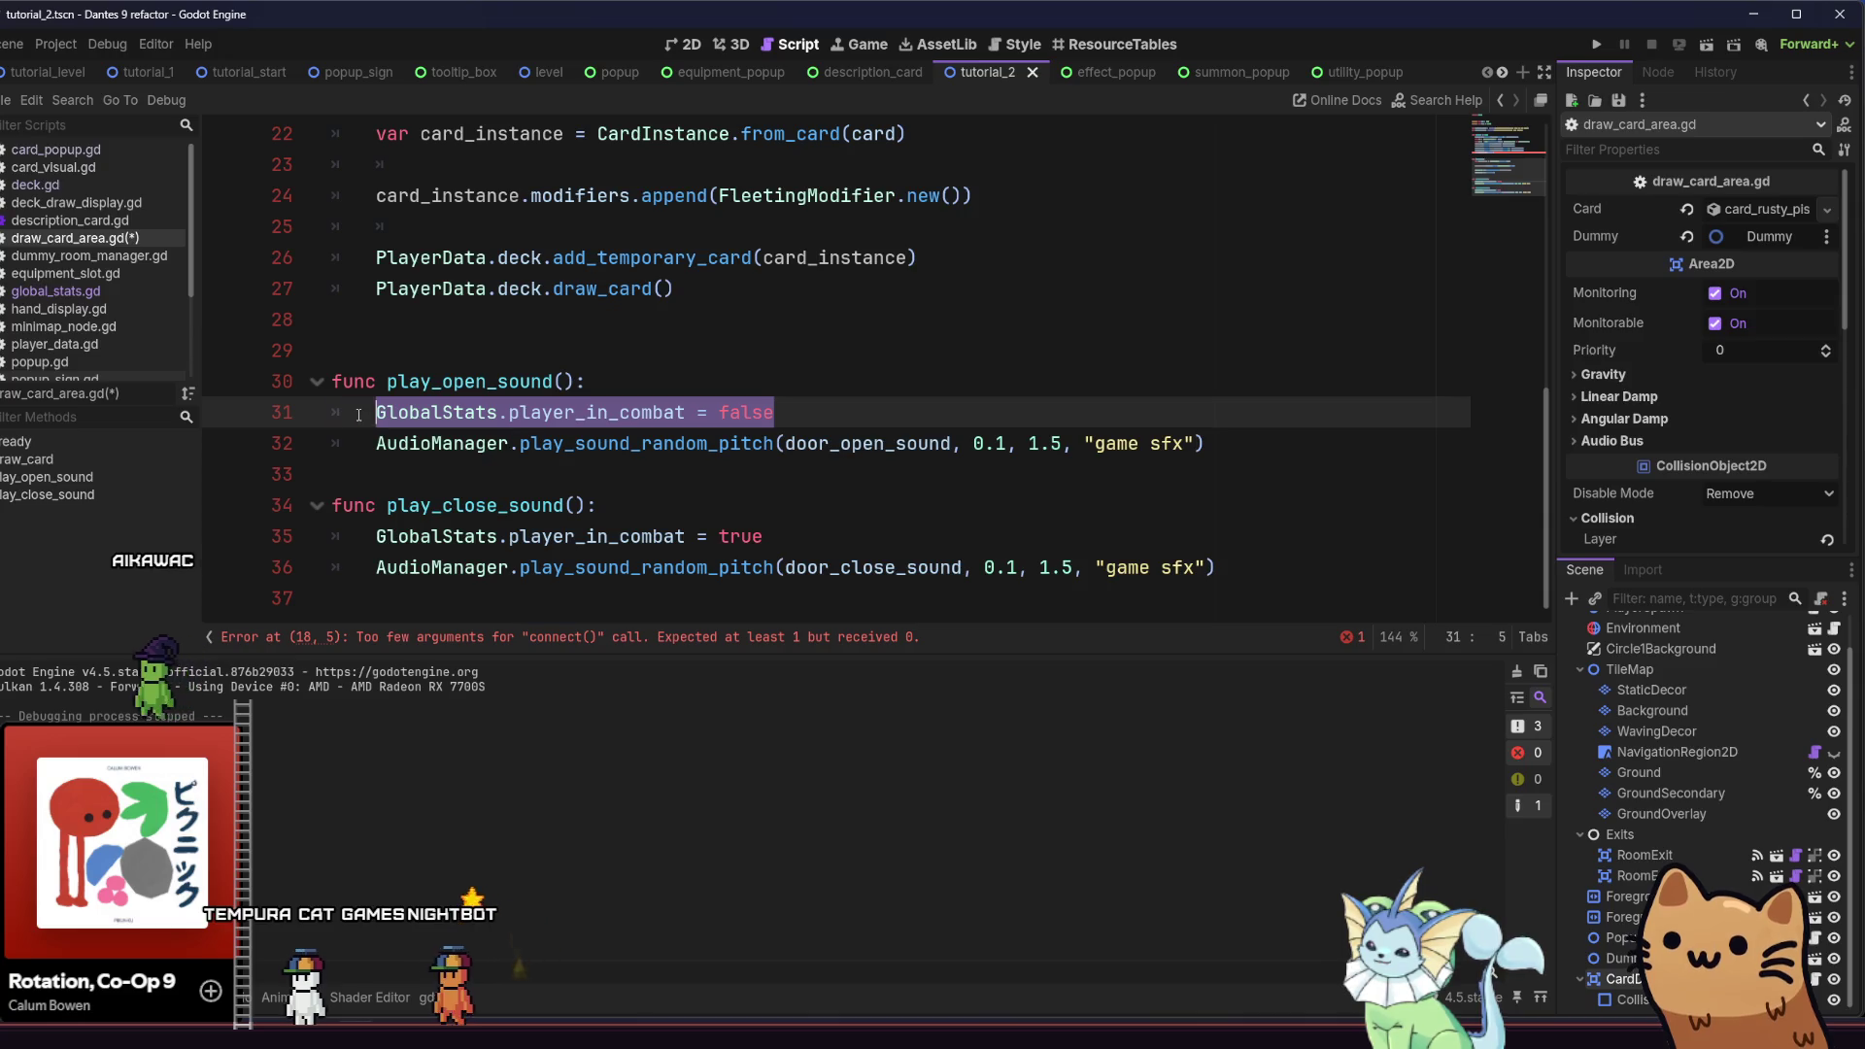
key("BackSpace")
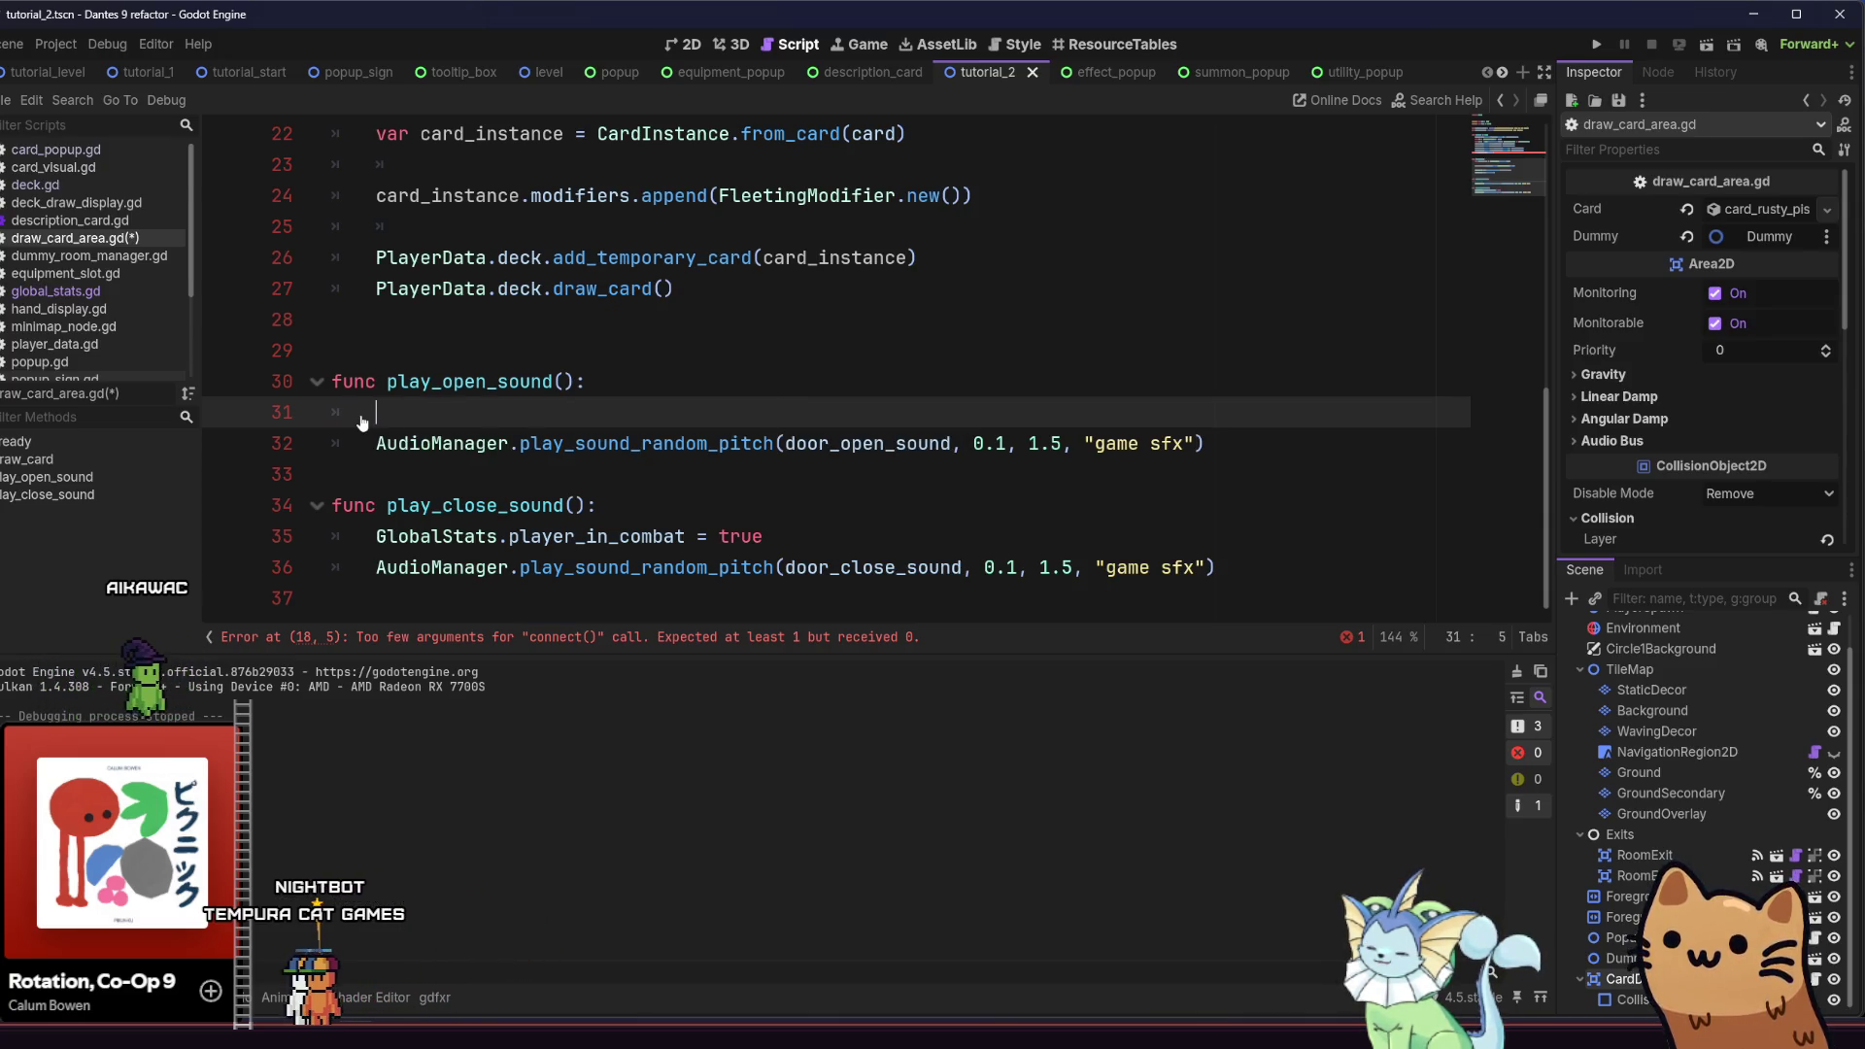
key("BackSpace")
key("BackSpace")
left_click(1221, 585)
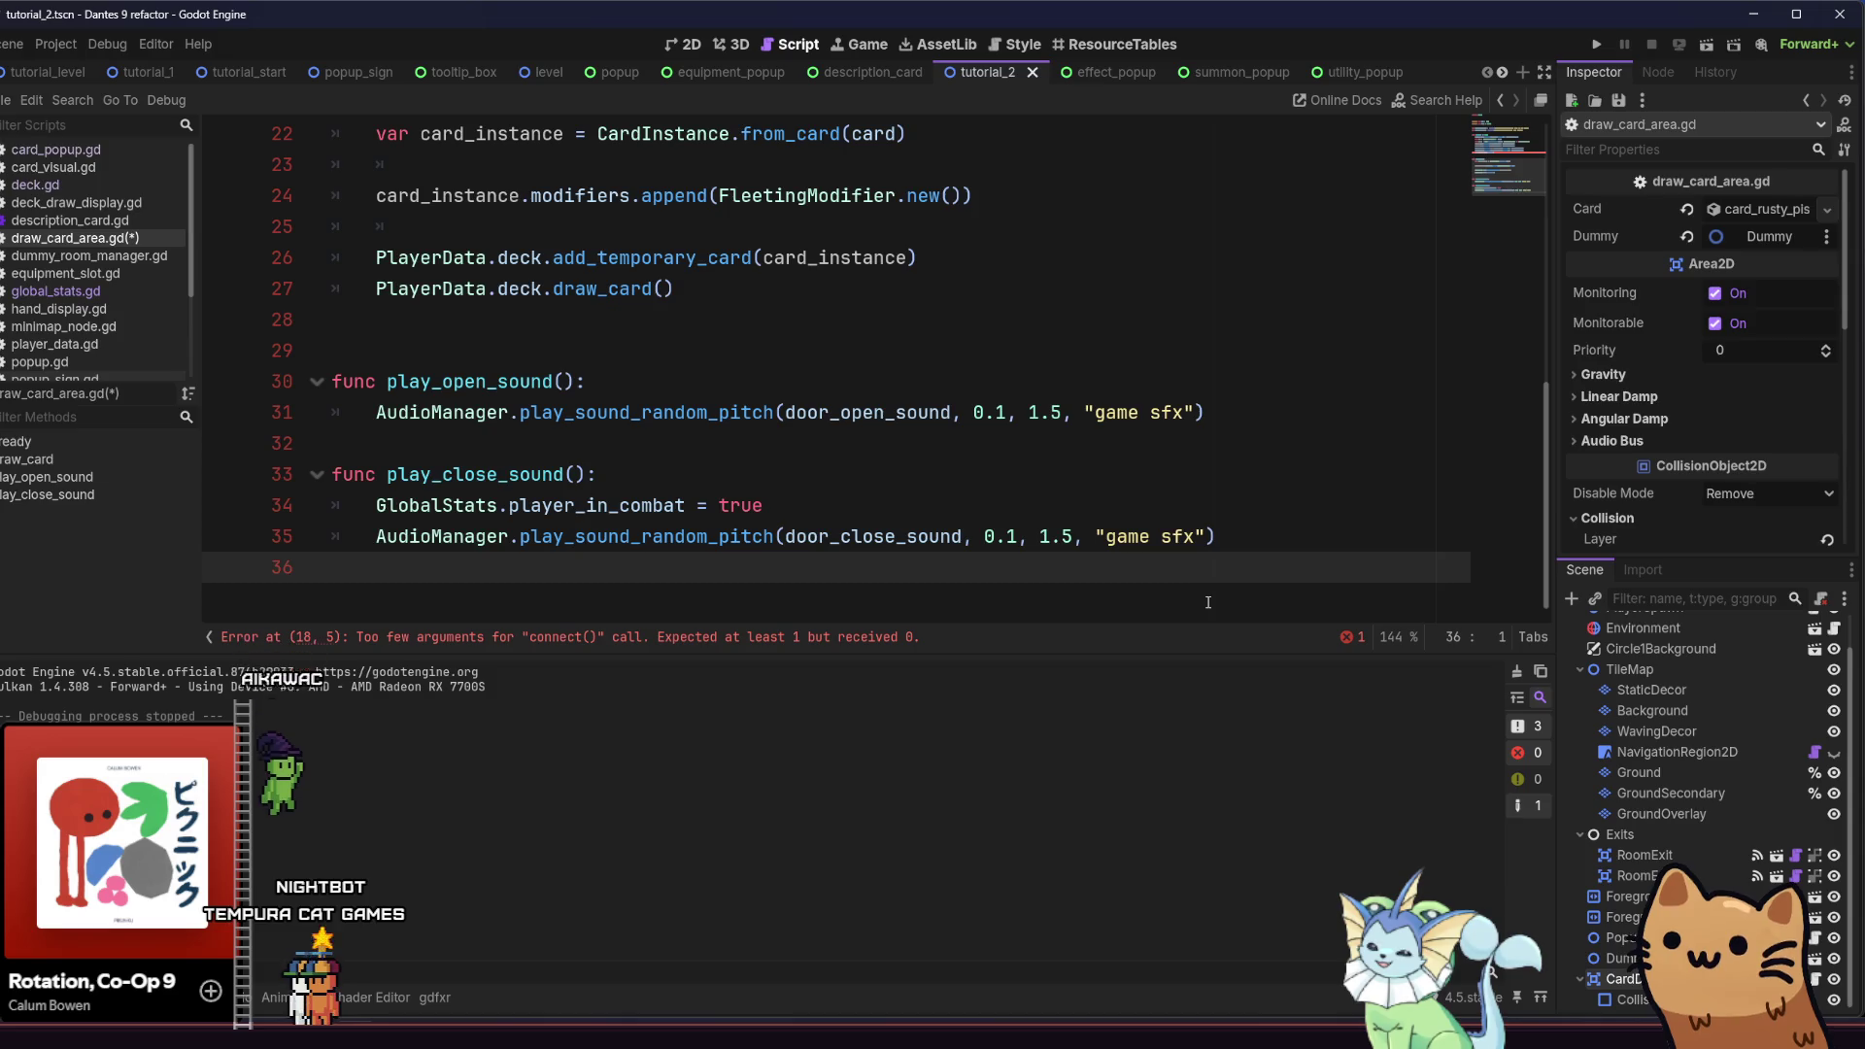
key("Return")
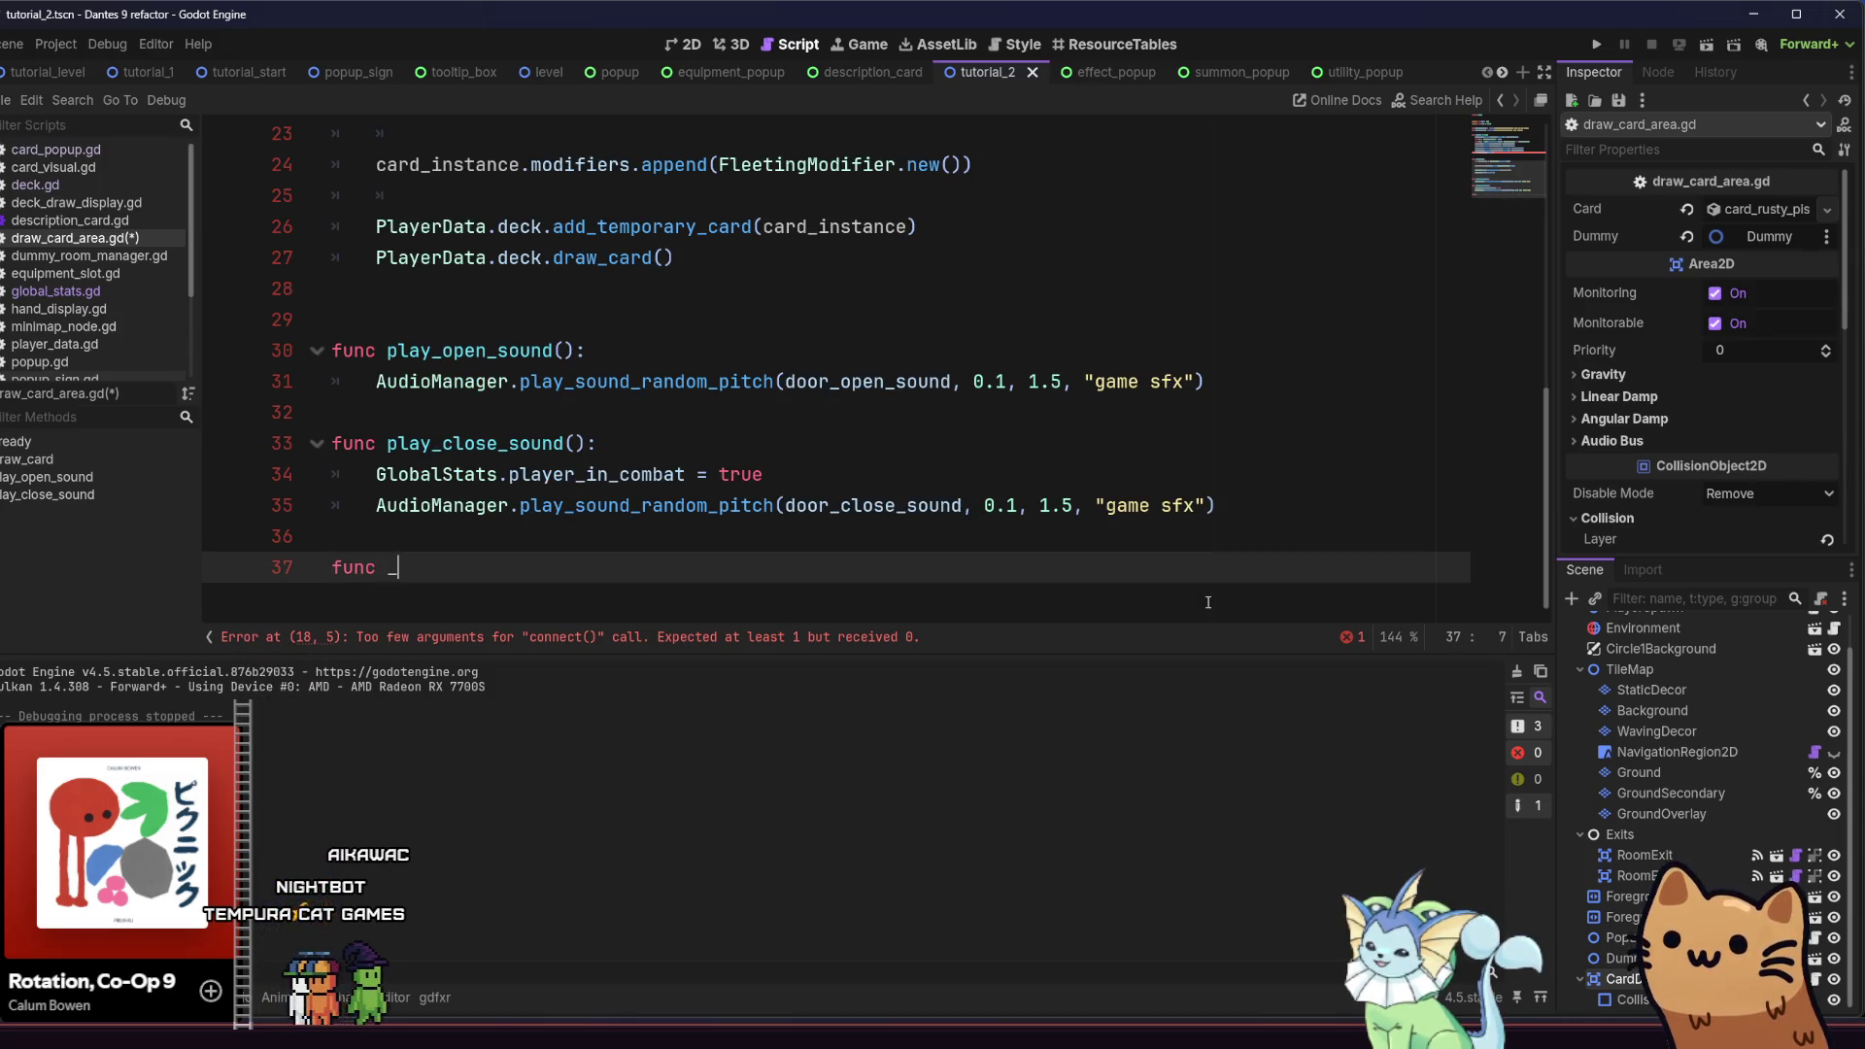
- Write func end_combat() whose body sets GlobalStats.player_in_combat = false
key("BackSpace")
type("end_")
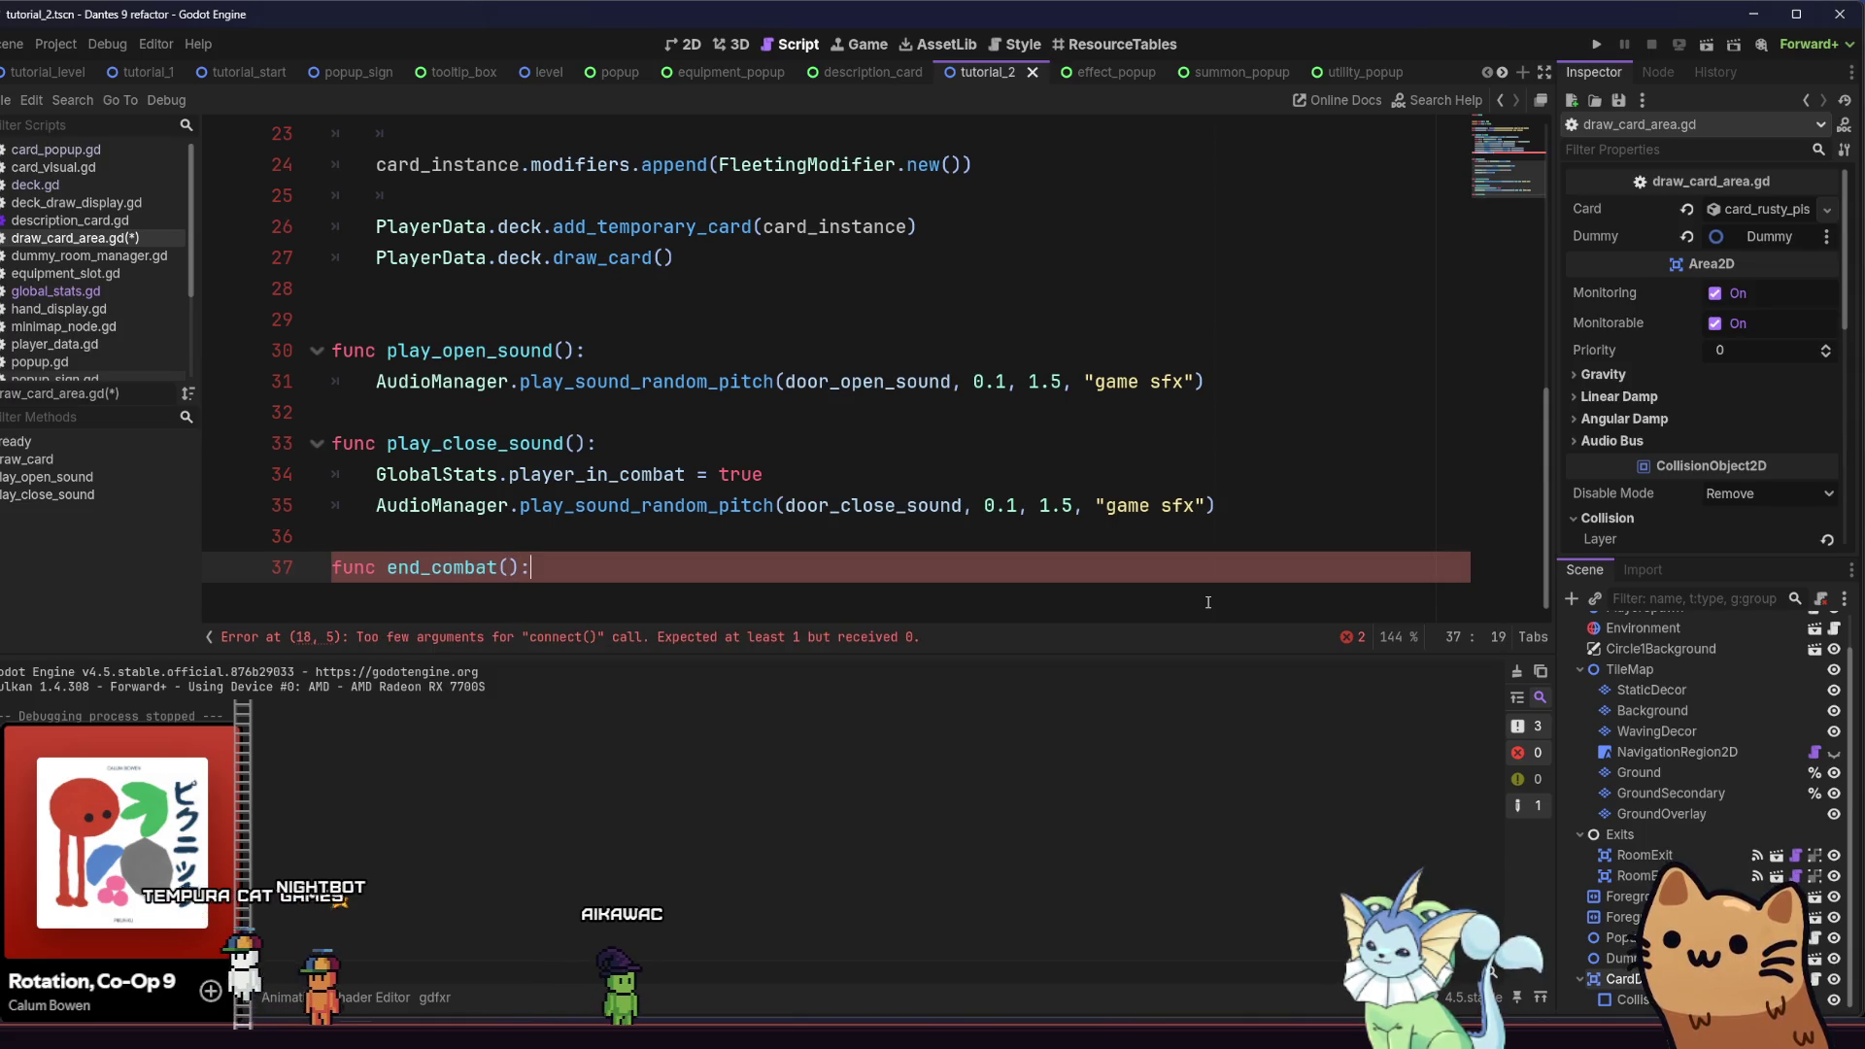
key("Return")
type("GlobalStats.player_in_combat = false")
- Pass end_combat into the room_exited connect() call on line 18 and save
scroll(603, 366, "up", 3)
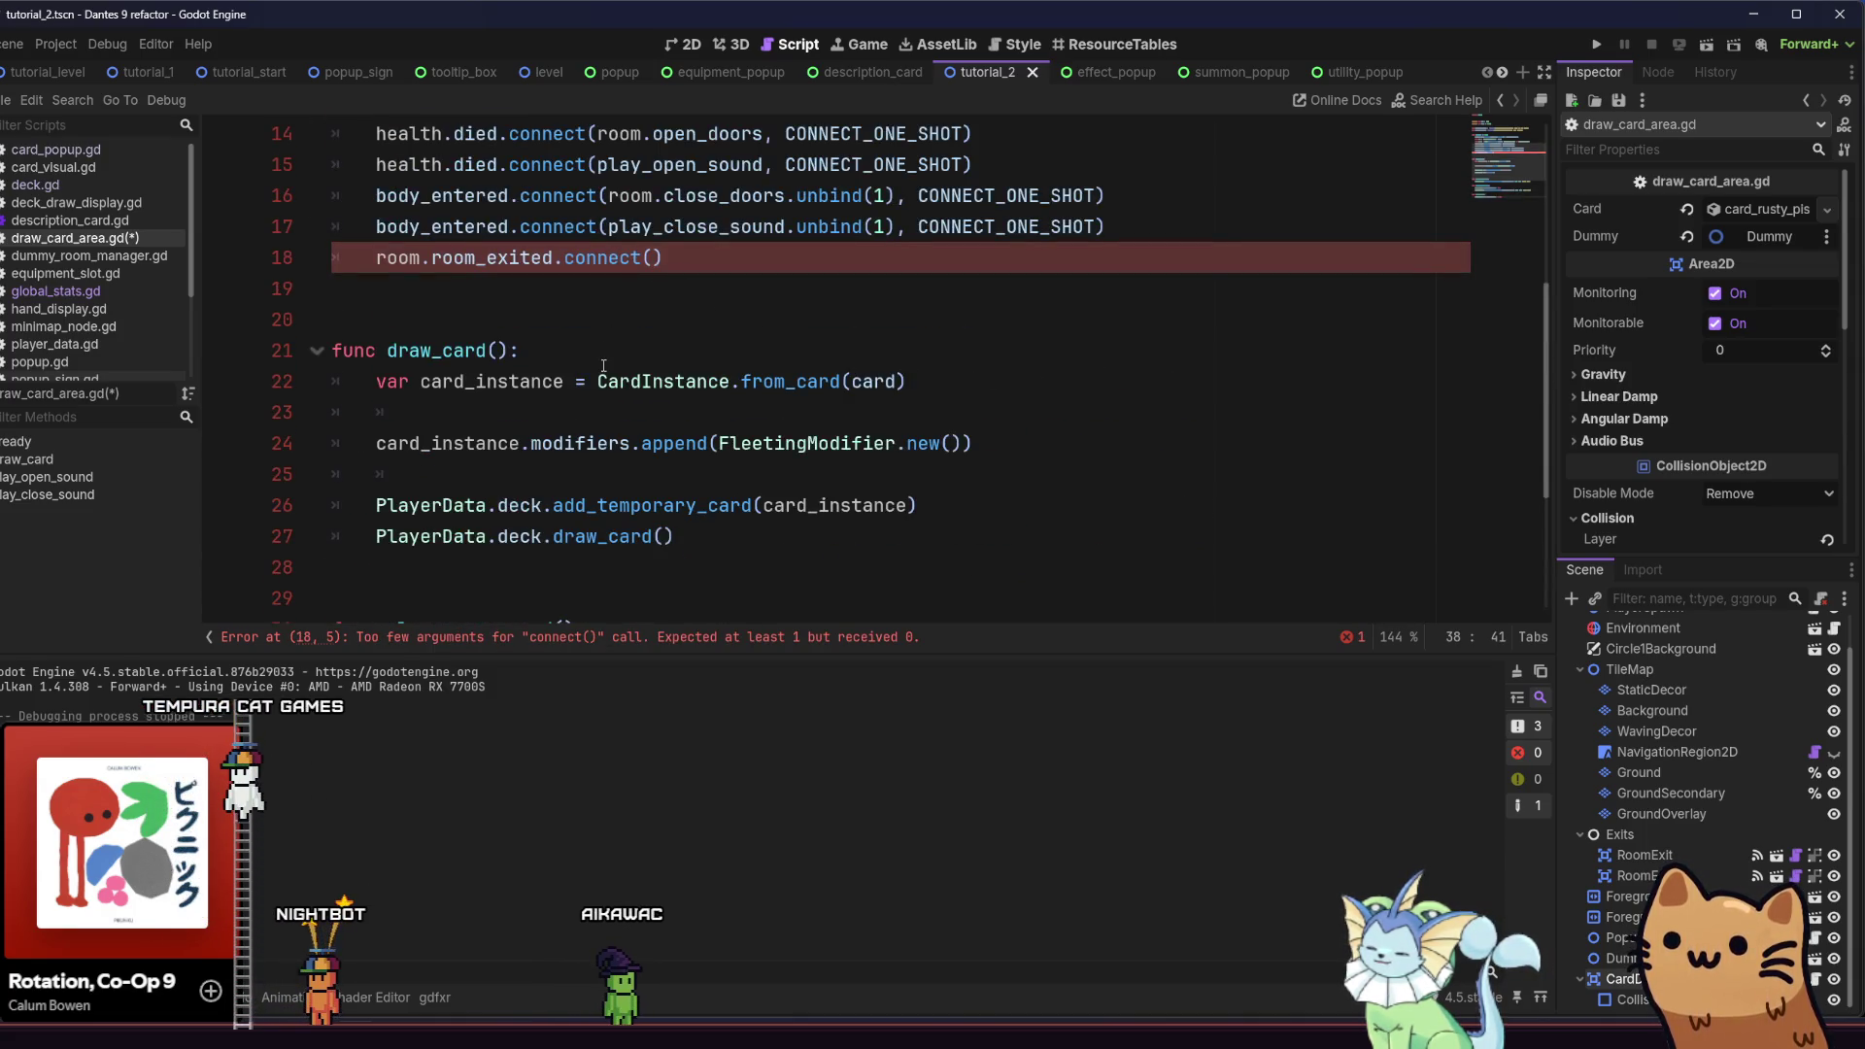
left_click(652, 270)
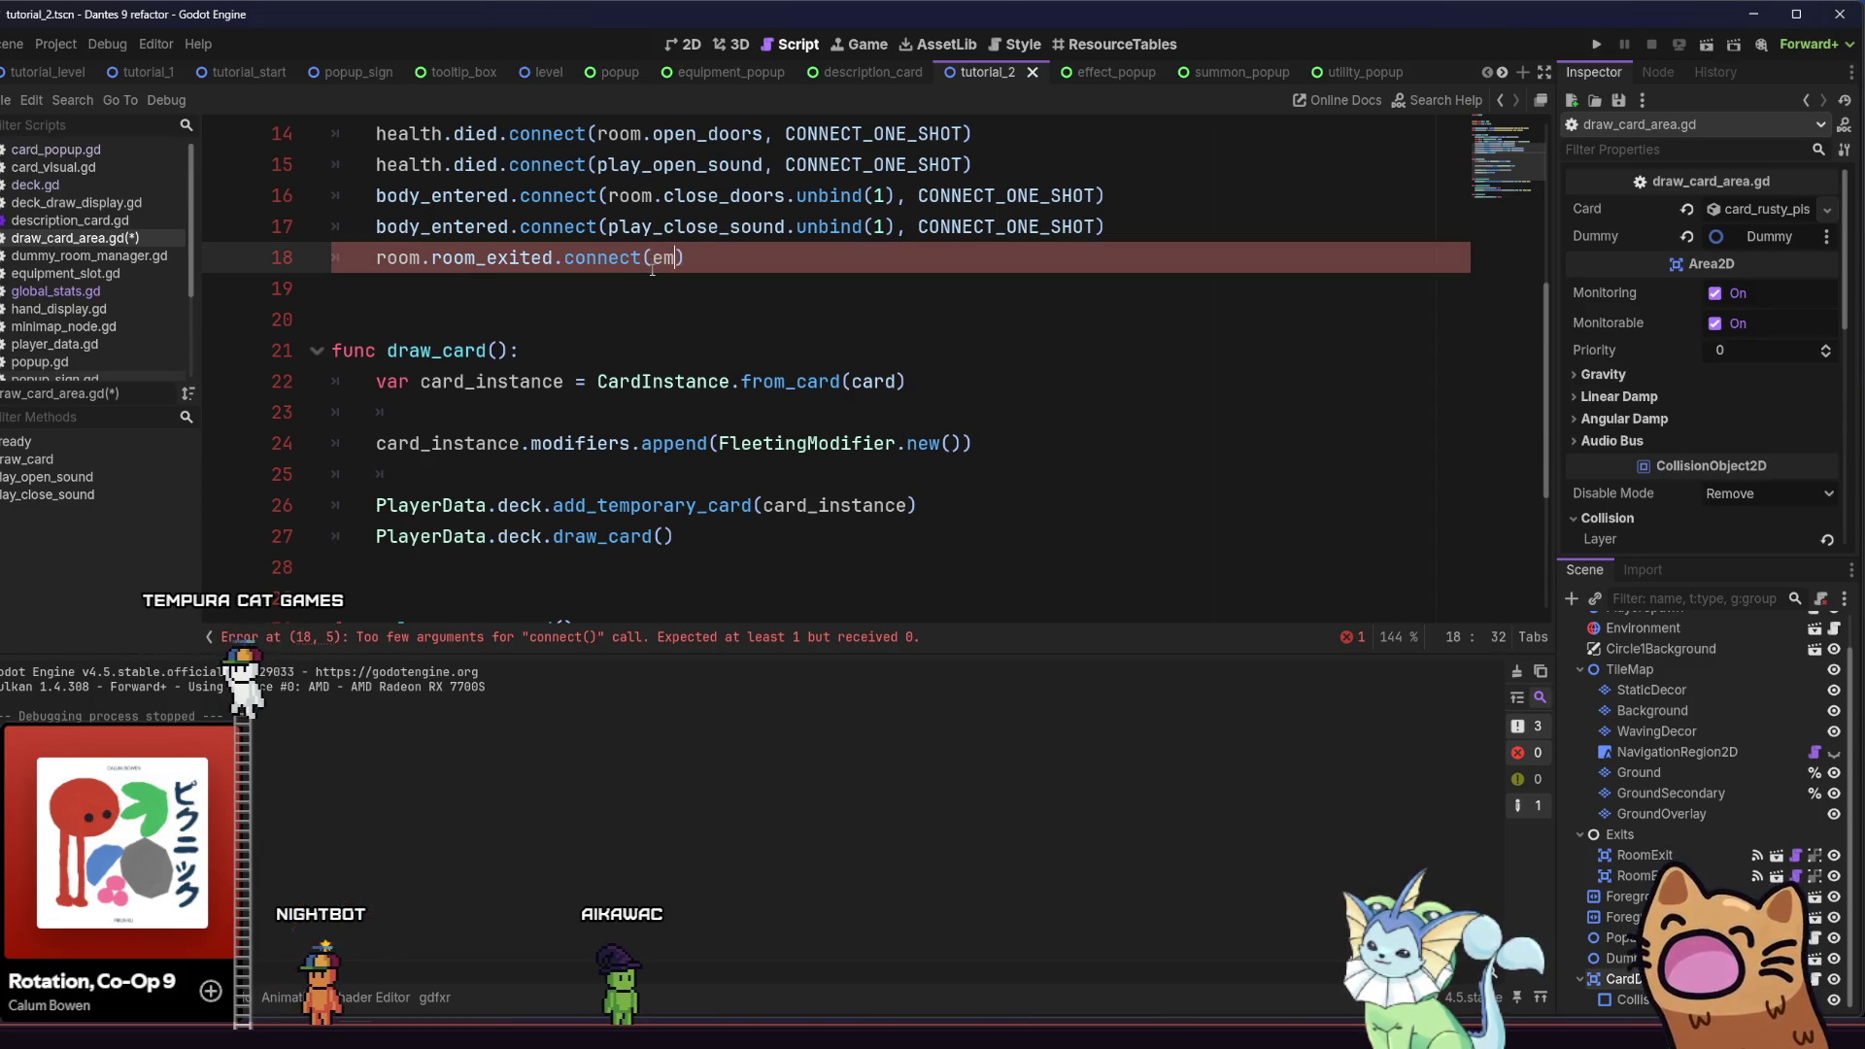
type("d")
key("BackSpace")
key("BackSpace")
type("nd")
key("Return")
key("ctrl+s")
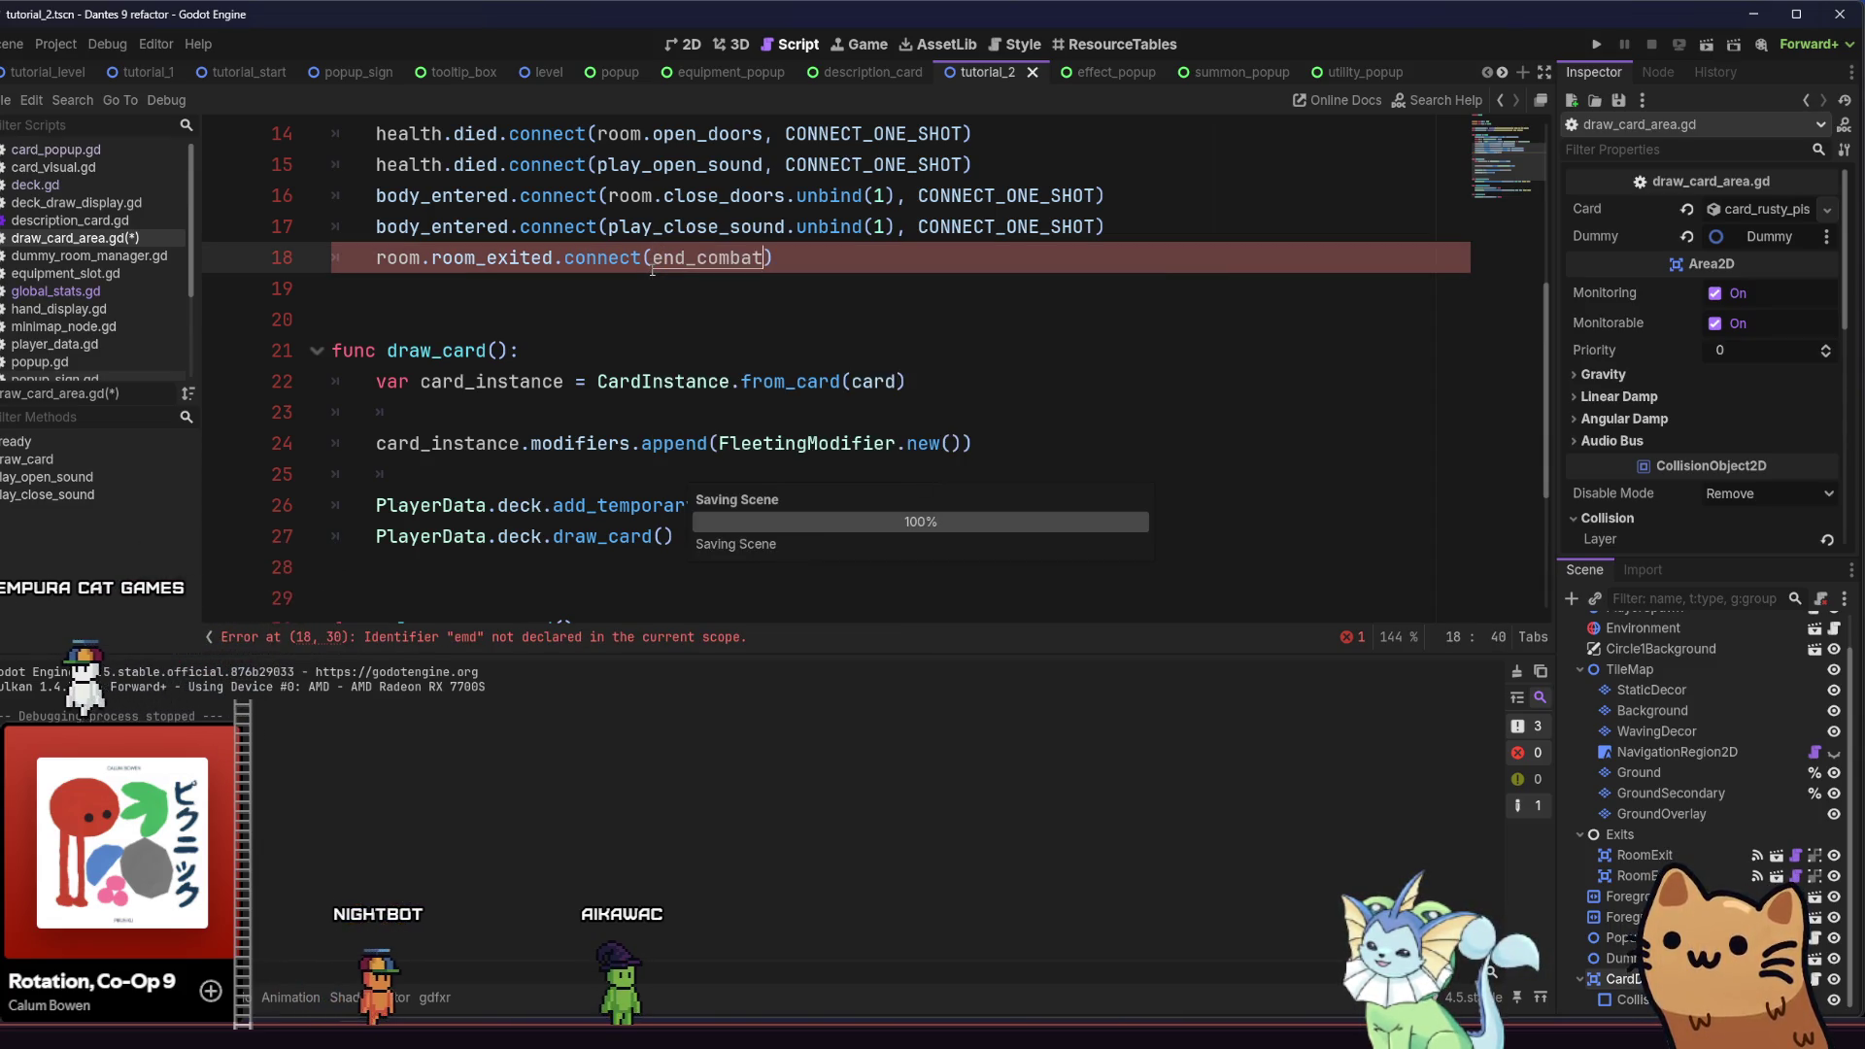
- Append .unbind(2) to end_combat in the connect call, save, and dismiss the unbind documentation
key("End")
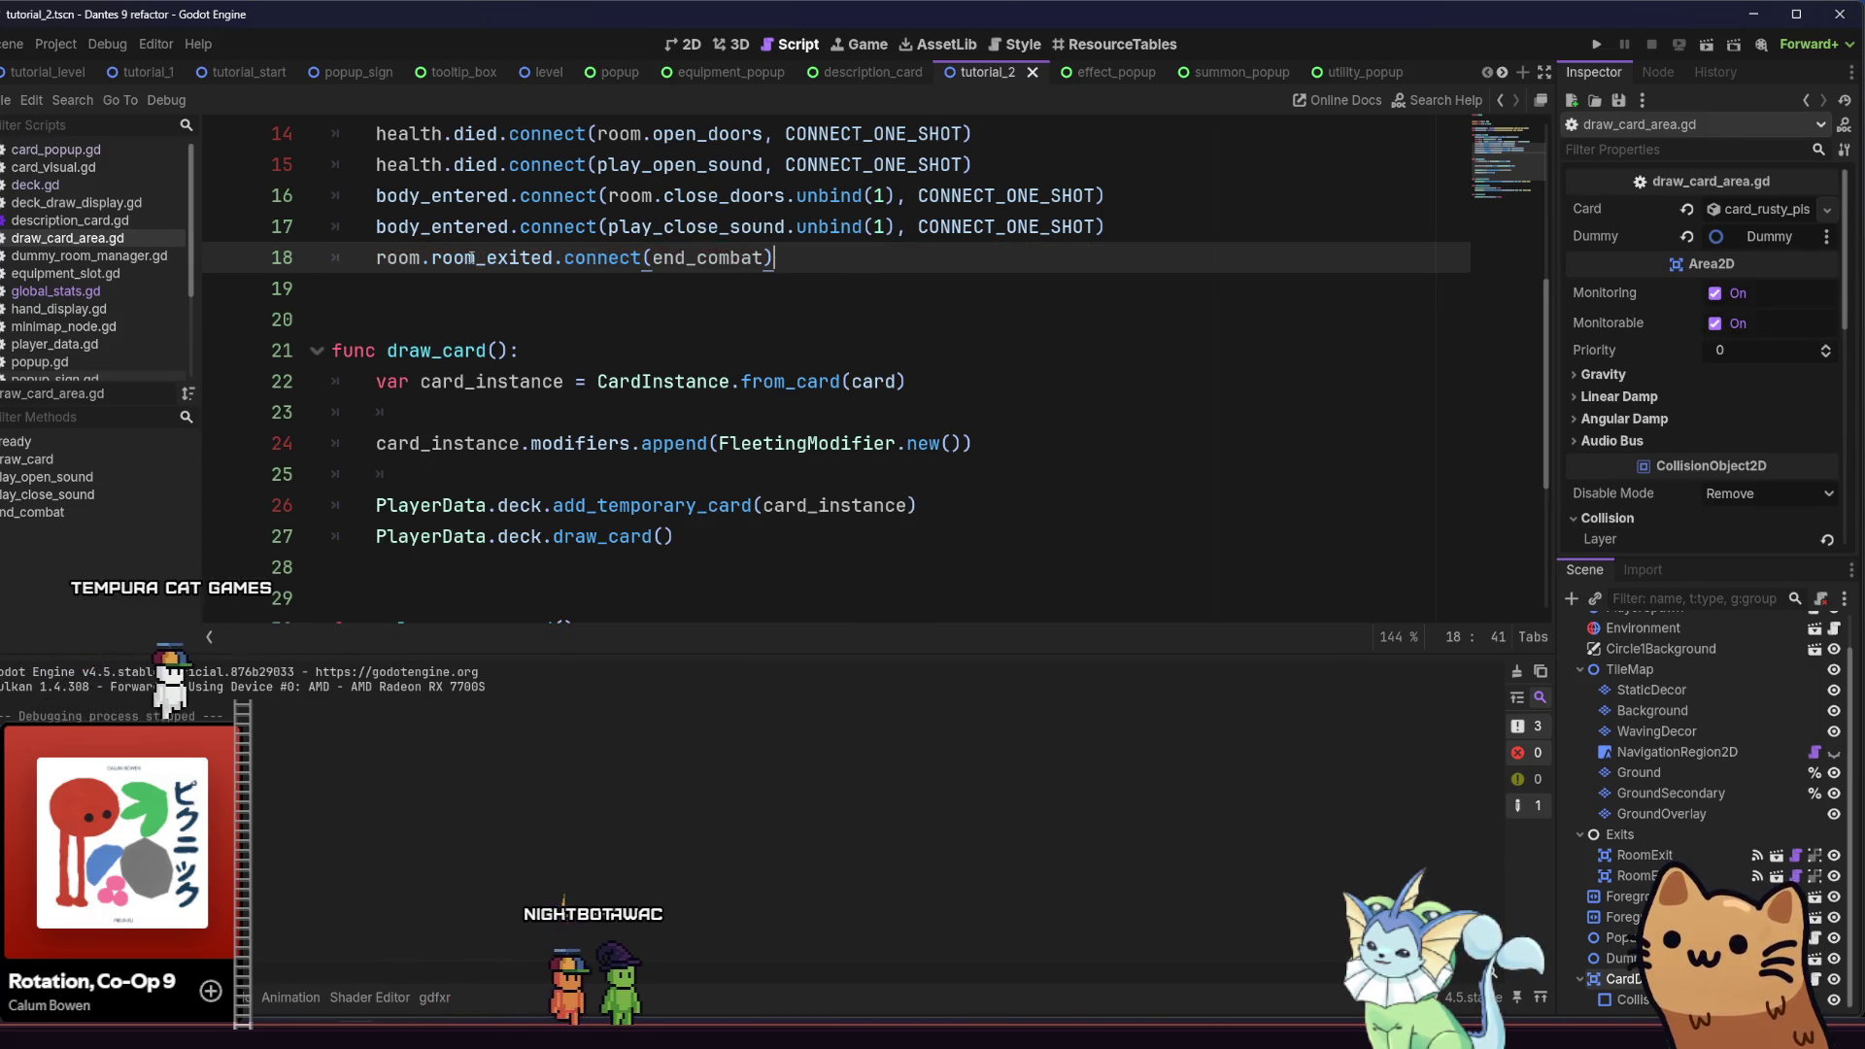
mouse_move(472, 258)
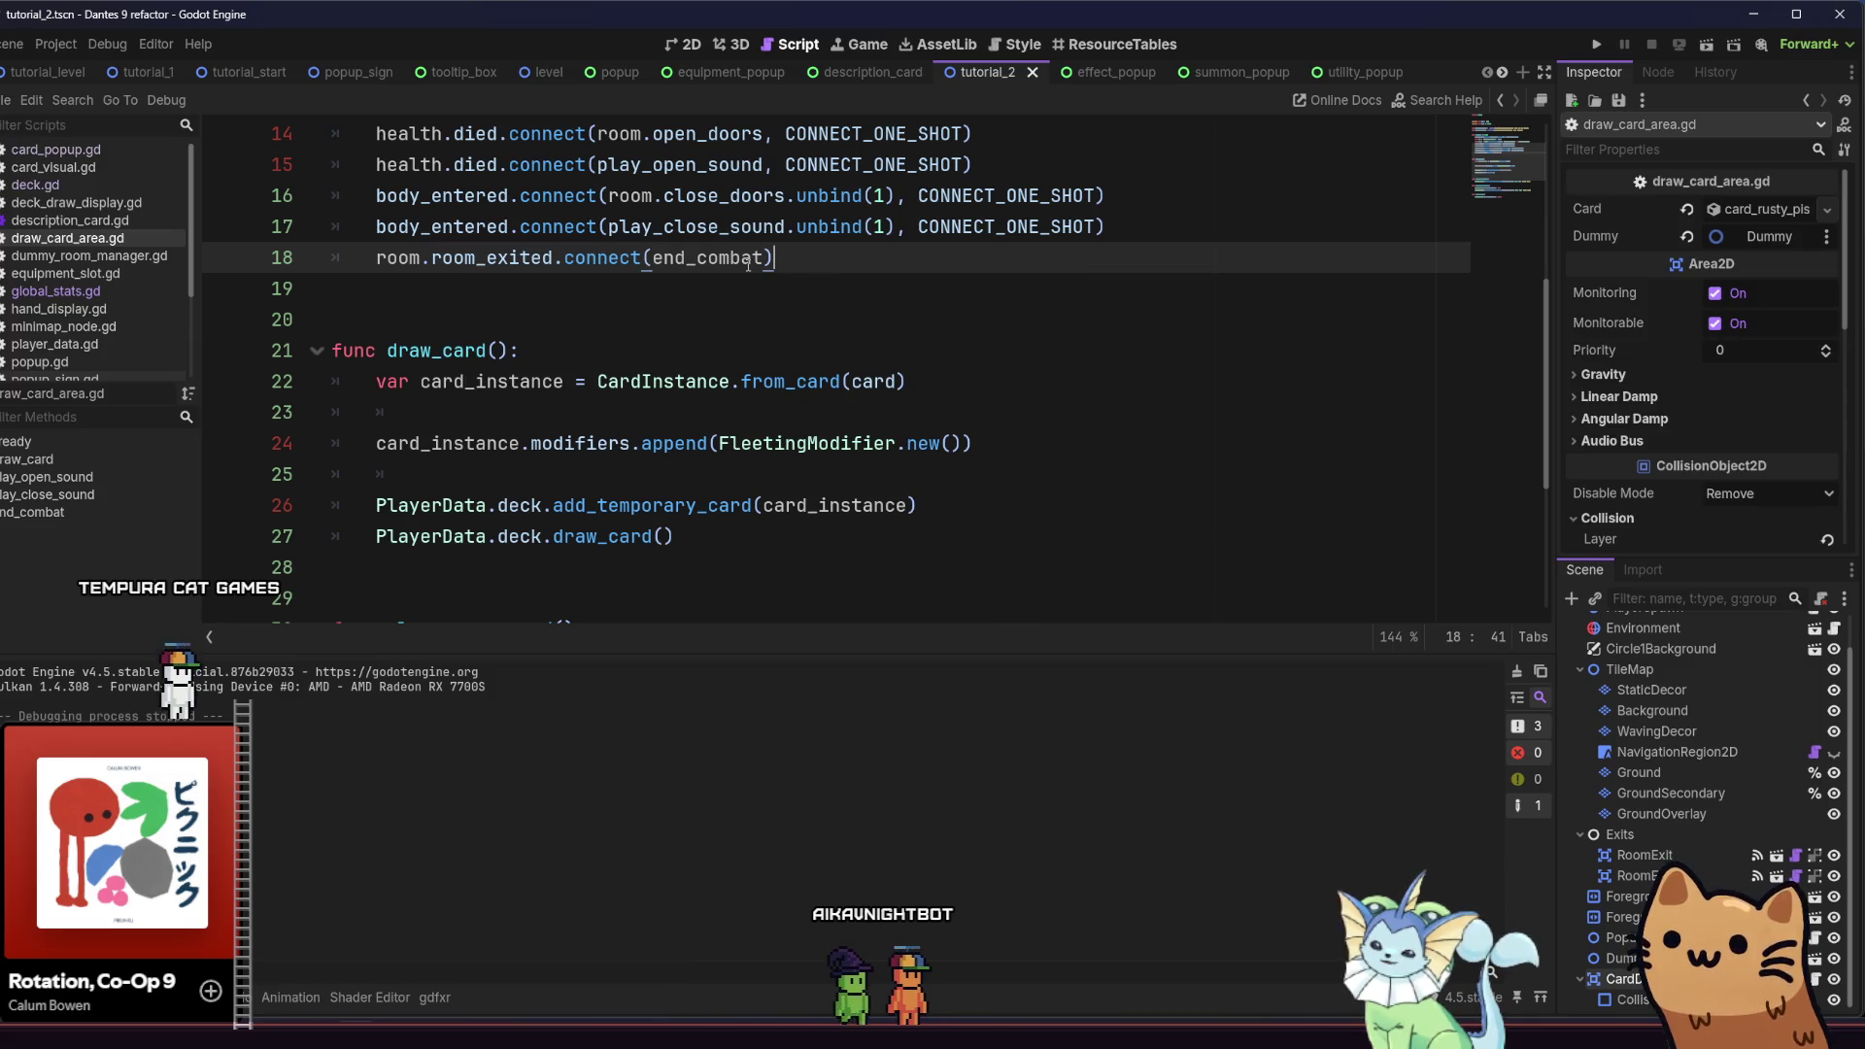
type(".unbind")
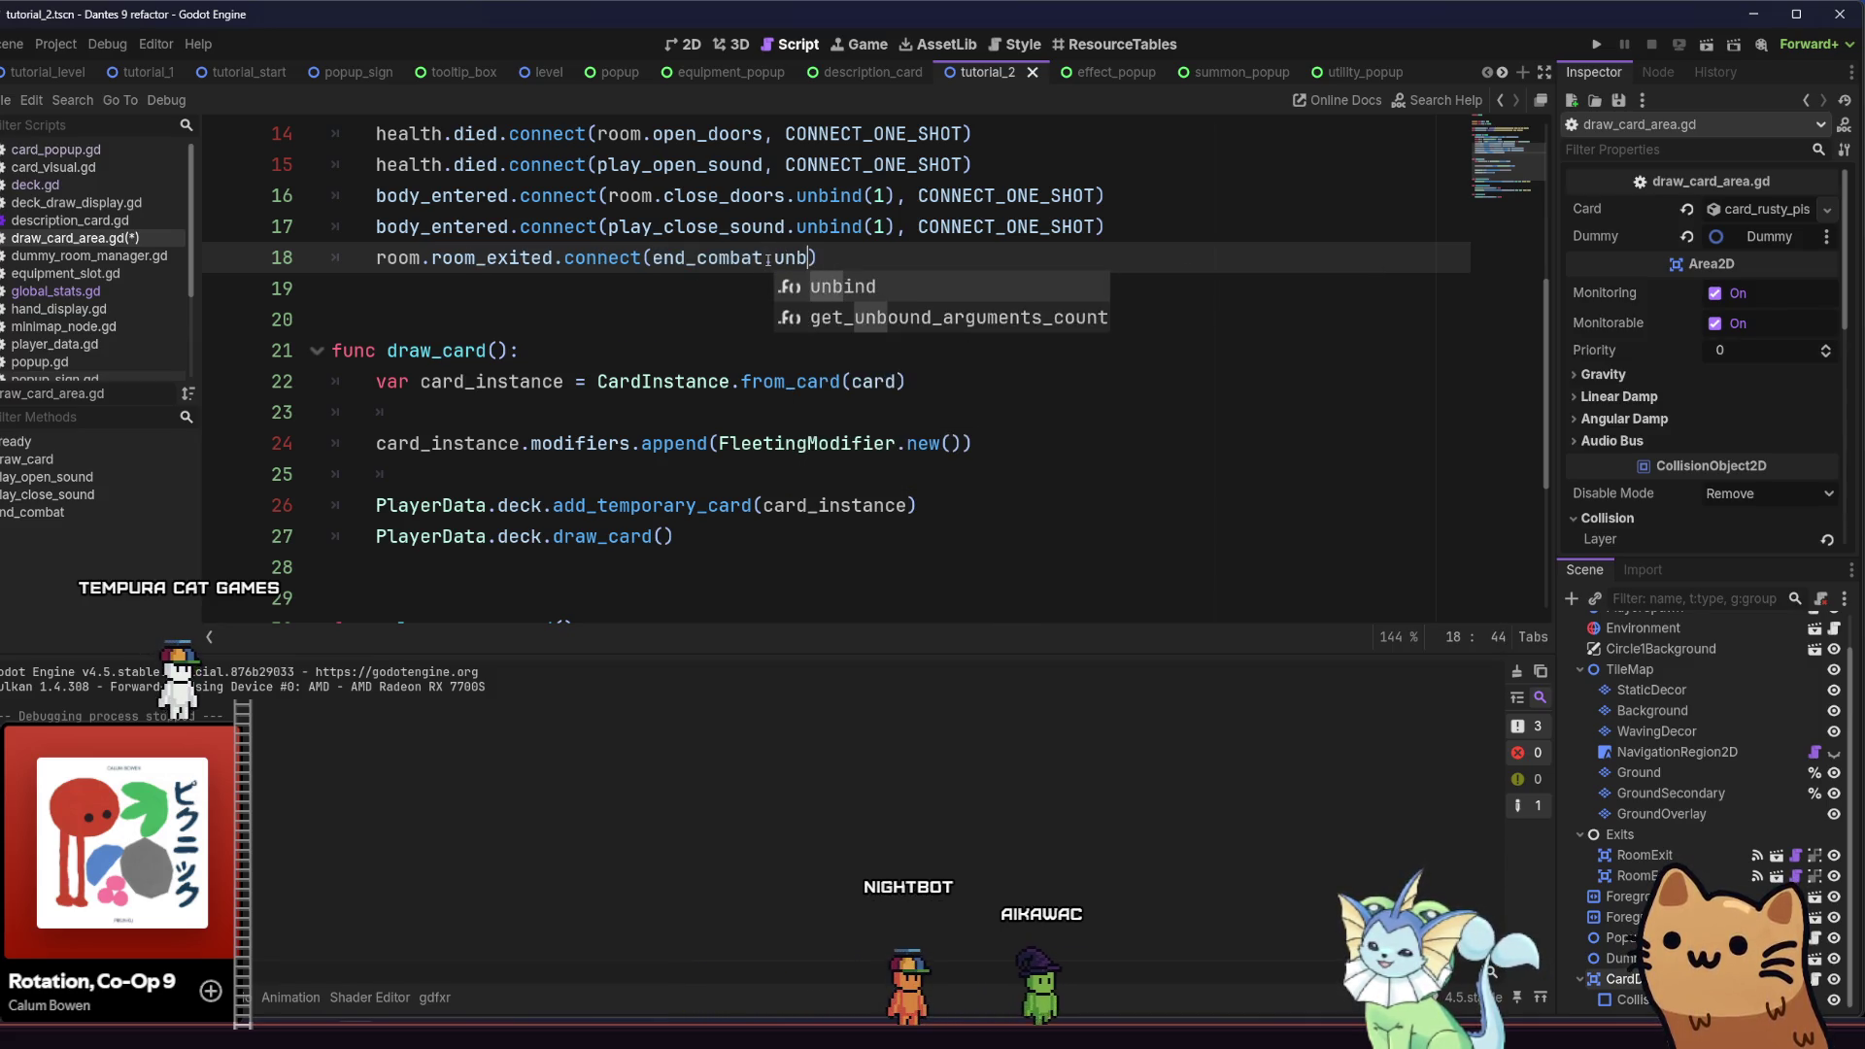
type("(2")
key("ctrl+s")
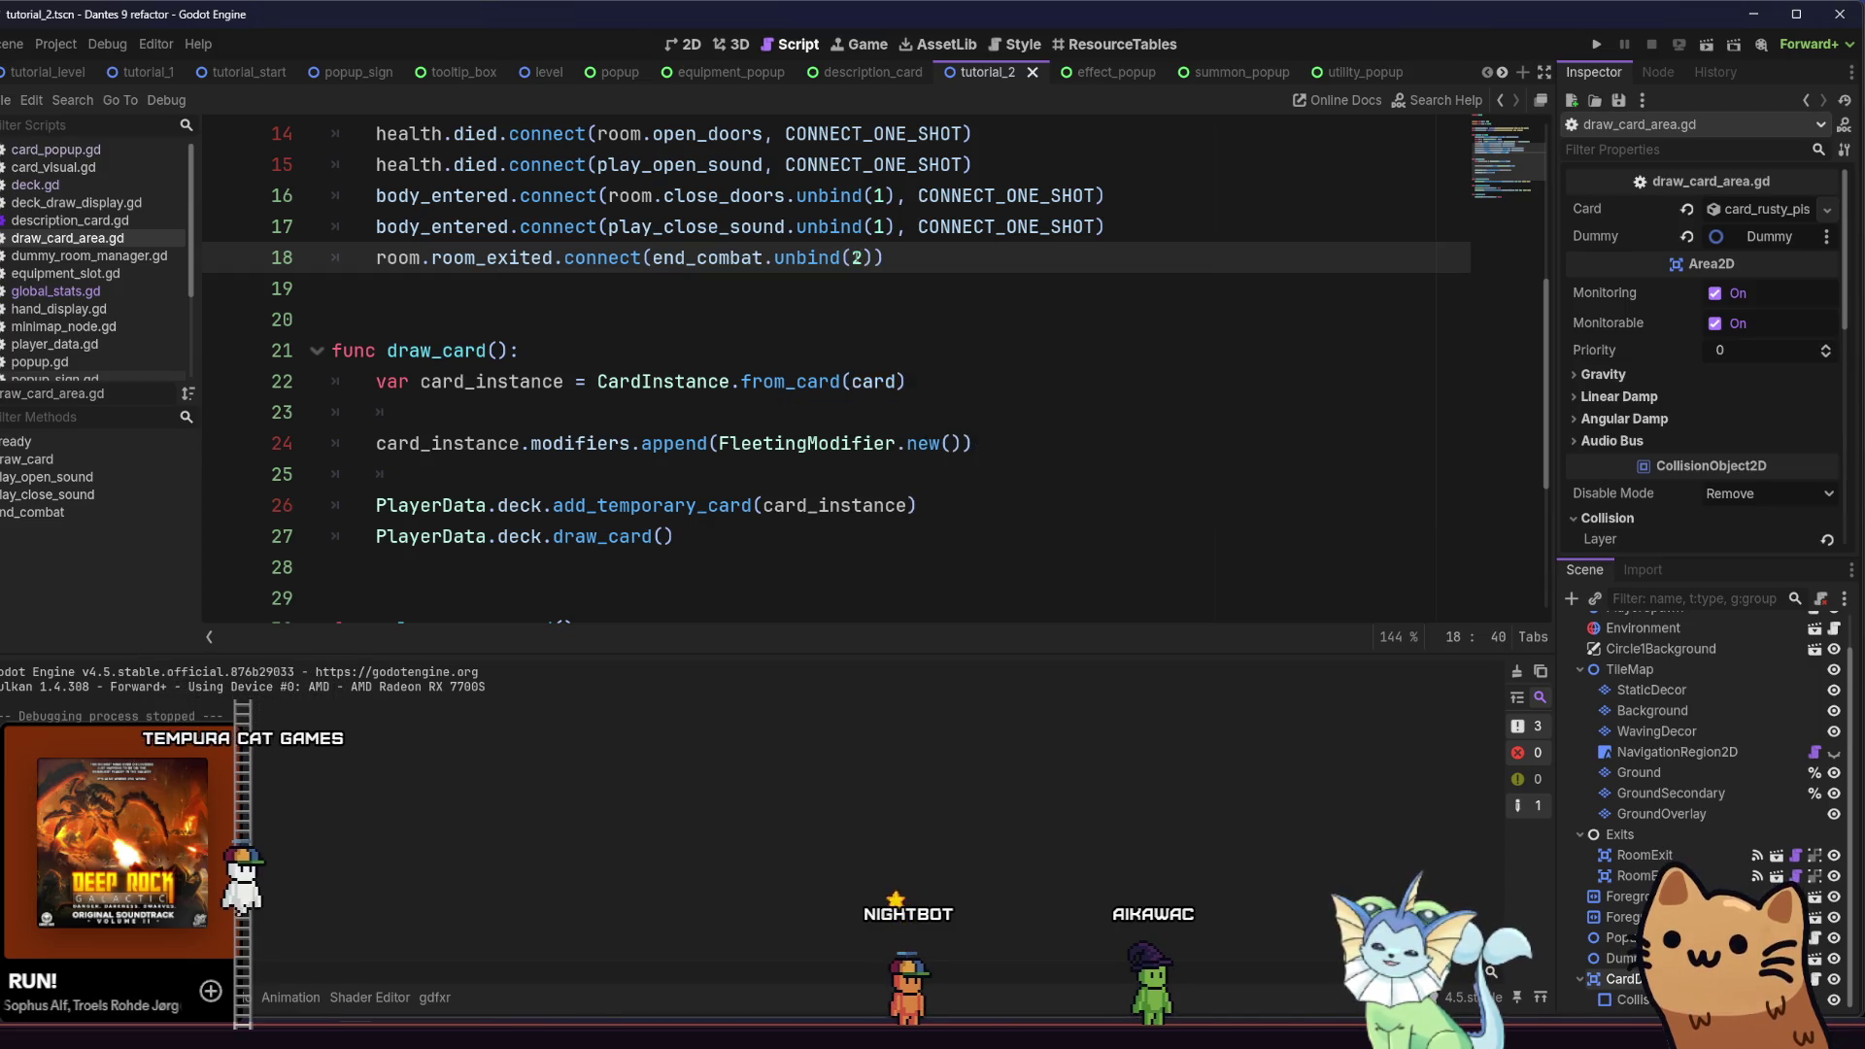
mouse_move(826, 257)
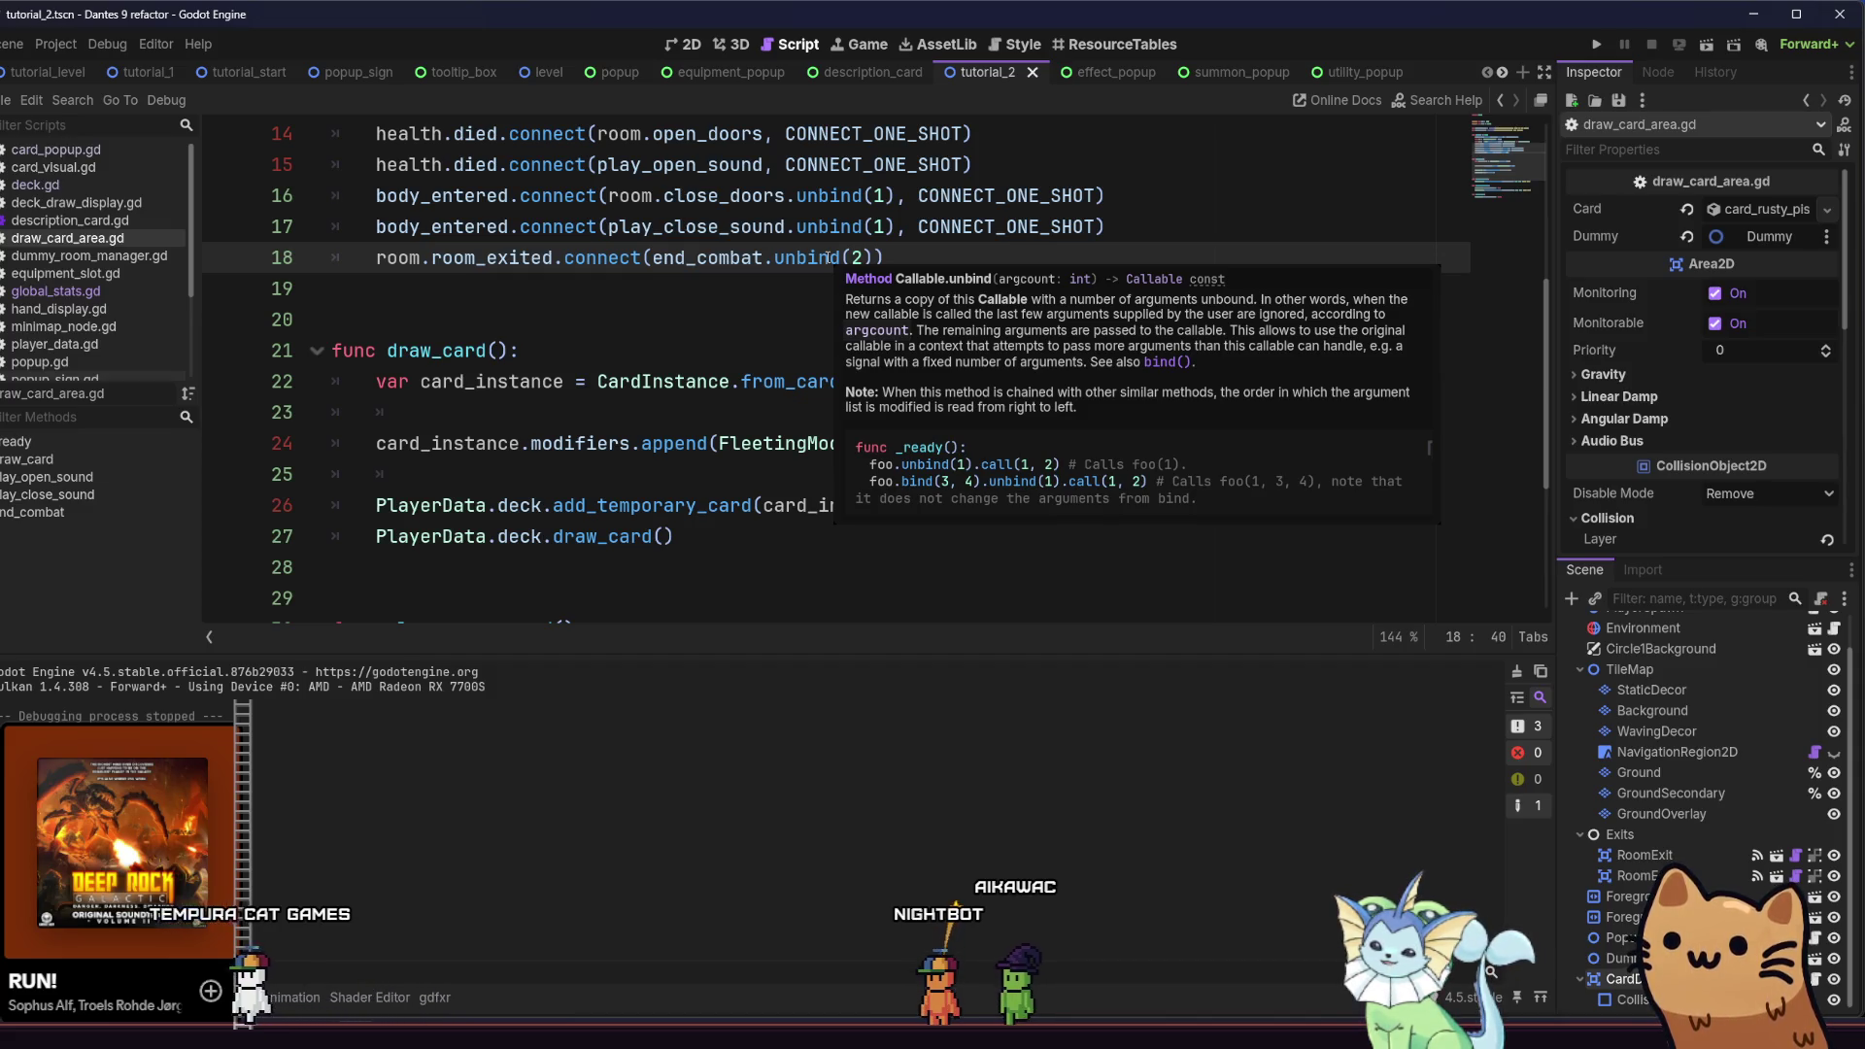
left_click(586, 380)
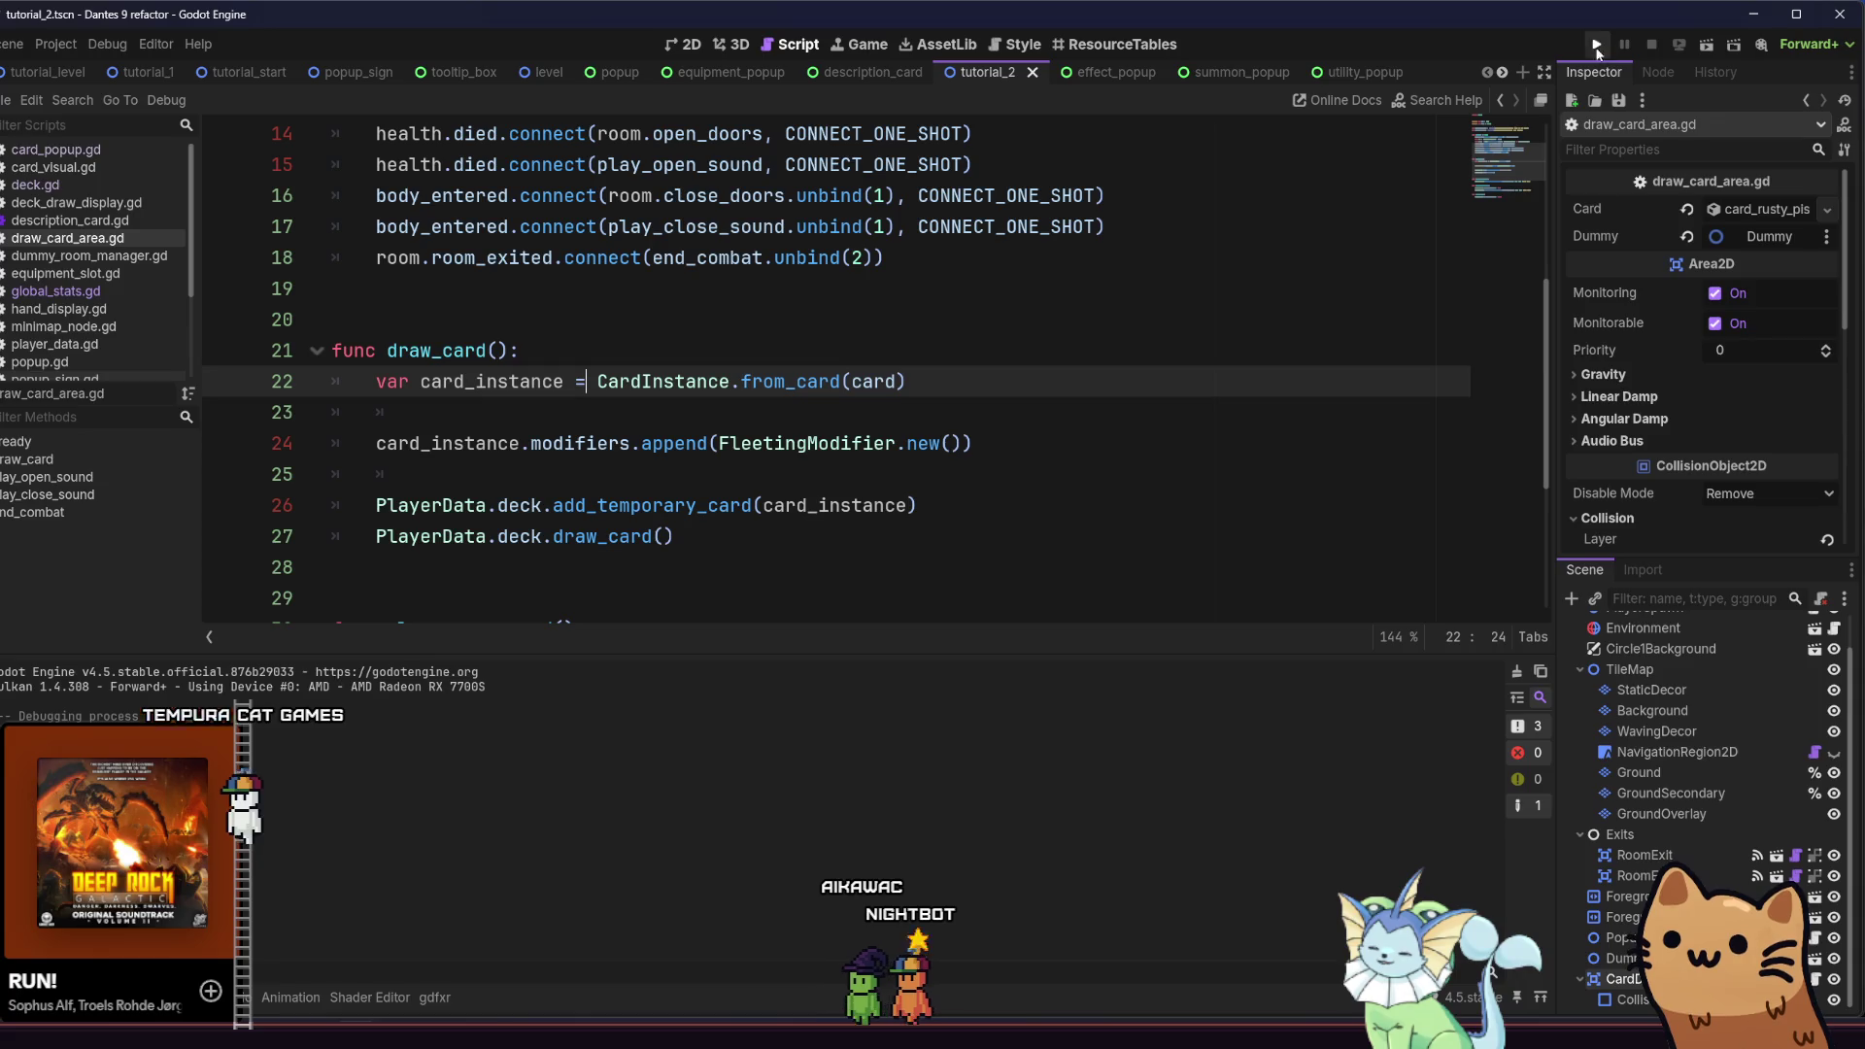
- Relaunch the game and run the cat from the main menu into the training dummy's room
left_click(1598, 48)
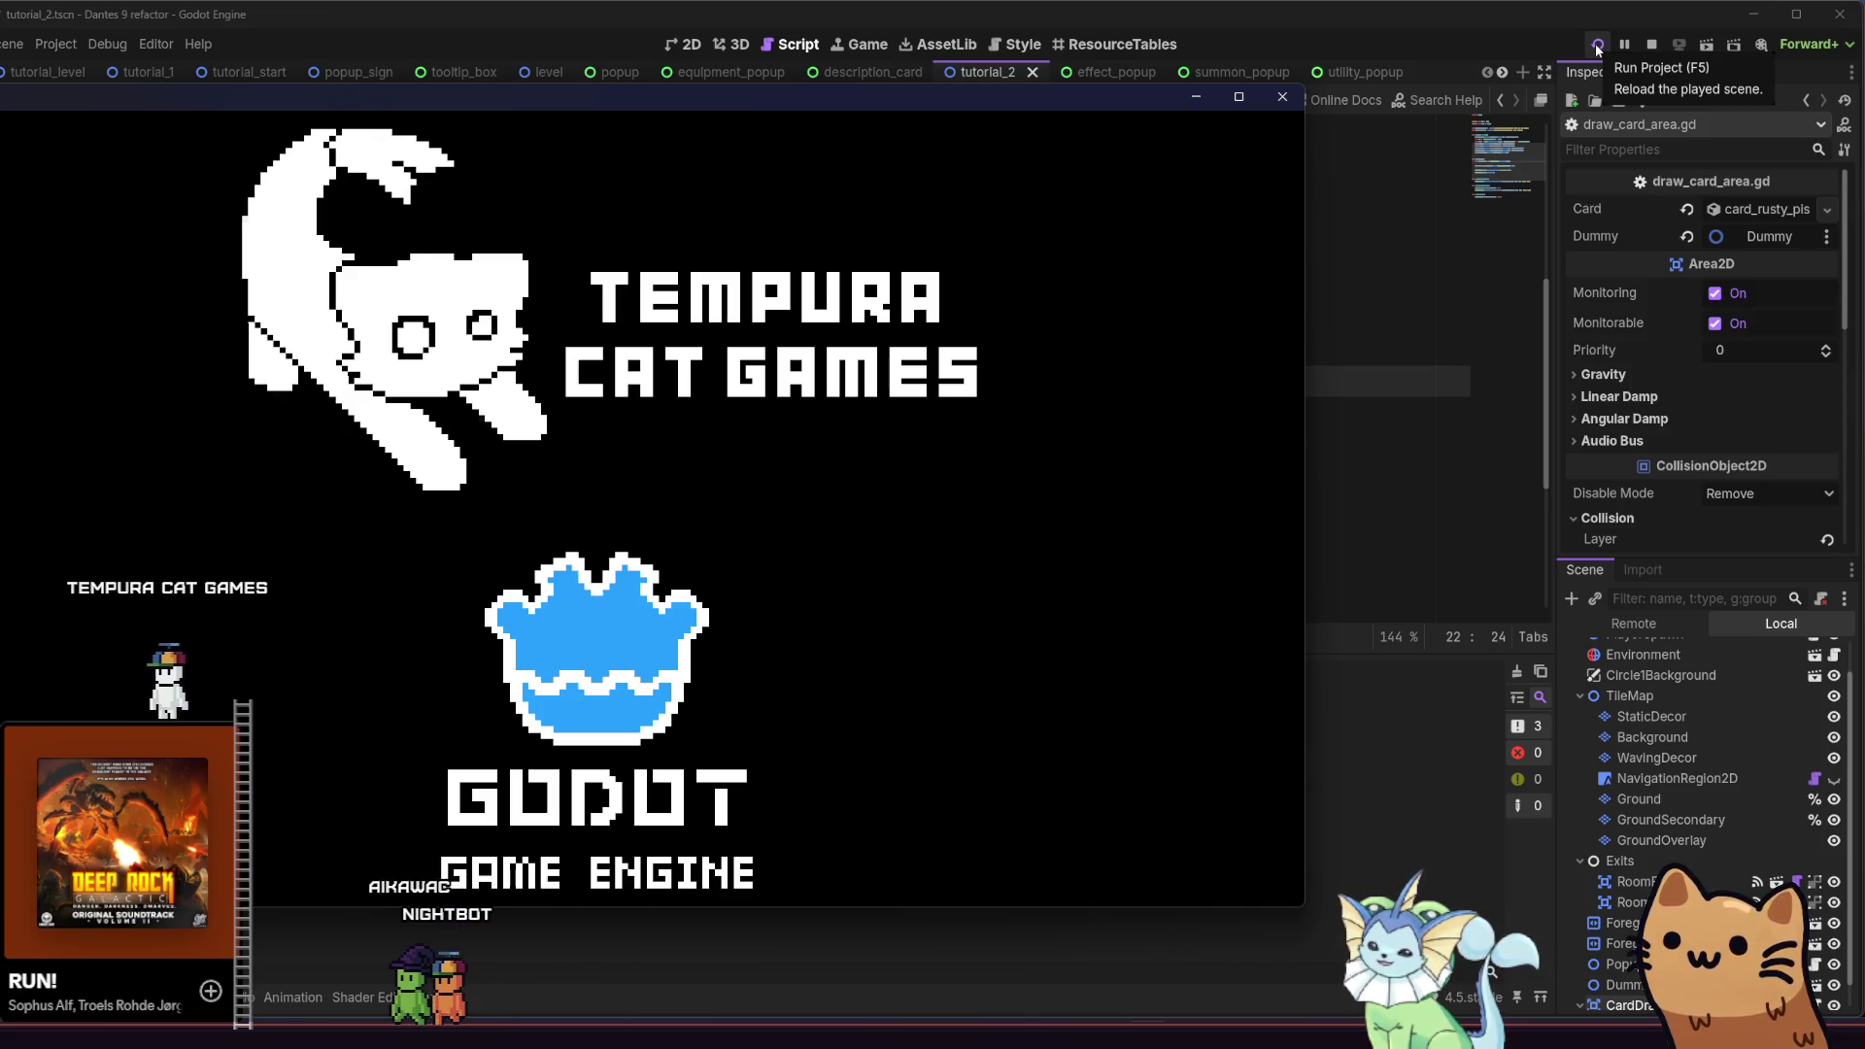
left_click(1598, 45)
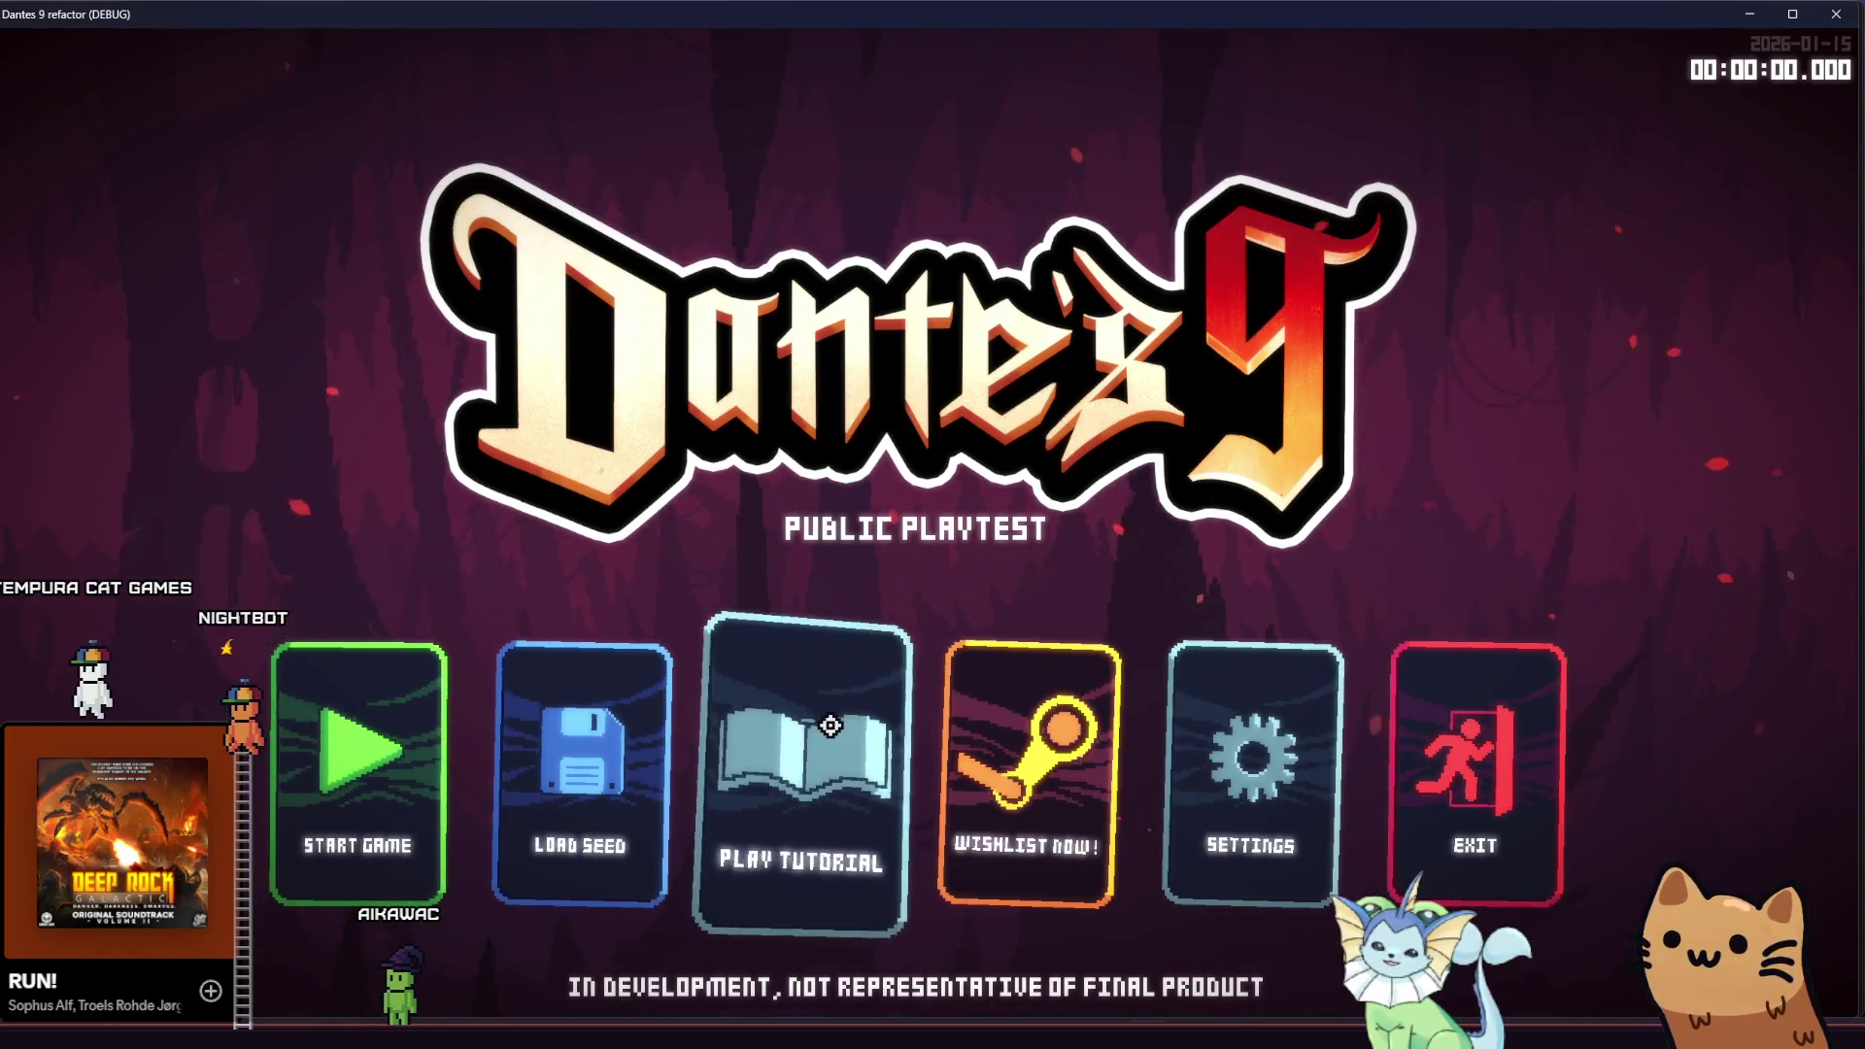
left_click(825, 622)
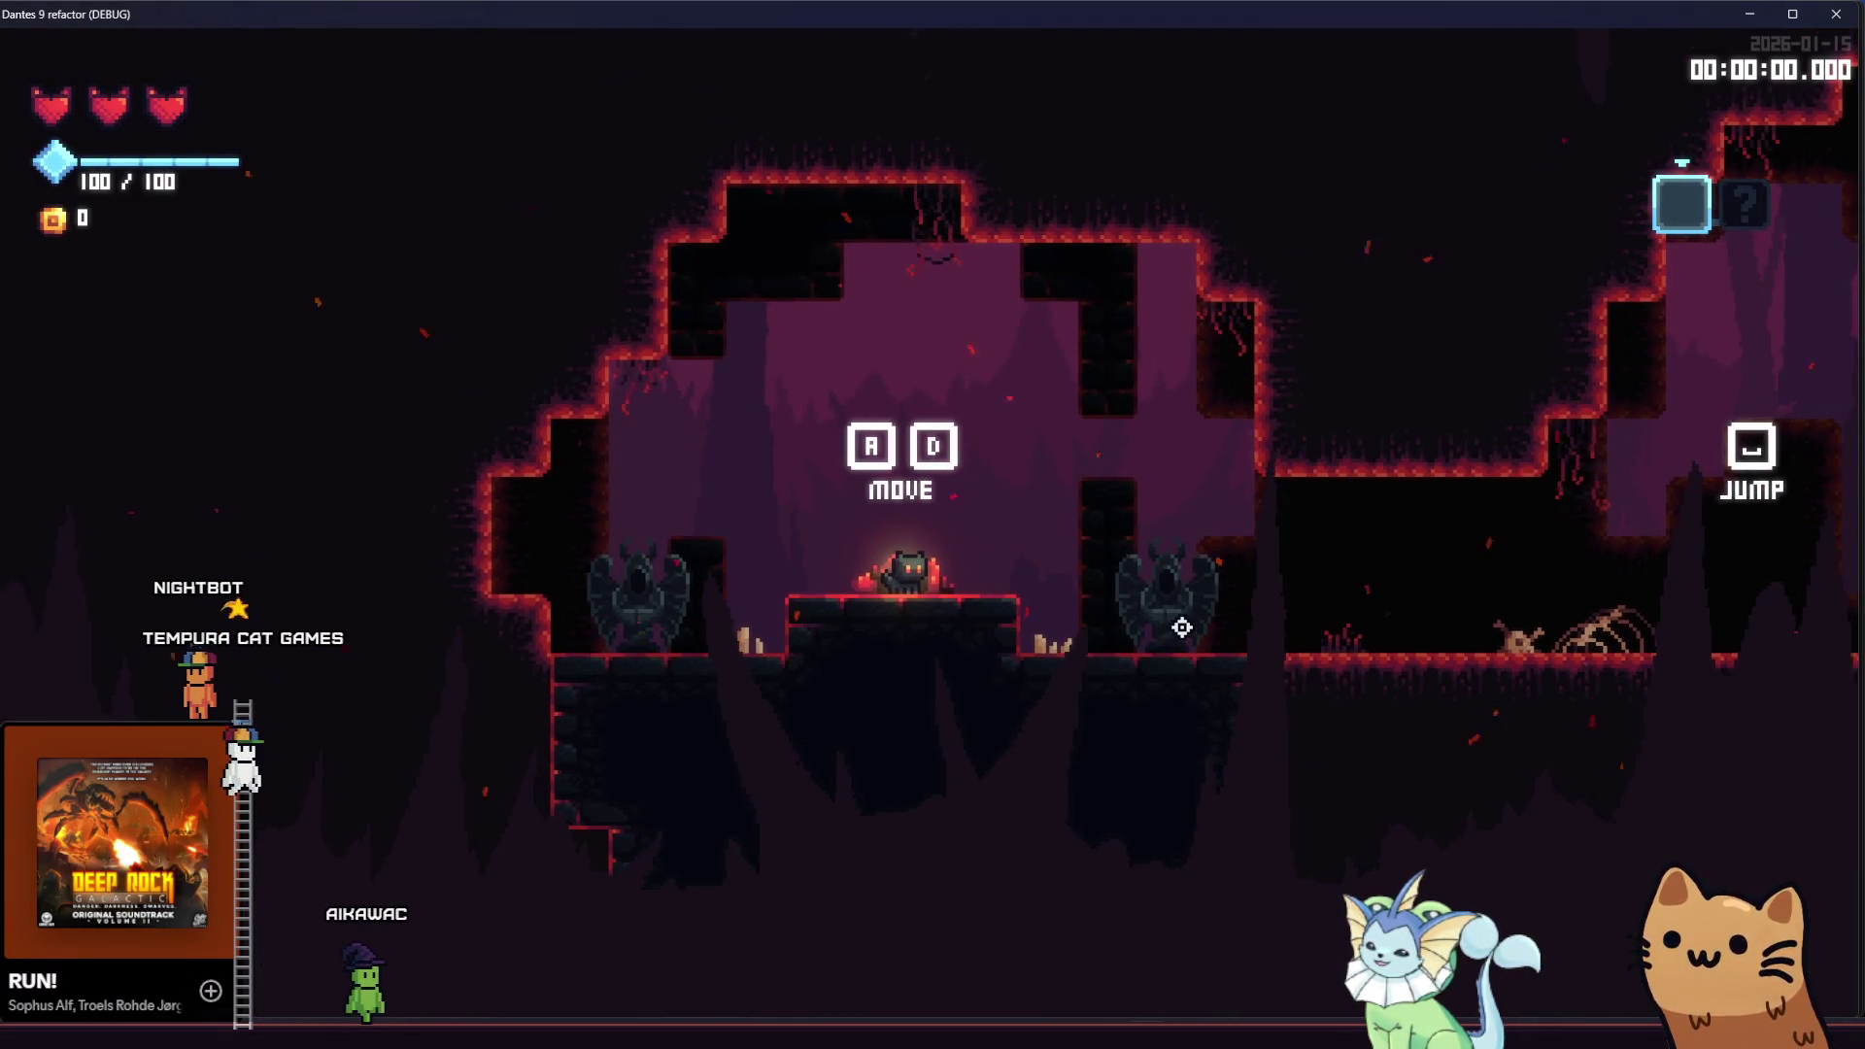
key("d")
key("d")
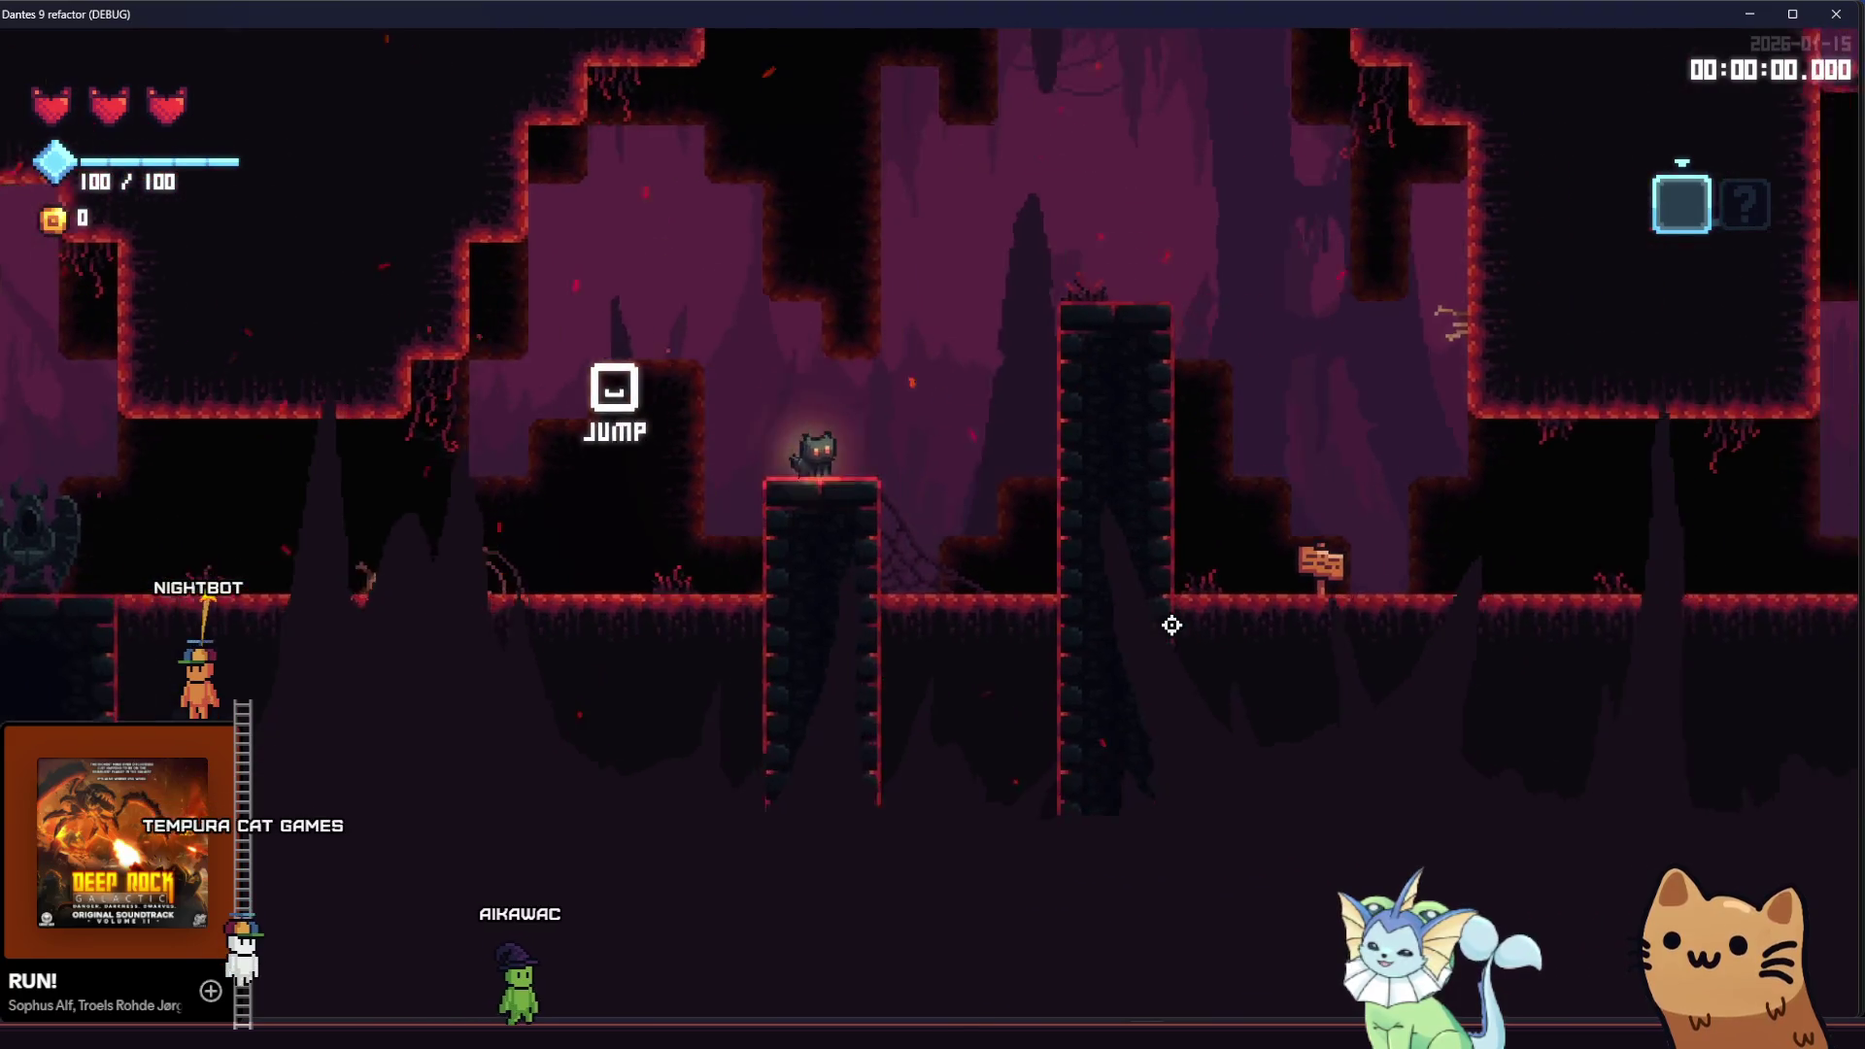
key("space")
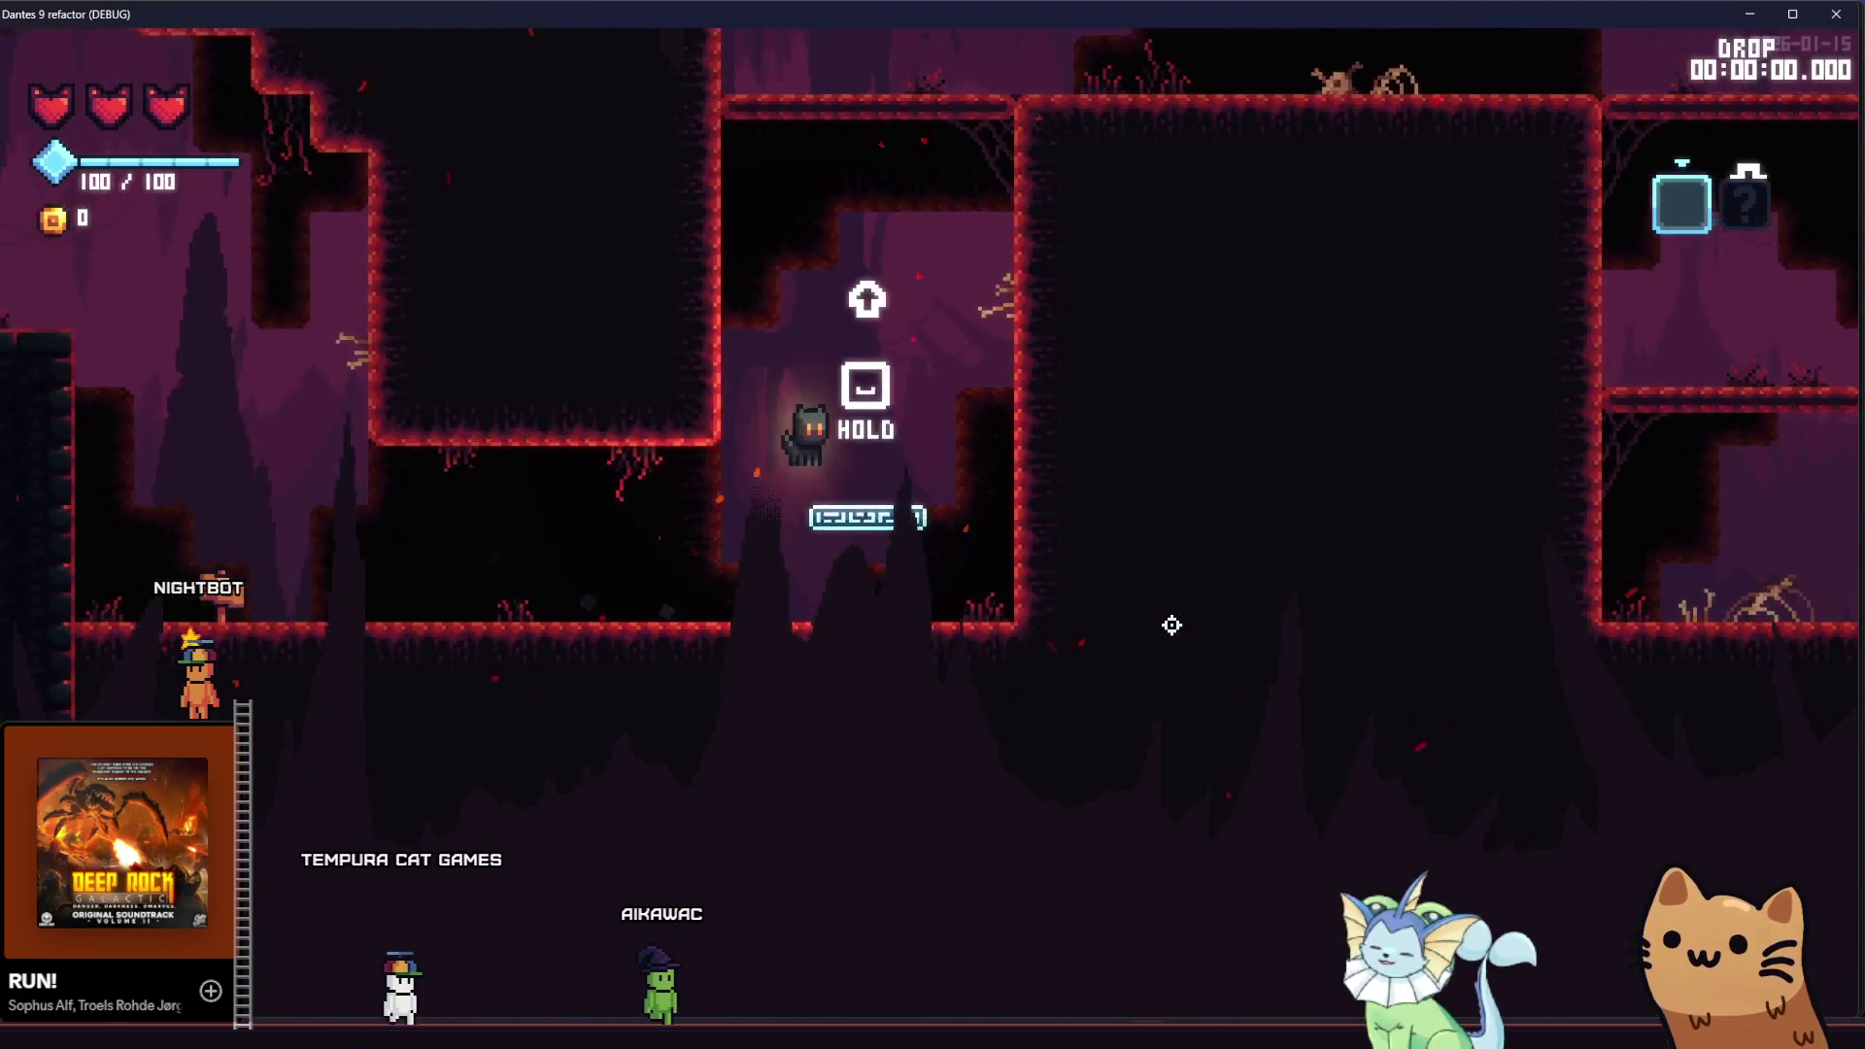
key("d")
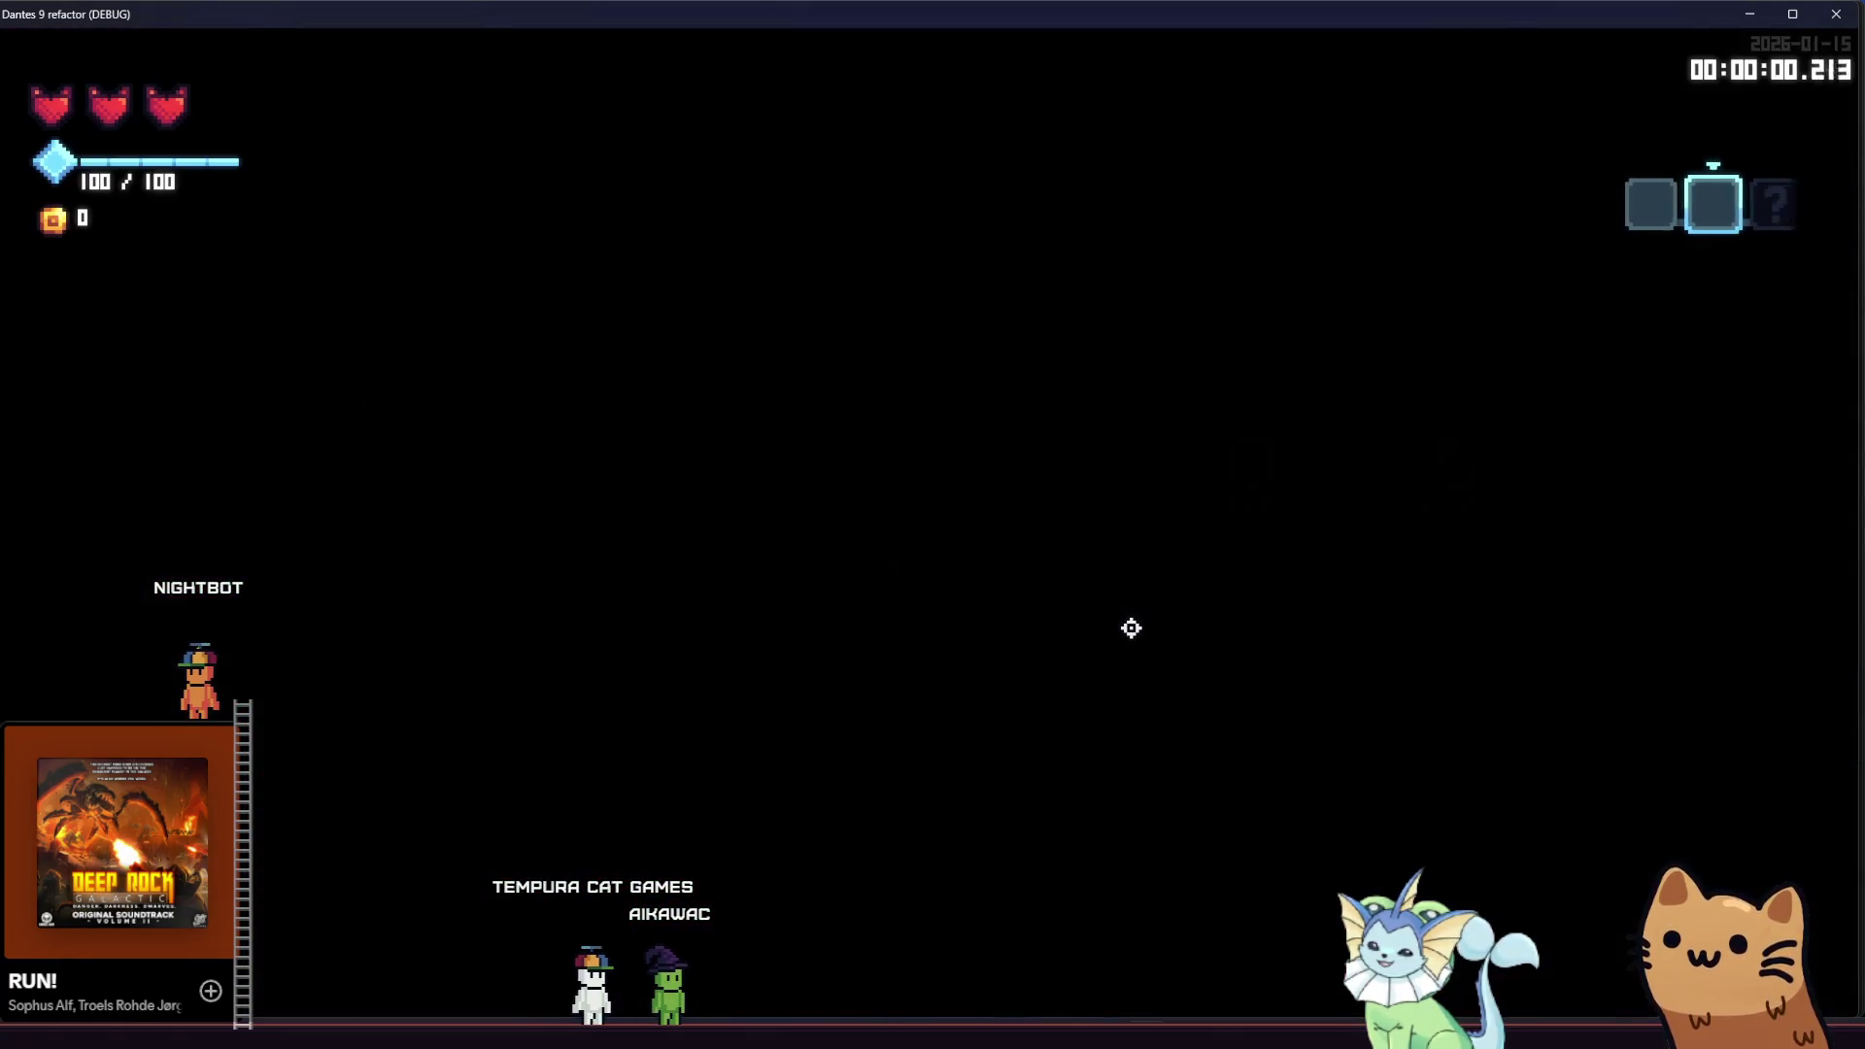
key("d")
key("d")
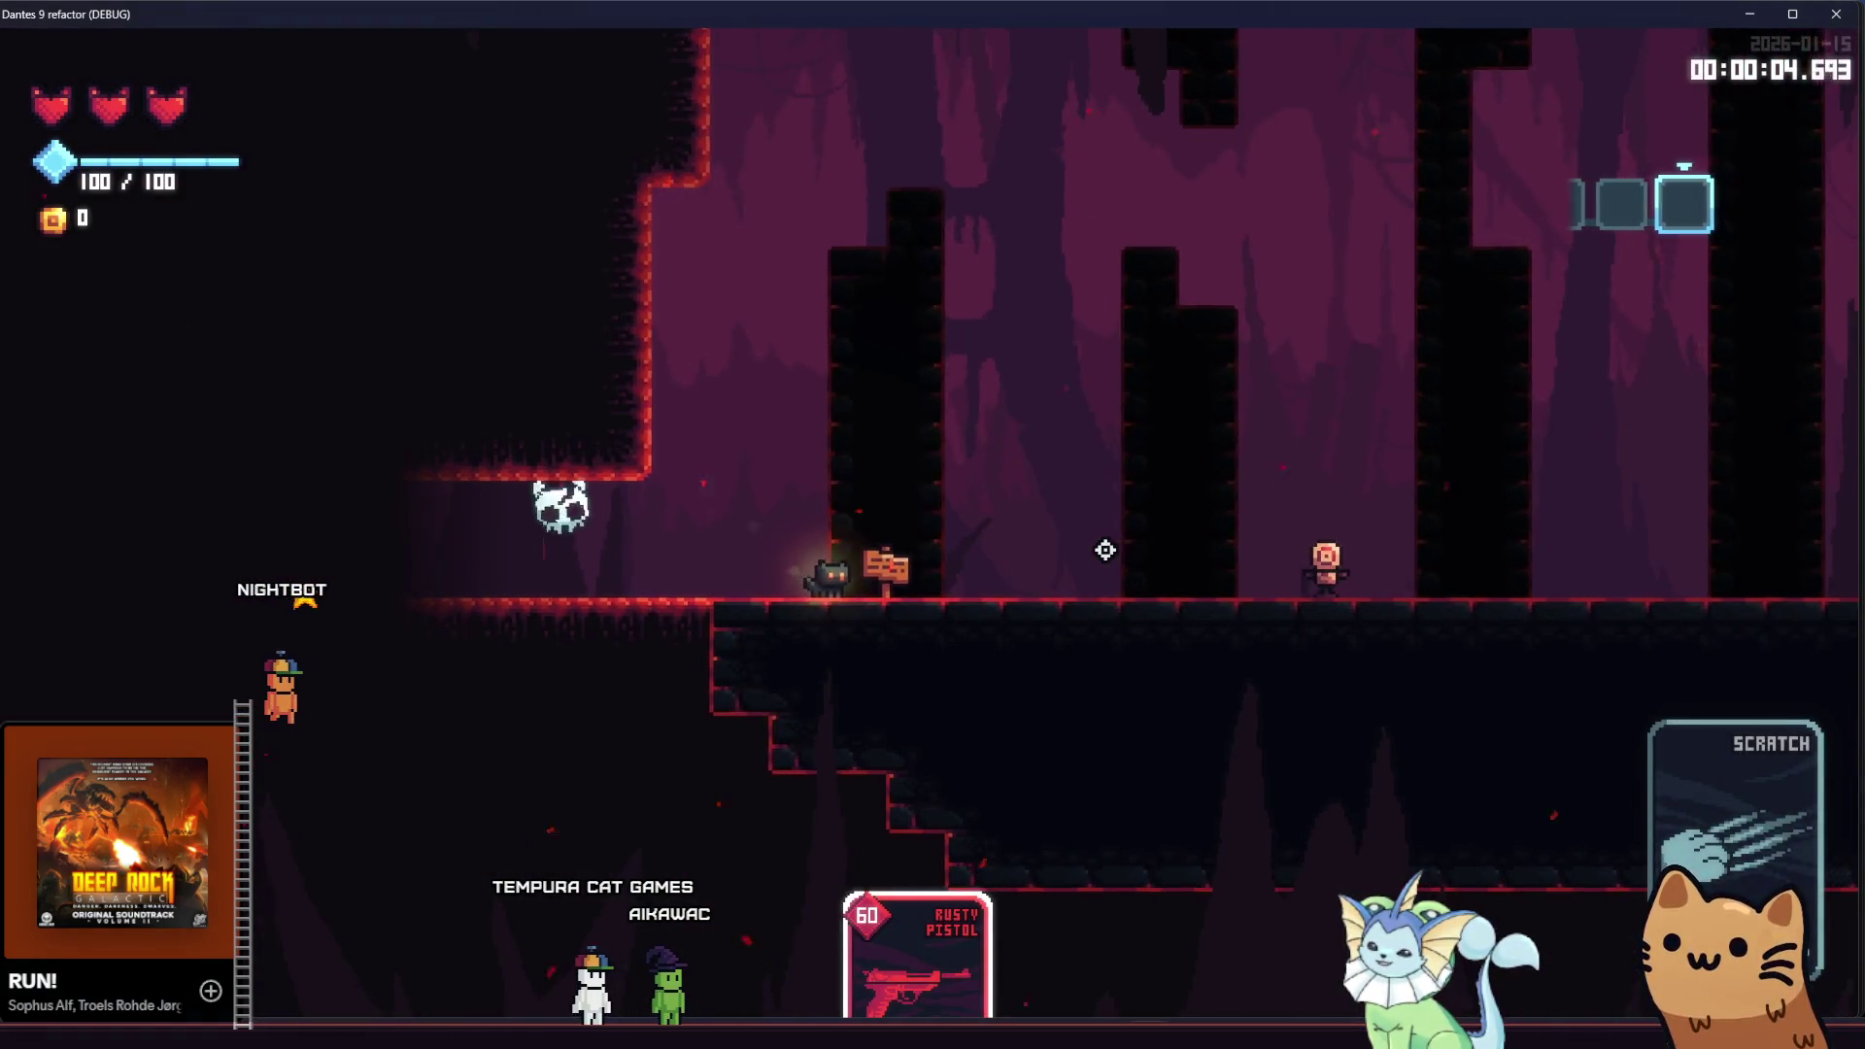
- Shoot the training dummy until the pistol runs empty
left_click(1104, 545)
left_click(1236, 570)
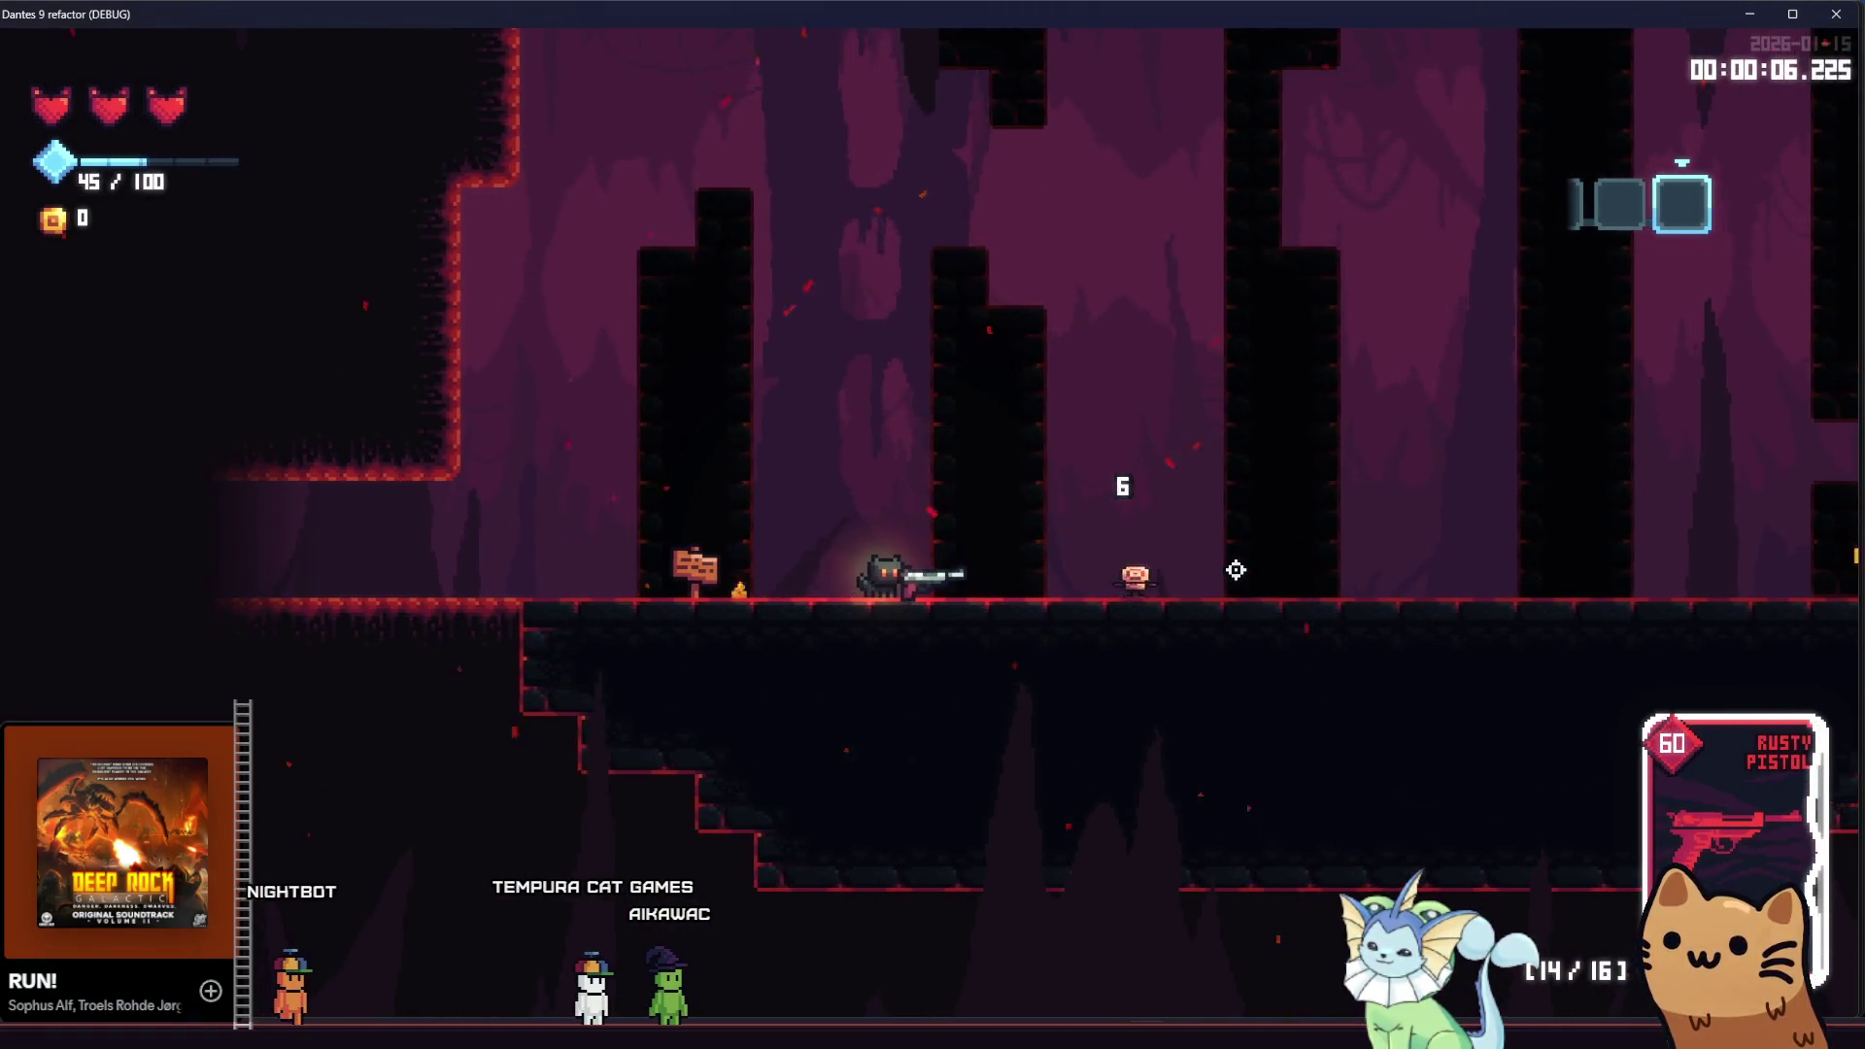
left_click(1185, 544)
left_click(1127, 520)
left_click(1117, 512)
left_click(1142, 510)
left_click(1164, 508)
left_click(1163, 509)
left_click(1163, 509)
left_click(1163, 509)
left_click(1163, 510)
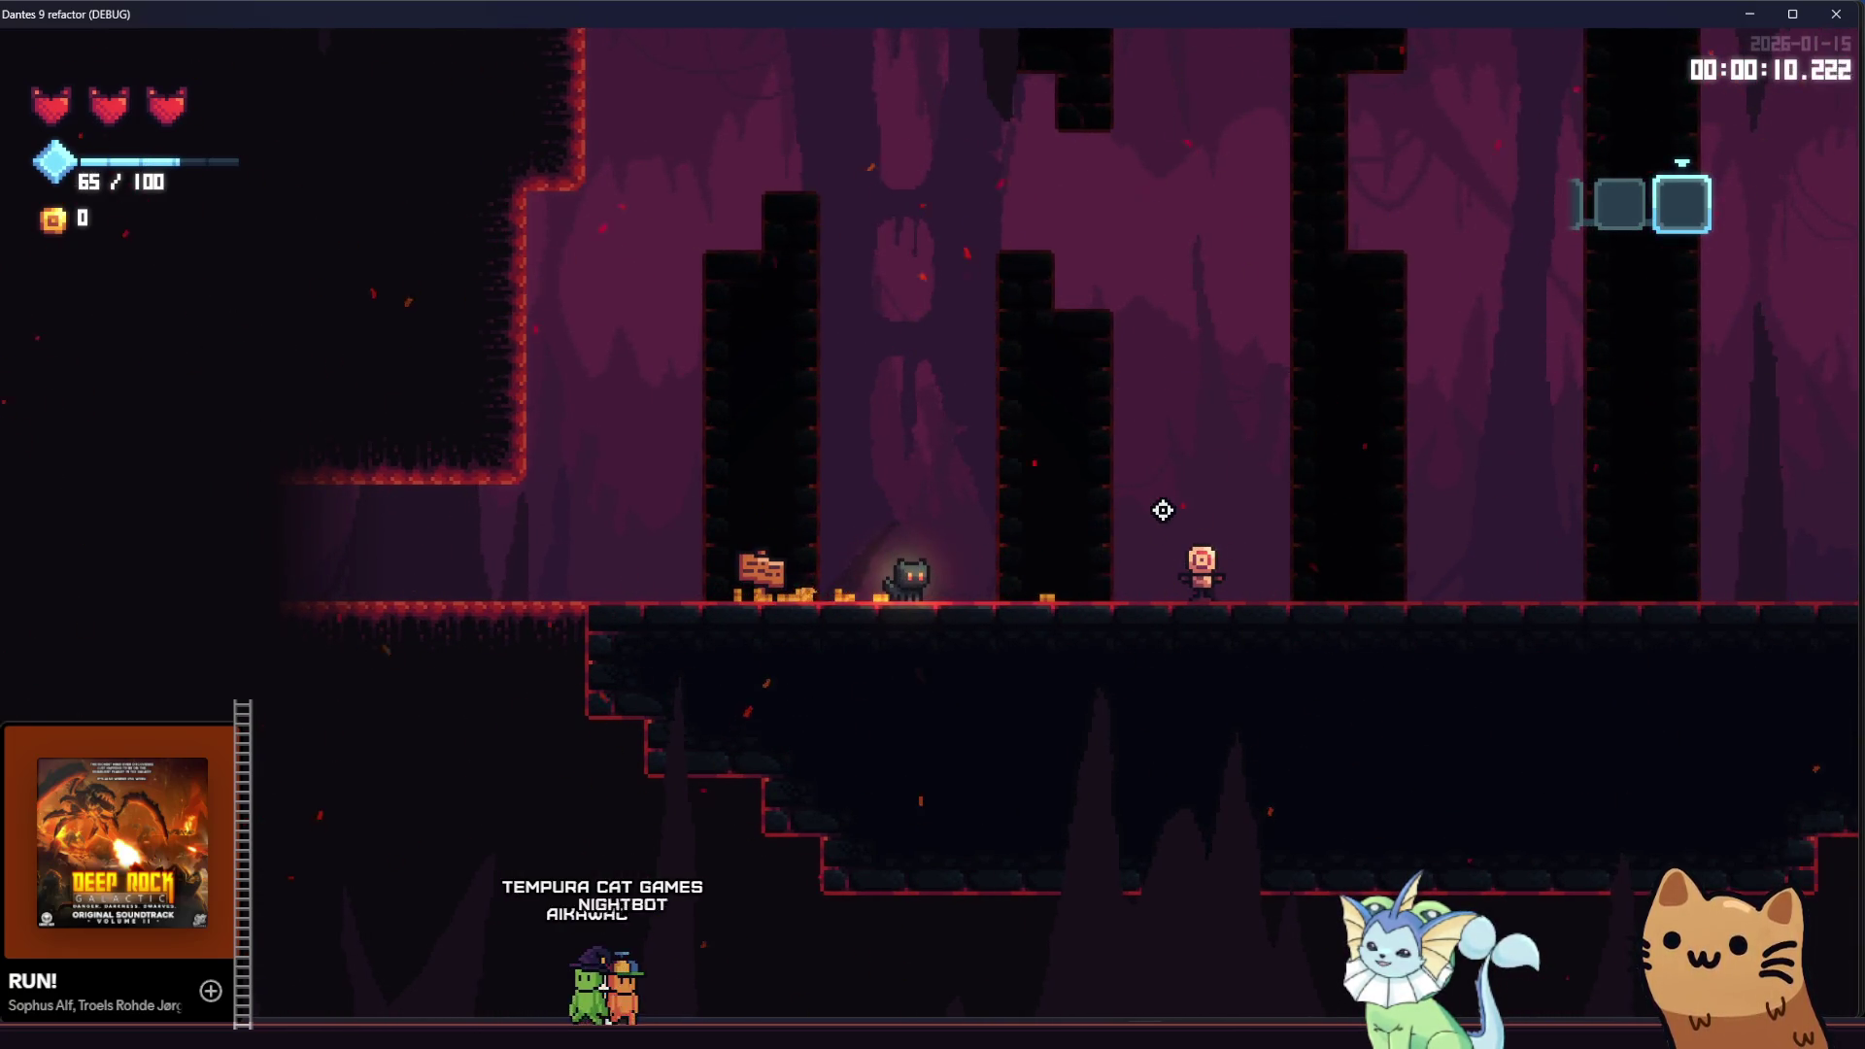
- Toggle the deck menu, dash right, pause, then close the game window
key("Tab")
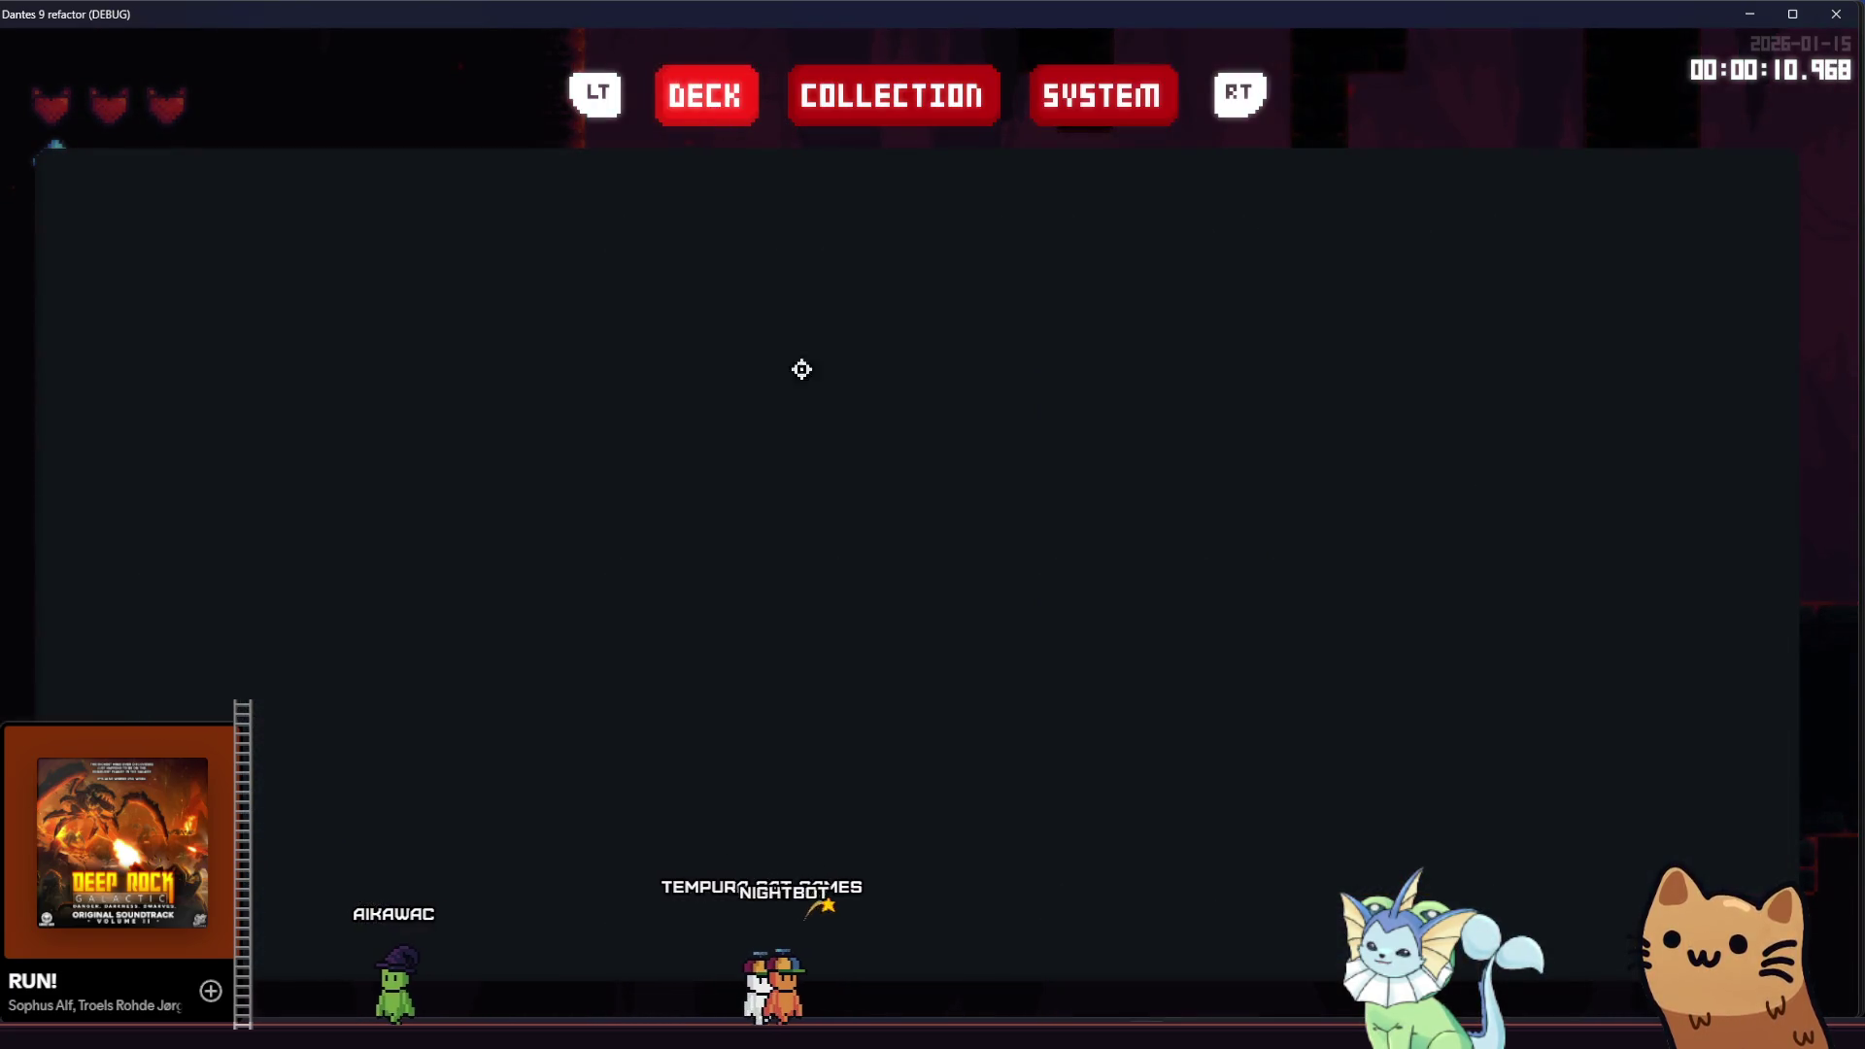
key("Tab")
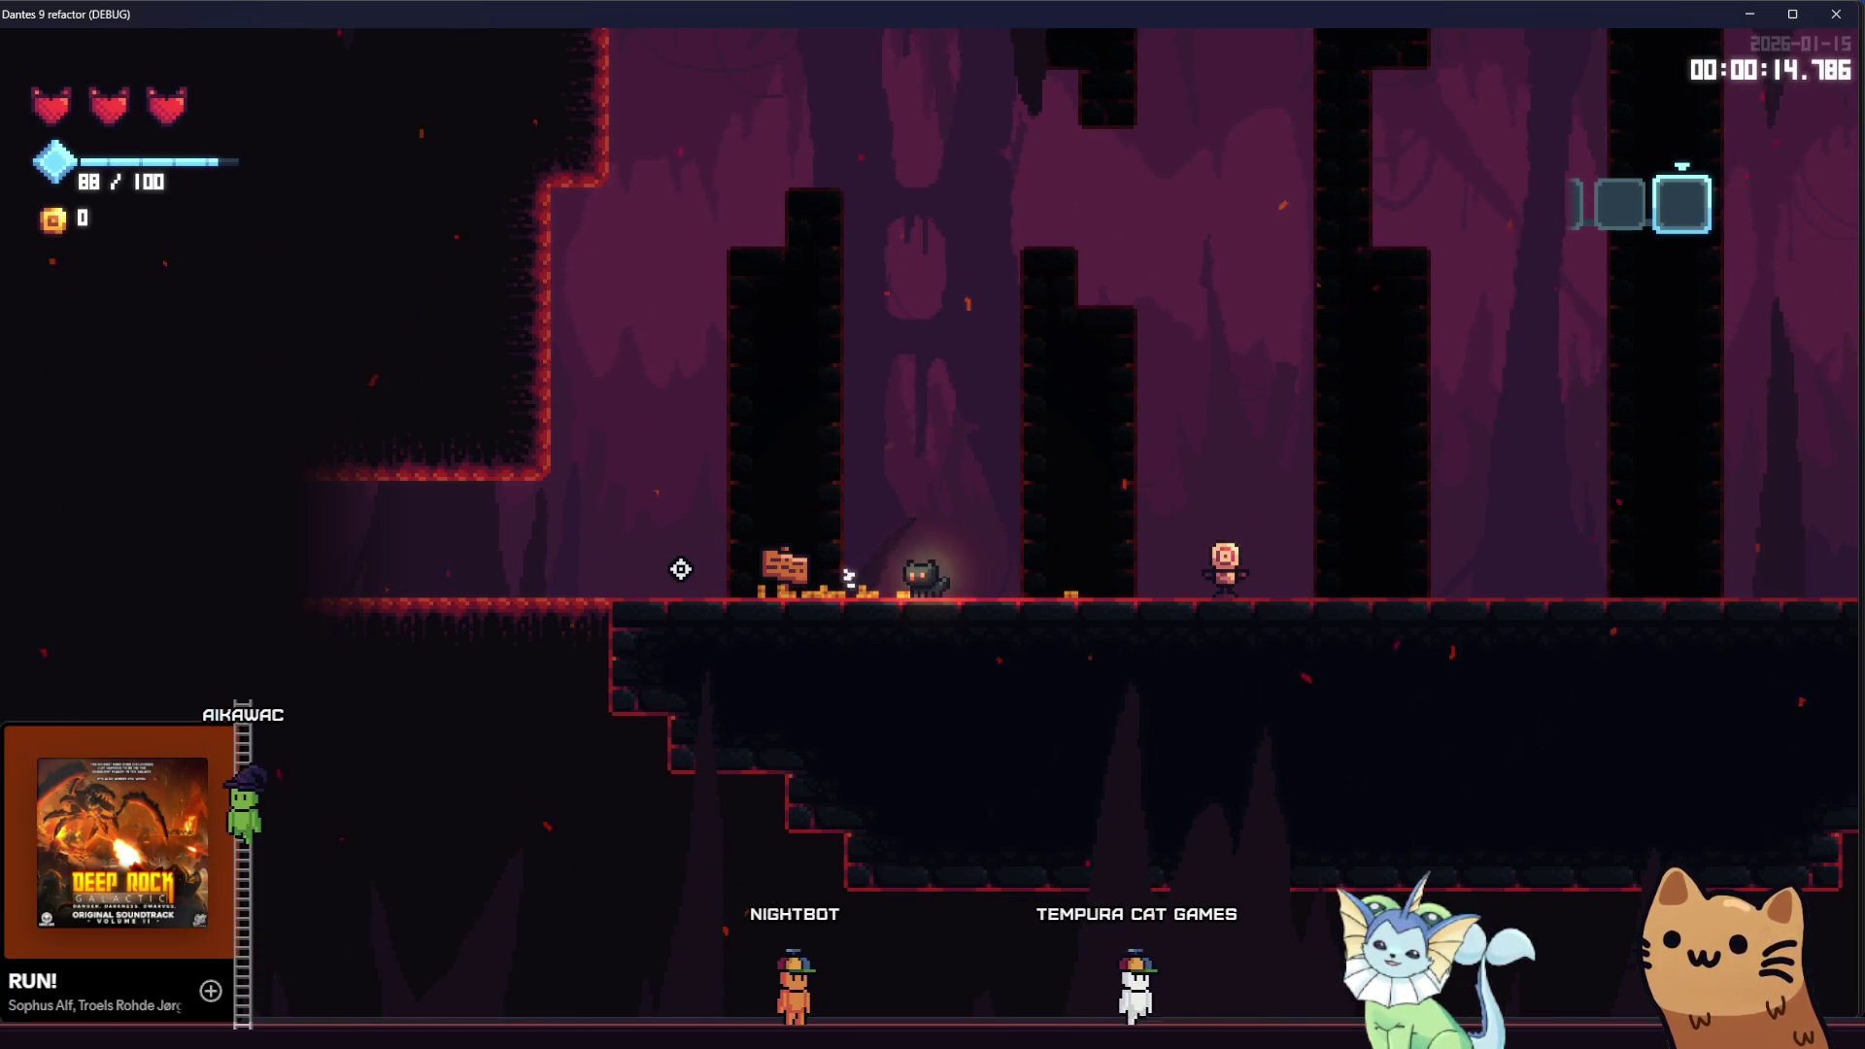
key("shift")
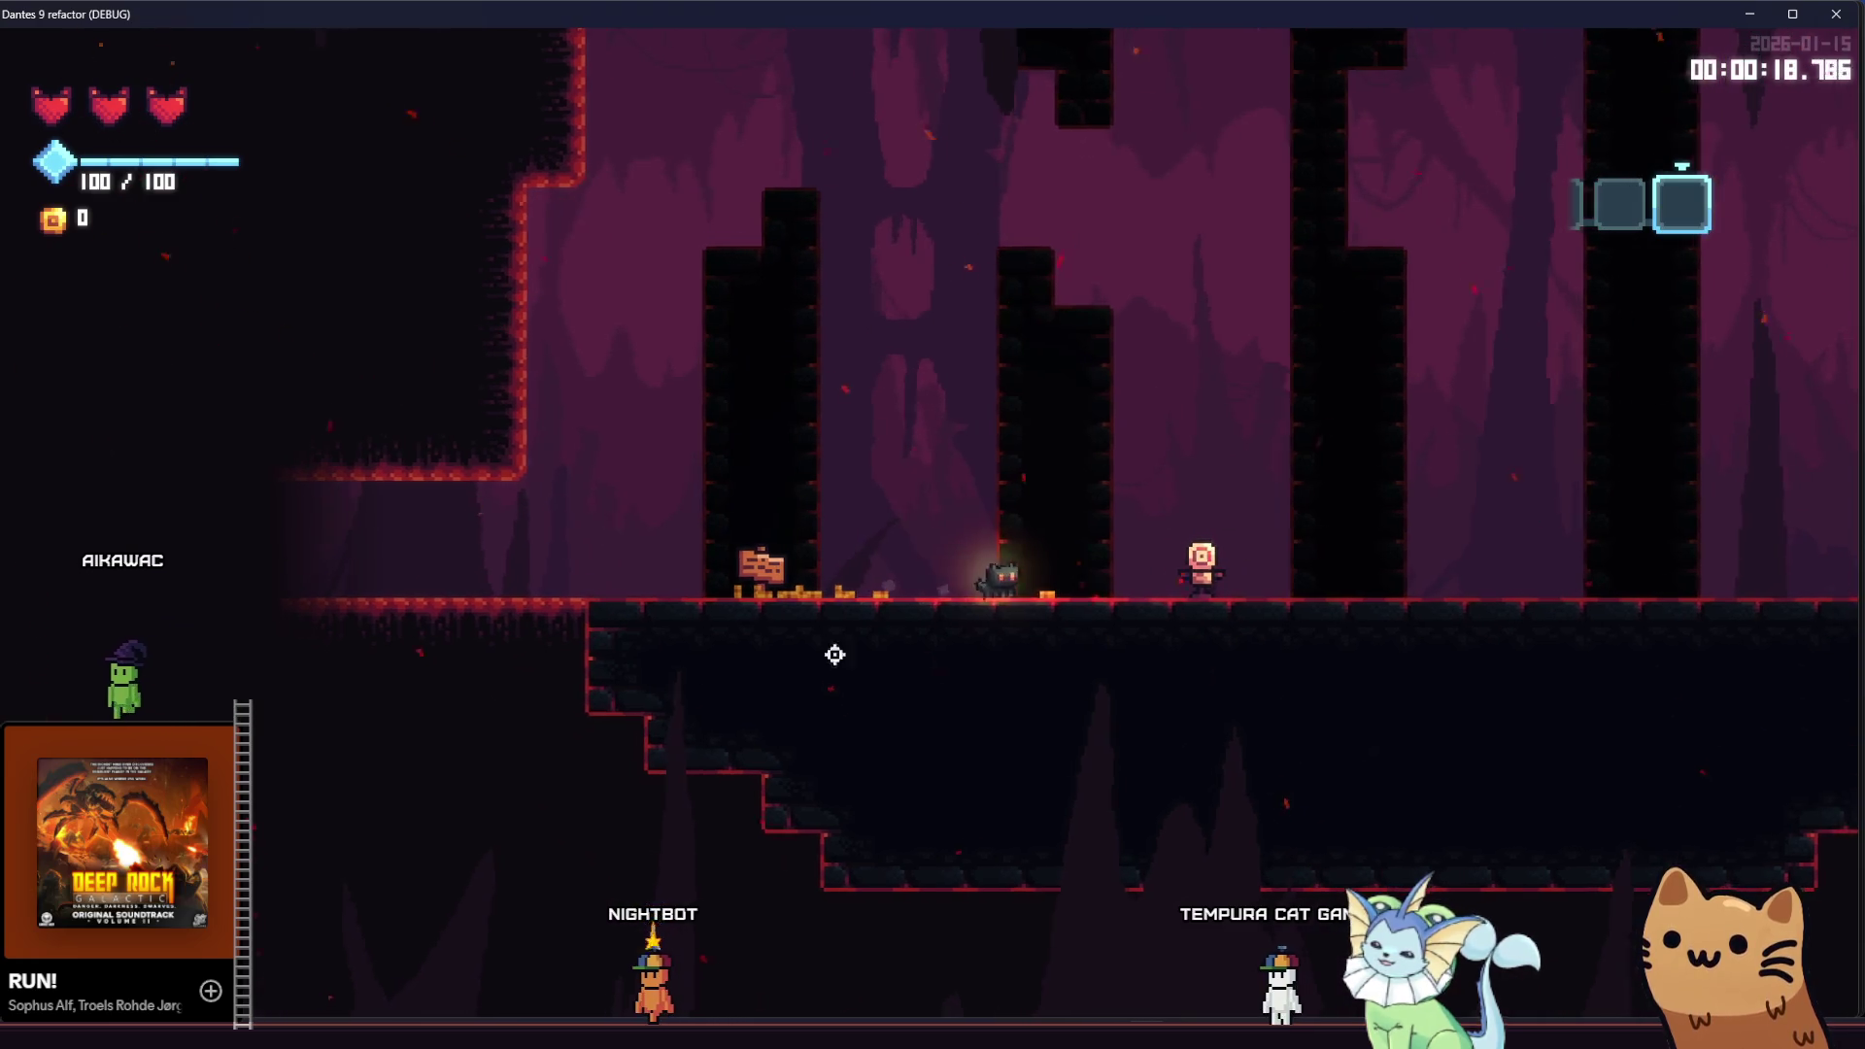
mouse_move(340, 1038)
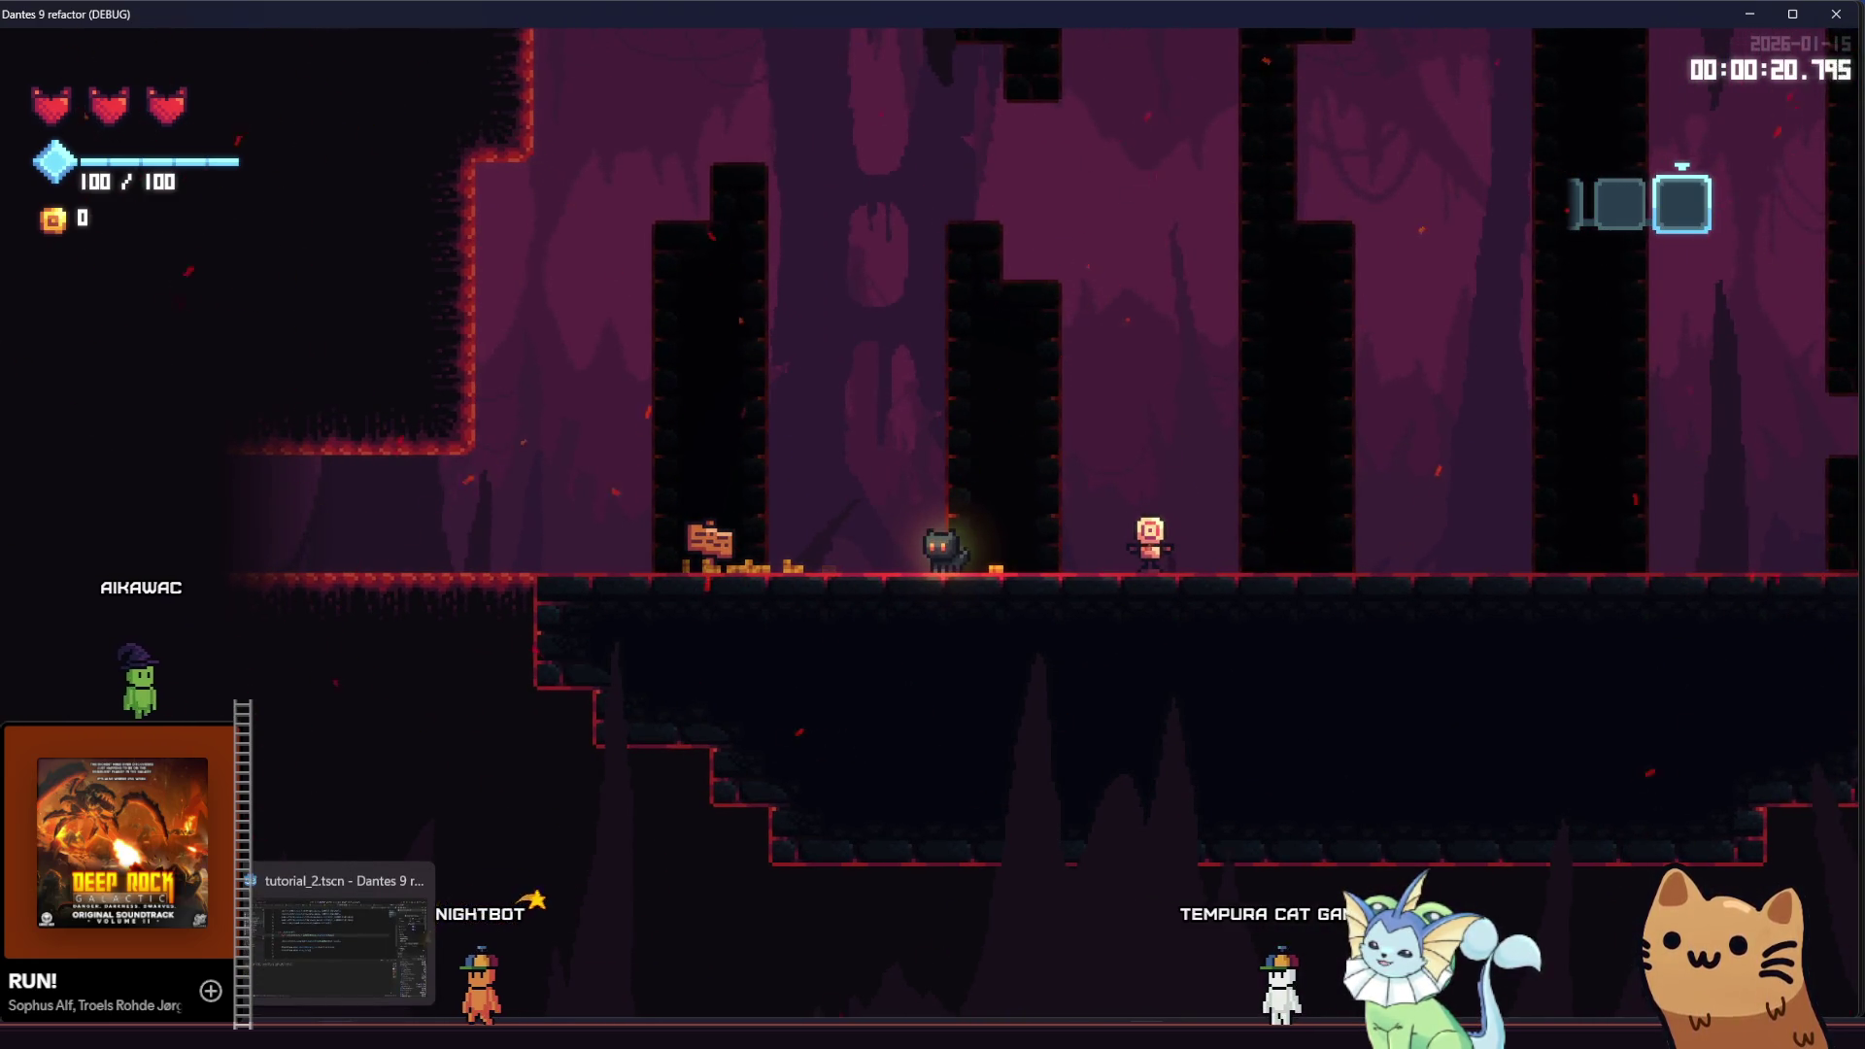
key("Escape")
key("Escape")
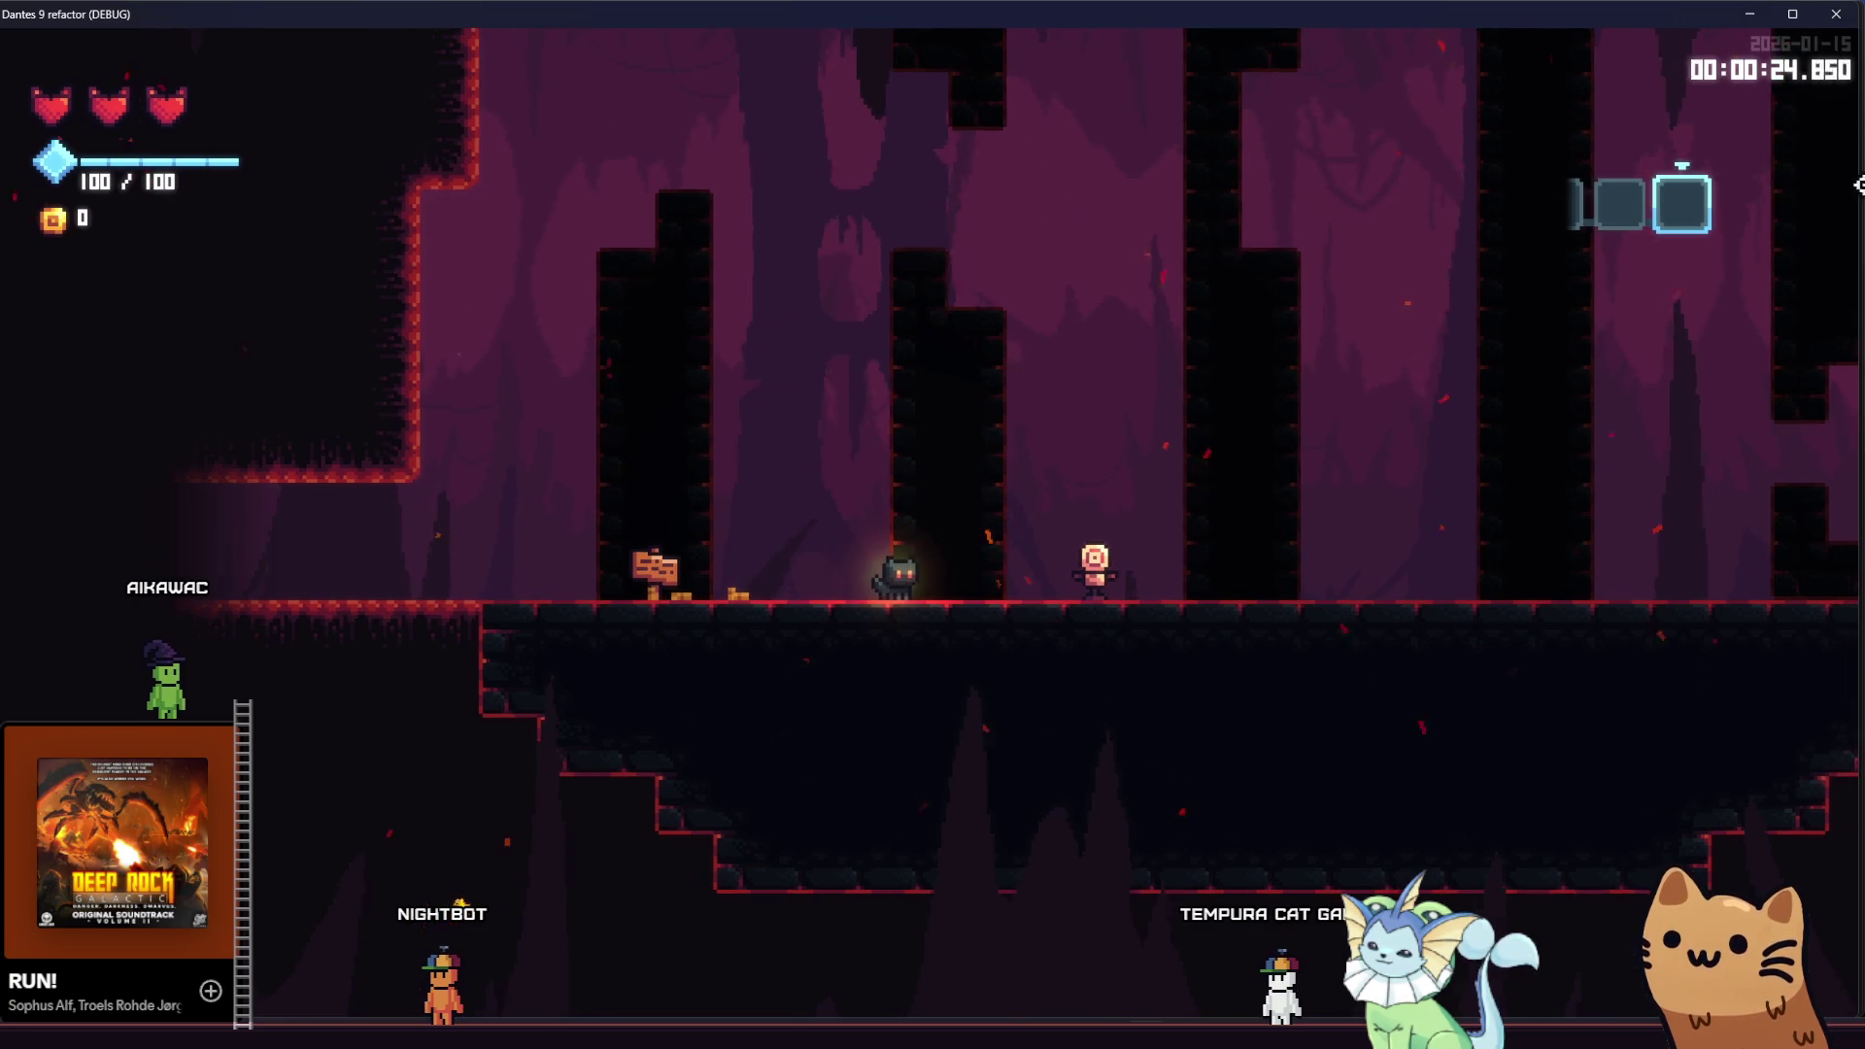
left_click(1832, 17)
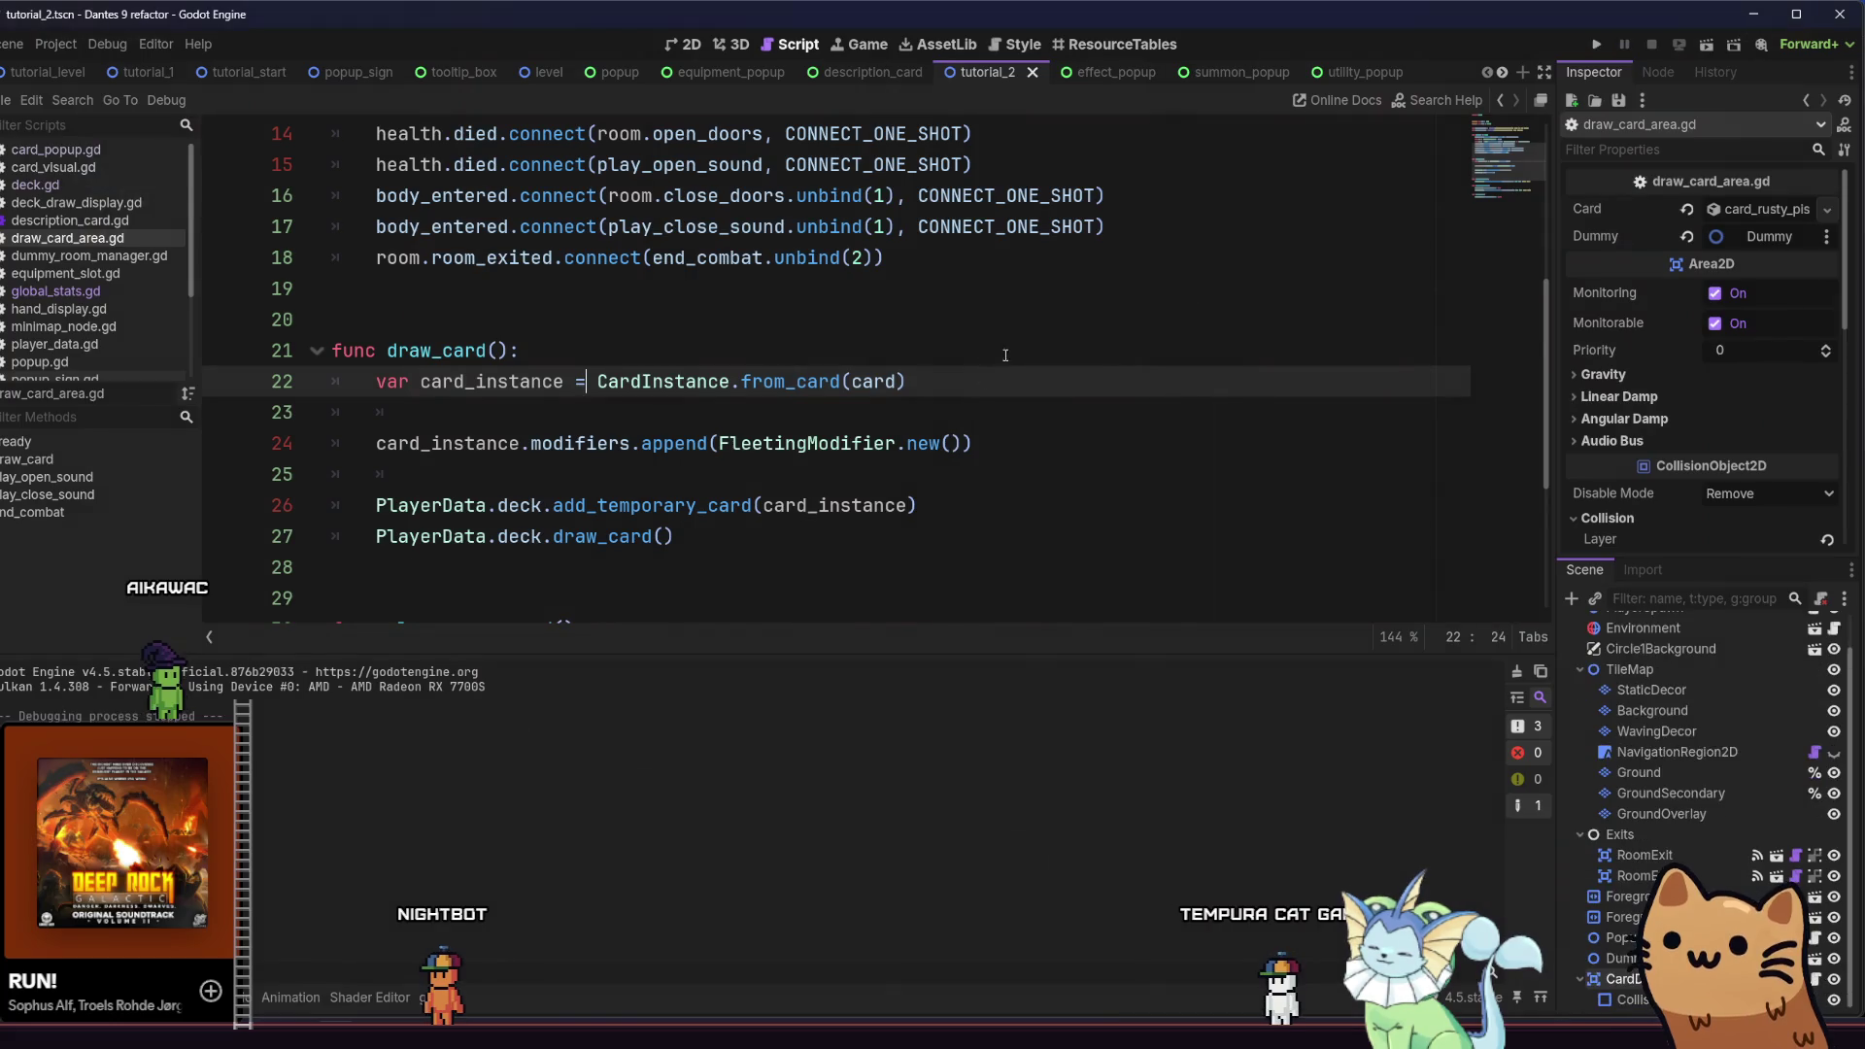
- Delete the modifiers.append(FleetingModifier.new()) line in draw_card
scroll(1156, 403, "up", 5)
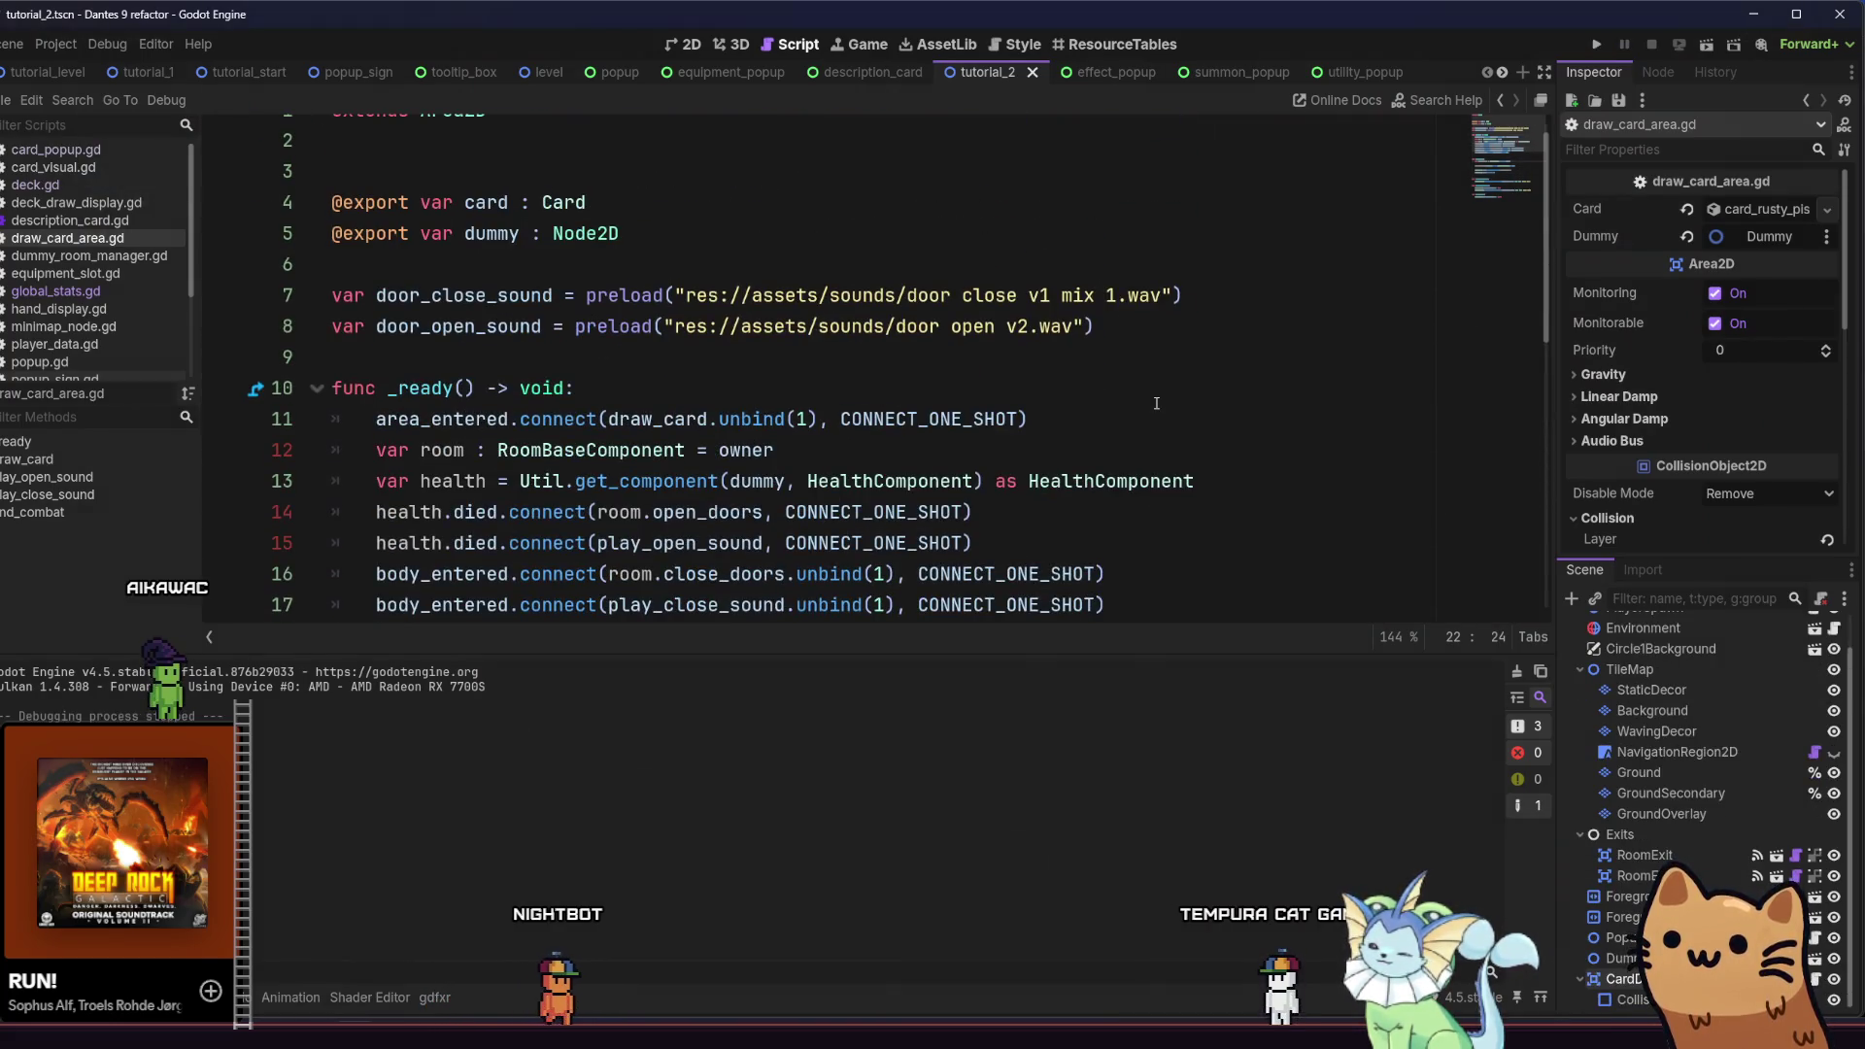
scroll(1099, 415, "down", 1)
scroll(1091, 416, "up", 1)
scroll(1088, 418, "down", 4)
scroll(1086, 420, "up", 2)
scroll(1083, 419, "down", 2)
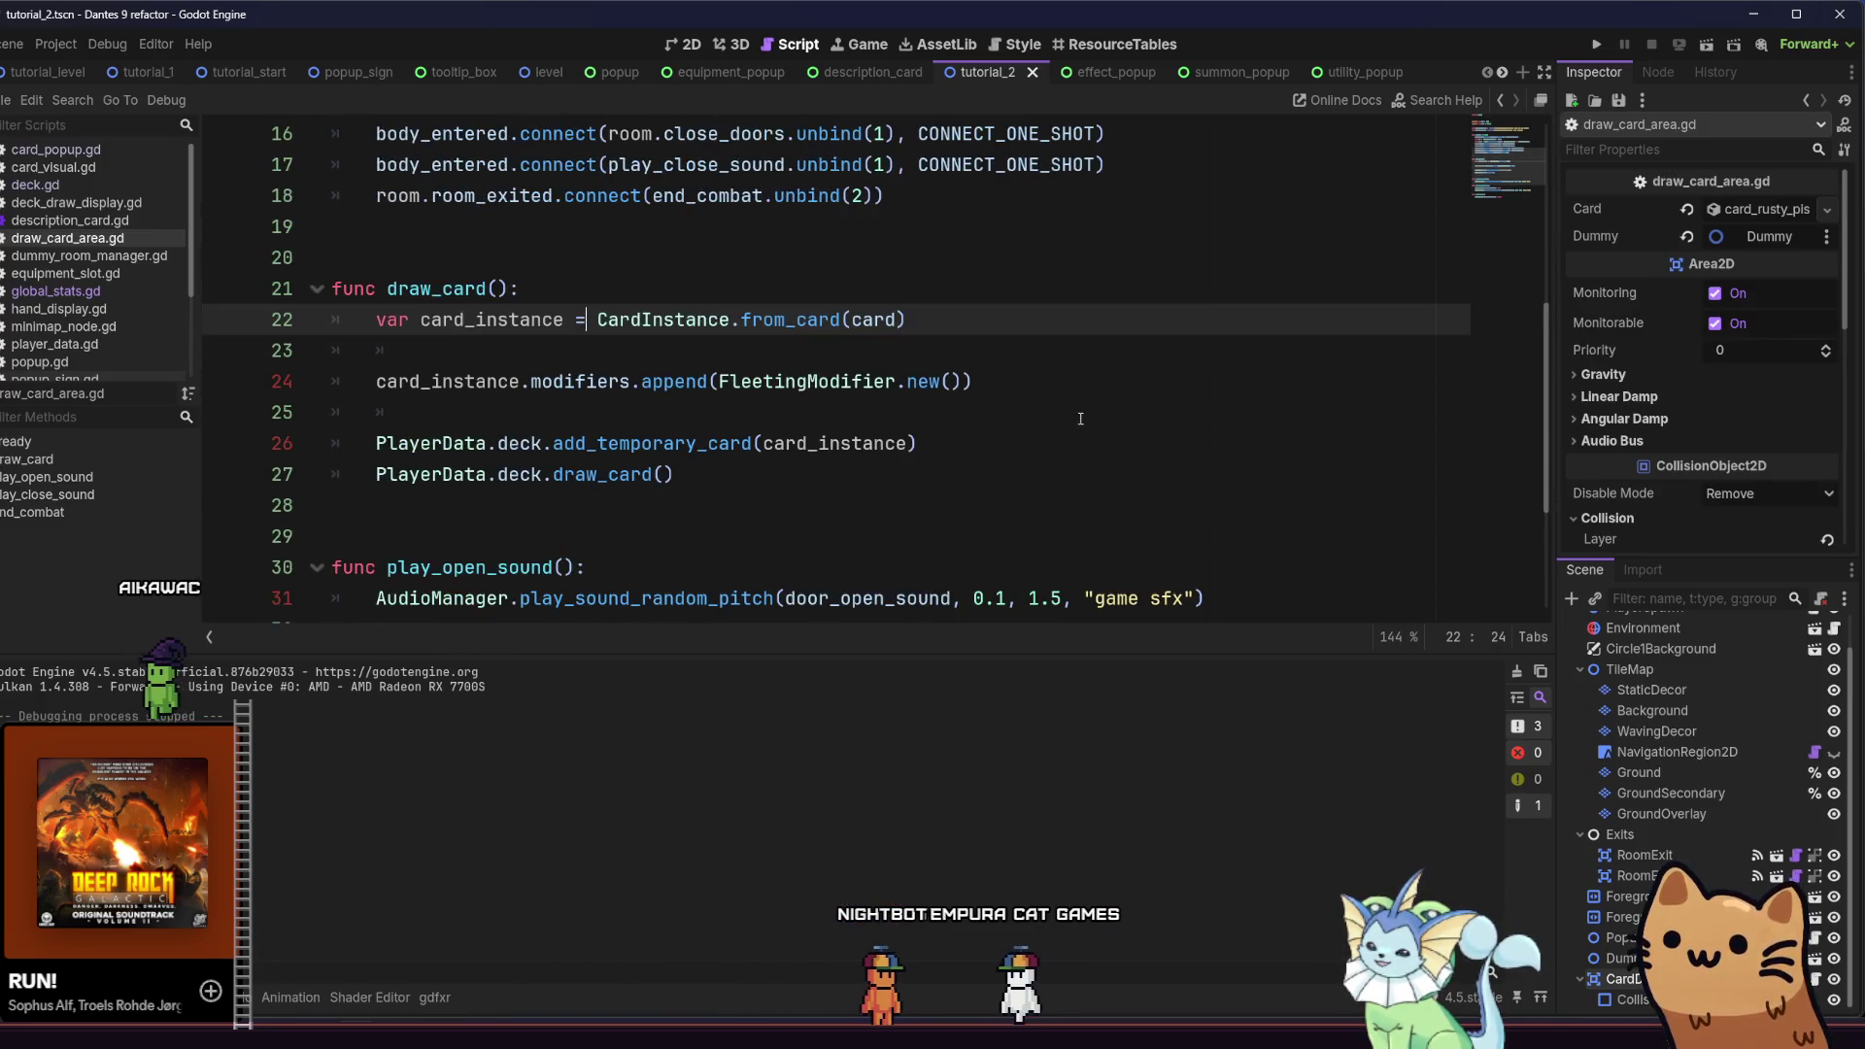
left_click_drag(674, 474, 376, 443)
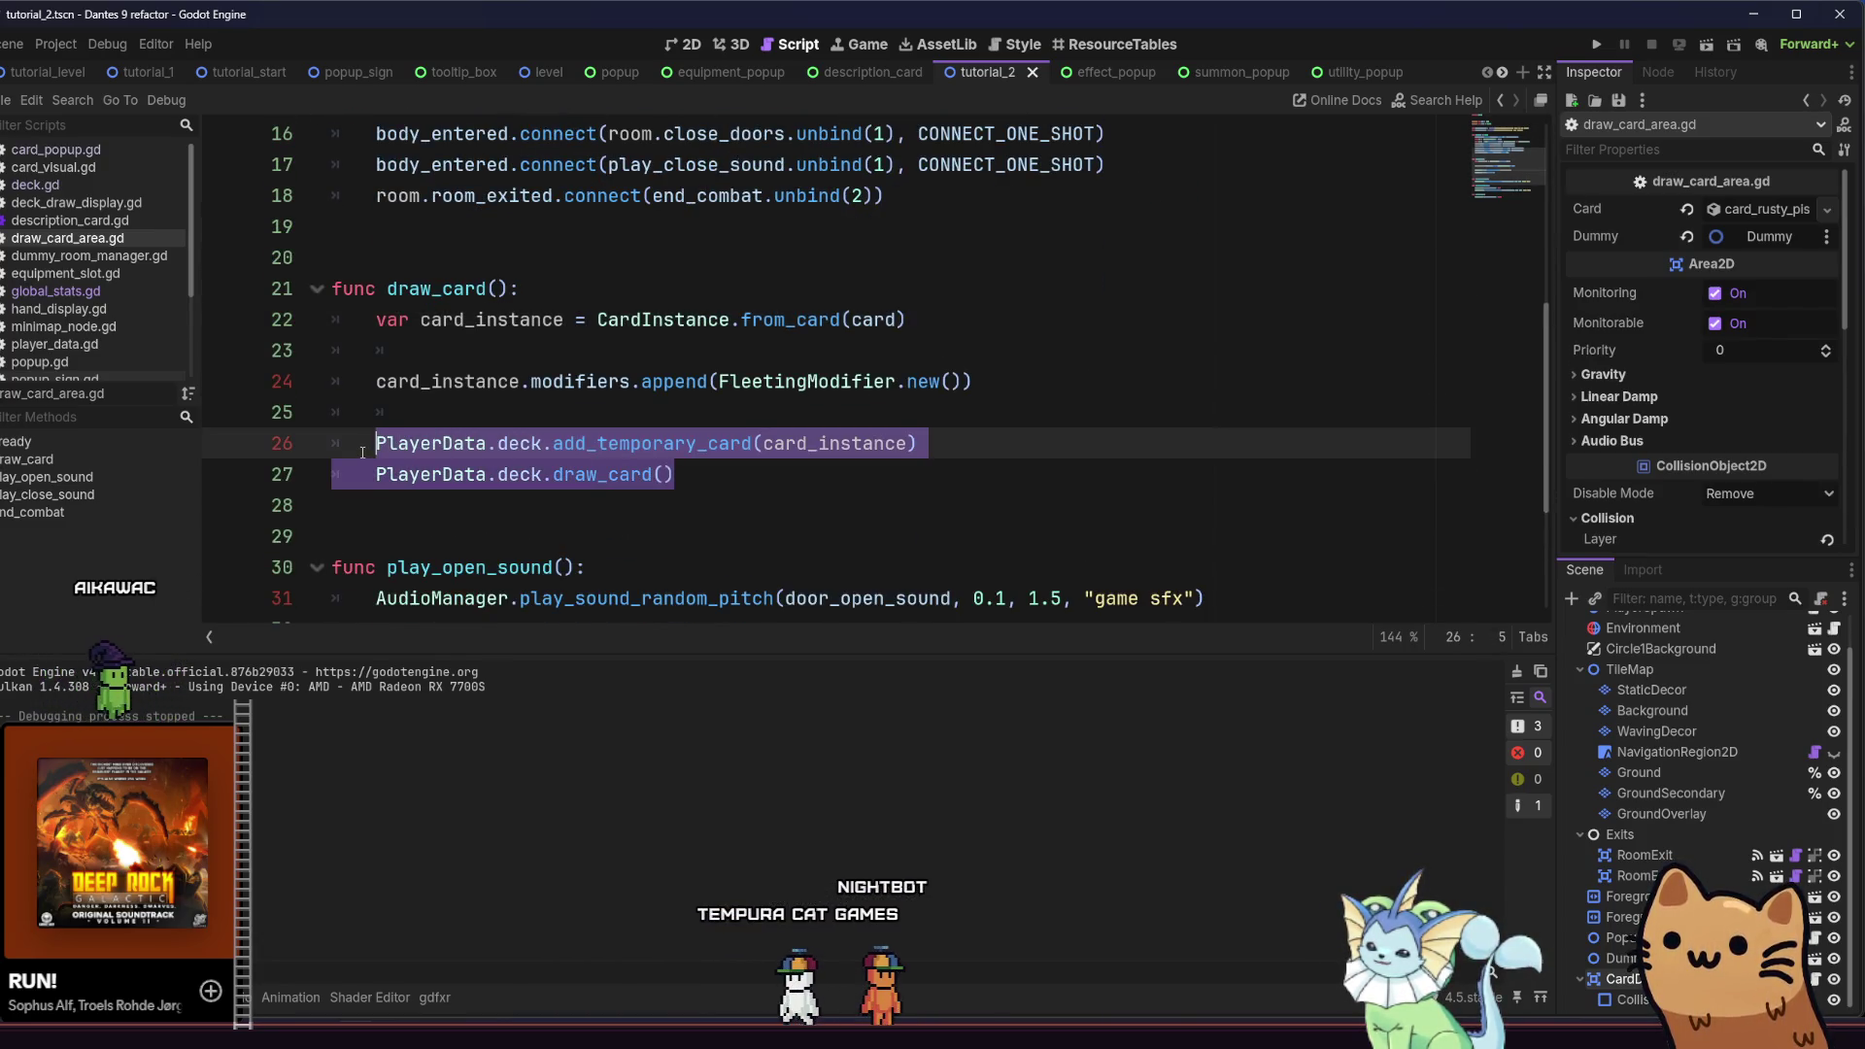
left_click(565, 414)
triple_click(680, 381)
left_click(825, 416)
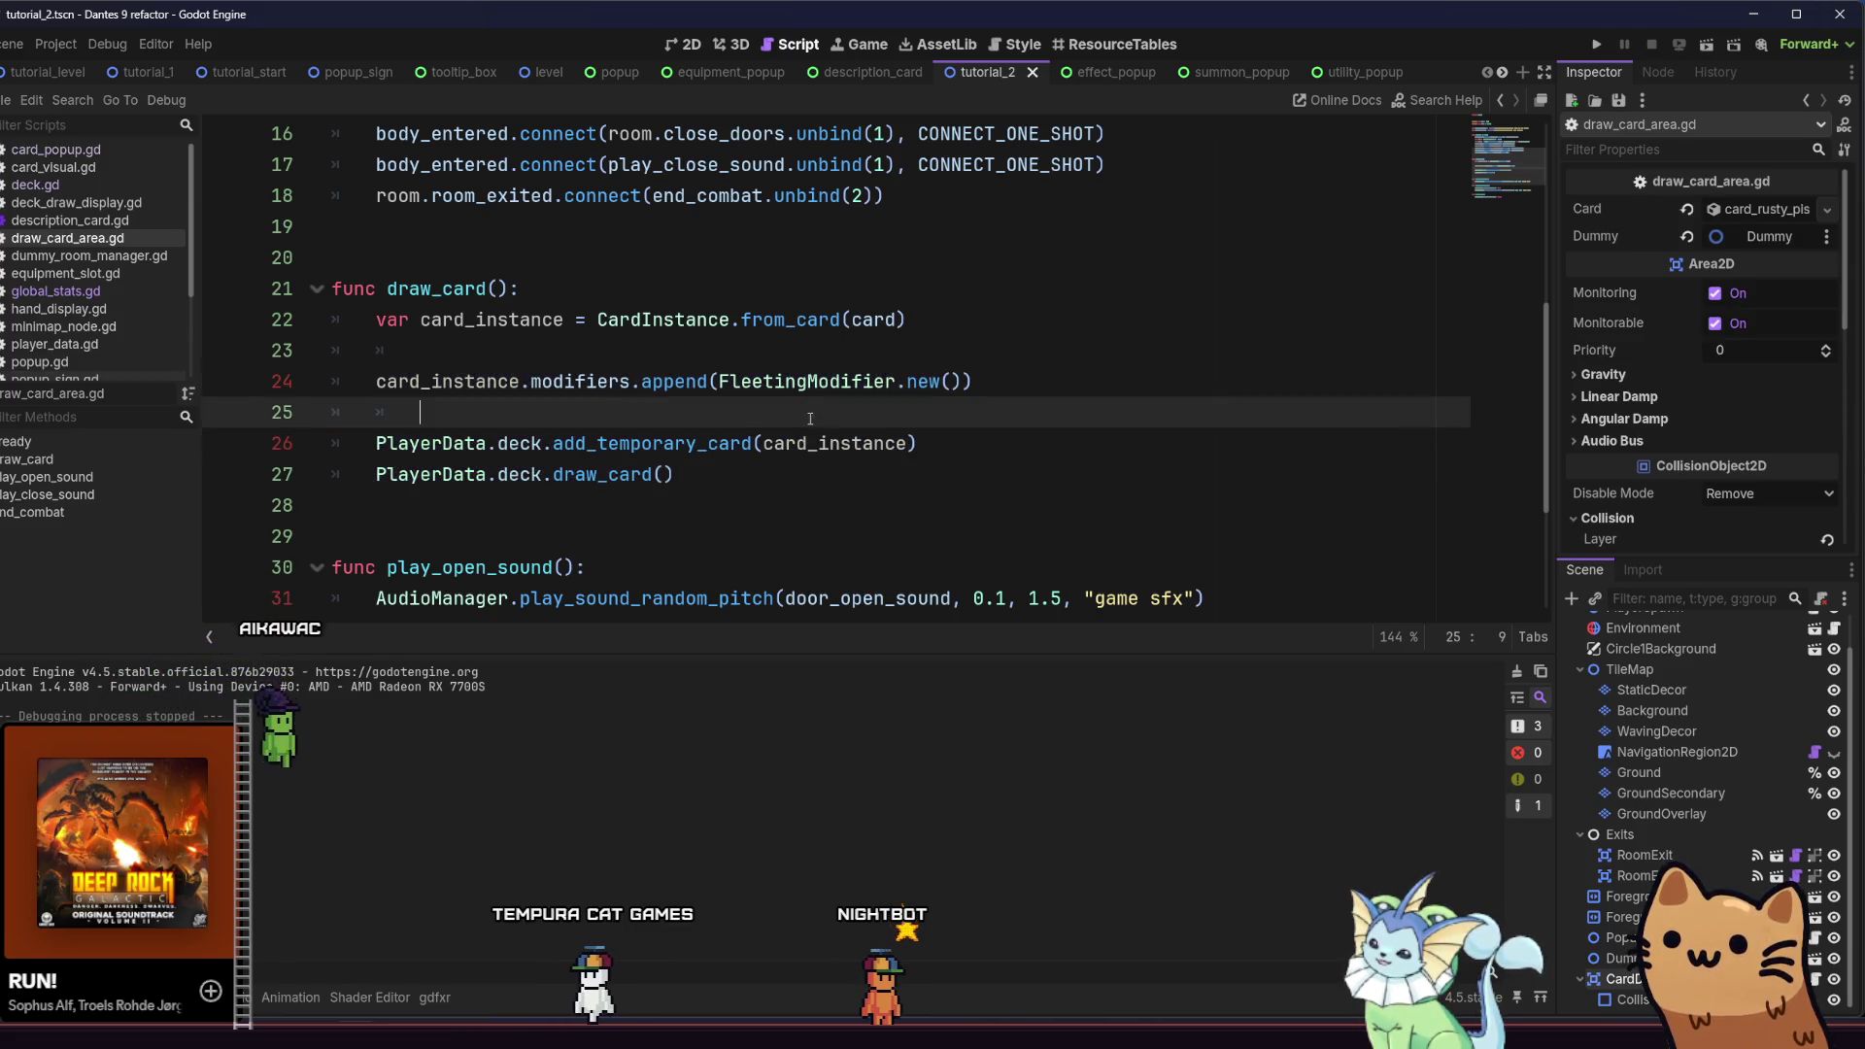
triple_click(427, 389)
key("BackSpace")
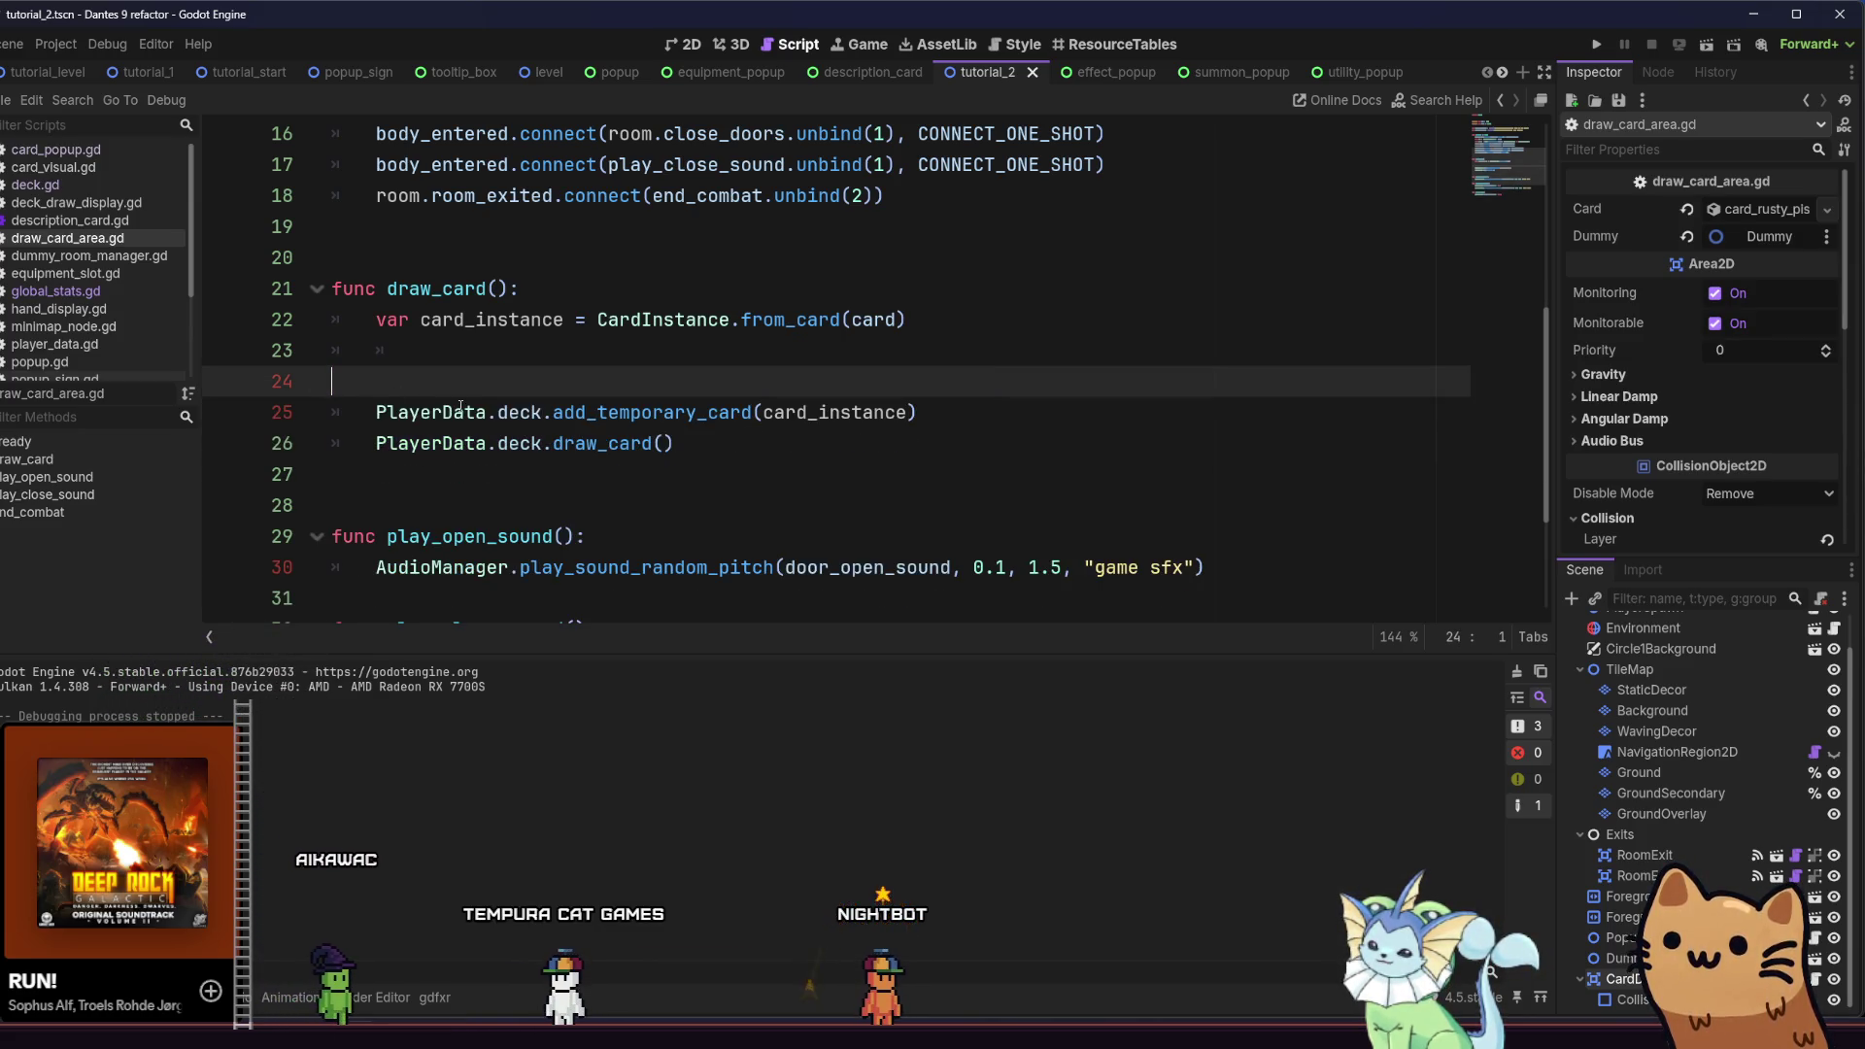
- Write PlayerData.deck.add_card(card_instance) and remove the add_temporary_card line
type("Pla")
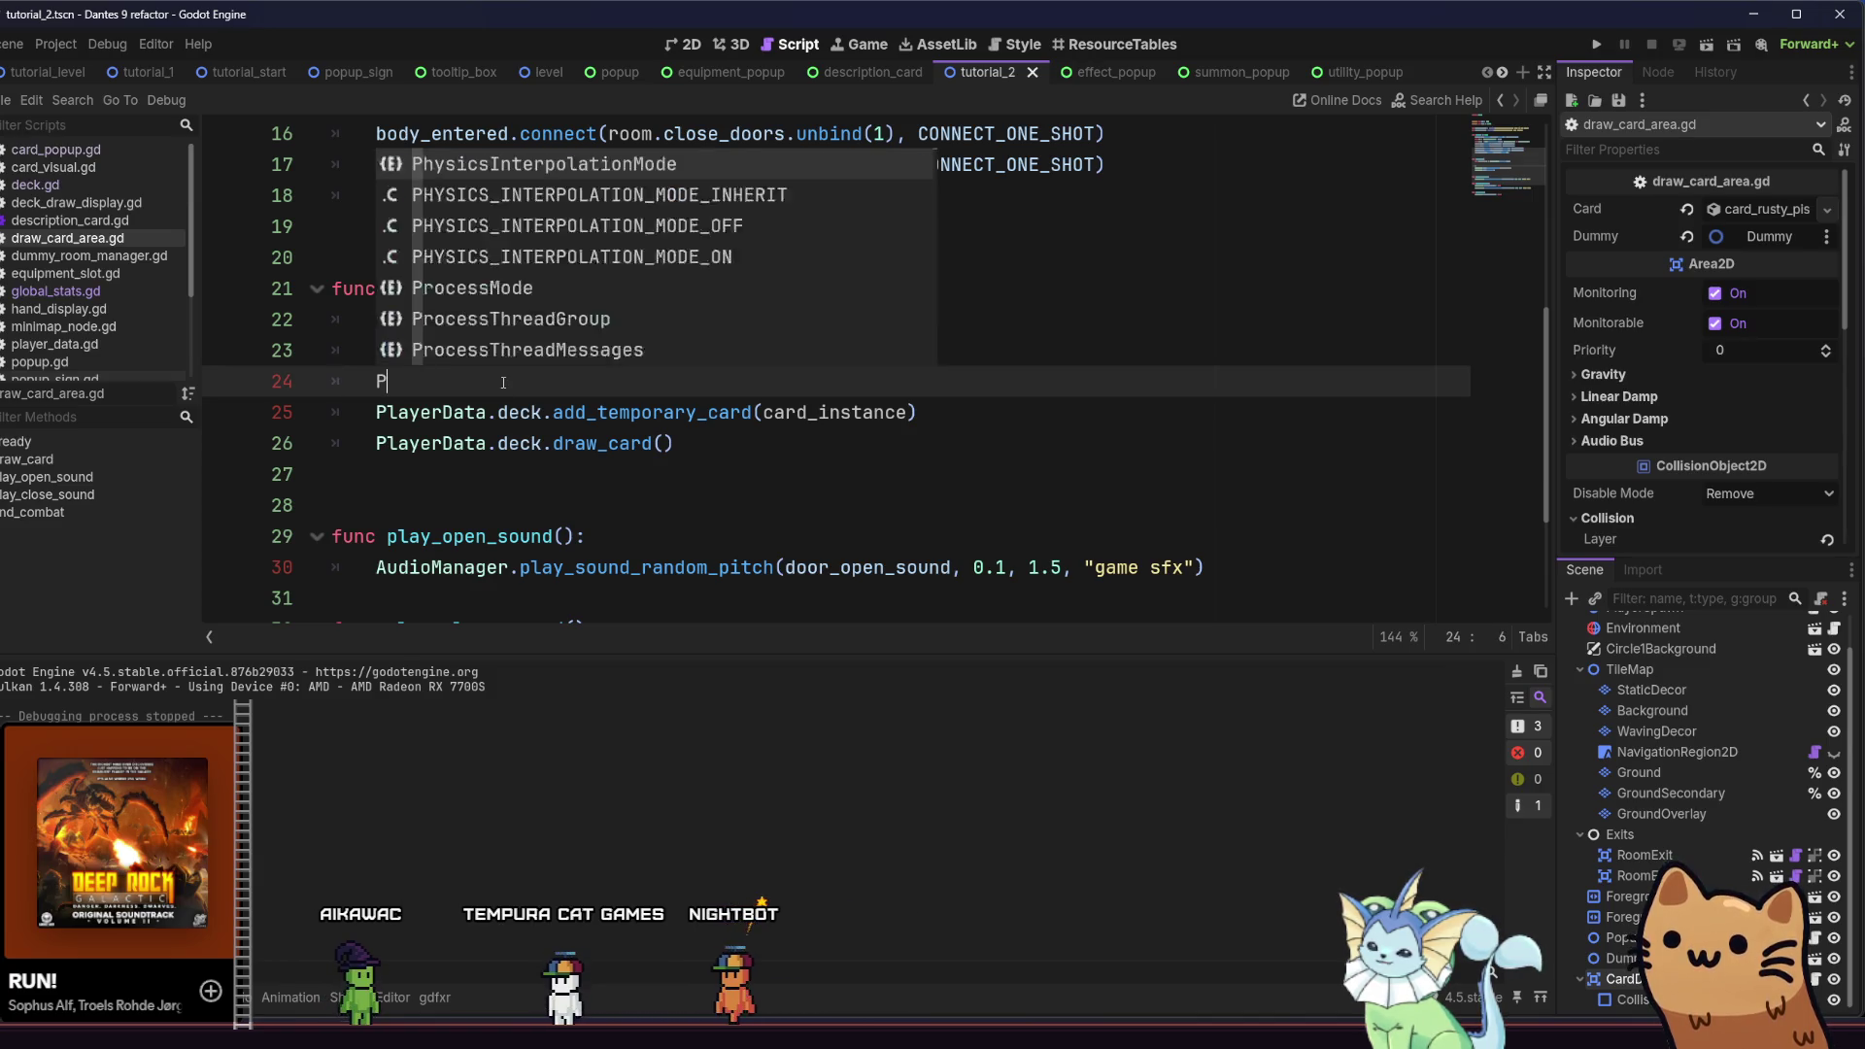
type("yer")
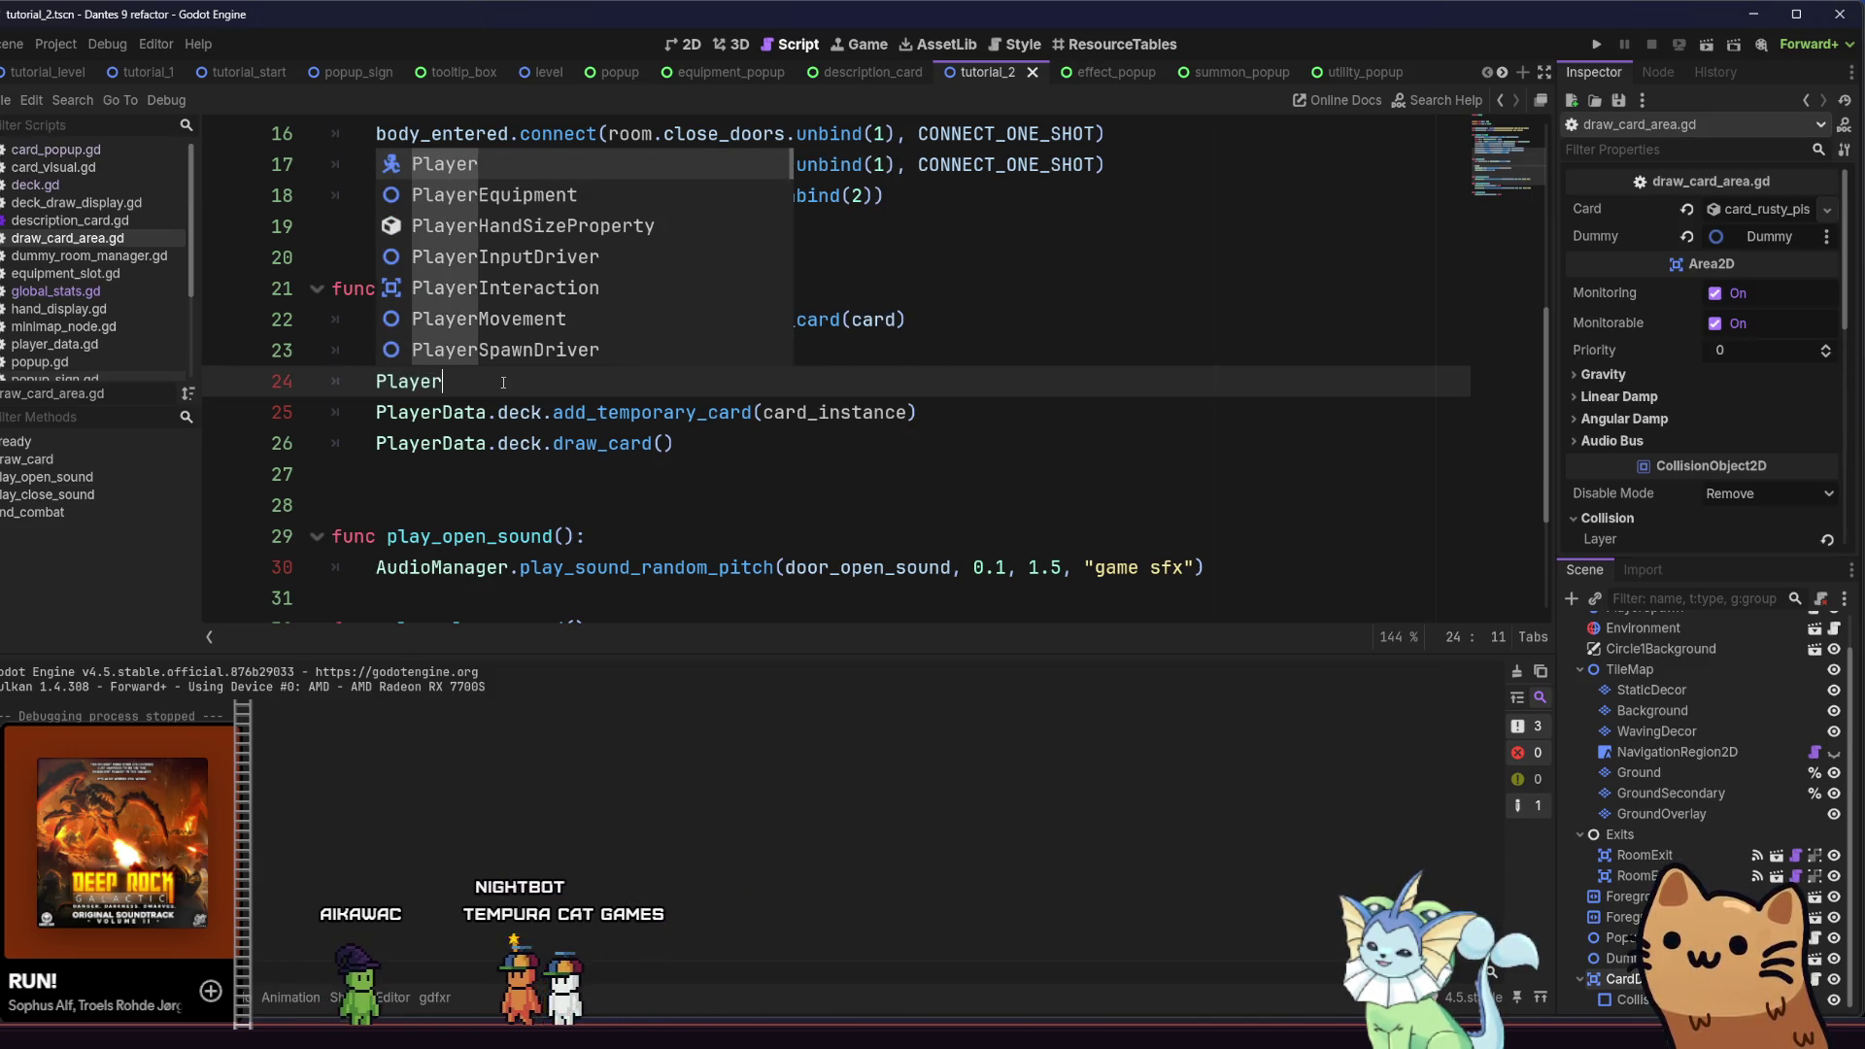
type("Data")
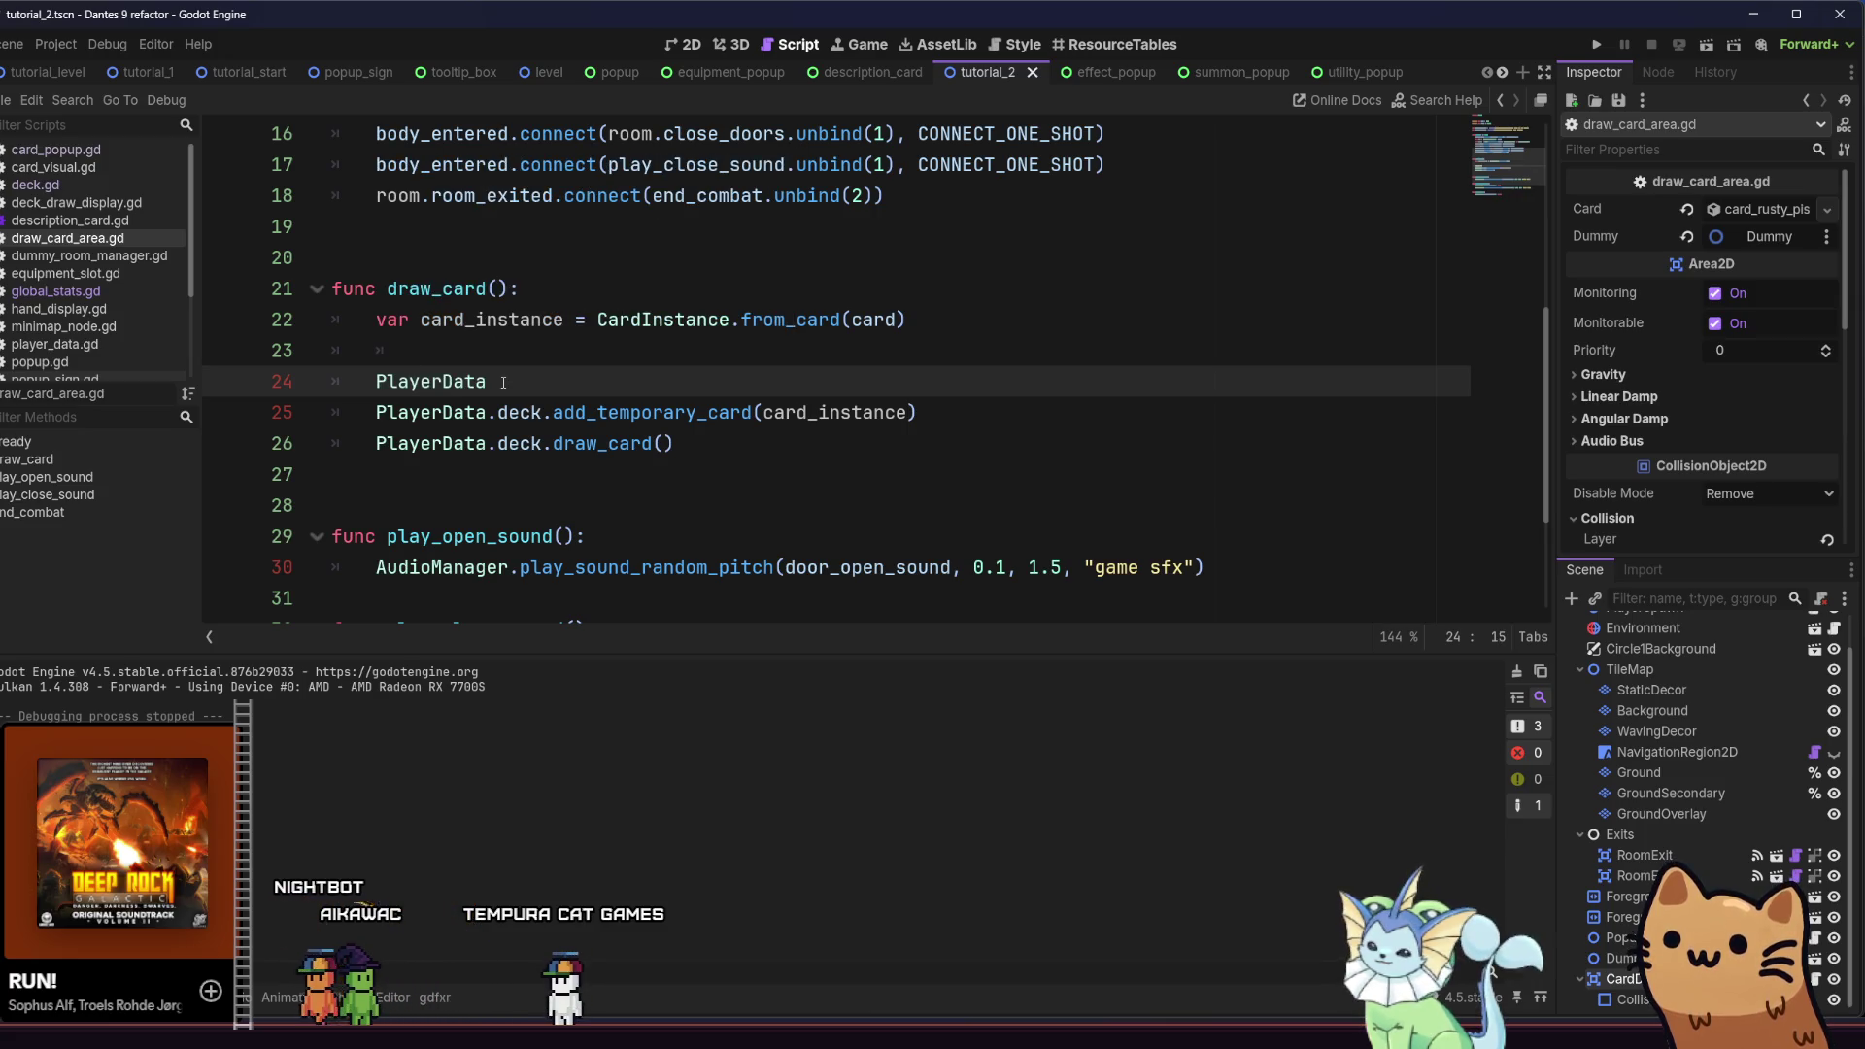
type(".ad")
key("BackSpace")
key("BackSpace")
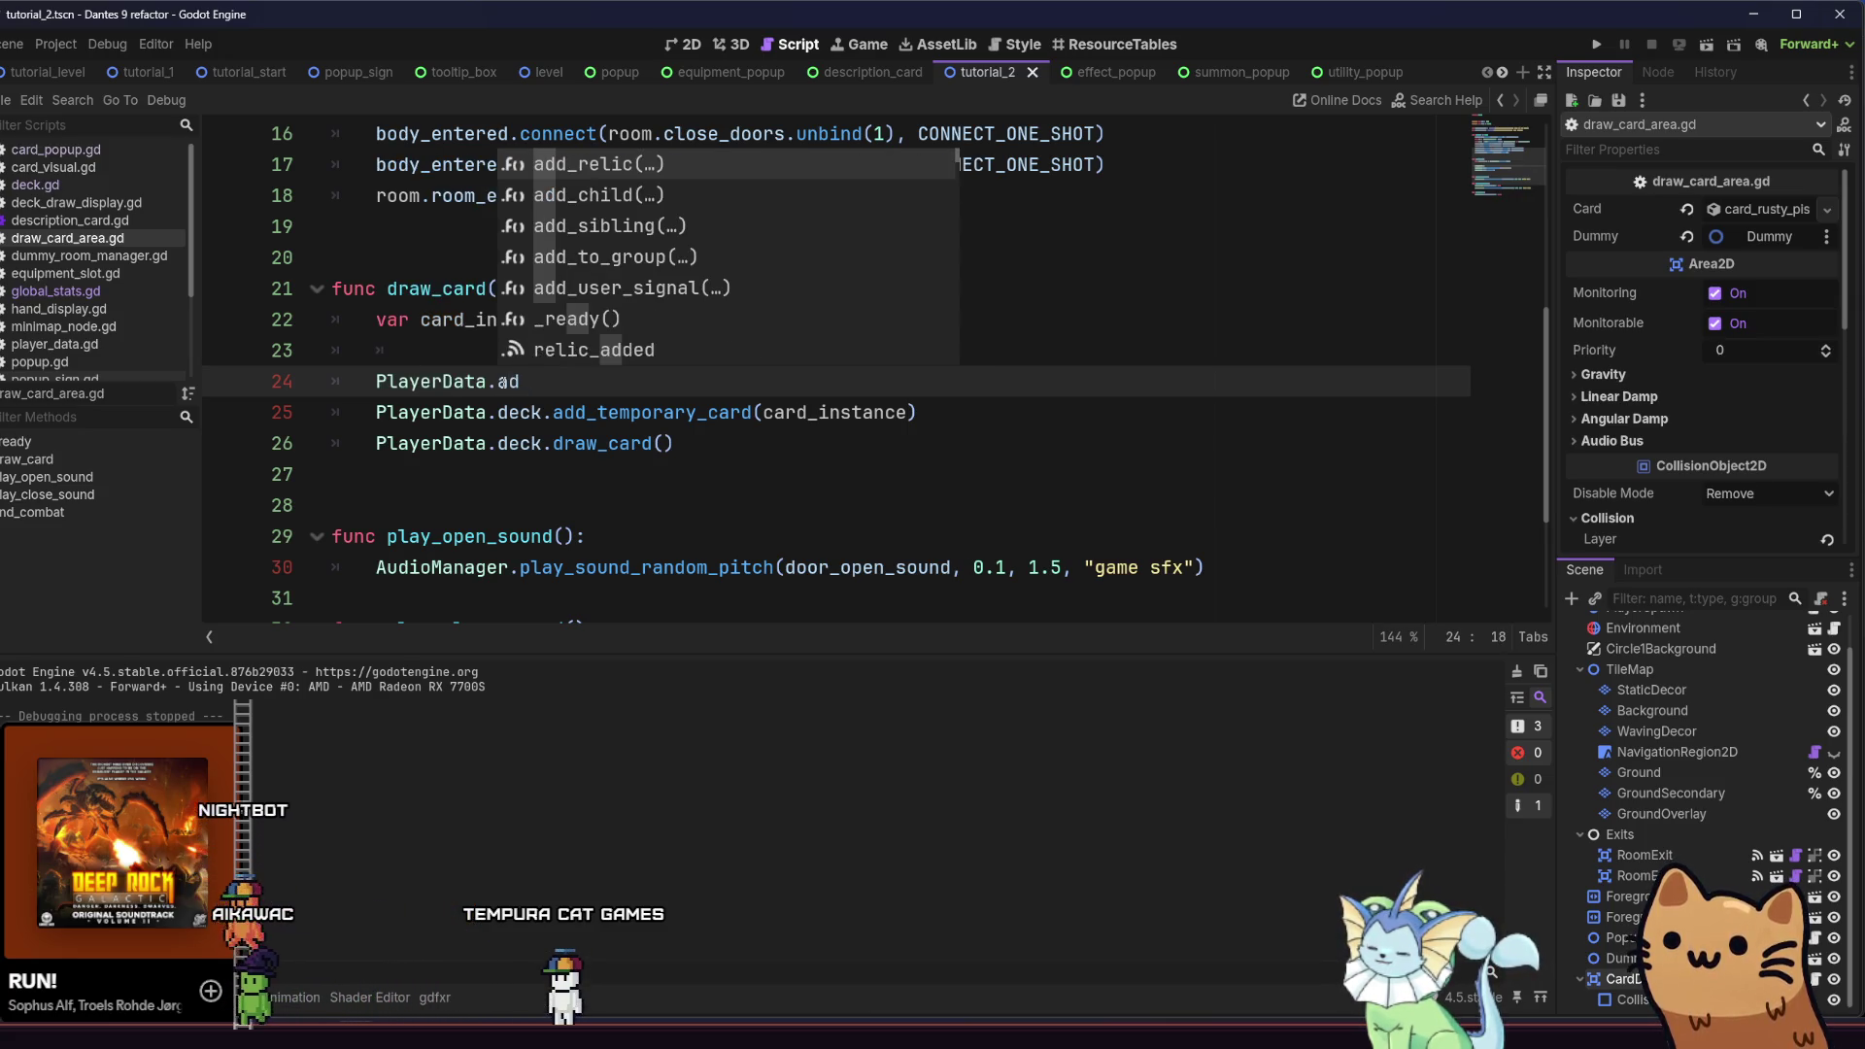
type("ca")
key("BackSpace")
key("BackSpace")
type("de")
key("Return")
type(".ad")
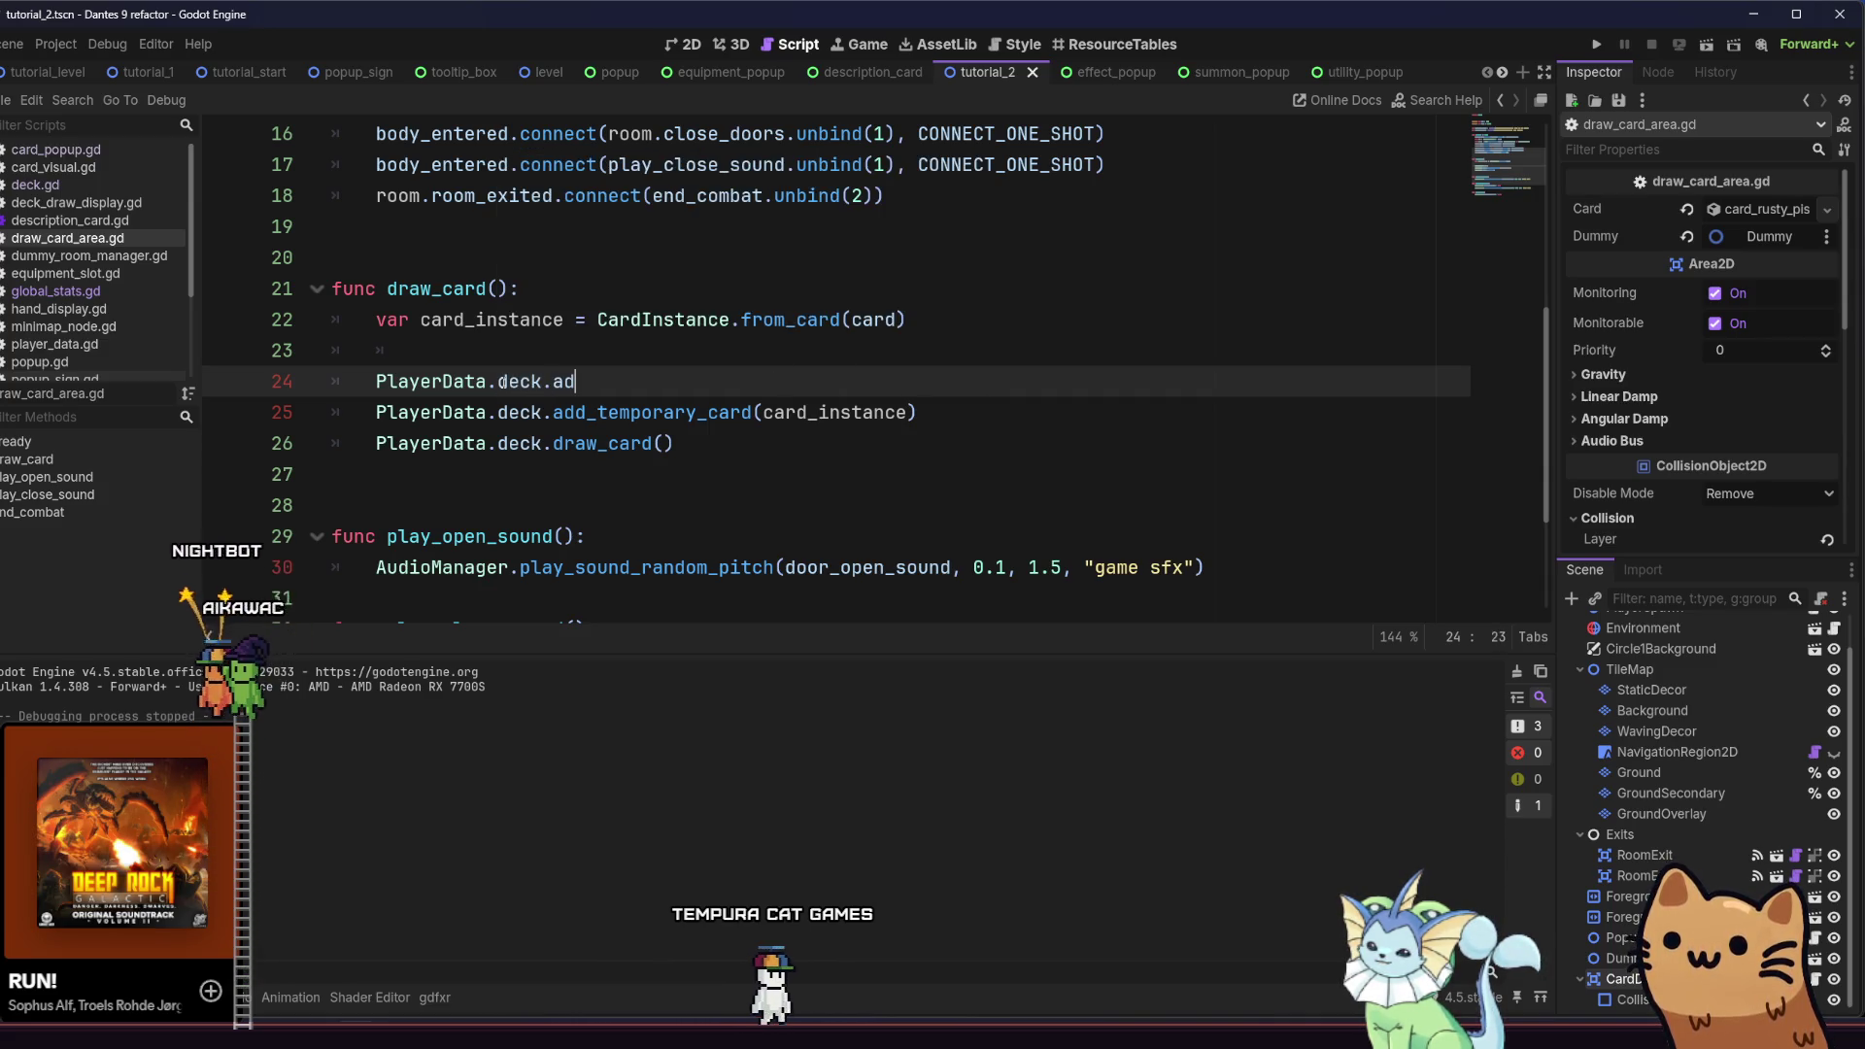
key("Return")
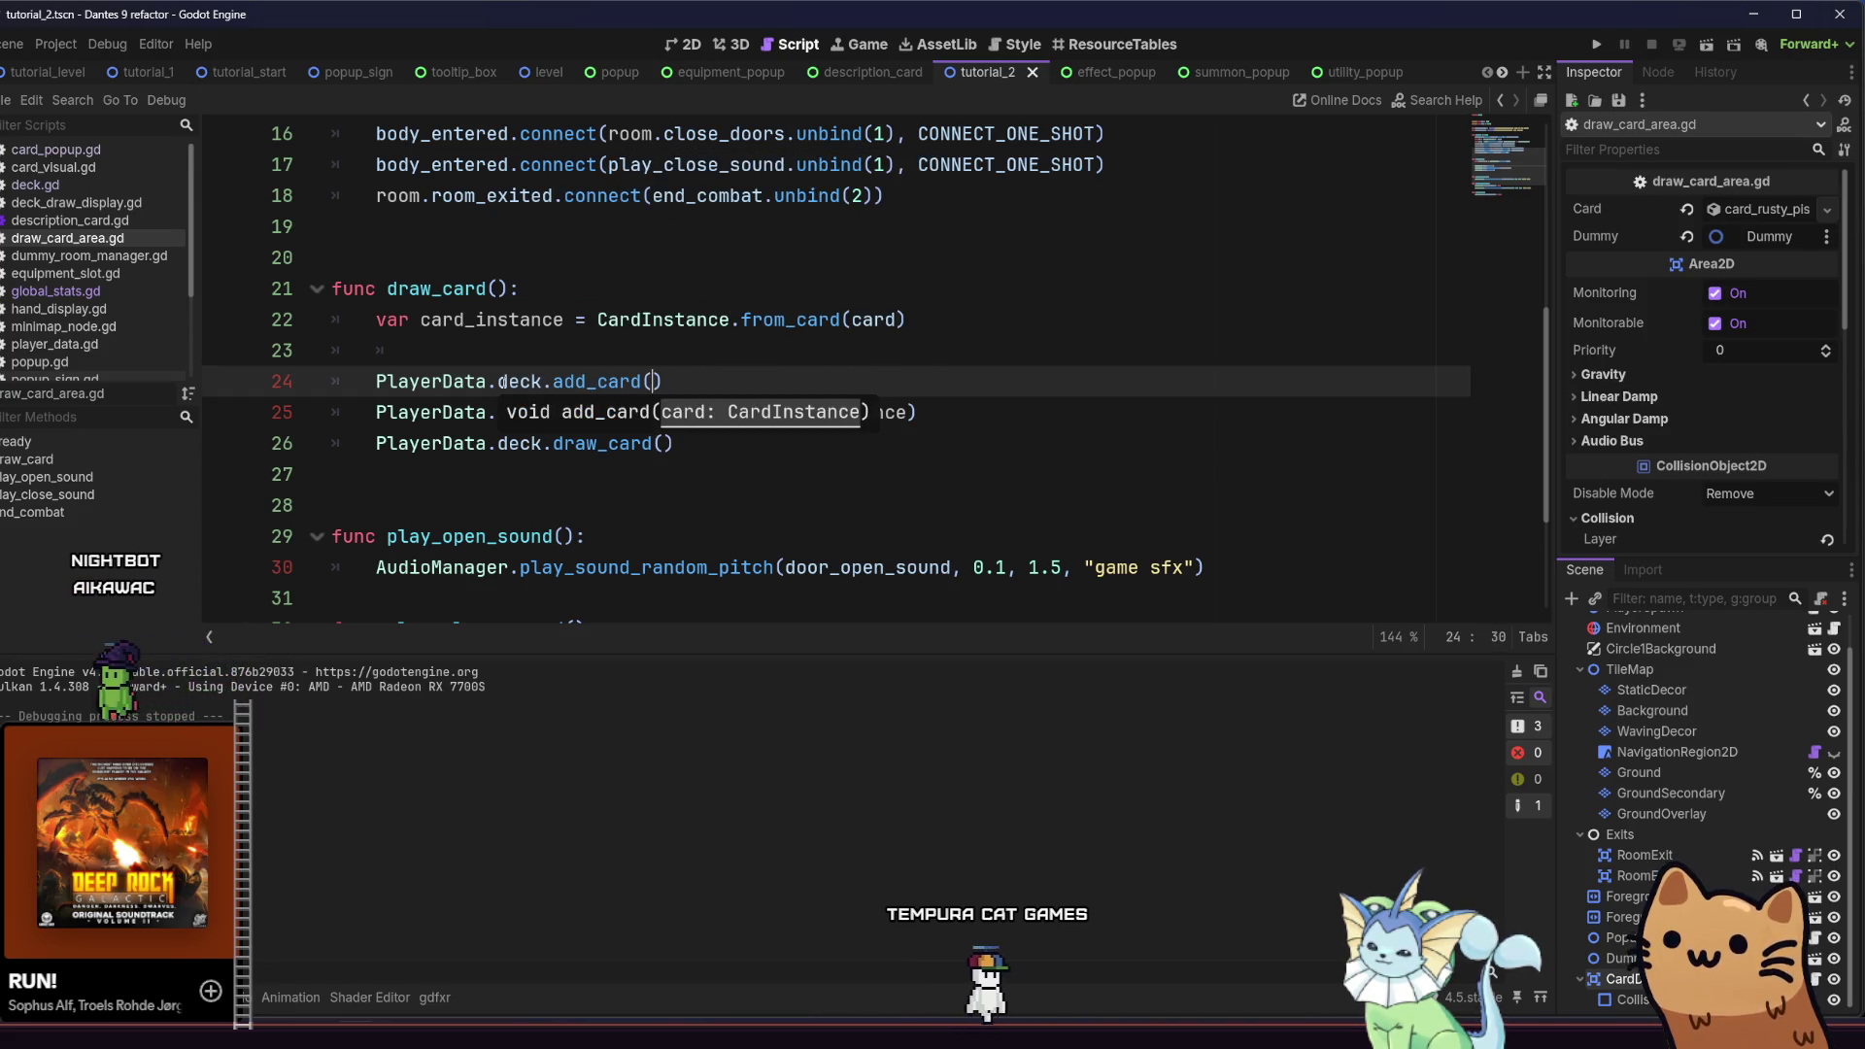
type("rd")
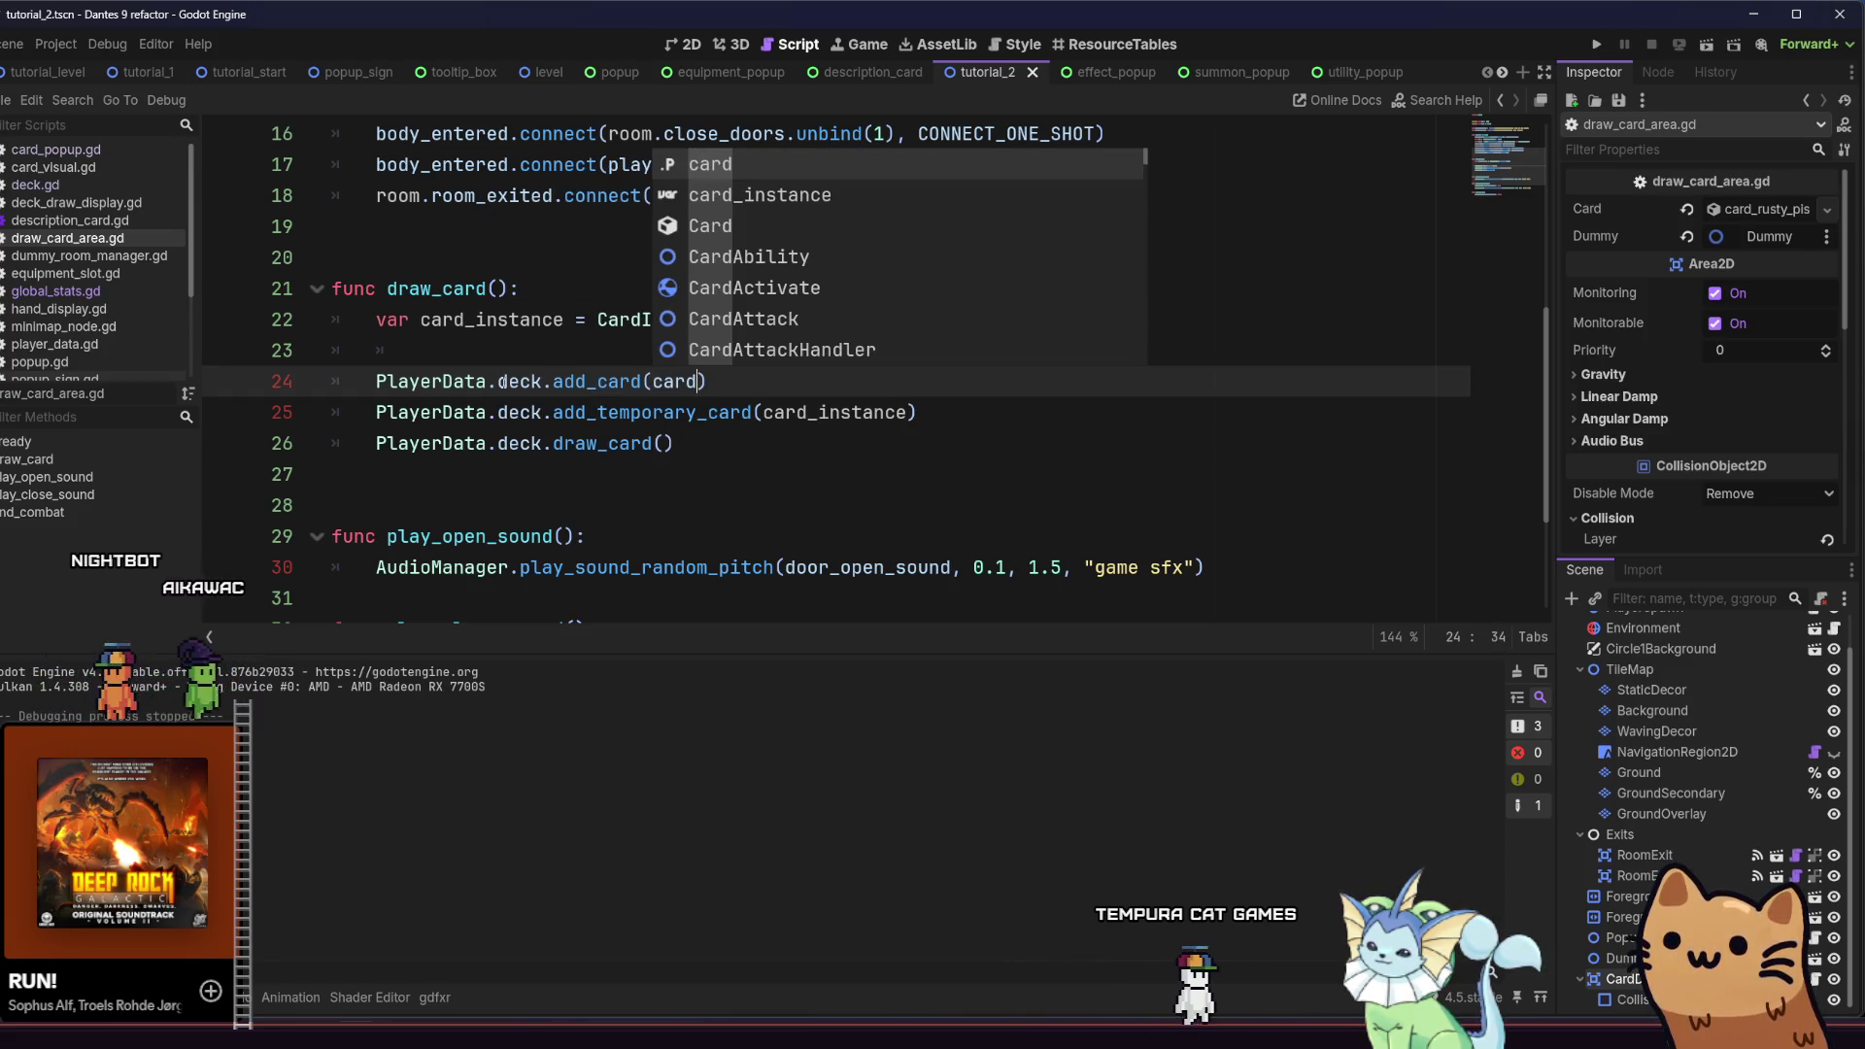
key("Down")
key("Return")
key("Right")
key("shift+Down")
key("shift+End")
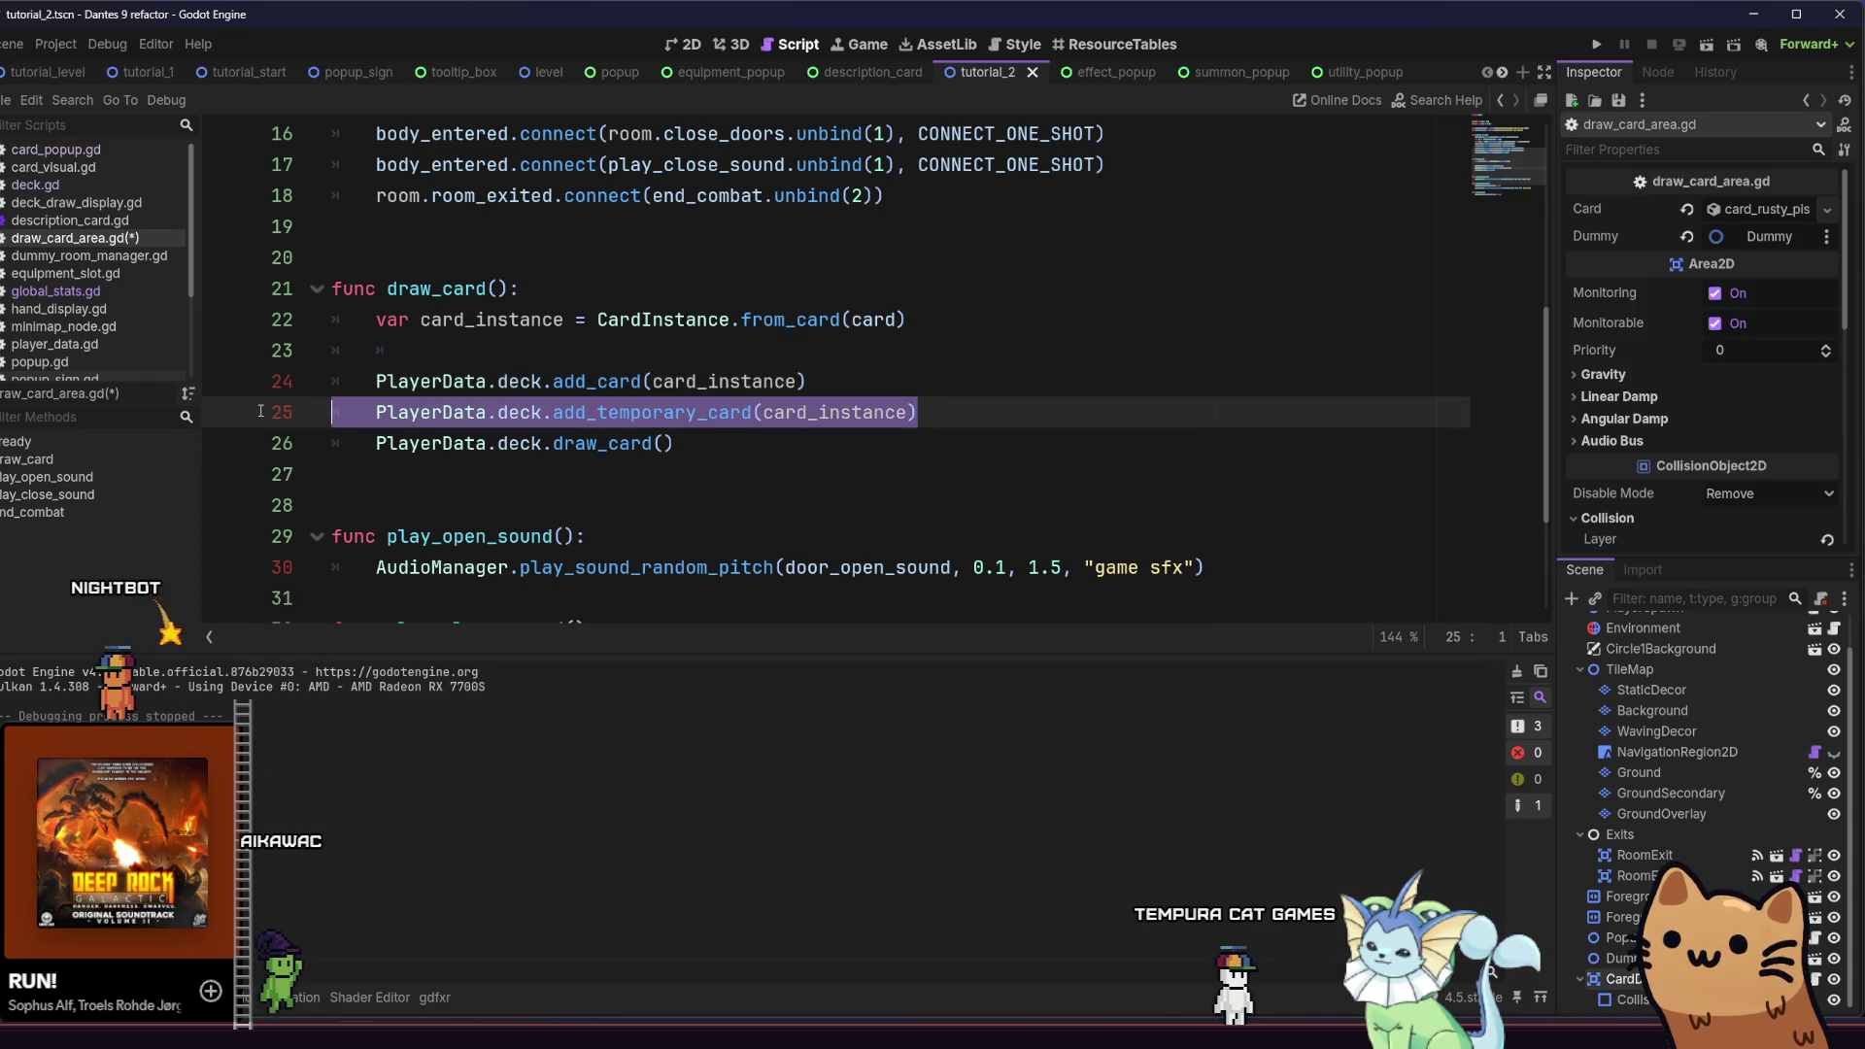
key("BackSpace")
- Put a PlayerData.deck.clear_deck() call inside end_combat, adapted from the copied draw_card call
left_click(651, 411)
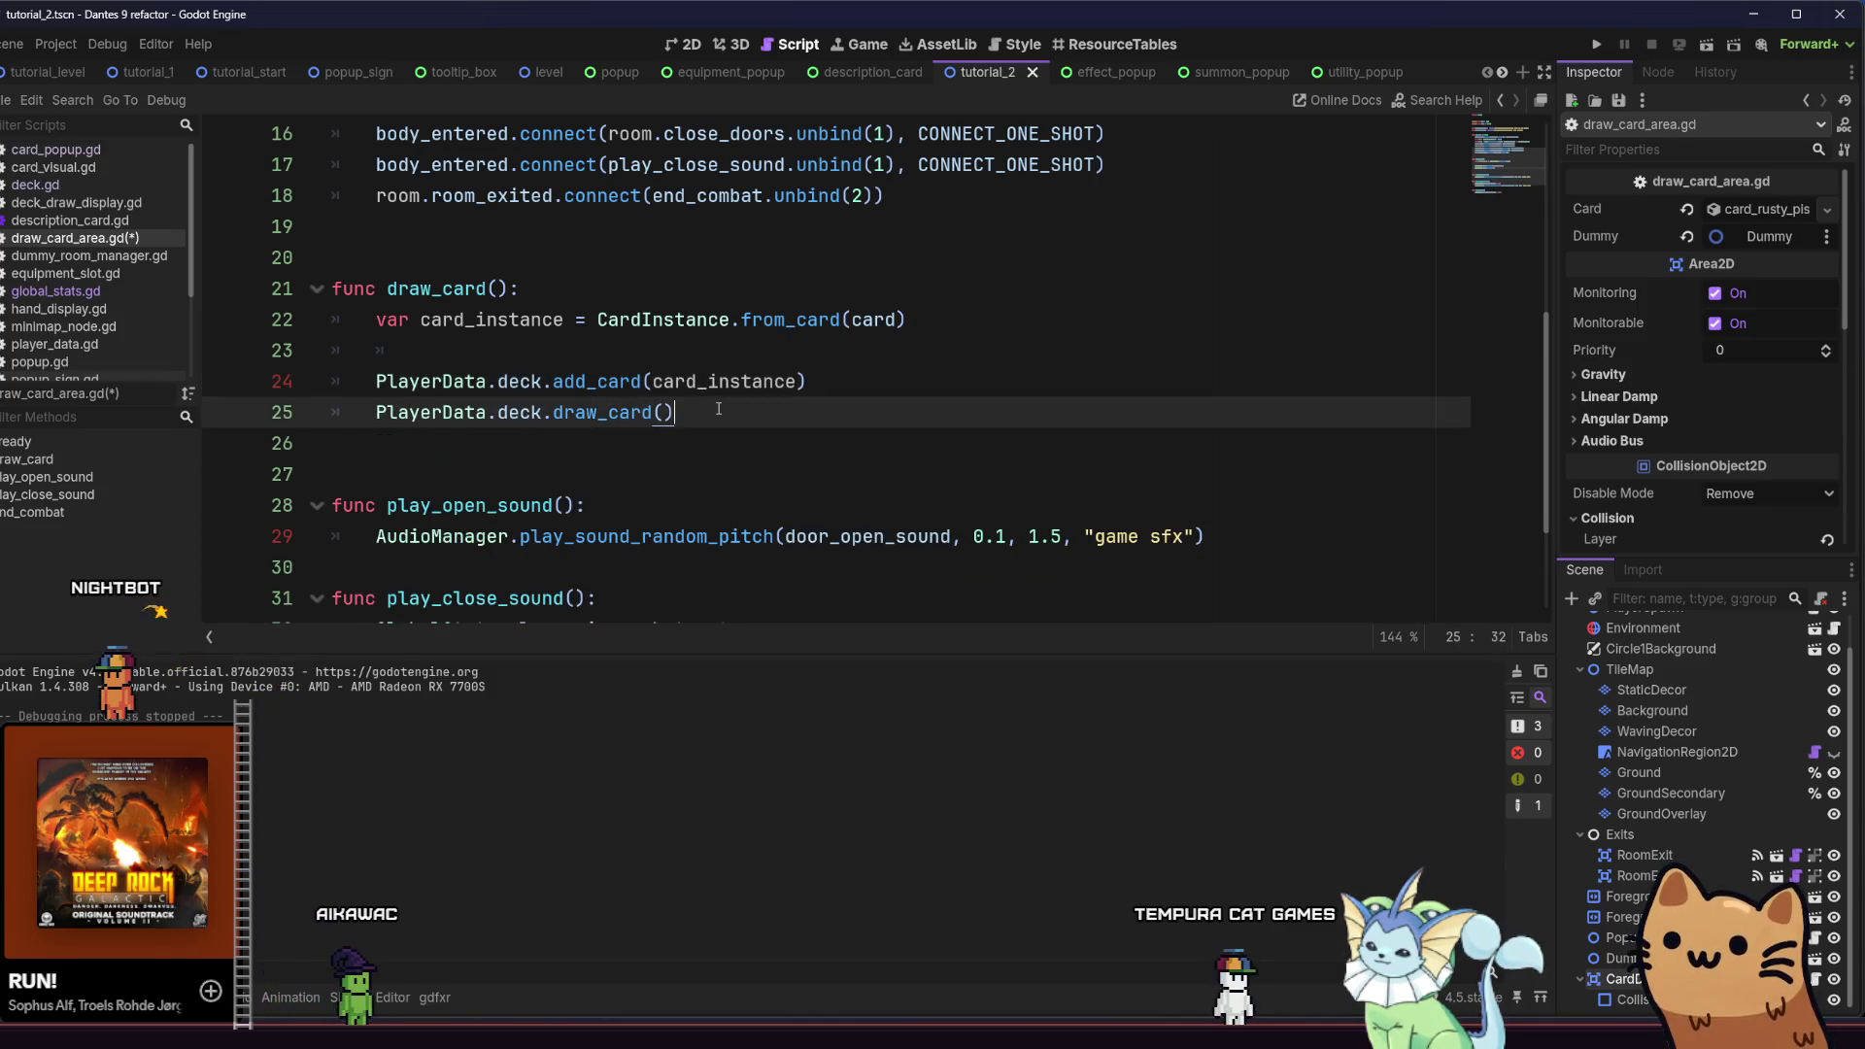
scroll(718, 409, "down", 2)
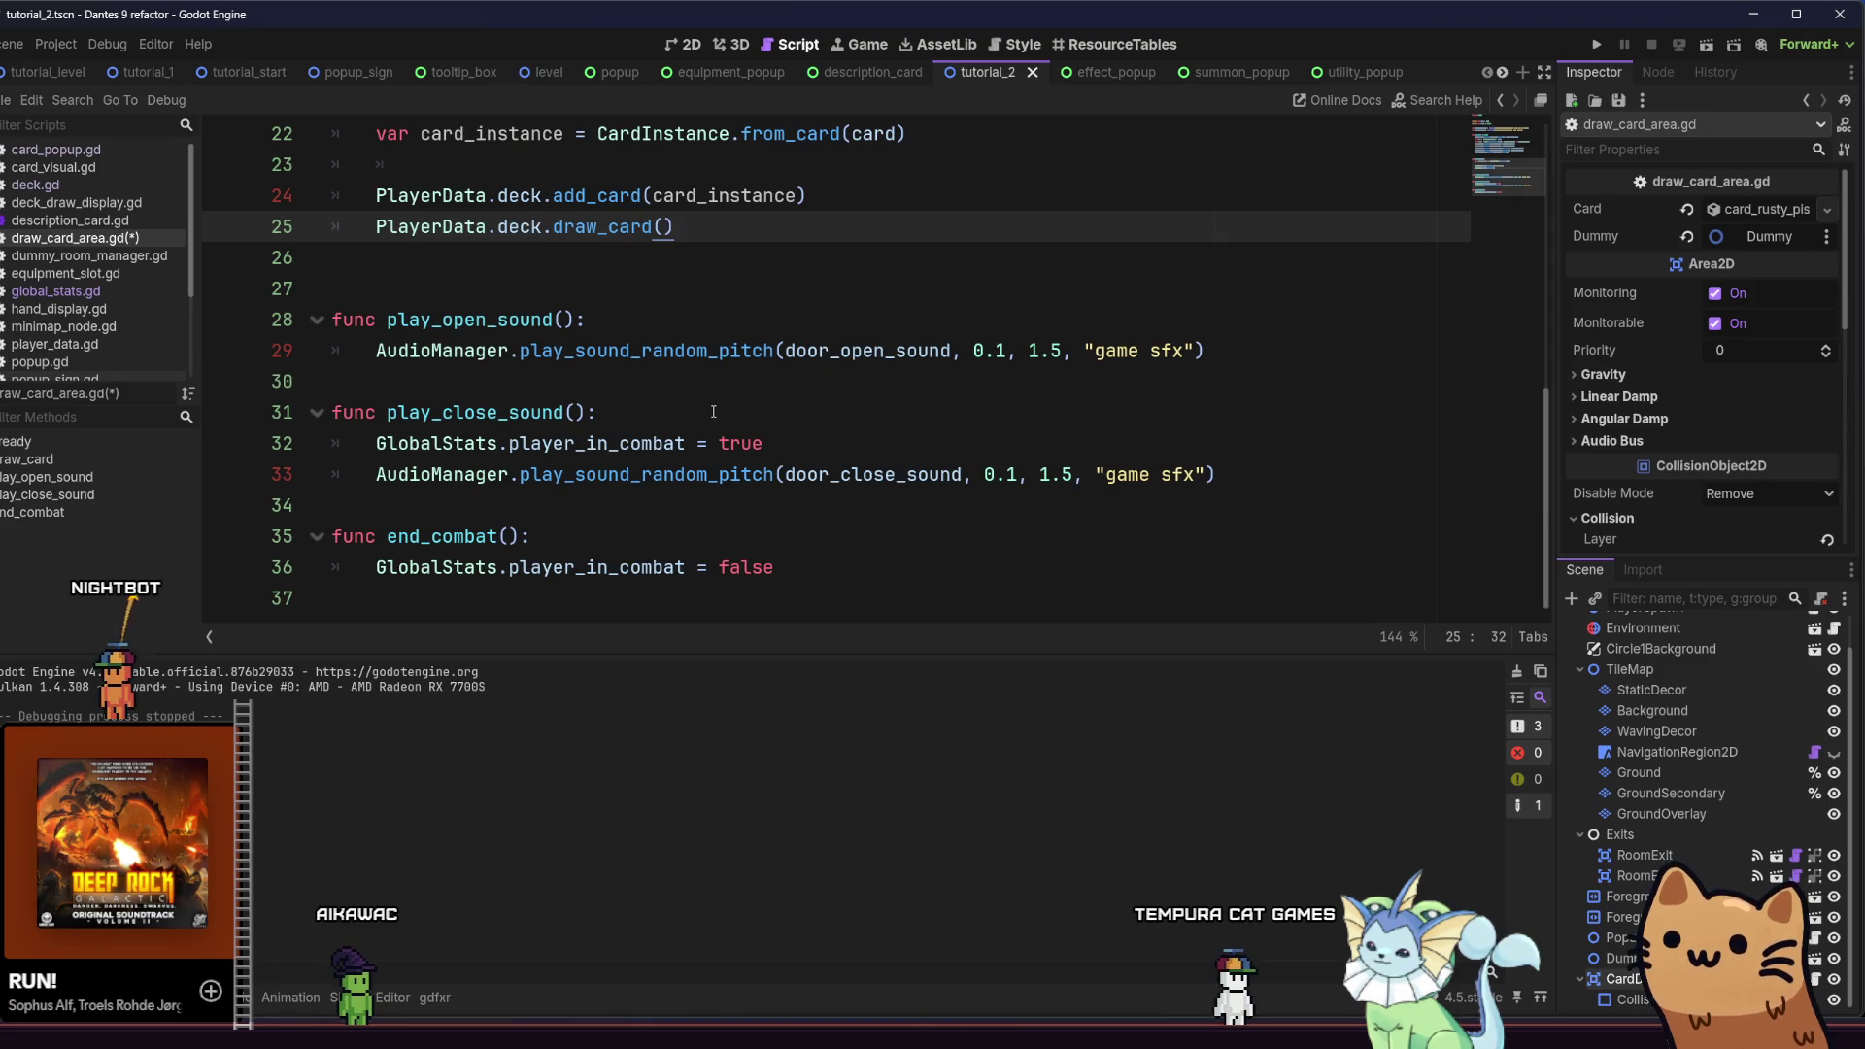
left_click(563, 536)
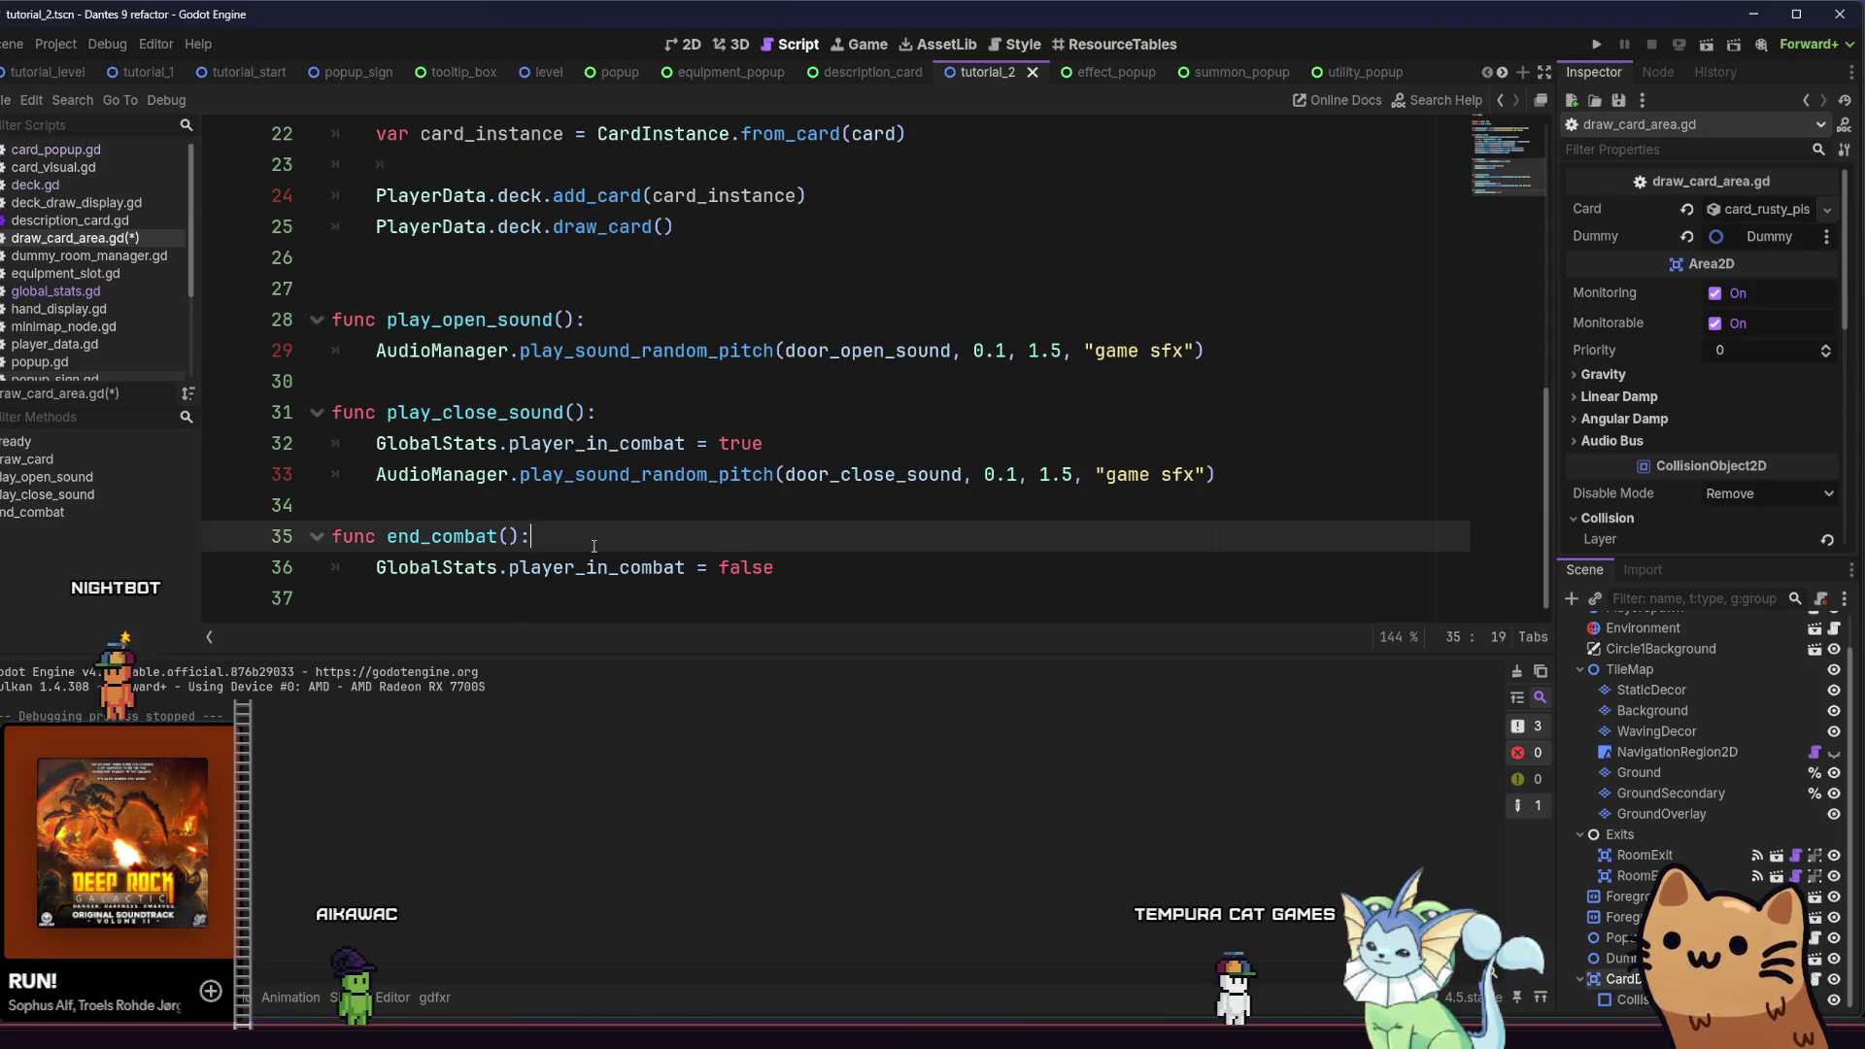
scroll(594, 546, "up", 3)
left_click_drag(695, 493, 353, 505)
key("ctrl+c")
scroll(583, 515, "down", 3)
left_click(619, 530)
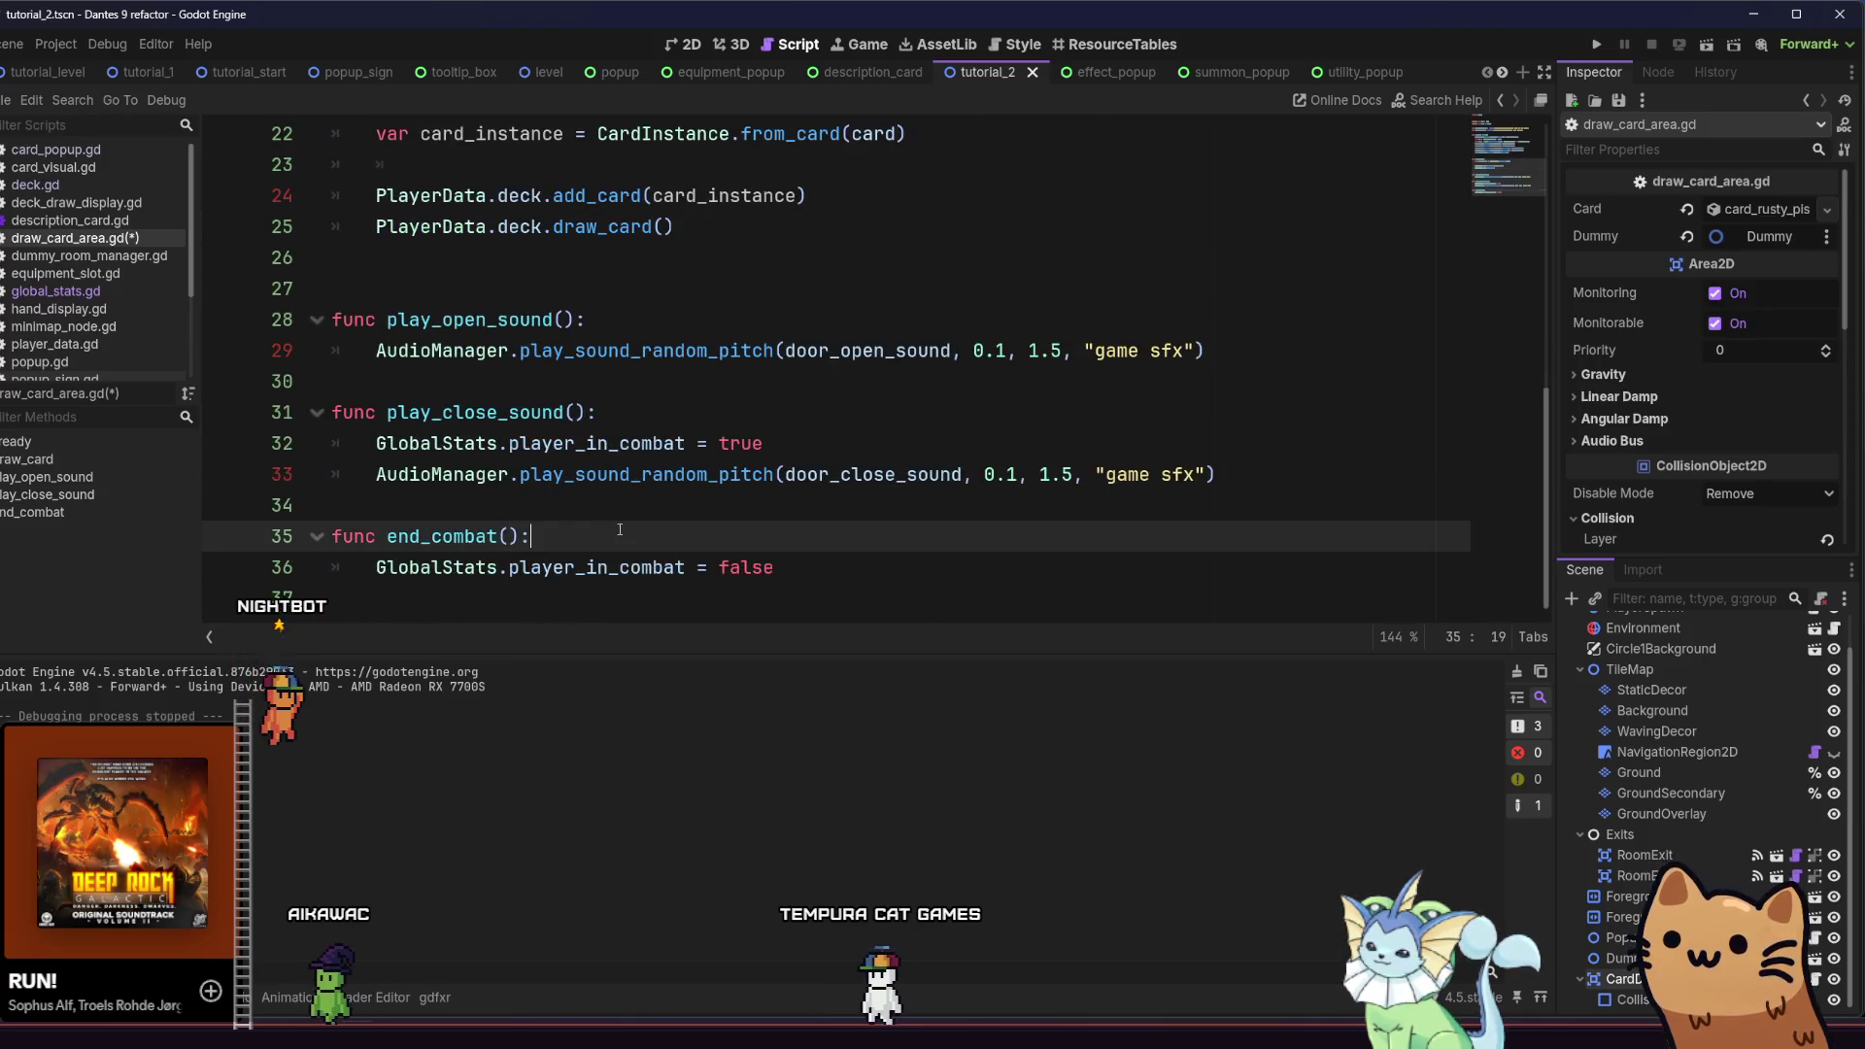
key("Return")
key("ctrl+v")
key("BackSpace")
key("BackSpace")
key("BackSpace")
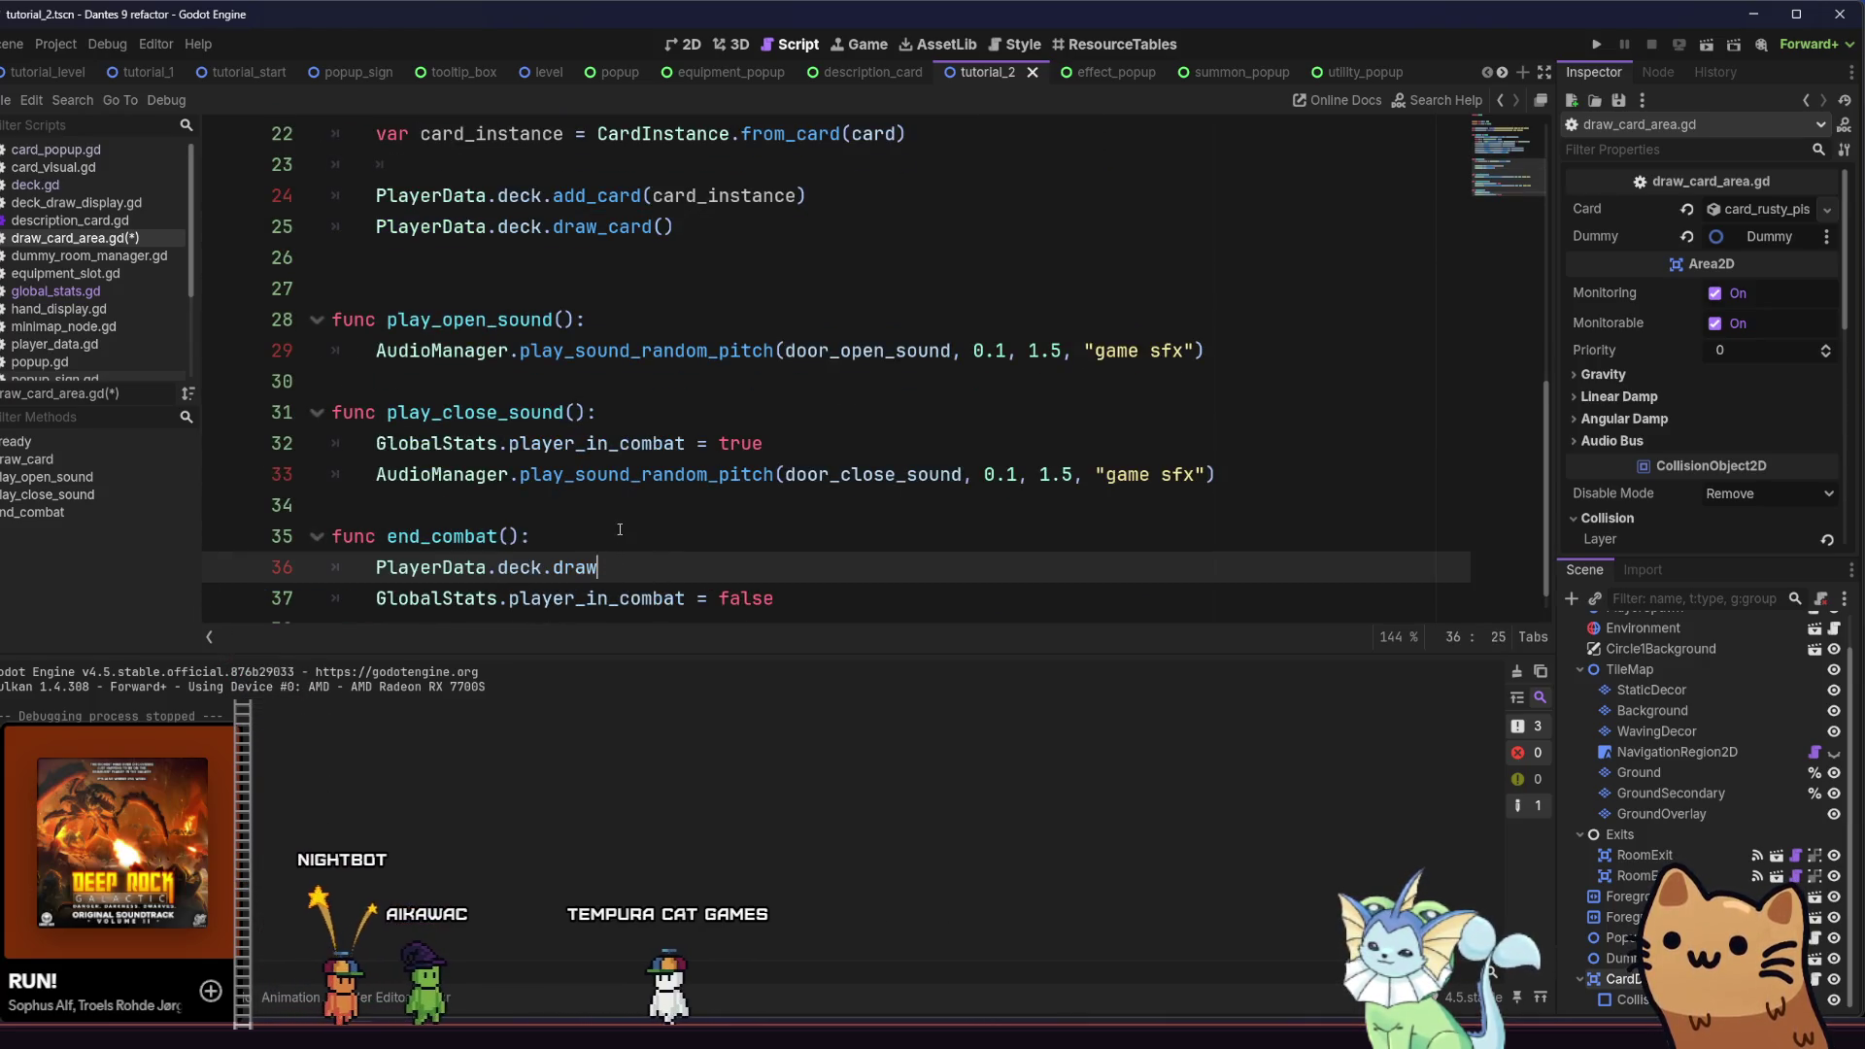
key("BackSpace")
type("clea")
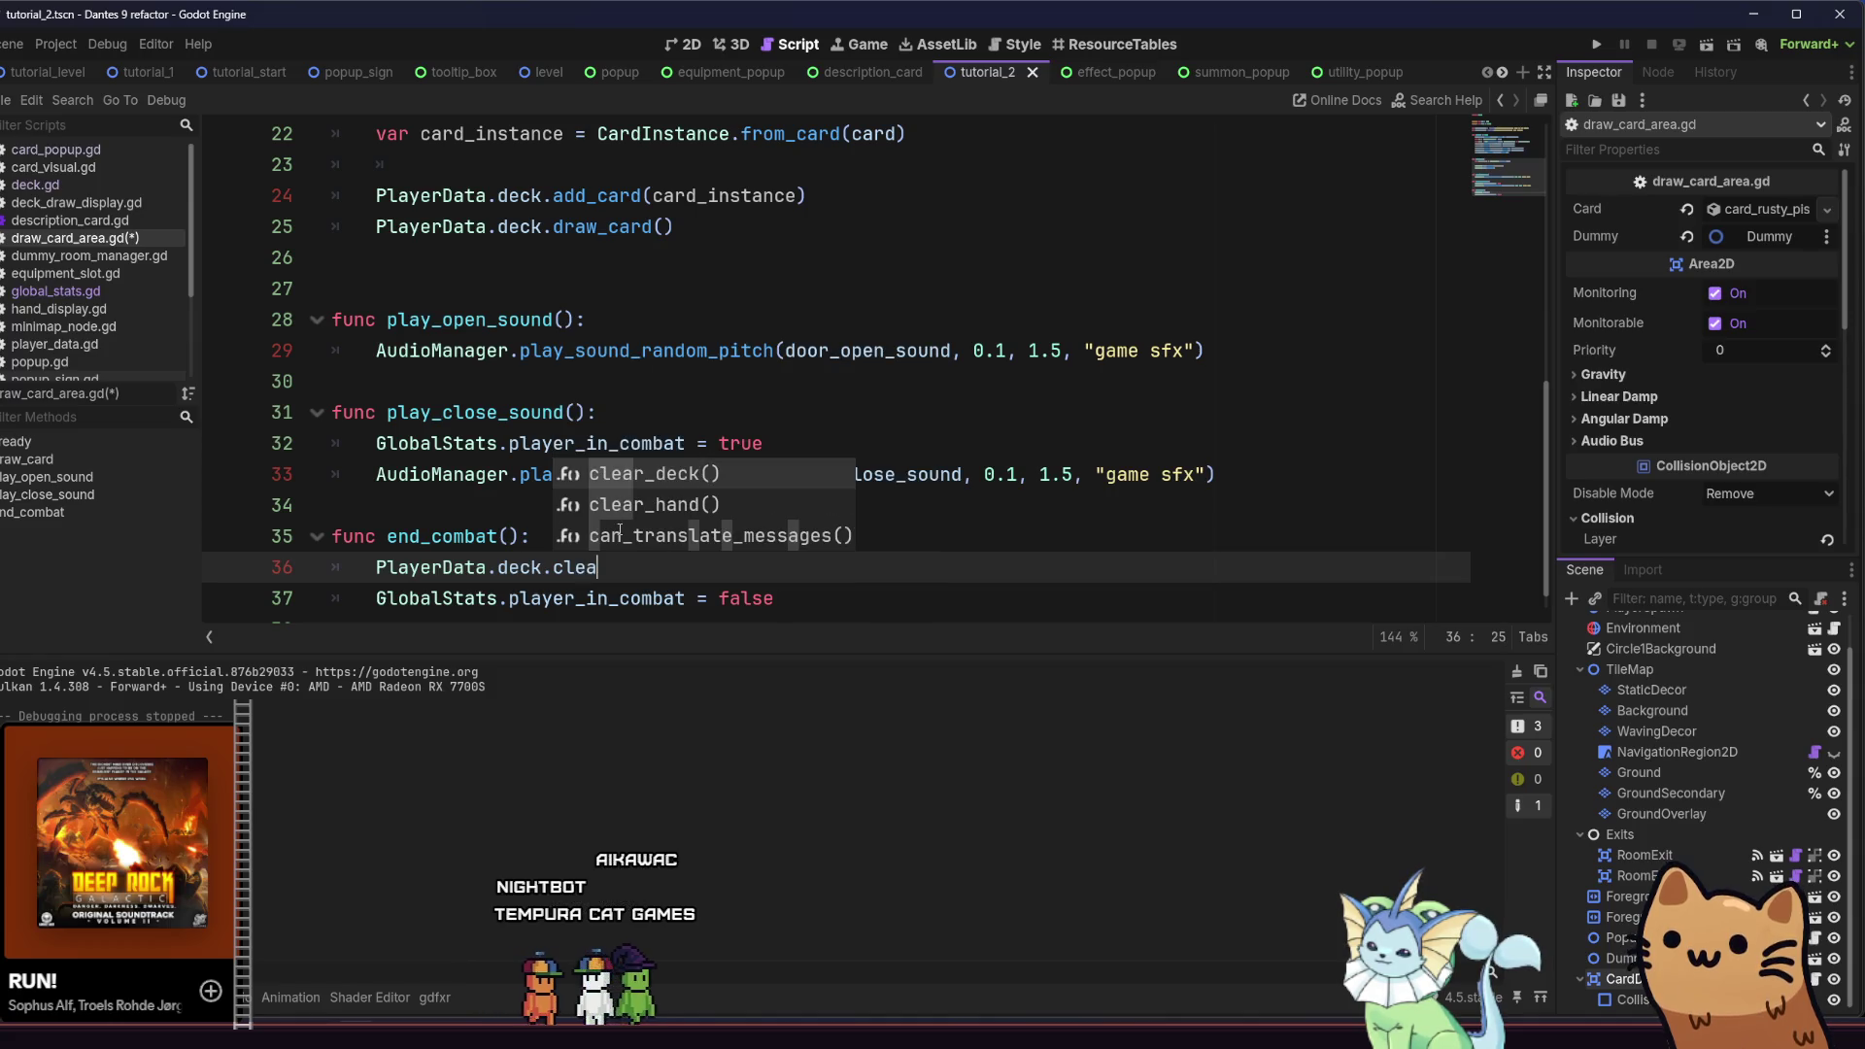
key("Return")
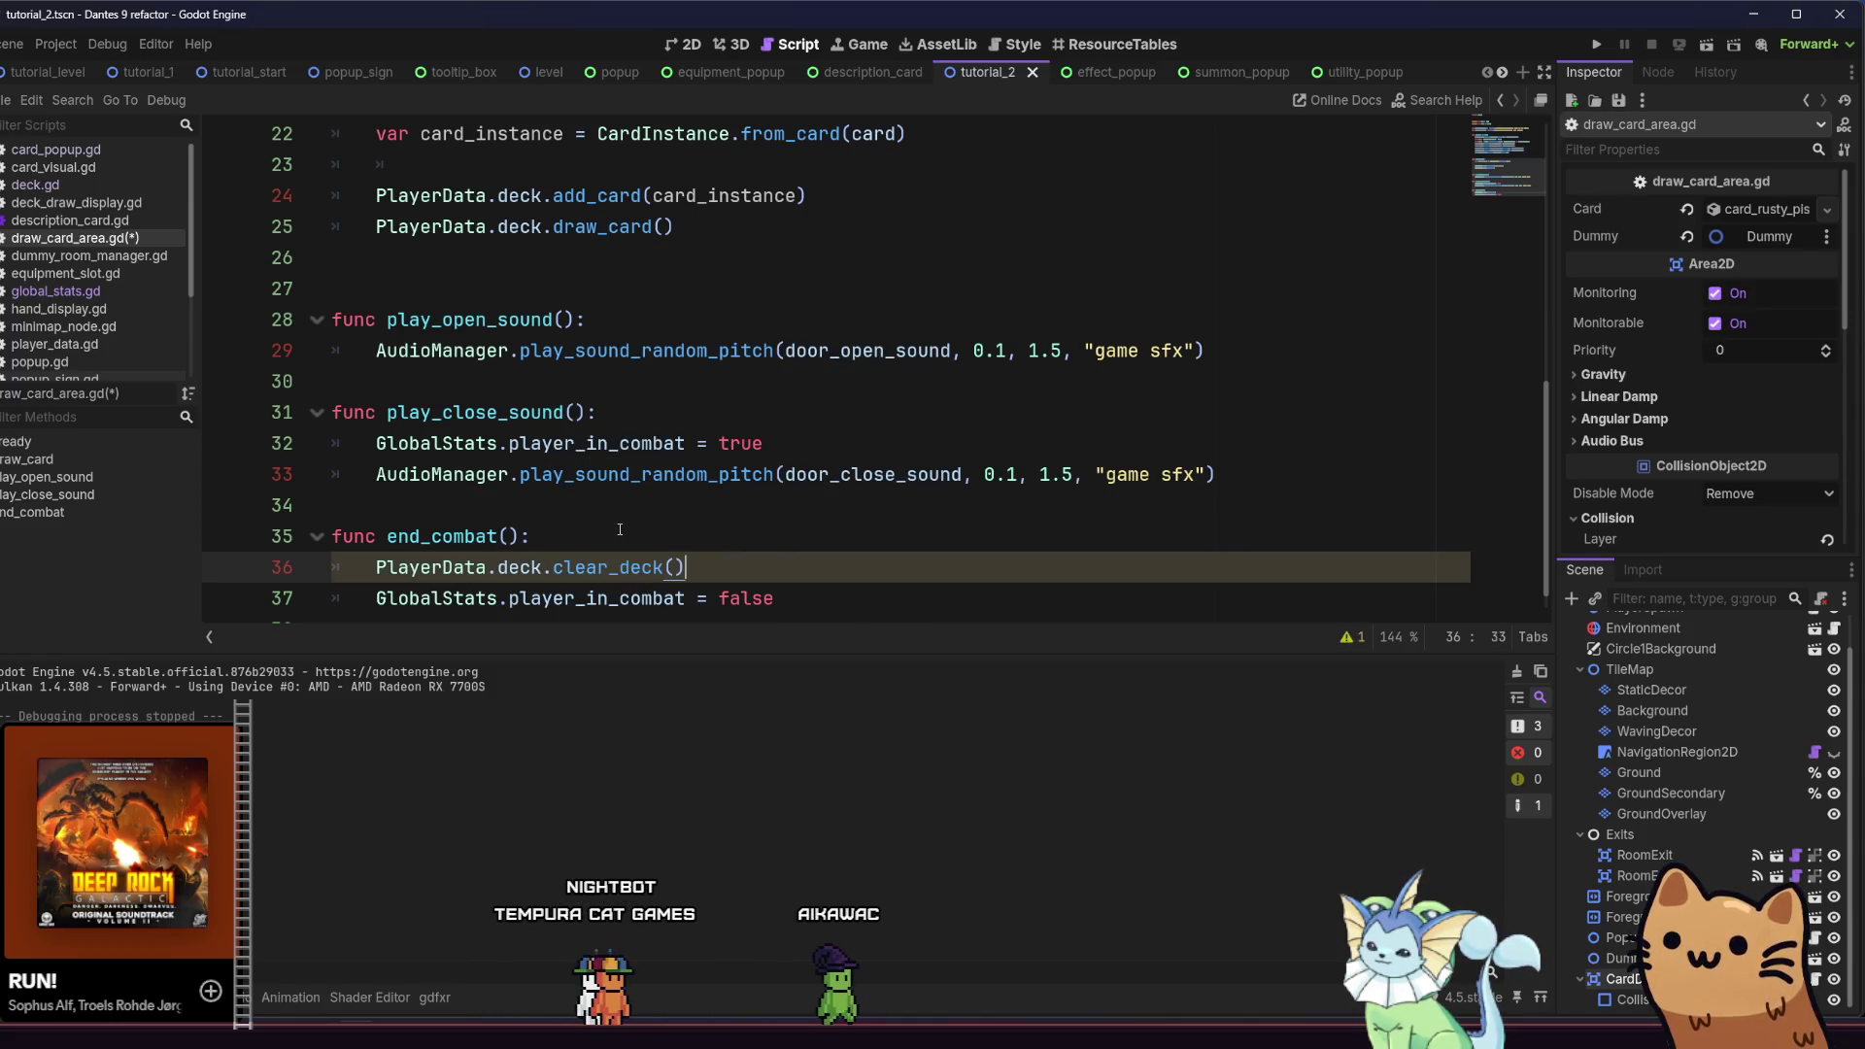
- Duplicate the clear_deck line below itself and save draw_card_area.gd
mouse_move(703, 567)
left_mouse_down()
mouse_move(388, 593)
mouse_move(376, 567)
left_mouse_up()
key("ctrl+c")
key("End")
key("Return")
key("ctrl+v")
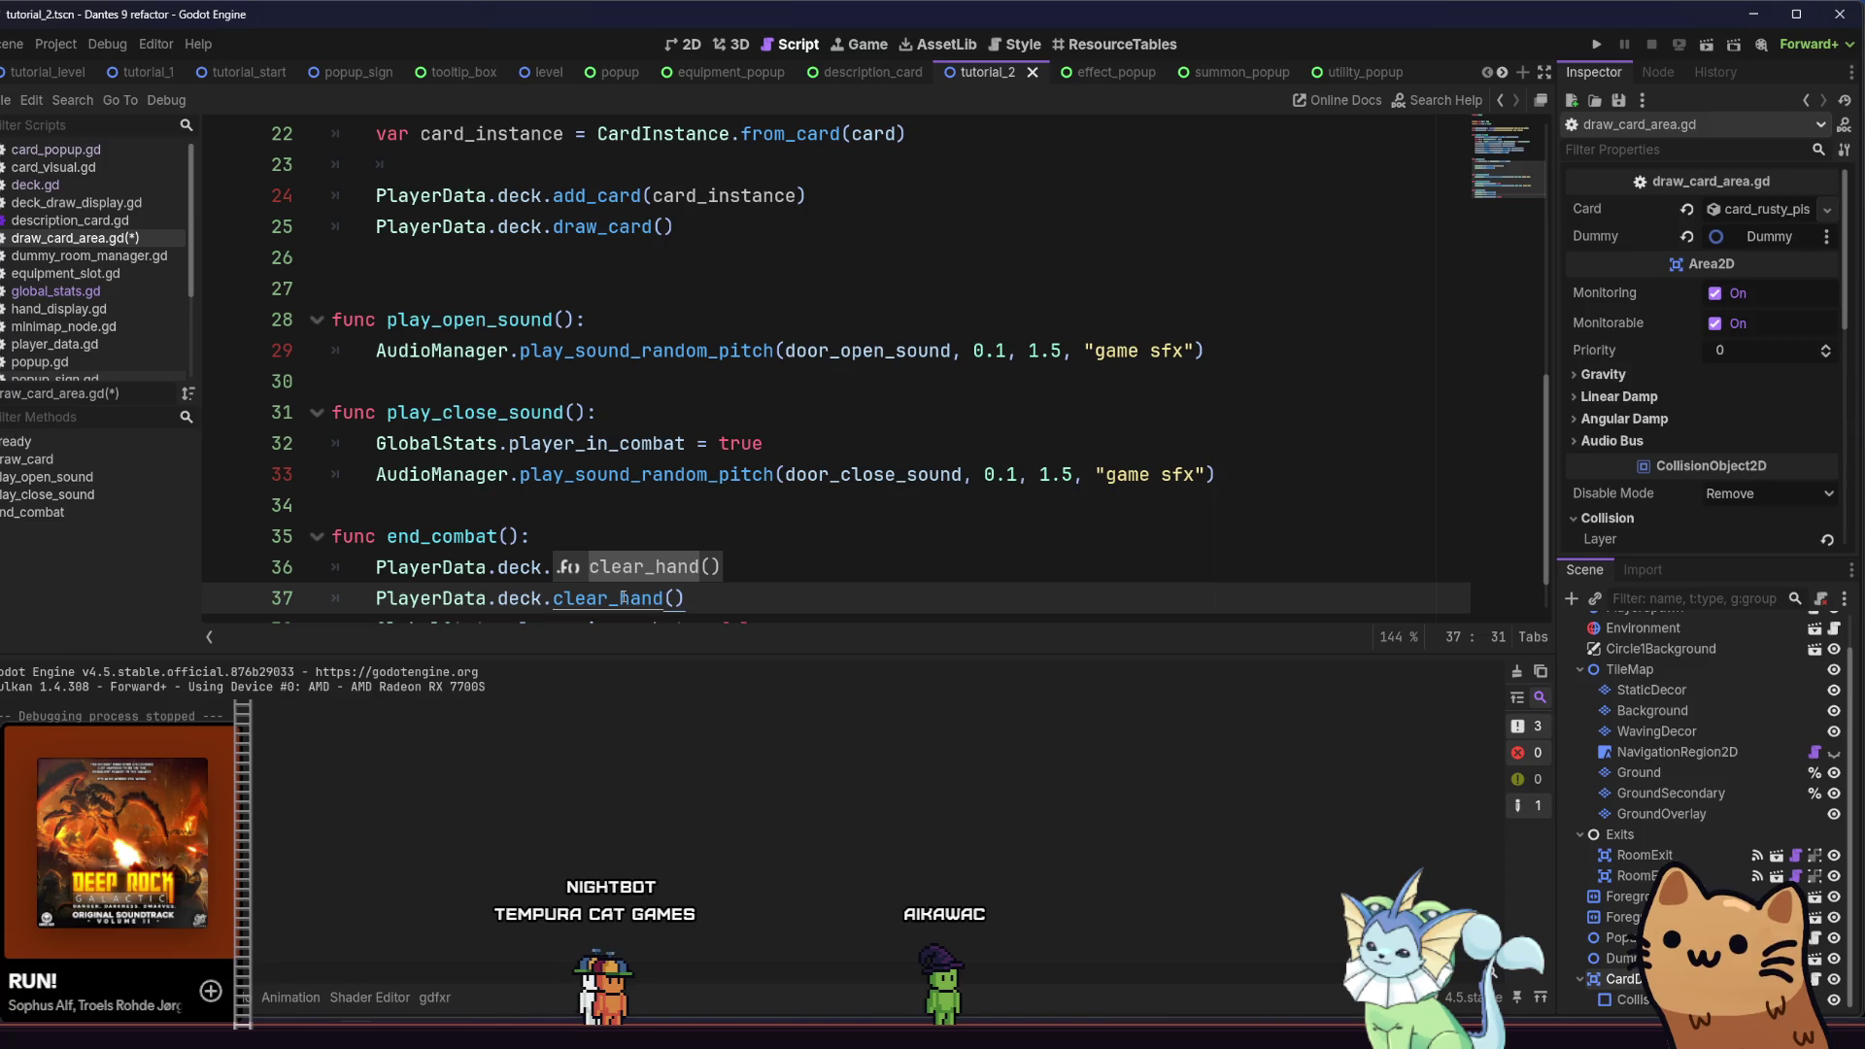
left_click(824, 577)
key("ctrl+s")
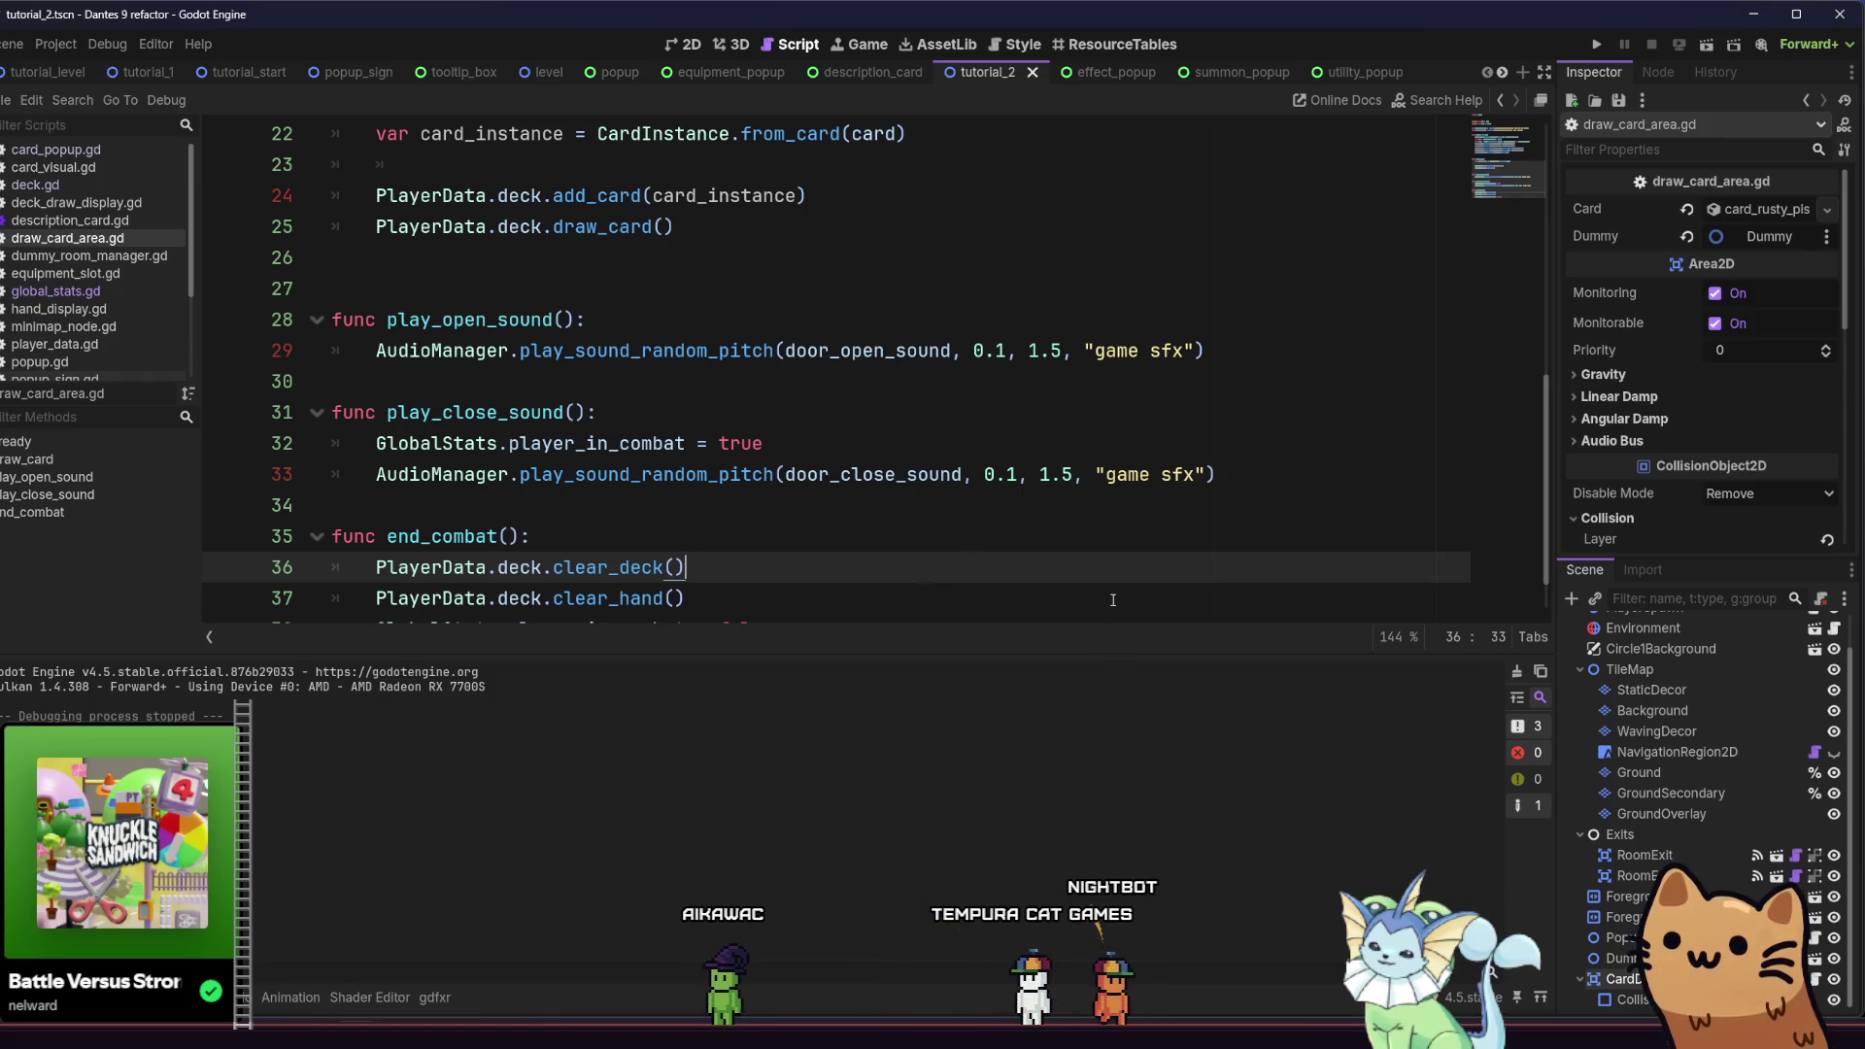
- Launch the game to playtest the end_combat changes
scroll(1059, 513, "down", 1)
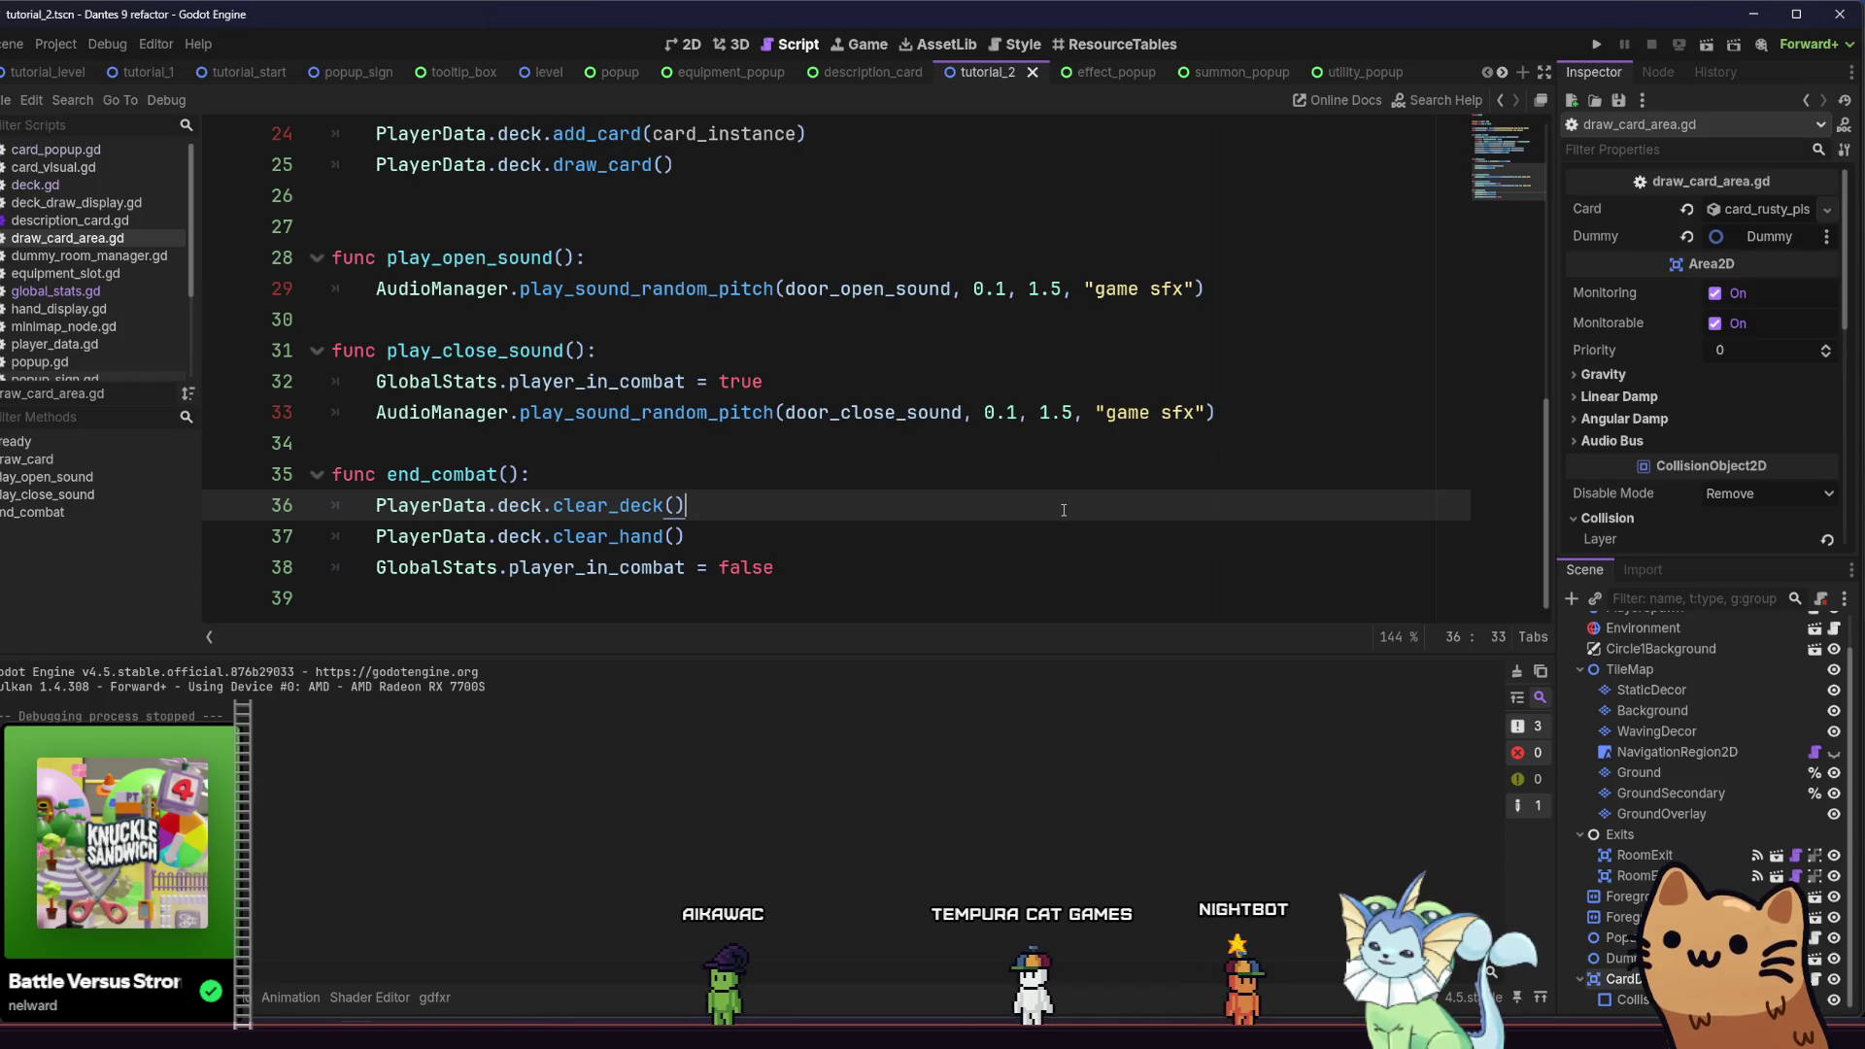
left_click(1596, 44)
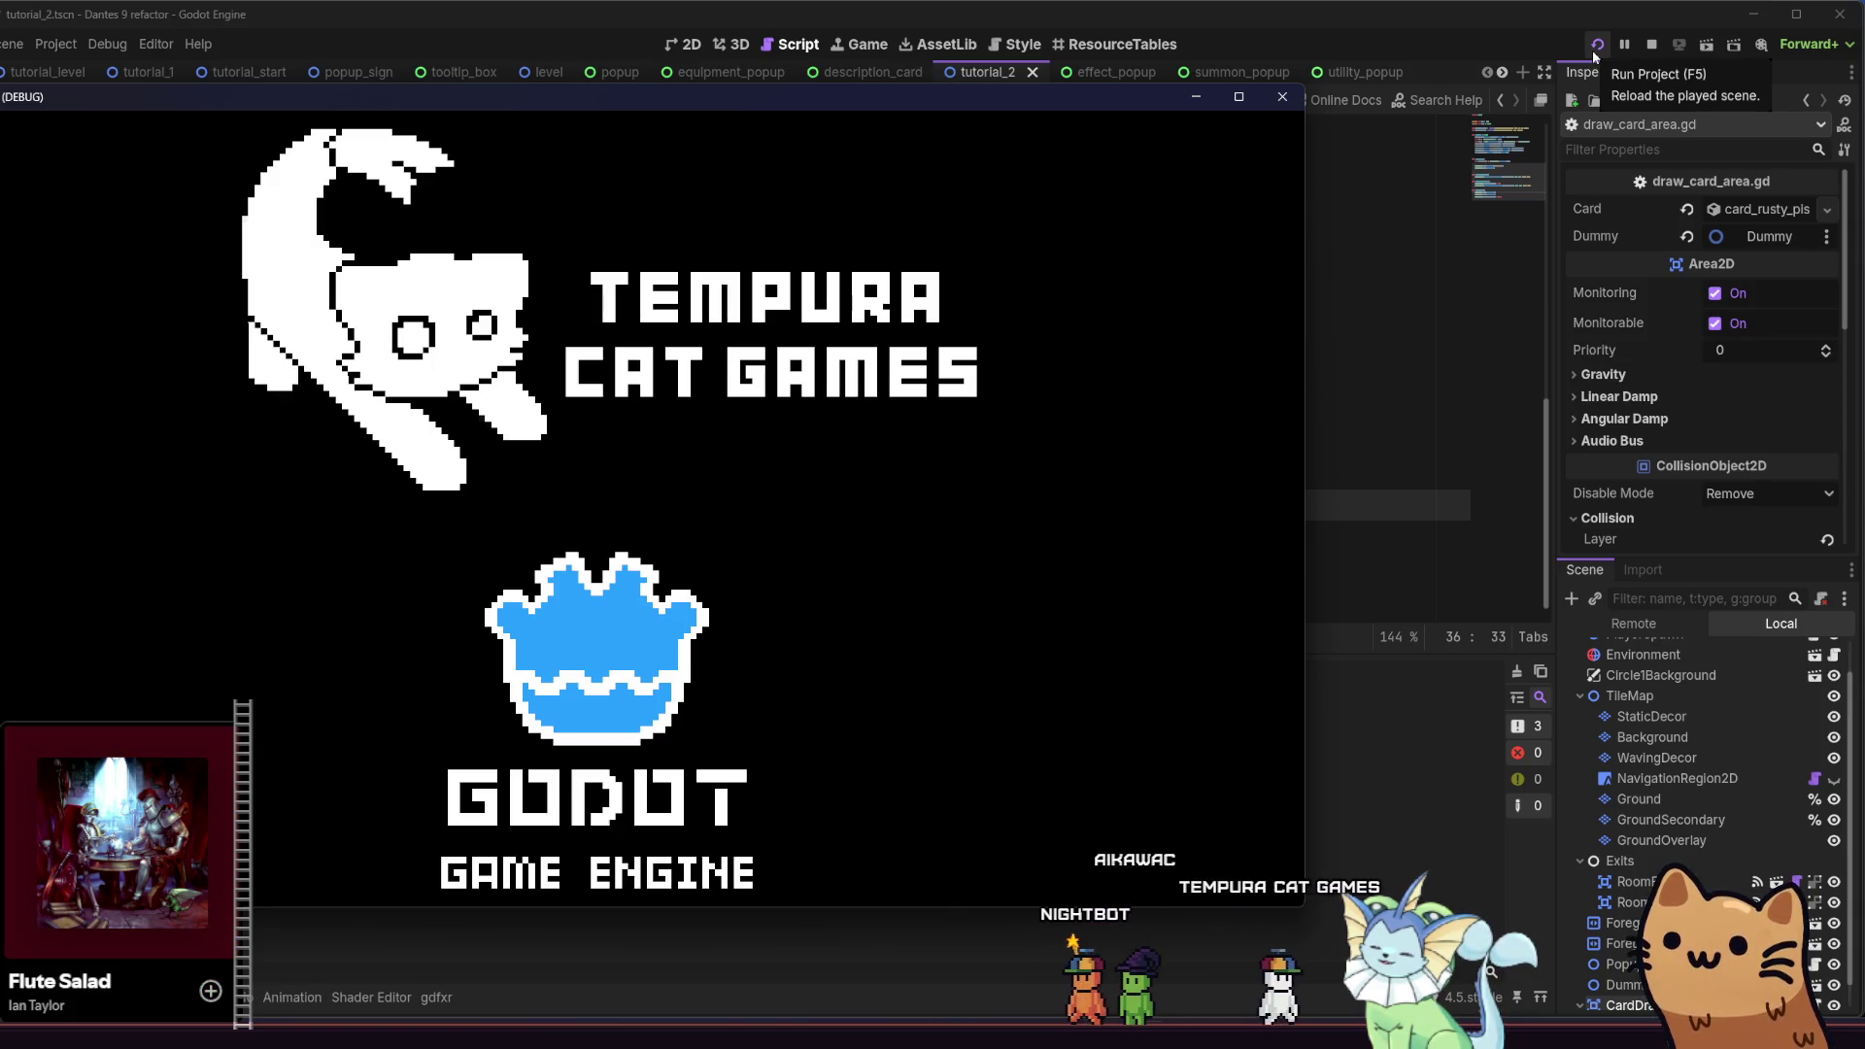
- Restart the game and enter the first tutorial room from the main menu
left_click(1595, 49)
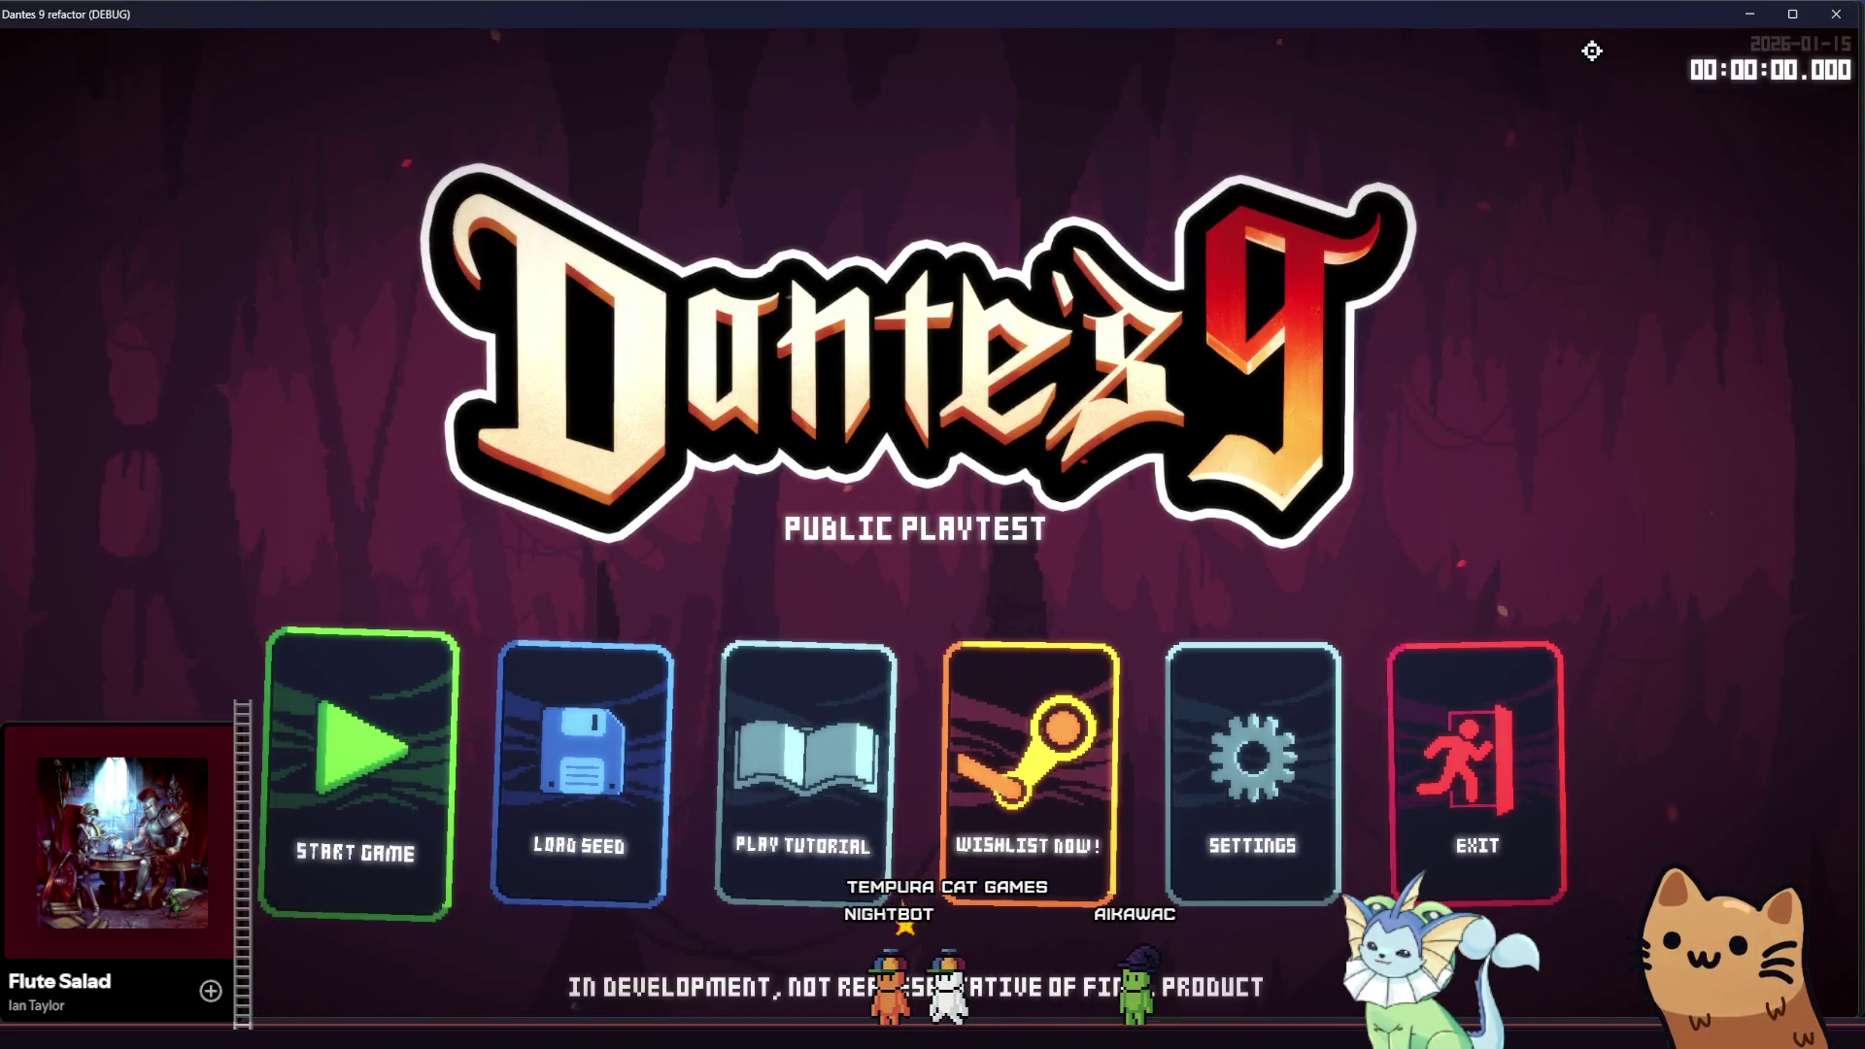
left_click(393, 733)
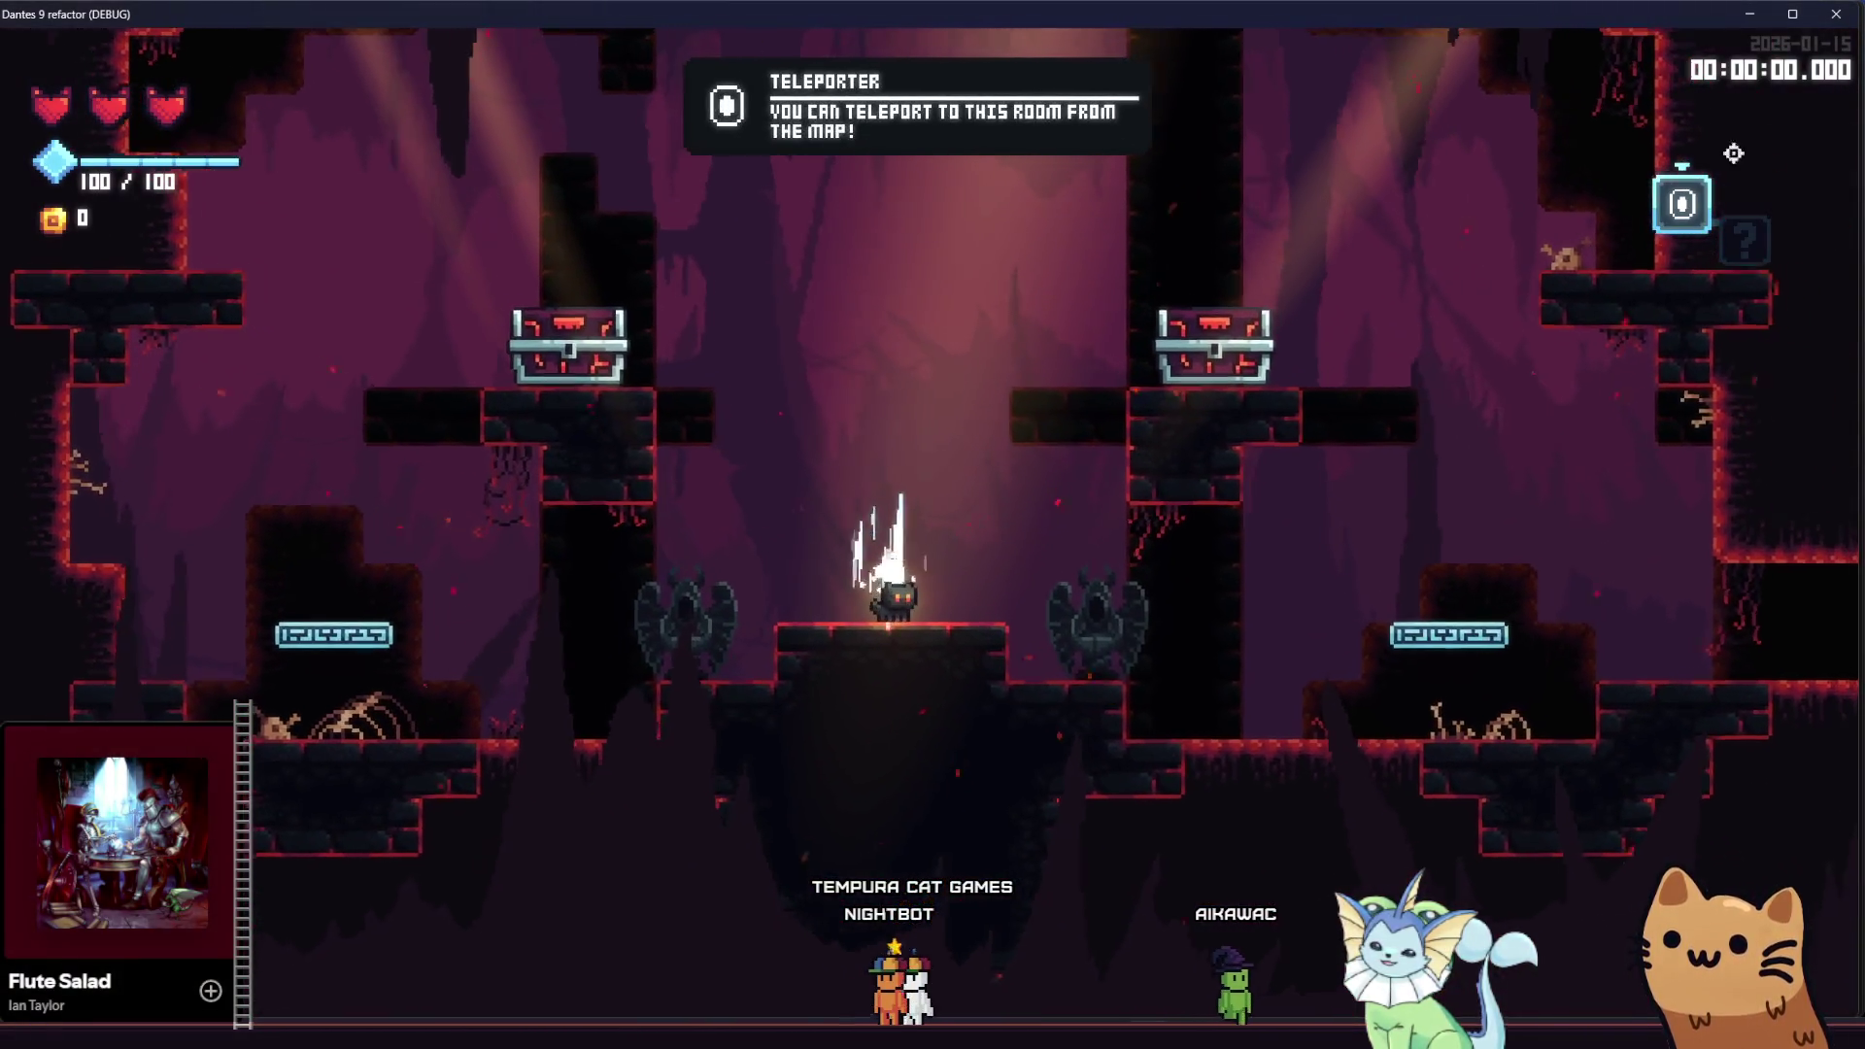
key("Tab")
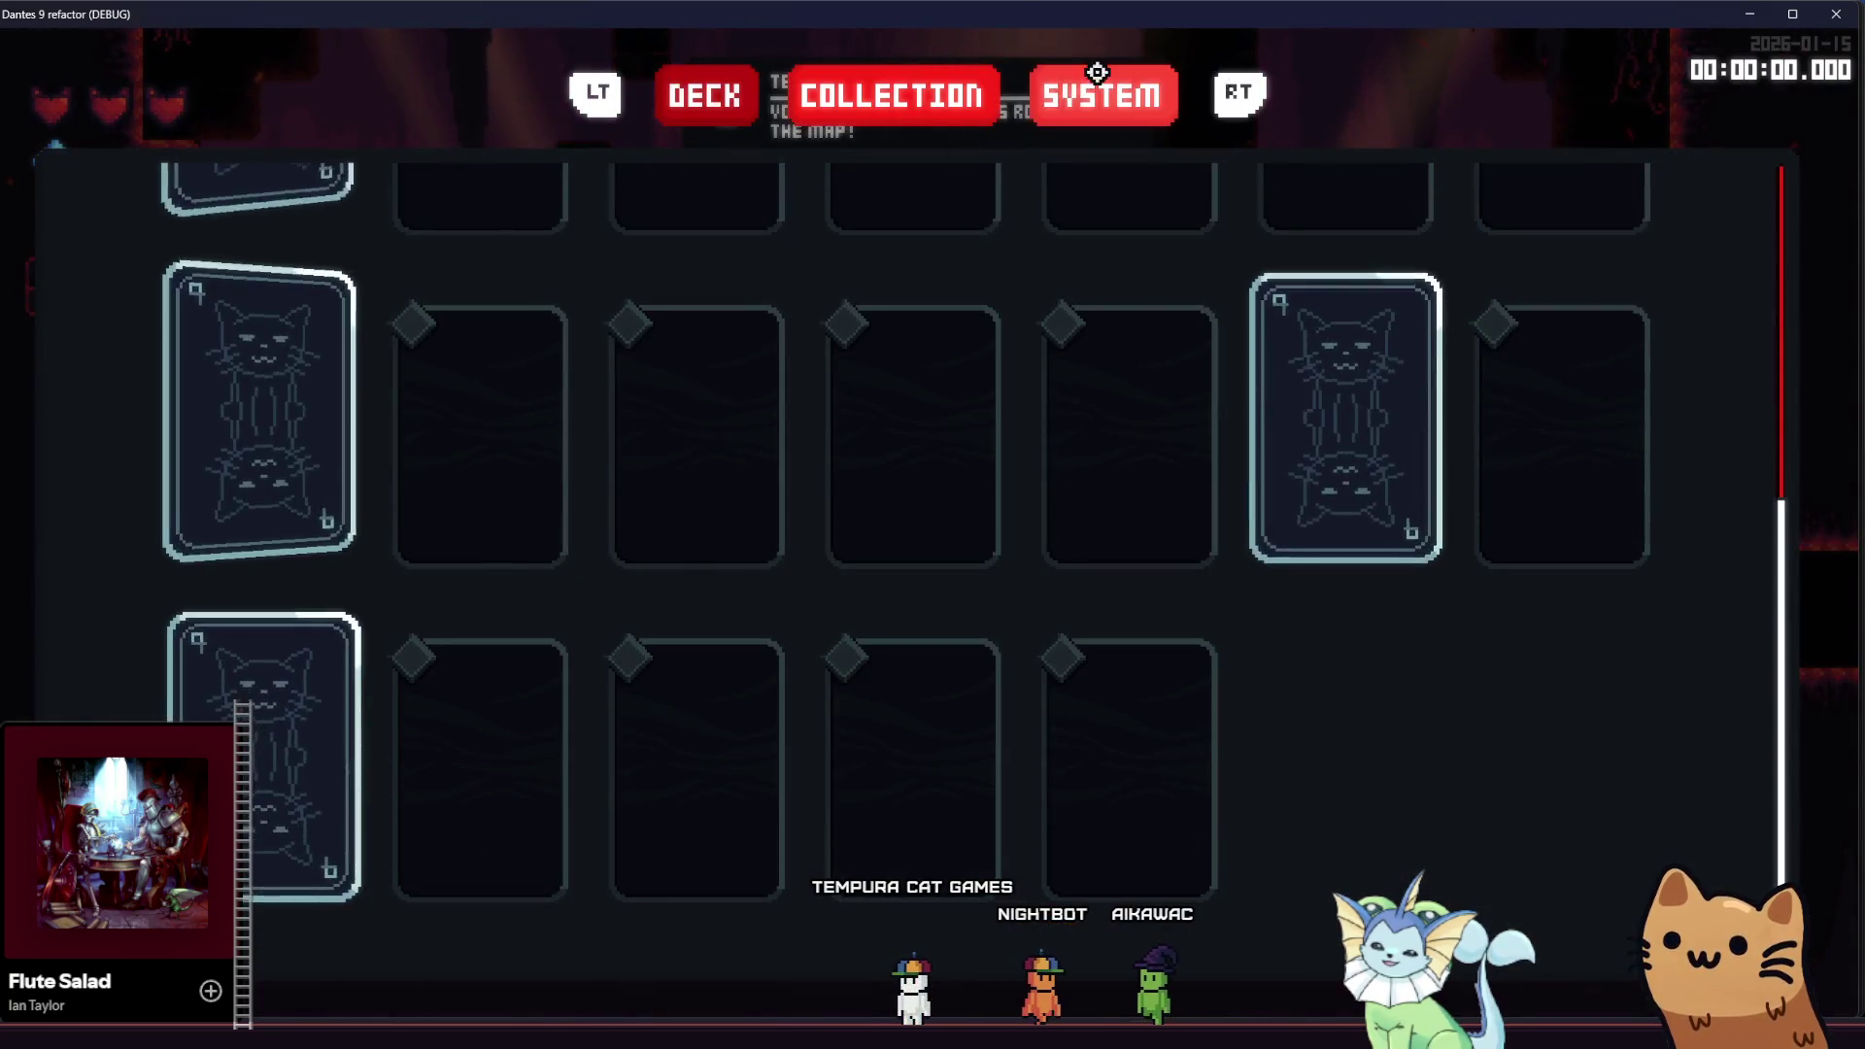
left_click(1097, 73)
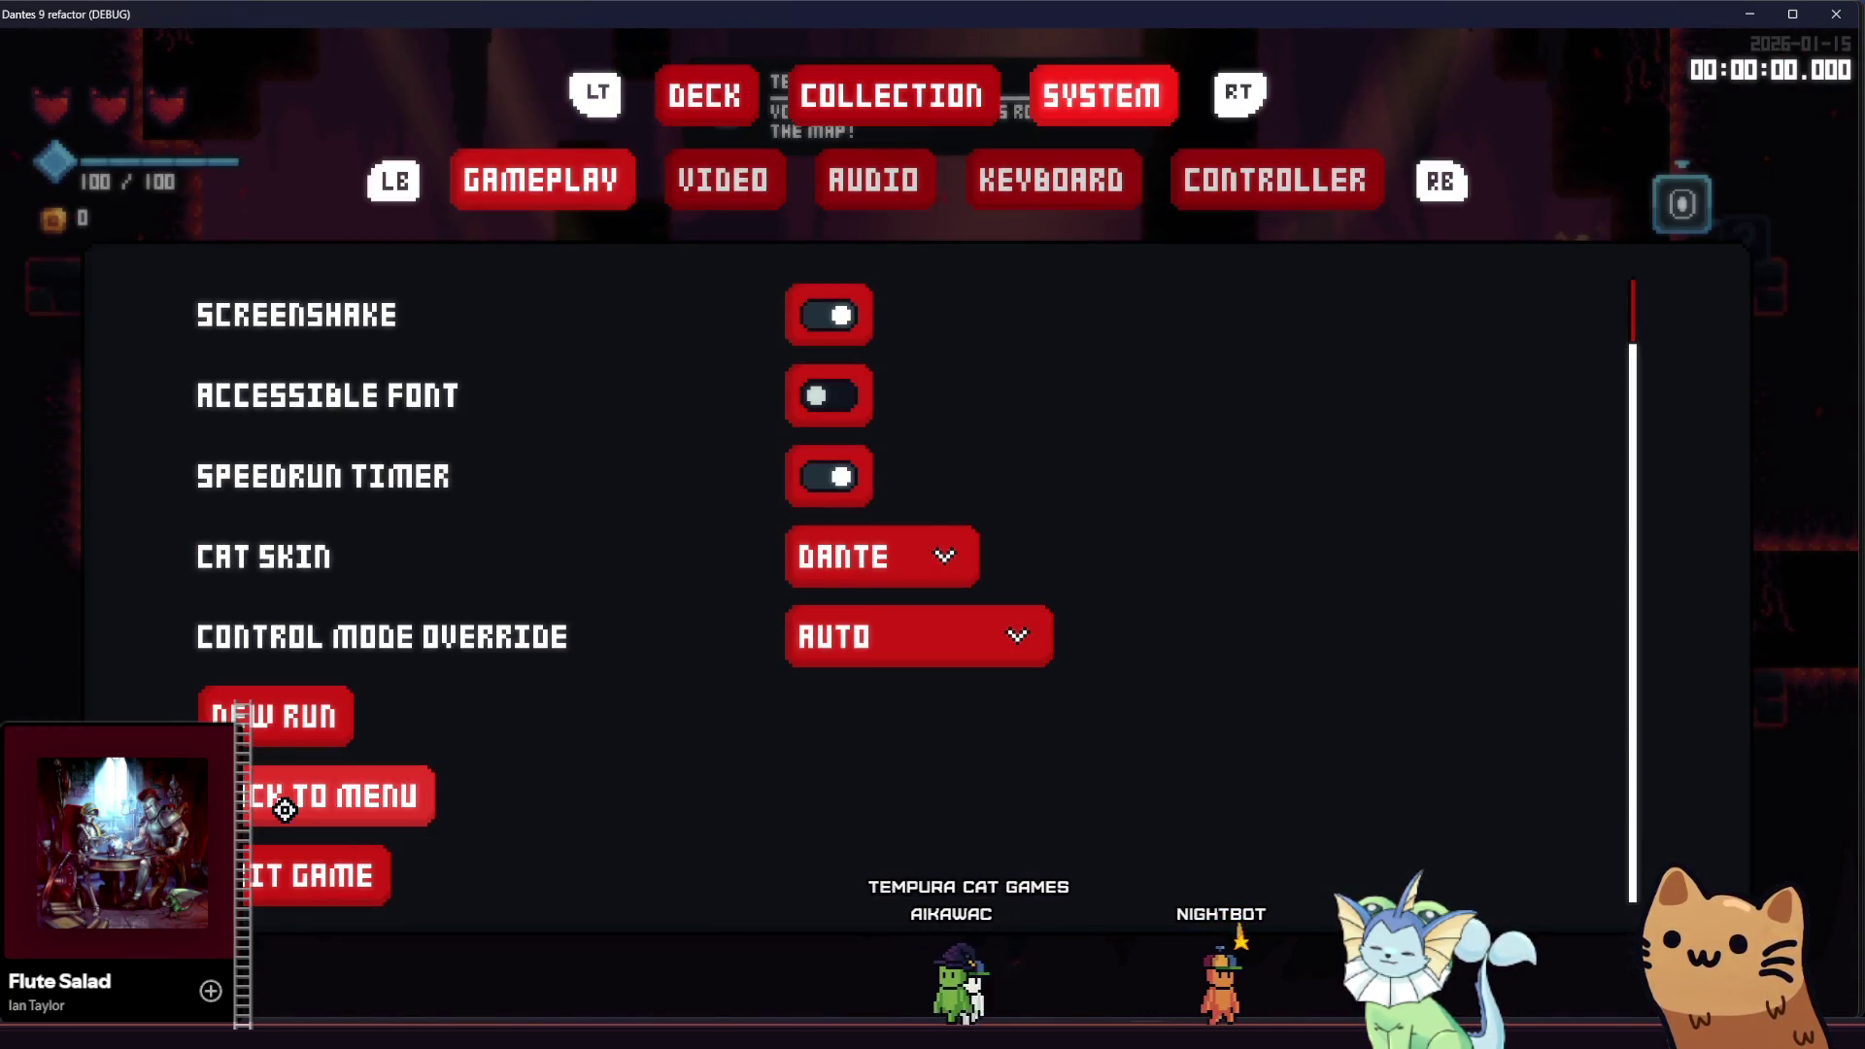
left_click(284, 809)
key("Return")
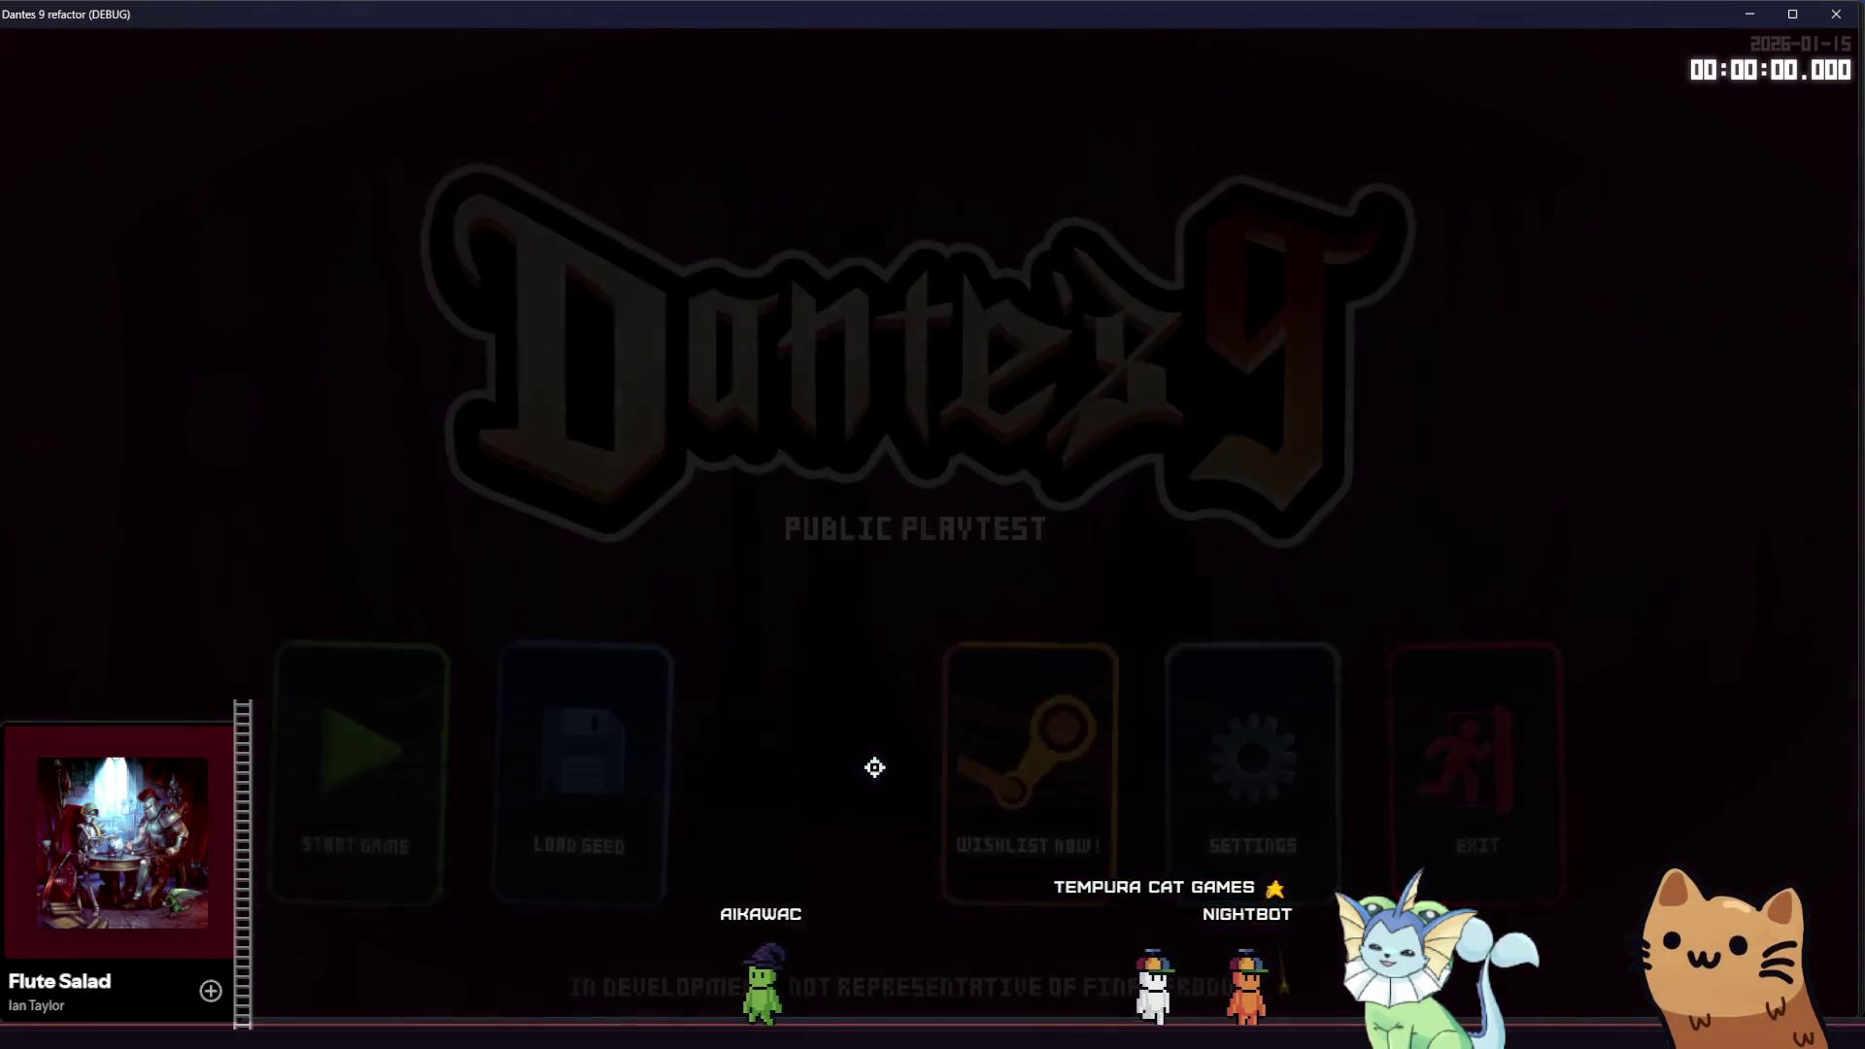
- Run, jump and drop the cat through the tutorial rooms into the dark room
key("d")
key("space")
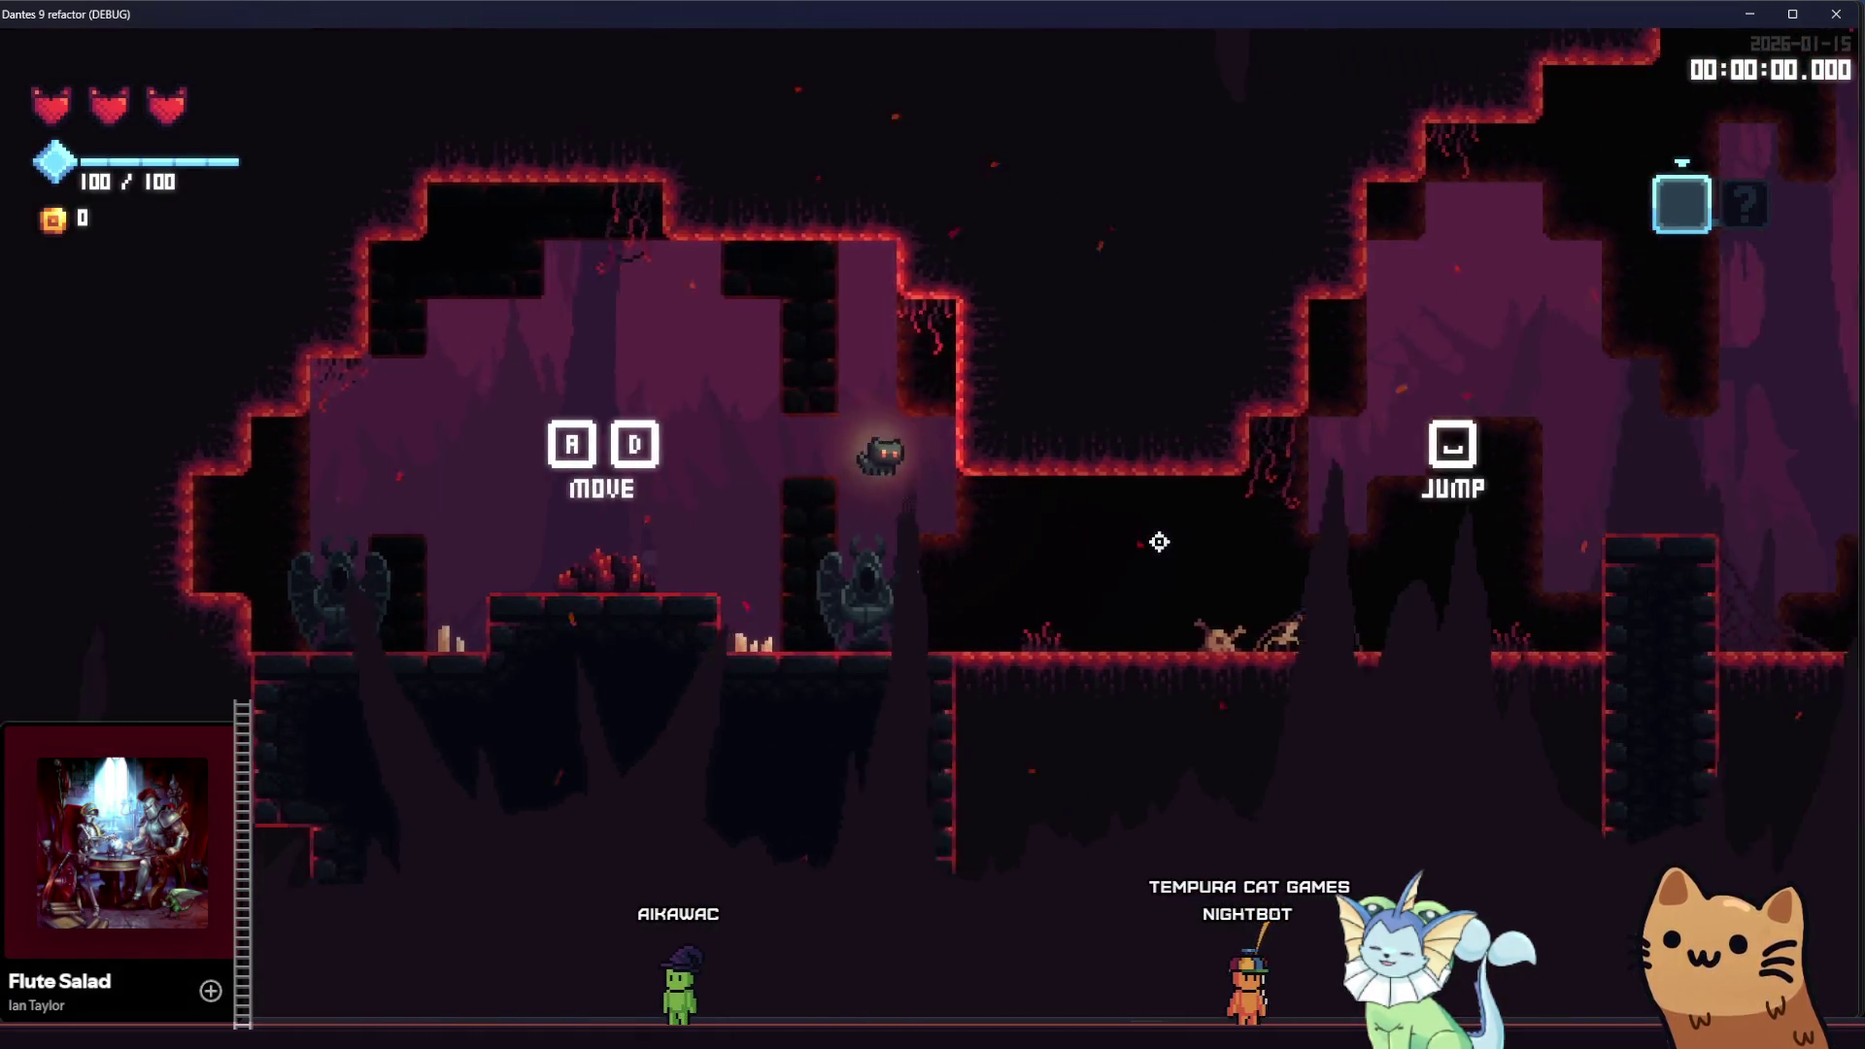
key("space")
key("space")
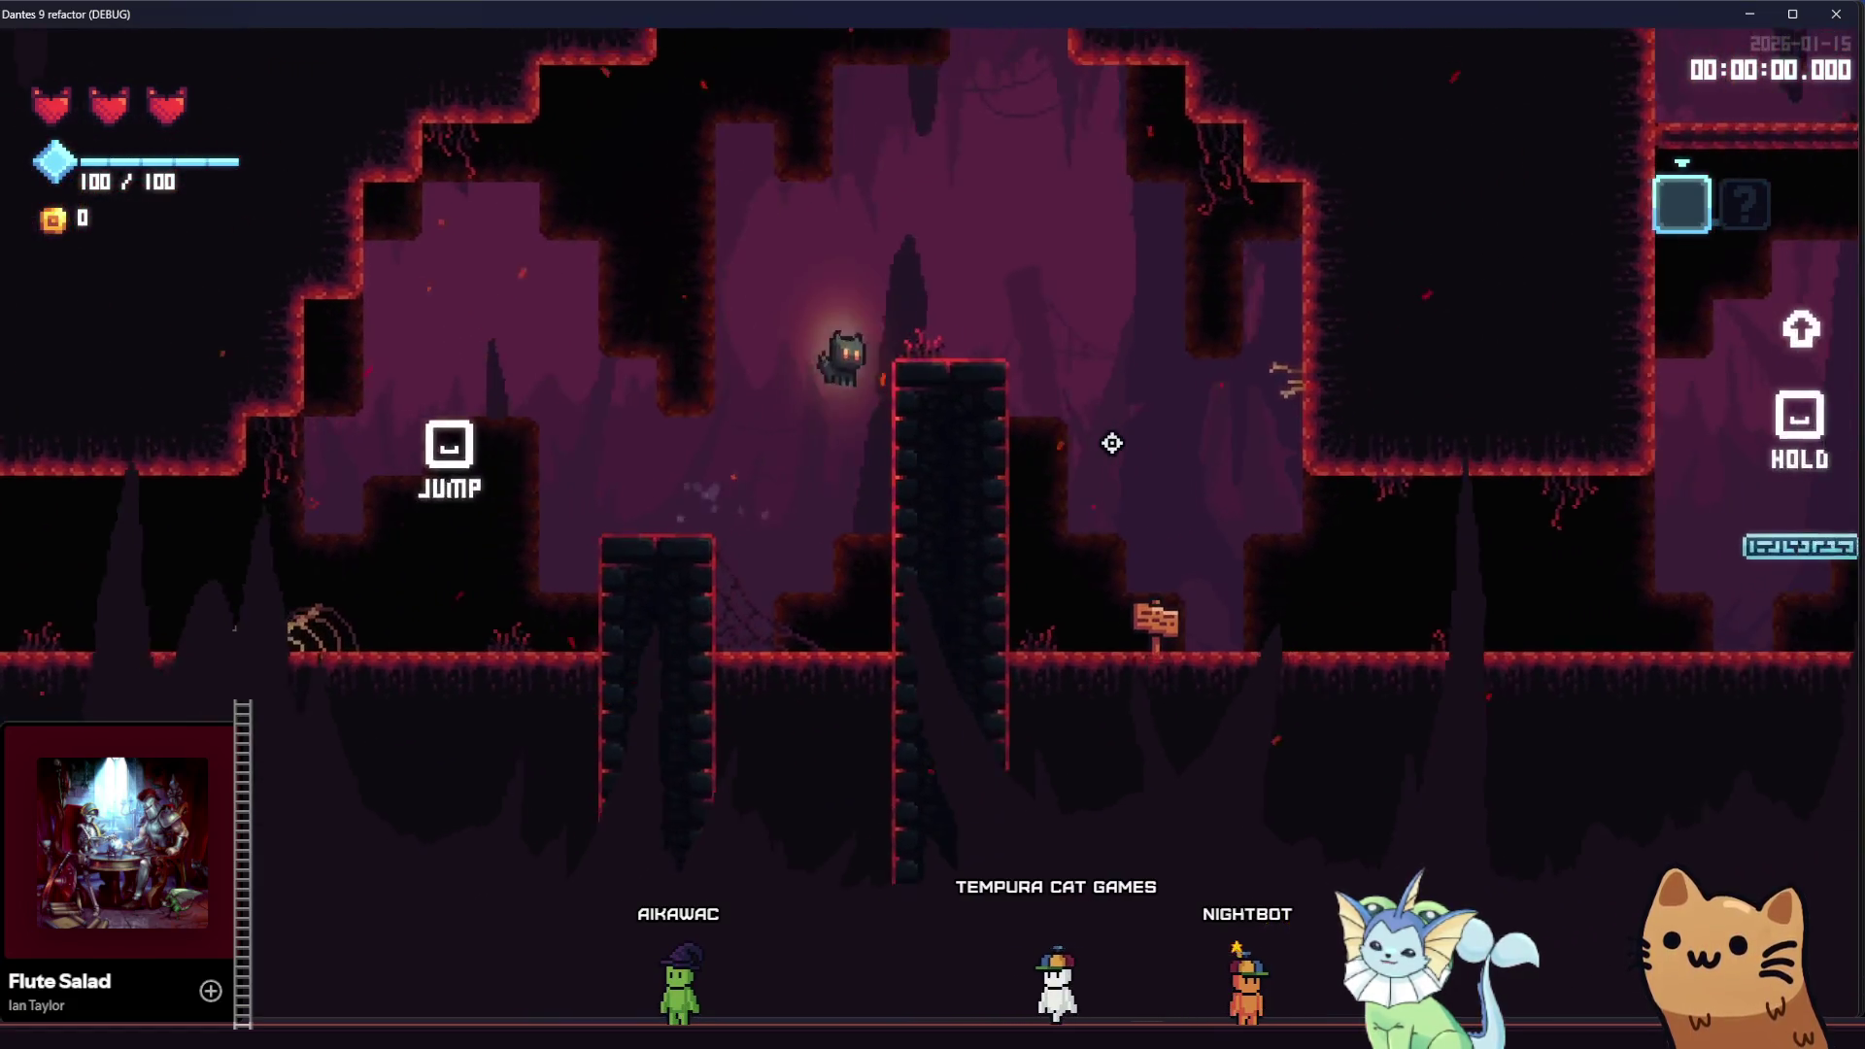
key("space")
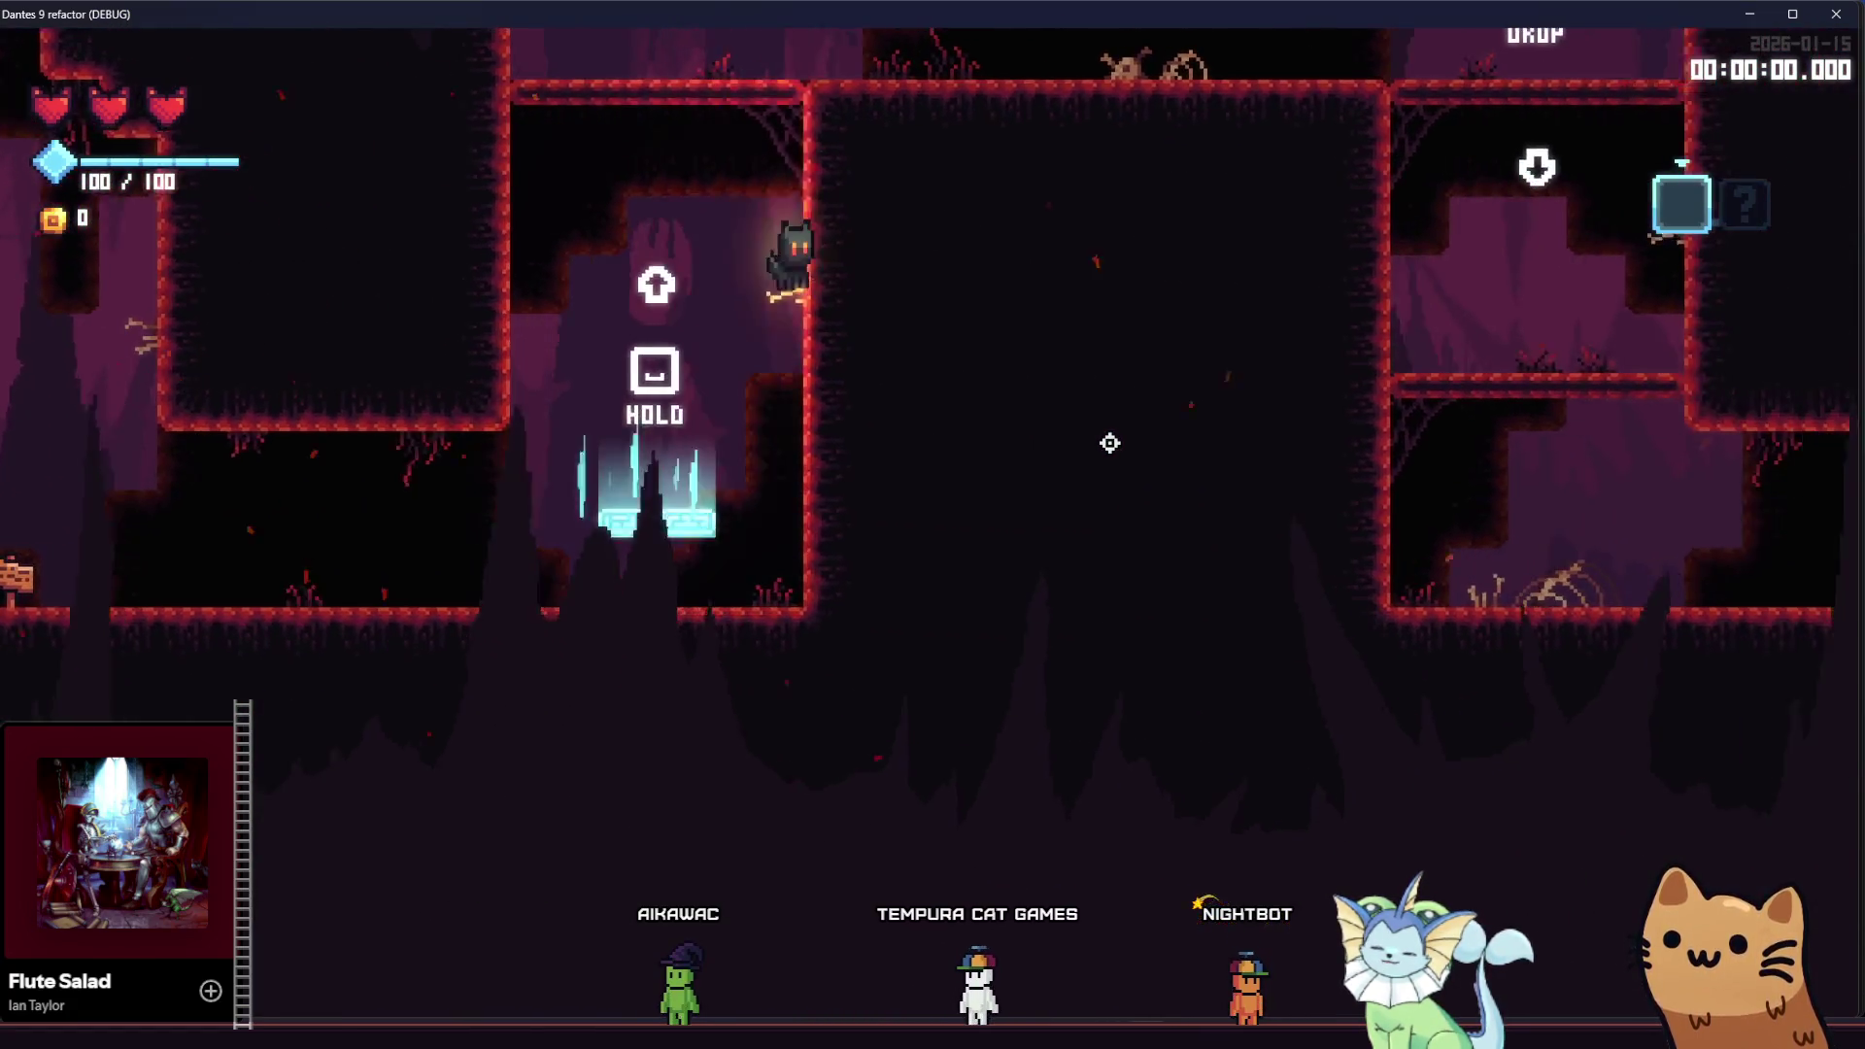
key("d")
key("s")
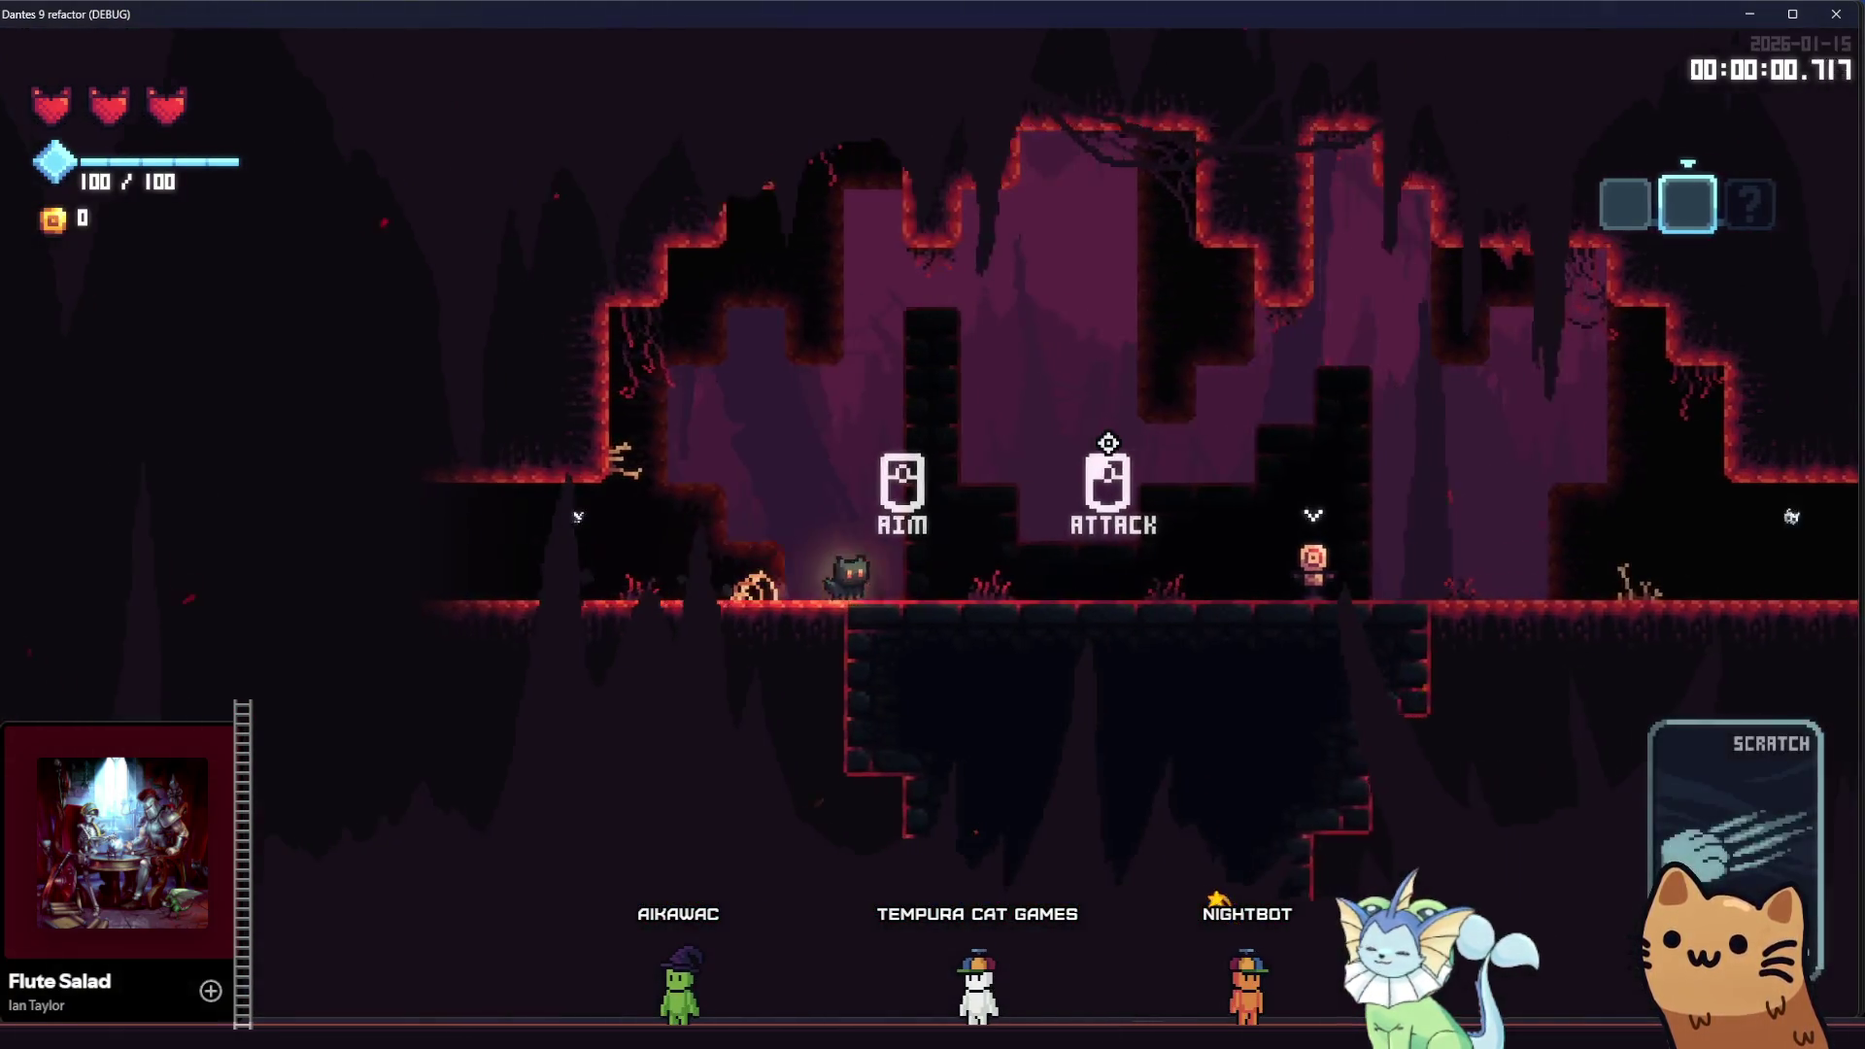
key("d")
key("d")
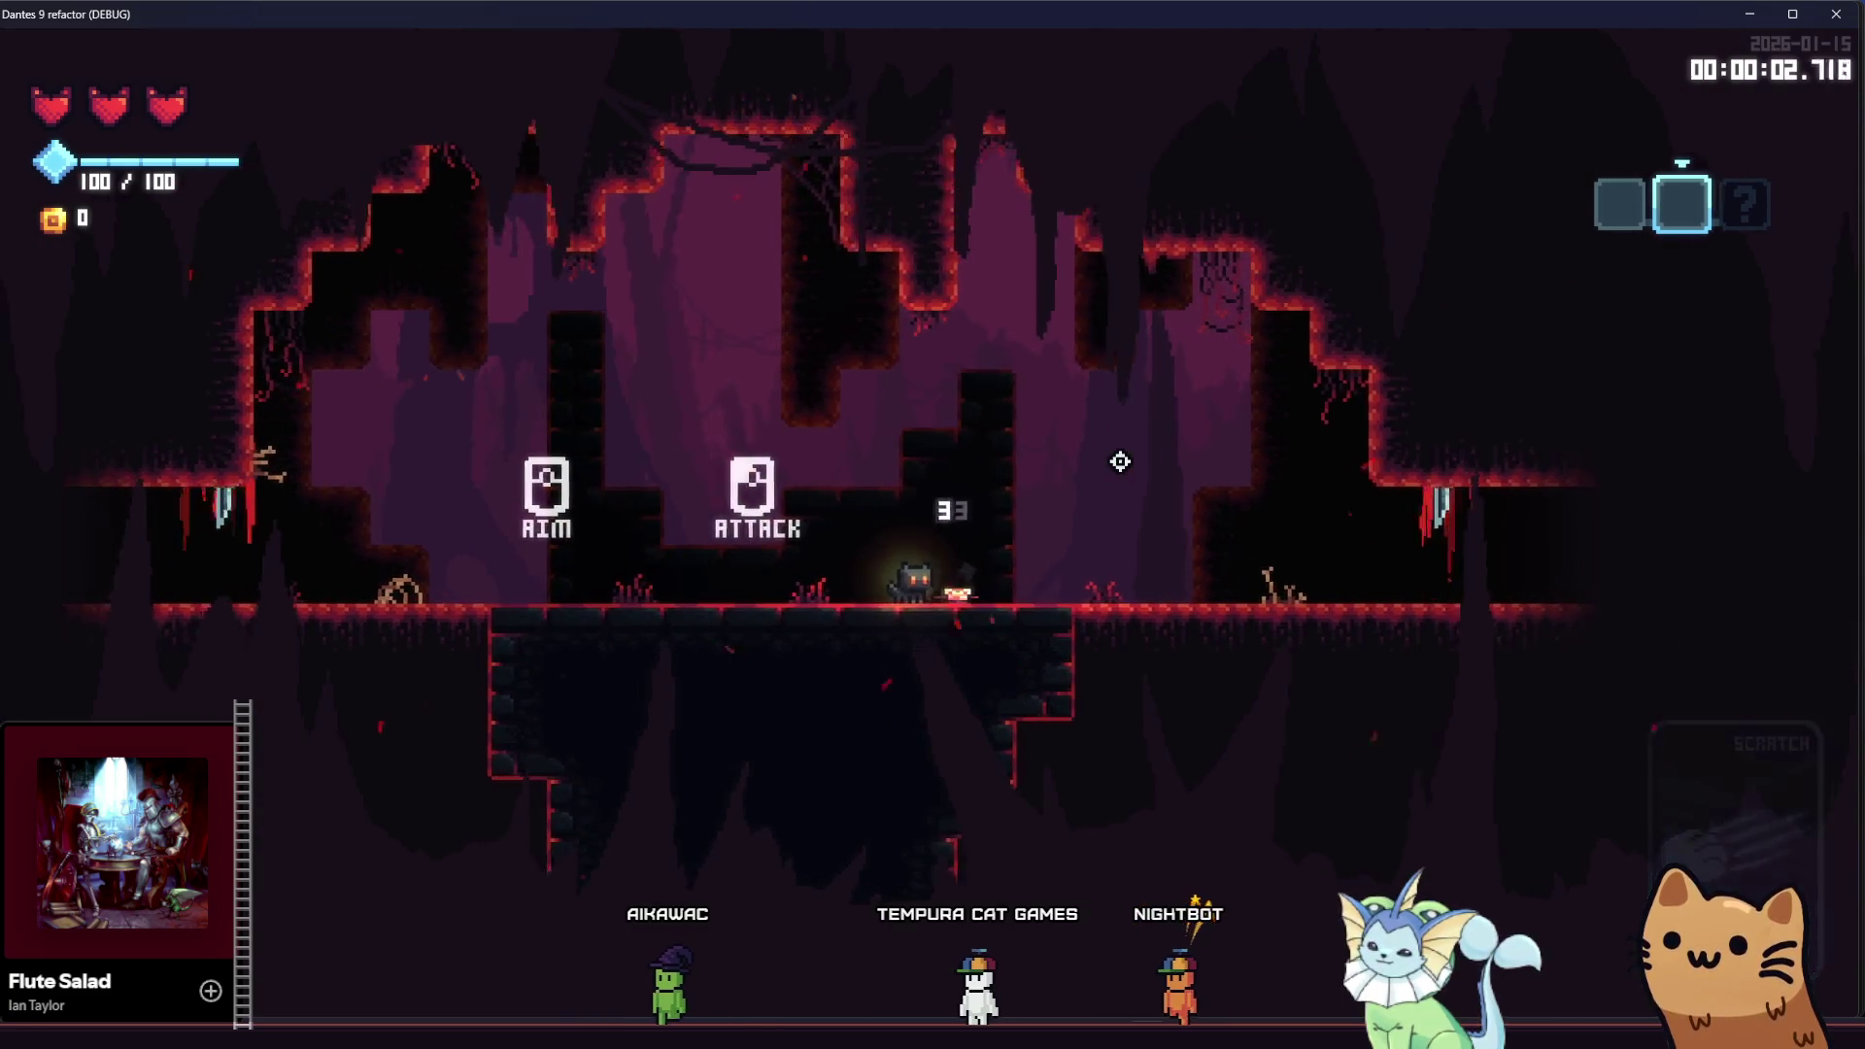
key("d")
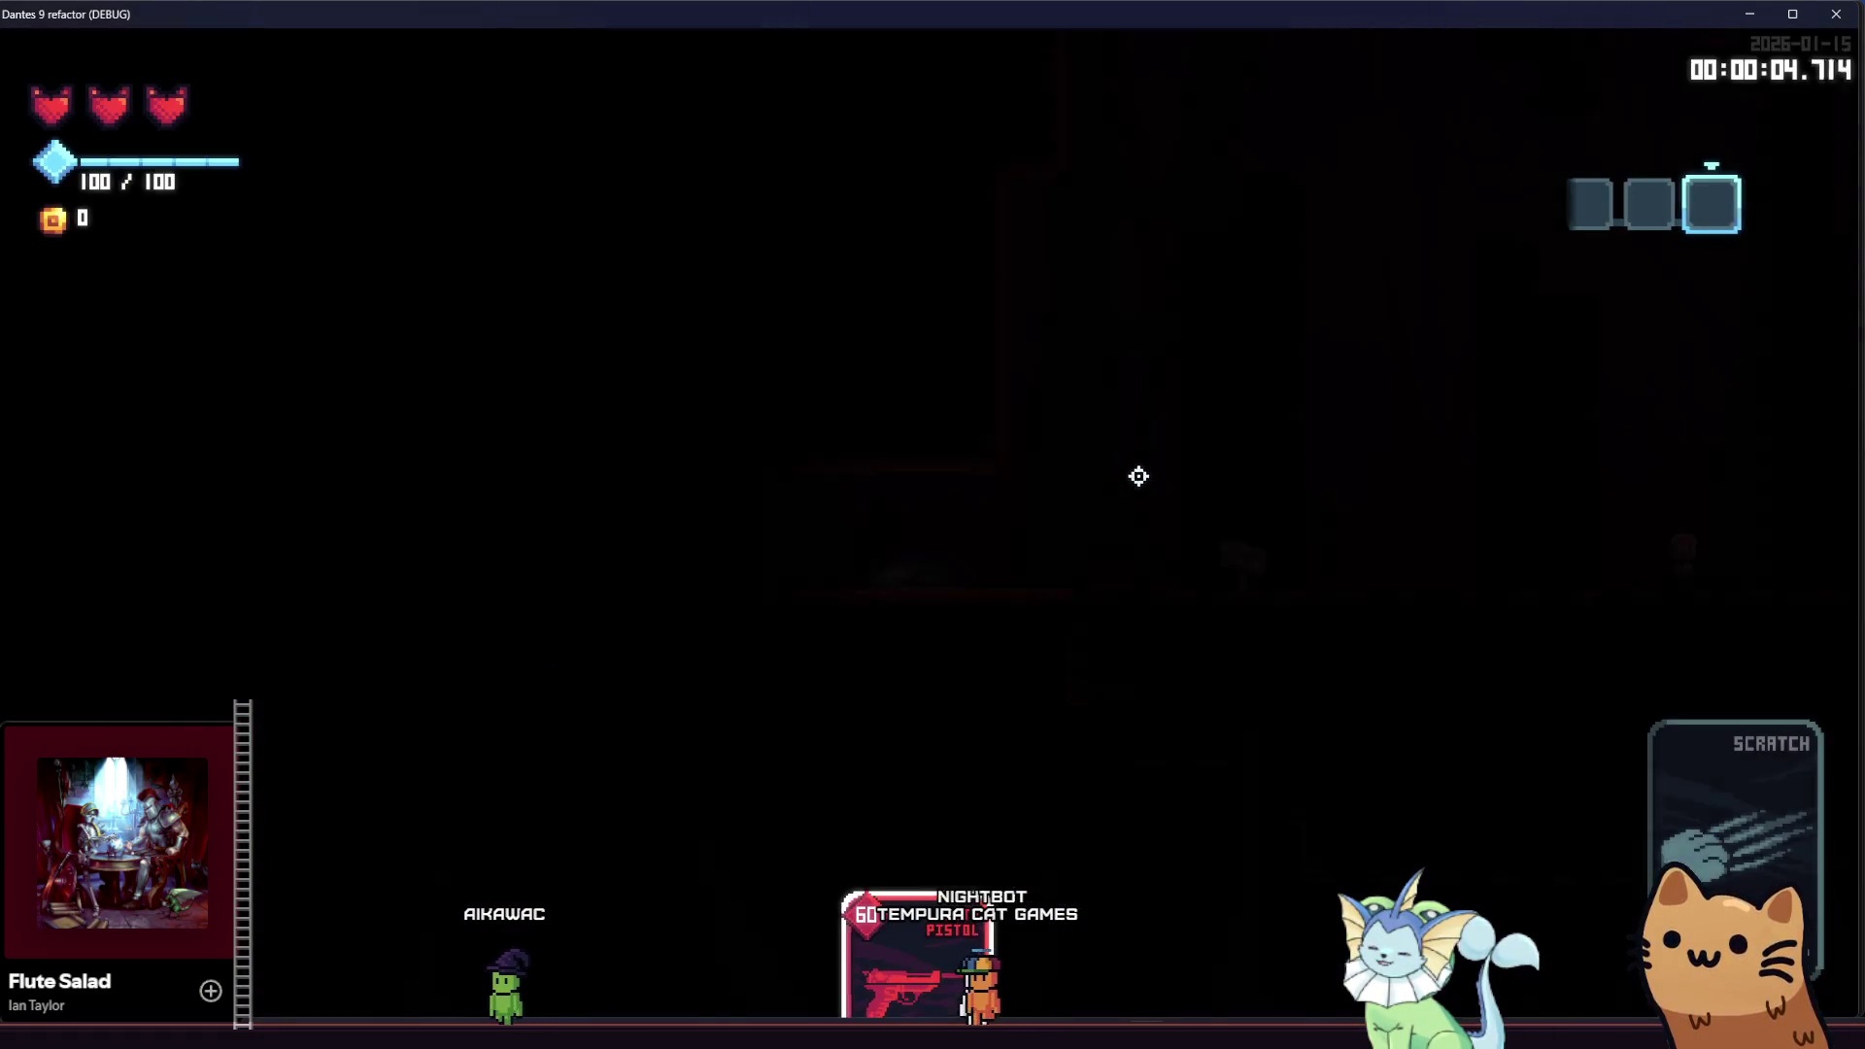
- Walk back near the sign, equip the Rusty Pistol card and aim it
key("a")
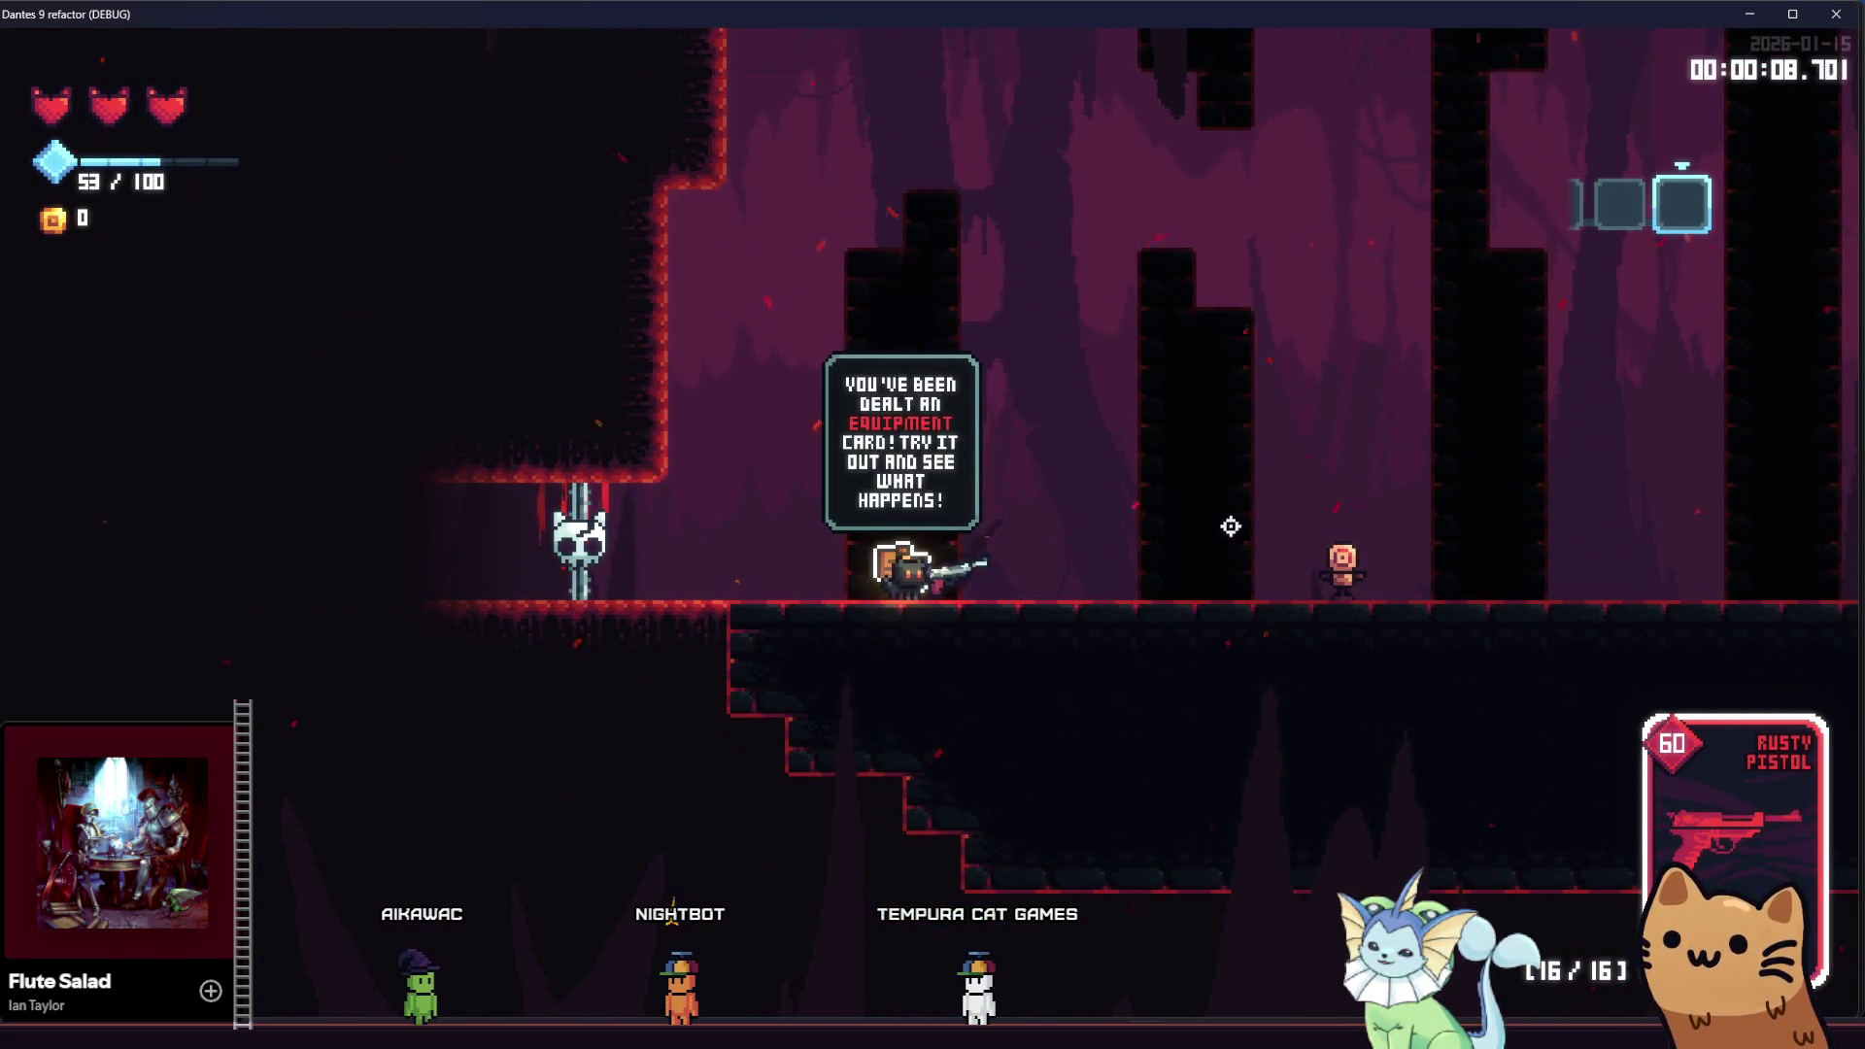
key("d")
left_click_drag(1340, 554, 350, 554)
key("a")
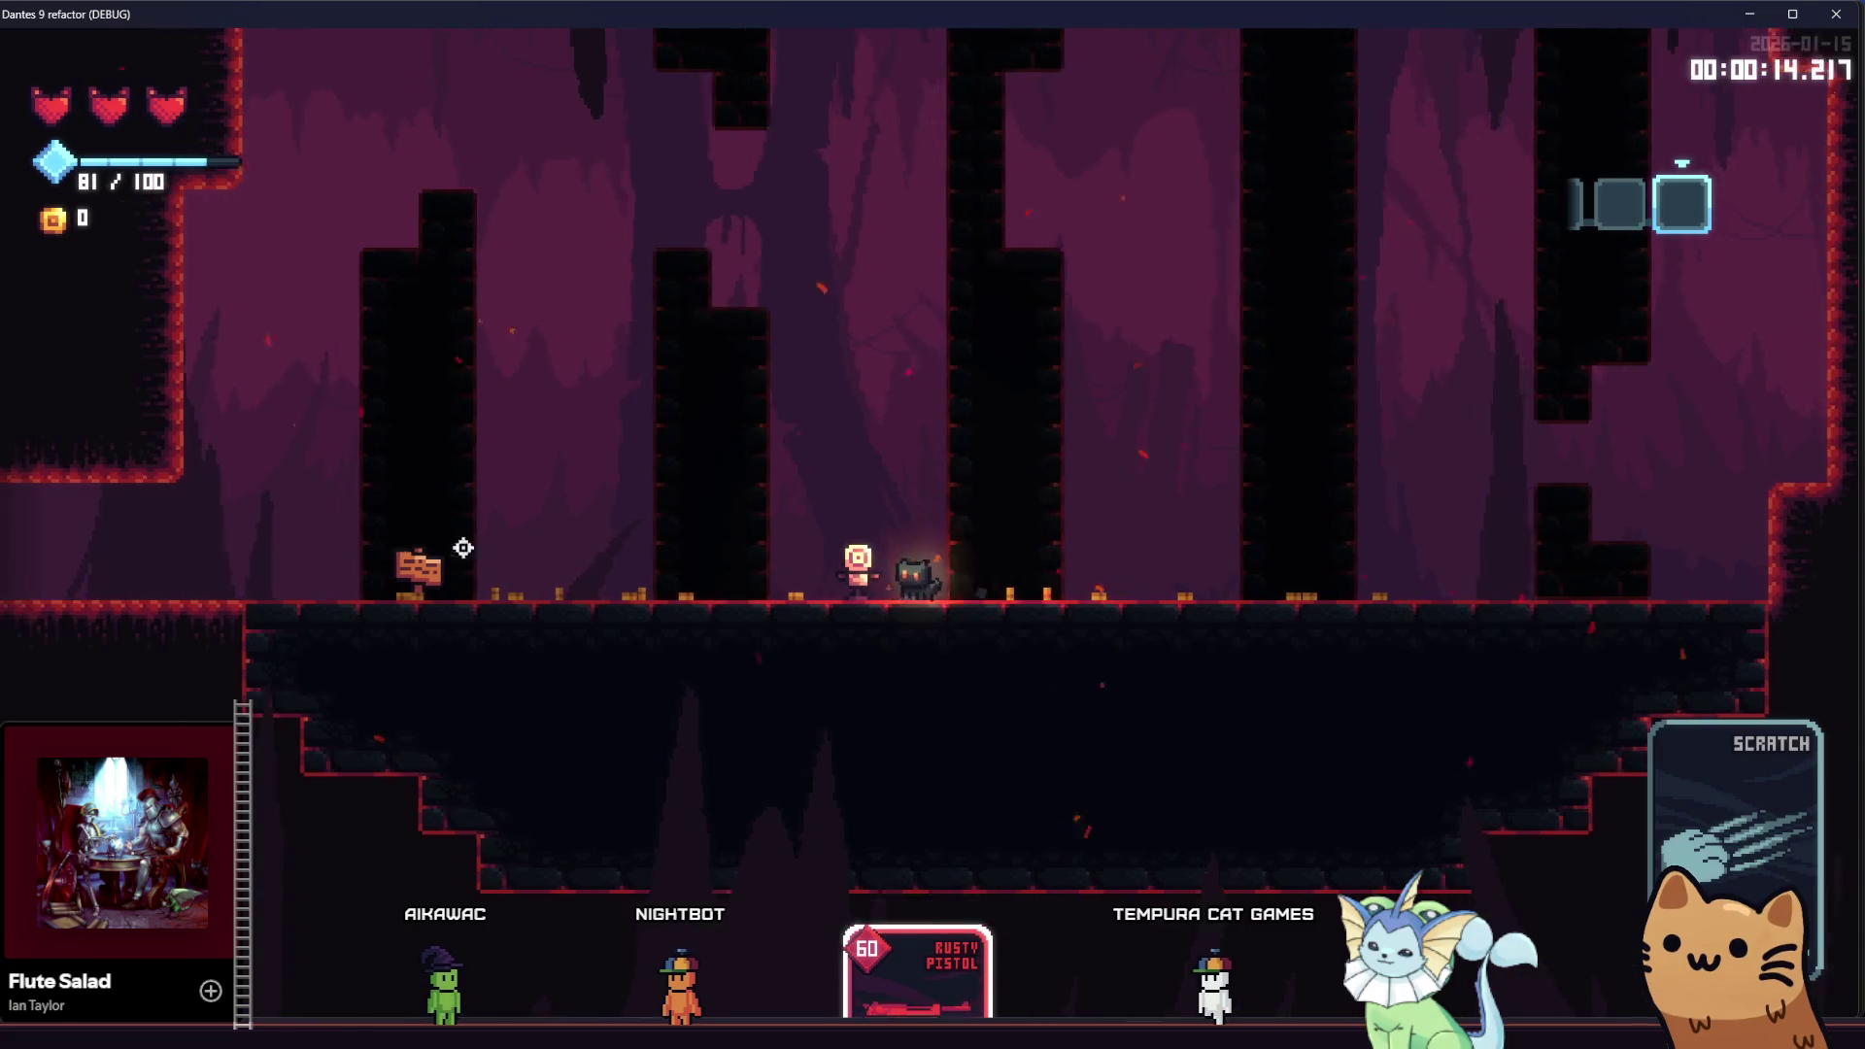
key("a")
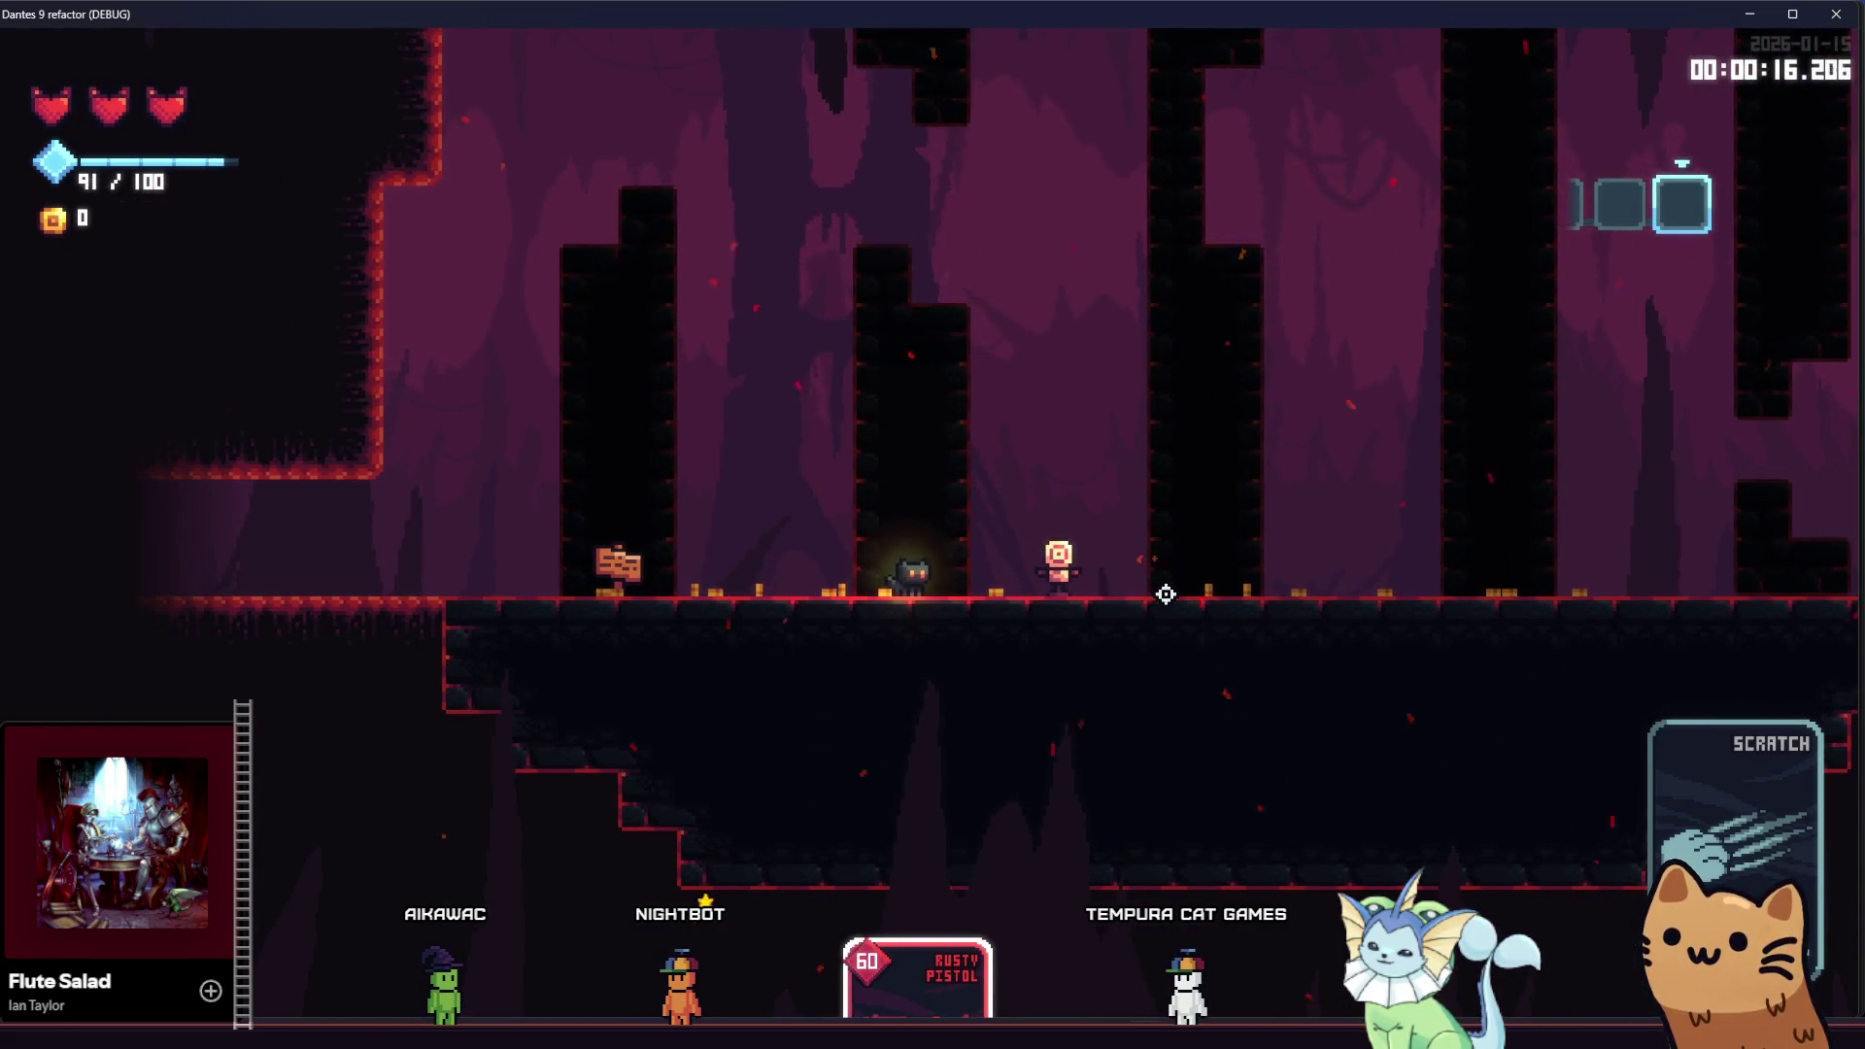
right_click(1166, 594)
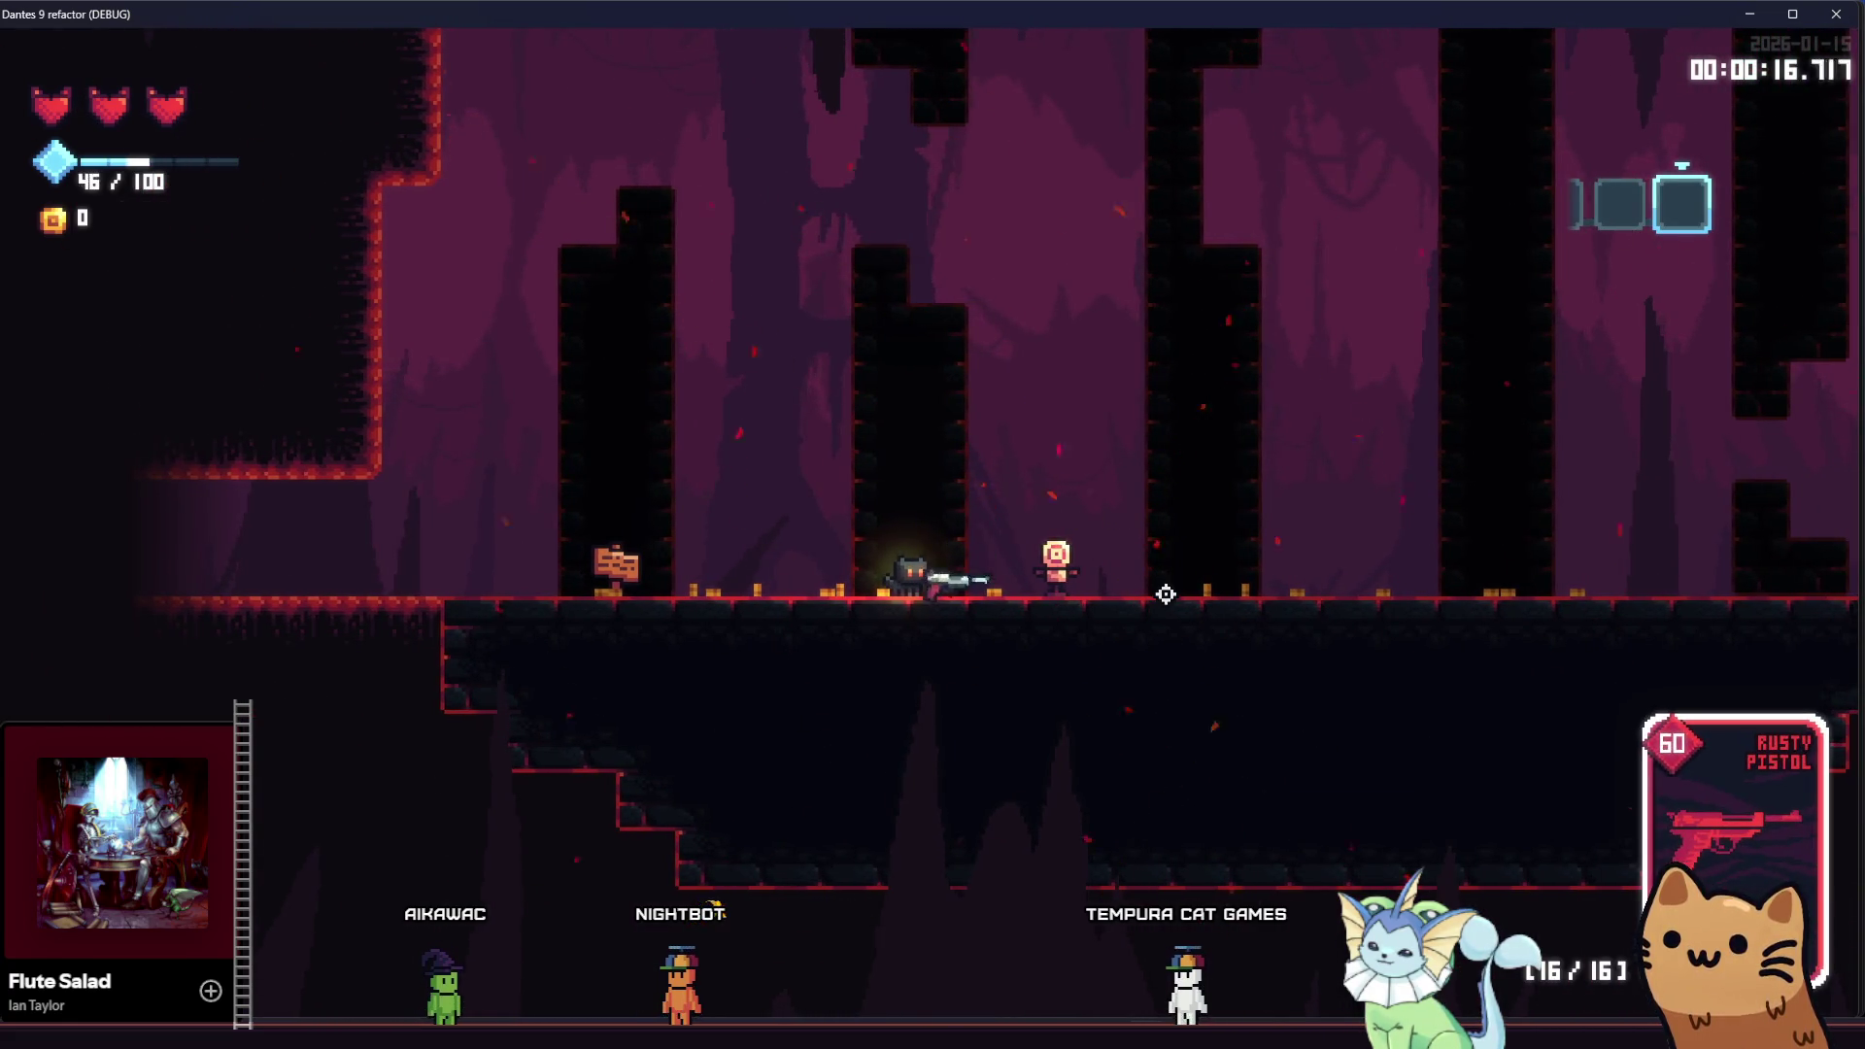
mouse_move(1173, 581)
left_mouse_down()
mouse_move(1173, 541)
mouse_move(603, 541)
left_mouse_up()
key("d")
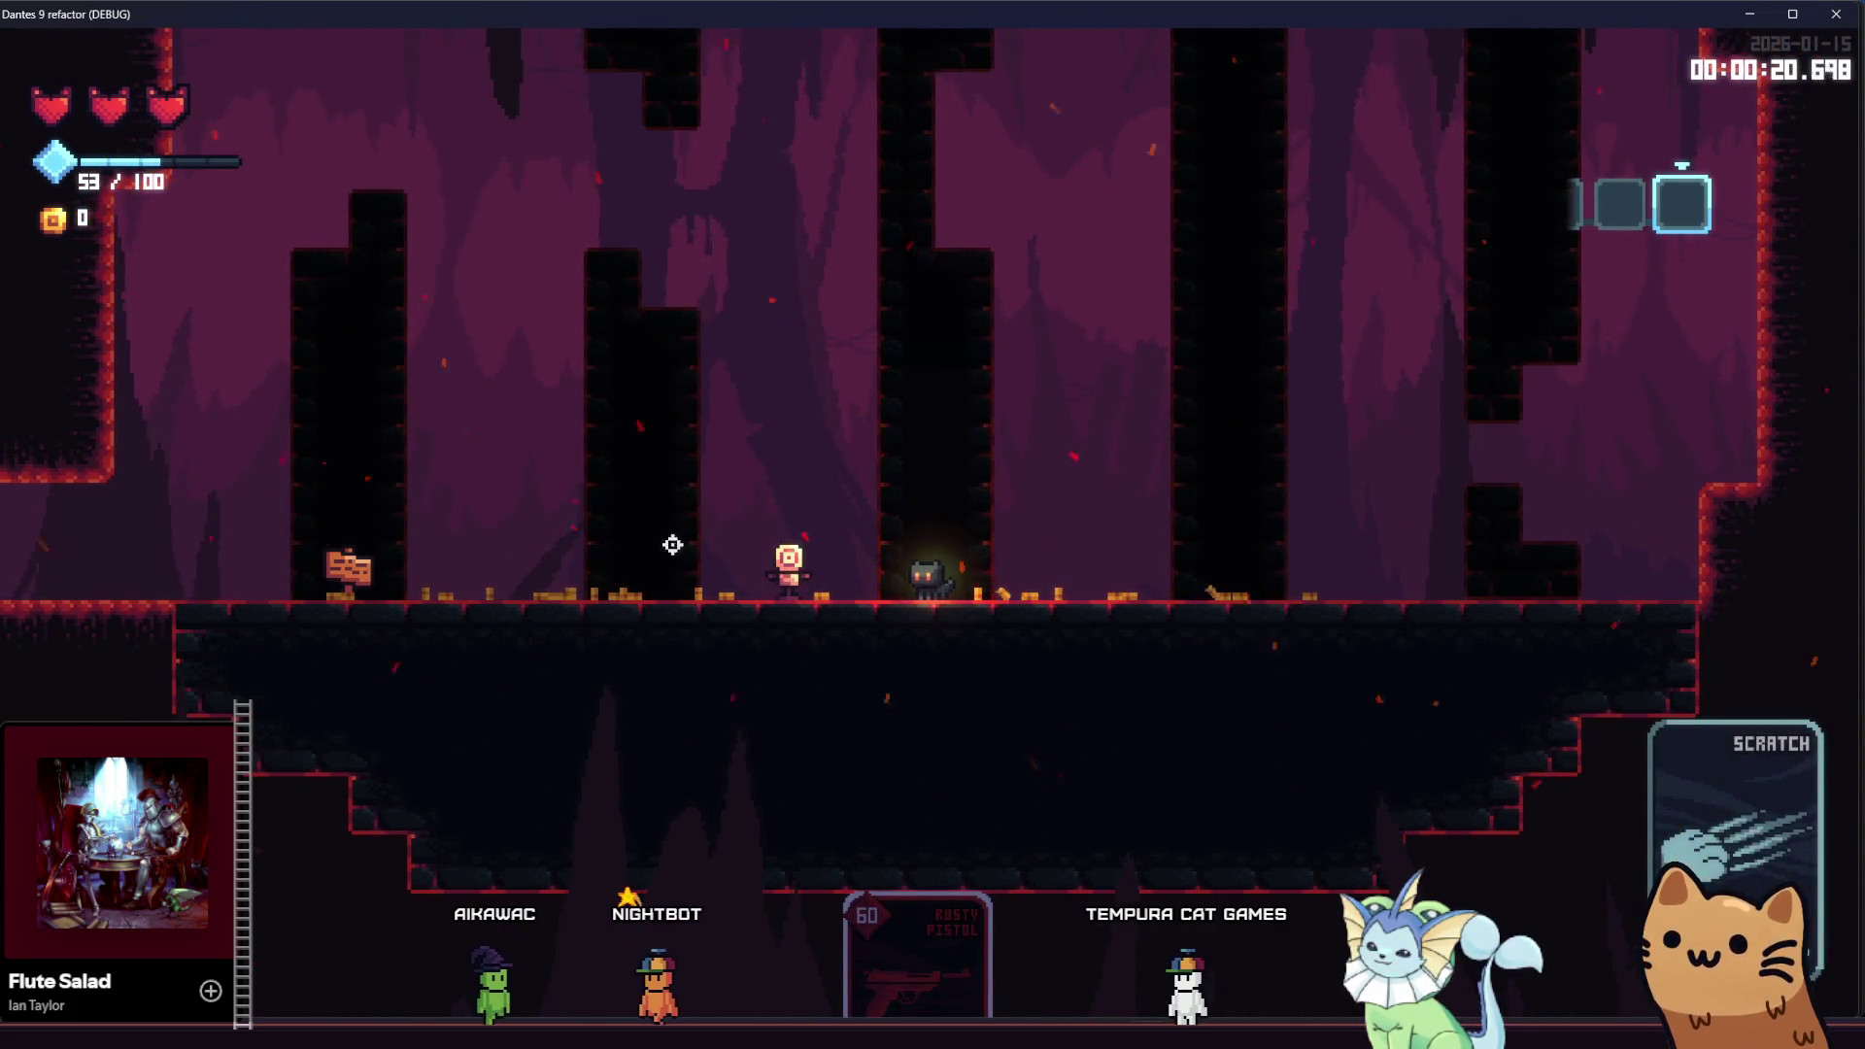
key("a")
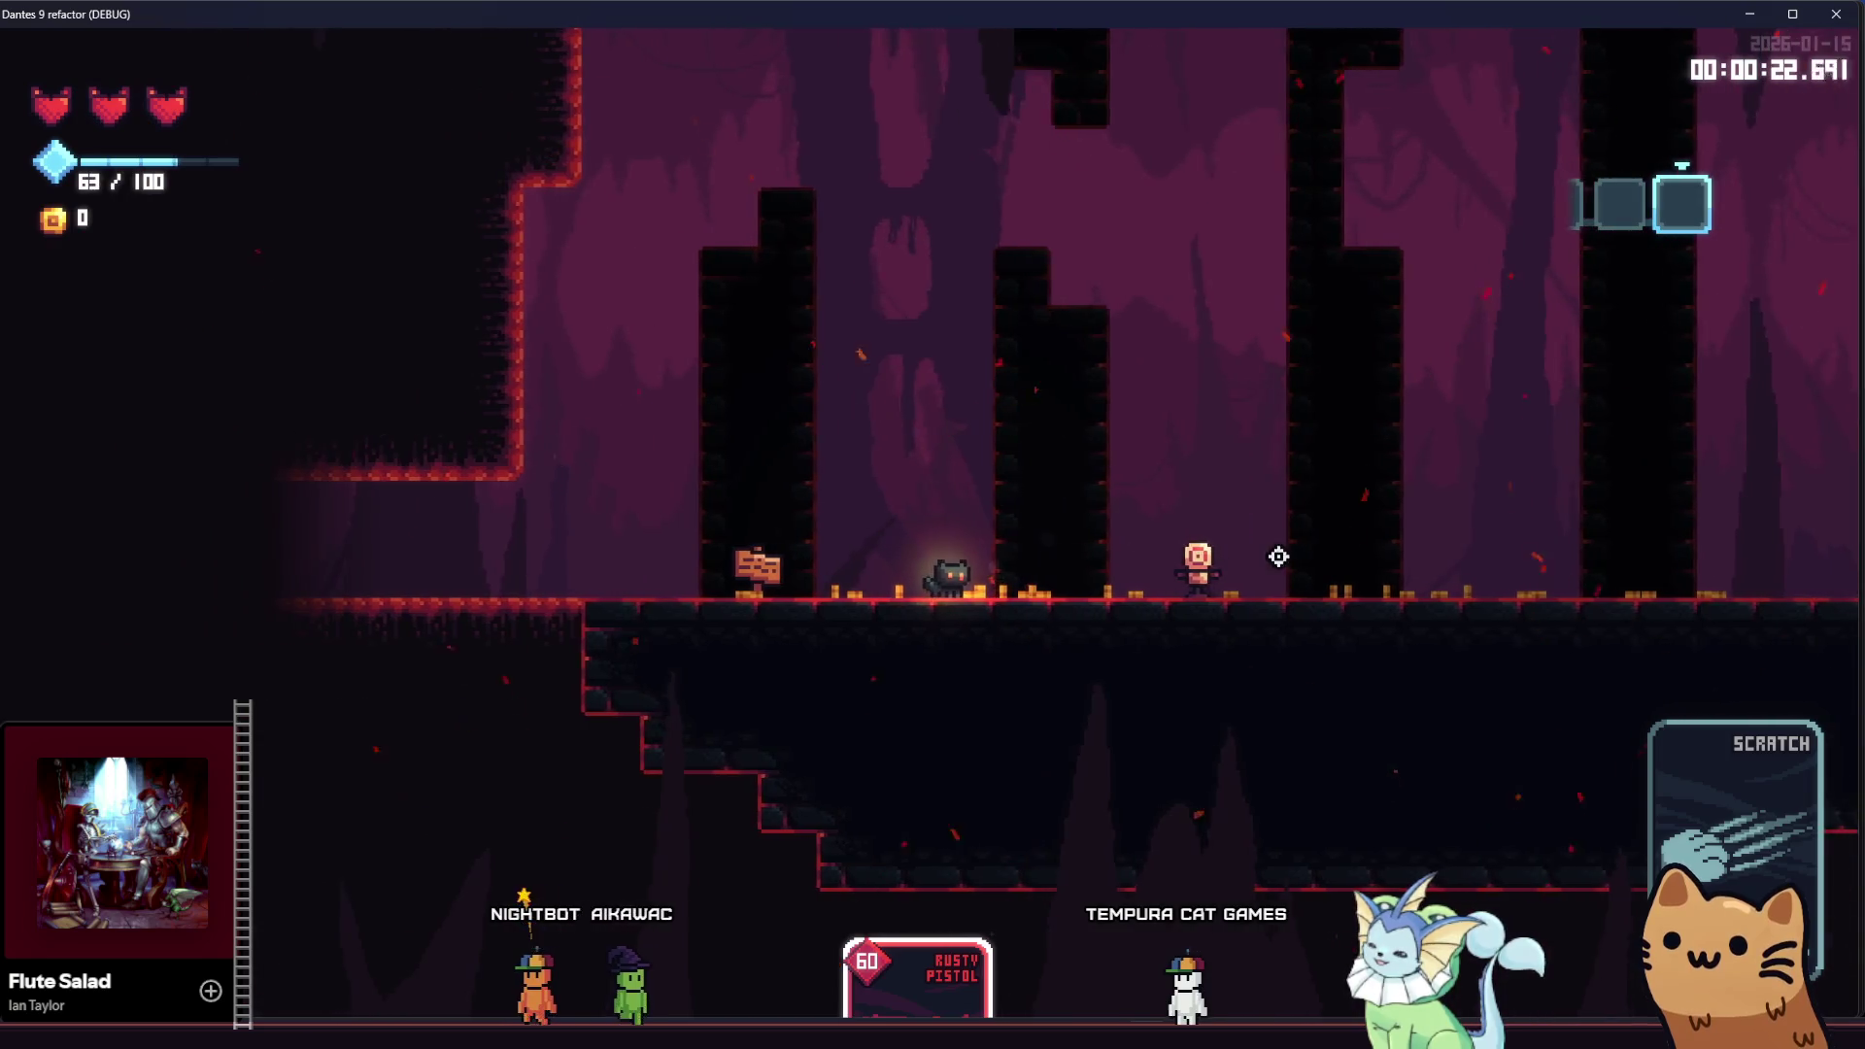
key("r")
left_click_drag(1278, 556, 1399, 558)
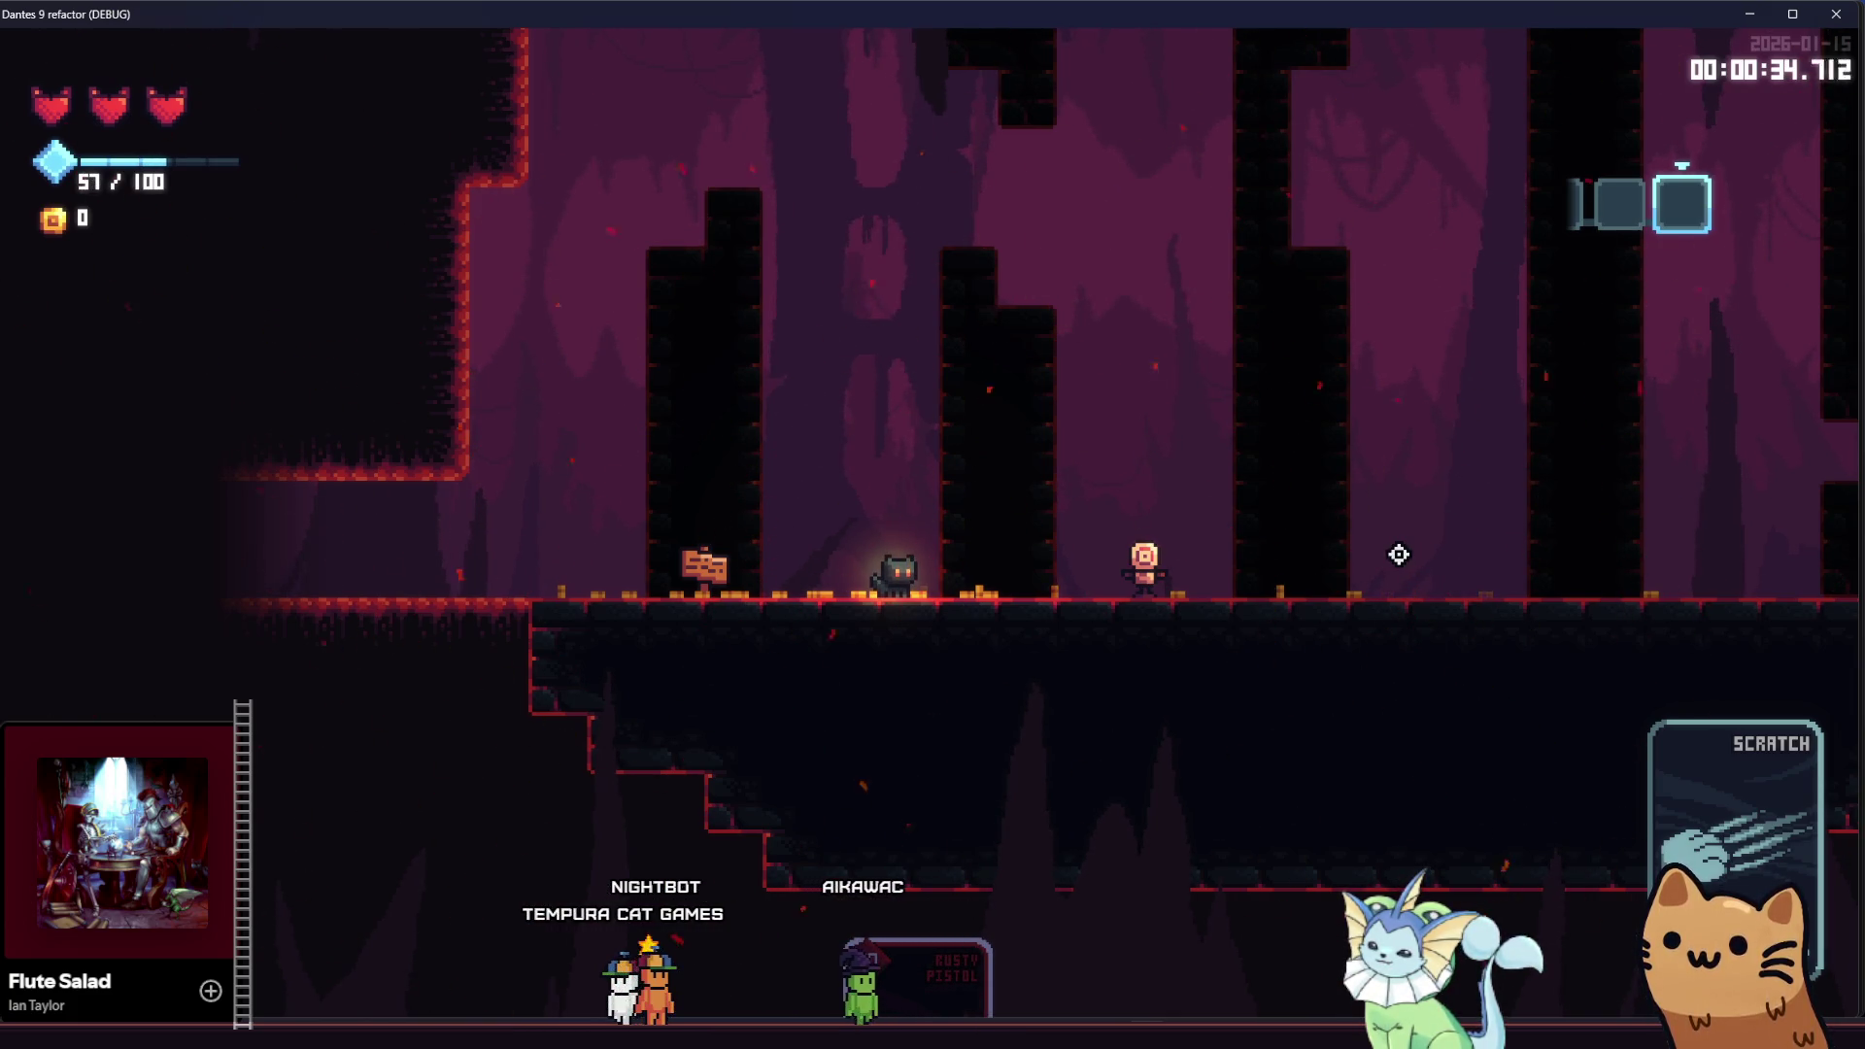
left_click(1416, 554)
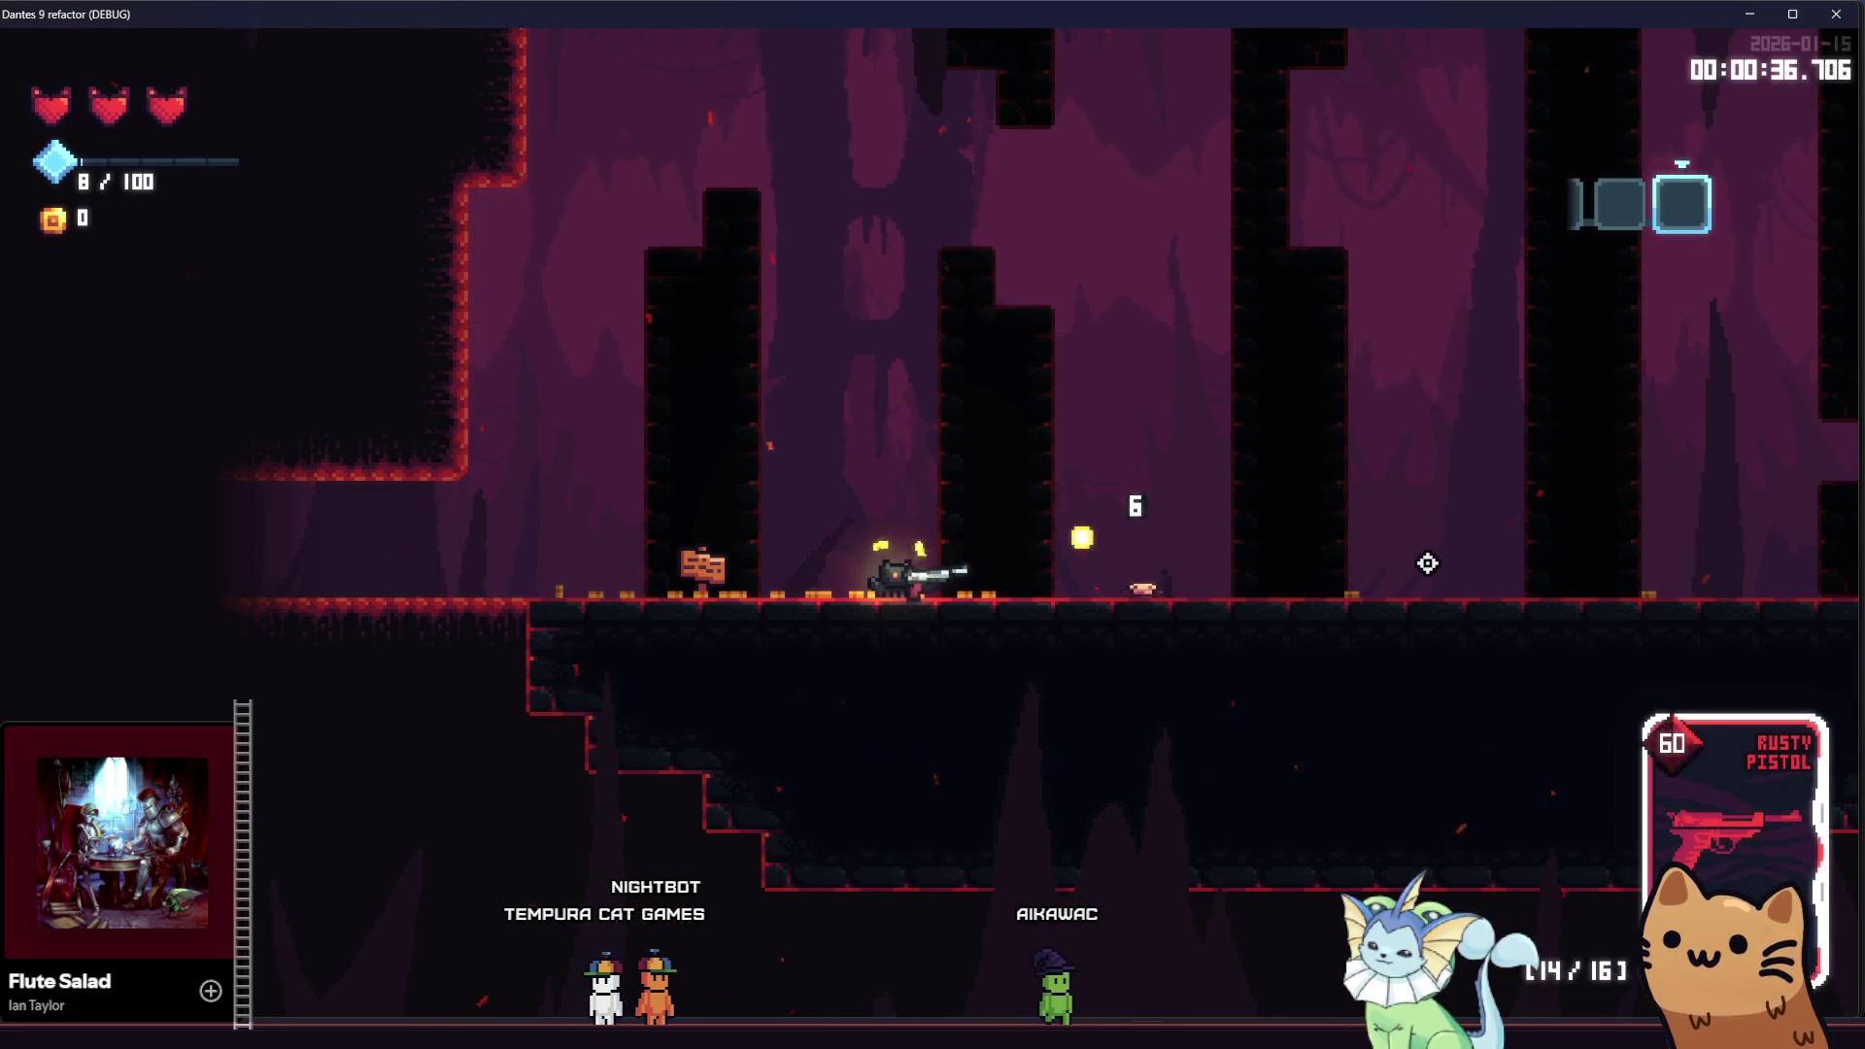
- Shoot the training dummy until the pistol's last round is fired
key("d")
key("space")
left_click(547, 554)
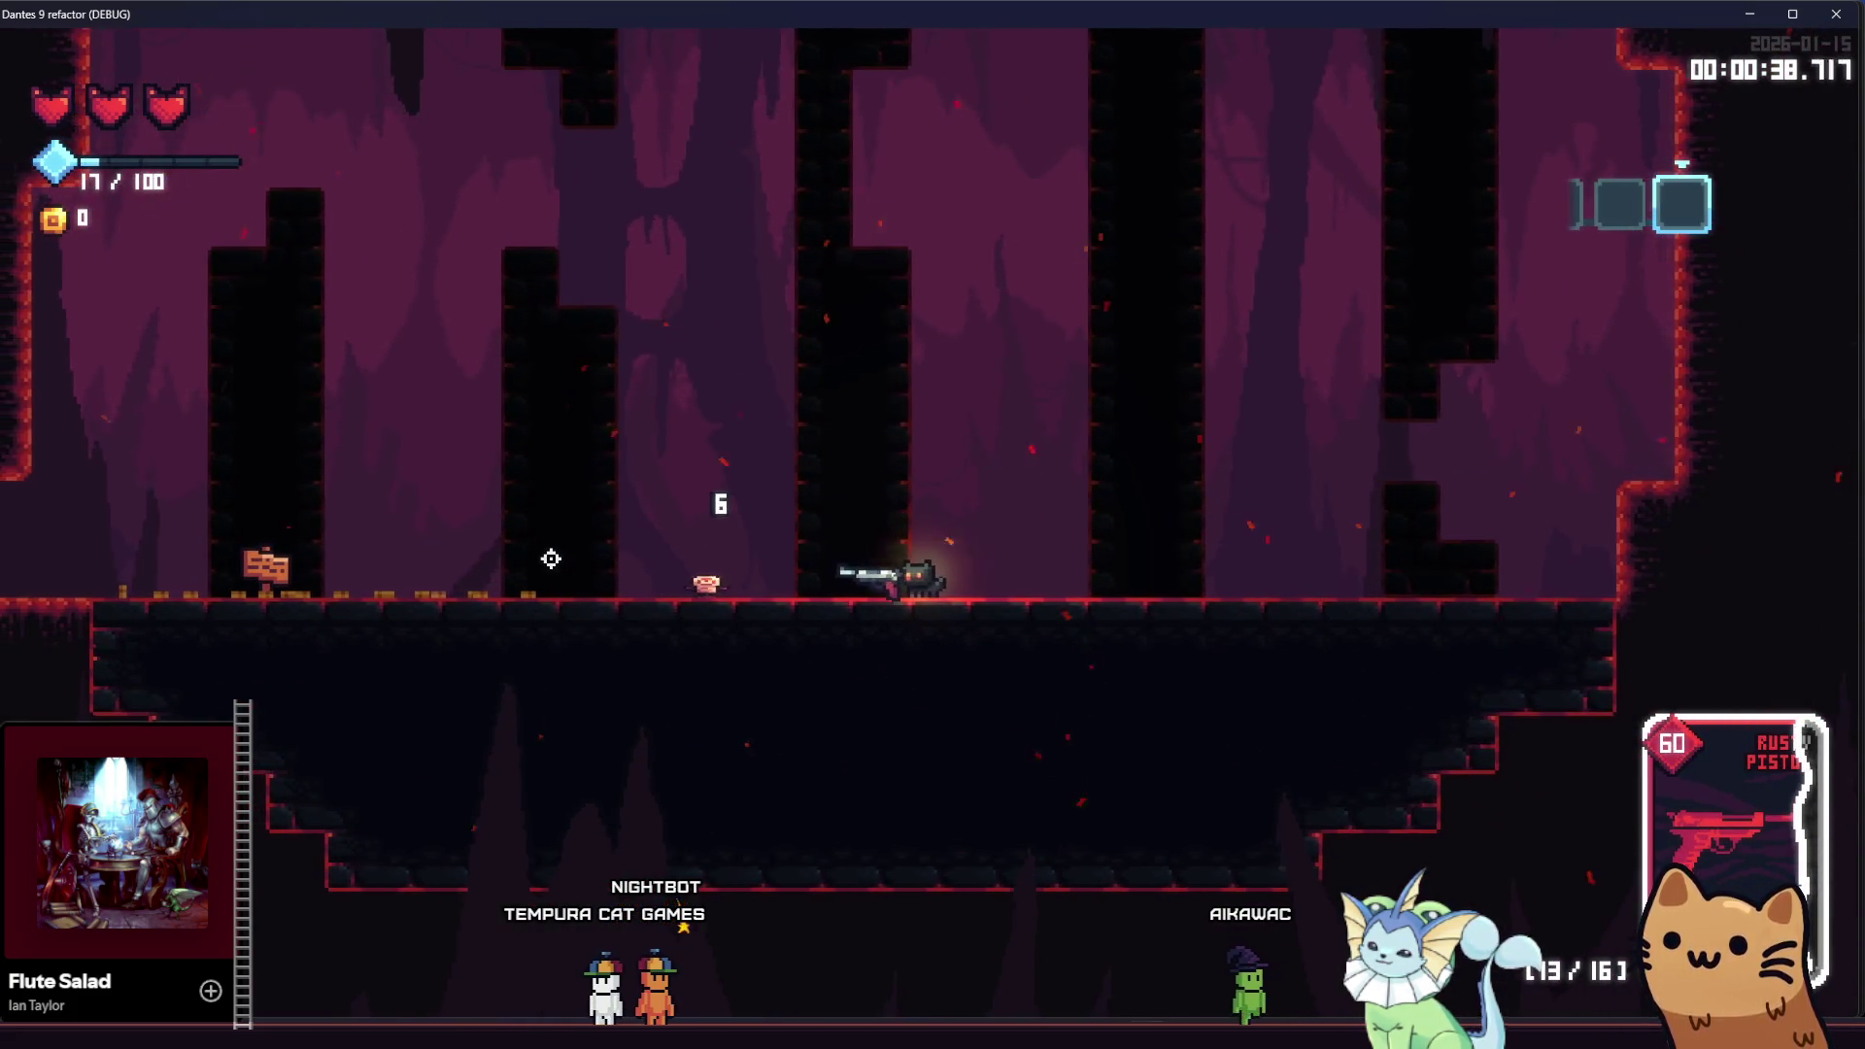
left_click(553, 557)
left_click(553, 557)
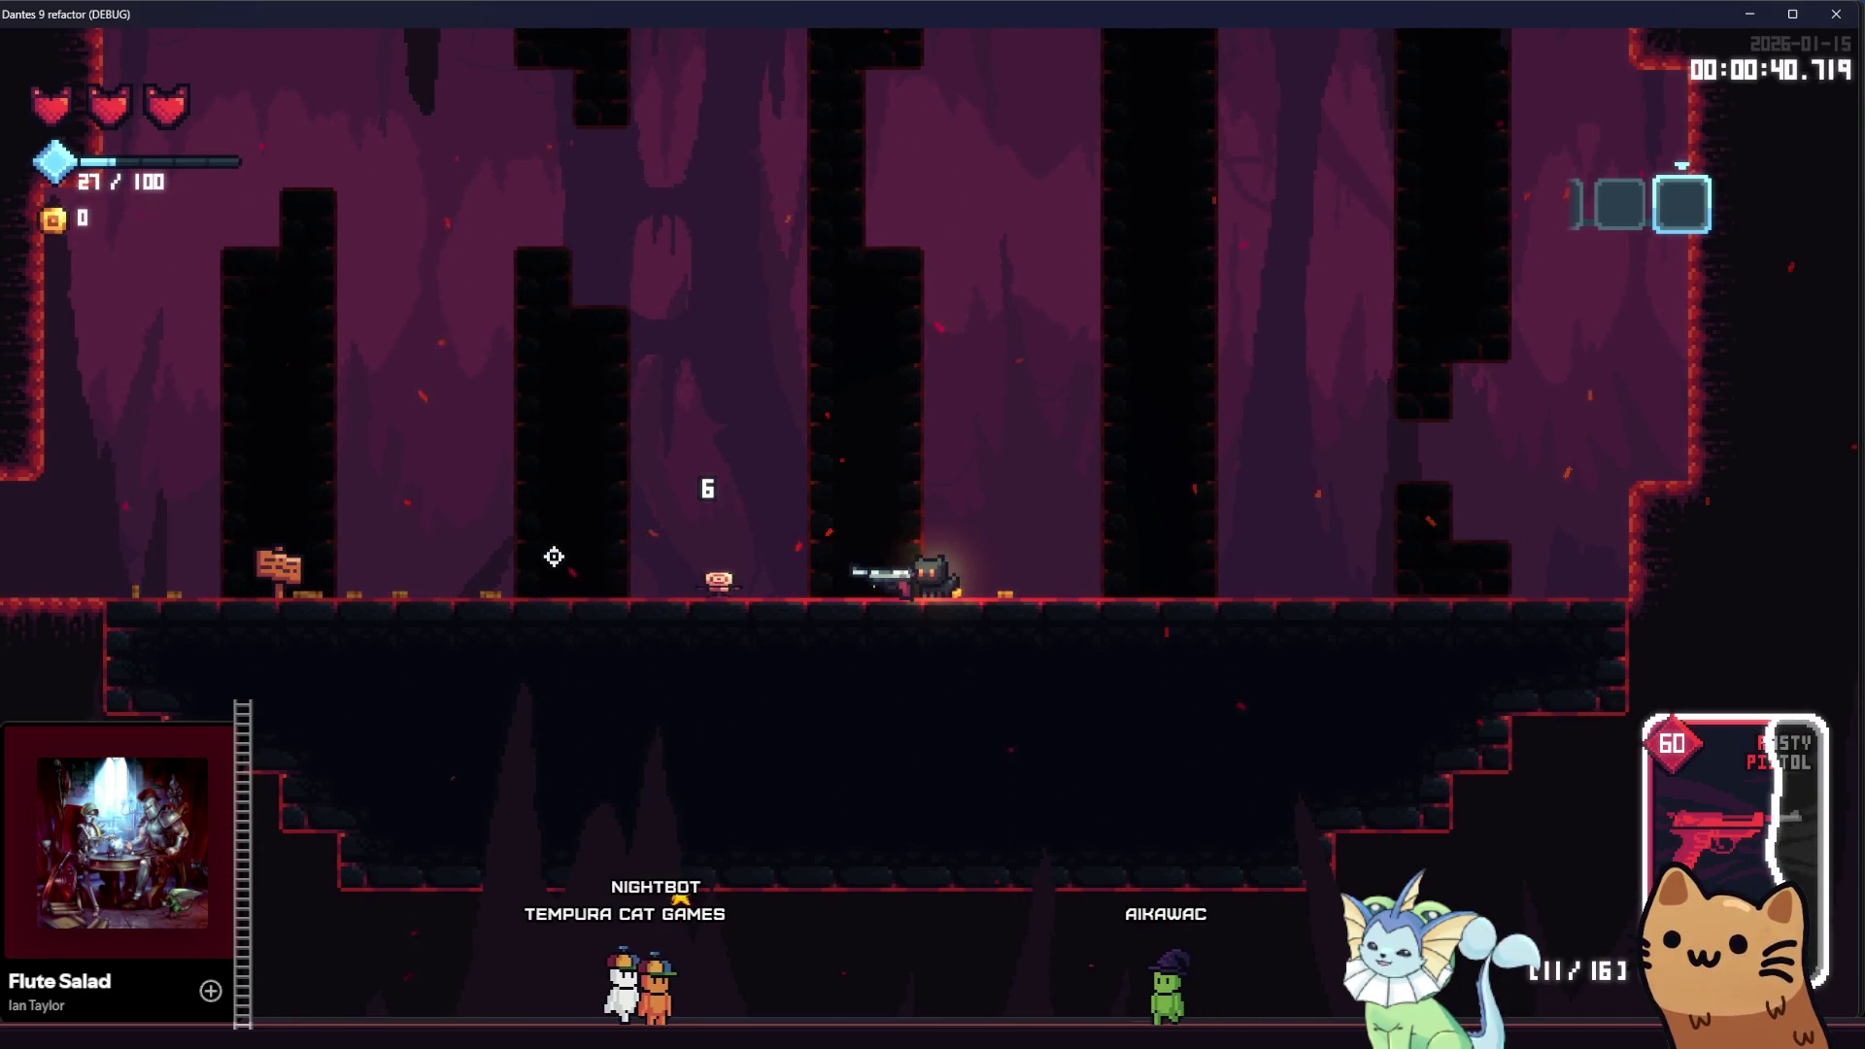
left_click(556, 556)
left_click(556, 555)
left_click(556, 555)
left_click(556, 556)
left_click(555, 556)
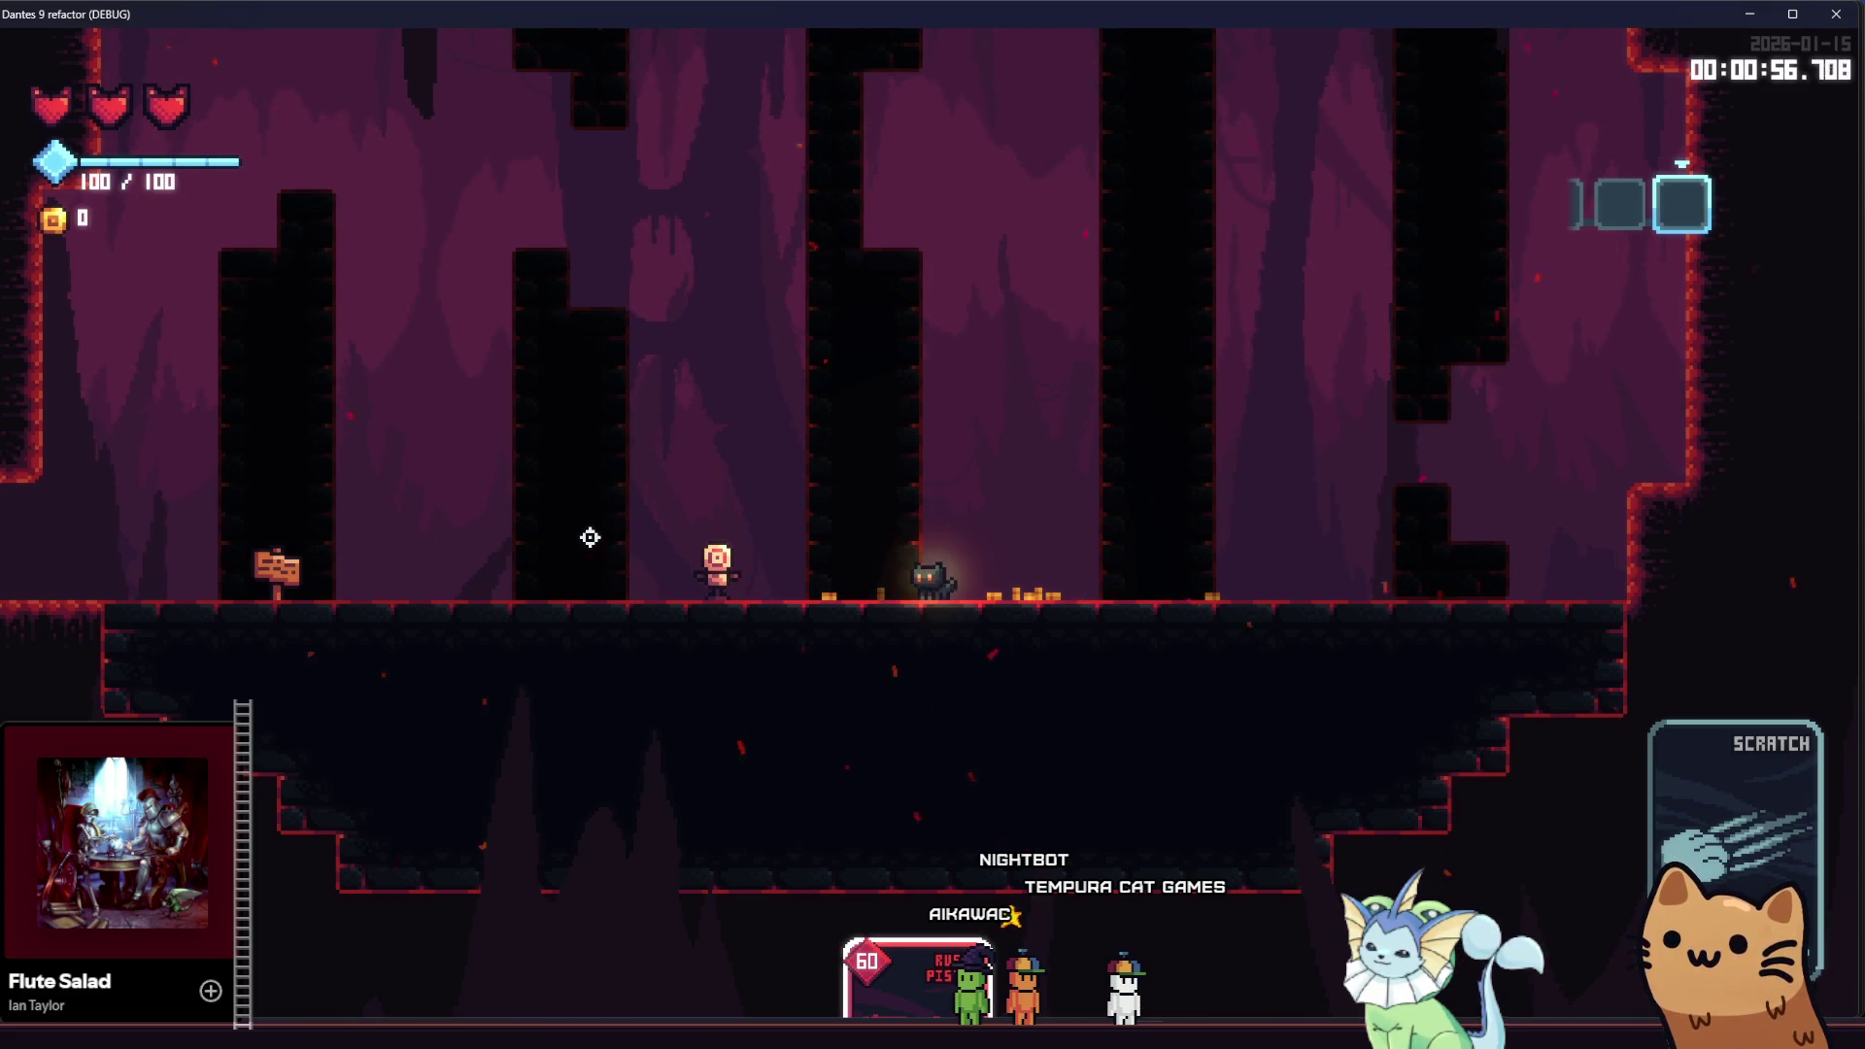
- Pick up the pistol again and fire left while running into the darker area
left_click(590, 537)
key("space")
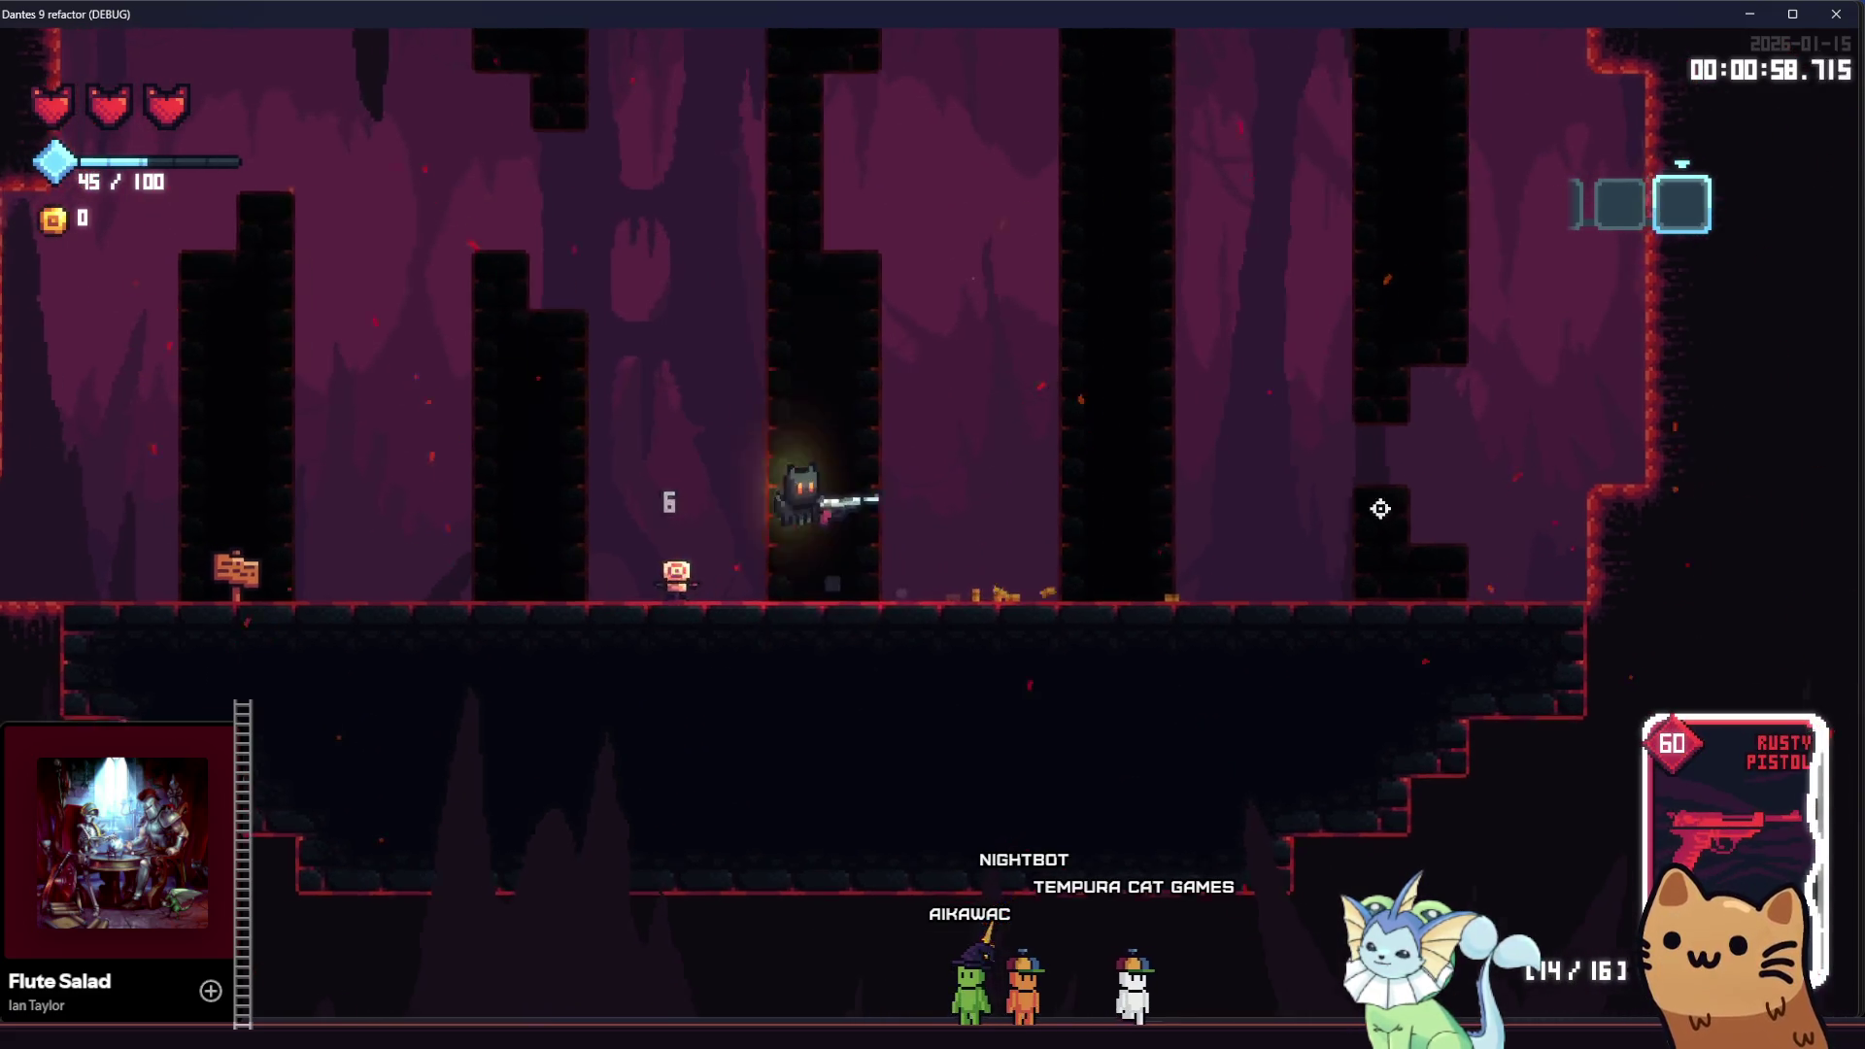
left_click(1439, 483)
key("a")
left_click(437, 474)
left_click(563, 496)
left_click(579, 529)
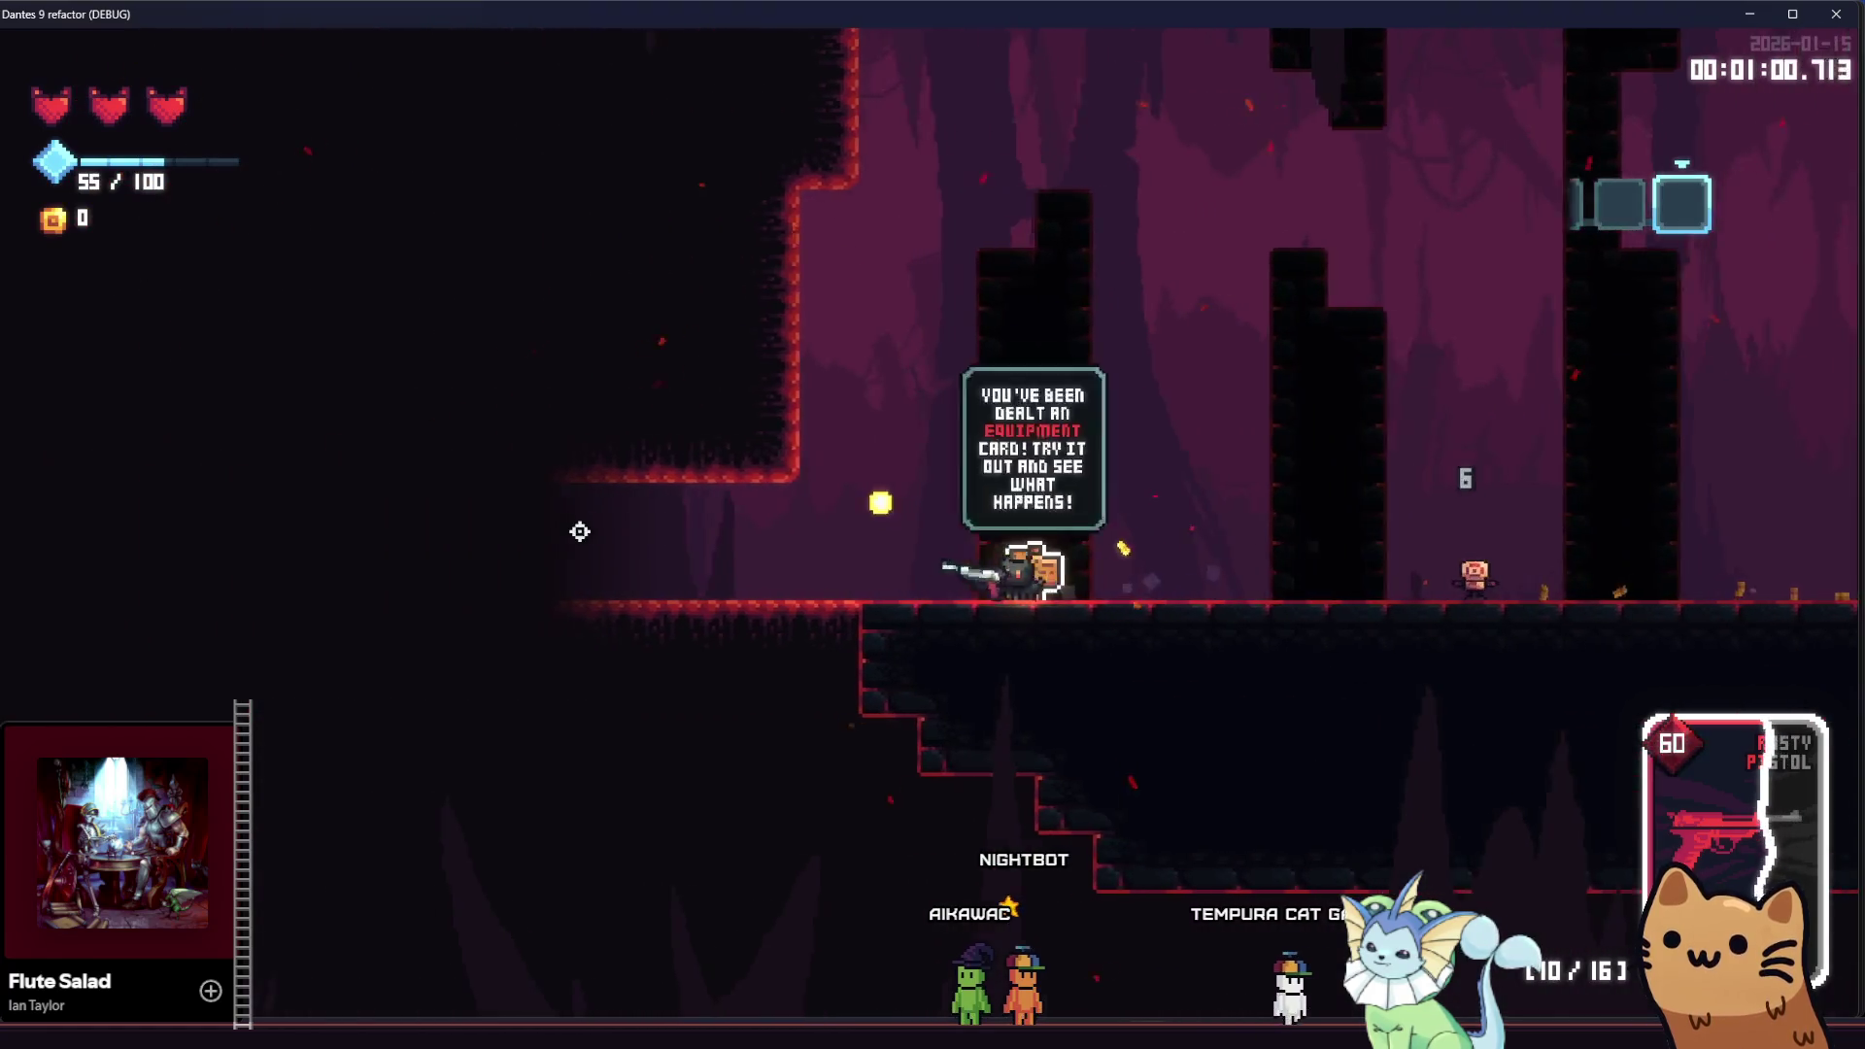
left_click(583, 538)
- Run back to the tutorial sign, show the pause menu's deck page, then stop the game
key("r")
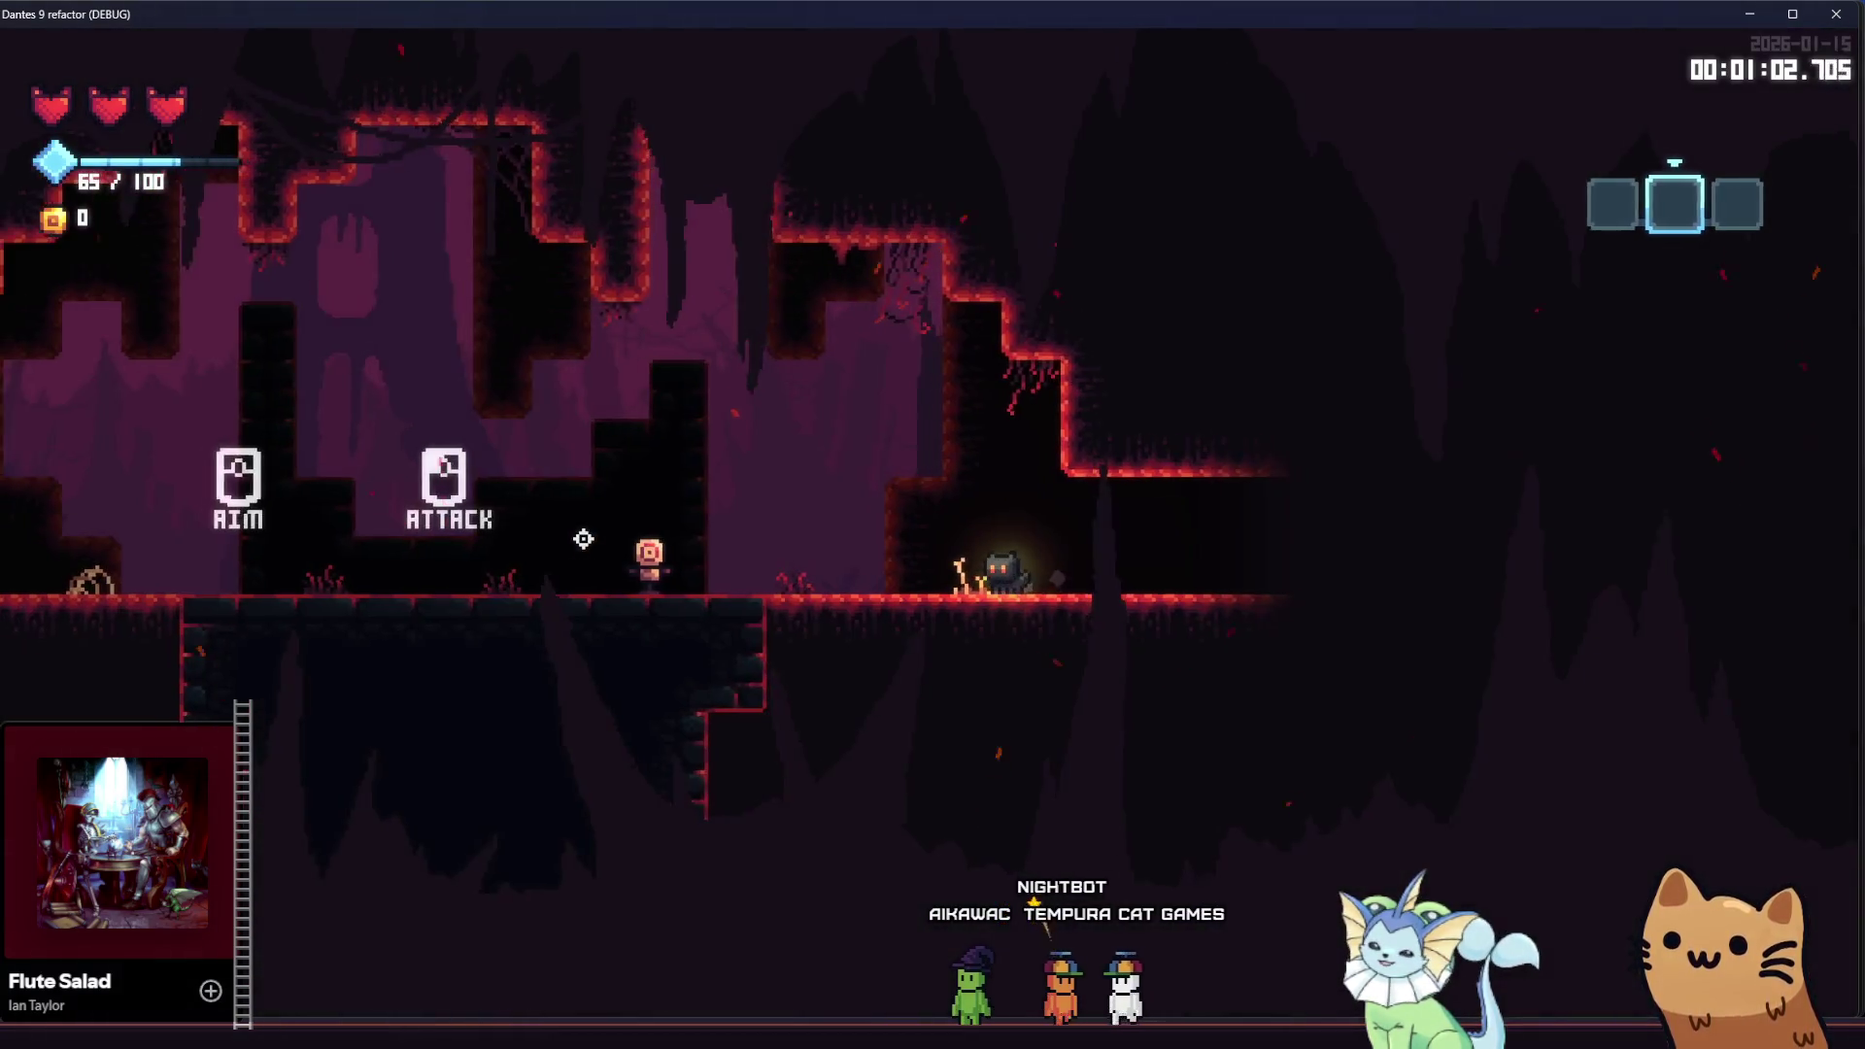
key("d")
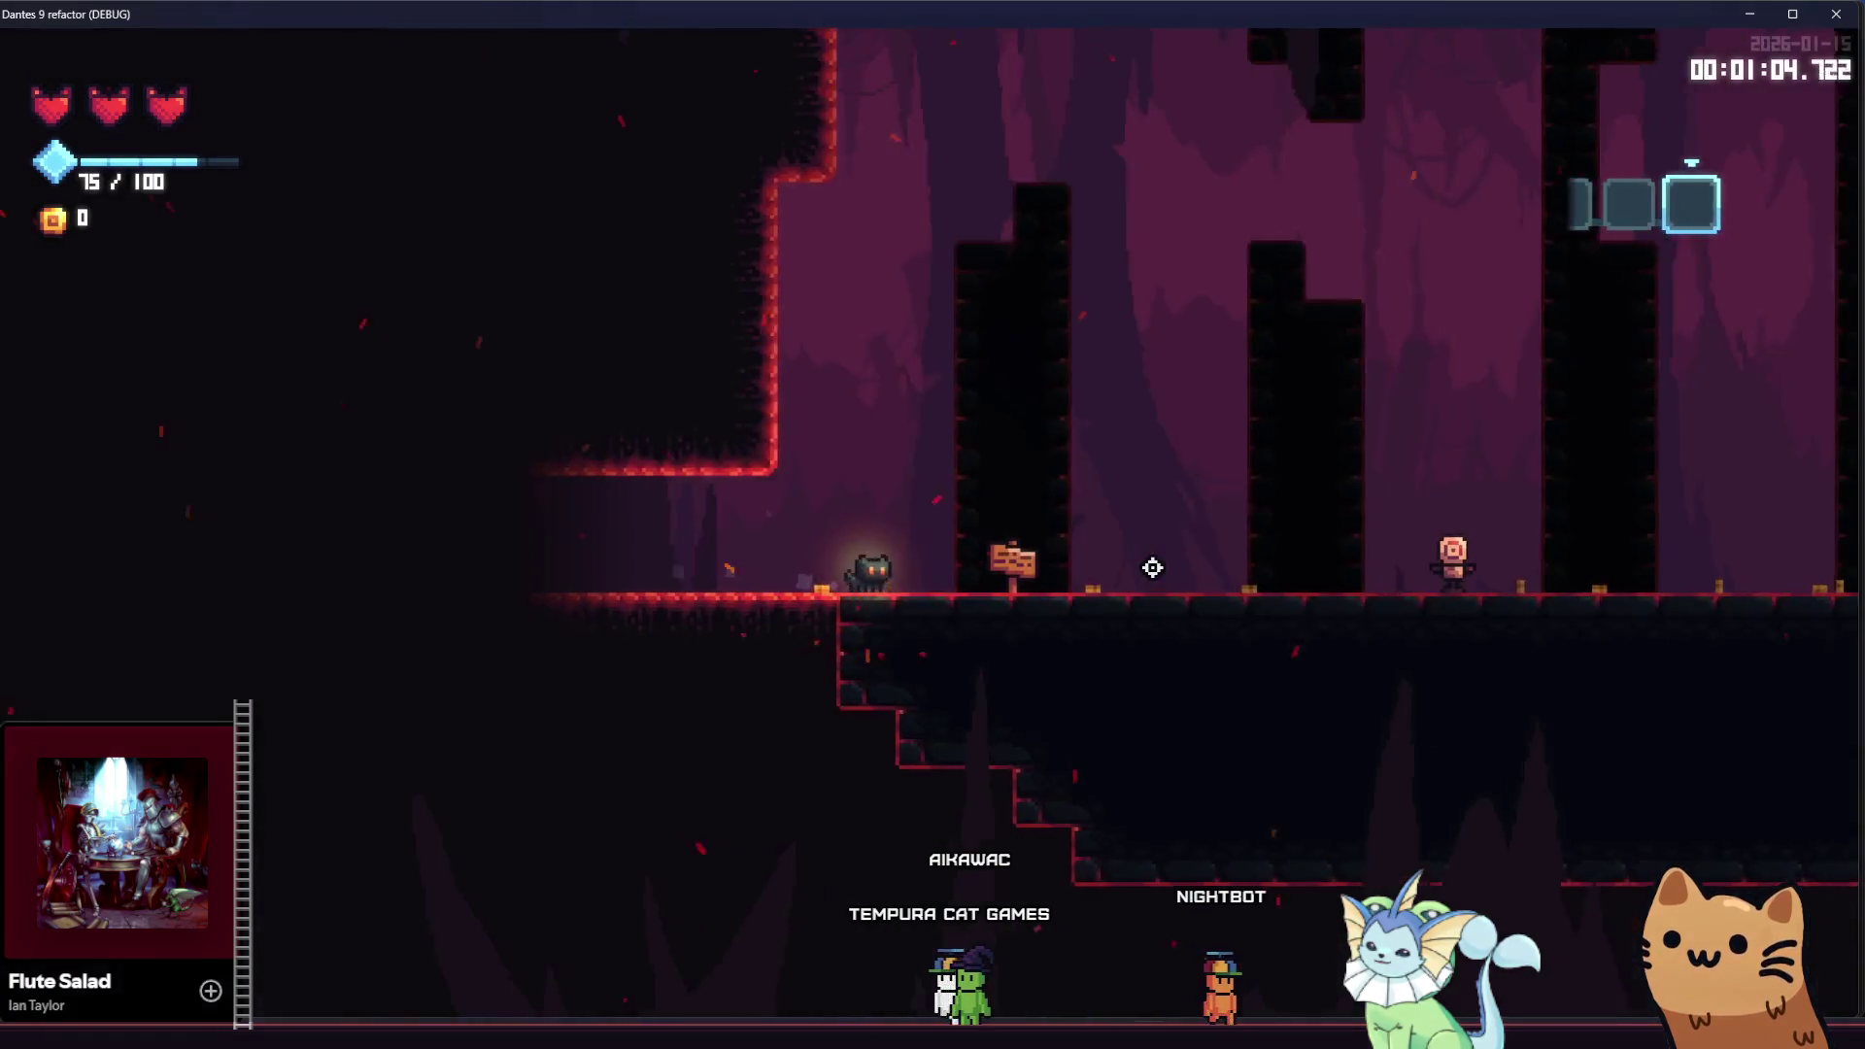
key("d")
key("a")
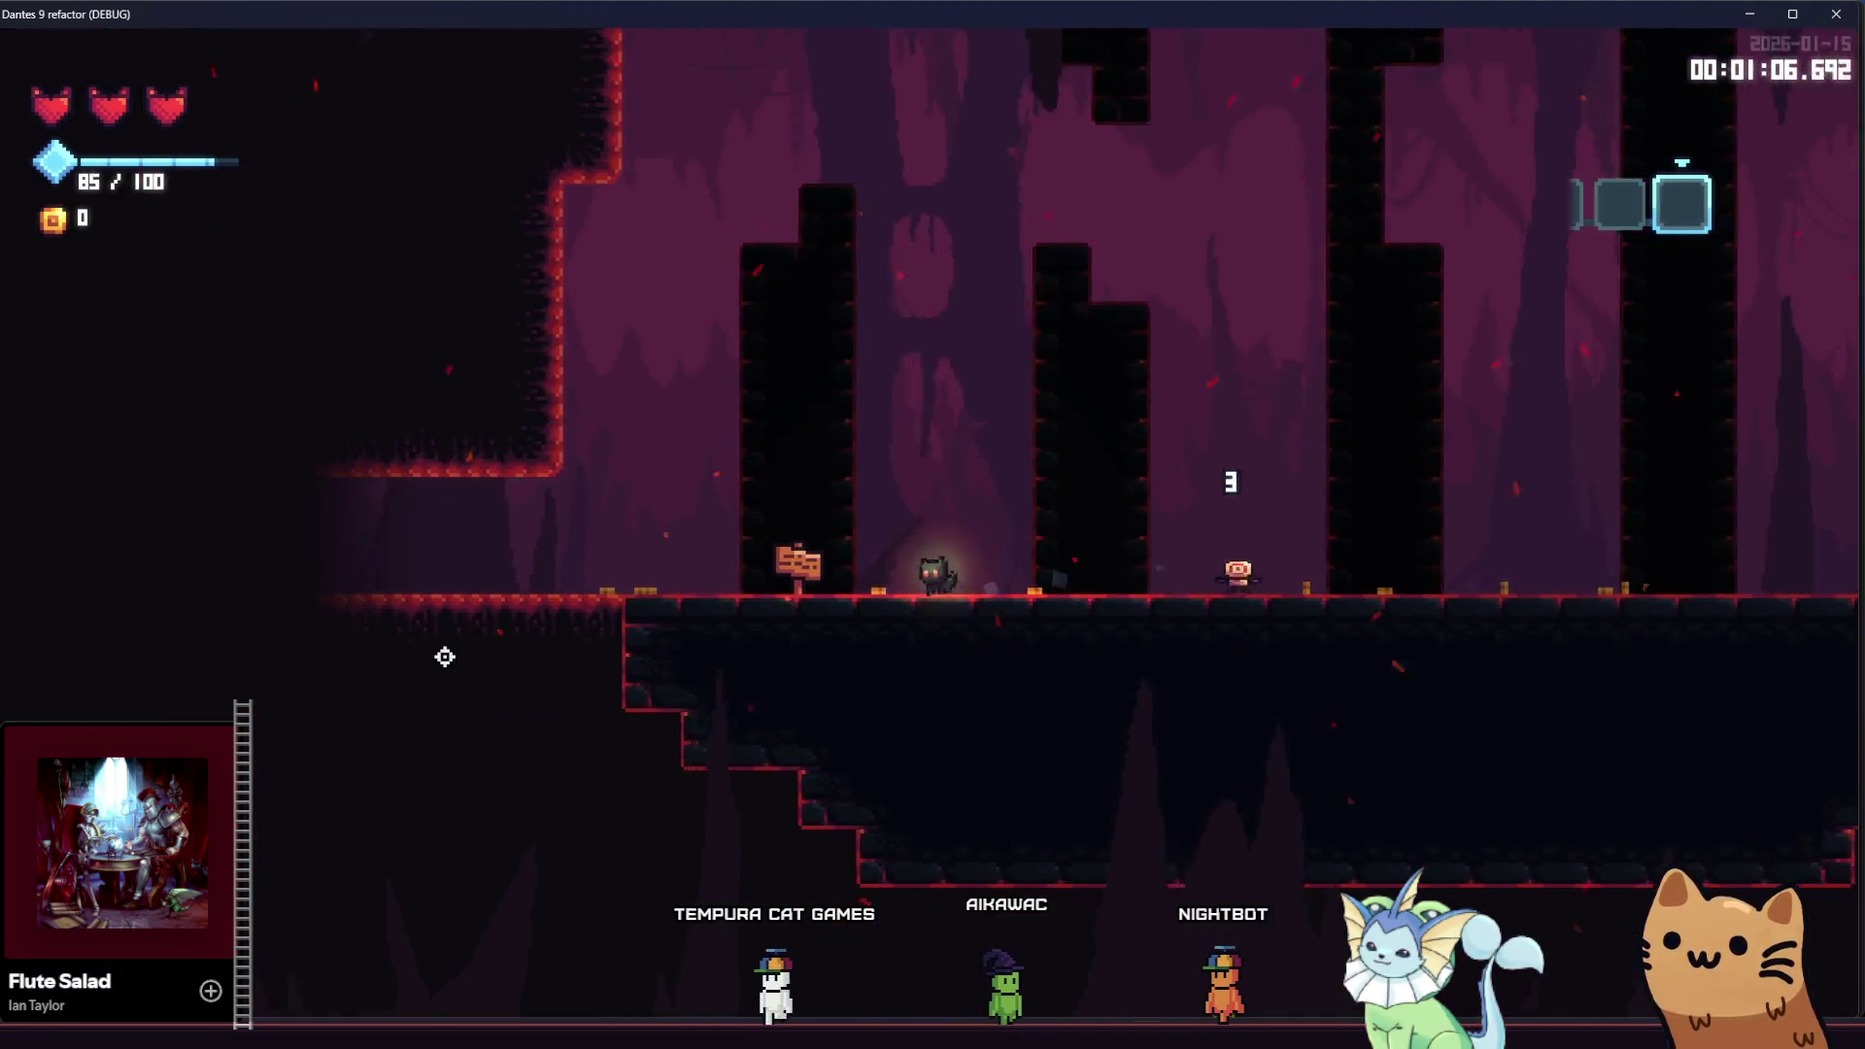
key("Escape")
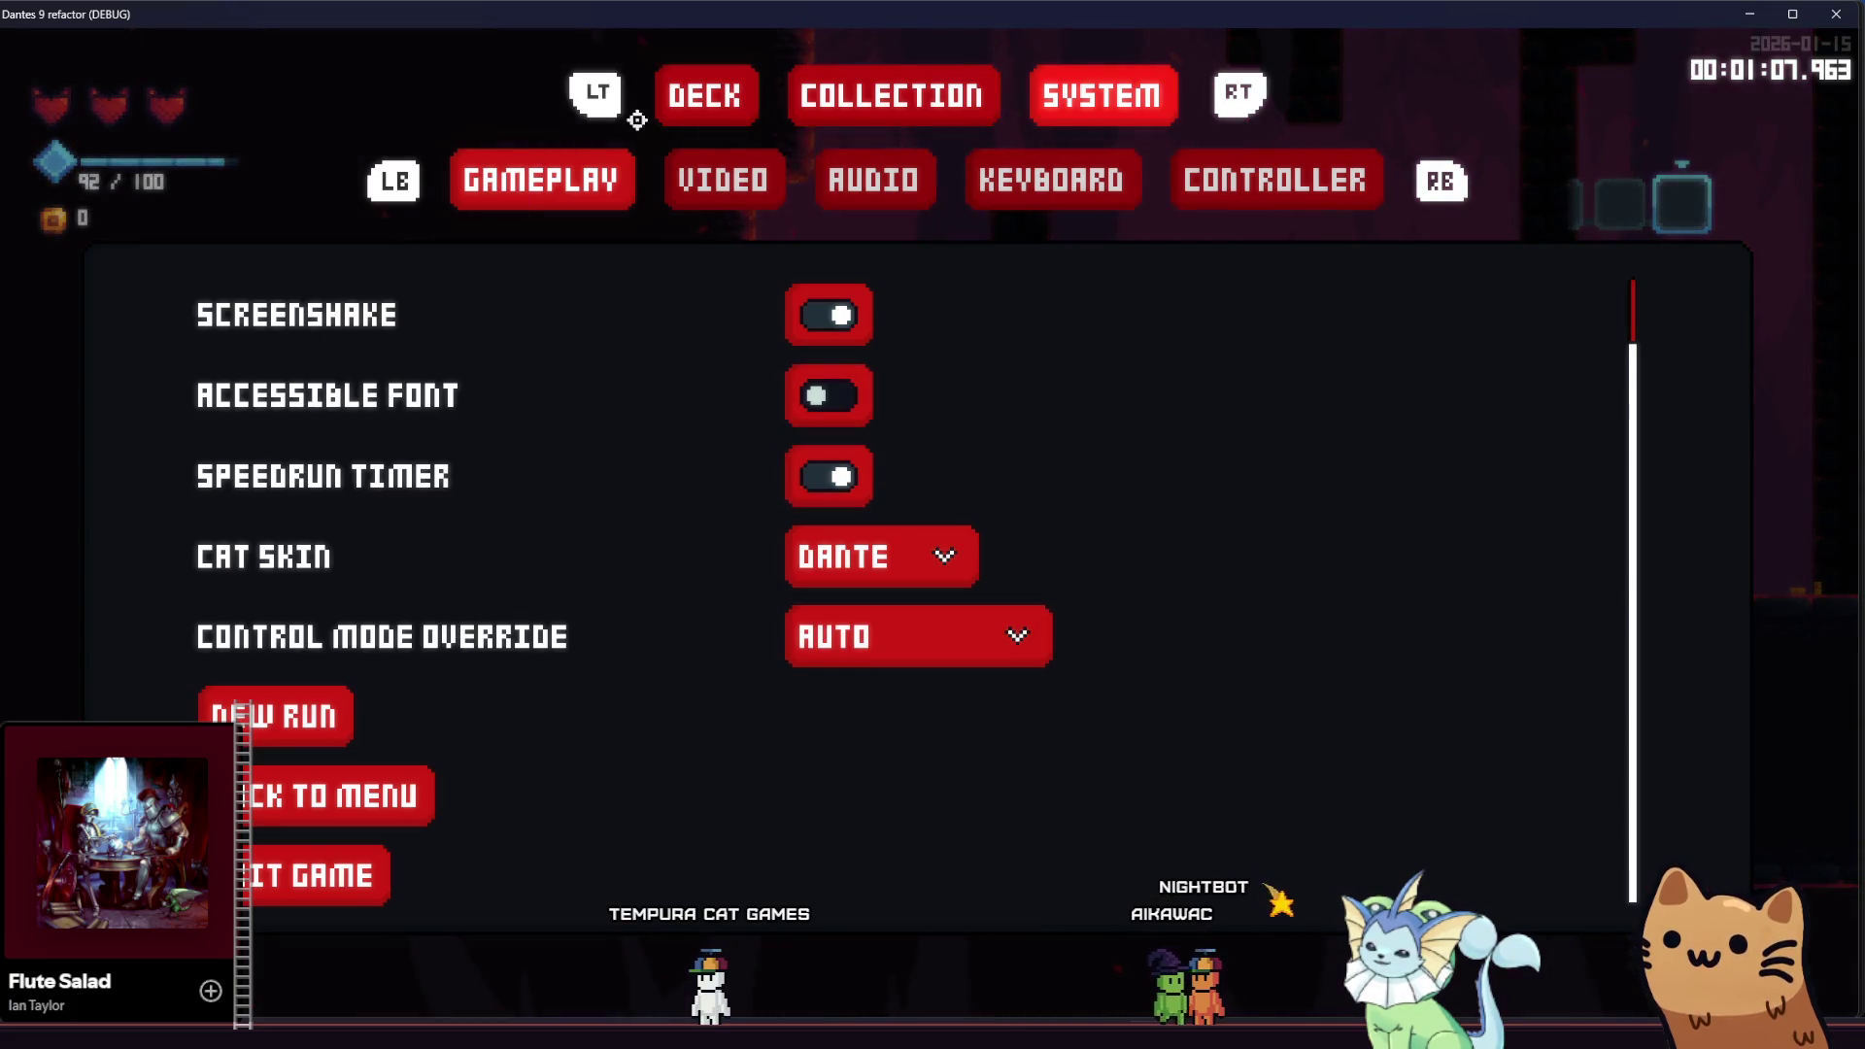
left_click(680, 102)
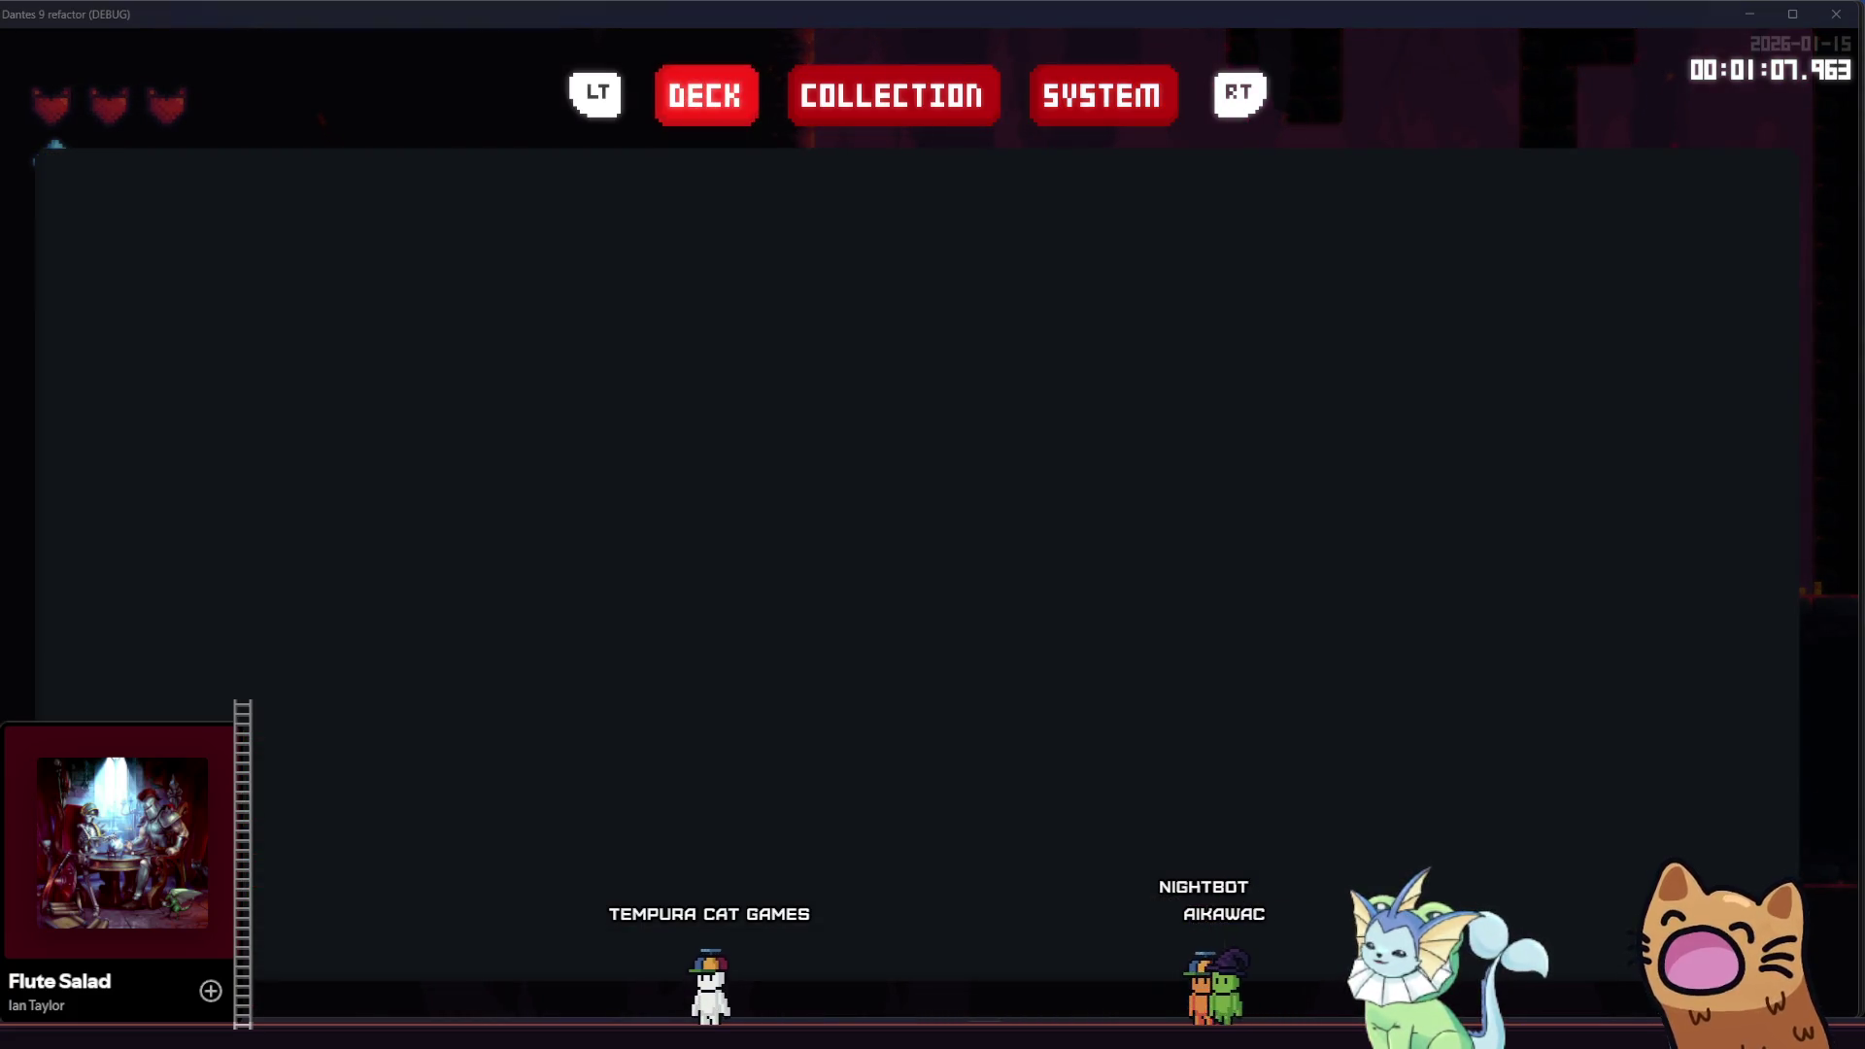
key("F8")
- Open shop_inventory.gd and check its card_purchased signal declaration
key("ctrl+alt+o")
type("shop_inventory")
key("Return")
scroll(1060, 406, "up", 10)
left_click(668, 245)
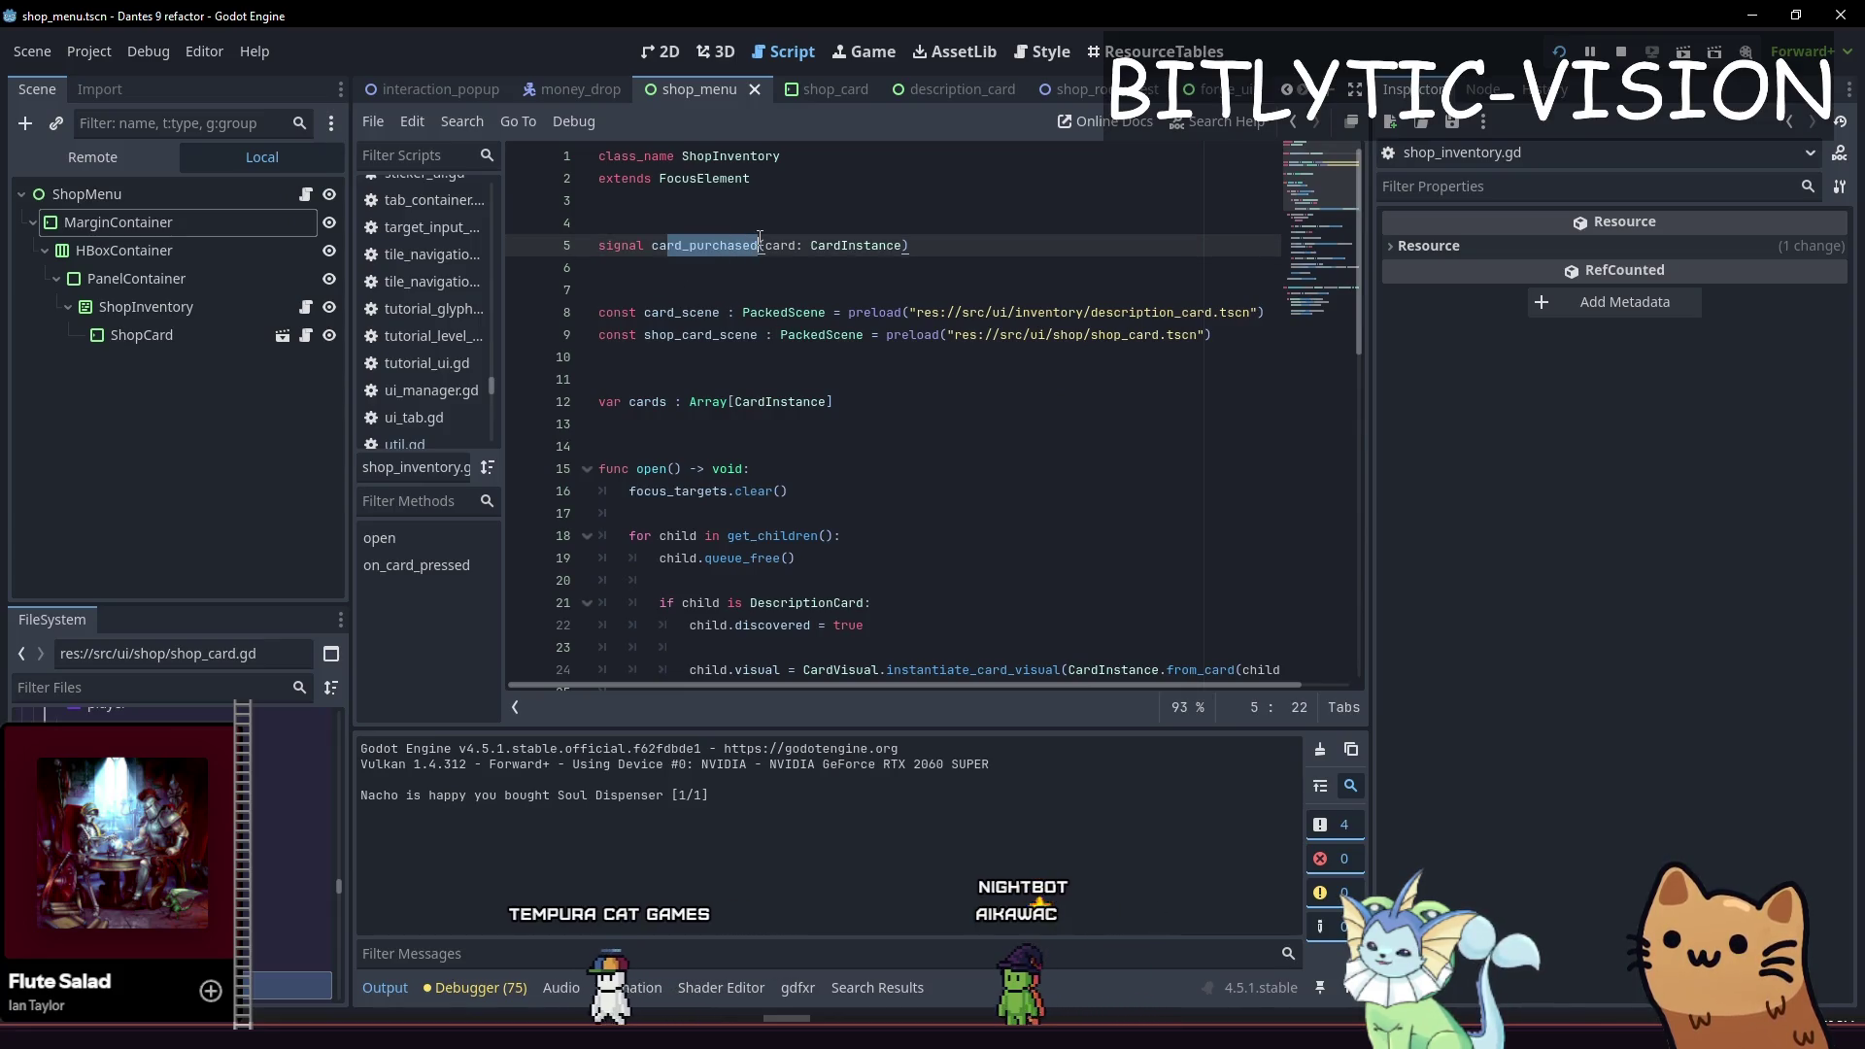
scroll(974, 535, "down", 10)
left_click(975, 647)
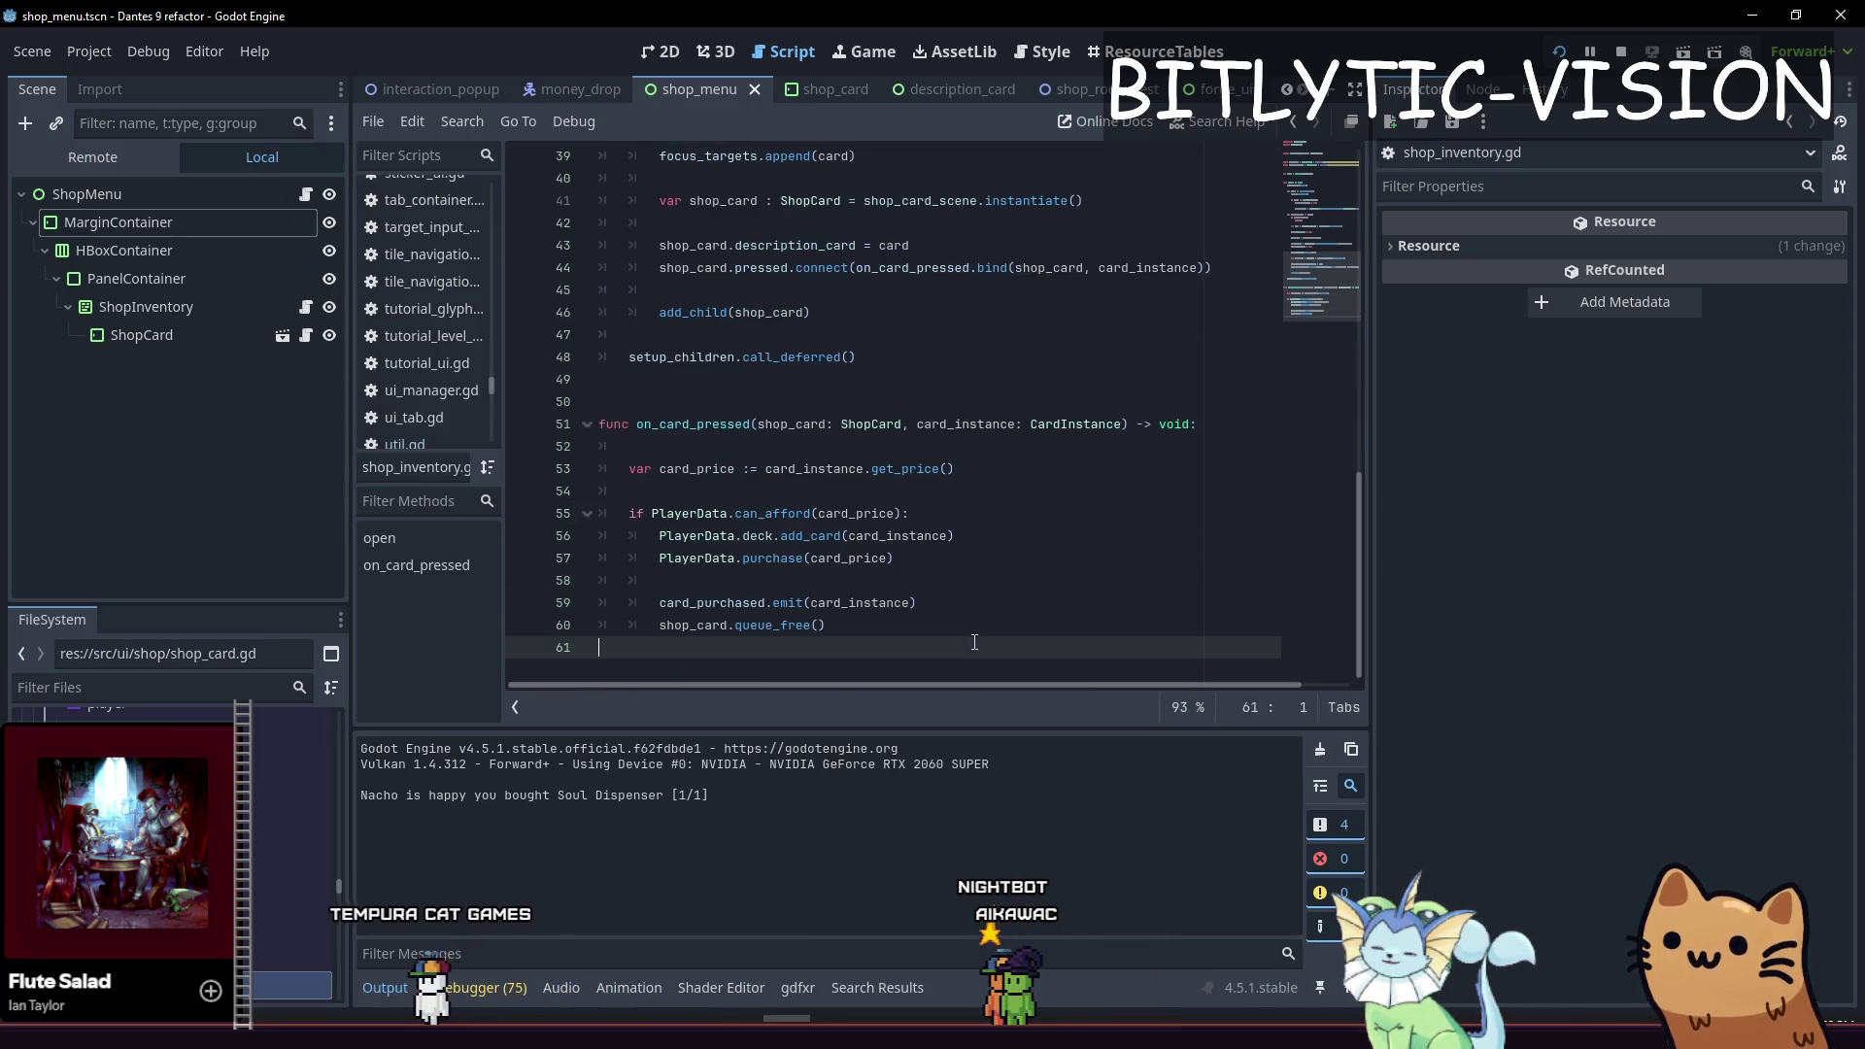
- Open shop_menu.gd and trace card_purchased to the on_card_purchased emit call
key("ctrl+alt+o")
type("shop_menu.gd")
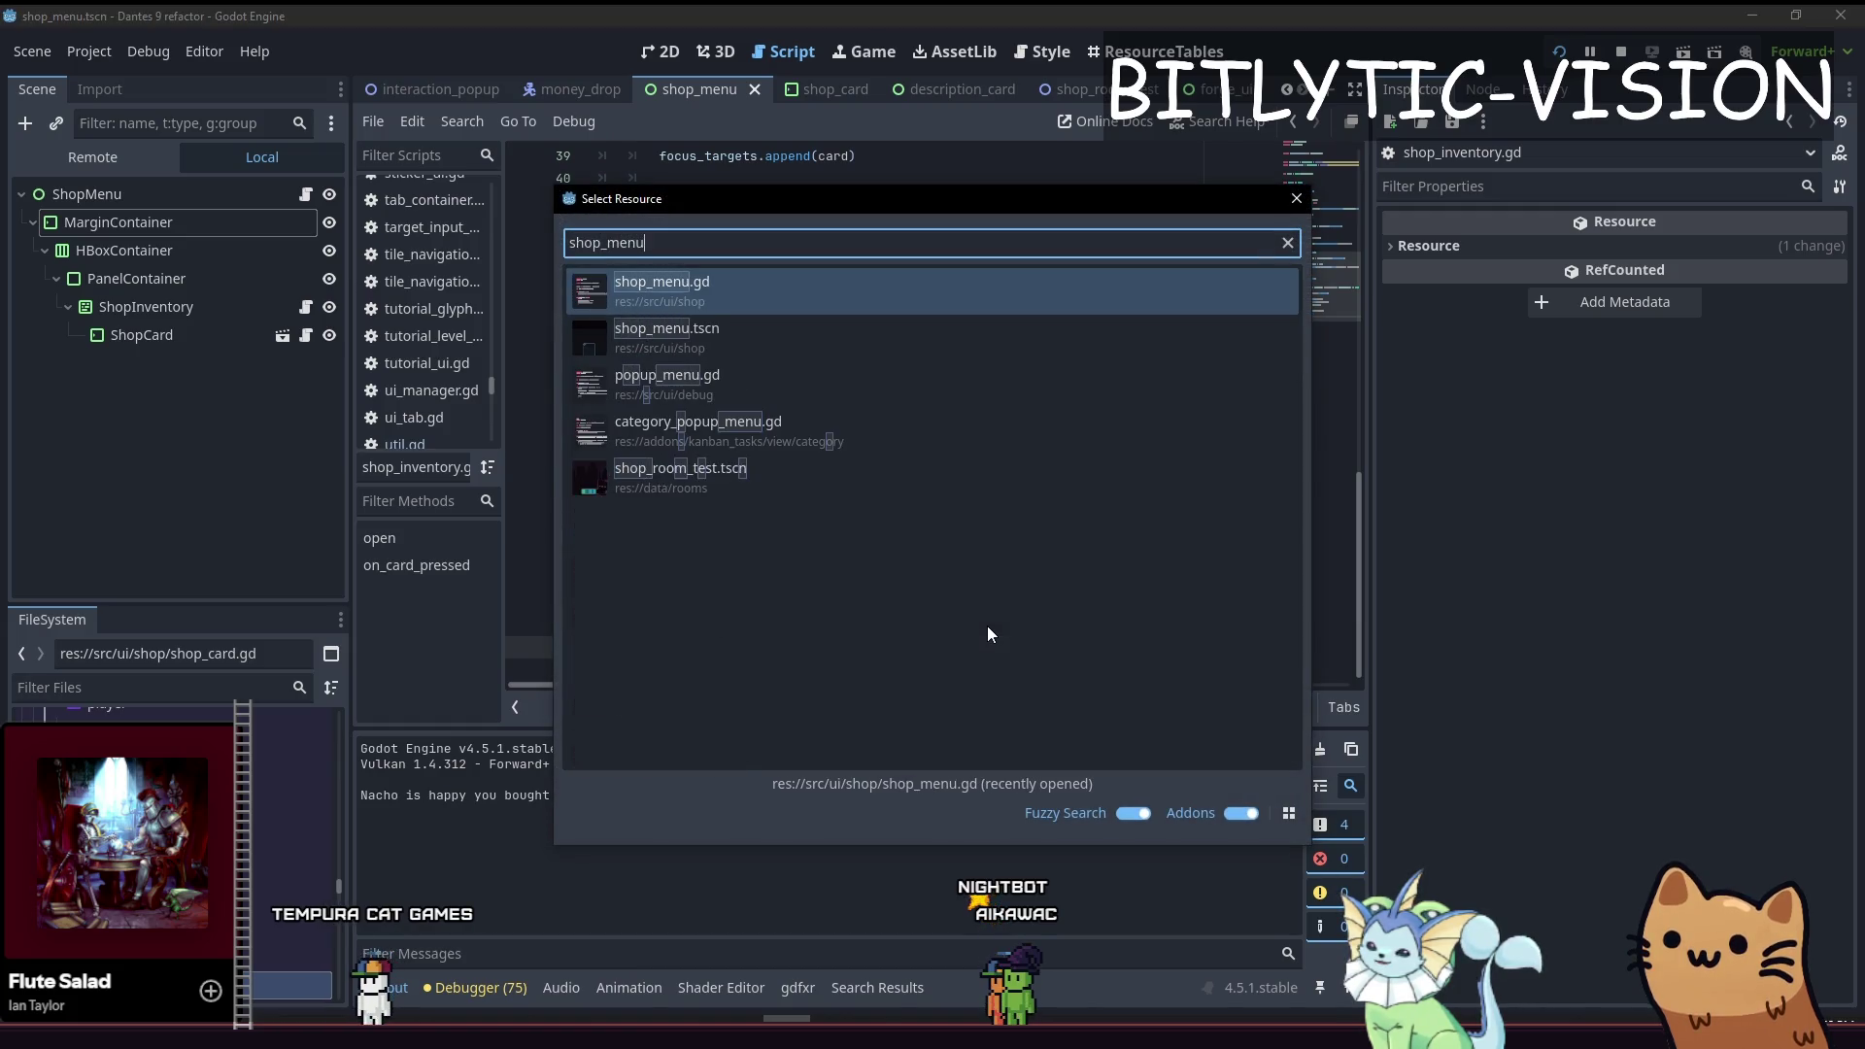
key("Return")
double_click(689, 252)
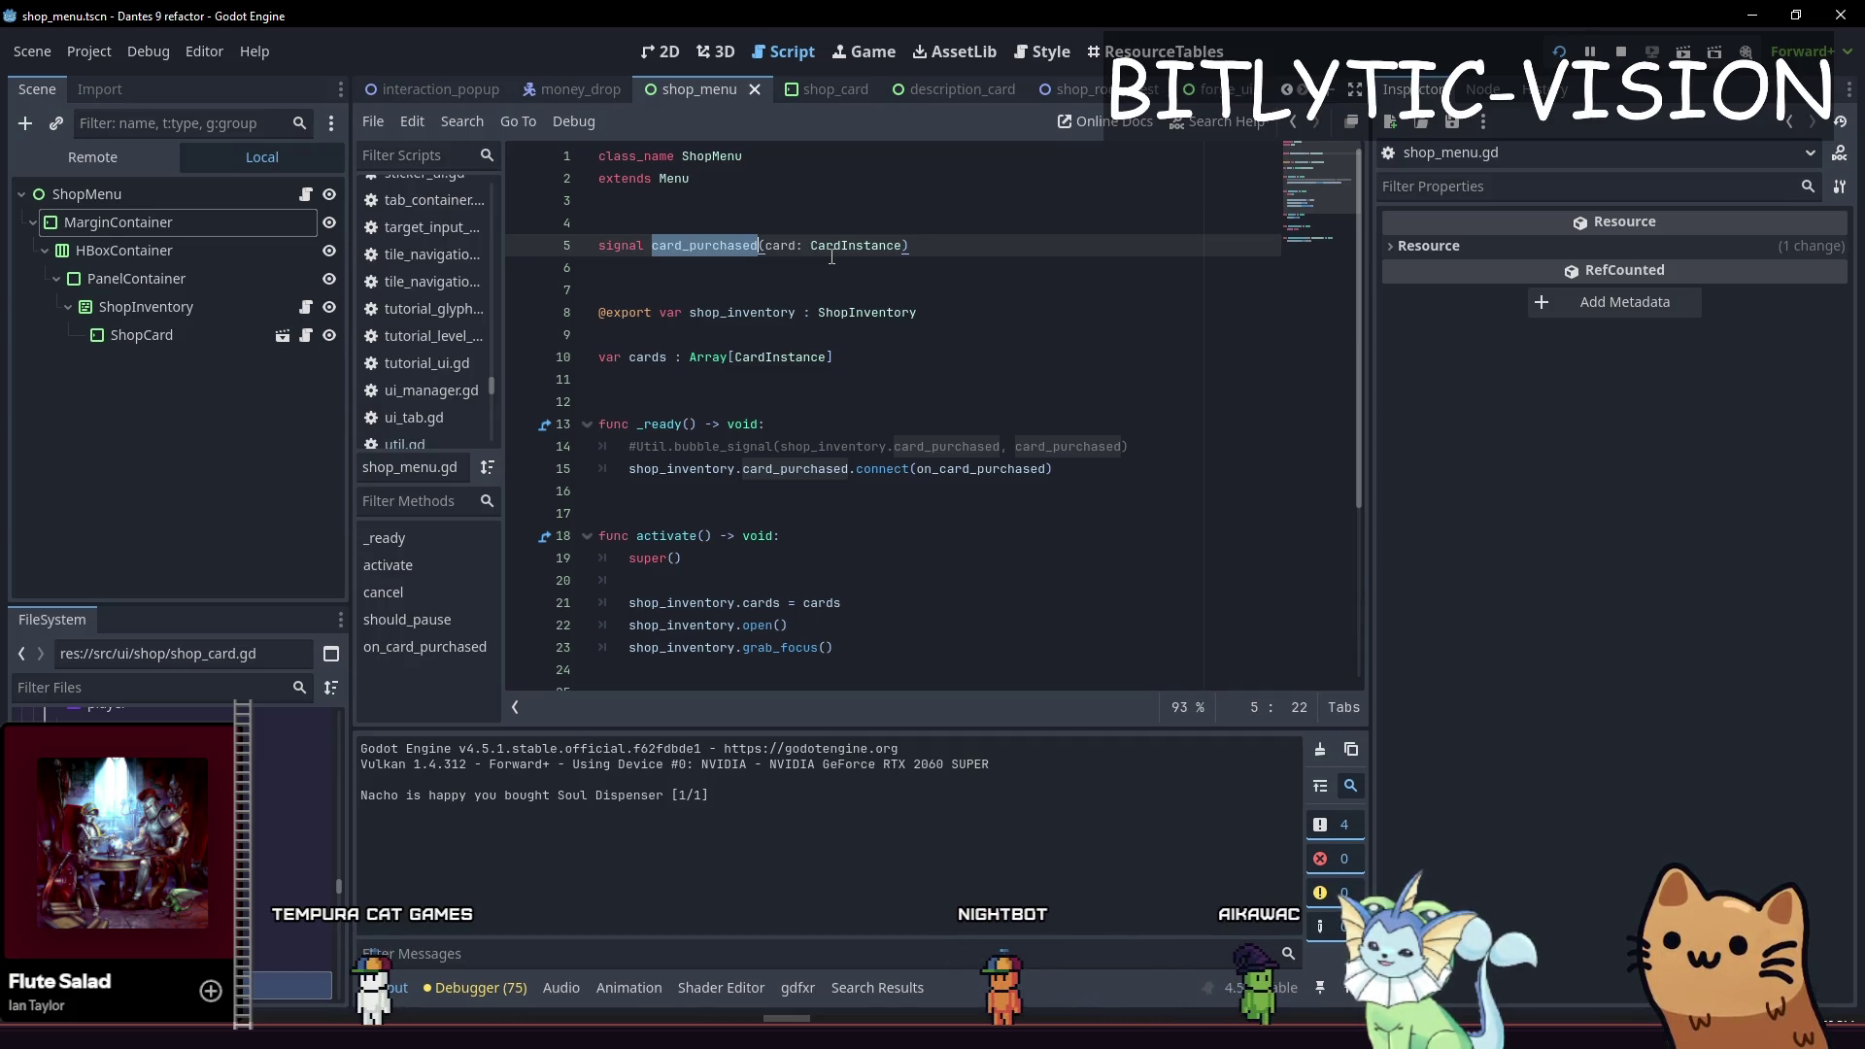
left_click(832, 256)
left_click(832, 469)
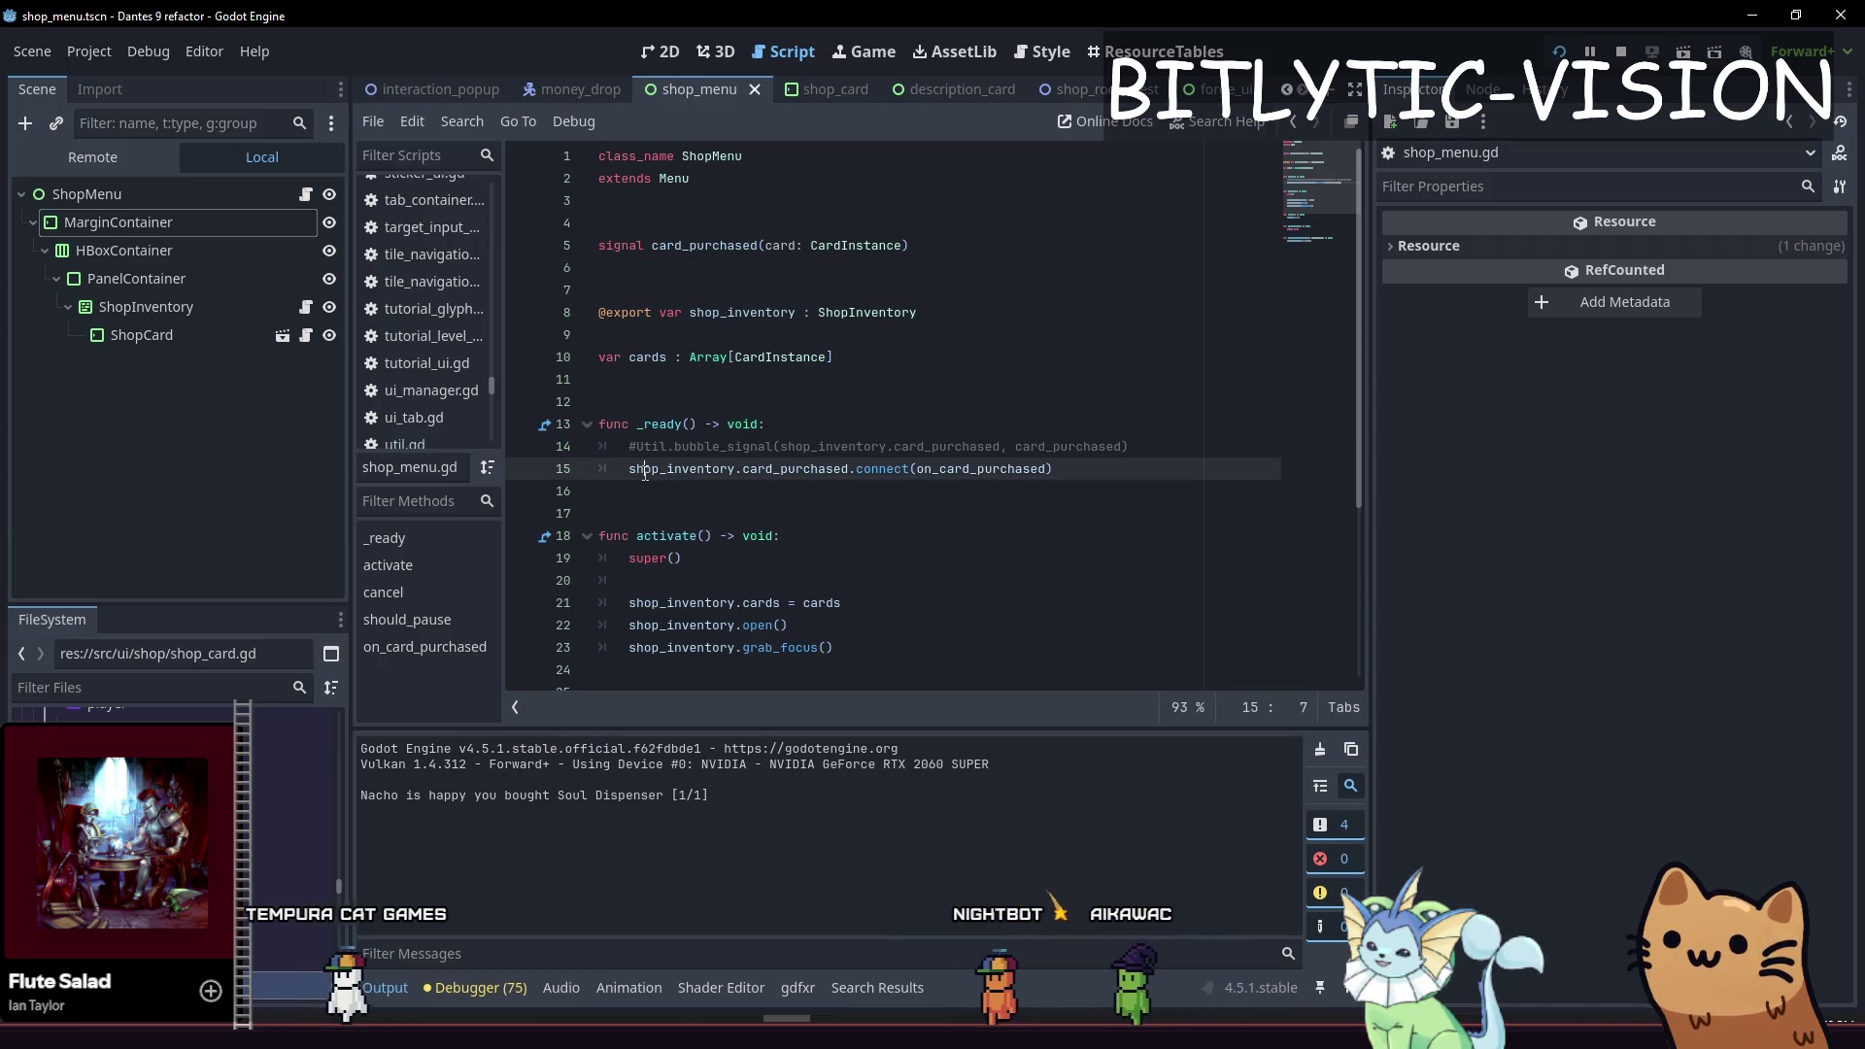
left_click(976, 468, "ctrl")
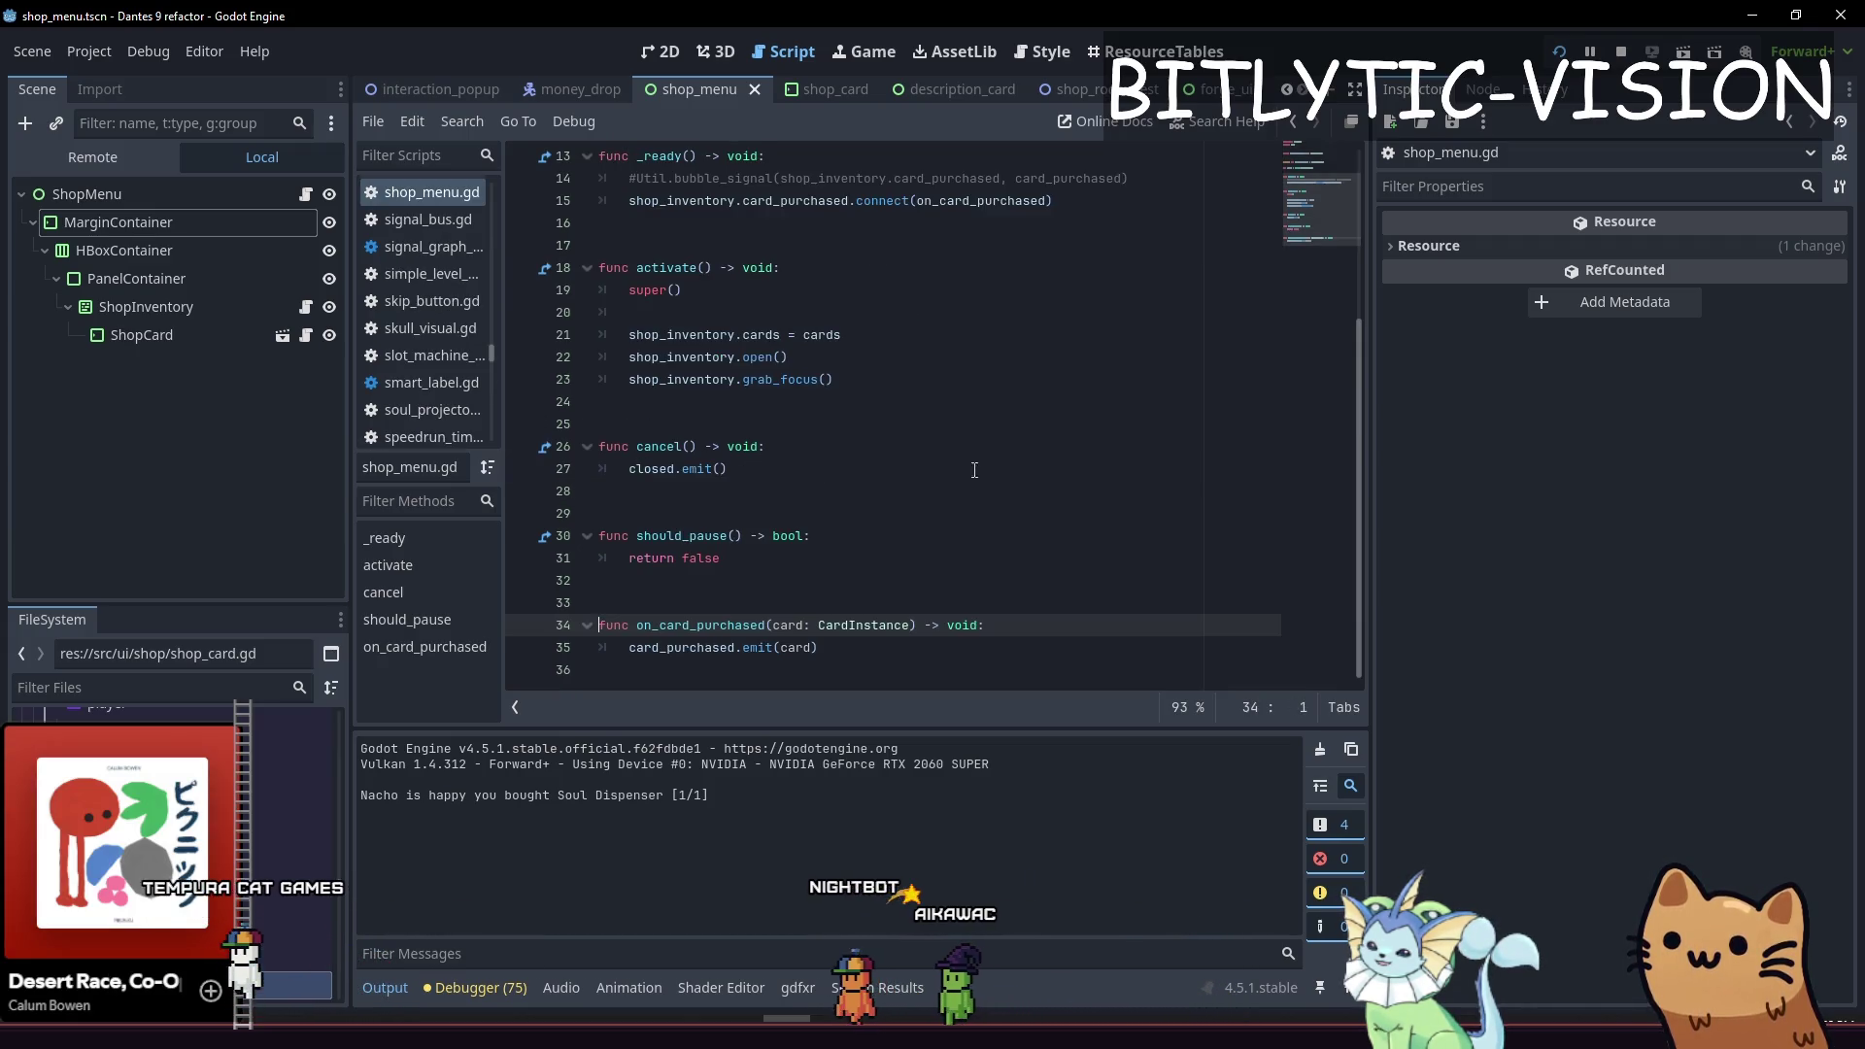
key("Down")
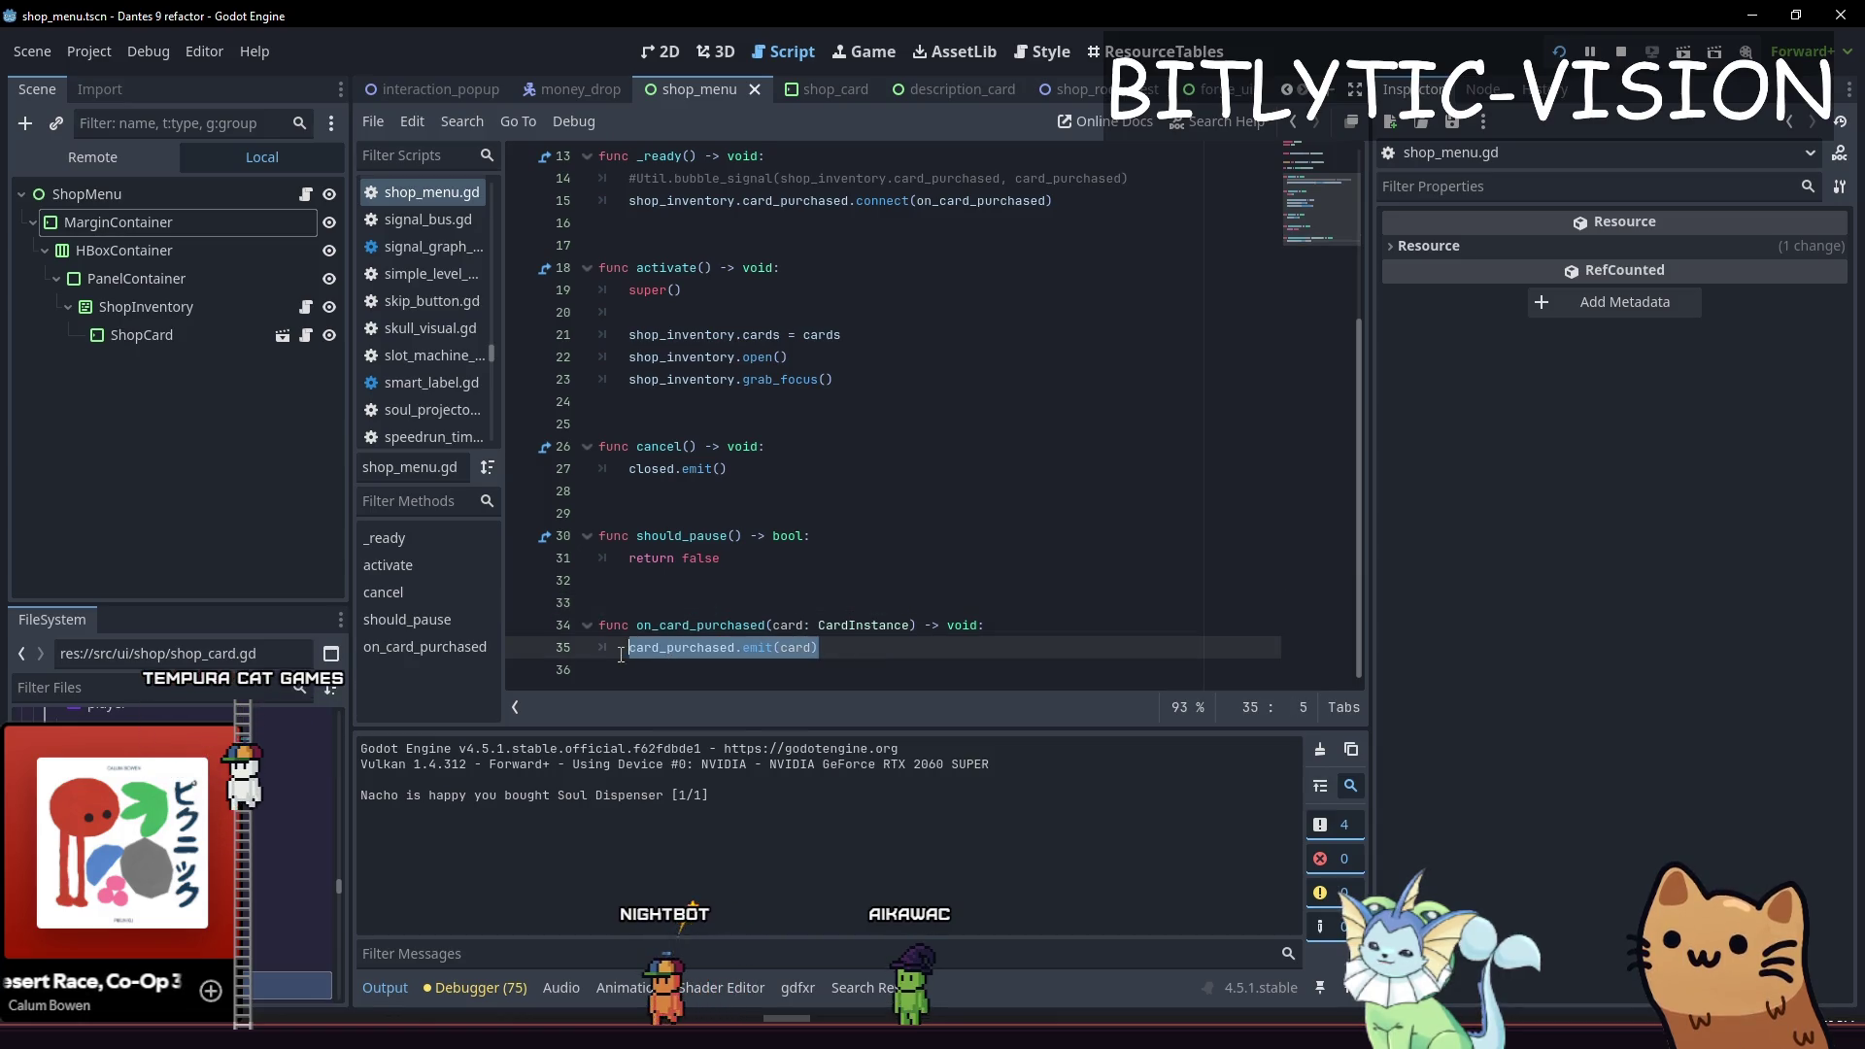
left_click(898, 653)
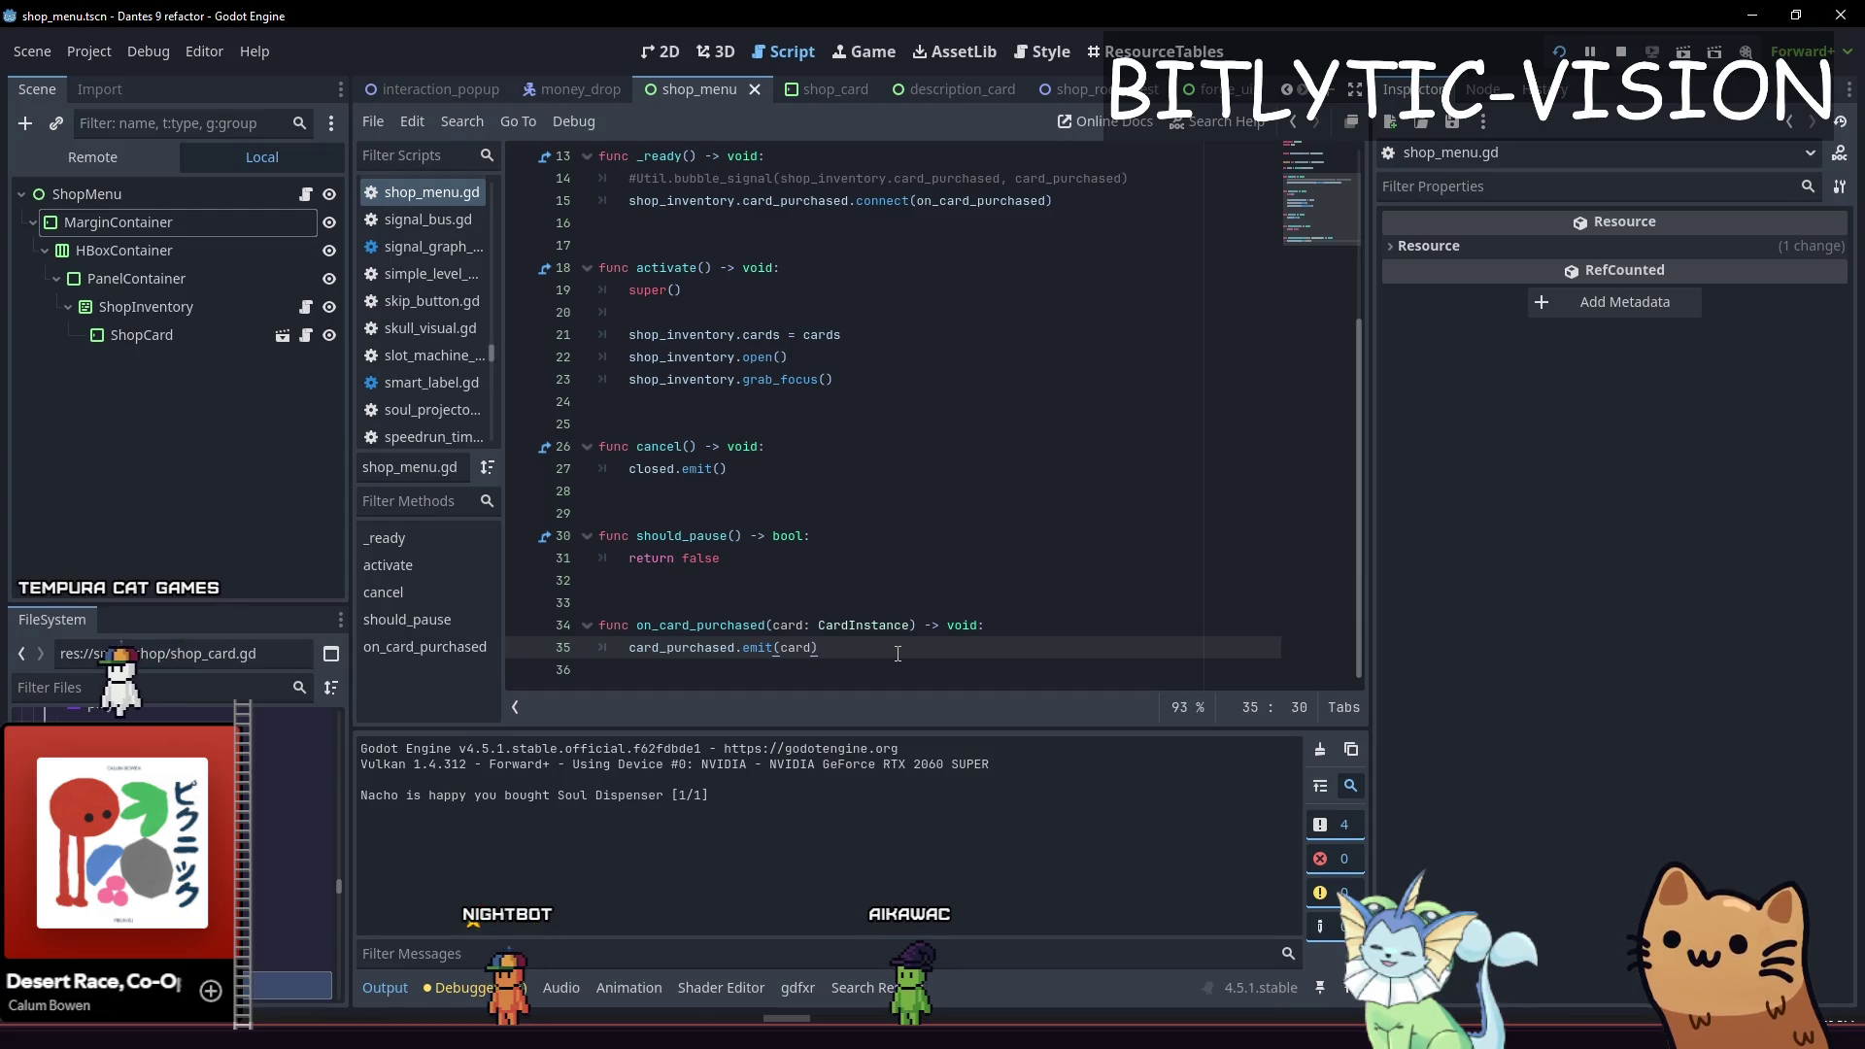
- Insert blank lines after line 14 in the _ready function
scroll(898, 653, "up", 4)
left_click(1228, 446)
key("Return")
key("Return")
key("Up")
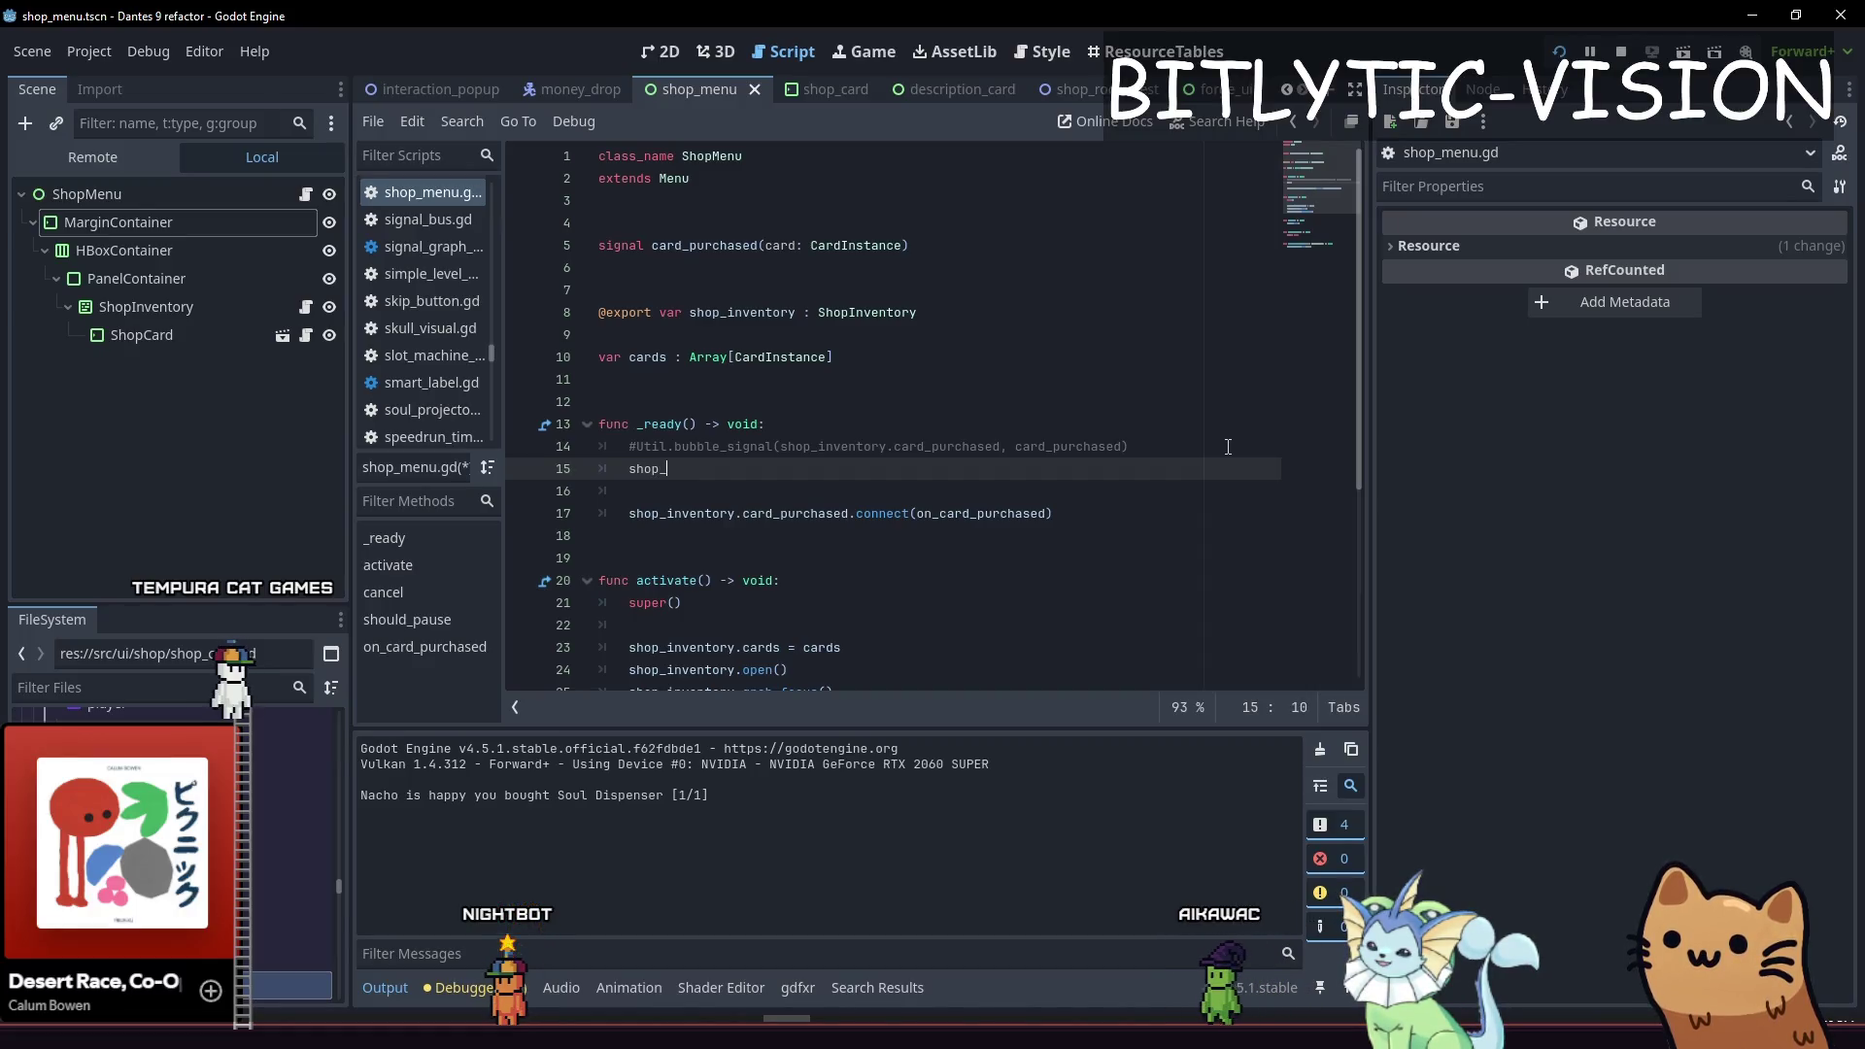
- Write 'card_purchased.connect(card_purchased.emit)' as the new connect line in _ready
type("card_purchase")
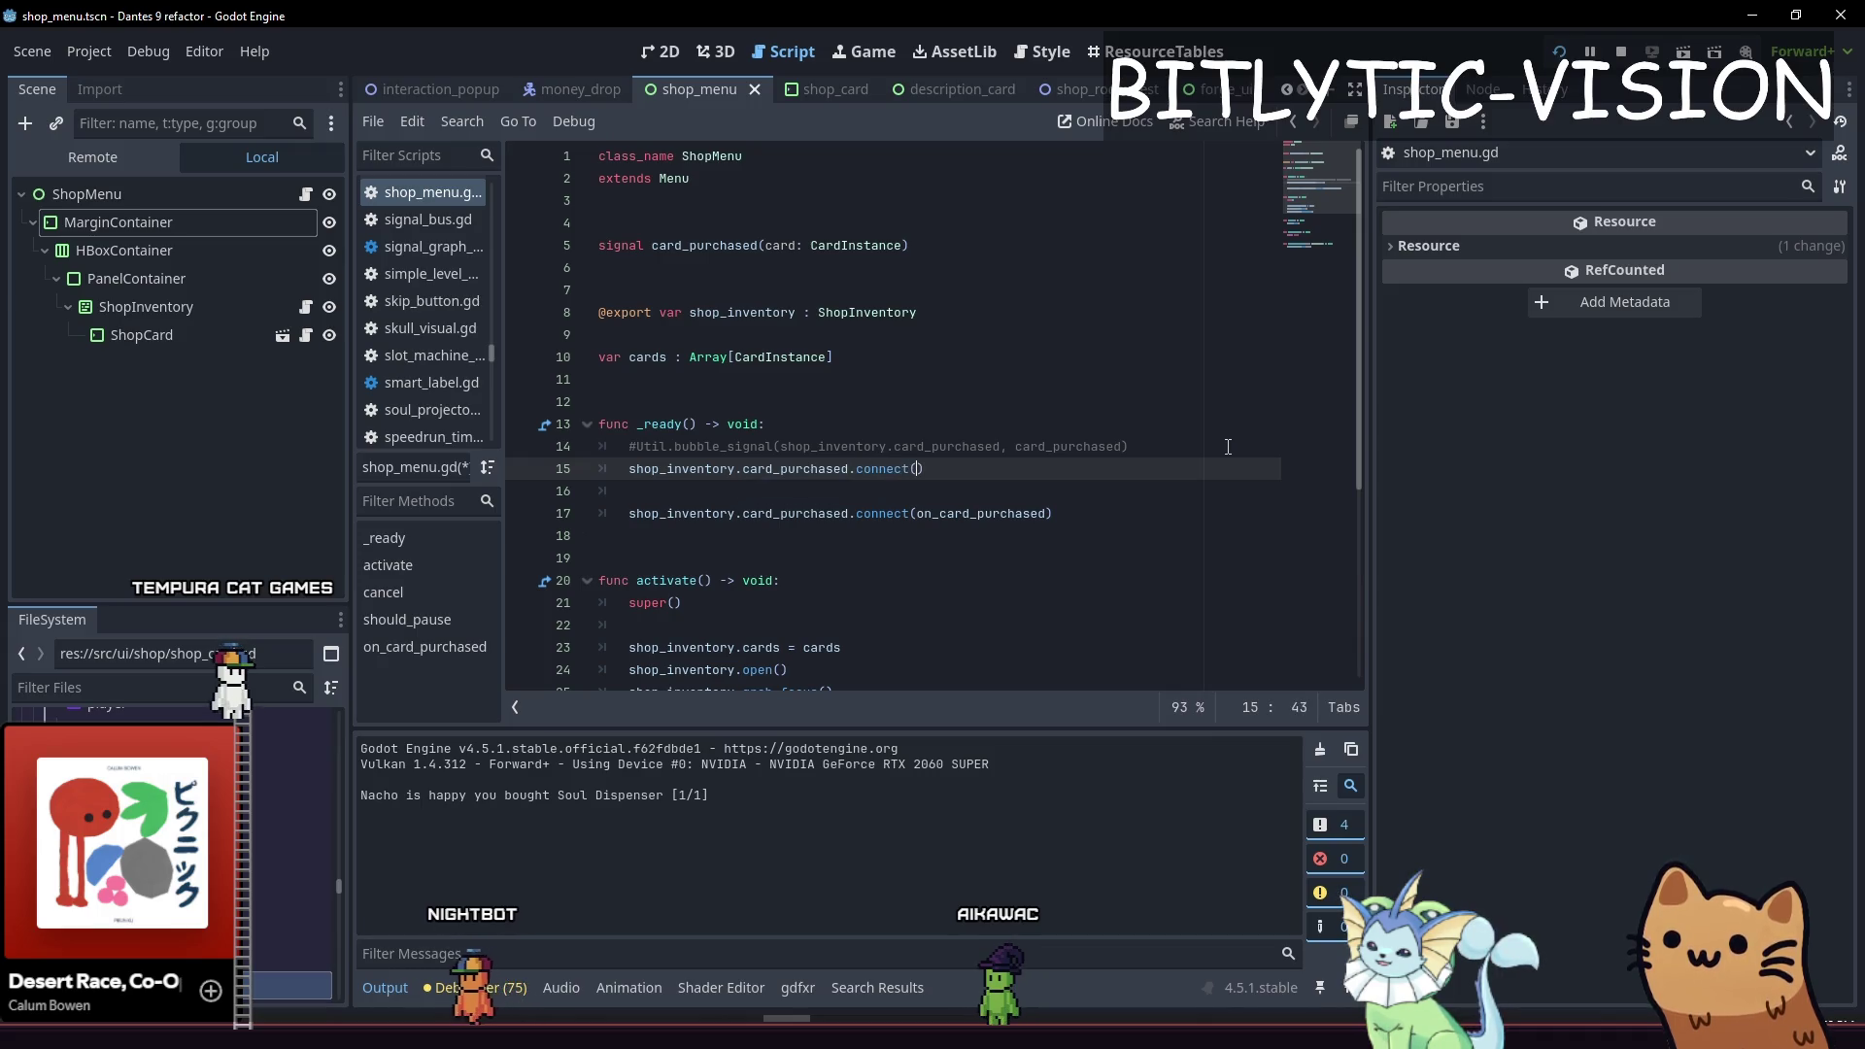
type("d.connect(card_purchased.emit")
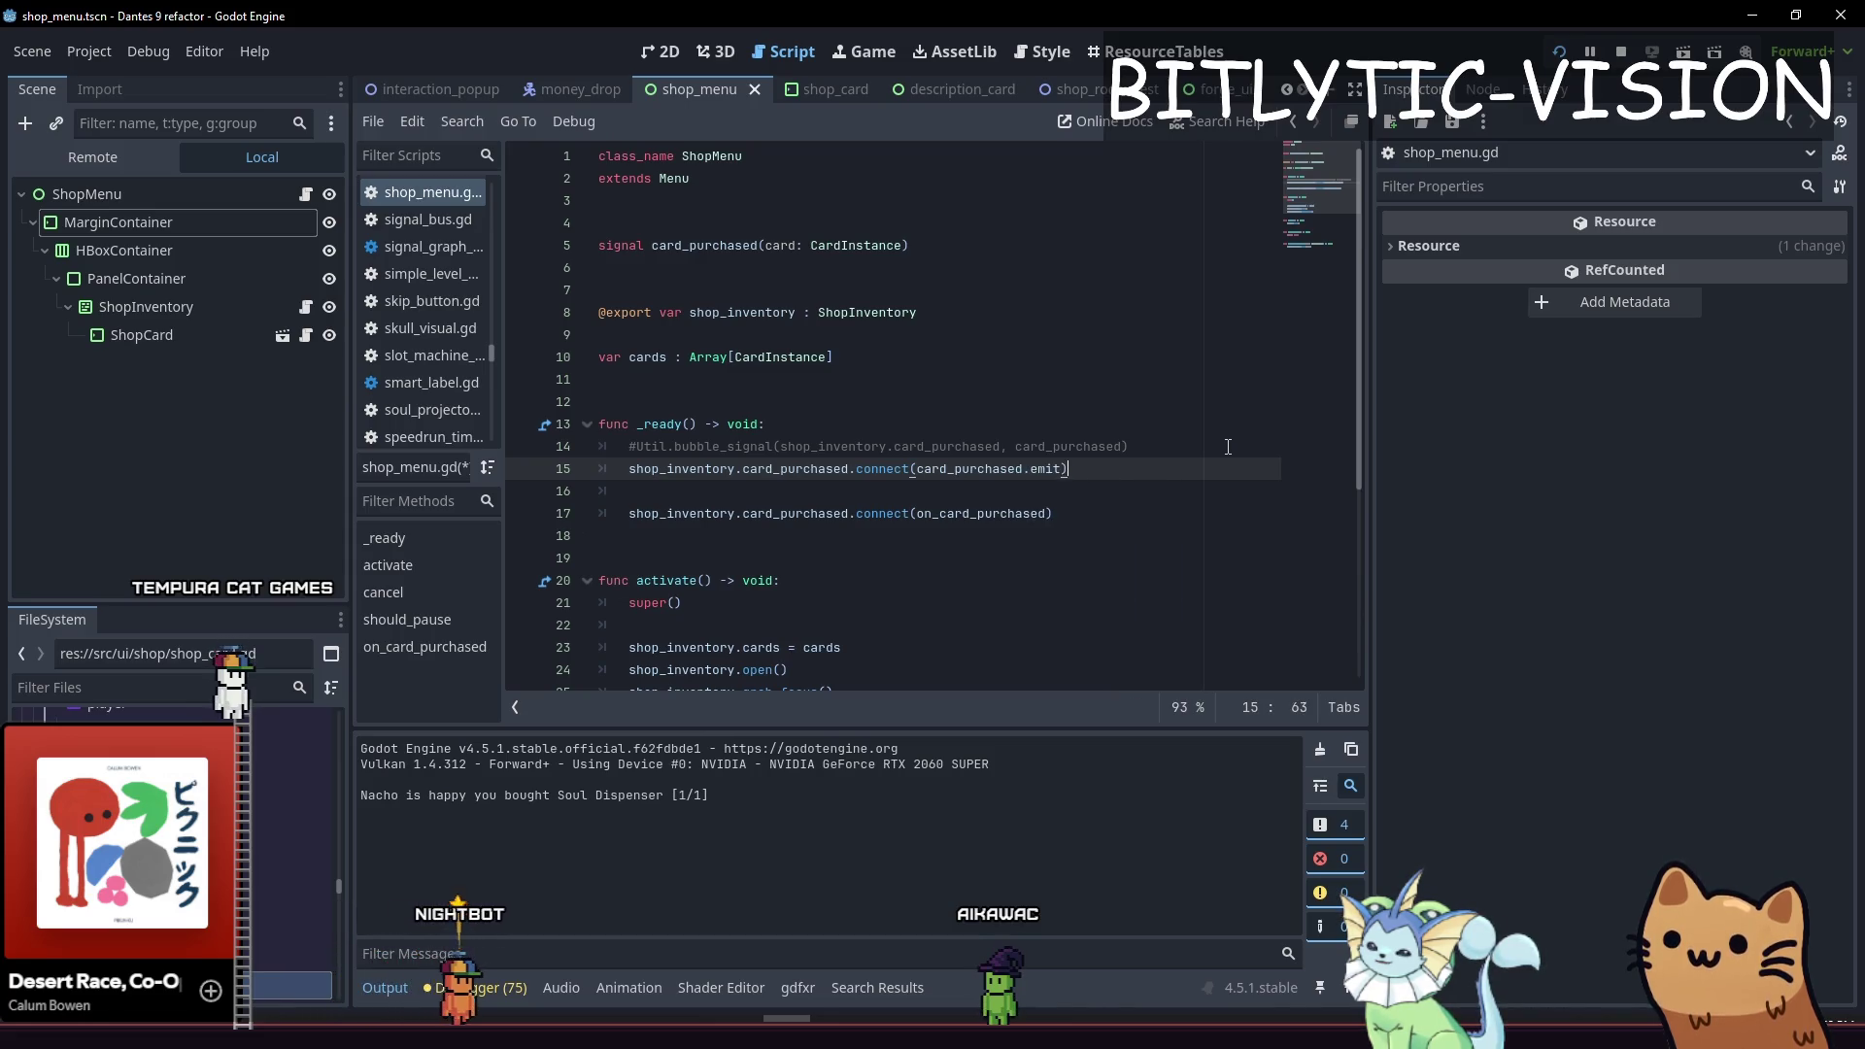
key("shift+Home")
double_click(797, 468)
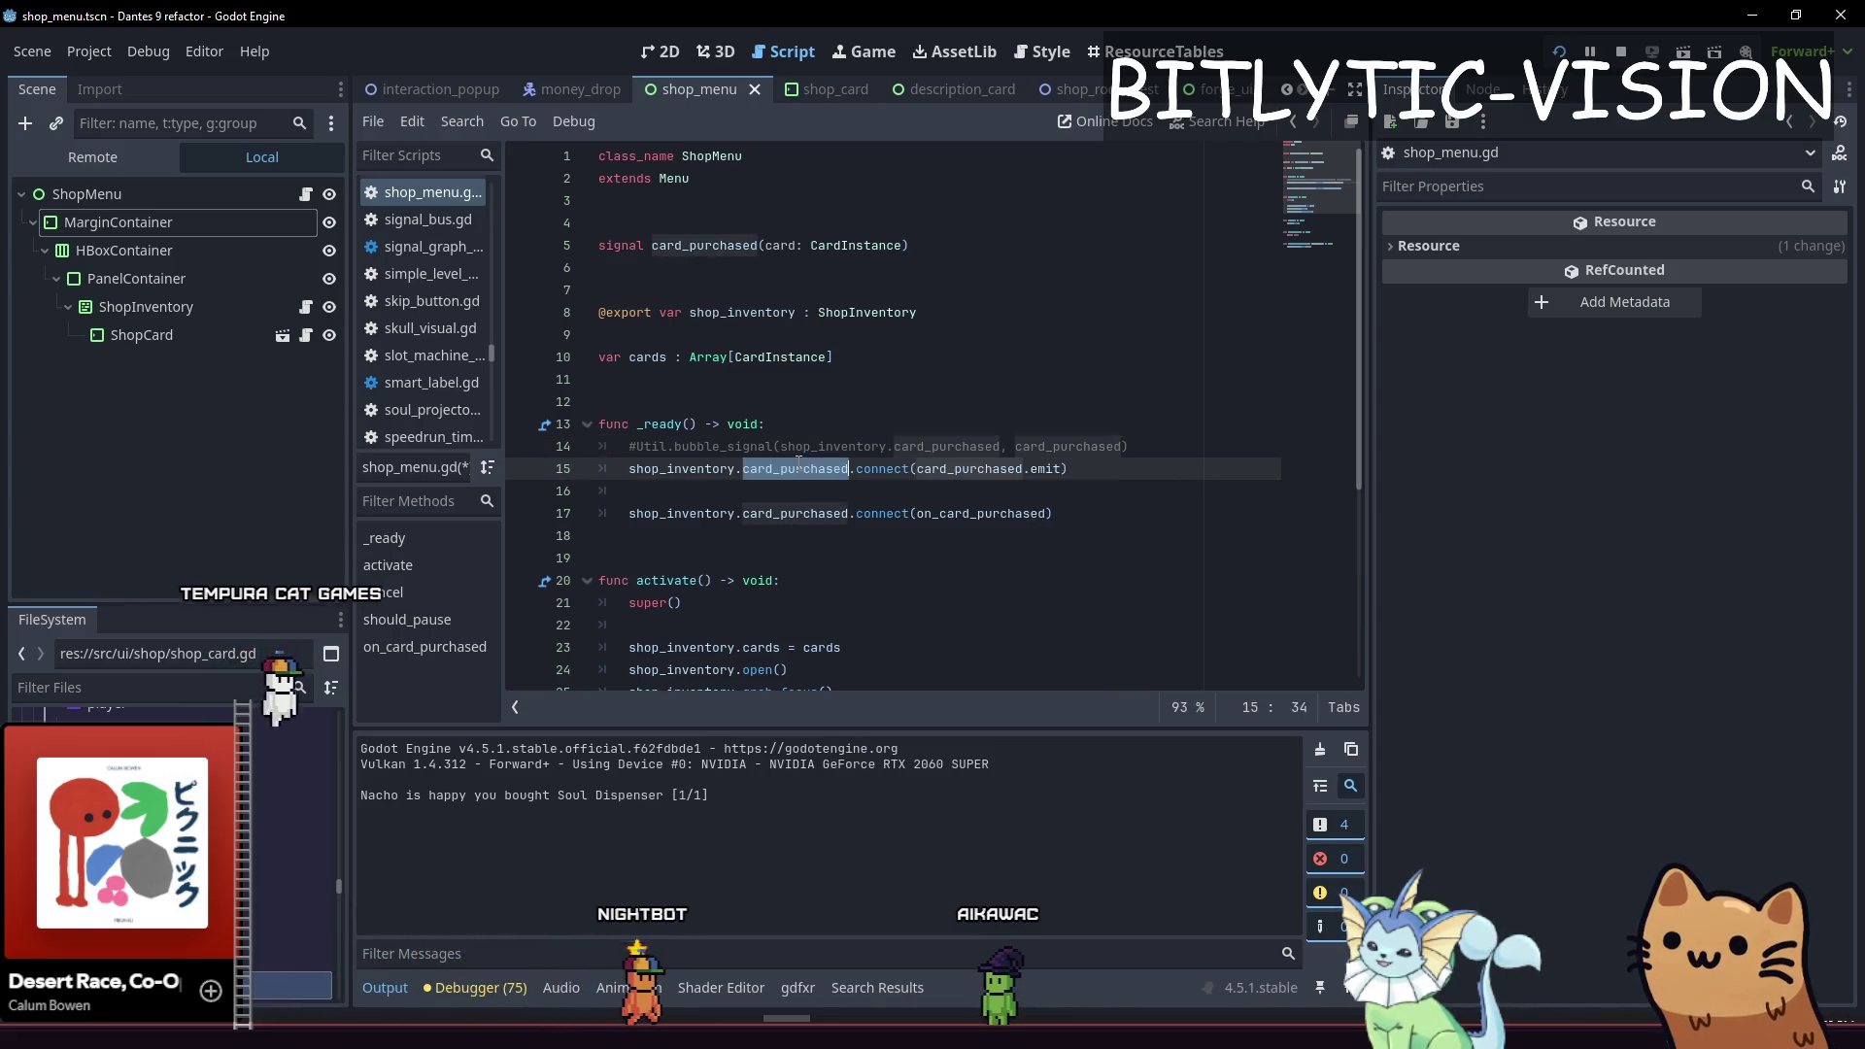
left_click_drag(917, 469, 1040, 471)
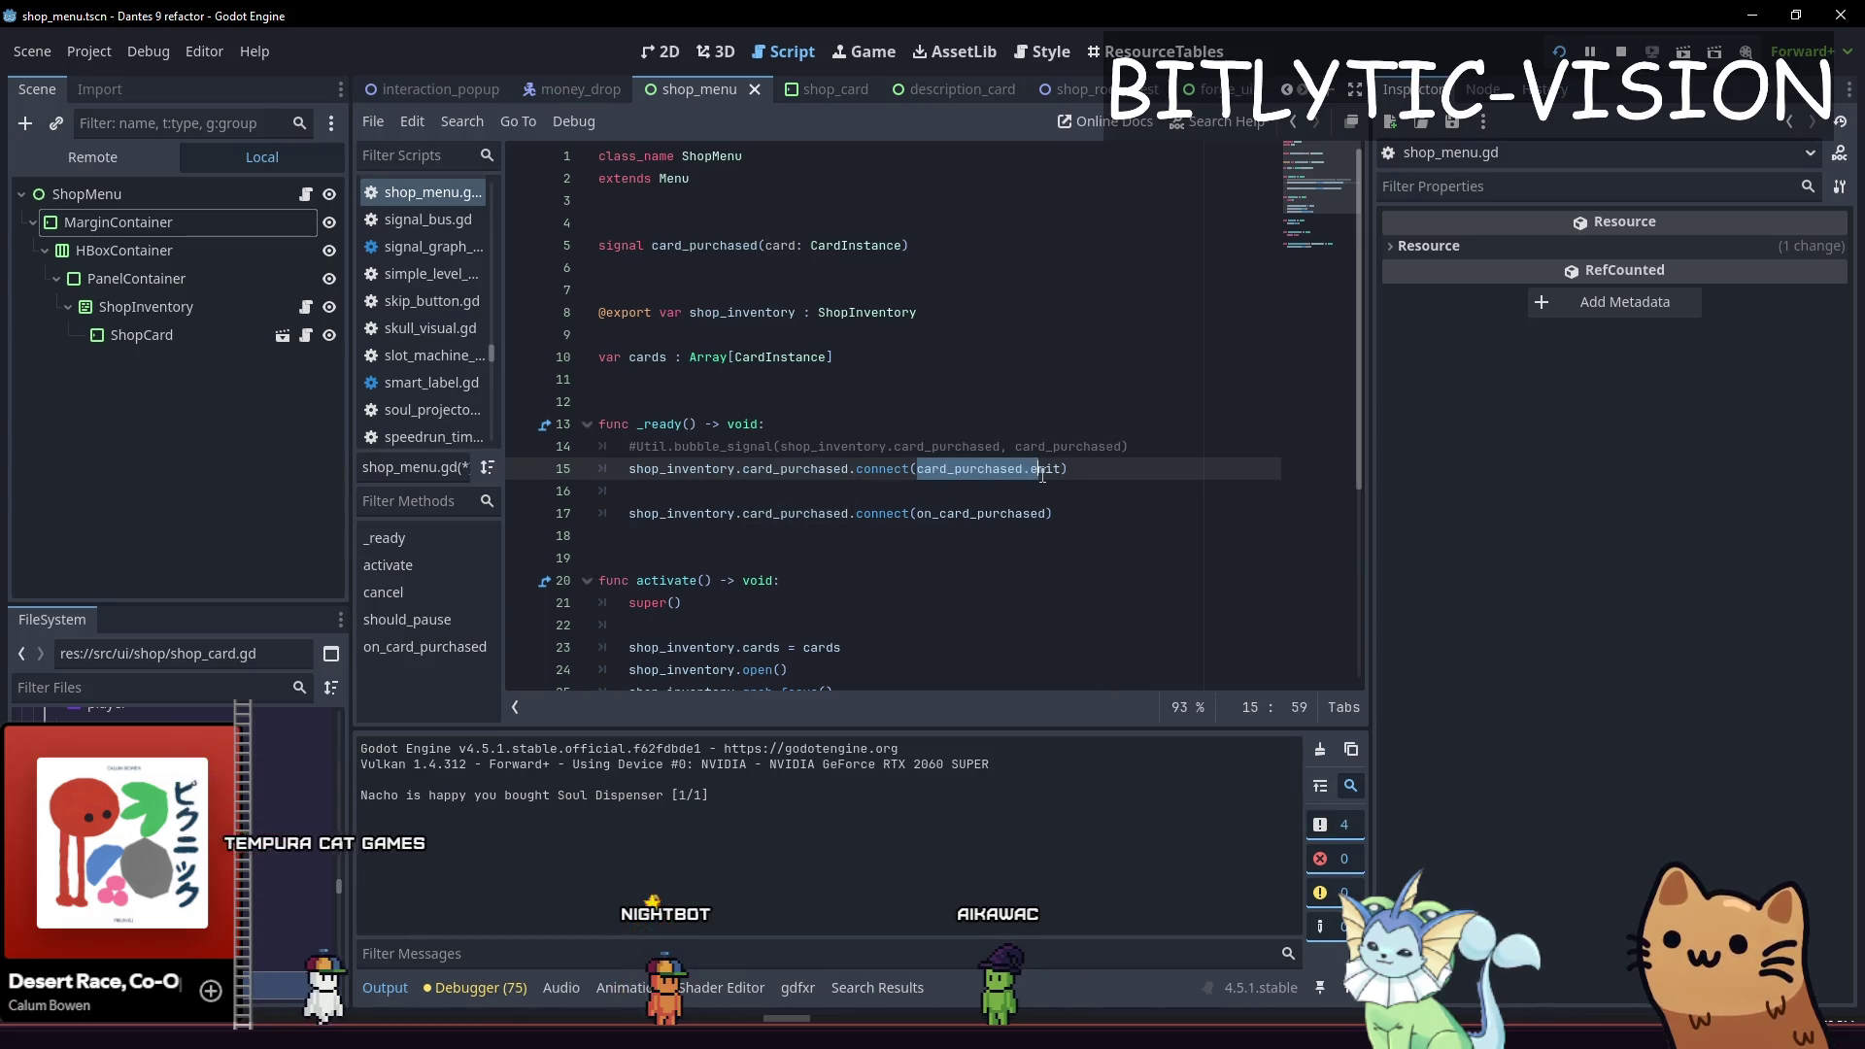
key("shift+Home")
left_click(733, 469)
- Delete the bubble_signal comment and the old on_card_purchased connect line, then save
left_click(746, 445)
key("End")
key("shift+Home")
key("BackSpace")
key("BackSpace")
key("BackSpace")
key("Down")
key("Down")
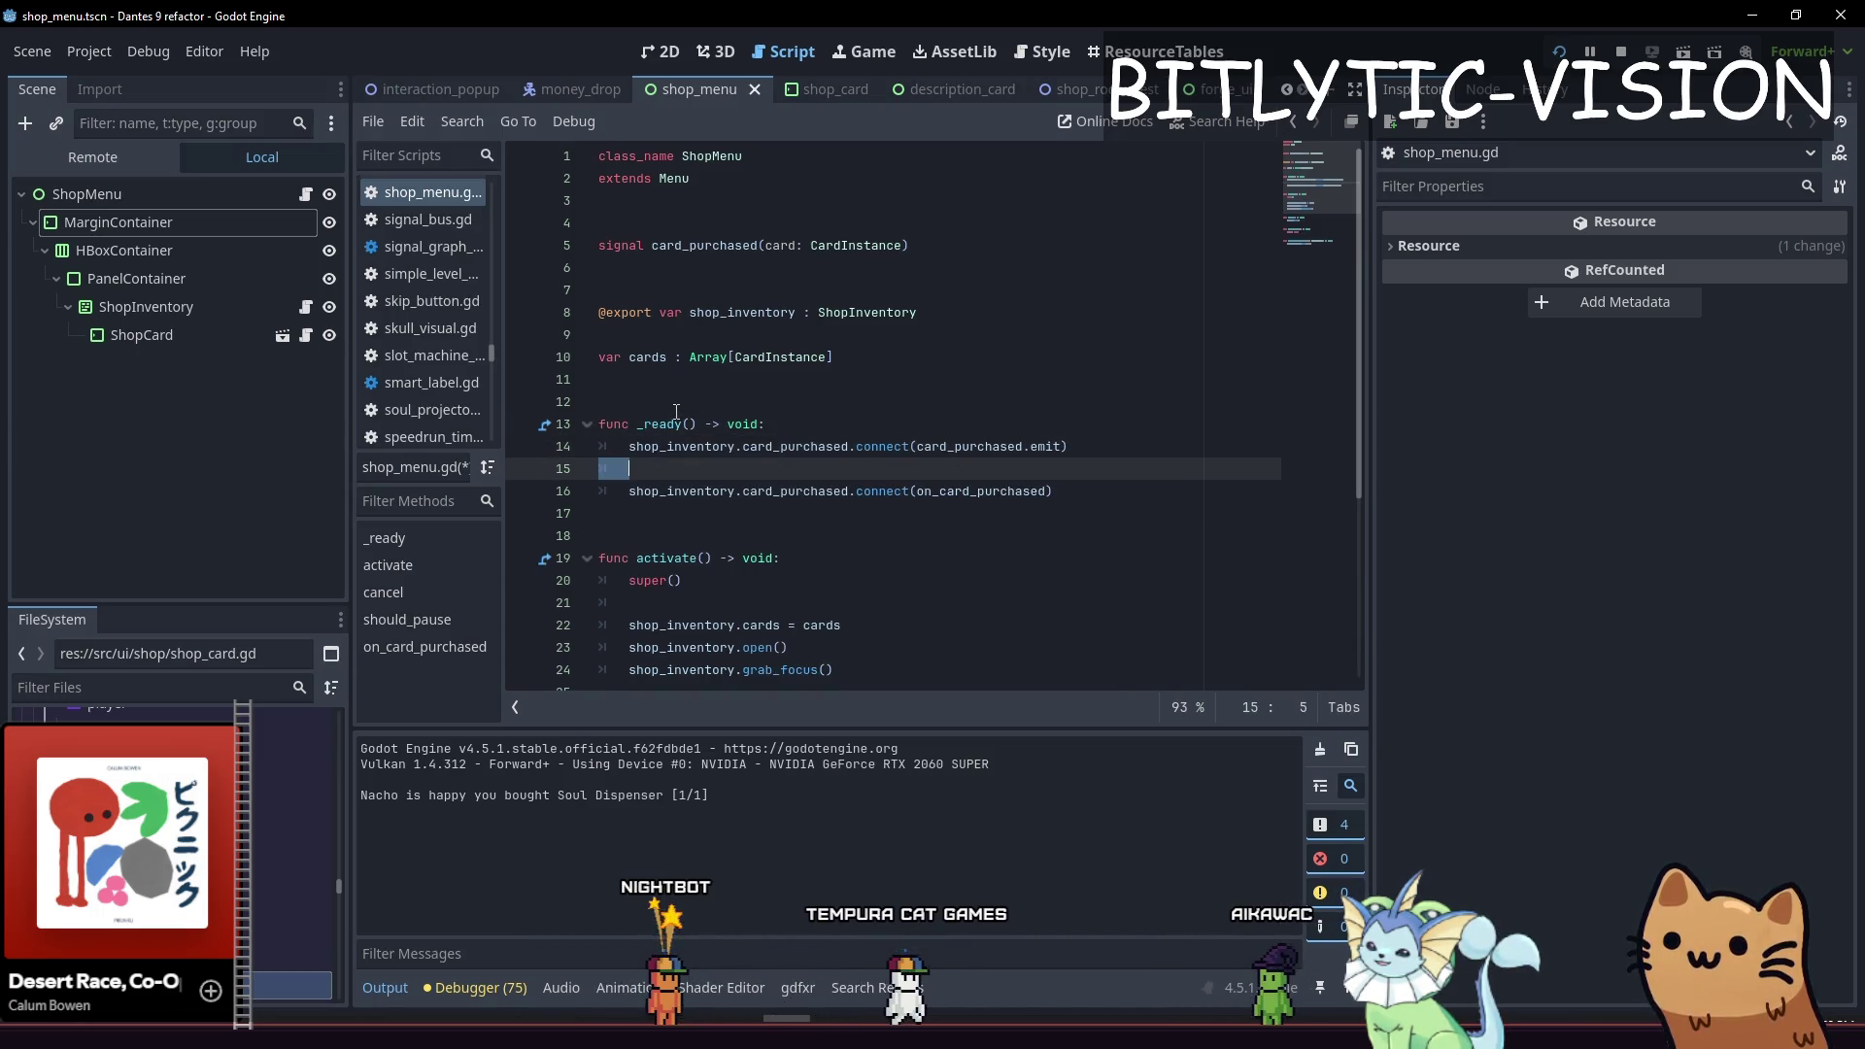
key("shift+Down")
key("BackSpace")
key("ctrl+s")
- Remove the leftover blank line and the whole on_card_purchased function, then save
key("BackSpace")
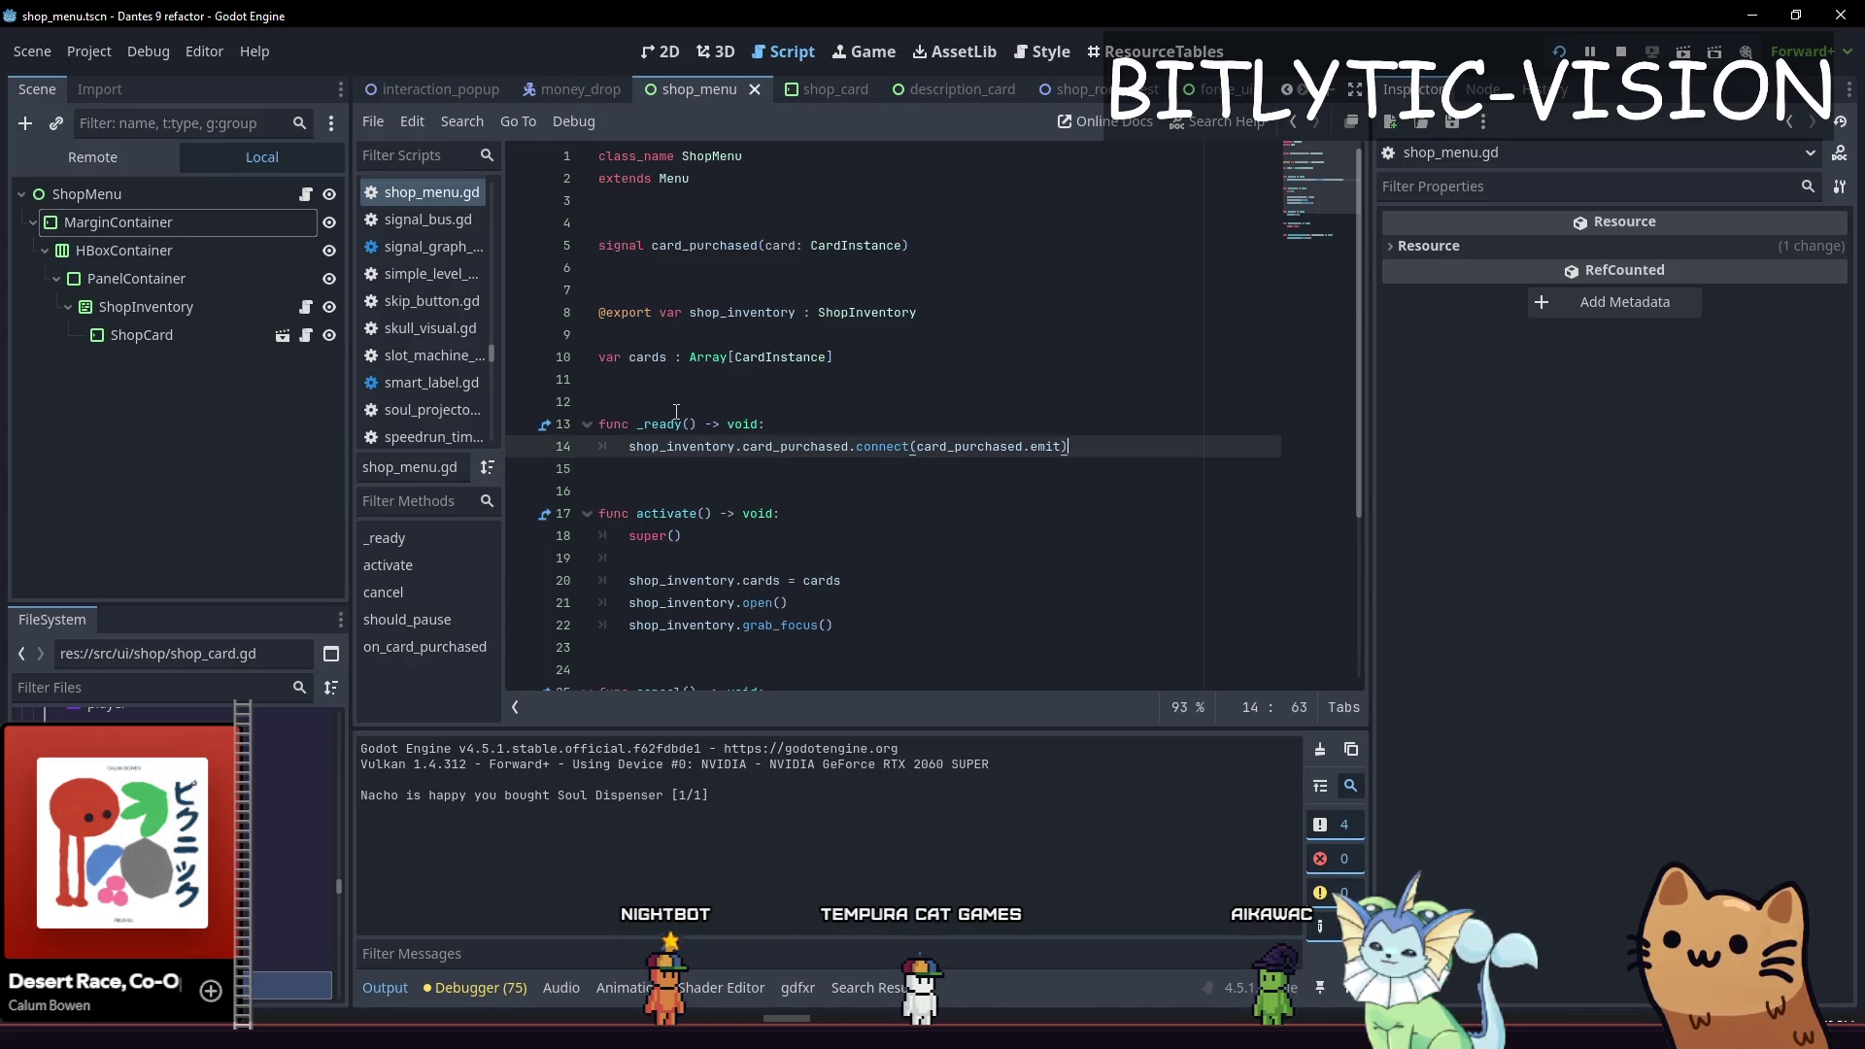
key("Down")
key("Down")
key("Down")
key("Up")
key("shift+Home")
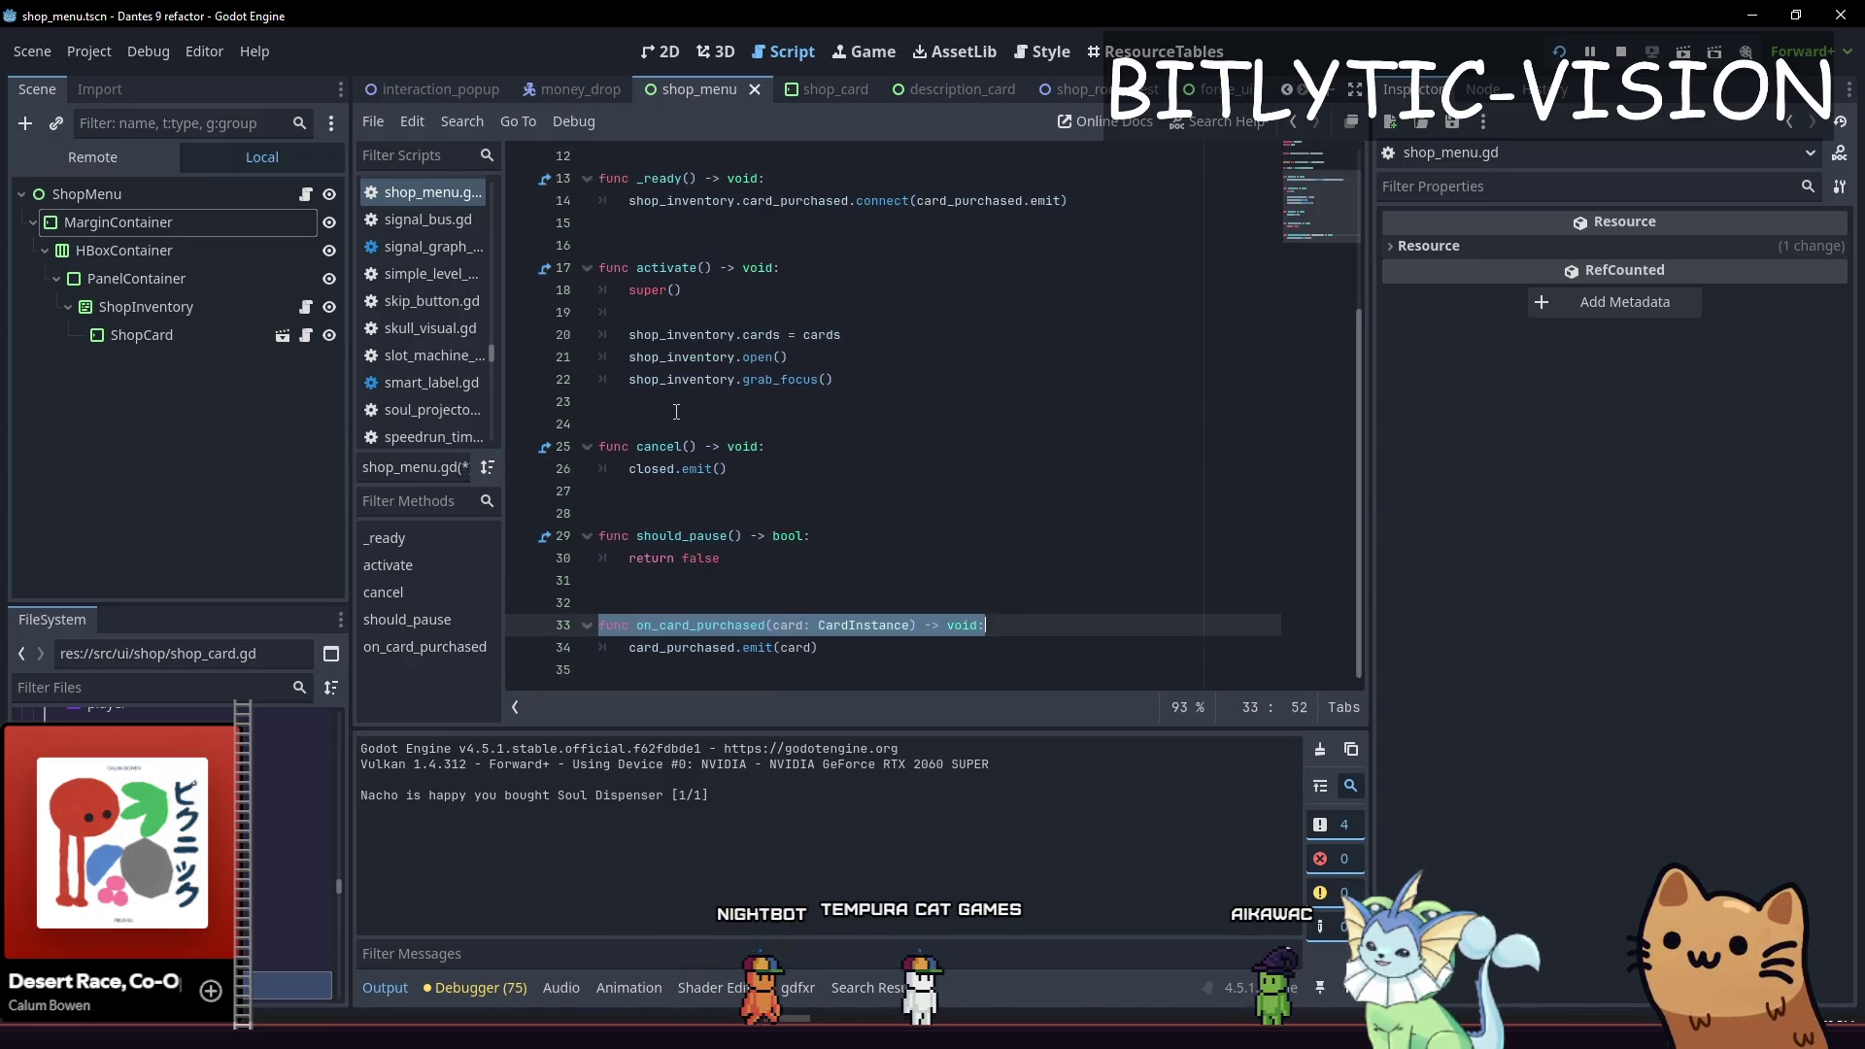
key("shift+Down")
key("BackSpace")
key("BackSpace")
key("BackSpace")
key("BackSpace")
scroll(676, 412, "up", 3)
key("Up")
key("Up")
key("Up")
key("Up")
key("Up")
key("Up")
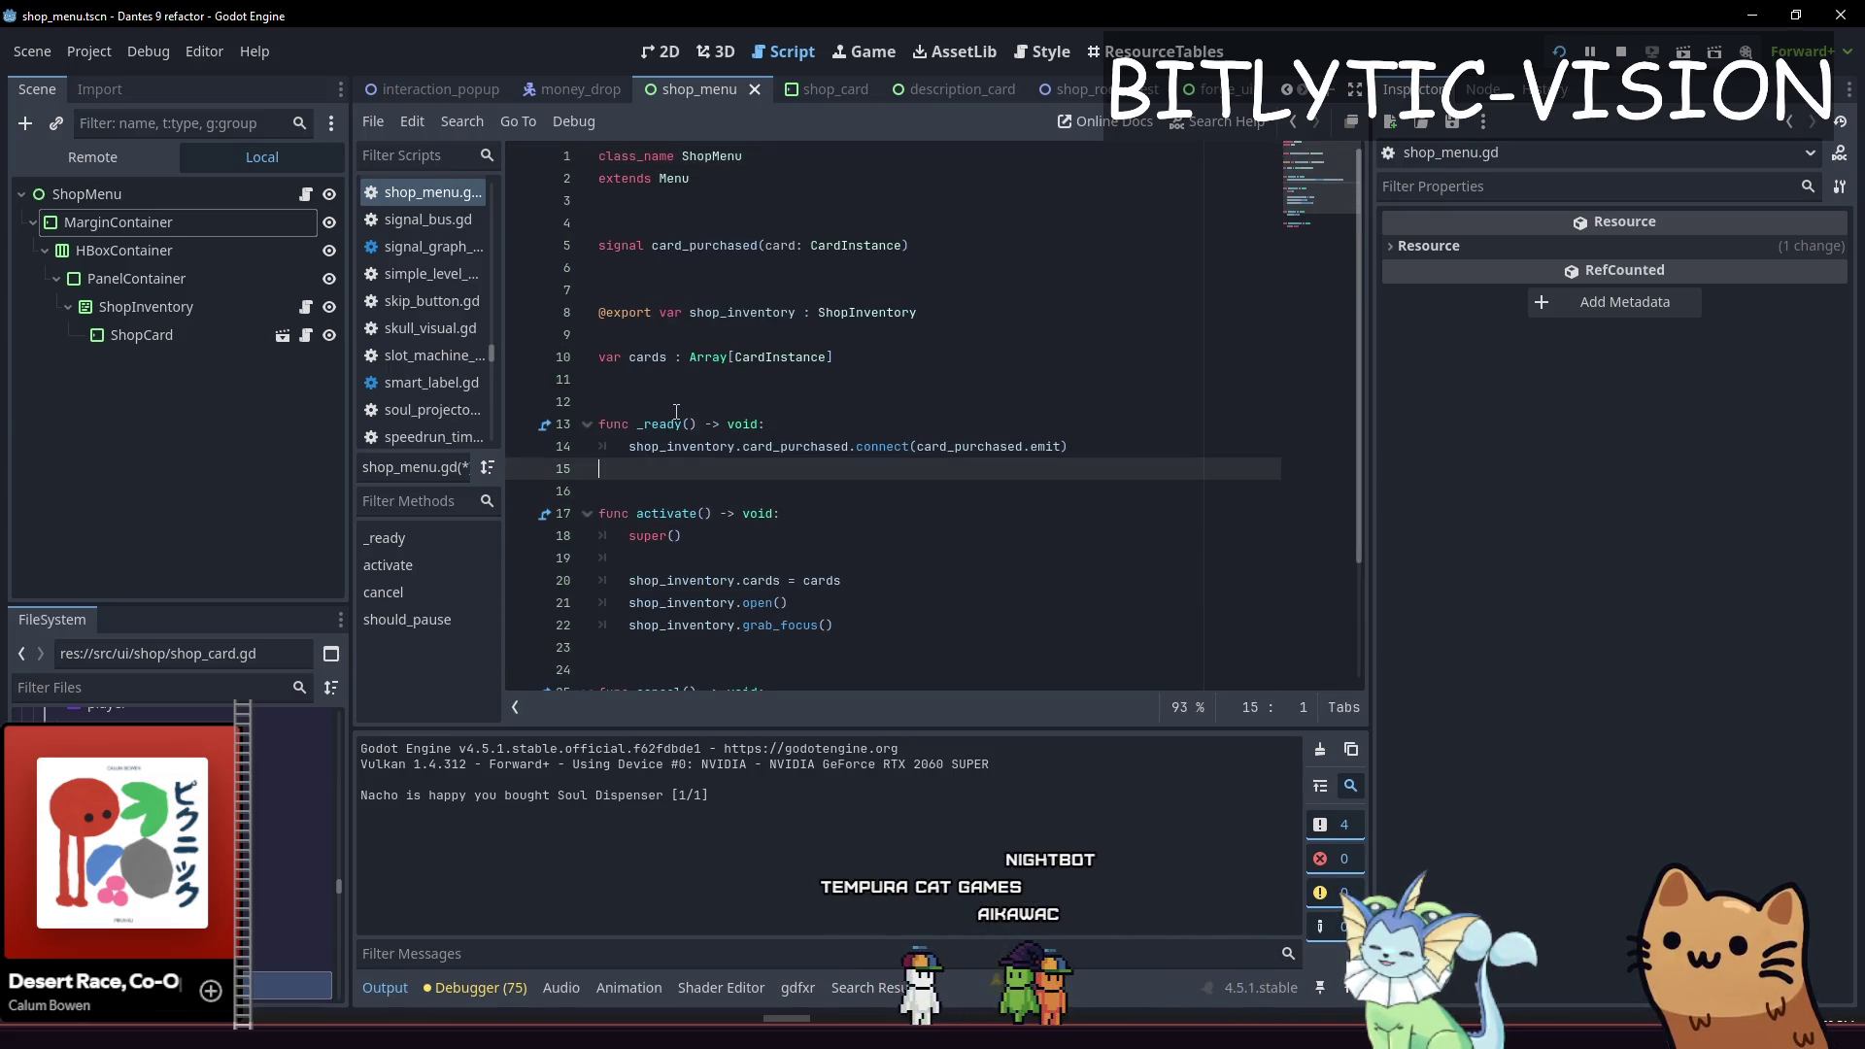
key("ctrl+s")
- Begin chaining a bind call onto the card_purchased.emit callback
key("Down")
key("Down")
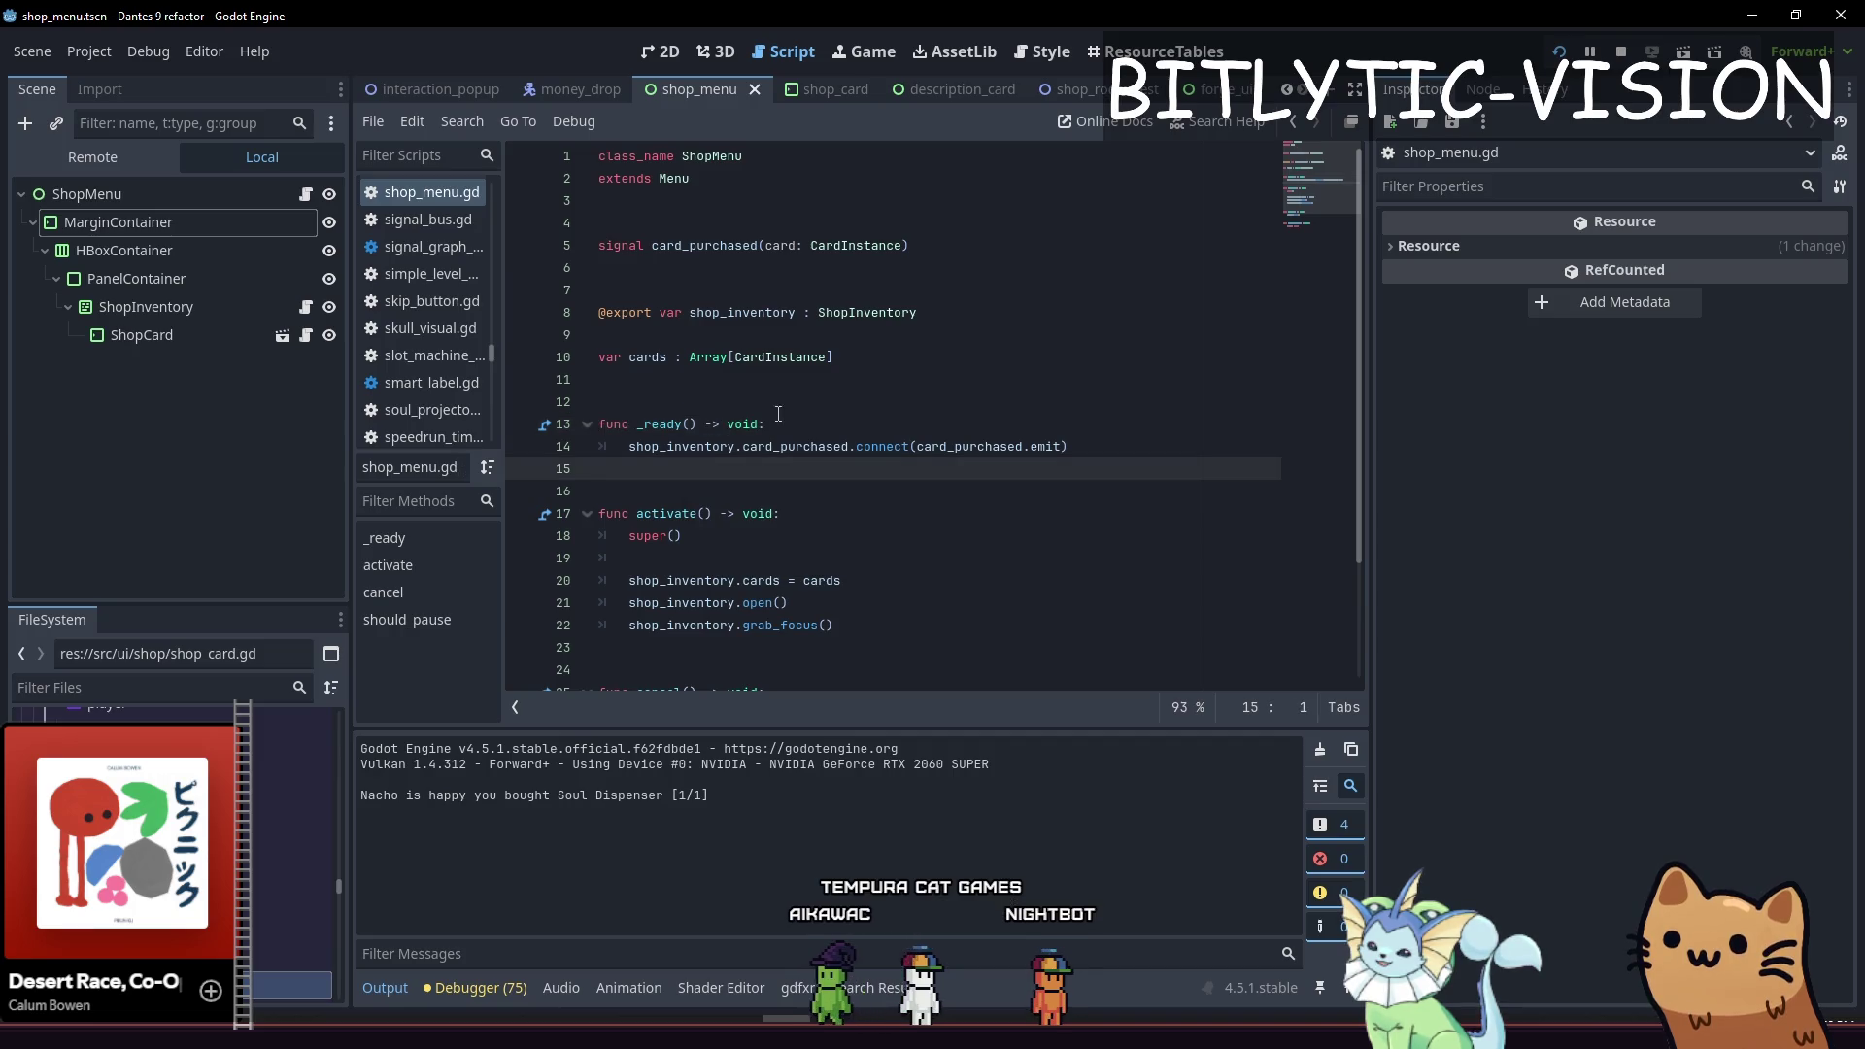
left_click(984, 446)
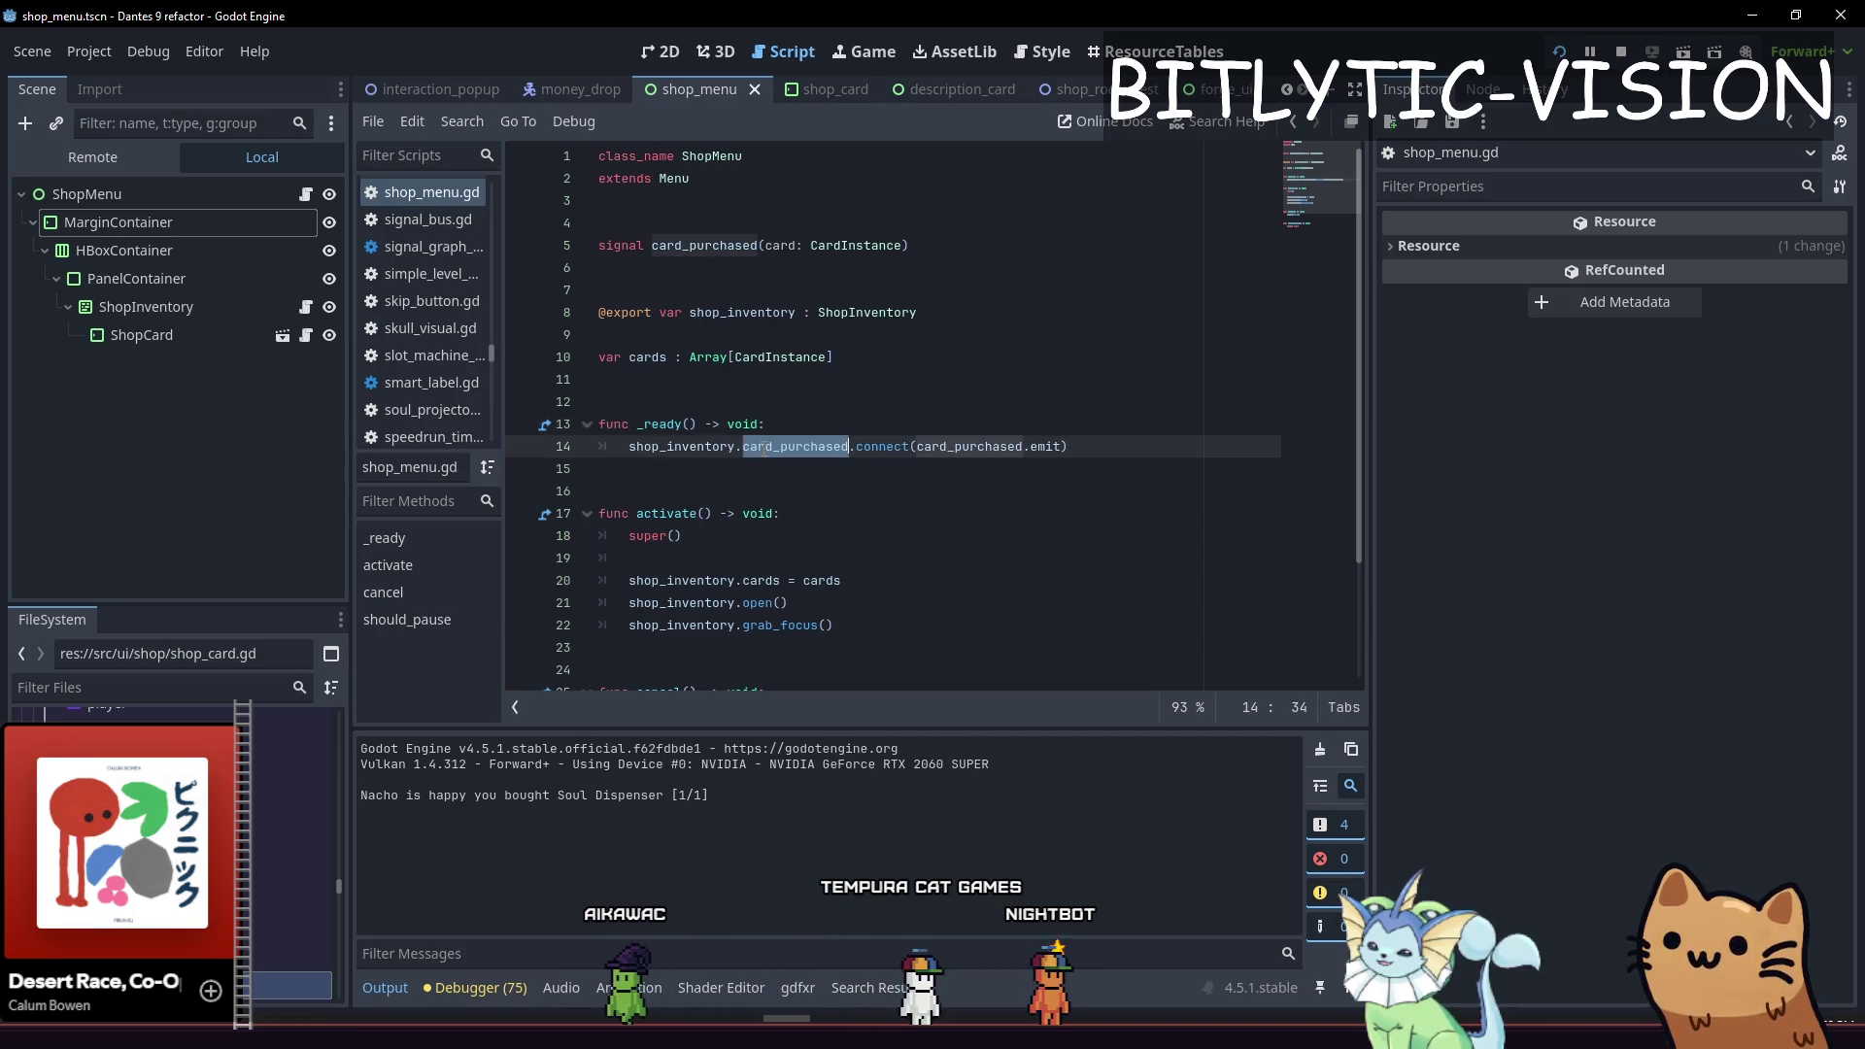
left_click(1055, 444)
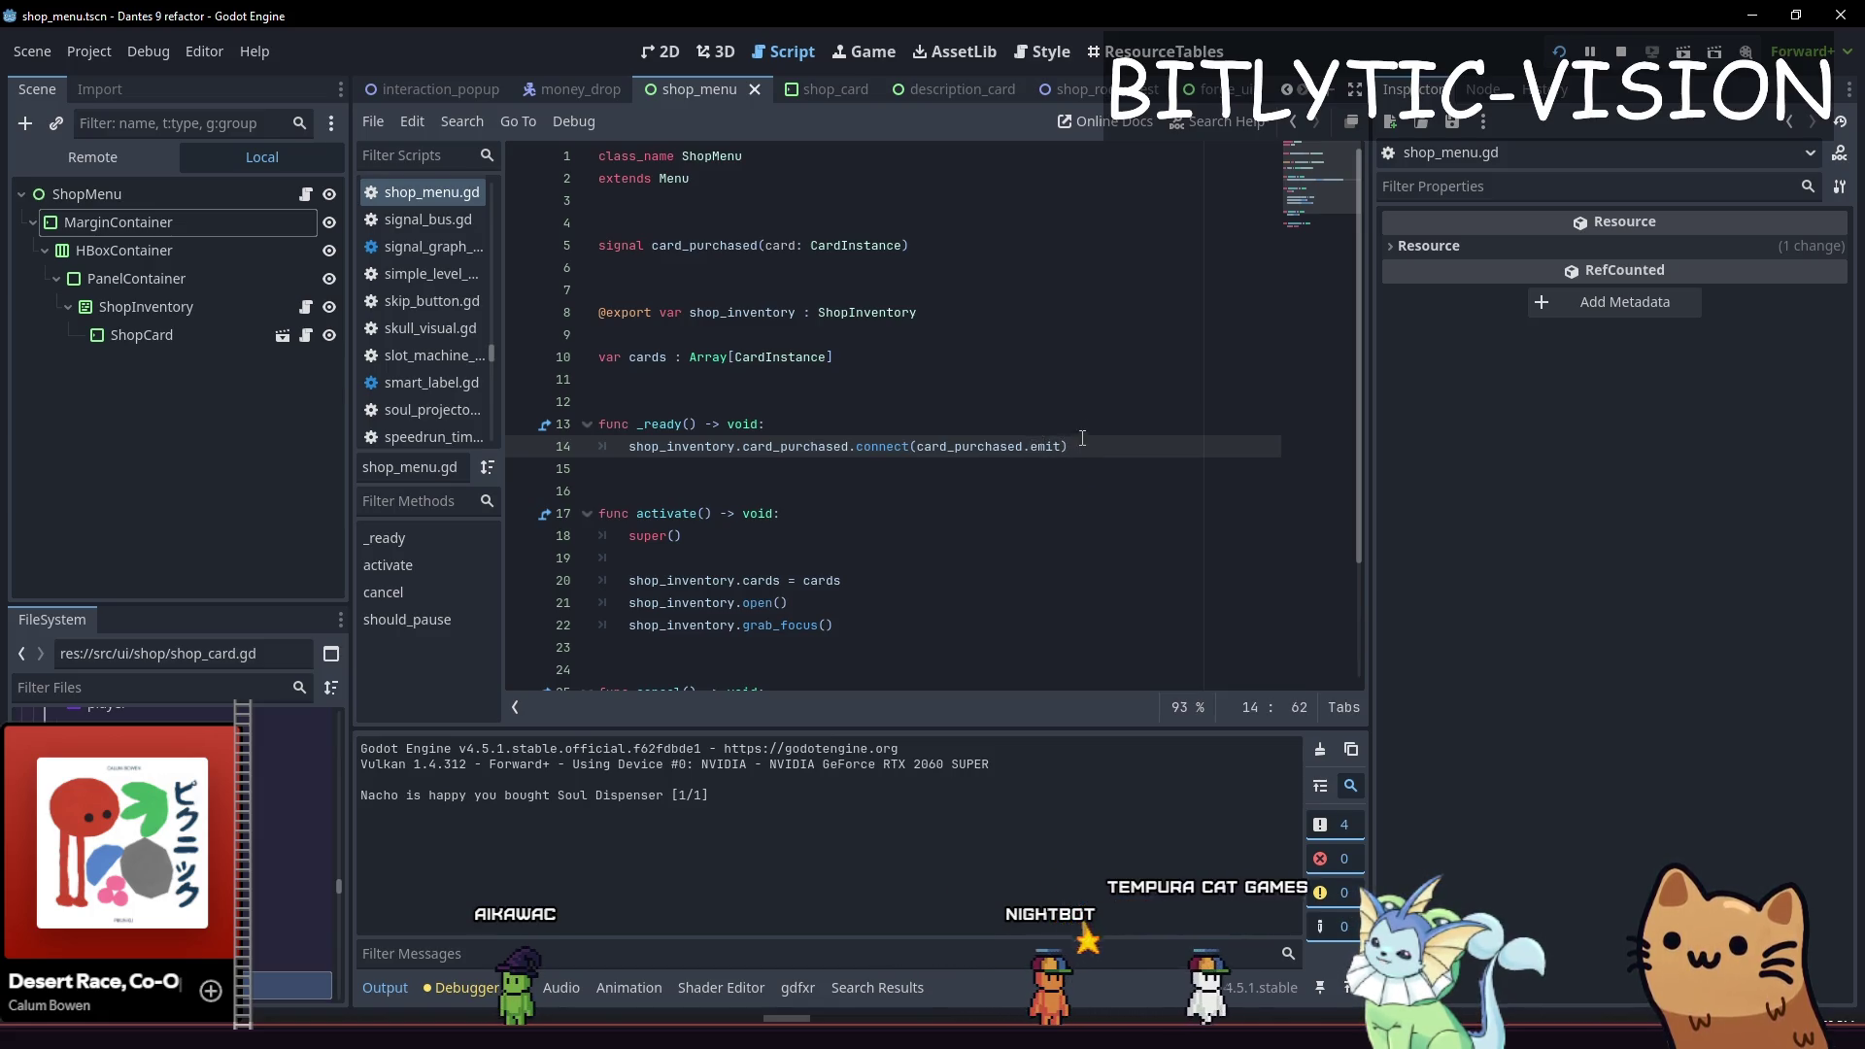
type(".c")
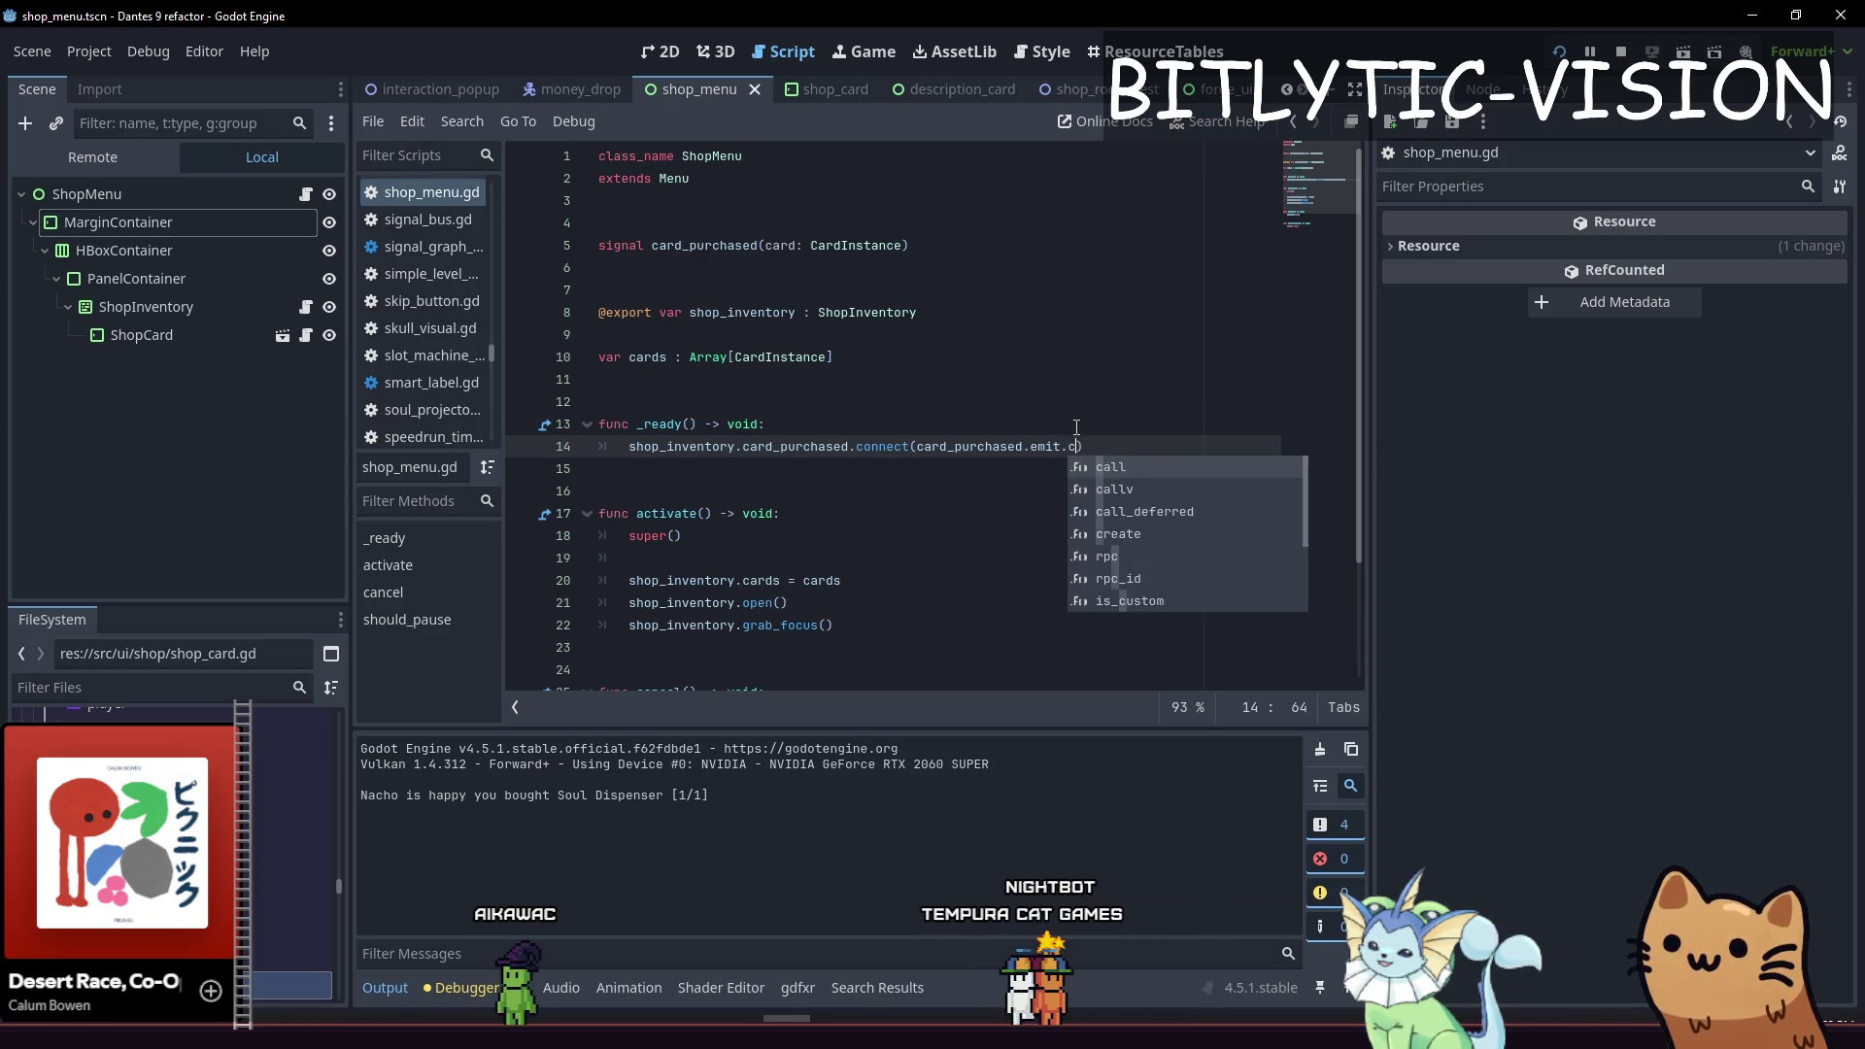
key("BackSpace")
type("bion")
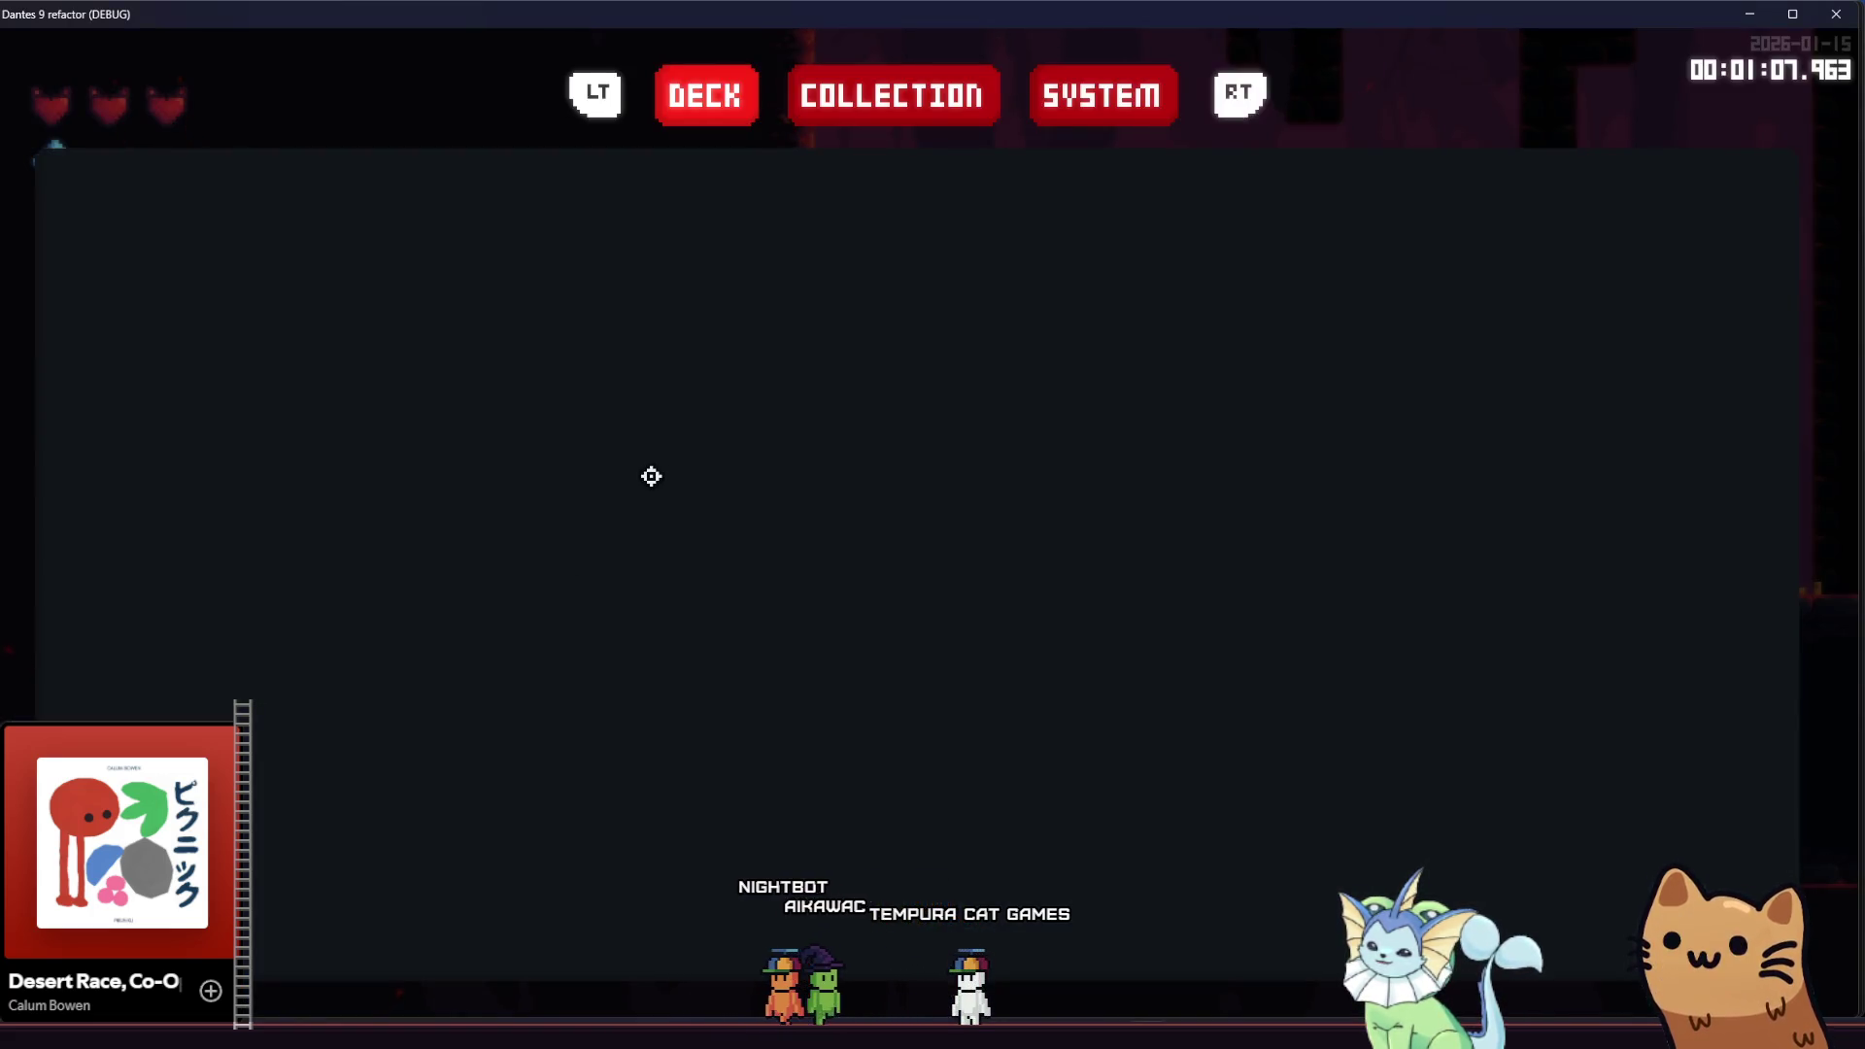
- Check the card collection in the pause menu, then resume the game
left_click(940, 91)
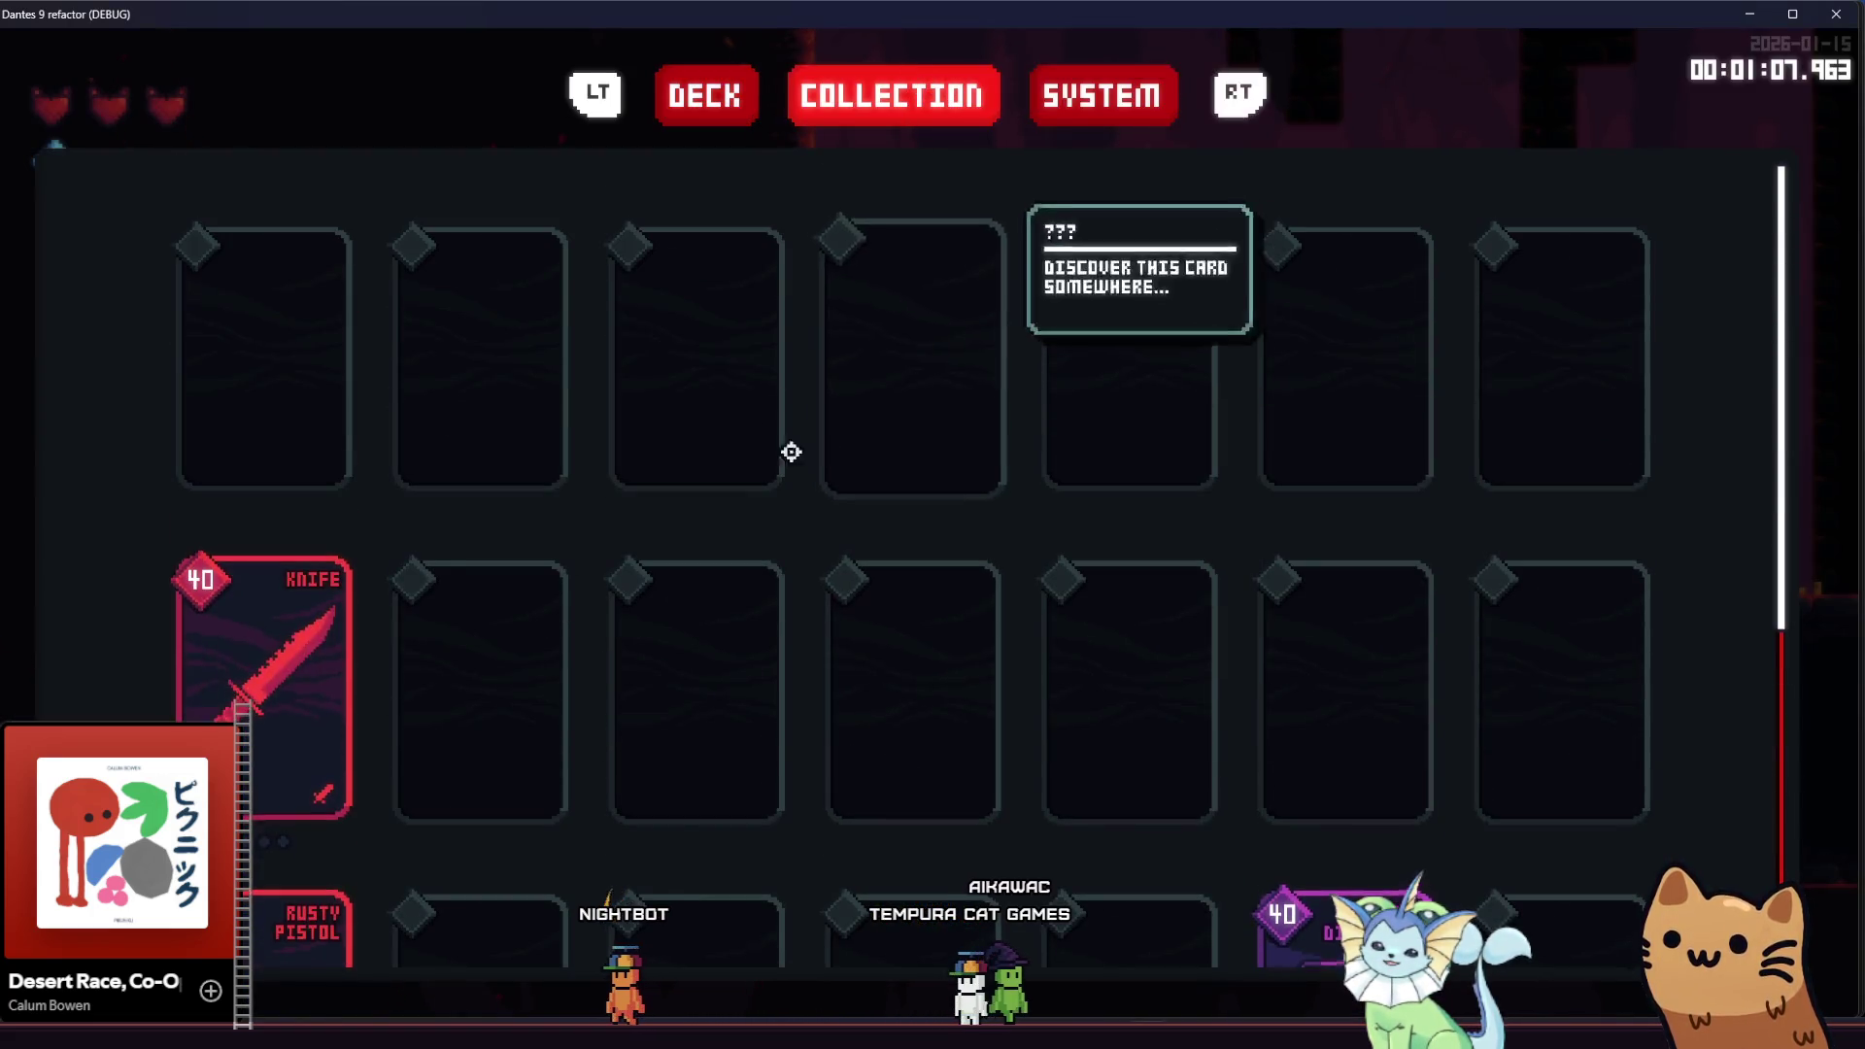
scroll(330, 611, "down", 3)
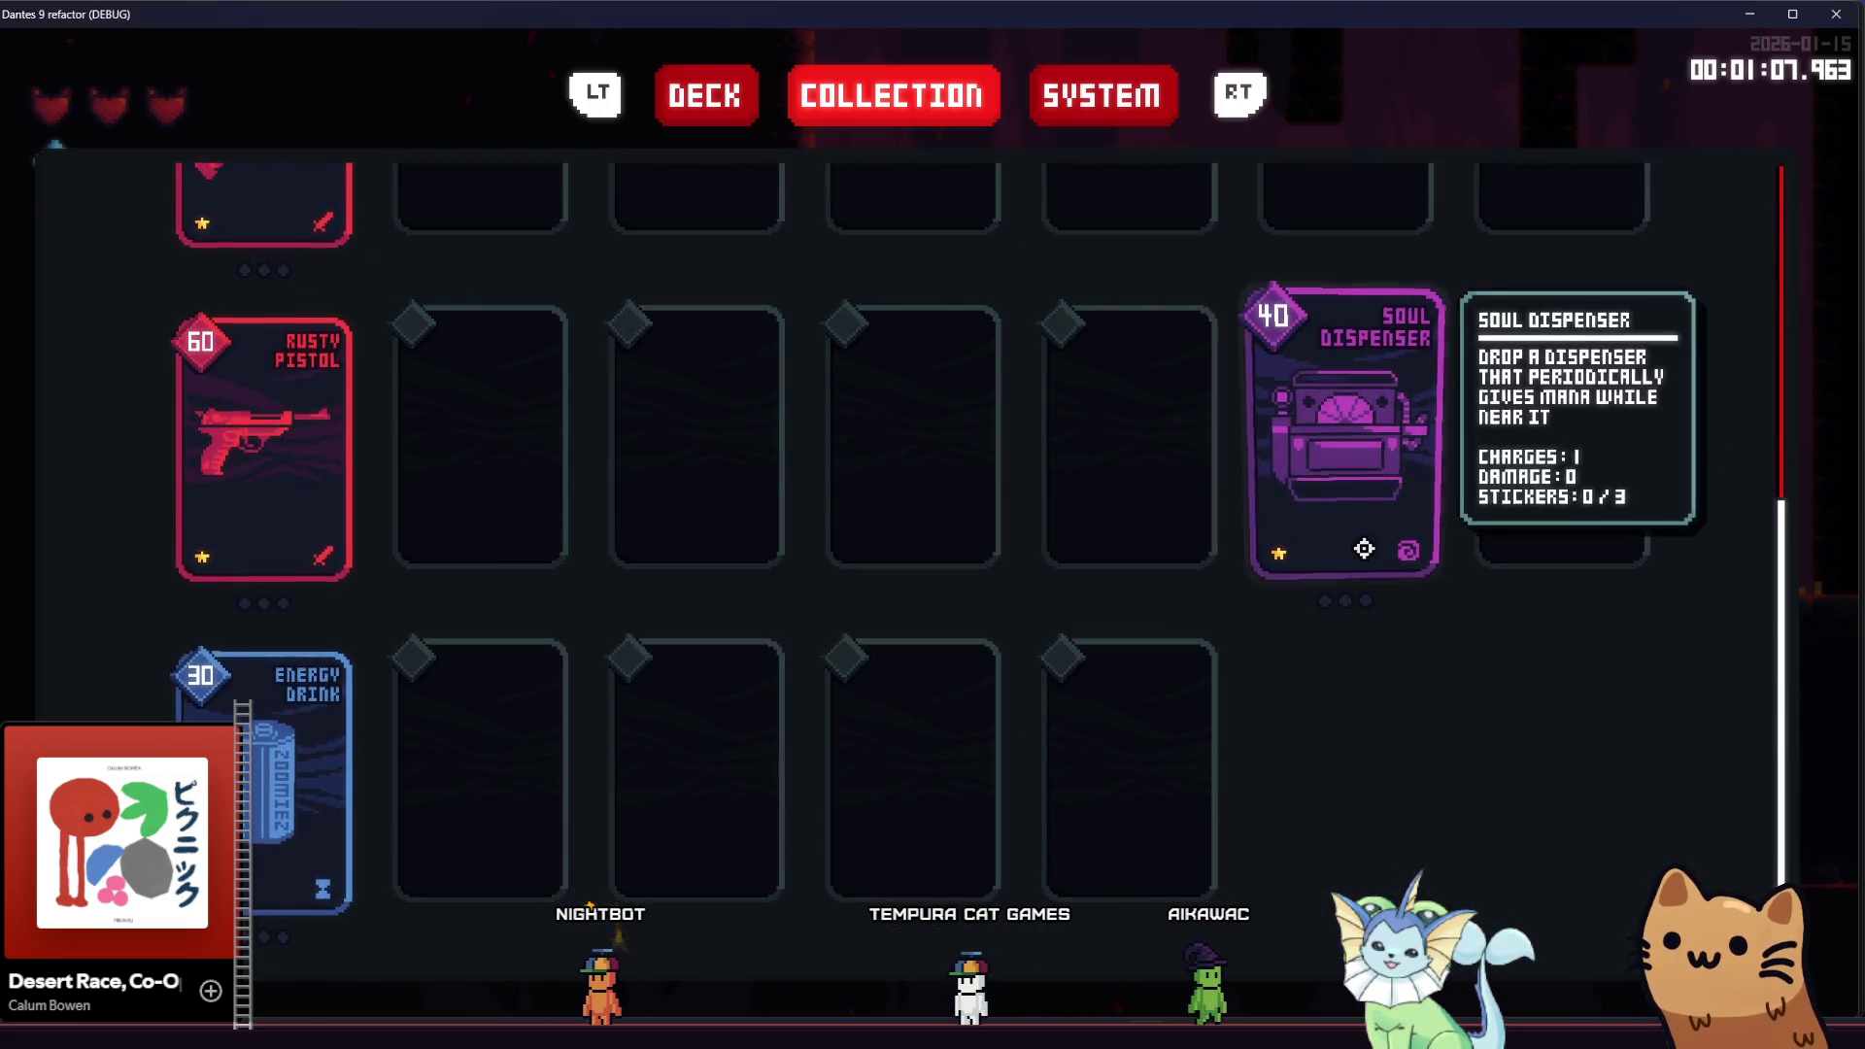
key("Escape")
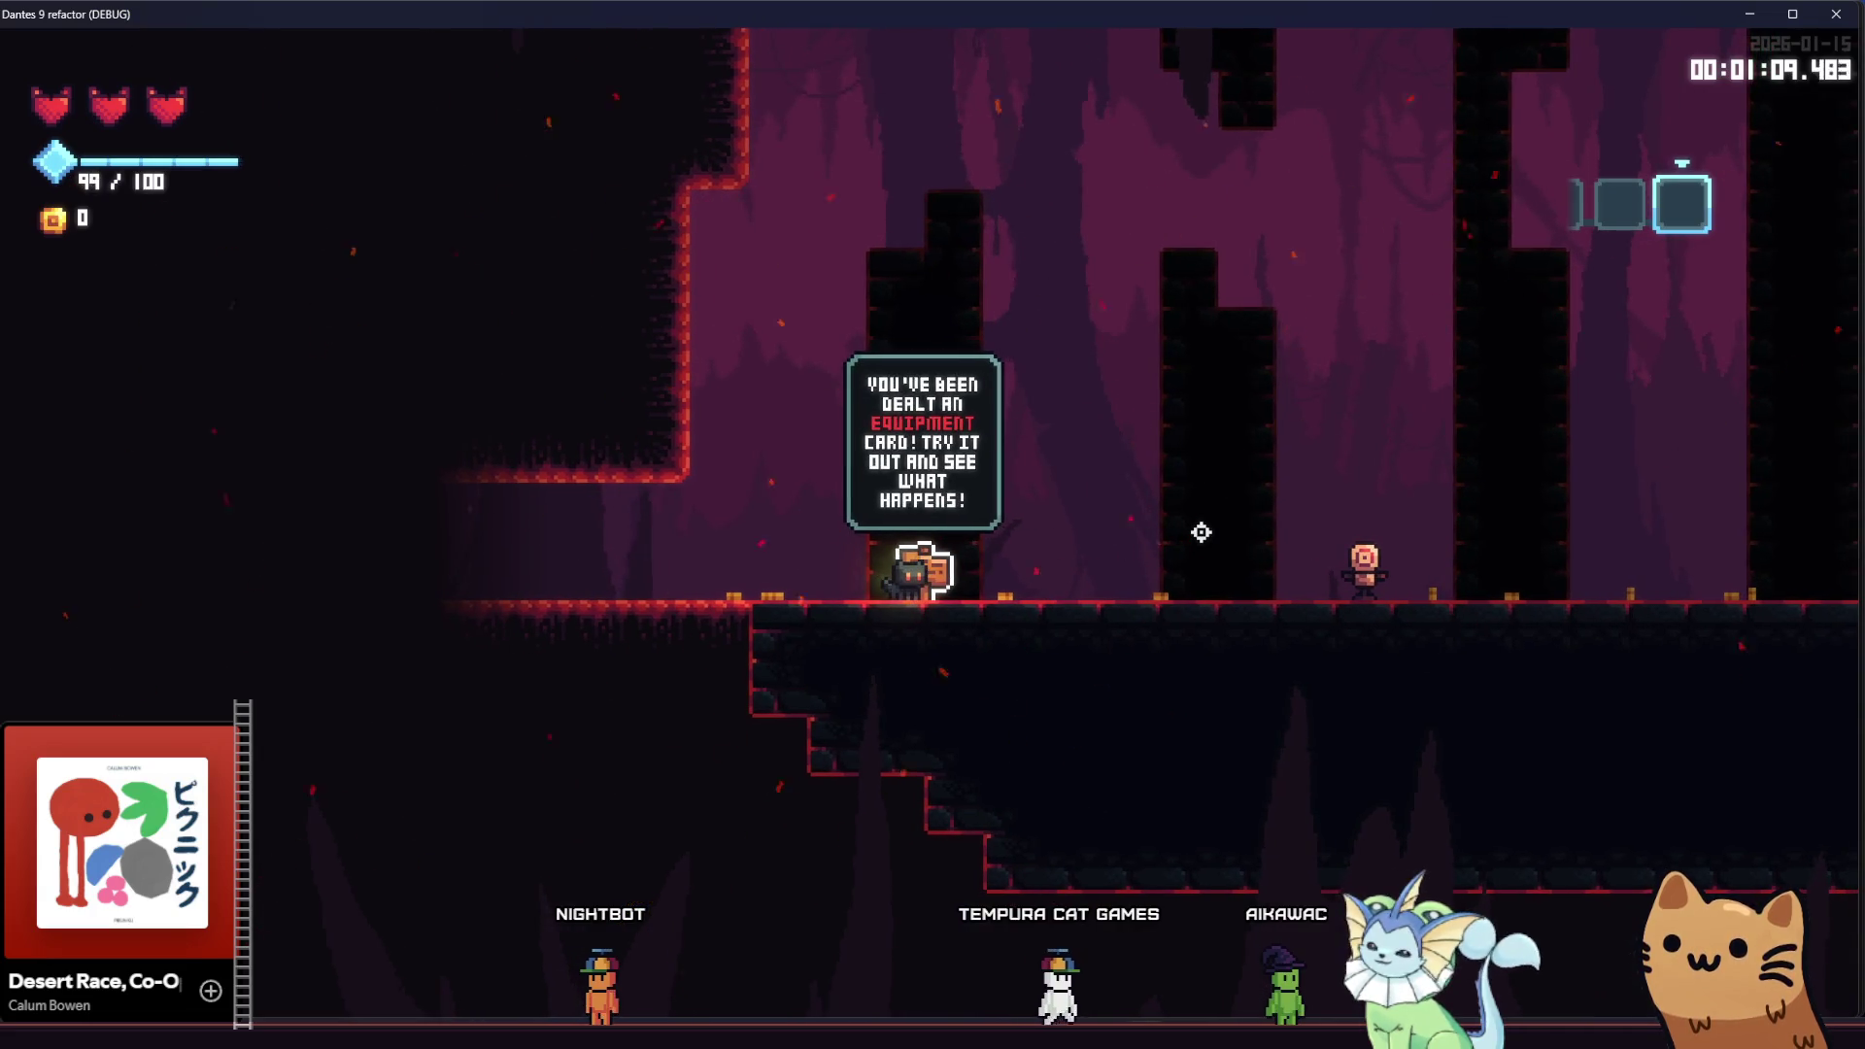
key("a")
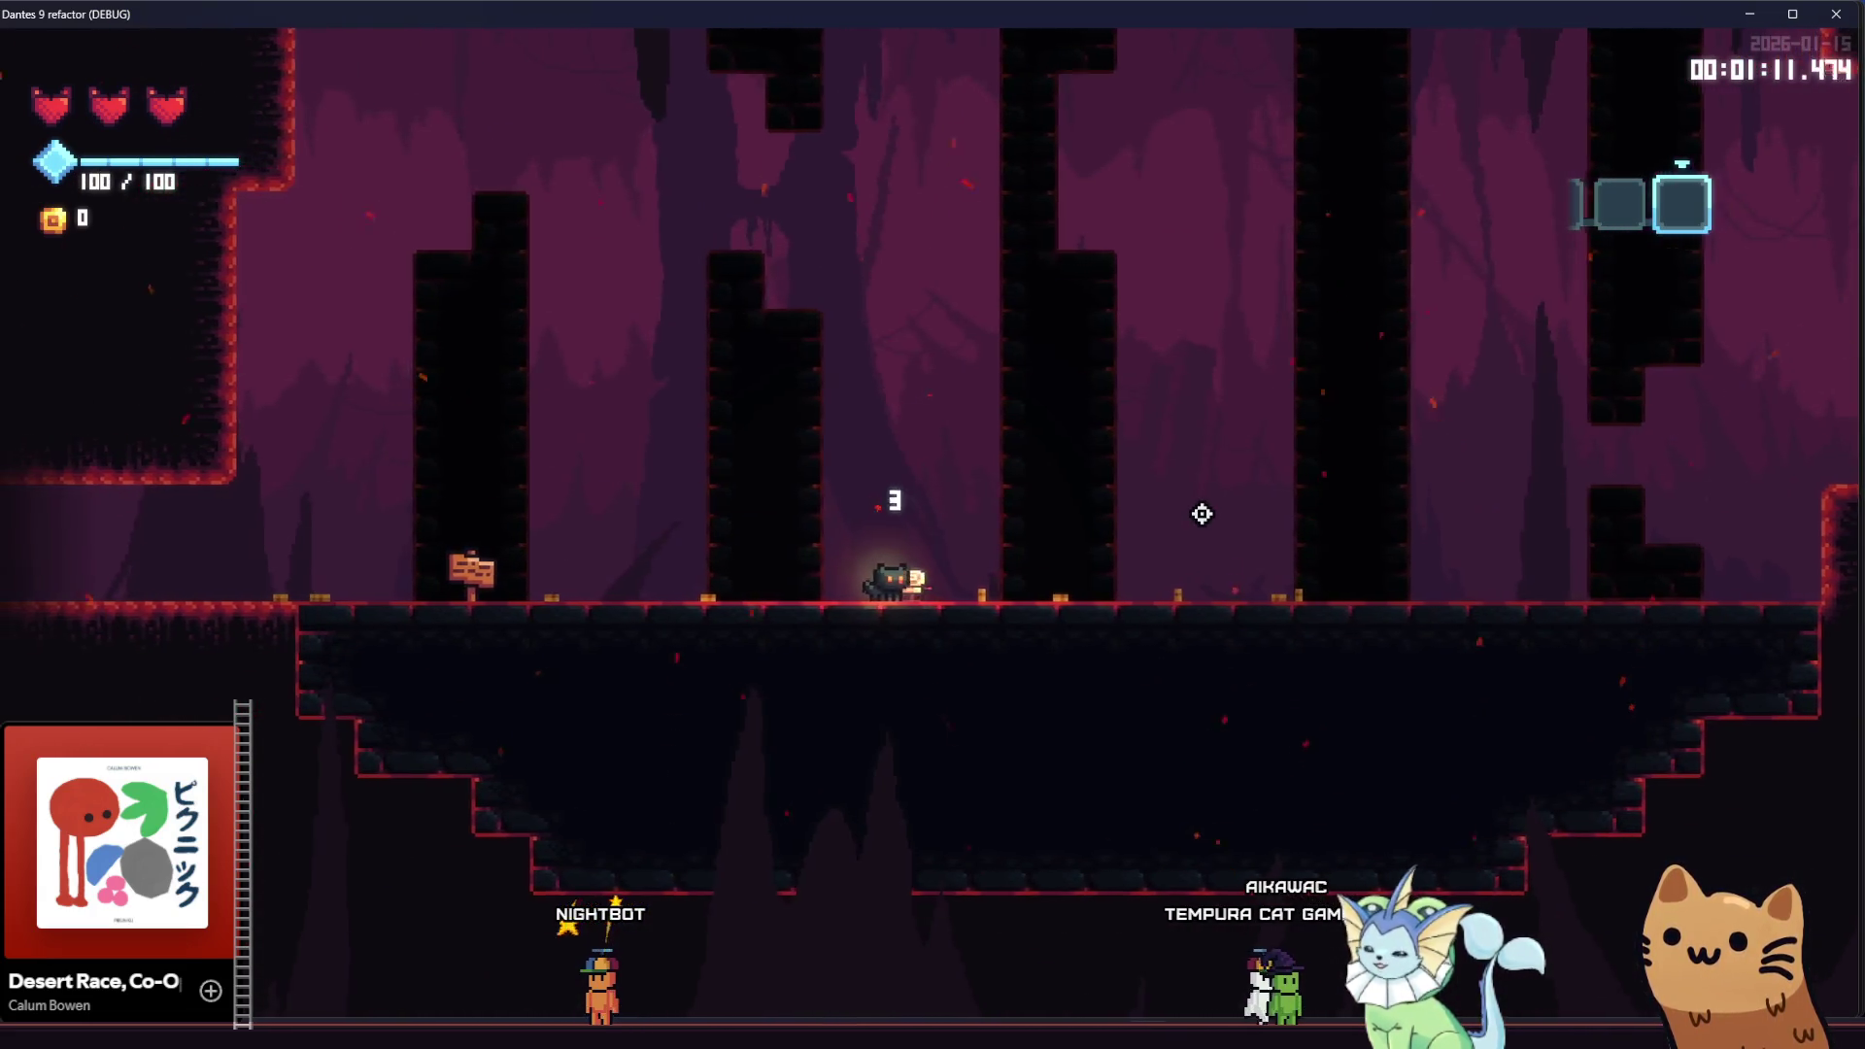
key("Escape")
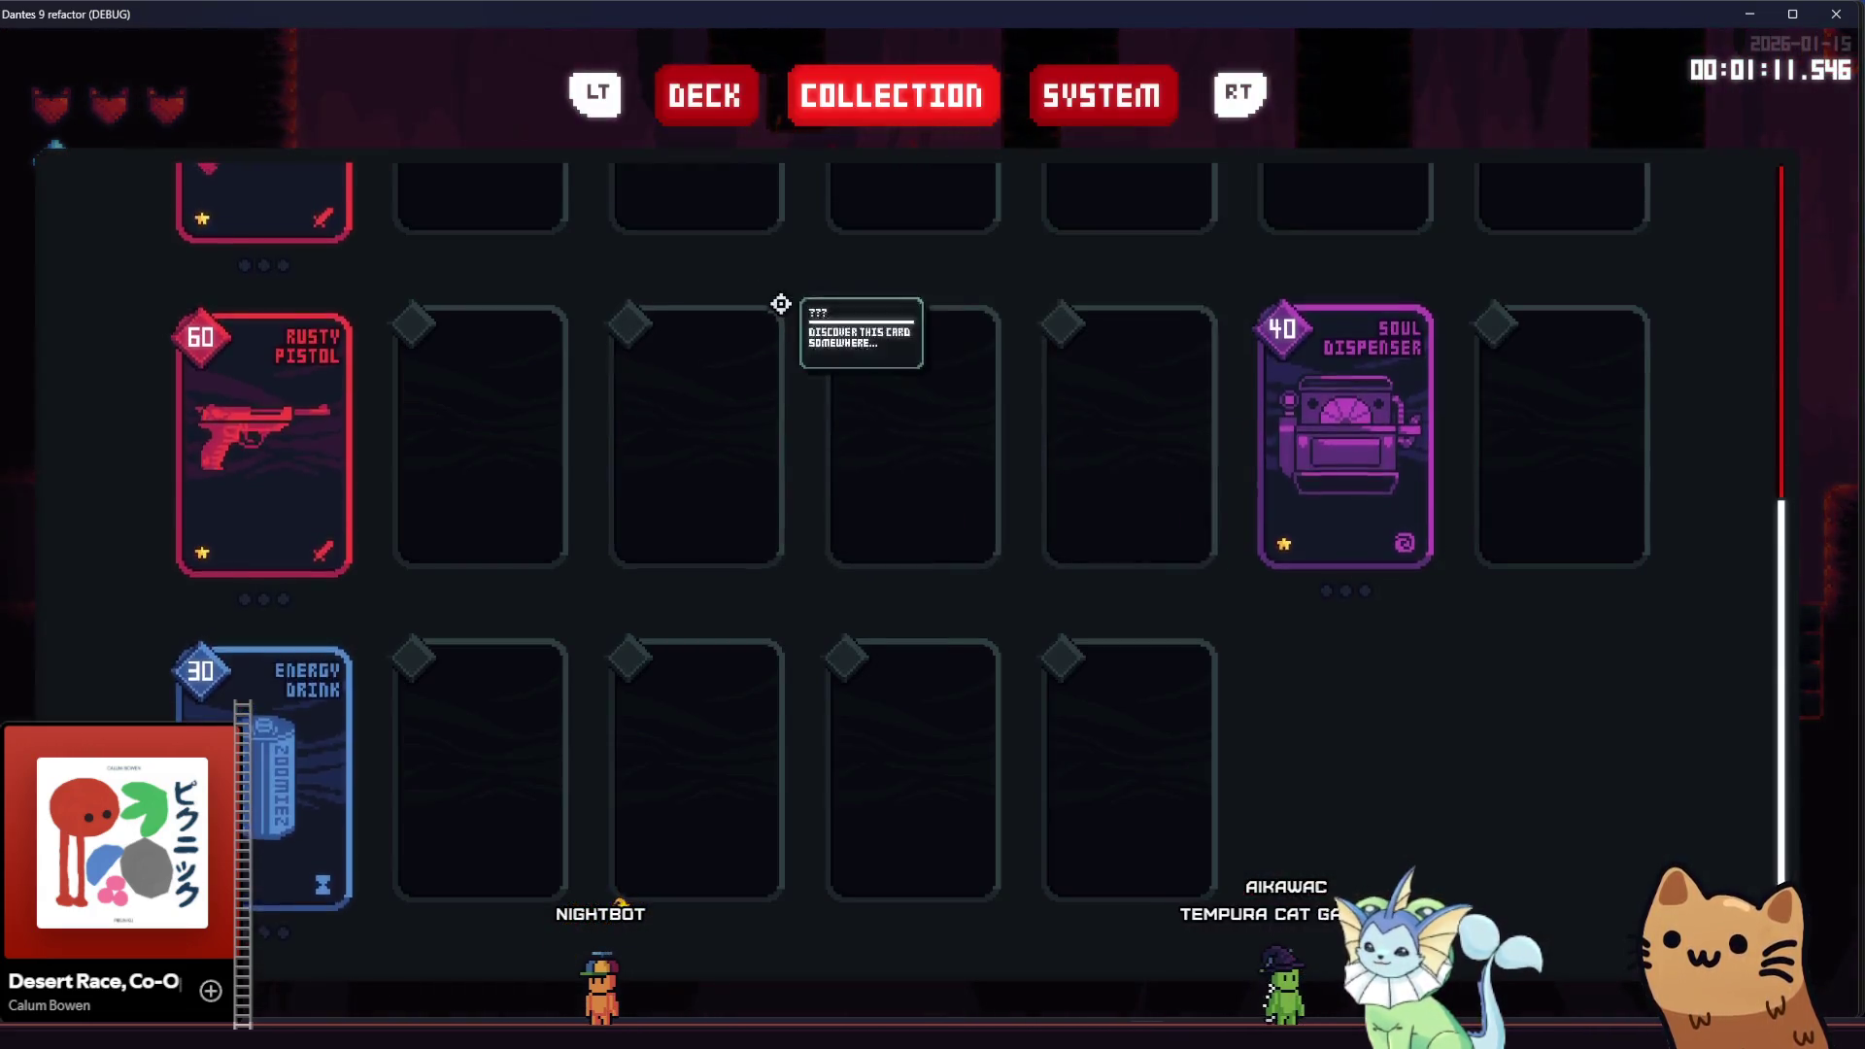
key("Escape")
- Walk the cat left to the signpost to show its equipment-card message
key("a")
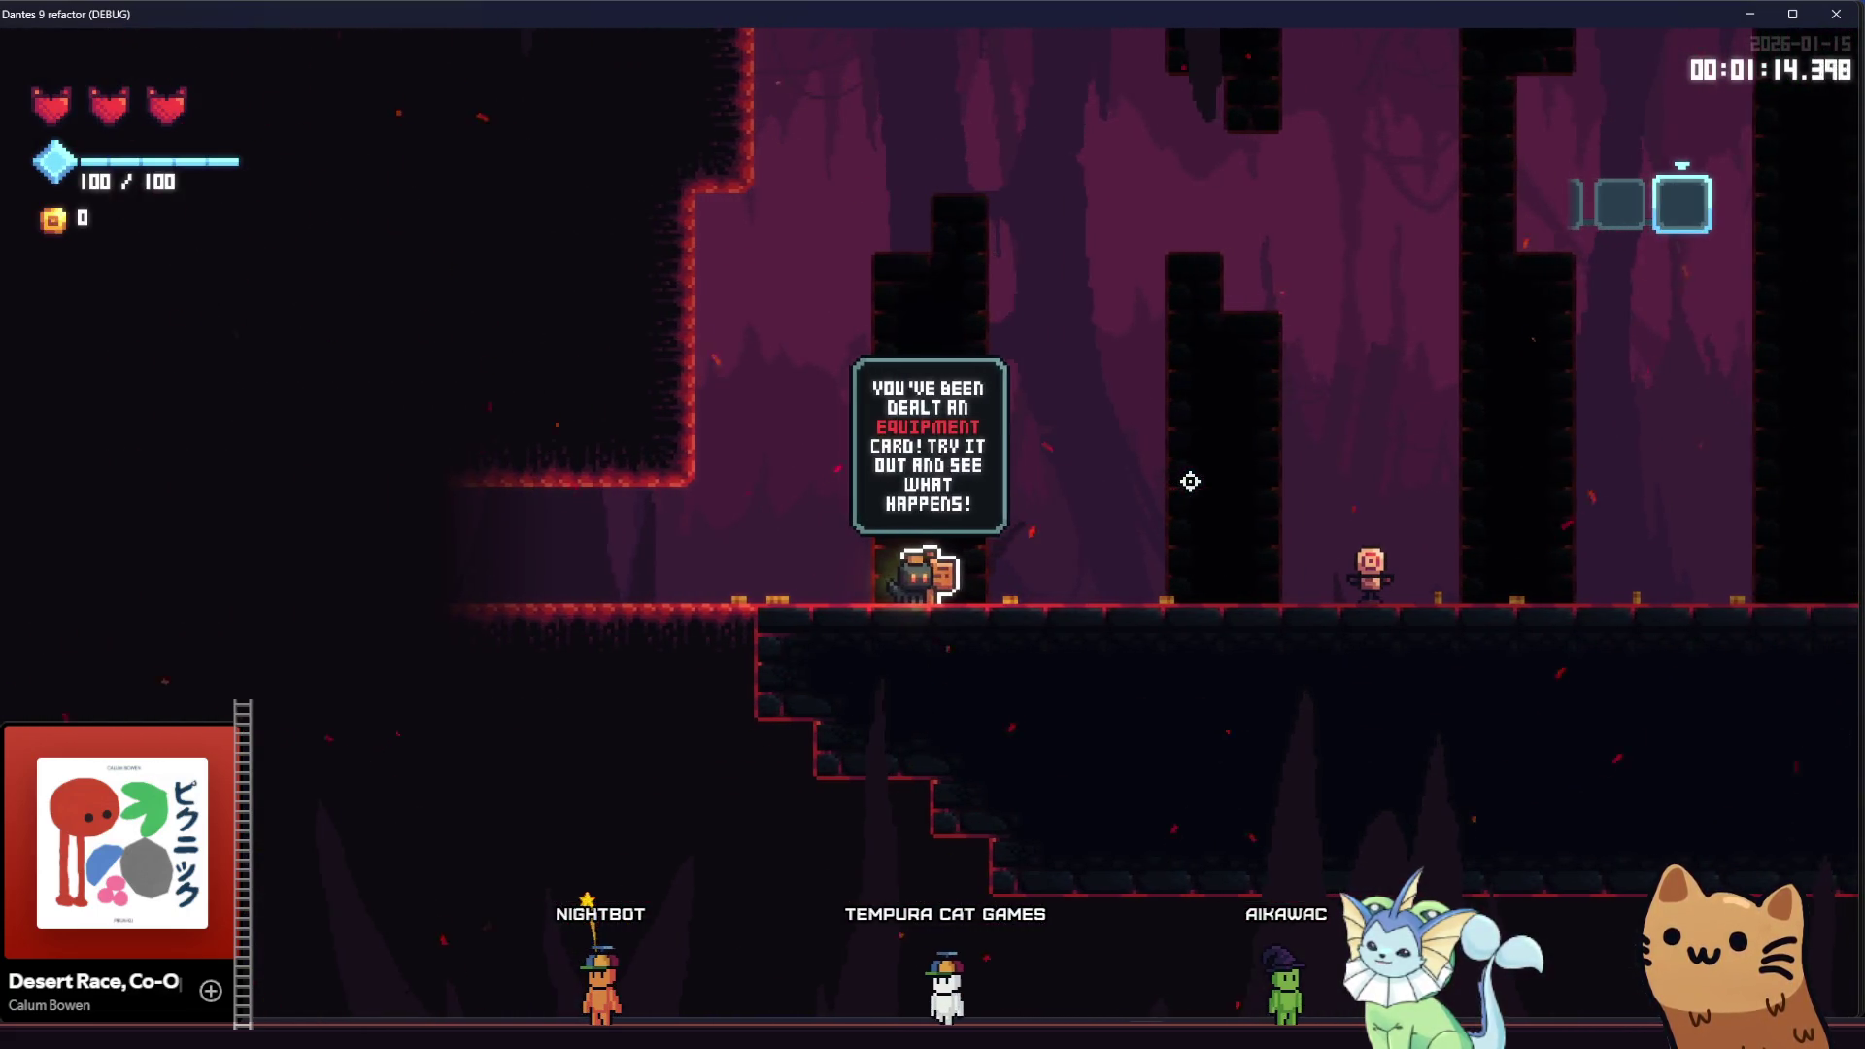
key("a")
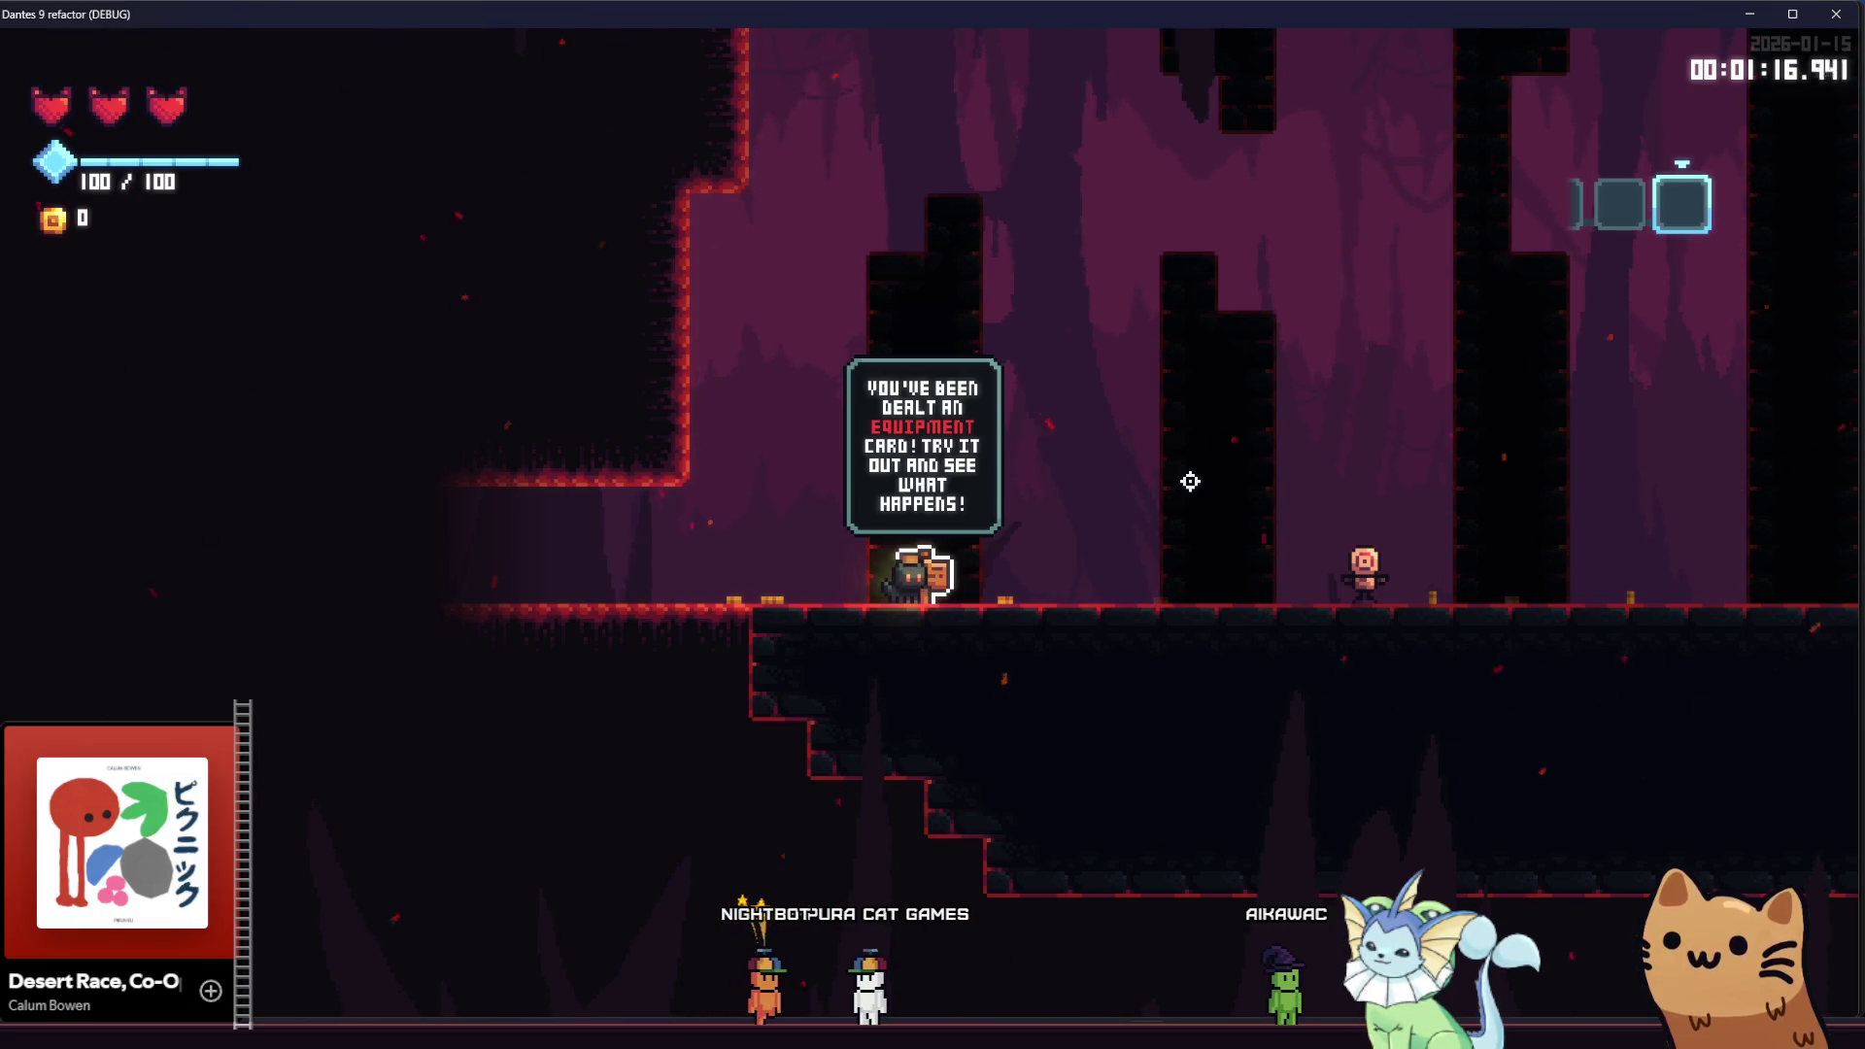
key("d")
key("a")
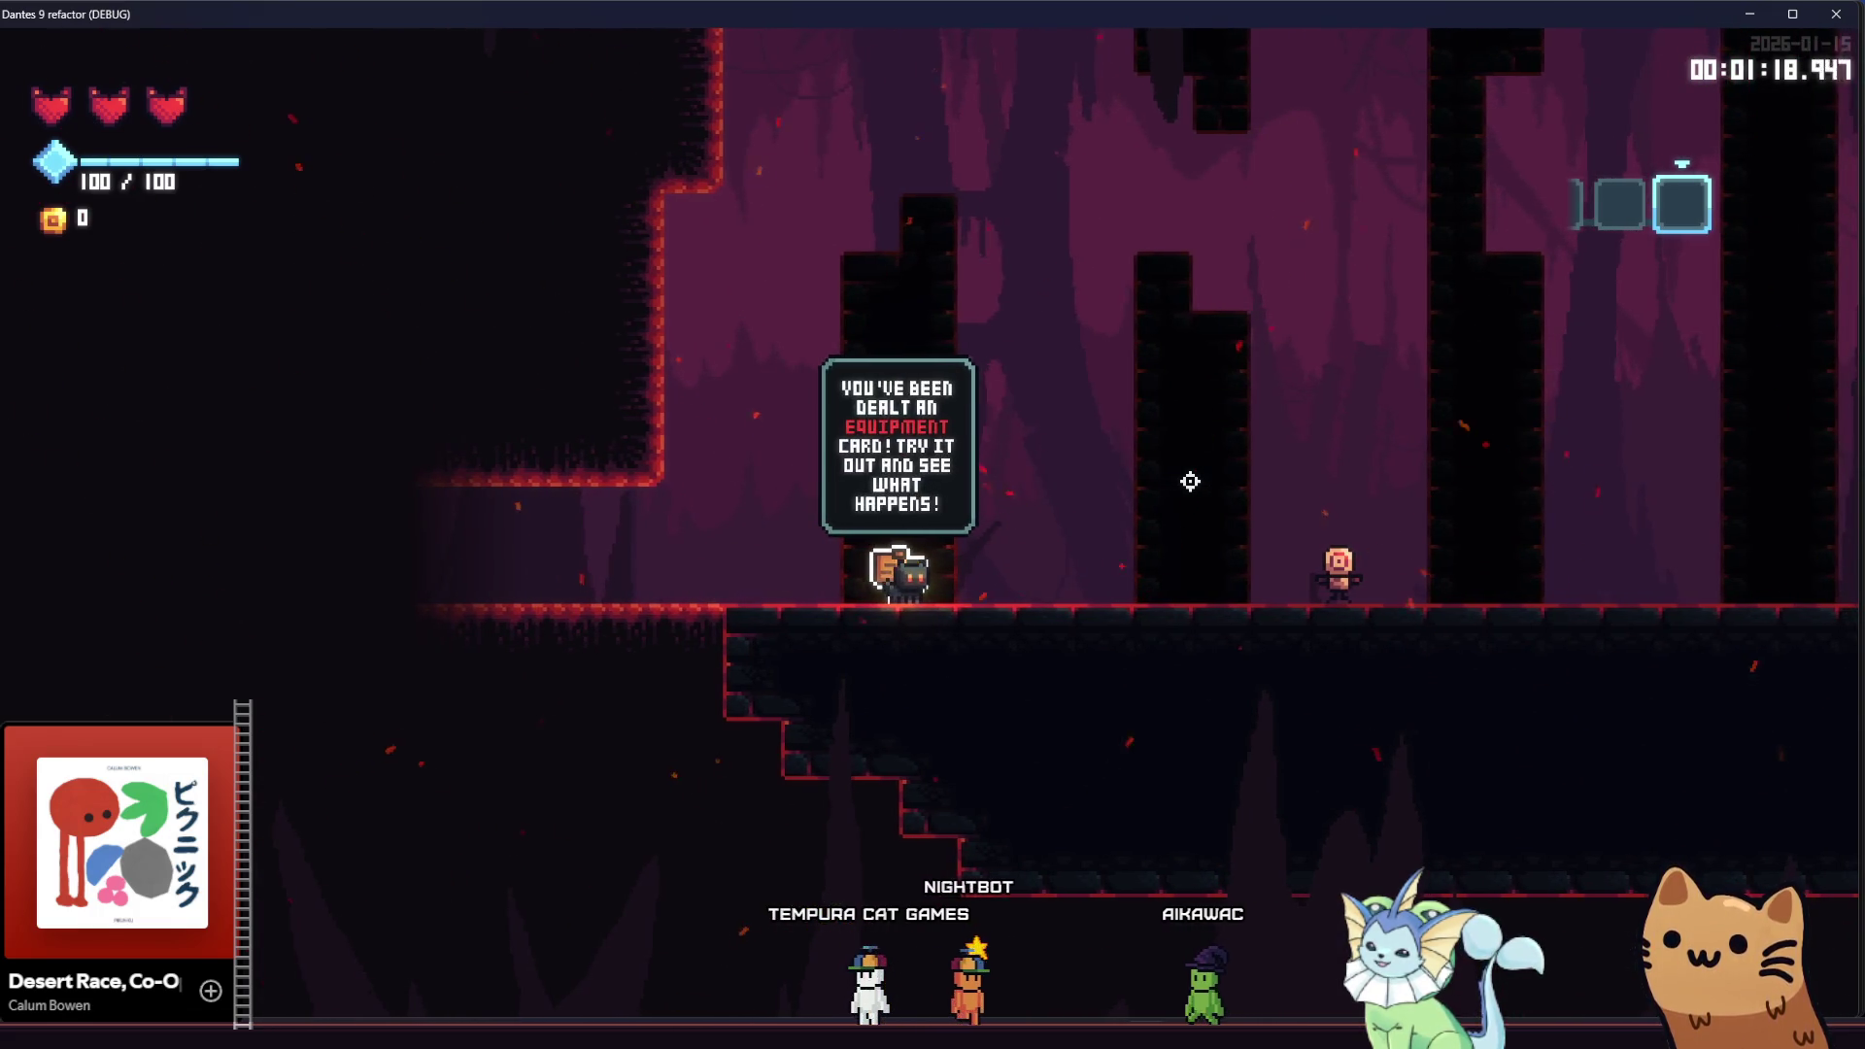
- Hit the training dummy, run past it, then close the game
key("d")
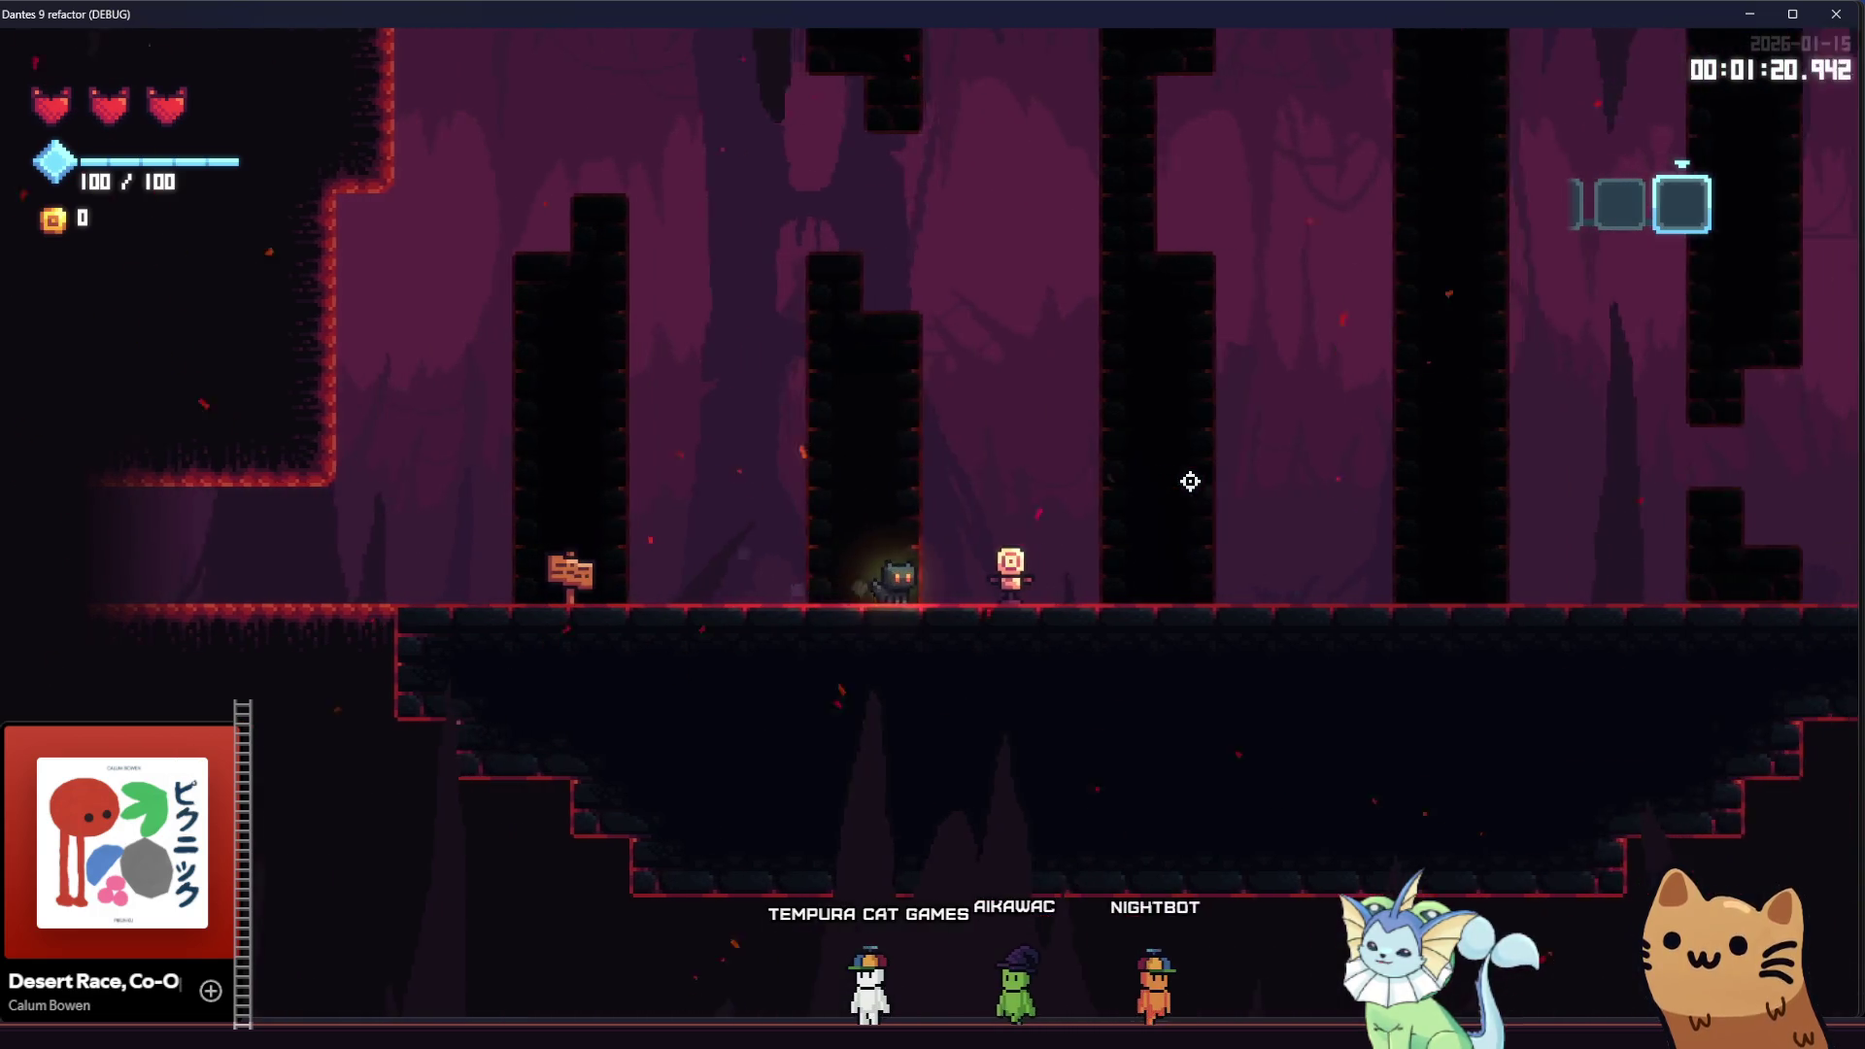
key("s")
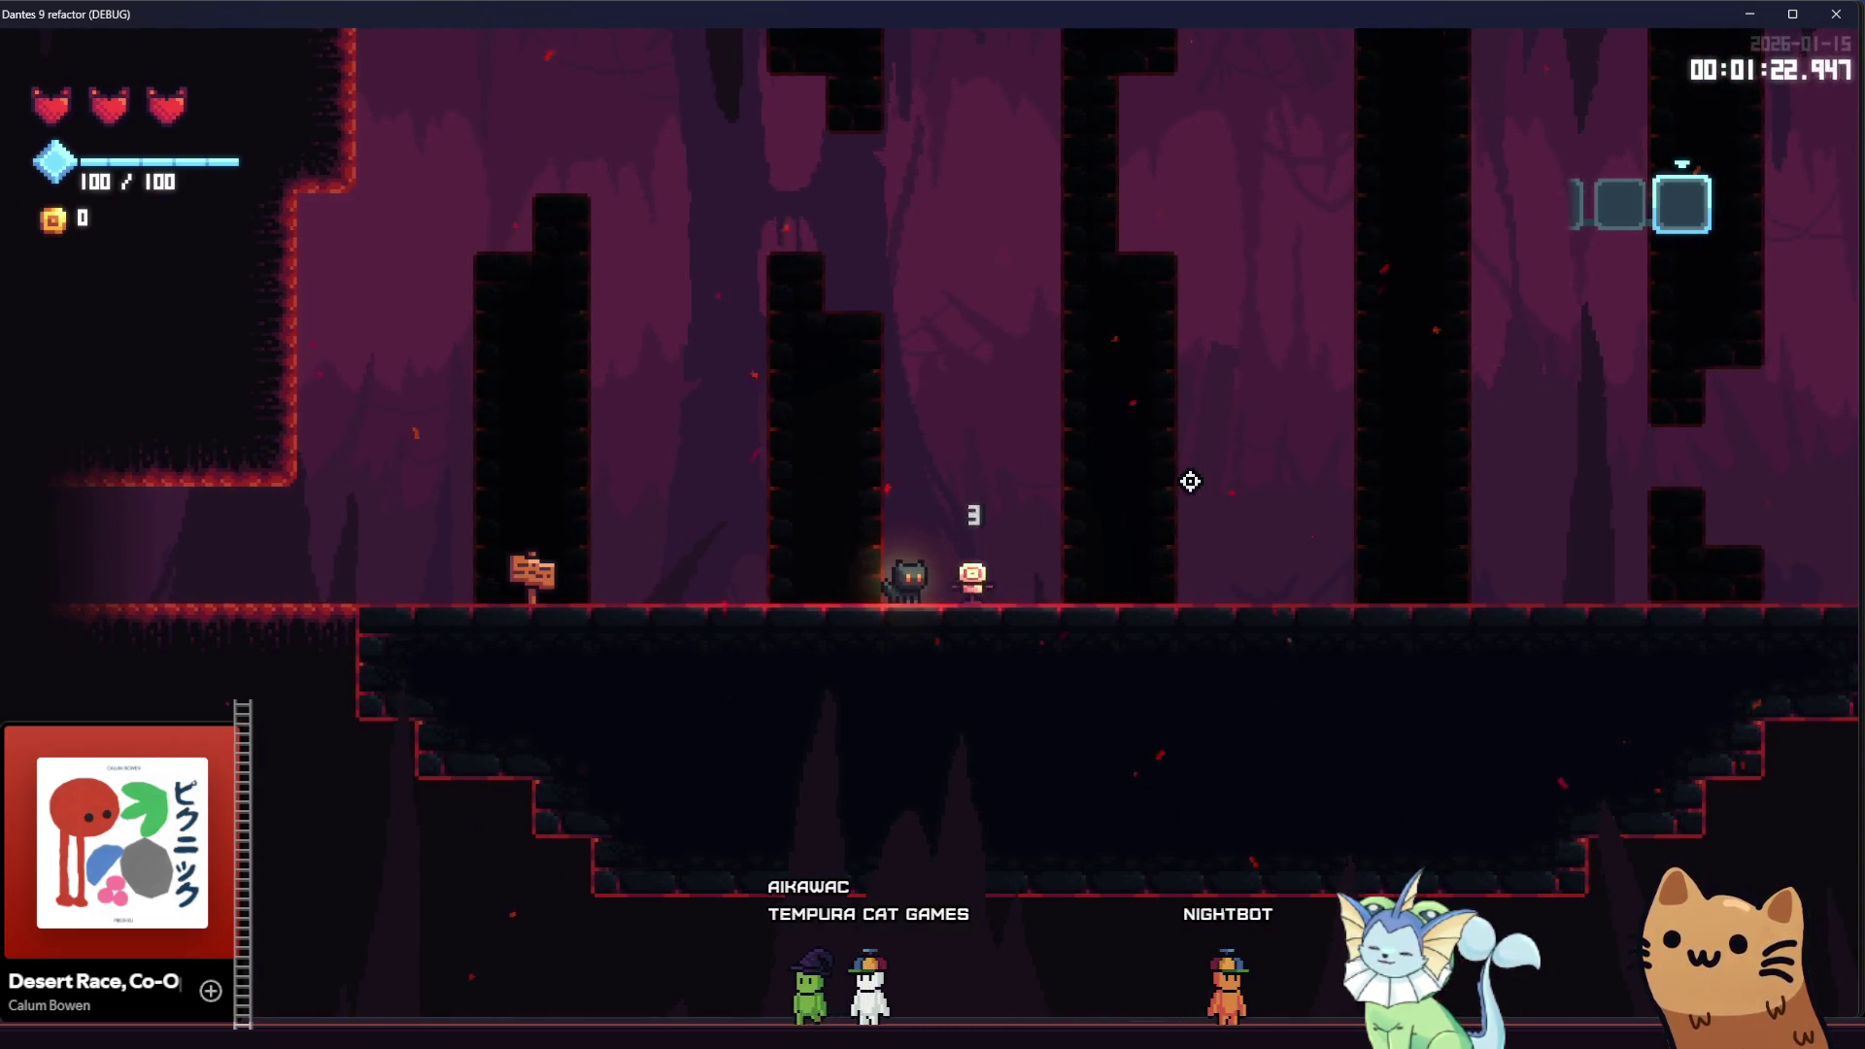
key("d")
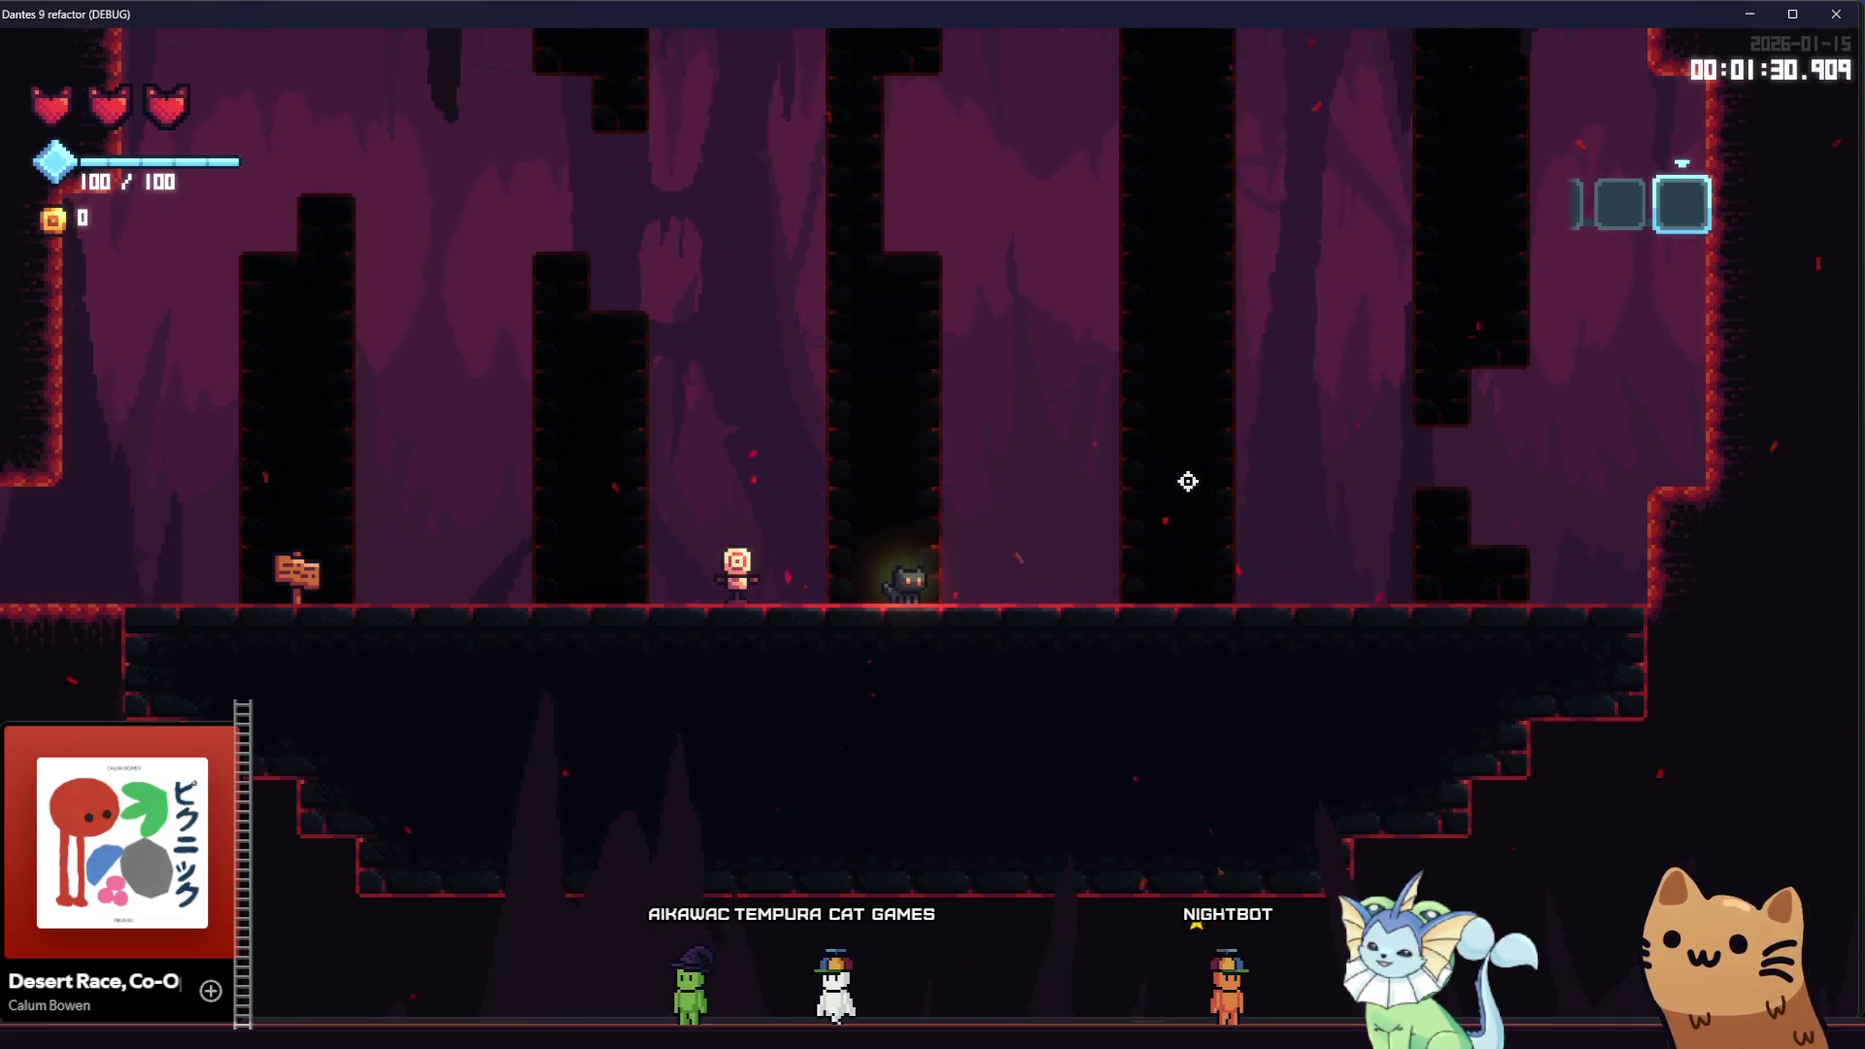
key("d")
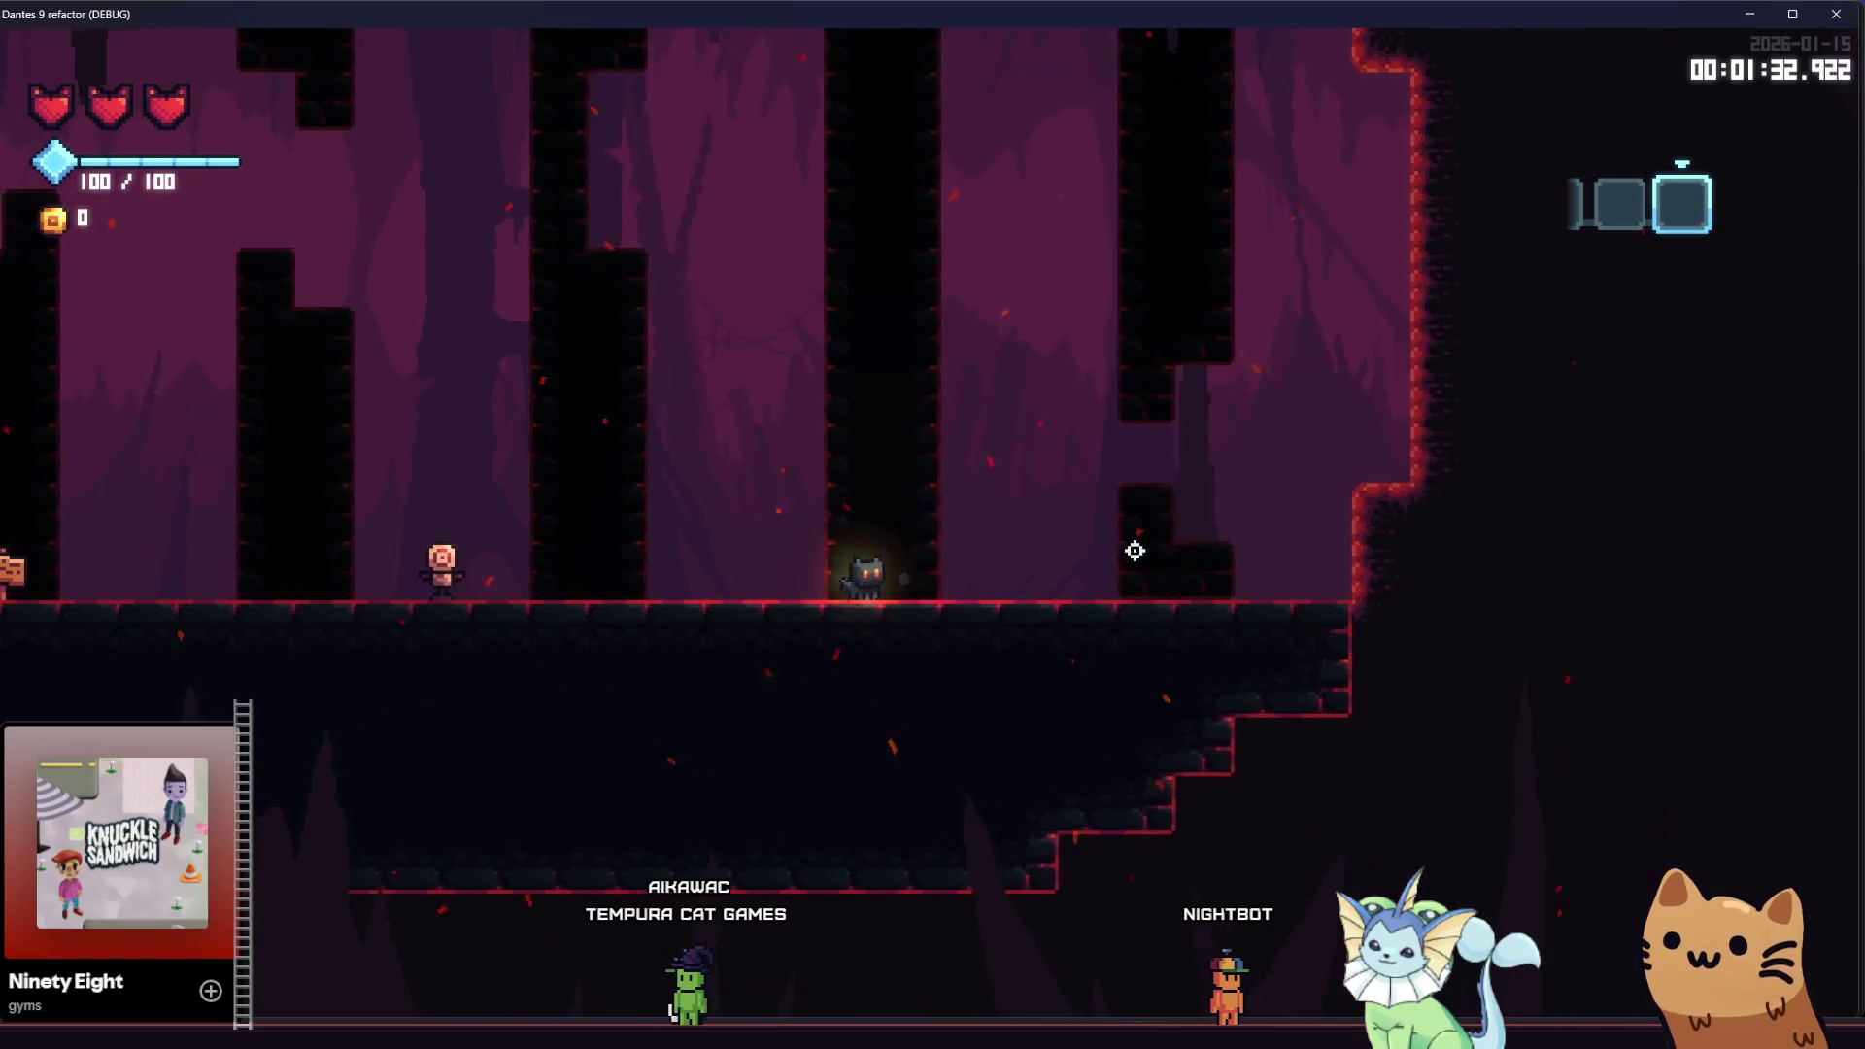
key("a")
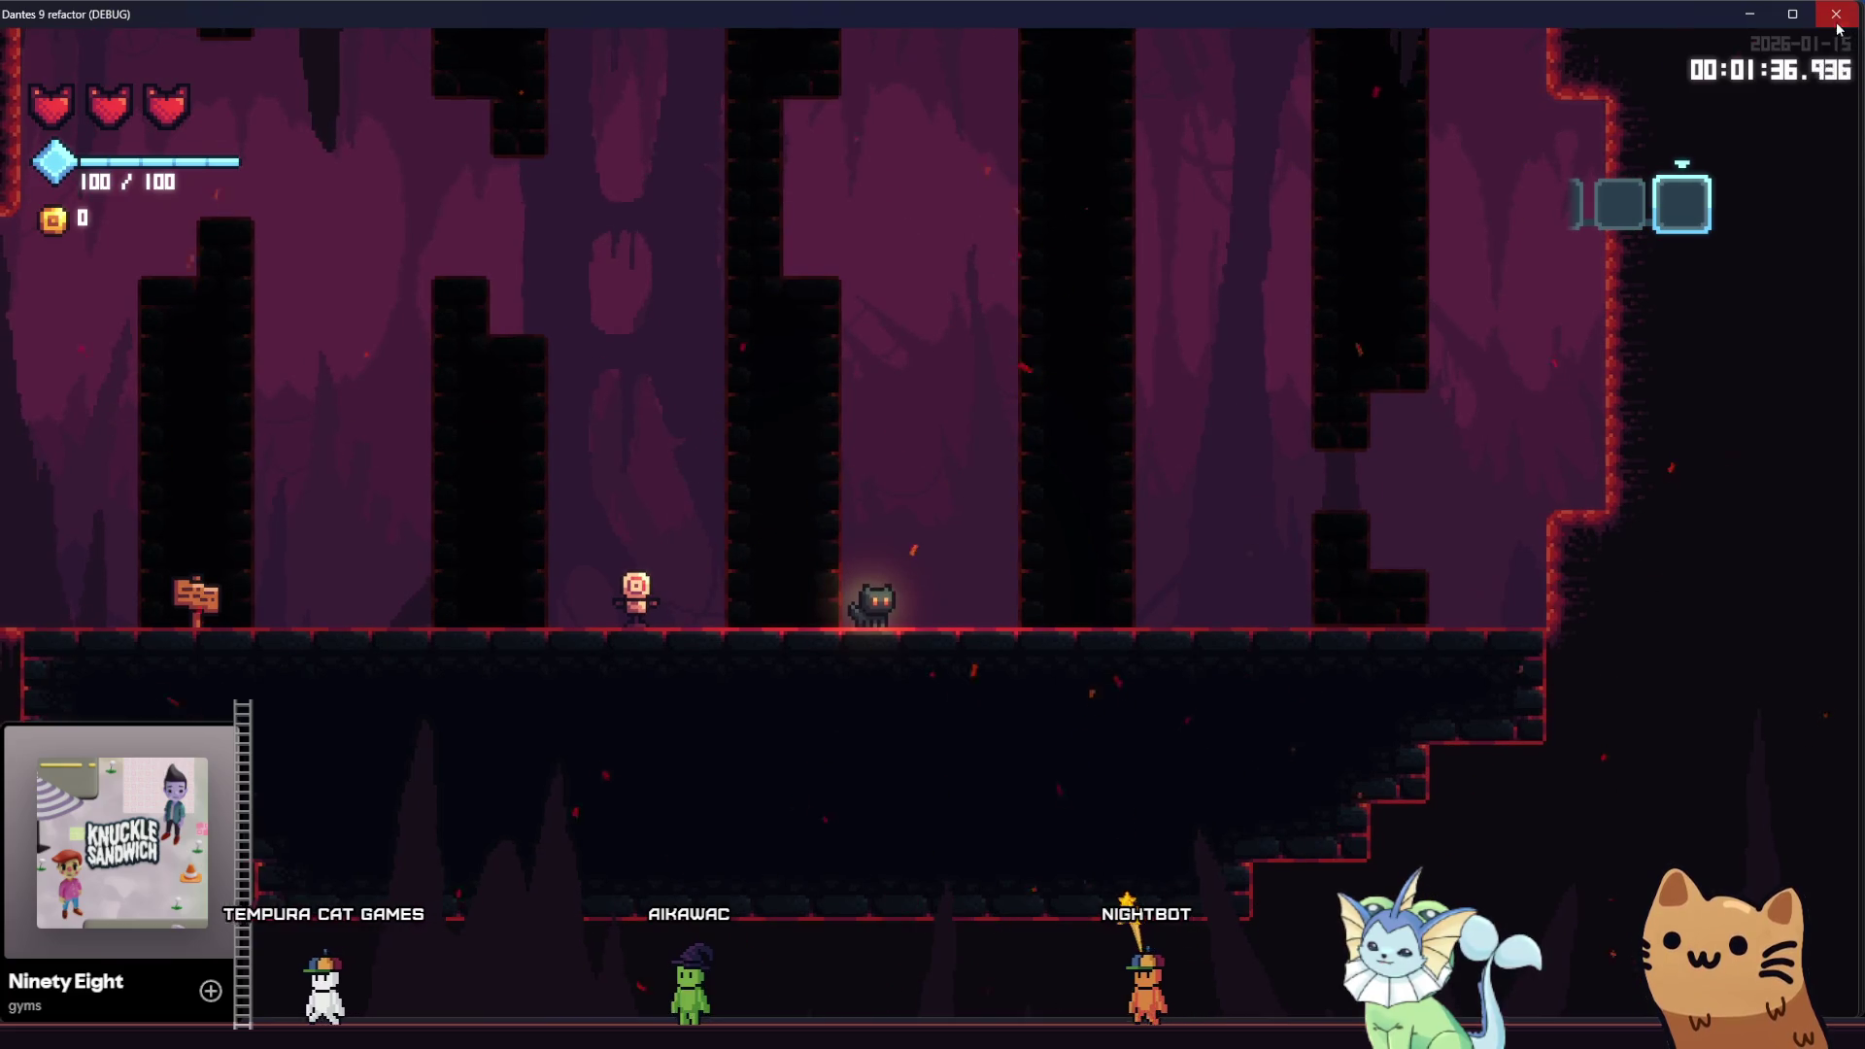
left_click(1836, 13)
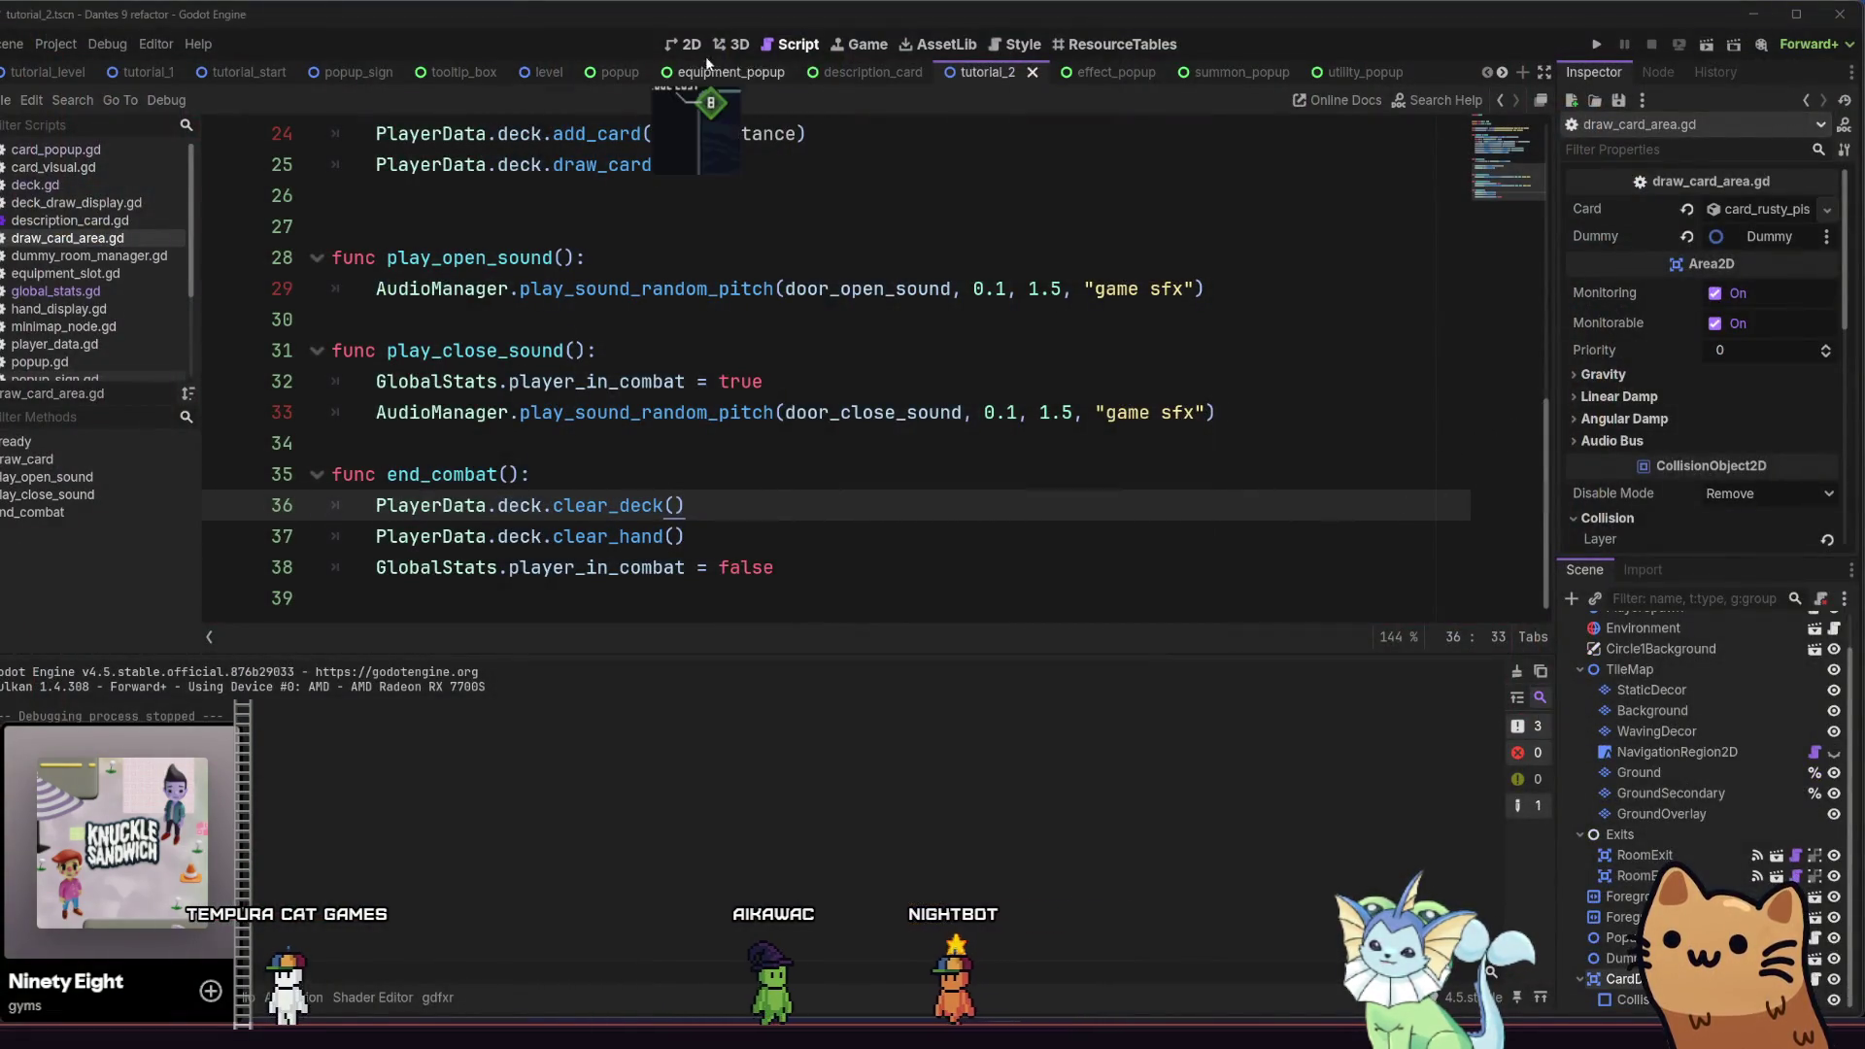
- Duplicate the PopupSign, place the copy further right on the cave floor, and save
key("ctrl+F1")
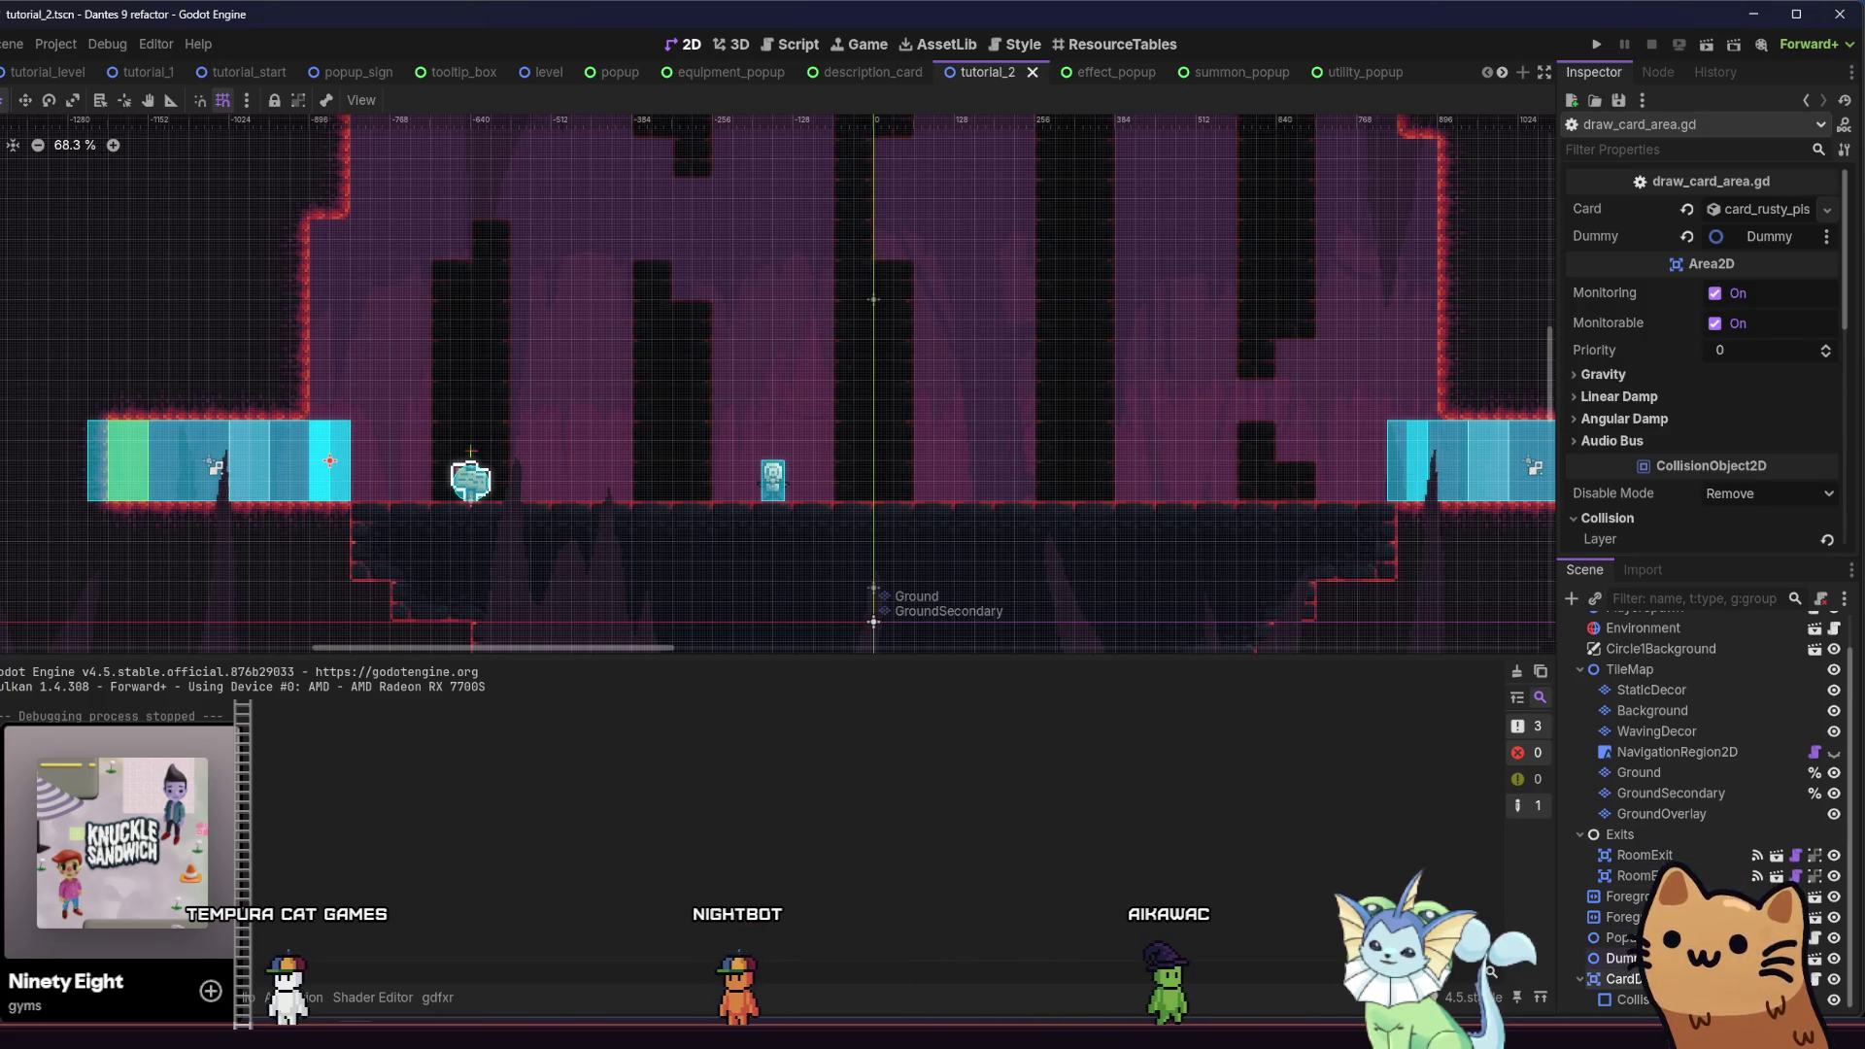
left_click(1617, 937)
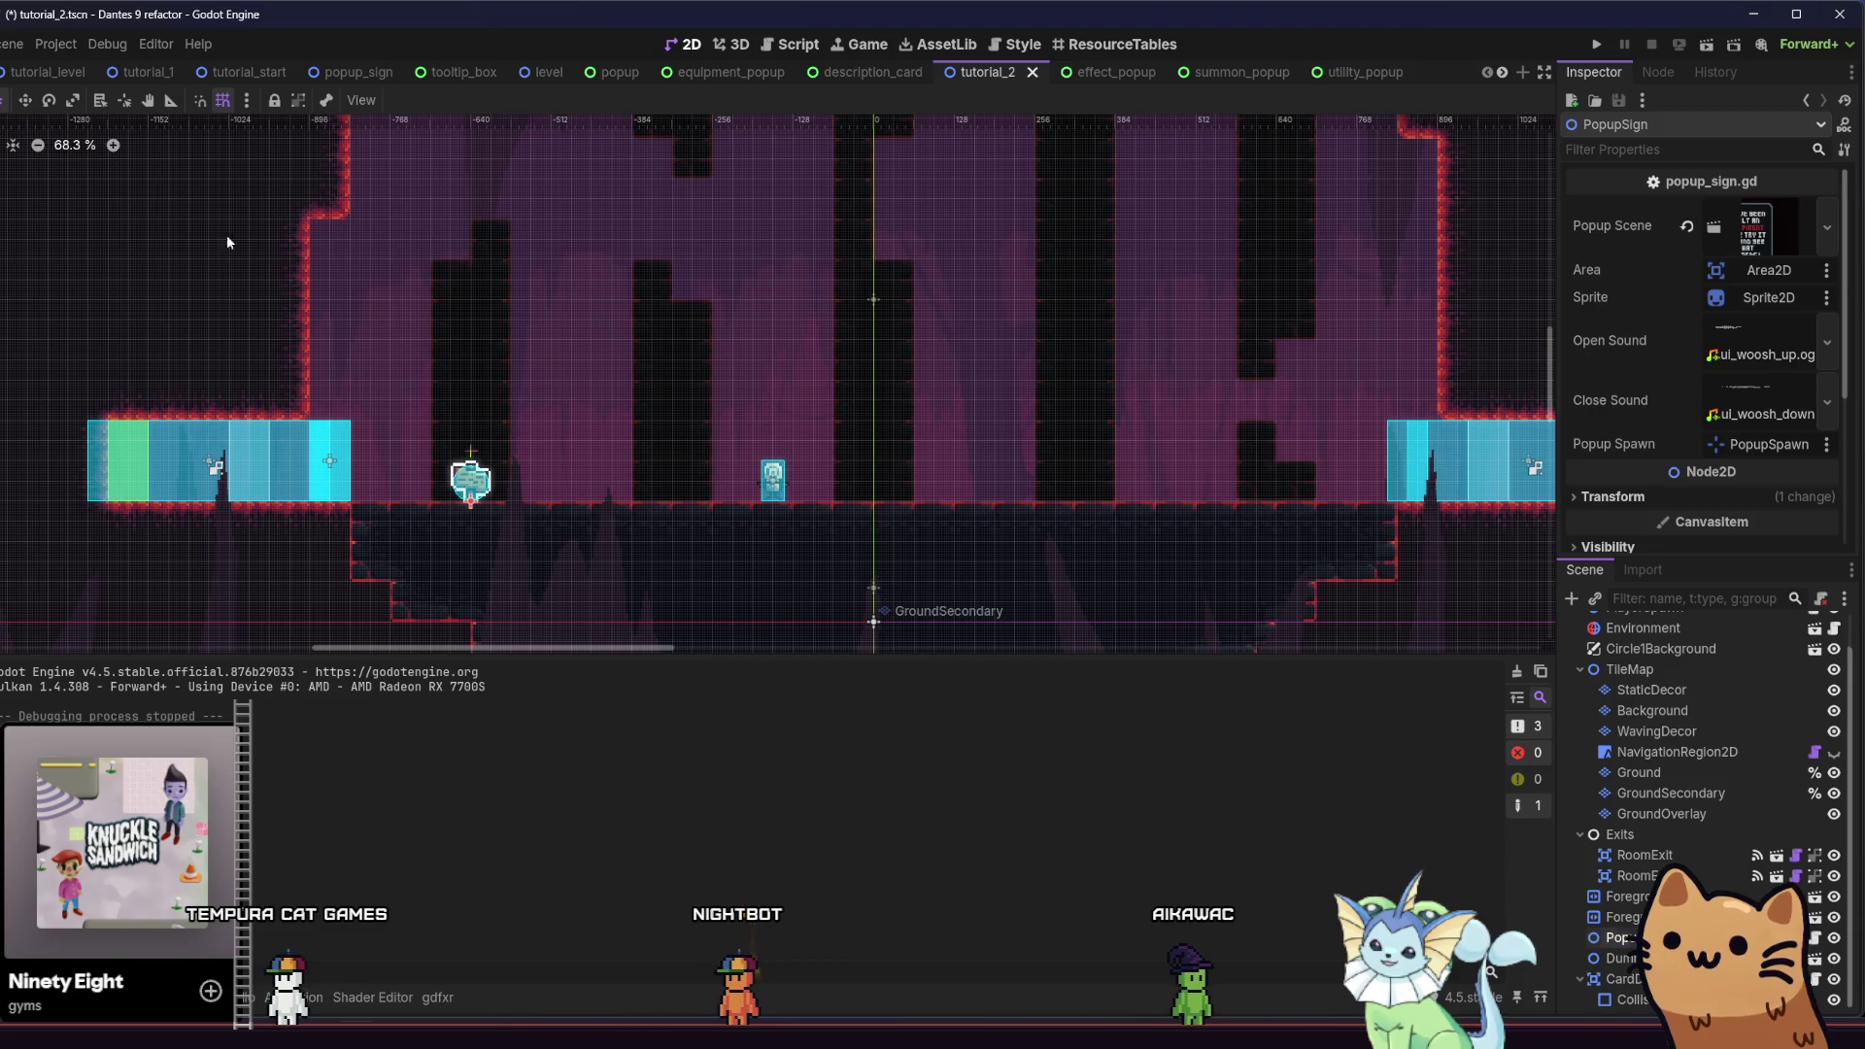
left_click(168, 196)
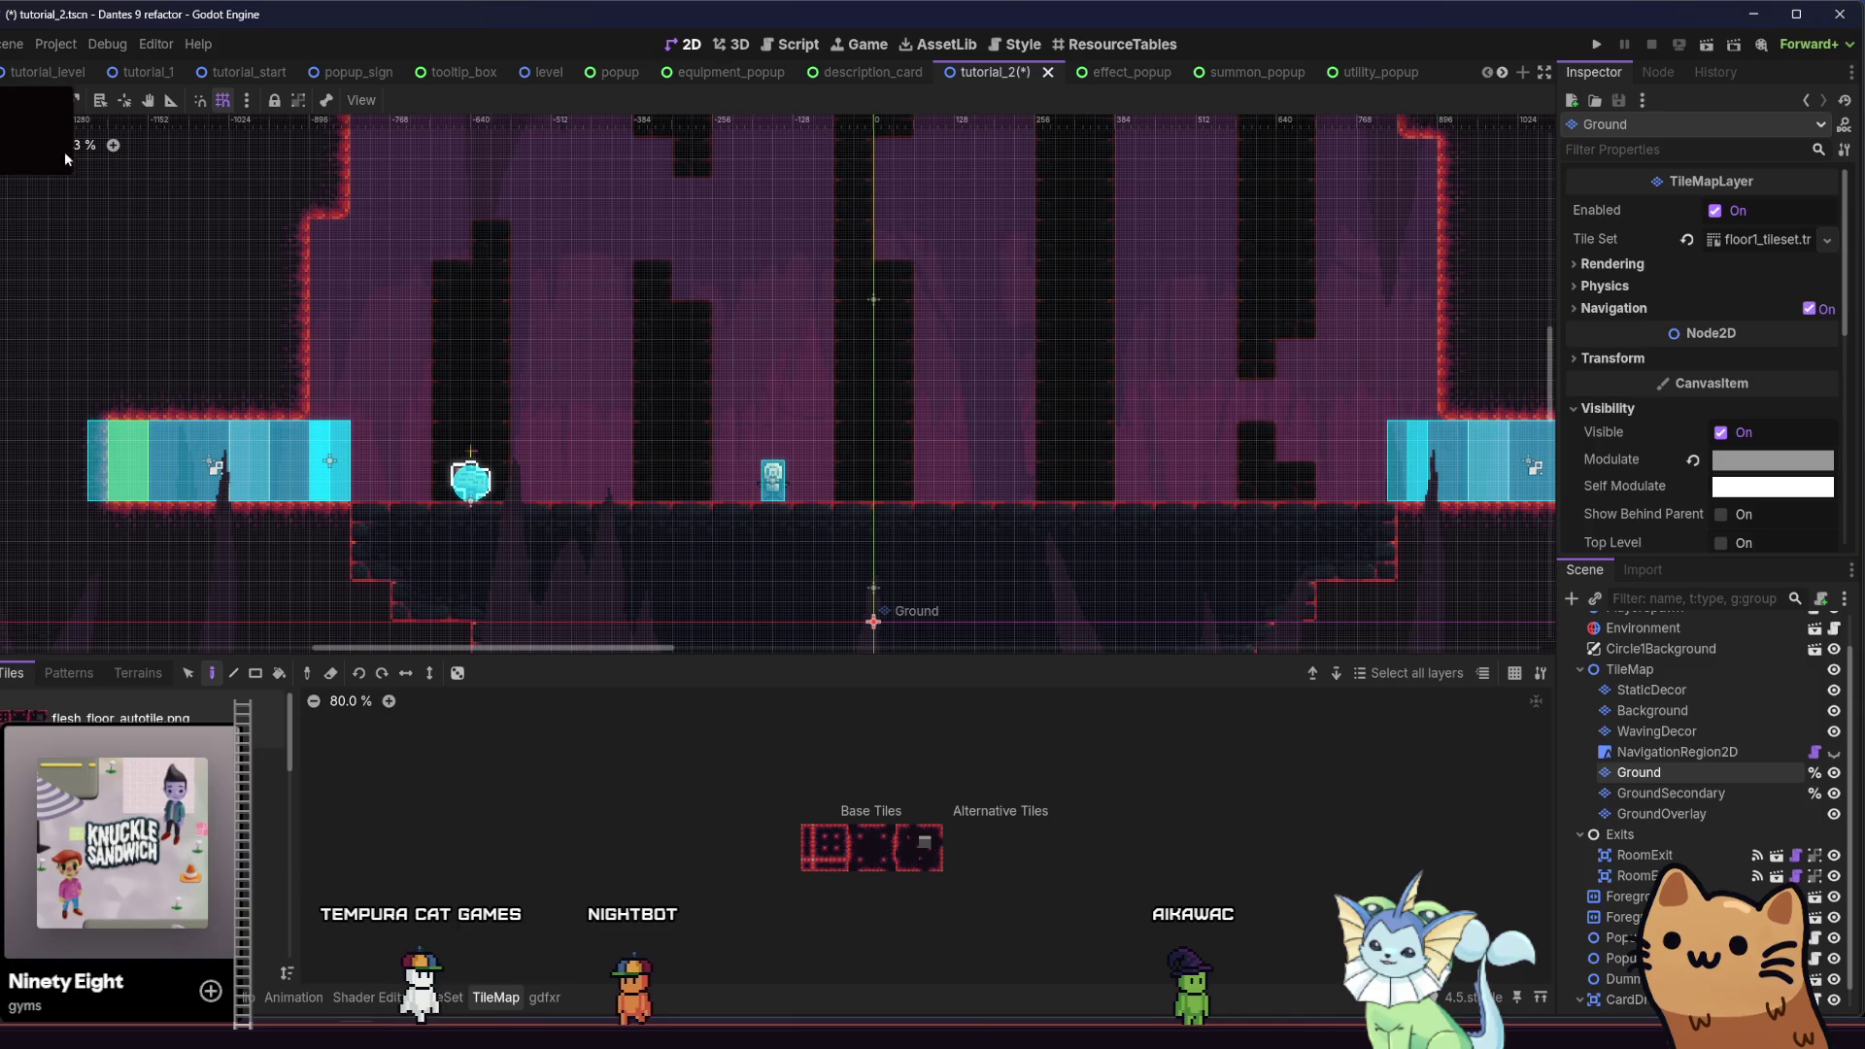
left_click(1620, 834)
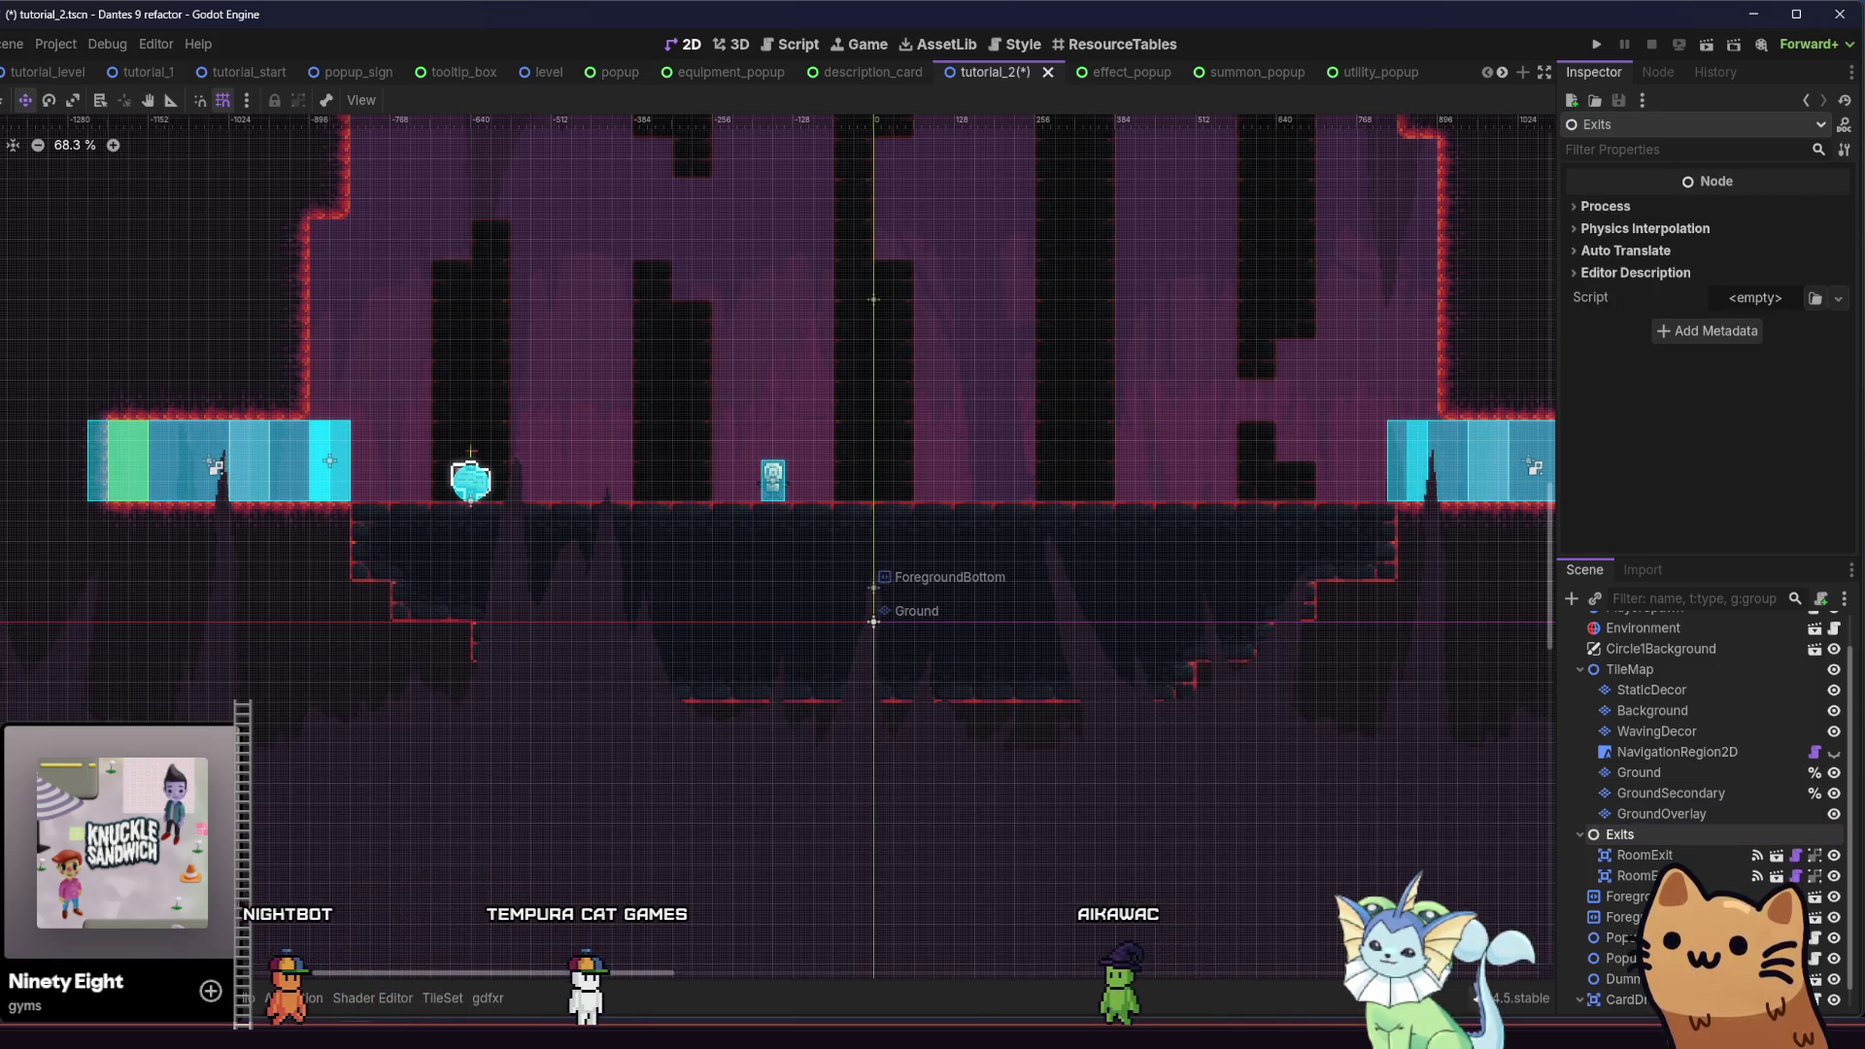
left_click(470, 478)
key("ctrl+d")
left_click_drag(470, 478, 1104, 486)
scroll(1024, 532, "up", 3)
scroll(1024, 532, "up", 3)
mouse_move(1023, 531)
left_mouse_down()
mouse_move(833, 479)
mouse_move(940, 503)
left_mouse_up()
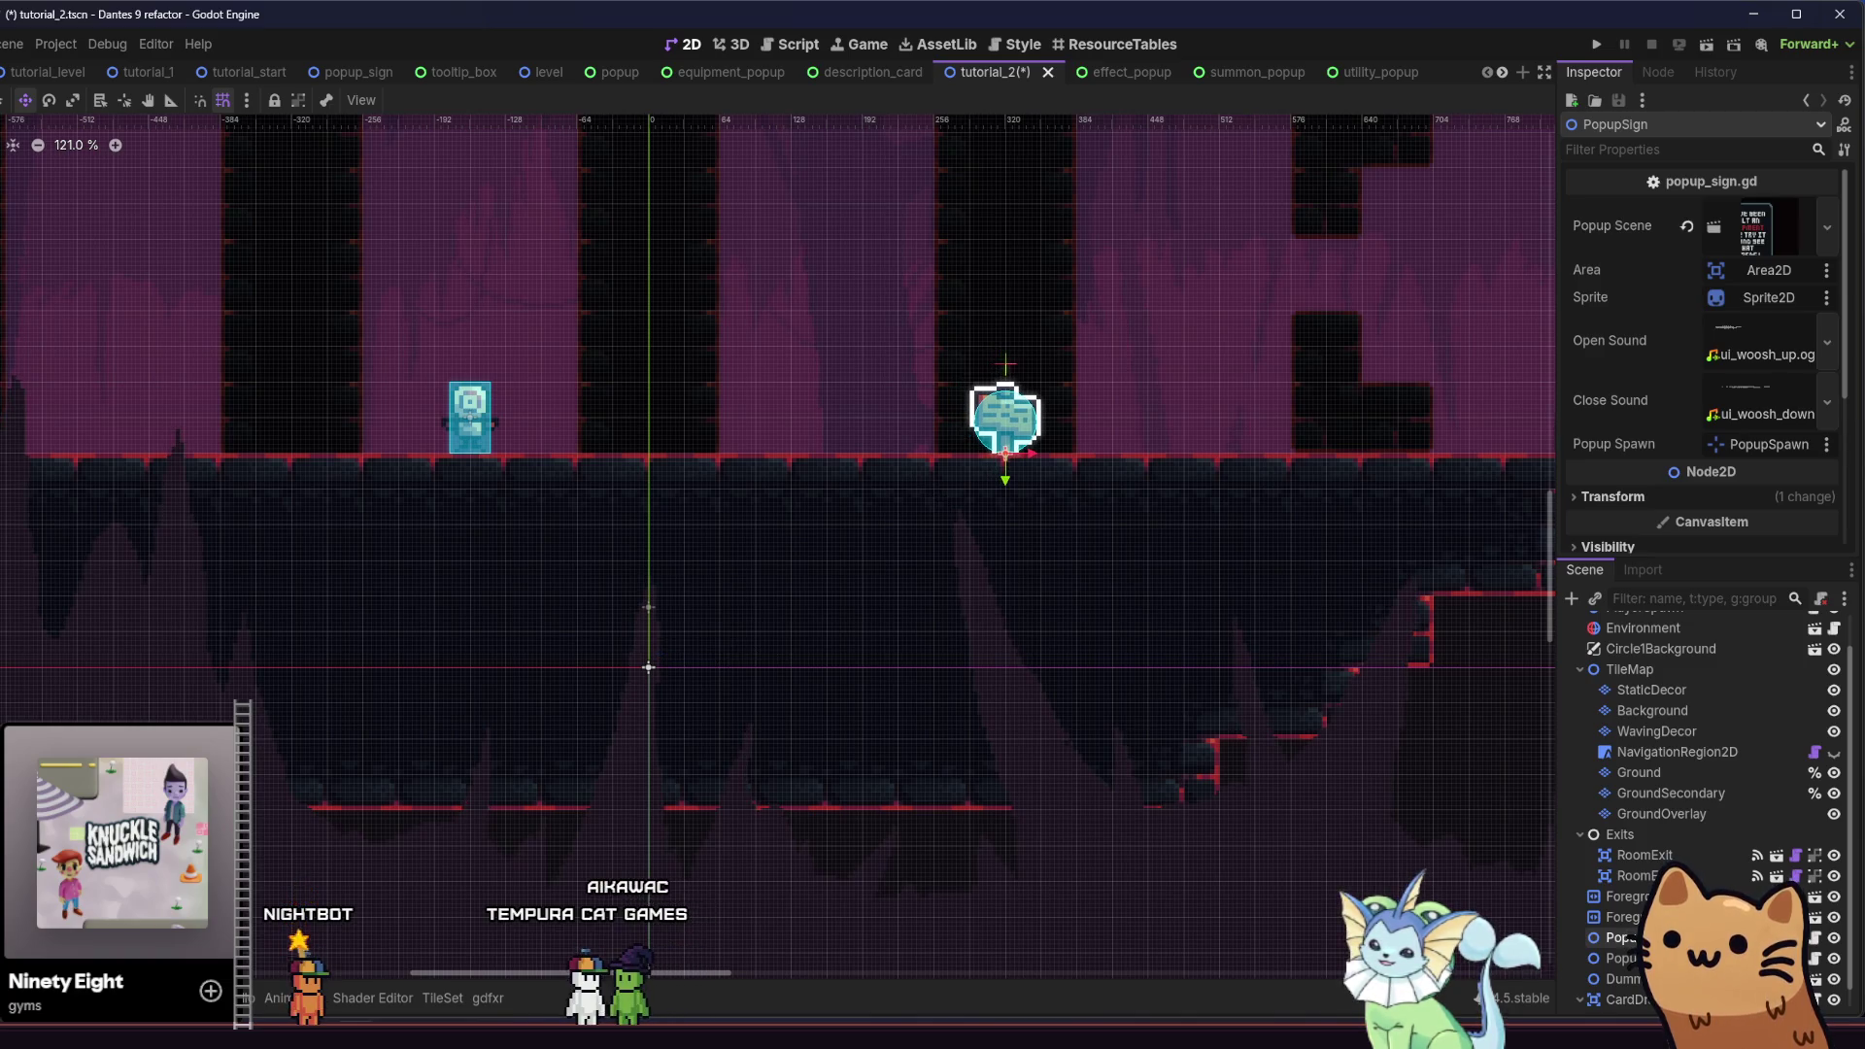
key("ctrl+s")
- Set the new sign's Popup Scene to equipment_popup.tscn, save, and run the scene
key("alt+f")
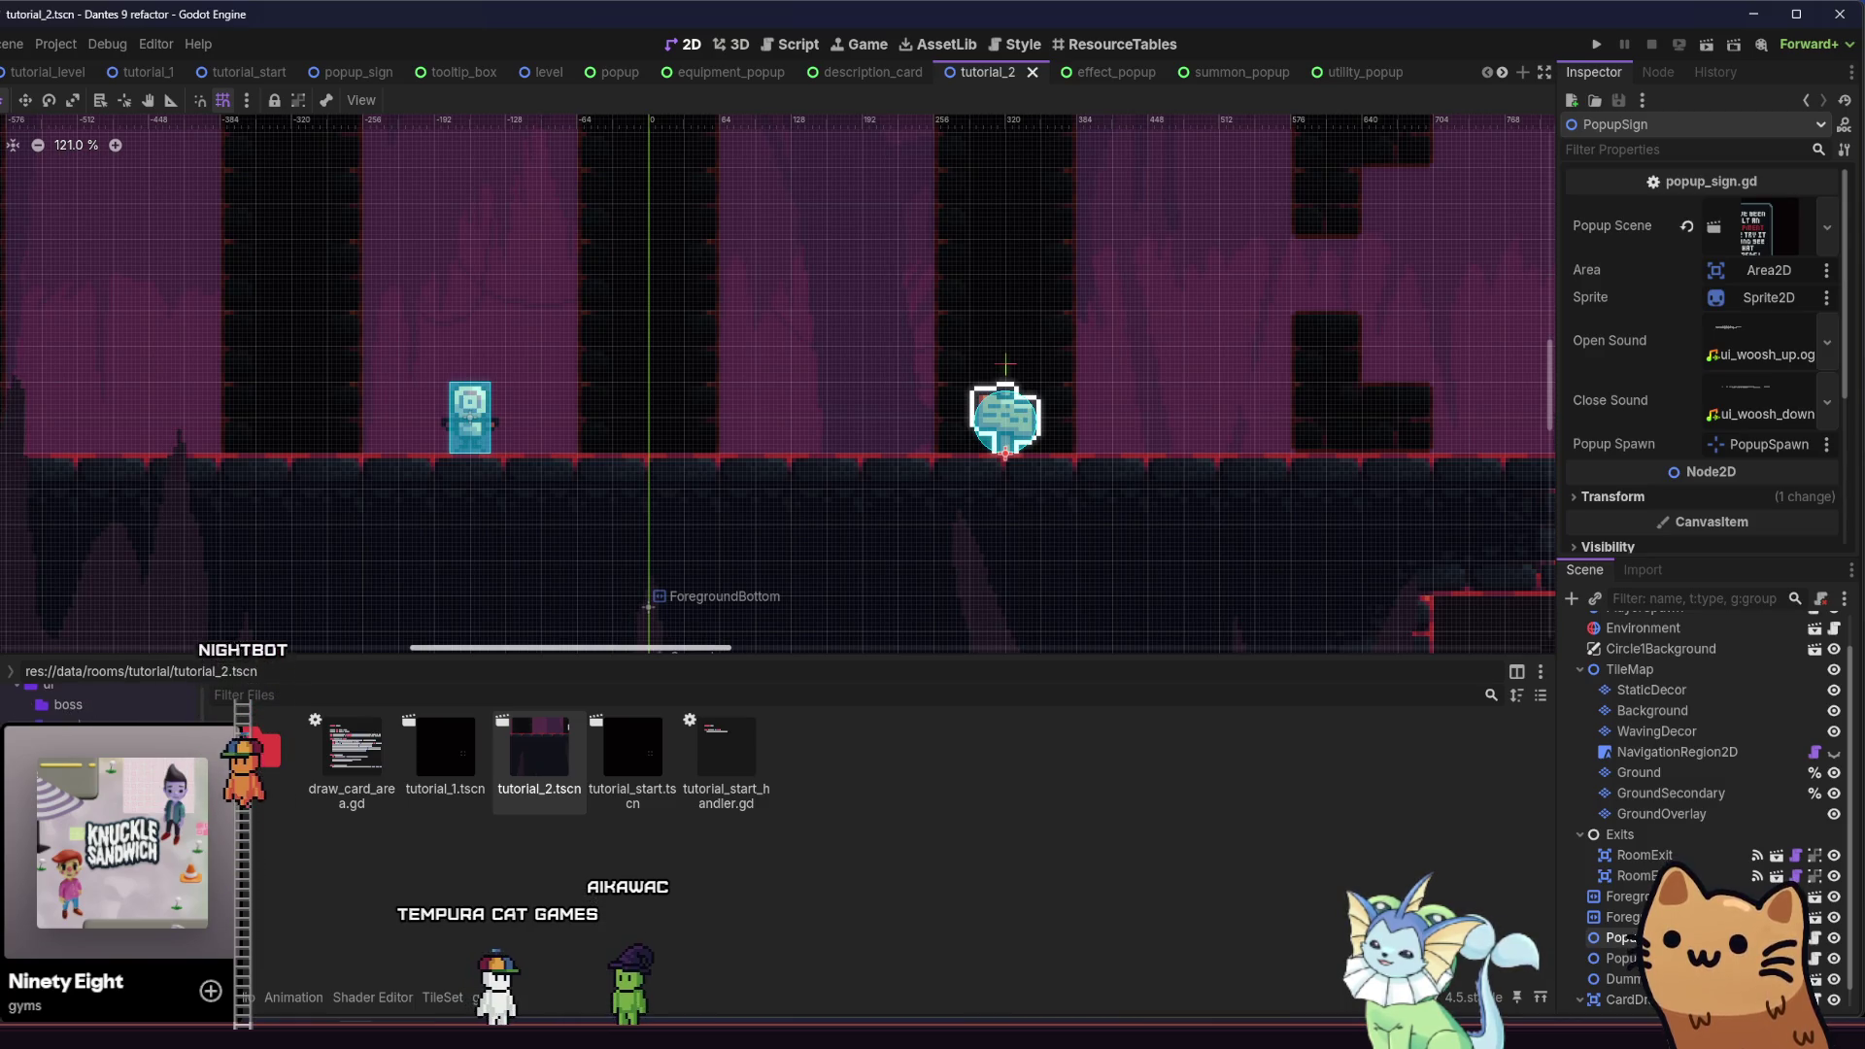
left_click(97, 745)
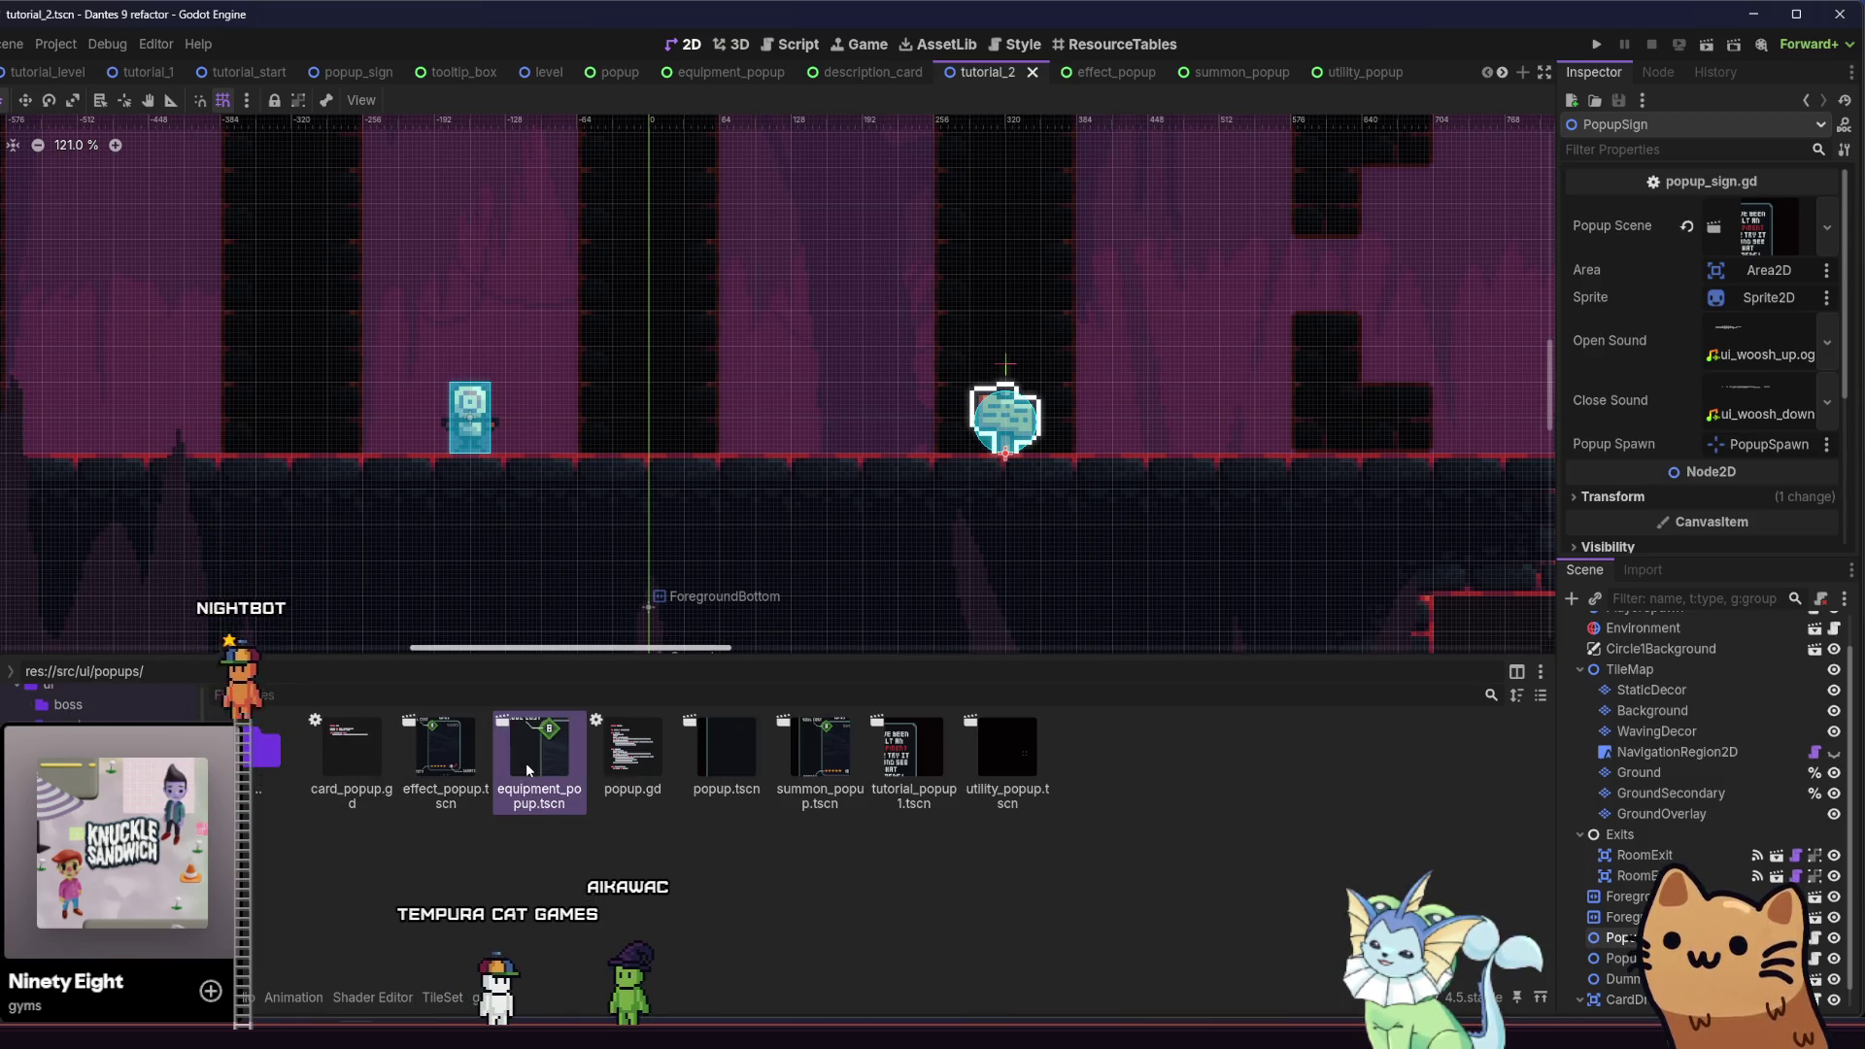
left_click_drag(507, 775, 787, 765)
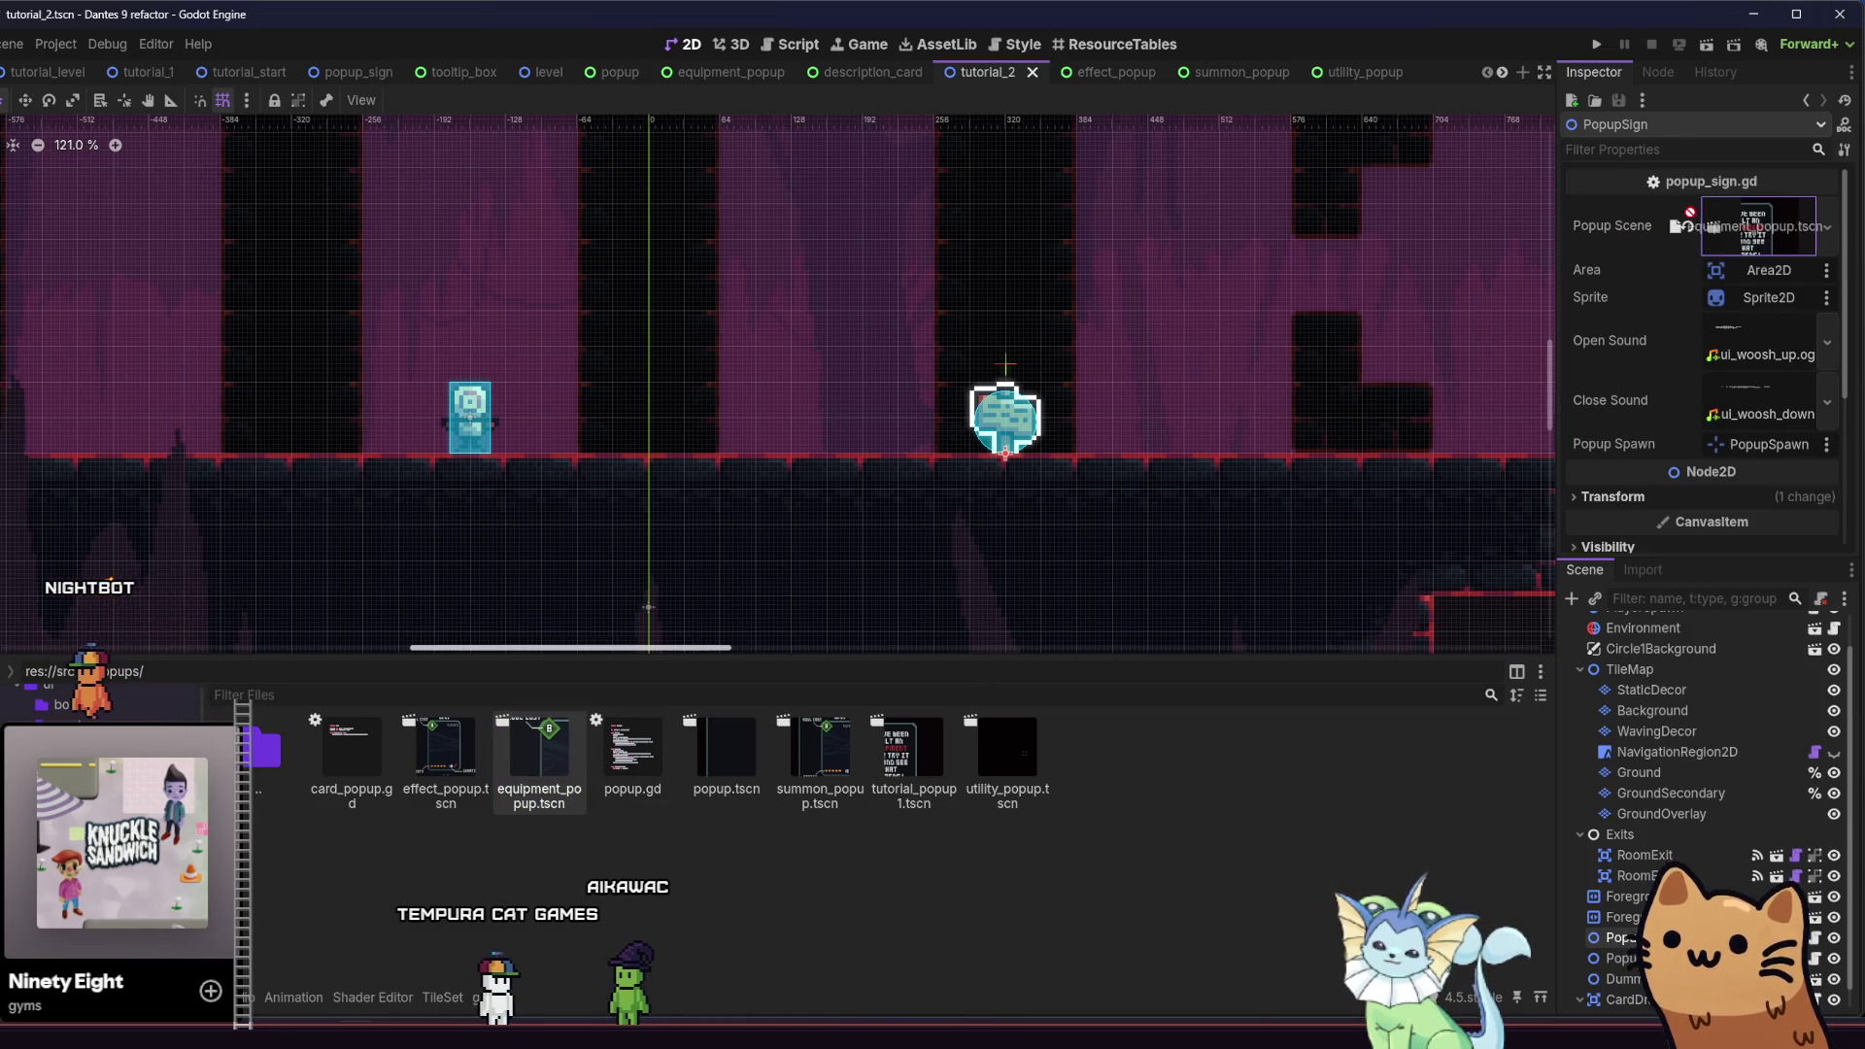
left_click_drag(1688, 226, 1718, 225)
key("ctrl+s")
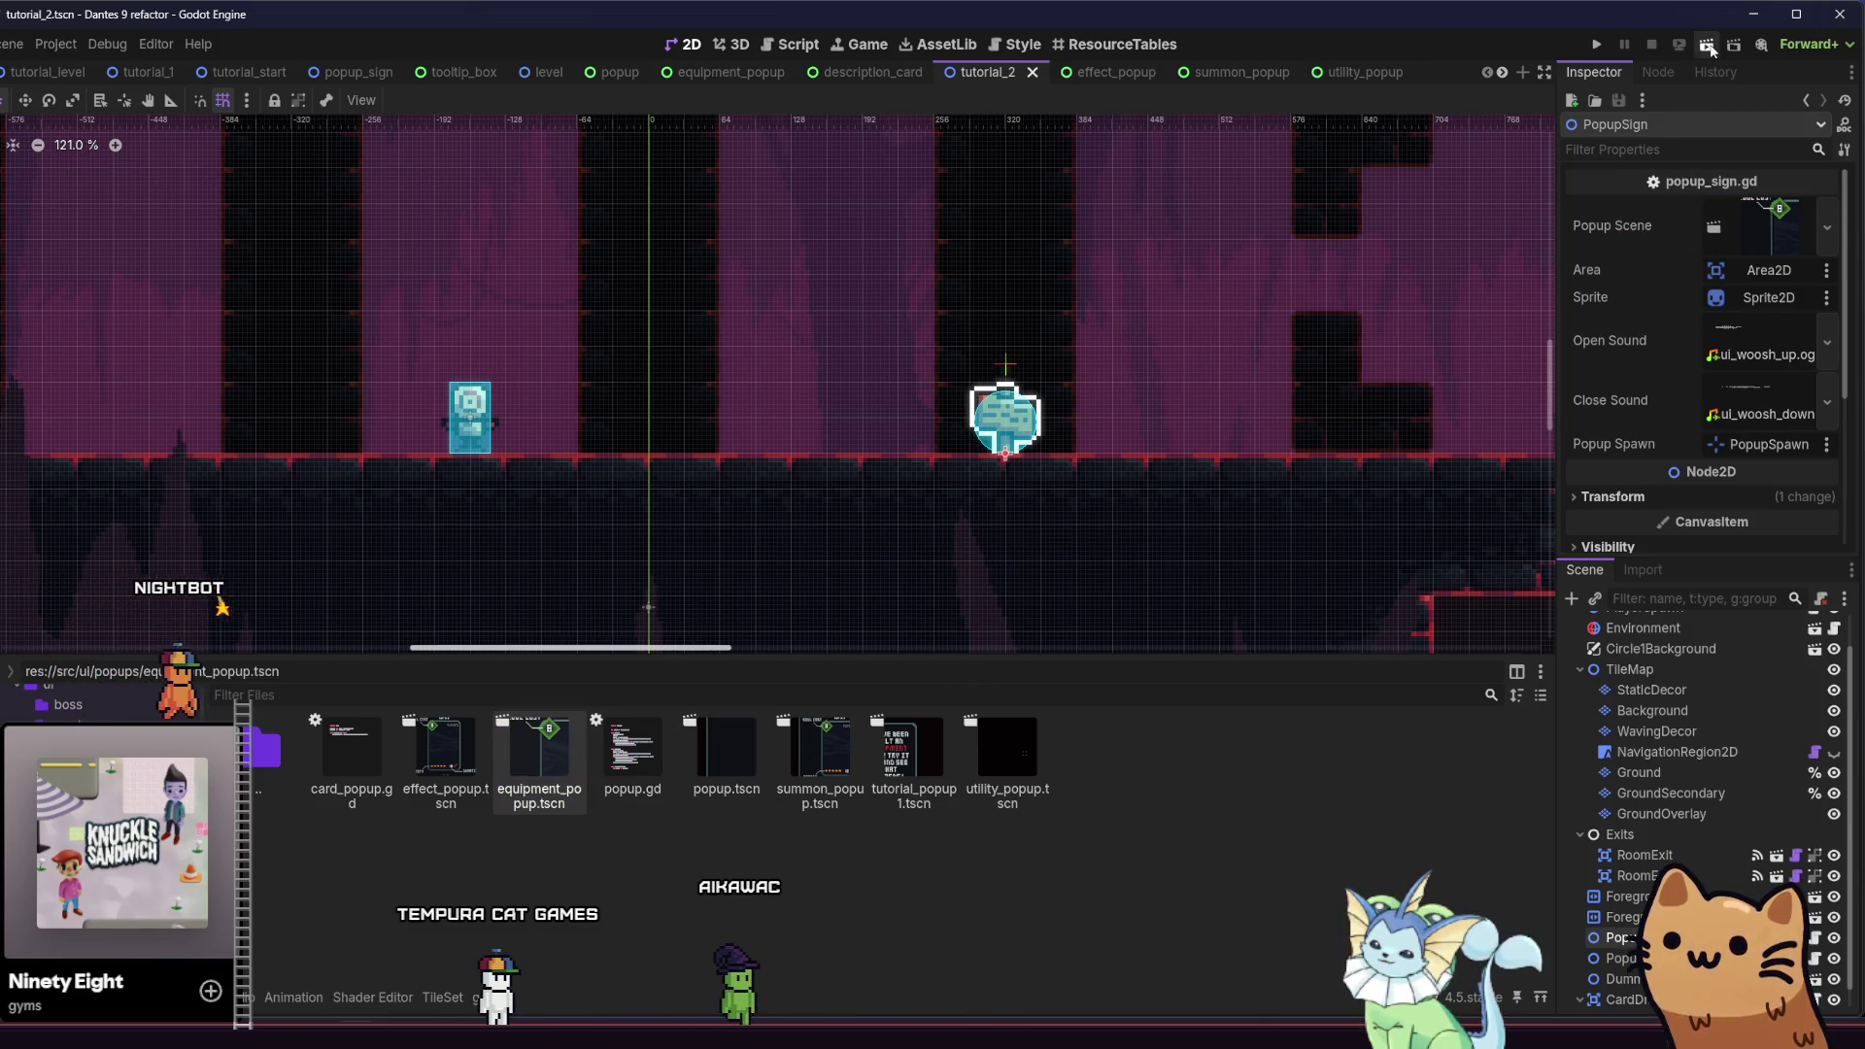
left_click(1710, 45)
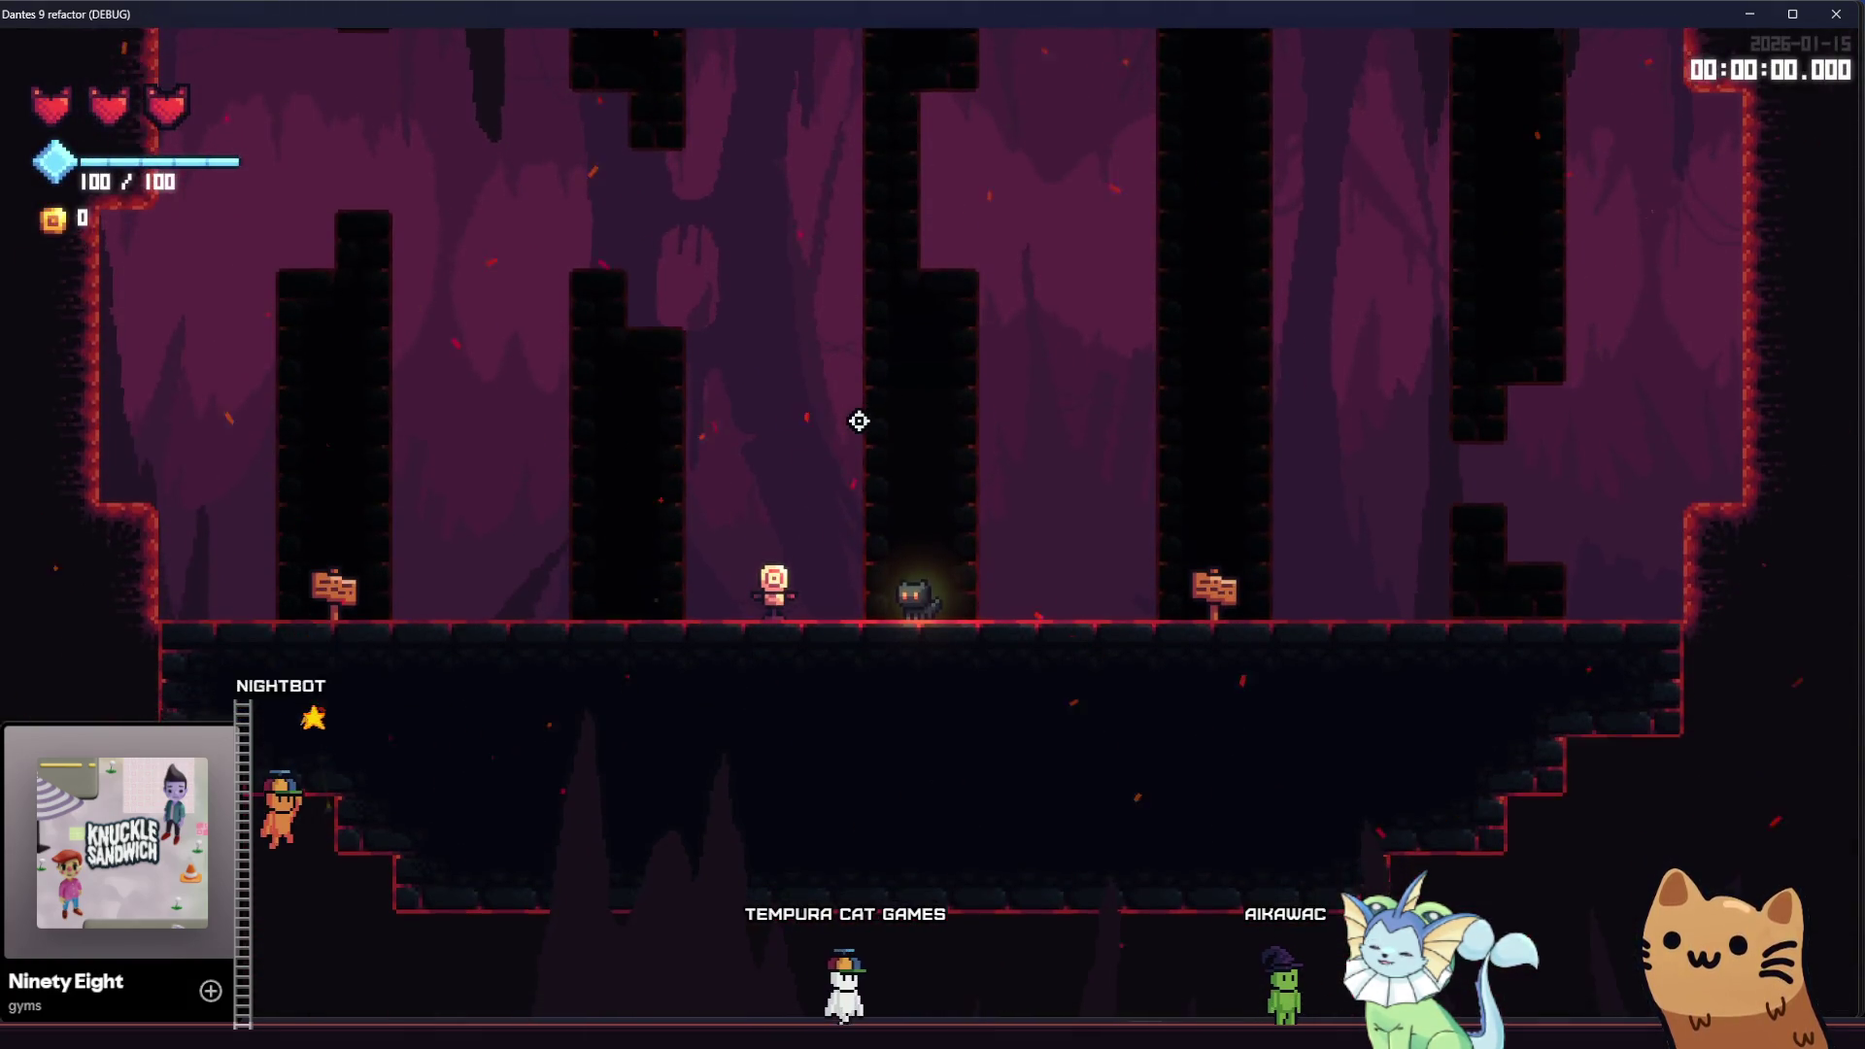
- Get dealt the Rusty Pistol at the first sign and fire it
key("a")
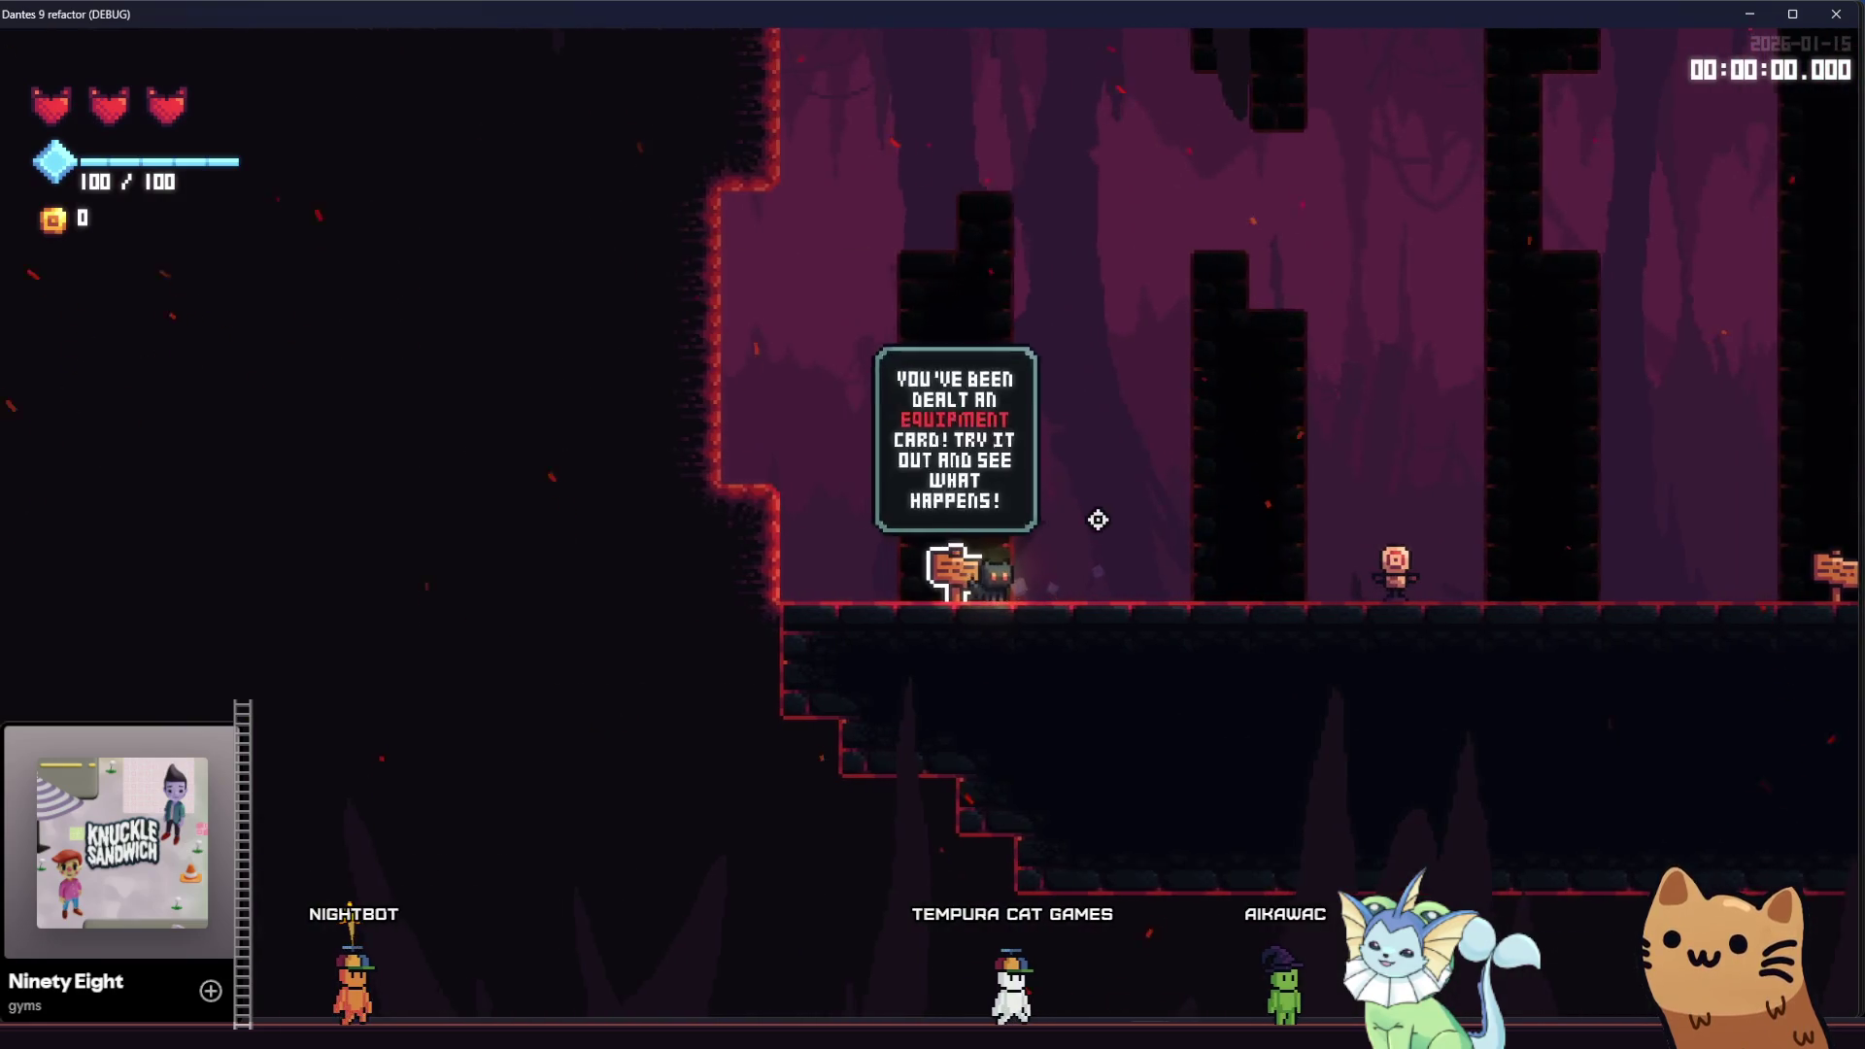
key("a")
key("d")
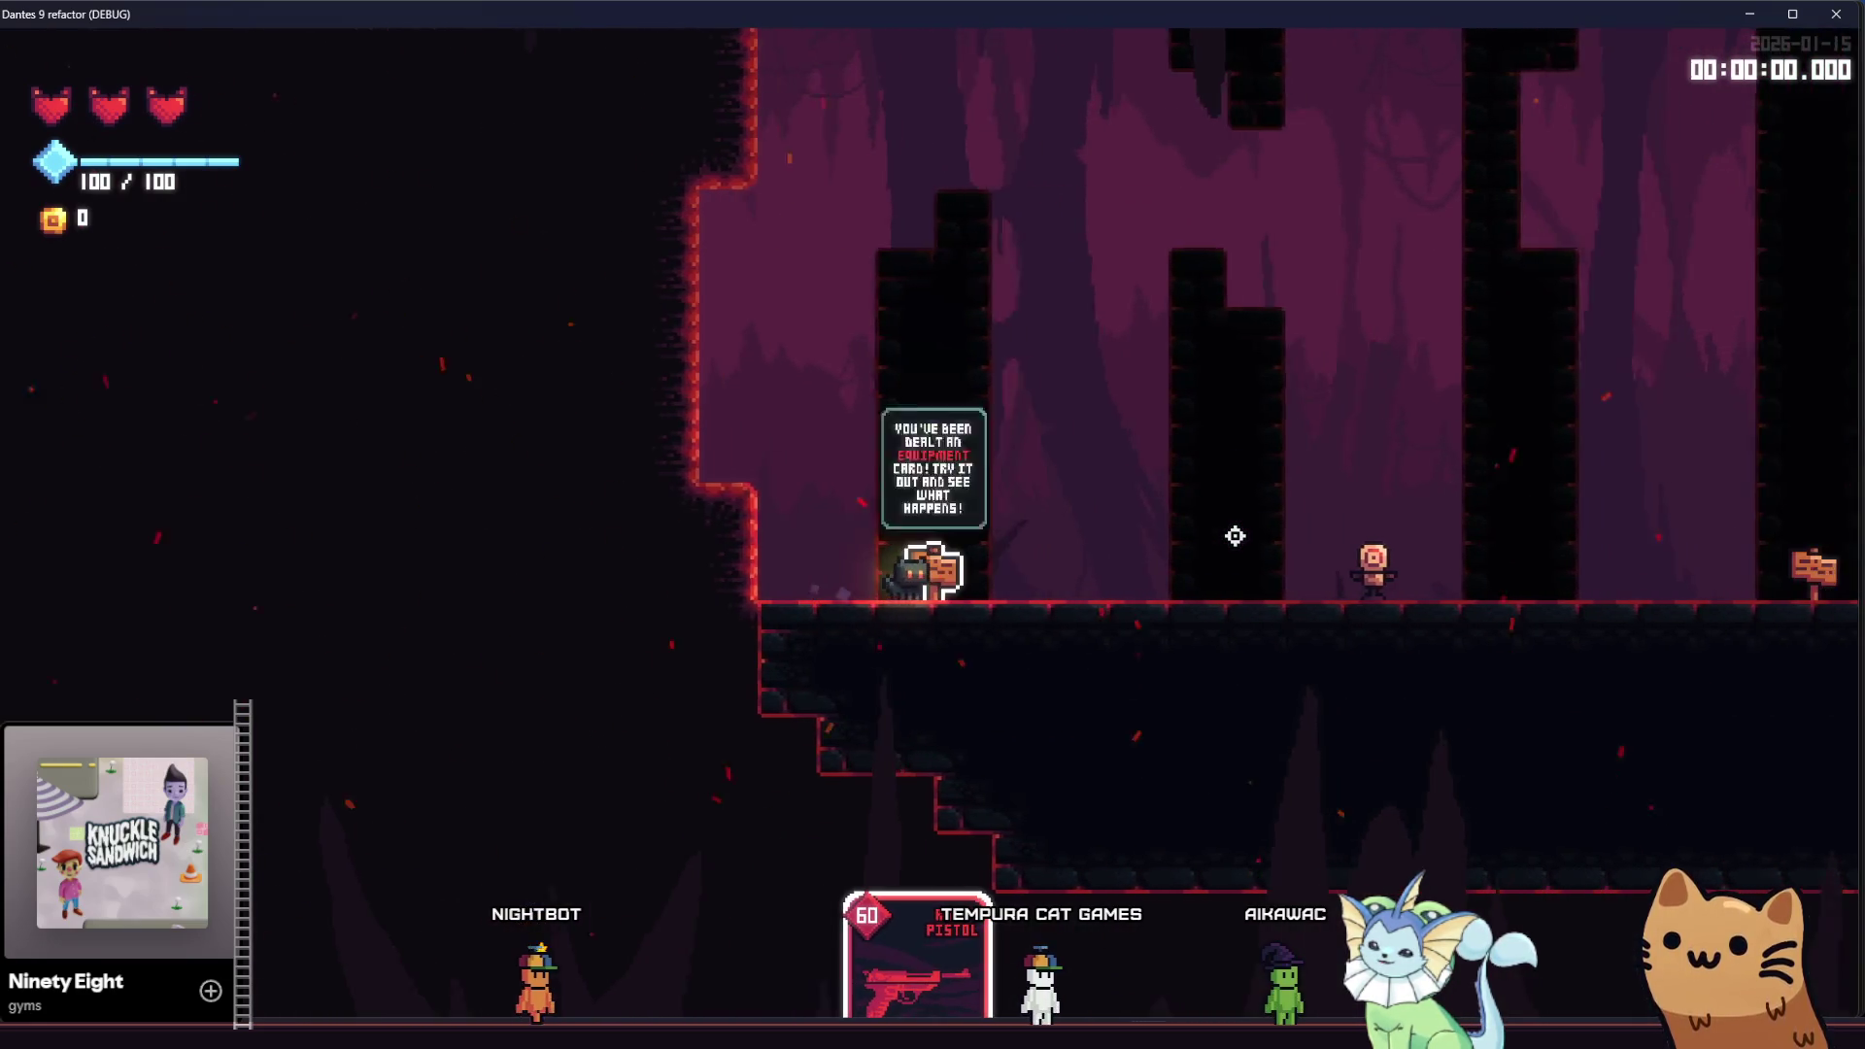
left_click(1234, 537)
key("d")
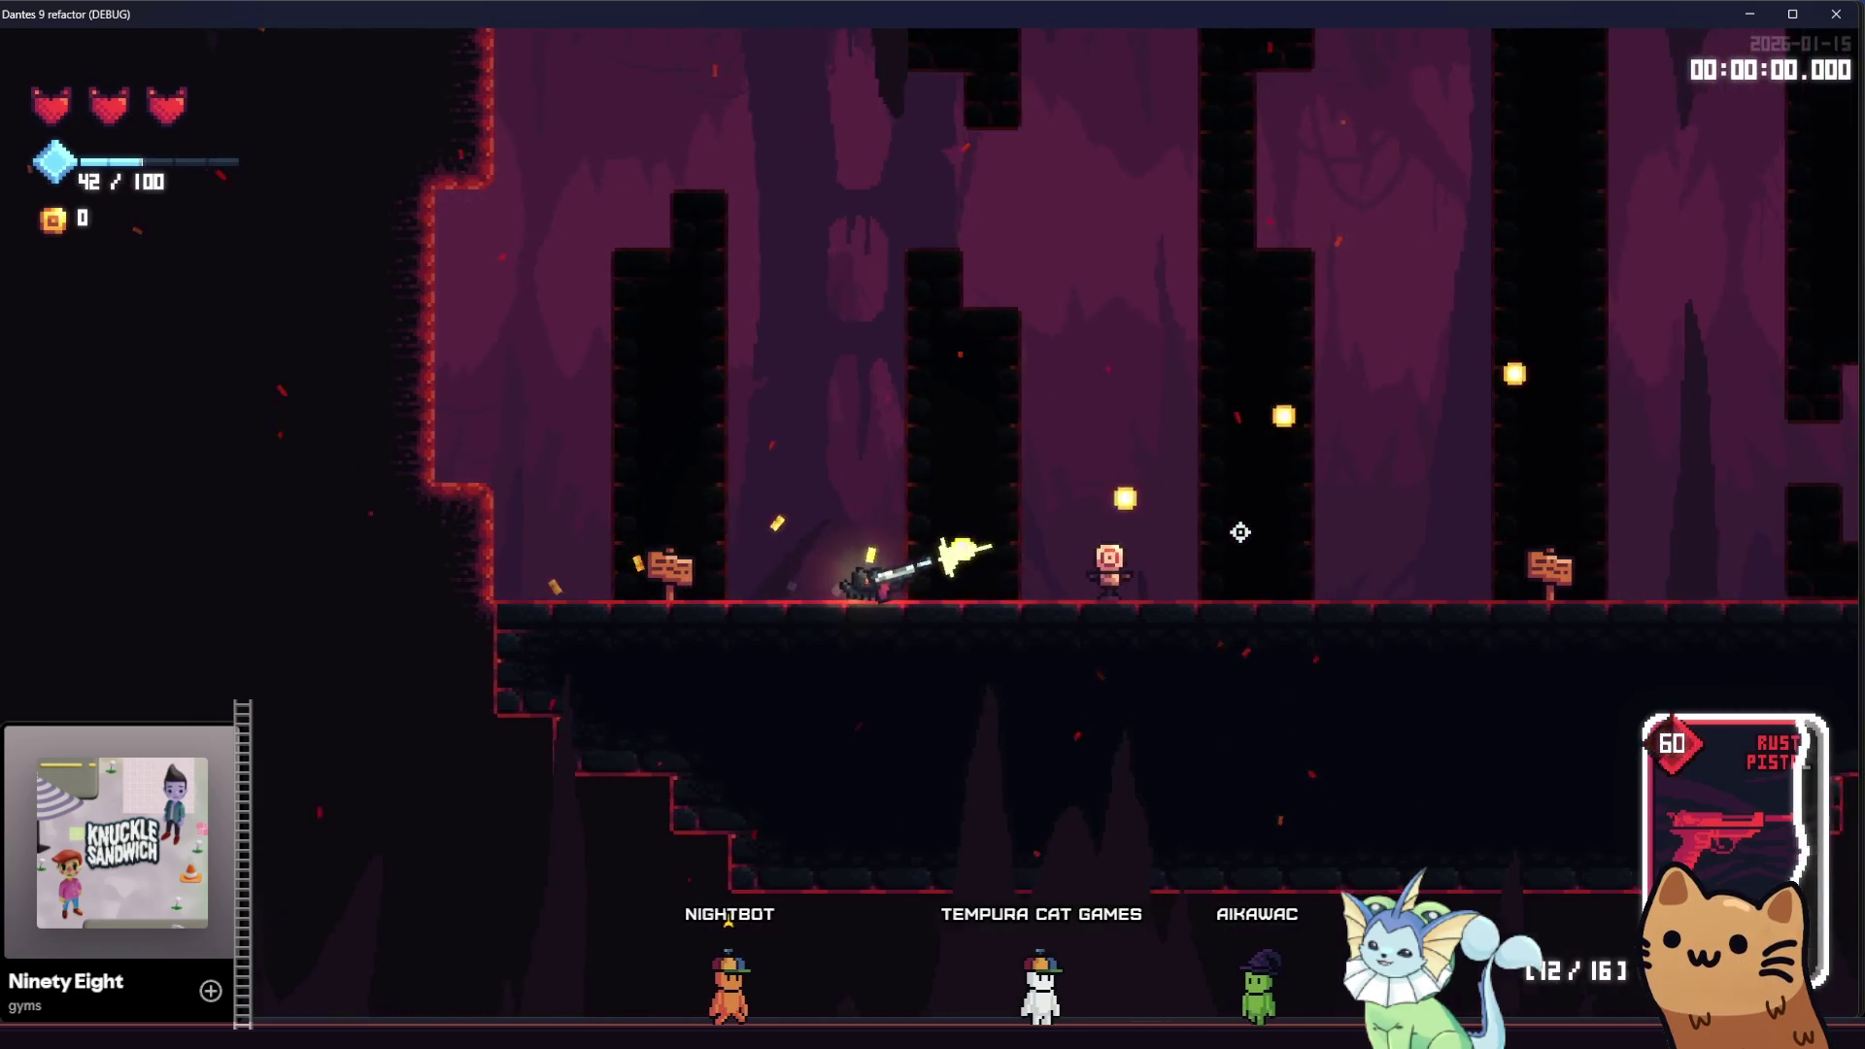
left_click(1238, 531)
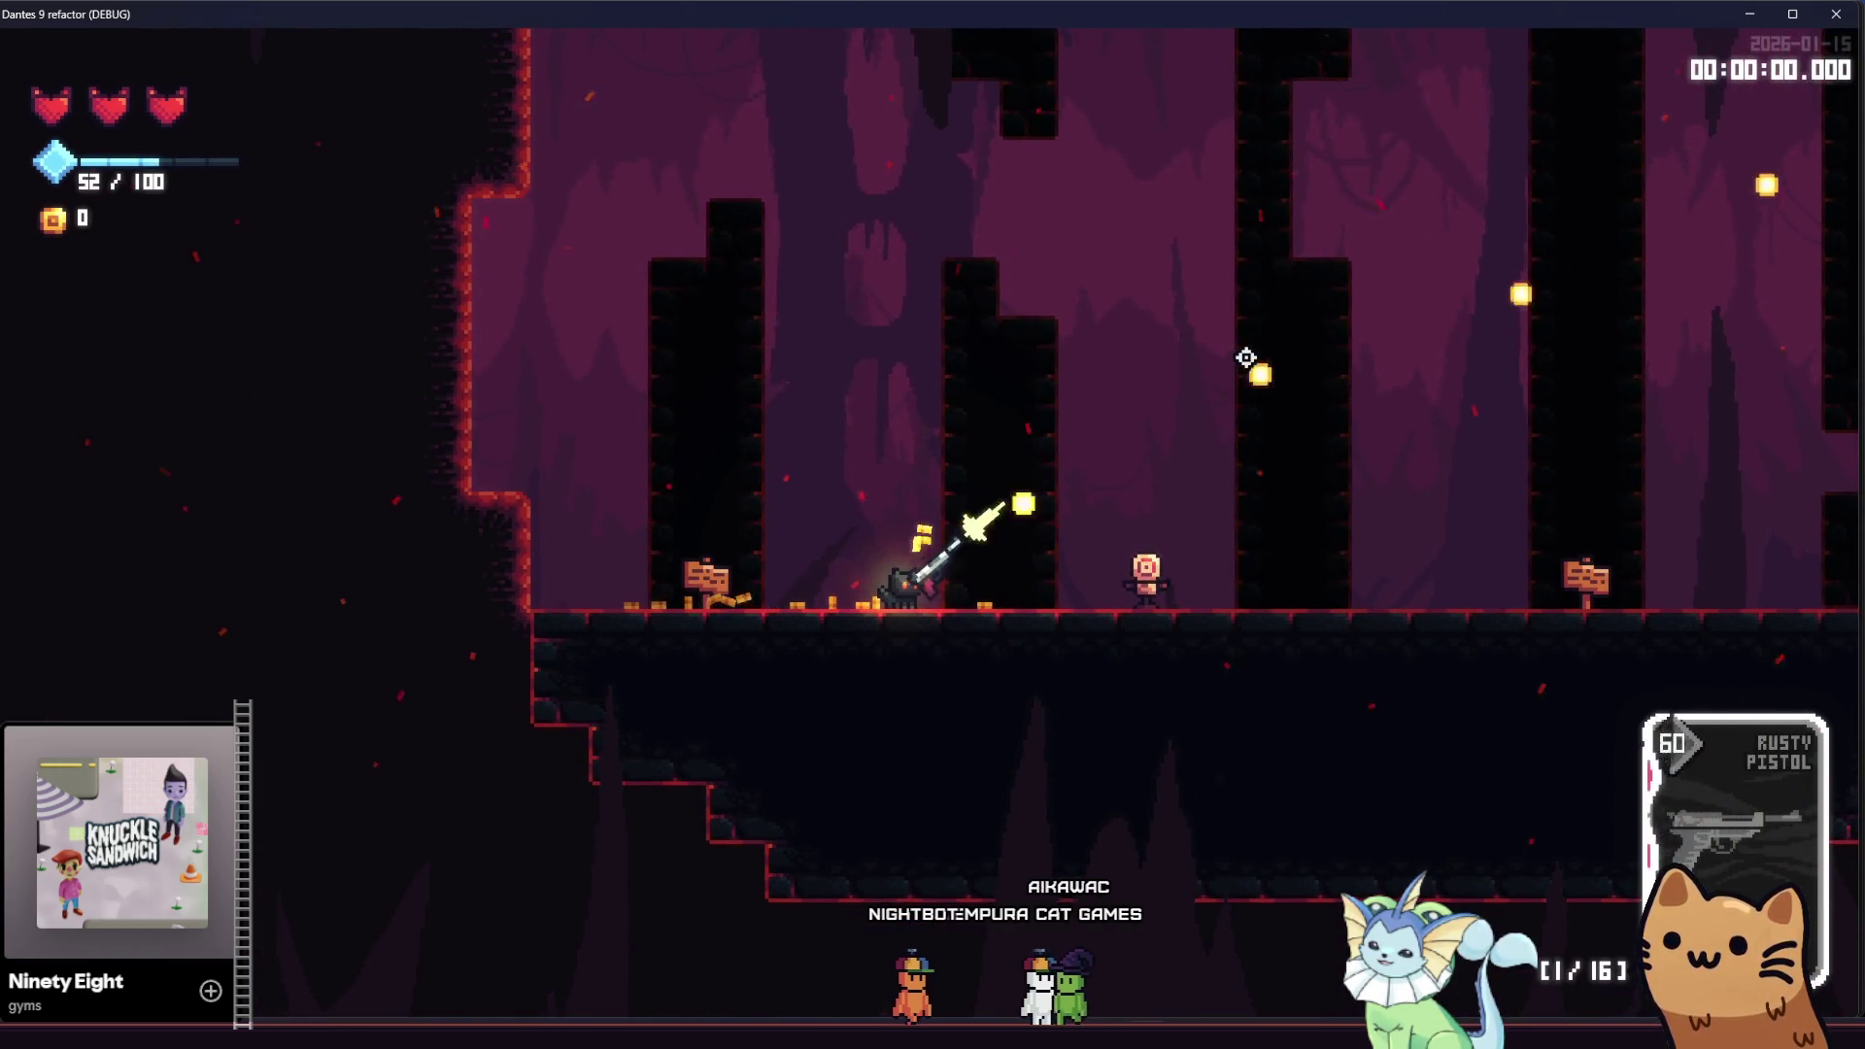
left_click(1237, 363)
- Read the Equipment Card popup at the second sign, then close the game
key("d")
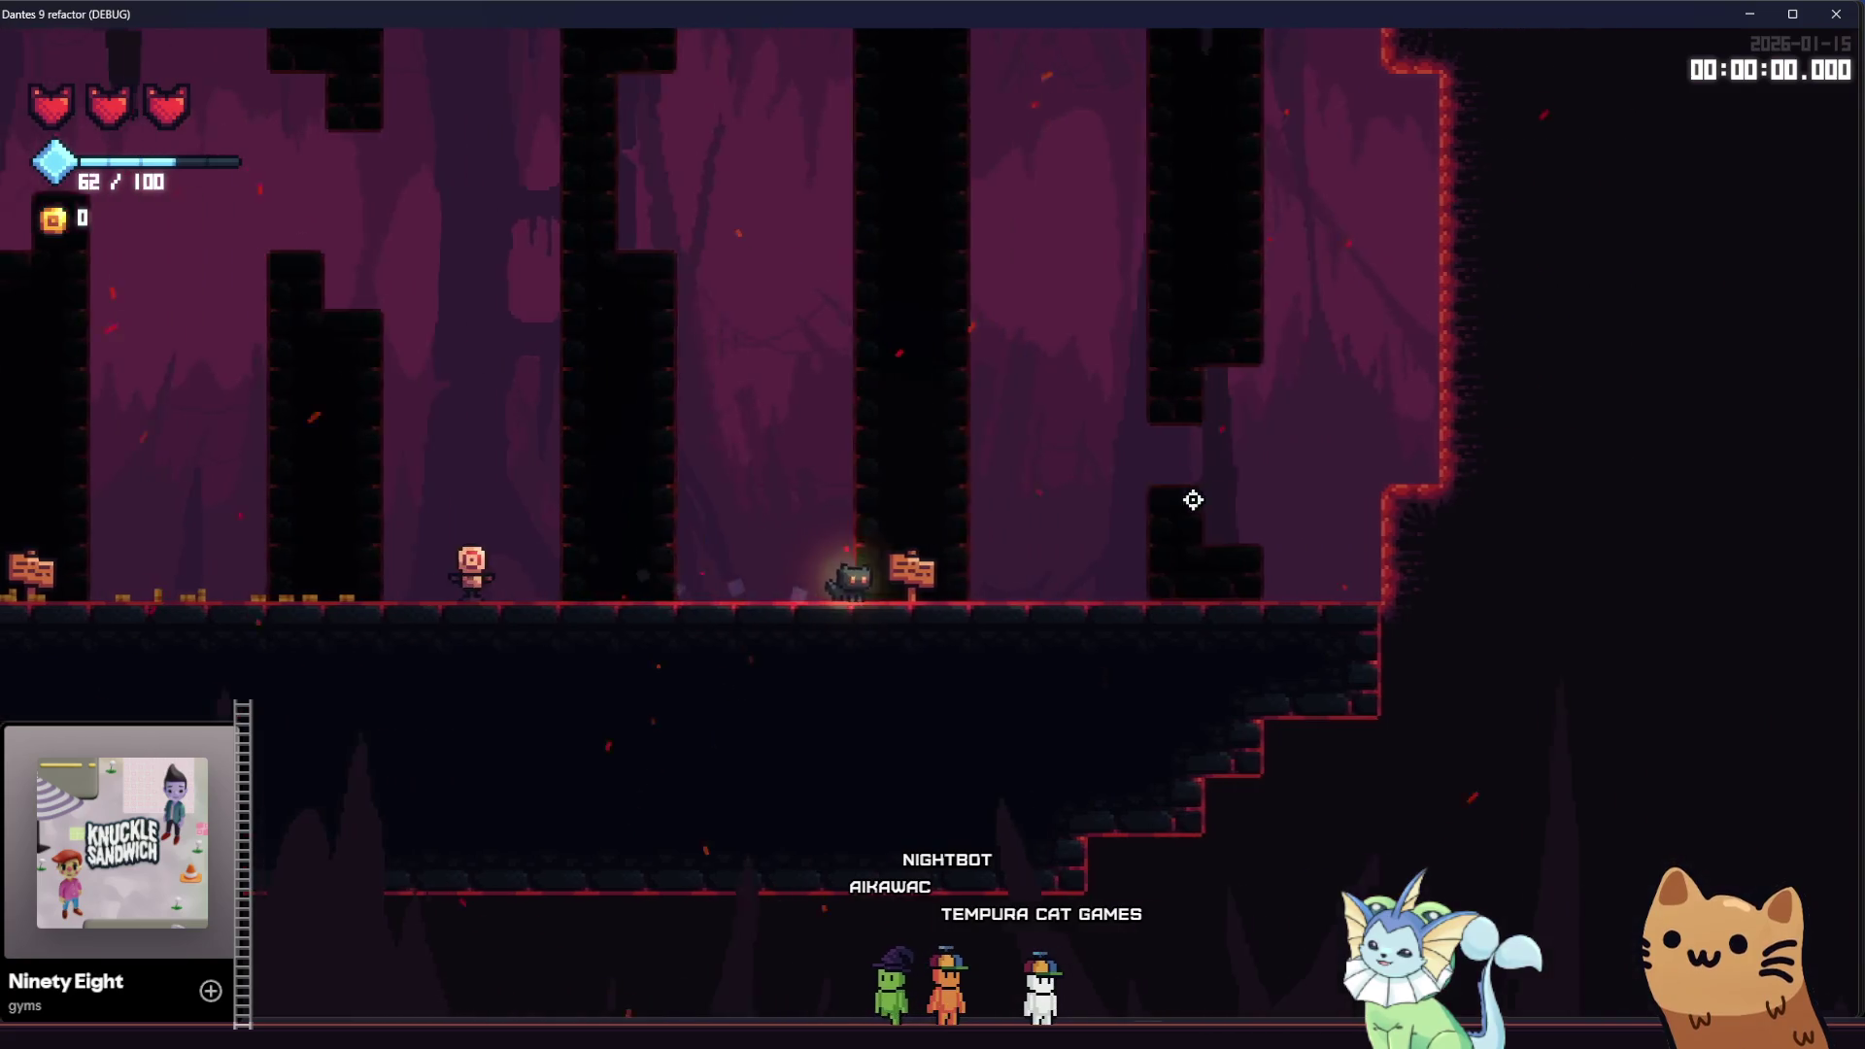
key("a")
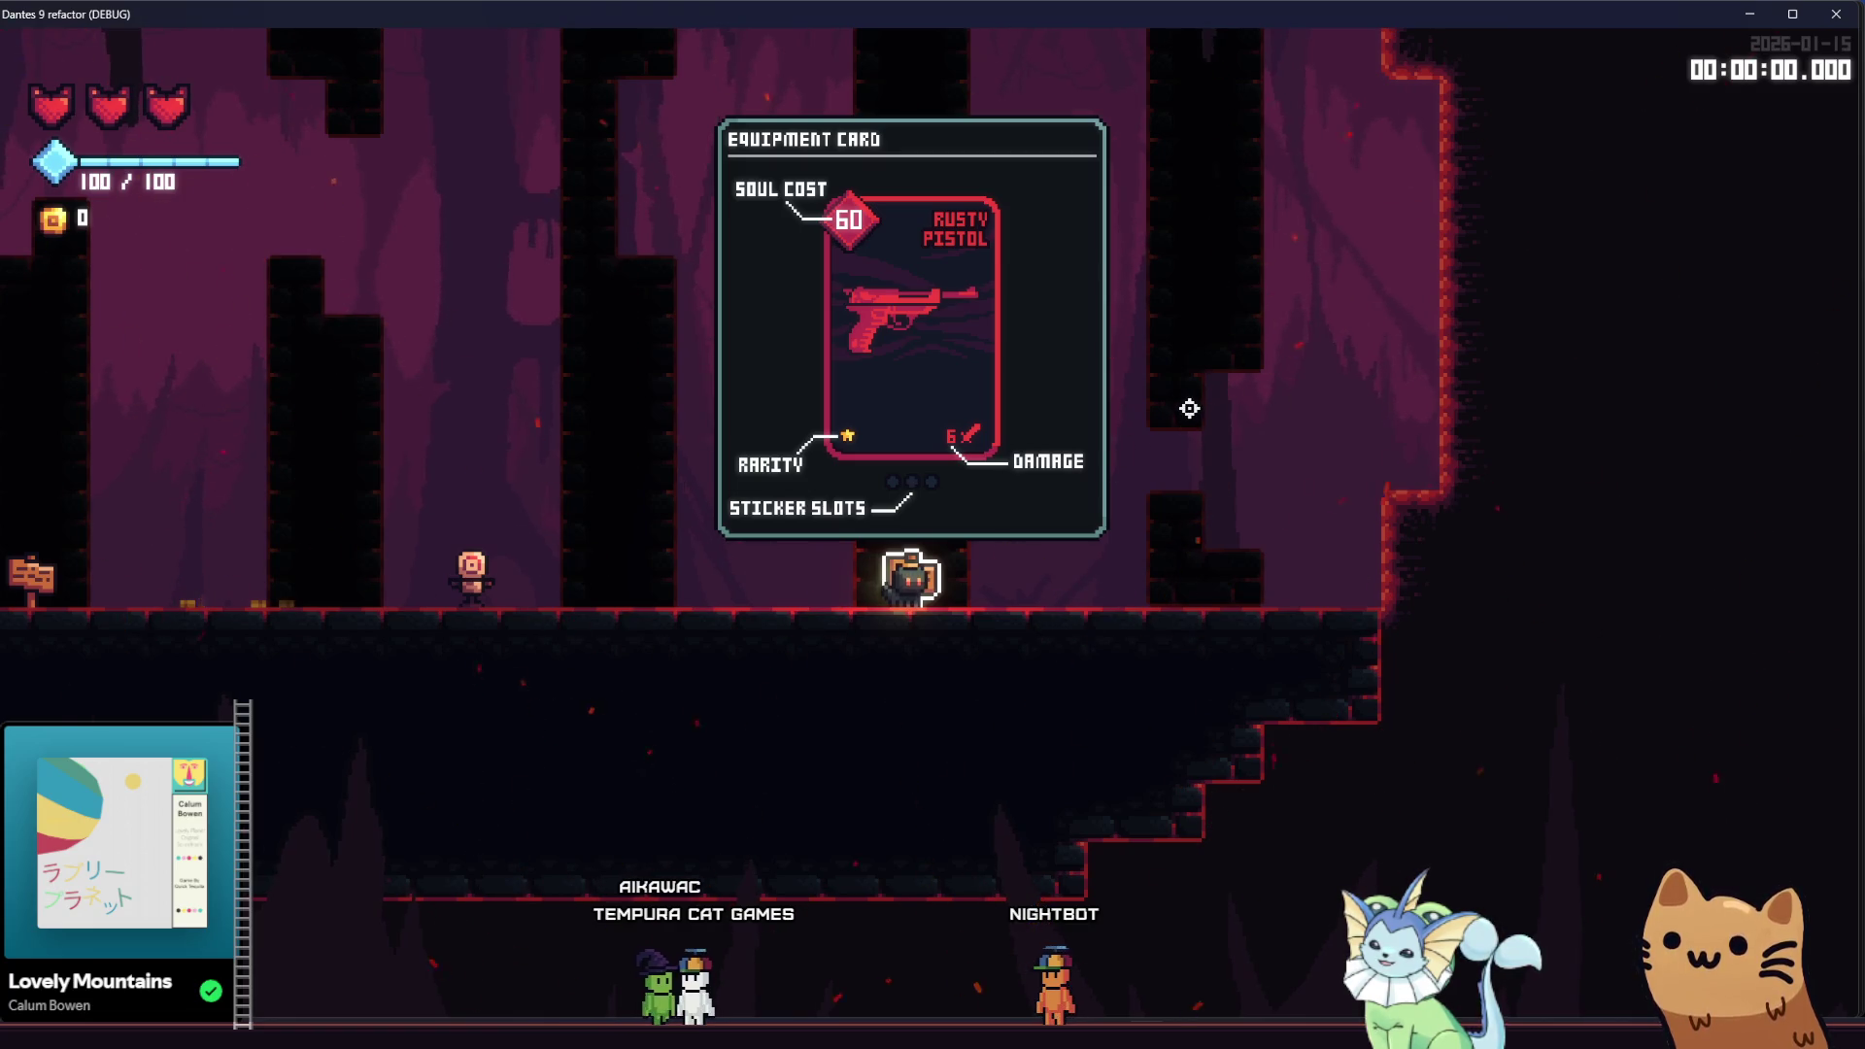
key("a")
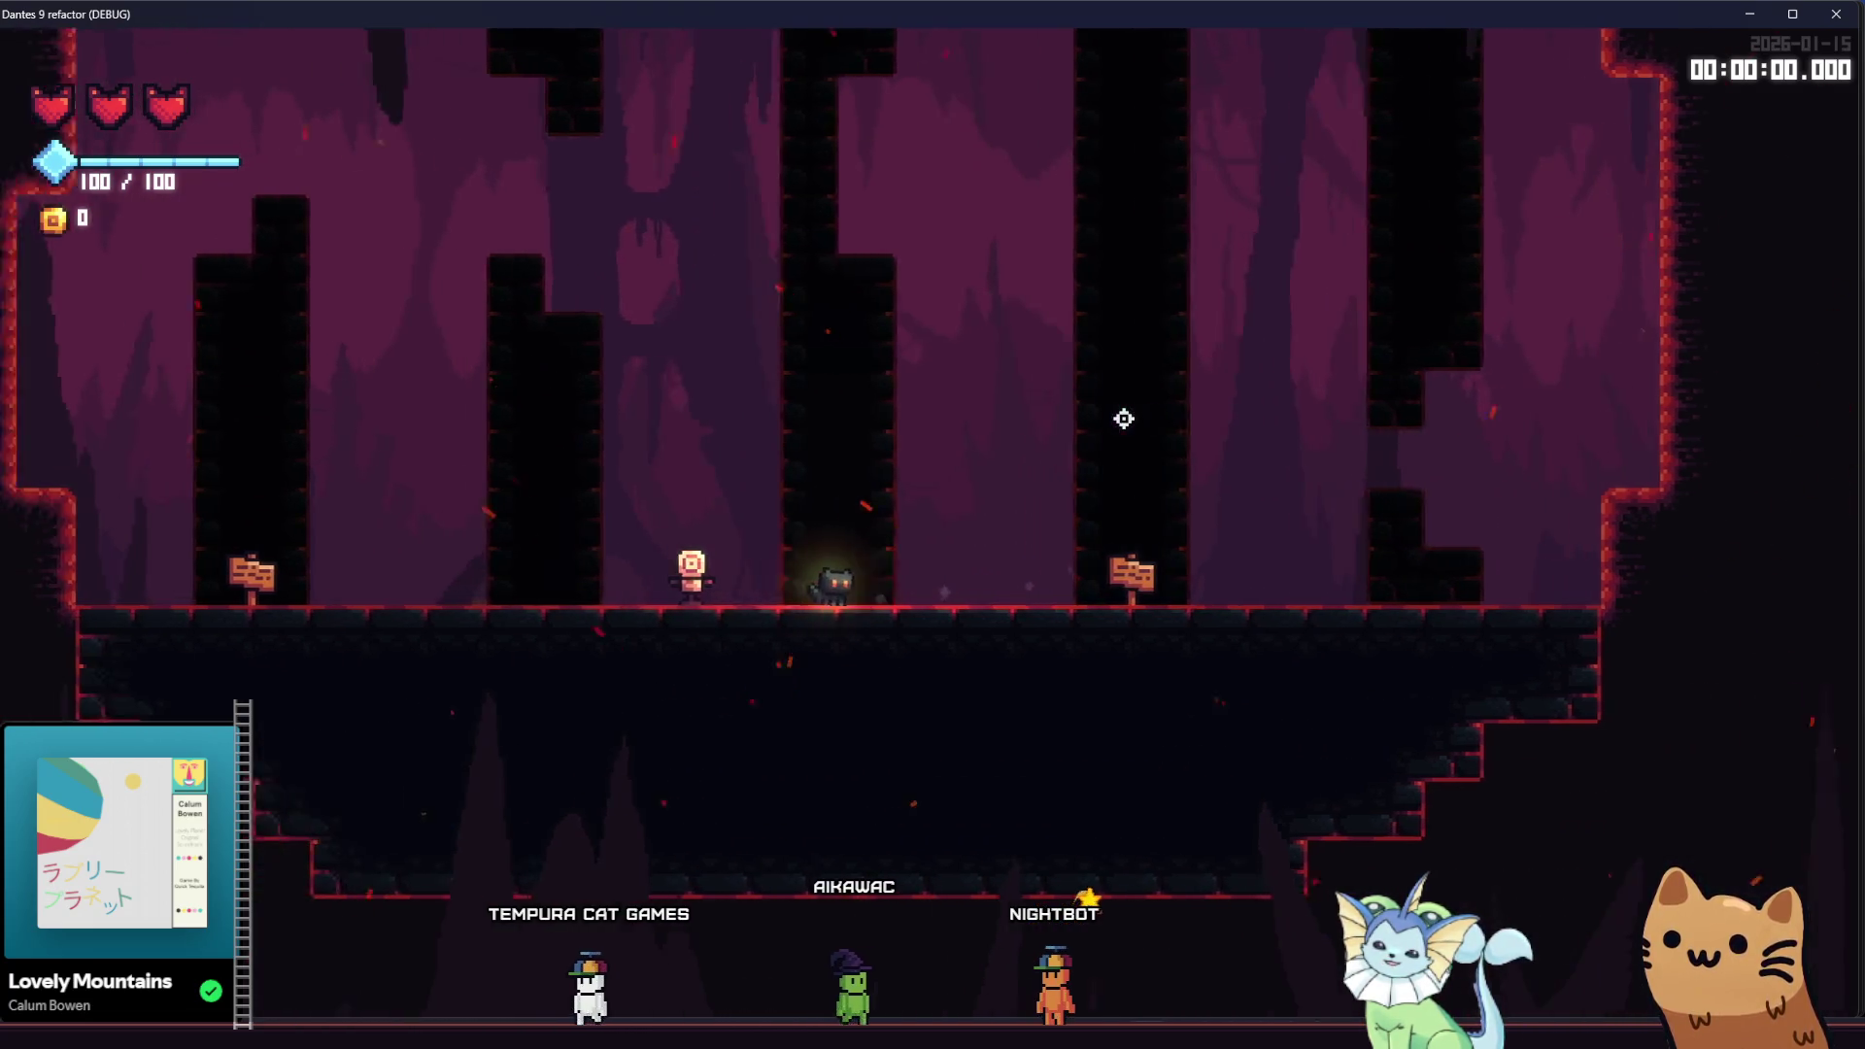
key("a")
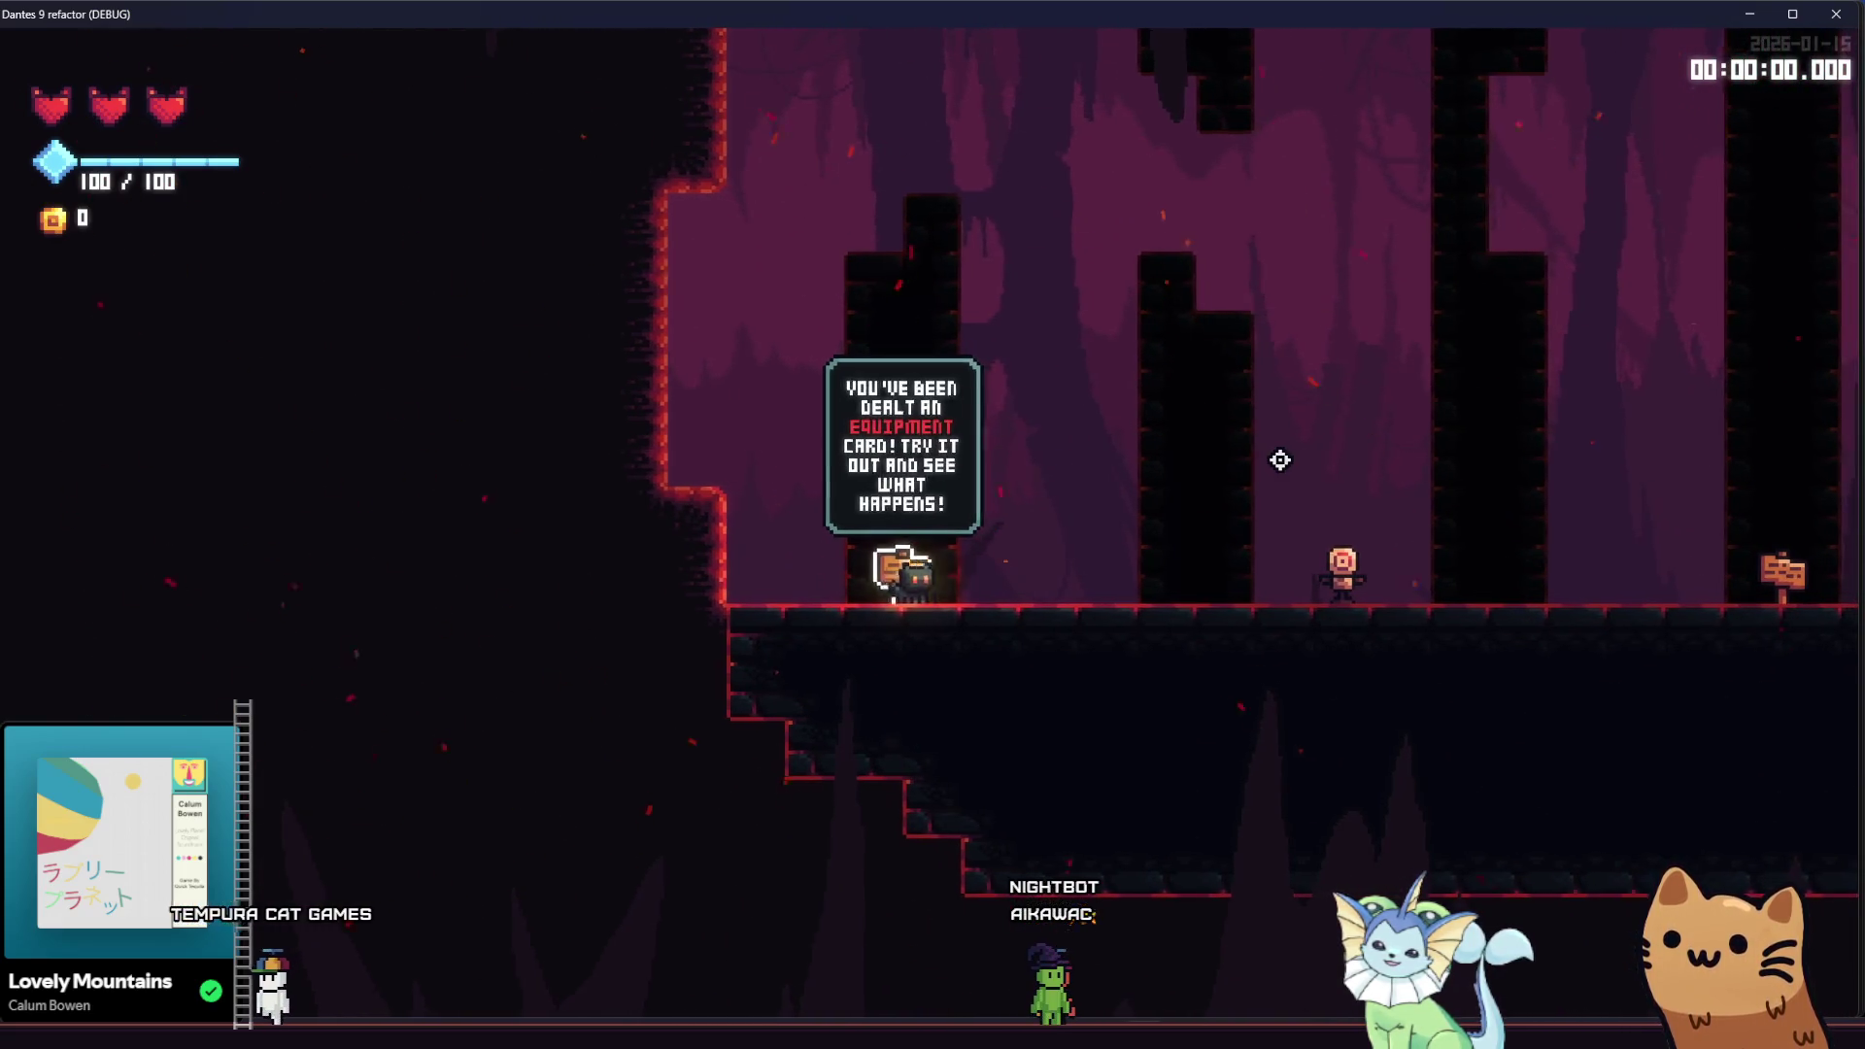
key("d")
key("d")
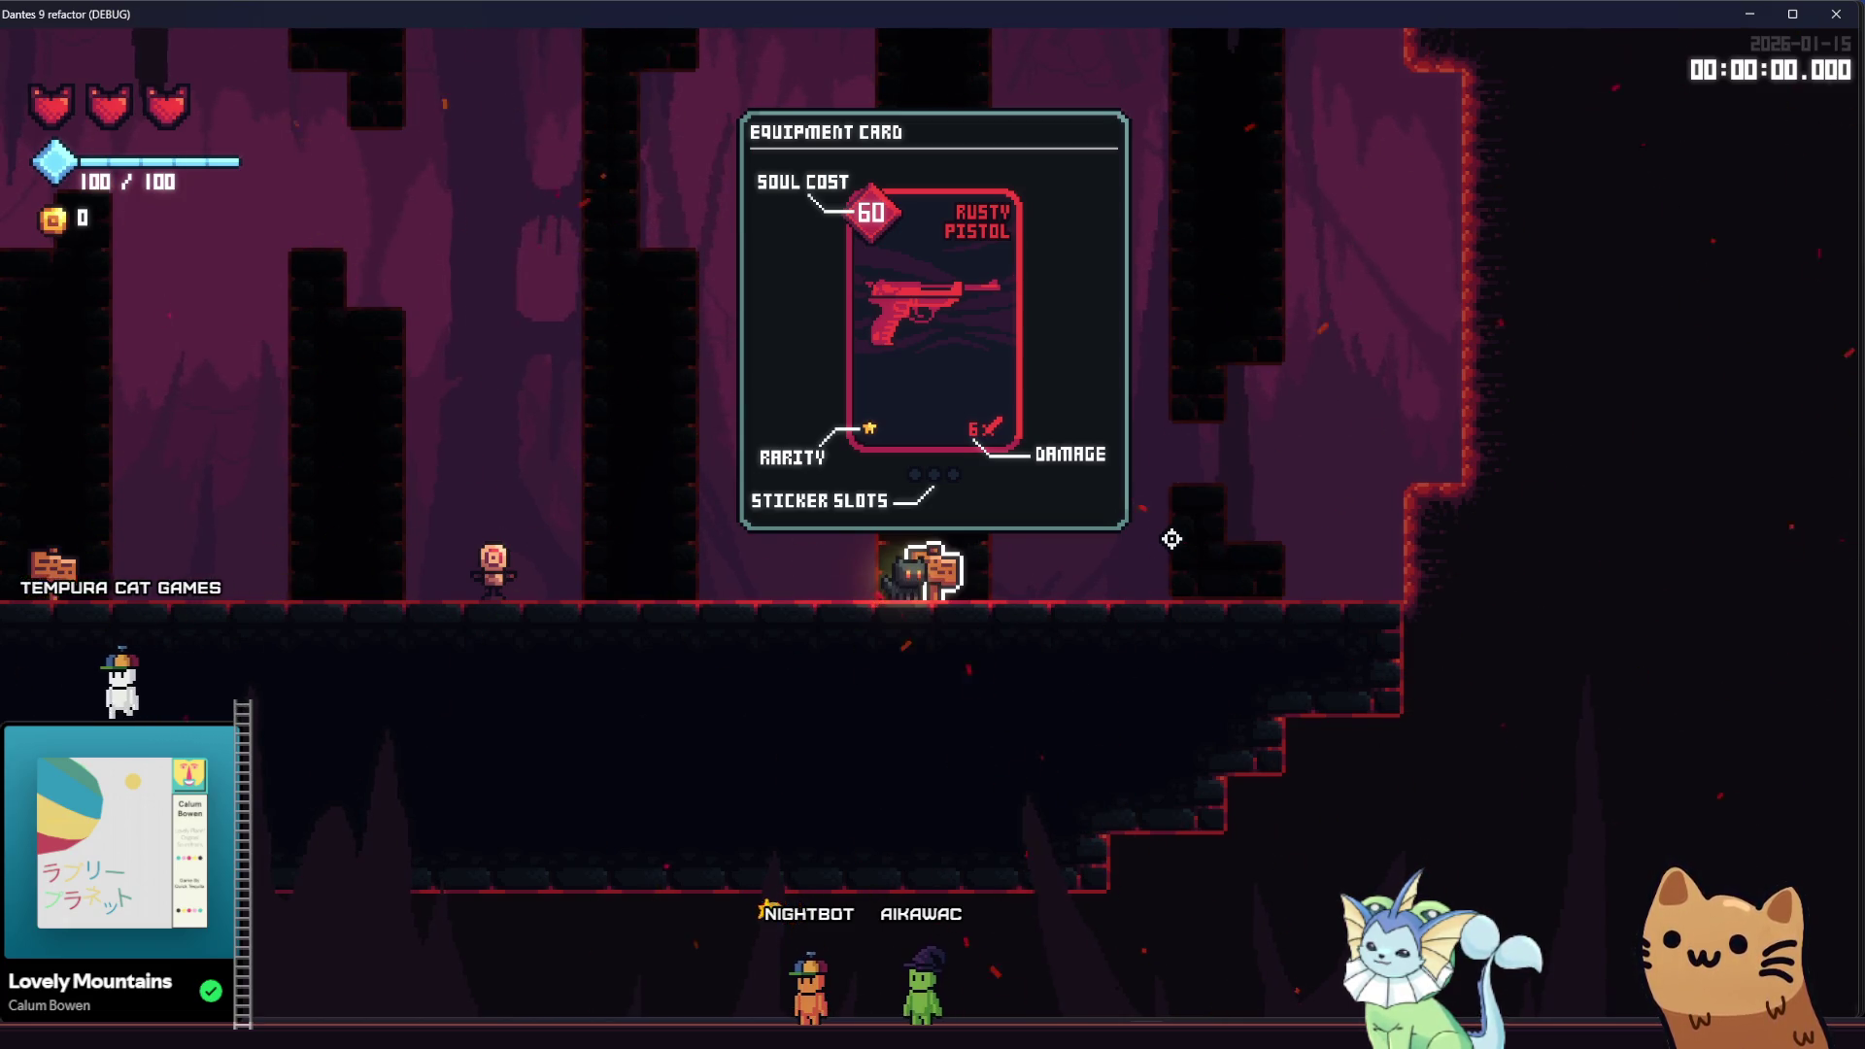
key("d")
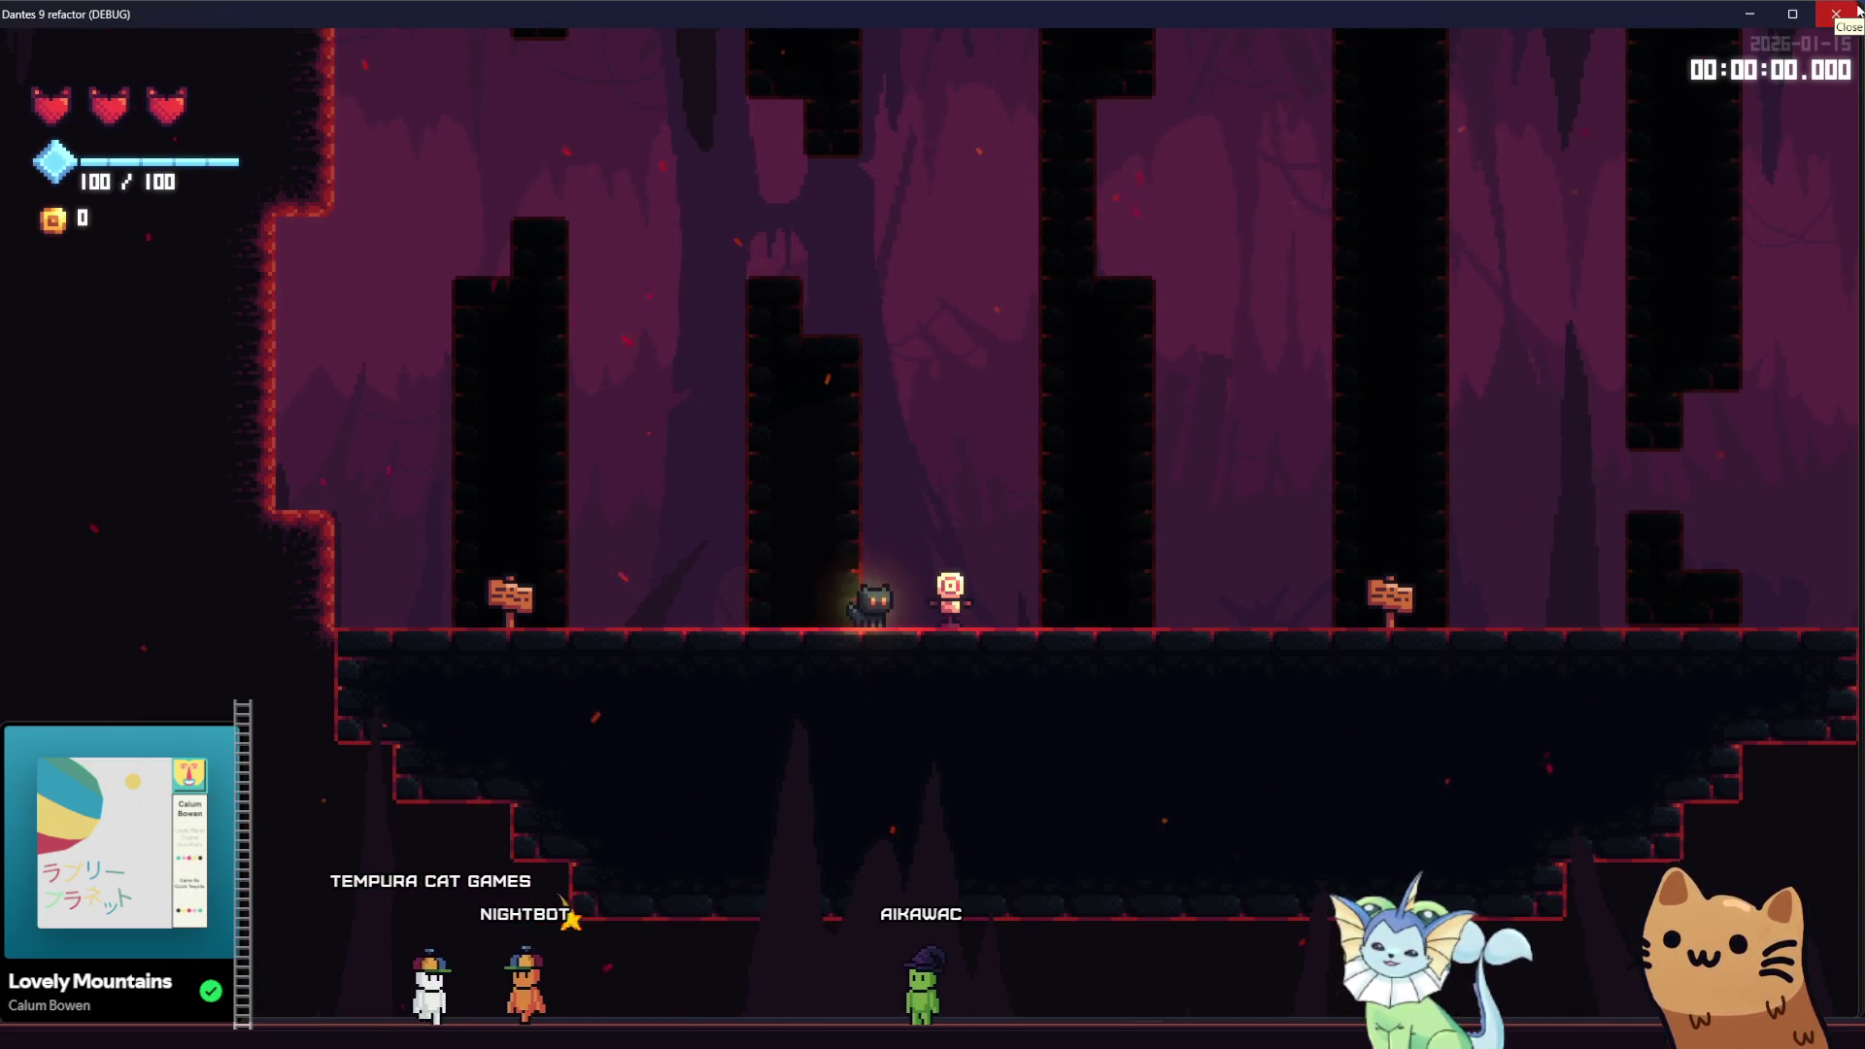
left_click(1836, 14)
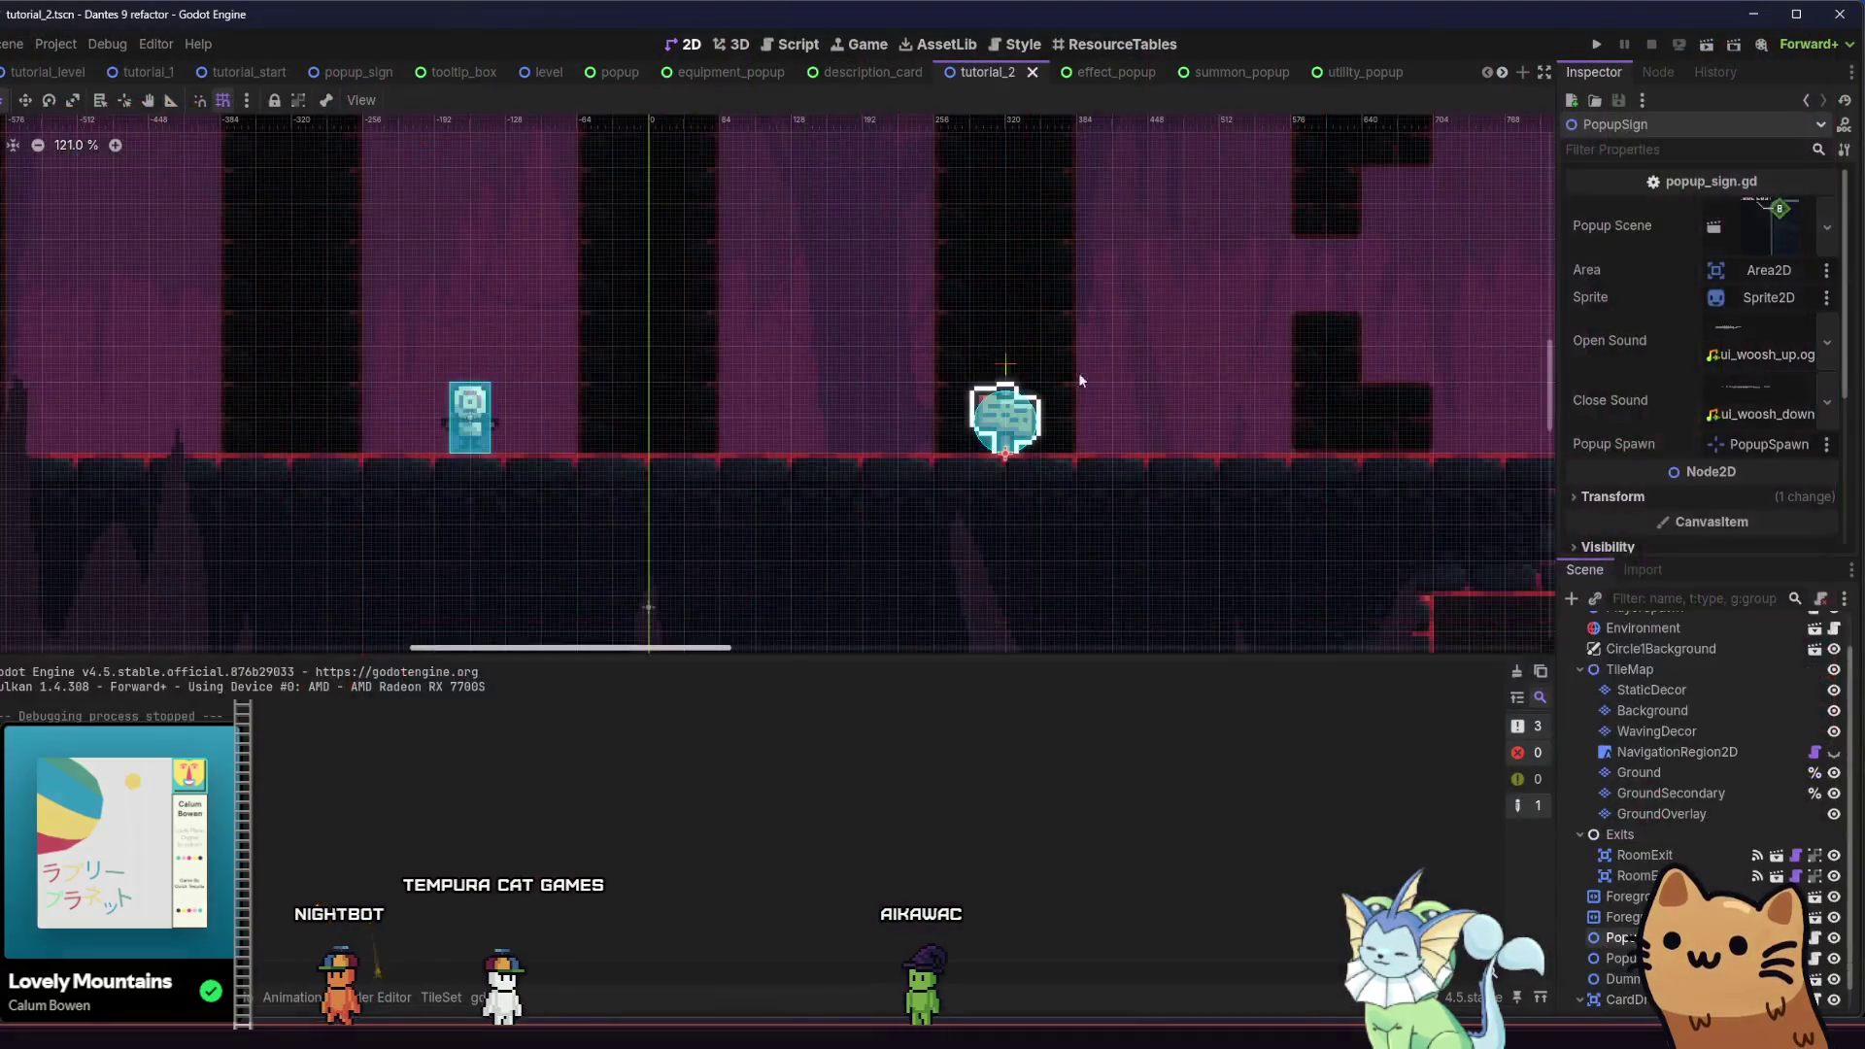
- Move the tutorial_2 dummy further right along the floor and save
scroll(609, 457, "up", 3)
left_click_drag(609, 458, 819, 458)
key("ctrl+s")
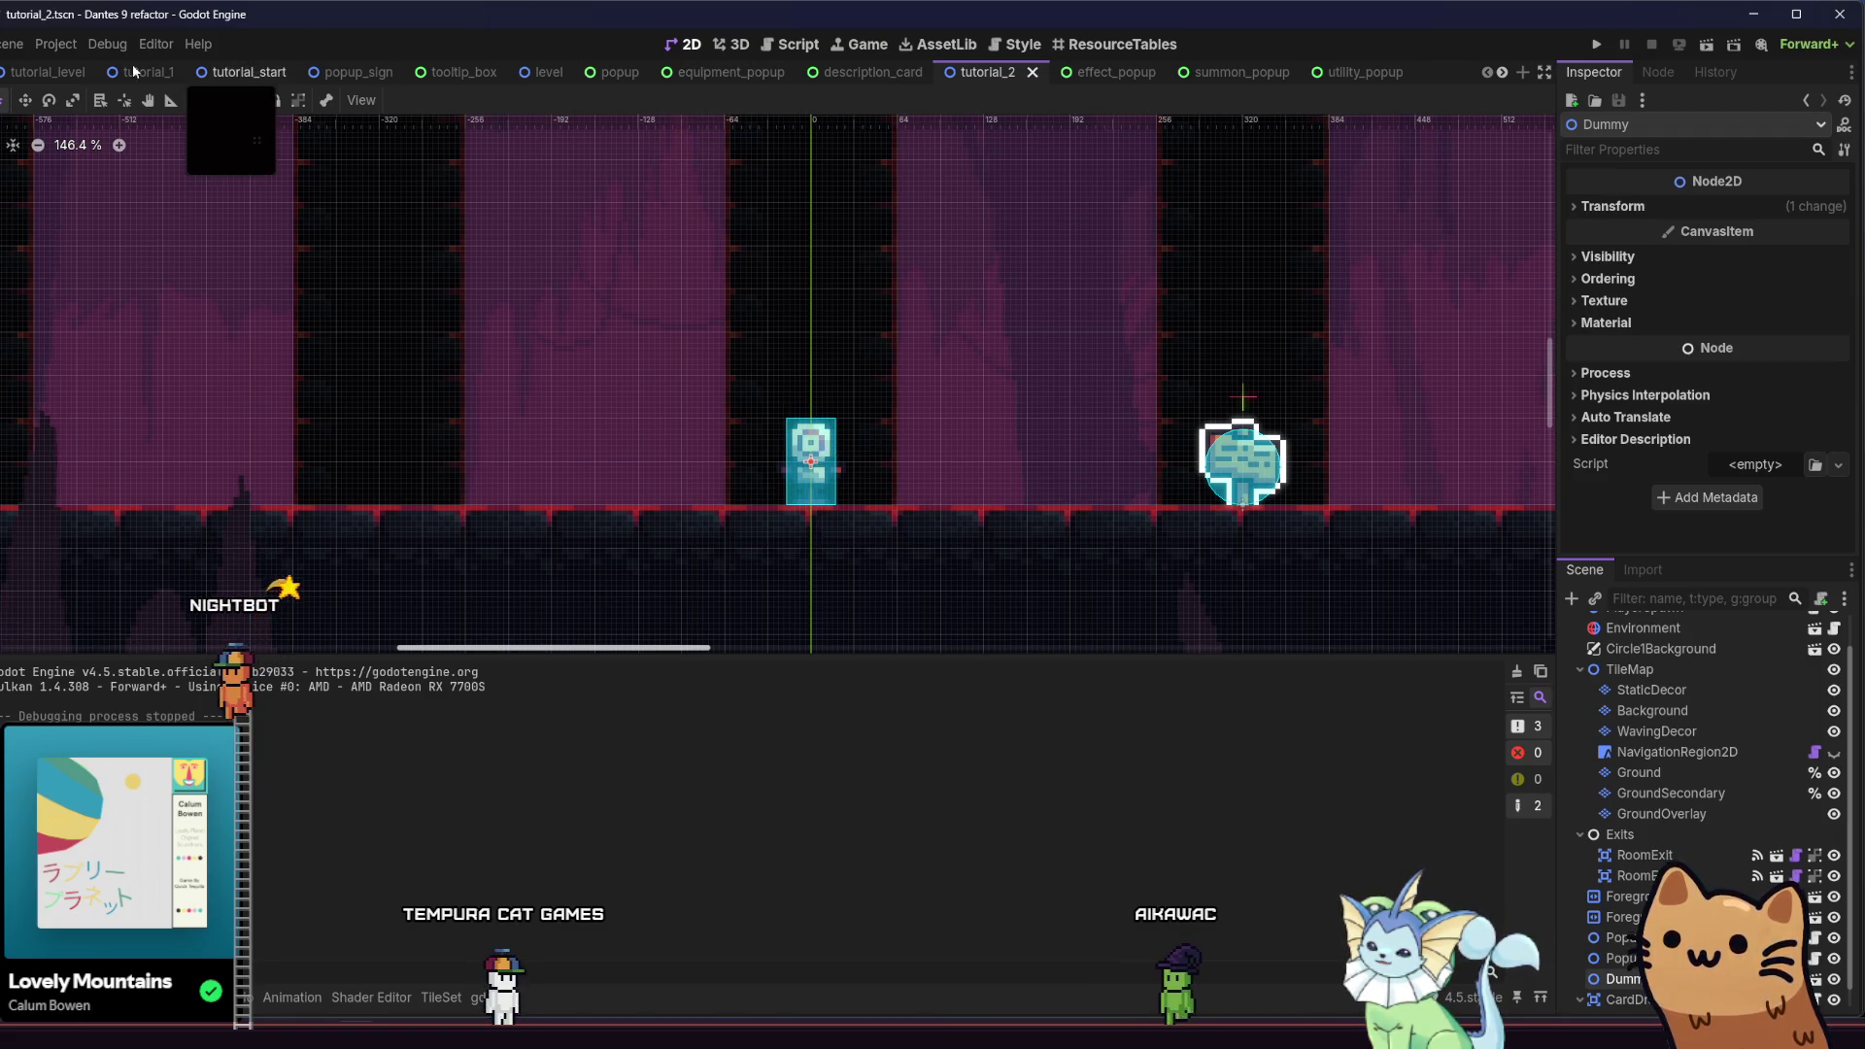
- Copy the tutorial_1 dummy's Sprite2D and AnimationPlayer nodes
left_click(151, 71)
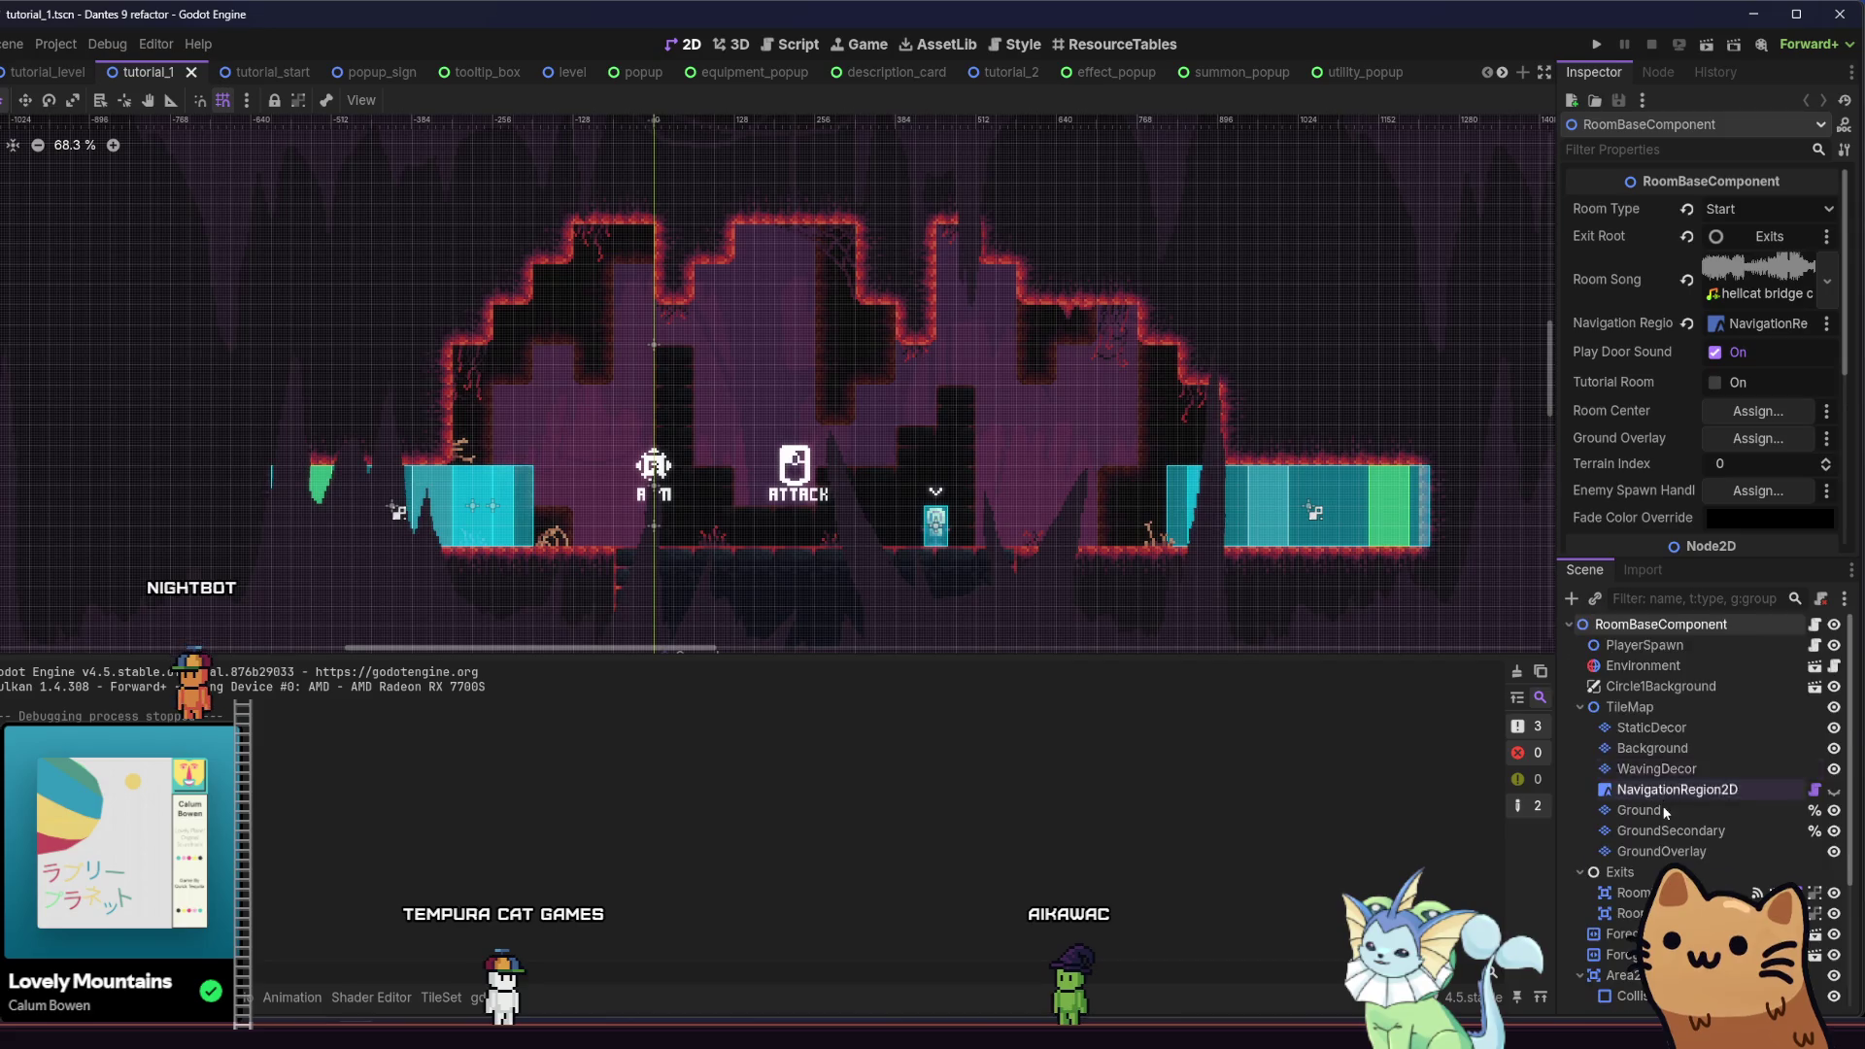
scroll(1664, 812, "down", 5)
left_click(1623, 896)
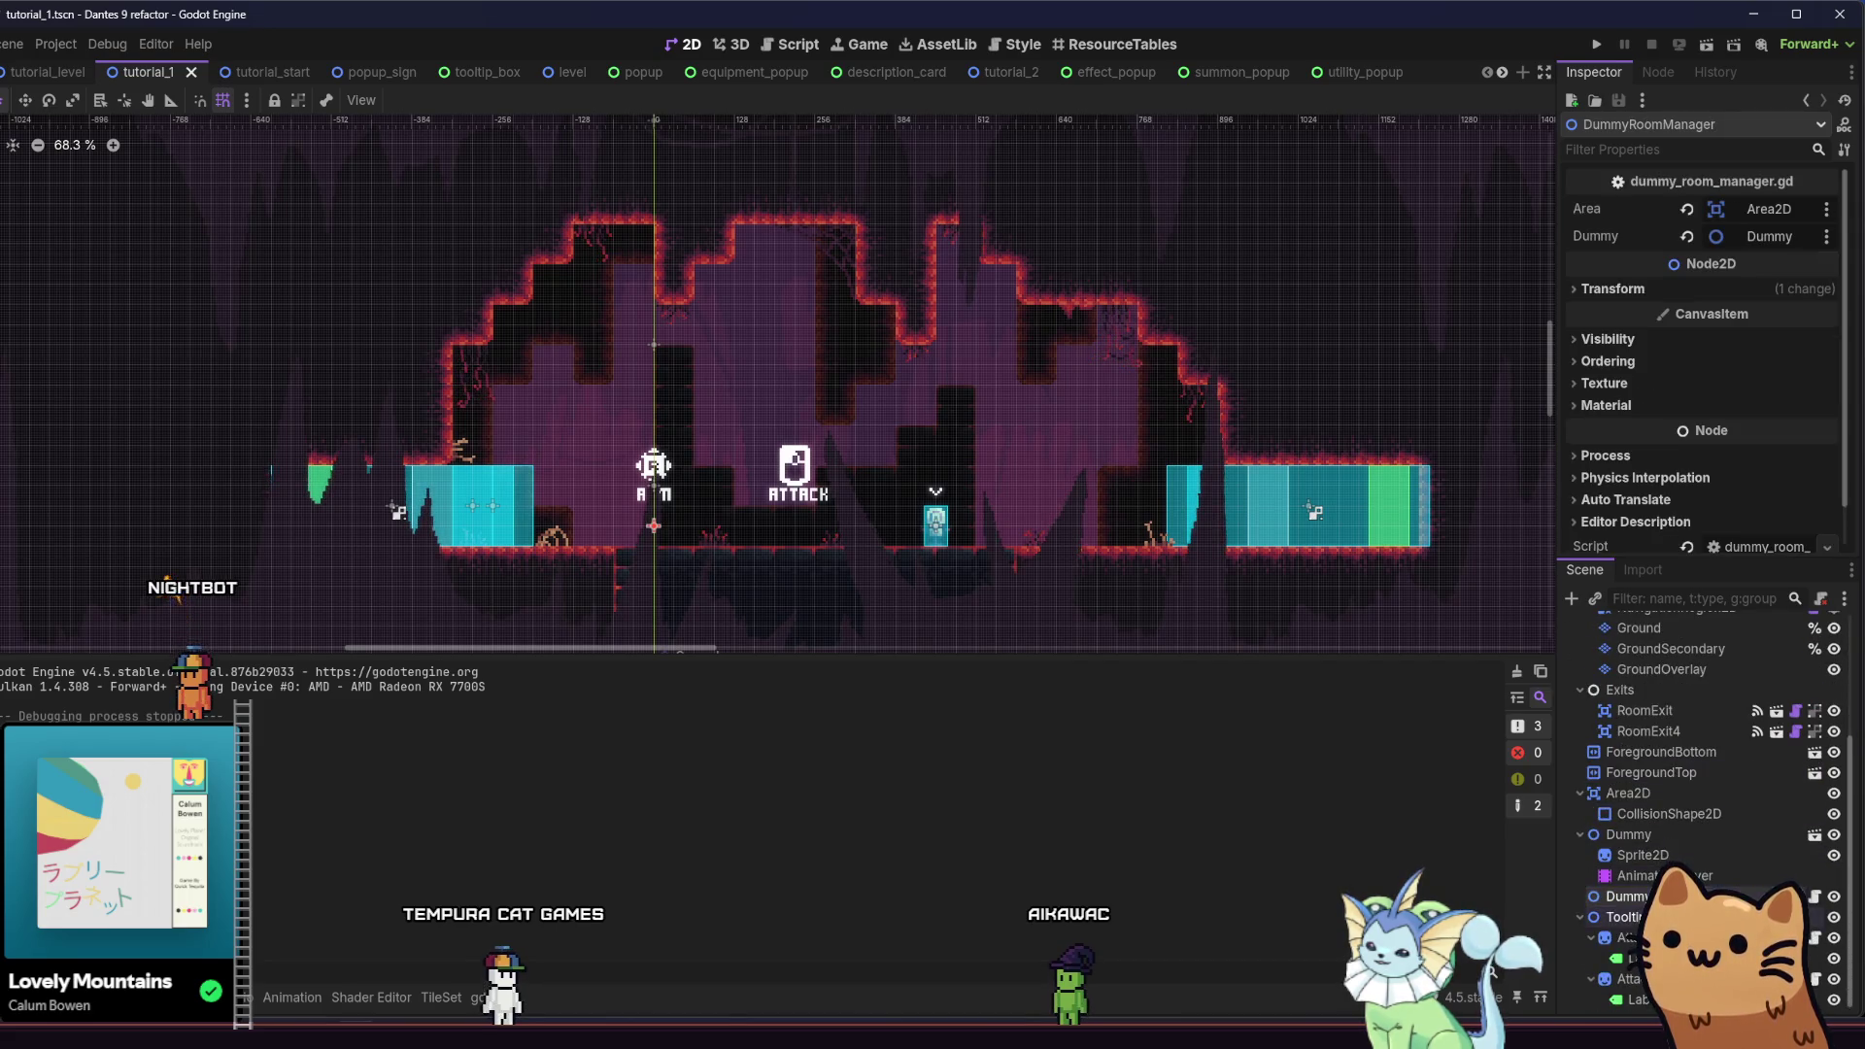
left_click(1710, 848)
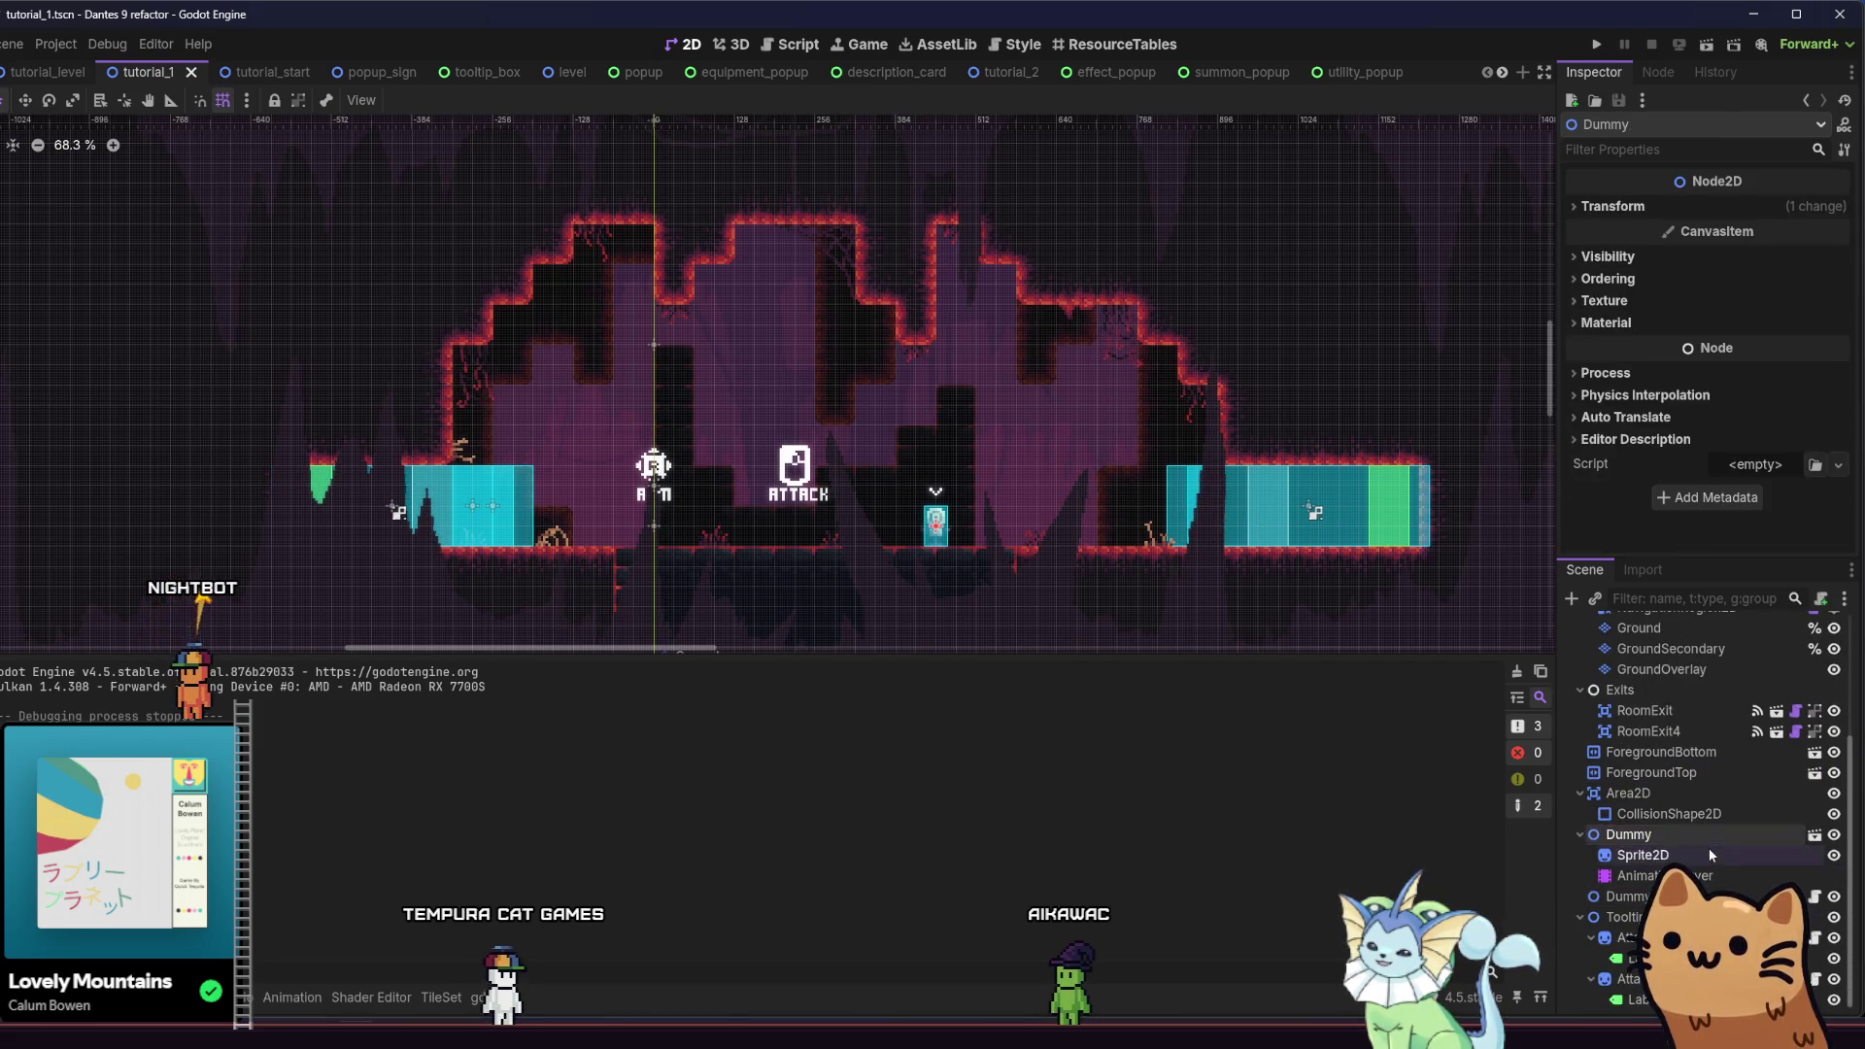
left_click(1695, 874, "ctrl")
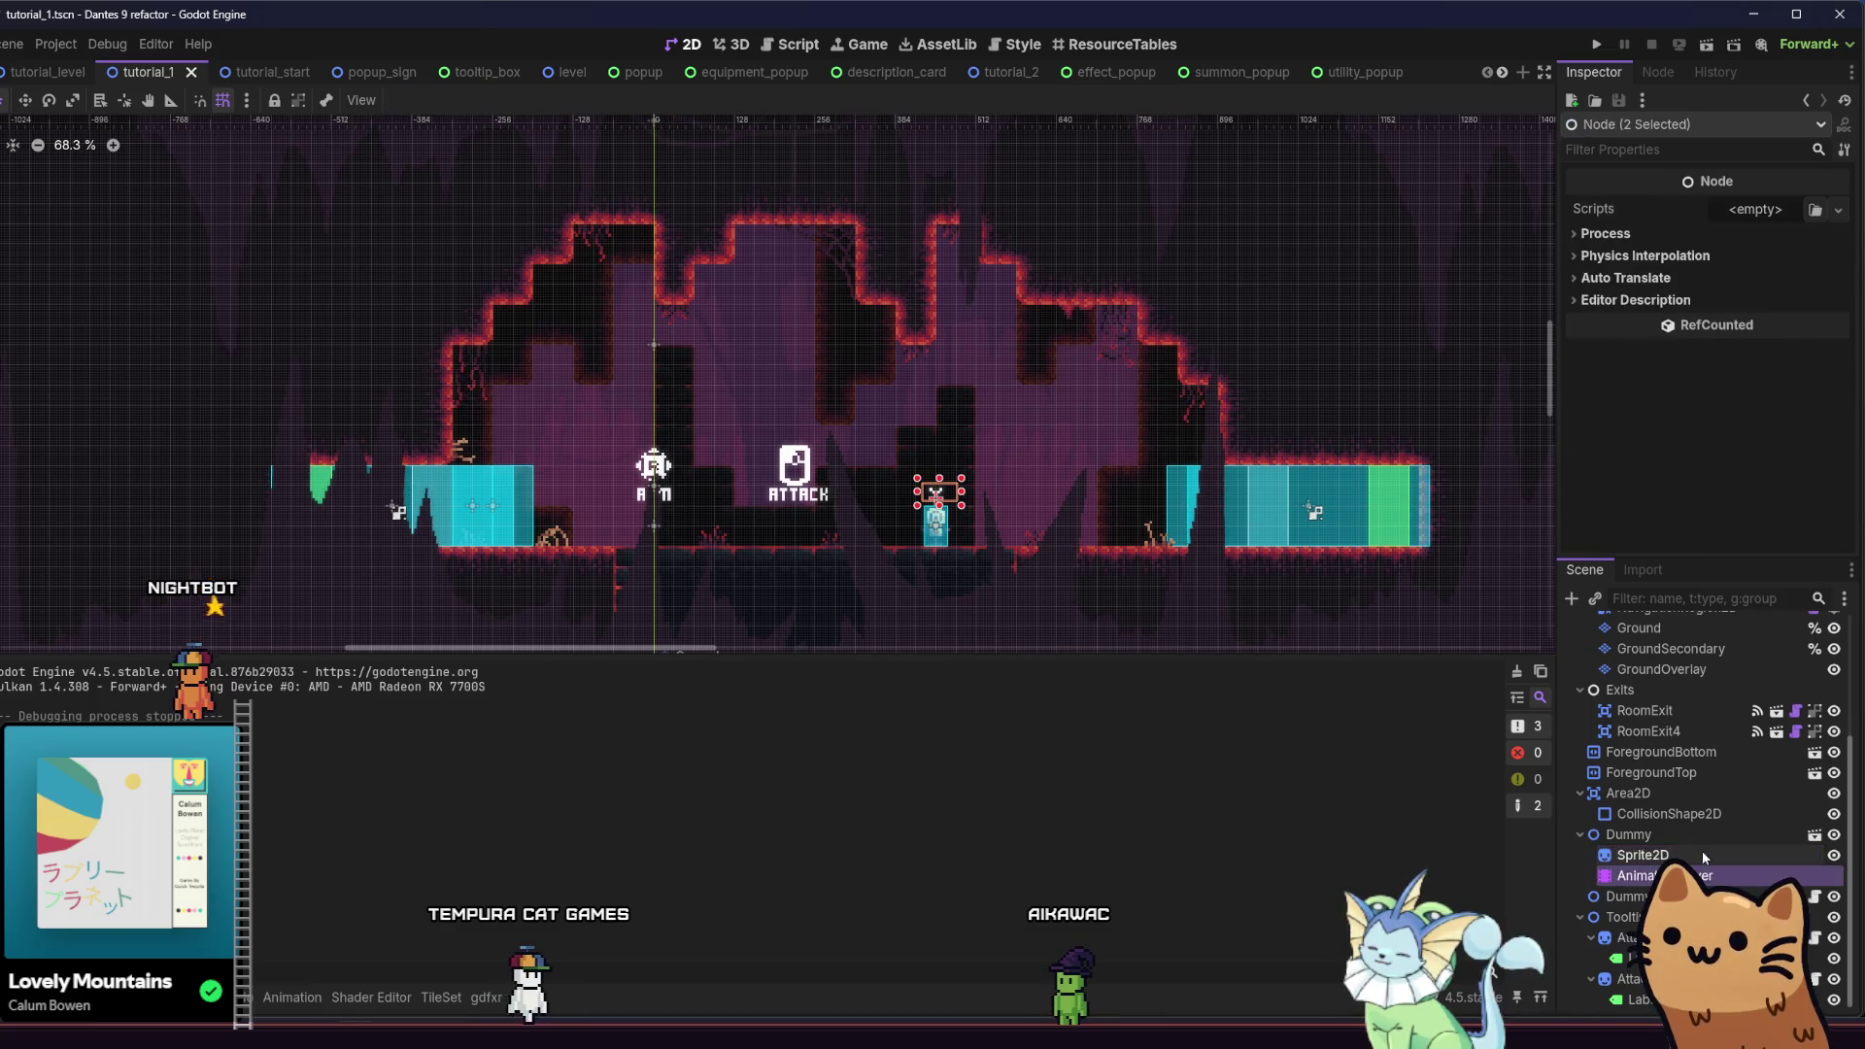
right_click(1646, 855)
left_click(1648, 762)
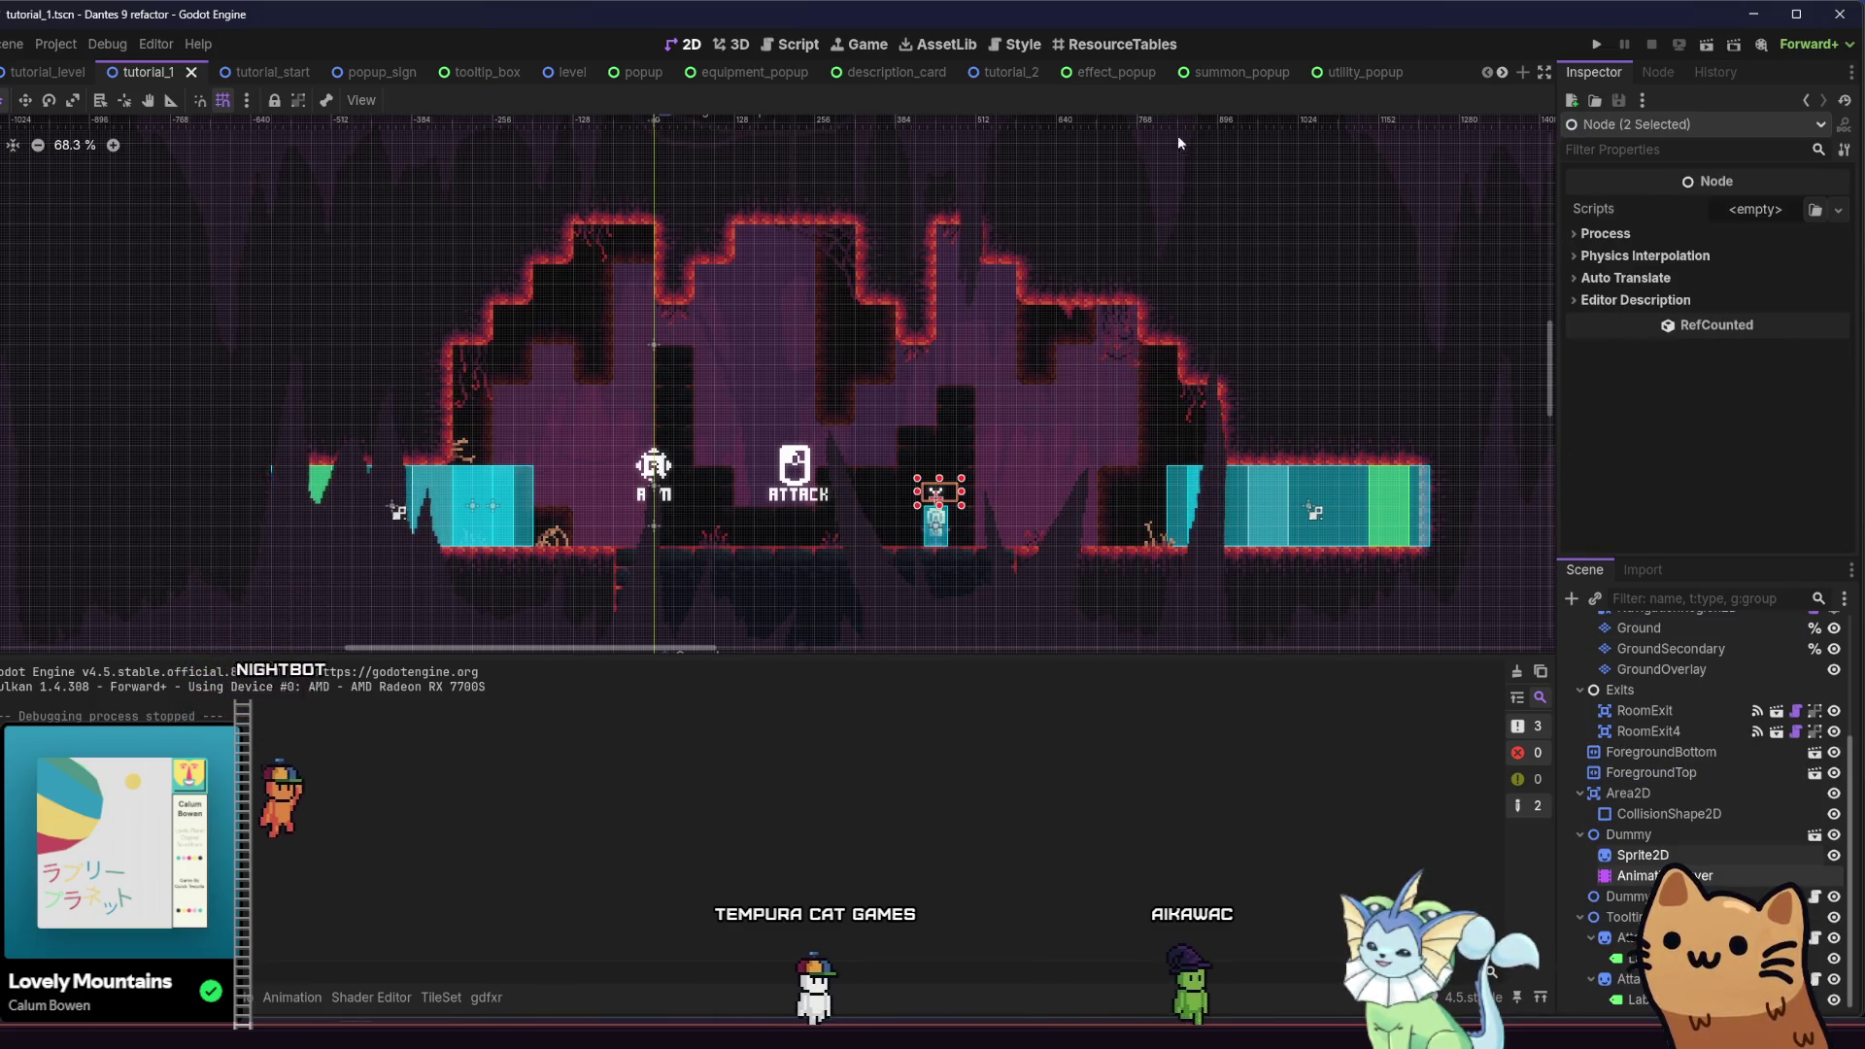
scroll(1022, 72, "down", 3)
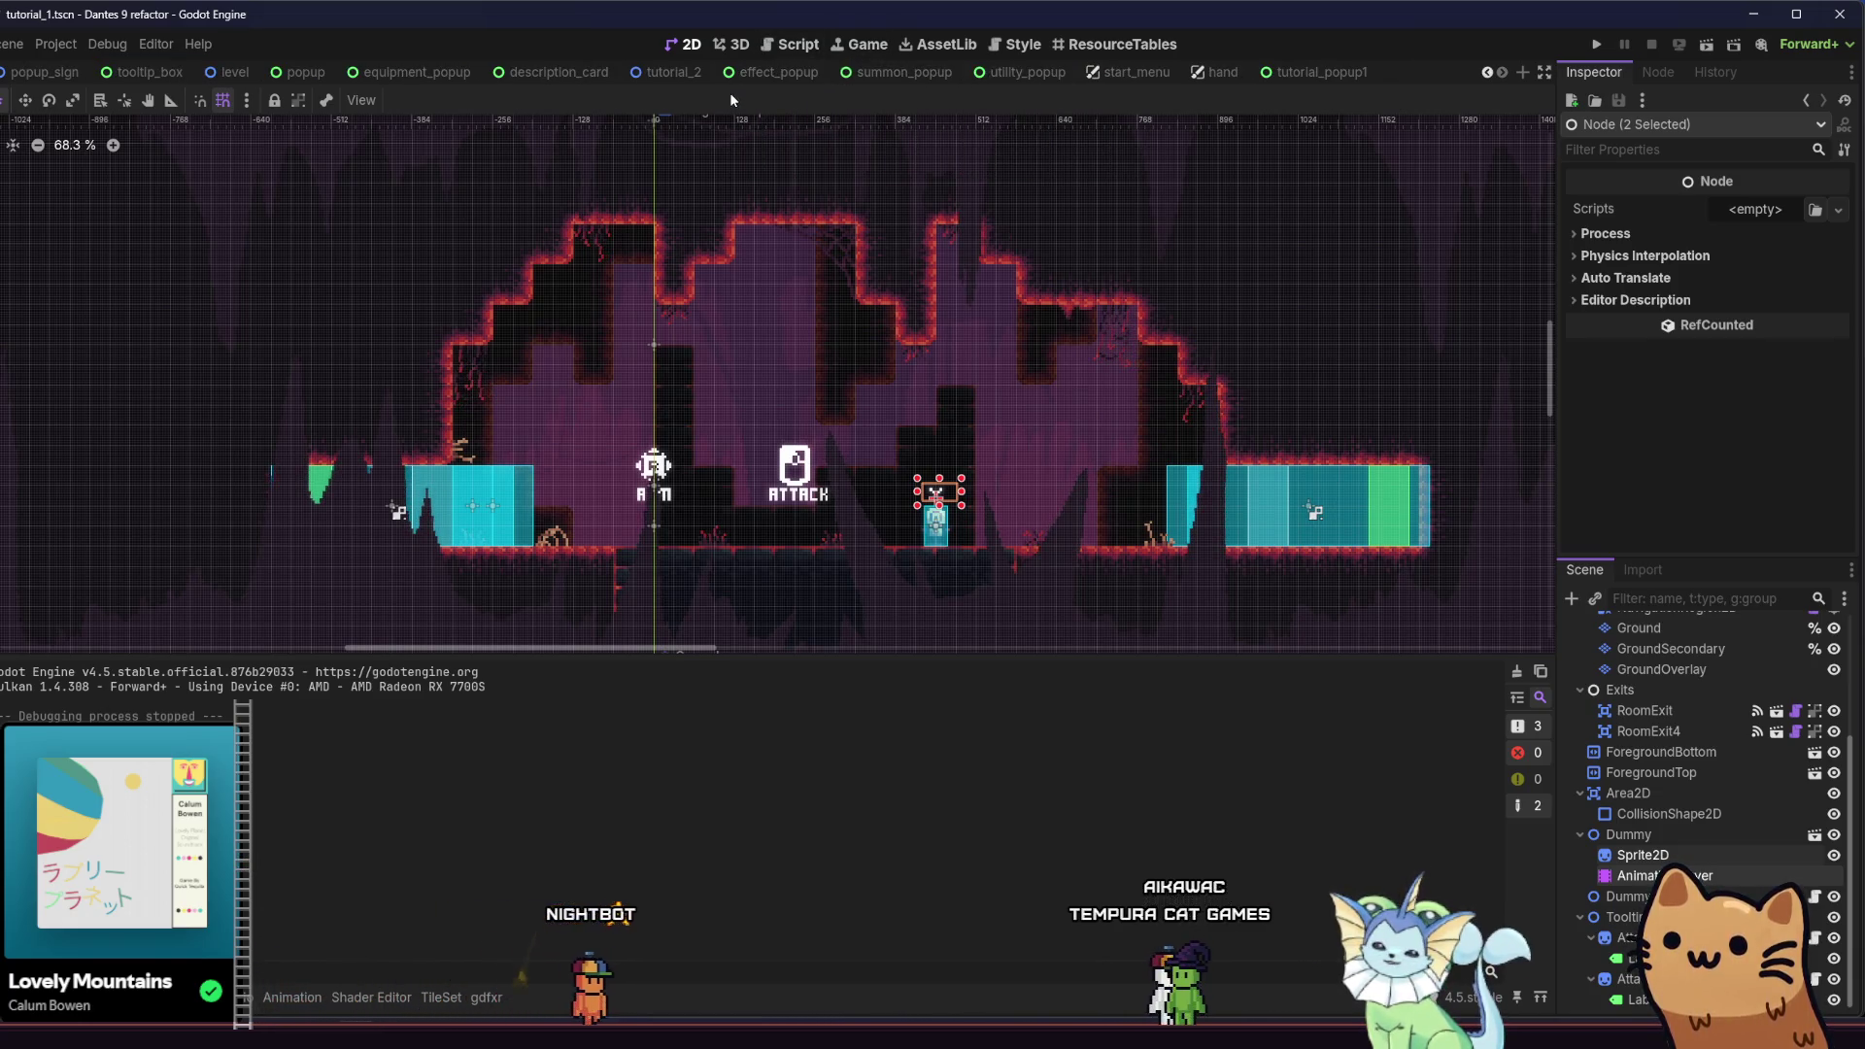
- Paste both nodes under the tutorial_2 dummy and load its idle animation
left_click(670, 72)
key("ctrl+v")
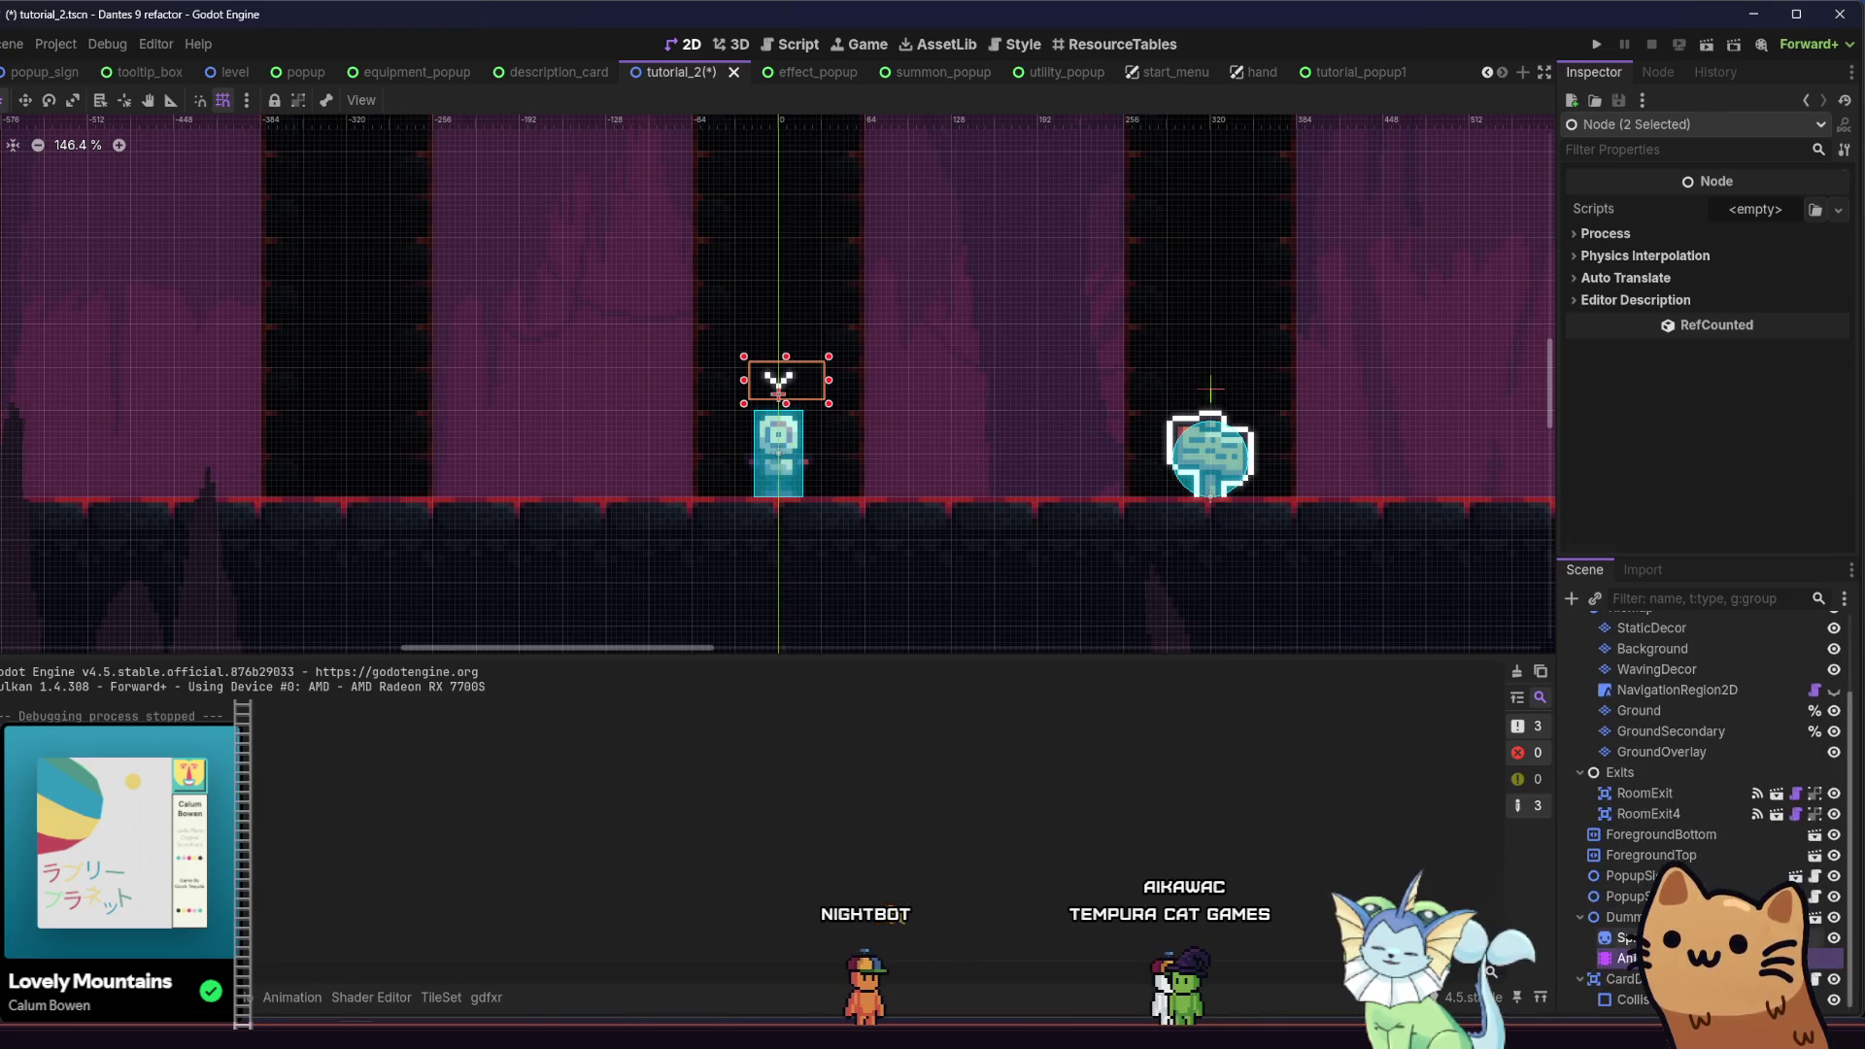
left_click(1624, 958)
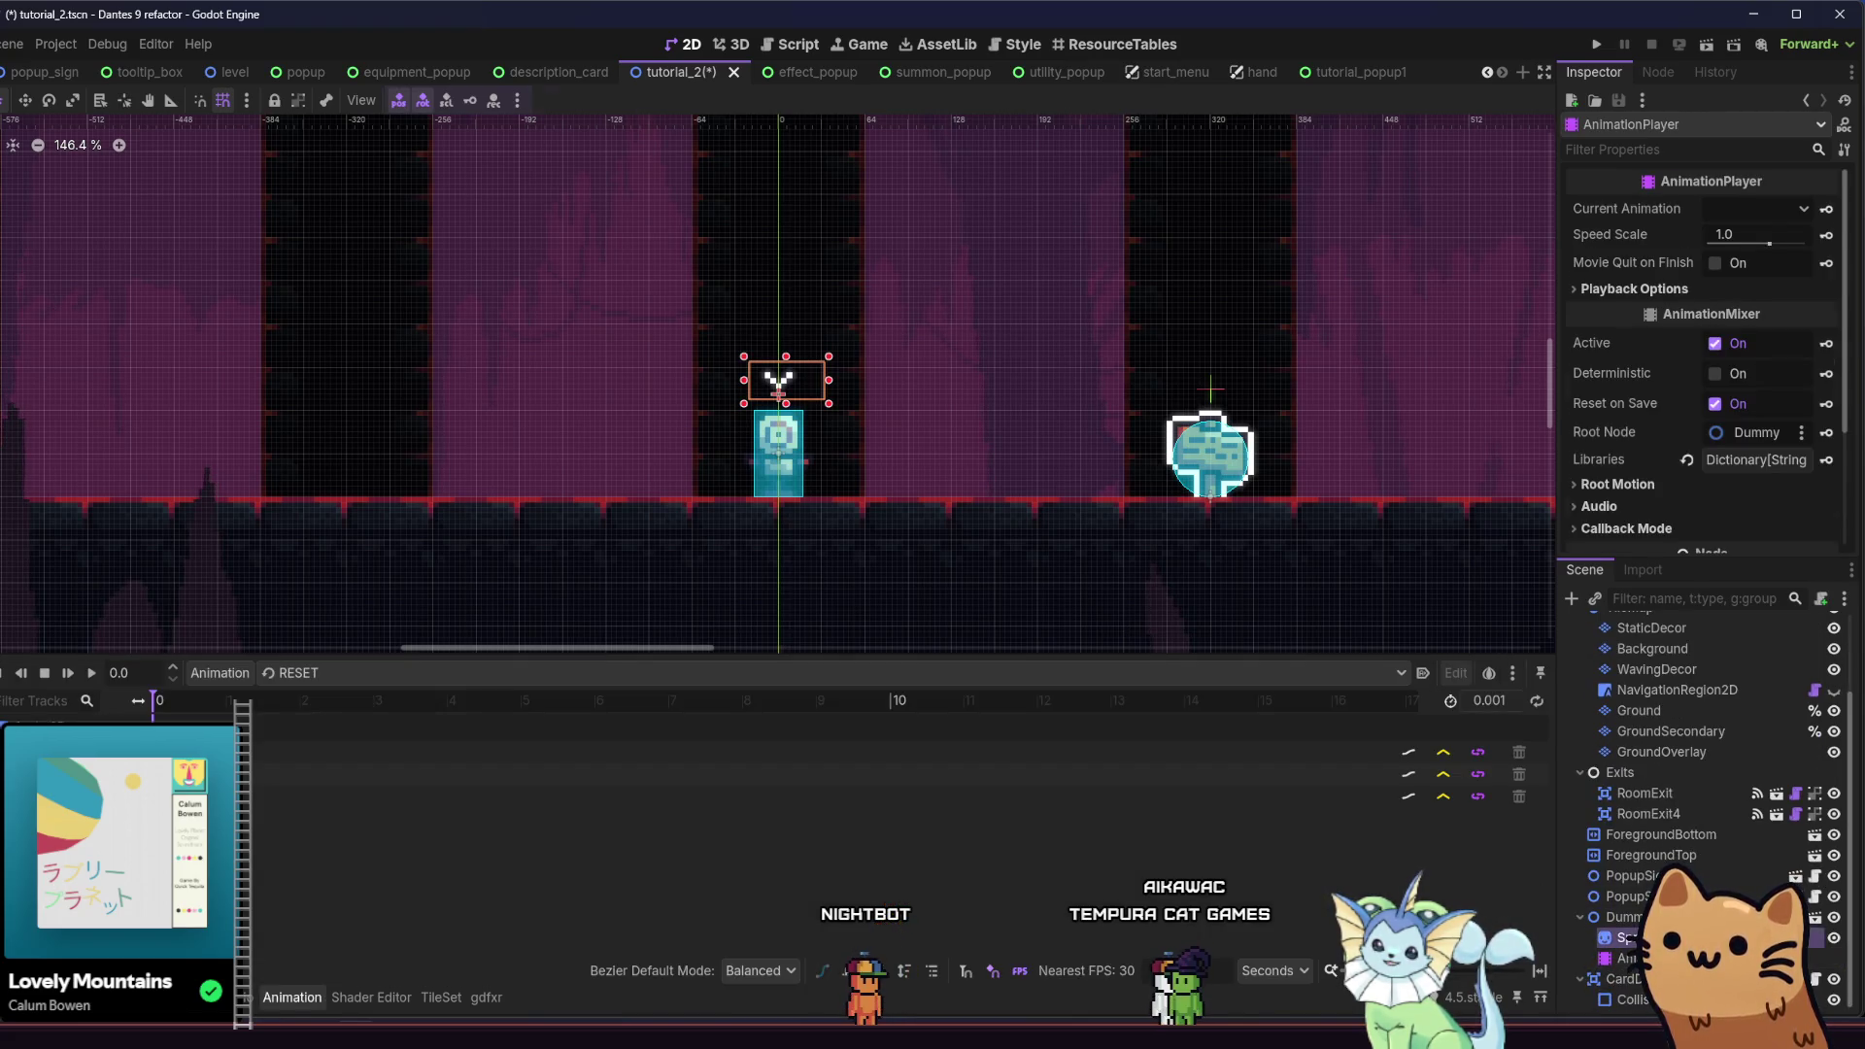
left_click(1622, 937)
left_click(1625, 958)
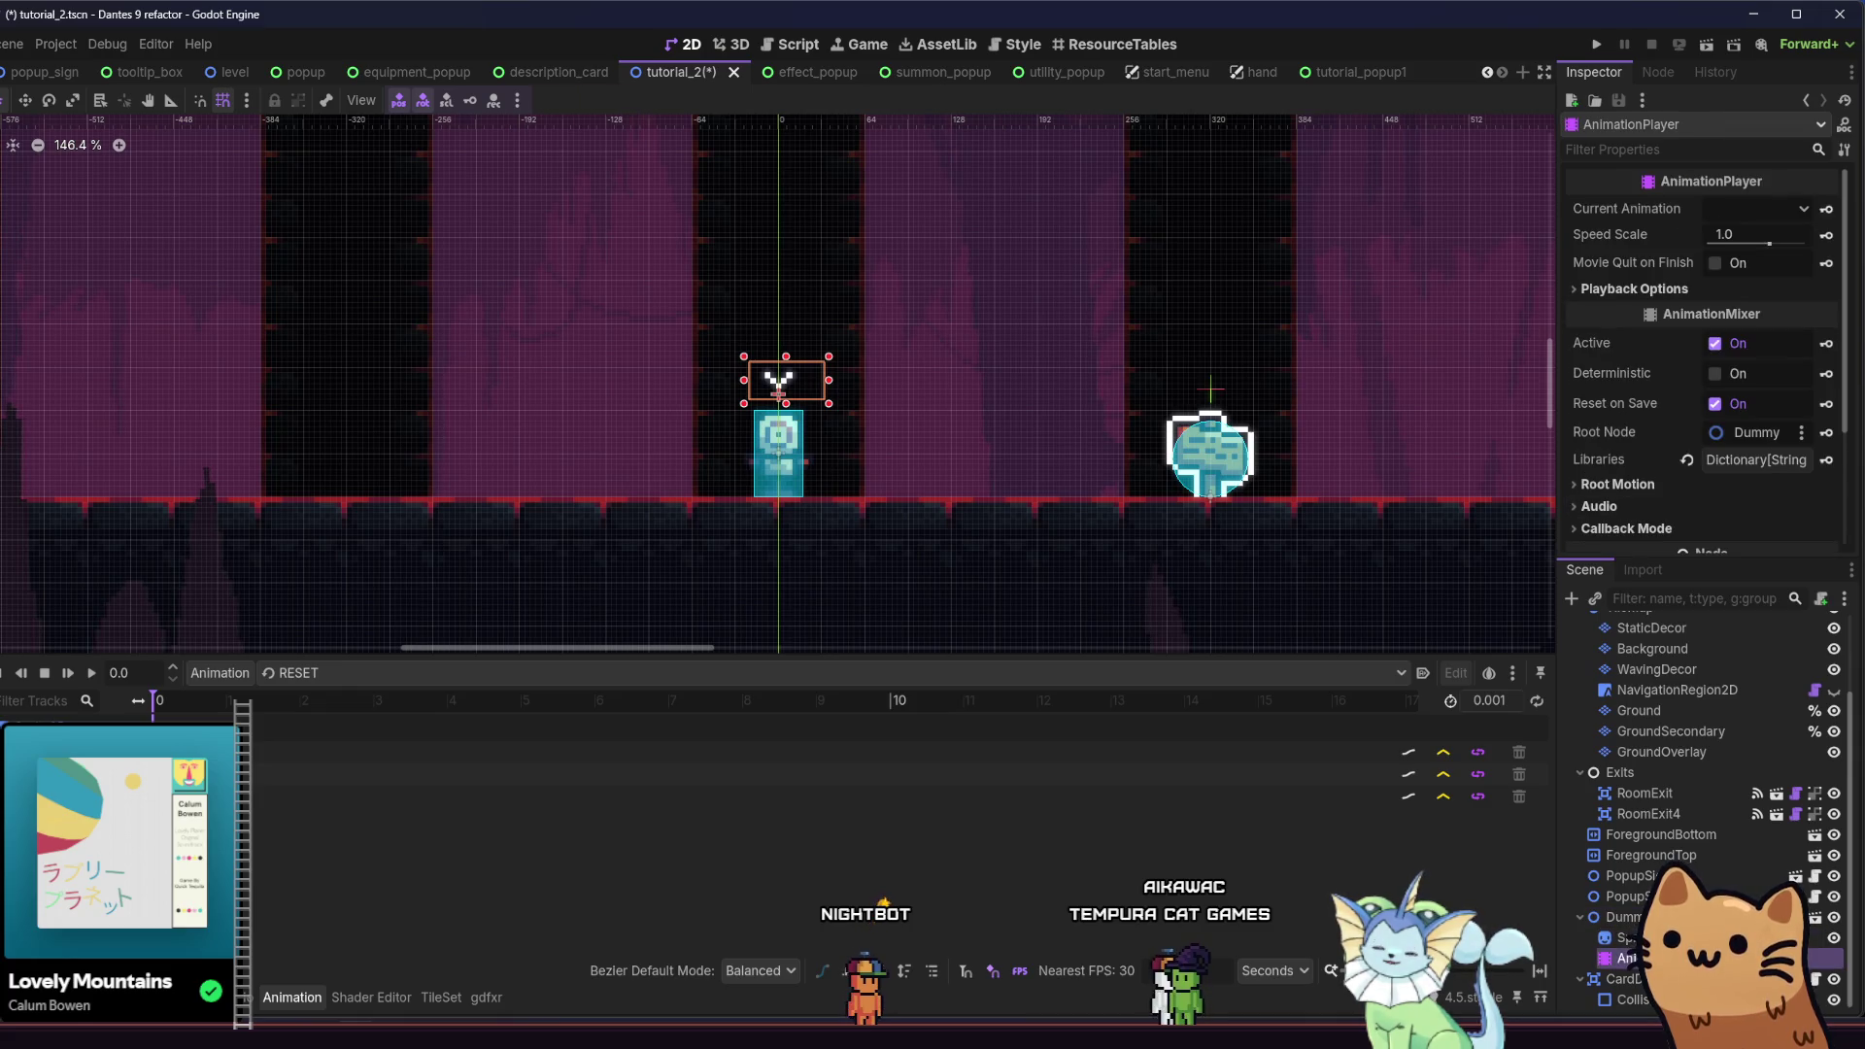
left_click(481, 672)
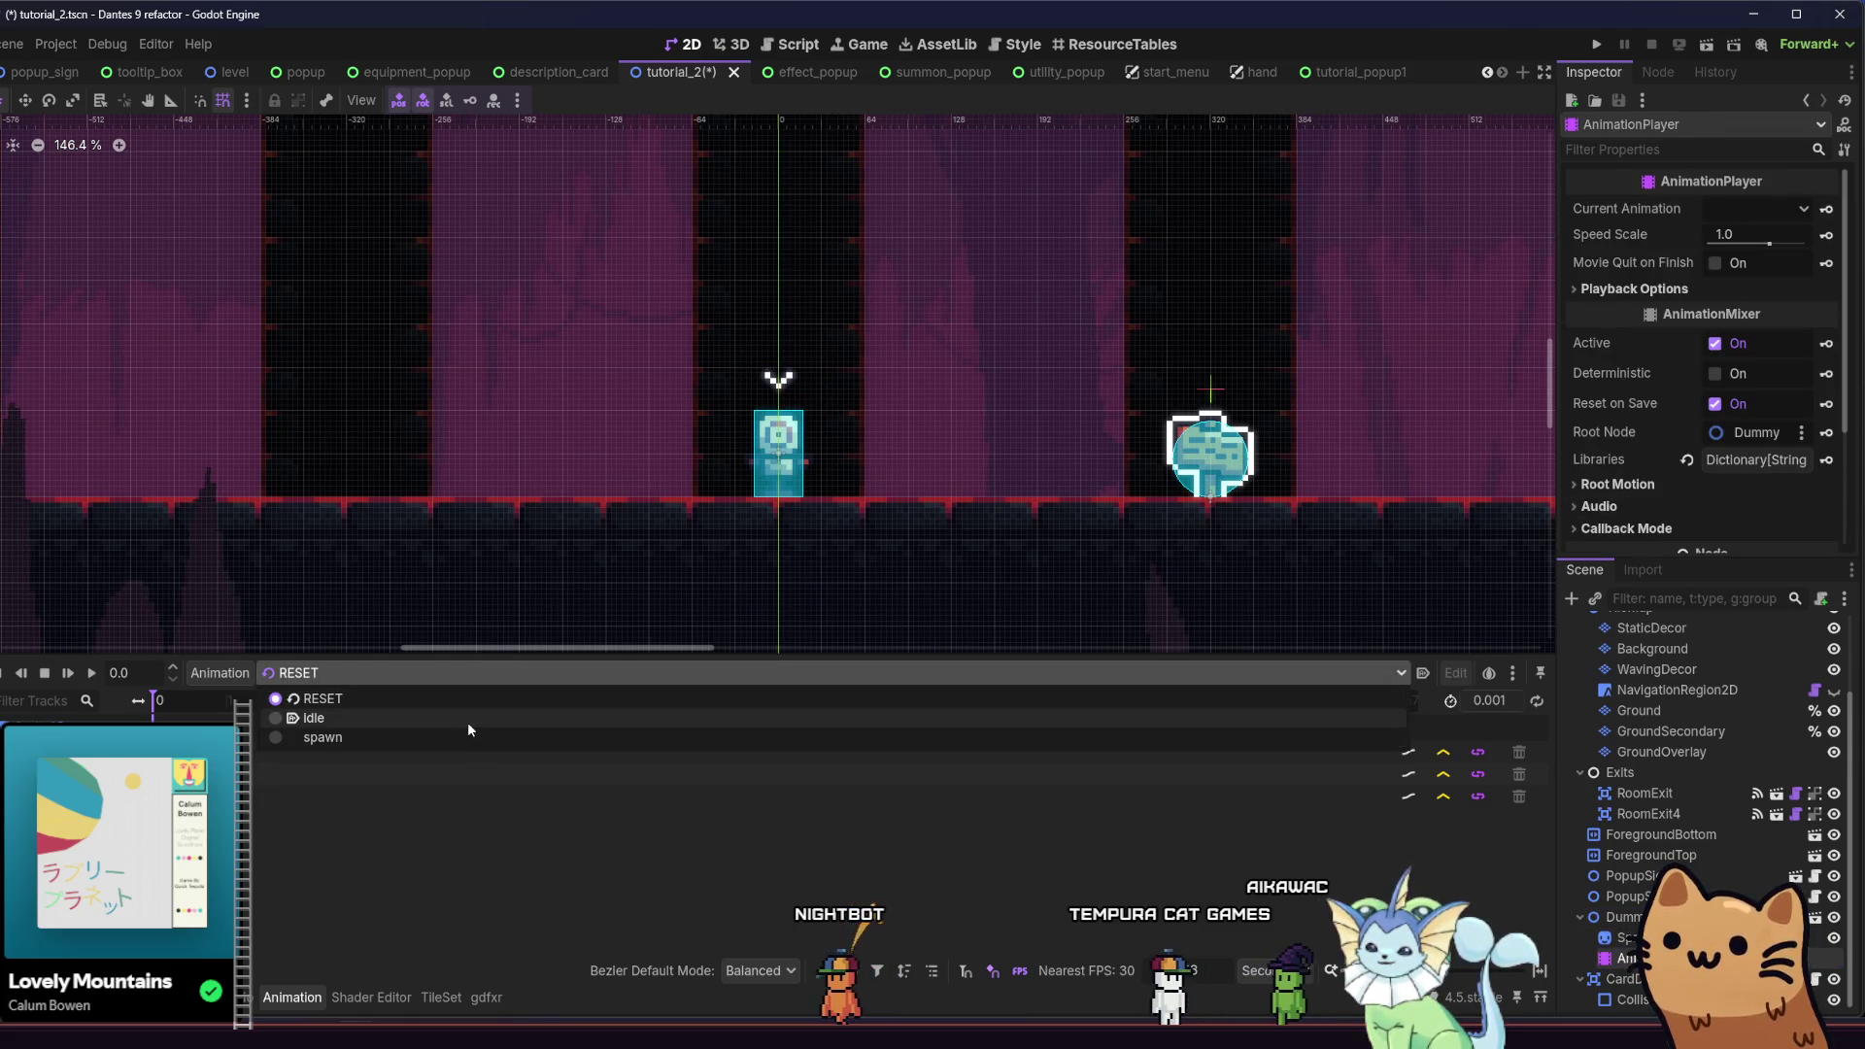
left_click(469, 721)
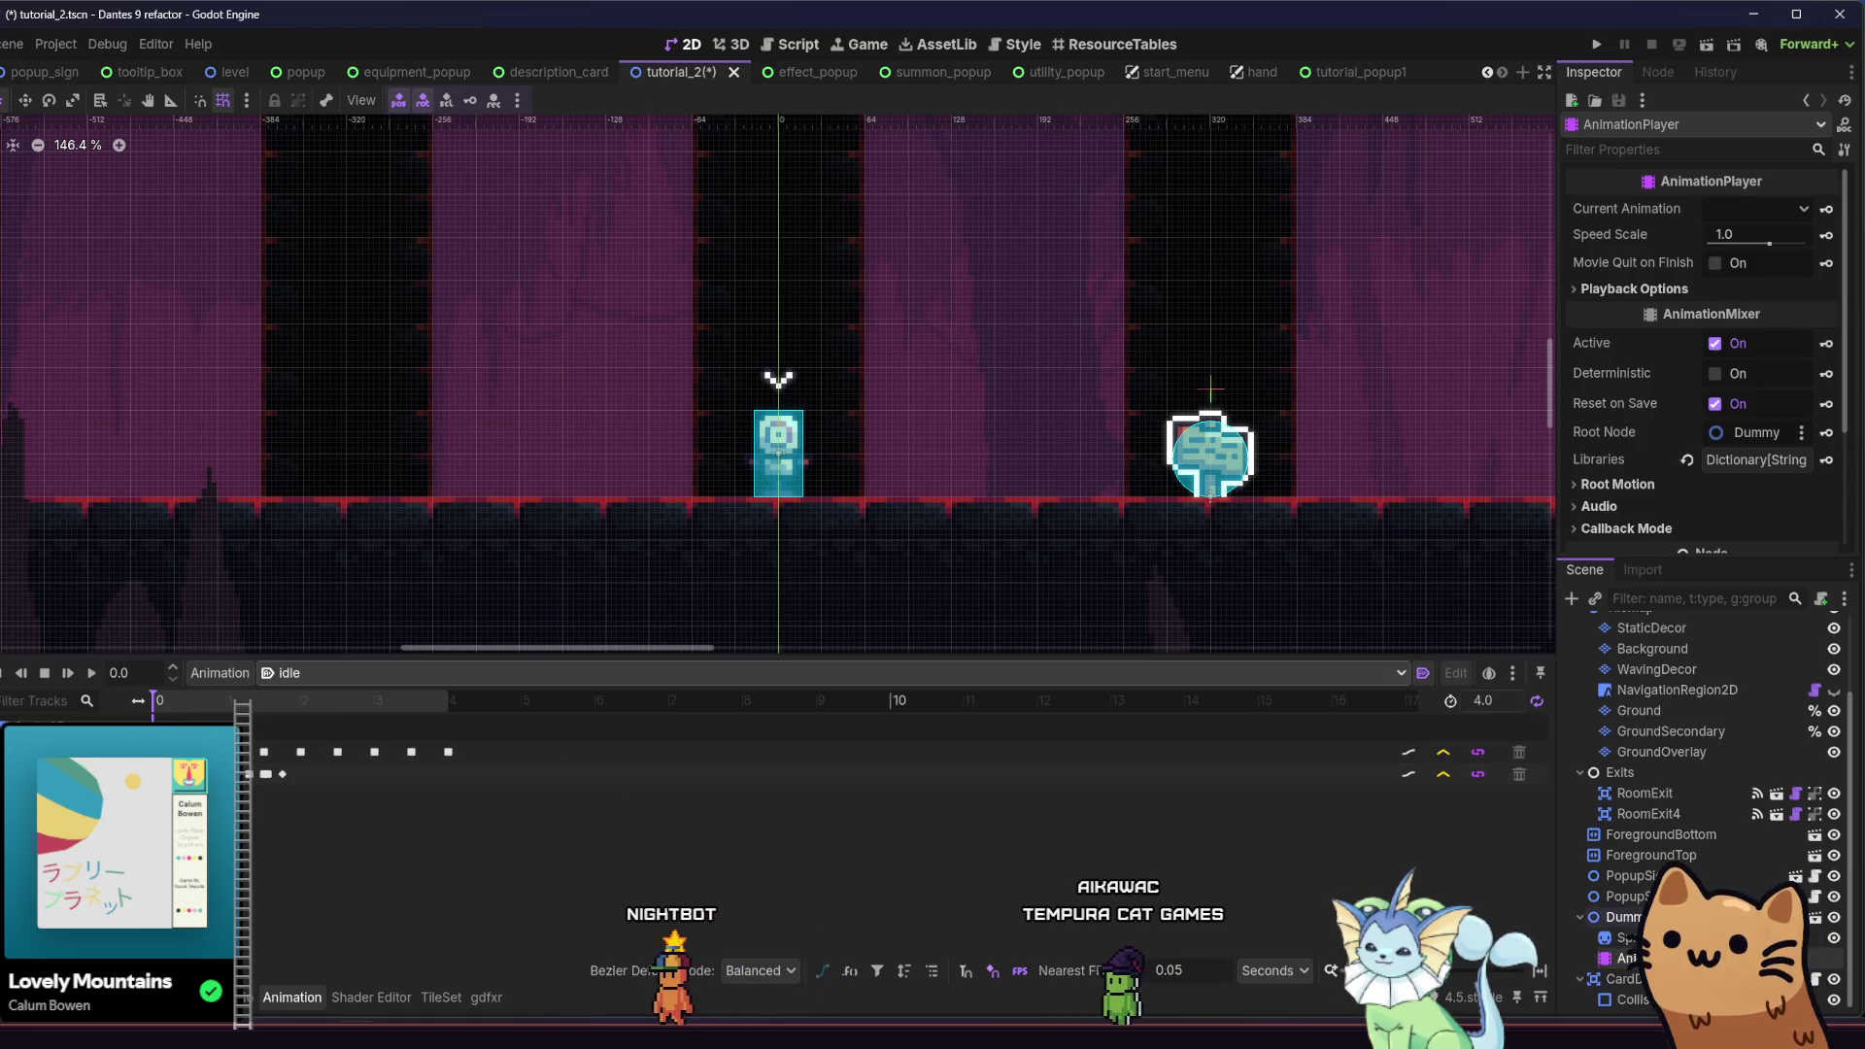
left_click(790, 44)
- Save tutorial_2, review the tutorial_1 dummy's setup, then run tutorial_2
key("ctrl+s")
scroll(233, 72, "up", 3)
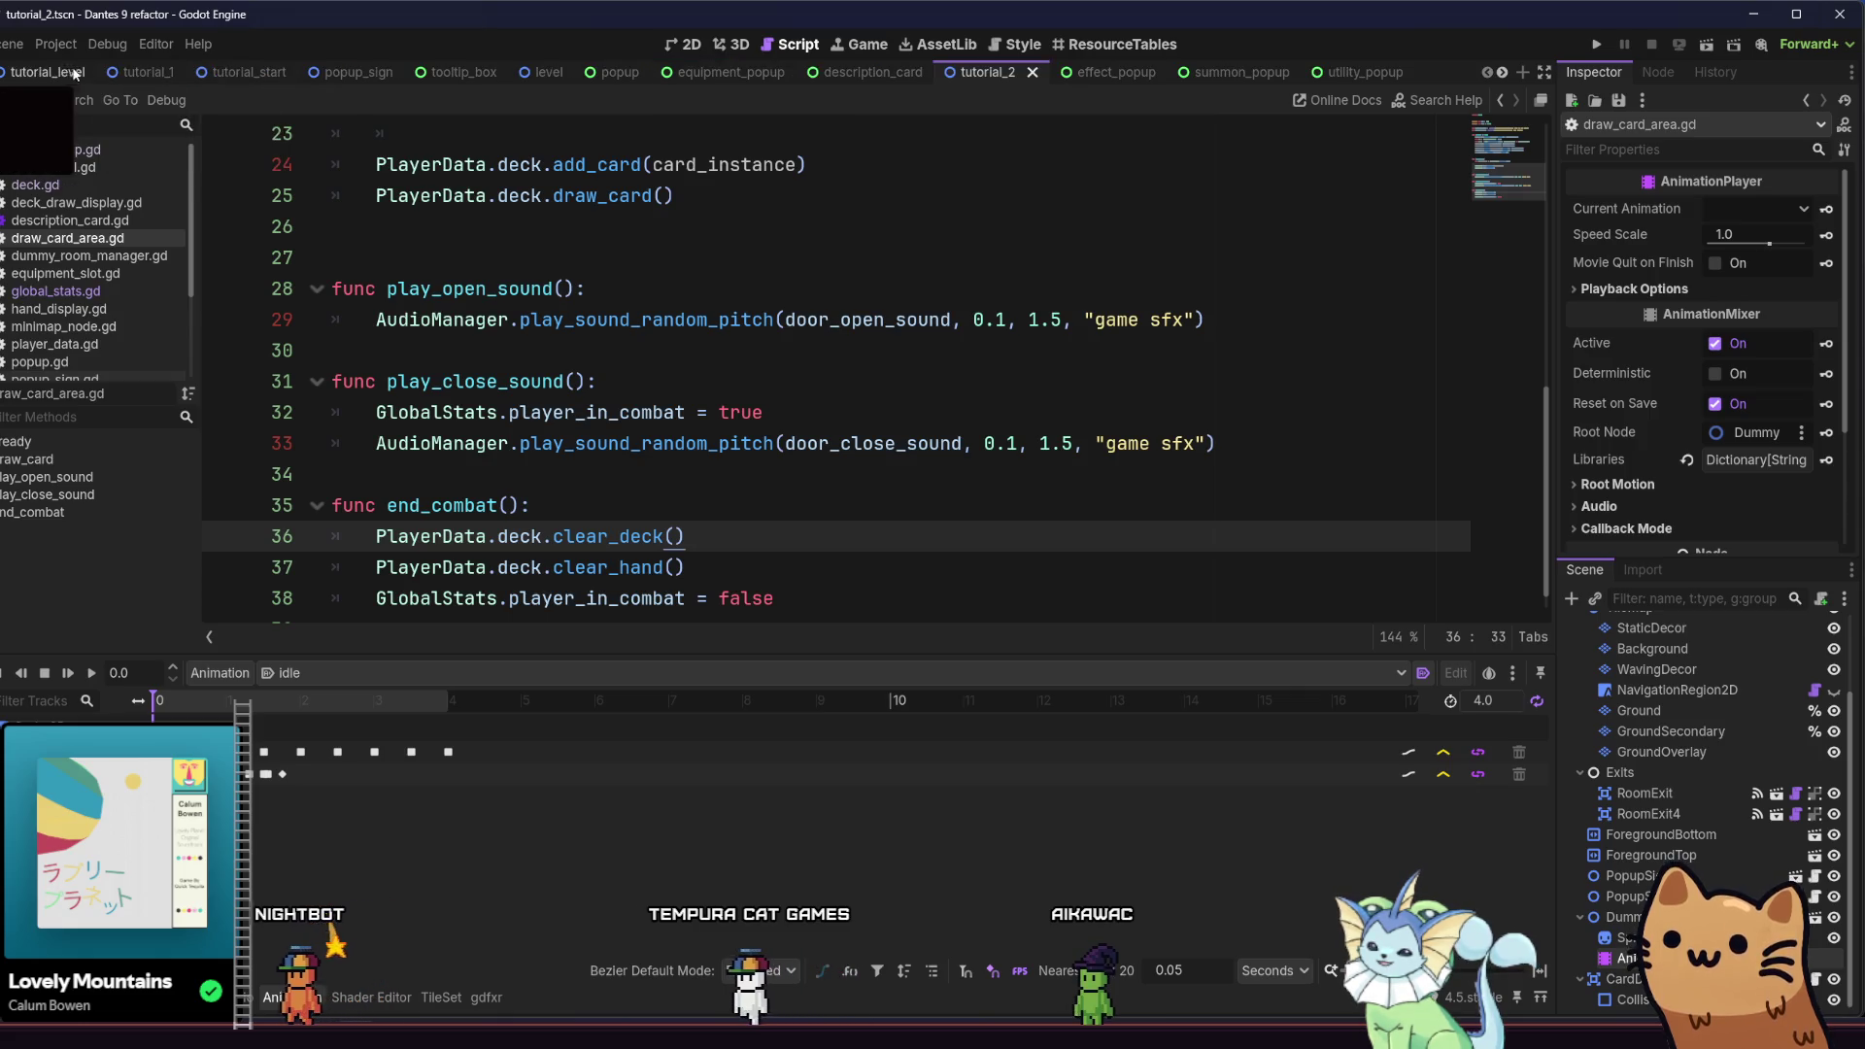
left_click(144, 72)
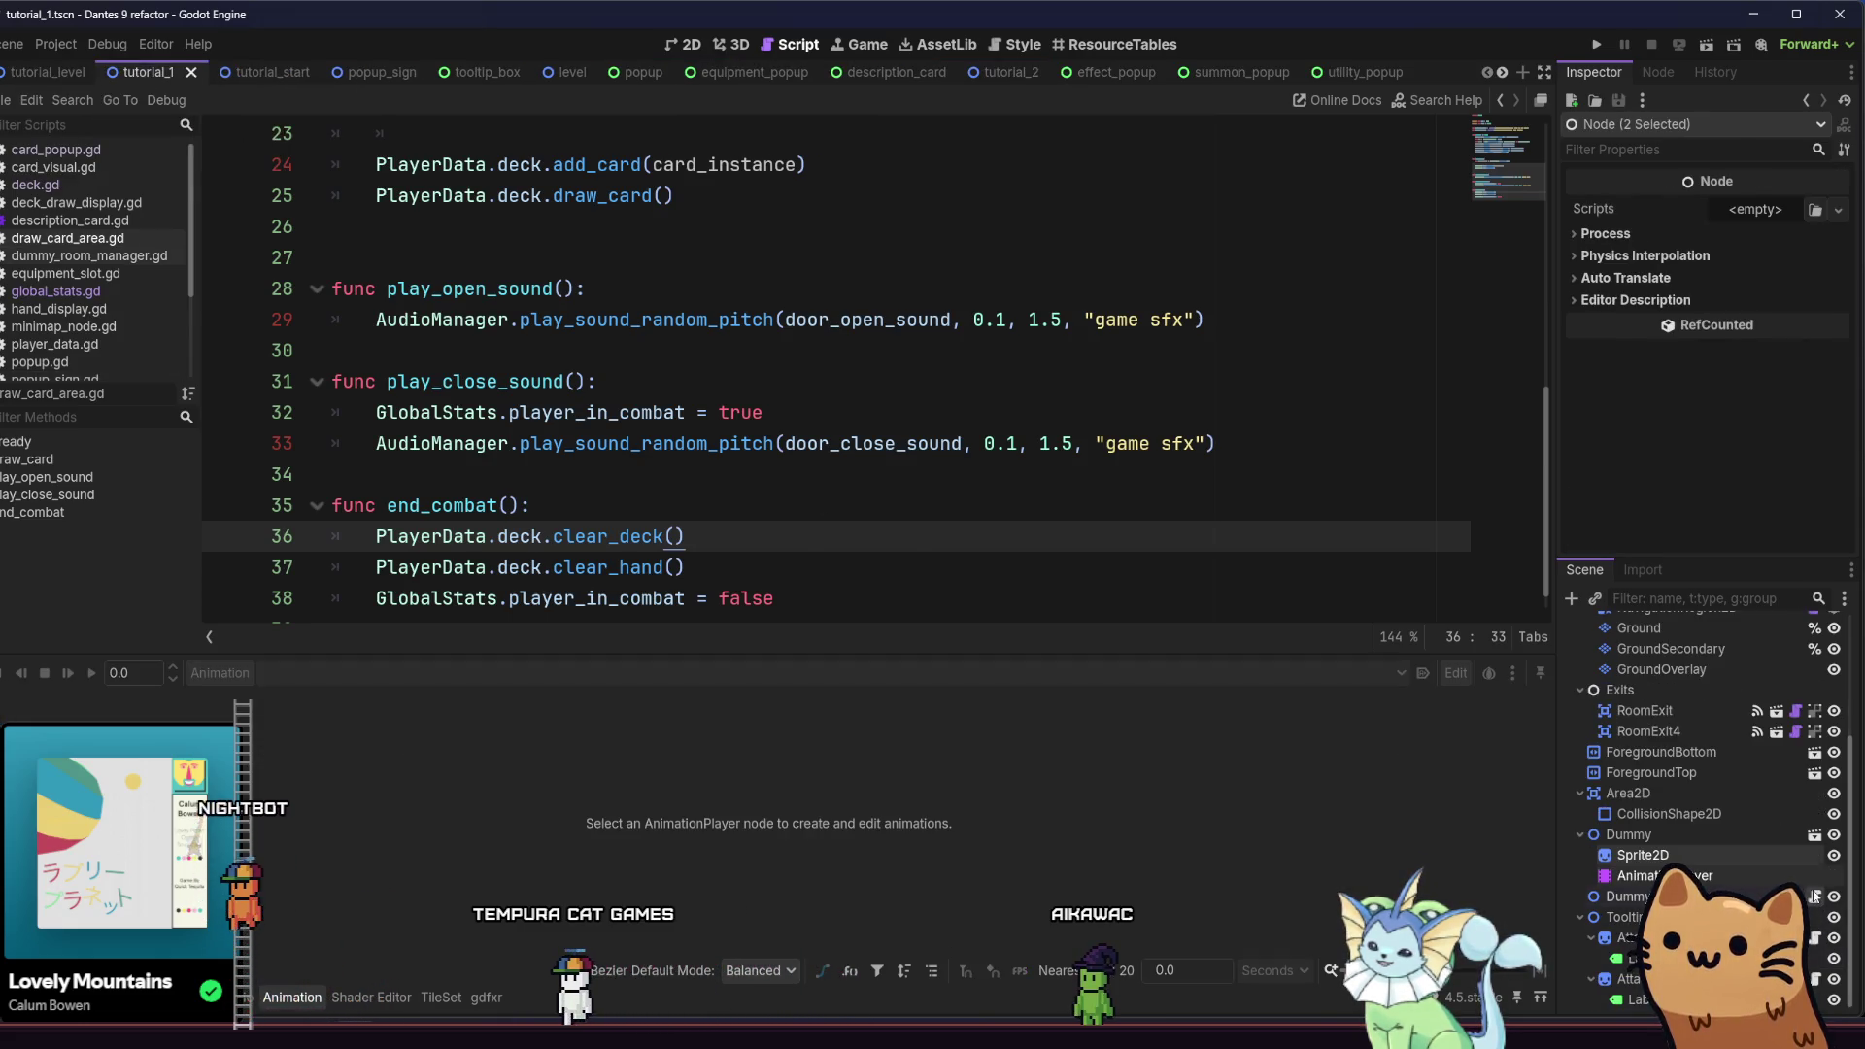
scroll(900, 383, "down", 3)
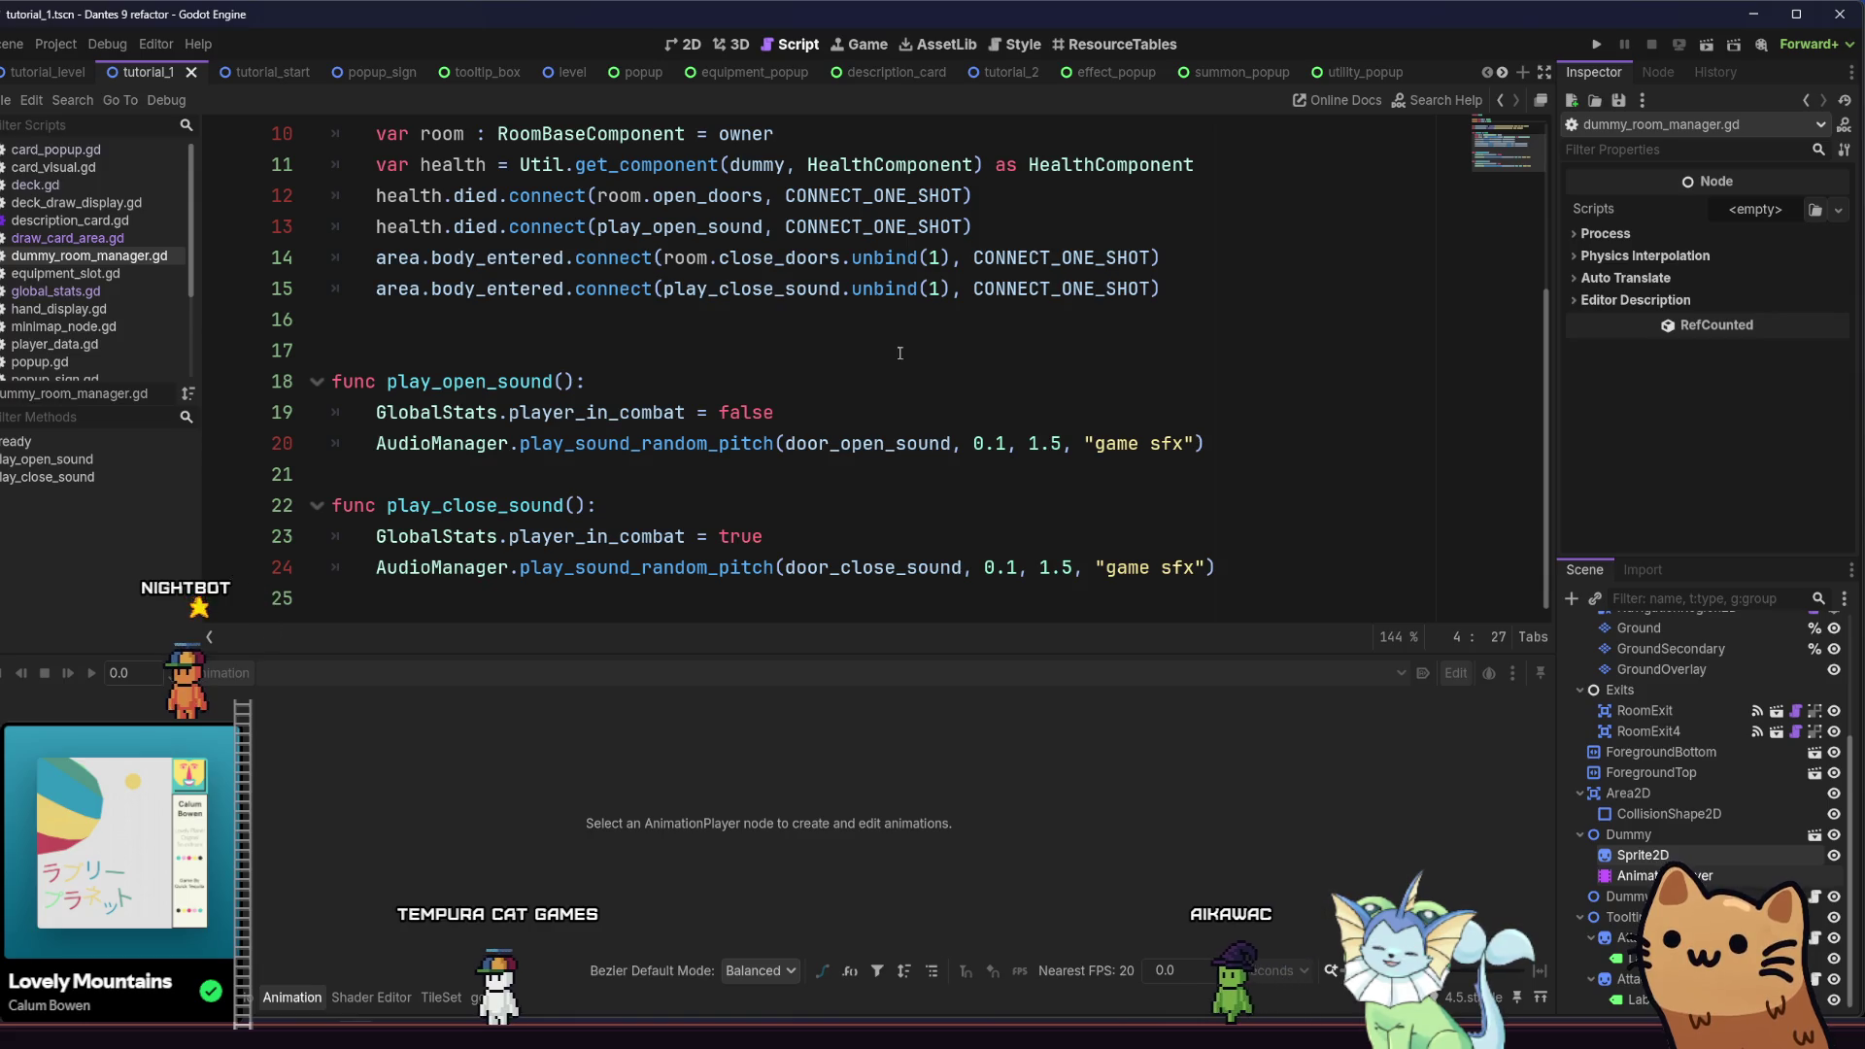
scroll(901, 353, "up", 3)
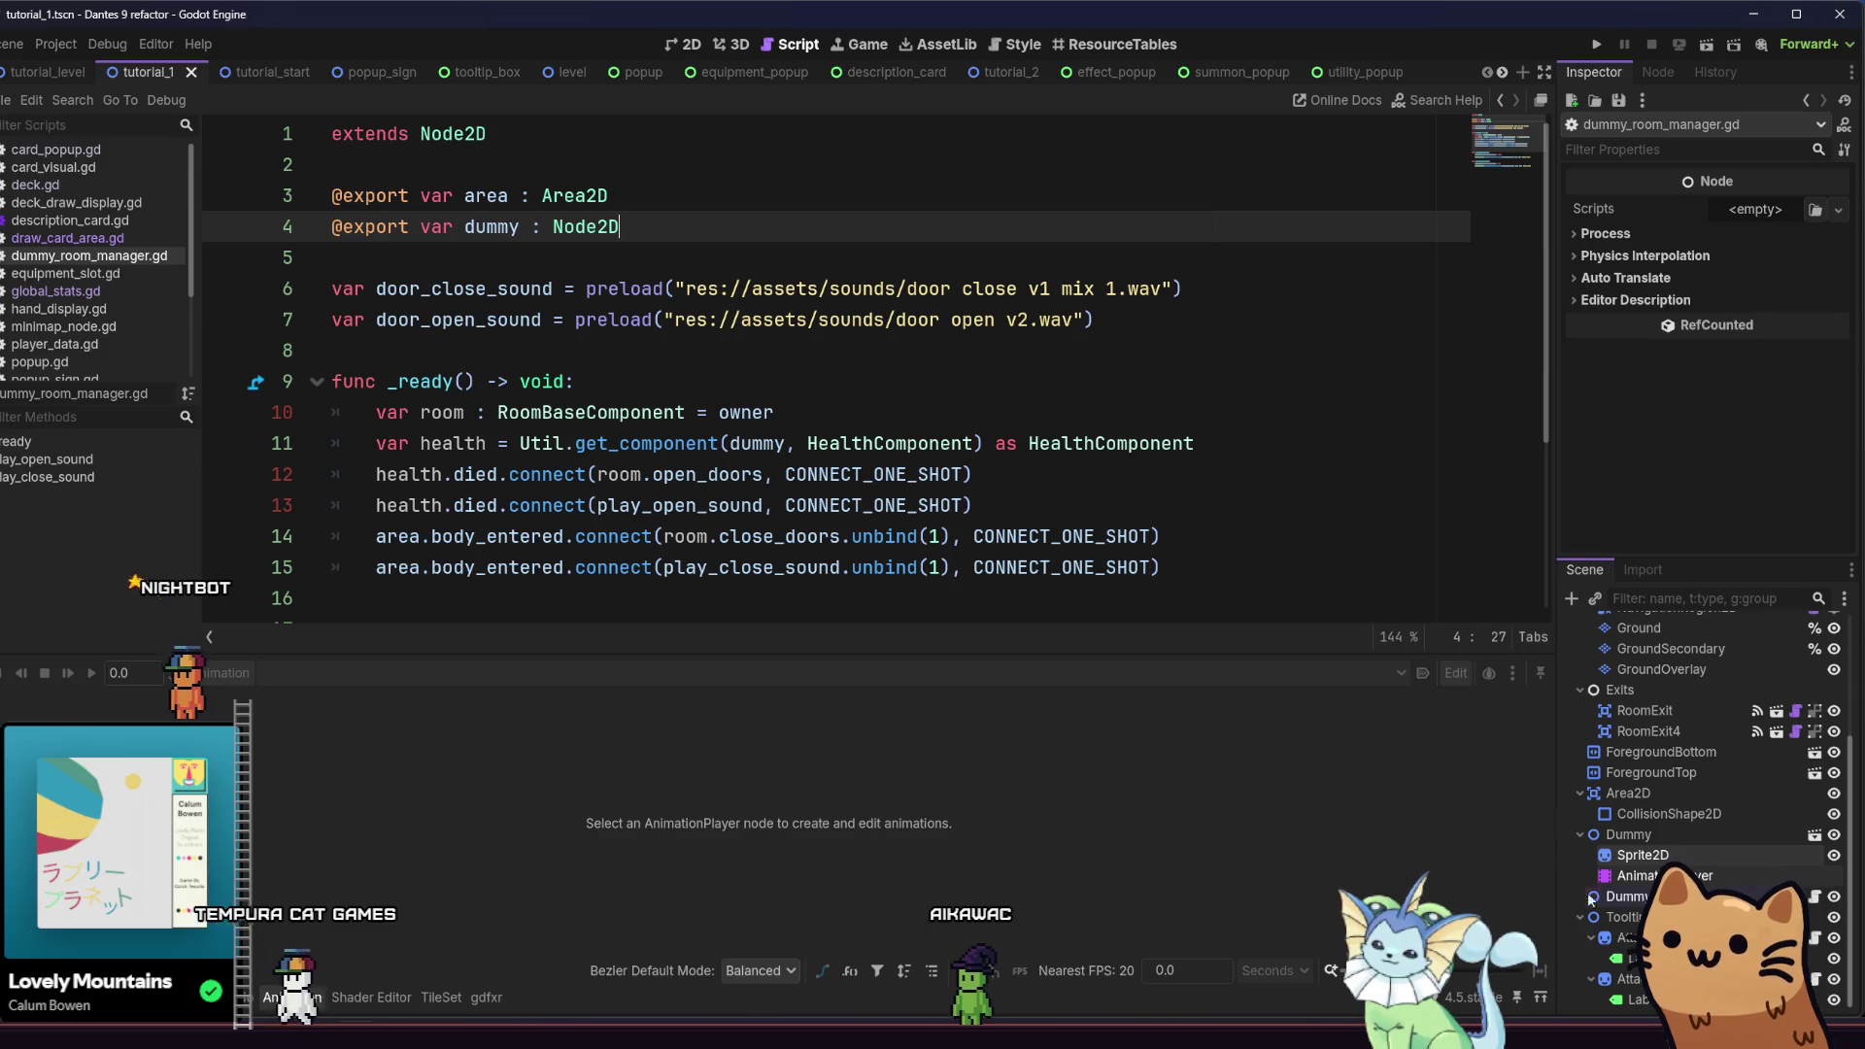
left_click(1641, 875)
left_click(1641, 855)
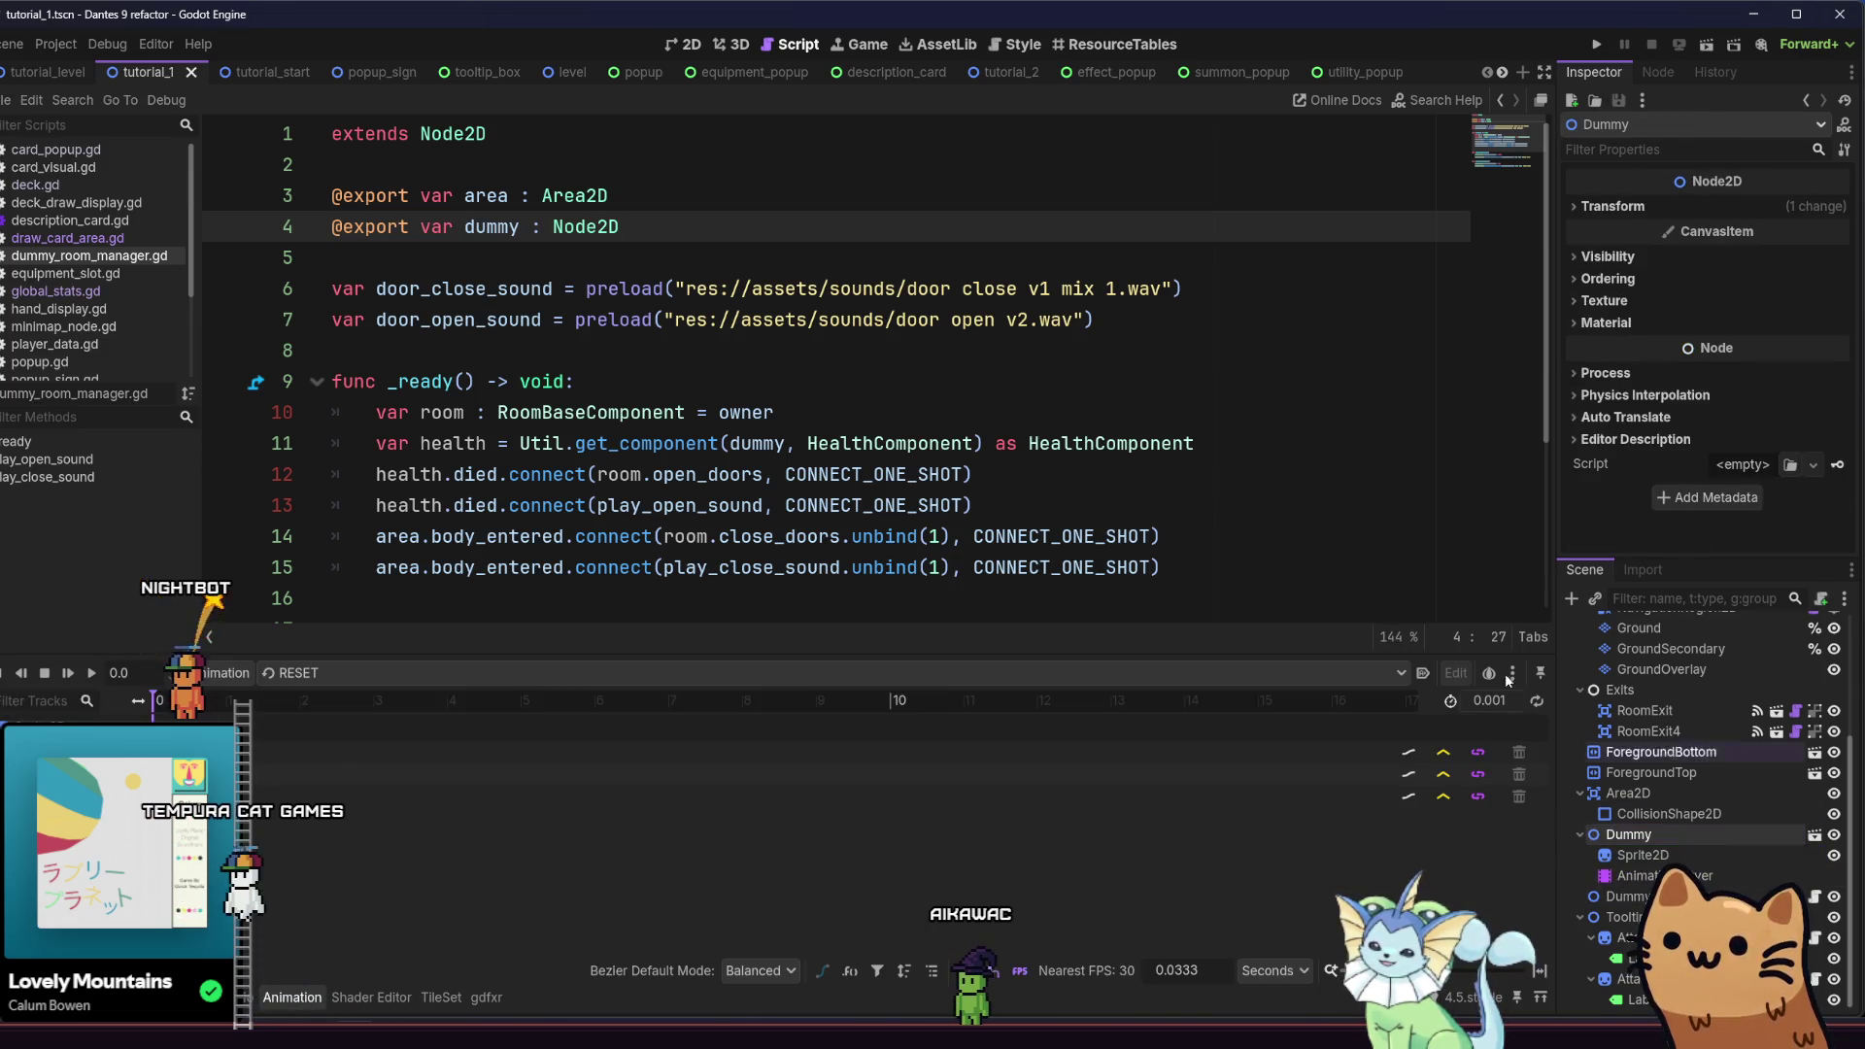
left_click(987, 72)
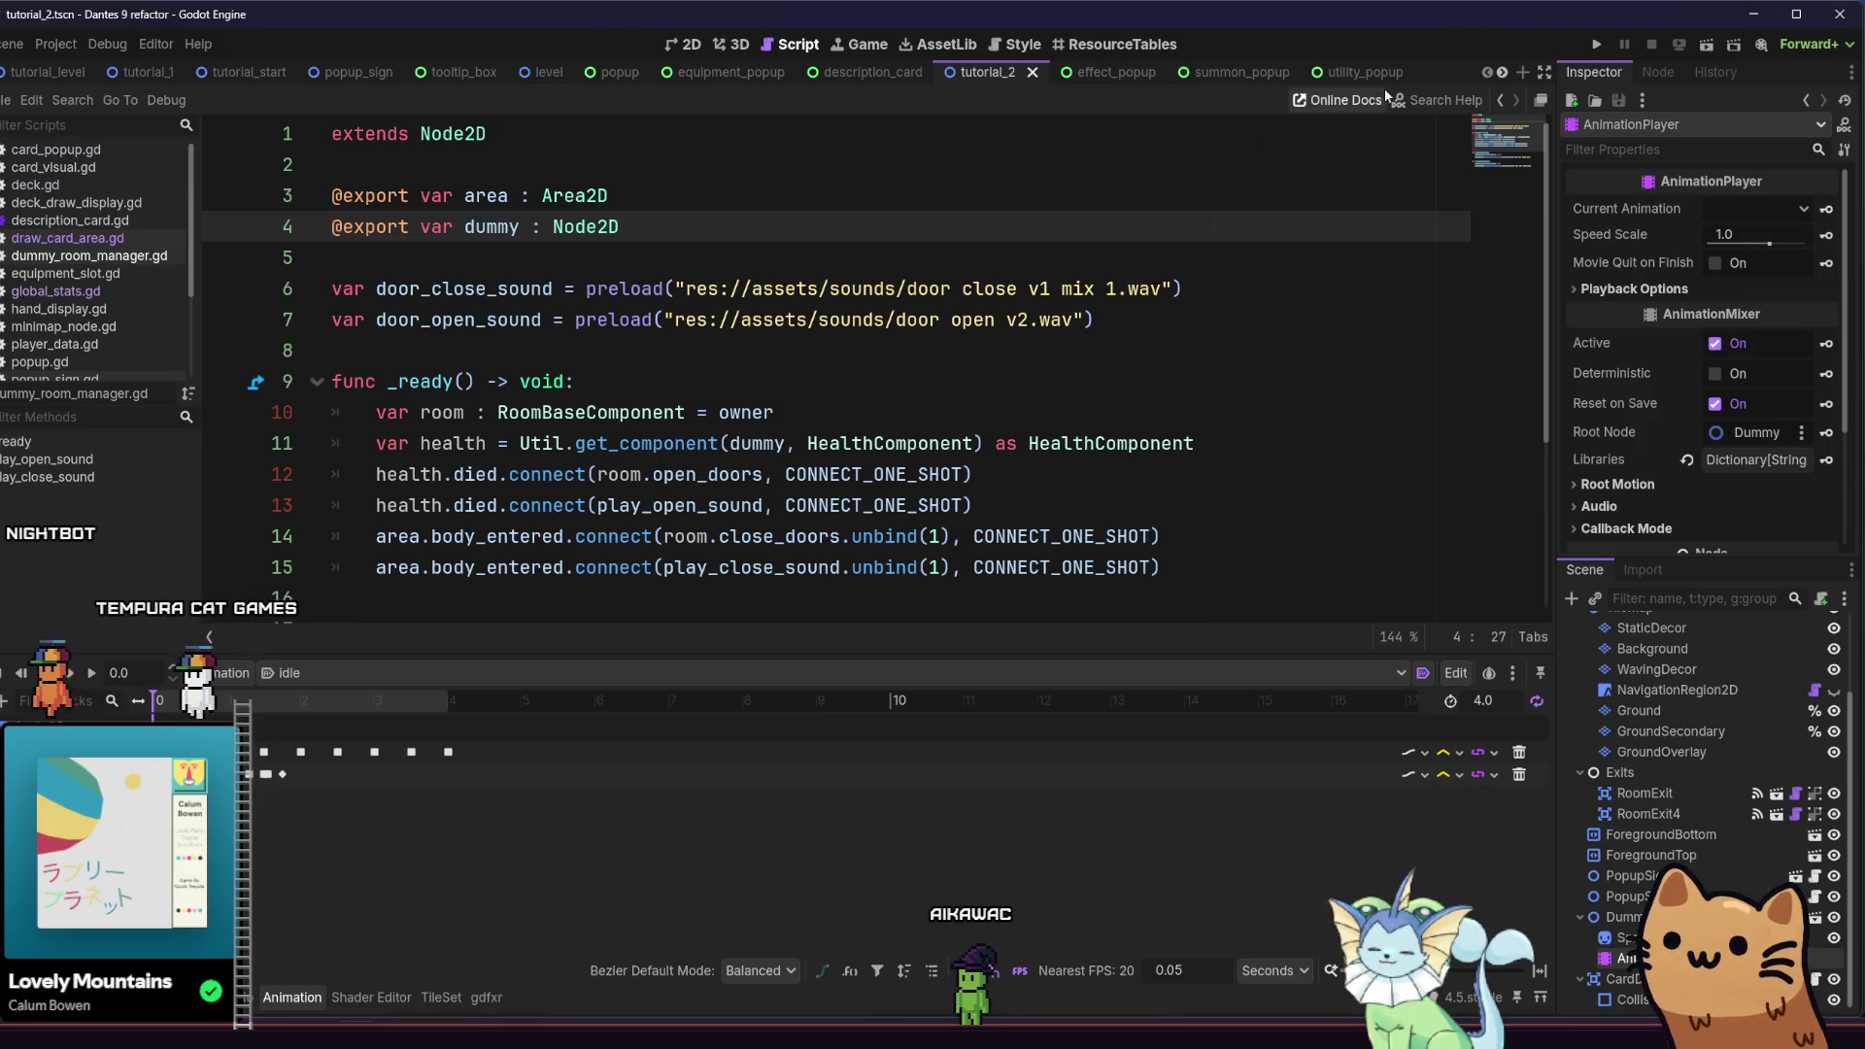
left_click(1700, 46)
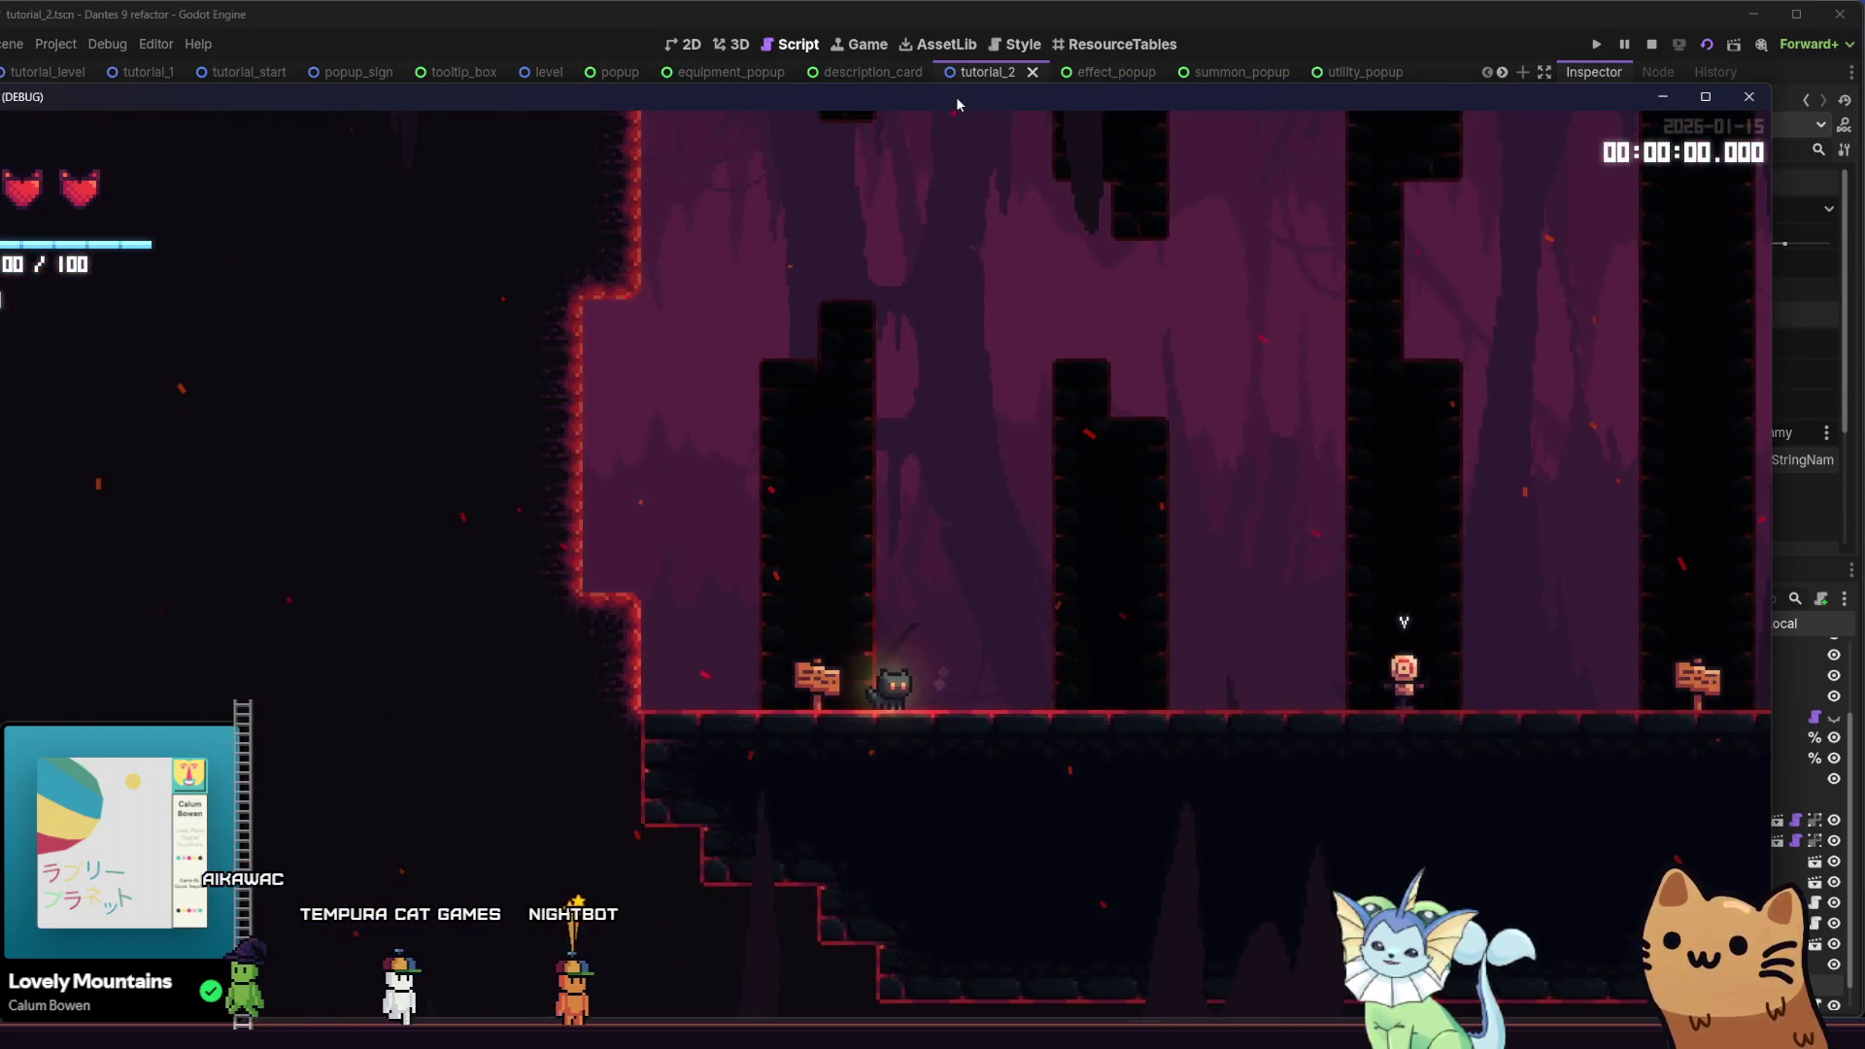
- Maximize the game, shoot the dummy with the Rusty Pistol, run around, then stop with F8
double_click(958, 102)
key("d")
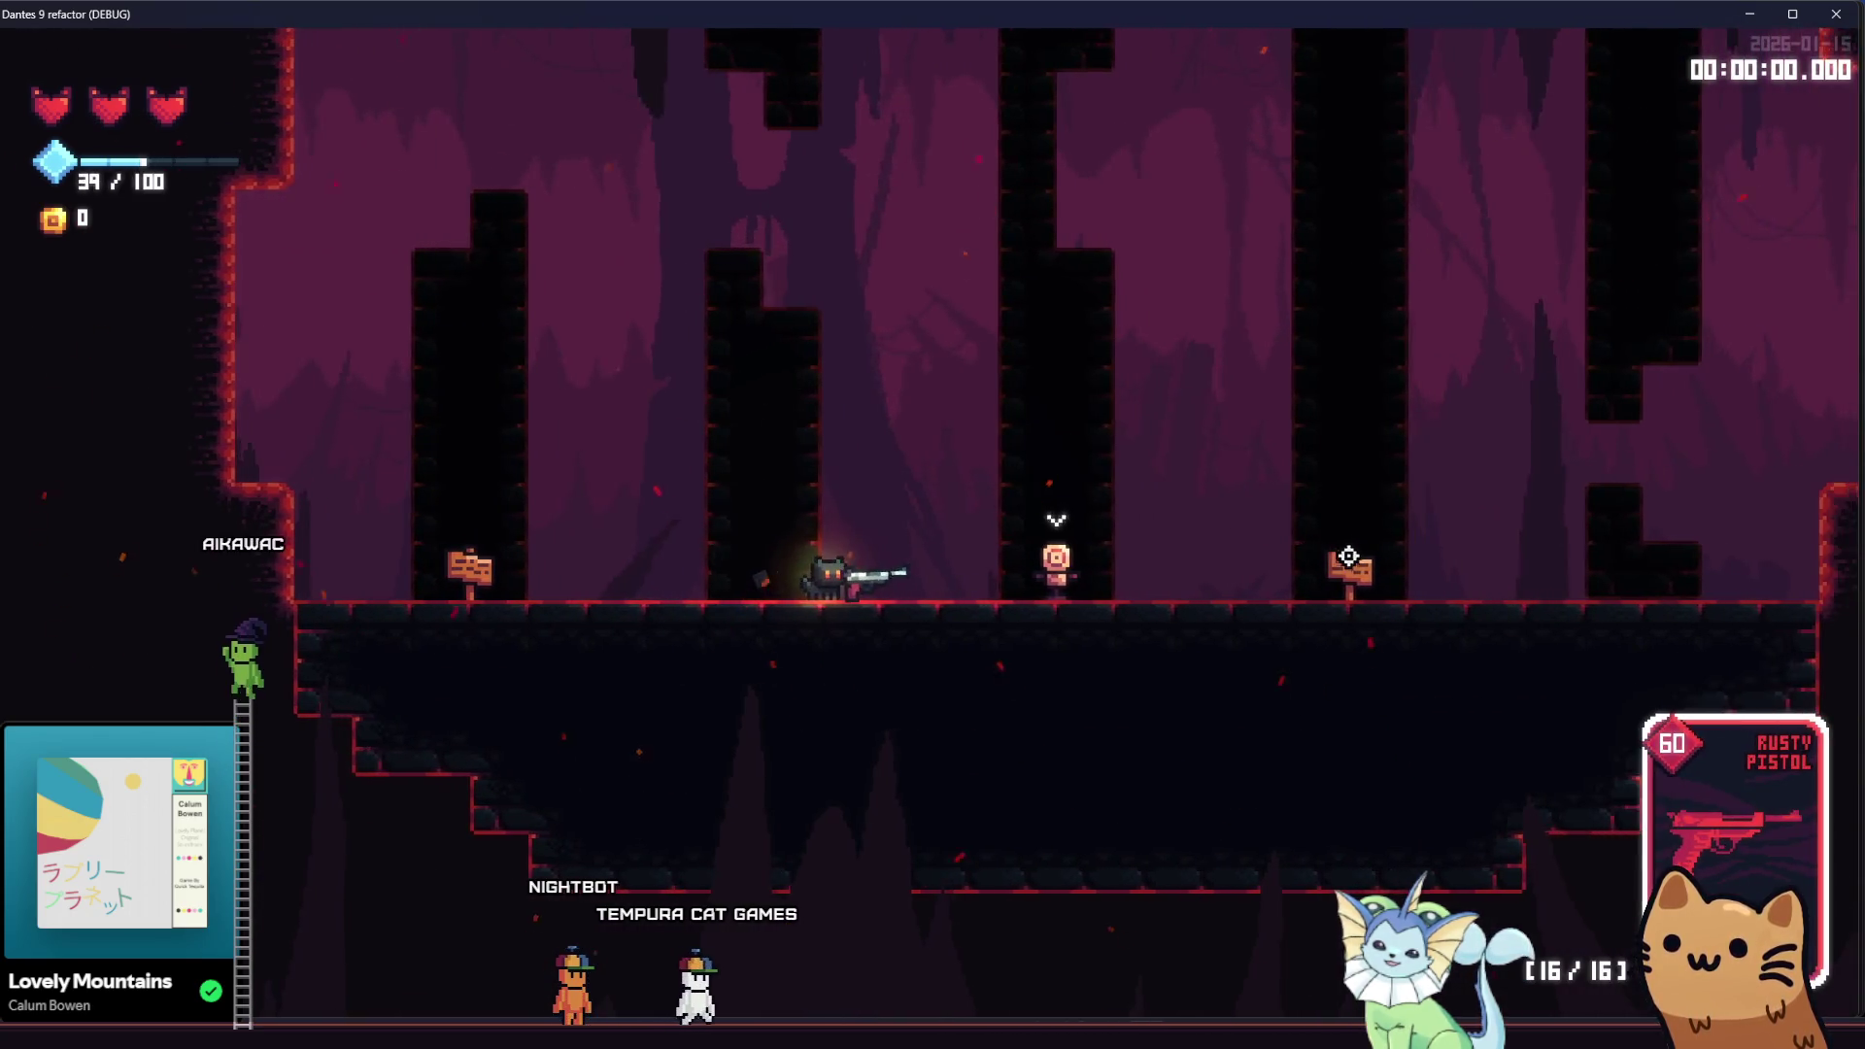
left_click(1348, 556)
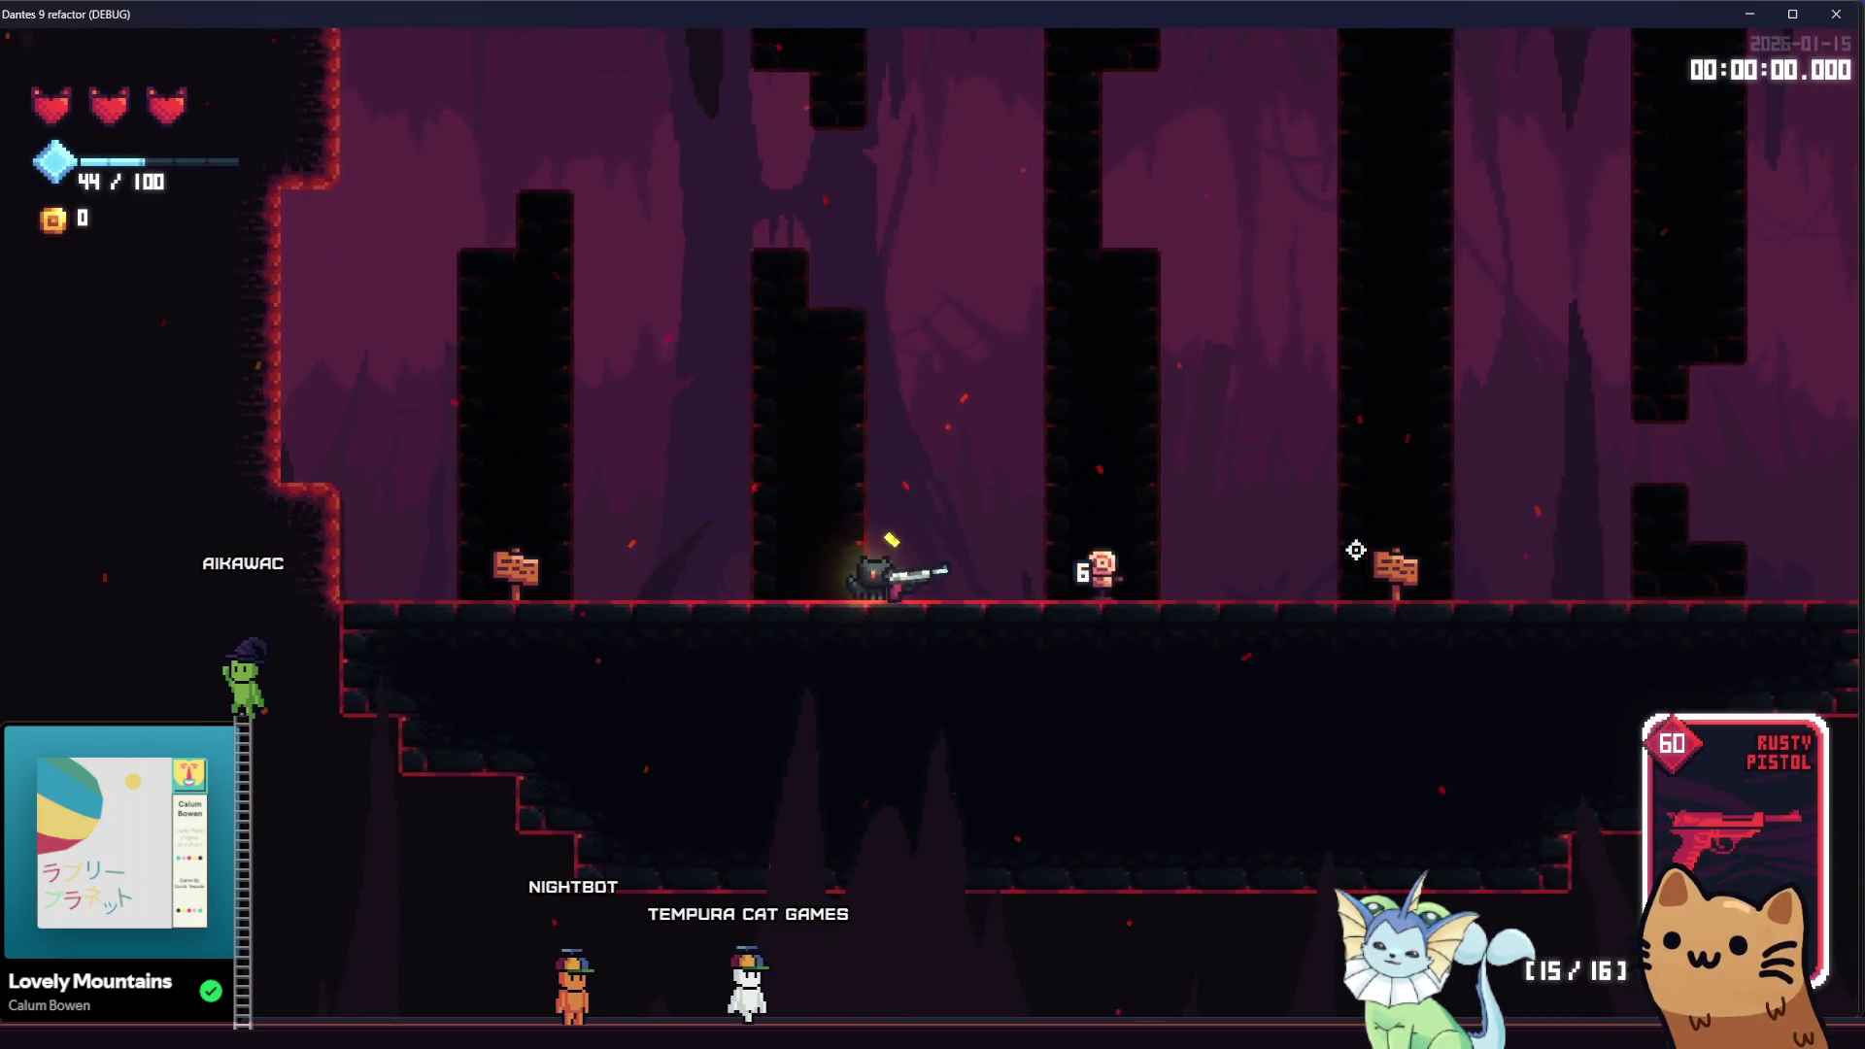
key("d")
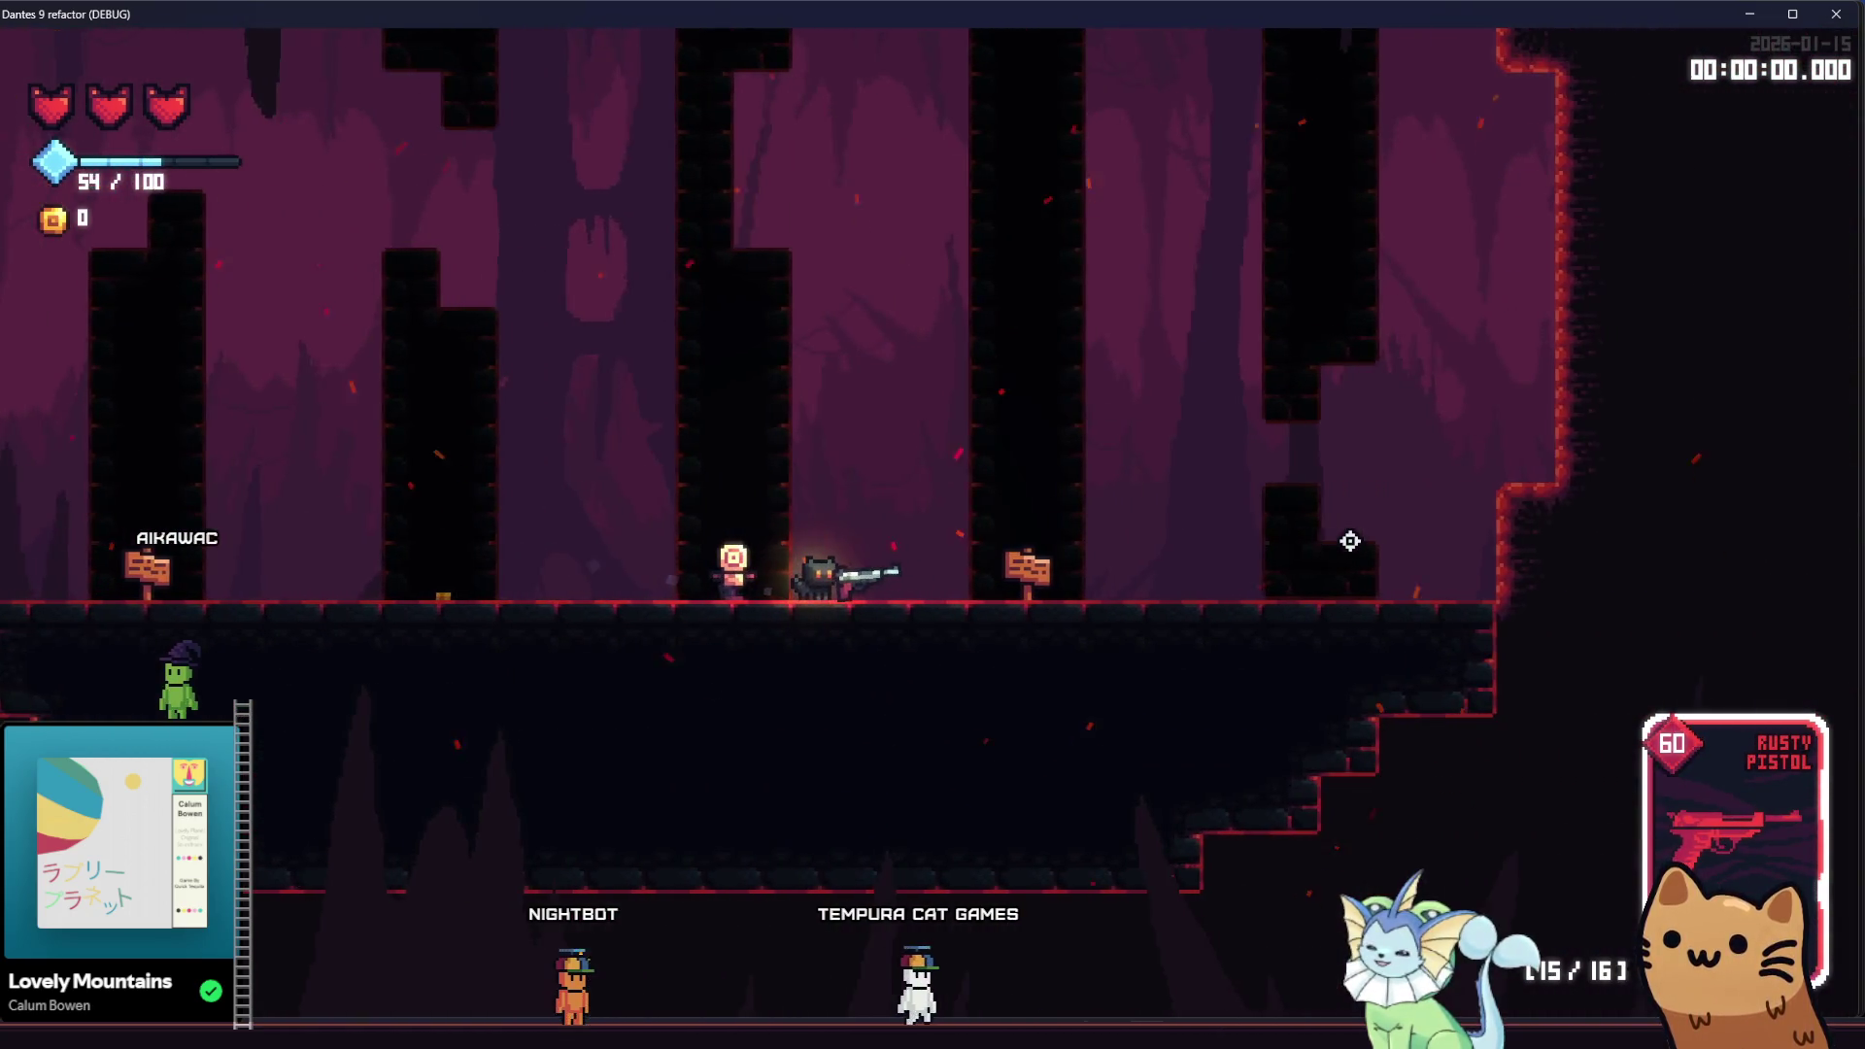
key("a")
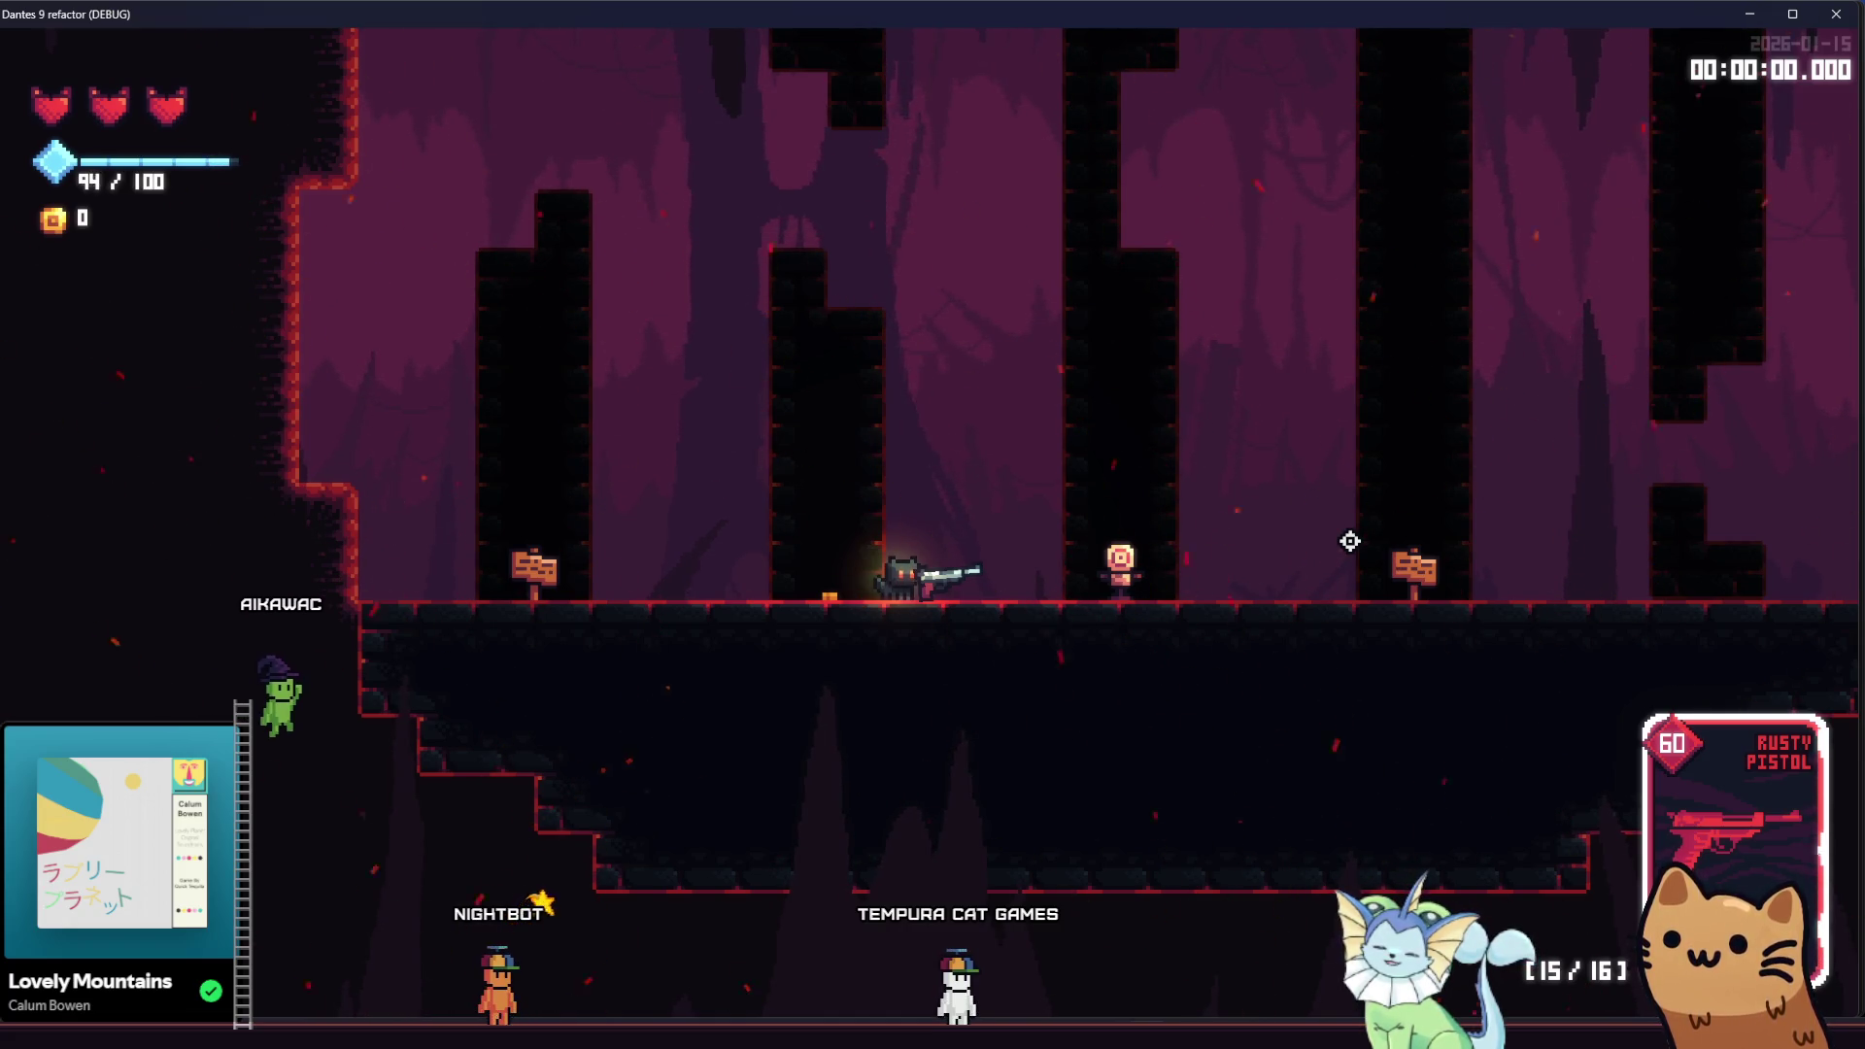
key("d")
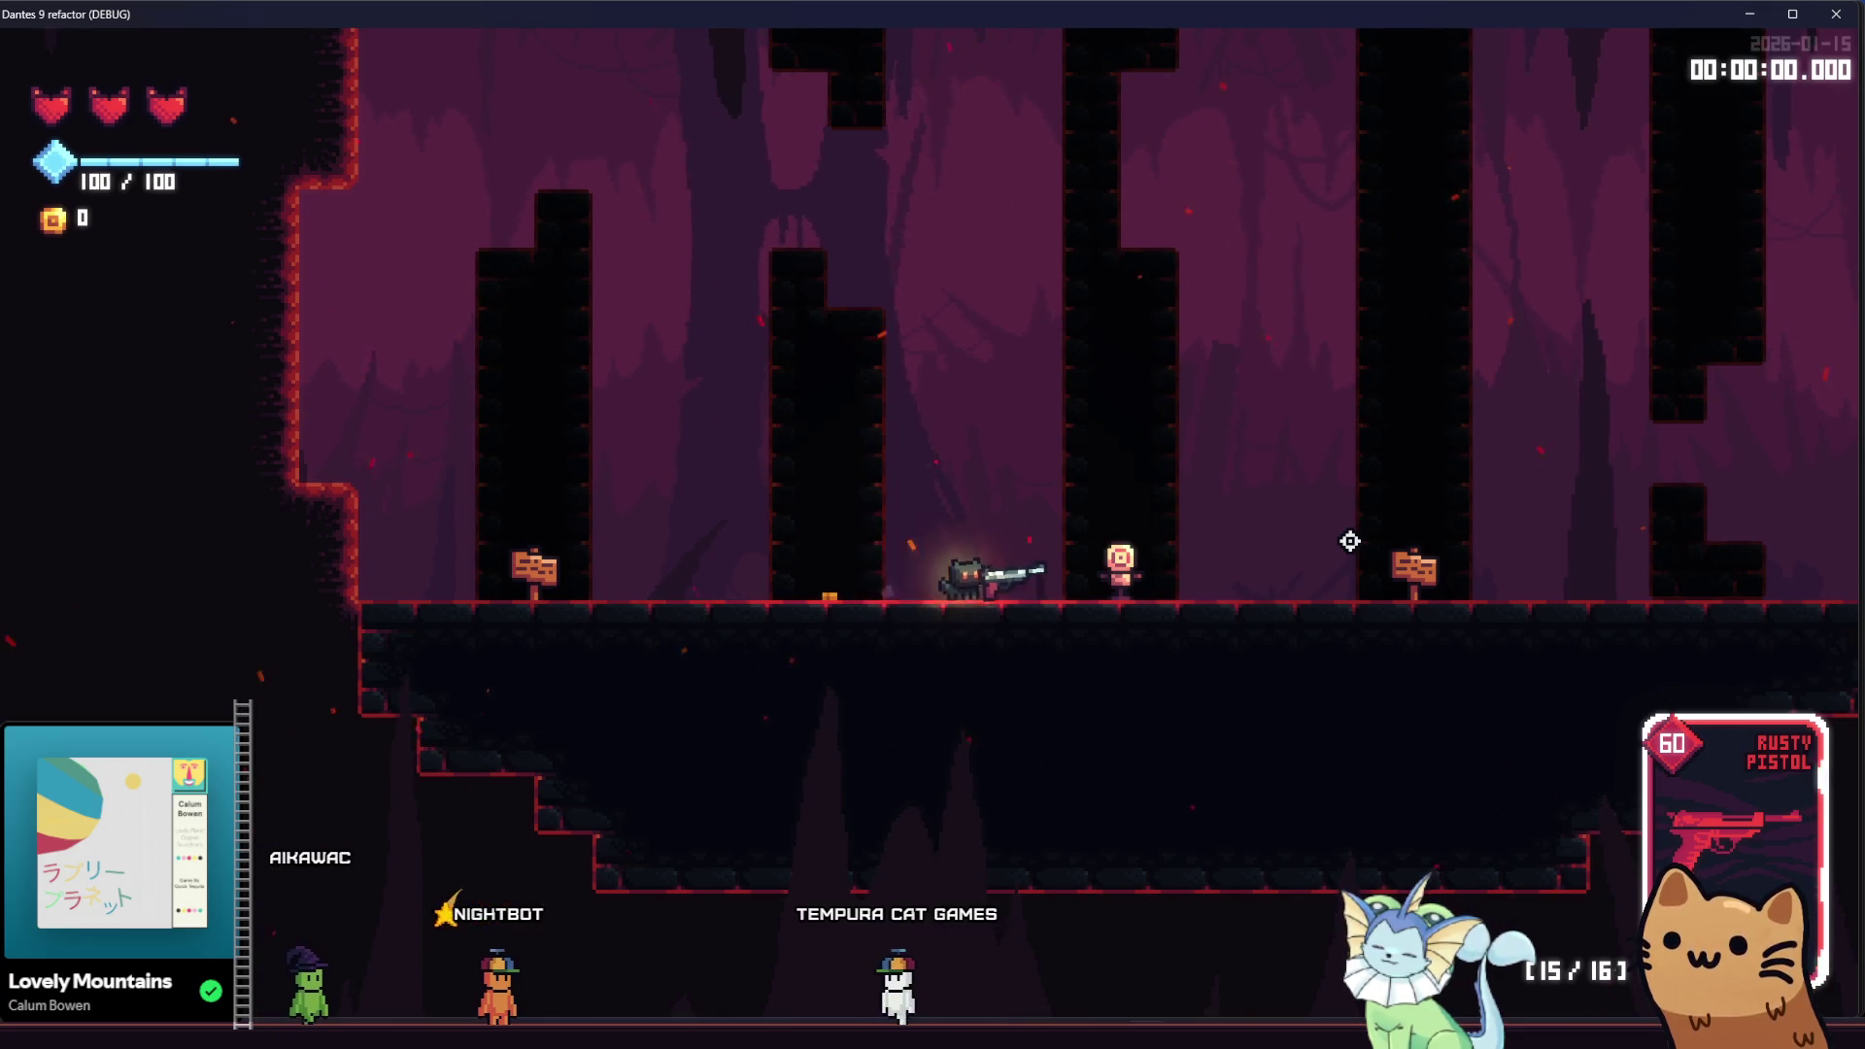
key("space")
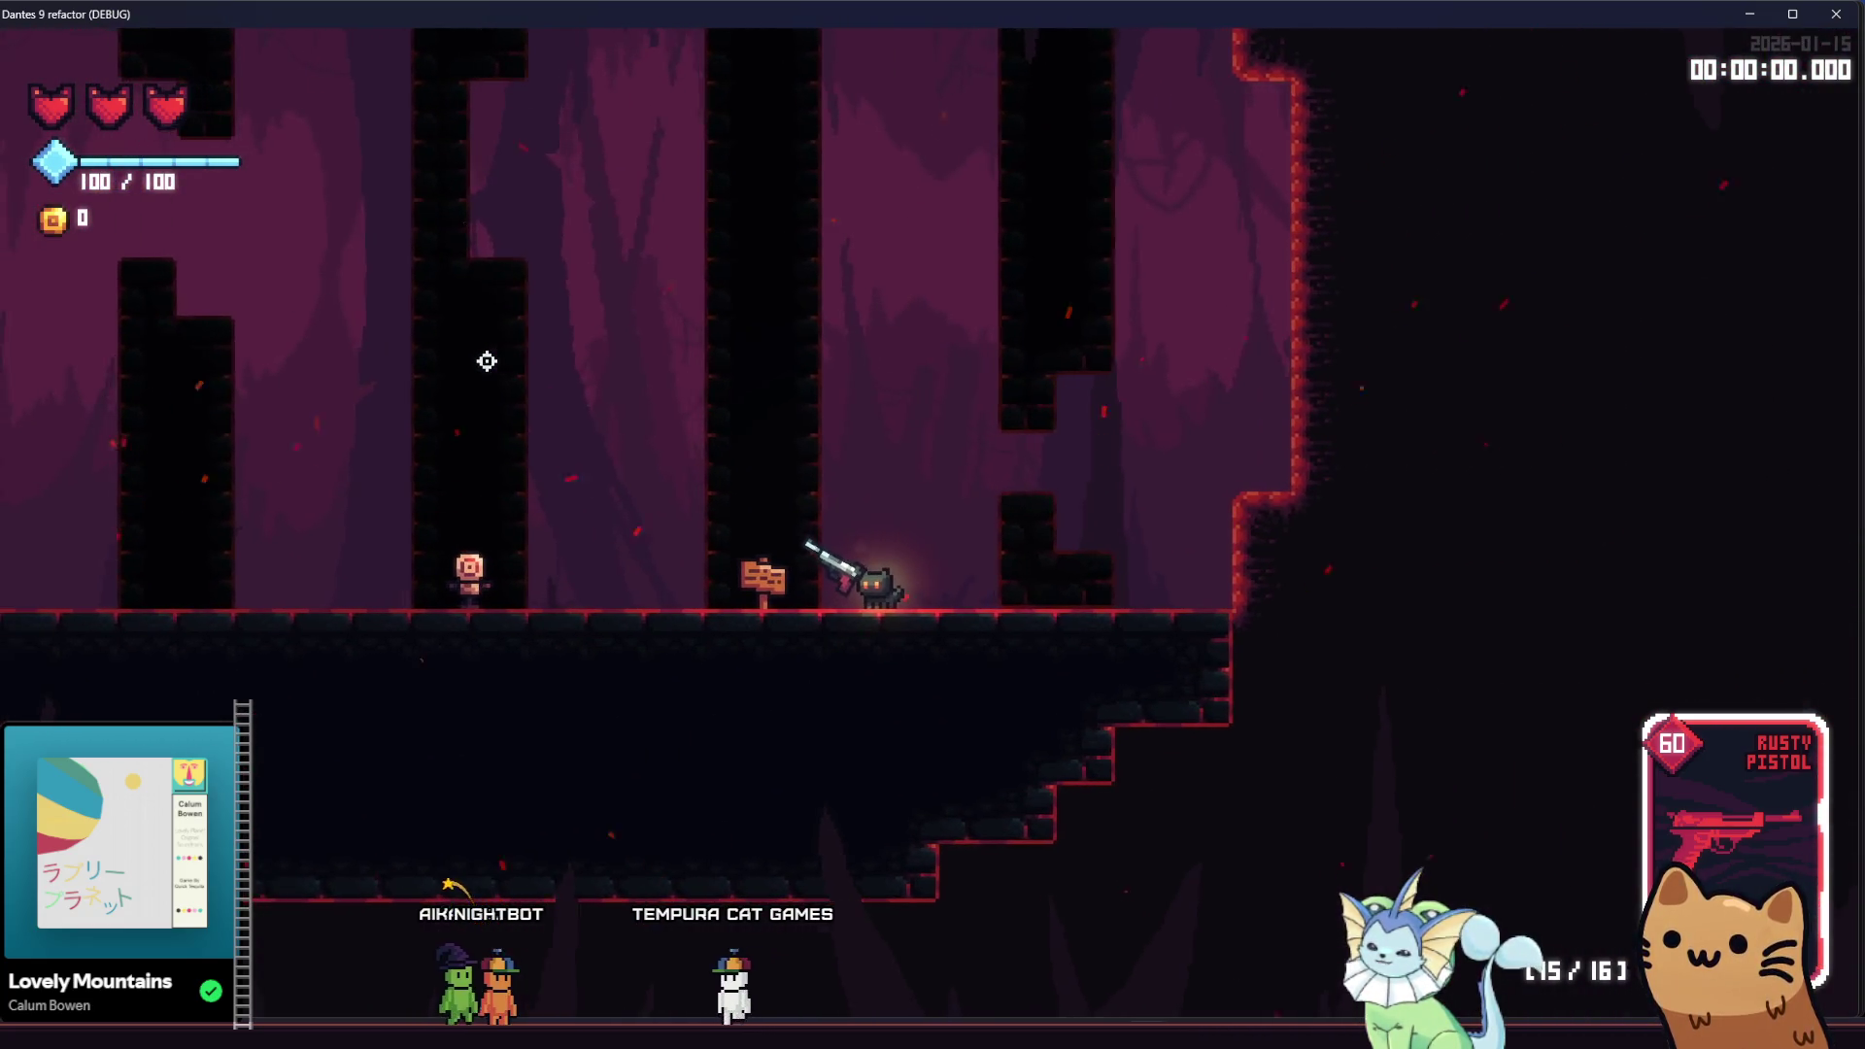
key("a")
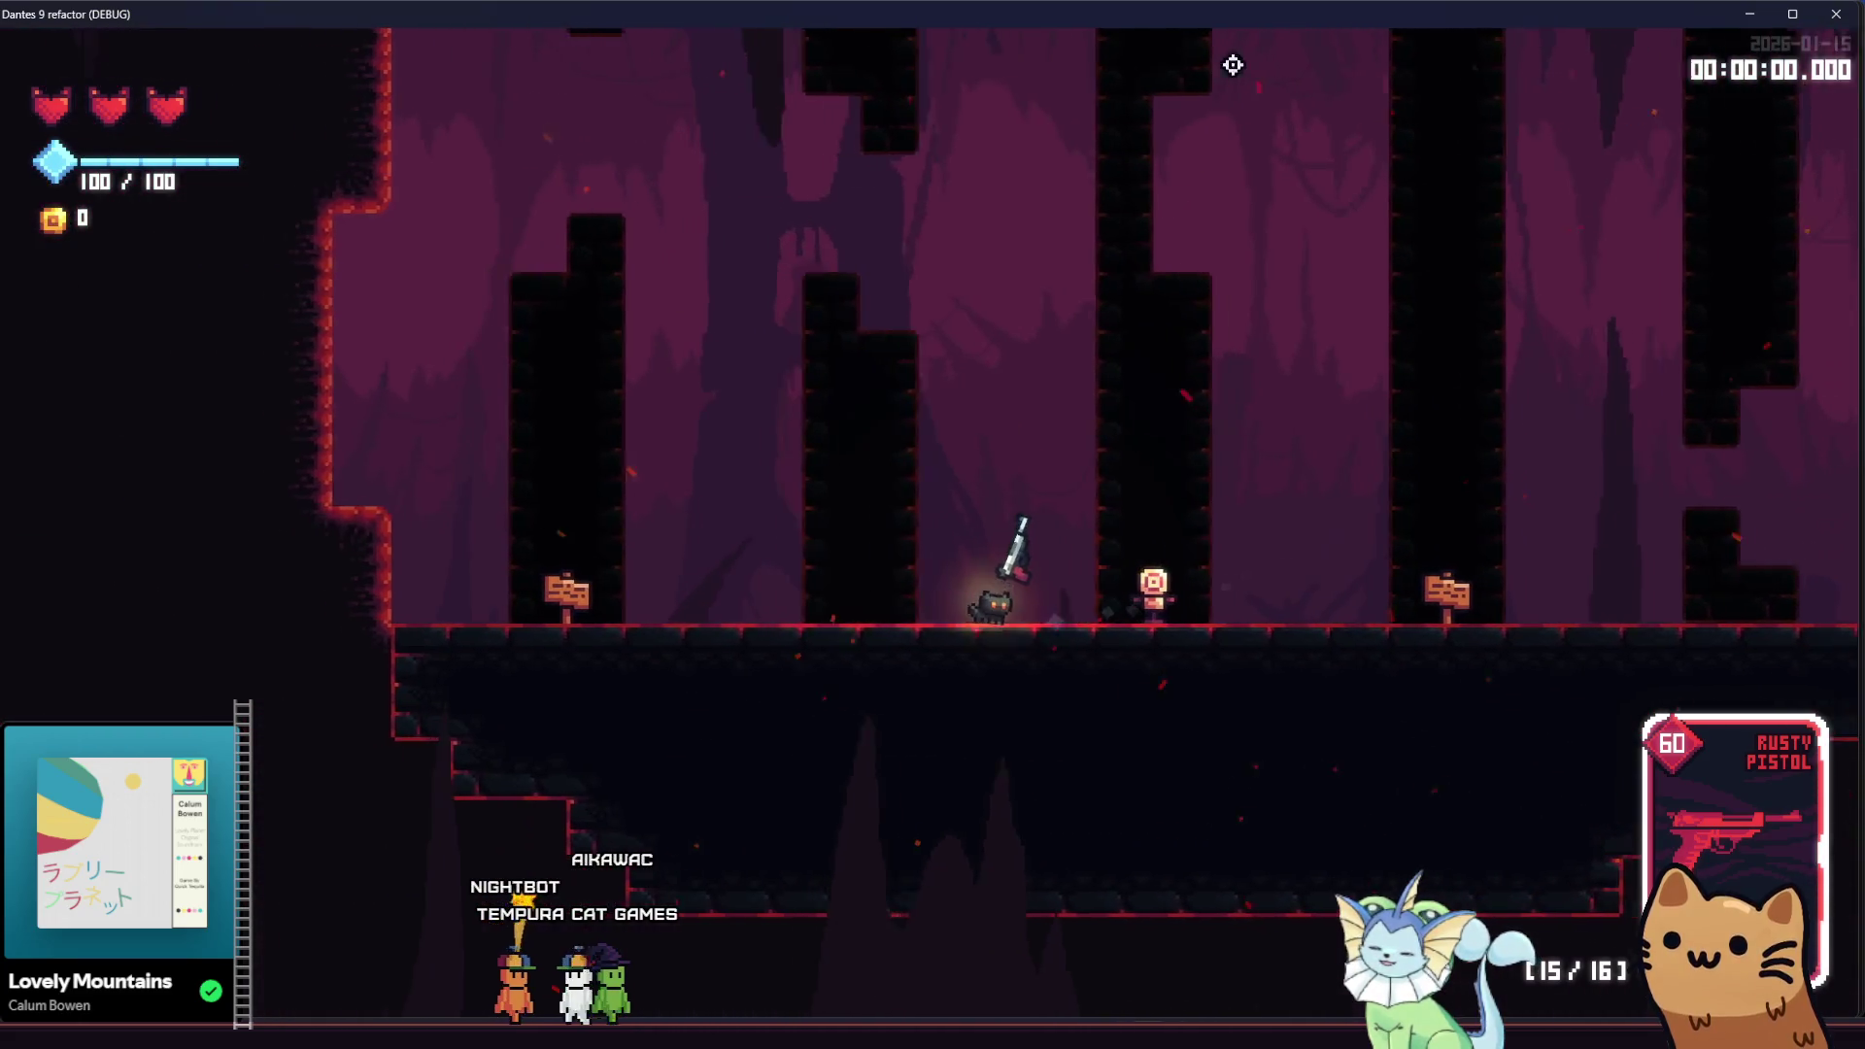
key("d")
key("F8")
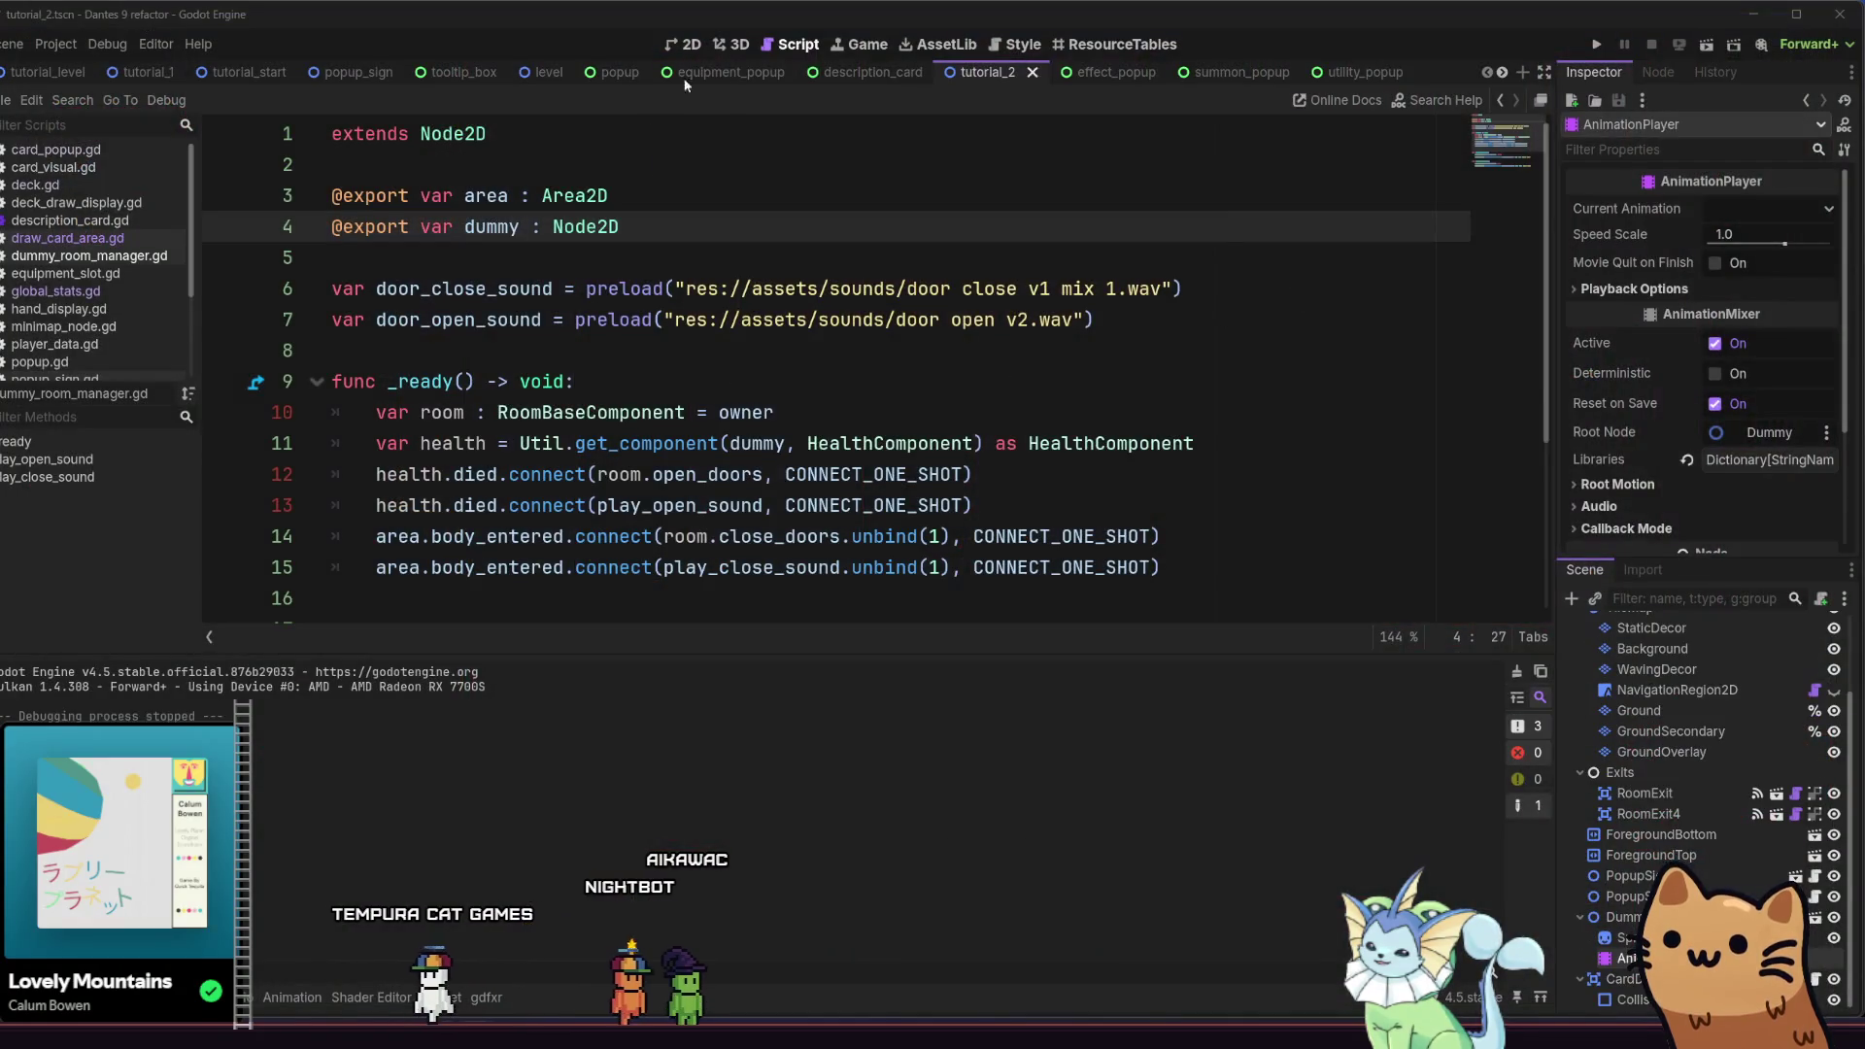
left_click(685, 43)
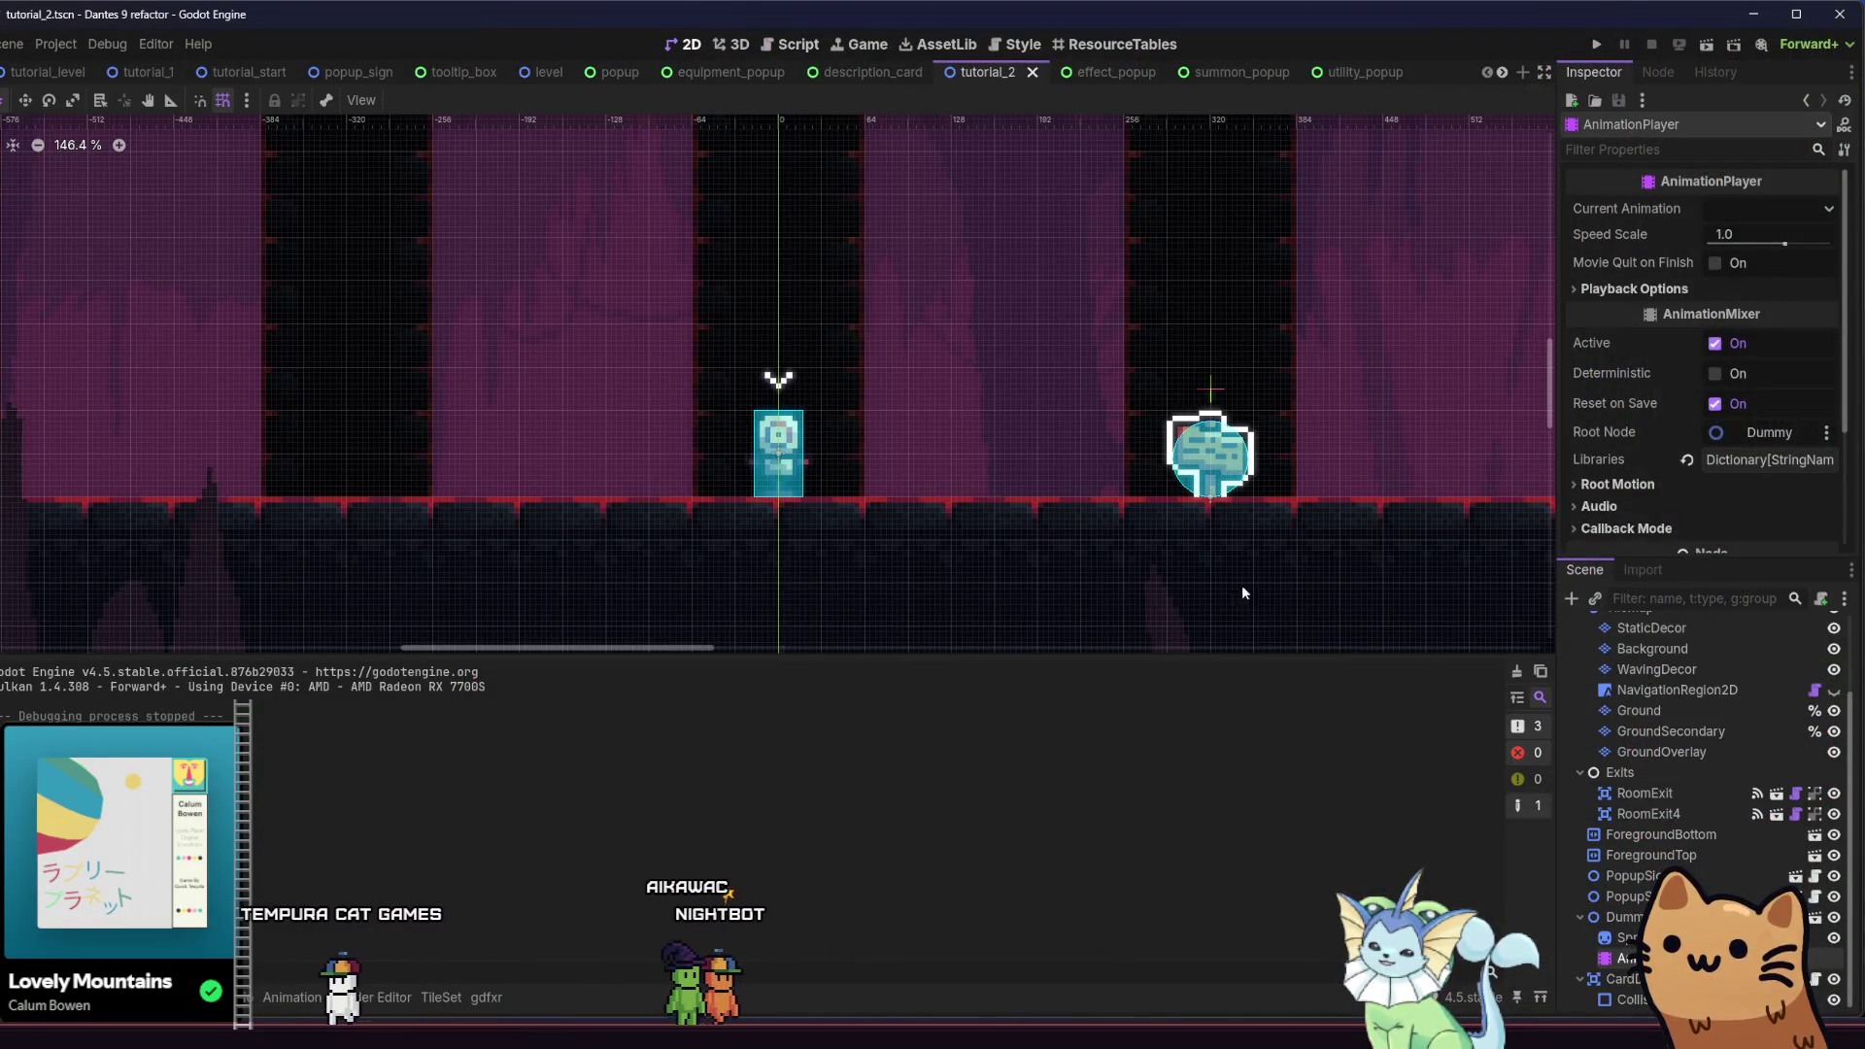
- Select the Background tile layer and choose the cave wall terrain in Terrain Set 0
left_click(1663, 628)
left_click(1677, 649)
scroll(833, 461, "down", 5)
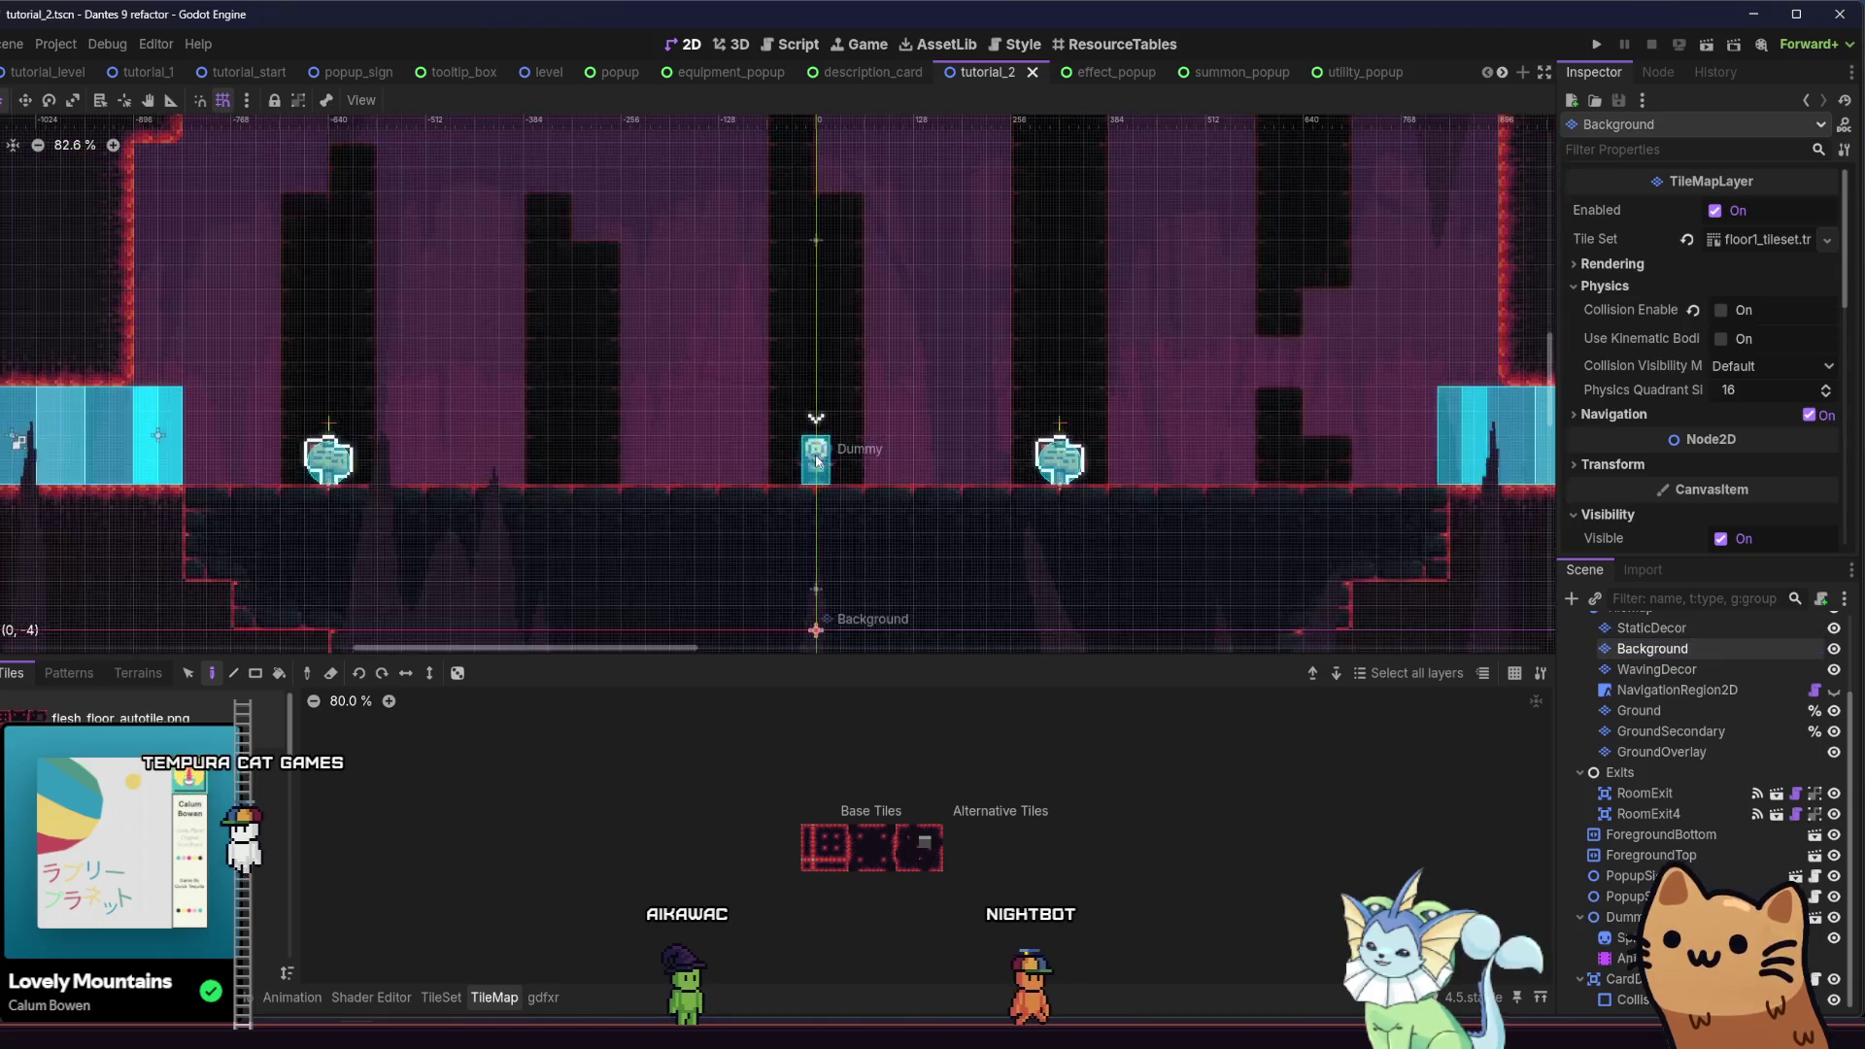
left_click(138, 673)
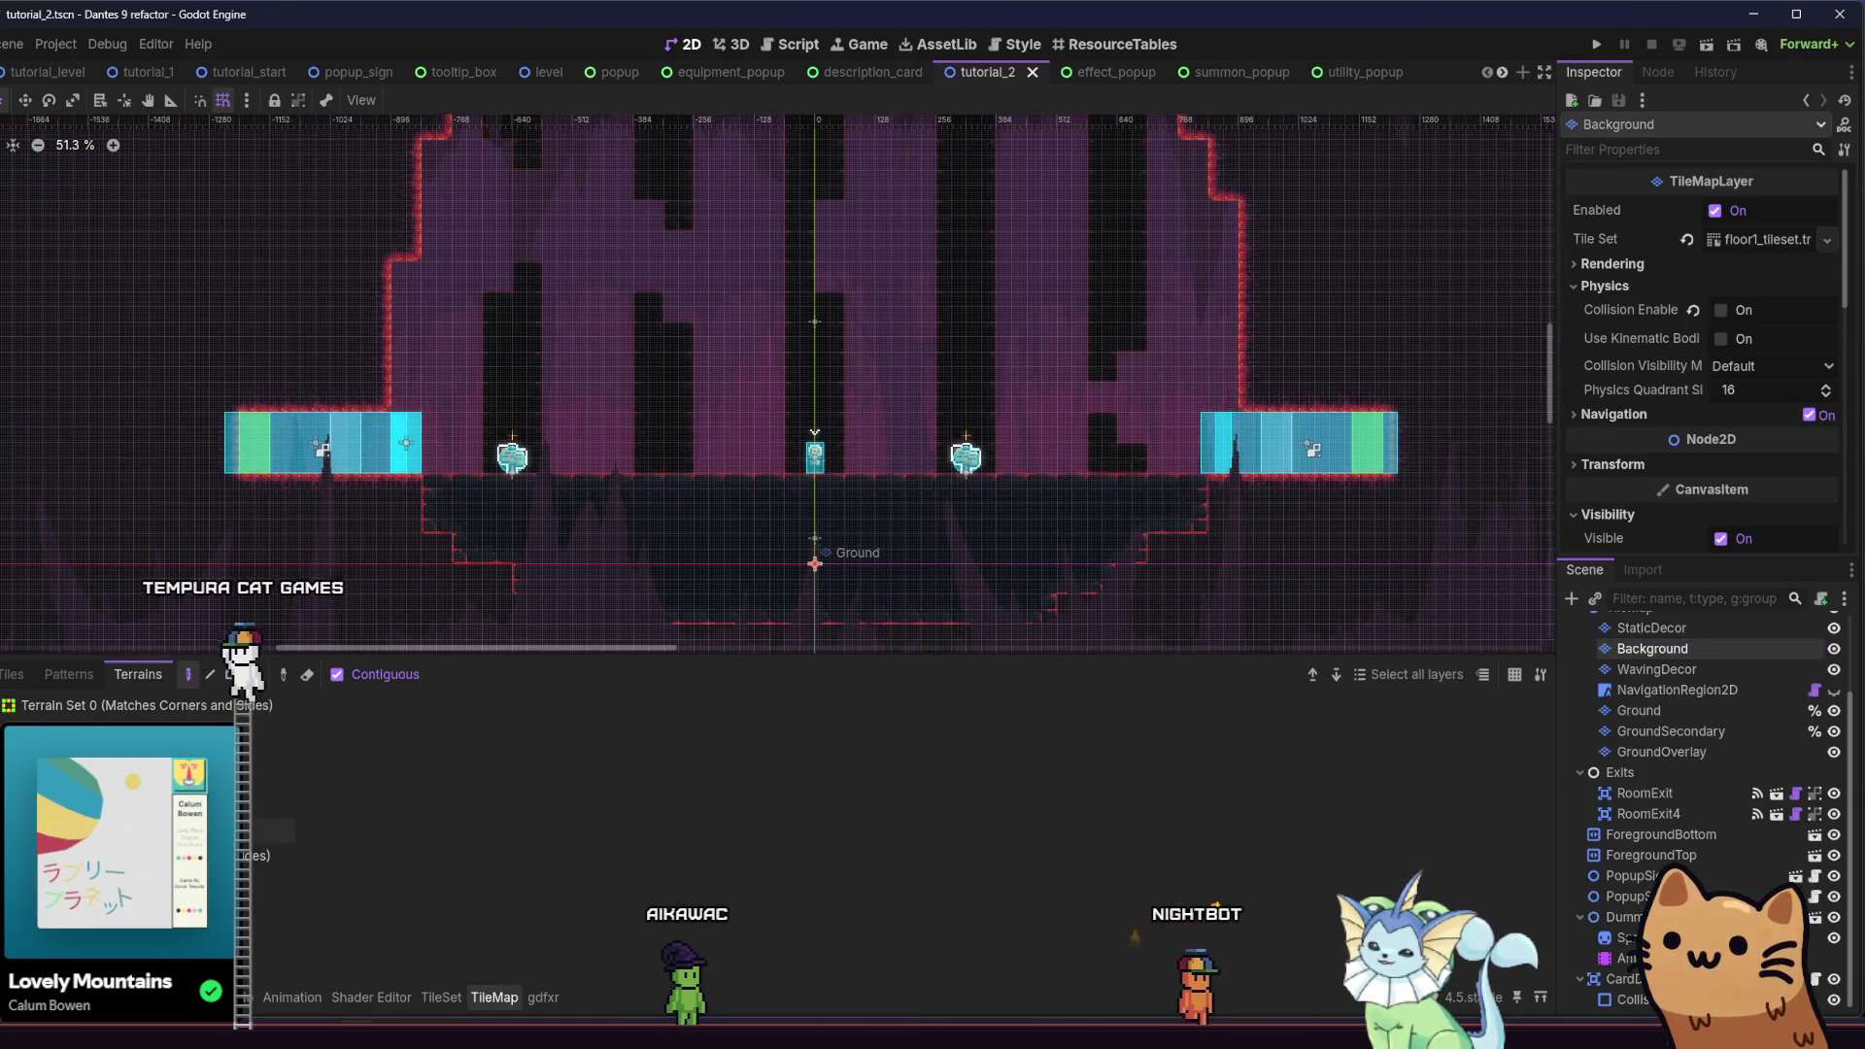
left_click(274, 755)
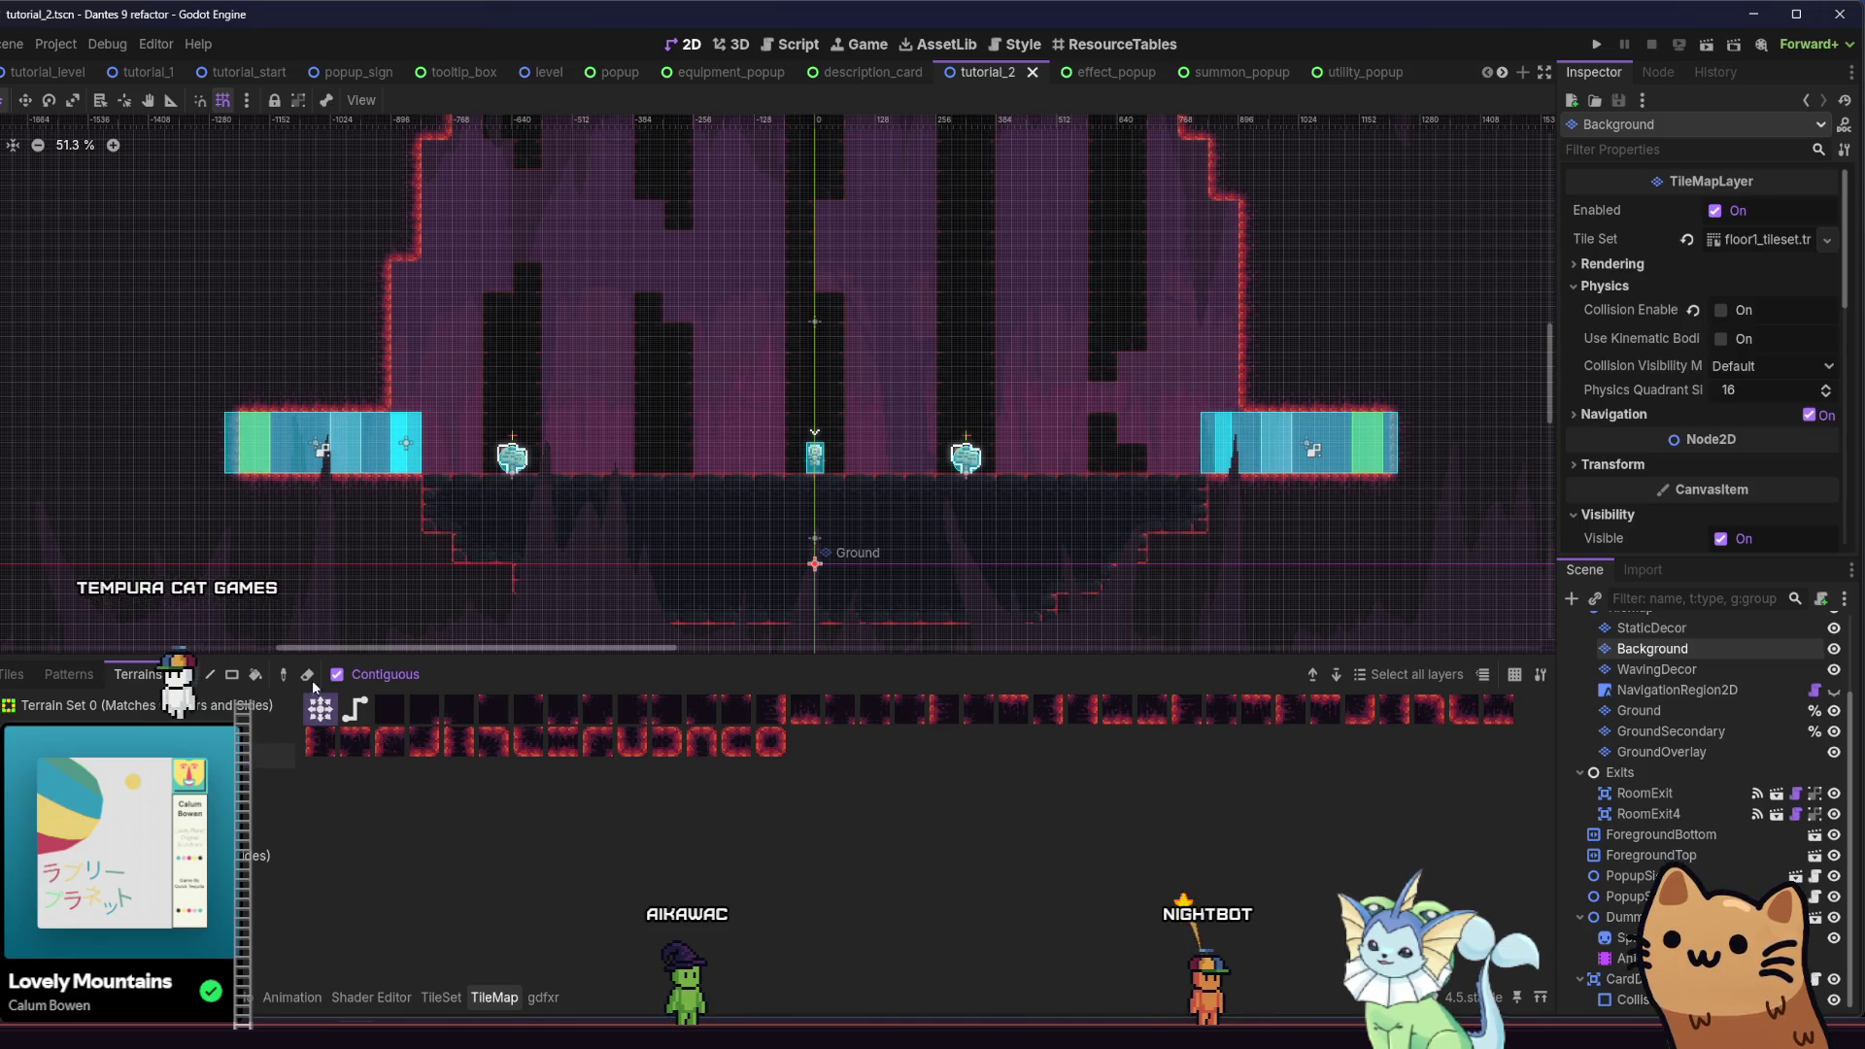
- Paint a first wall tile at the cave's upper left
scroll(317, 448, "up", 1)
scroll(318, 448, "right", 2)
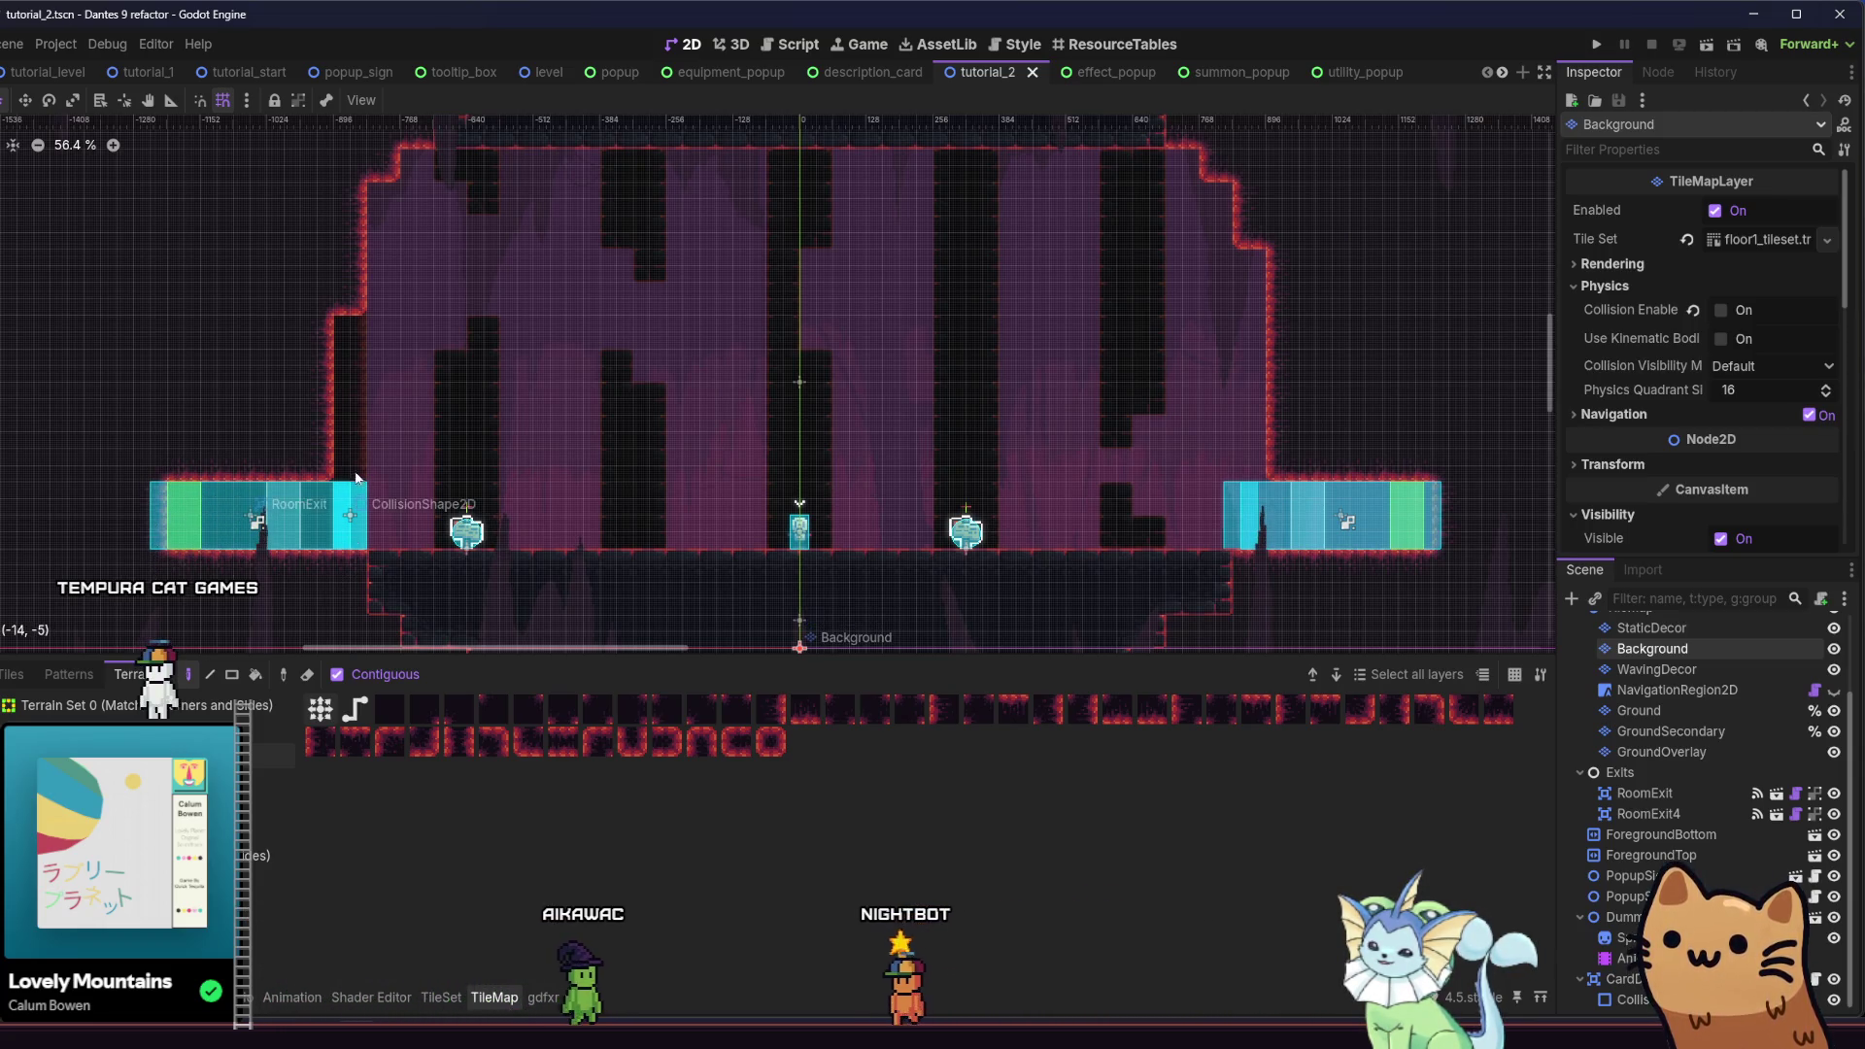
left_click(394, 191)
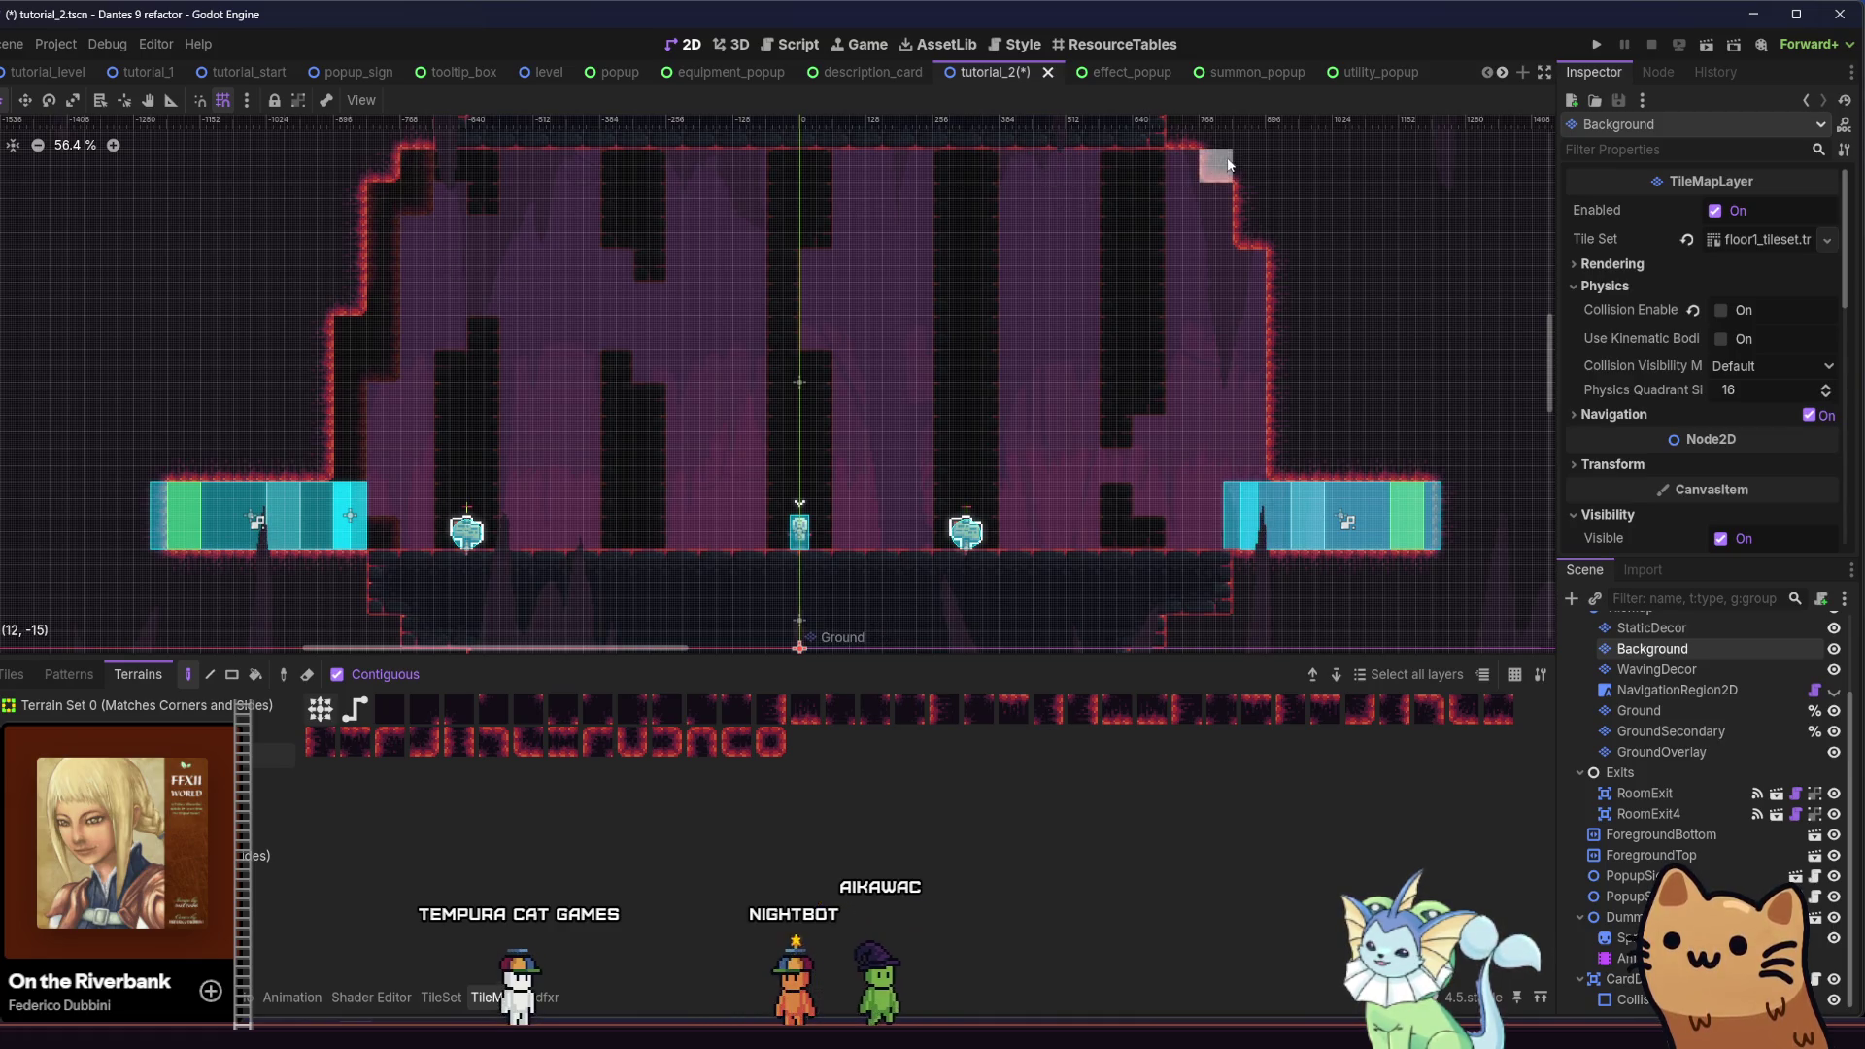
- Paint wall tiles along the upper-right cave edge and save tutorial_2
left_click_drag(1226, 165, 1280, 233)
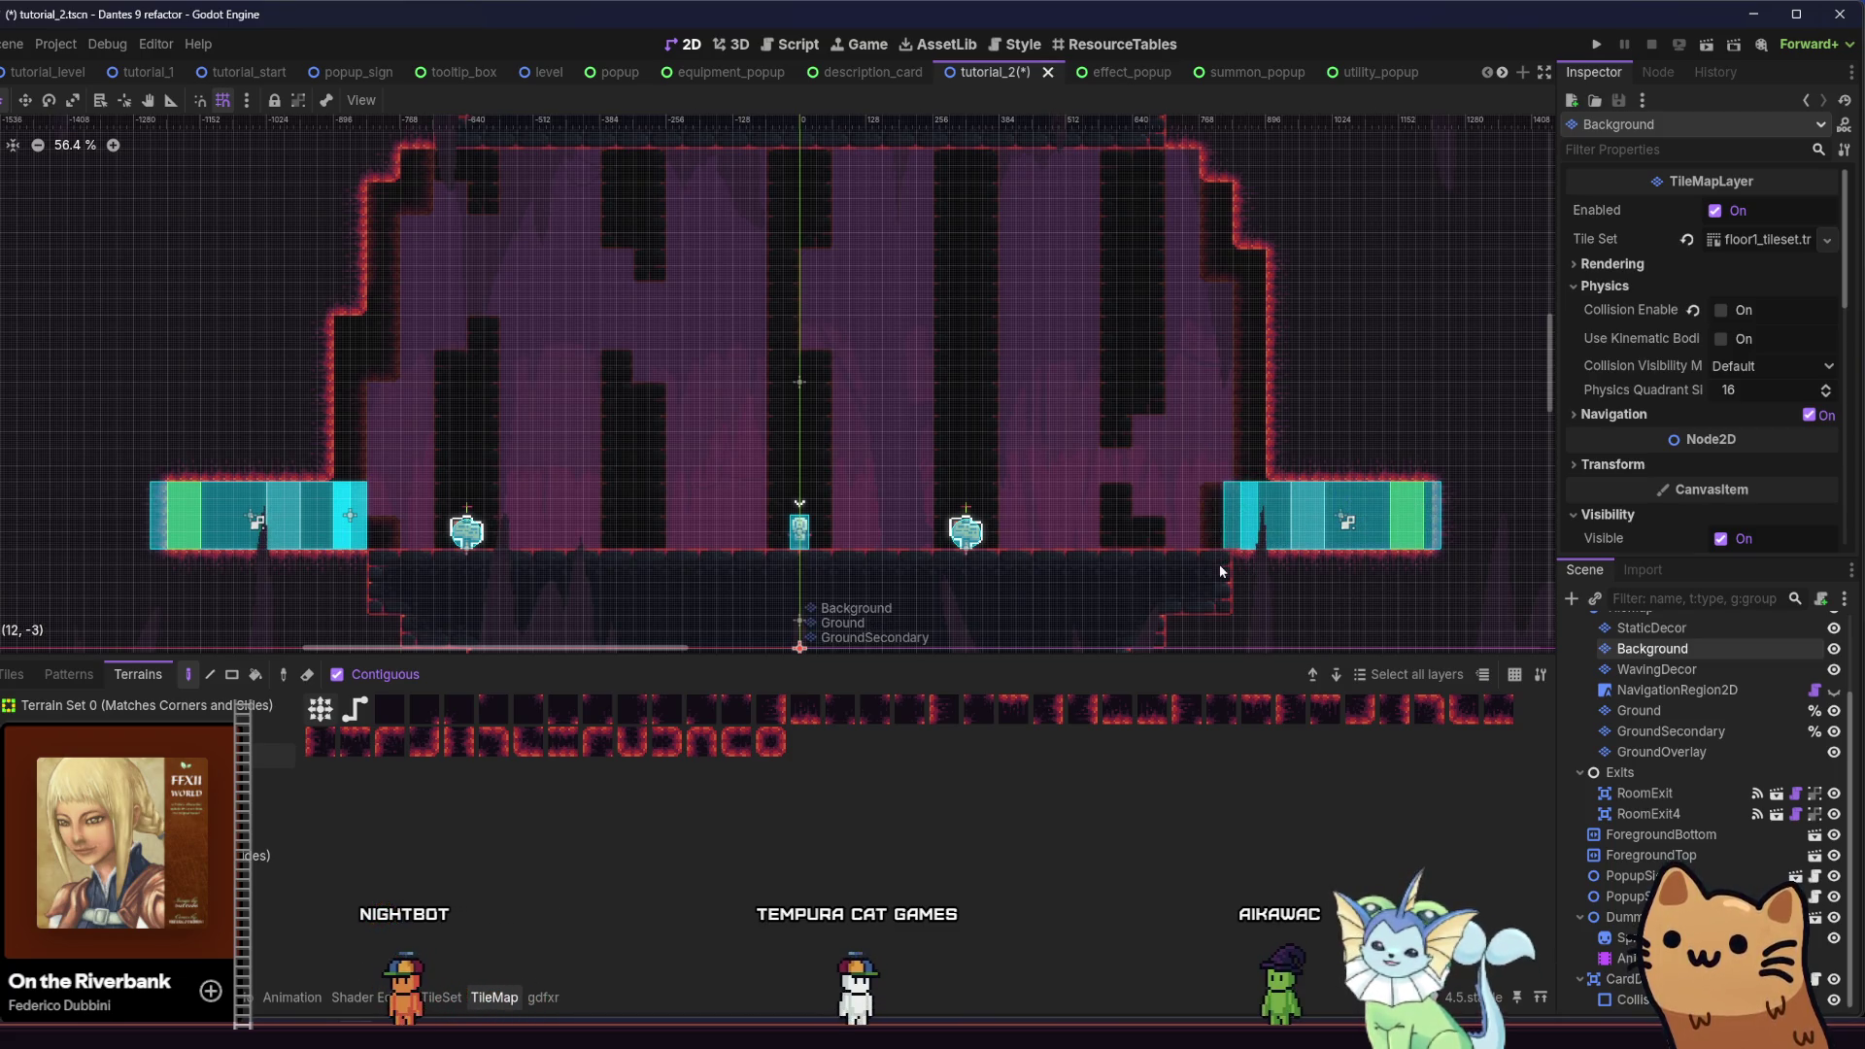
key("ctrl+s")
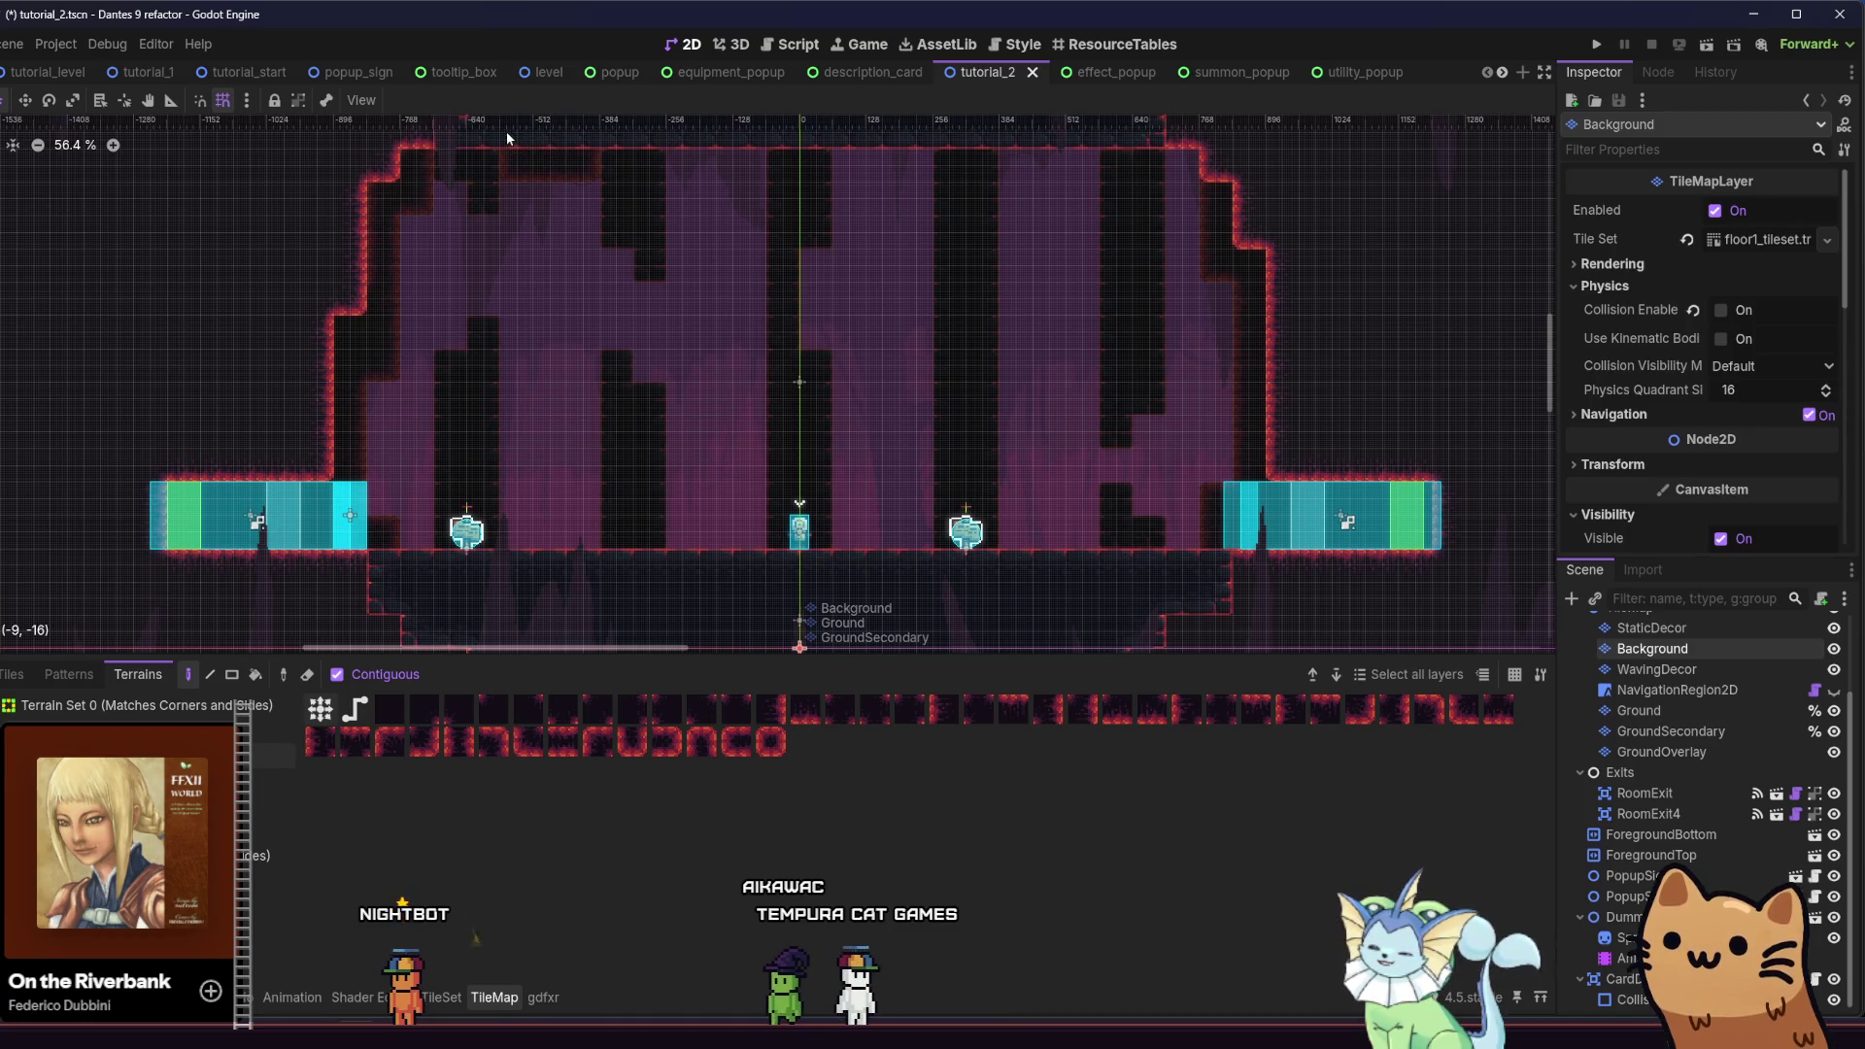
scroll(514, 320, "down", 1)
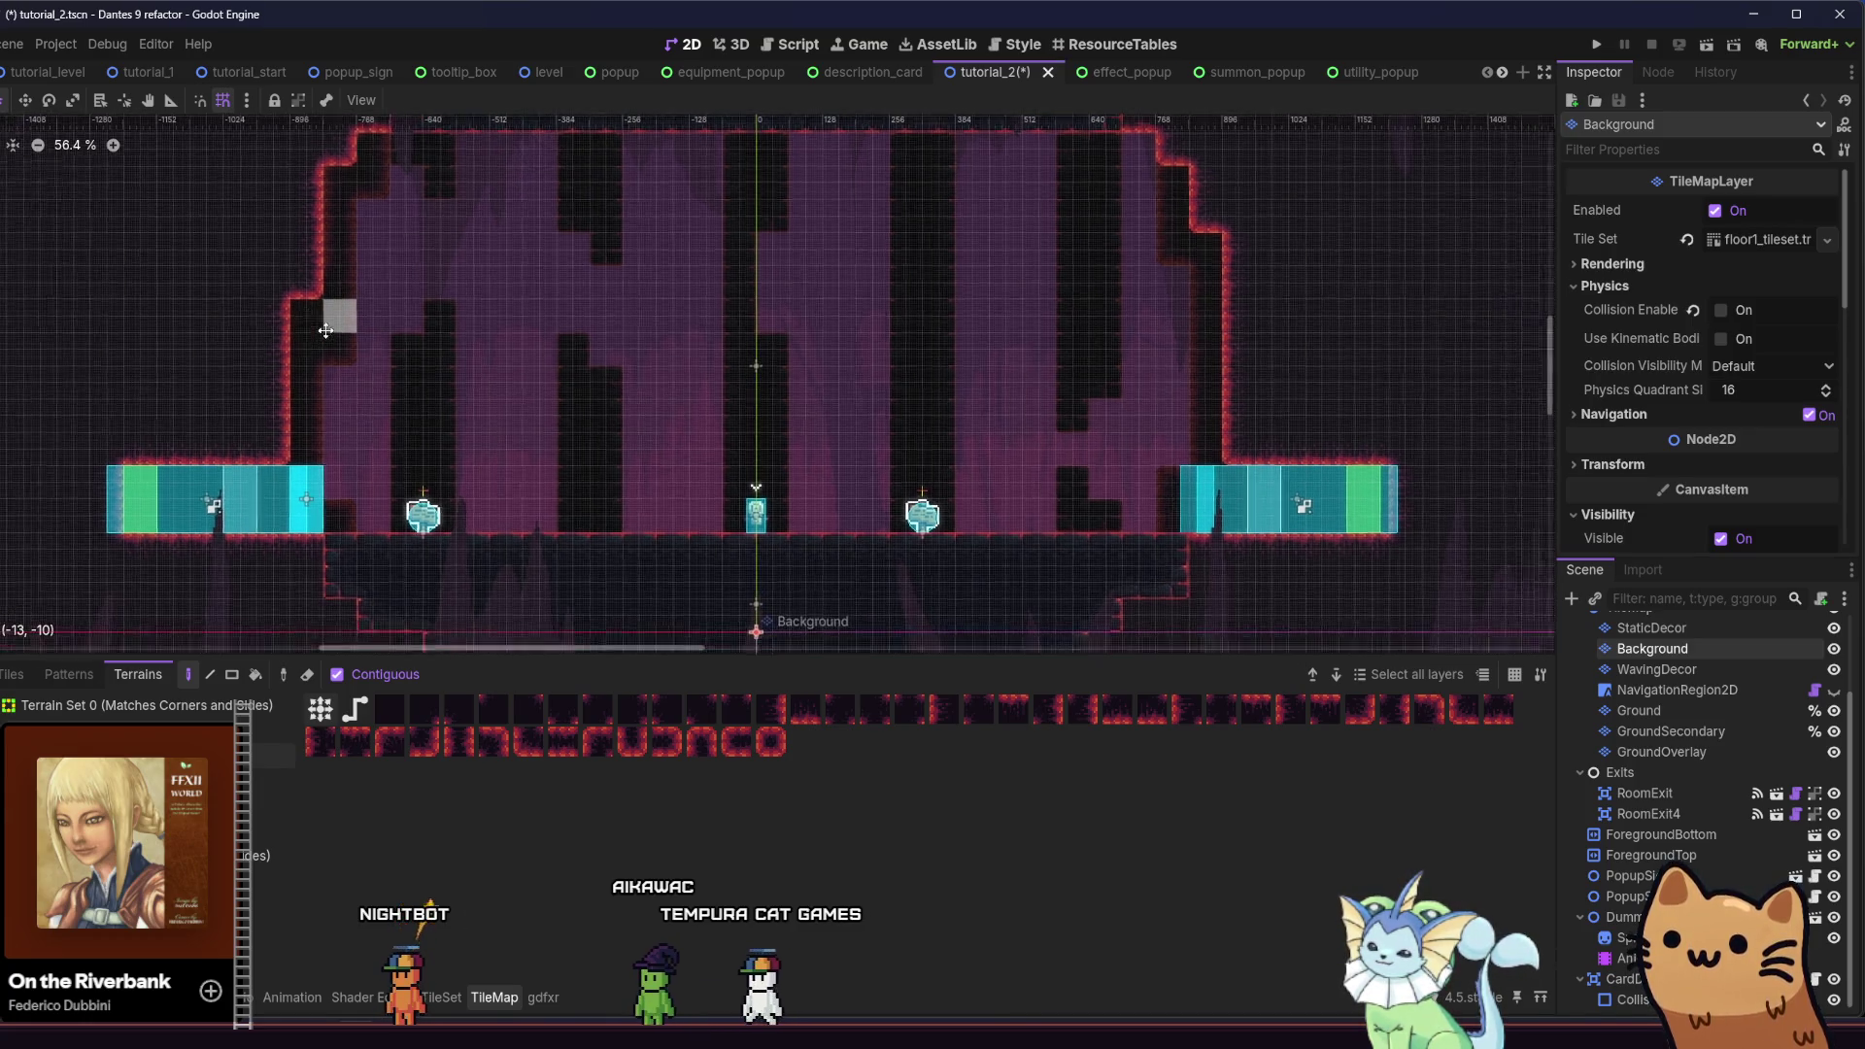
scroll(646, 517, "right", 2)
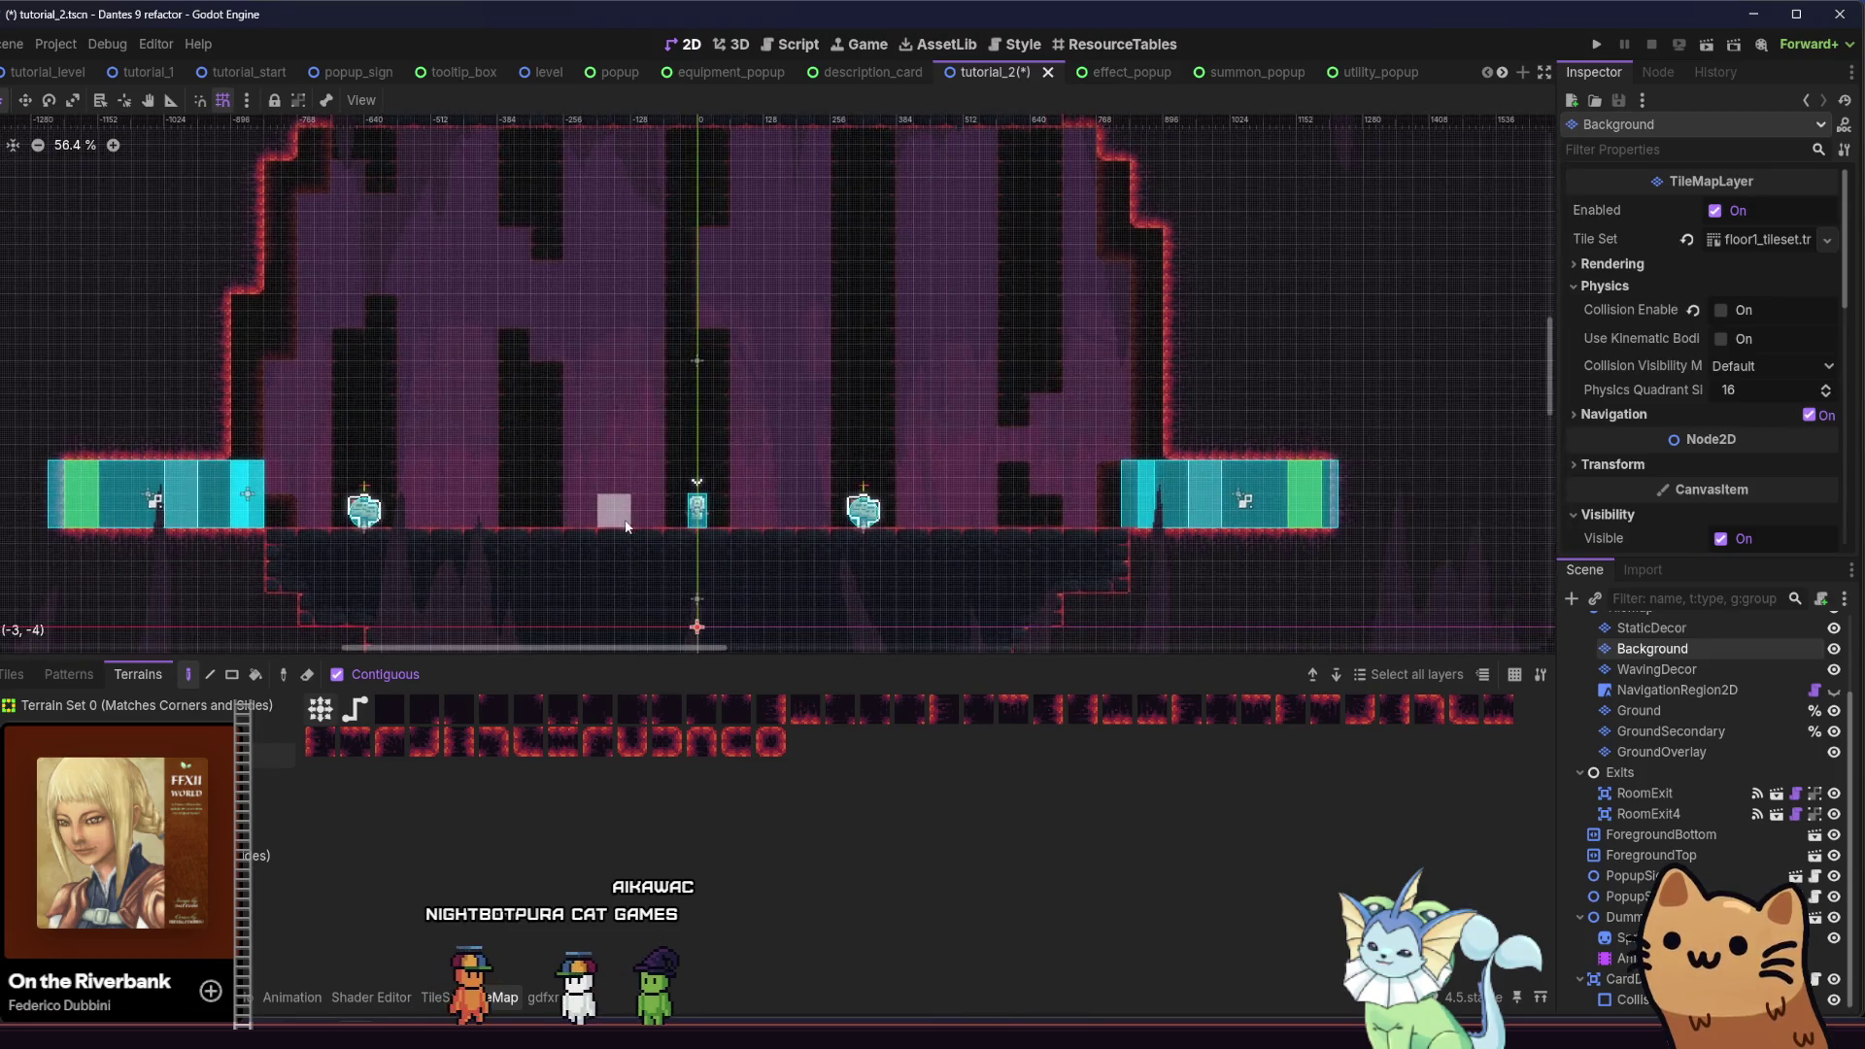
scroll(698, 529, "left", 3)
scroll(1117, 554, "right", 2)
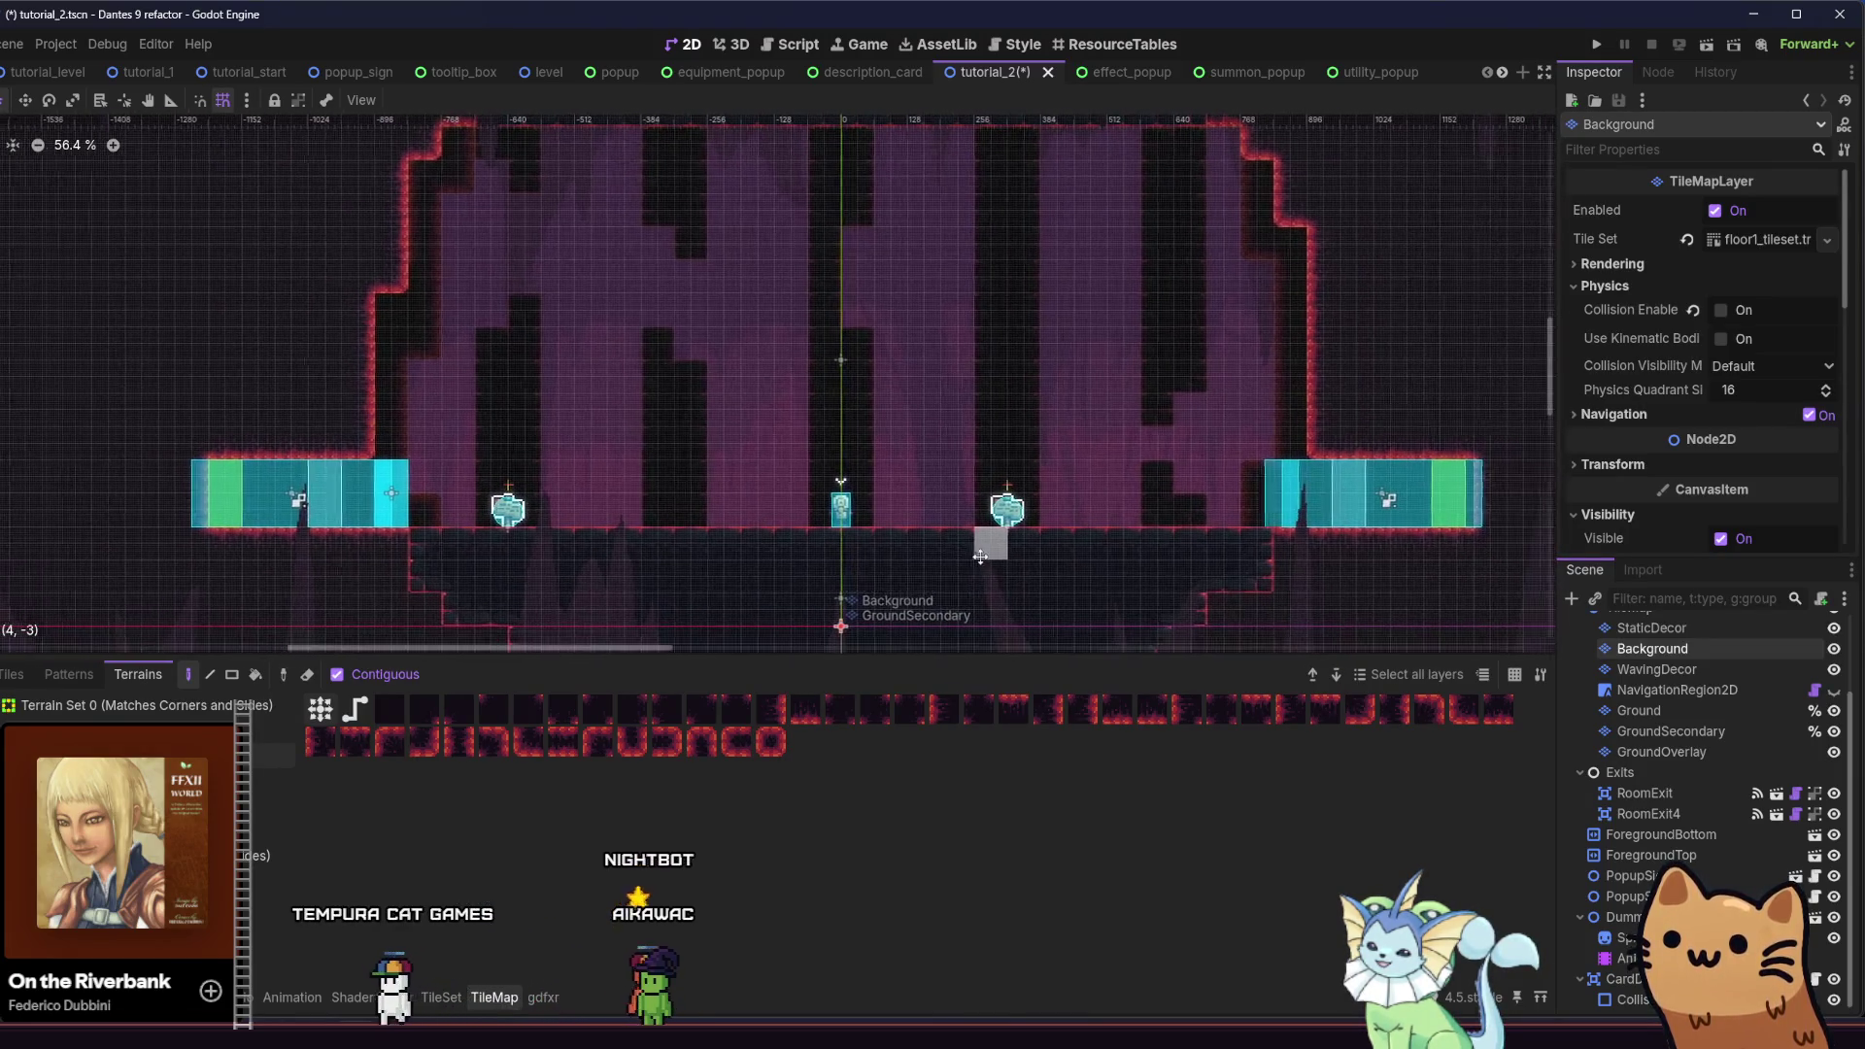
scroll(957, 551, "right", 1)
scroll(583, 320, "up", 1)
- Reshape the top and right black wall columns, painting wall tiles and erasing one stray tile
left_click(746, 179)
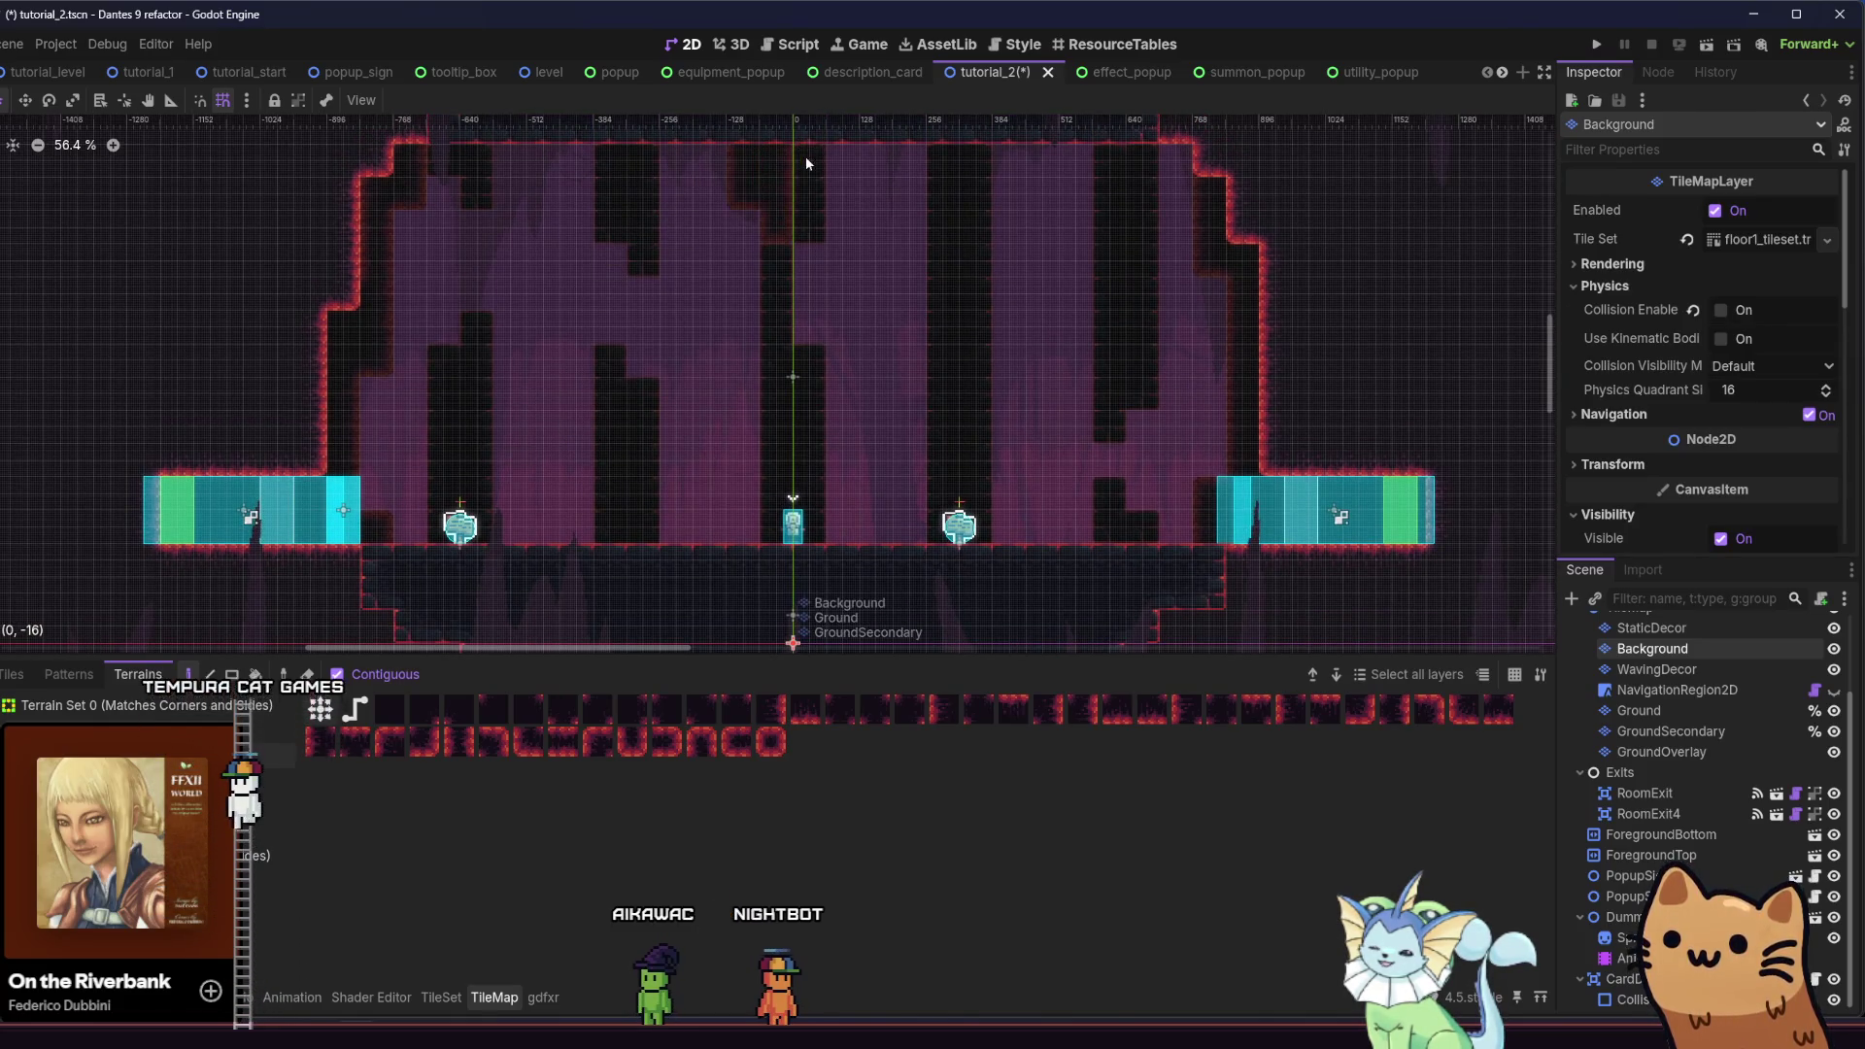
left_click(842, 159)
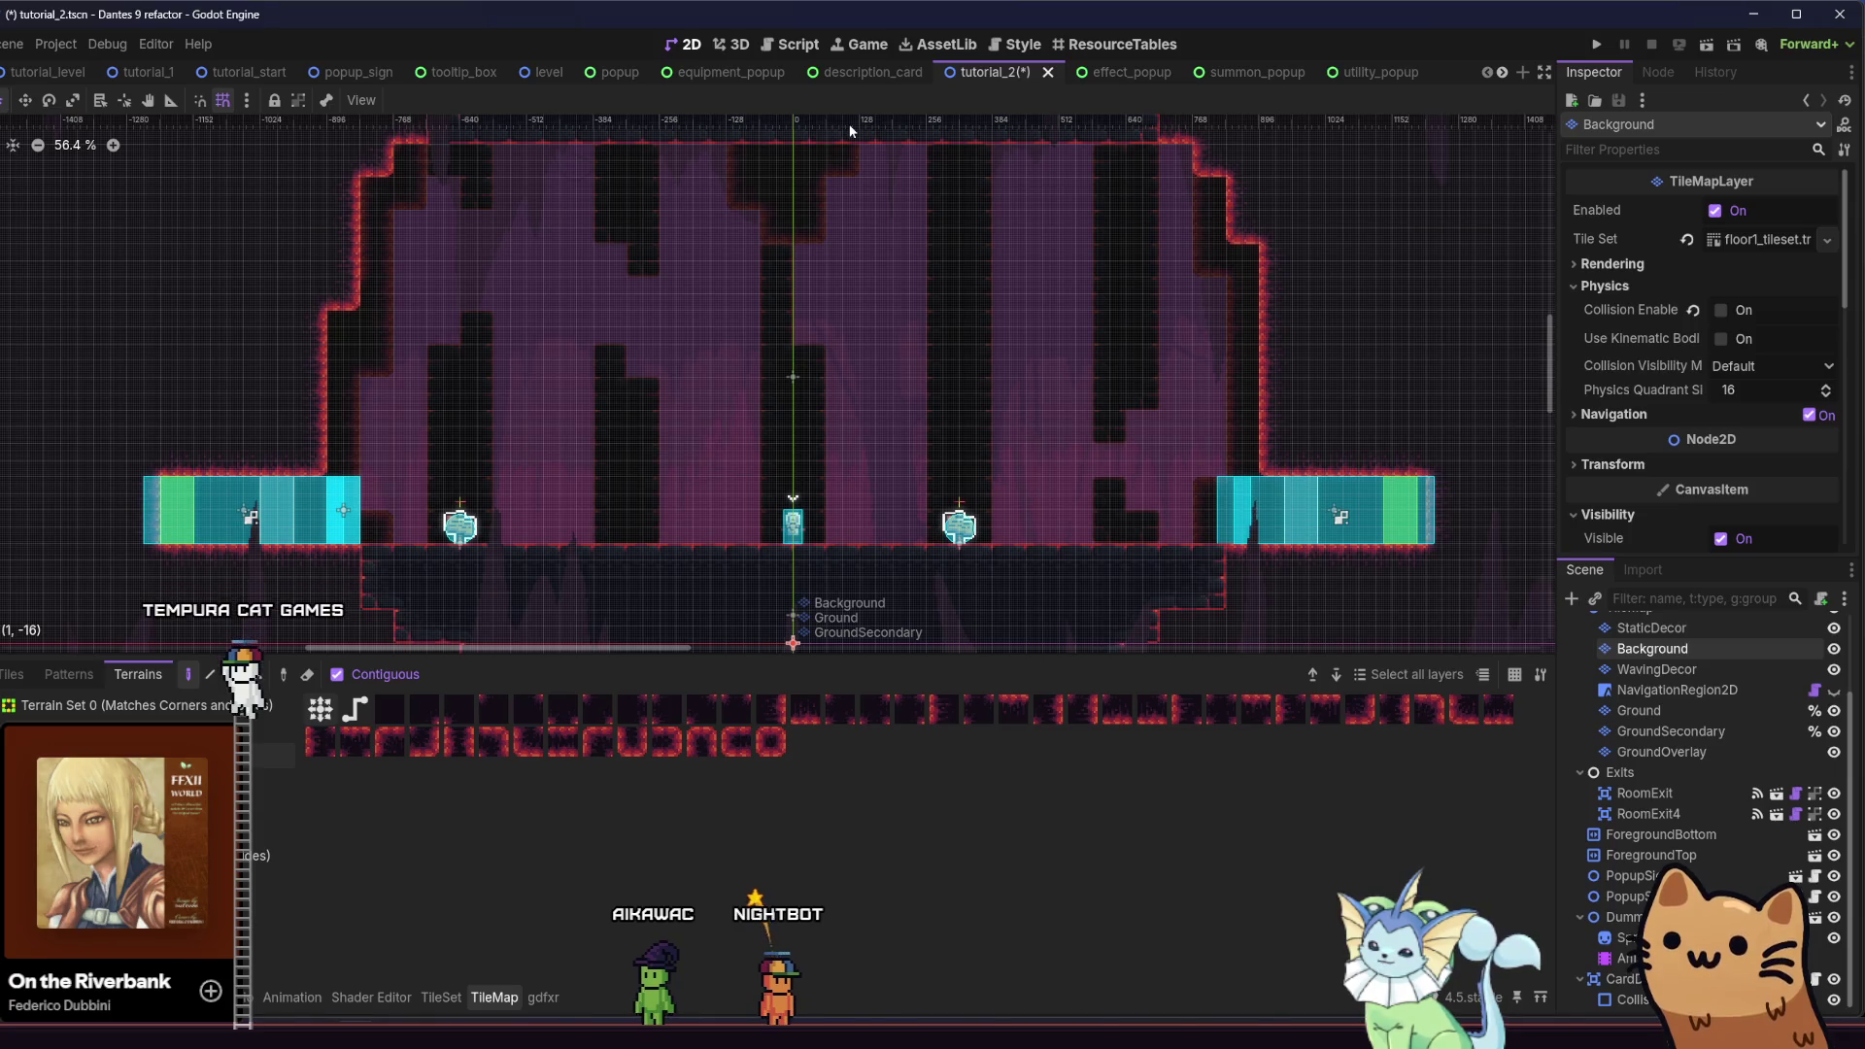
mouse_move(825, 181)
left_mouse_down()
mouse_move(801, 277)
mouse_move(812, 330)
left_mouse_up()
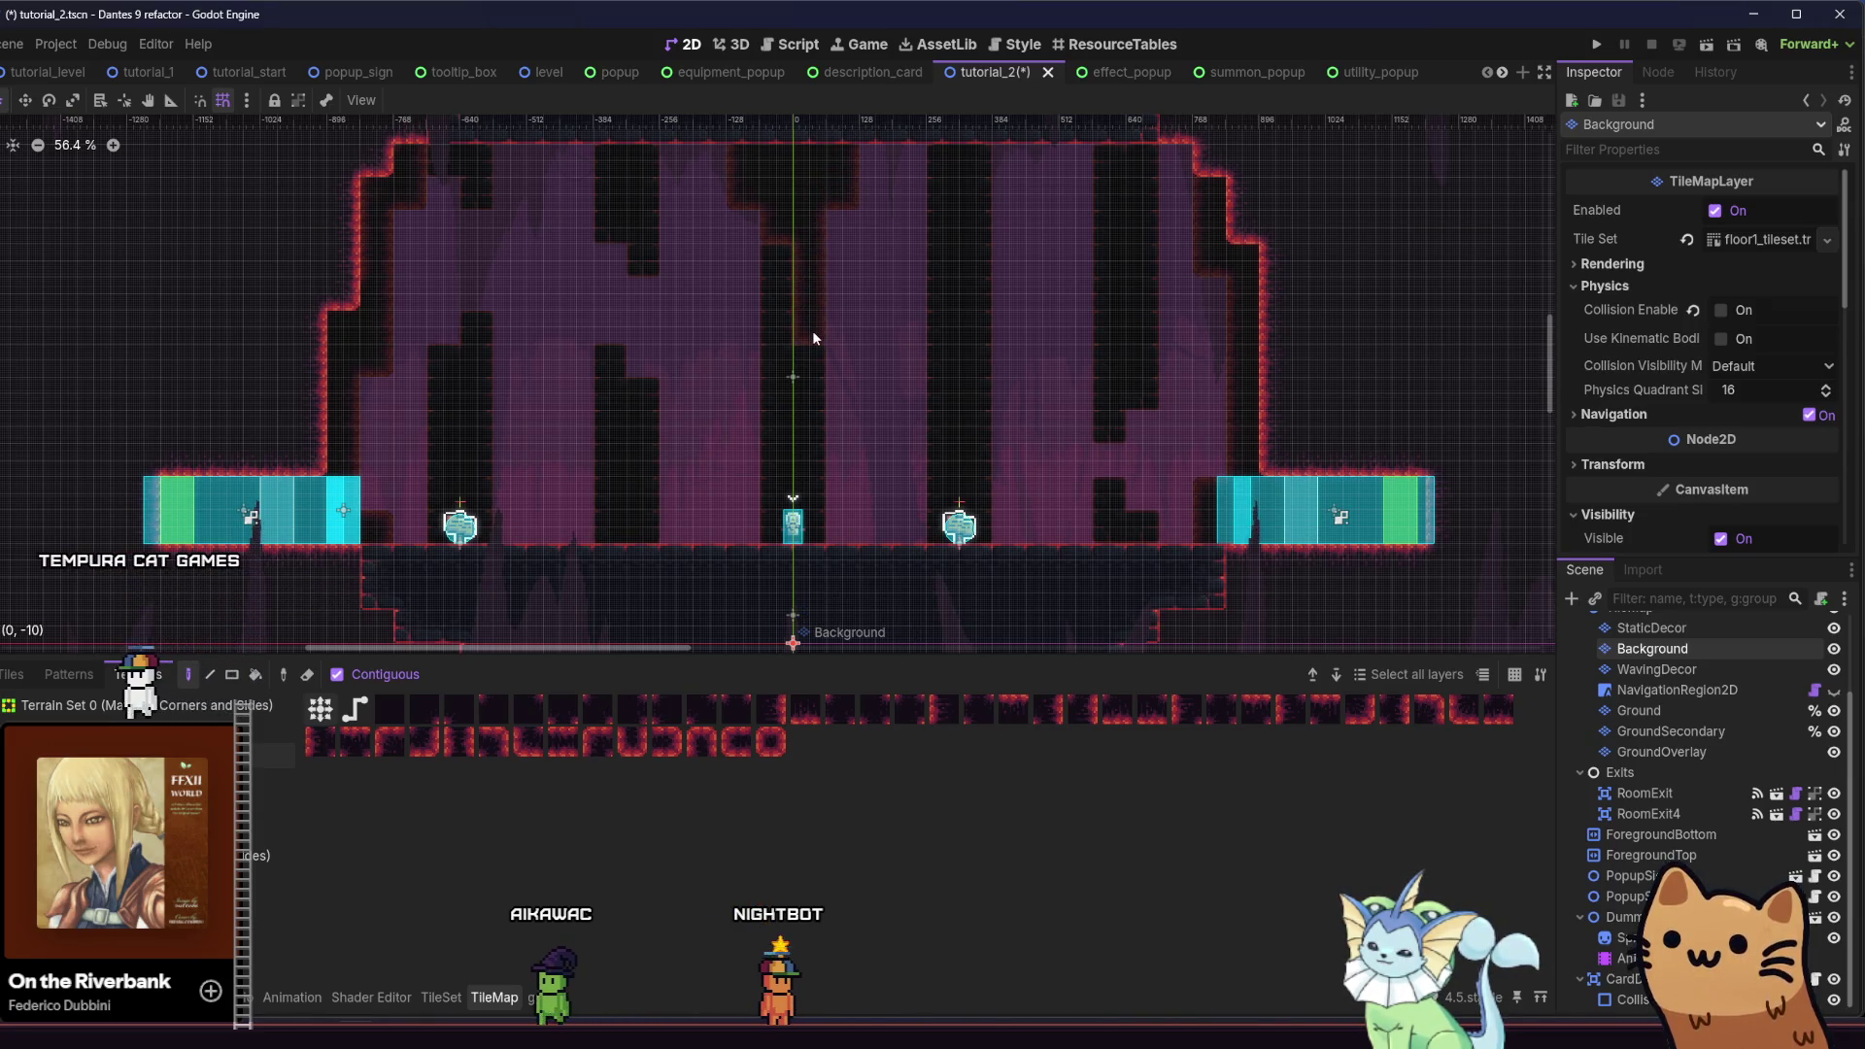
left_click(647, 211)
right_click(650, 219)
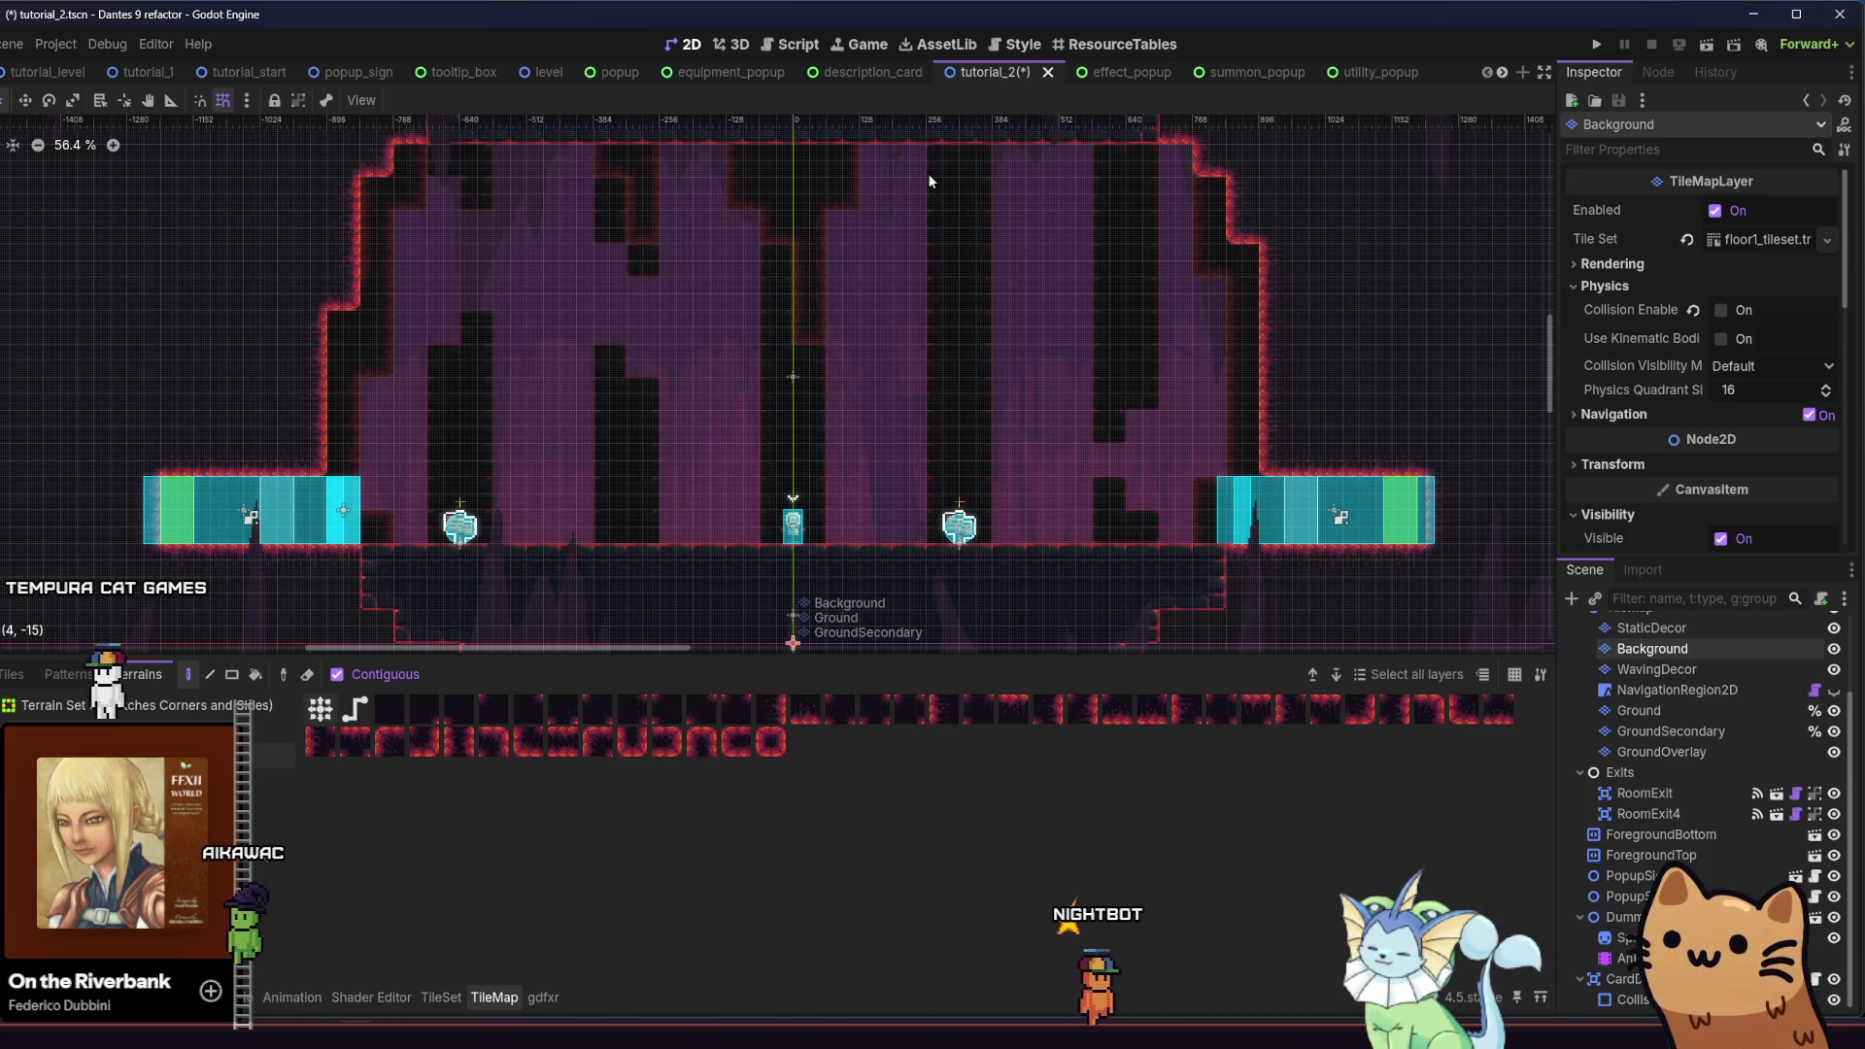
left_click_drag(967, 200, 969, 259)
- Add a horizontal guide across the room, save tutorial_2, and run it for a playtest
left_click_drag(1115, 133, 1131, 136)
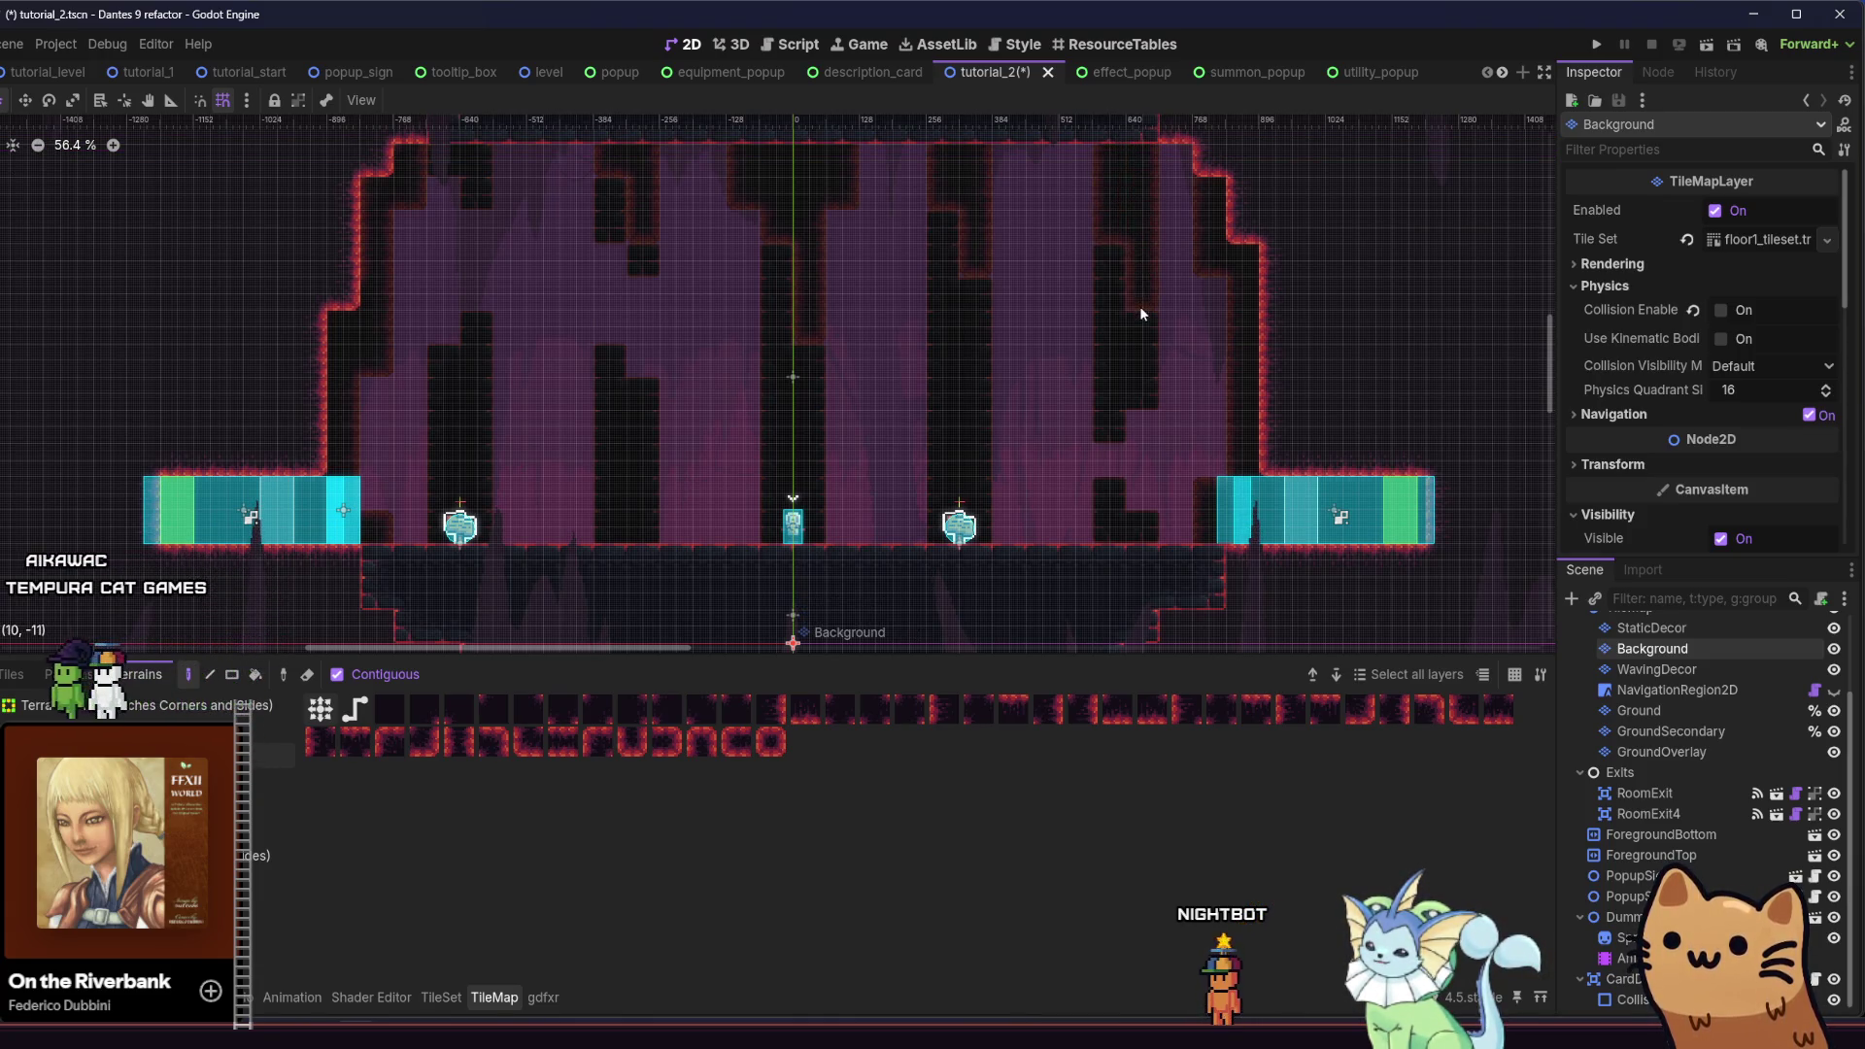
key("ctrl+s")
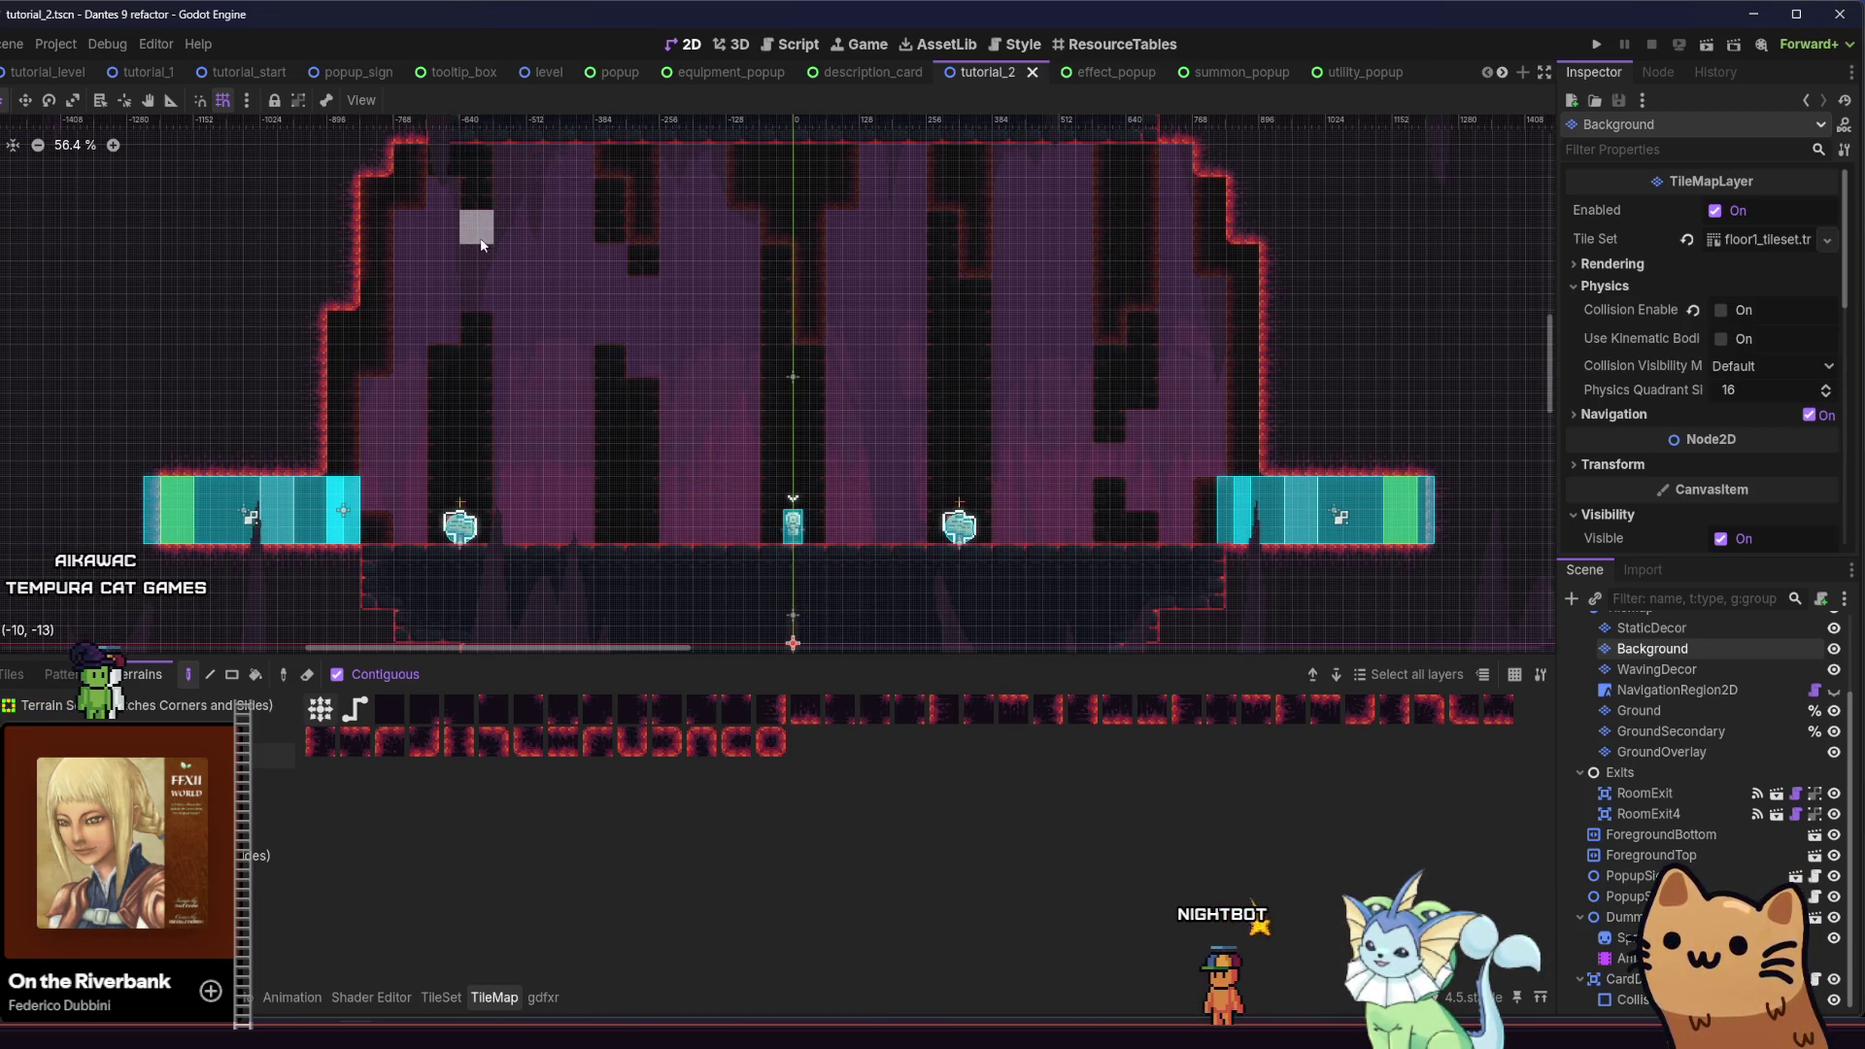
mouse_move(292, 289)
left_mouse_down()
mouse_move(338, 353)
mouse_move(457, 333)
mouse_move(574, 391)
mouse_move(583, 416)
mouse_move(508, 360)
left_mouse_up()
key("ctrl+s")
left_click(1706, 45)
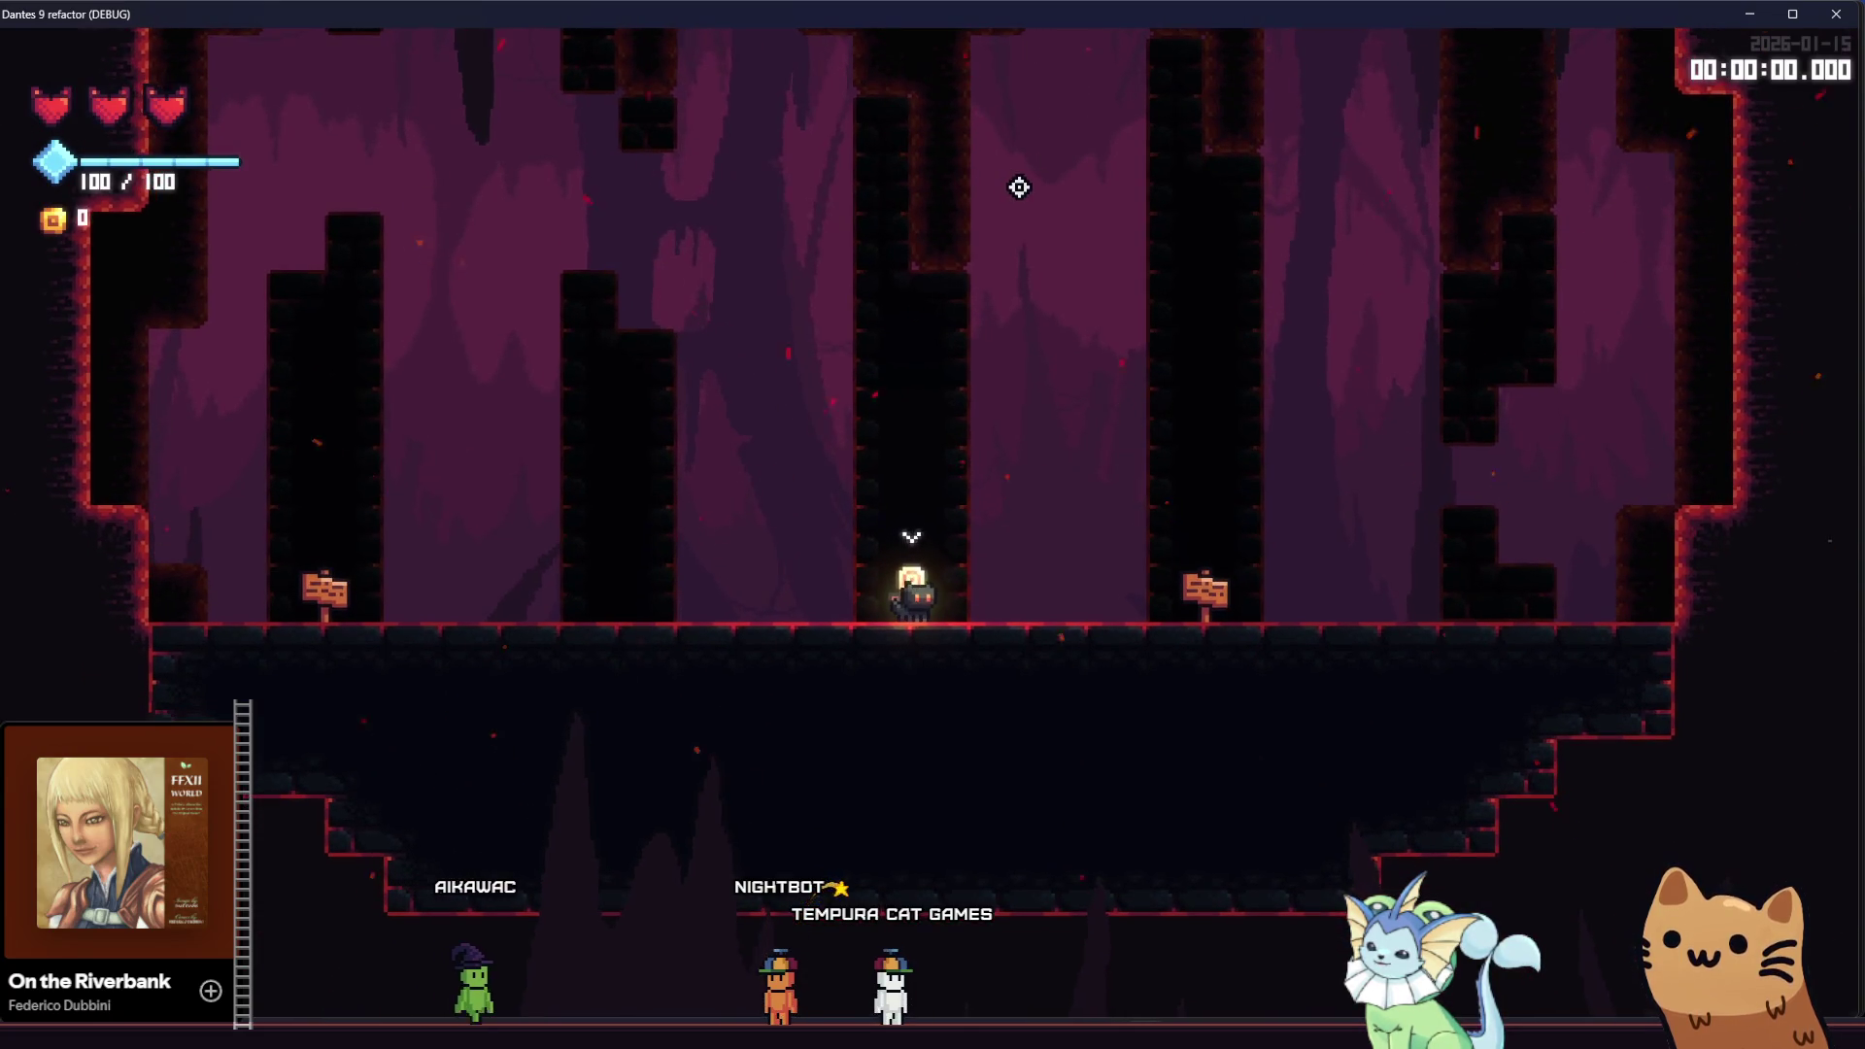
- Walk the player left across the cave floor, then stop the game with F8
key("a")
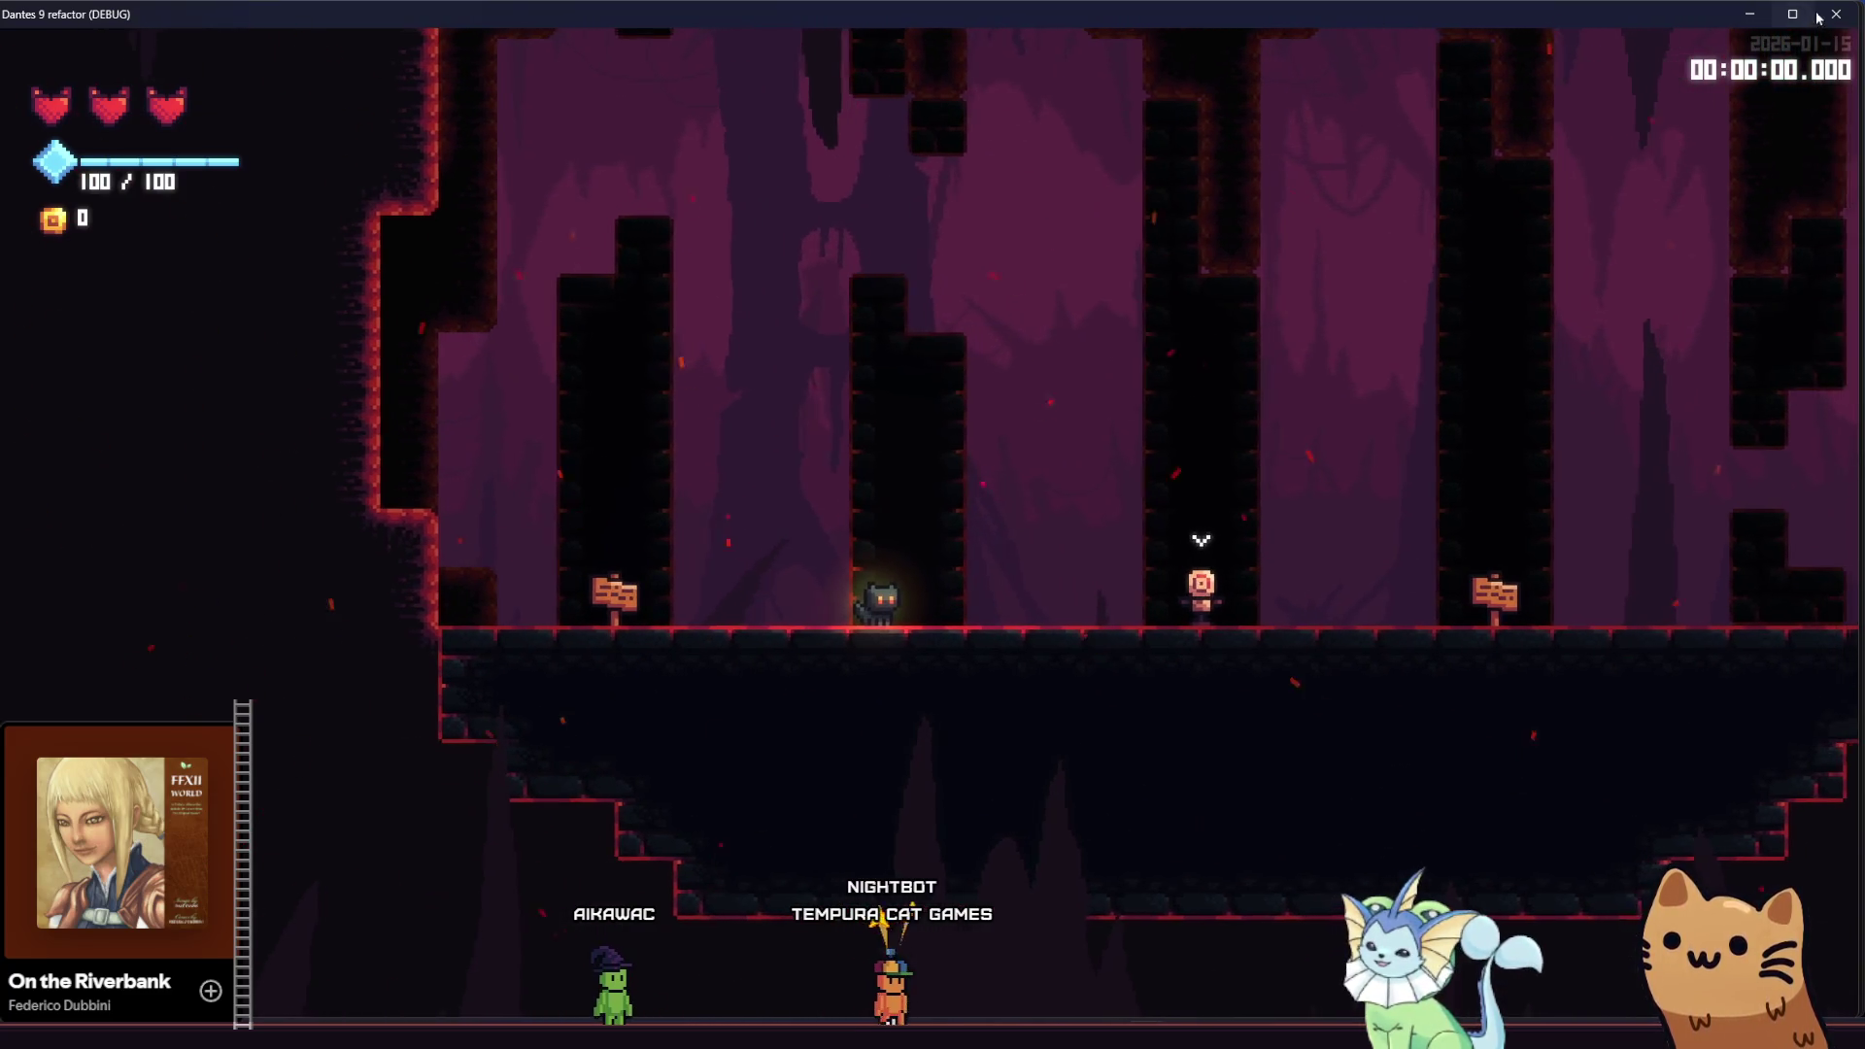
key("F8")
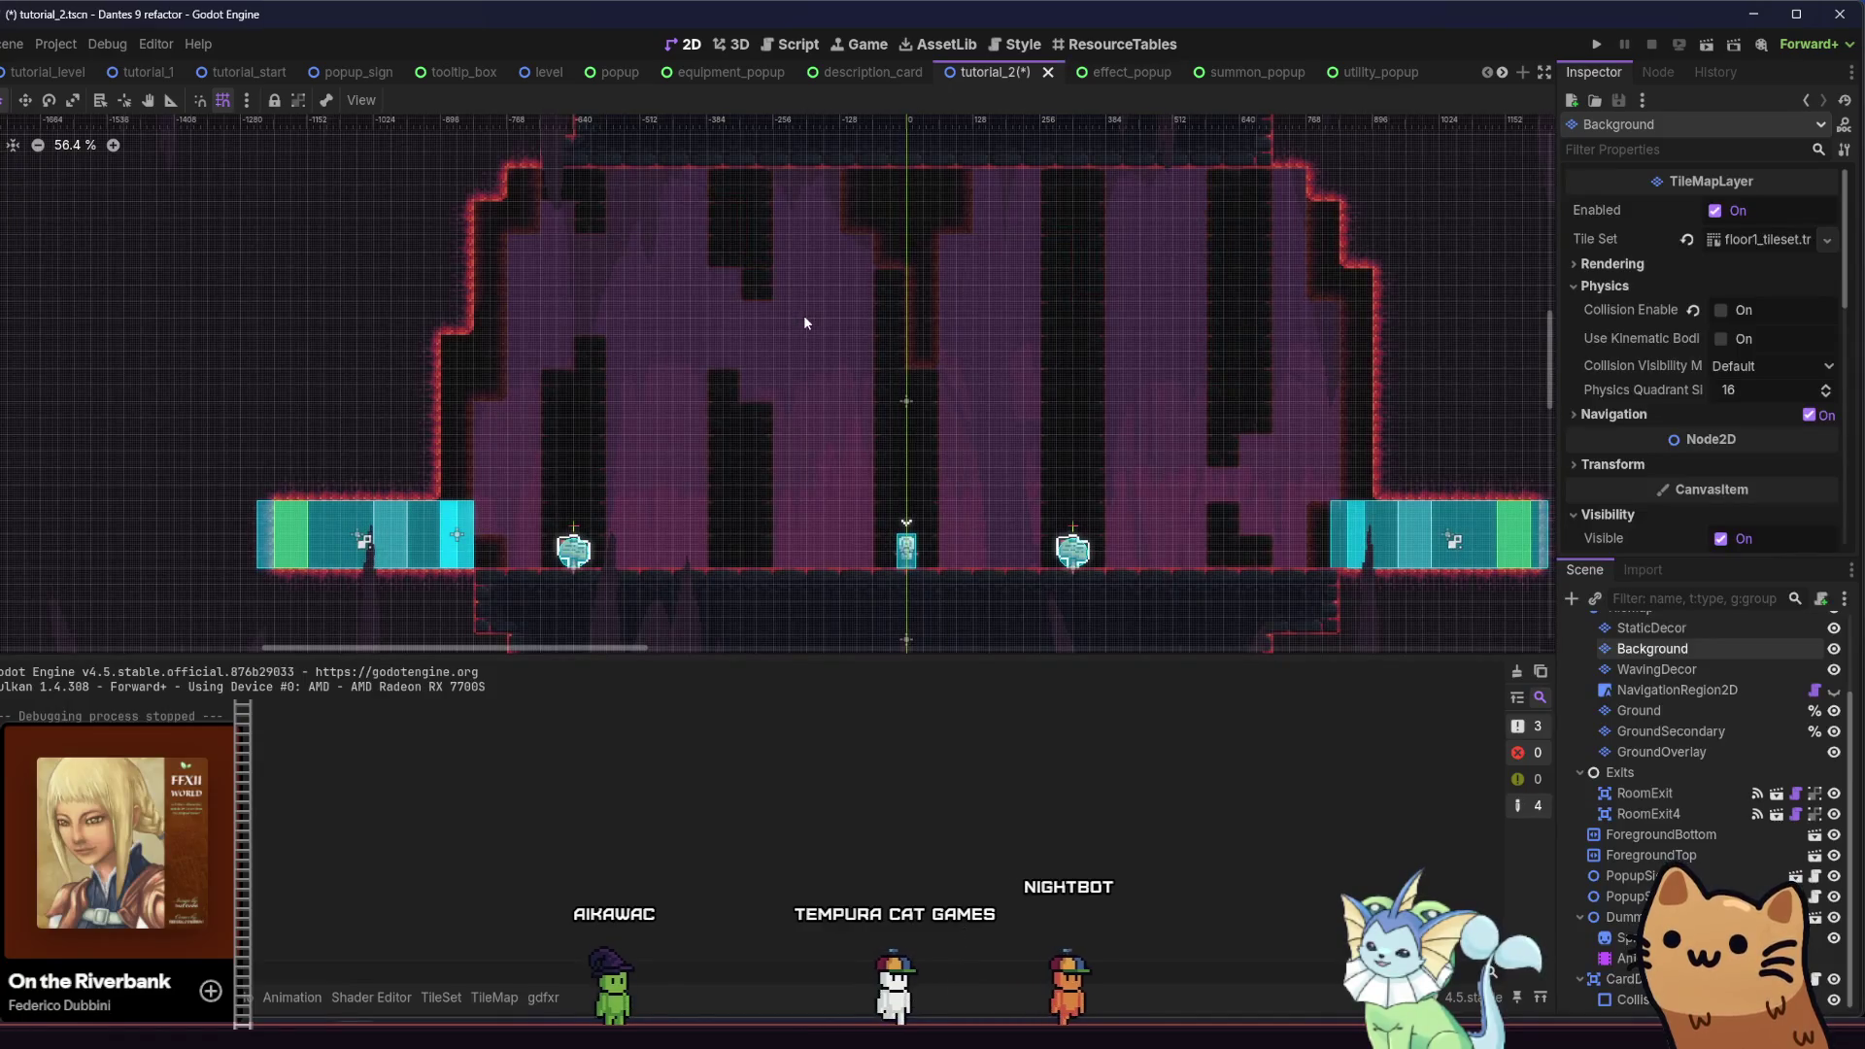
- Save tutorial_2, pan and zoom over the repainted cave room, then switch to tutorial_level
key("ctrl+s")
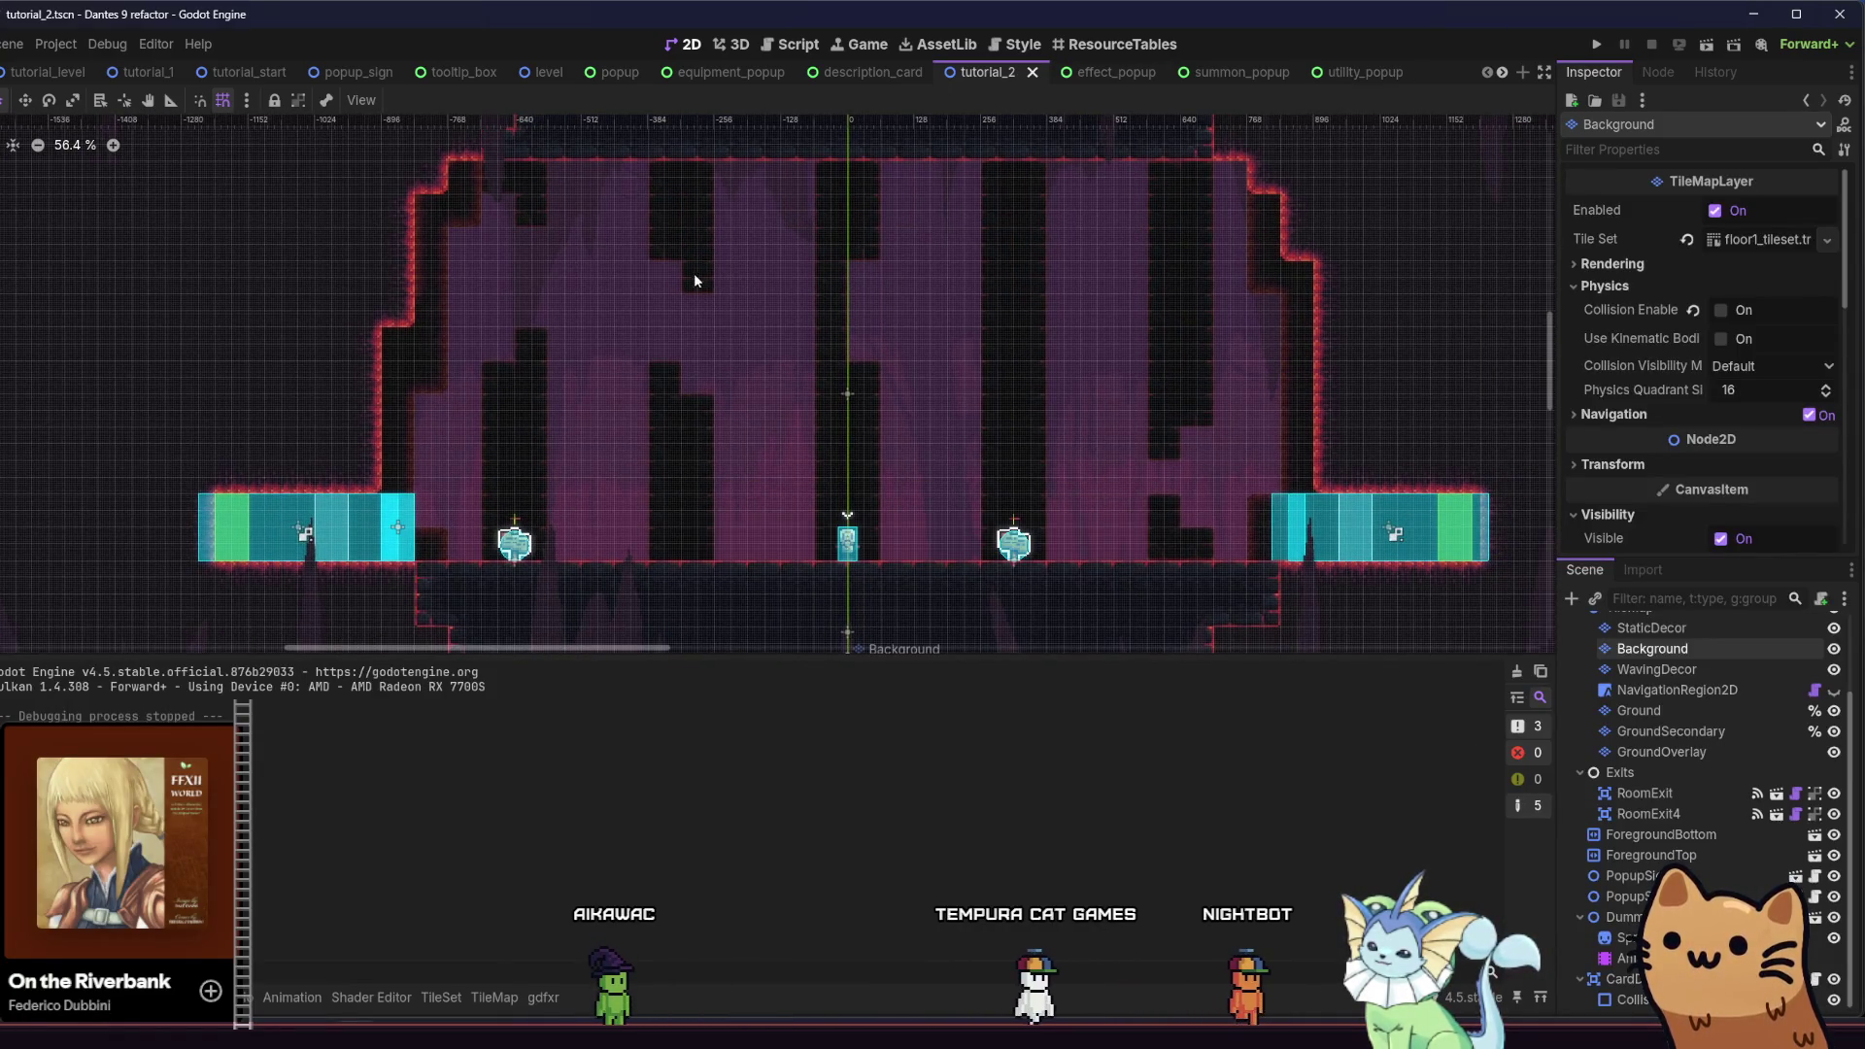
scroll(661, 292, "down", 3)
mouse_move(551, 403)
left_mouse_down()
mouse_move(690, 371)
mouse_move(595, 388)
left_mouse_up()
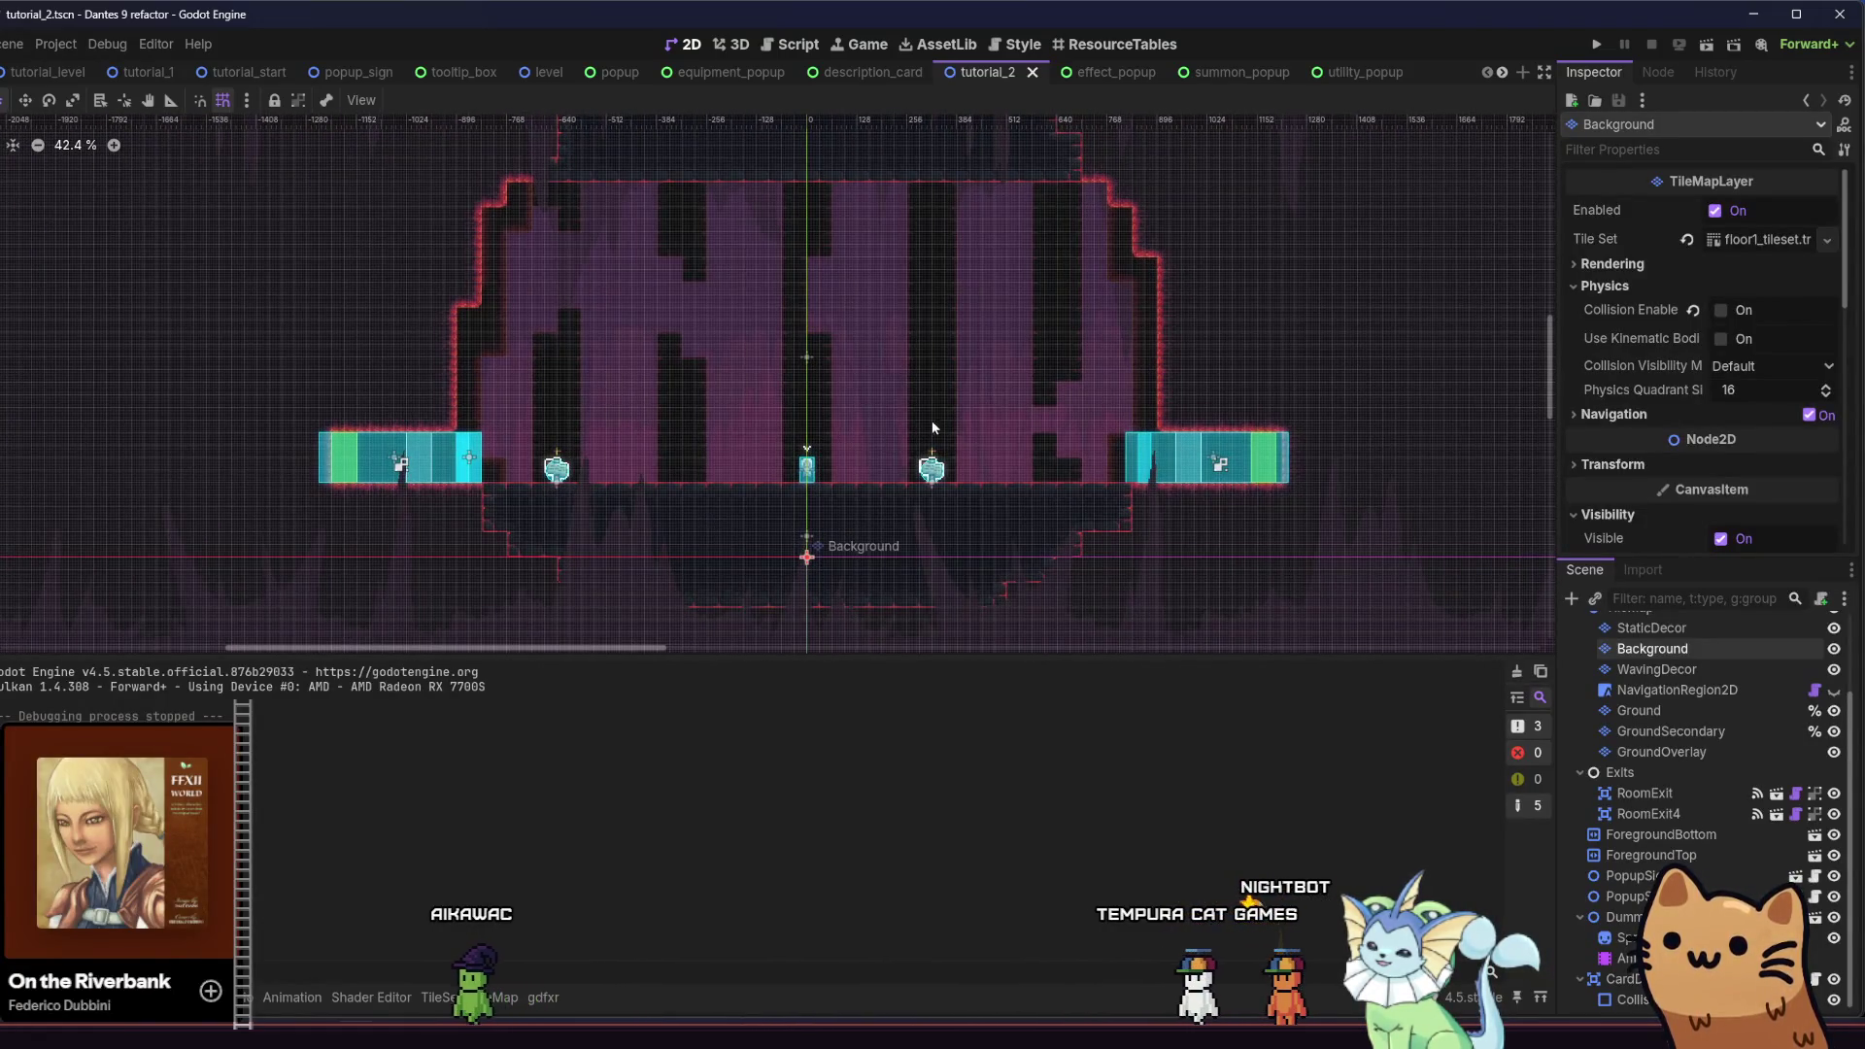
left_click_drag(987, 408, 1063, 404)
scroll(877, 428, "up", 3)
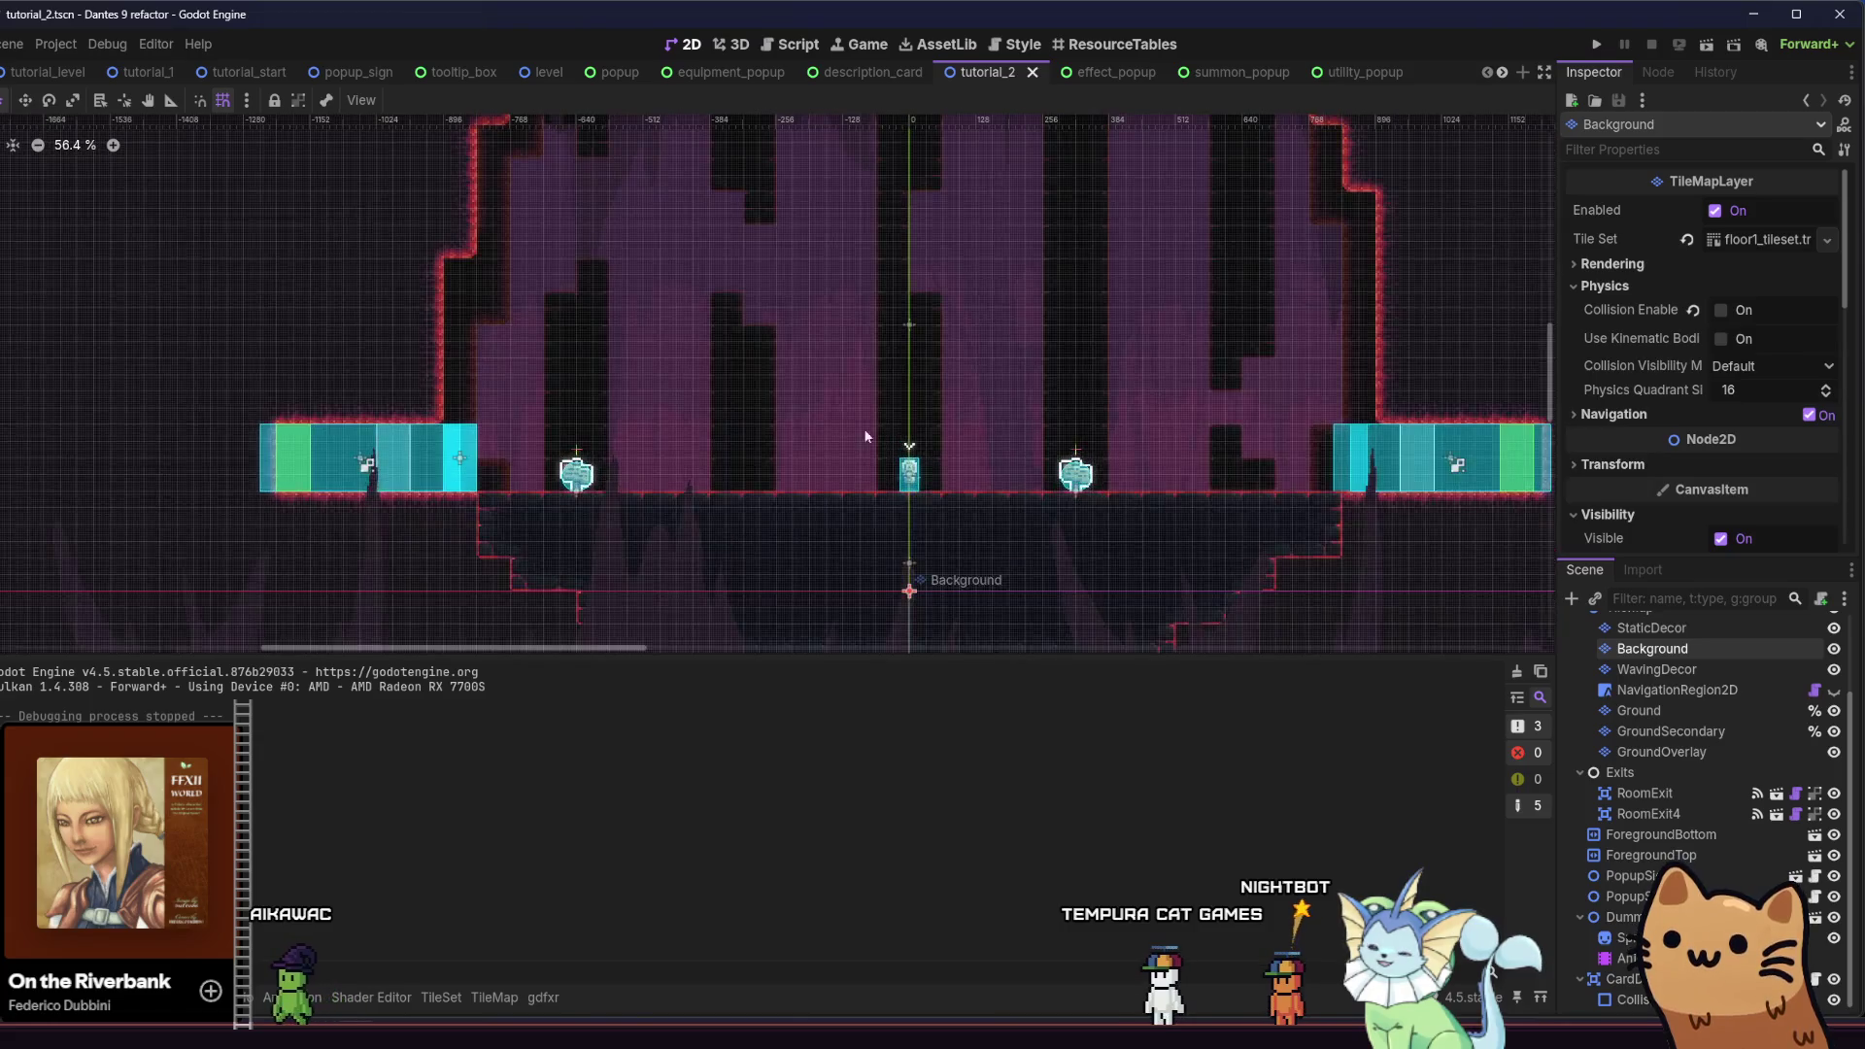
left_click_drag(877, 429, 791, 420)
scroll(791, 421, "up", 1)
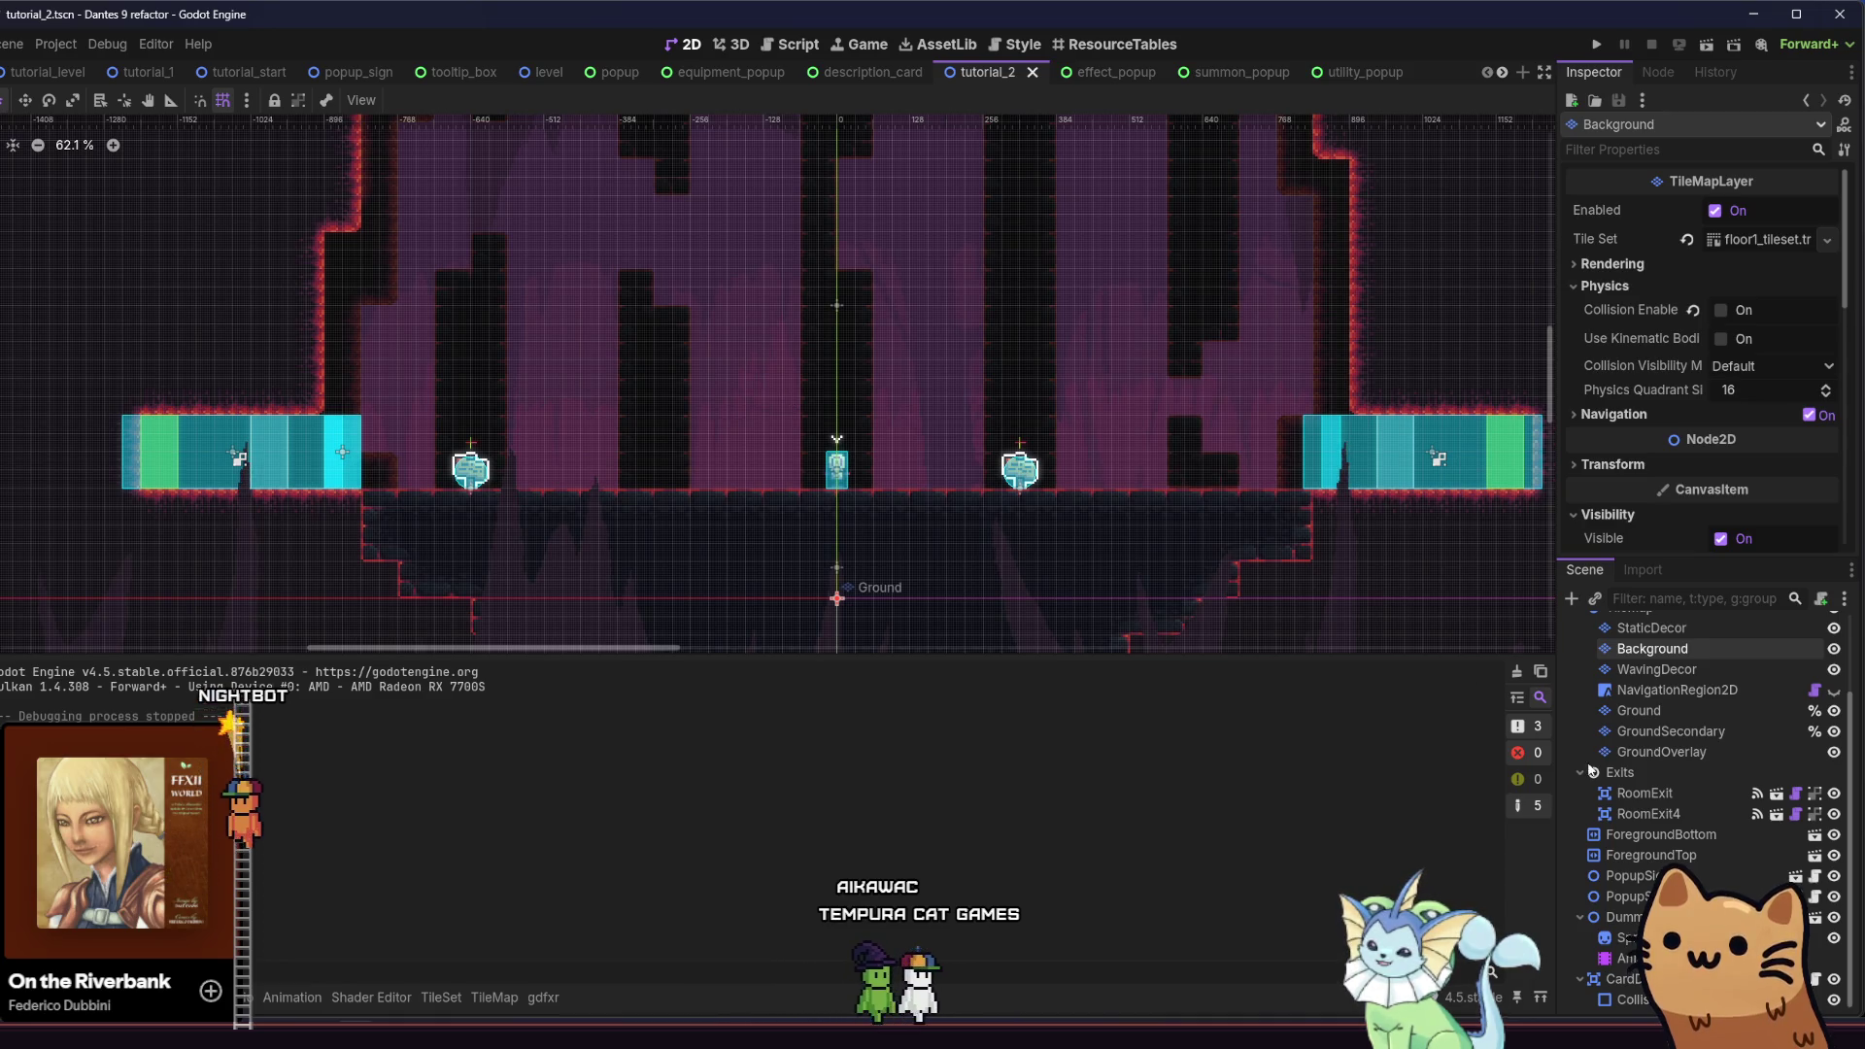
left_click(44, 72)
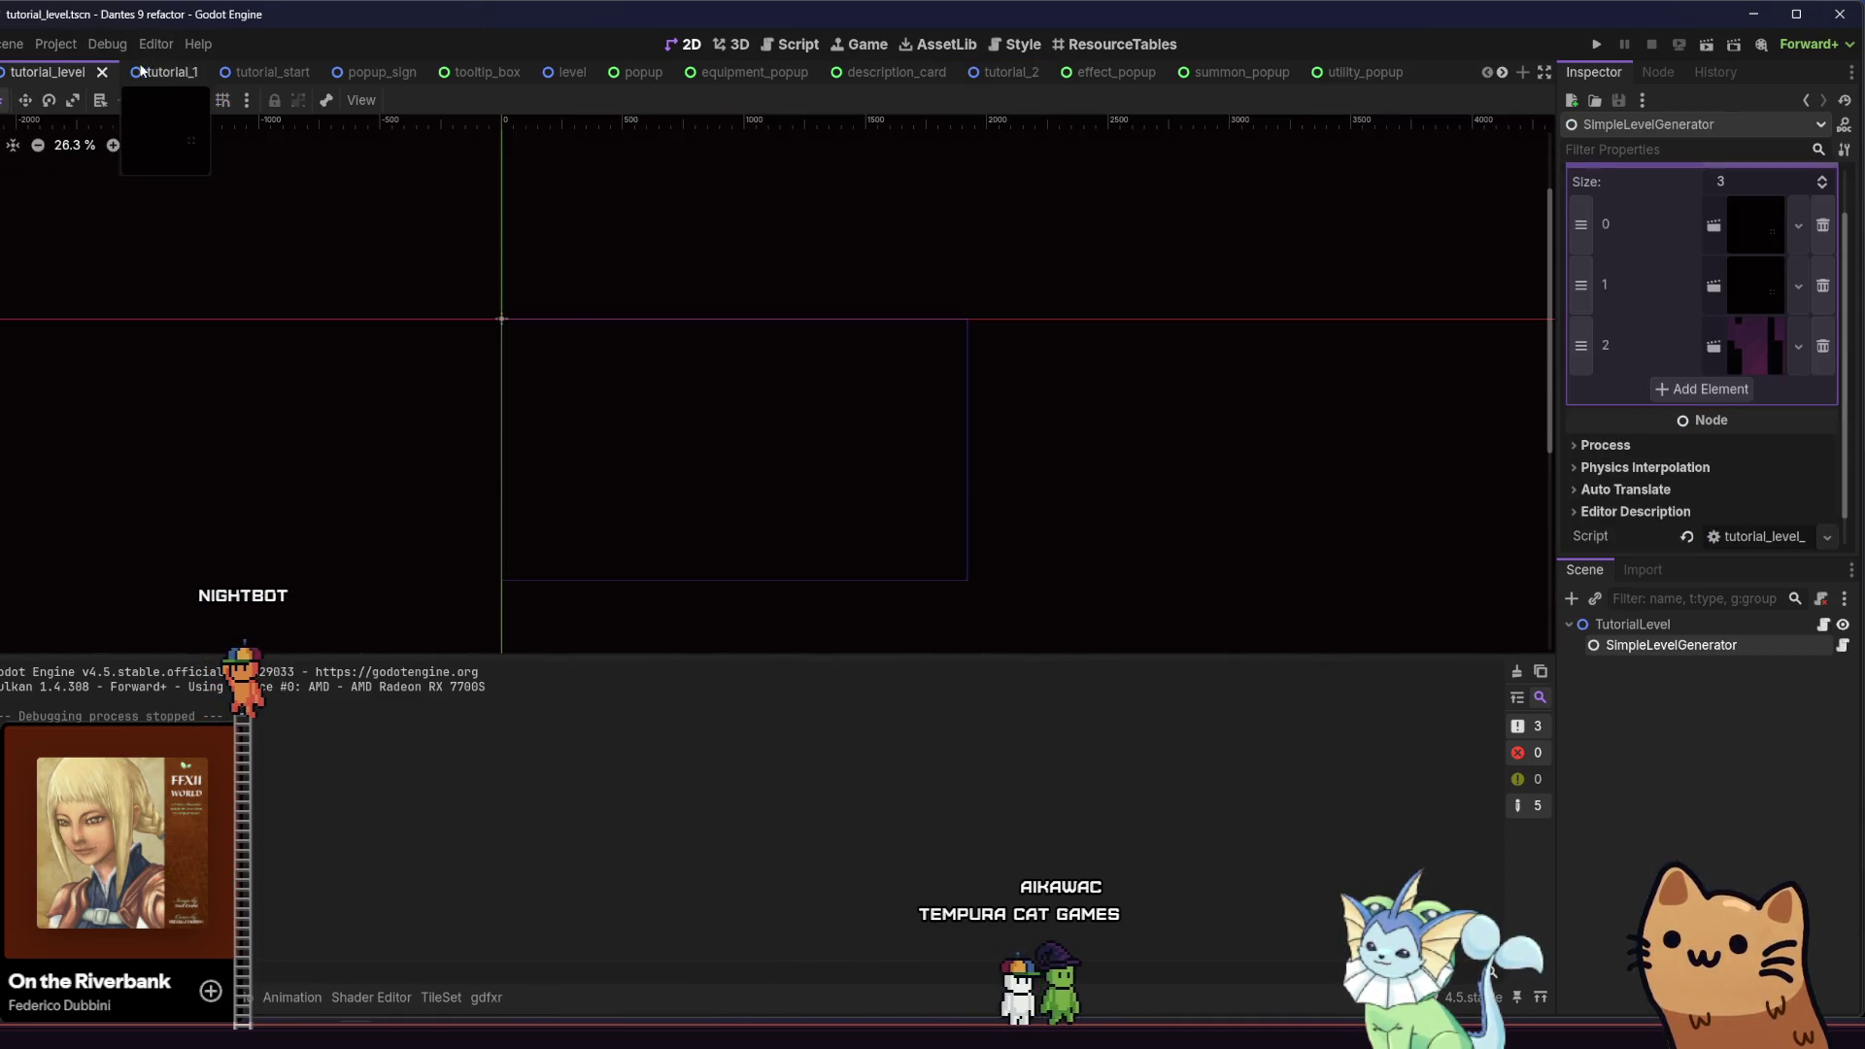
- Open the tutorial_start scene and zoom the canvas to view its MOVE and JUMP signs
left_click(238, 79)
scroll(775, 476, "down", 6)
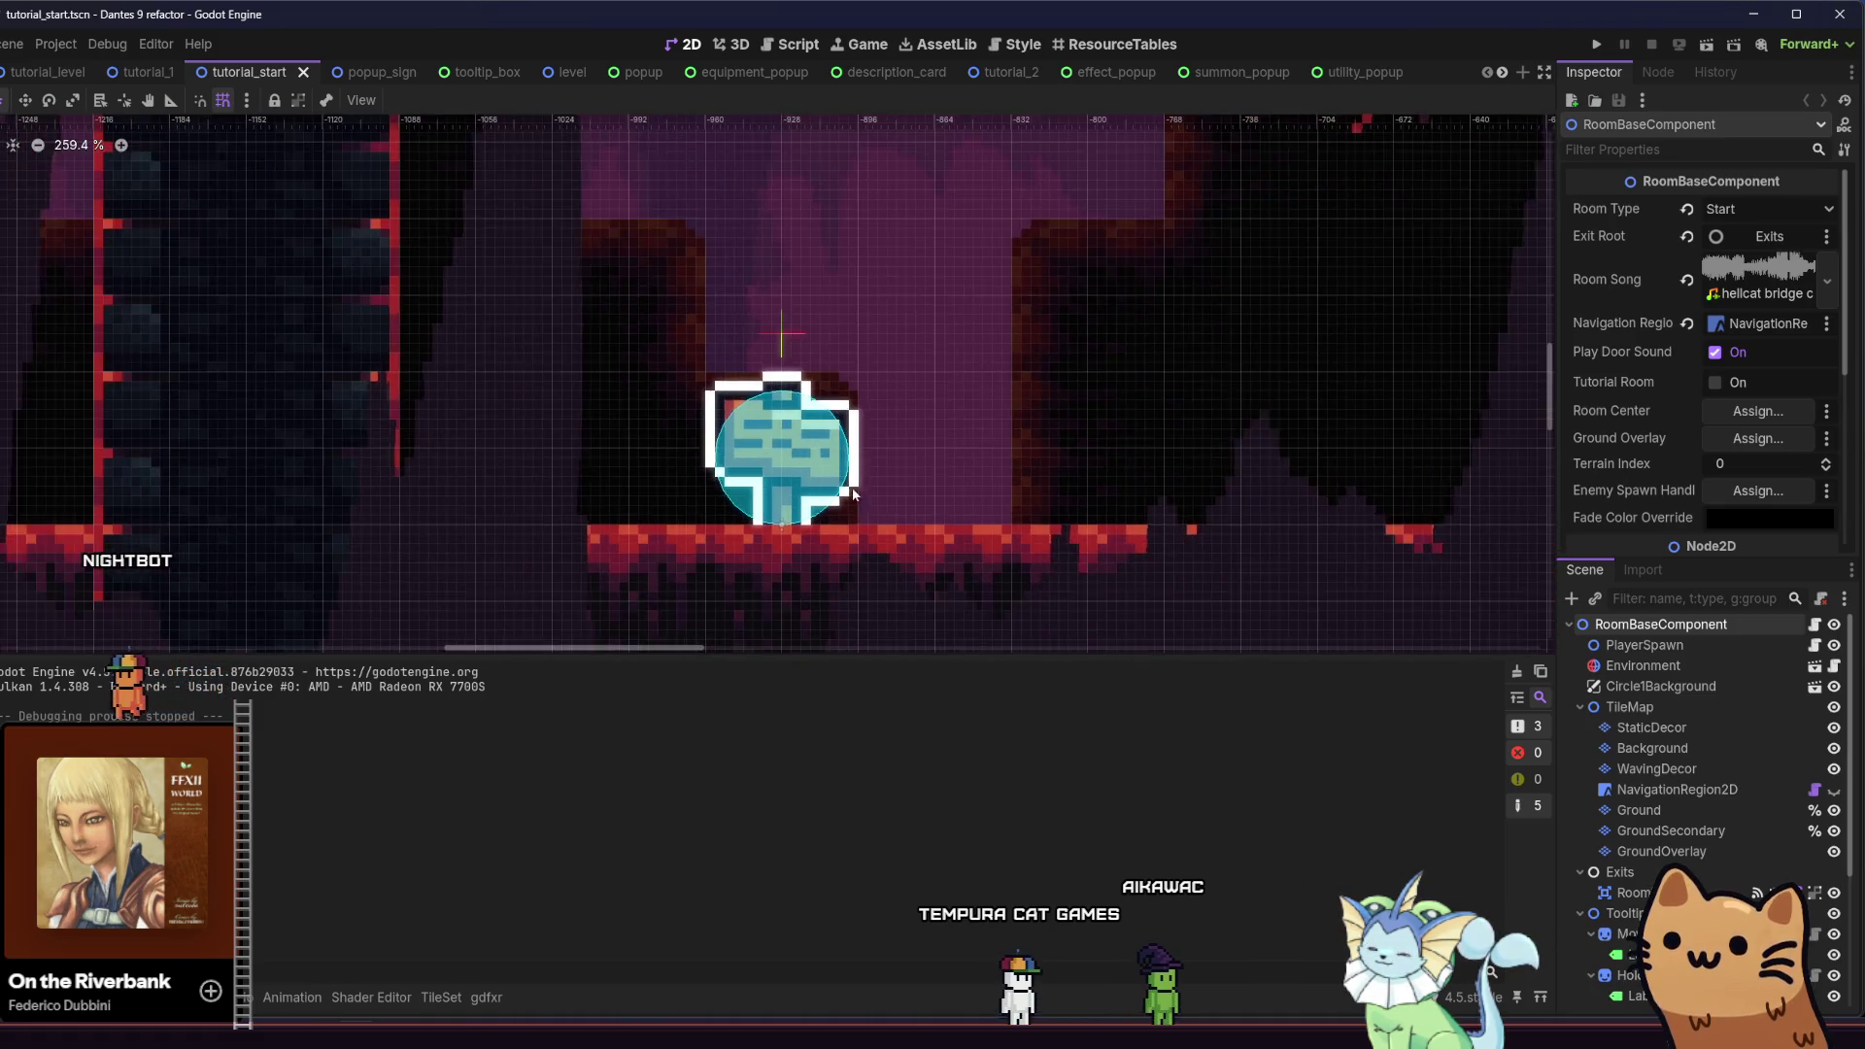
scroll(774, 476, "down", 5)
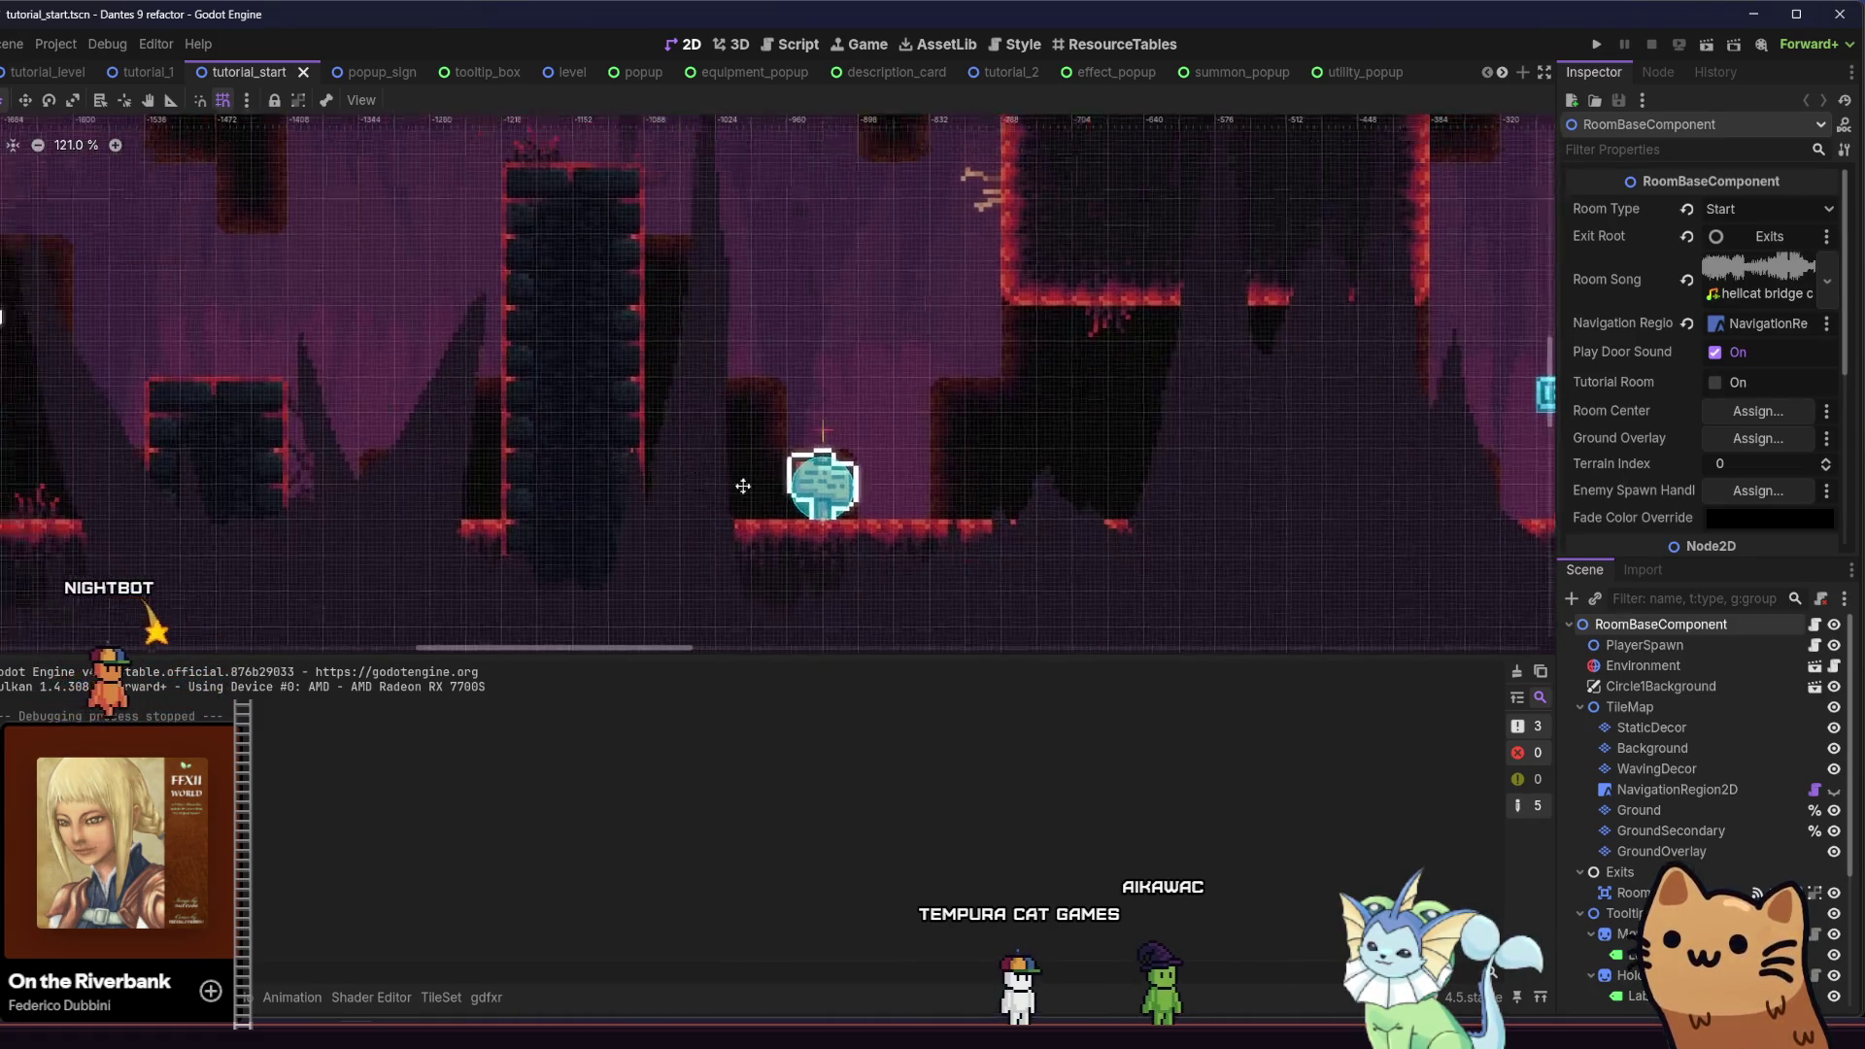
scroll(763, 488, "down", 5)
scroll(871, 502, "up", 2)
scroll(724, 480, "up", 1)
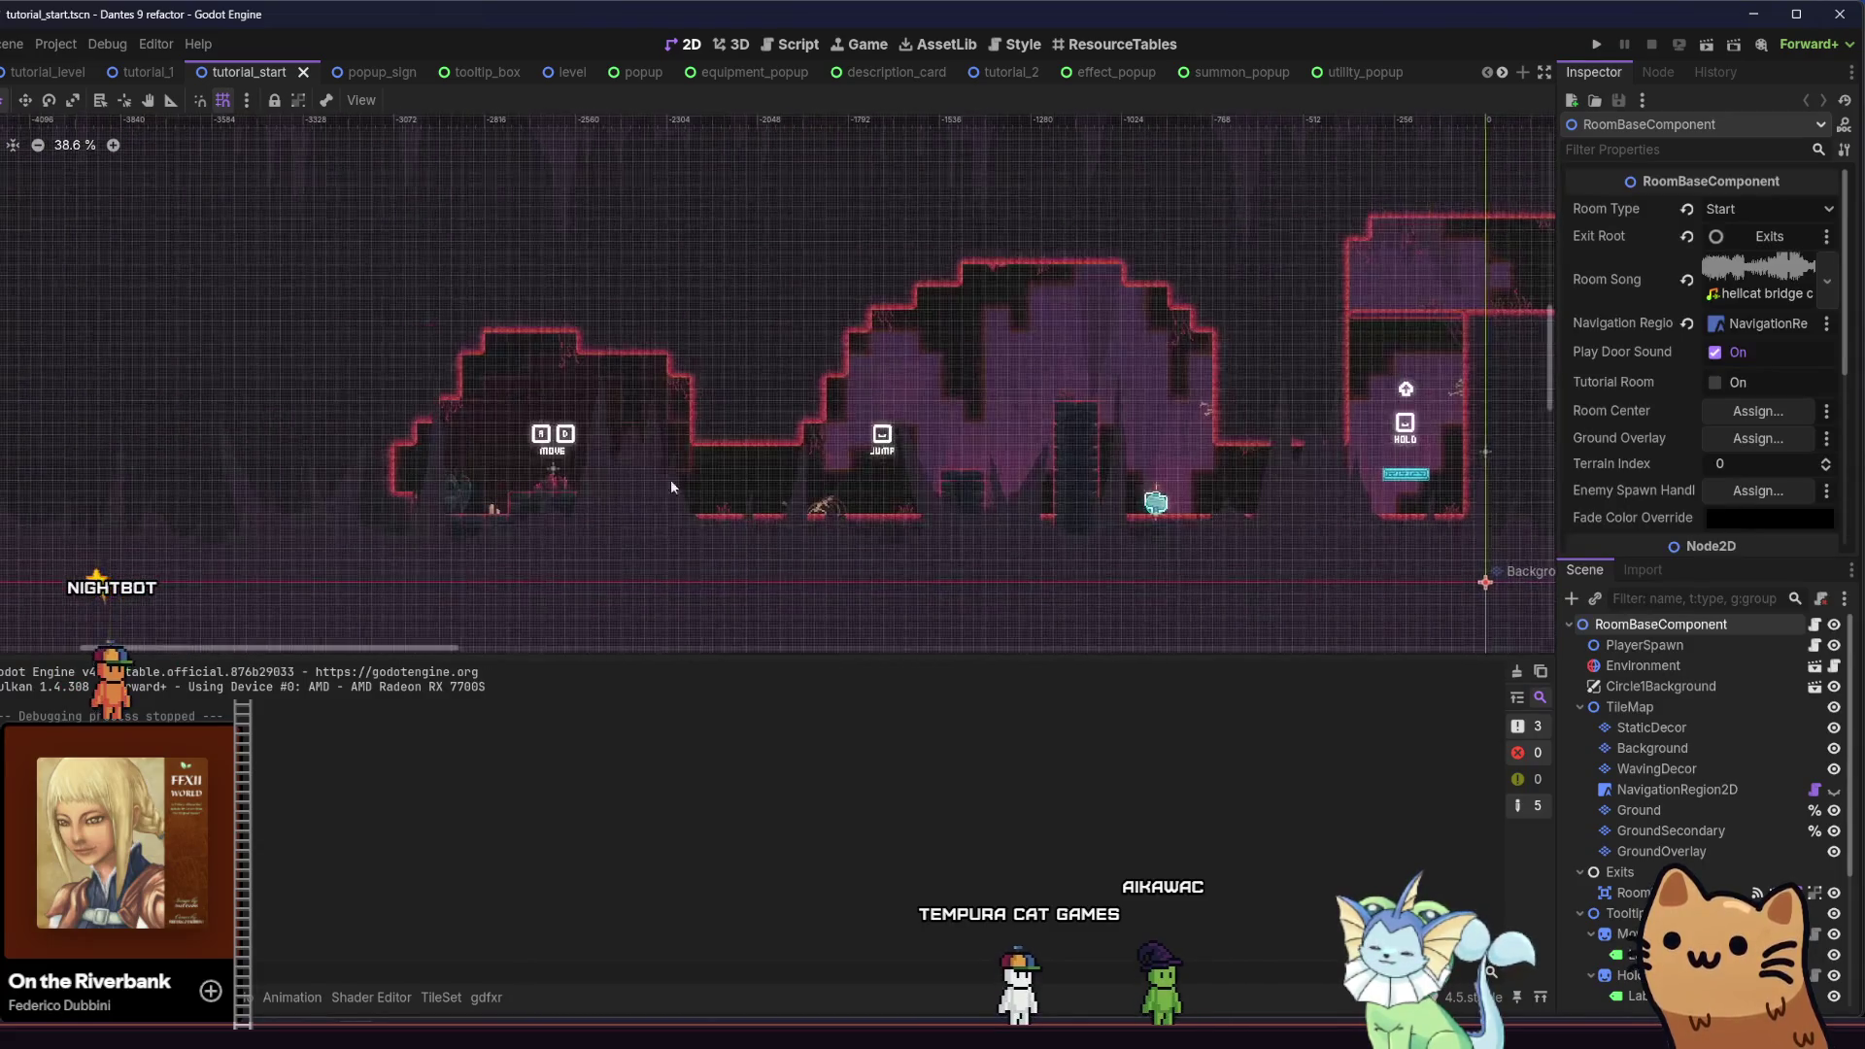
scroll(608, 476, "up", 2)
scroll(608, 476, "up", 1)
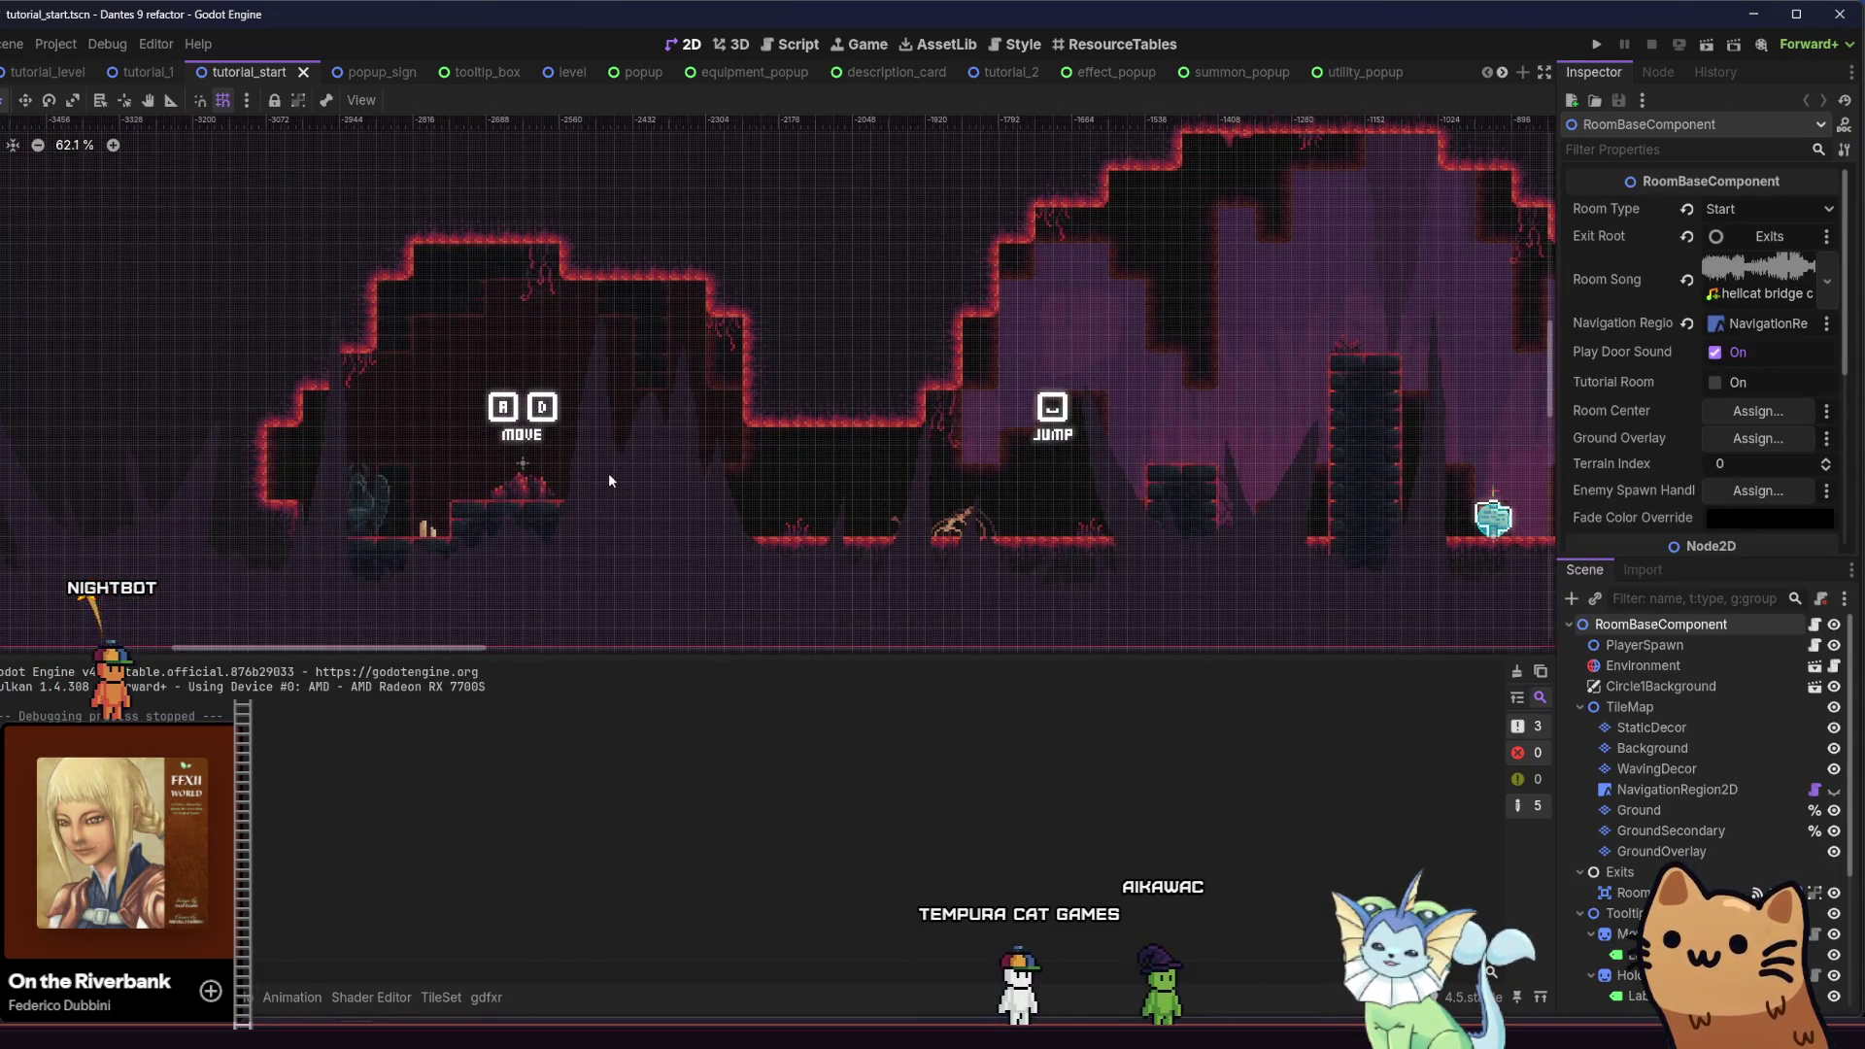
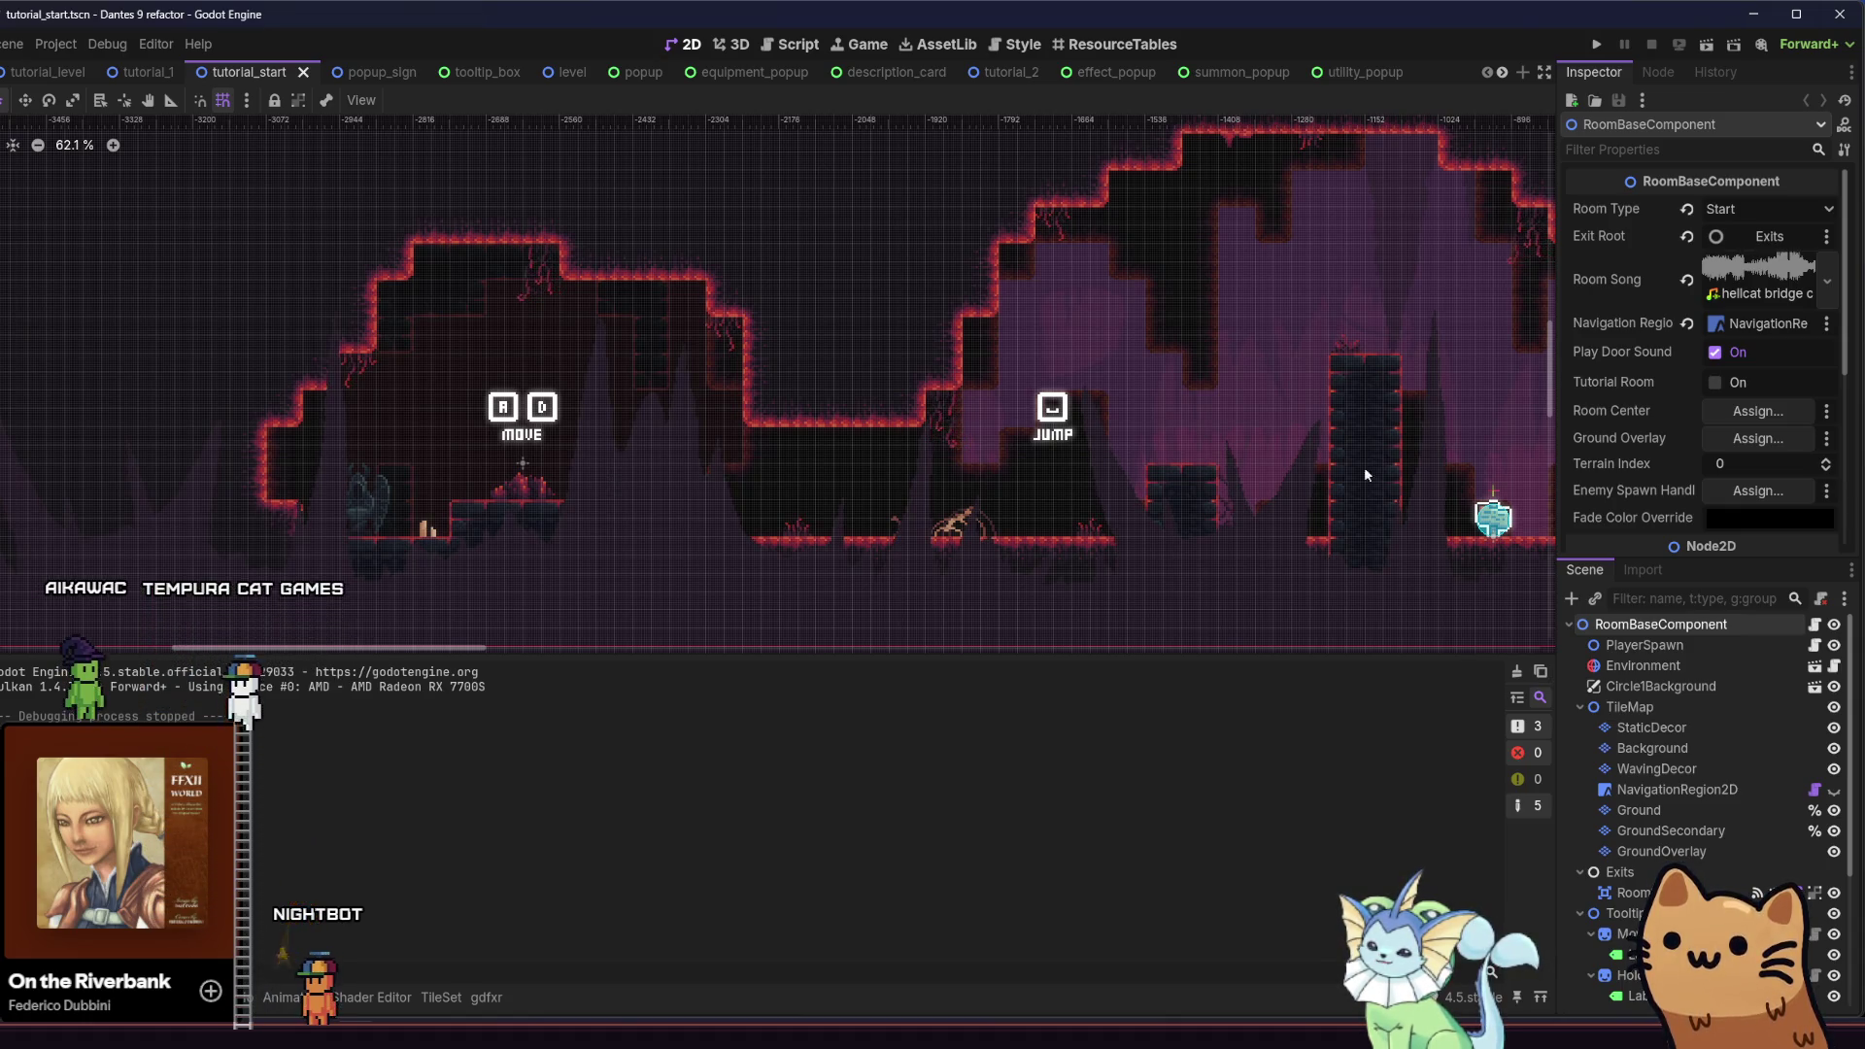
- Add an Area2D child node to tutorial_start and rename it FadeArea
left_click(1572, 598)
type("area")
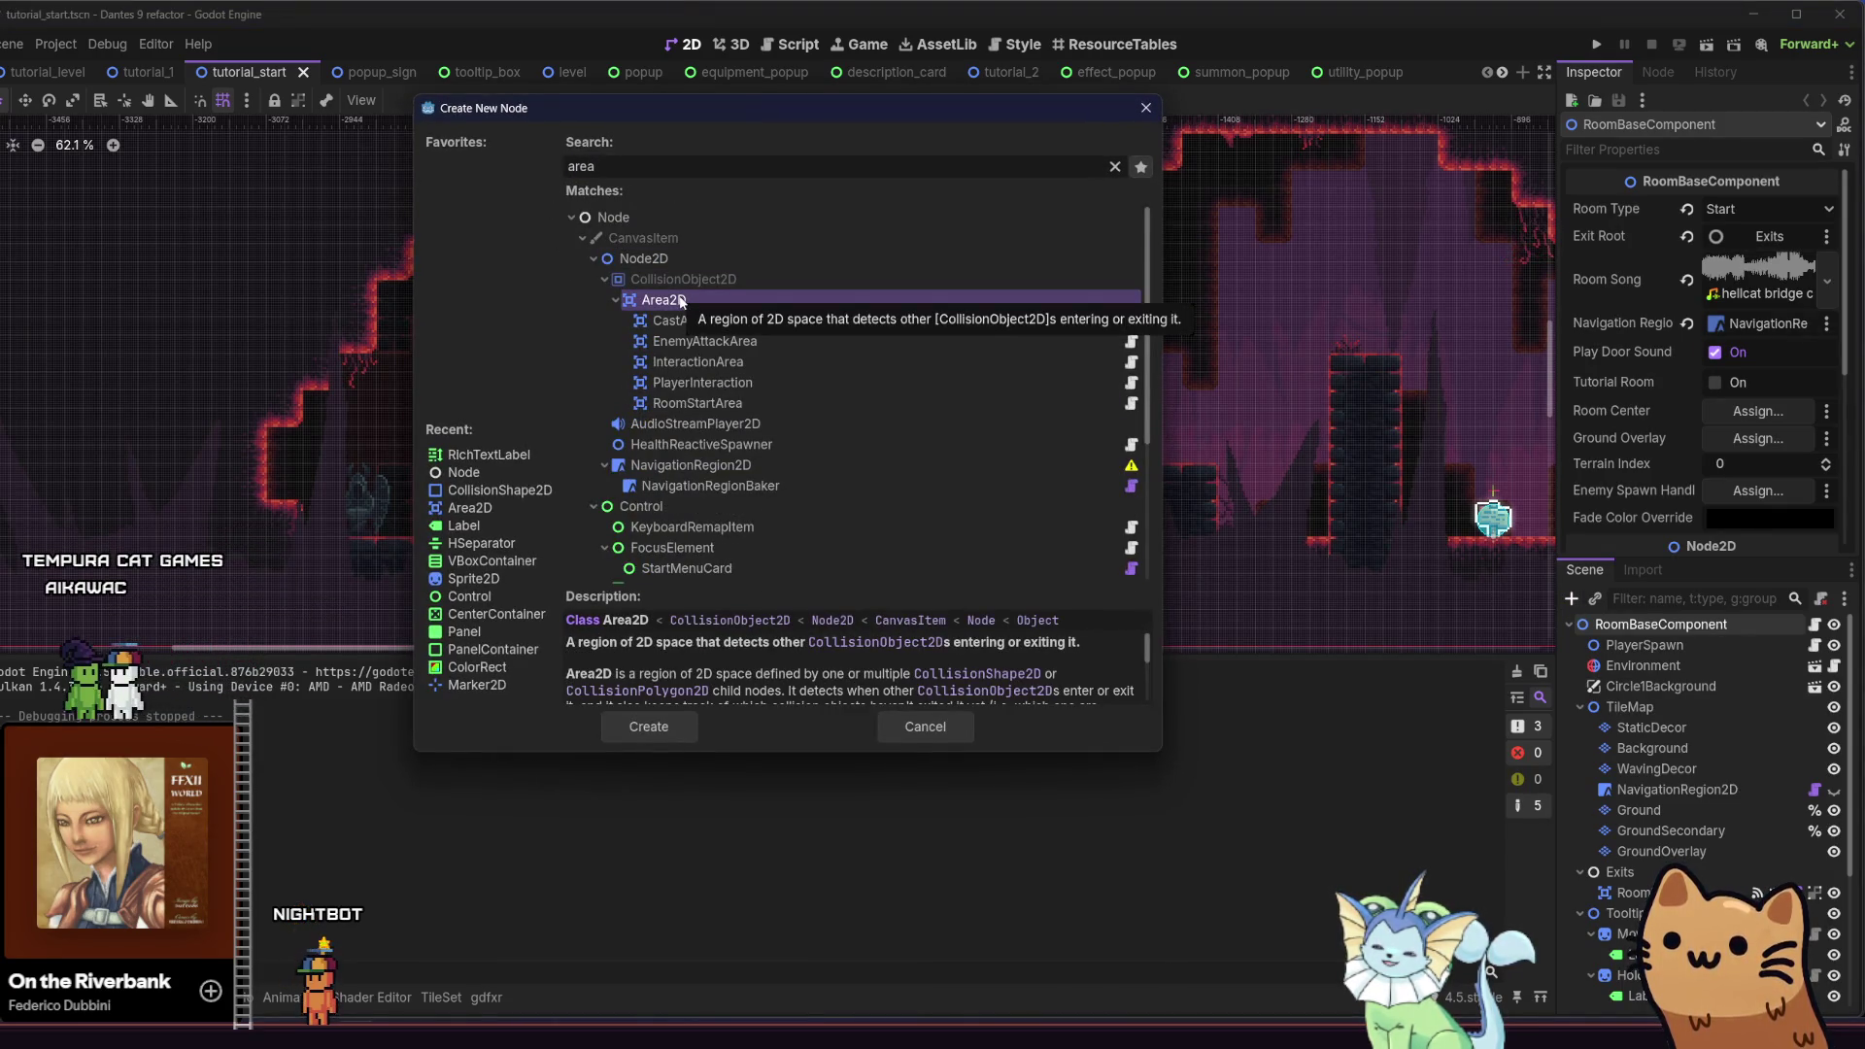
double_click(682, 302)
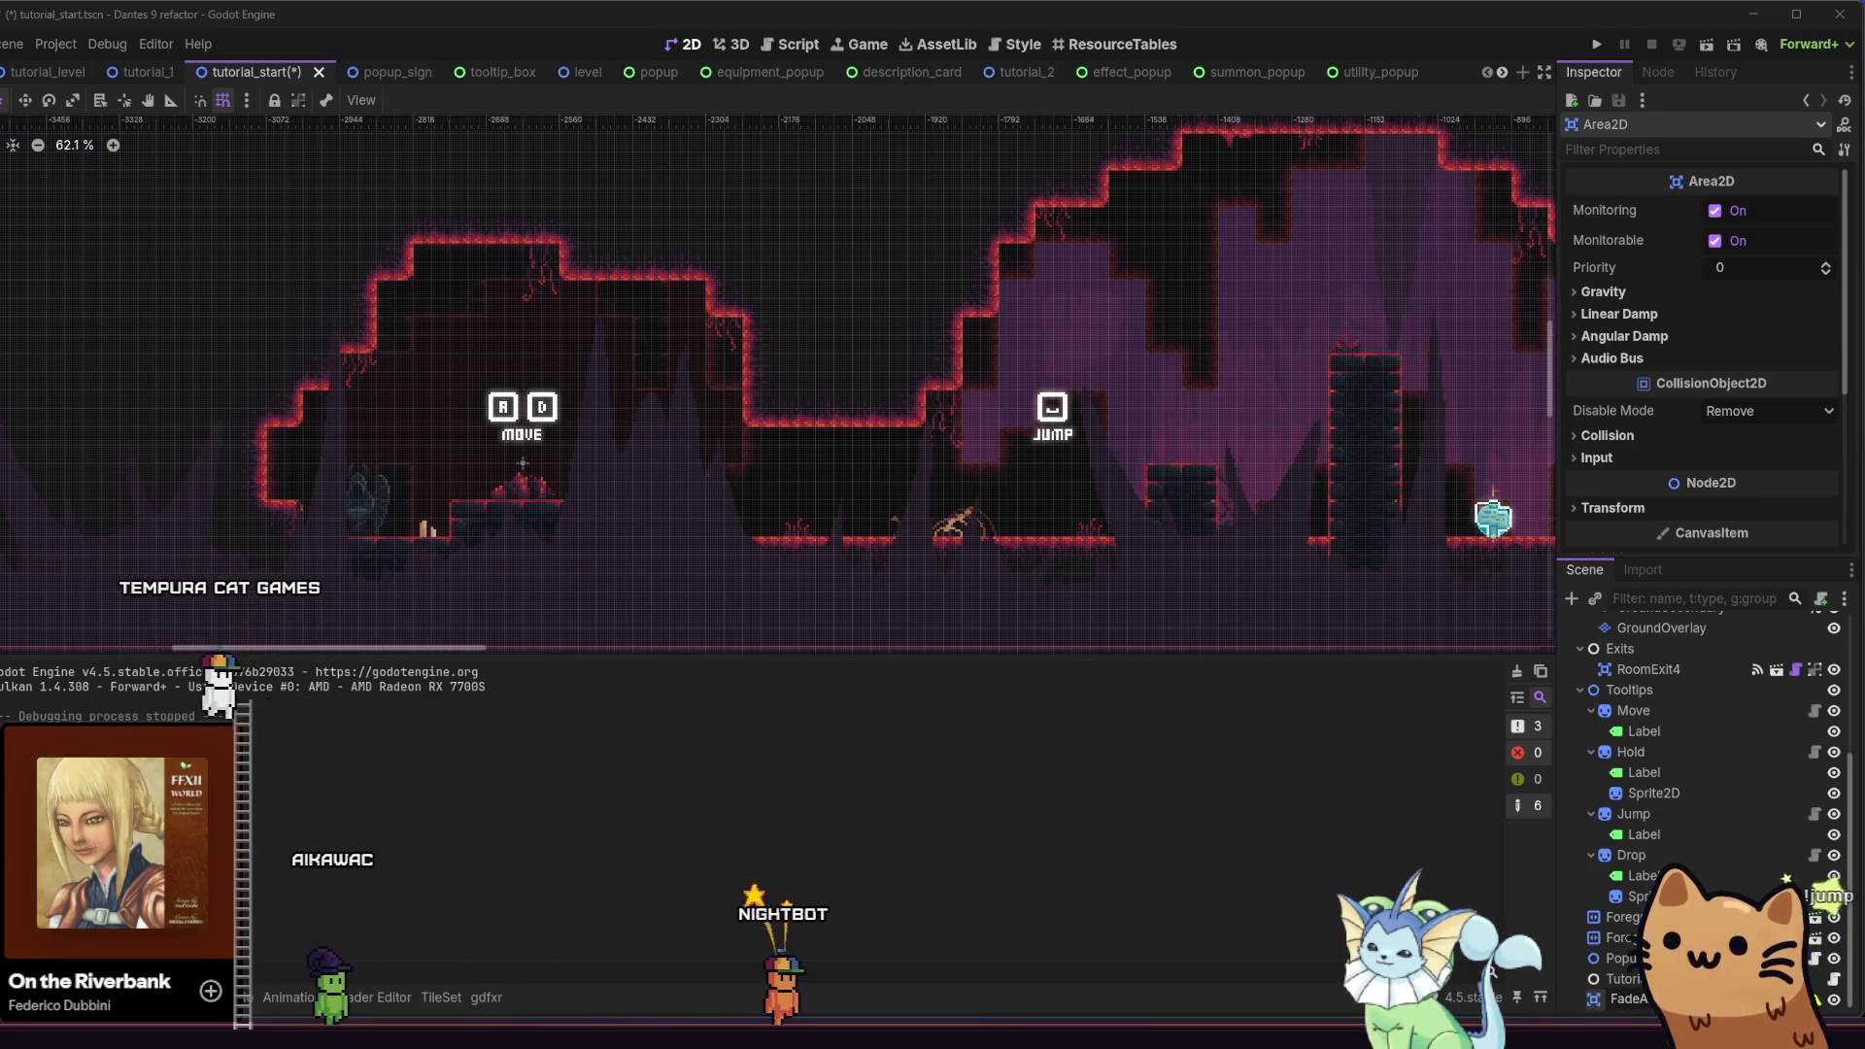
key("Return")
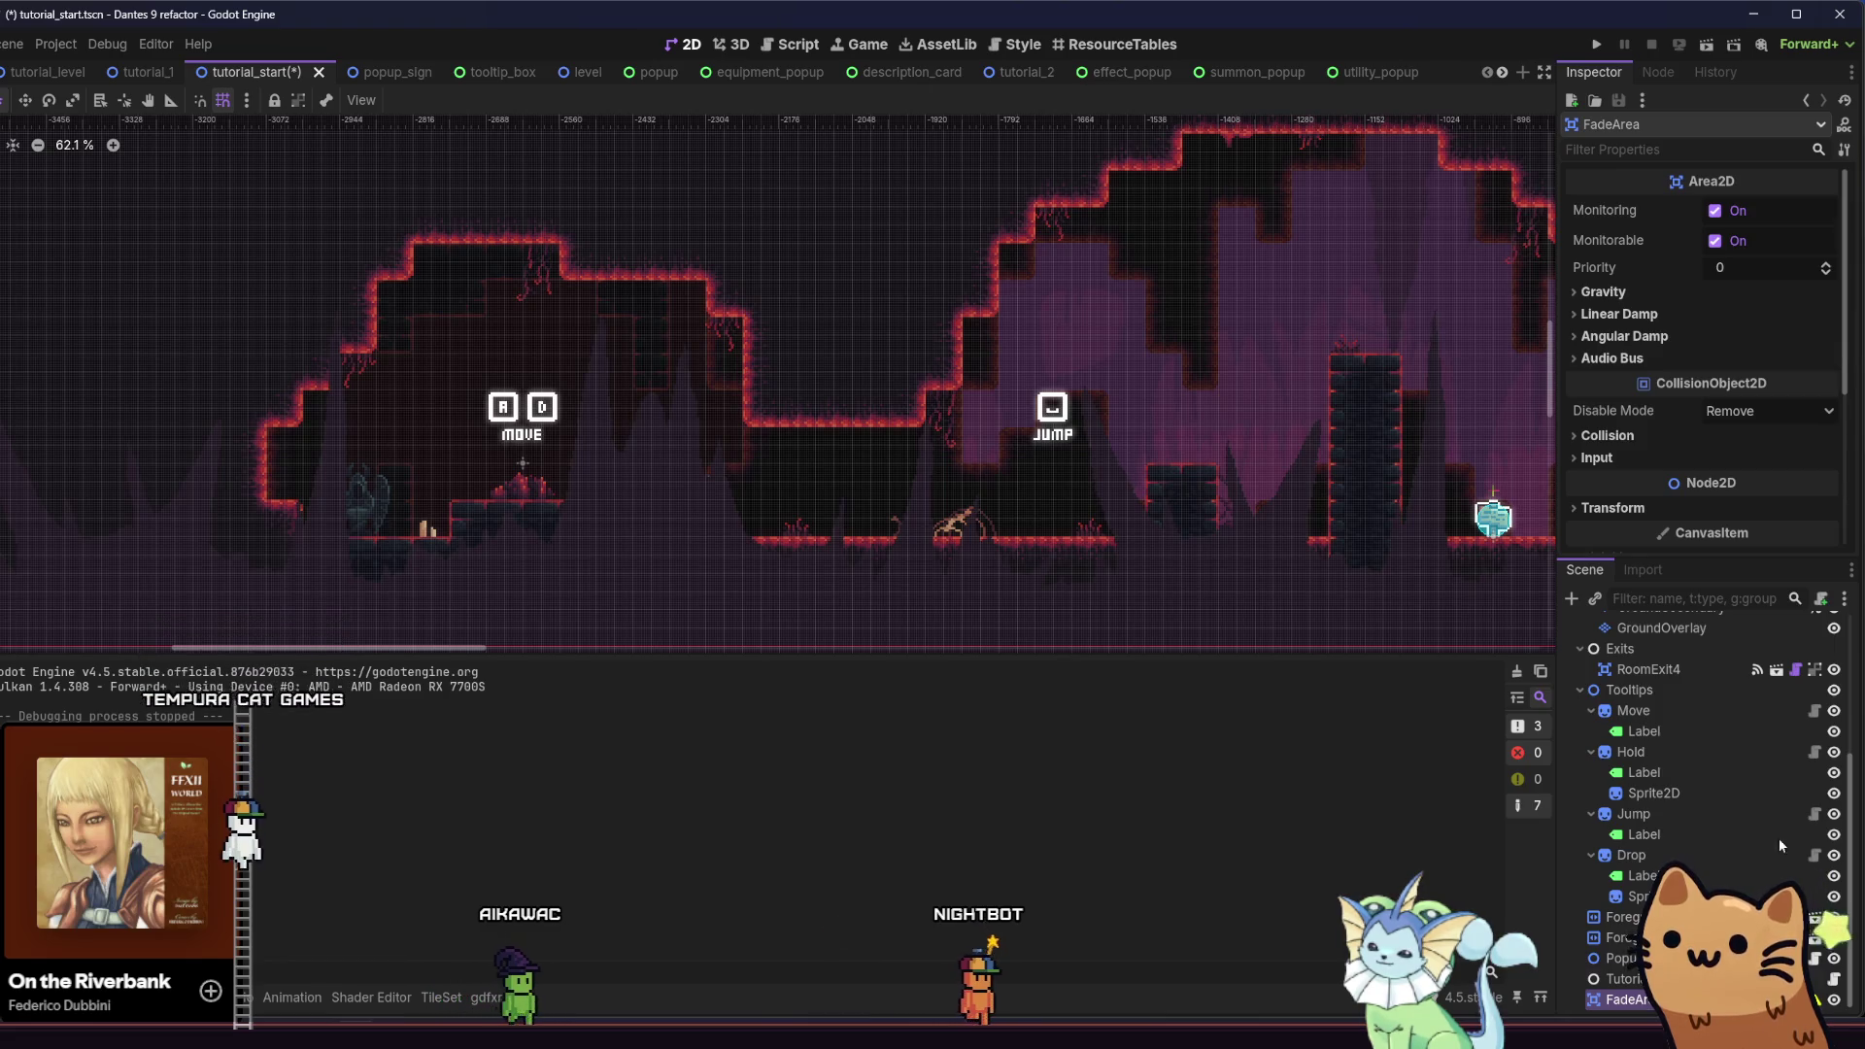
left_click(1821, 598)
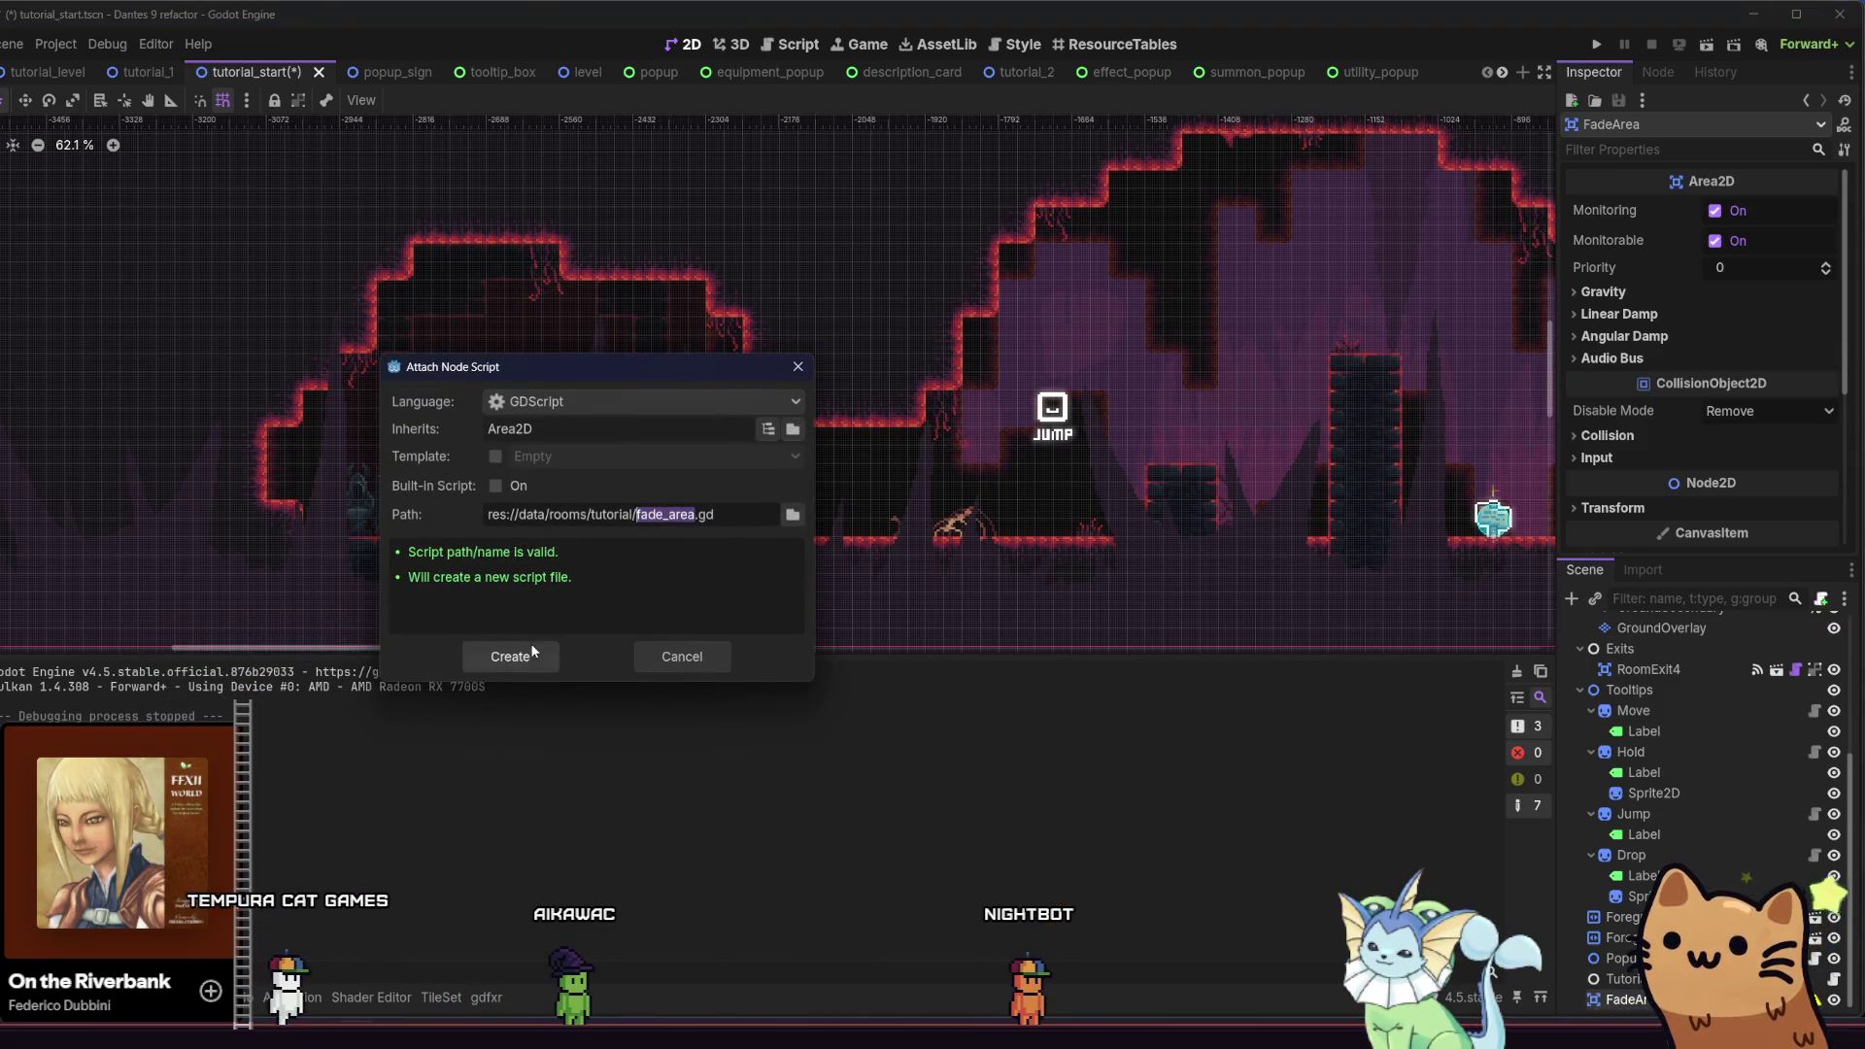
- Create the script fade_area.gd for FadeArea in the res://src/vfx folder
left_click(792, 516)
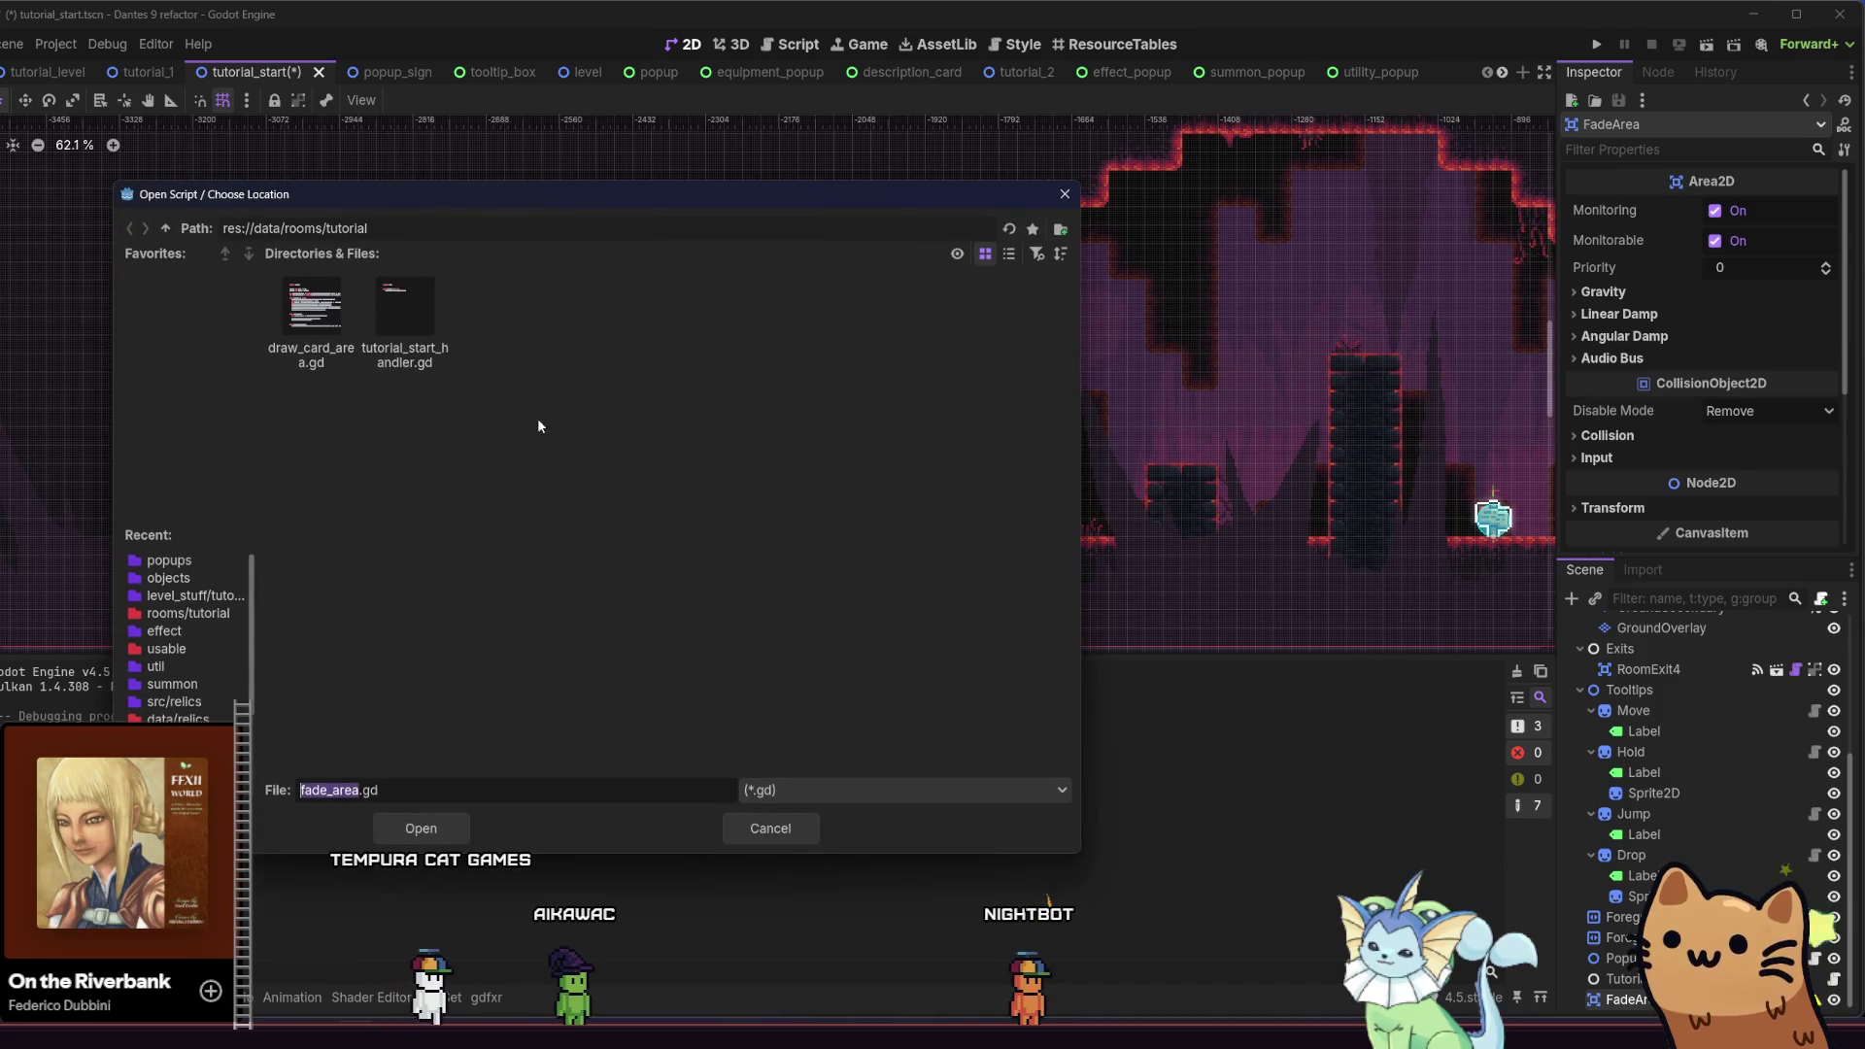
left_click(166, 228)
left_click(165, 228)
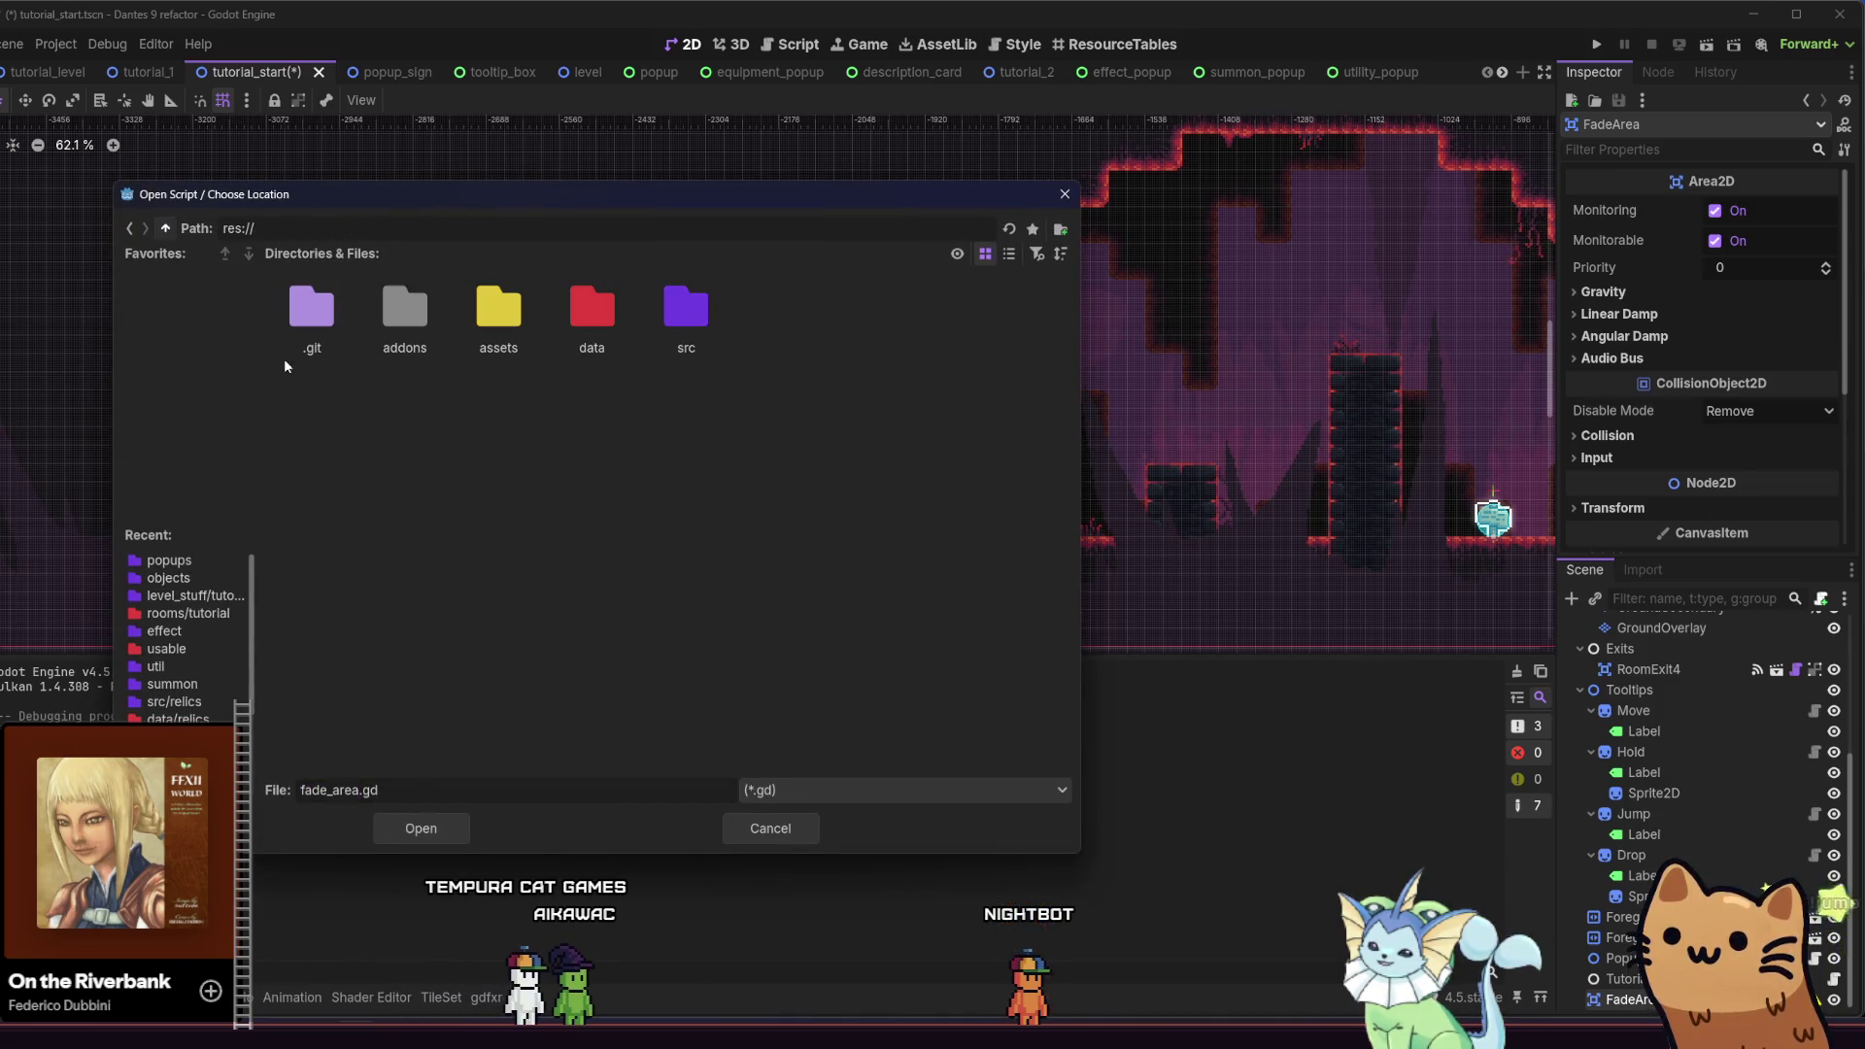
double_click(665, 338)
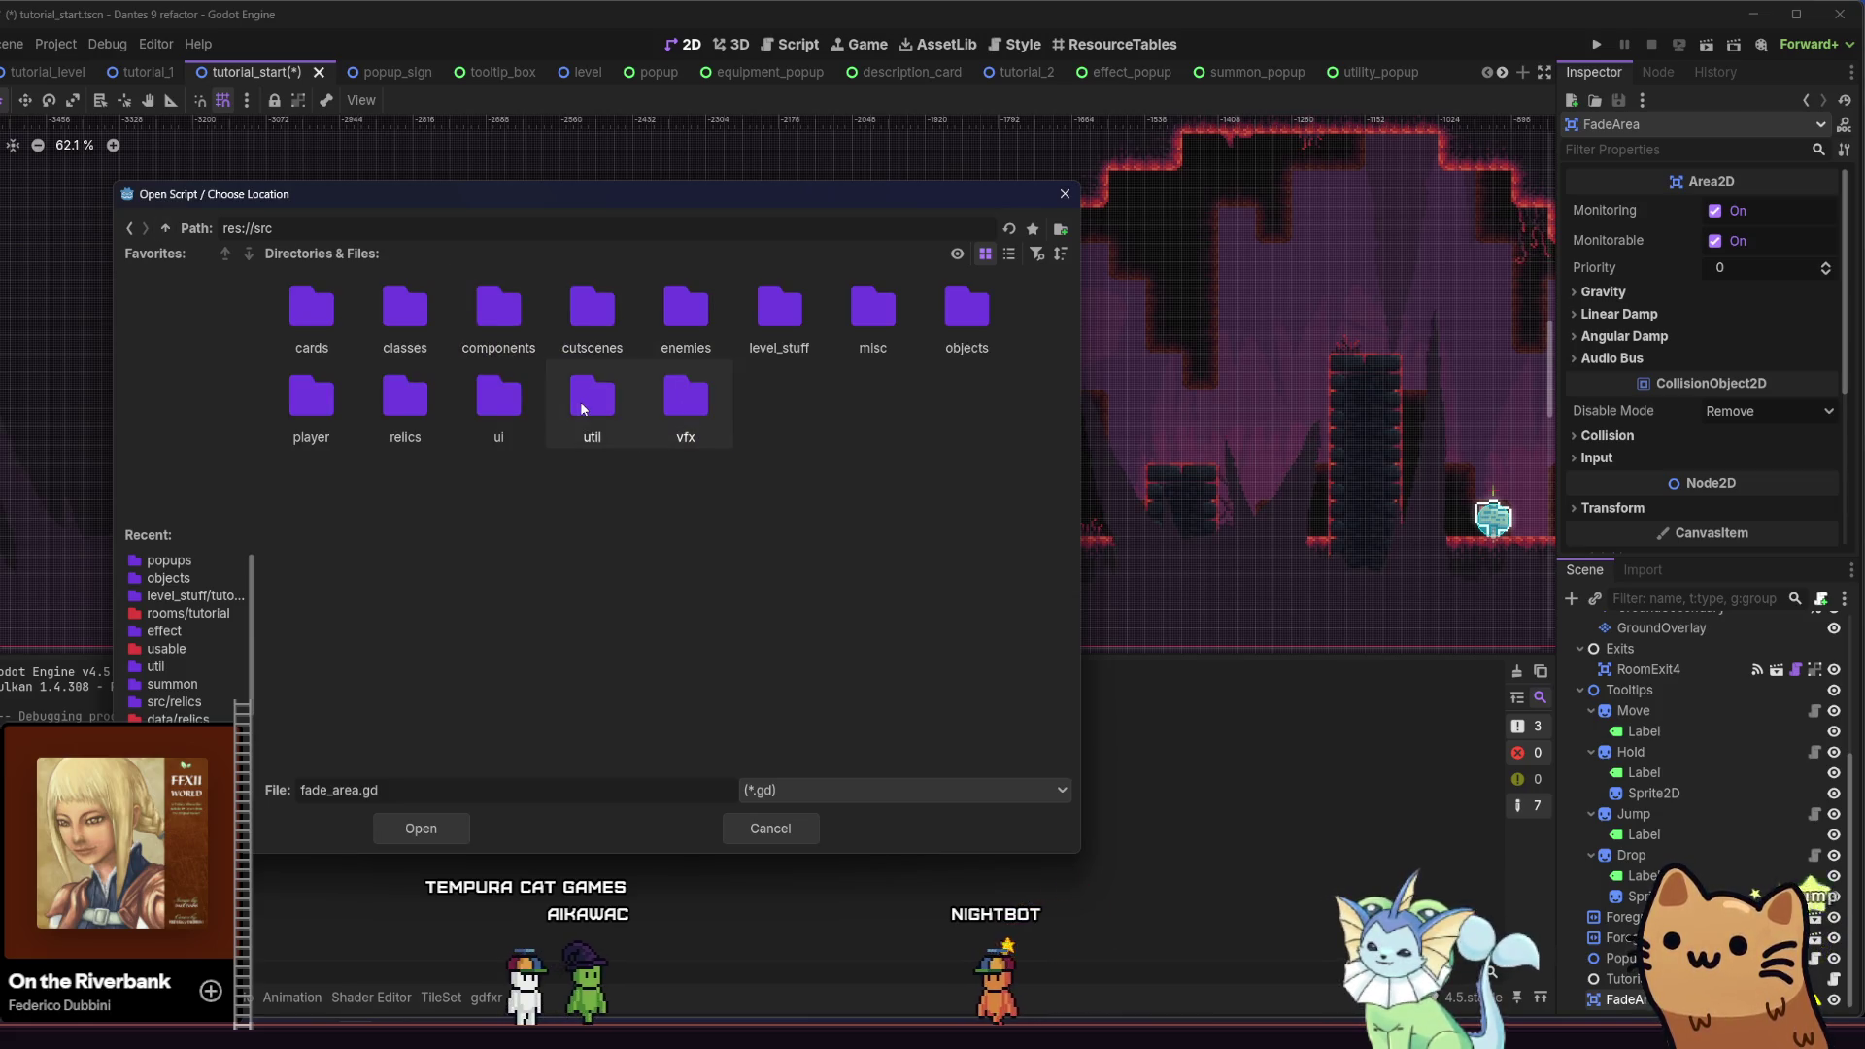
double_click(675, 408)
left_click(433, 826)
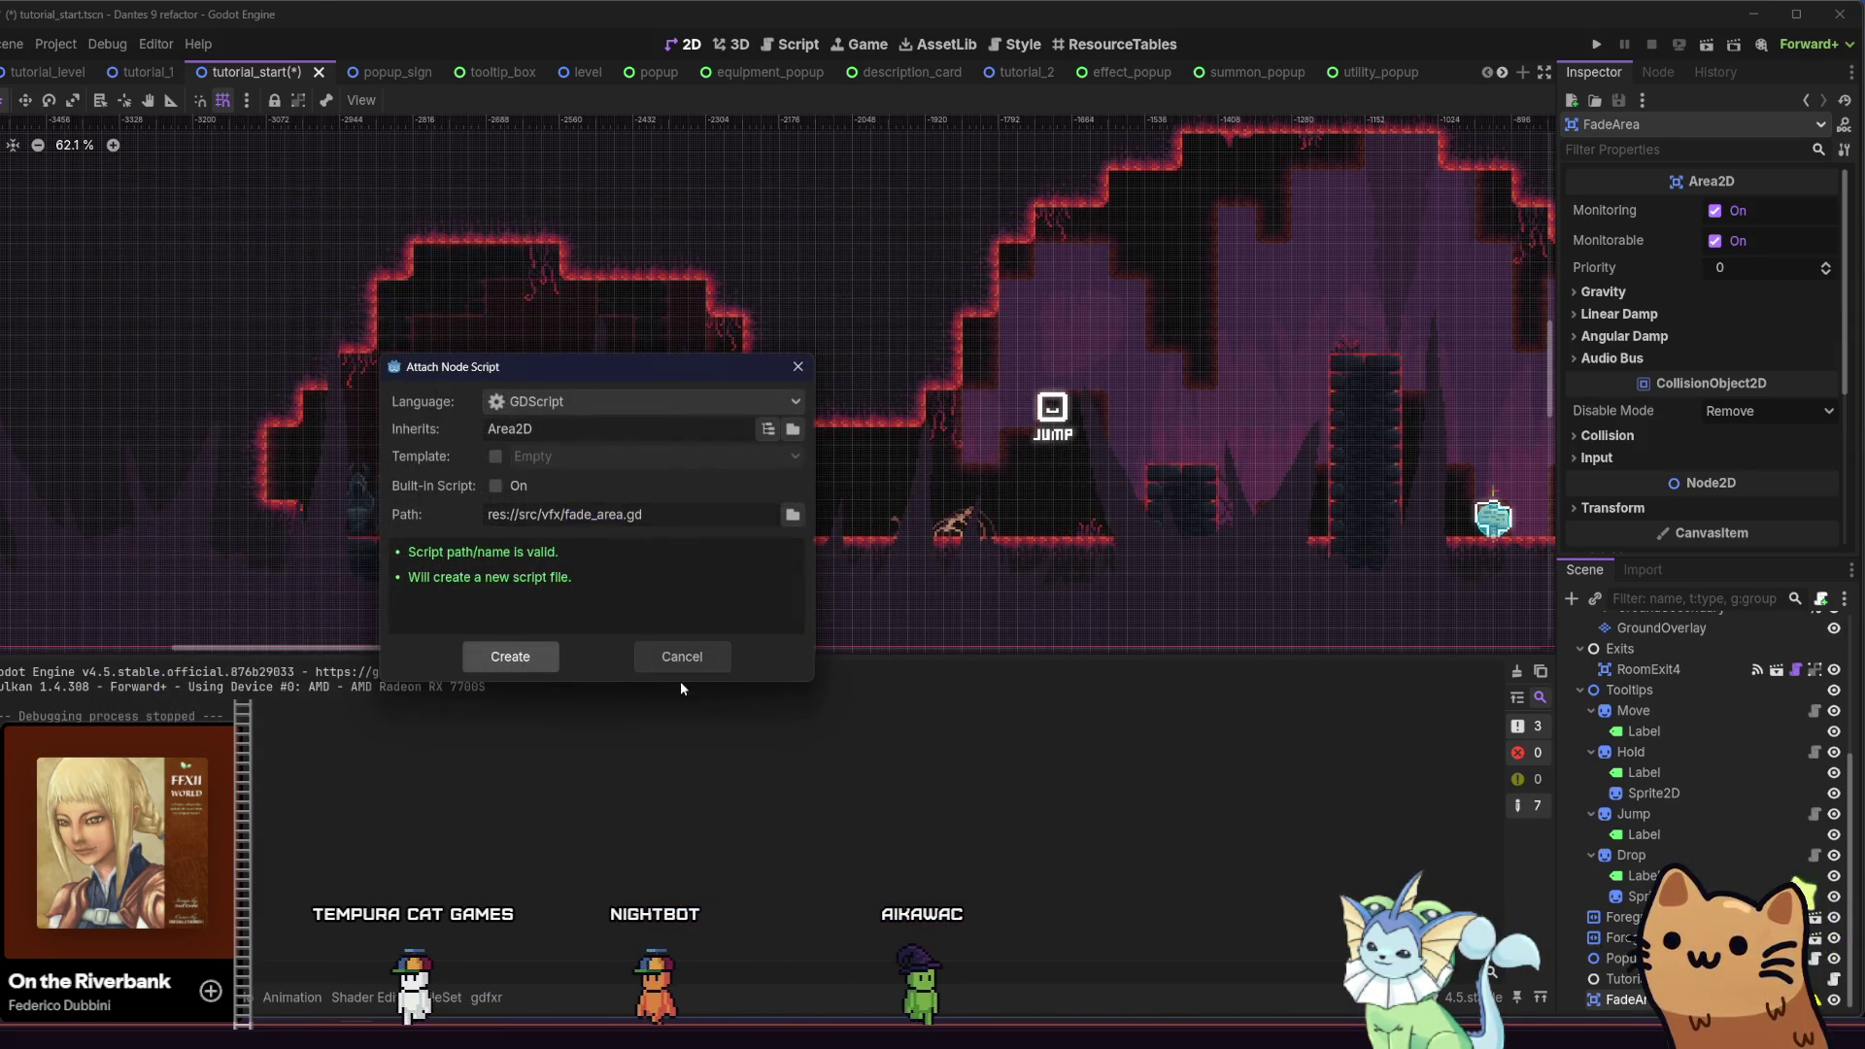
left_click(510, 657)
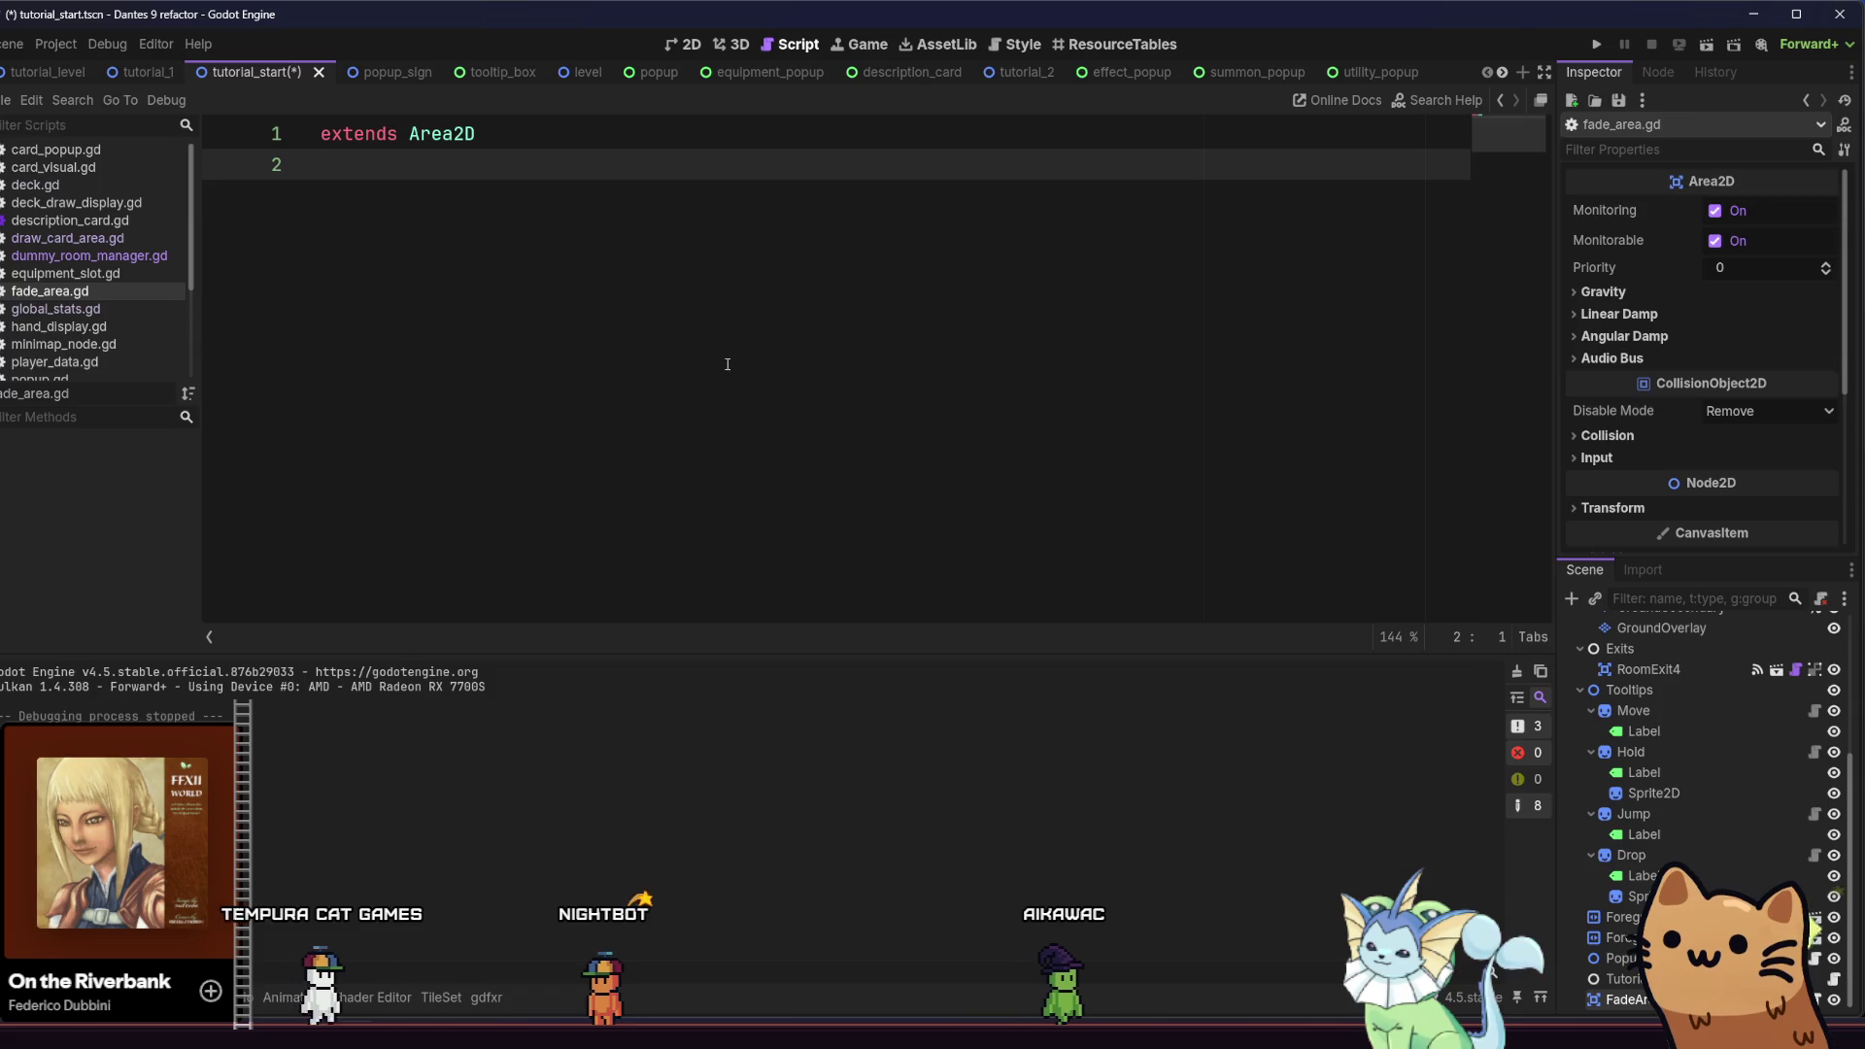
- Add a _ready function that calls area_entered.connect()
key("Return")
key("Return")
type("f")
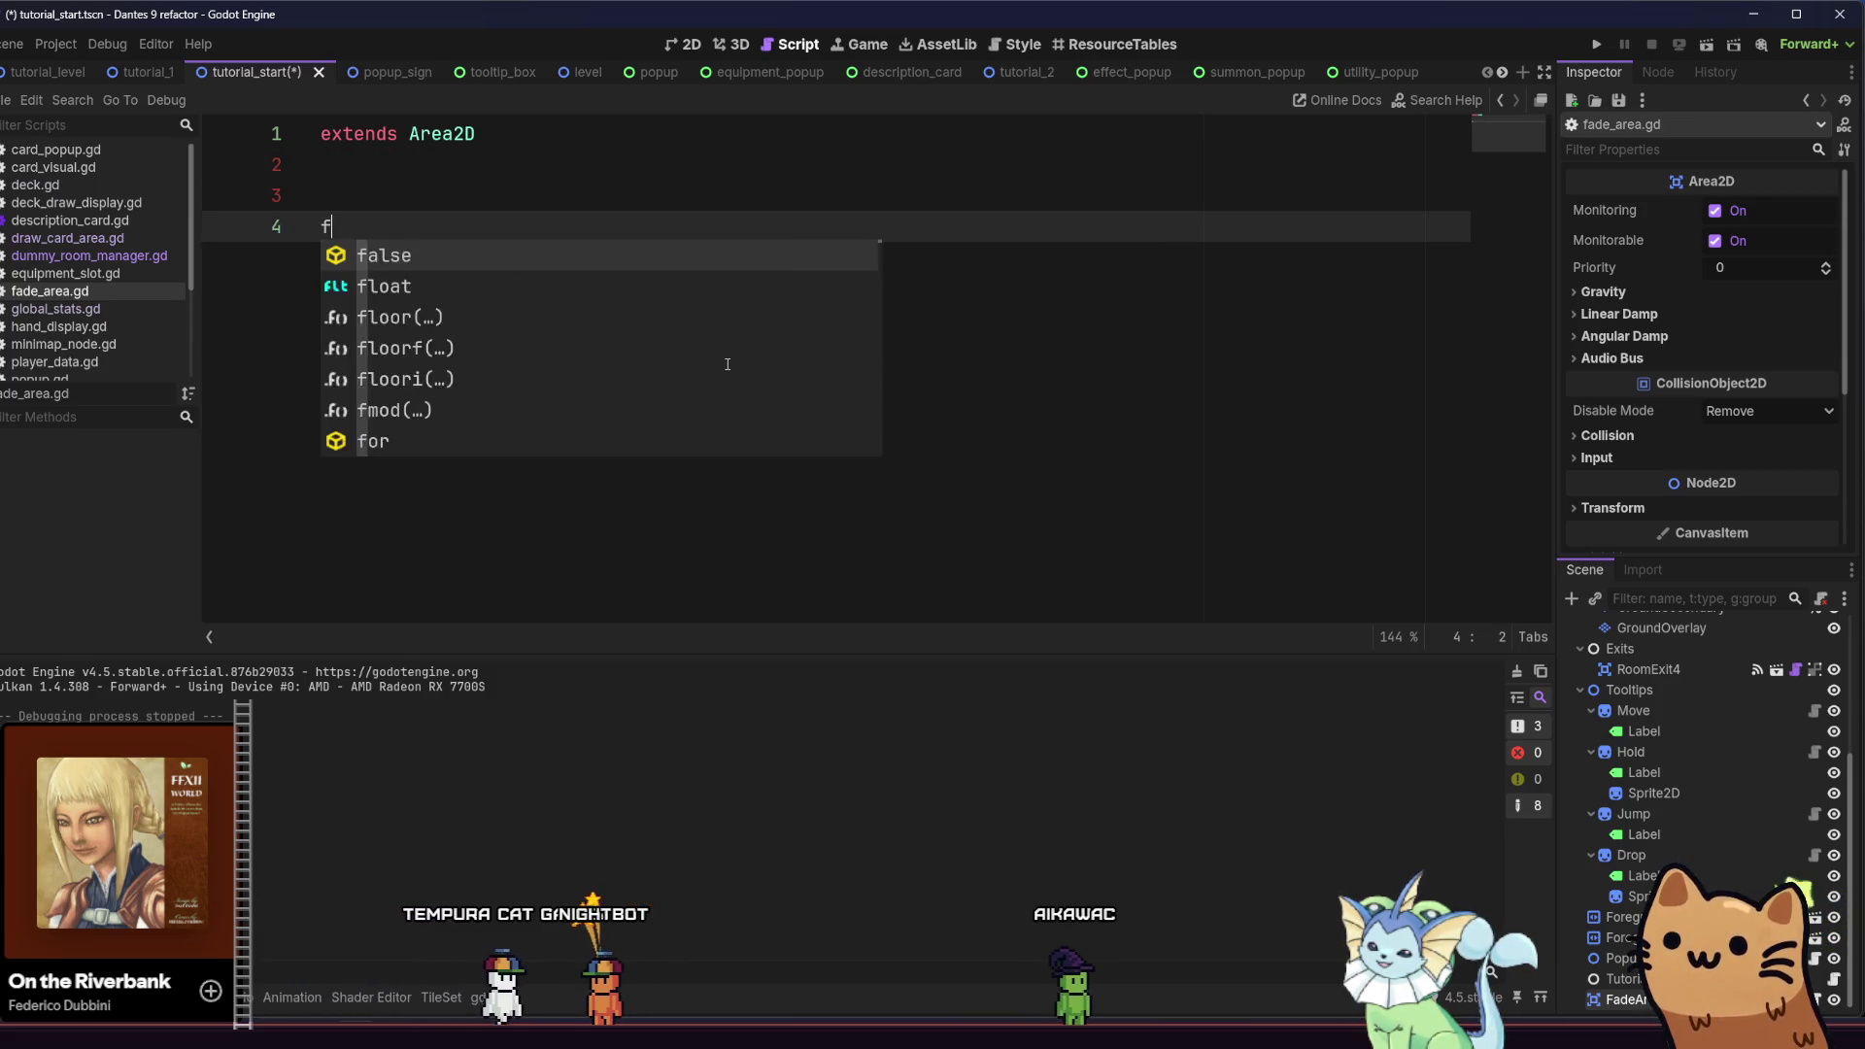
type("unc _rea")
key("Return")
key("Return")
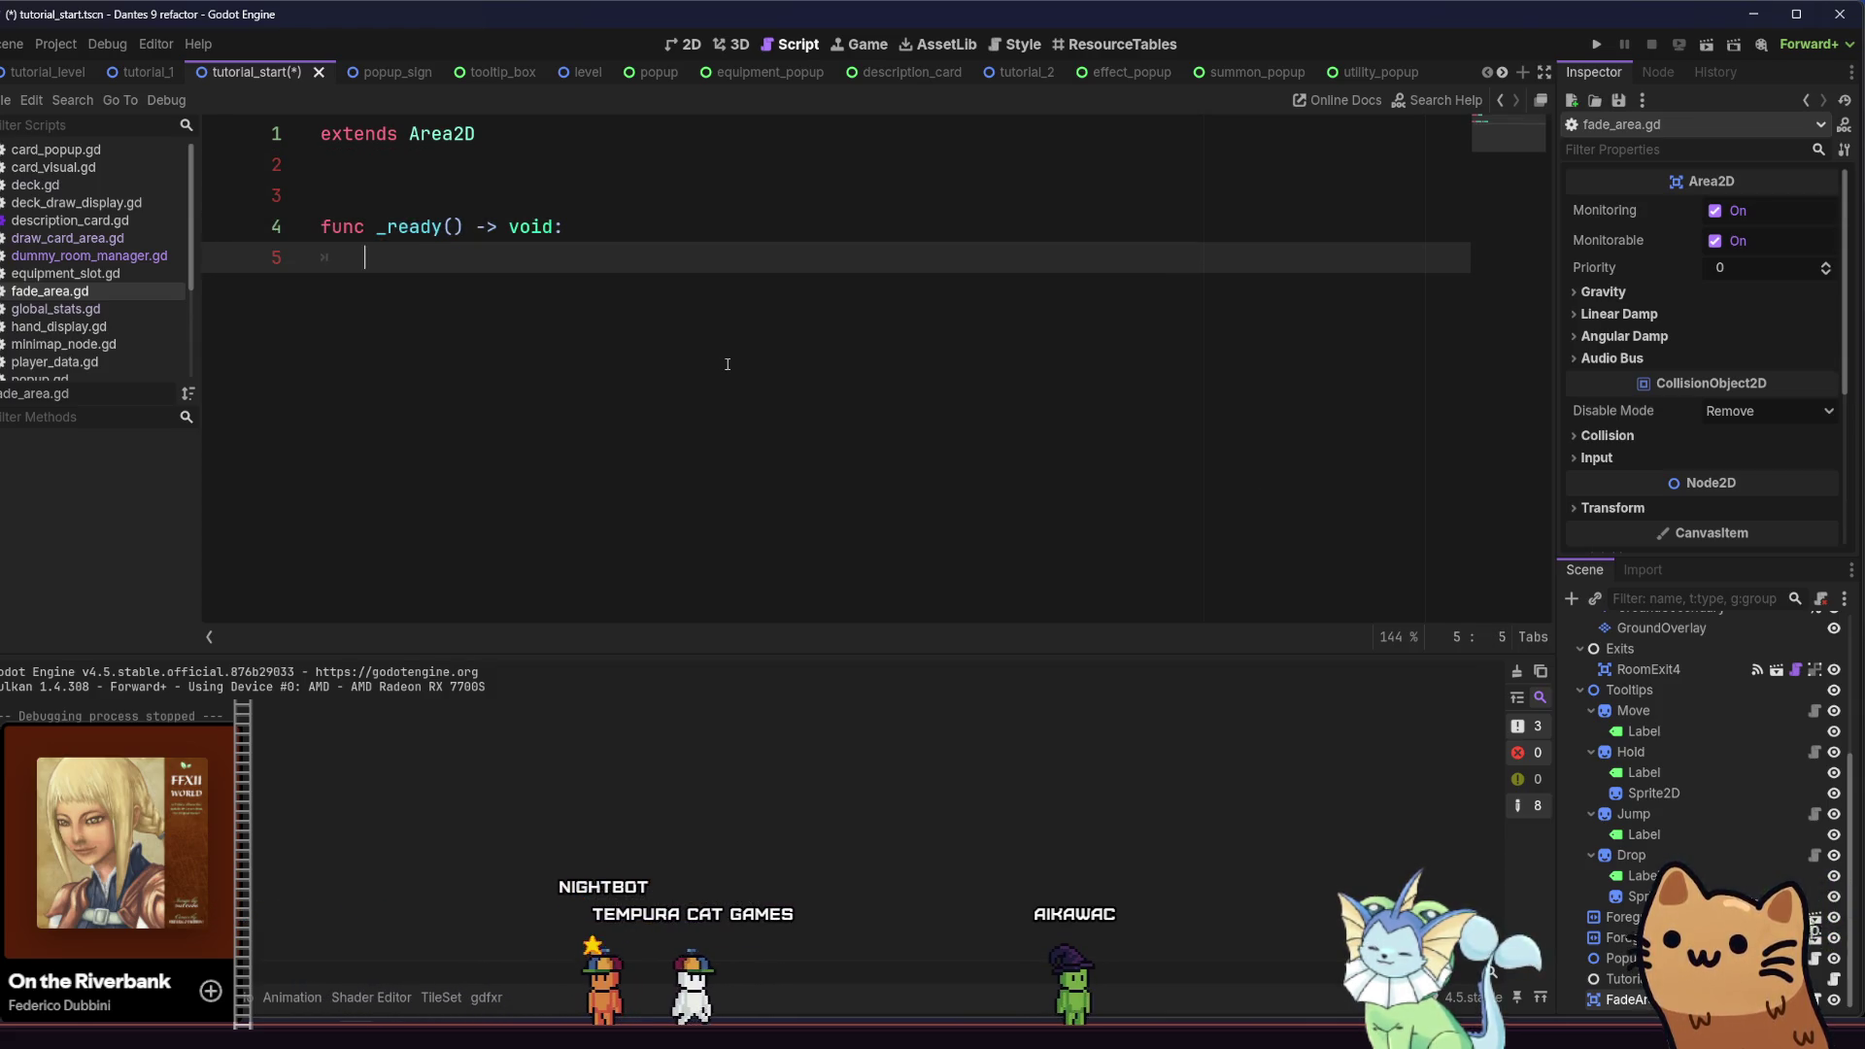
type("cre")
key("BackSpace")
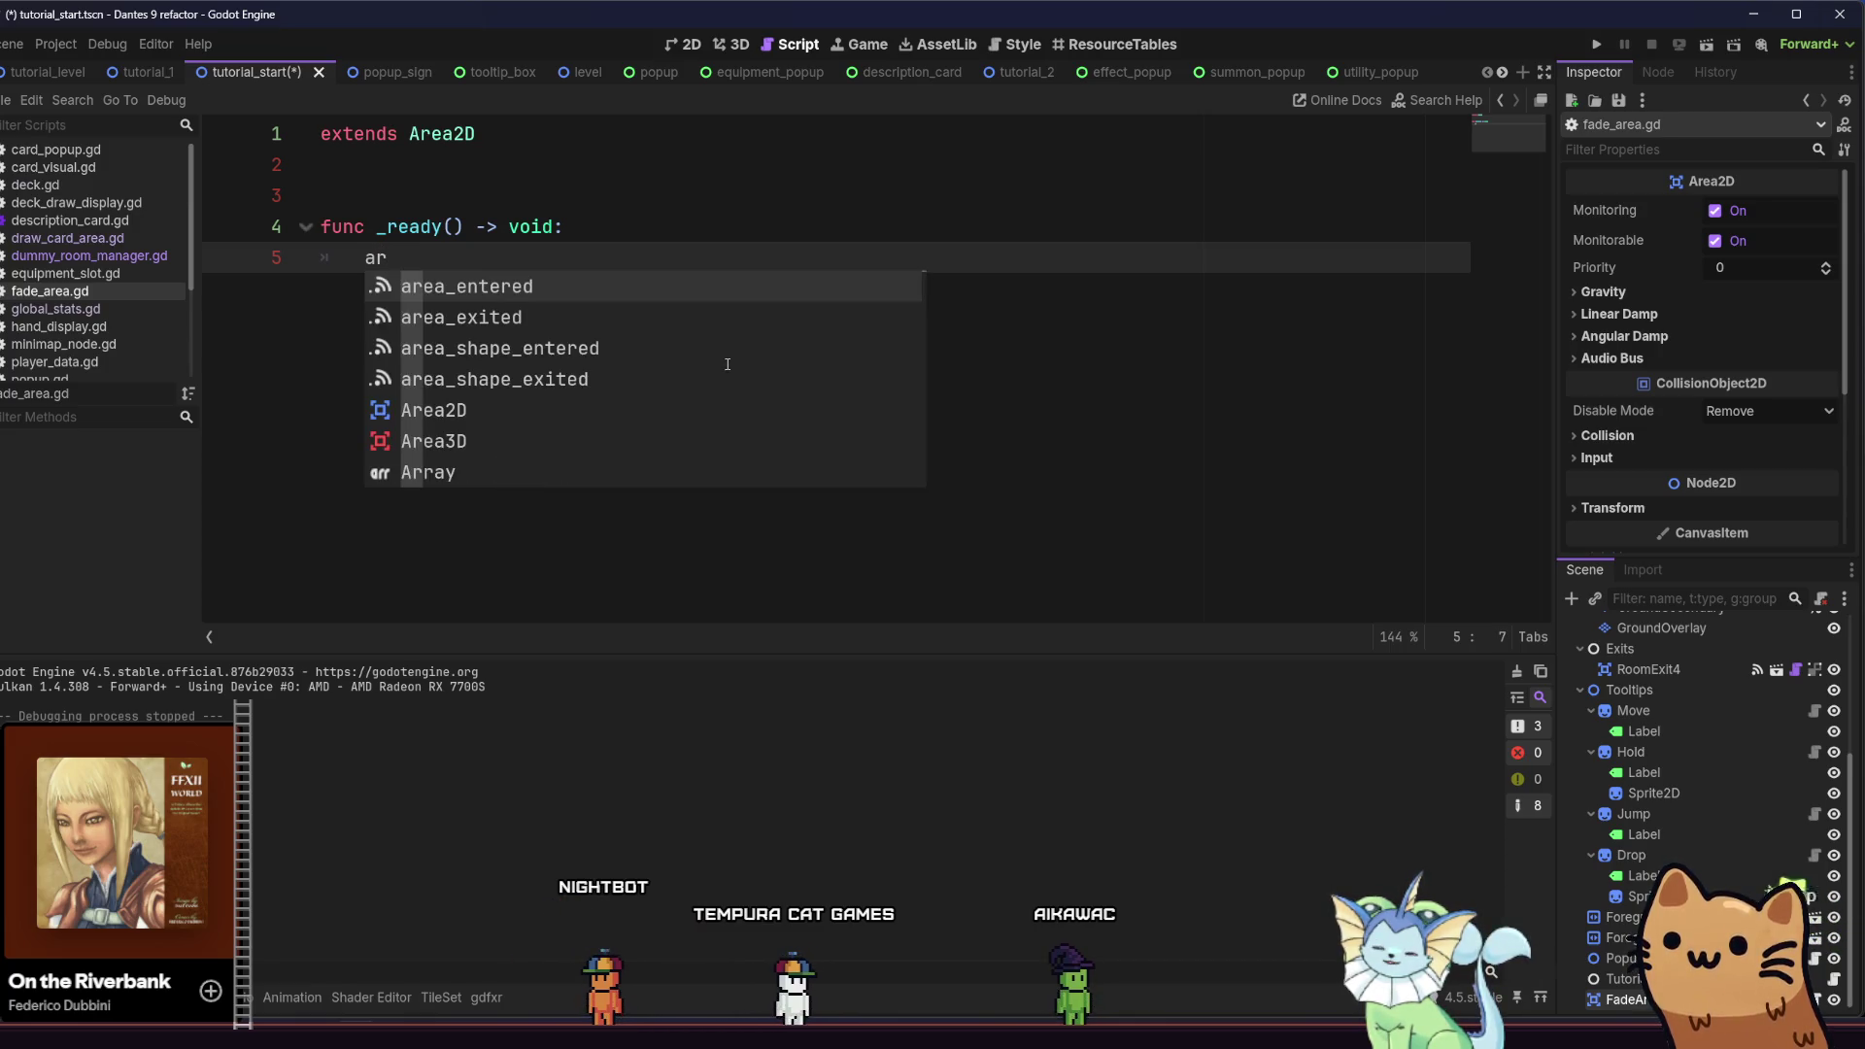
key("Return")
key("Return")
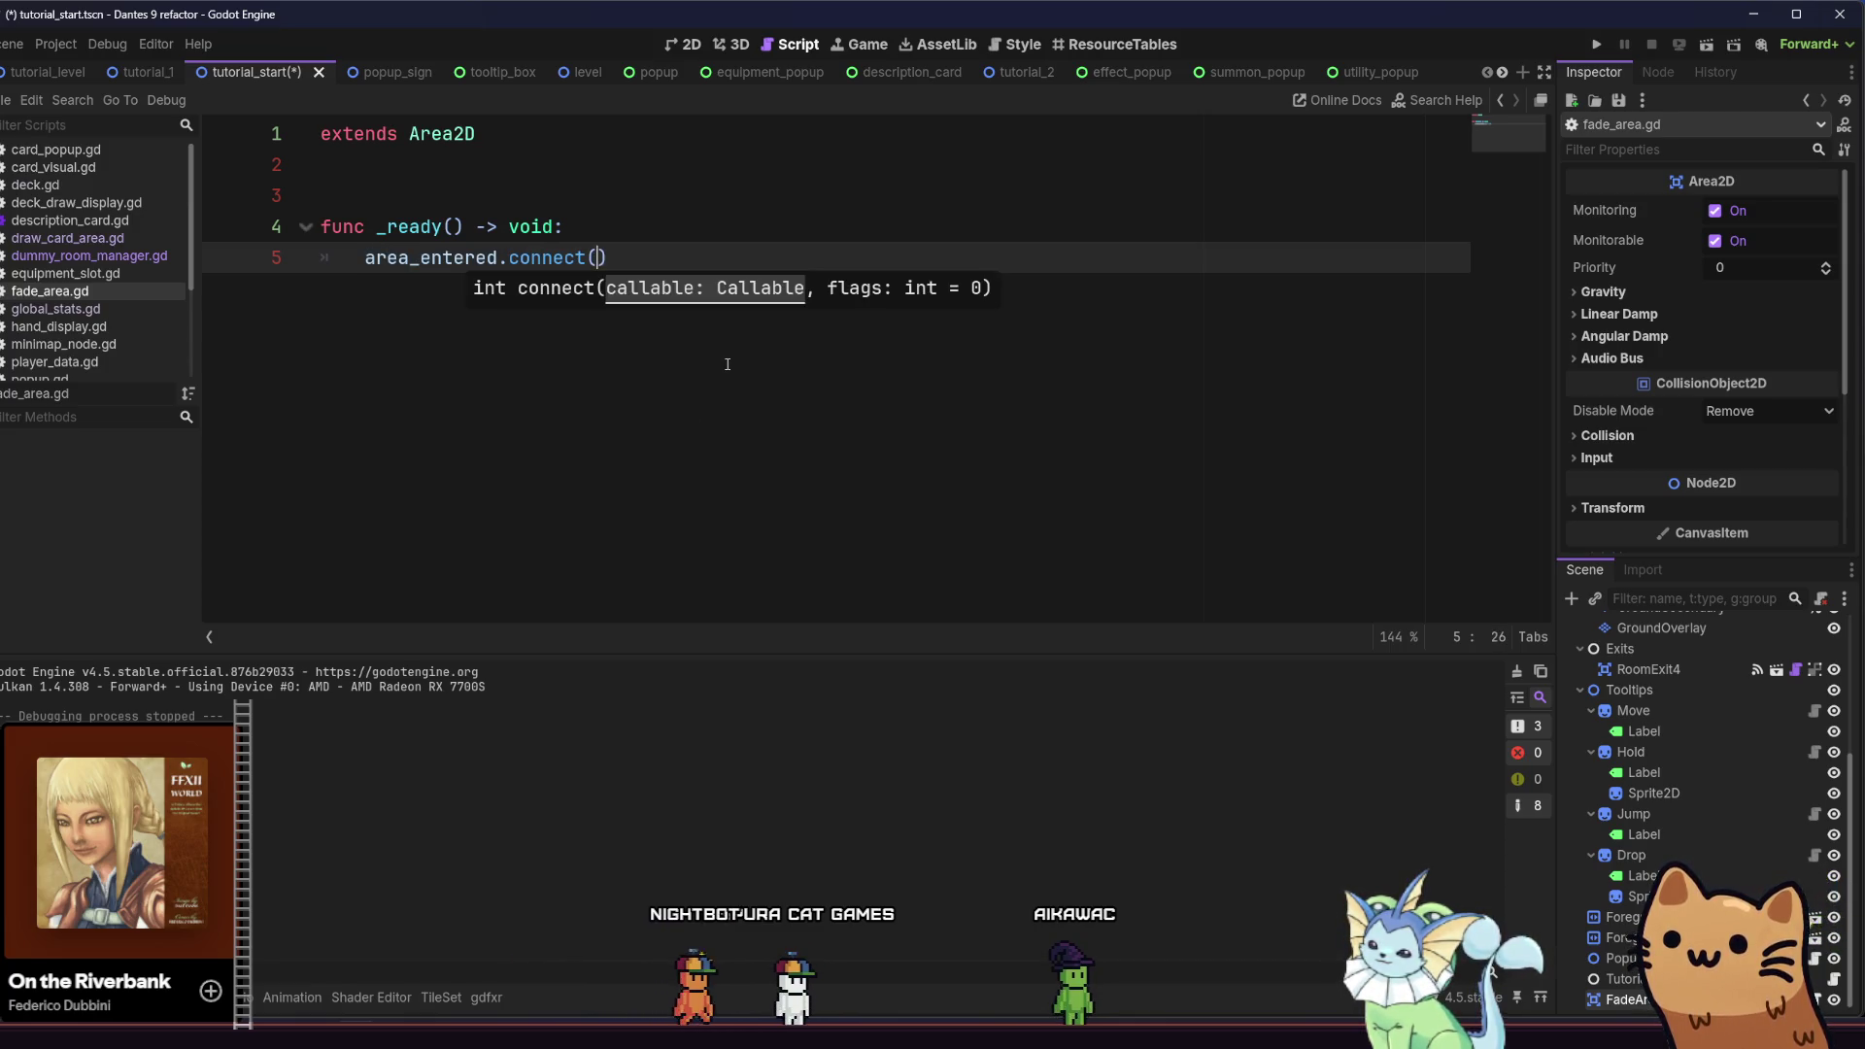
type(")")
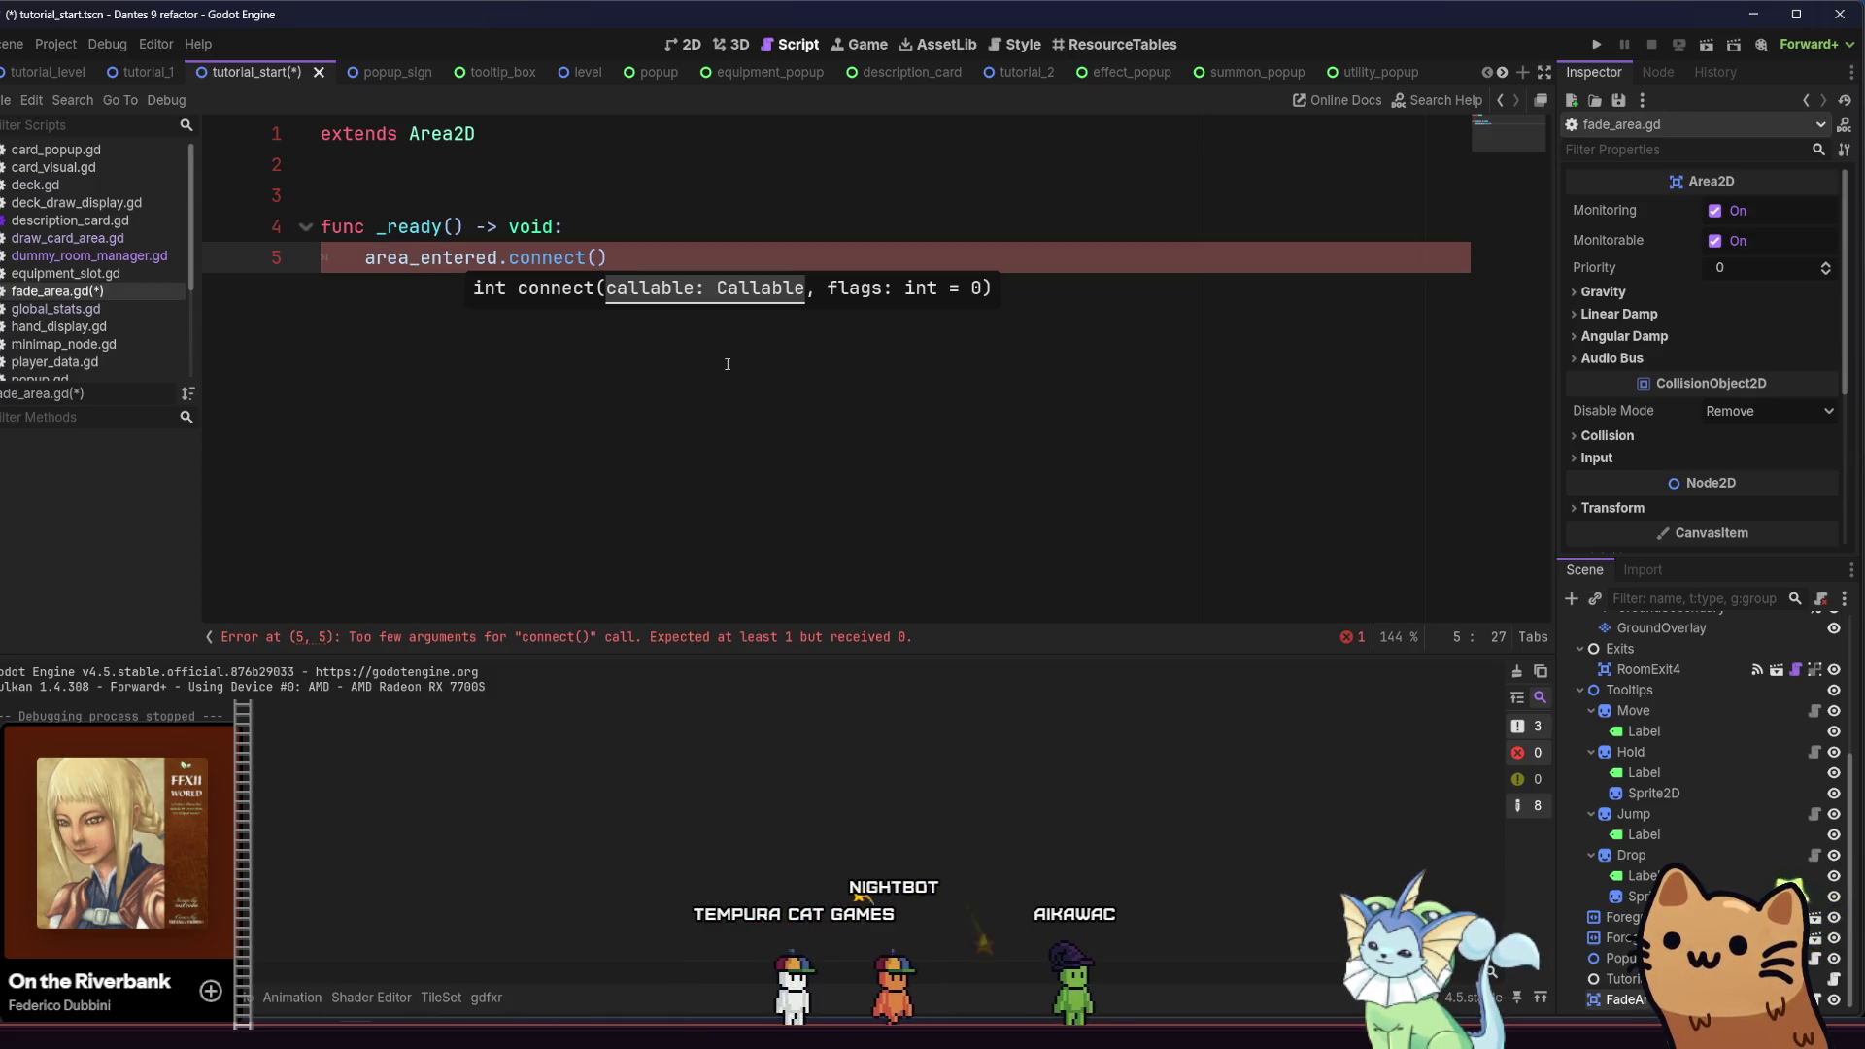
- Add stub fade_in() and fade_out() functions containing pass
key("Return")
key("Return")
key("Return")
key("BackSpace")
type("func fade_in")
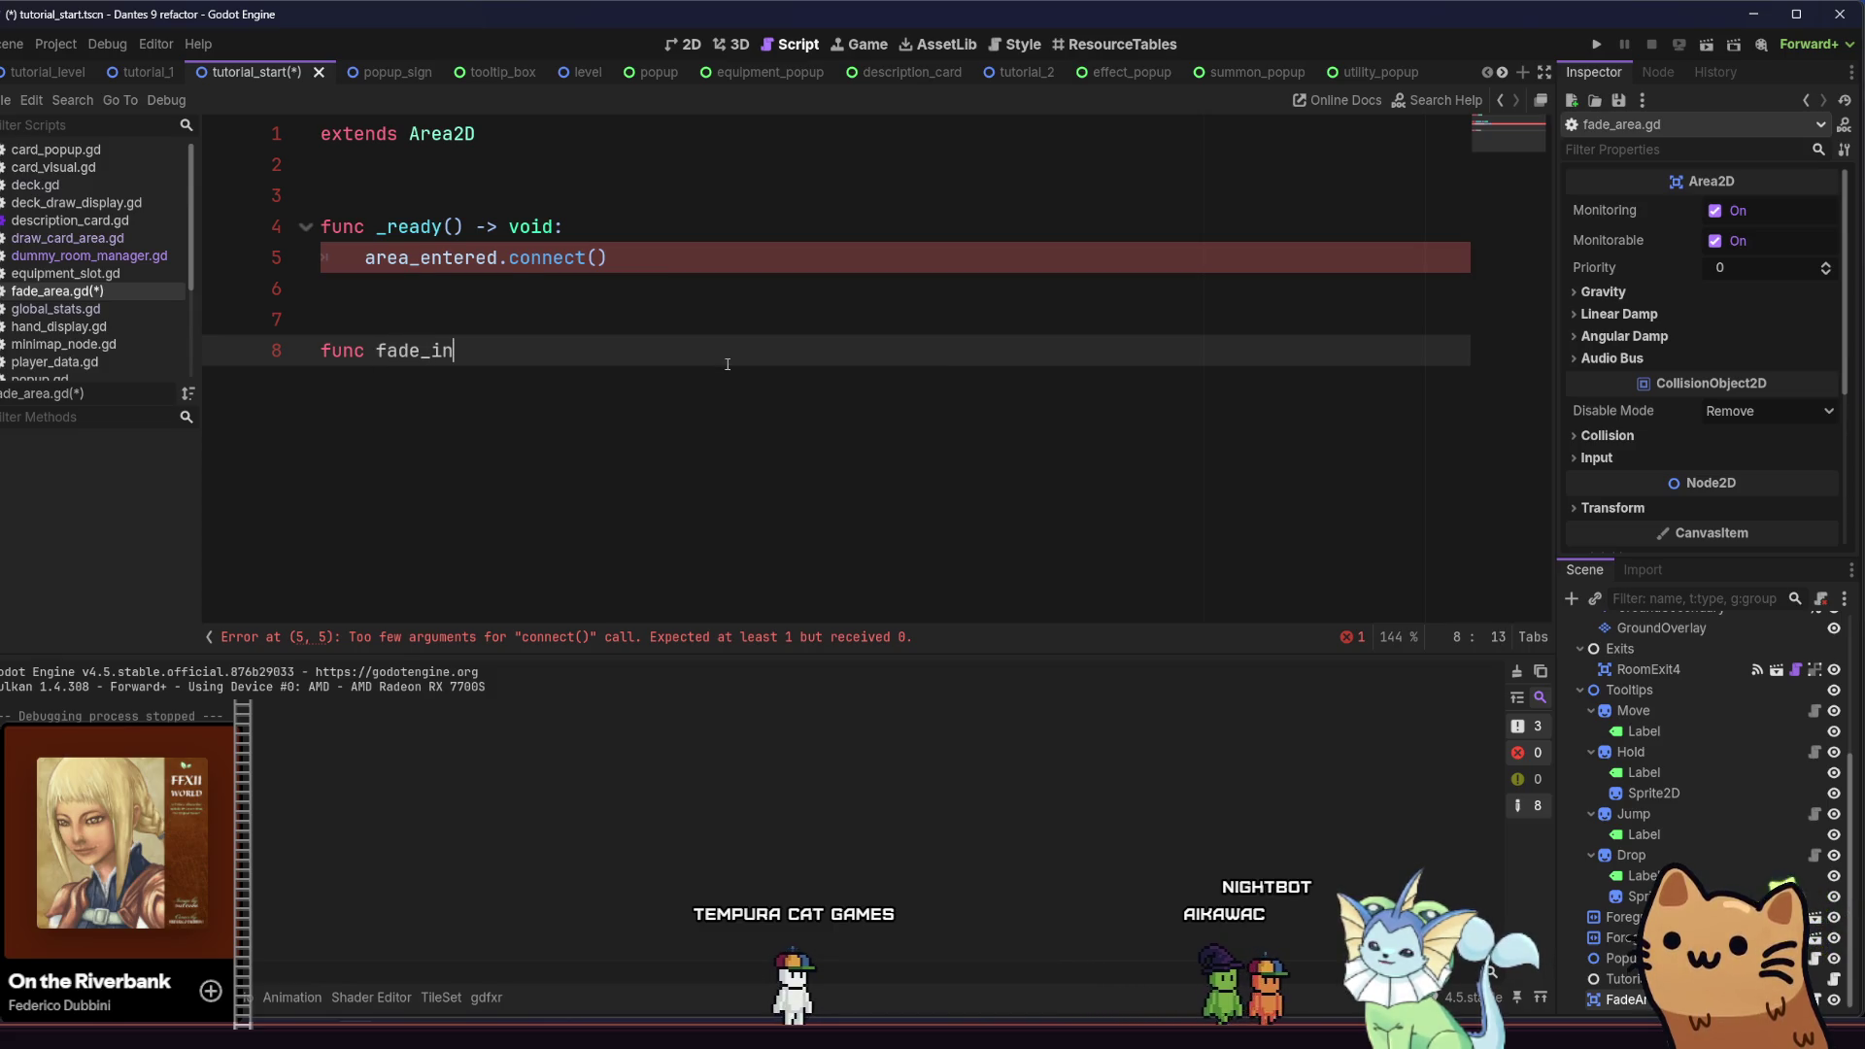
type("):")
key("Return")
type("papss")
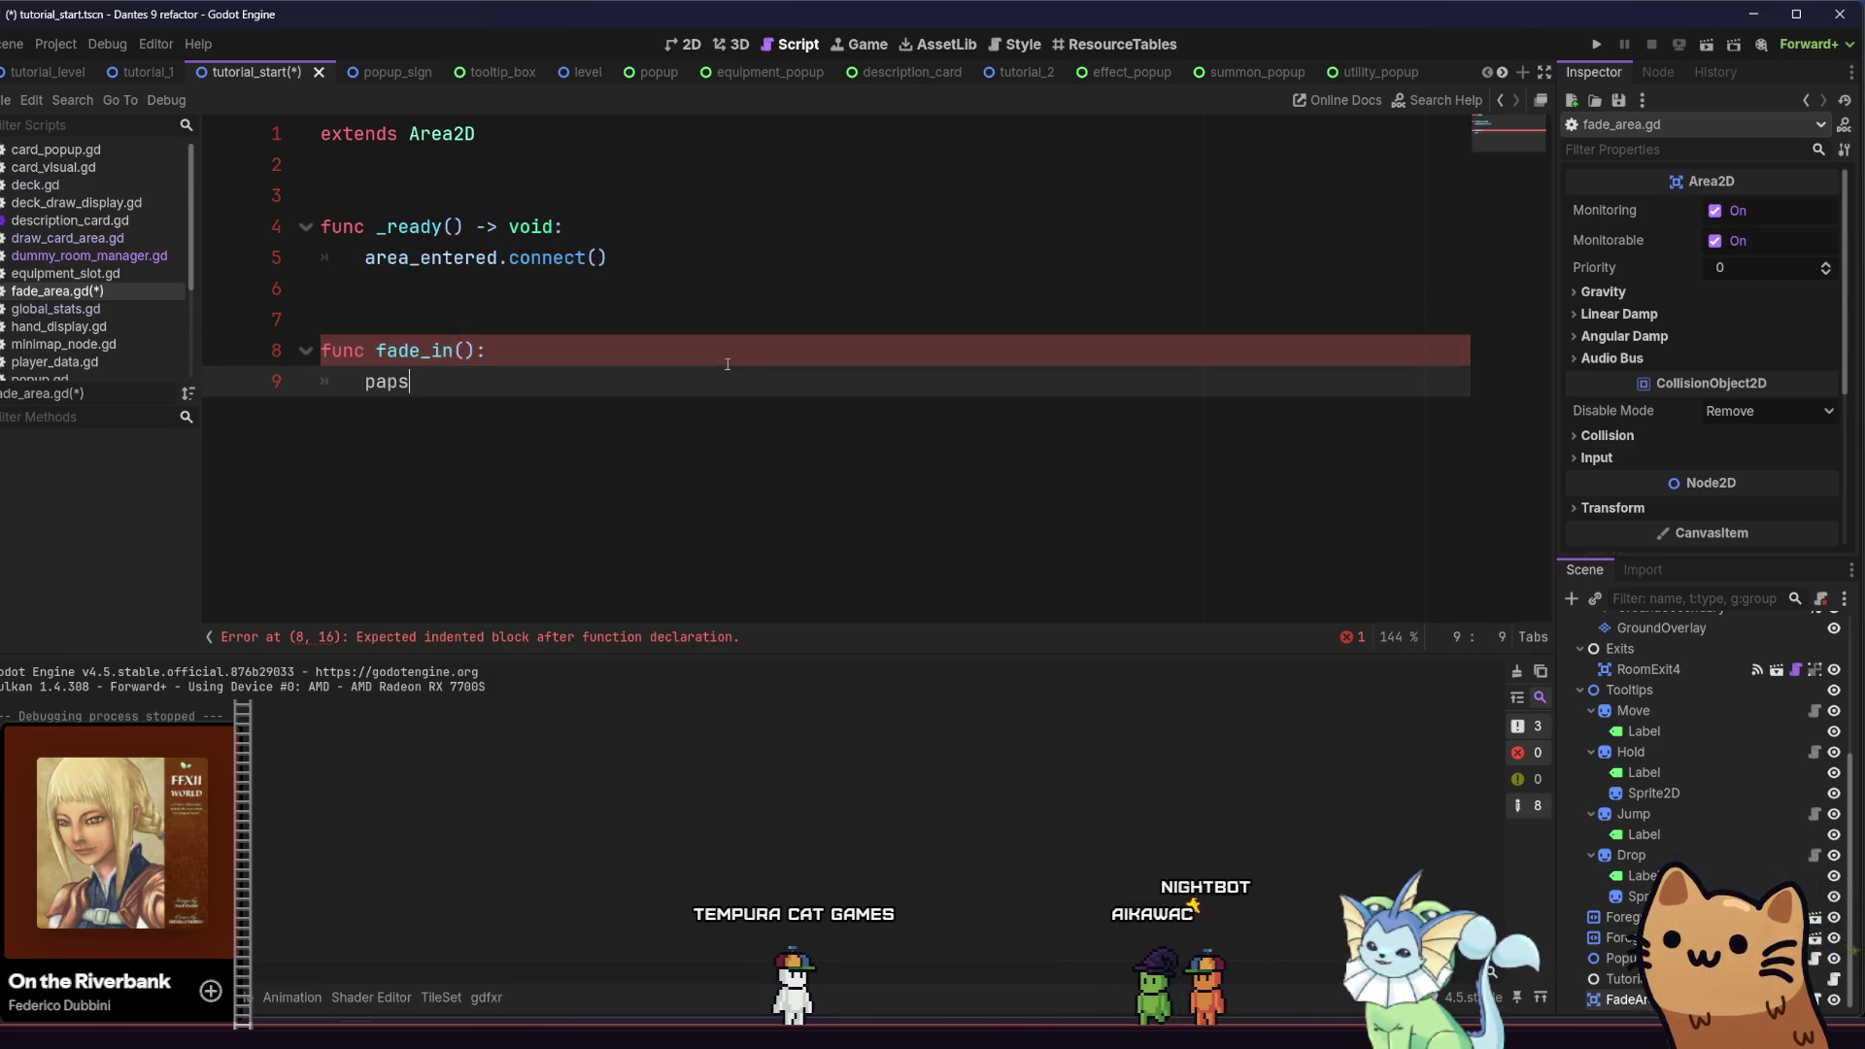
key("BackSpace")
key("BackSpace")
key("BackSpace")
type("ss")
key("Return")
key("Return")
key("Return")
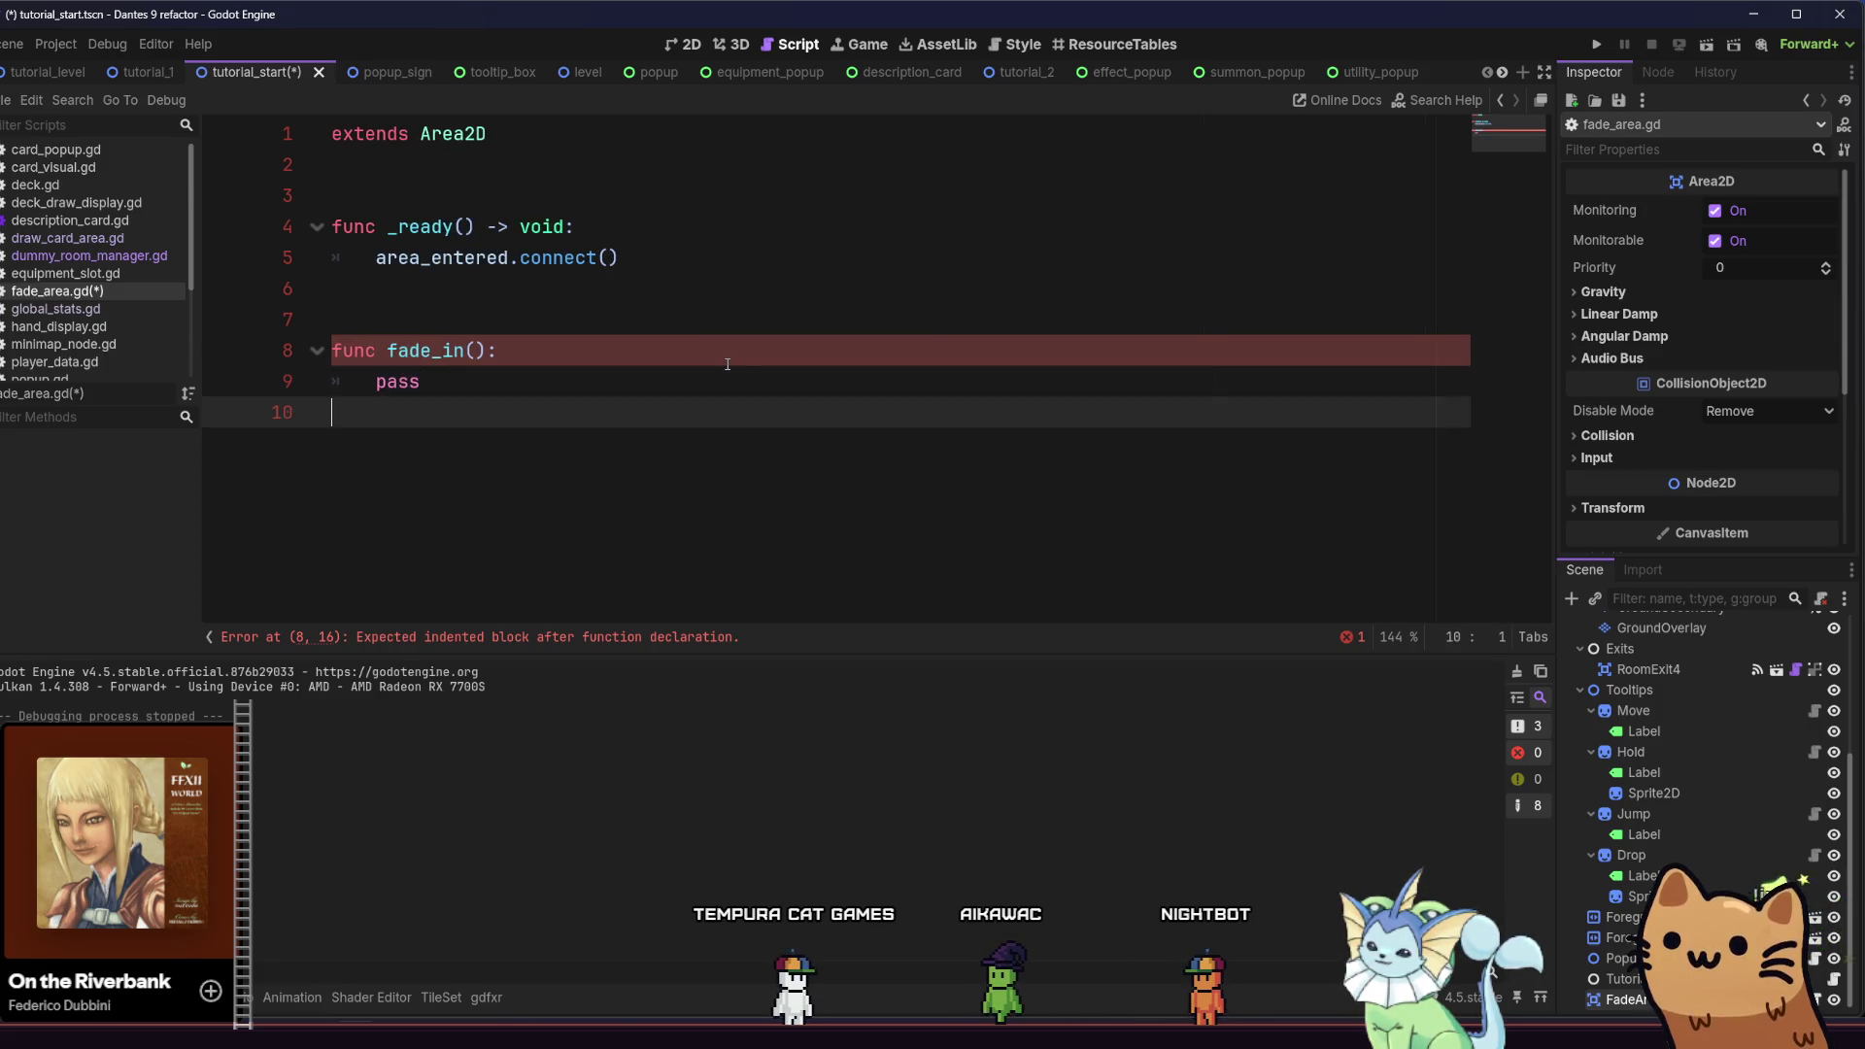
type("funcfade_")
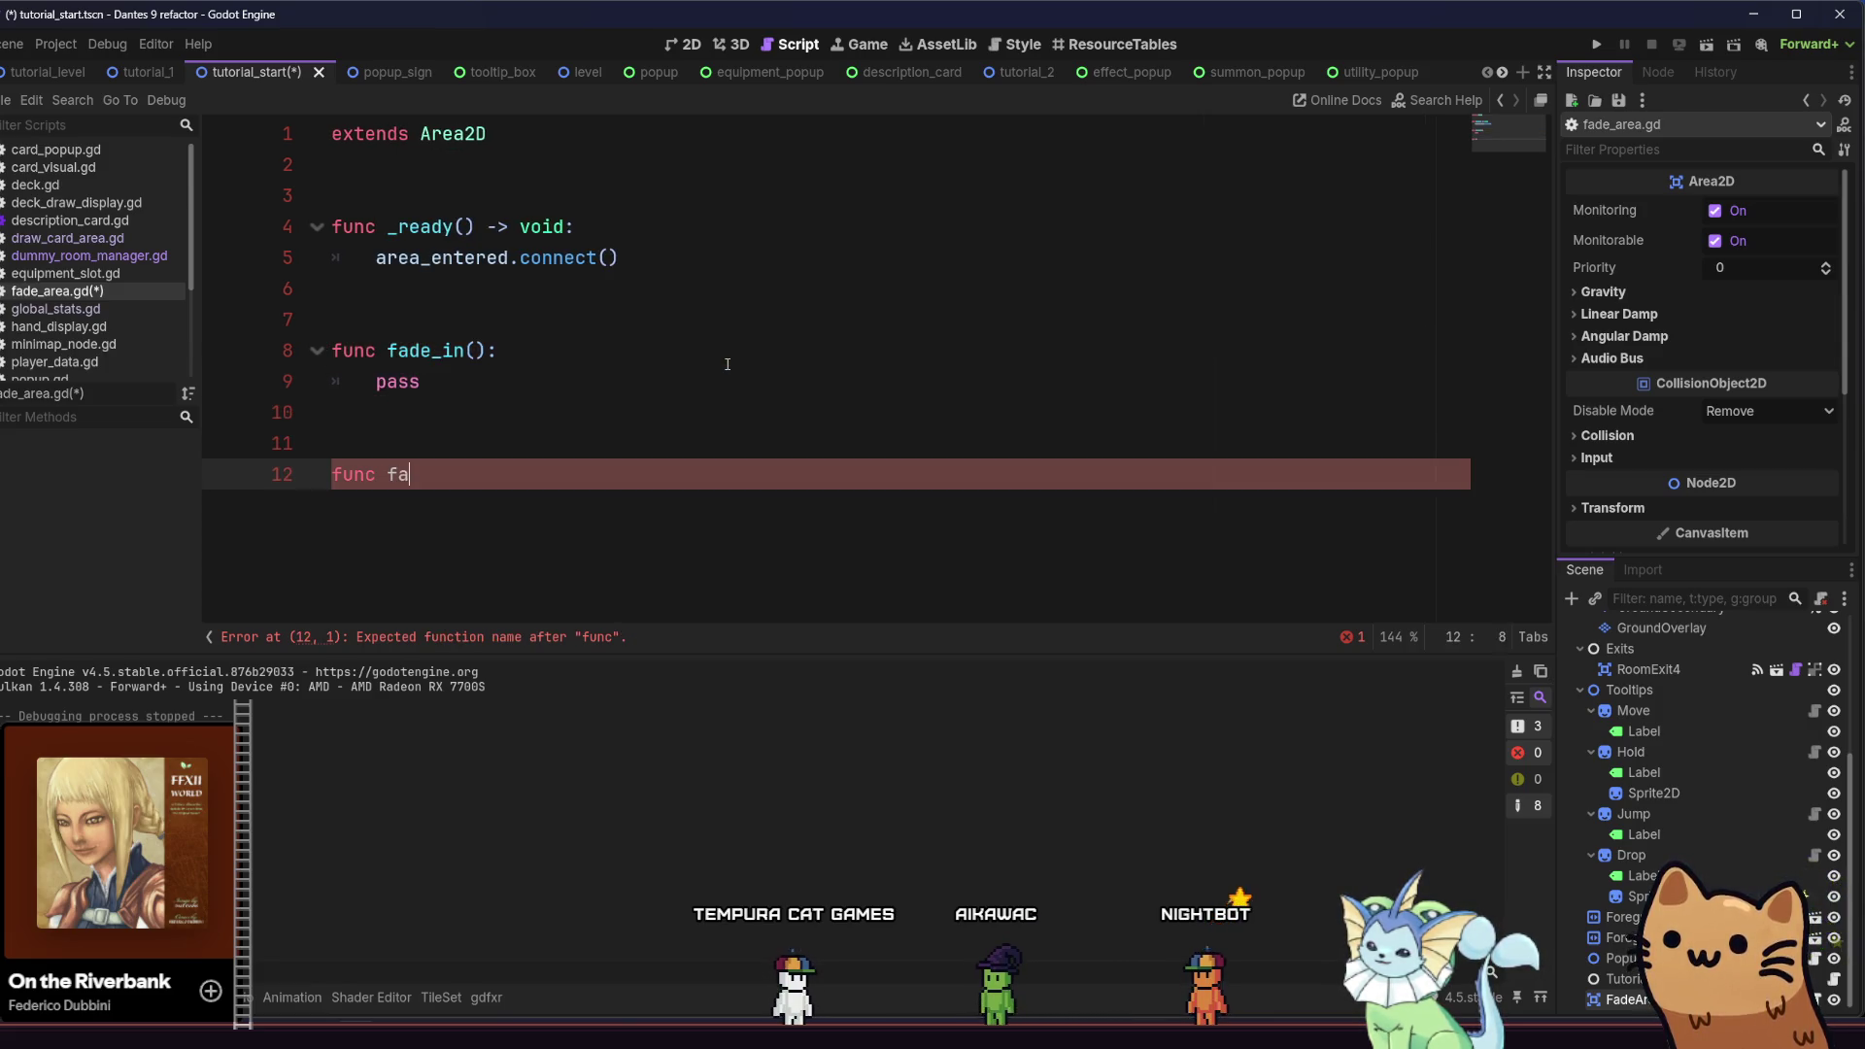
type("out(")
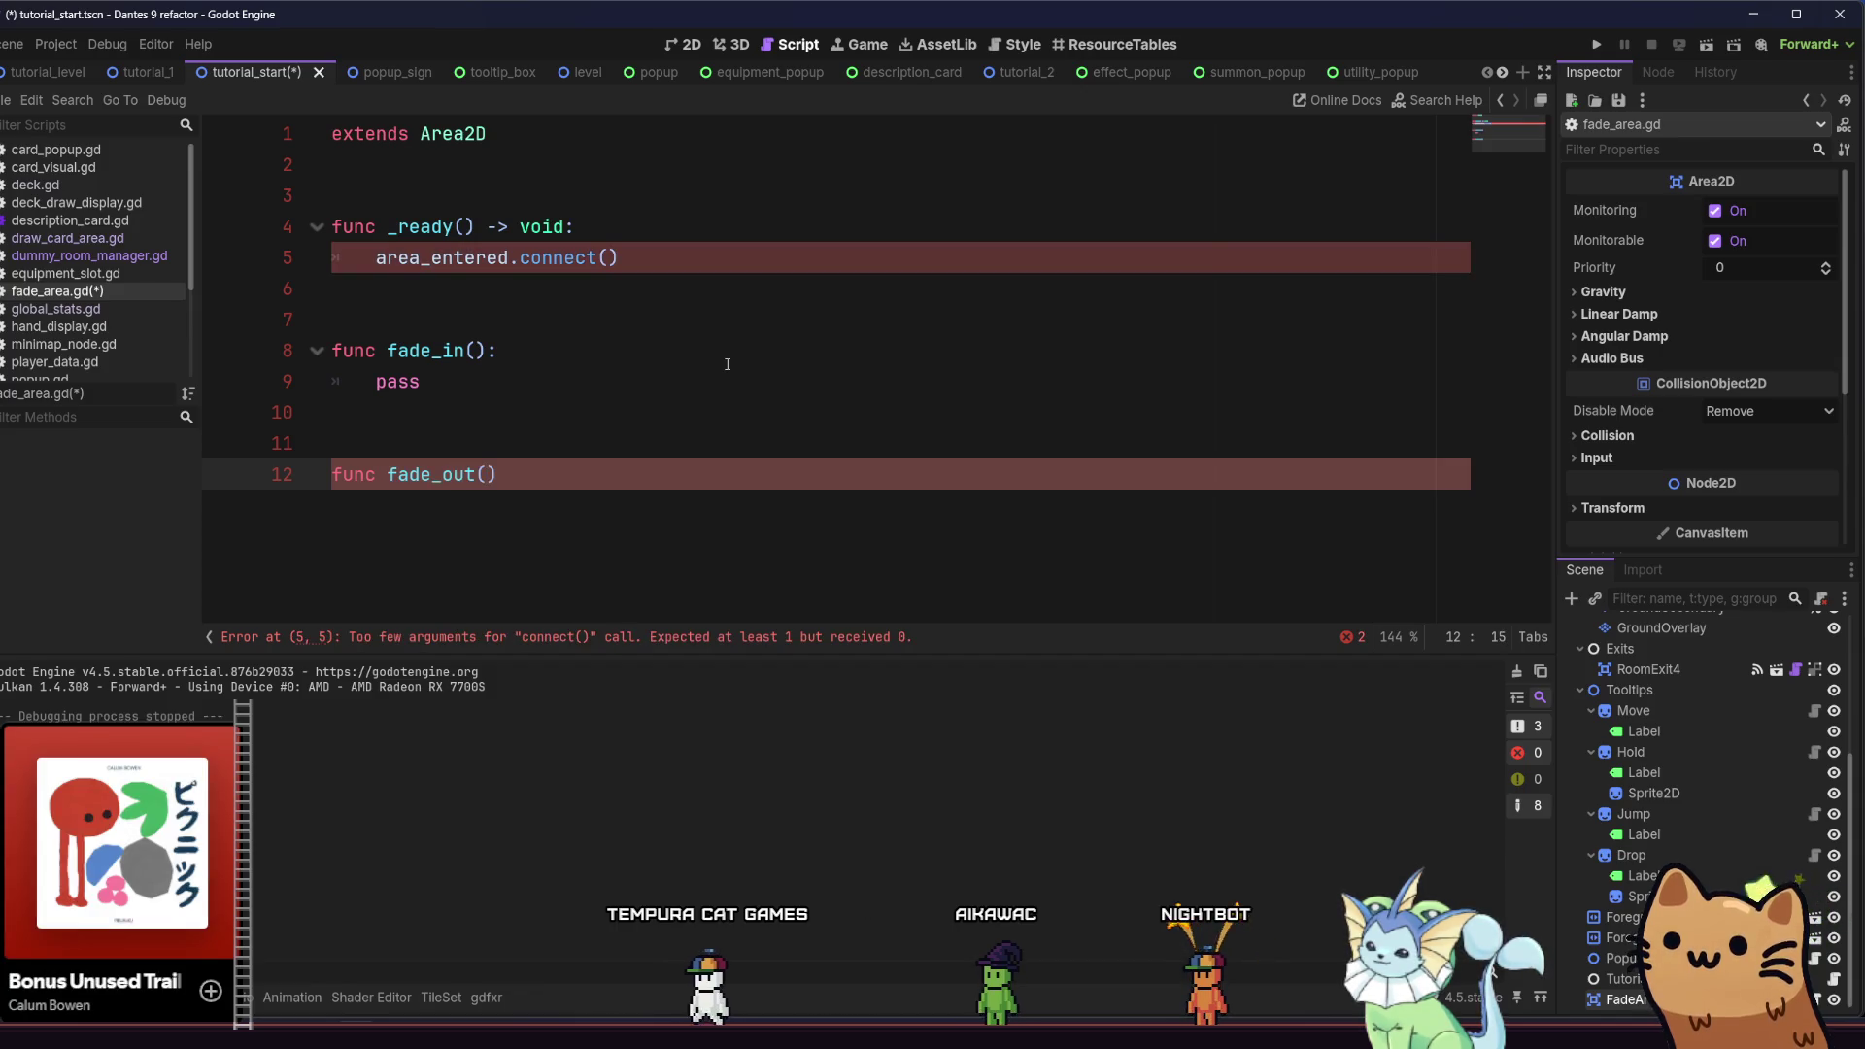
type("):")
key("Return")
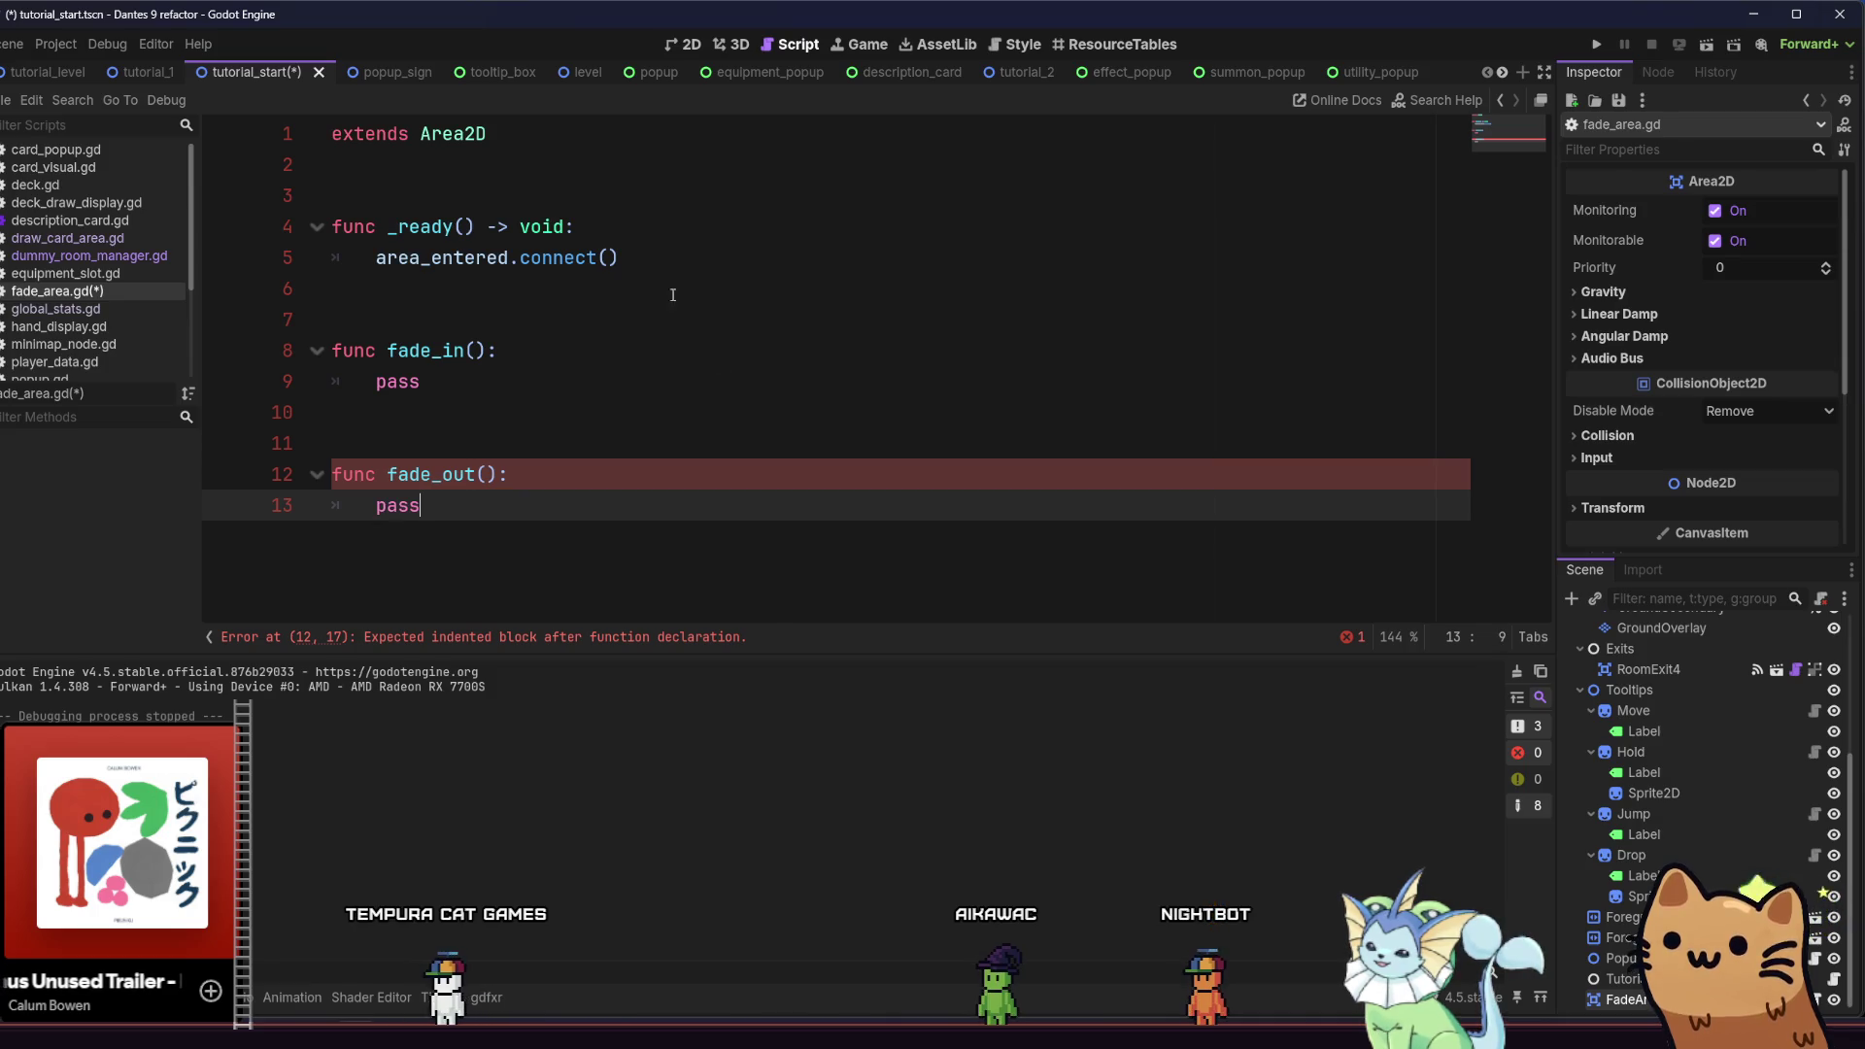
- Pass fade_in to the area_entered connect and start an area_exited line below it
left_click(618, 258)
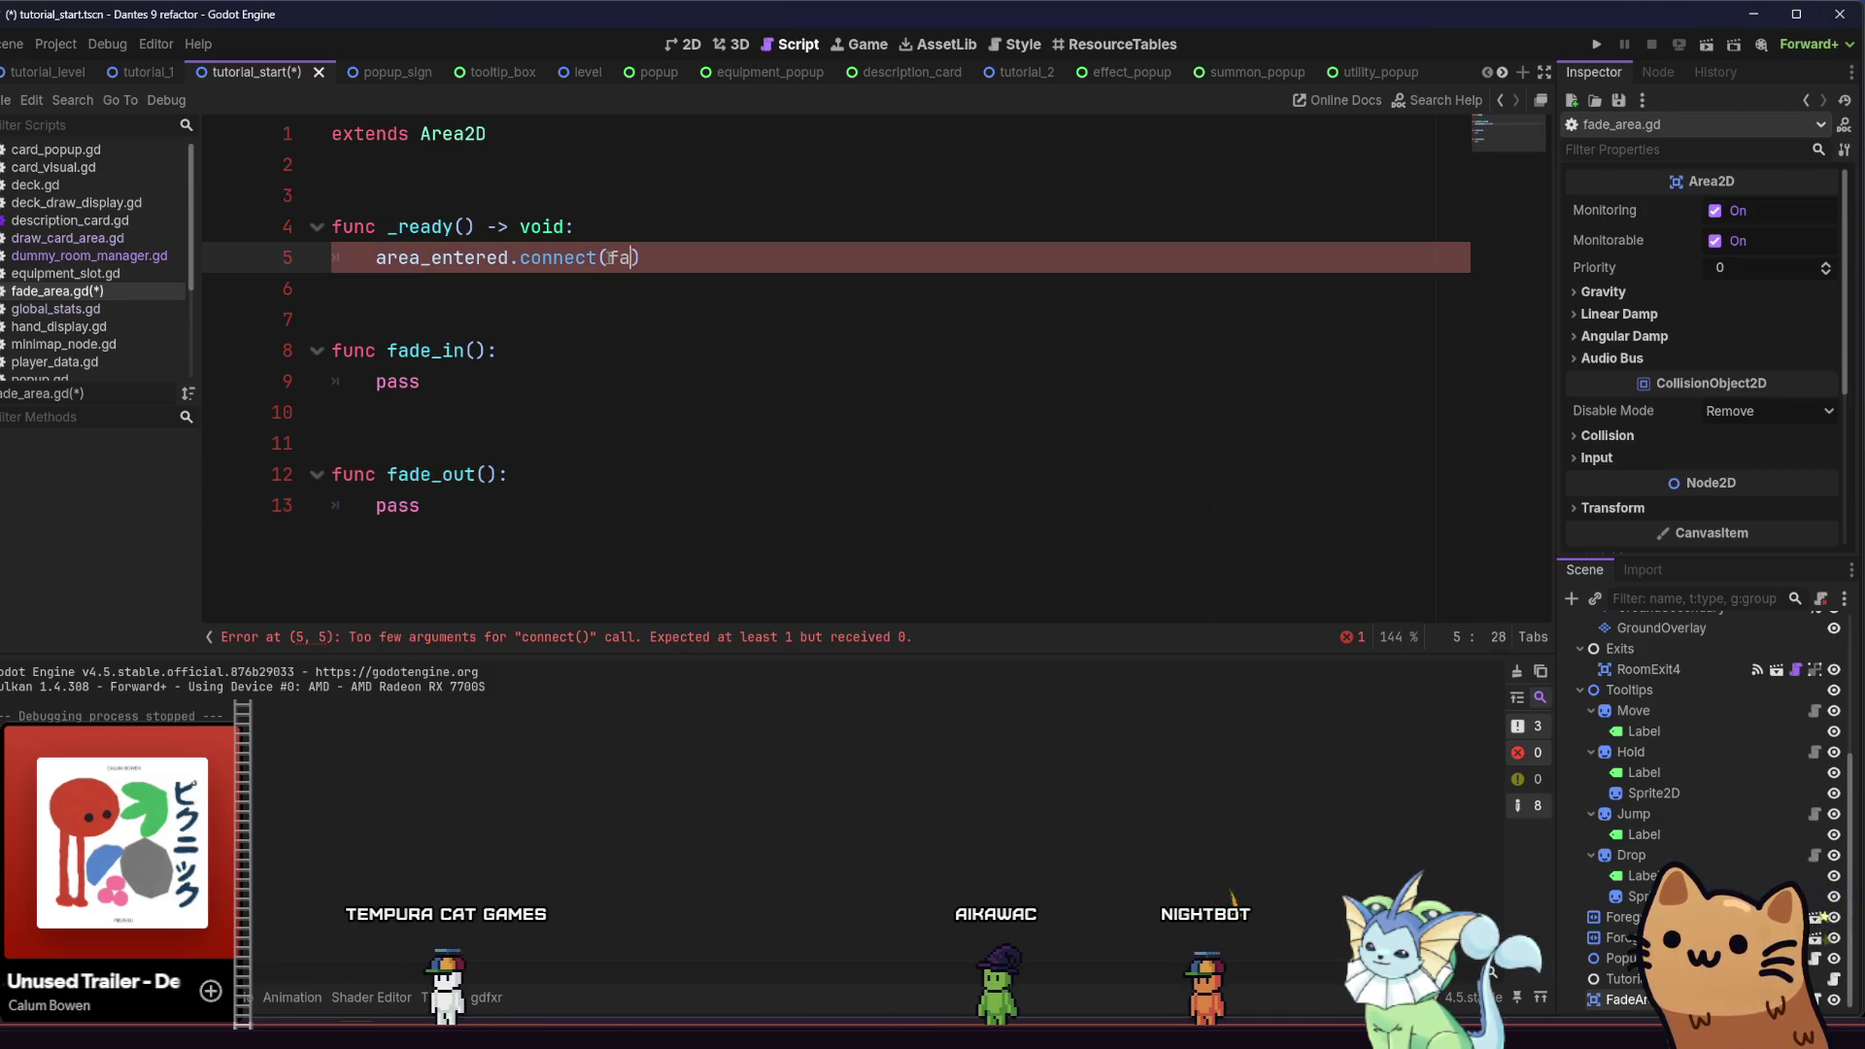
key("Return")
key("End")
key("Return")
type("are")
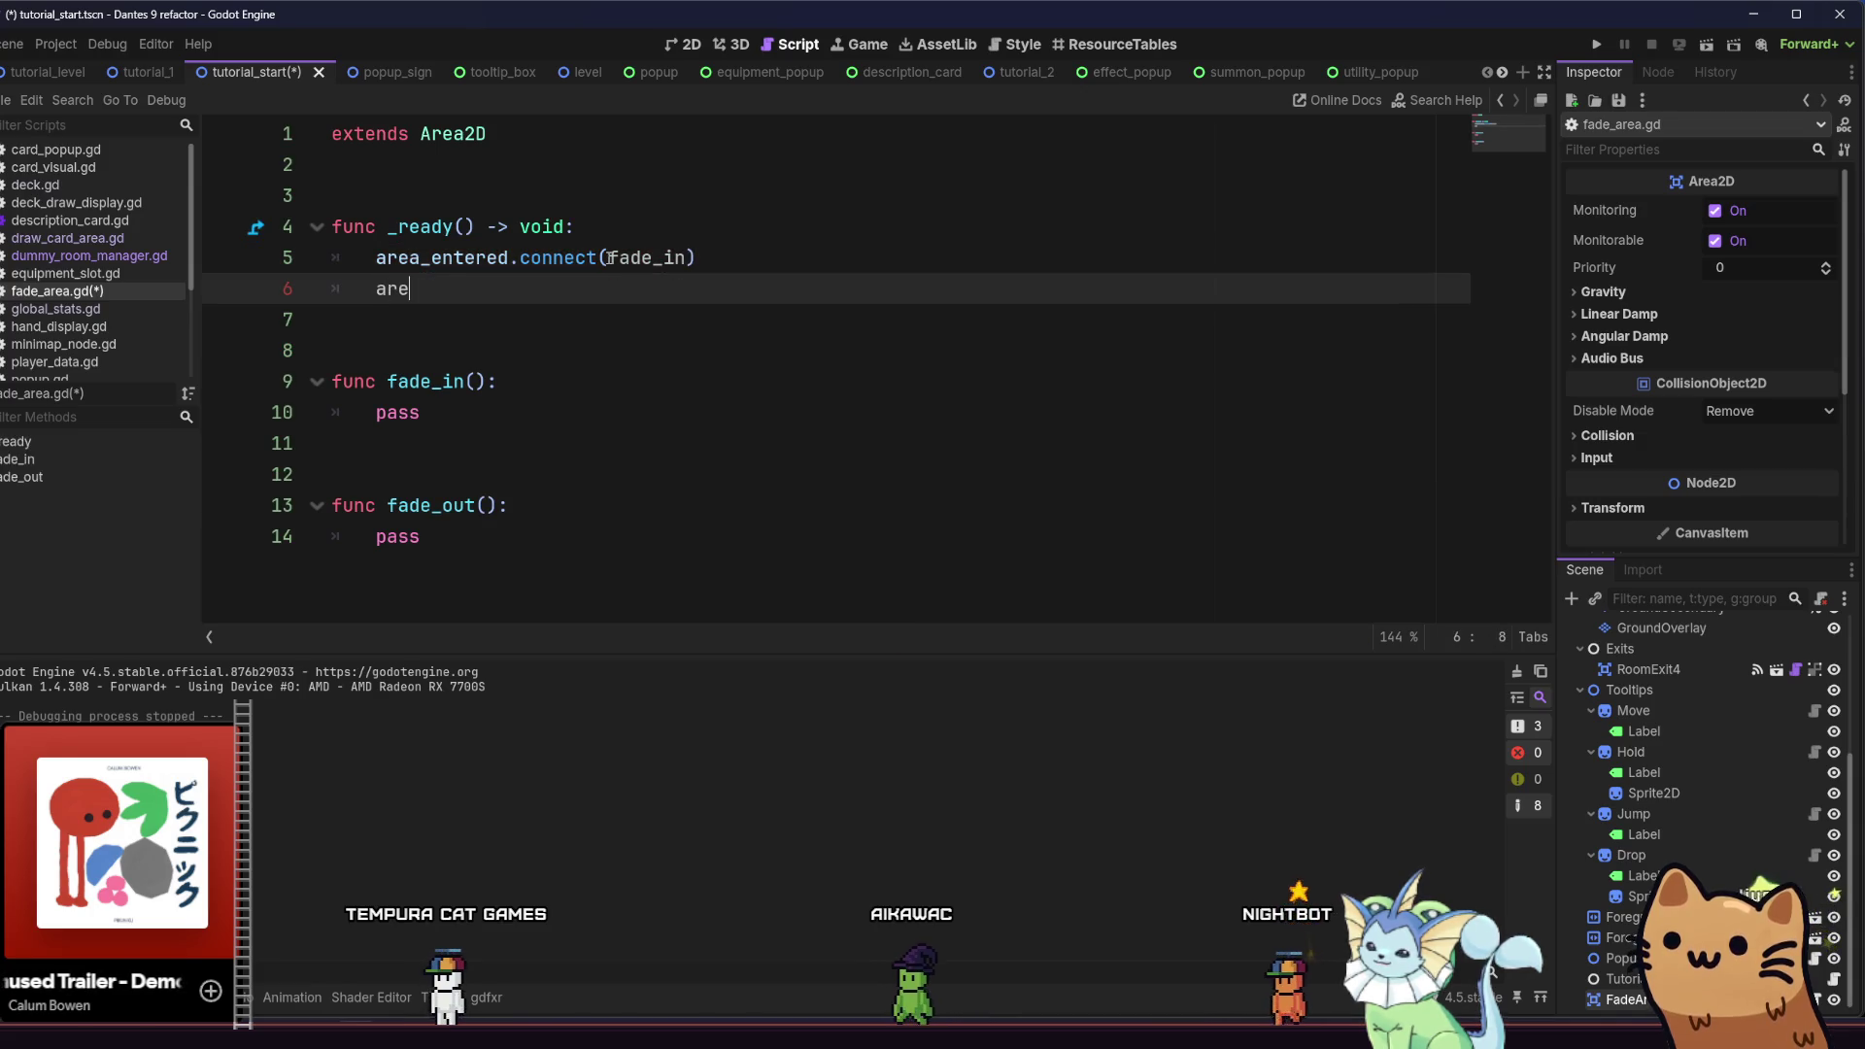
key("Down")
key("Return")
type("(")
- Connect area_exited to fade_out.unbind(1)
key("BackSpace")
type(".c")
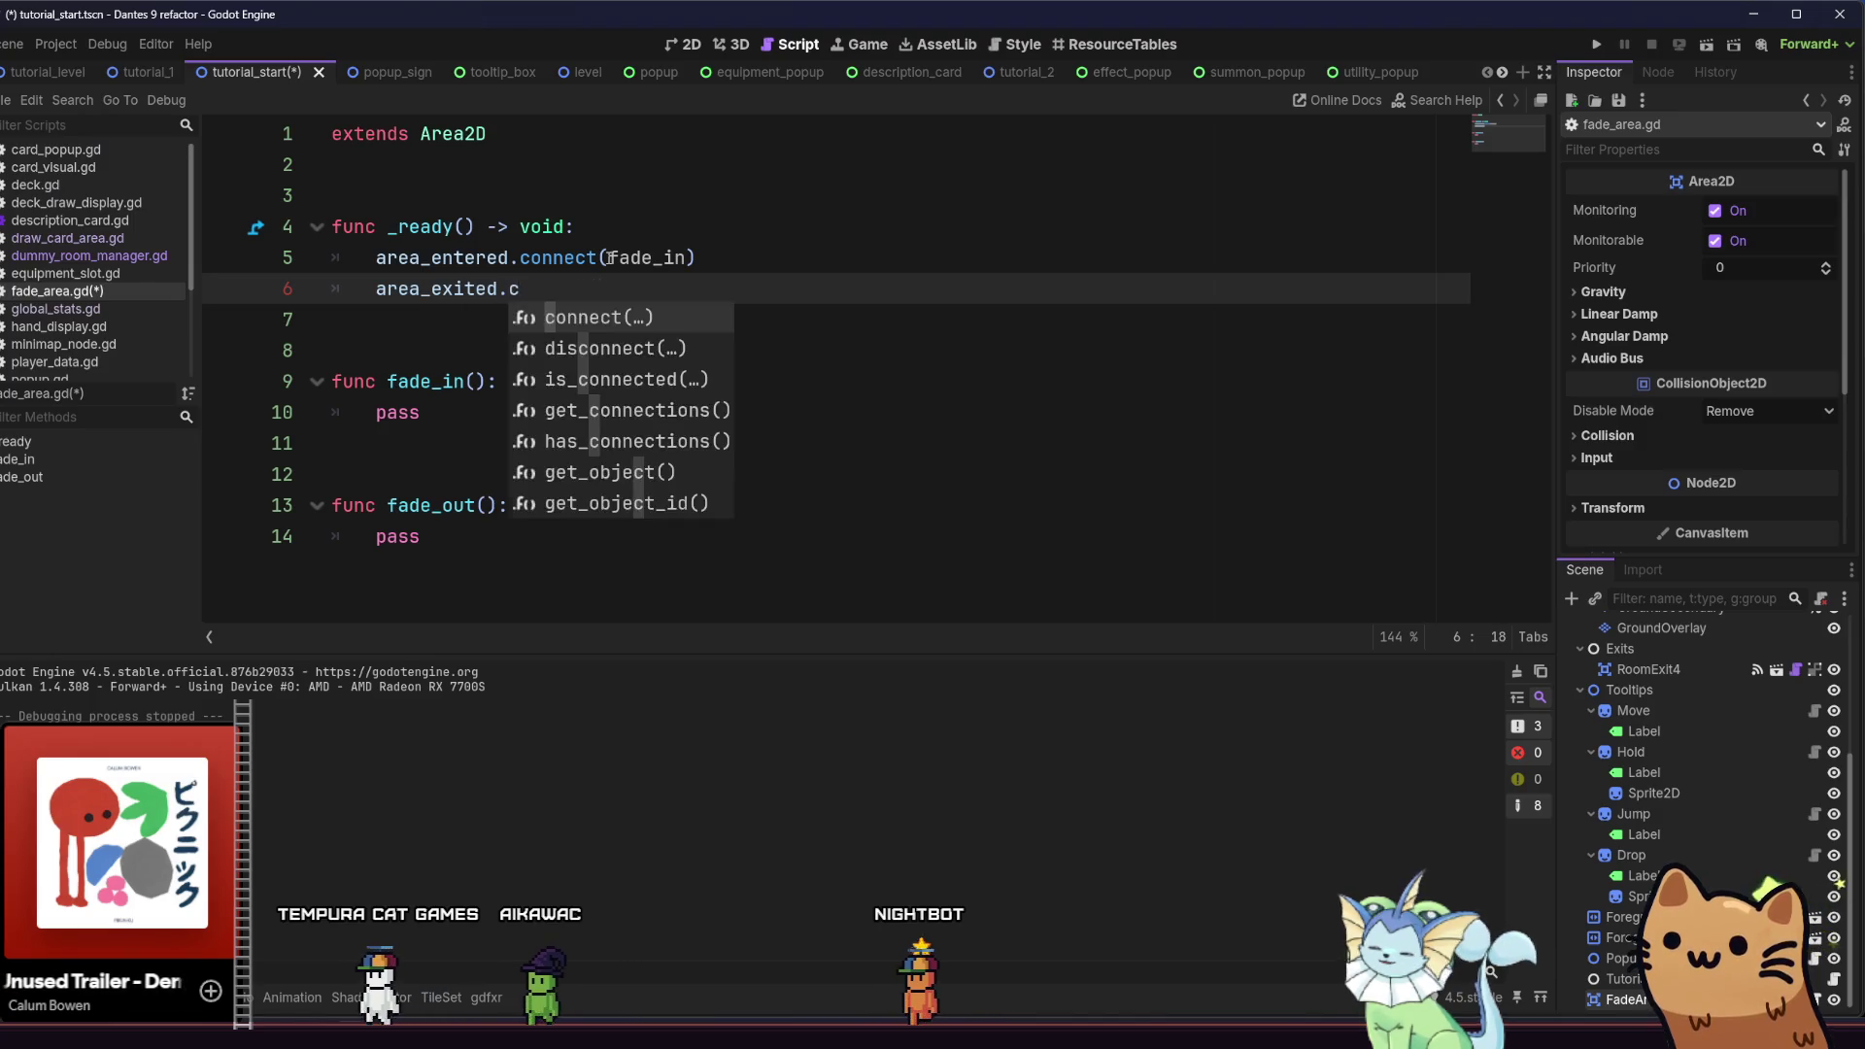
key("Return")
key("BackSpace")
type("de_o")
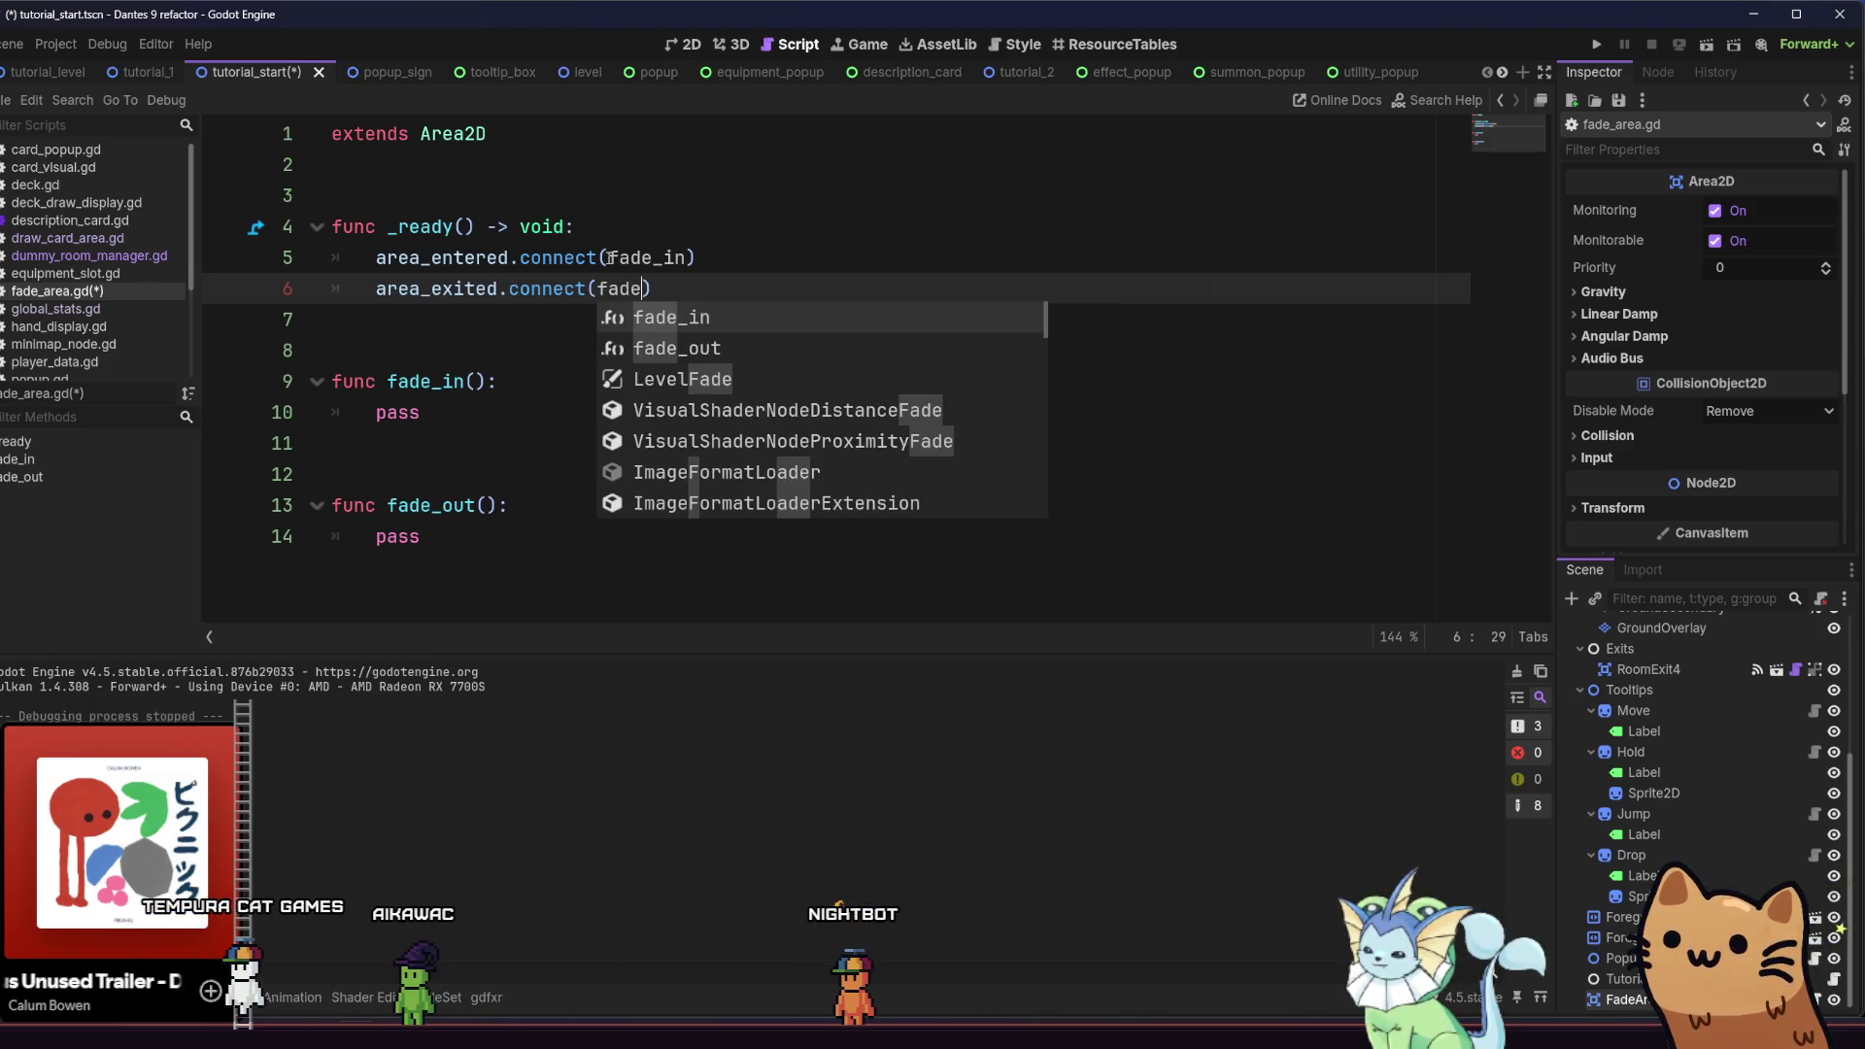
key("Return")
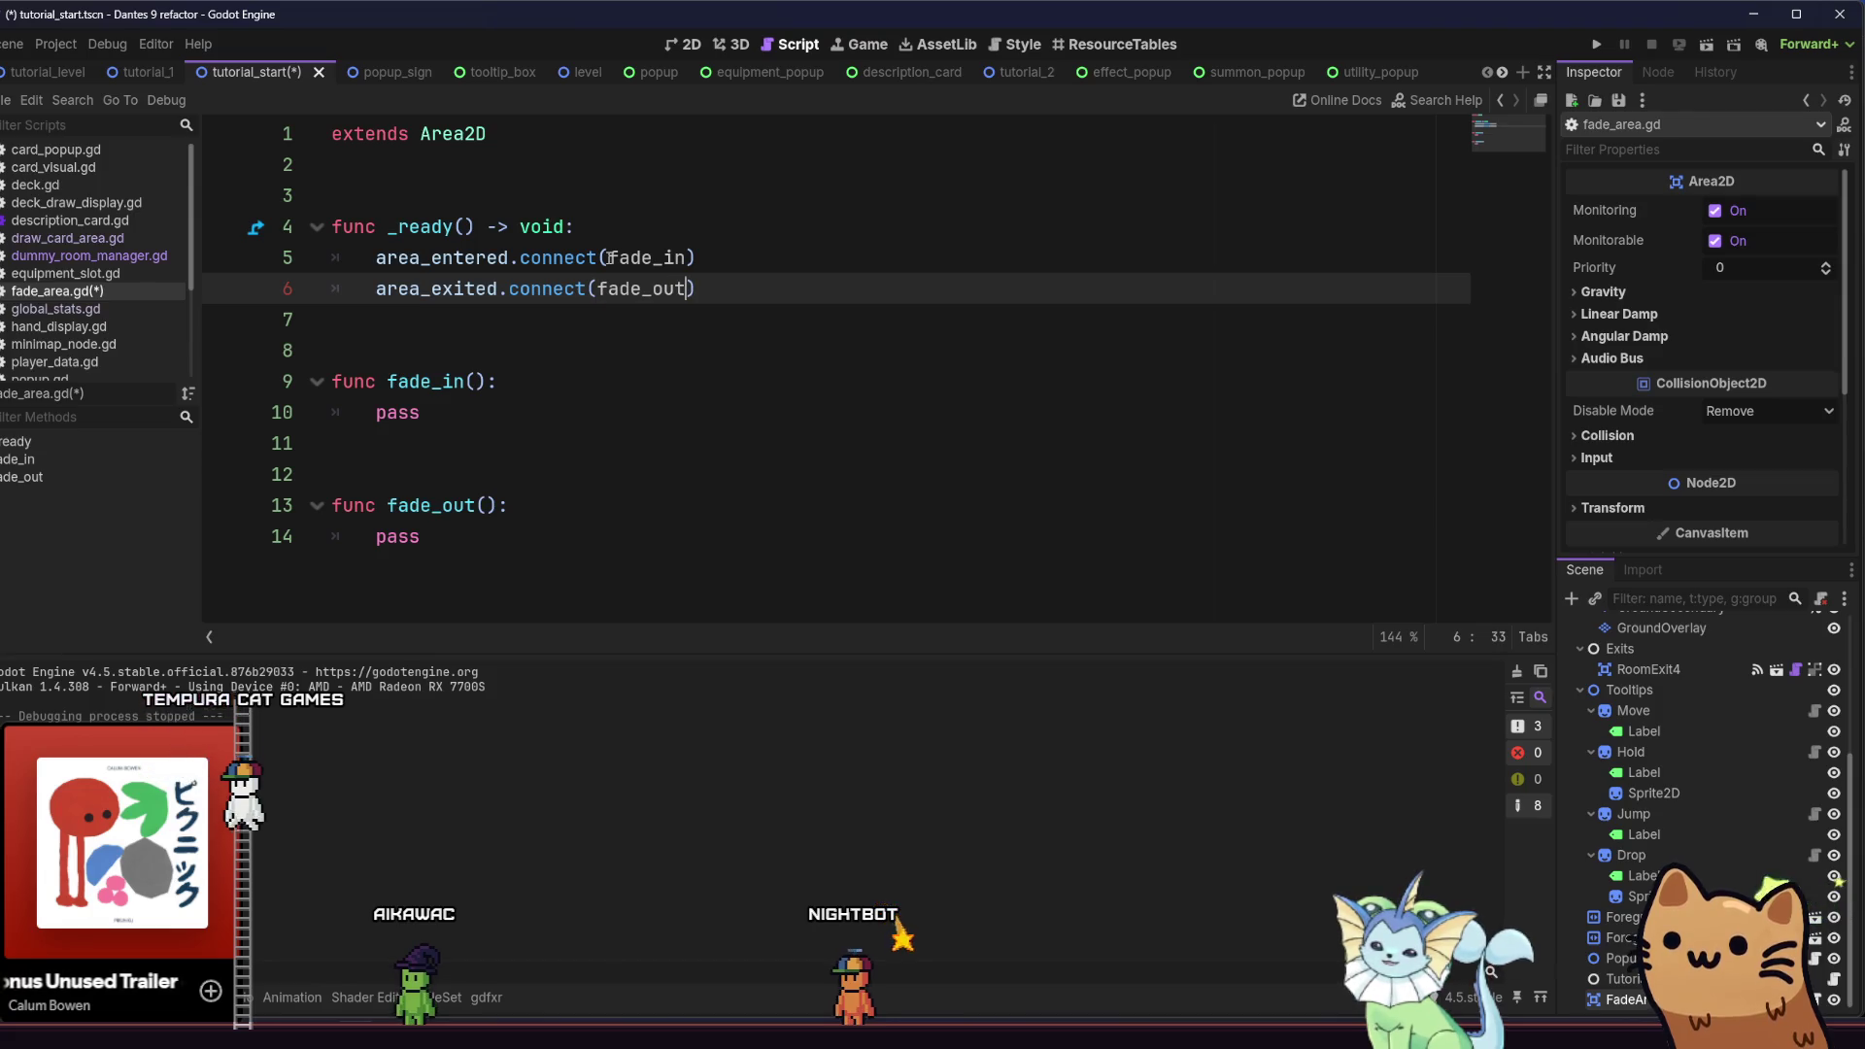
type(".")
key("BackSpace")
key("BackSpace")
key("BackSpace")
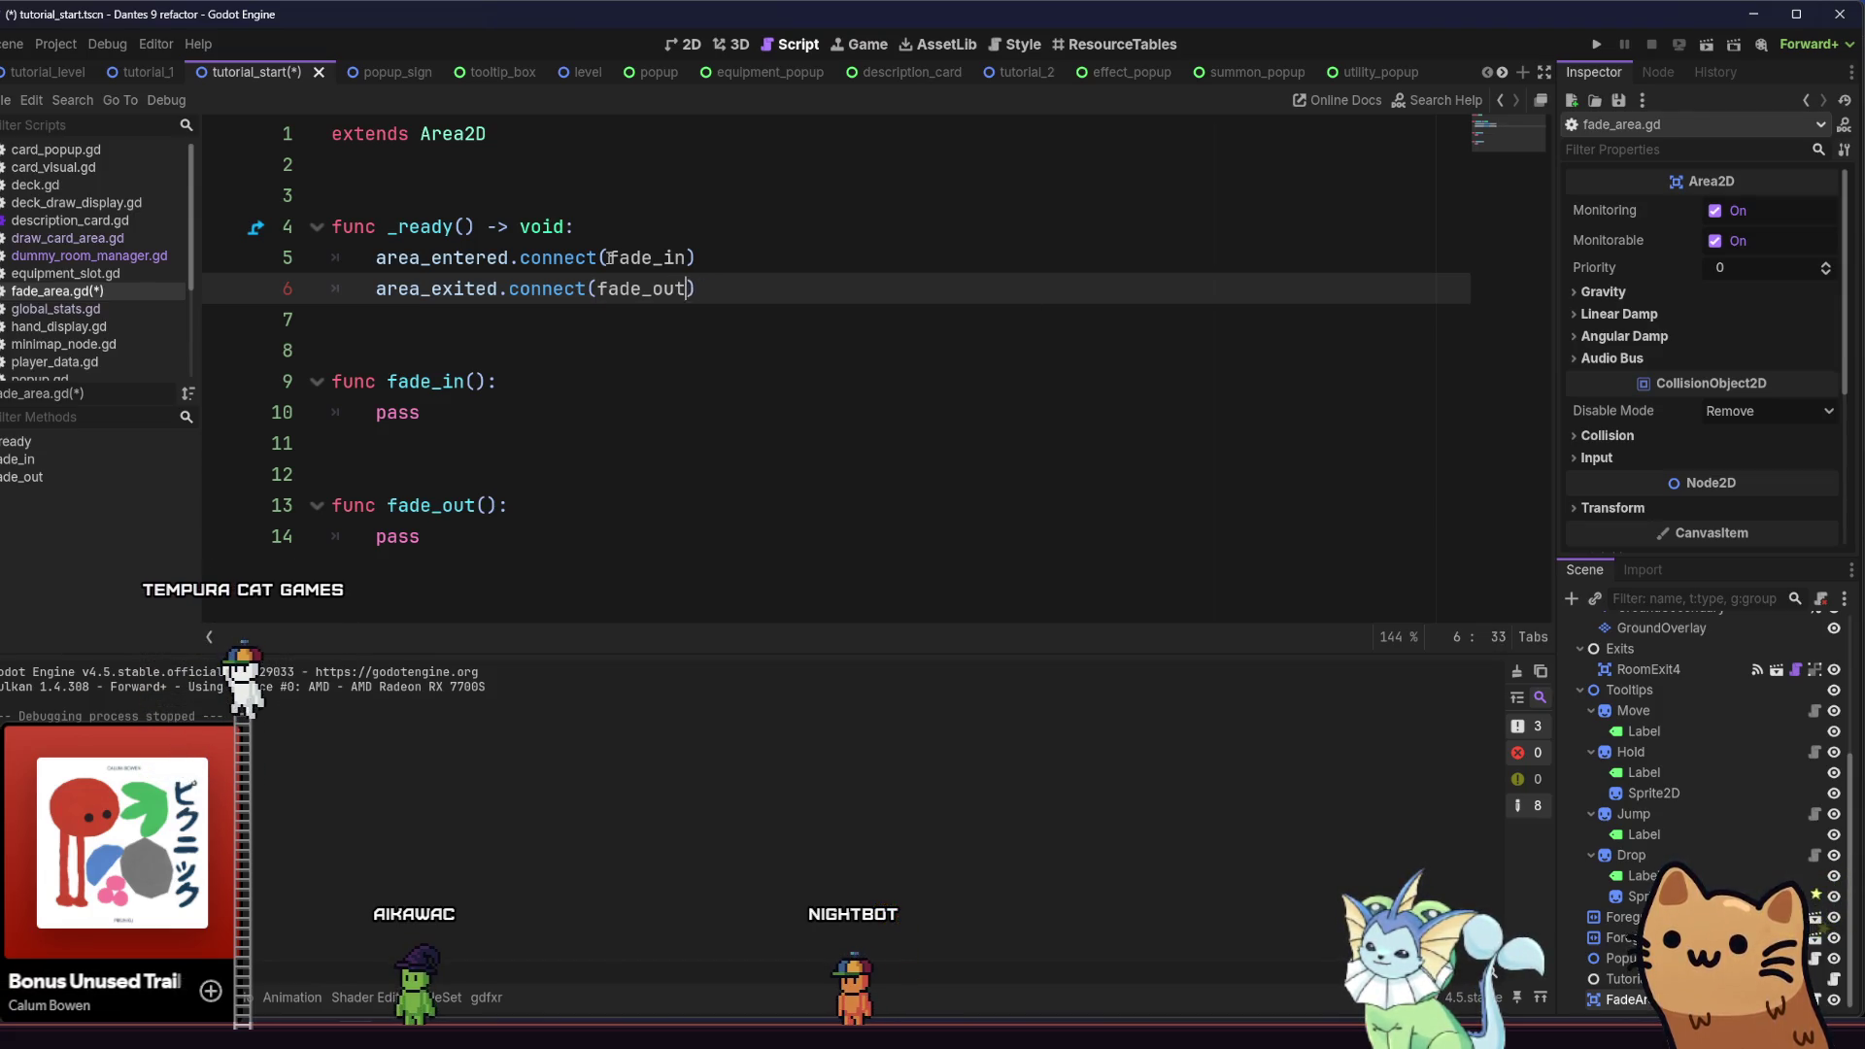
type("unbind")
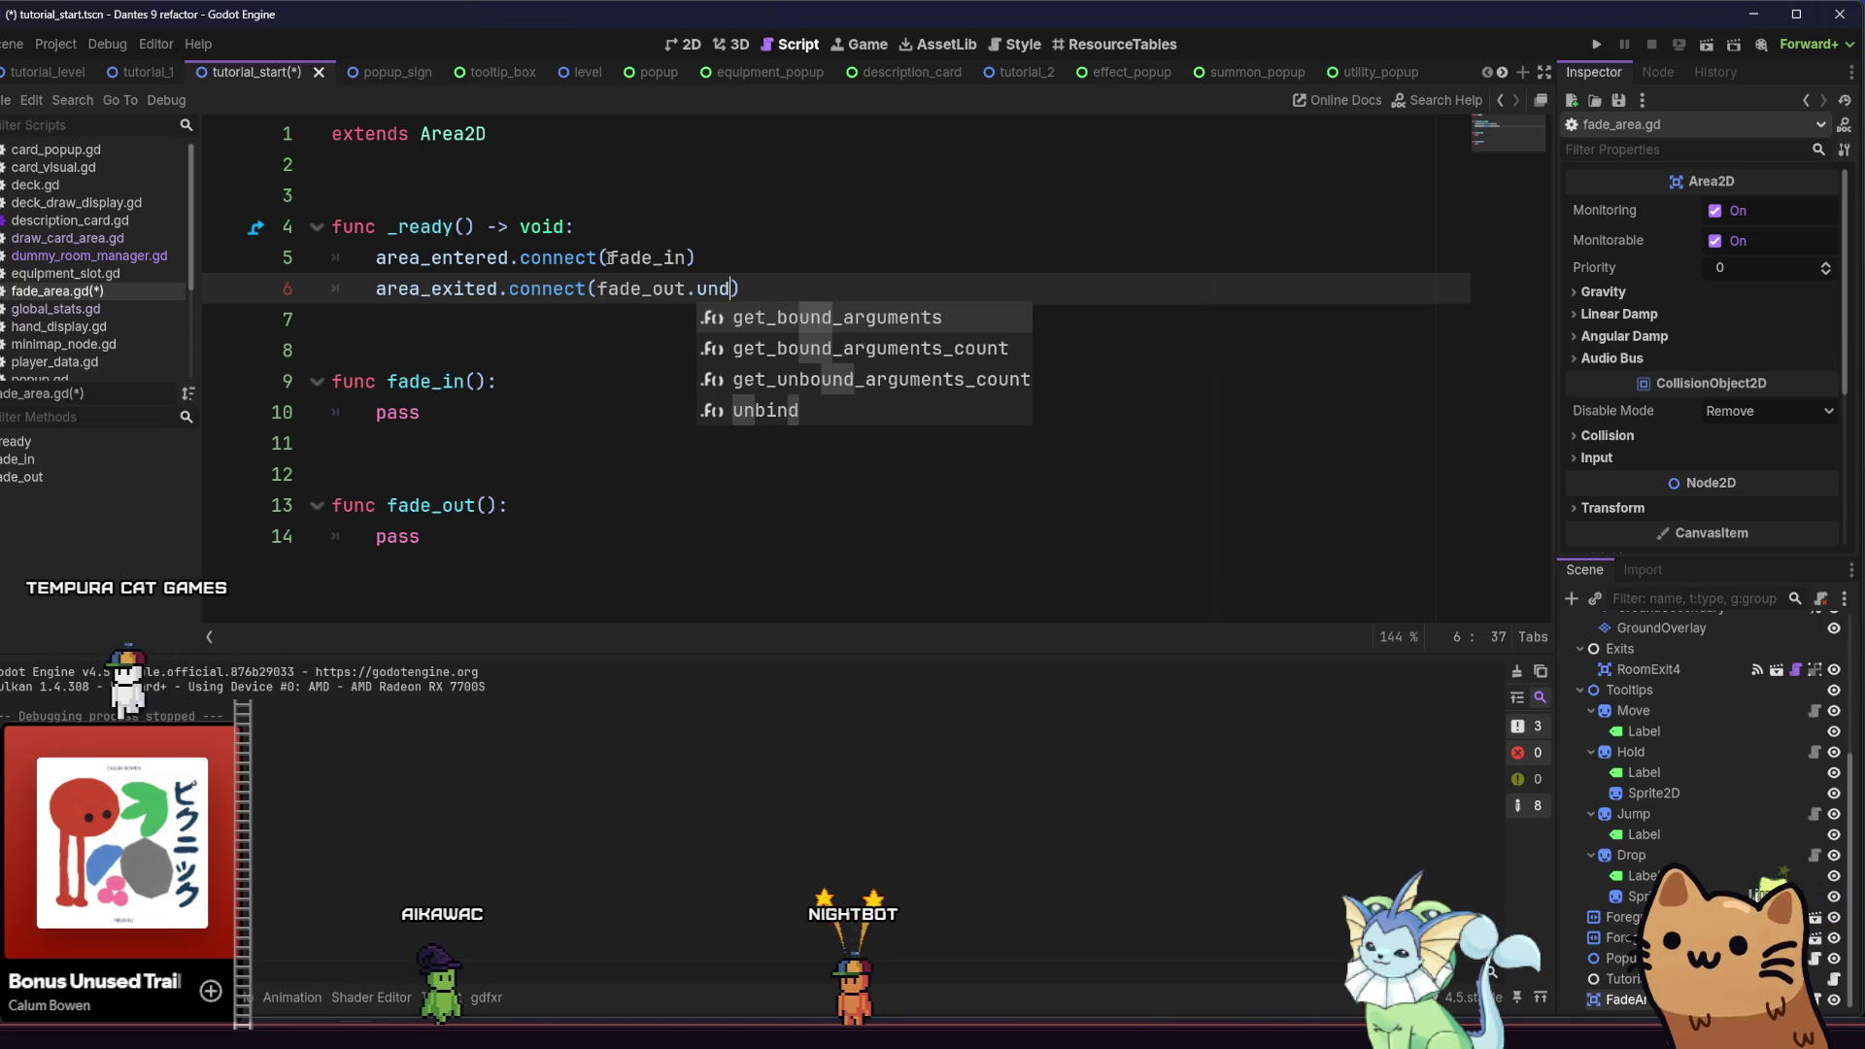
type("(1")
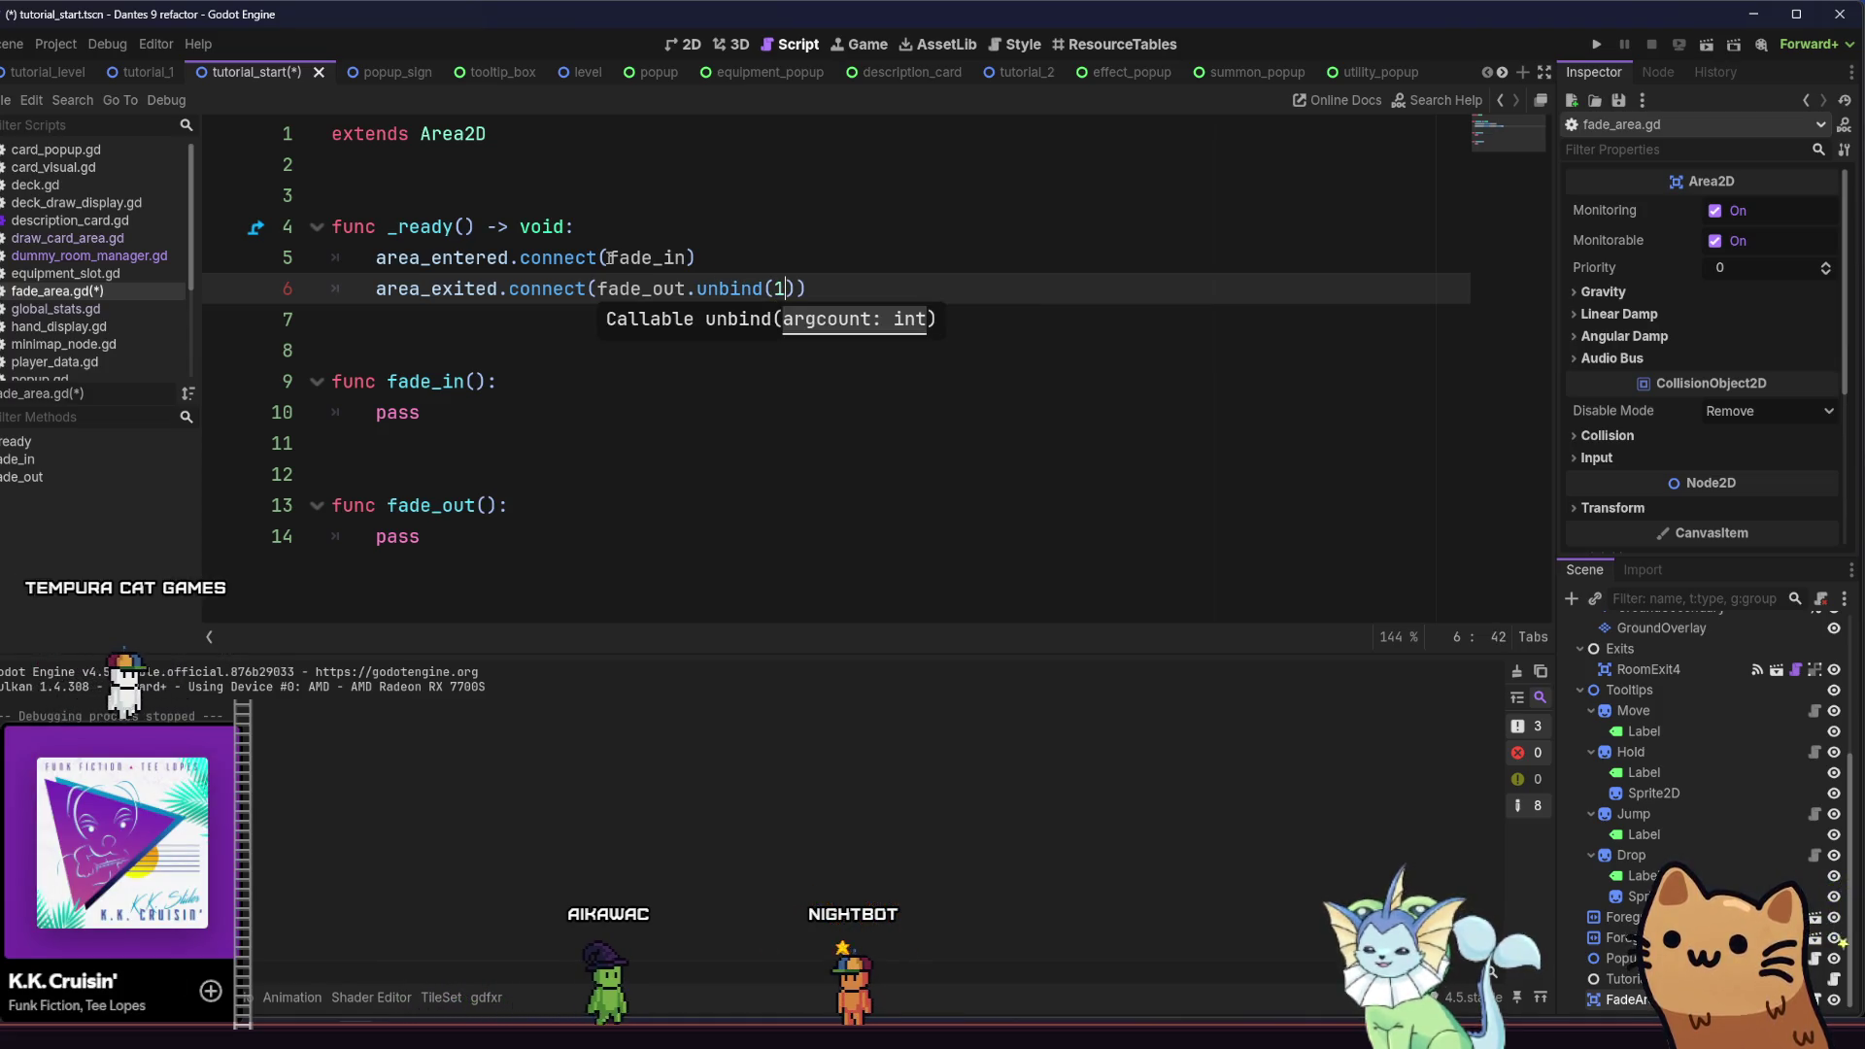
- Change the area_entered callback to fade_in.unbind(1)
left_click(698, 257)
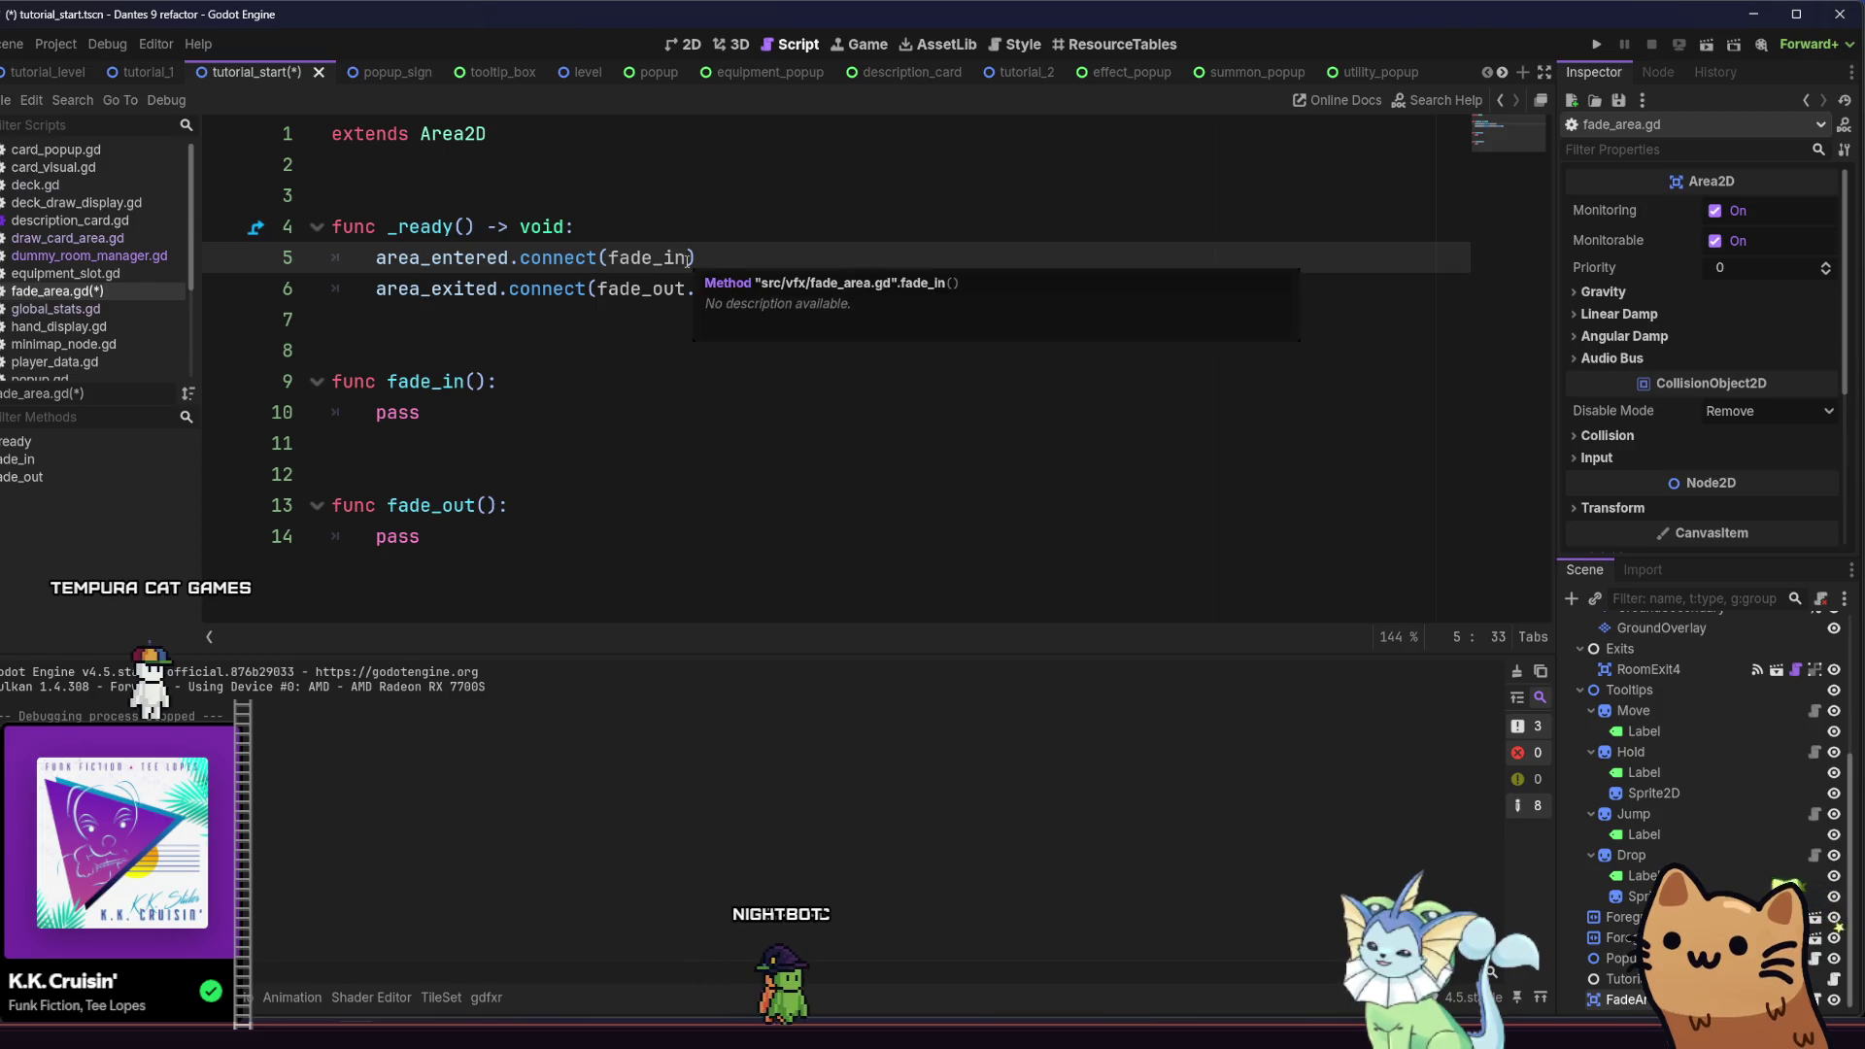
type(".unbi")
key("Return")
type("1")
left_click(697, 257)
left_click(867, 279)
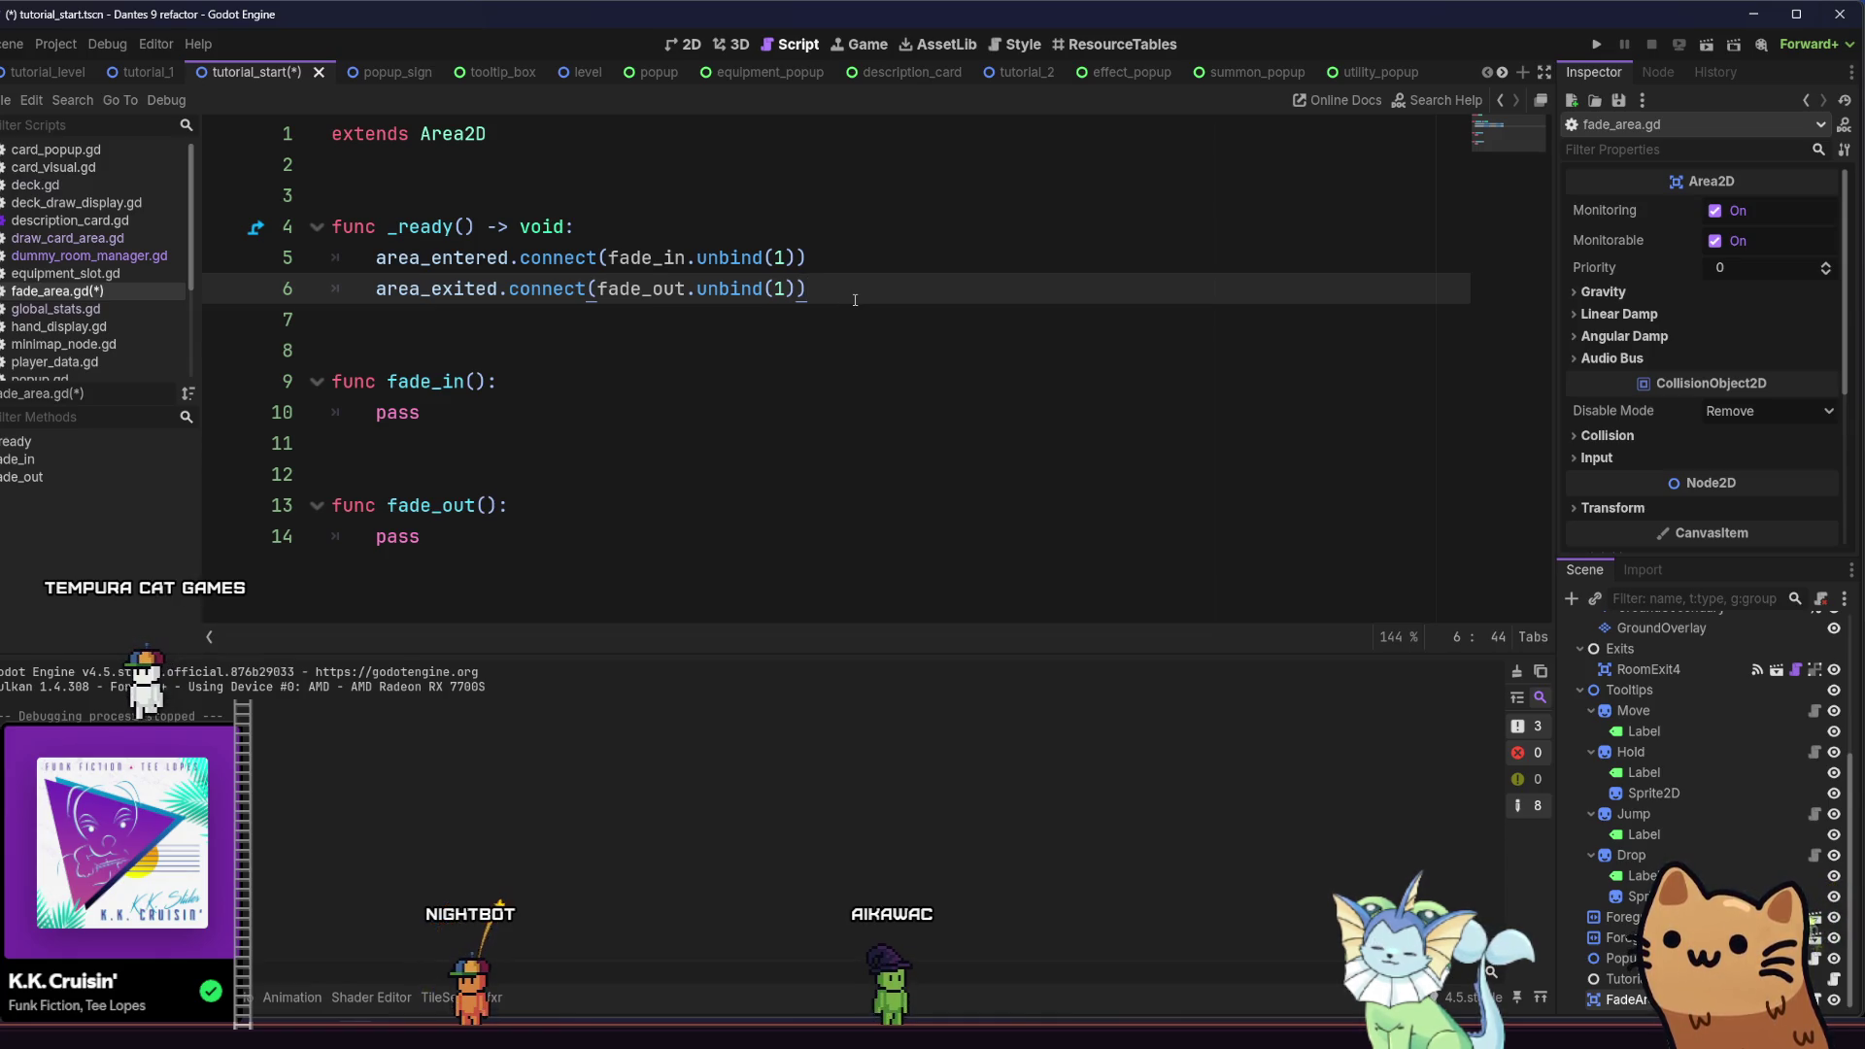
- Replace pass in fade_in with 'for child : Node2D in get_children():'
double_click(452, 411)
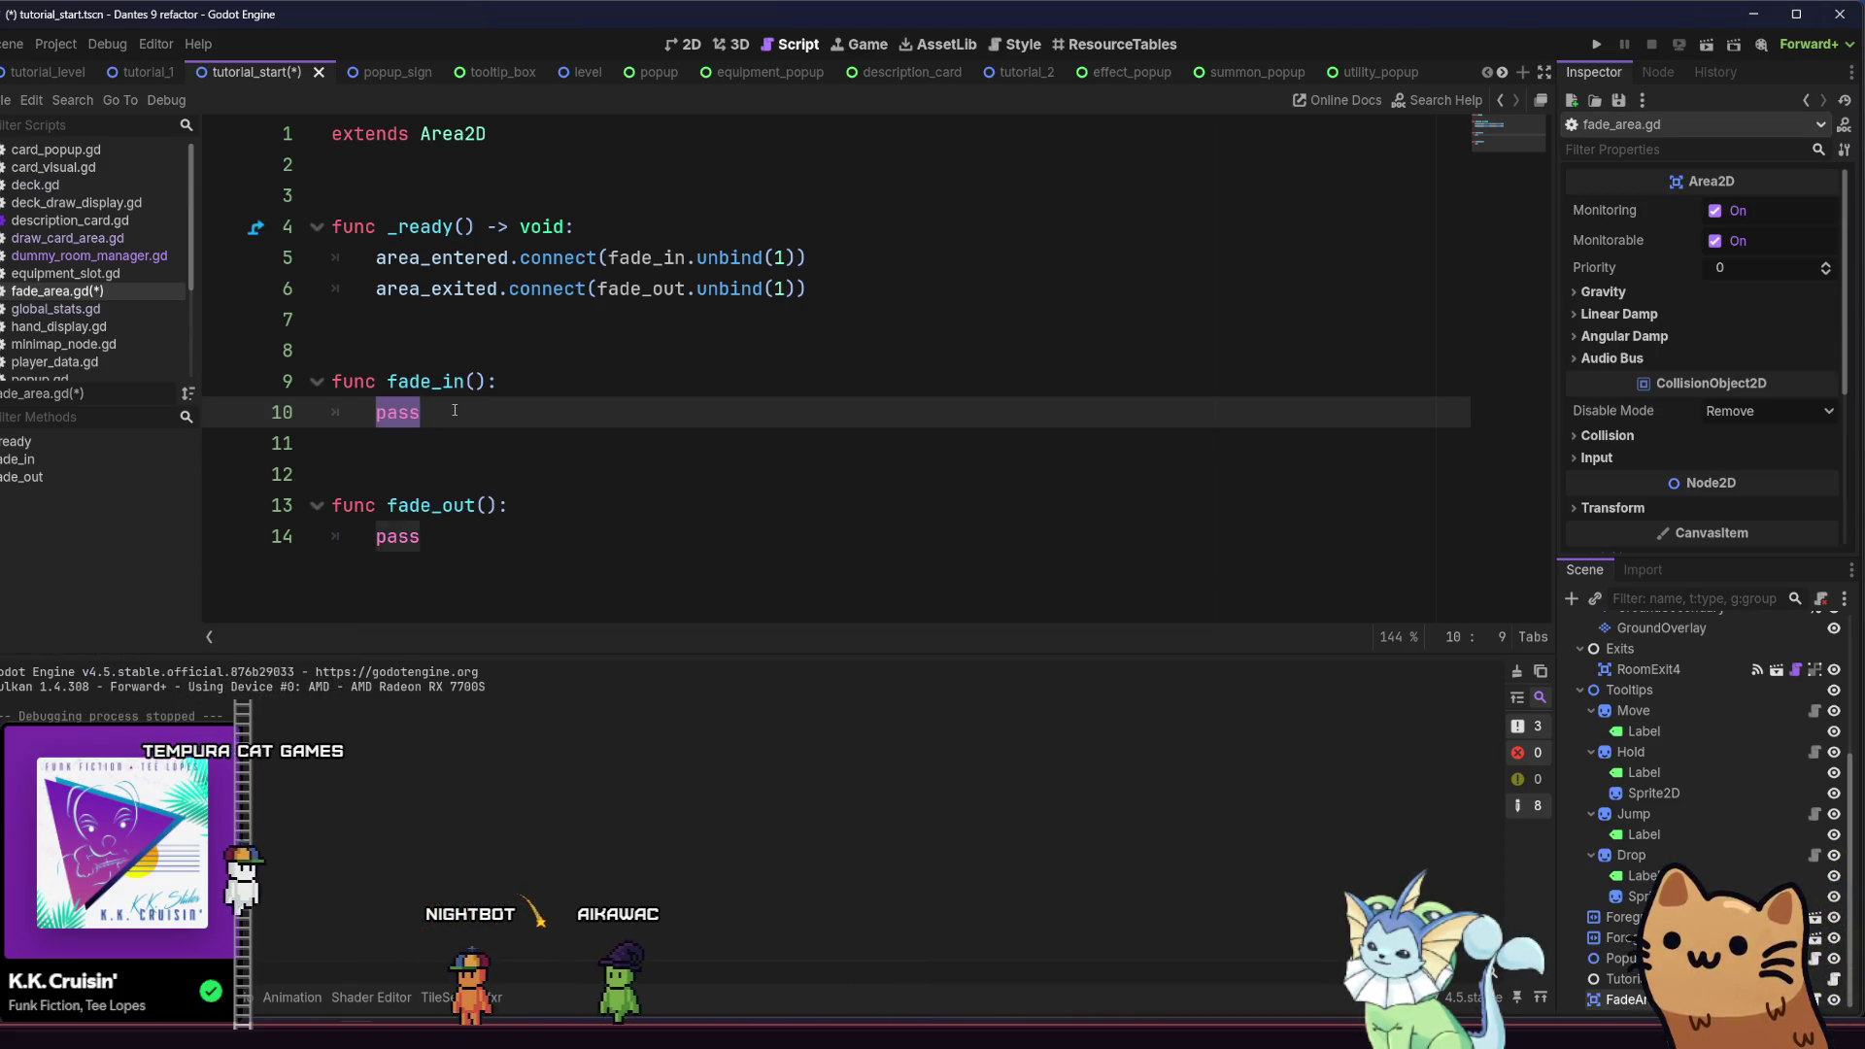
type("for i")
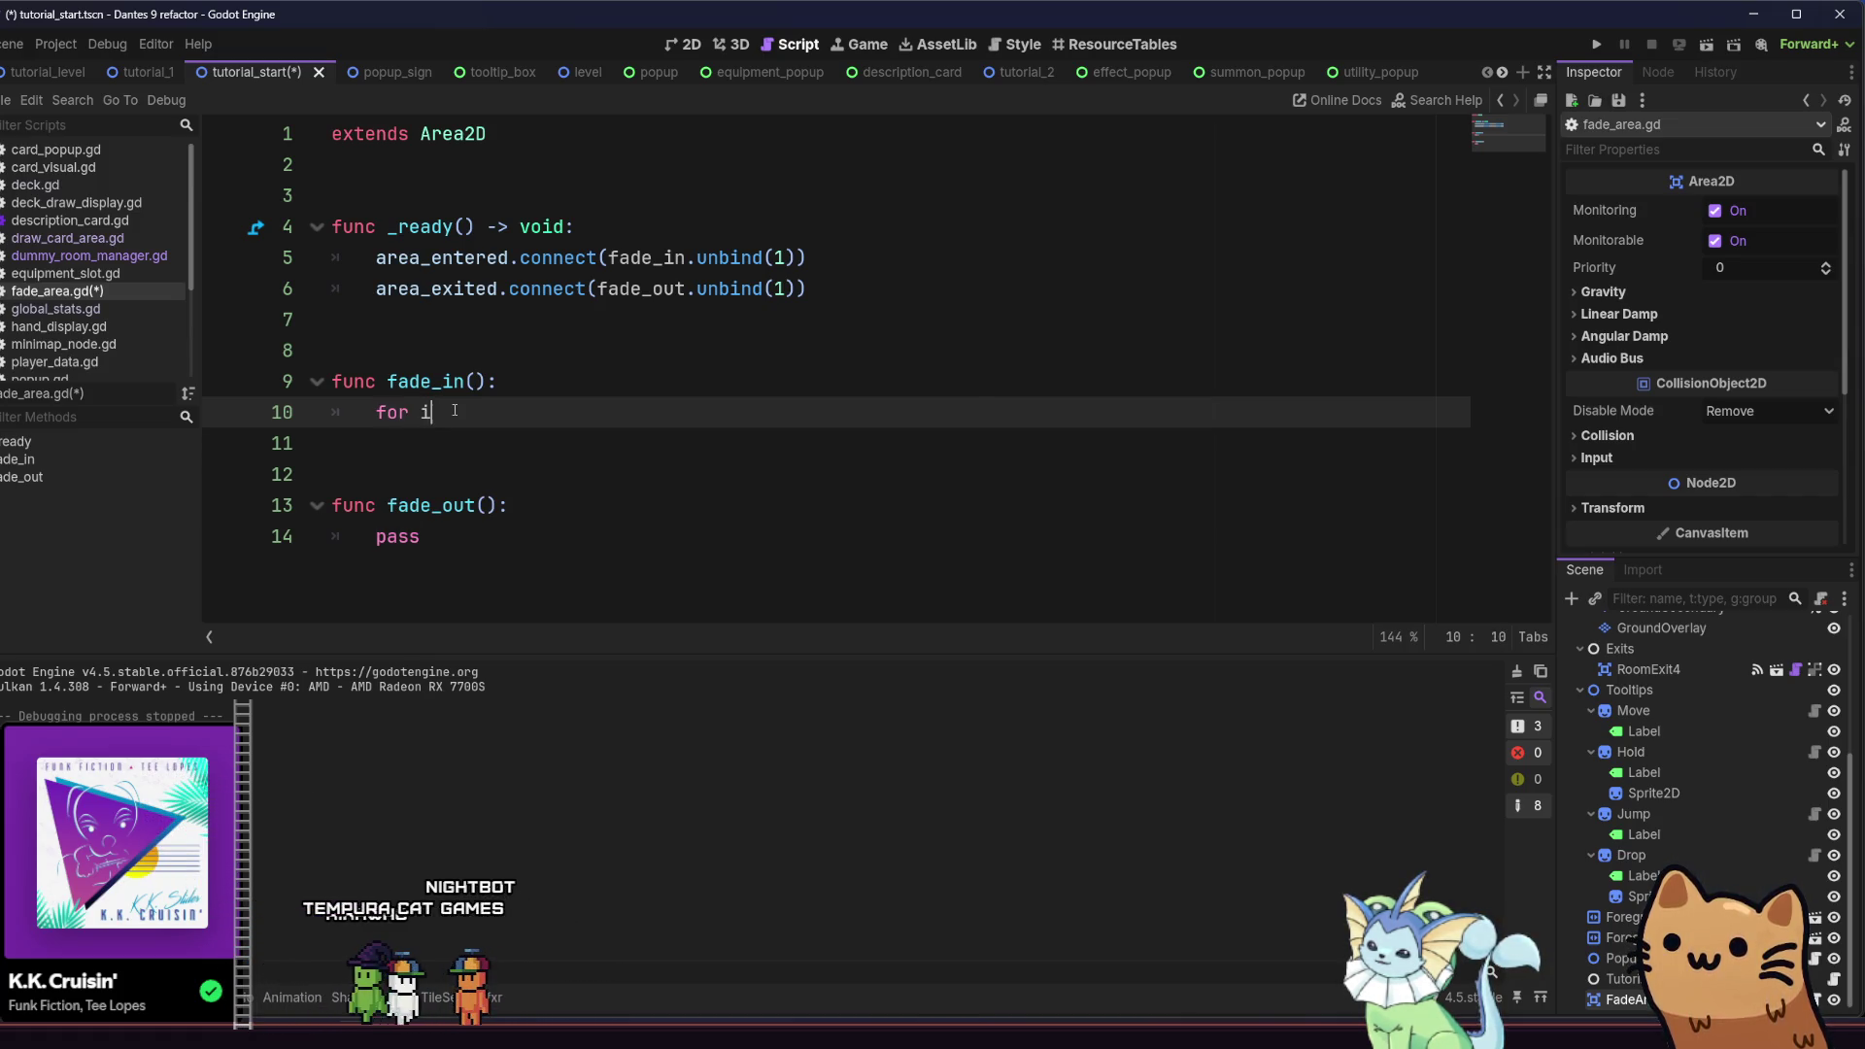
key("BackSpace")
type("child in get")
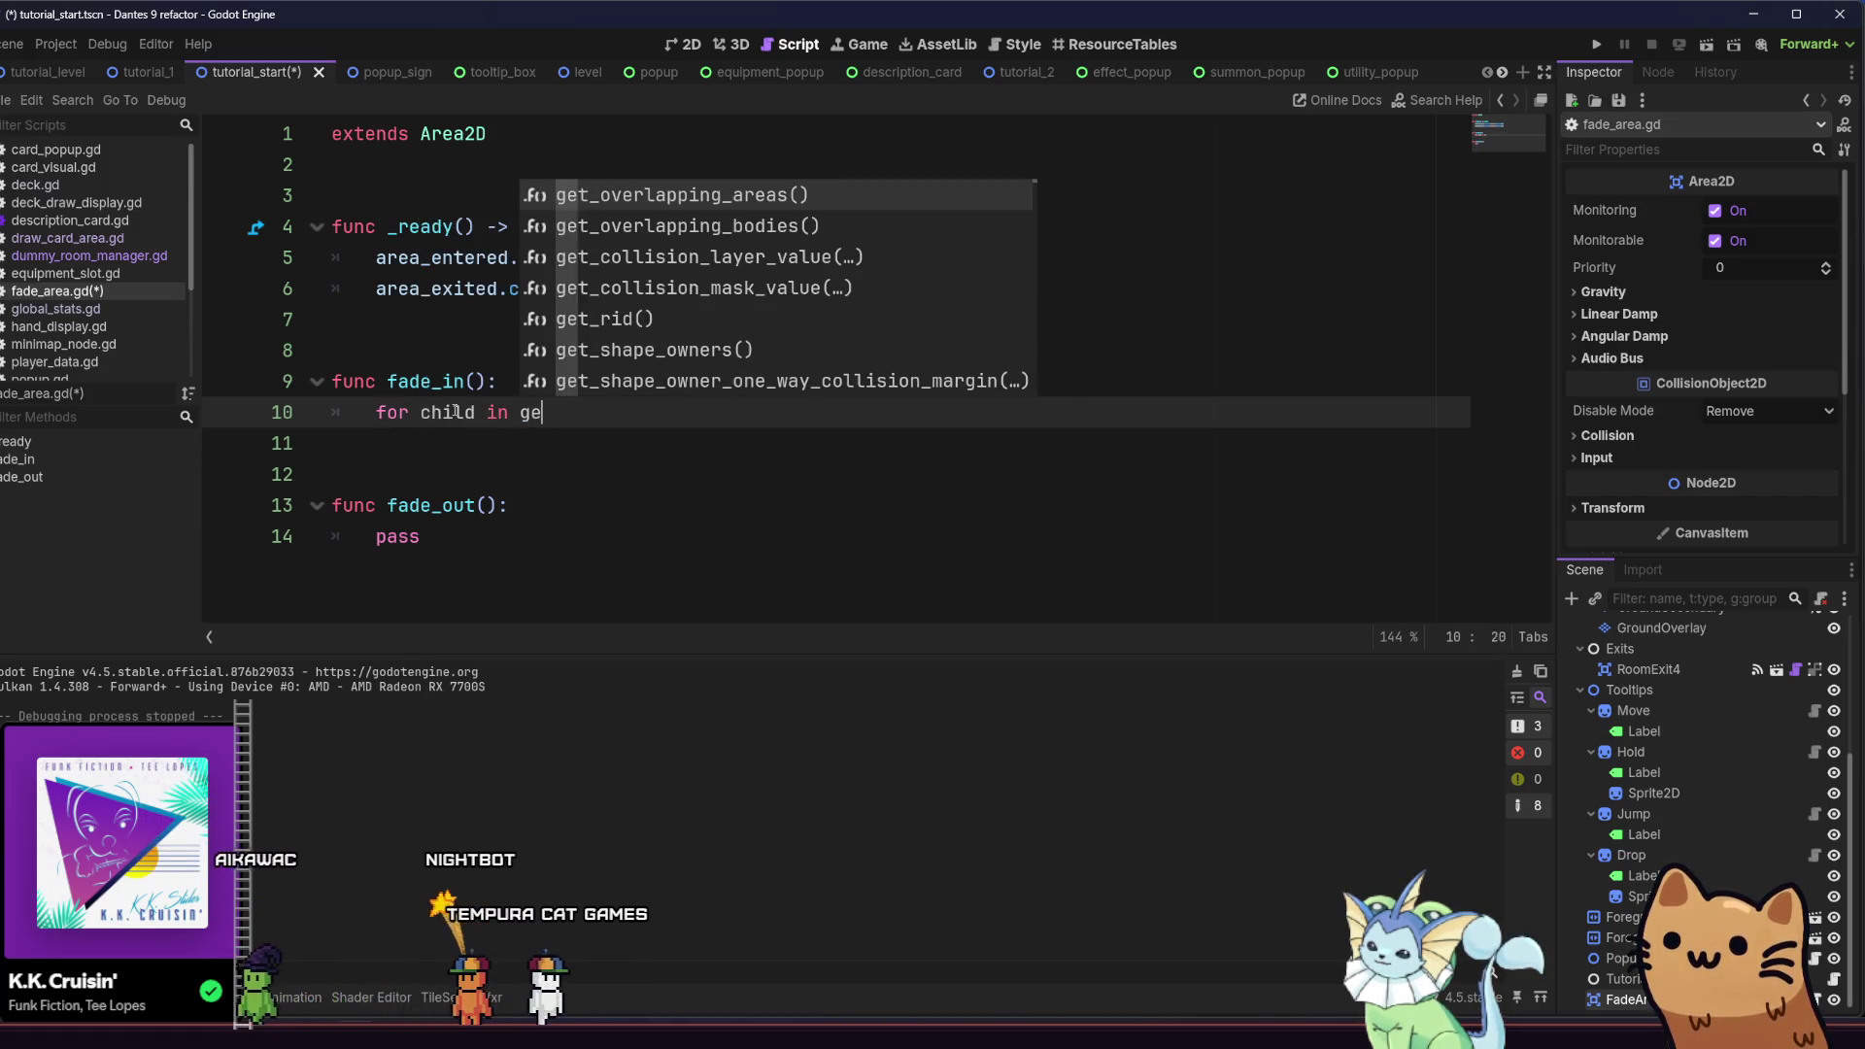
type("_chi")
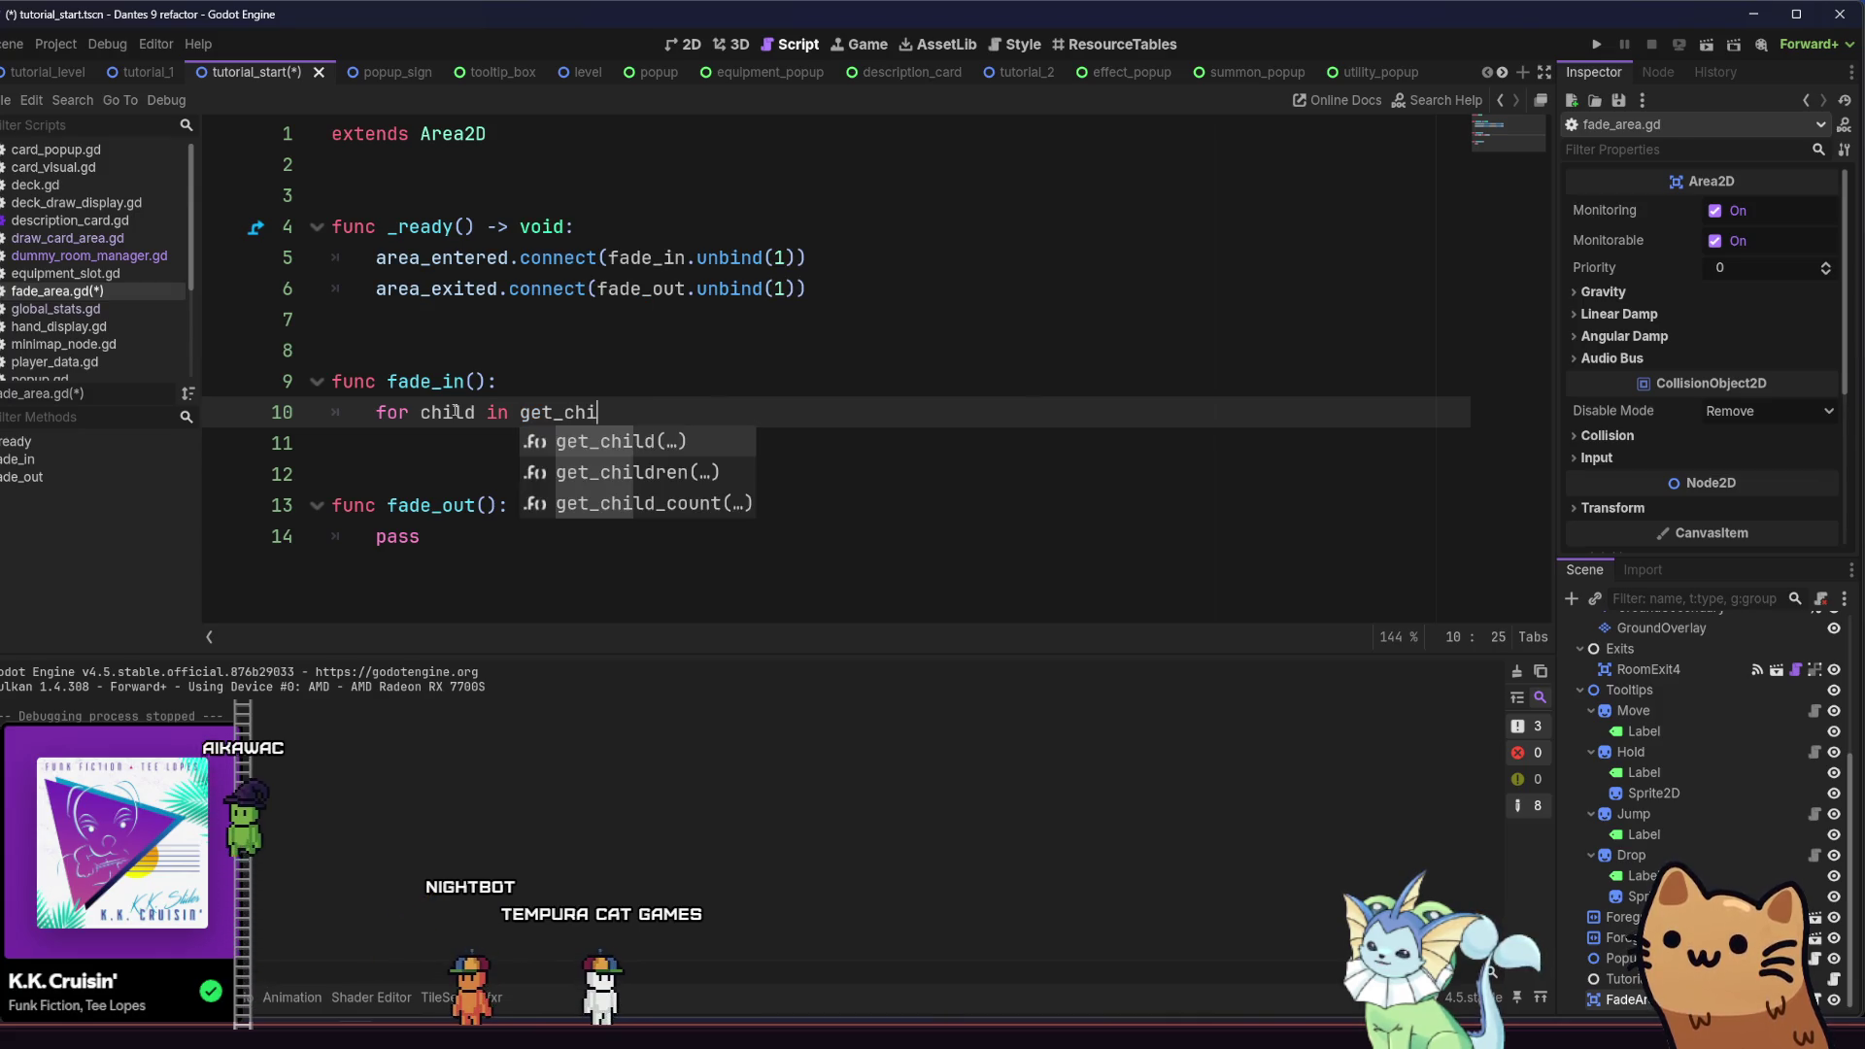
key("Down")
key("Return")
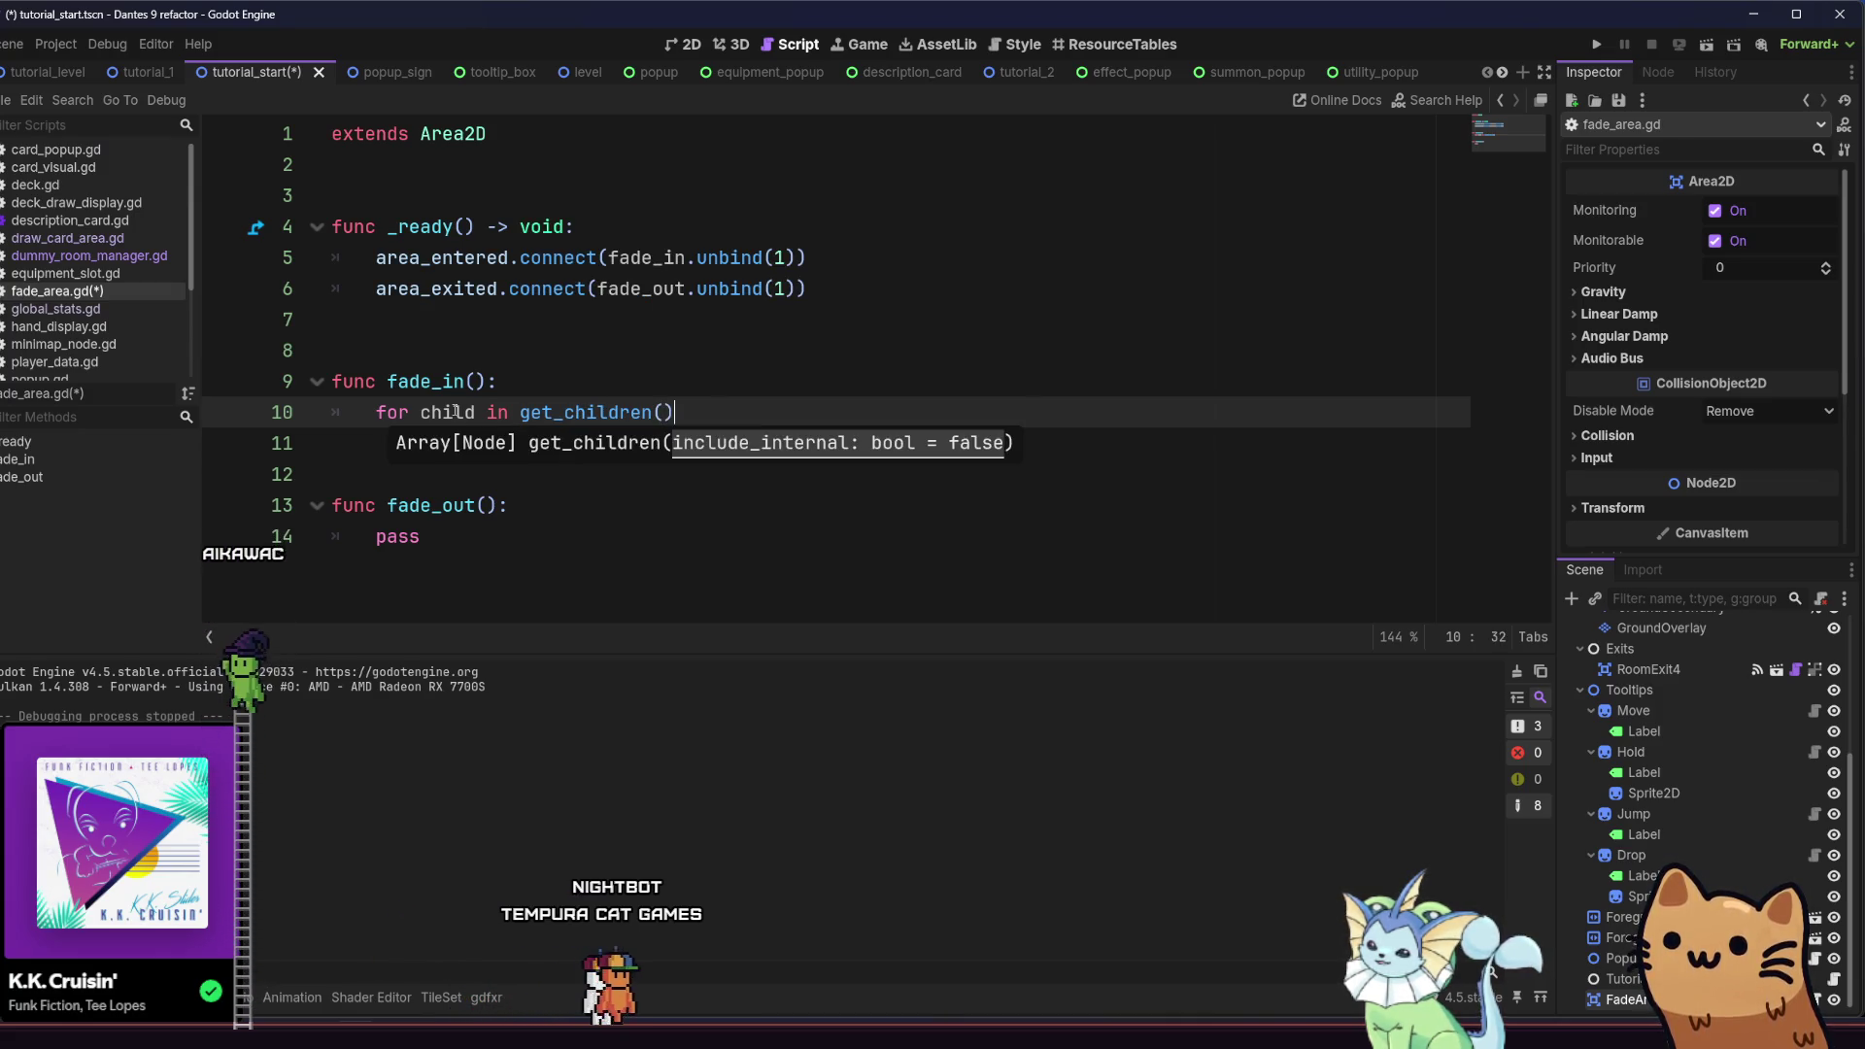
key("Return")
key("BackSpace")
key("BackSpace")
type(":")
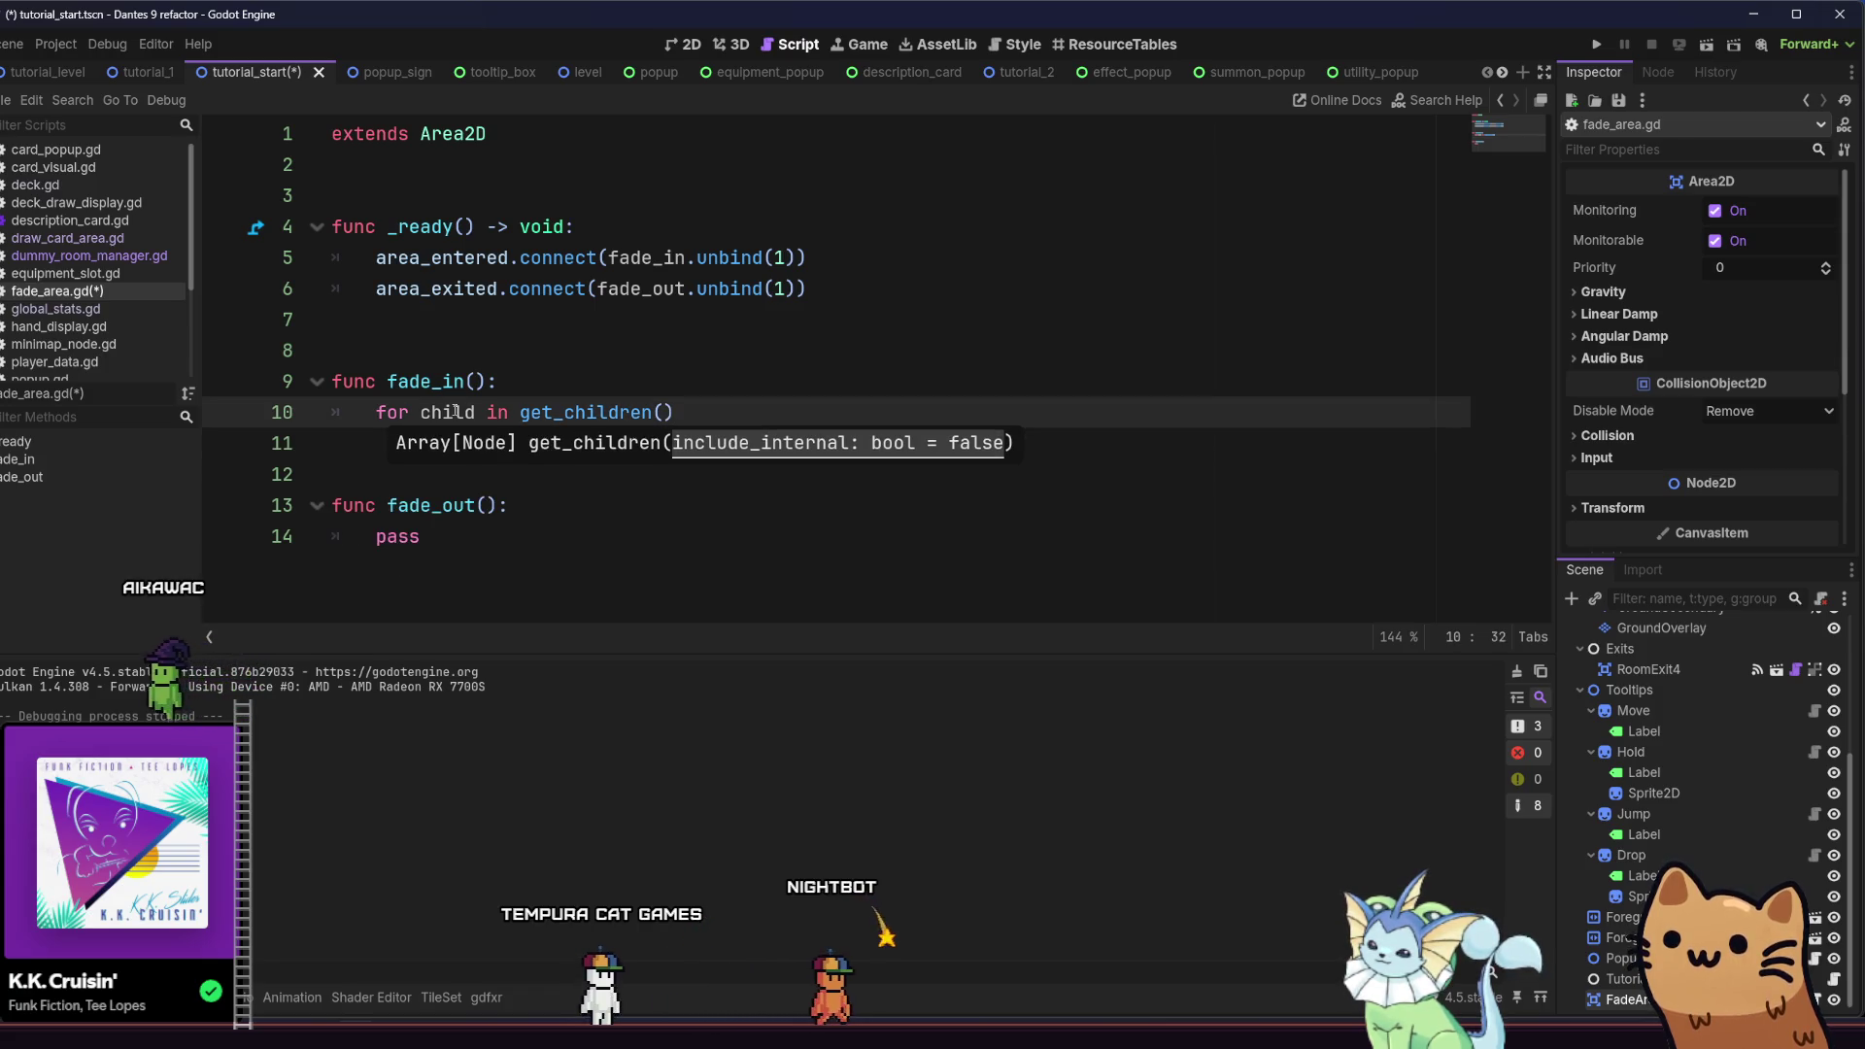
left_click(477, 412)
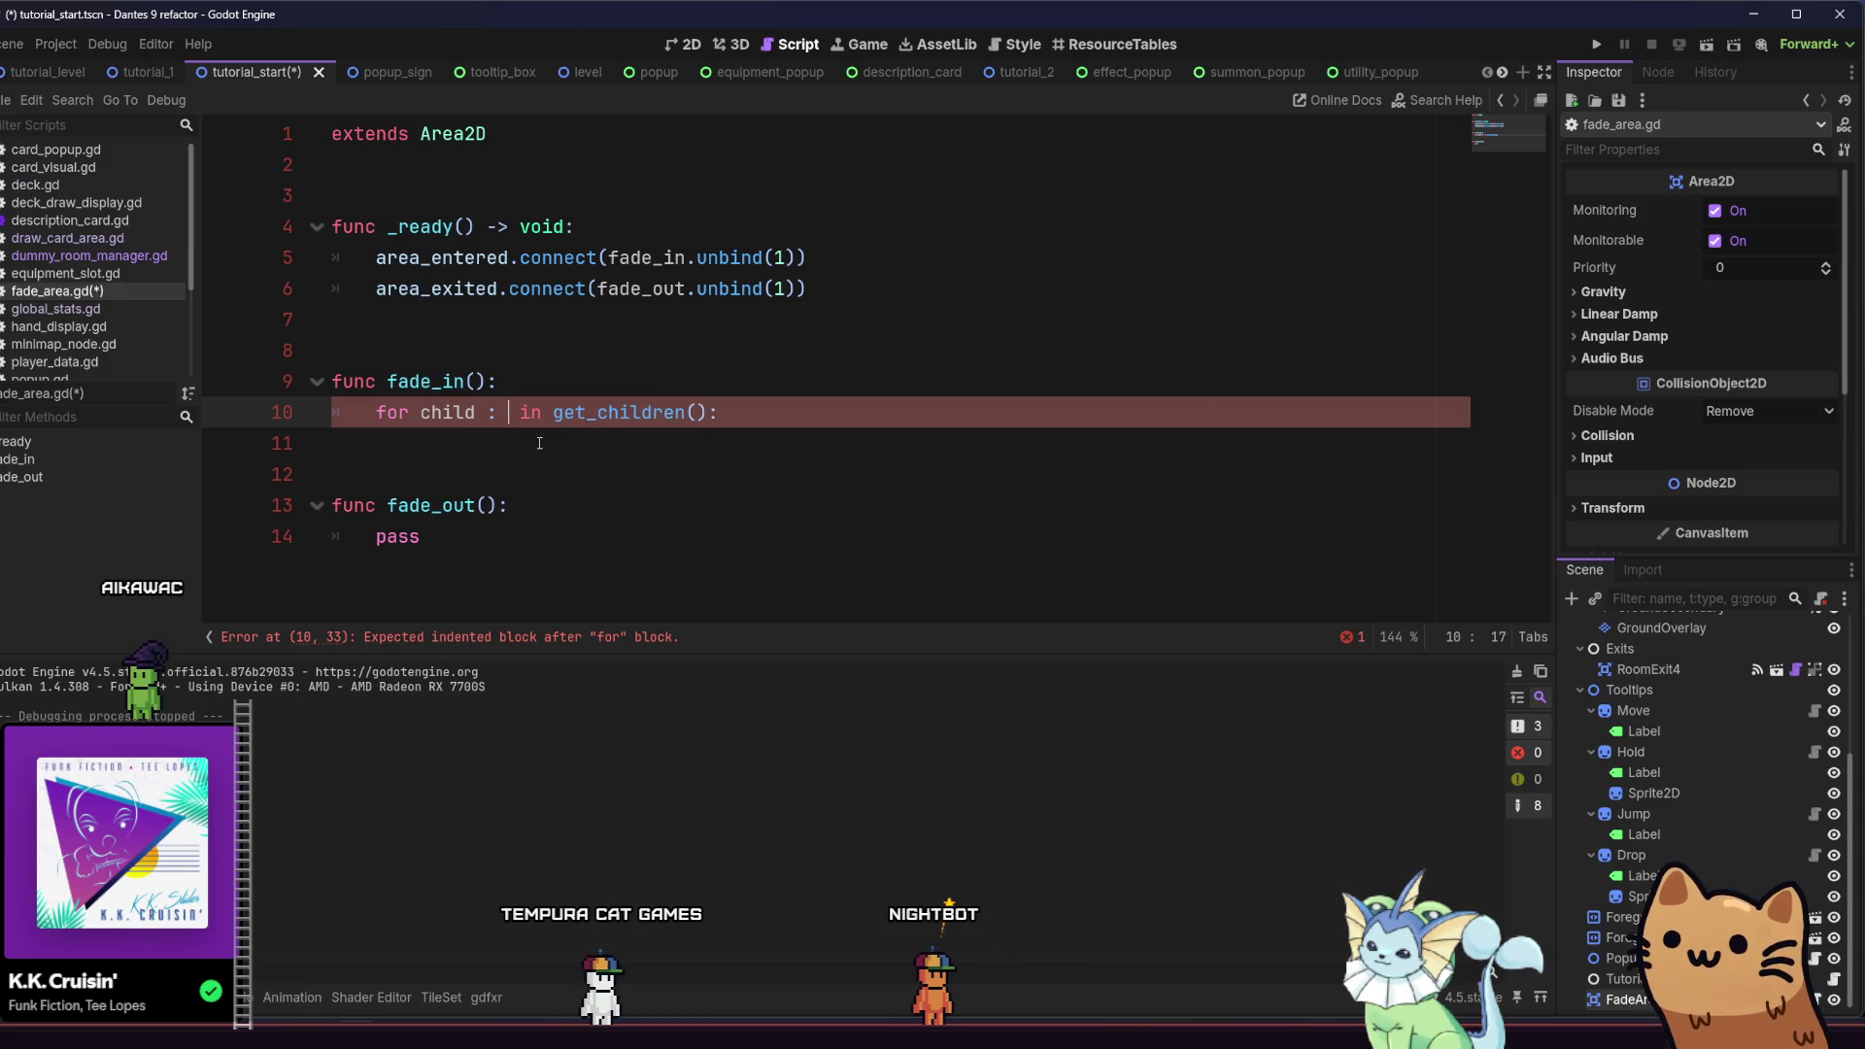
type("e2D")
key("Escape")
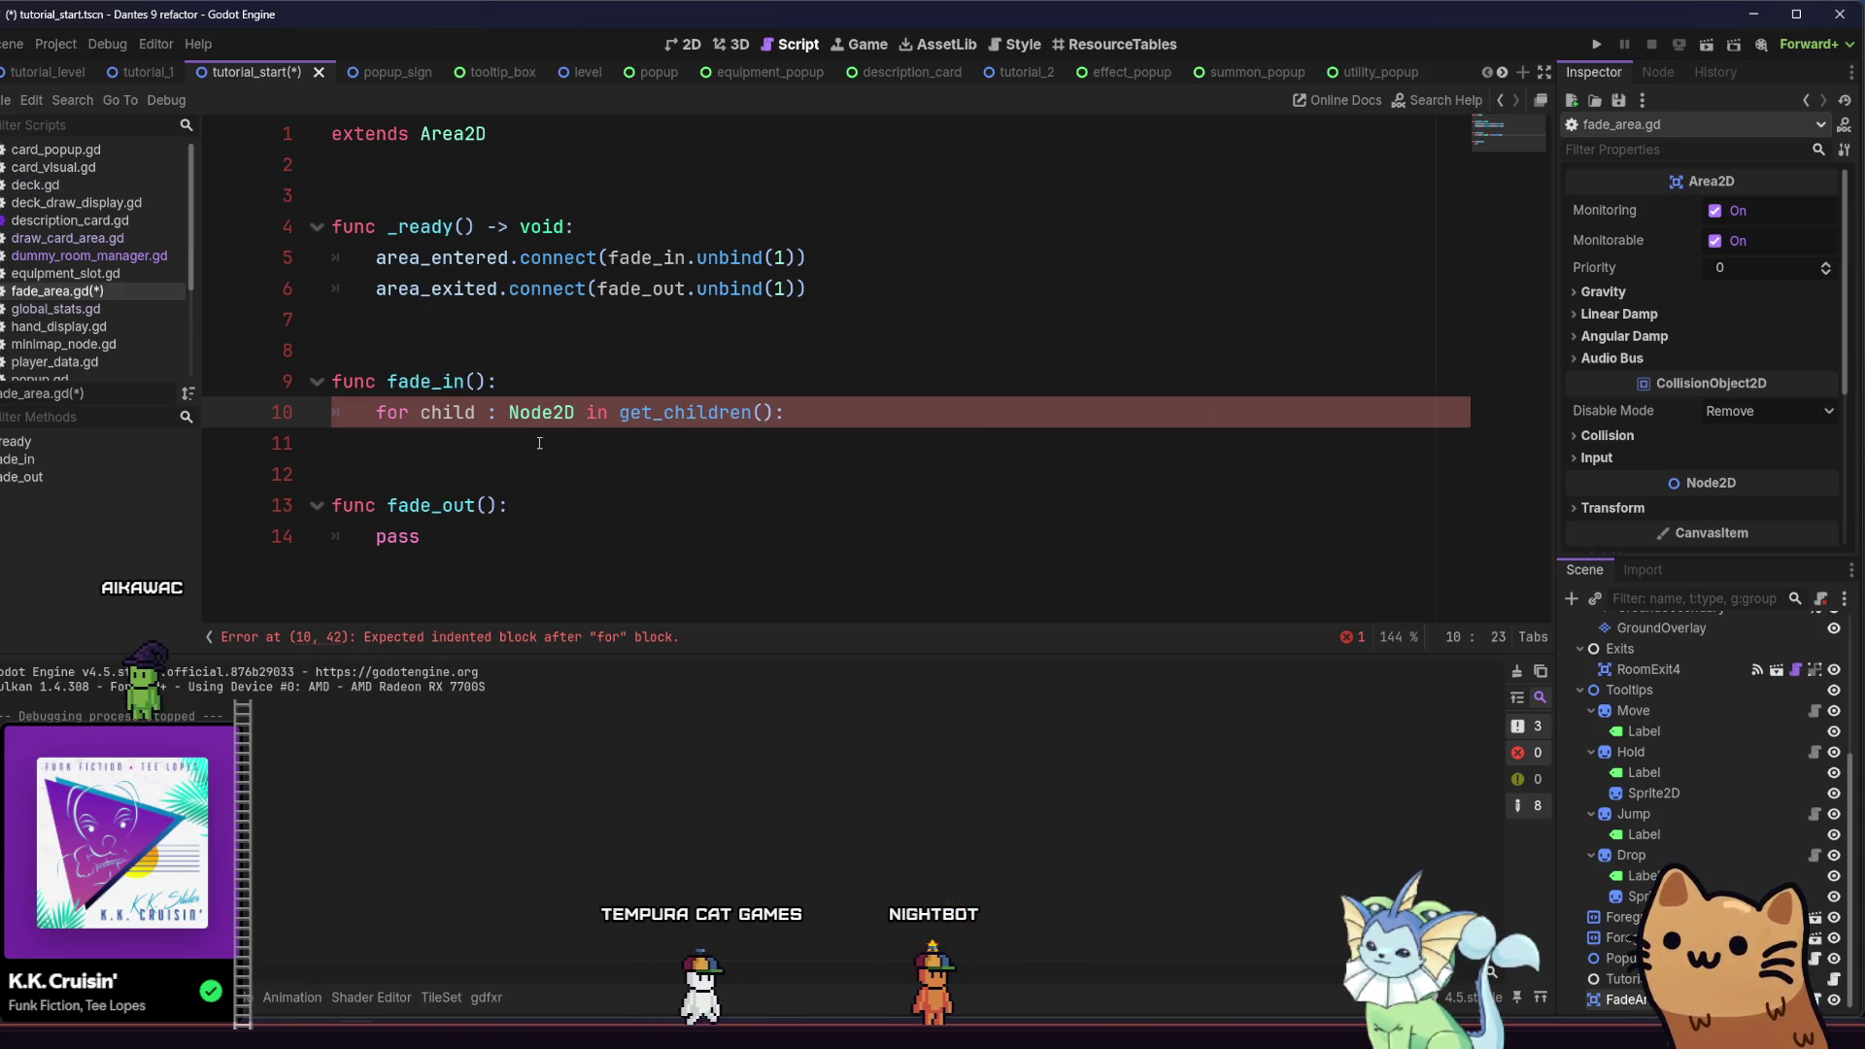
- Add 'var tween = Tween.new()' and a tween.tween_property() call inside the loop
left_click(543, 443)
key("Tab")
type("chi")
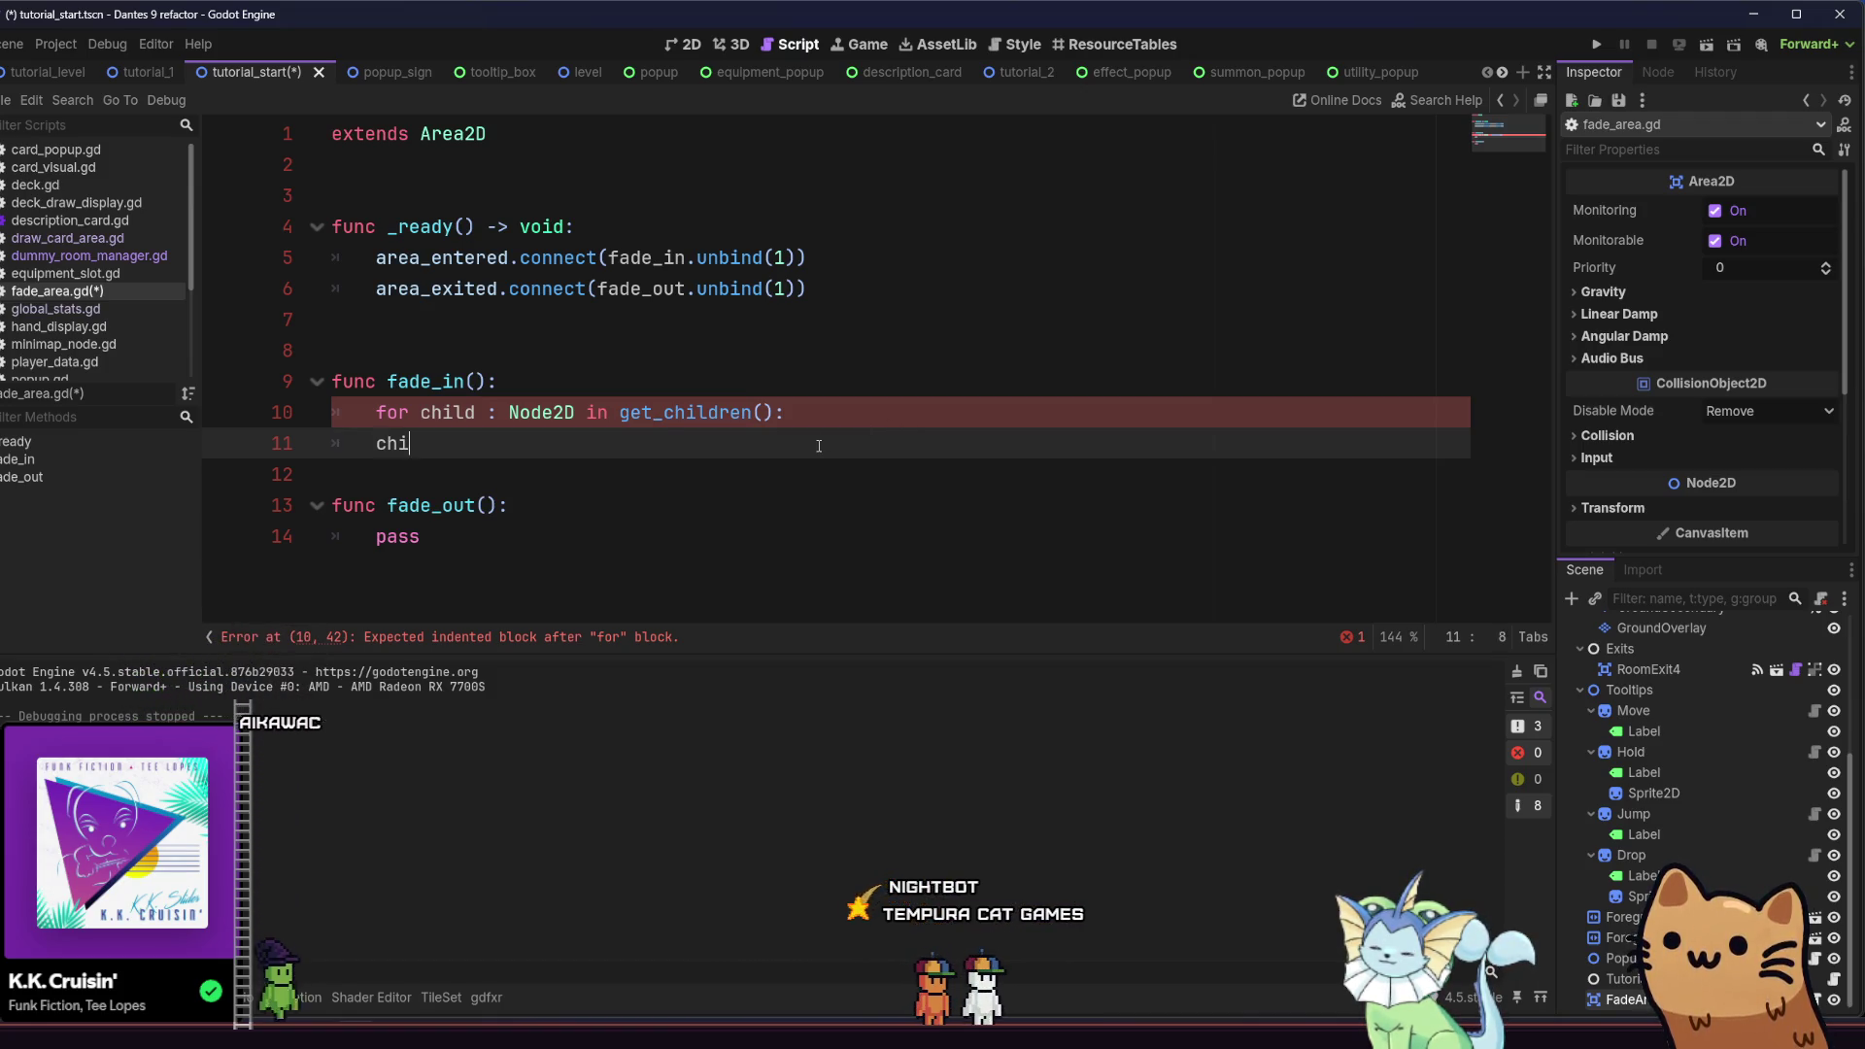
key("BackSpace")
key("BackSpace")
key("BackSpace")
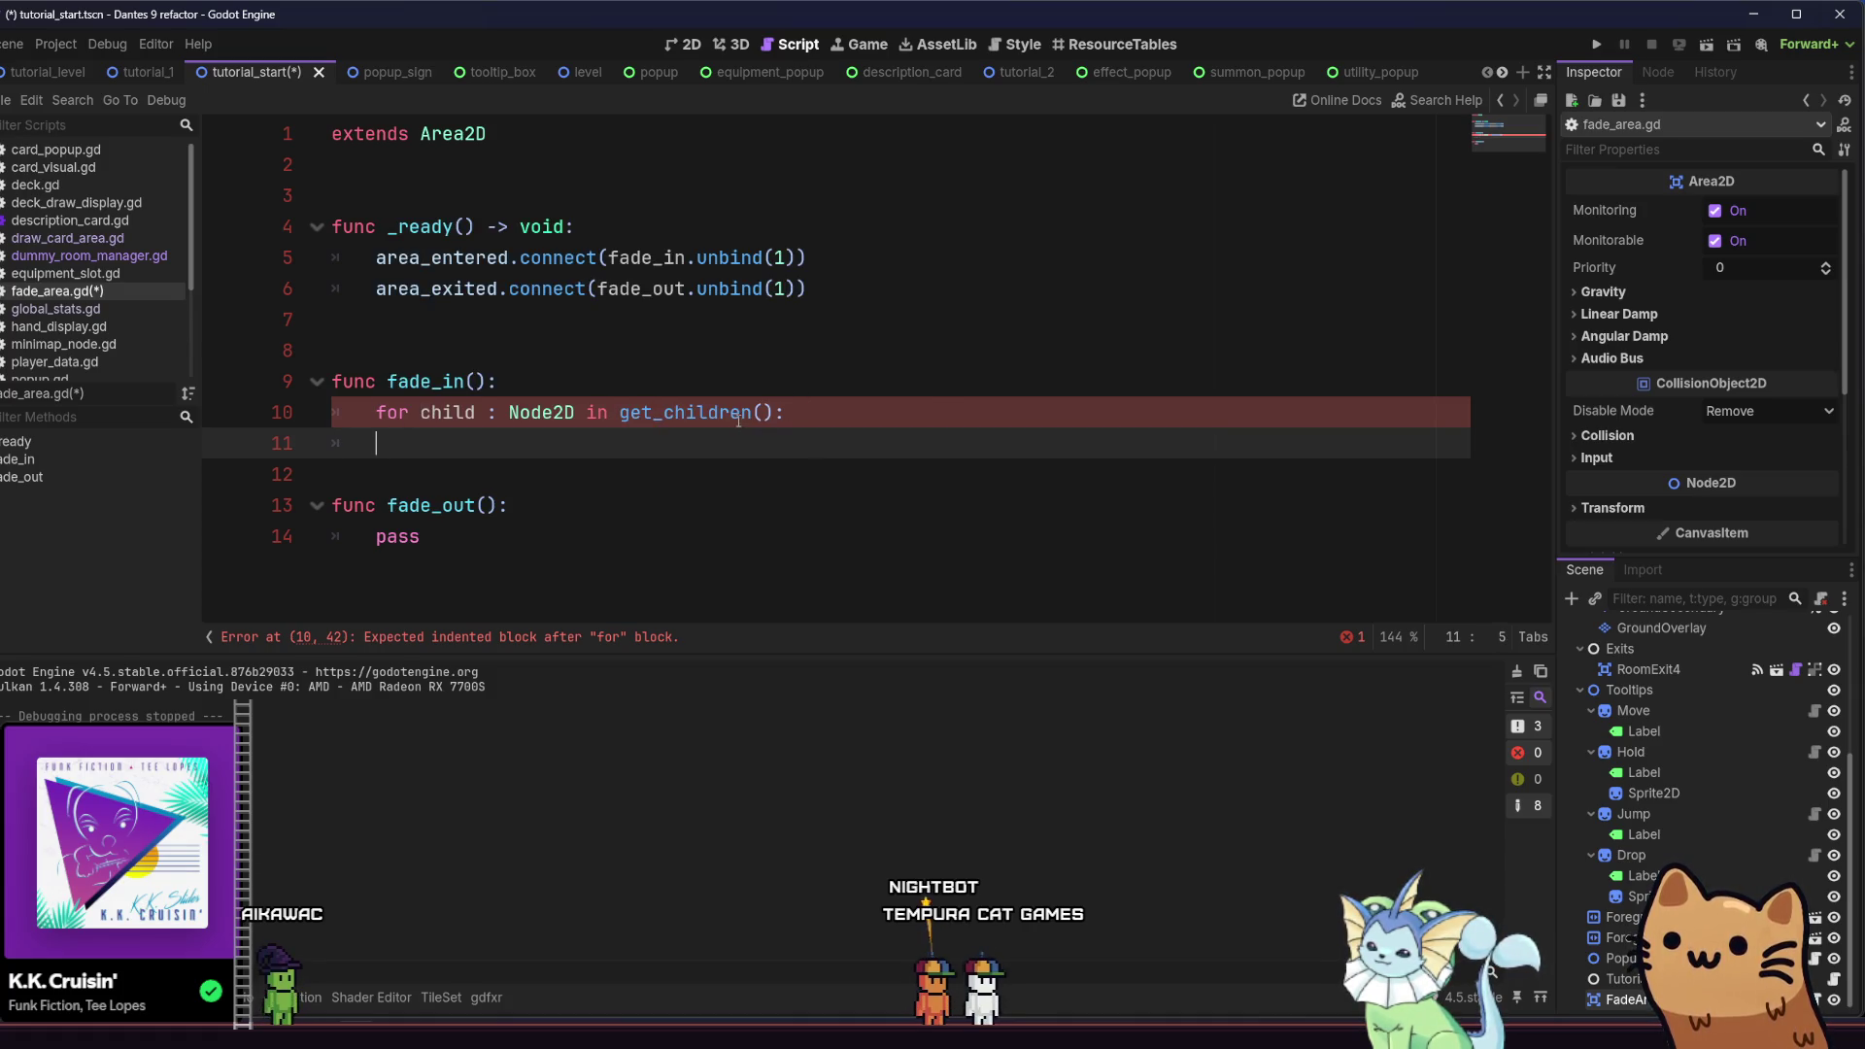
mouse_move(735, 420)
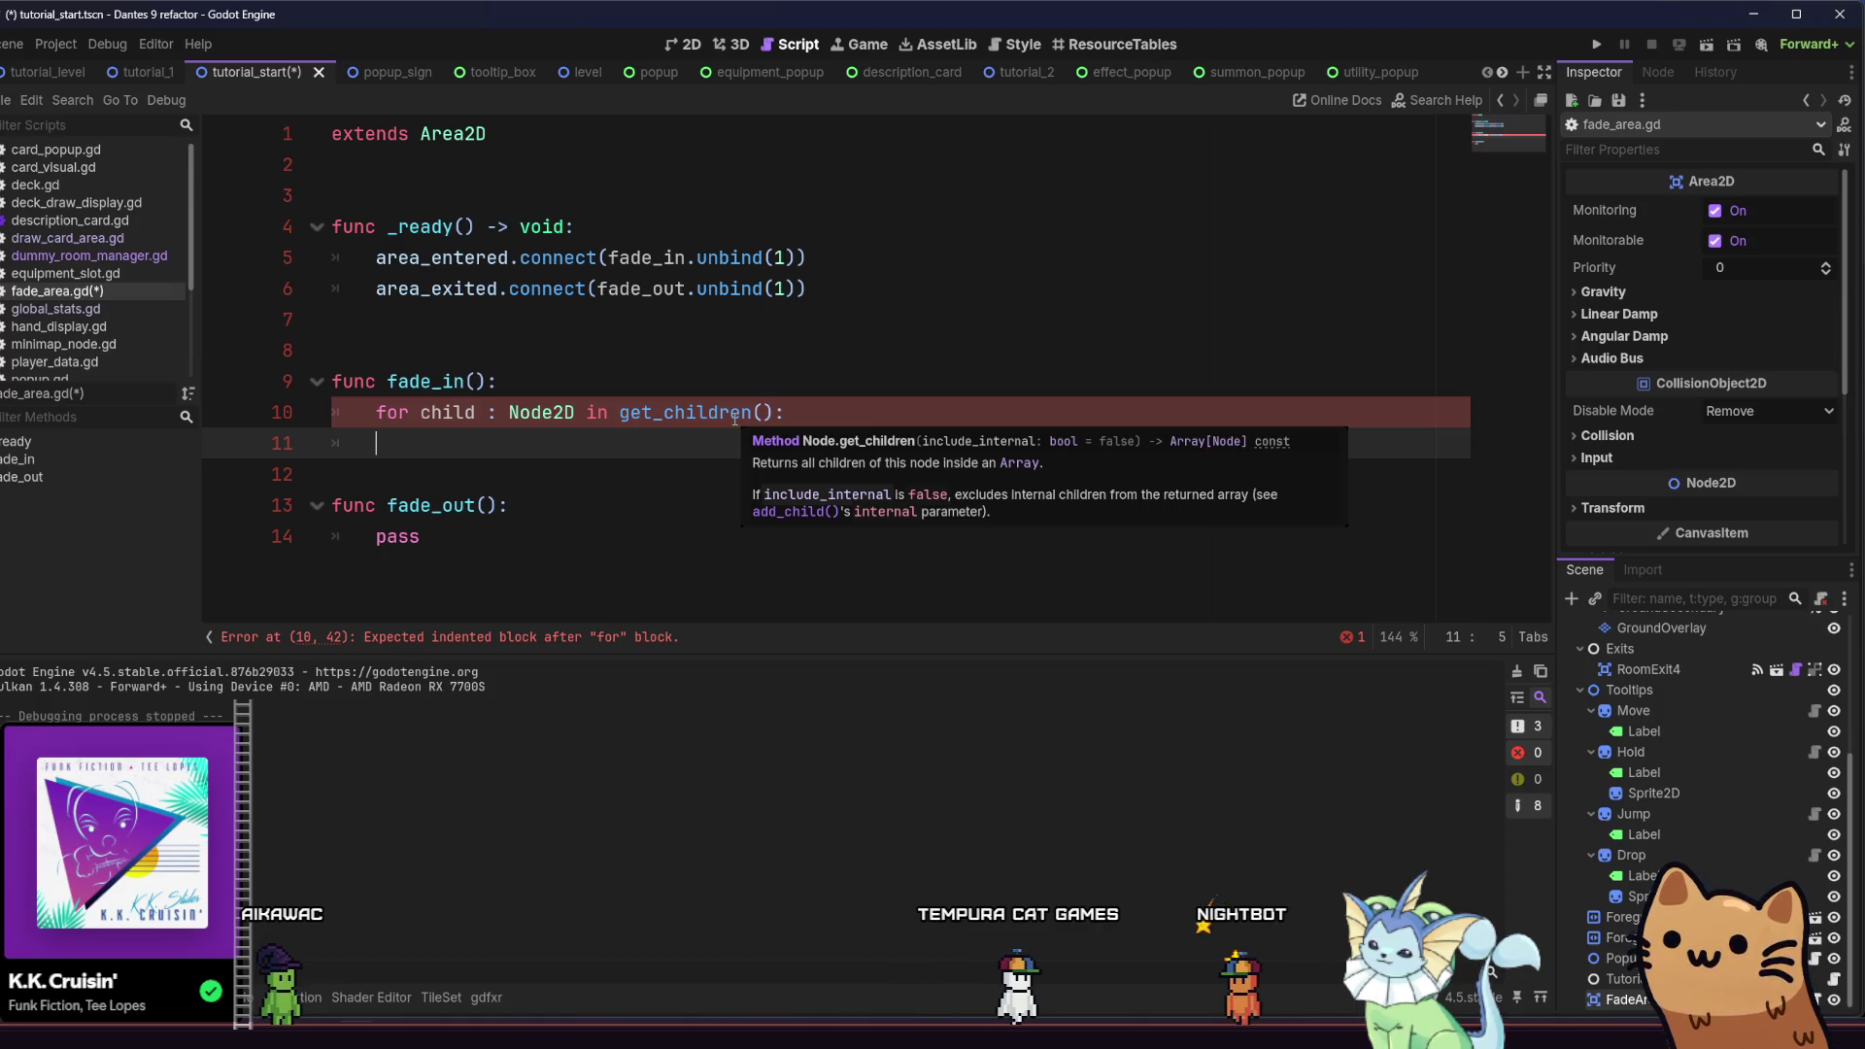
type("twe")
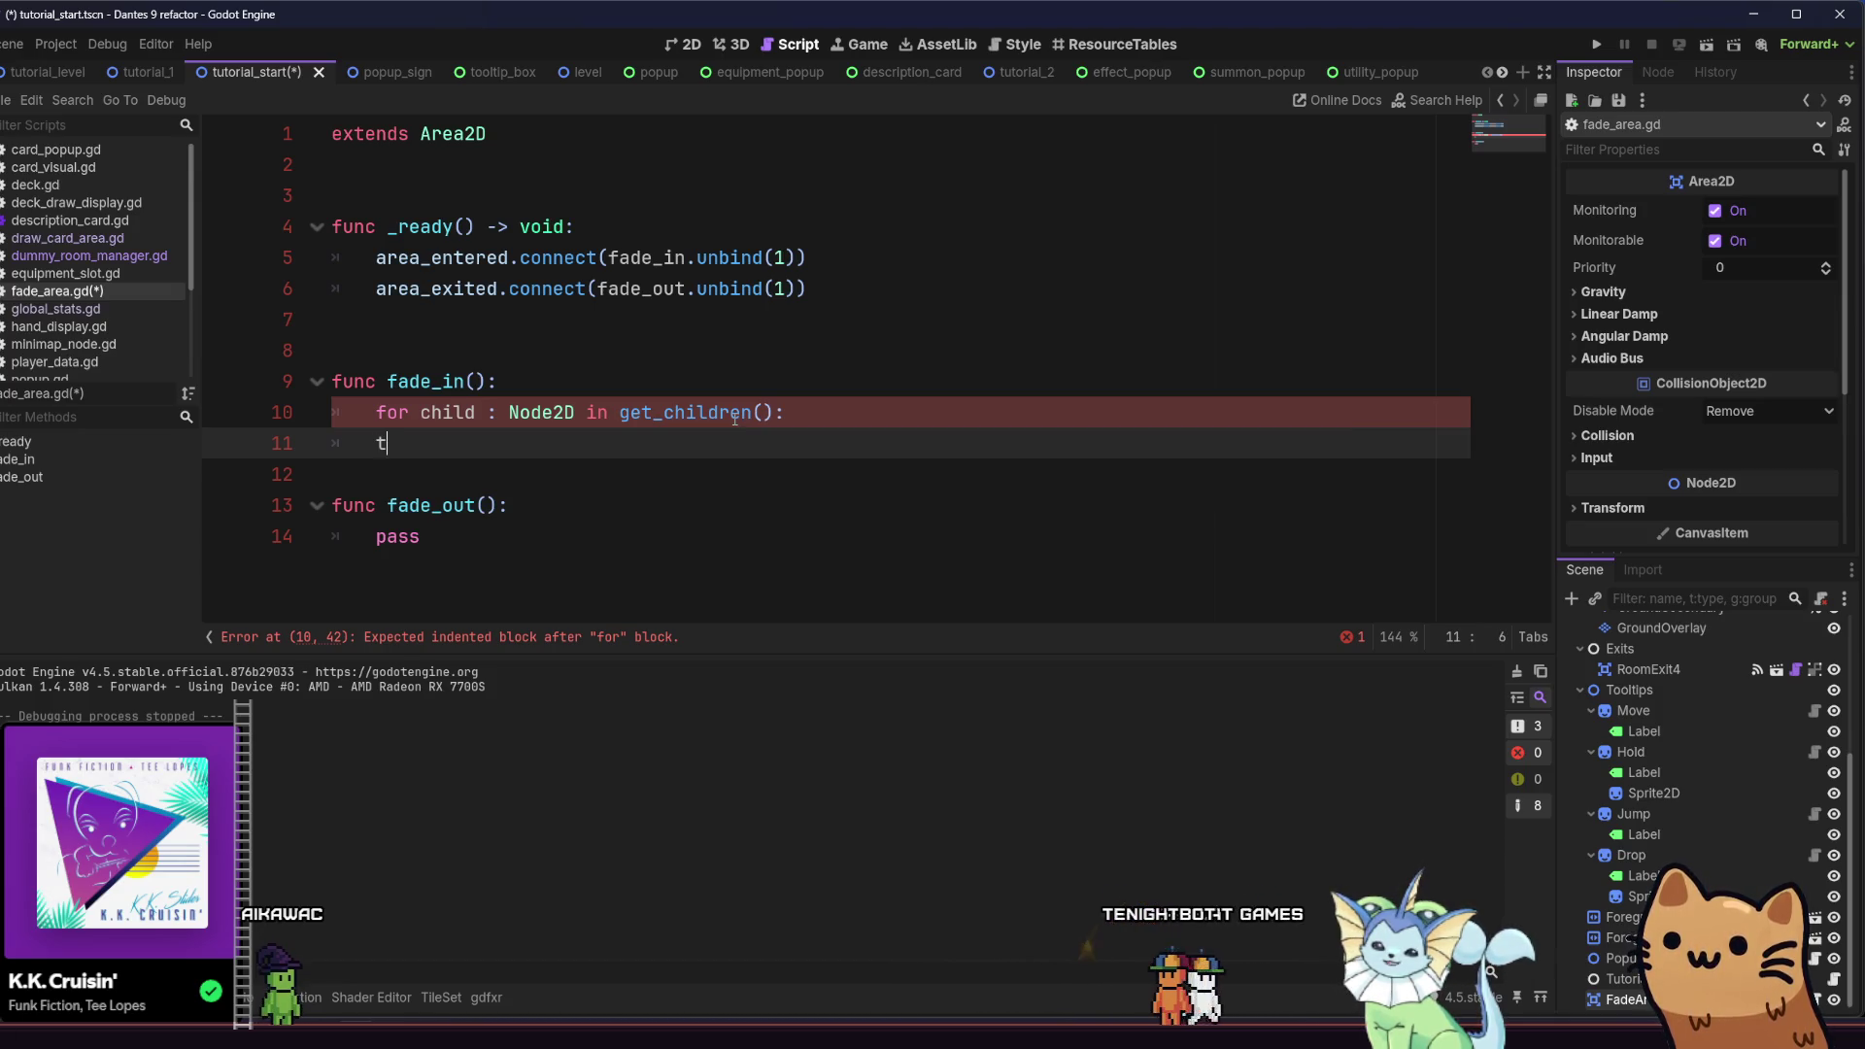
key("BackSpace")
key("BackSpace")
key("BackSpace")
type("va")
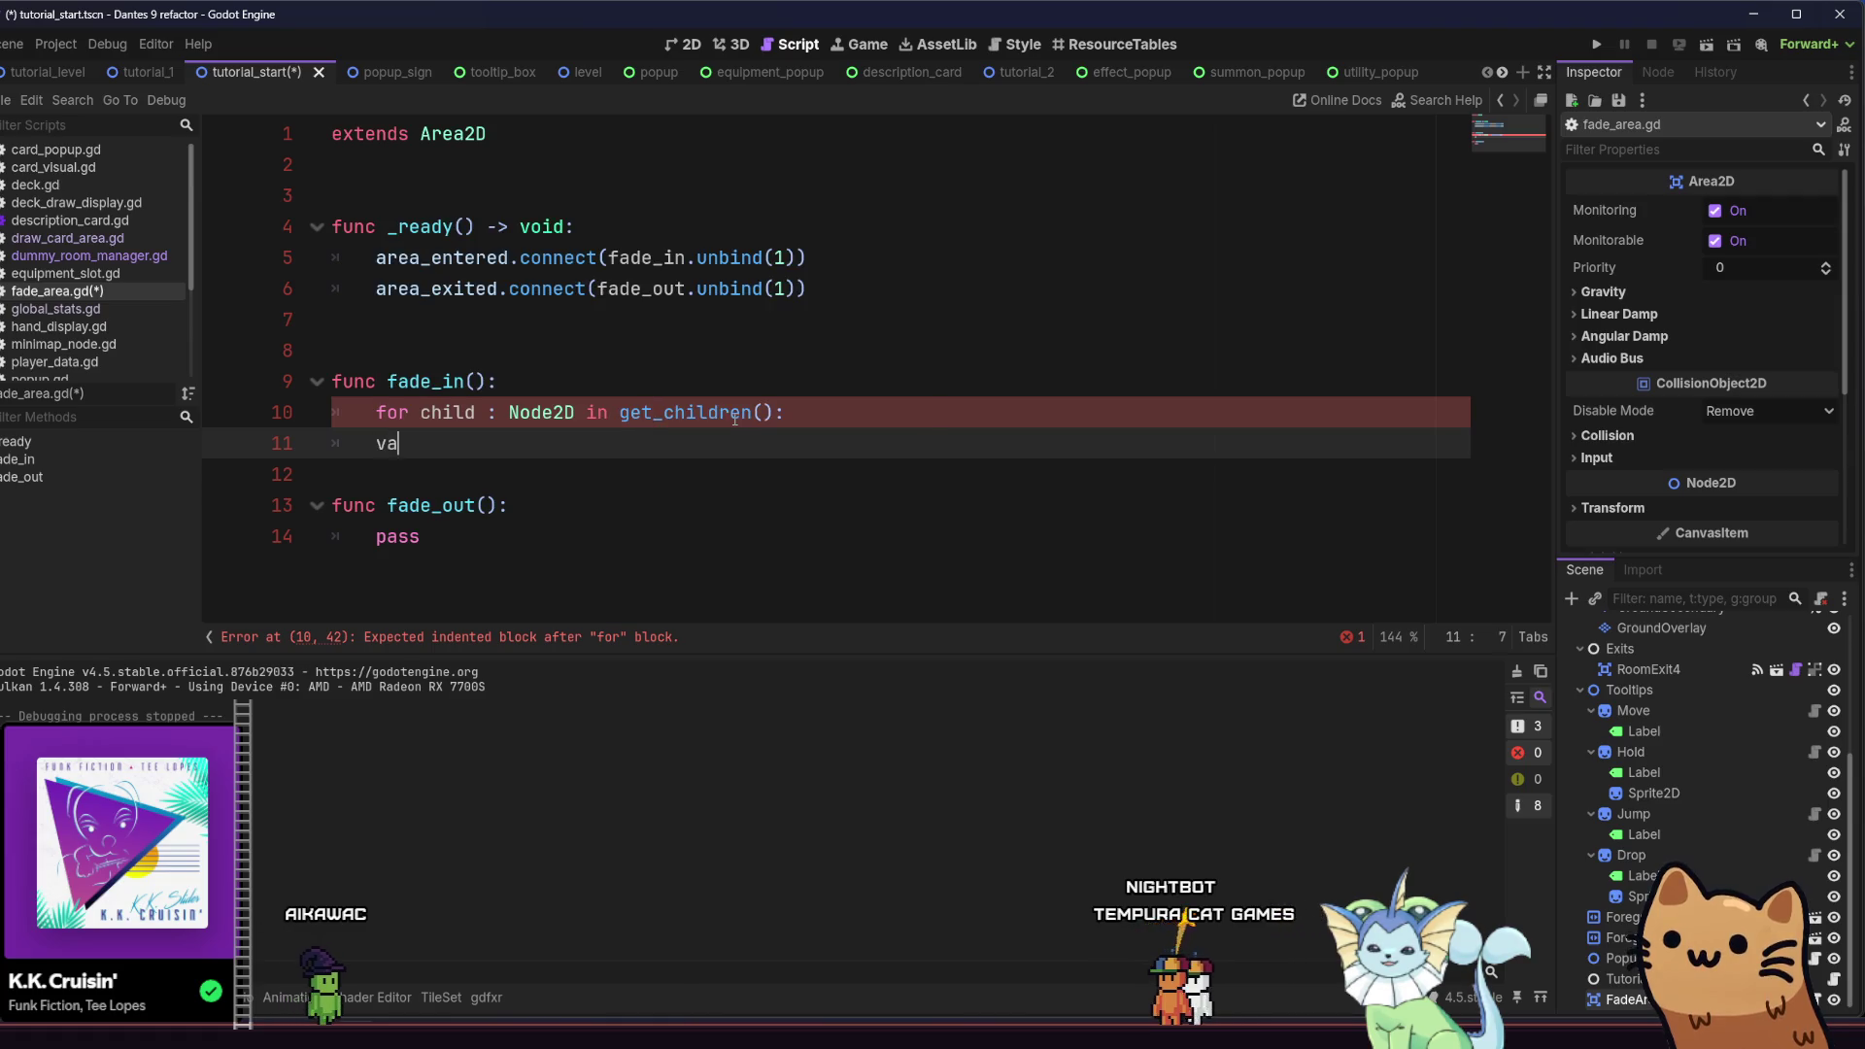
type("tween = t")
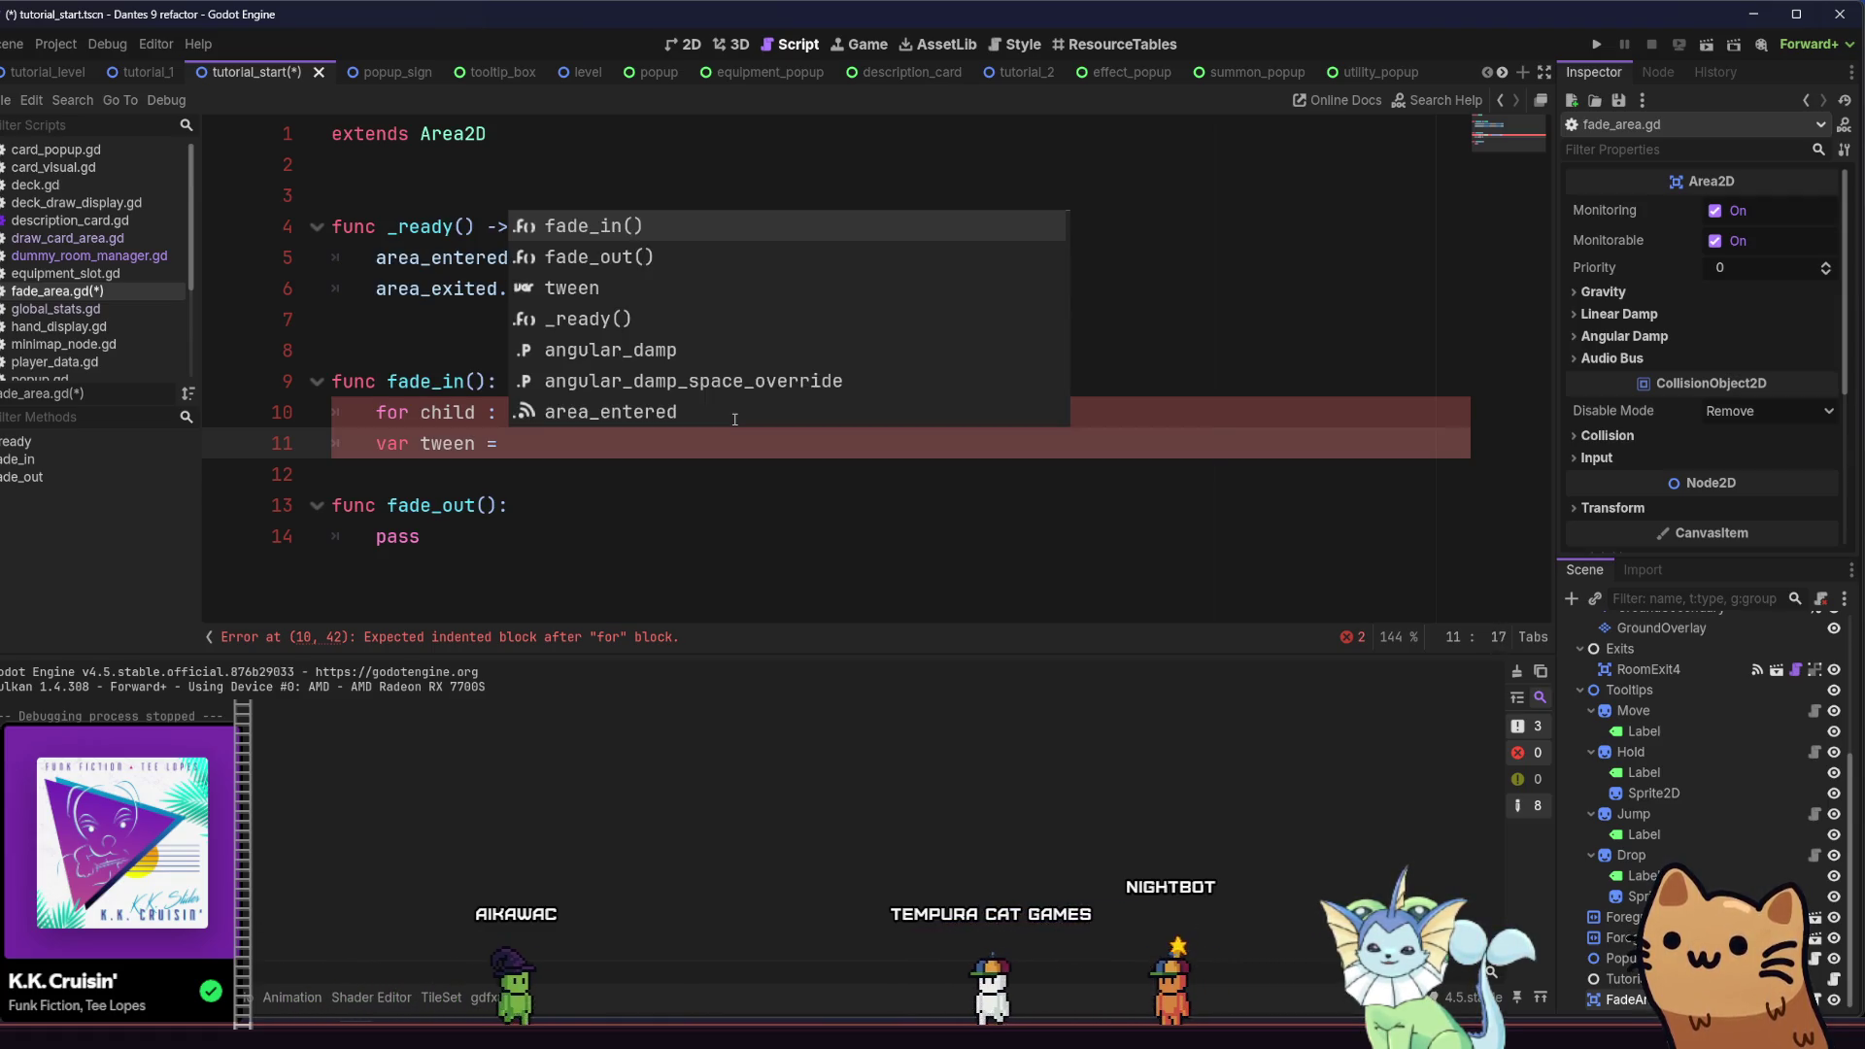
type("wee")
key("Down")
key("Return")
type(".n")
key("Return")
key("Return")
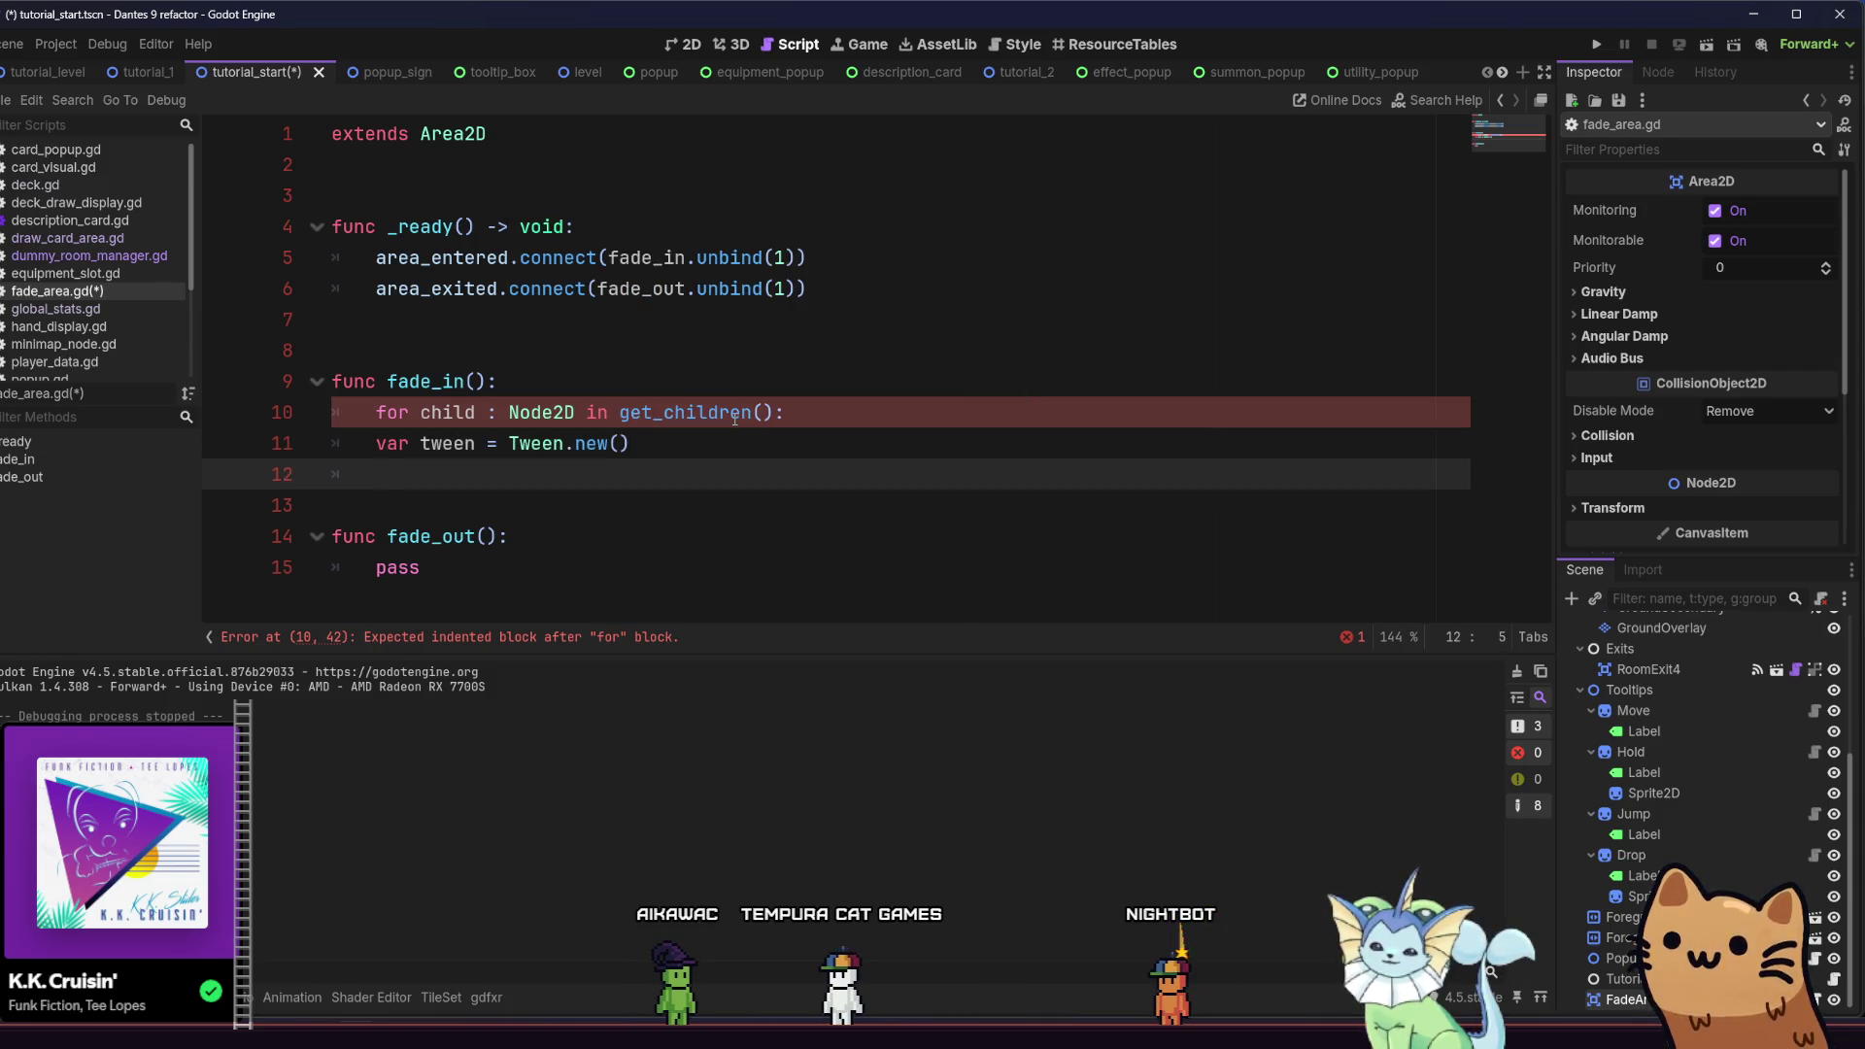
type("en.twe")
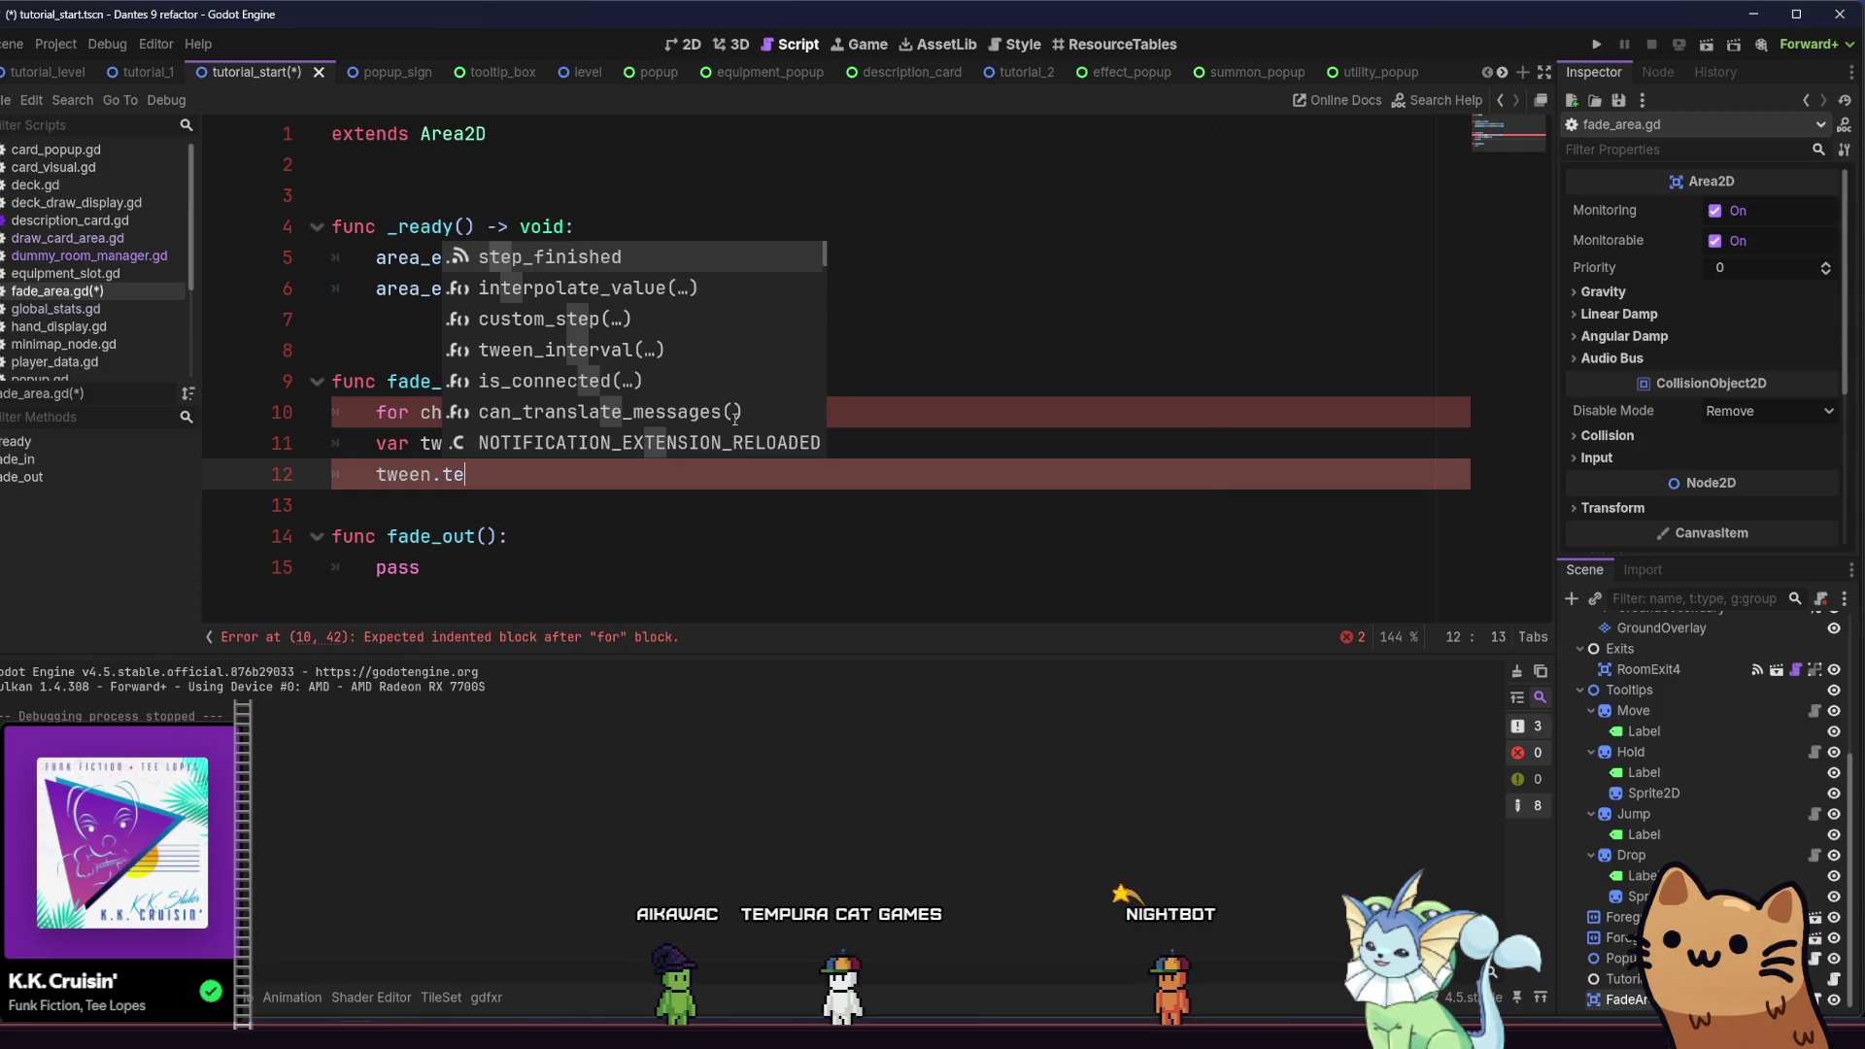
key("Down")
key("Down")
key("Down")
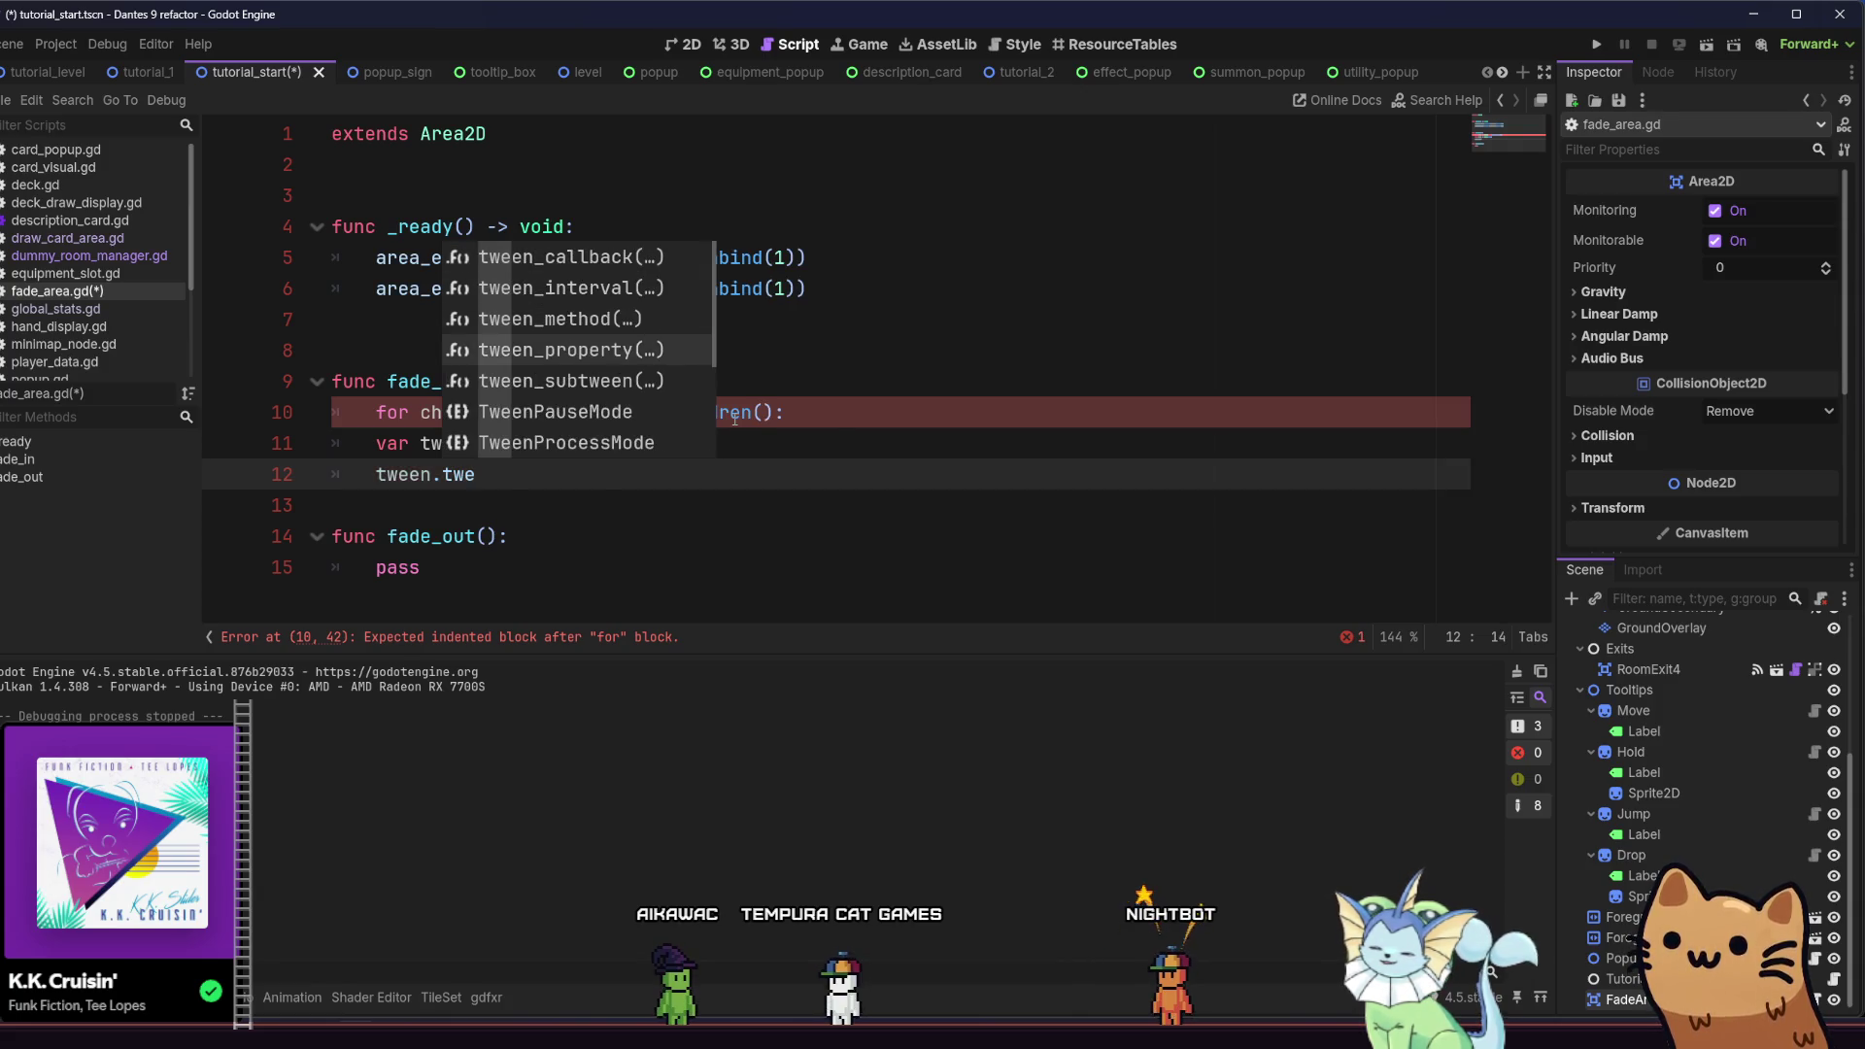
key("Return")
left_click(628, 202)
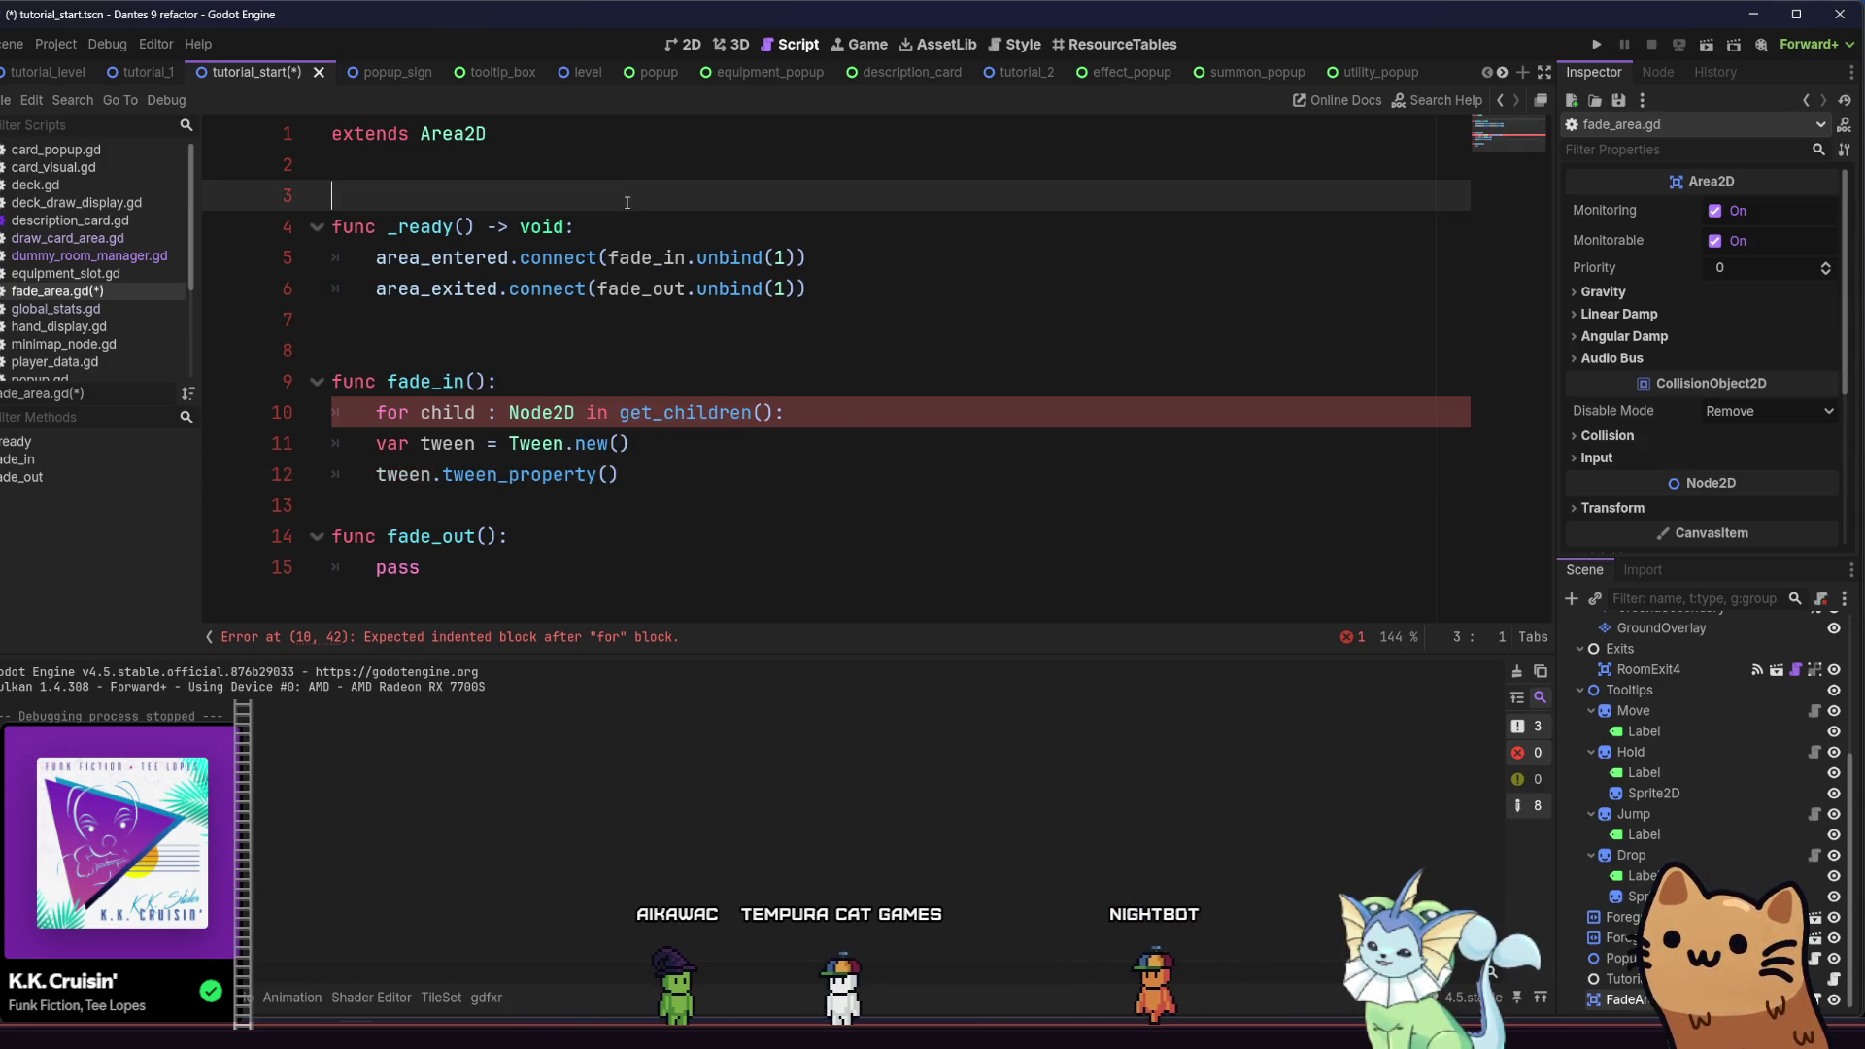
key("Return")
key("Return")
key("Up")
type("@export var")
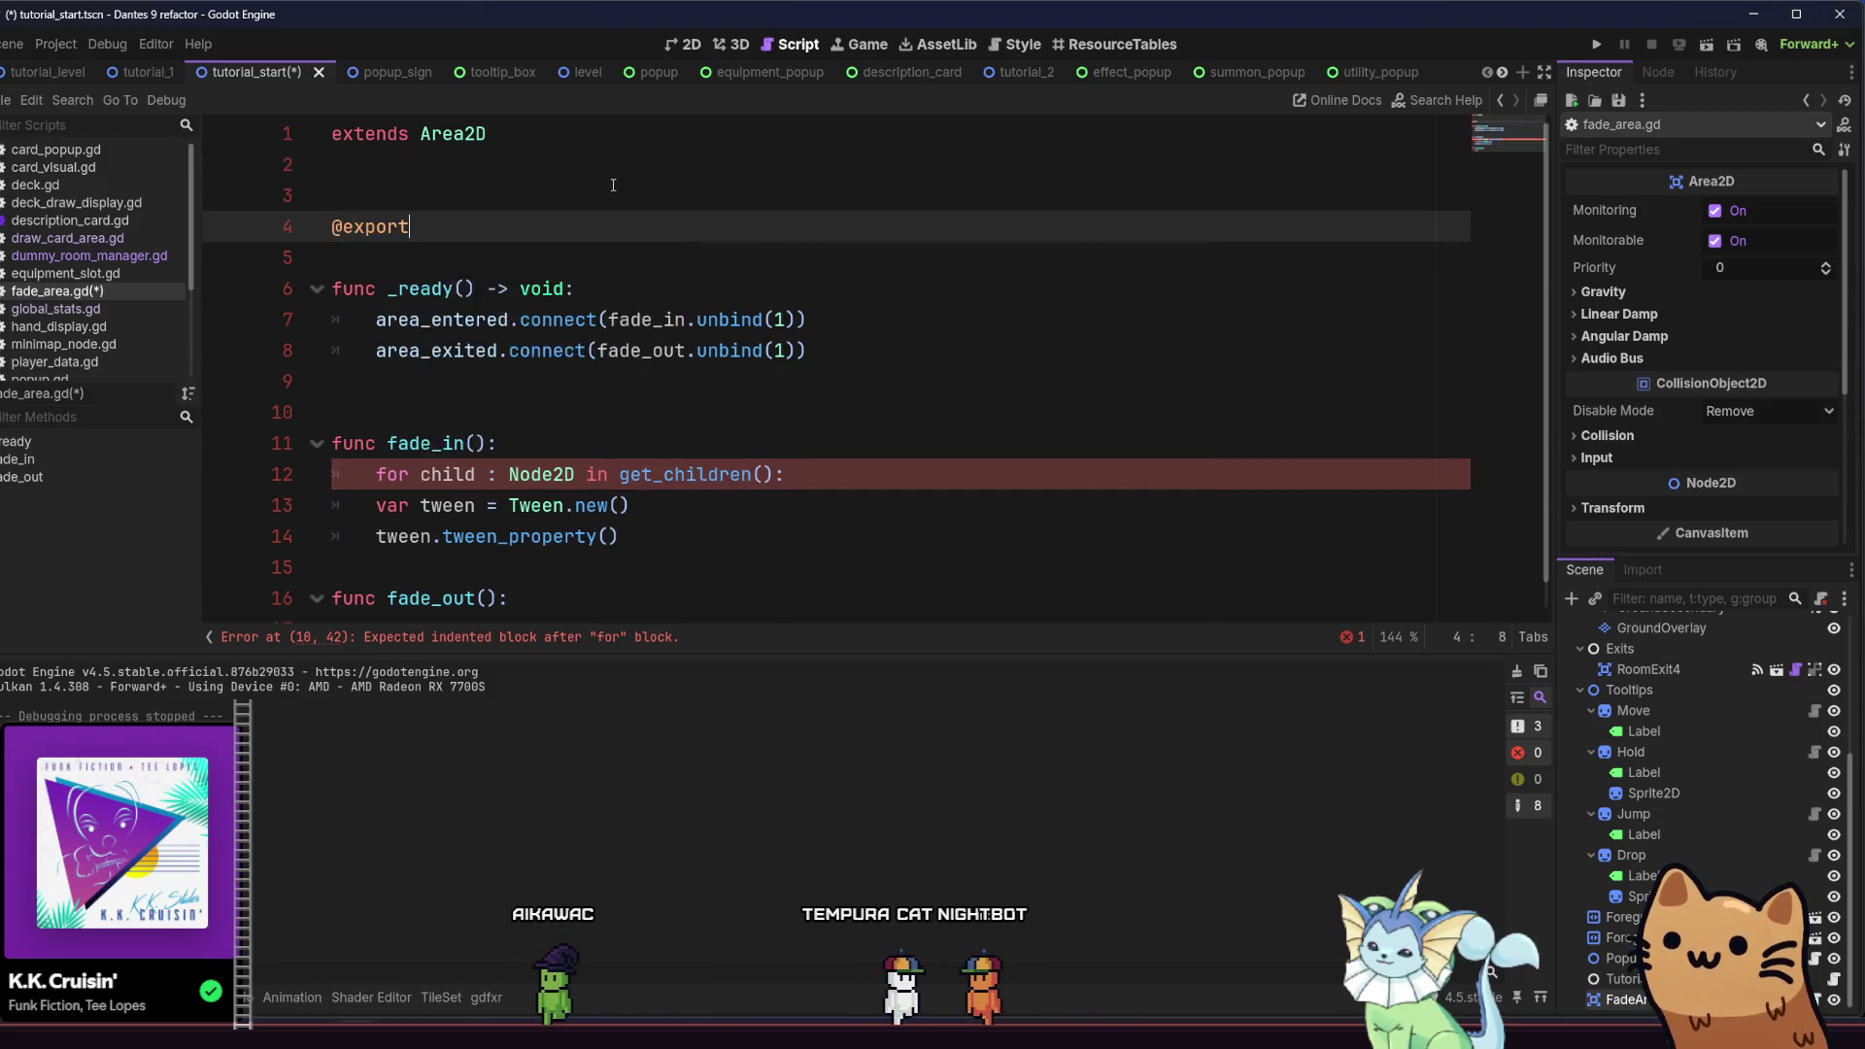
type(" fade_time")
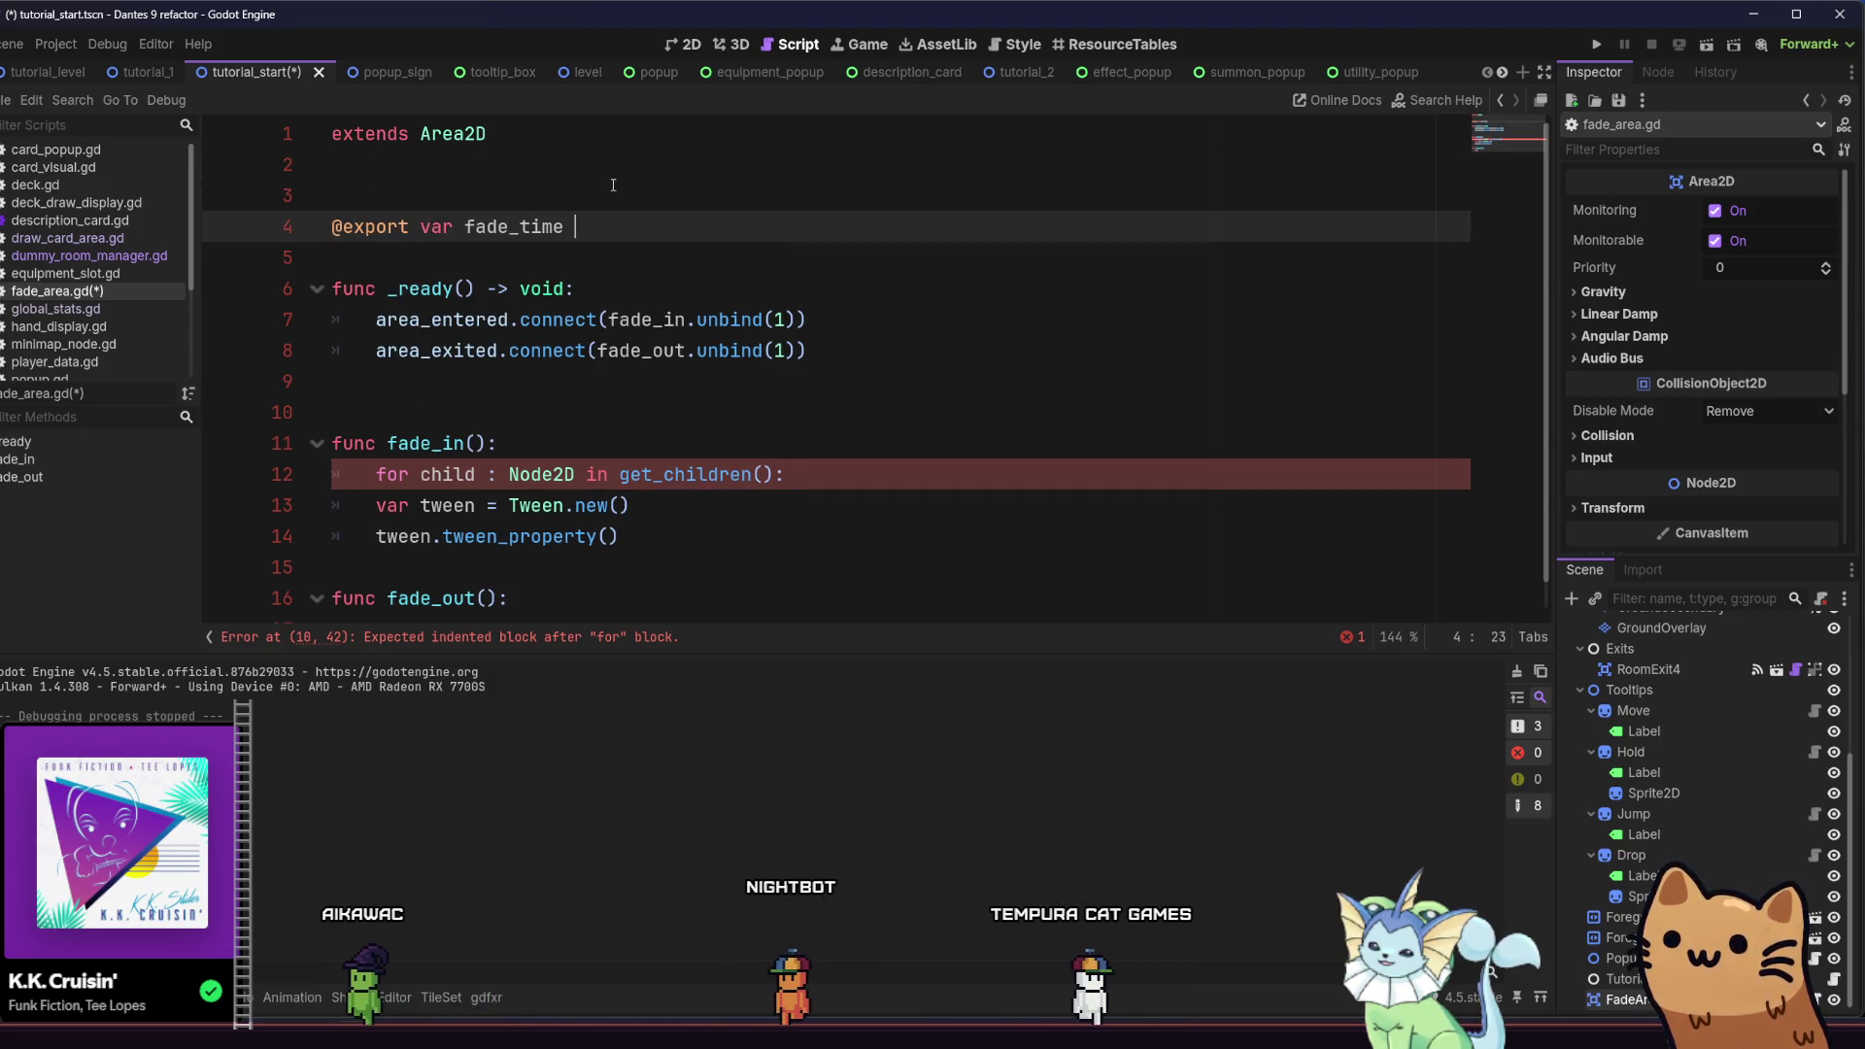
type(" : float =")
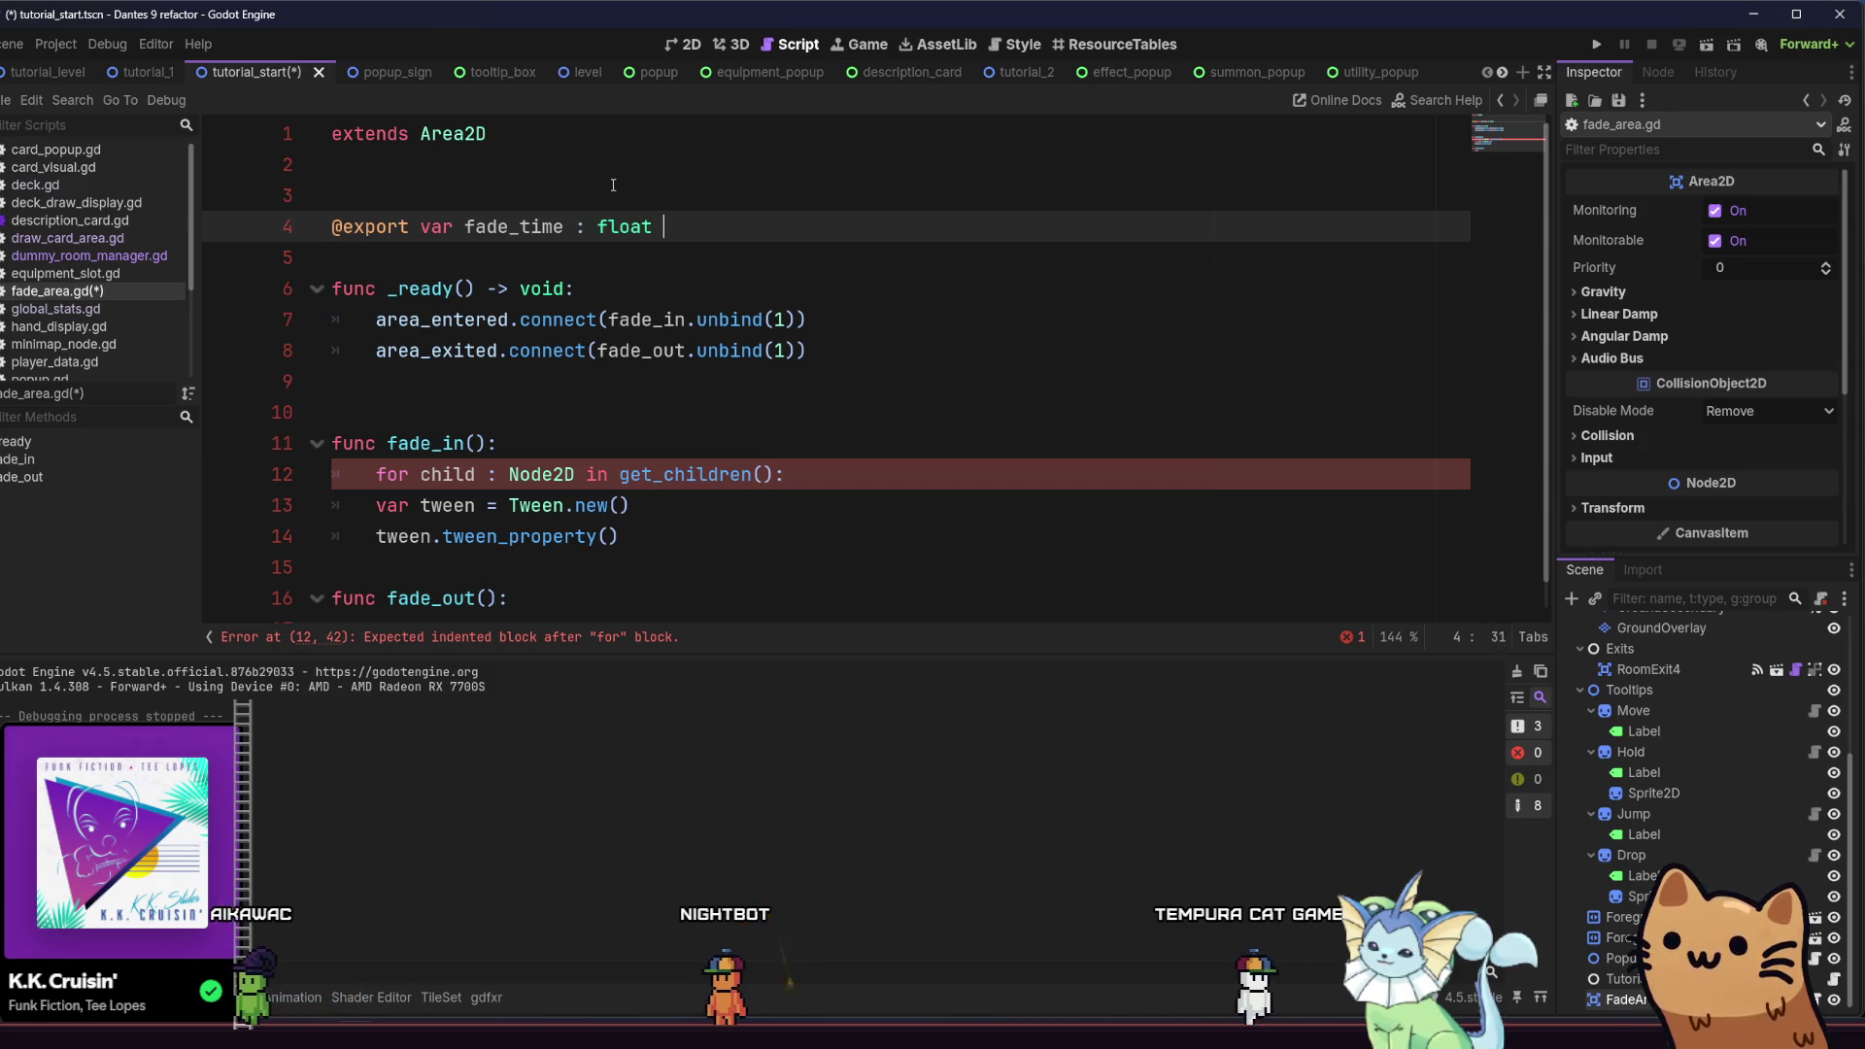
key("ctrl+space")
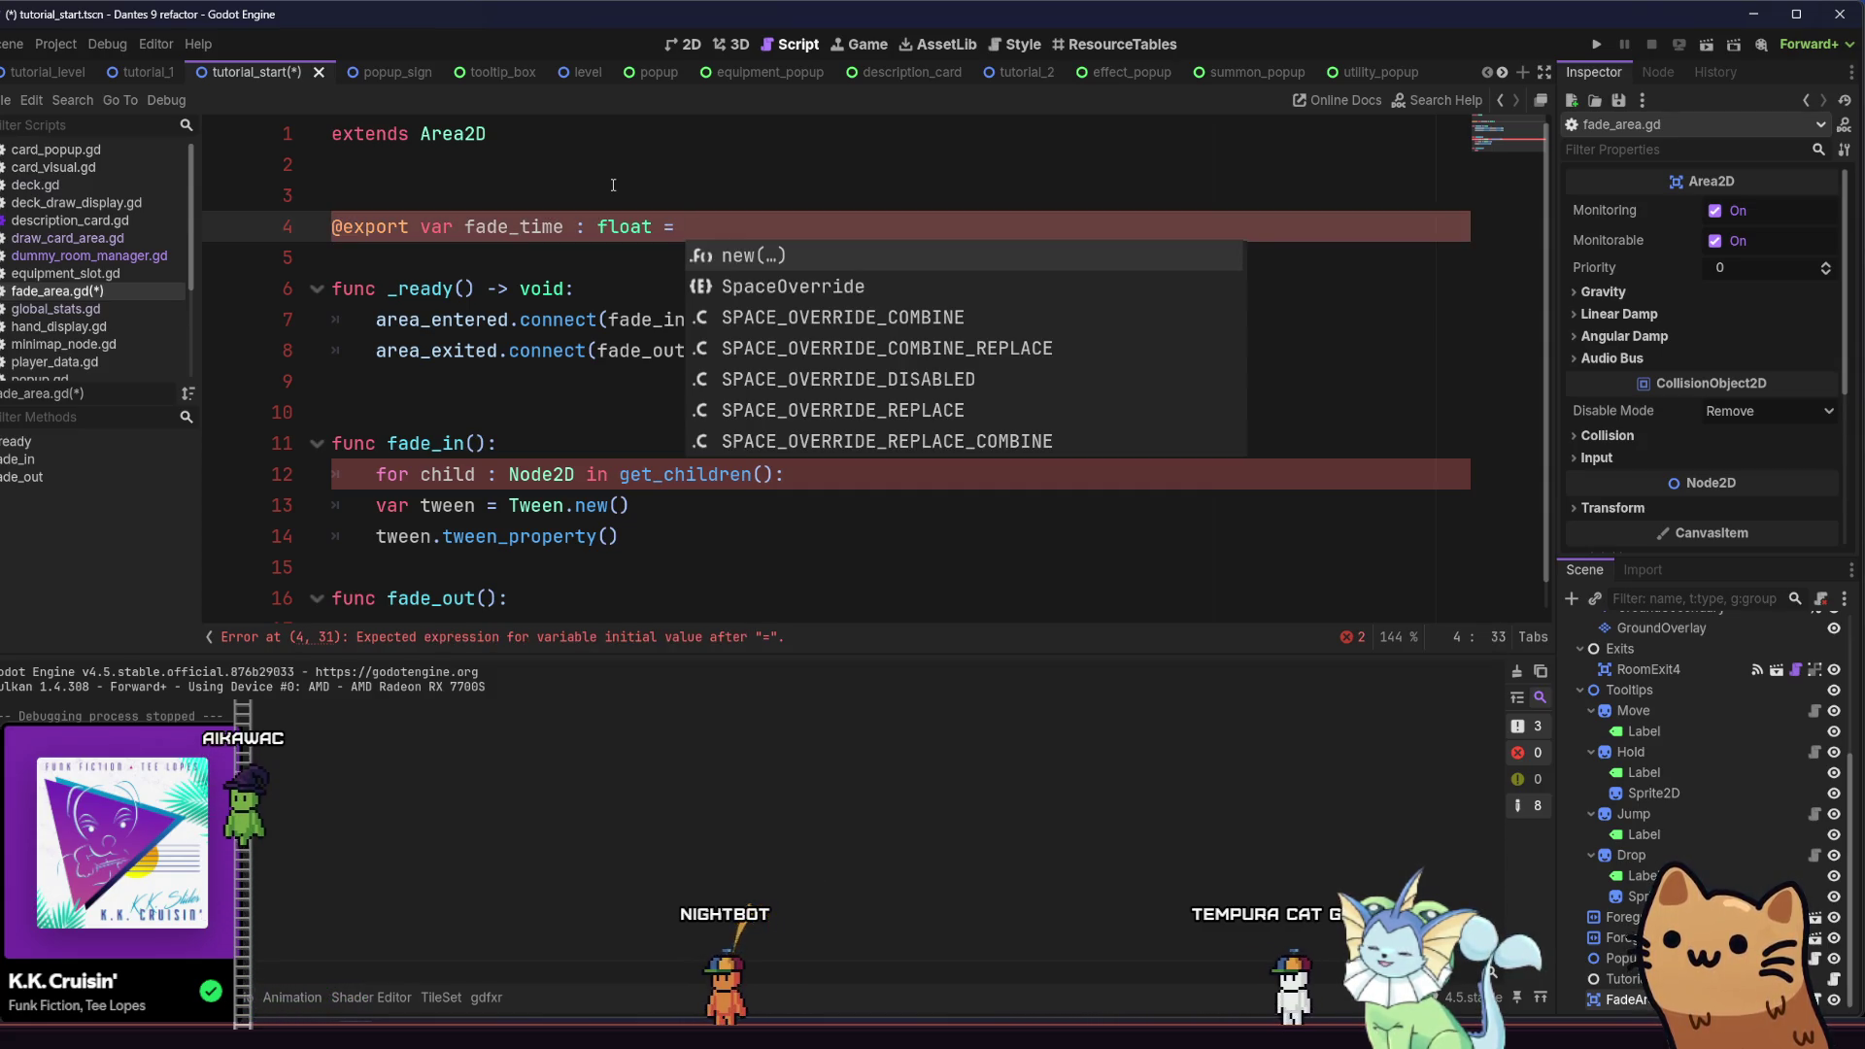
type(".0")
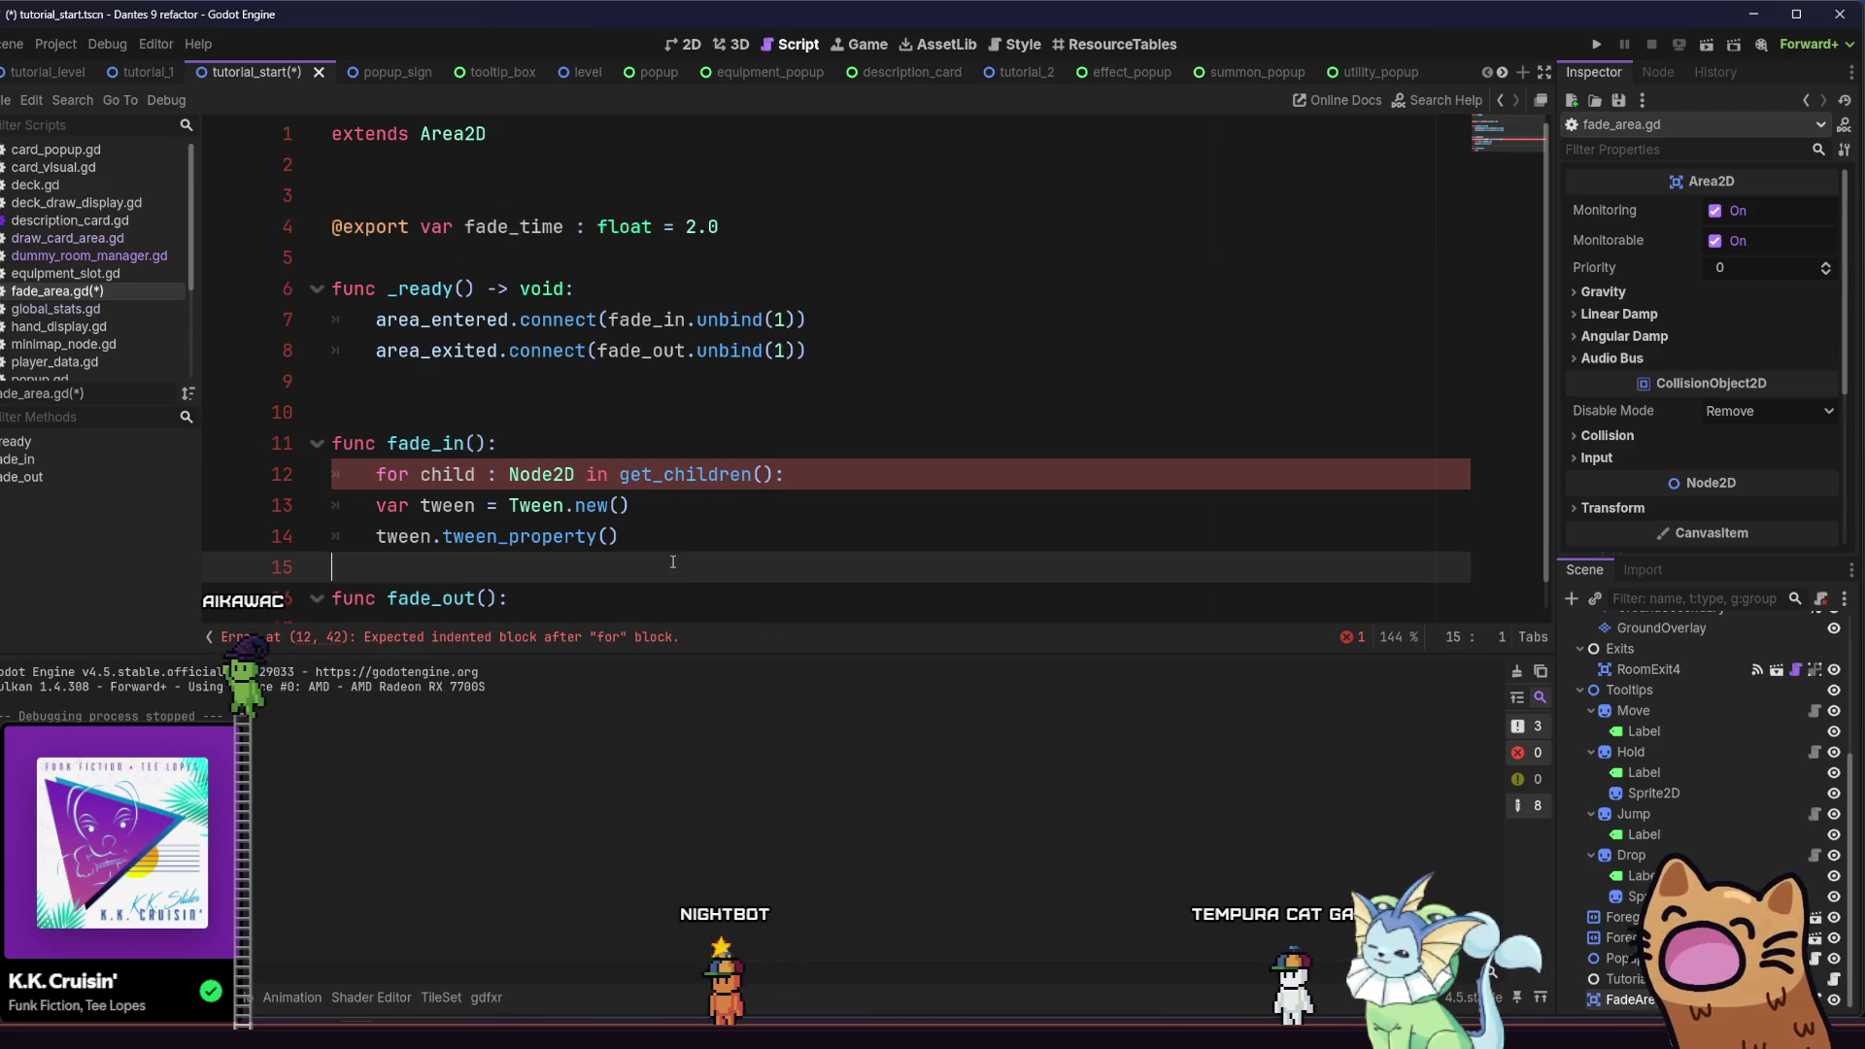
- Open tween_property's parentheses and select the whole for child loop line
left_click(619, 536)
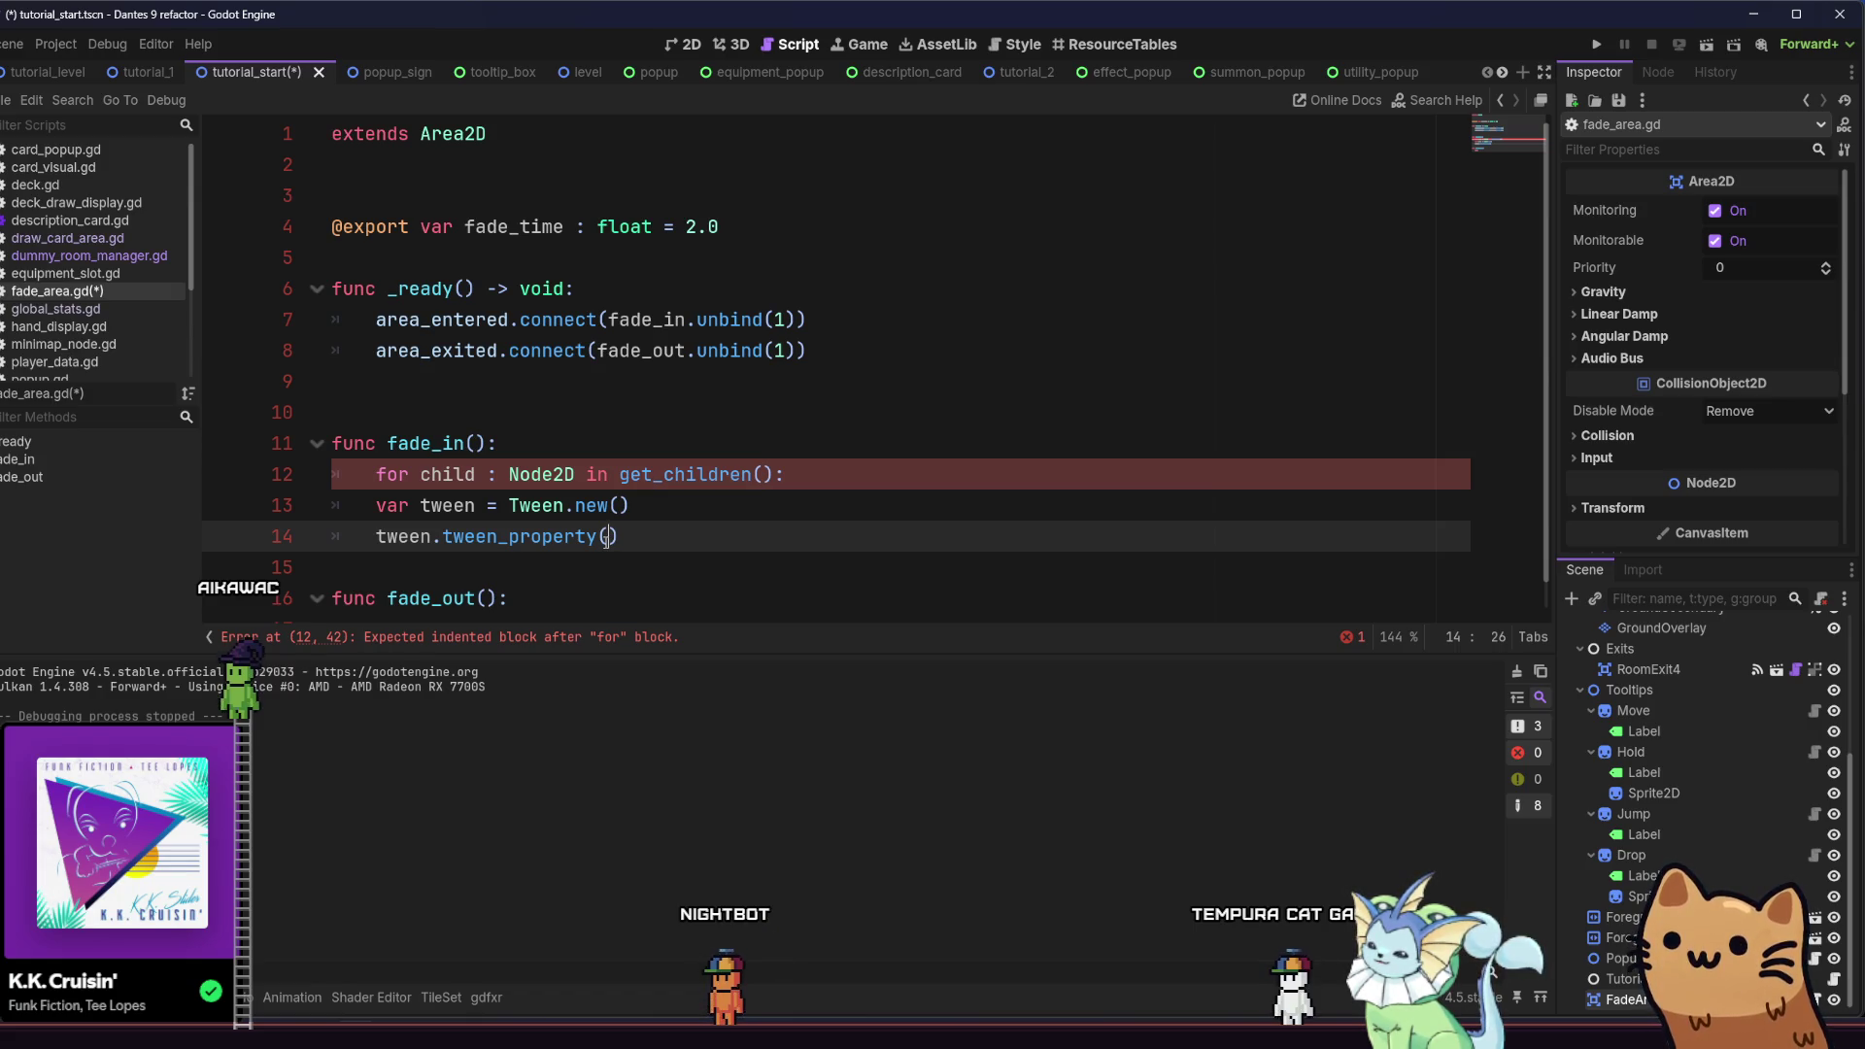
type("(")
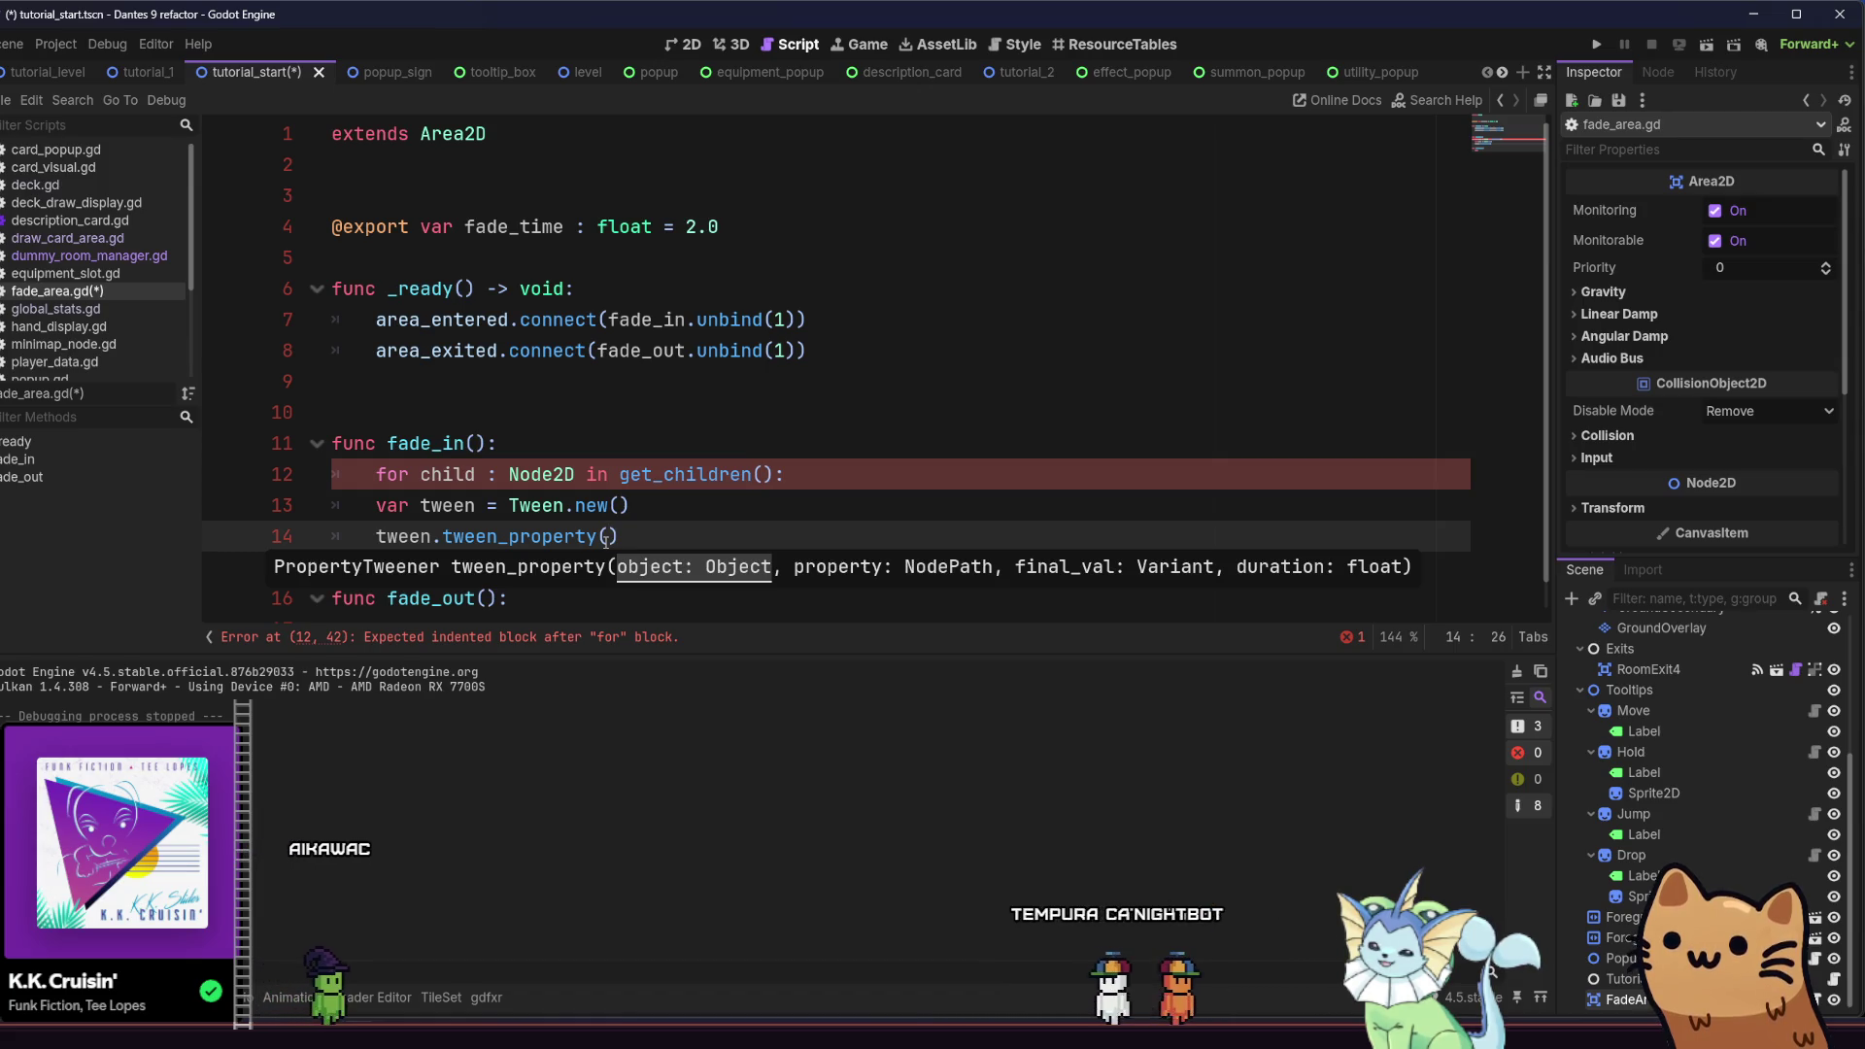
left_click(774, 493)
left_click(421, 474)
left_click_drag(421, 474, 743, 474)
left_click(420, 474)
left_click(607, 536)
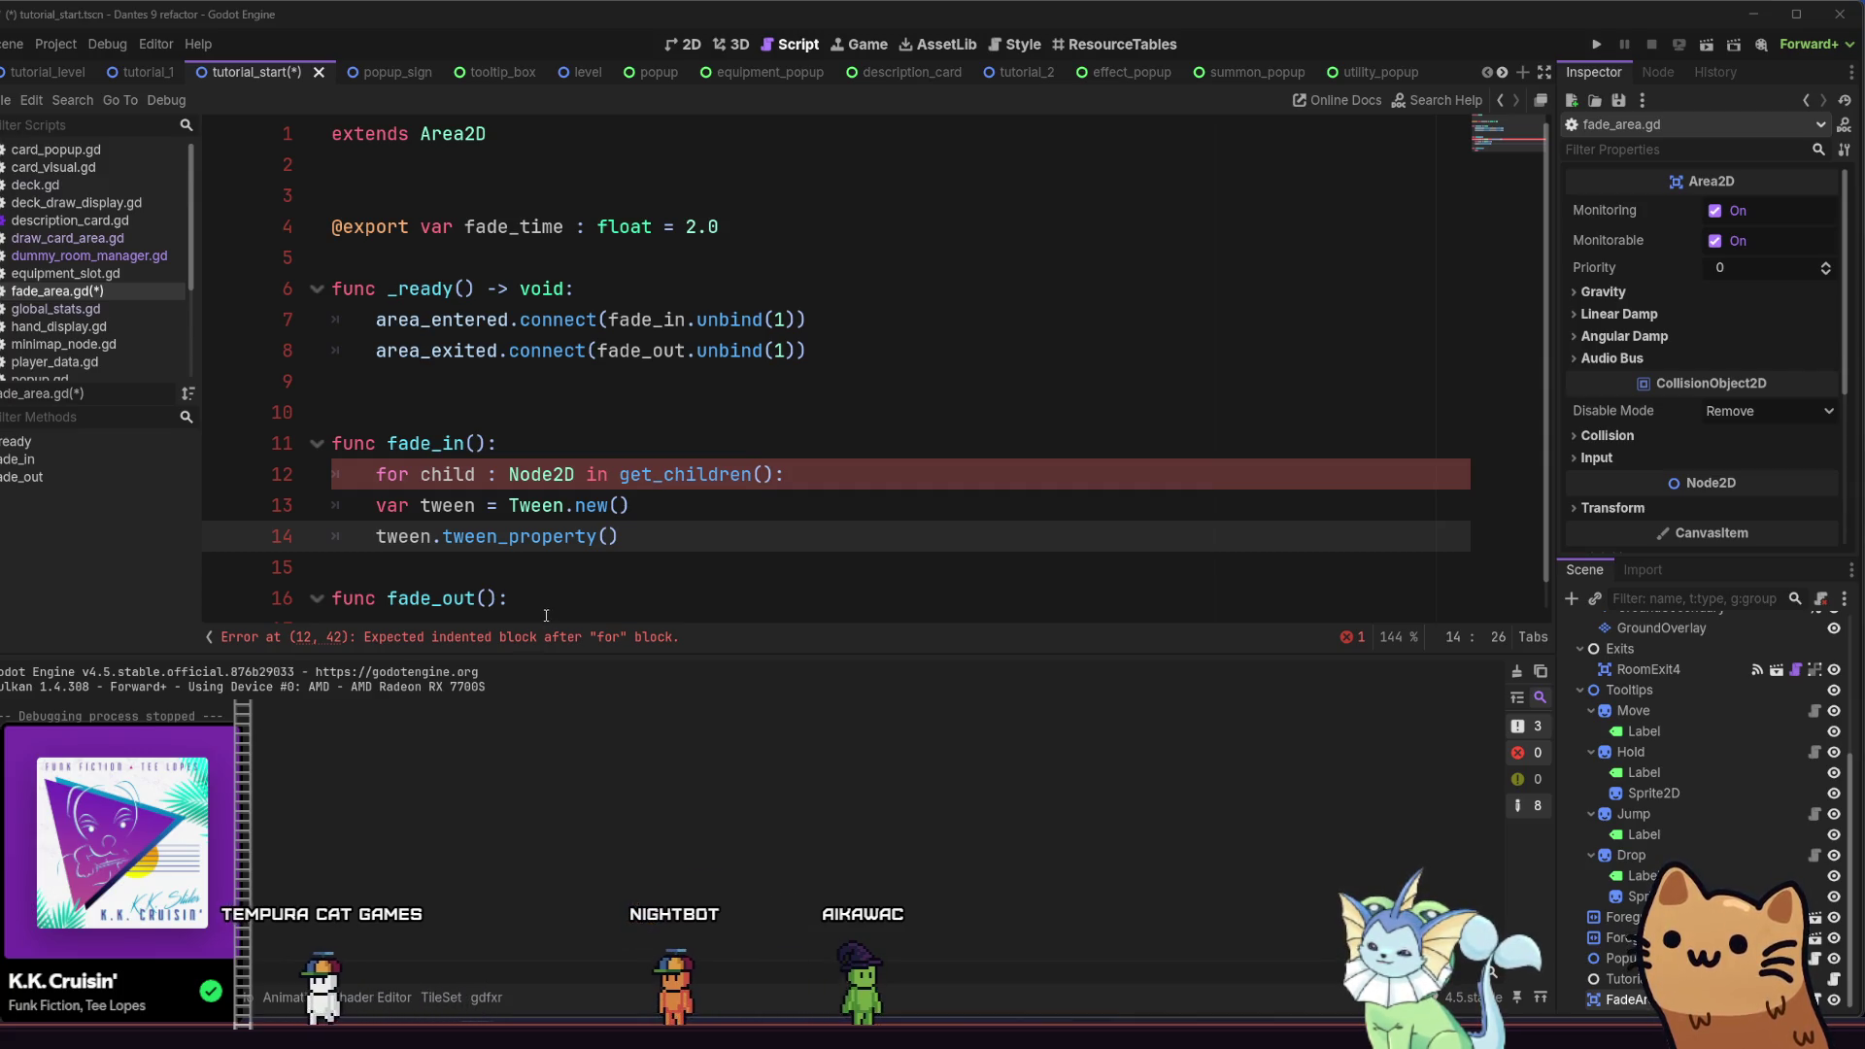
left_click(678, 476)
left_click_drag(814, 476, 279, 469)
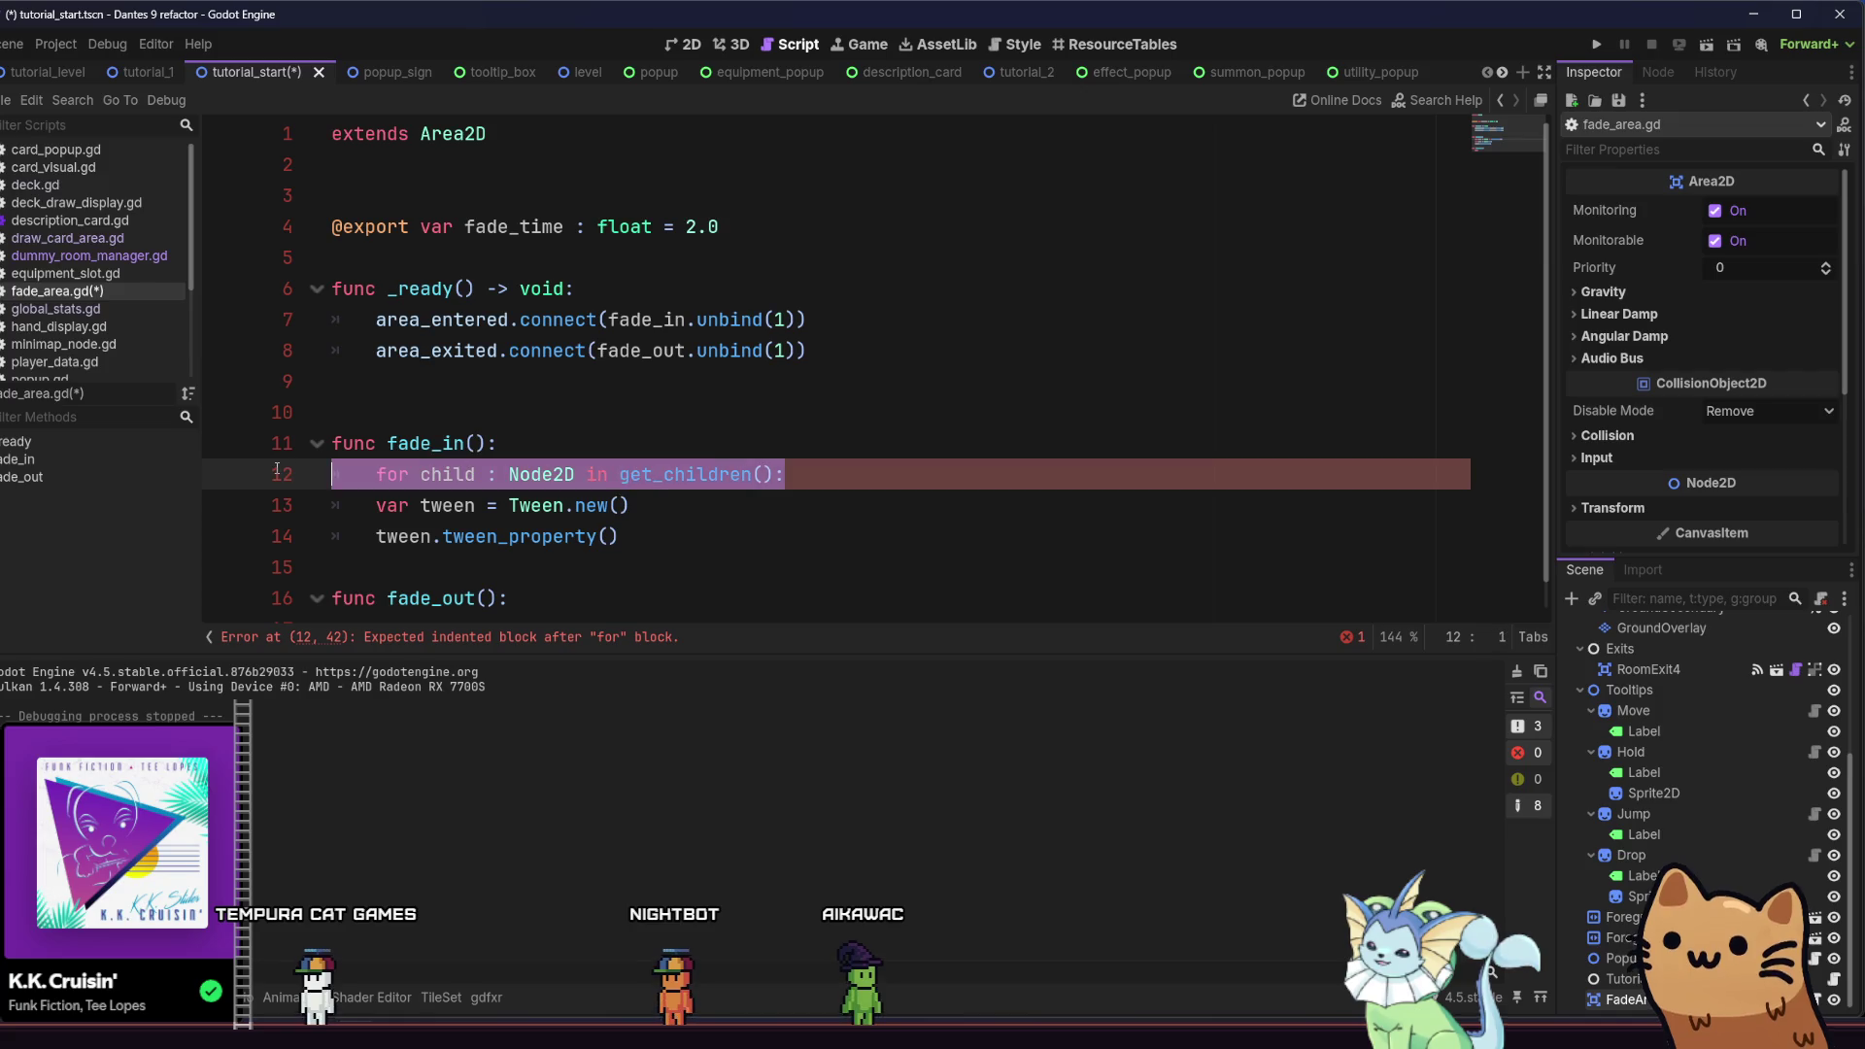
- Delete the for loop line and pass modulate to tween_property
key("BackSpace")
key("Delete")
left_click(608, 505)
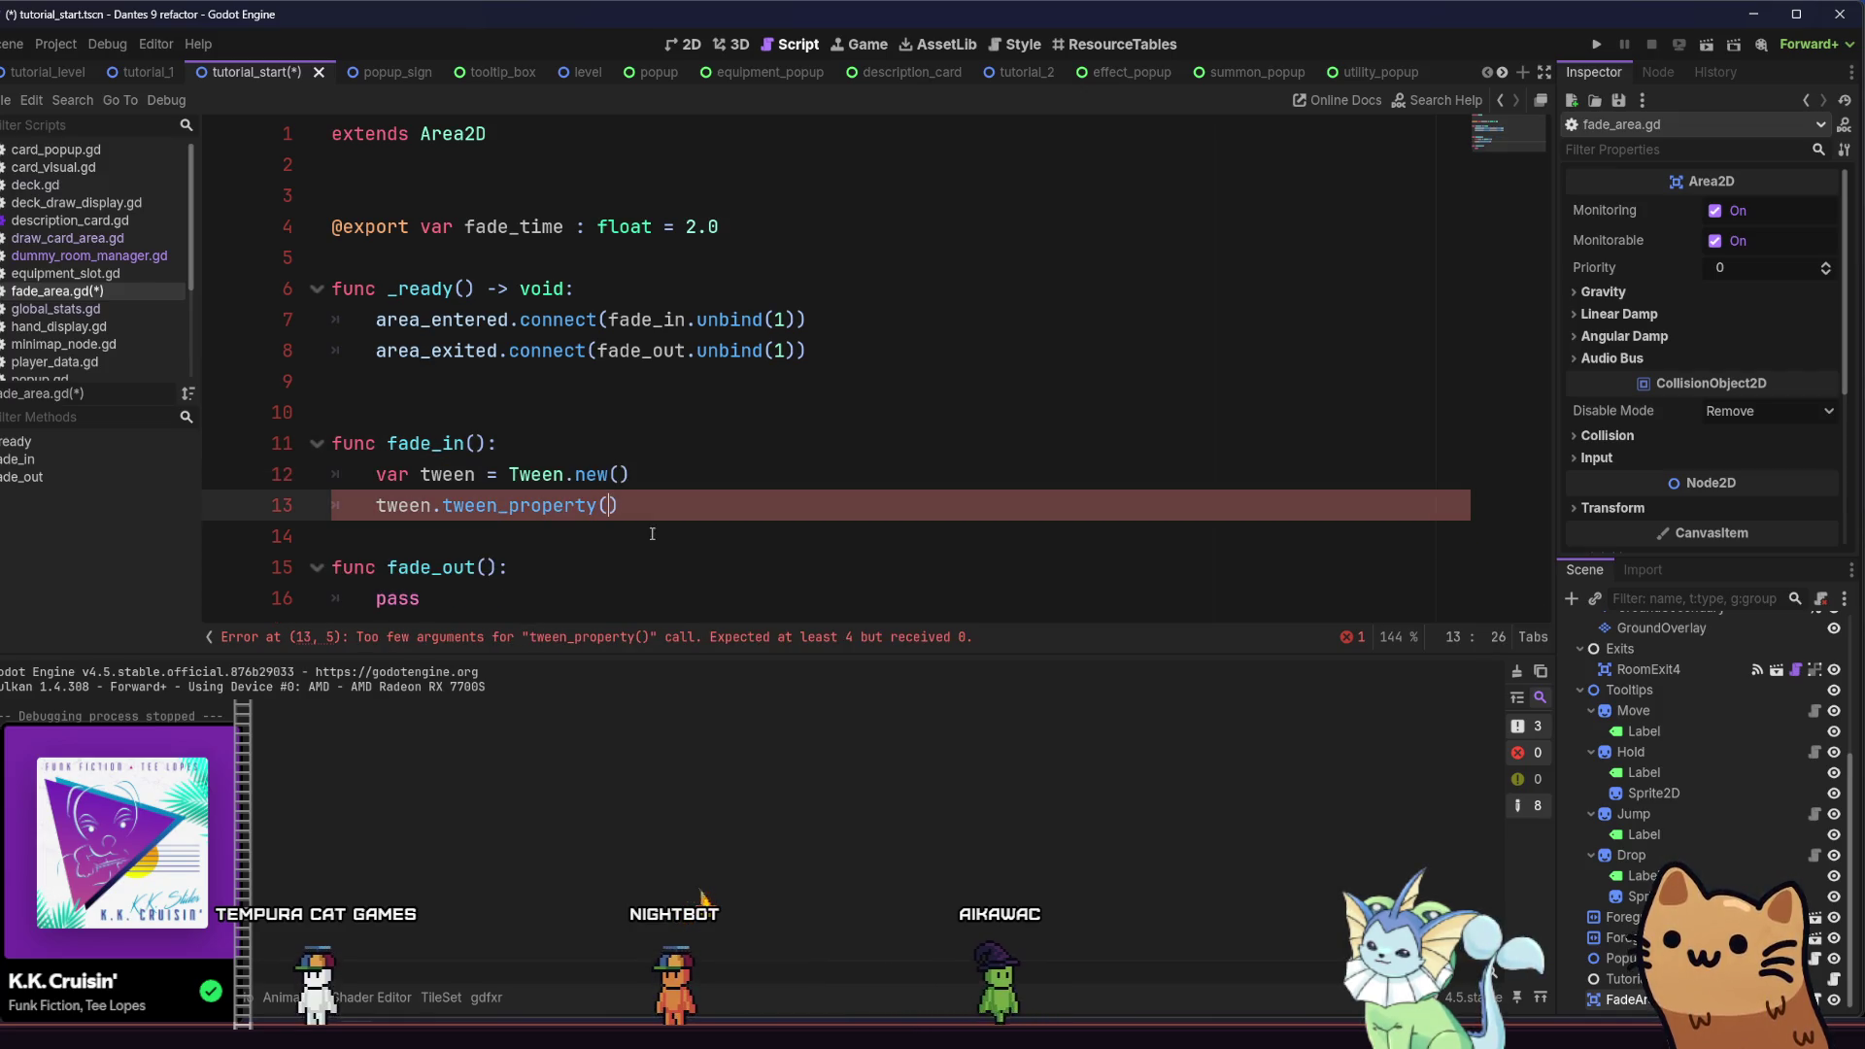
type("modu")
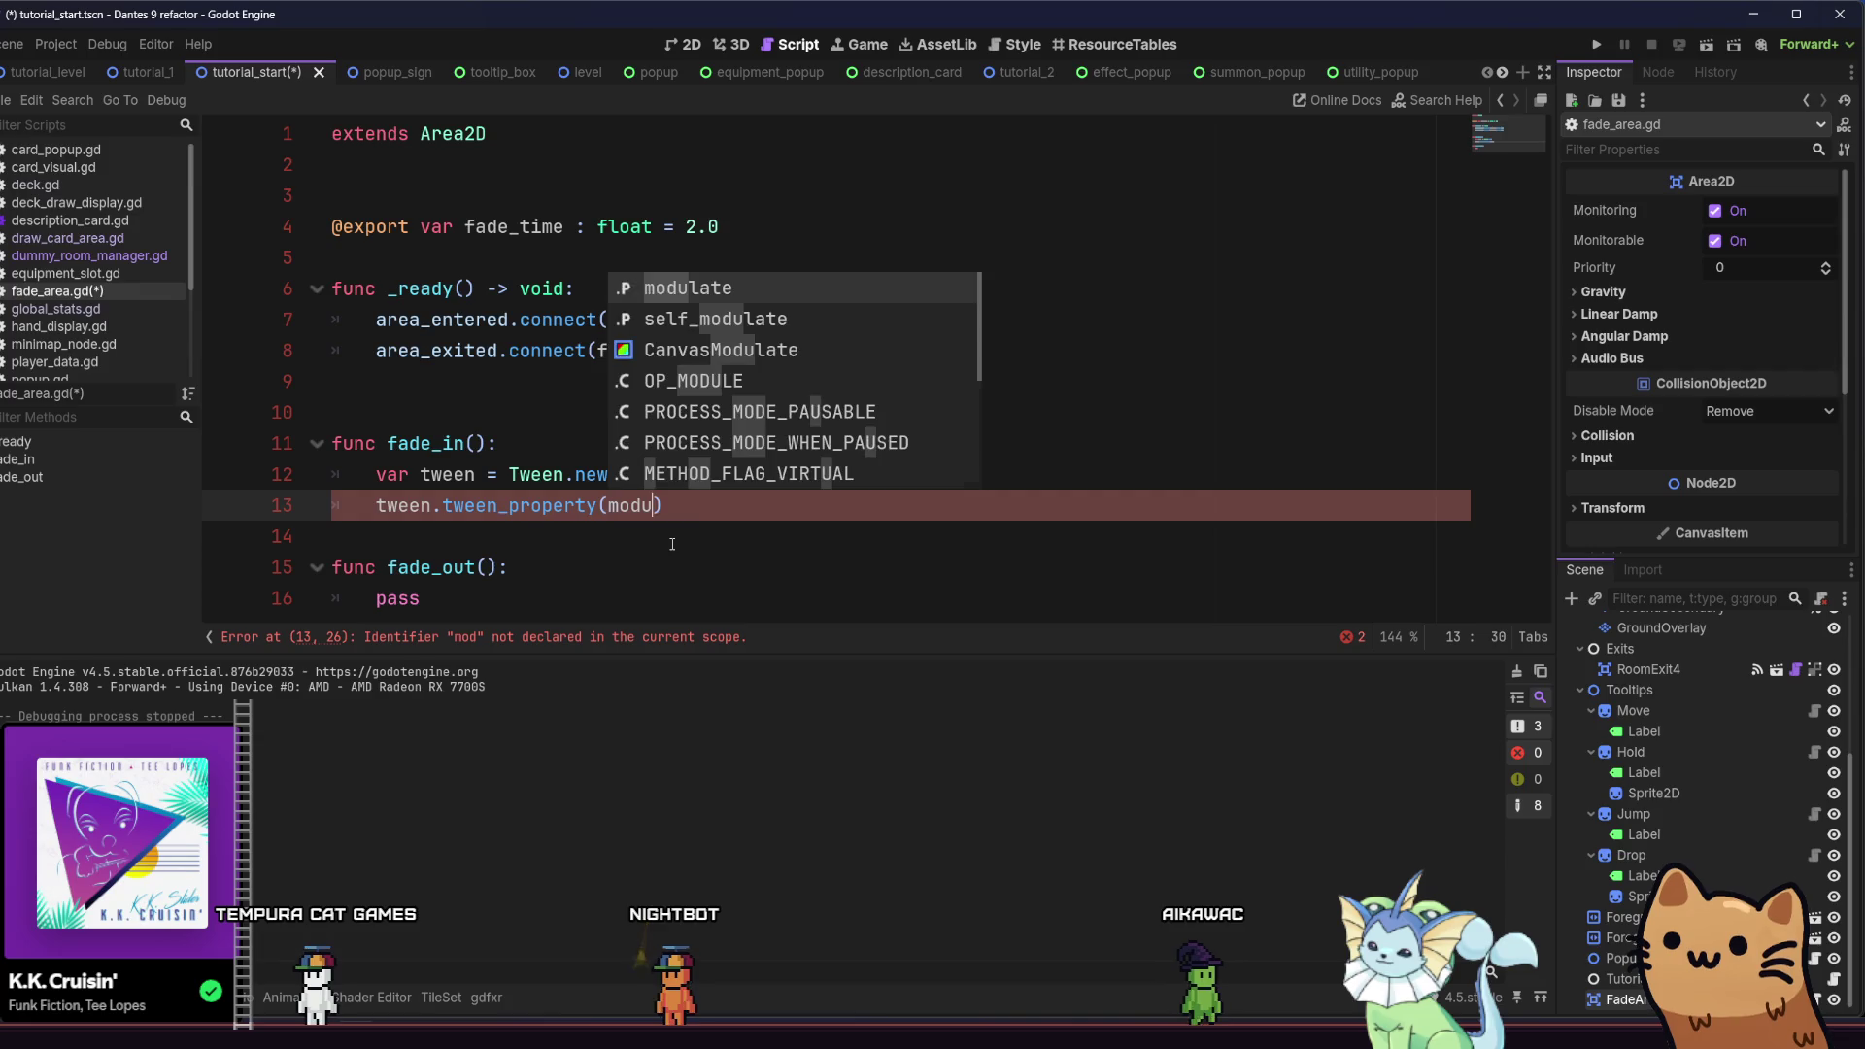
key("Return")
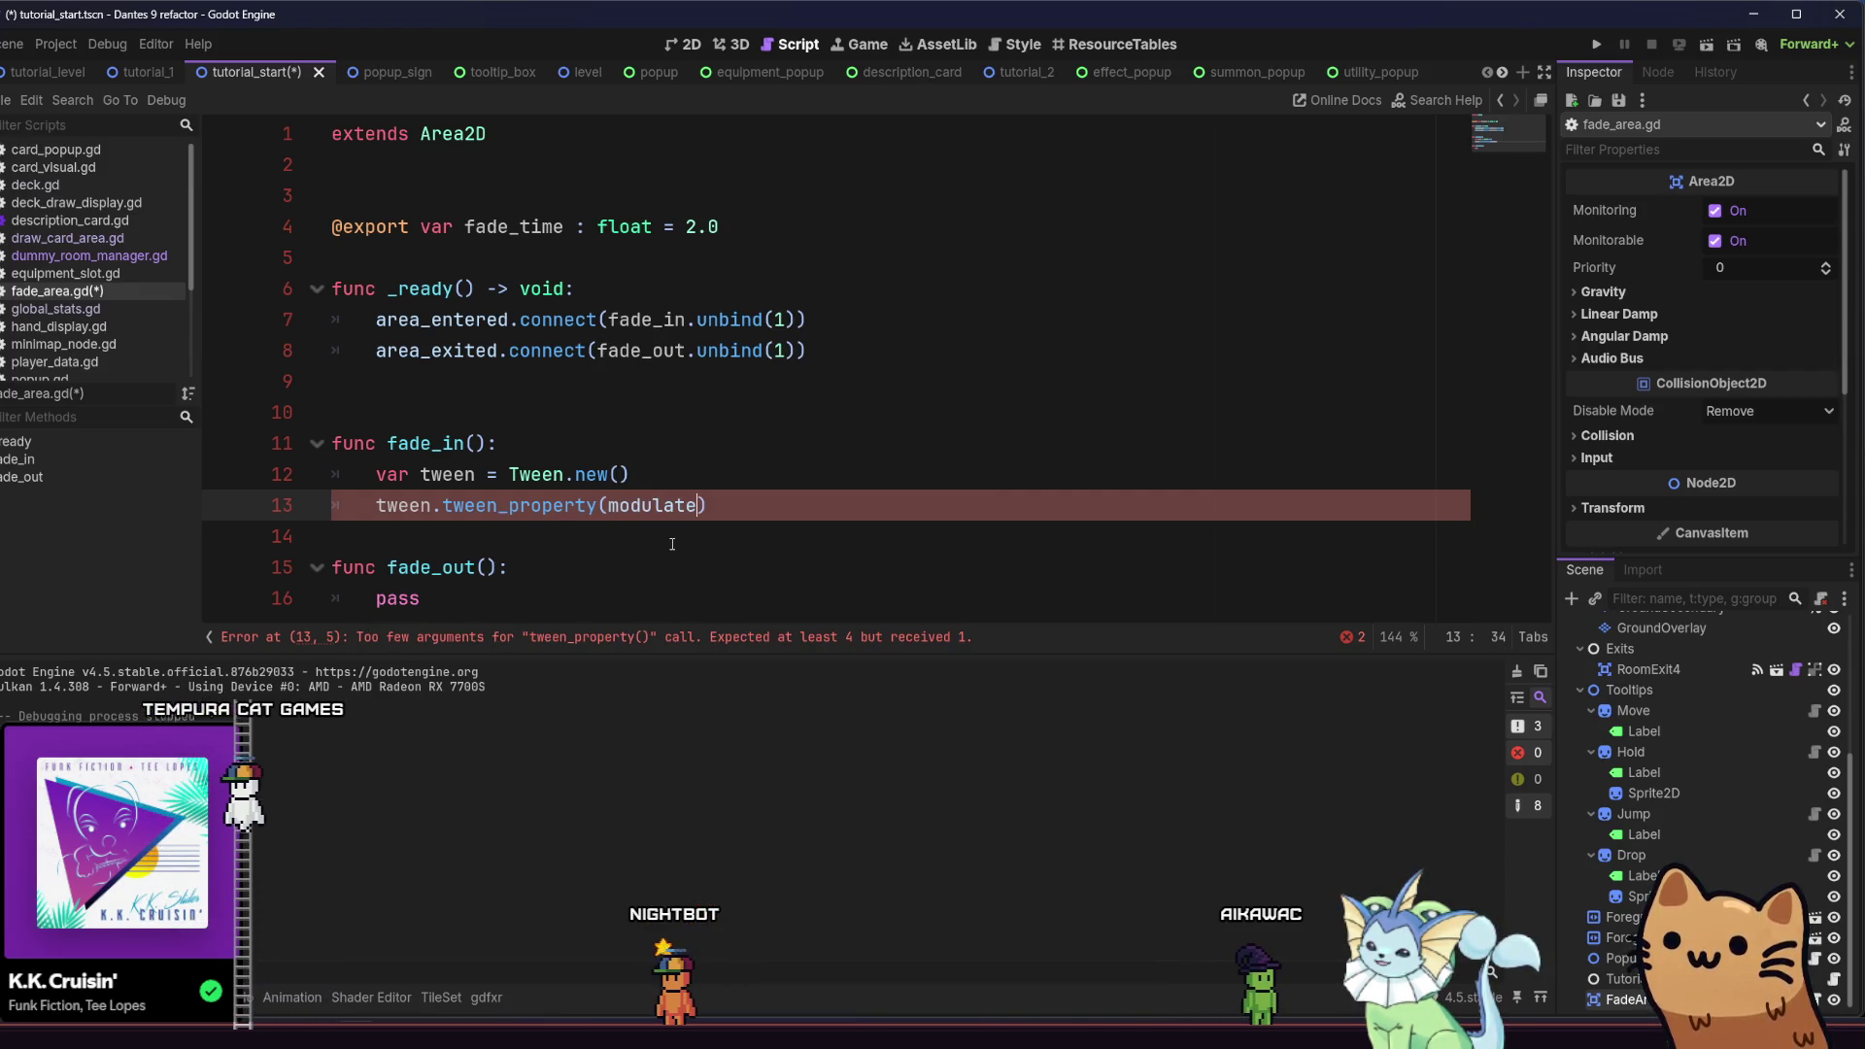
left_click(761, 229)
key("Return")
type("@e")
key("Tab")
key("BackSpace")
type("x")
key("Return")
type("var fade_to")
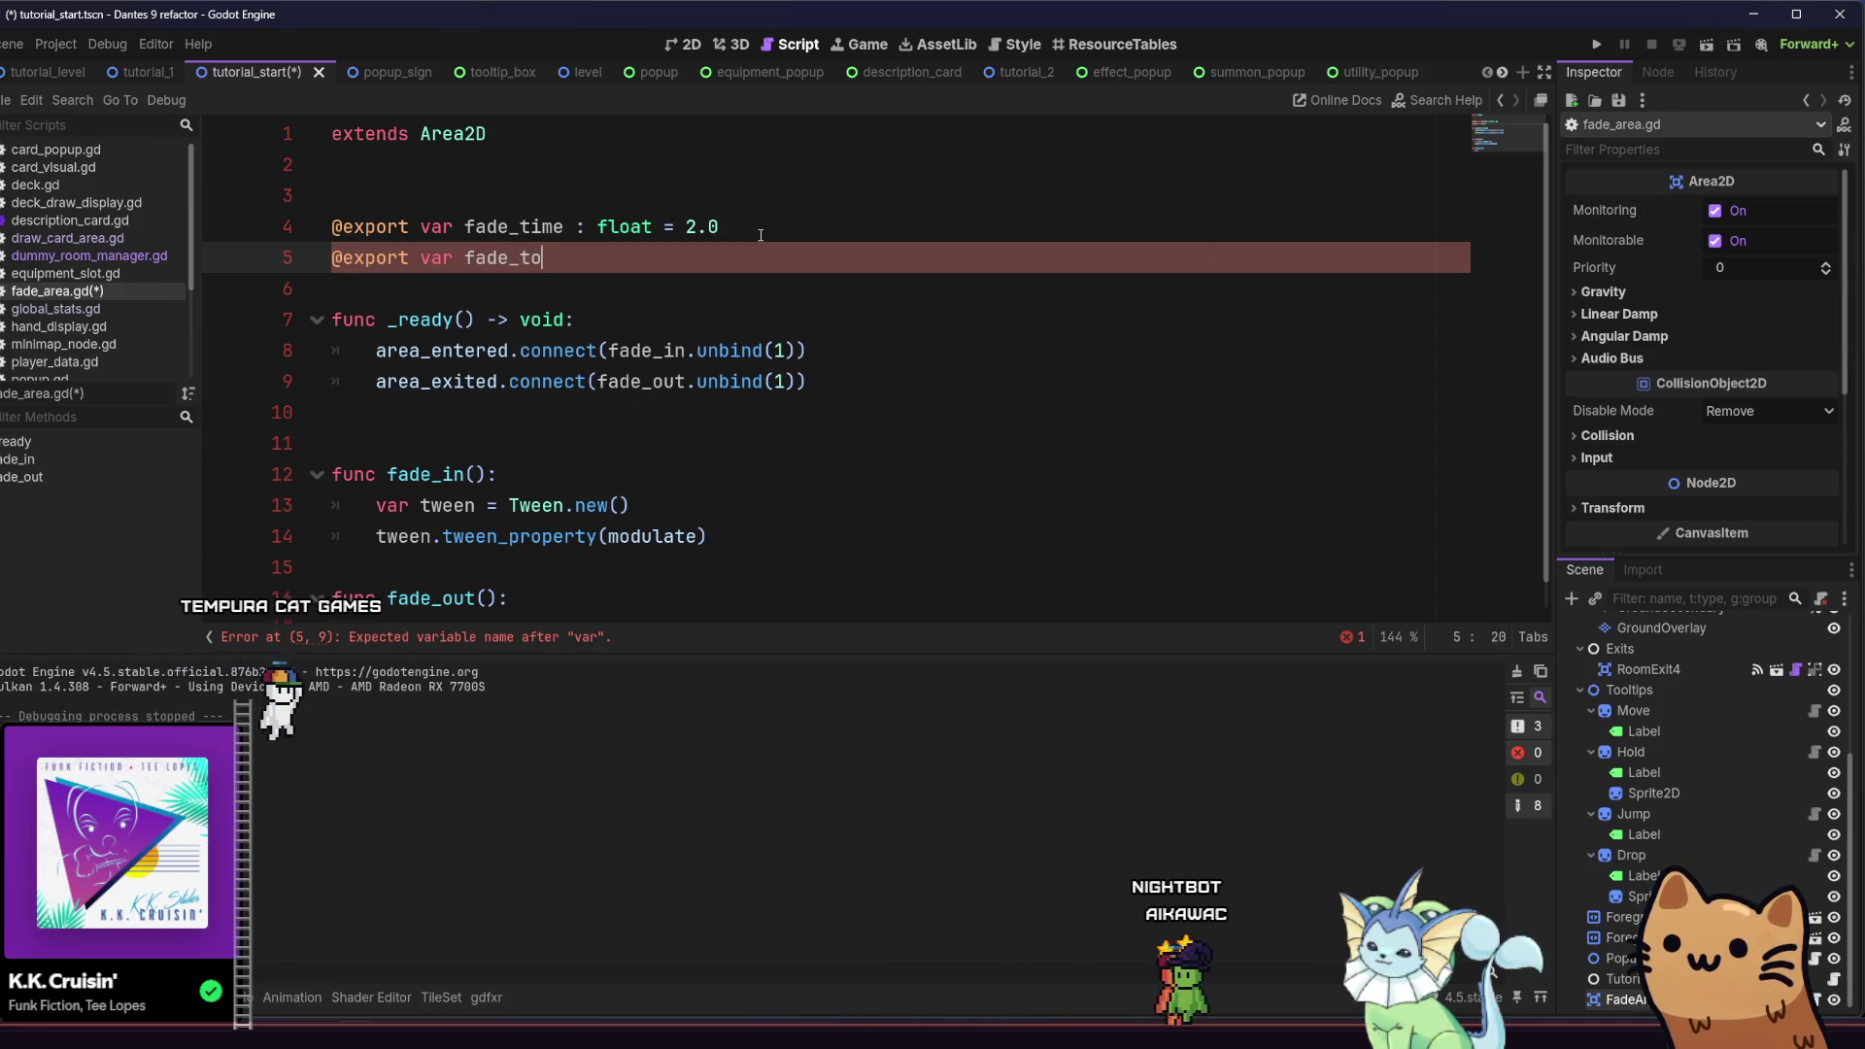
key("BackSpace")
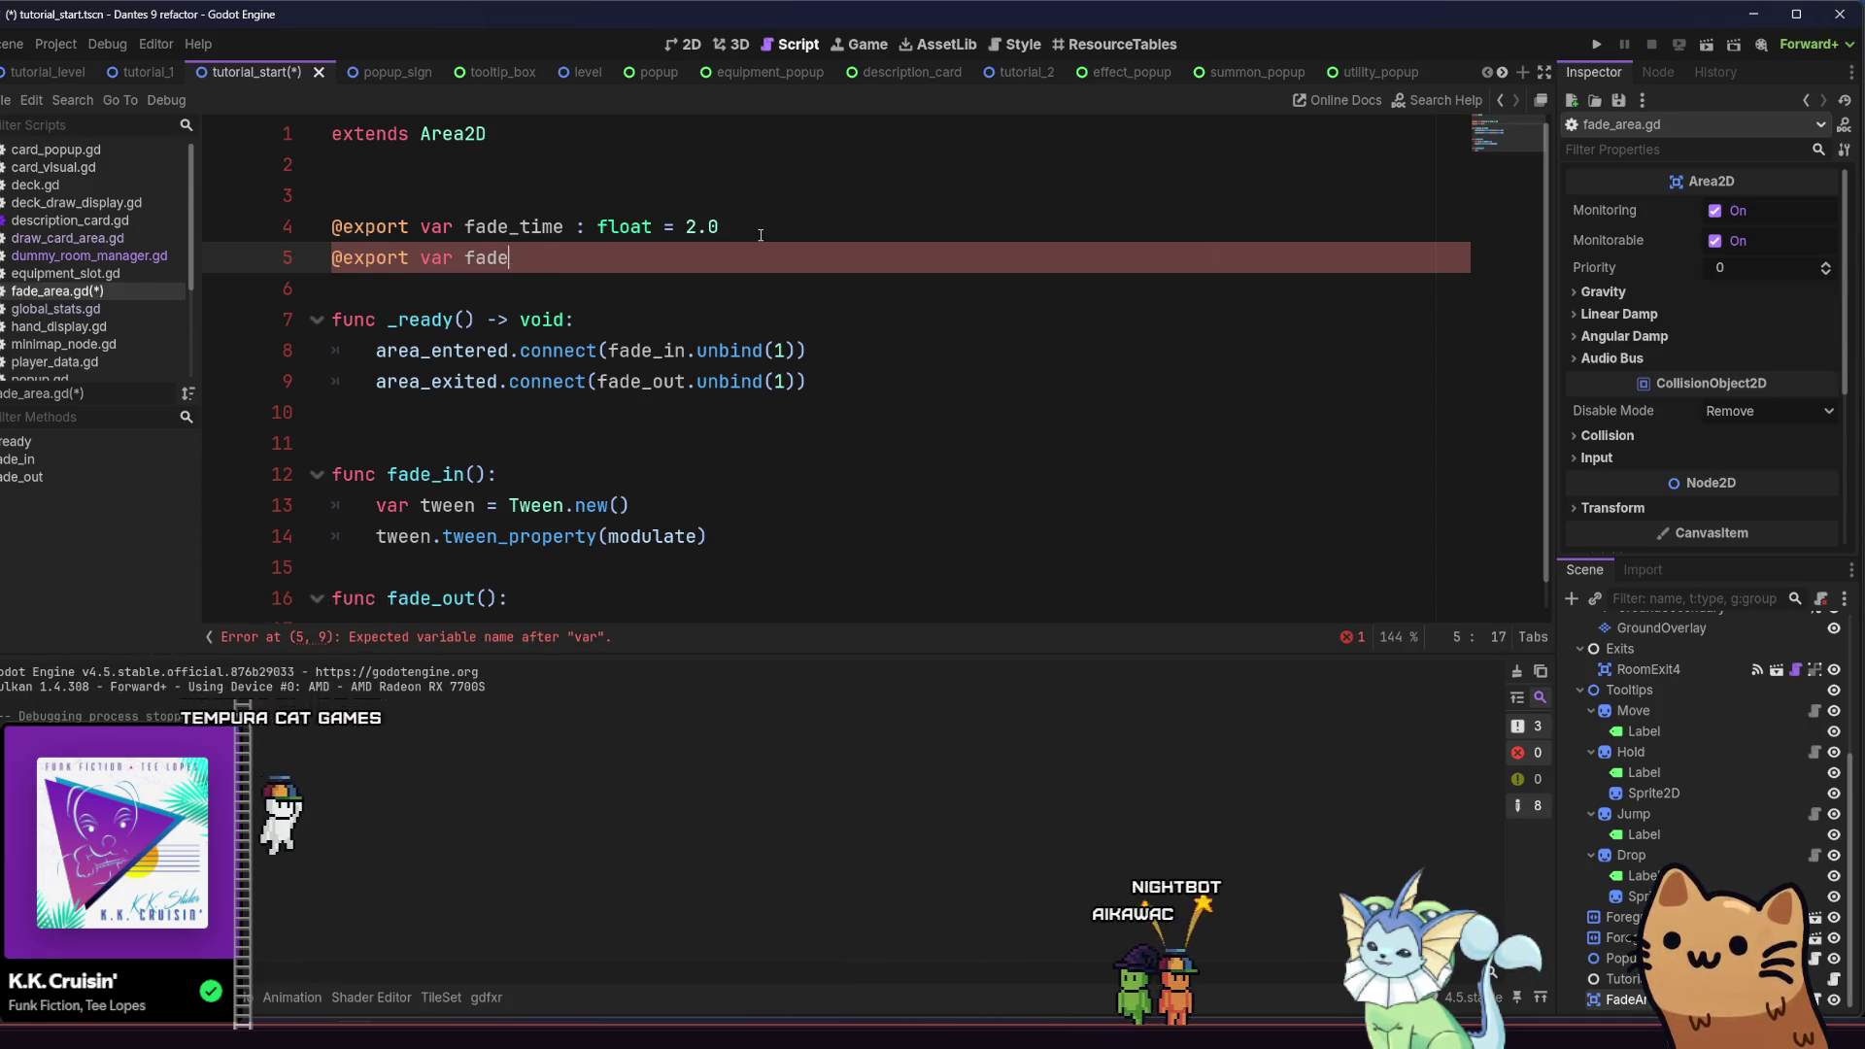
key("BackSpace")
key("BackSpace")
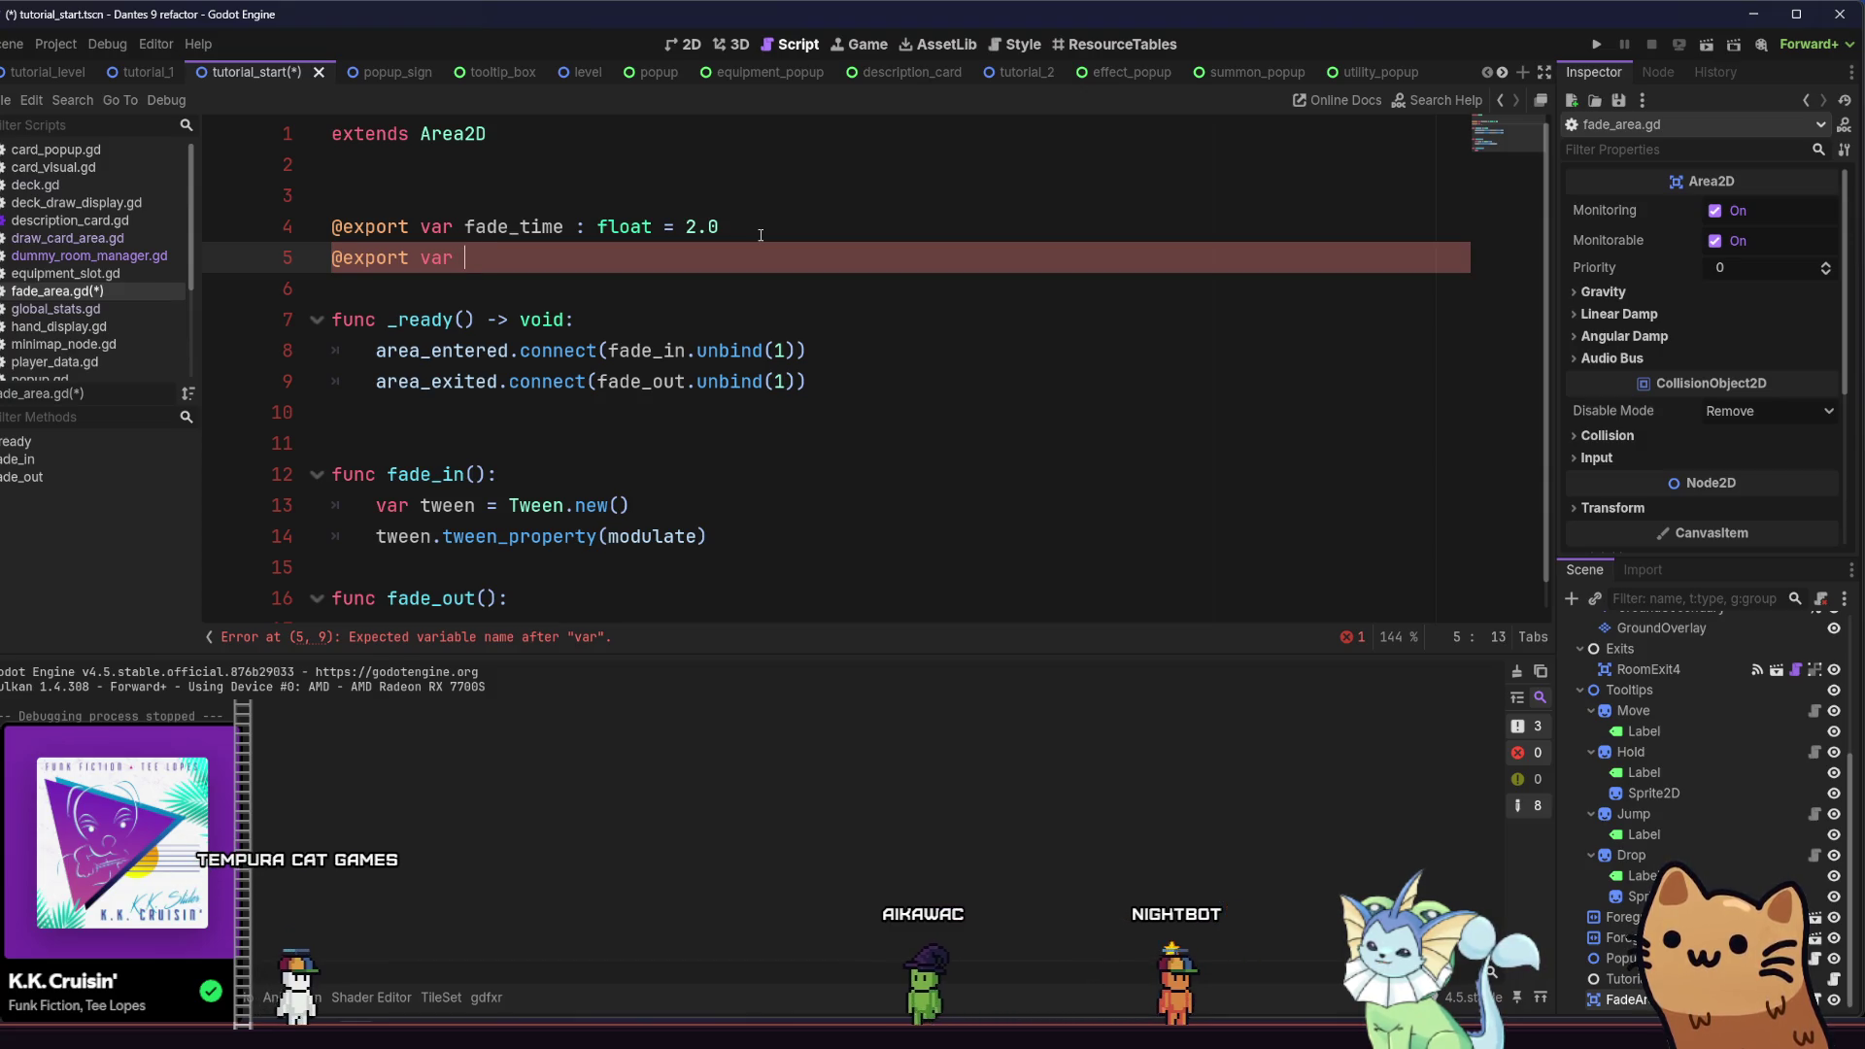
type("default_c")
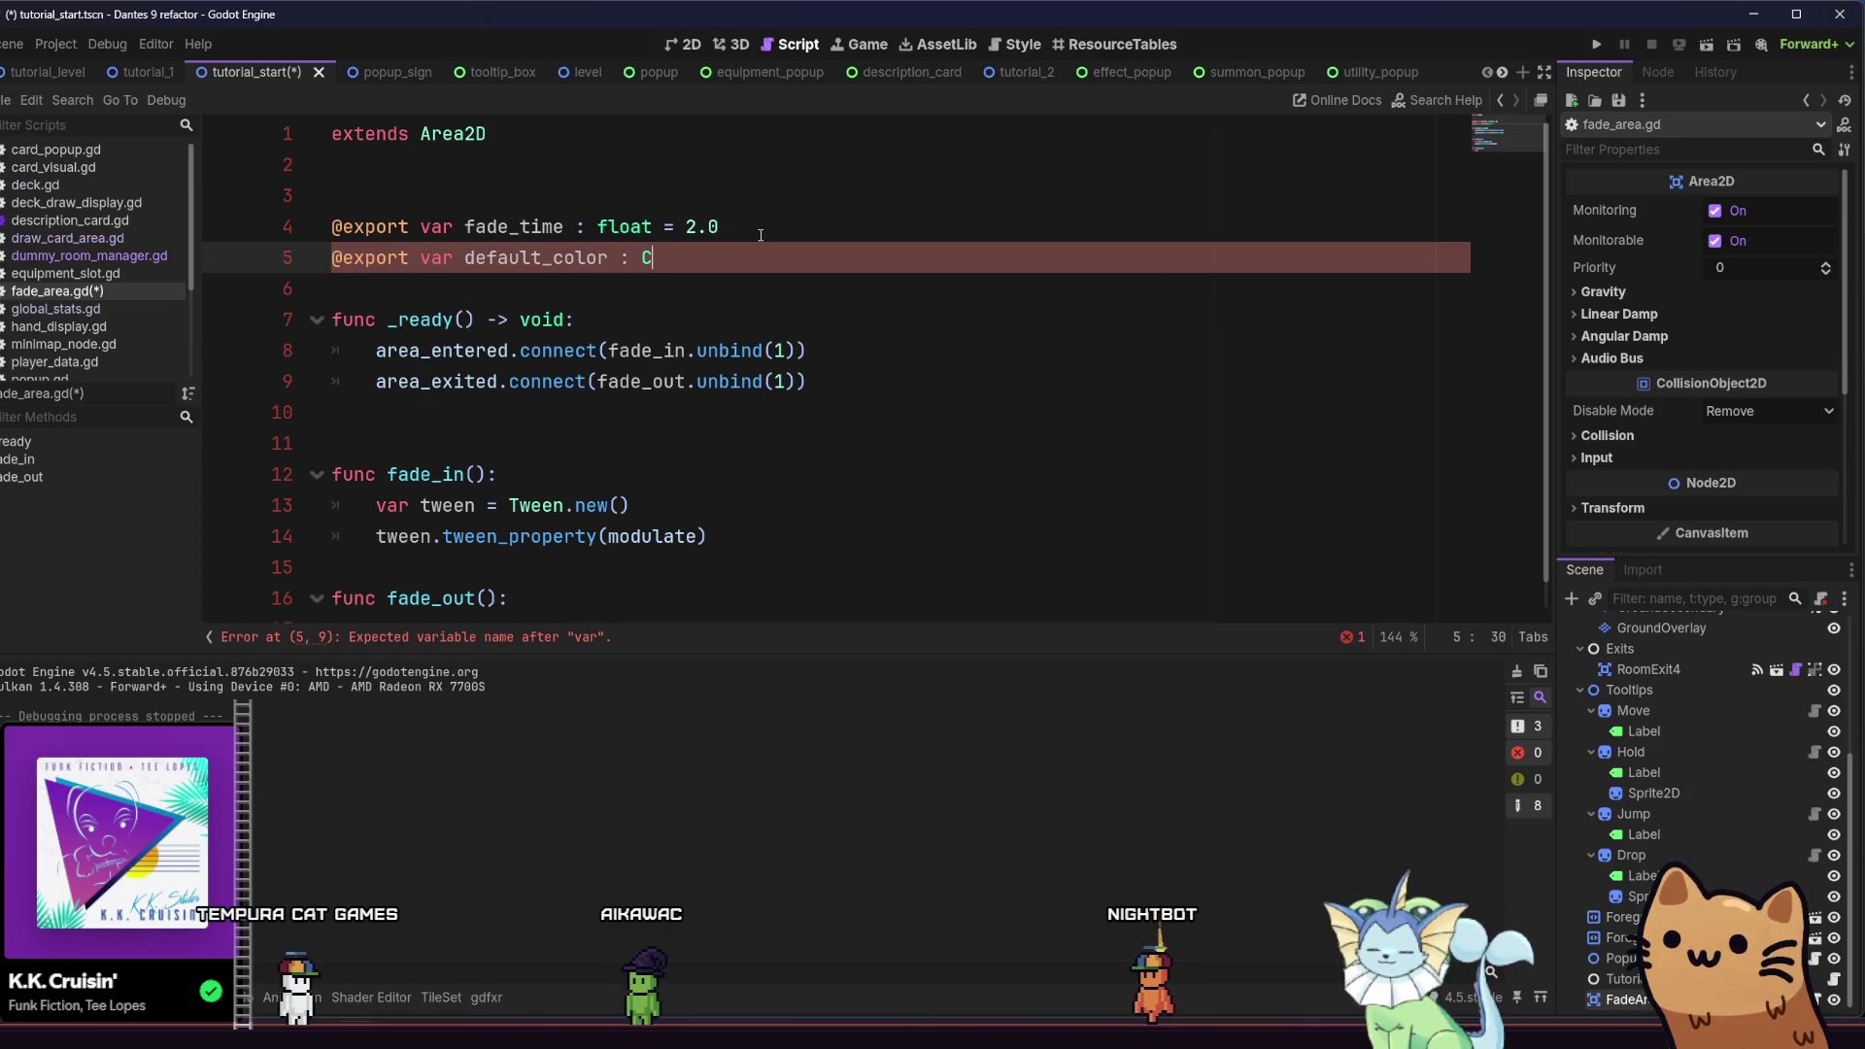
type("olor")
key("Escape")
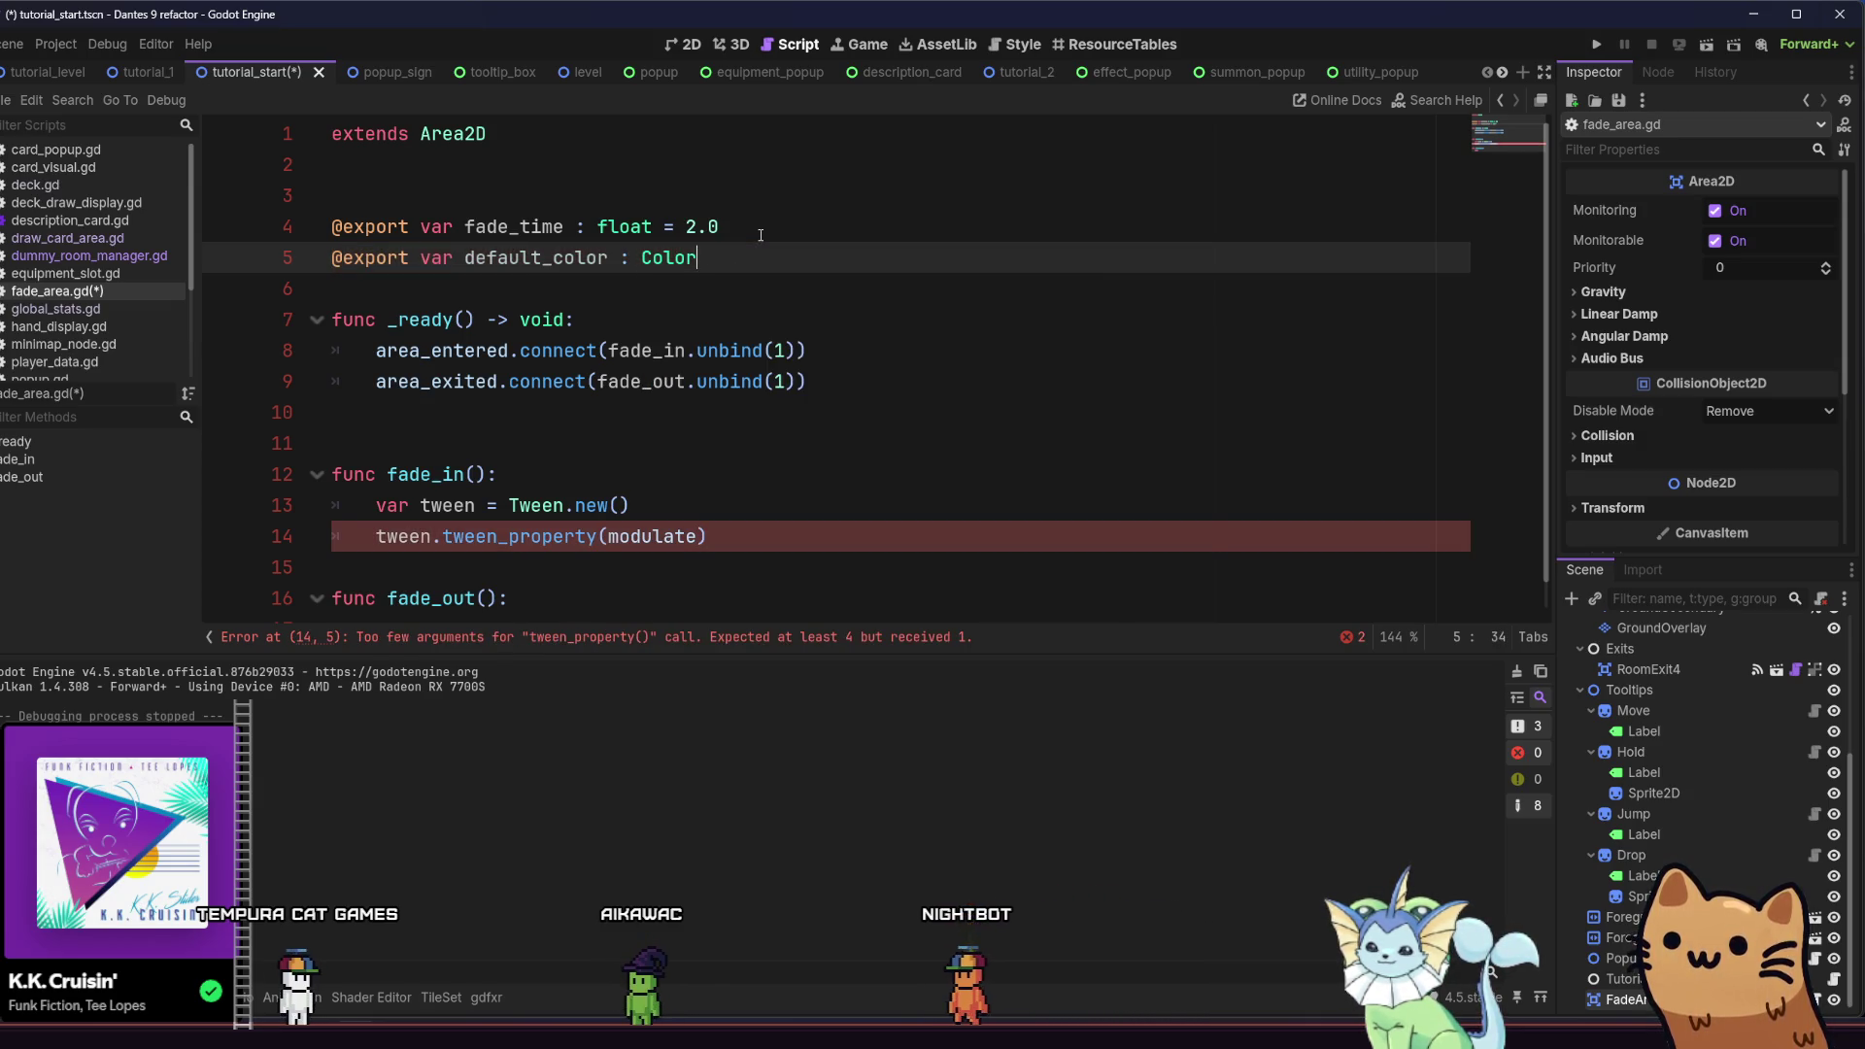
- Save fade_area.gd and select the FadeArea node in the Scene dock
left_click(761, 235)
key("ctrl+s")
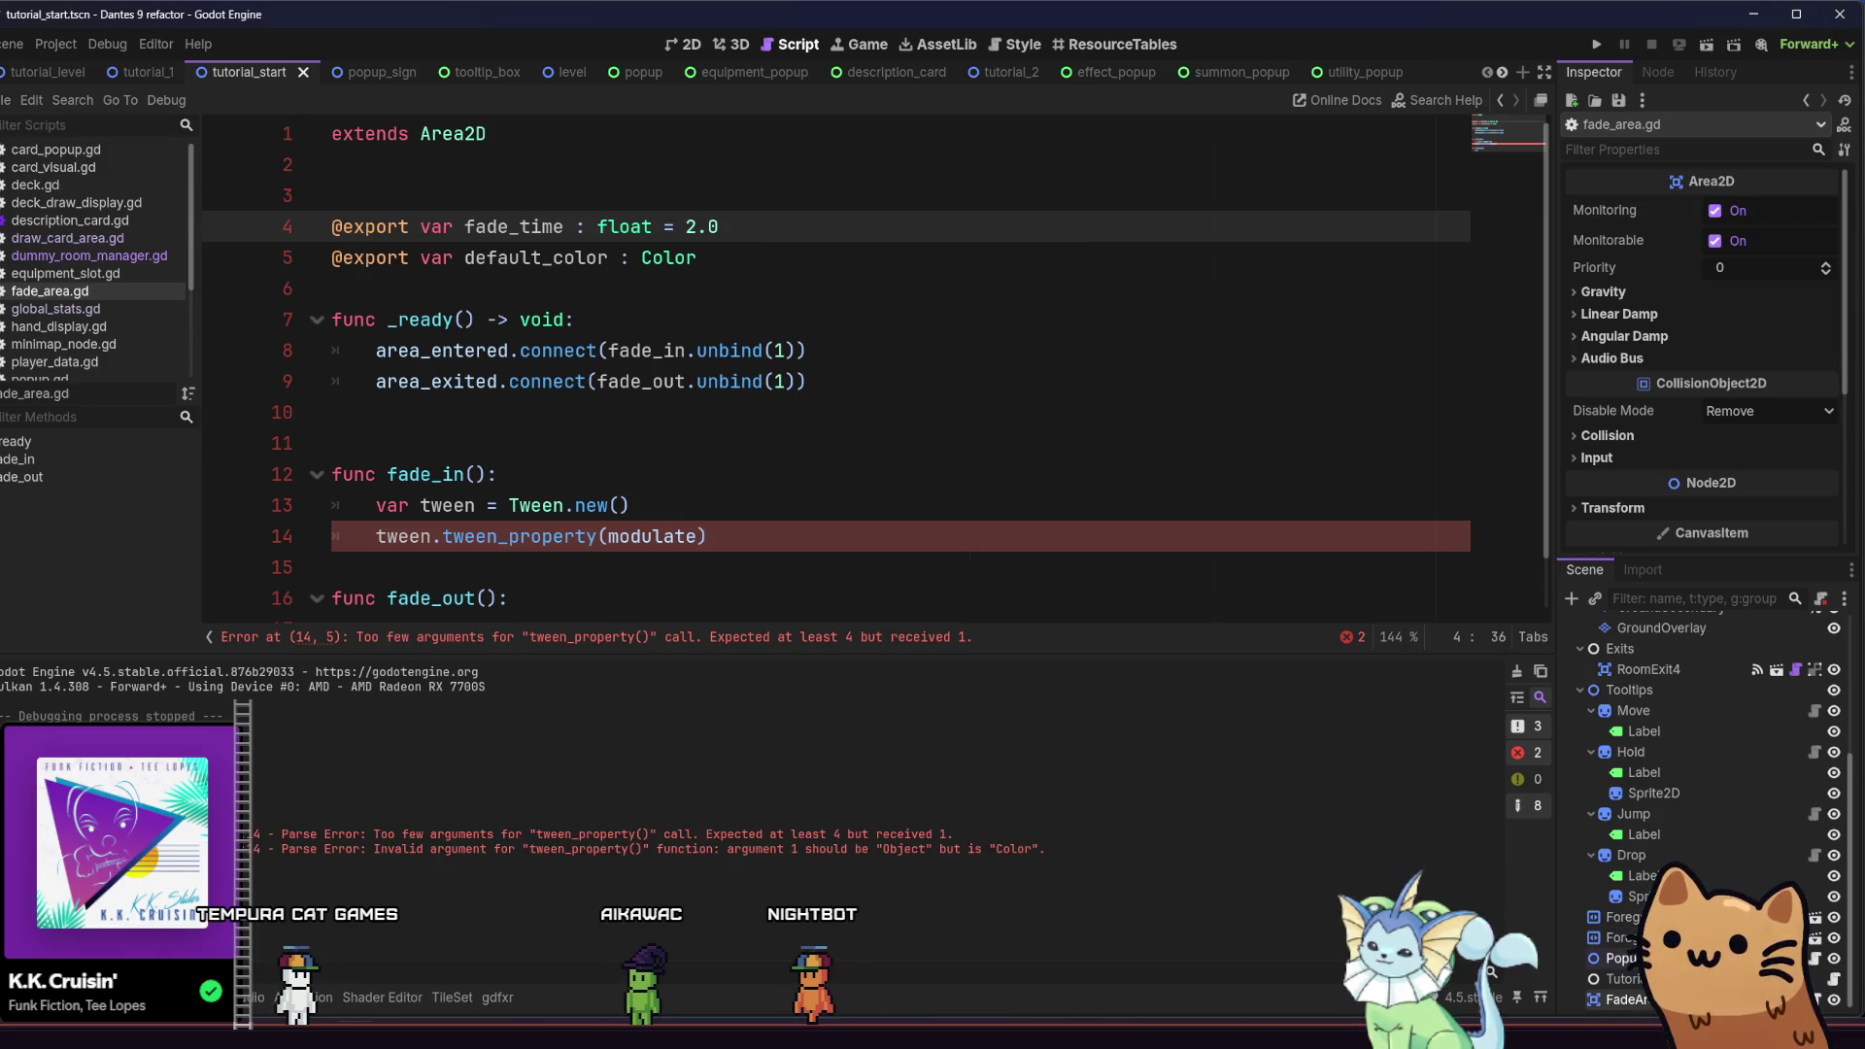
left_click(1623, 1000)
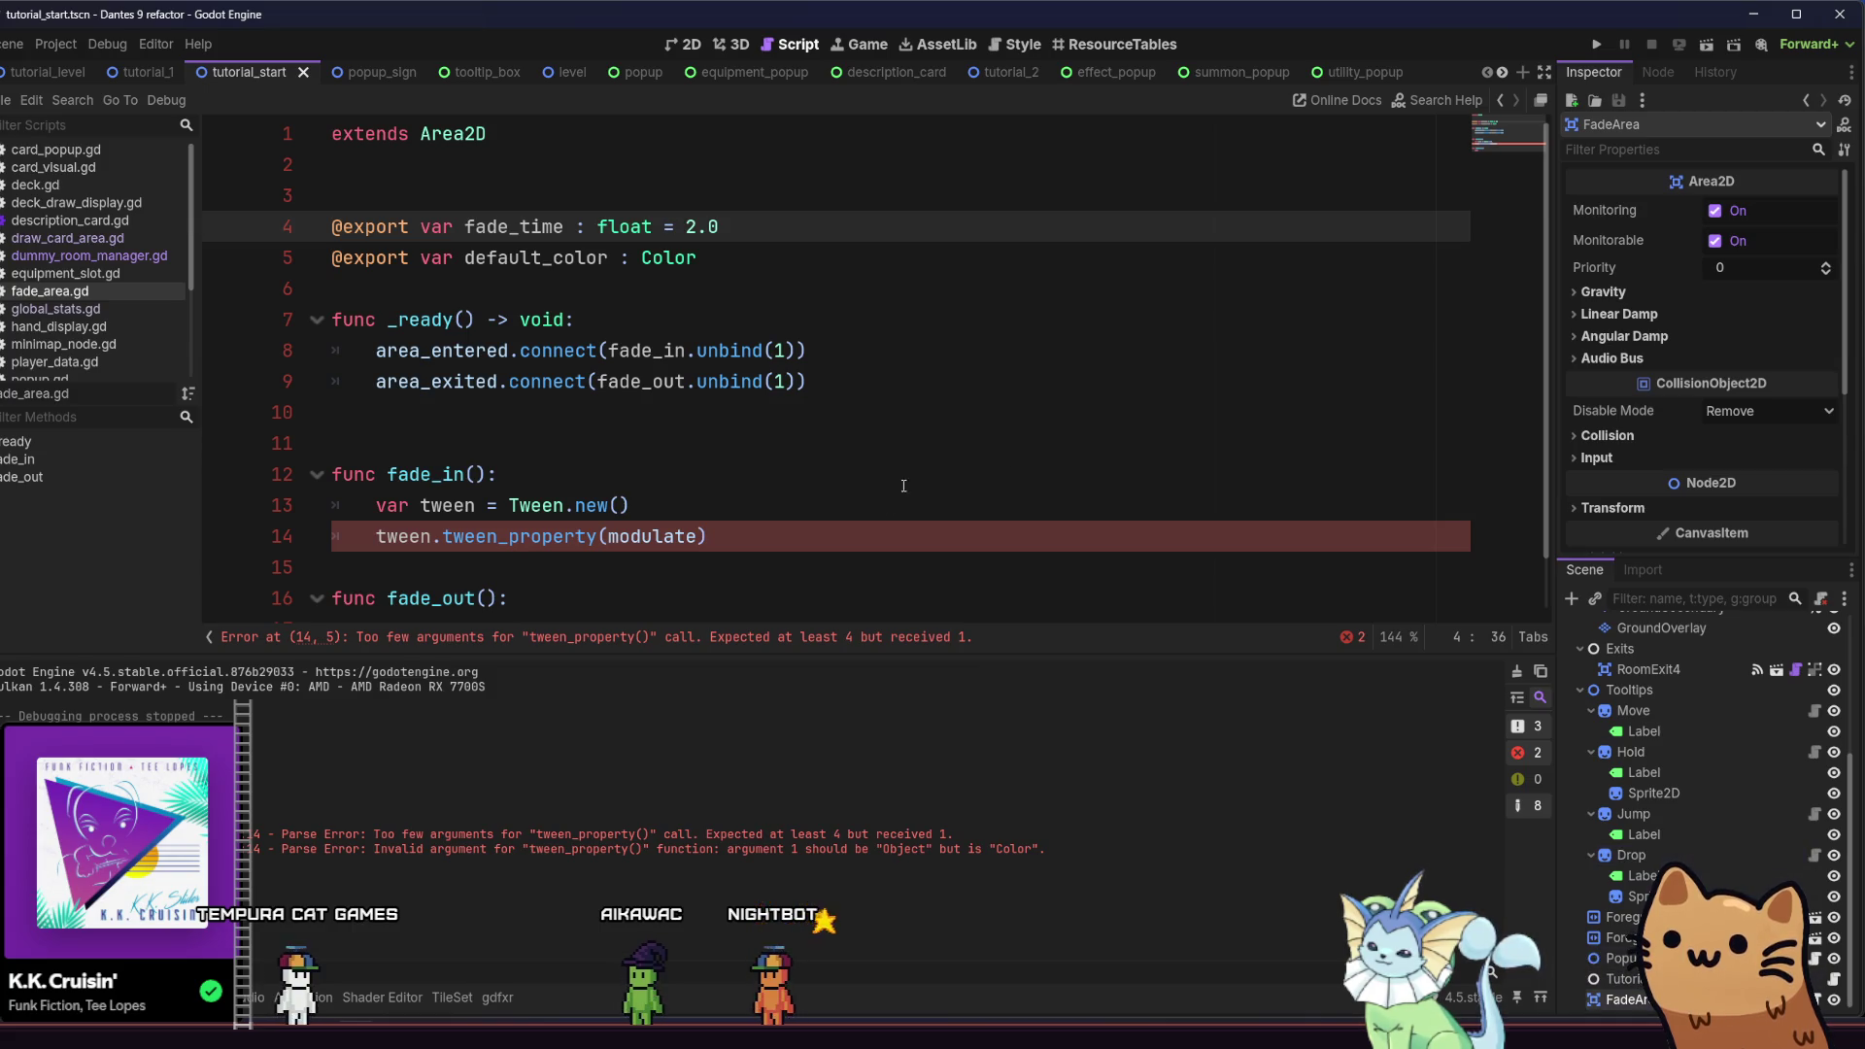
- Fill tween_property's arguments with self, modulate, default_color and fade_time
left_click(757, 541)
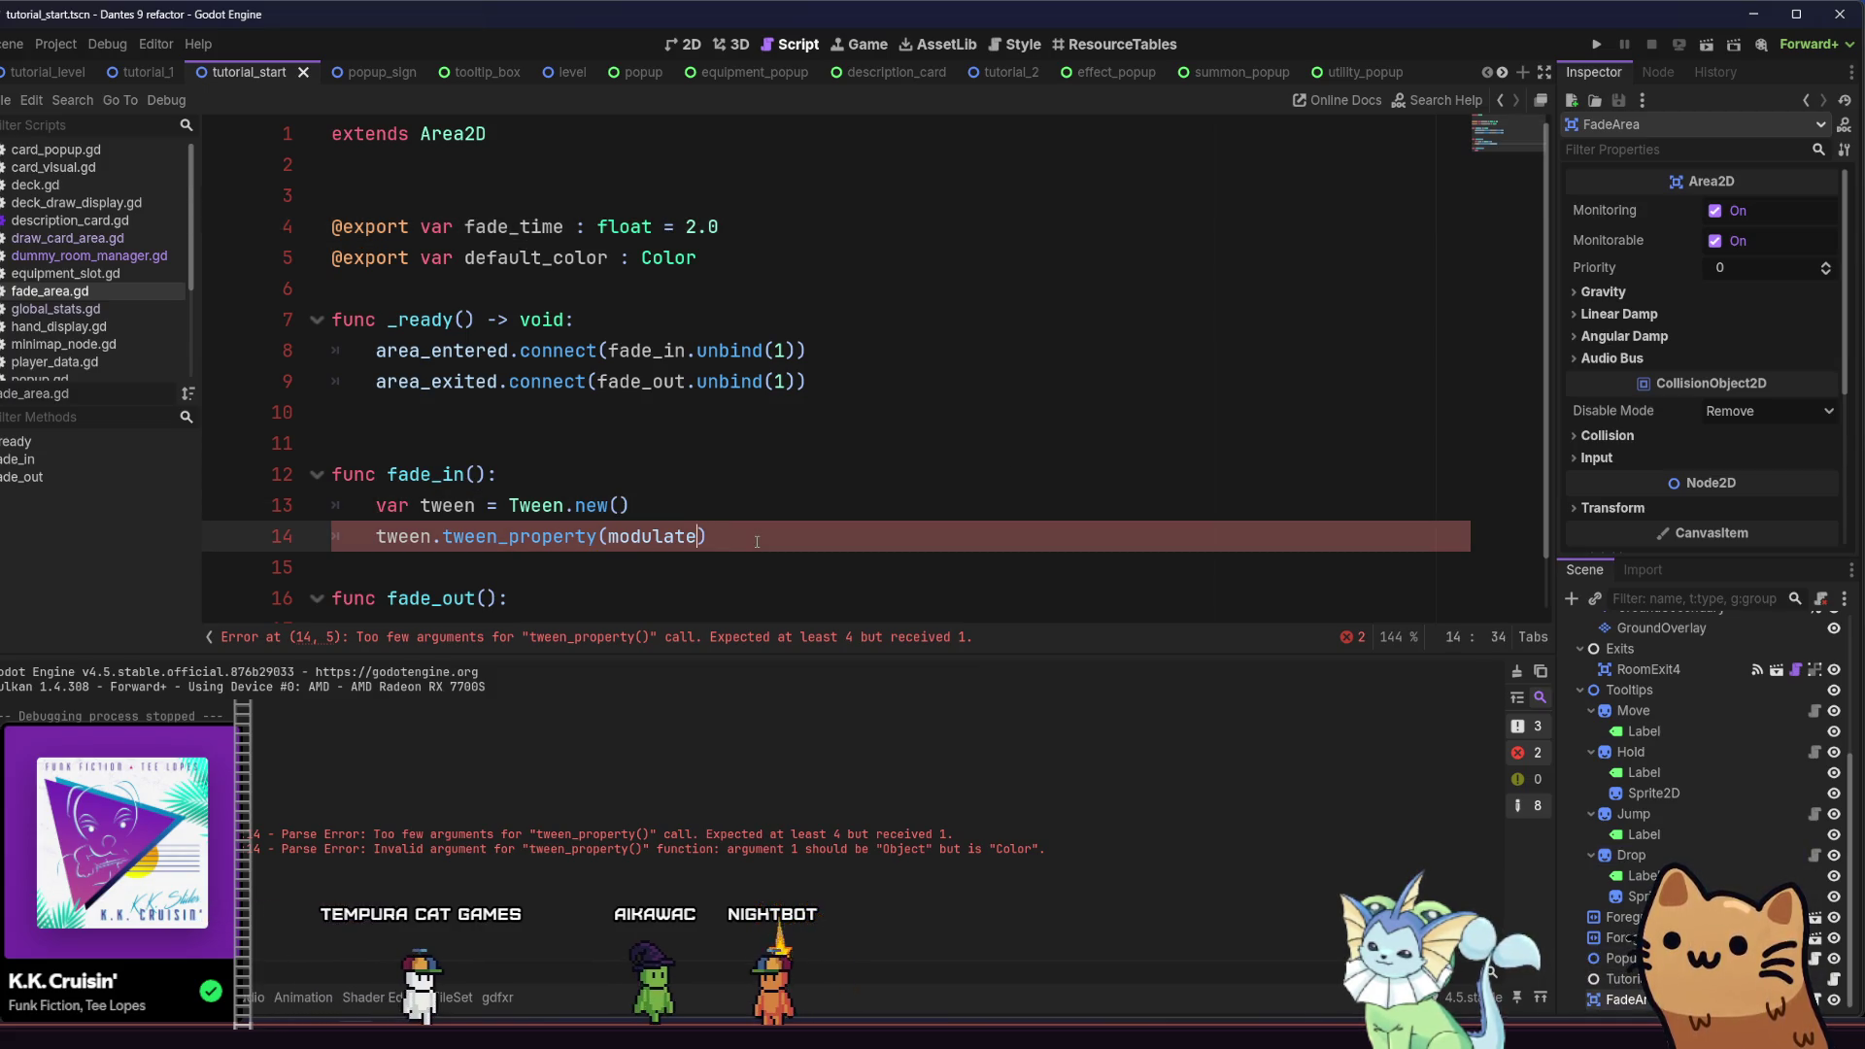
type(",")
key("BackSpace")
key("BackSpace")
key("BackSpace")
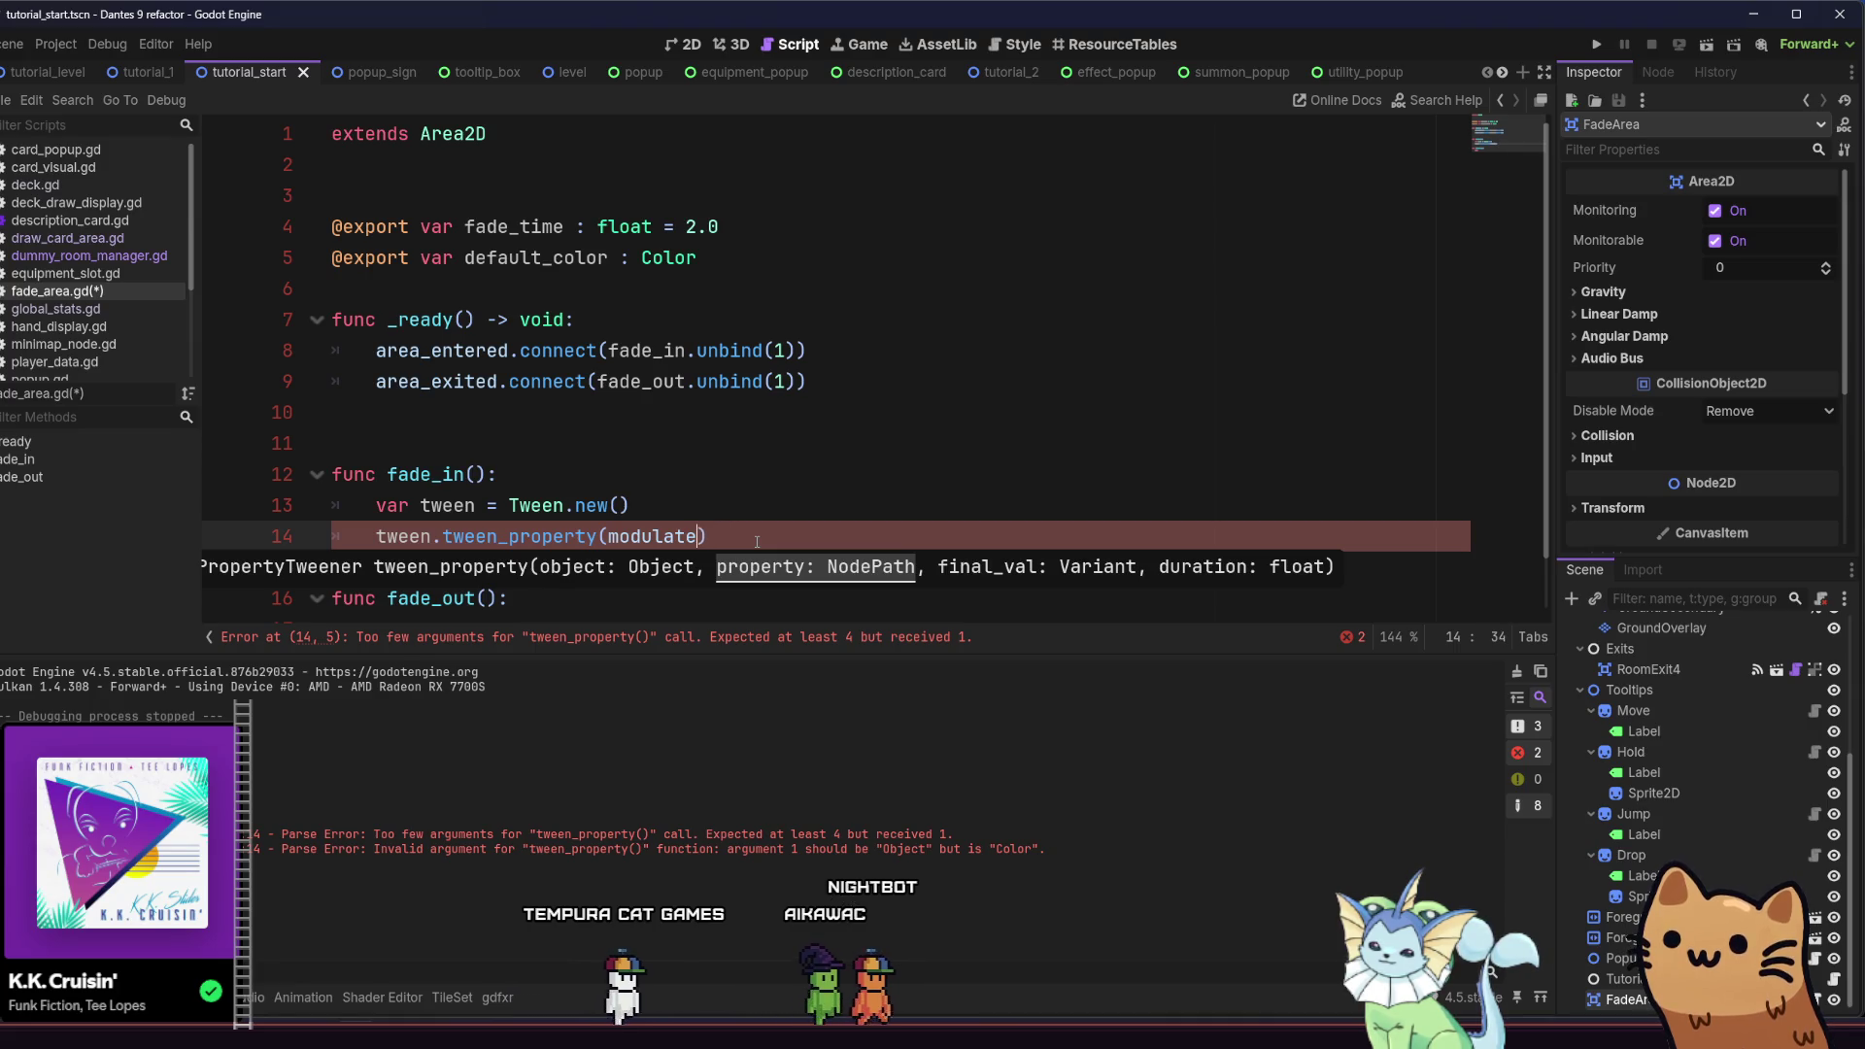
type("self")
type(", modulate")
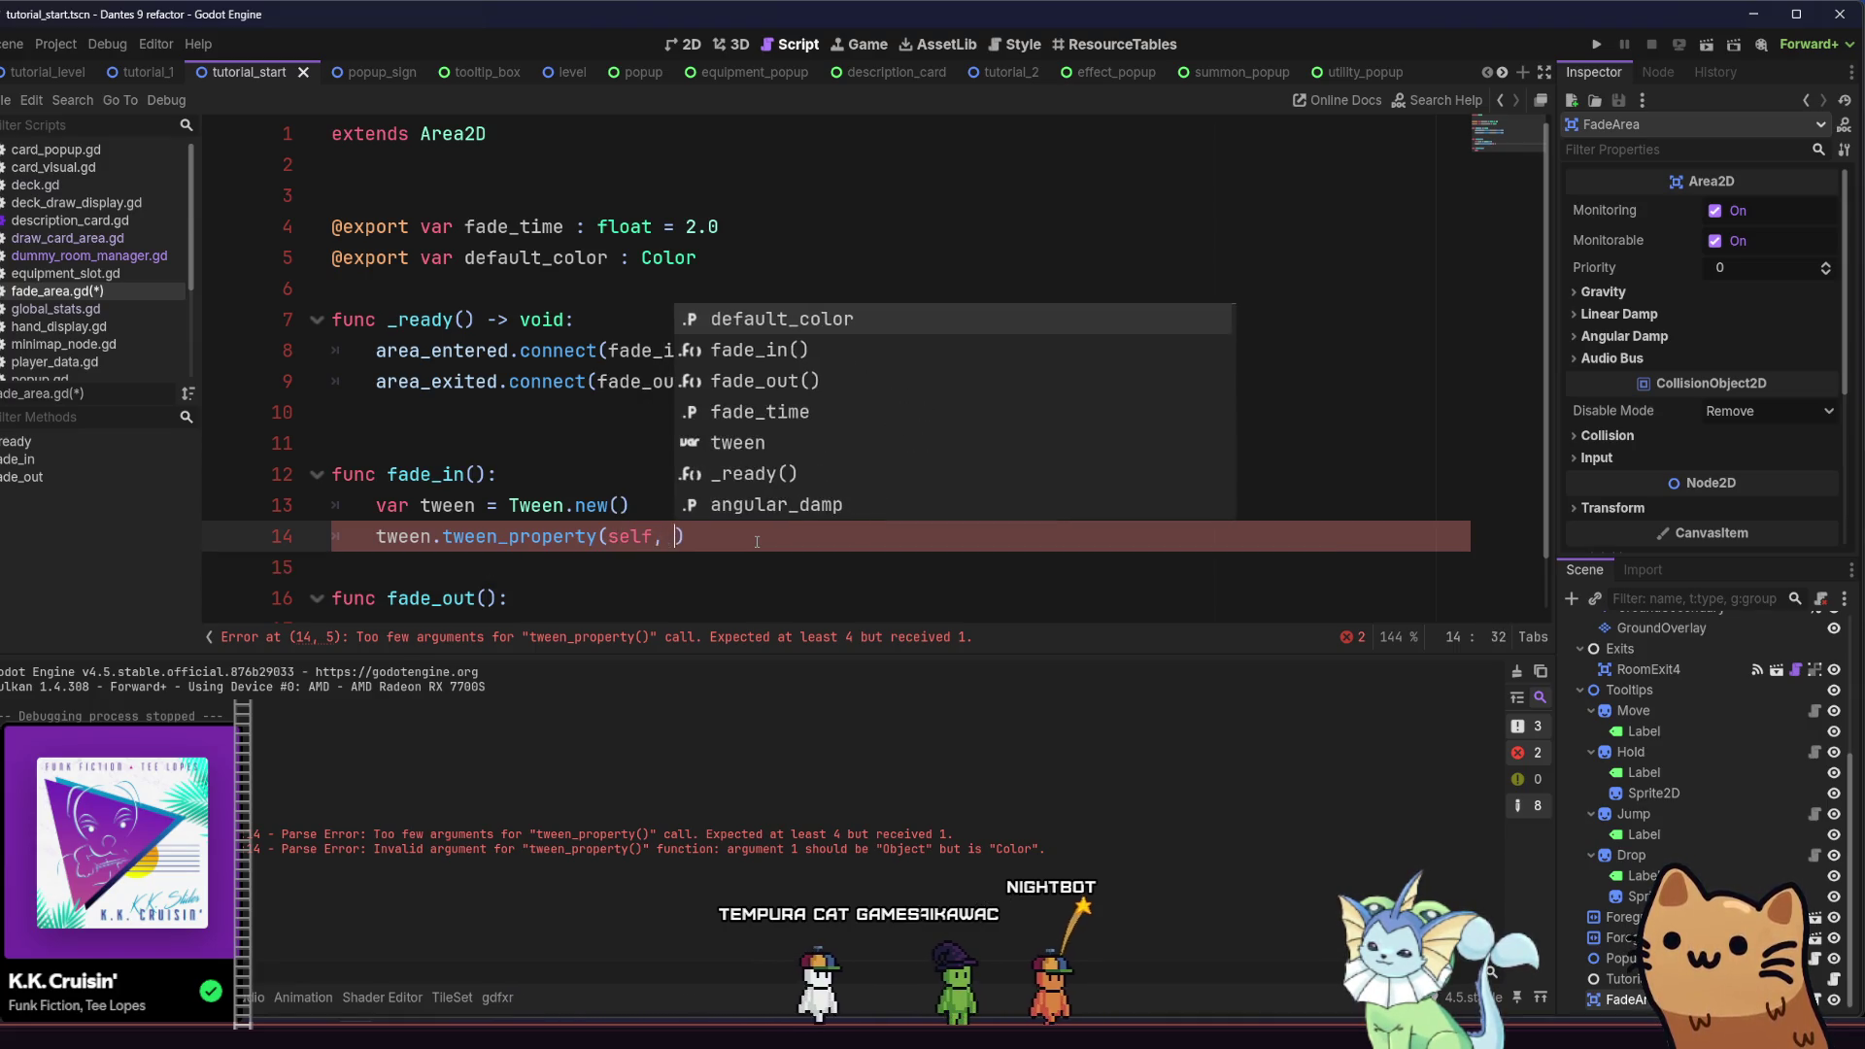
type(", def")
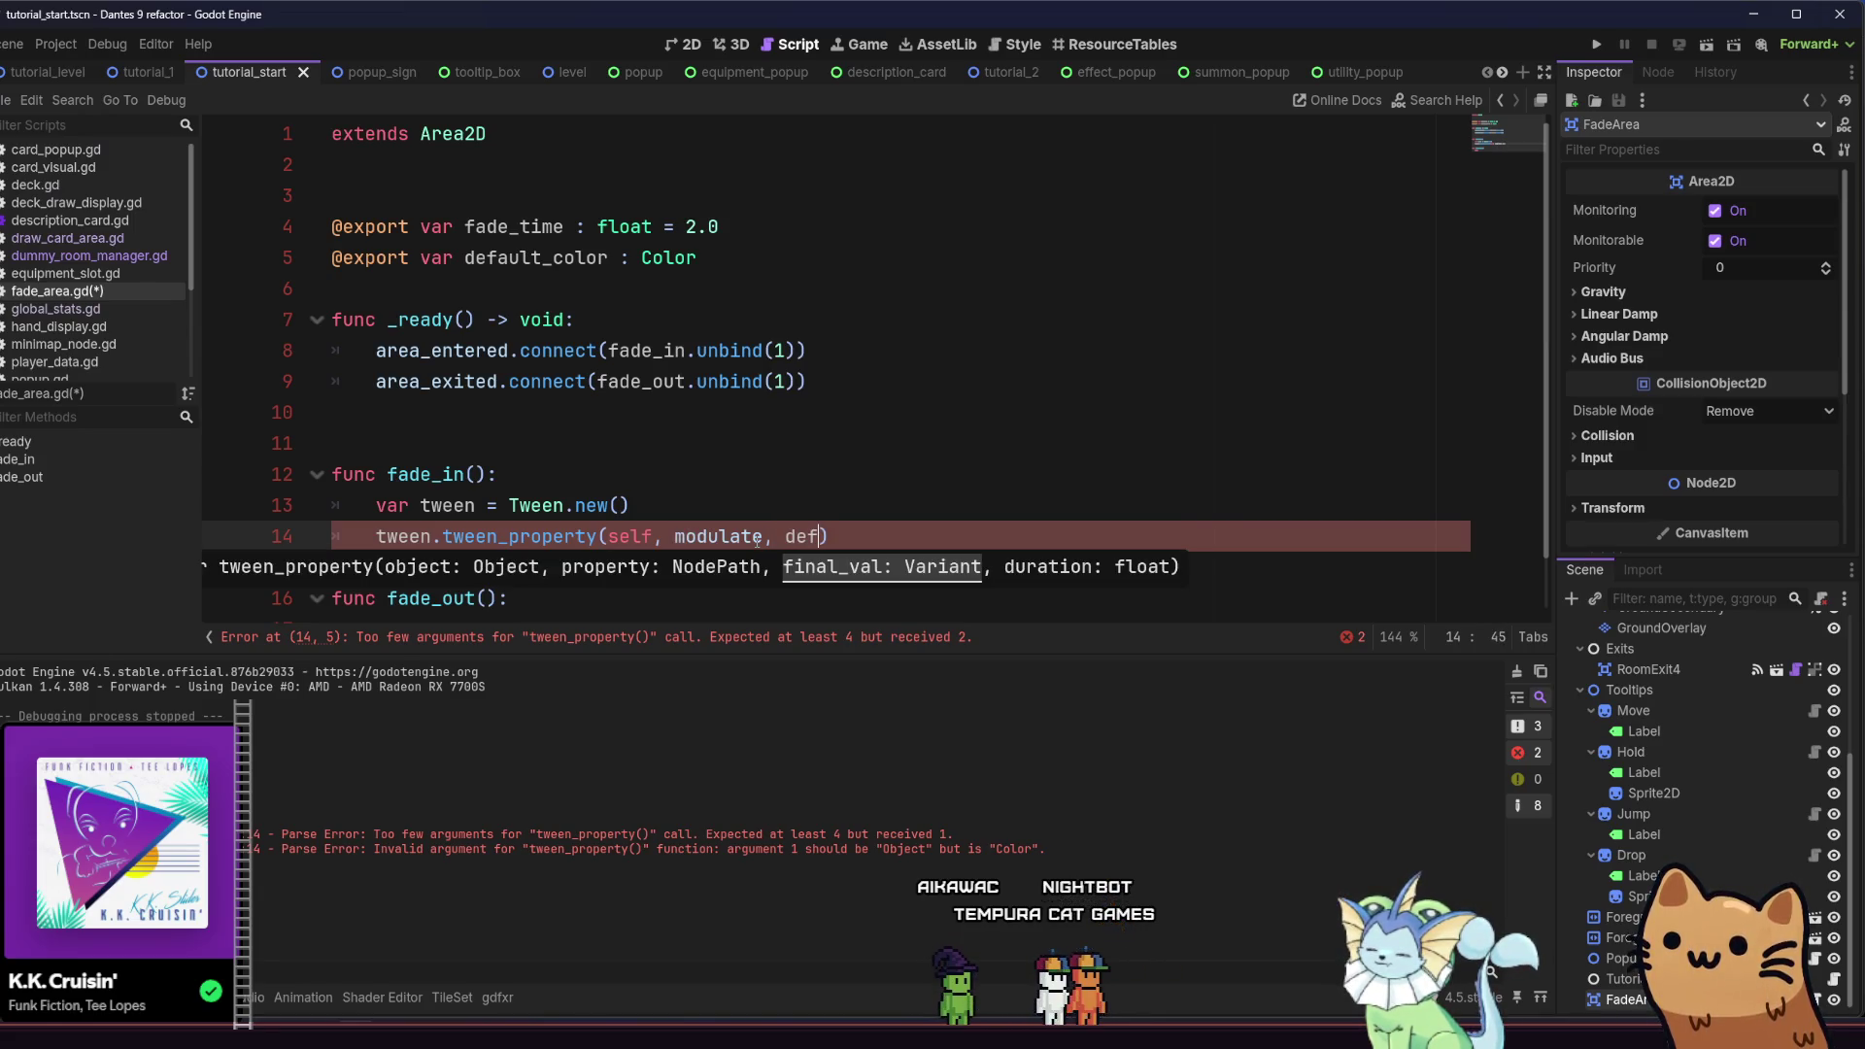
key("Return")
type(", f")
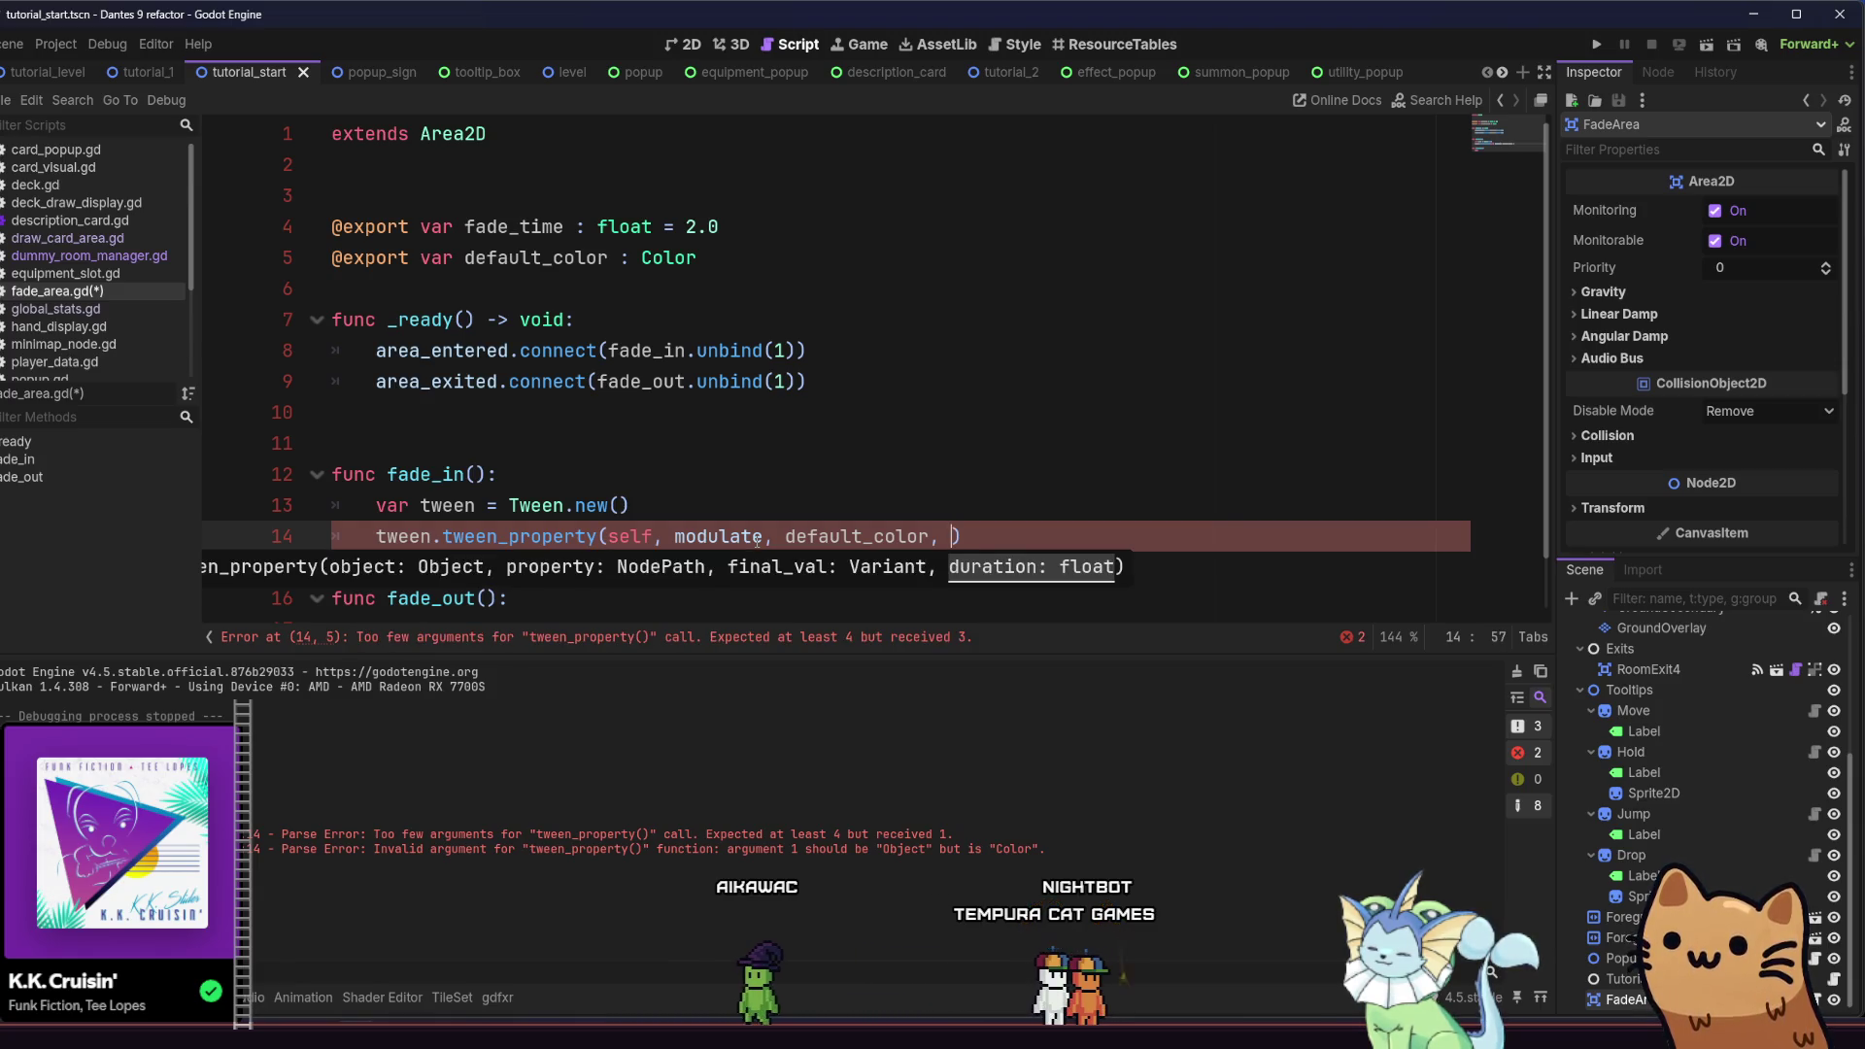
type("ade")
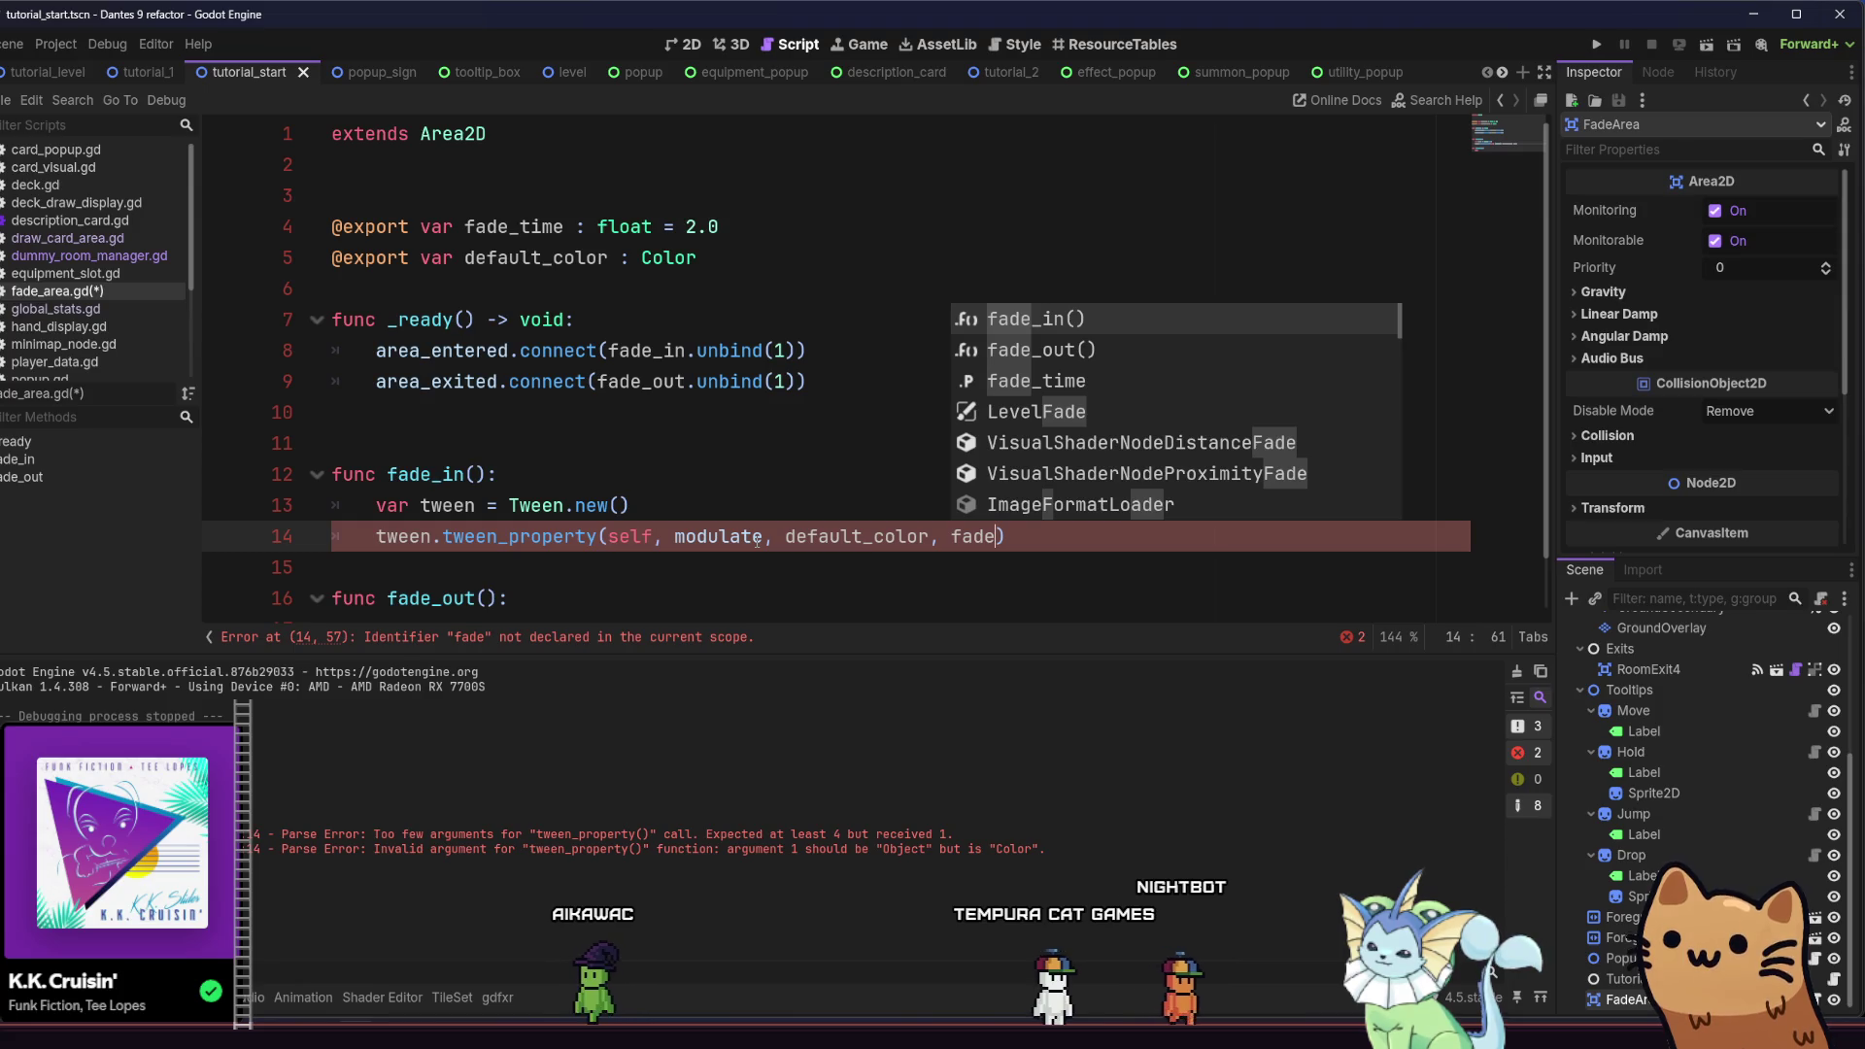
key("Down")
key("Down")
key("Return")
left_click(1095, 547)
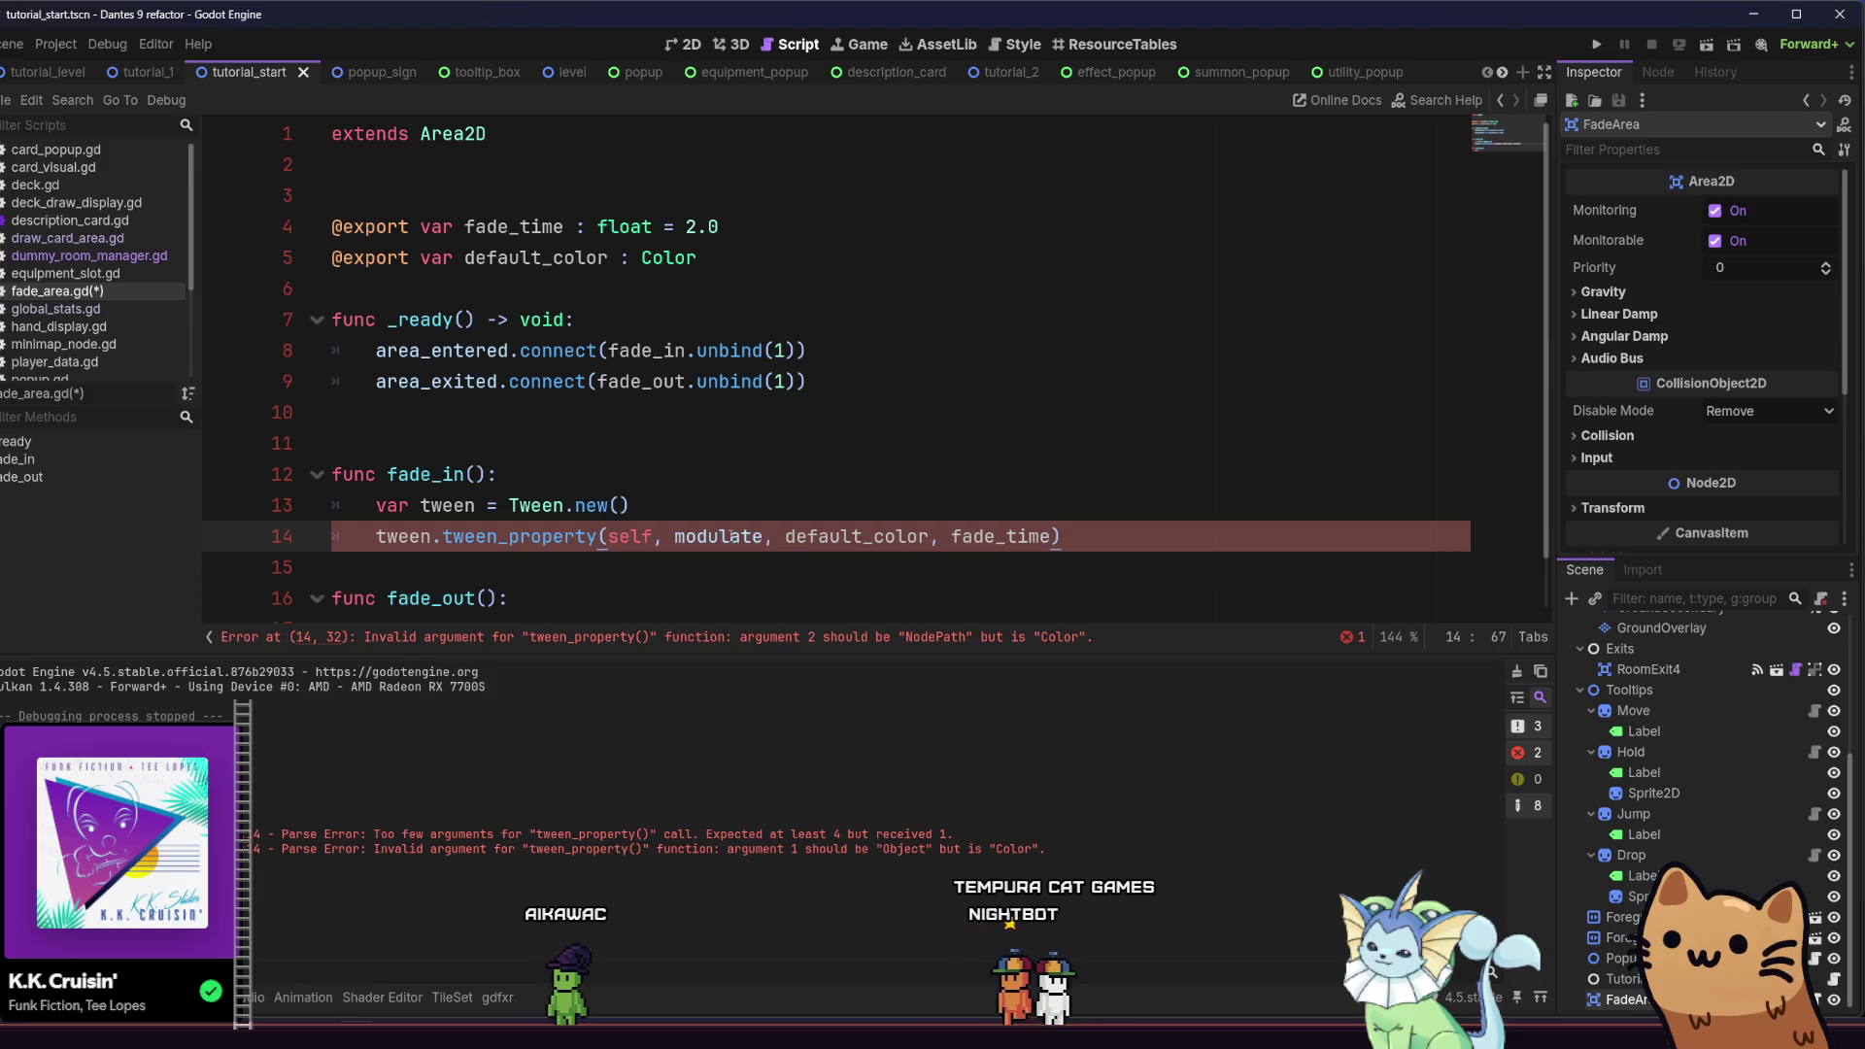
- Put quotes around modulate so it reads "modulate"
left_click(719, 536)
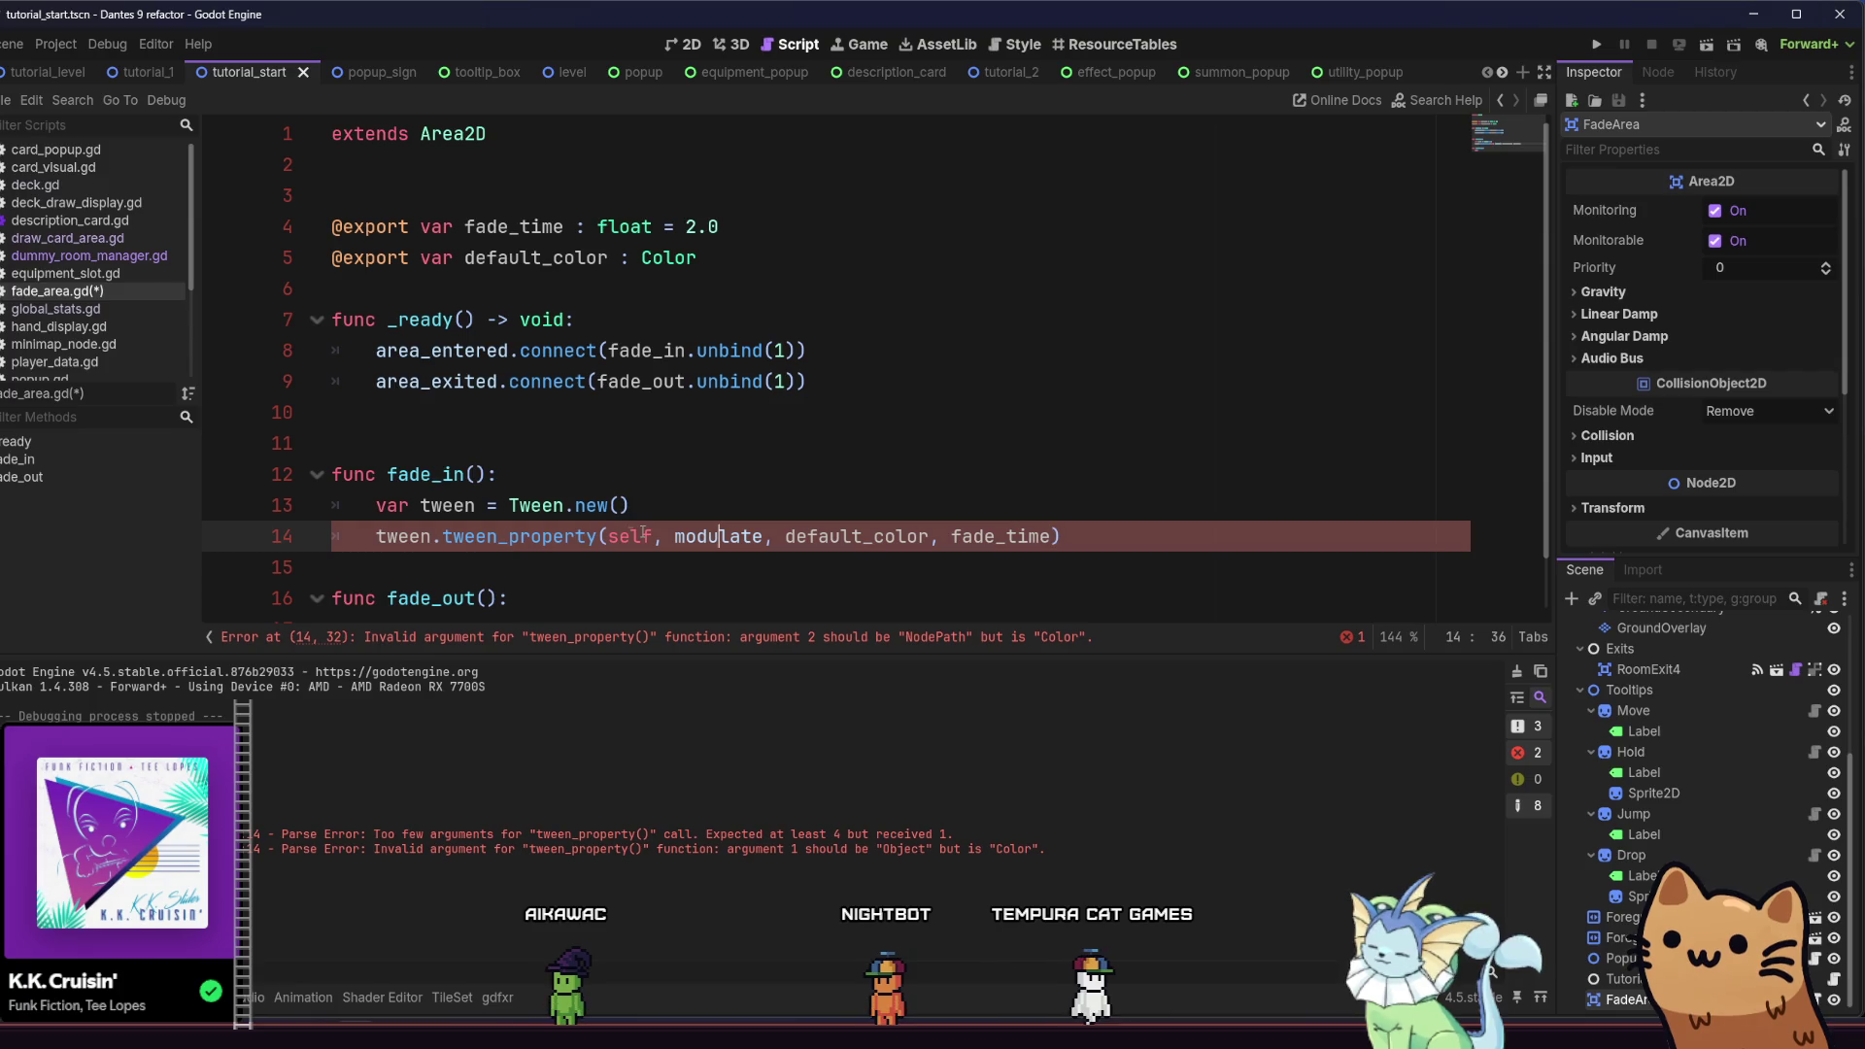
mouse_move(556, 537)
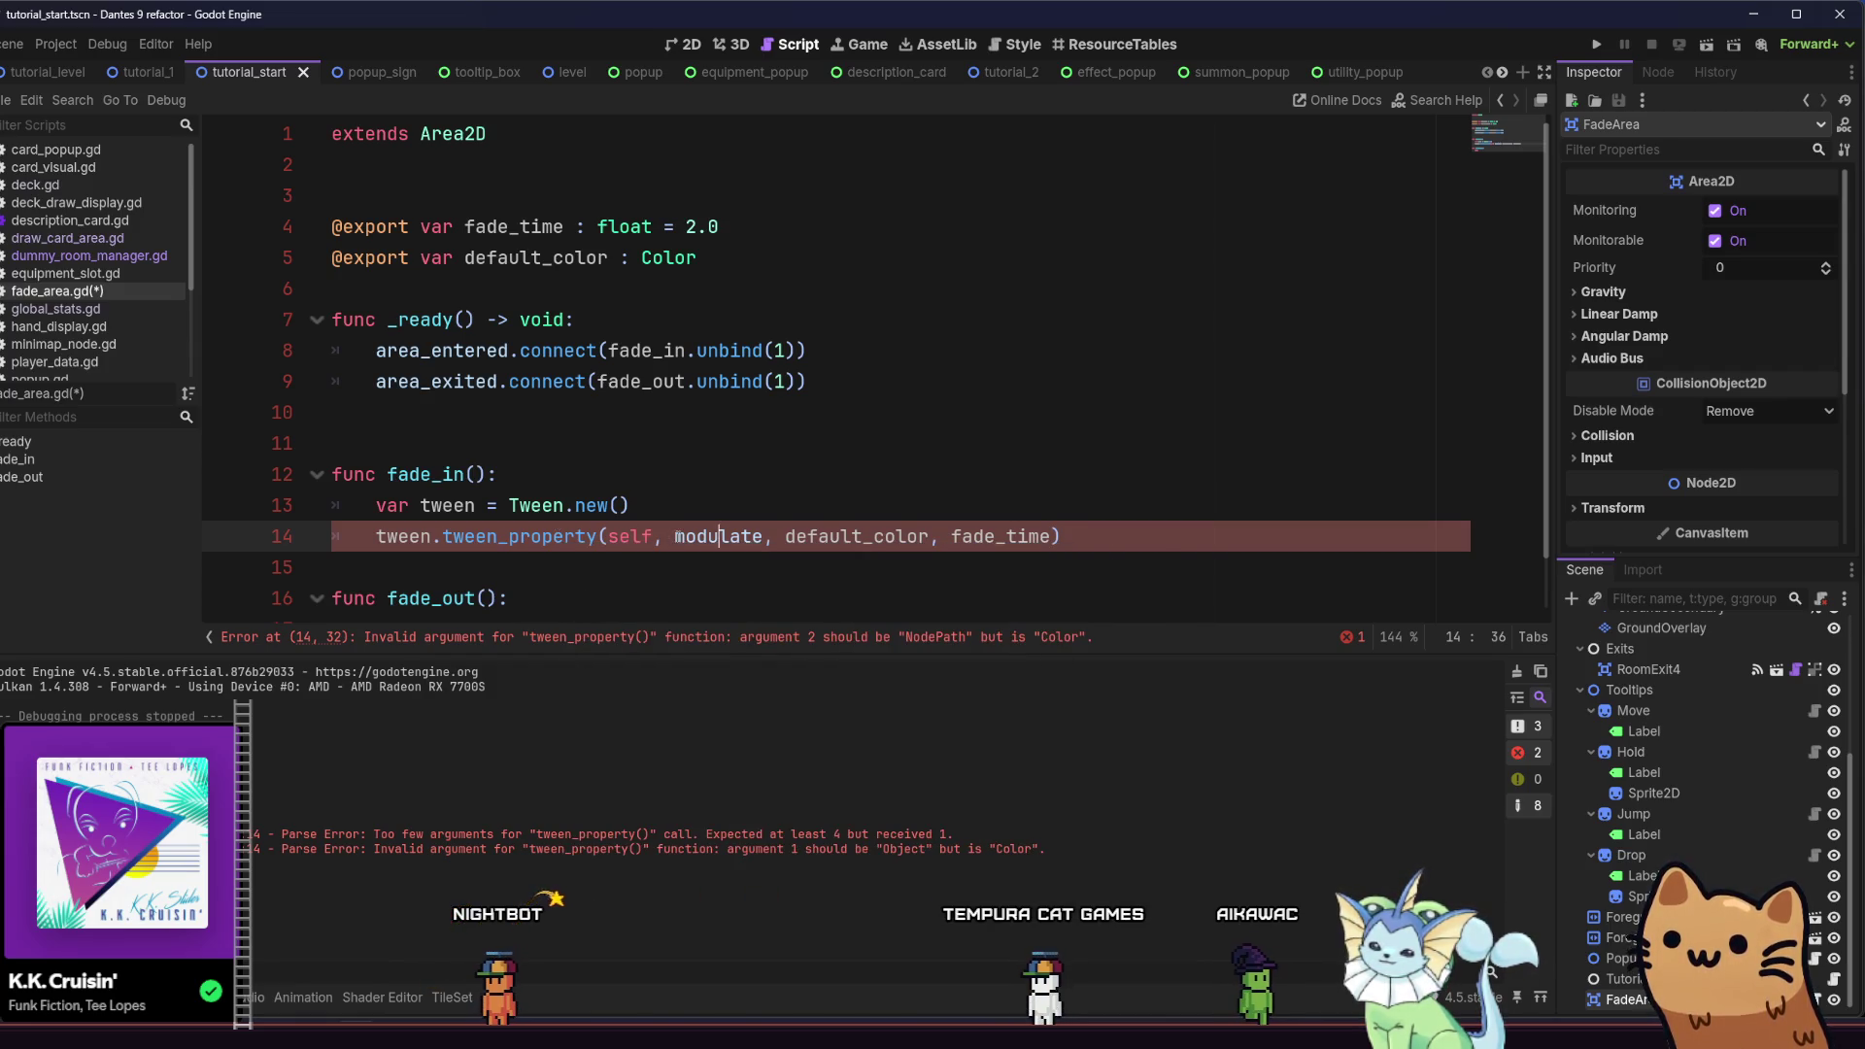
type("\"")
left_click(777, 538)
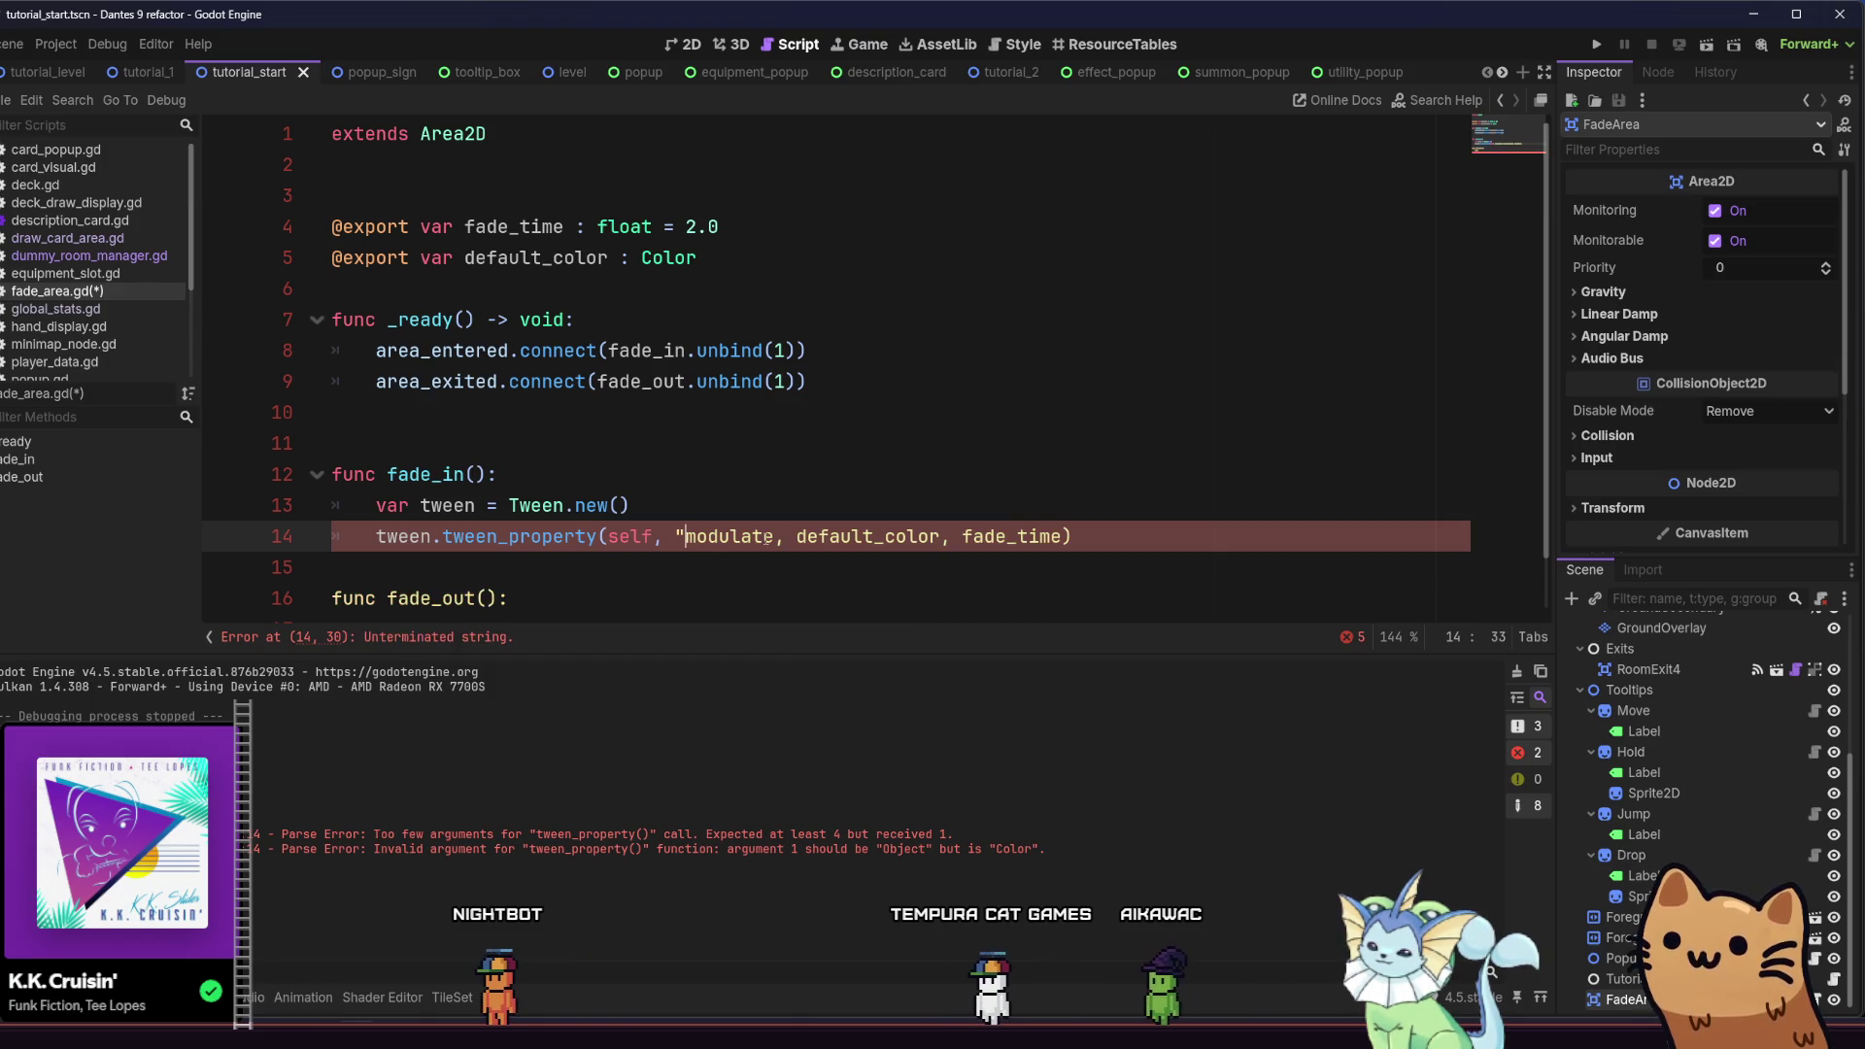
type("\"")
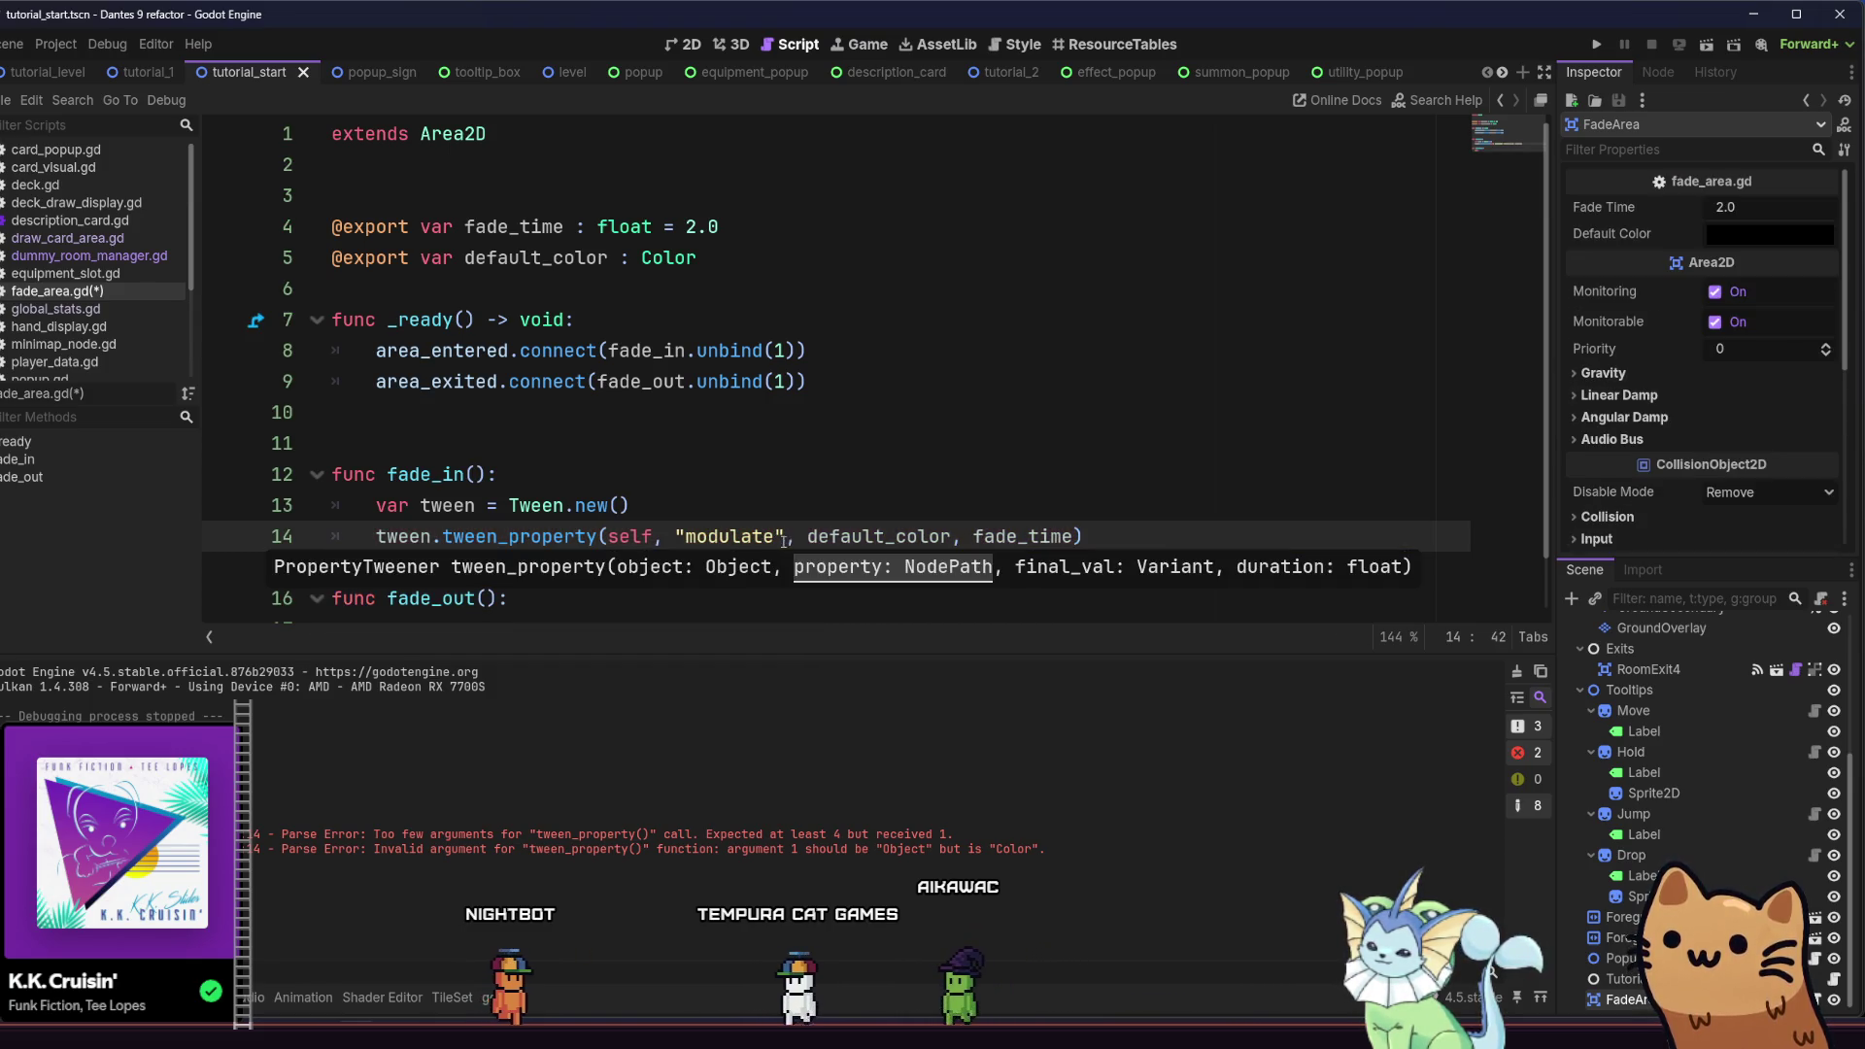
key("Right")
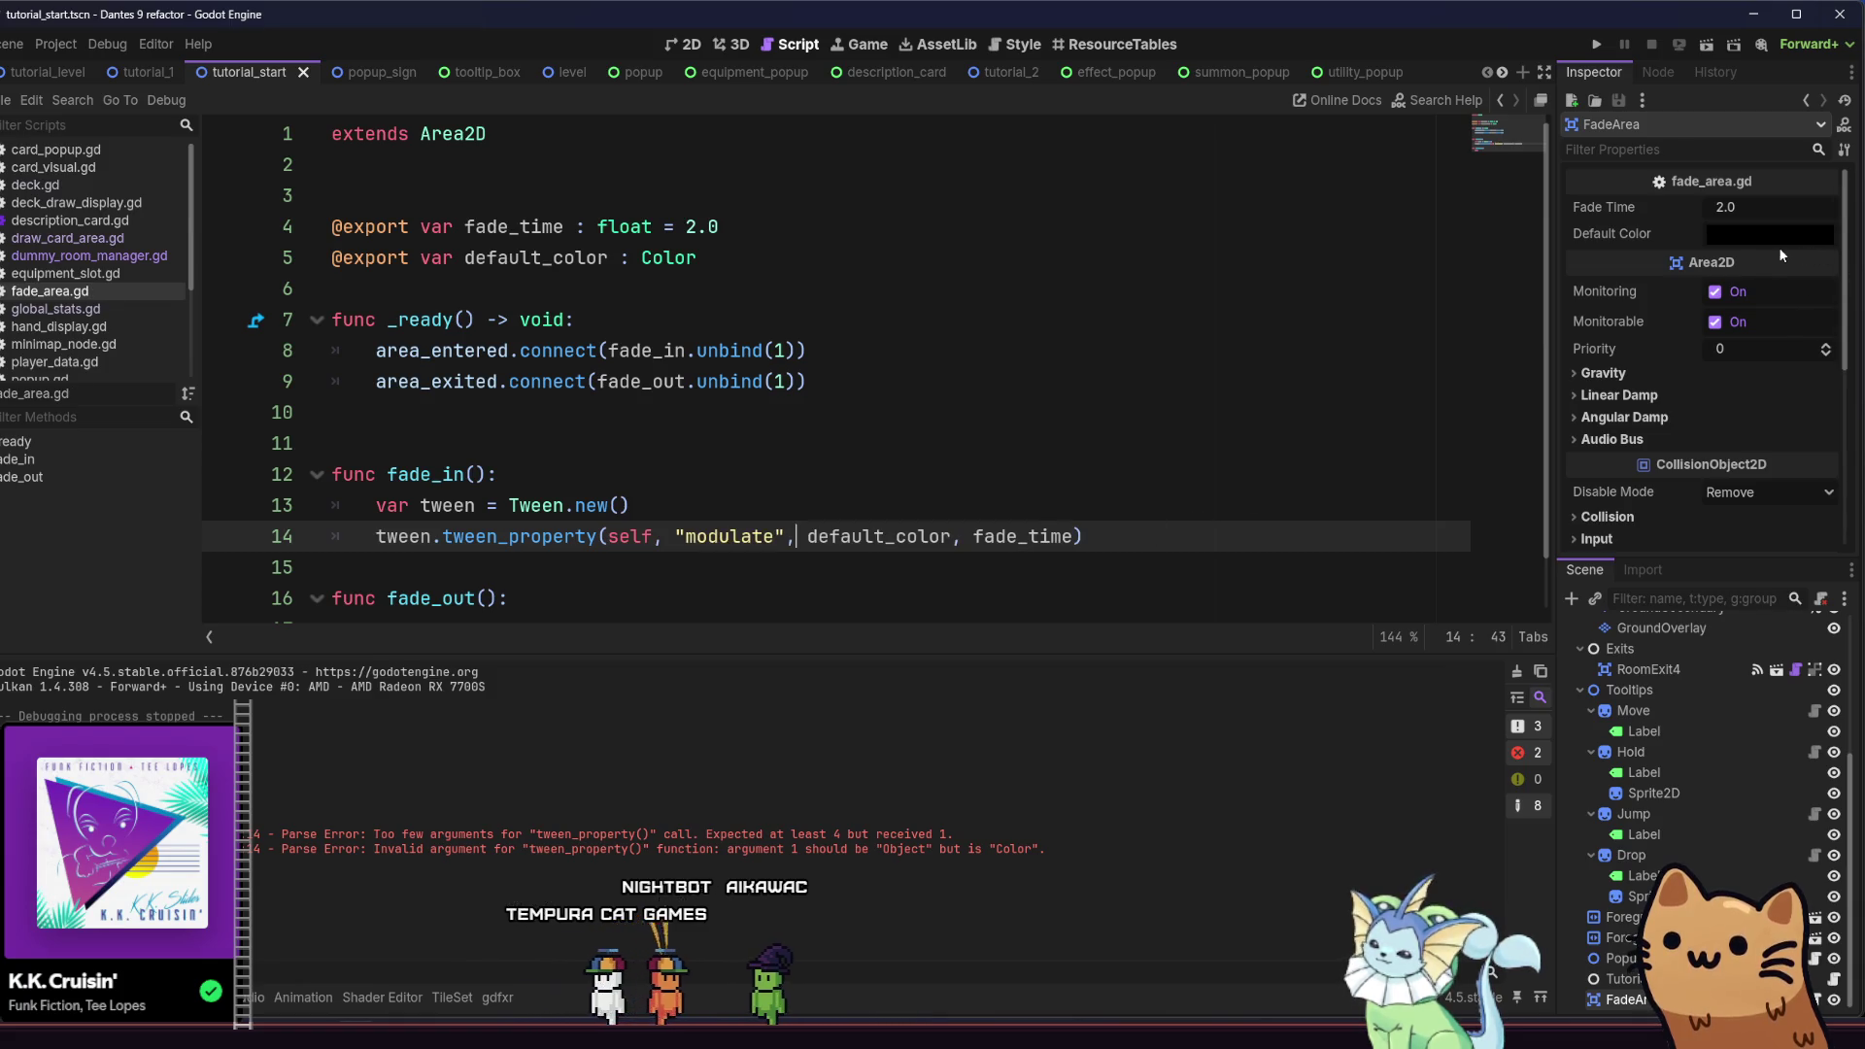
- Set FadeArea's Default Color to white with alpha 180 (ffffffb4)
left_click(1770, 234)
left_click(1842, 262)
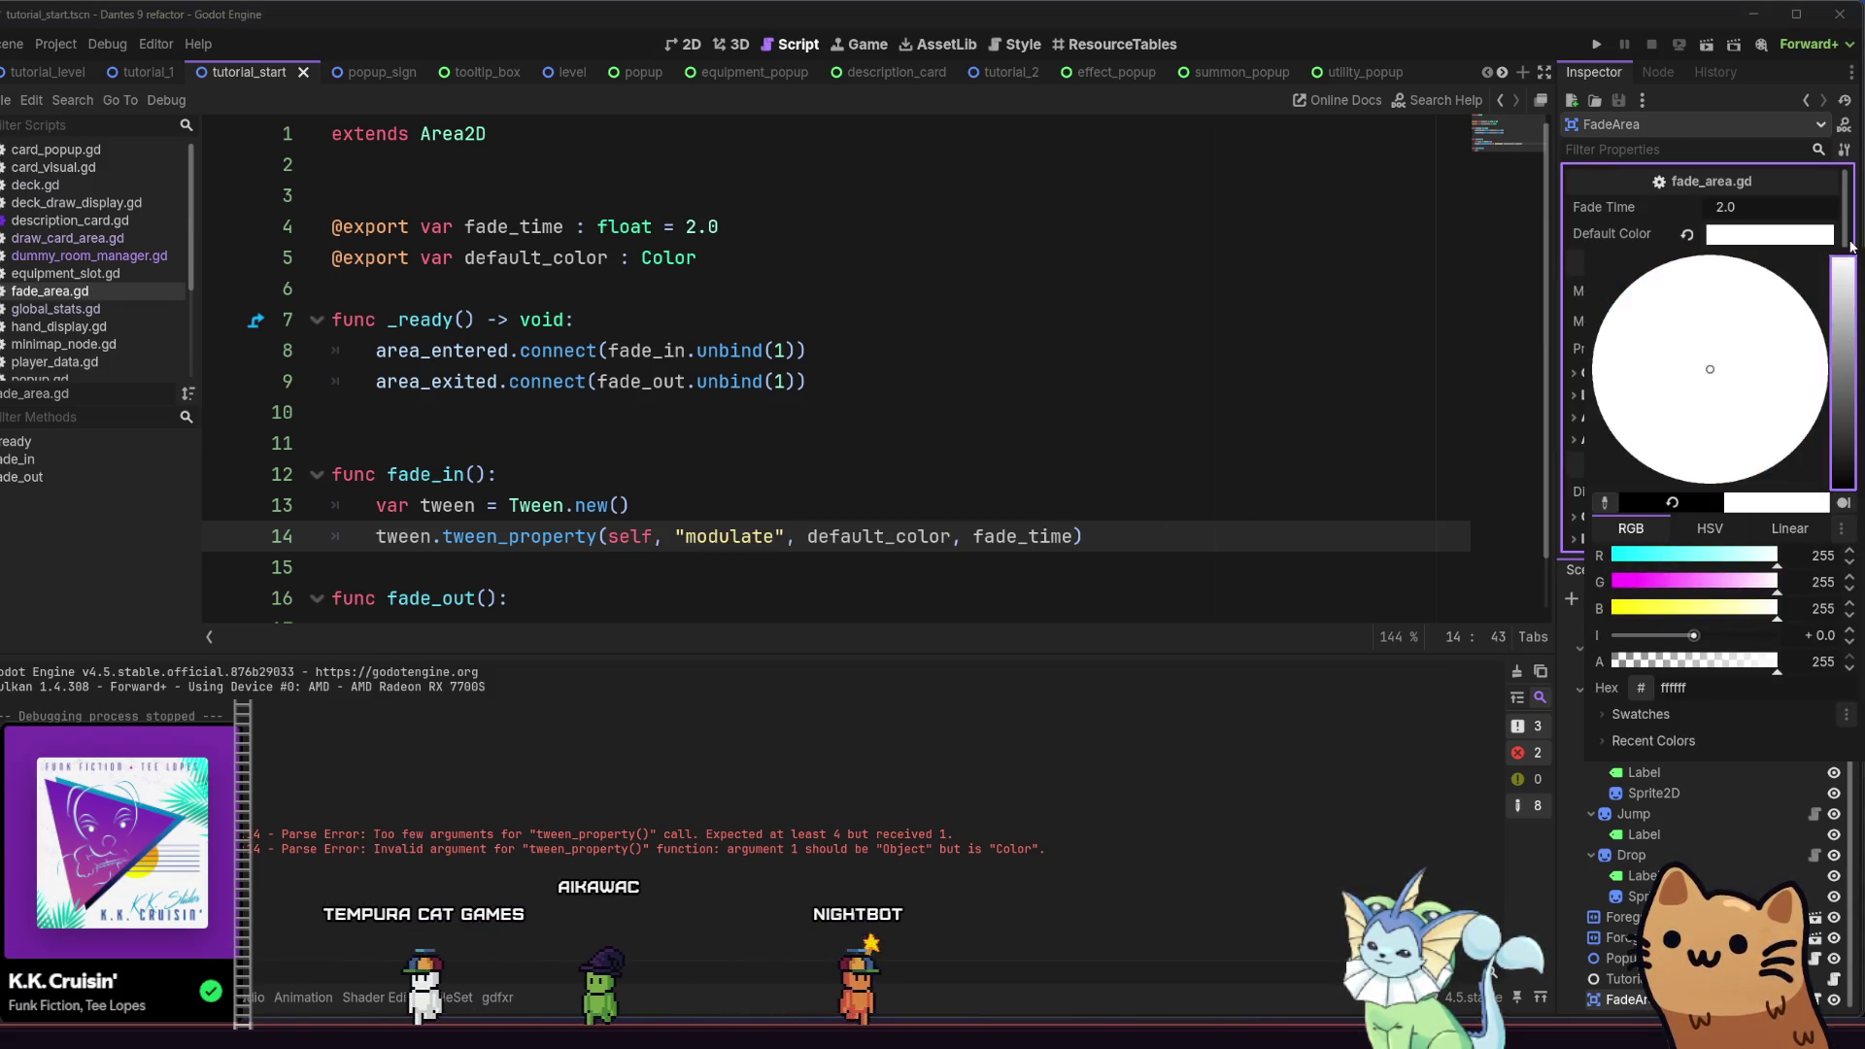
left_click(877, 279, "shift")
left_click(900, 265)
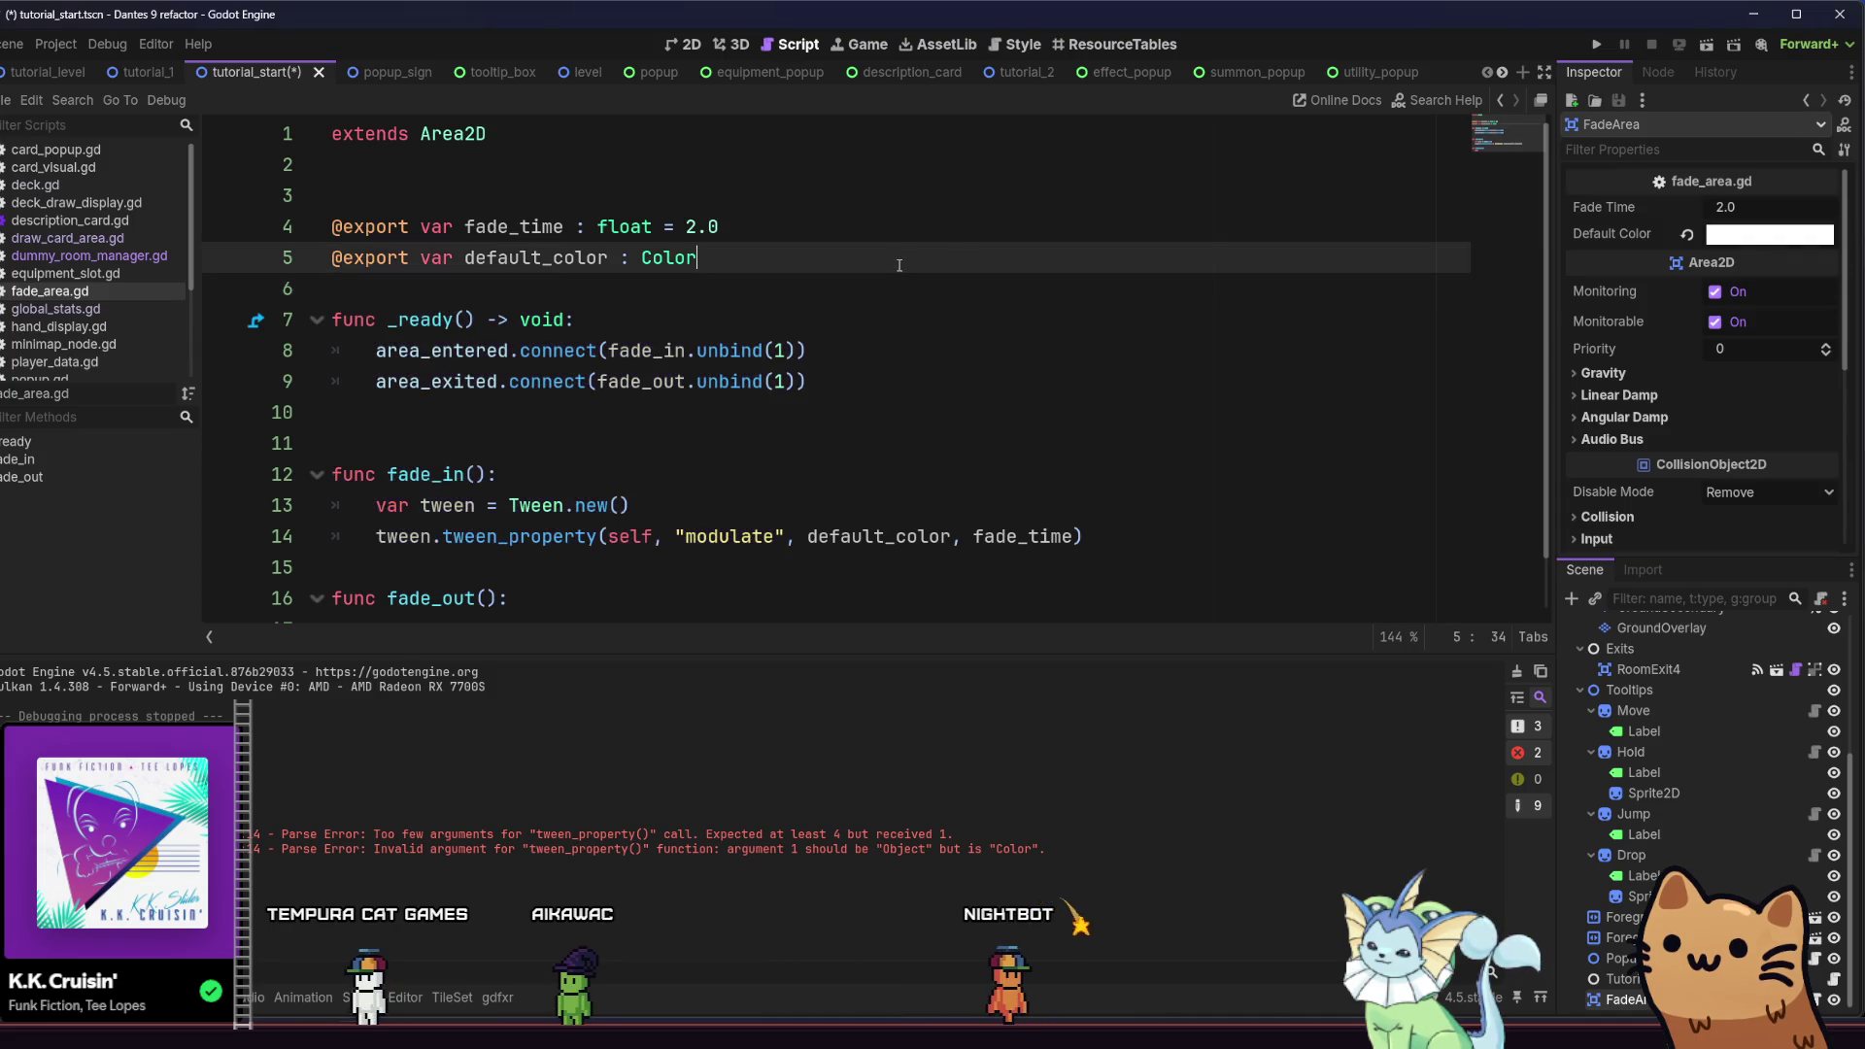
left_click(1770, 234)
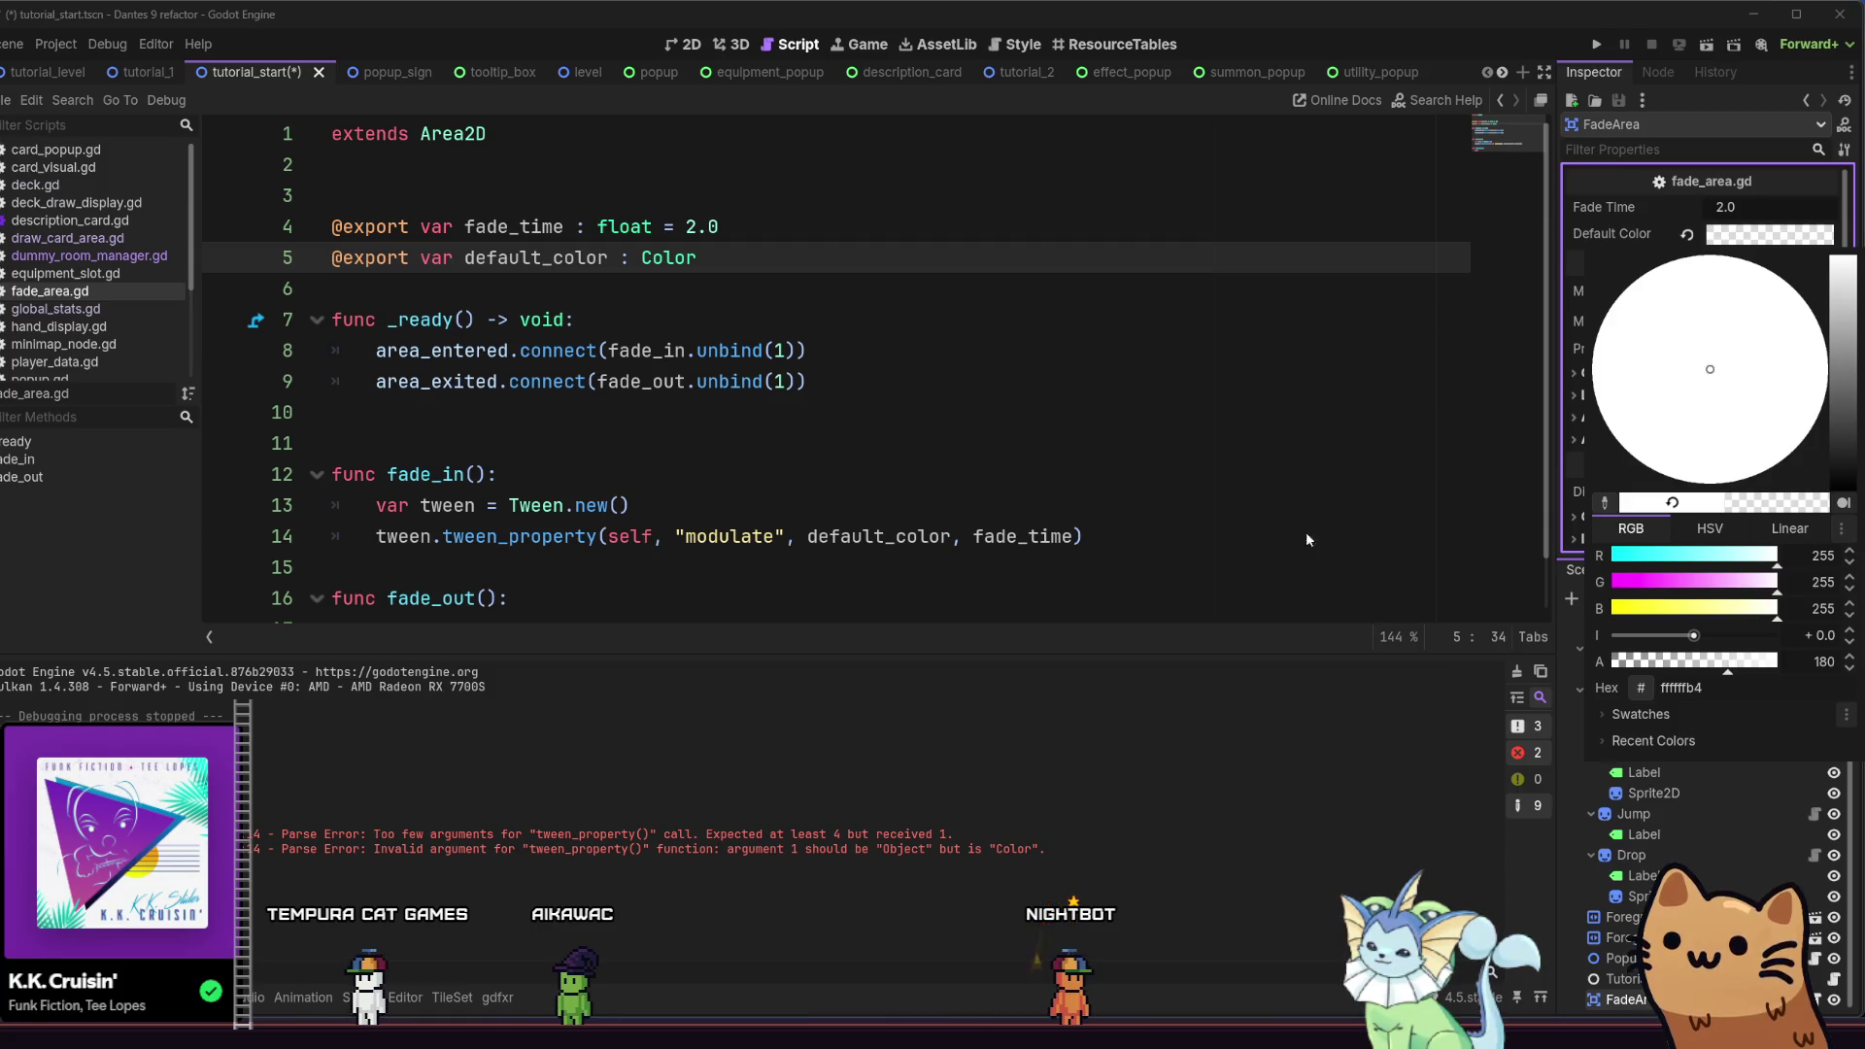
left_click_drag(332, 320, 806, 382)
scroll(806, 382, "down", 1)
left_click(803, 412)
- Save the script and select both tween lines in fade_in
key("ctrl+s")
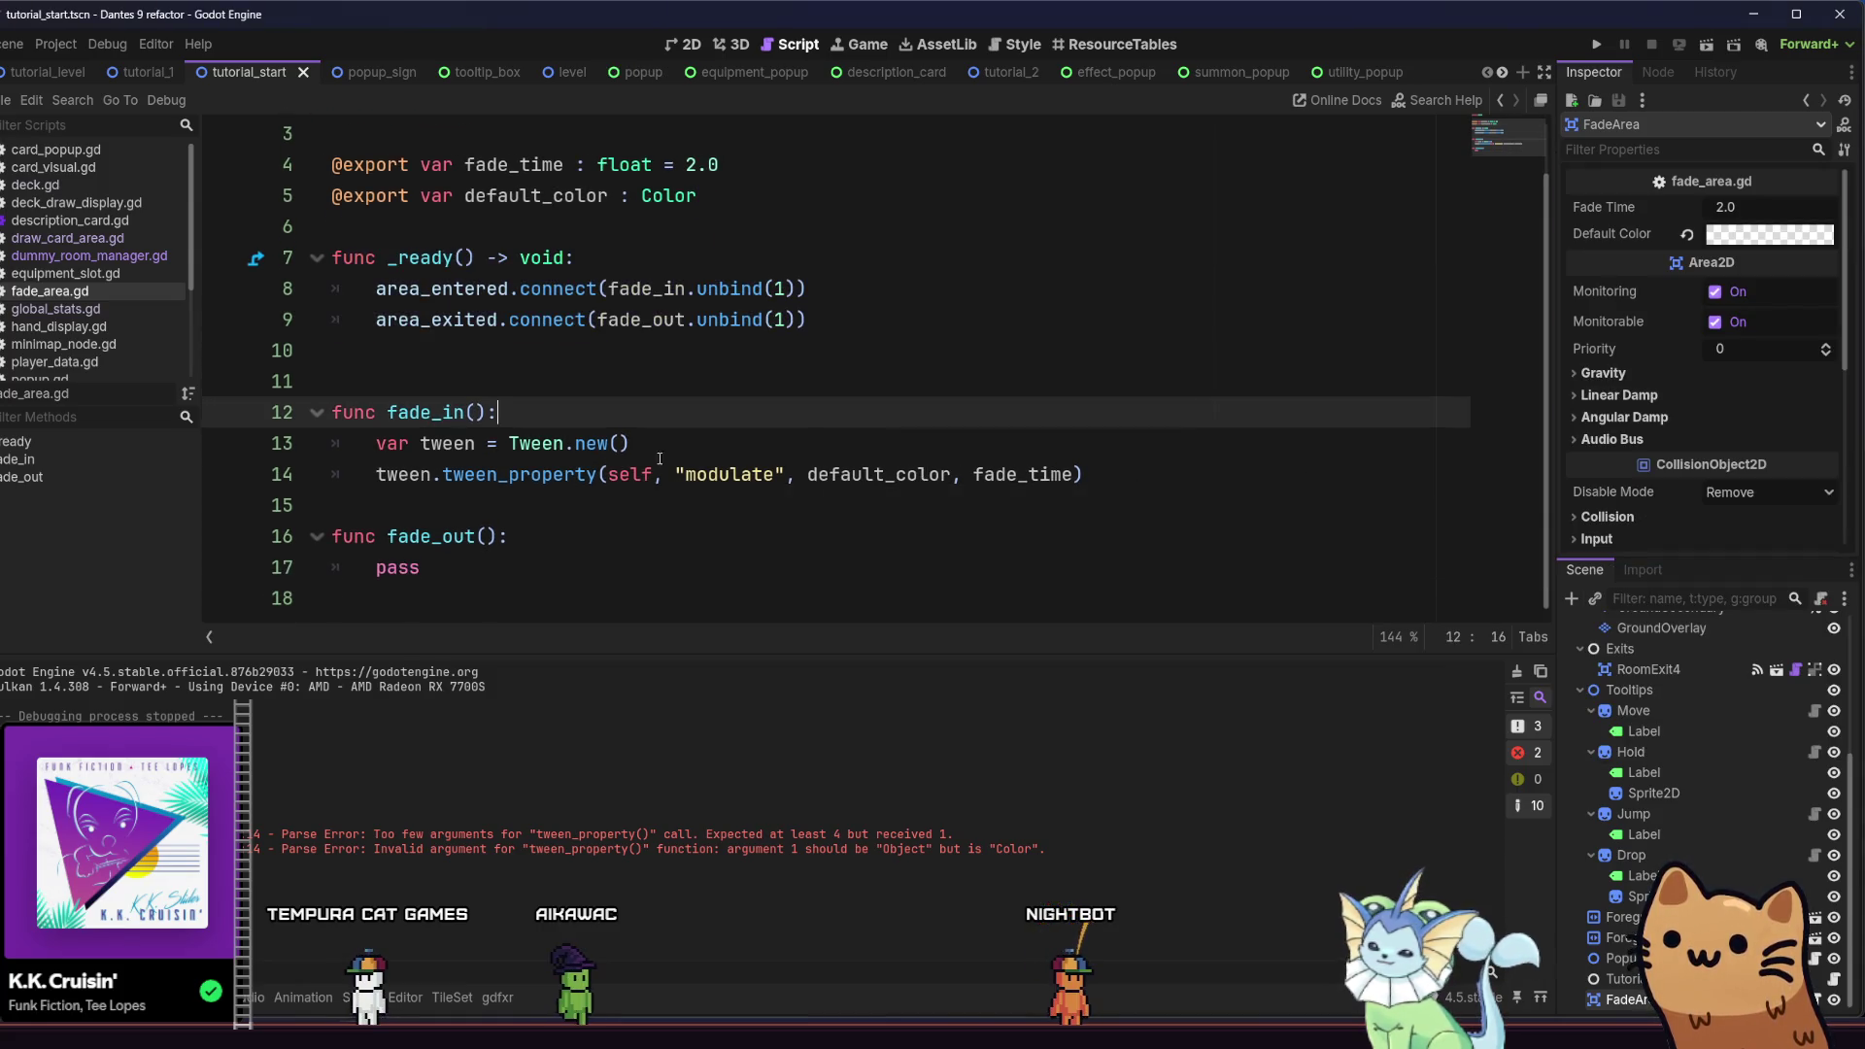
key("Down")
key("Down")
key("Home")
mouse_move(379, 473)
left_mouse_down()
mouse_move(1083, 474)
mouse_move(403, 449)
left_mouse_up()
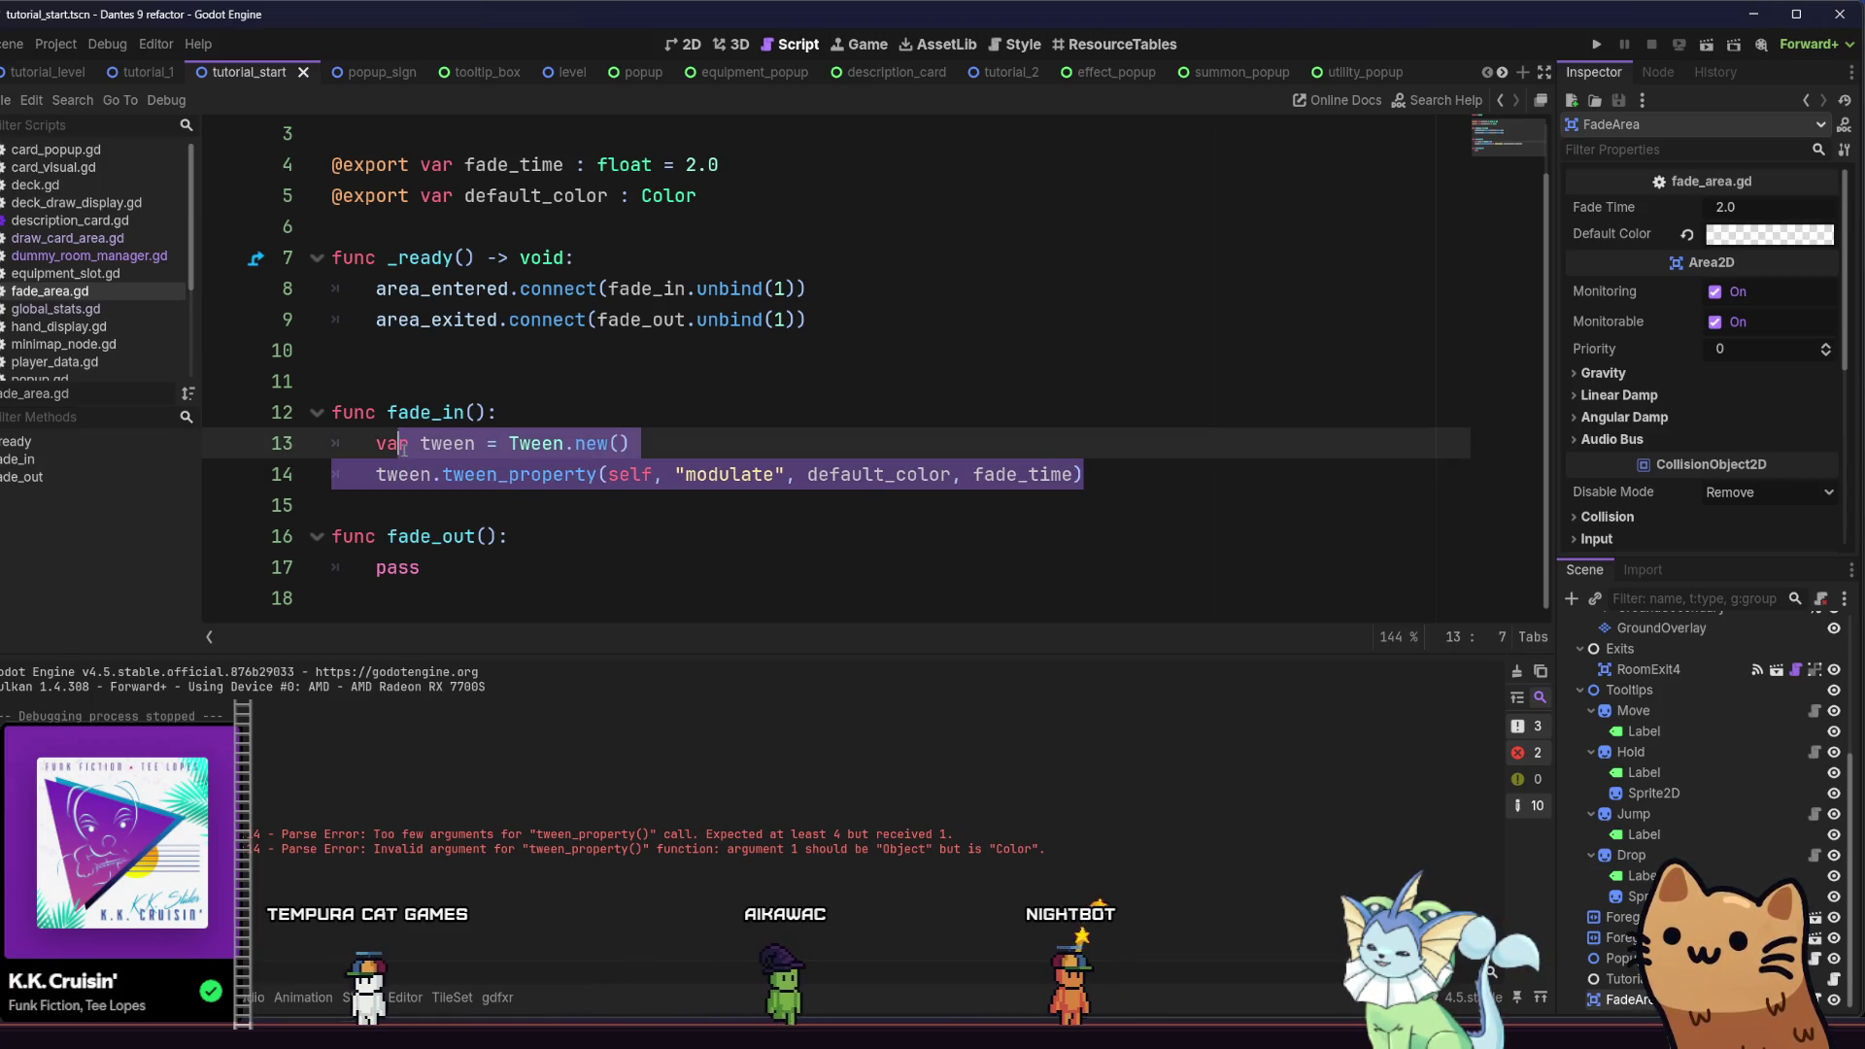
- Replace the pass placeholder in fade_out with the copied tween lines
key("ctrl+c")
left_click(397, 536)
double_click(398, 567)
key("ctrl+v")
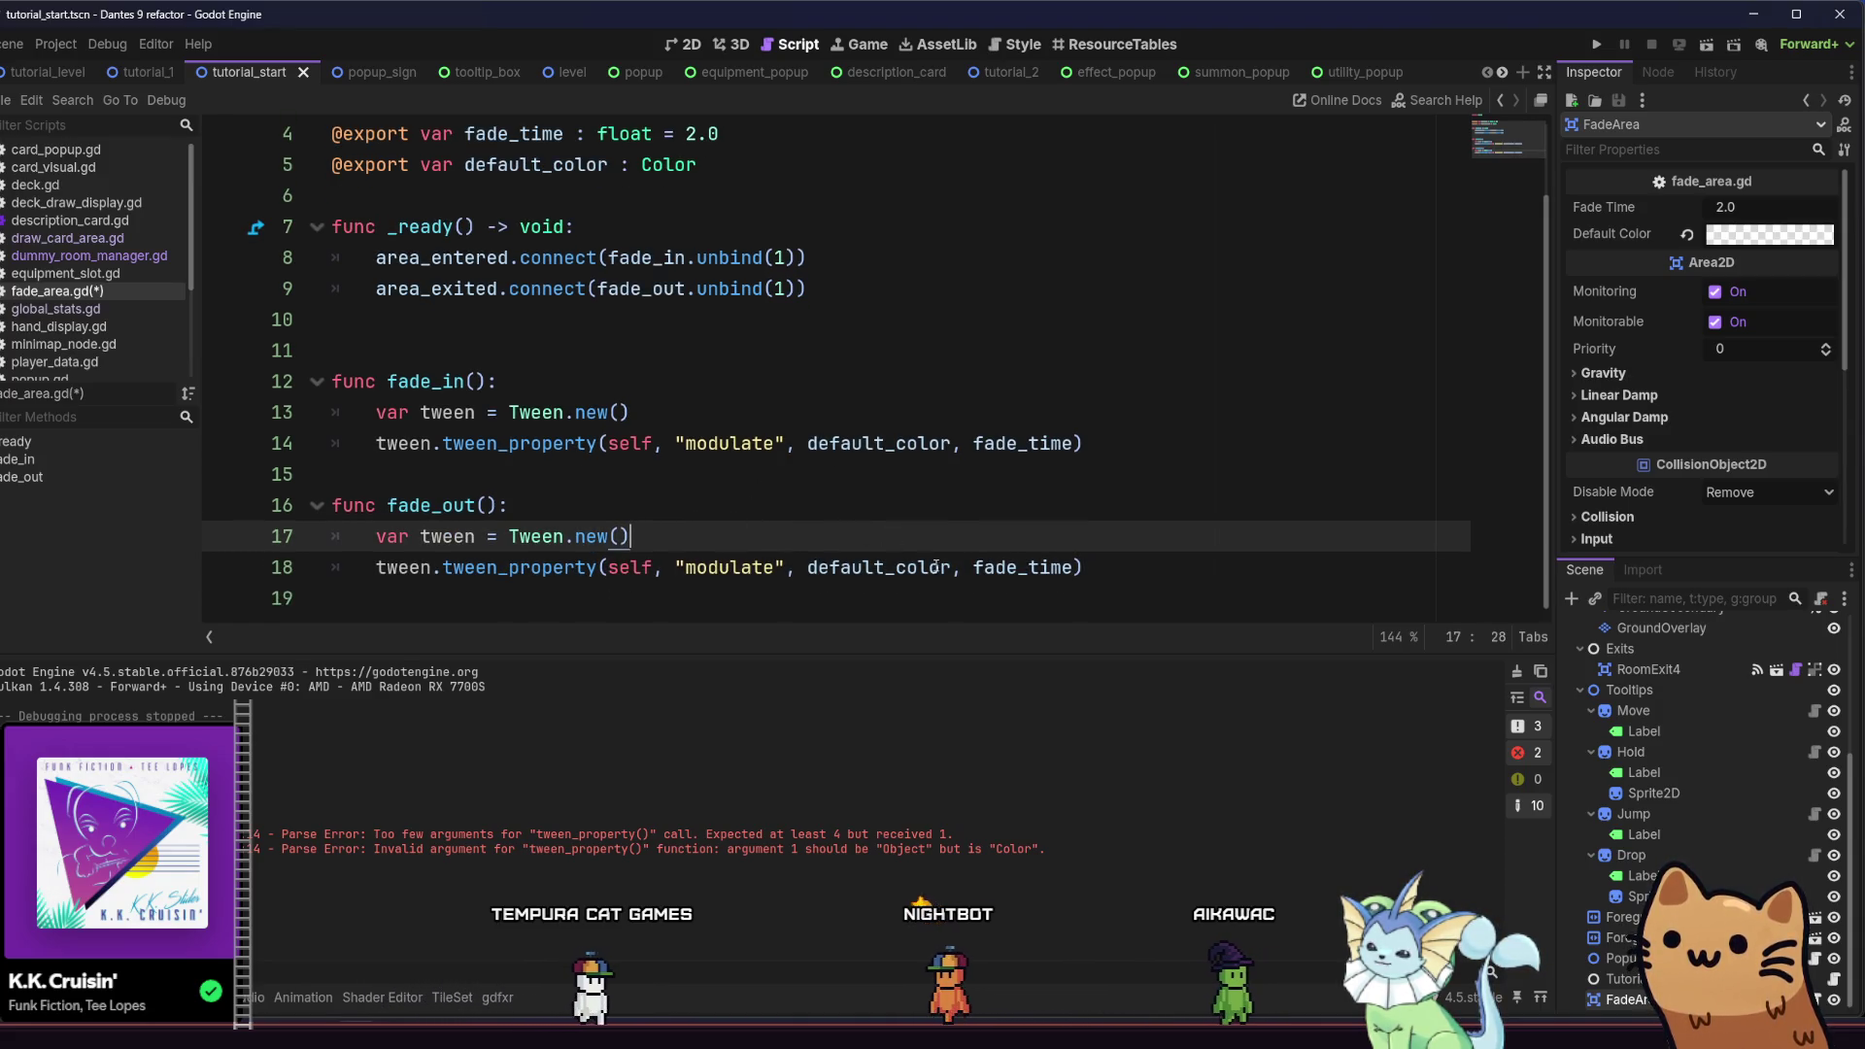
- Change default_color to Color.TRANSPARENT on line 18 and save the script
left_click(927, 568)
double_click(1027, 568)
key("Right")
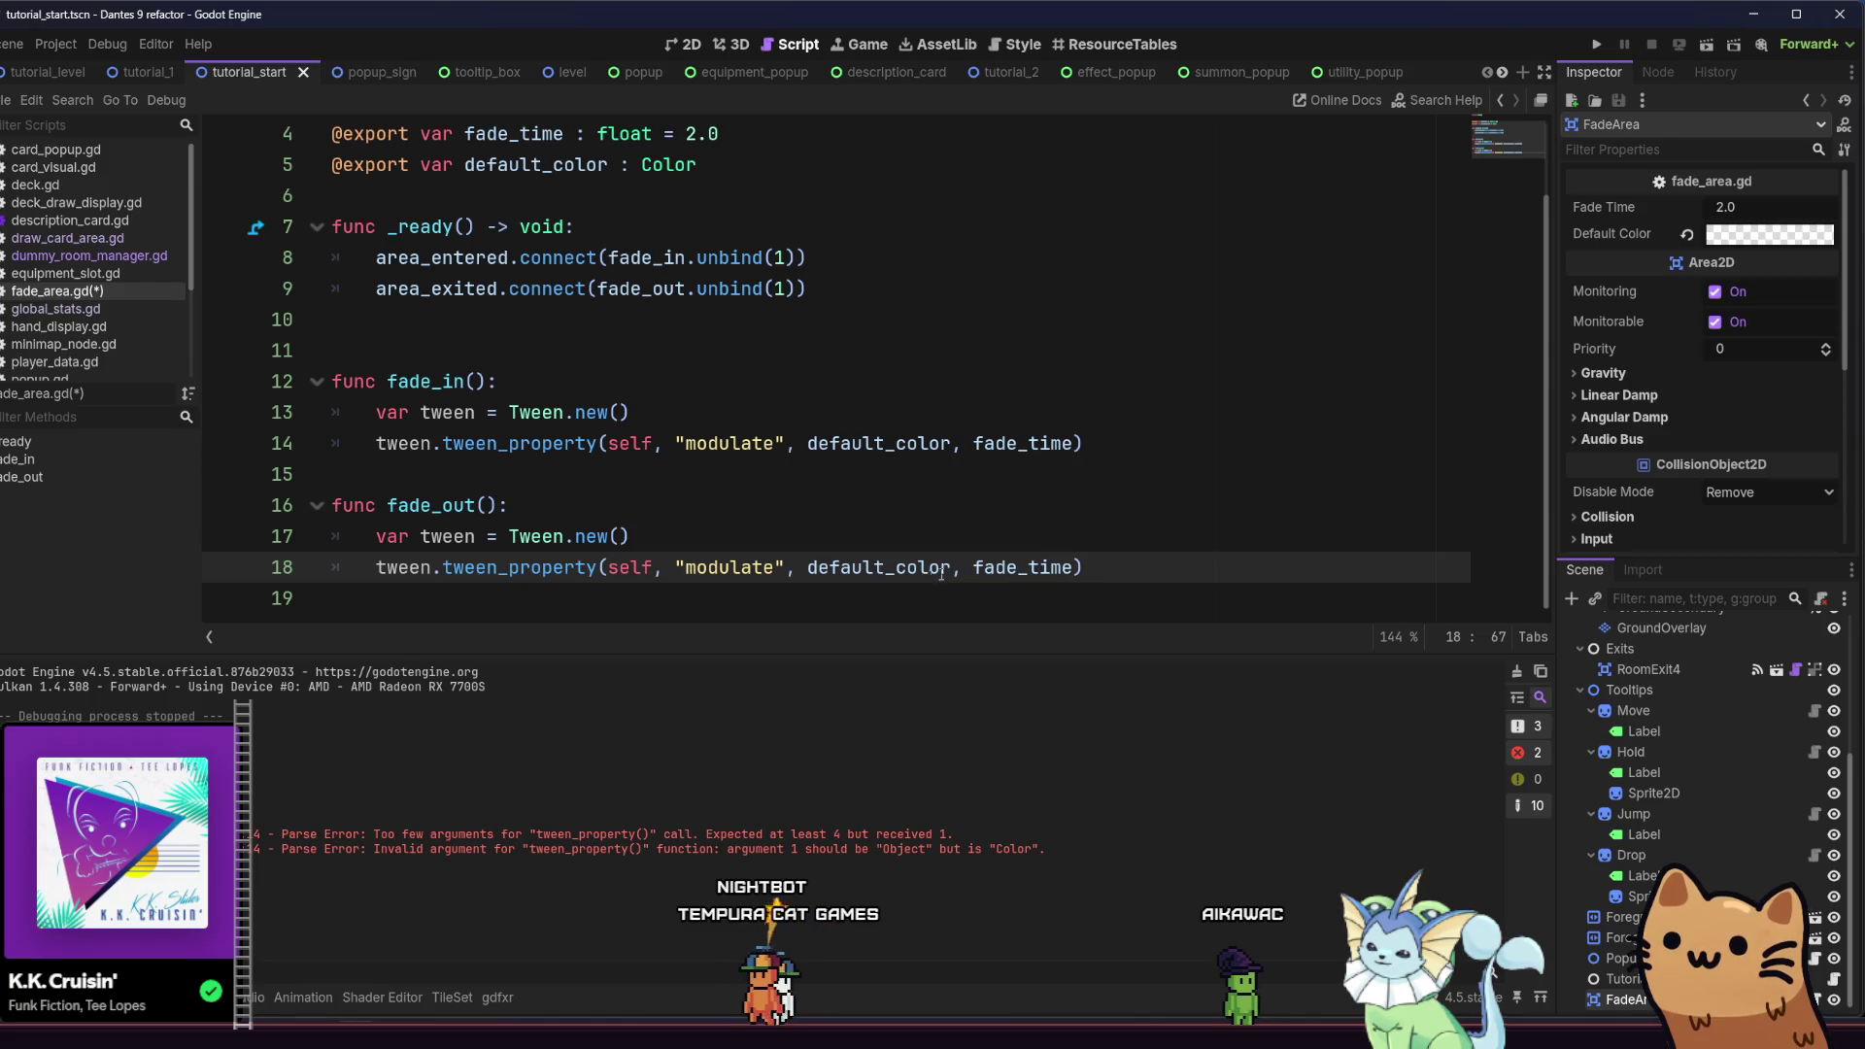
double_click(948, 571)
type("Color")
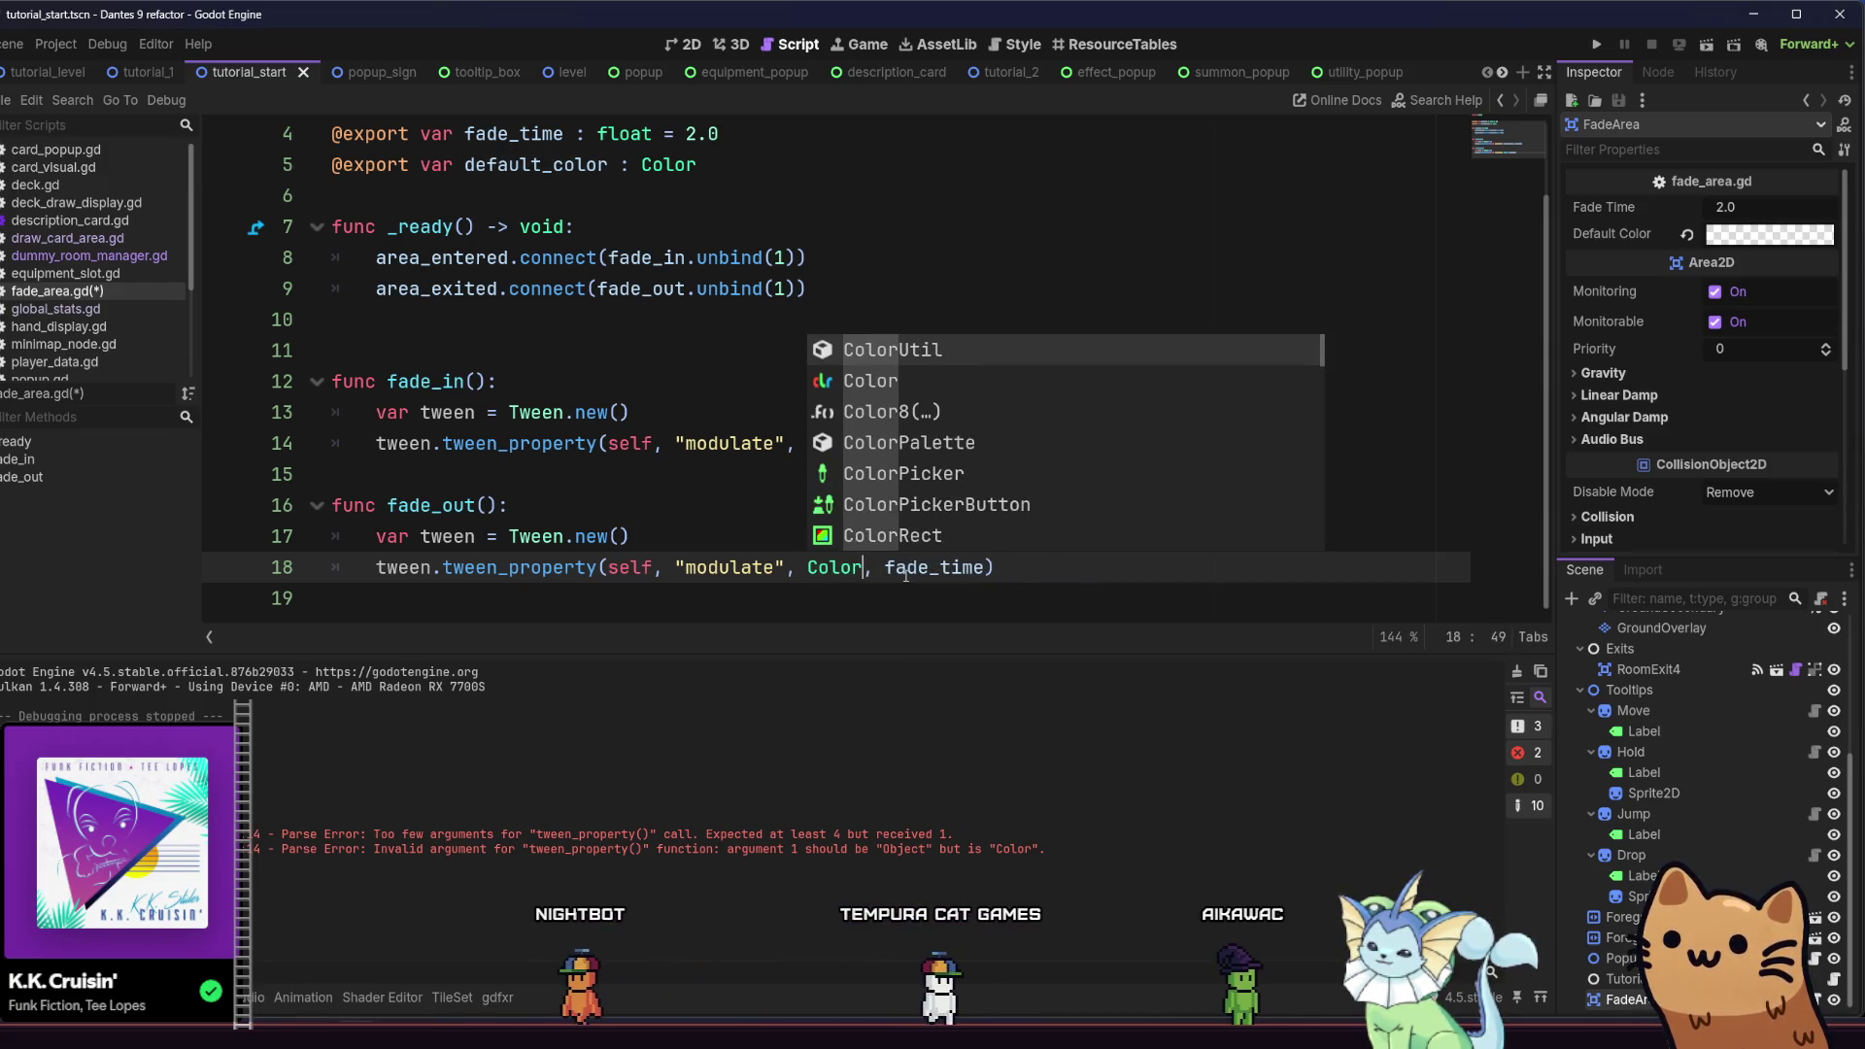
type(".")
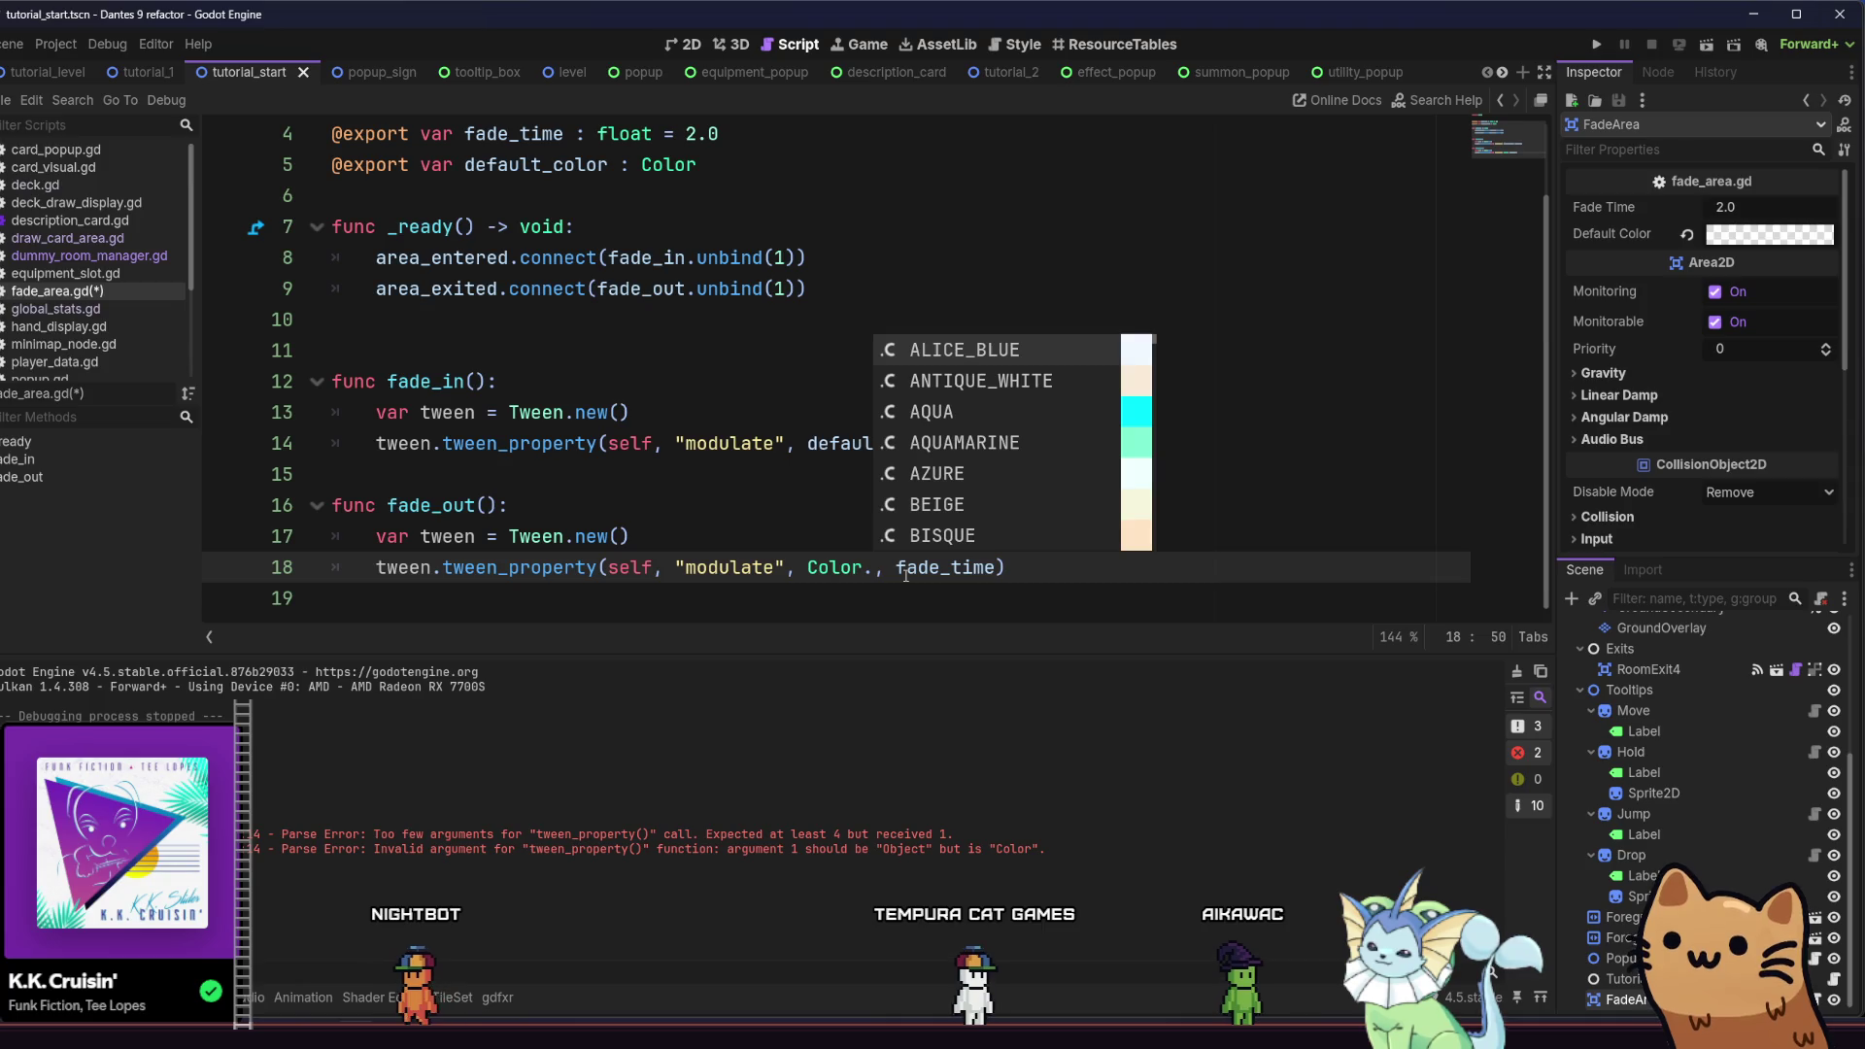
type("tr")
key("Return")
key("ctrl+s")
left_click(959, 569)
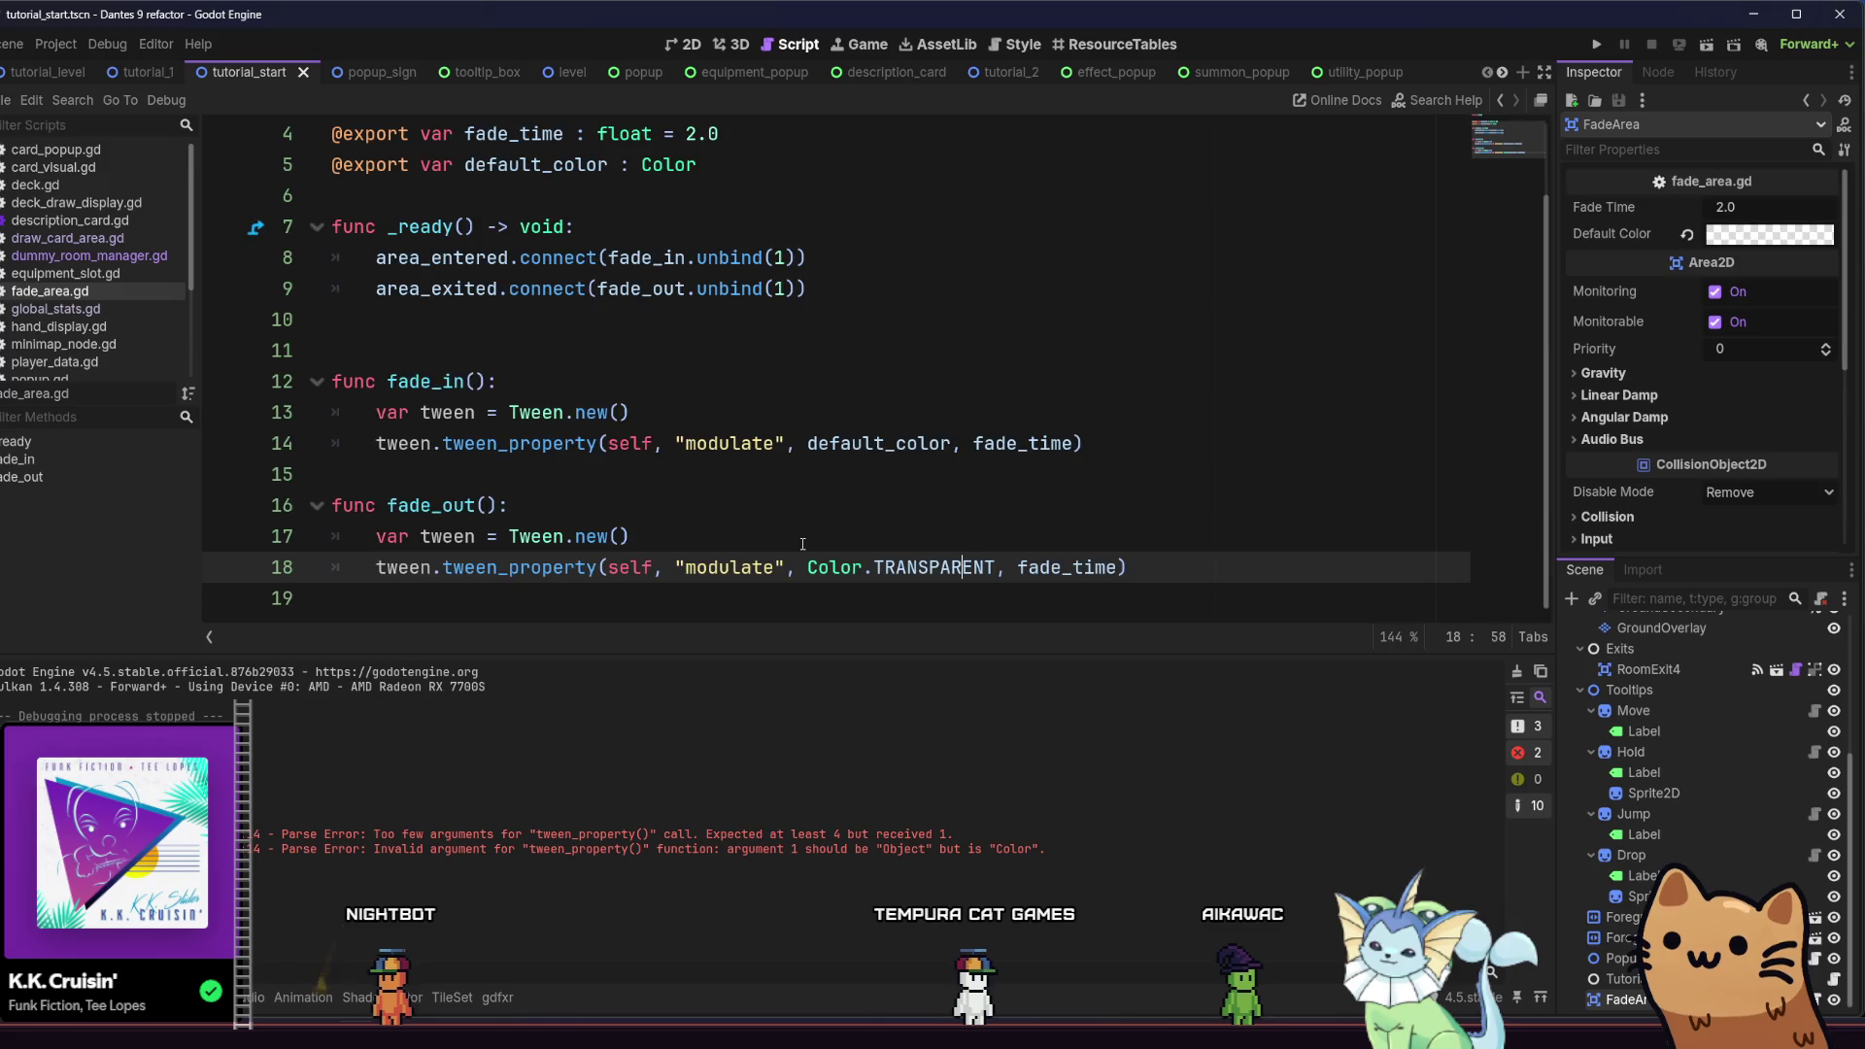
scroll(802, 543, "up", 2)
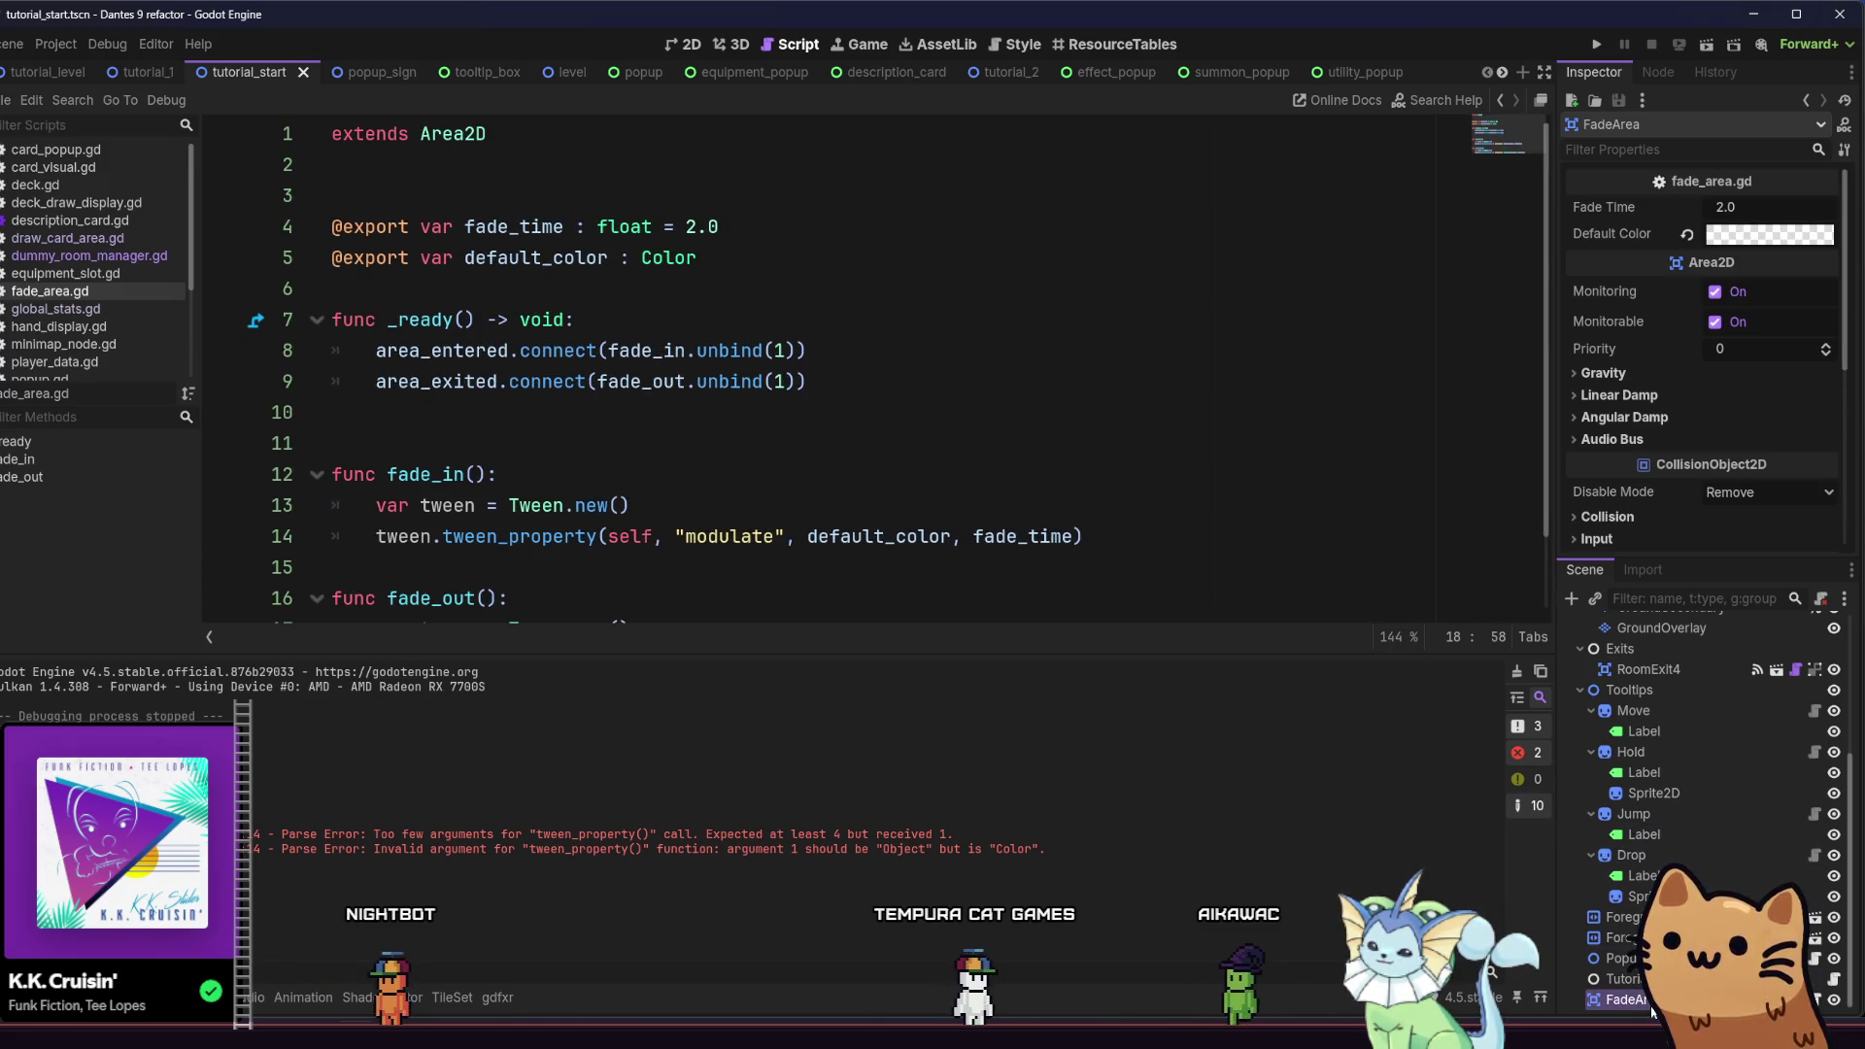
- Drag FadeArea into Tooltips and add a CollisionShape2D node under the Move tooltip
left_click_drag(1650, 717, 1665, 710)
left_click(1658, 731)
left_click(1645, 710)
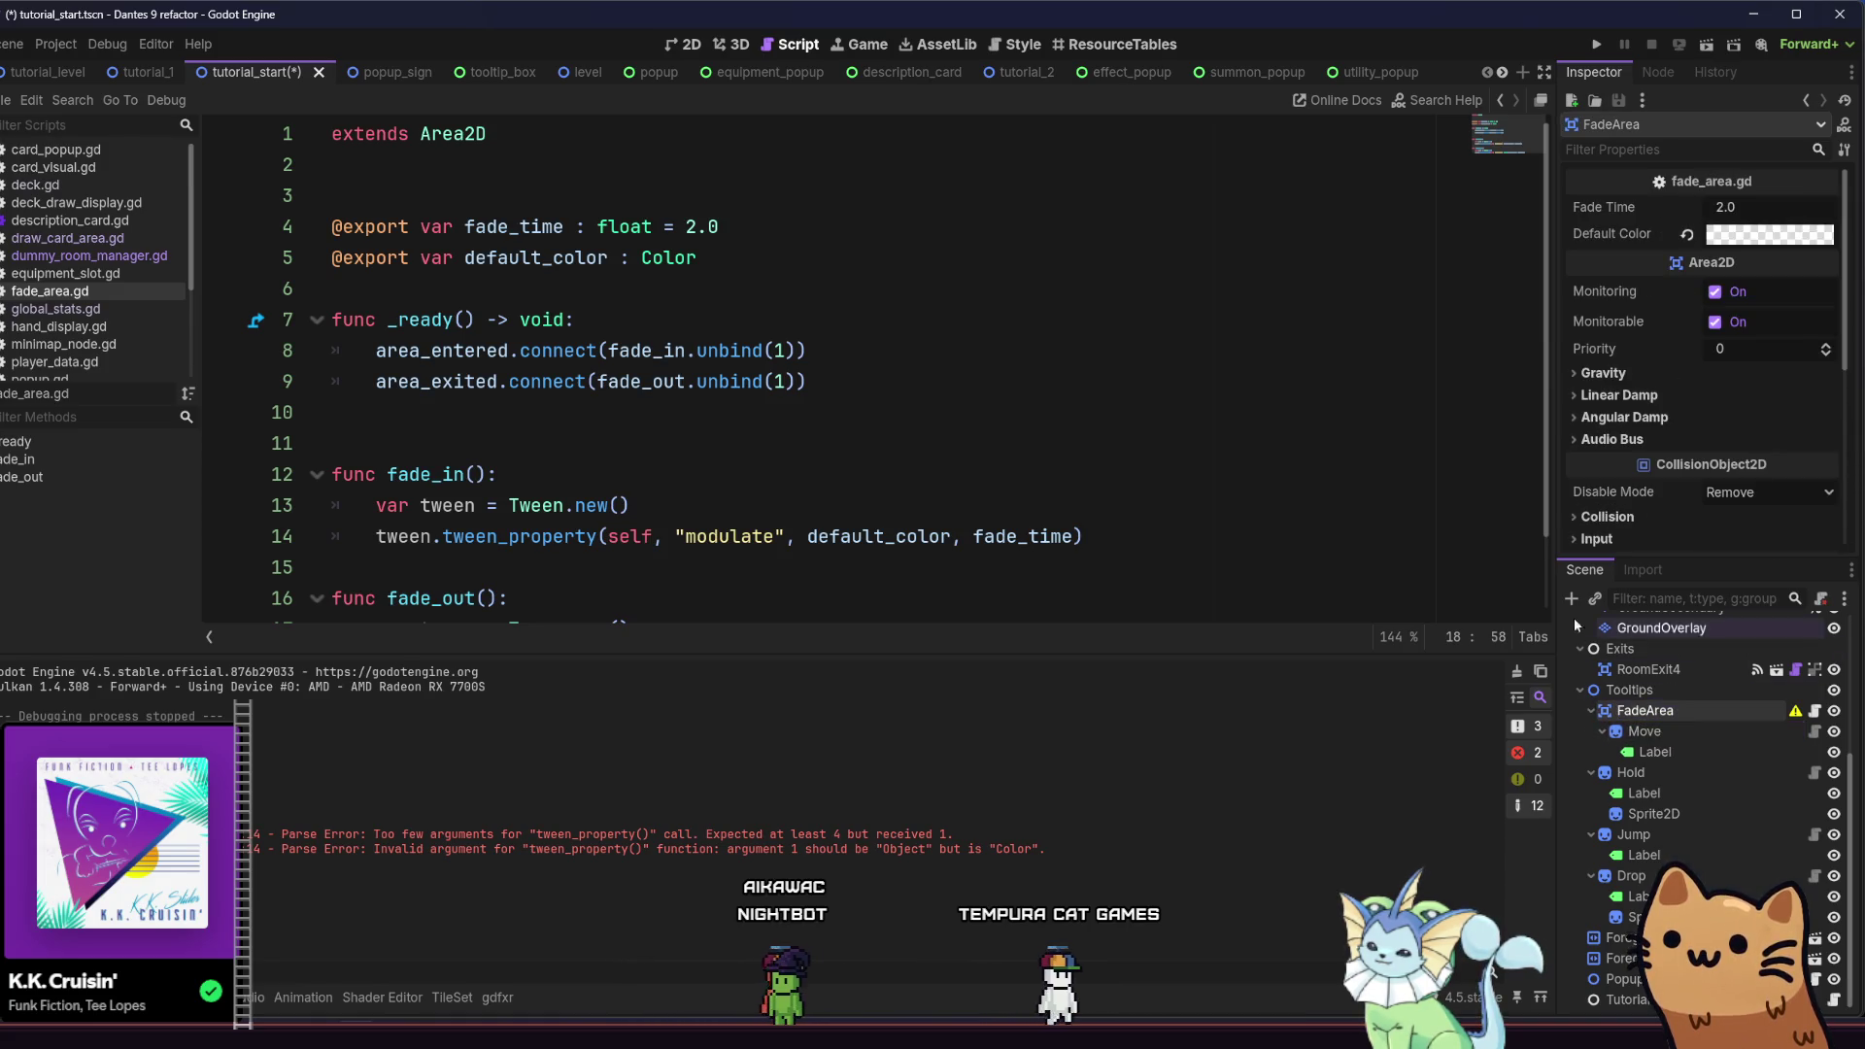
left_click(1571, 600)
type("coll")
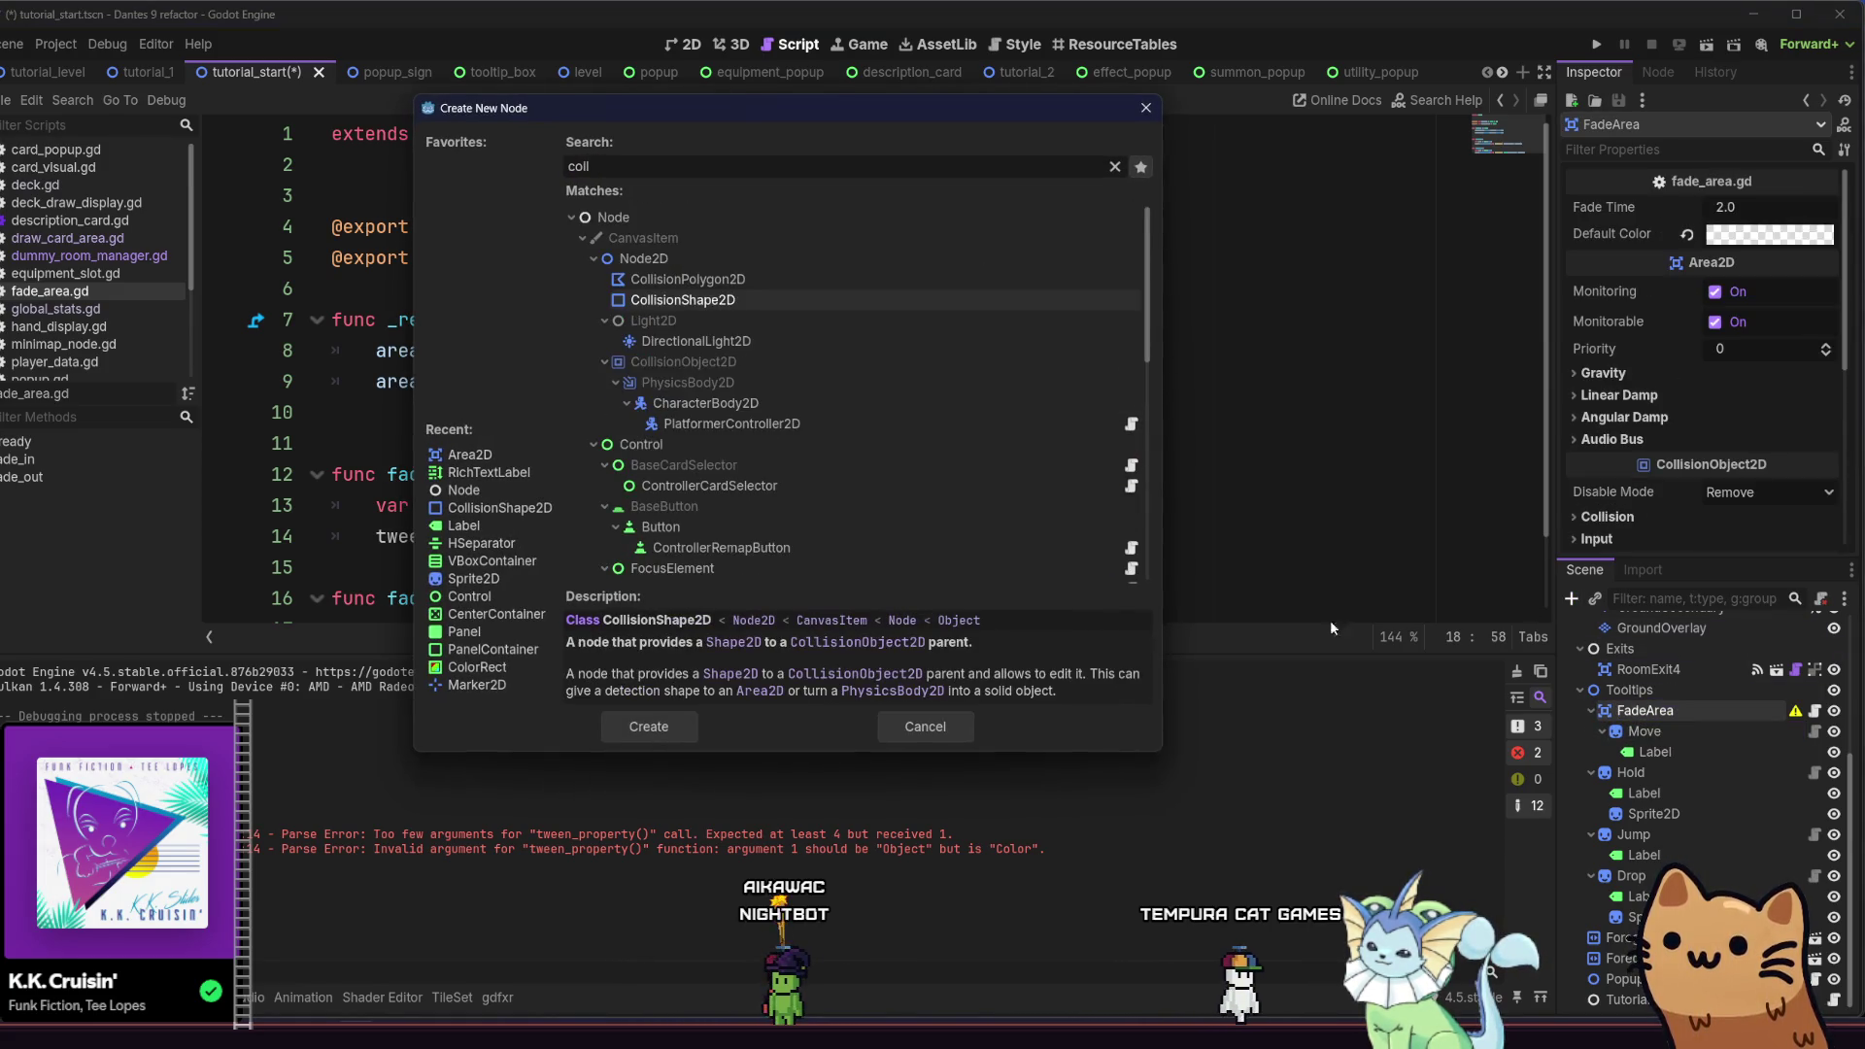
double_click(683, 299)
left_click(692, 44)
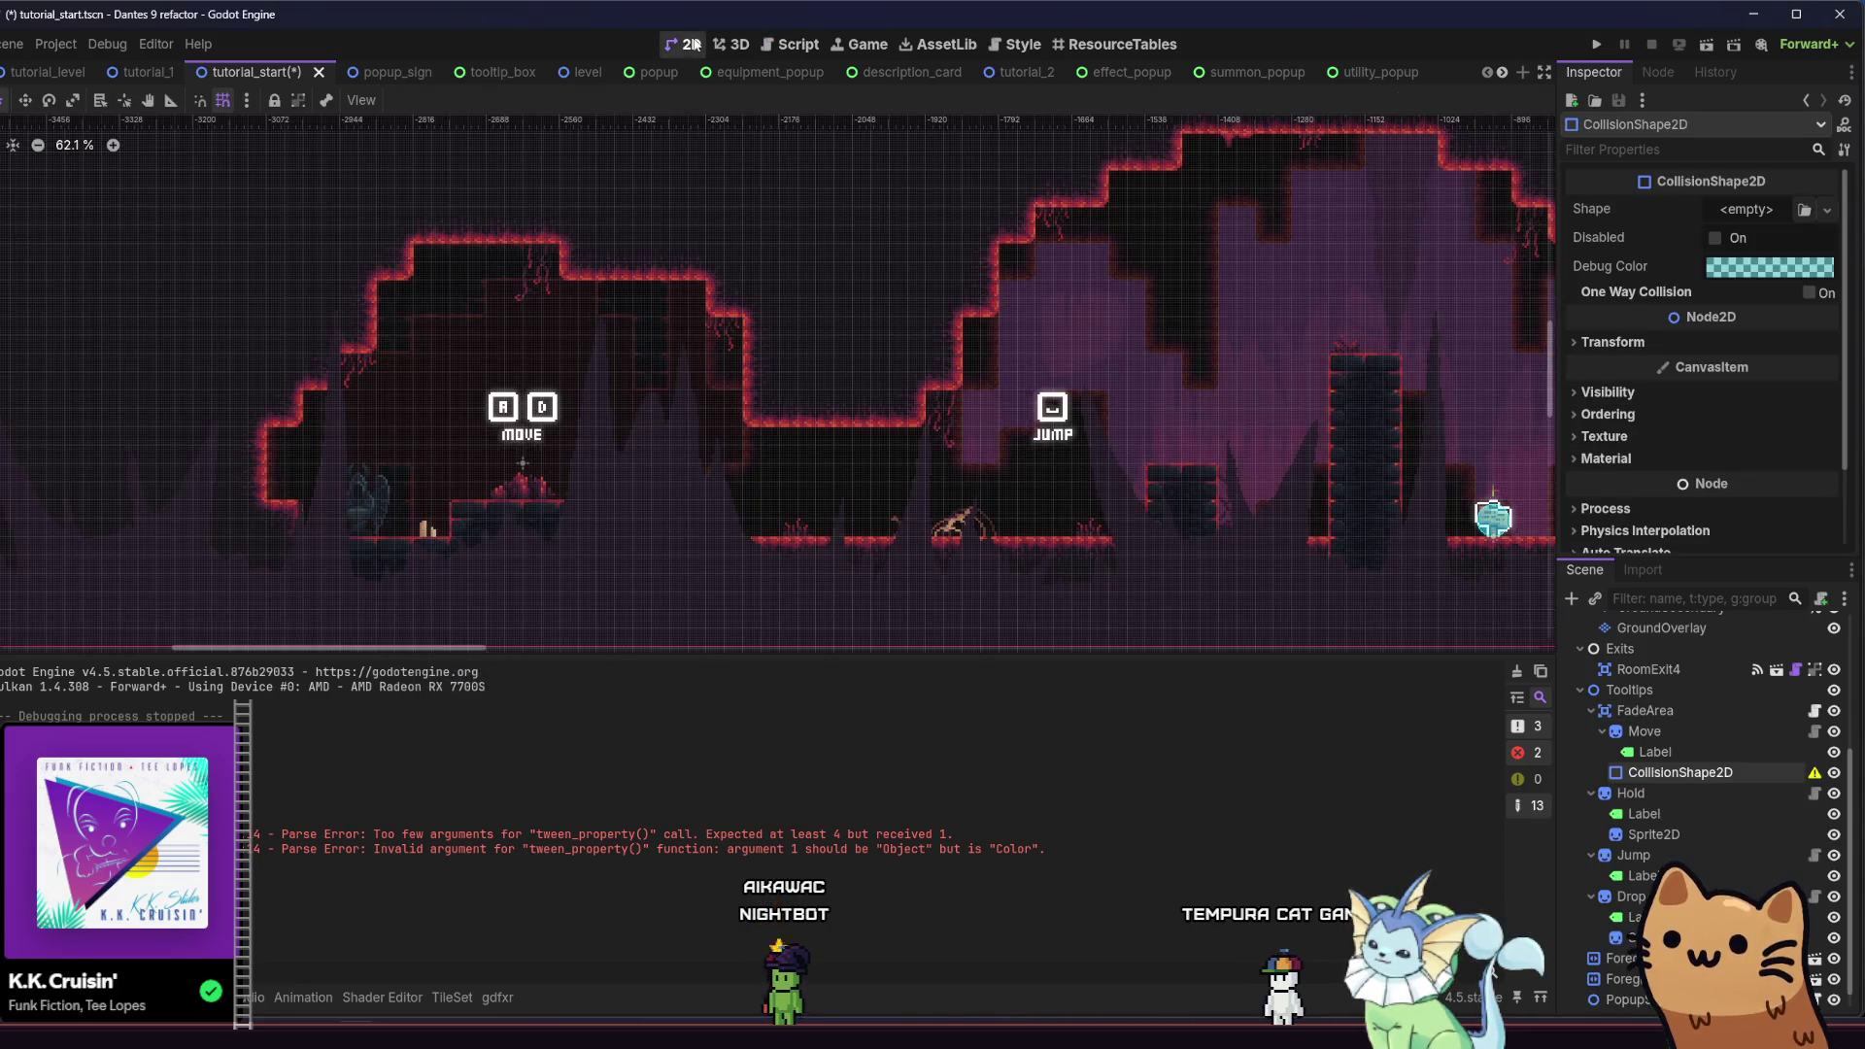
scroll(800, 360, "down", 5)
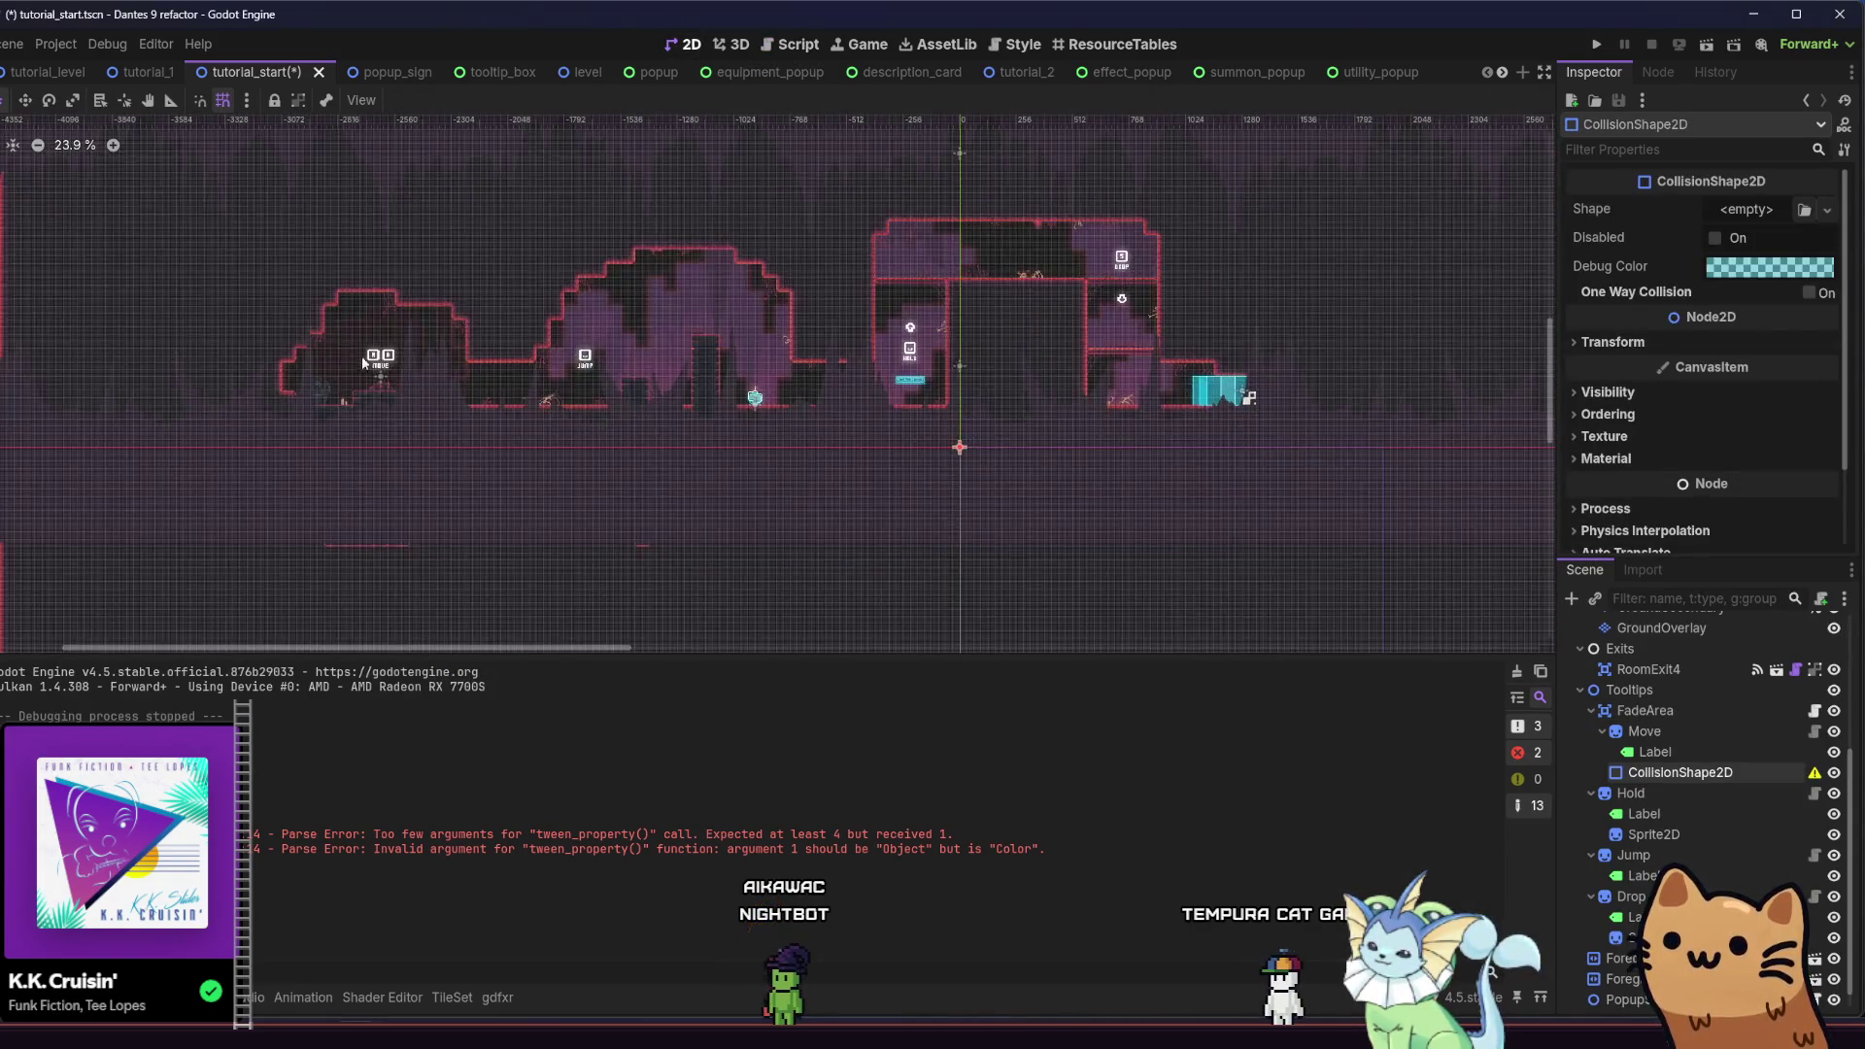
- Take Move back out of FadeArea and reposition FadeArea next to the Move sign
left_click(1690, 714)
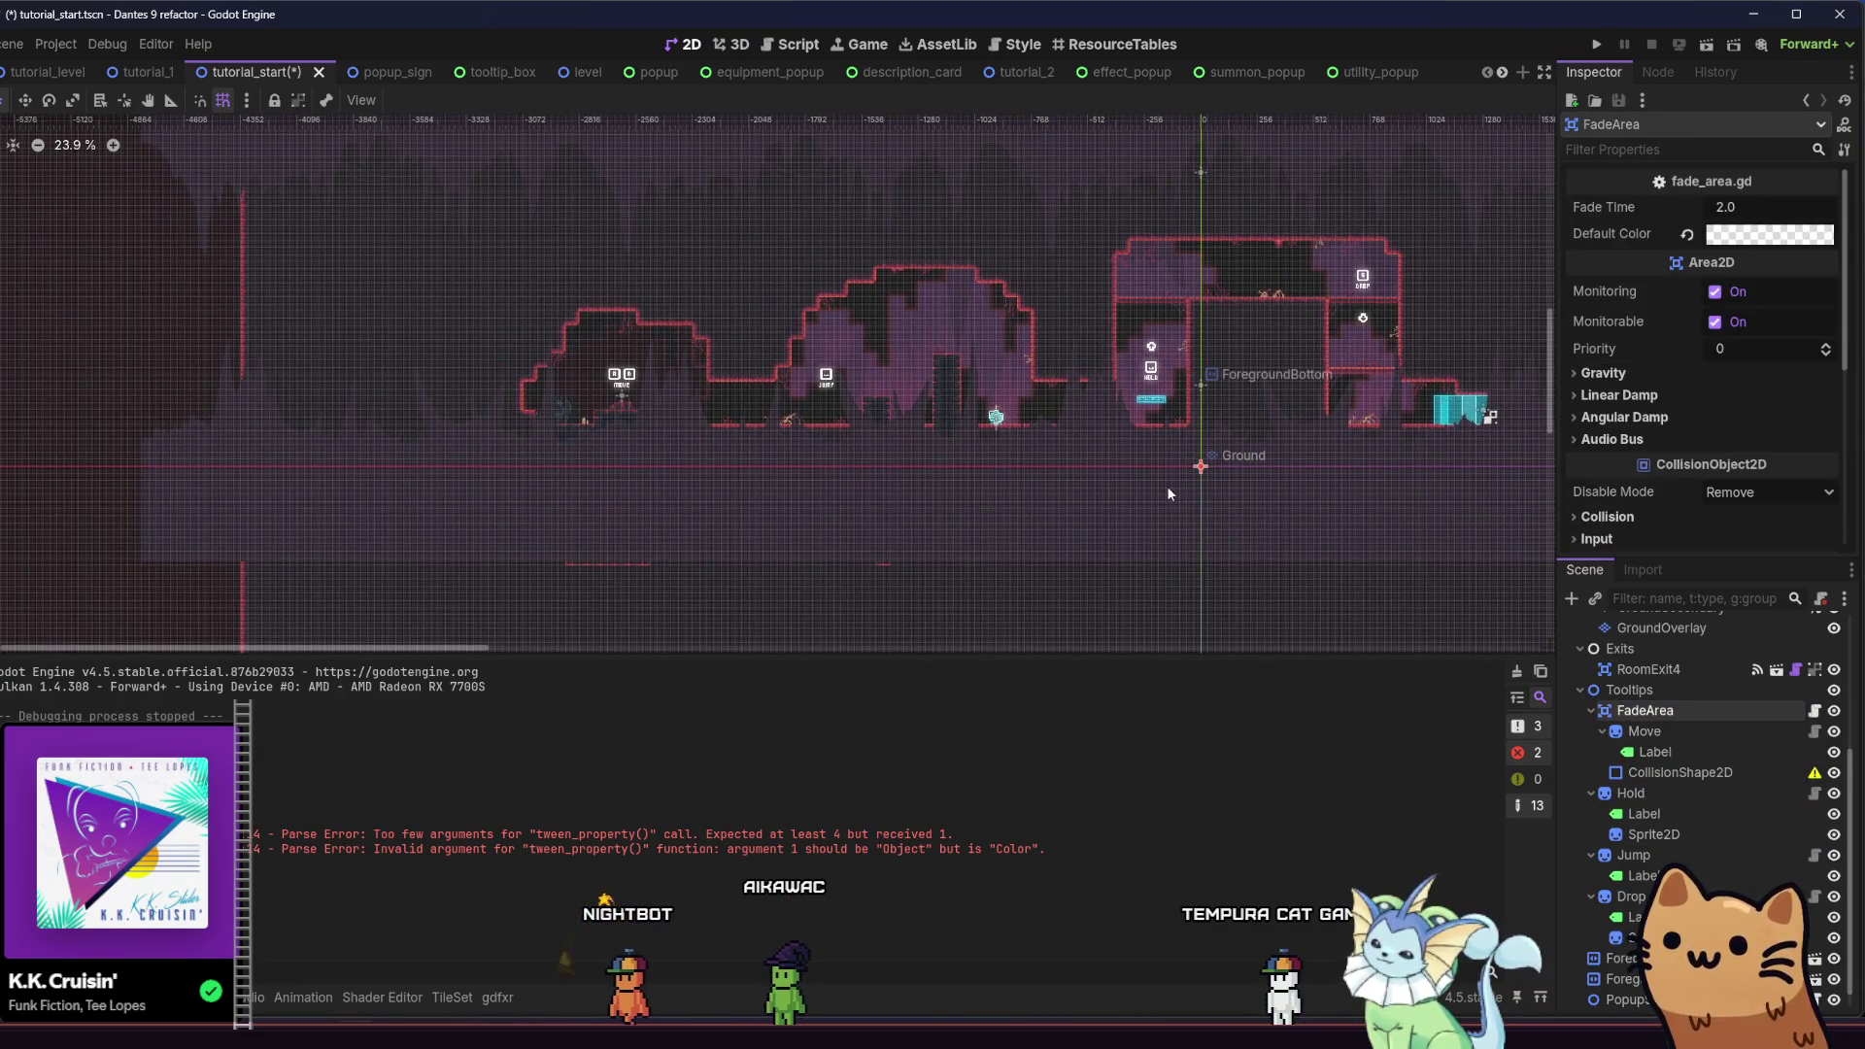
scroll(713, 399, "up", 2)
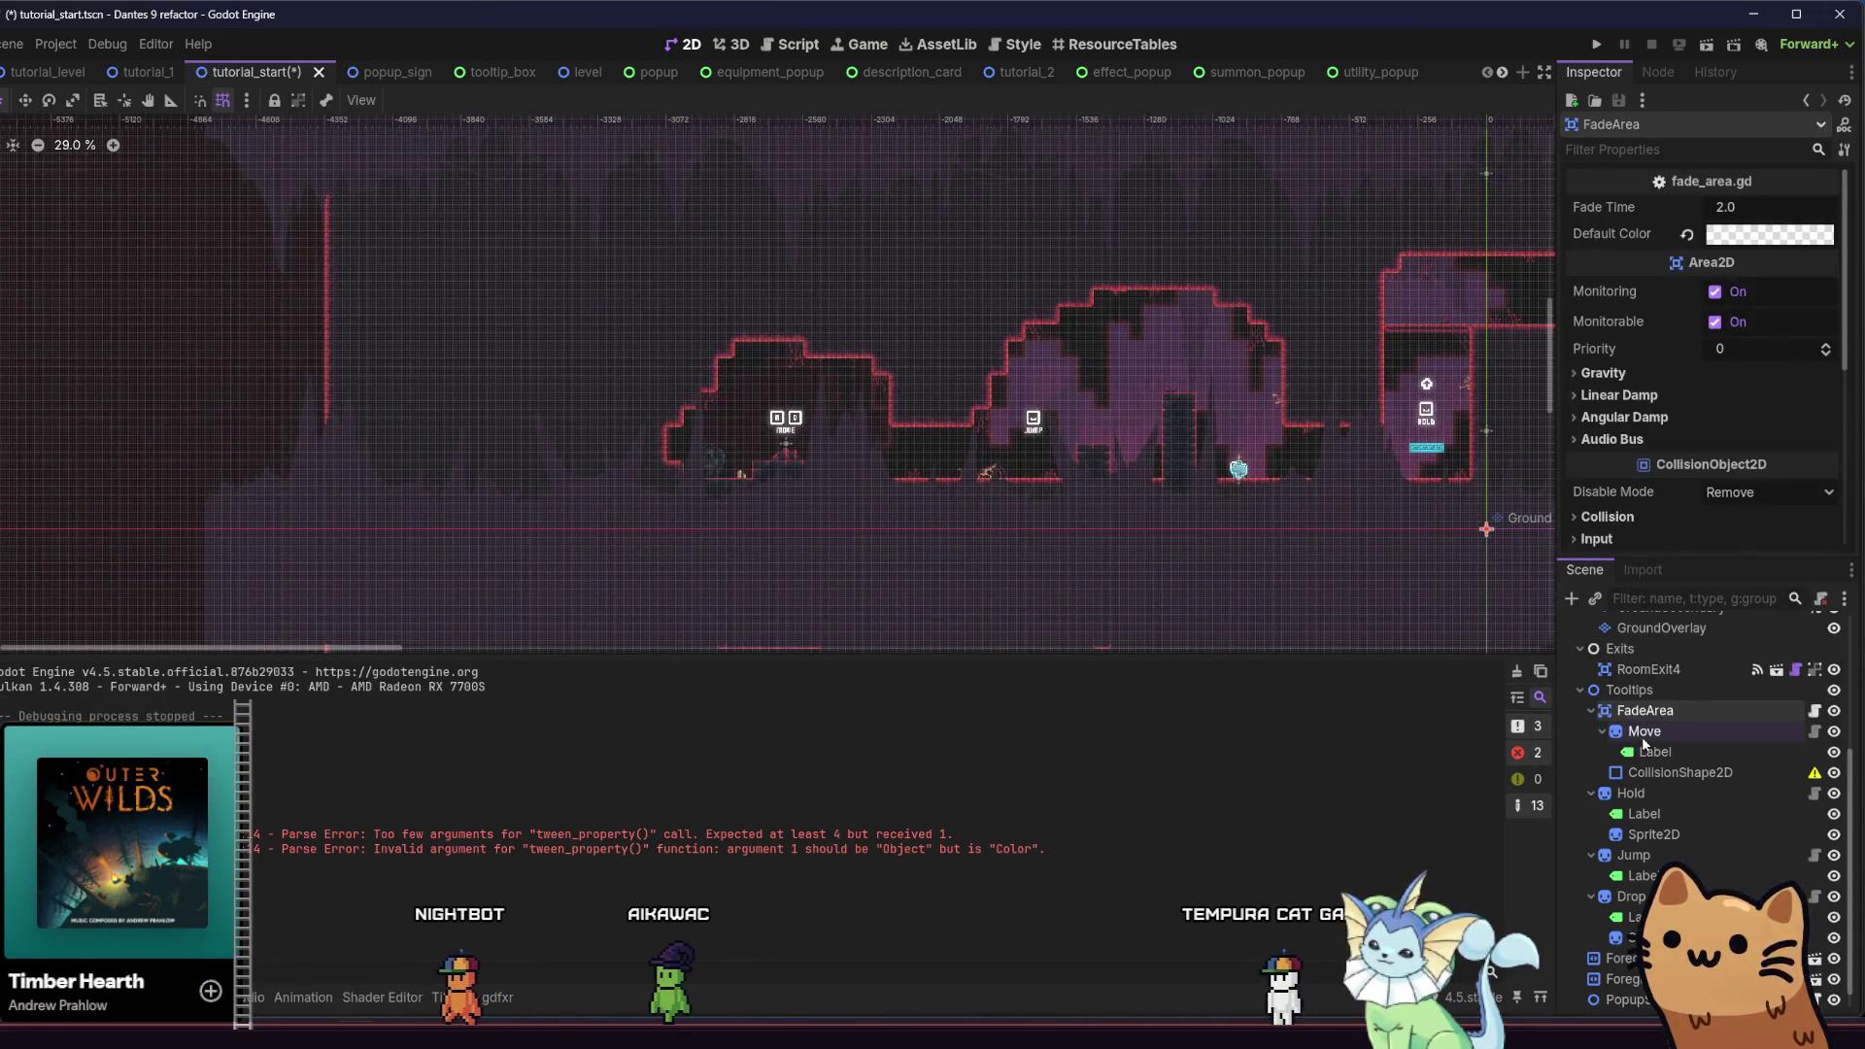
left_click(1651, 735)
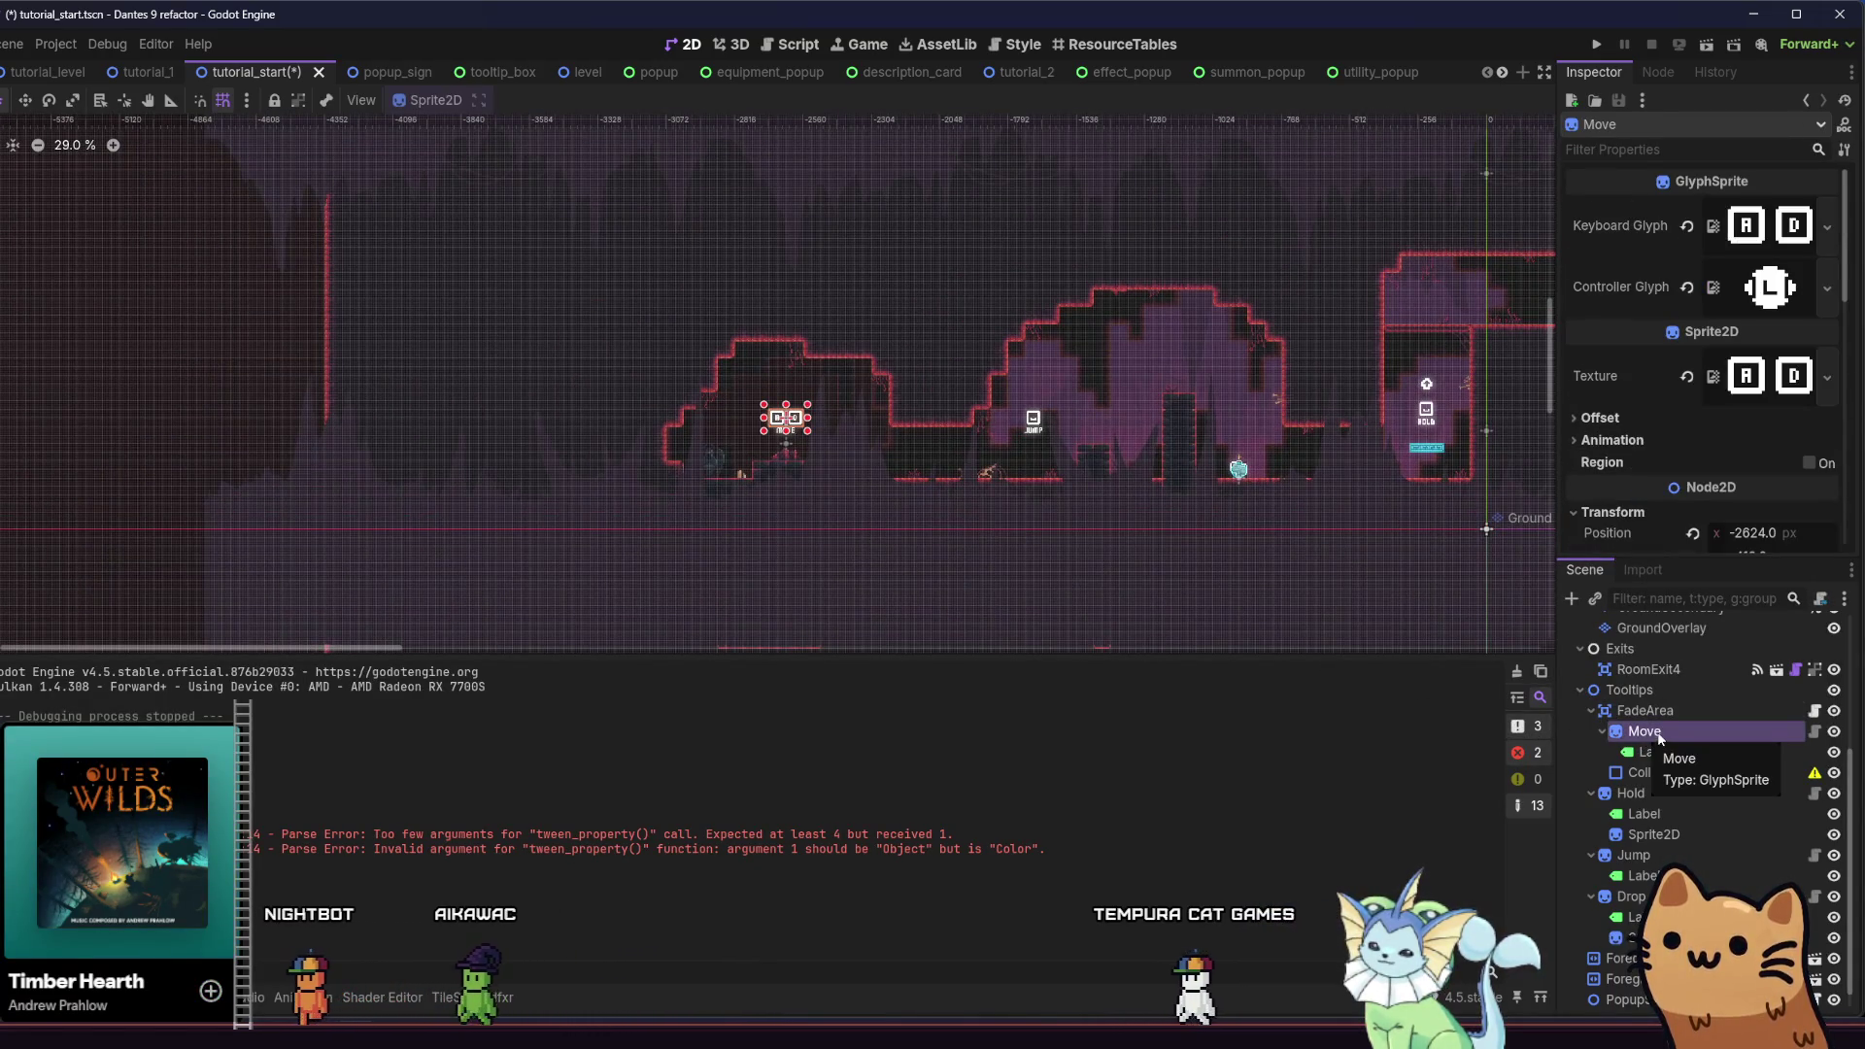
left_click_drag(1660, 739, 1603, 724)
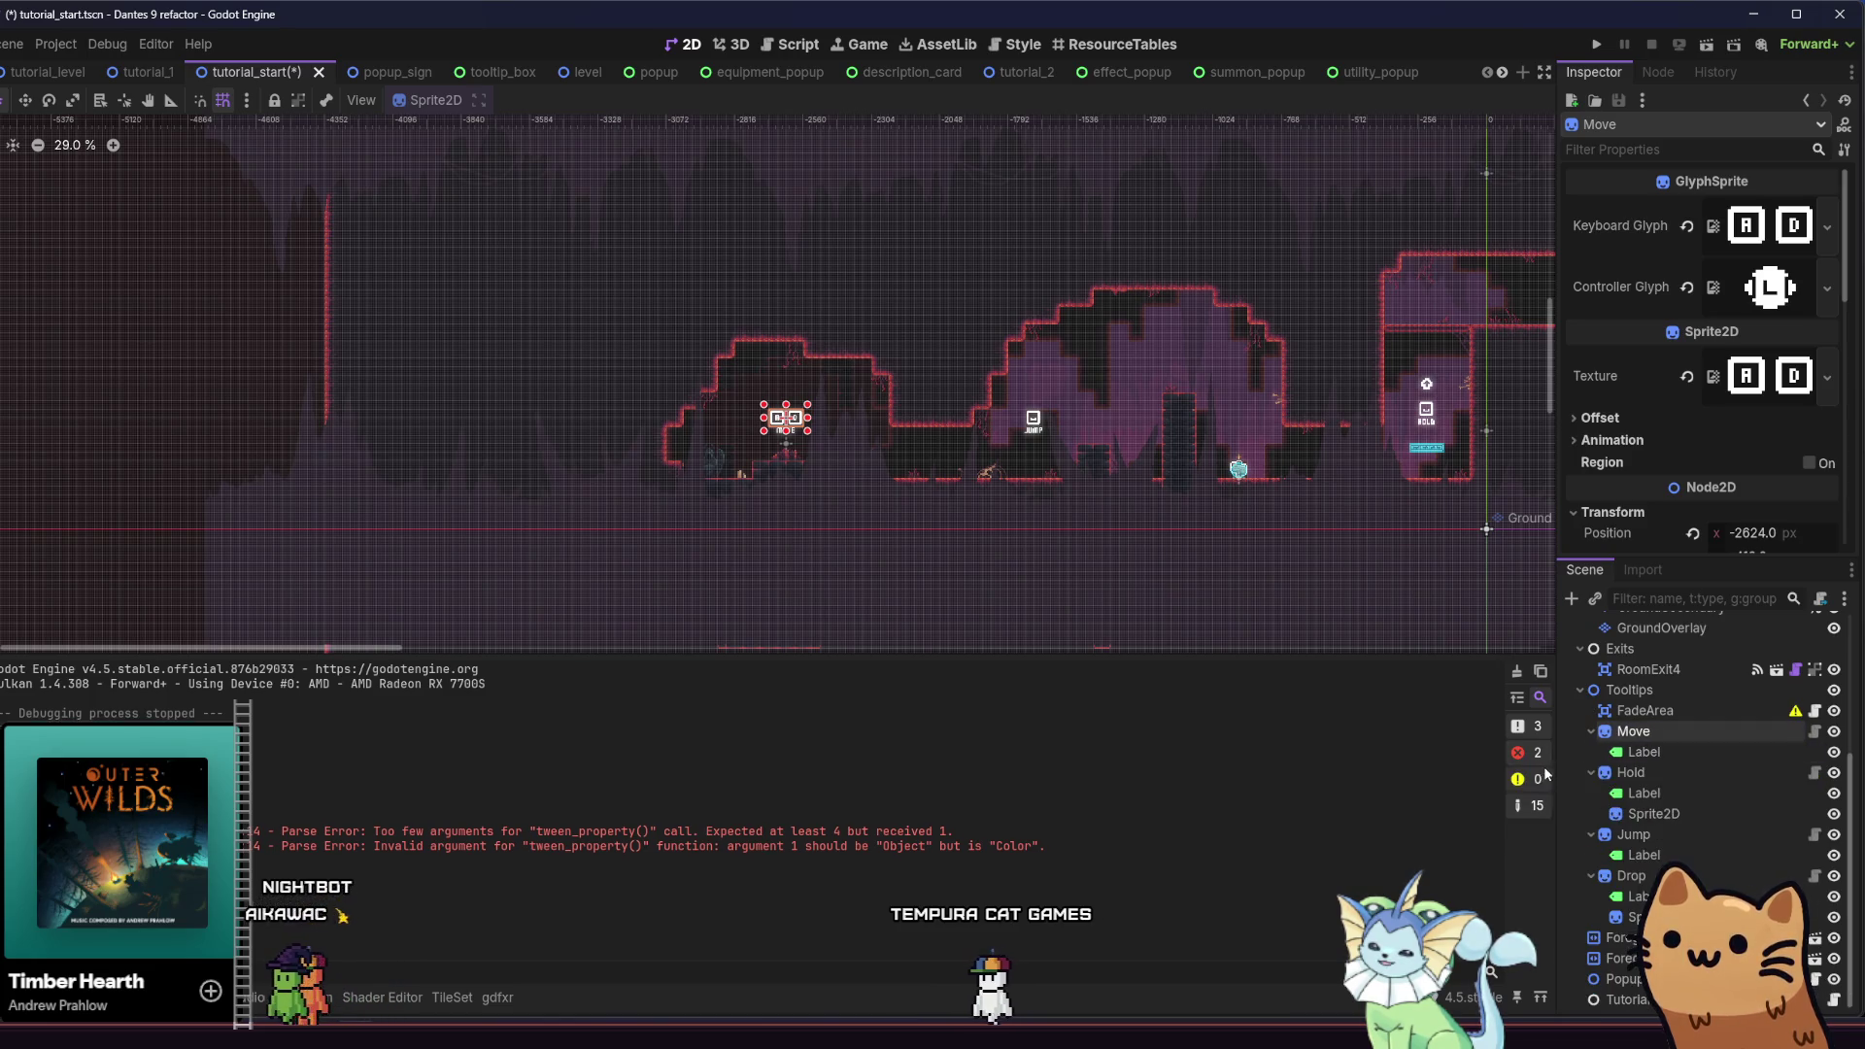
left_click(1644, 710)
key("w")
scroll(347, 400, "up", 6)
mouse_move(440, 311)
left_mouse_down()
mouse_move(347, 399)
mouse_move(554, 444)
left_mouse_up()
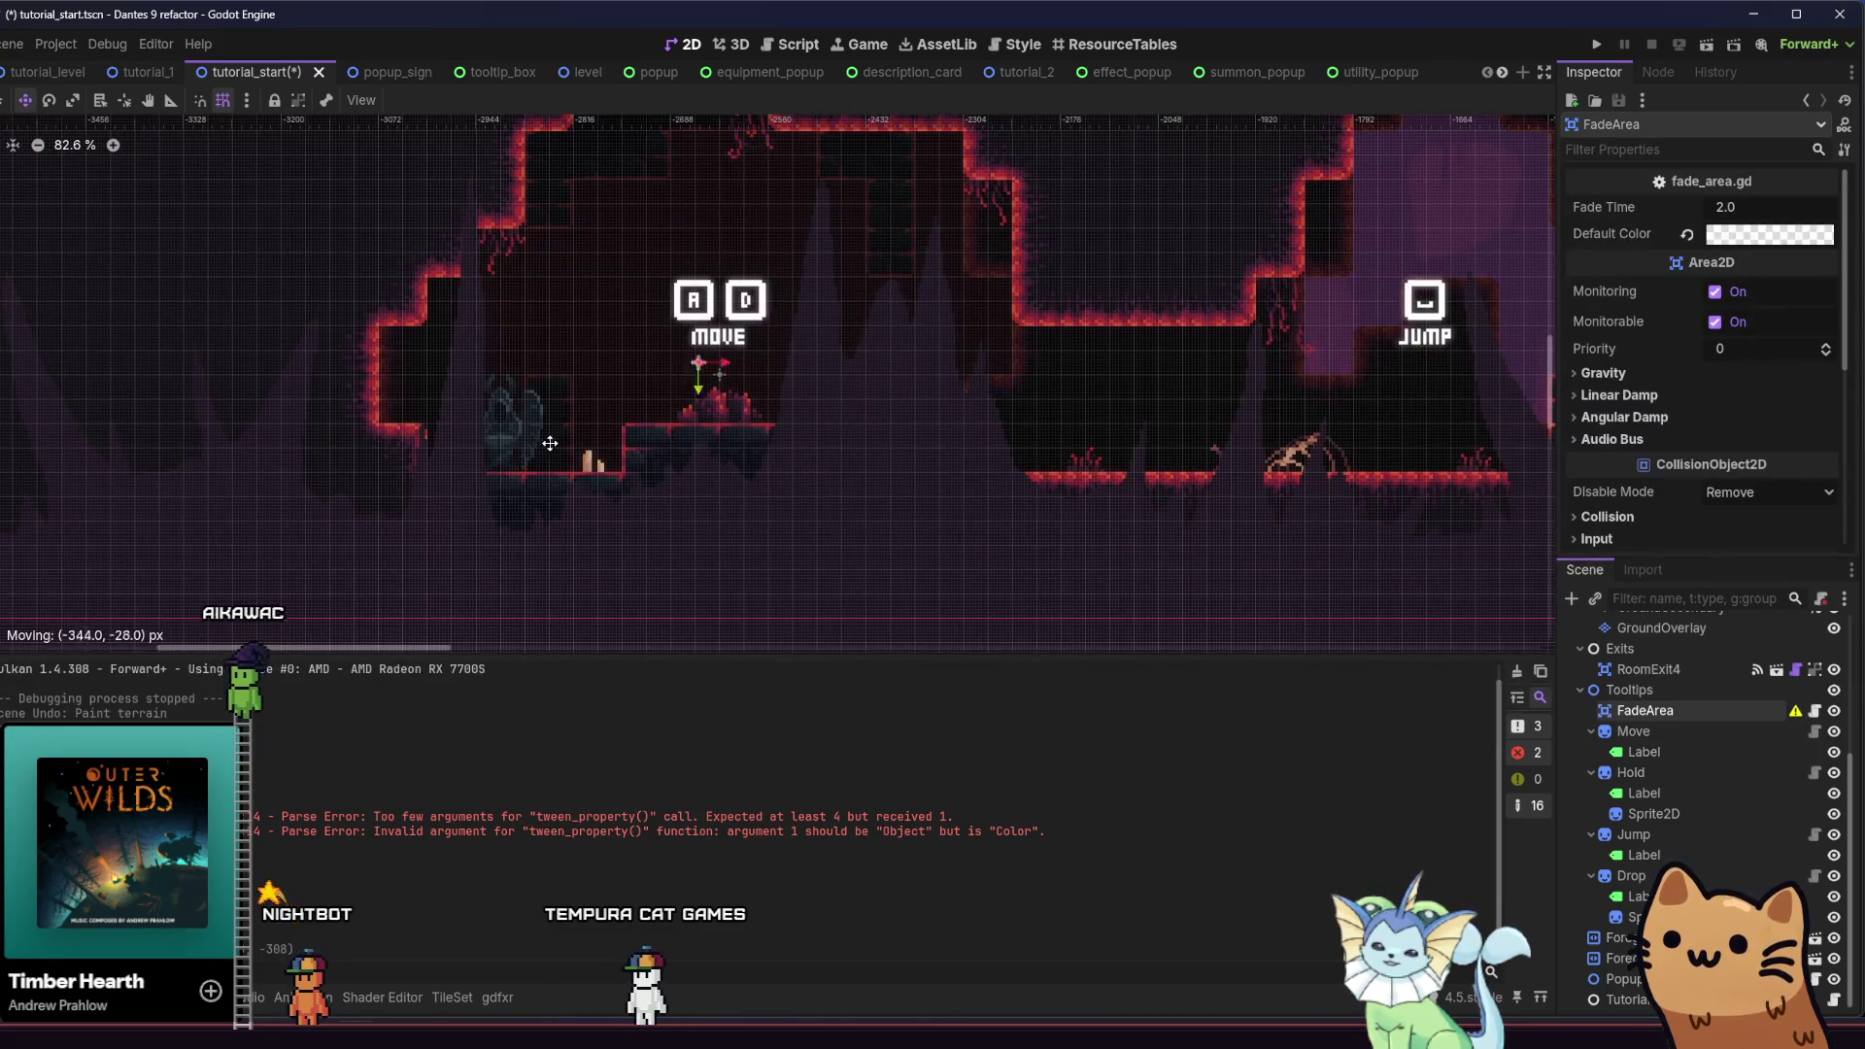
scroll(554, 444, "down", 2)
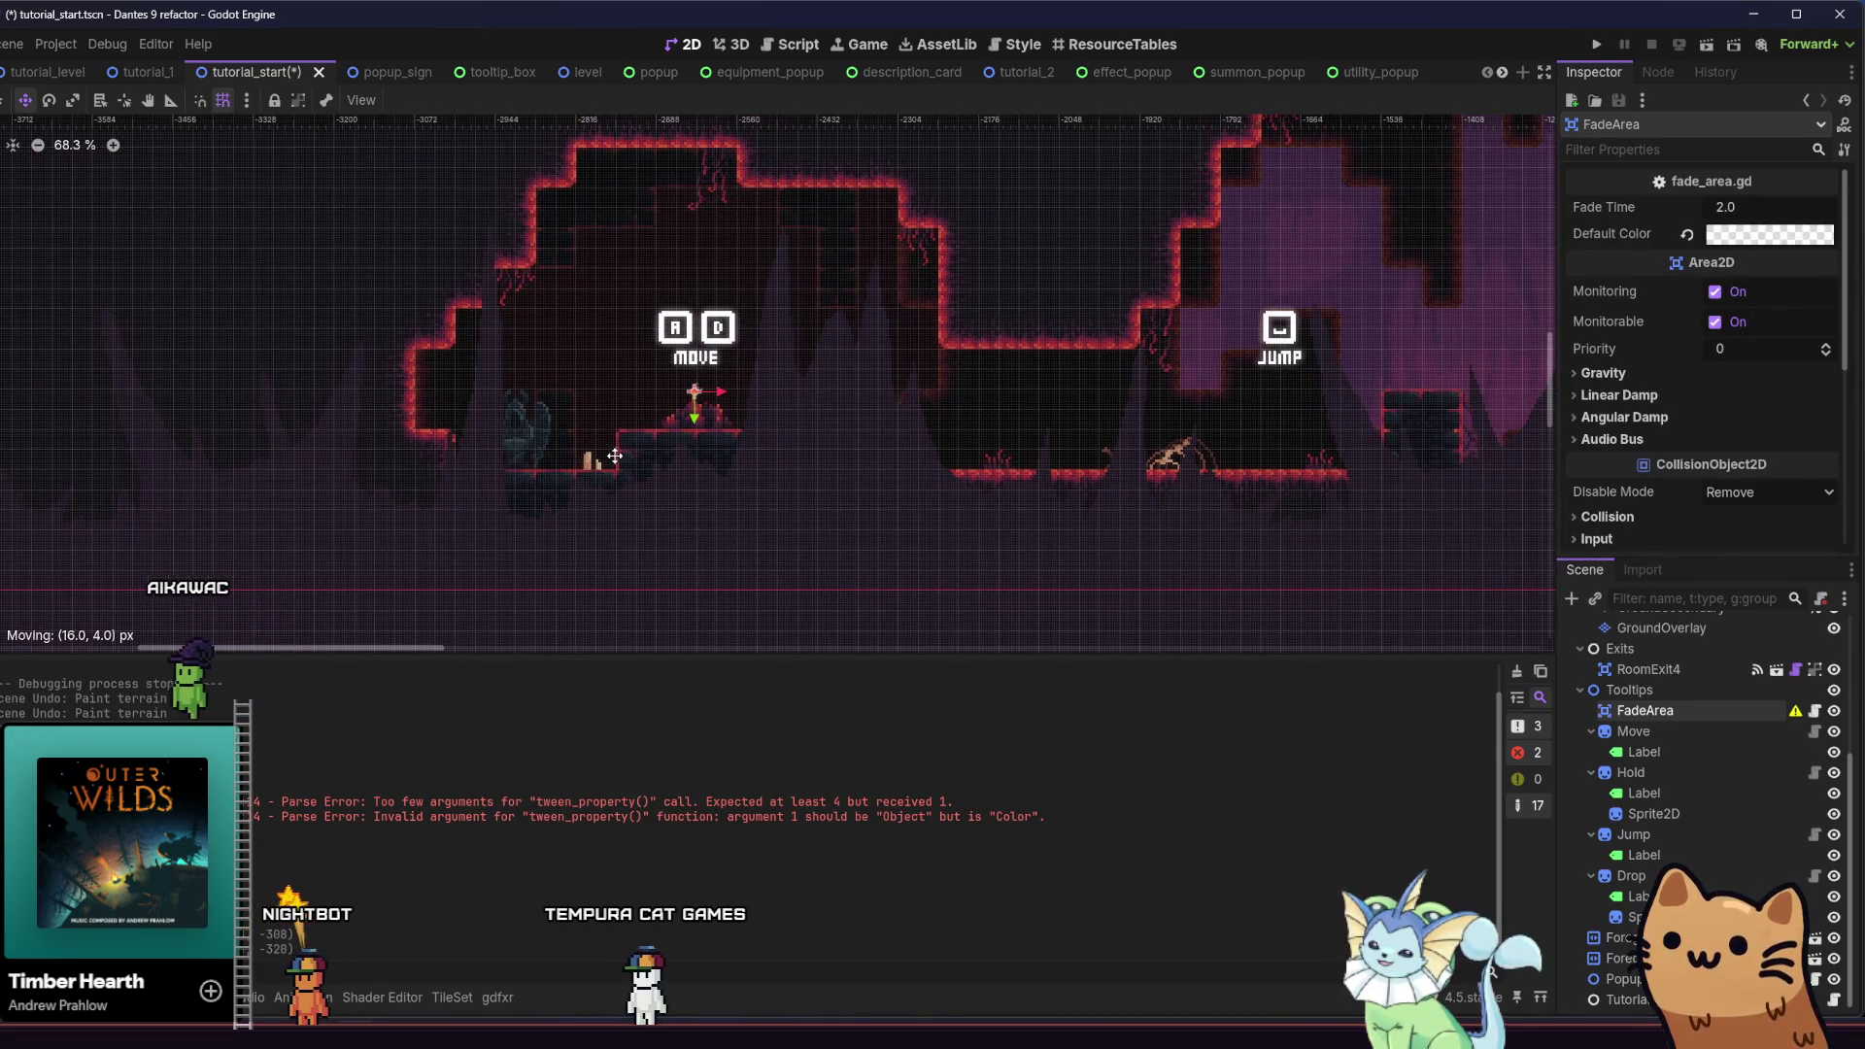
left_click_drag(619, 454, 627, 464)
- Undo the stray changes and reparent the Move tooltip, with its Label, under FadeArea
key("ctrl+z")
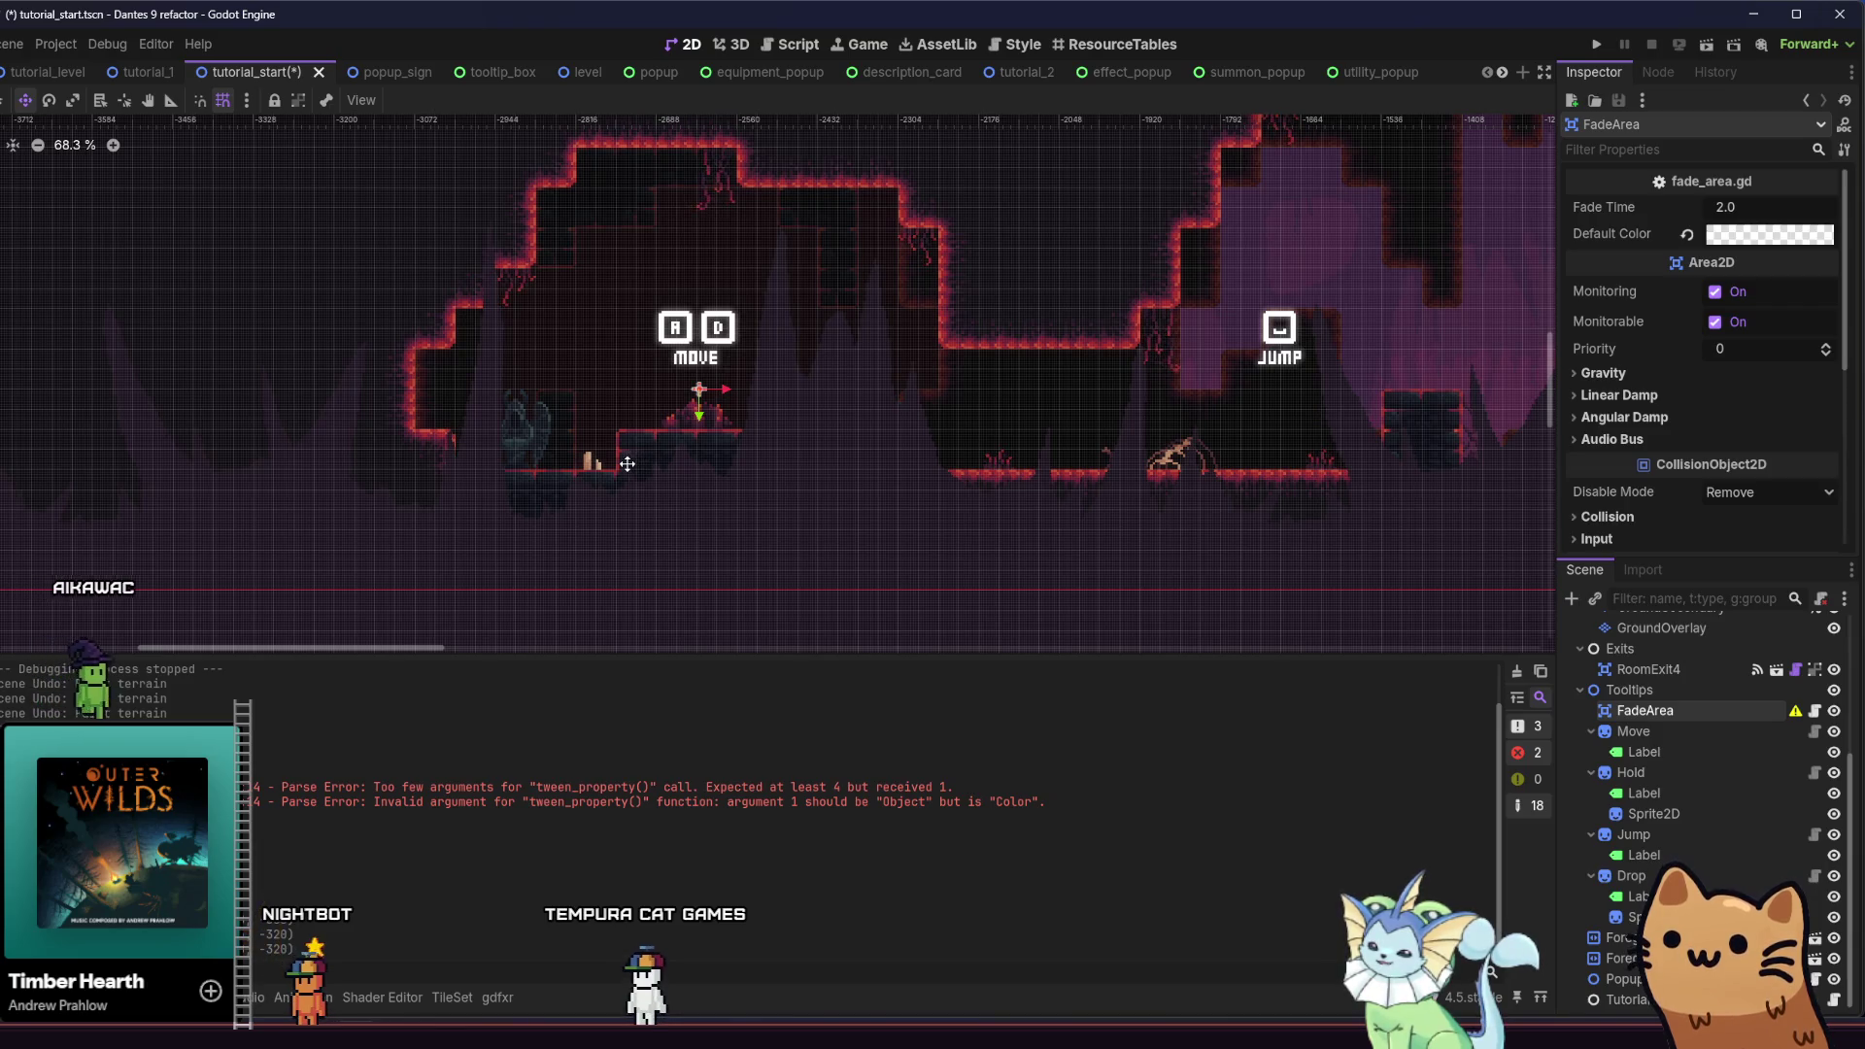
key("ctrl+z")
scroll(626, 464, "up", 2)
left_click(1674, 734)
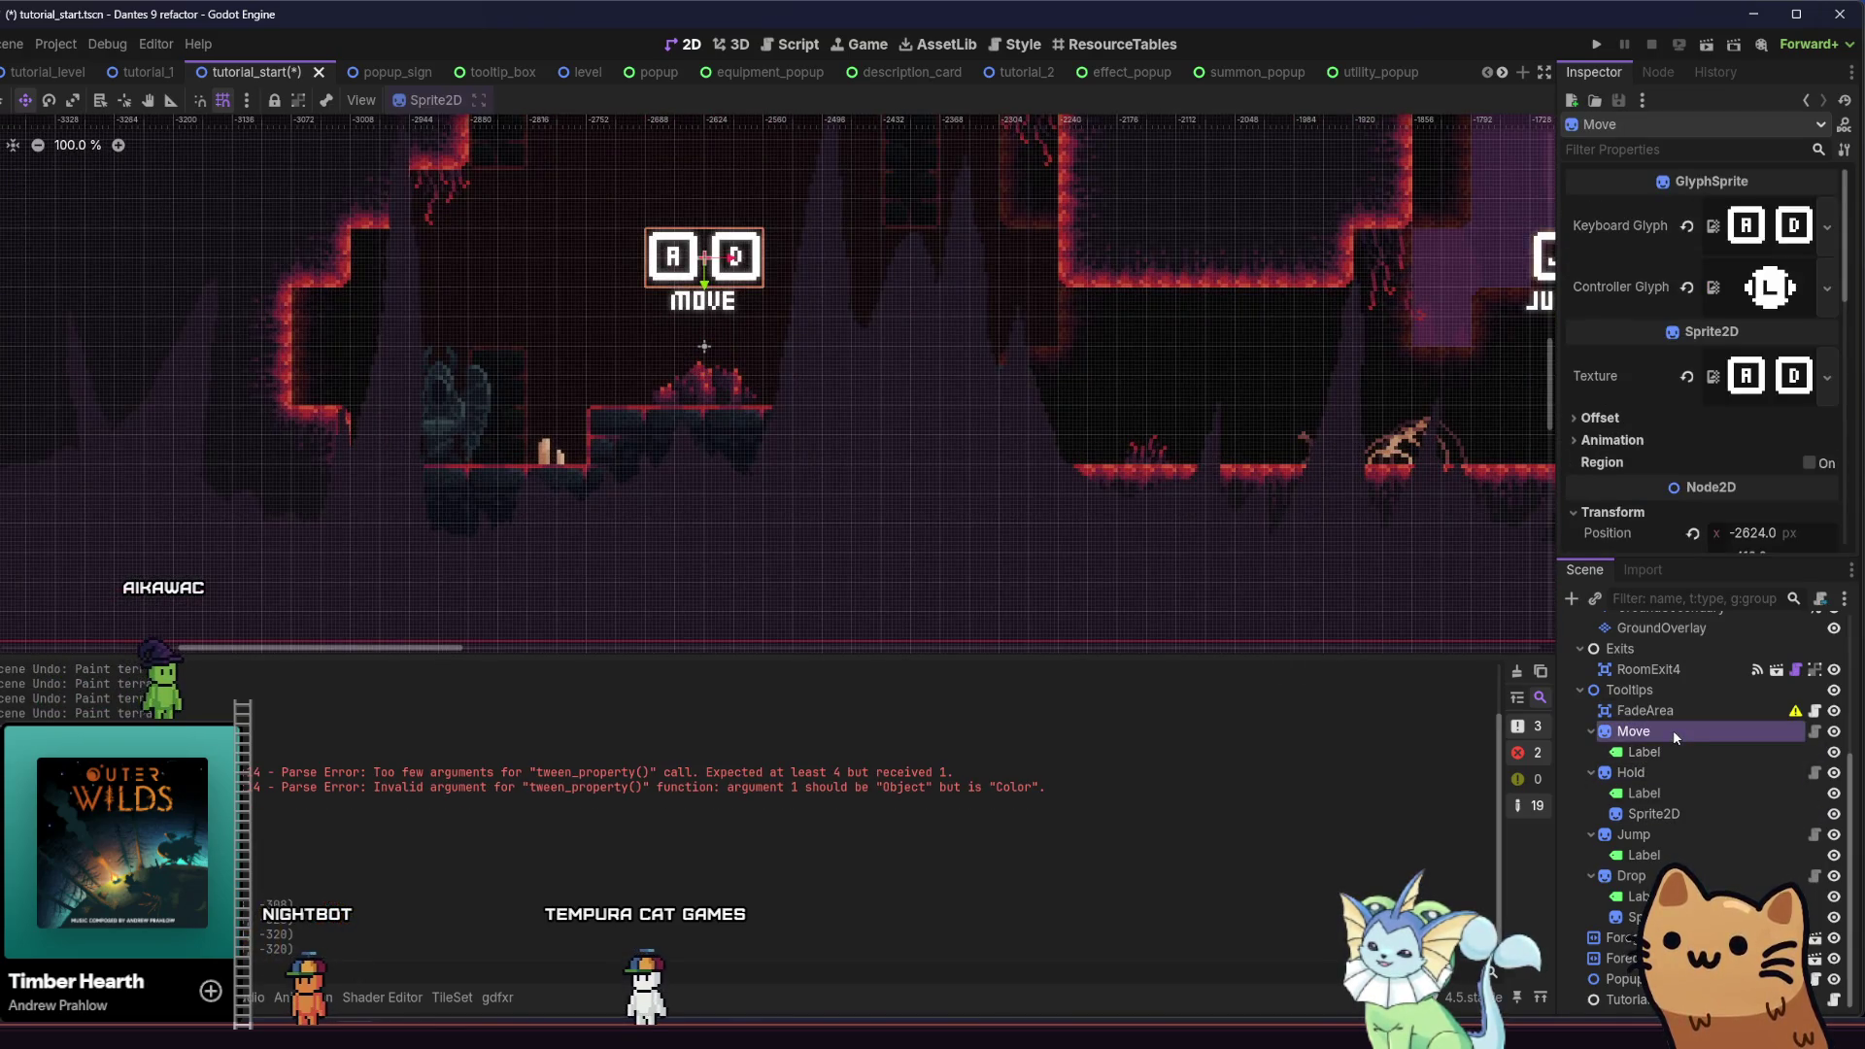
left_click_drag(1677, 717, 1675, 714)
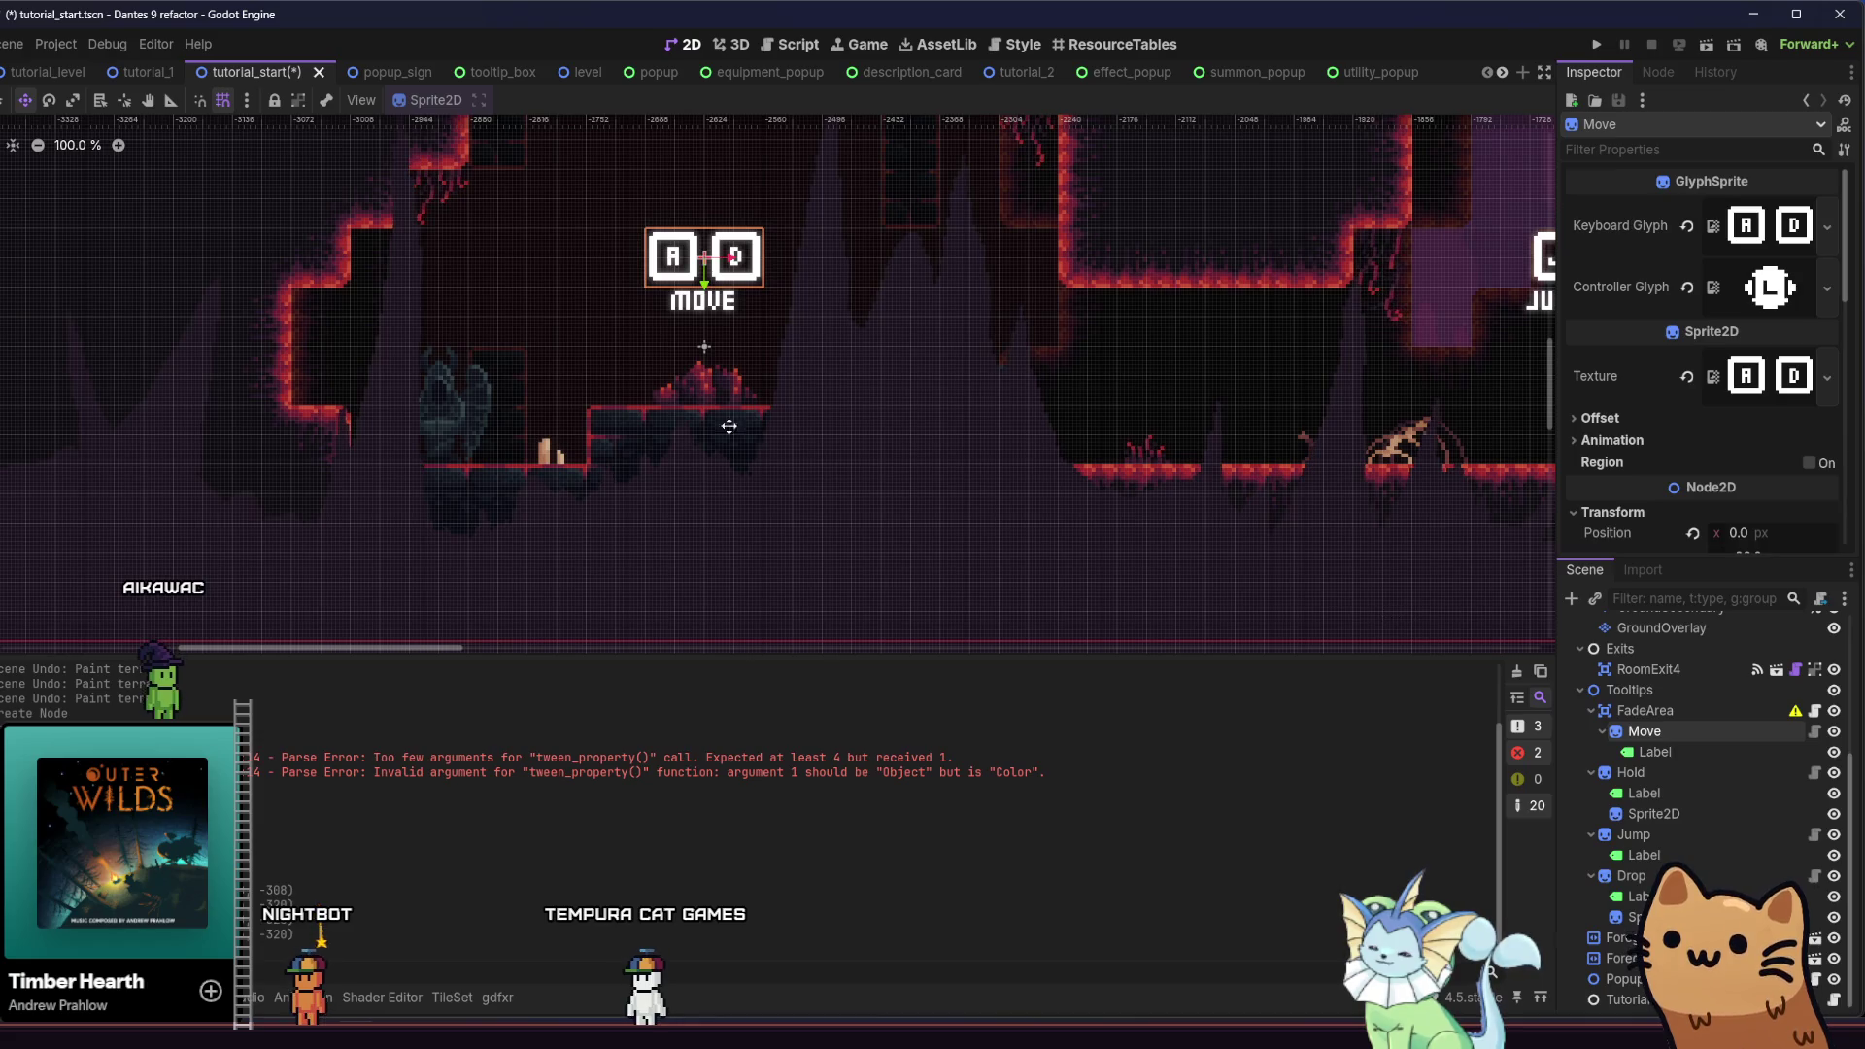
left_click(1645, 753)
key("ctrl+z")
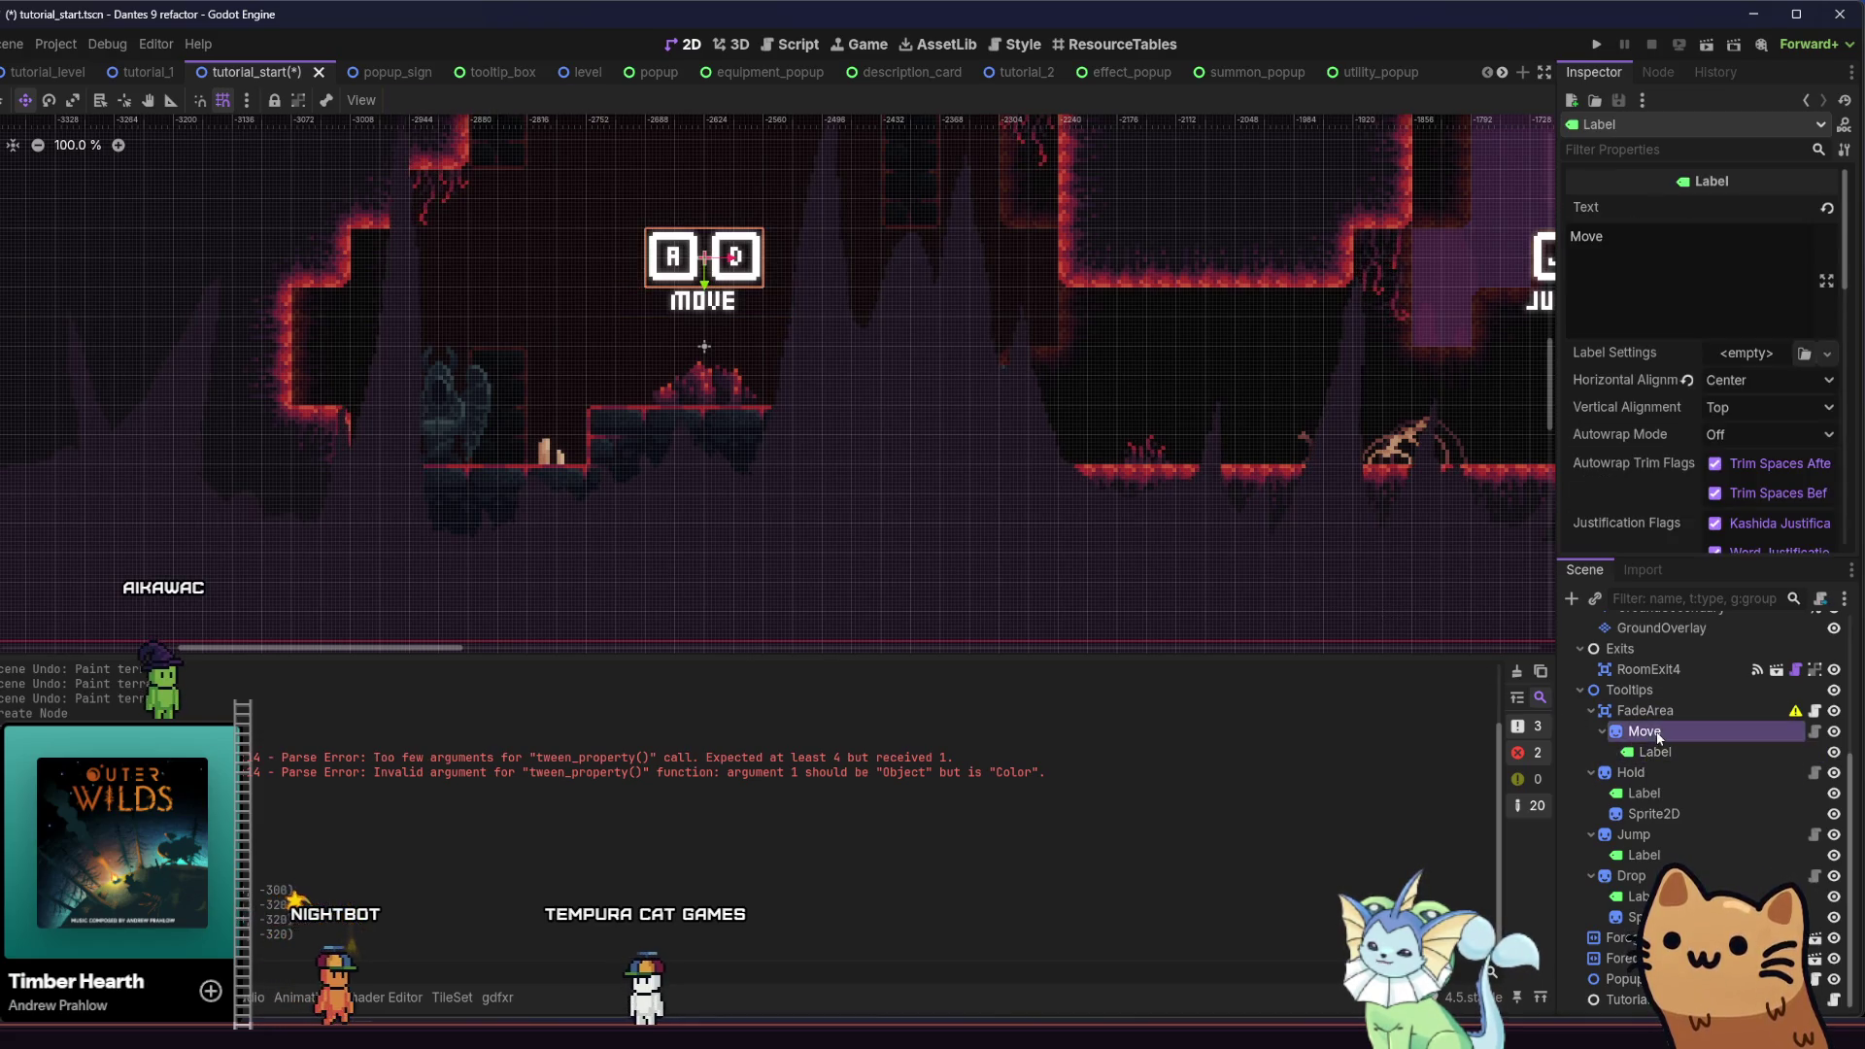
left_click(1677, 717)
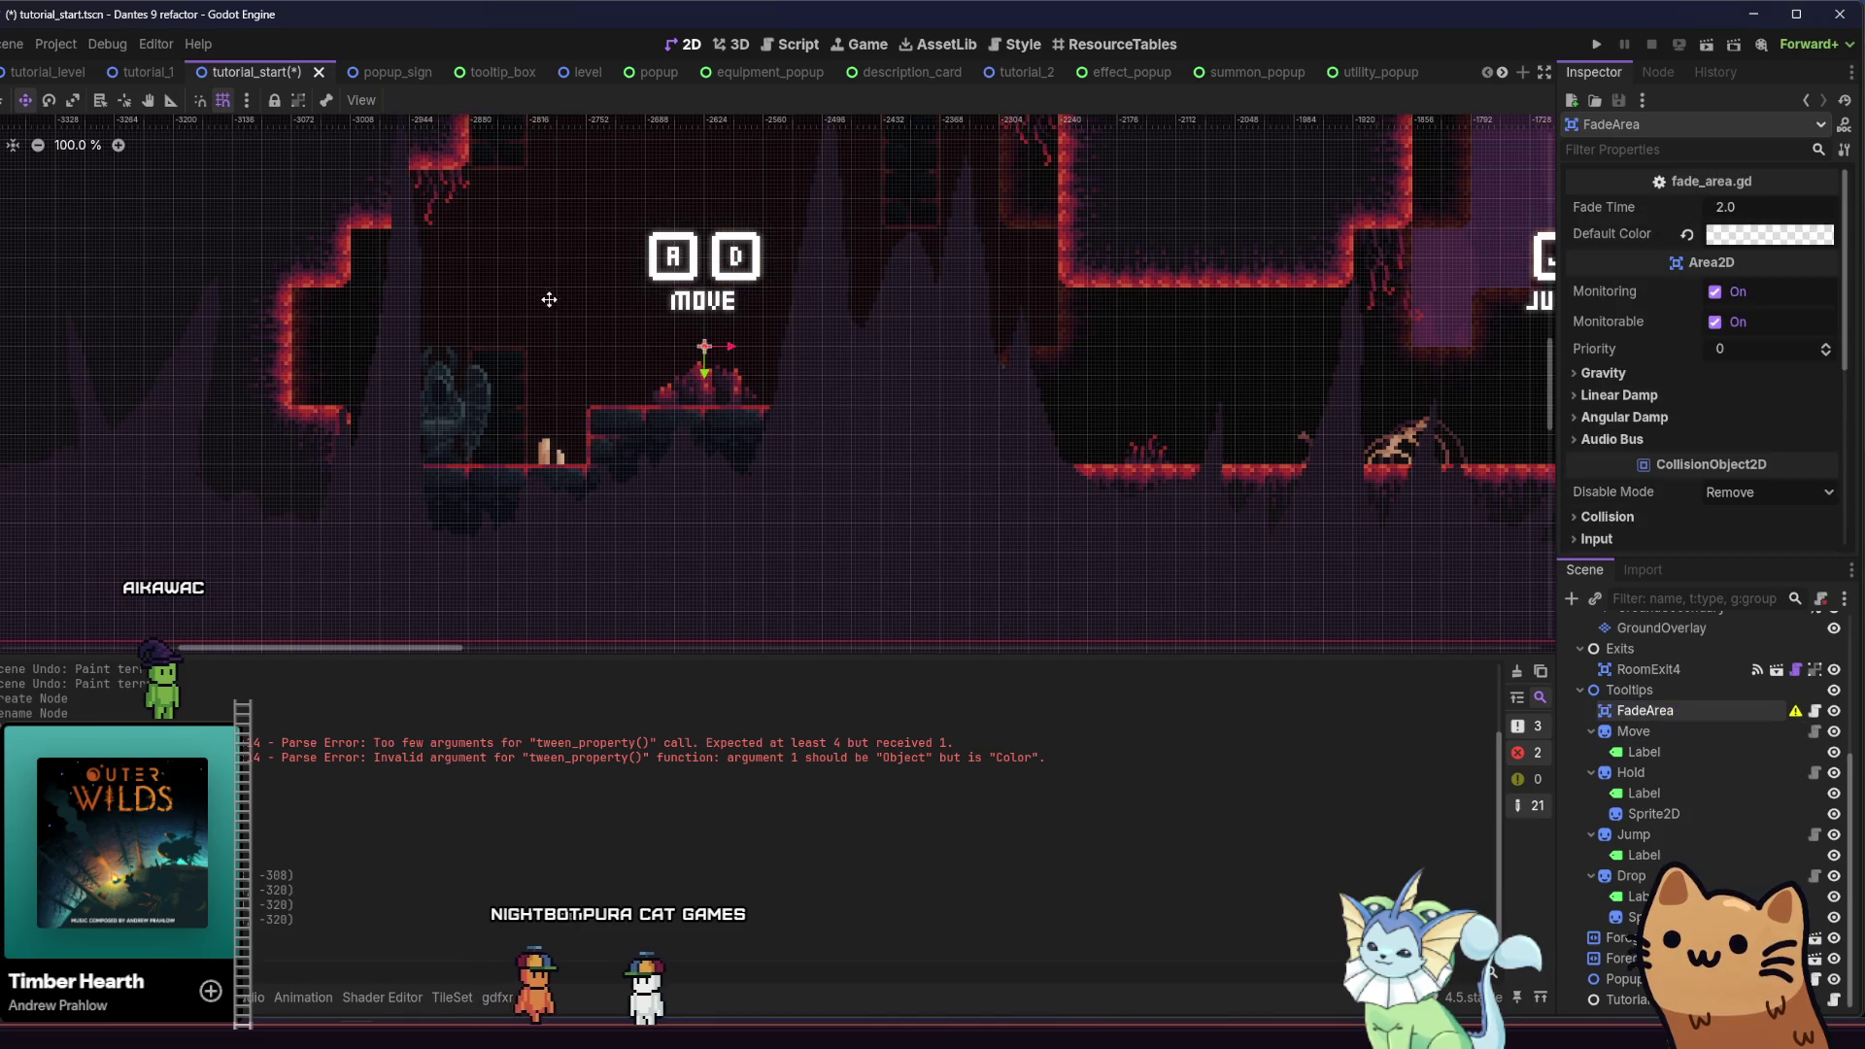
scroll(577, 356, "up", 4)
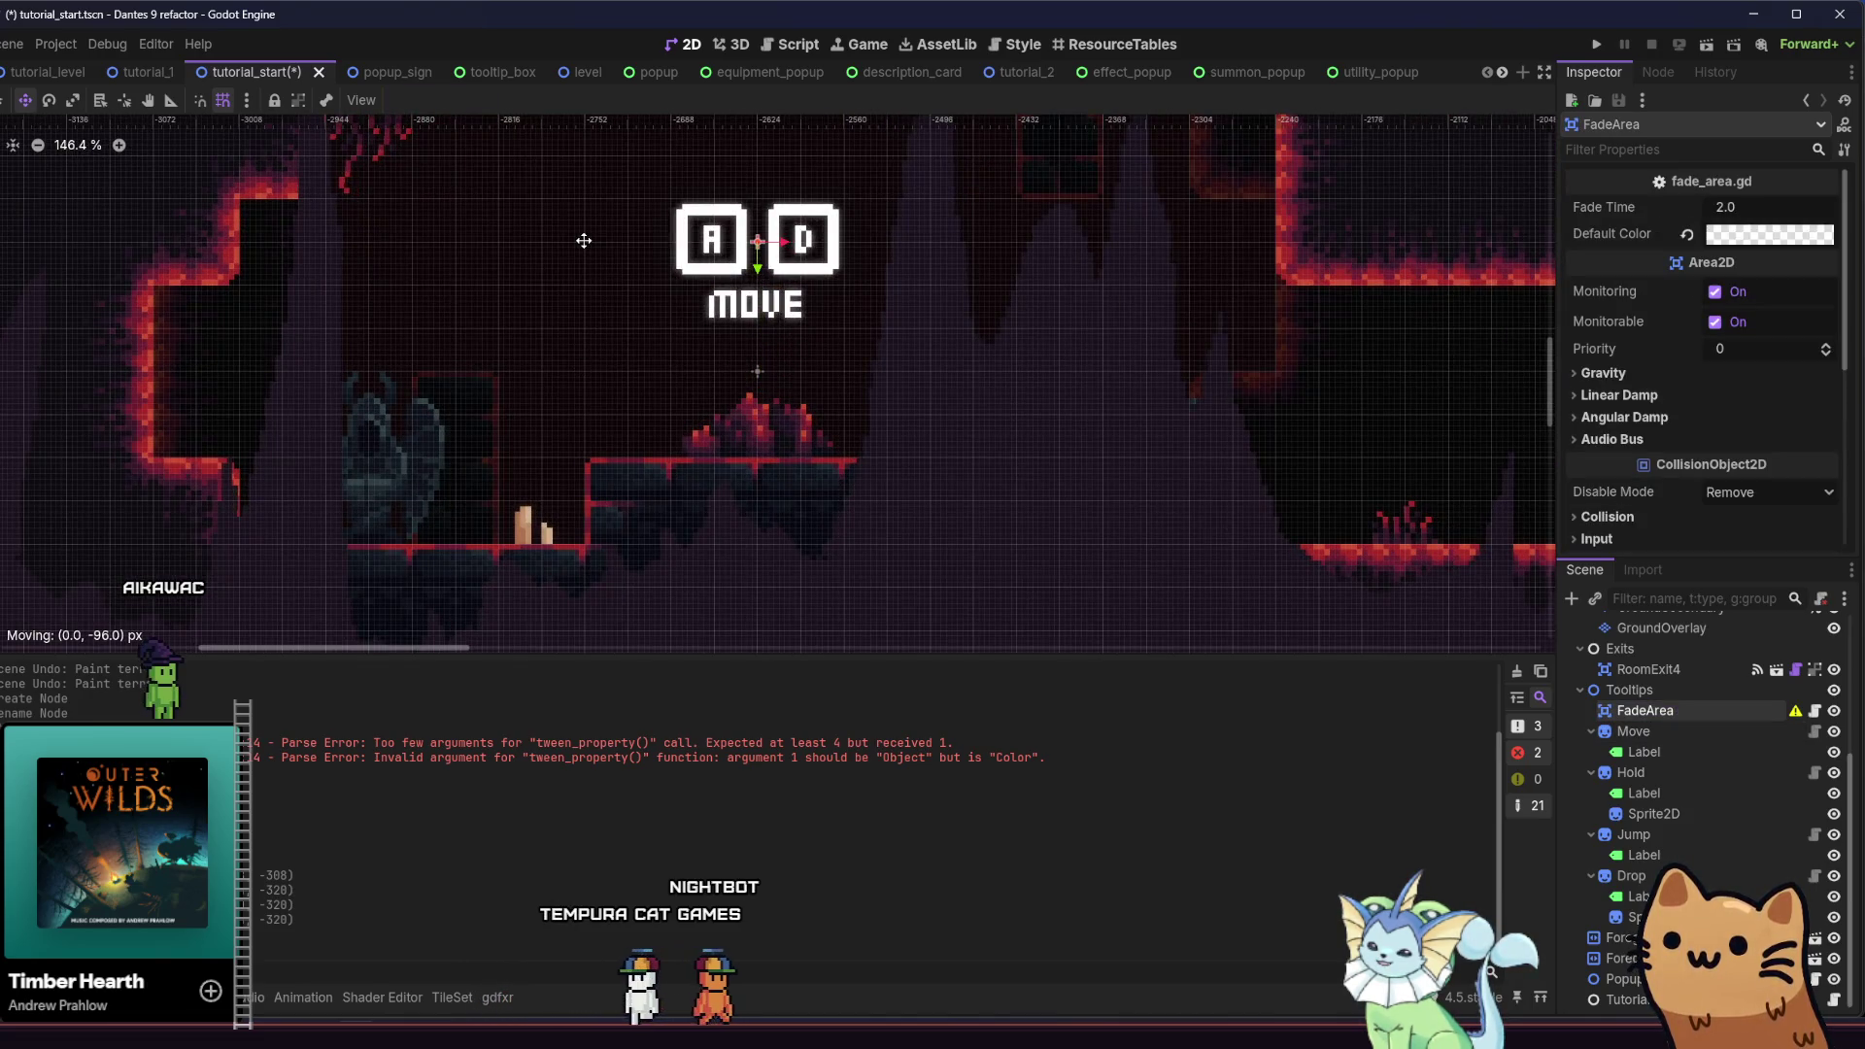
left_click(1659, 731)
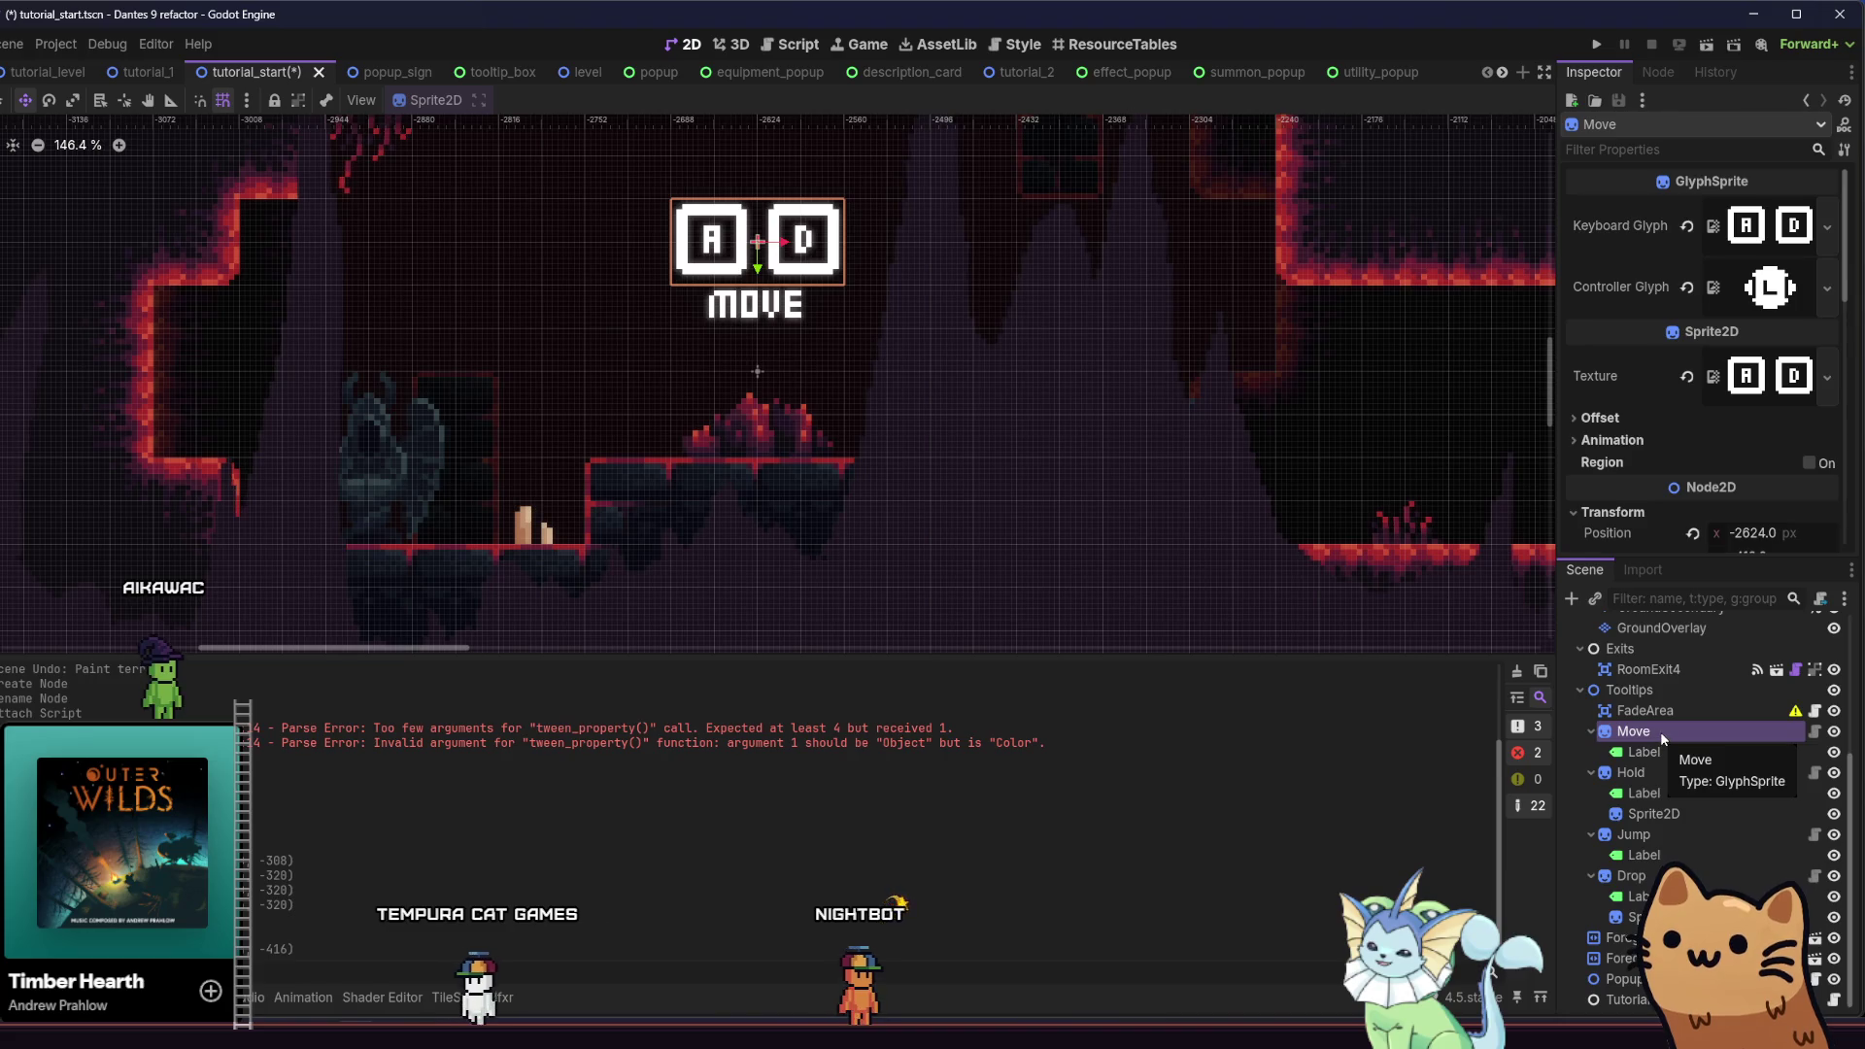
left_click_drag(1659, 731, 1645, 710)
left_click(1645, 710)
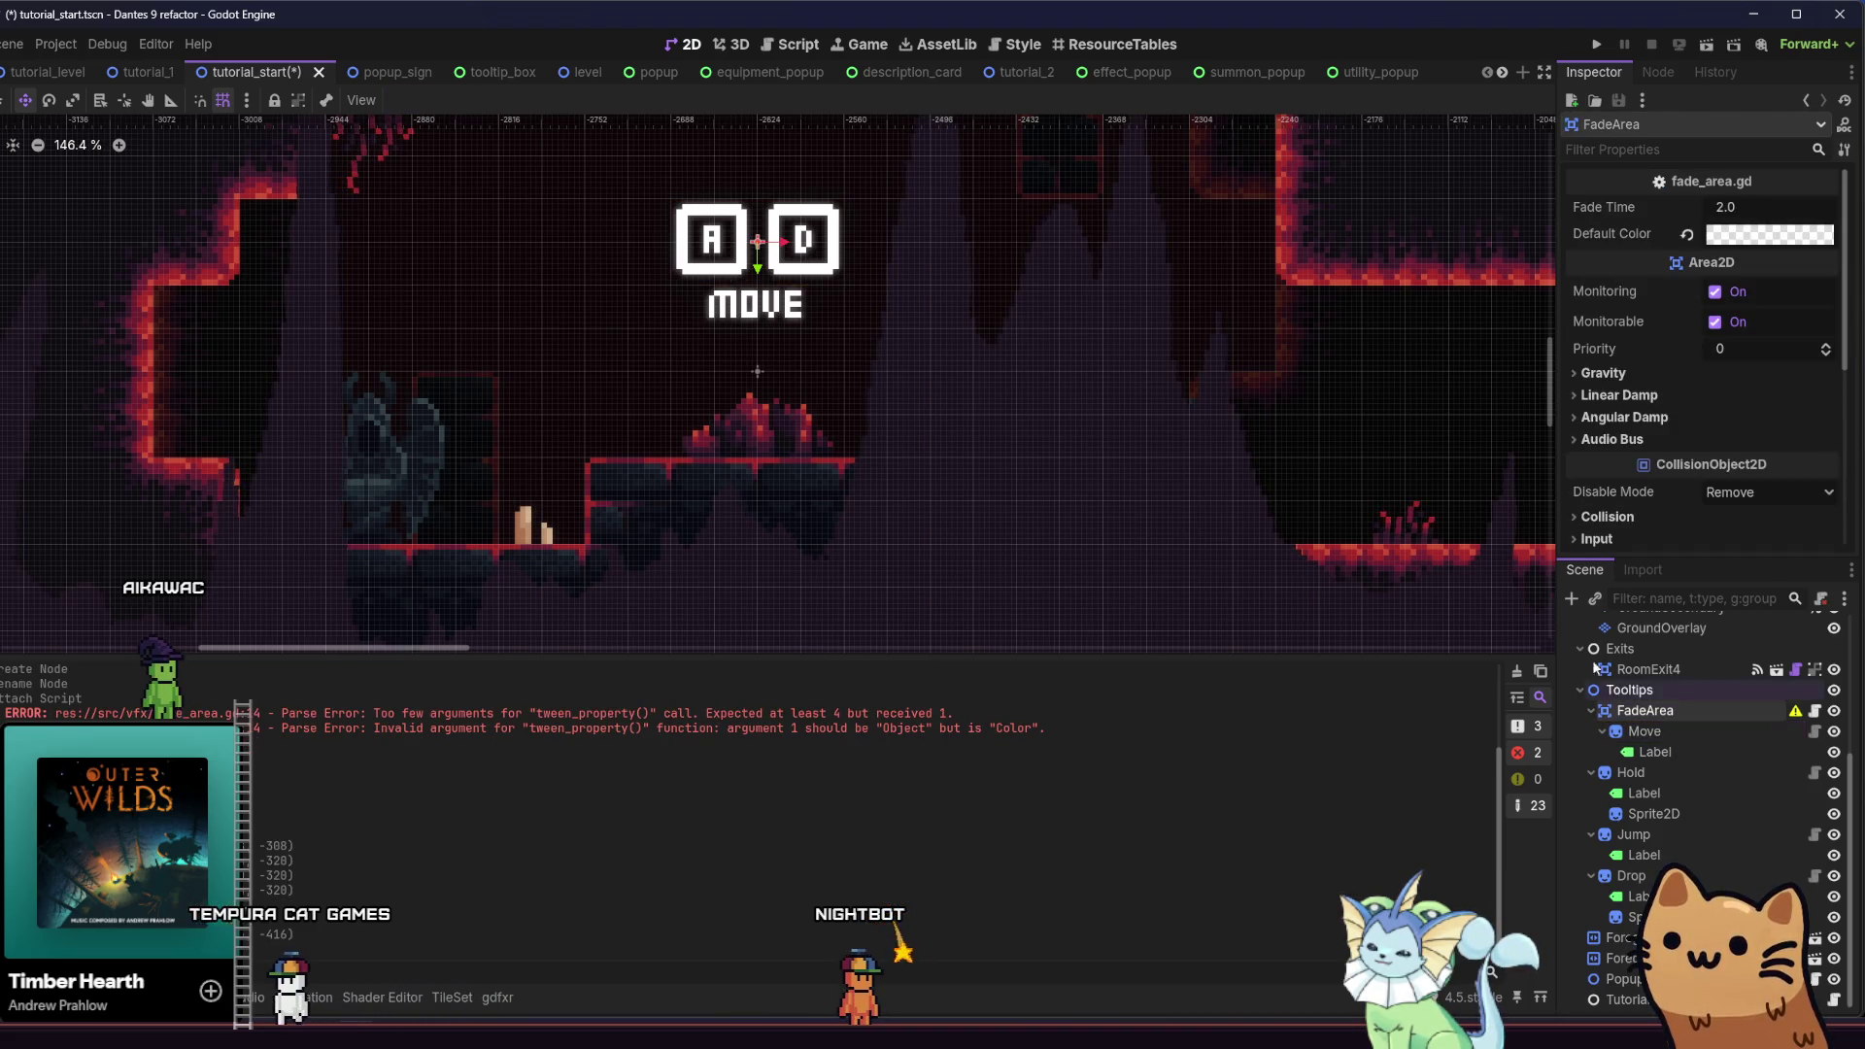
- Add a CollisionShape2D with a RectangleShape2D enlarged to cover the Move sign area
left_click(1571, 599)
type("collis")
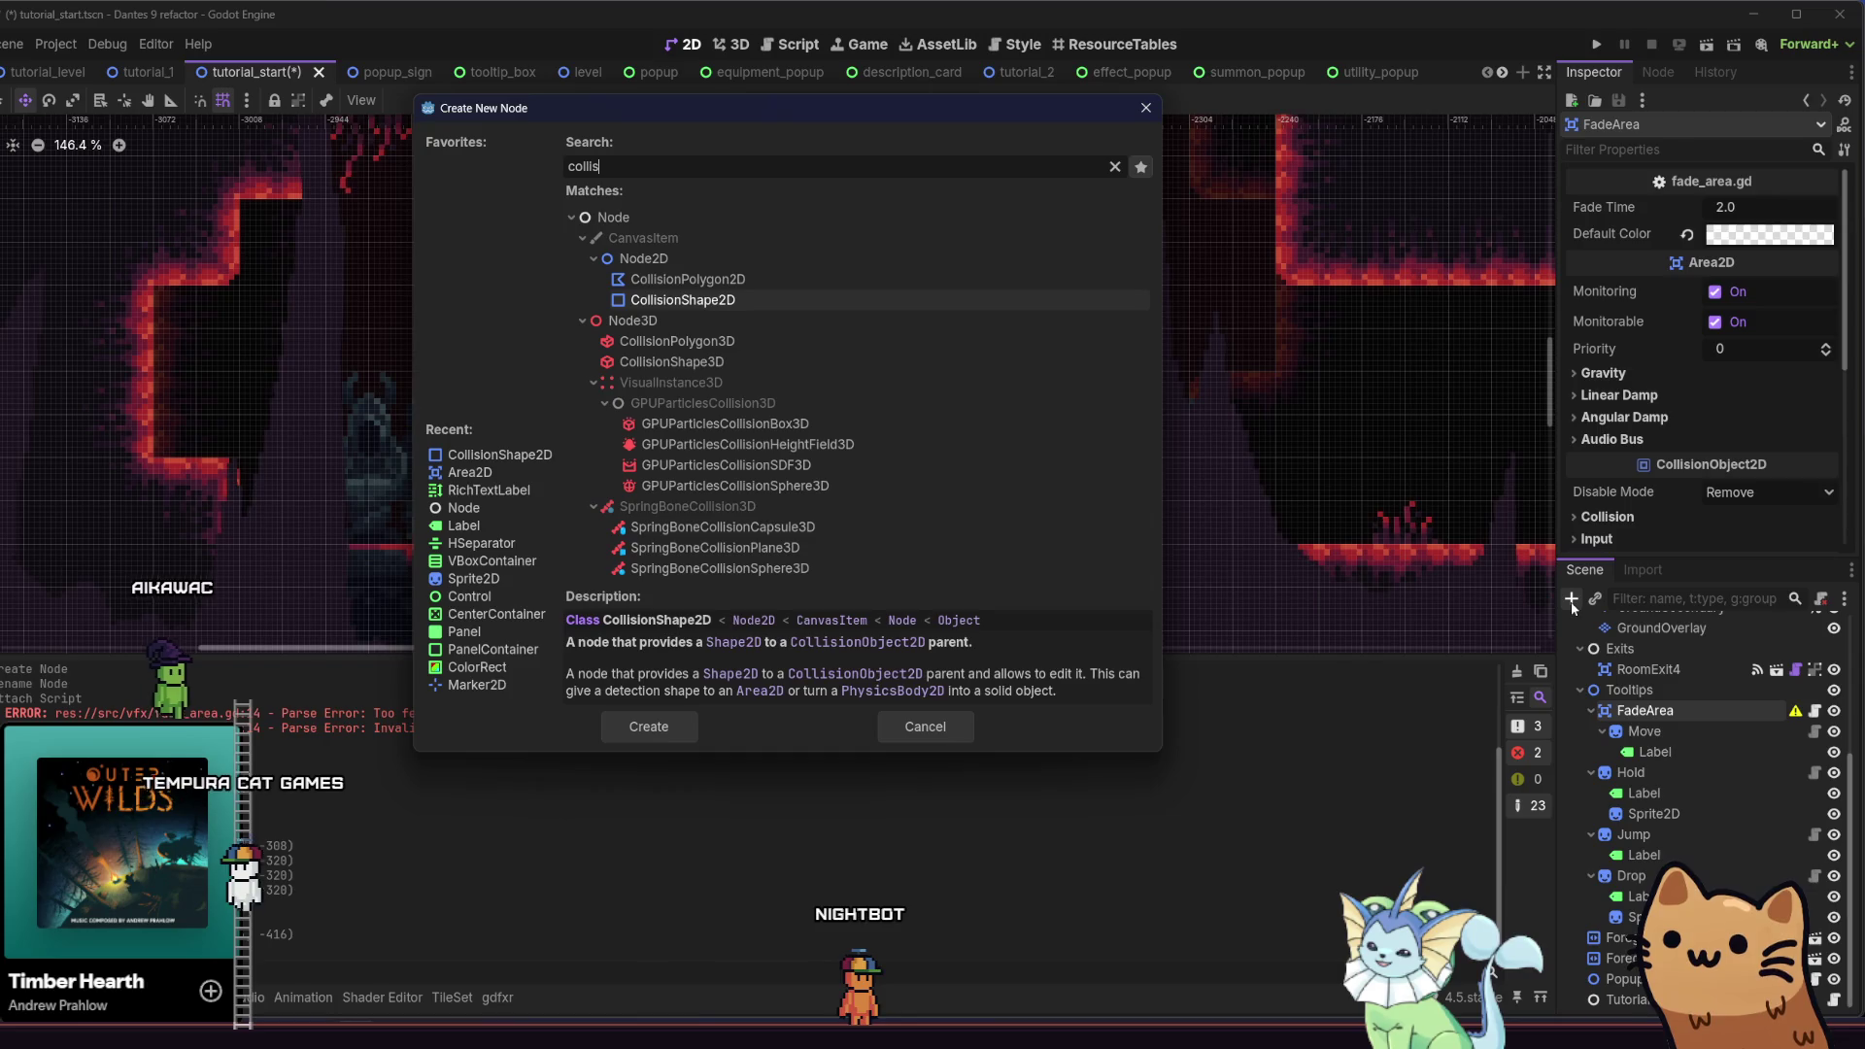
double_click(683, 299)
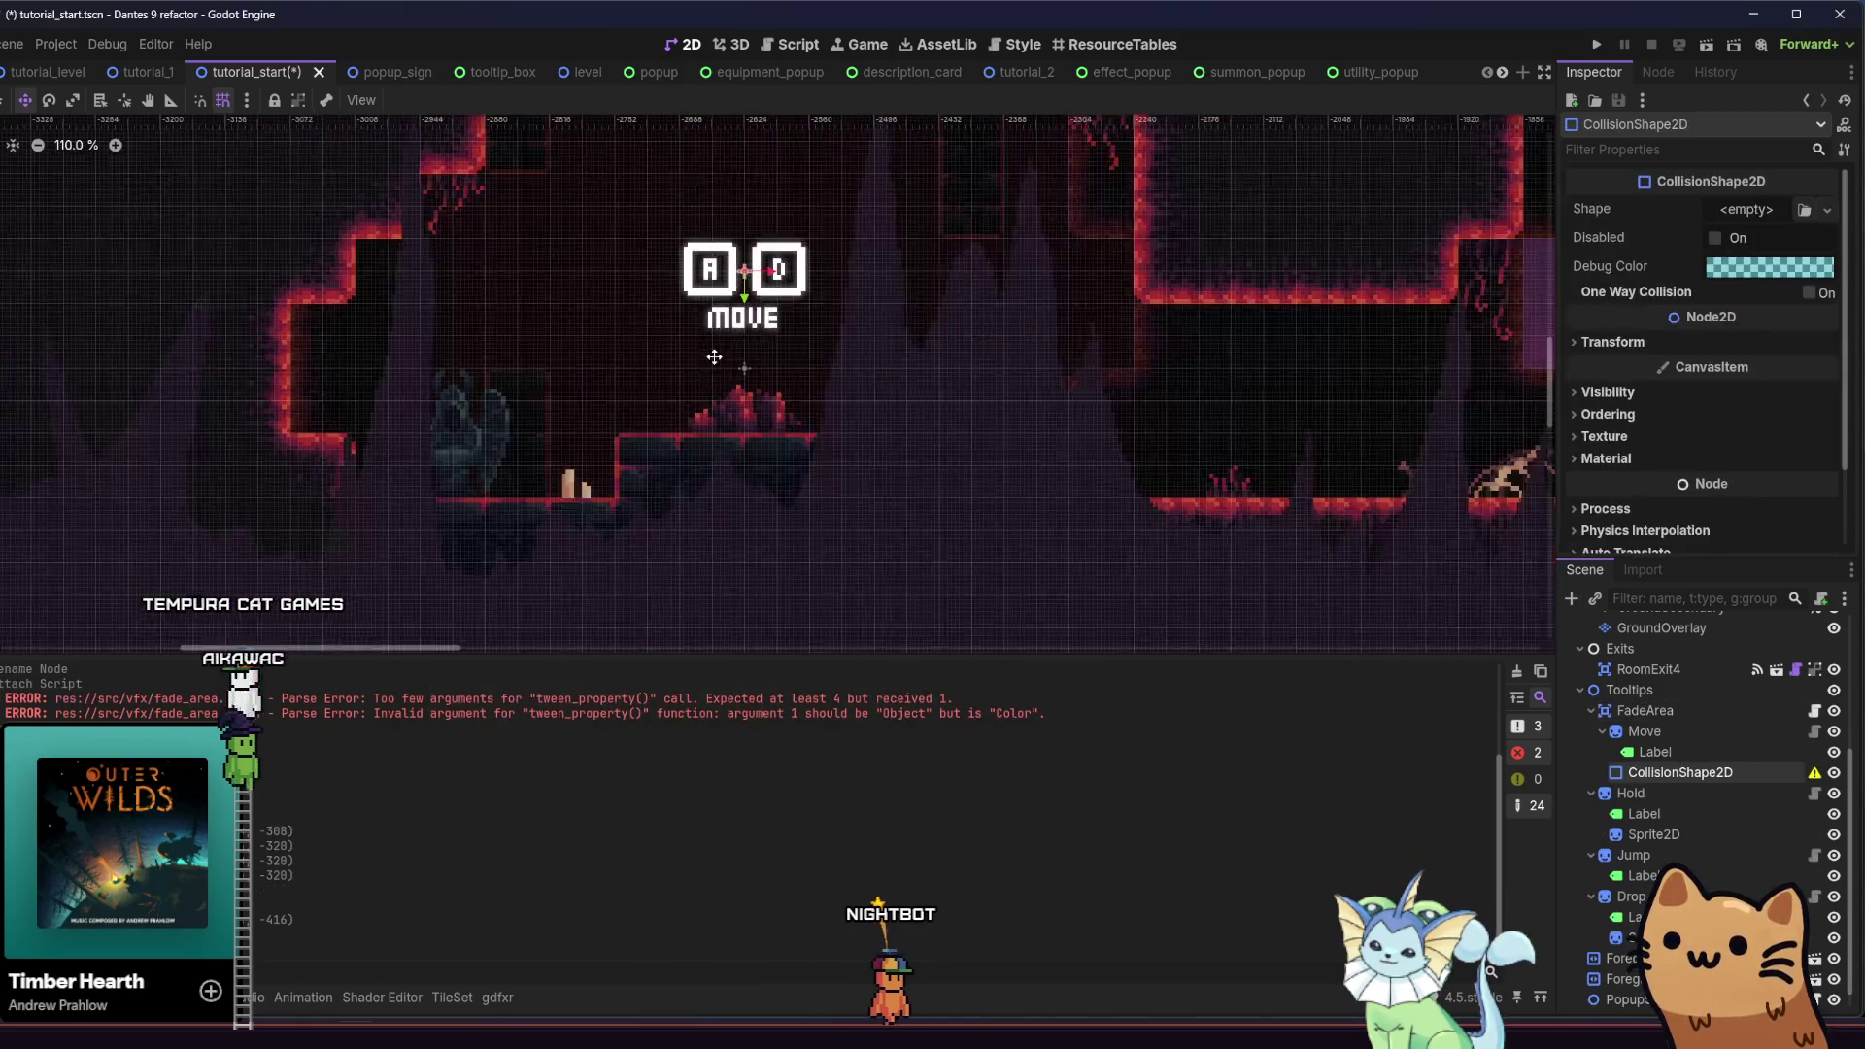
scroll(714, 358, "down", 3)
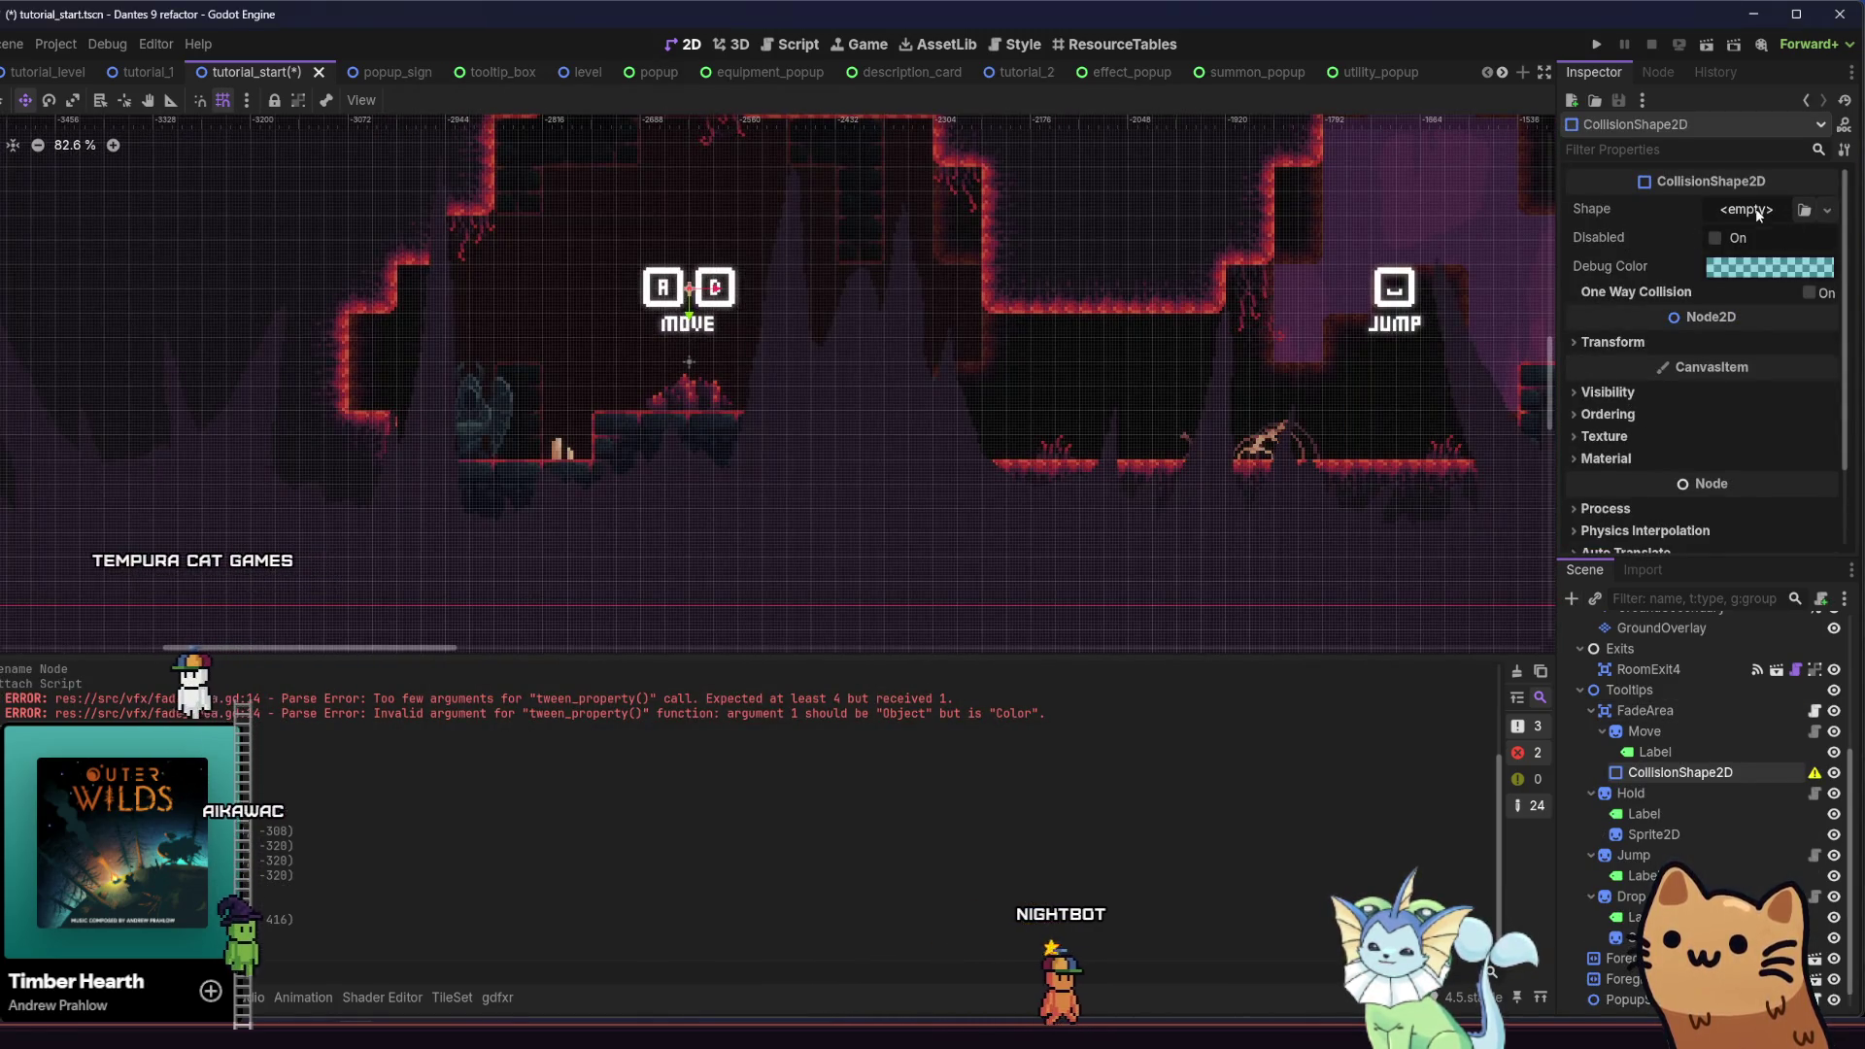
left_click(1759, 212)
left_click(1657, 328)
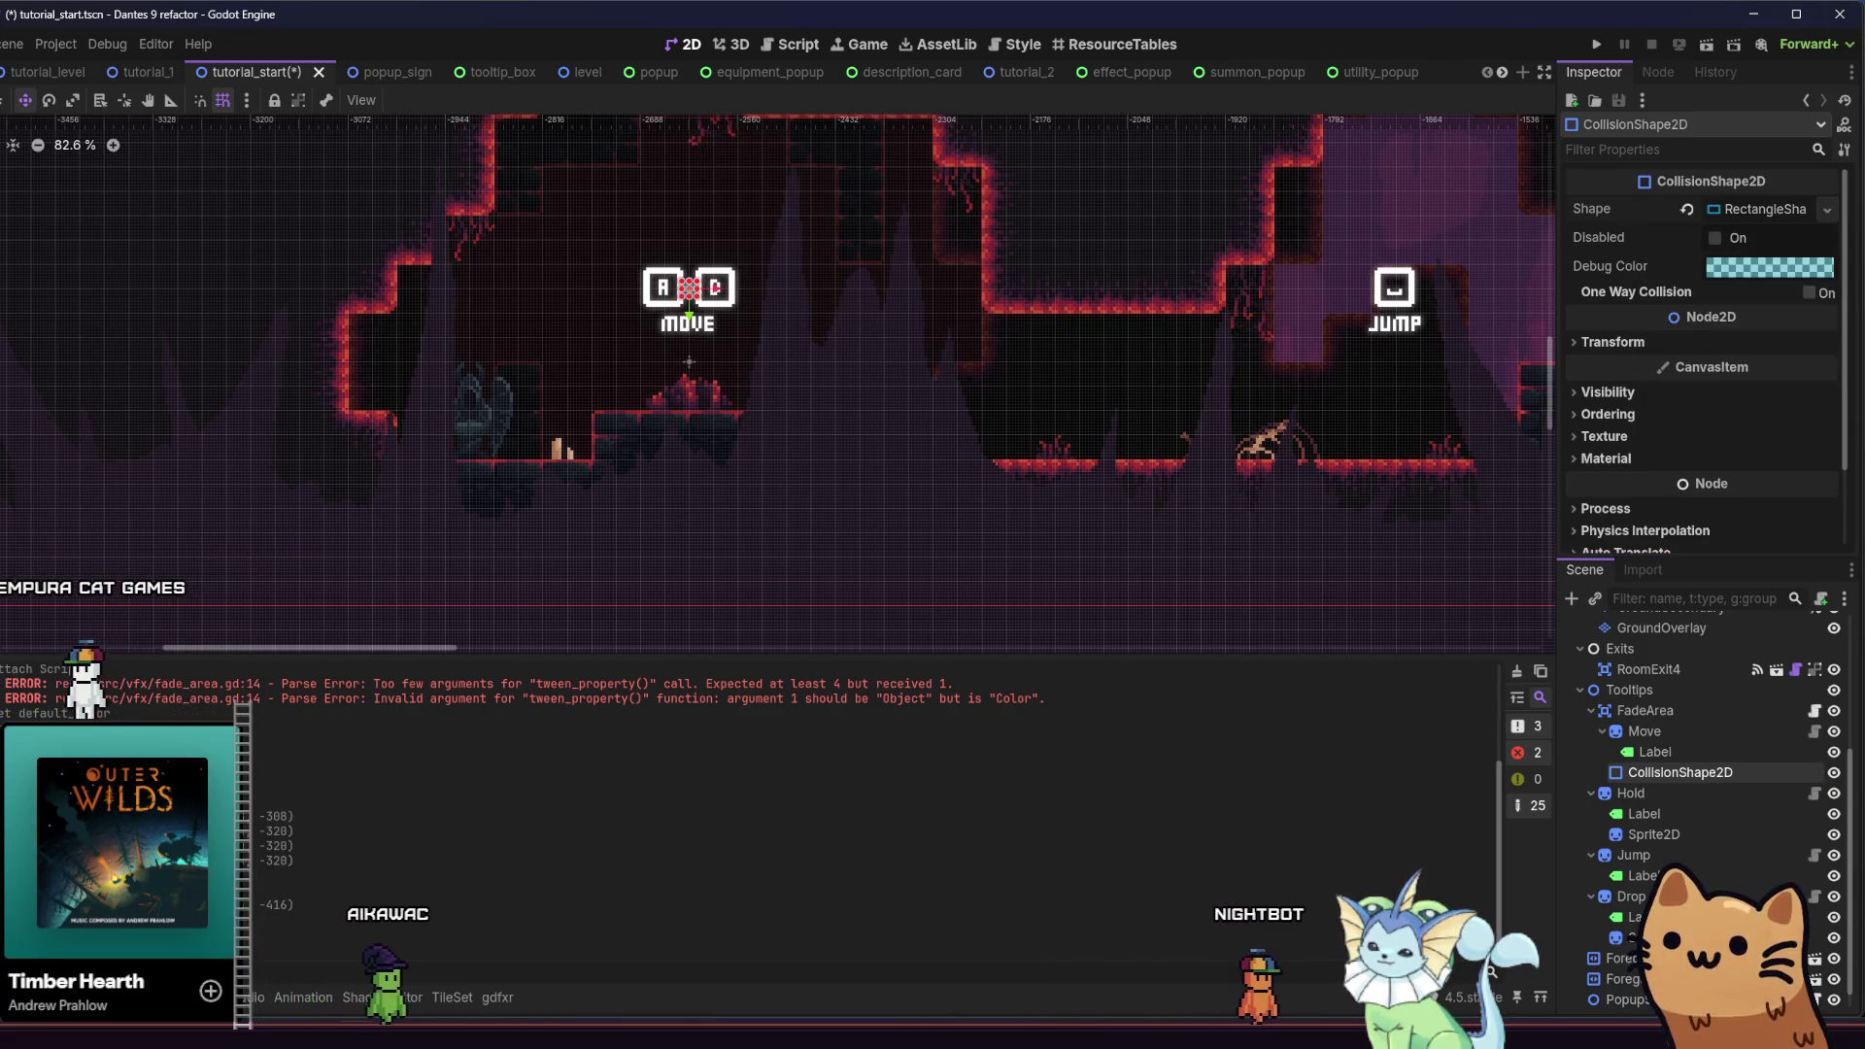
scroll(696, 303, "up", 5)
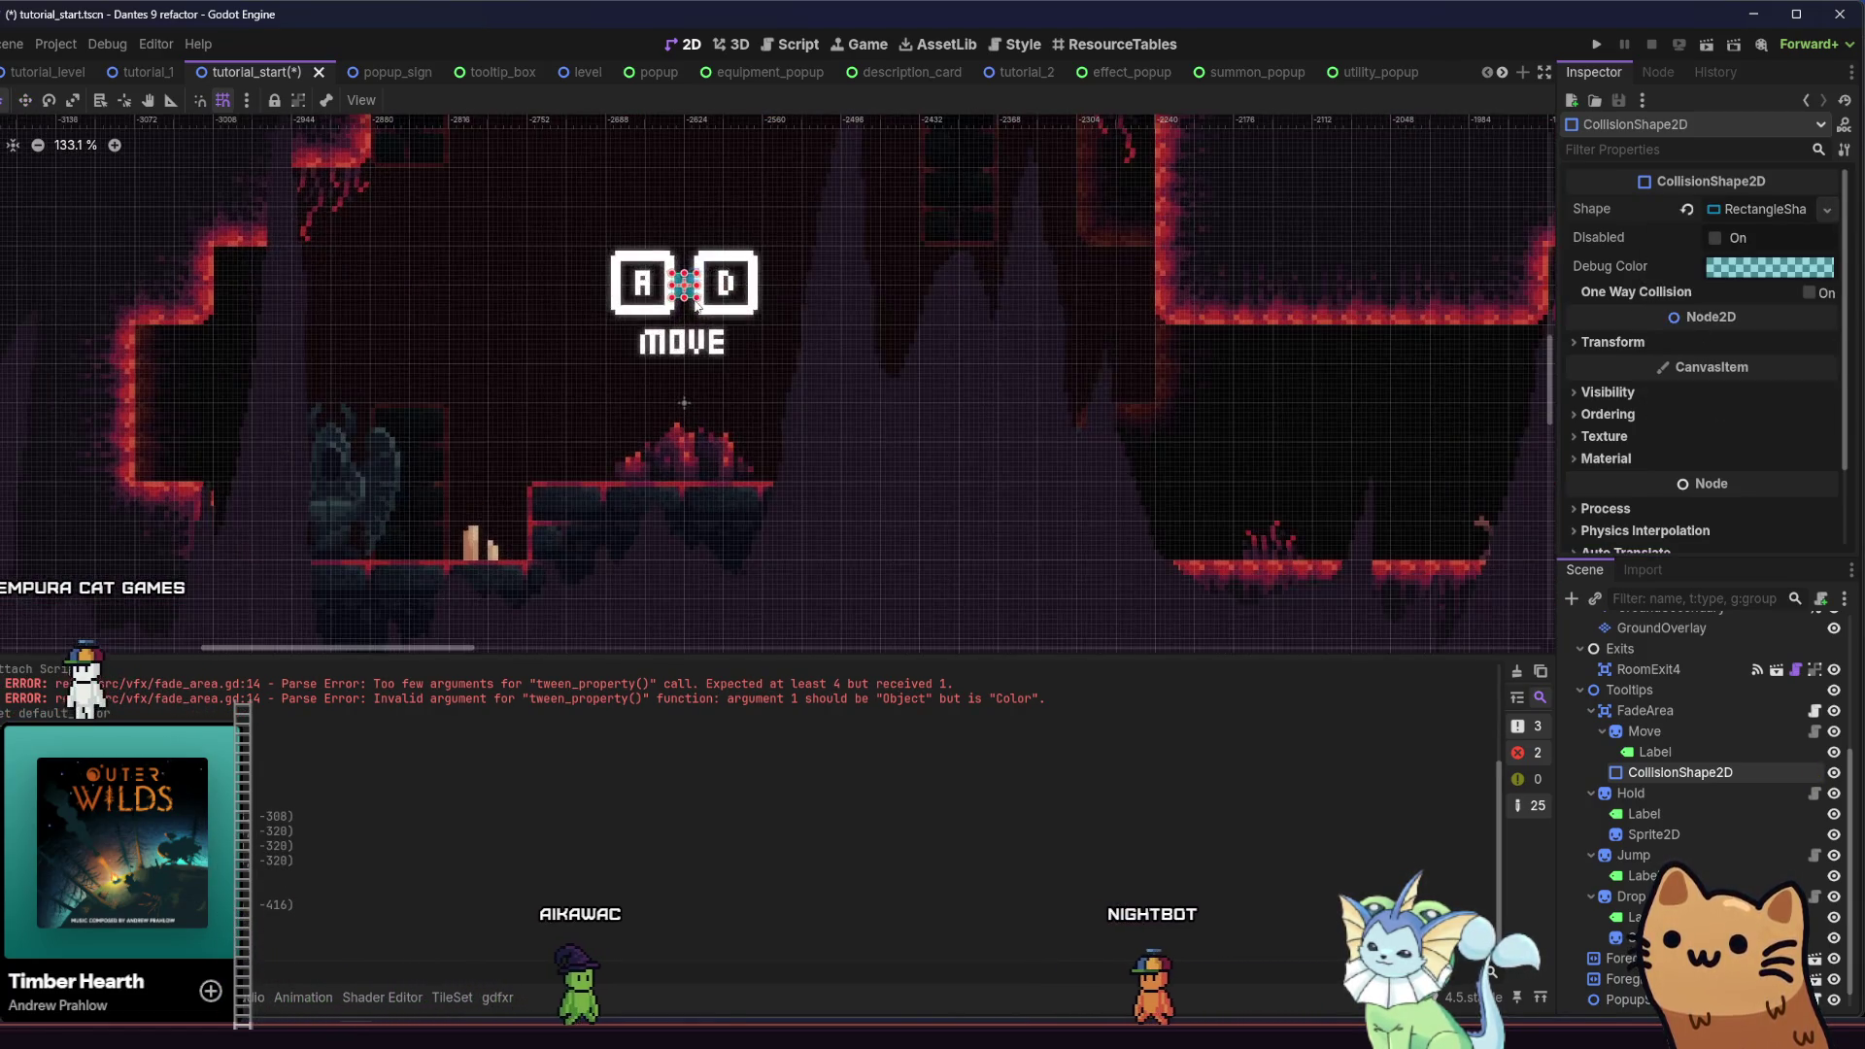
mouse_move(696, 303)
left_mouse_down()
mouse_move(845, 453)
mouse_move(825, 360)
mouse_move(982, 433)
mouse_move(954, 573)
mouse_move(960, 416)
left_mouse_up()
- Shift the collision rectangle down over the floor and save the scene
key("w")
left_click_drag(578, 296, 585, 439)
key("ctrl+s")
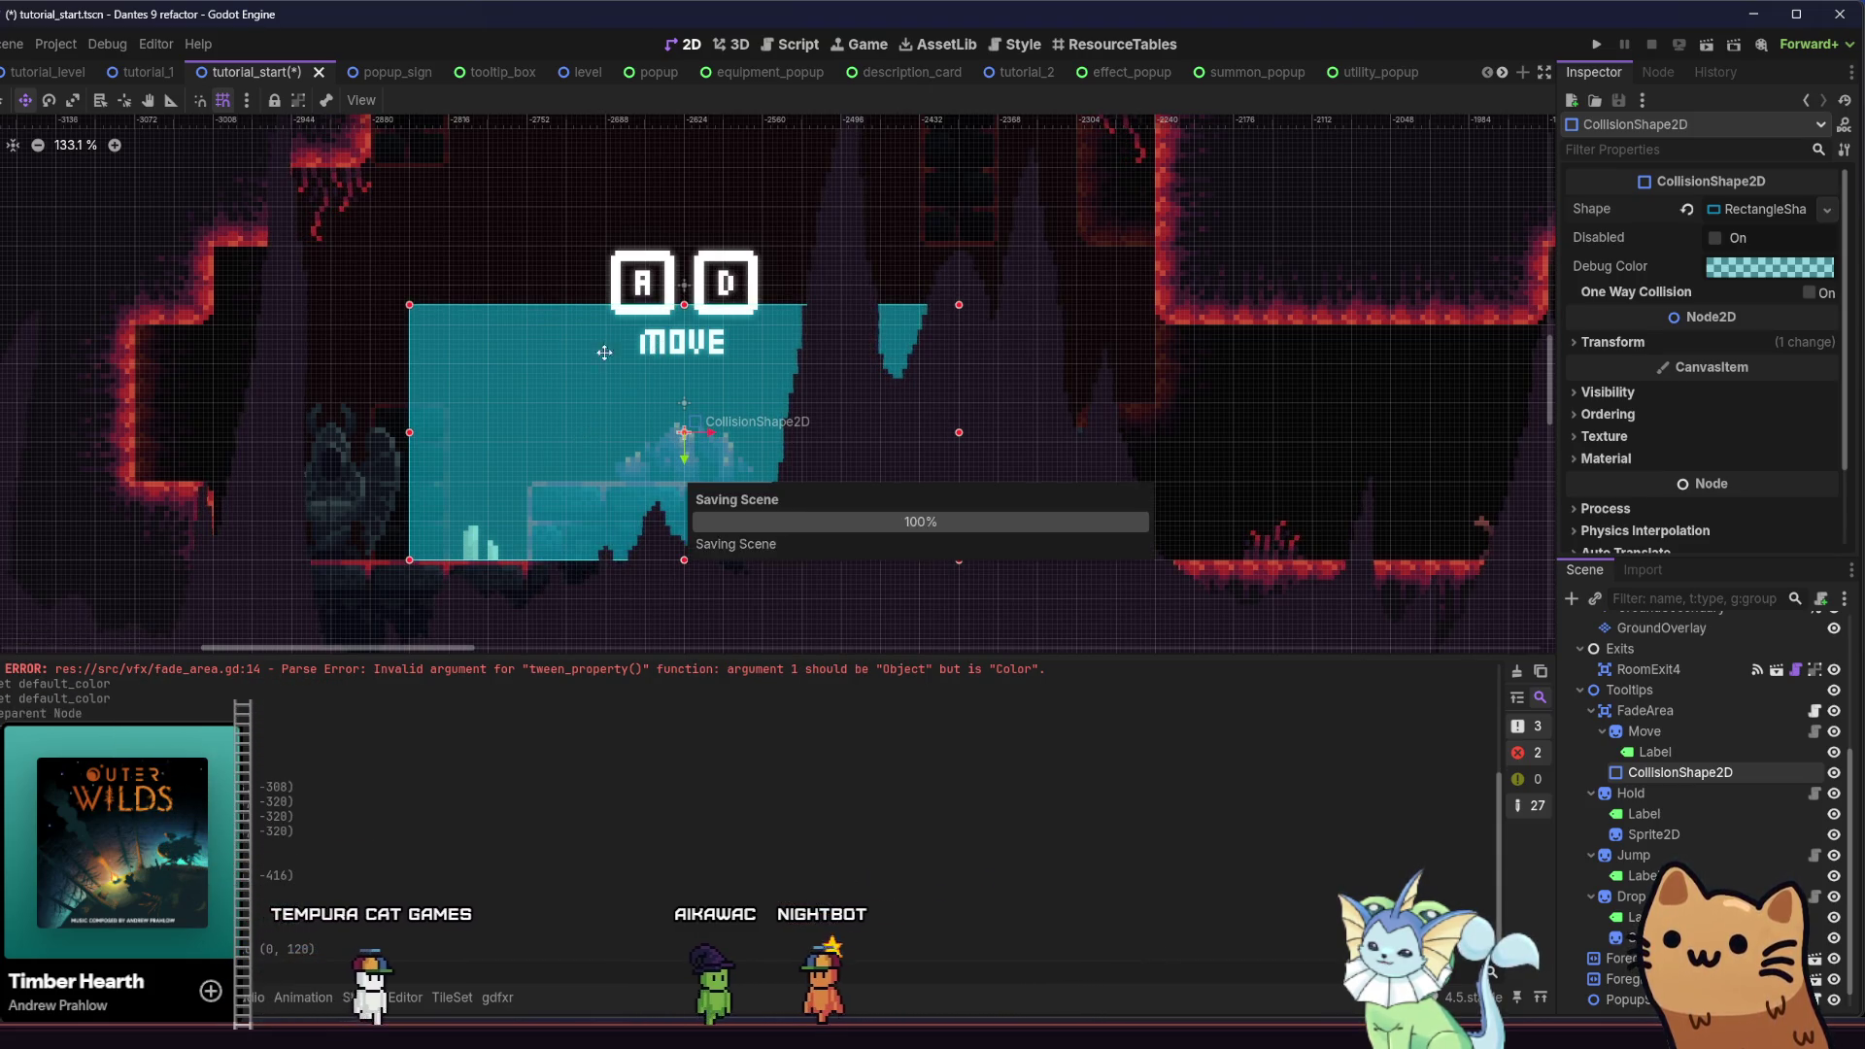
left_click(310, 367)
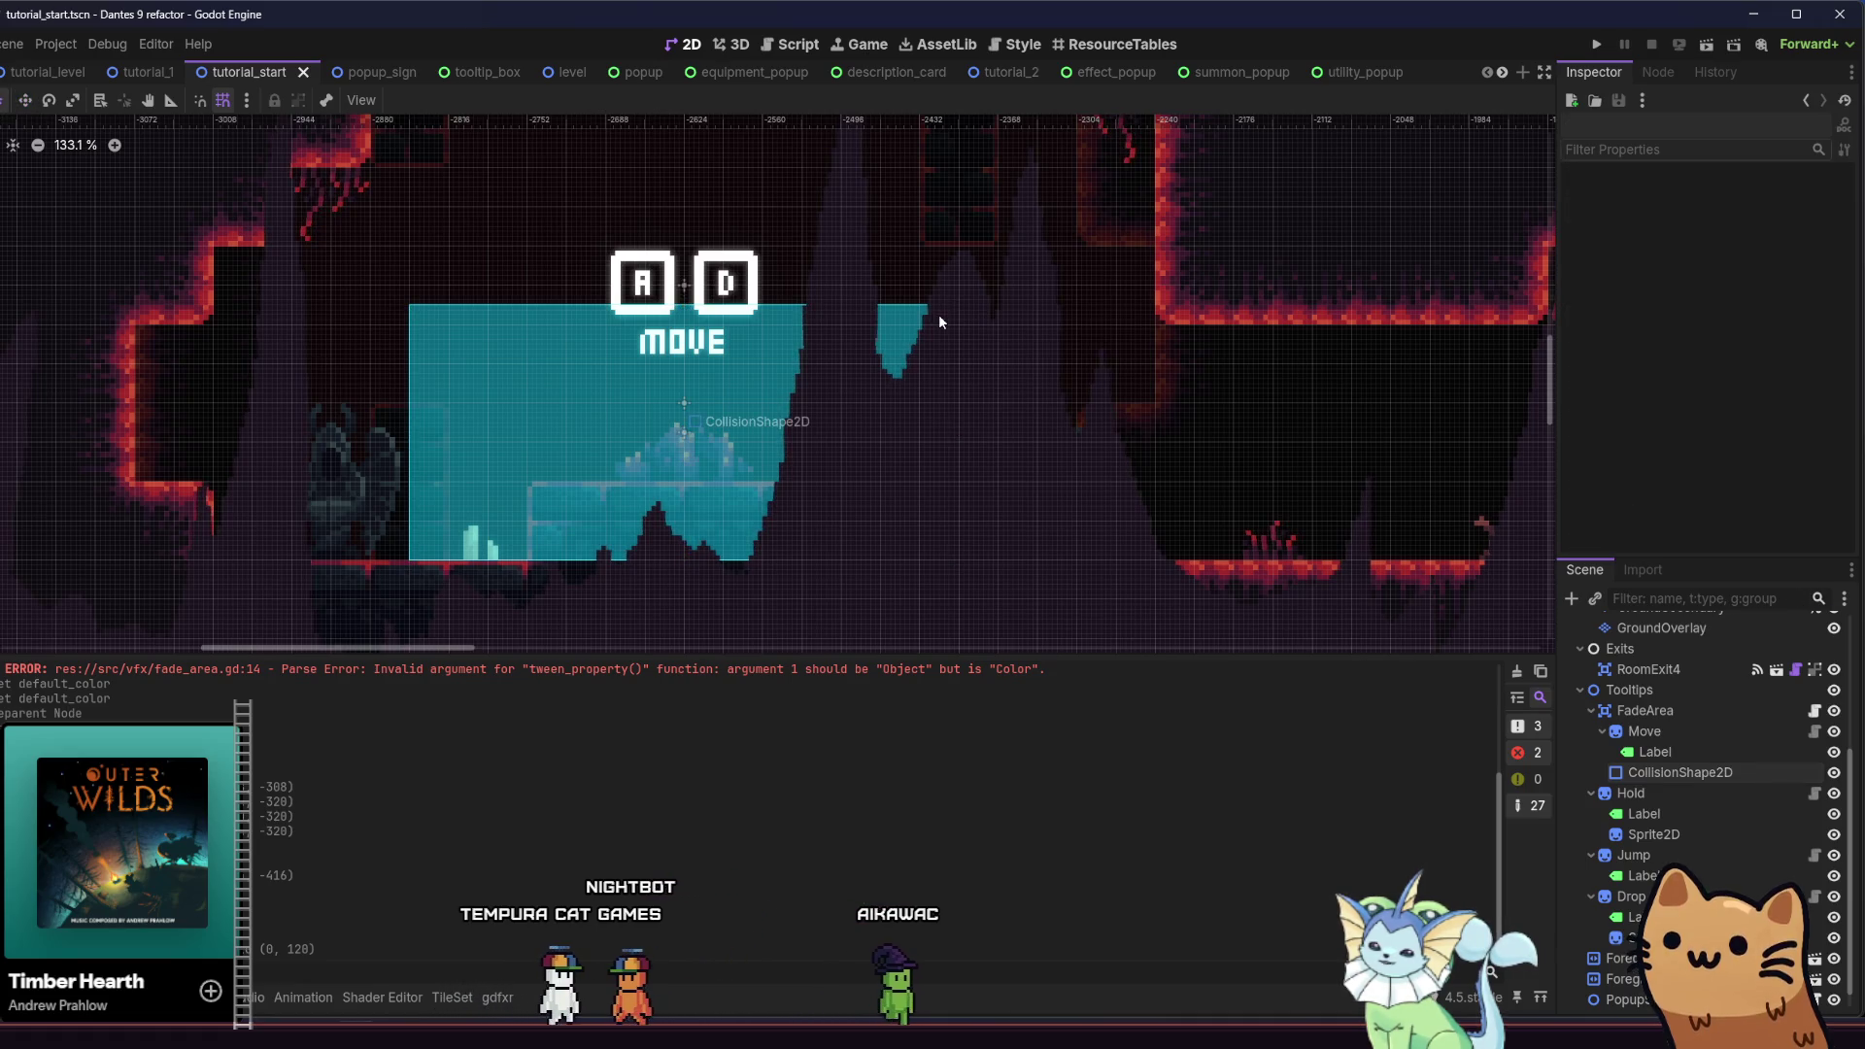
scroll(936, 388, "left", 3)
scroll(937, 388, "up", 1)
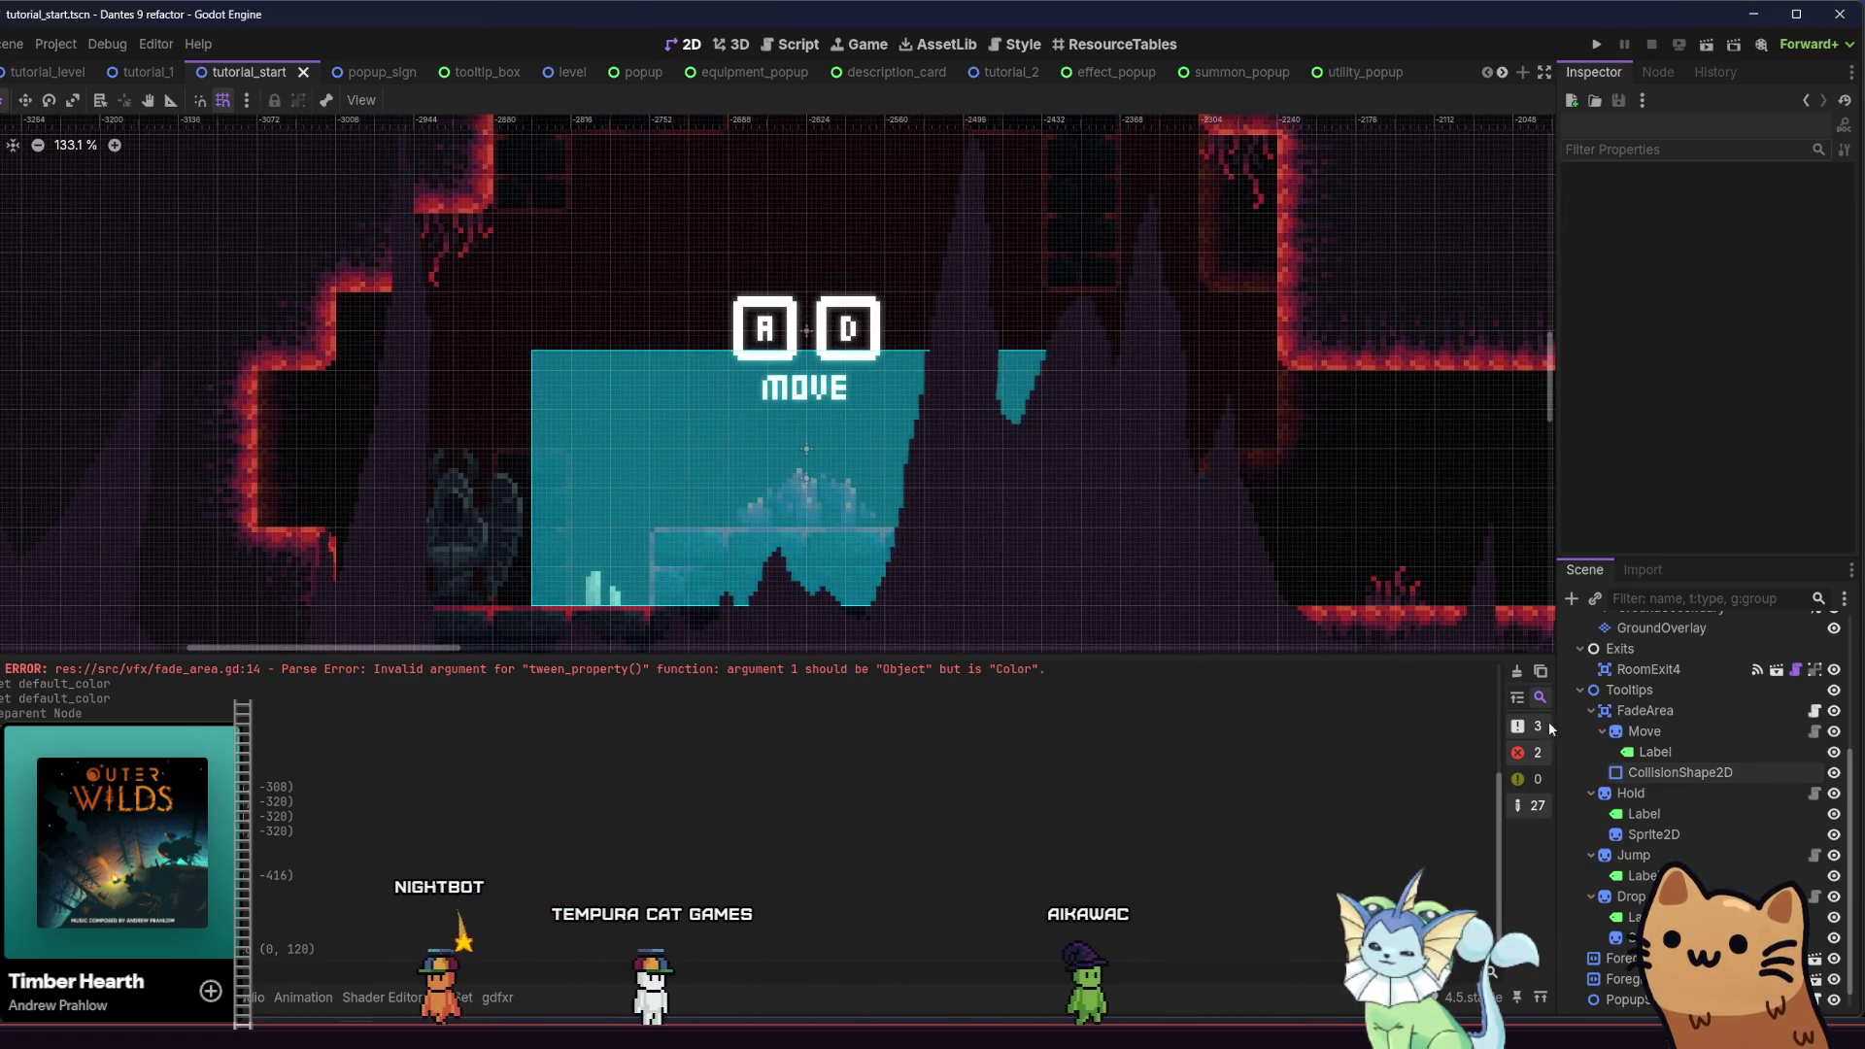
left_click(1814, 711)
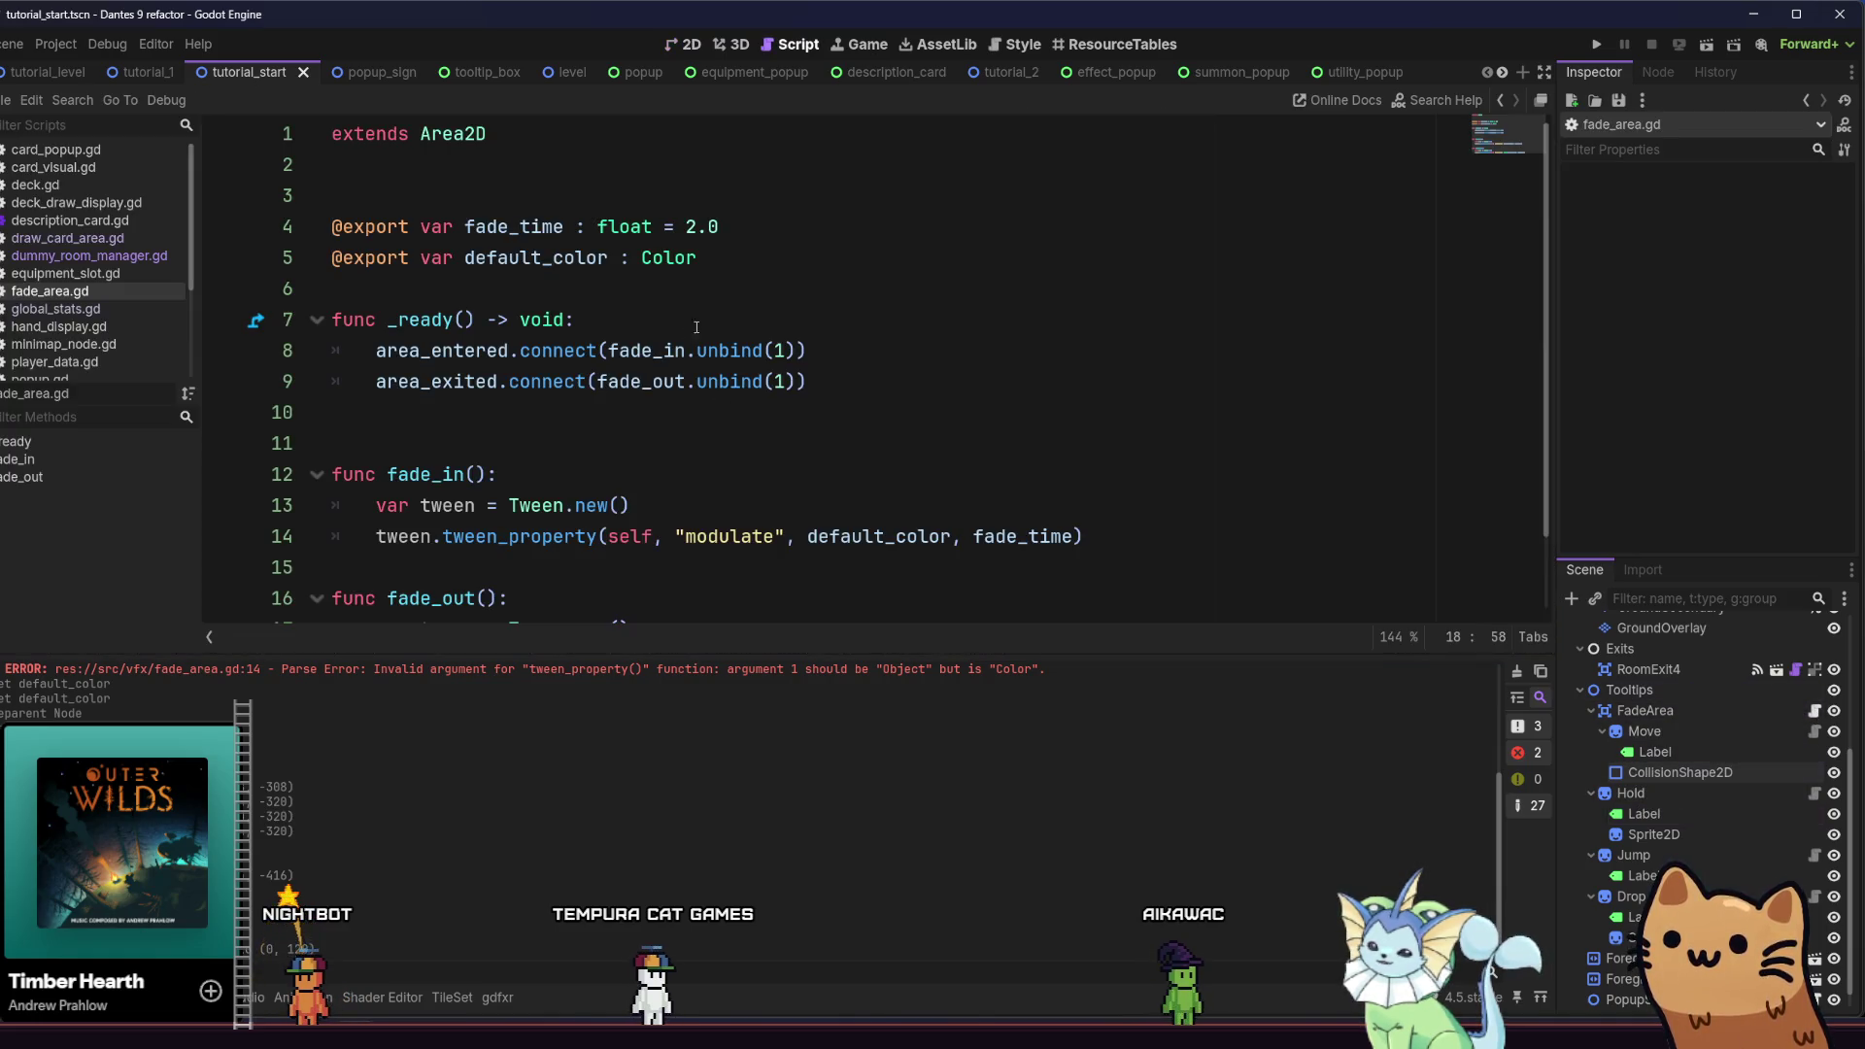
- Add 'modulate = Color.TRANSPARENT' at the end of _ready() in fade_area.gd and save
left_click(838, 355)
left_click(910, 378)
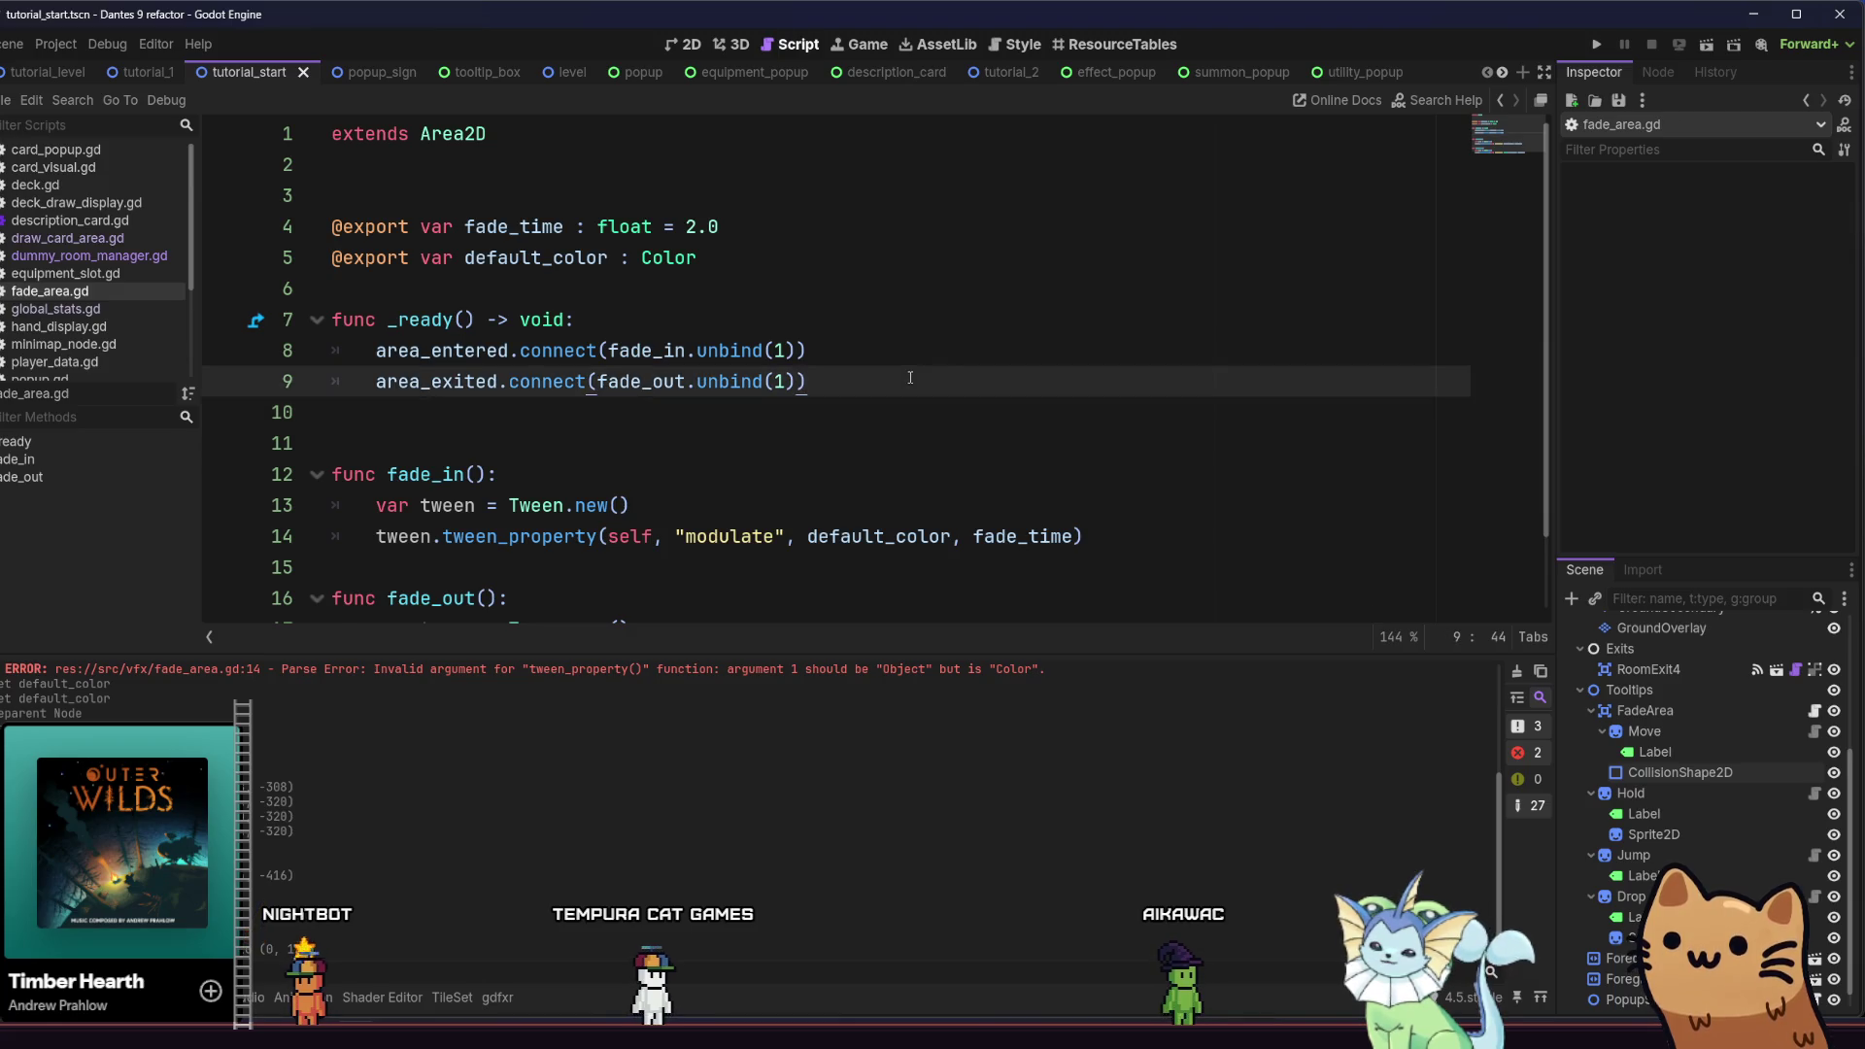
key("Return")
type("modul")
key("Return")
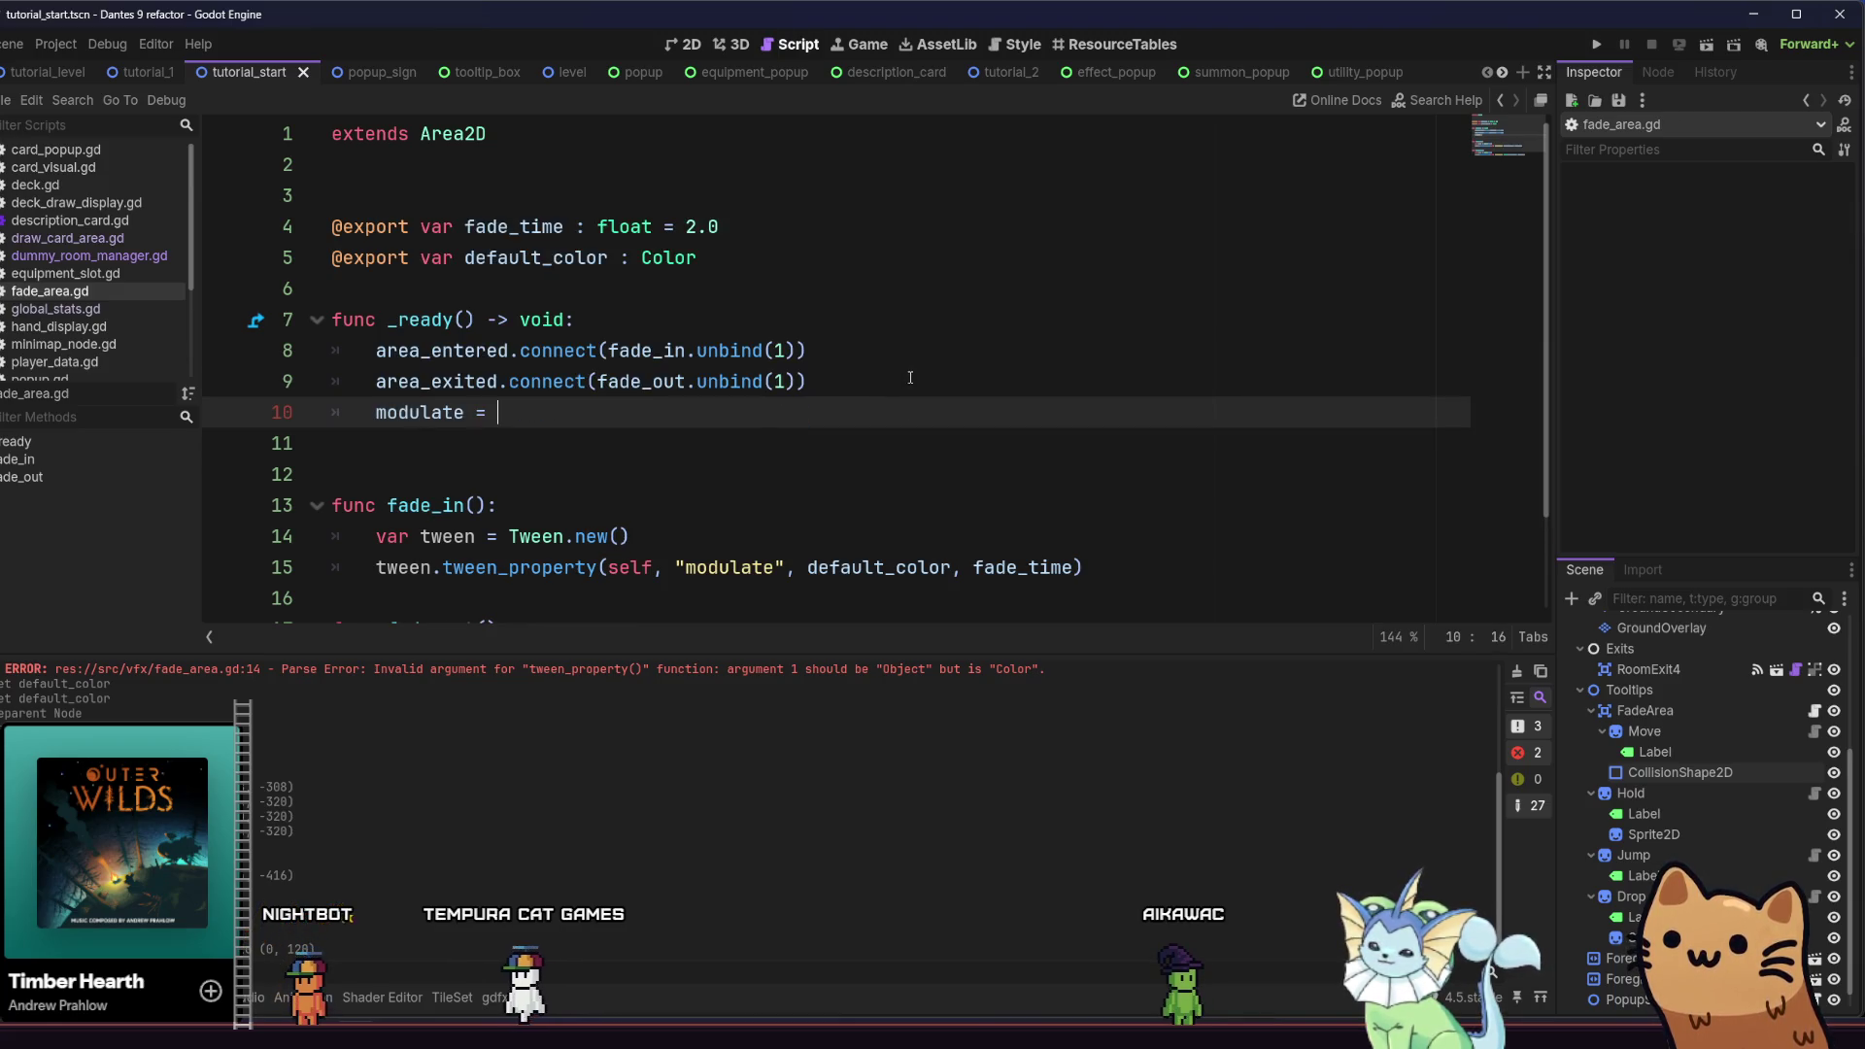
type("def")
key("Return")
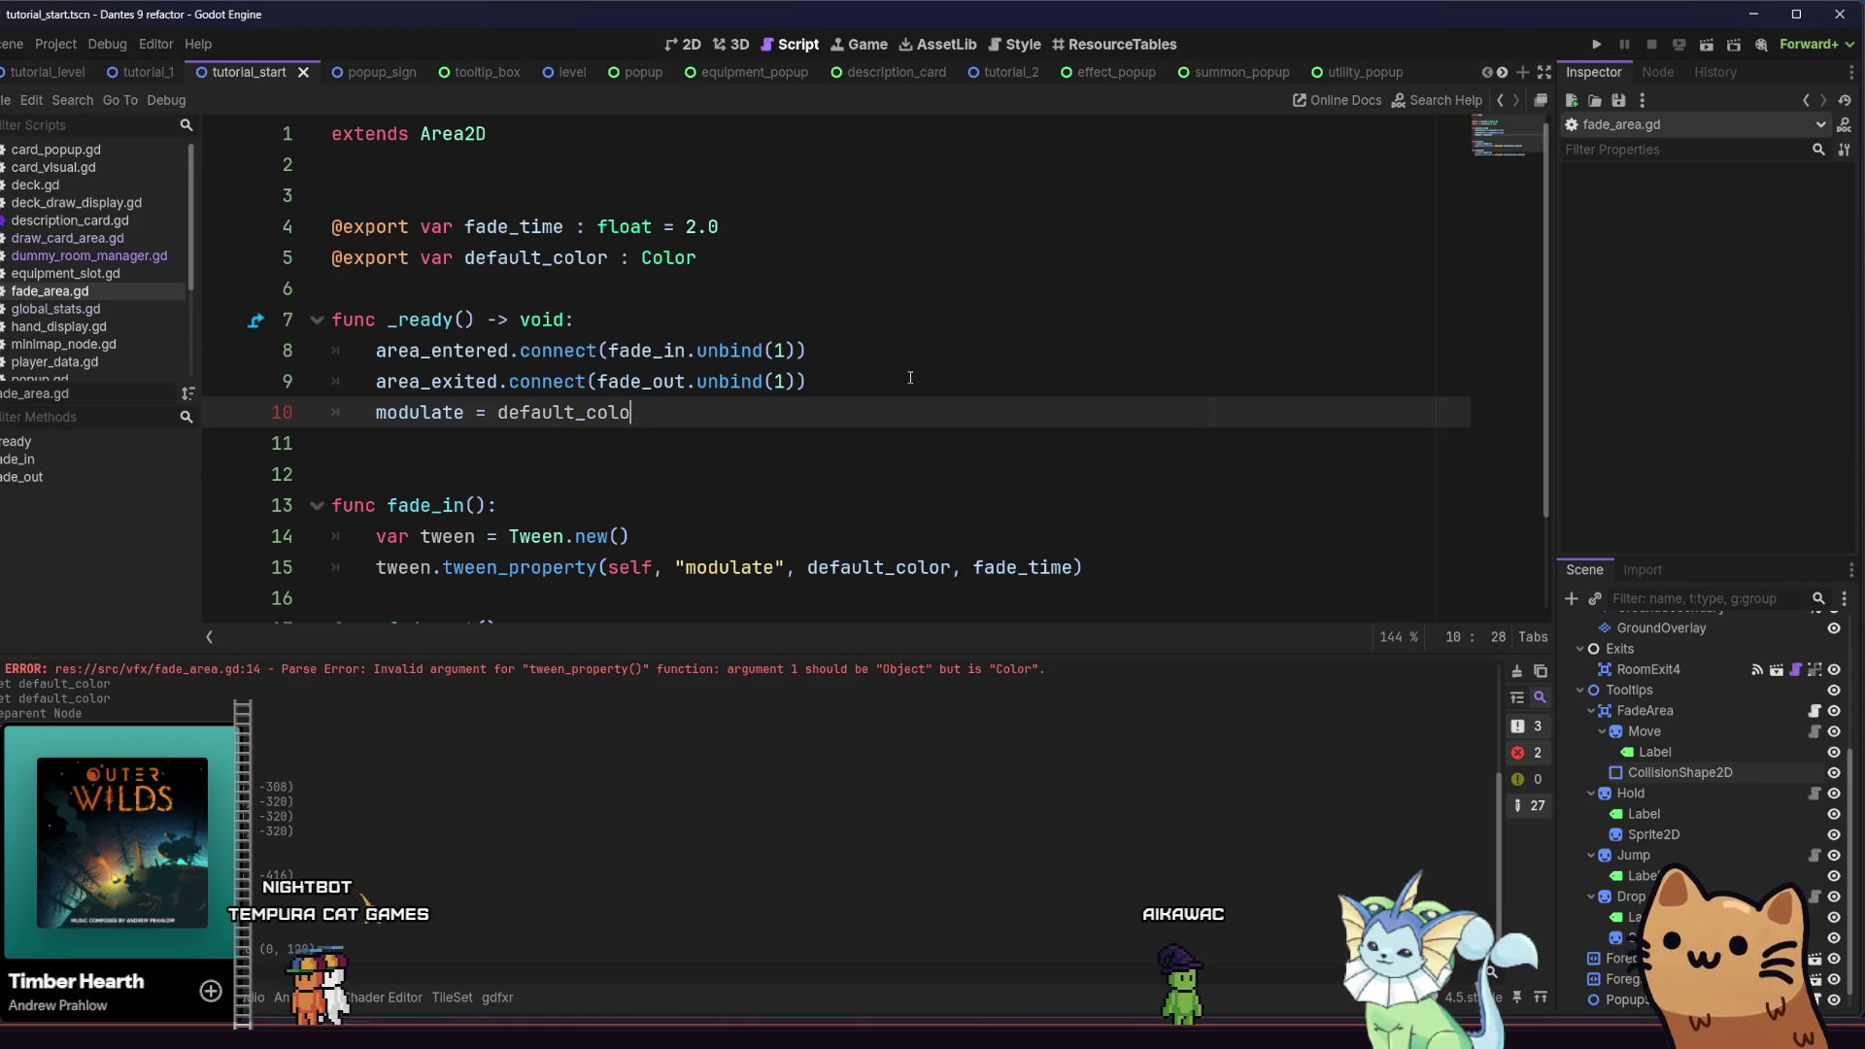
type("r")
key("Return")
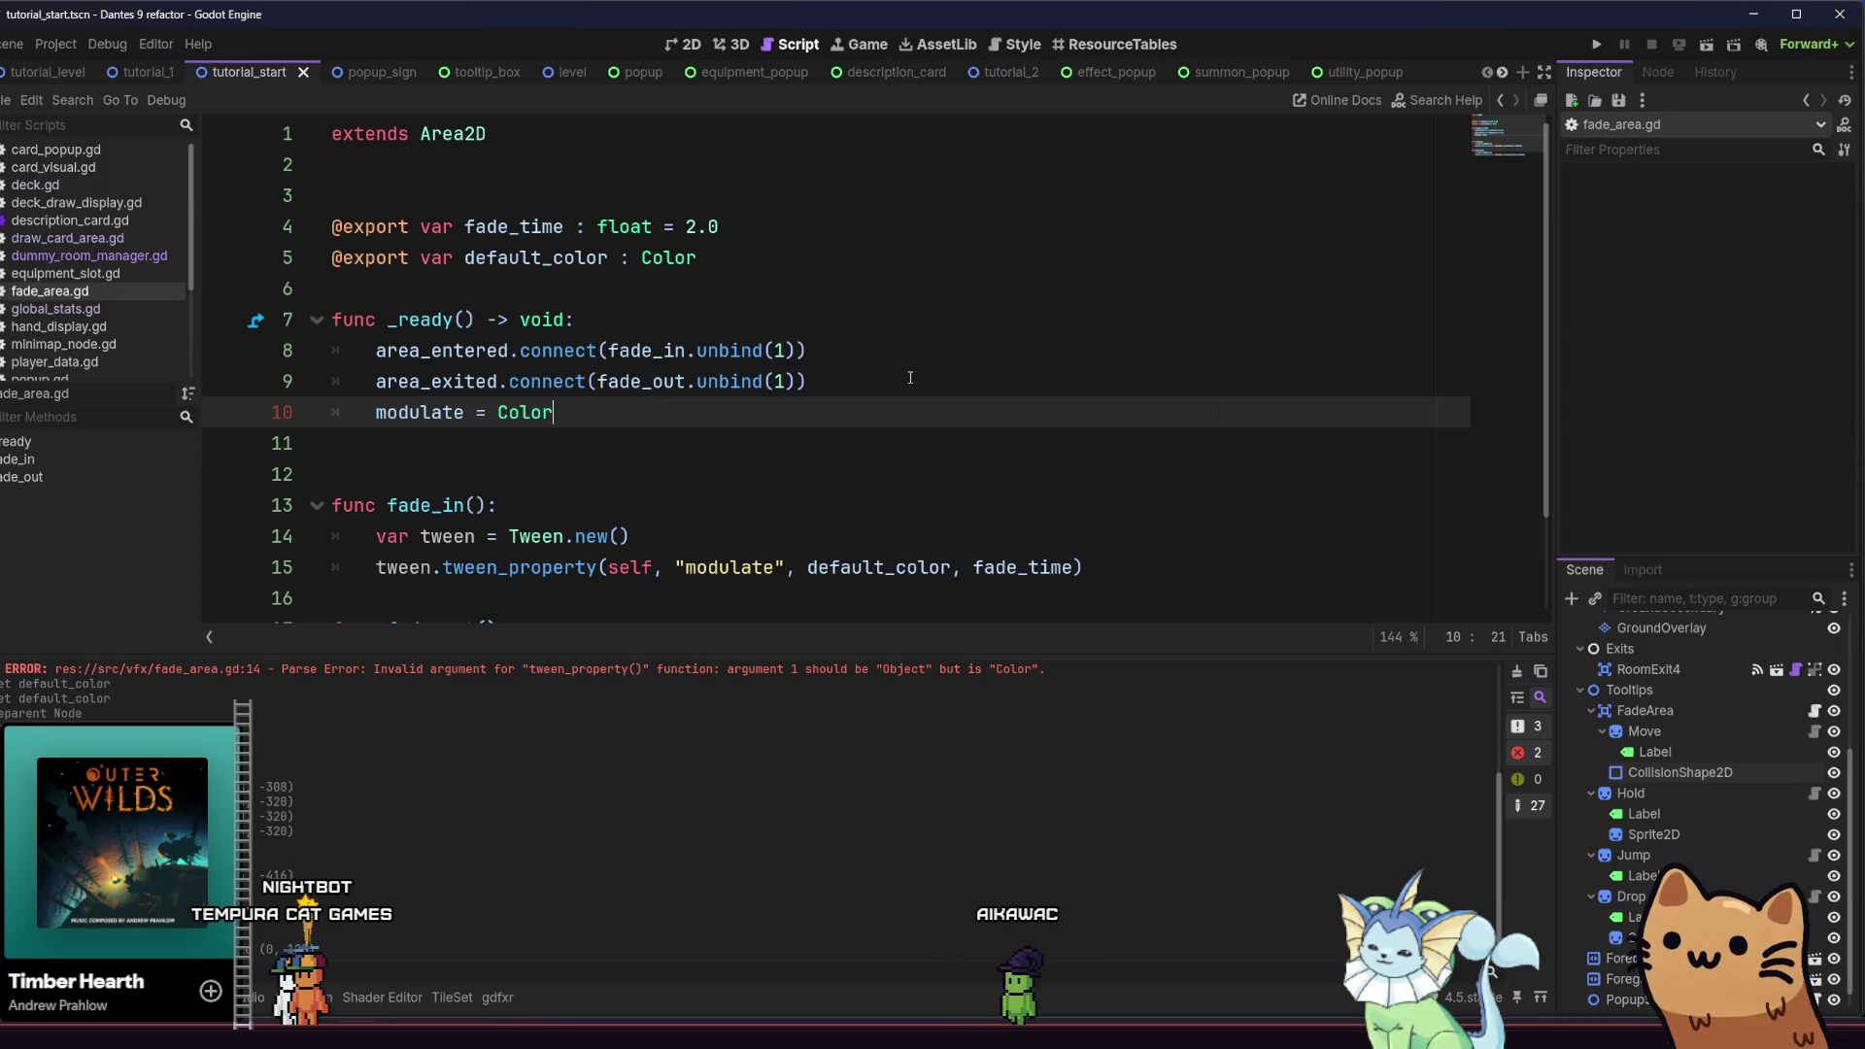
type(".t")
key("Return")
key("ctrl+s")
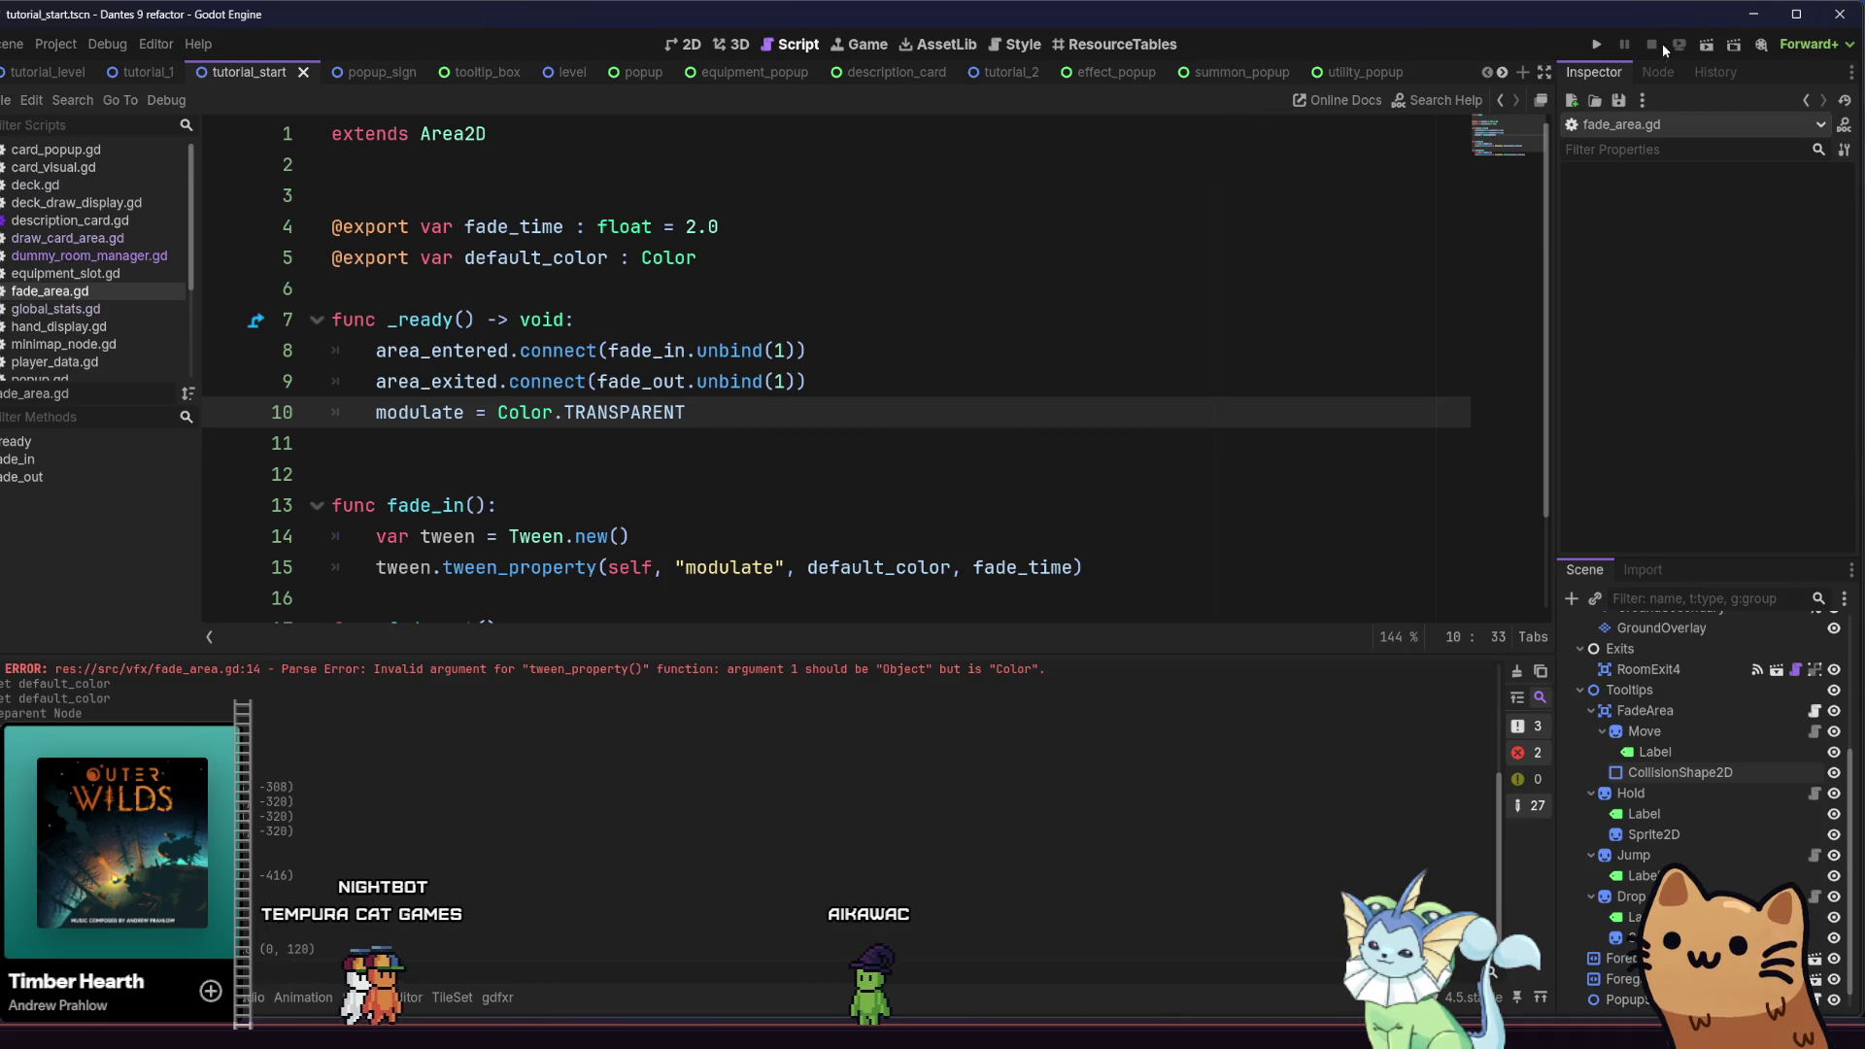
left_click(1597, 46)
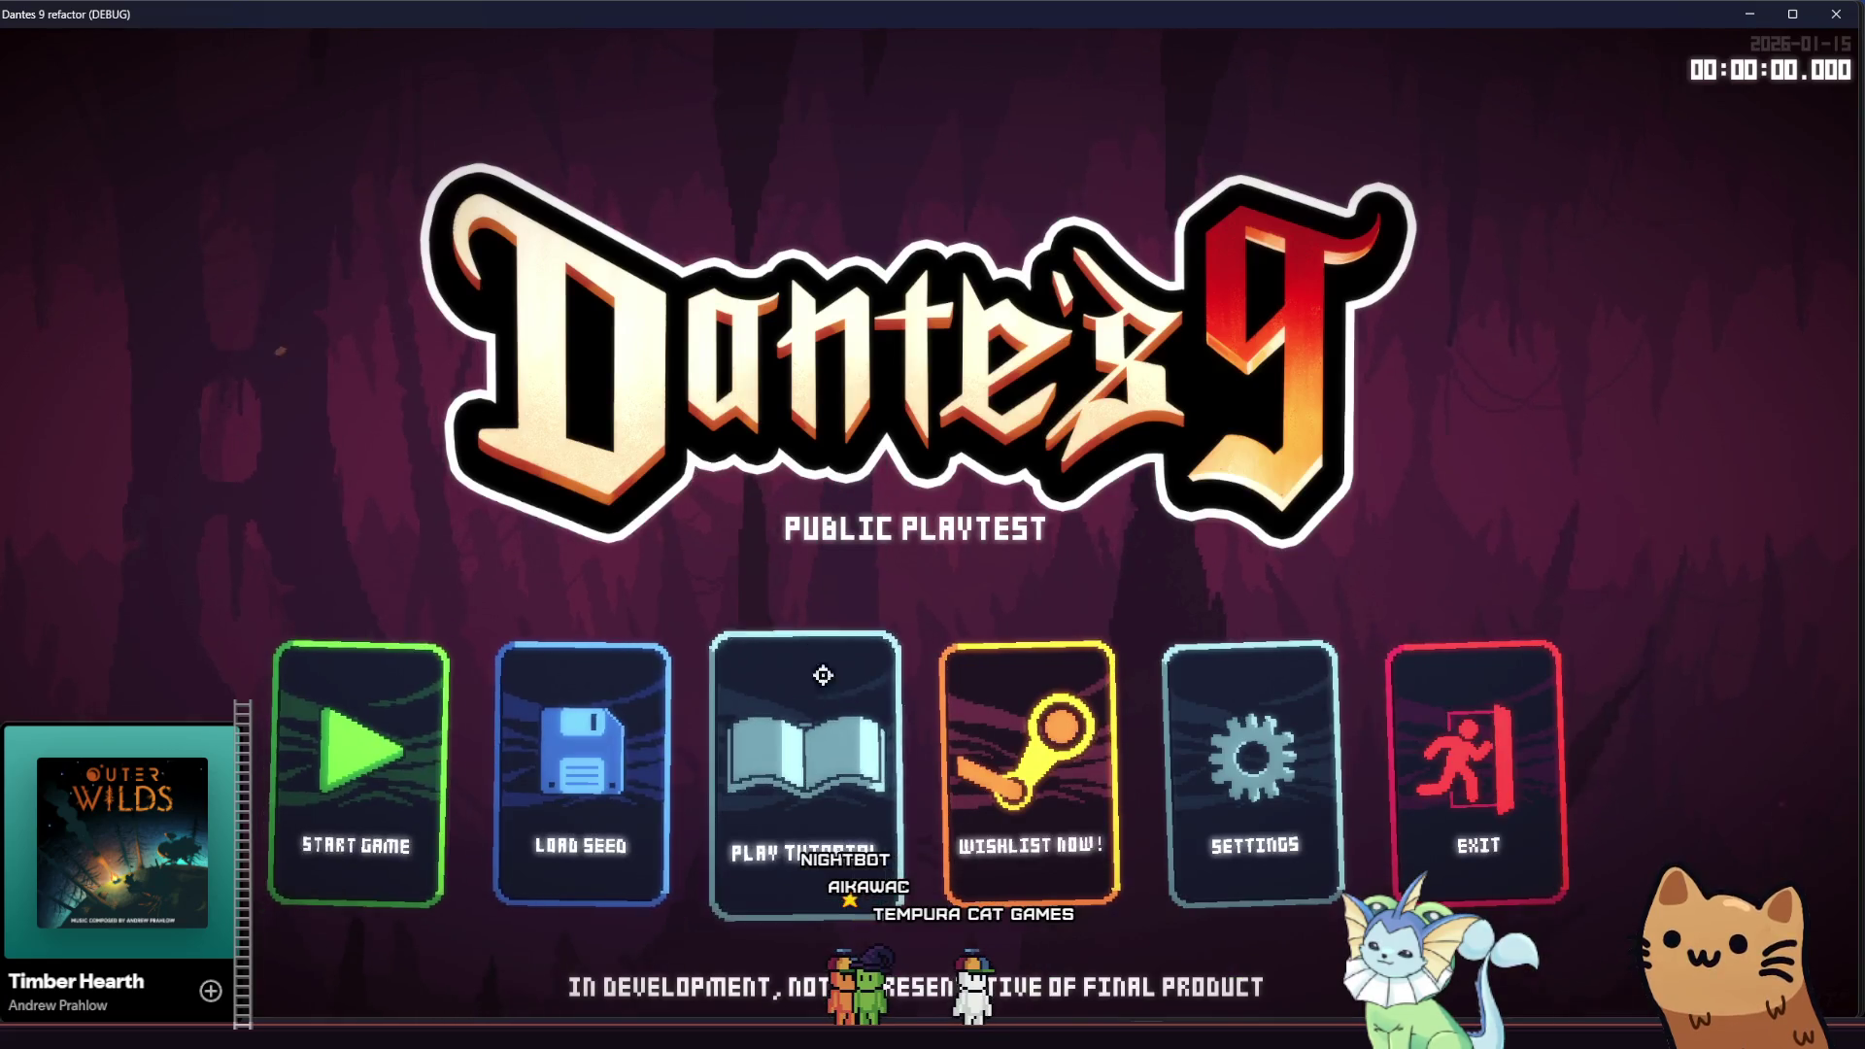
- Start the tutorial level, move the cat right twice, then stop the game with F8
left_click(835, 714)
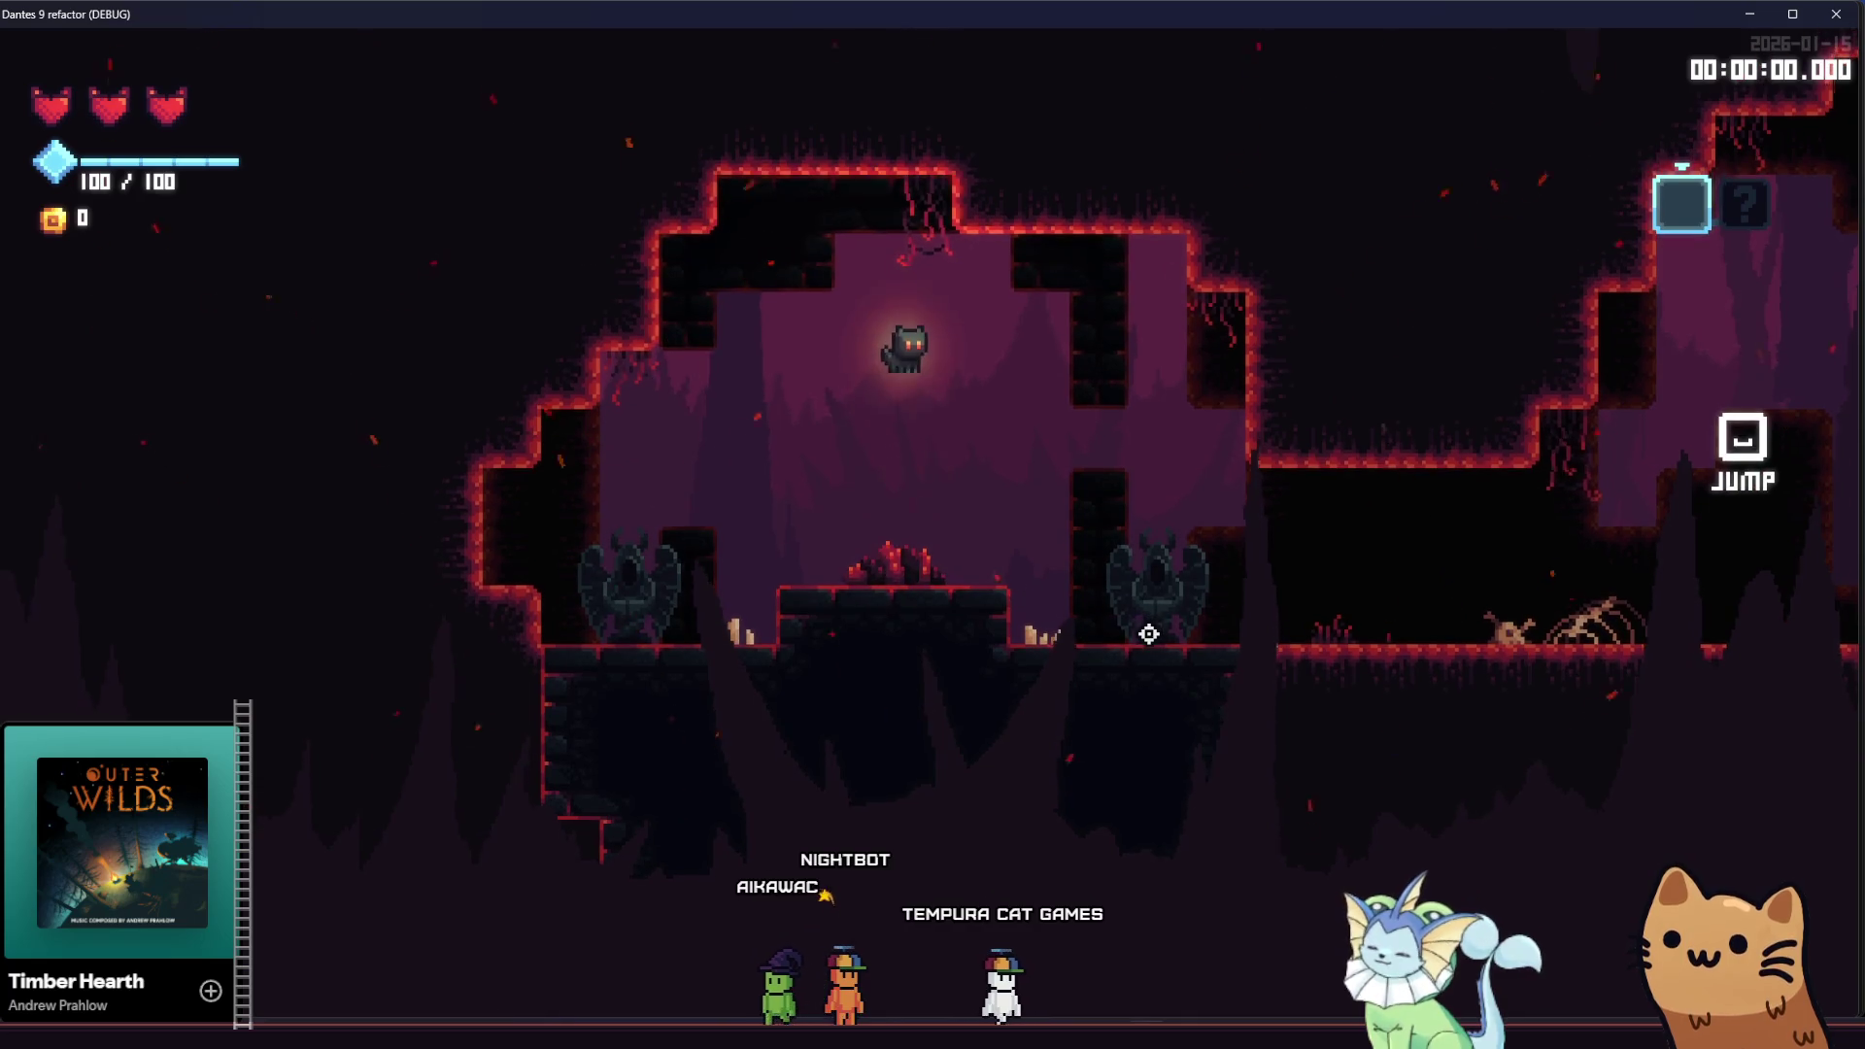
key("d")
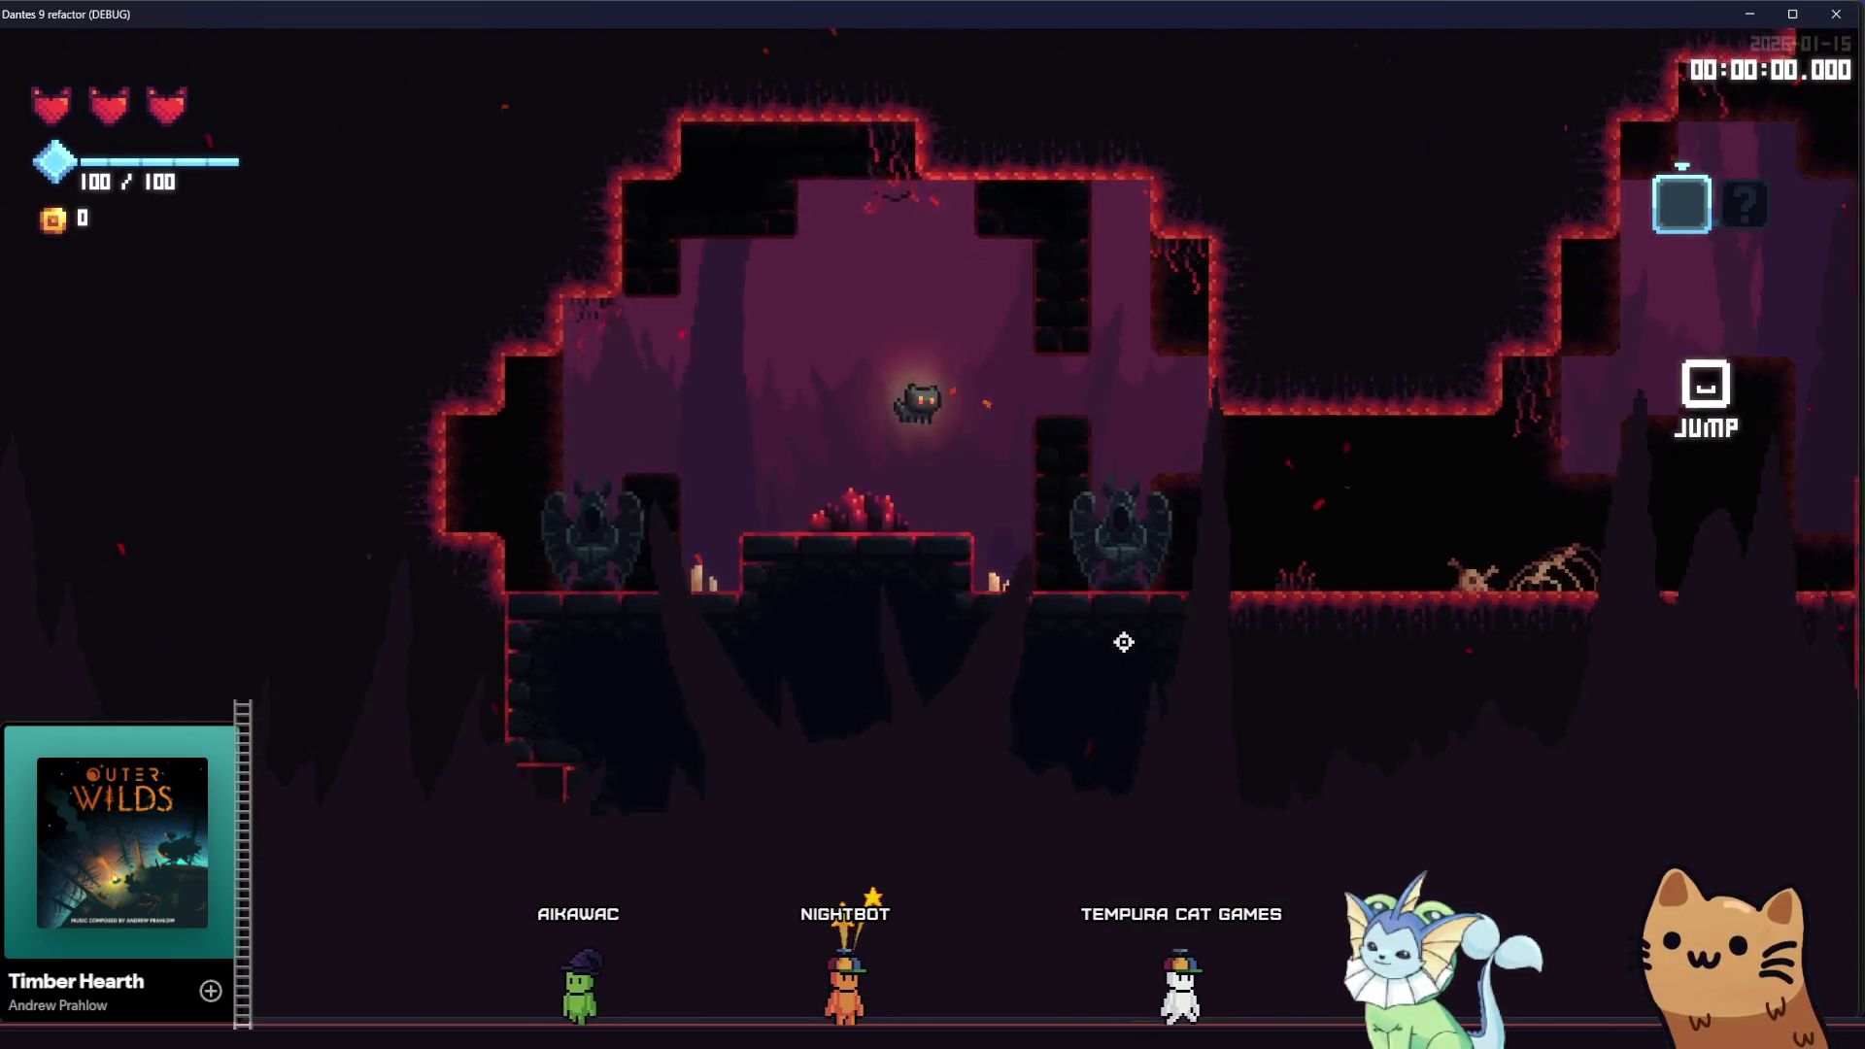
key("d")
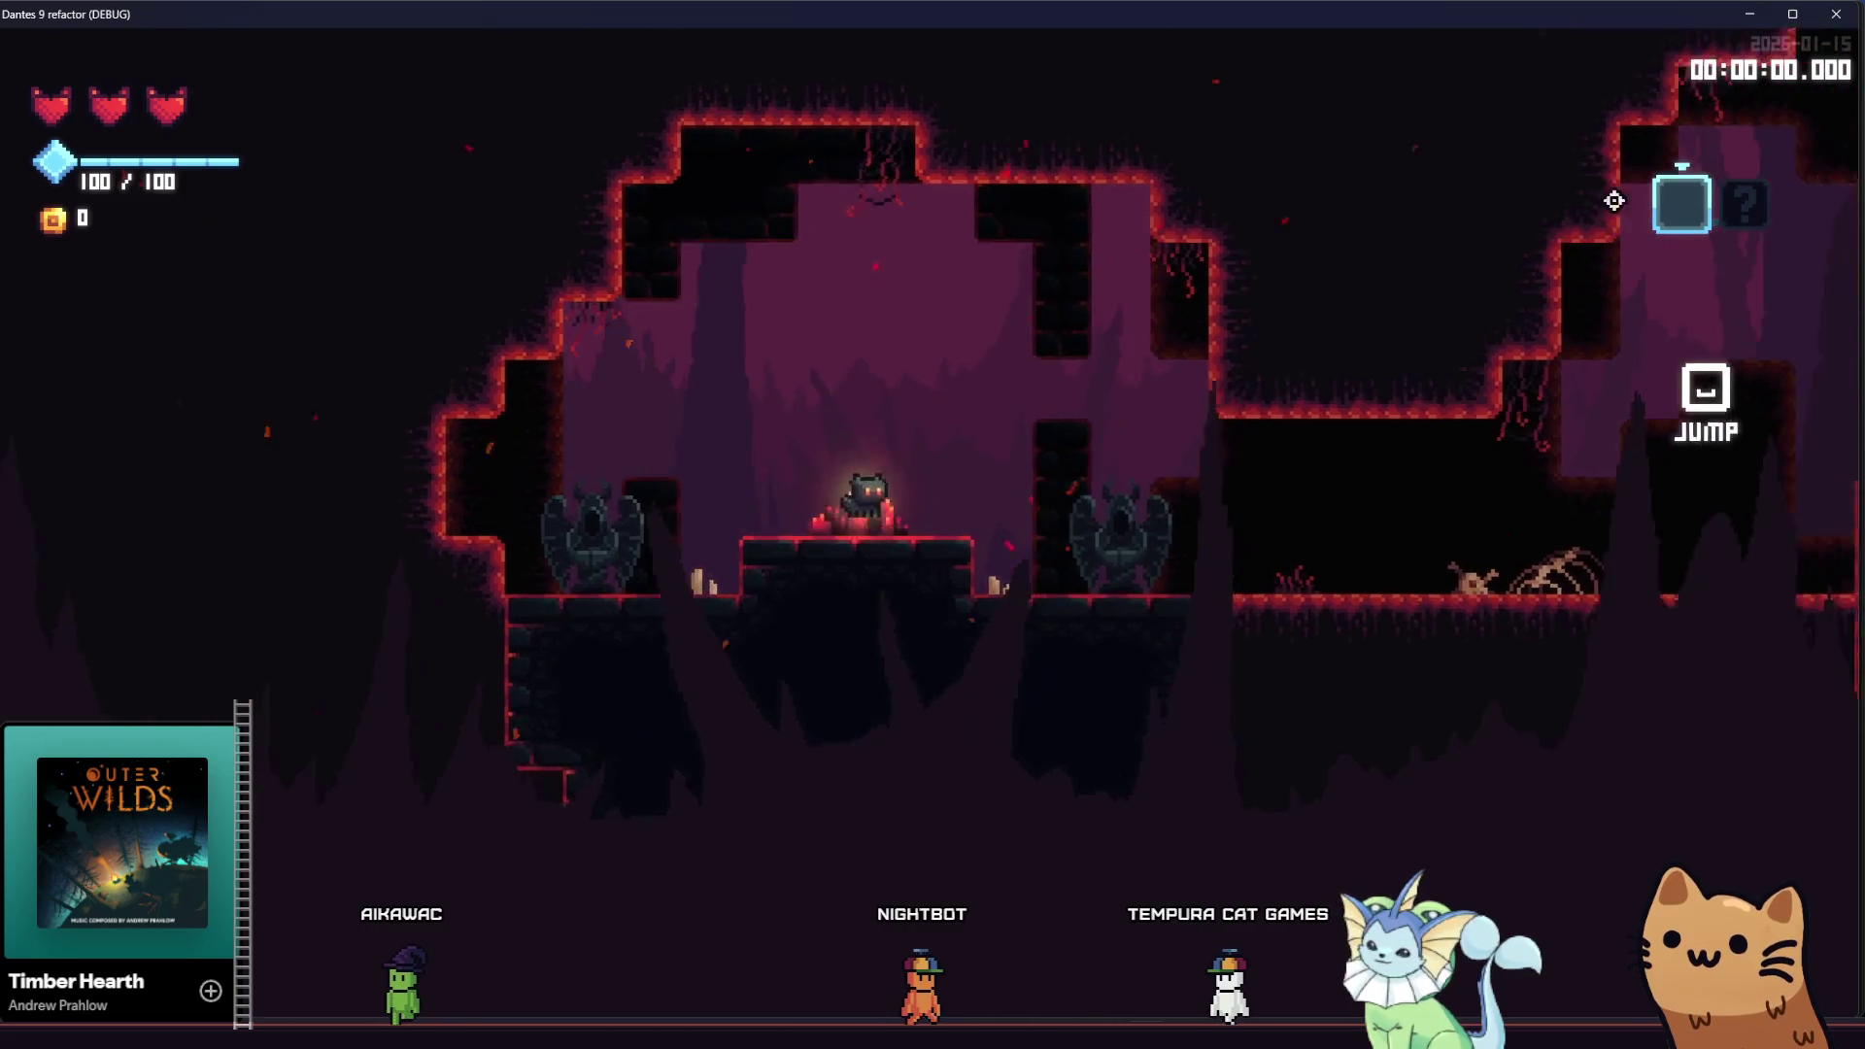
key("F8")
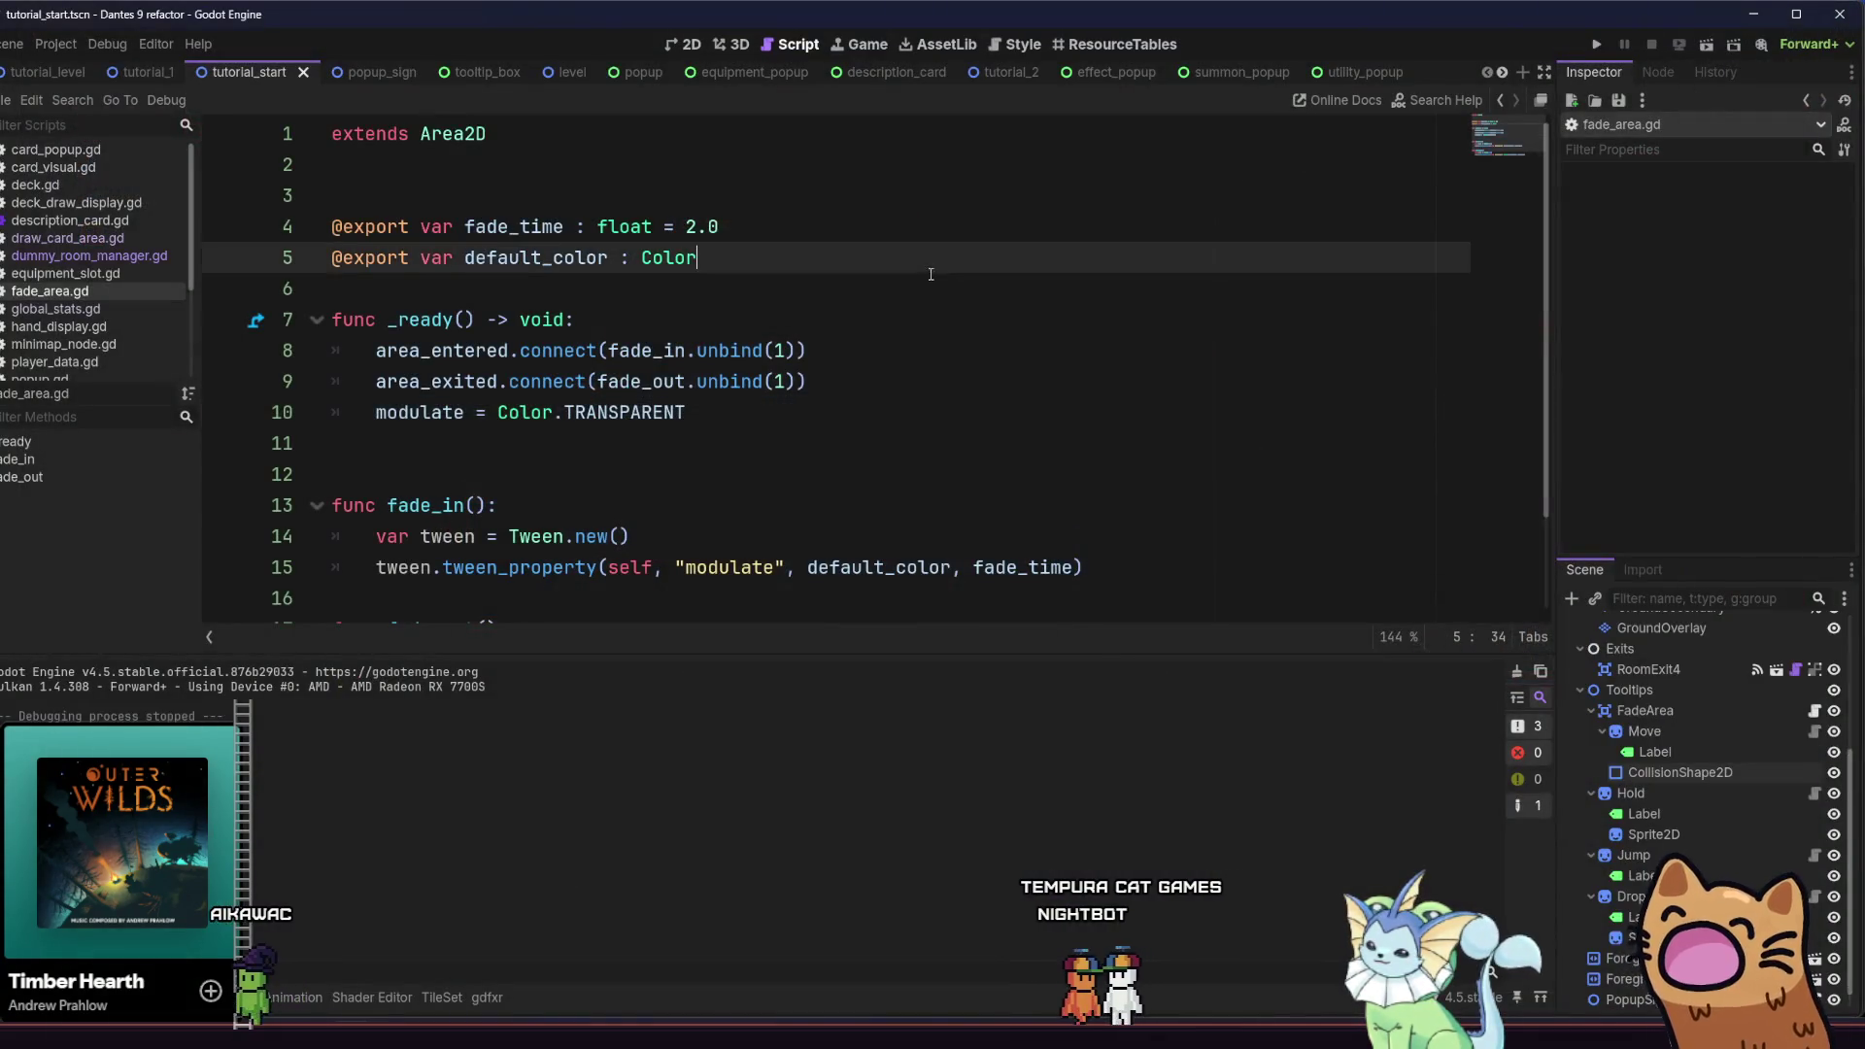
- Review the new modulate line, then select FadeArea to see Fade Time 2.0 and its Default Color
scroll(930, 273, "down", 2)
left_click(916, 443)
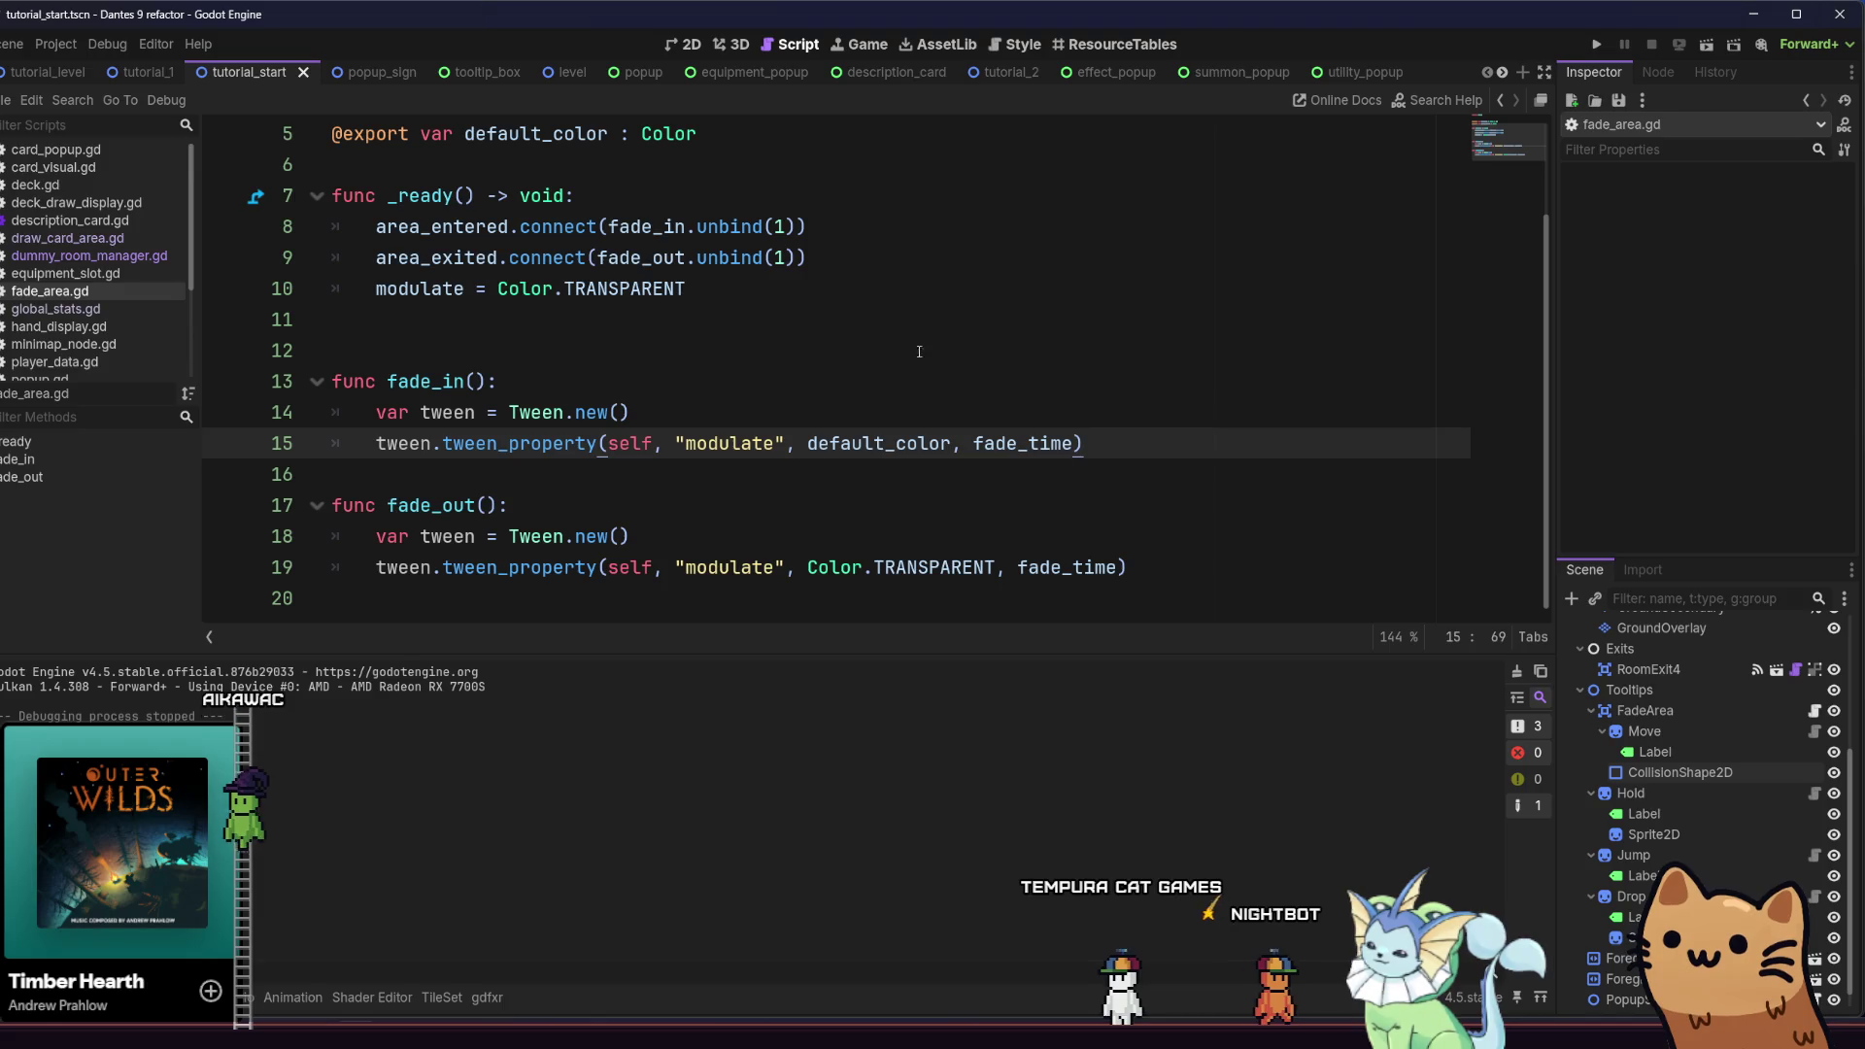
left_click(879, 258)
left_click(884, 297)
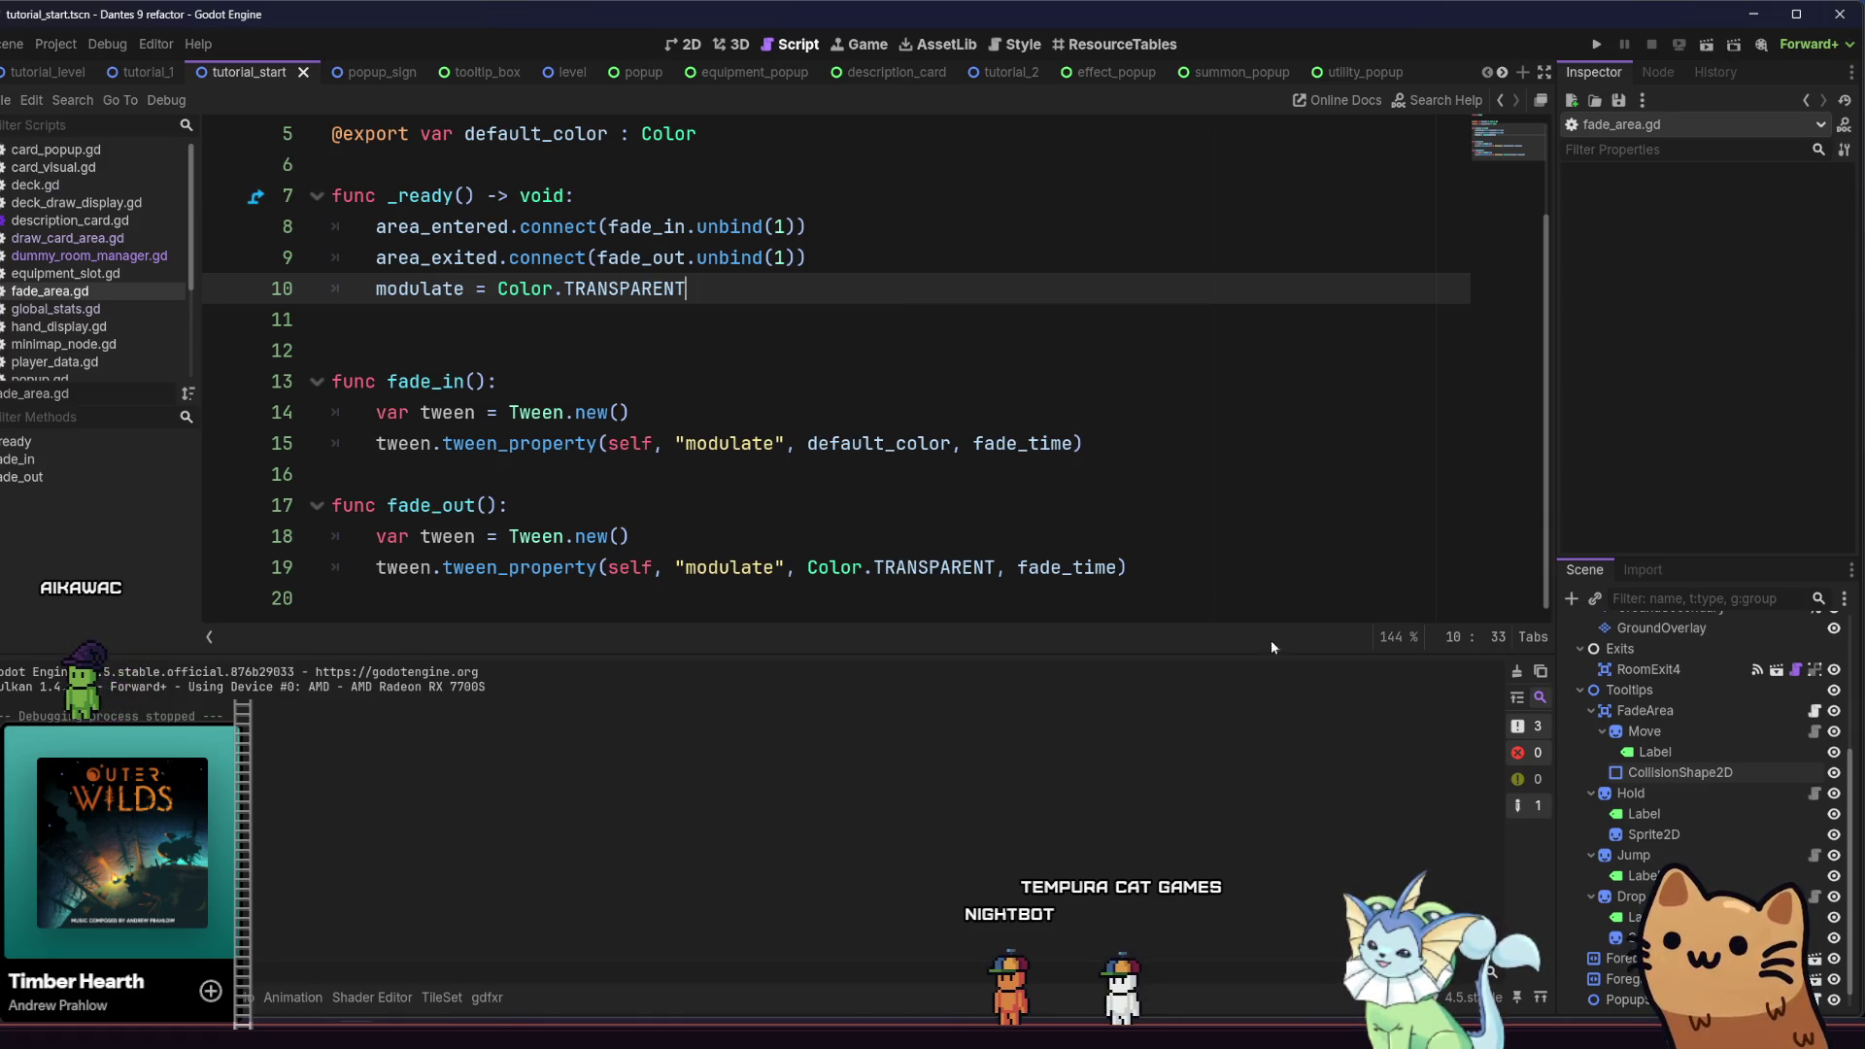
scroll(1659, 787, "up", 2)
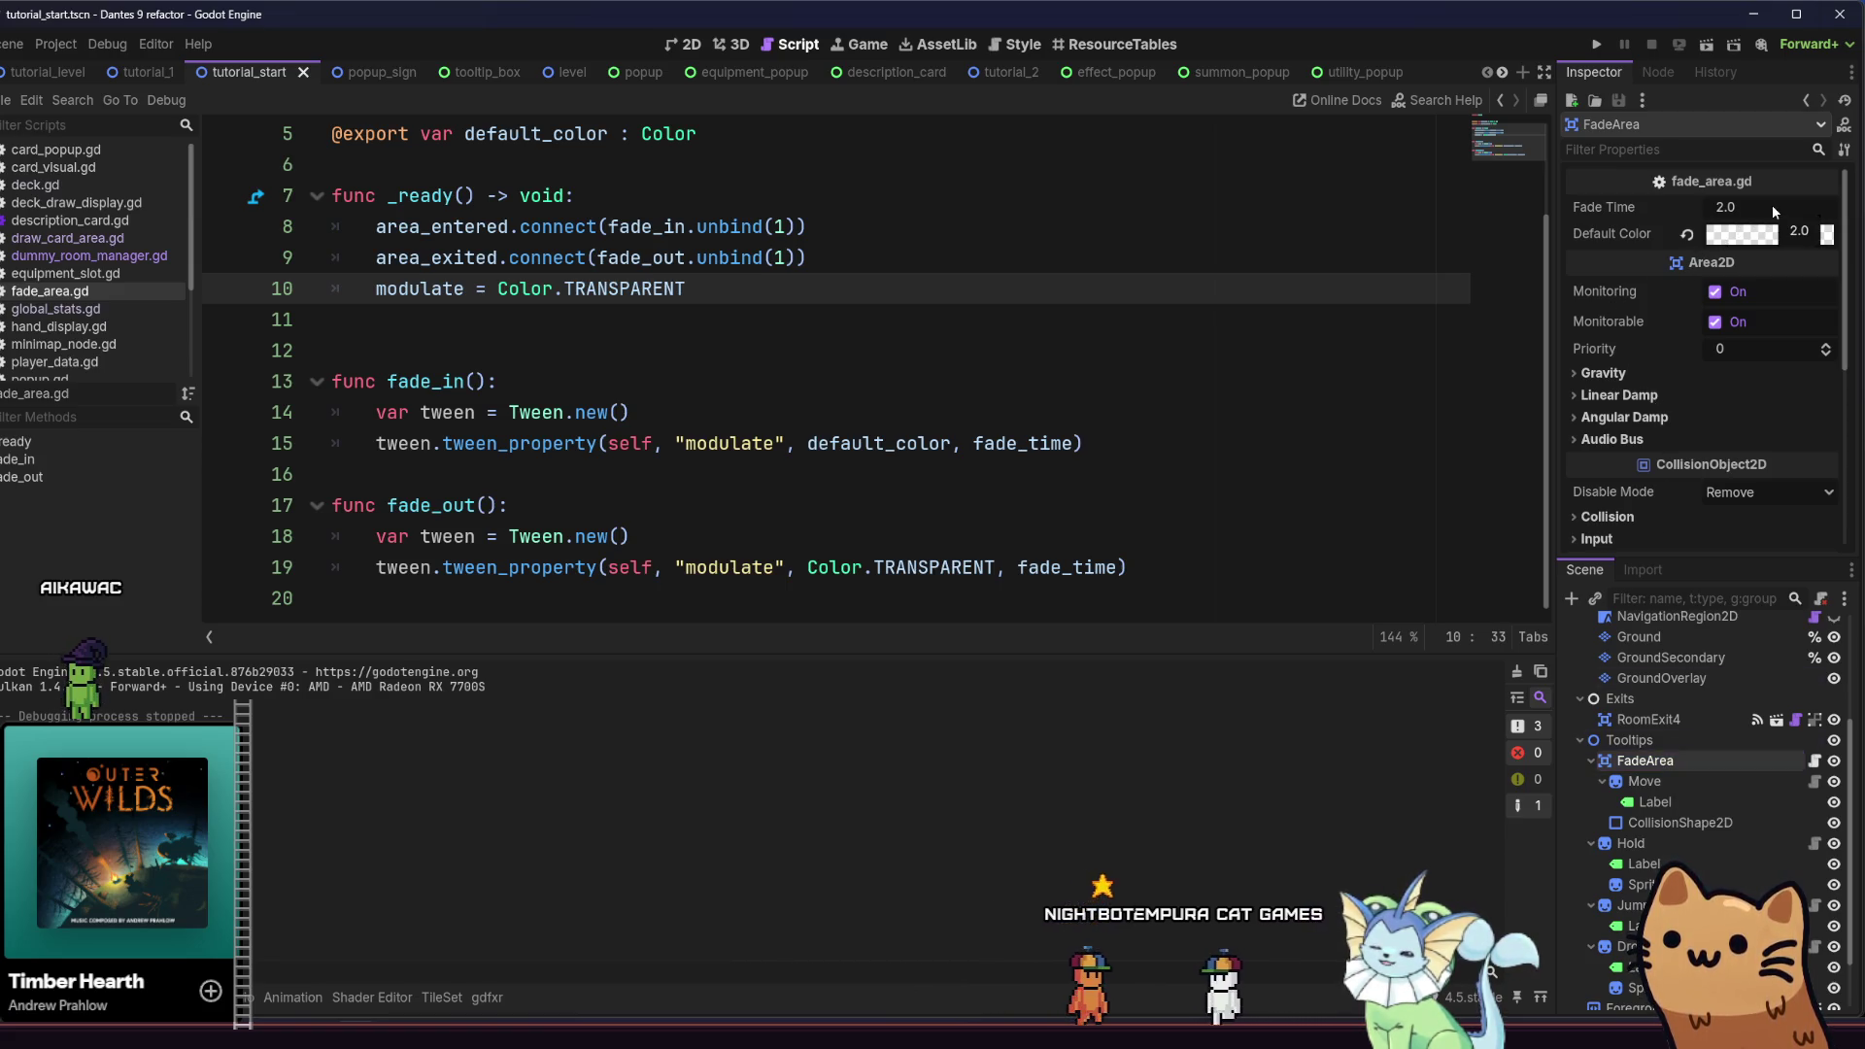
scroll(1406, 351, "up", 2)
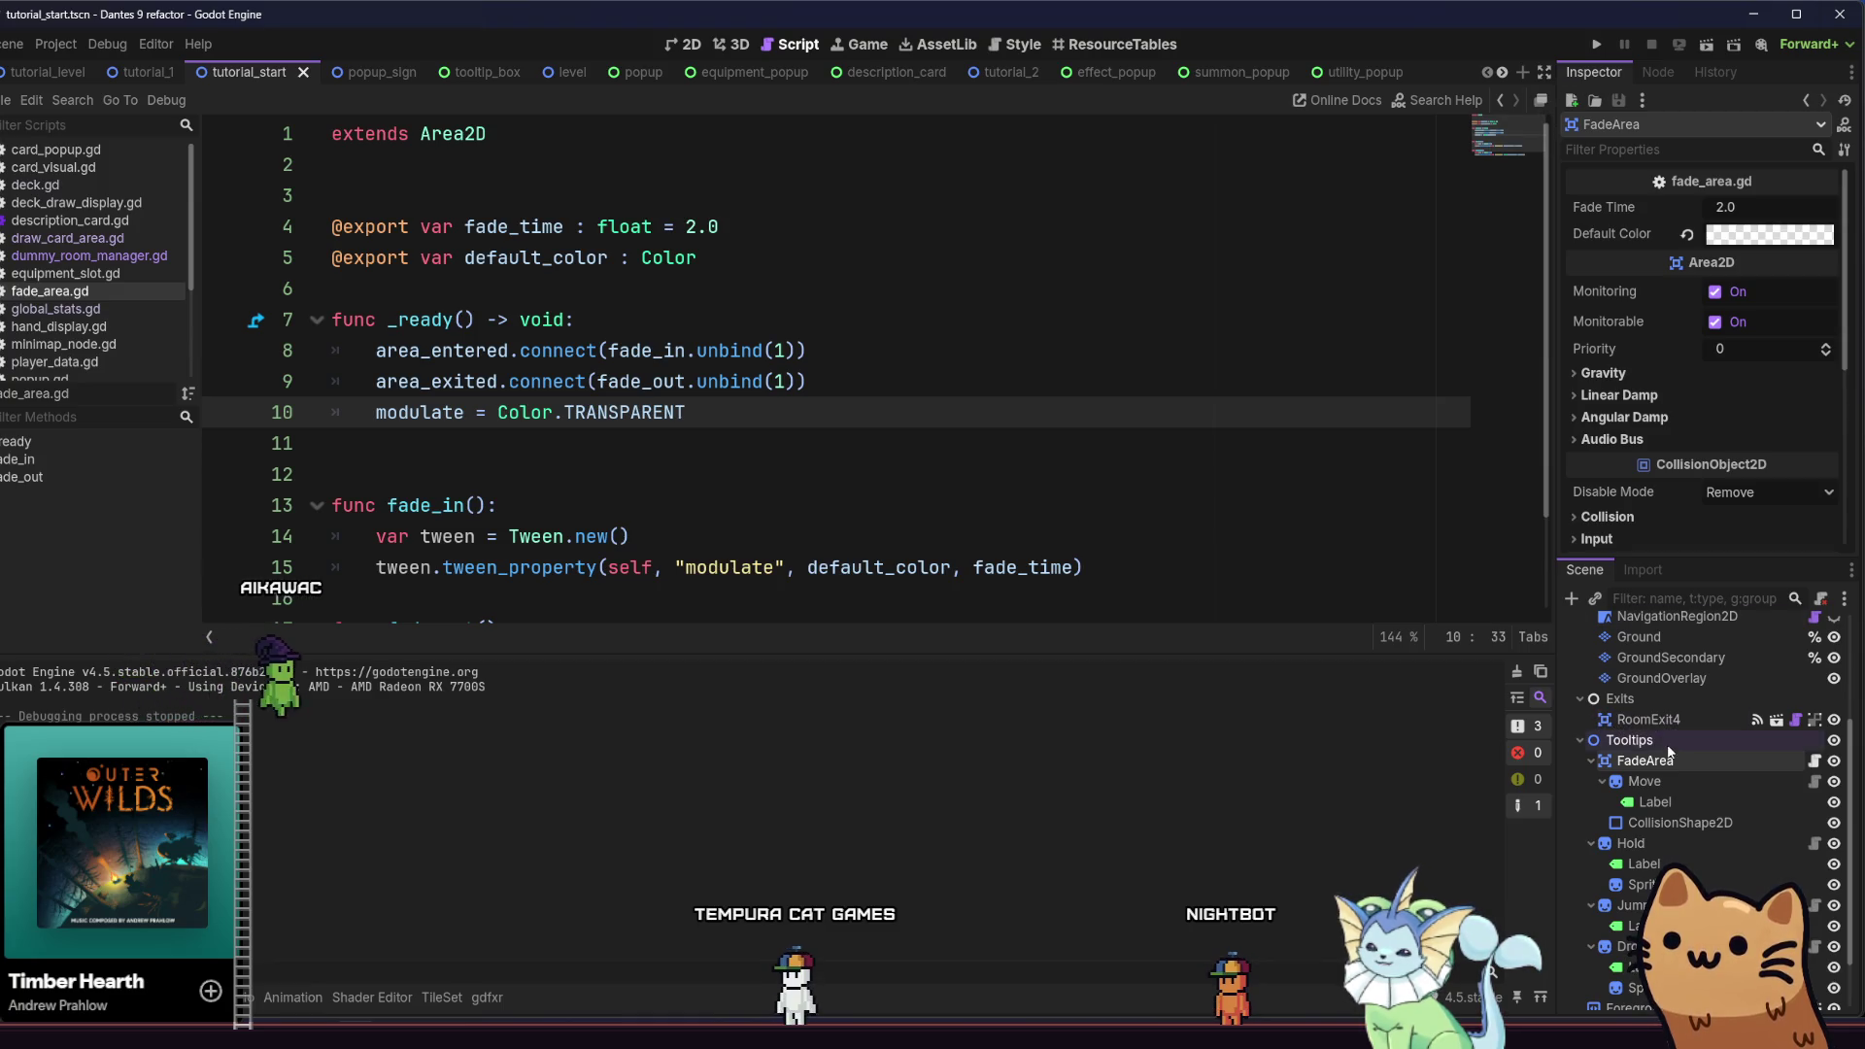
left_click(1682, 777)
left_click(1685, 760)
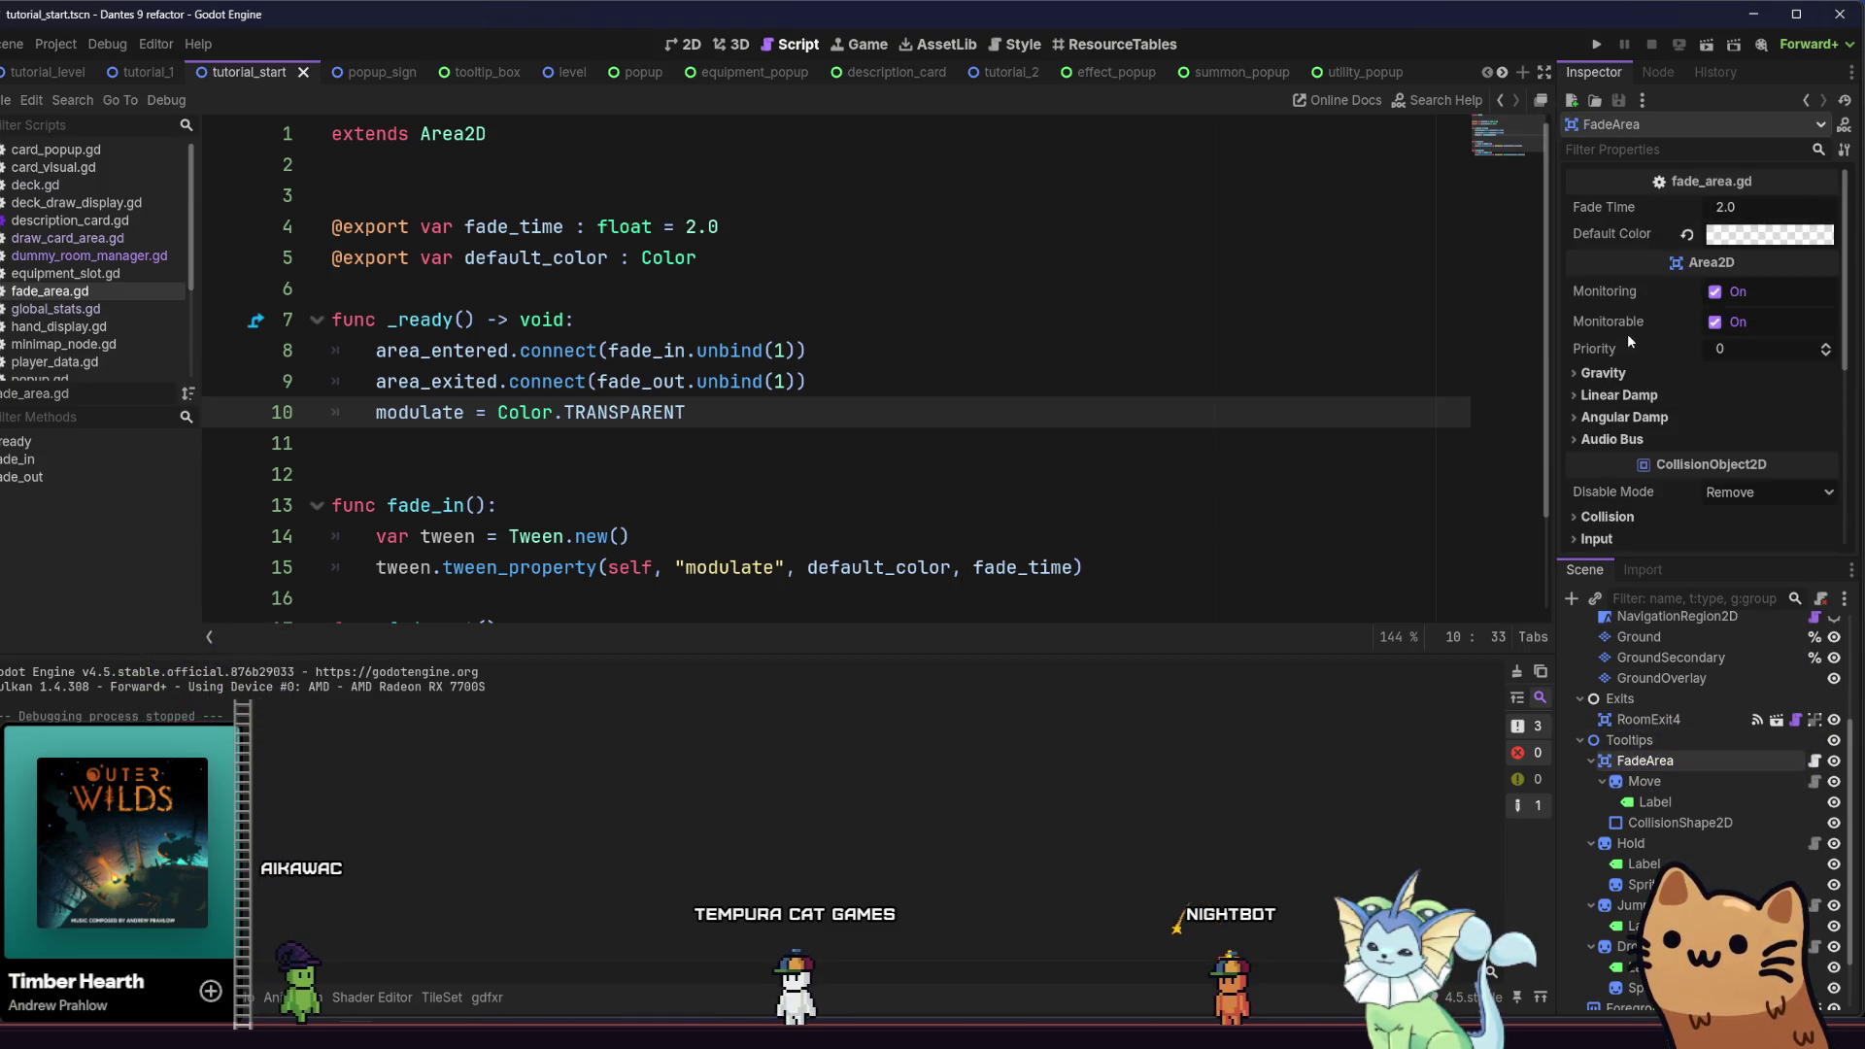
- Turn off FadeArea's Monitorable, remove it from collision layer 1, save, and return to 2D
left_click(1716, 321)
scroll(1658, 377, "down", 2)
left_click(1625, 429)
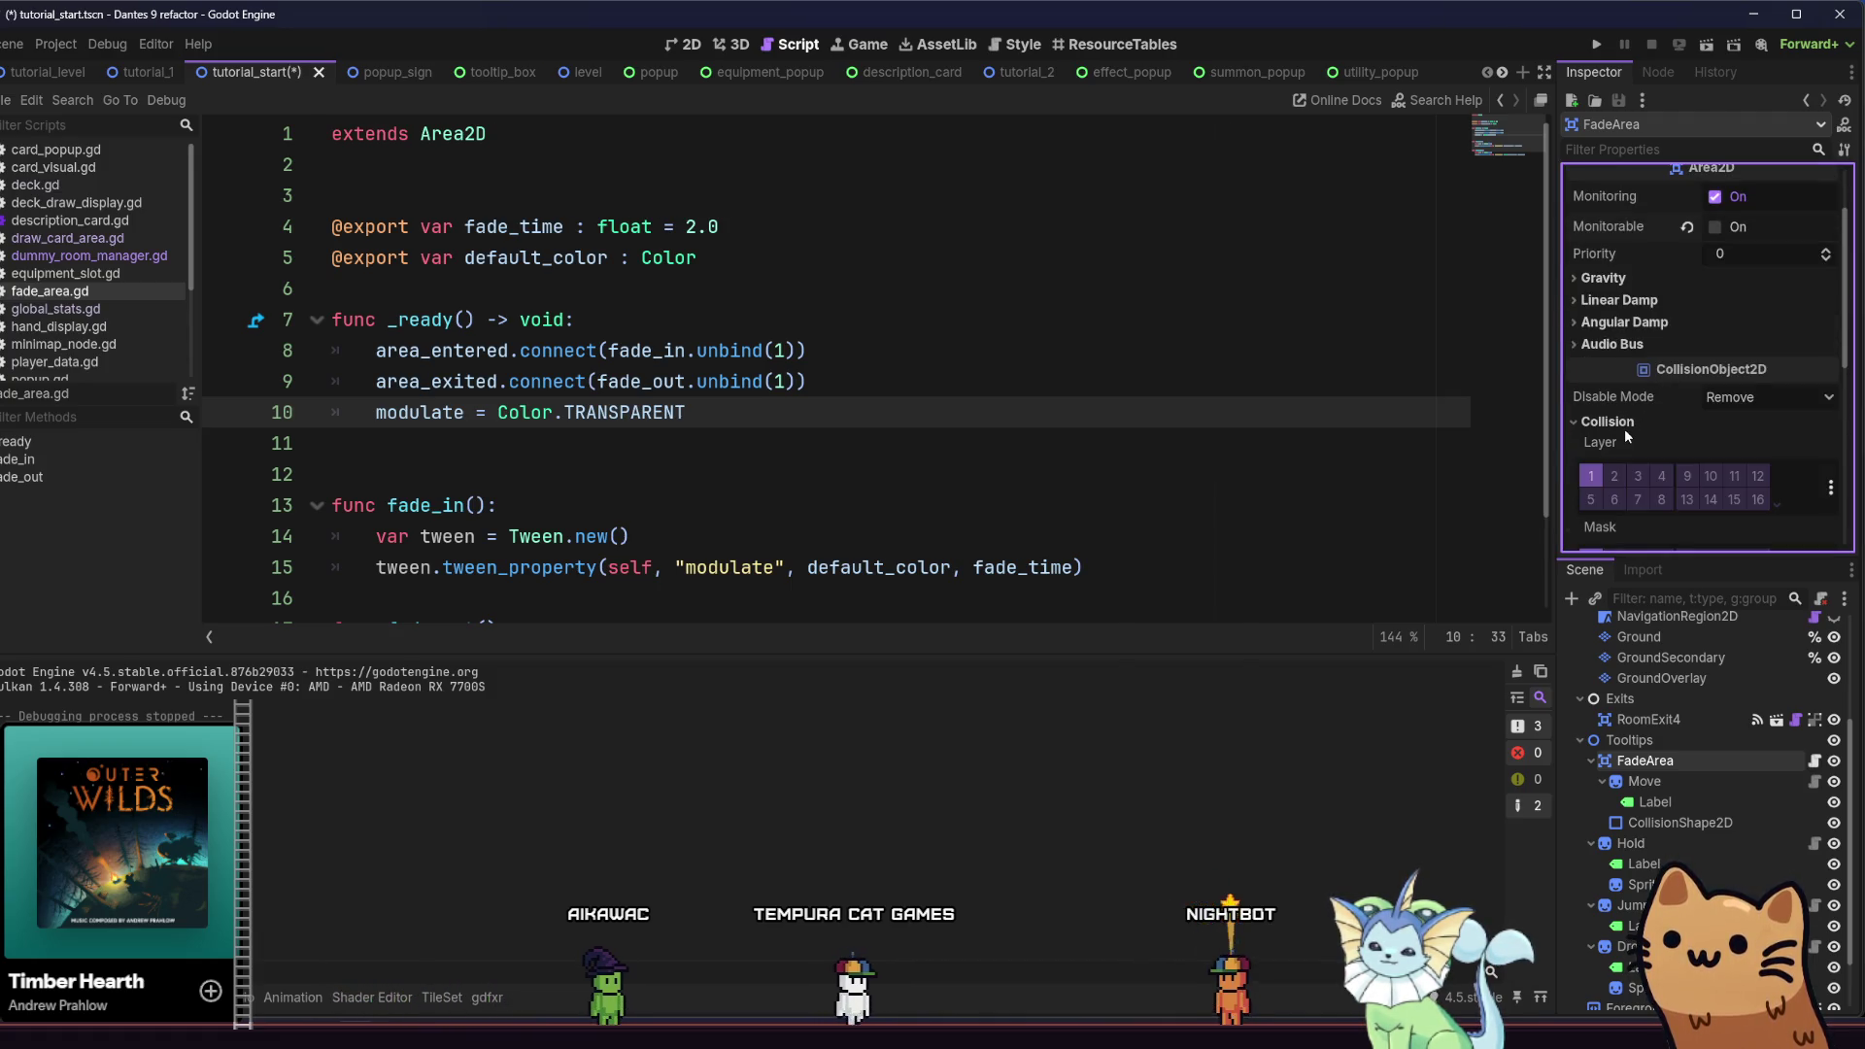
left_click(1595, 469)
scroll(1595, 469, "down", 3)
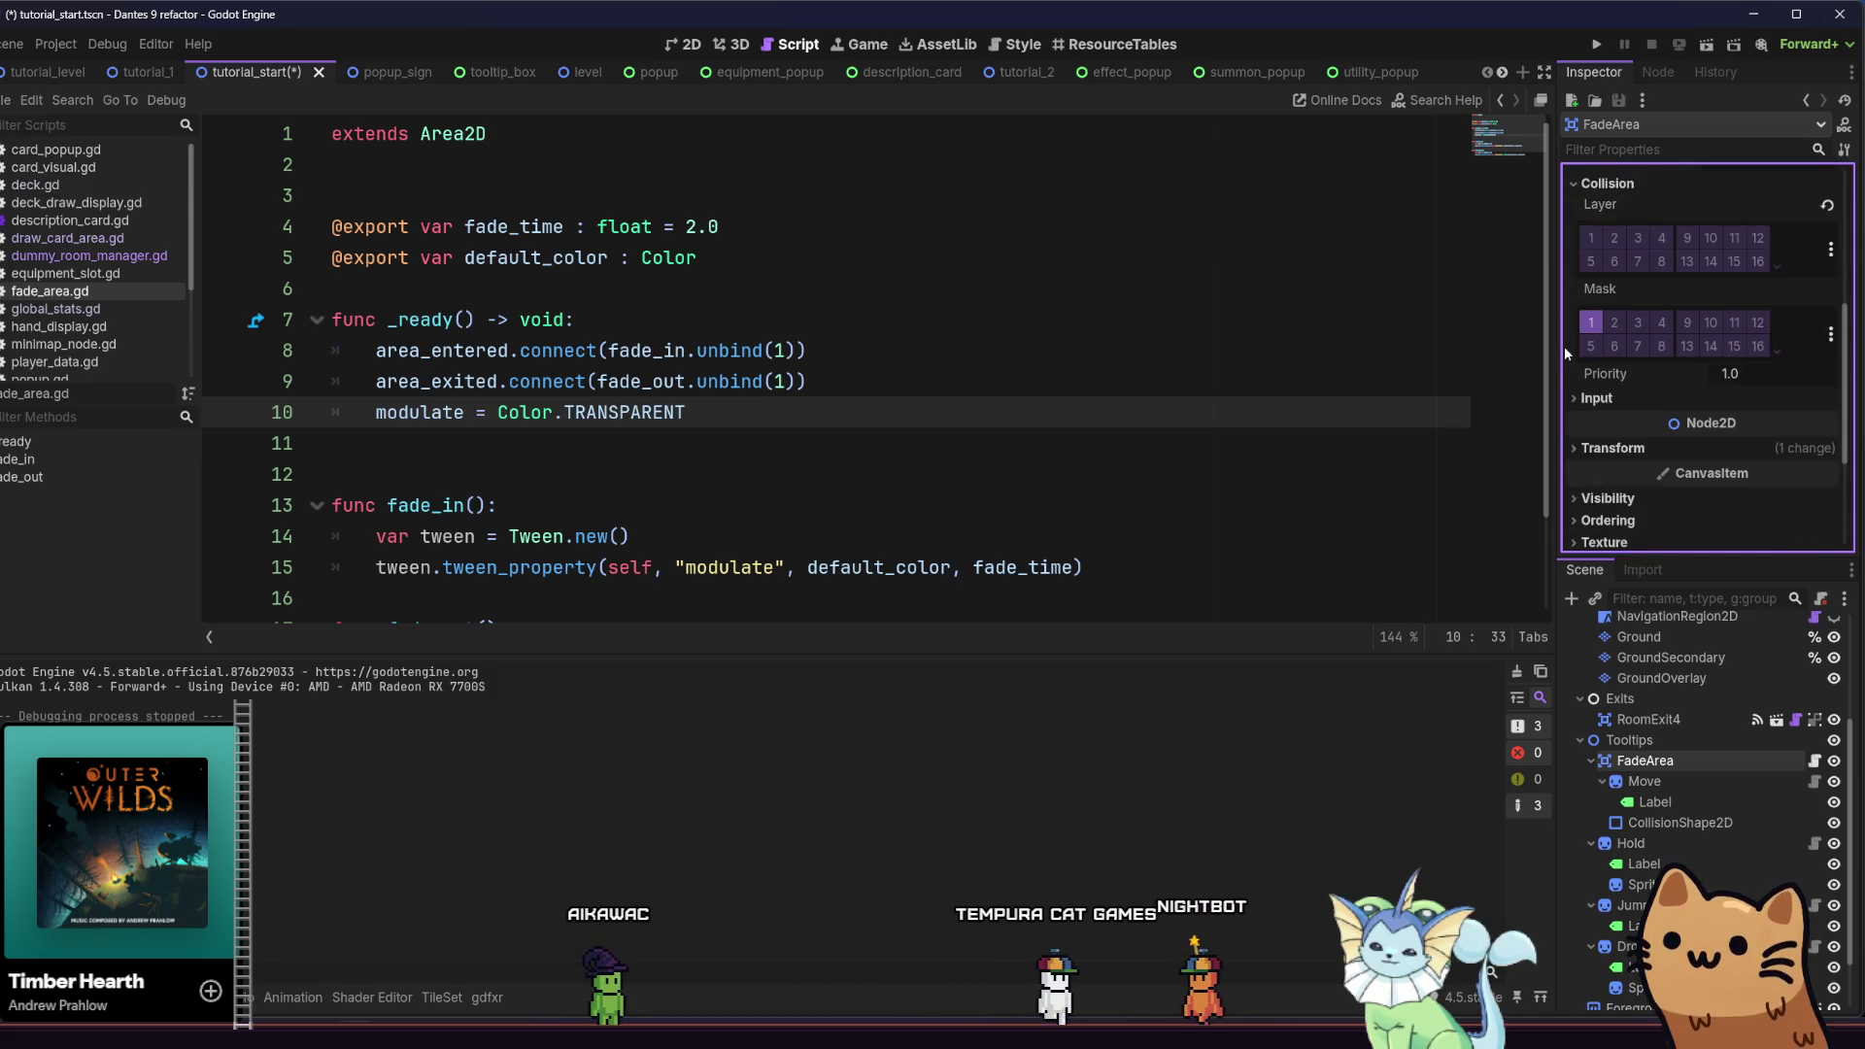
scroll(1593, 311, "up", 3)
left_click(1605, 231)
key("ctrl+s")
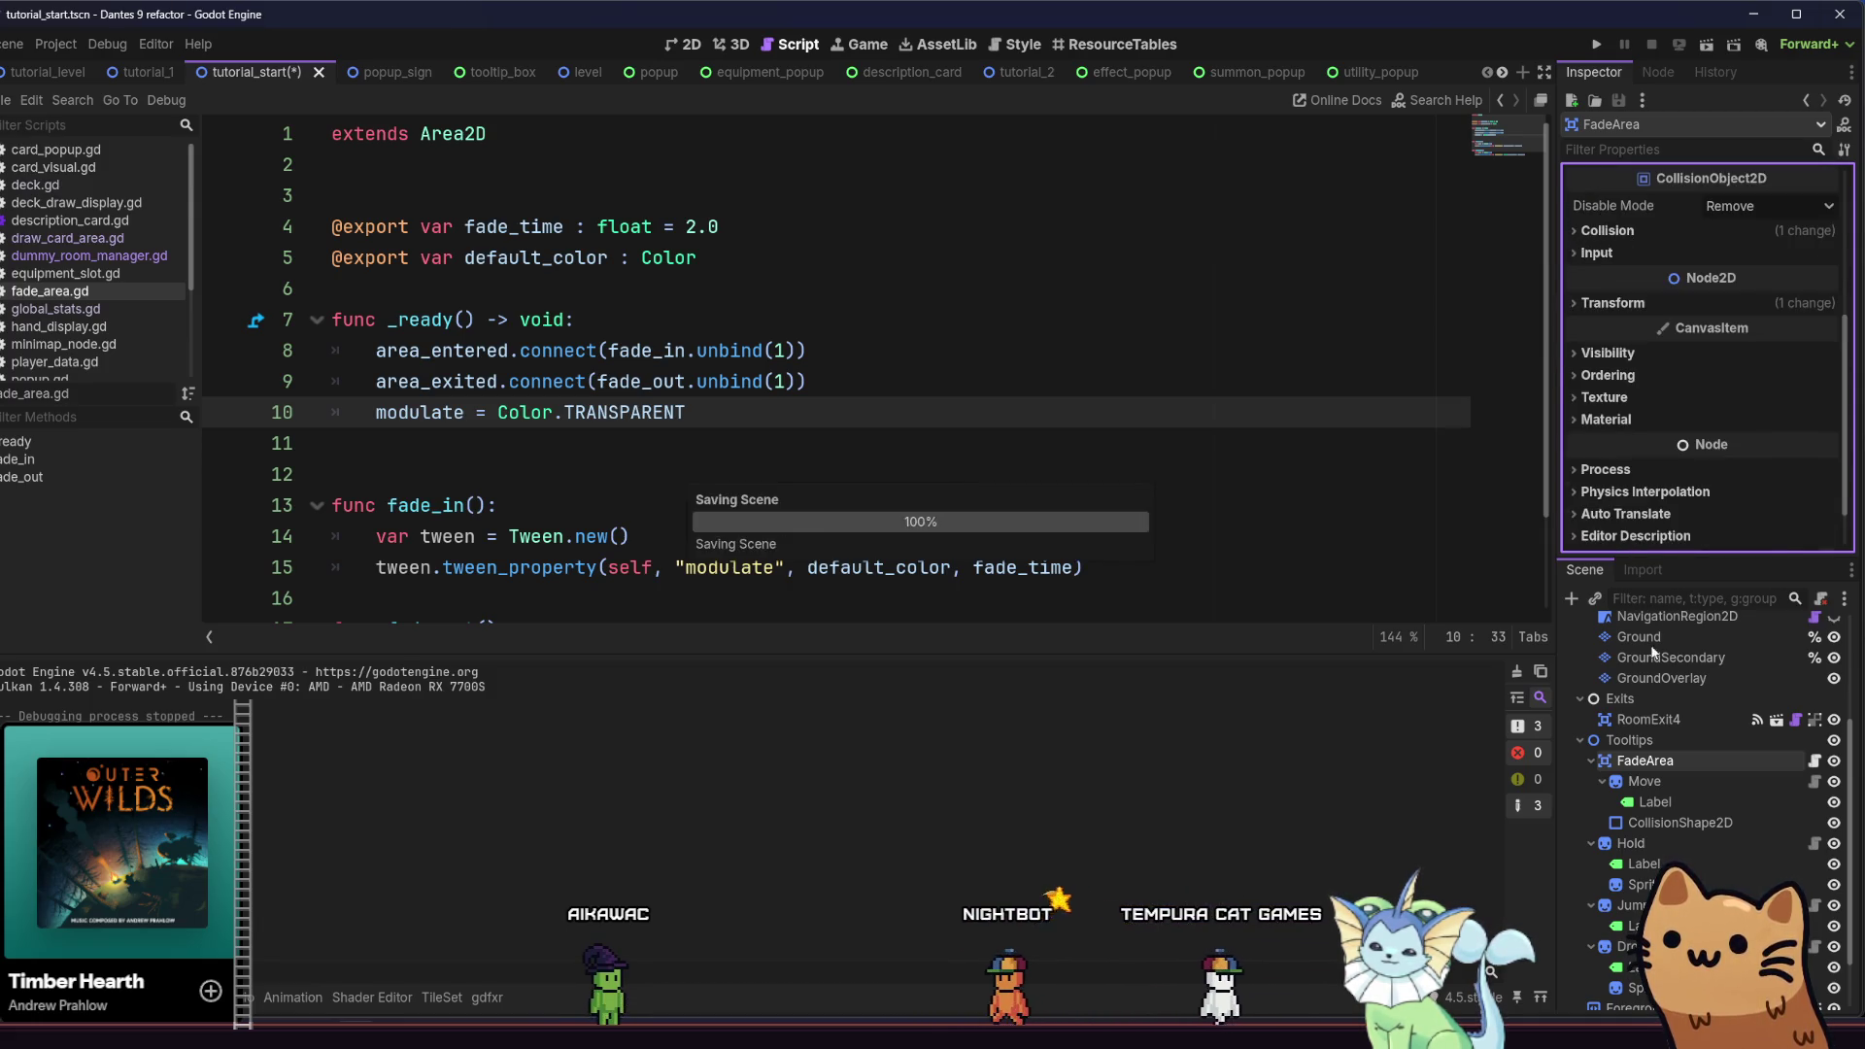
scroll(1682, 512, "up", 3)
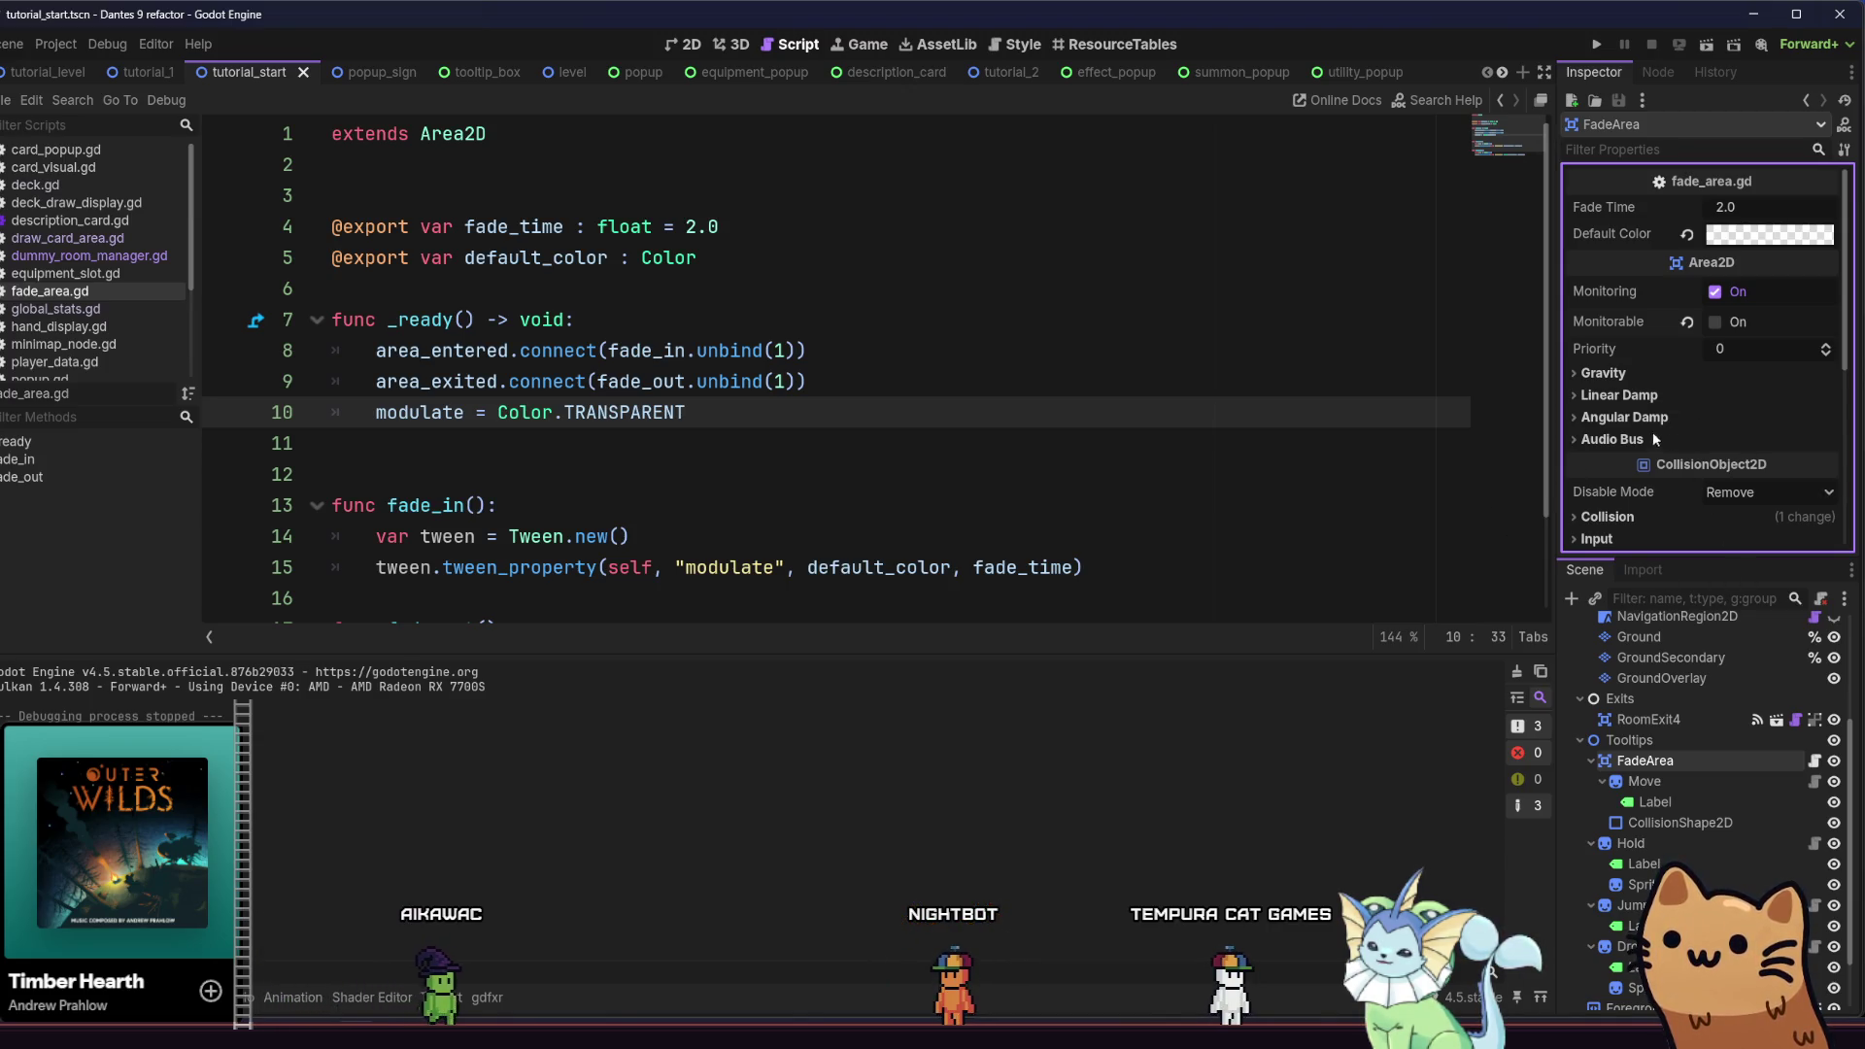
key("ctrl+F1")
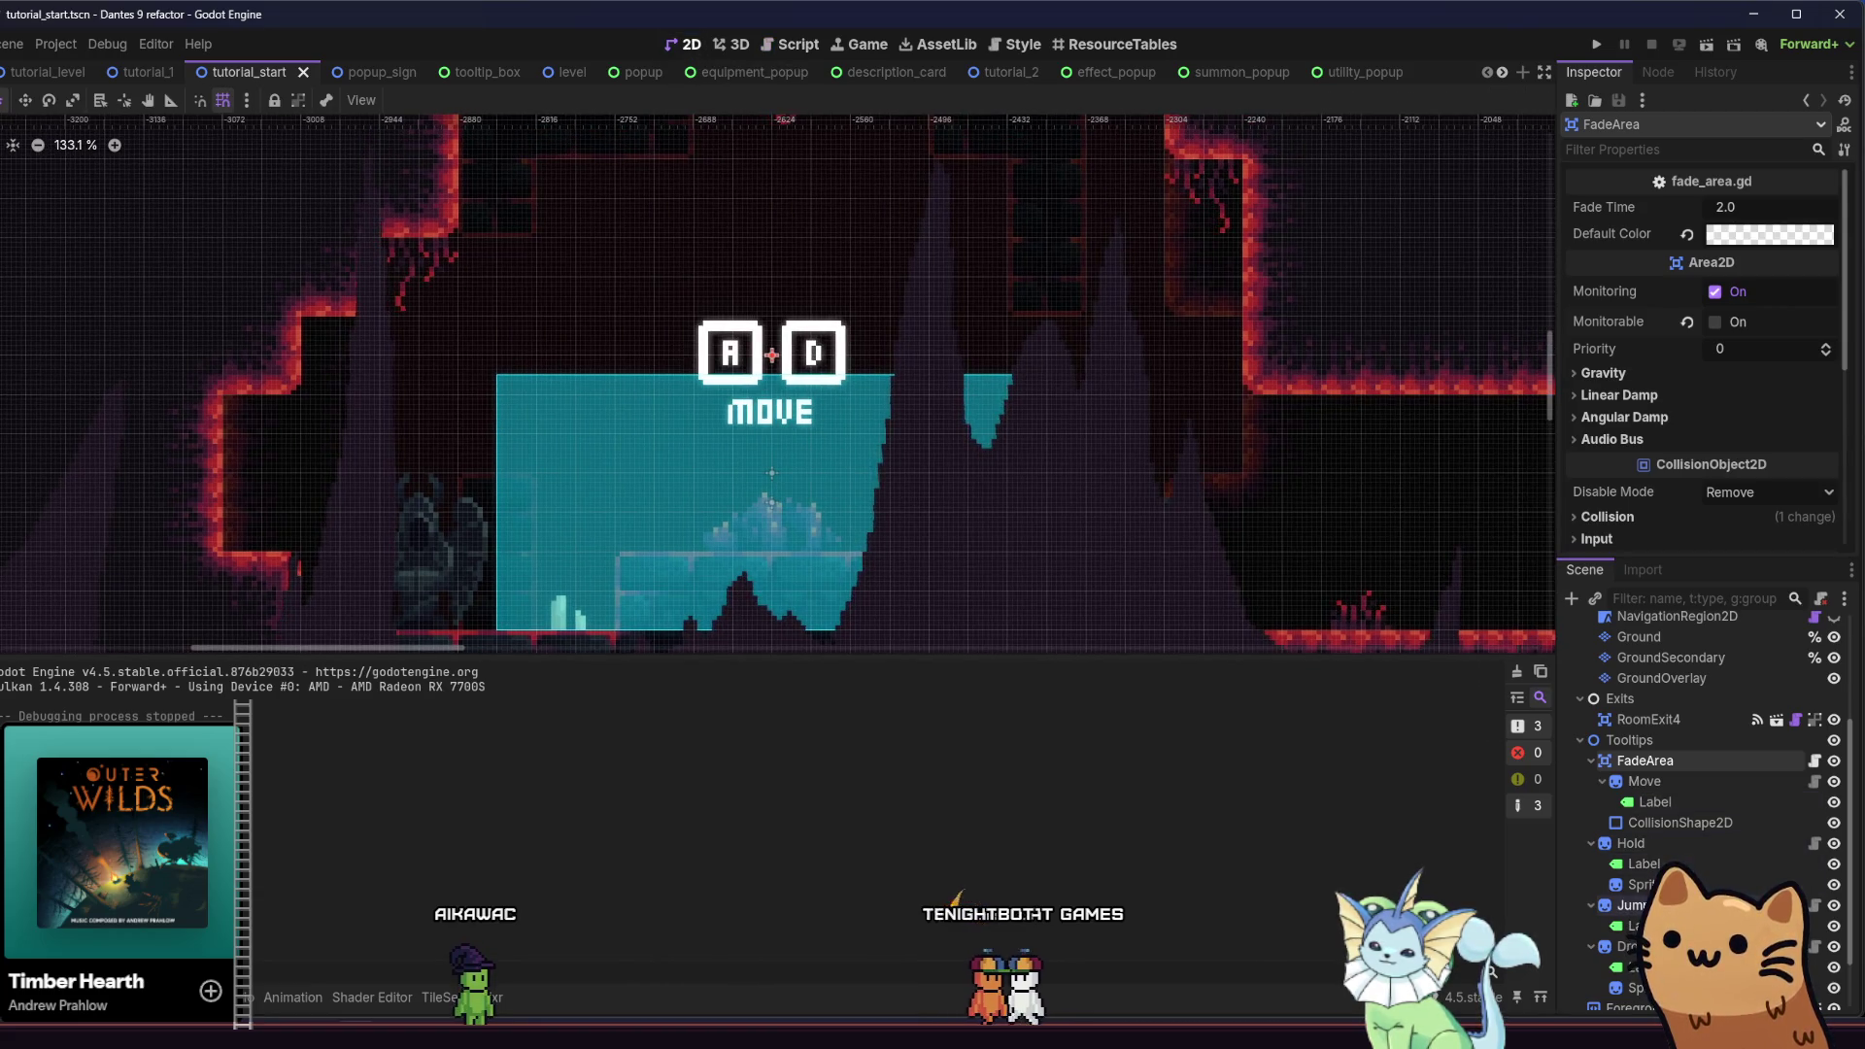
- Move PlayerSpawn 164 px up above the Move tooltip, save, and run the project
scroll(1668, 841, "up", 4)
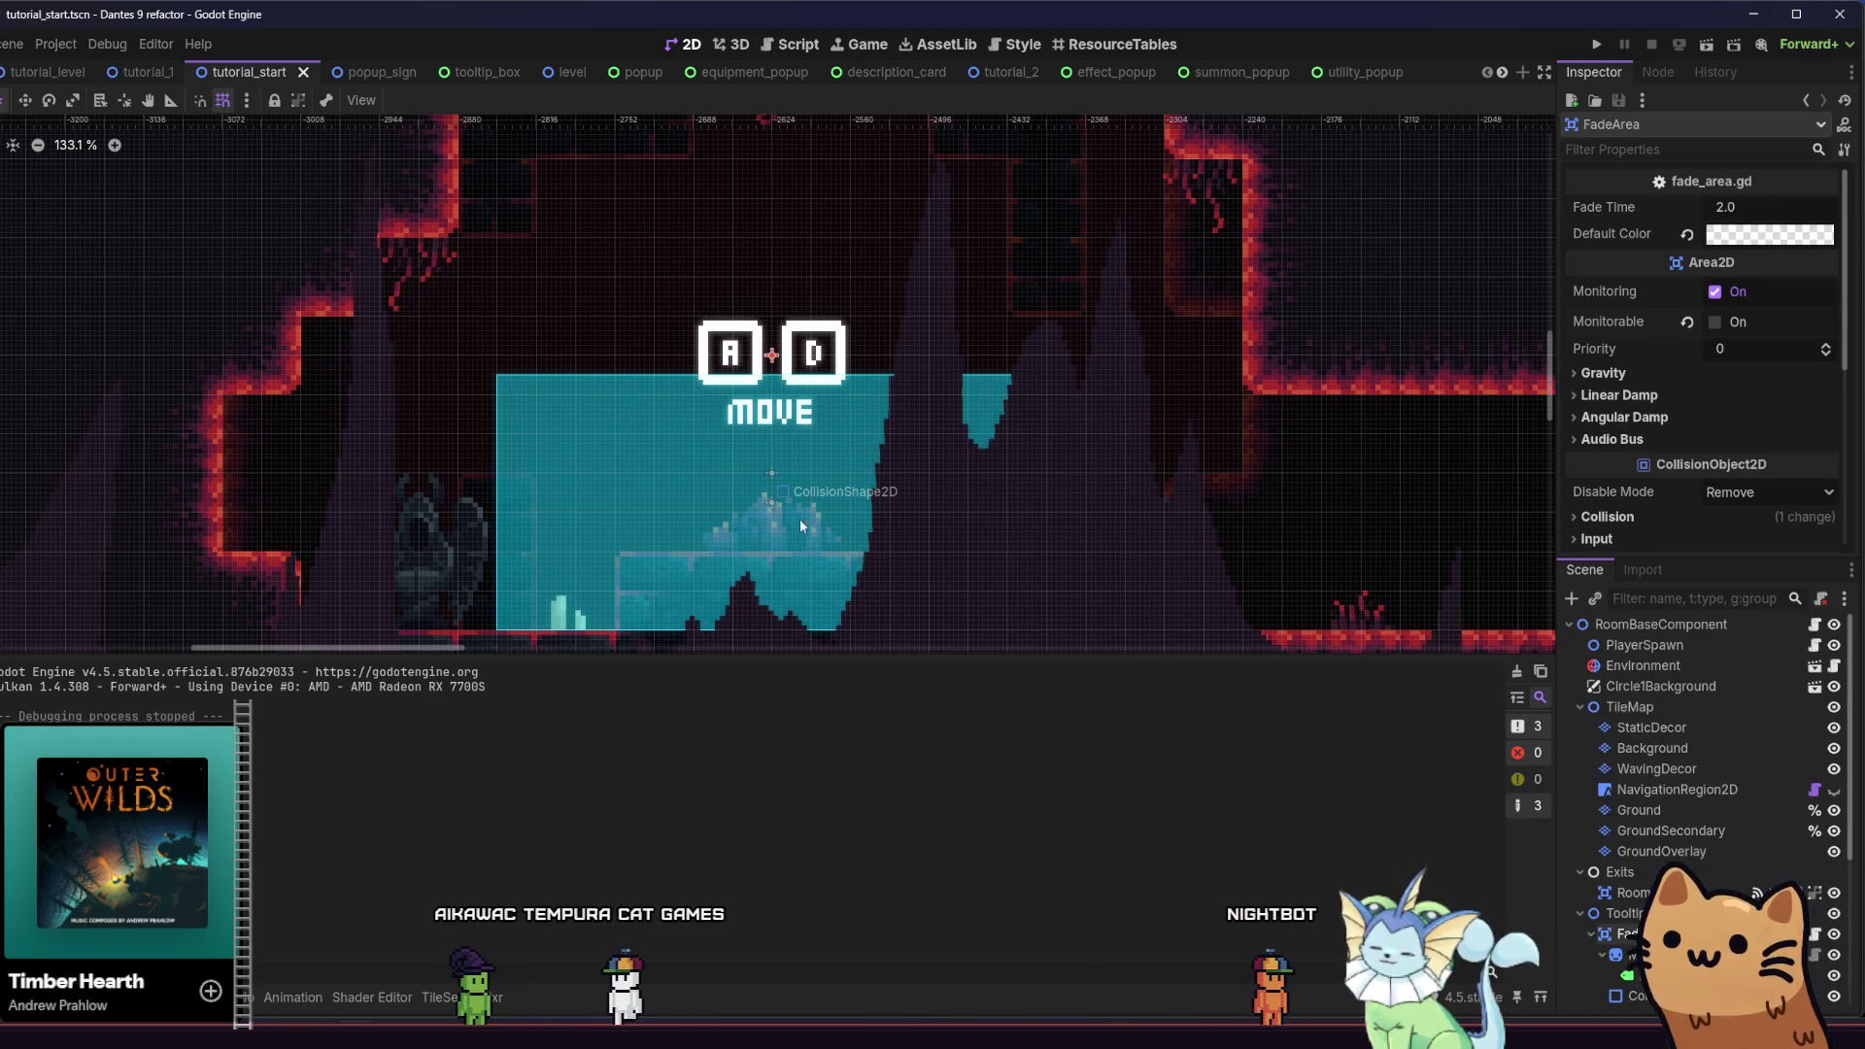
left_click(1644, 645)
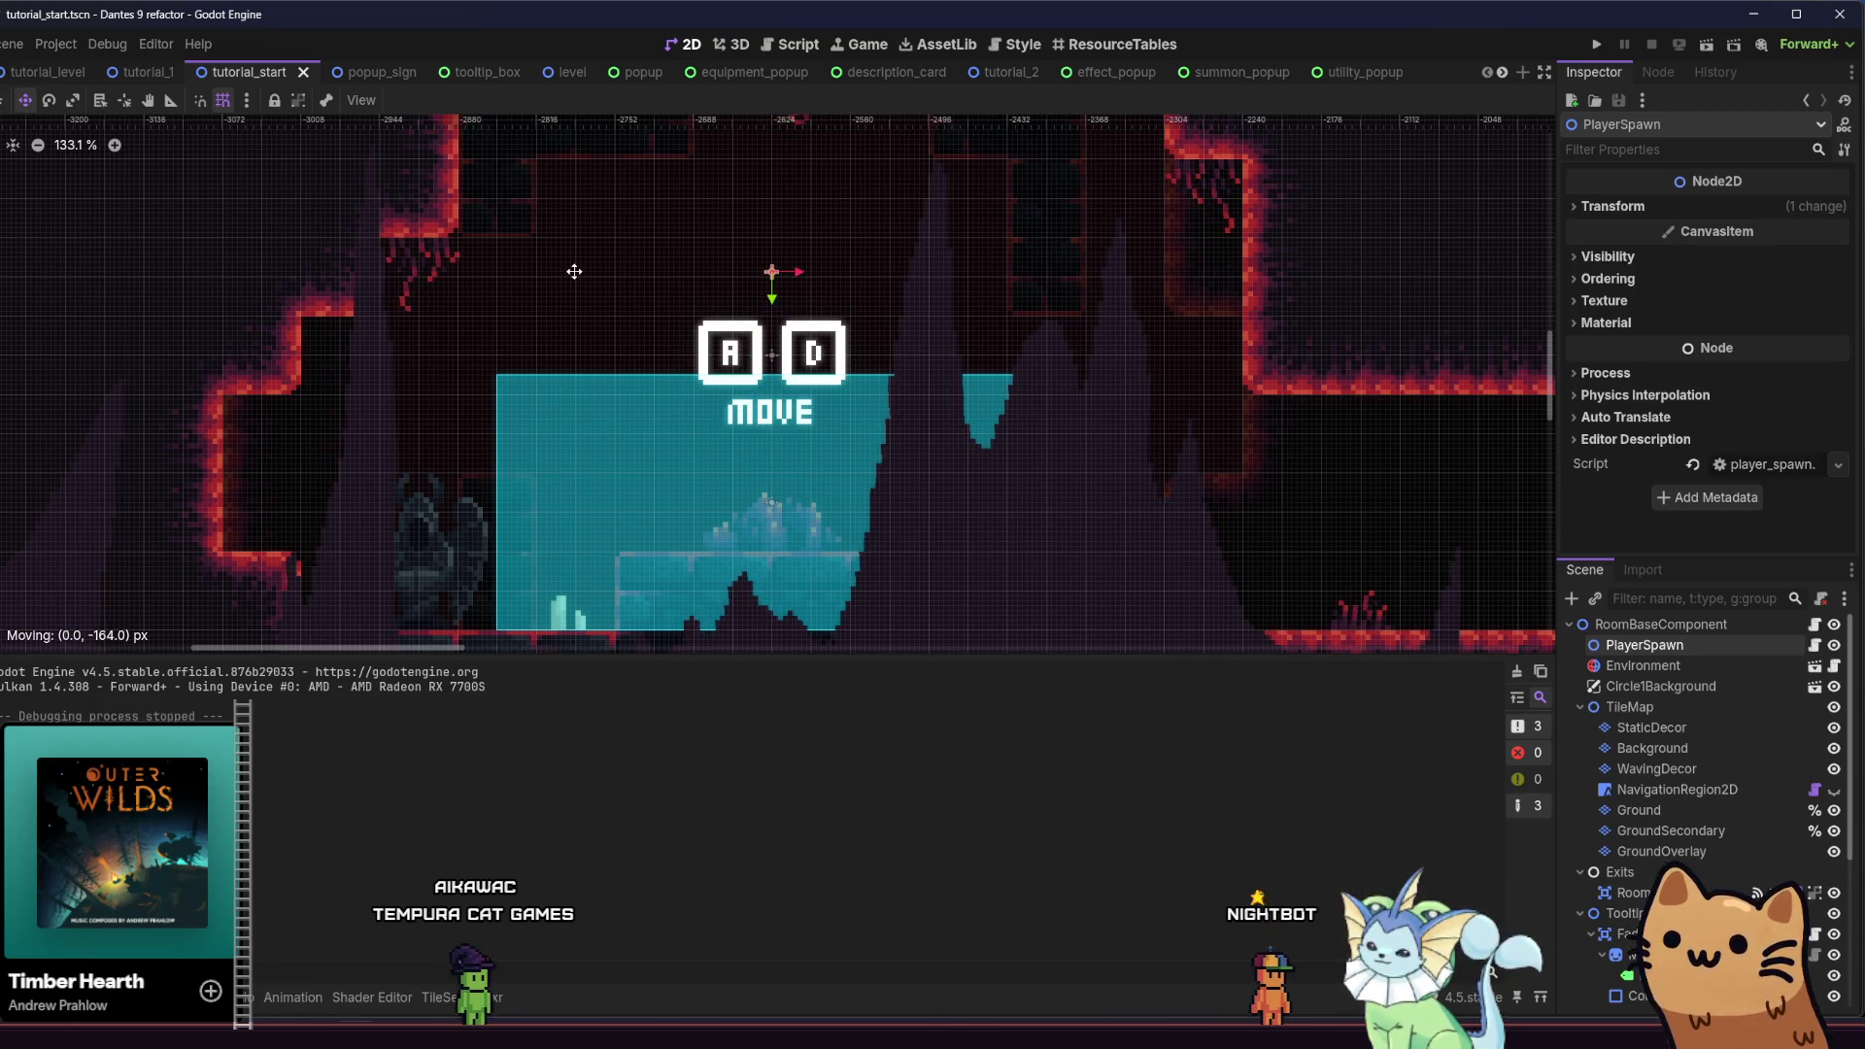
key("ctrl+s")
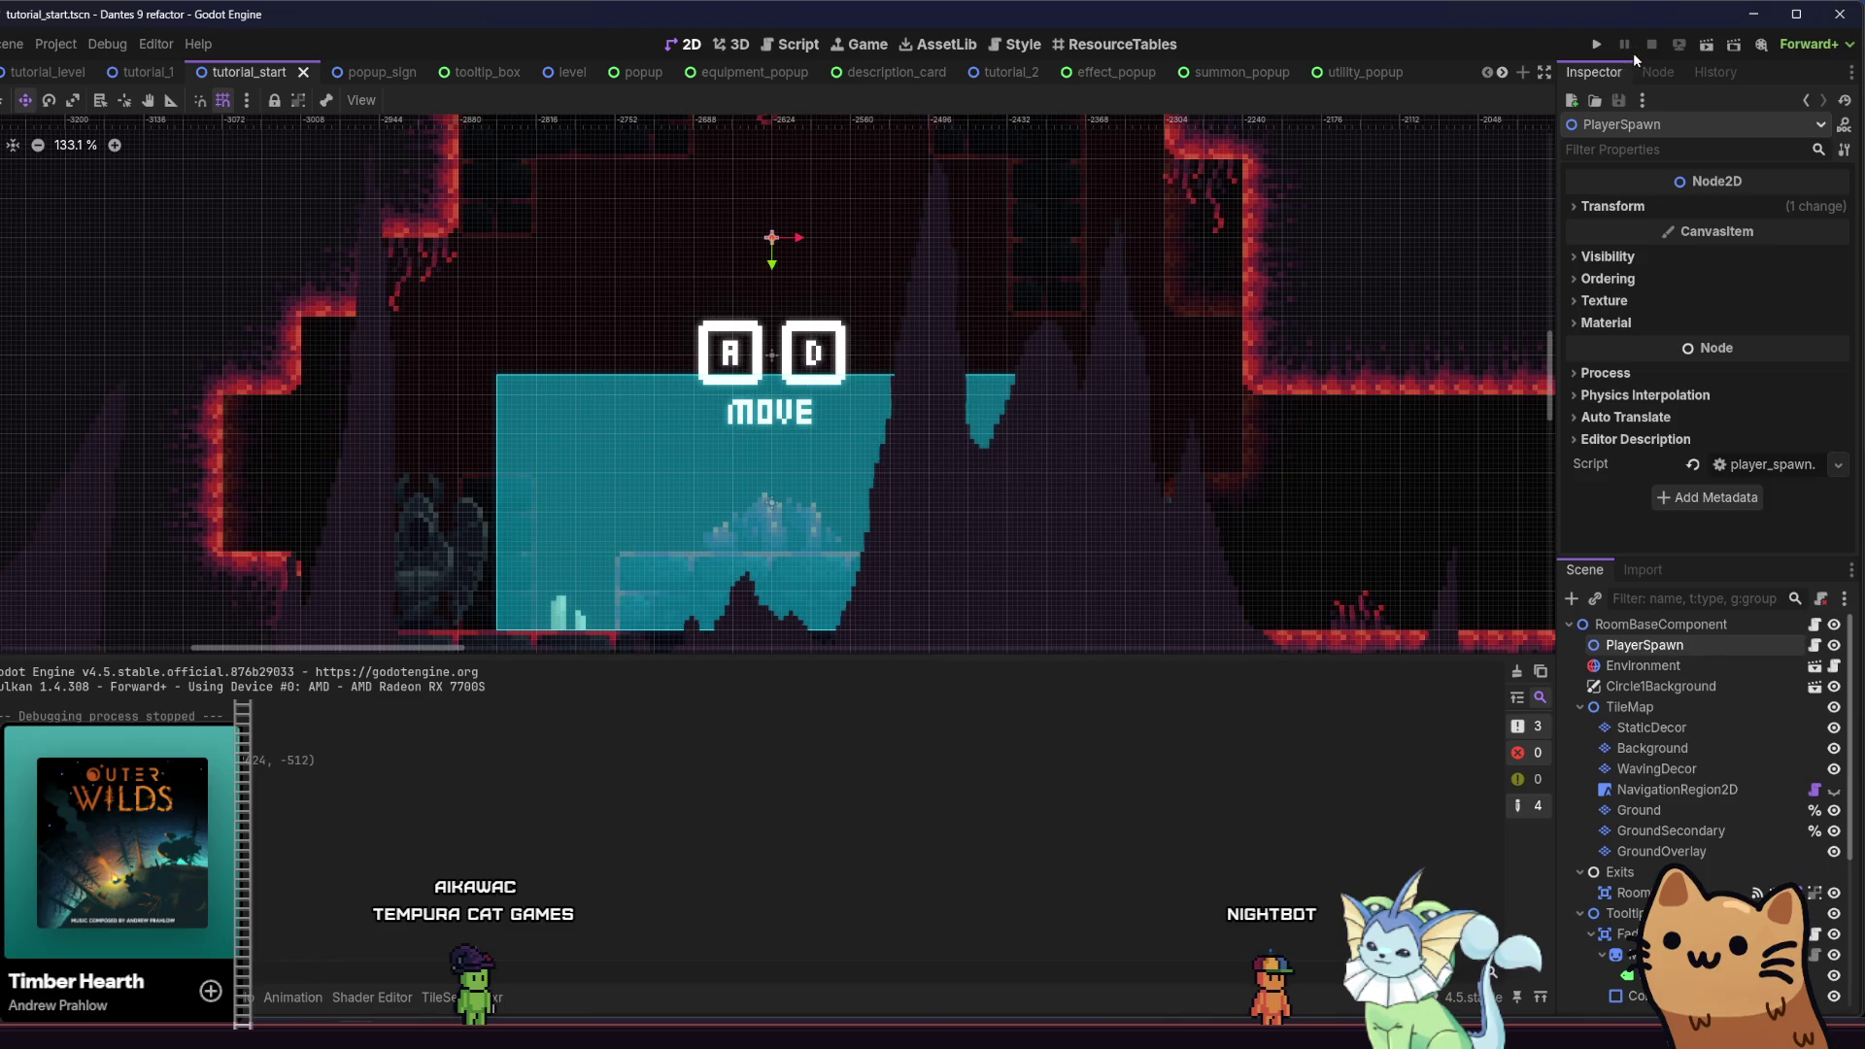
left_click(1597, 46)
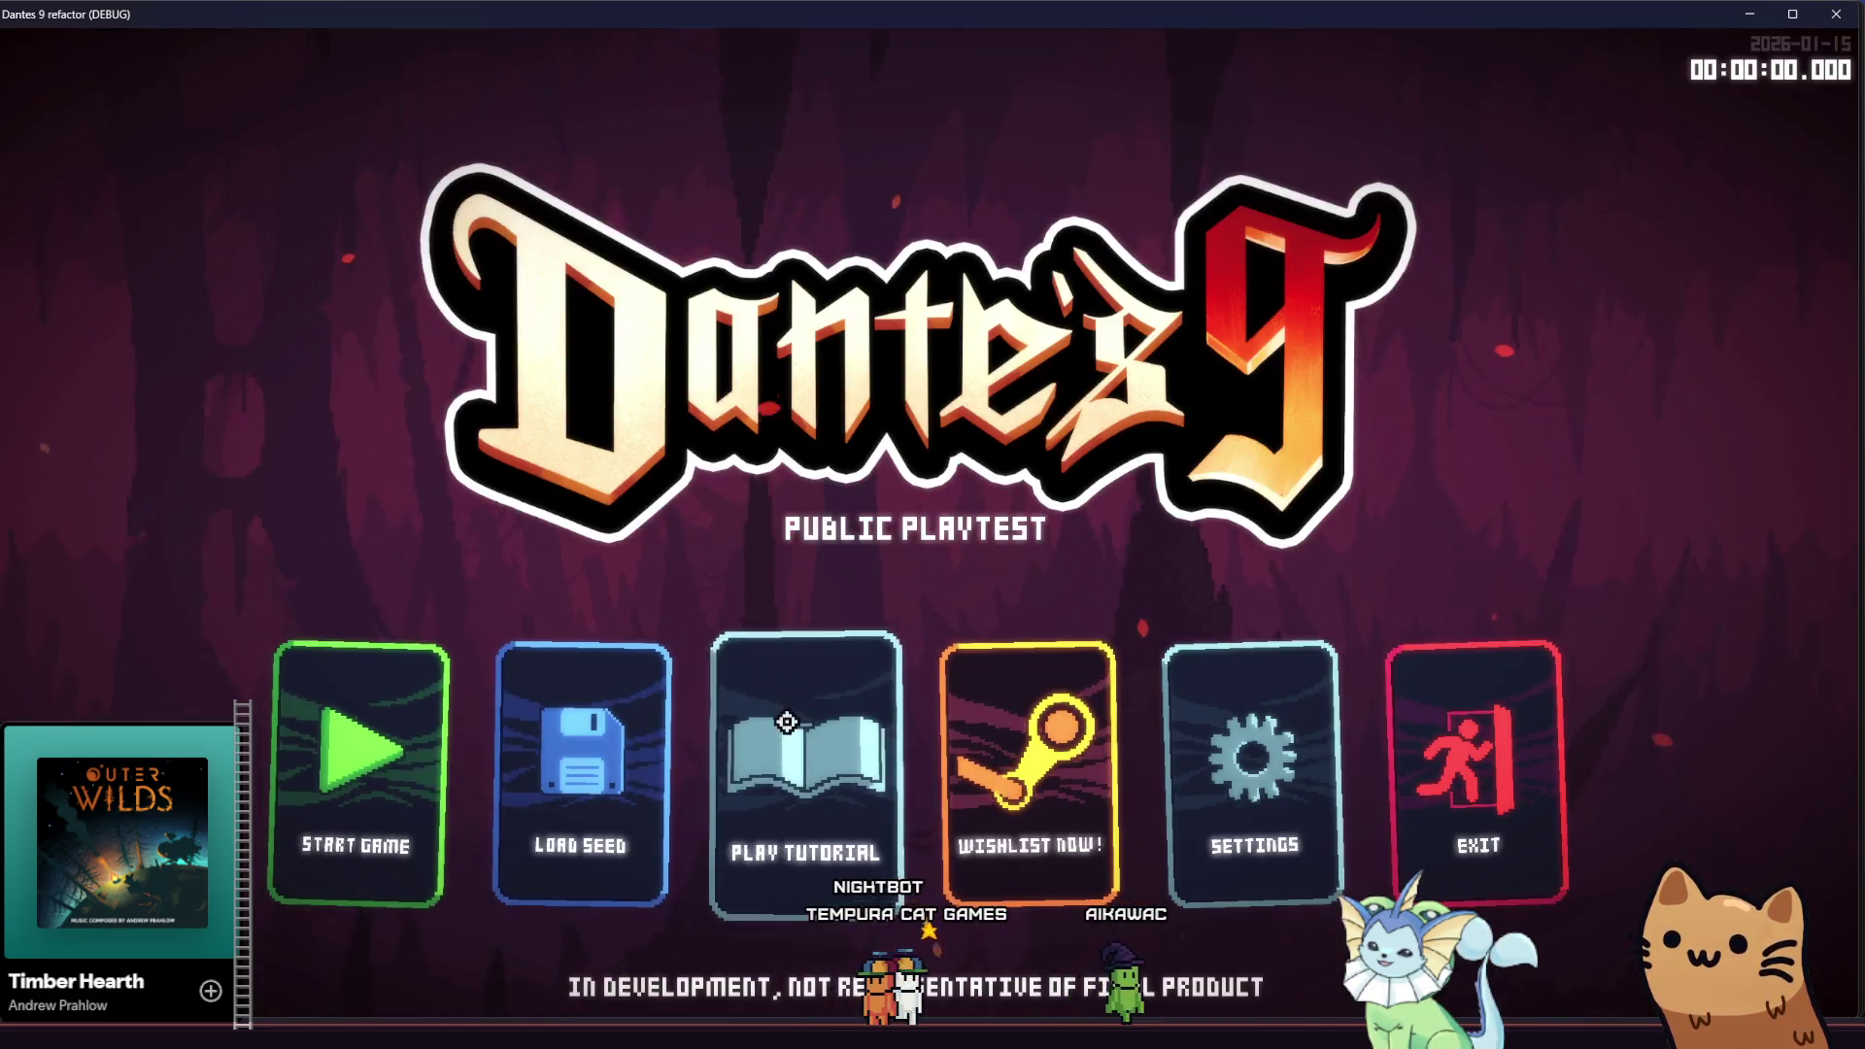
- Play the tutorial from the main menu to check the spawn, then switch back to the editor
left_click(847, 800)
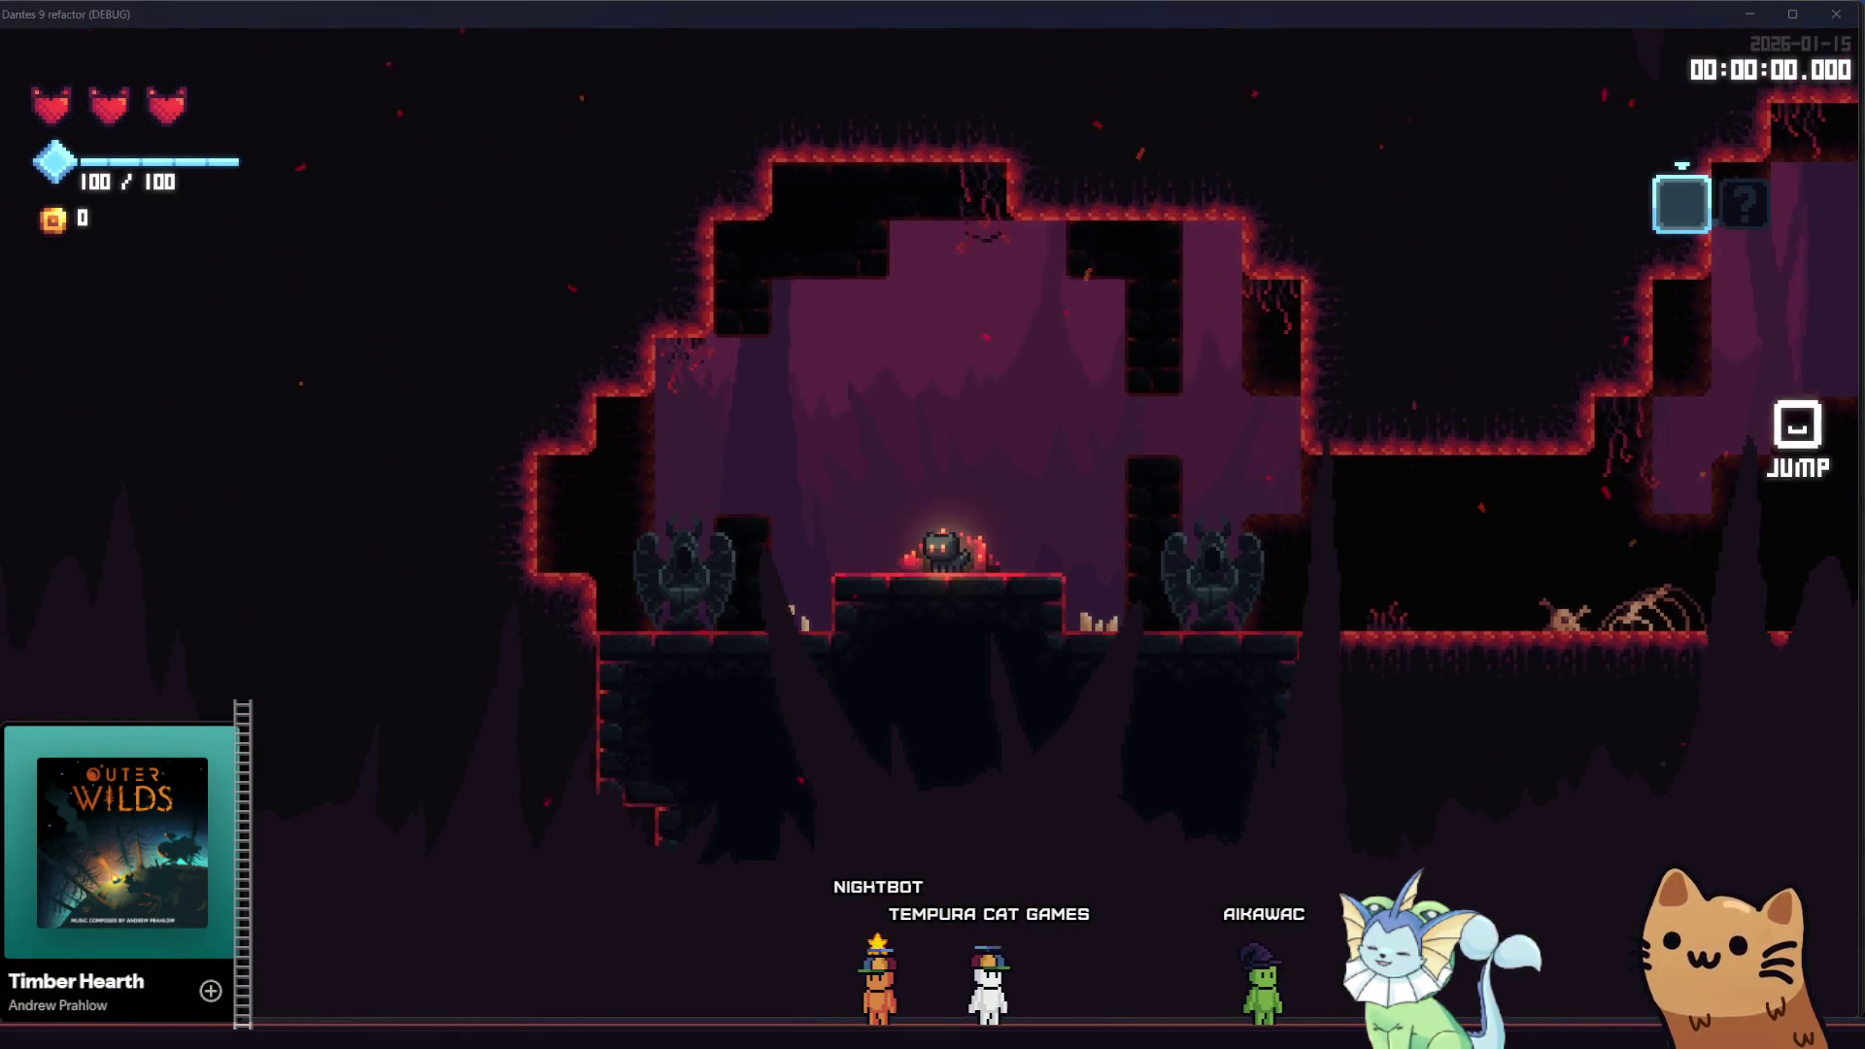
key("alt+Tab")
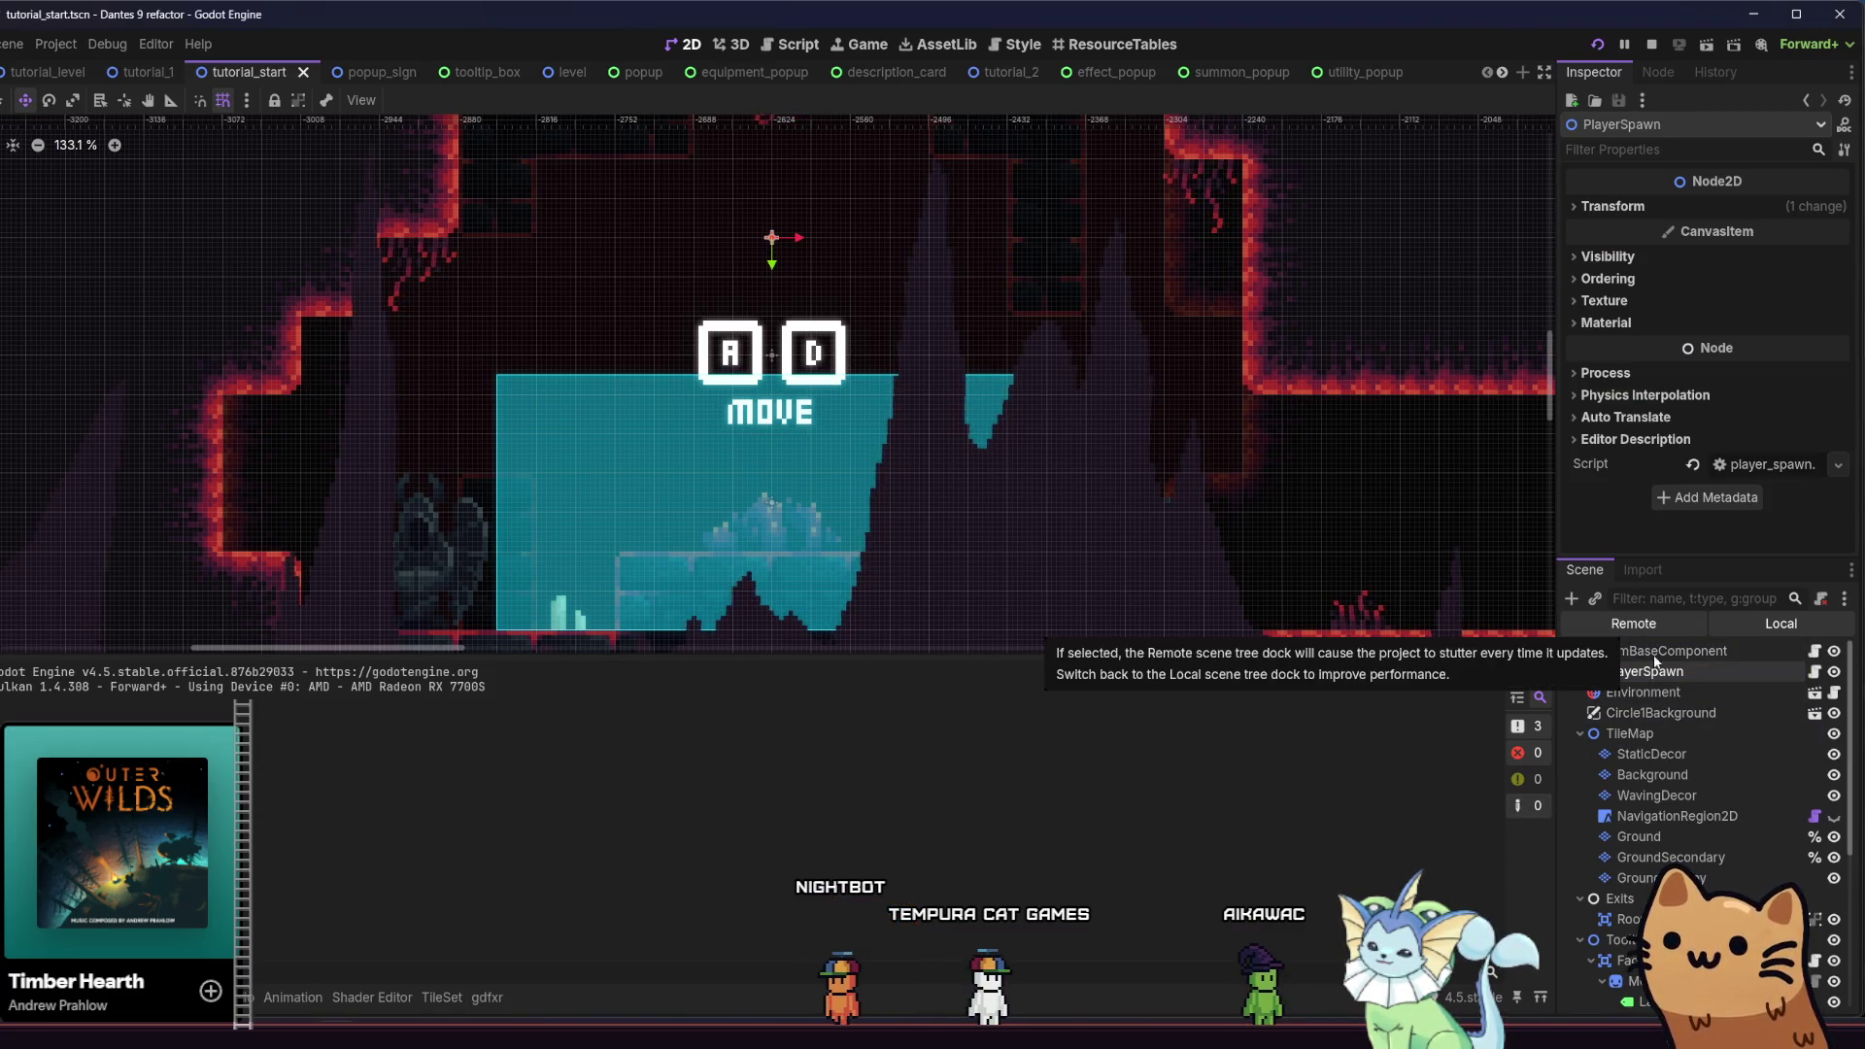
- Try fading FadeArea's Modulate alpha, restore it, and bring up fade_area.gd in the script editor
scroll(1689, 851, "down", 5)
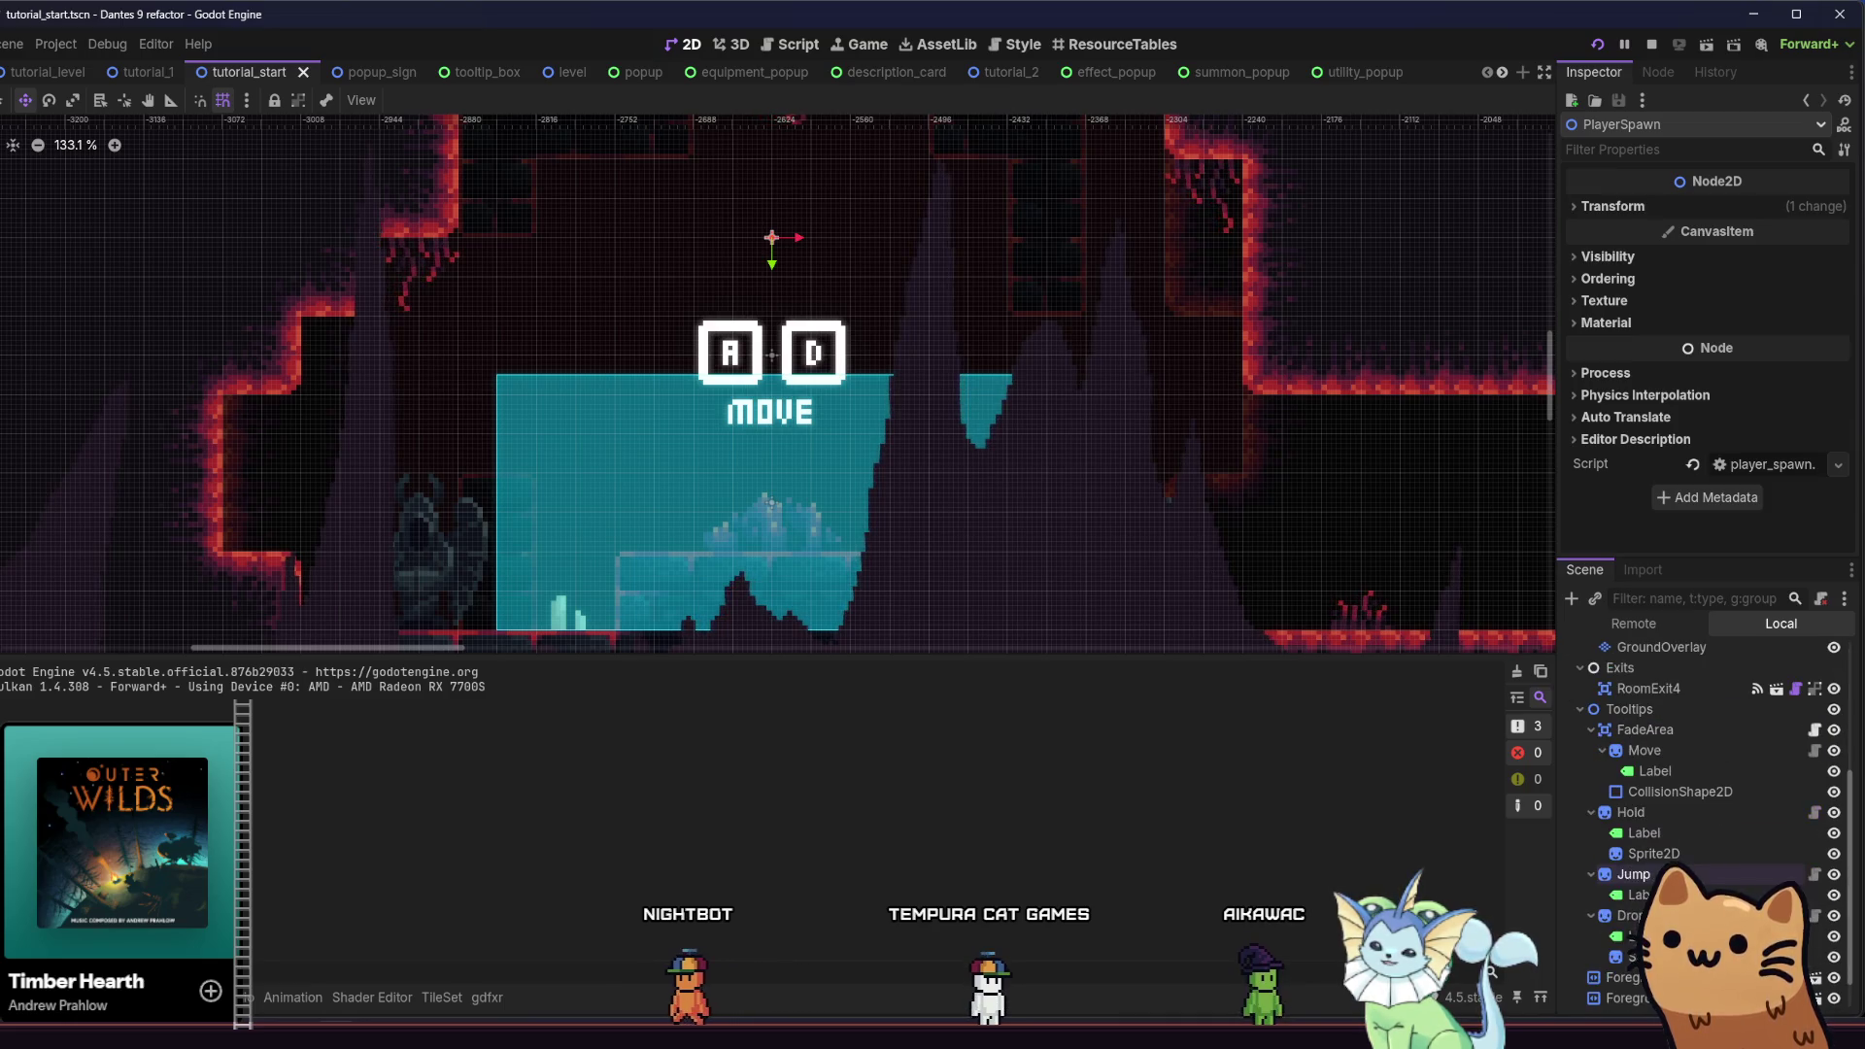
left_click(1681, 733)
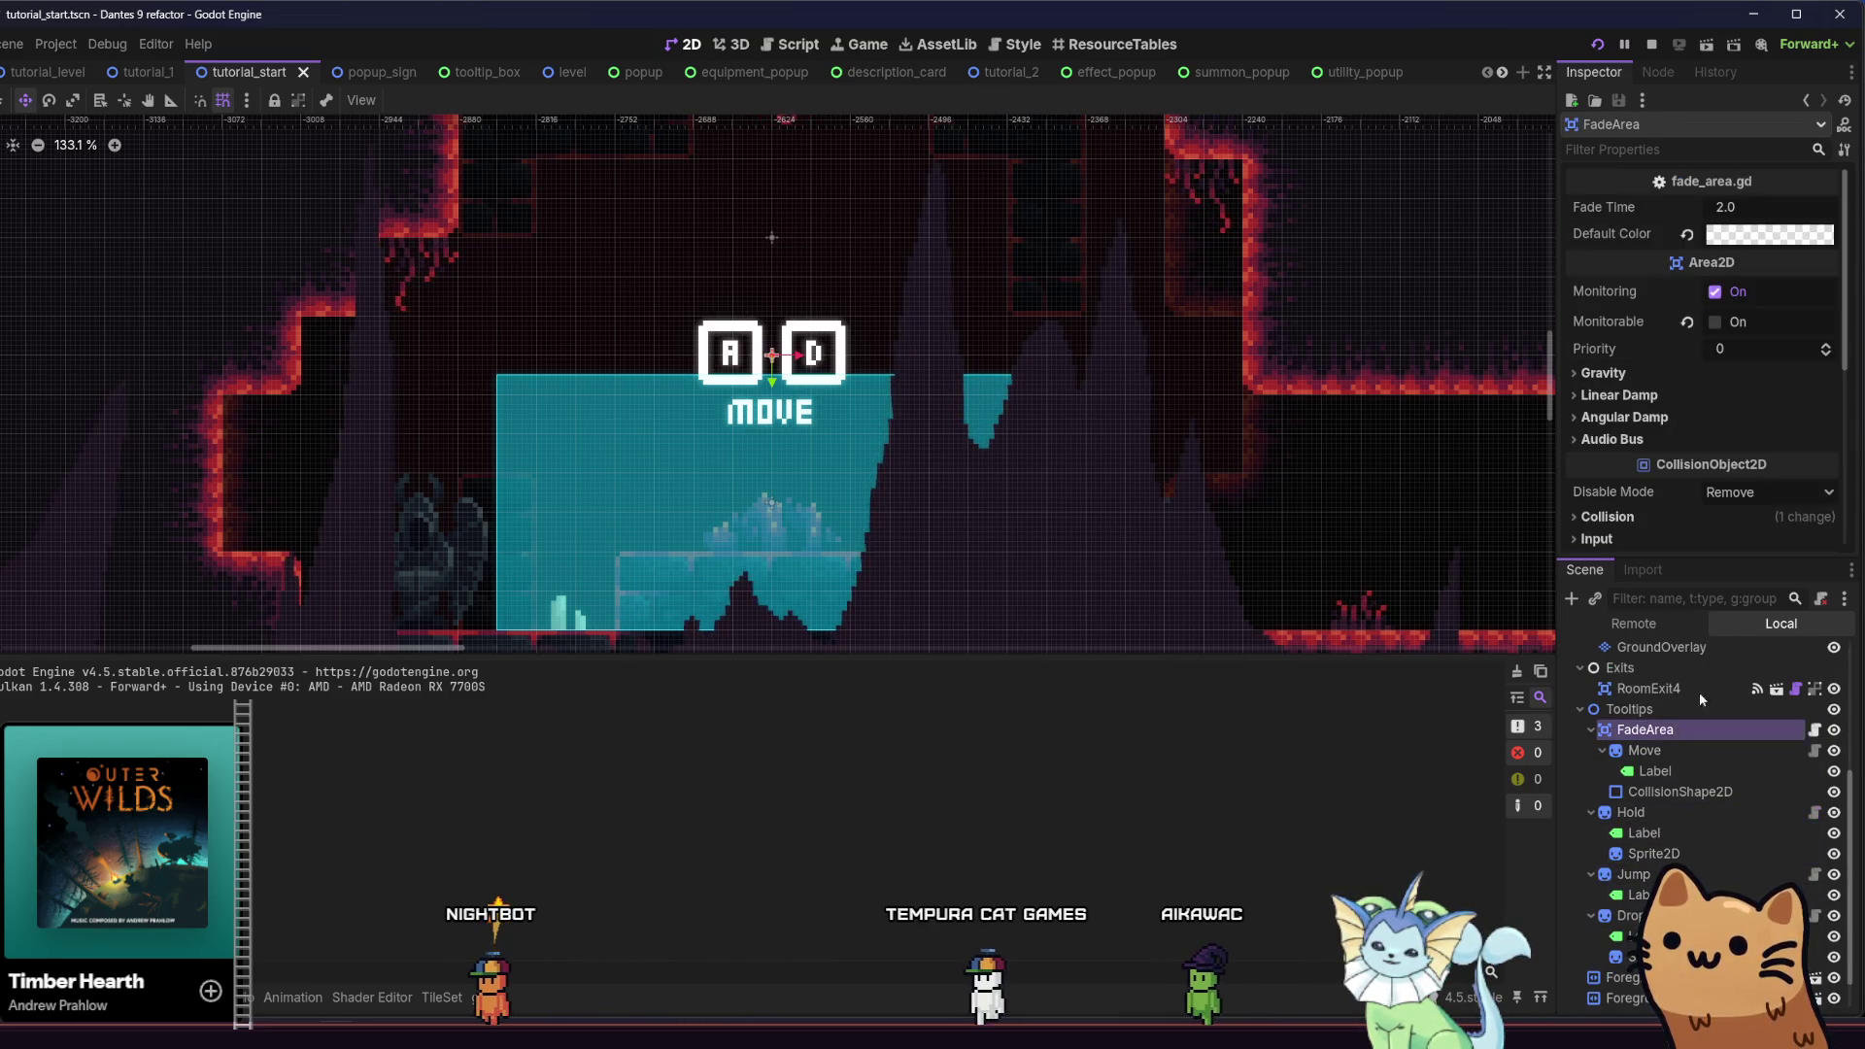
scroll(1645, 320, "down", 5)
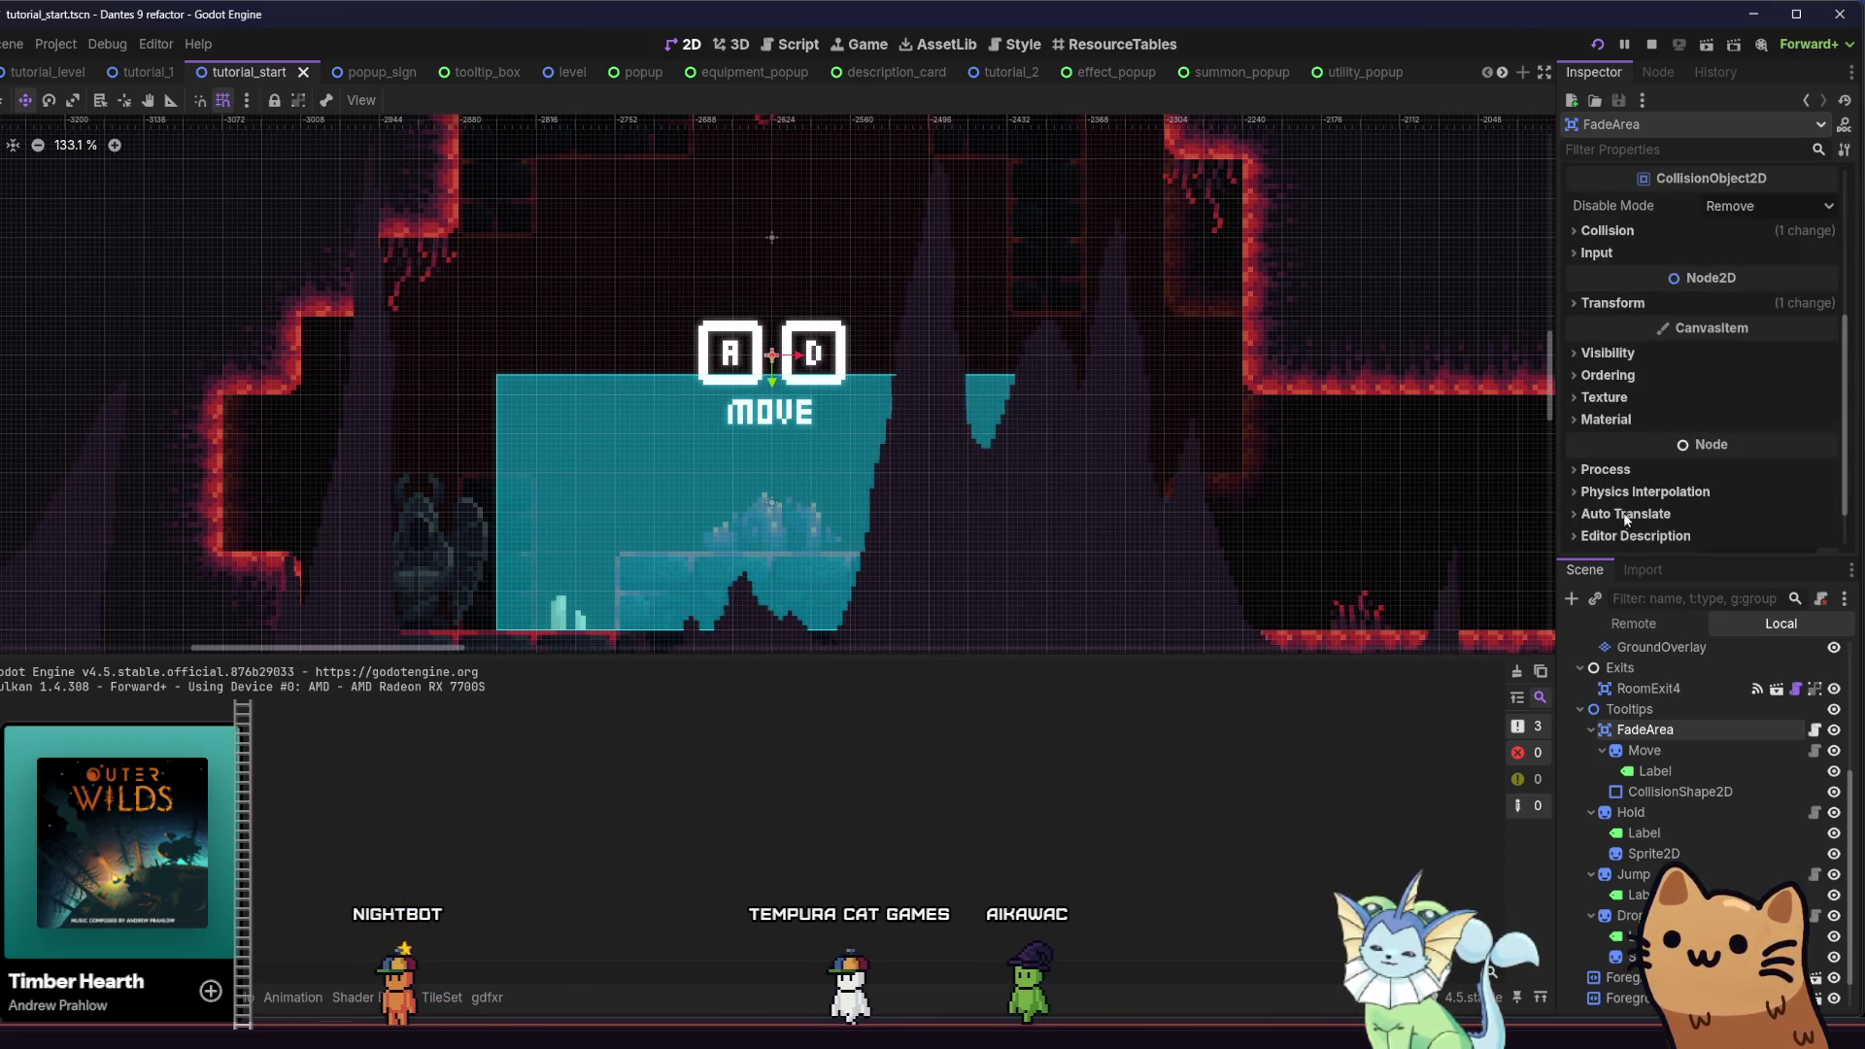
left_click(1772, 346)
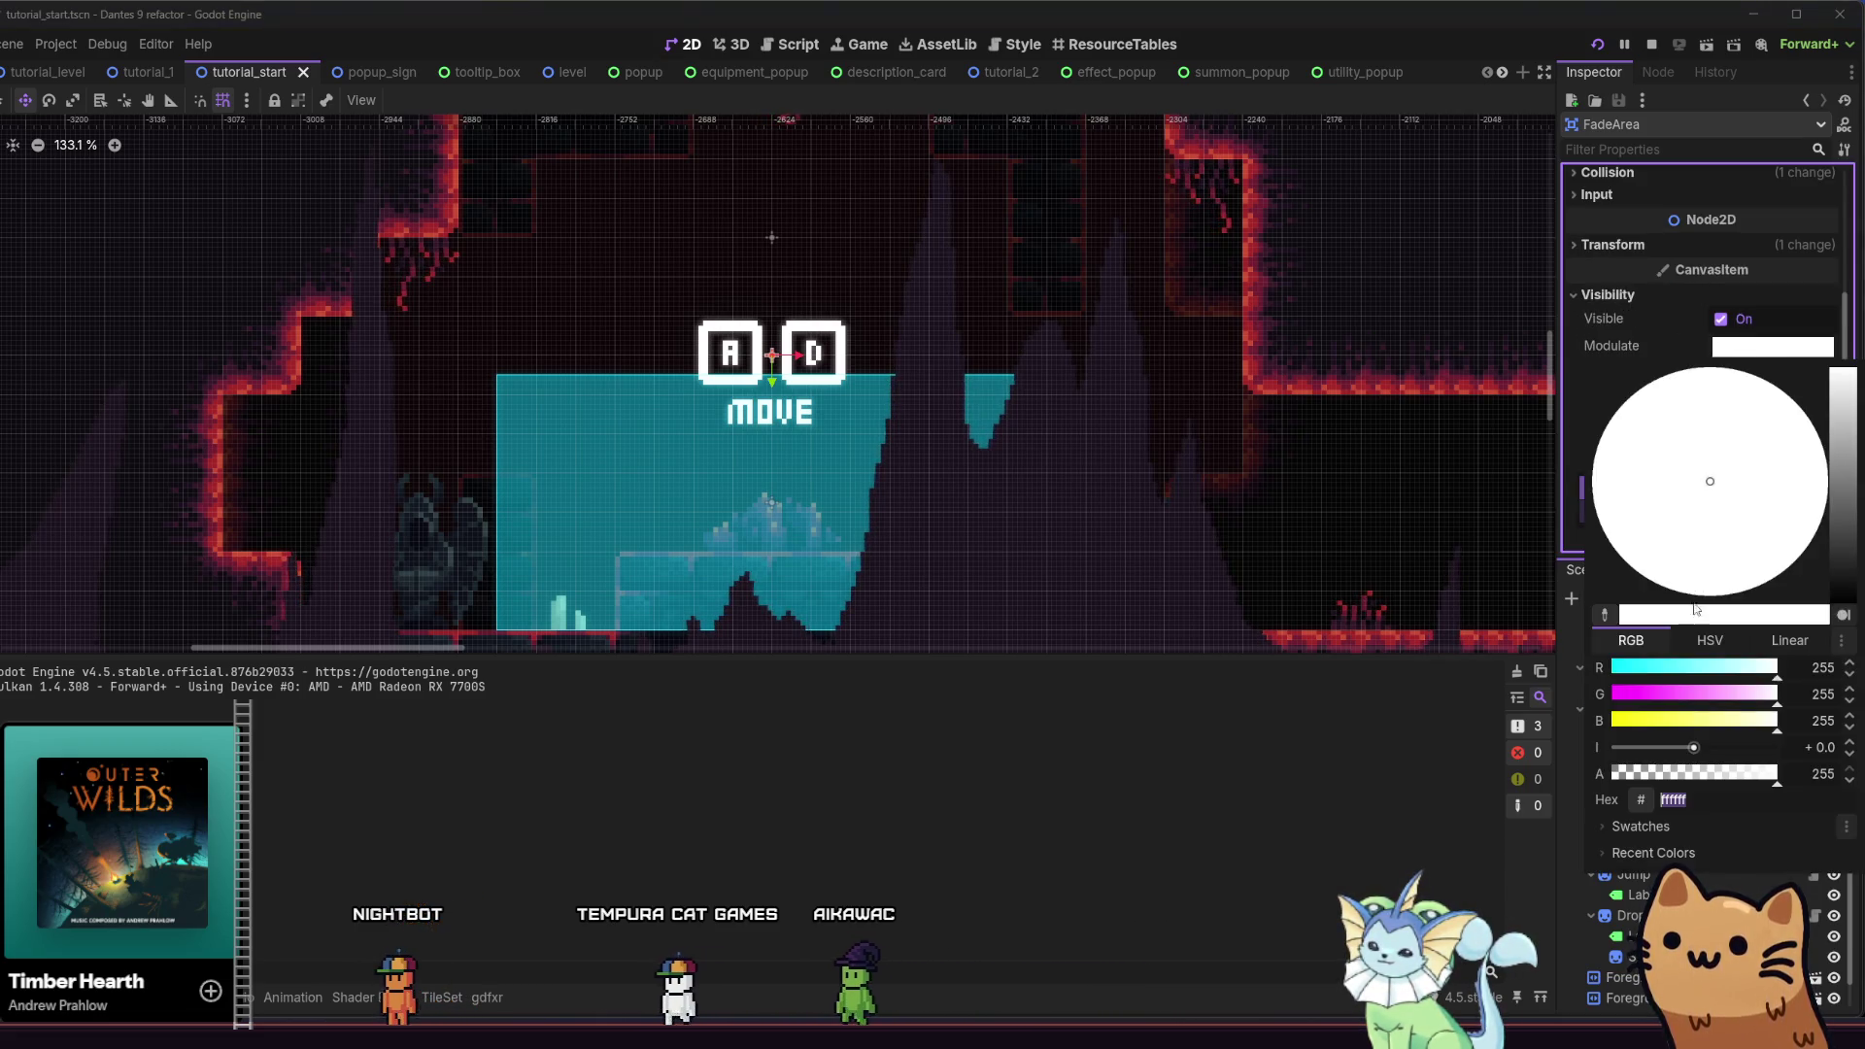
mouse_move(1734, 777)
left_mouse_down()
mouse_move(1572, 773)
mouse_move(1778, 773)
left_mouse_up()
left_click(1676, 353)
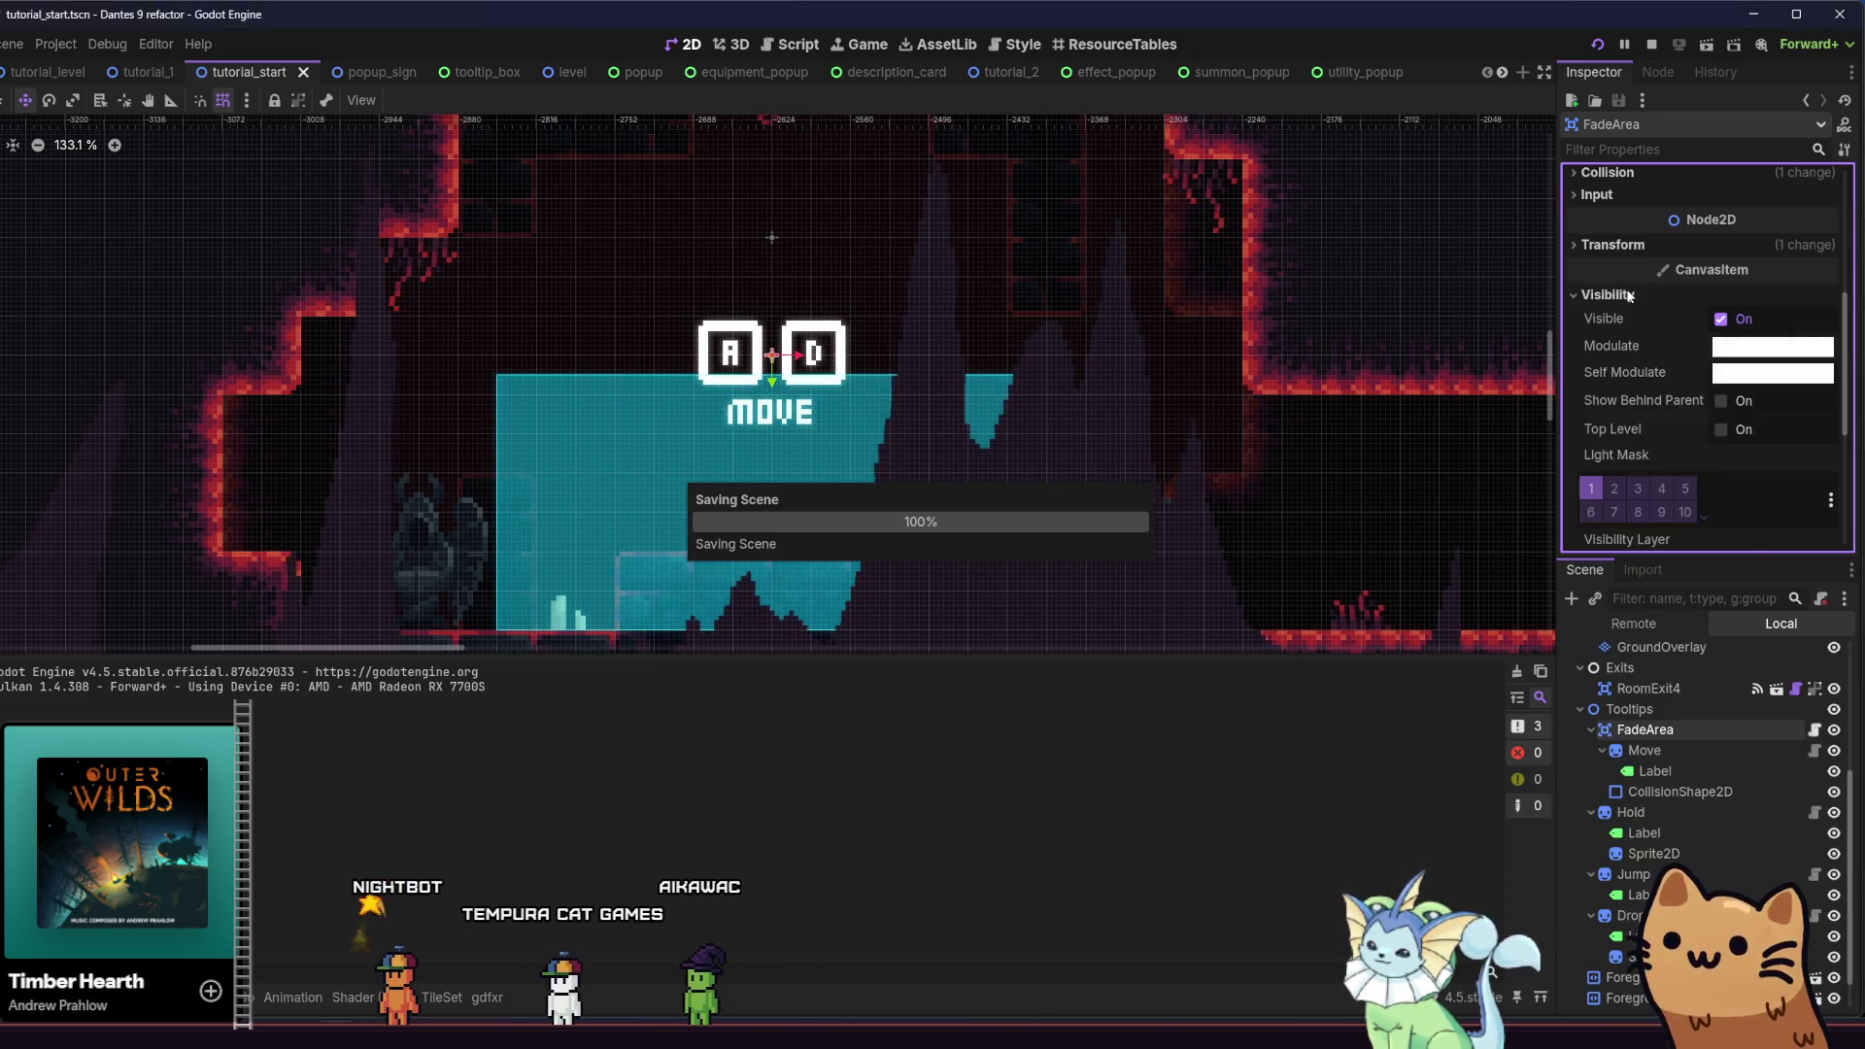
scroll(1645, 270, "up", 5)
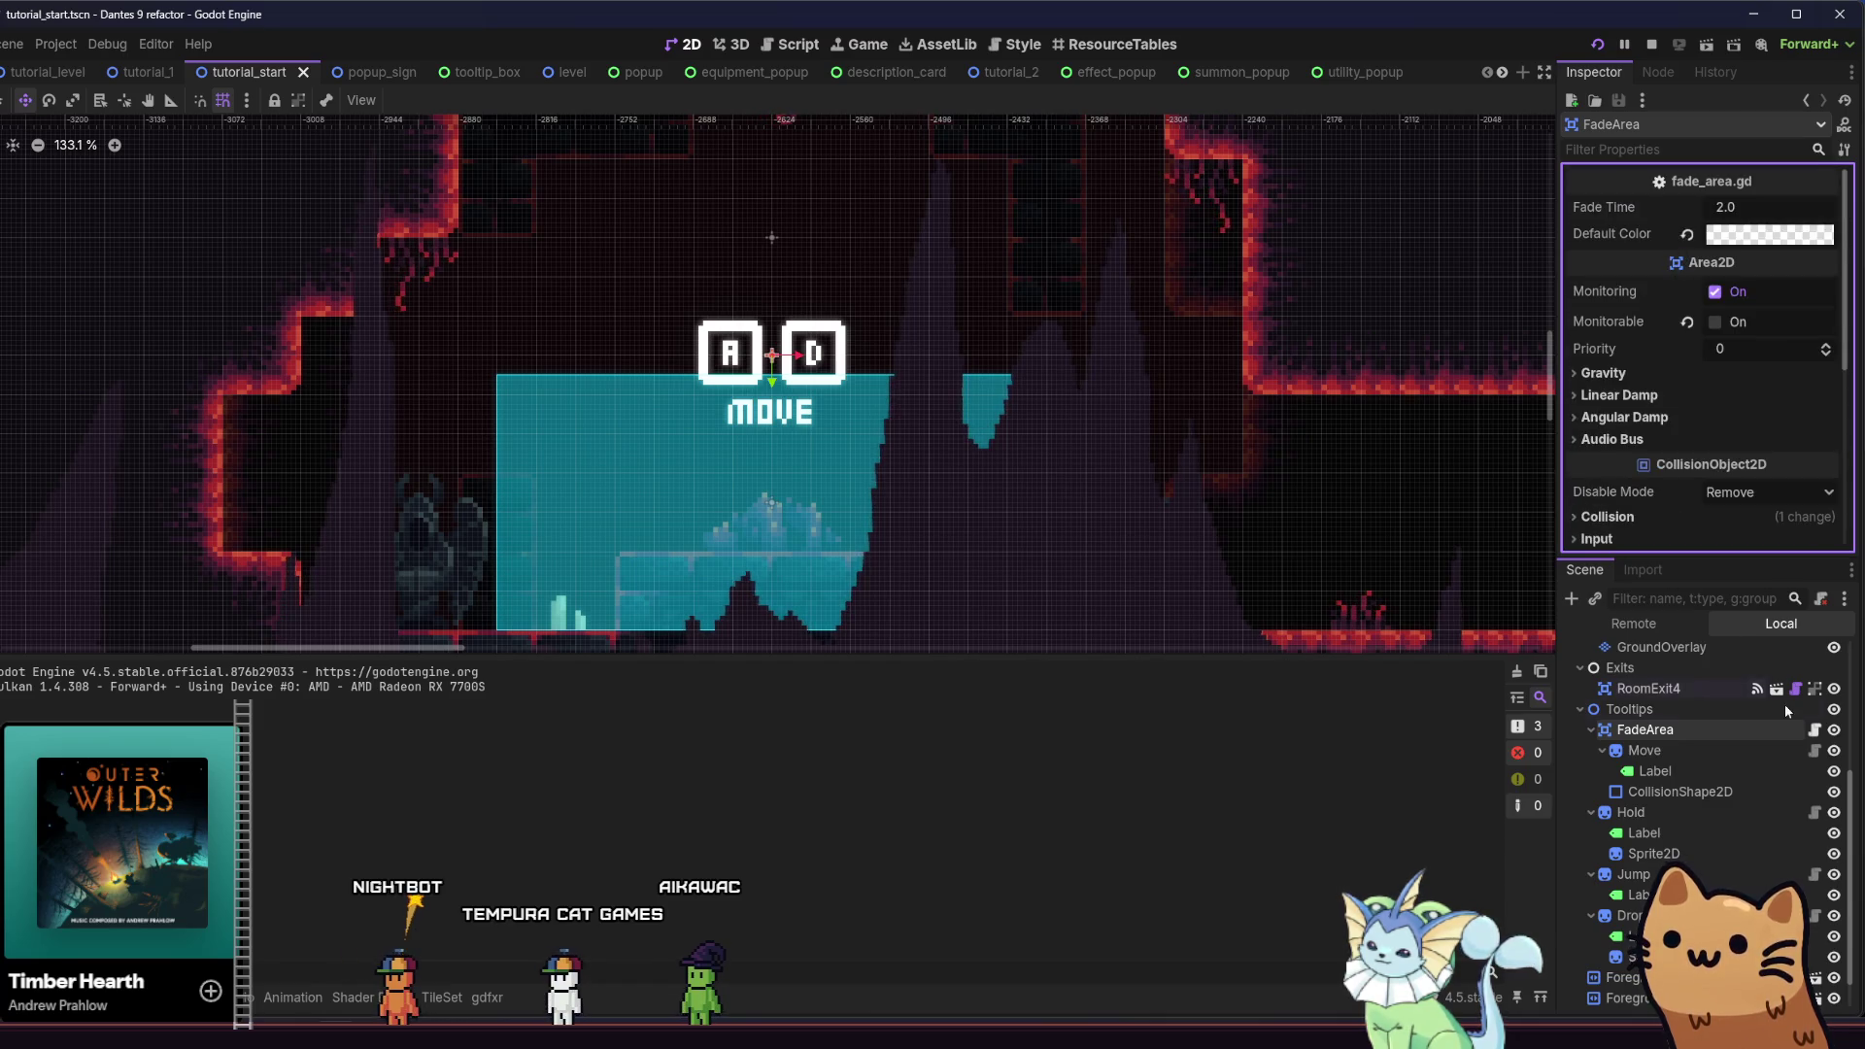
left_click(1812, 730)
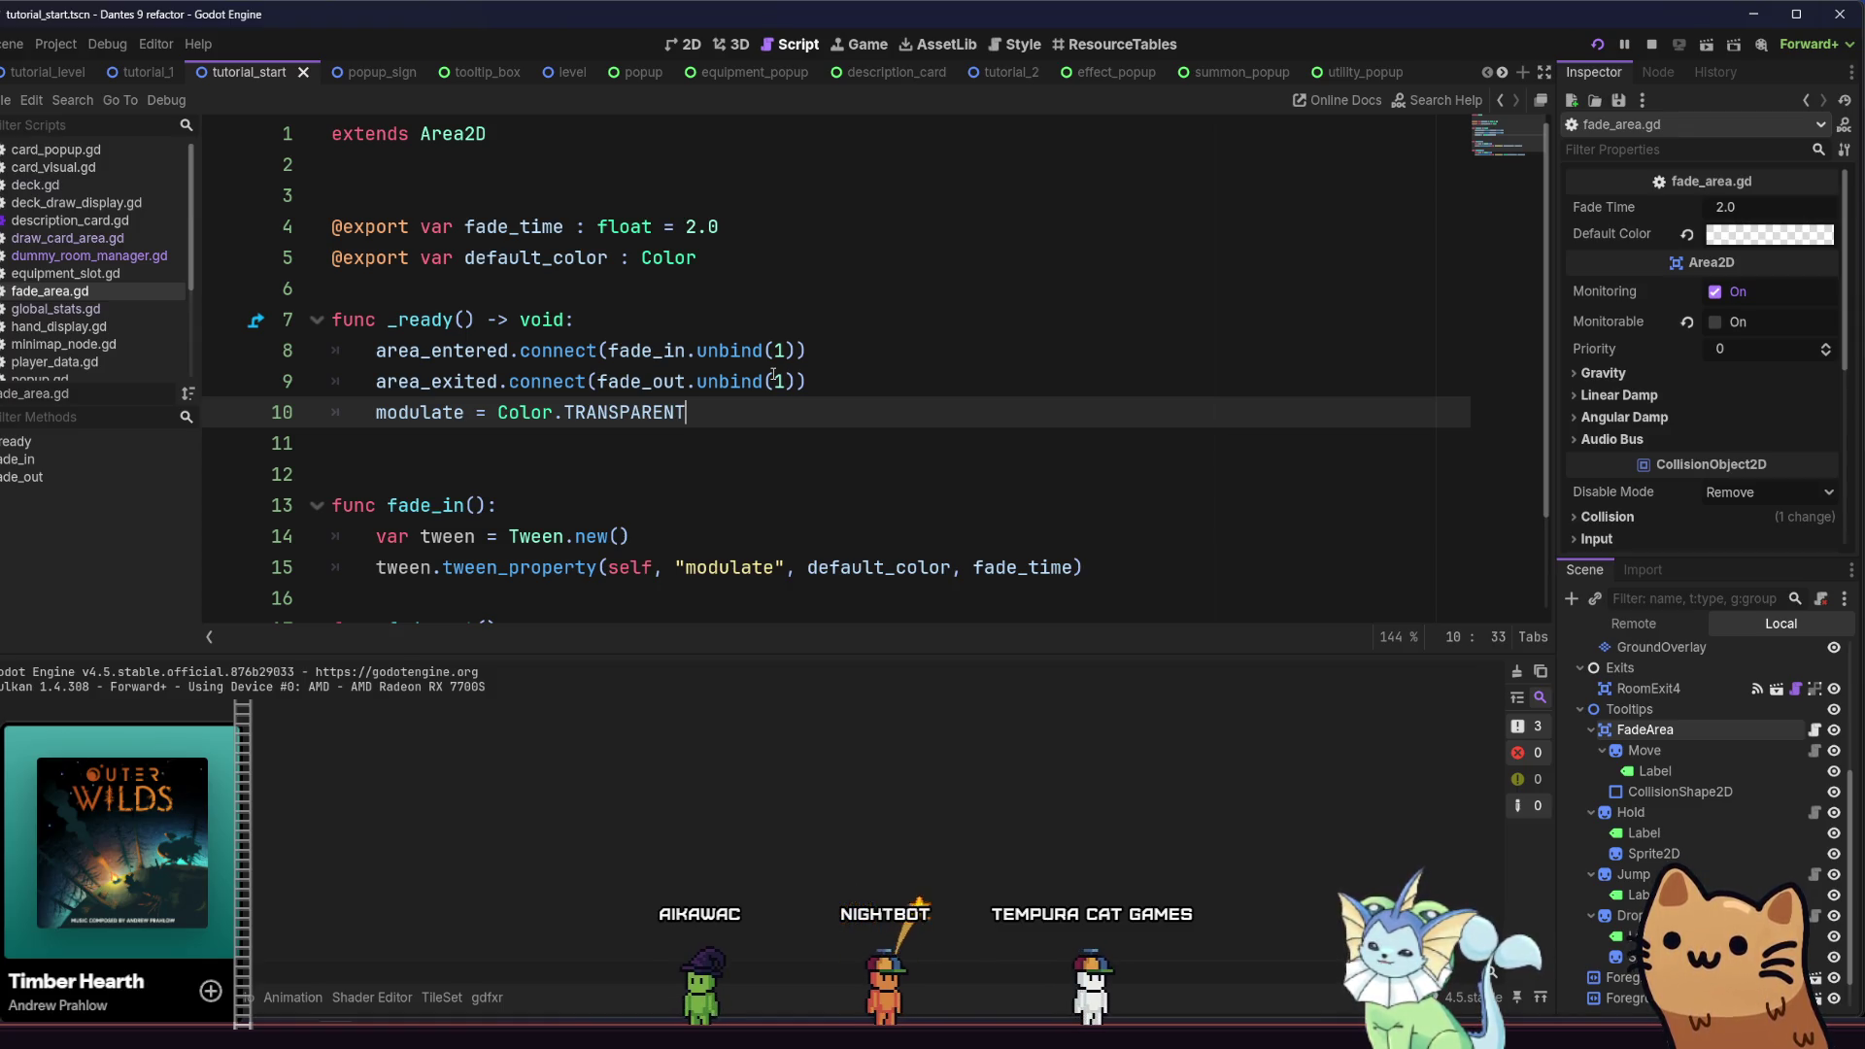
- Copy the create_tween().set_ignore_time_scale() expression from popup.gd for reuse
scroll(773, 377, "down", 2)
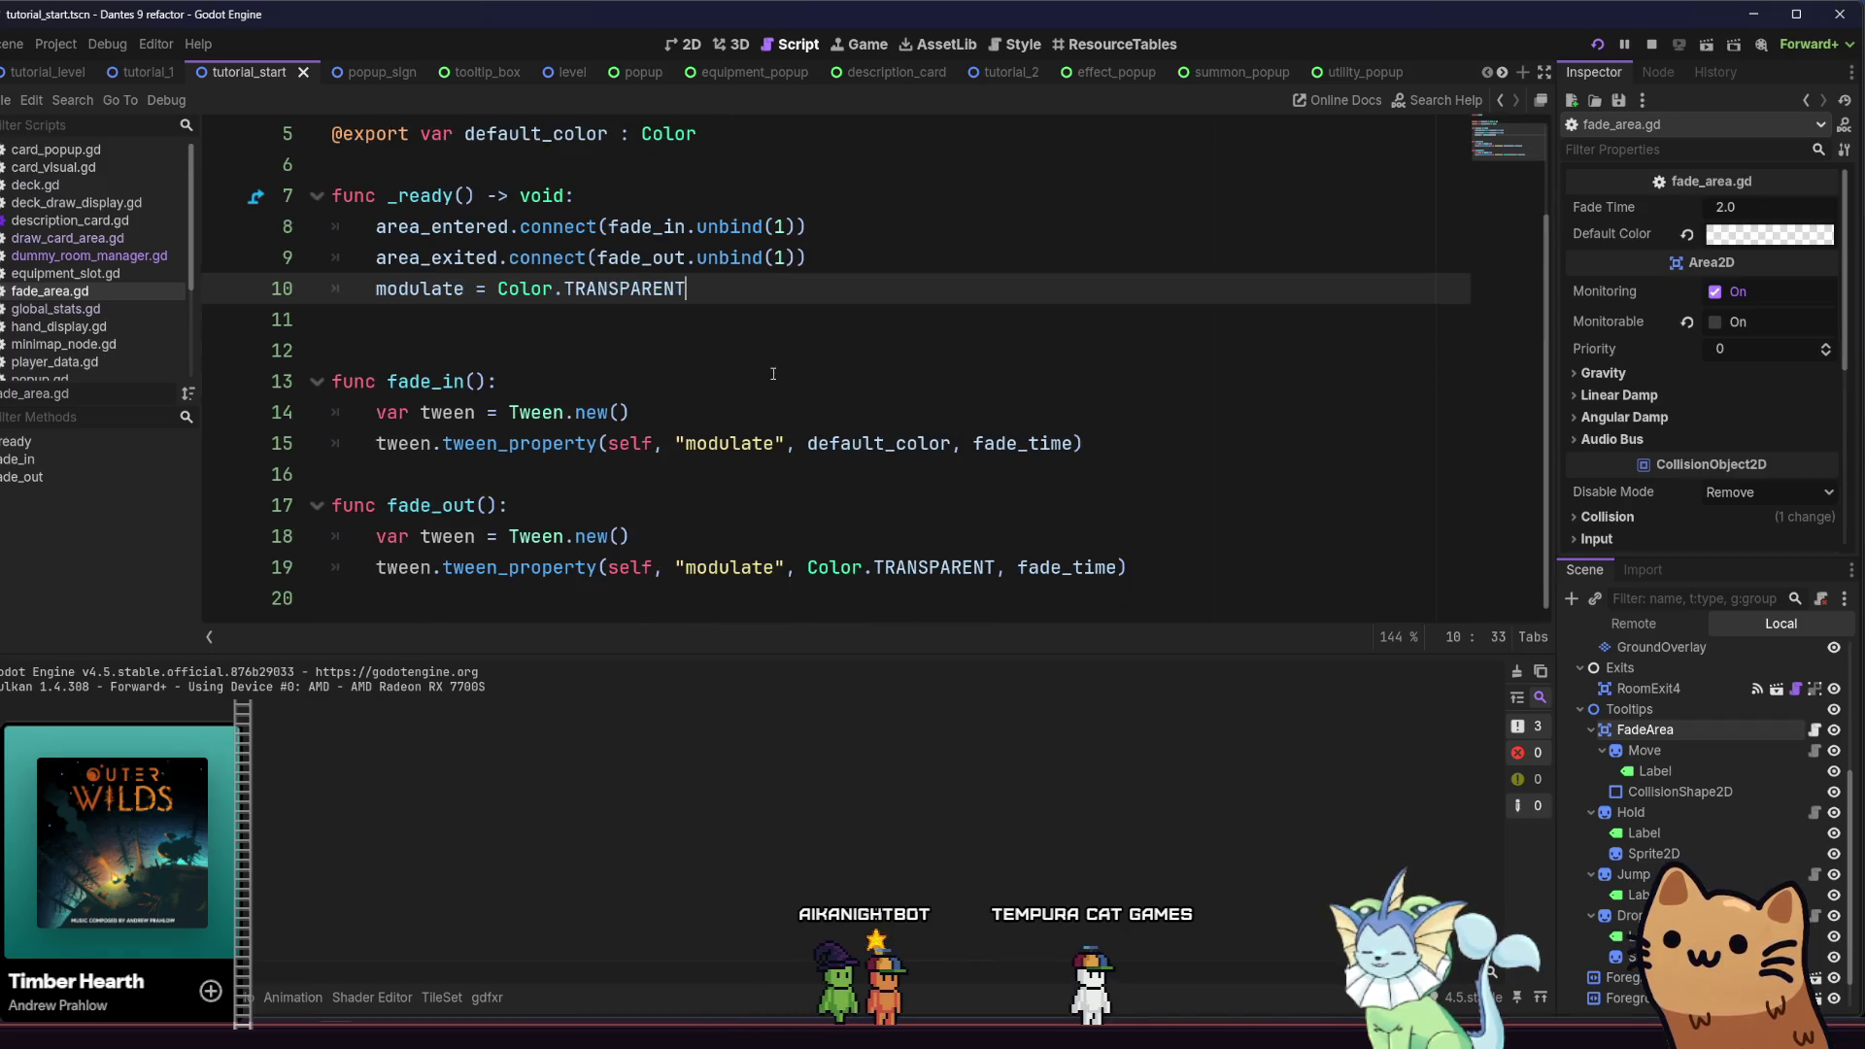
left_click(645, 425)
left_click(1076, 443)
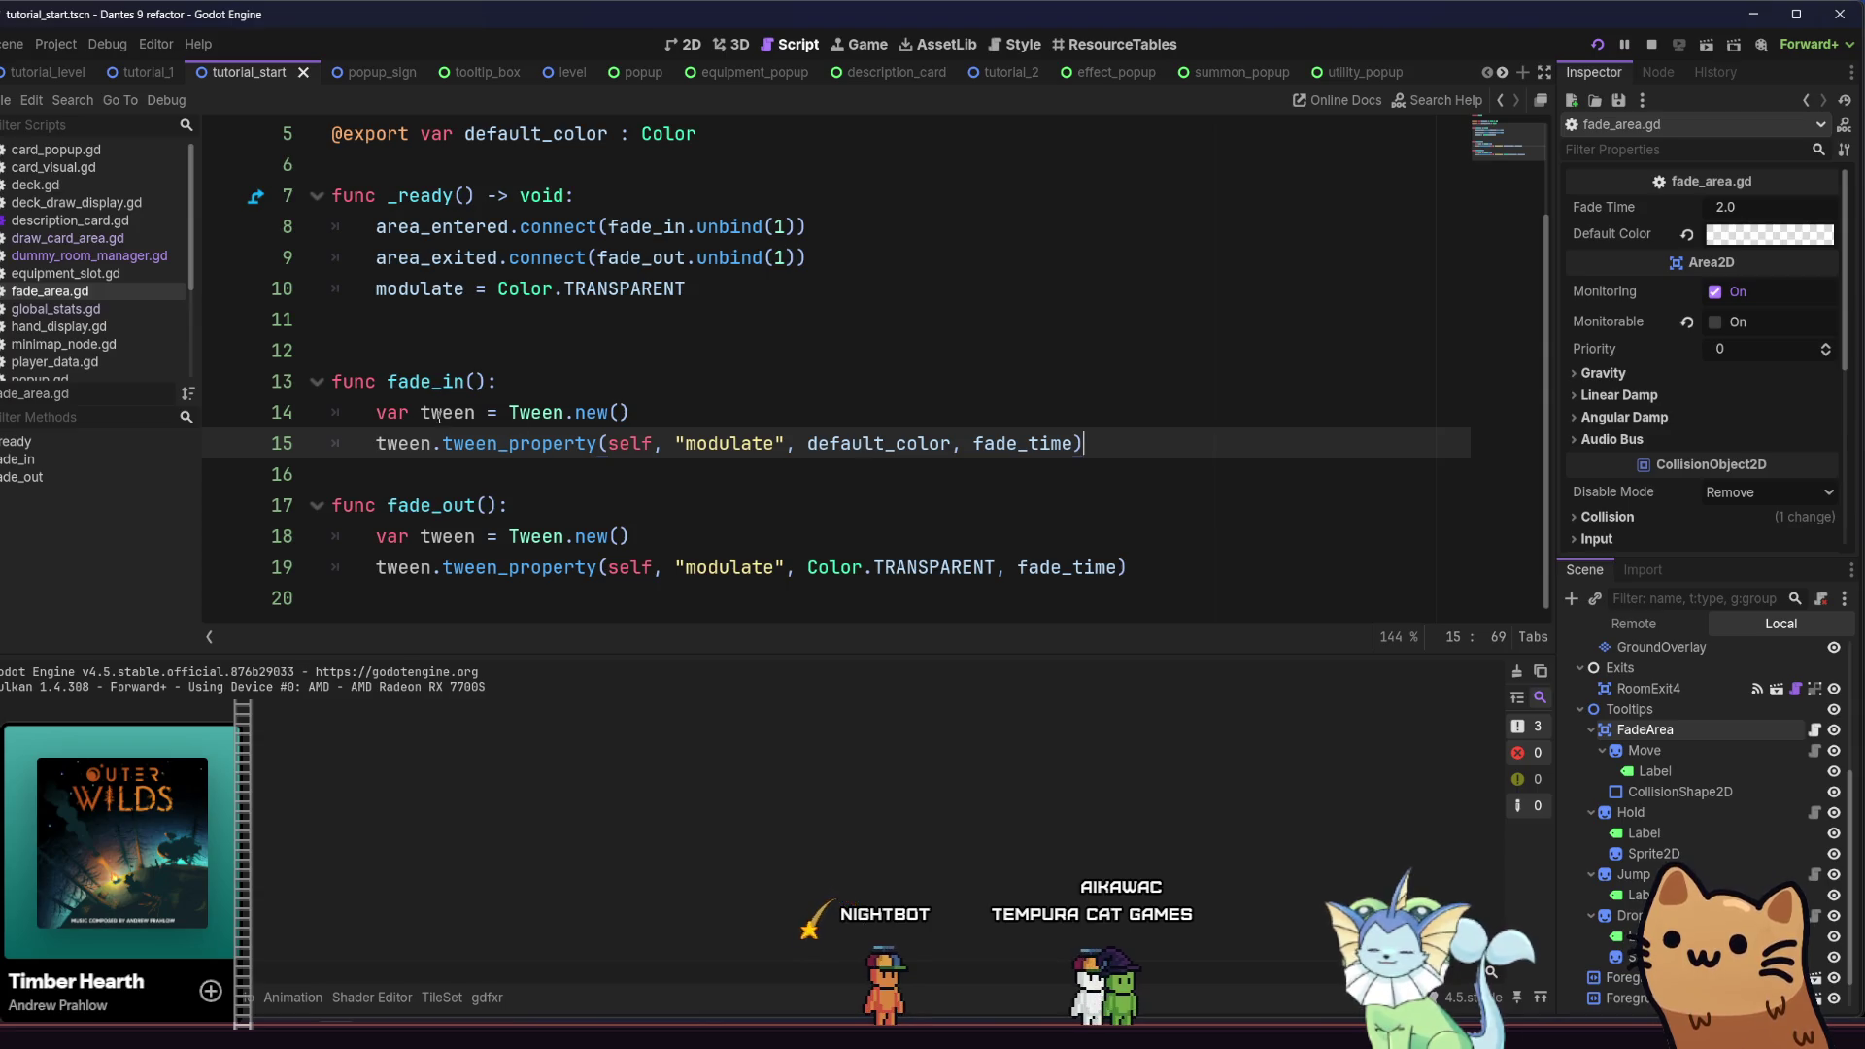
mouse_move(527, 443)
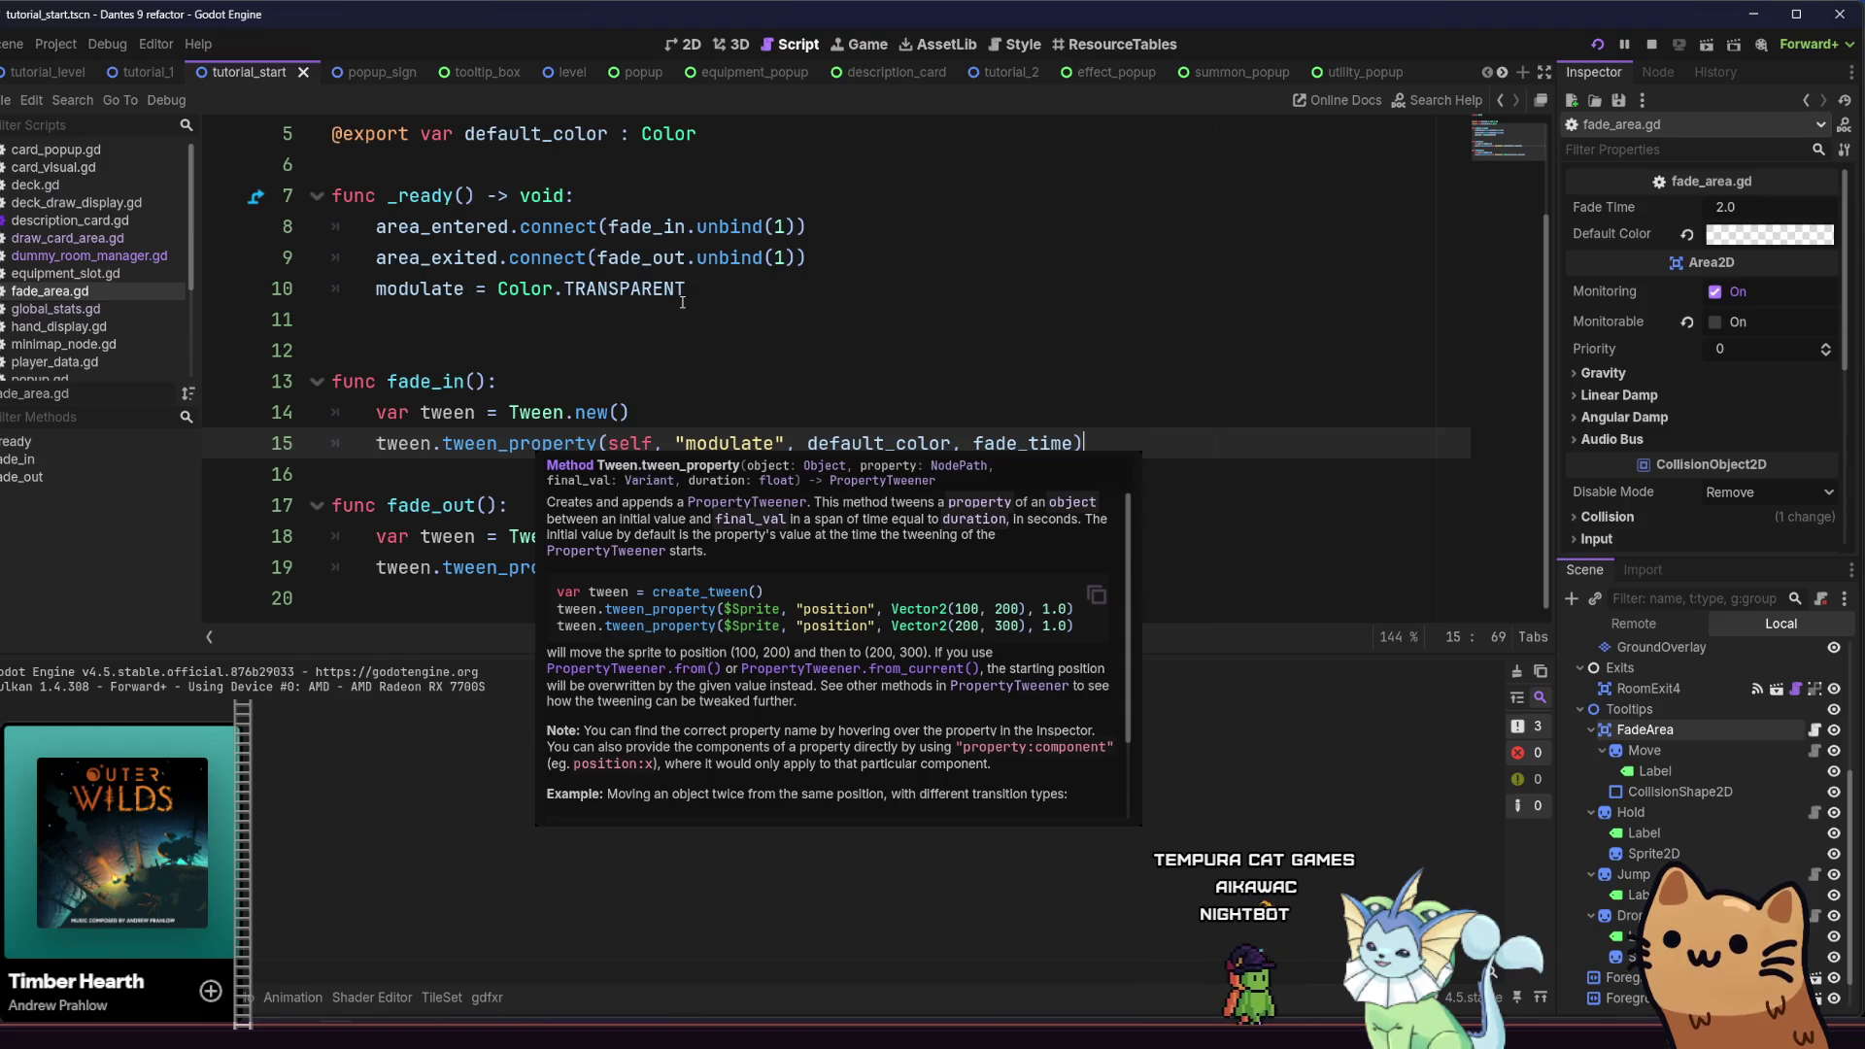
key("Up")
key("Up")
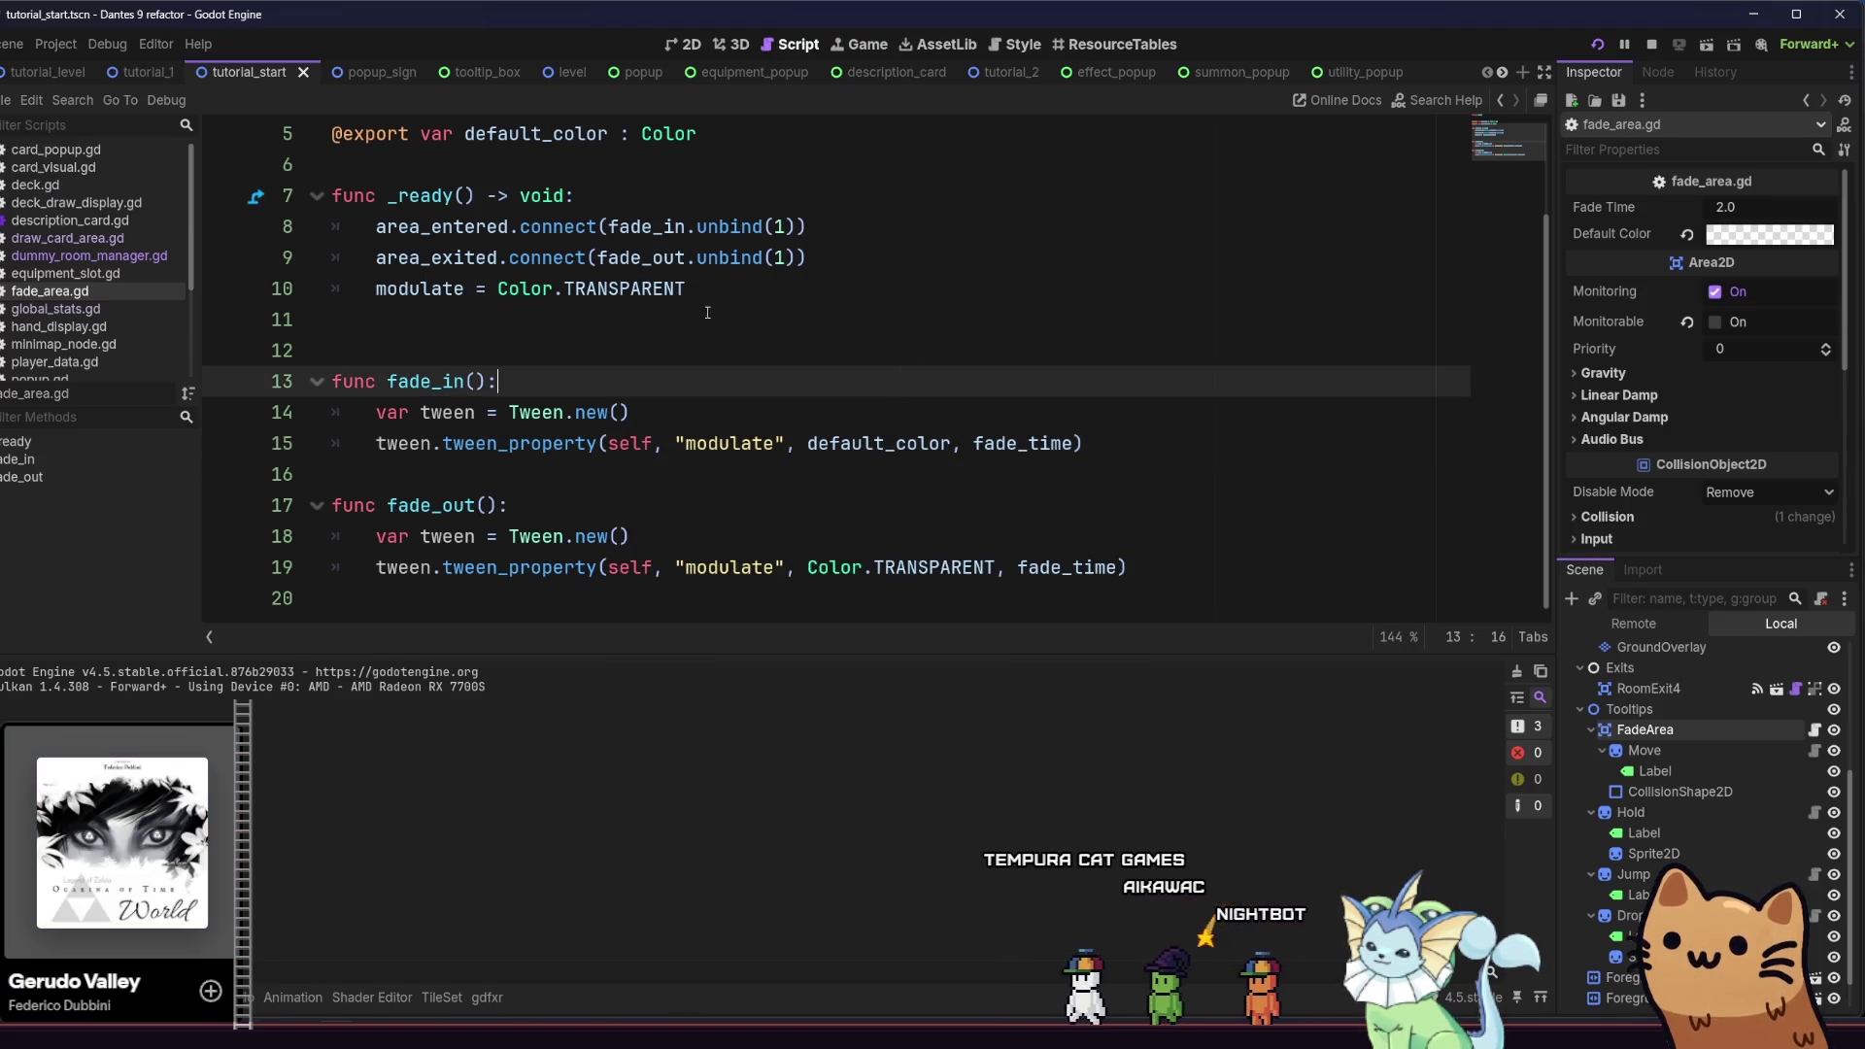
left_click(55, 149)
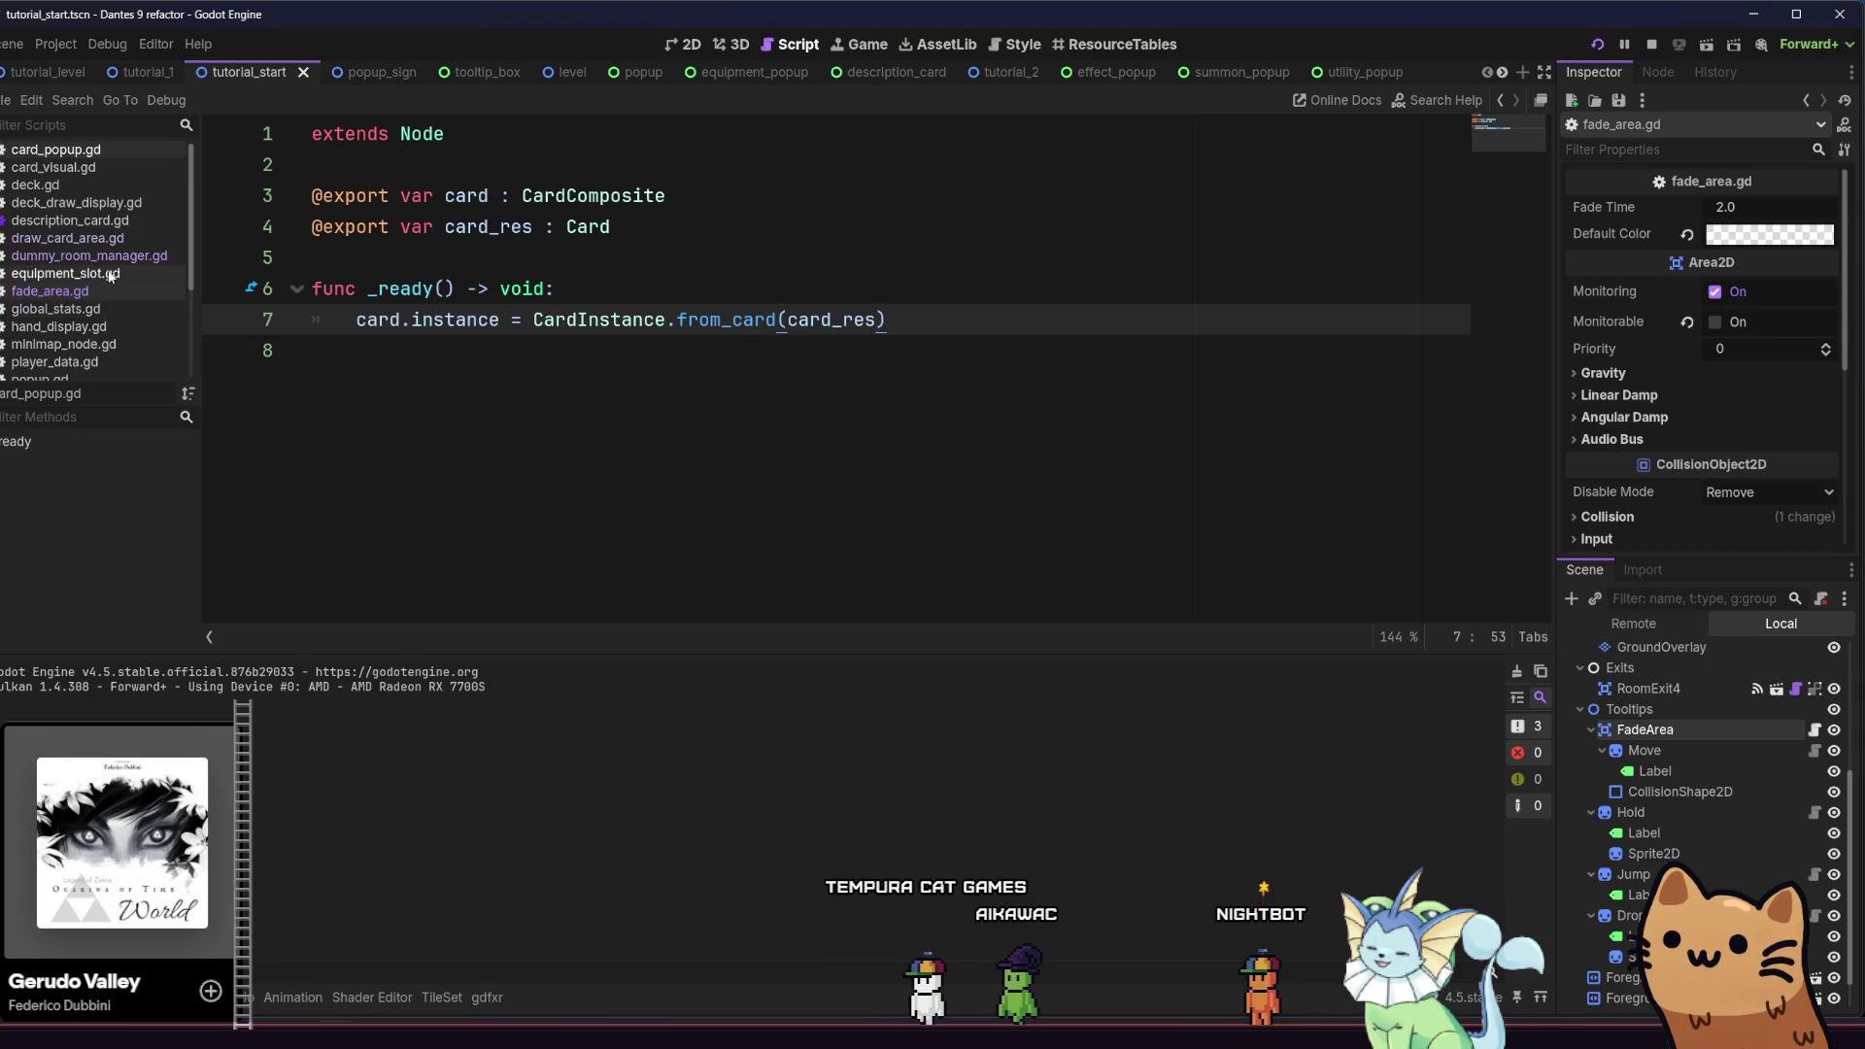
scroll(114, 292, "down", 1)
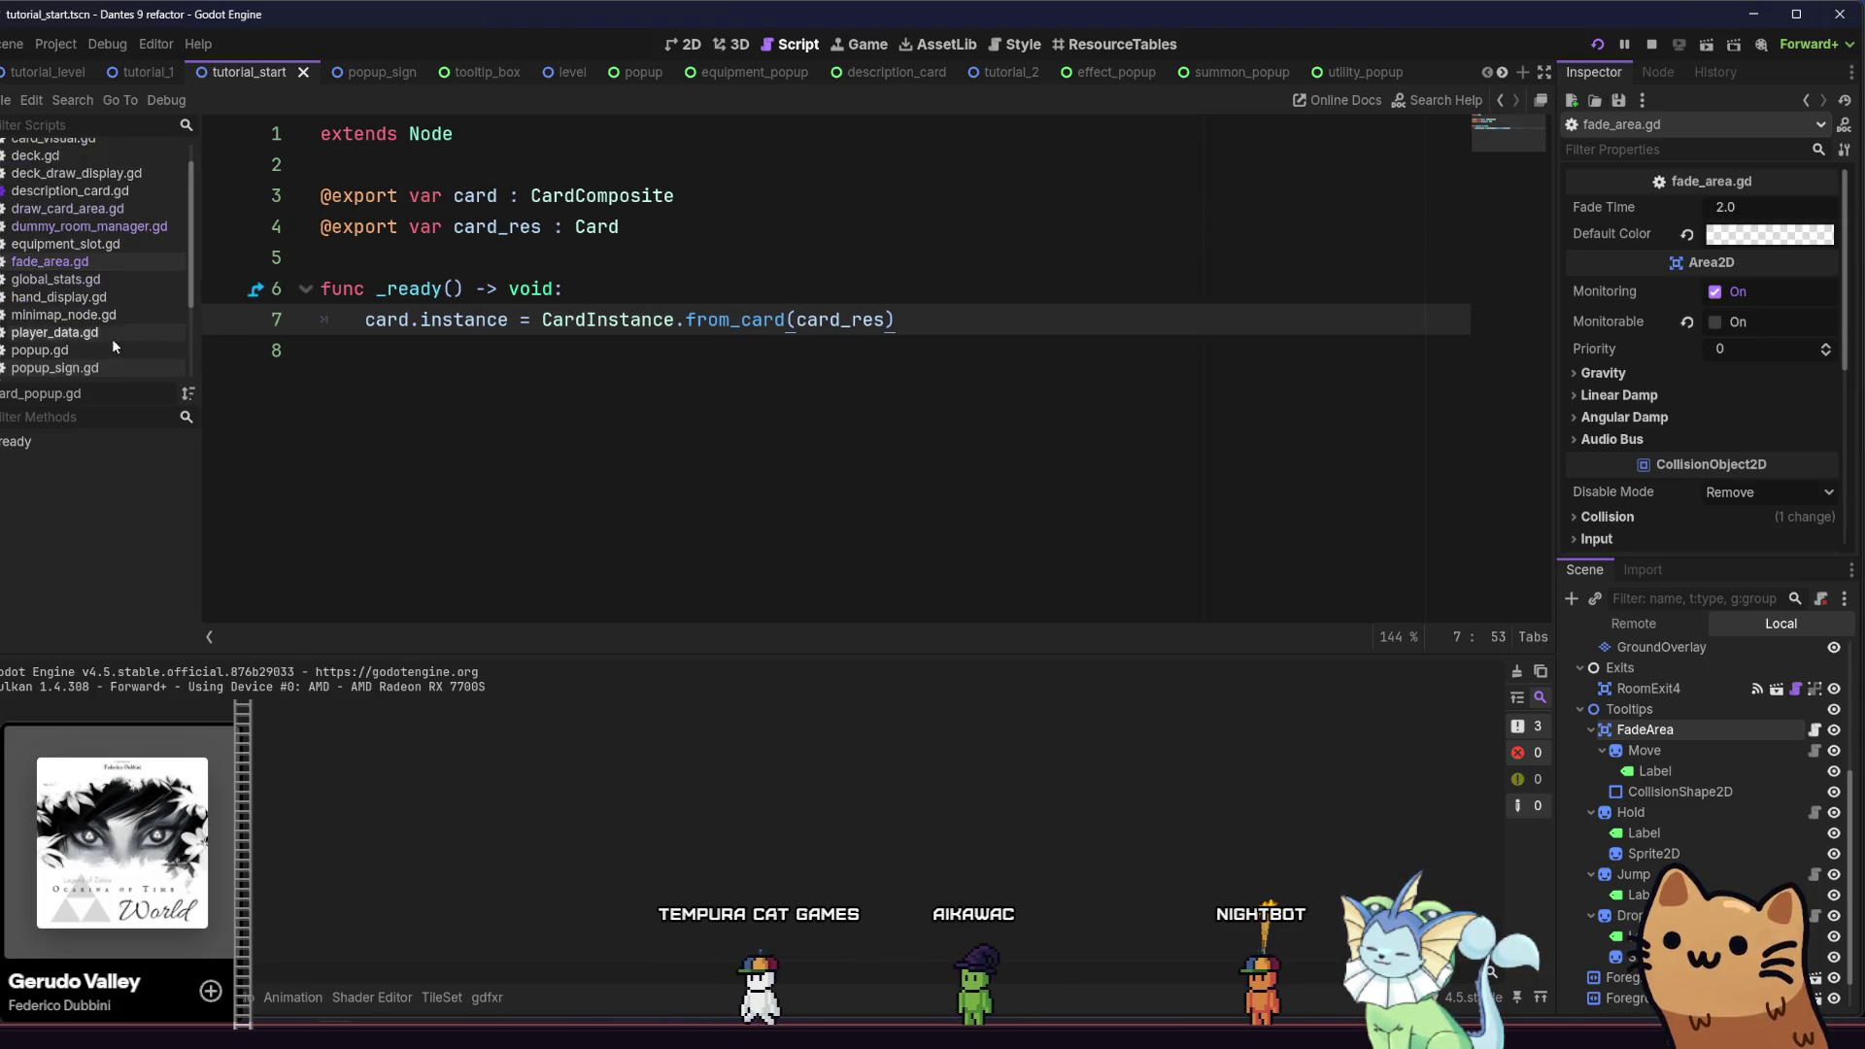
left_click(107, 350)
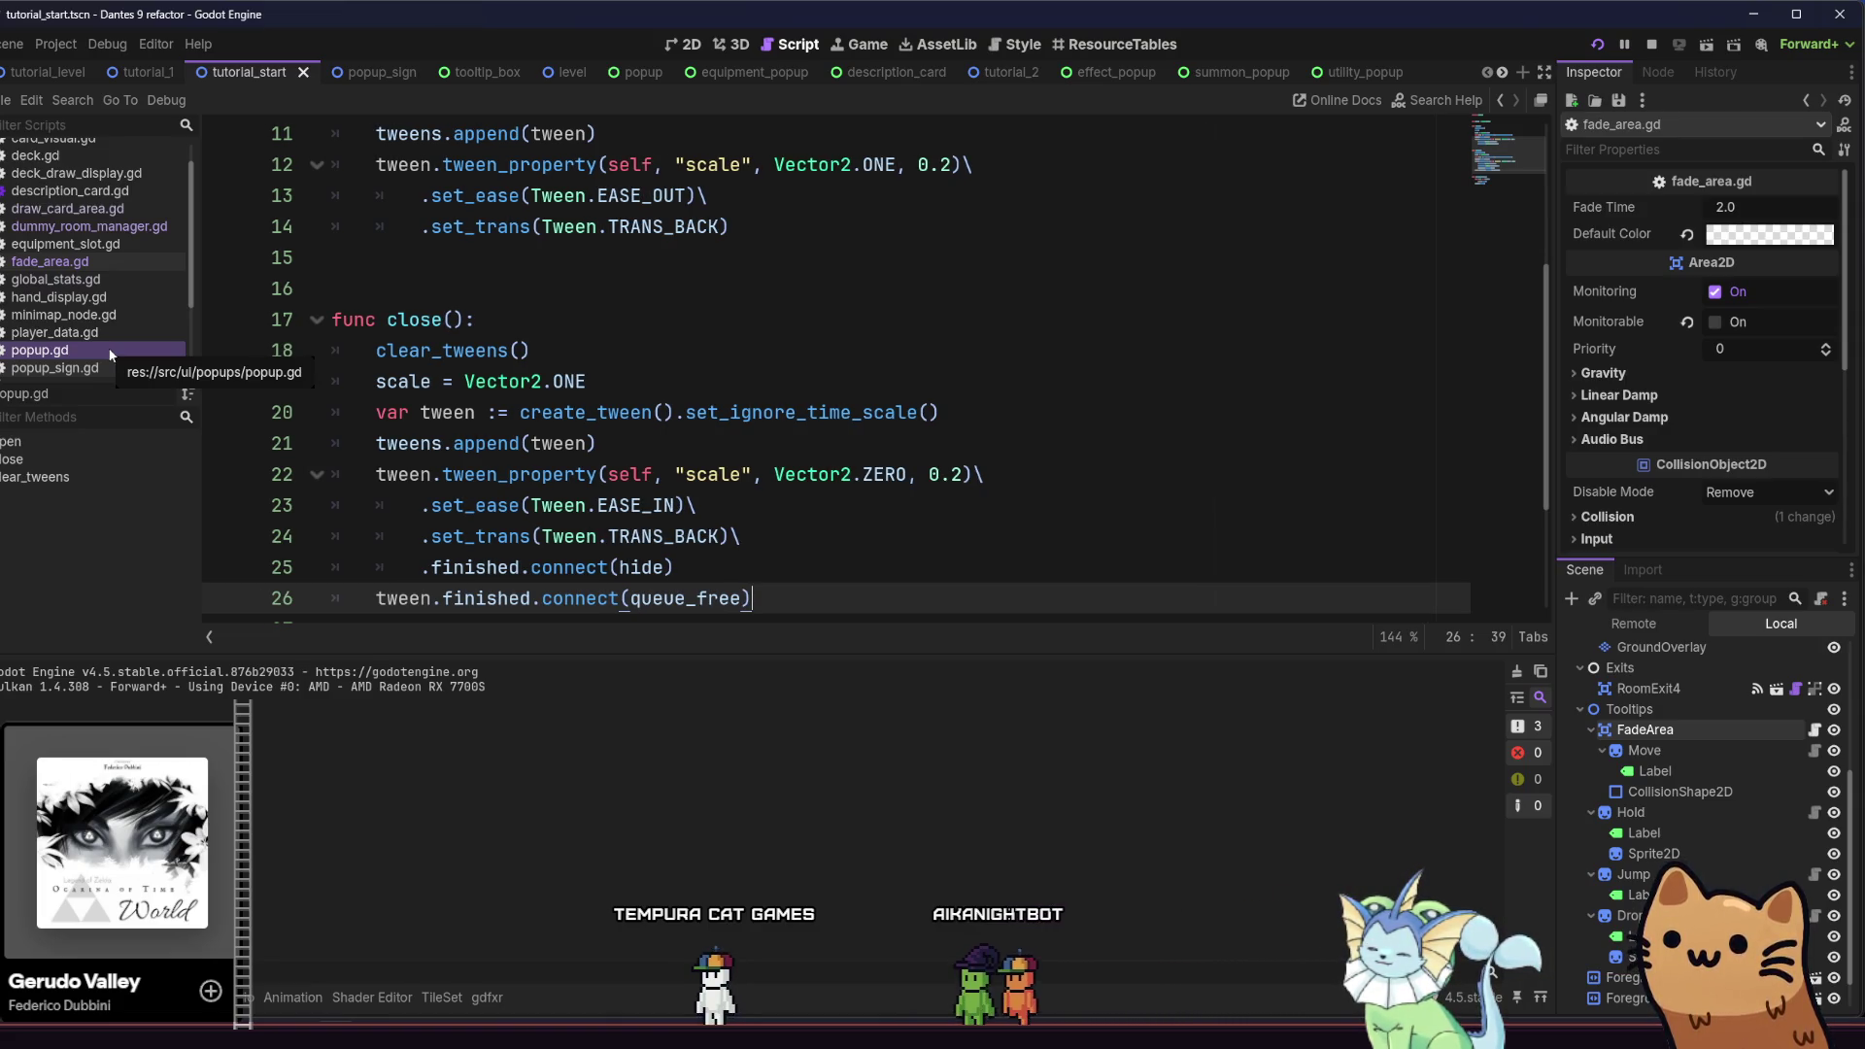
left_click_drag(939, 412, 488, 412)
key("ctrl+c")
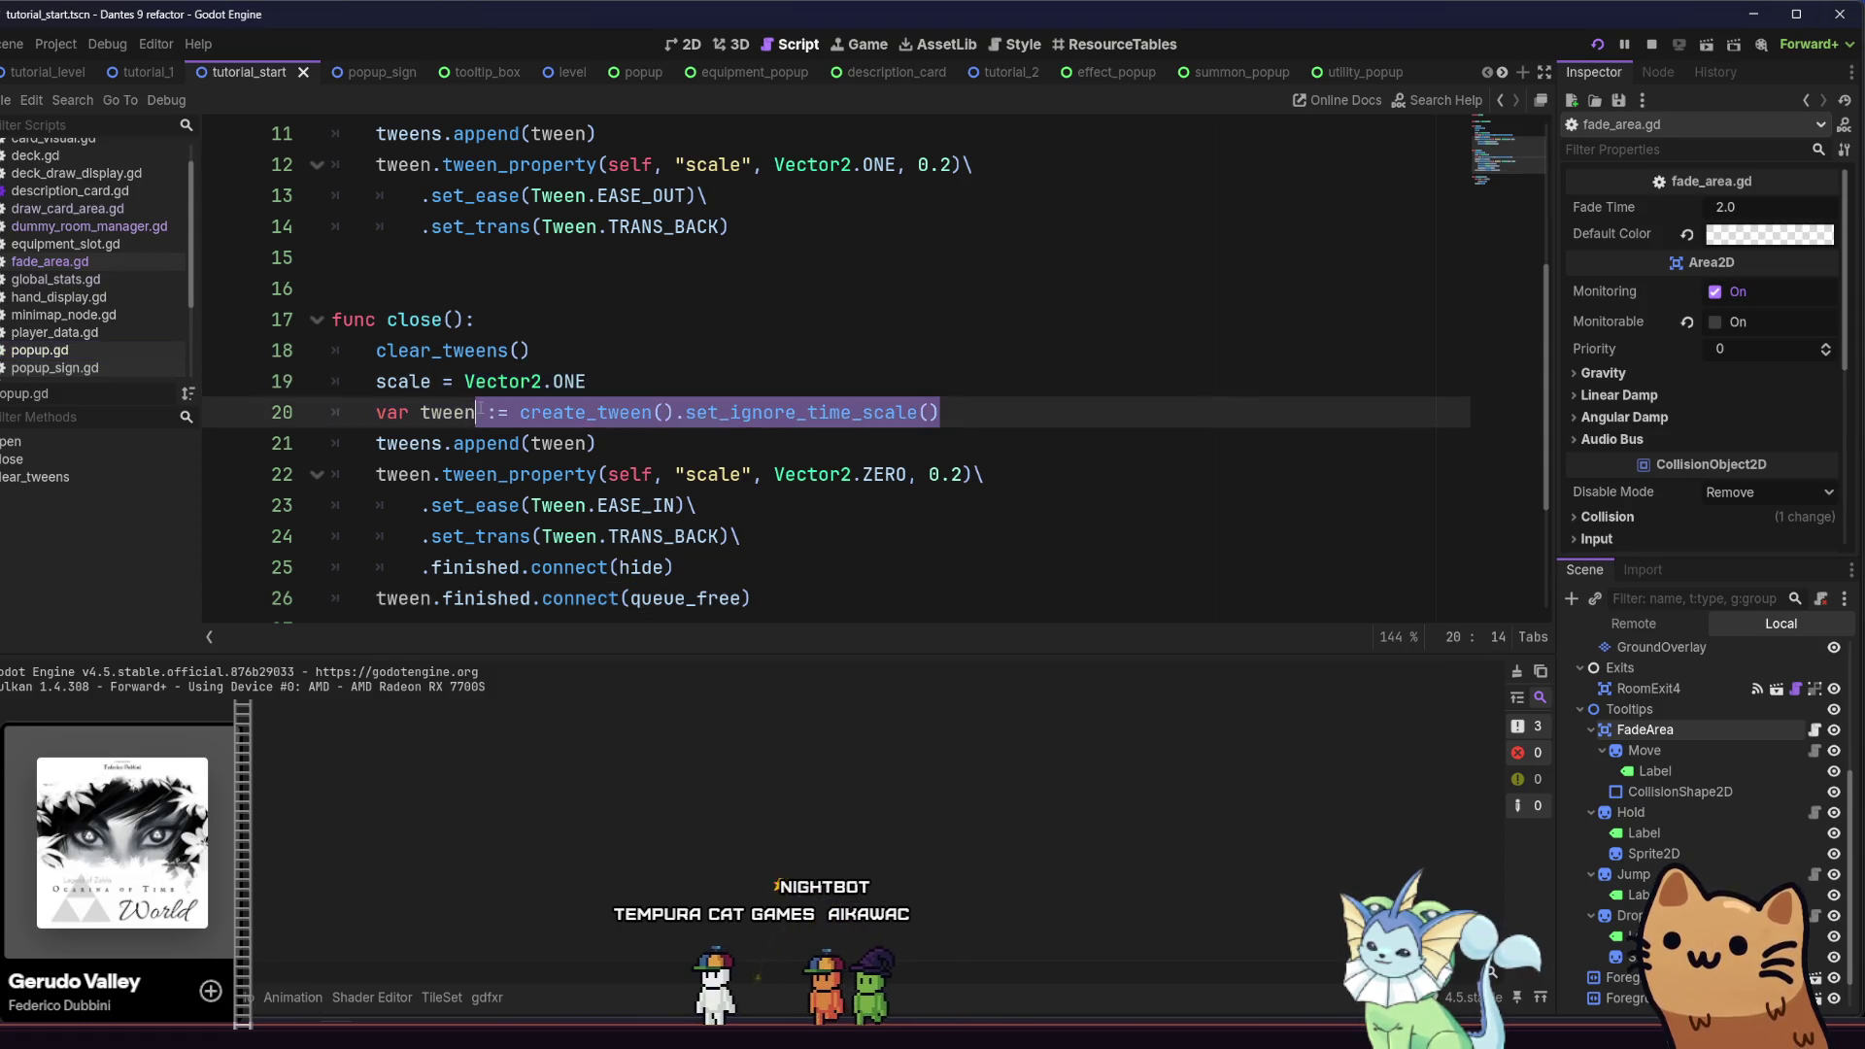
left_click(143, 280)
left_click(97, 209)
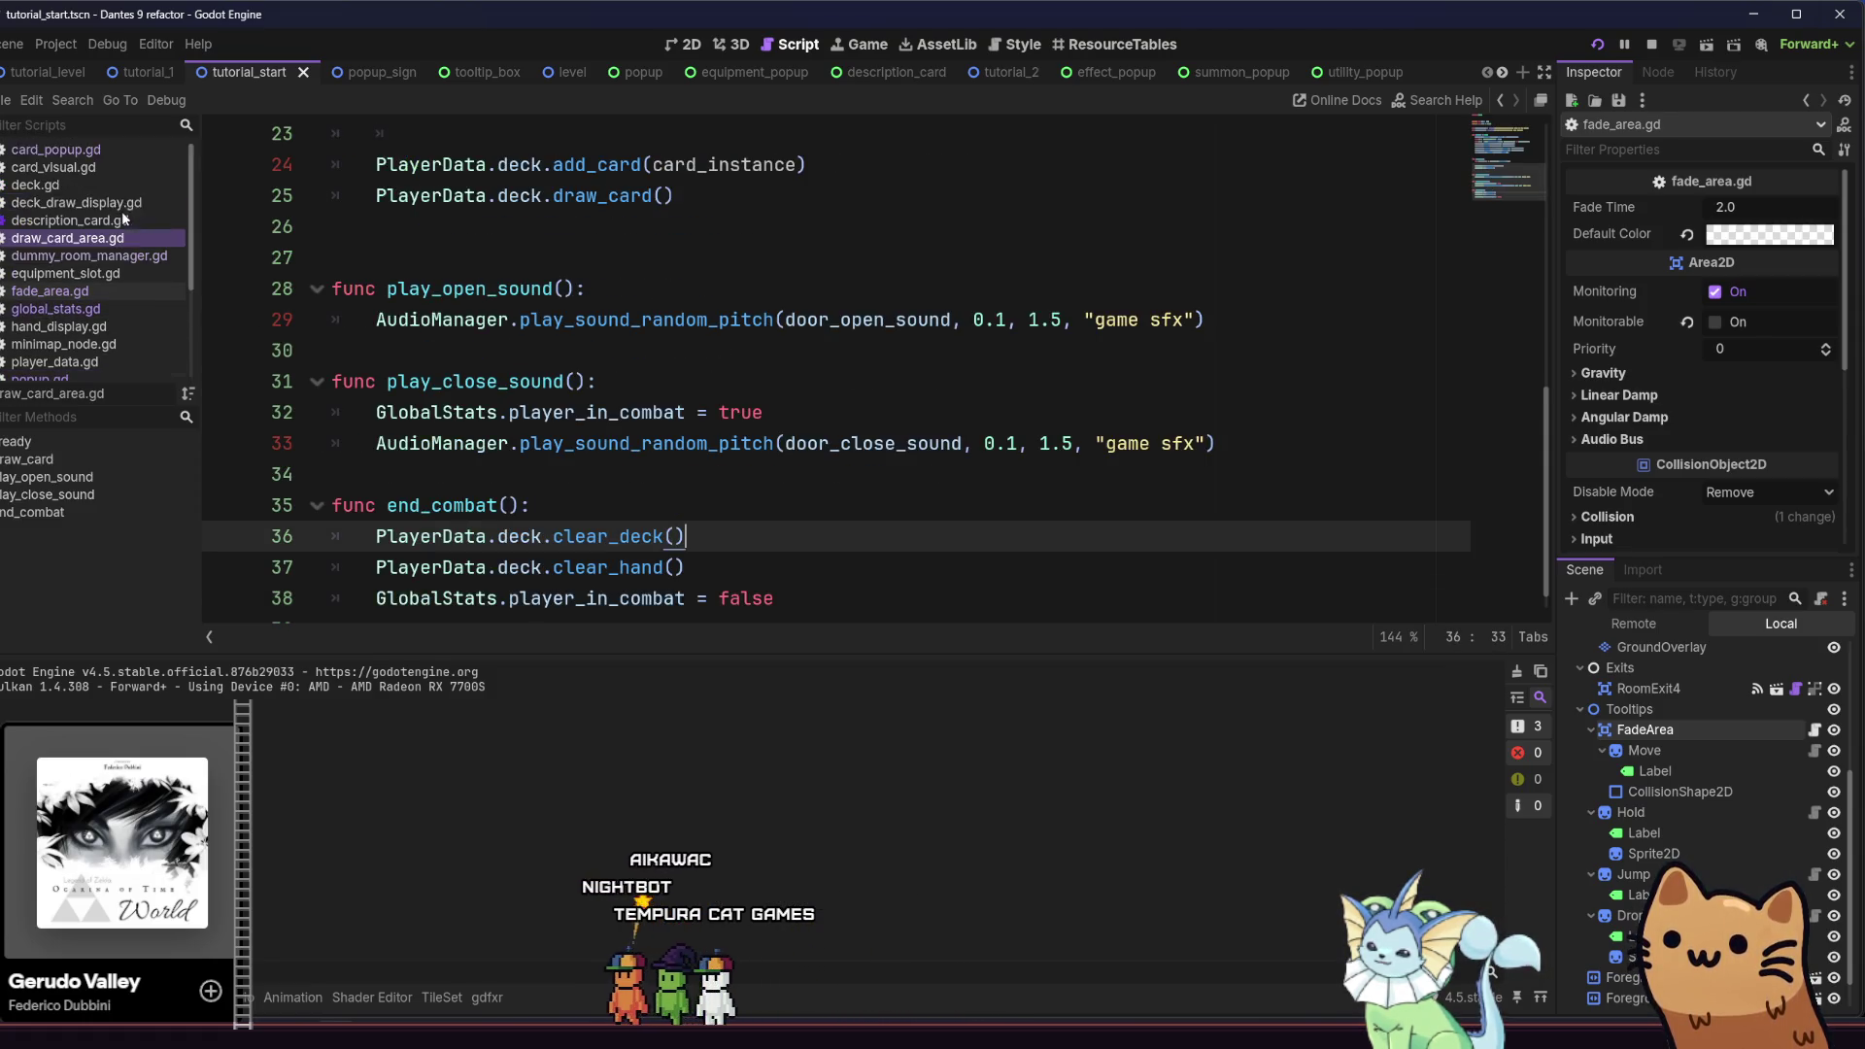
- Back in fade_area.gd, paste it over Tween.new() on lines 14 and 18
left_click(1502, 101)
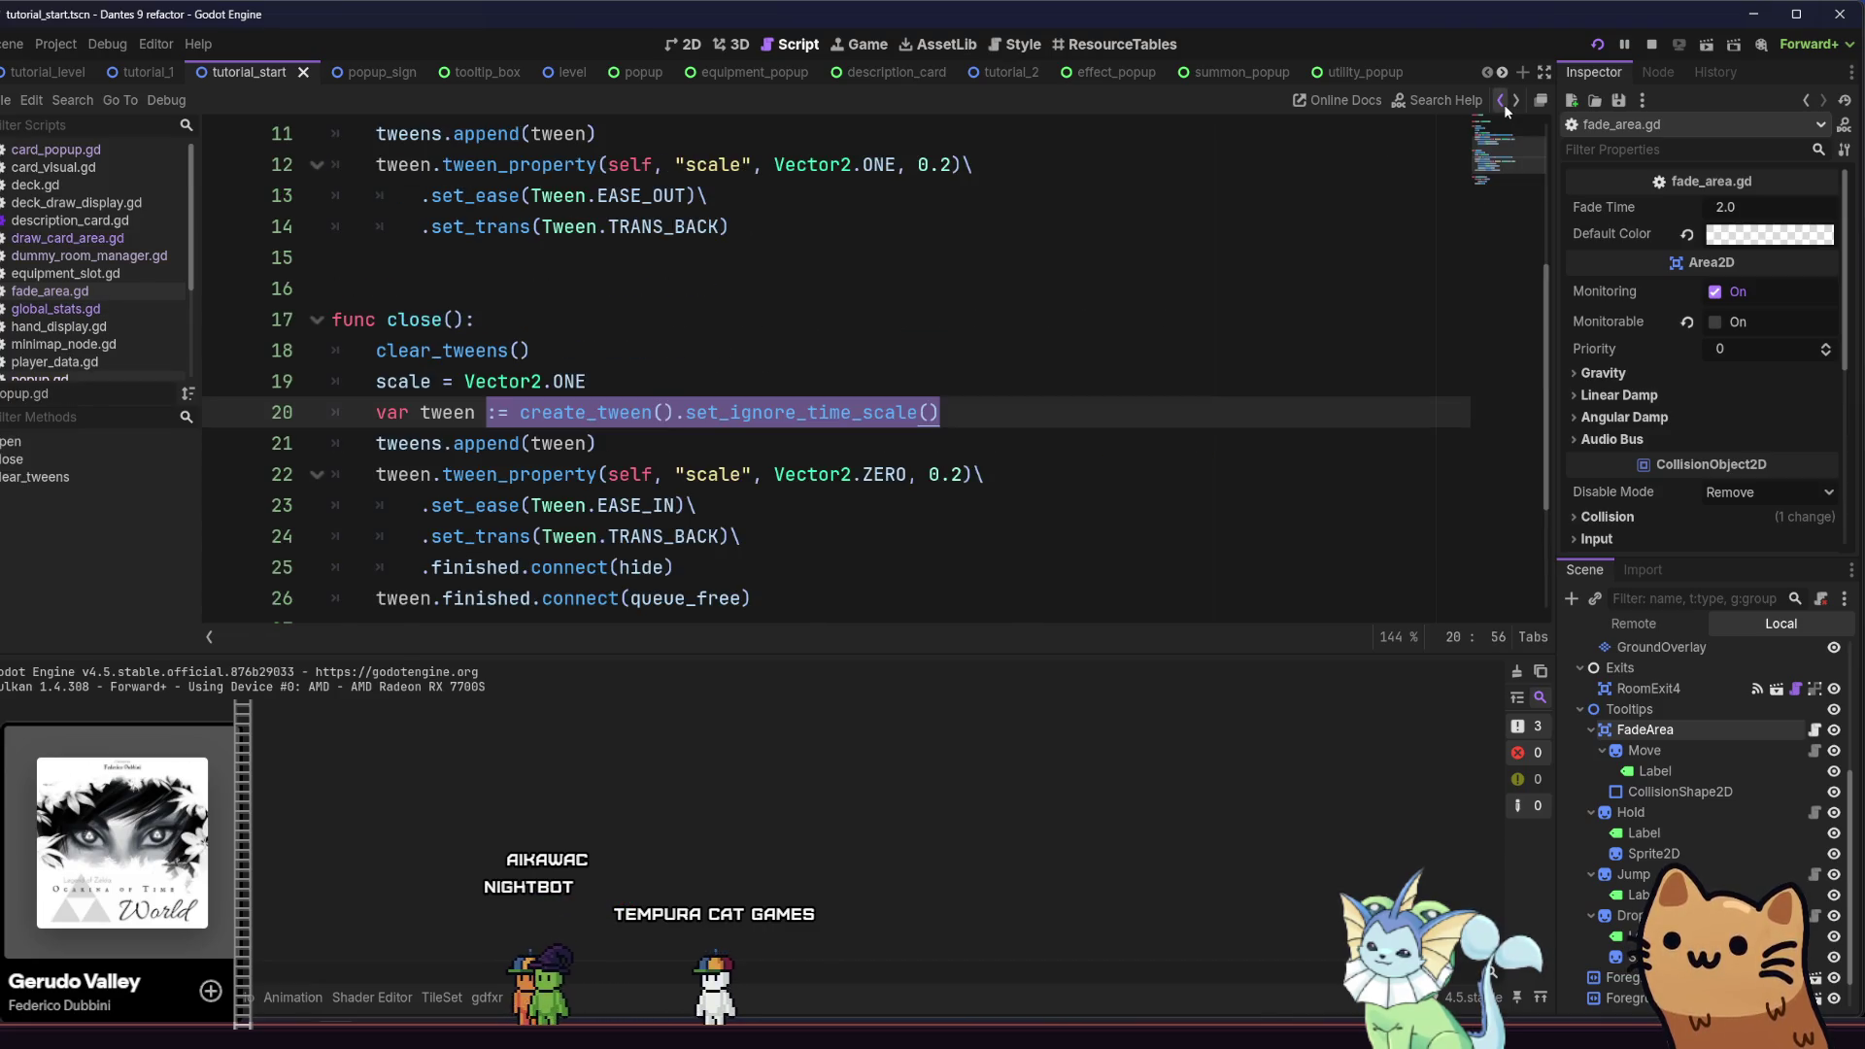
left_click(1502, 101)
left_click(1501, 101)
left_click(1501, 101)
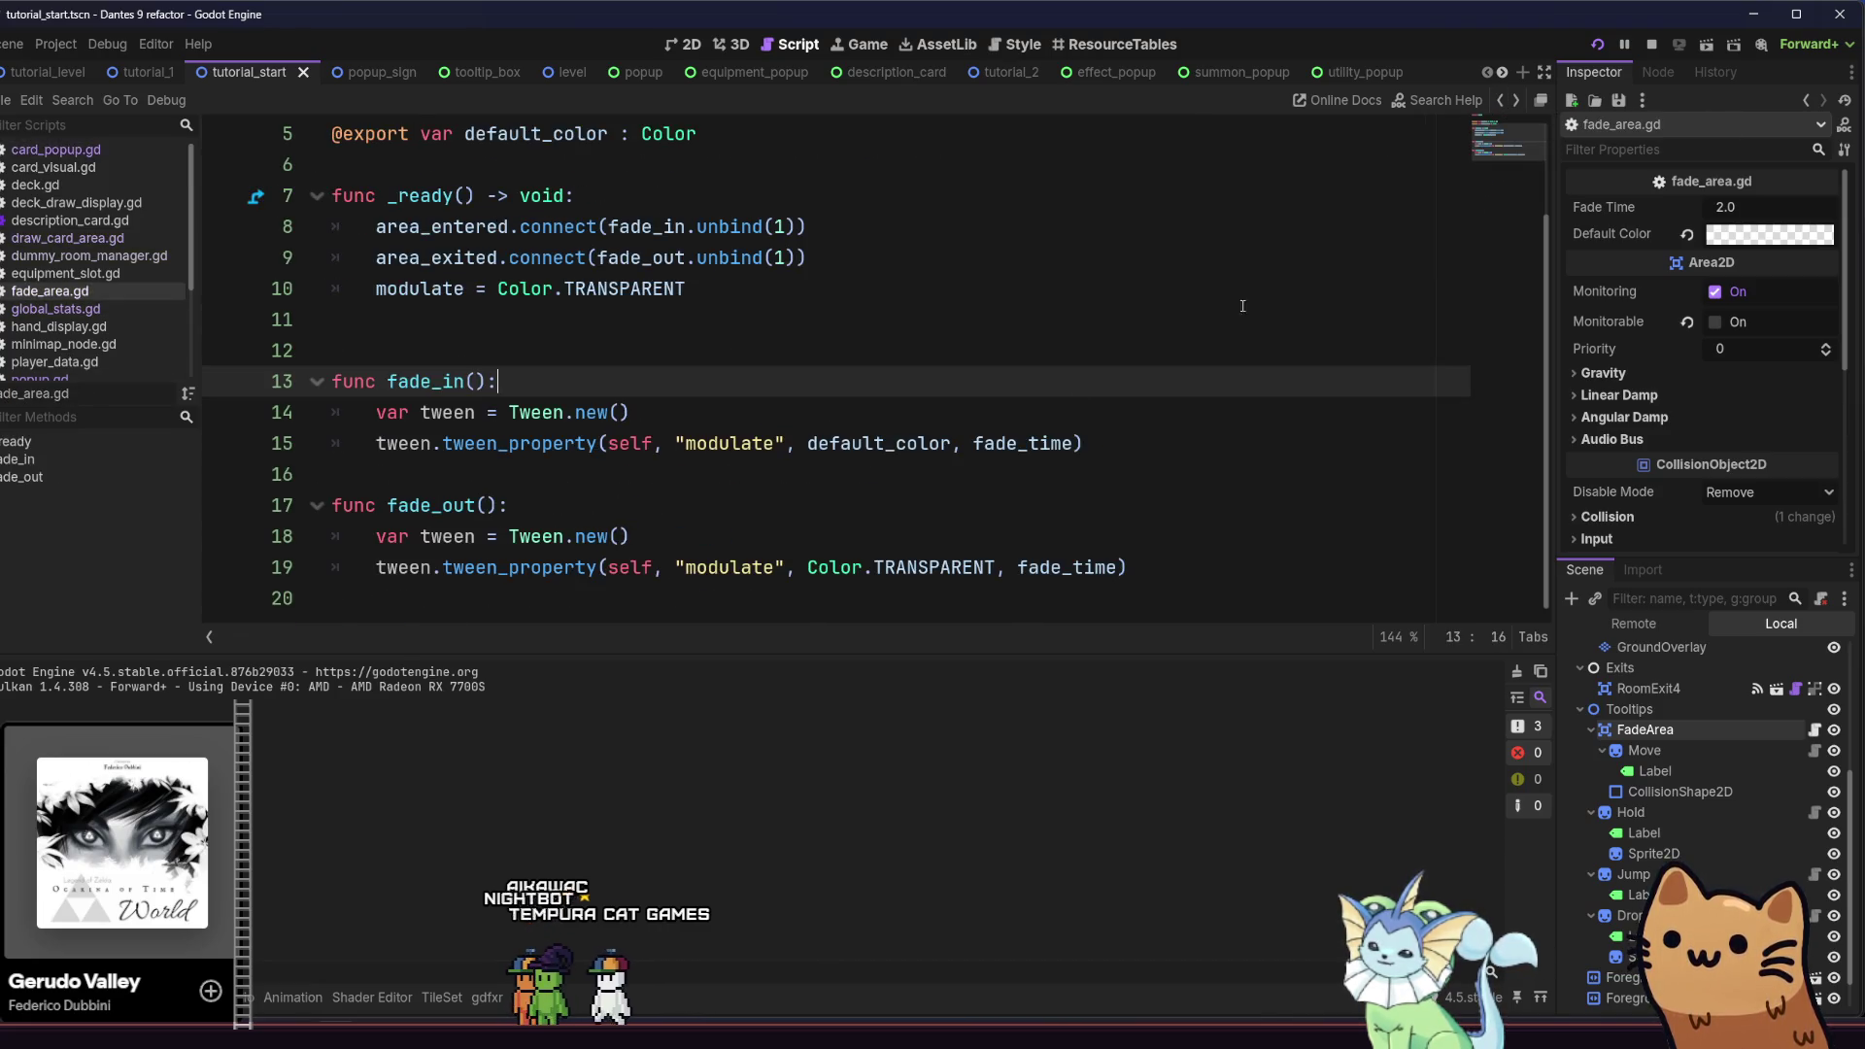
left_click_drag(629, 412, 508, 412)
key("ctrl+v")
left_click(632, 536)
left_click_drag(629, 537, 485, 536)
key("ctrl+v")
- Remove the duplicated equals sign on line 14, save, and run the project
left_click(508, 412)
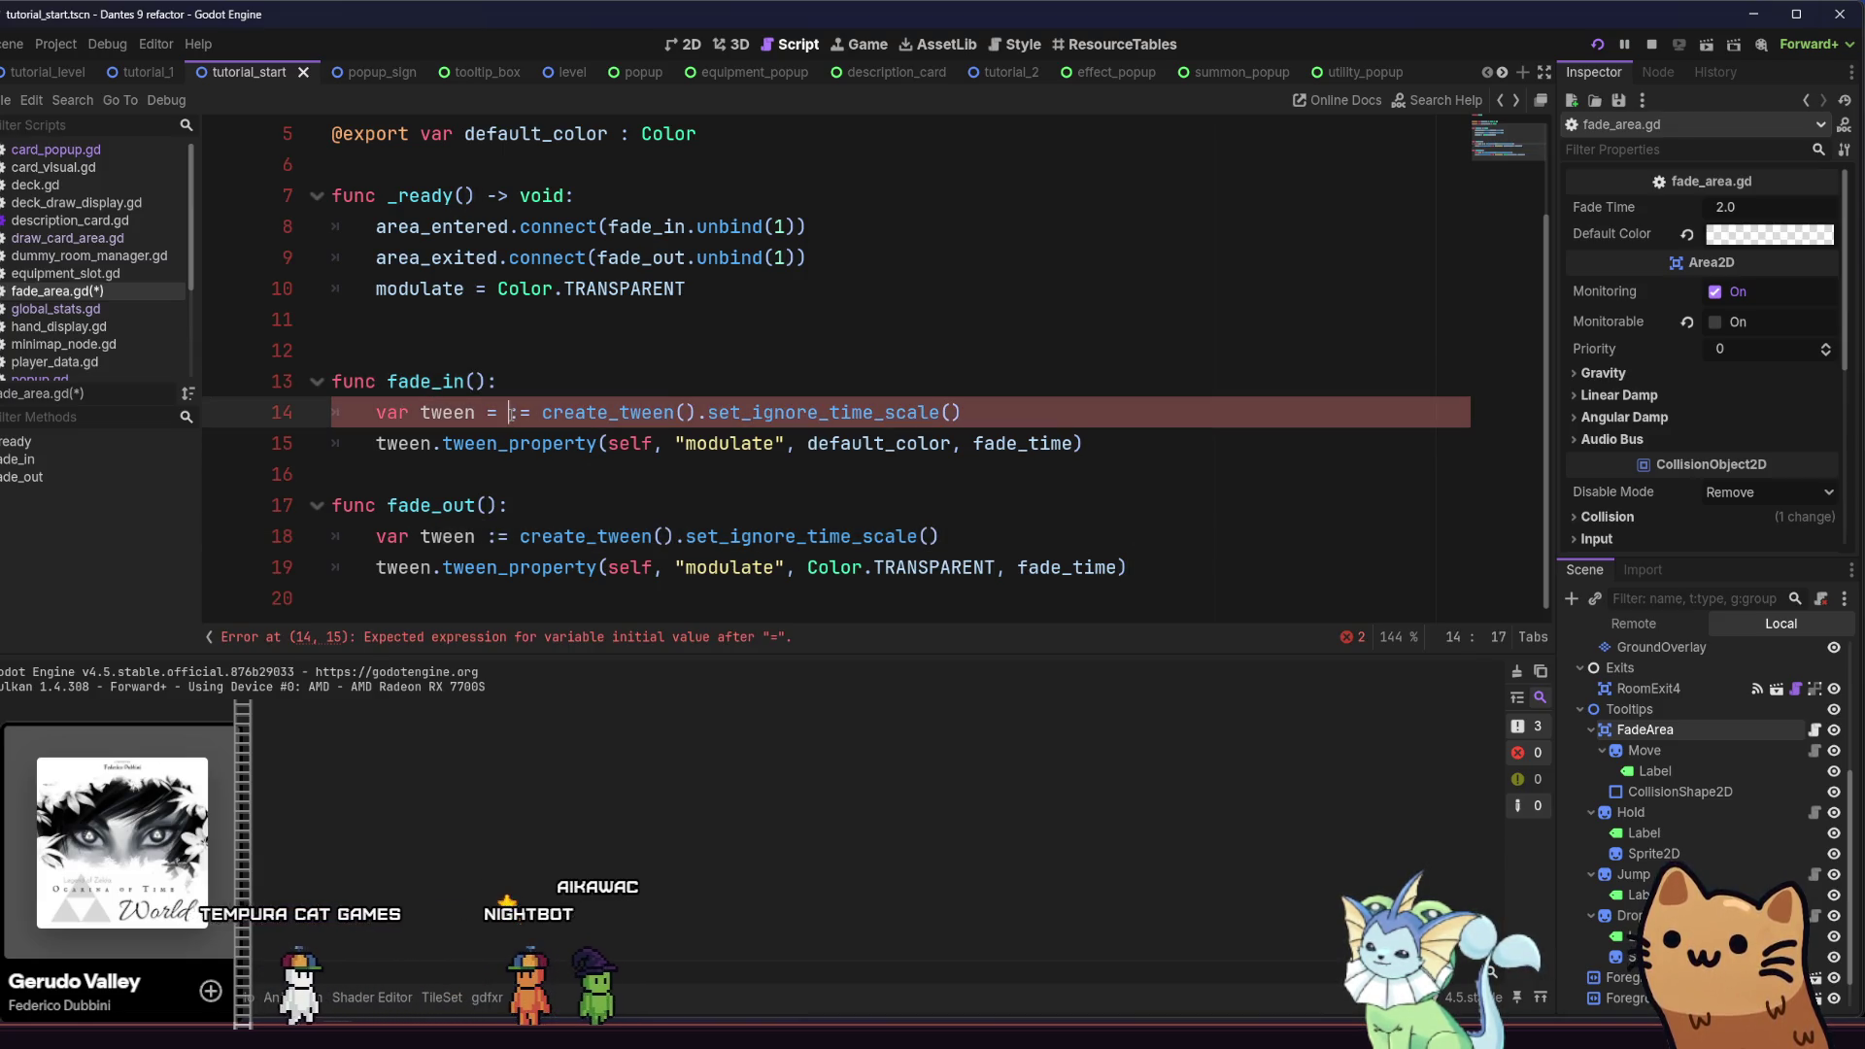
key("BackSpace")
key("BackSpace")
key("BackSpace")
key("ctrl+s")
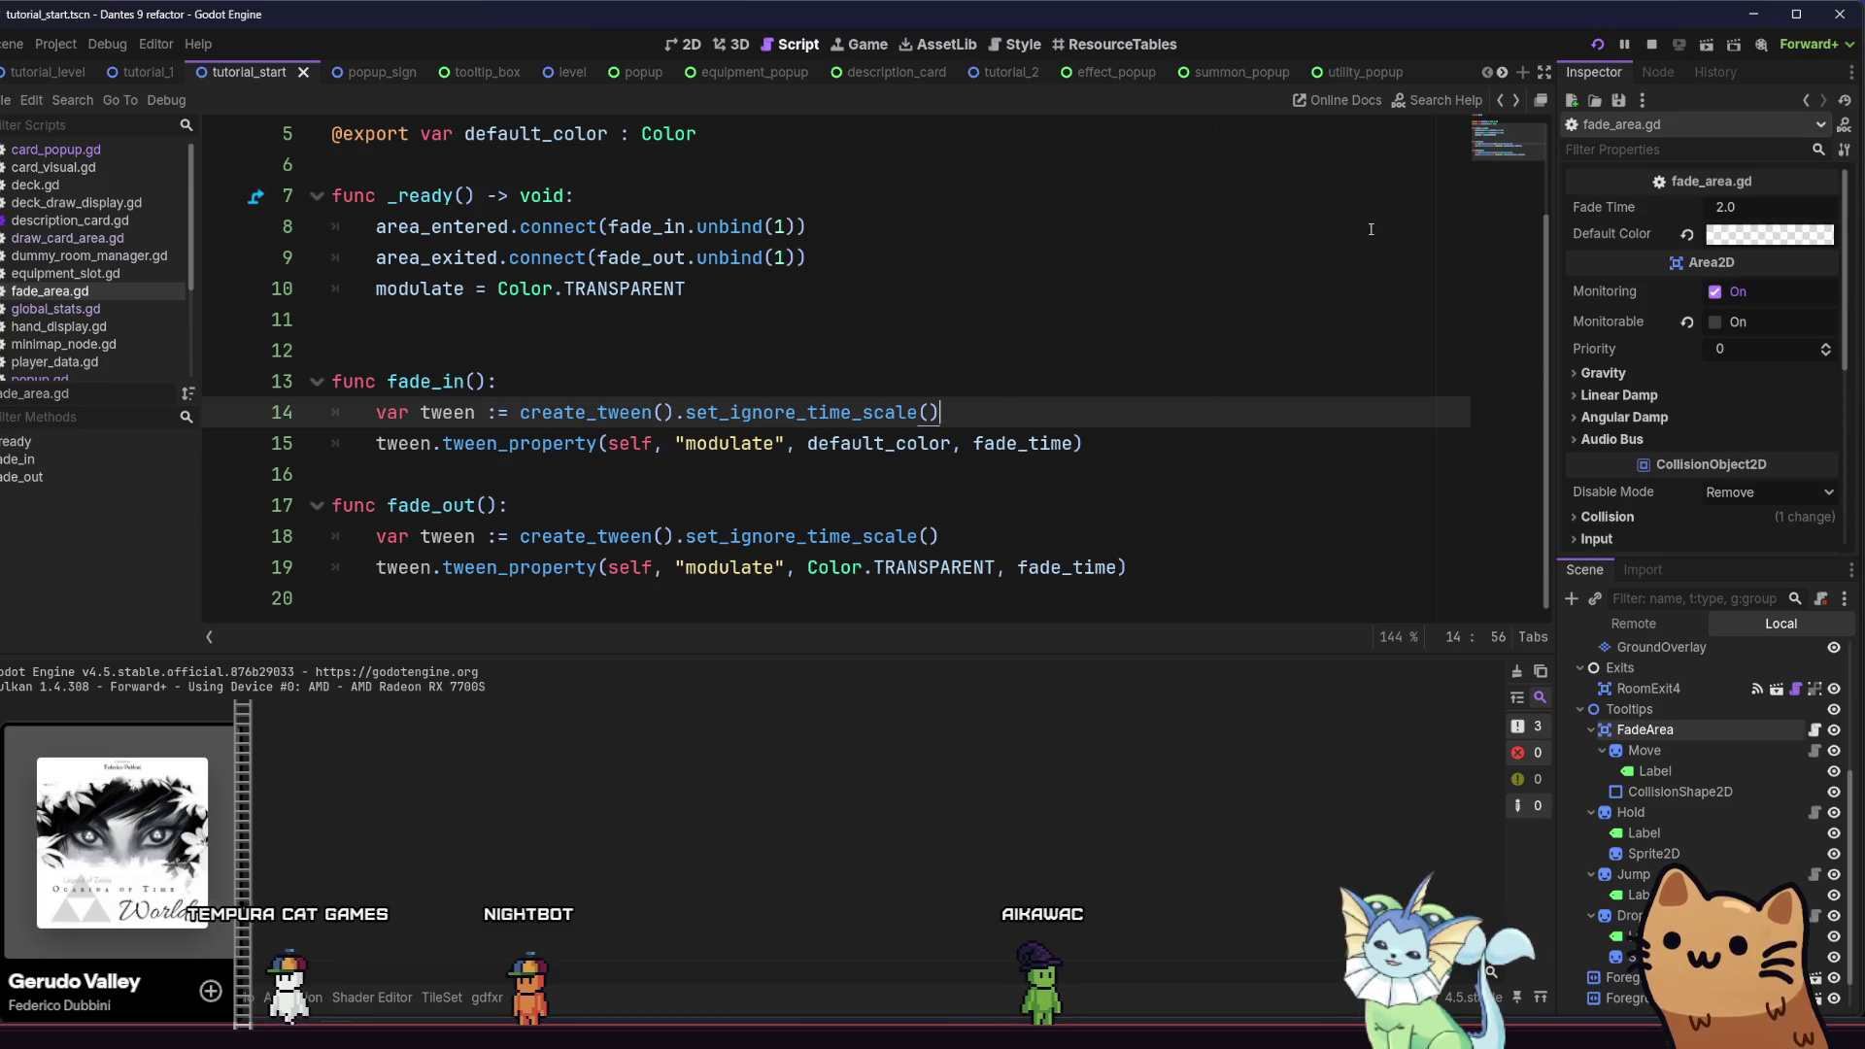
left_click(1598, 45)
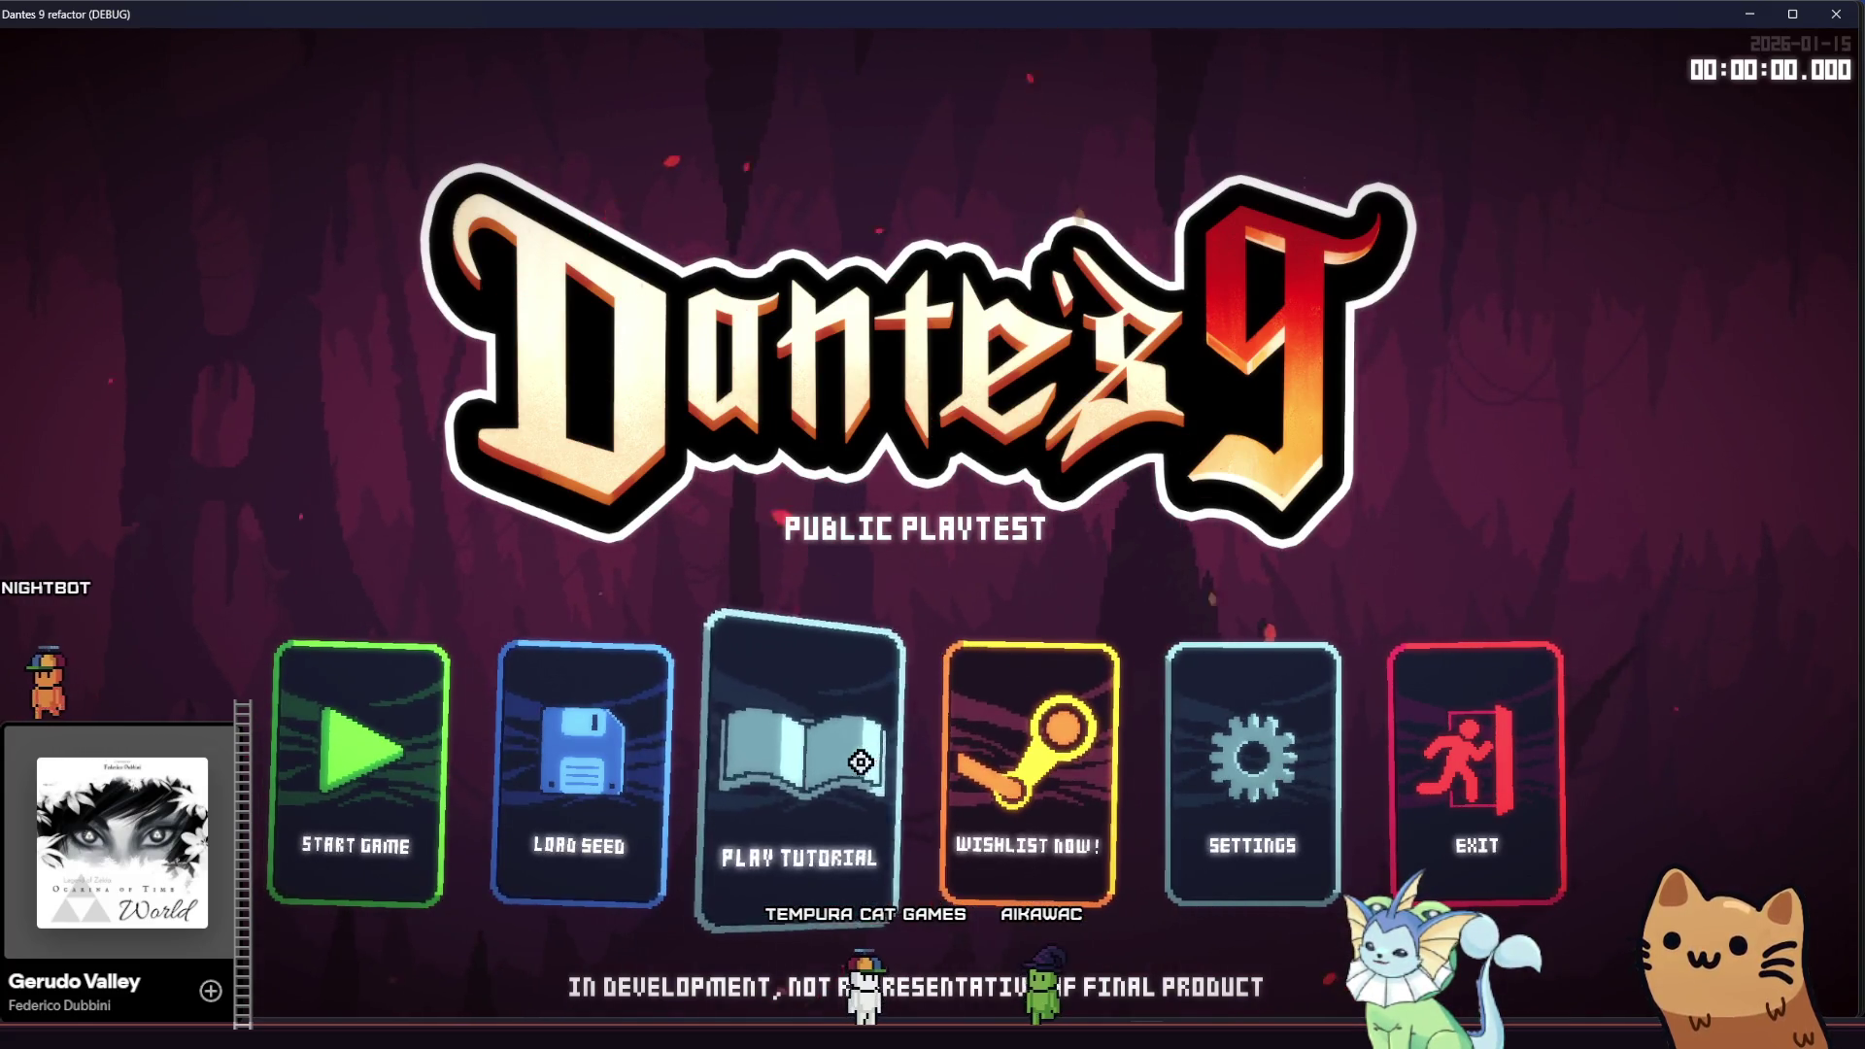
- Start the tutorial level, walk the player right and back, then close the game and save the scene
left_click(859, 762)
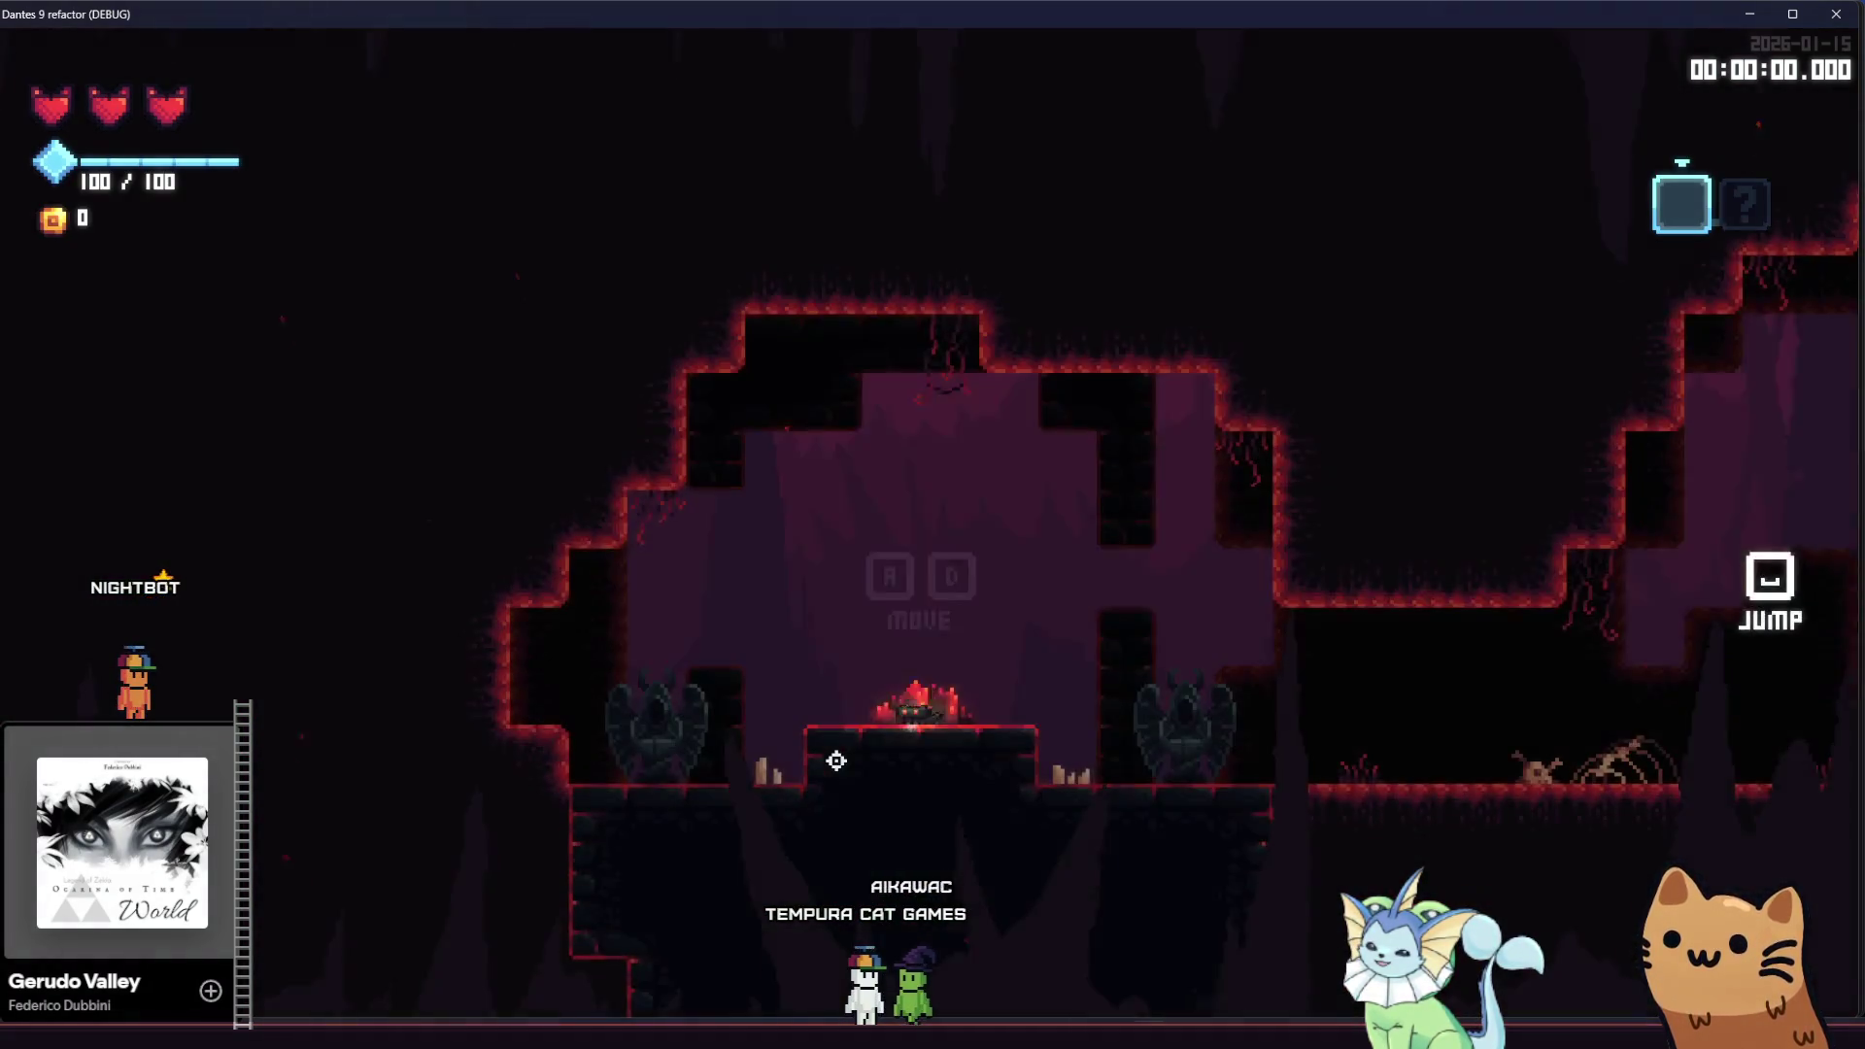
key("d")
key("a")
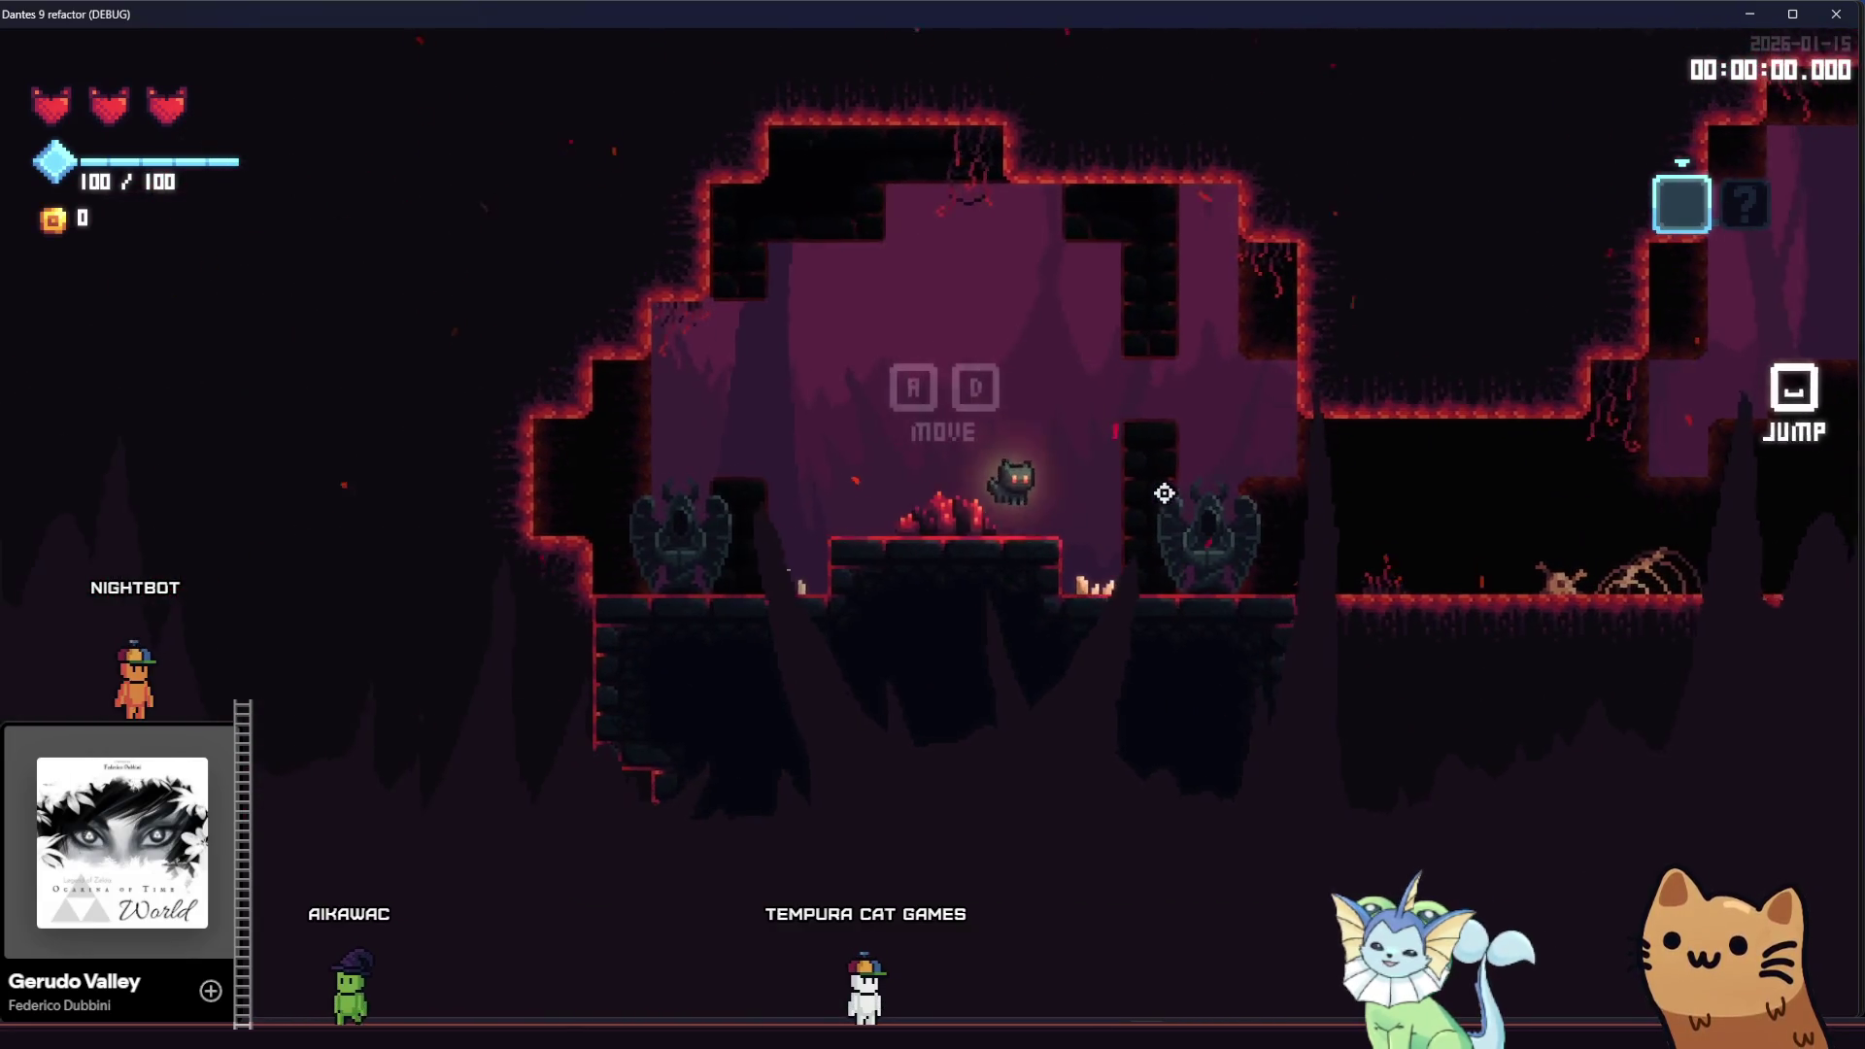
left_click(1836, 14)
key("ctrl+s")
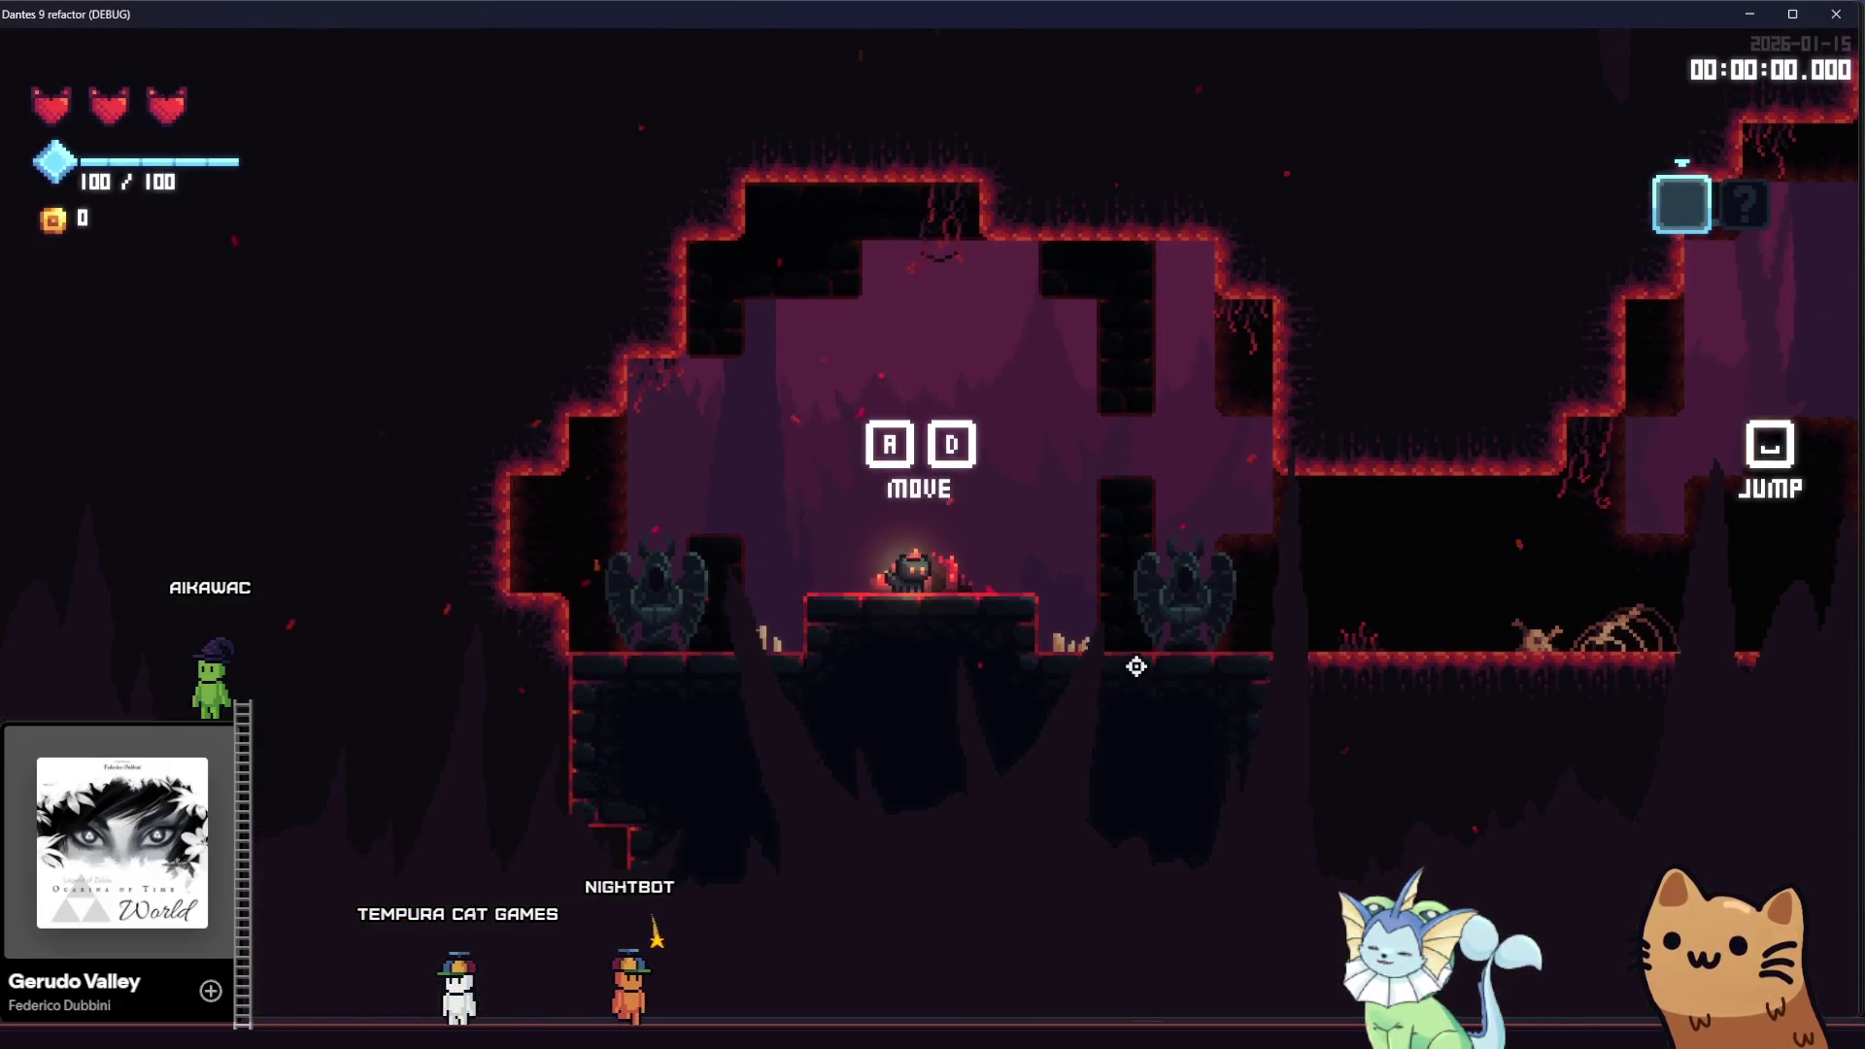
key("F8")
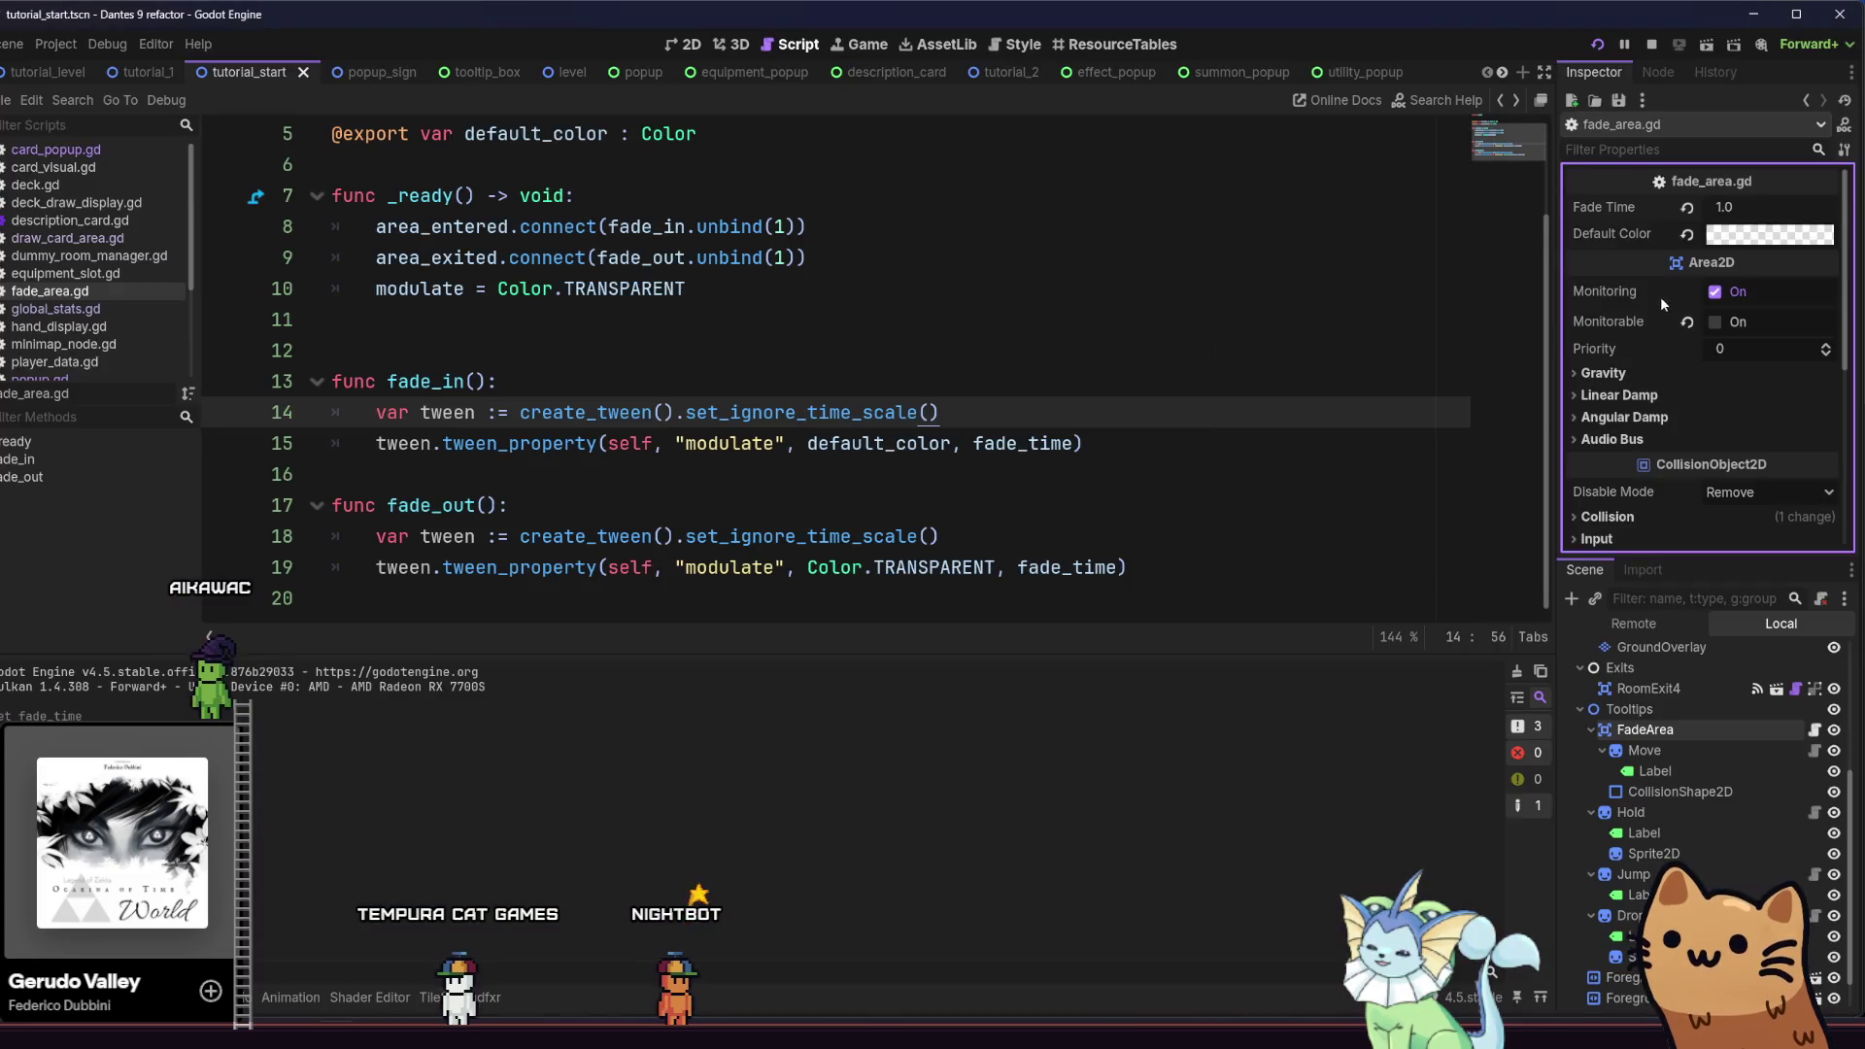
- Check FadeArea's Default Color, rerun the scene, and walk the player back and forth past the JUMP tooltip
left_click(1730, 236)
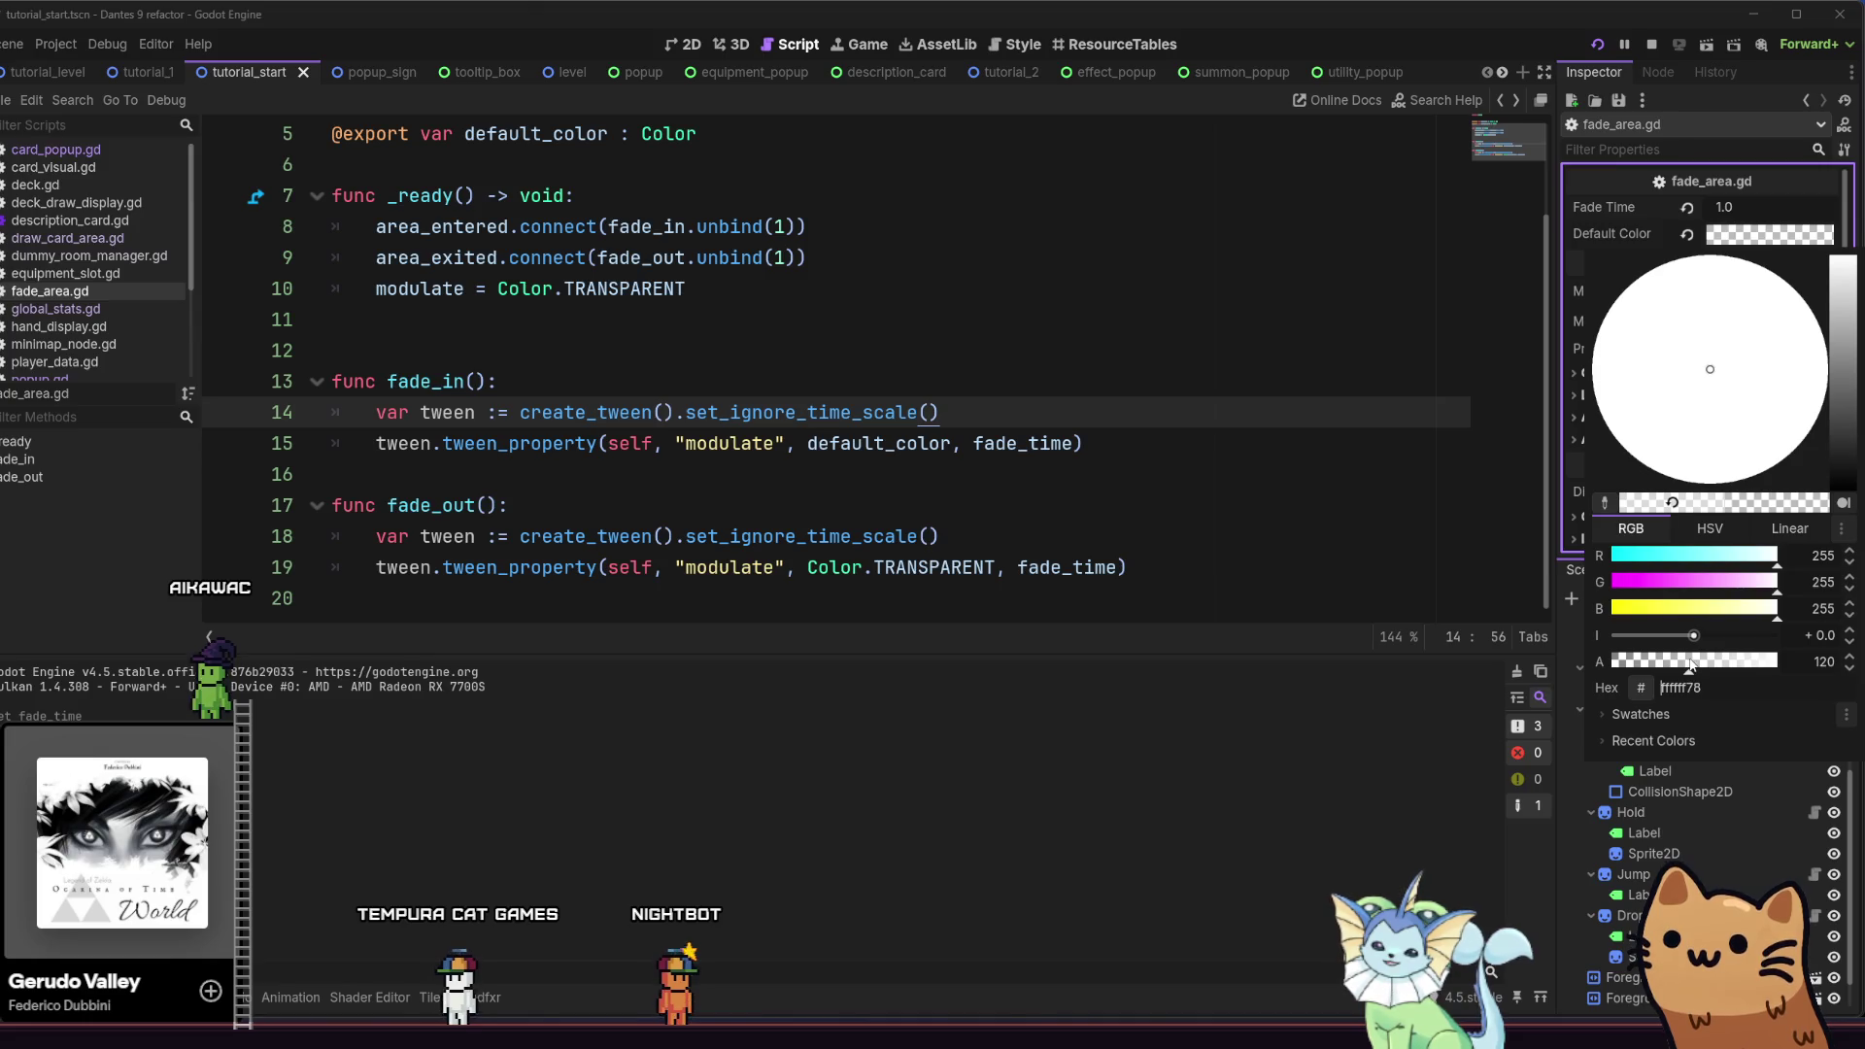
key("F6")
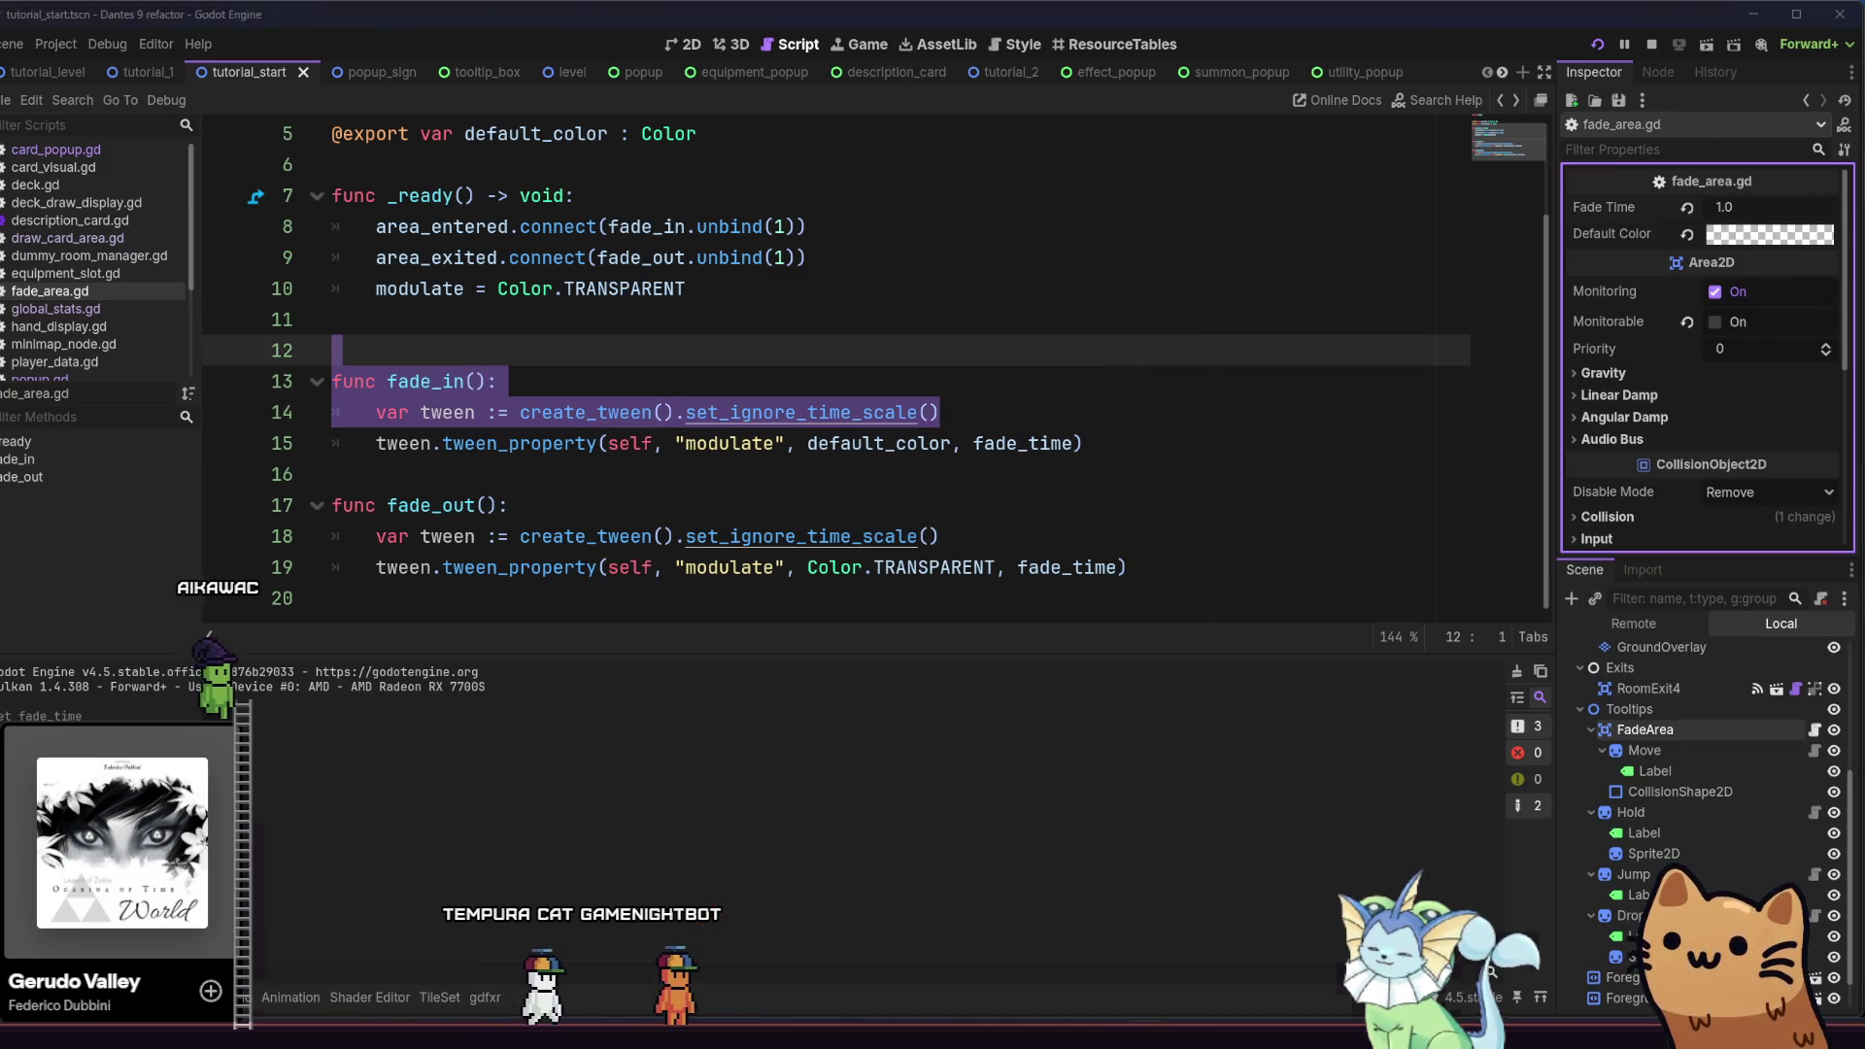
key("d")
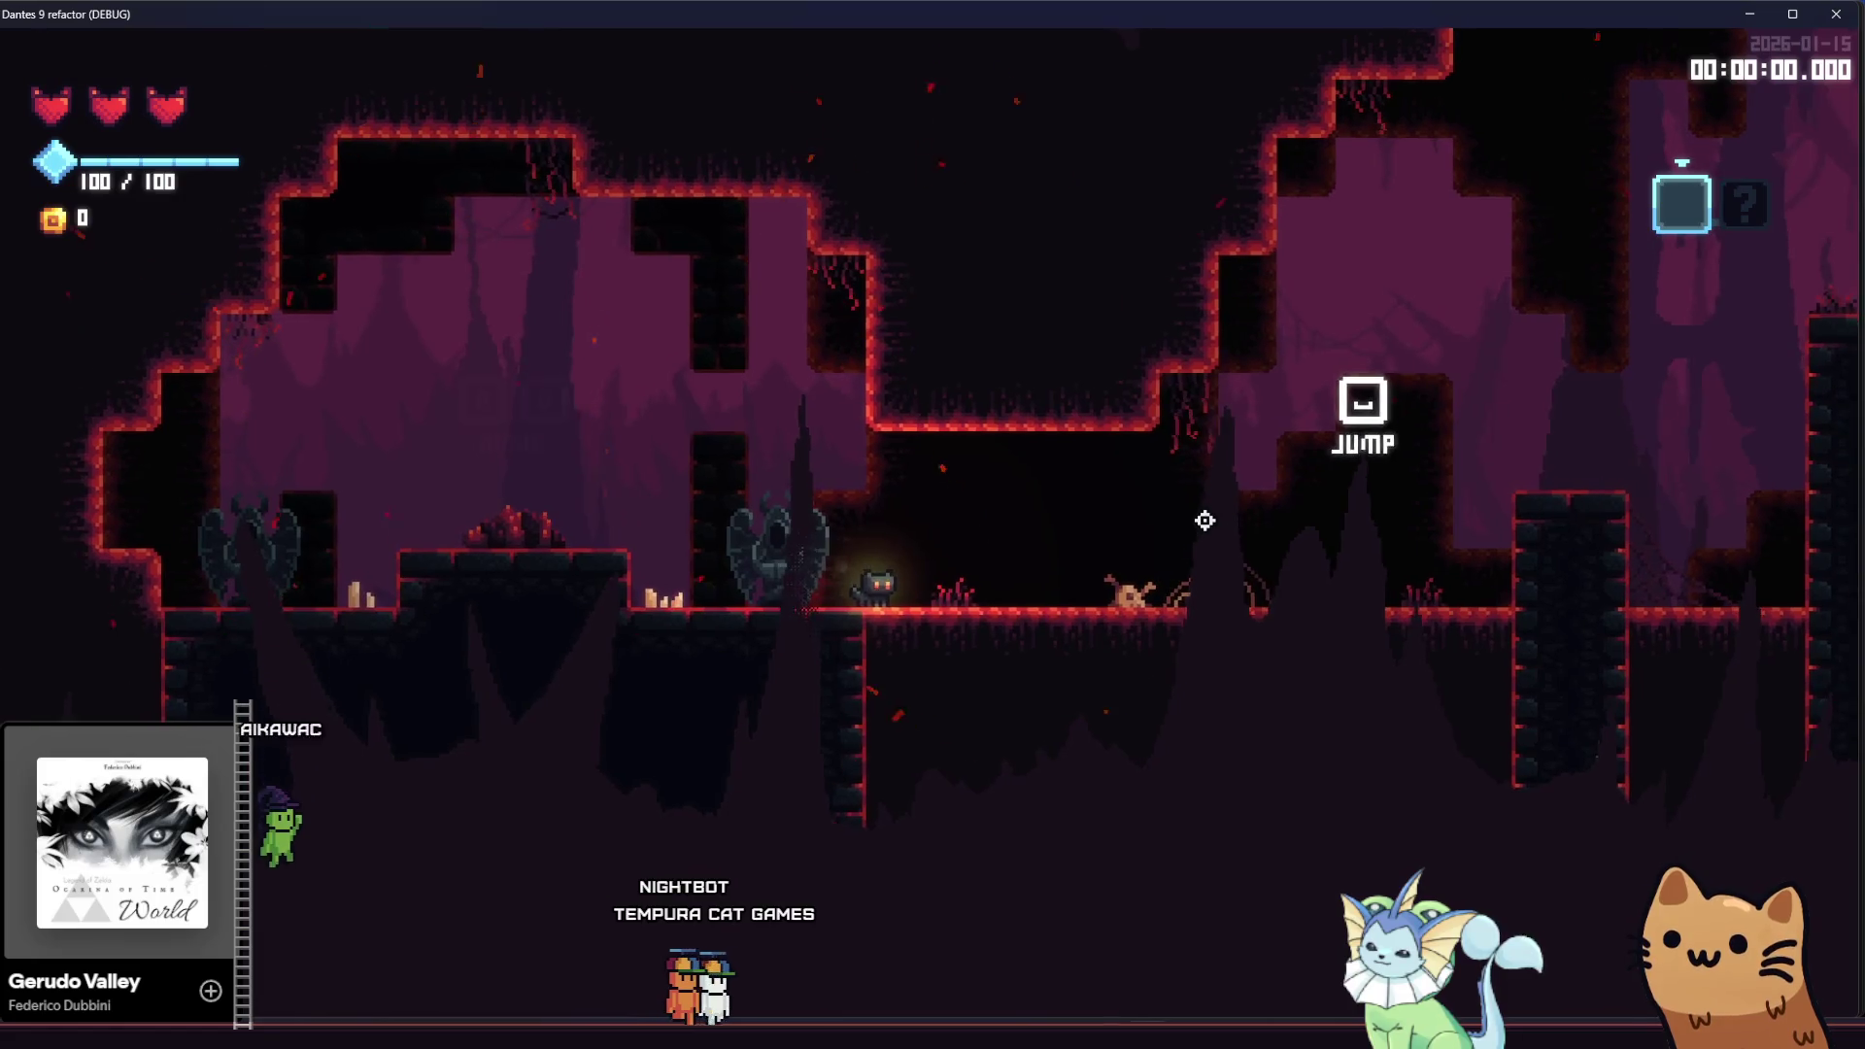
key("a")
key("space")
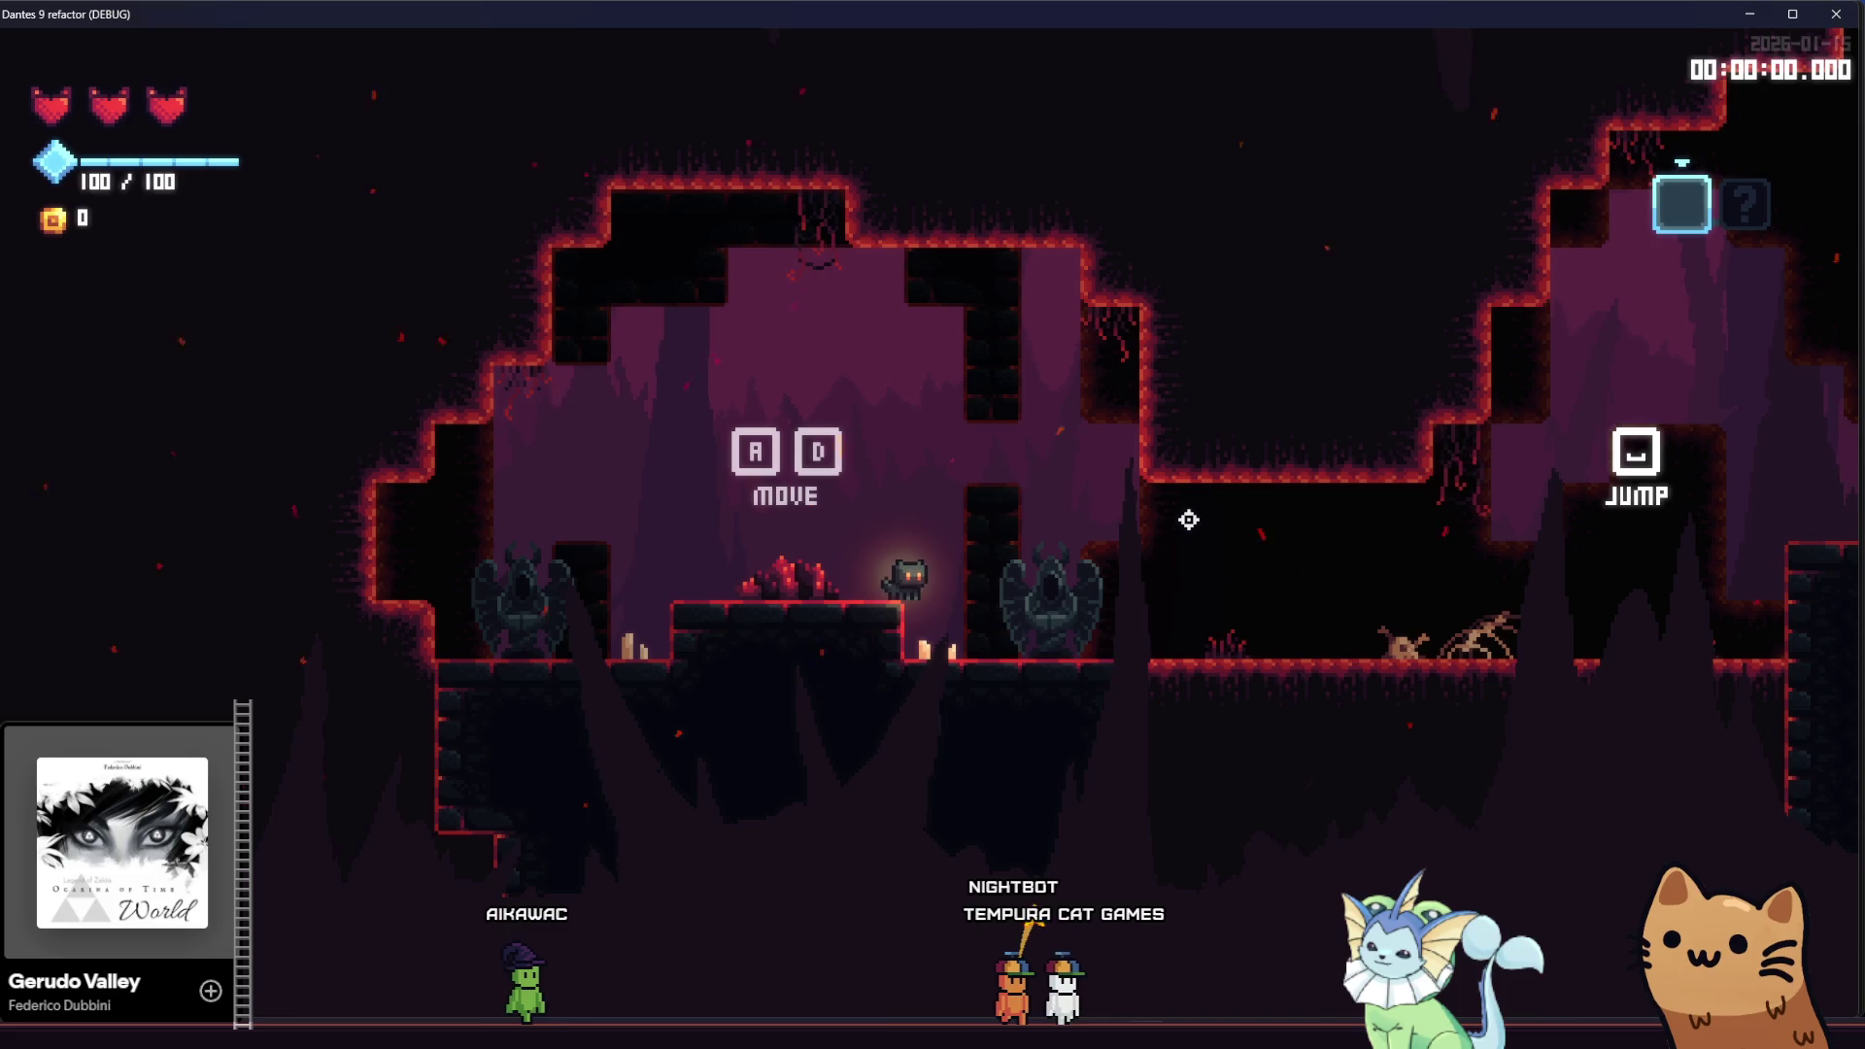
key("a")
key("d")
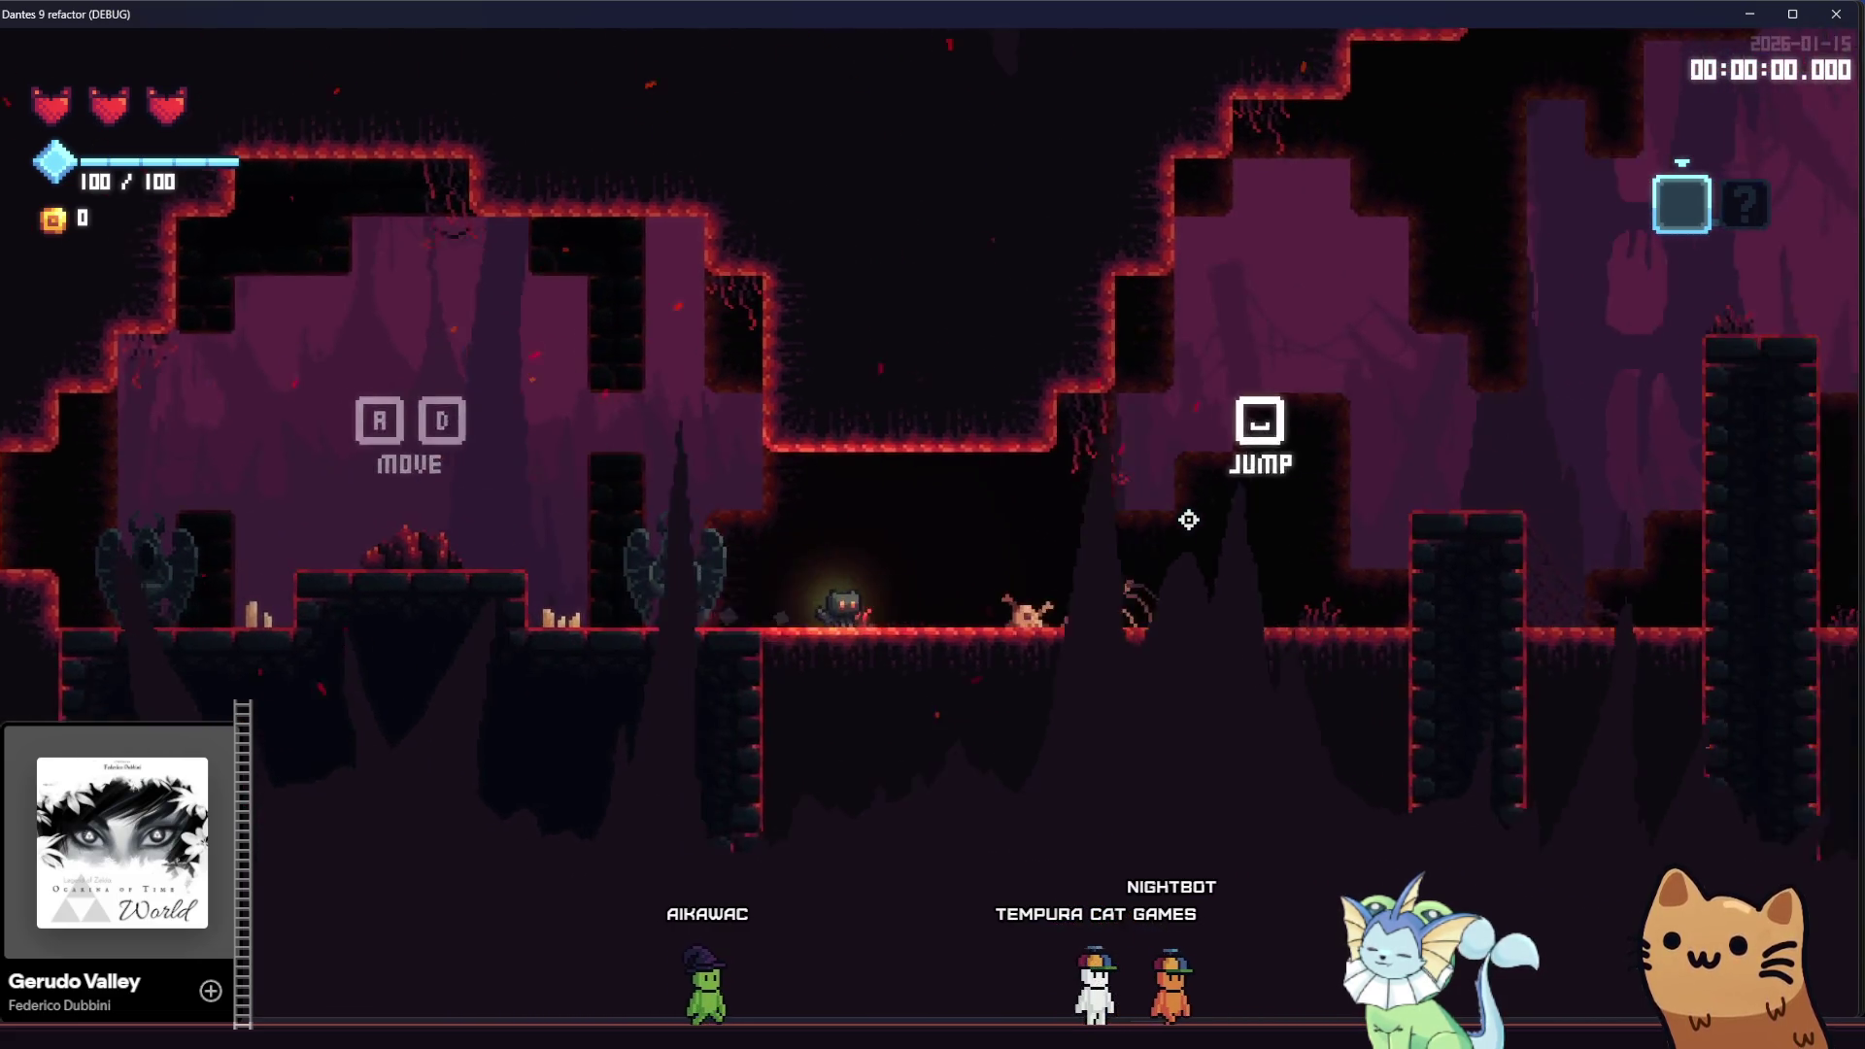
key("d")
key("a")
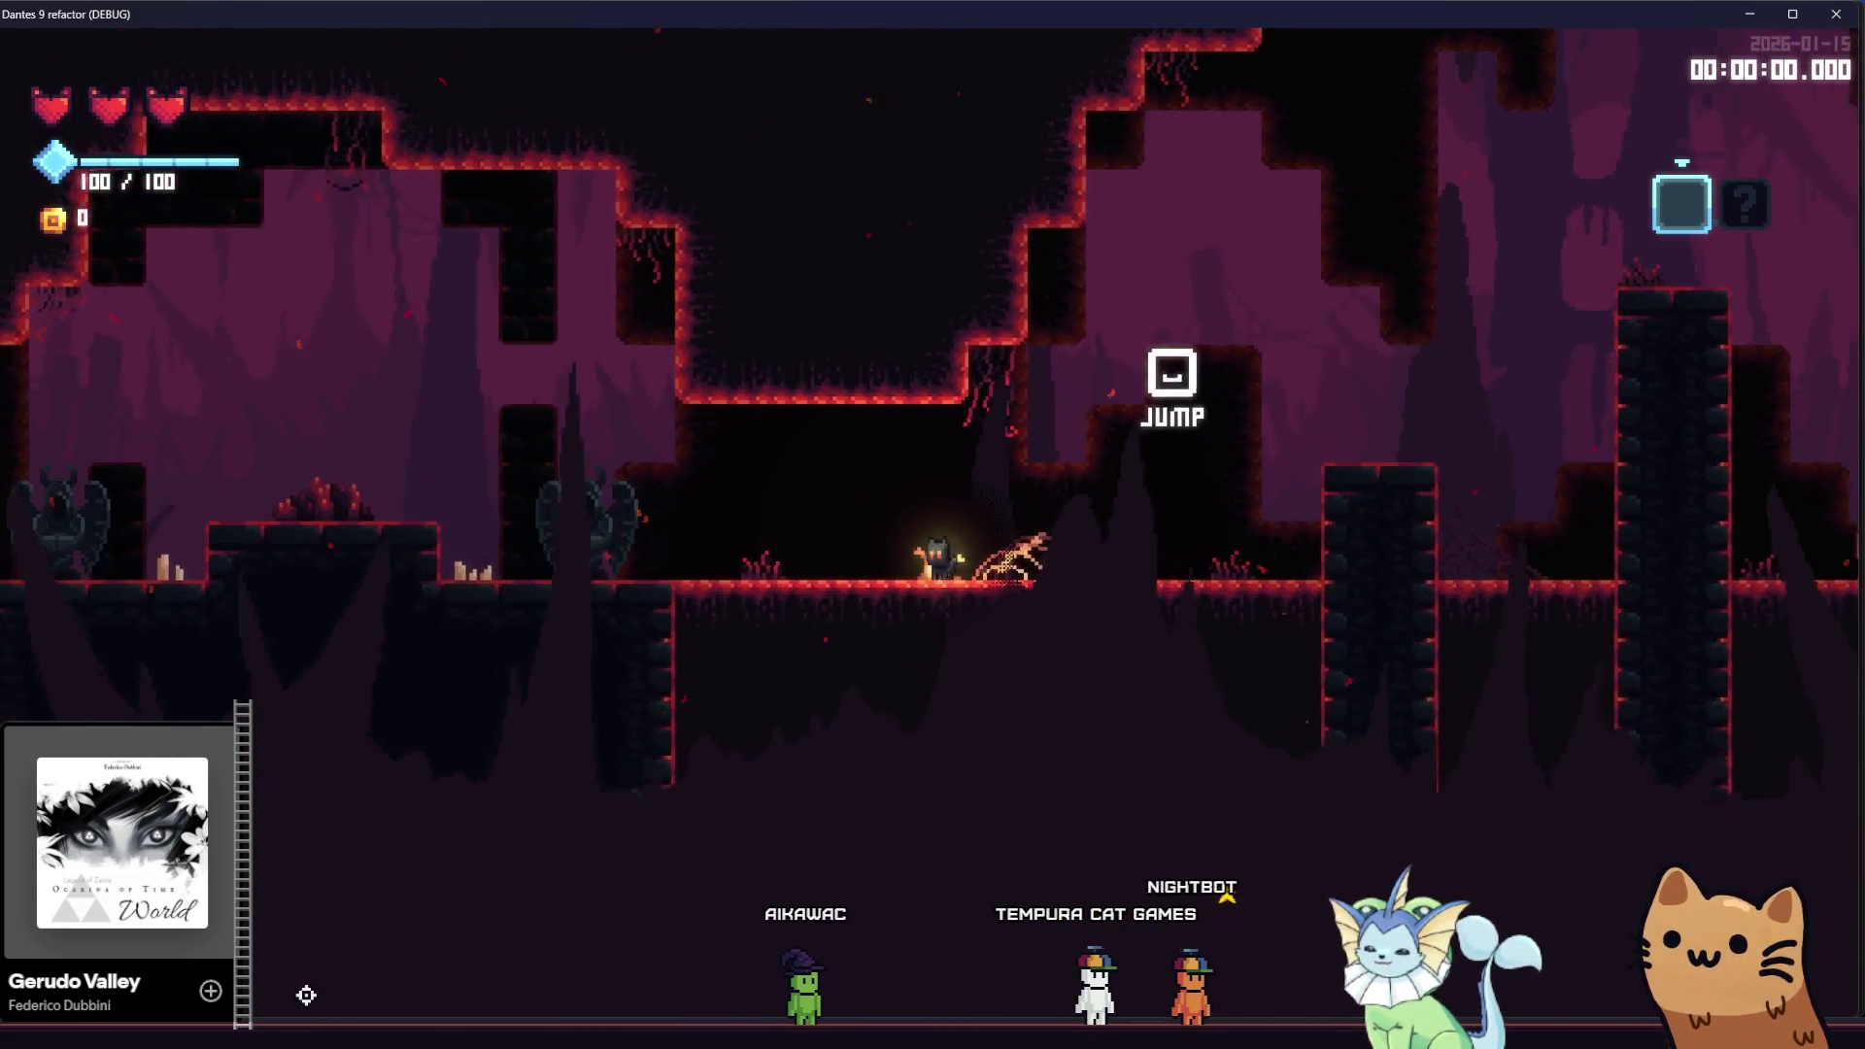
key("F8")
key("Up")
key("Up")
key("End")
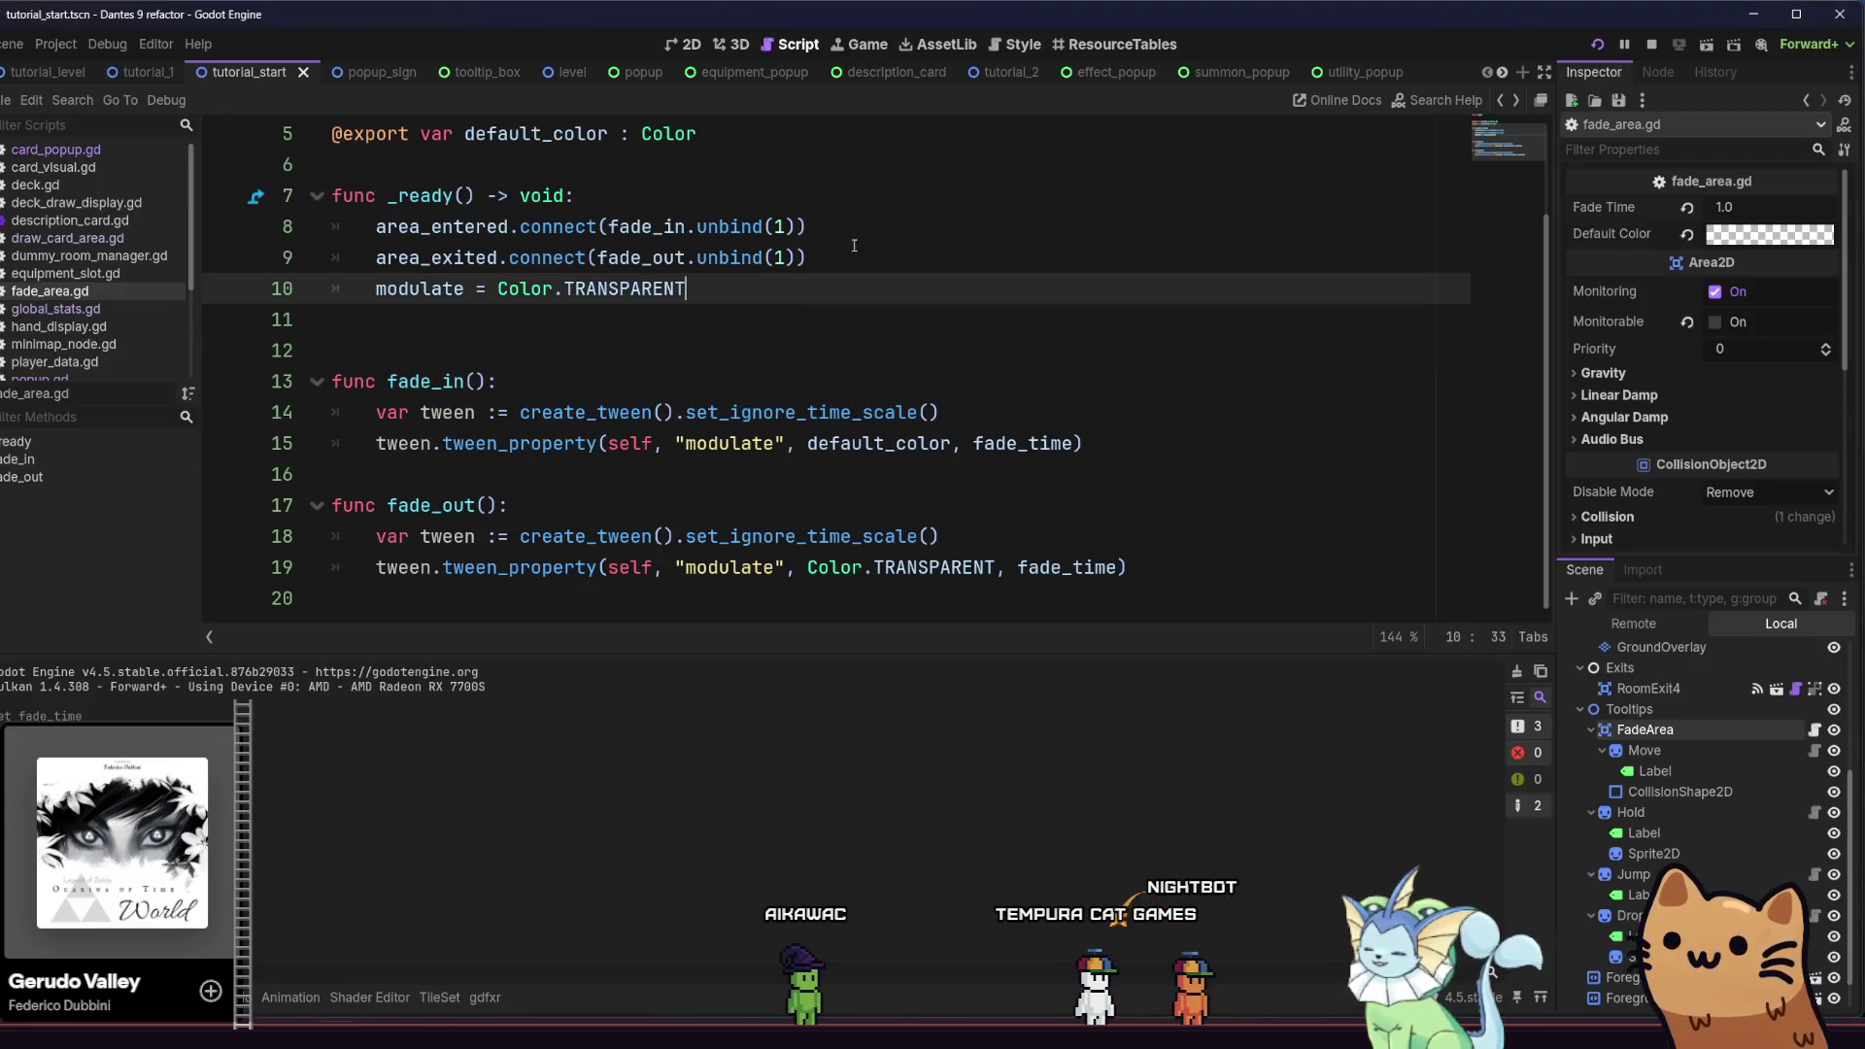
- Stop the game and select the FadeArea node in the level's 2D view
left_click(1642, 45)
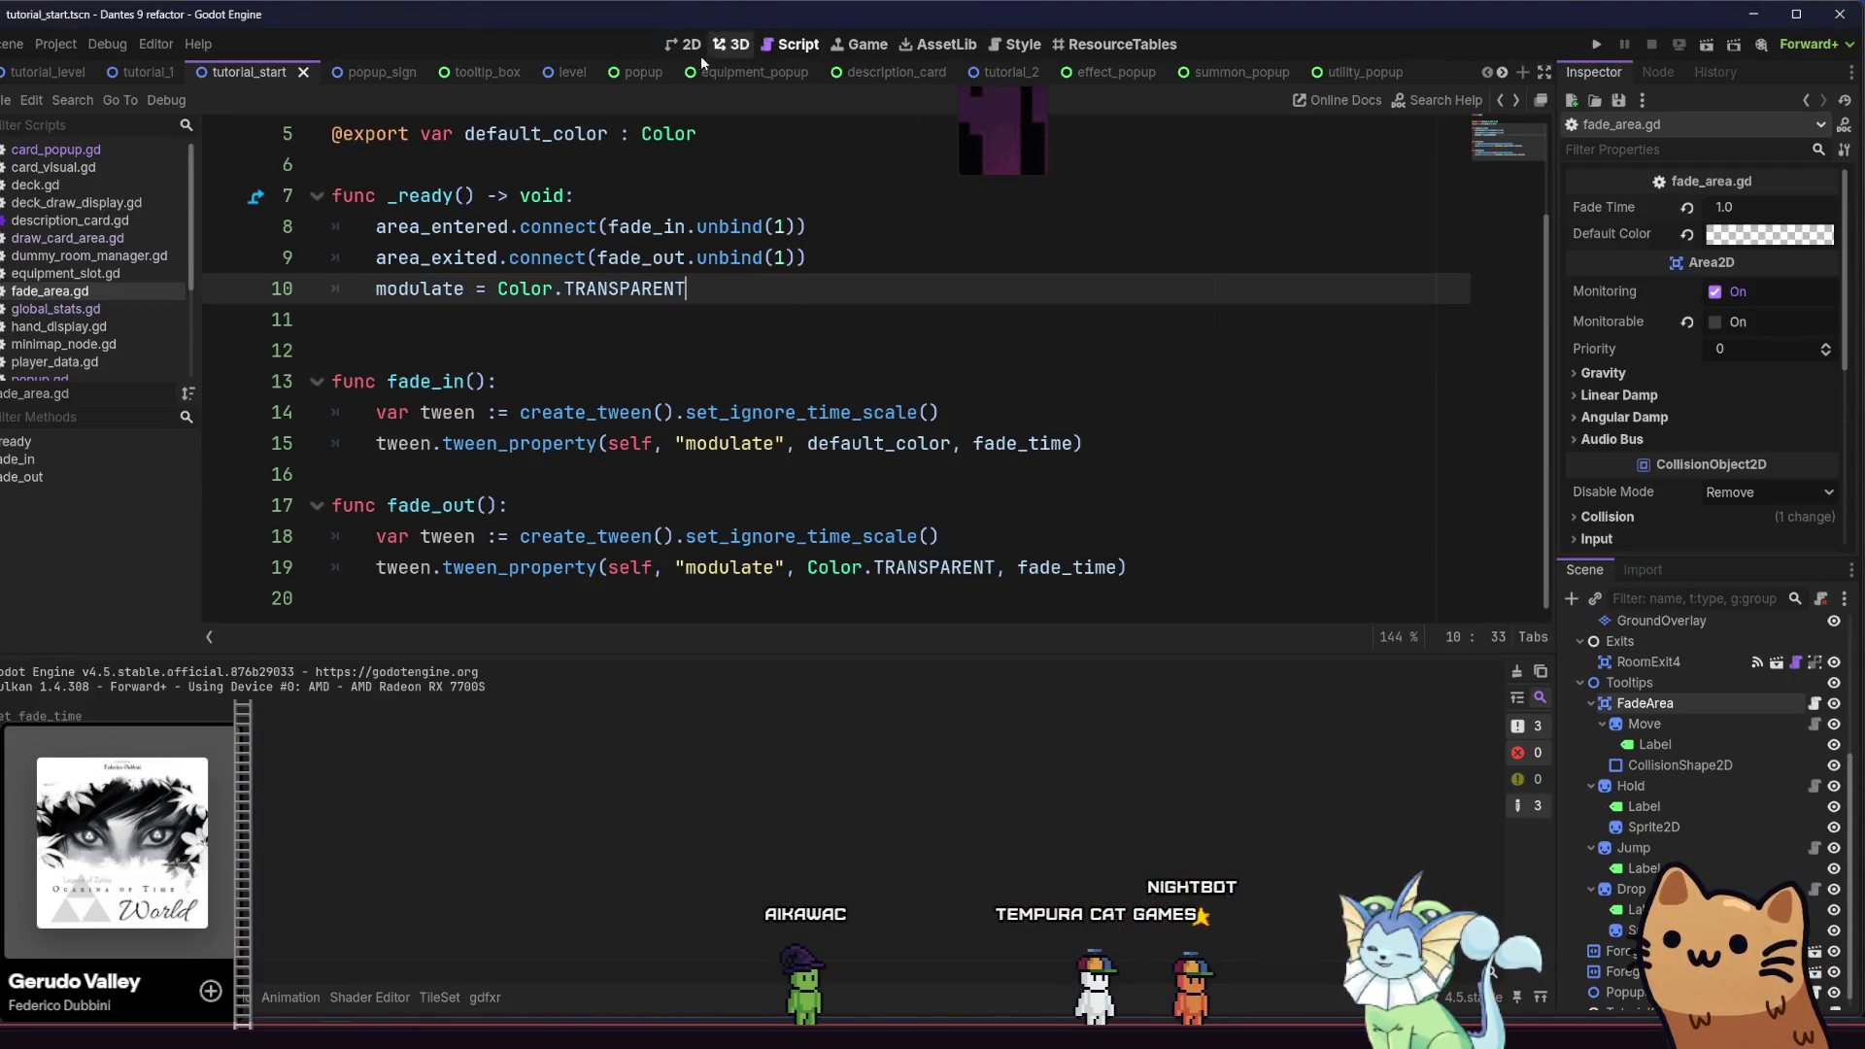
left_click(685, 45)
scroll(887, 474, "down", 3)
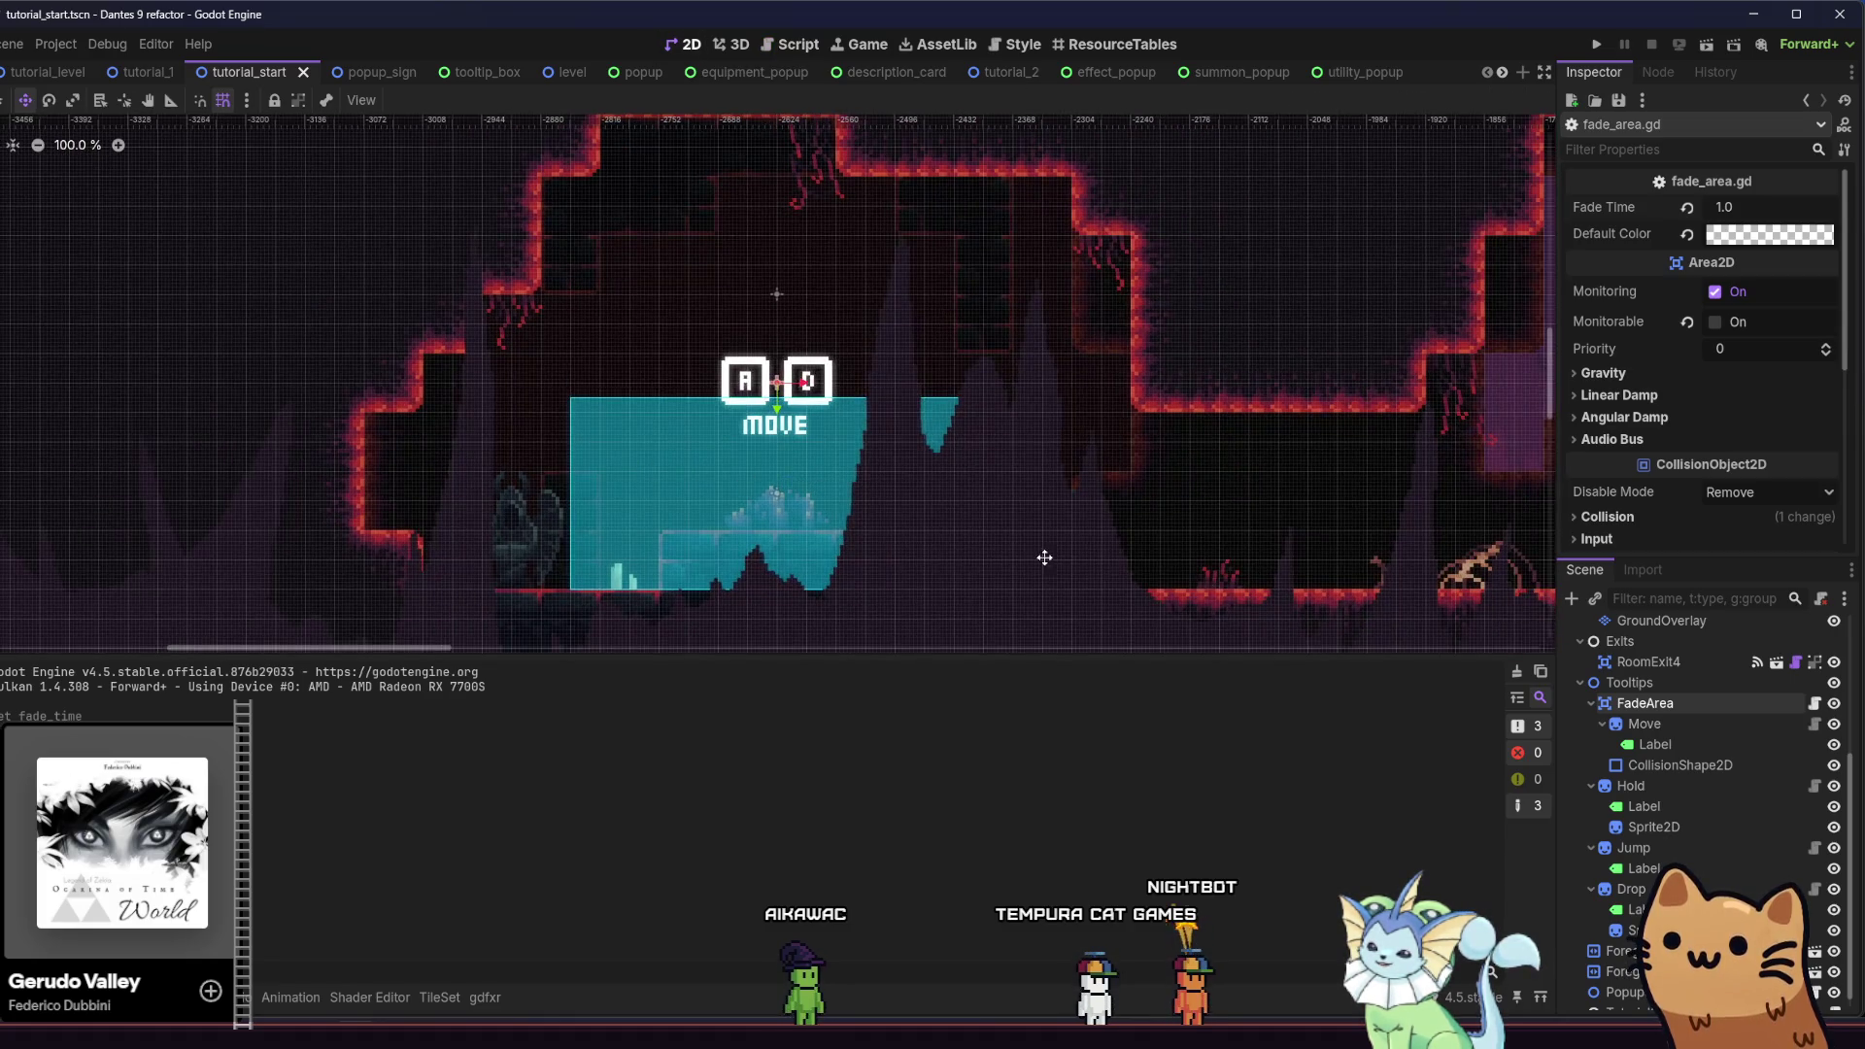
scroll(1045, 557, "right", 5)
left_click(1651, 703)
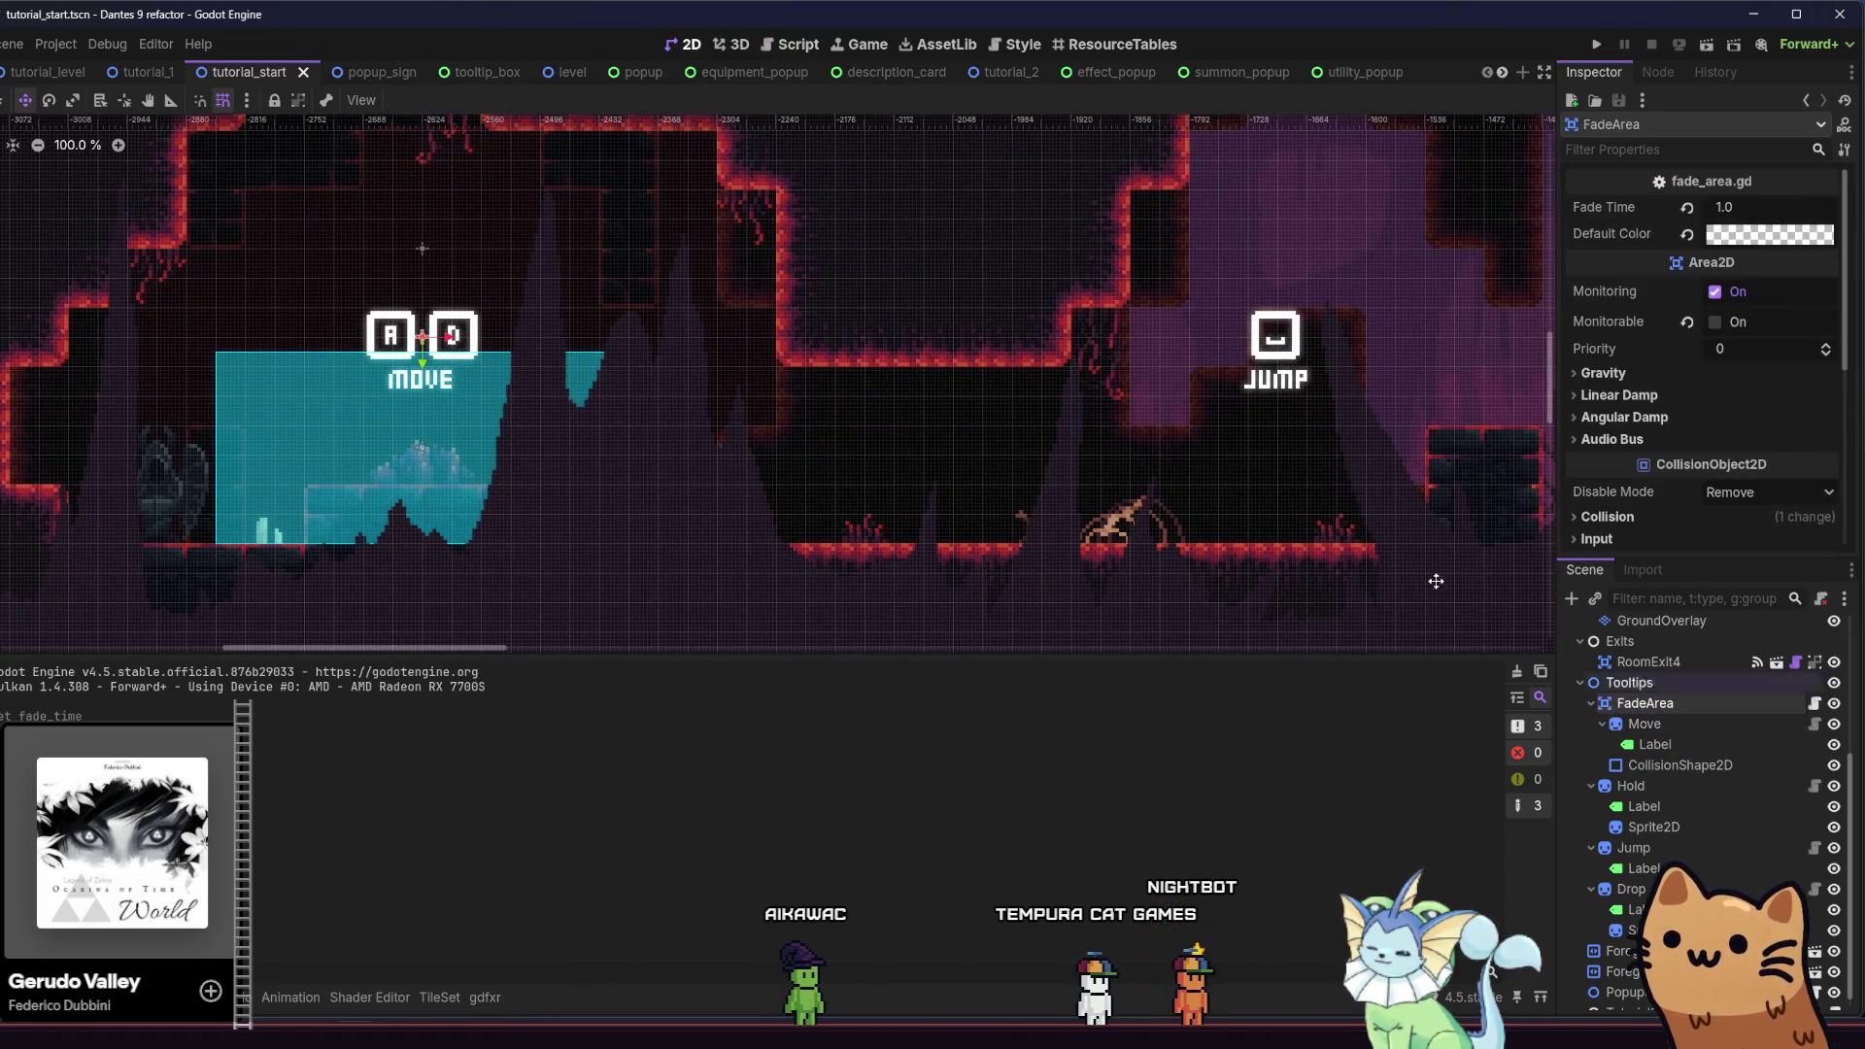
scroll(1297, 345, "right", 3)
scroll(1297, 345, "down", 1)
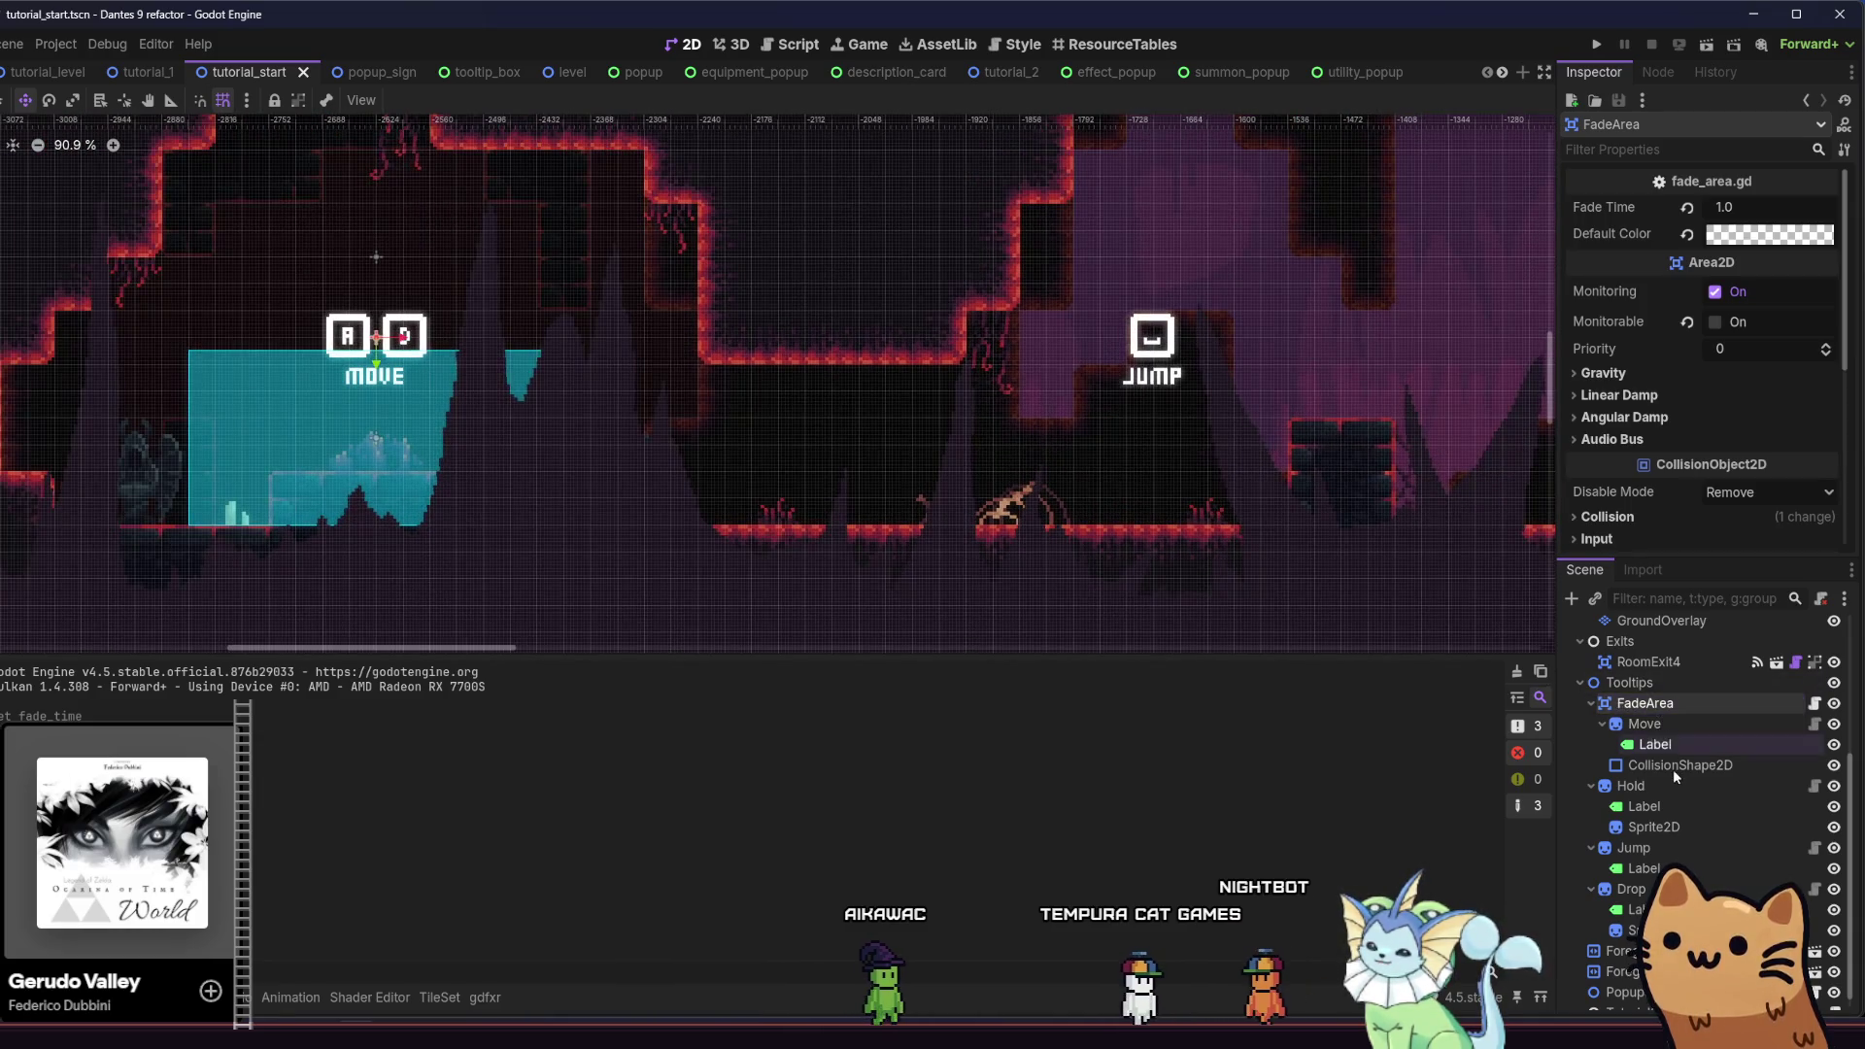
- Search 'fader' in Add Node, cancel, and return to fade_area.gd
left_click(1571, 598)
type("fader")
left_click(920, 730)
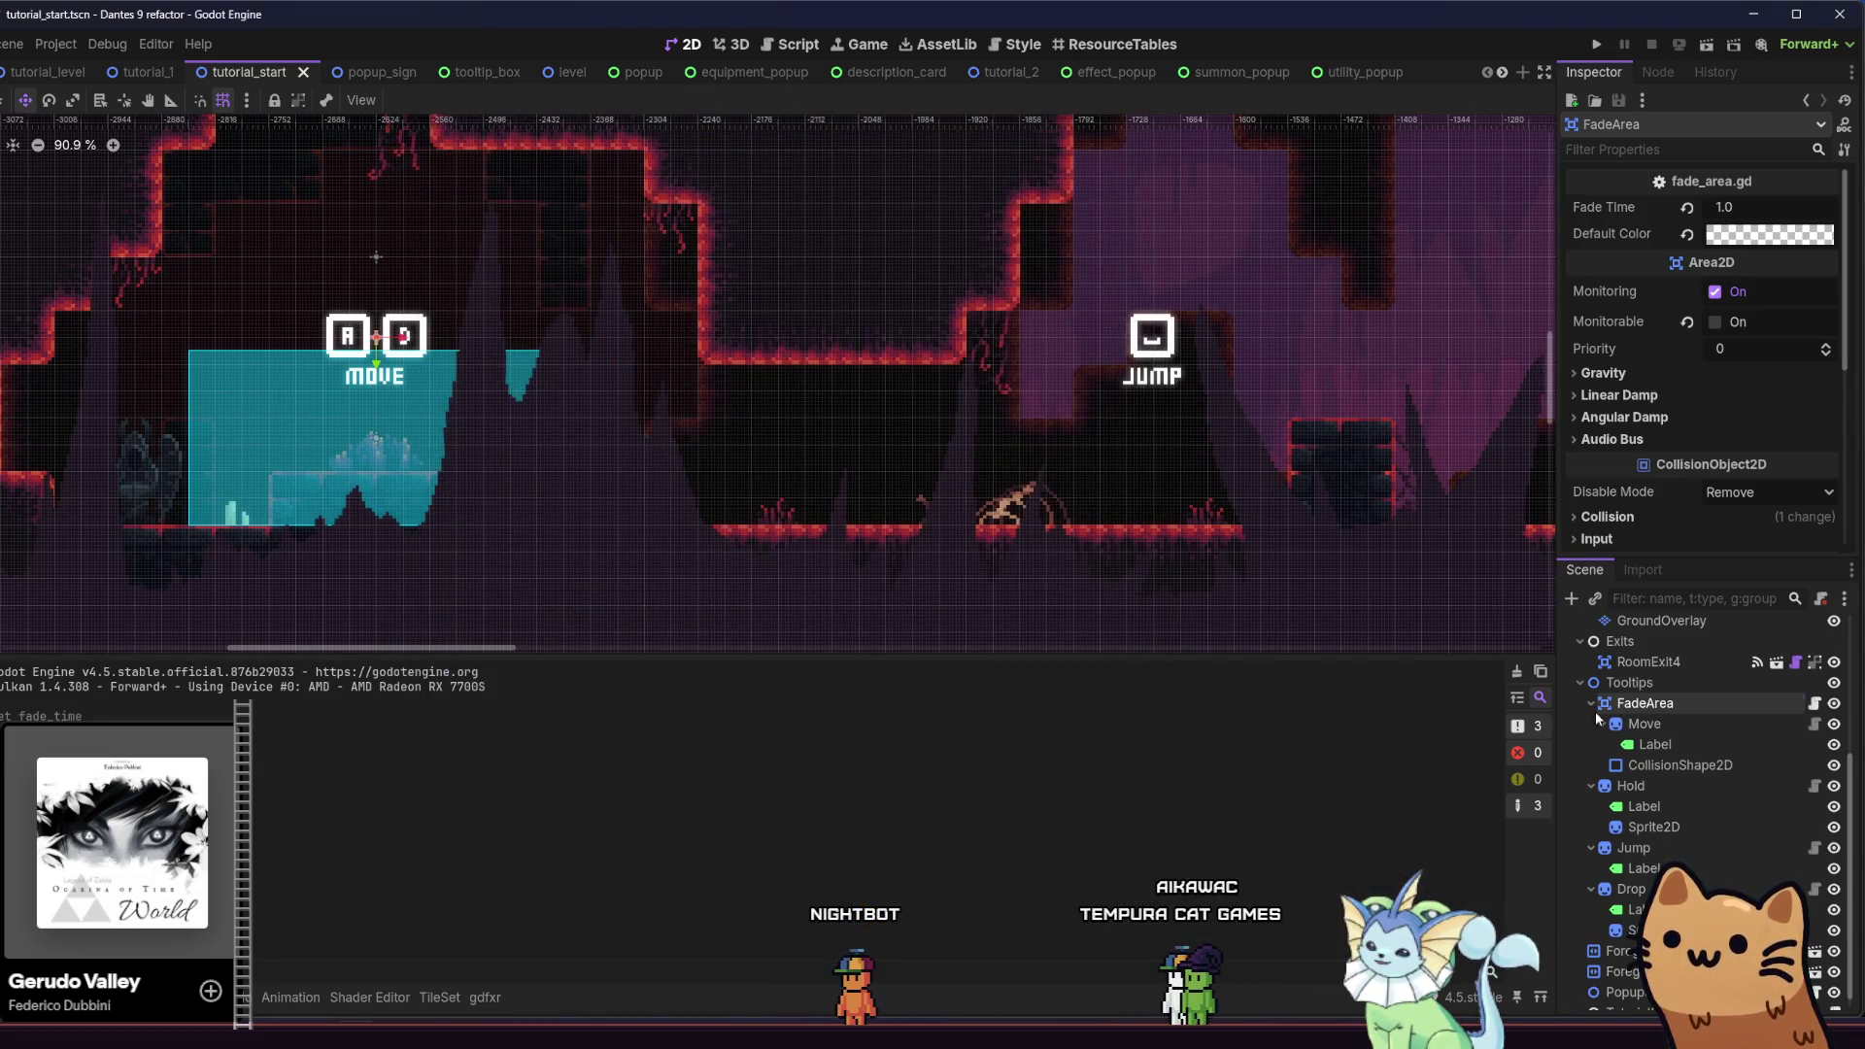
left_click(1812, 705)
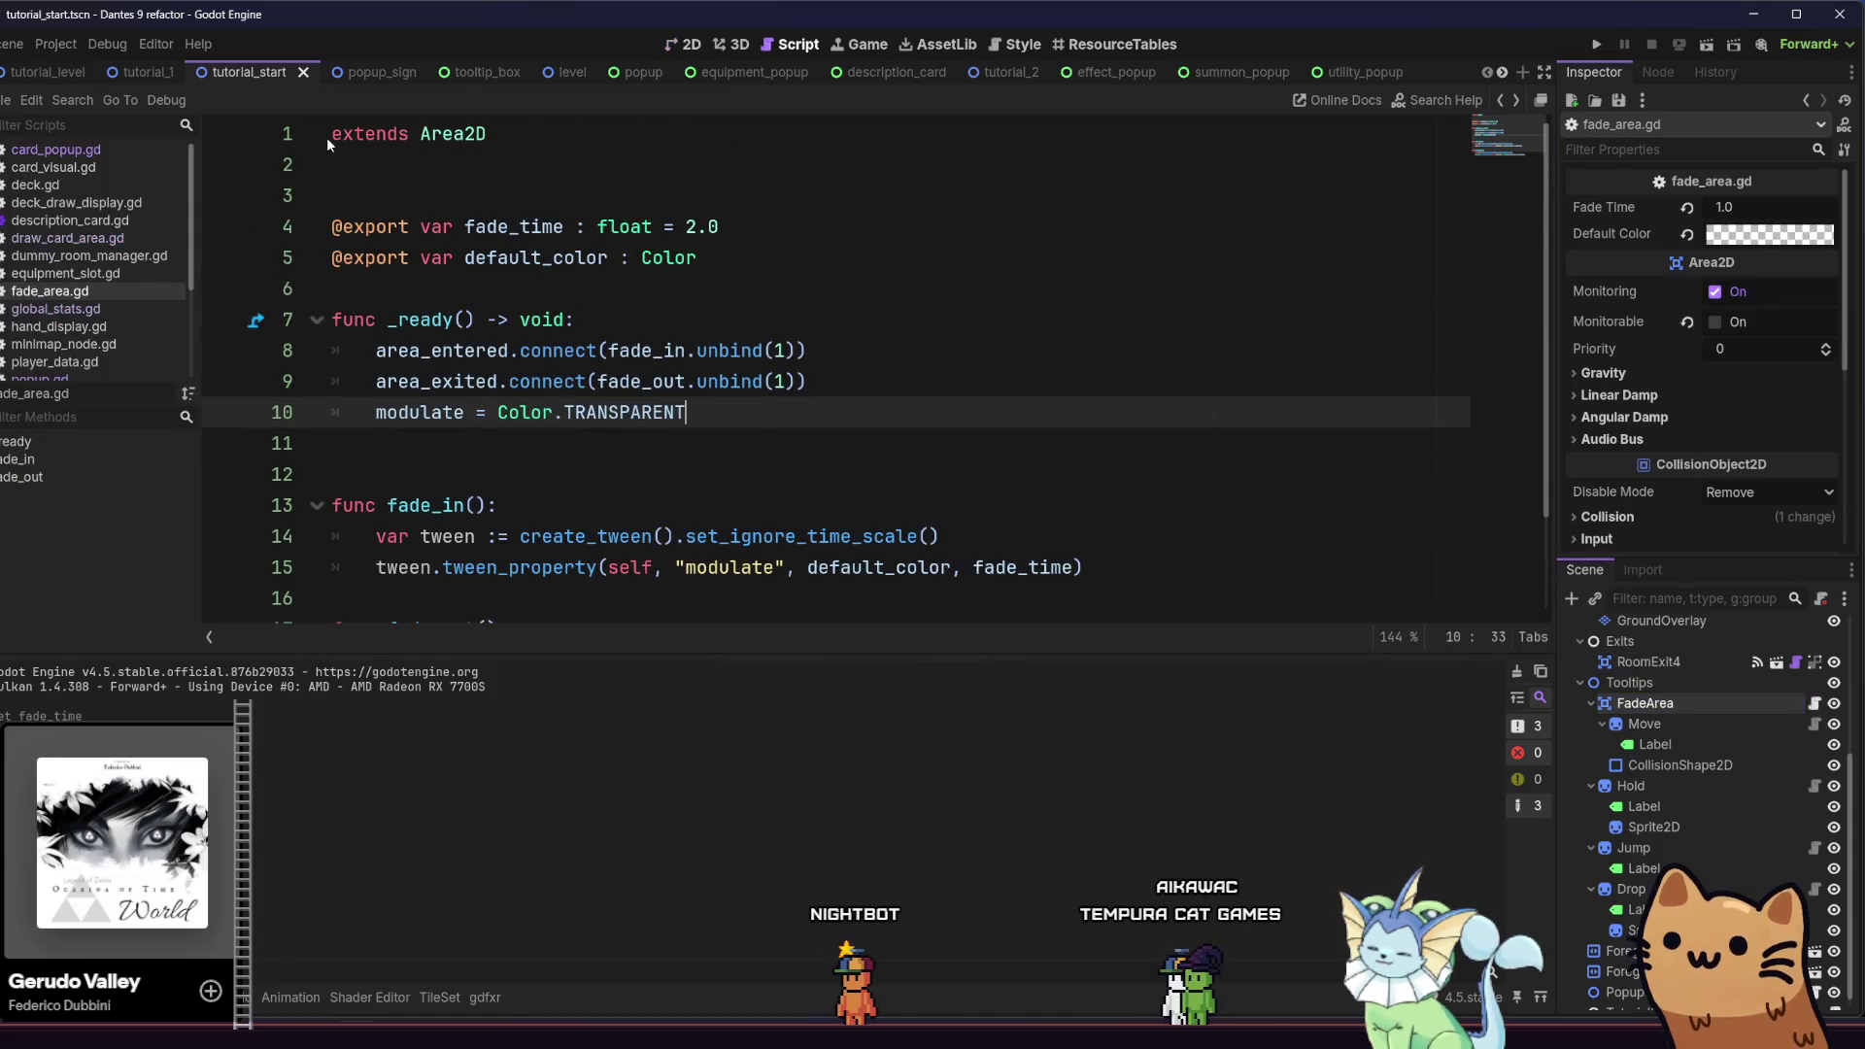
- Add 'class_name FadeArea' above 'extends Area2D' and save the script
left_click(328, 137)
key("Return")
key("Up")
type("c;")
type("las")
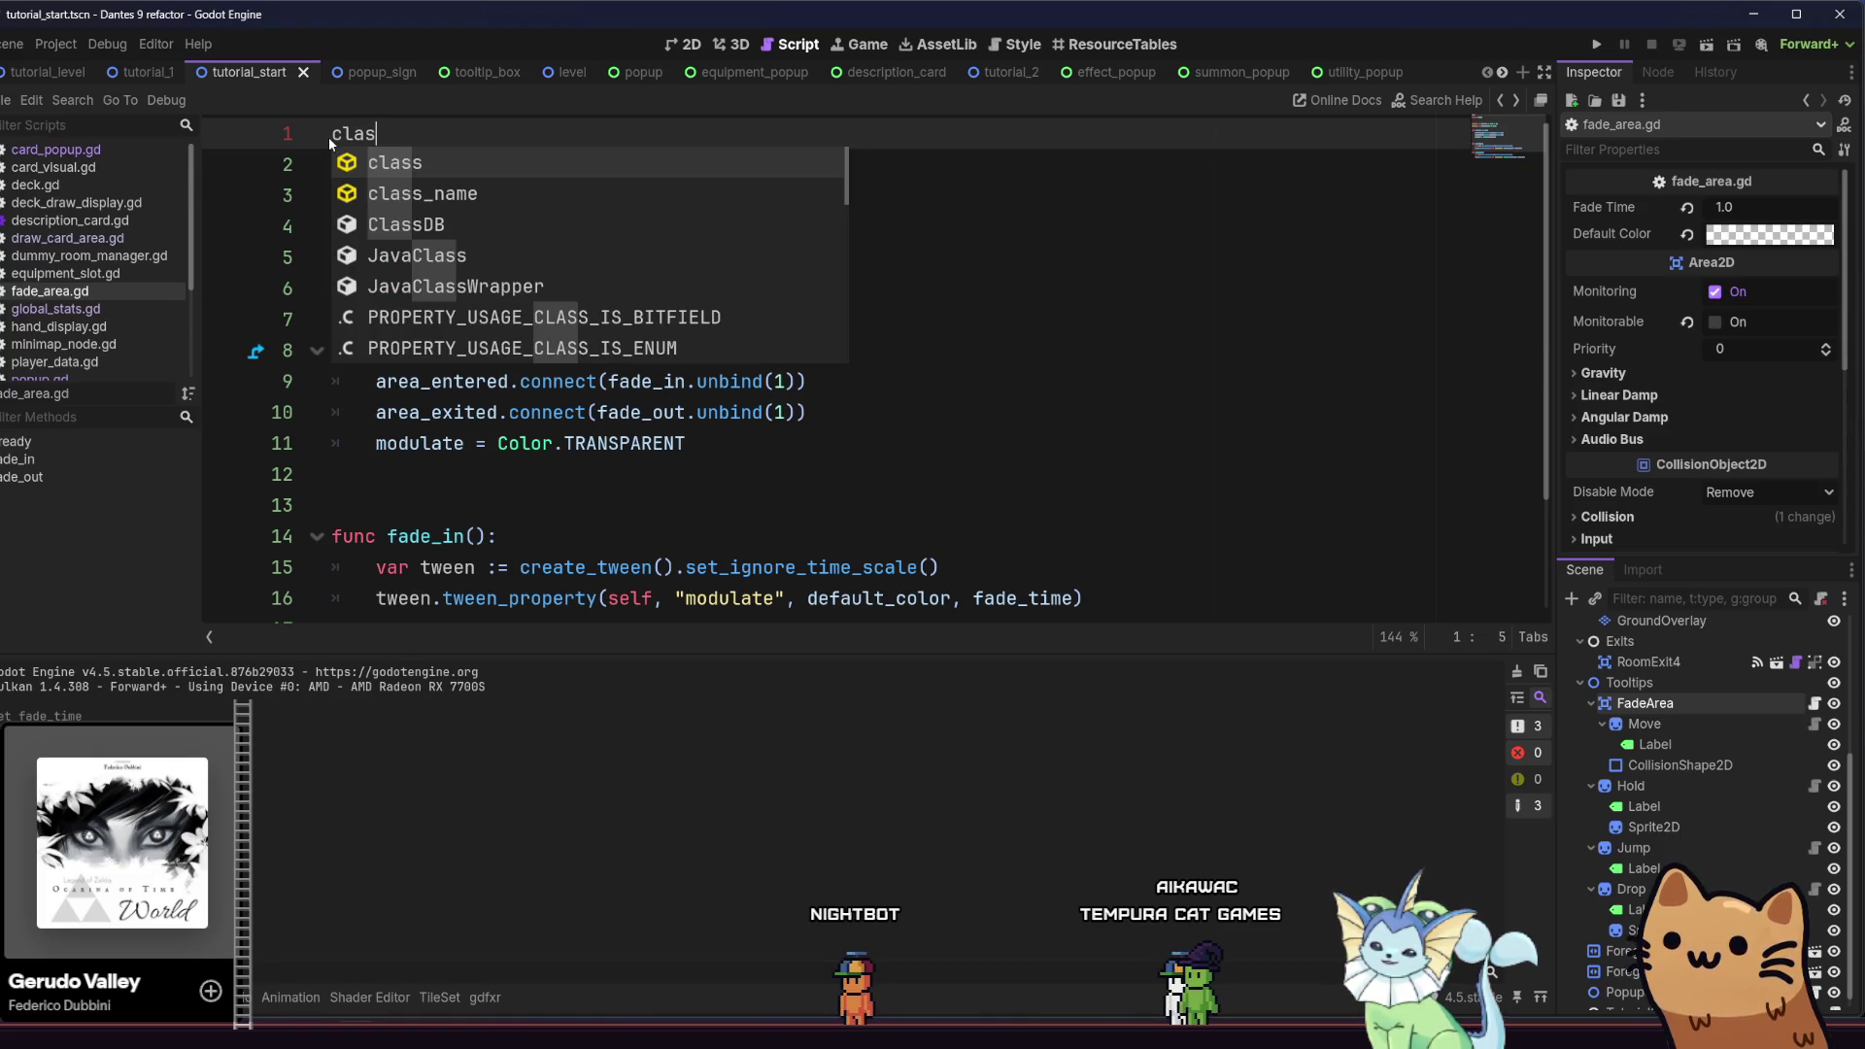
key("Down")
key("Return")
type("Fa")
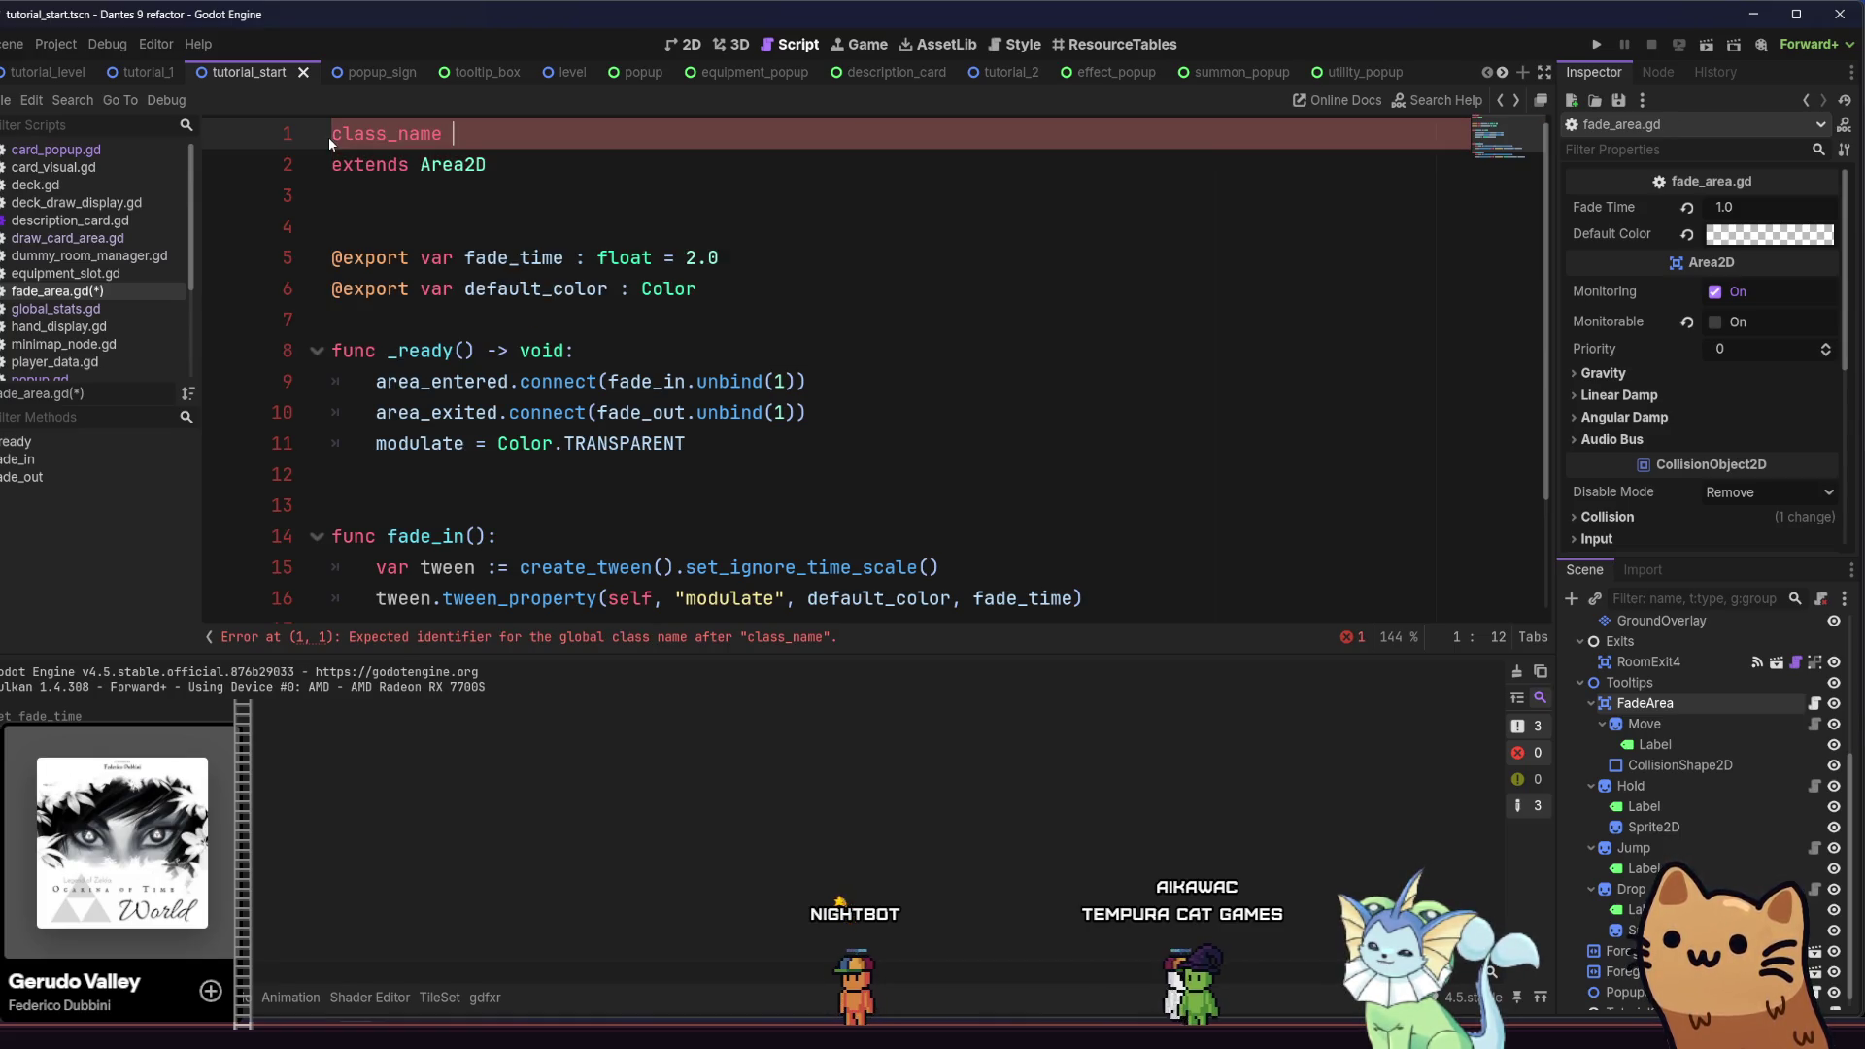
type("deArea")
left_click(377, 164)
key("ctrl+s")
- Set fade_time's default to 1.0 and begin a Color( default for default_color
left_click(700, 258)
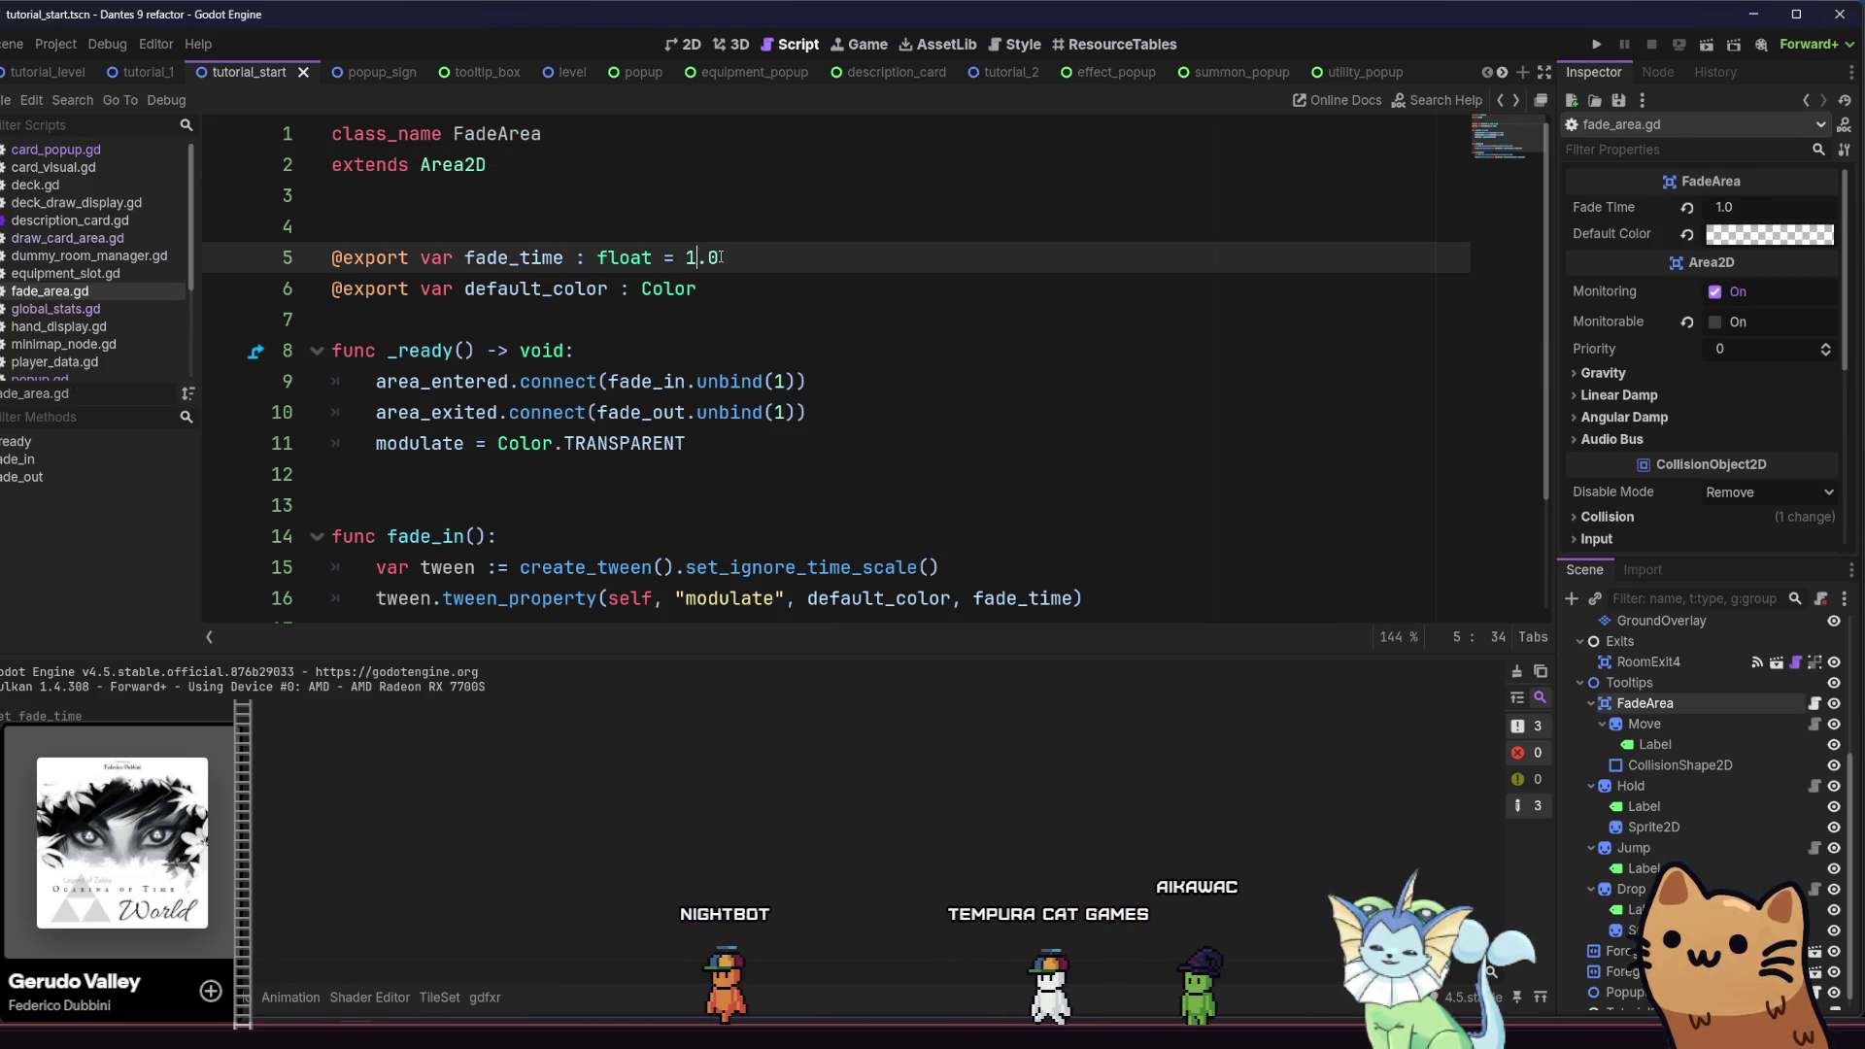
left_click(722, 289)
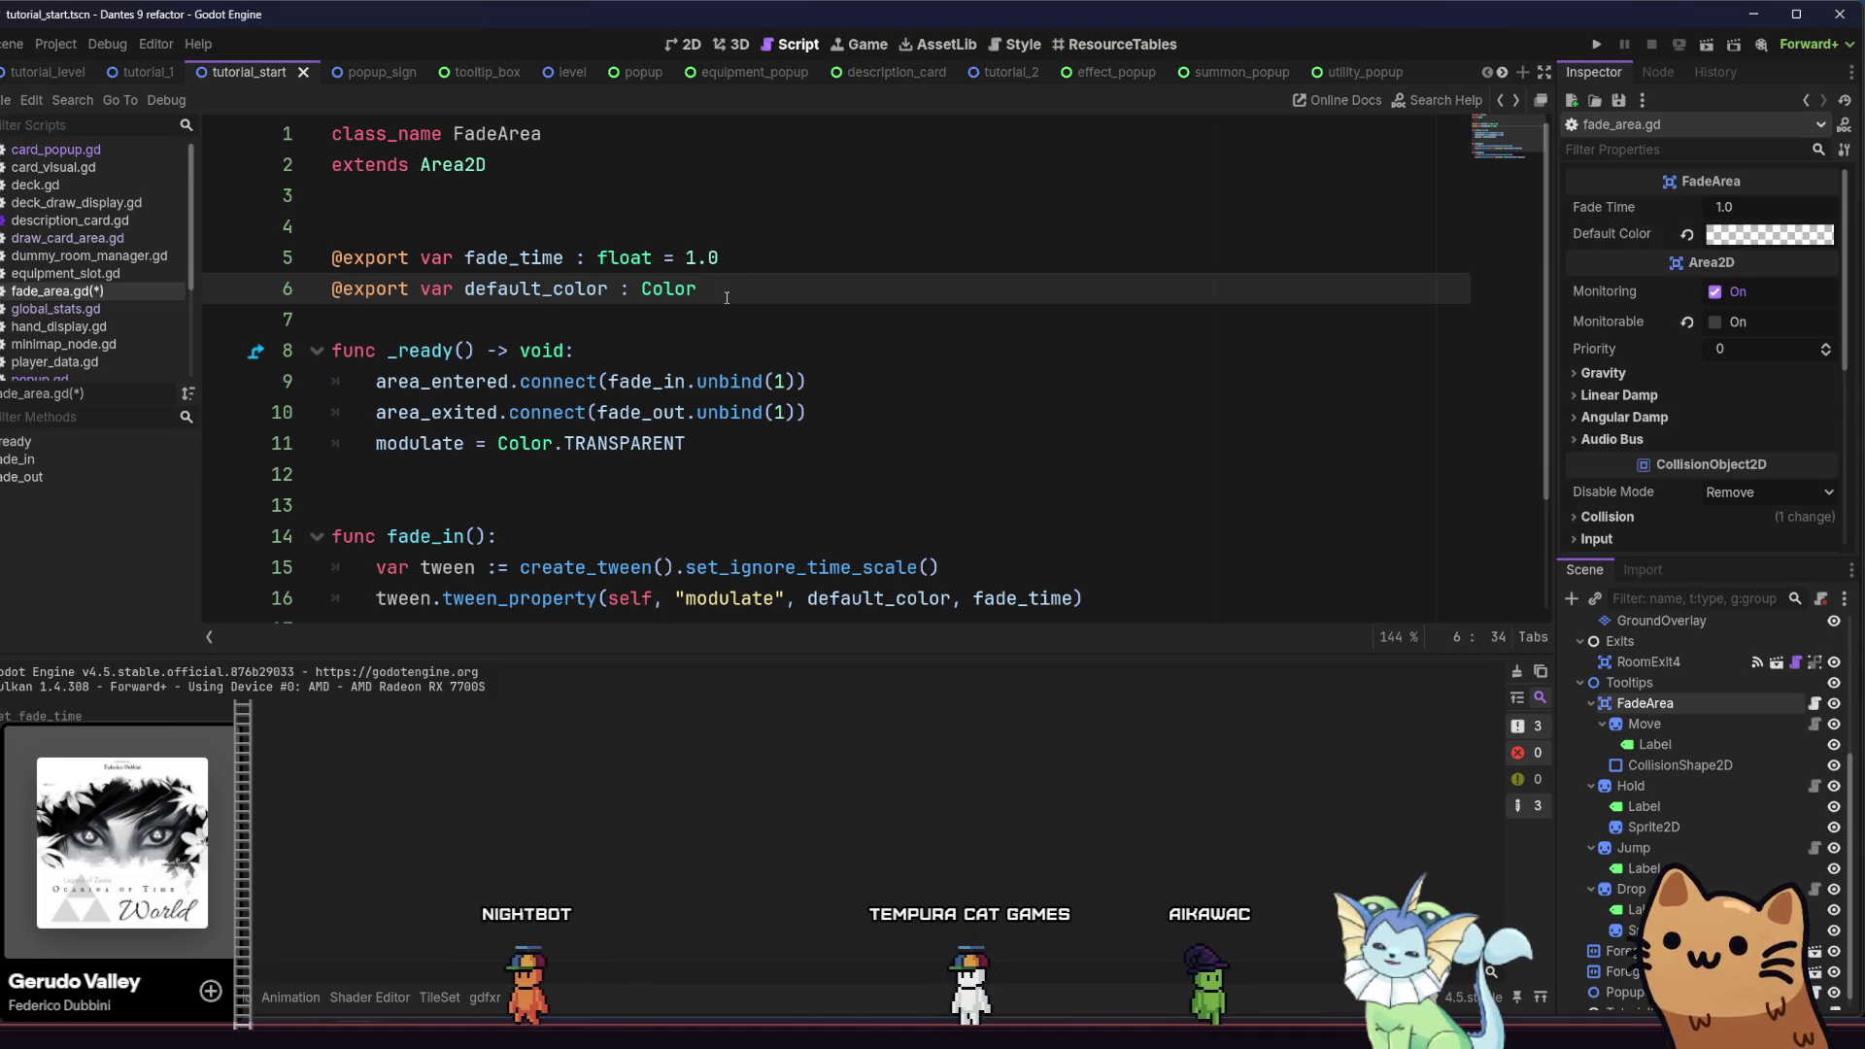
type("(")
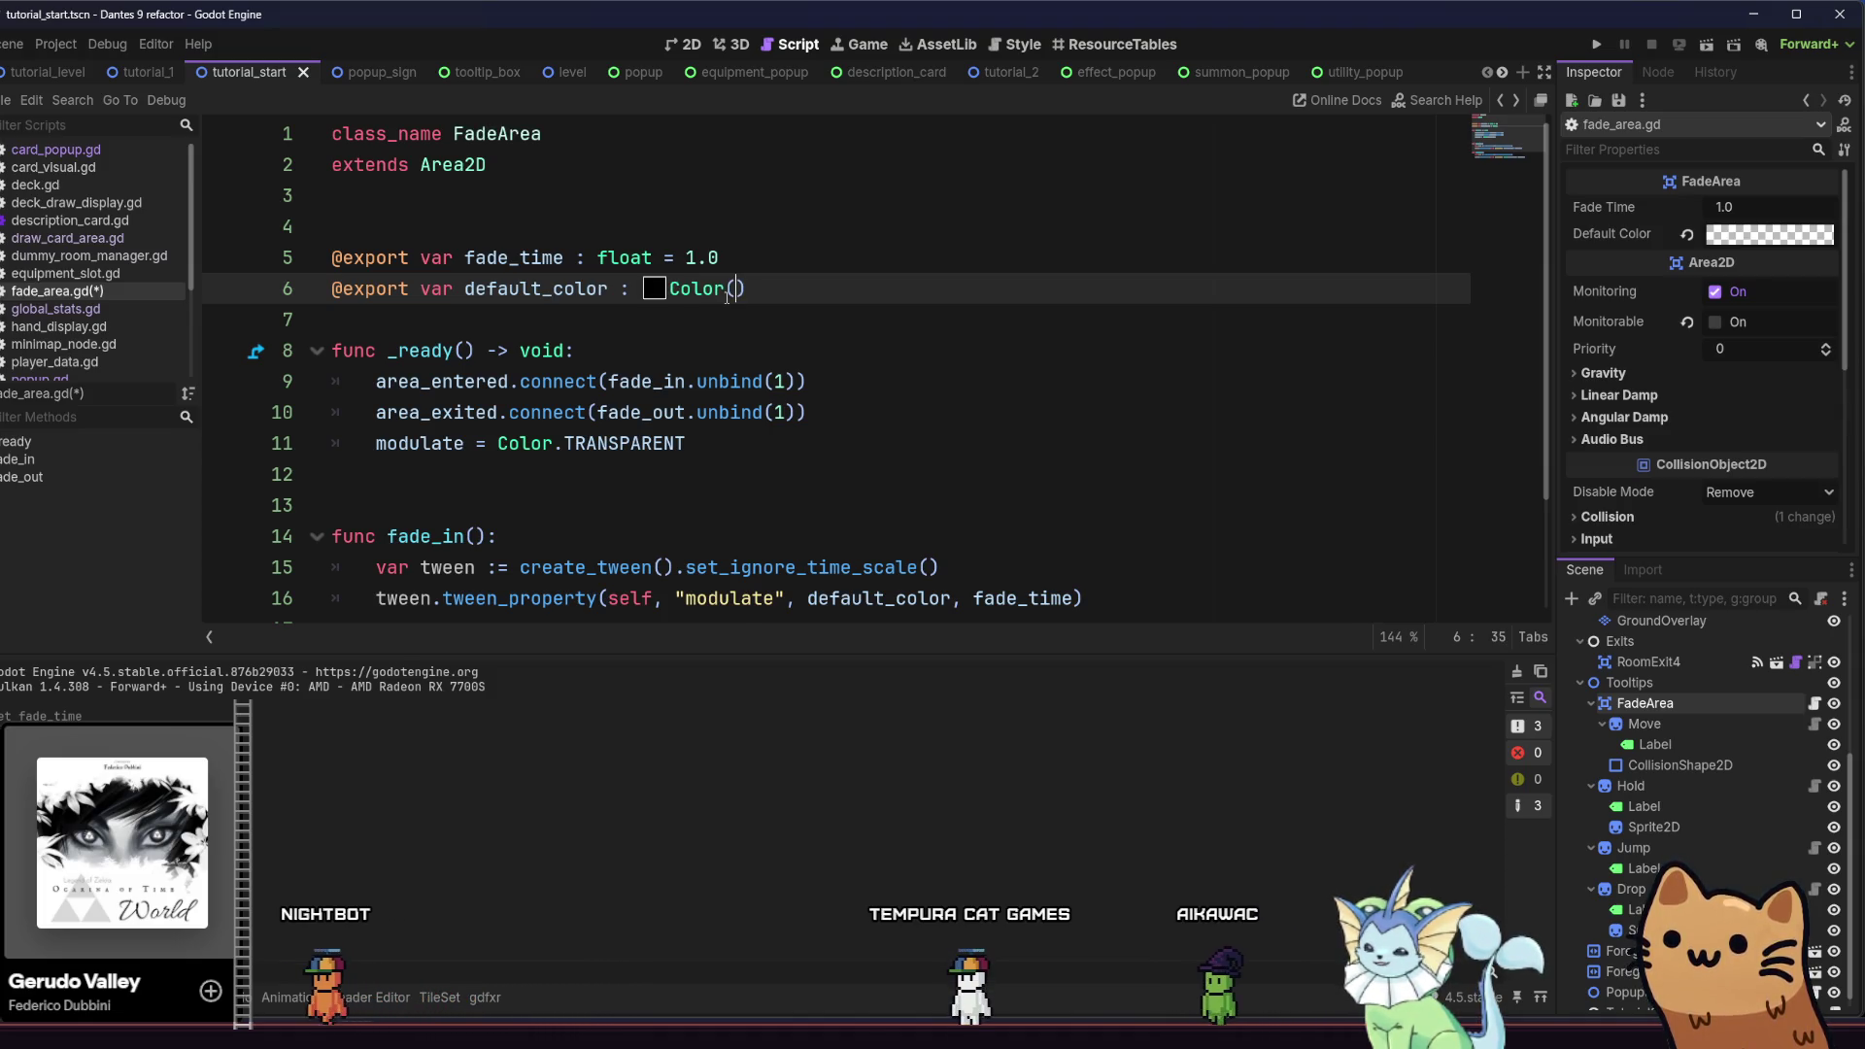
left_click(654, 289)
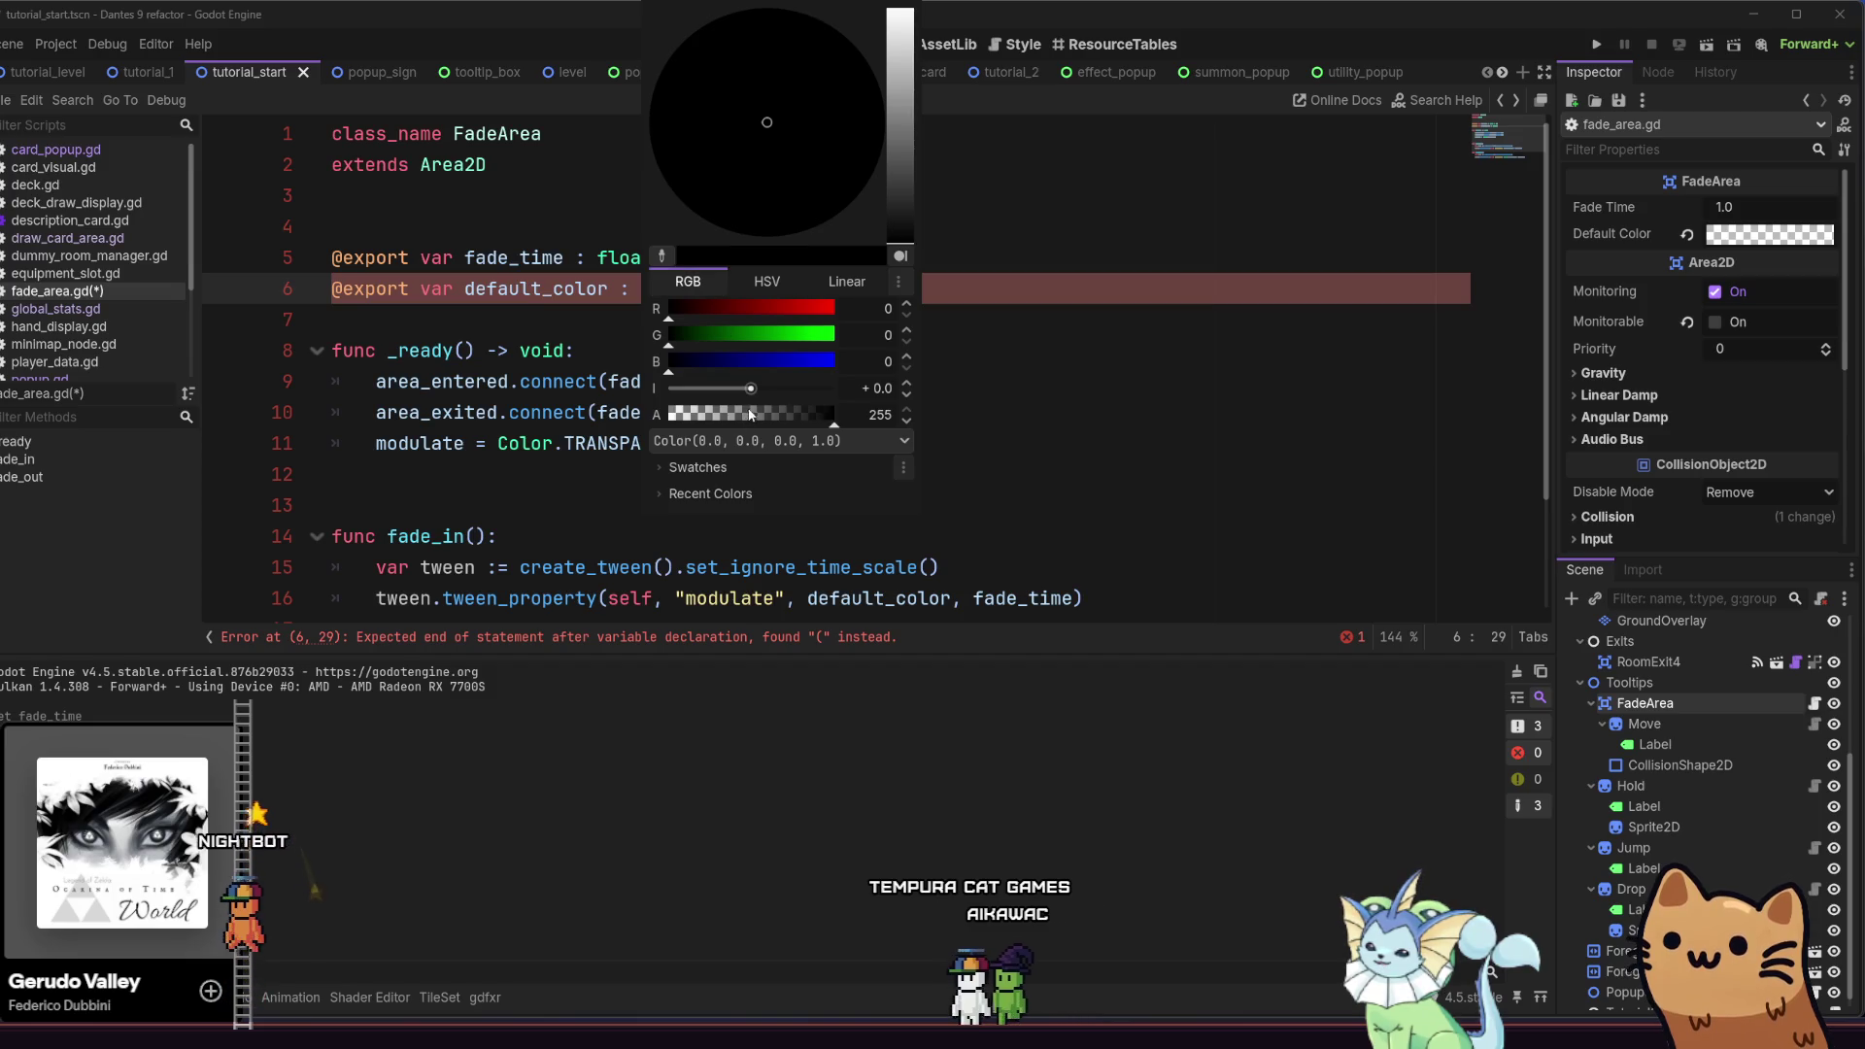
- Pick a semi-transparent white in the inline colour picker and save
left_click_drag(896, 114, 896, 11)
left_click(740, 415)
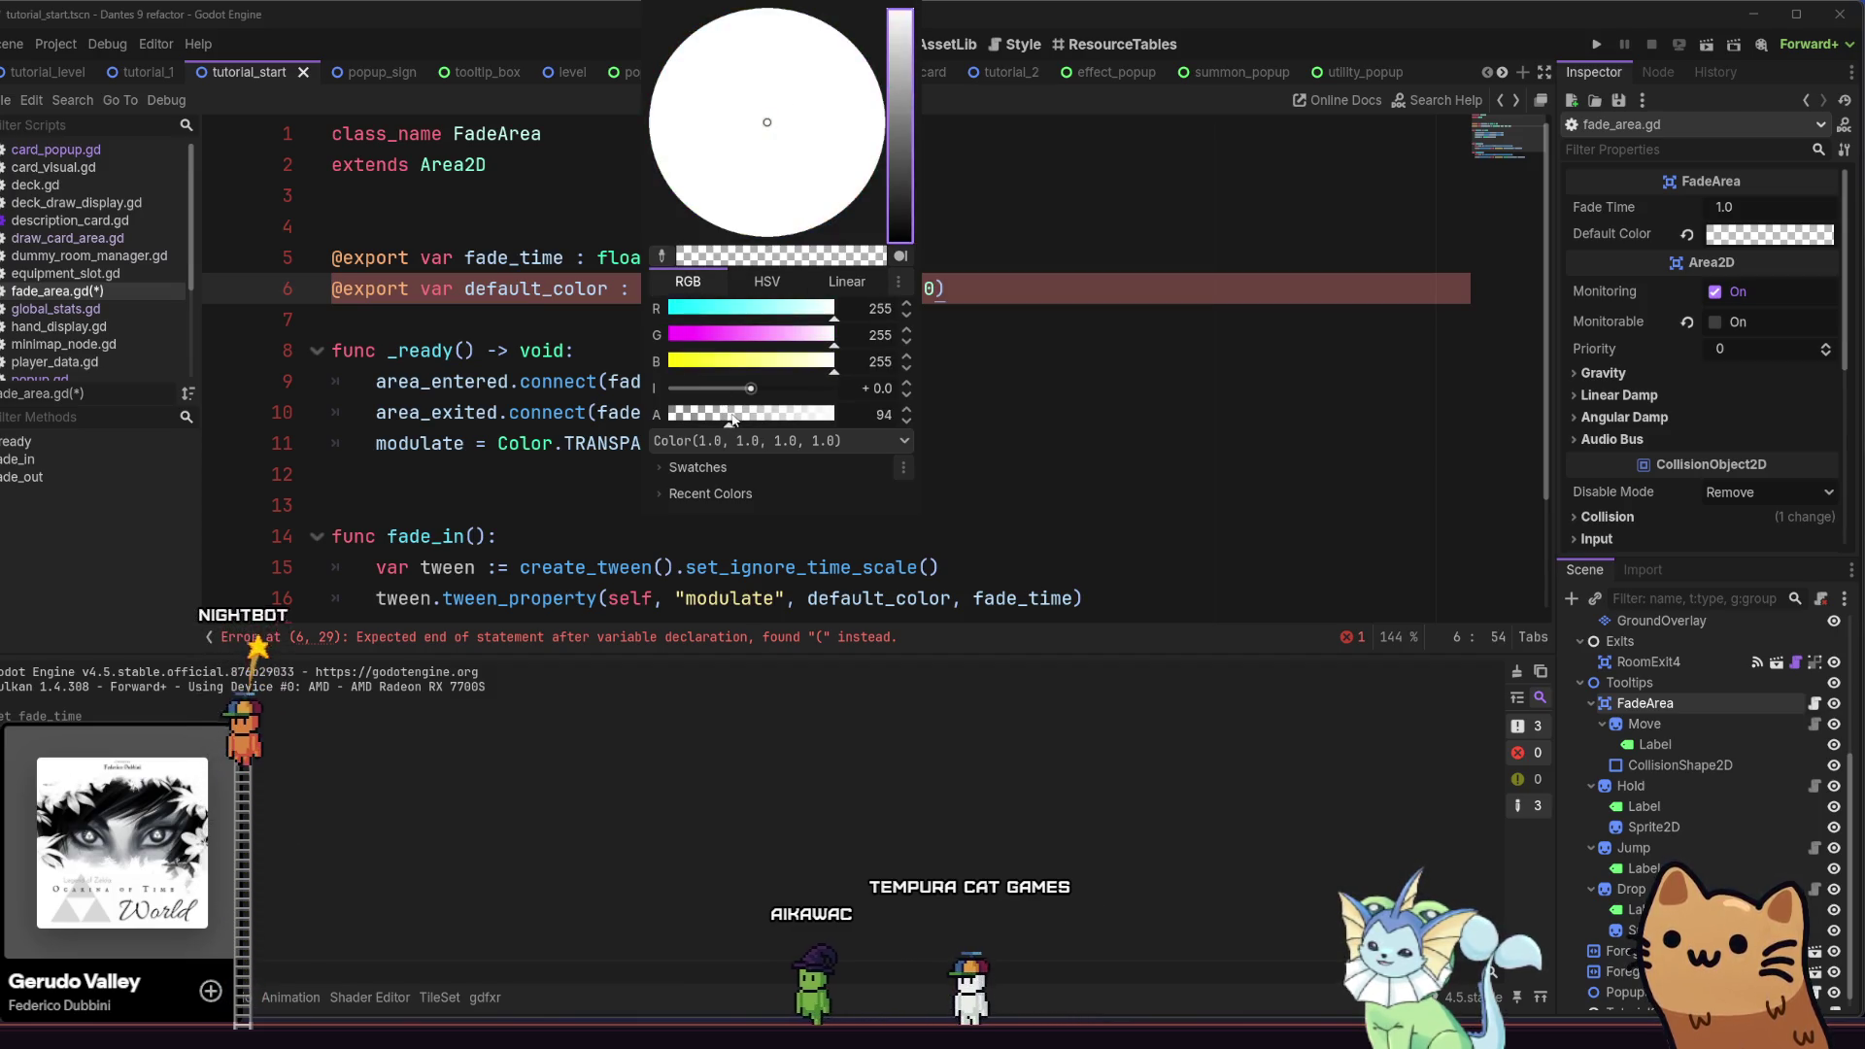
left_click_drag(740, 416, 745, 415)
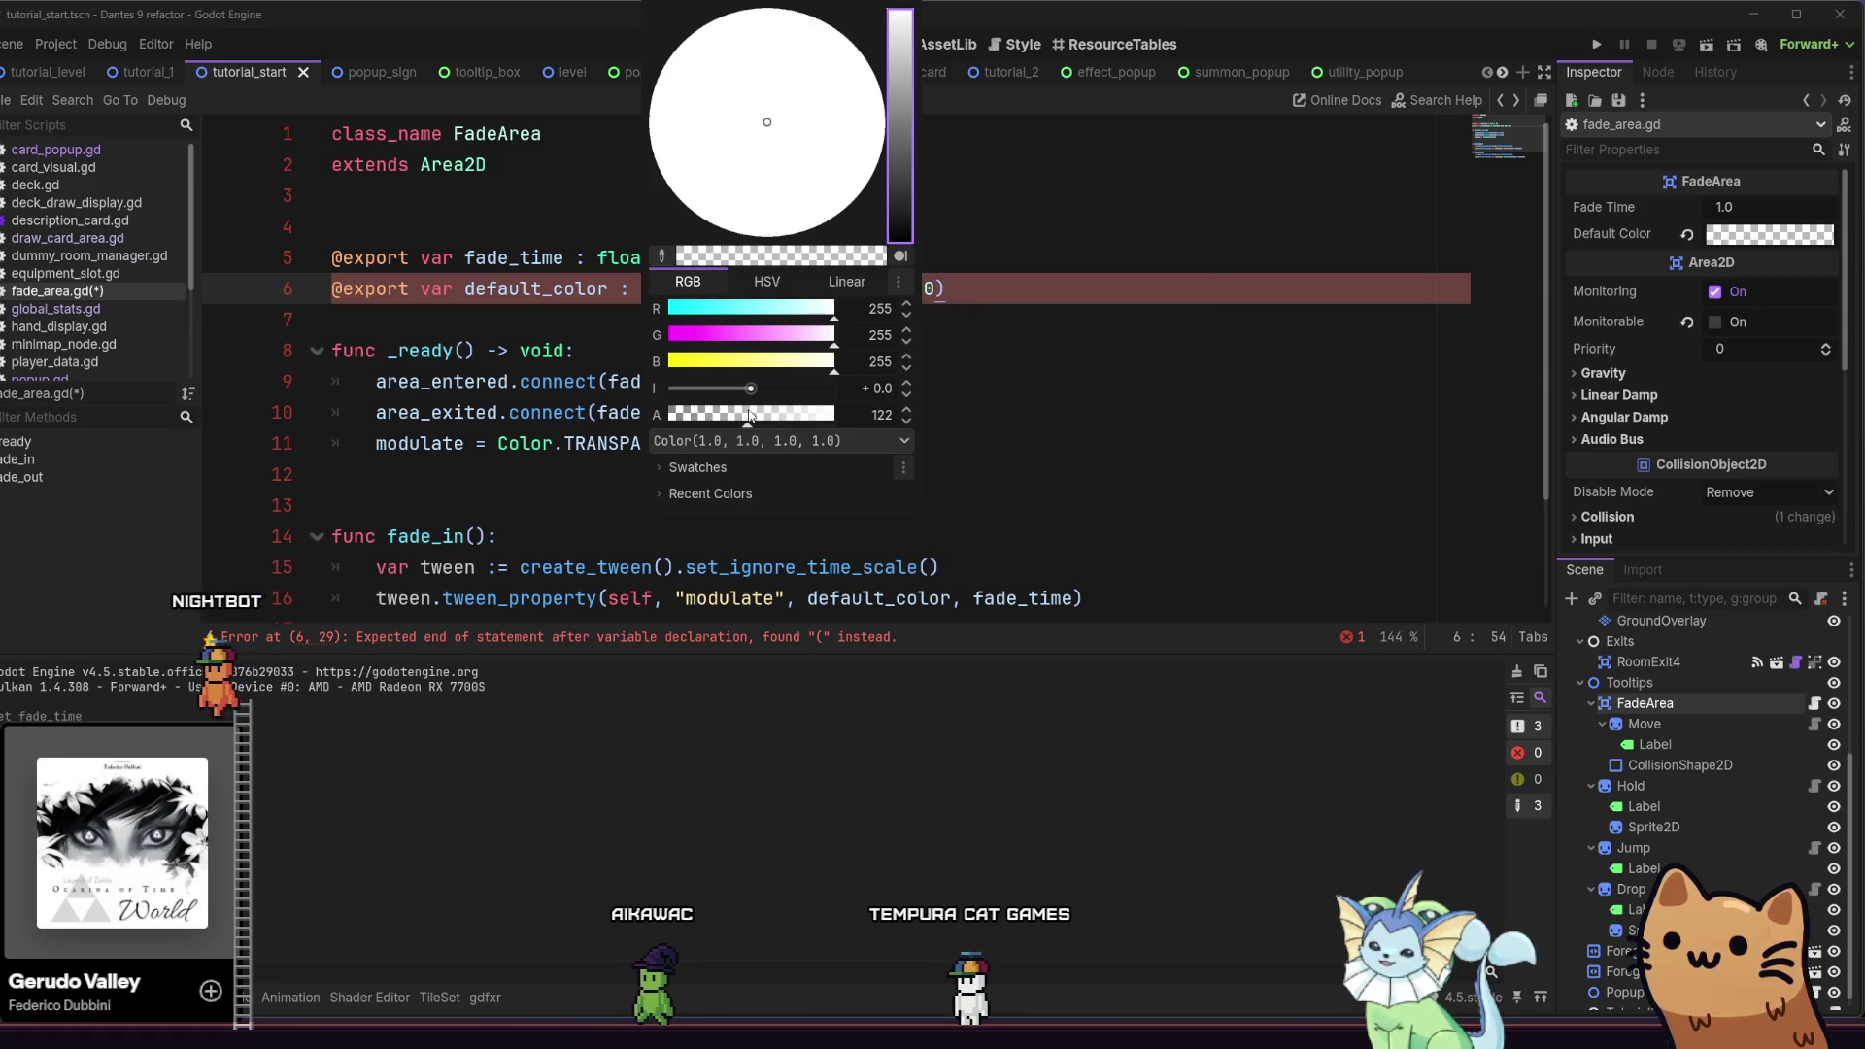
left_click(610, 301)
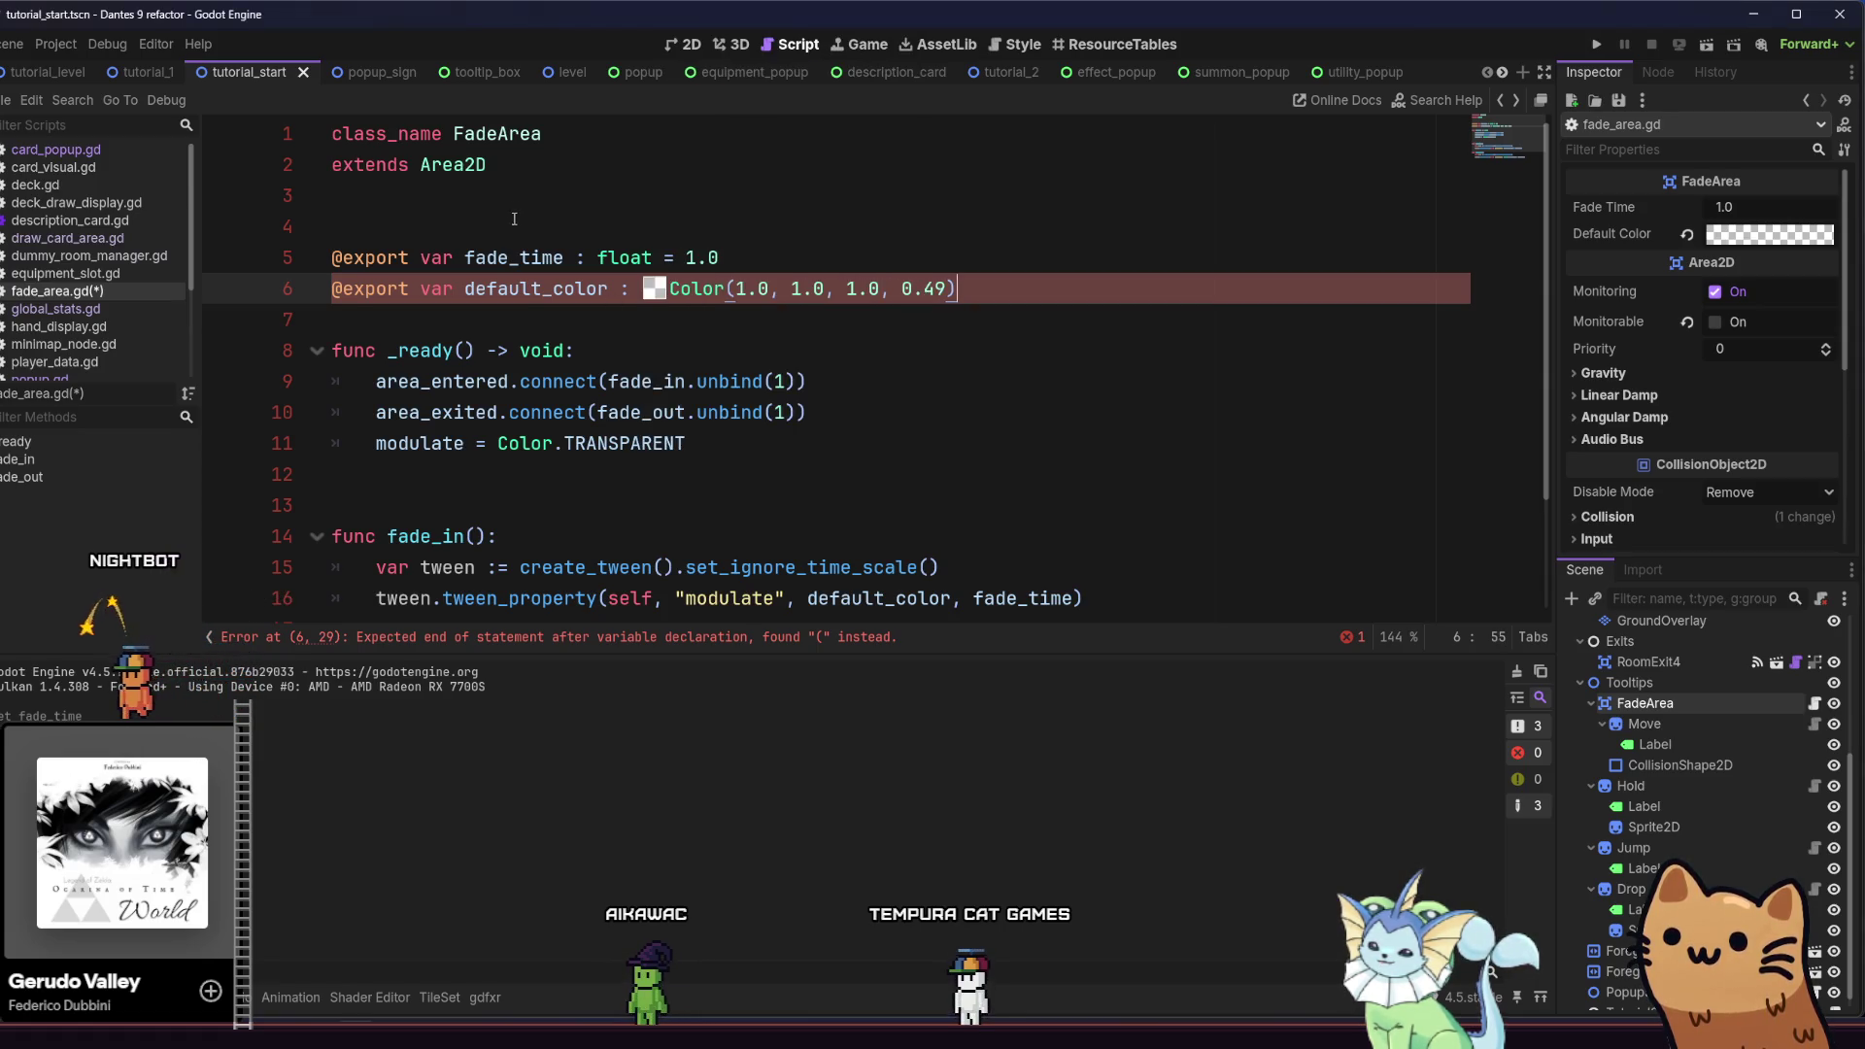
left_click(713, 258)
key("ctrl+s")
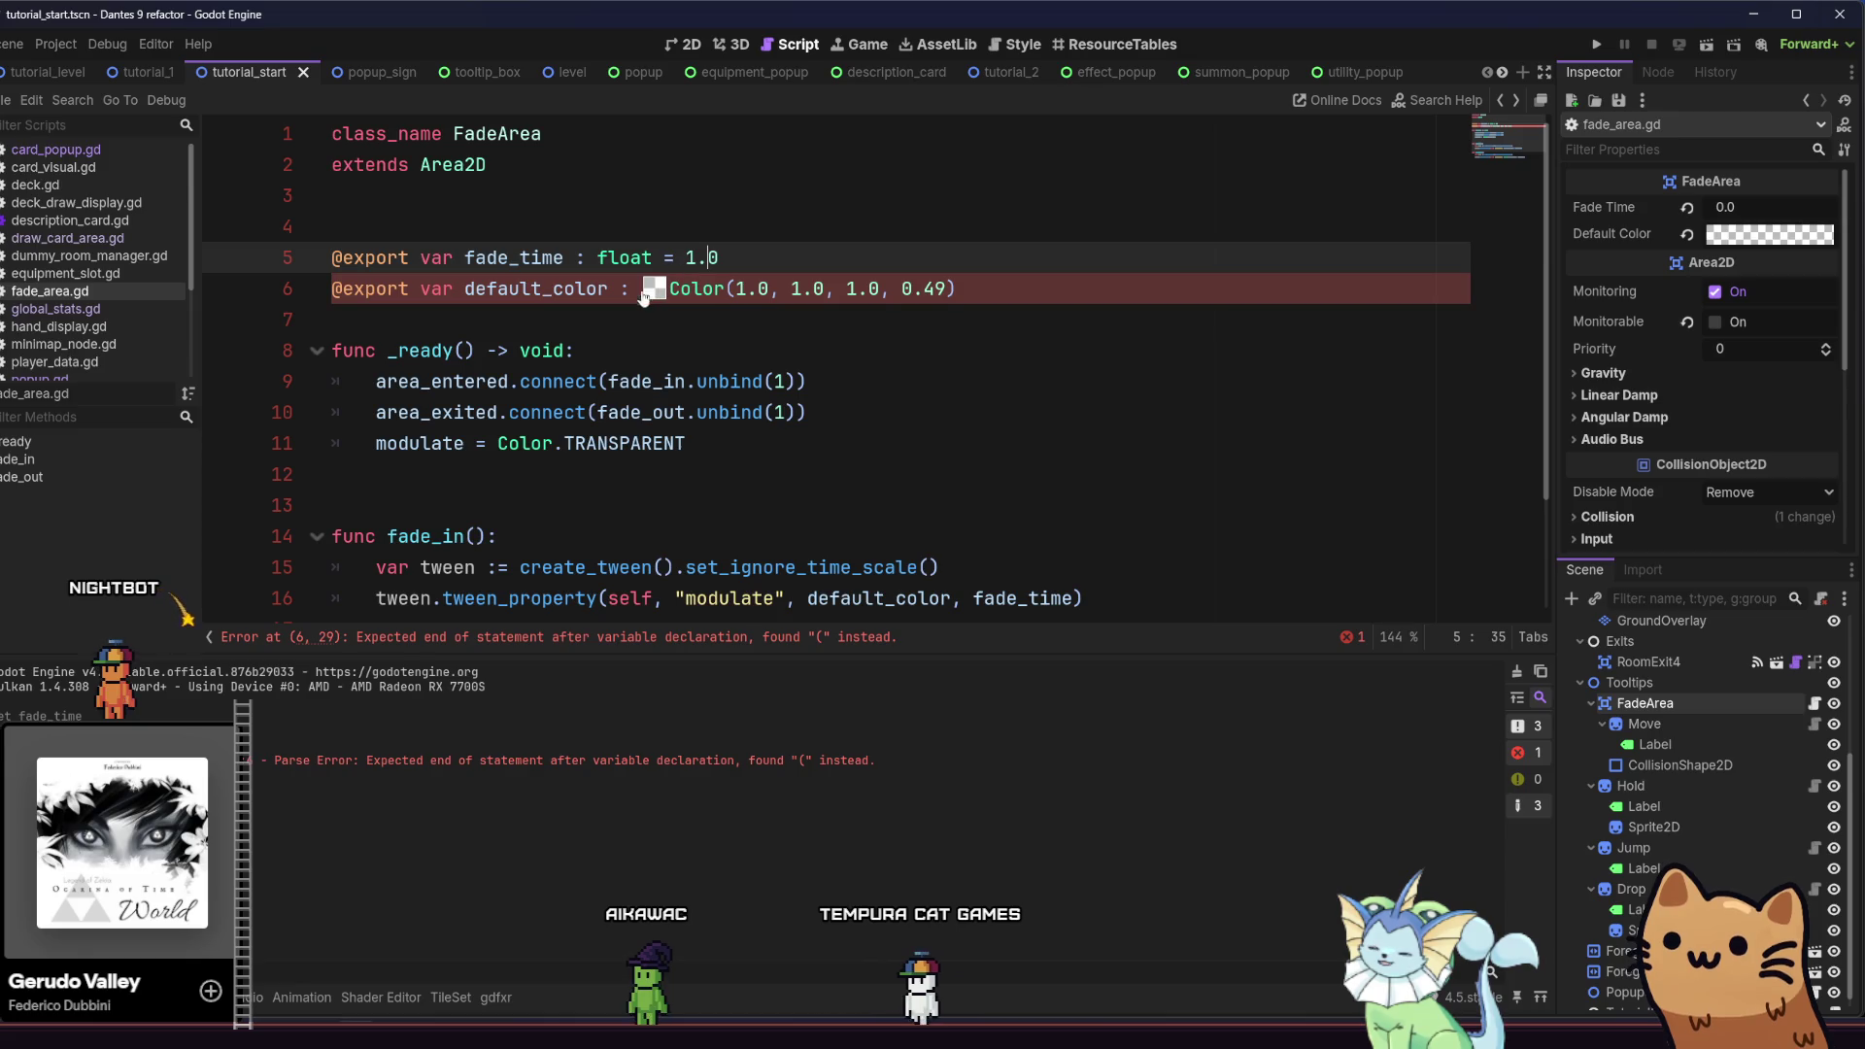
- Declare default_color with ':=' and set the colour's alpha to 120
left_click(640, 290)
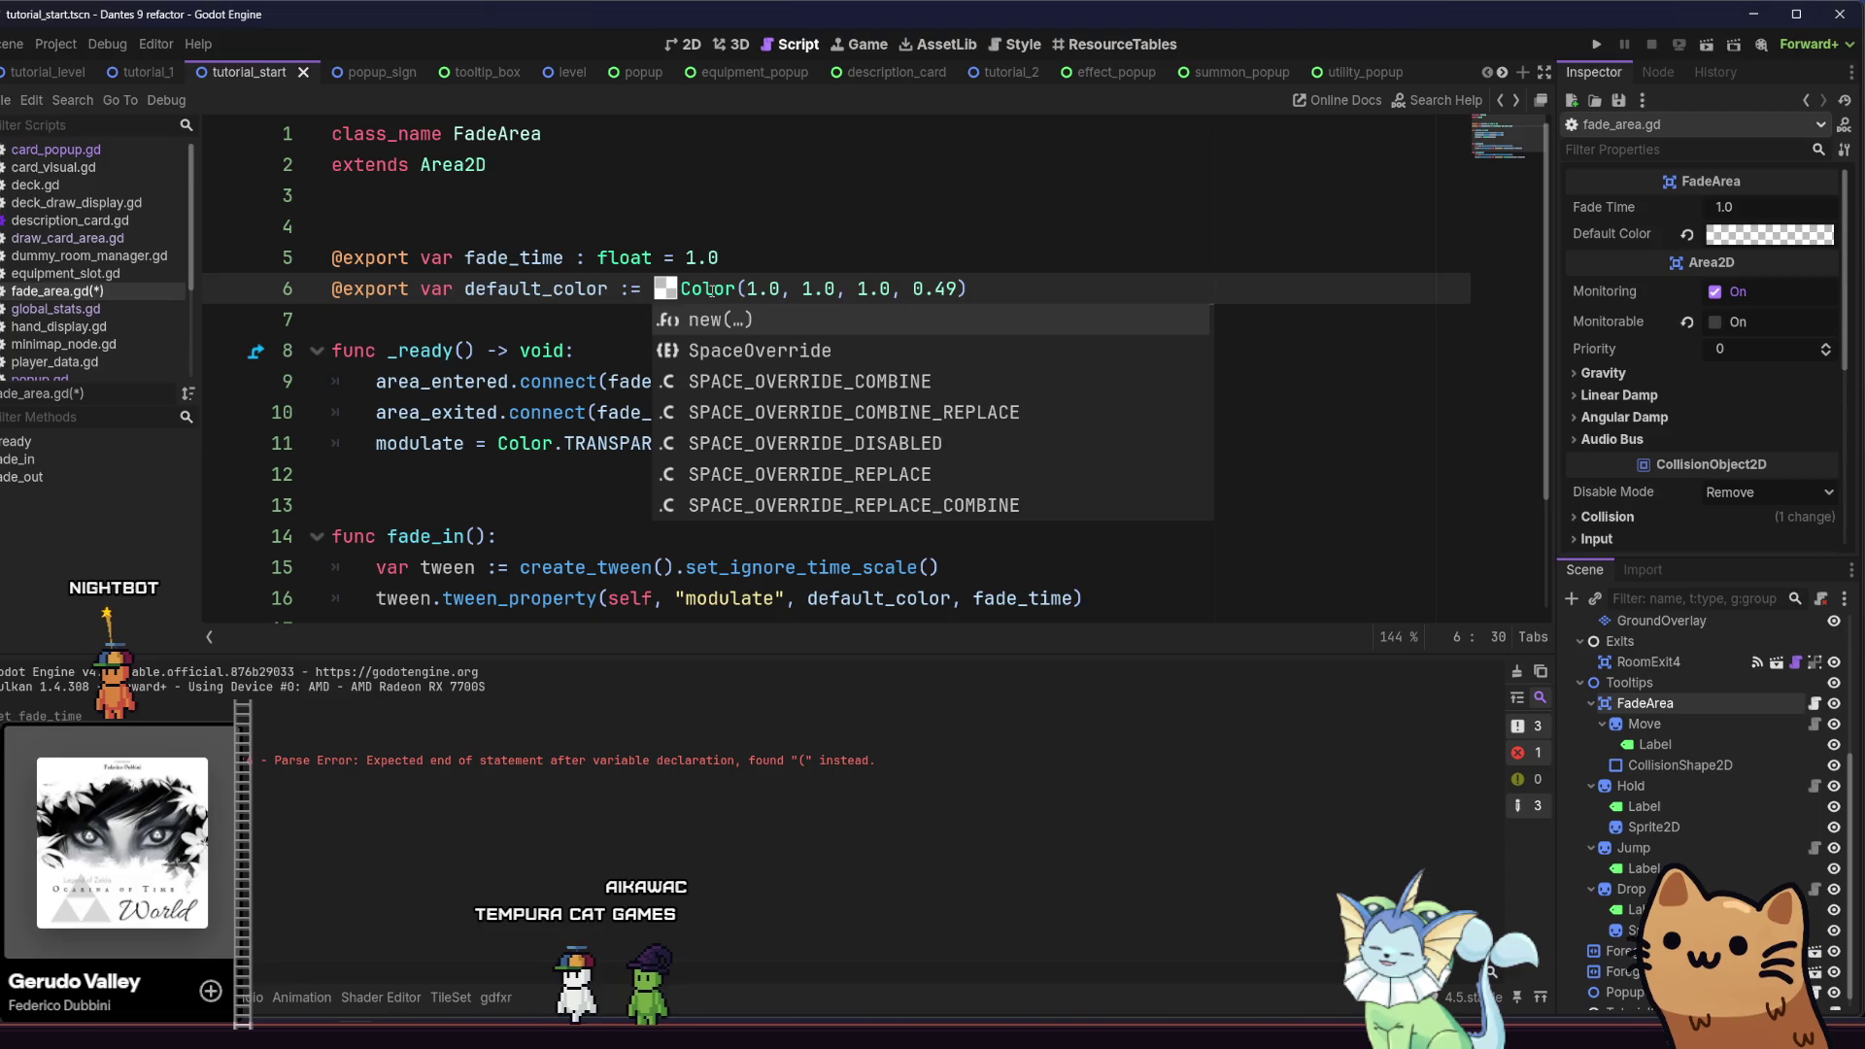
key("End")
key("ctrl+s")
left_click(1735, 241)
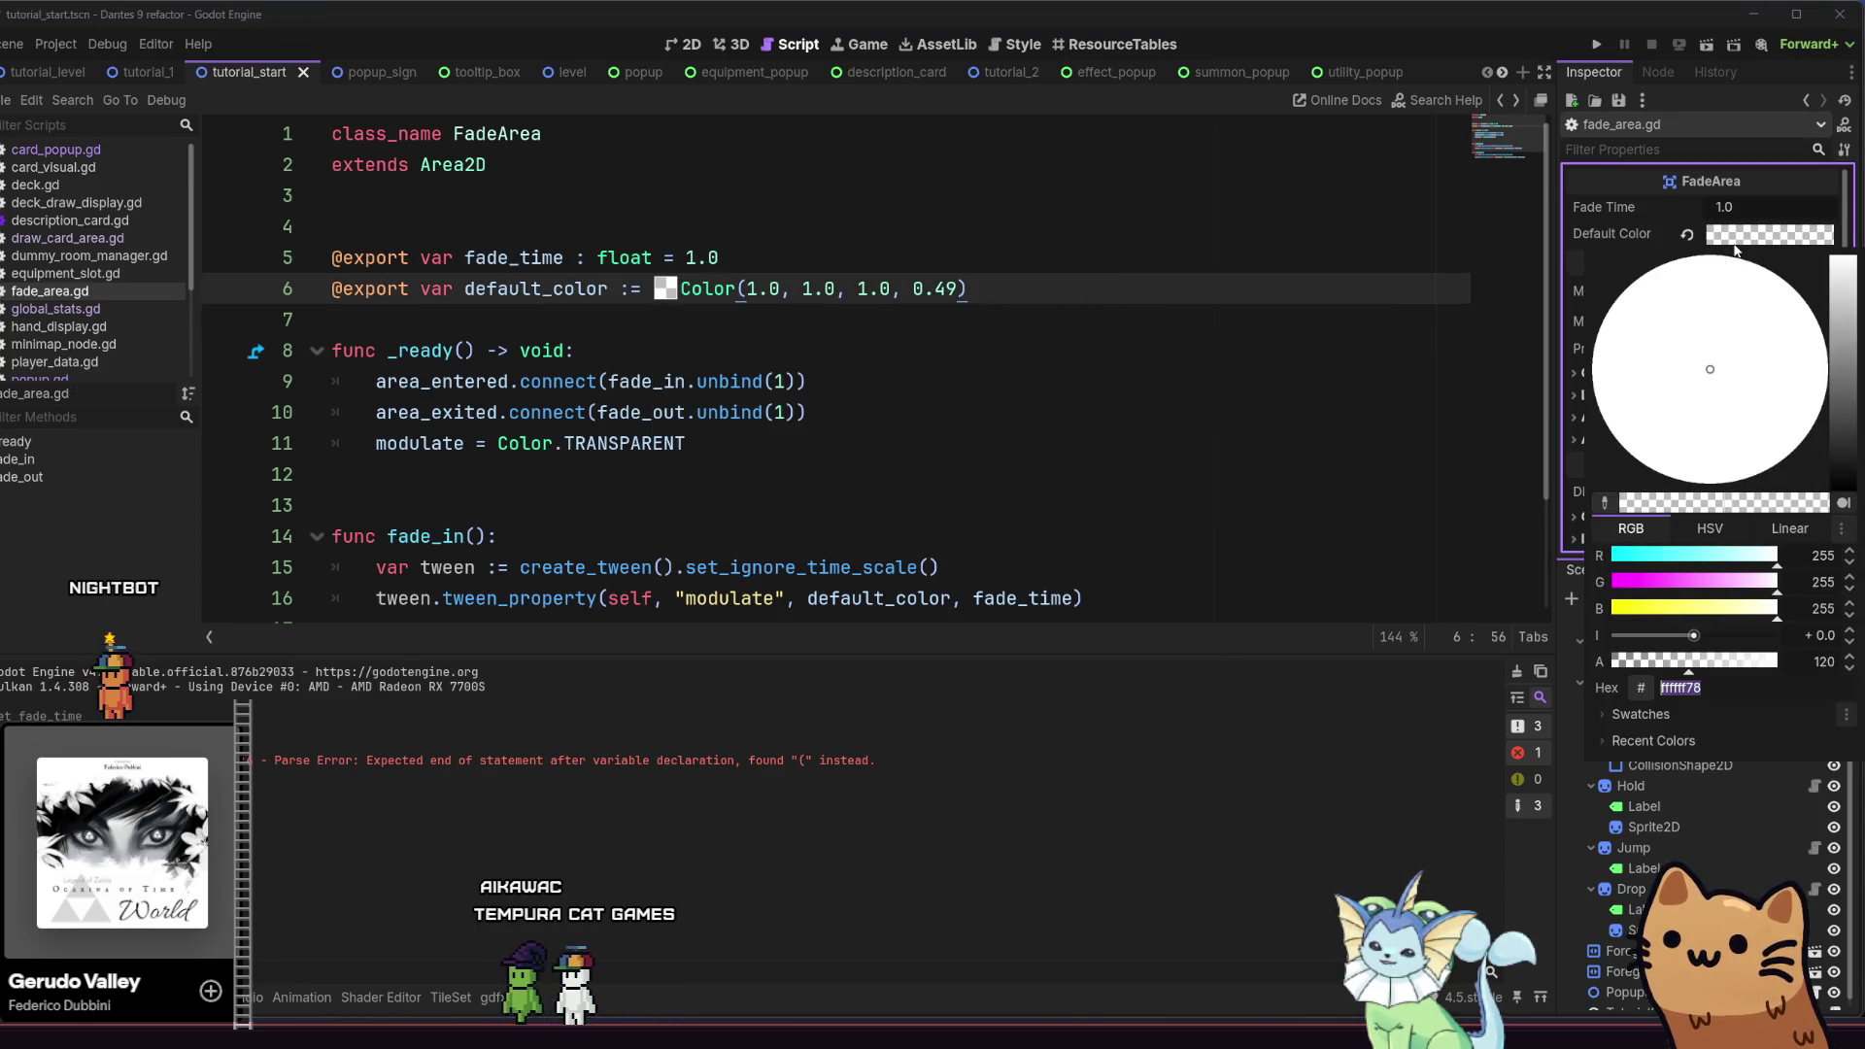
left_click(664, 288)
left_click(664, 288)
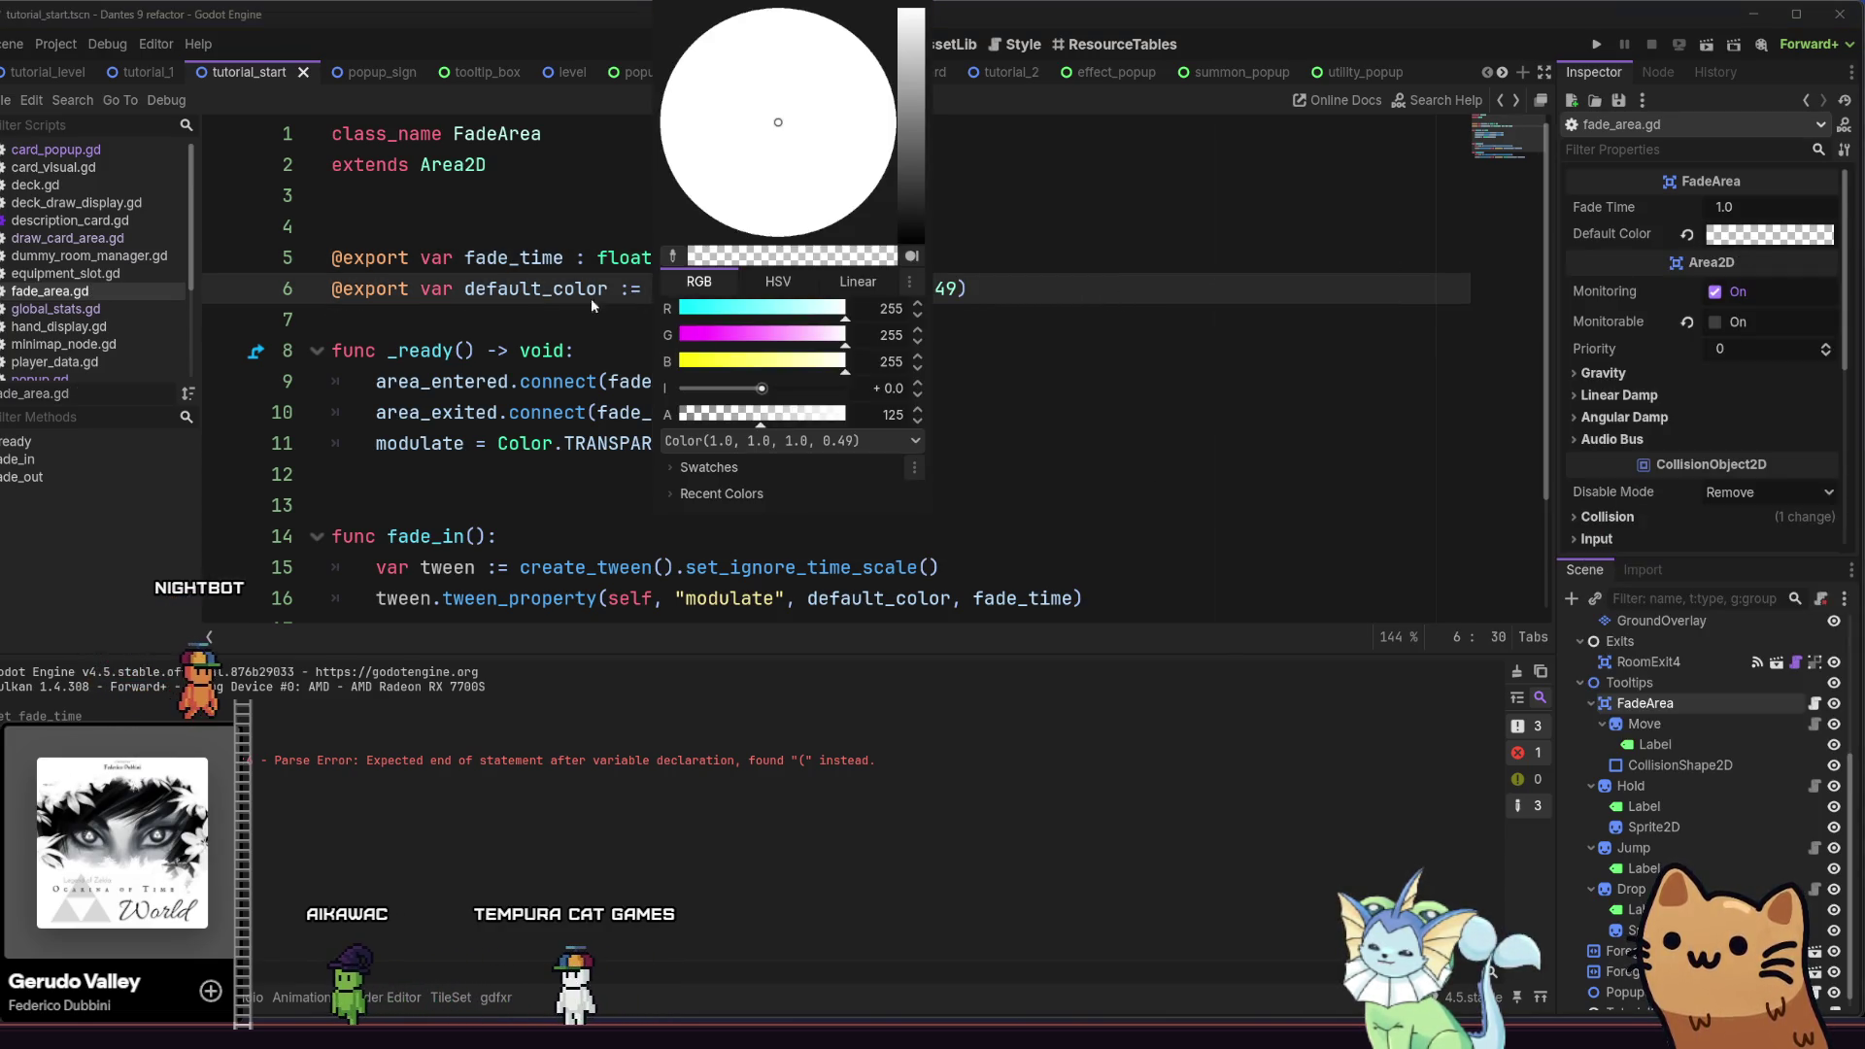
left_click(879, 415)
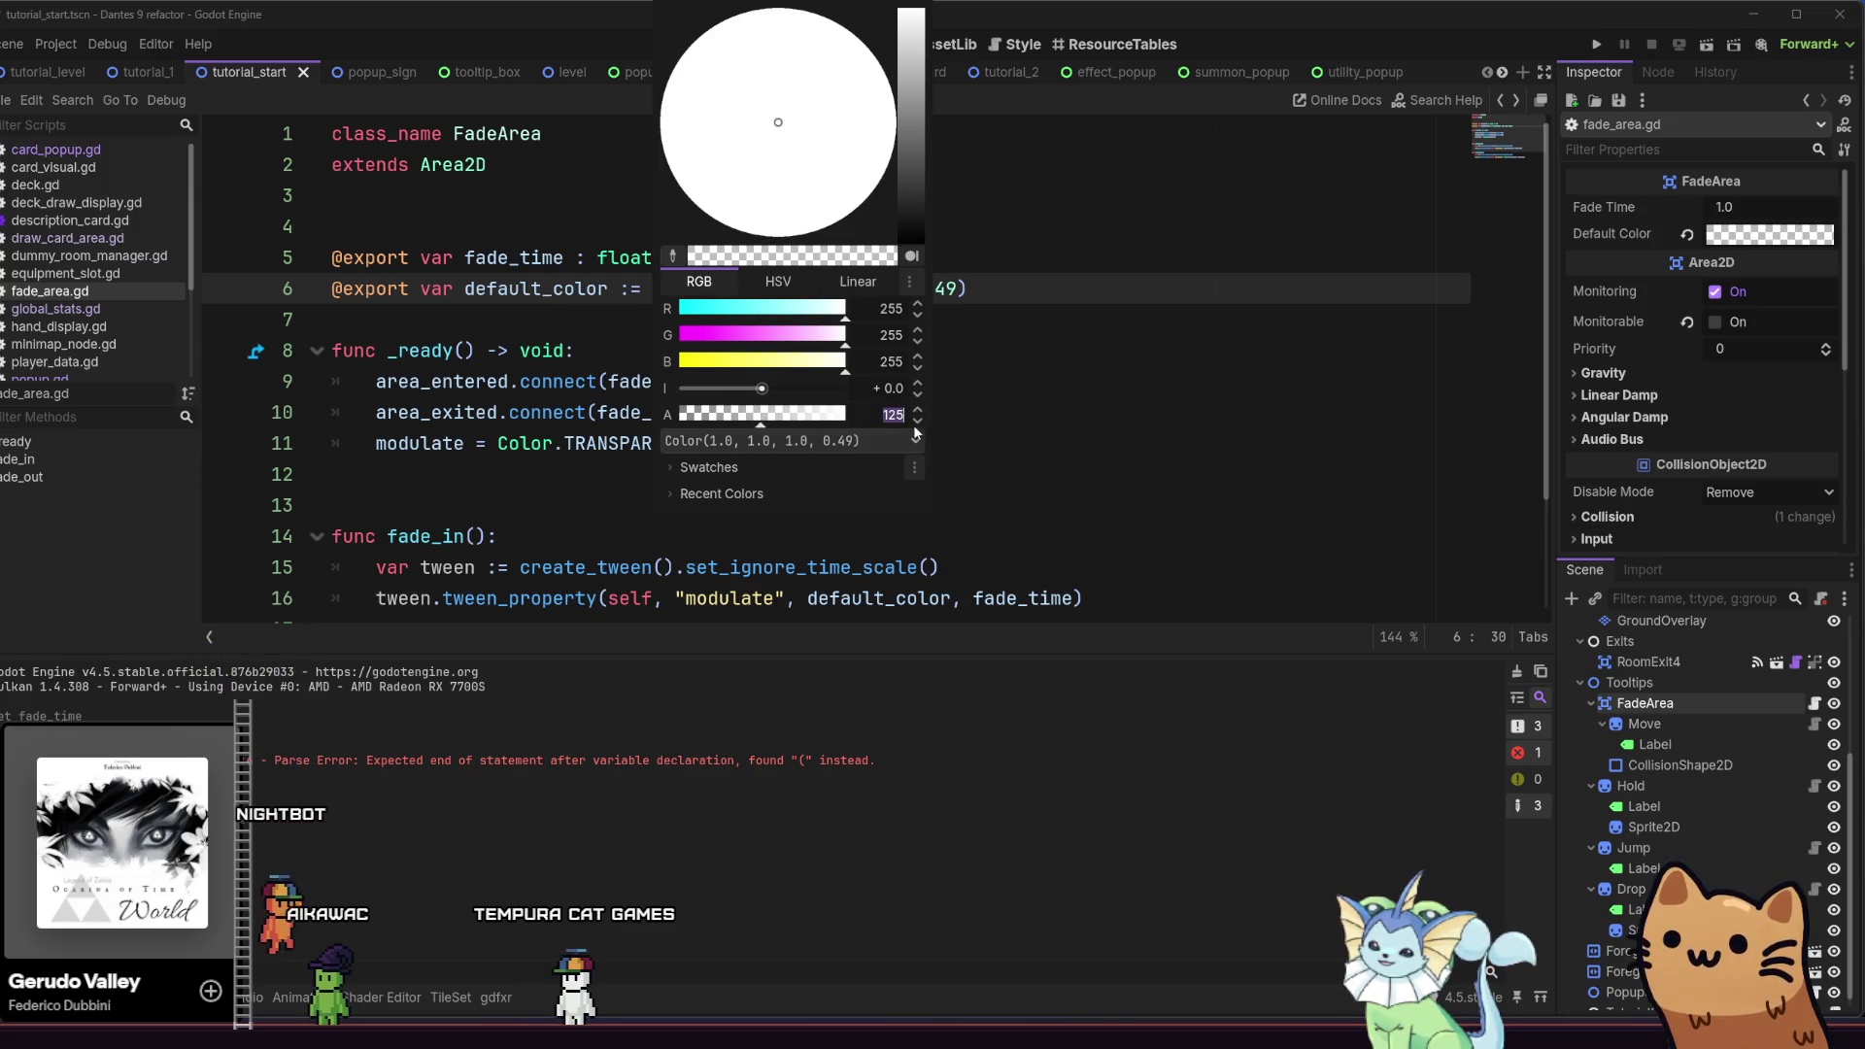
type("120")
key("Return")
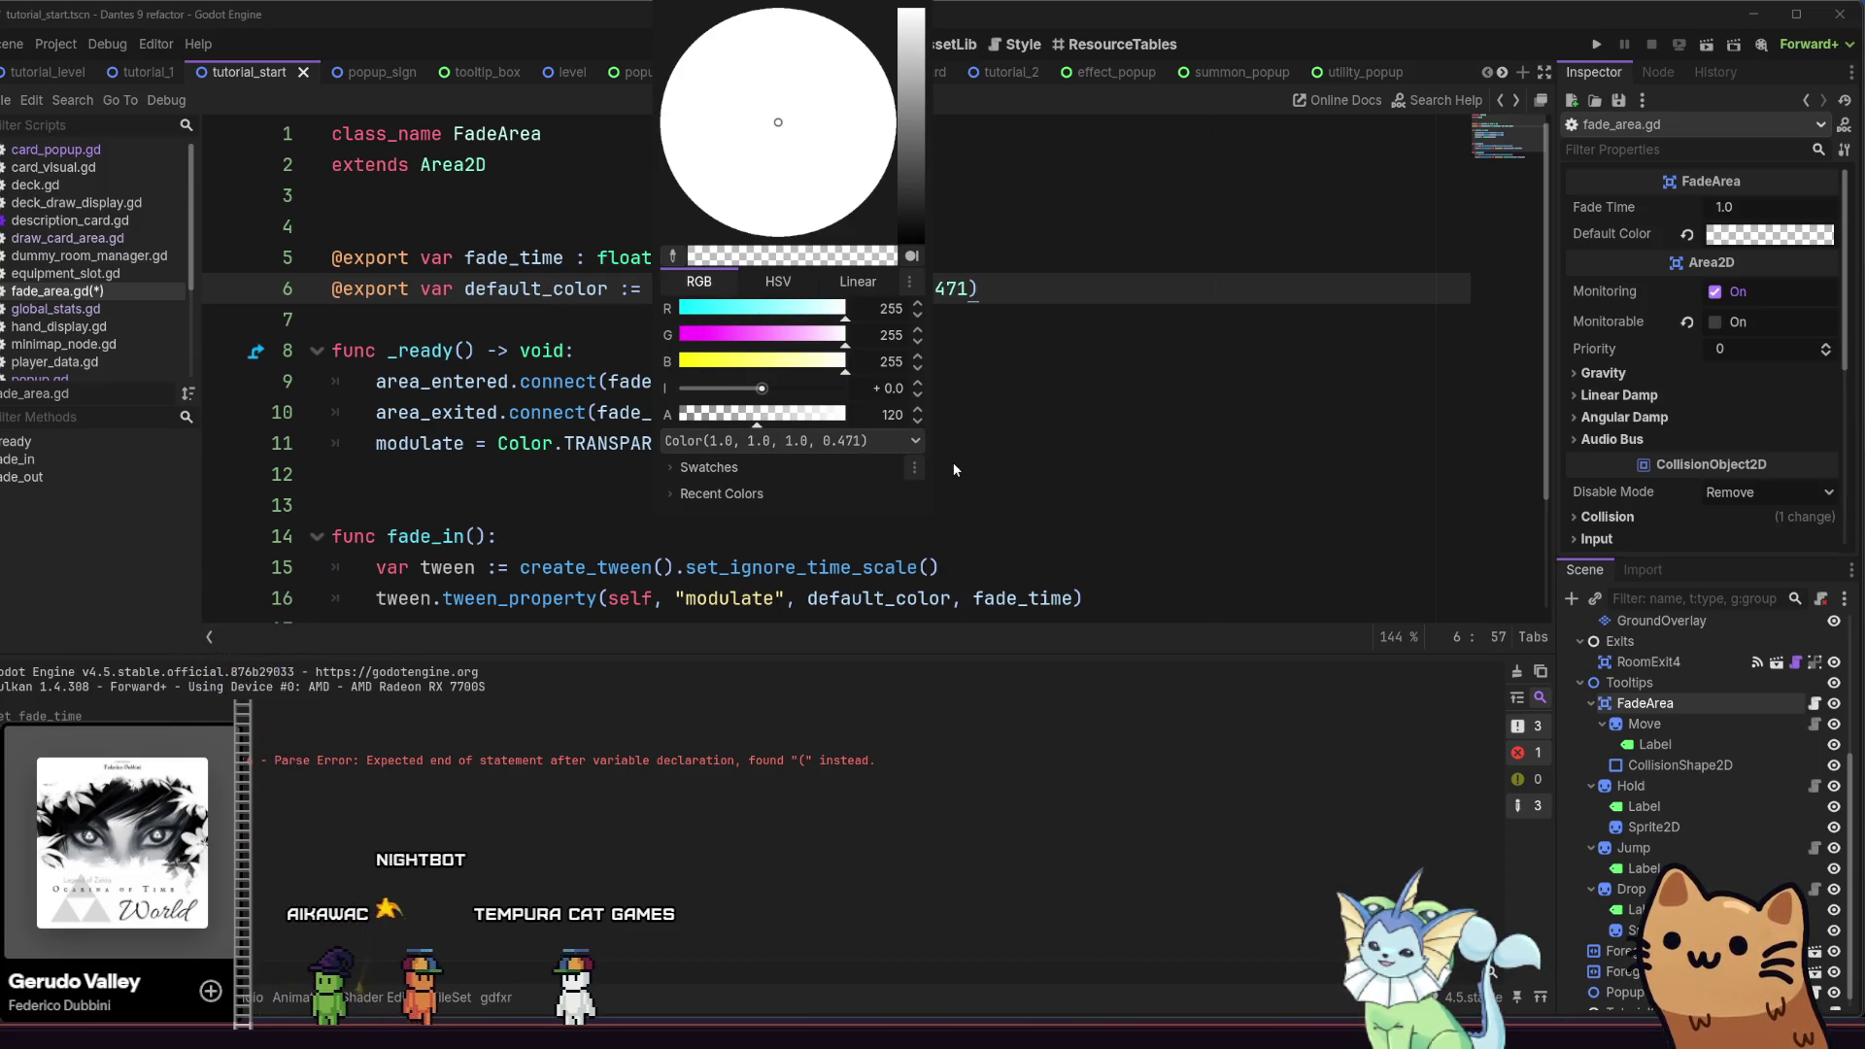
left_click(1121, 383)
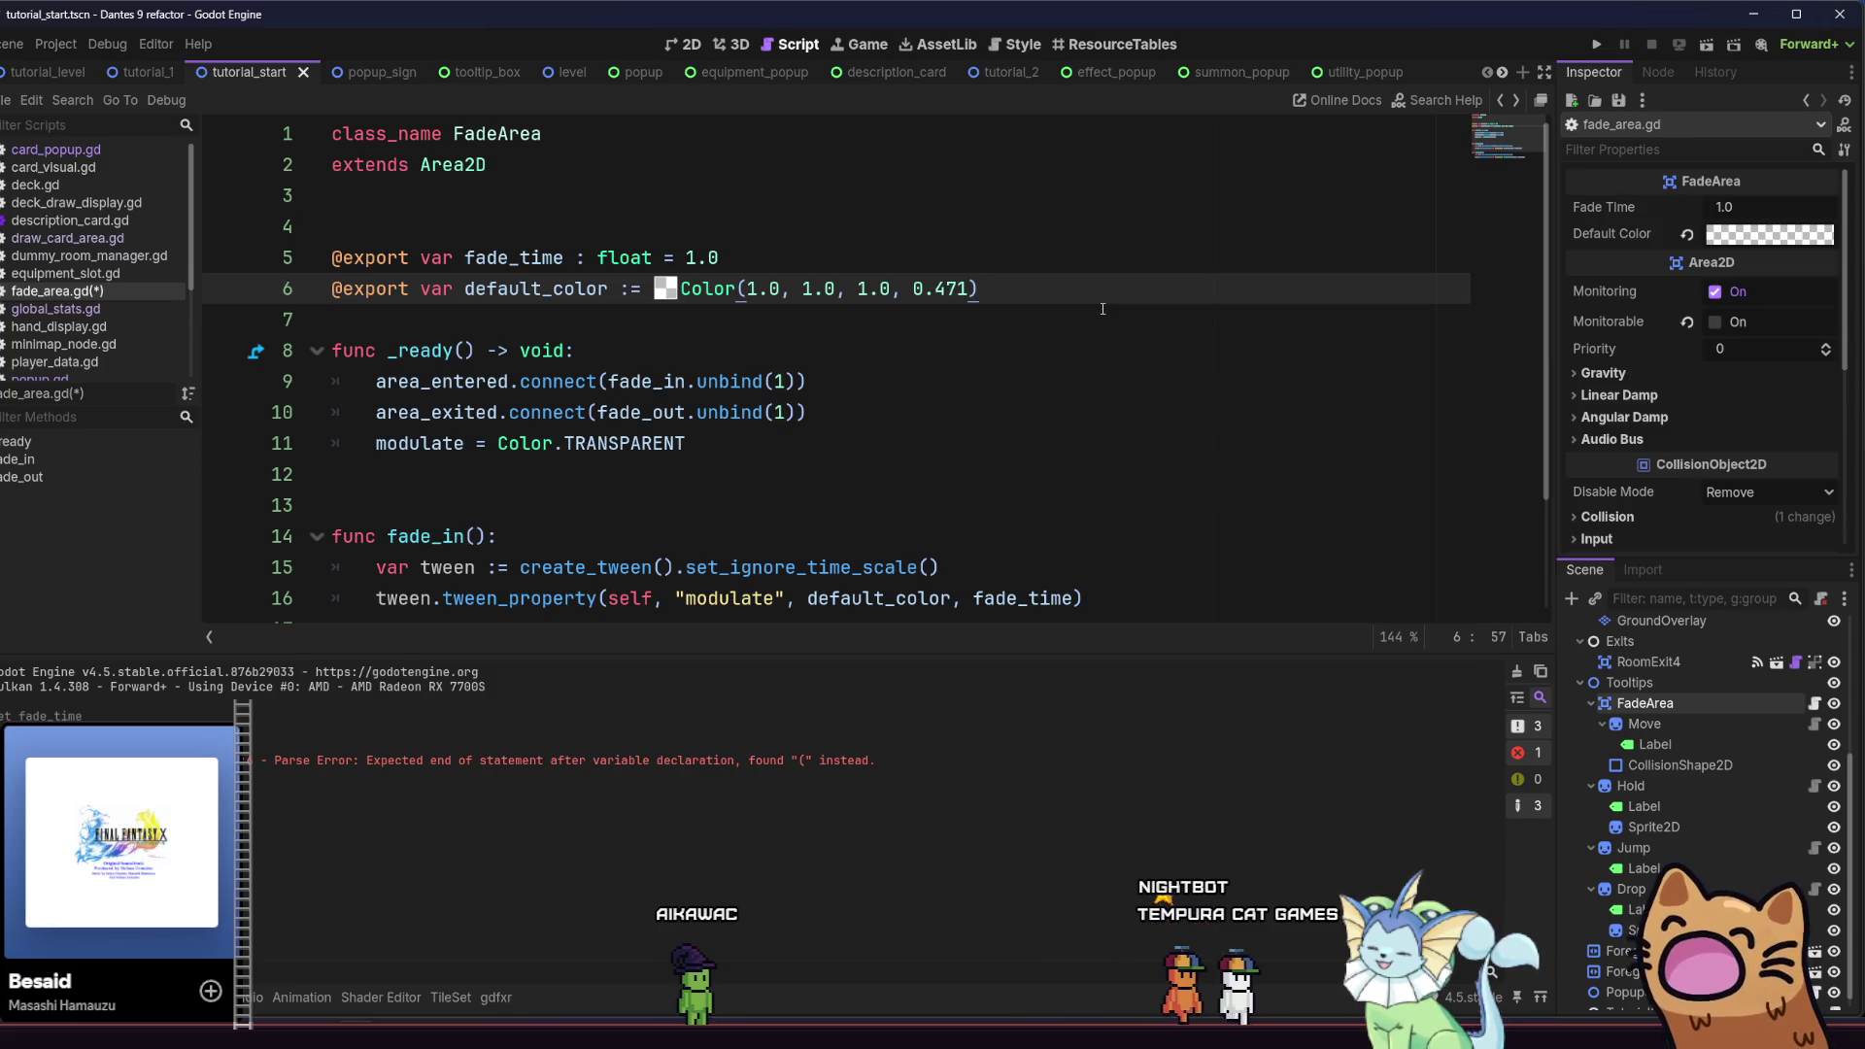
- Save the script and revert Default Color to the script's default
left_click(1103, 309)
key("ctrl+s")
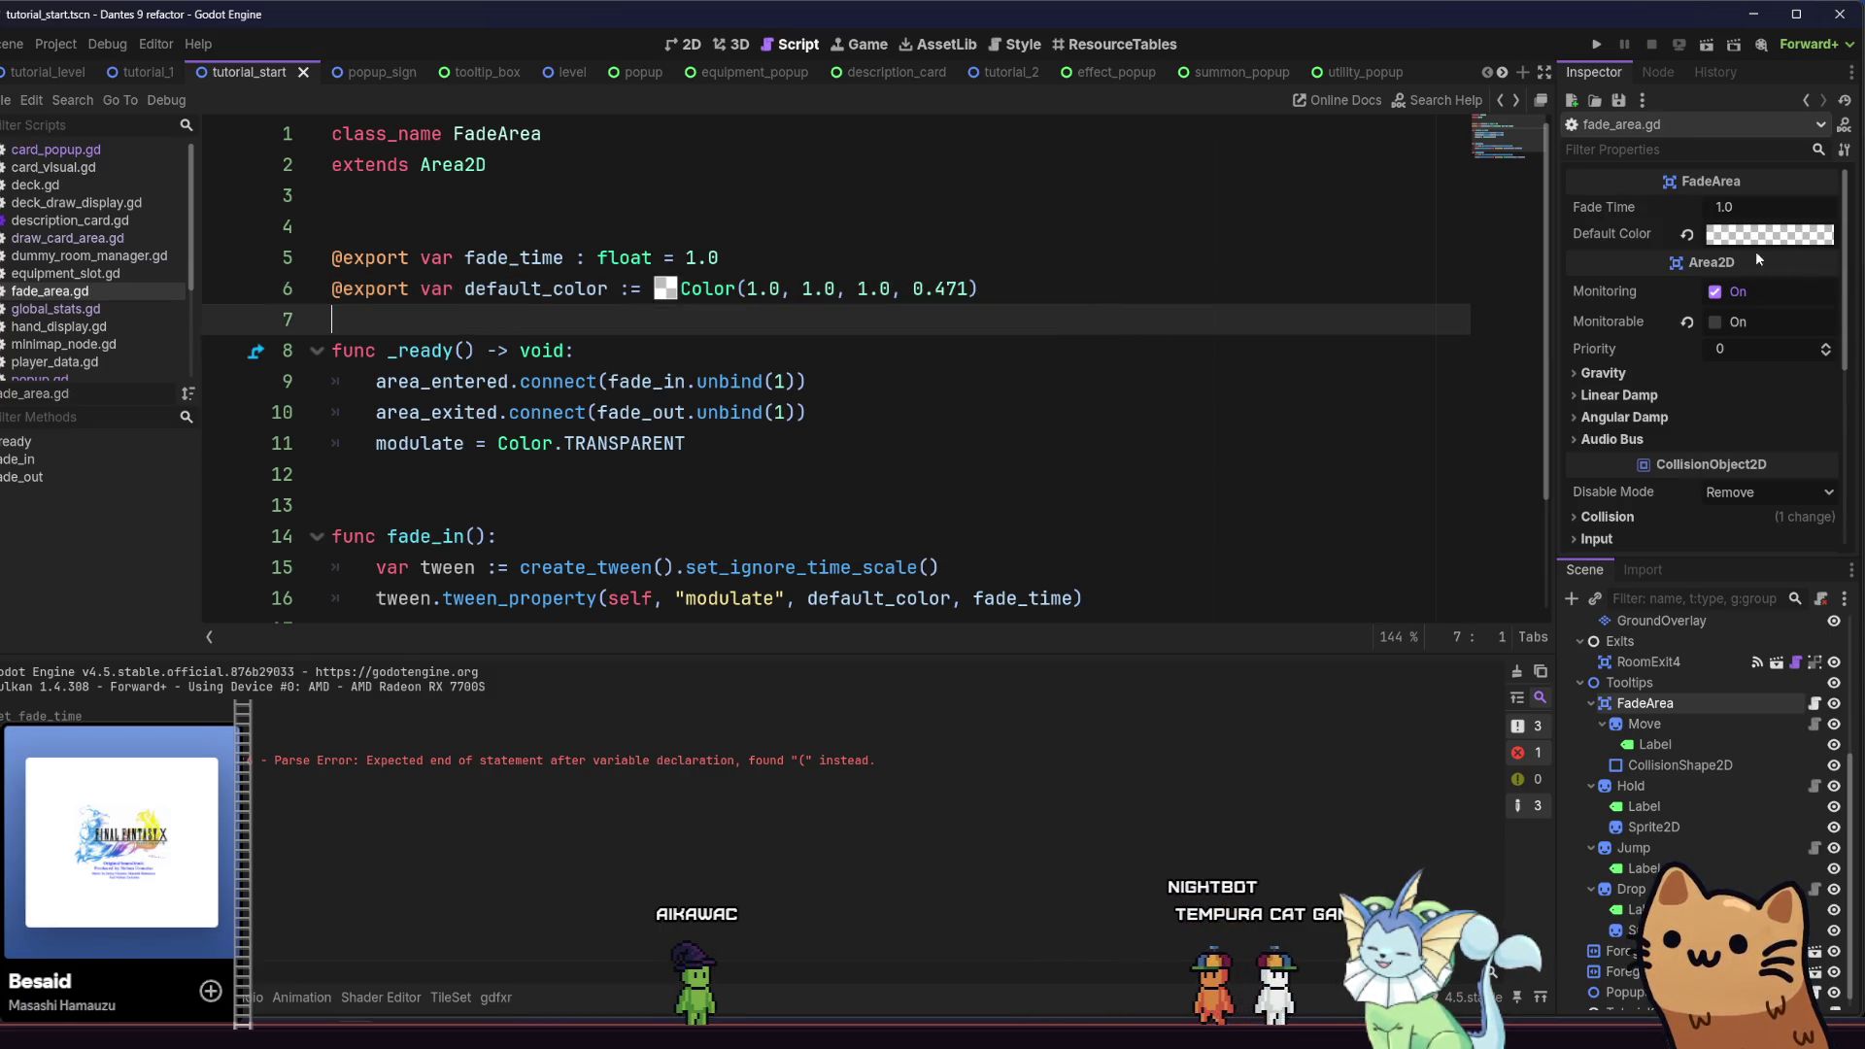
left_click(1687, 236)
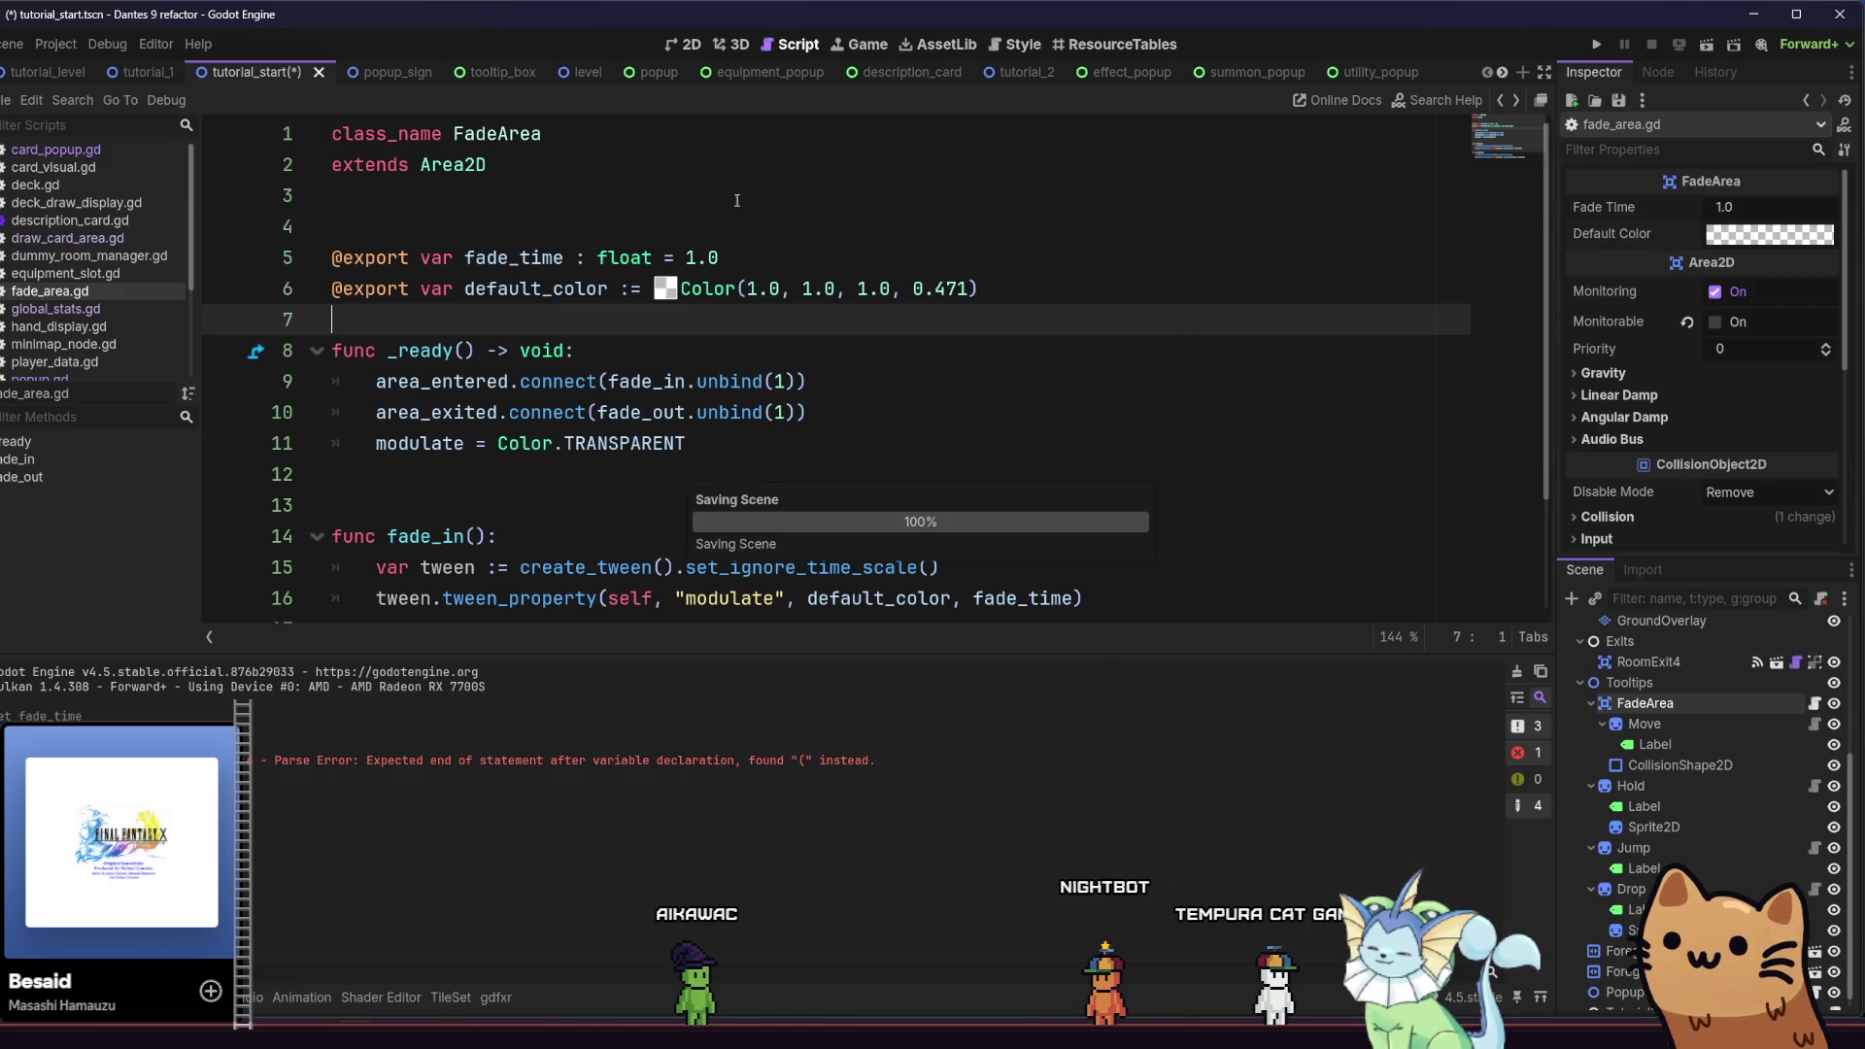
- Add a FadeArea node to the scene by searching 'fade'
left_click(1579, 598)
type("fade")
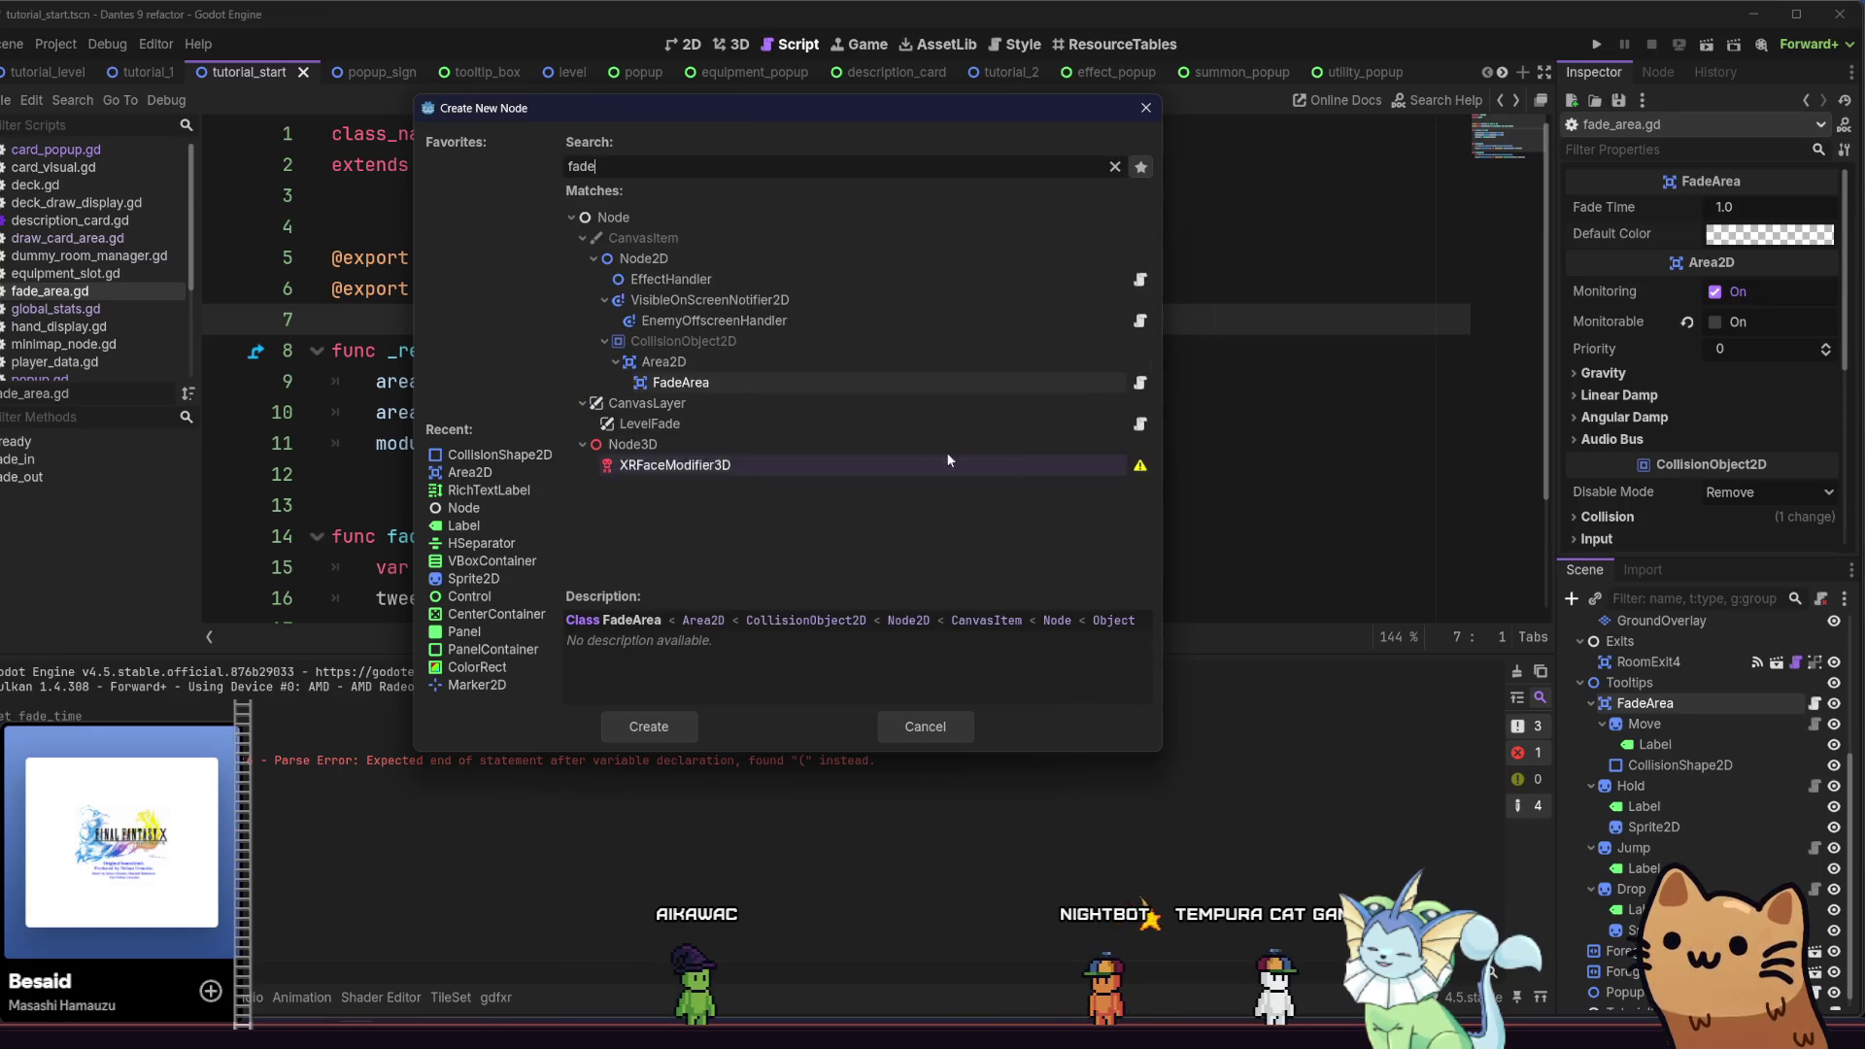
double_click(794, 379)
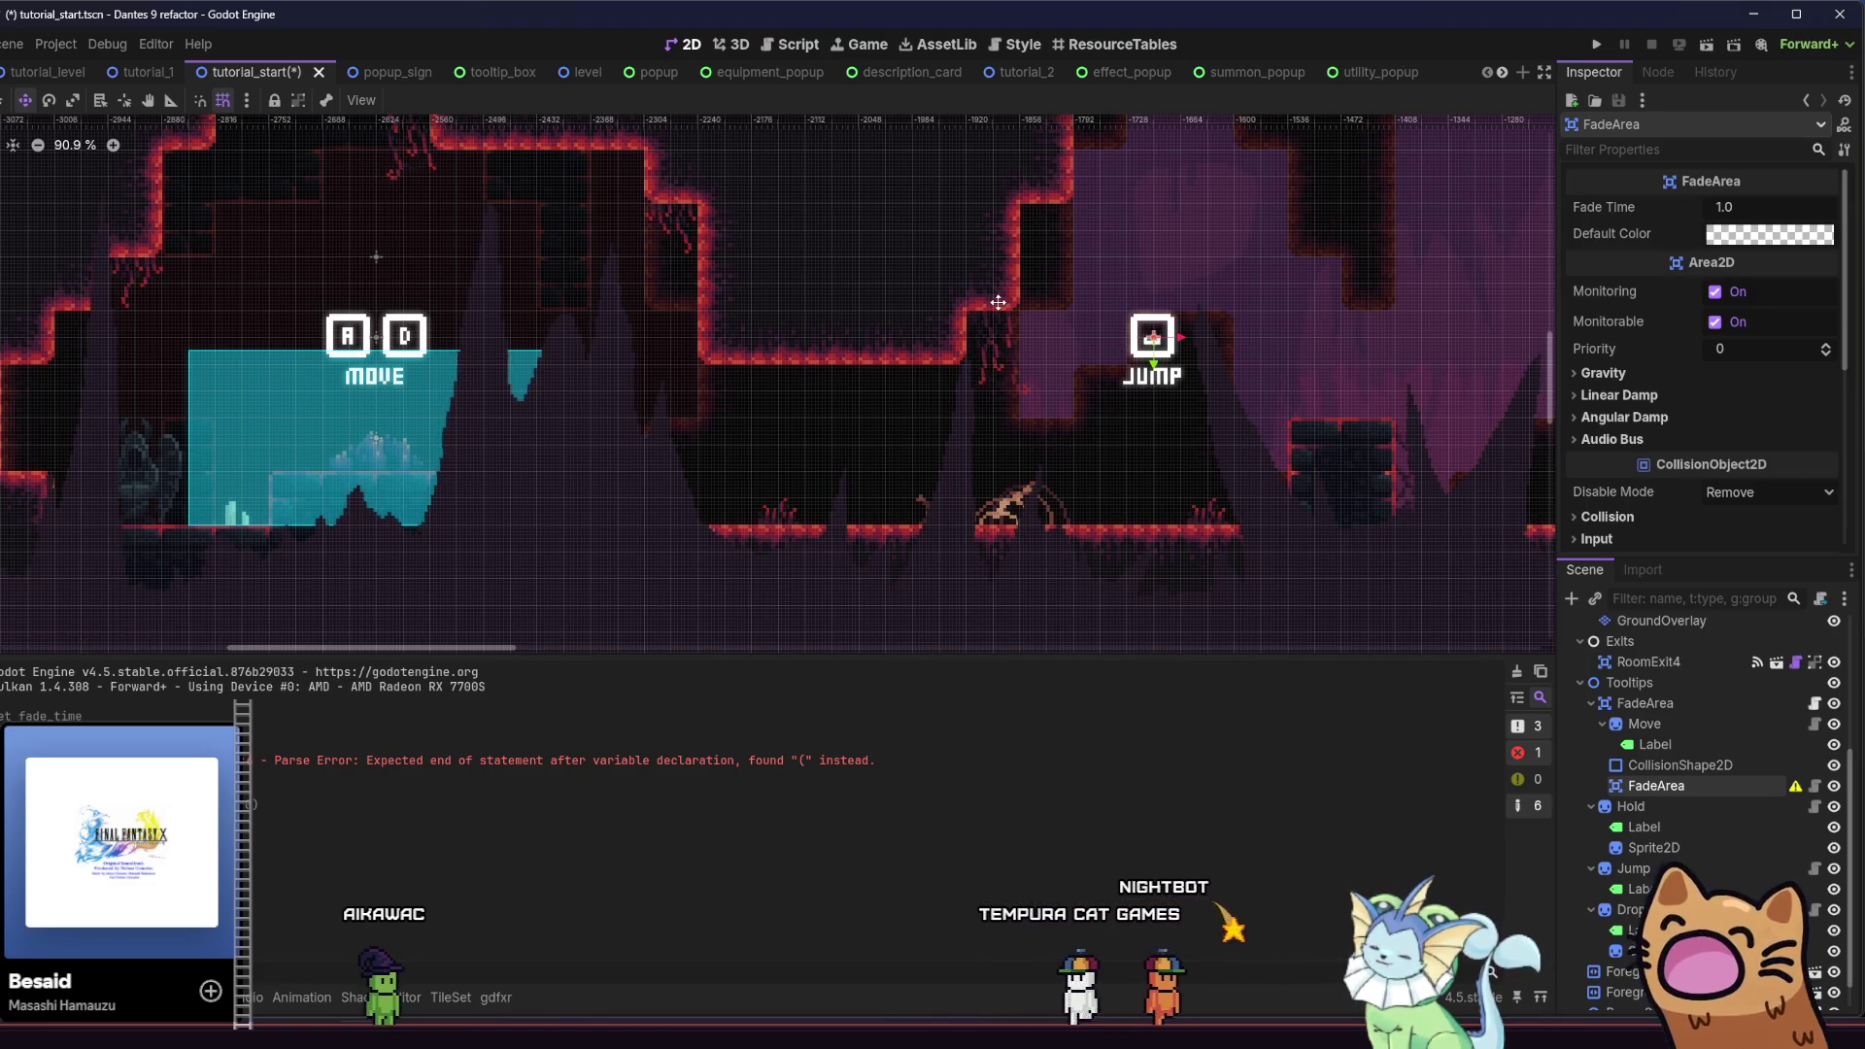
- Save the scene and pan across the level to review the tooltip areas
key("ctrl+s")
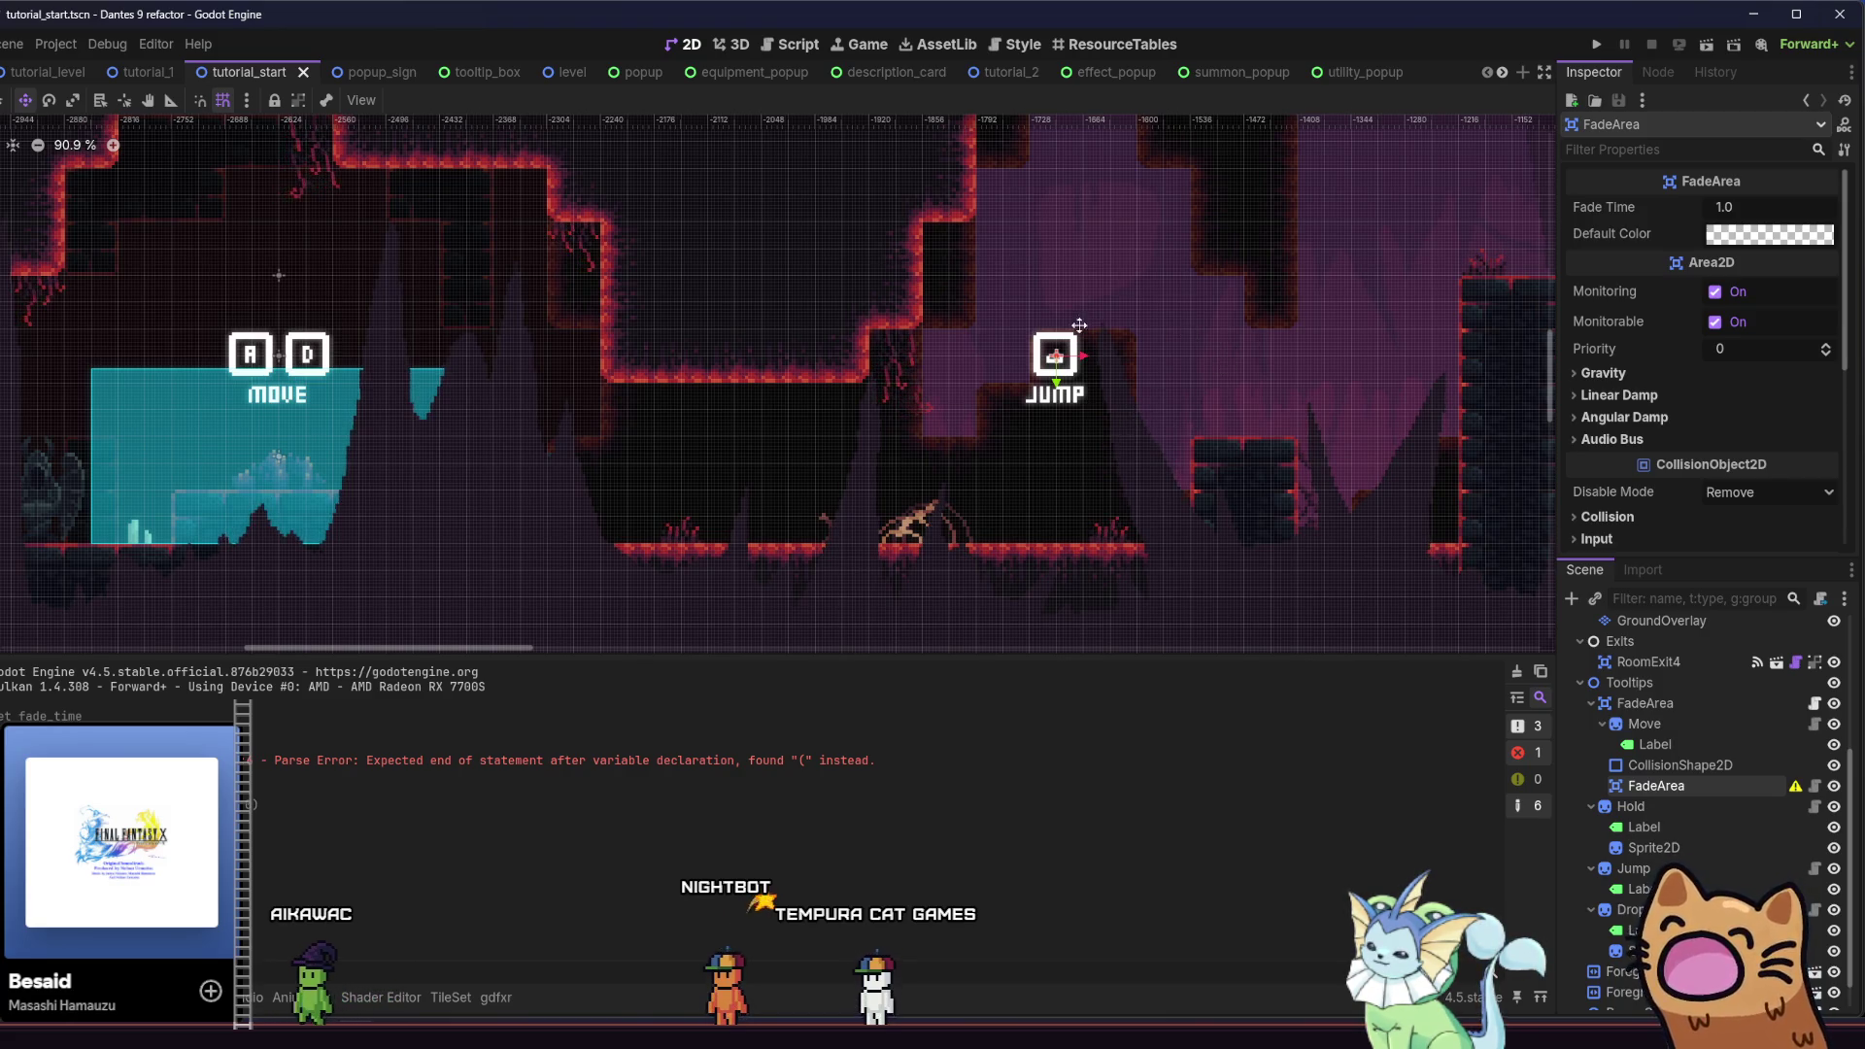
scroll(1066, 372, "right", 3)
scroll(1204, 368, "left", 2)
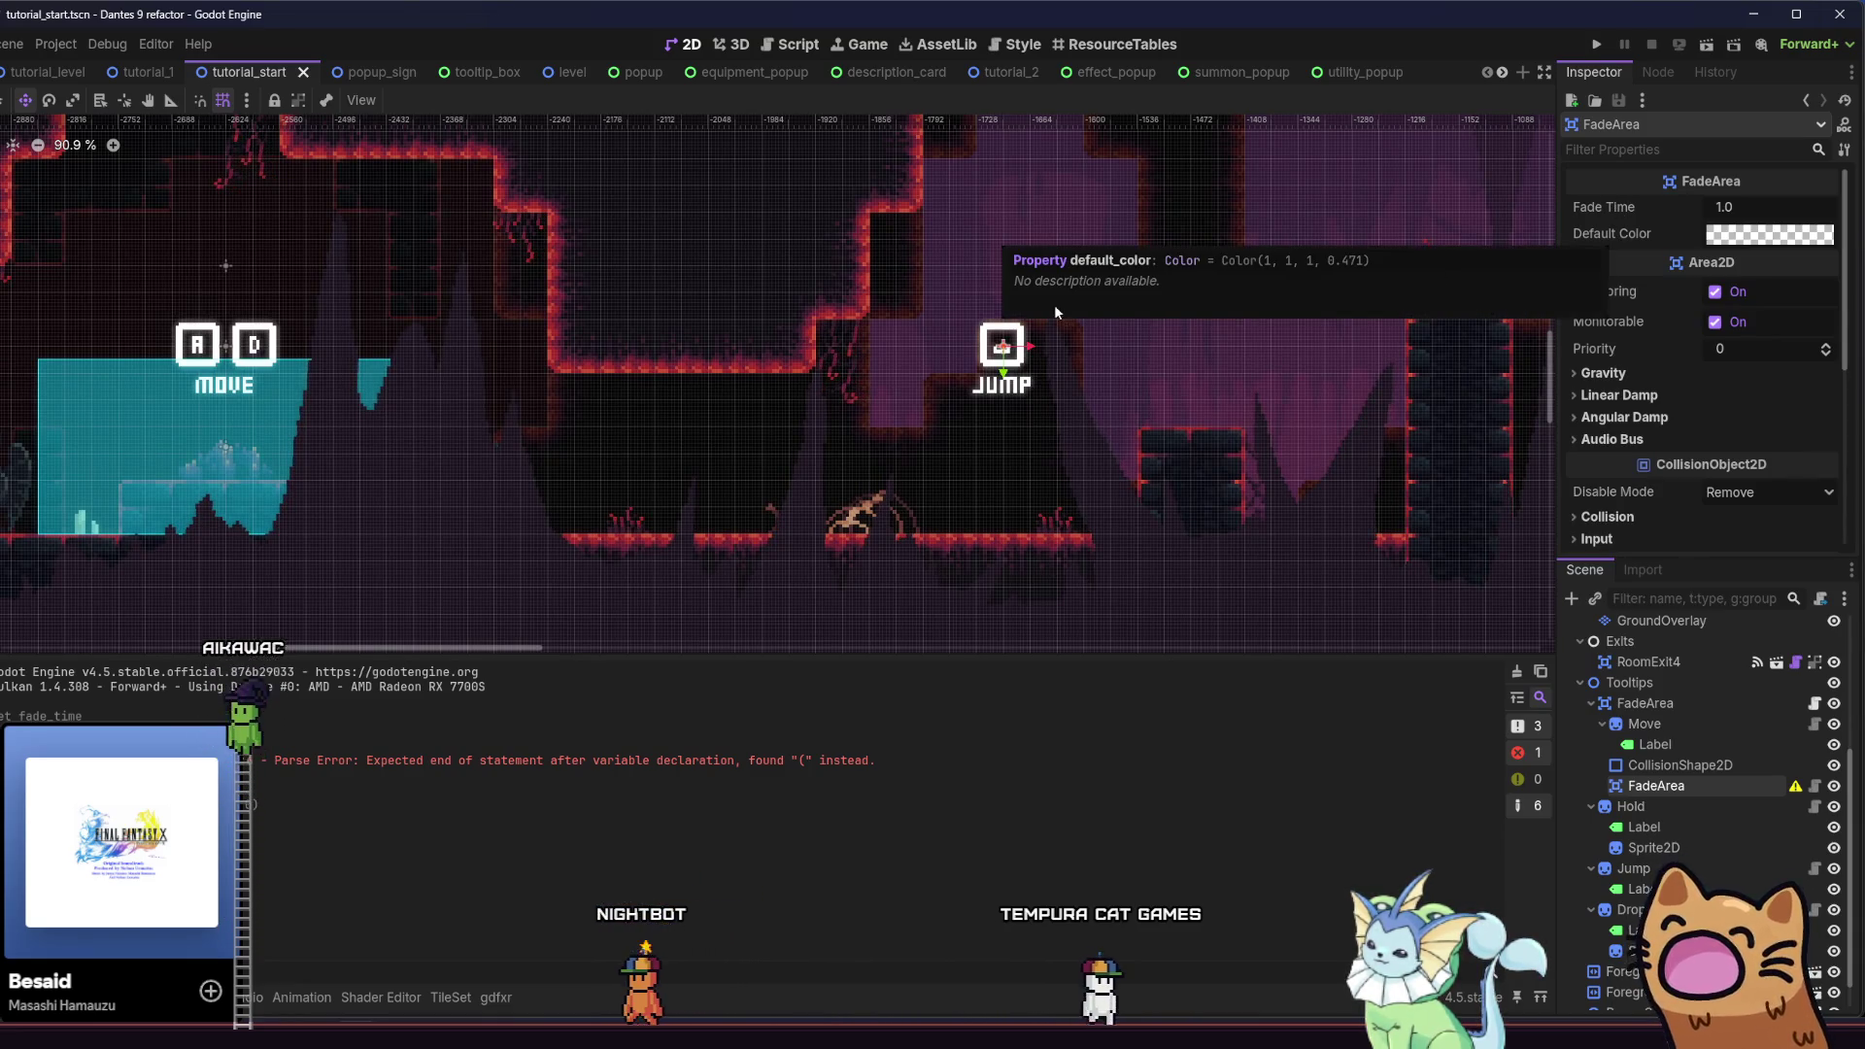
scroll(836, 367, "right", 2)
scroll(836, 367, "right", 2)
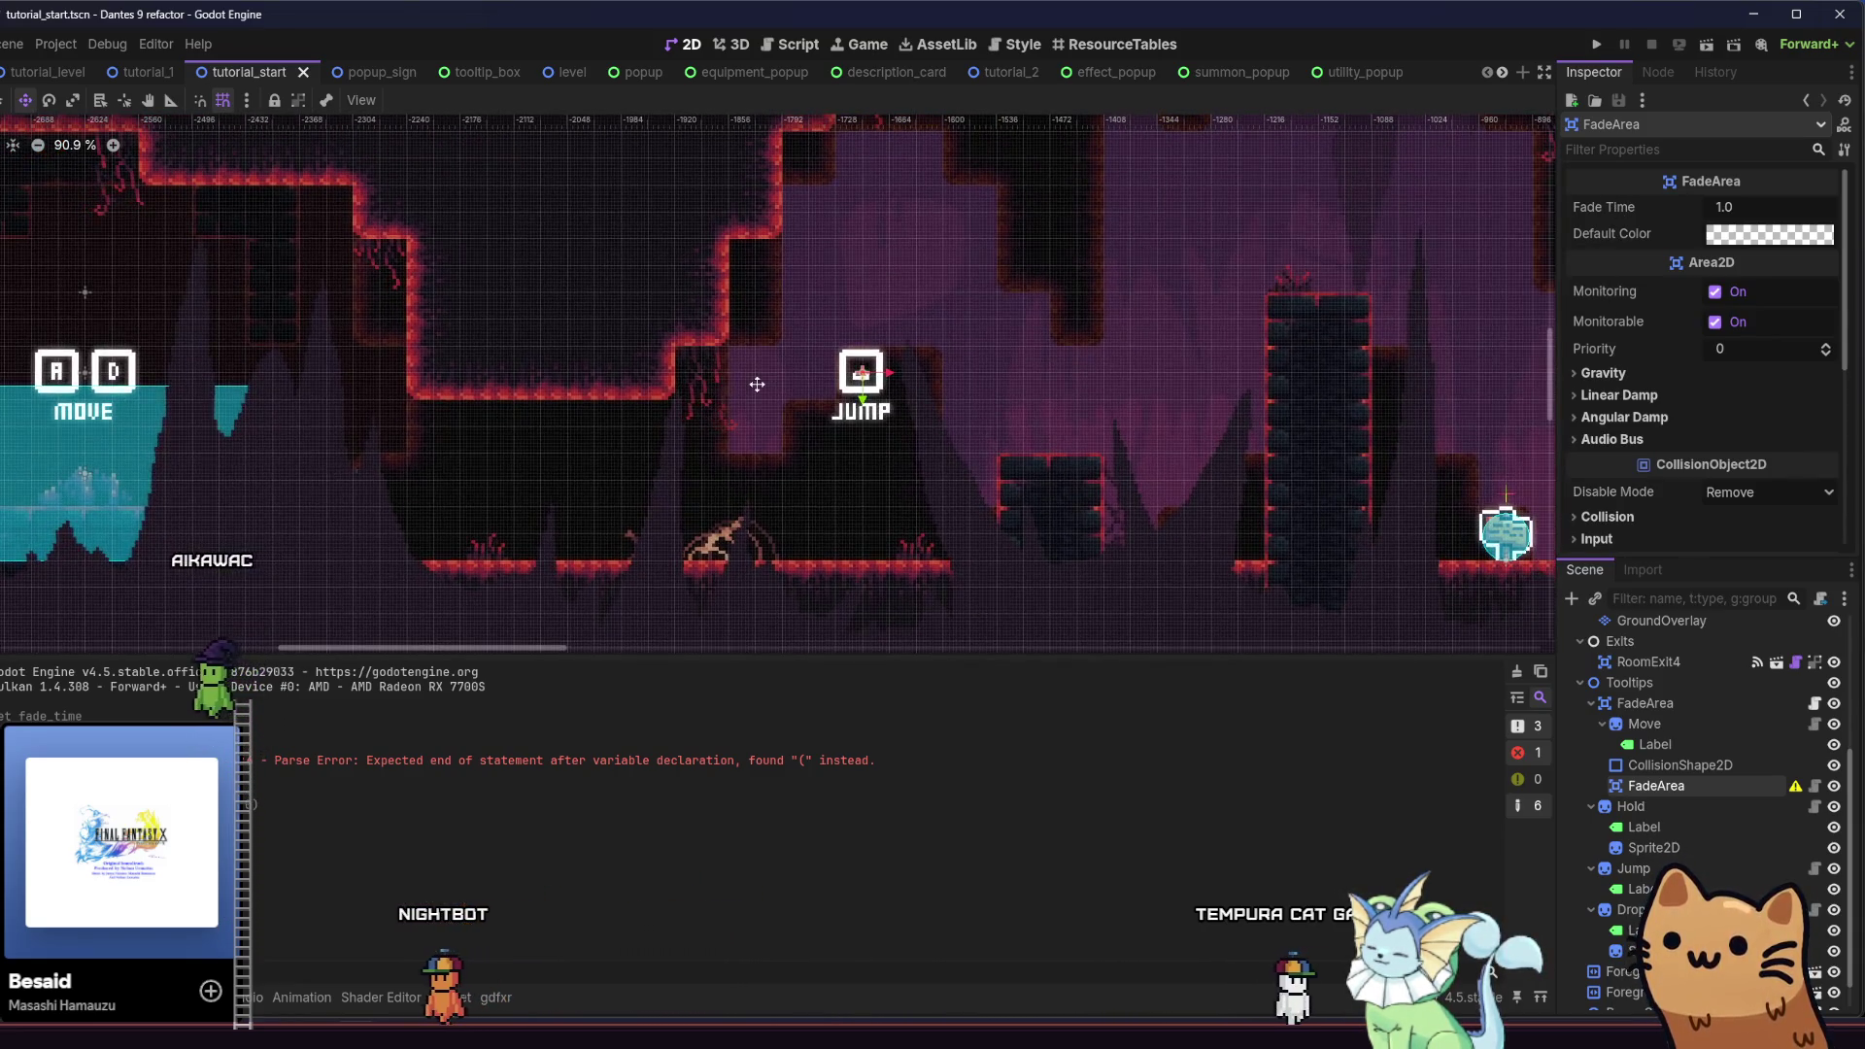
scroll(757, 385, "left", 4)
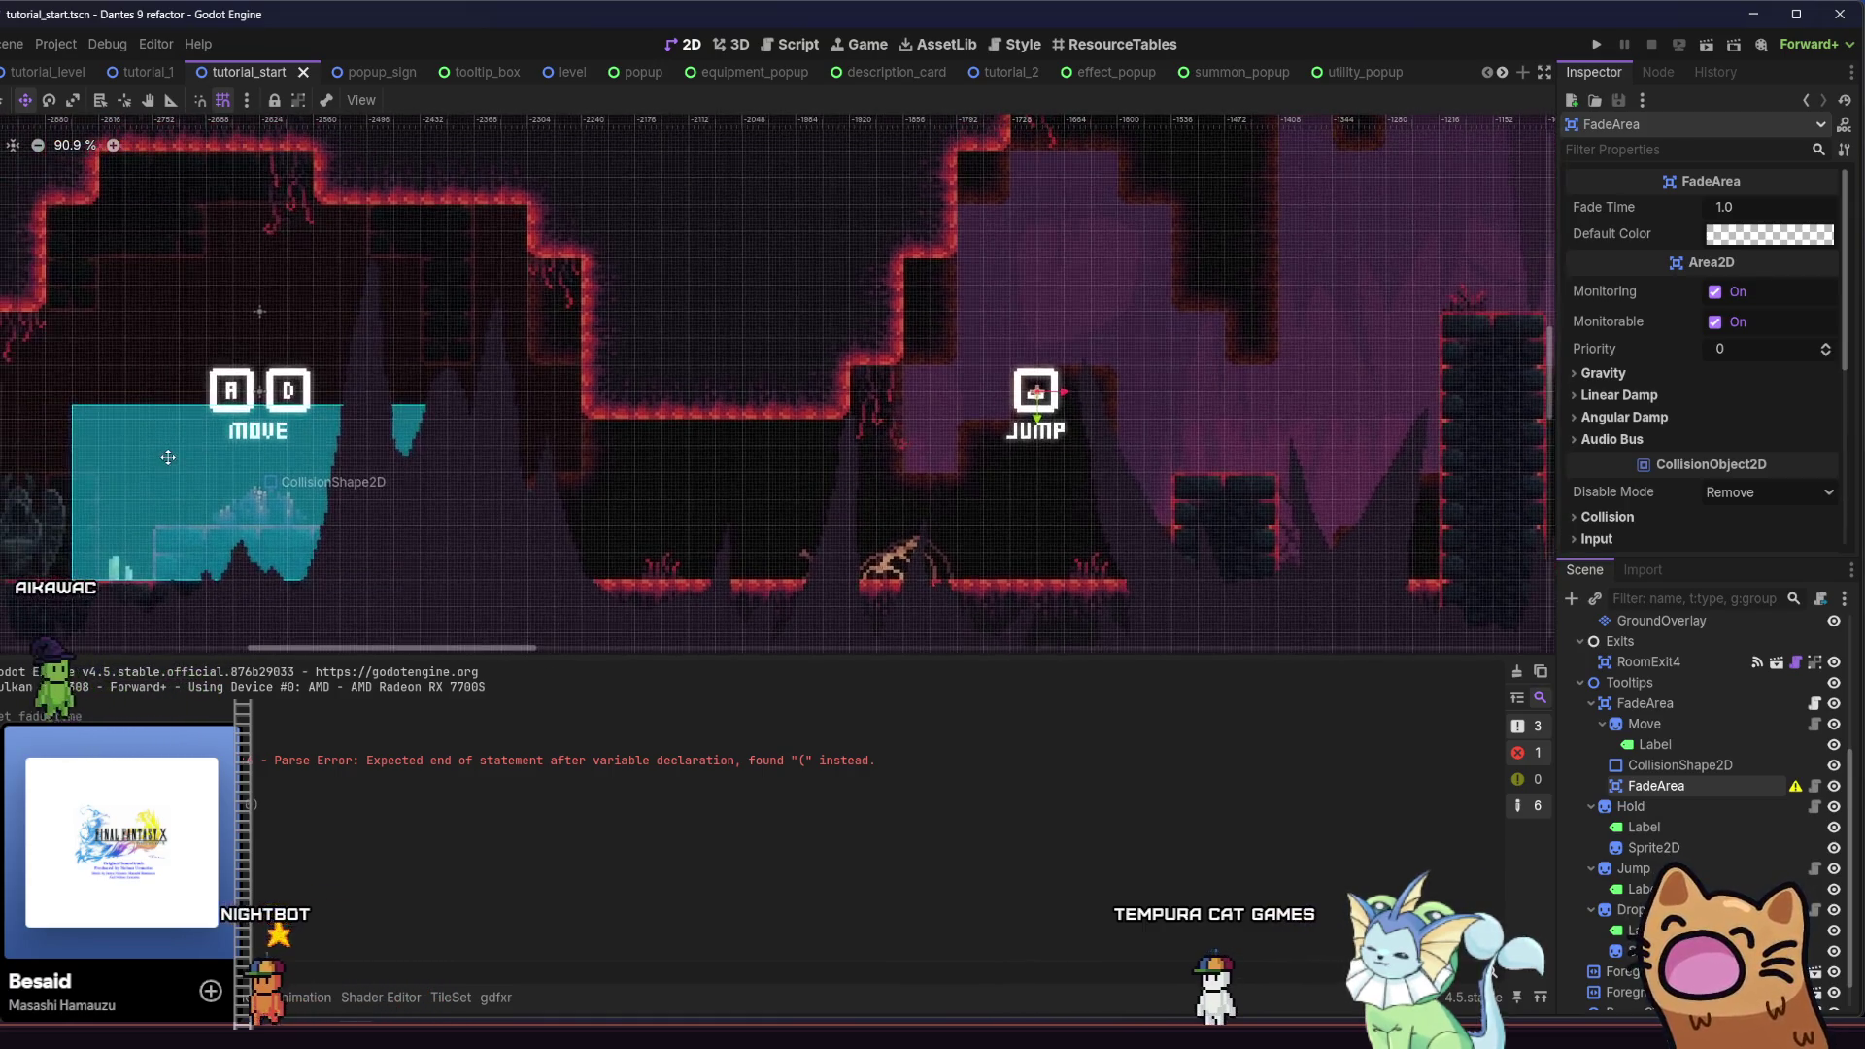
scroll(209, 467, "right", 1)
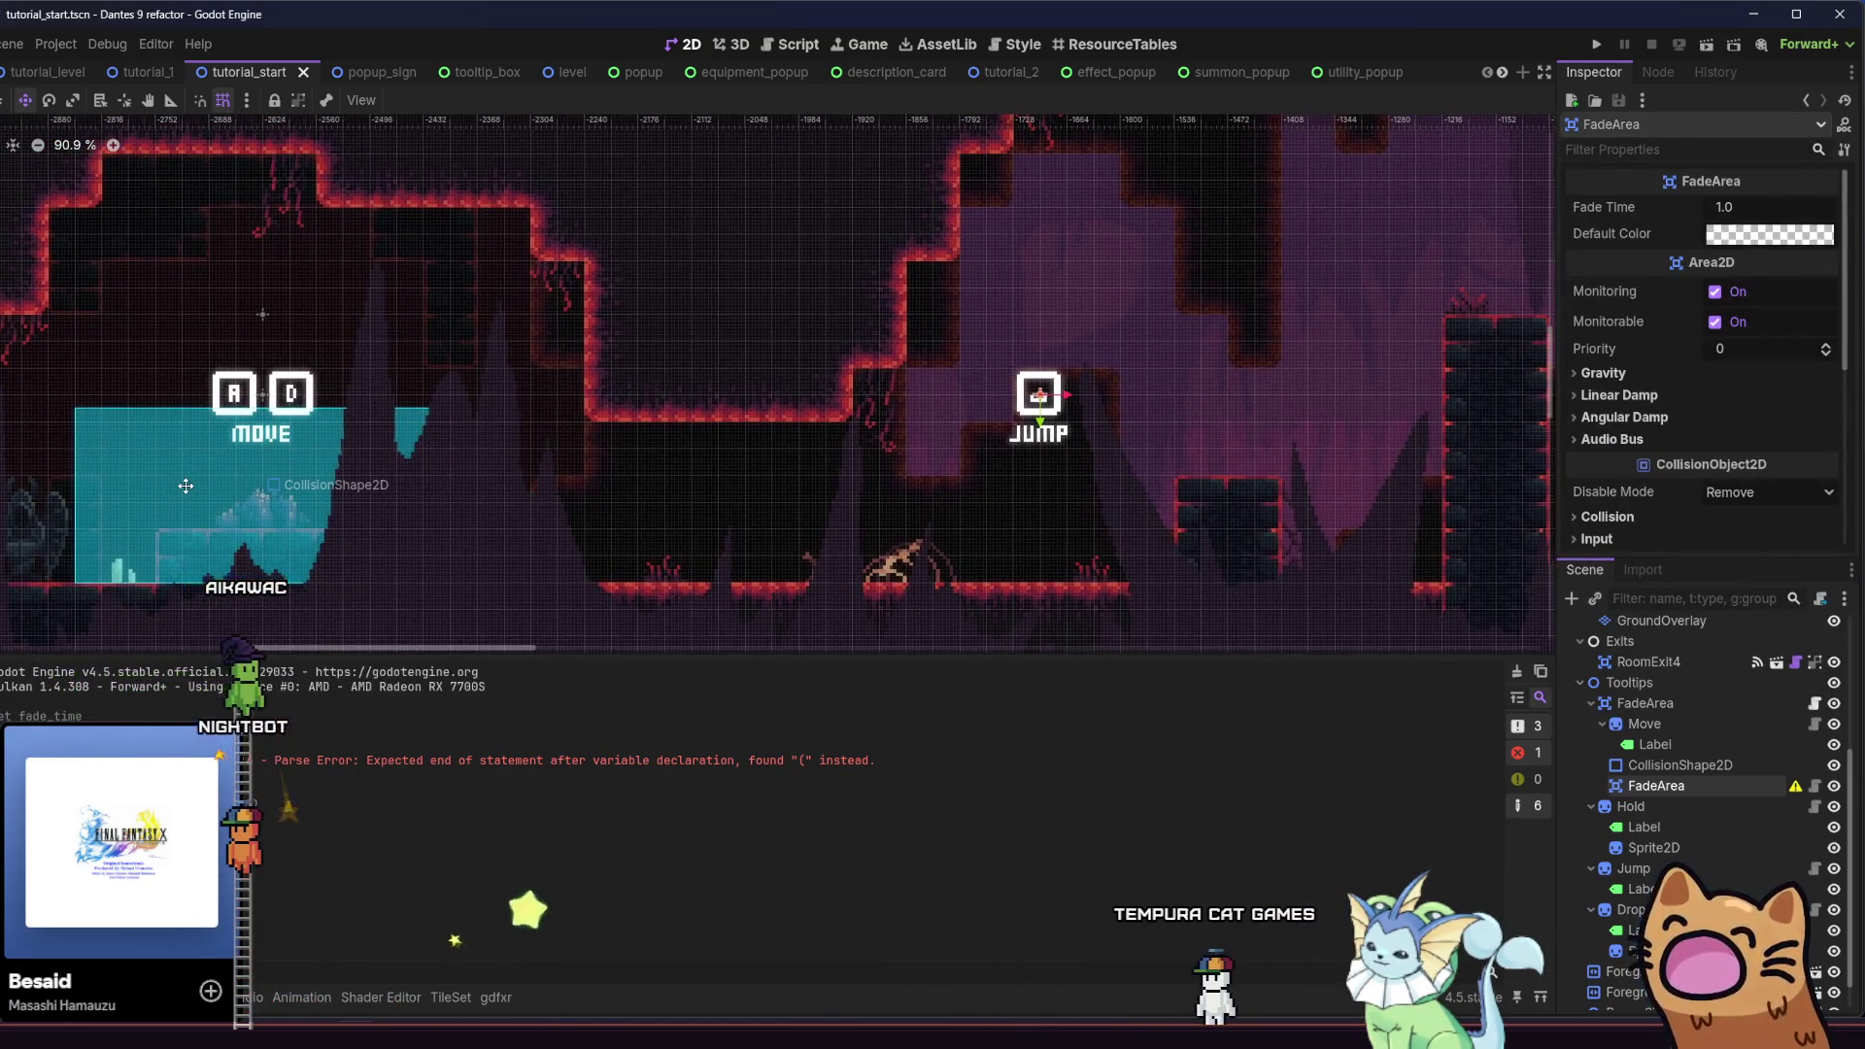
scroll(525, 340, "right", 2)
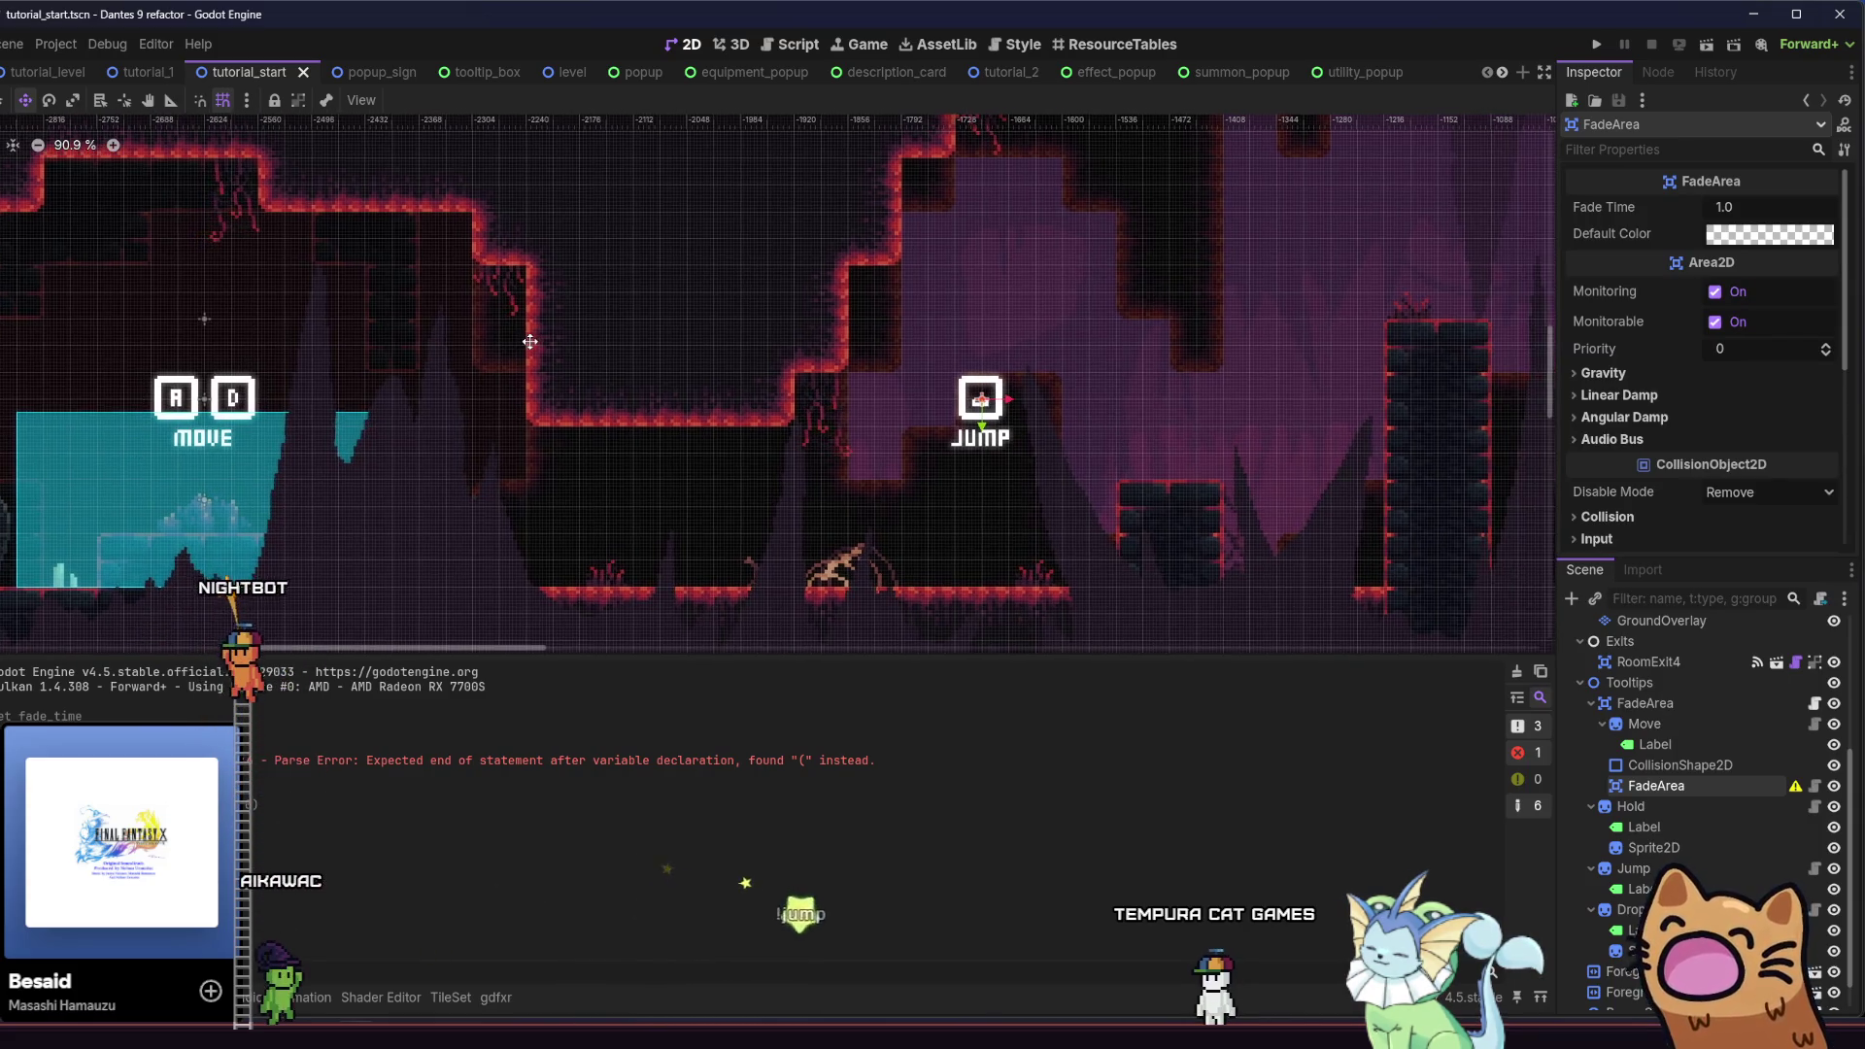
scroll(574, 358, "right", 4)
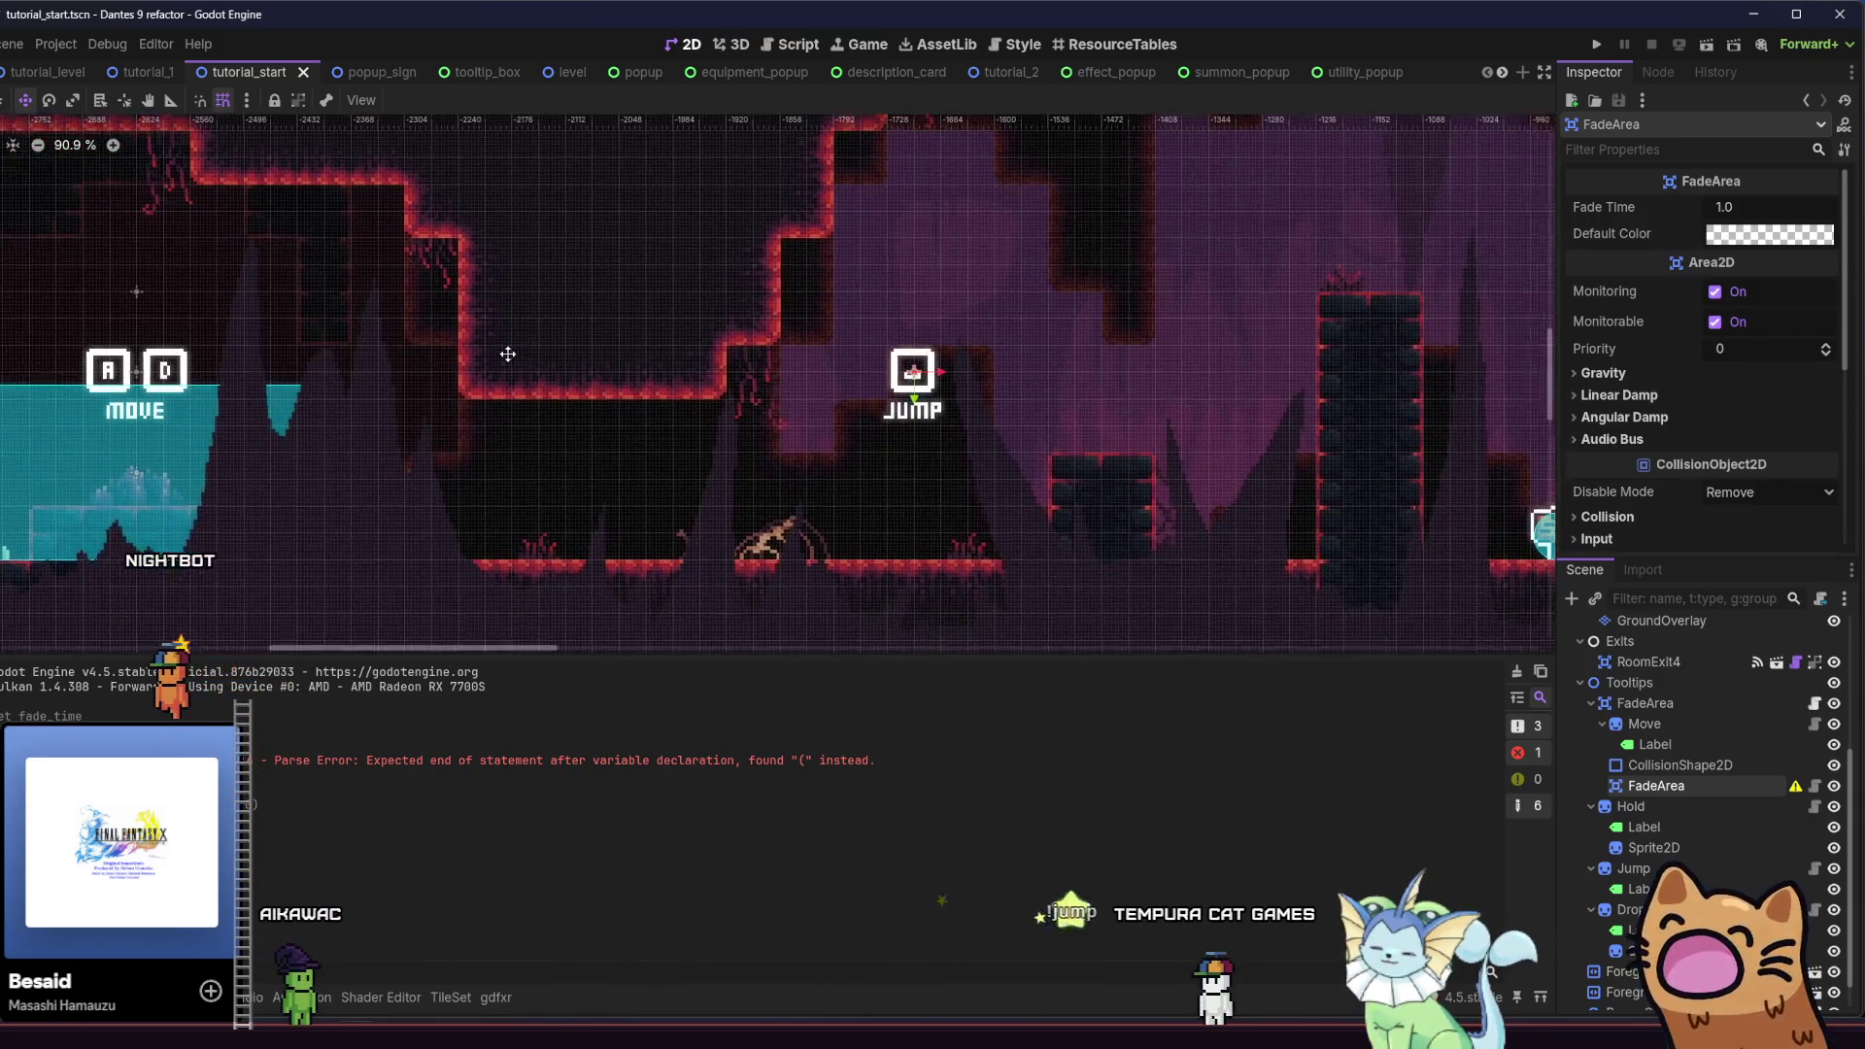
left_click_drag(653, 398, 825, 377)
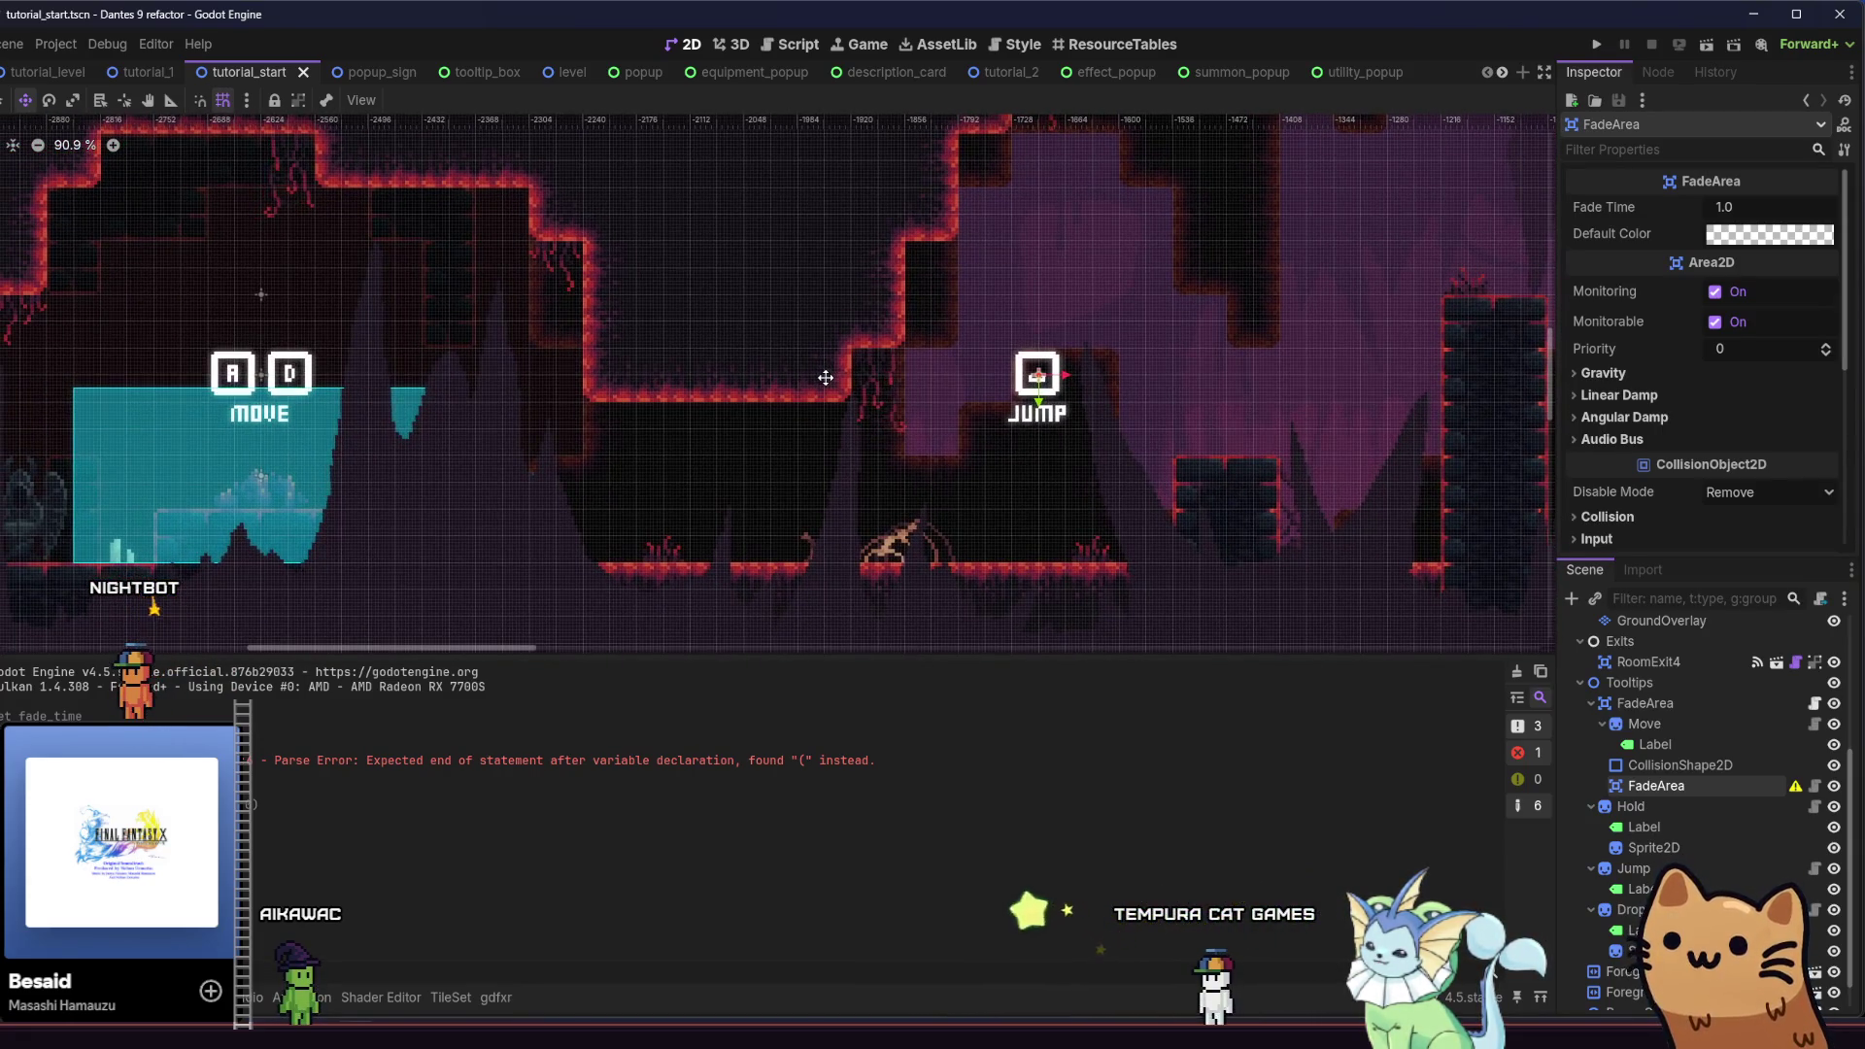
scroll(821, 376, "right", 2)
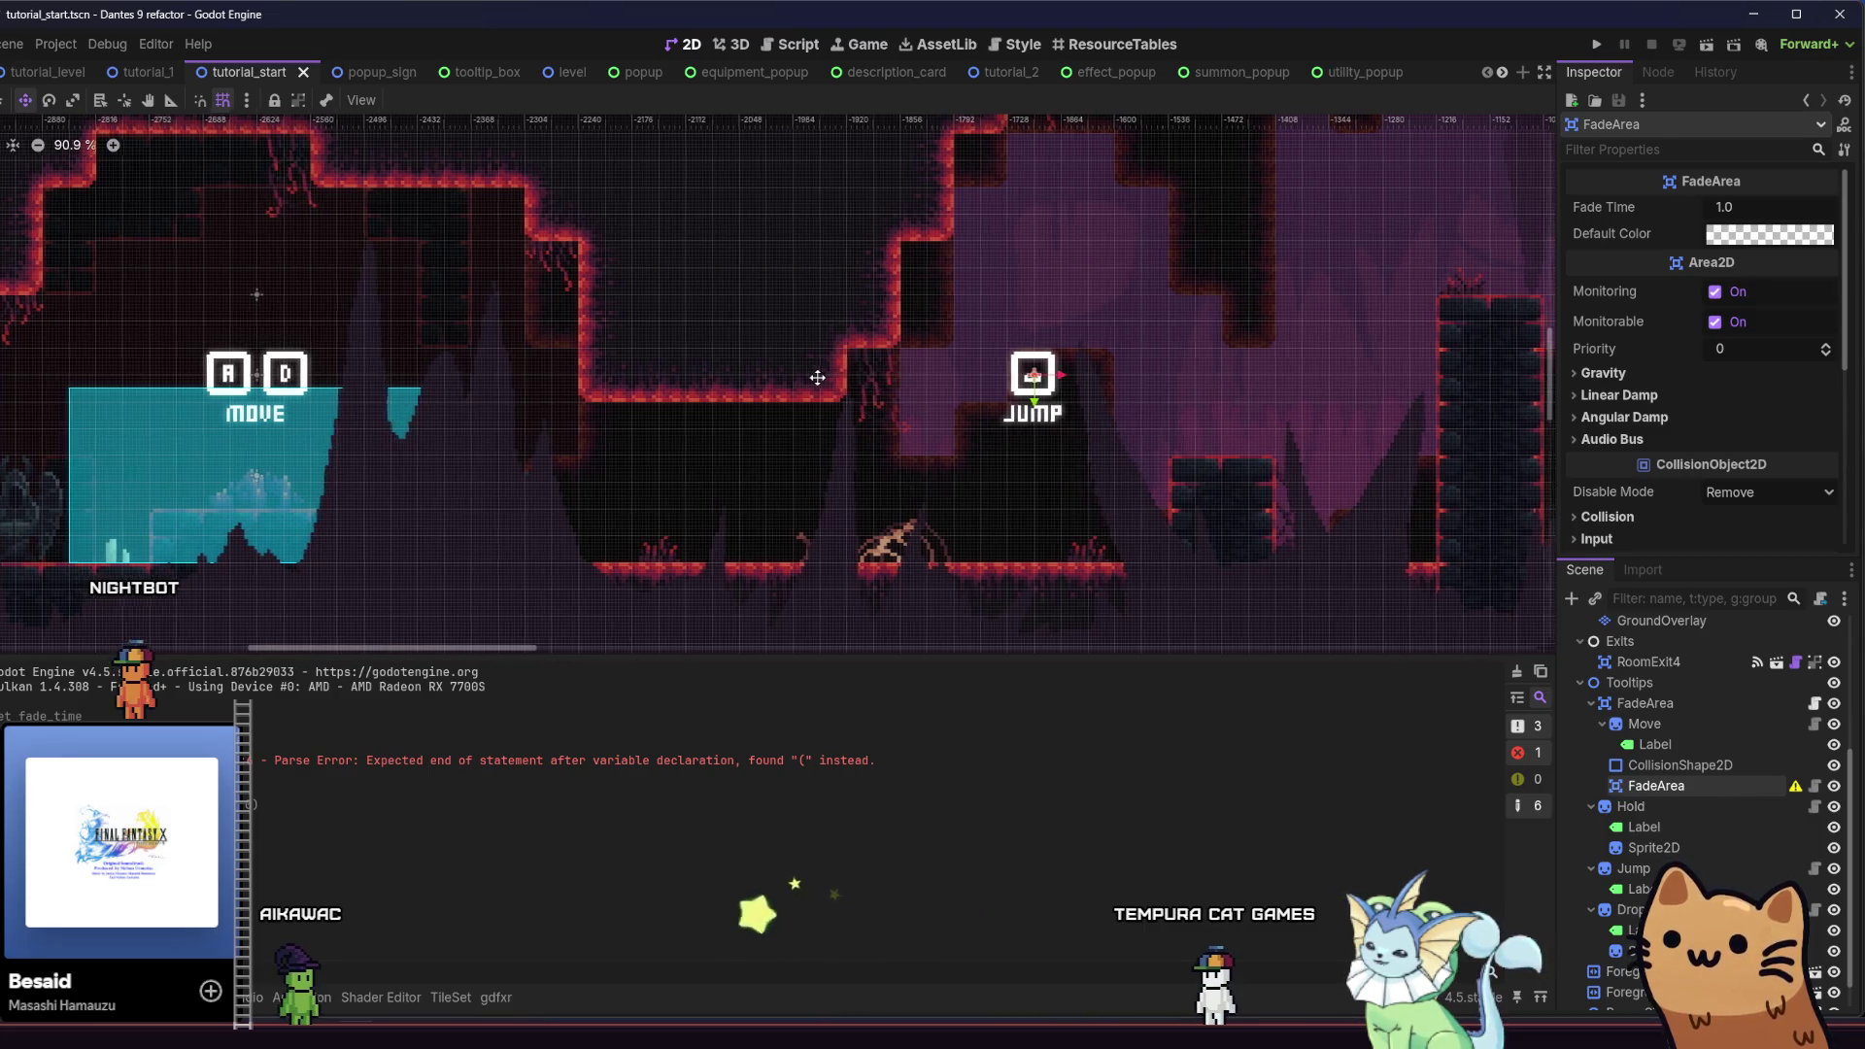
- Open fade_area.gd from the FadeArea node and run the game
left_click(1813, 788)
scroll(1035, 373, "down", 2)
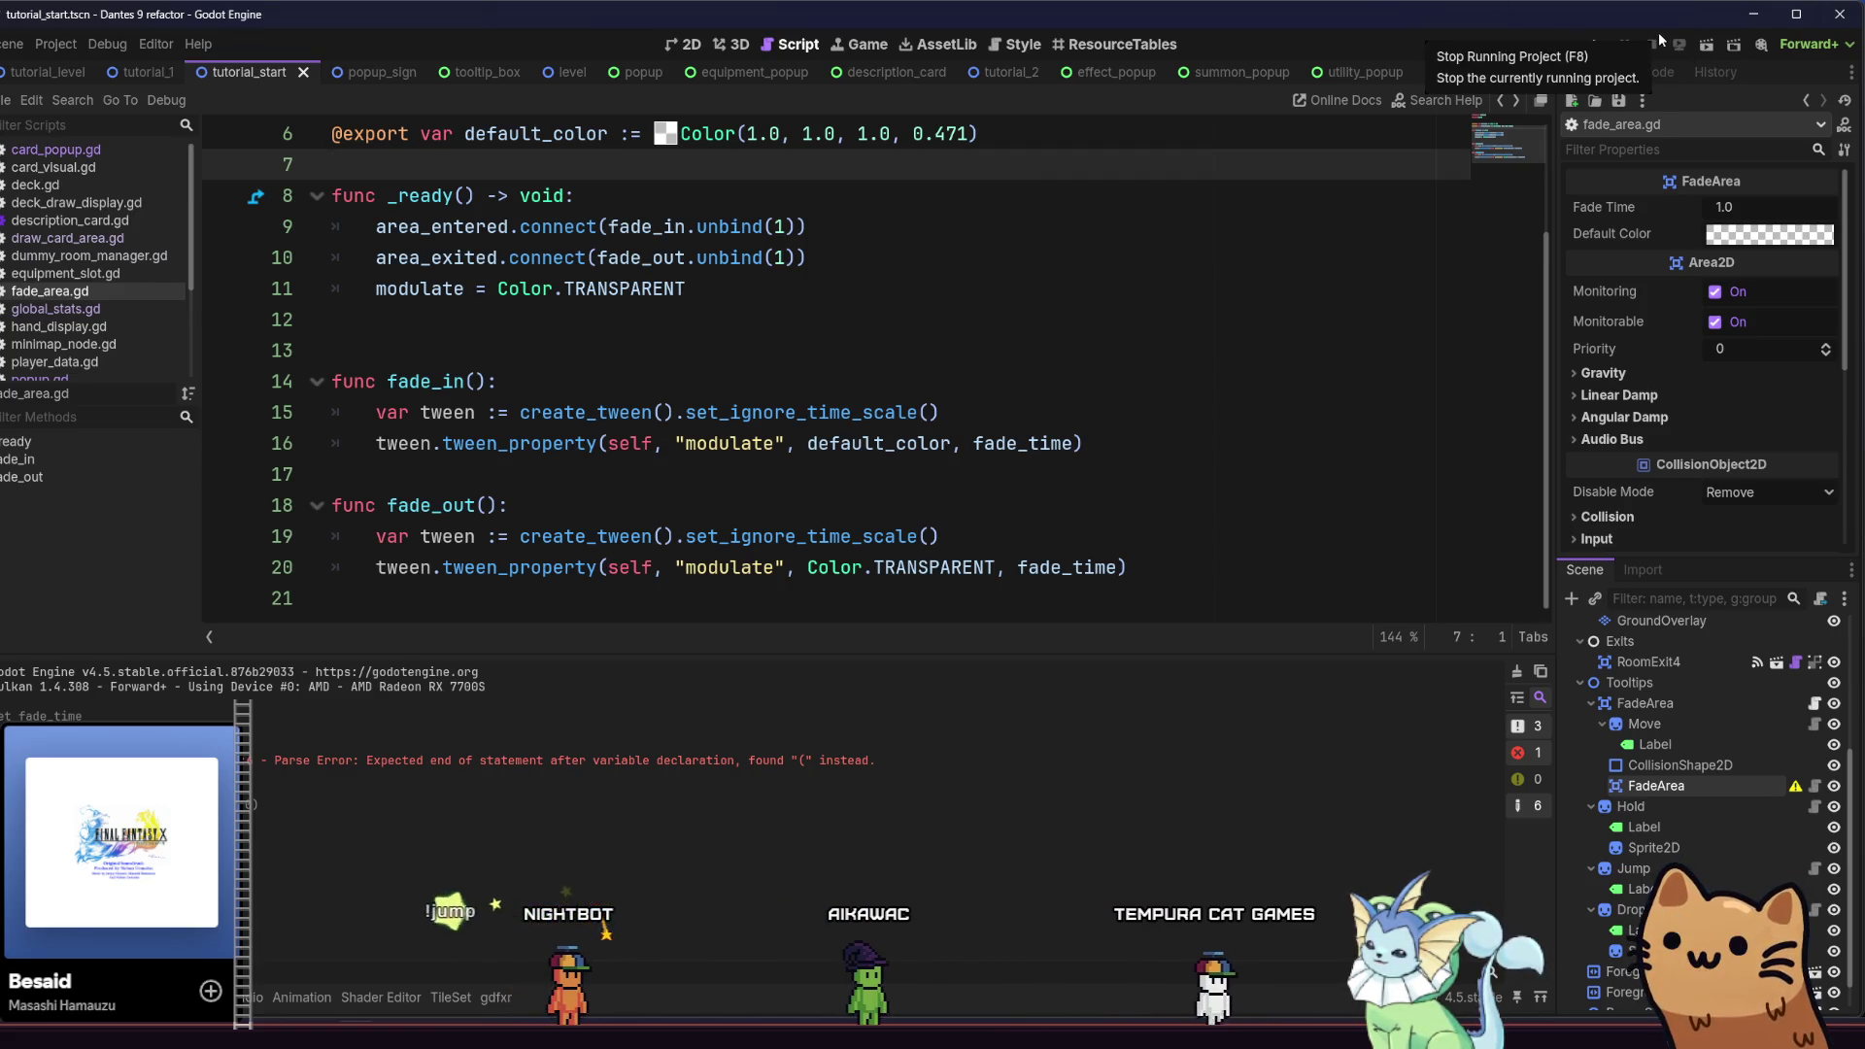
left_click(1596, 45)
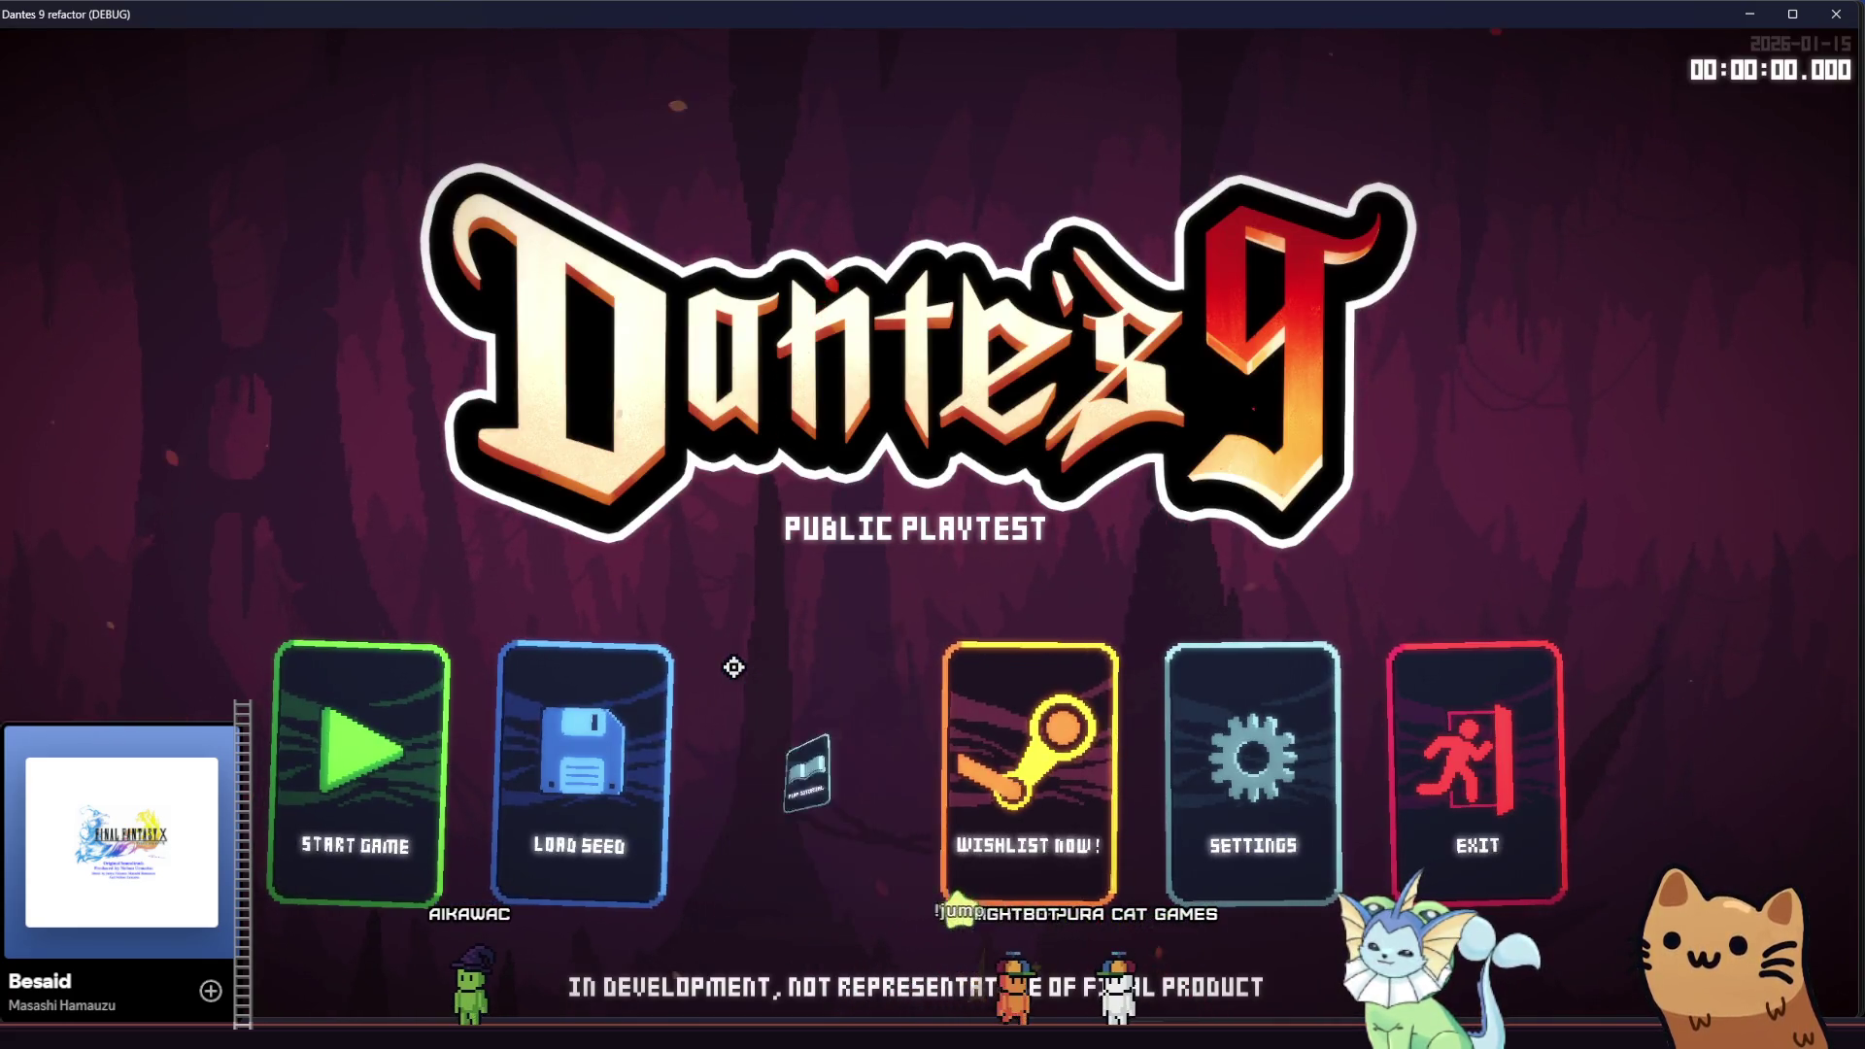
key("Return")
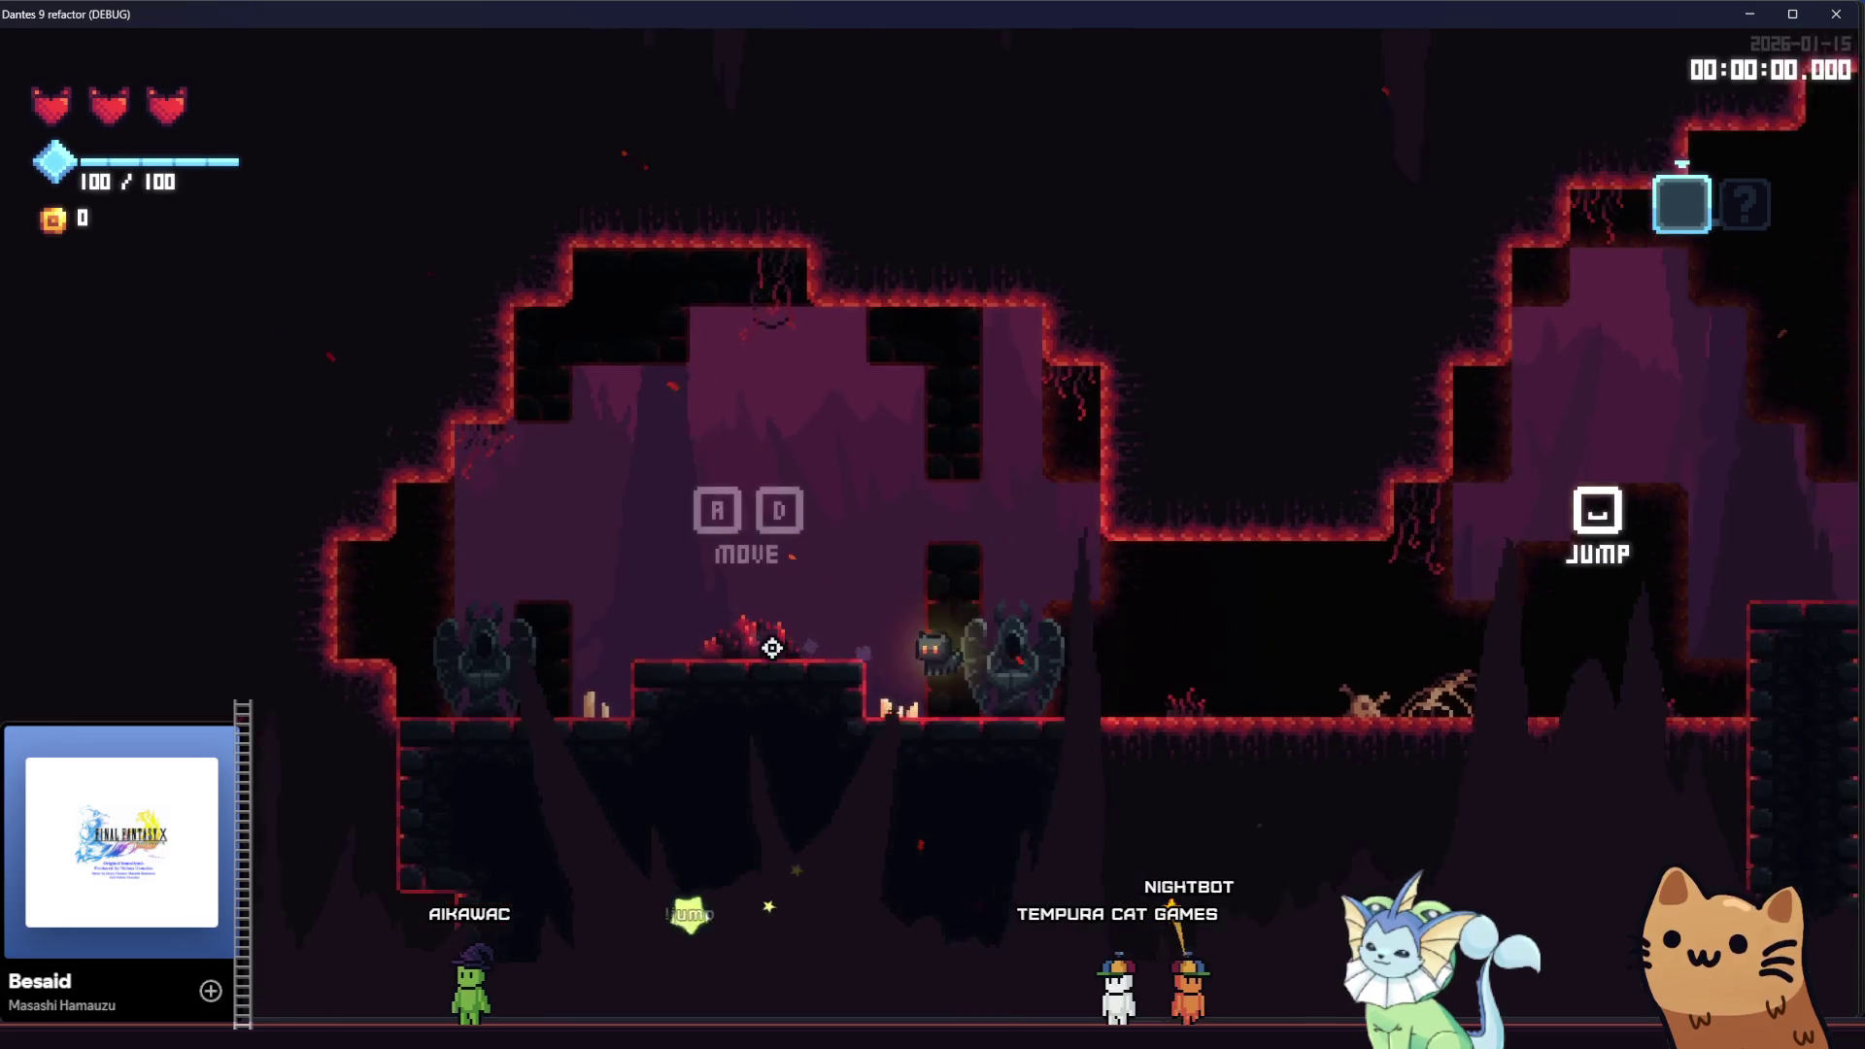
key("d")
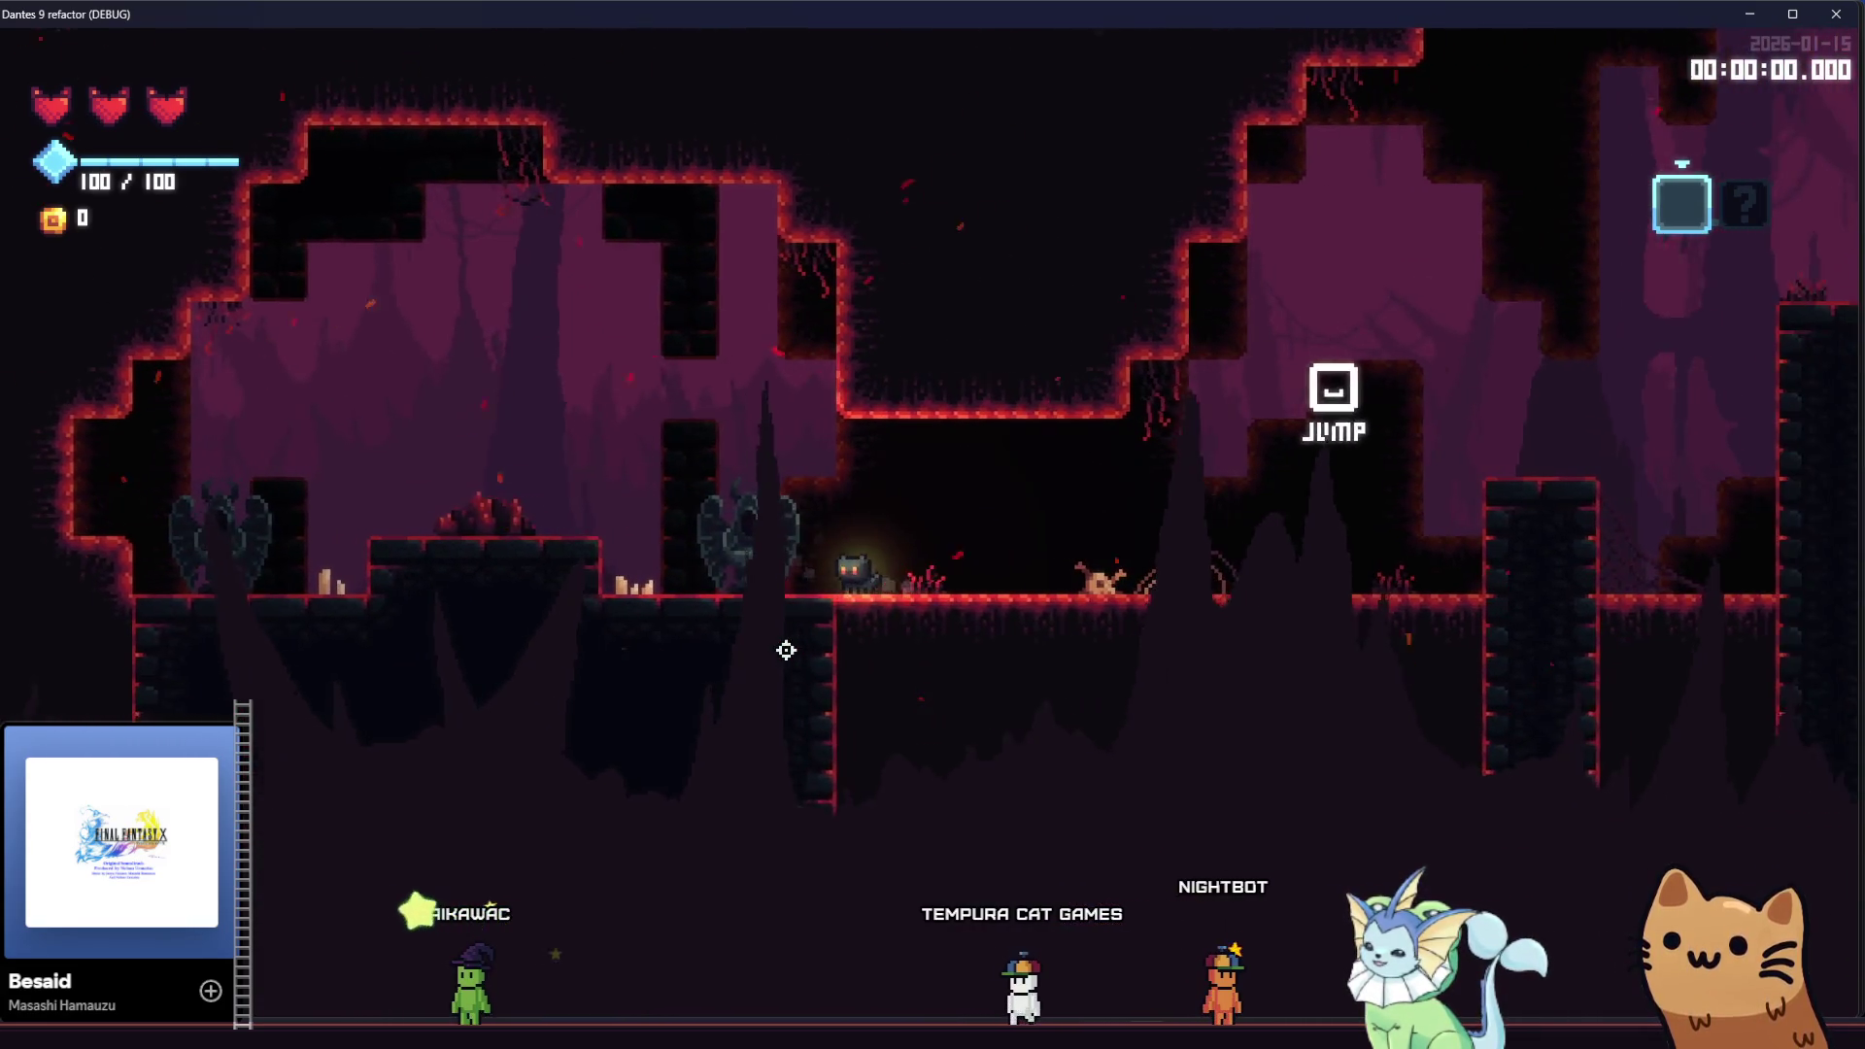
key("a")
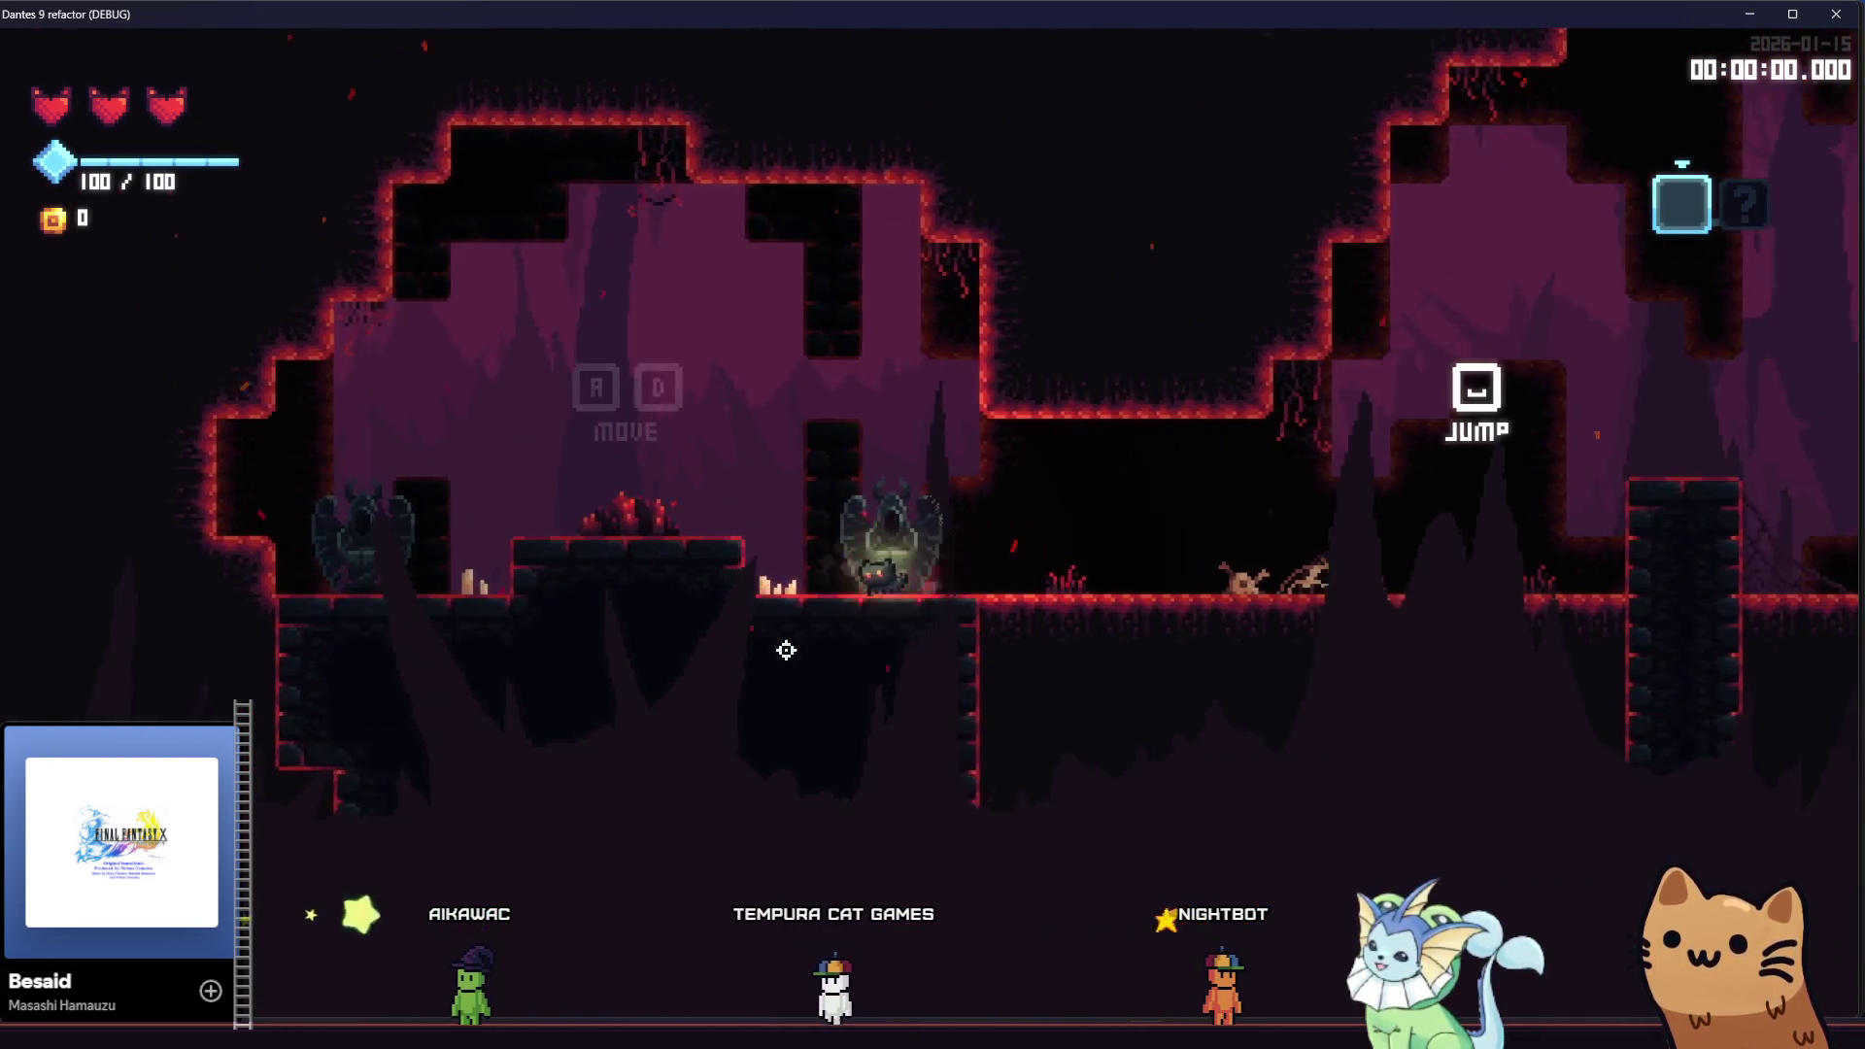
key("a")
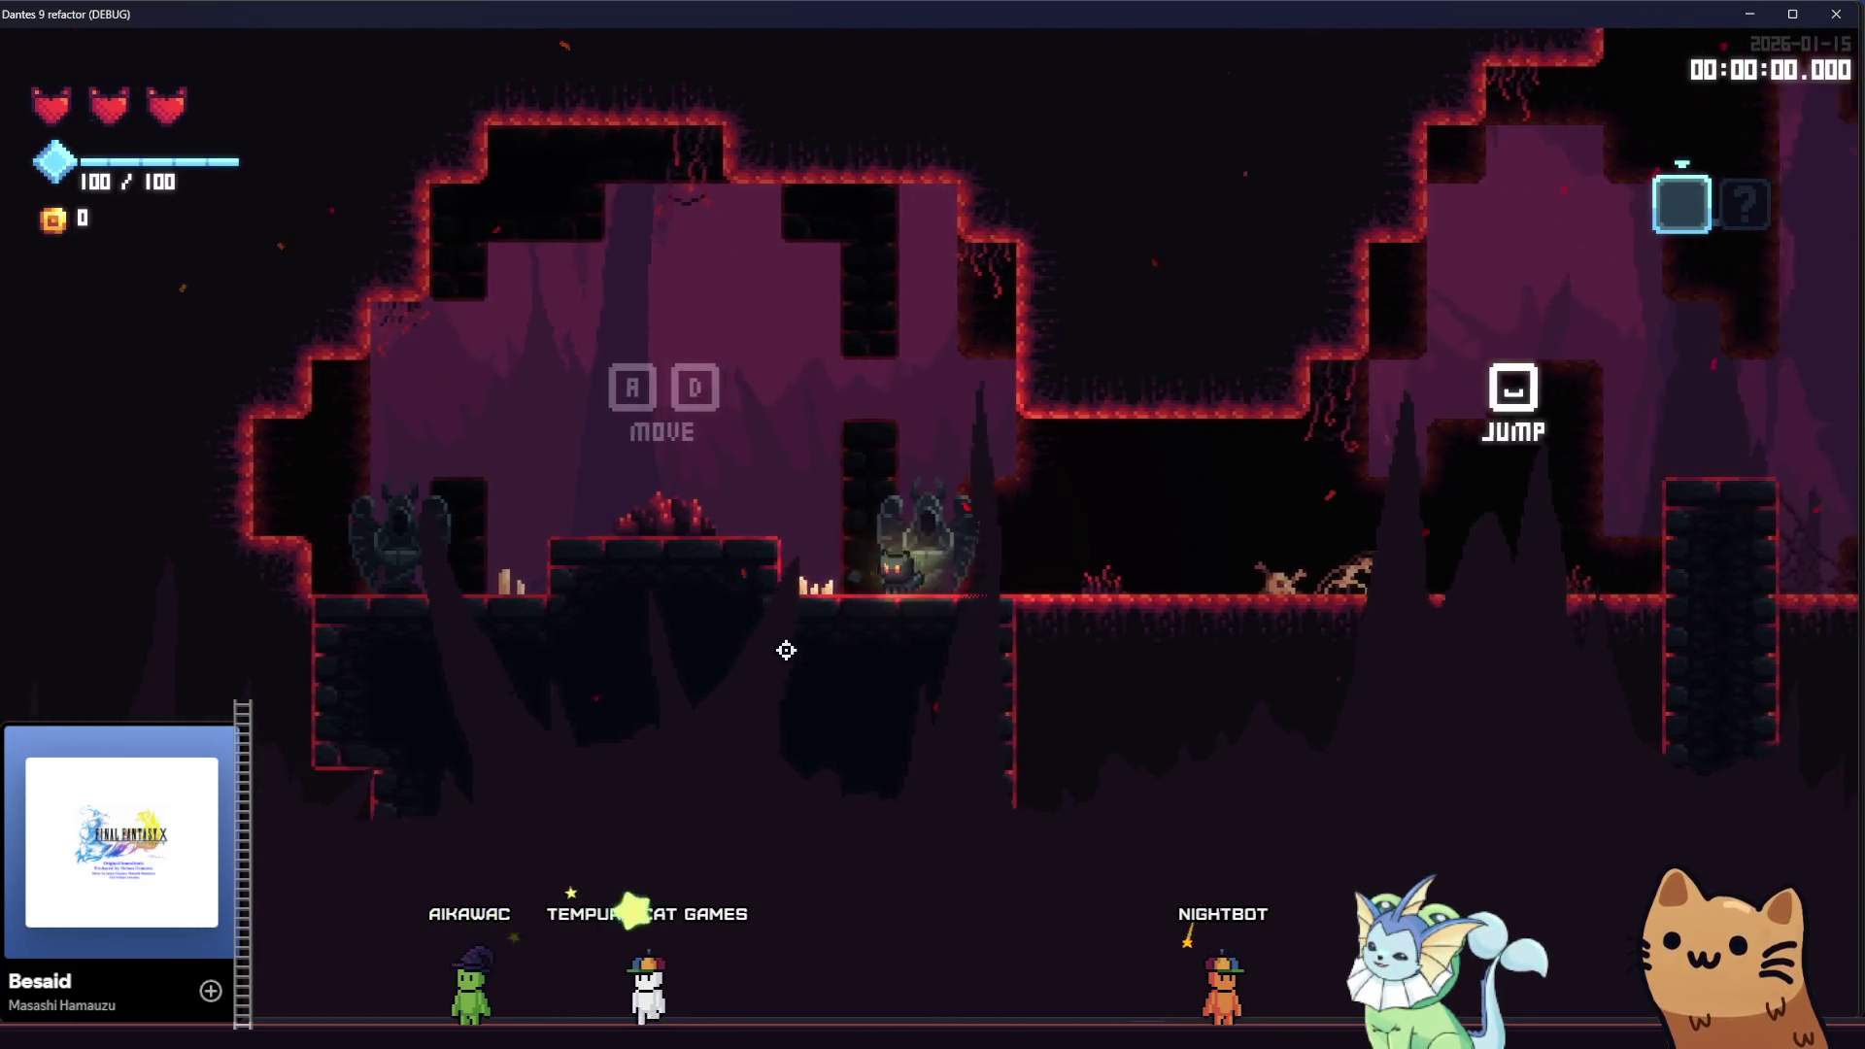
key("a")
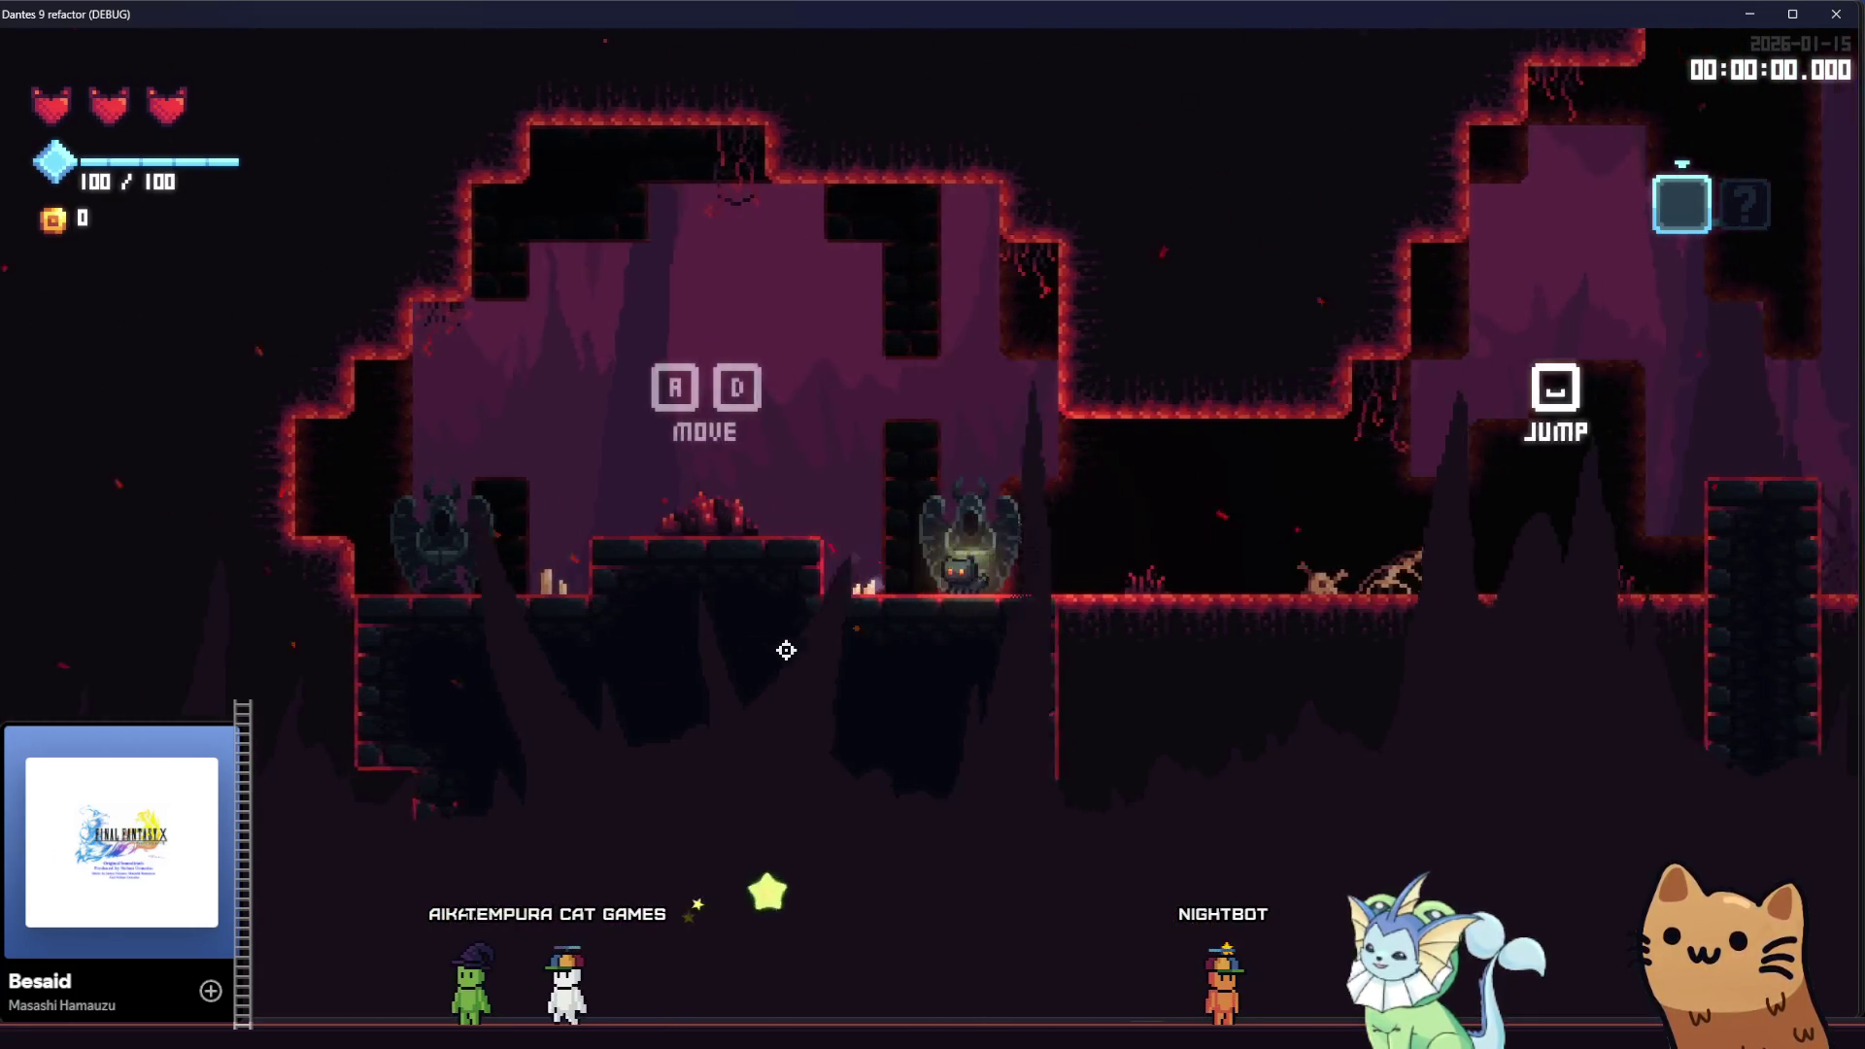
key("d")
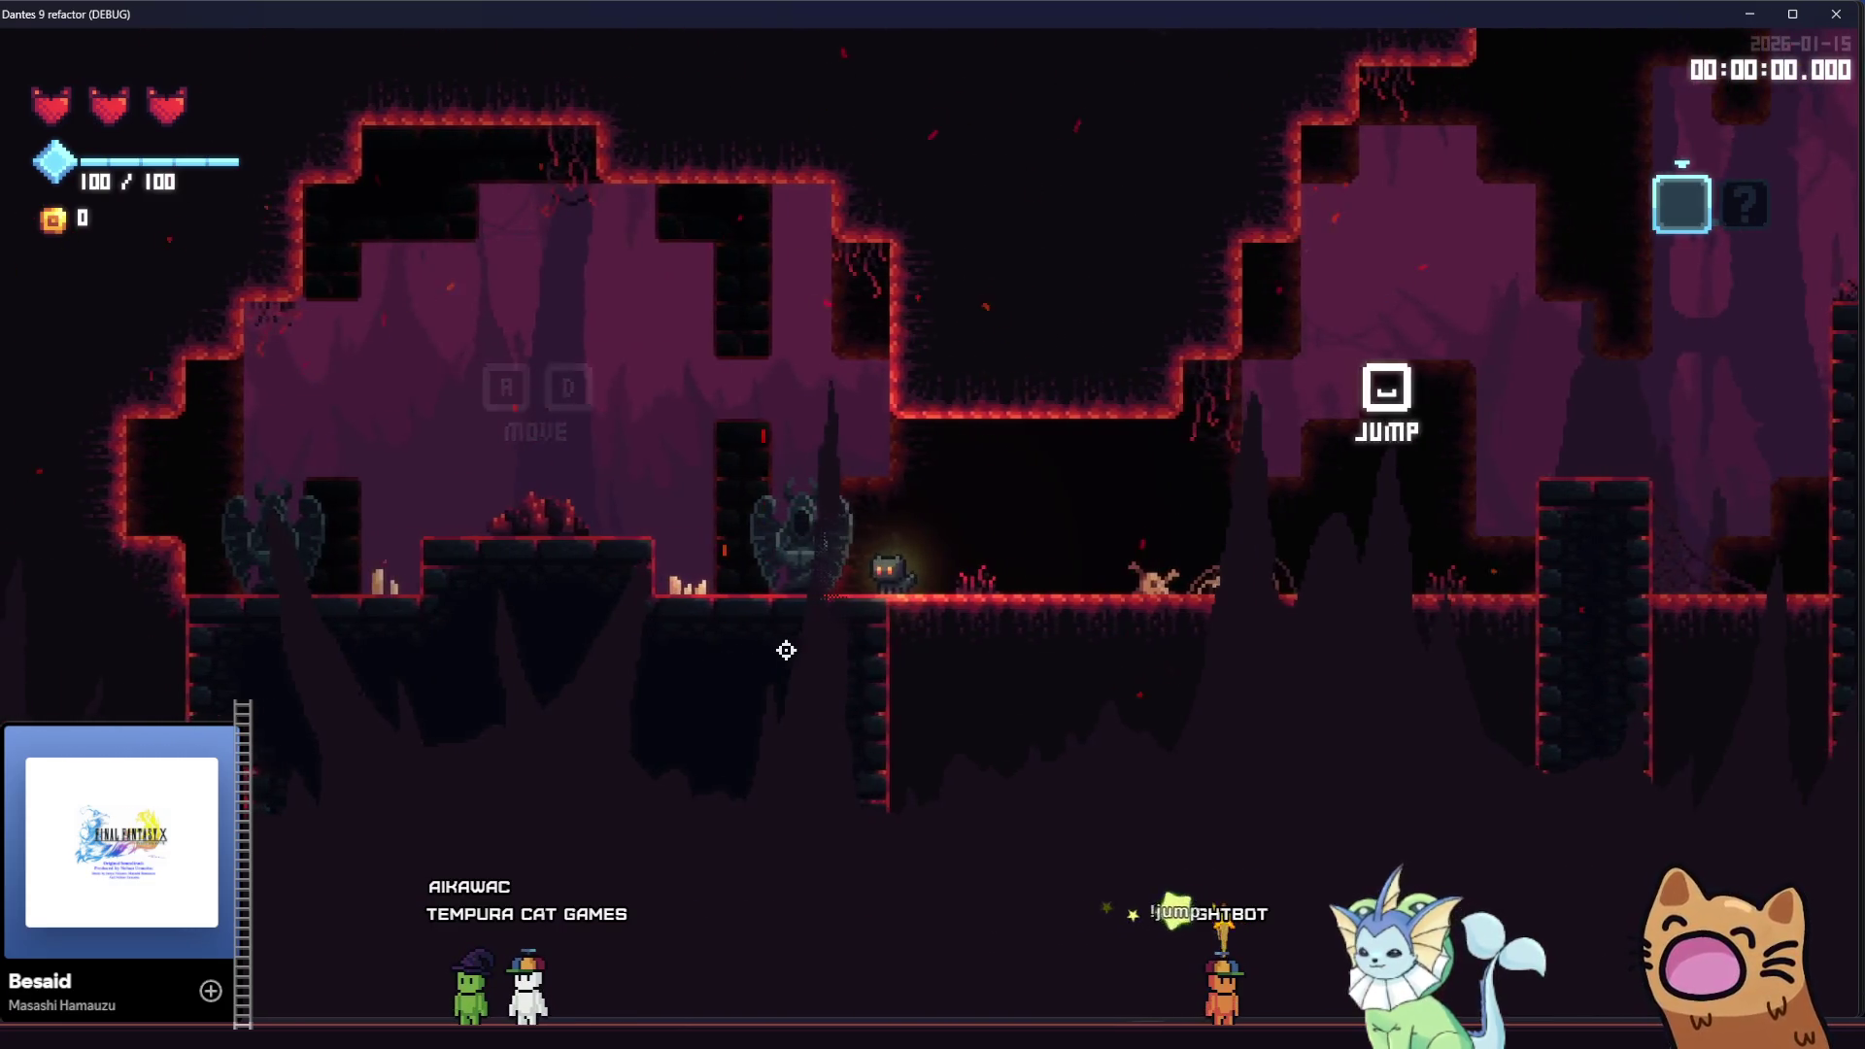
key("a")
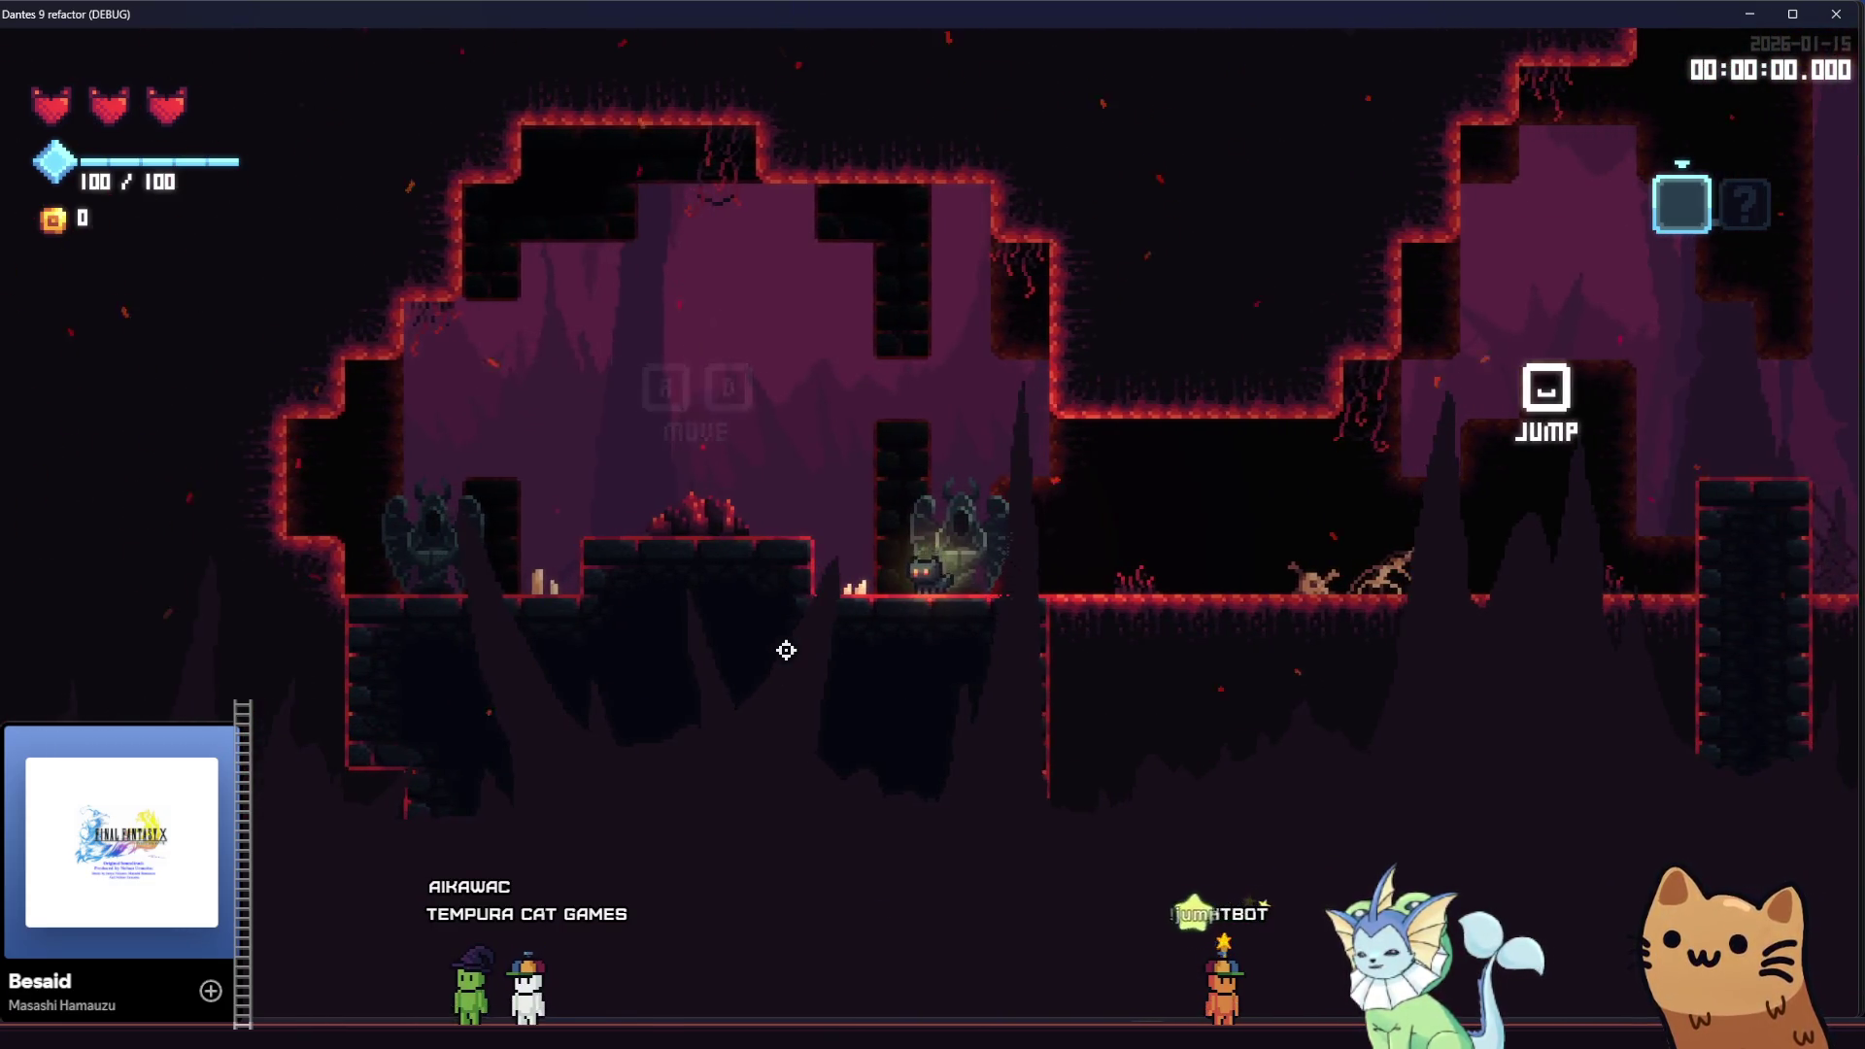
key("d")
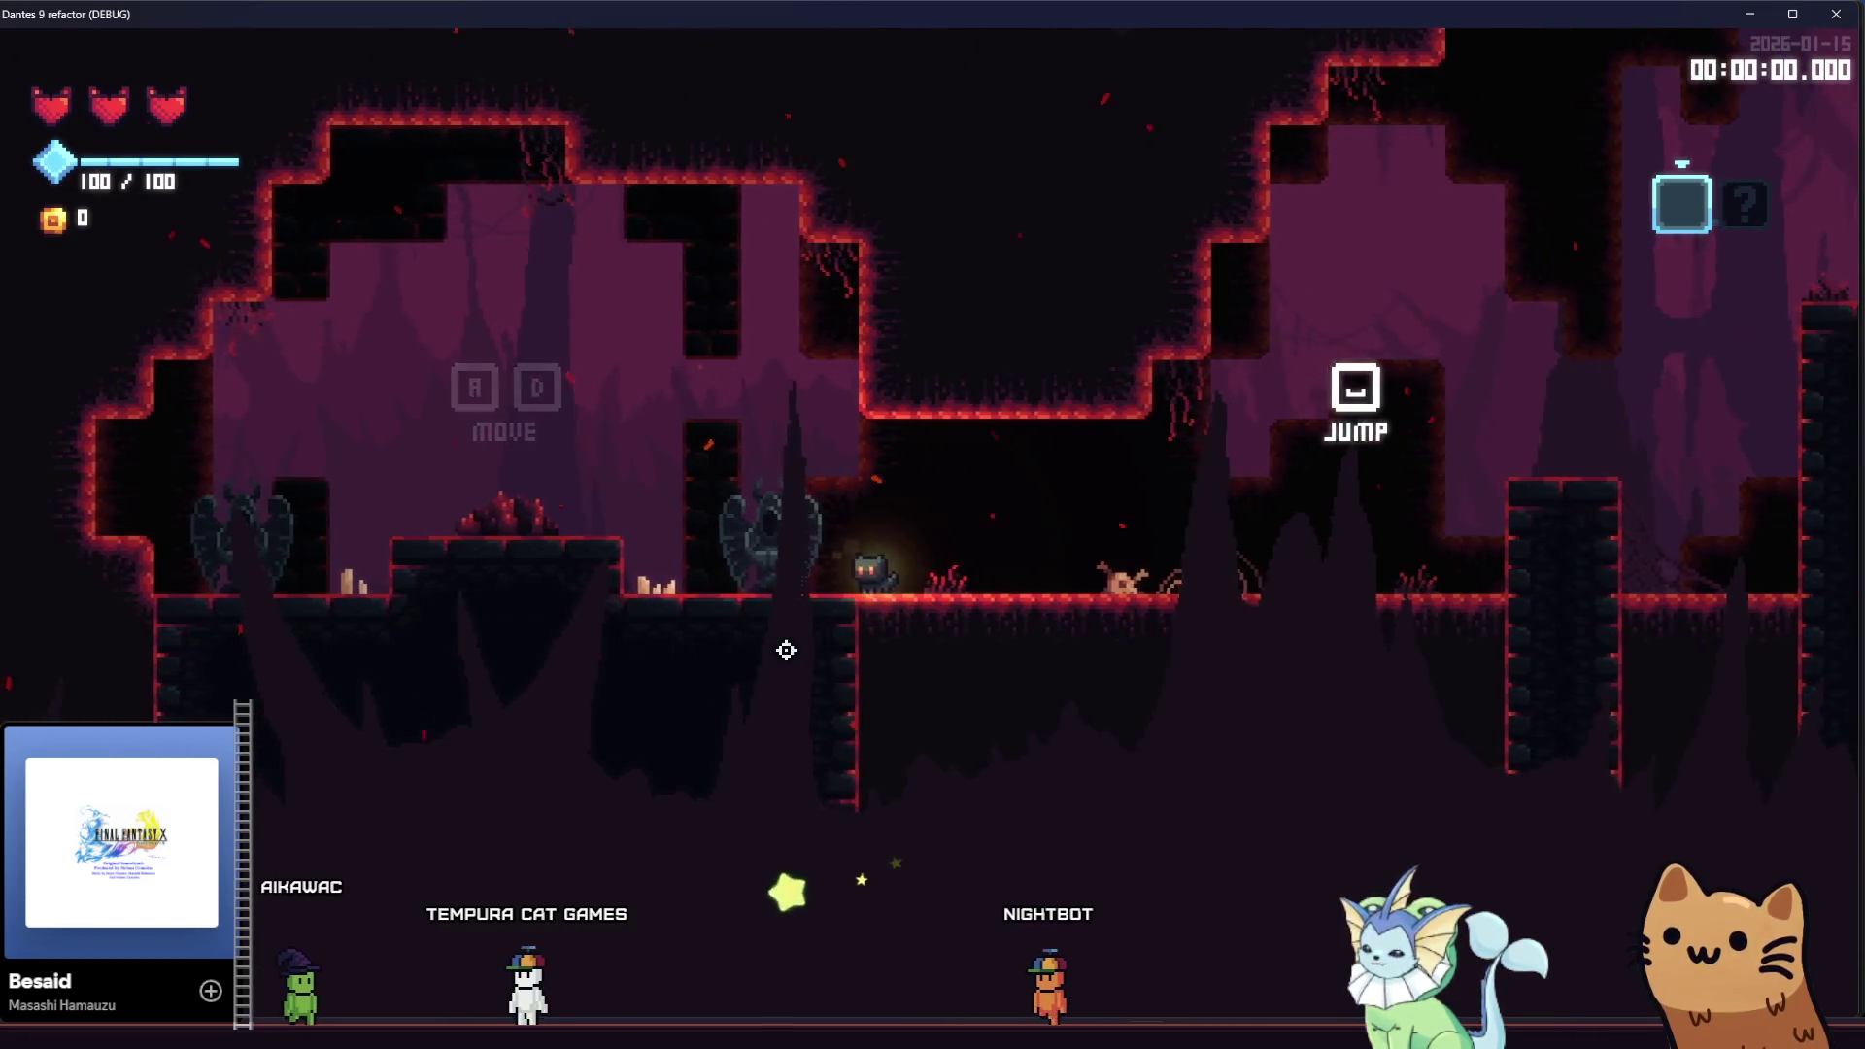
key("a")
key("d")
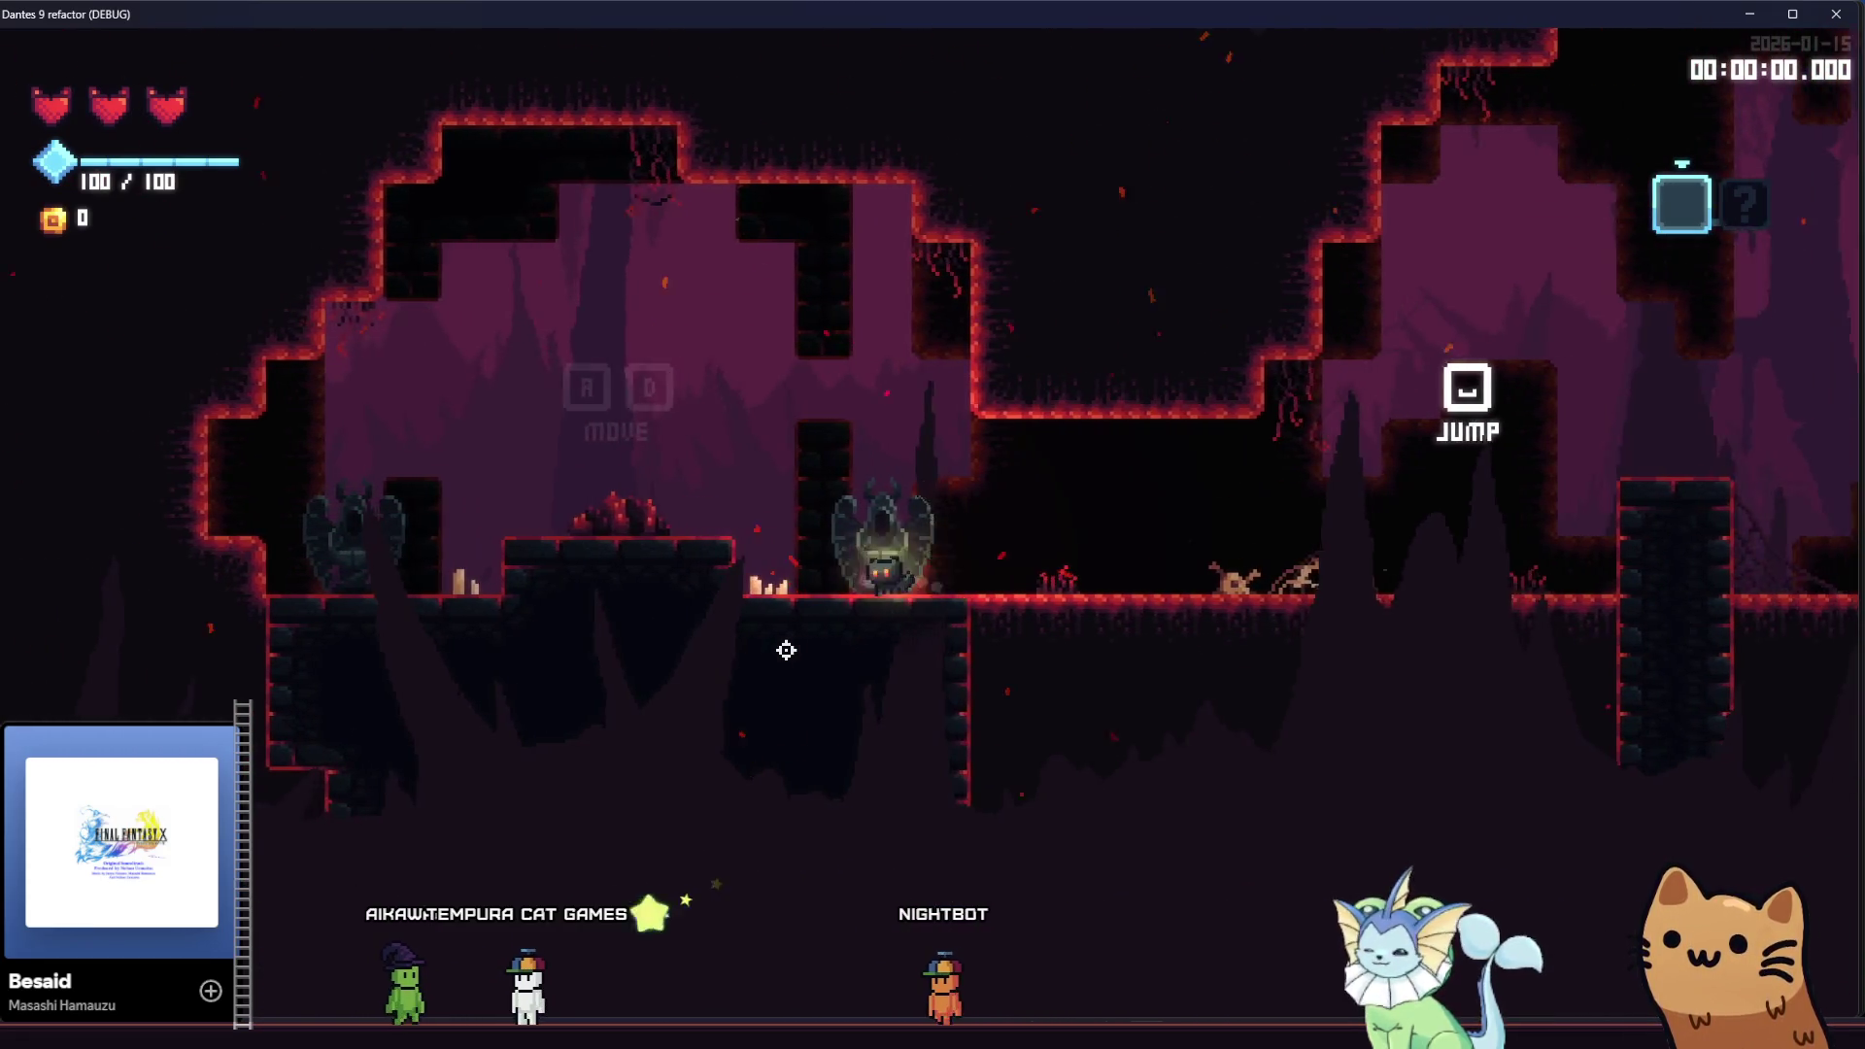
key("a")
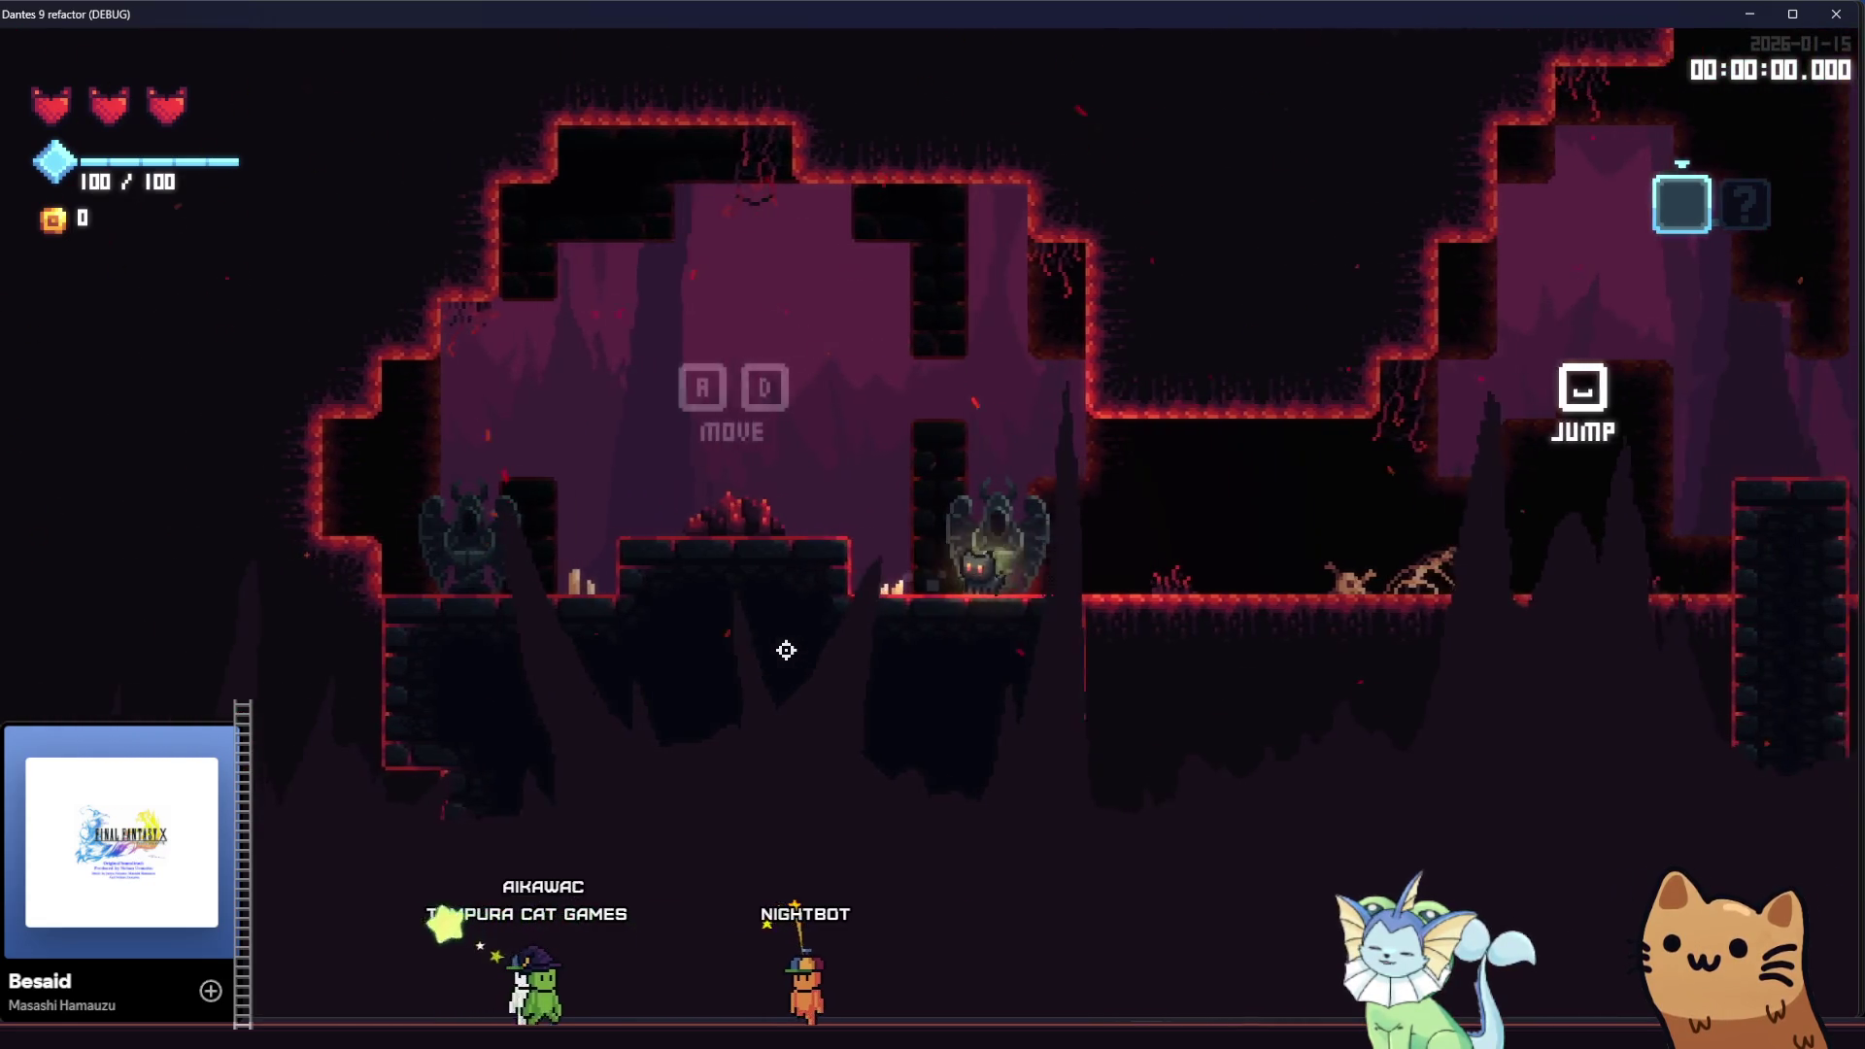
key("d")
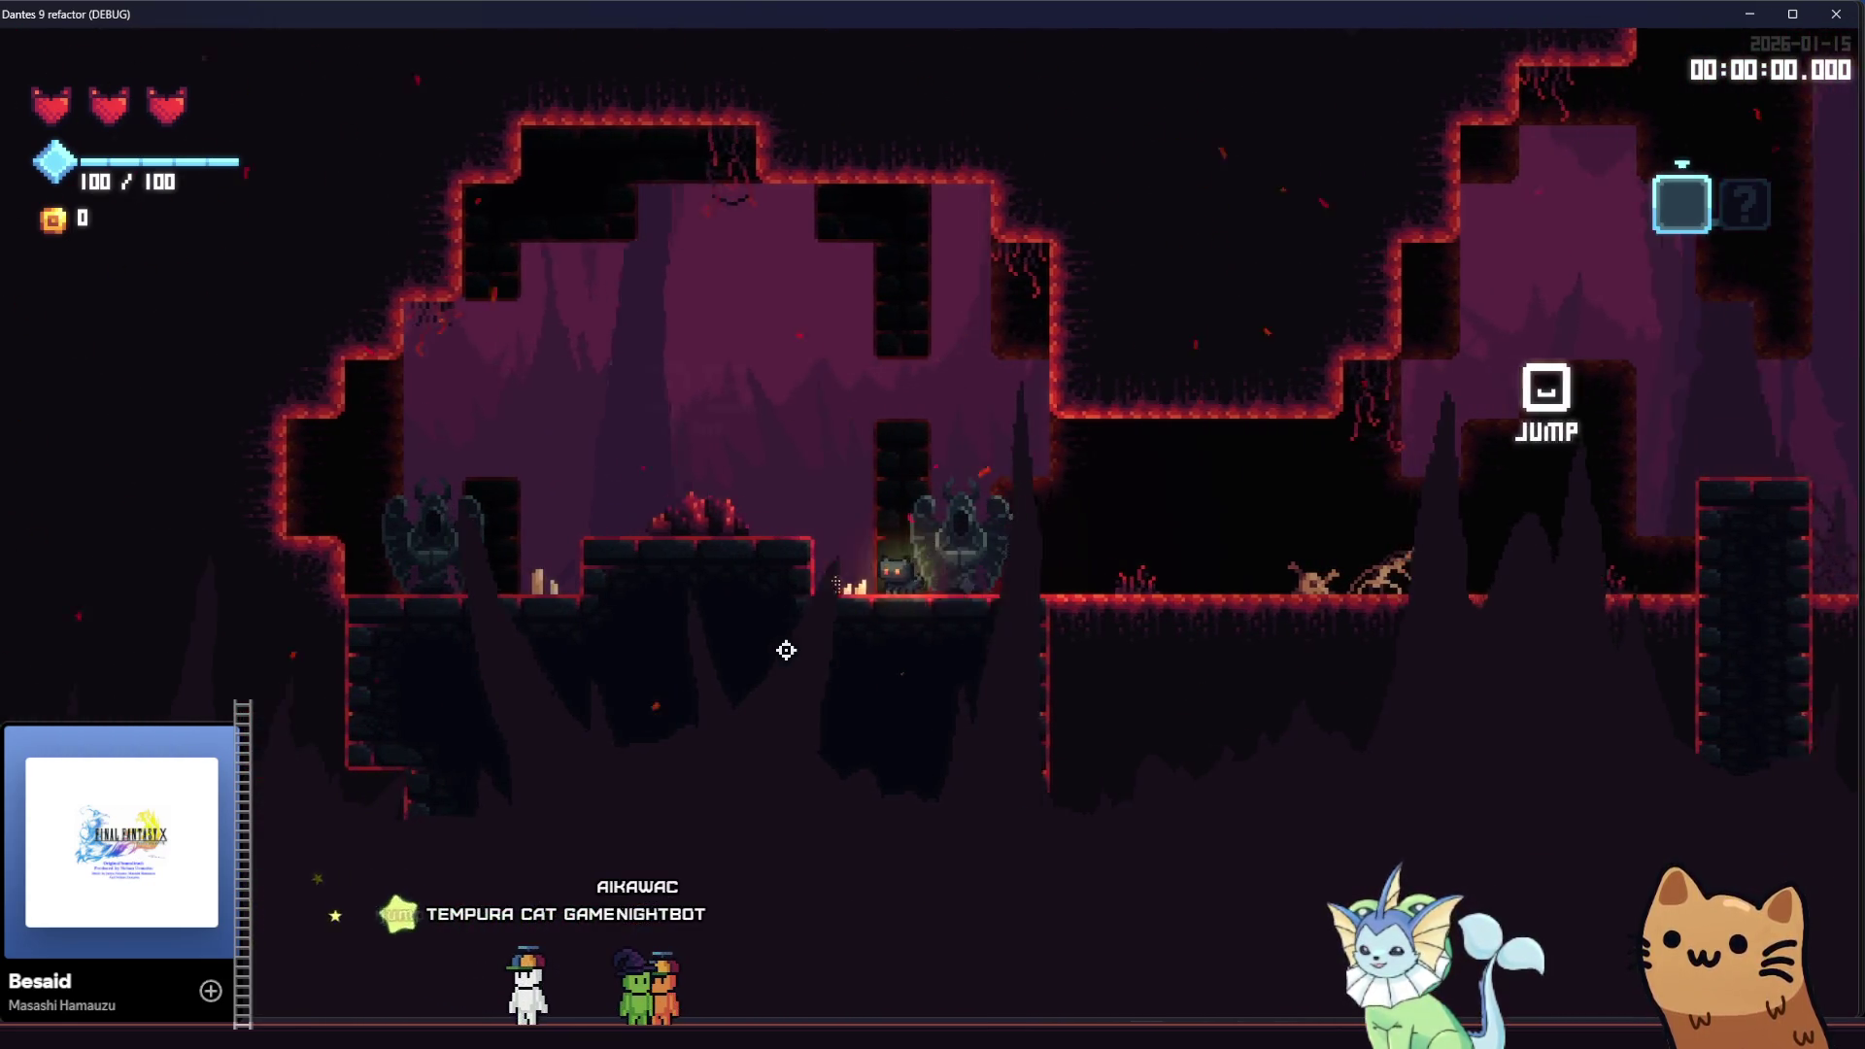
key("a")
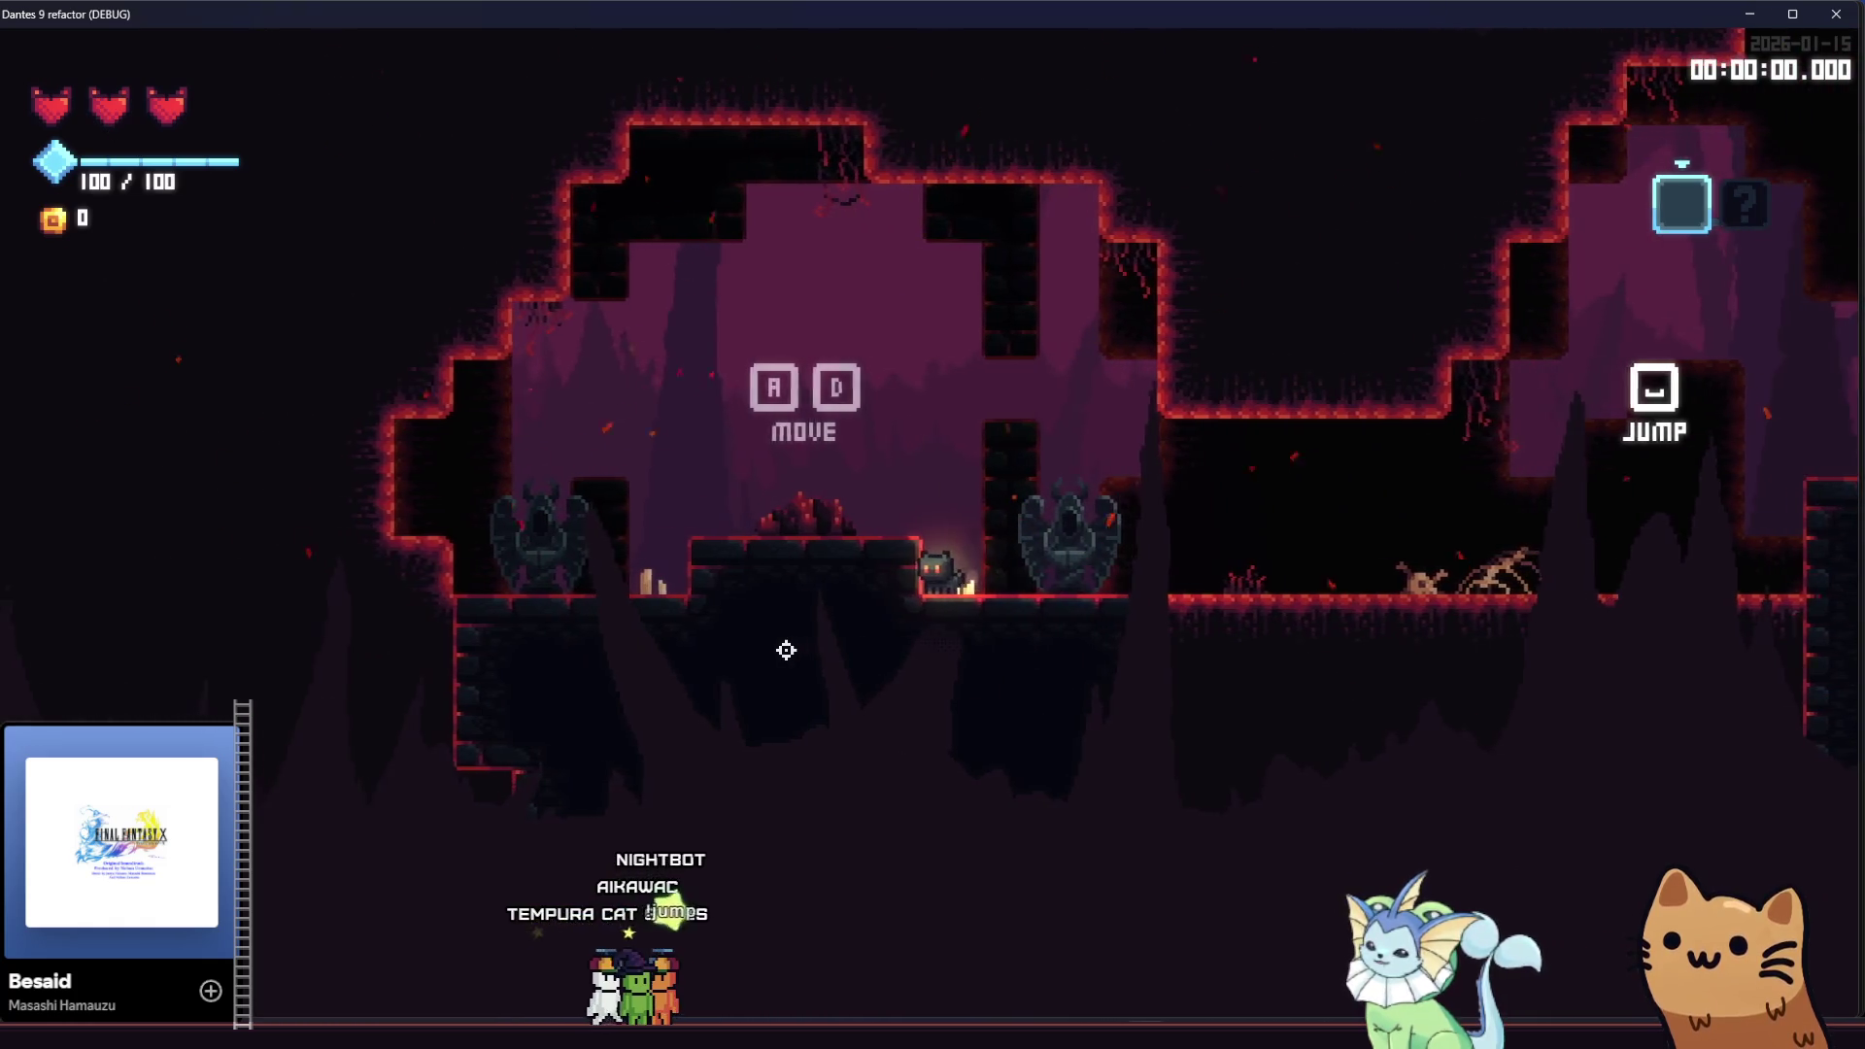
key("a")
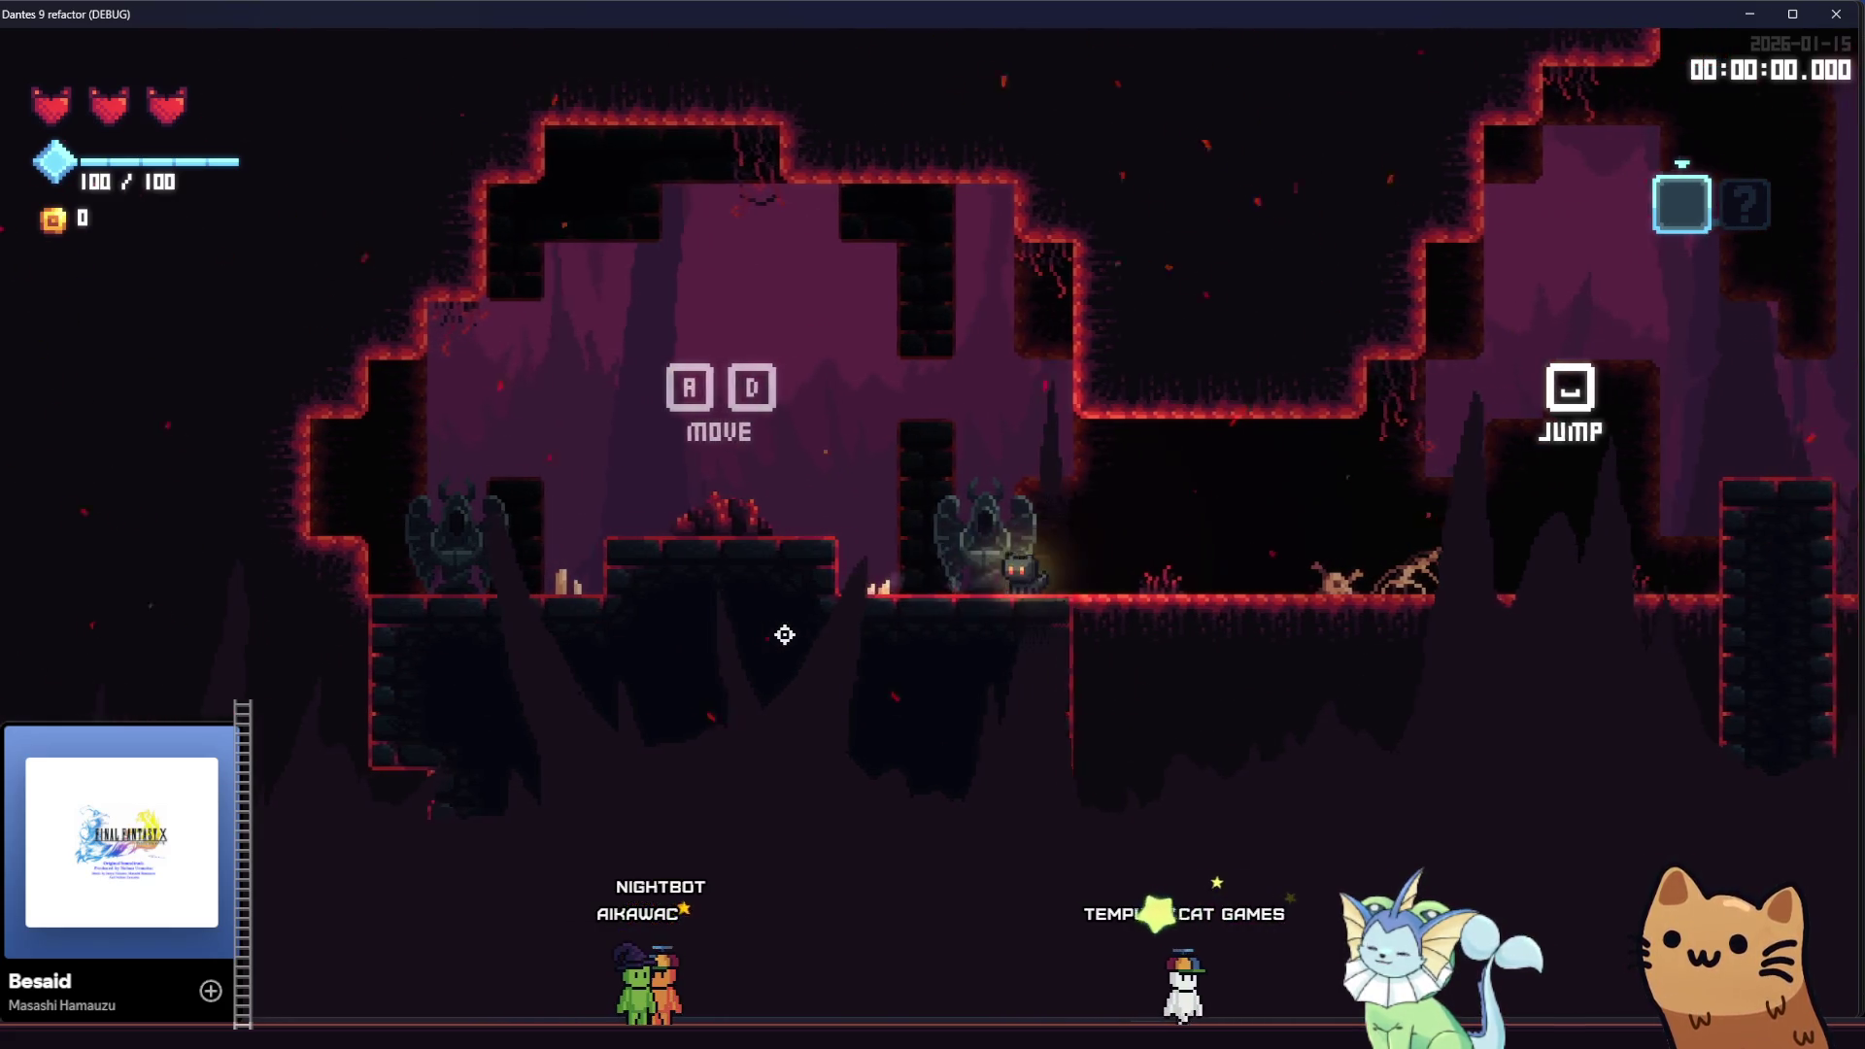
key("d")
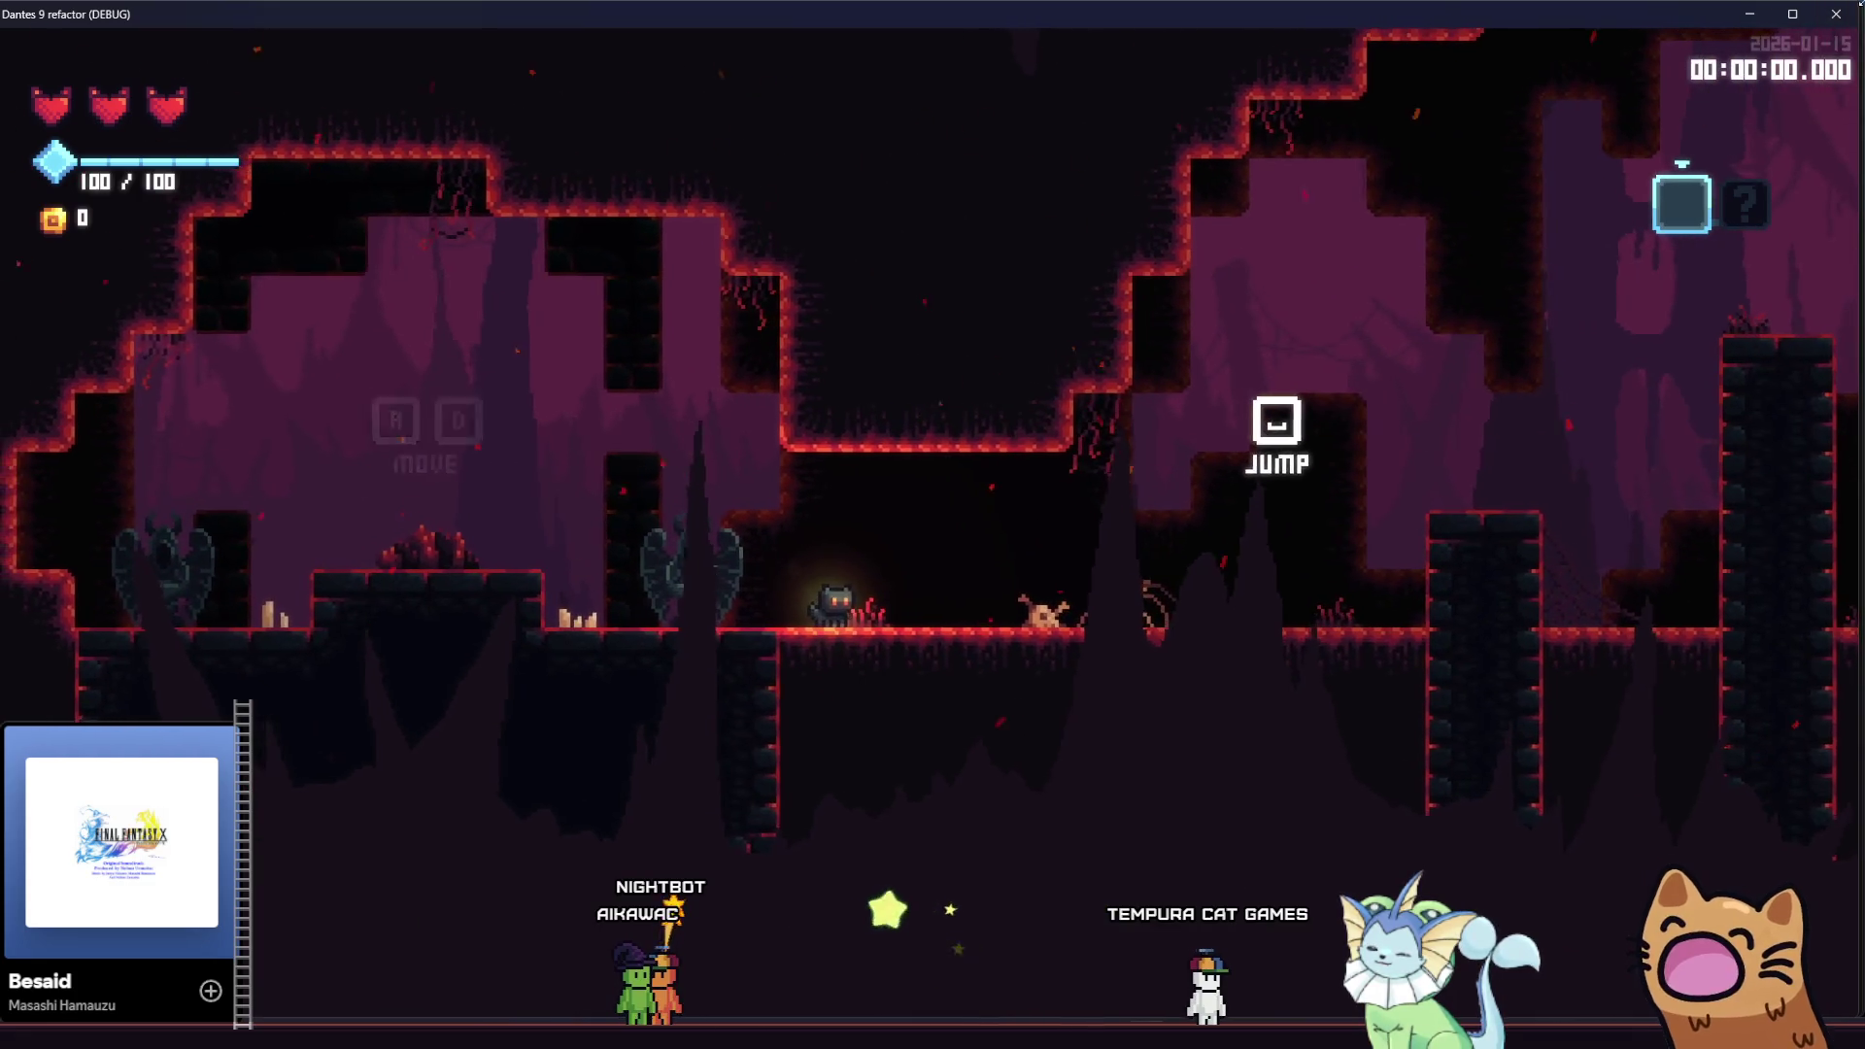
key("F8")
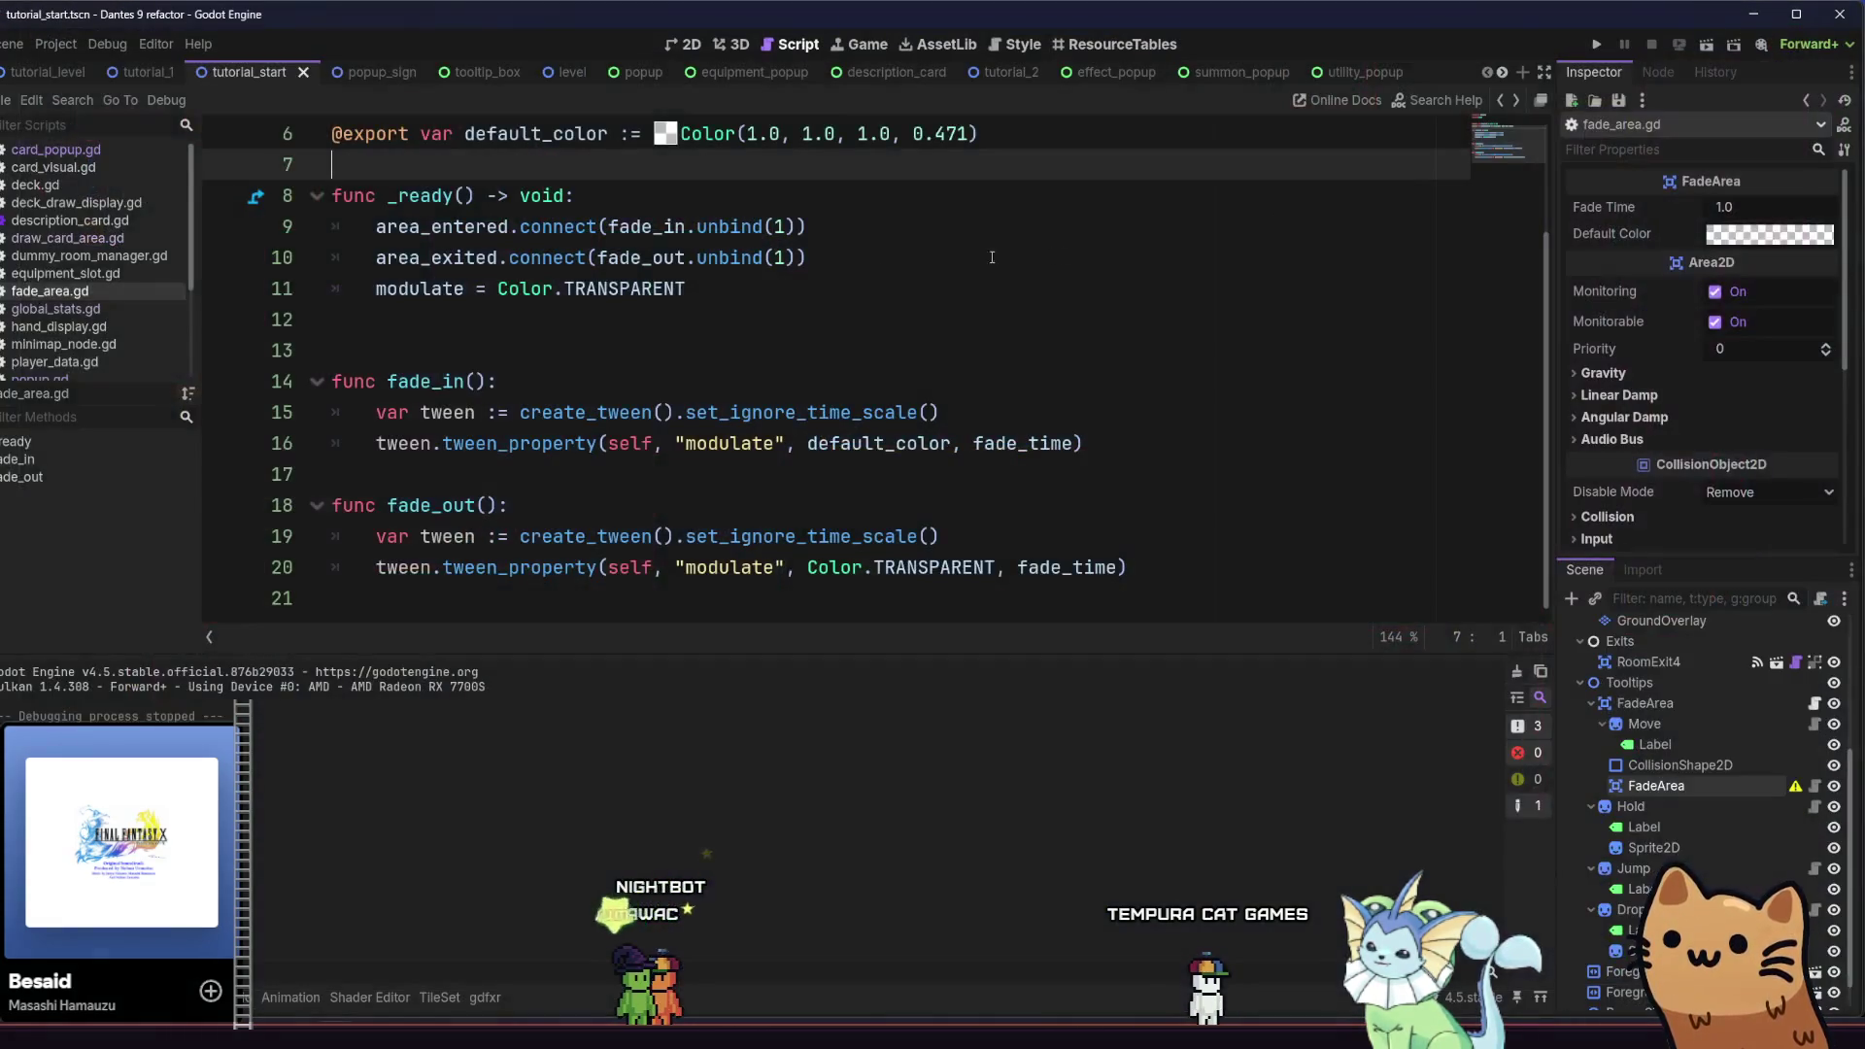
- Declare a shared 'var tween : Tween' below the default_color export
scroll(810, 281, "up", 1)
scroll(972, 233, "up", 1)
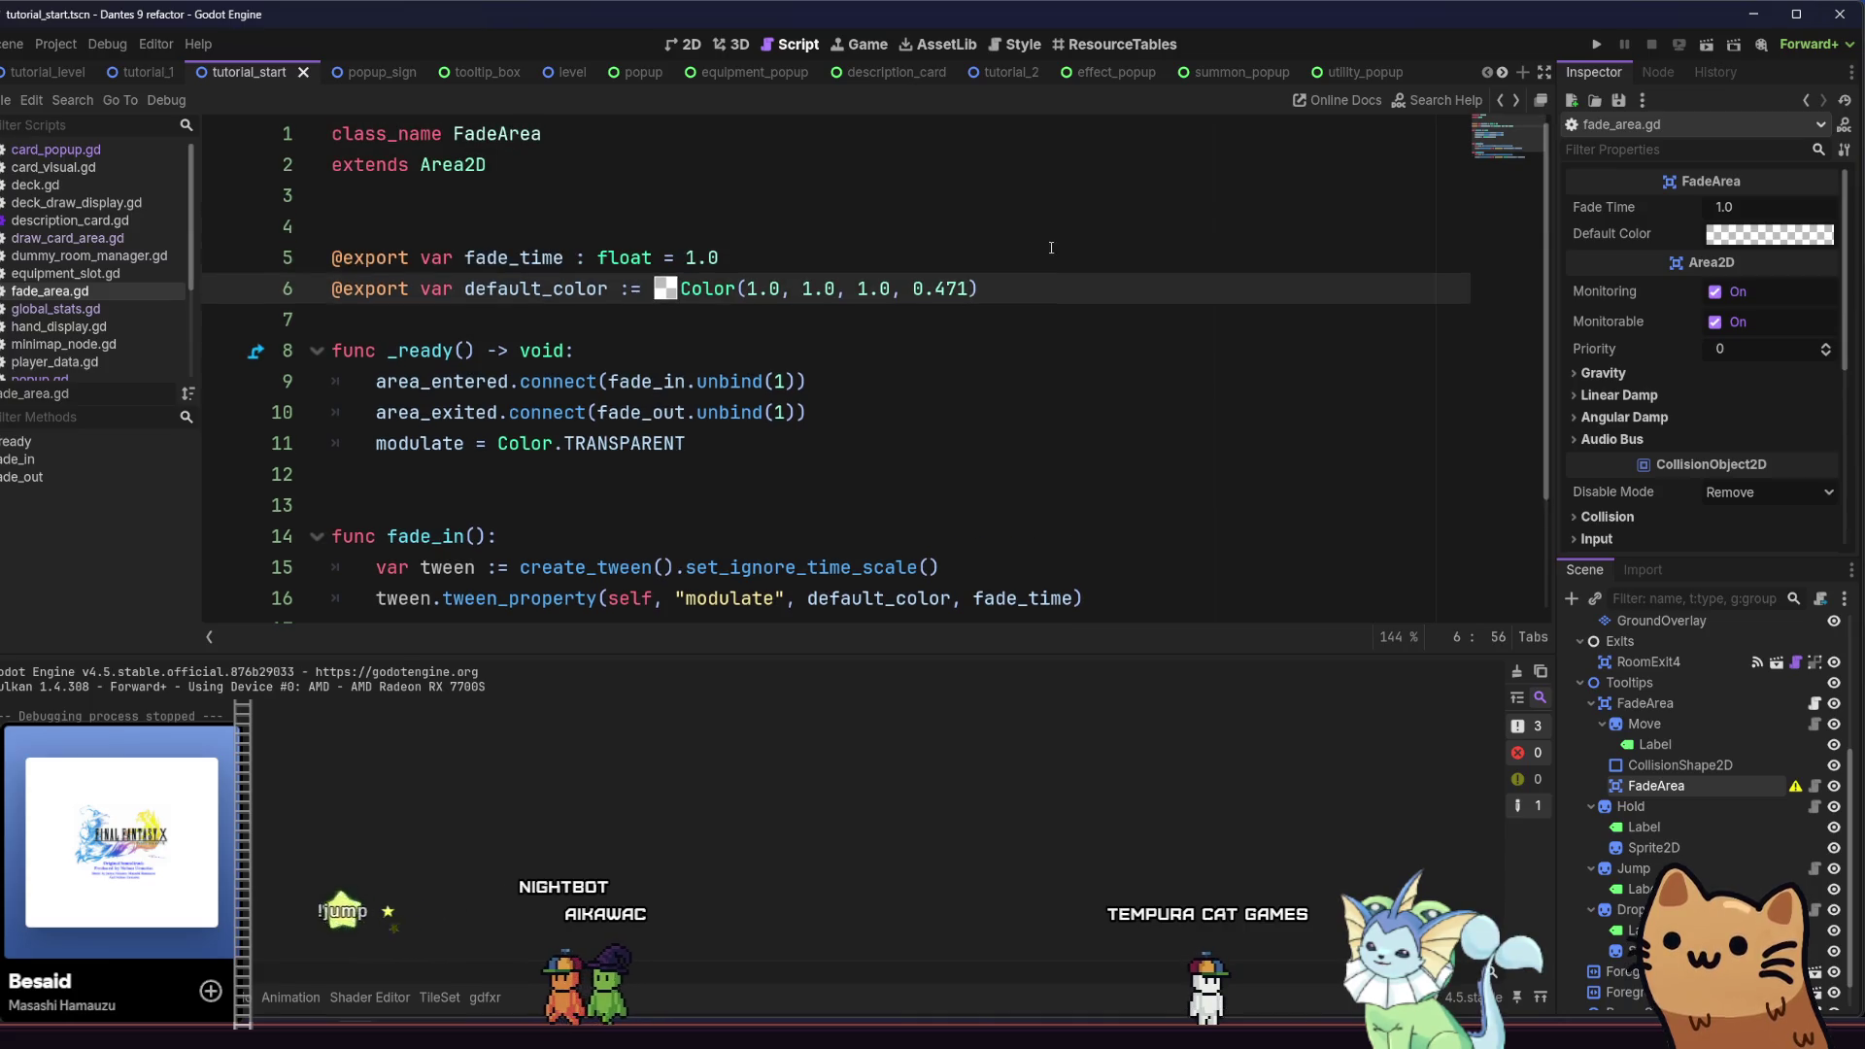
left_click(1056, 295)
key("Return")
key("Return")
type("var tween :")
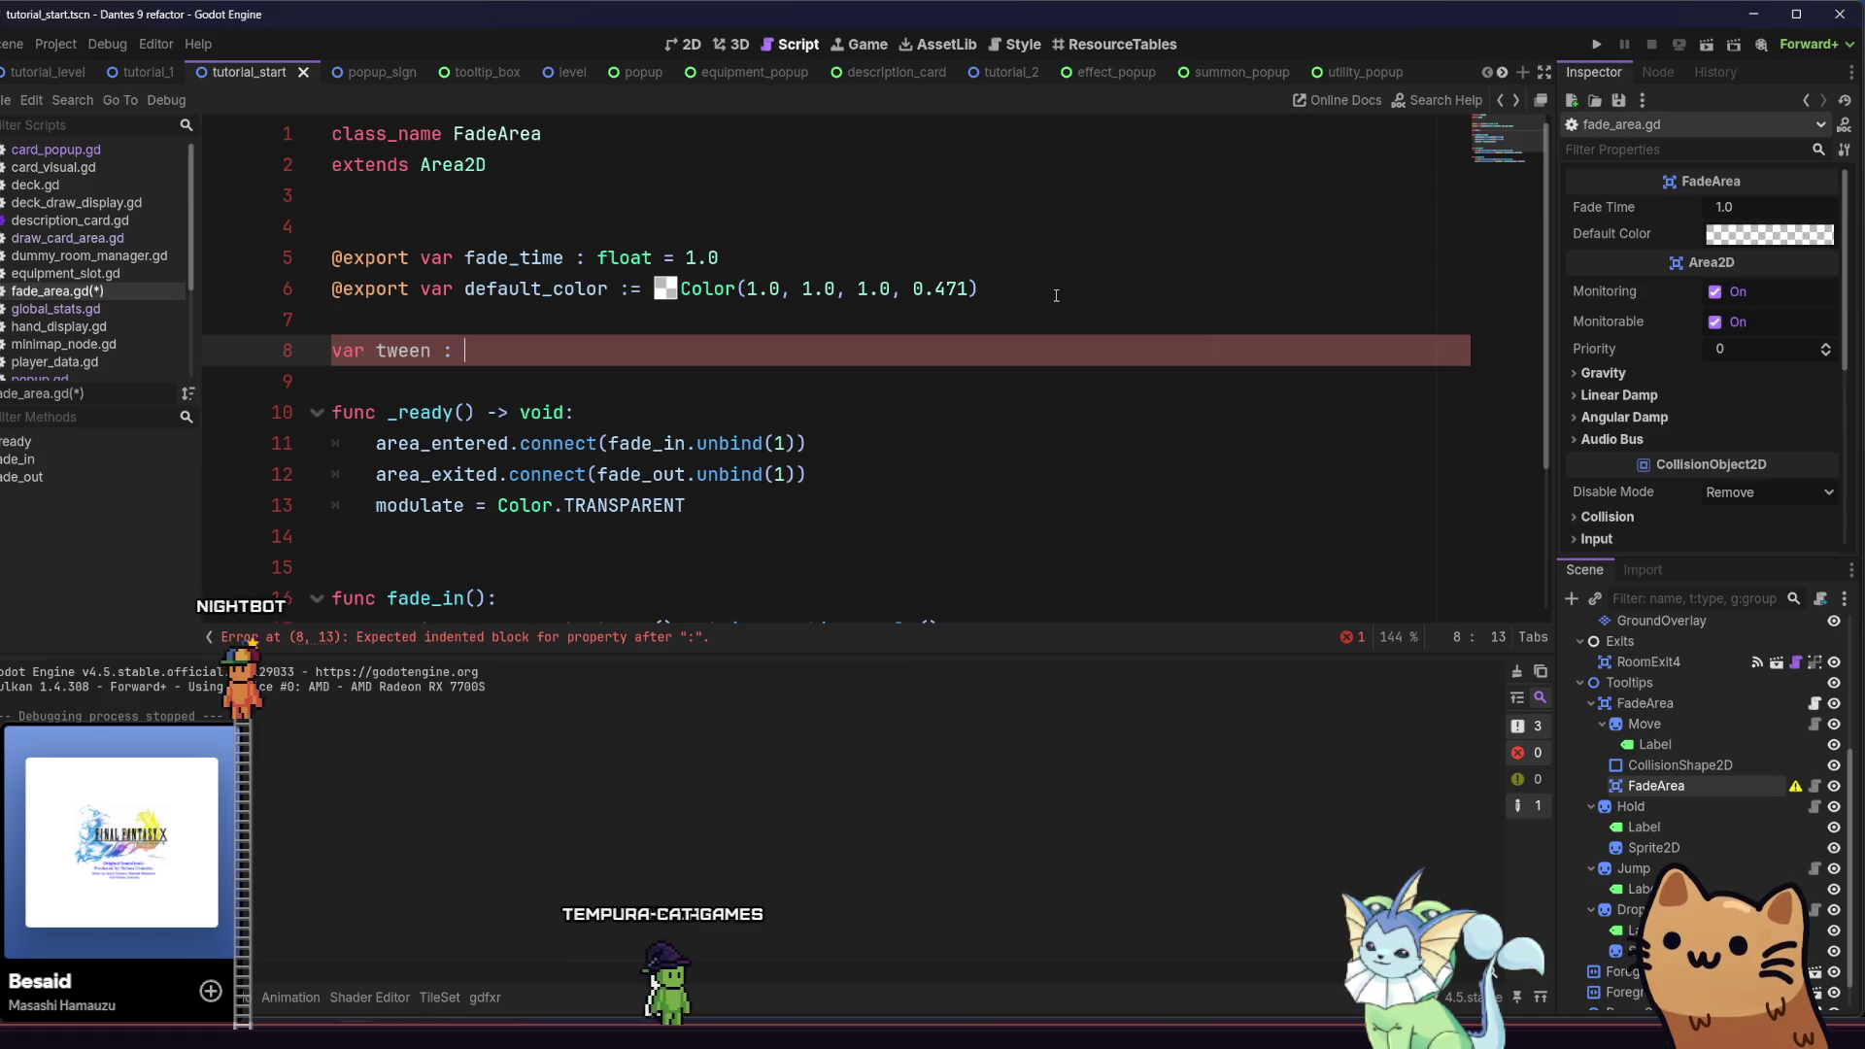
type(" Tween")
- Add 'if tween: tween.kill()' at the start of fade_in
scroll(1056, 296, "down", 3)
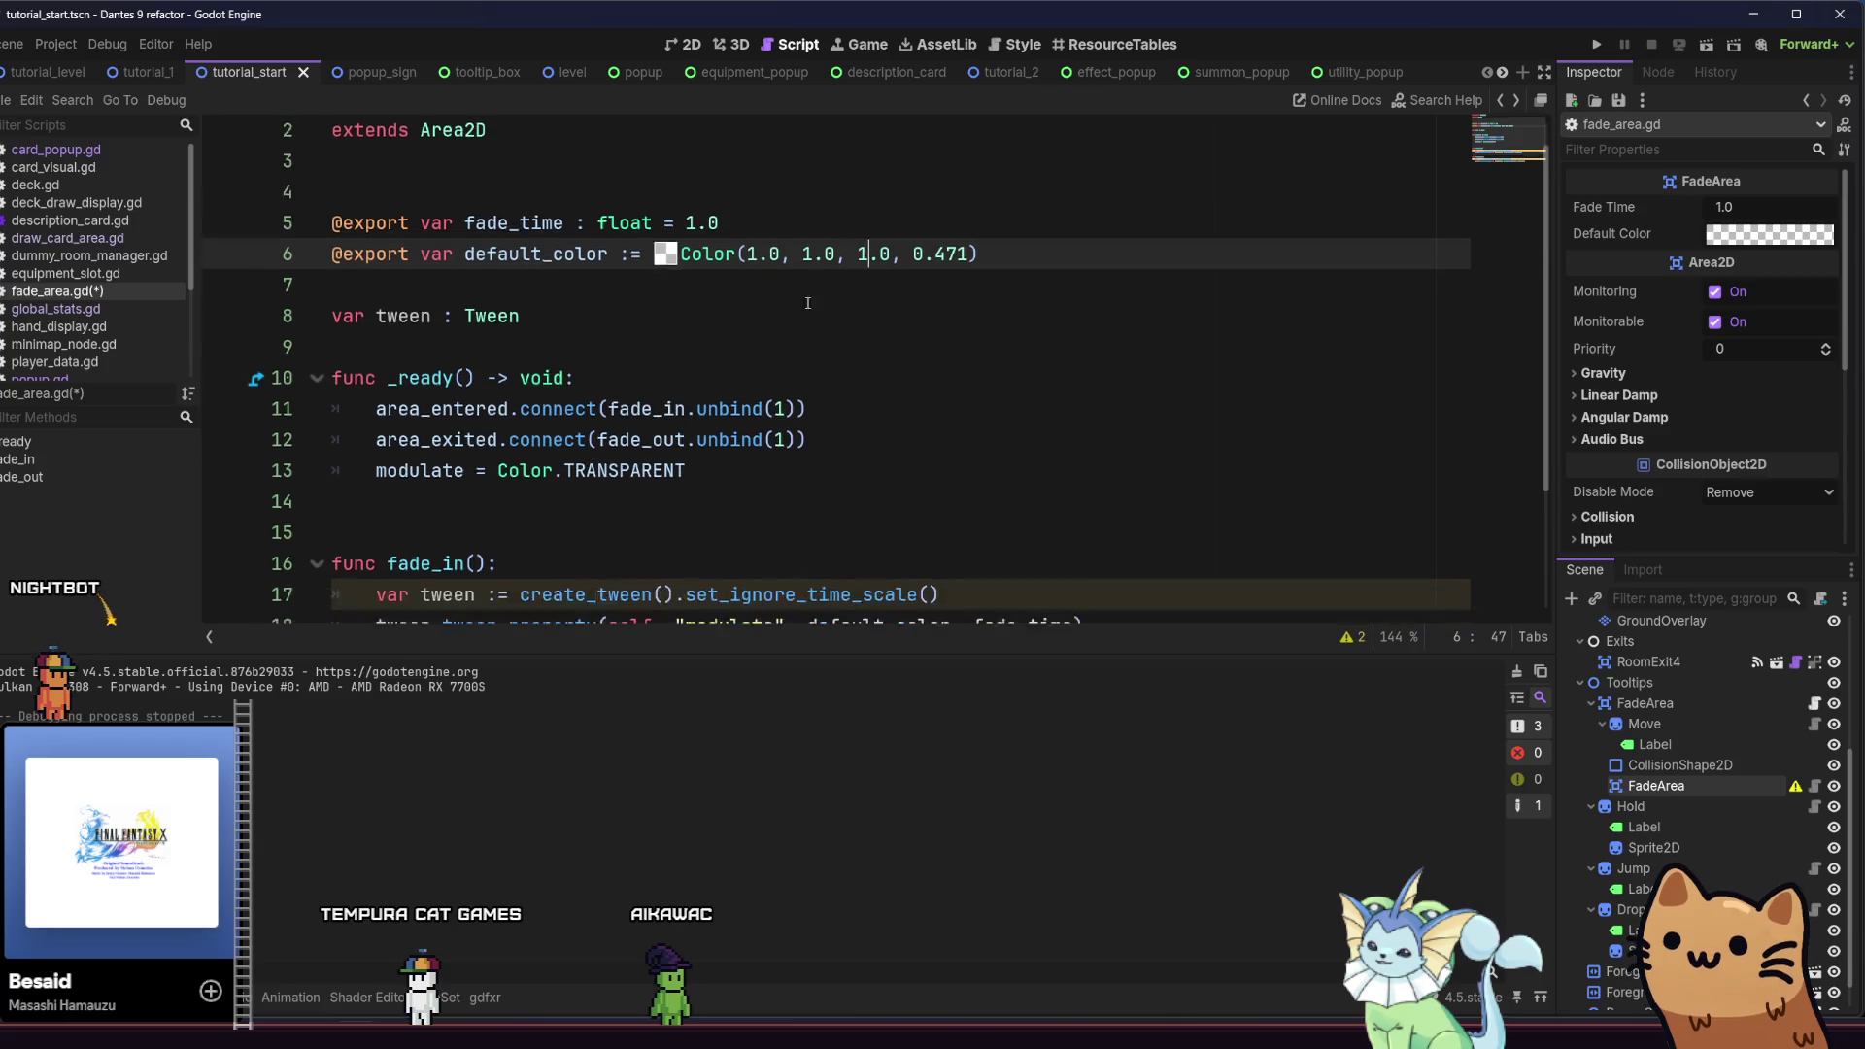
left_click(420, 412)
key("BackSpace")
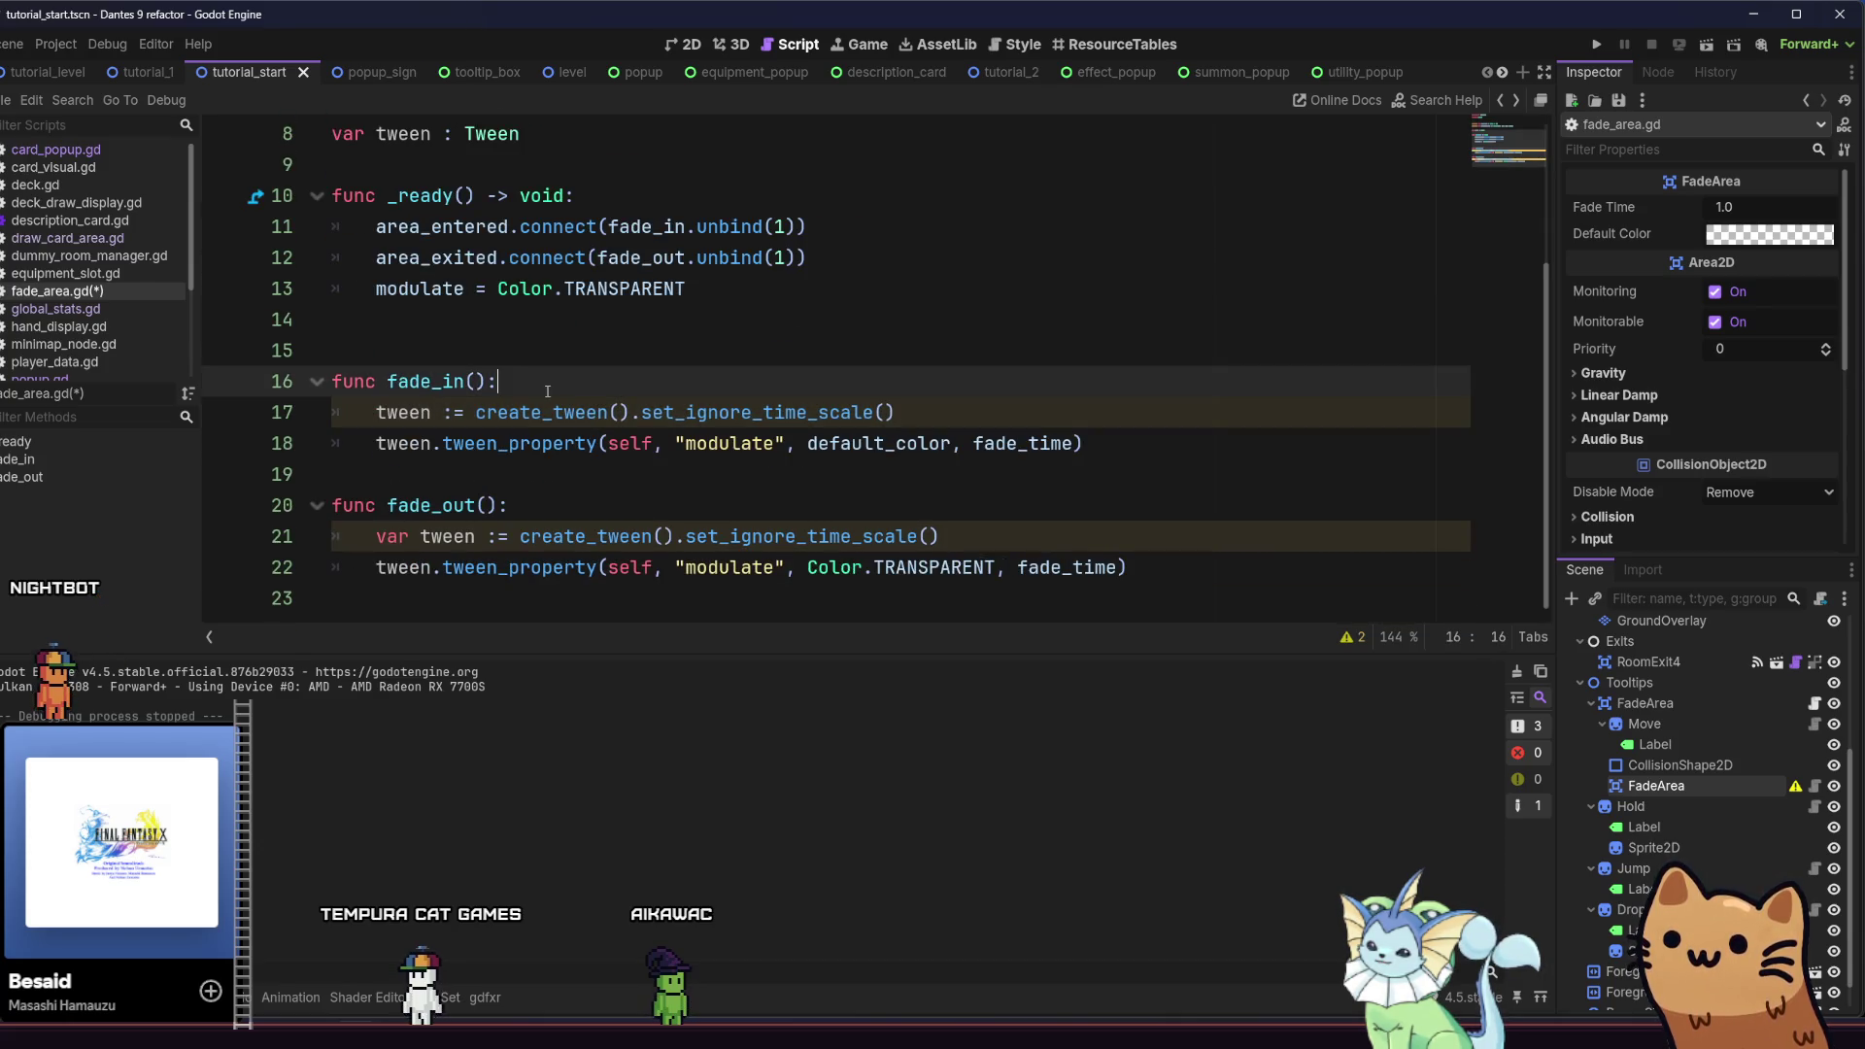
key("Return")
key("Up")
type("ween")
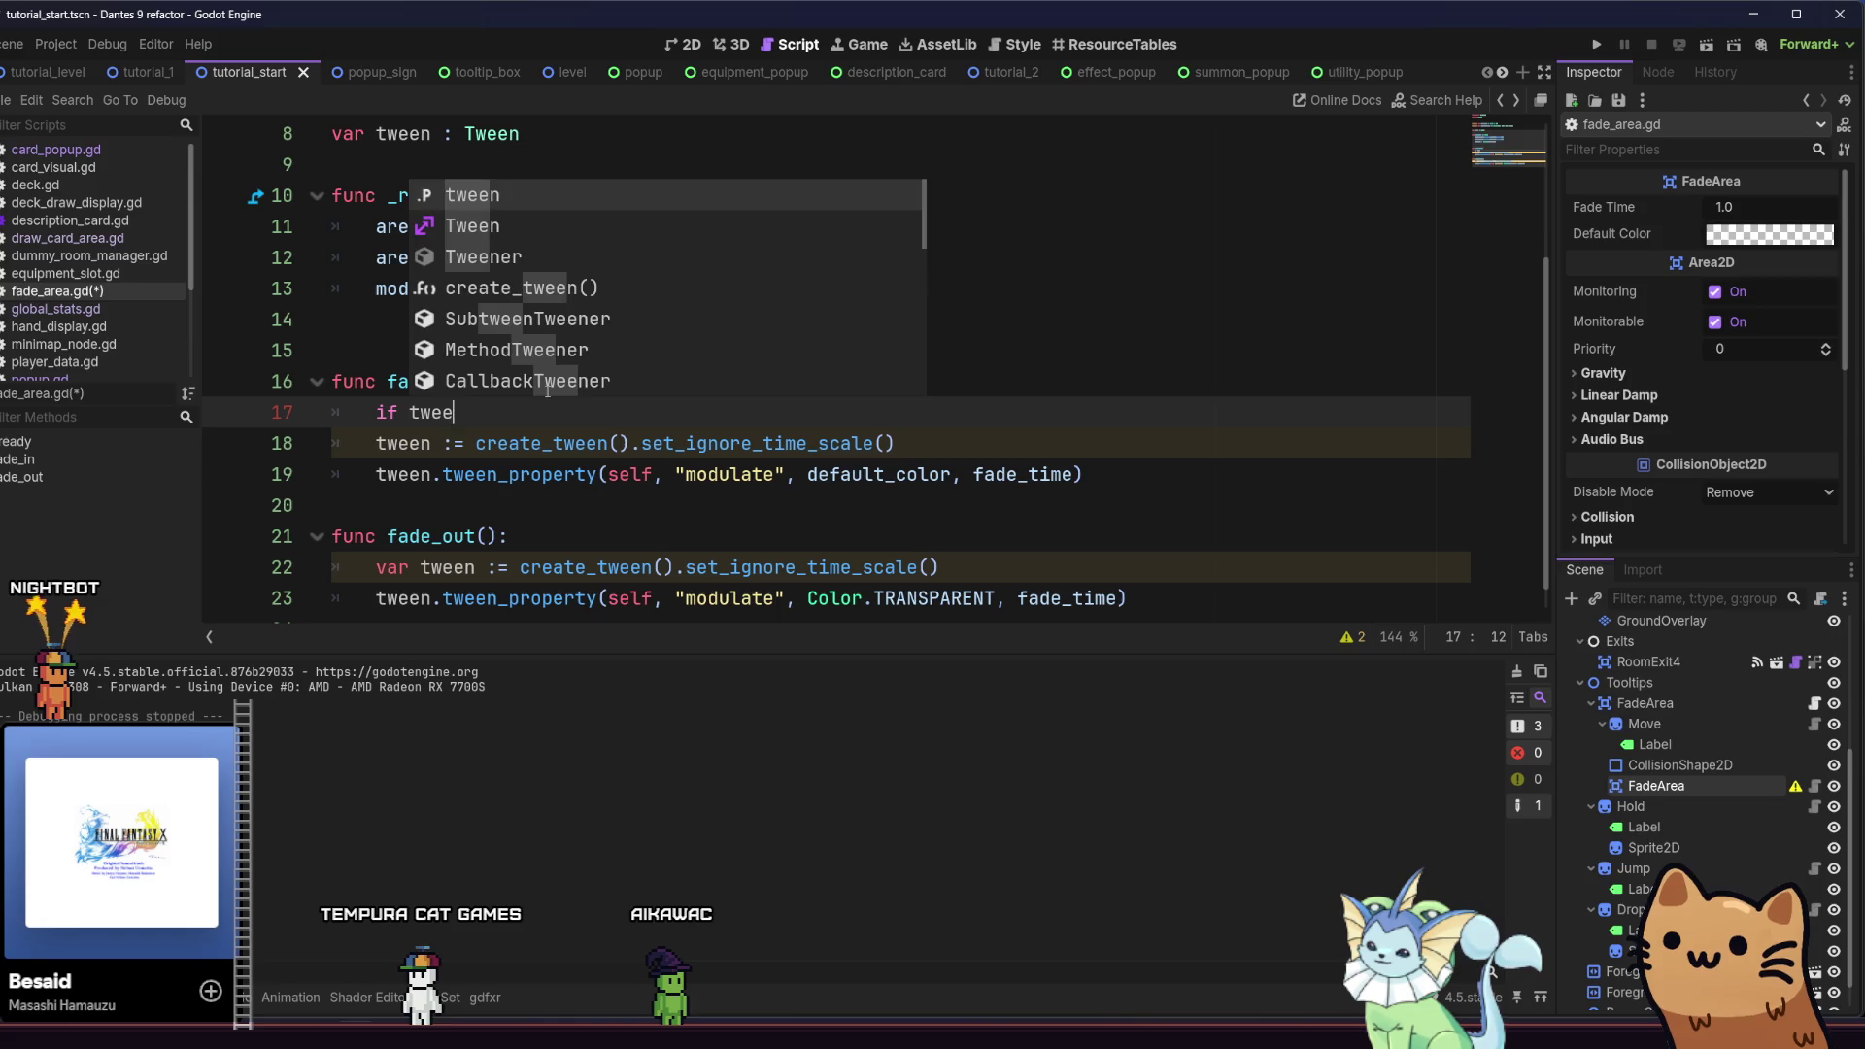
type(": tw")
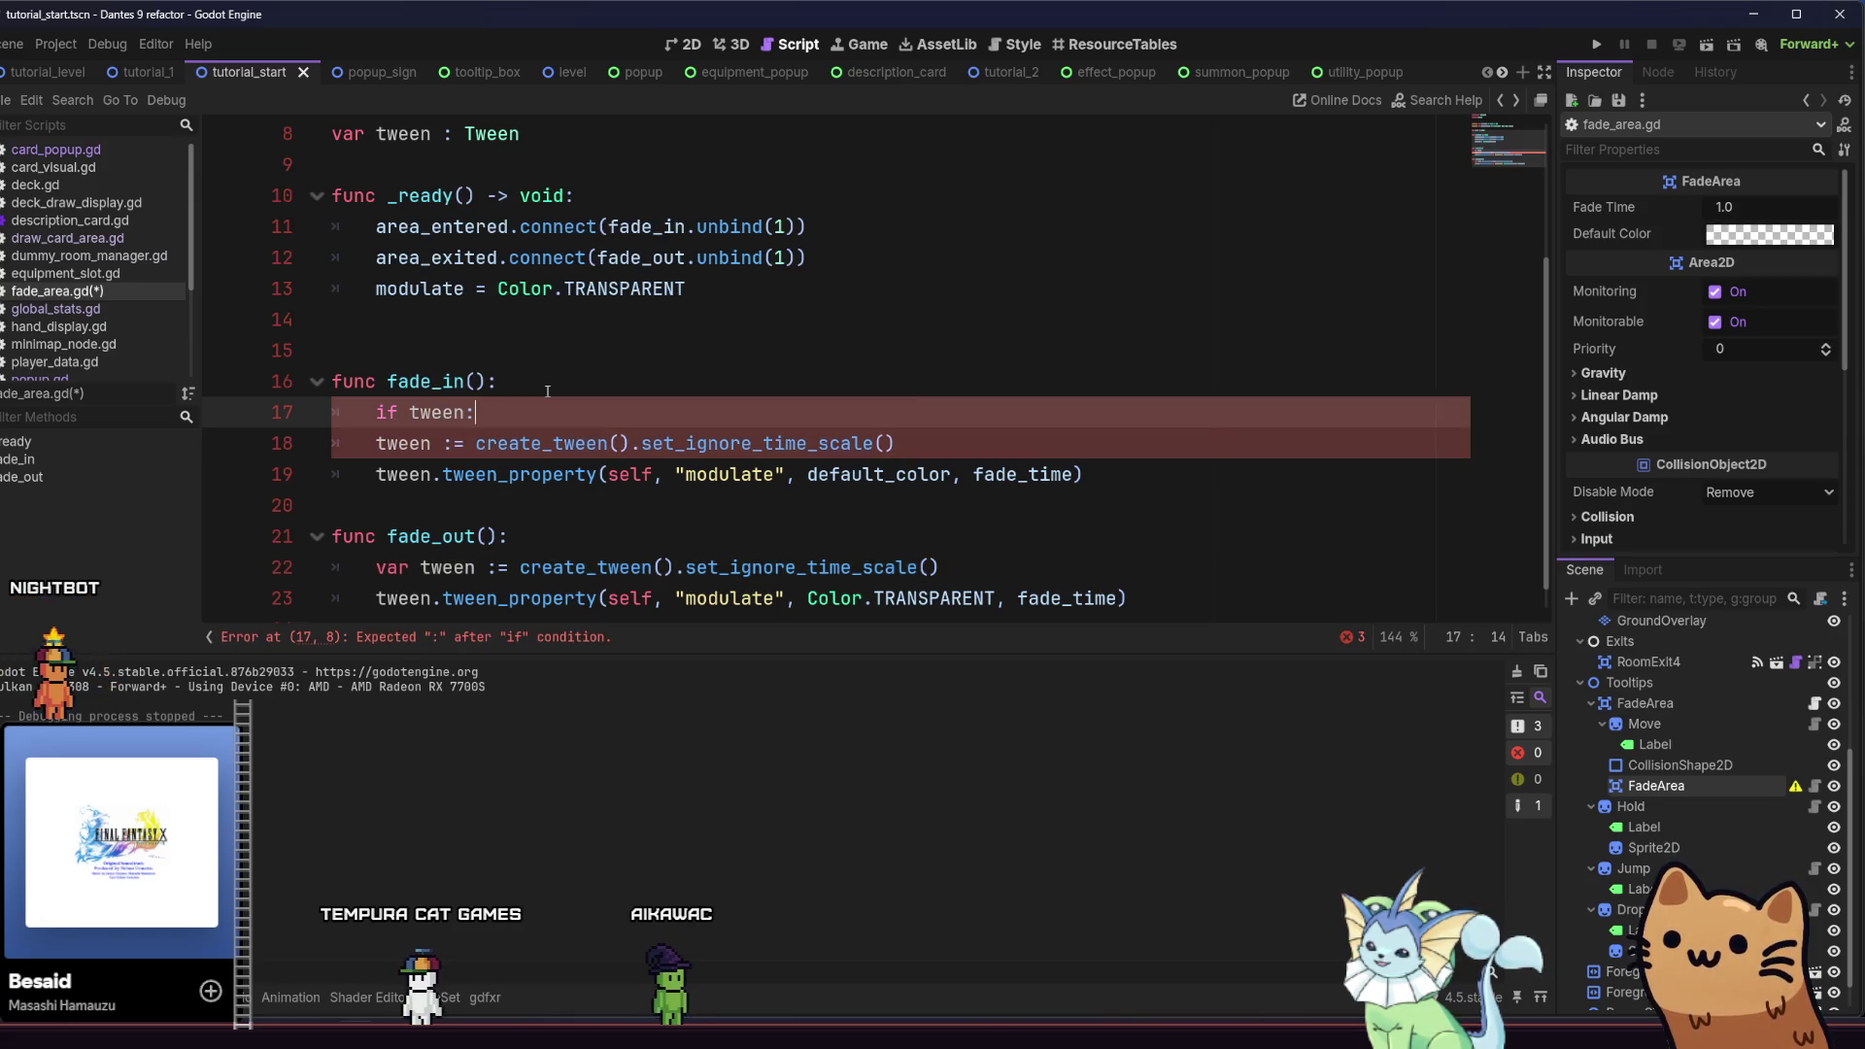
type("een.ki")
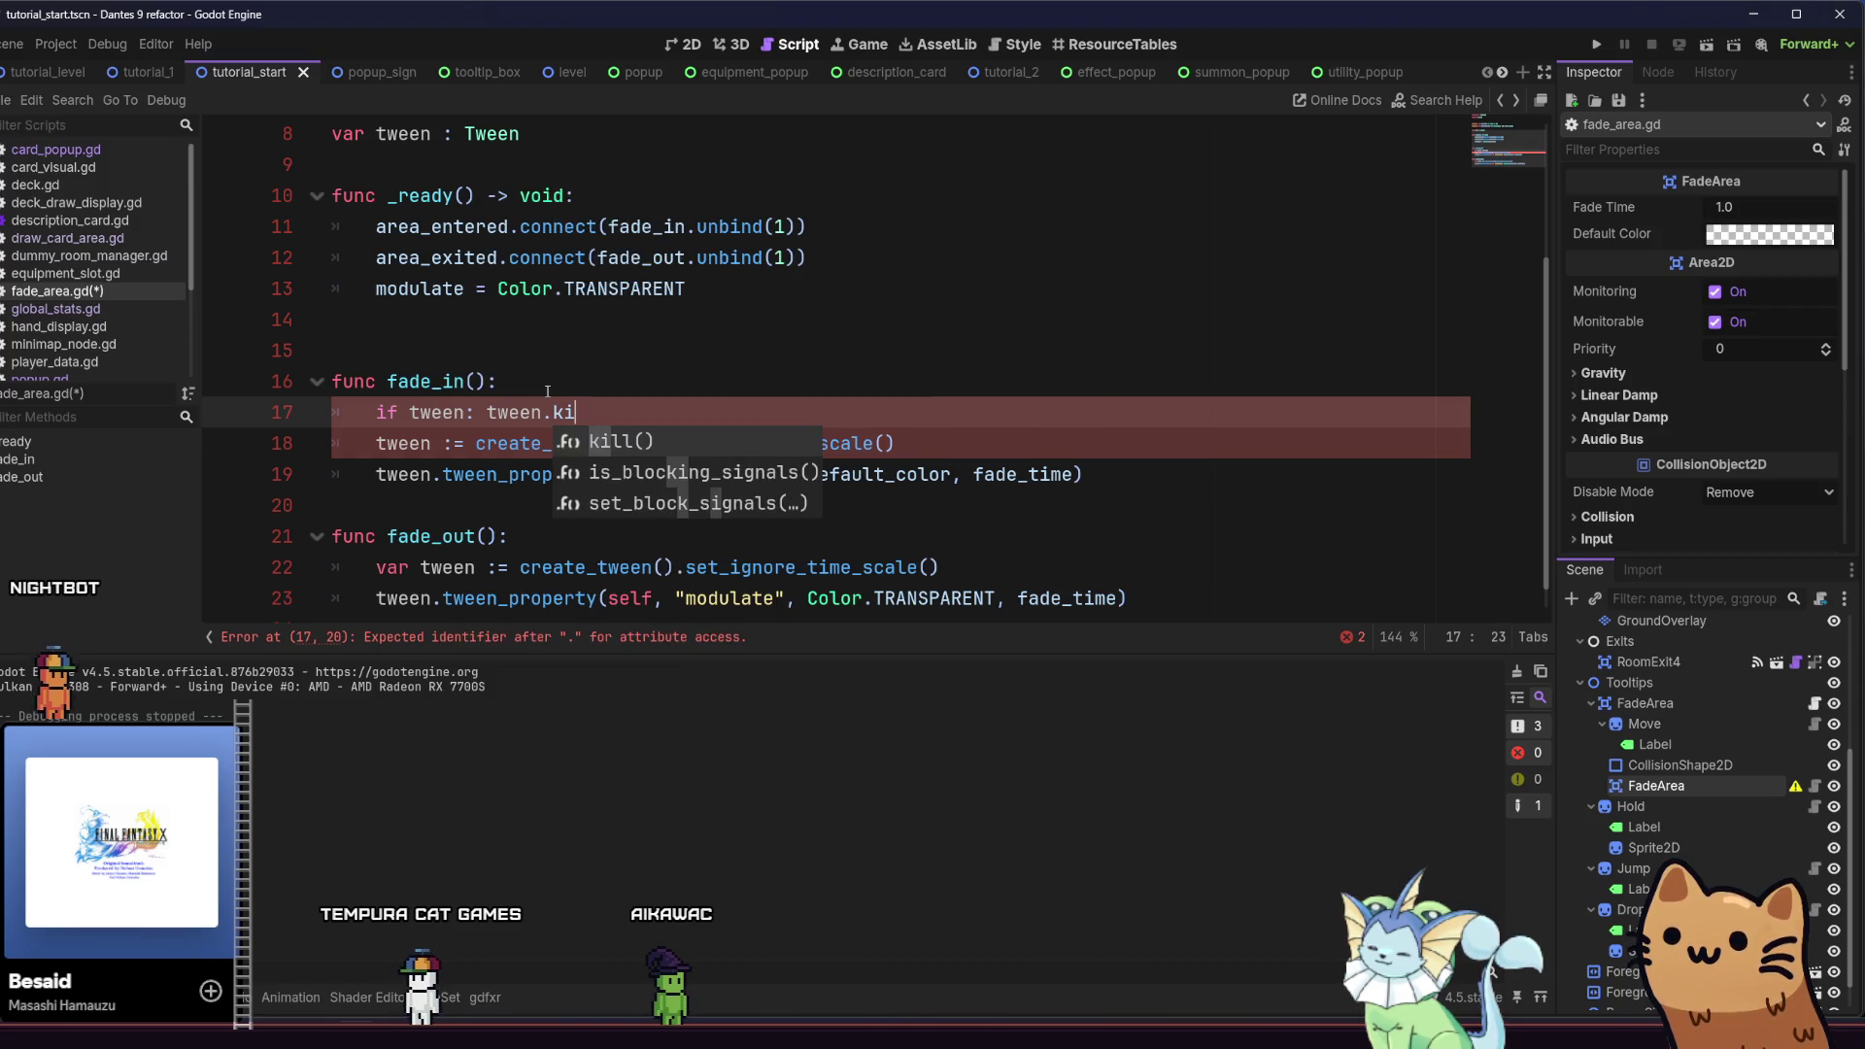
key("Return")
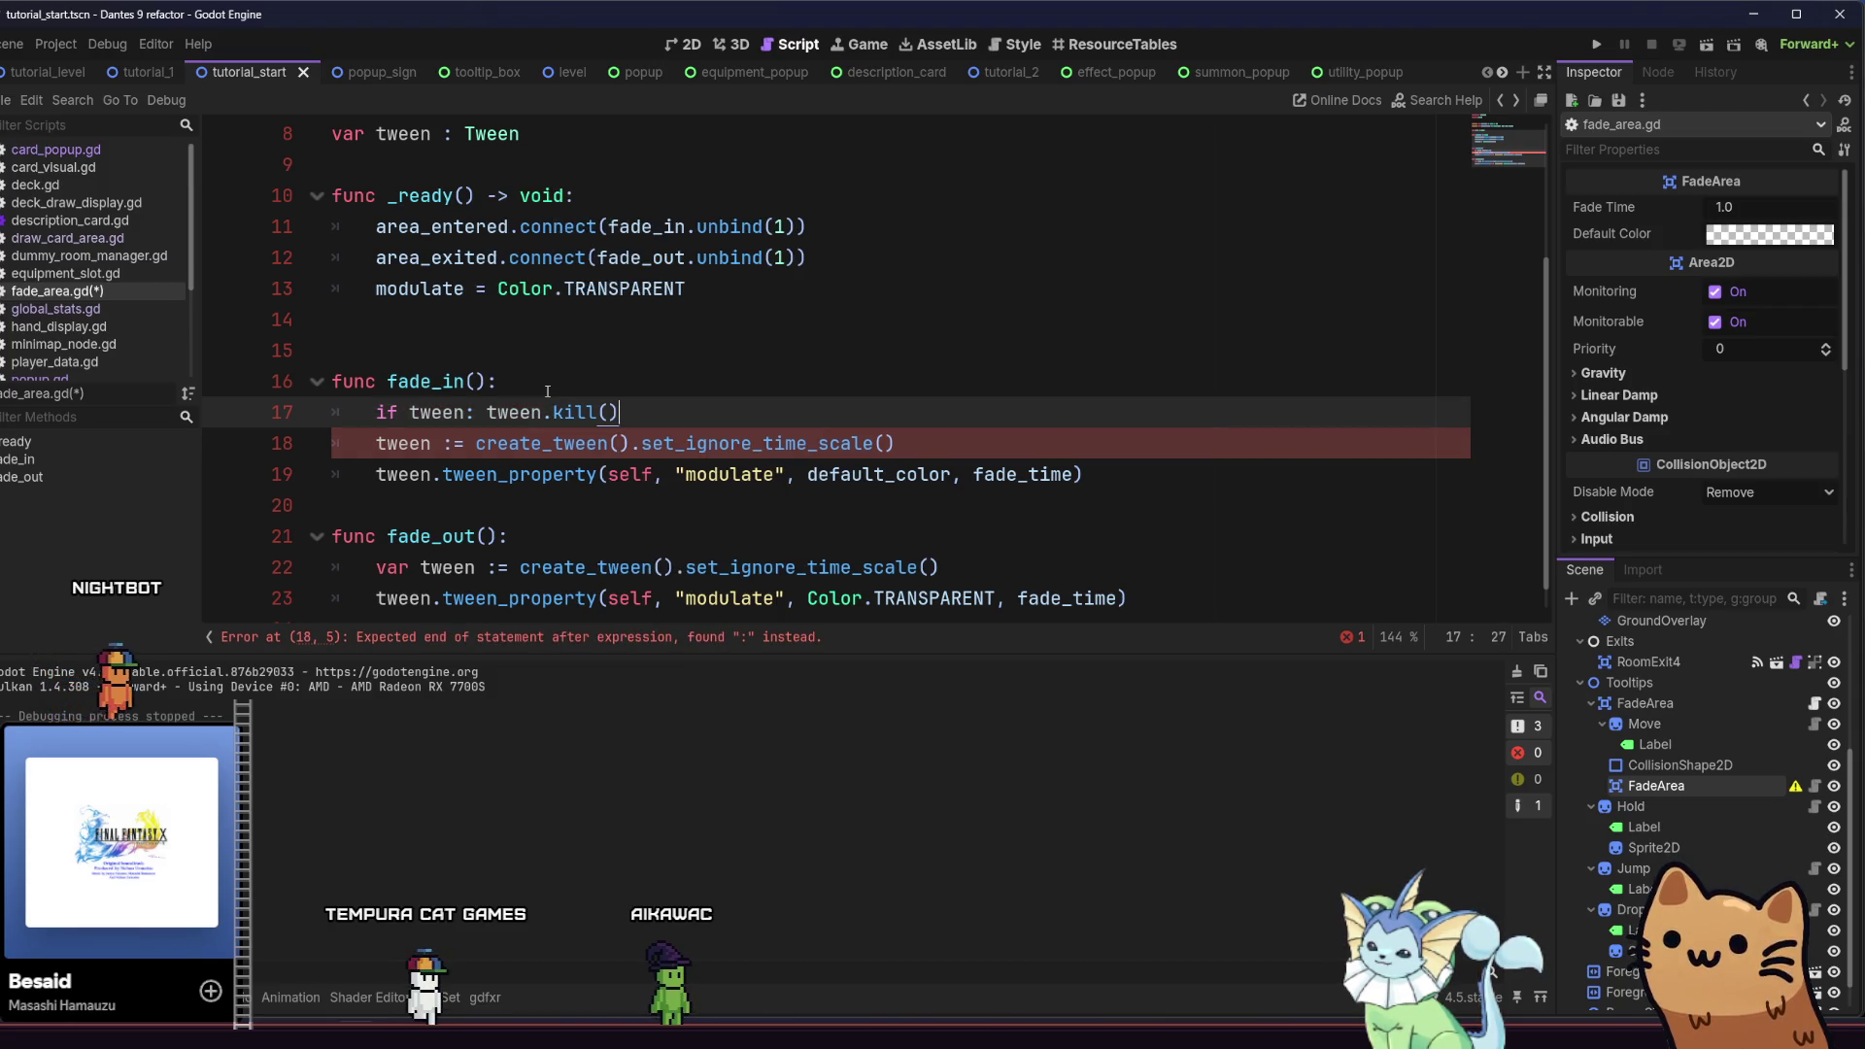
key("Down")
key("Left")
key("Left")
key("Left")
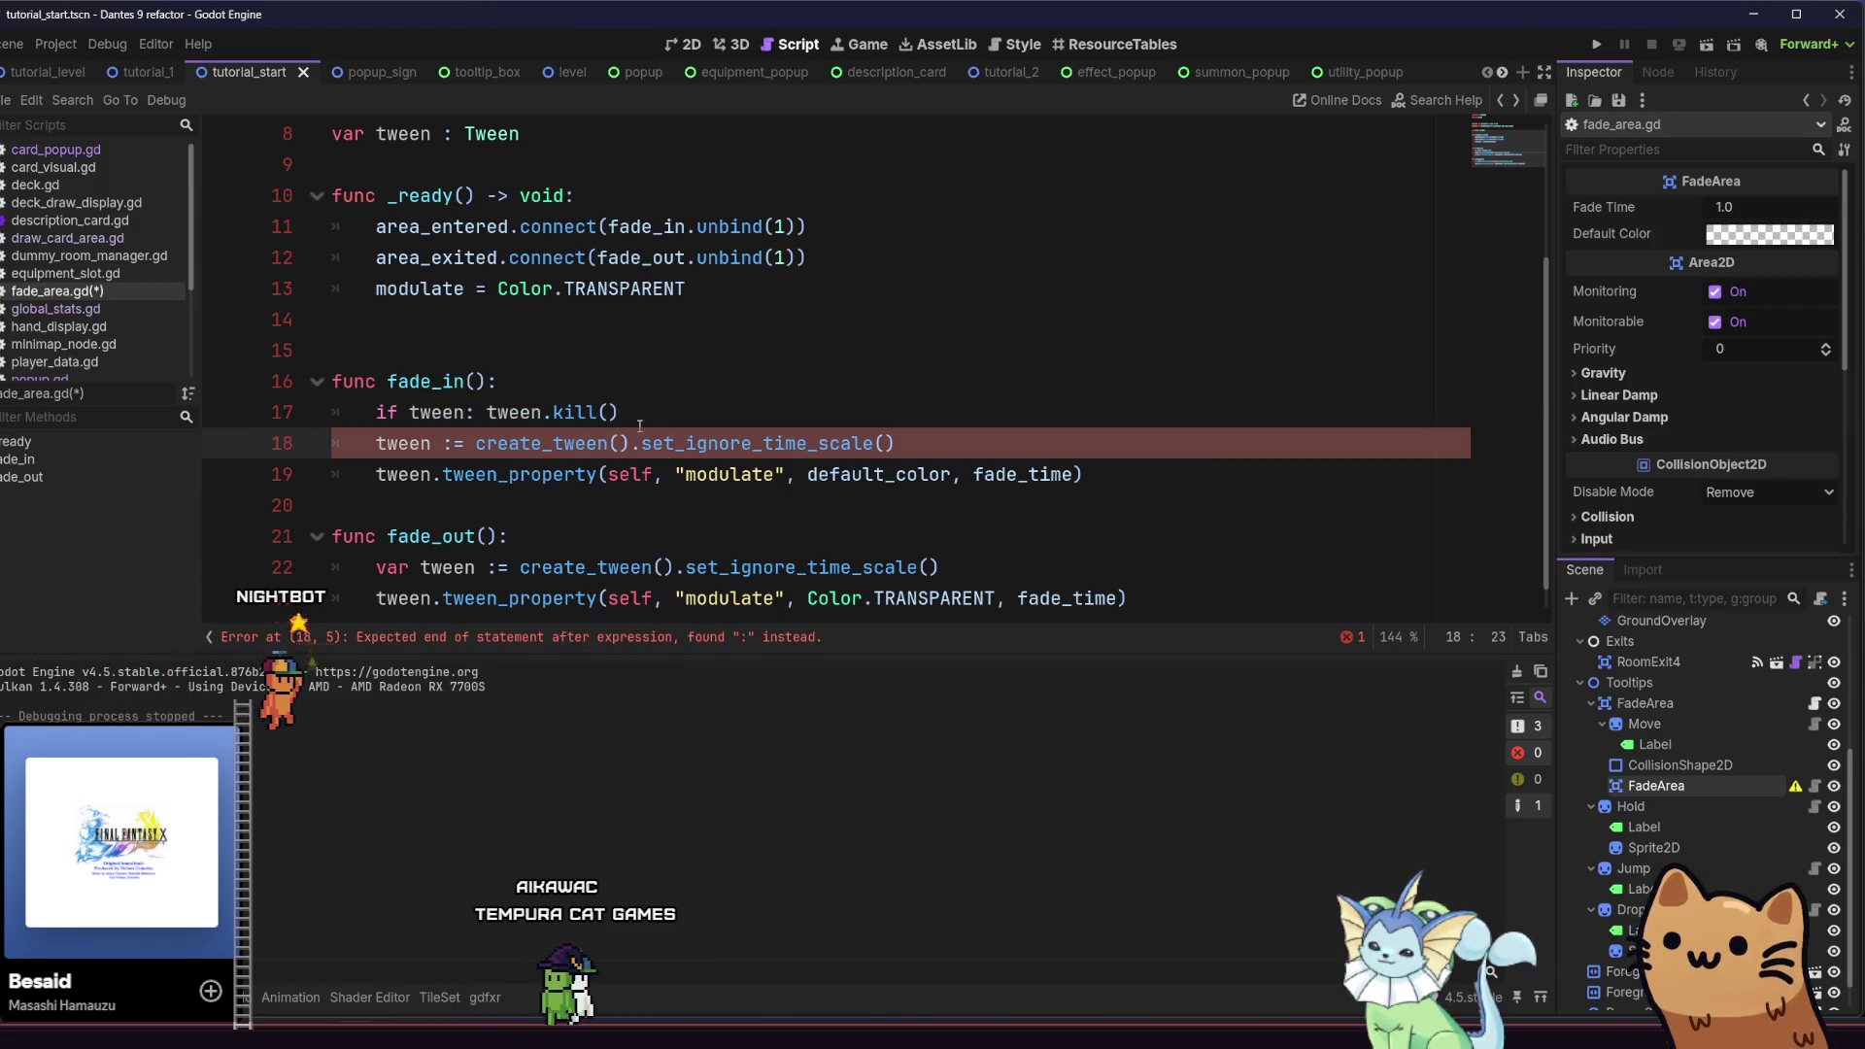
- Change fade_in's 'tween :=' to a plain 'tween =' and copy the kill line
left_click(656, 412)
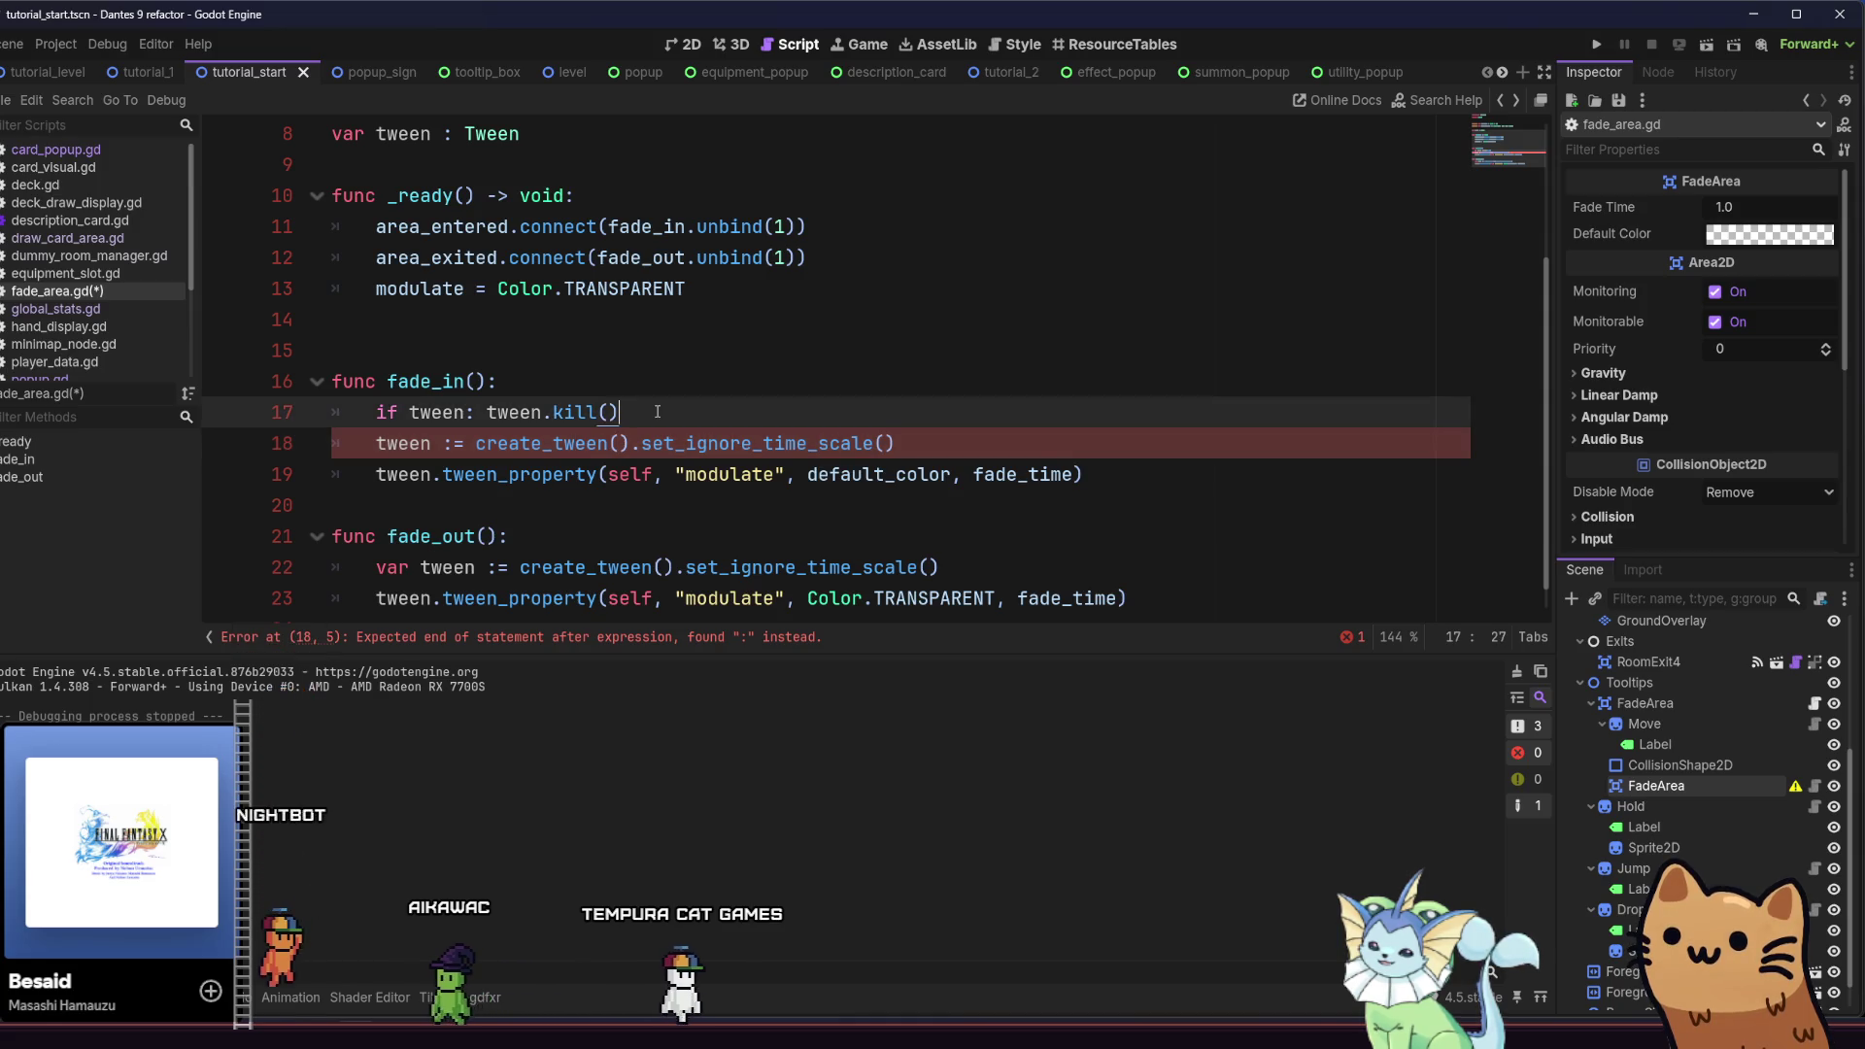
left_click(455, 443)
key("BackSpace")
left_click(584, 439)
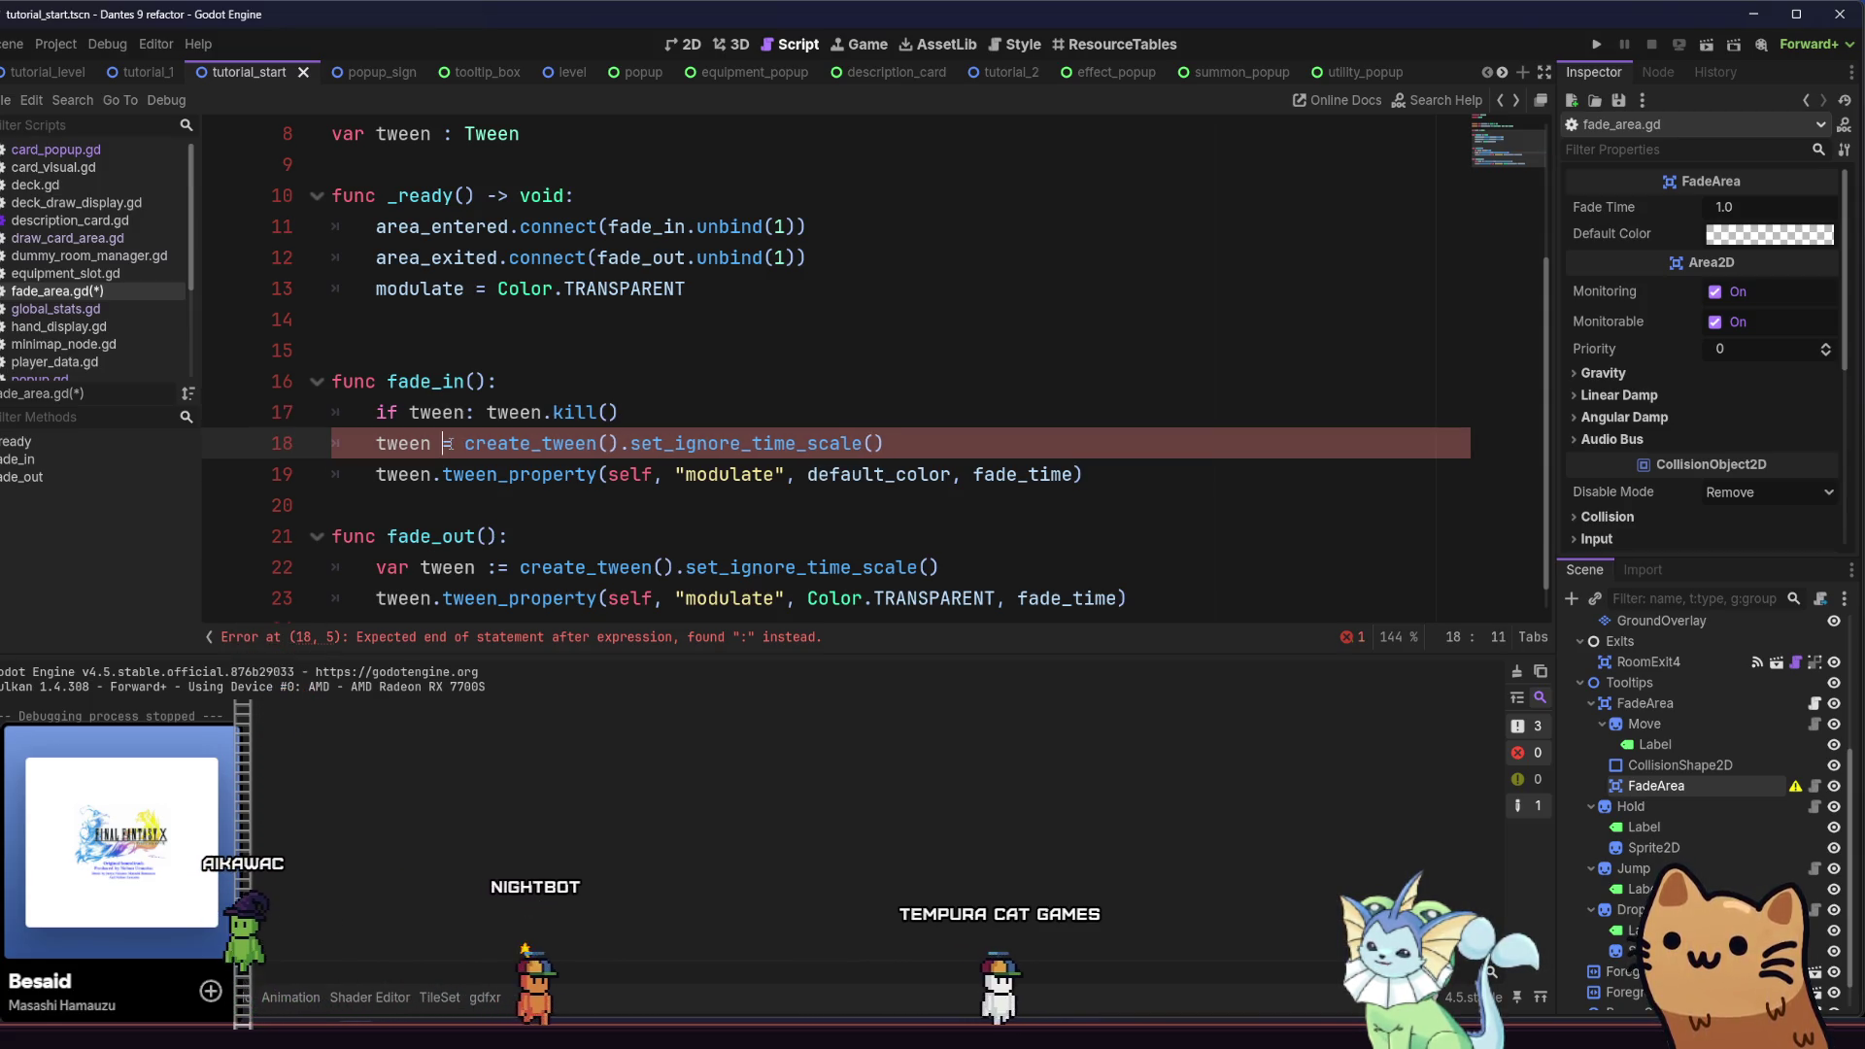
left_click_drag(618, 412, 376, 412)
key("ctrl+c")
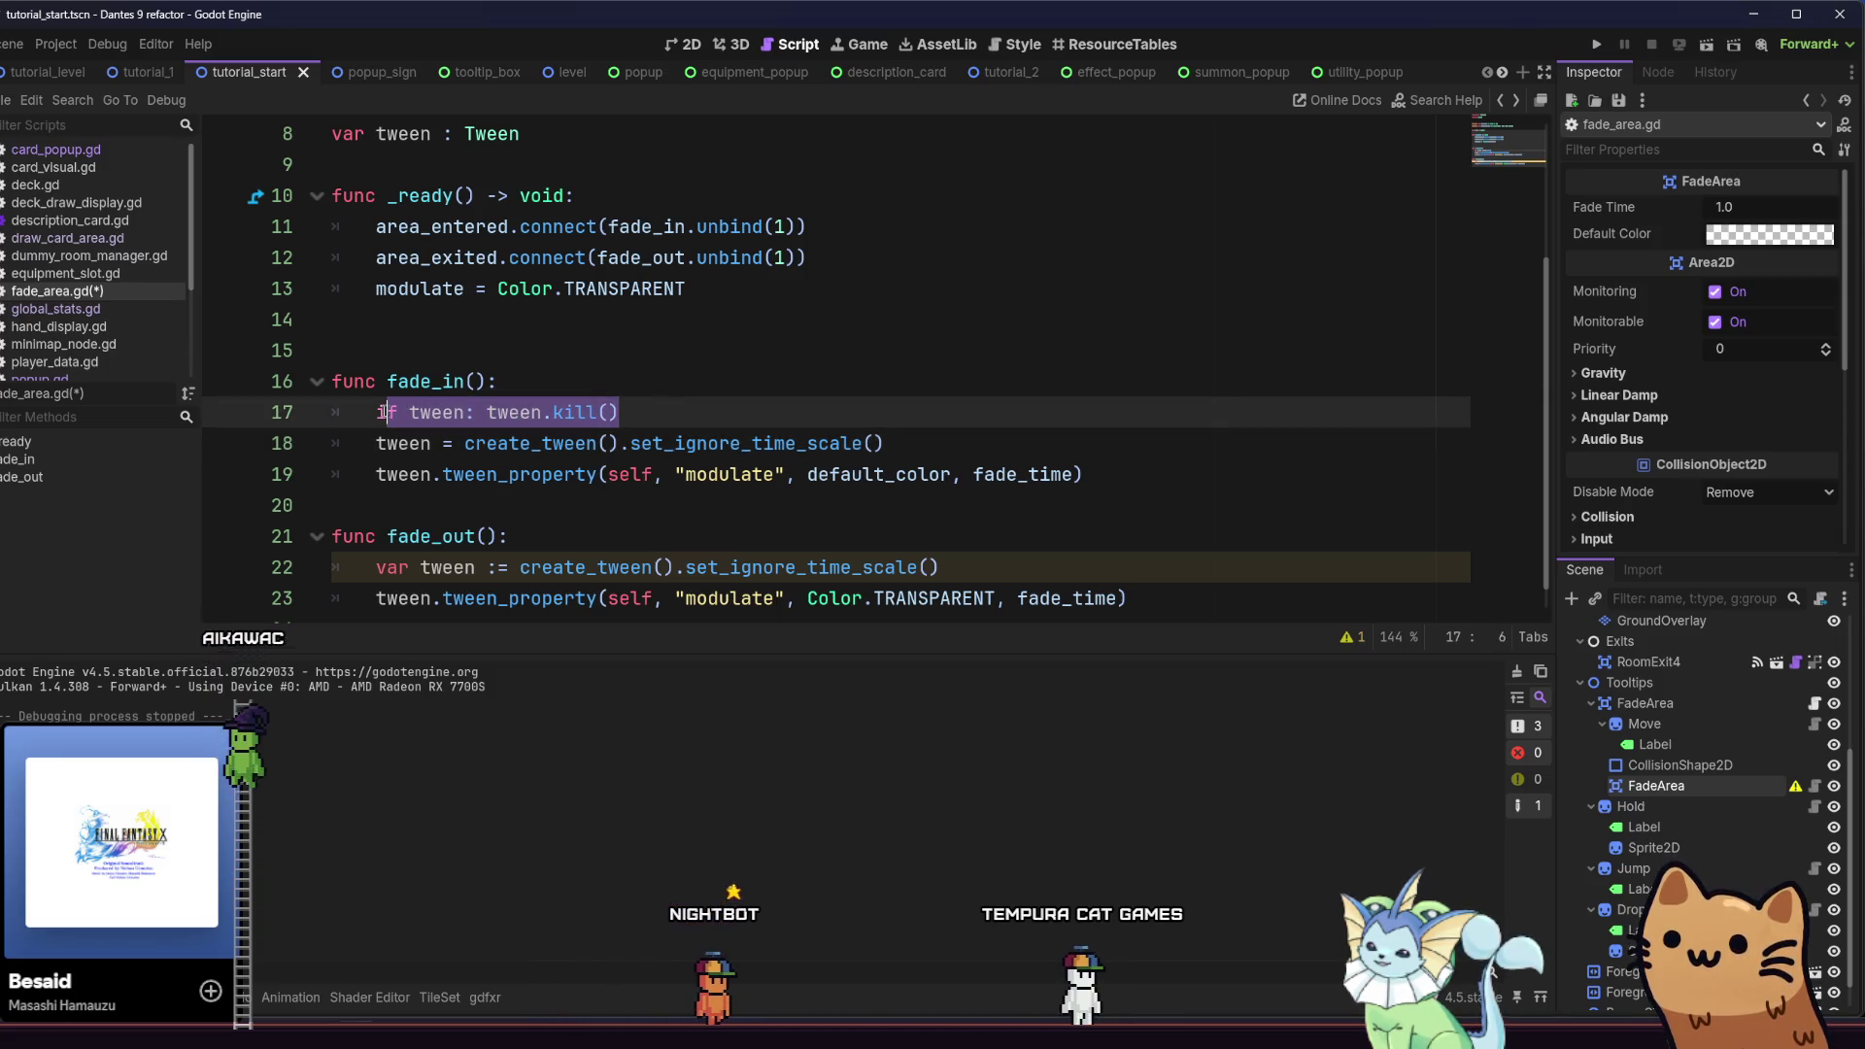
- Paste the kill check into fade_out and make its tween line a plain 'tween =' assignment
left_click(581, 537)
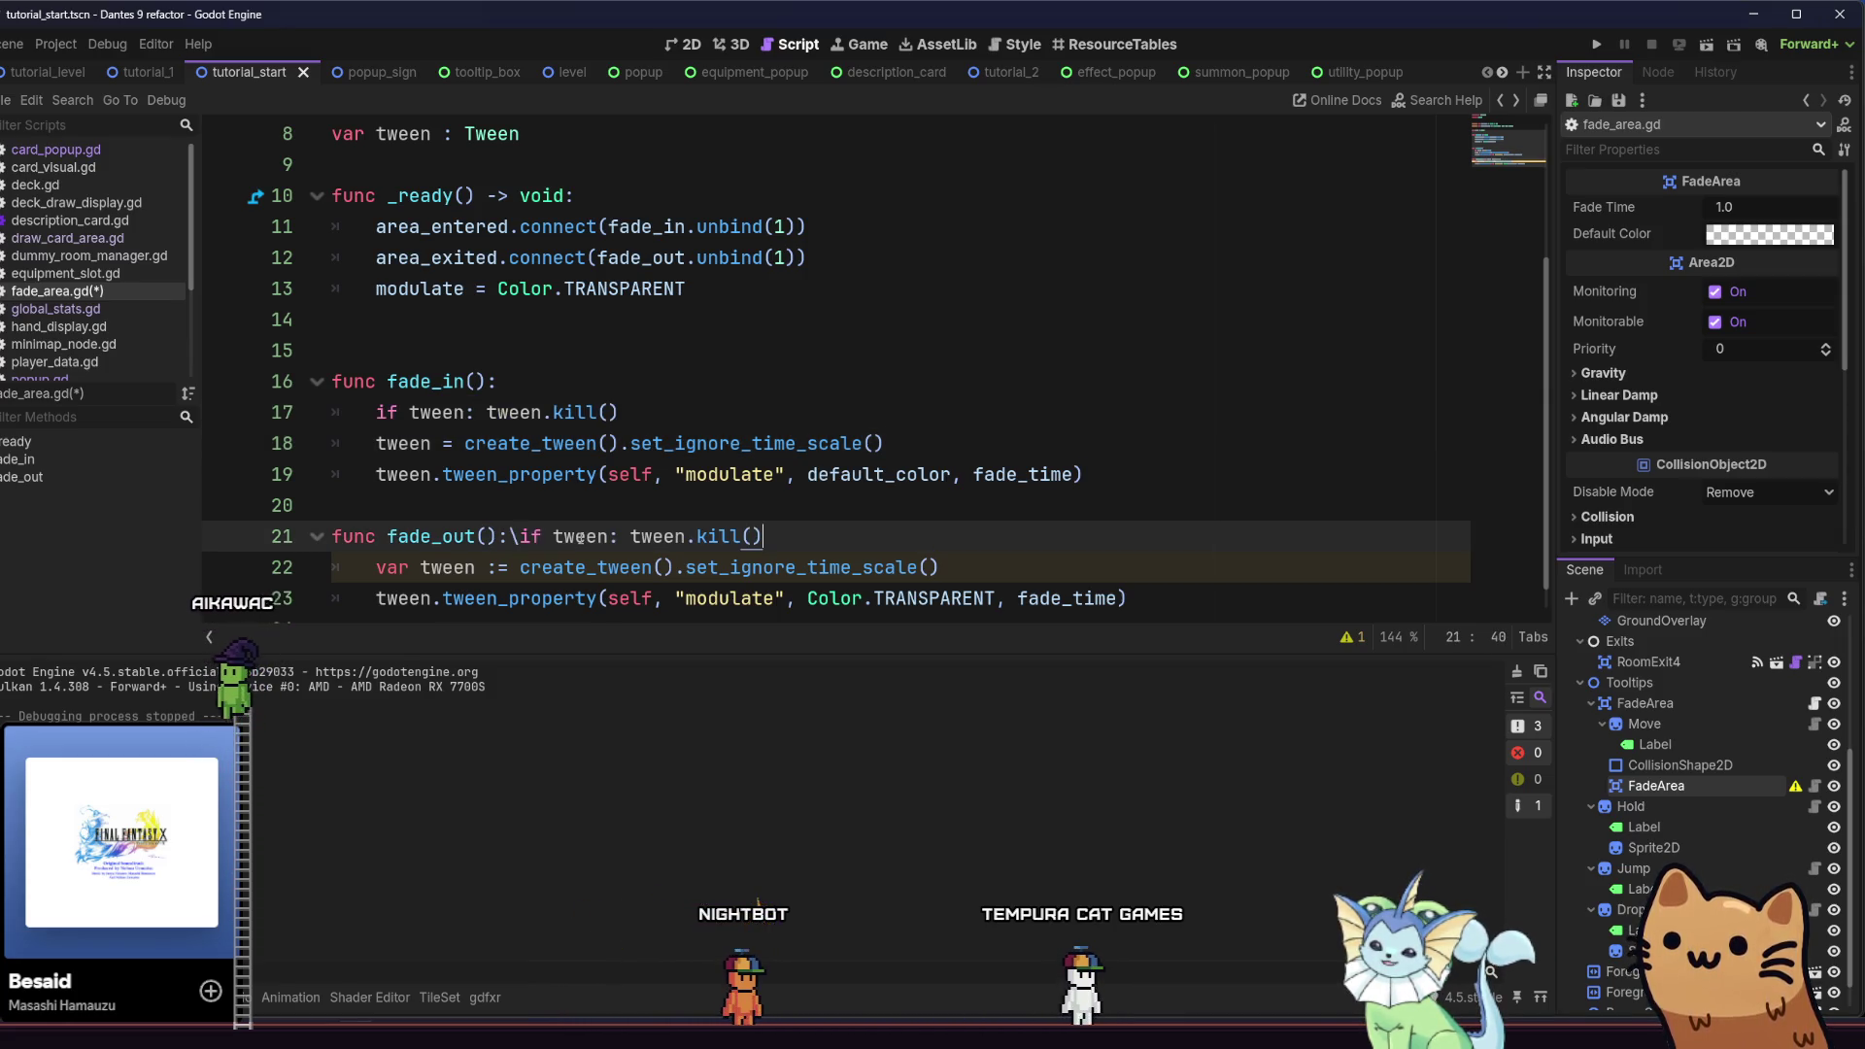
key("Return")
key("ctrl+v")
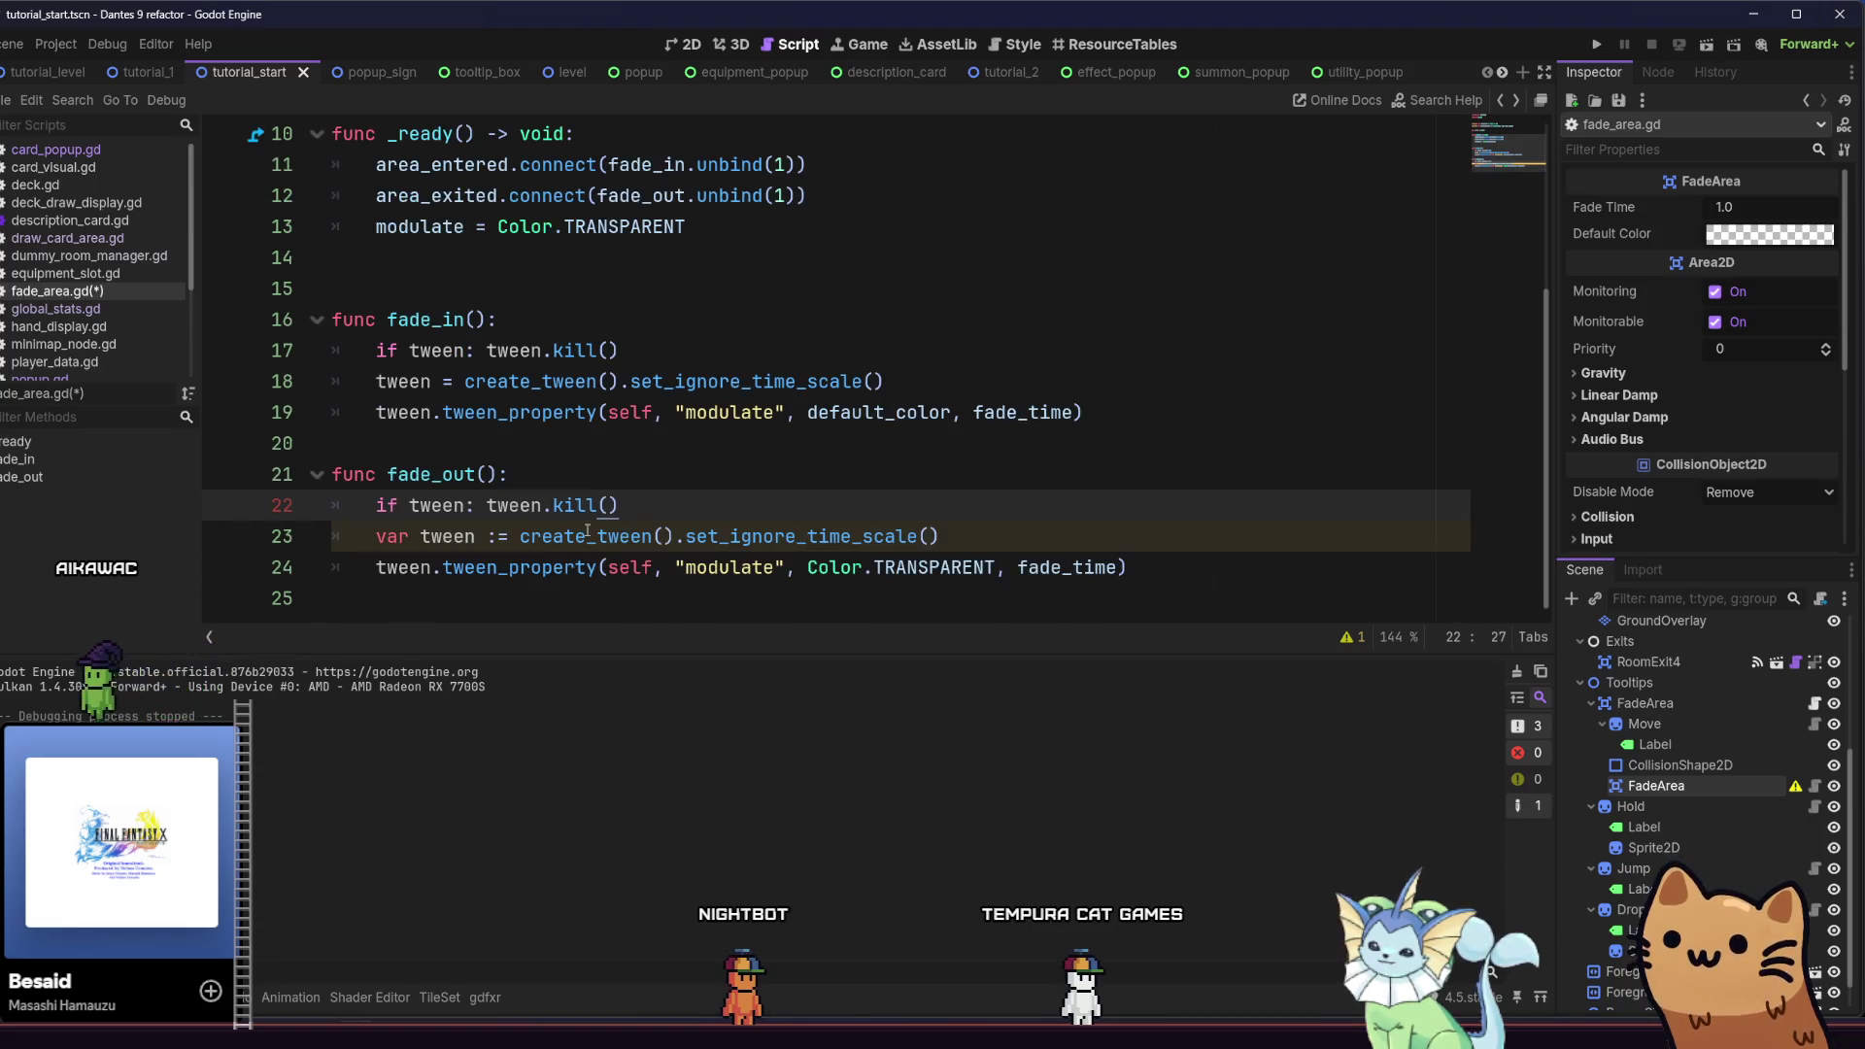
left_click(425, 536)
key("BackSpace")
key("BackSpace")
key("BackSpace")
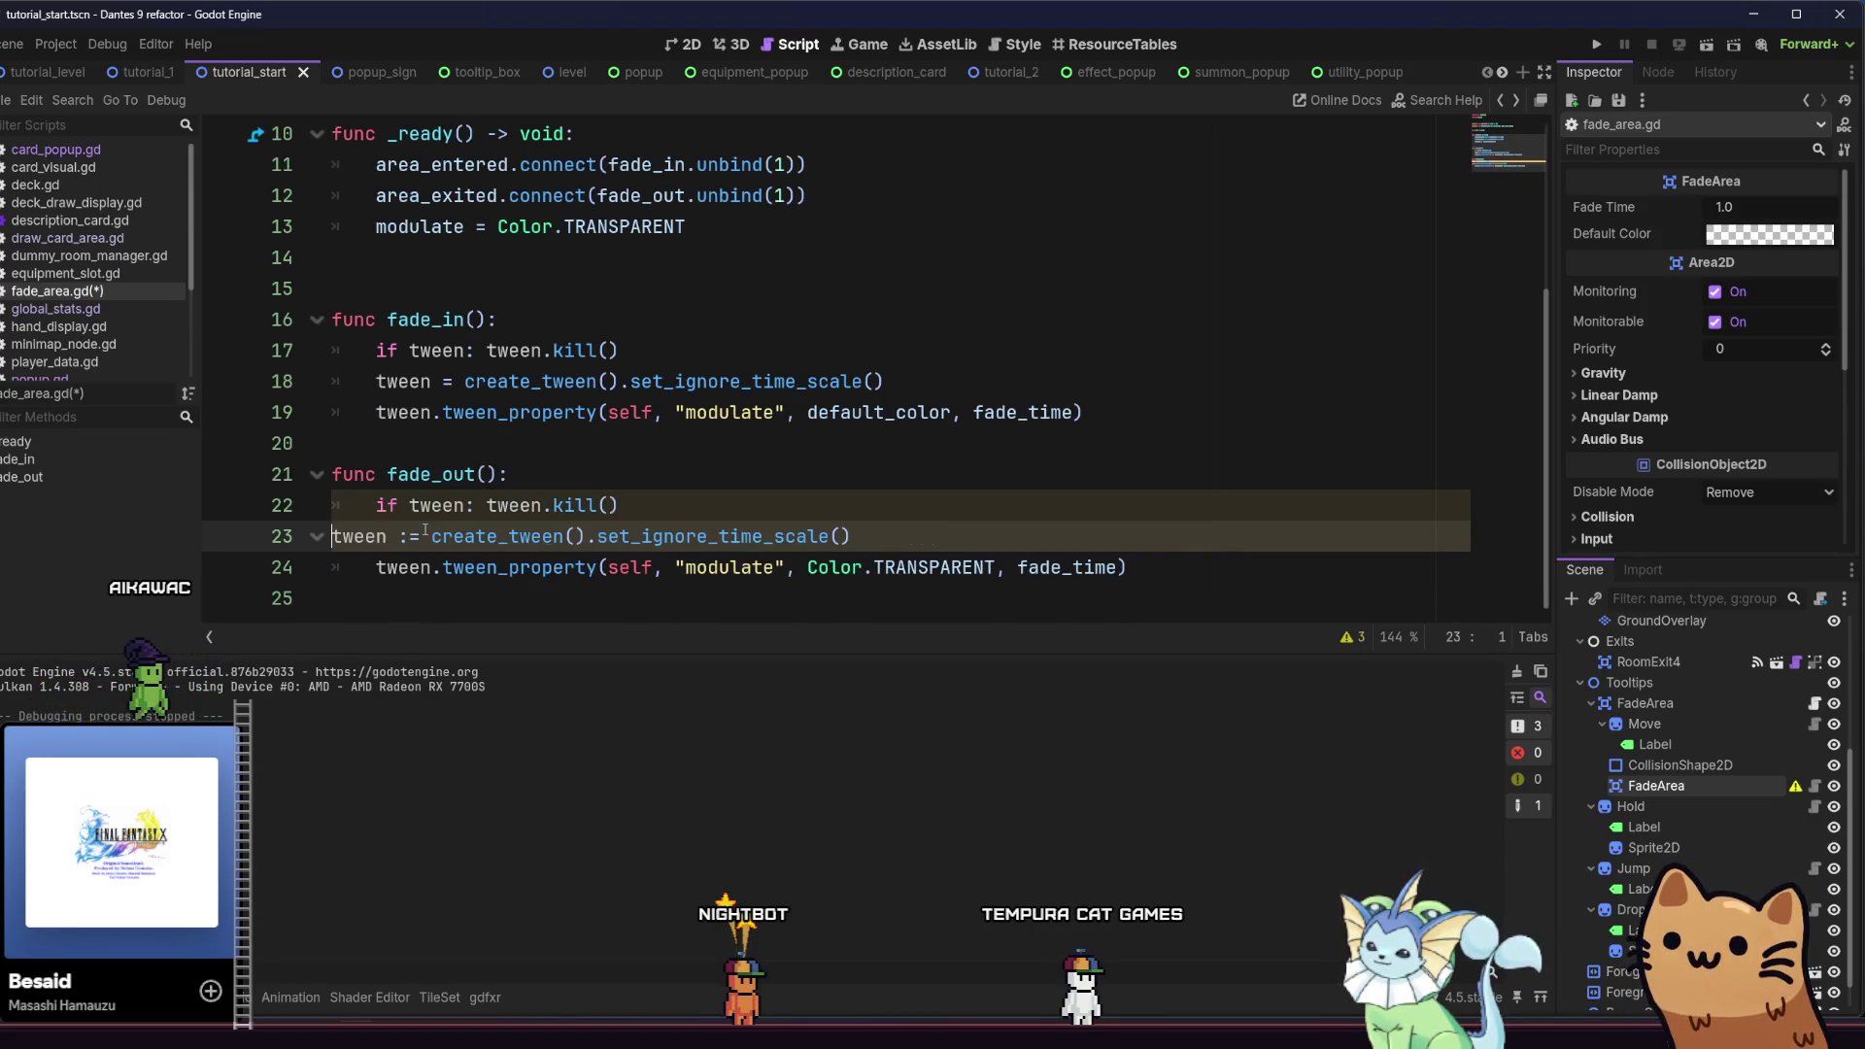
key("Tab")
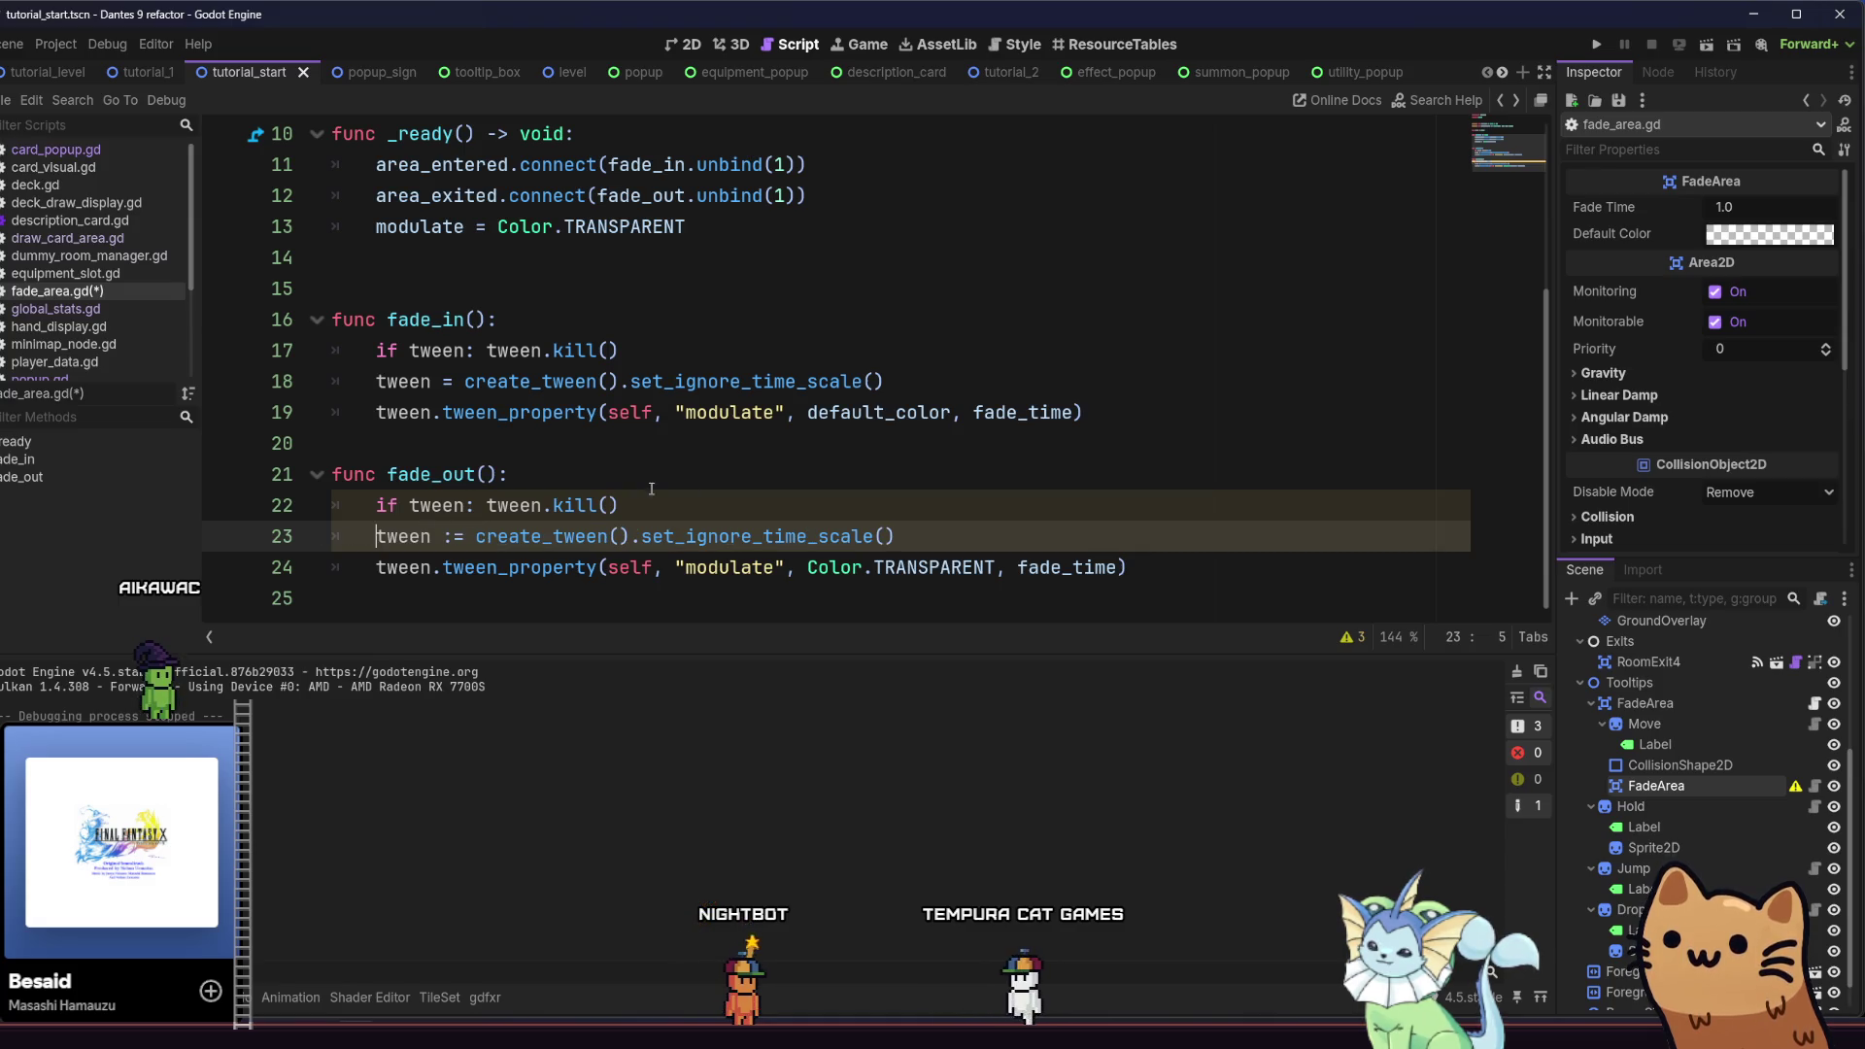
left_click(651, 490)
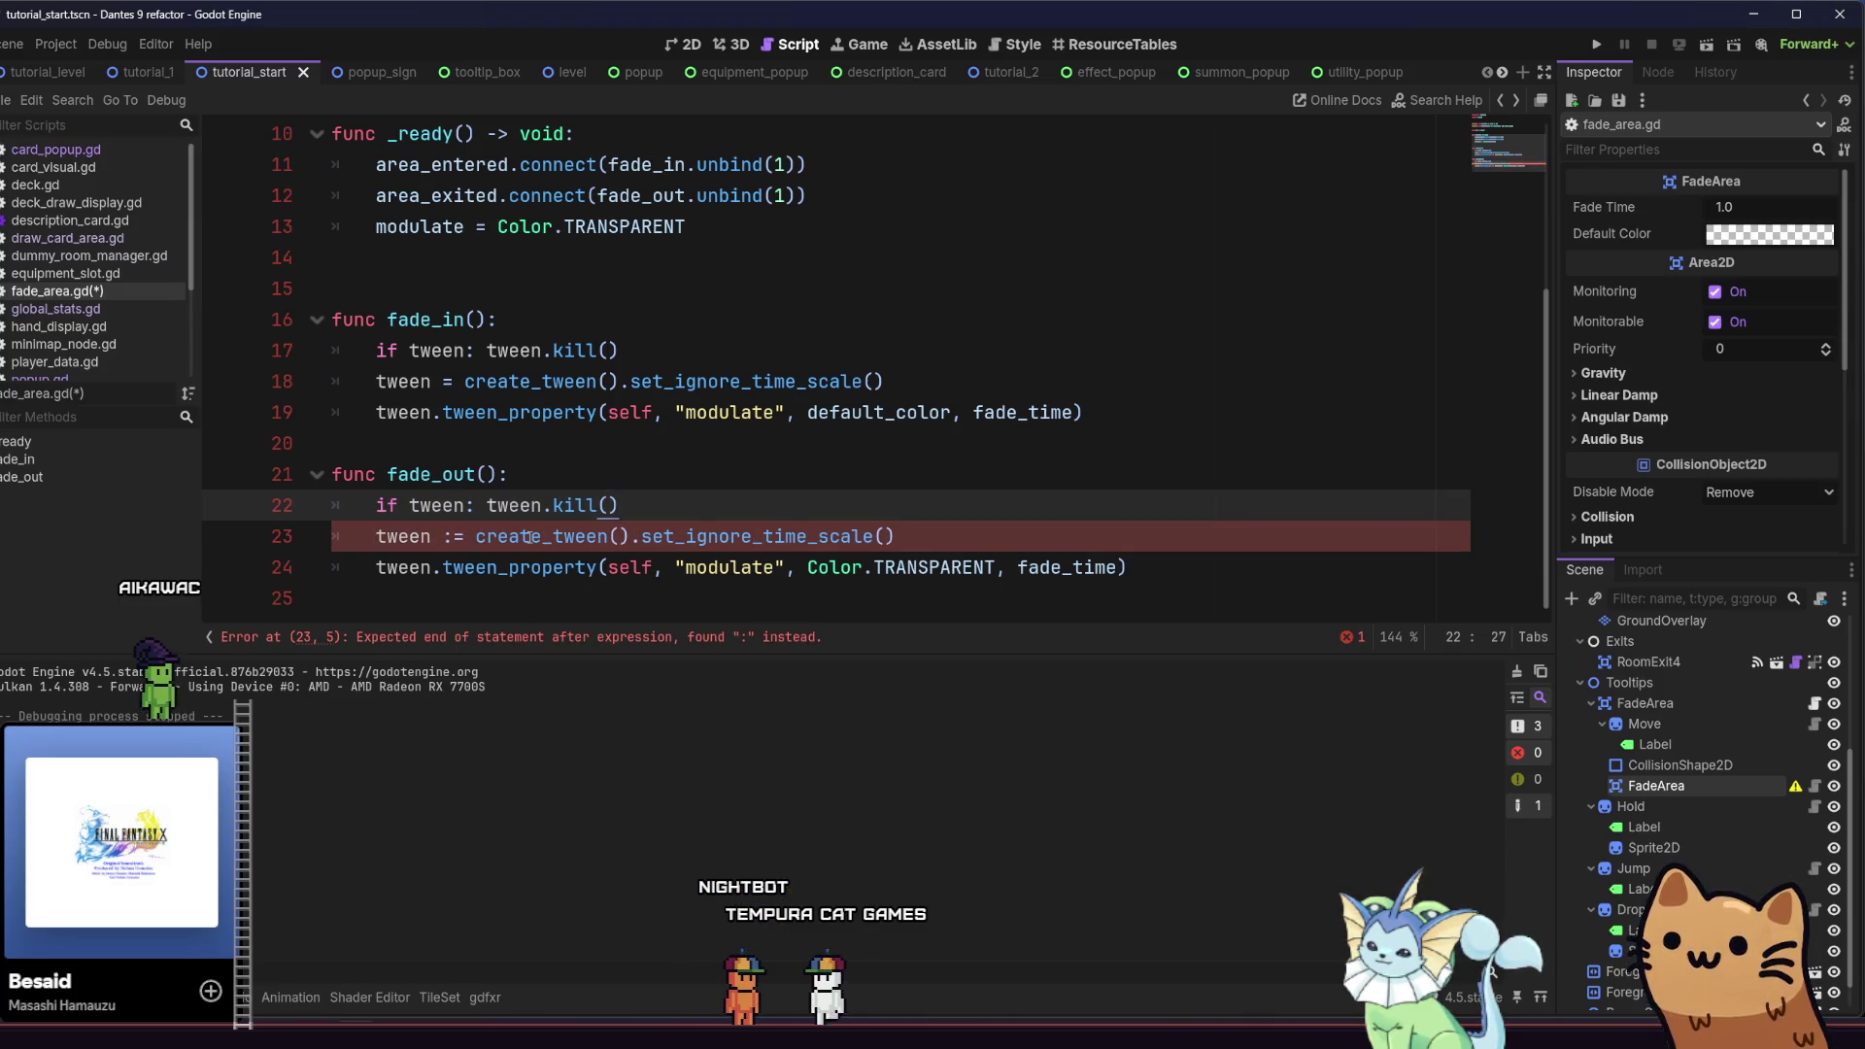
left_click(450, 536)
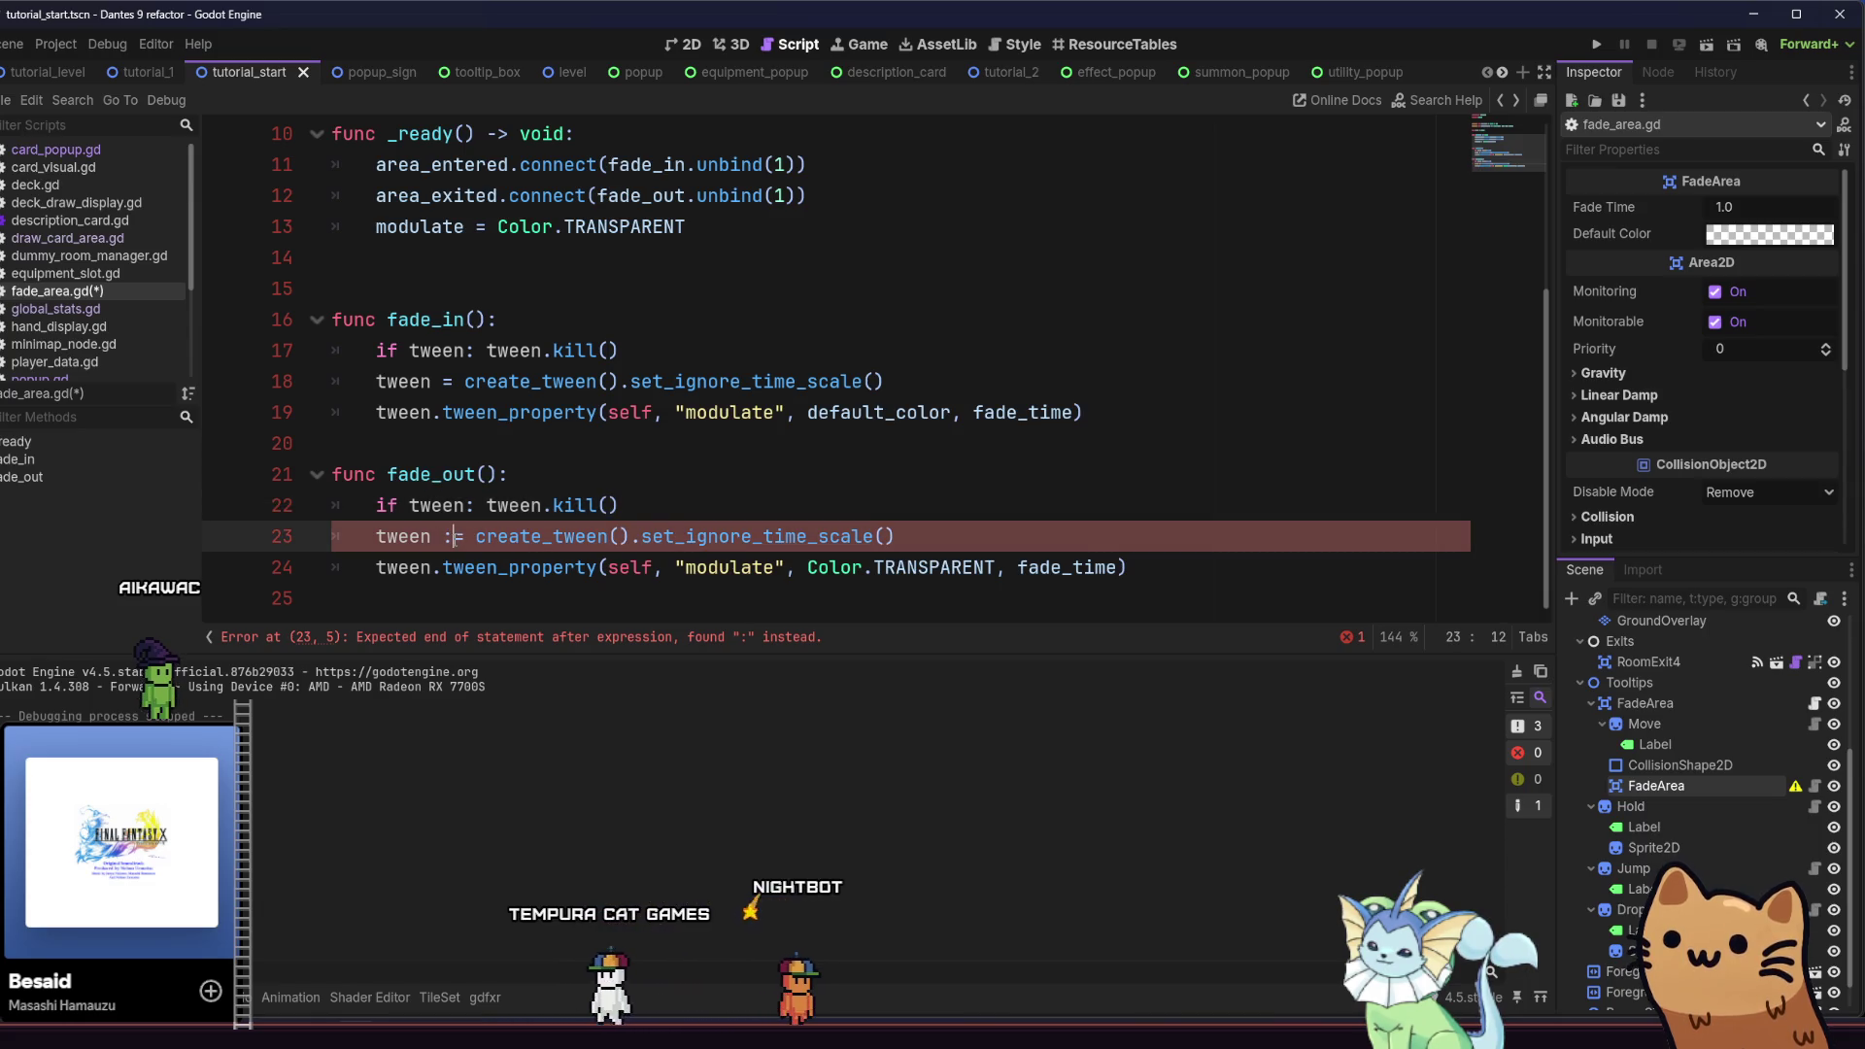
key("BackSpace")
left_click(622, 506)
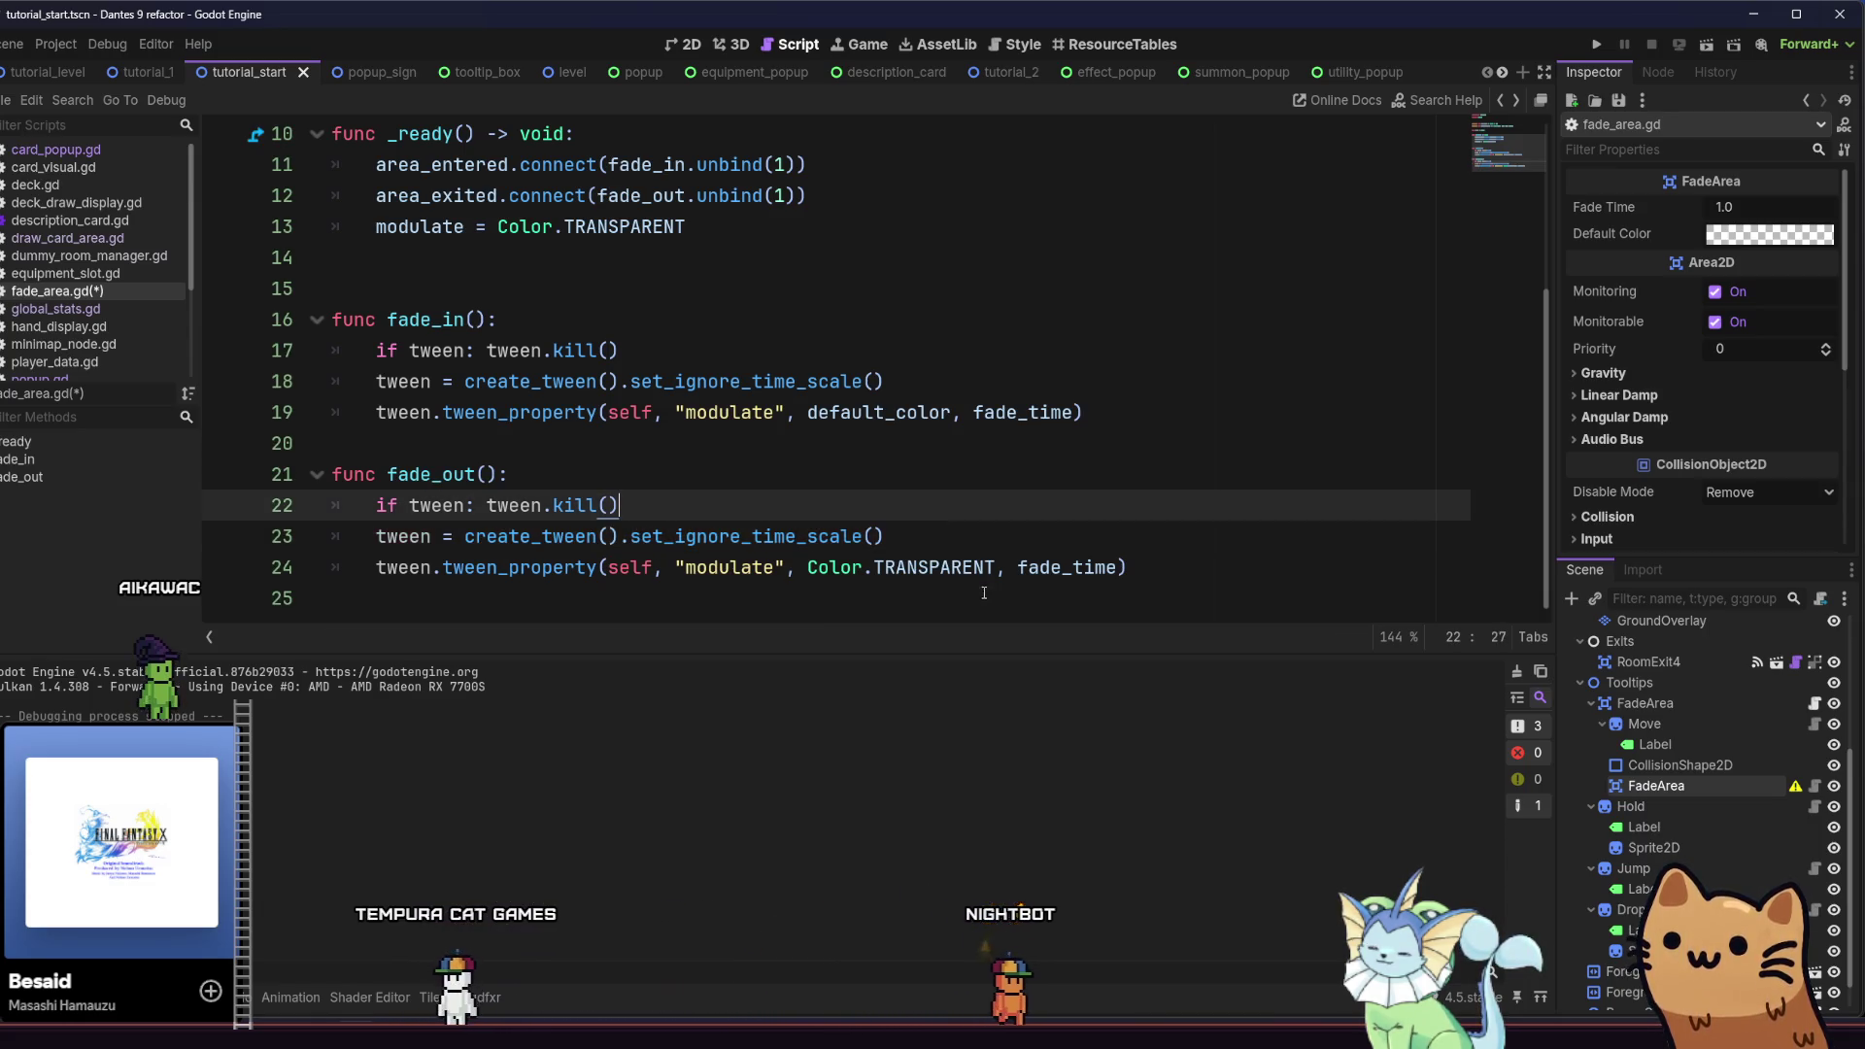
left_click(997, 594)
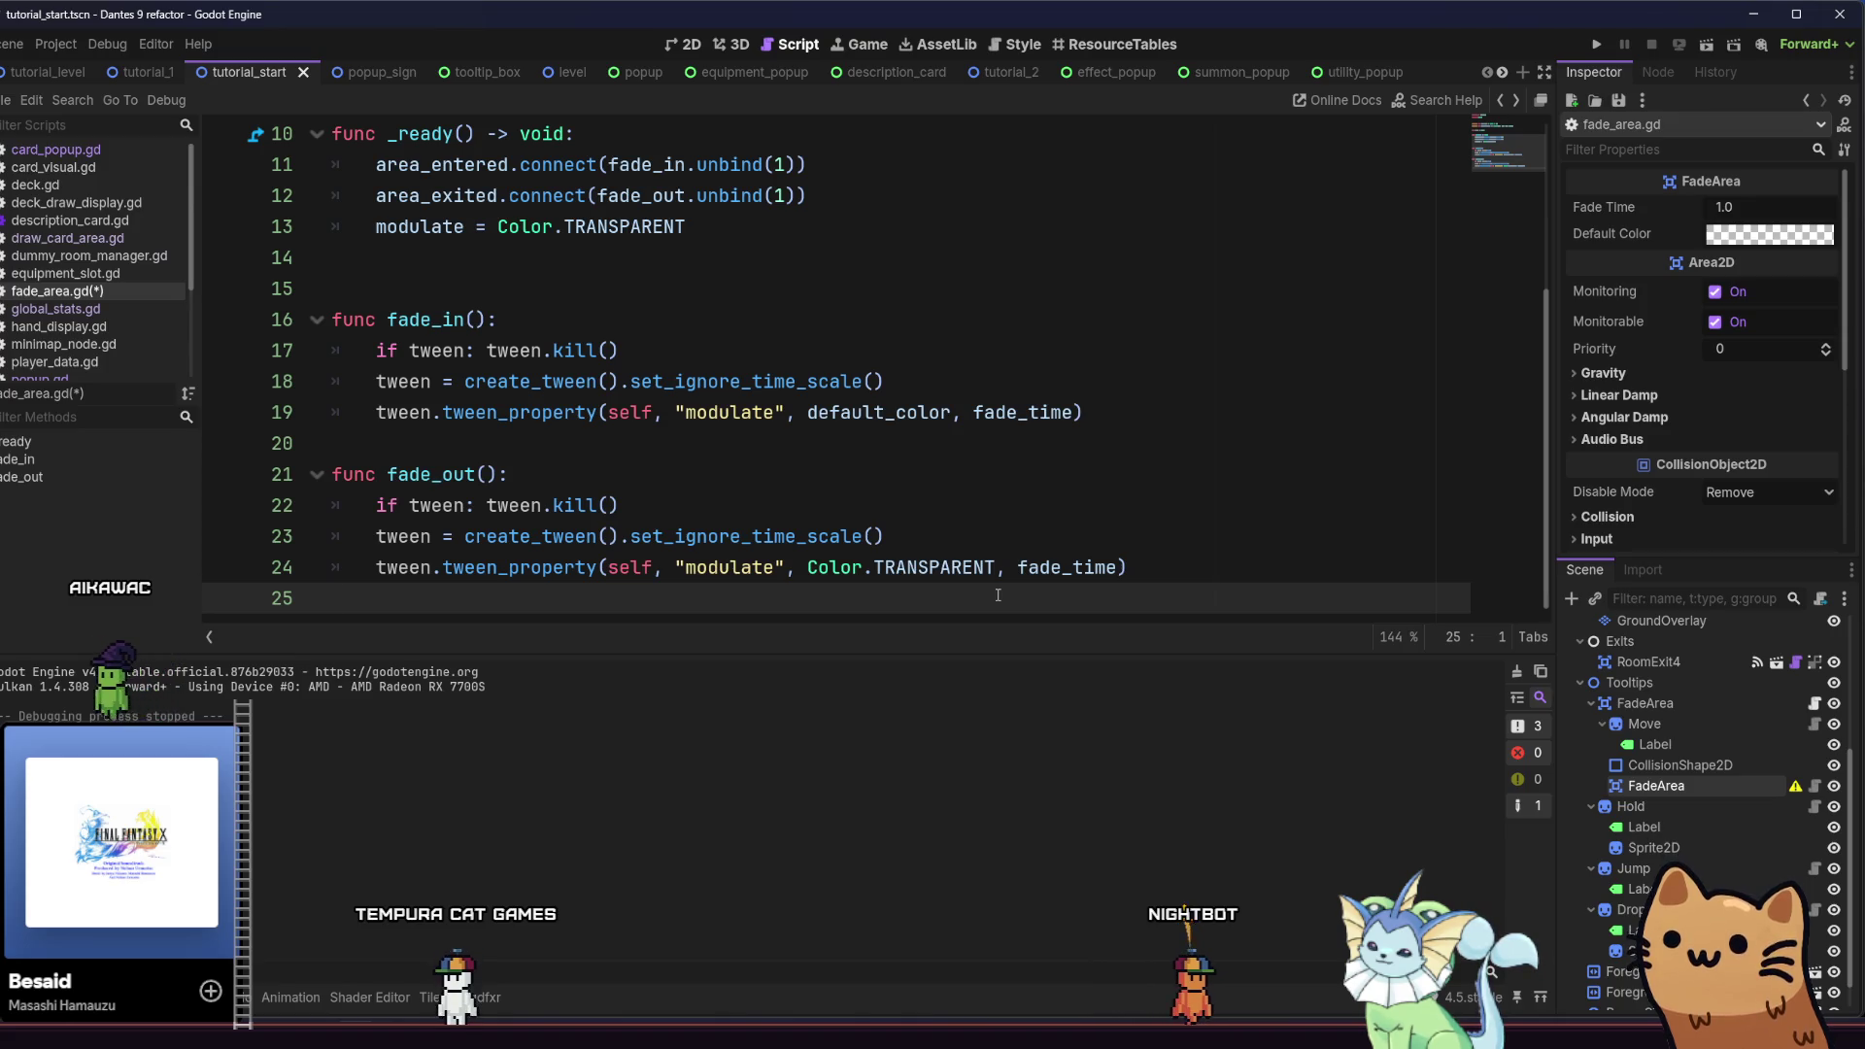
- Centre the JUMP tooltip in the 2D view and move the spare FadeArea node above Jump
scroll(986, 572, "up", 3)
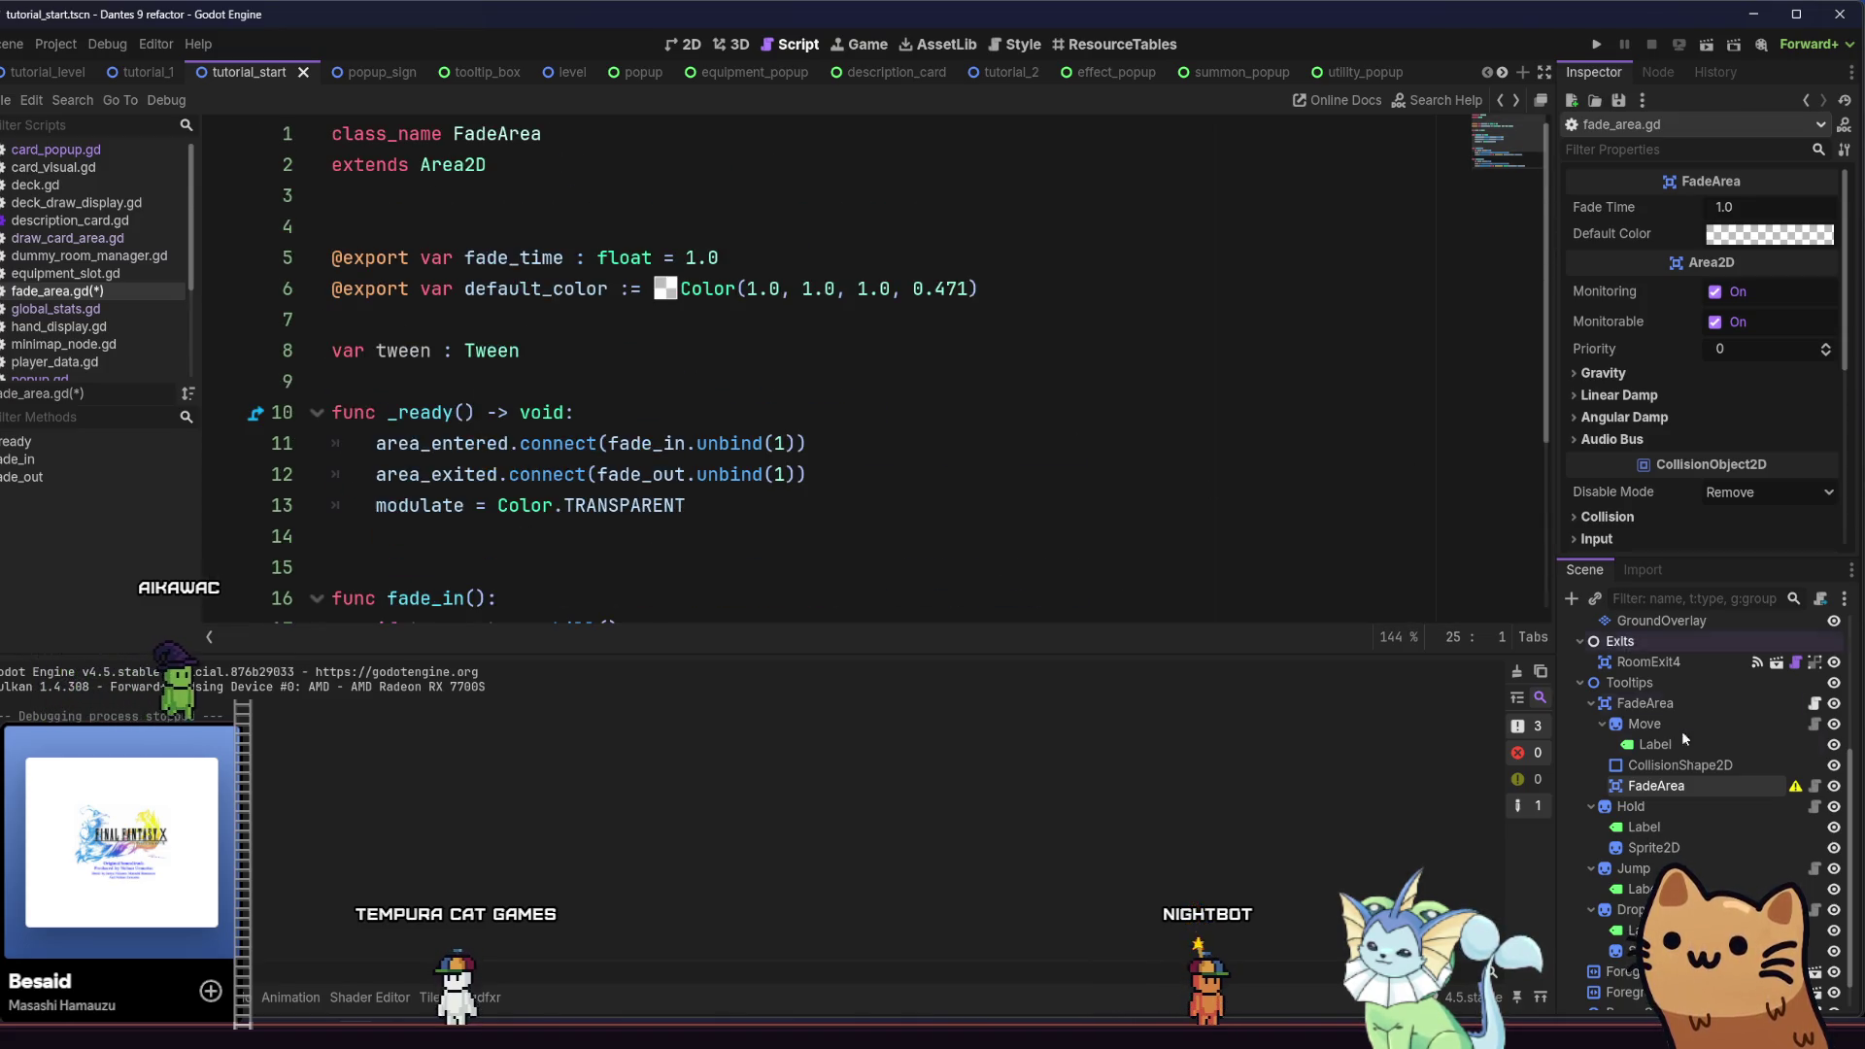
left_click(1708, 784)
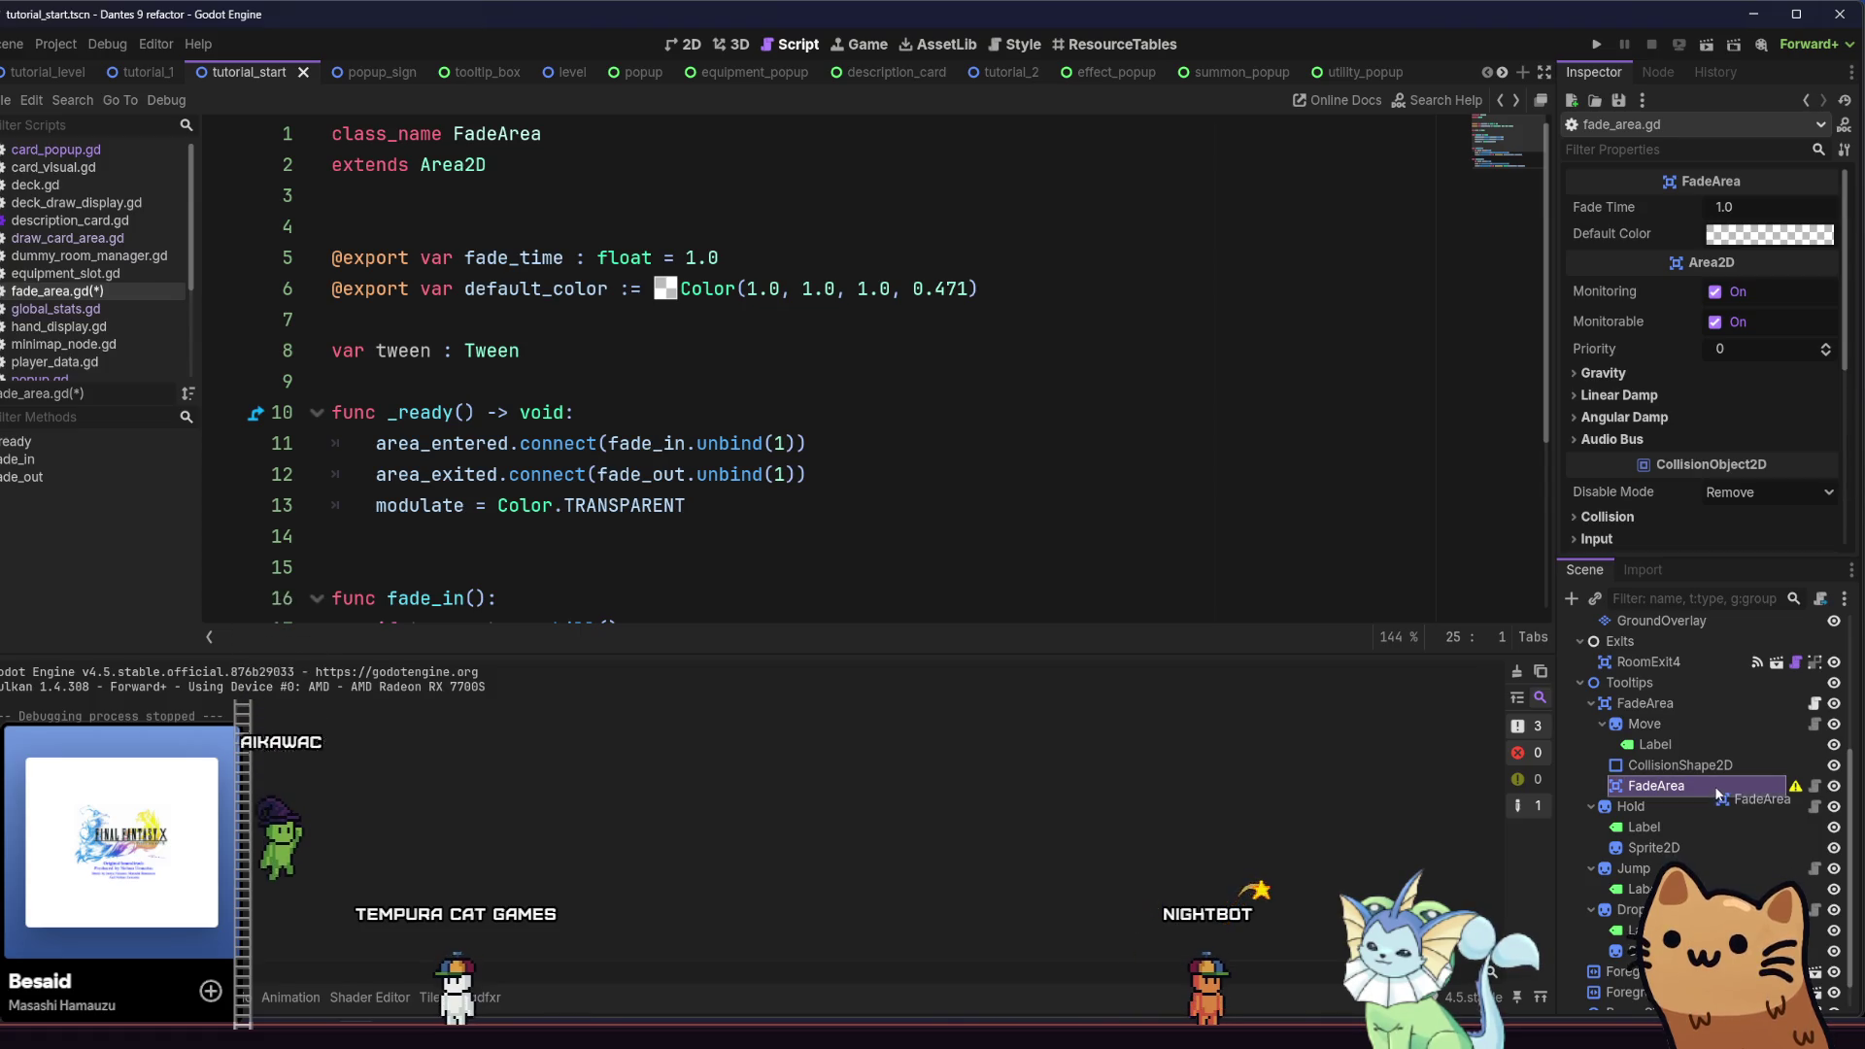
left_click(680, 45)
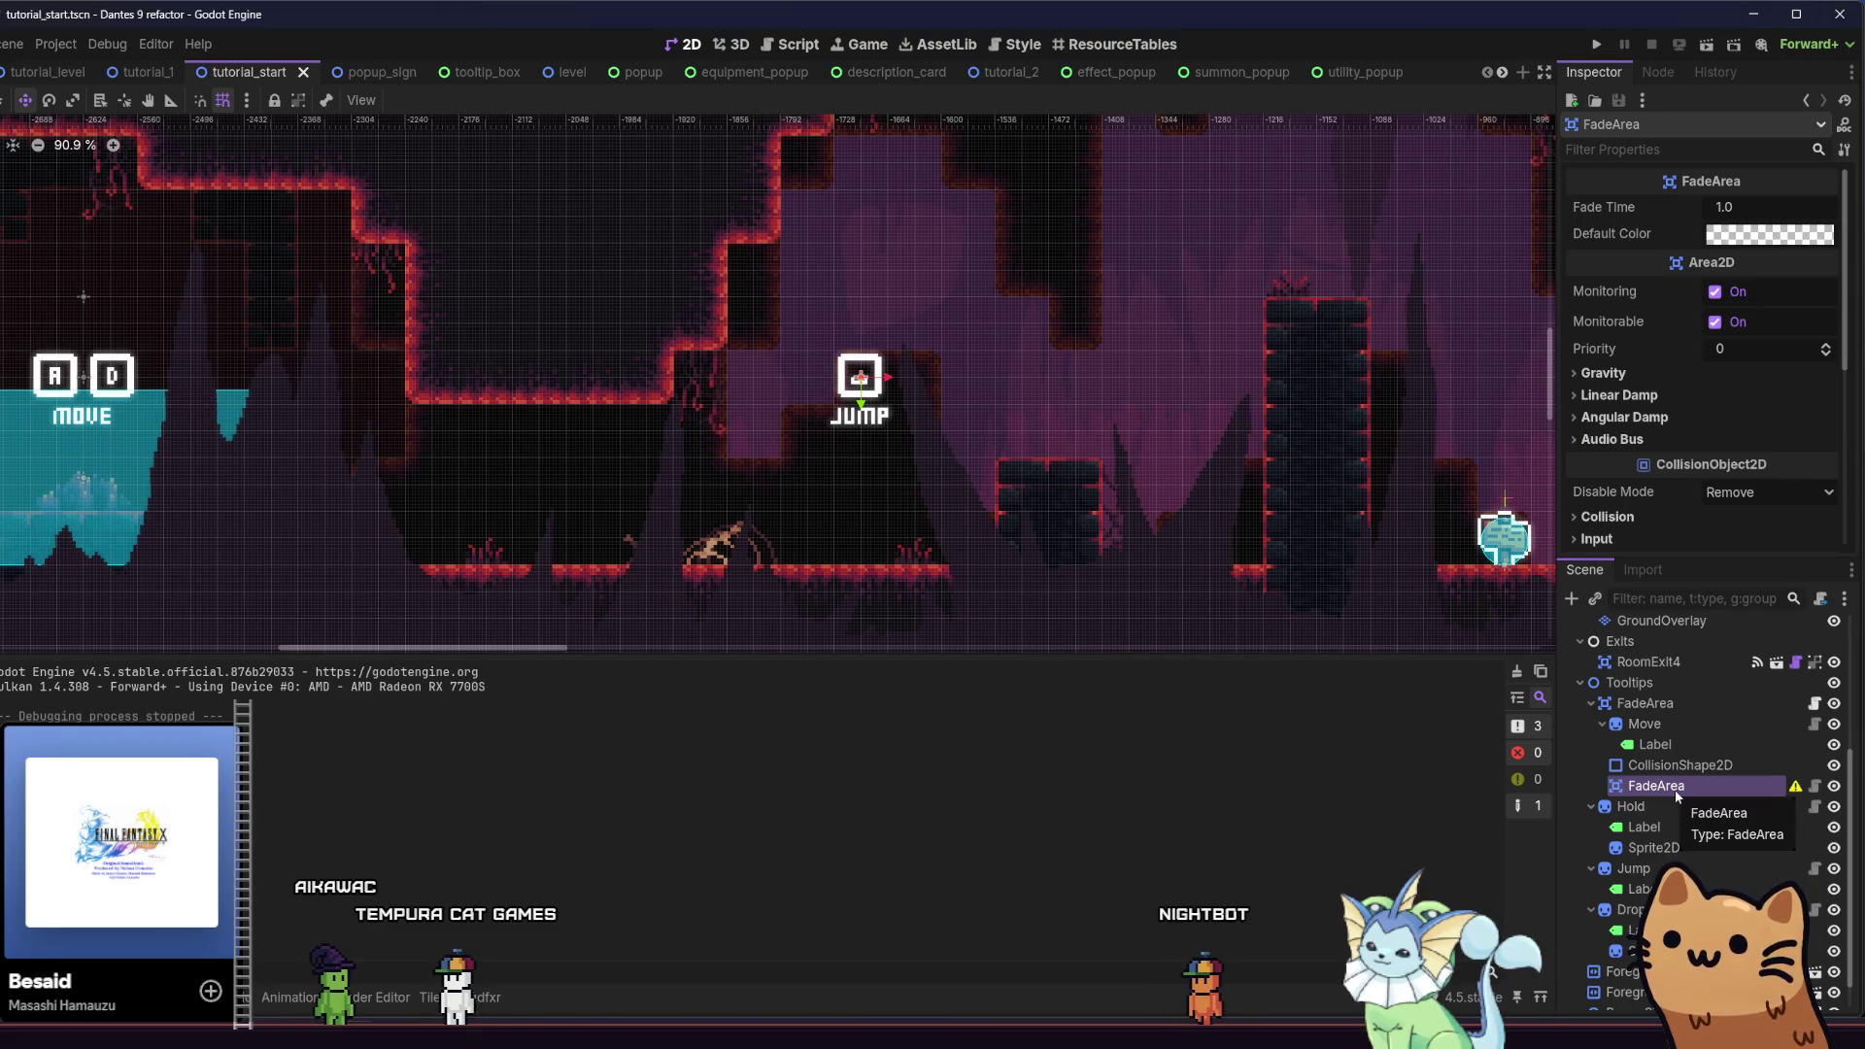
left_click_drag(1020, 499, 917, 470)
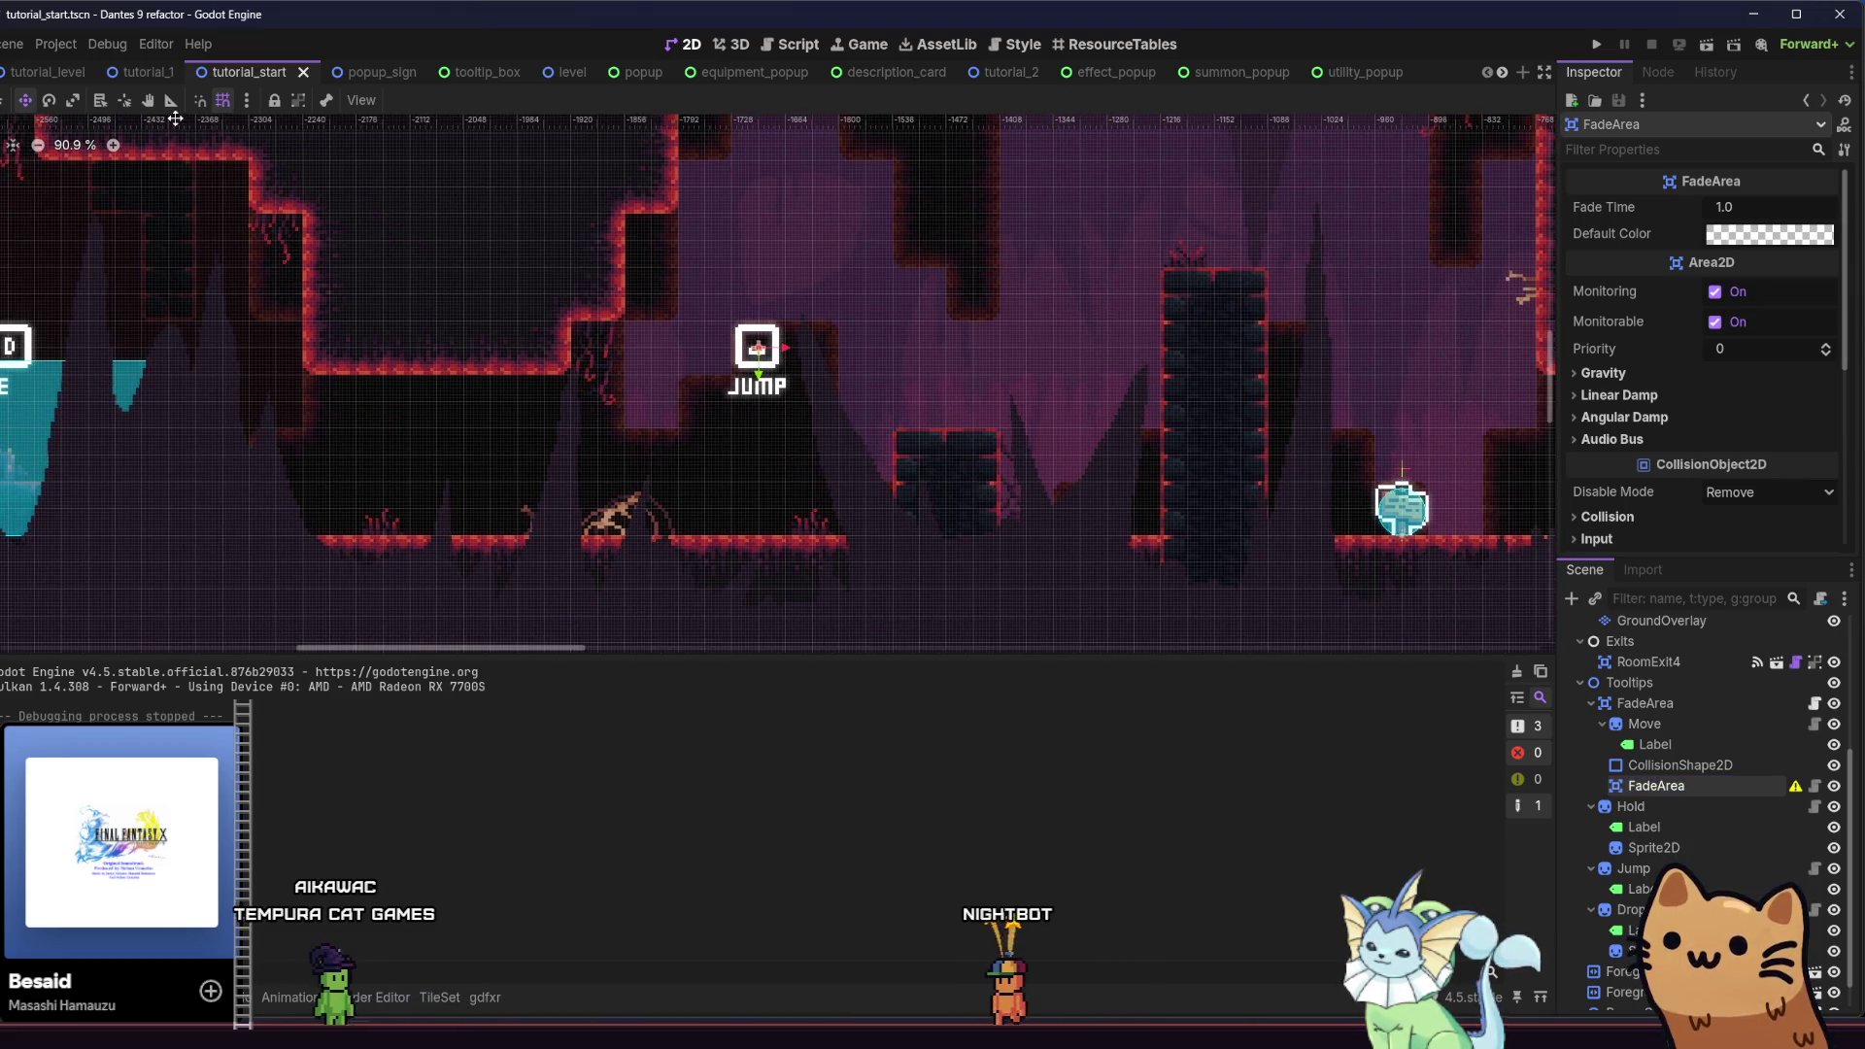
left_click(744, 396)
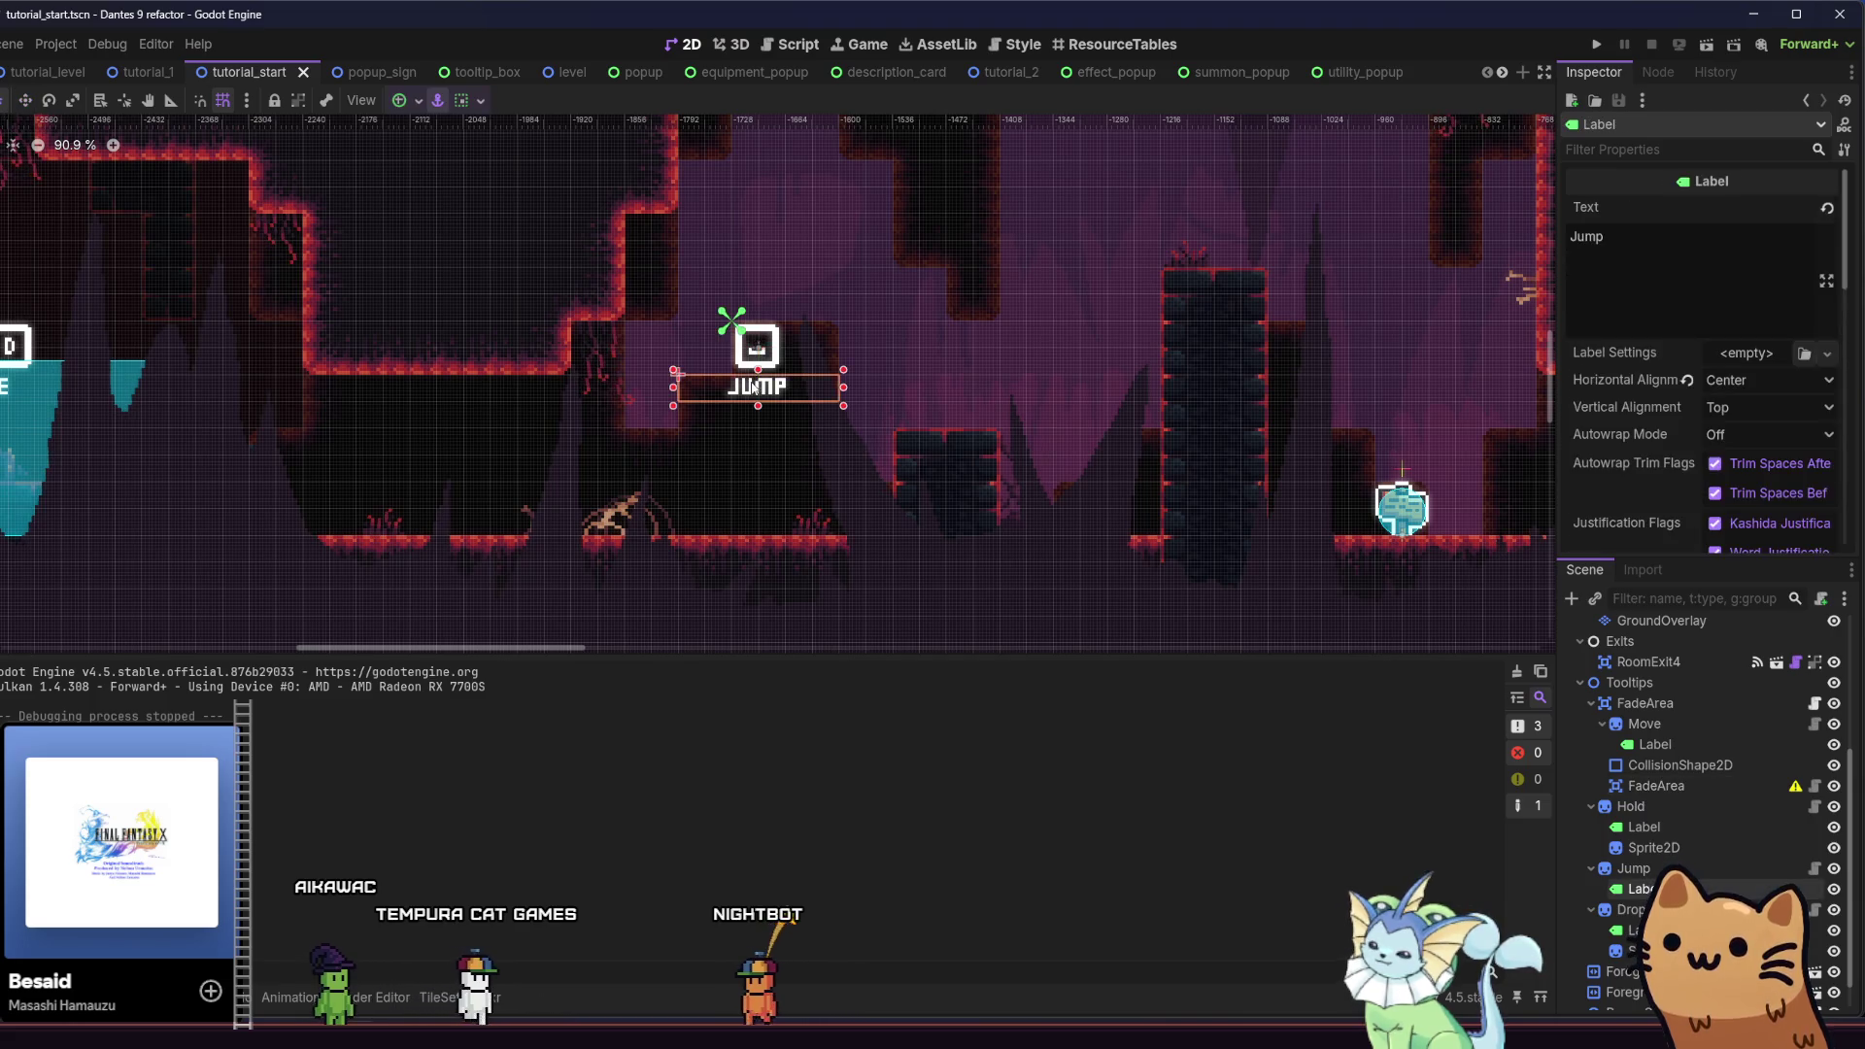
left_click(1678, 786)
left_click_drag(1671, 853, 1670, 859)
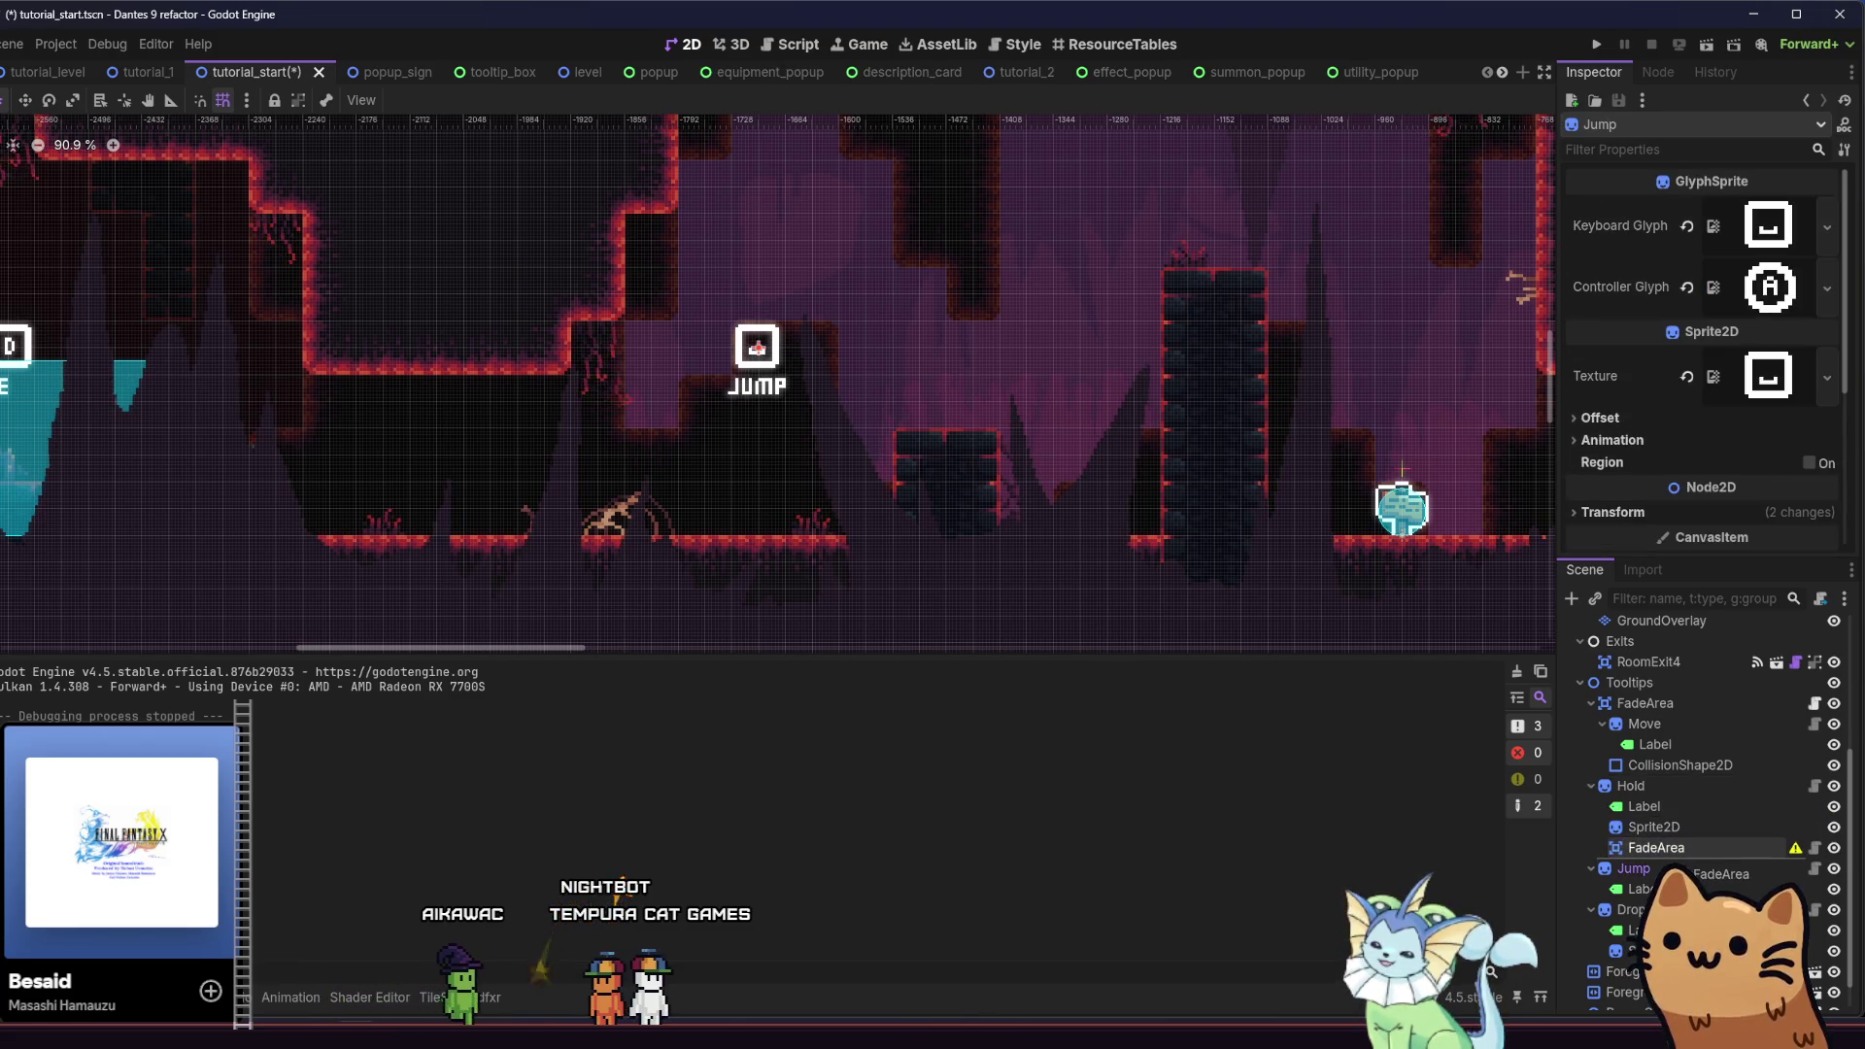
left_click_drag(1671, 859, 1673, 864)
- Rename the spare node FadeArea2 and parent the Jump tooltip under it
left_click(1659, 853)
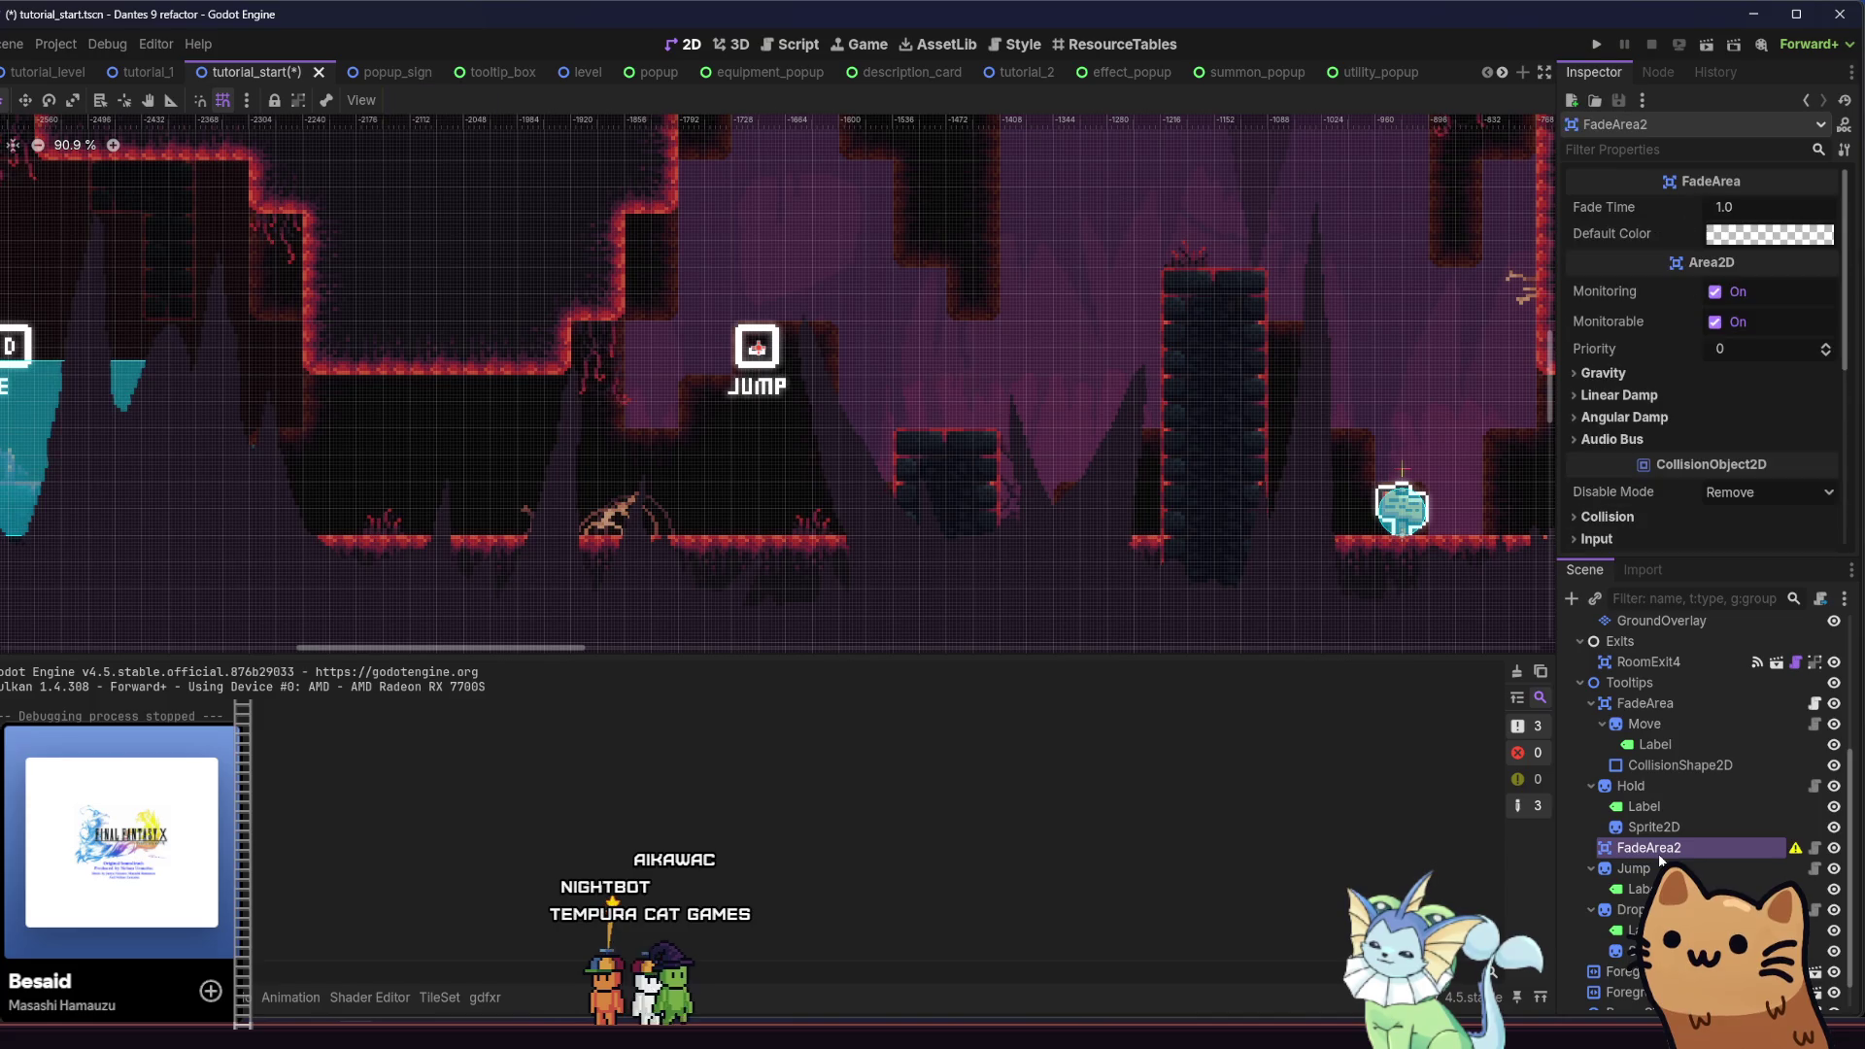
key("F2")
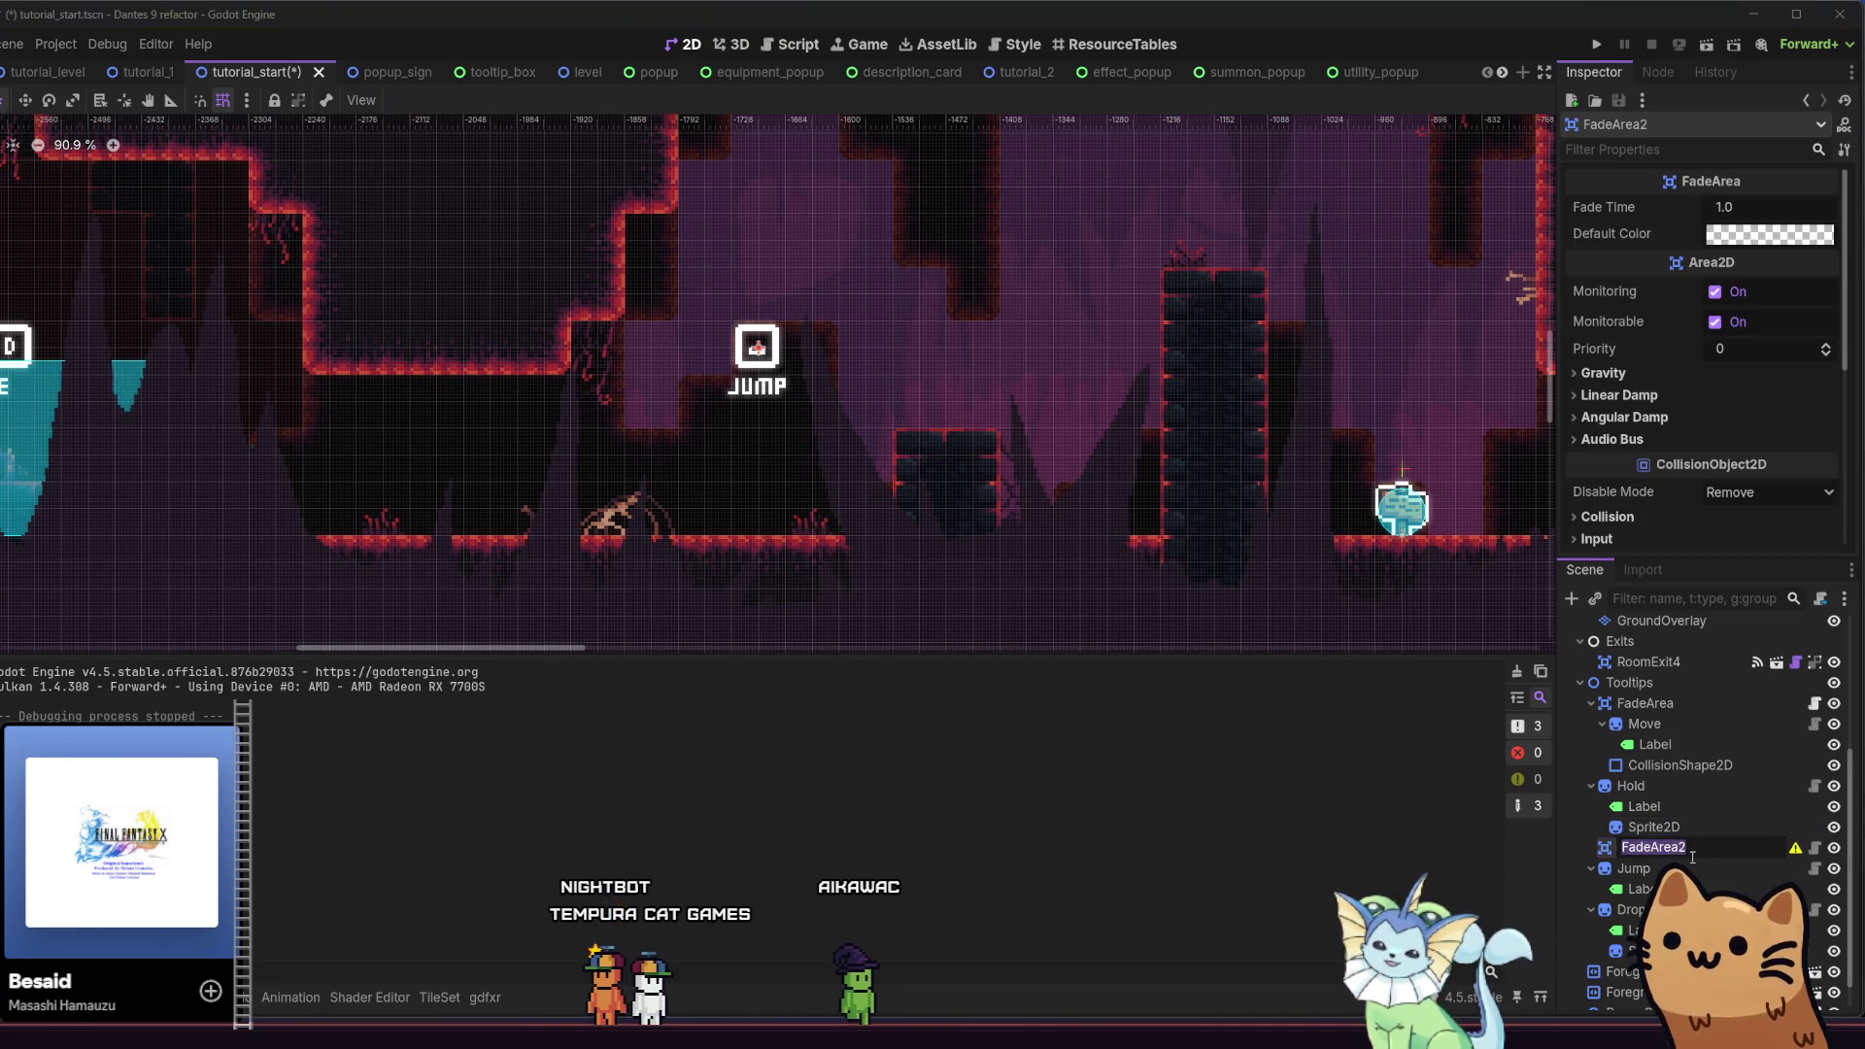
key("Return")
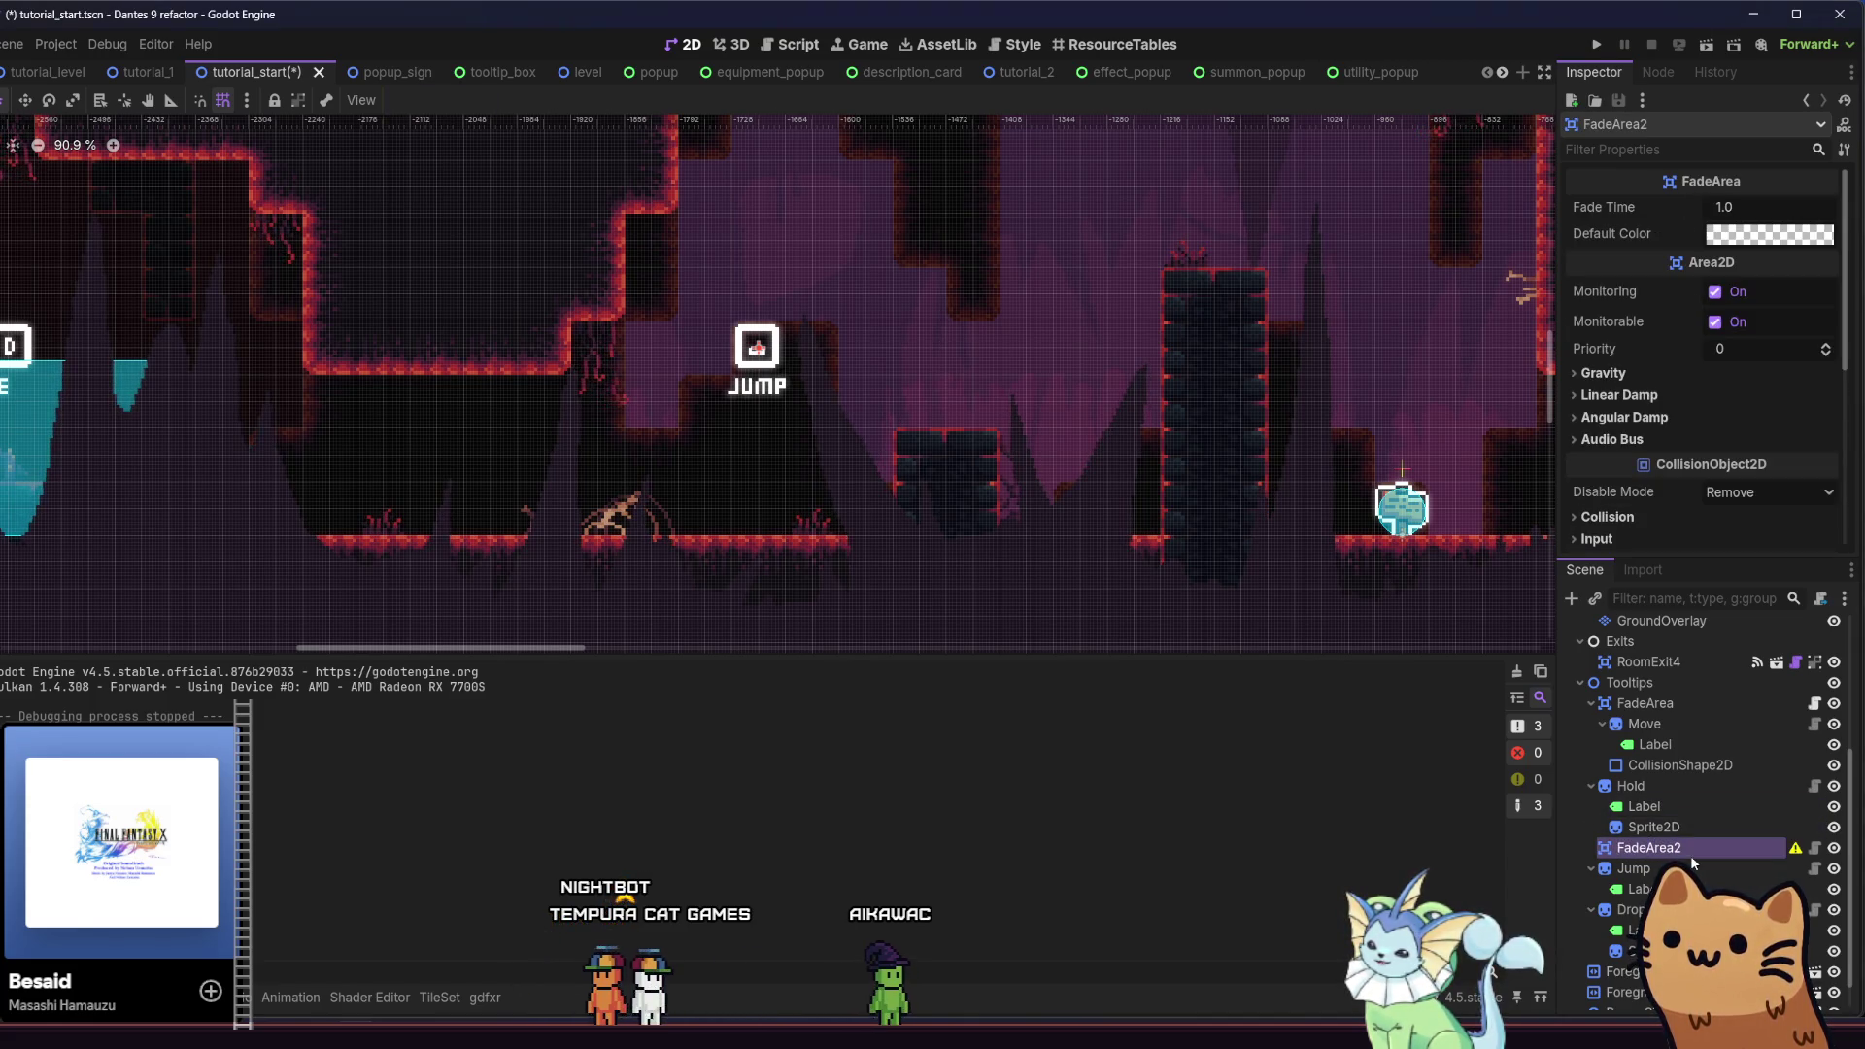
left_click(1712, 867)
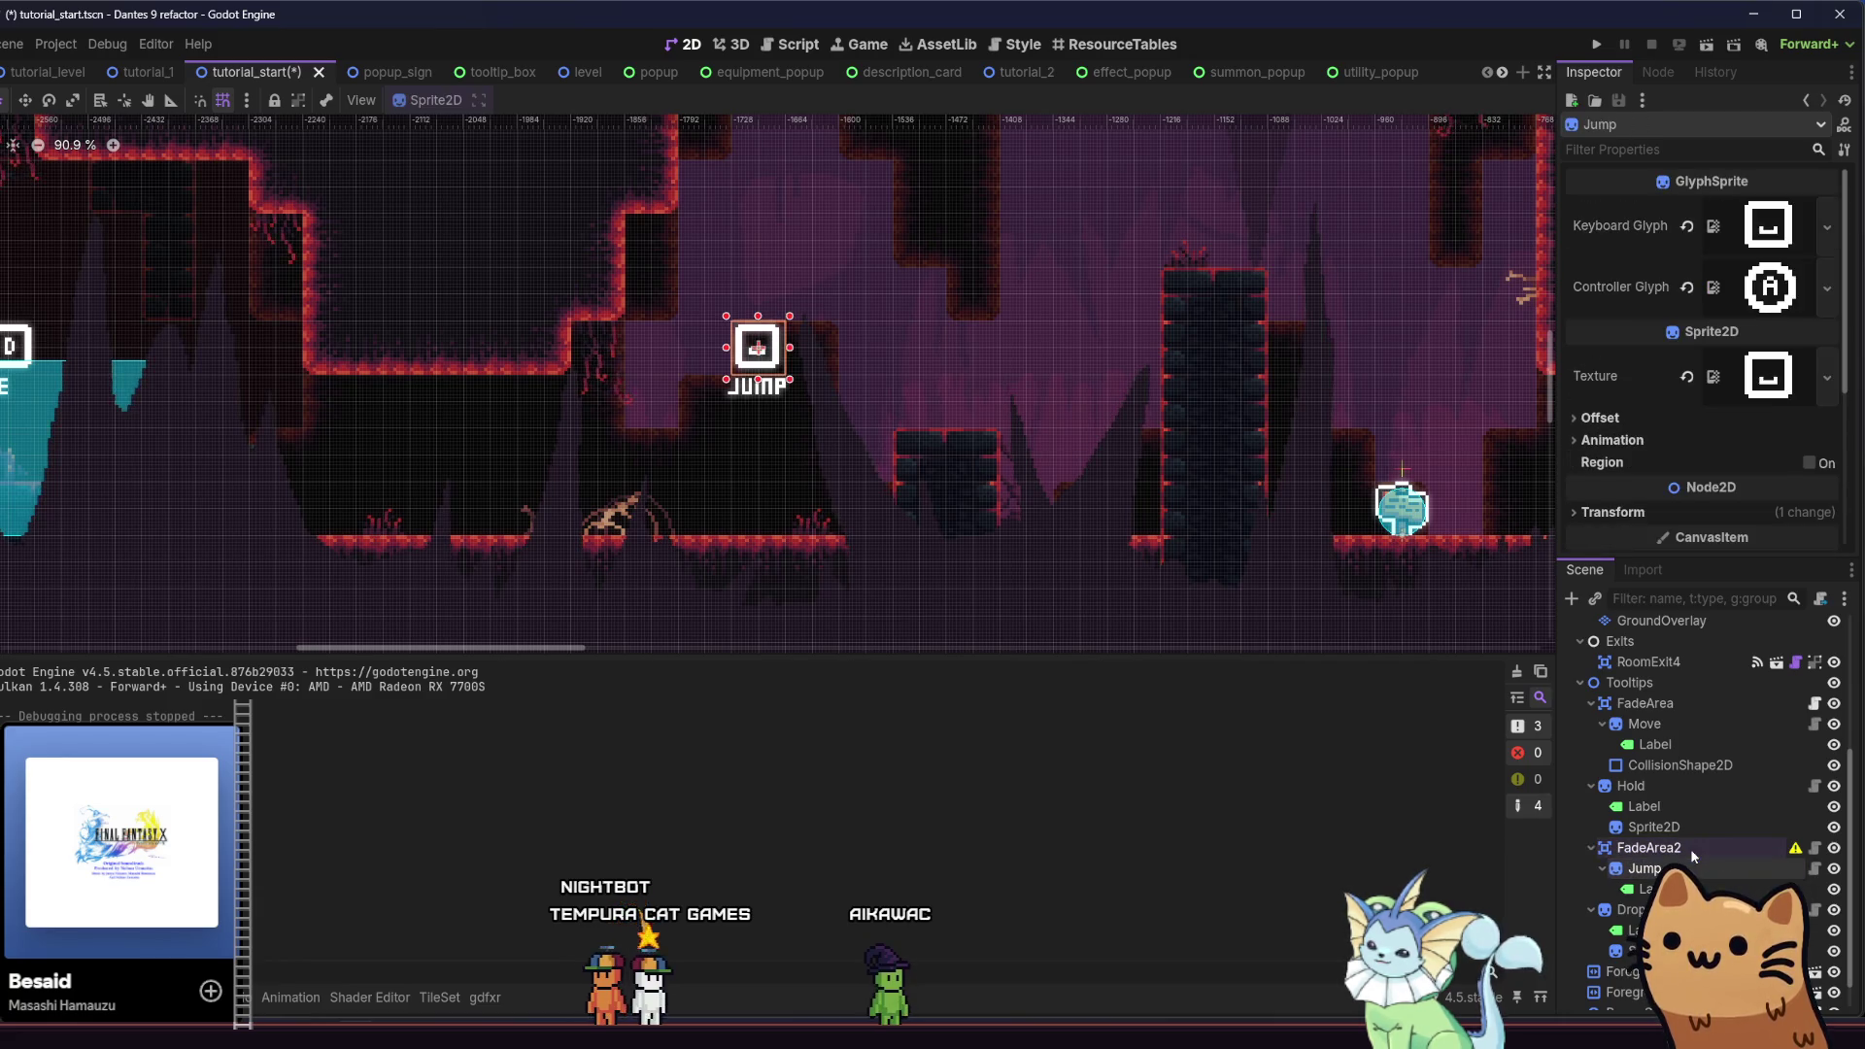
left_click(1691, 847)
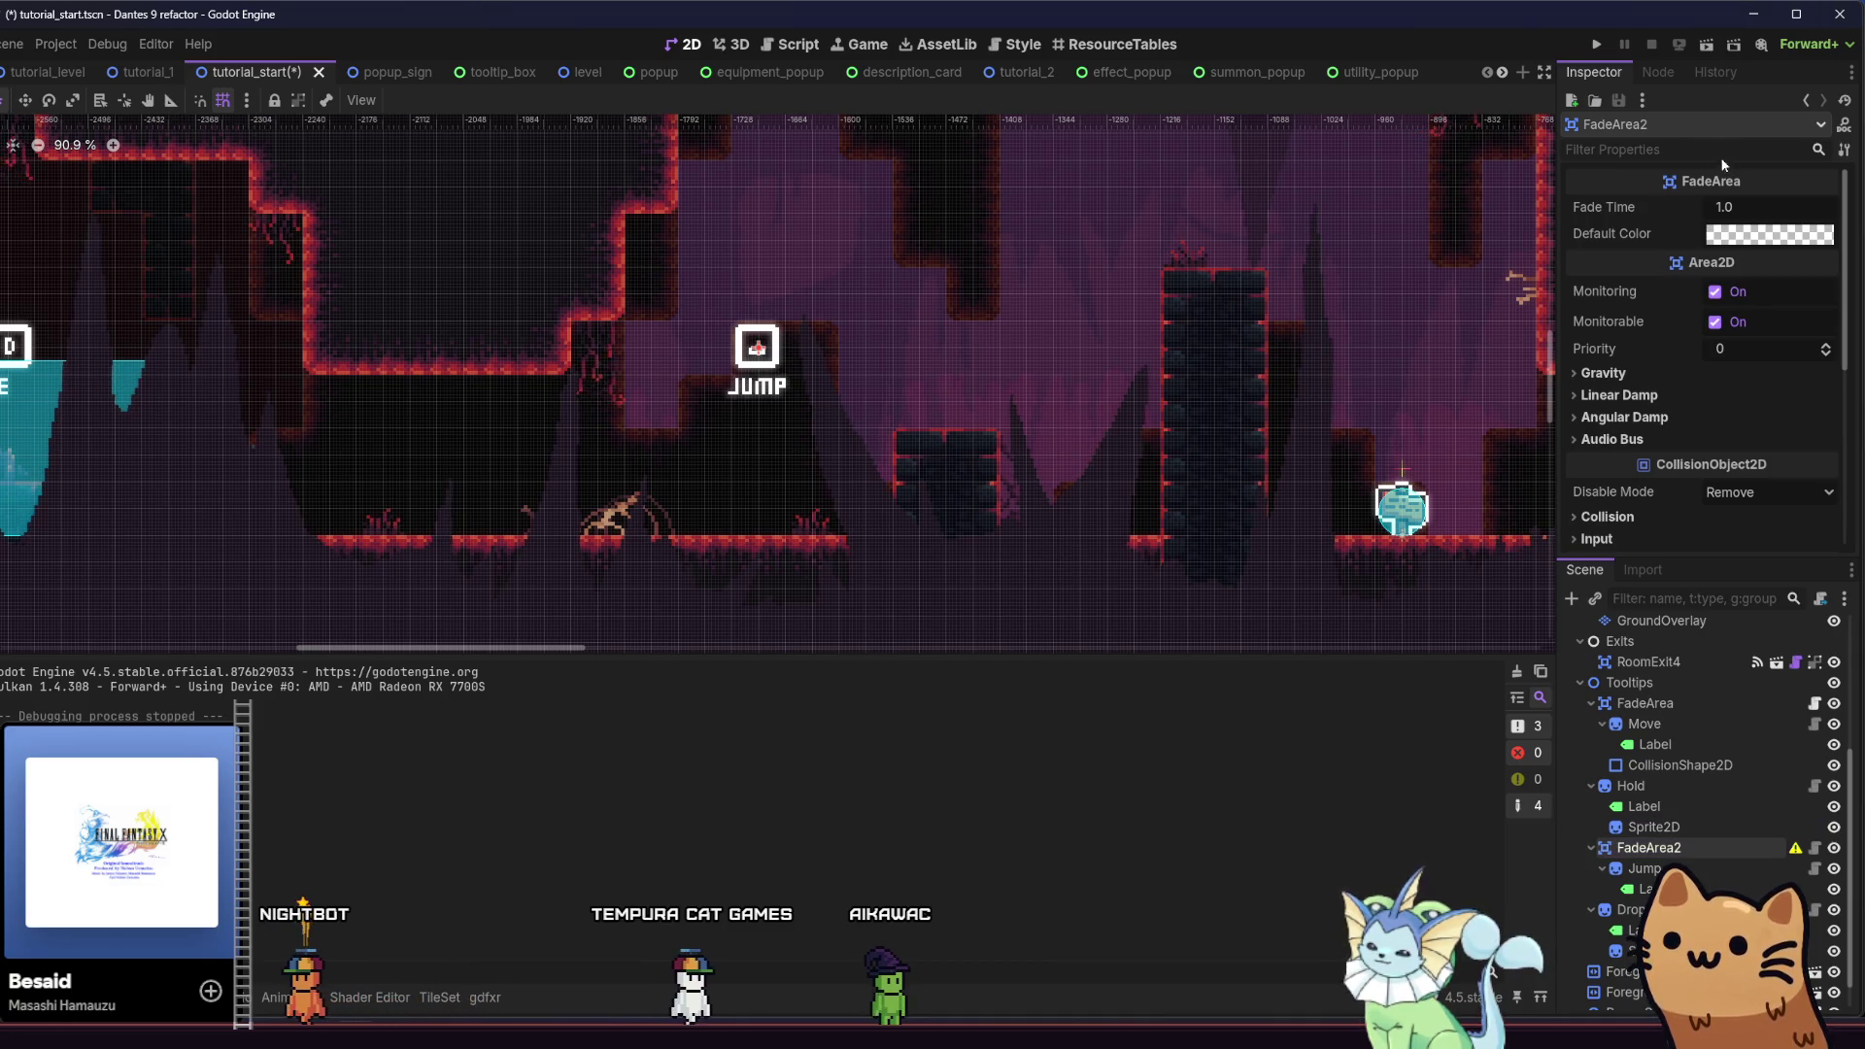
- Add a CollisionShape2D with a rectangle shape to FadeArea2, stretched over the JUMP tooltip area
left_click(1572, 599)
type("collis")
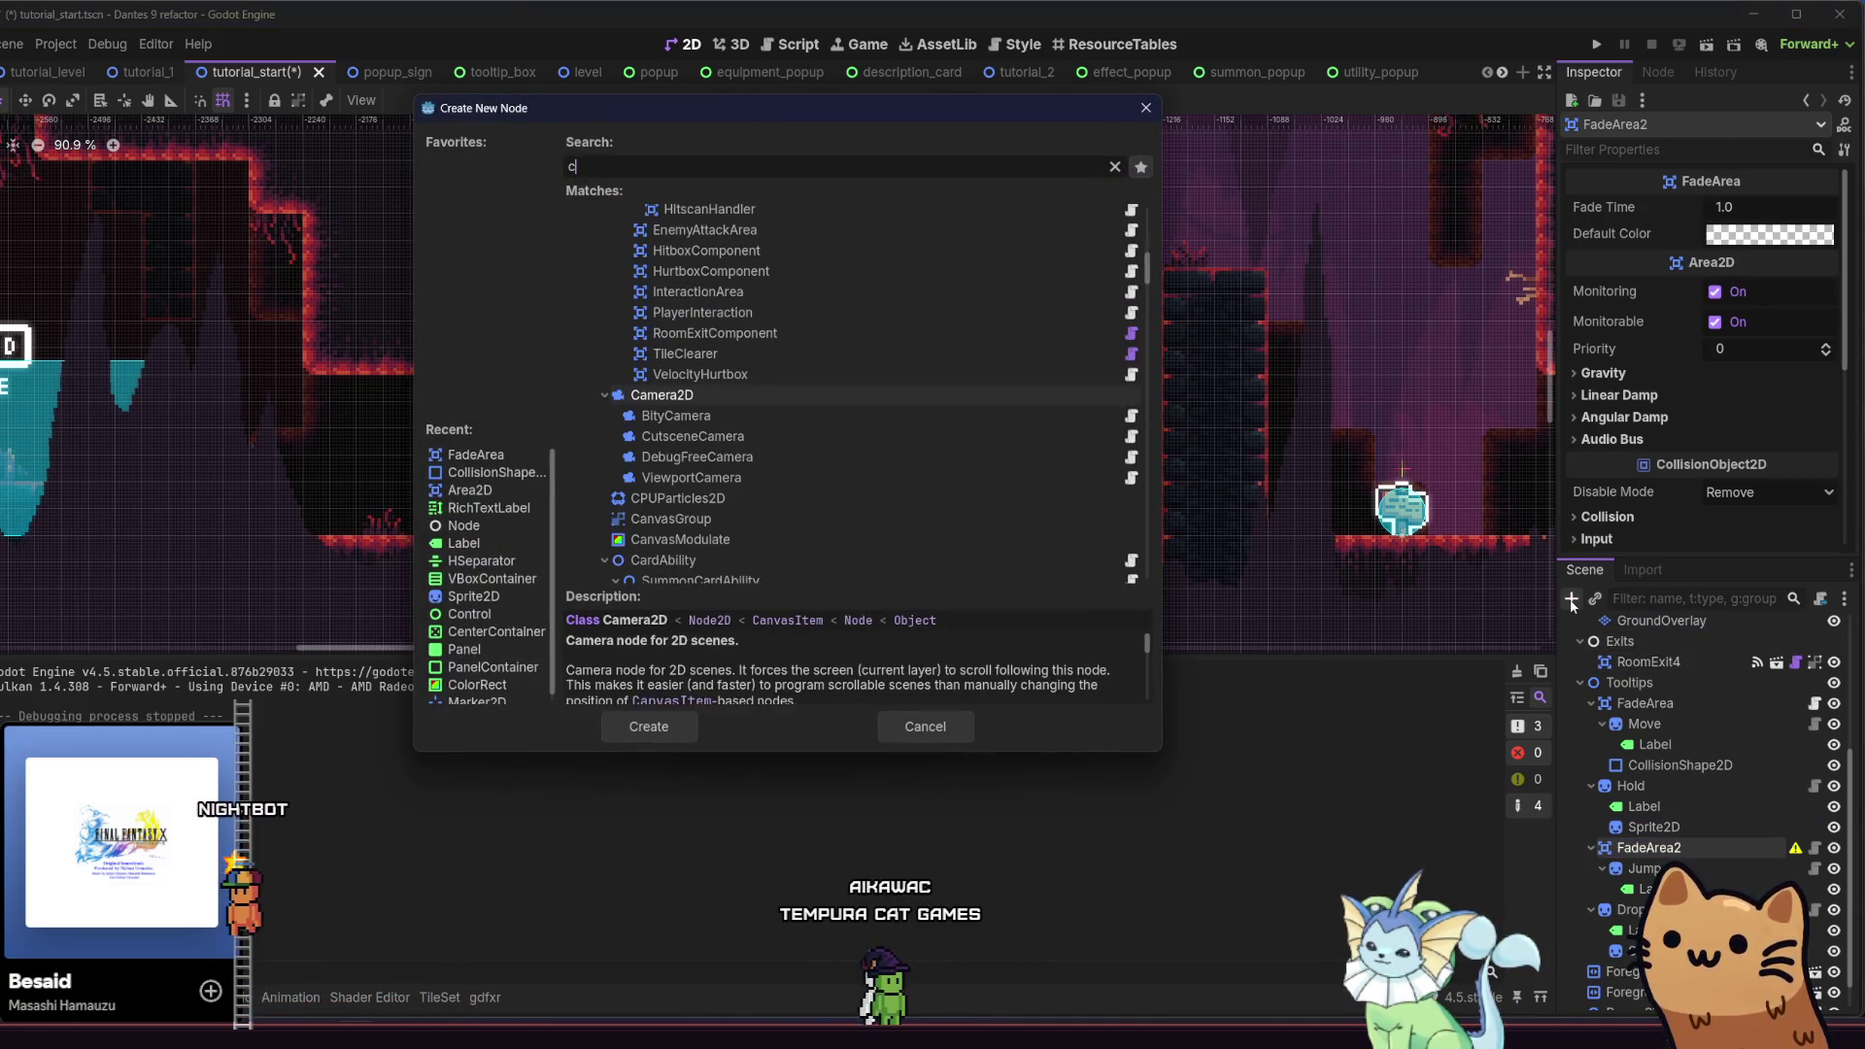
key("Return")
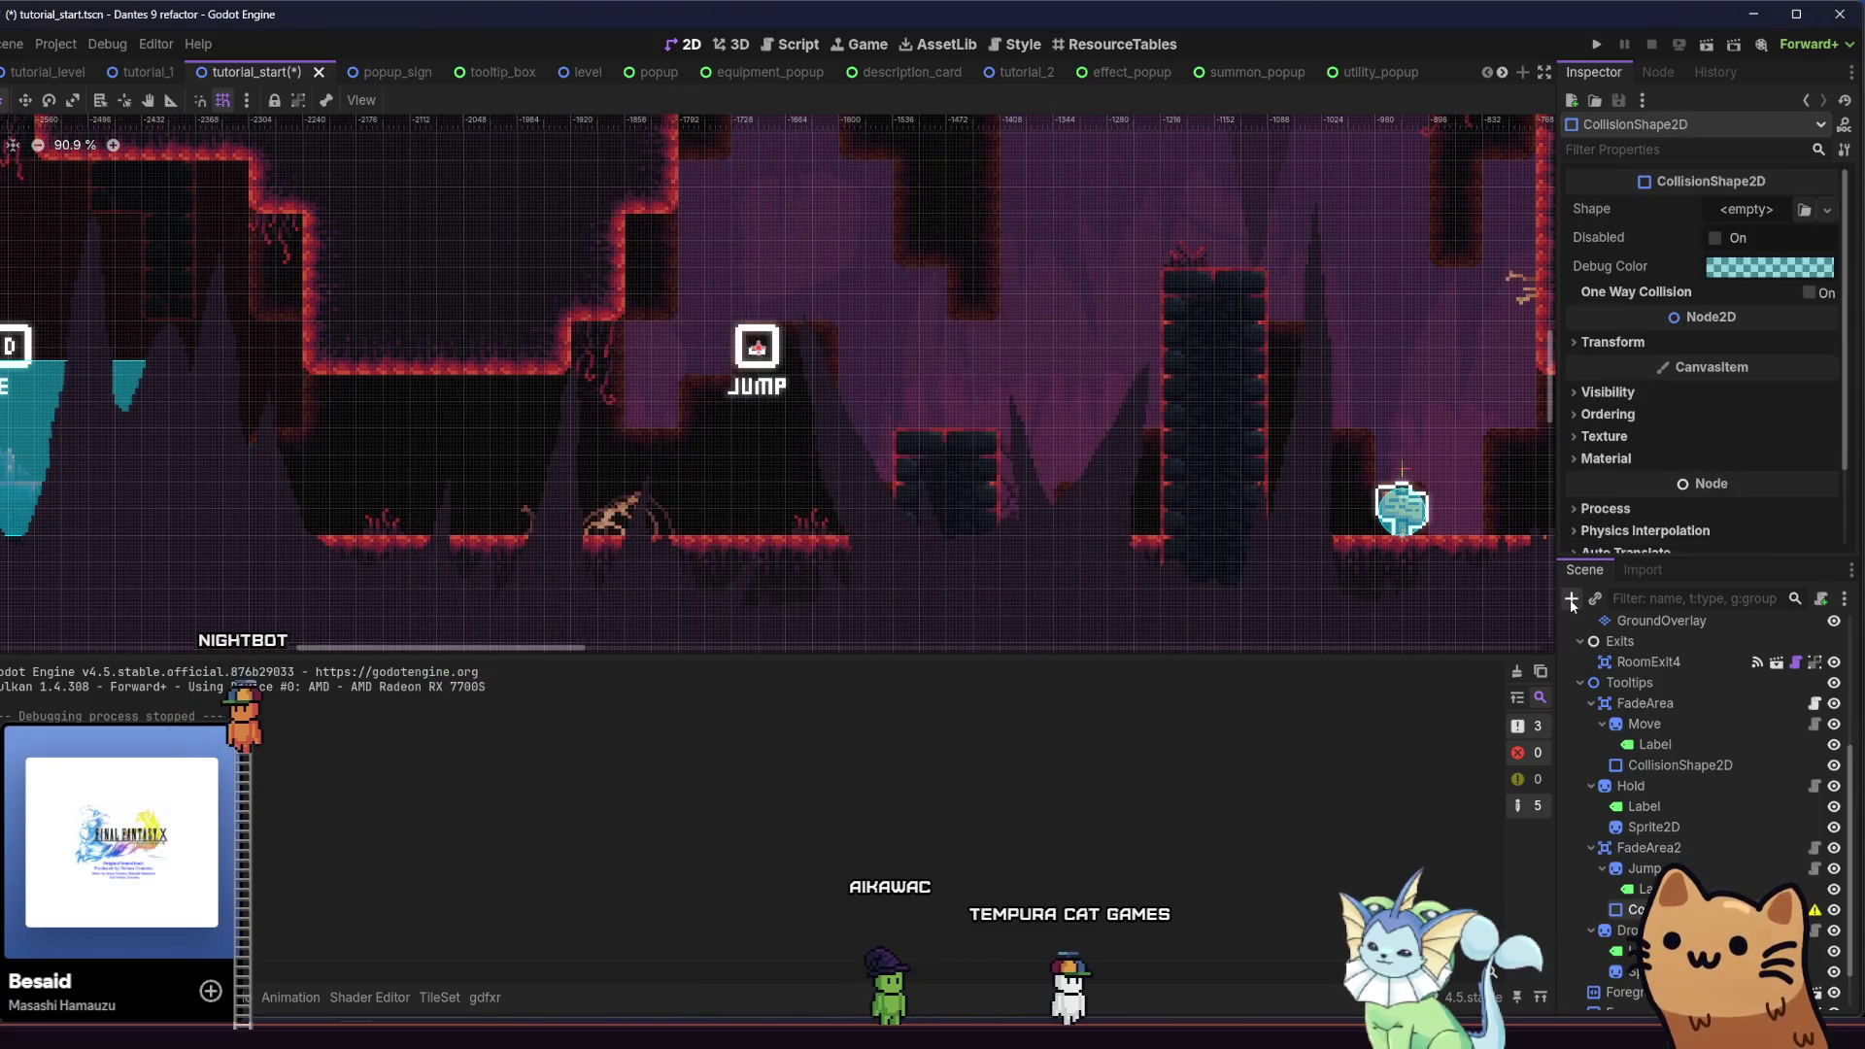
left_click(1782, 208)
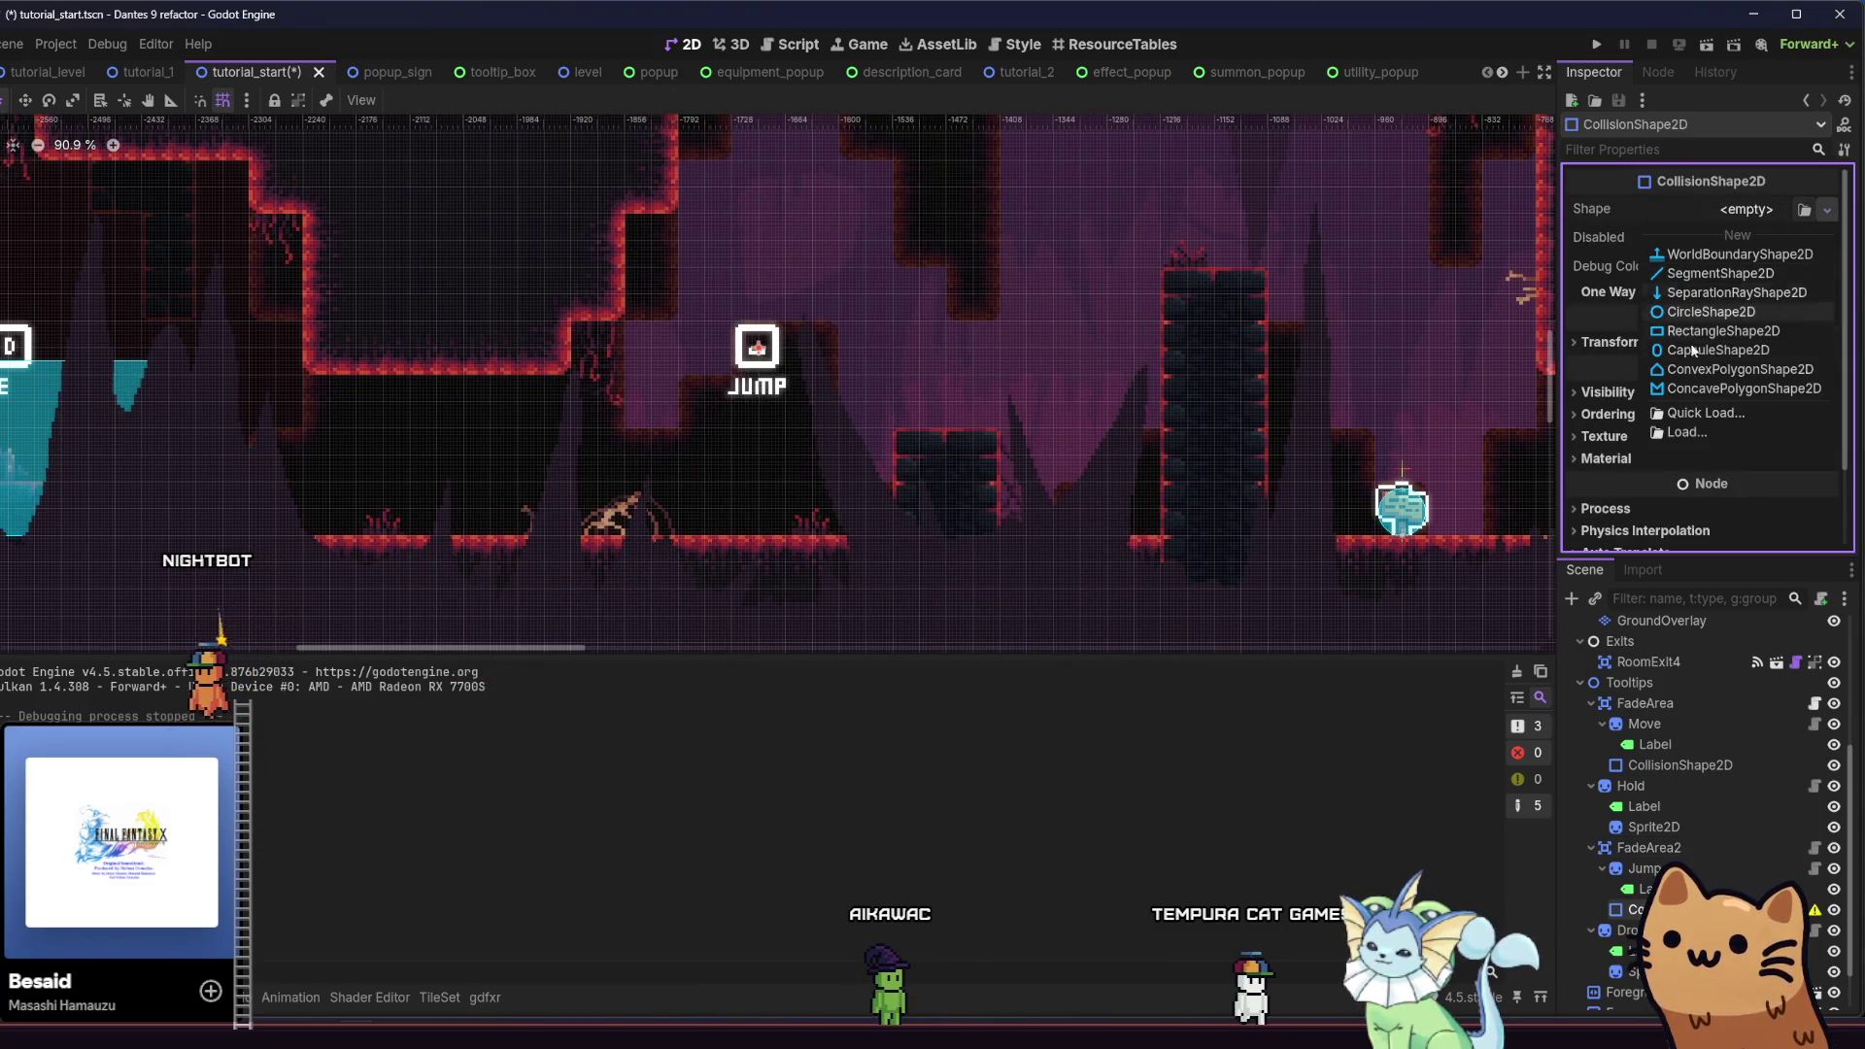
left_click(1723, 331)
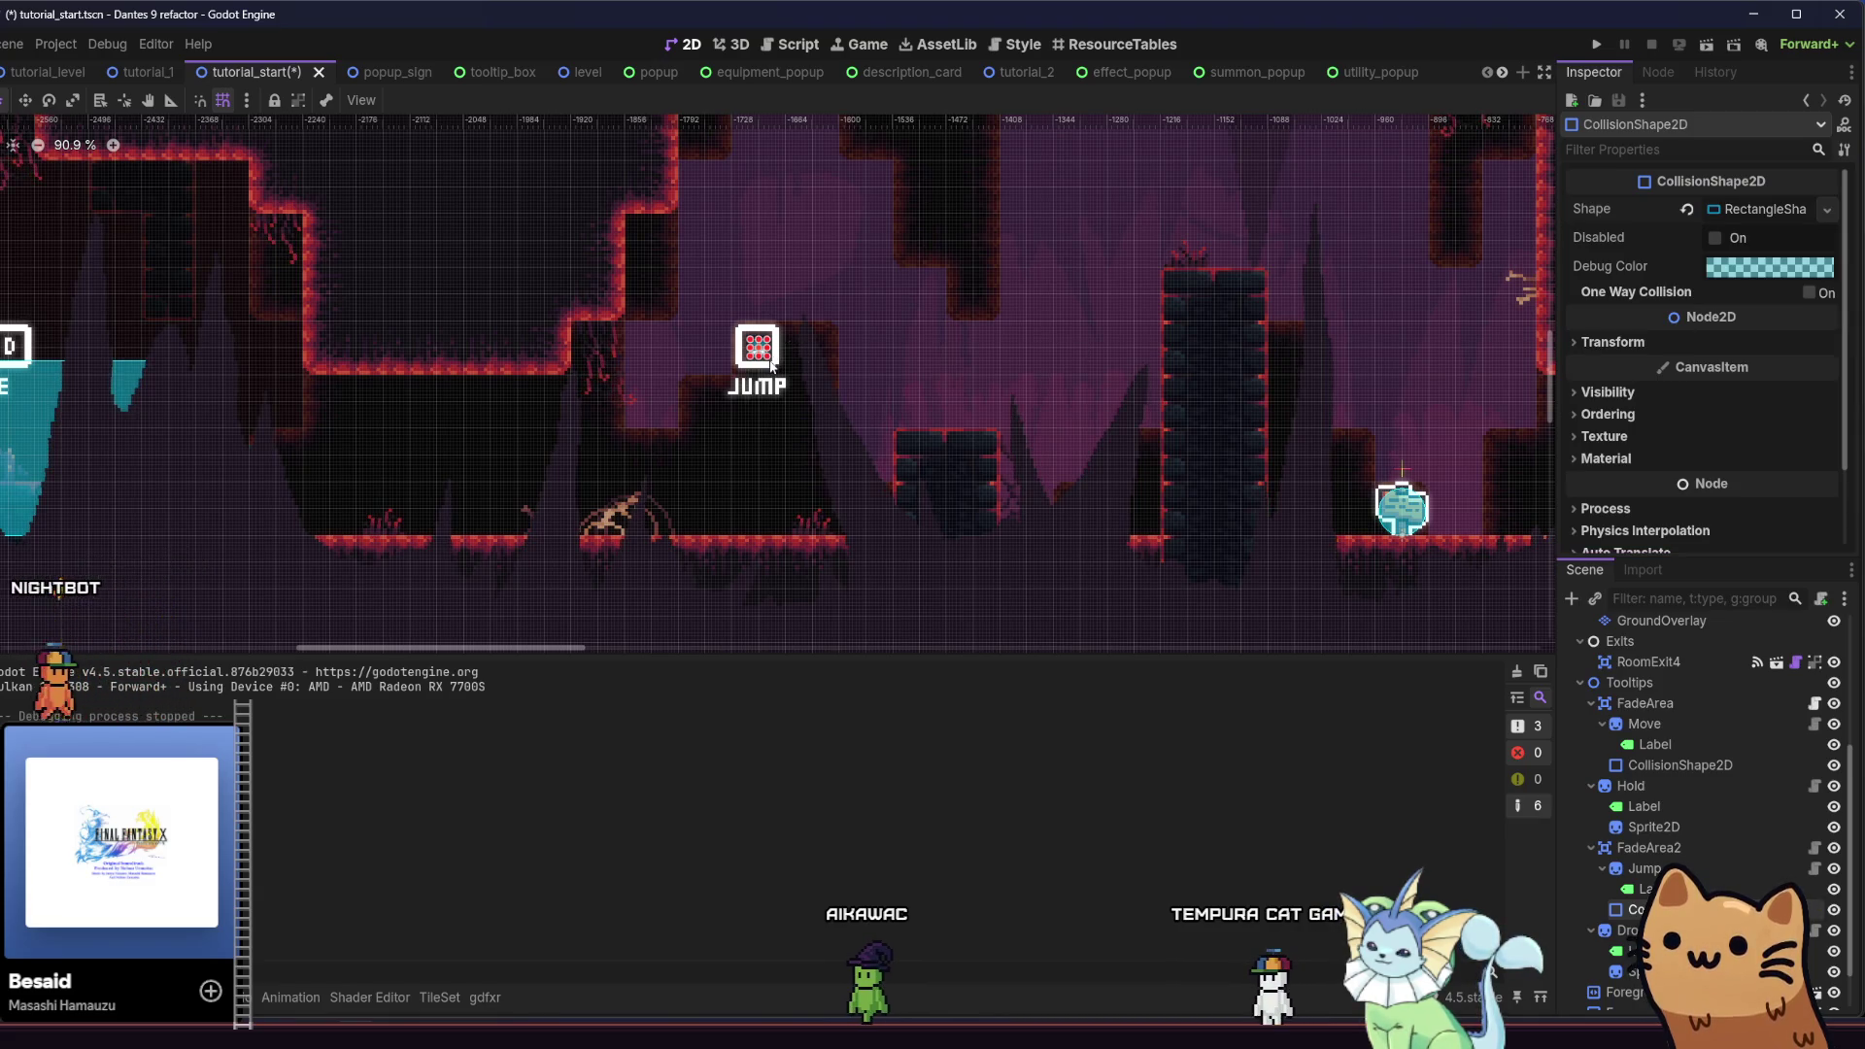
mouse_move(751, 361)
left_mouse_down()
mouse_move(639, 424)
mouse_move(532, 549)
mouse_move(441, 550)
mouse_move(528, 551)
mouse_move(518, 596)
mouse_move(522, 577)
left_mouse_up()
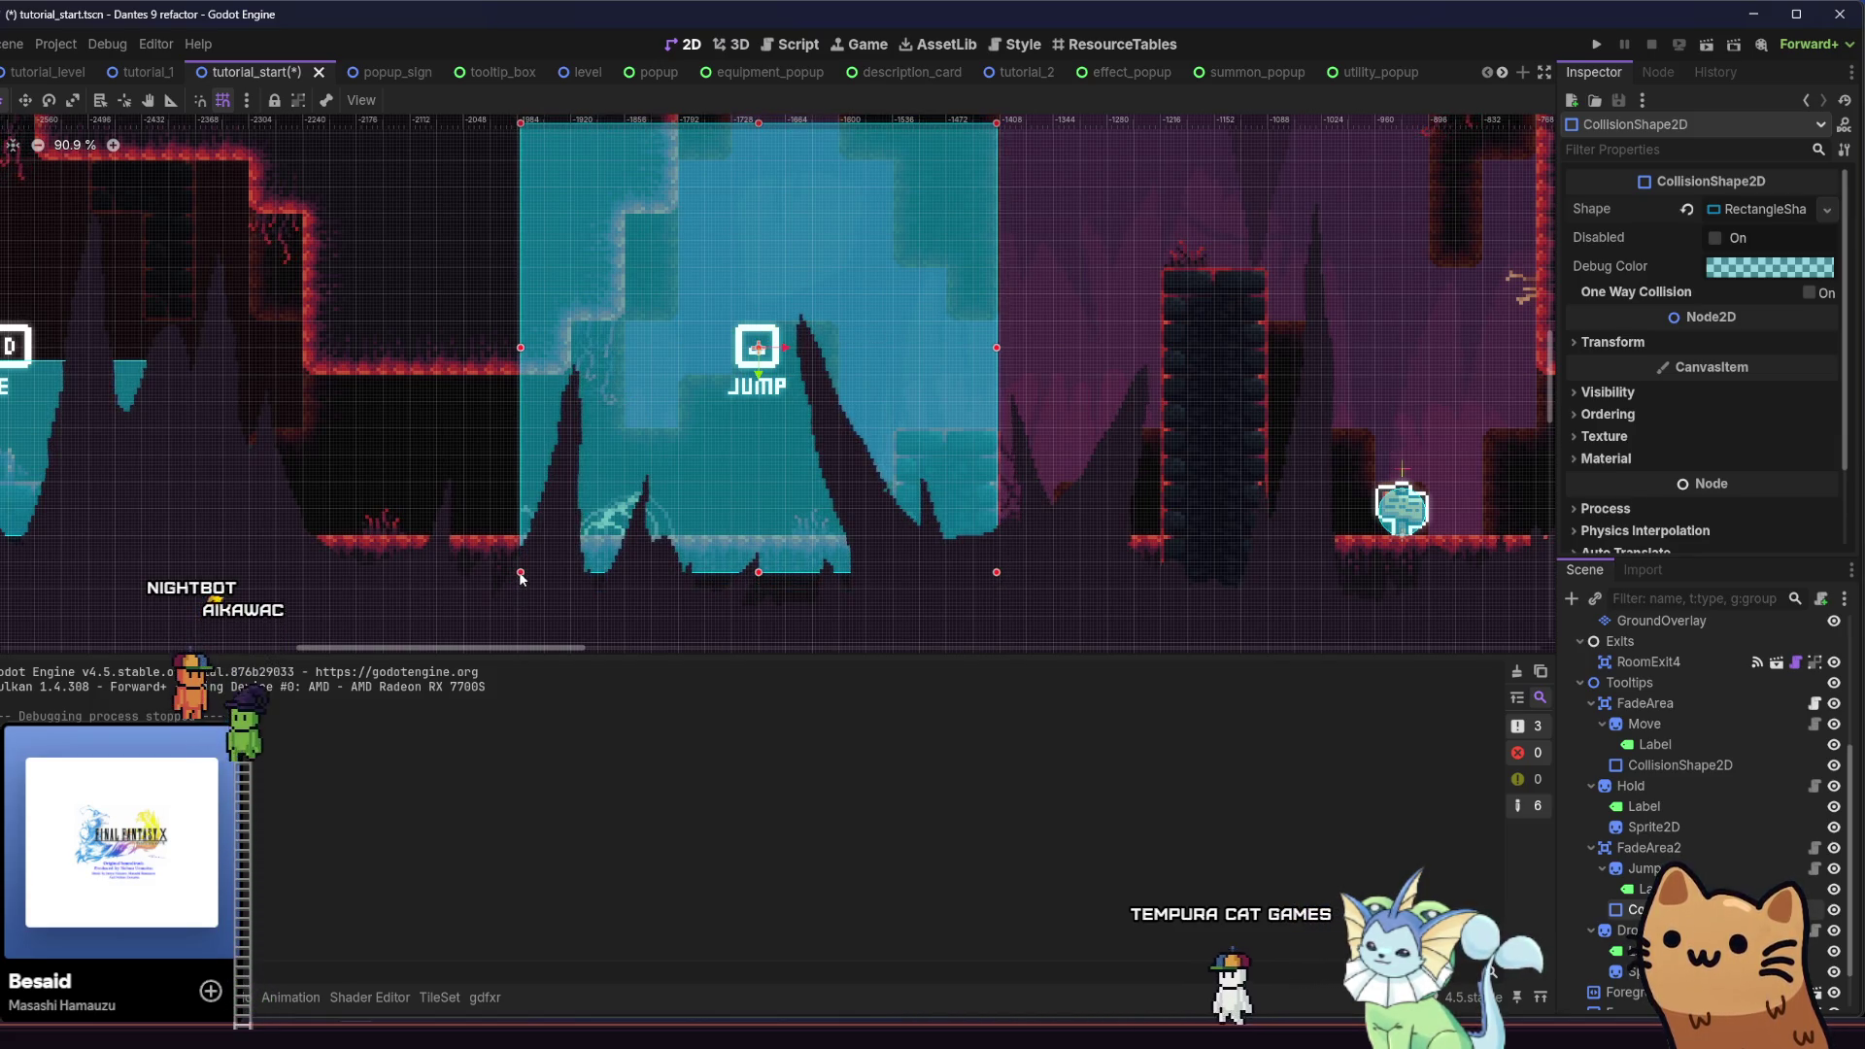
- Deselect the Jump collision shape and save the tutorial_start scene
scroll(567, 379, "down", 5)
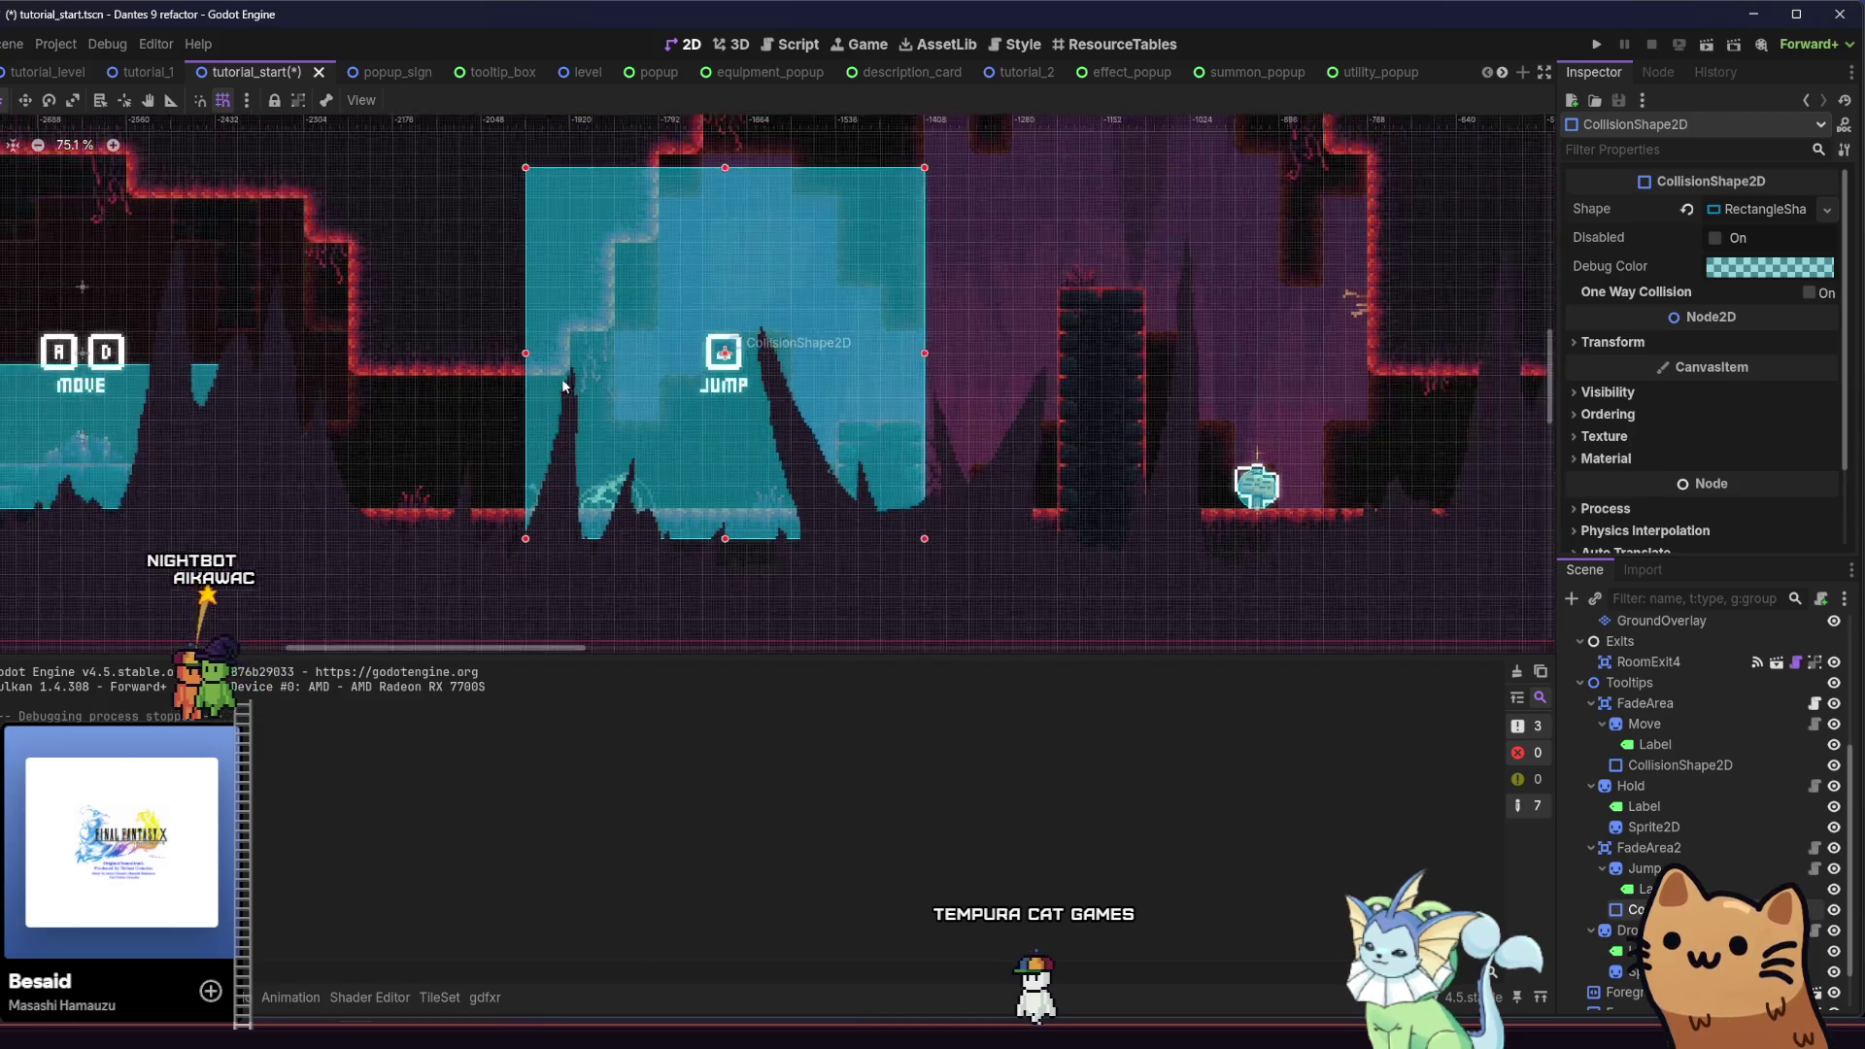
left_click(488, 383)
key("ctrl+s")
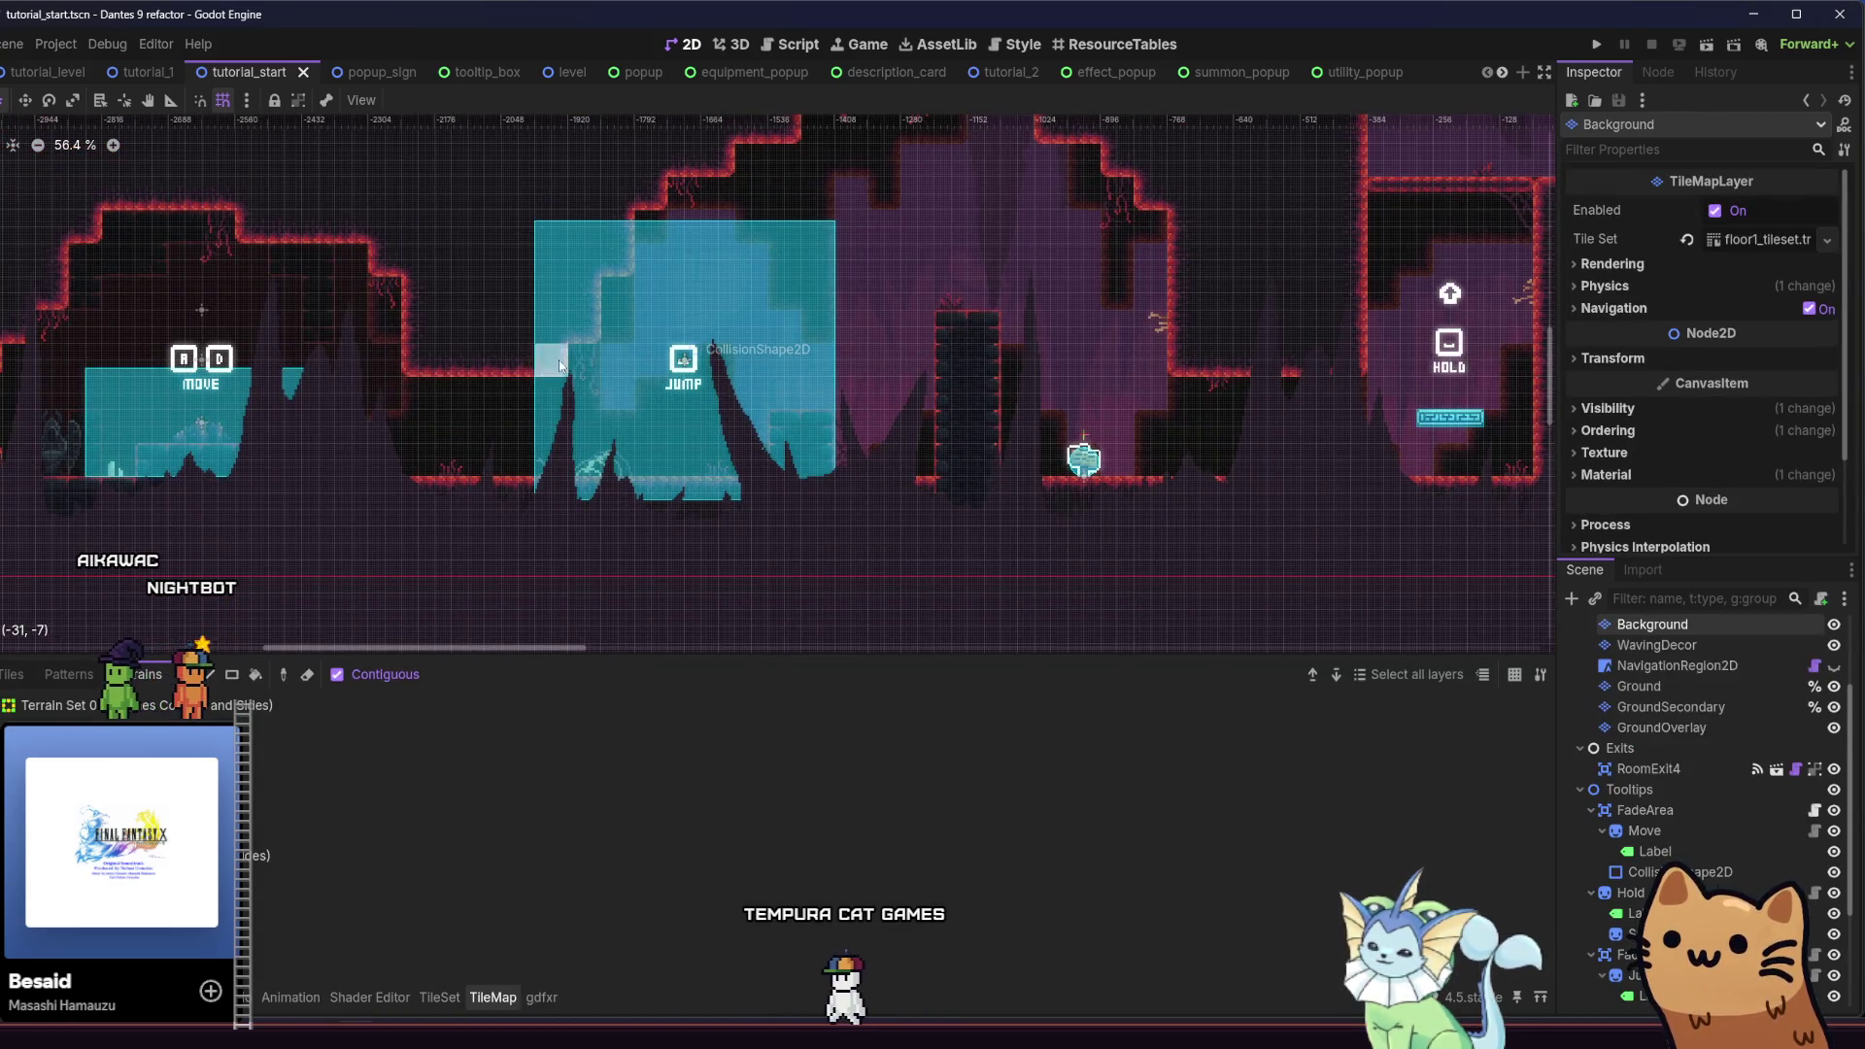
- Create a new FadeArea node from the scene root and place it just above Hold
scroll(467, 375, "right", 5)
scroll(444, 369, "right", 3)
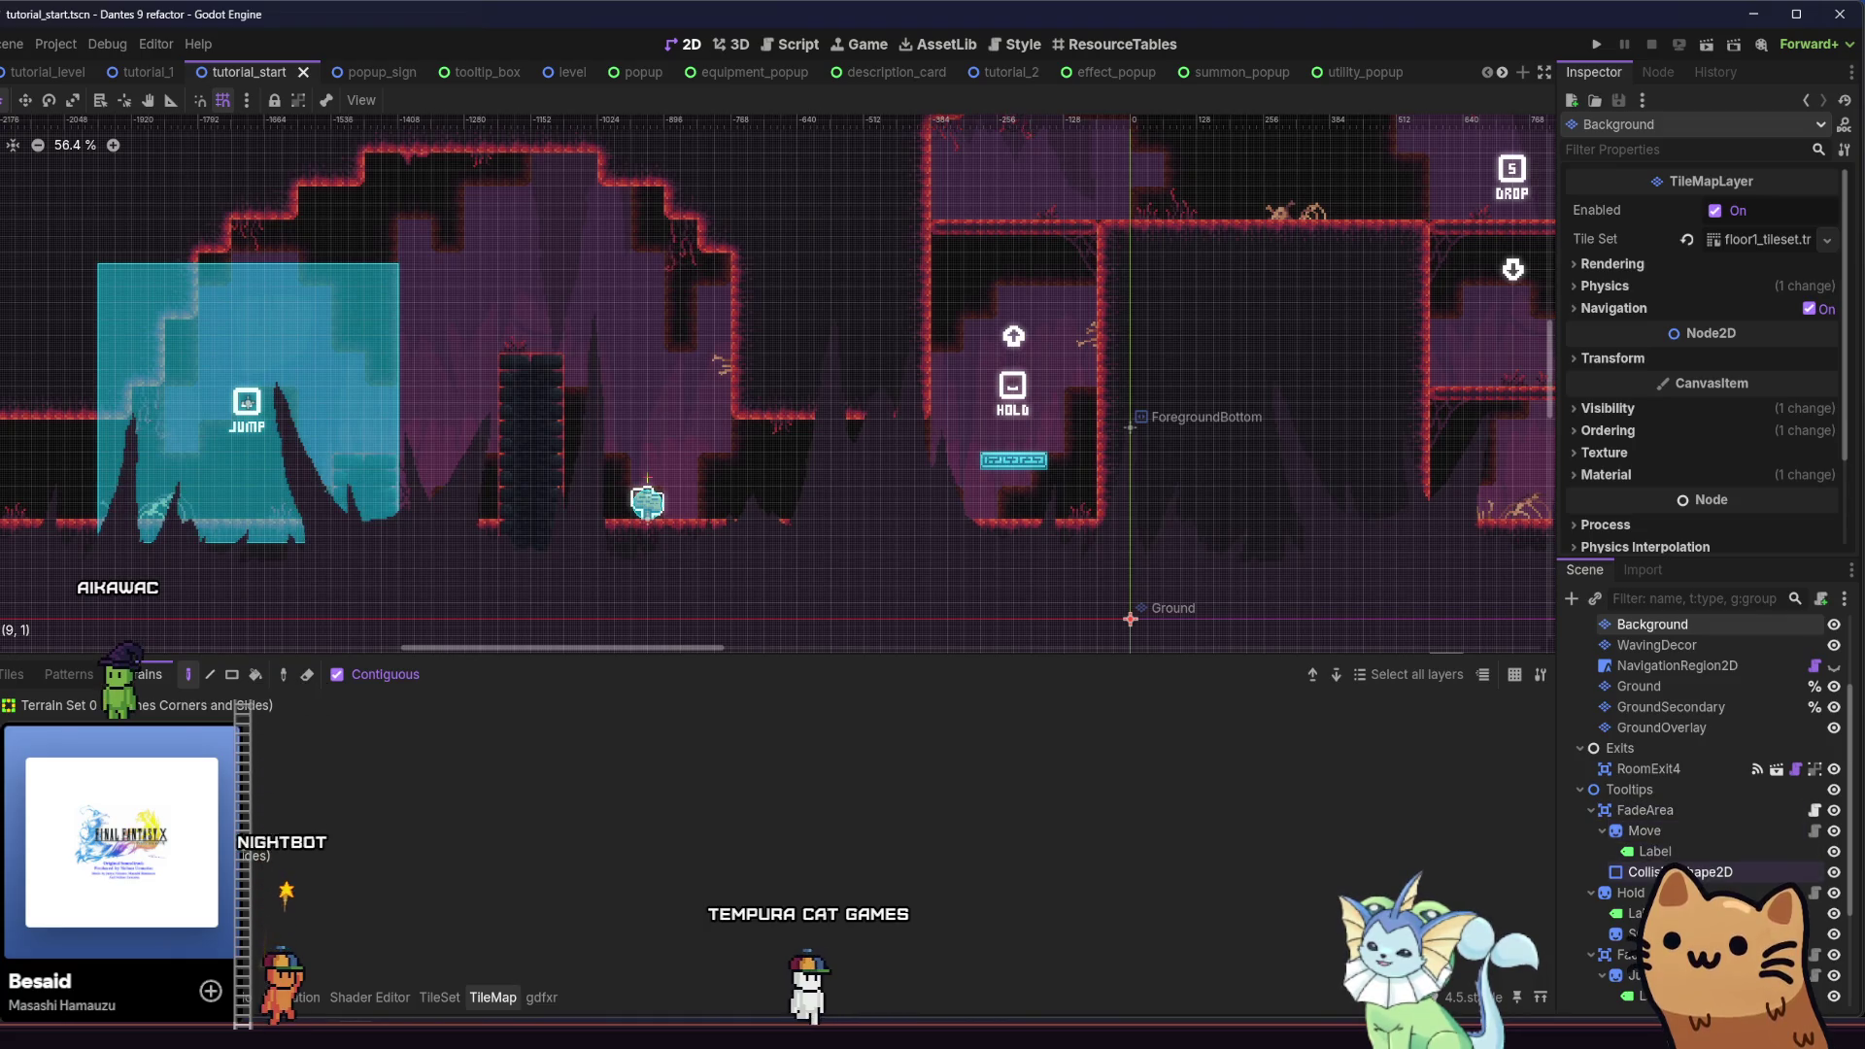
scroll(1661, 706, "up", 3)
left_click(1632, 625)
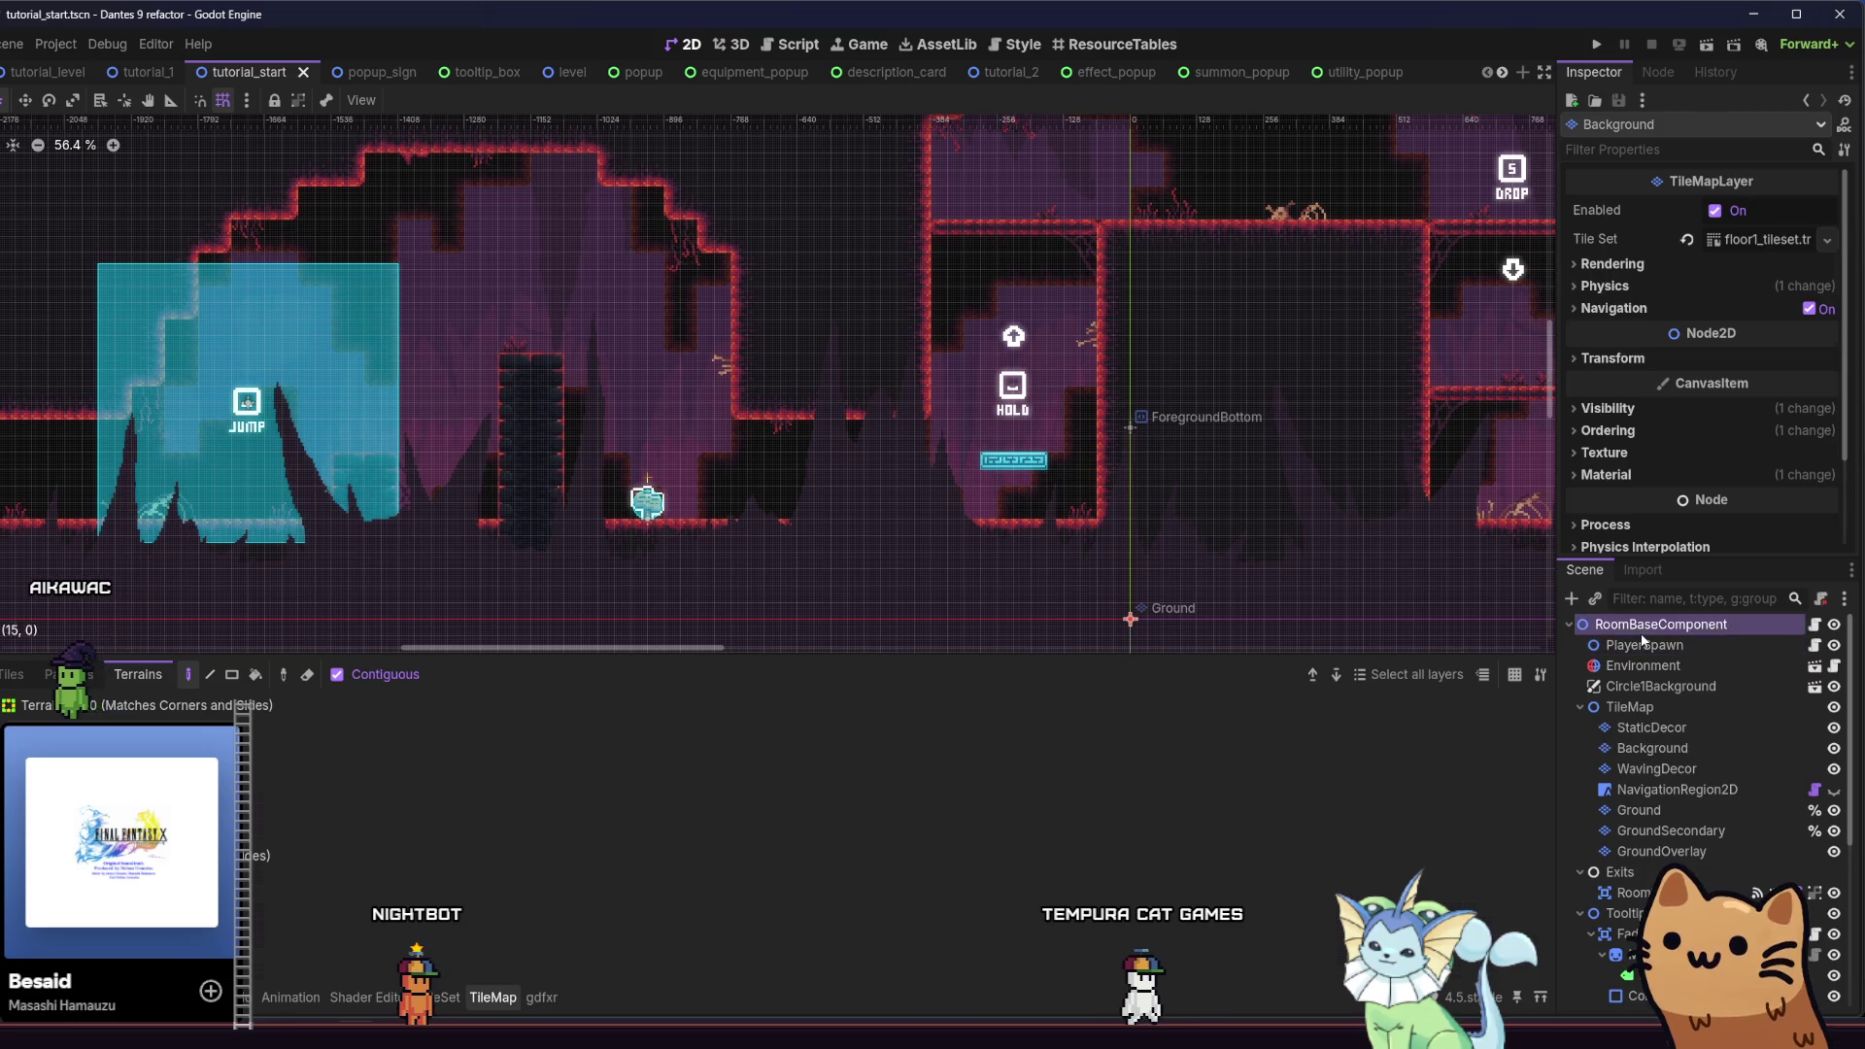
left_click(1570, 599)
type("fade")
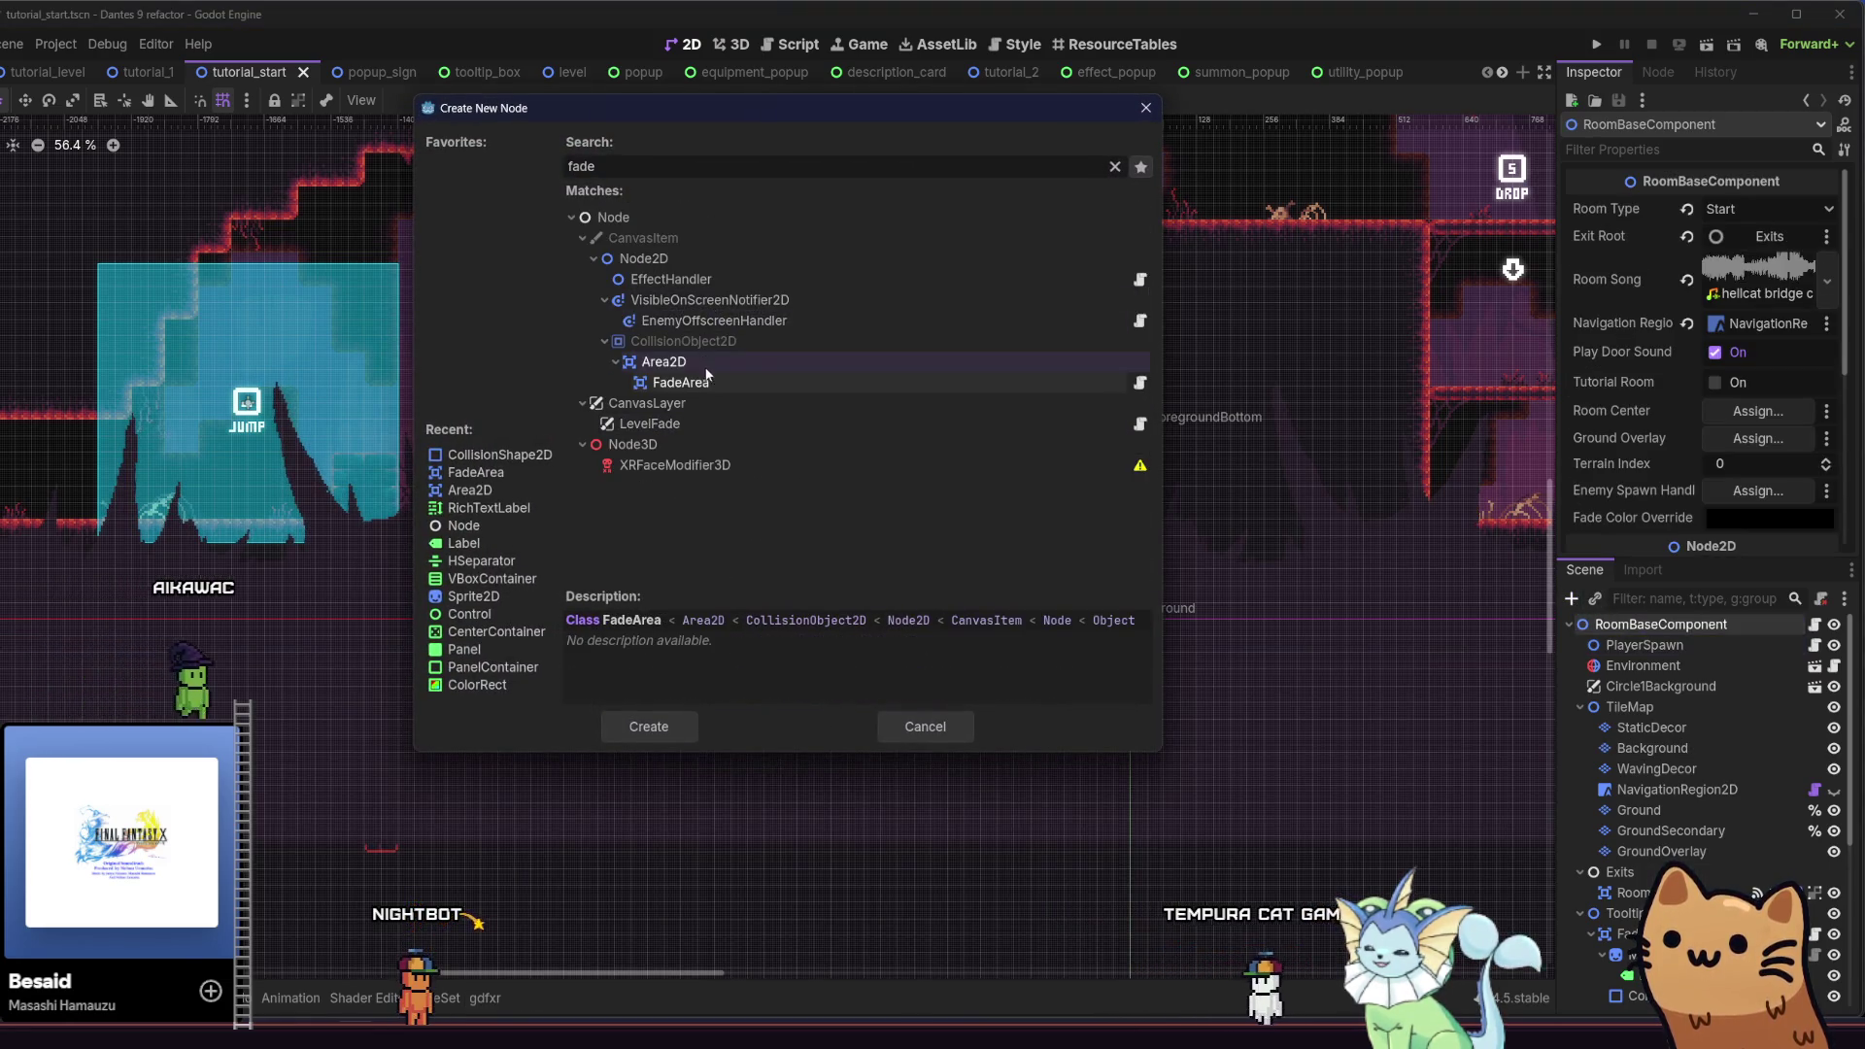
double_click(706, 382)
left_click_drag(1622, 999, 1716, 775)
left_click_drag(1725, 705, 1728, 701)
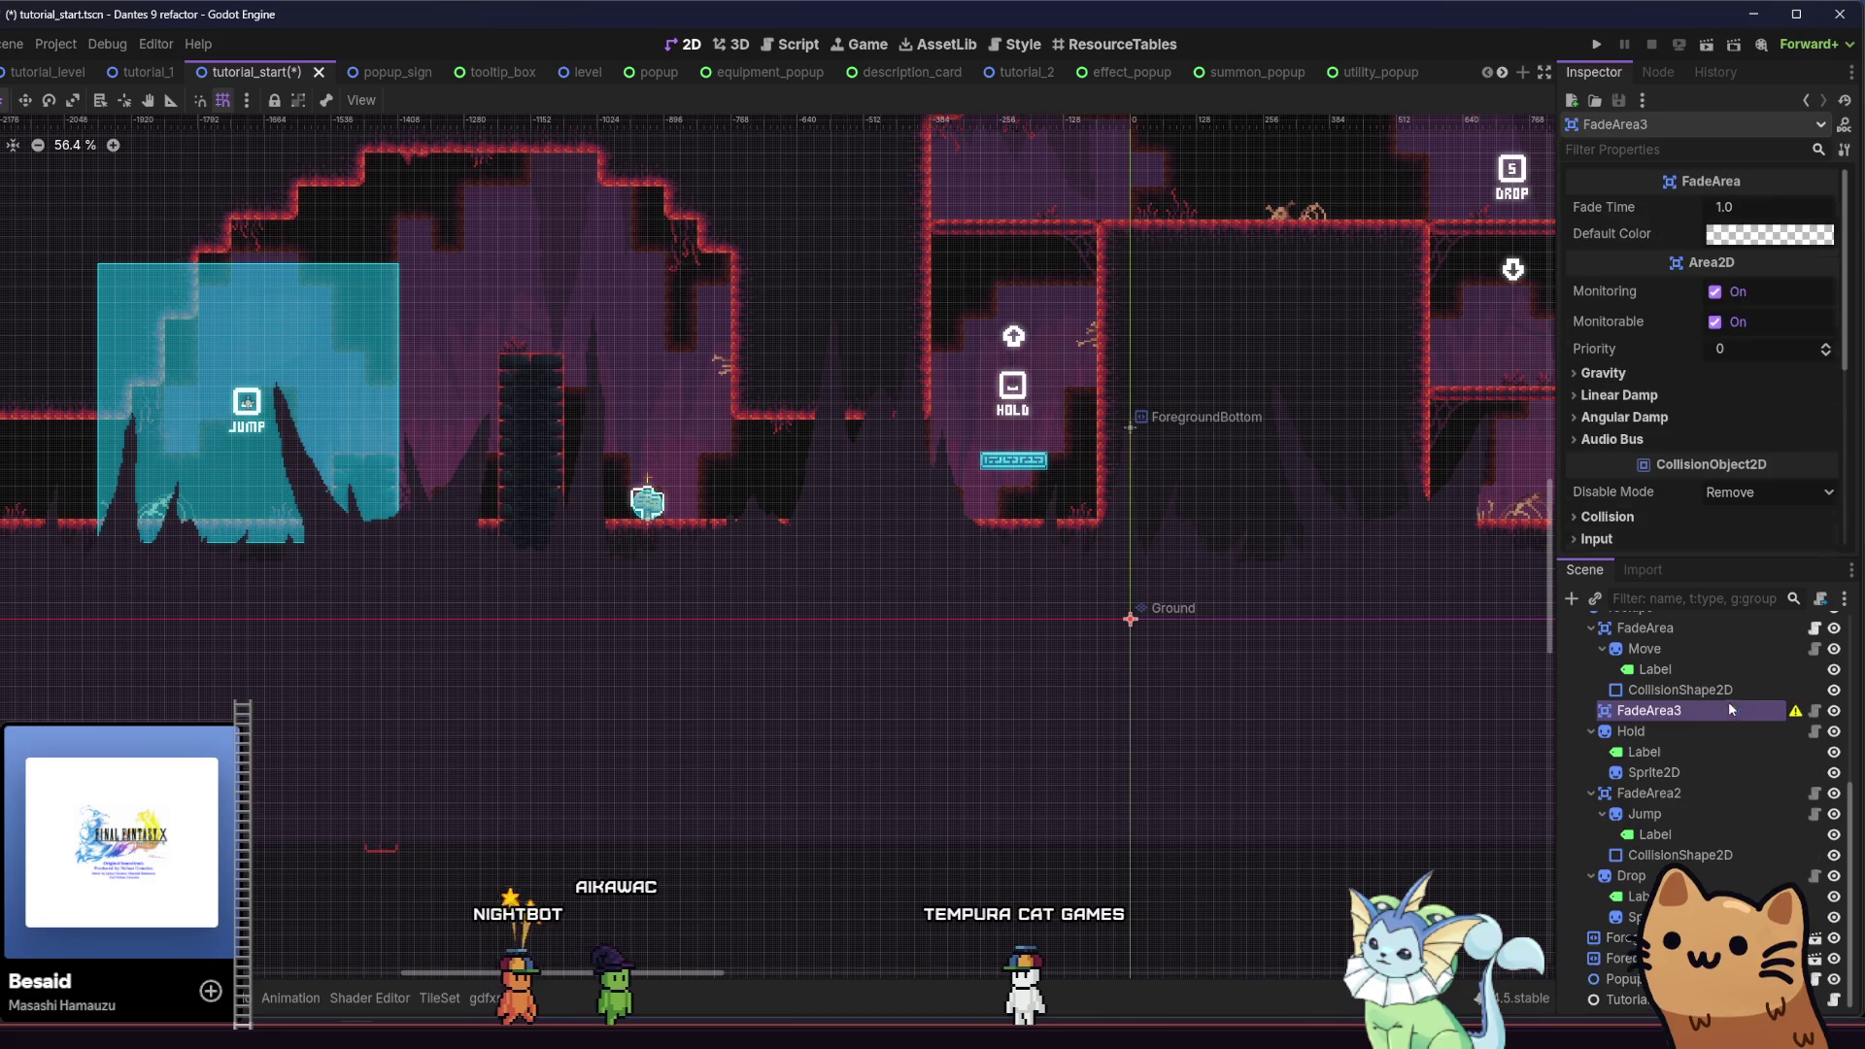
- Check FadeArea3 and the Hold tooltip in the Scene dock, then save the scene
left_click(1663, 733)
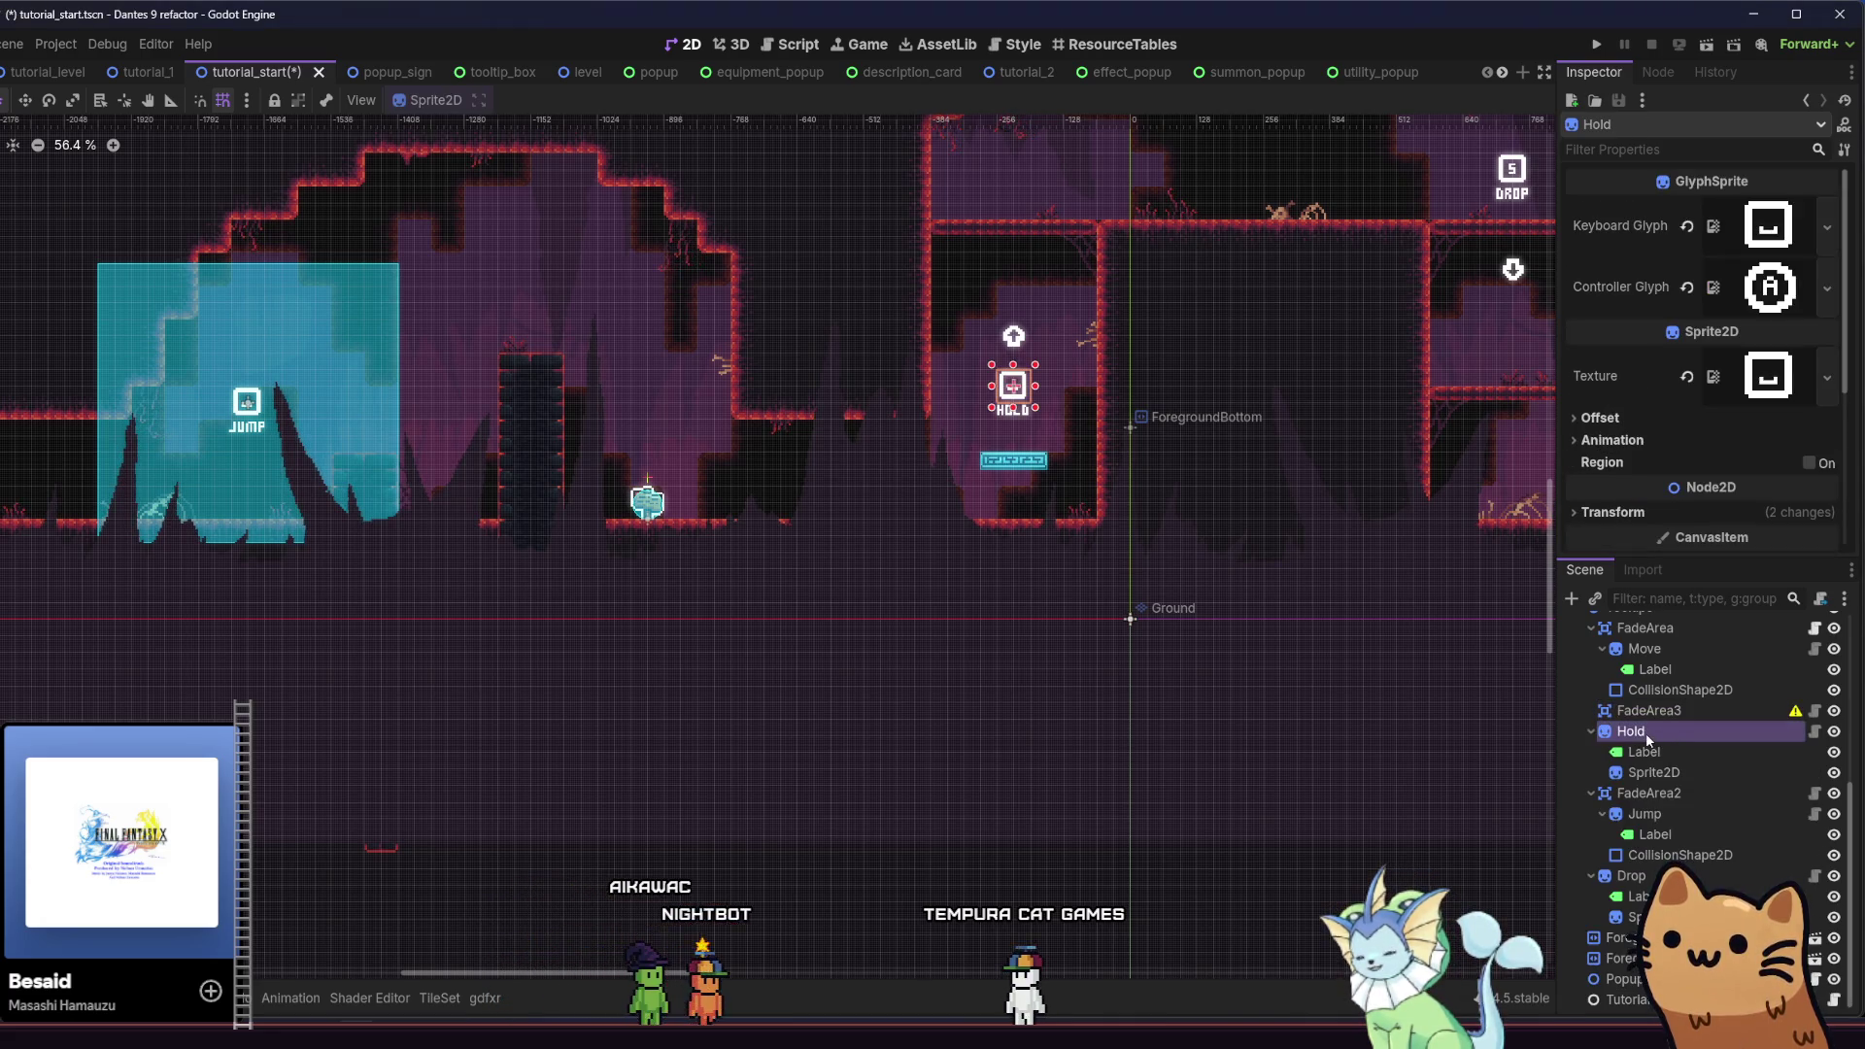
left_click(1724, 712)
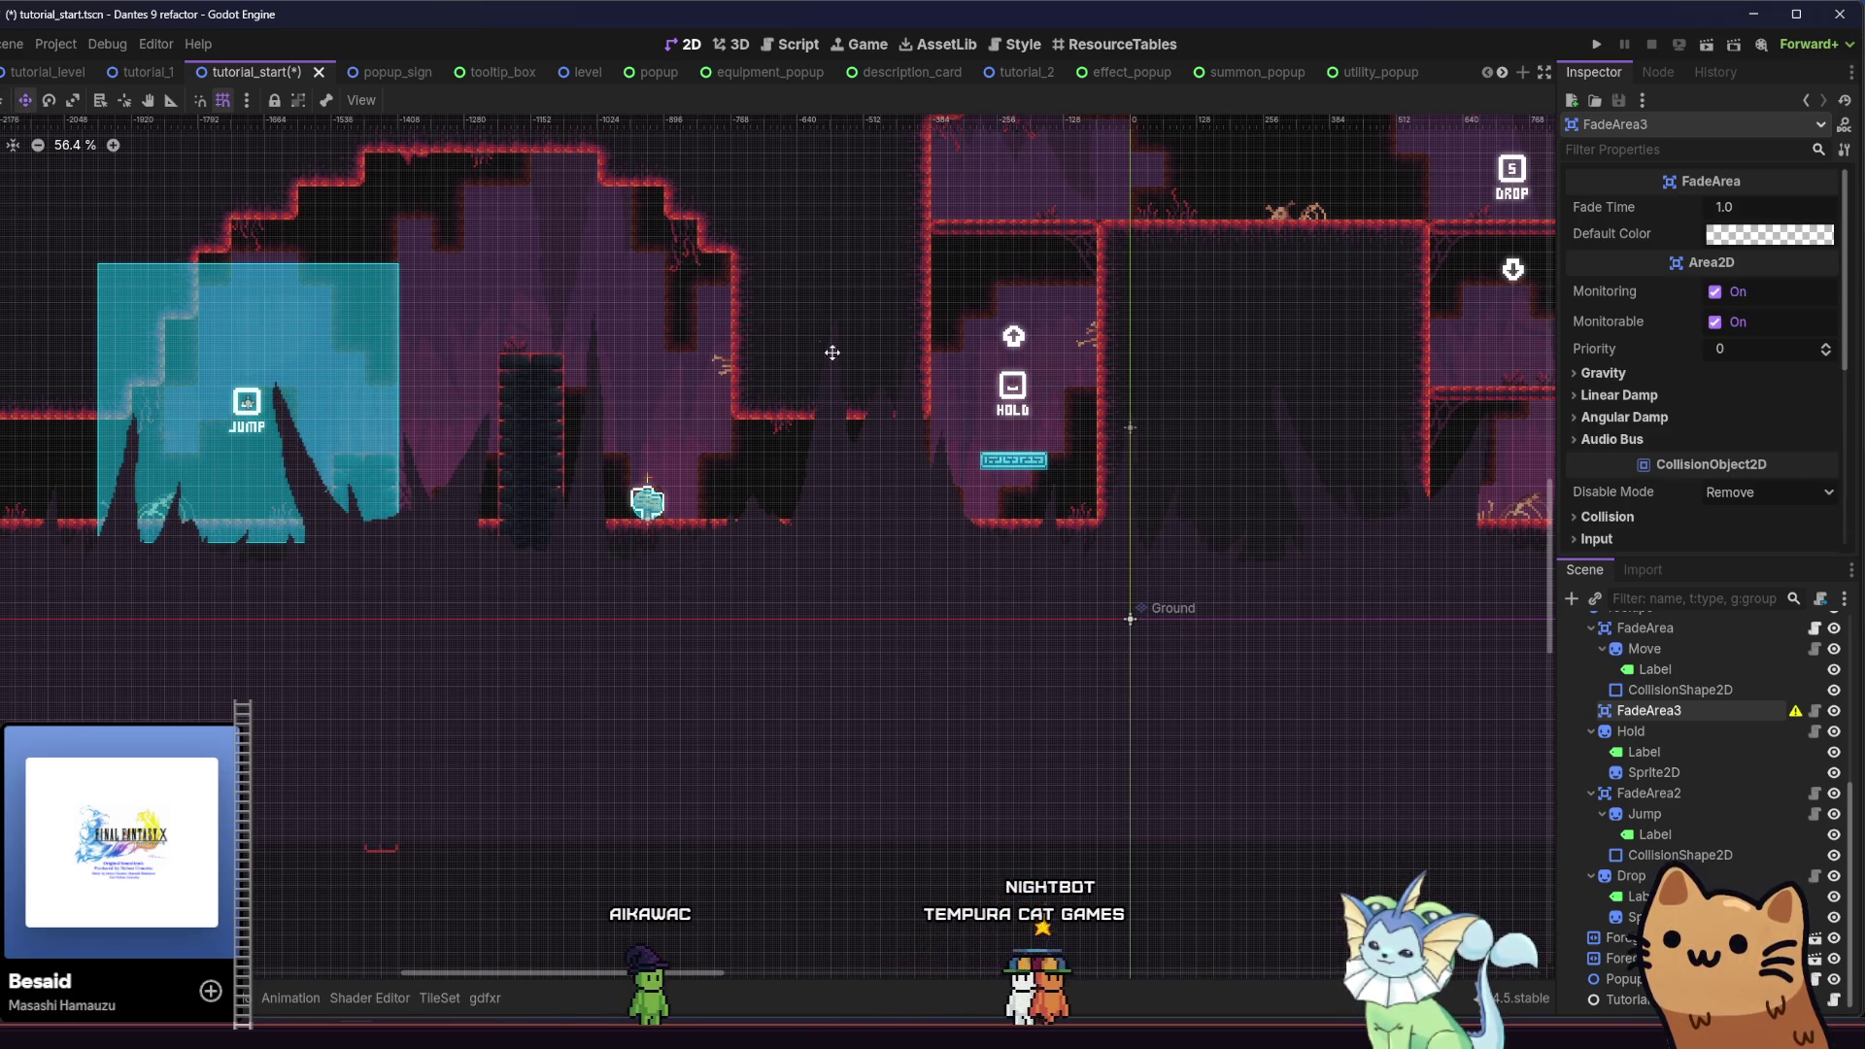
scroll(1030, 443, "up", 5)
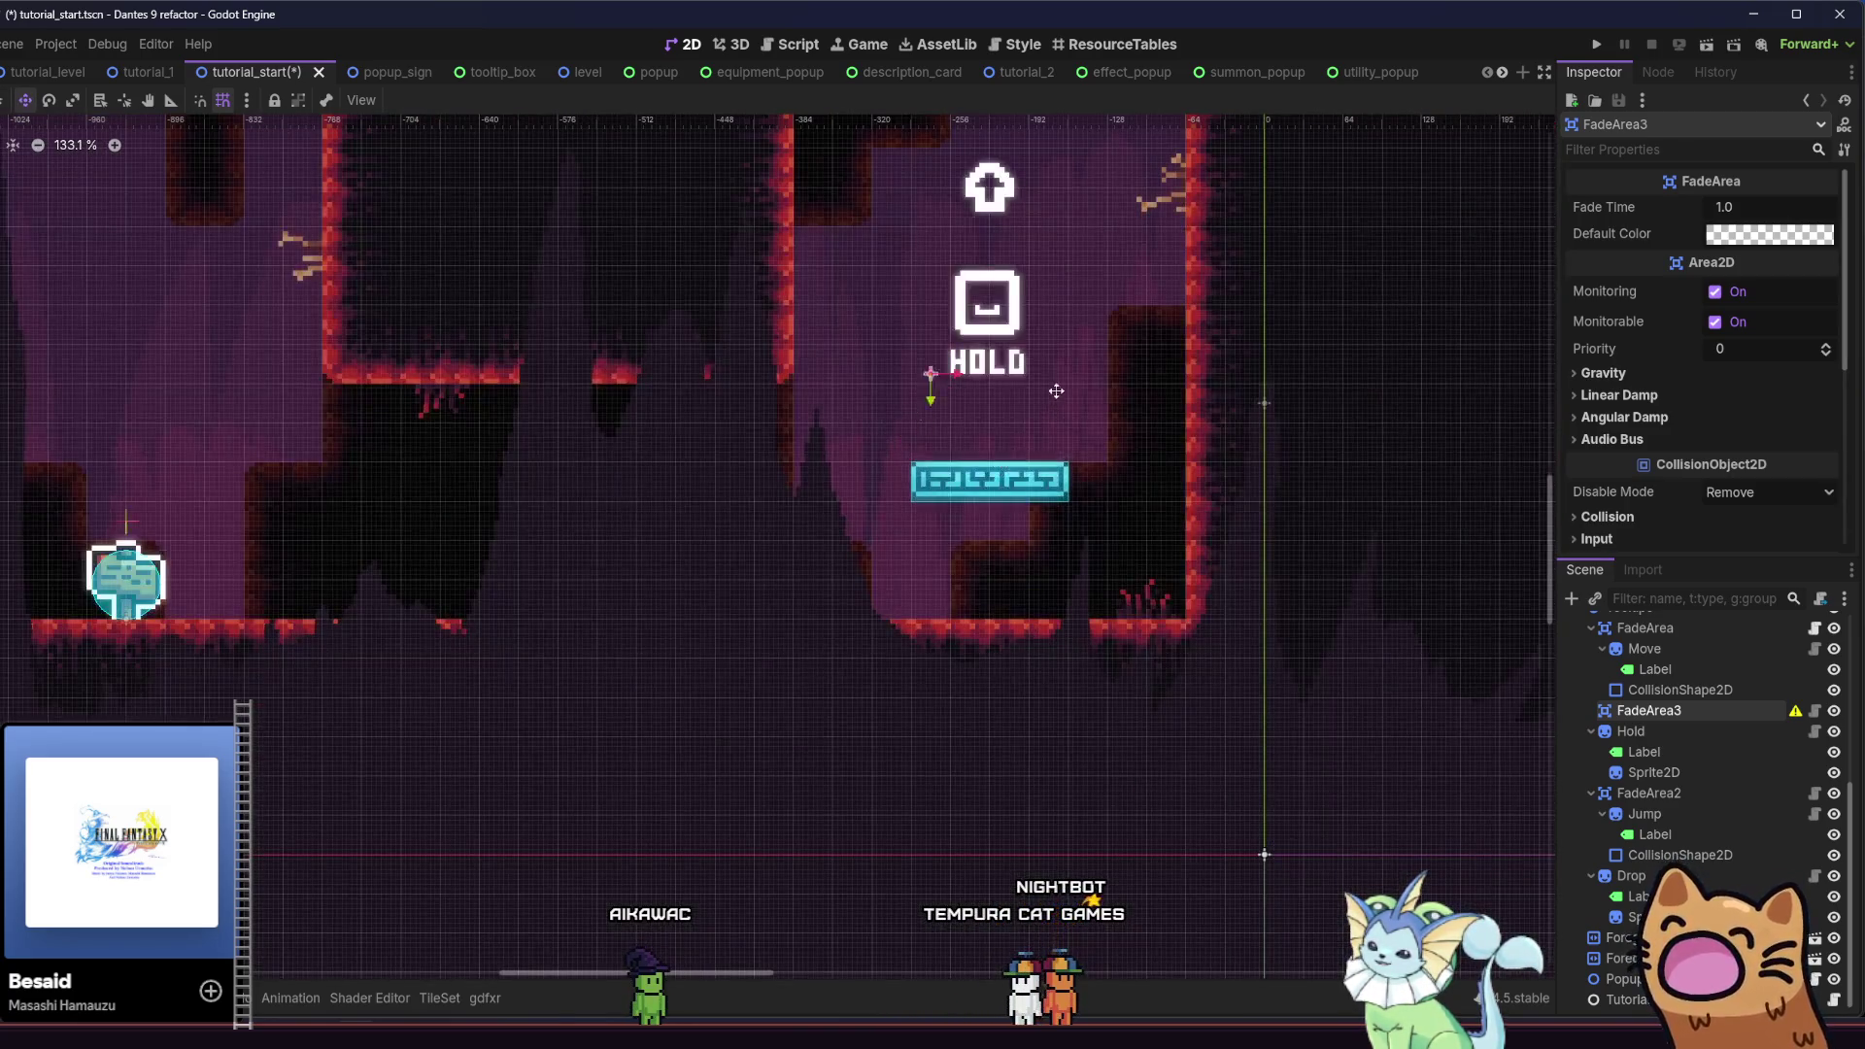
scroll(1107, 335, "down", 2)
key("ctrl+s")
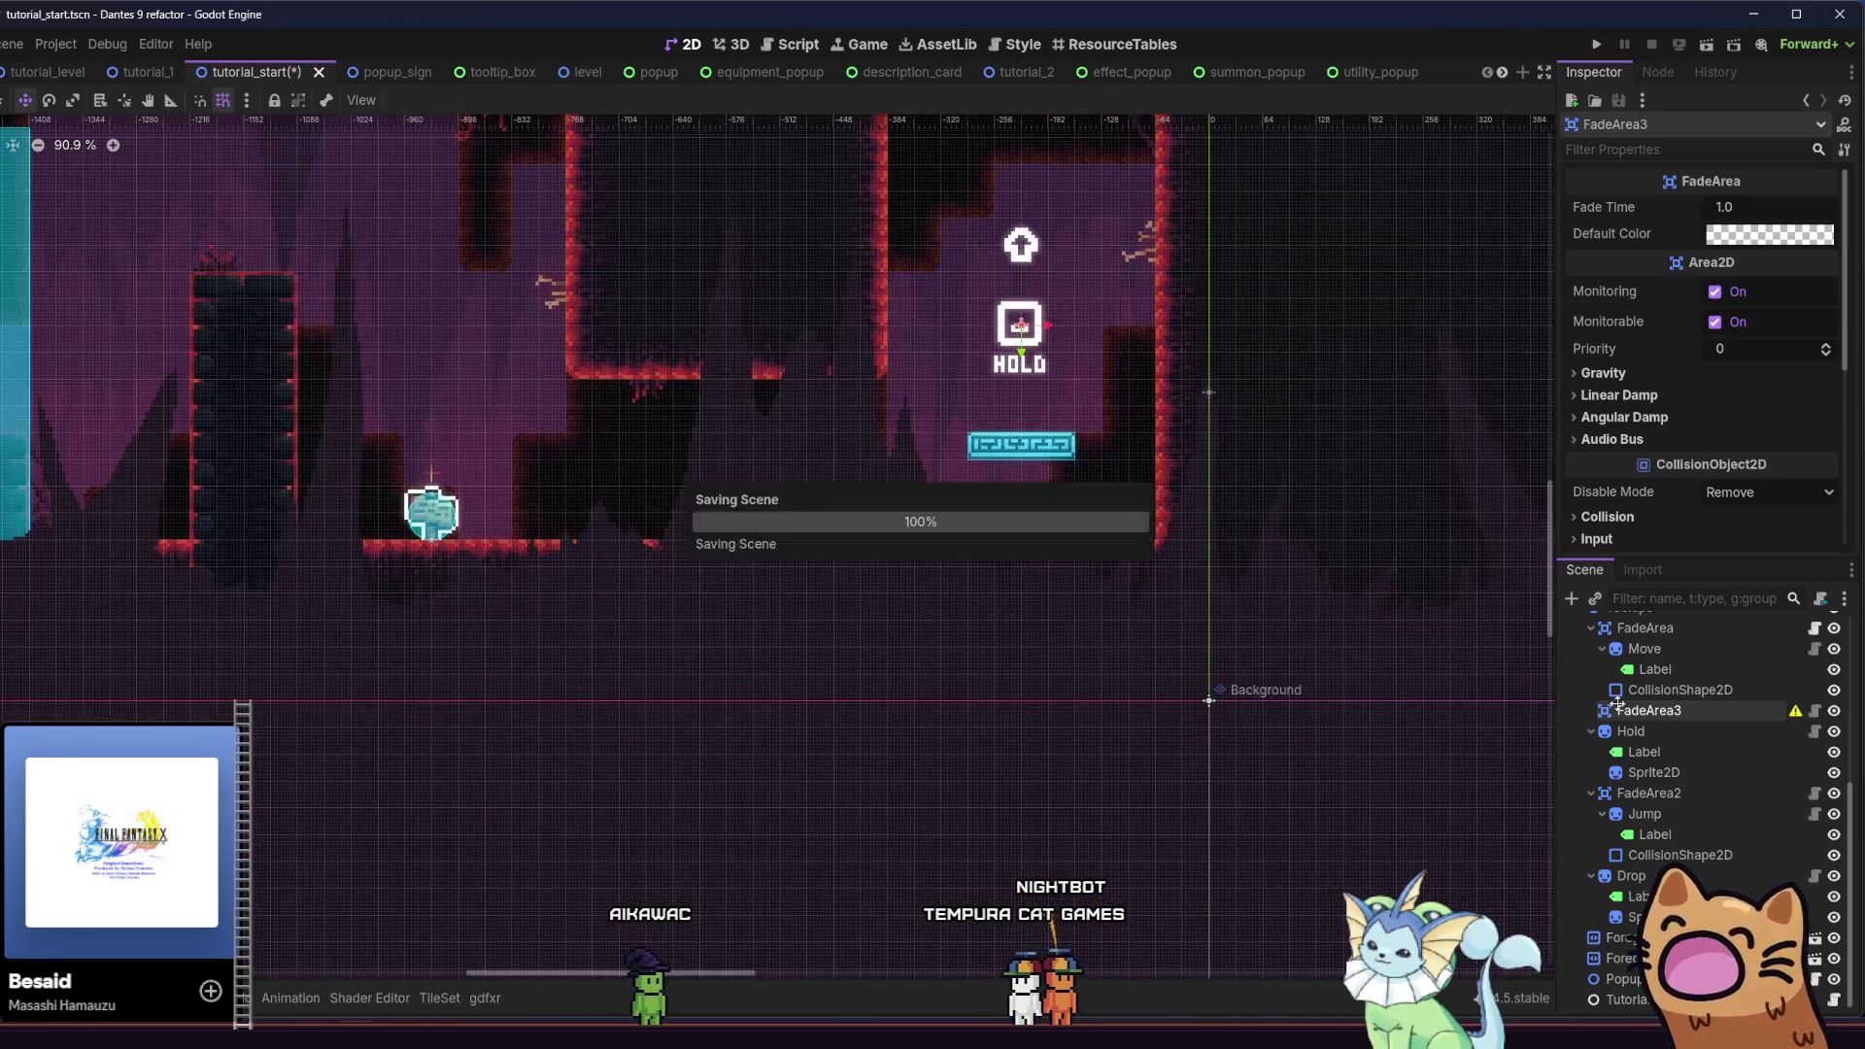
left_click(1644, 736)
- Parent Hold under FadeArea3 and add a rectangle CollisionShape2D spanning the whole Hold room
mouse_move(1658, 719)
left_mouse_down()
mouse_move(1661, 692)
mouse_move(1657, 712)
left_mouse_up()
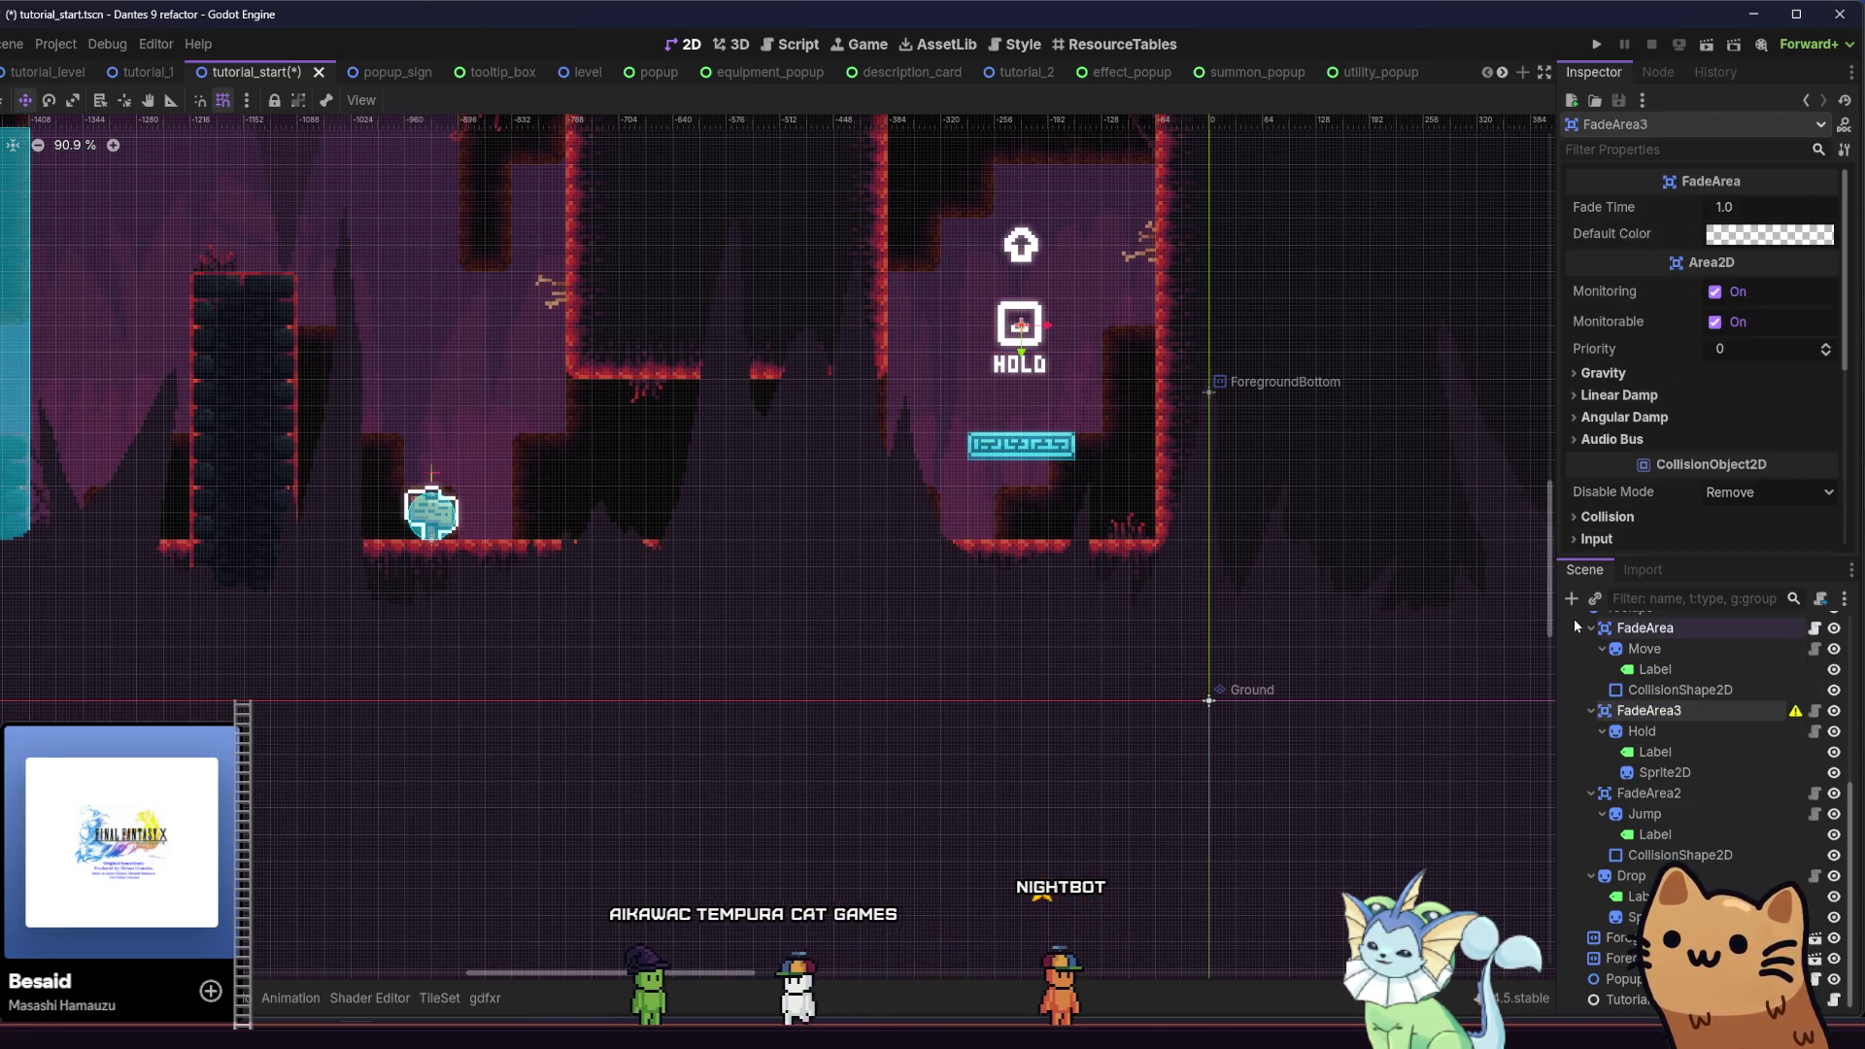
left_click(1572, 598)
type("collis")
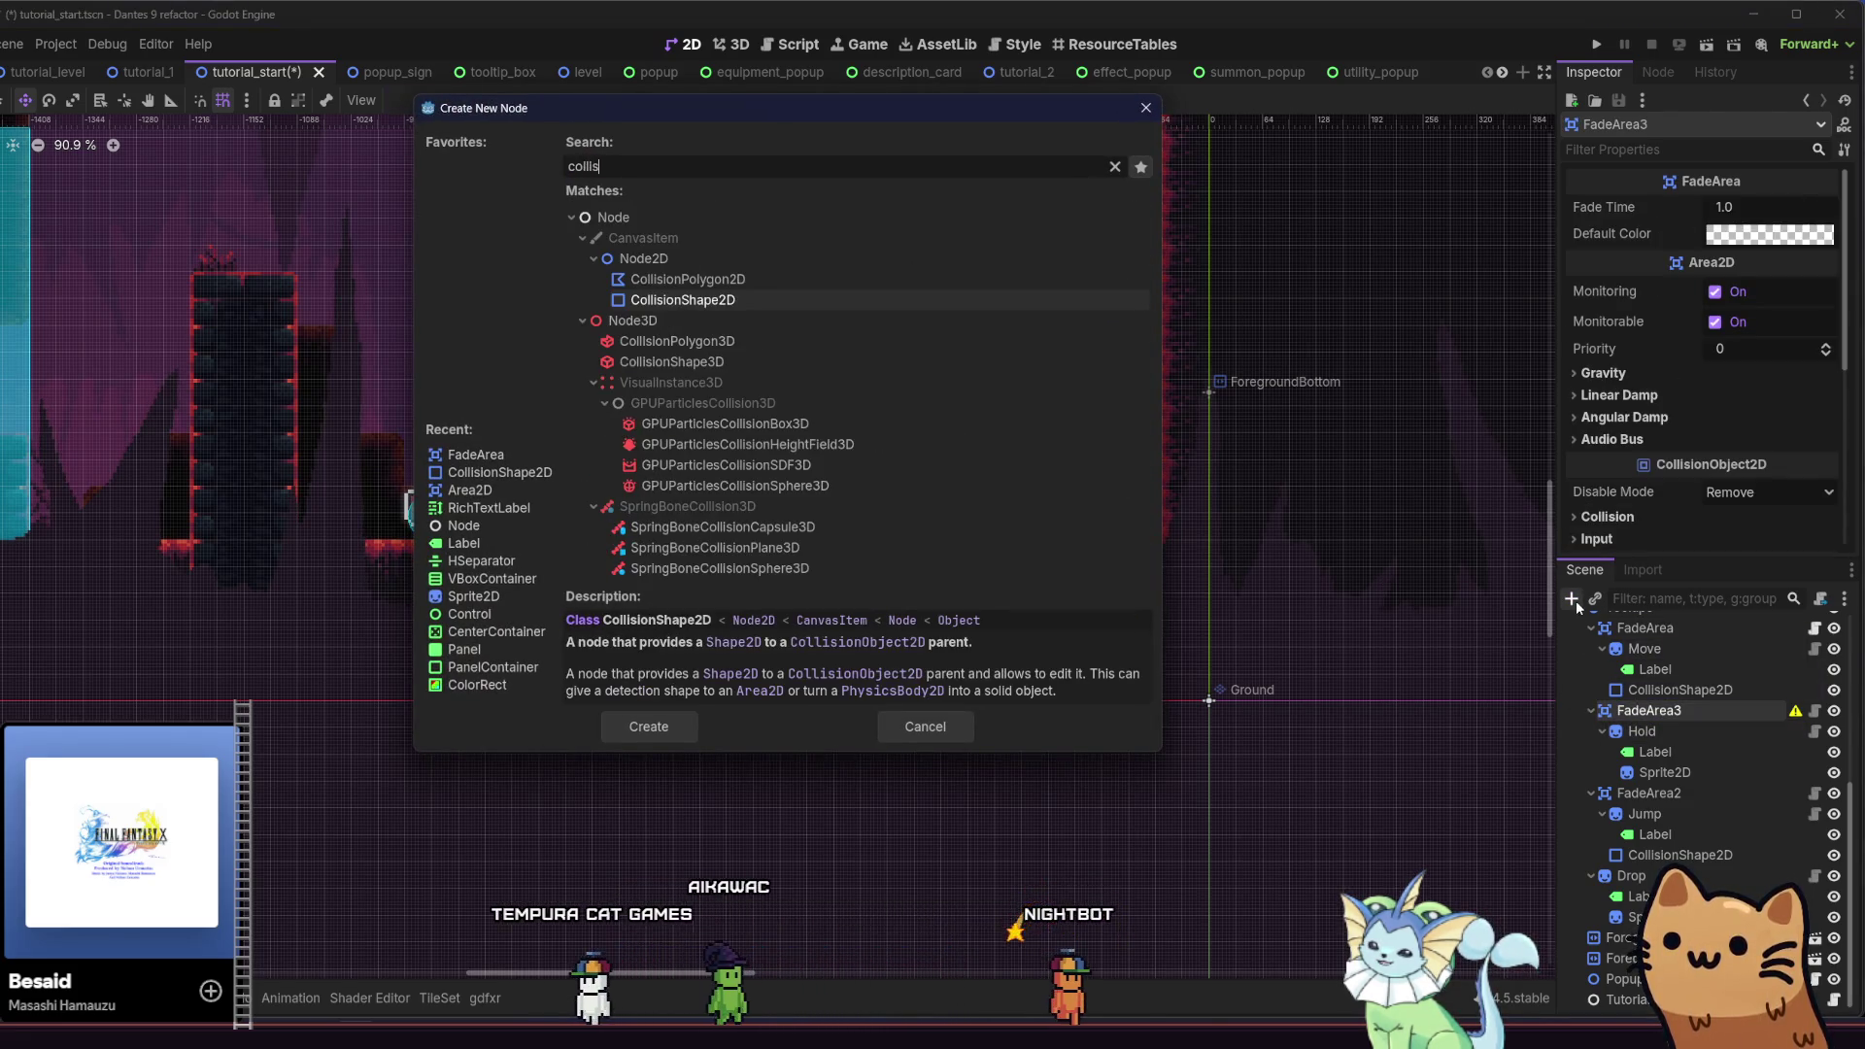
double_click(682, 300)
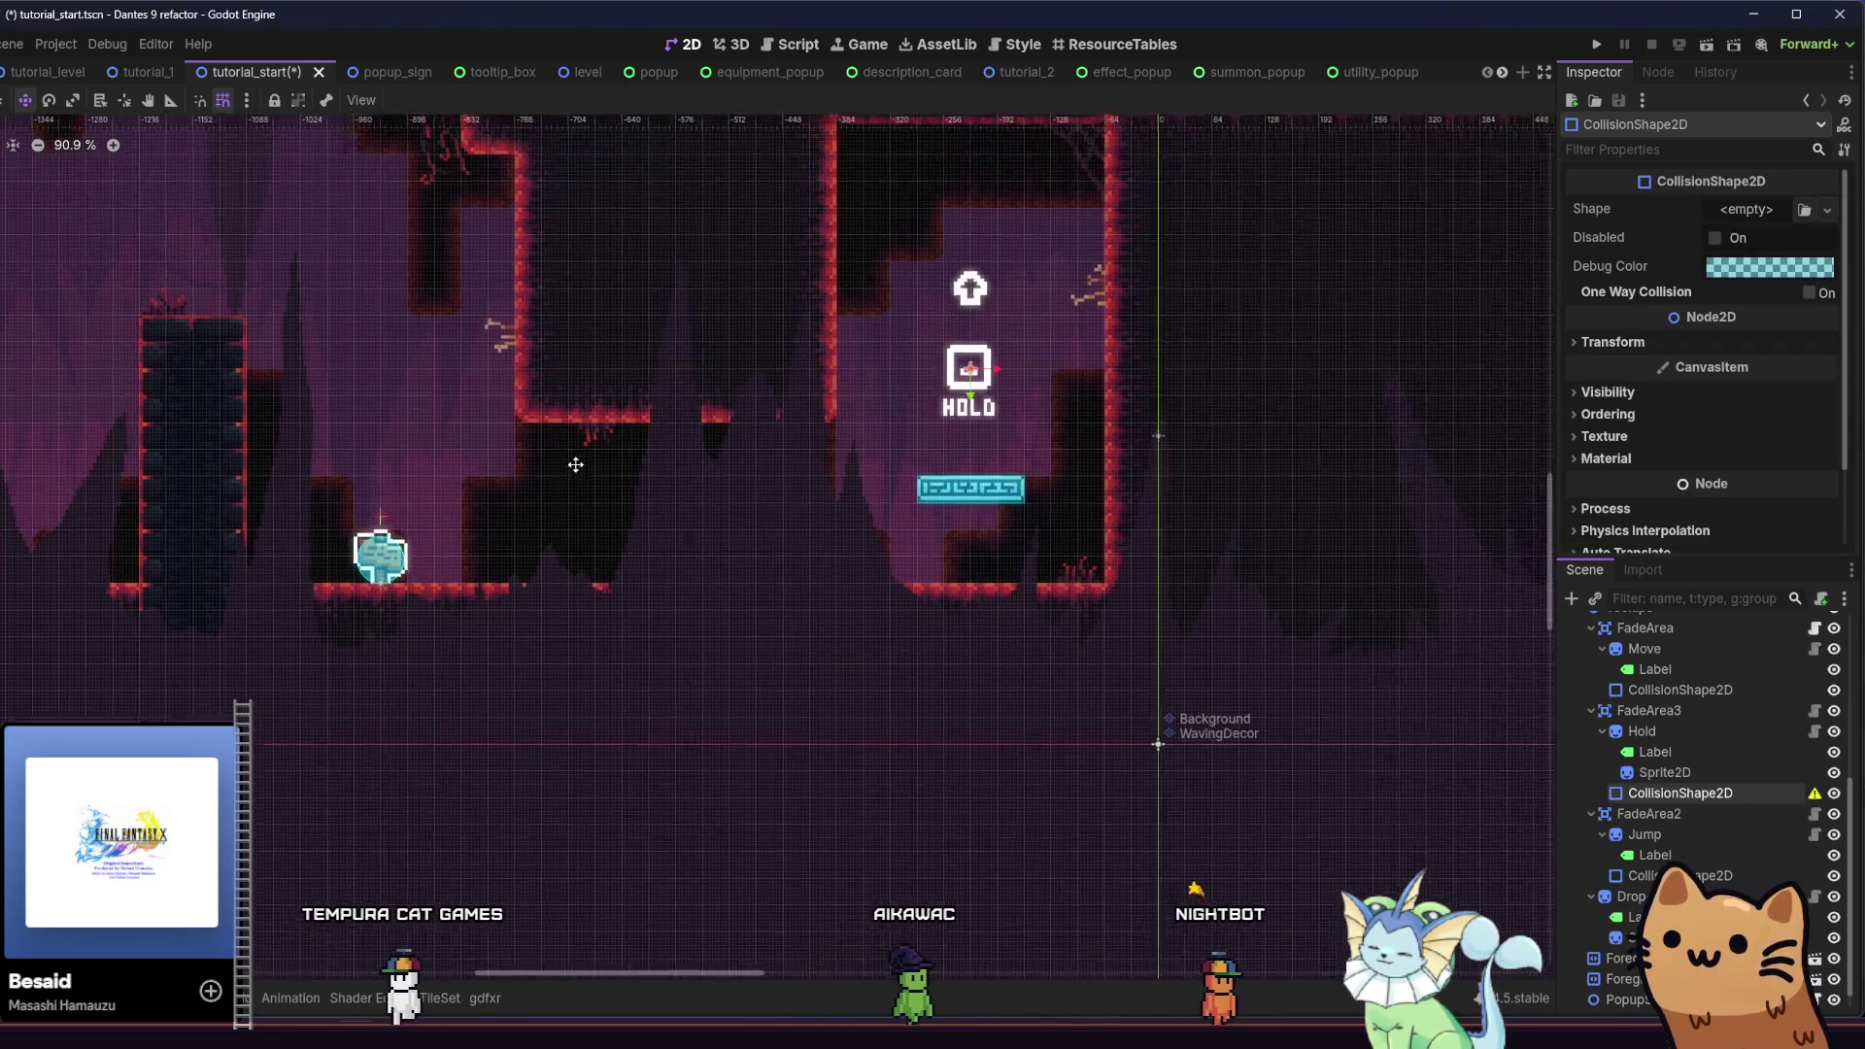
left_click(1747, 209)
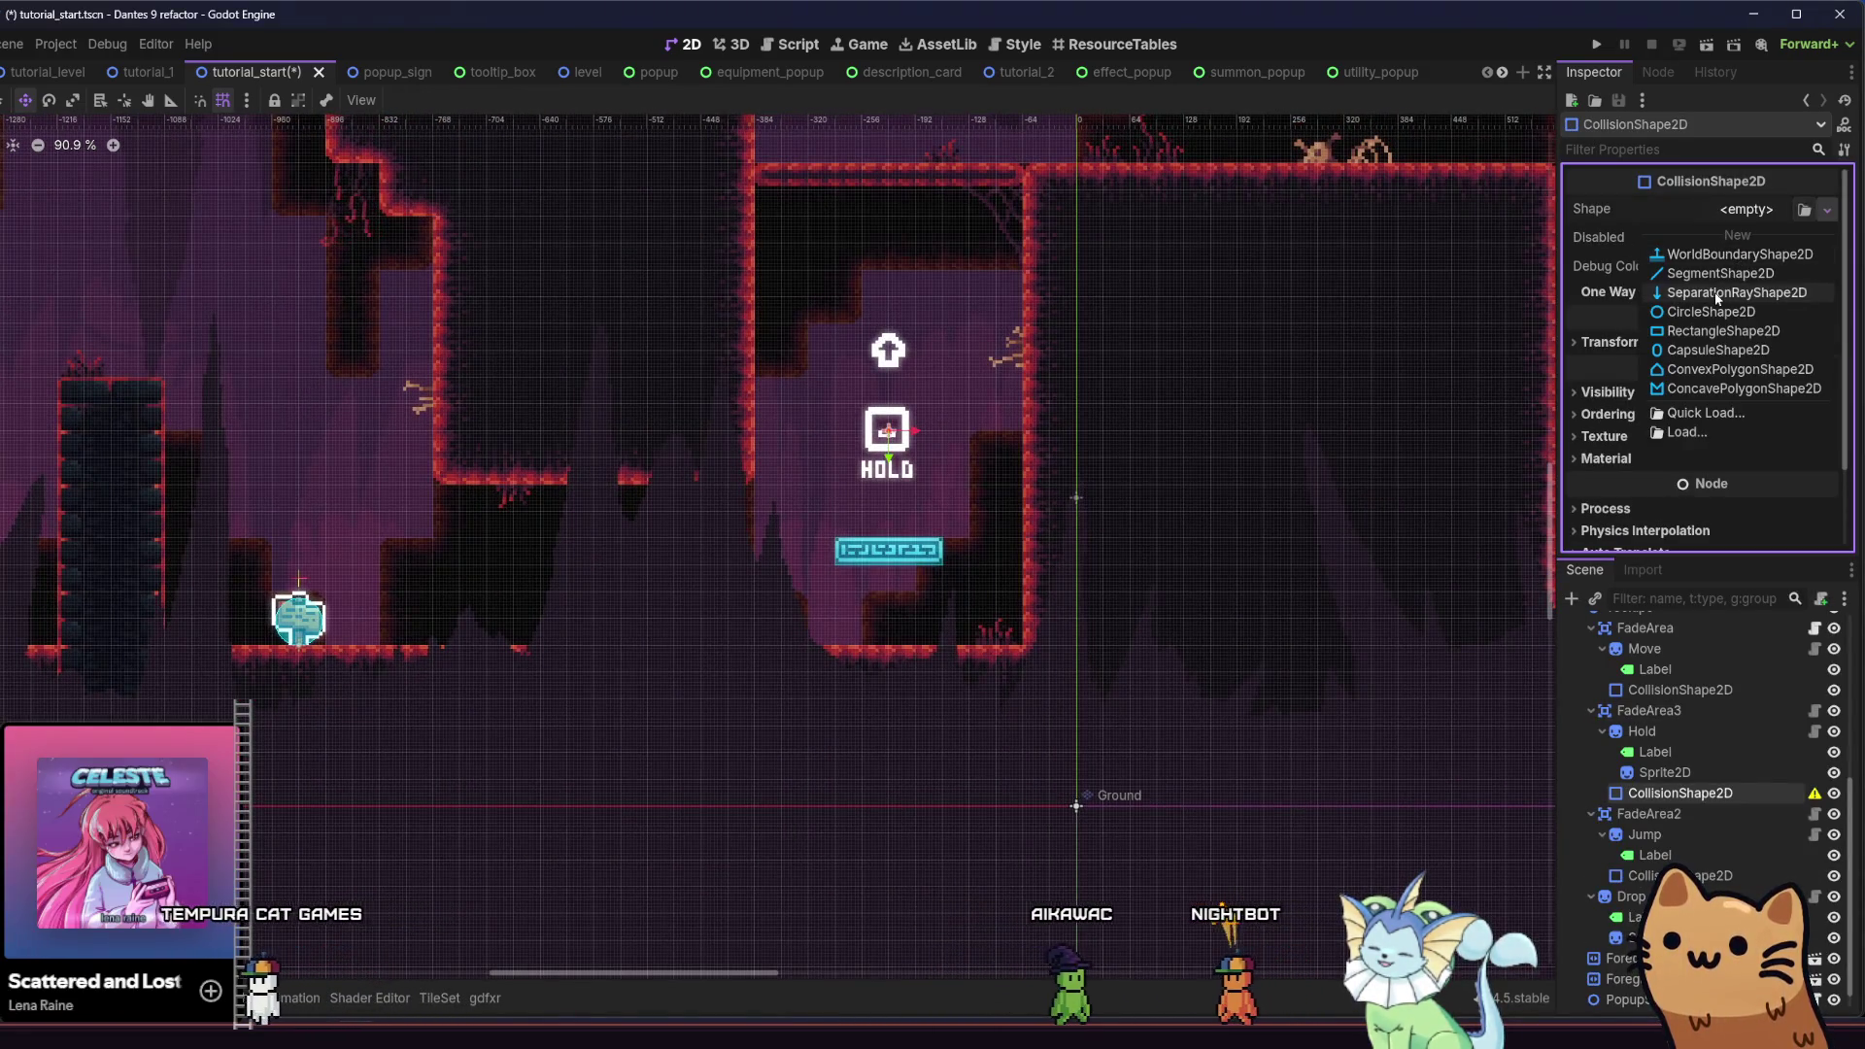
left_click(1724, 330)
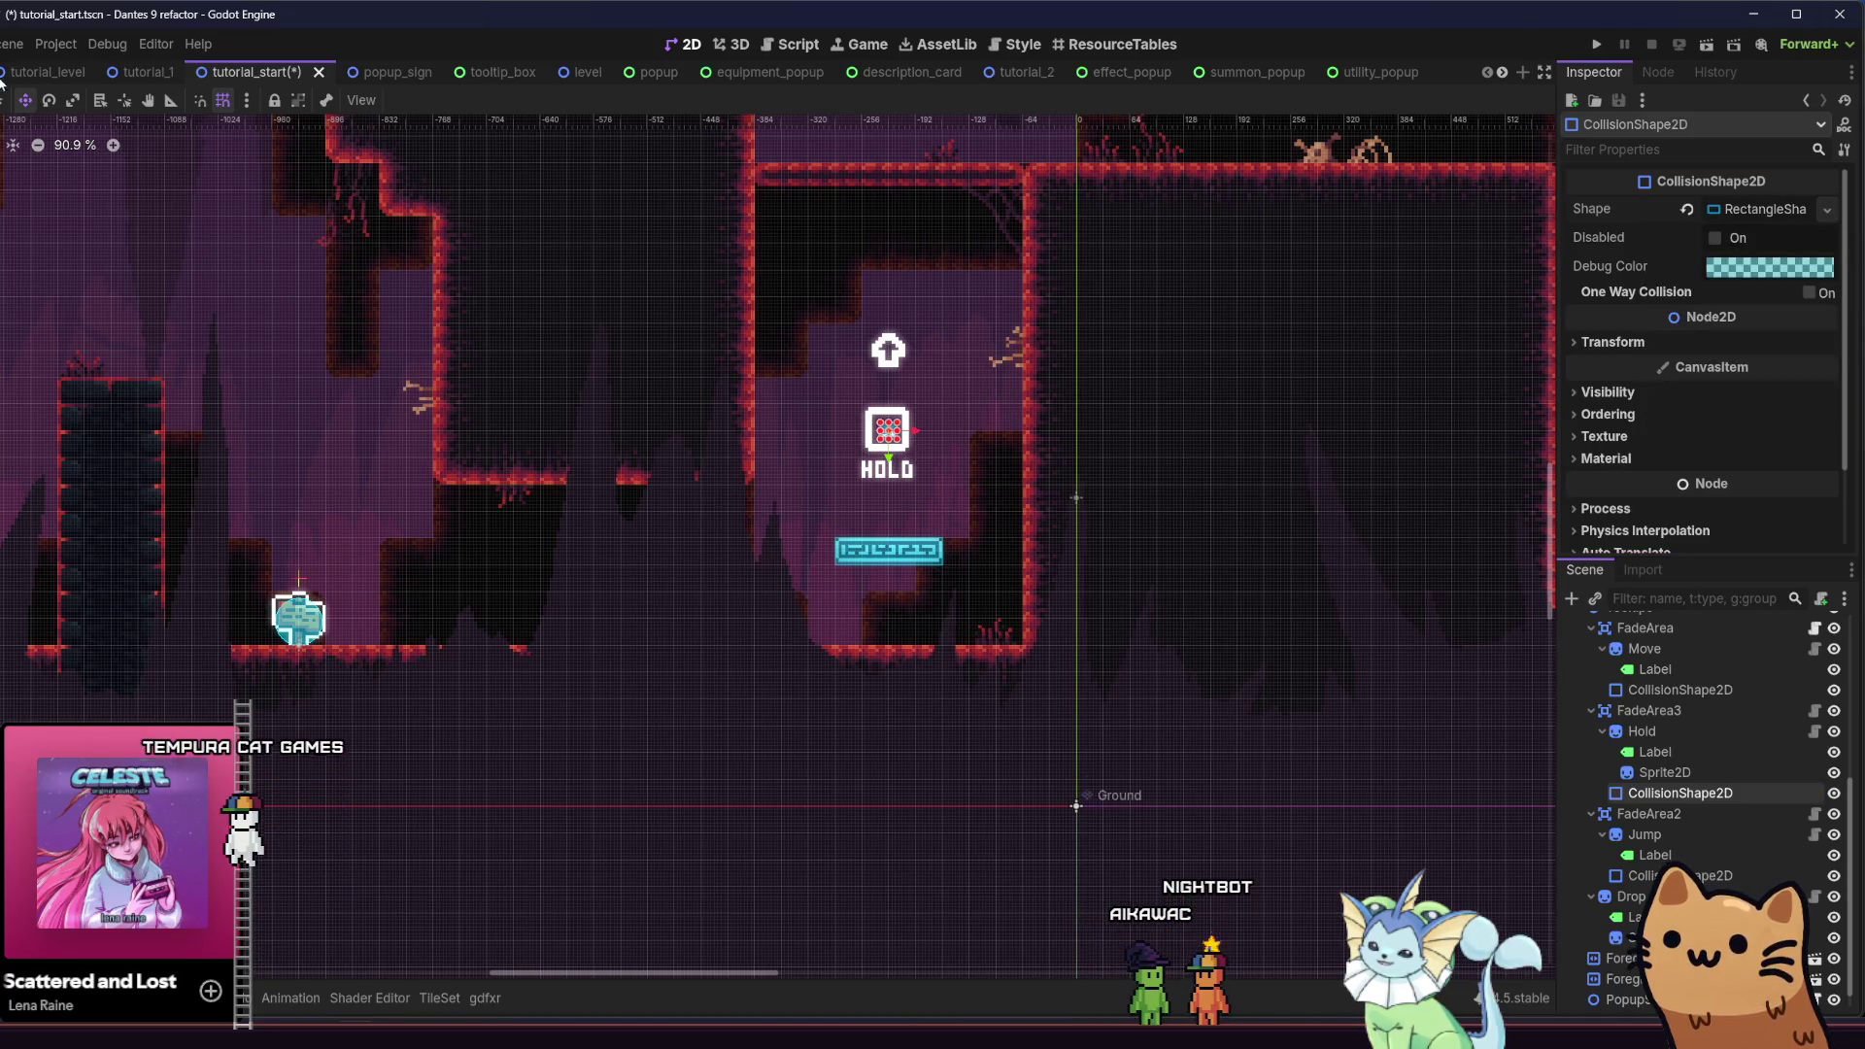
mouse_move(897, 439)
left_mouse_down()
mouse_move(1005, 539)
mouse_move(1051, 629)
mouse_move(1040, 665)
mouse_move(1075, 659)
mouse_move(1157, 697)
left_mouse_up()
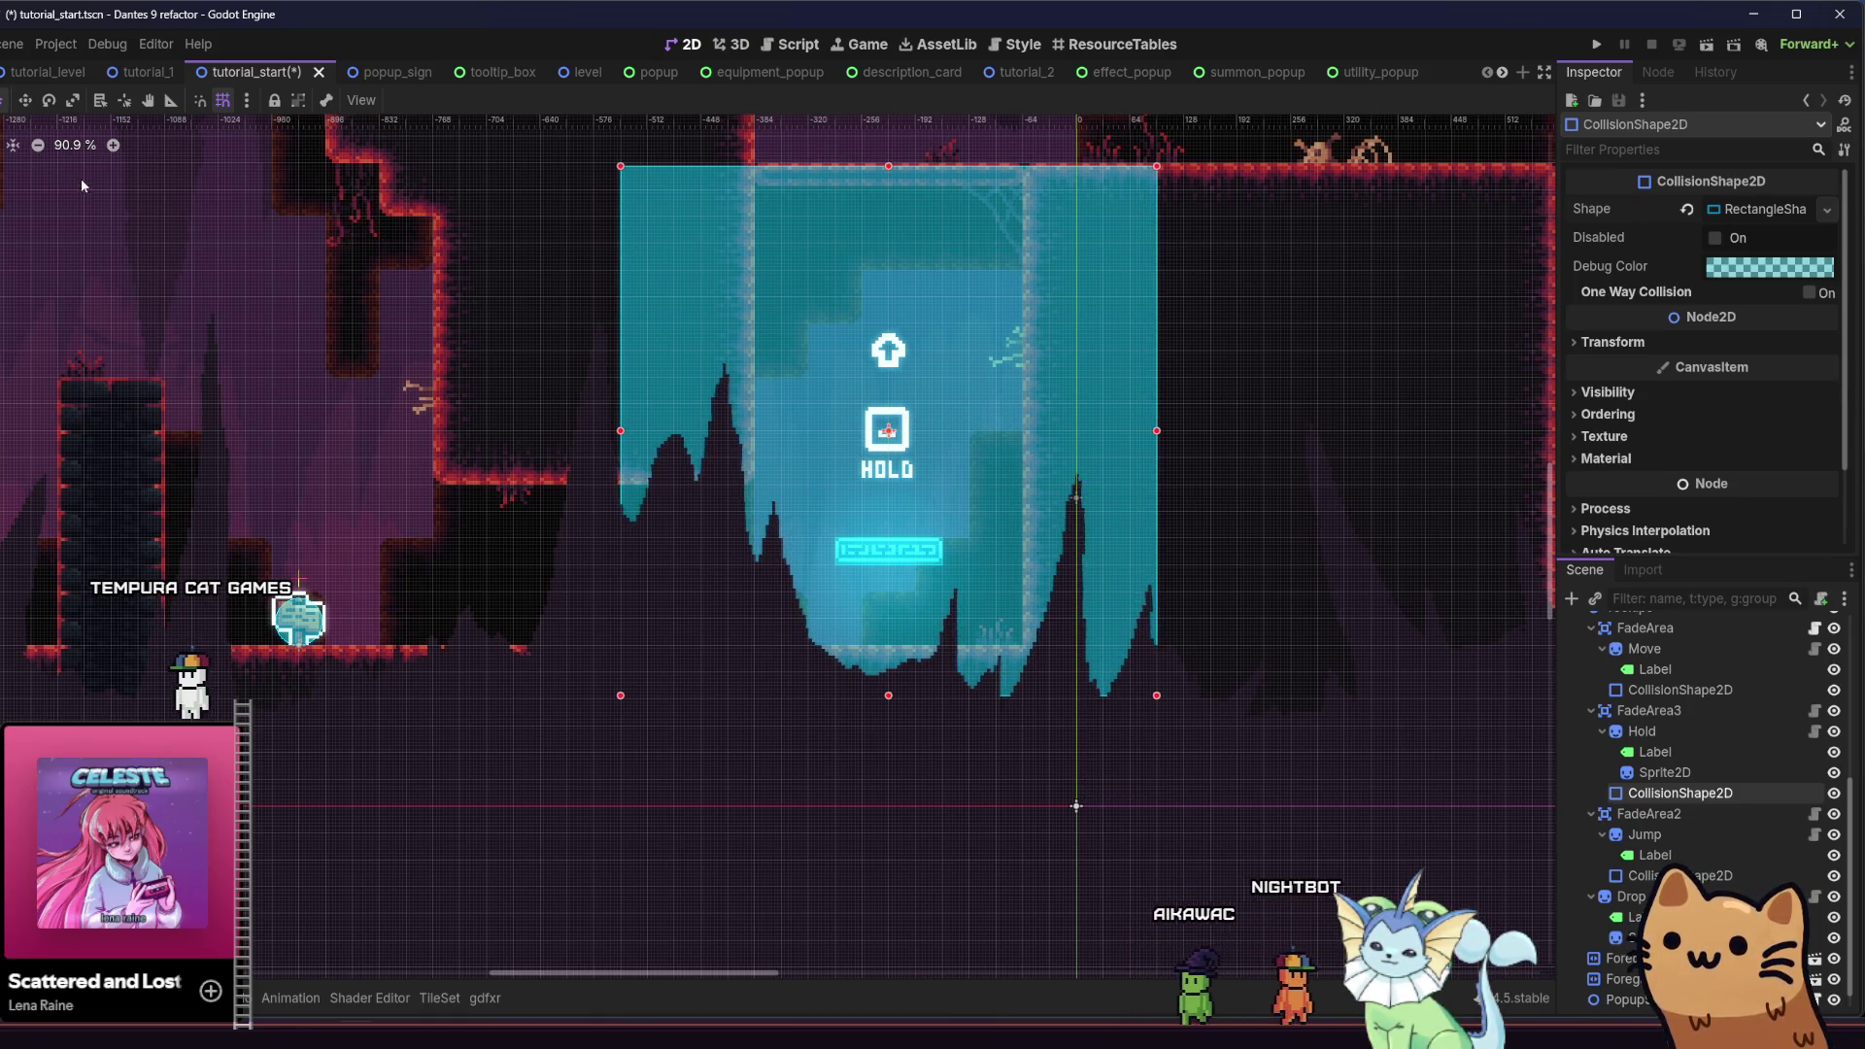
- Deselect the Hold collision shape and save tutorial_start
left_click(383, 443)
key("ctrl+s")
scroll(393, 441, "down", 4)
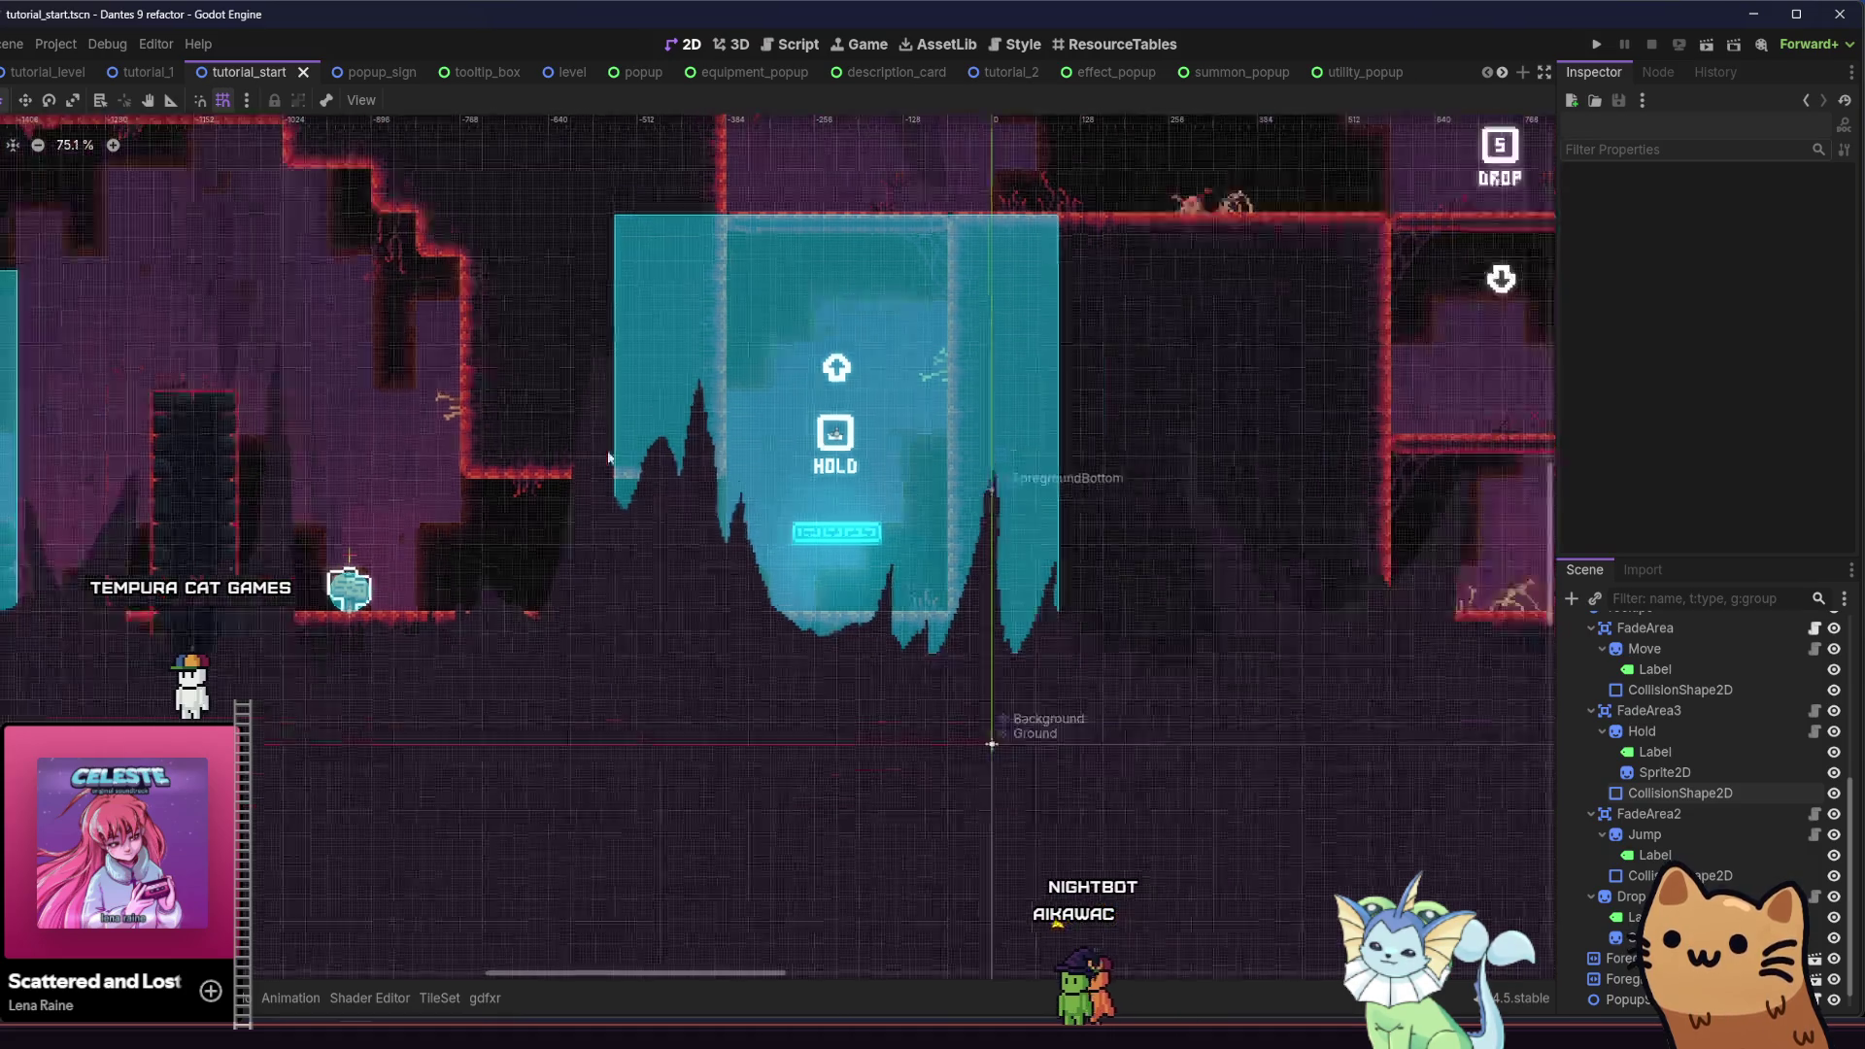
scroll(657, 540, "right", 1)
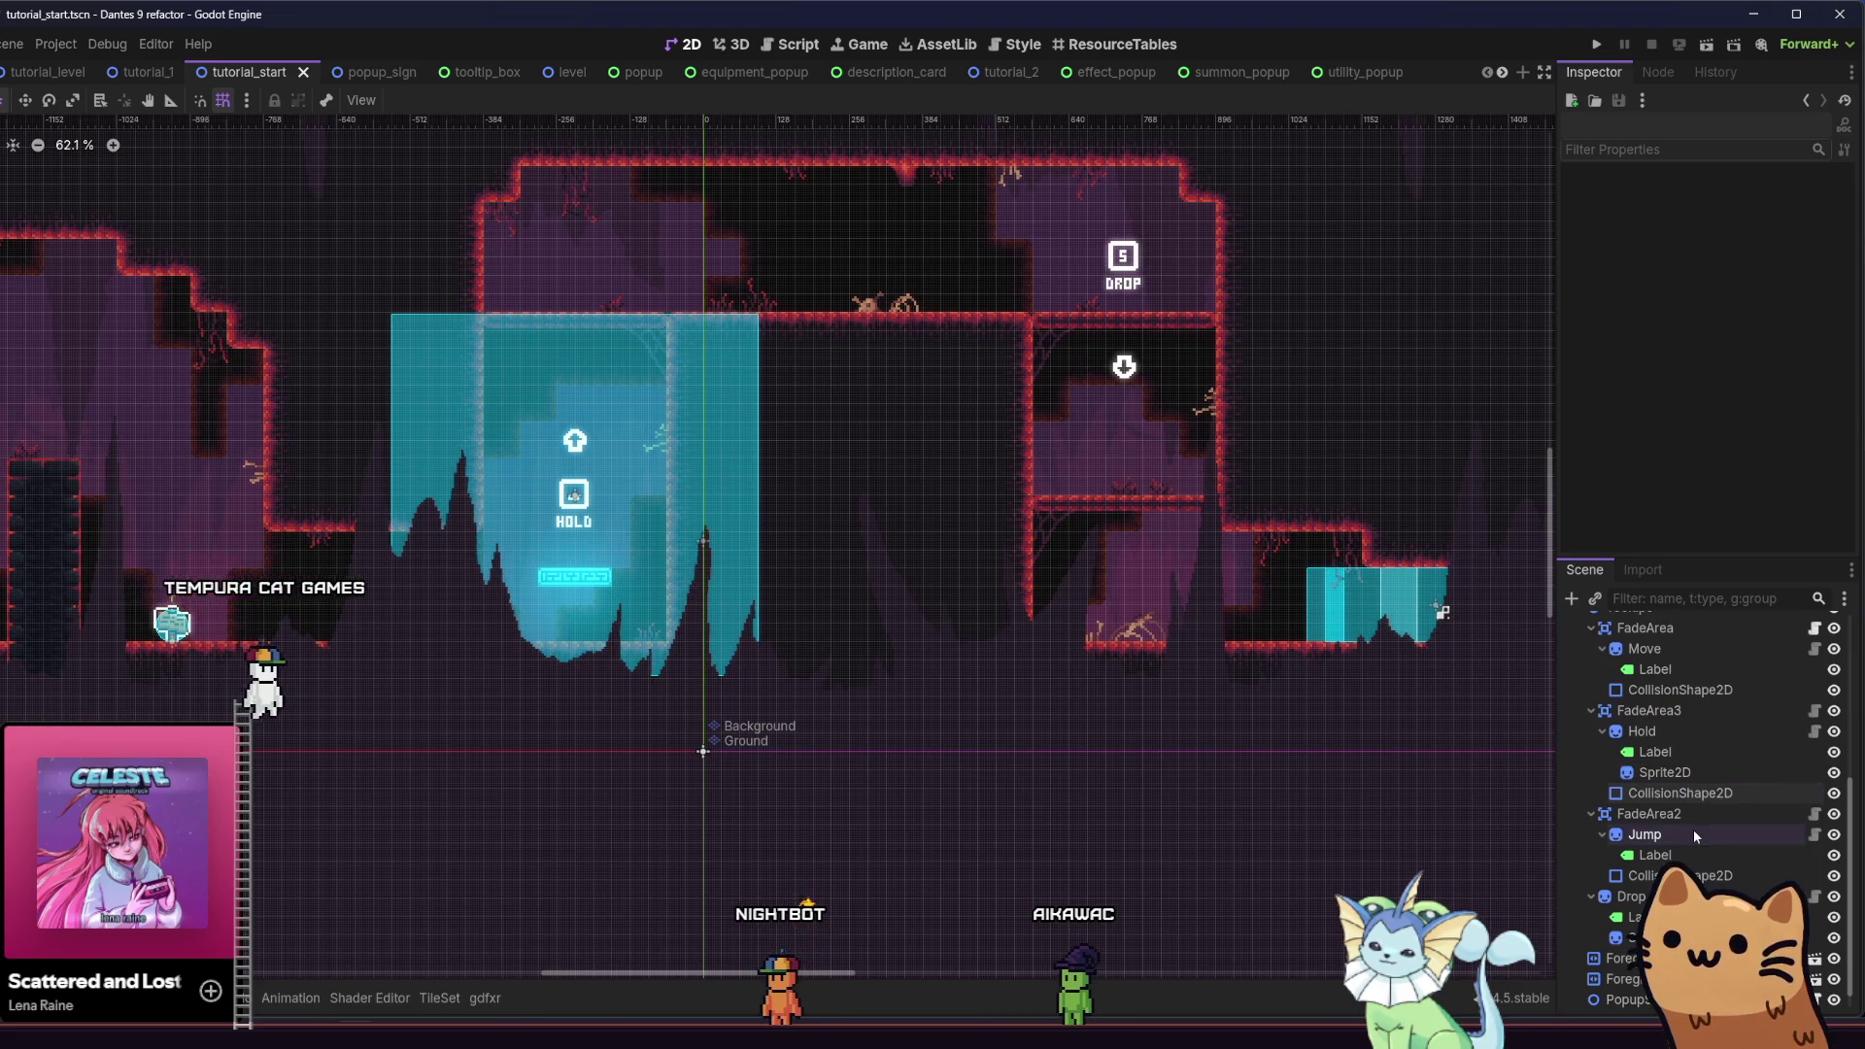
- Cancel the Add Node dialog without adding a node
left_click(1570, 598)
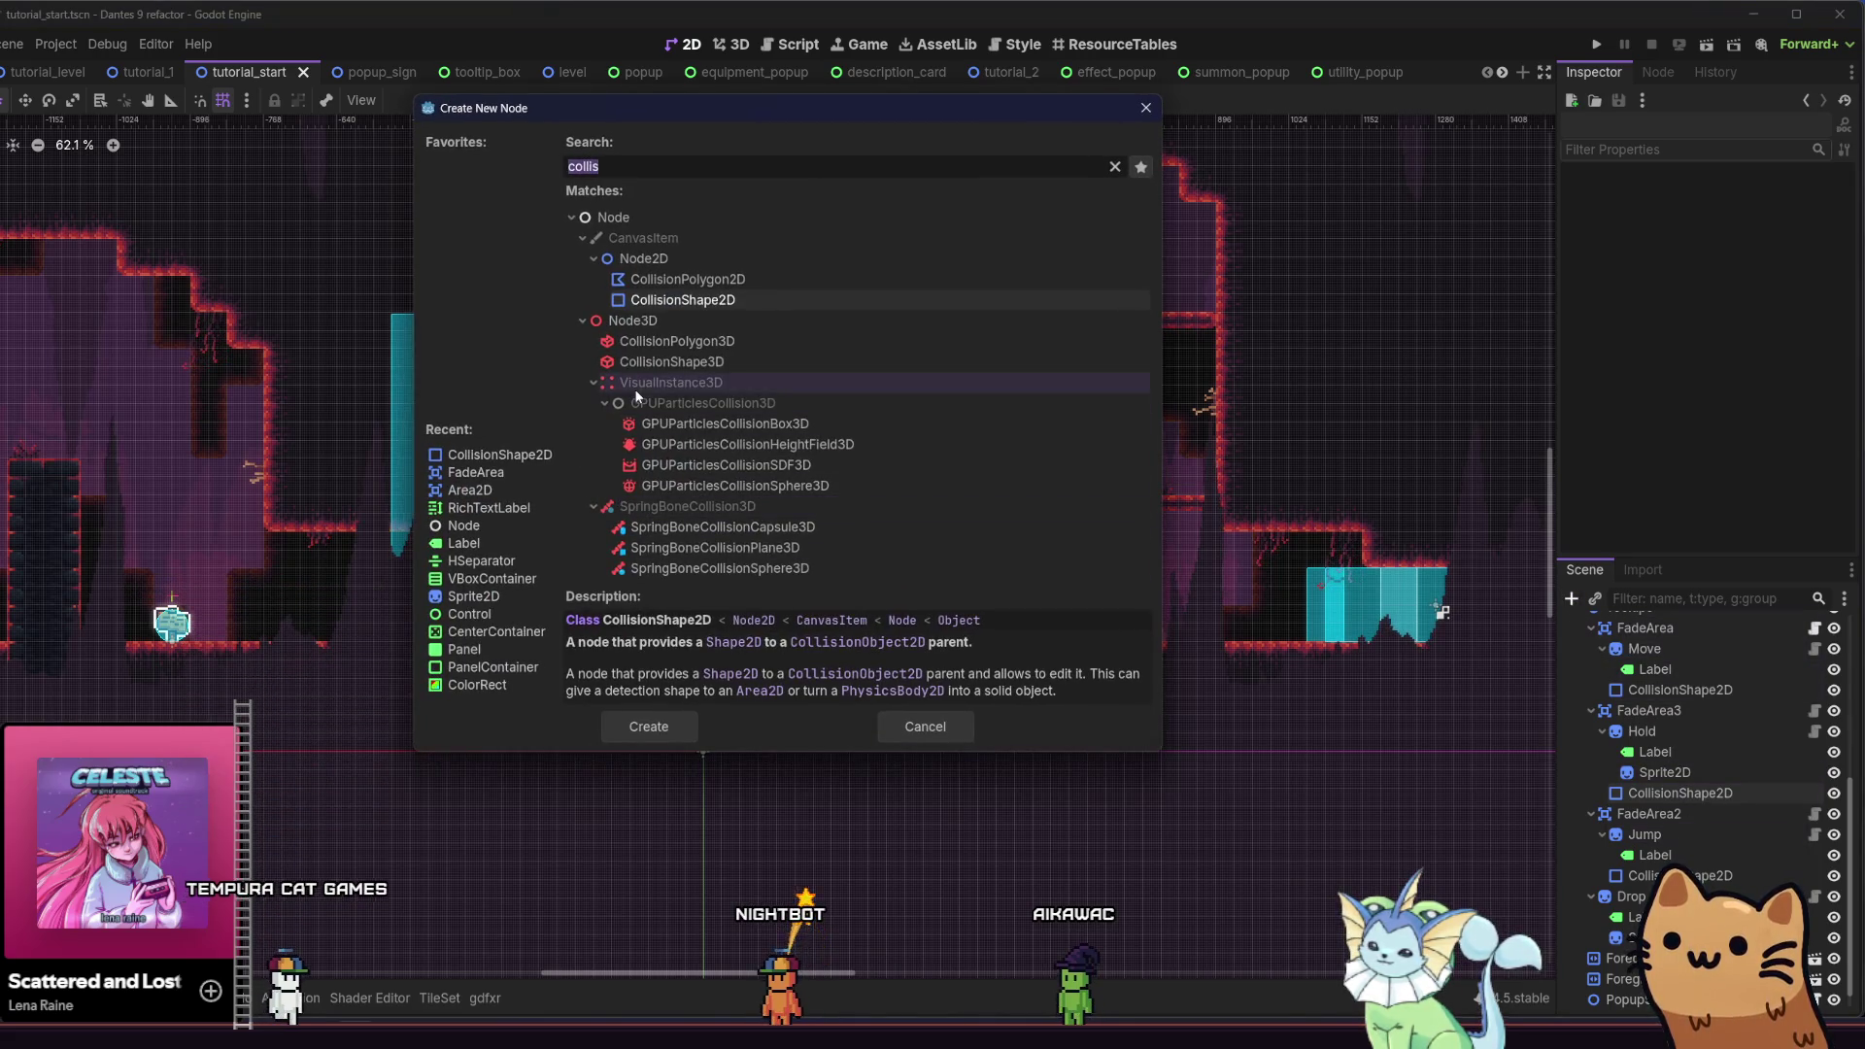
left_click(678, 301)
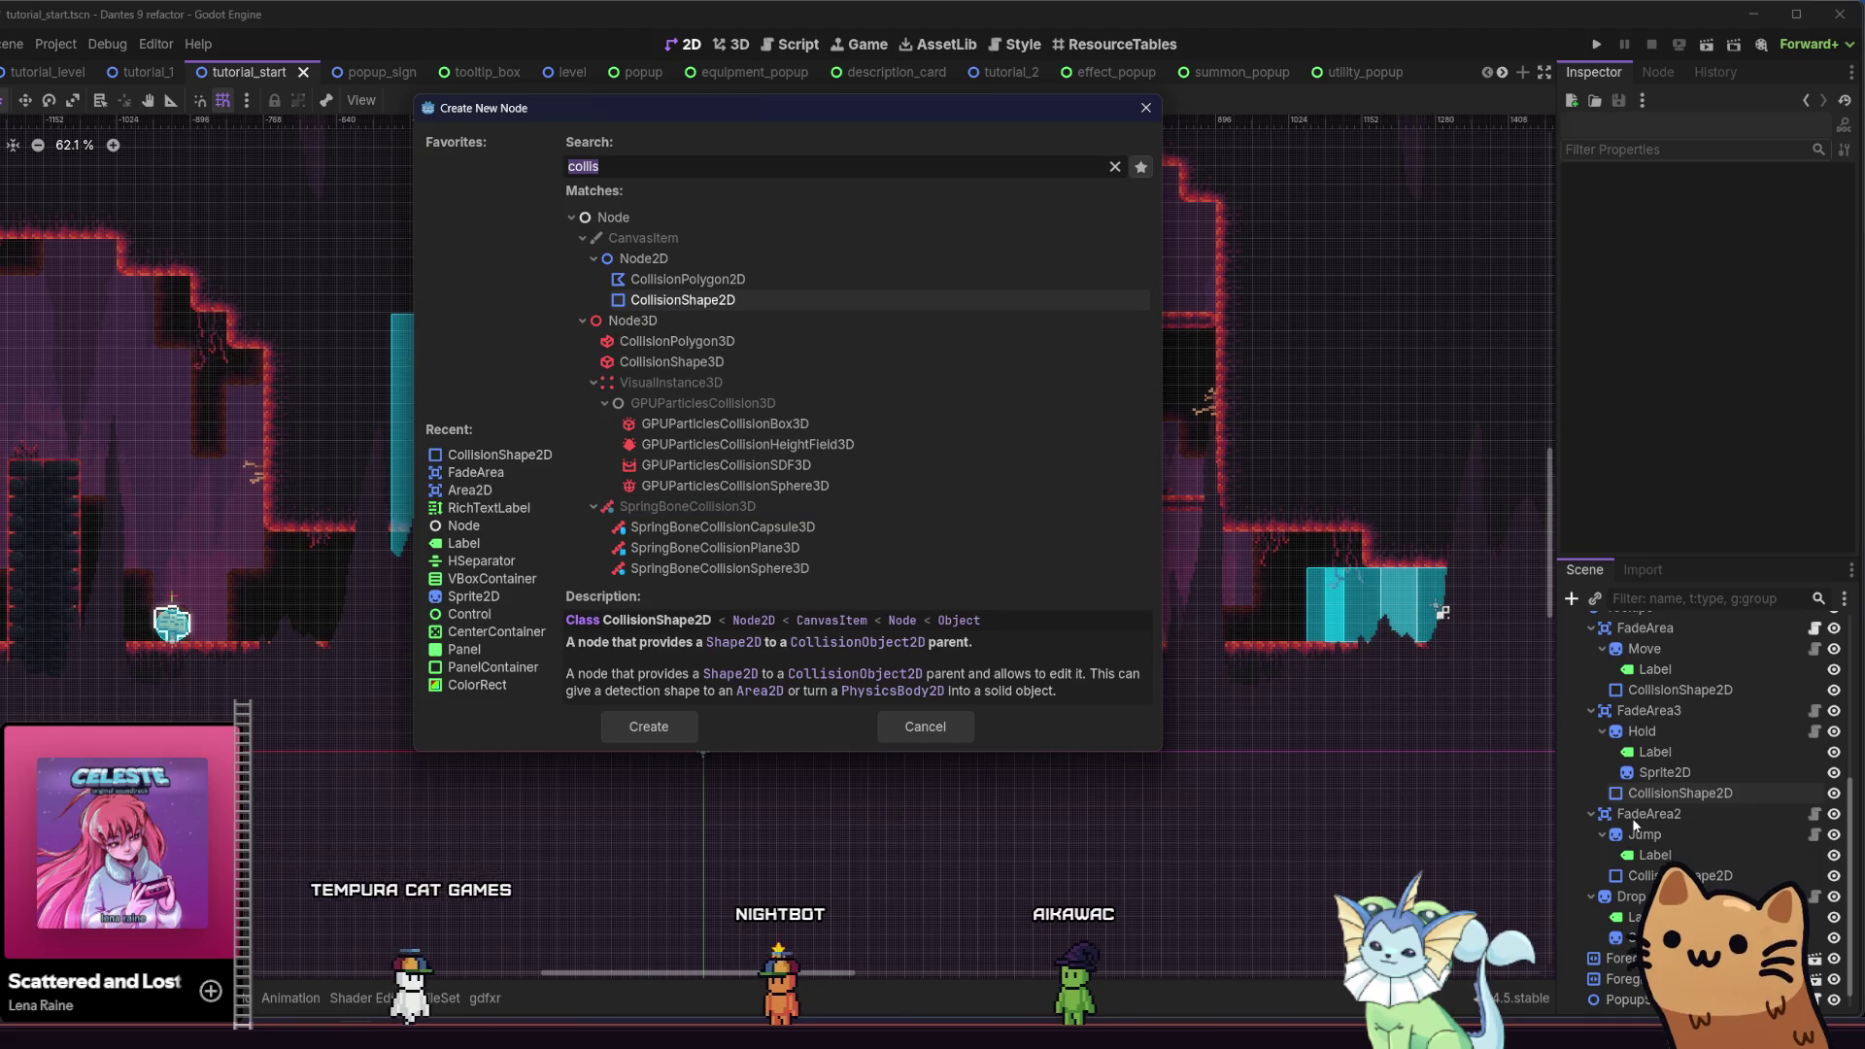
left_click(925, 727)
scroll(1690, 777, "up", 10)
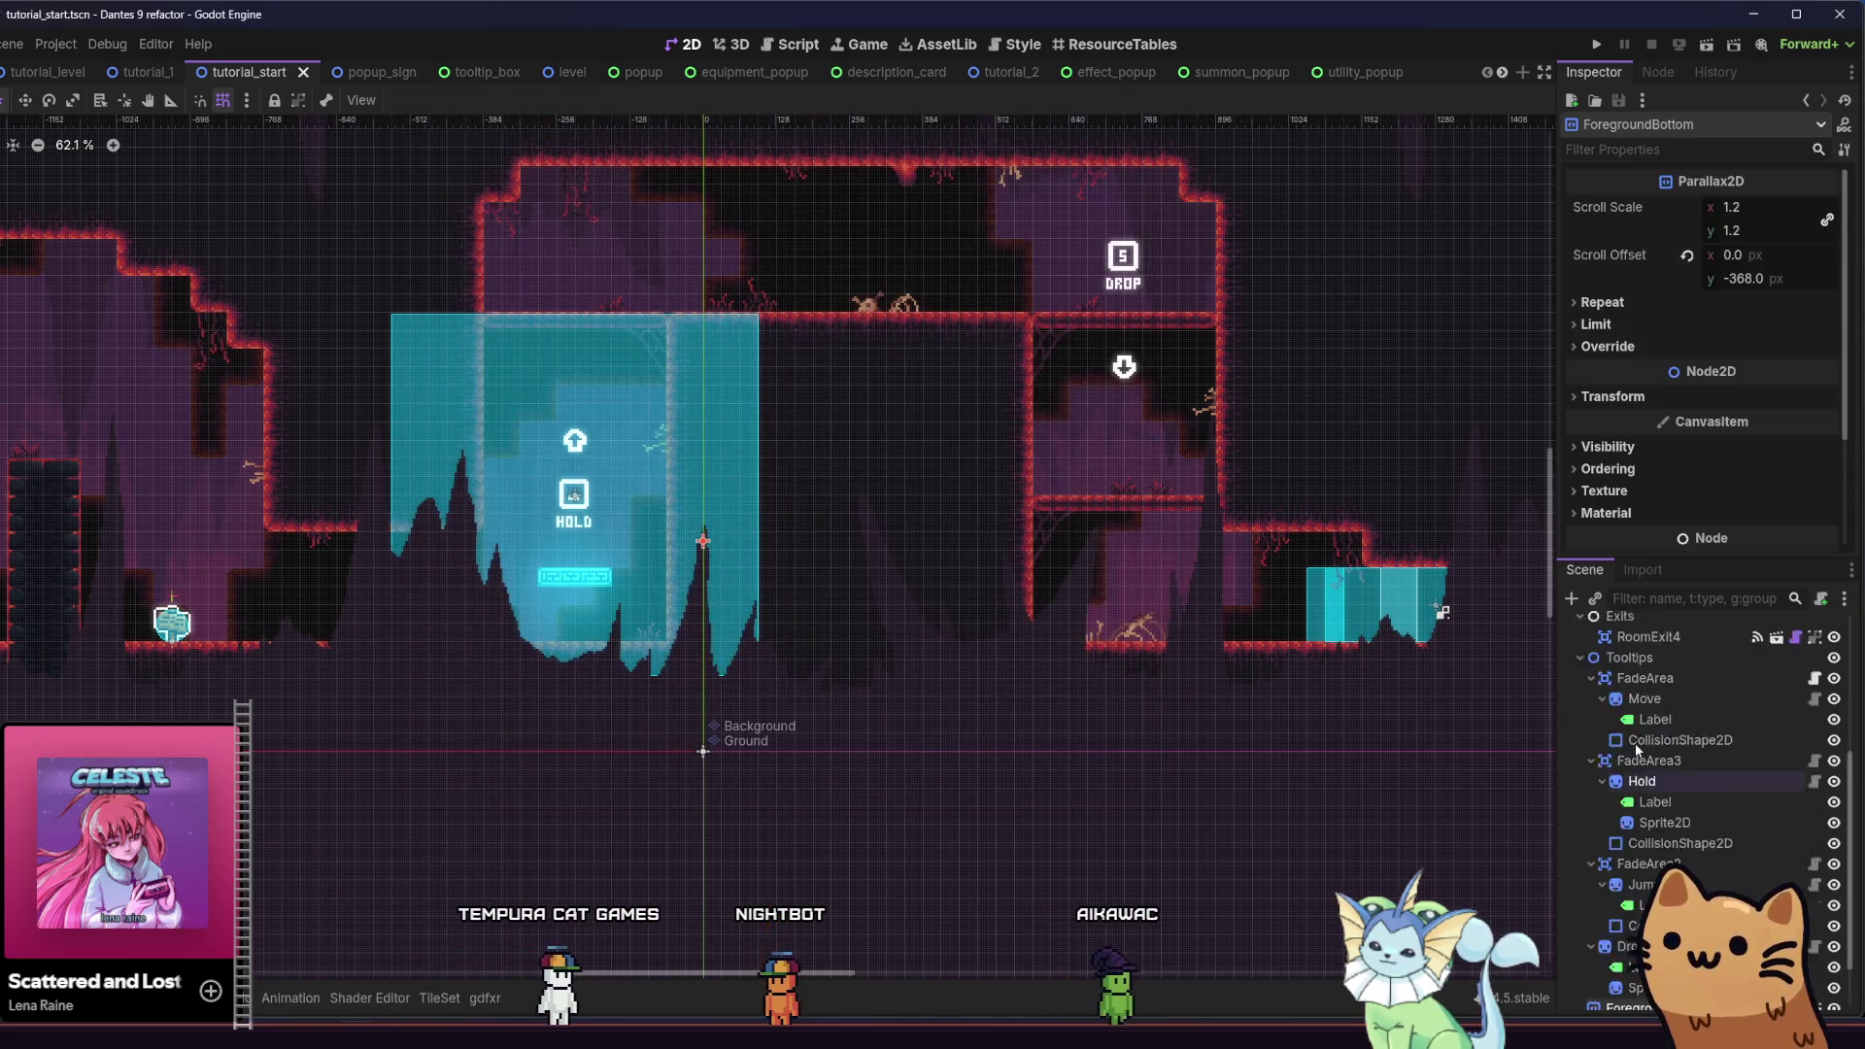
- Create a new FadeArea node from the scene root and place it beside the Drop tooltip
left_click(1642, 625)
left_click(1572, 599)
type("fade")
left_click(680, 381)
double_click(680, 382)
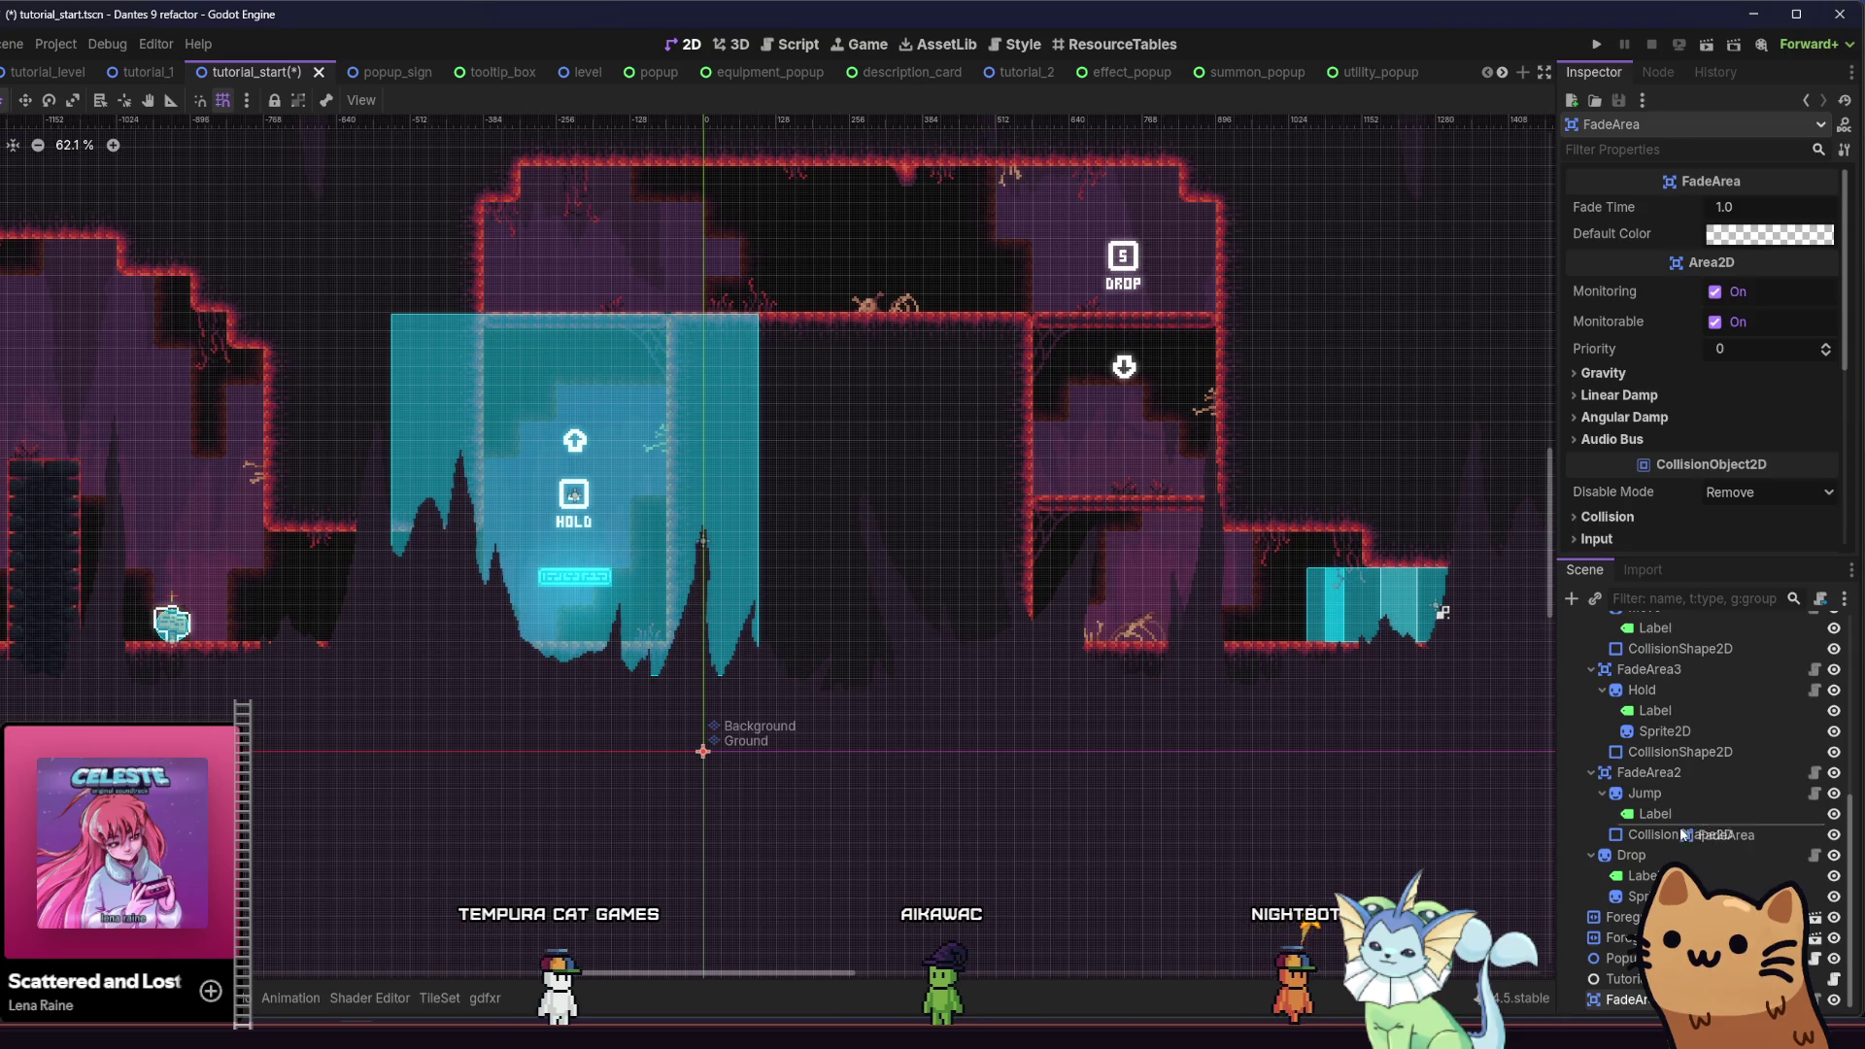
left_click_drag(1686, 857, 1690, 857)
left_click(1642, 875)
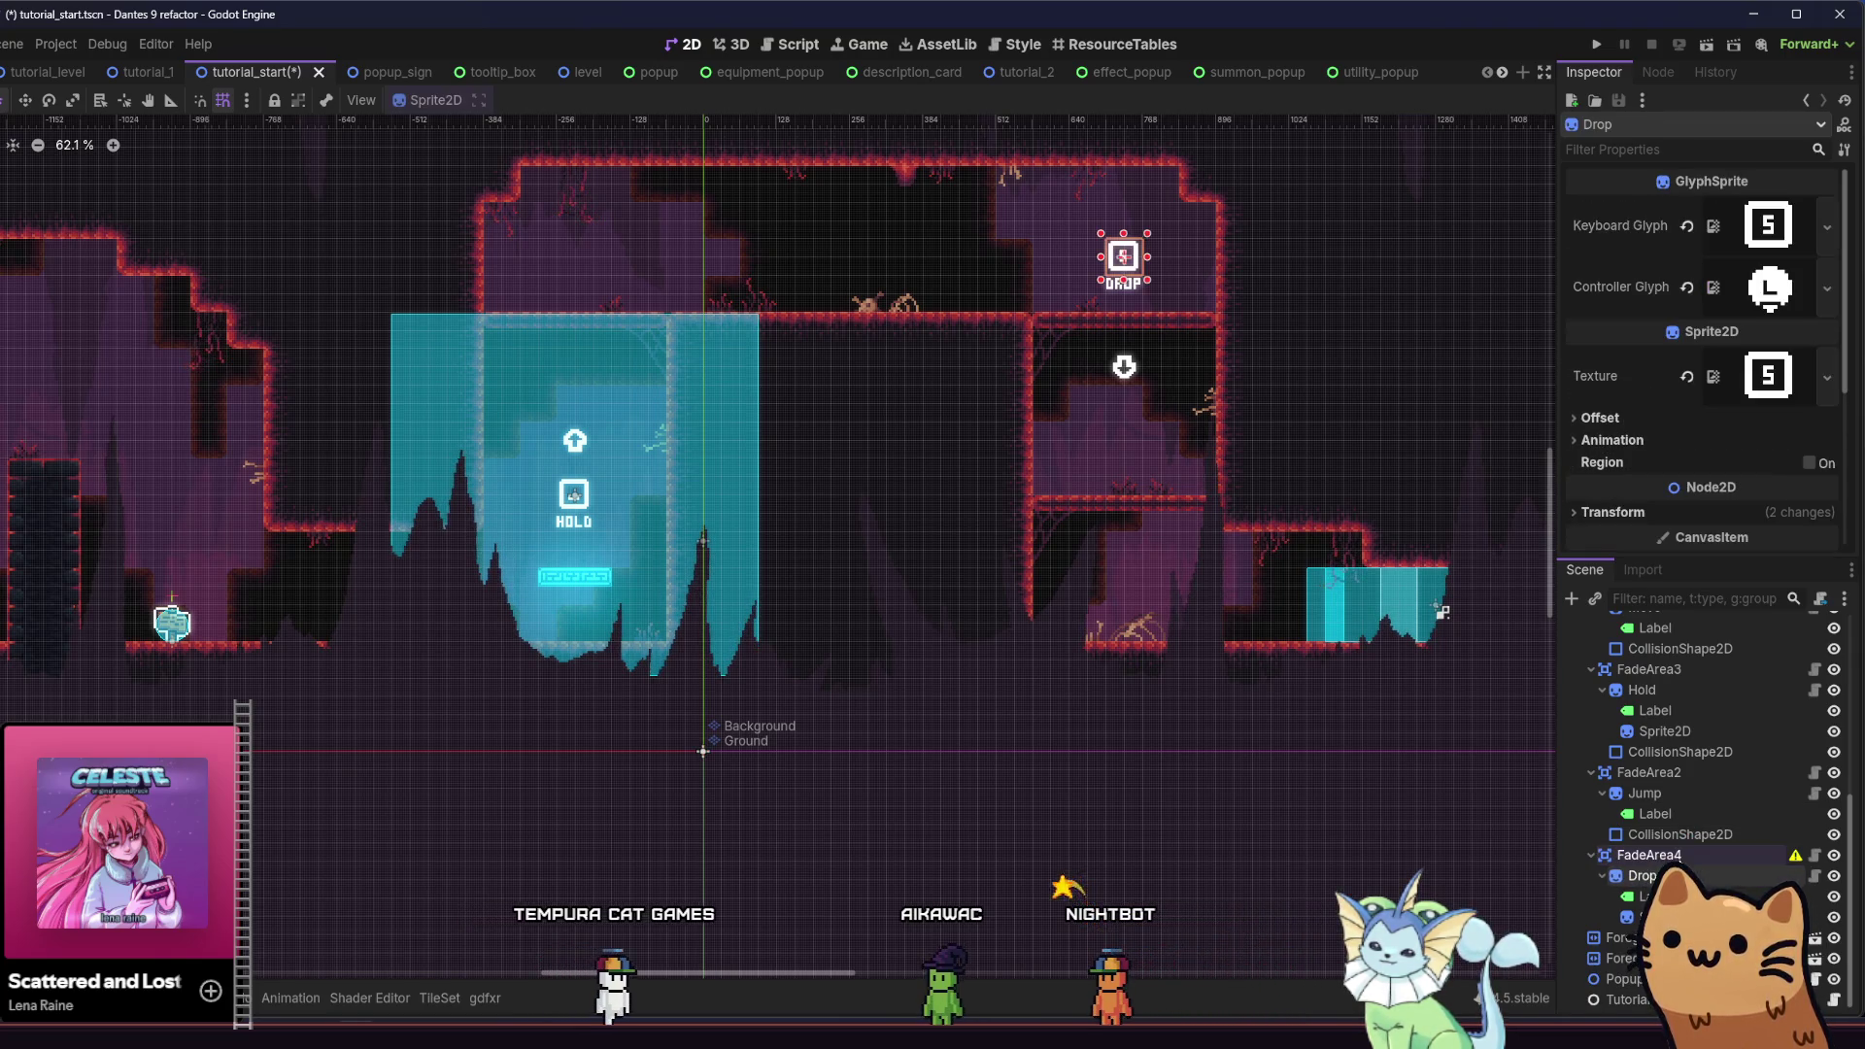
- Rearrange FadeArea4 next to the Drop tooltip and save the scene
left_click(1652, 855)
left_click(1643, 875)
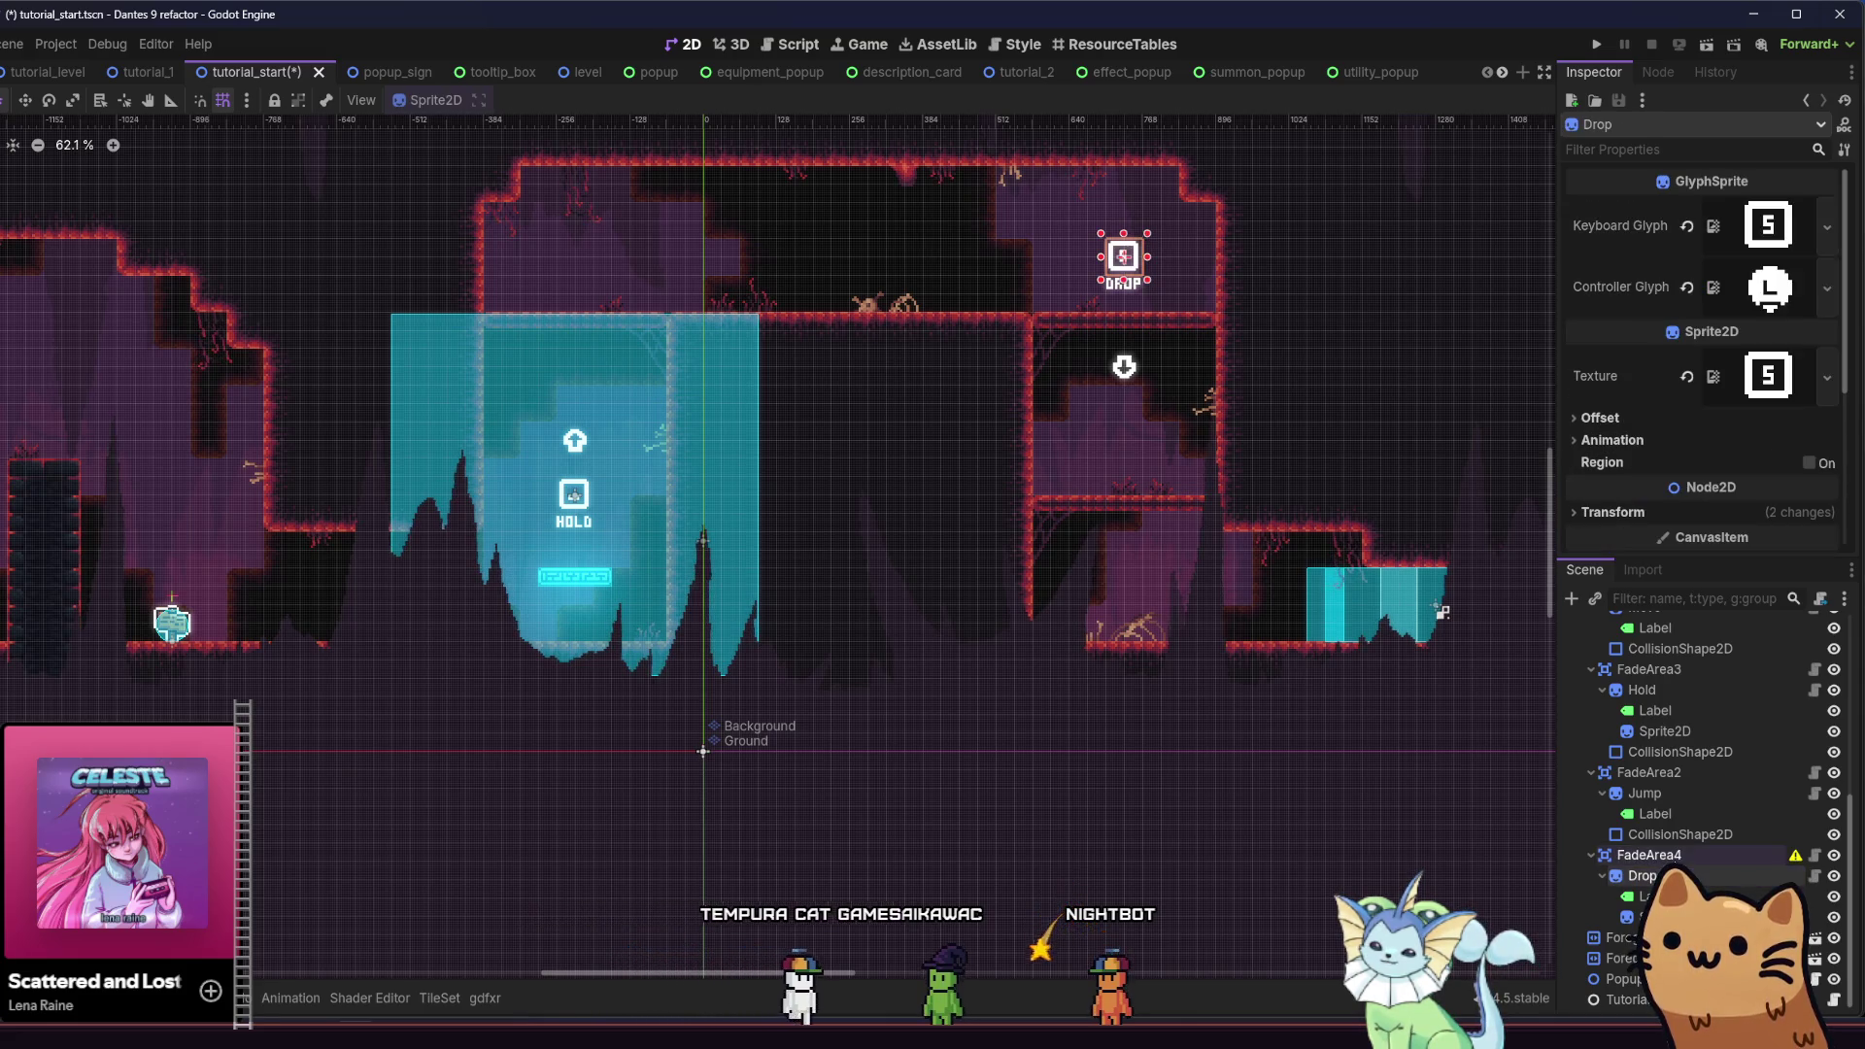
left_click(1651, 855)
left_click_drag(1695, 879, 1690, 876)
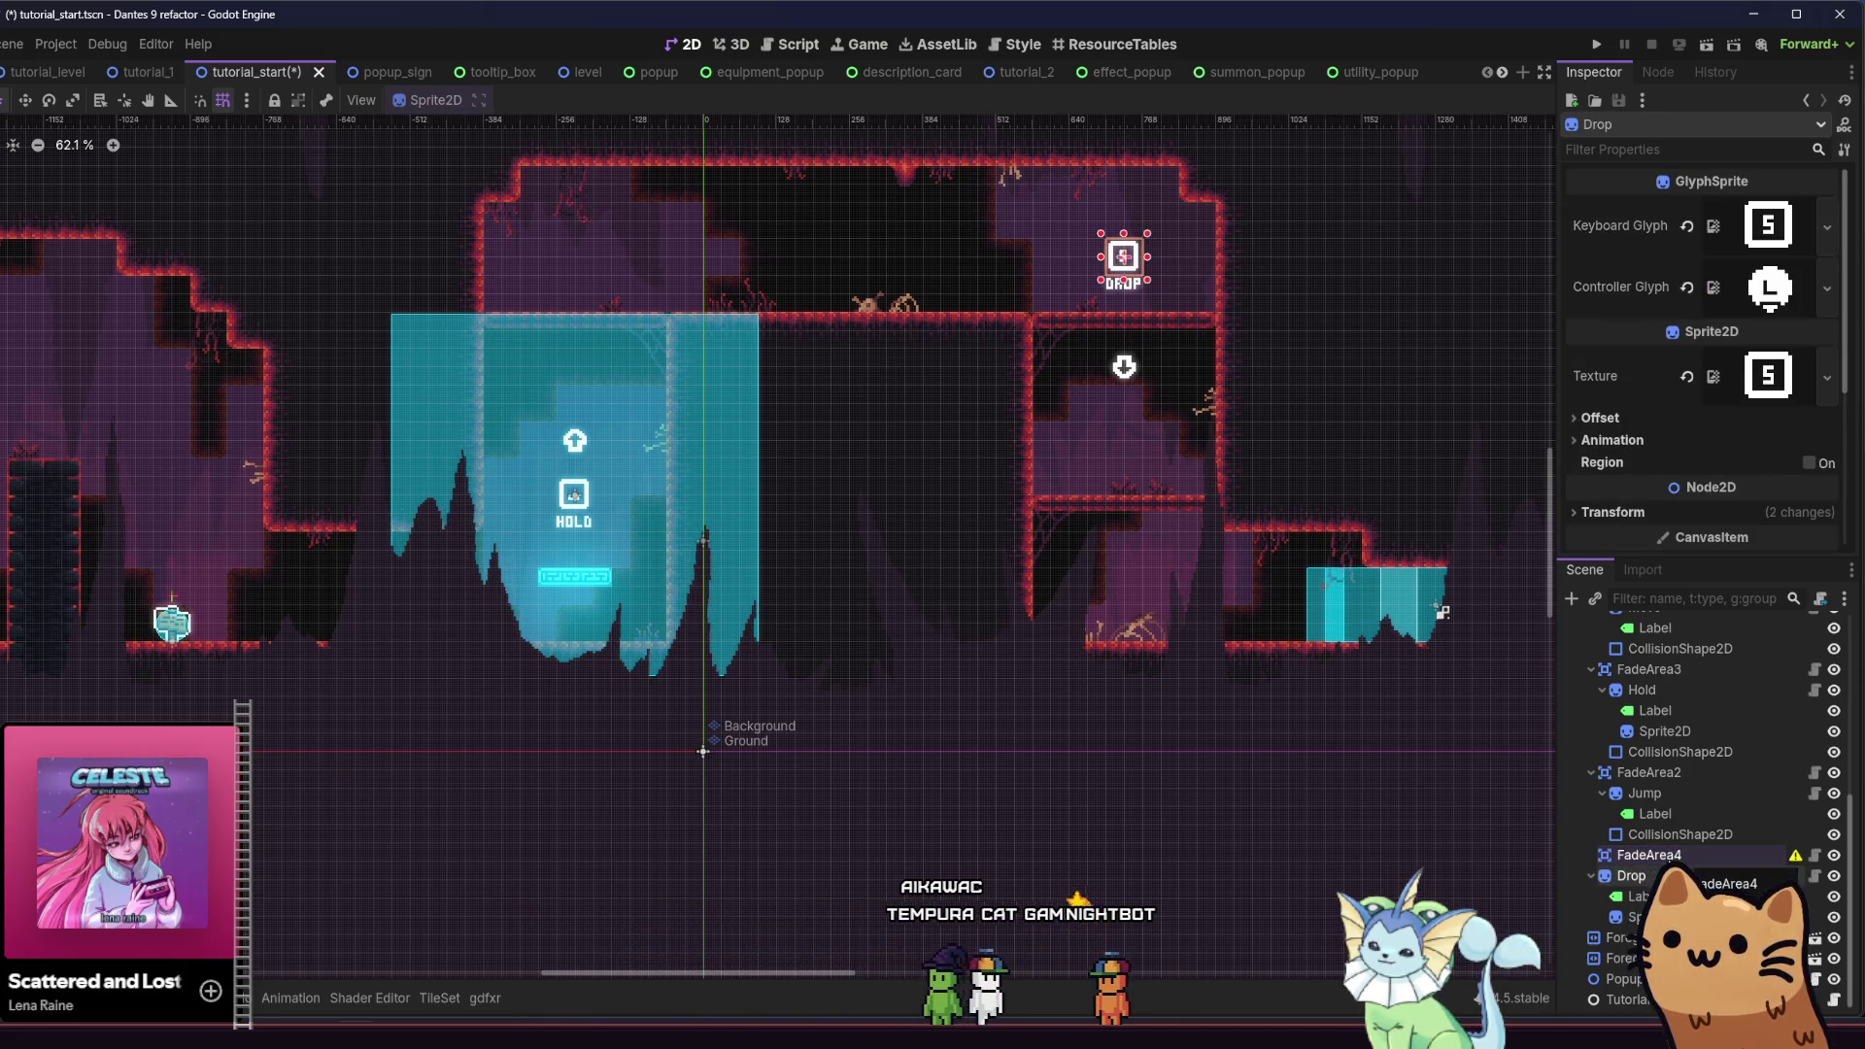
left_click(1651, 854)
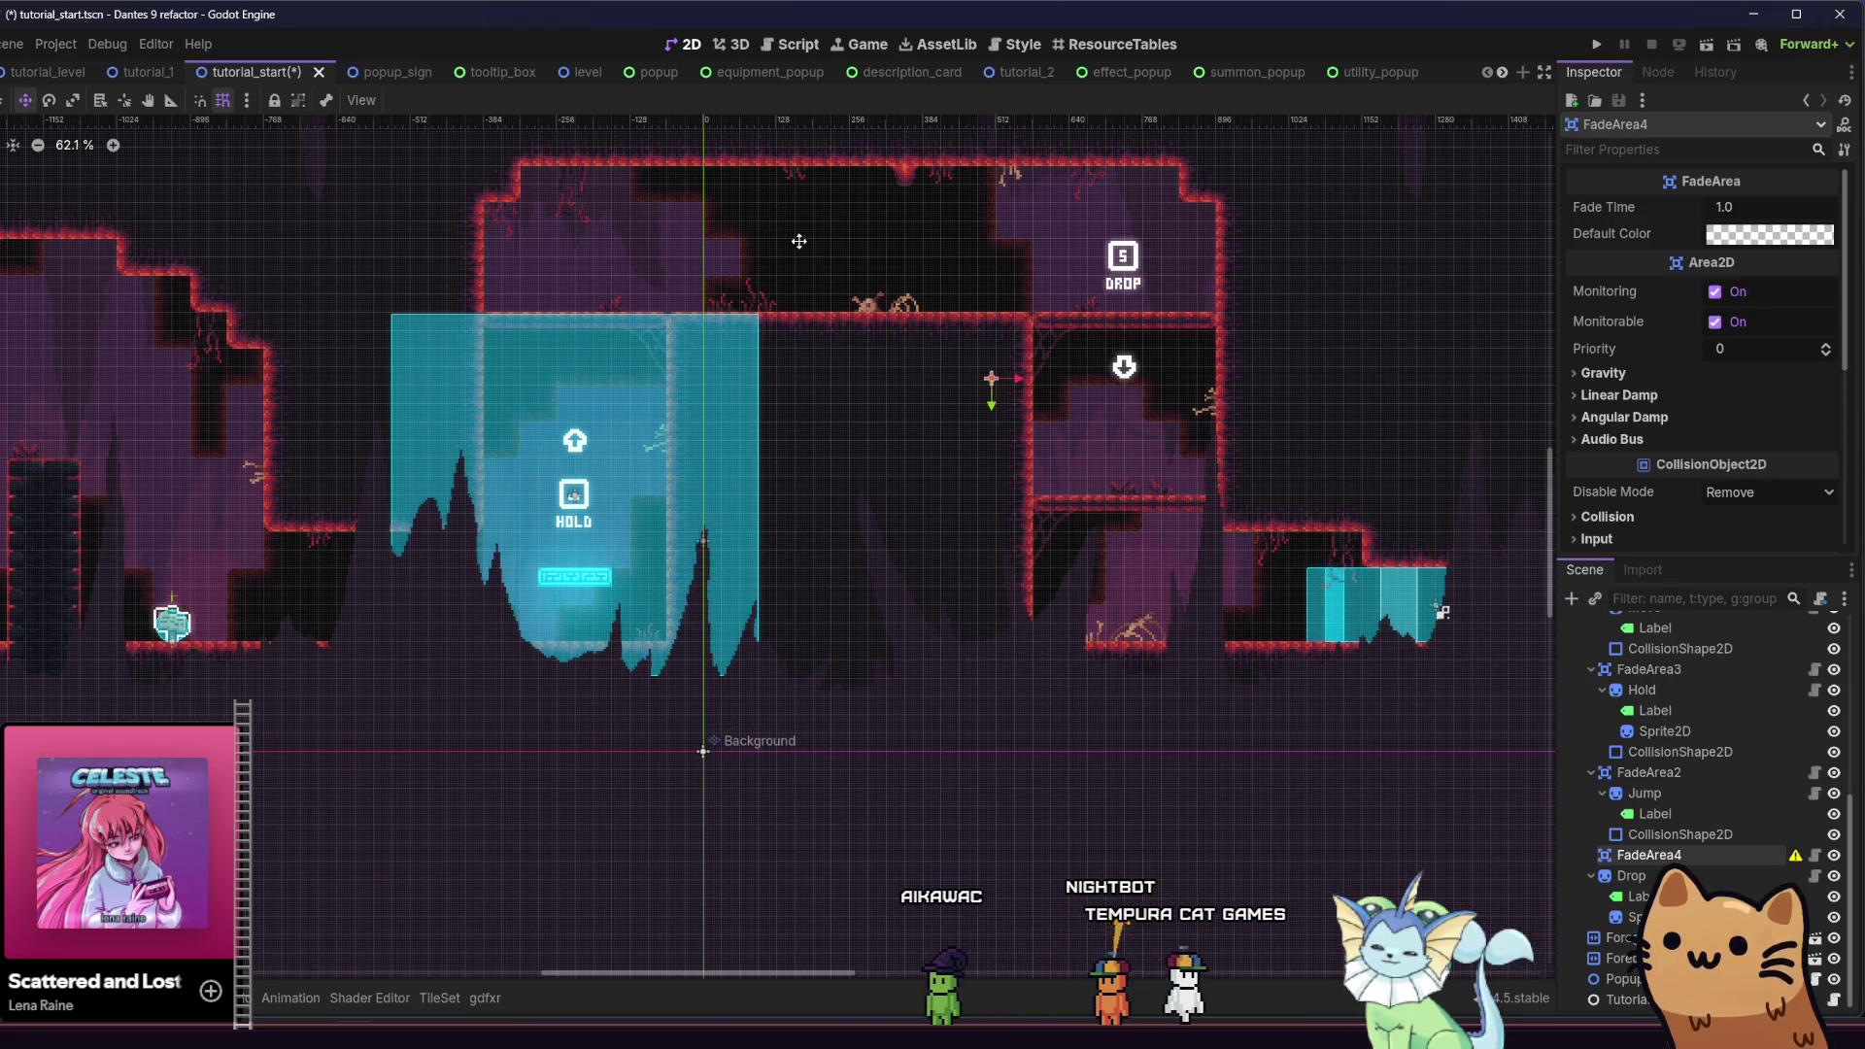
scroll(1107, 325, "up", 5)
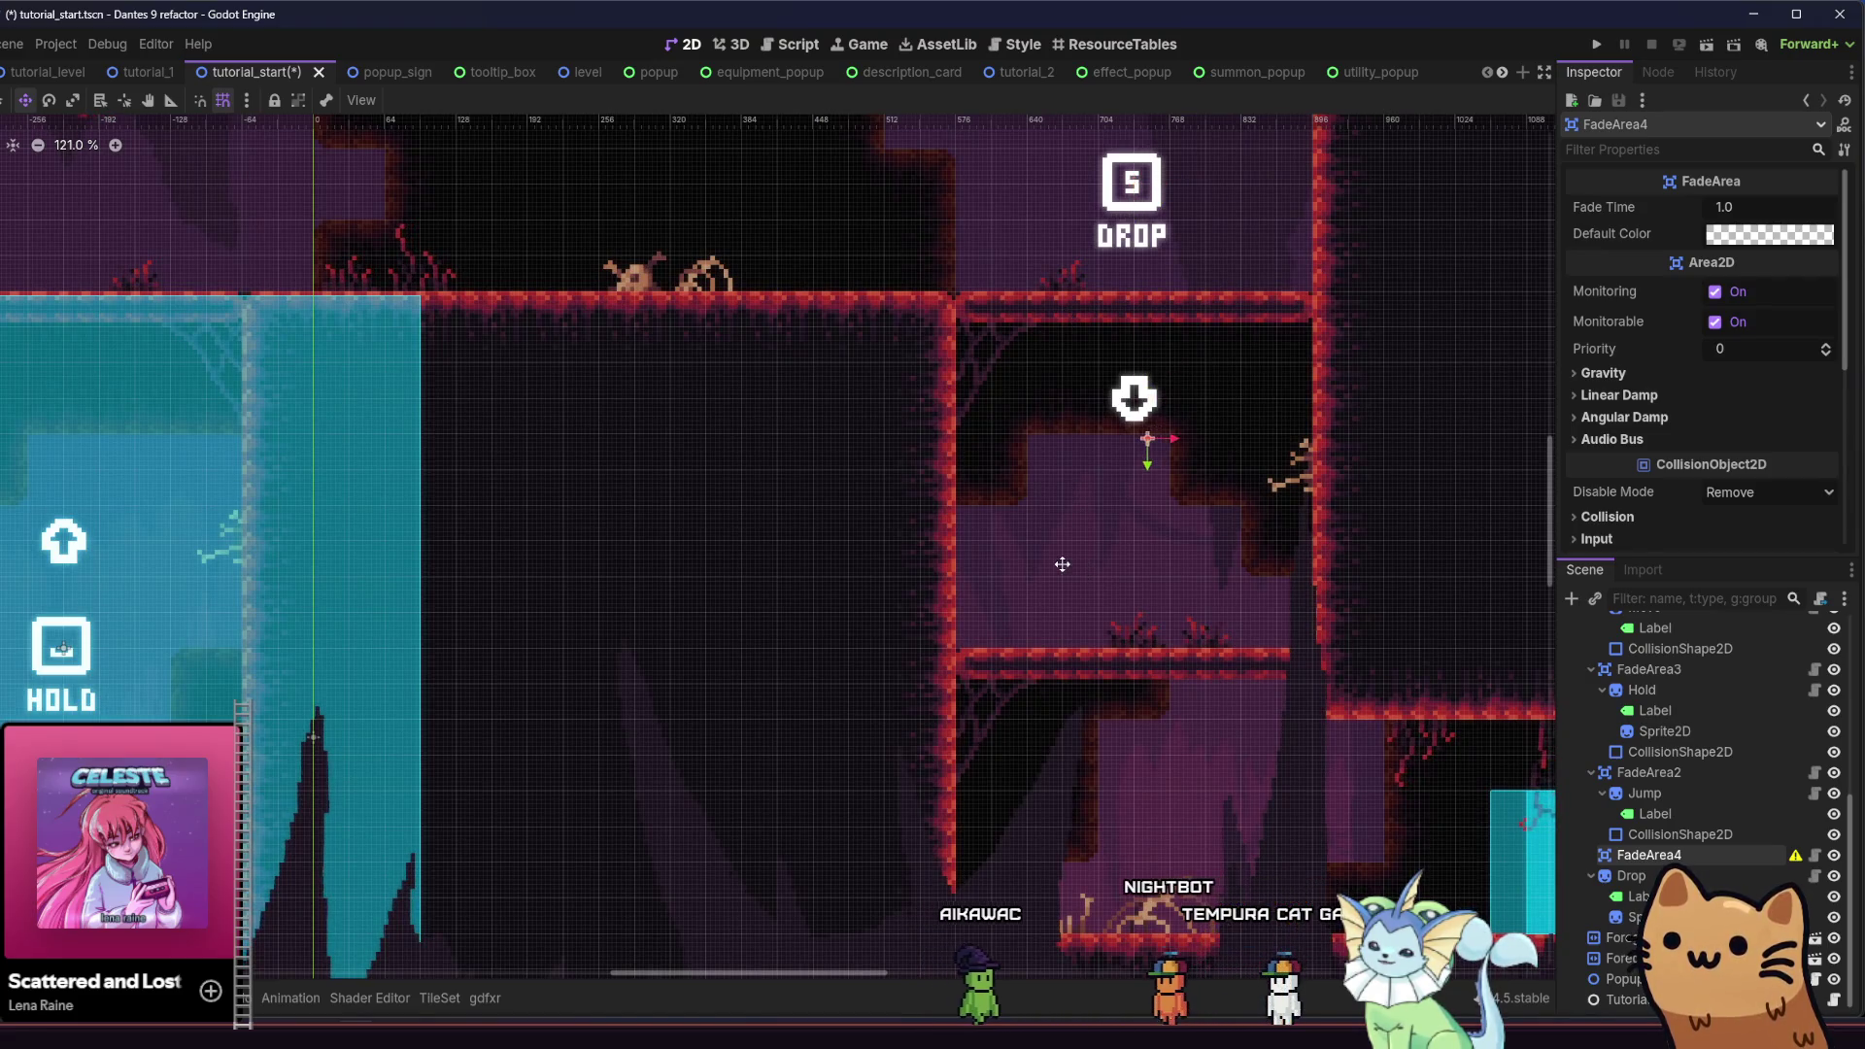
key("ctrl+s")
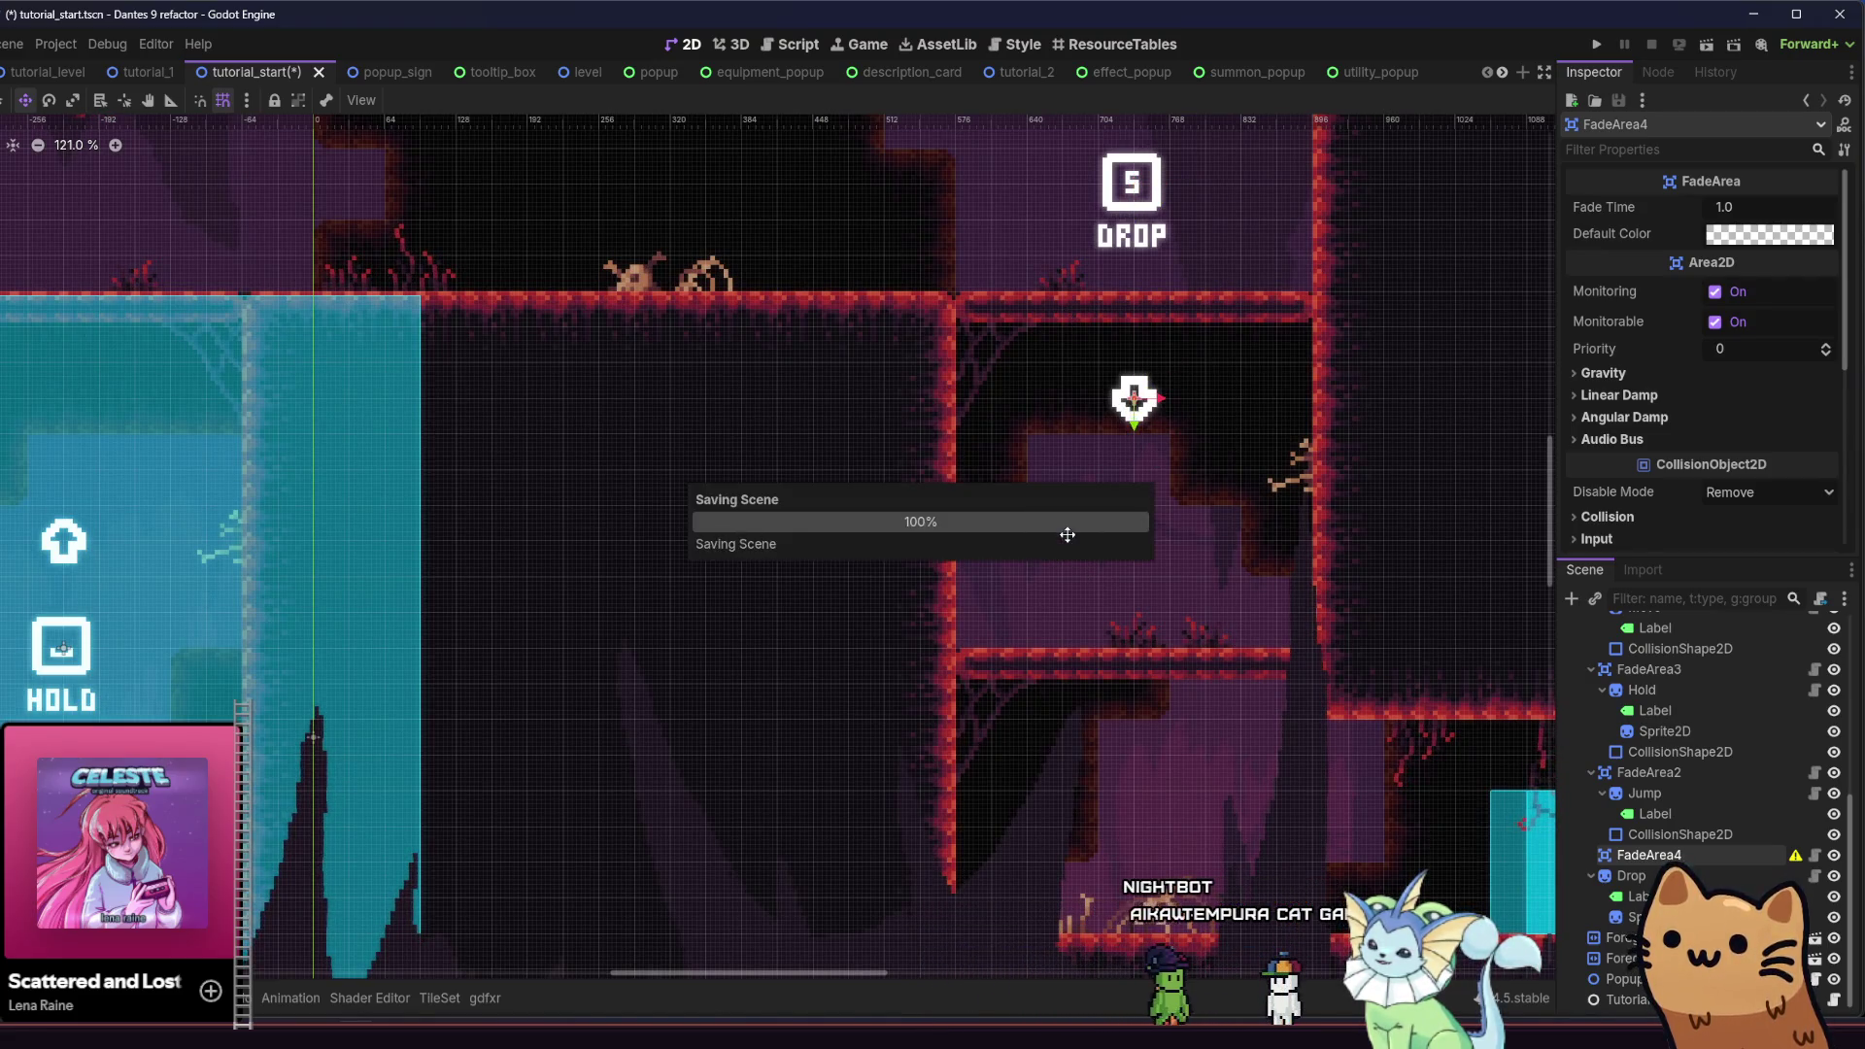
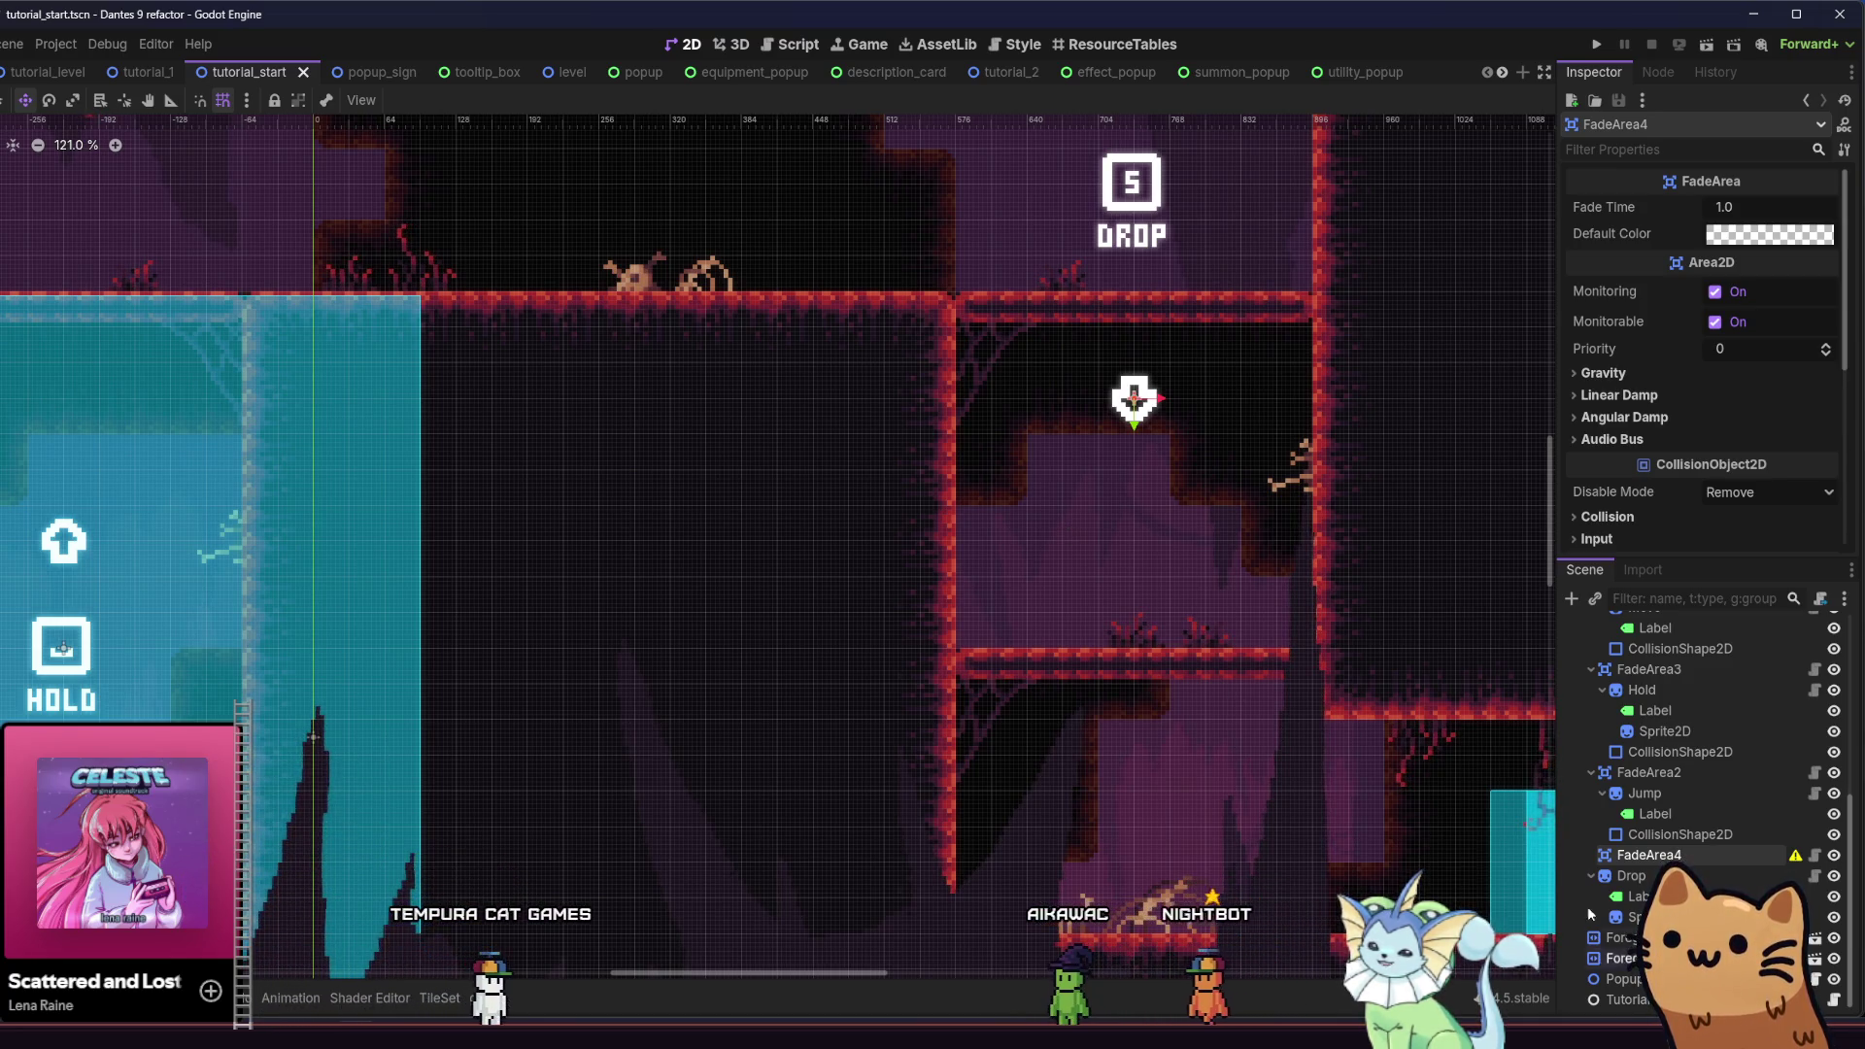
- Move the Drop prompt under FadeArea4 and add a CollisionShape2D child to it
left_click(1645, 879)
left_click_drag(1669, 864, 1667, 862)
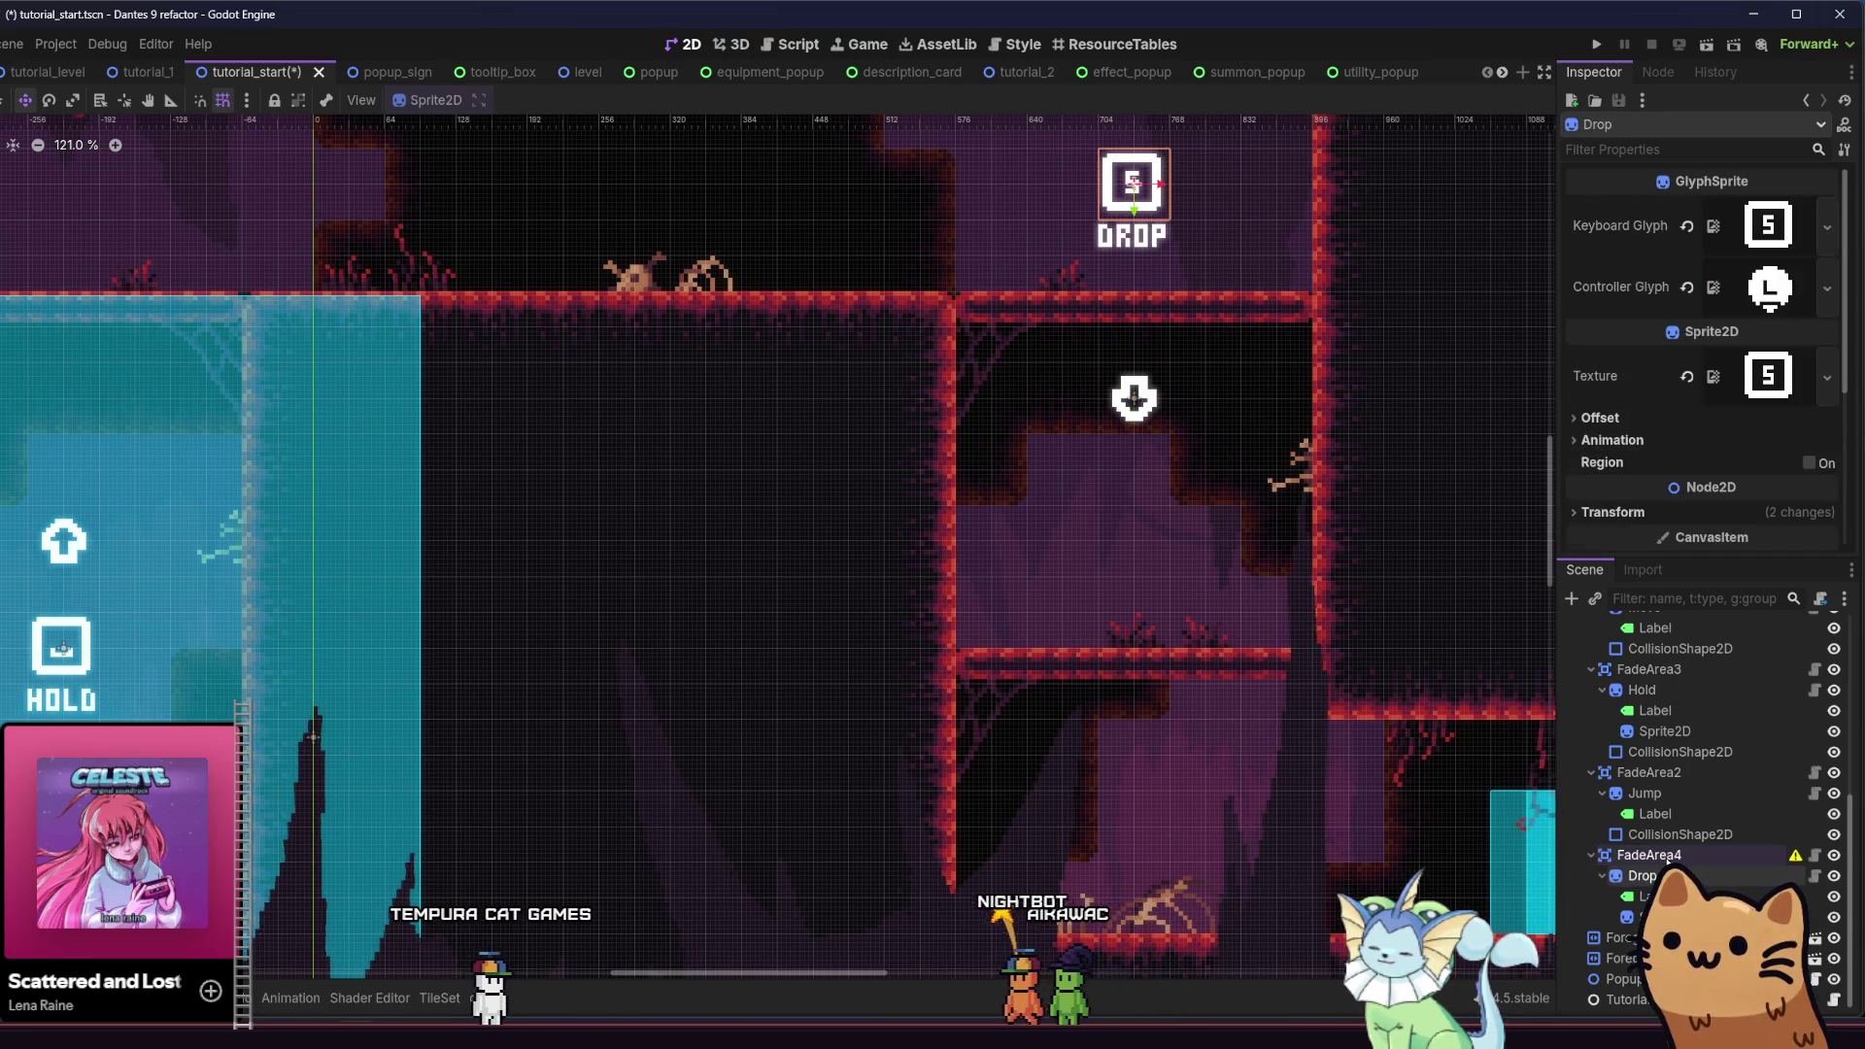
left_click(1652, 854)
left_click(1572, 599)
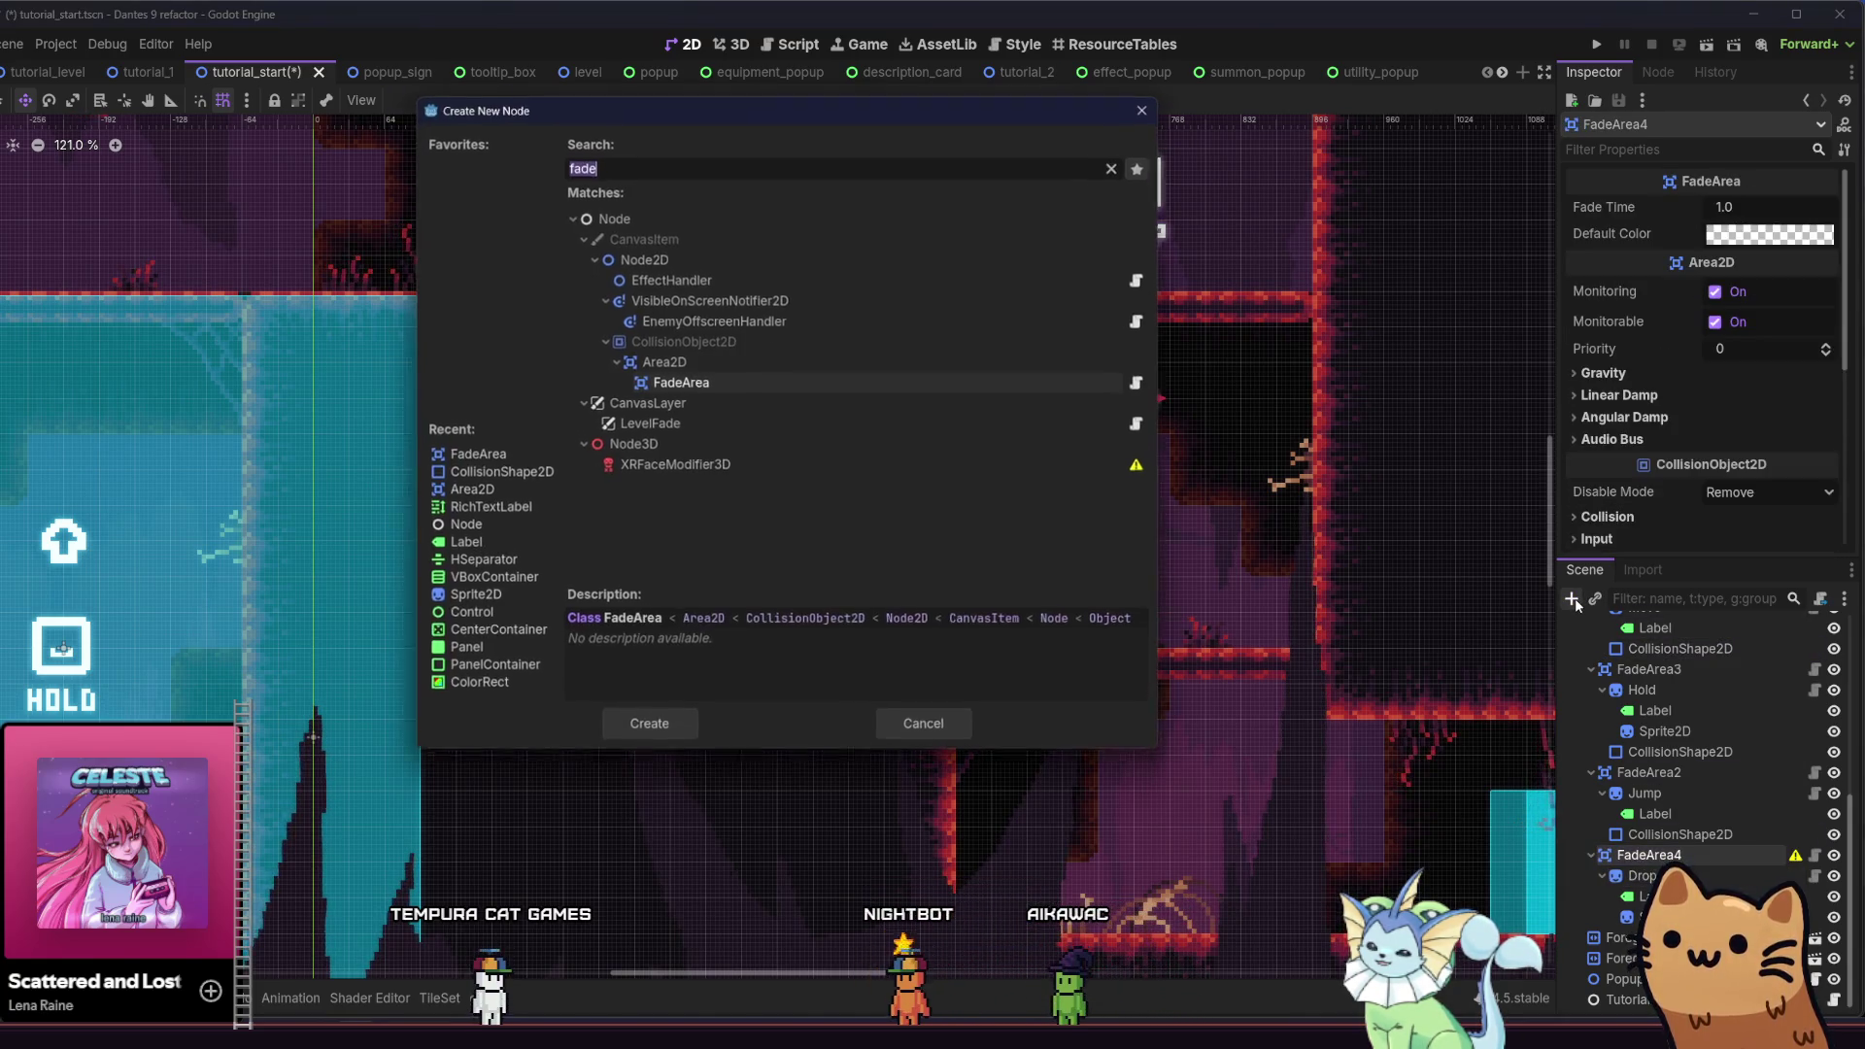
double_click(447, 473)
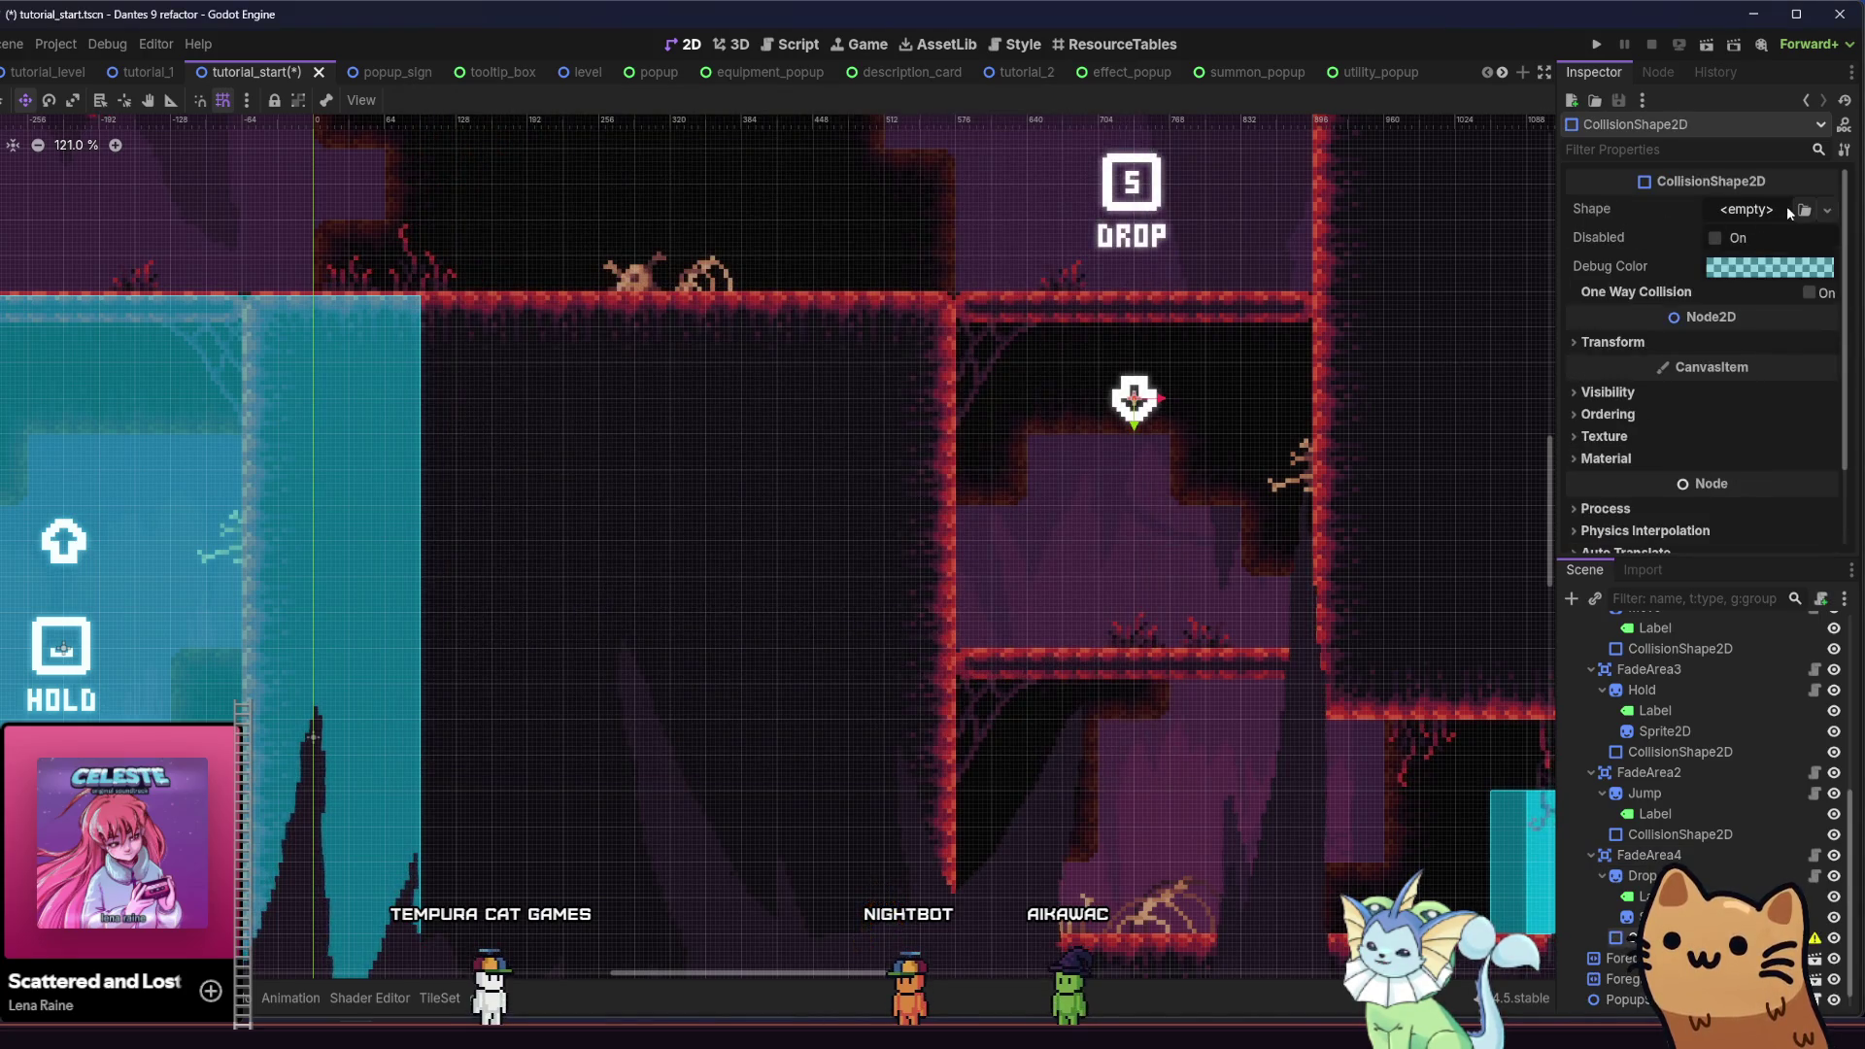
- Give the collision a New RectangleShape2D sized over the DROP section, then save tutorial_start
left_click(1778, 208)
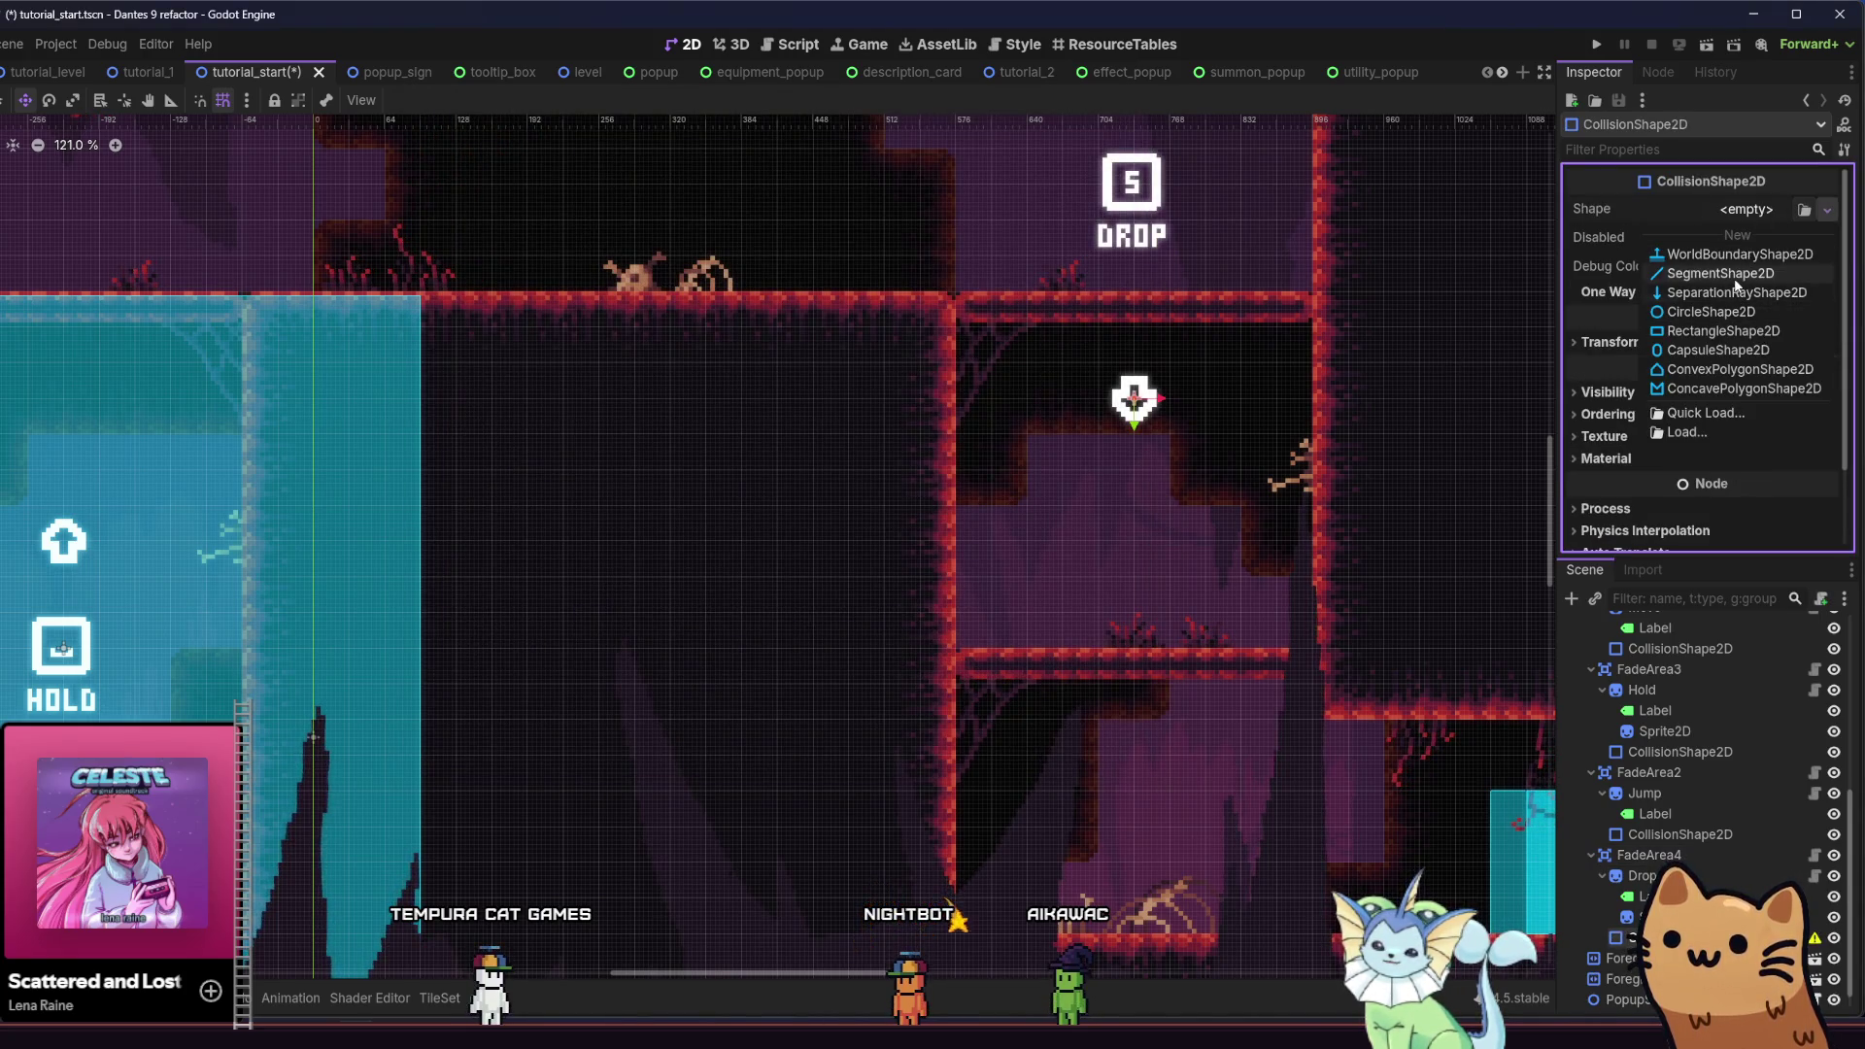
left_click(1723, 331)
scroll(874, 476, "down", 3)
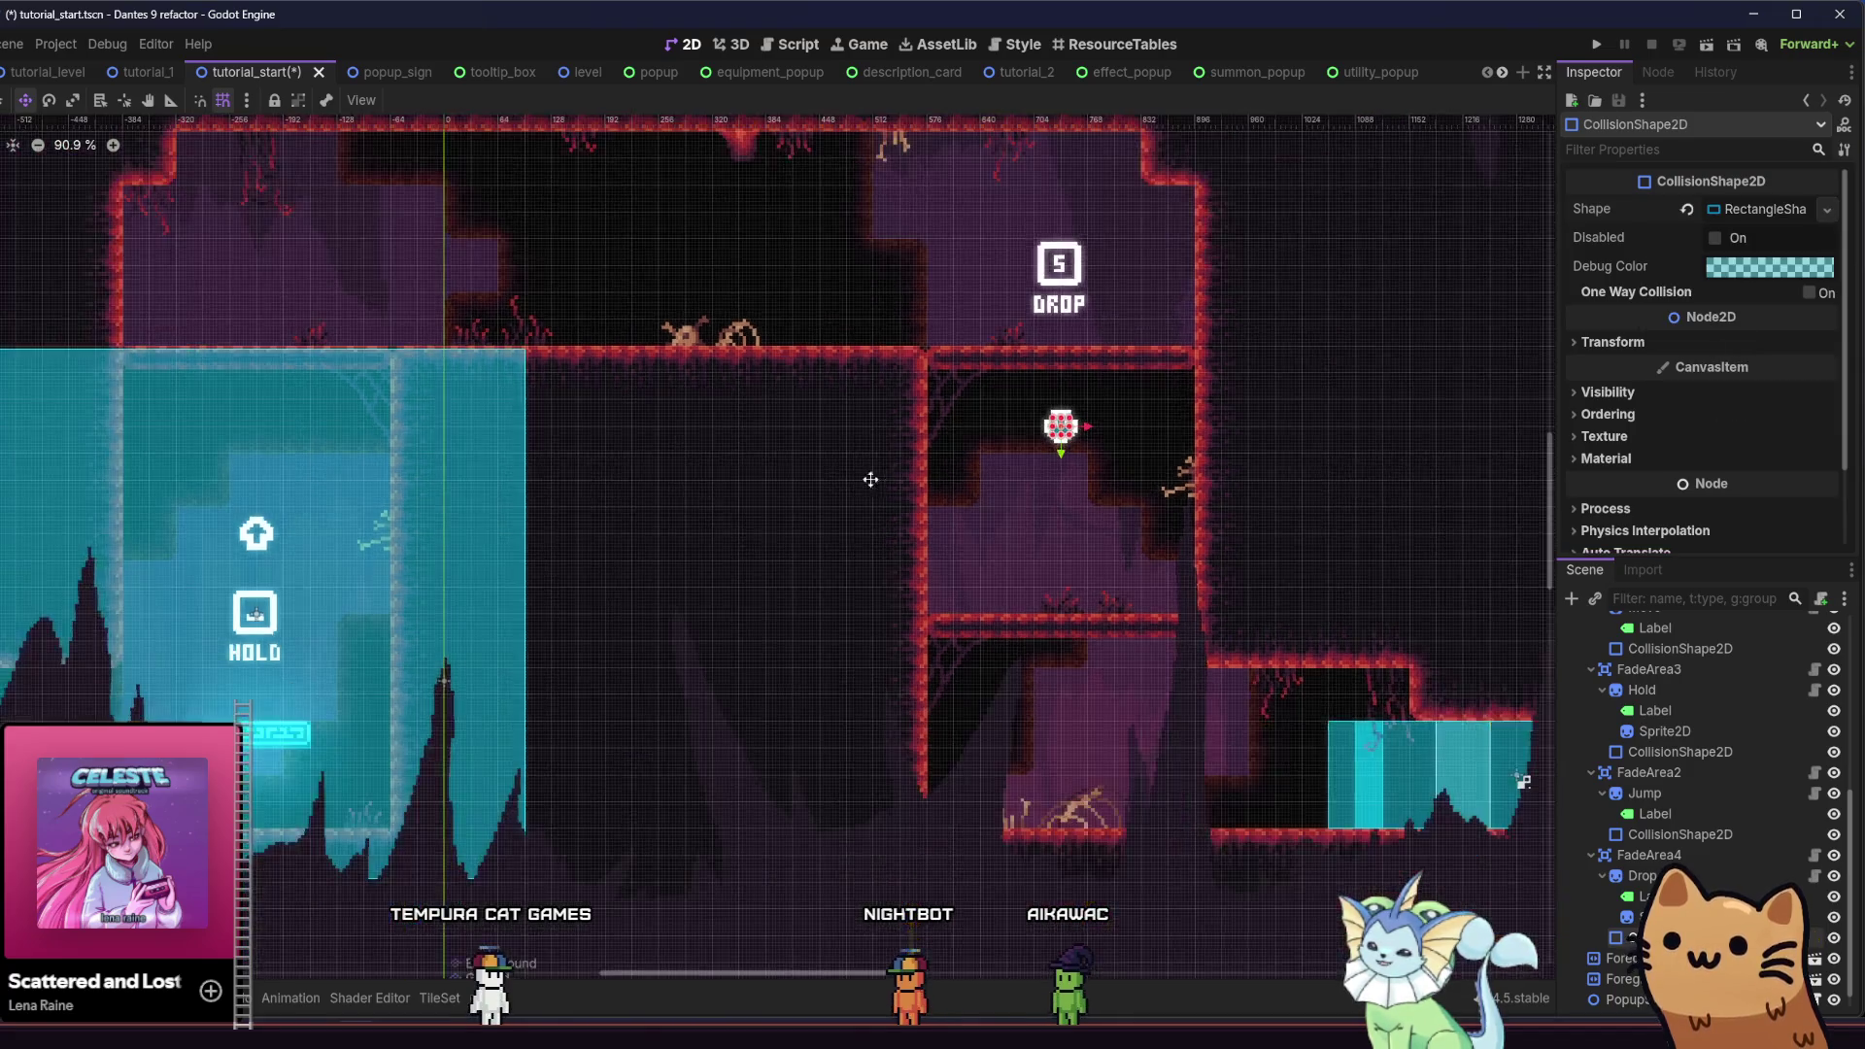
mouse_move(926, 446)
left_mouse_down()
mouse_move(857, 527)
mouse_move(754, 750)
mouse_move(787, 690)
mouse_move(680, 637)
mouse_move(692, 648)
left_mouse_up()
left_click(27, 100)
left_click_drag(806, 444, 747, 341)
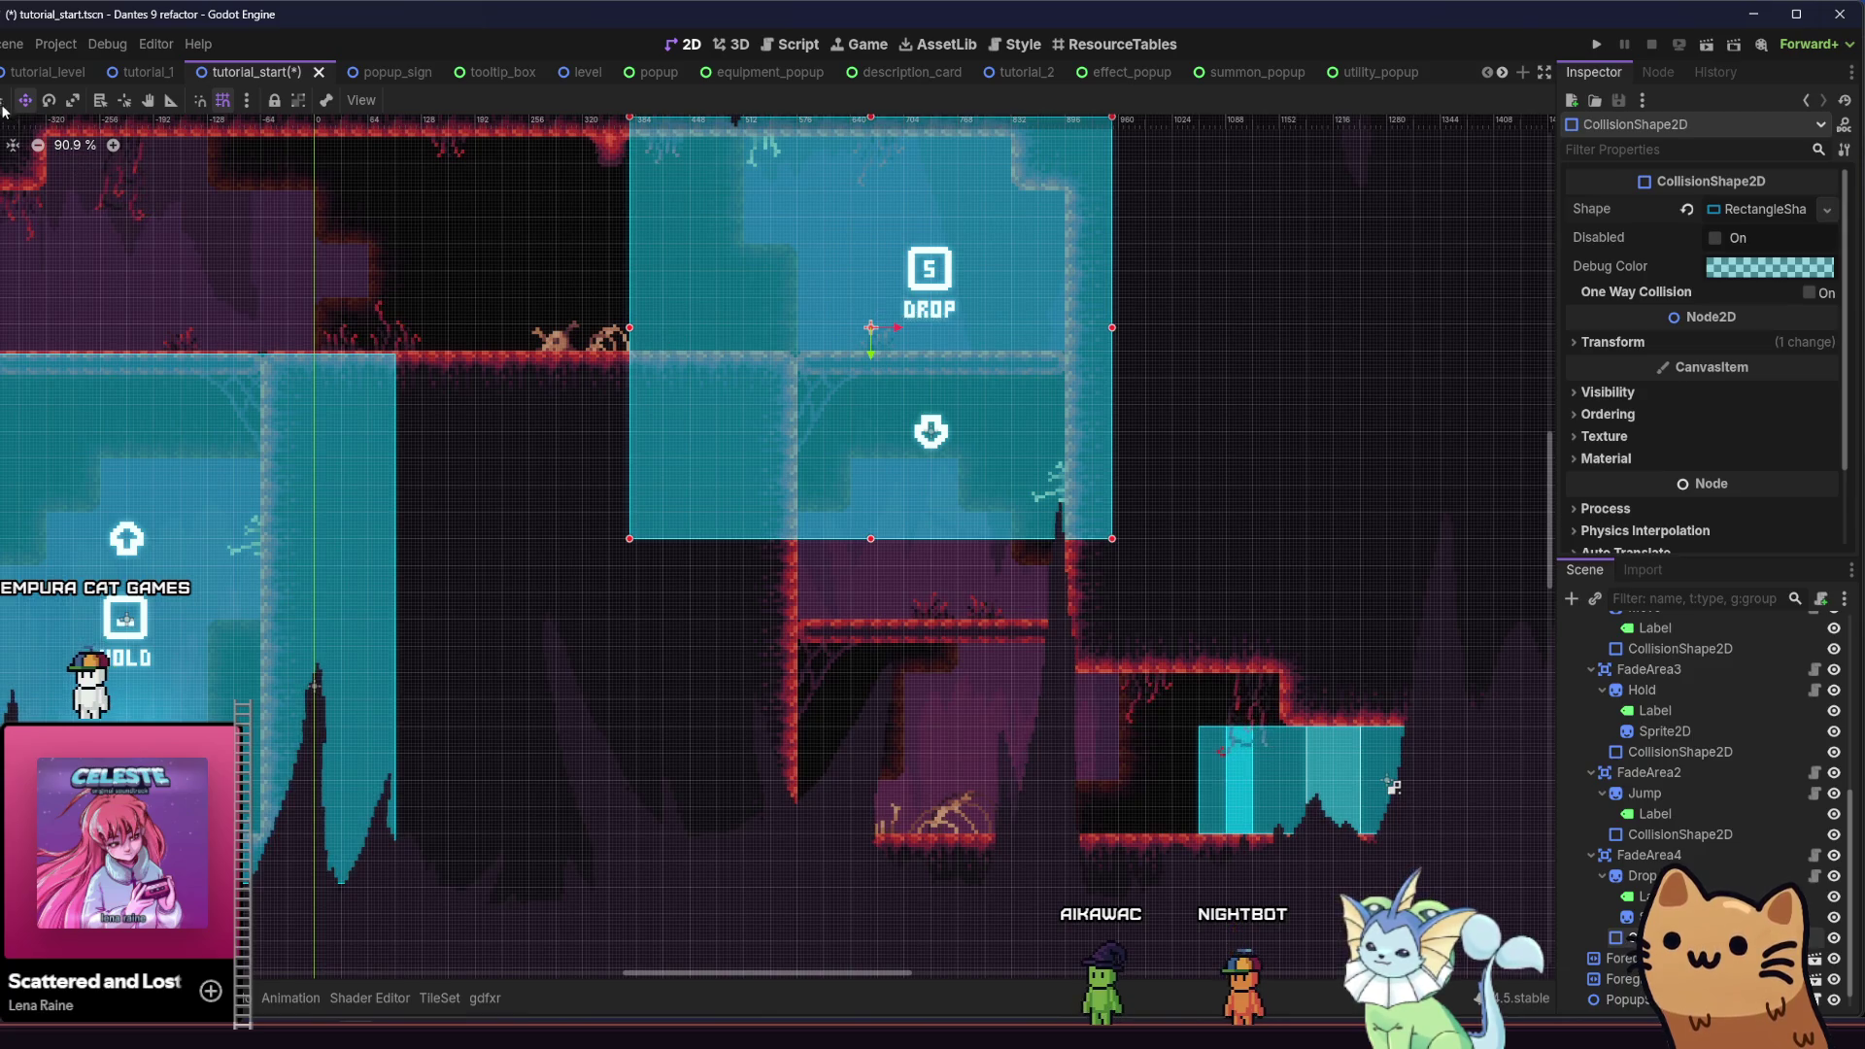
left_click(517, 283)
key("ctrl+s")
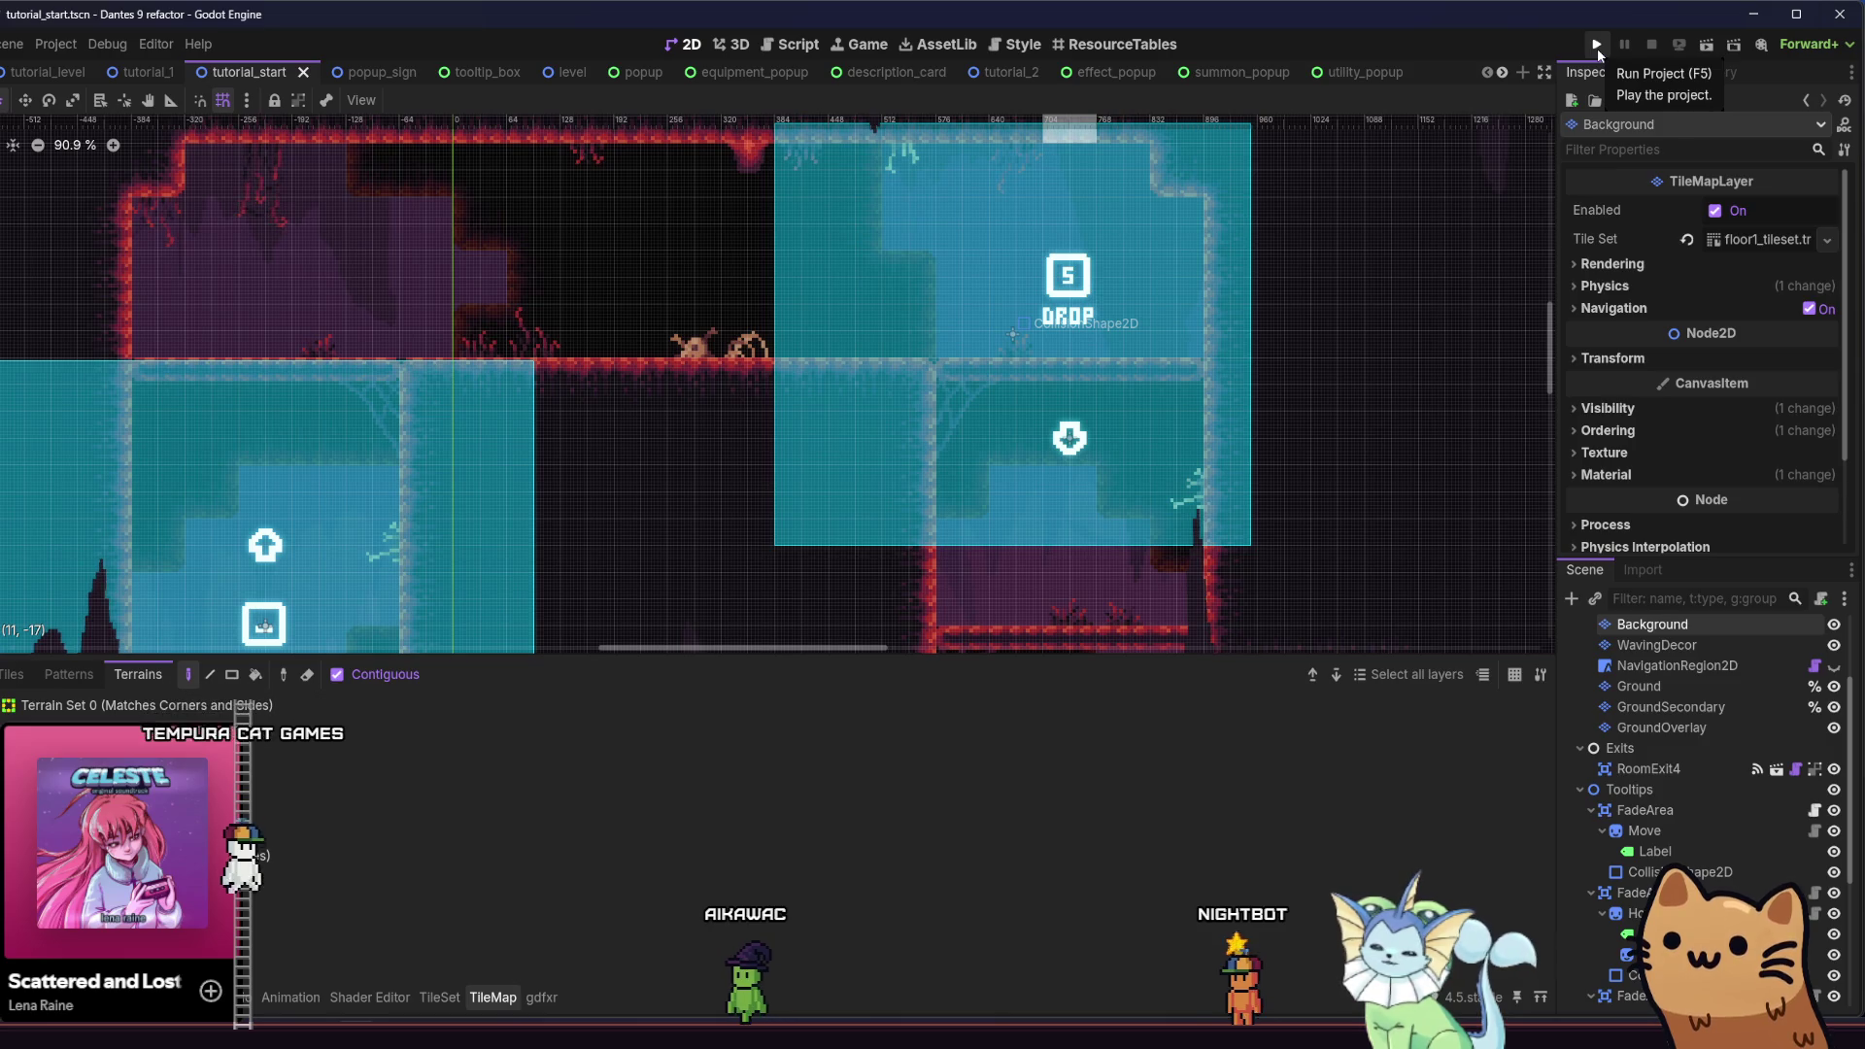
- Delete the PopupSign node, save tutorial_start, and run the project
scroll(1713, 866, "down", 5)
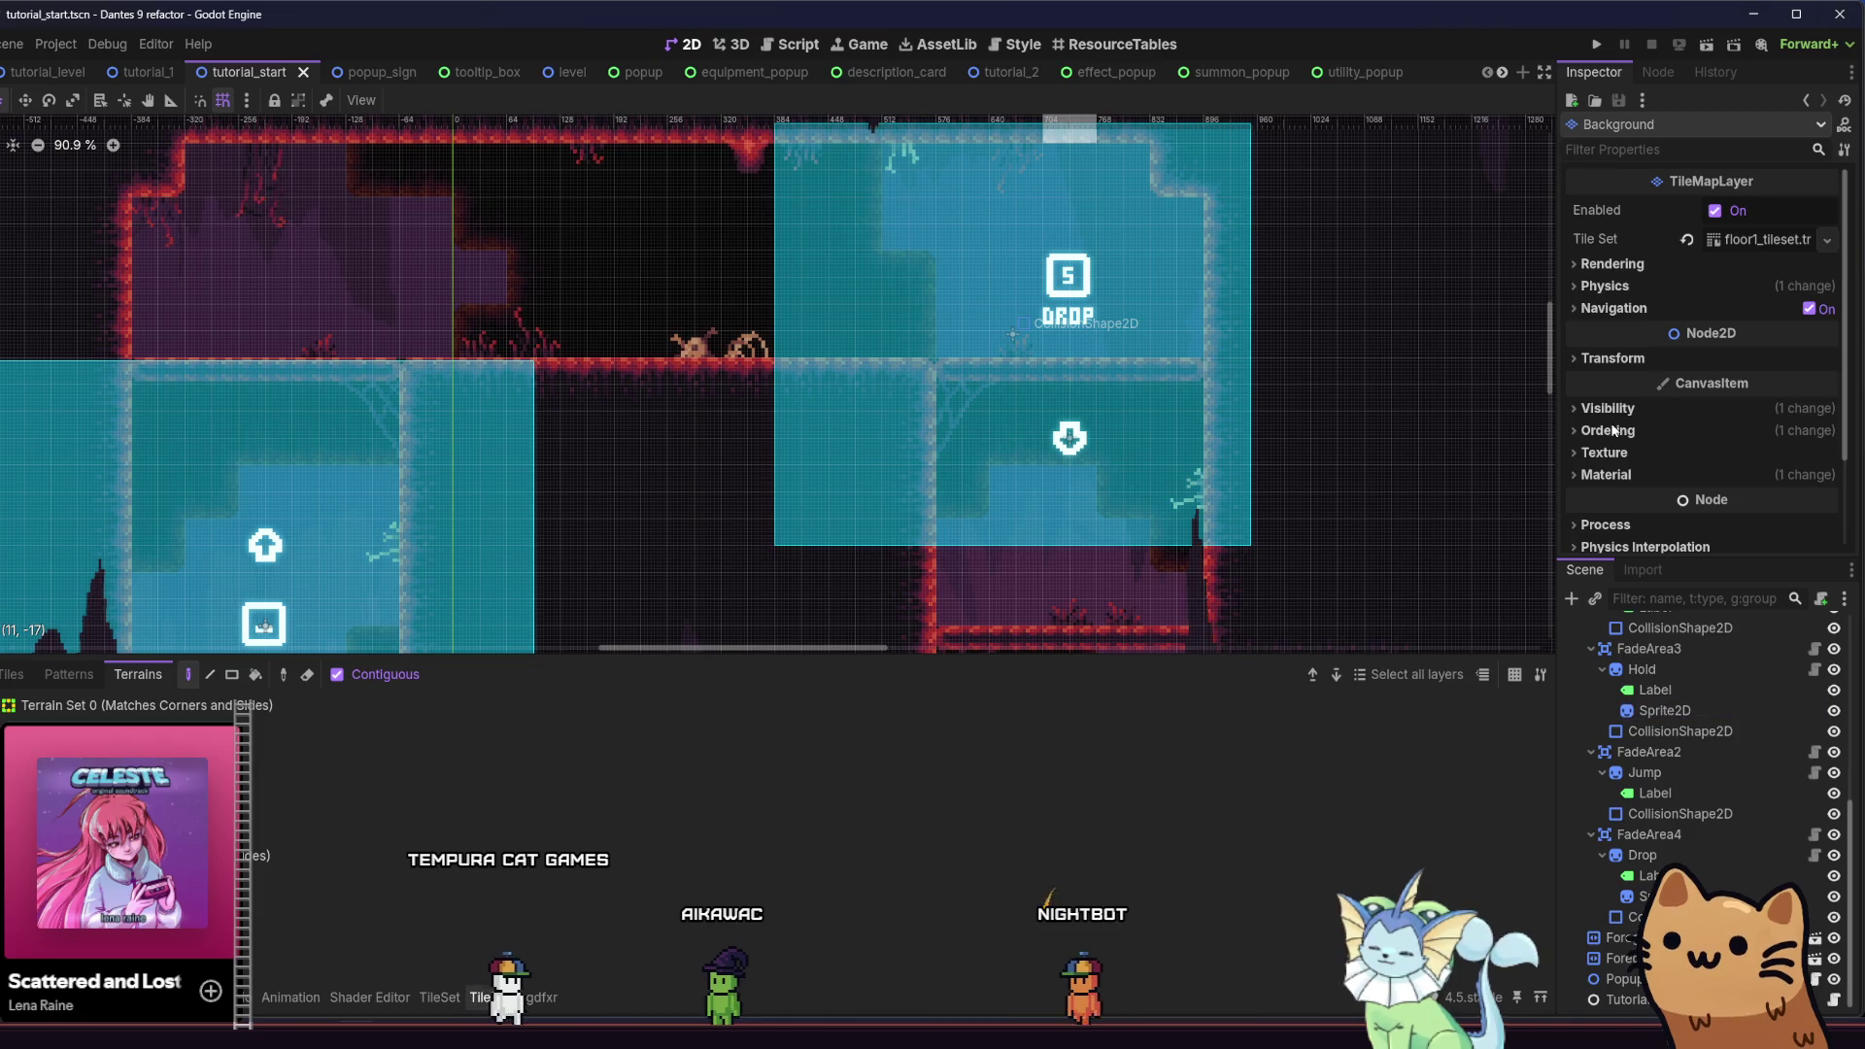
left_click(1614, 980)
key("Delete")
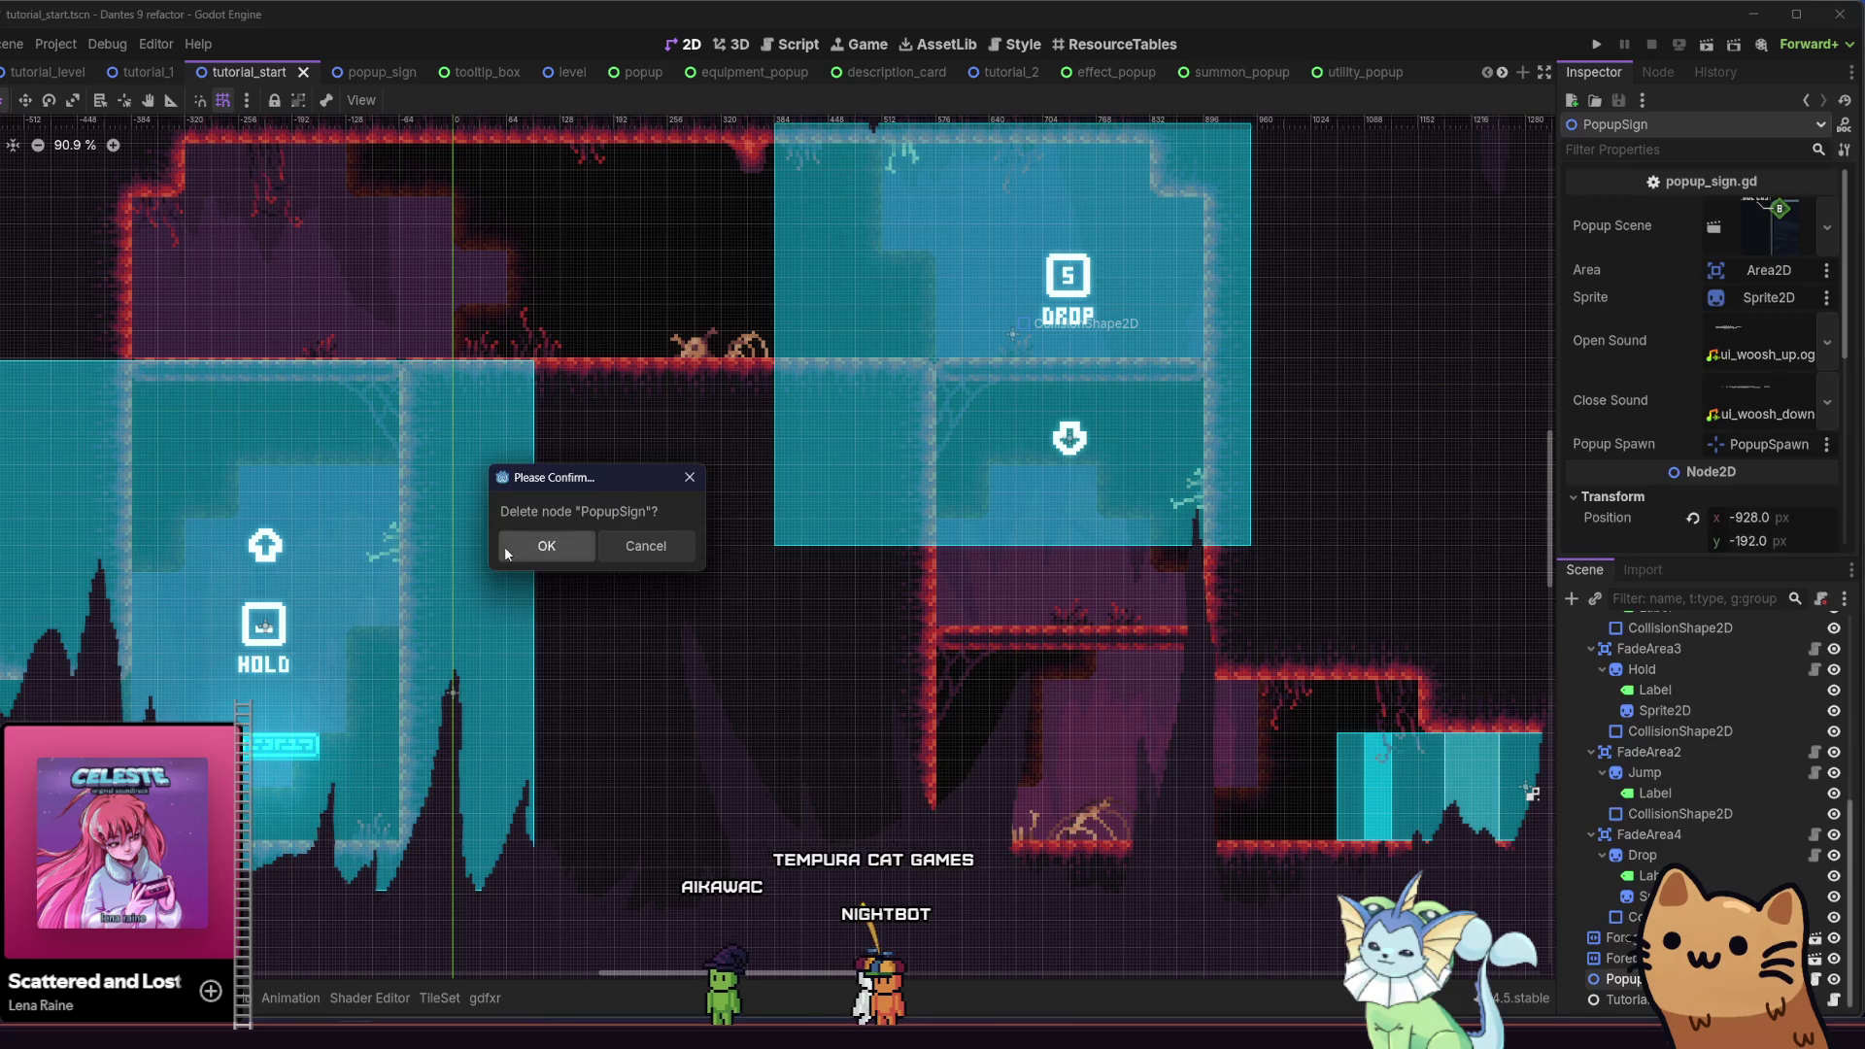
left_click(506, 550)
left_click(1596, 45)
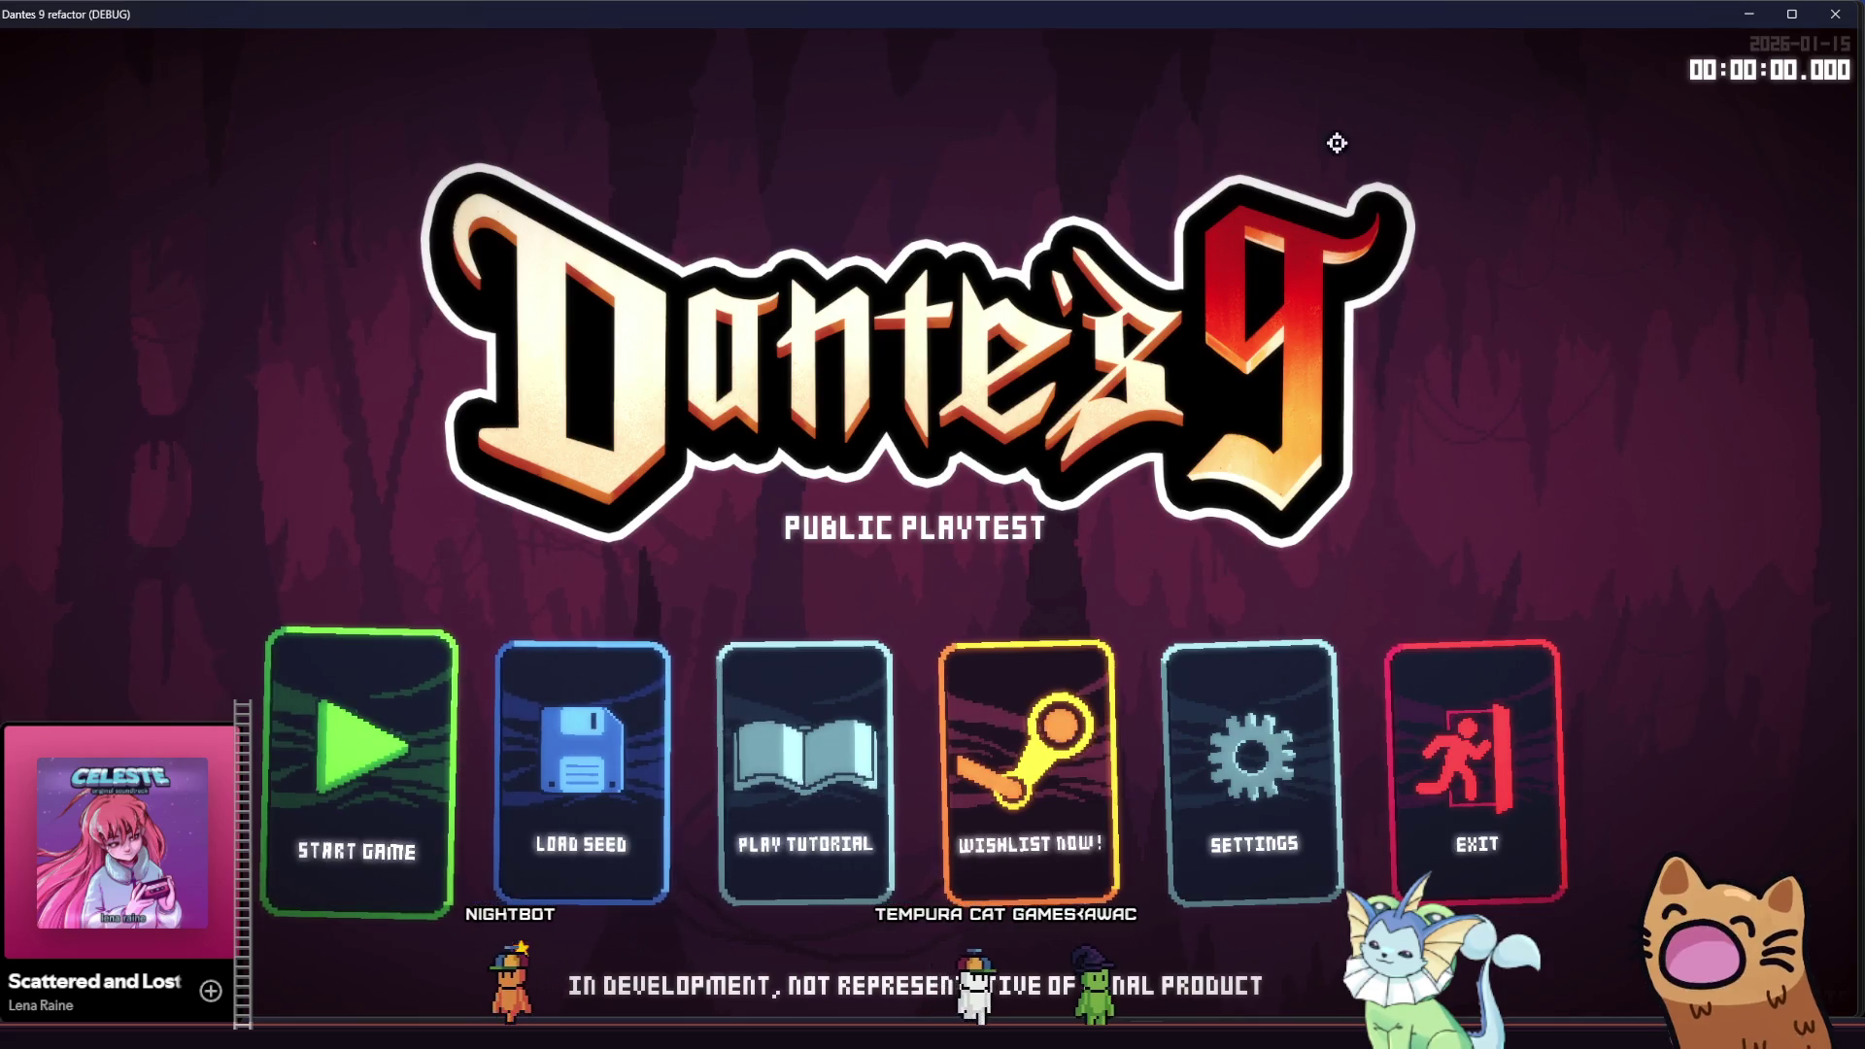
- Start the tutorial and cross the MOVE, JUMP and HOLD sections up to the upper ledge
left_click(827, 782)
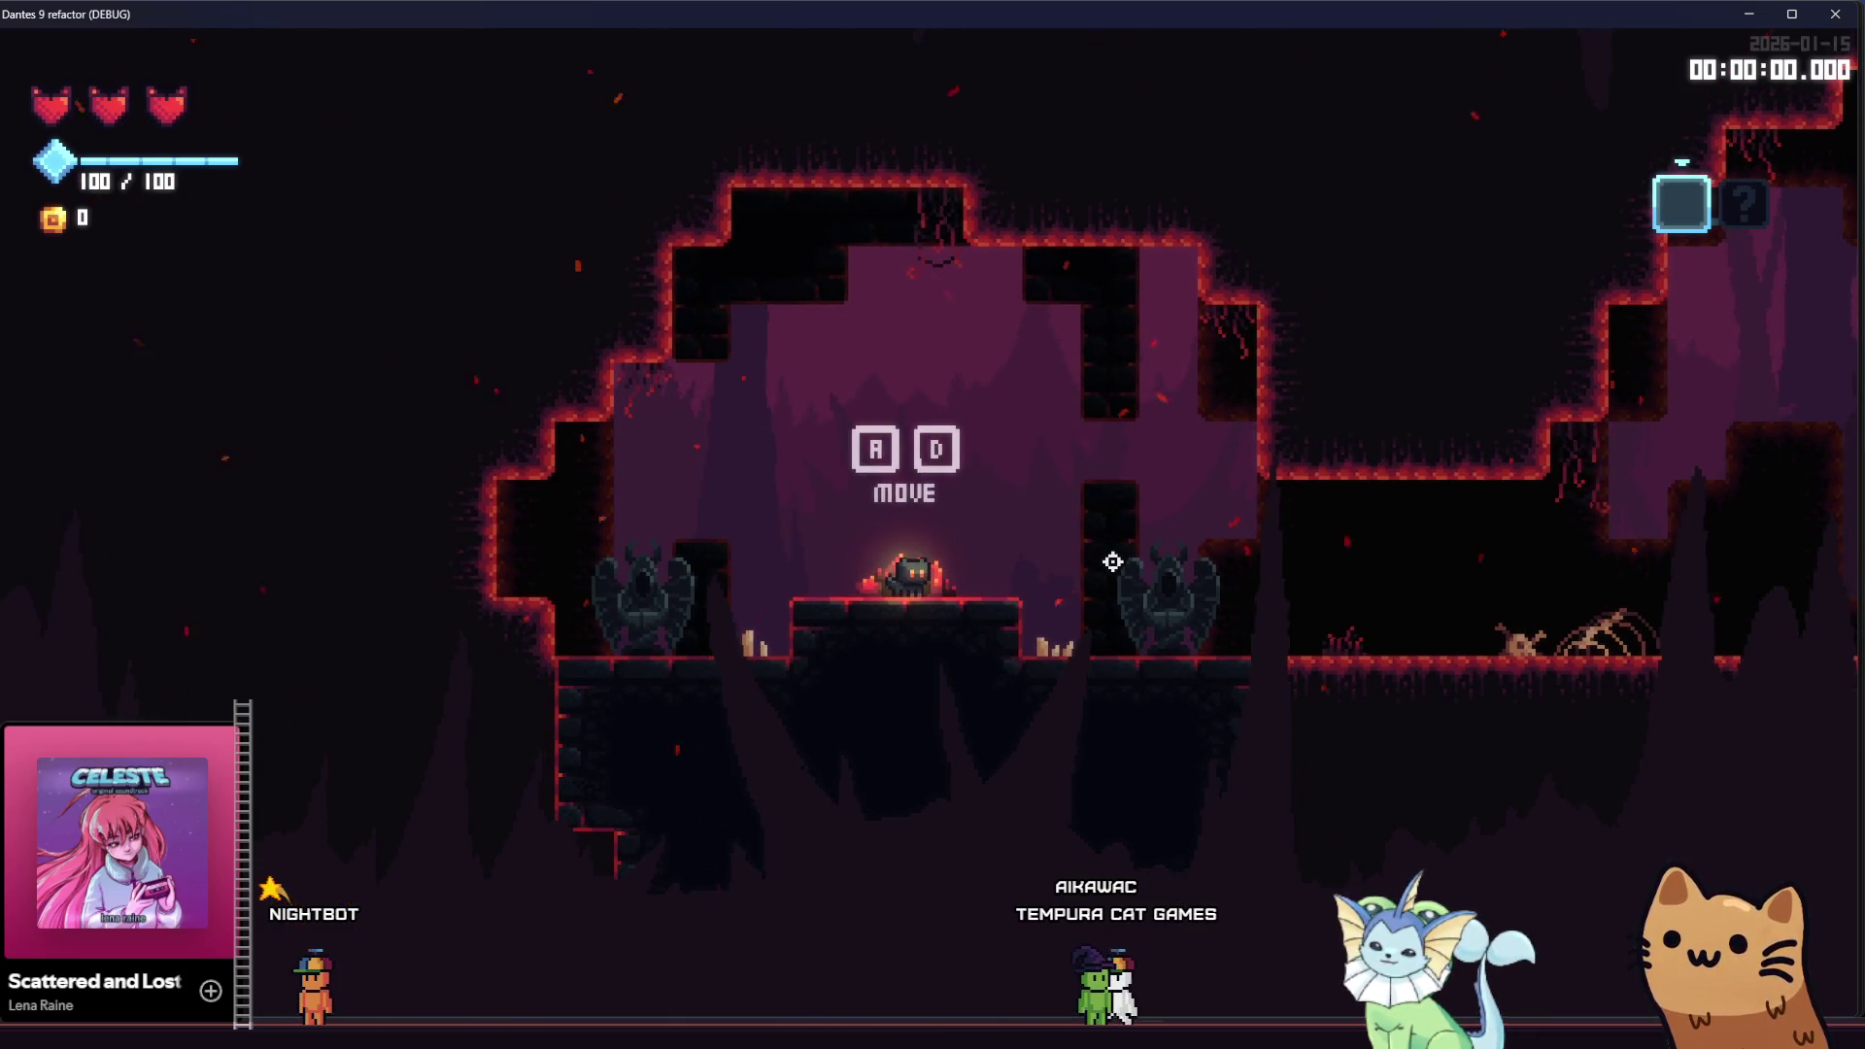
key("d")
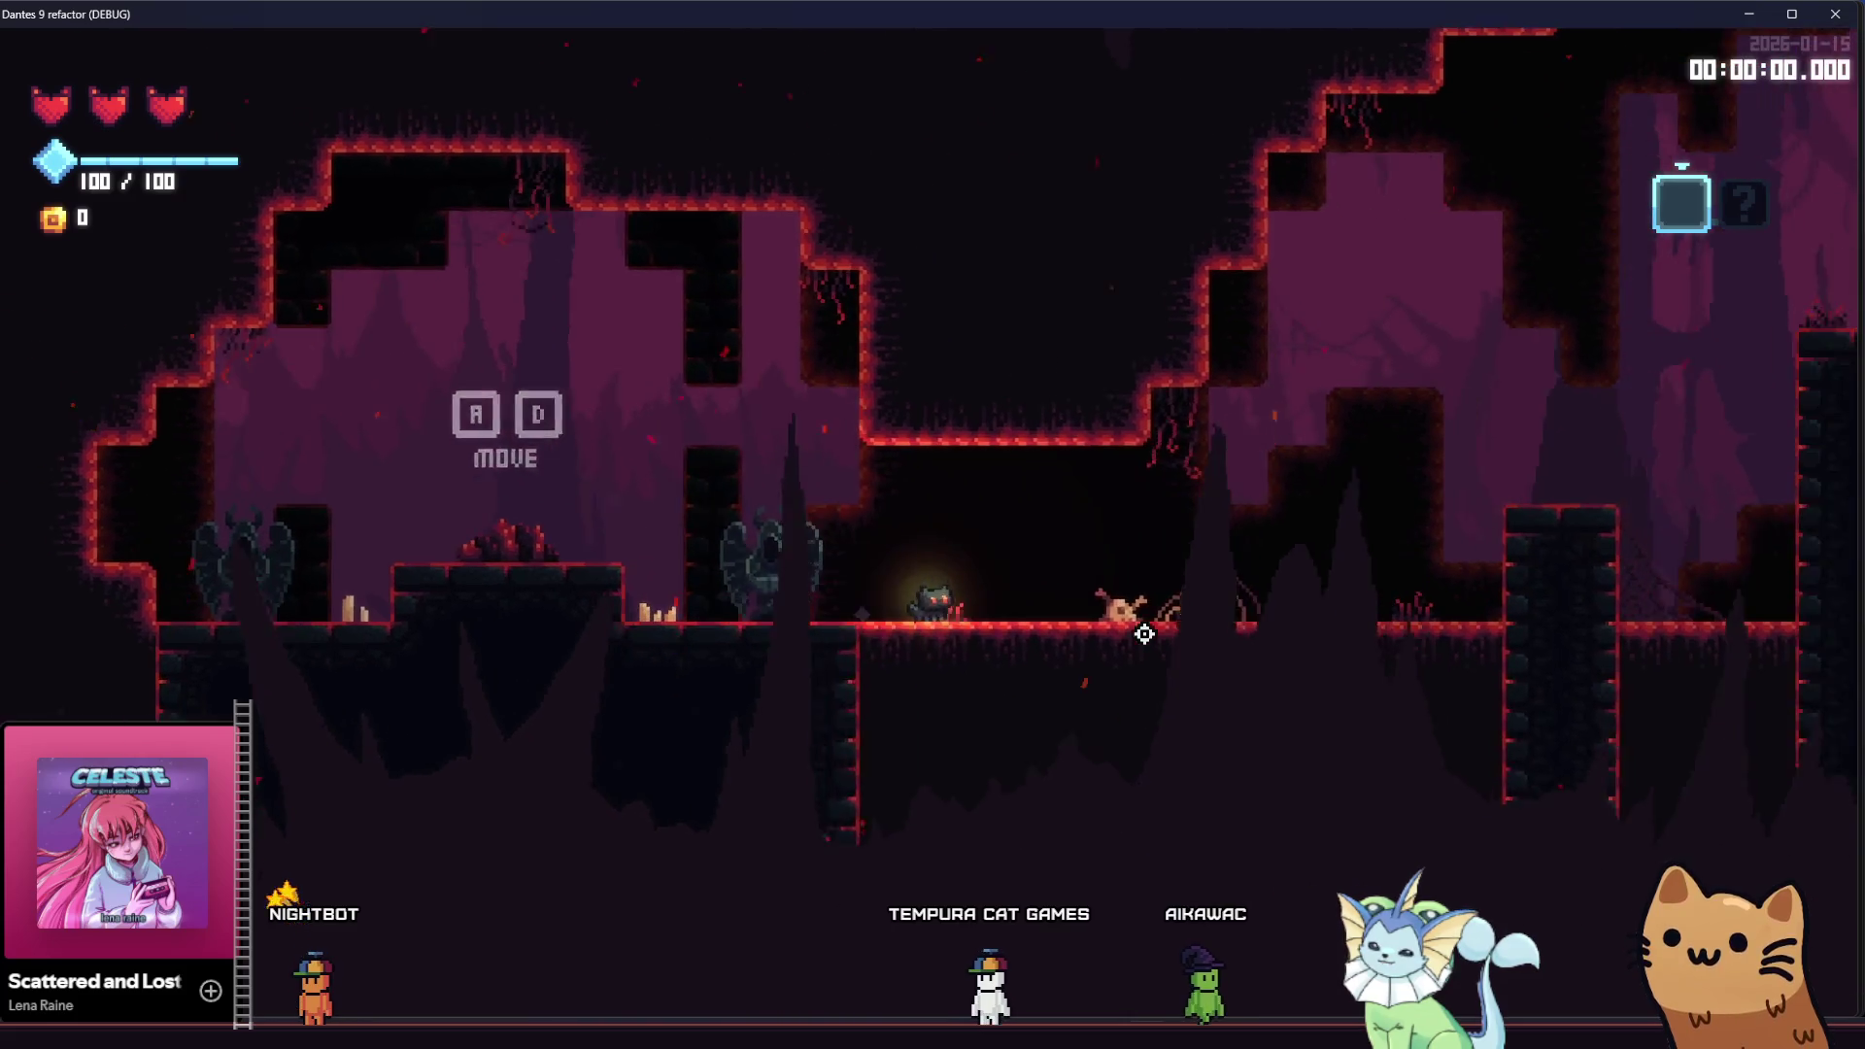
key("d")
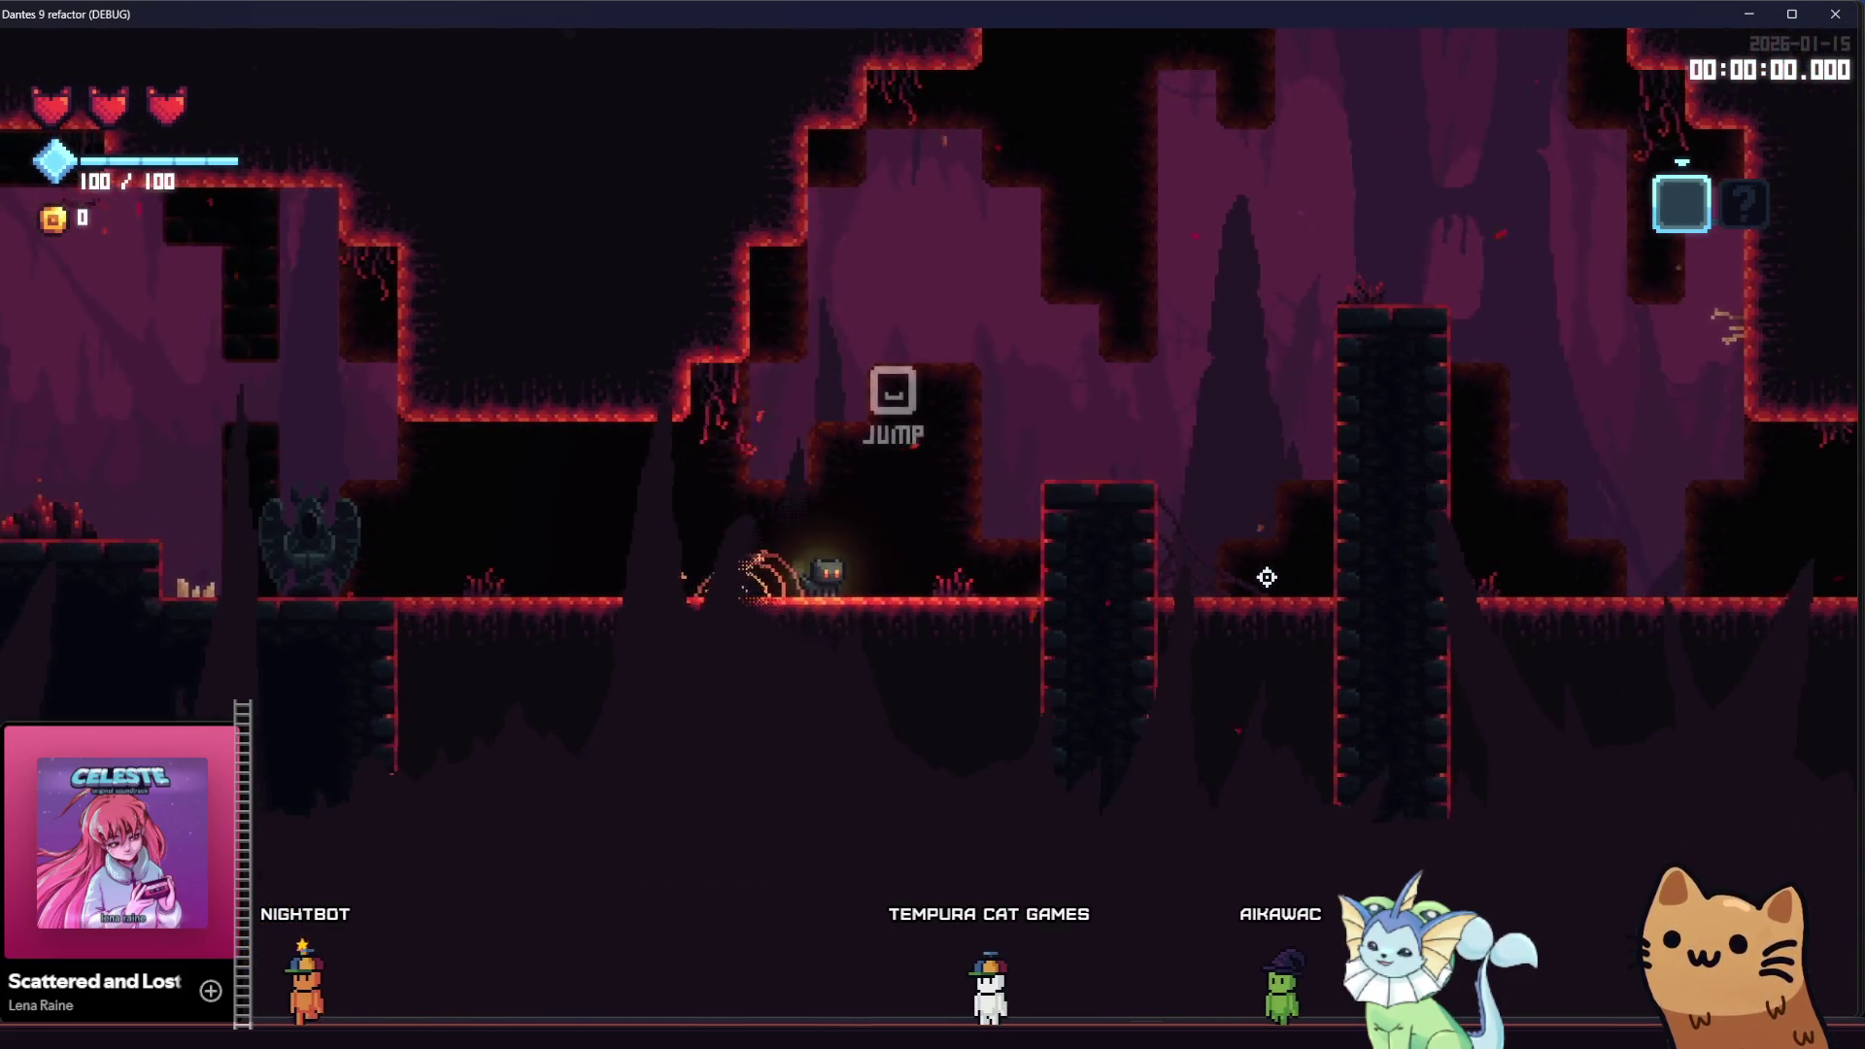
key("d")
key("space")
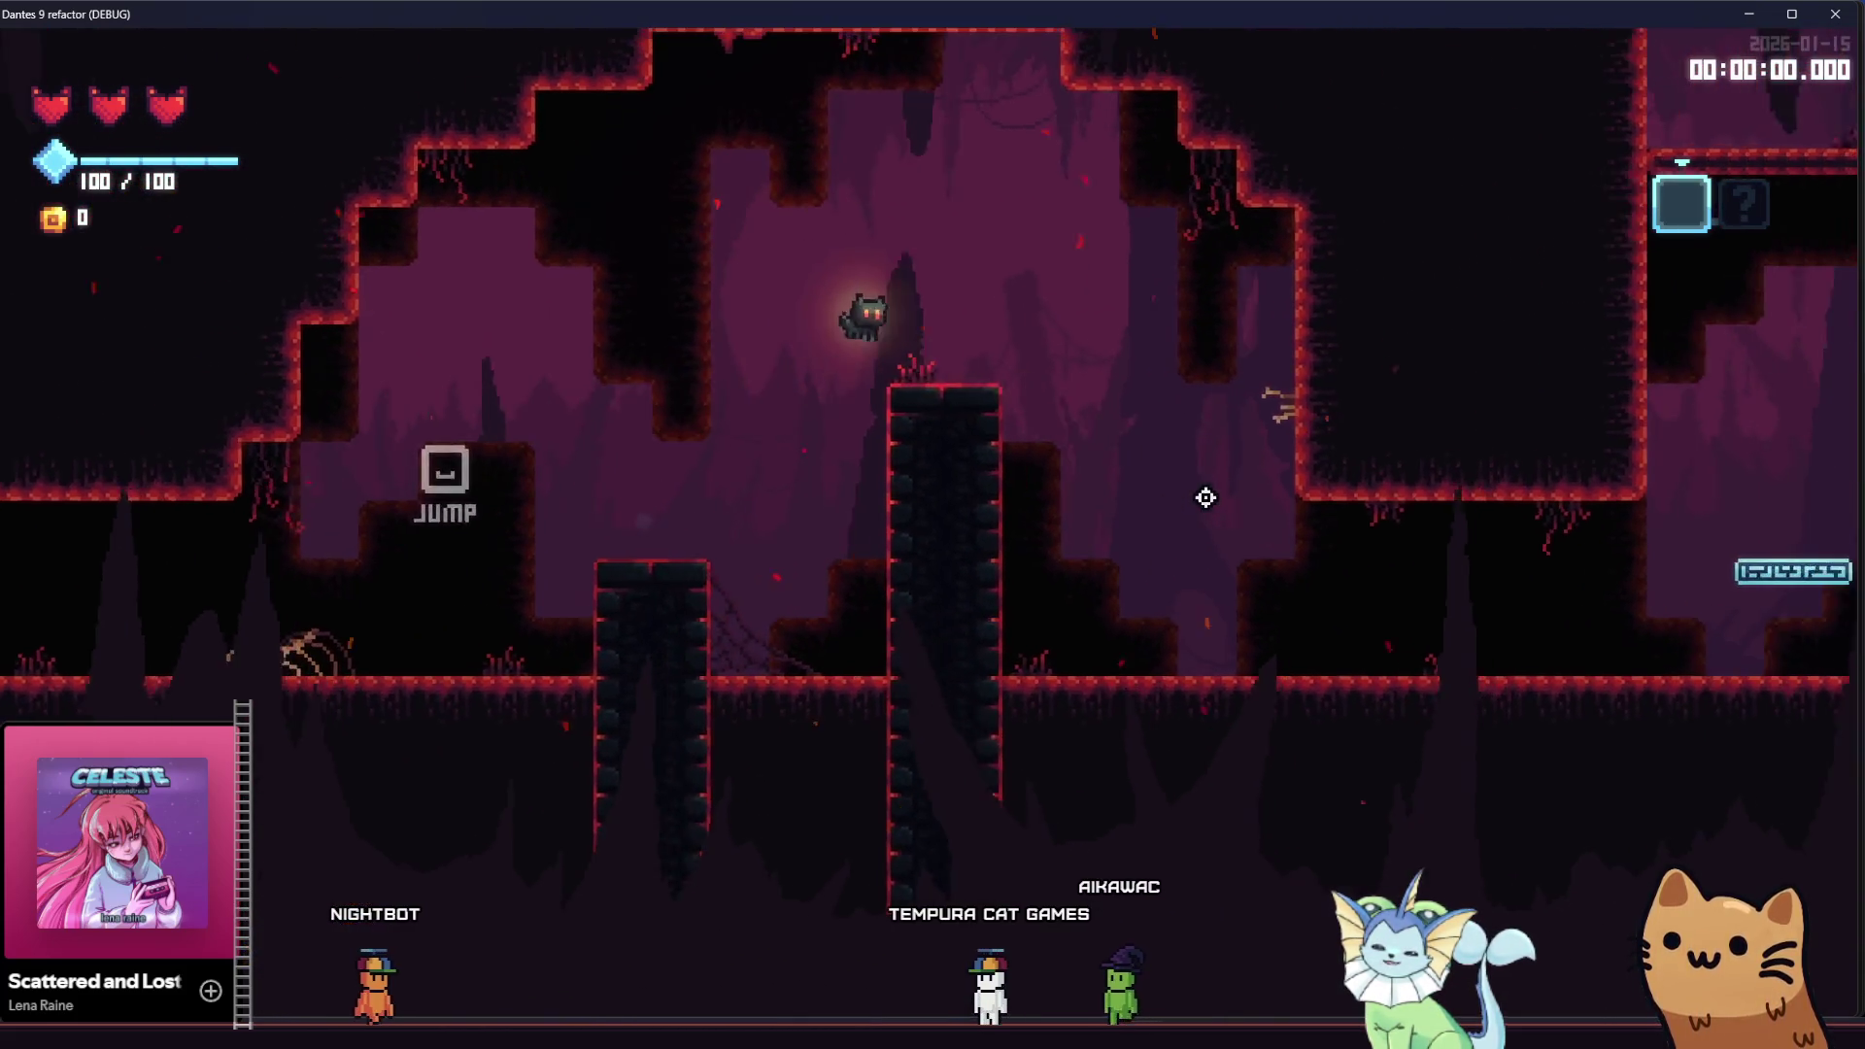
key("d")
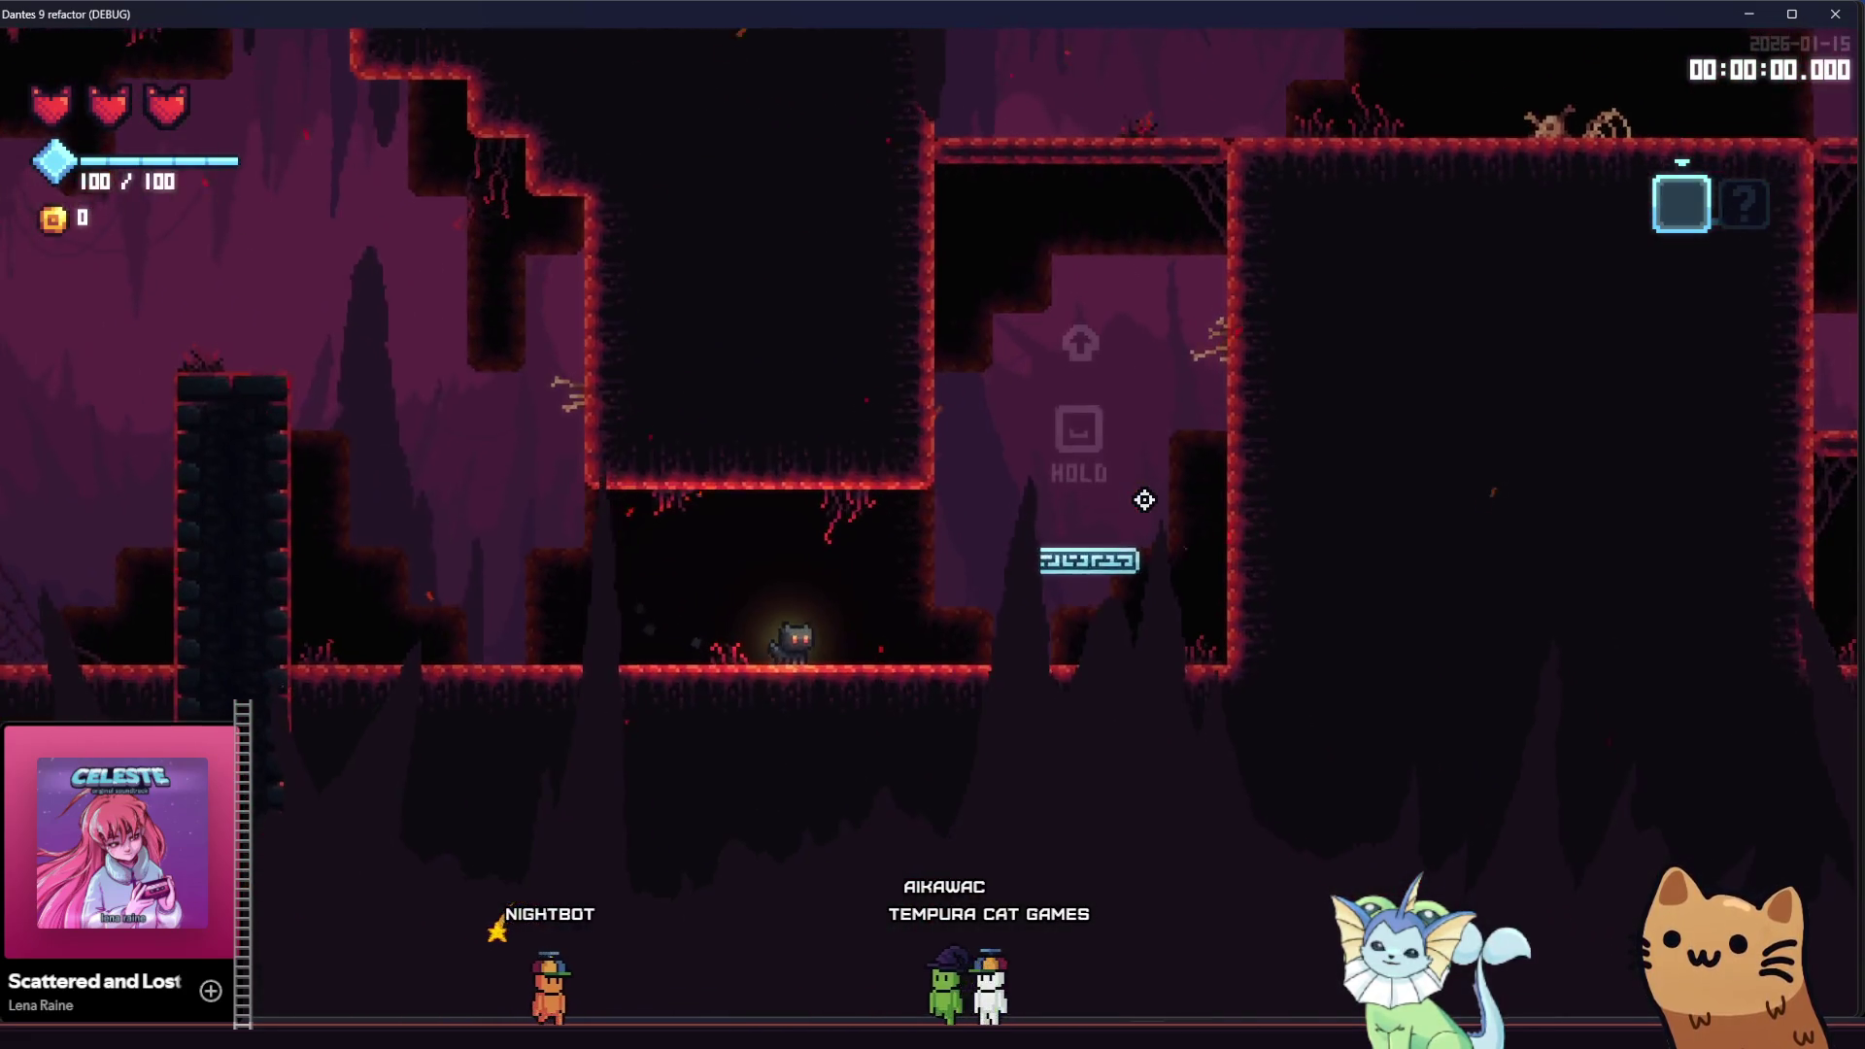
key("d")
key("space")
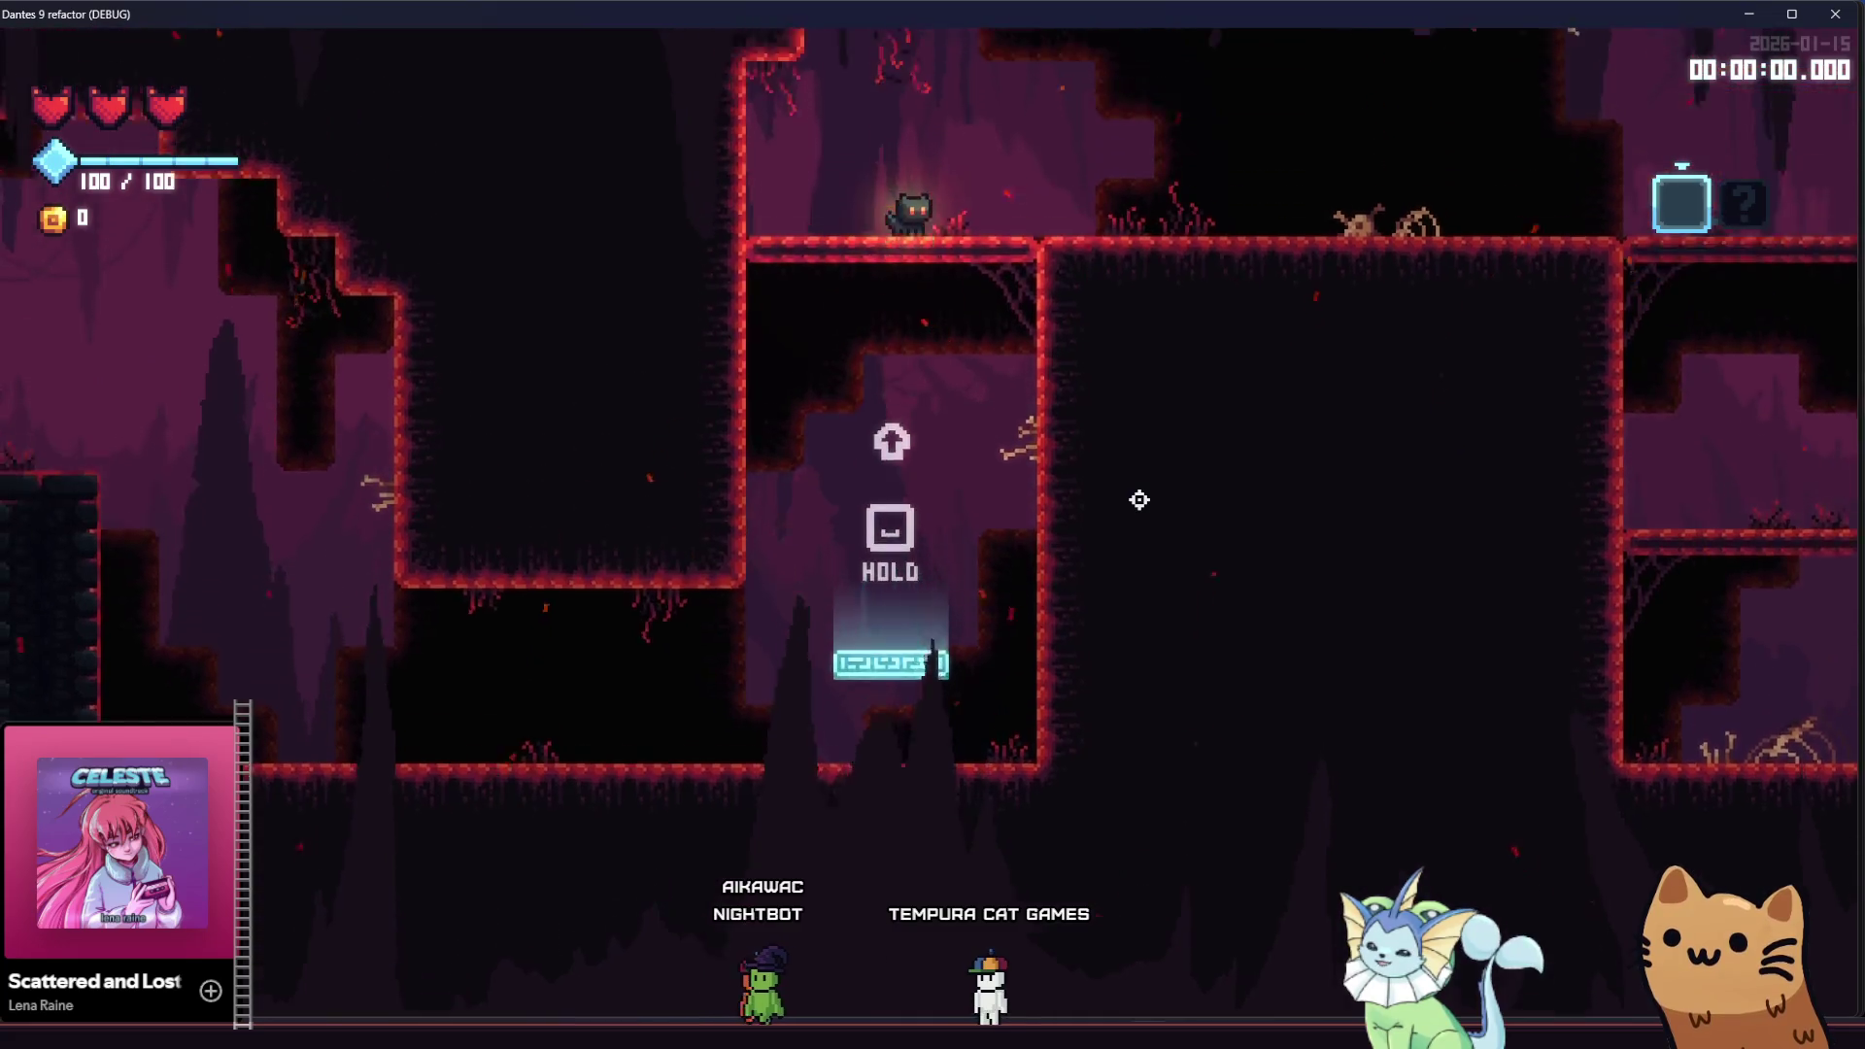
- Drop through the DROP floor, run along the lower floor, and bring up the card collection
key("d")
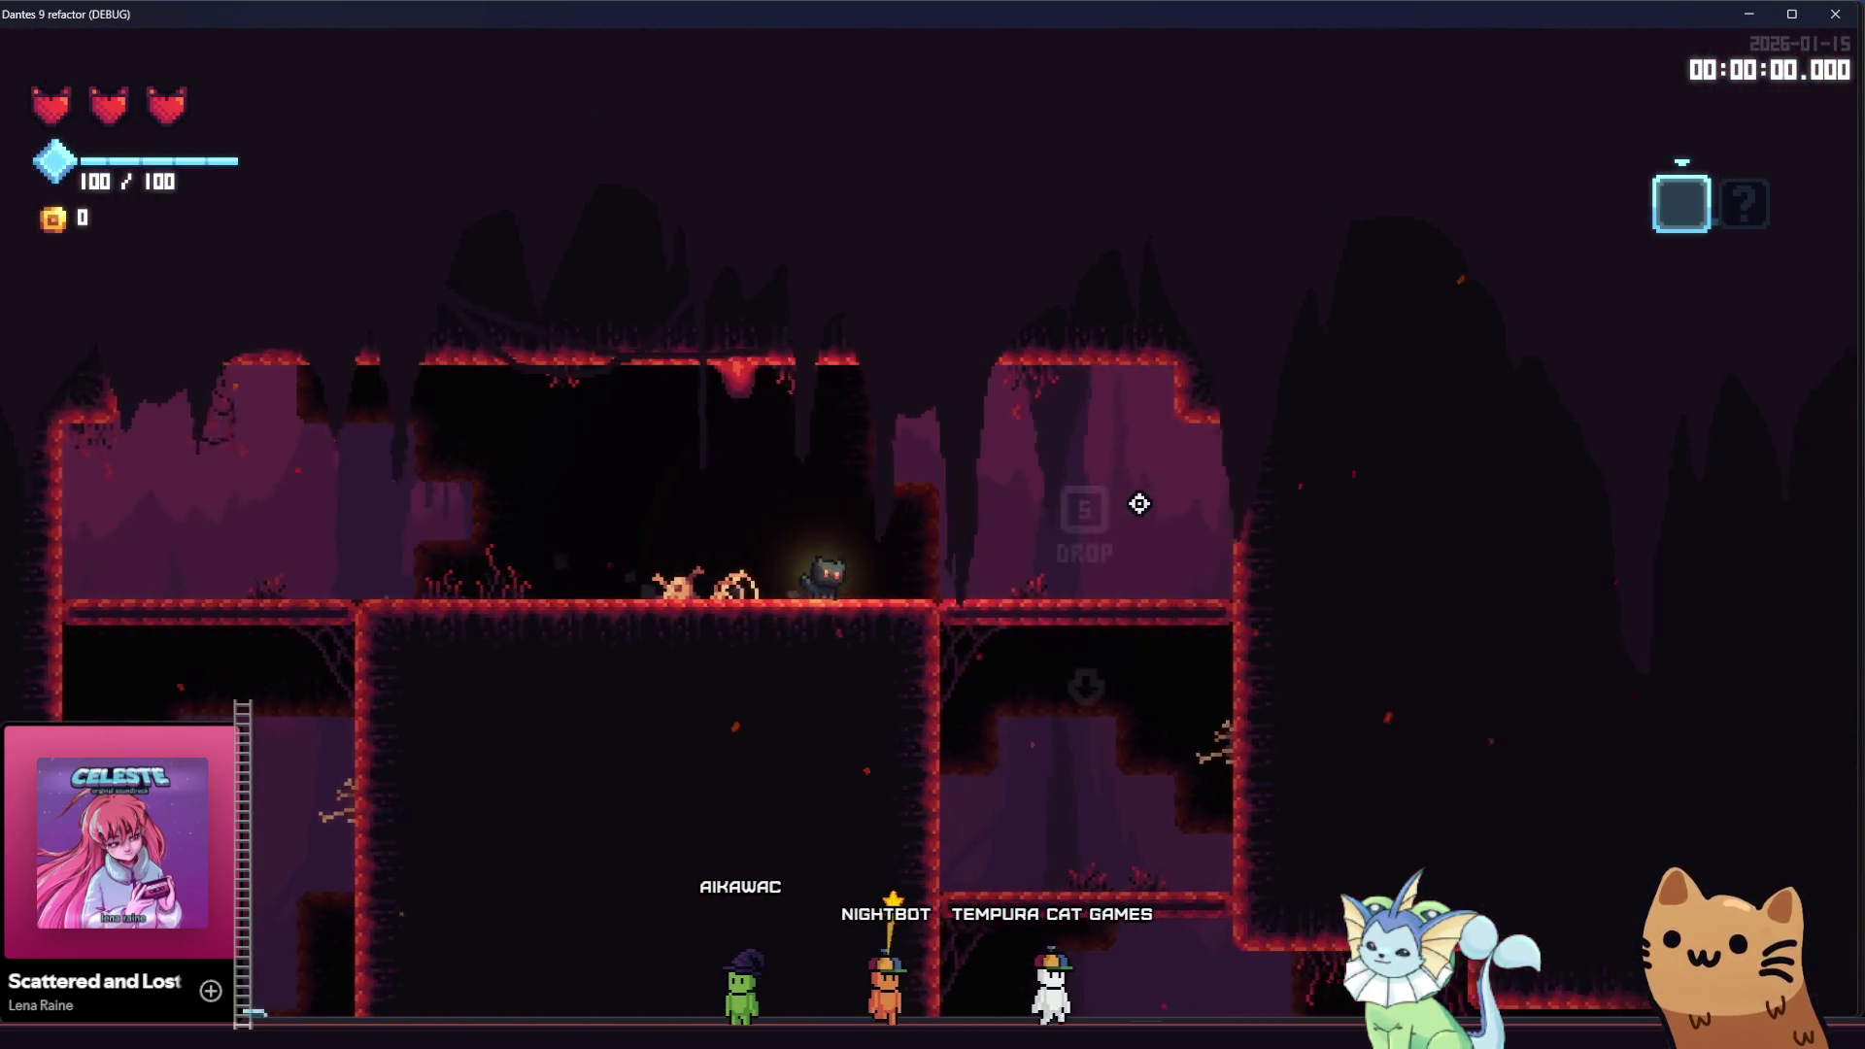
key("d")
key("s")
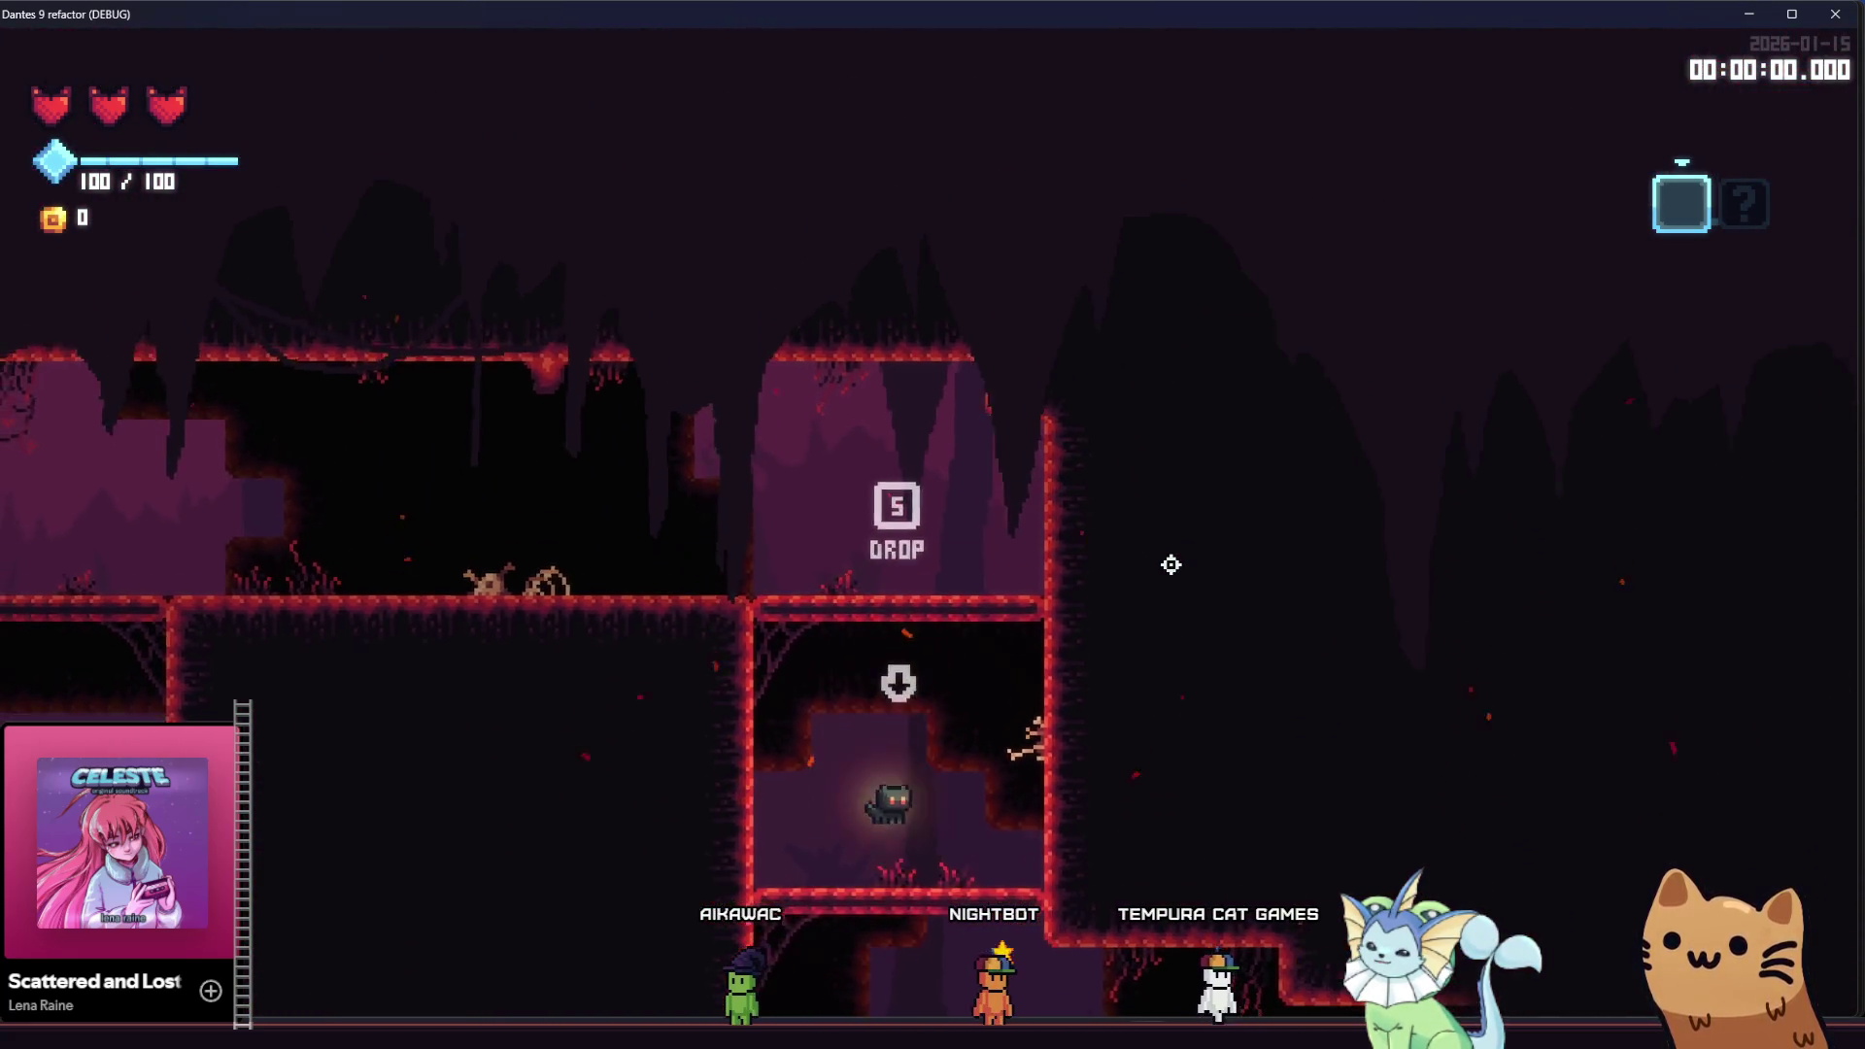
key("space")
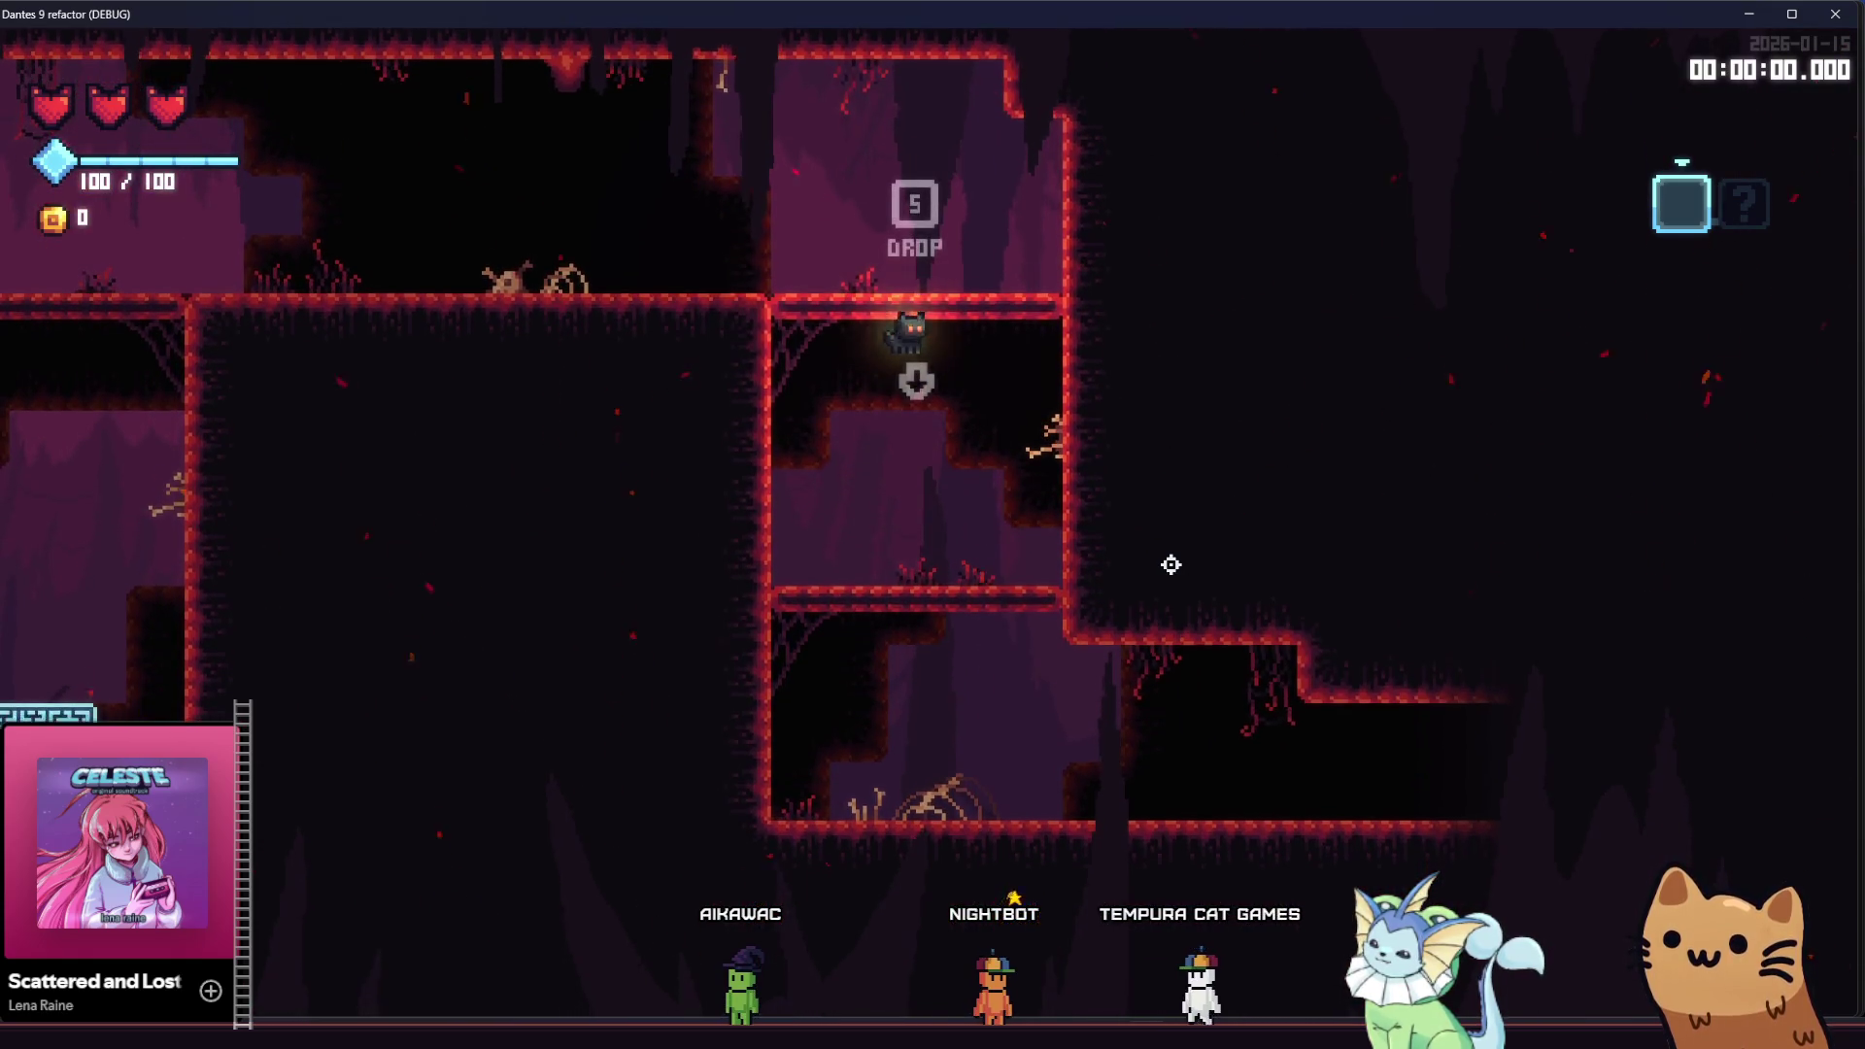
key("a")
key("s")
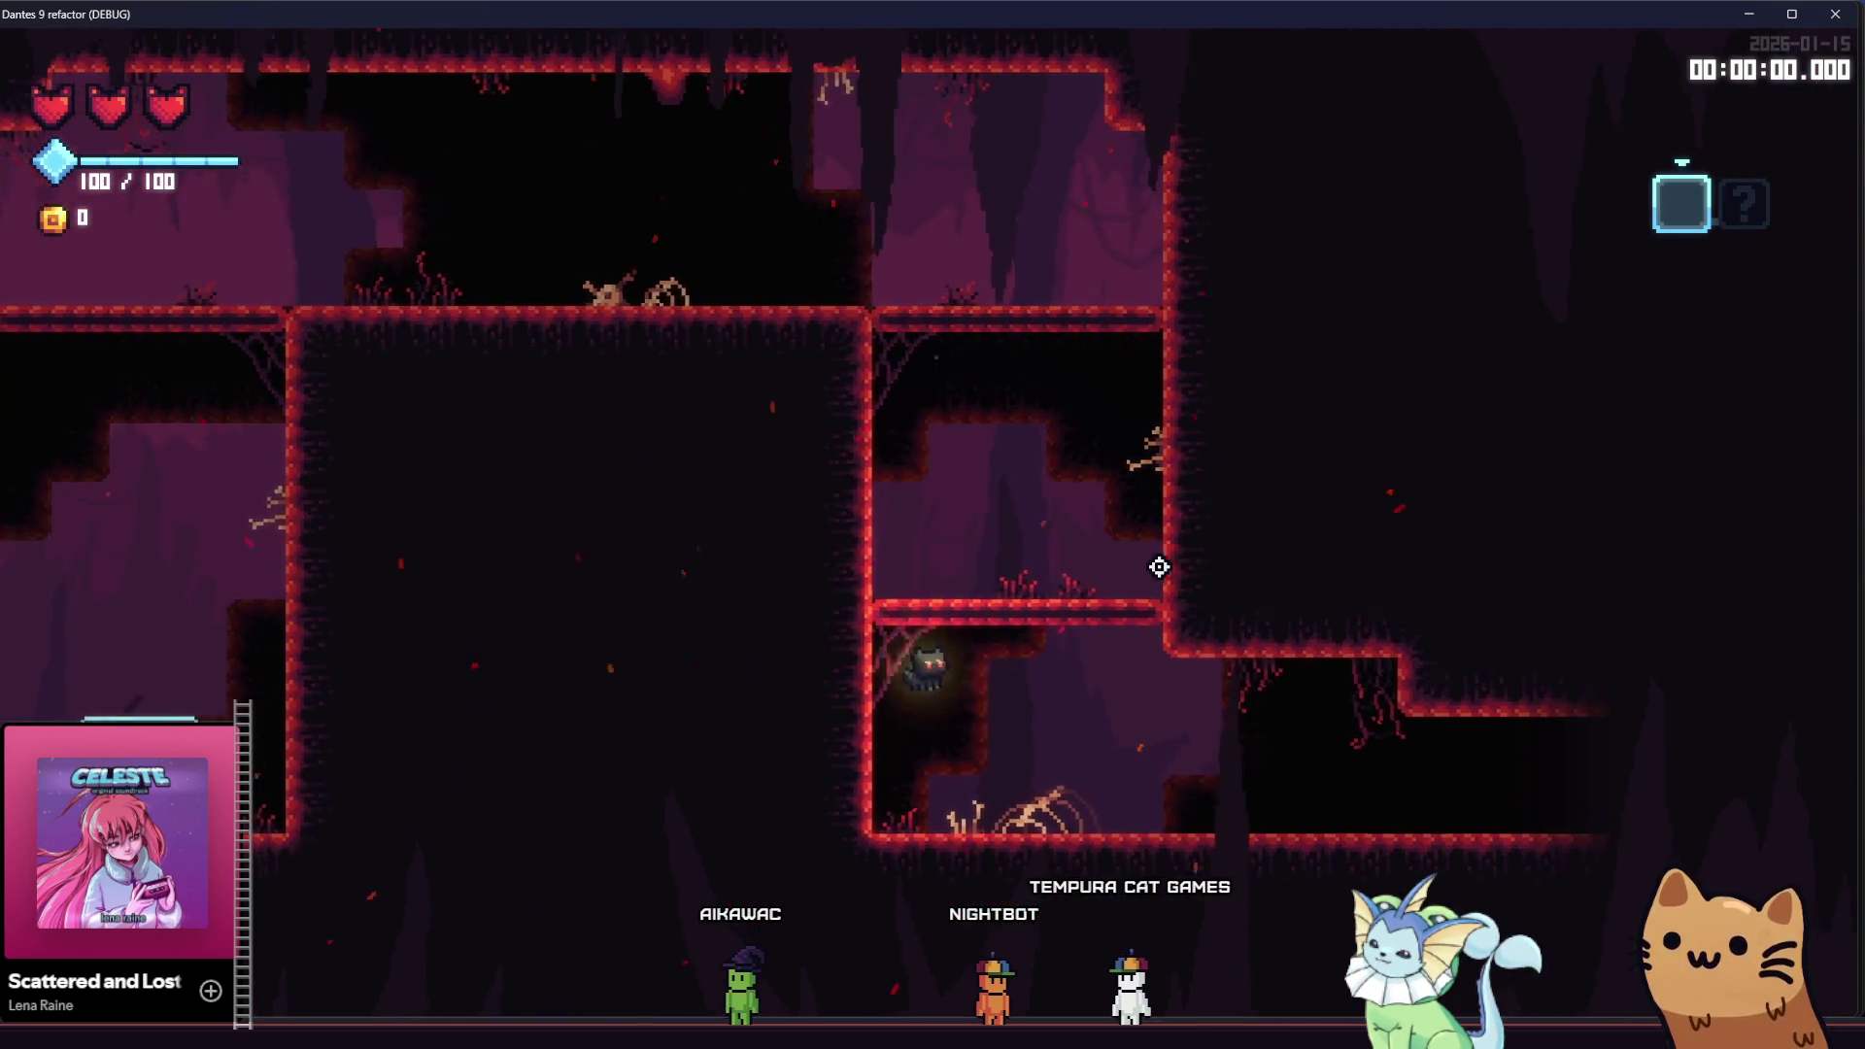
key("d")
key("d")
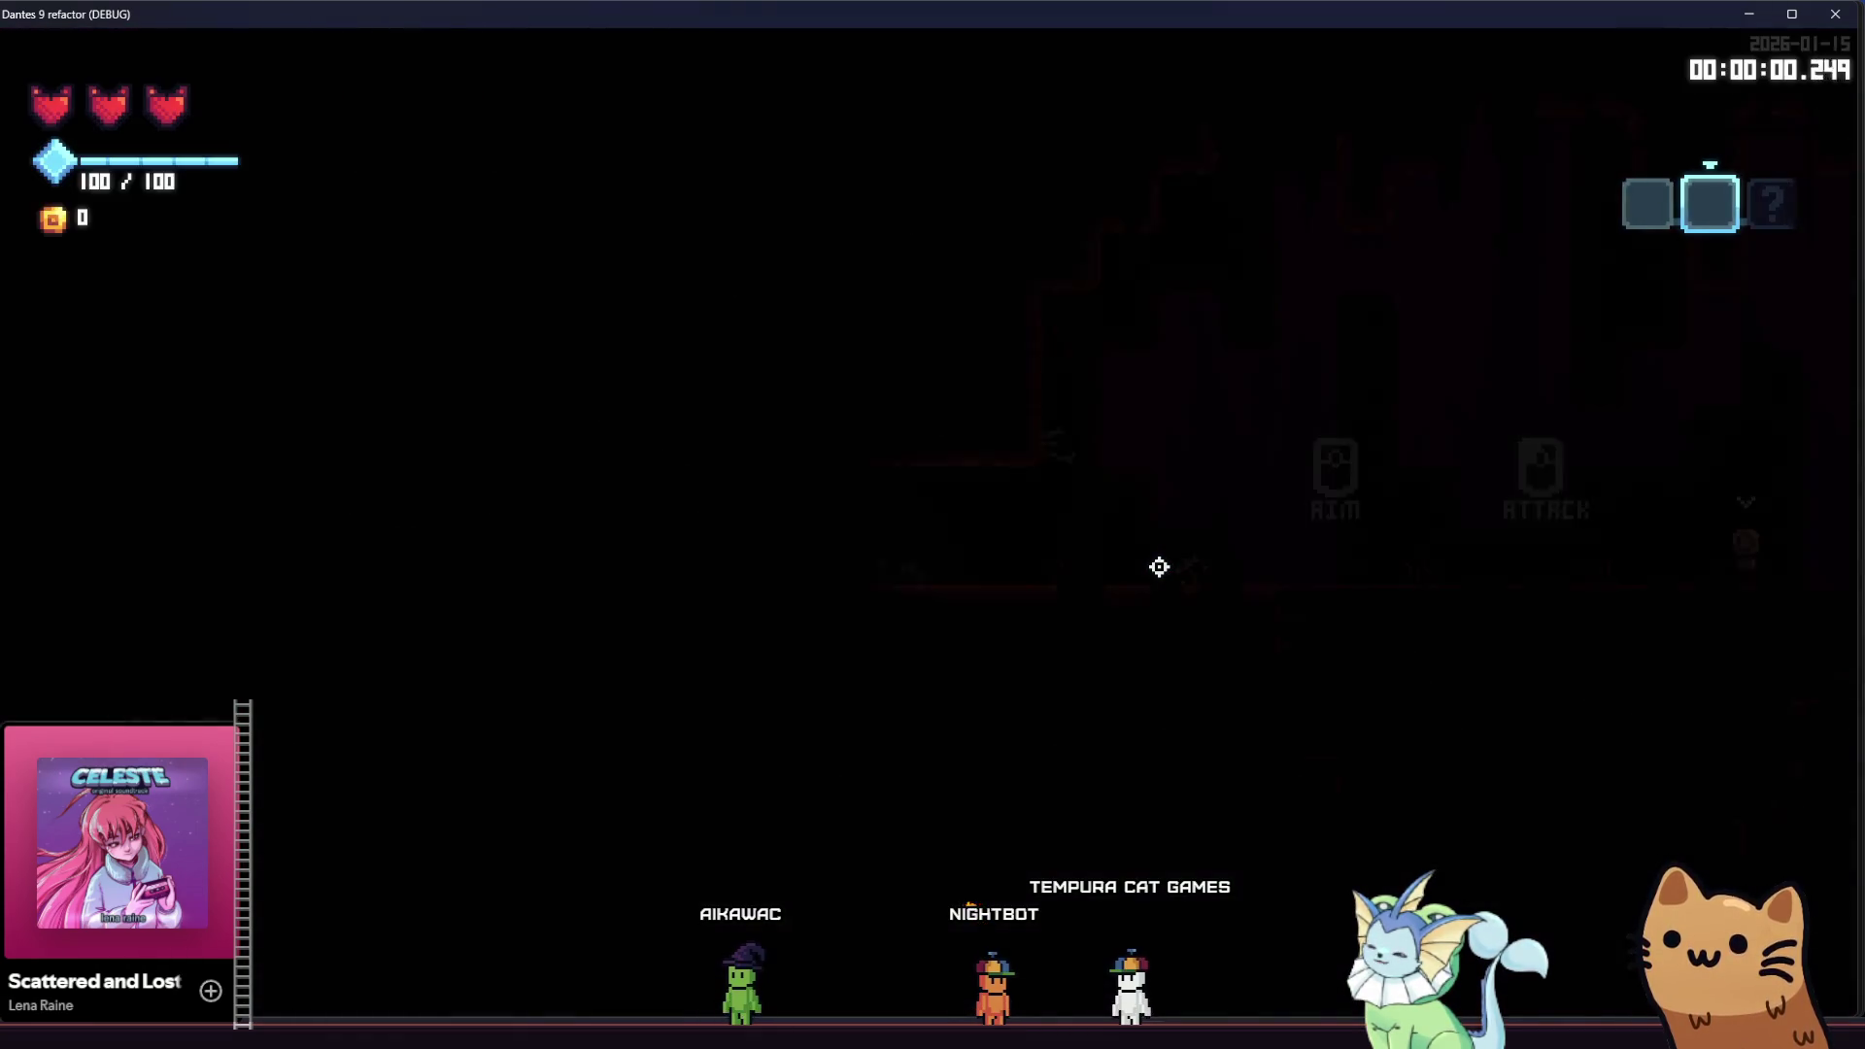
key("Tab")
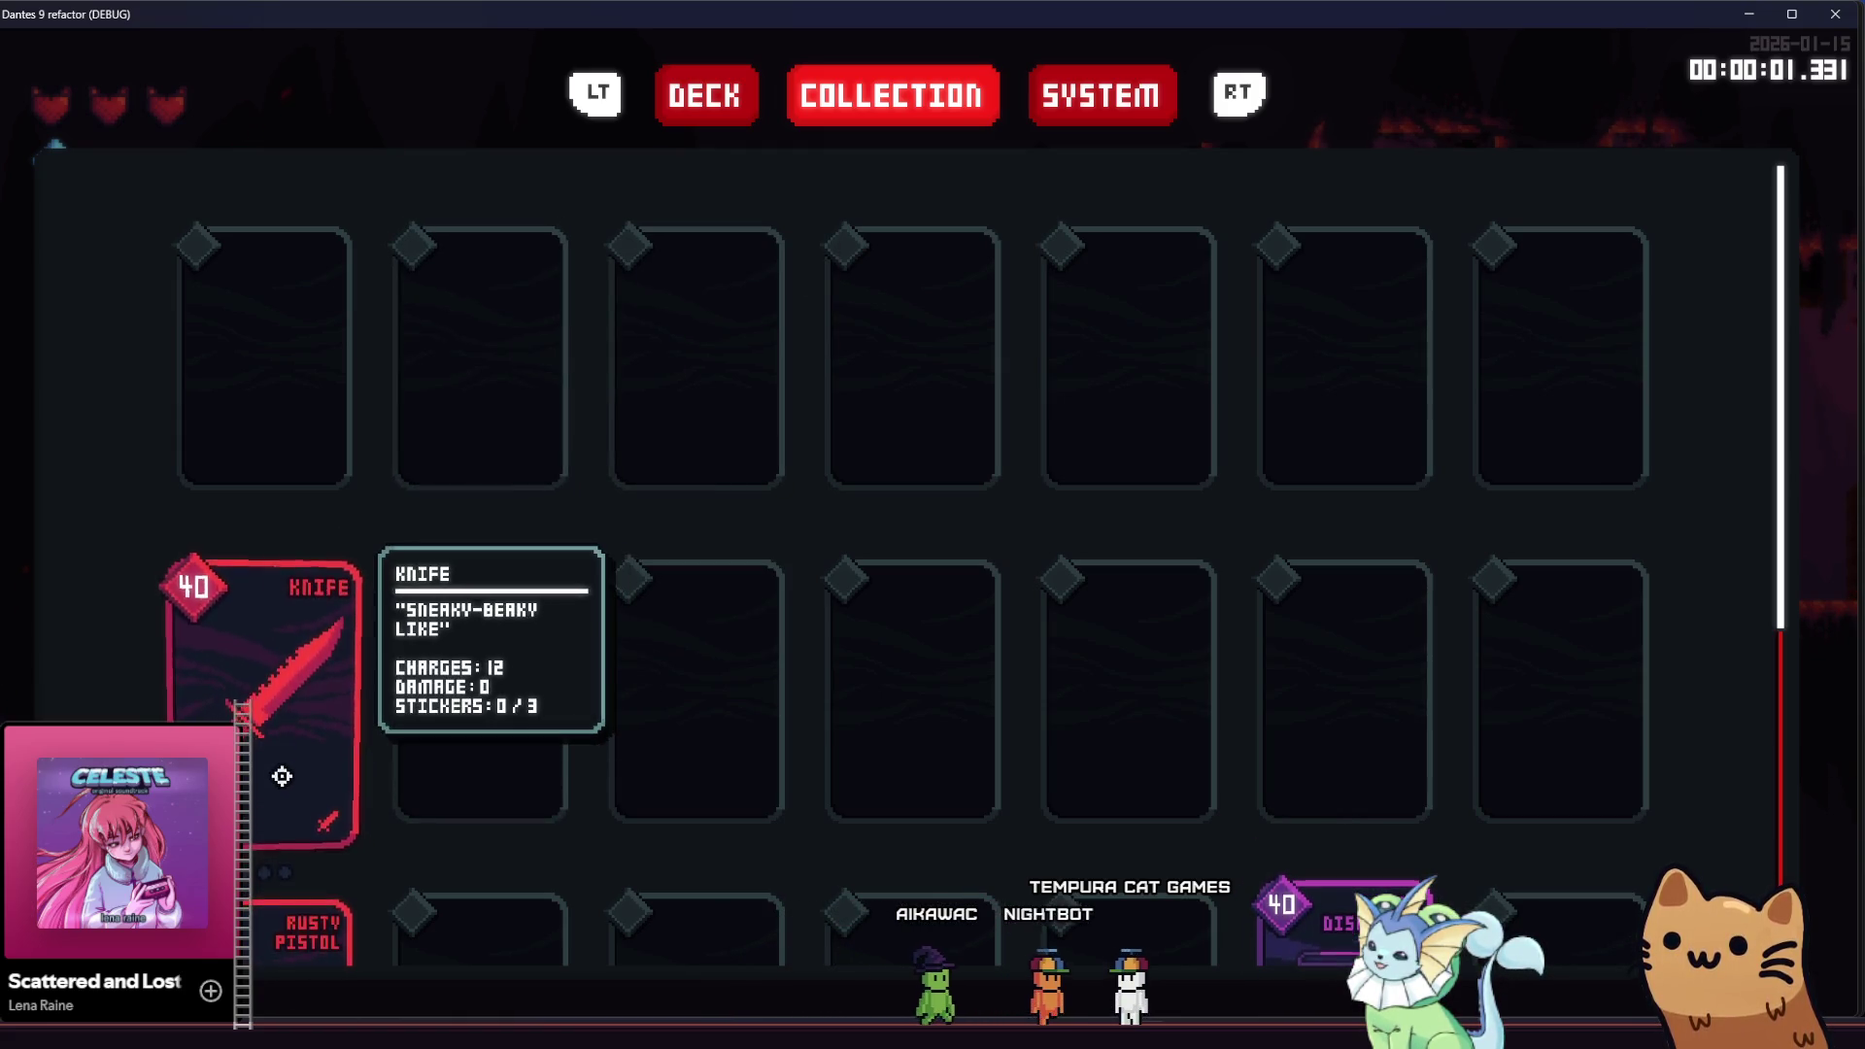
- Switch between the Deck and Collection views, browse the cards, then resume play
left_click(707, 92)
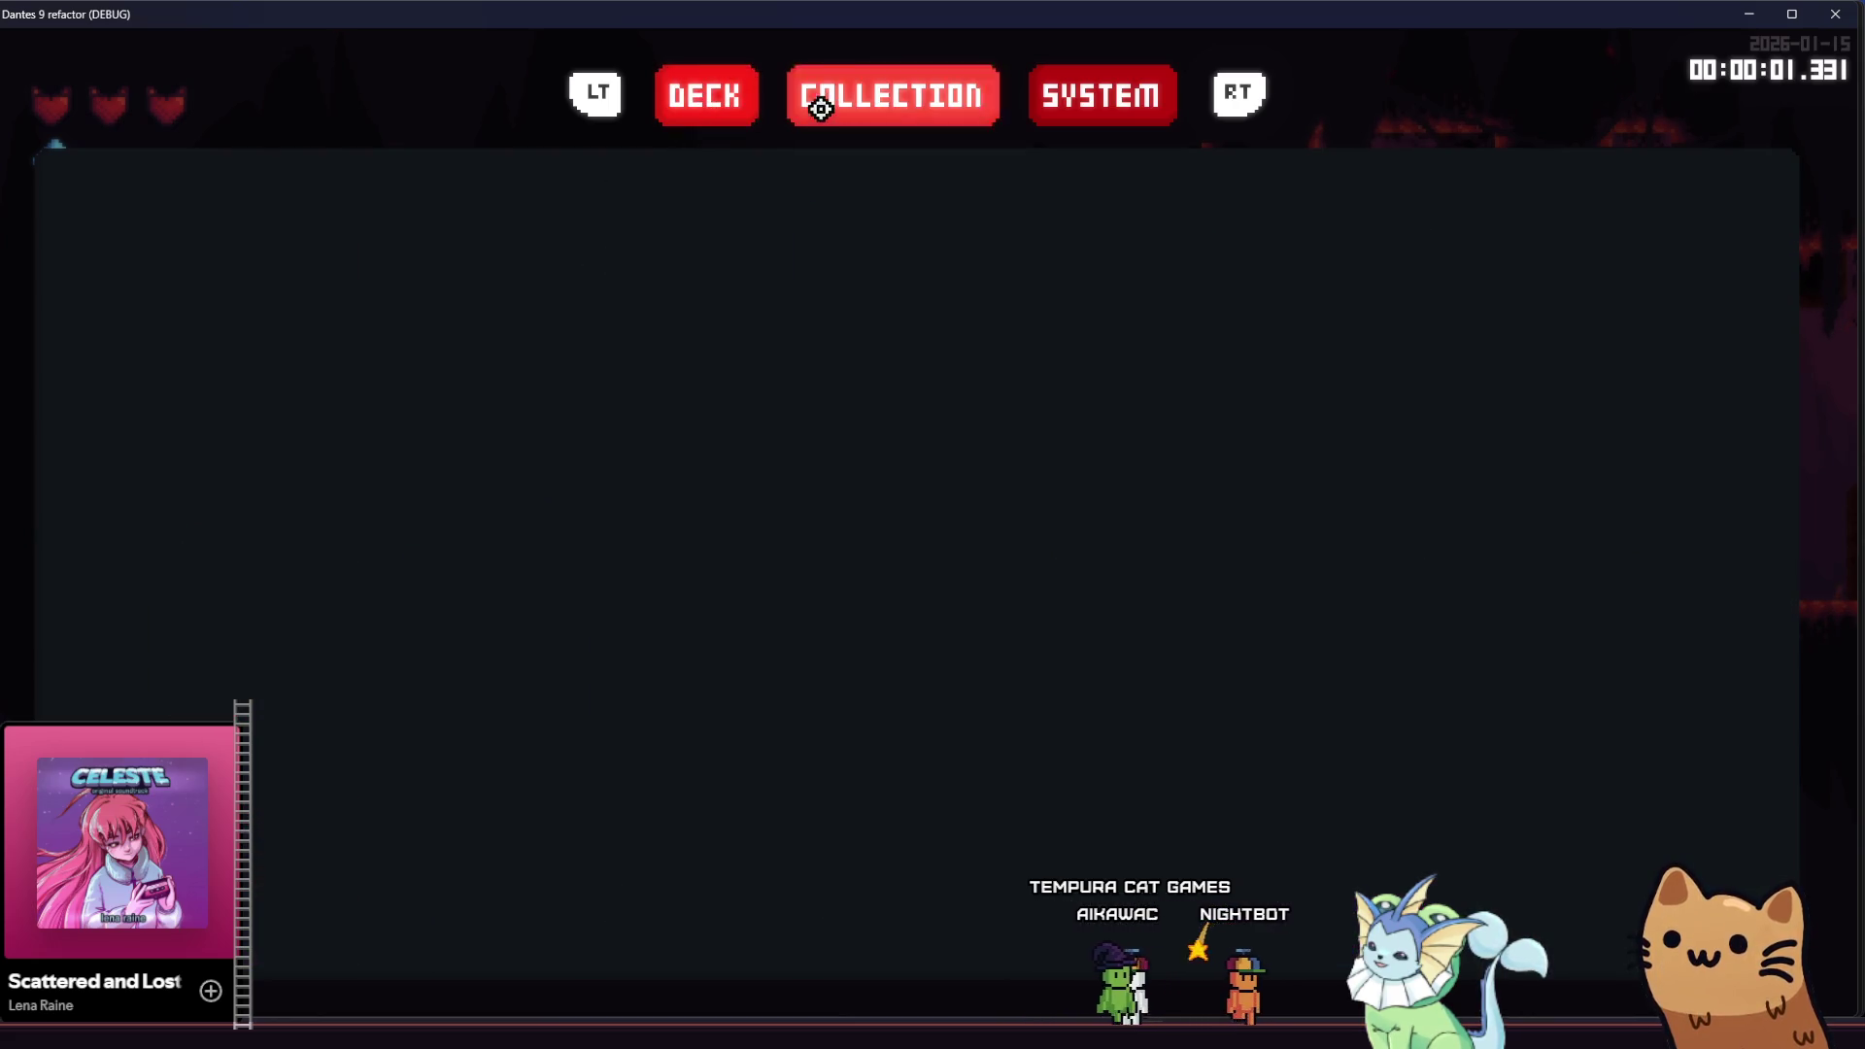
left_click(816, 98)
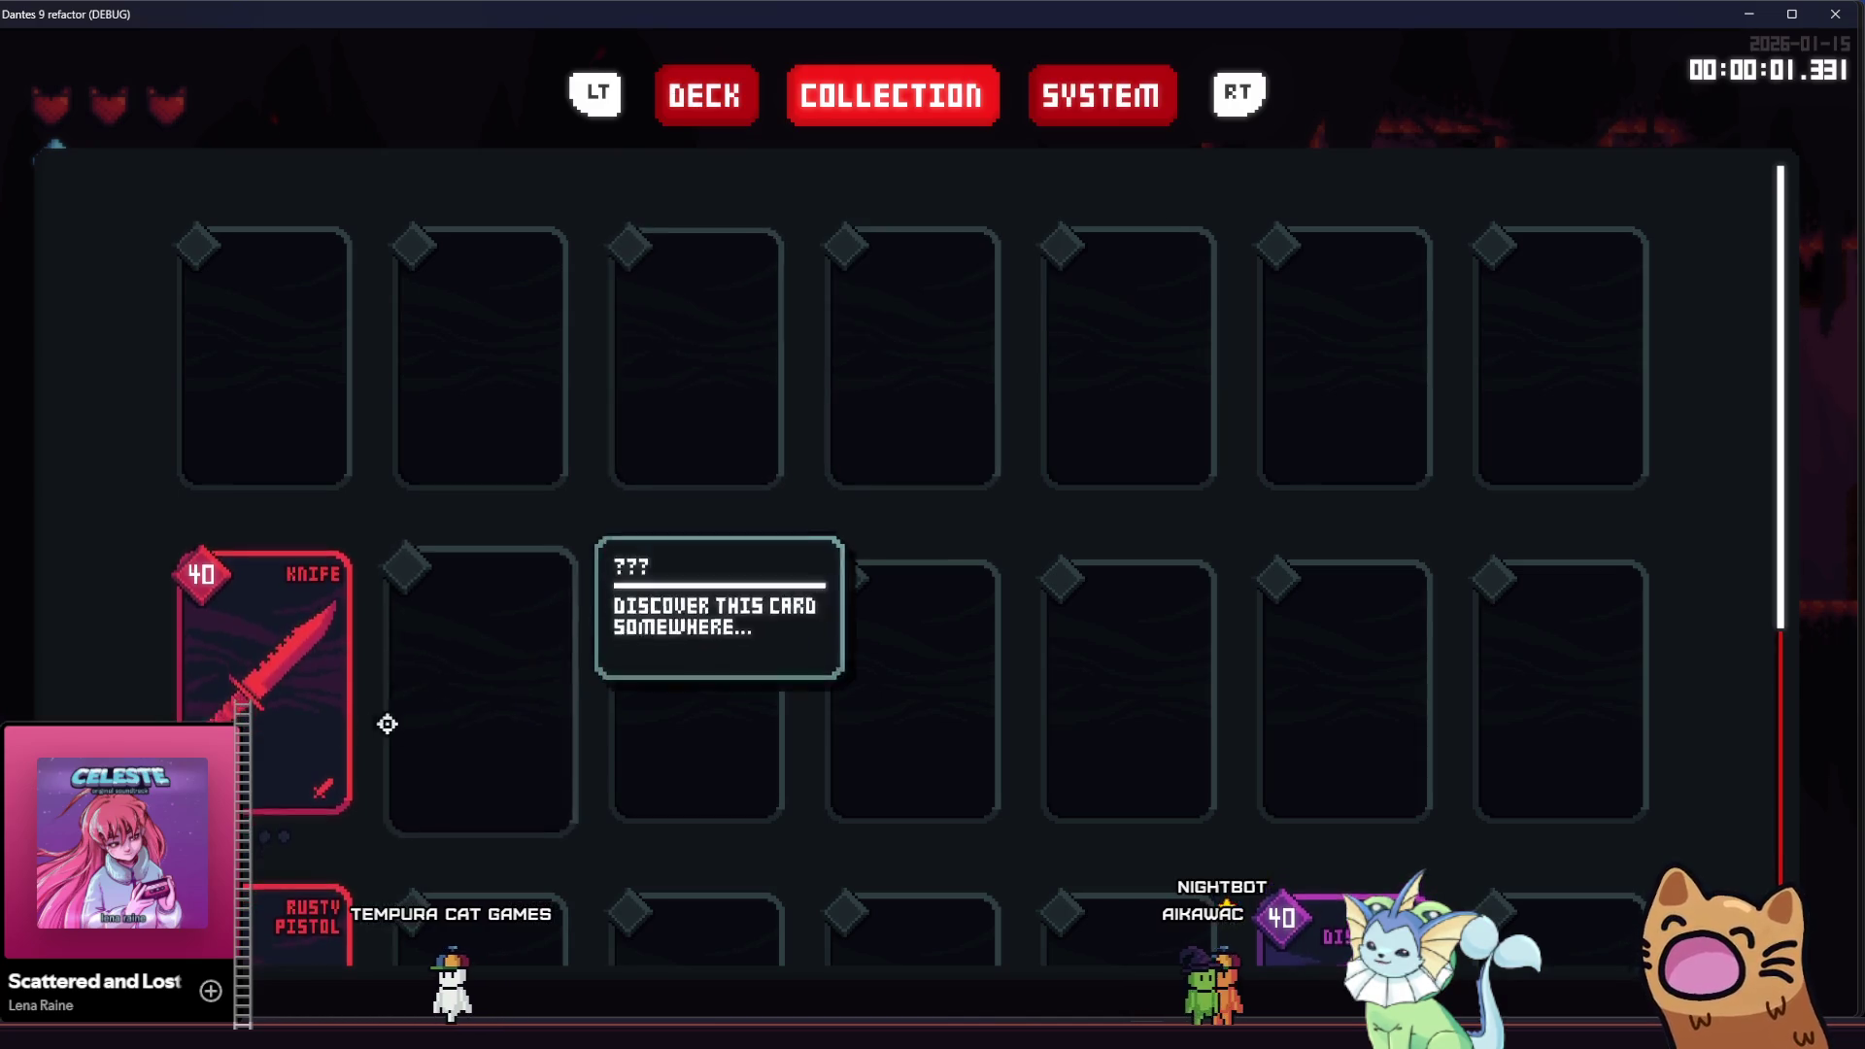
scroll(324, 759, "down", 5)
mouse_move(325, 759)
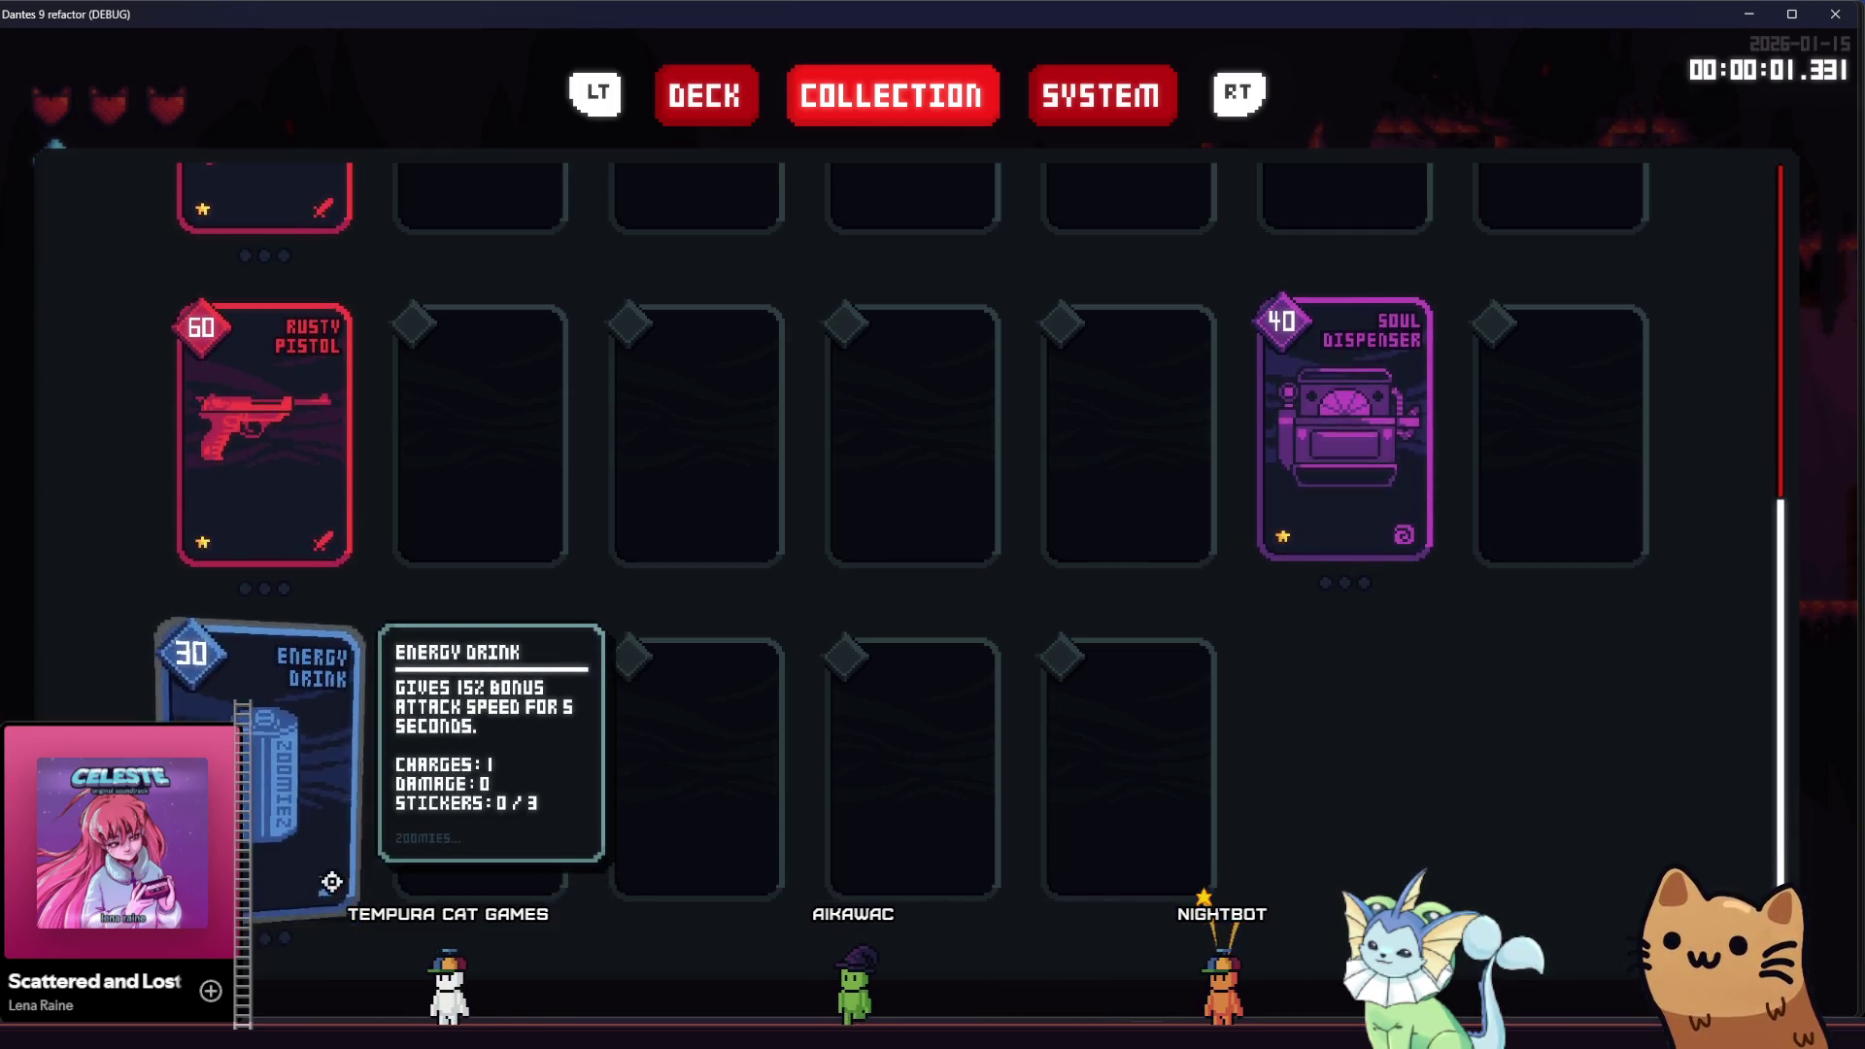
key("Escape")
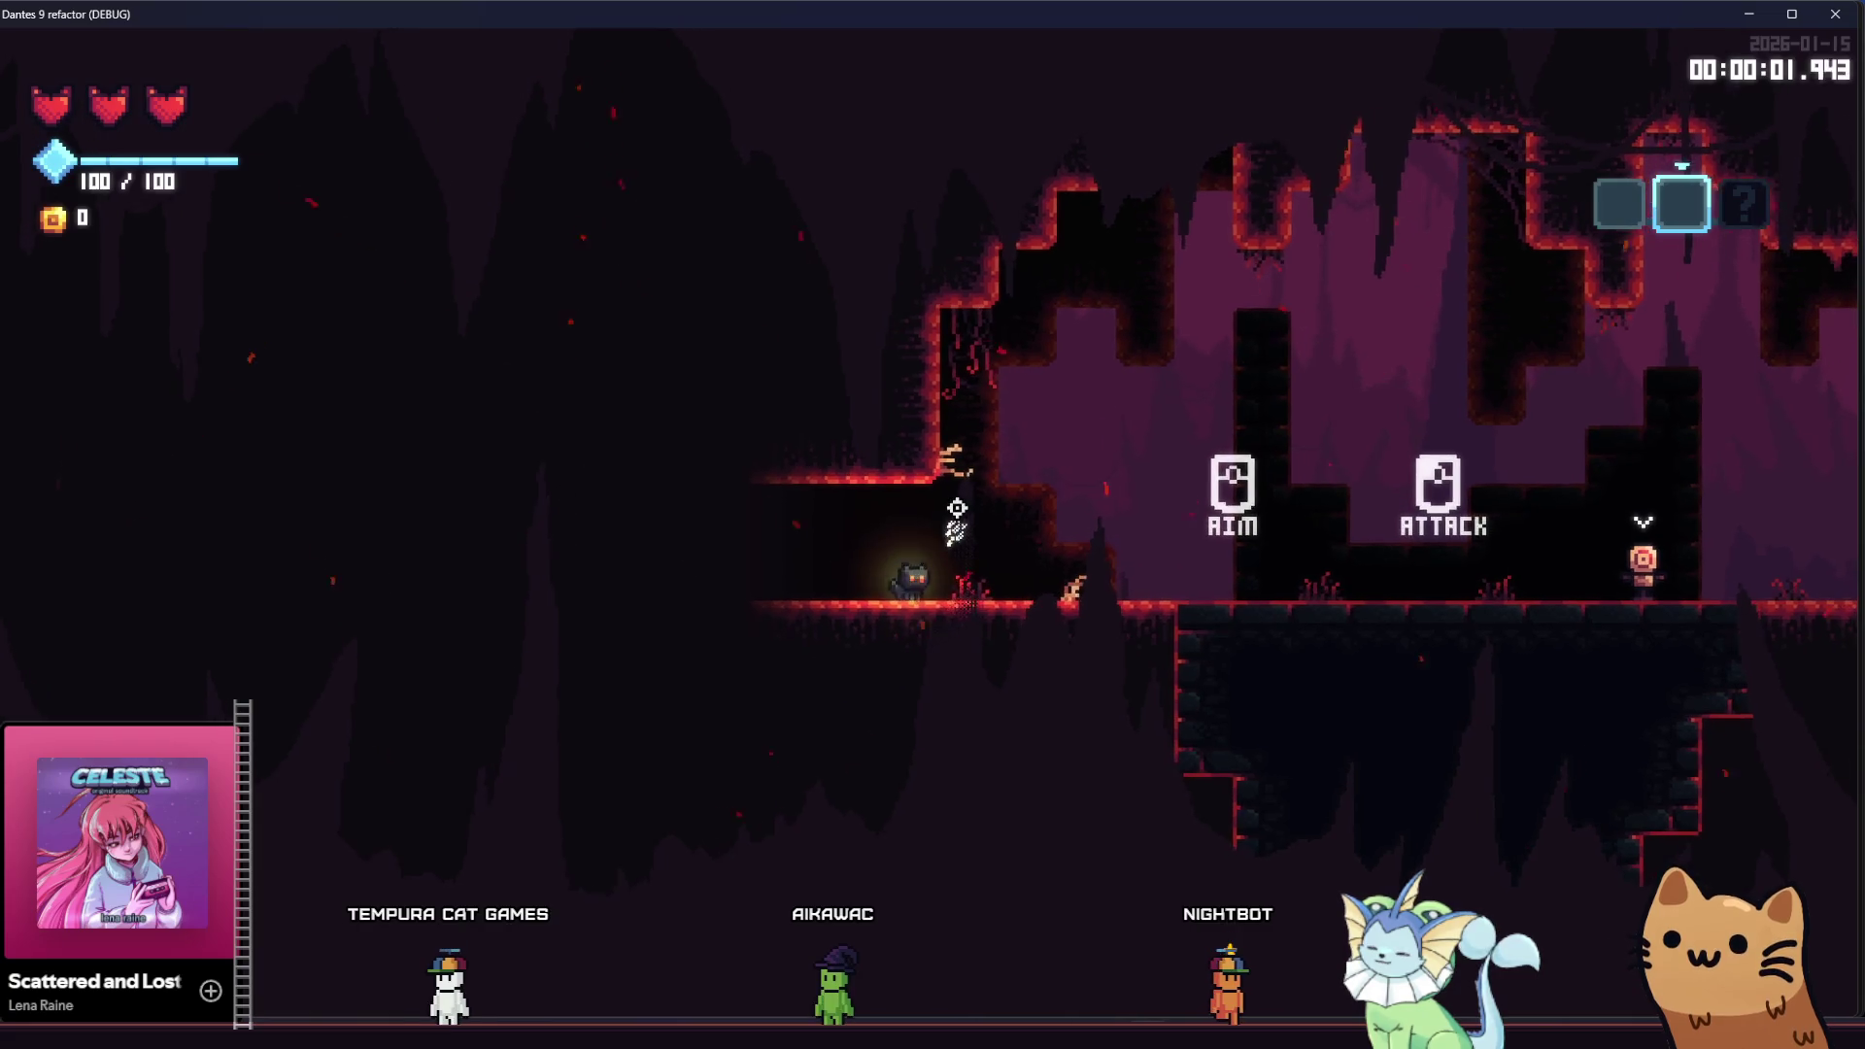
- Walk into the next room and fire the Rusty Pistol at the target while moving
key("d")
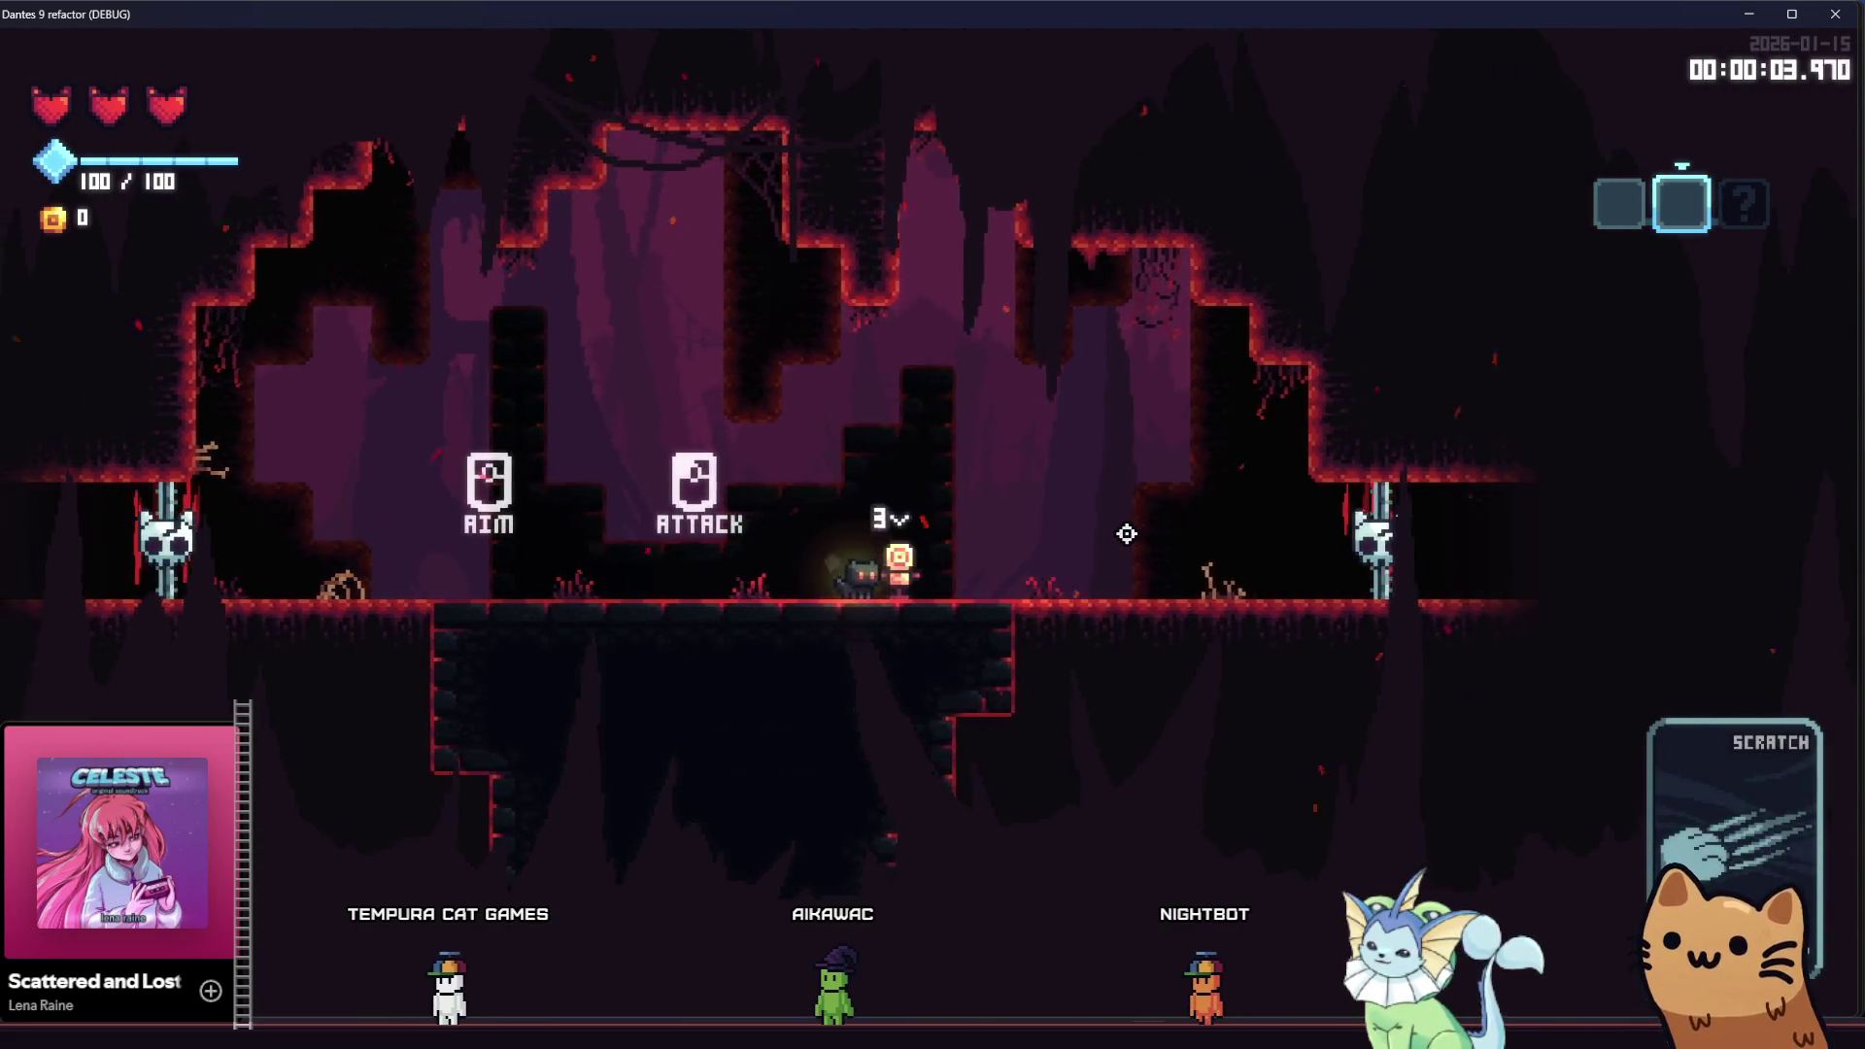
key("d")
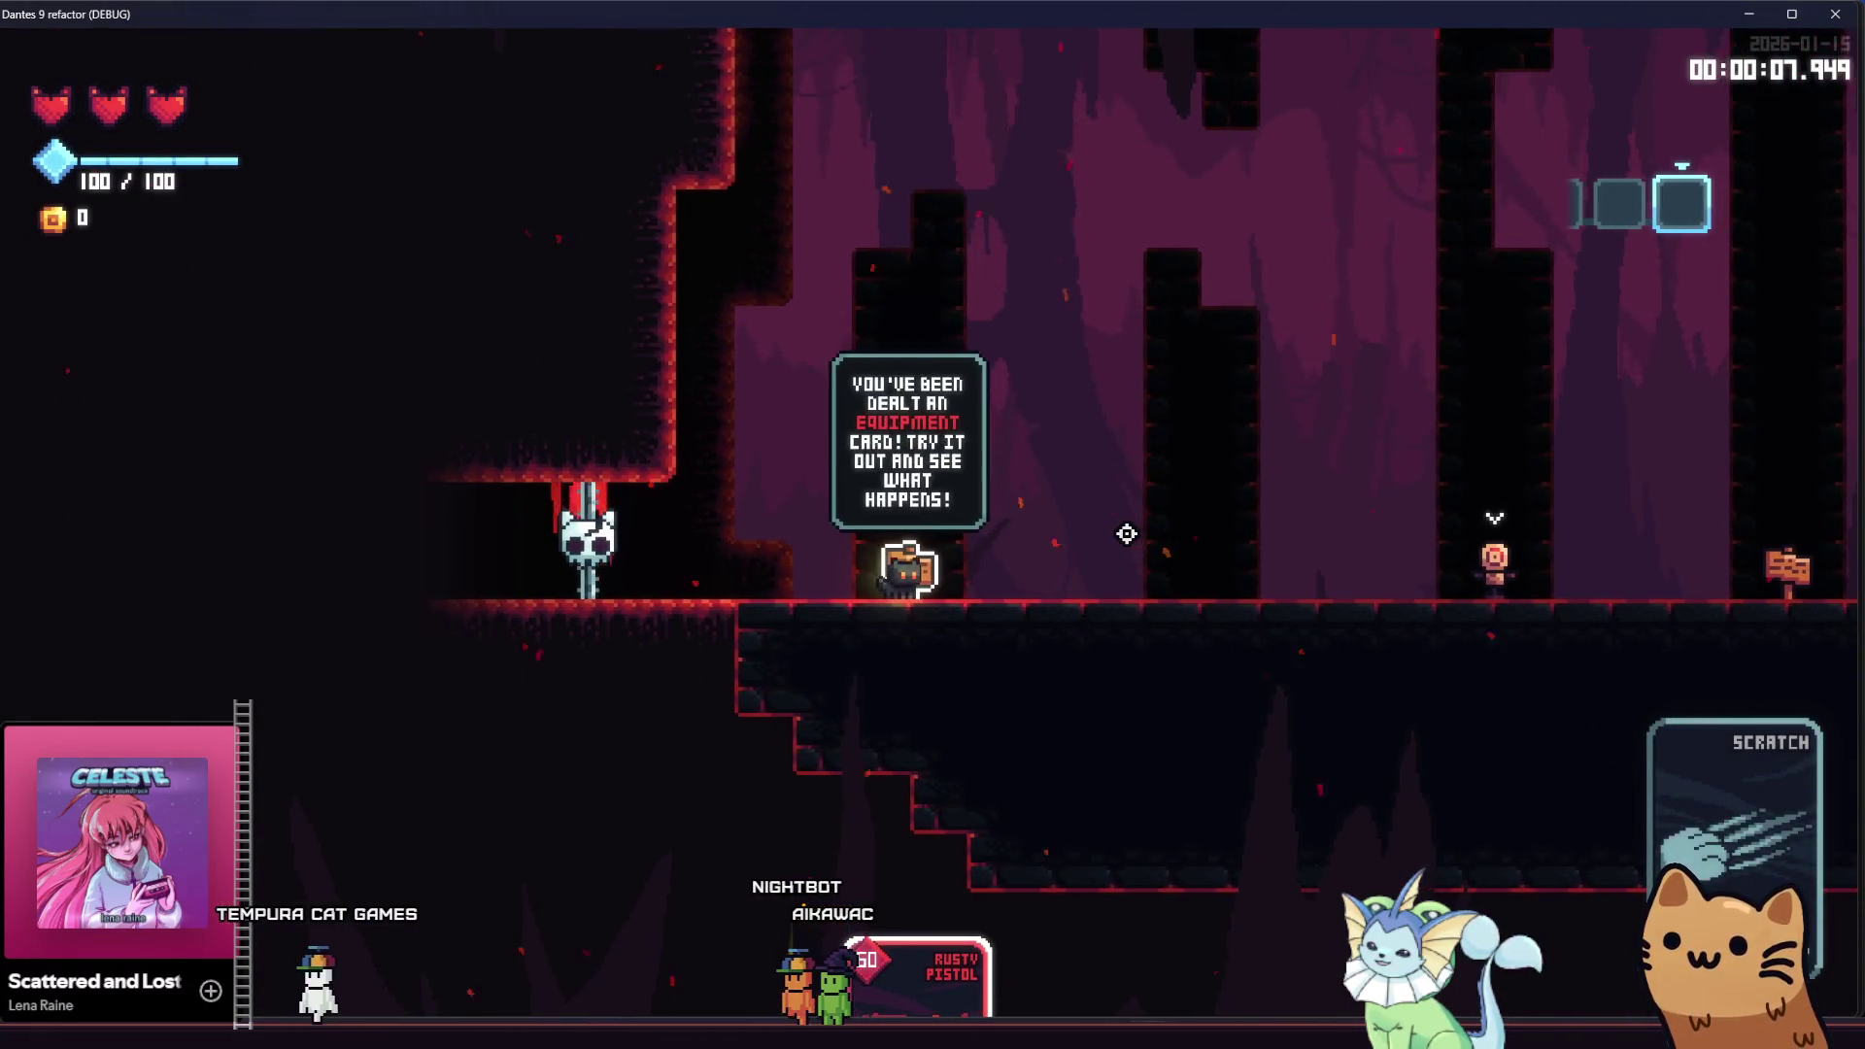
key("d")
left_click(1249, 545)
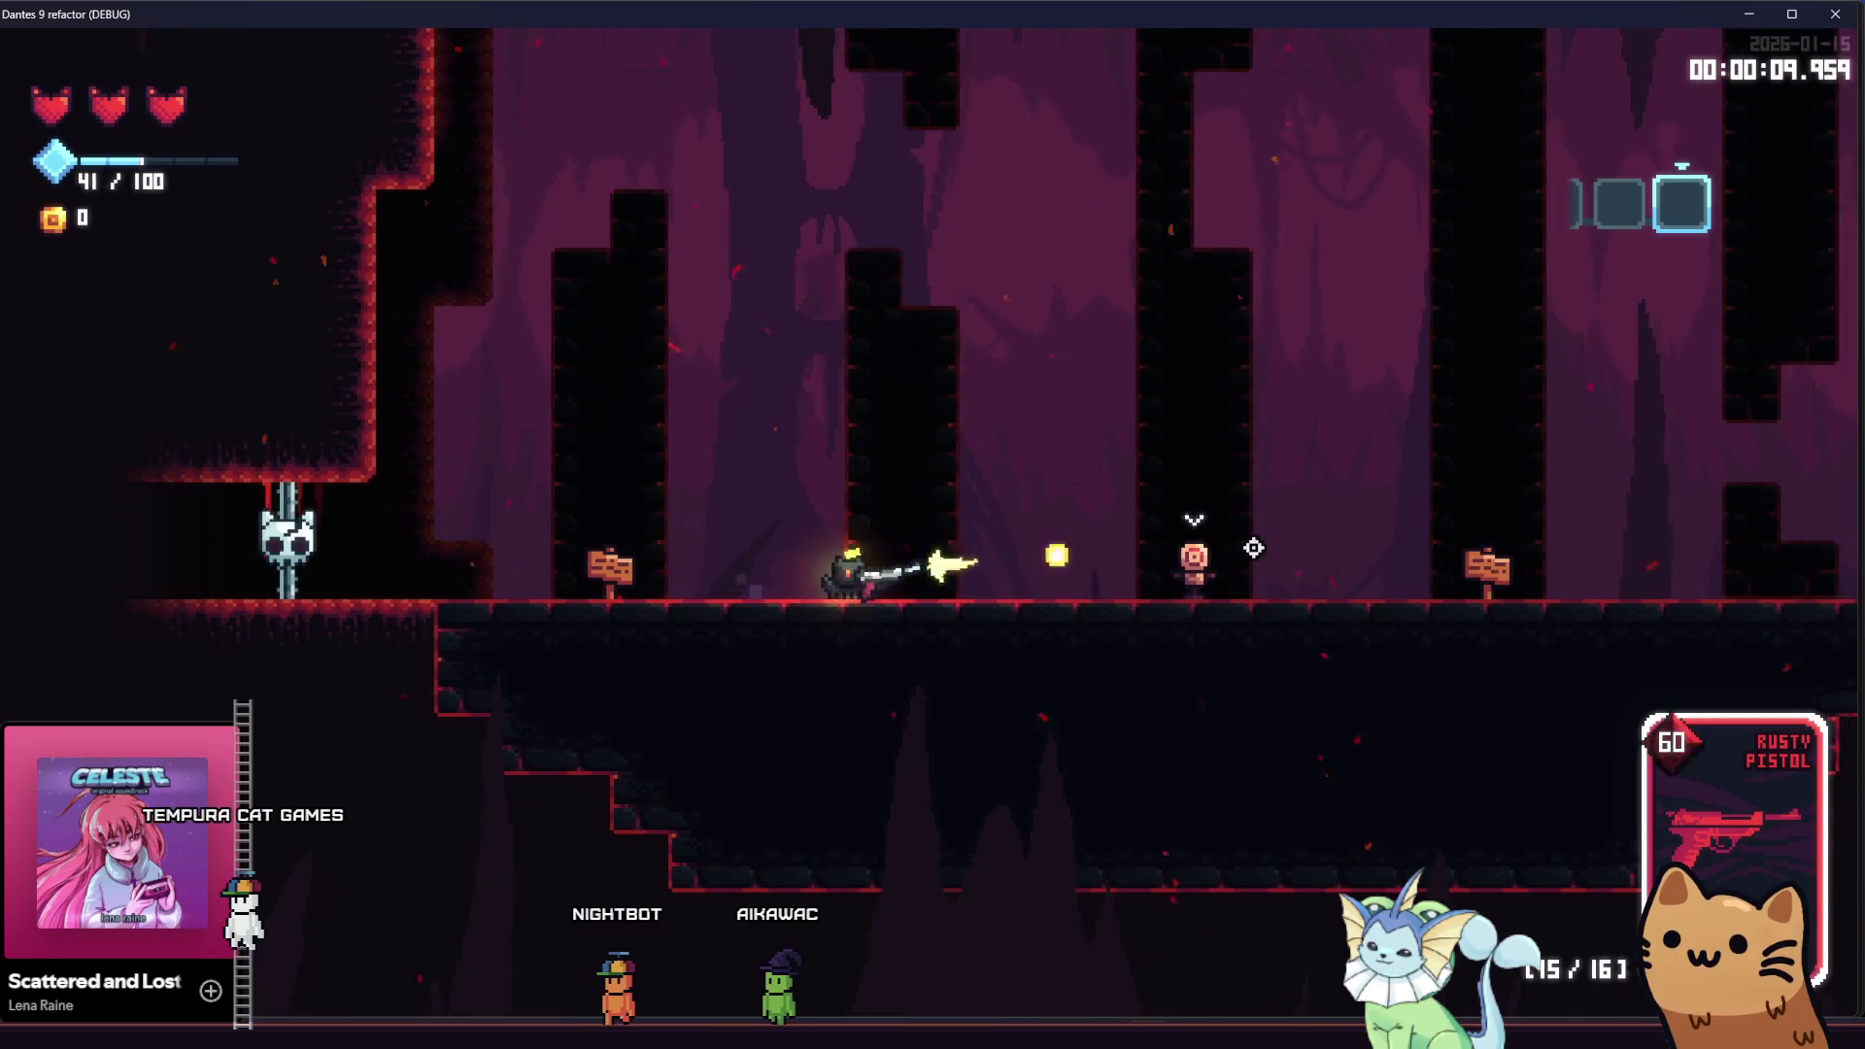
key("d")
left_click(1296, 553)
left_click(1295, 555)
left_click(1295, 555)
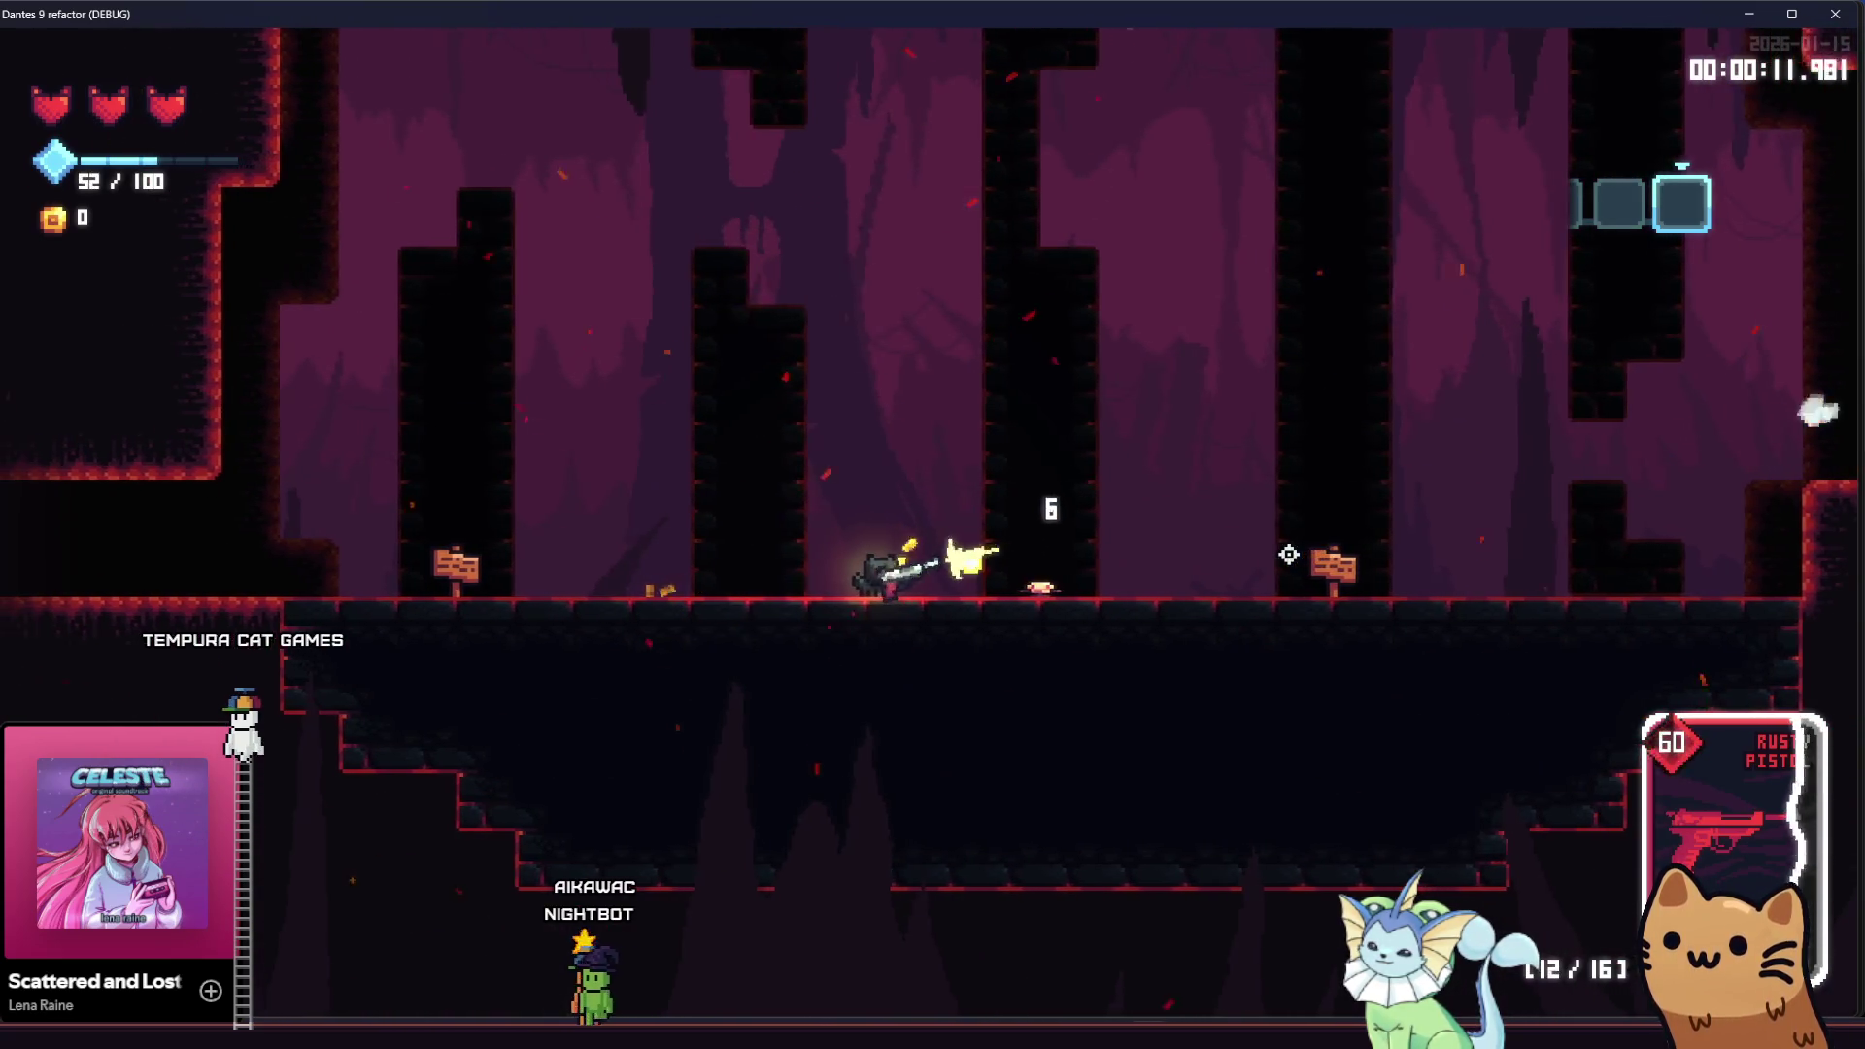
left_click(1293, 557)
left_click(1291, 562)
key("a")
left_click(1290, 558)
left_click(1290, 556)
left_click(1290, 550)
left_click(1291, 546)
- Swap between Scratch and Rusty Pistol cards and empty the pistol into the target dummy
key("r")
left_click(1247, 408)
left_click(1253, 428)
left_click(1258, 447)
left_click(1261, 463)
key("q")
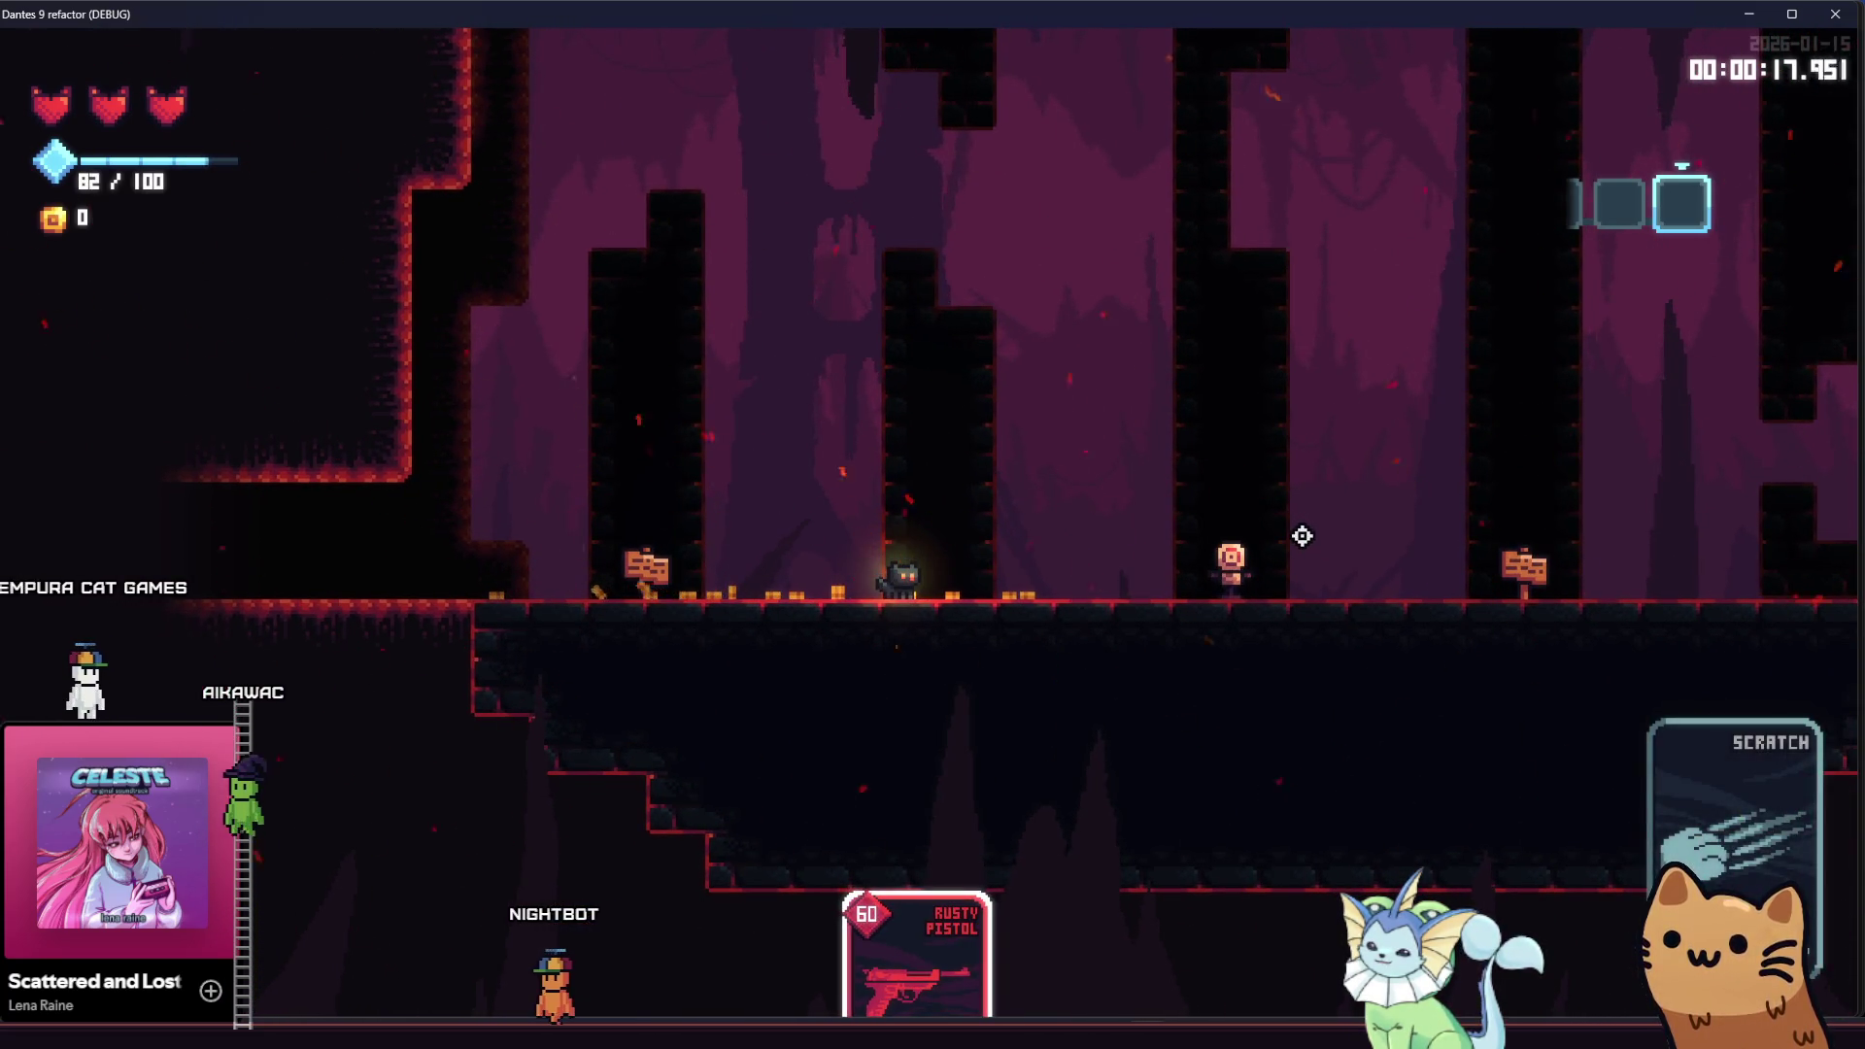
left_click(848, 957)
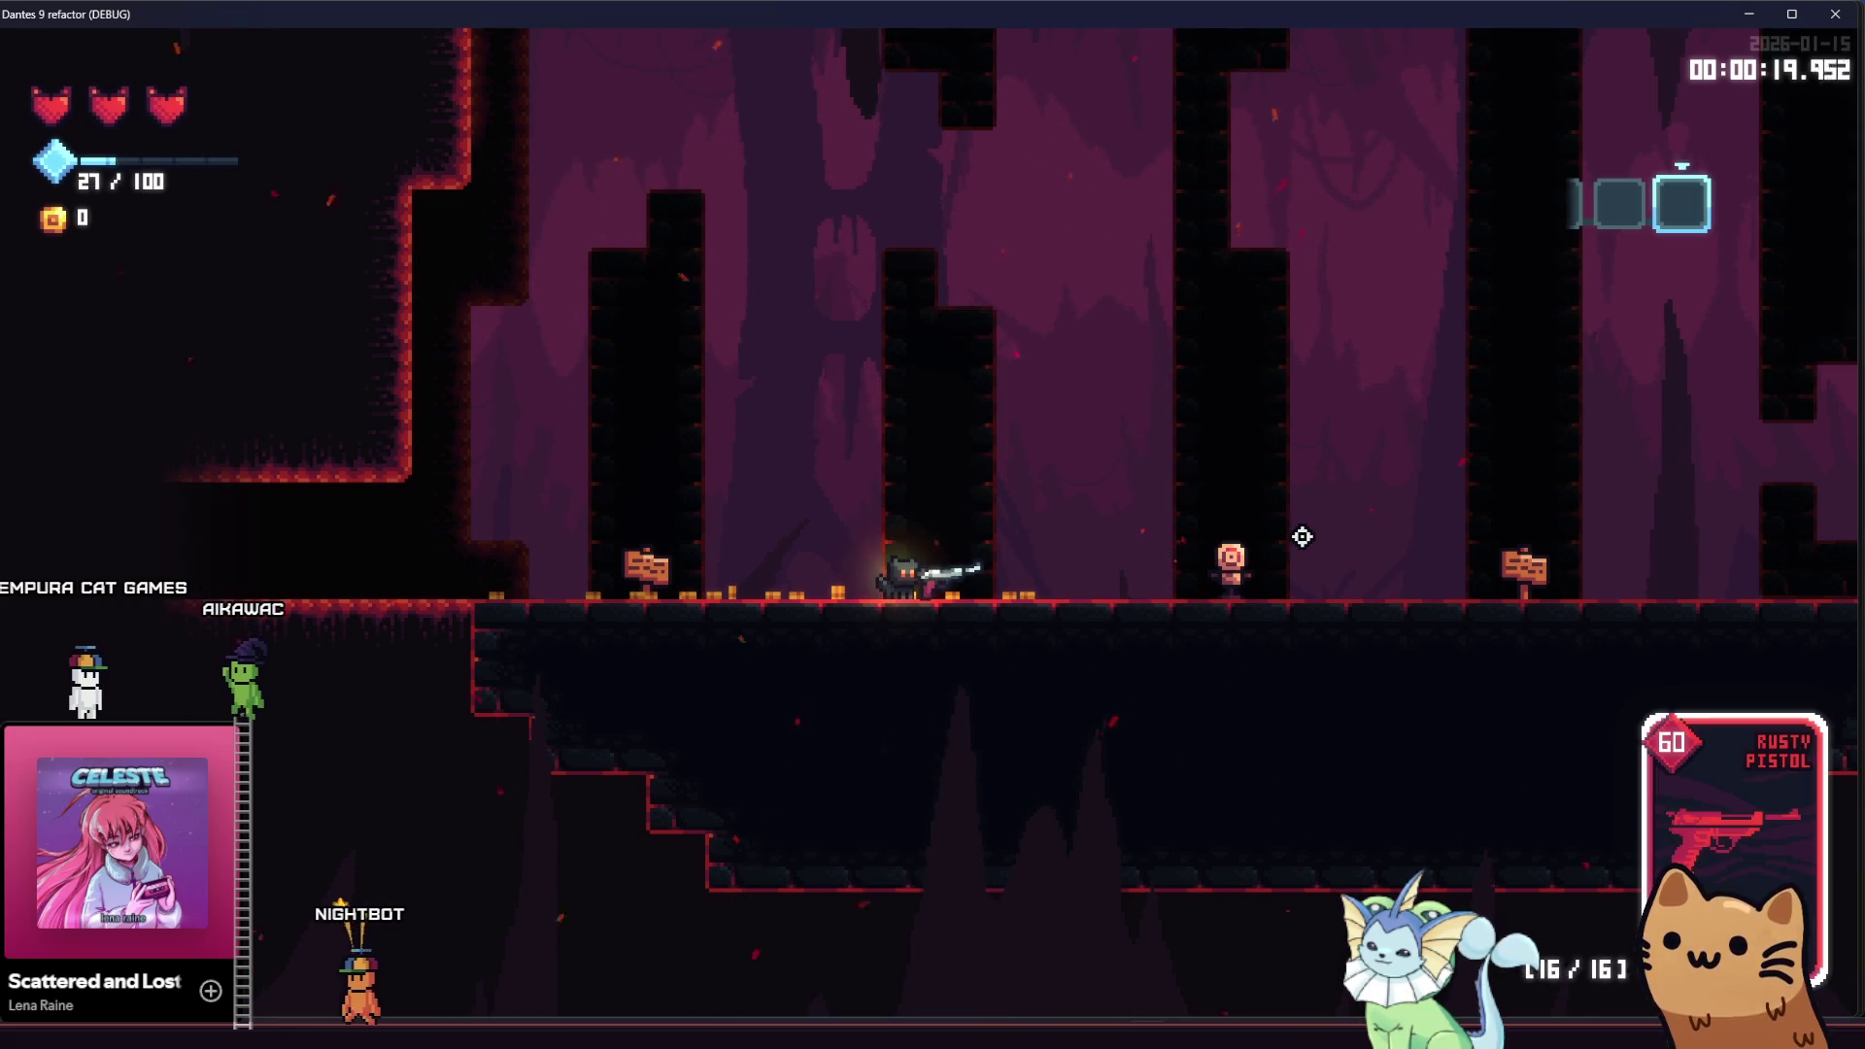
left_click(1319, 548)
left_click(1319, 548)
left_click(1319, 550)
left_click(1319, 551)
left_click(1318, 554)
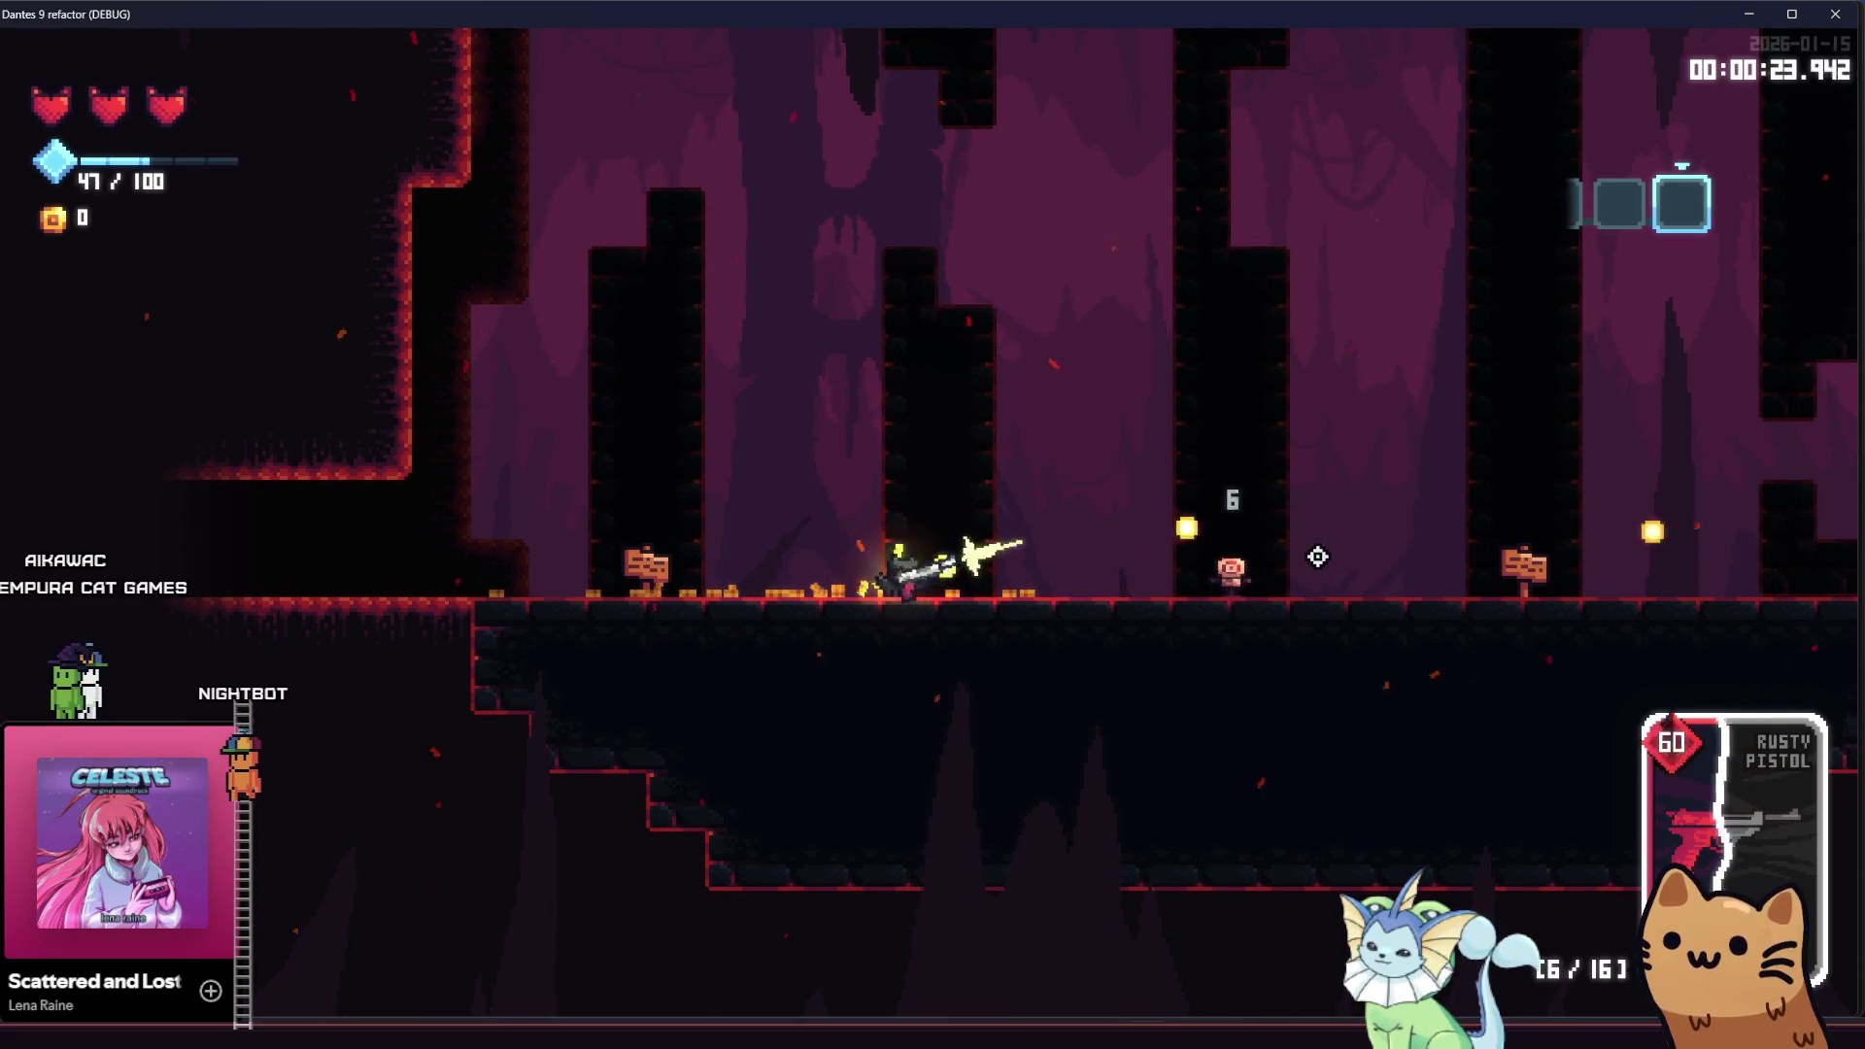
key("q")
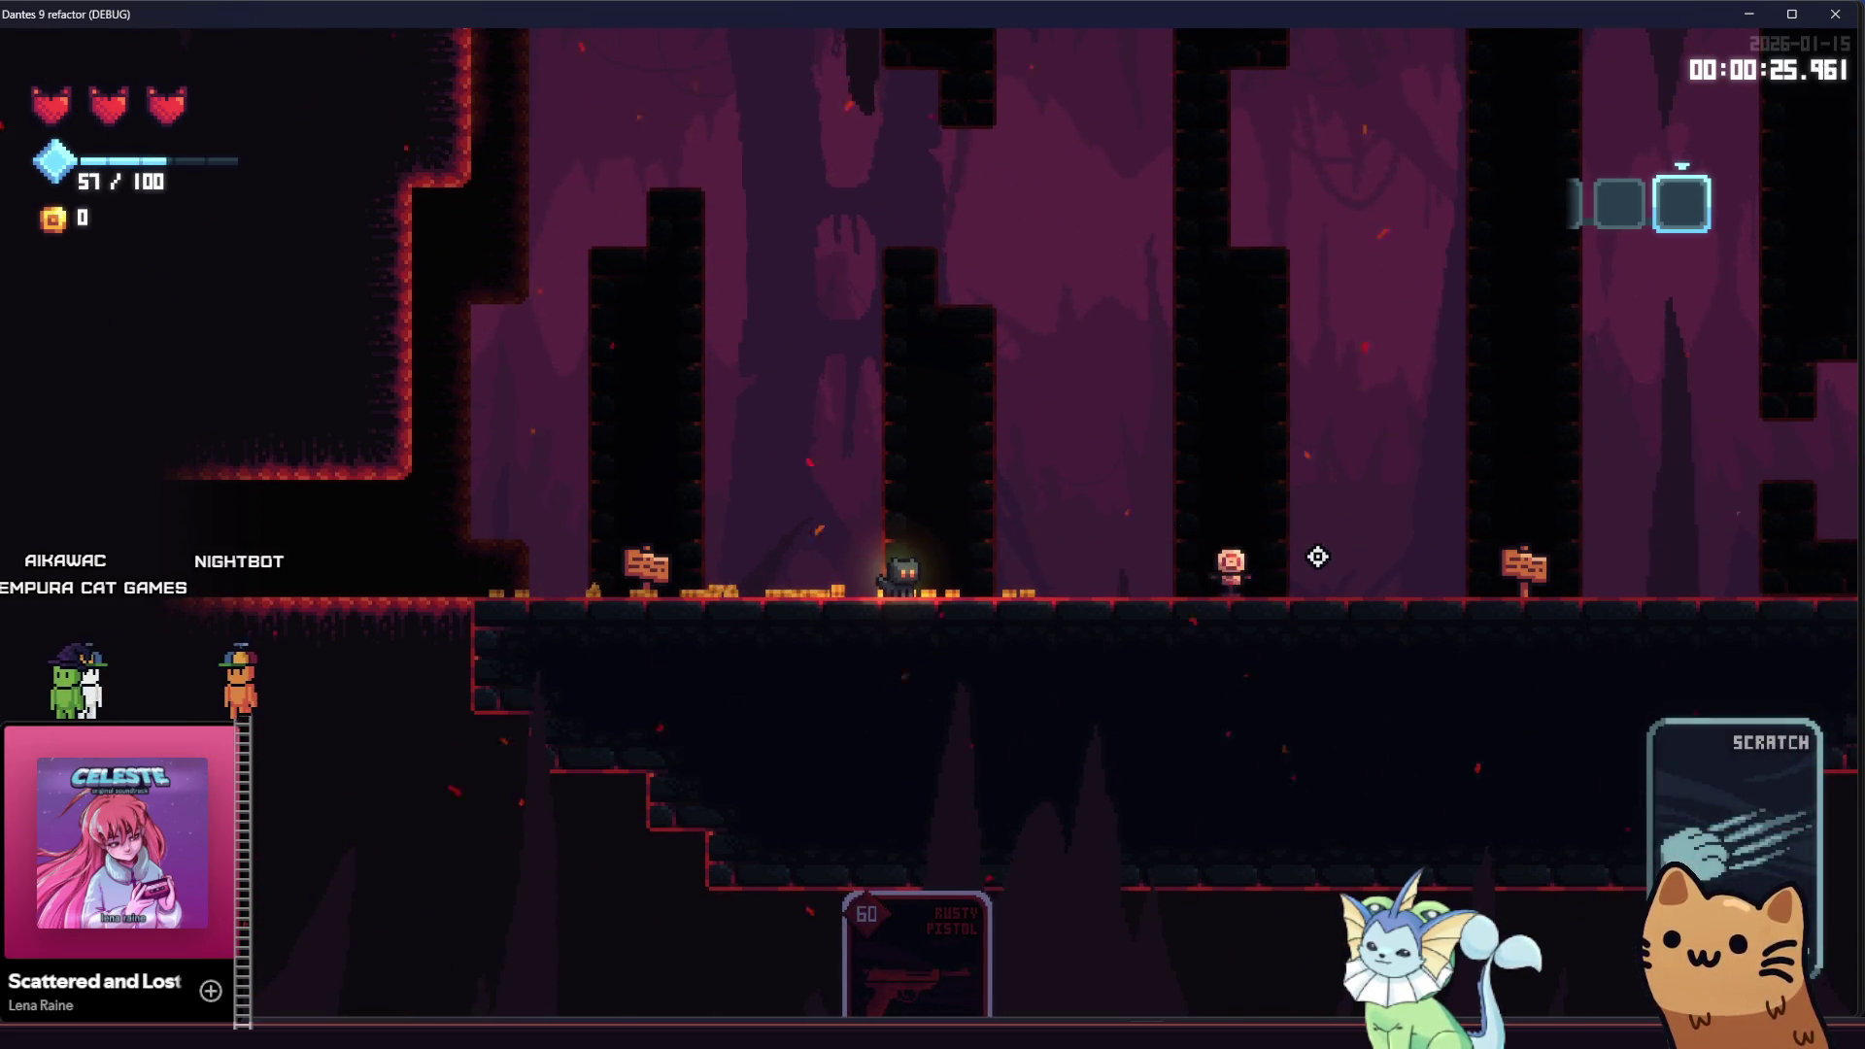
key("q")
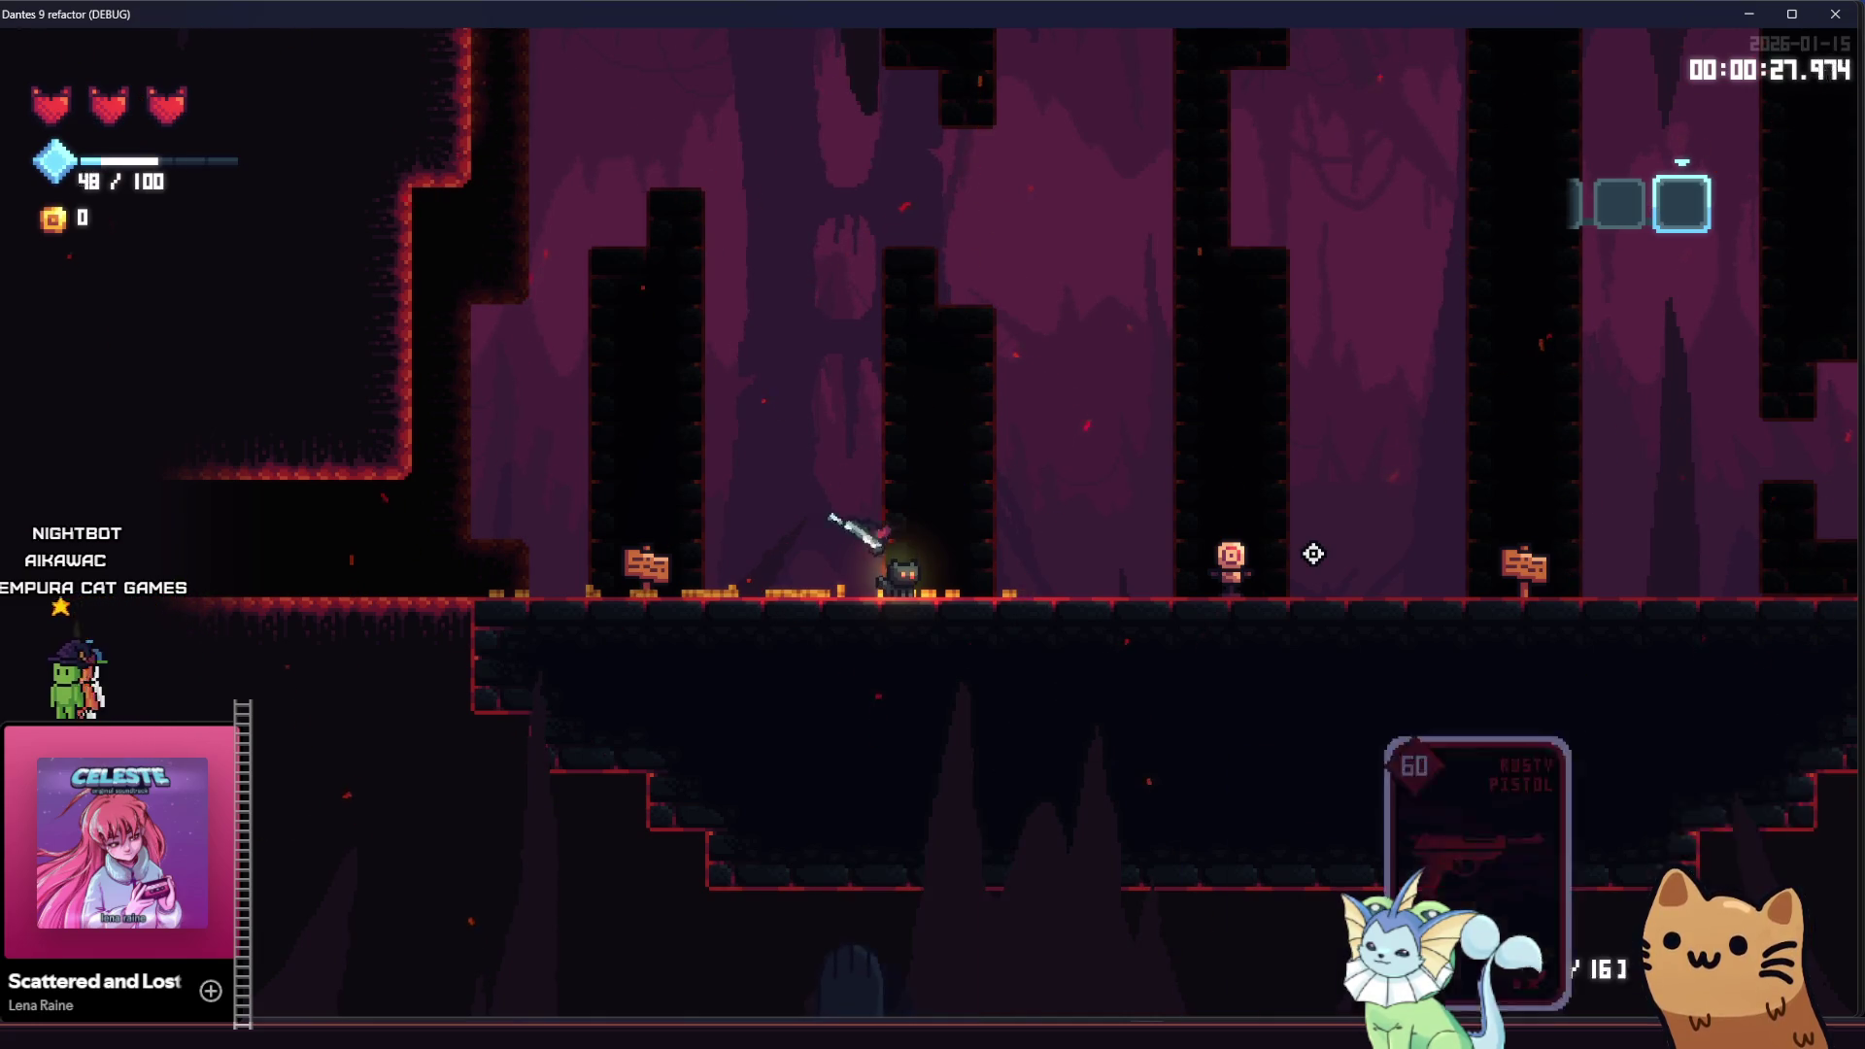
left_click(1253, 468)
left_click(1289, 515)
left_click(1291, 523)
left_click(1294, 531)
left_click(1297, 539)
left_click(1300, 548)
left_click(1303, 555)
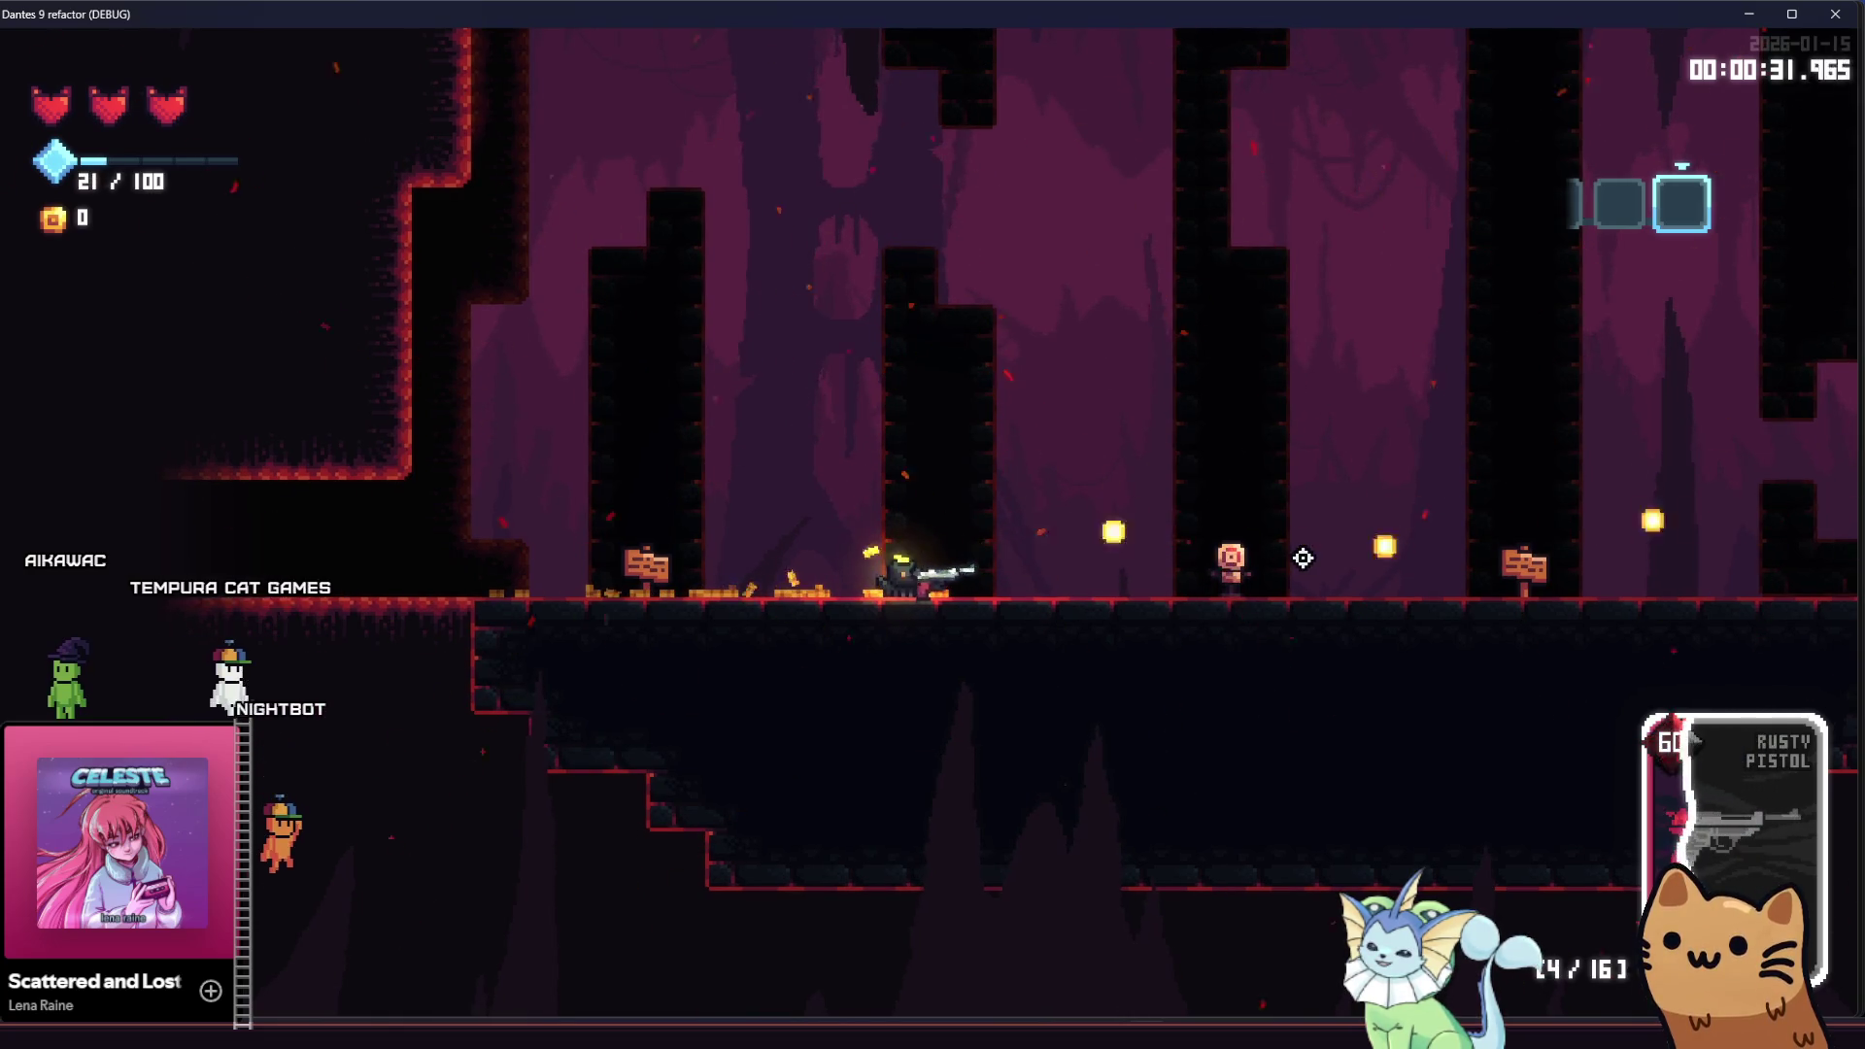
left_click(1303, 557)
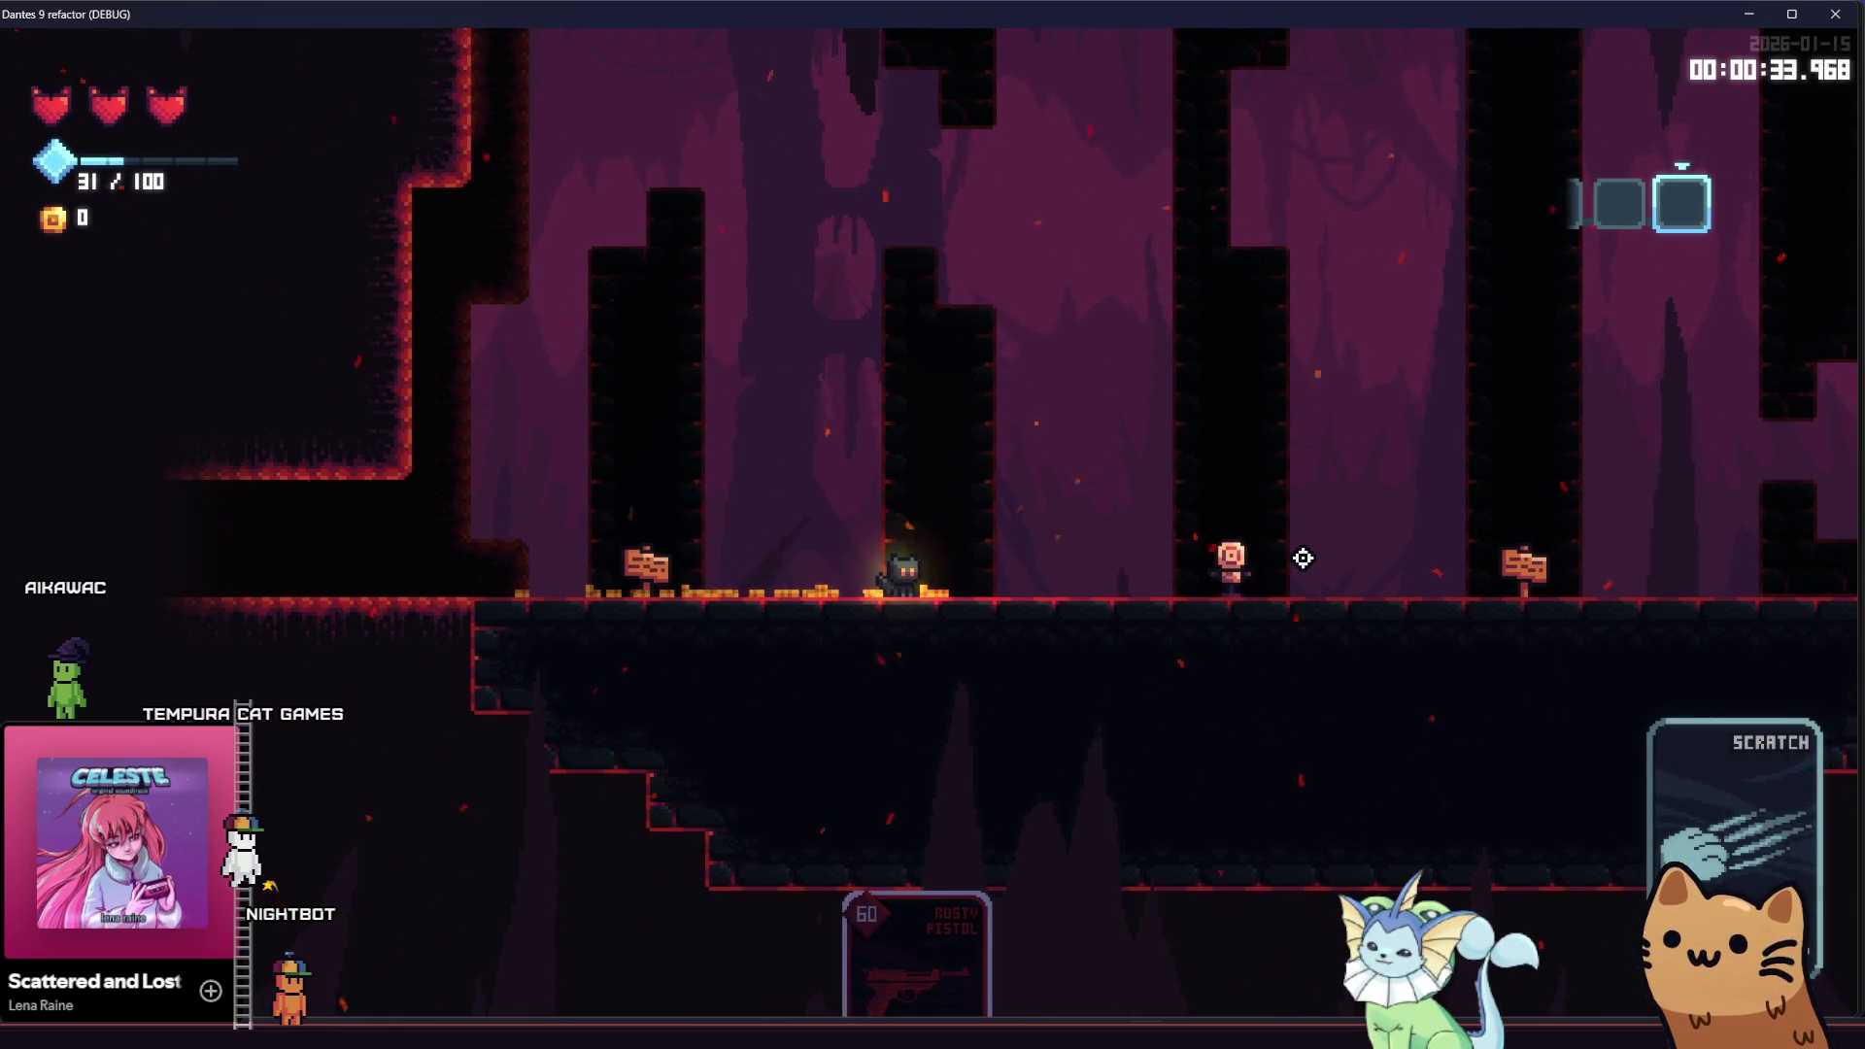
- Visit the signposts, shoot the dummy again, attack the enemy, then close the game
key("a")
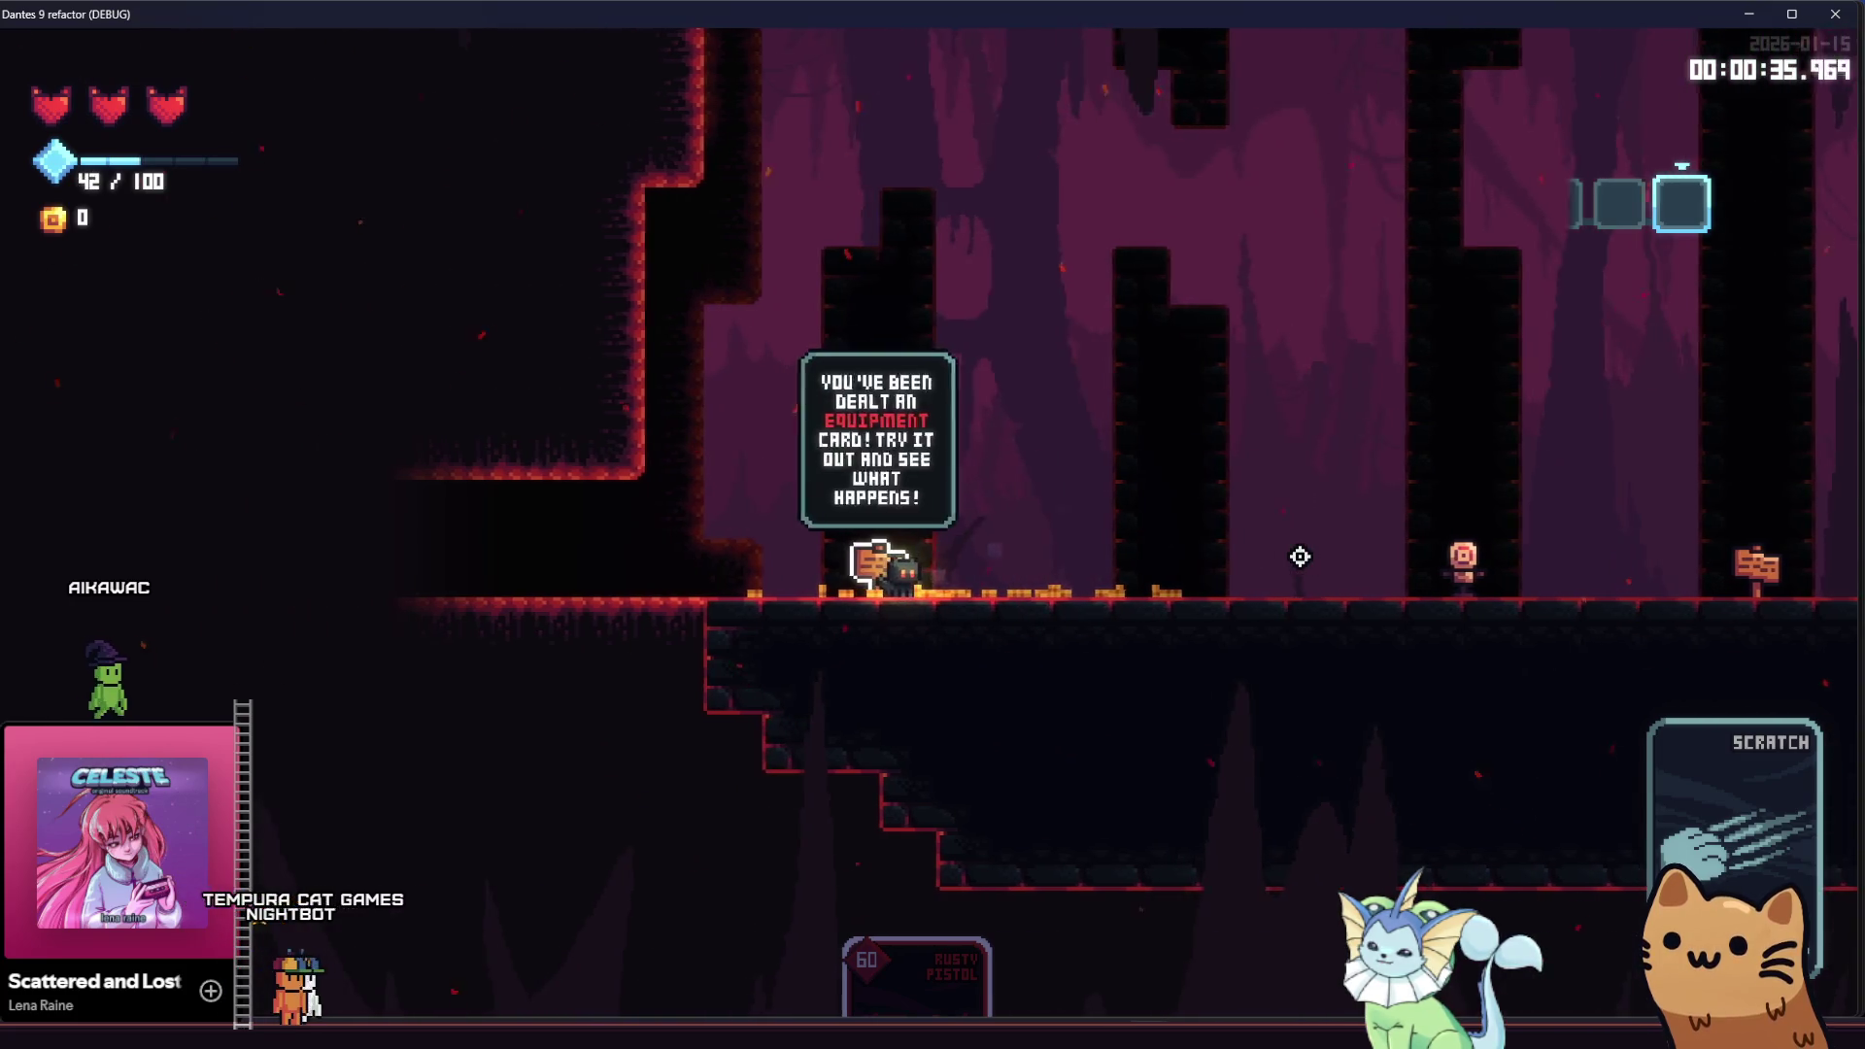
key("a")
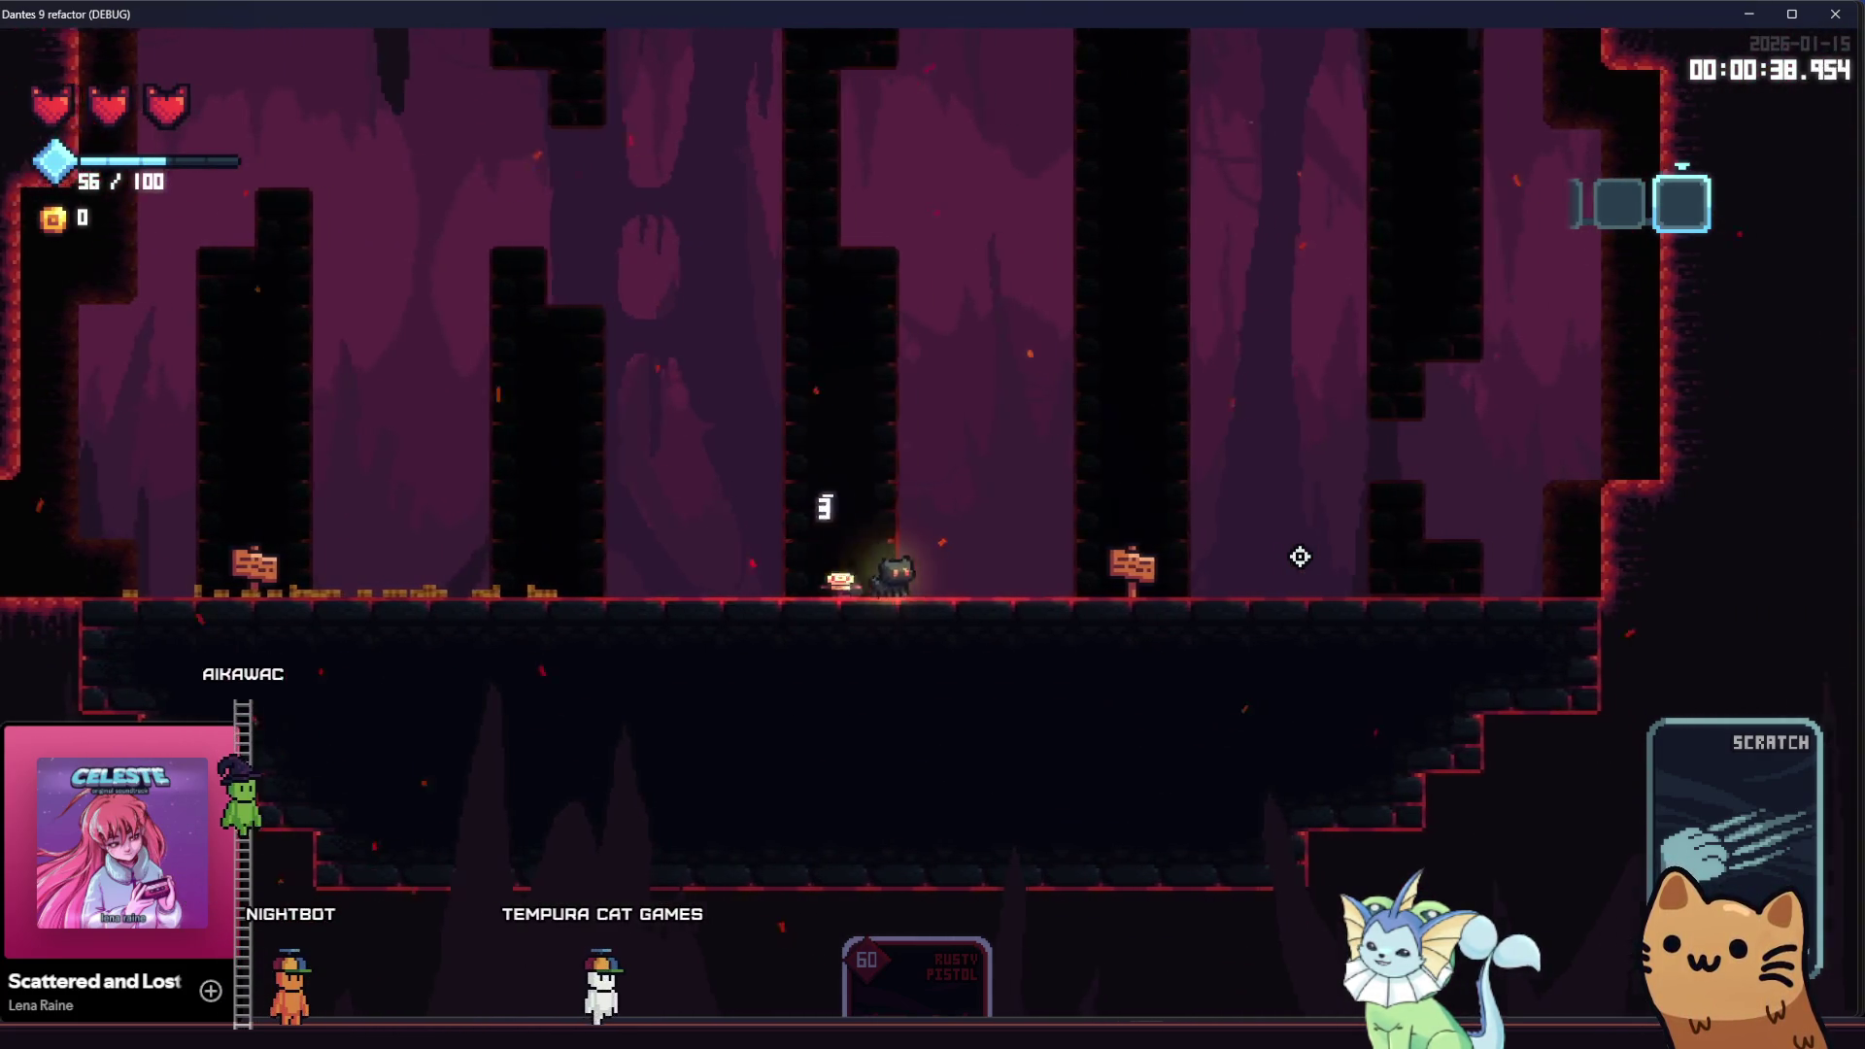
key("d")
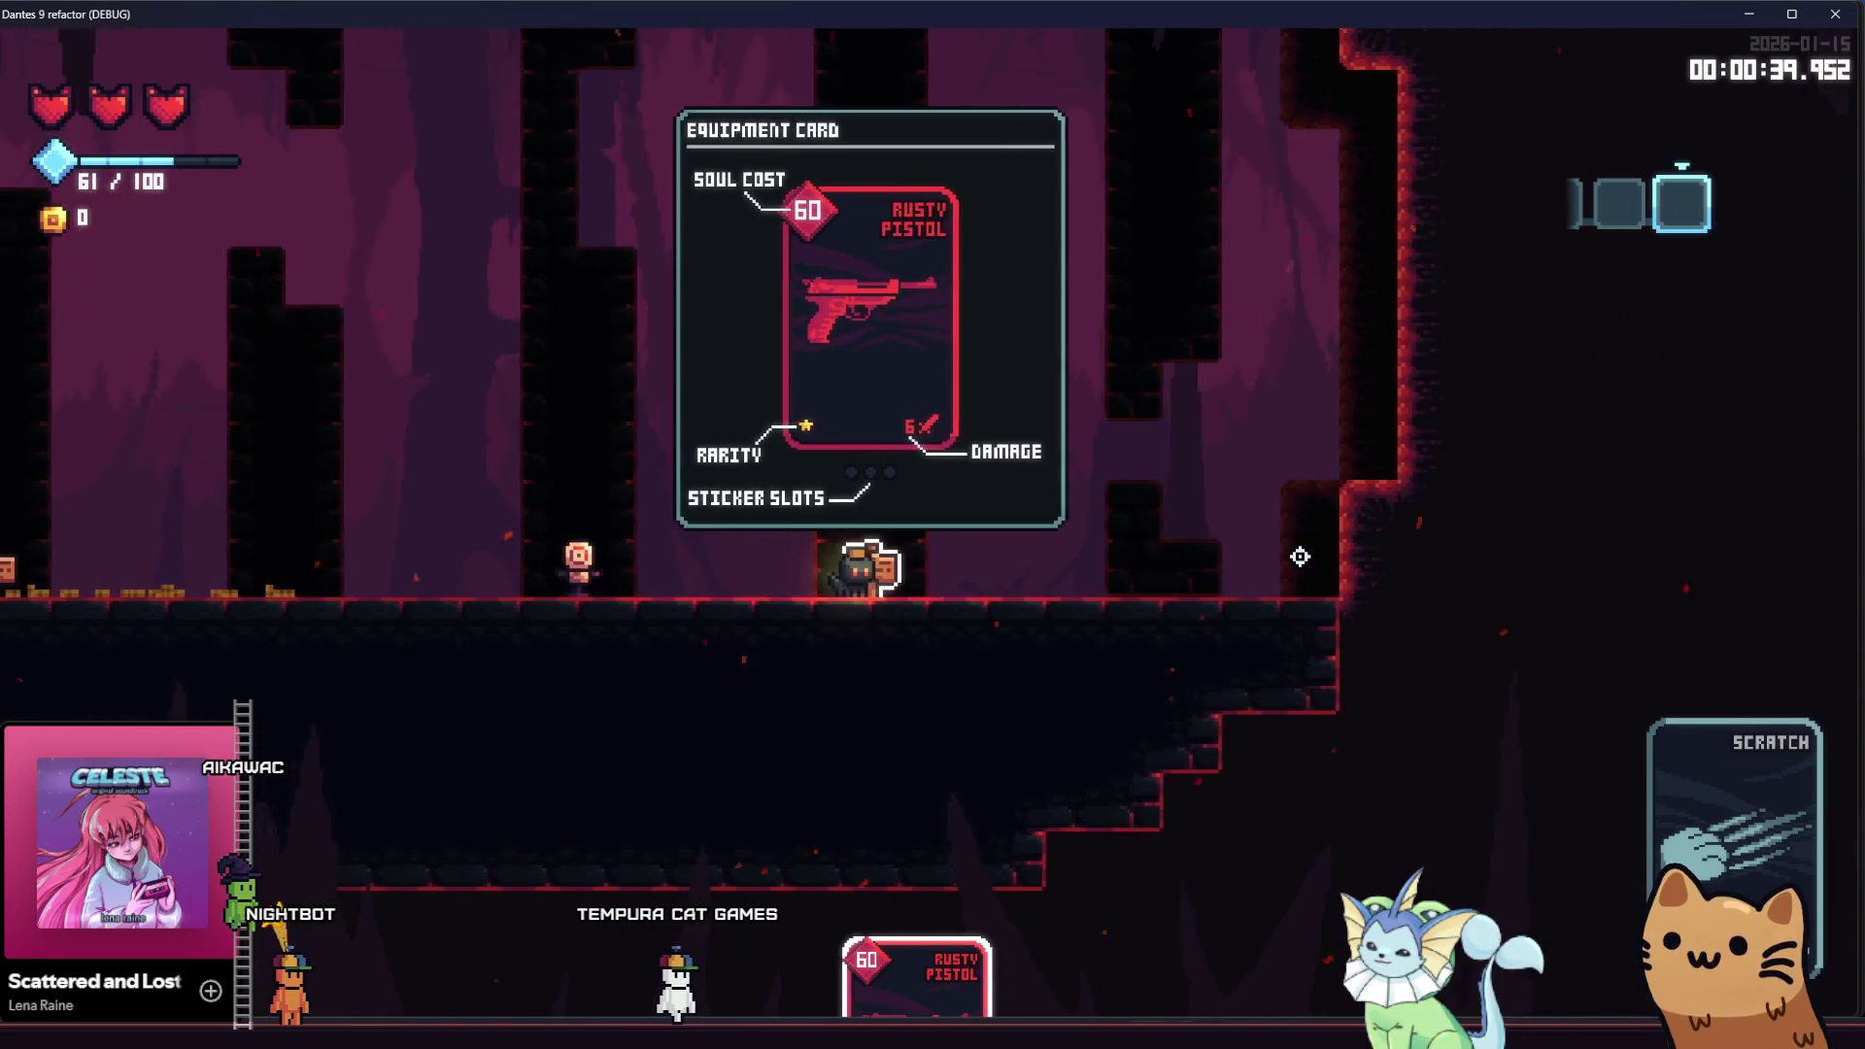
key("e")
left_click(687, 544)
left_click(684, 552)
left_click(682, 557)
key("a")
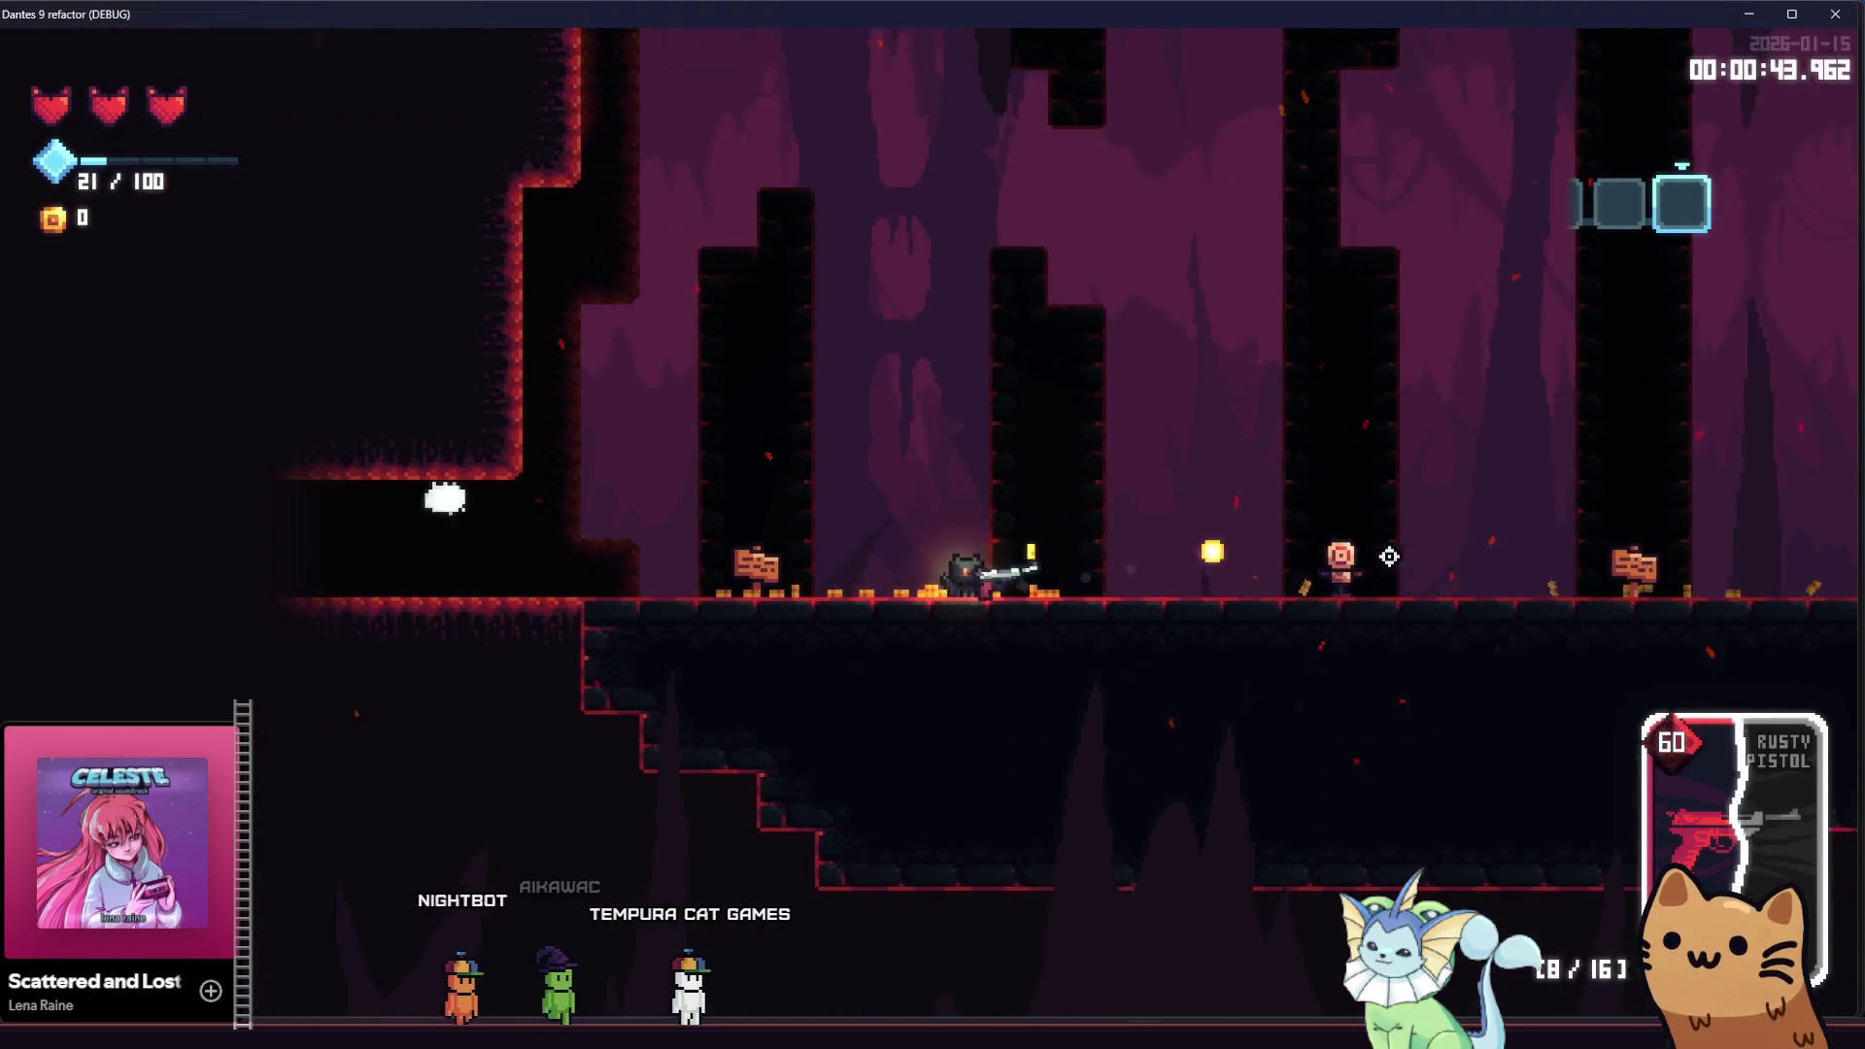
left_click(1409, 557)
key("a")
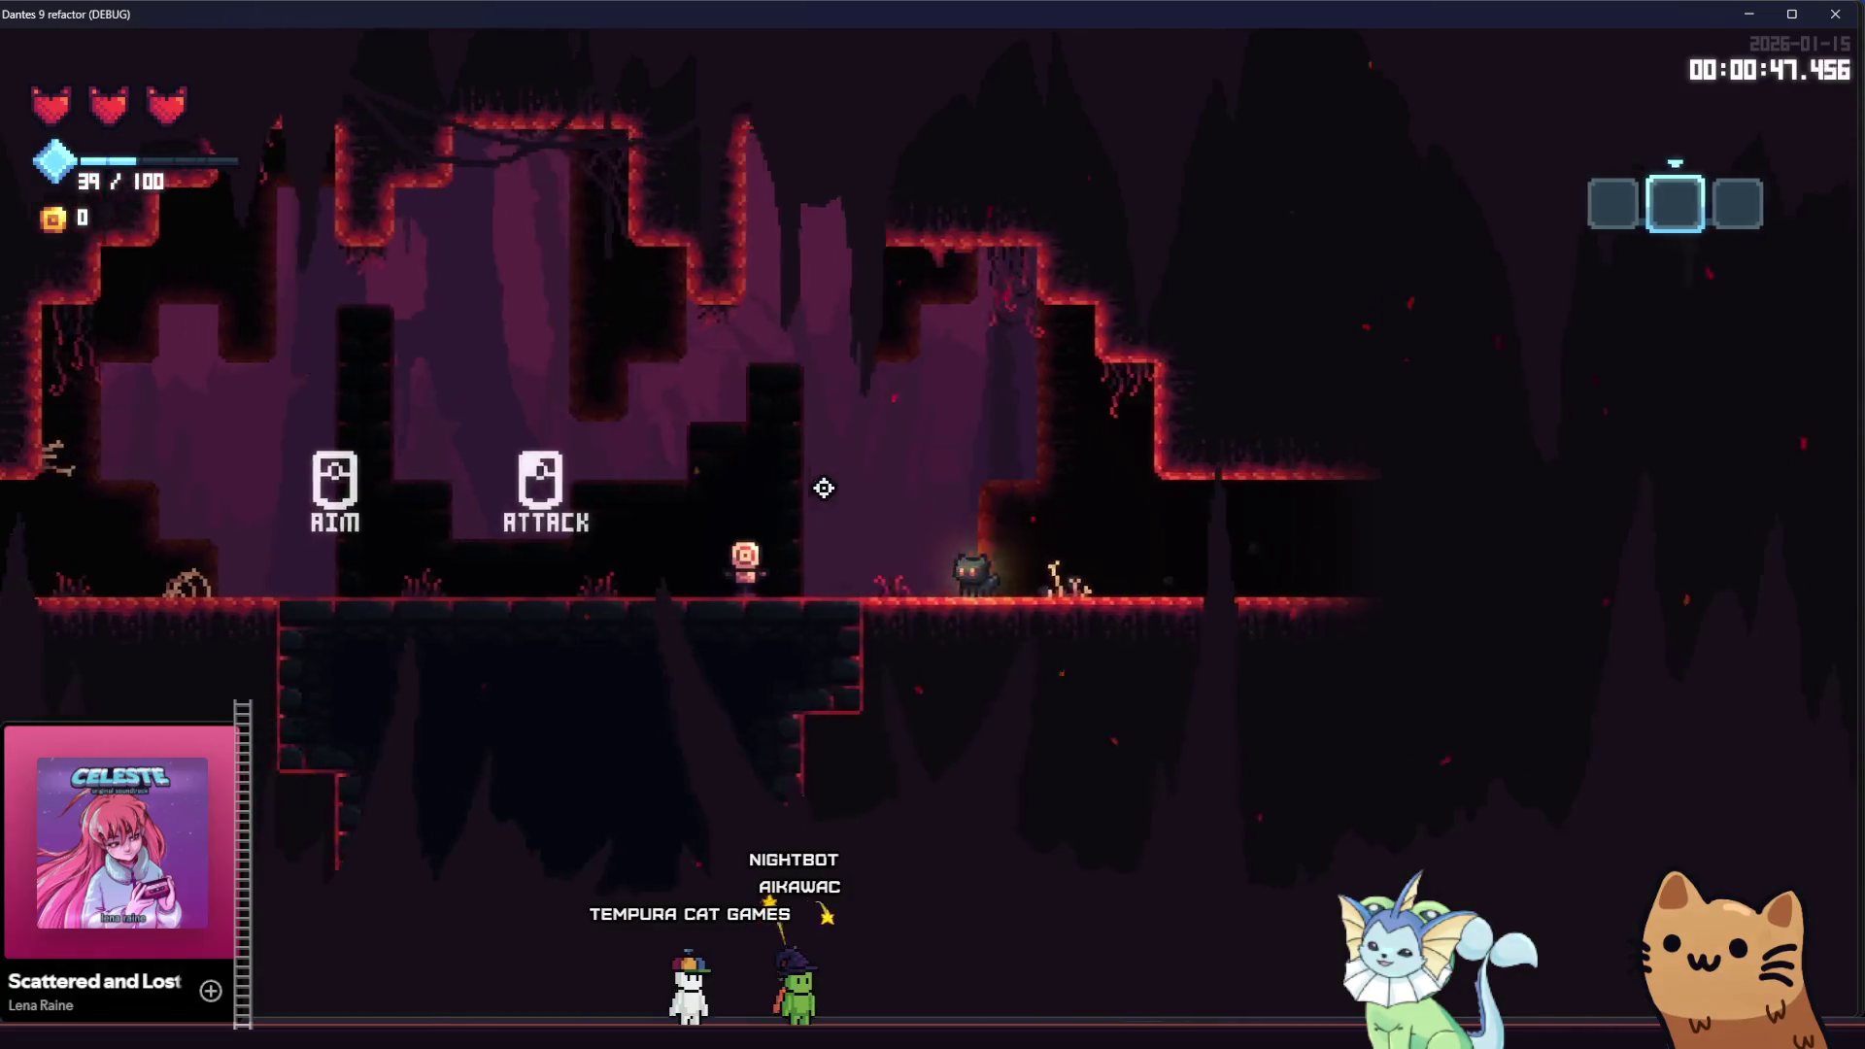
key("d")
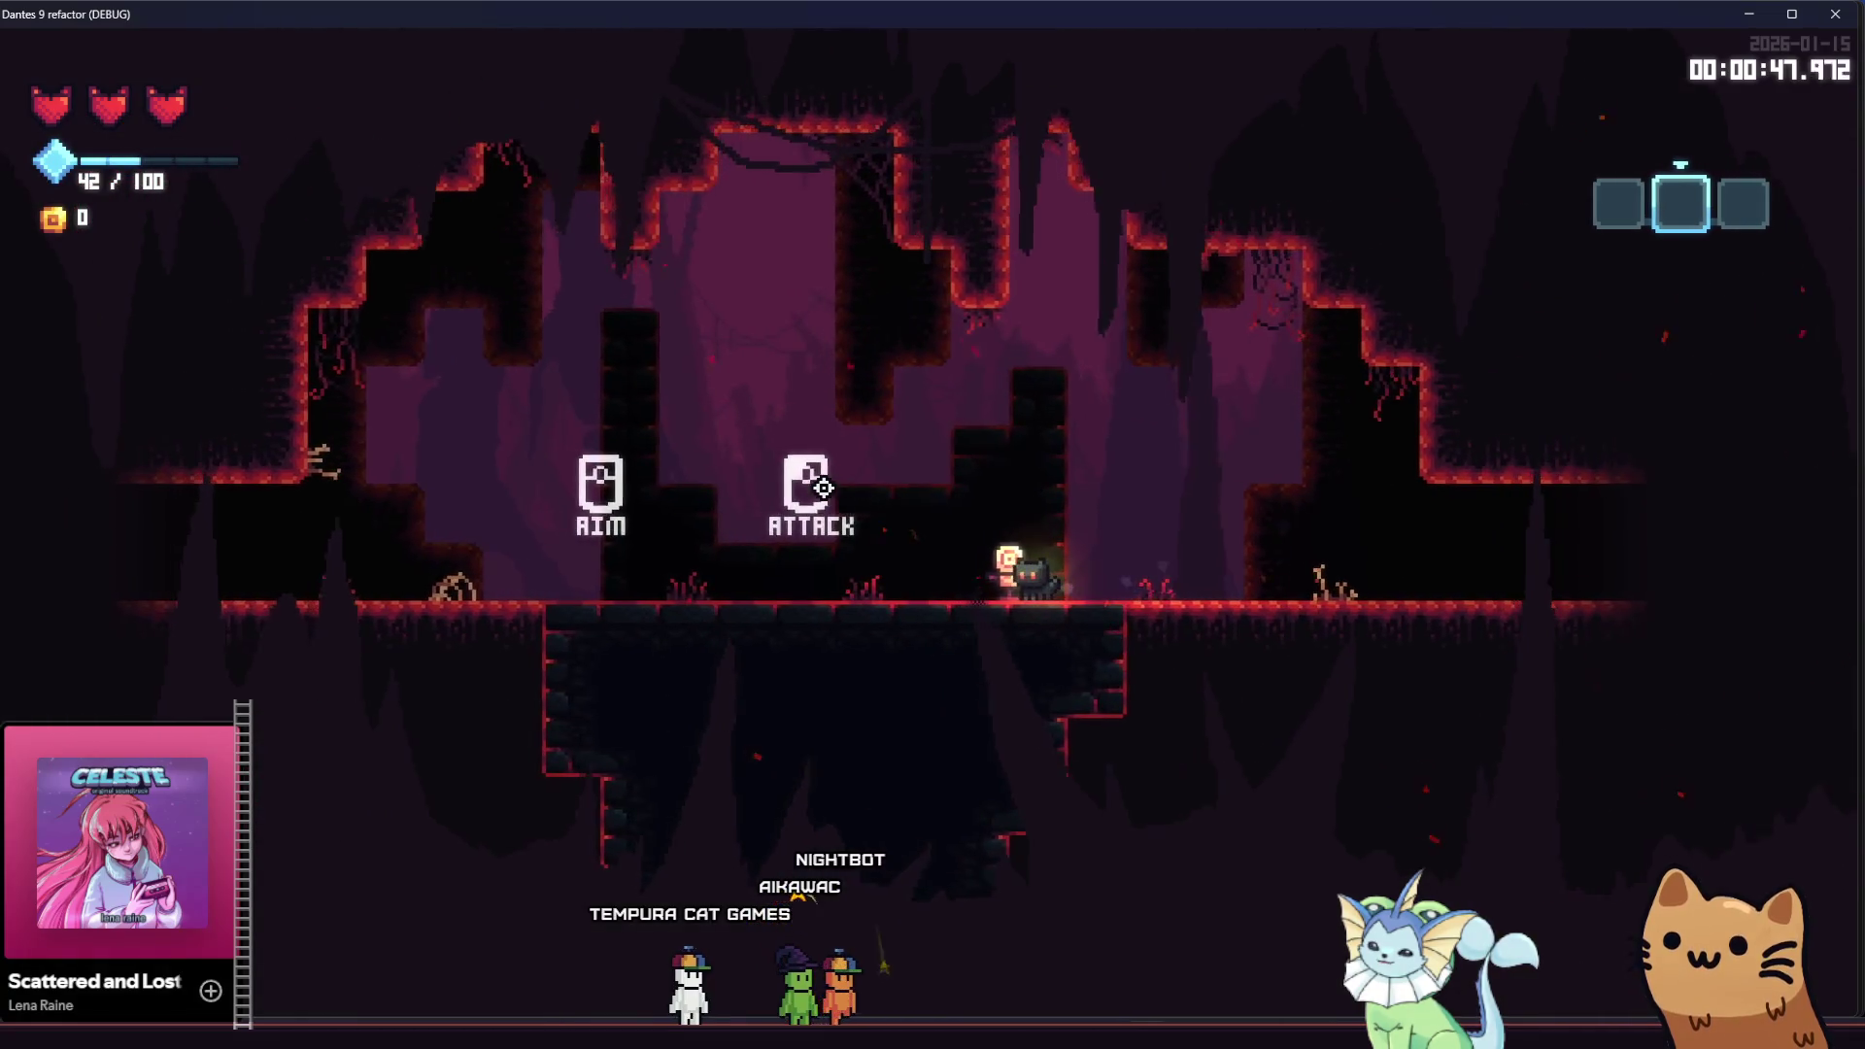
left_click(824, 487)
left_click(823, 488)
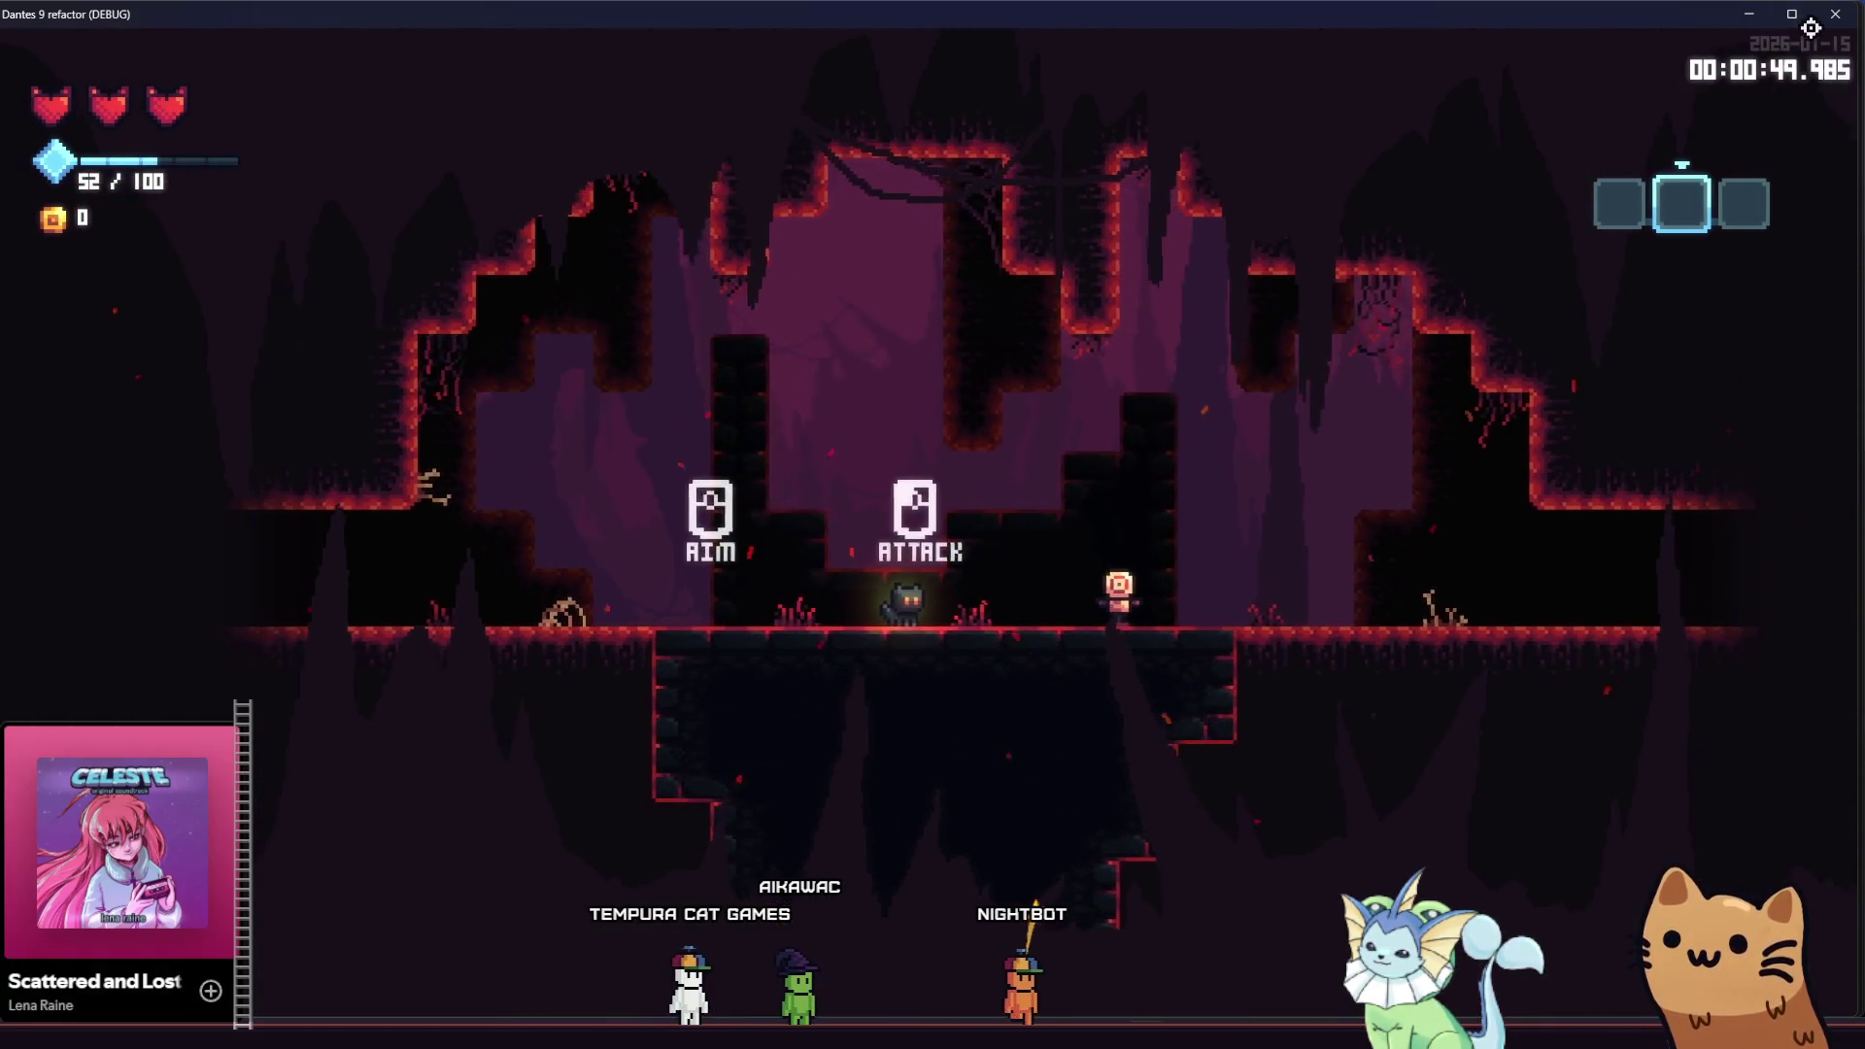
left_click(1824, 31)
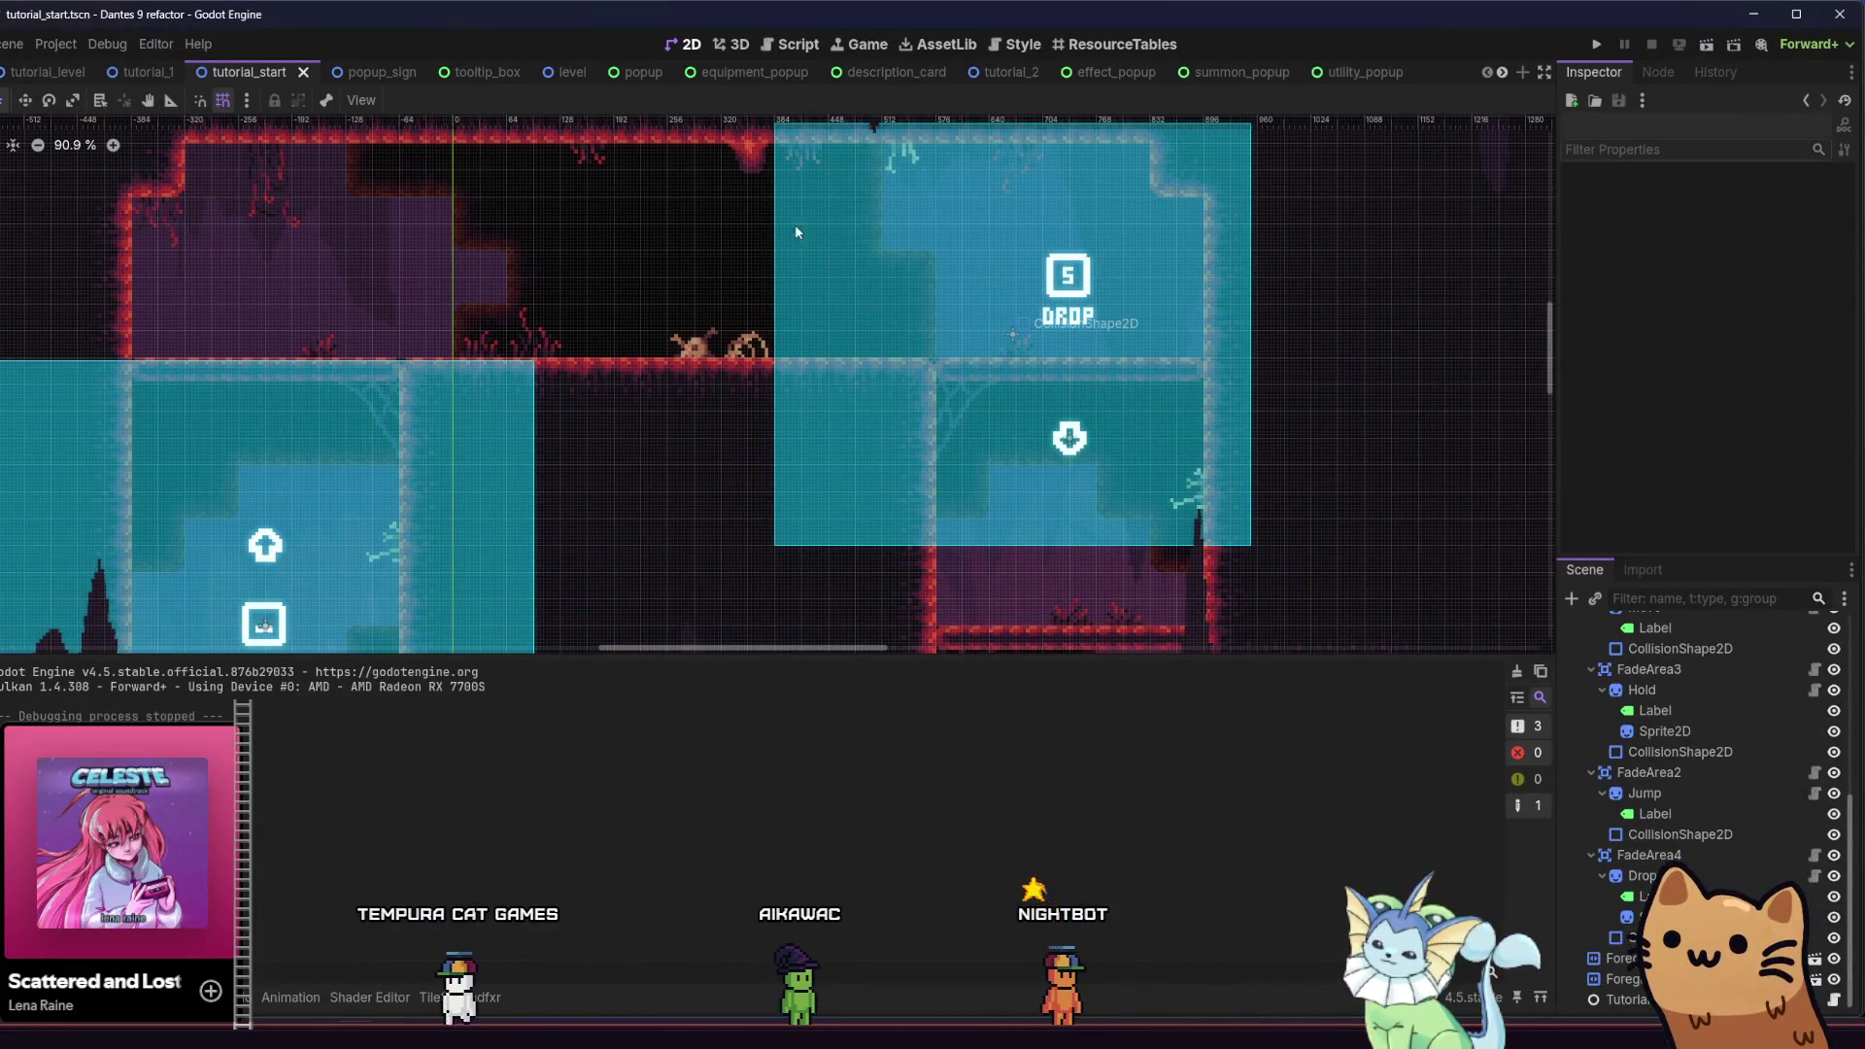
- Switch to the tutorial_1 scene, zoom in, and open Create New Node with Ctrl+A
left_click(155, 70)
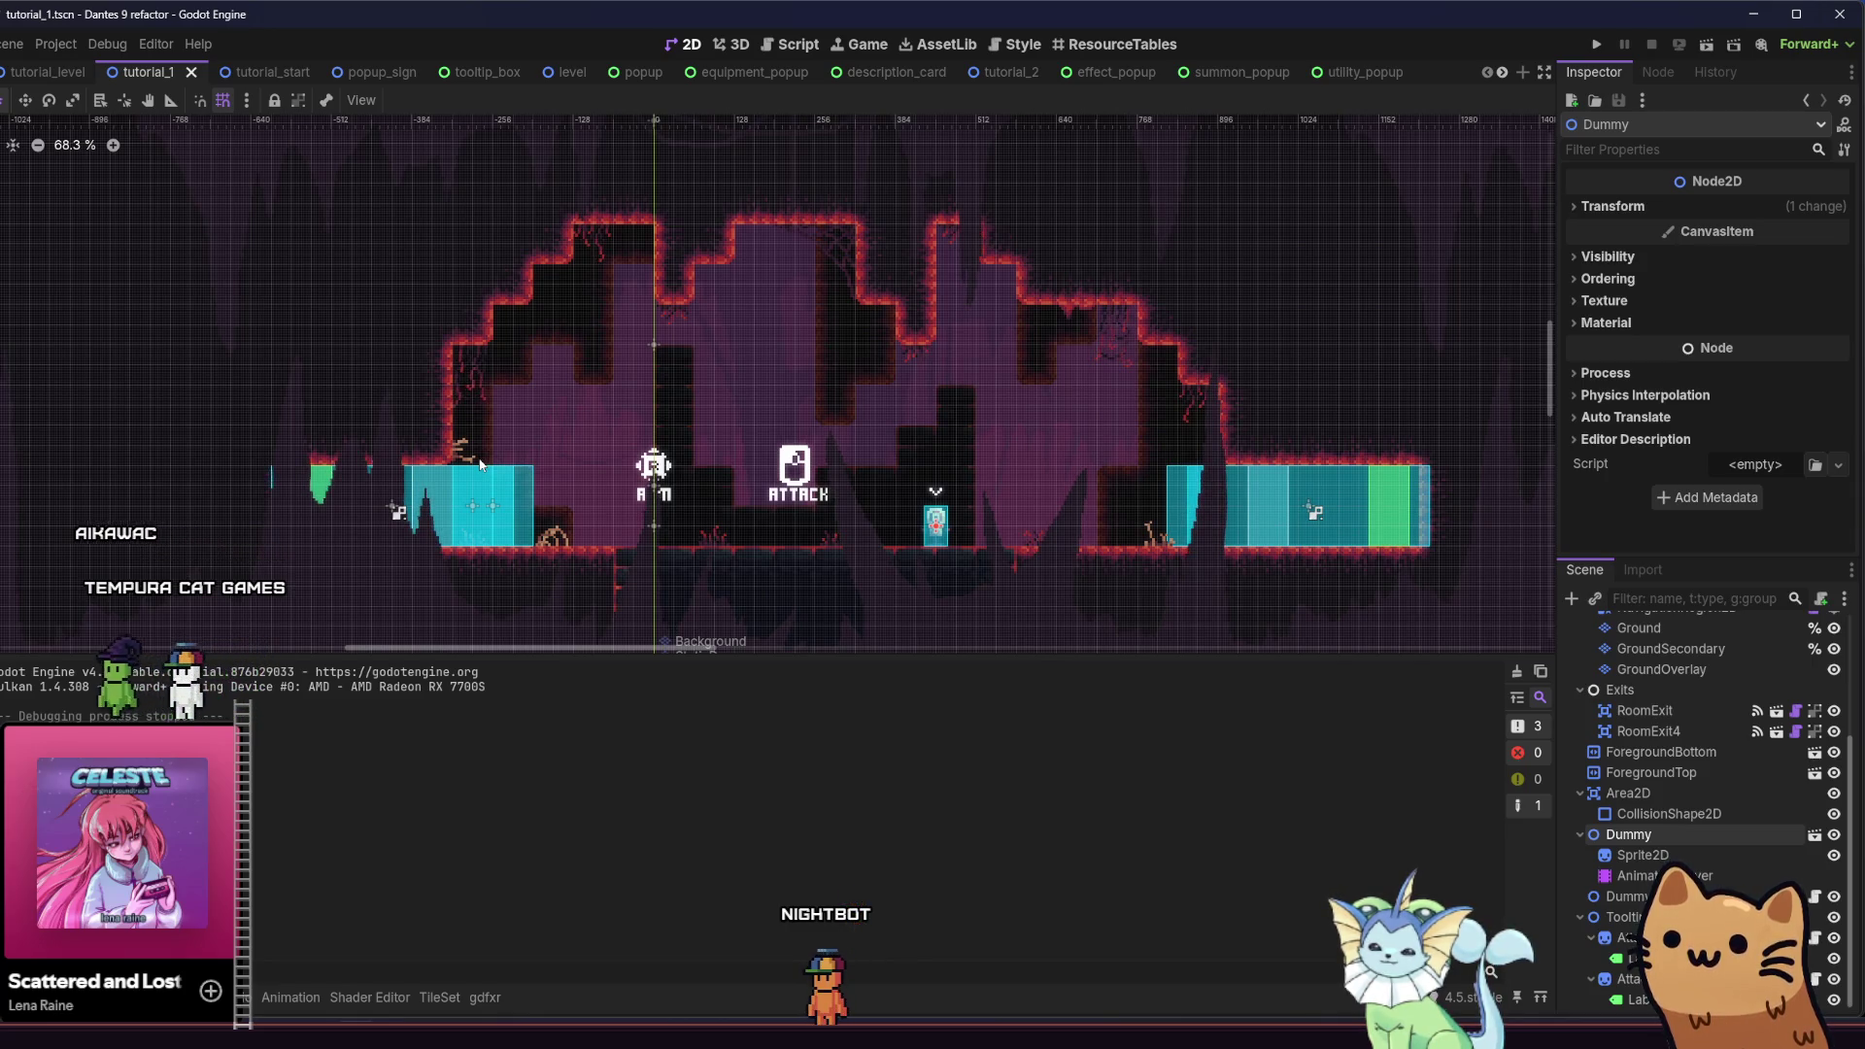
scroll(589, 491, "up", 2)
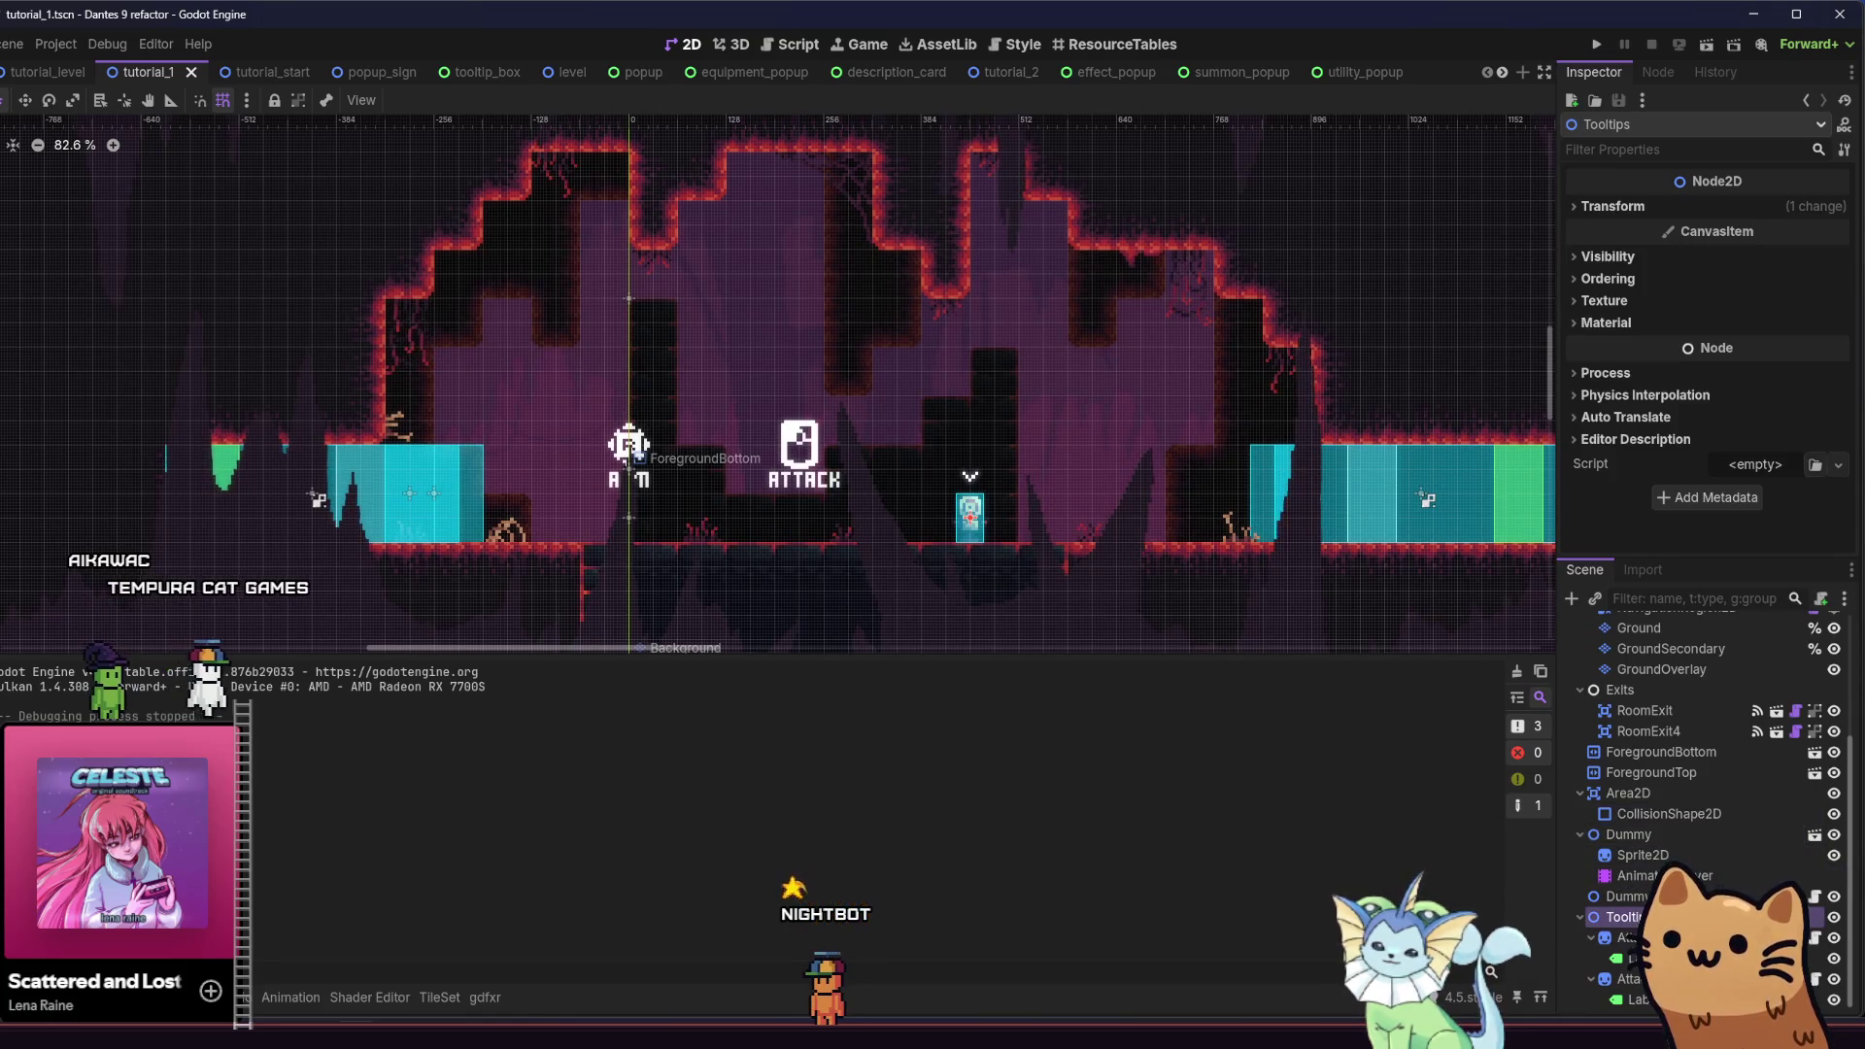
key("ctrl+a")
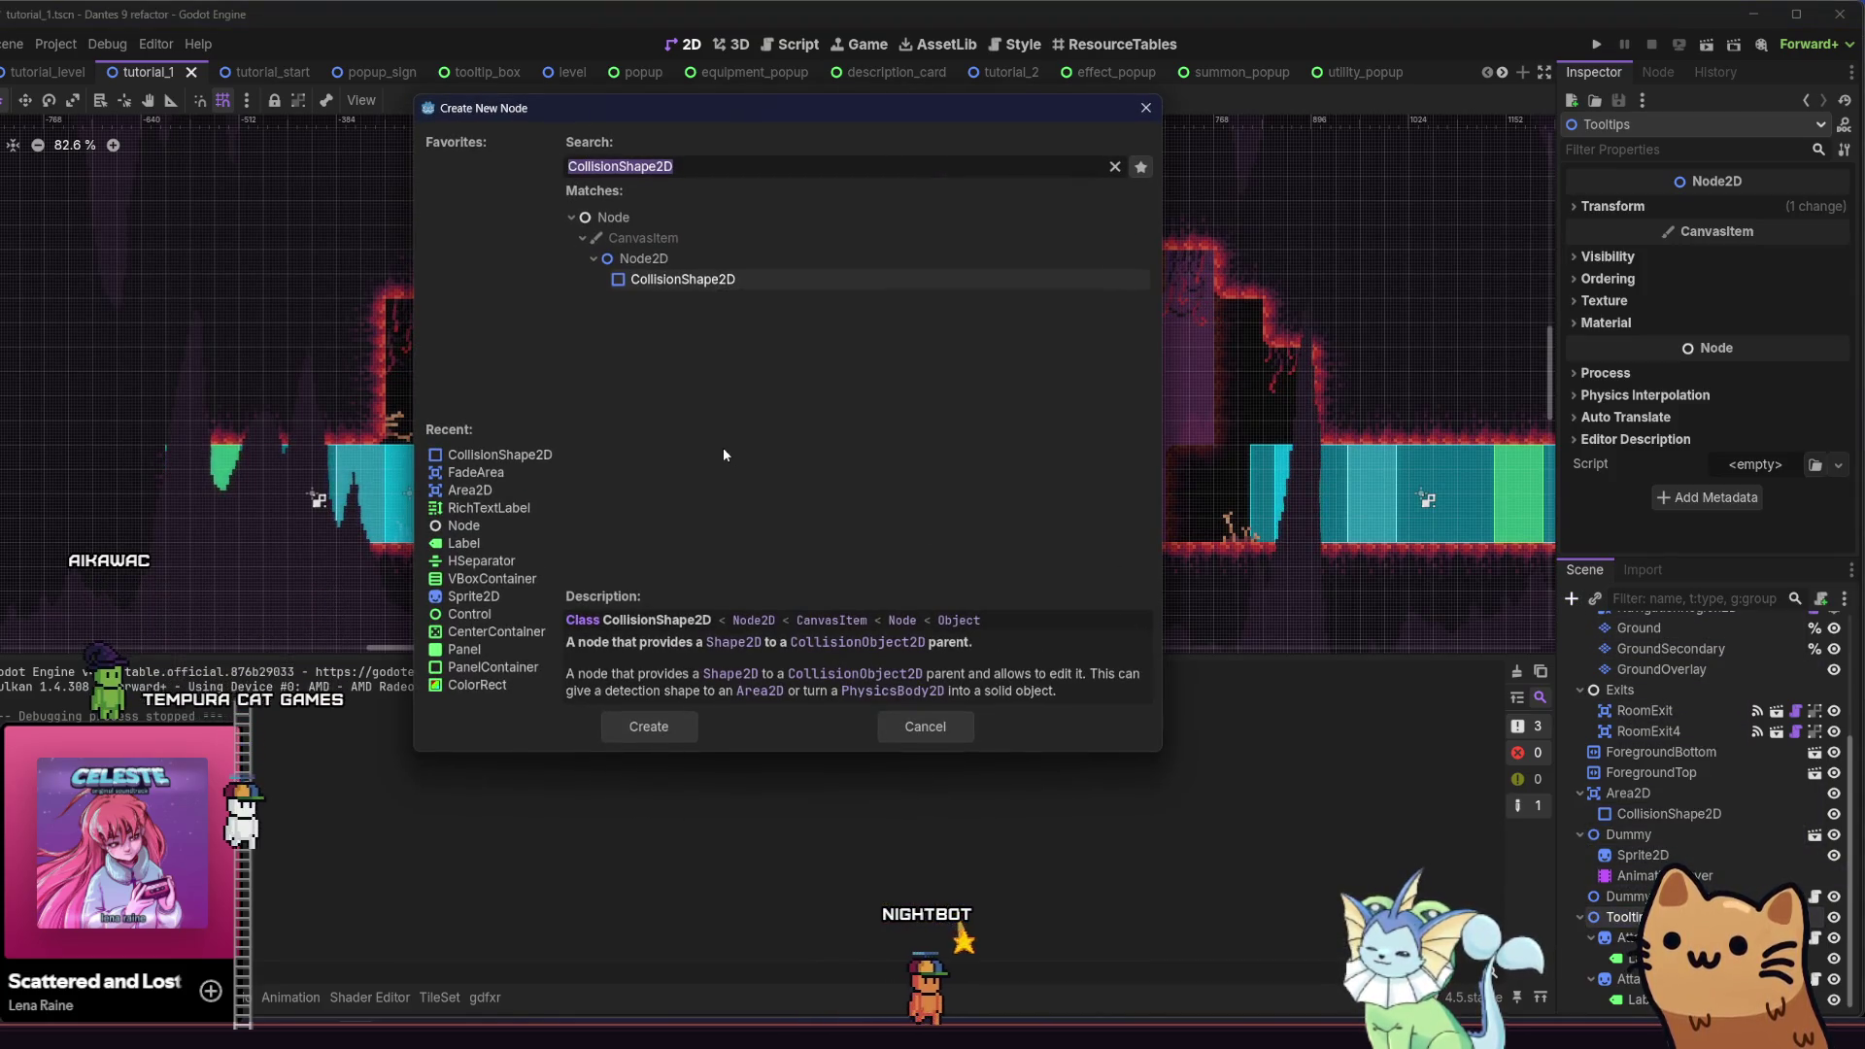
- Create a FadeArea node, separate it from Tooltips, and place it near the tutorial signs
left_click(475, 472)
key("Return")
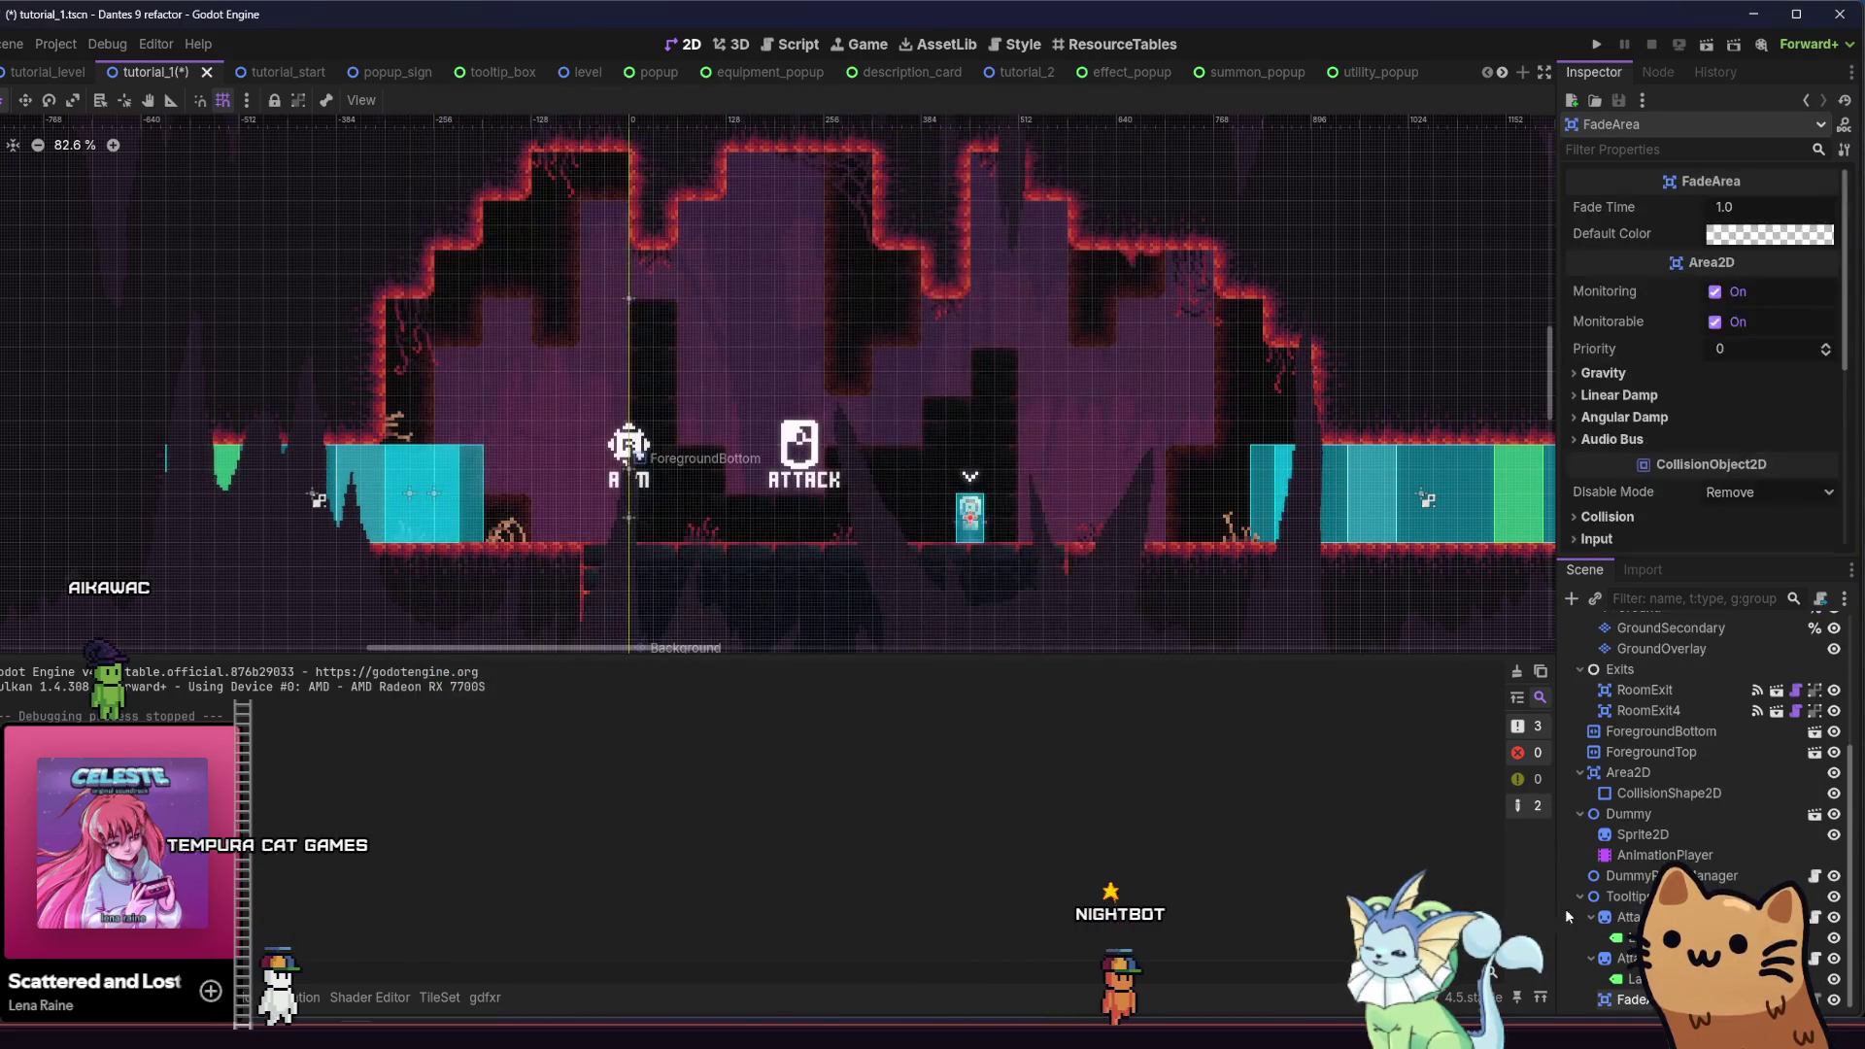
left_click_drag(1632, 1000, 1632, 889)
key("w")
mouse_move(548, 532)
left_mouse_down()
mouse_move(491, 449)
mouse_move(302, 455)
left_mouse_up()
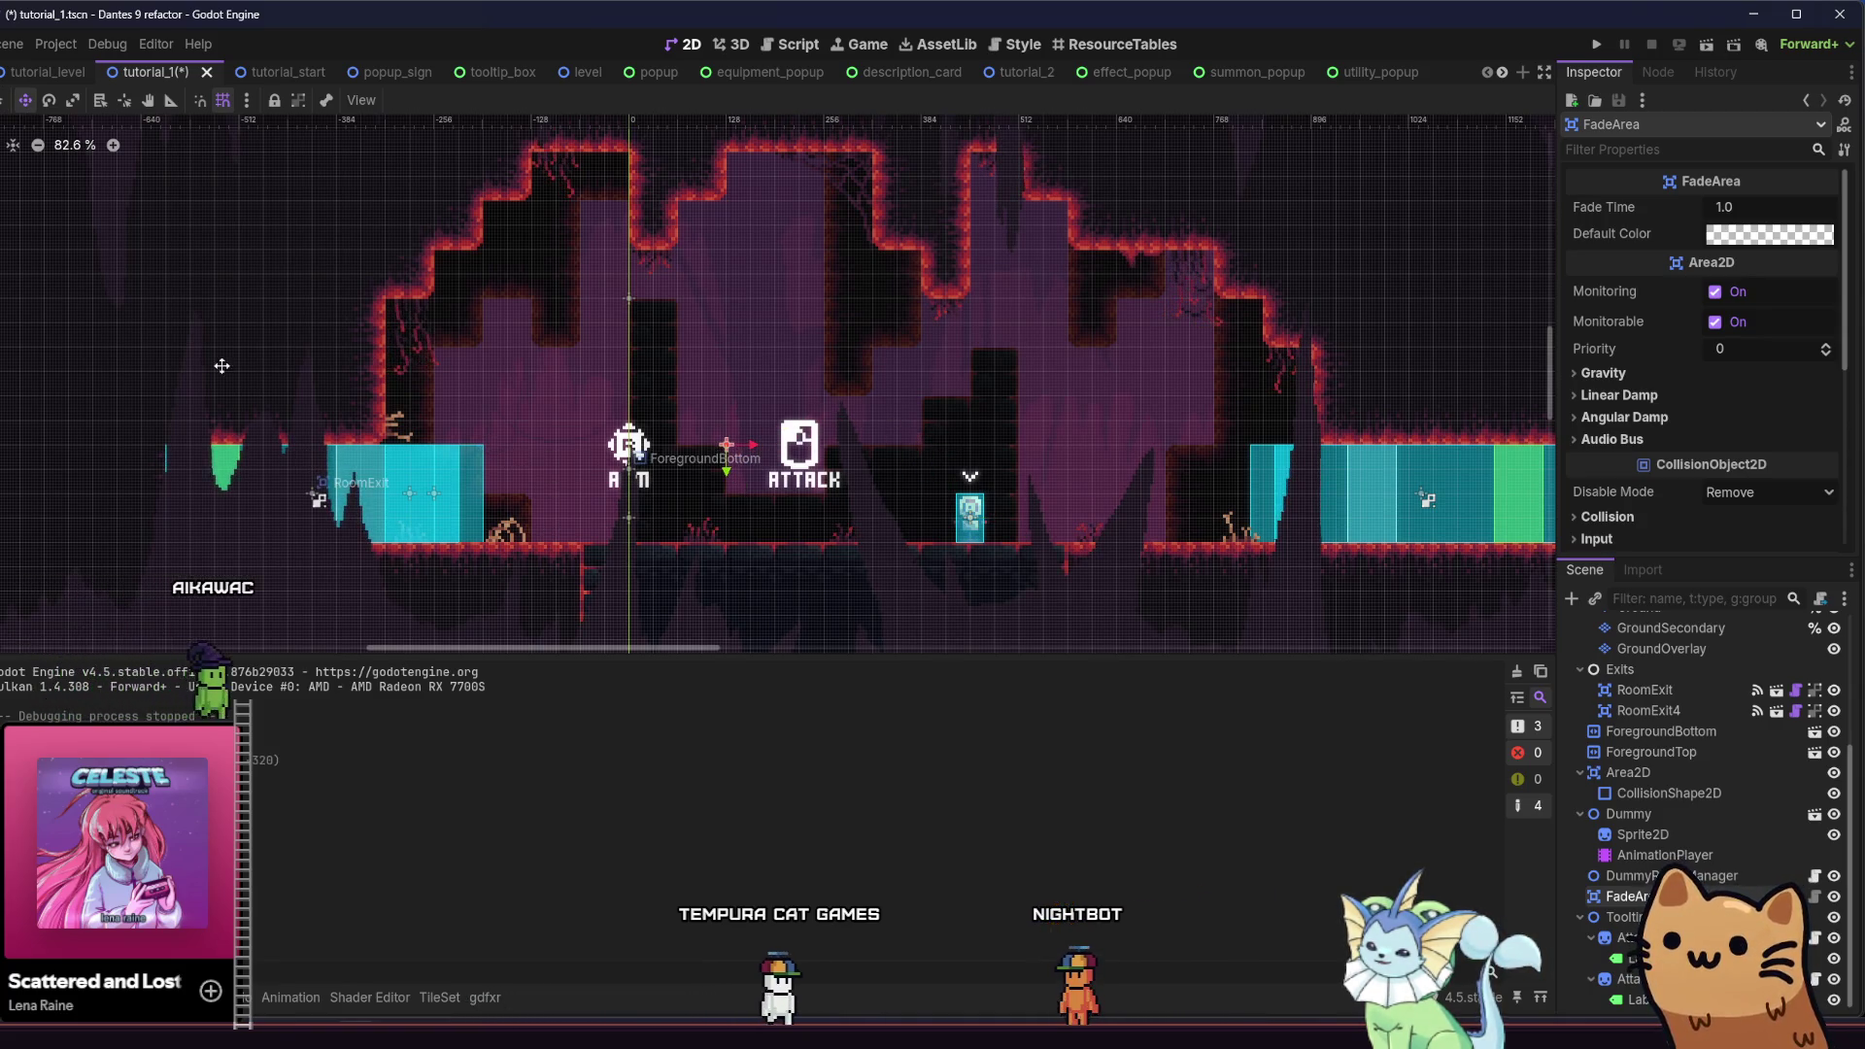
left_click(1622, 916)
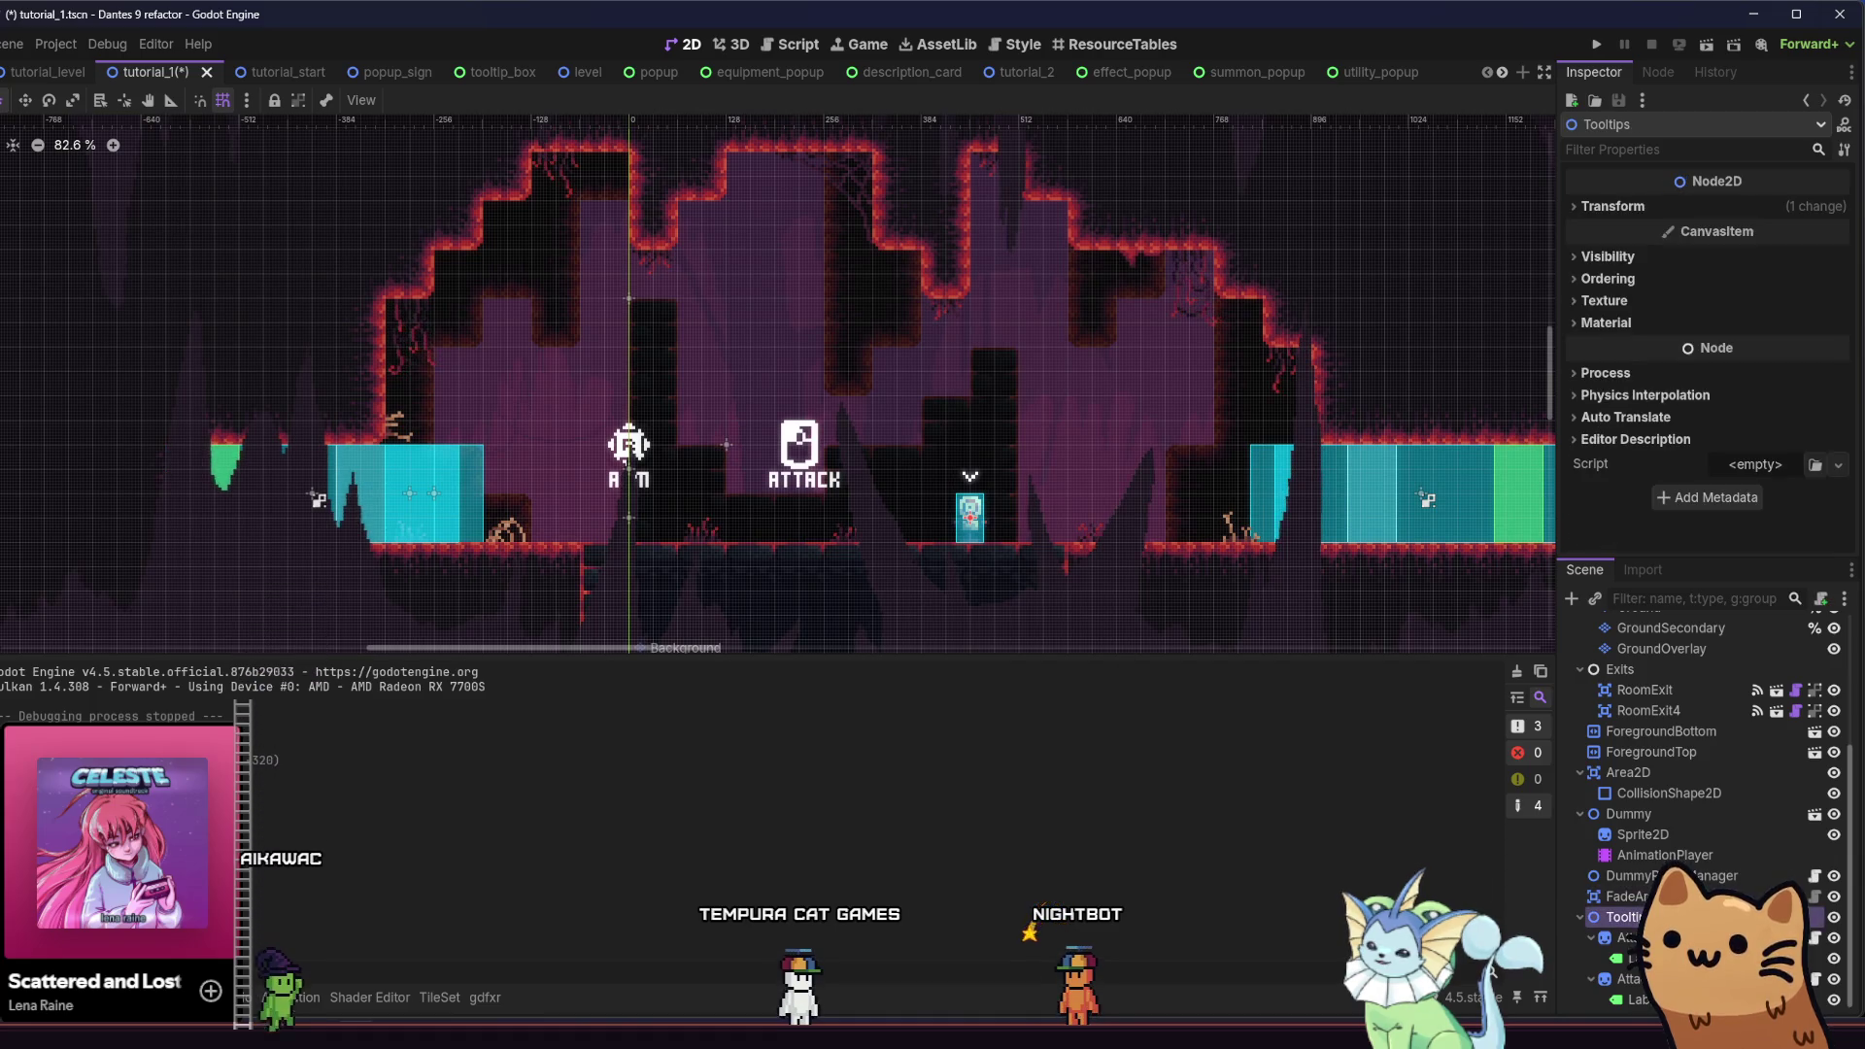
left_click(1620, 895)
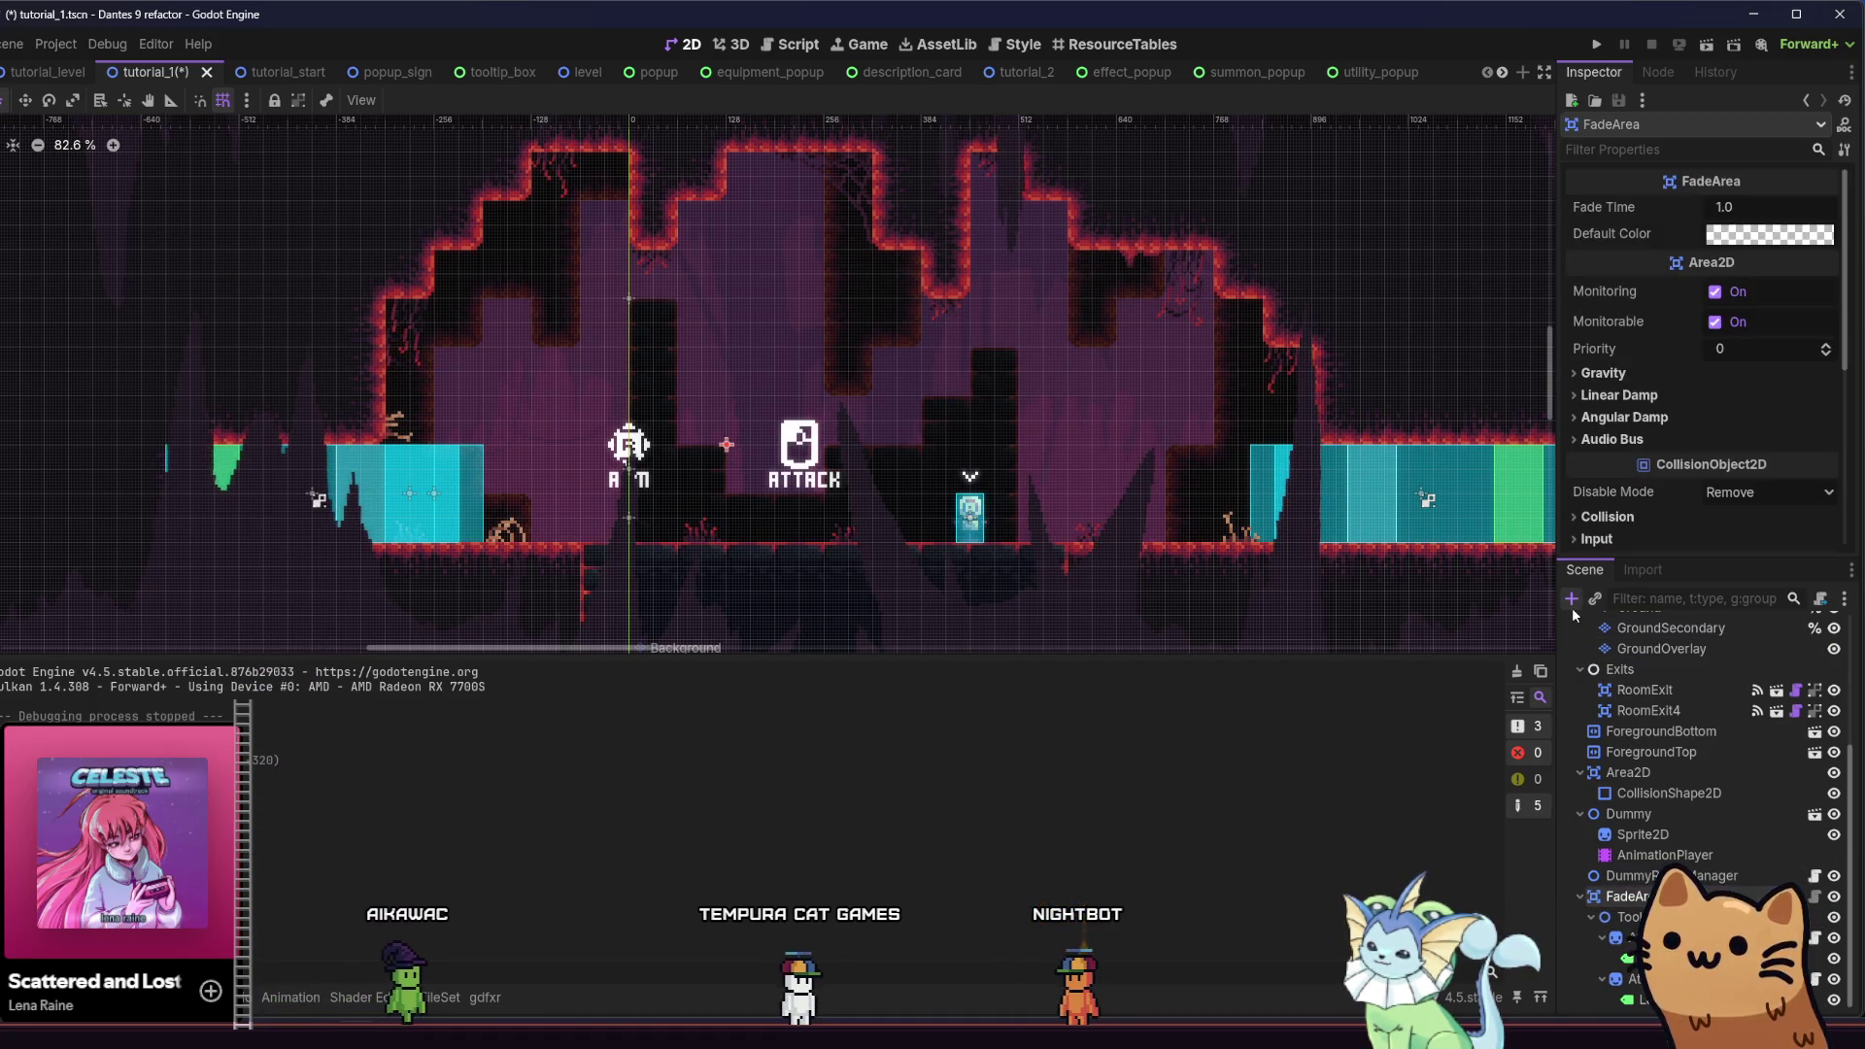
- Add a RectangleShape2D CollisionShape2D to FadeArea covering the AIM and ATTACK signs, and save
left_click(1572, 598)
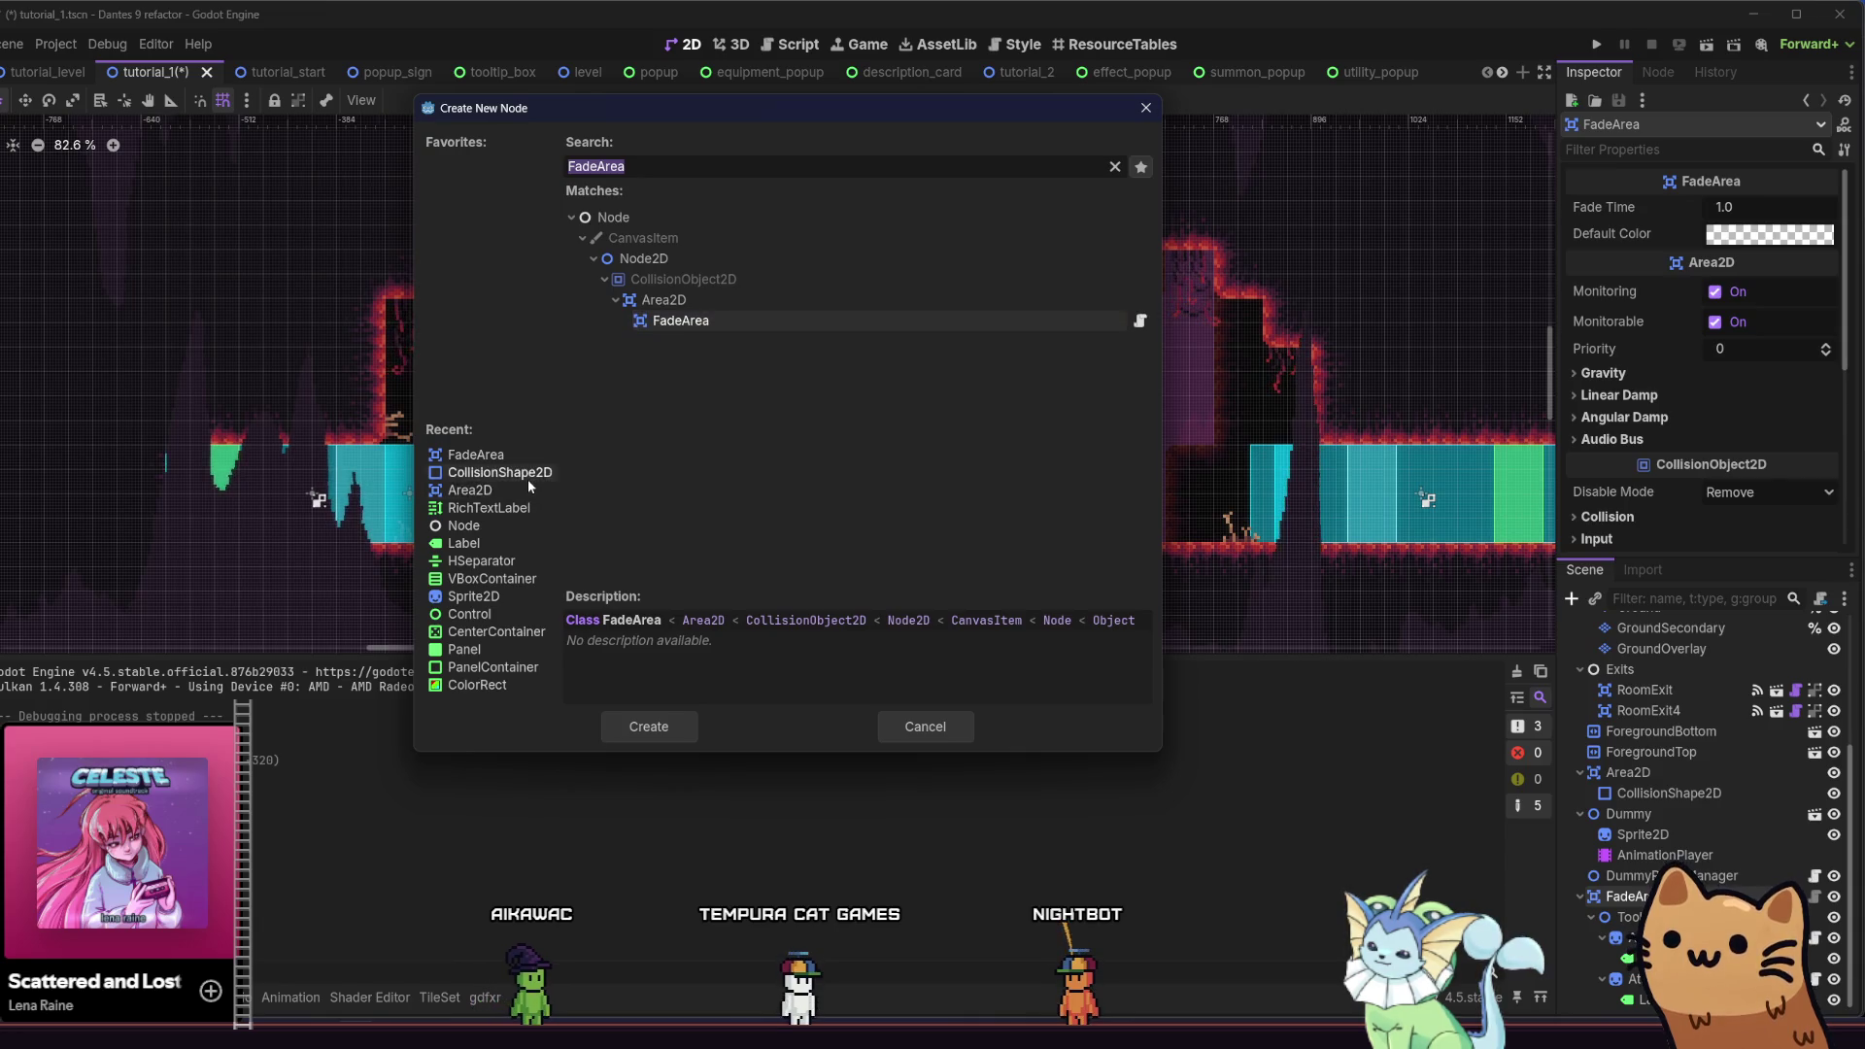
double_click(525, 474)
left_click(1827, 210)
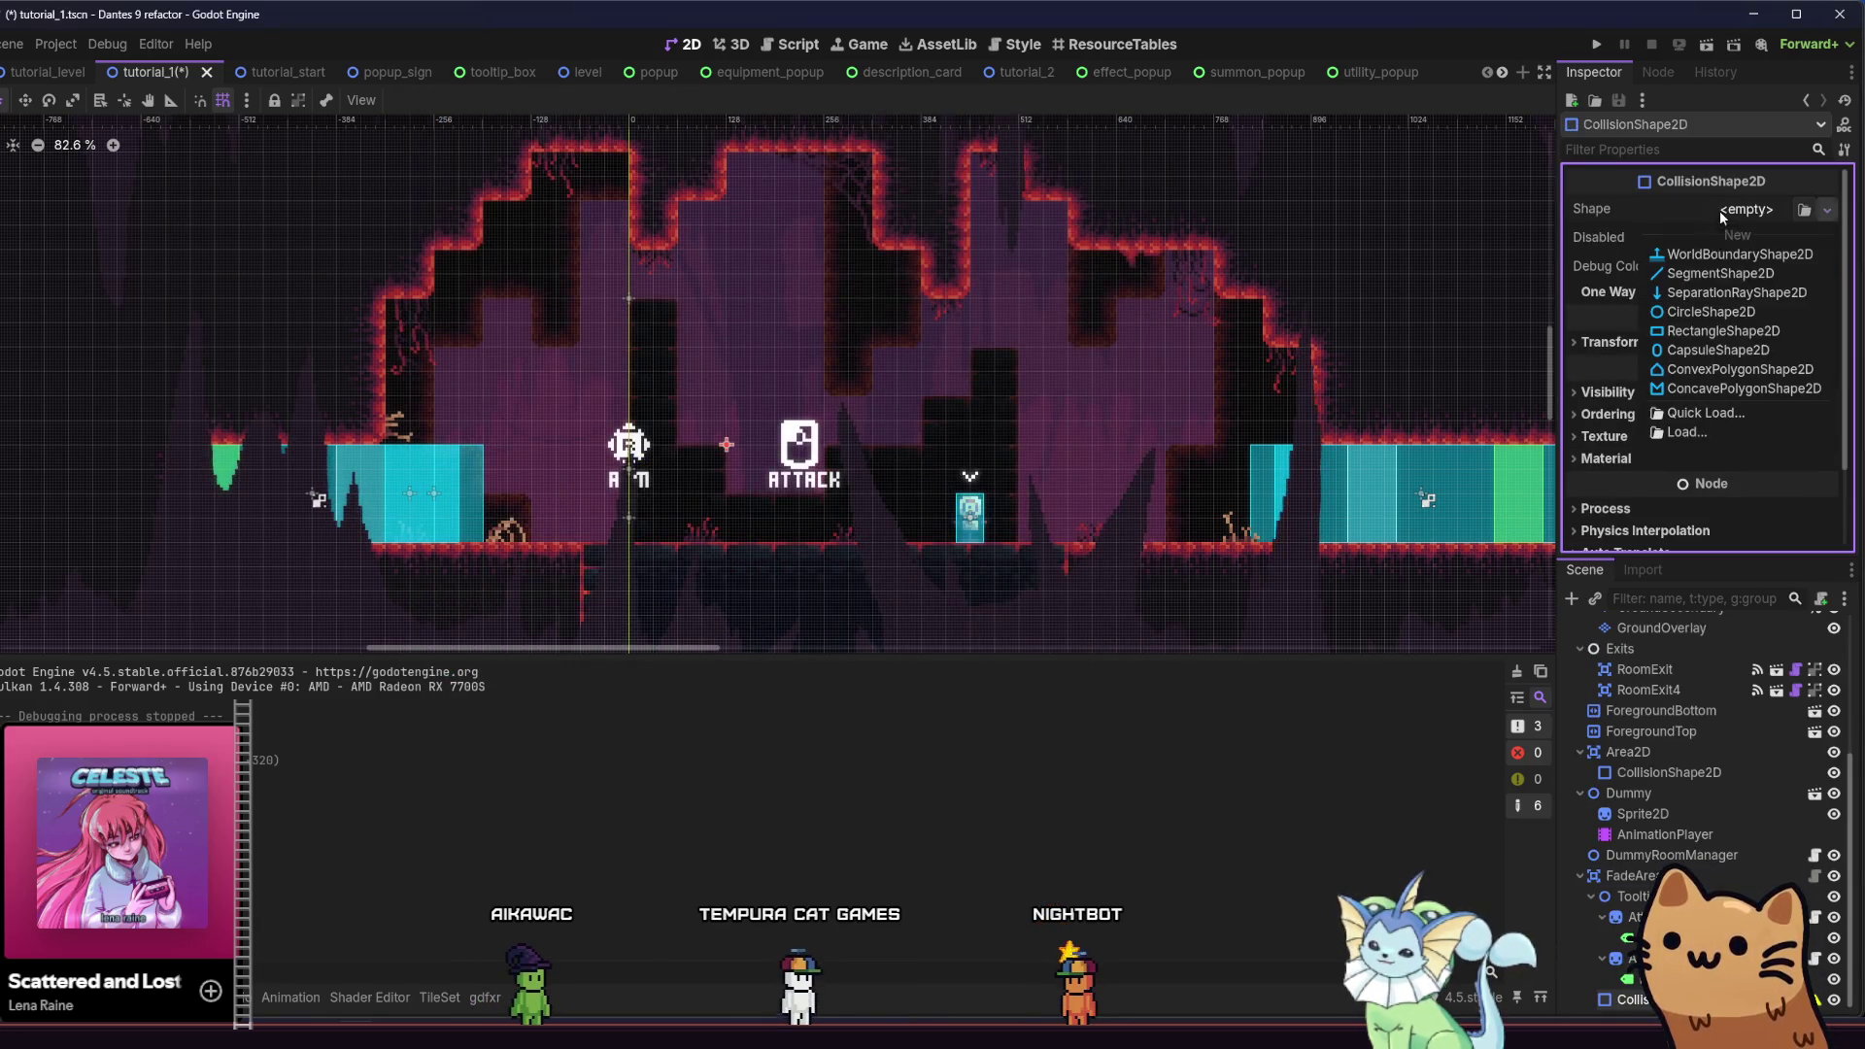
left_click(1722, 331)
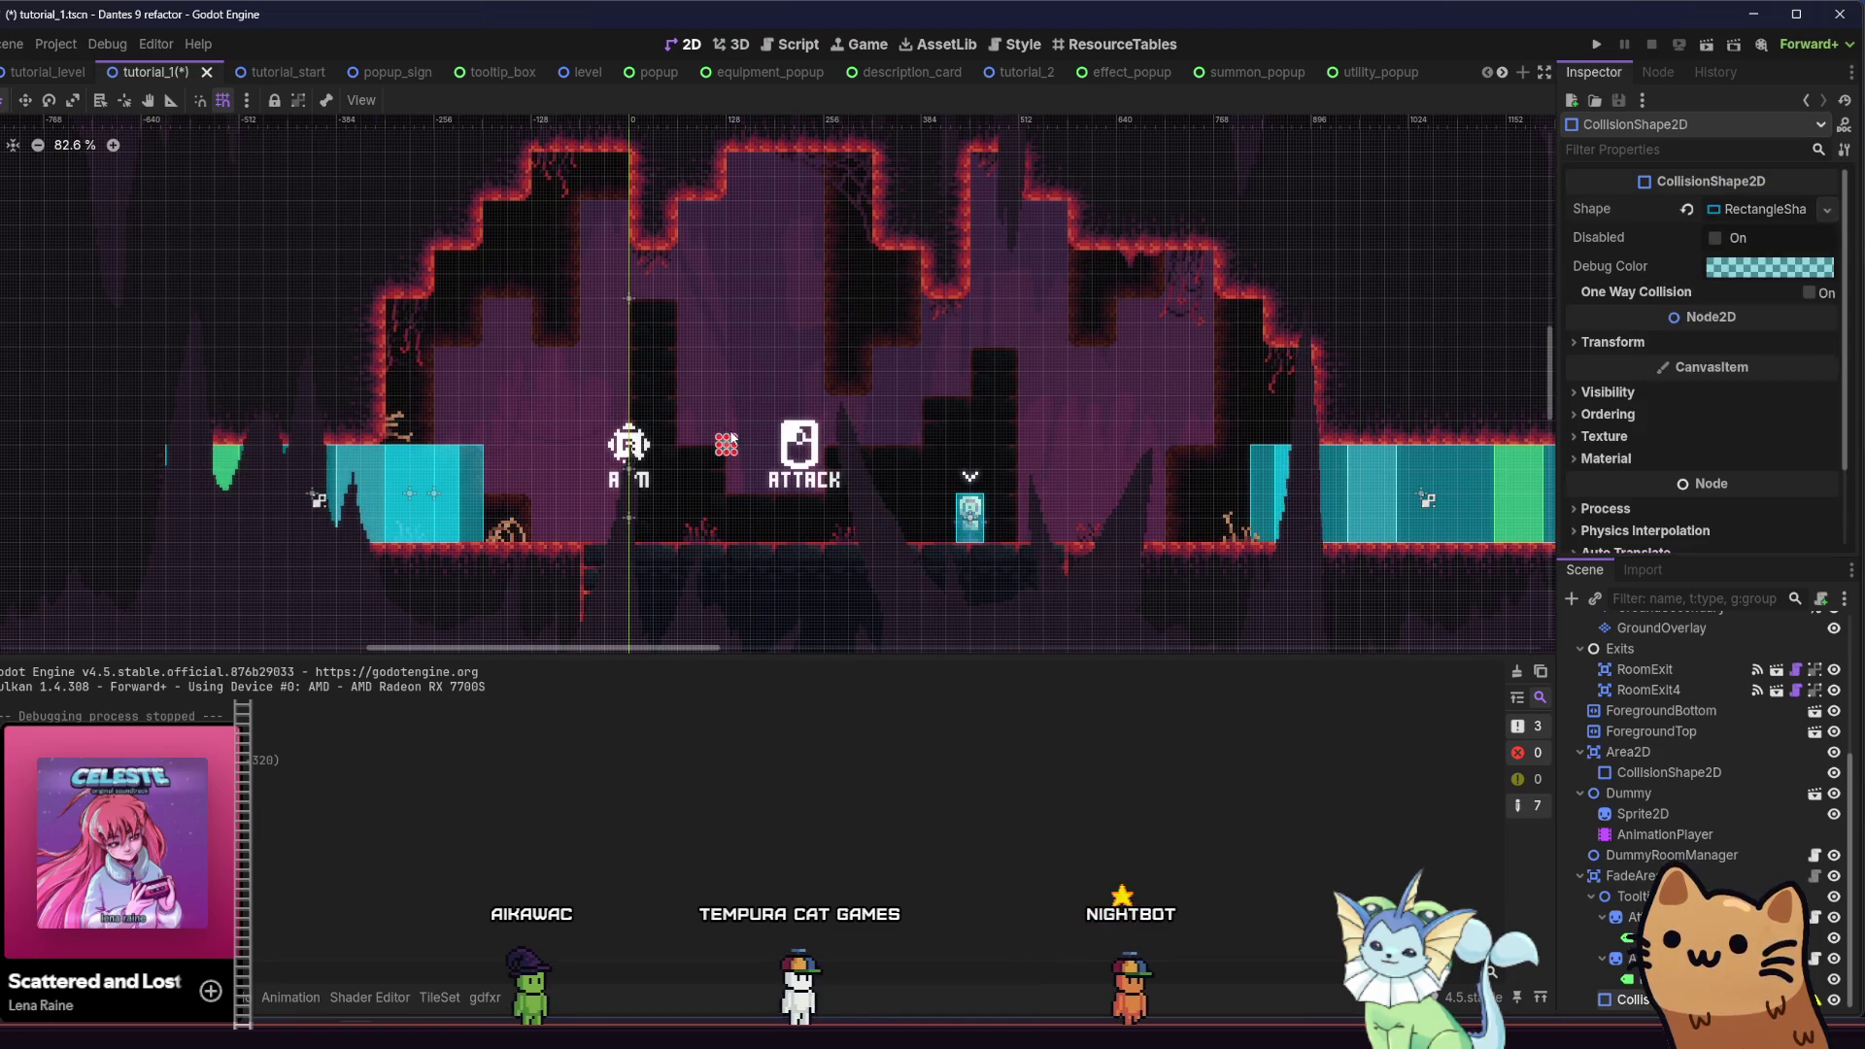
scroll(724, 483, "up", 4)
left_click_drag(740, 455, 981, 578)
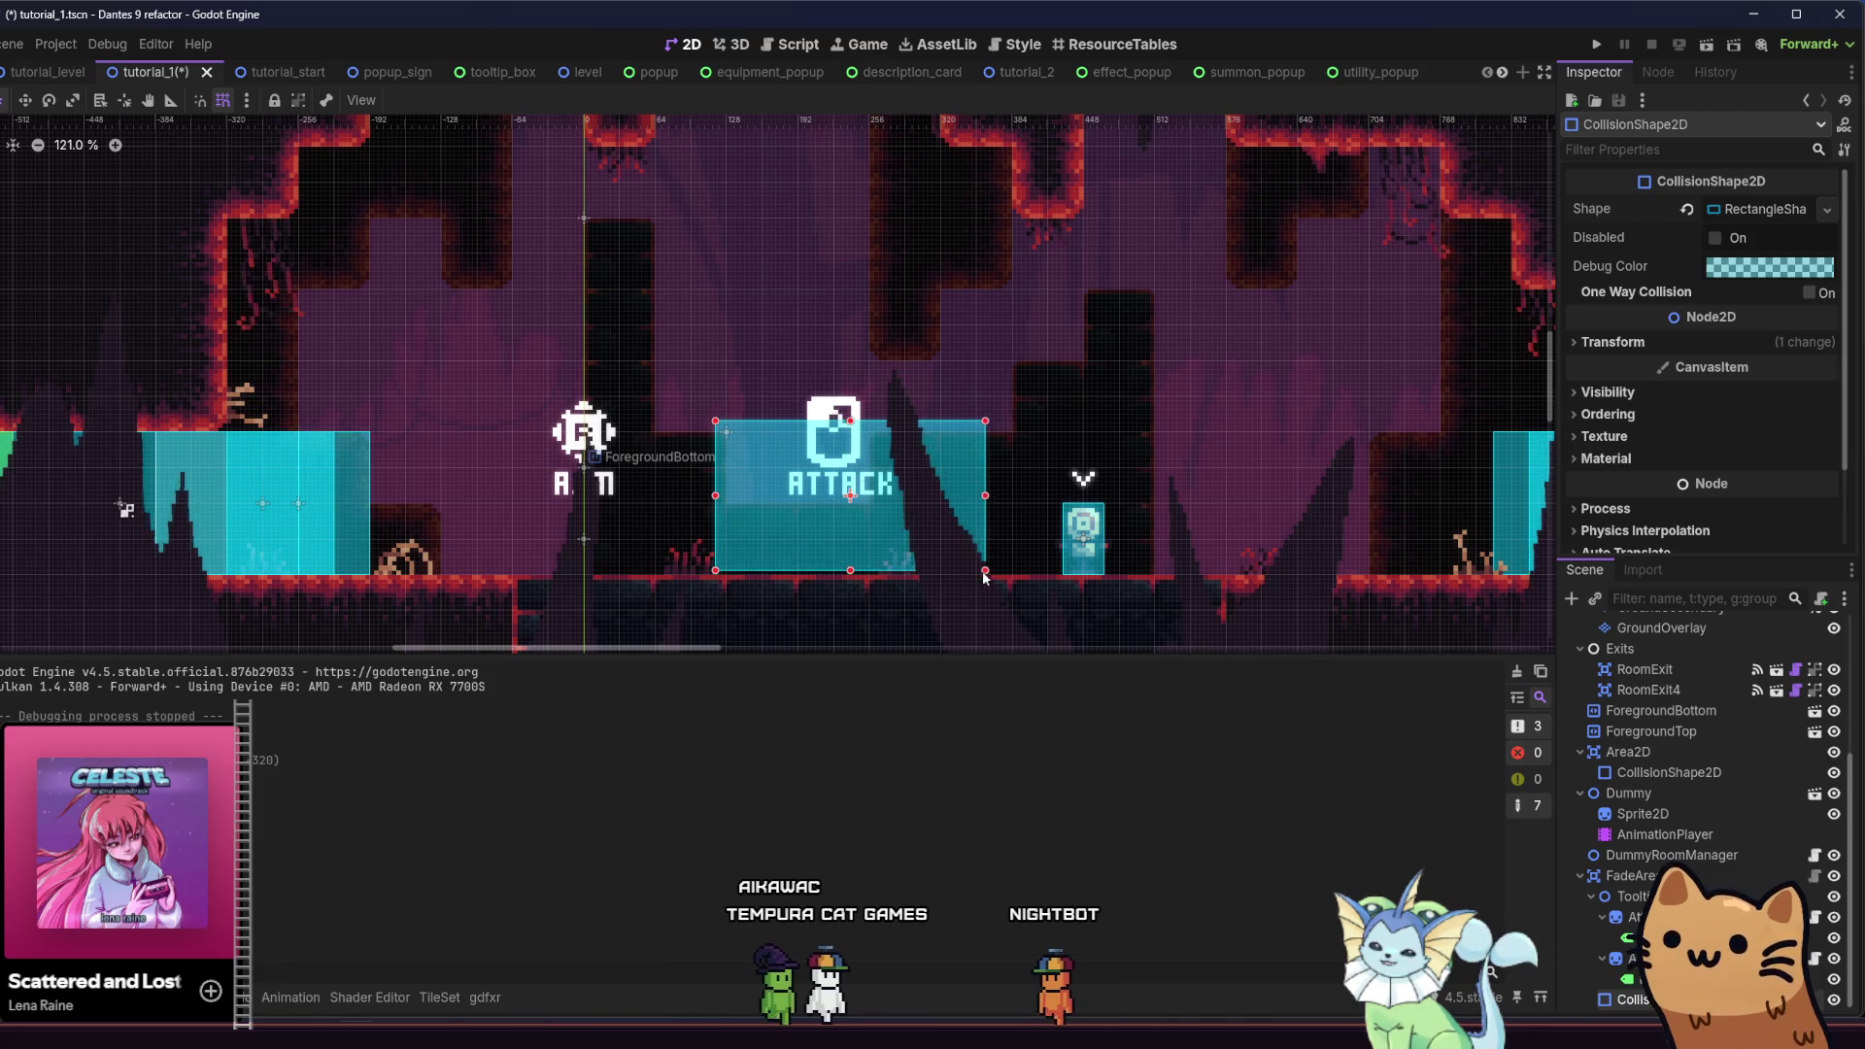
mouse_move(715, 422)
left_mouse_down()
mouse_move(383, 272)
mouse_move(397, 290)
mouse_move(233, 290)
left_mouse_up()
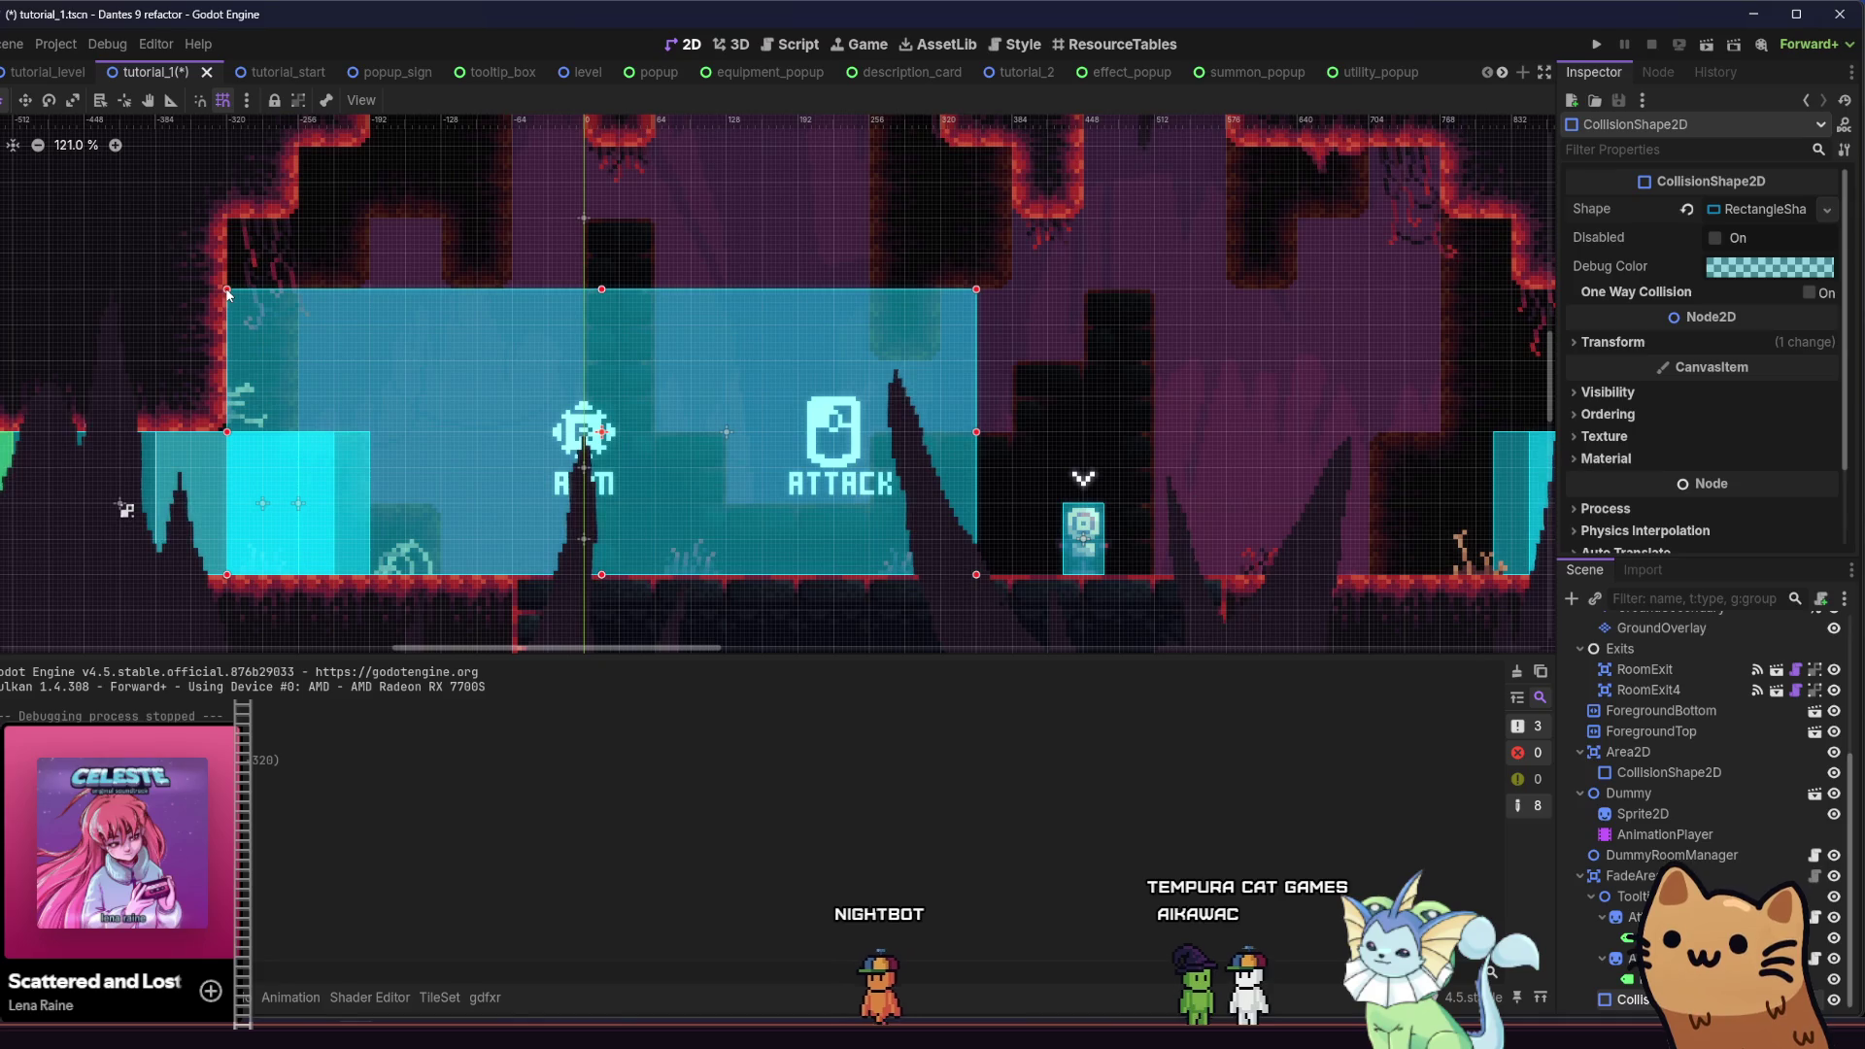
left_click(359, 269)
key("ctrl+s")
scroll(724, 374, "down", 3)
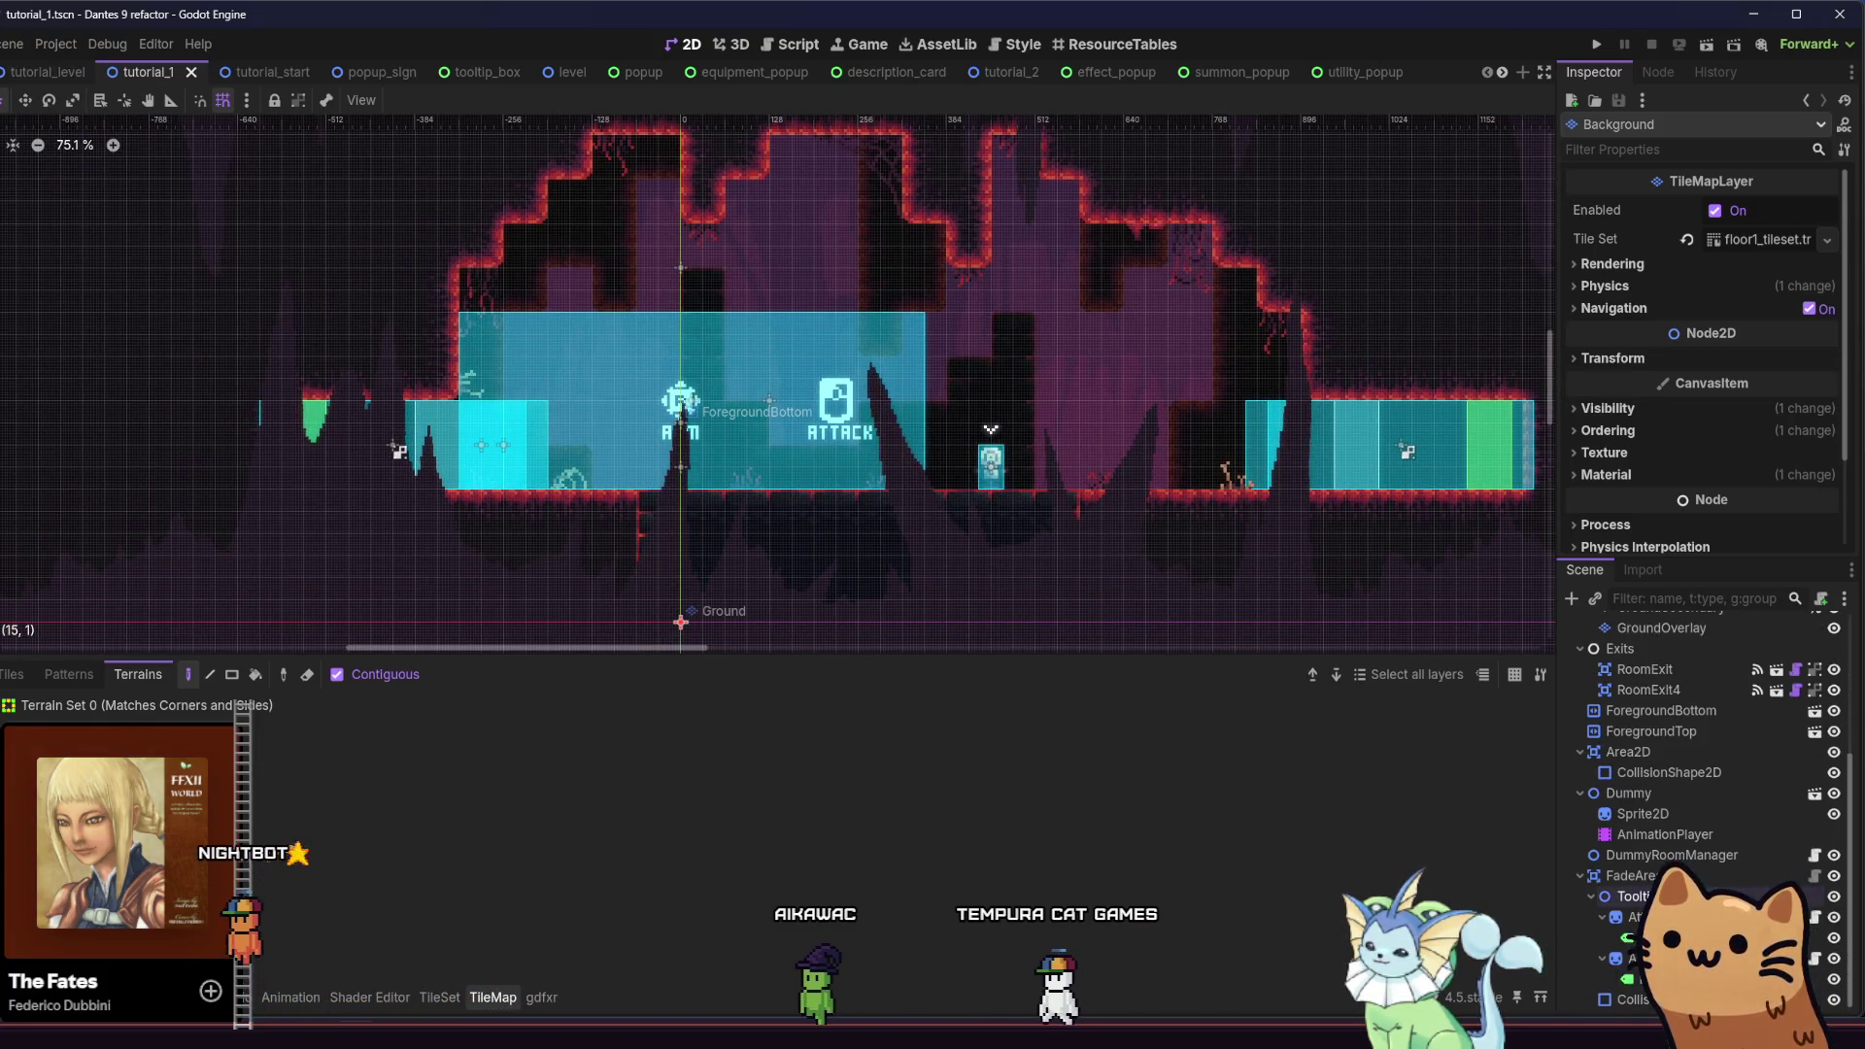
- Bring up the FadeArea node's options, then move via popup_sign to the tutorial_2 scene
left_click(1632, 876)
right_click(1632, 875)
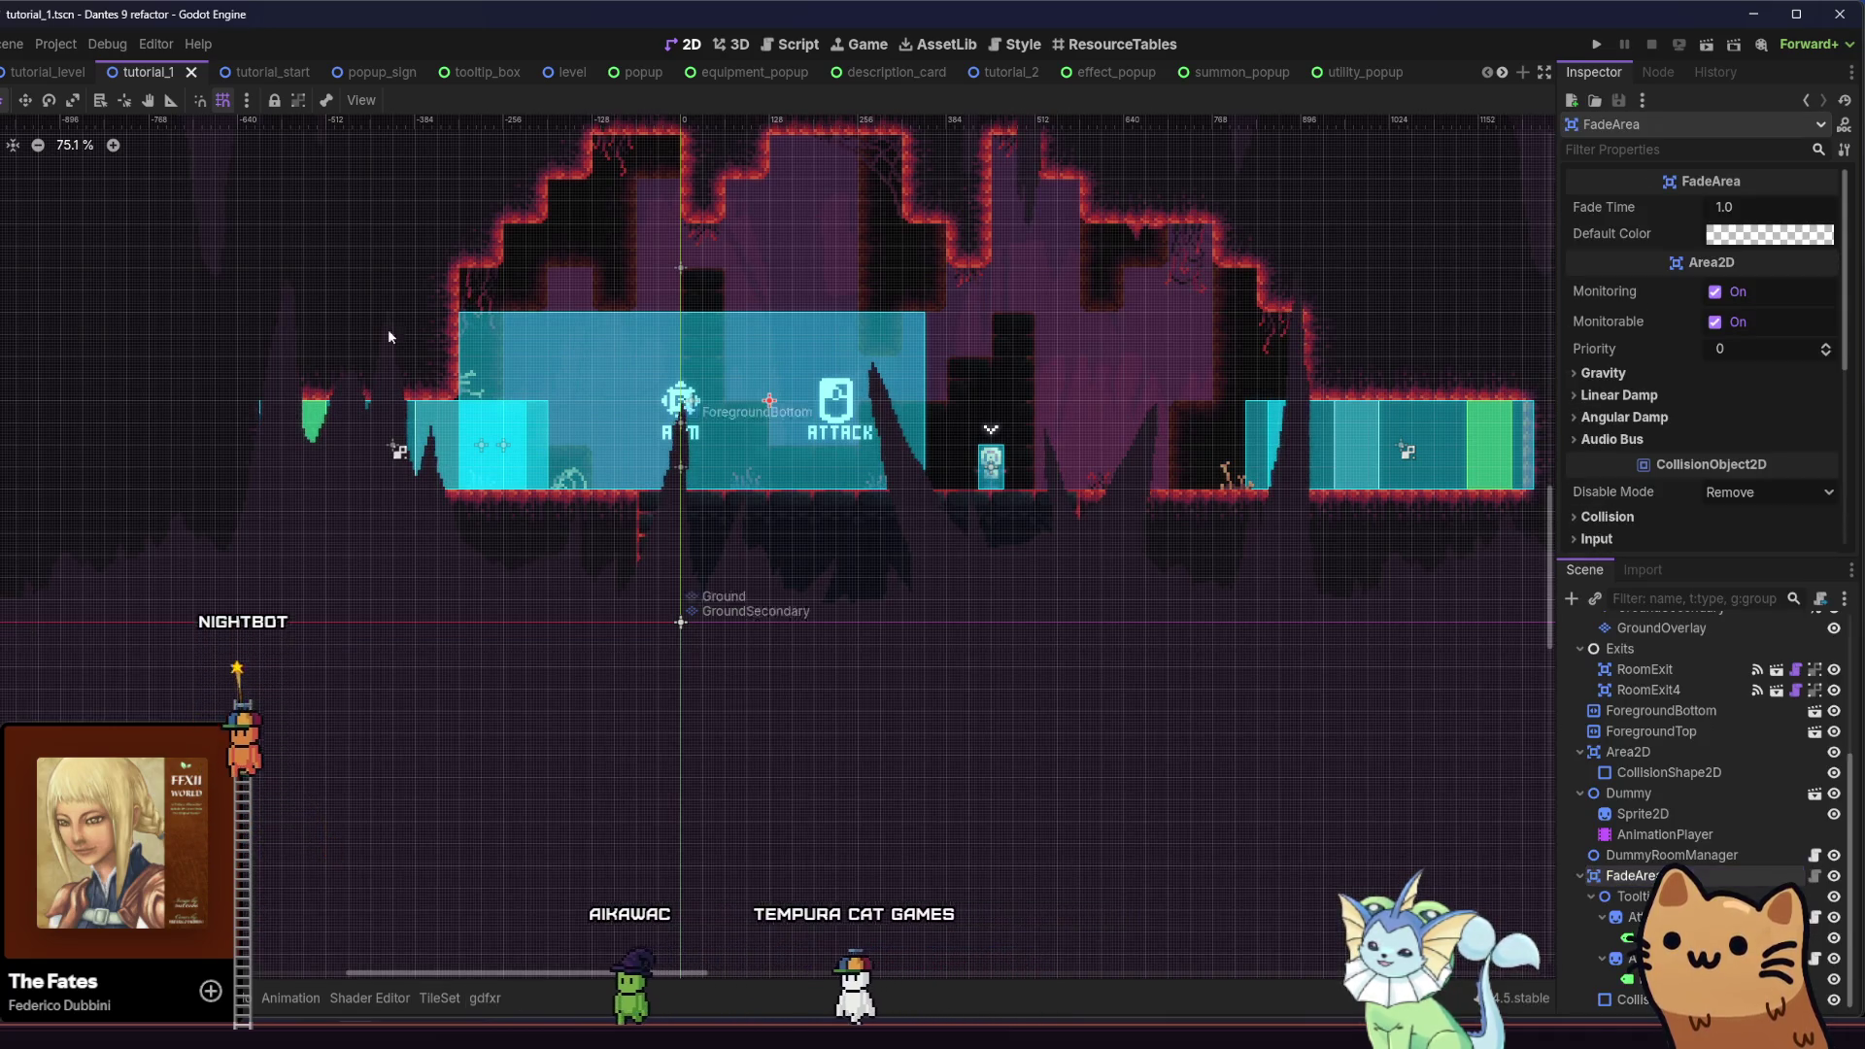
left_click(238, 71)
left_click(376, 77)
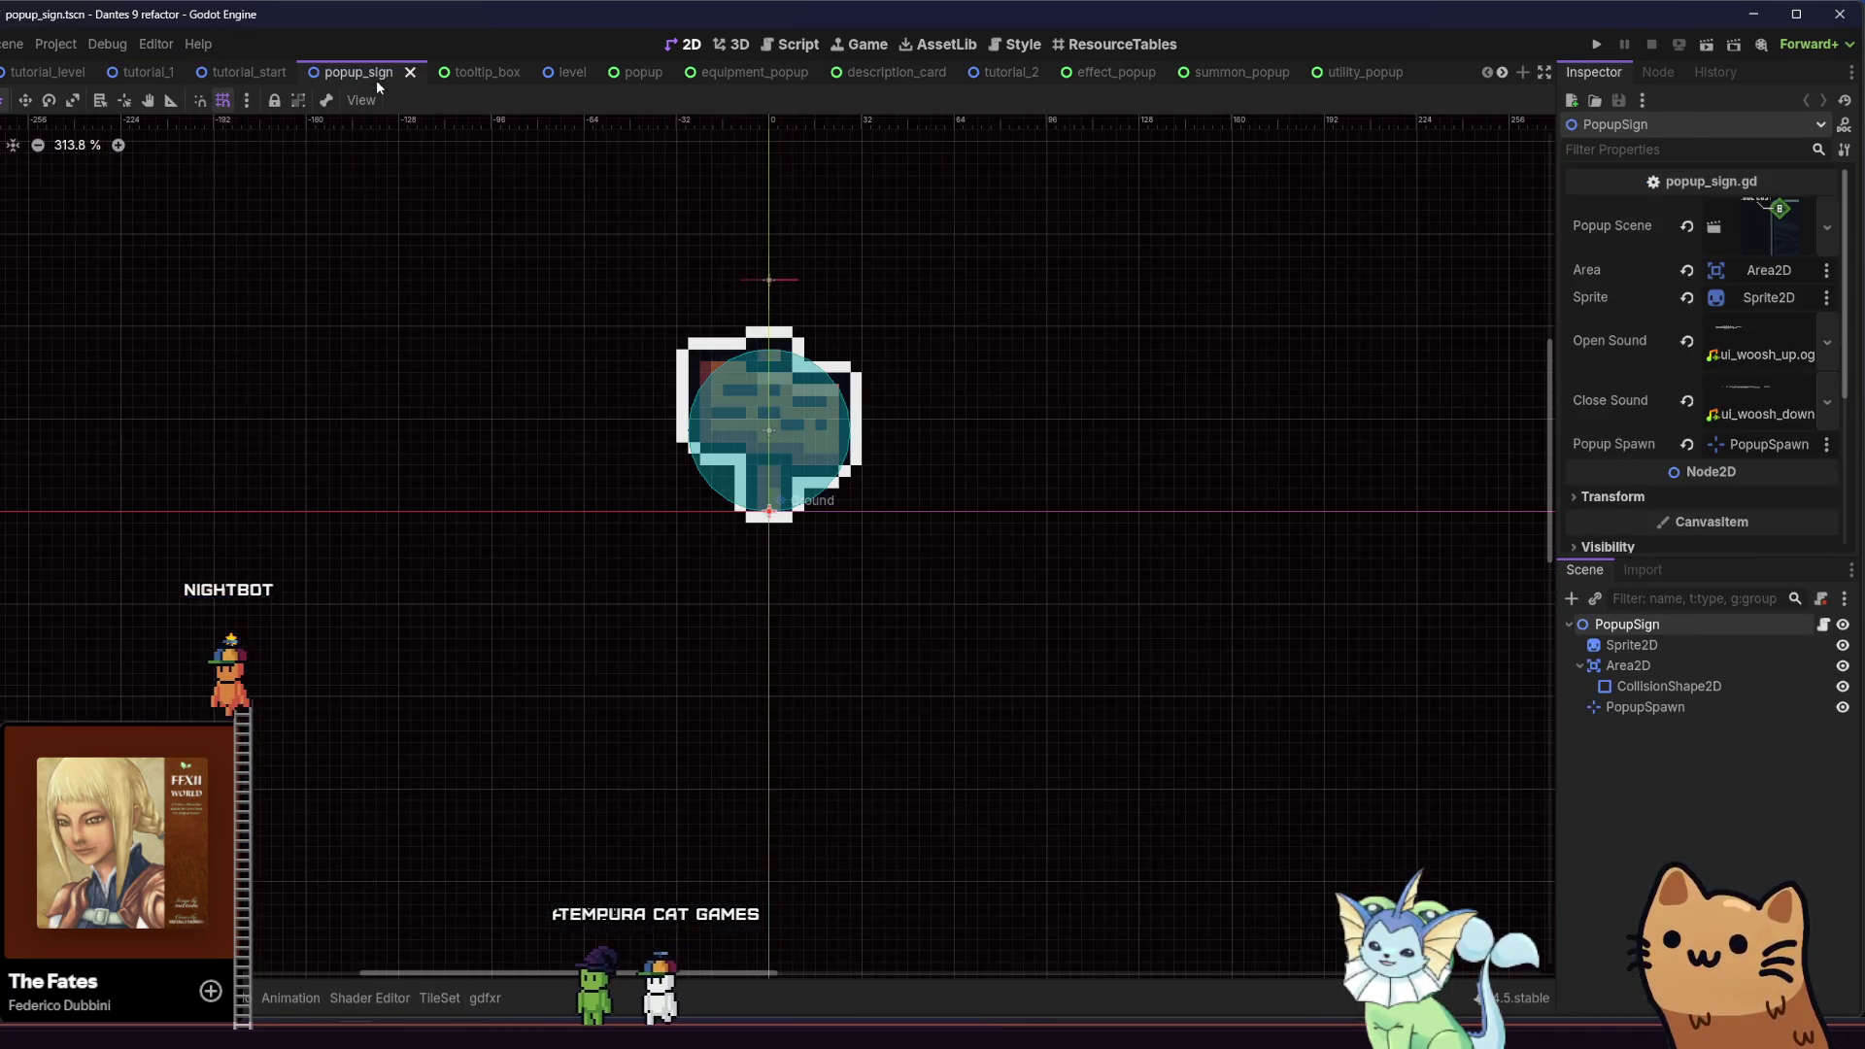
left_click(962, 81)
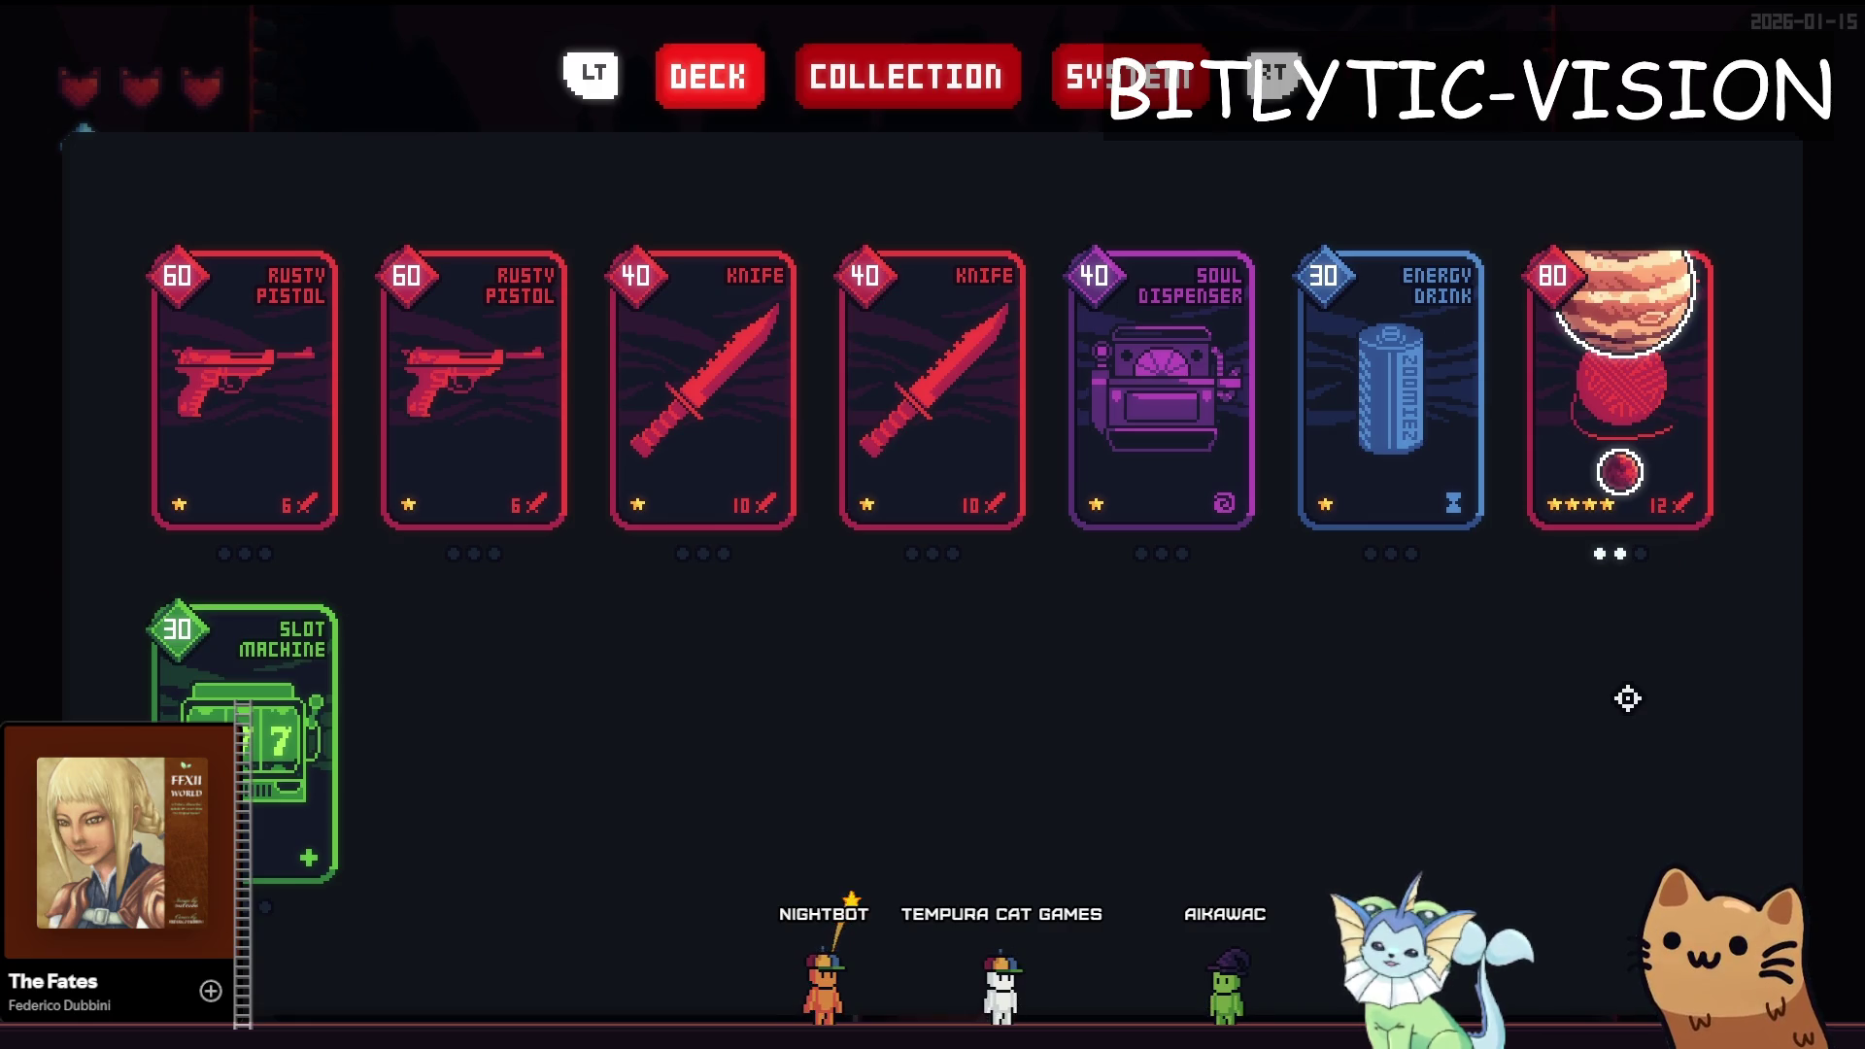
mouse_move(1661, 363)
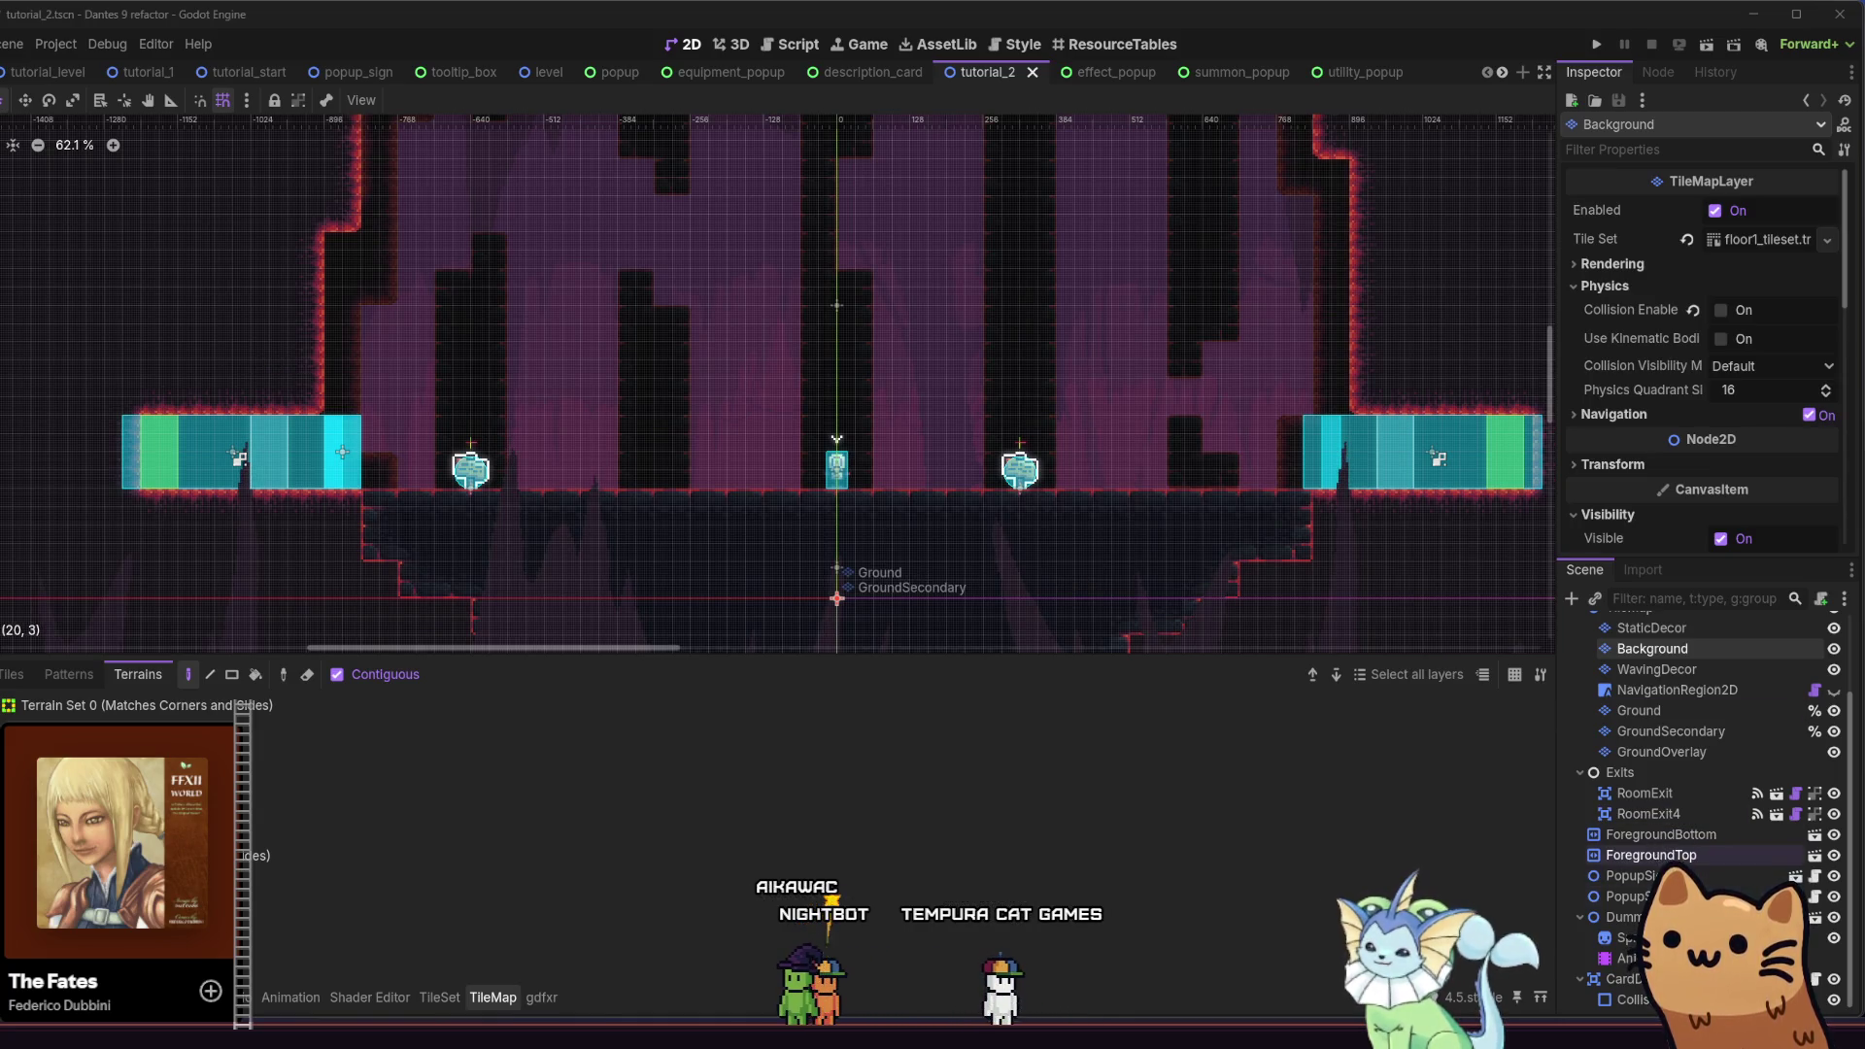
- Paste the copied FadeArea into tutorial_2, move it left, and save
key("ctrl+v")
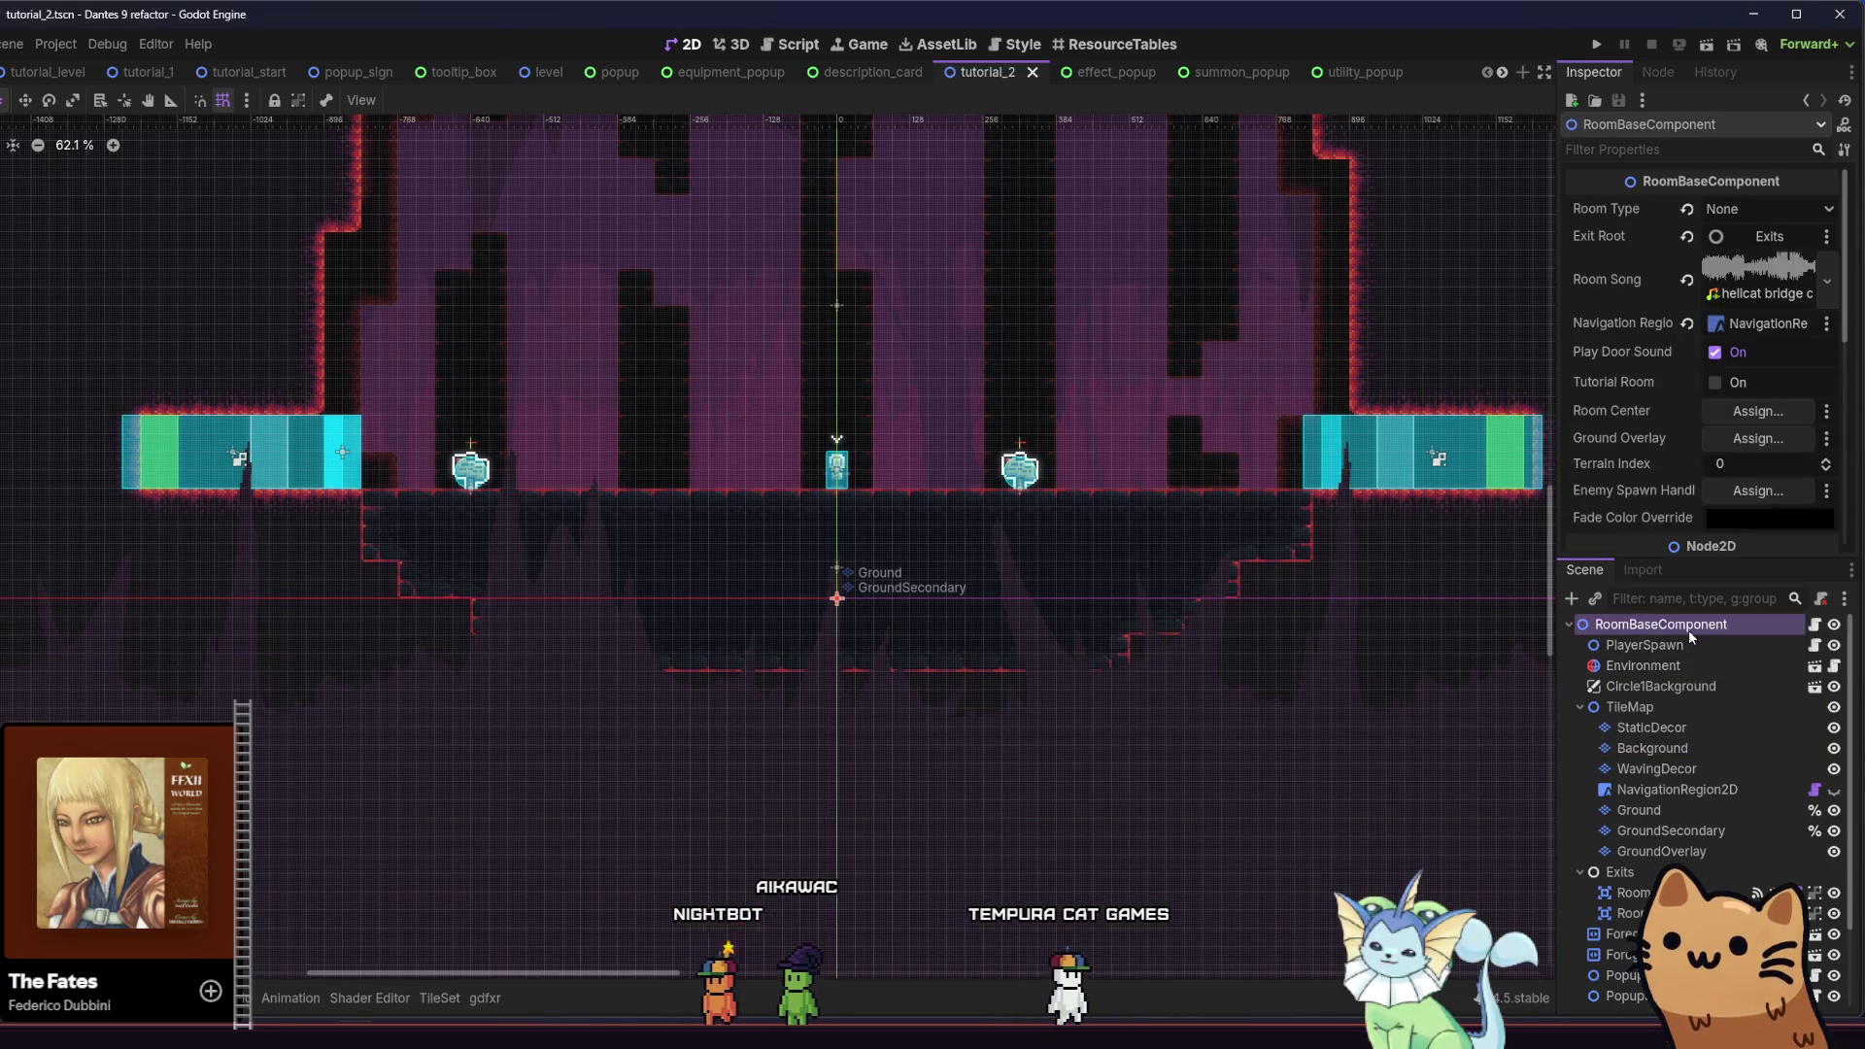
scroll(789, 503, "up", 3)
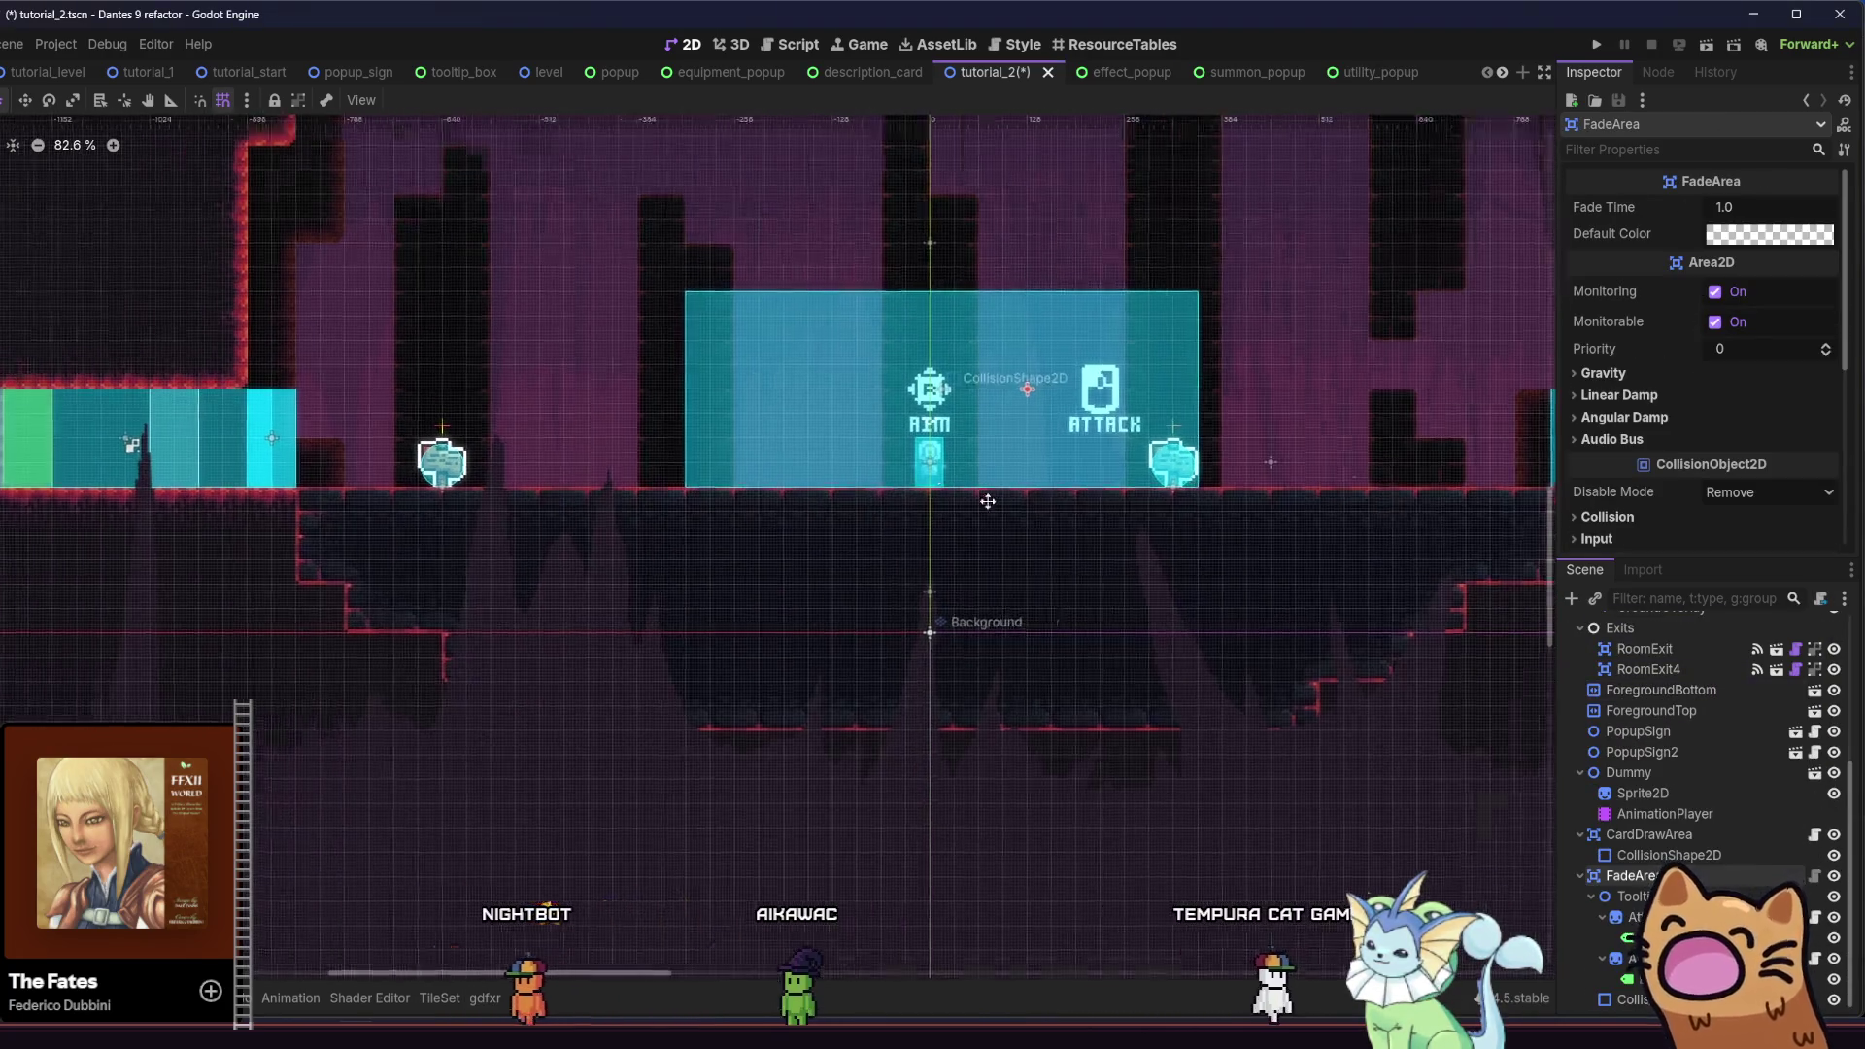
left_click_drag(723, 367, 314, 369)
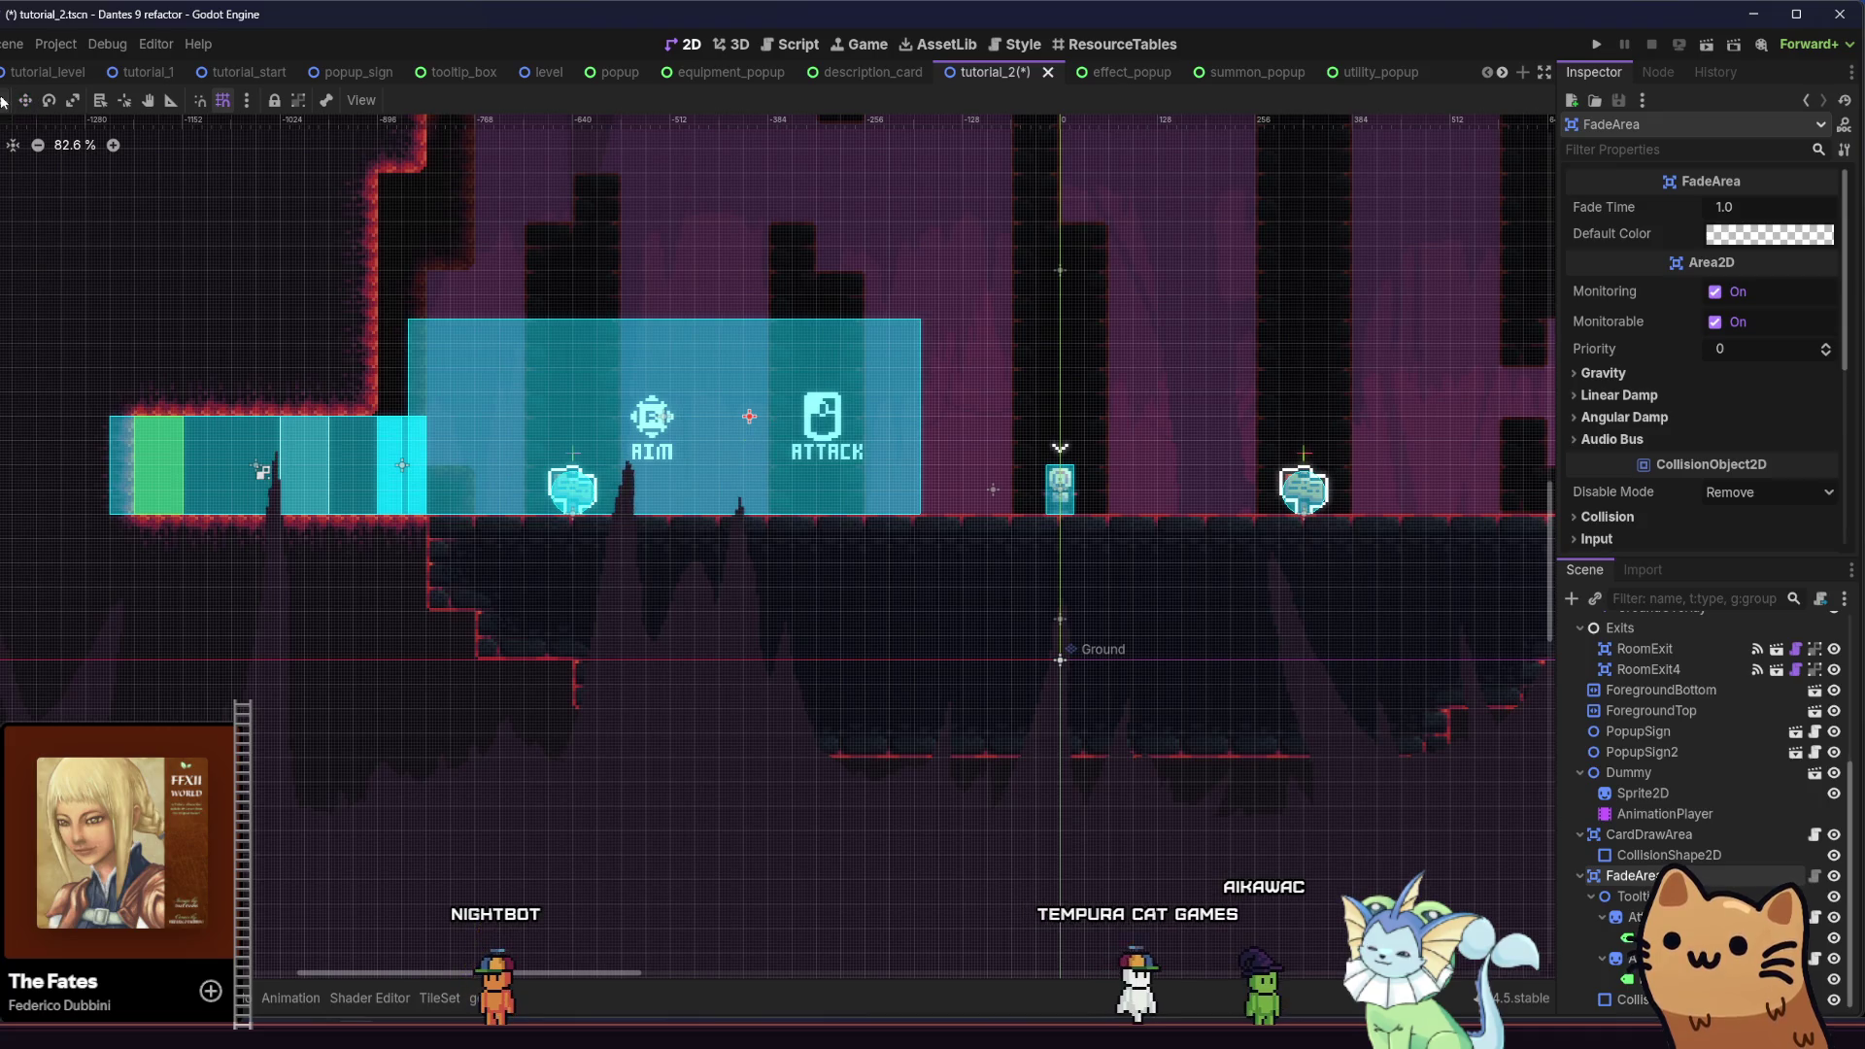
scroll(562, 503, "up", 1)
key("ctrl+s")
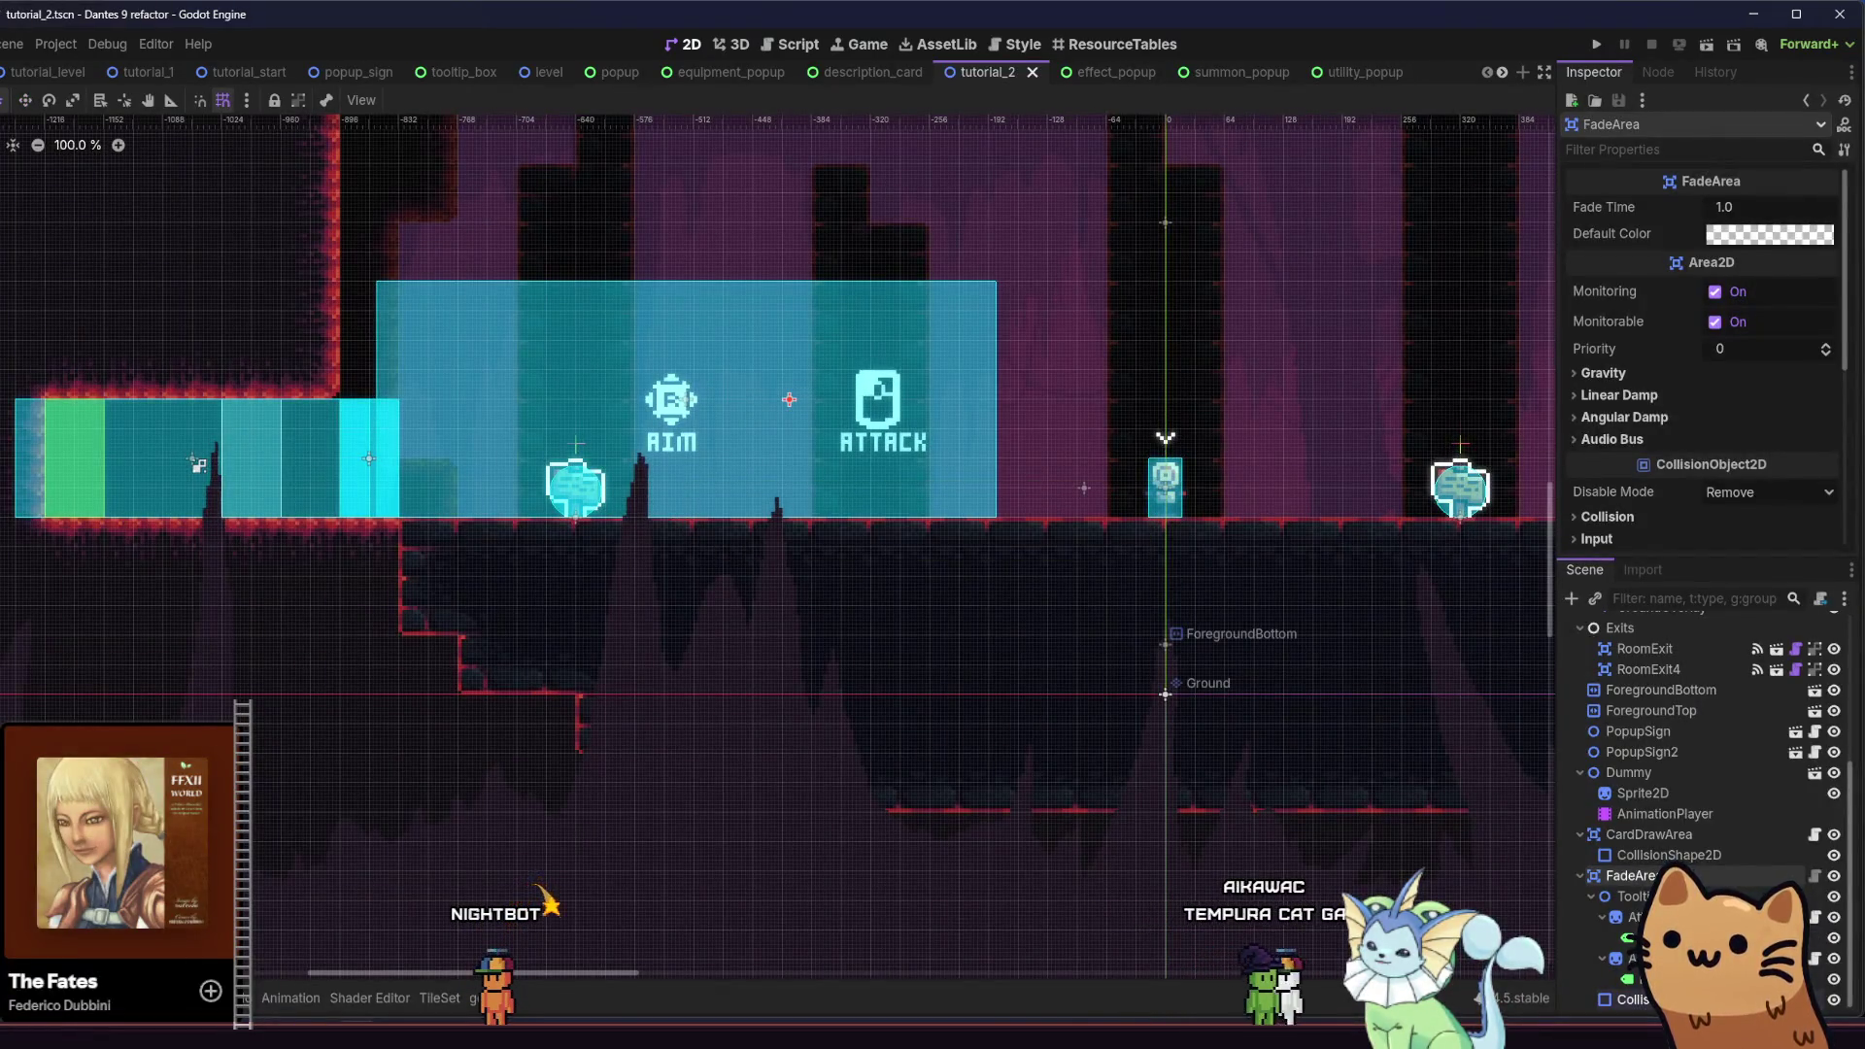
- Make the collision shape unique, resize it to span the AIM and ATTACK signs, and save
left_click(1632, 999)
right_click(1746, 212)
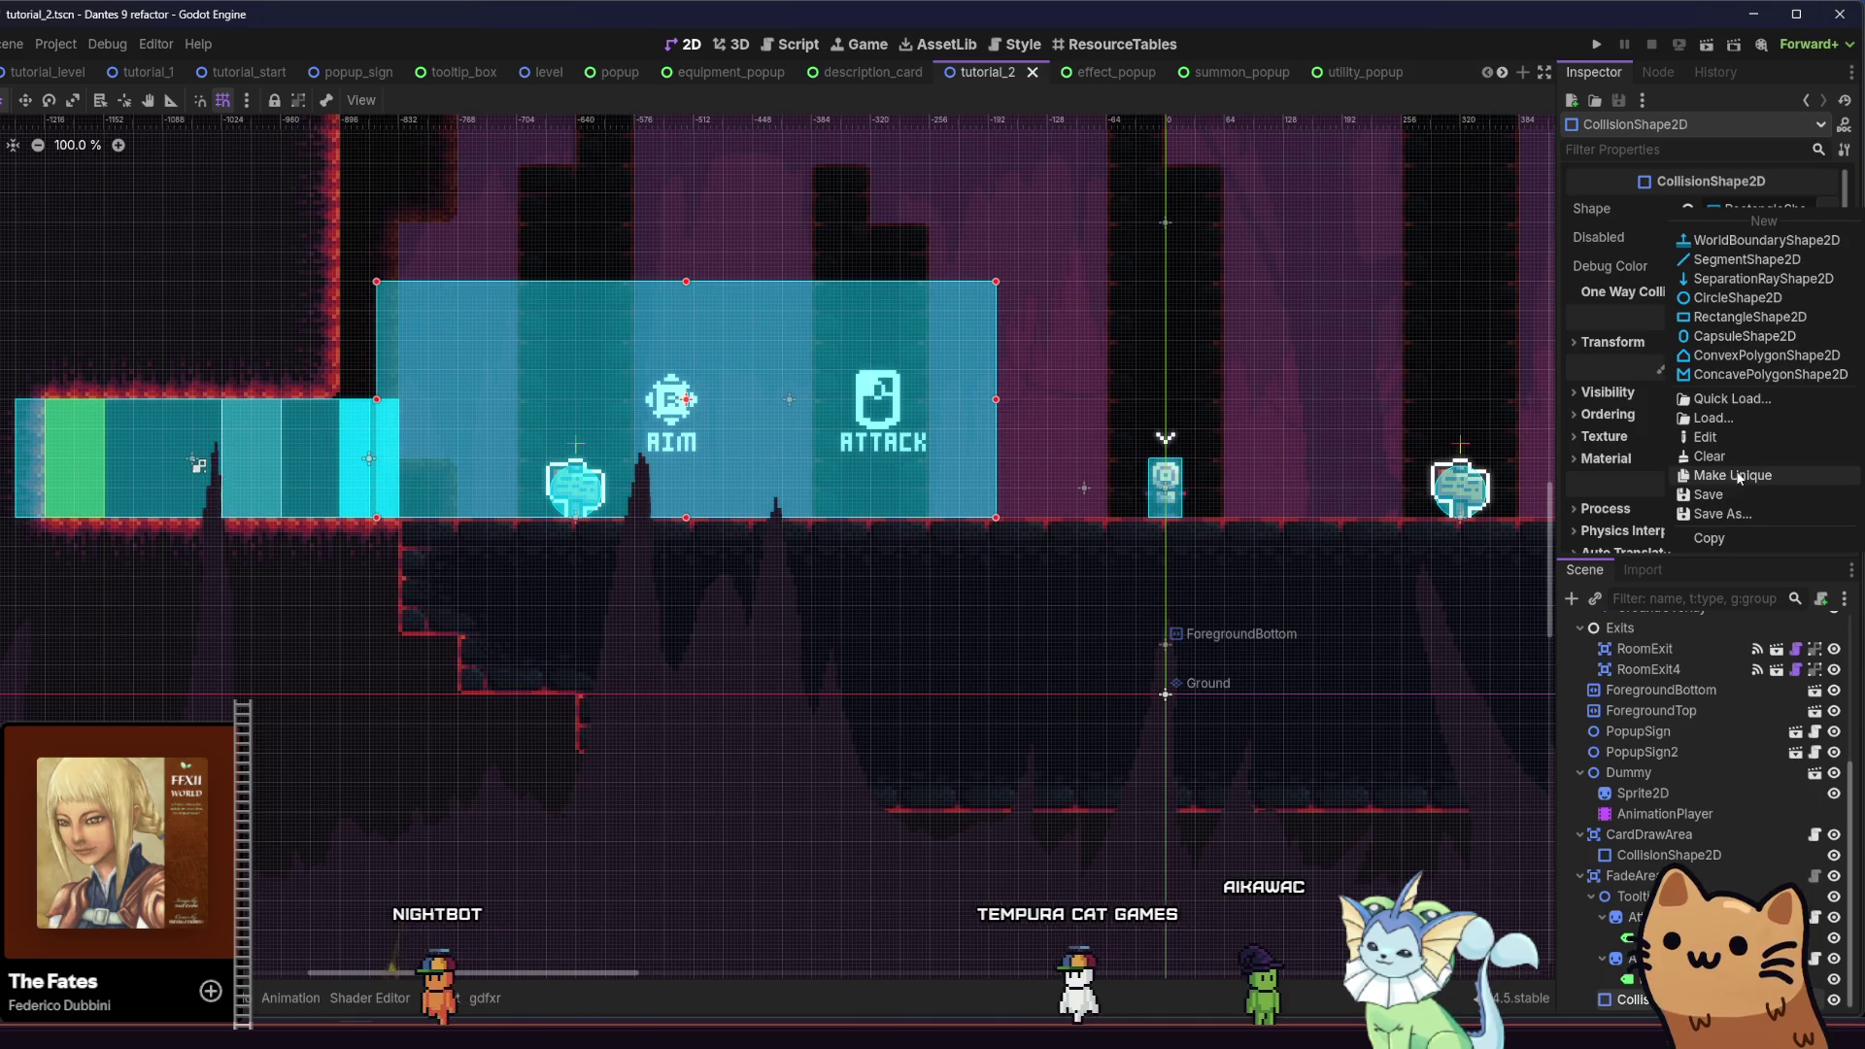
left_click(1715, 481)
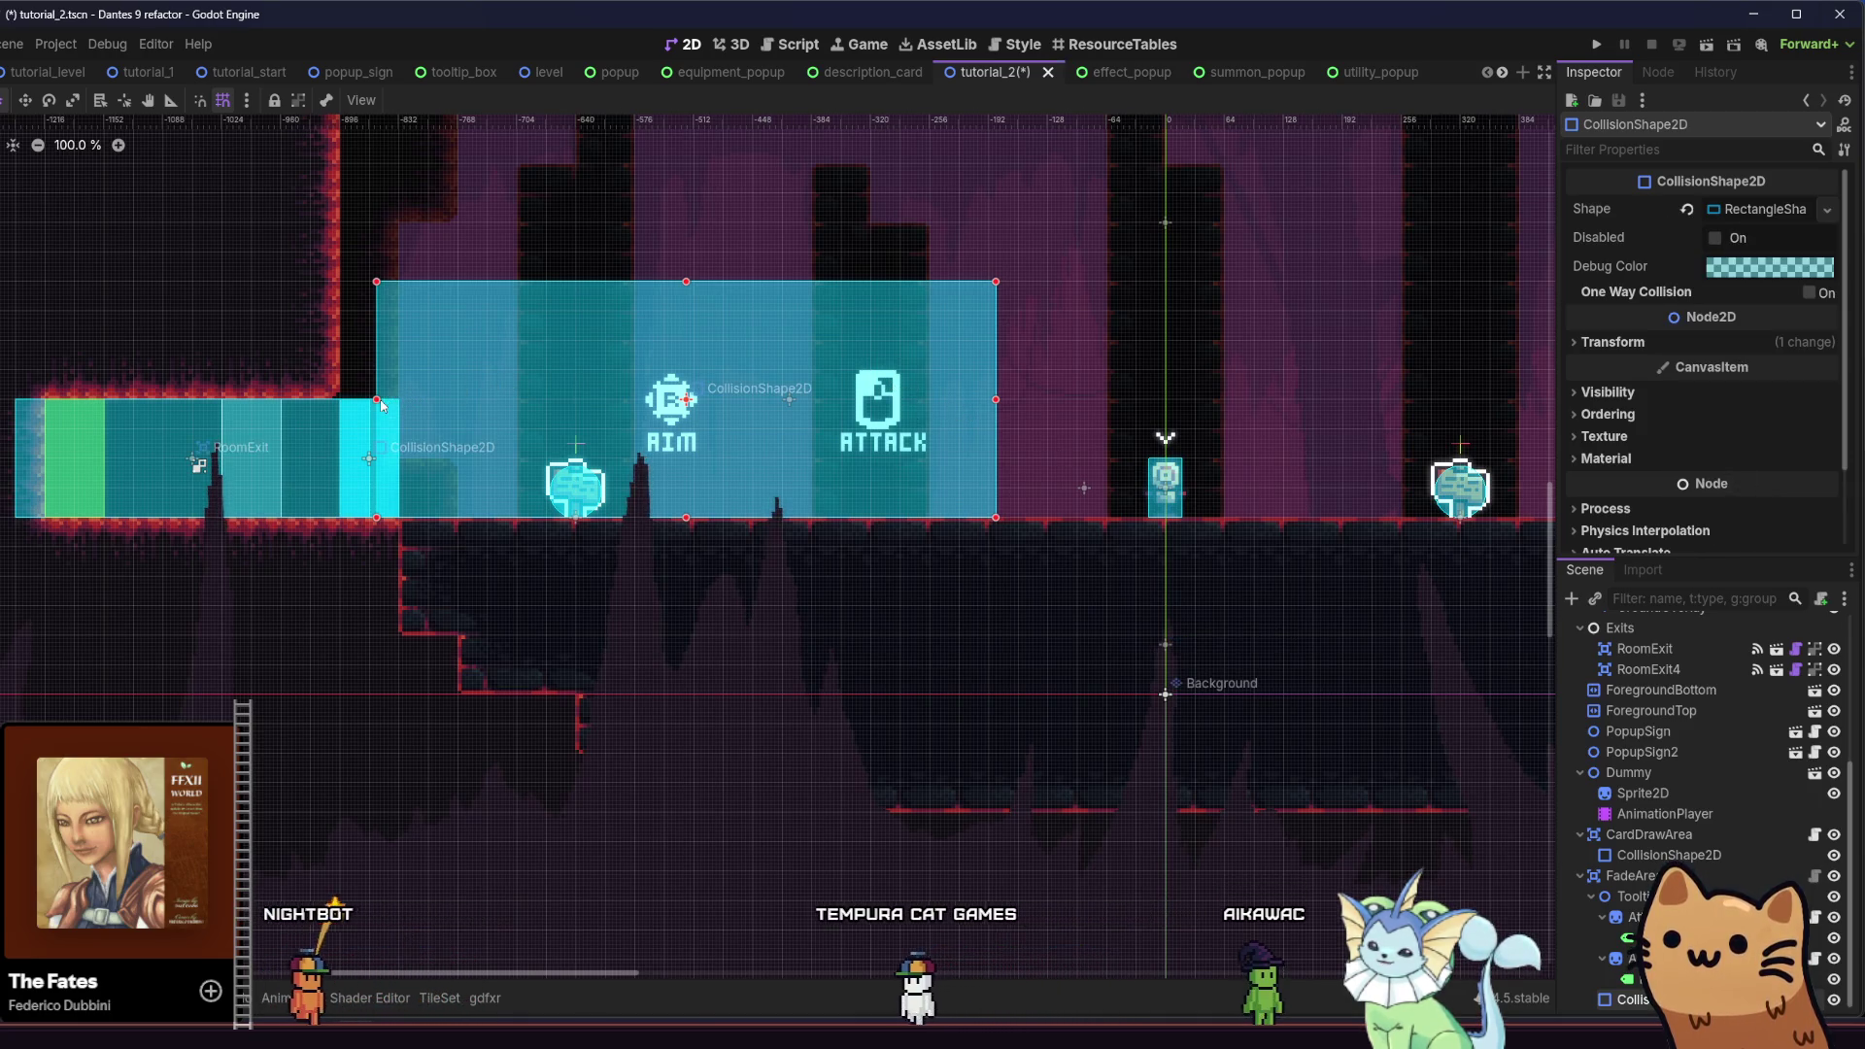
mouse_move(376, 399)
left_mouse_down()
mouse_move(534, 399)
mouse_move(578, 422)
left_mouse_up()
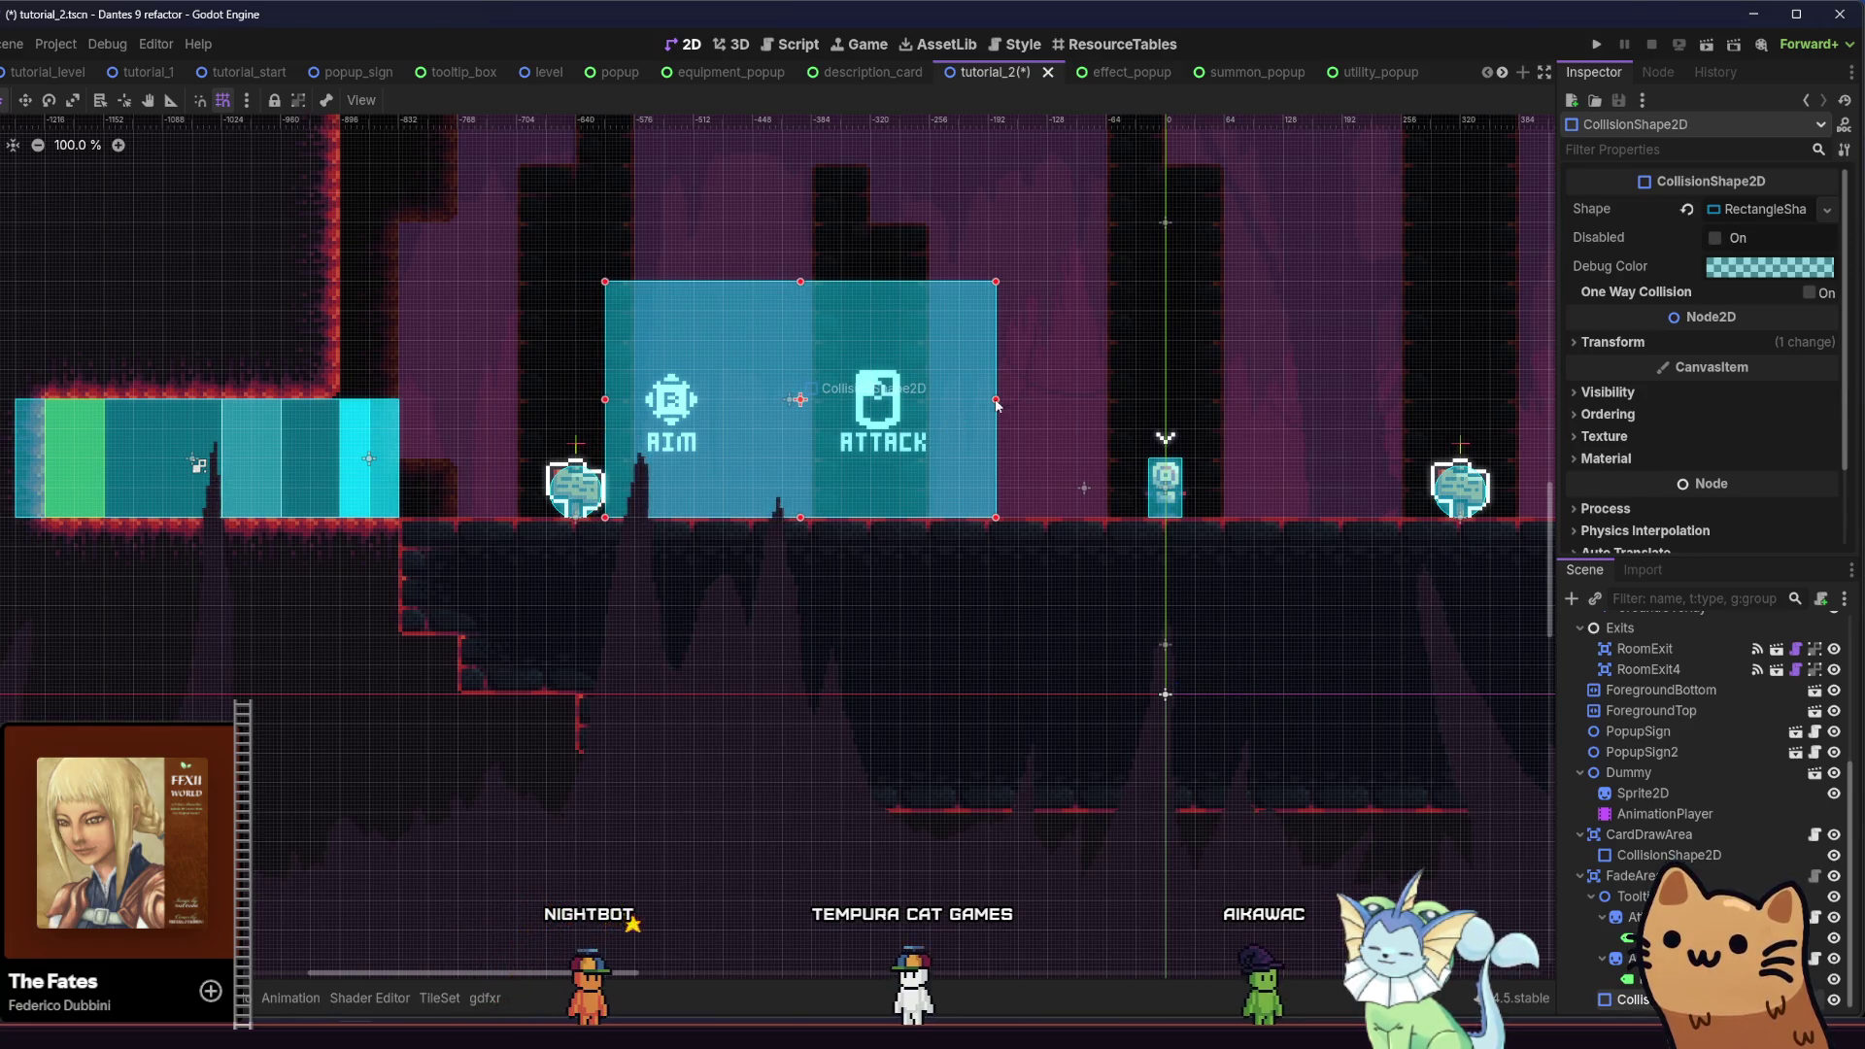
left_click_drag(997, 404, 1129, 423)
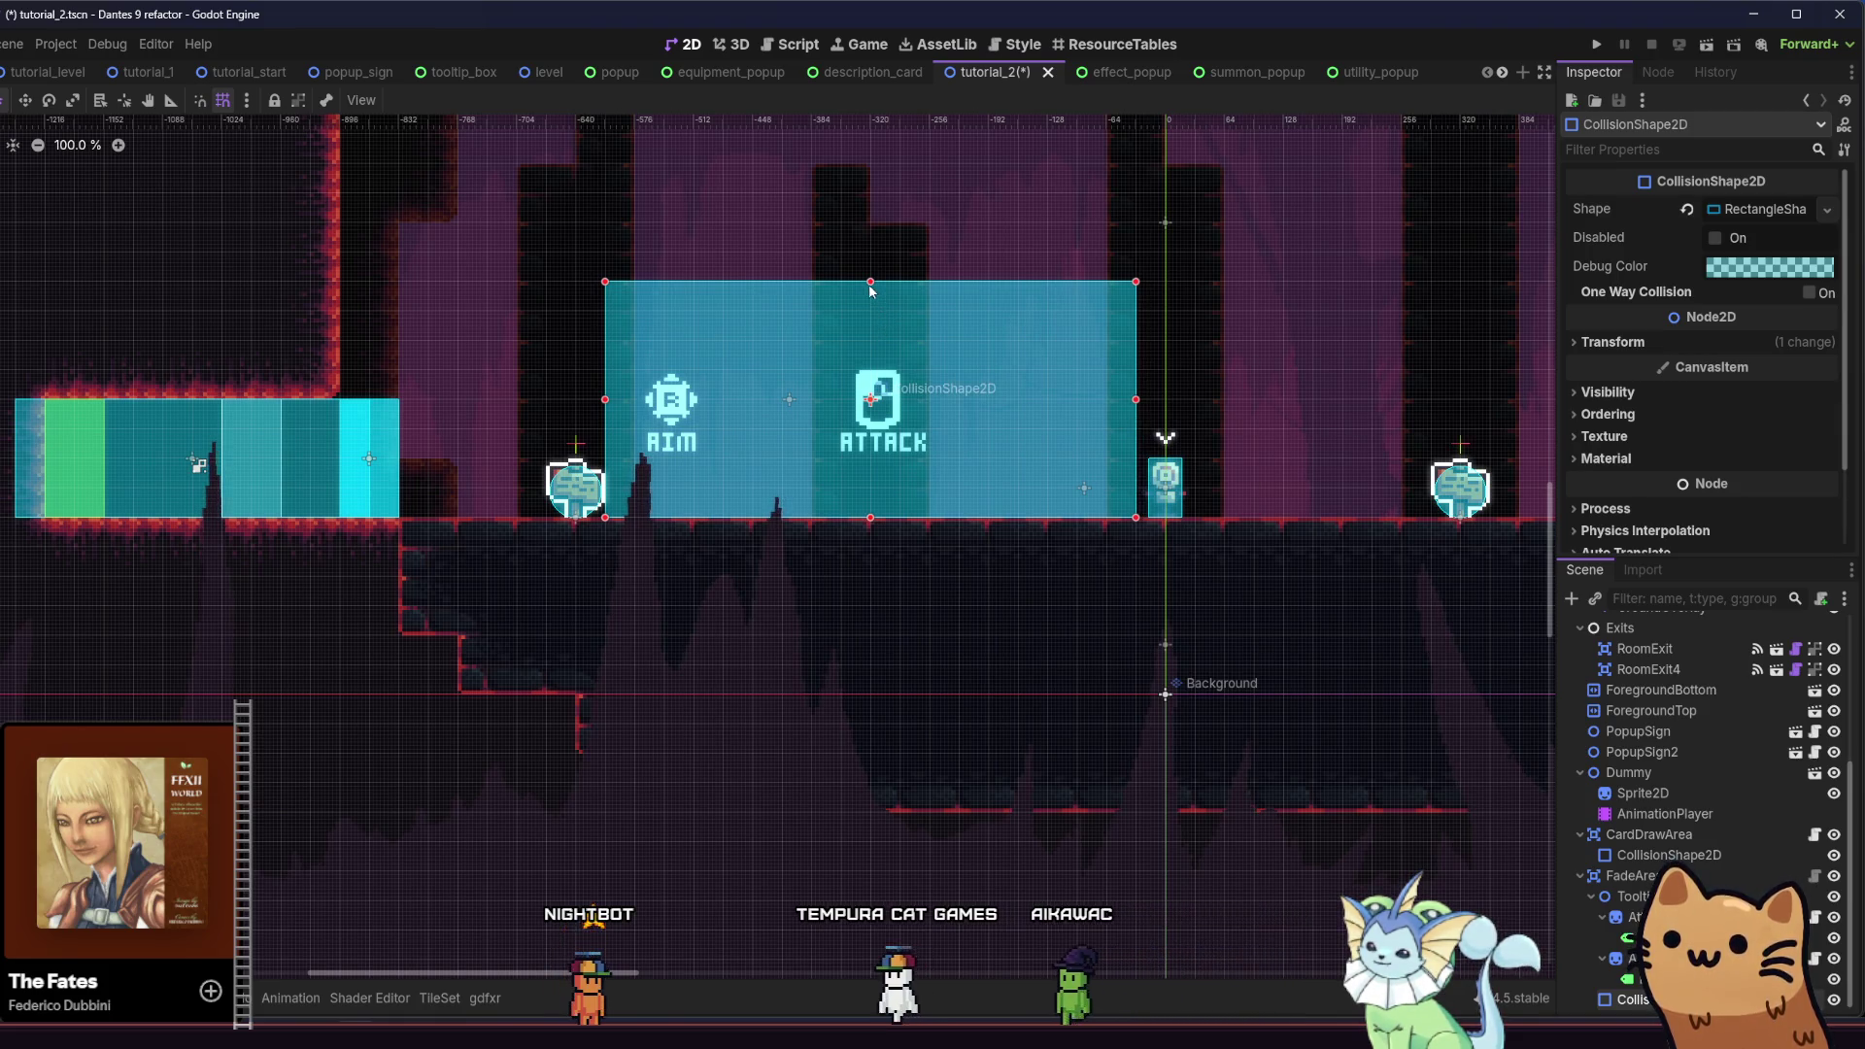
left_click_drag(875, 296, 875, 318)
key("ctrl+s")
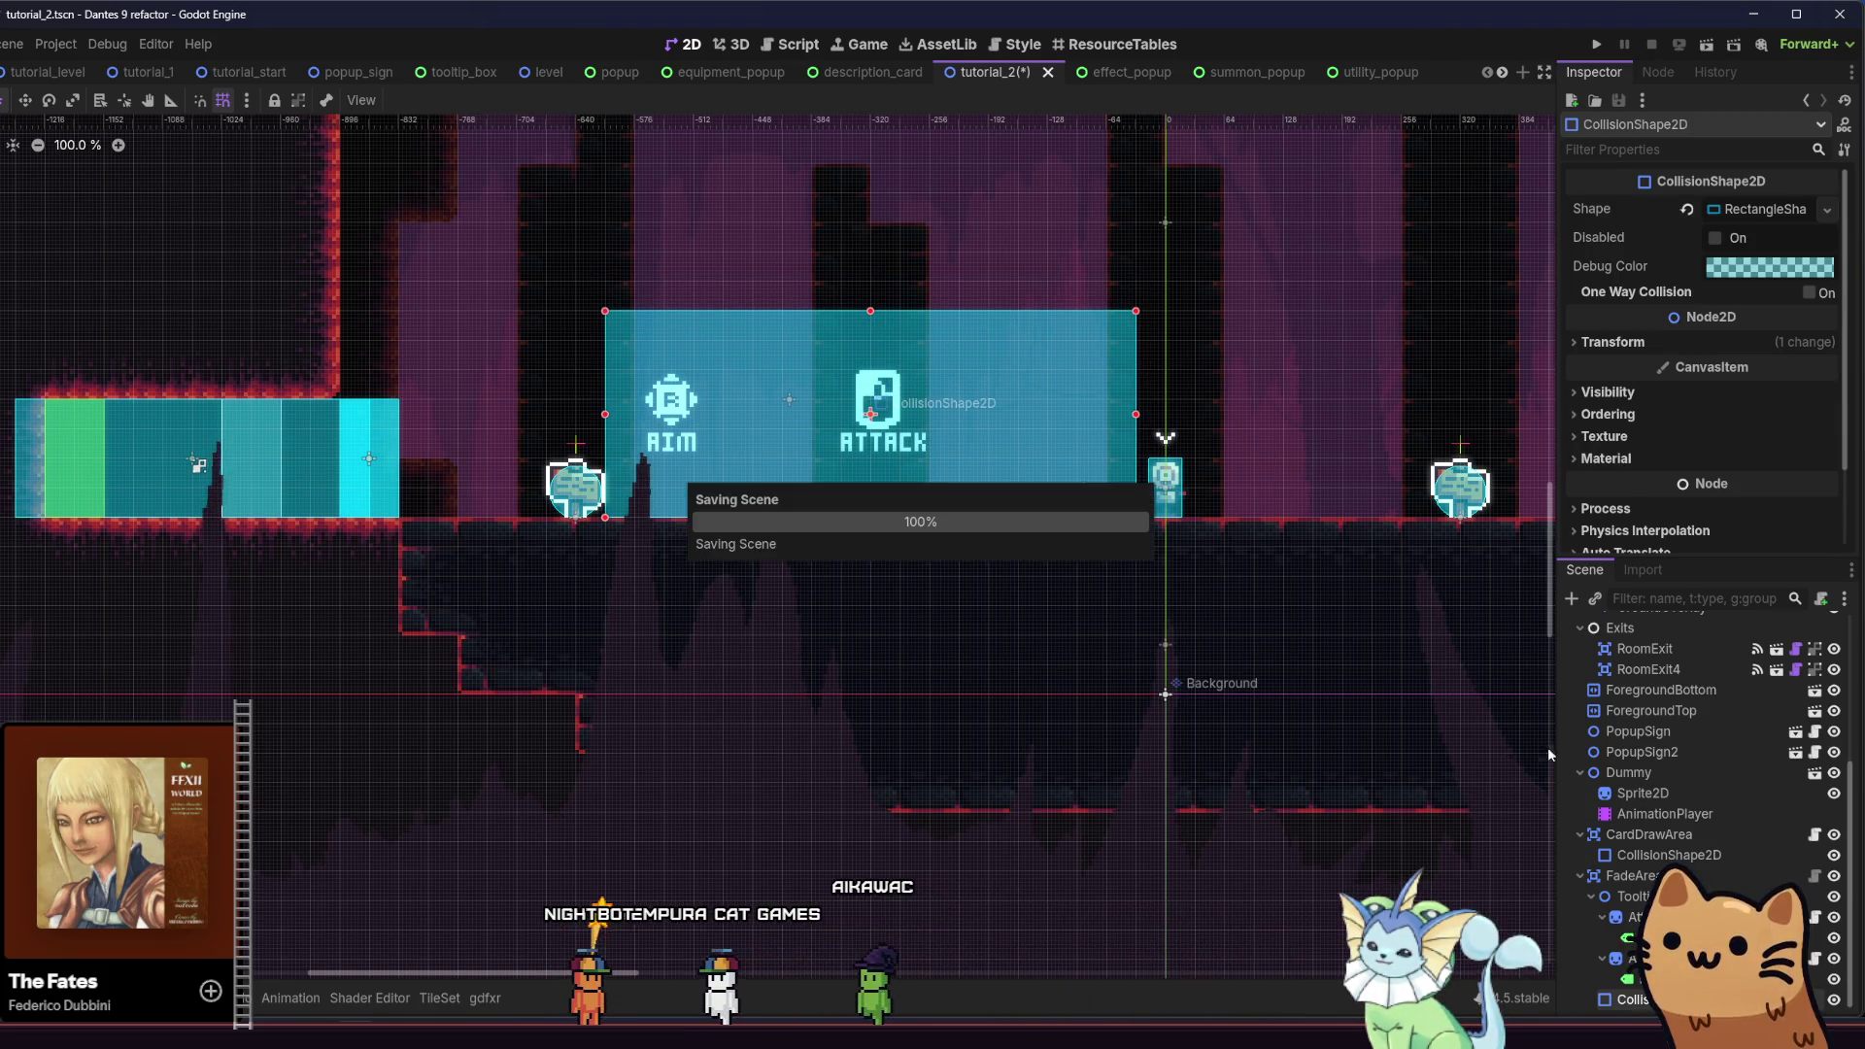
left_click(877, 398)
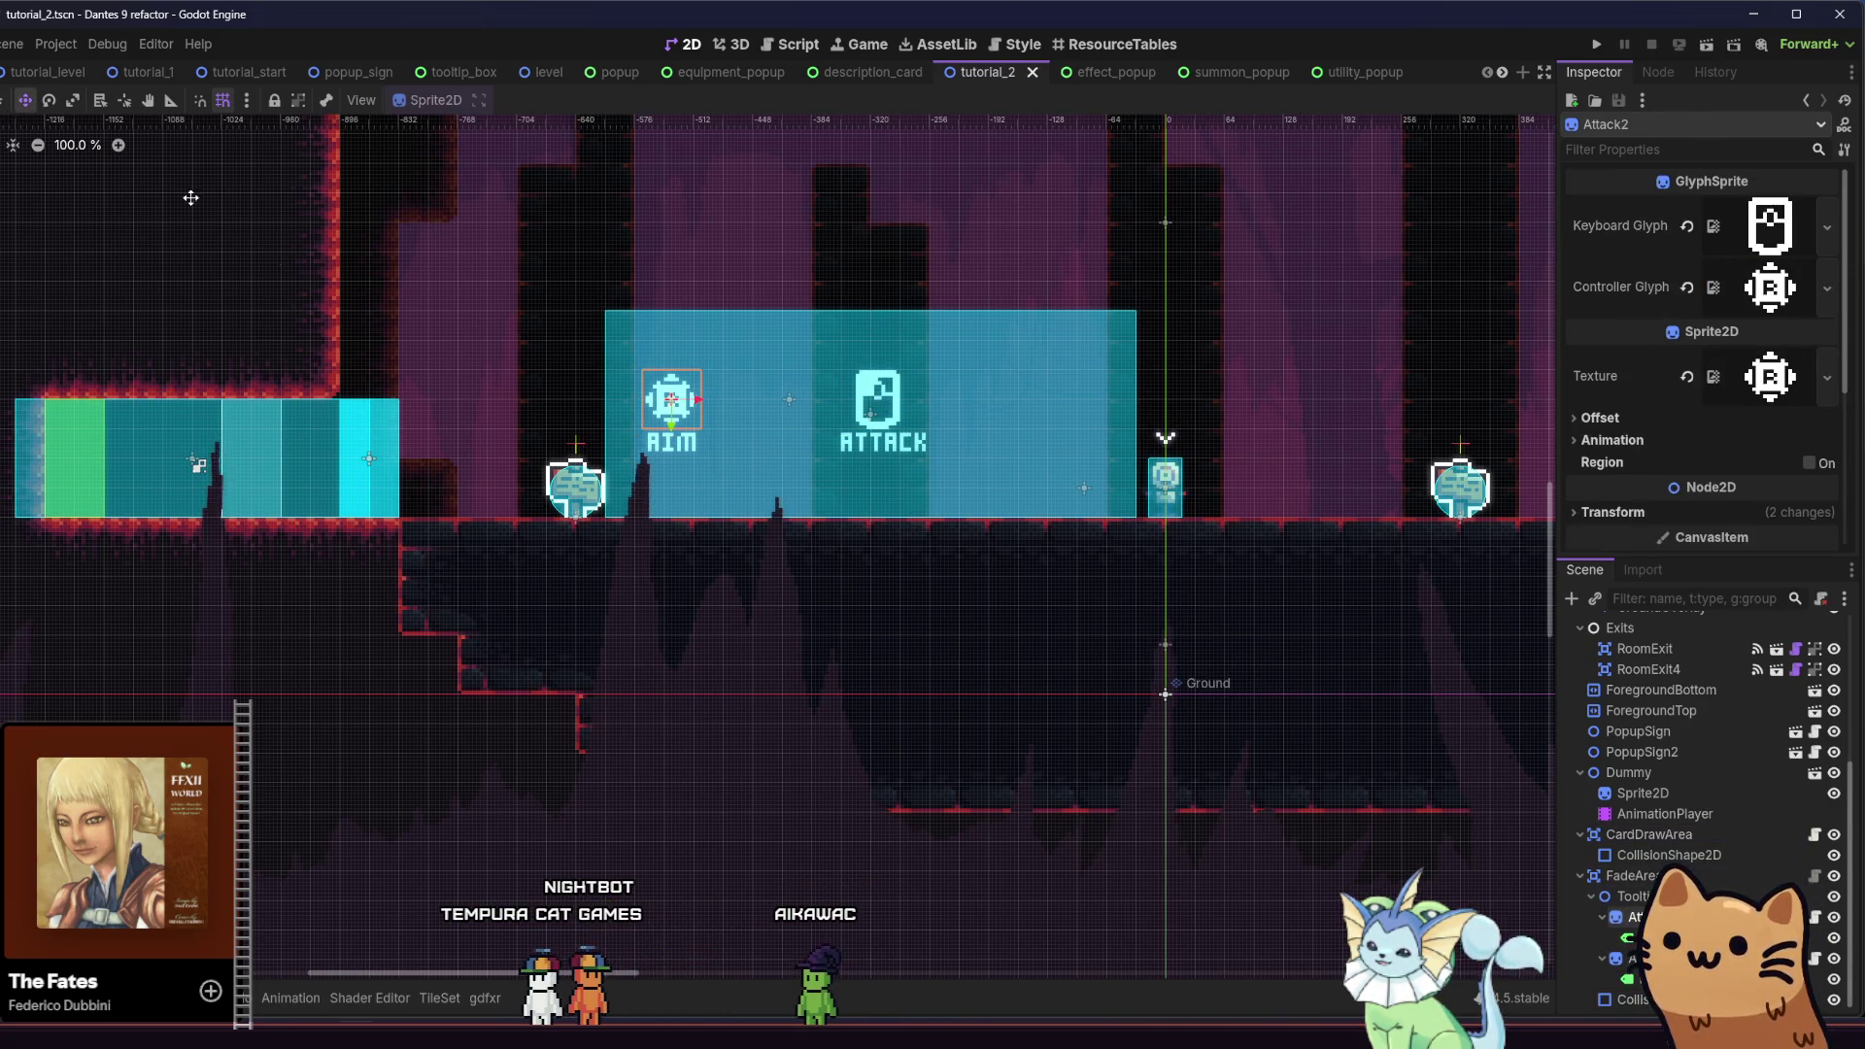
- Move the Attack3 ATTACK glyph further right in the tooltip box and save the scene
scroll(471, 408, "up", 1)
scroll(249, 362, "right", 3)
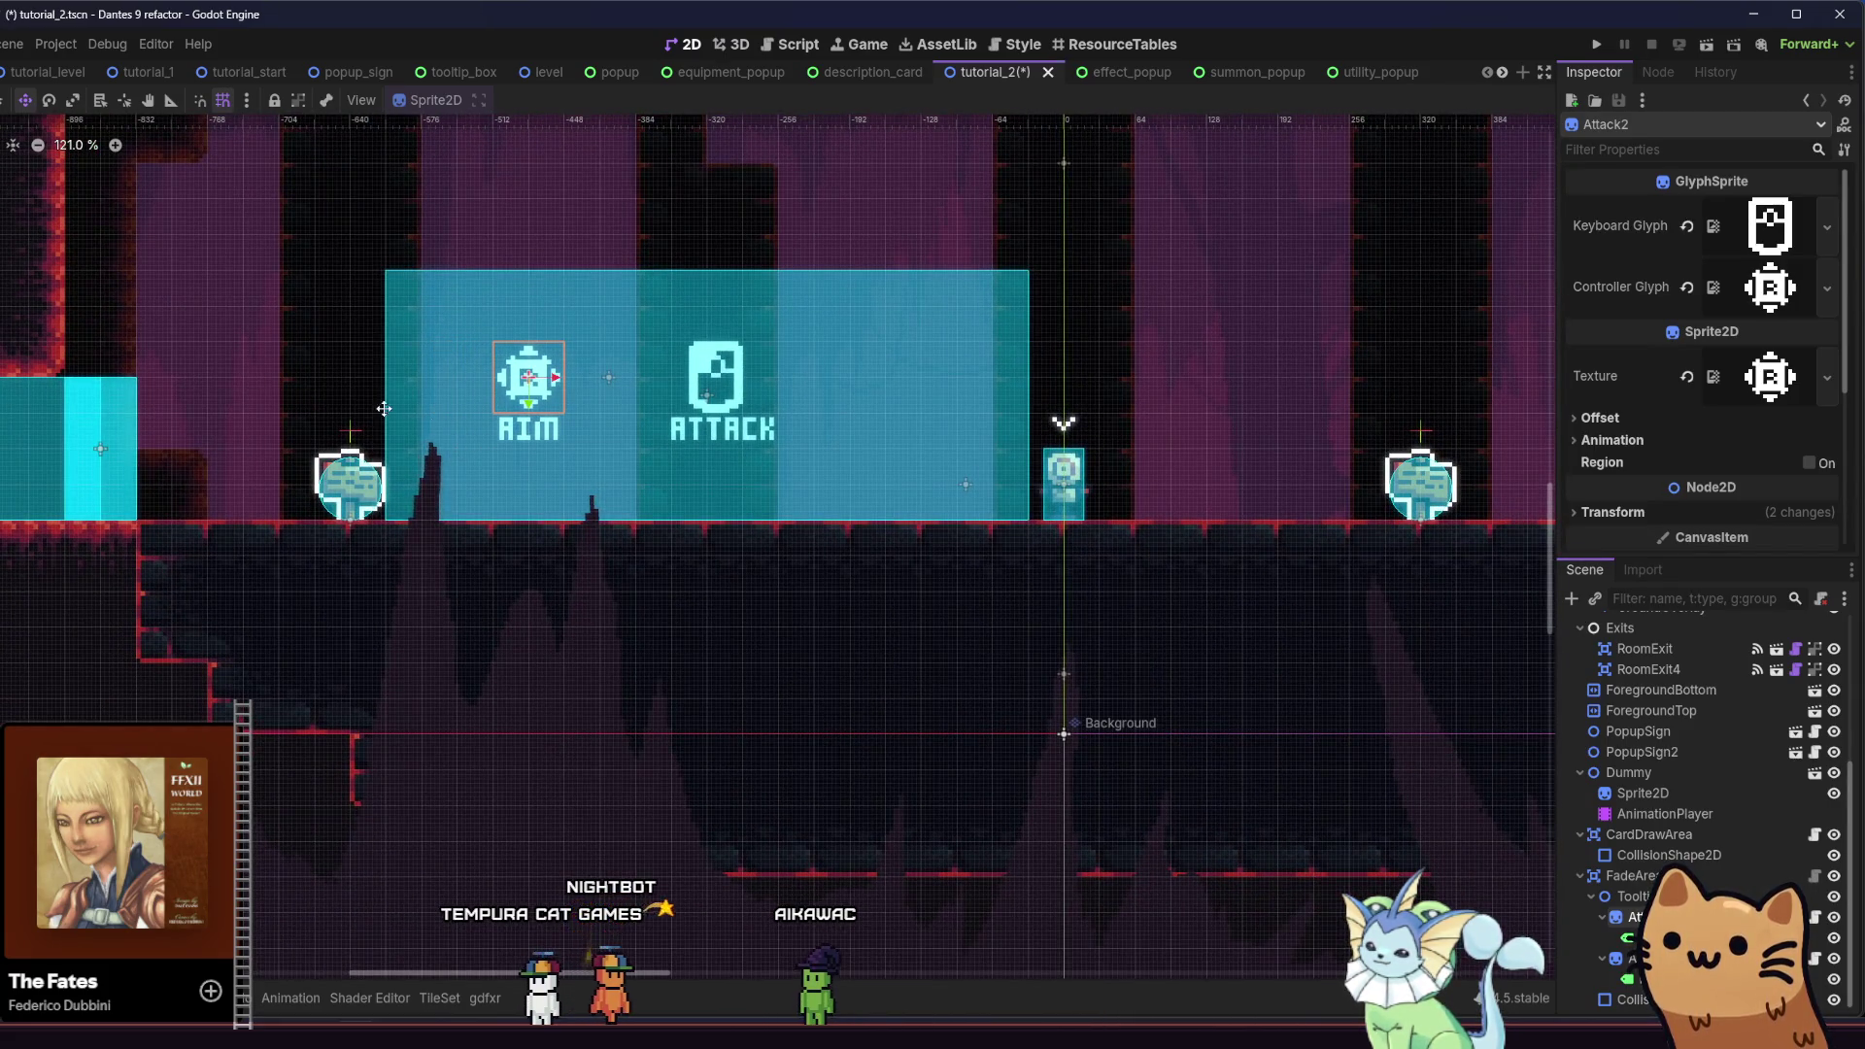
scroll(1018, 522, "up", 1)
left_click_drag(847, 537, 1041, 537)
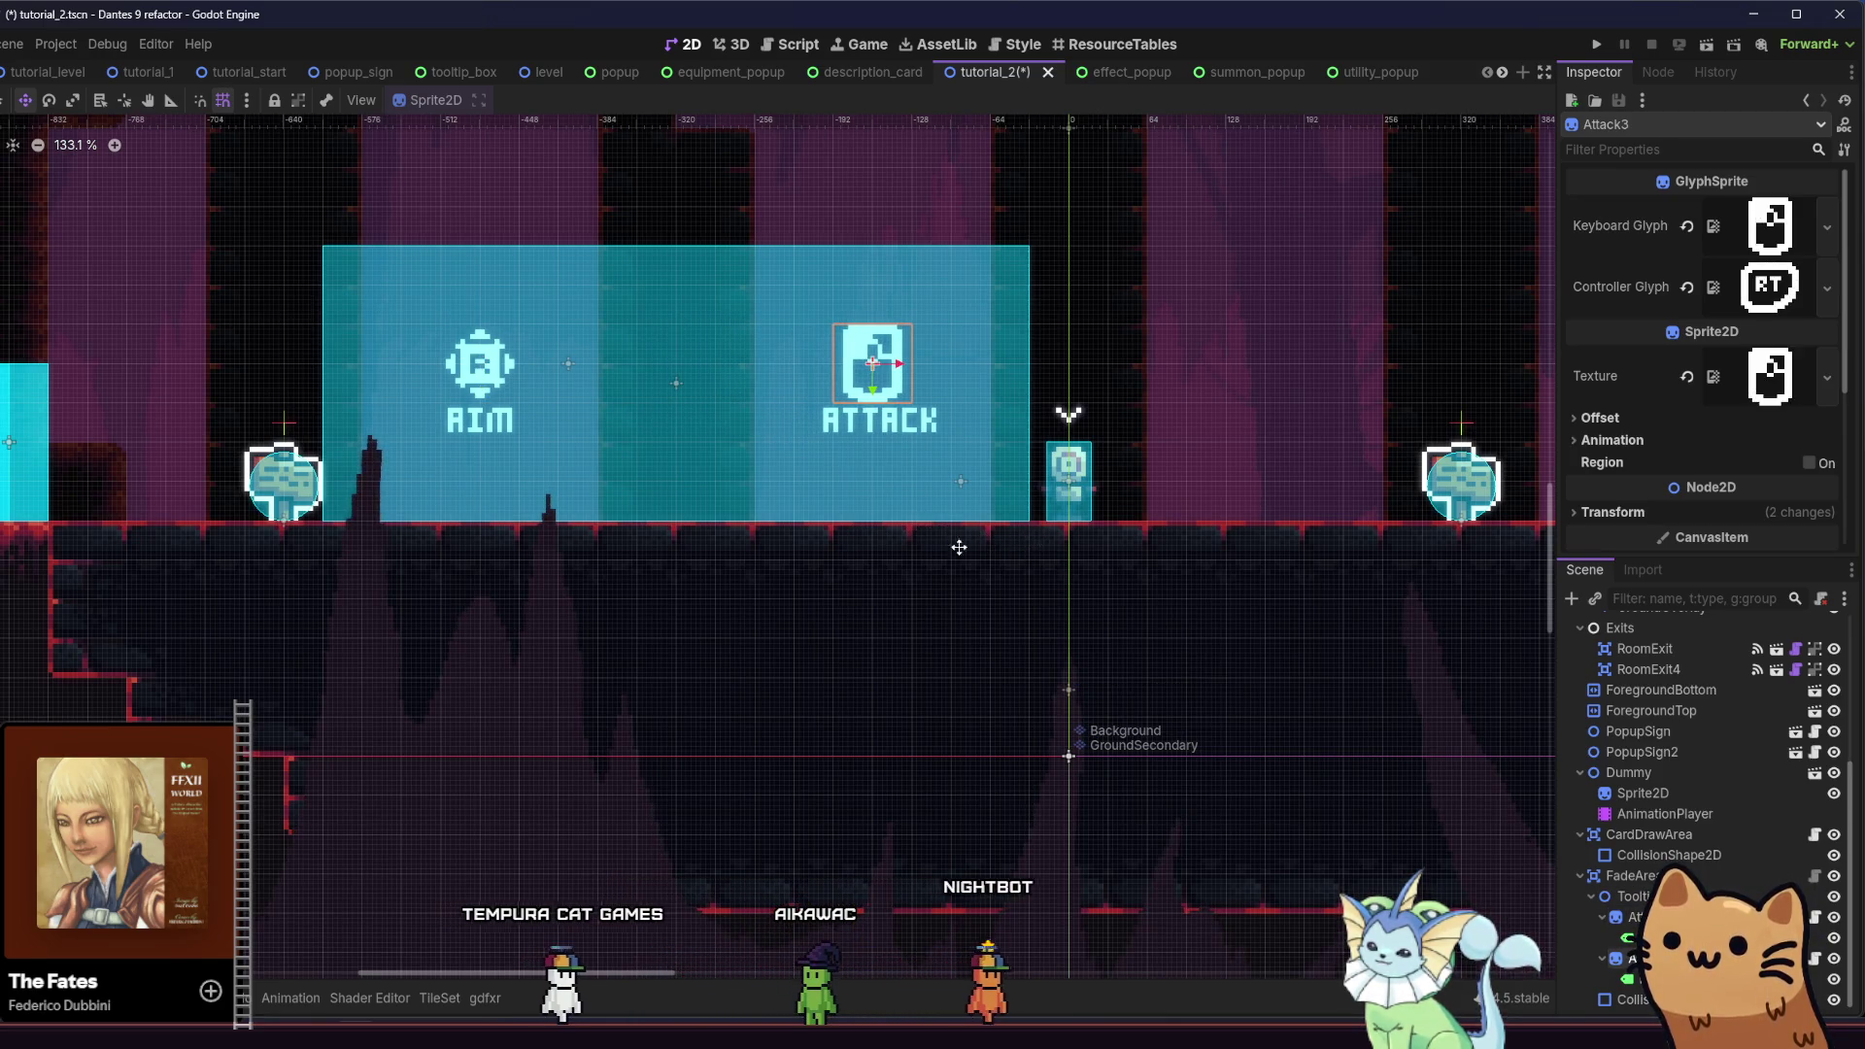
key("ctrl+s")
- Duplicate the ATTACK prompt, place the copy left of the original, and set its keyboard glyph to mouse2_released
key("ctrl+d")
left_click_drag(1055, 612, 861, 611)
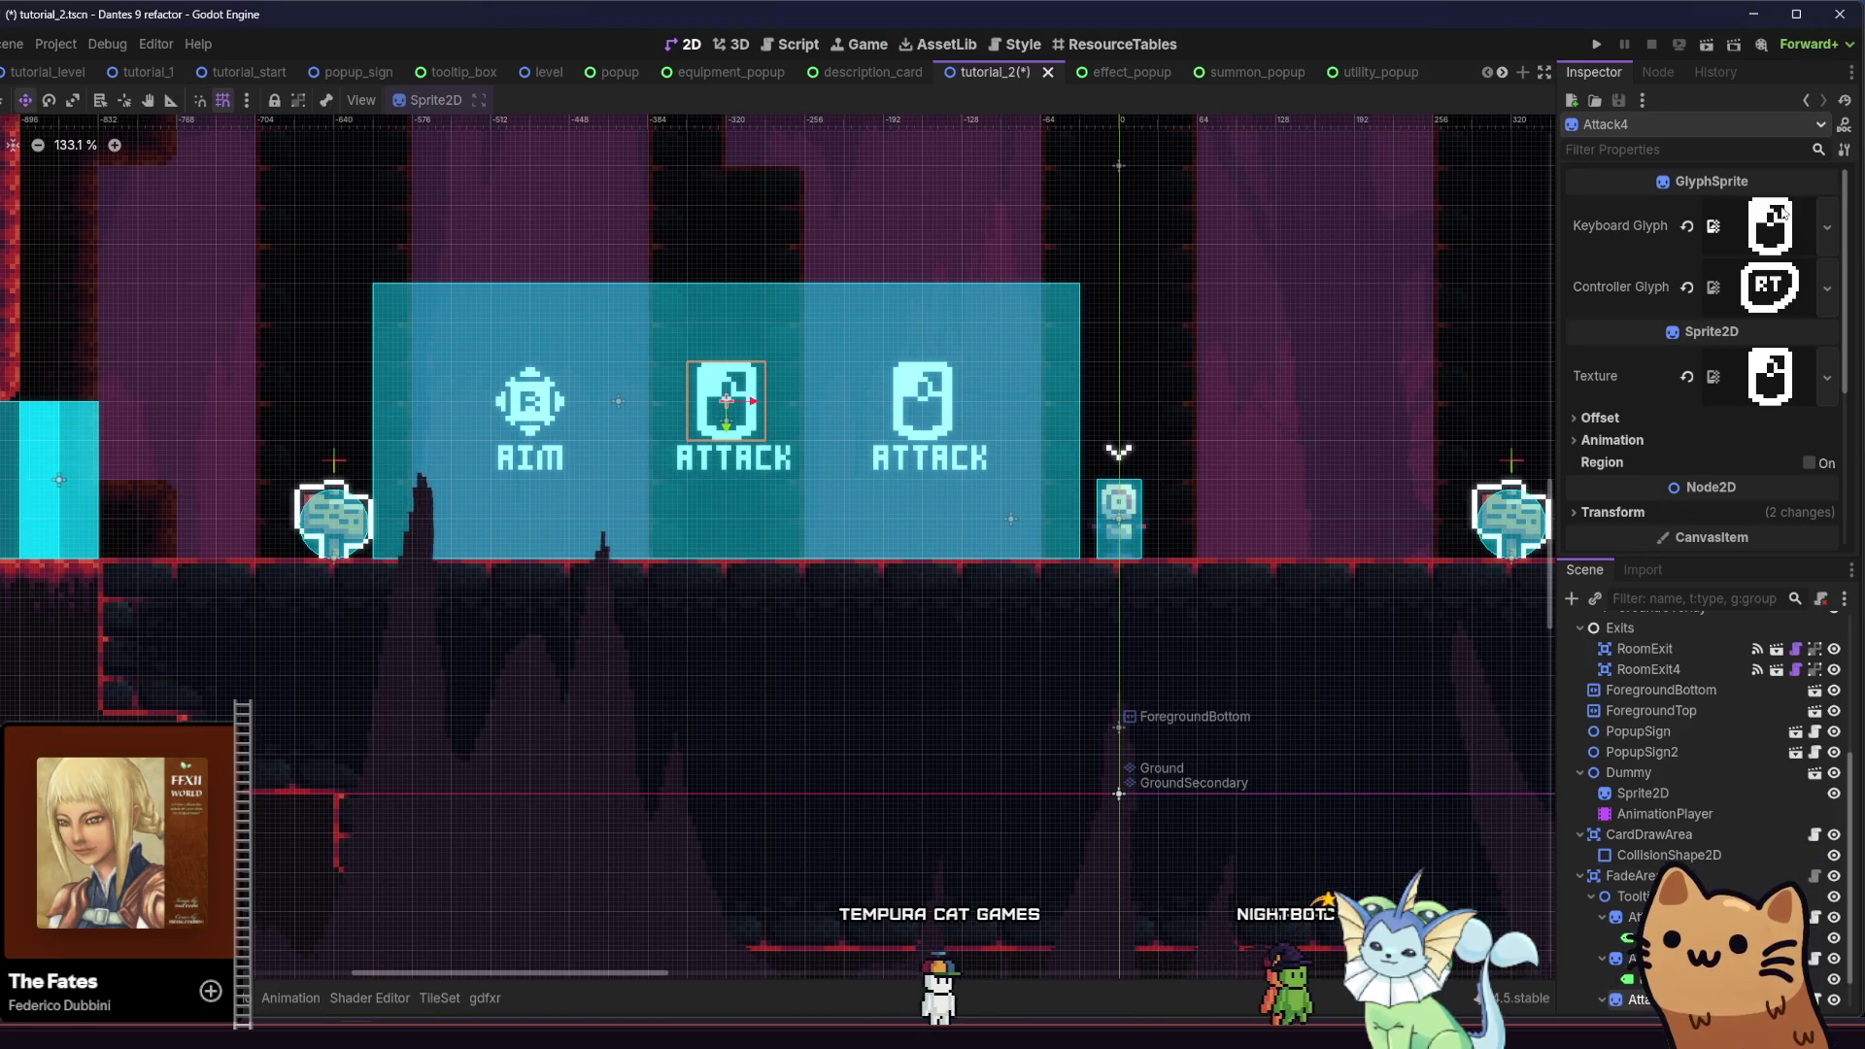
right_click(1784, 212)
left_click(1712, 588)
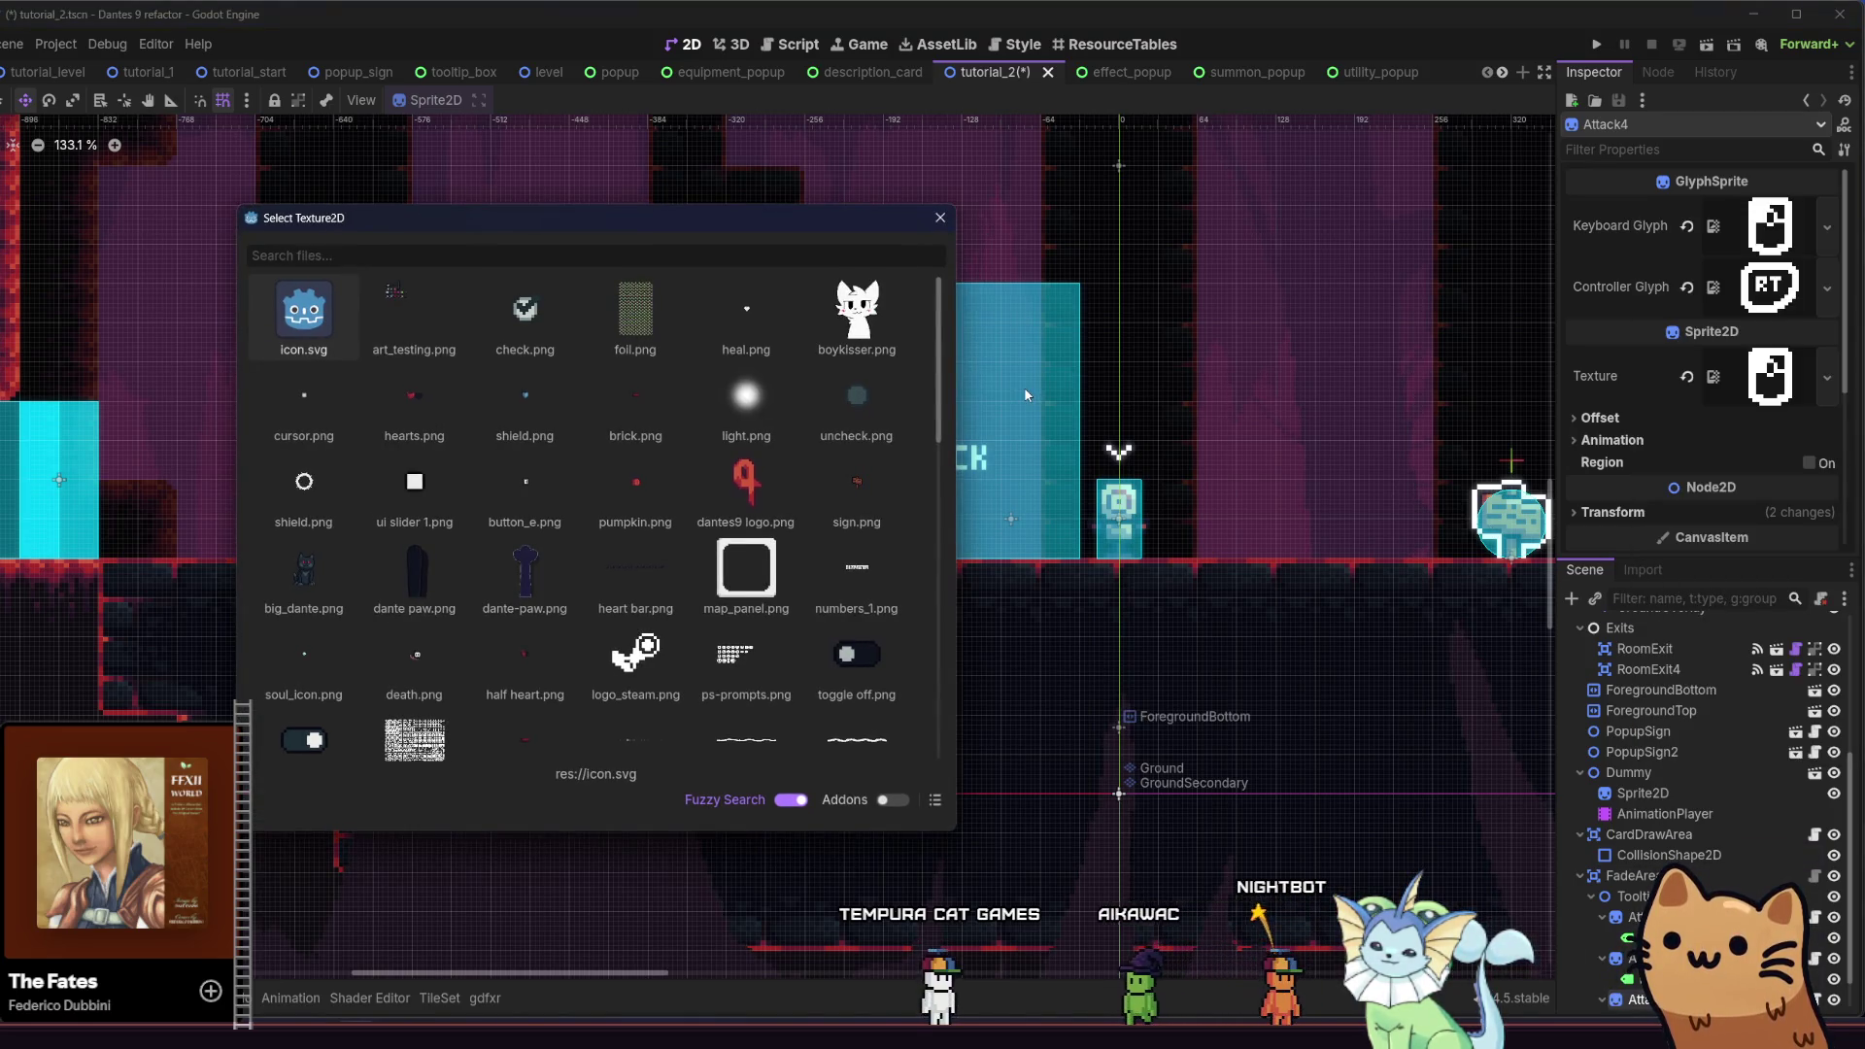
type("right")
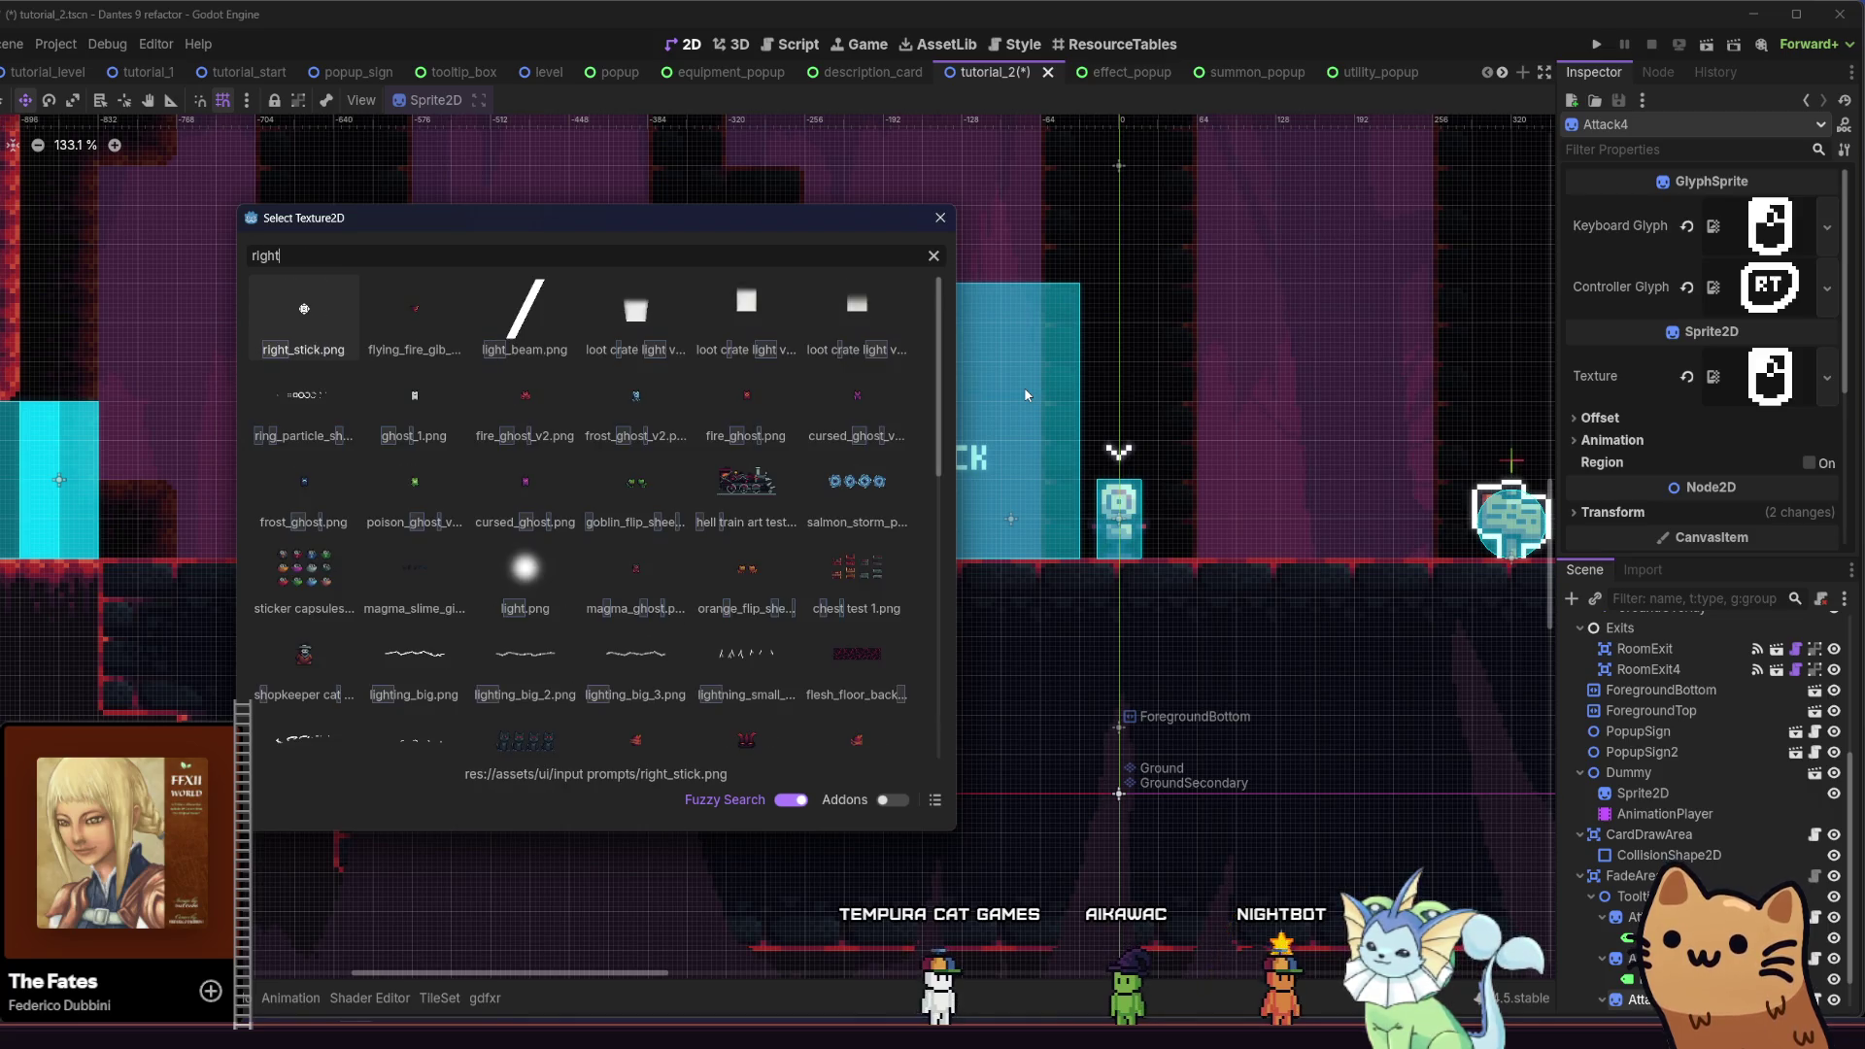
key("BackSpace")
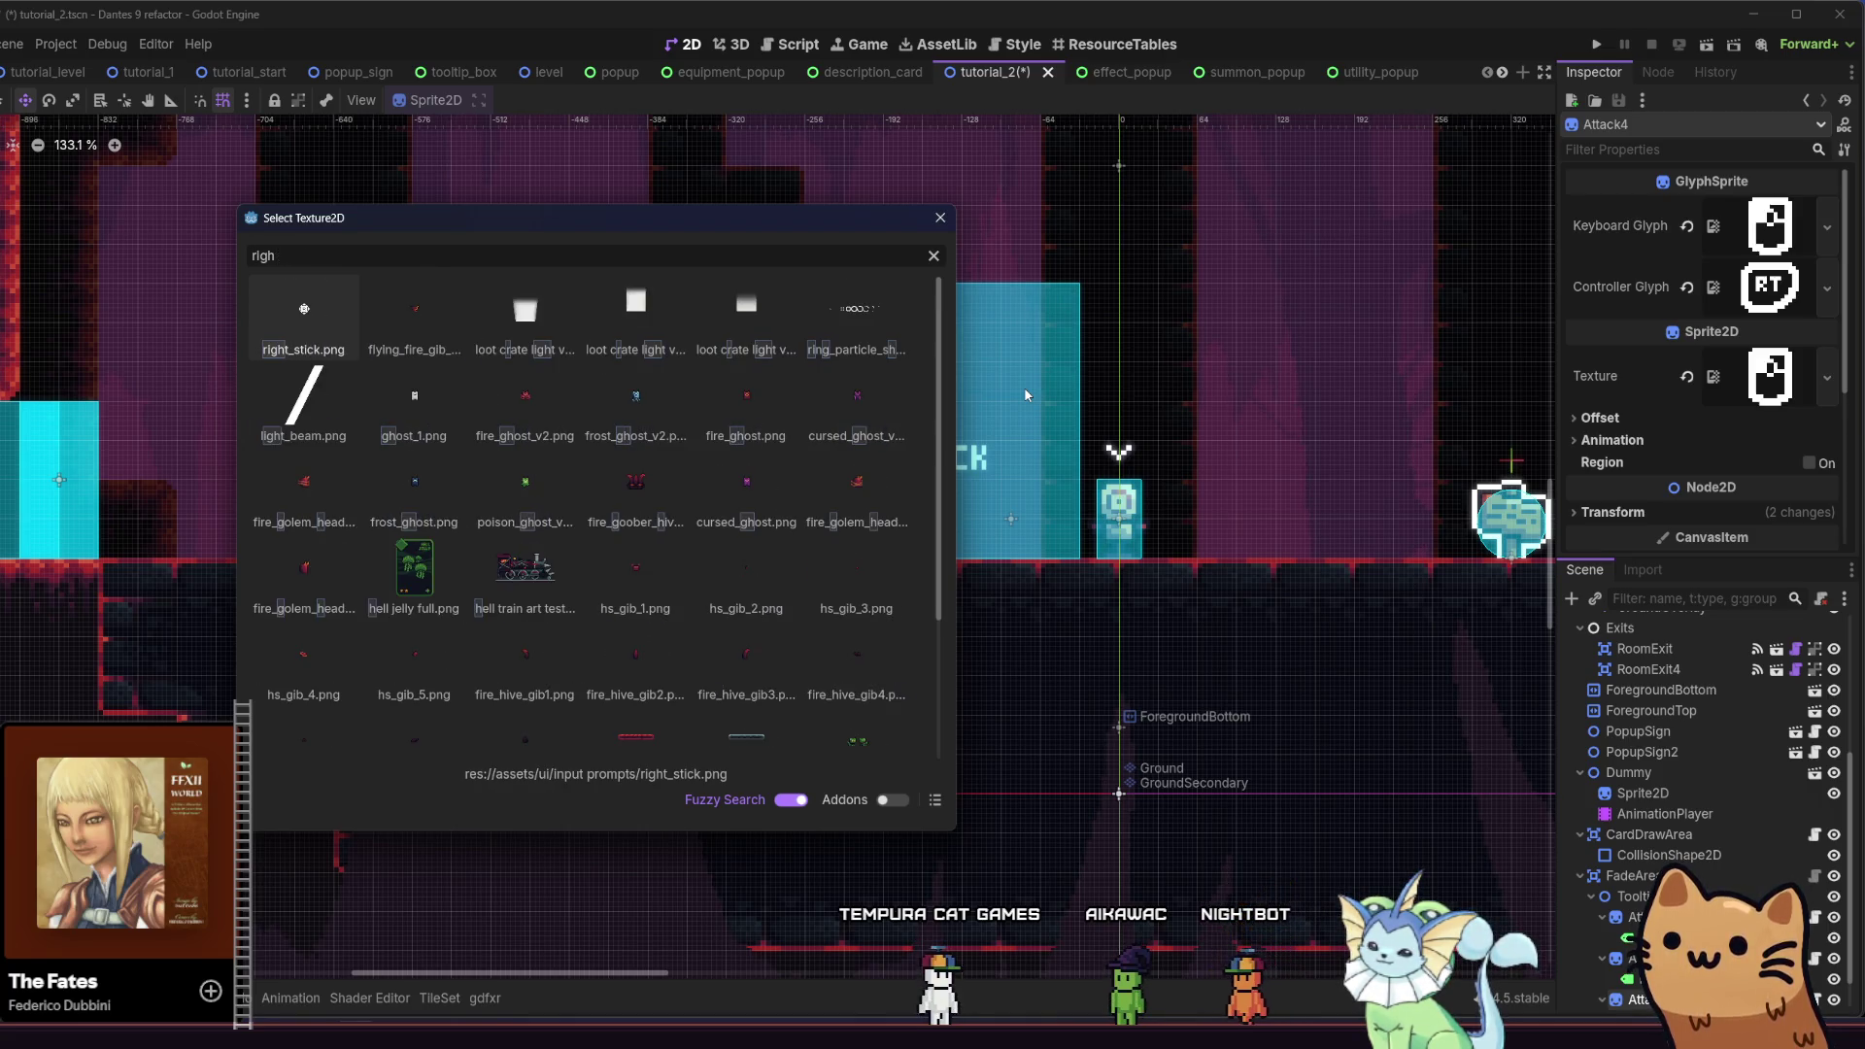
key("BackSpace")
key("BackSpace")
key("BackSpace")
type("mouse")
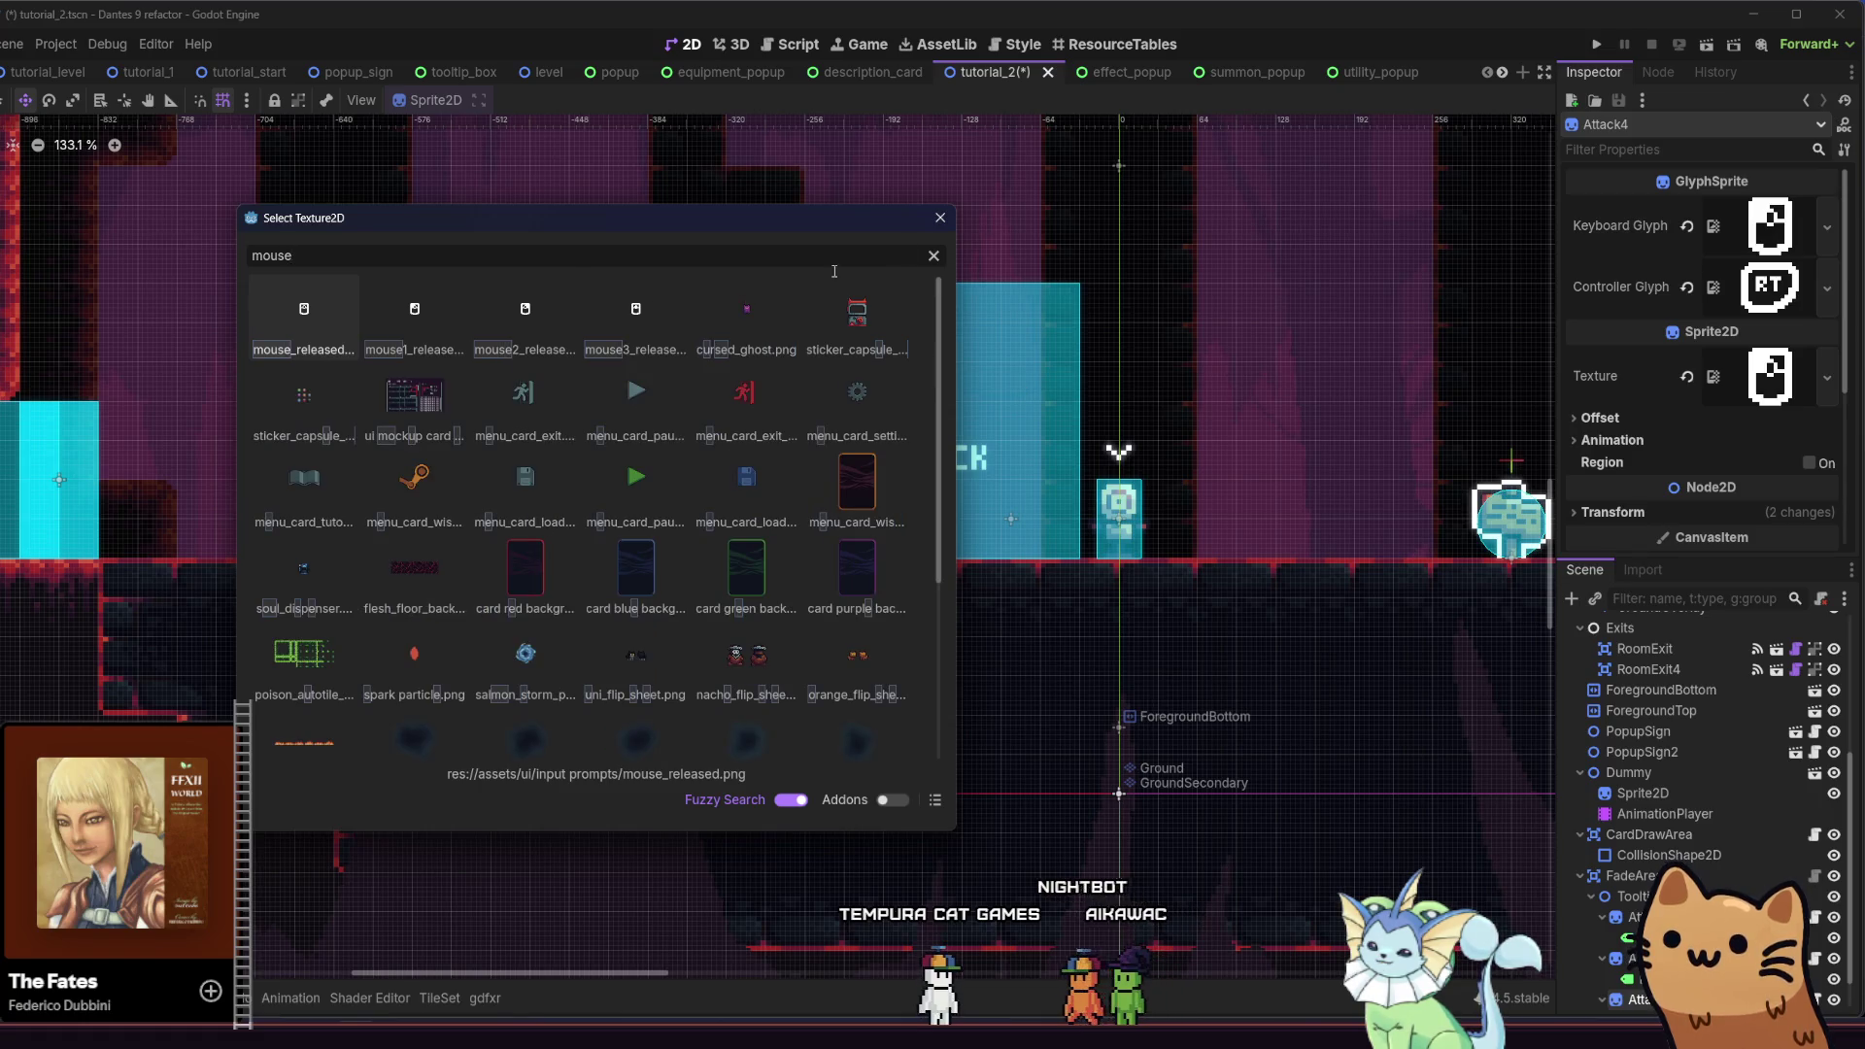
double_click(497, 313)
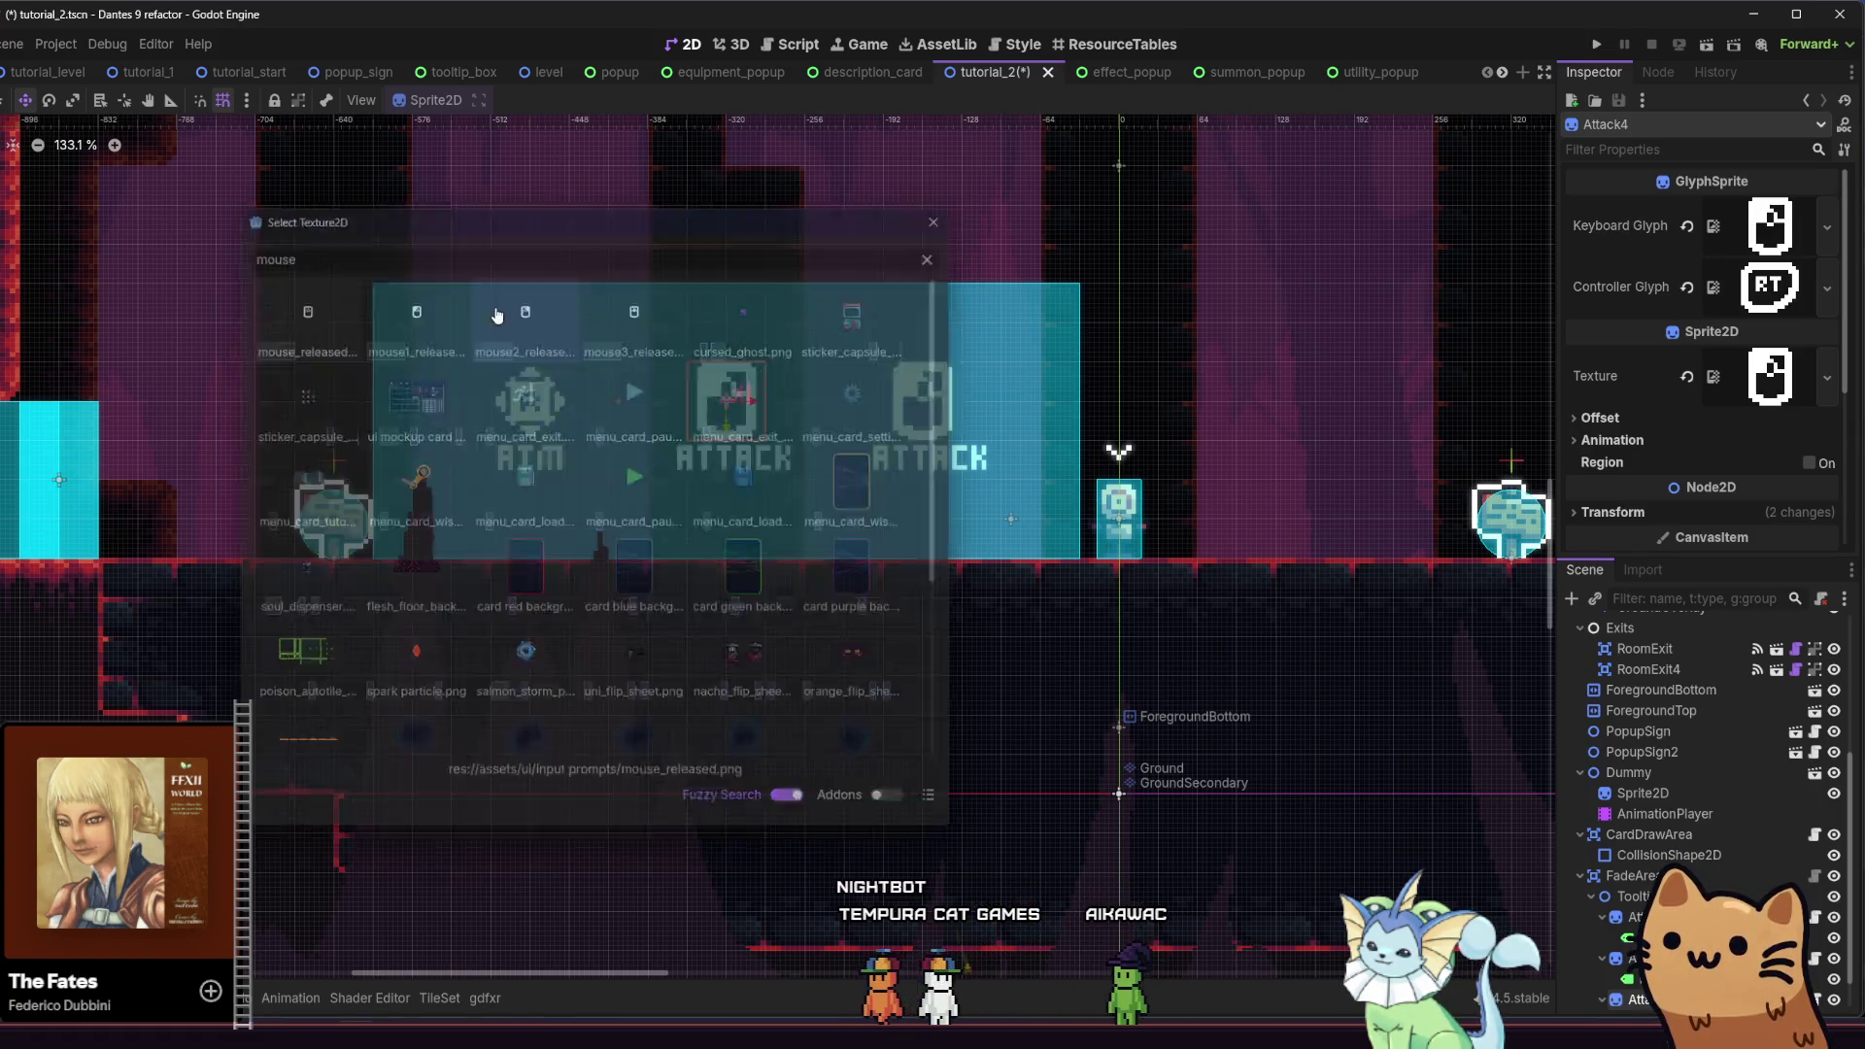
- Set the copied prompt's controller glyph to the LT texture (lt_pressed) instead of RT
right_click(1754, 301)
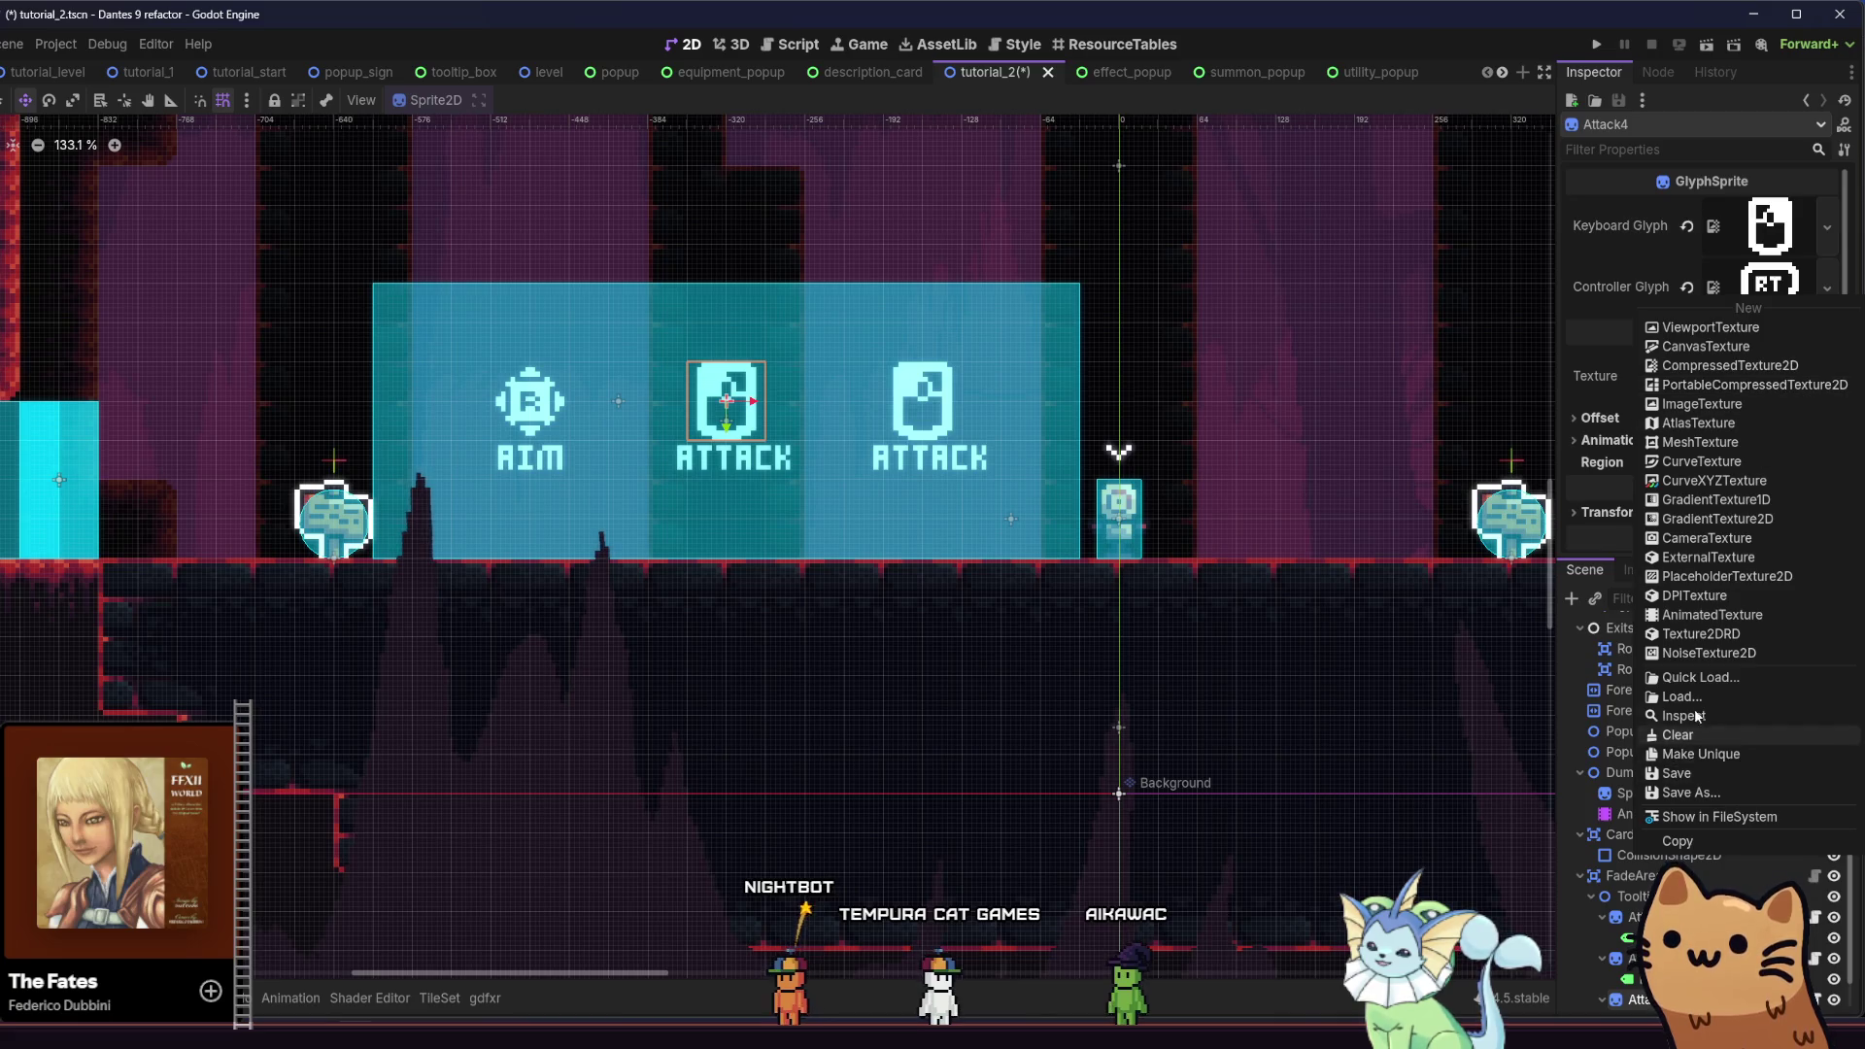
left_click(1700, 677)
type("rt")
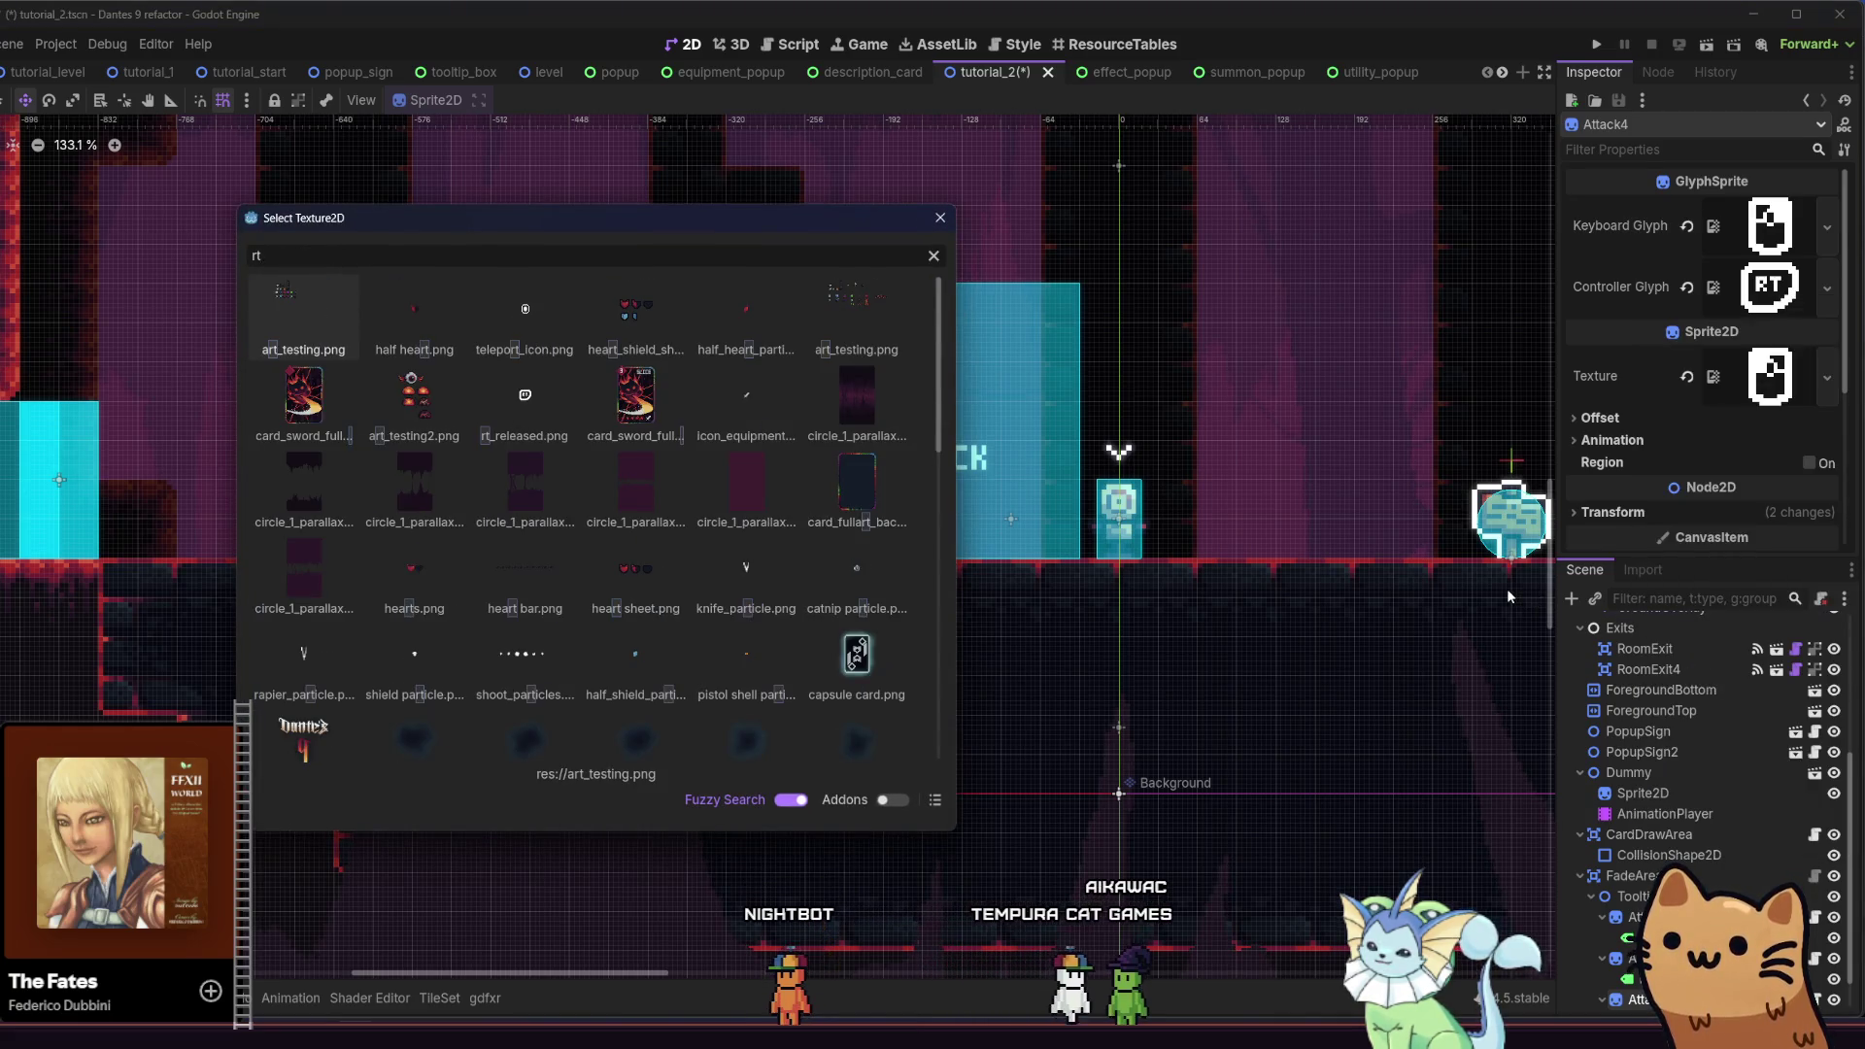
key("BackSpace")
key("BackSpace")
type("lt")
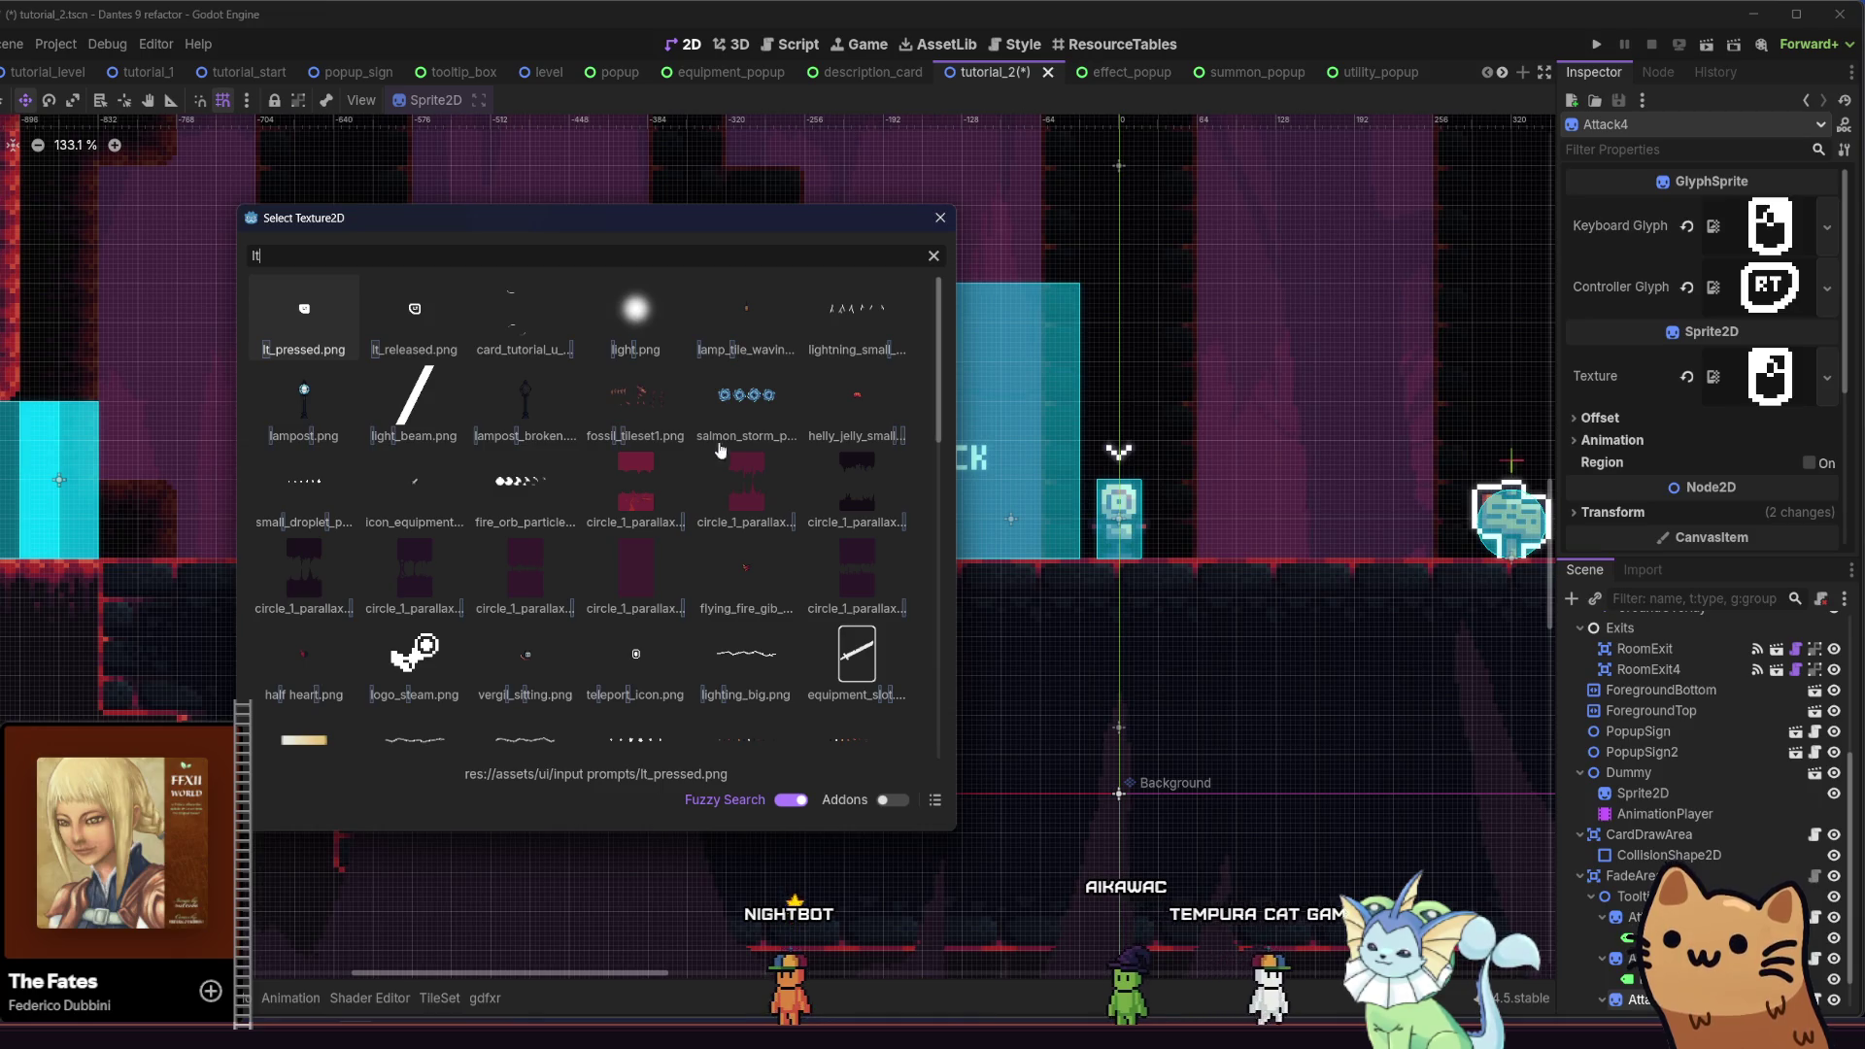
double_click(433, 323)
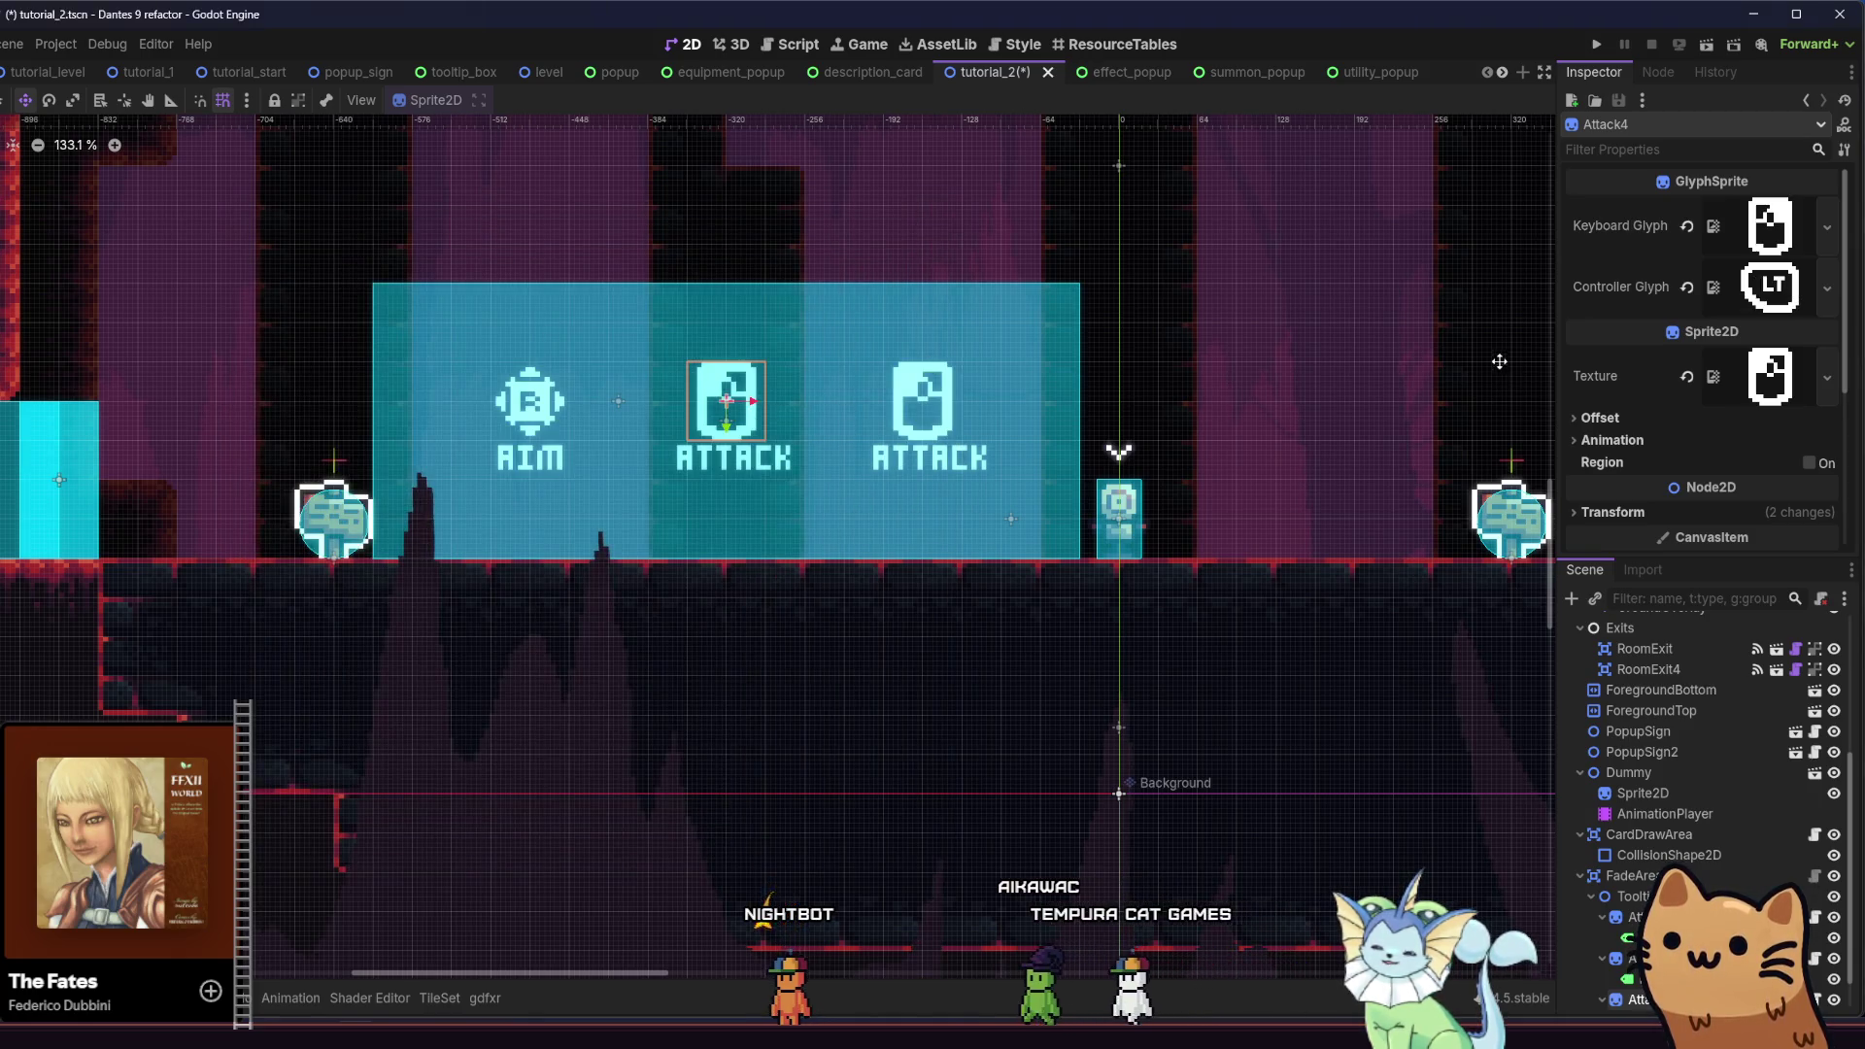
right_click(1701, 379)
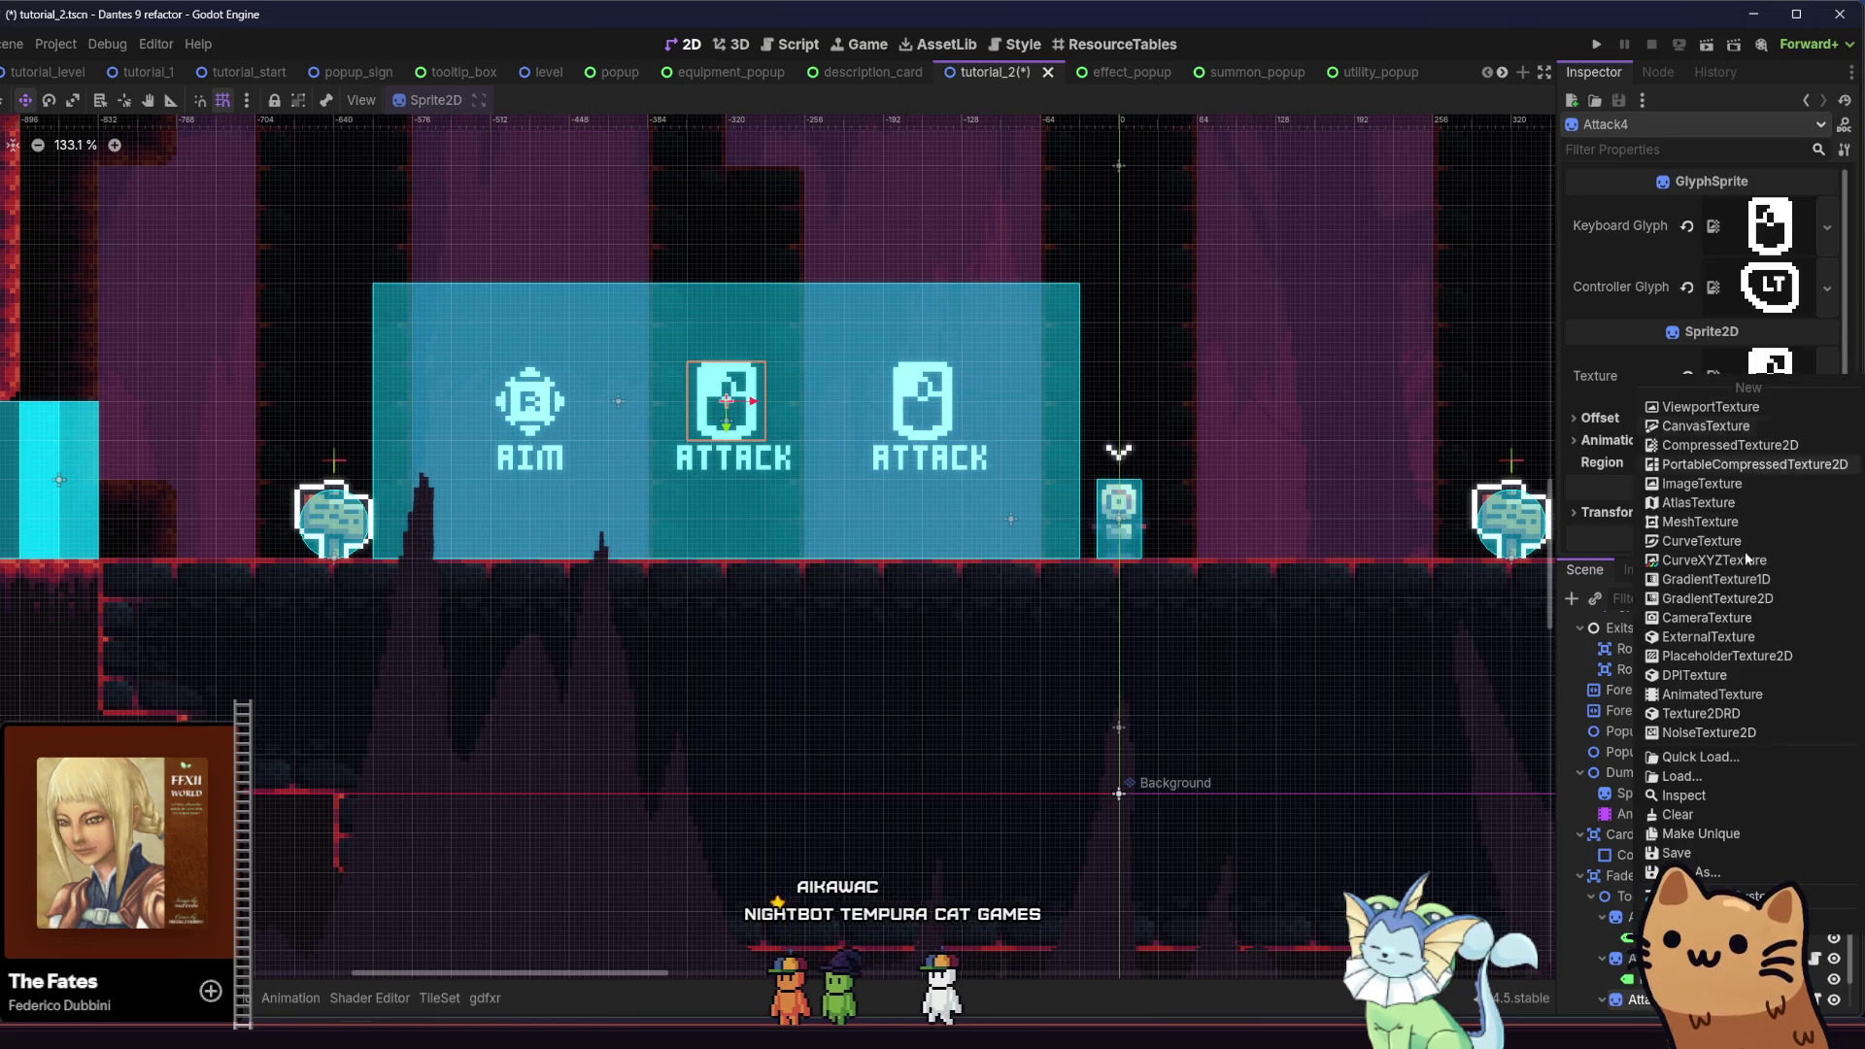
left_click(1672, 357)
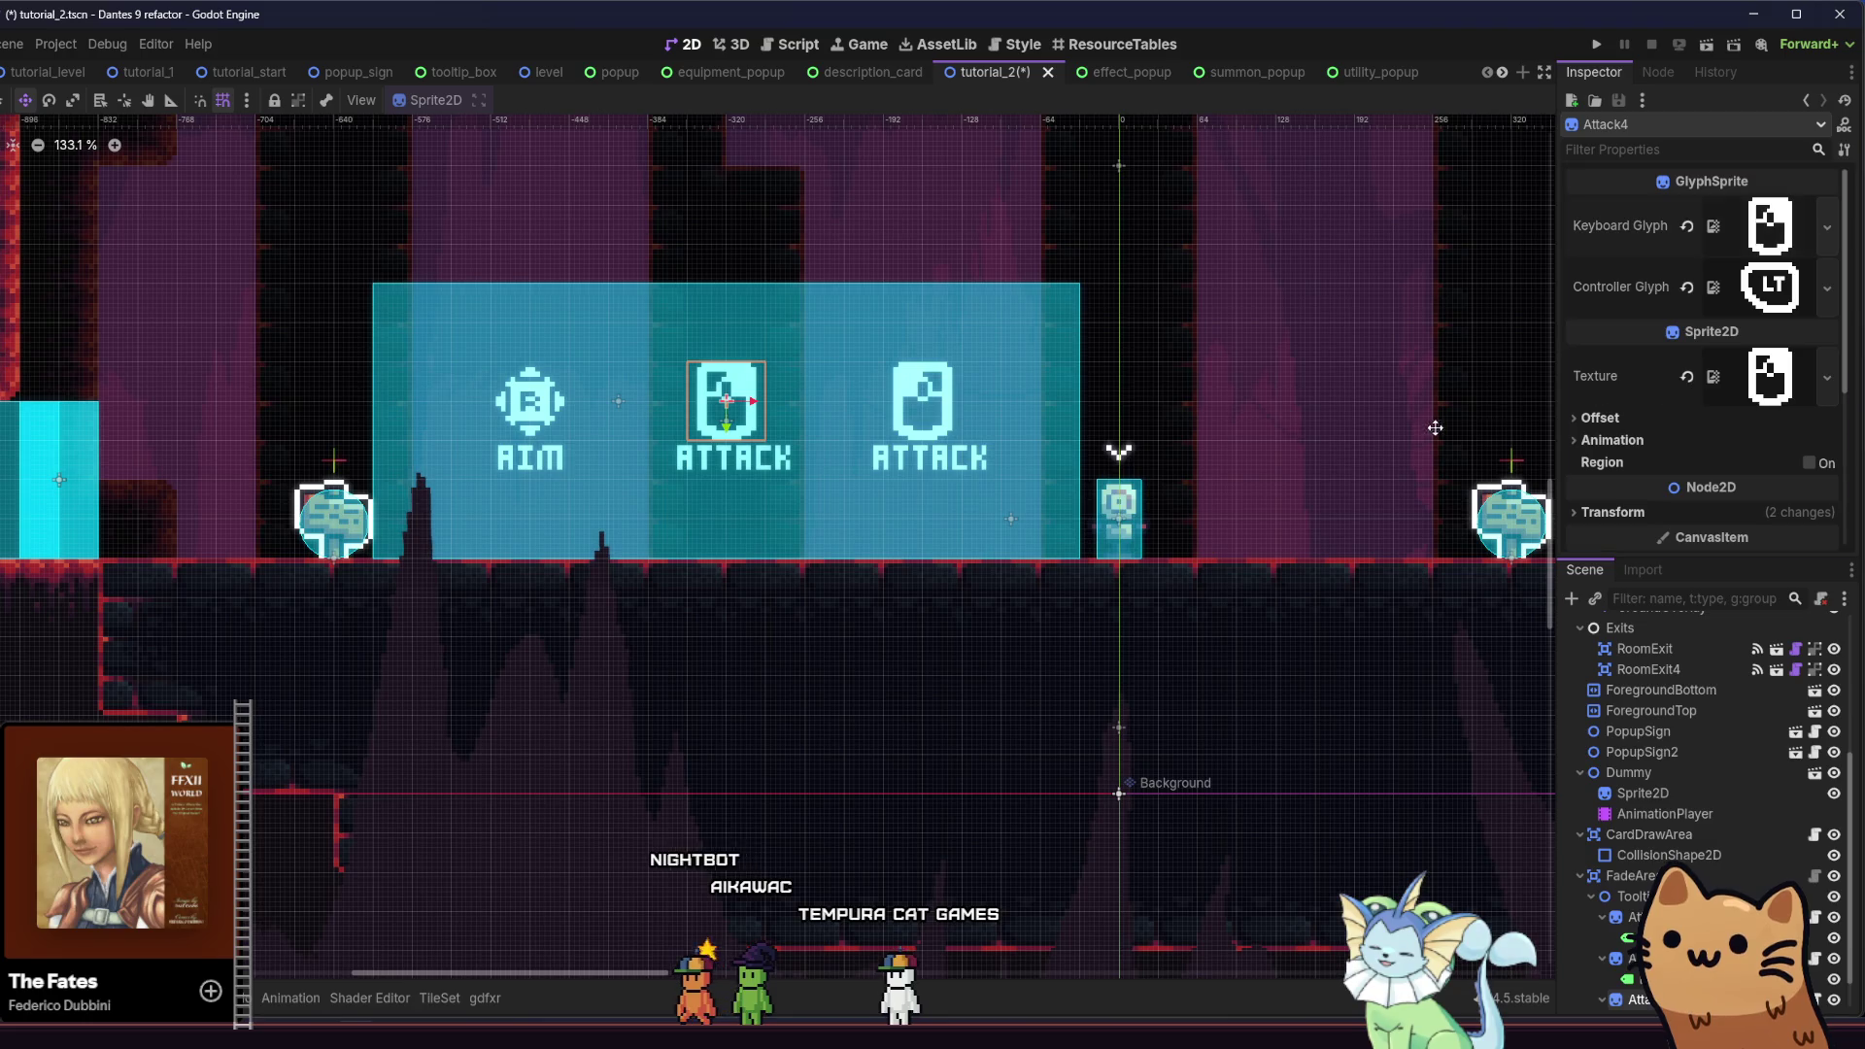
- Change the middle prompt's Label text to 'Equip', save tutorial_2, and run the project
key("ctrl+s")
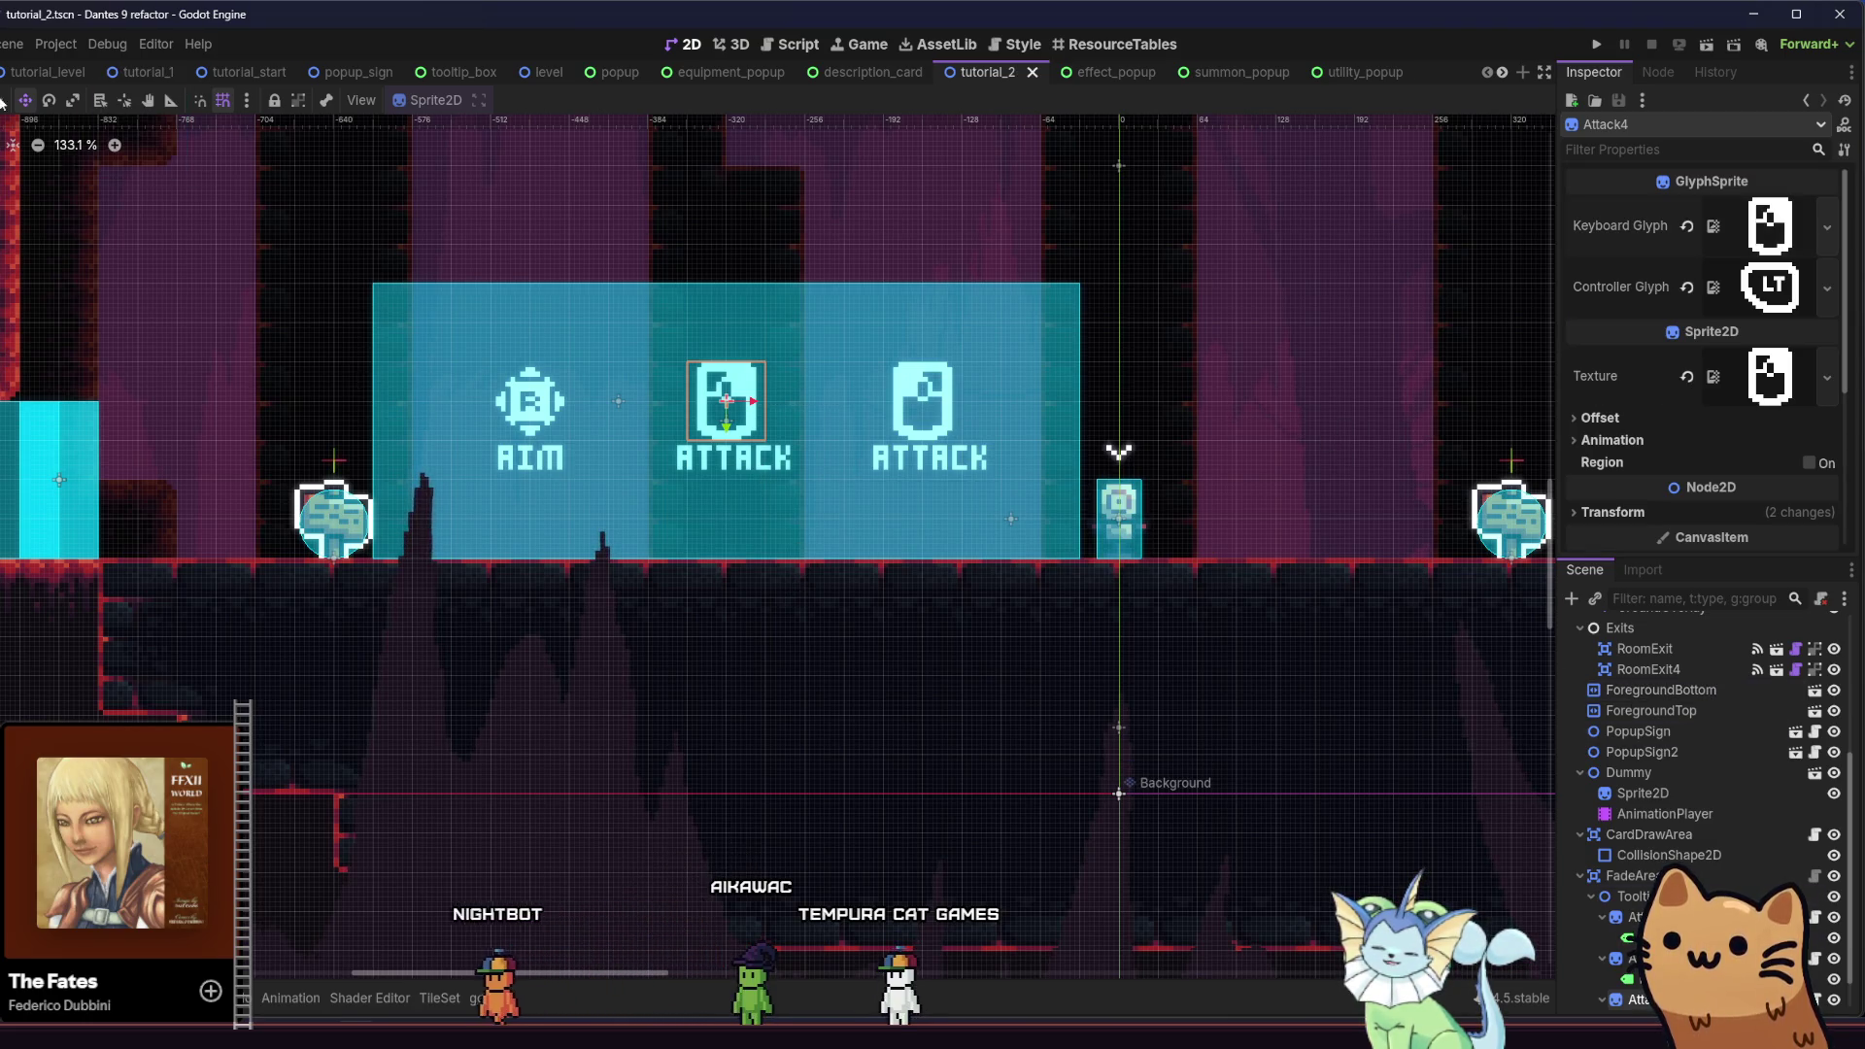
left_click(776, 468)
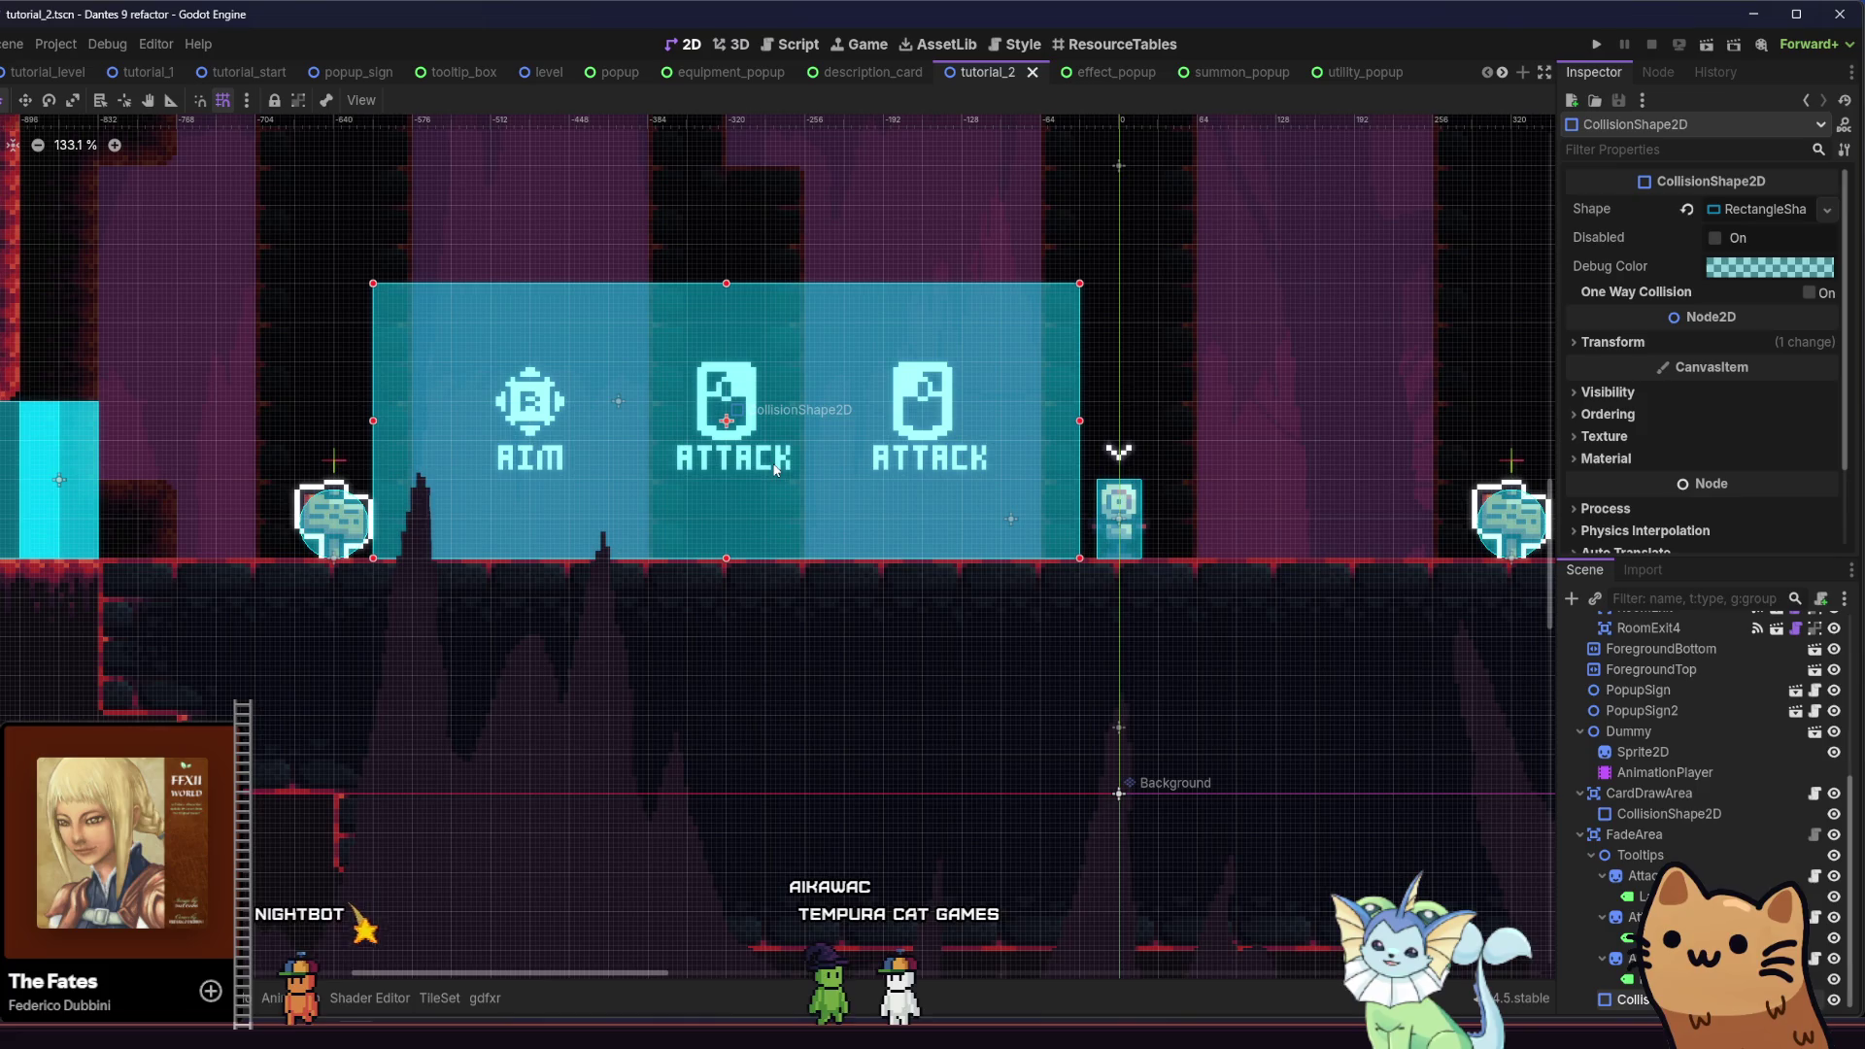
left_click(1644, 896)
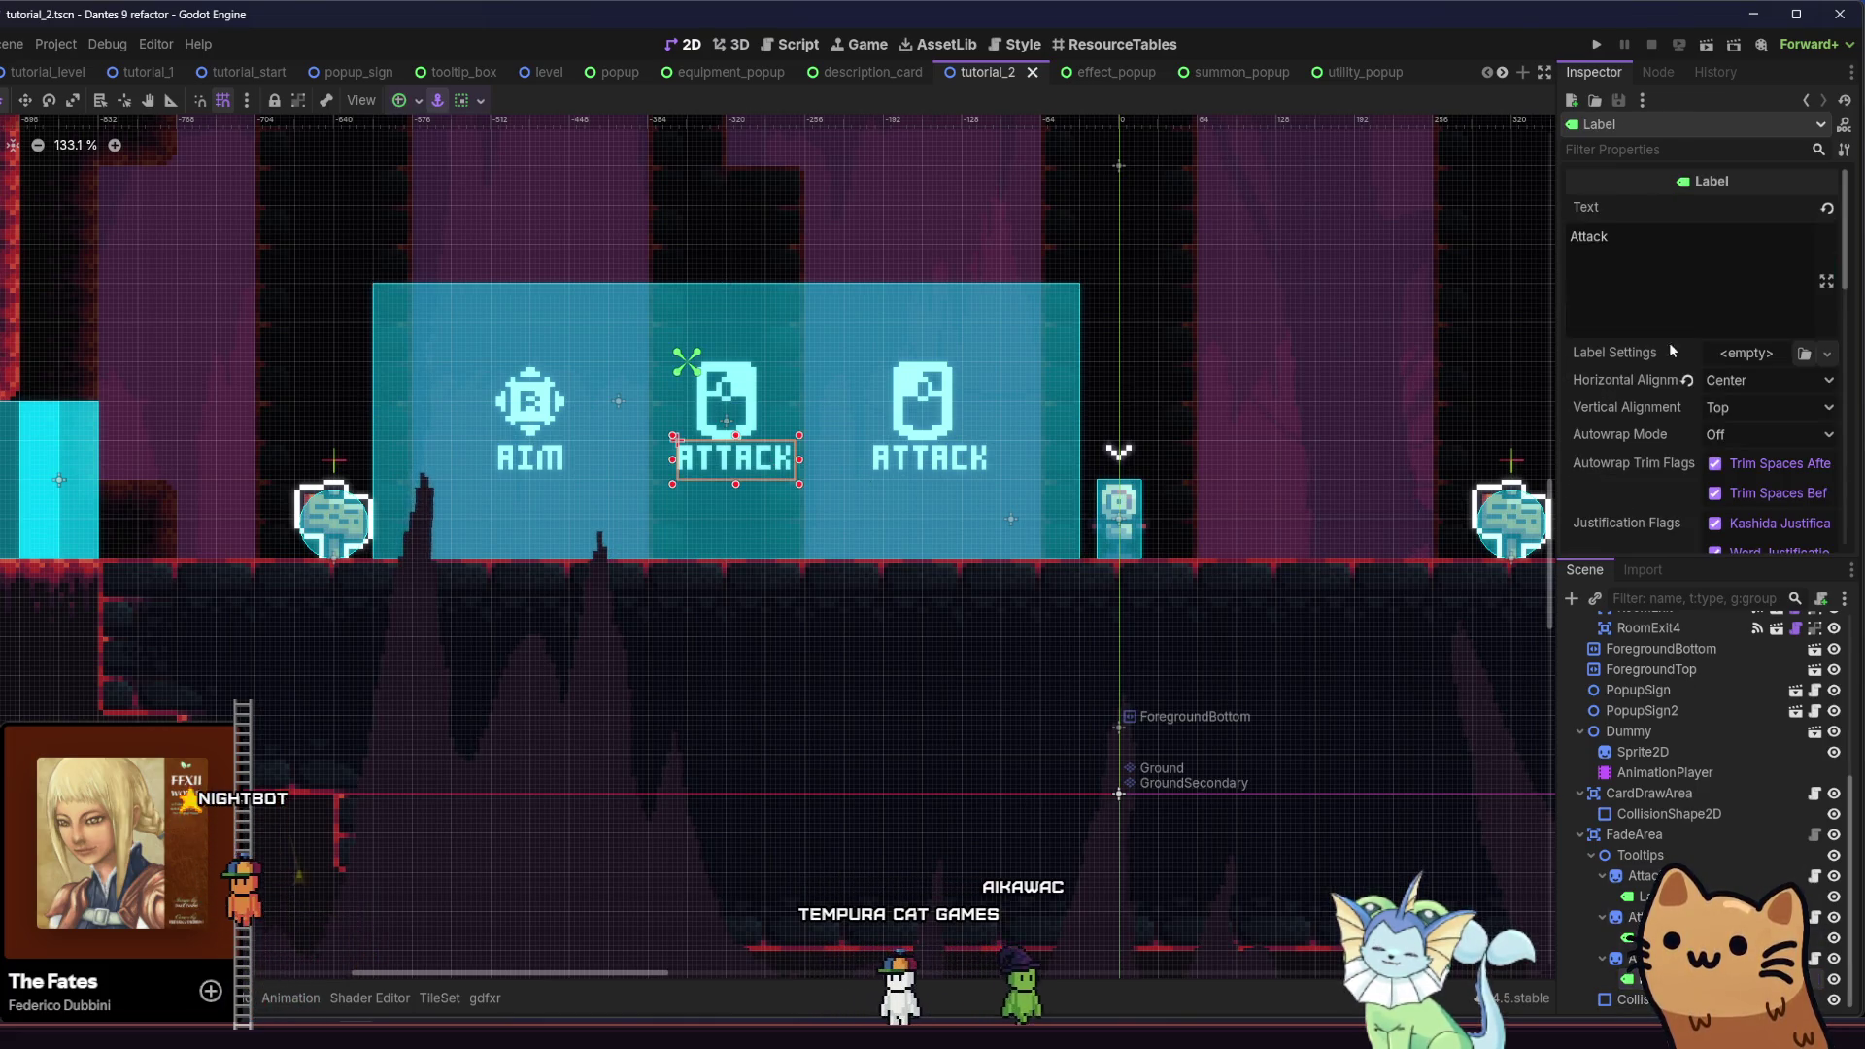
type("Equip")
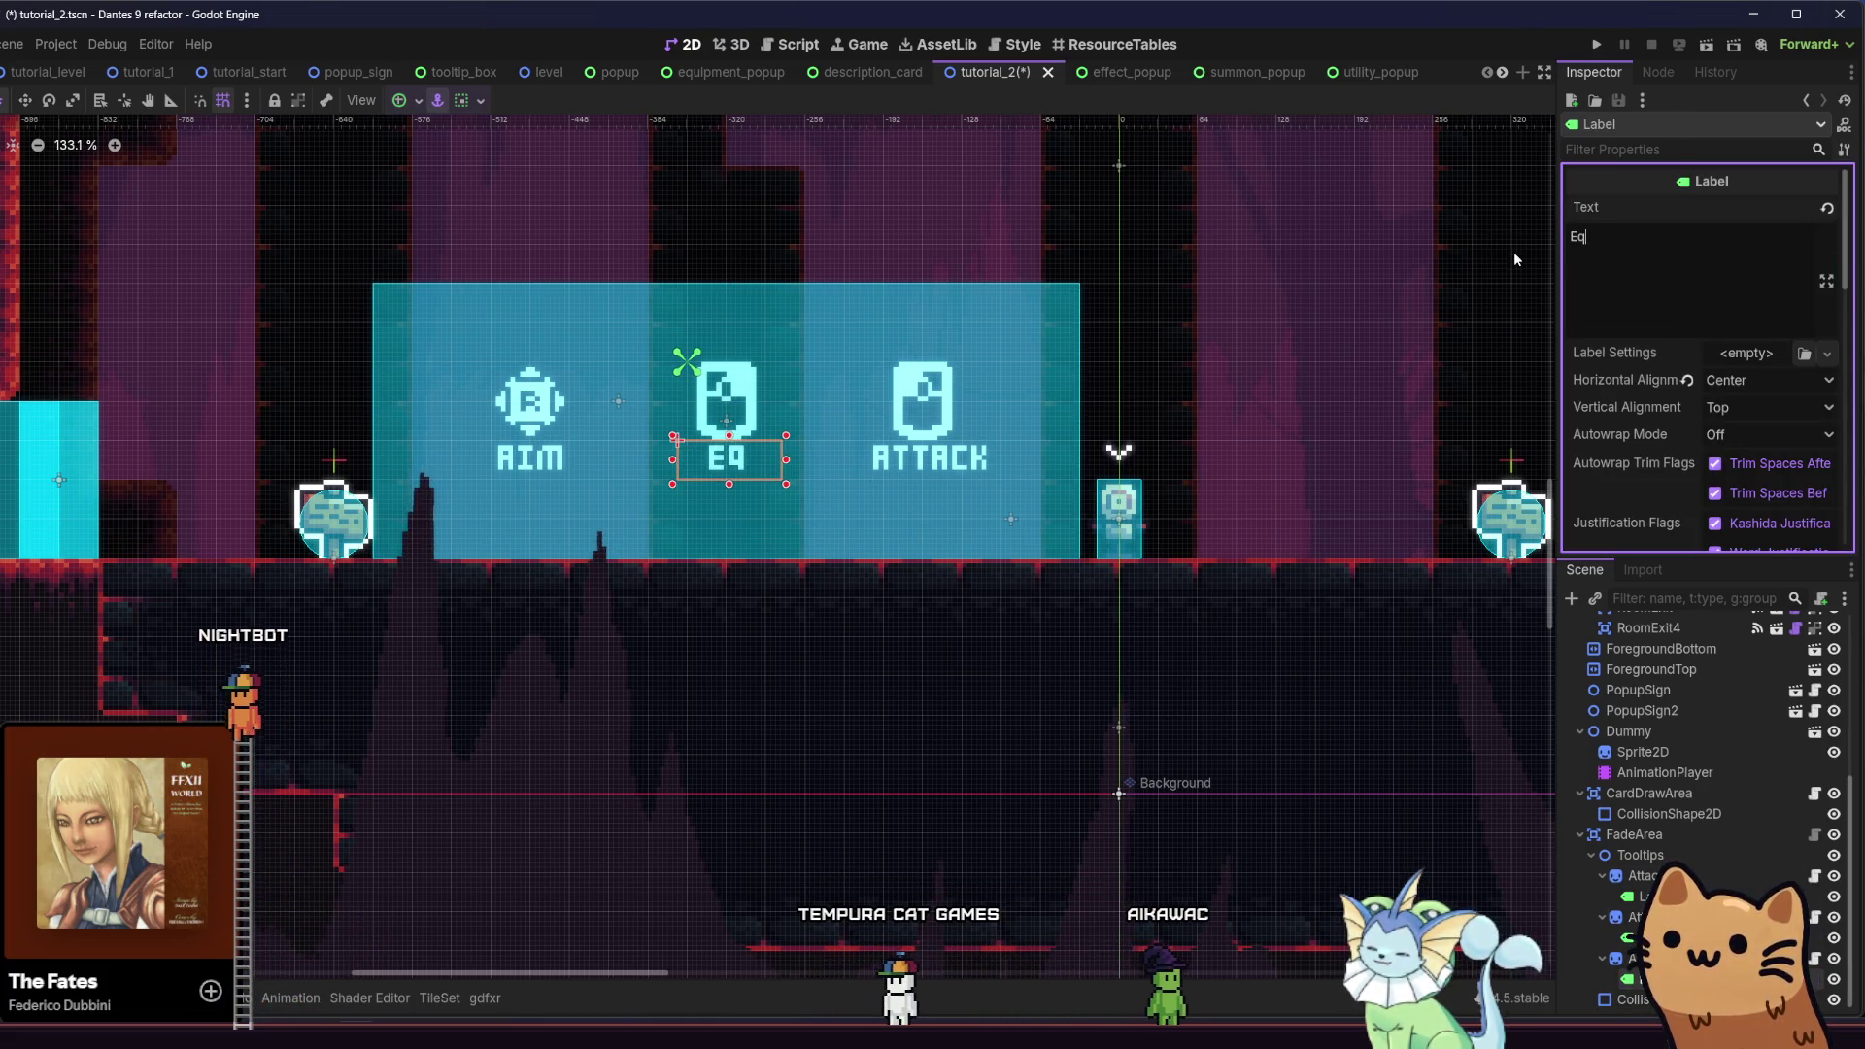
left_click(474, 377)
key("ctrl+s")
scroll(375, 443, "down", 4)
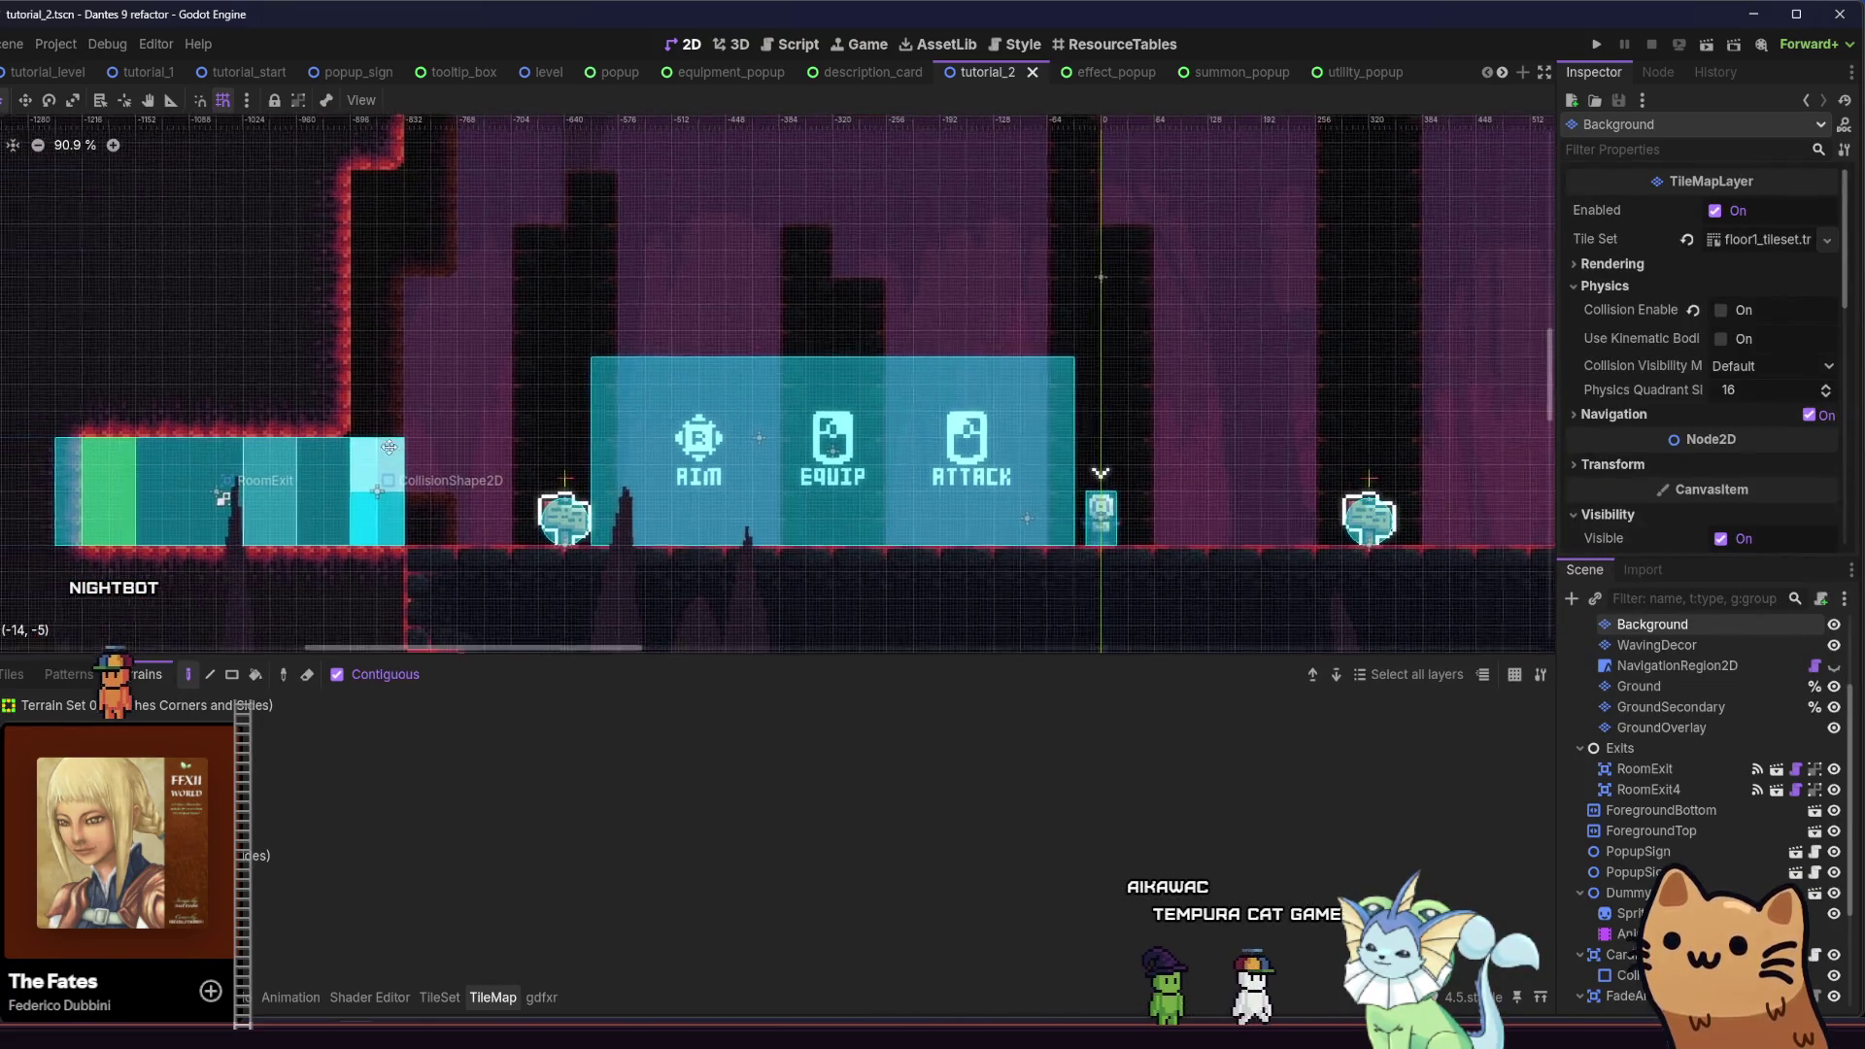
left_click(1596, 44)
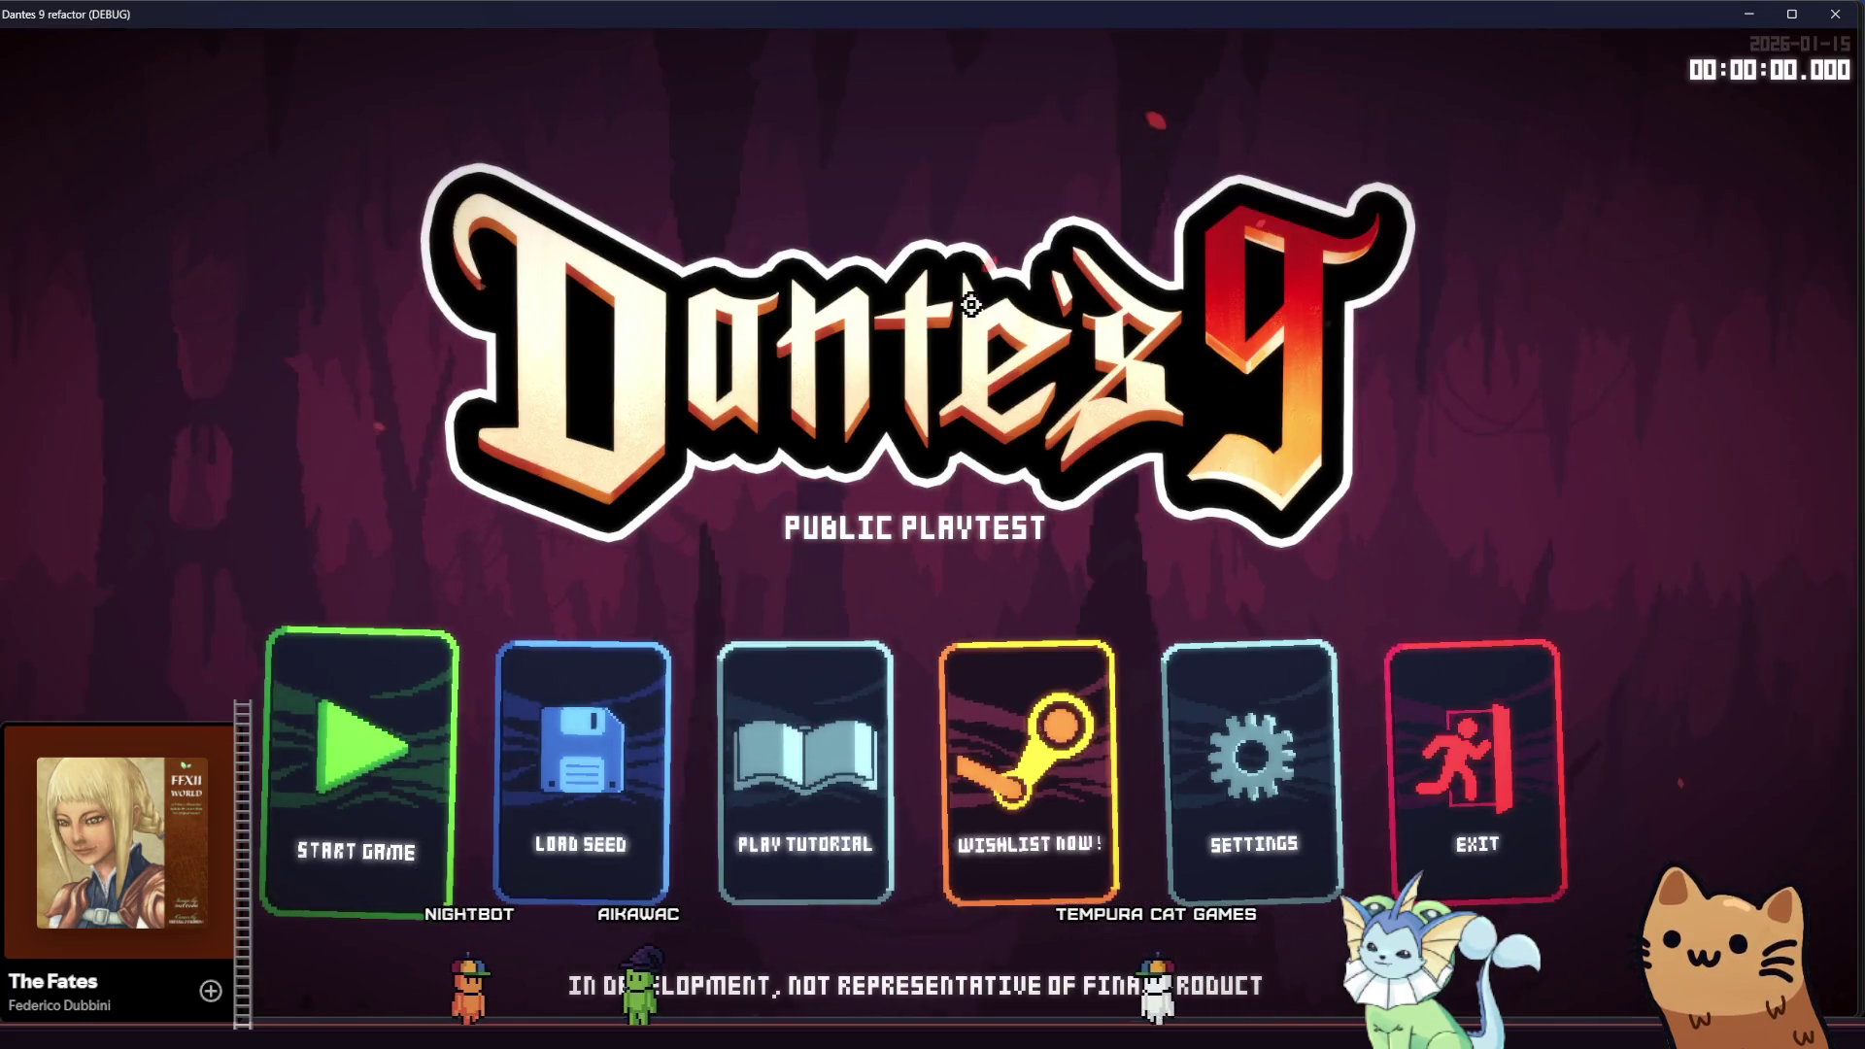
- Start Play Tutorial and run and jump the cat through the cave rooms toward the AIM prompt
left_click(824, 729)
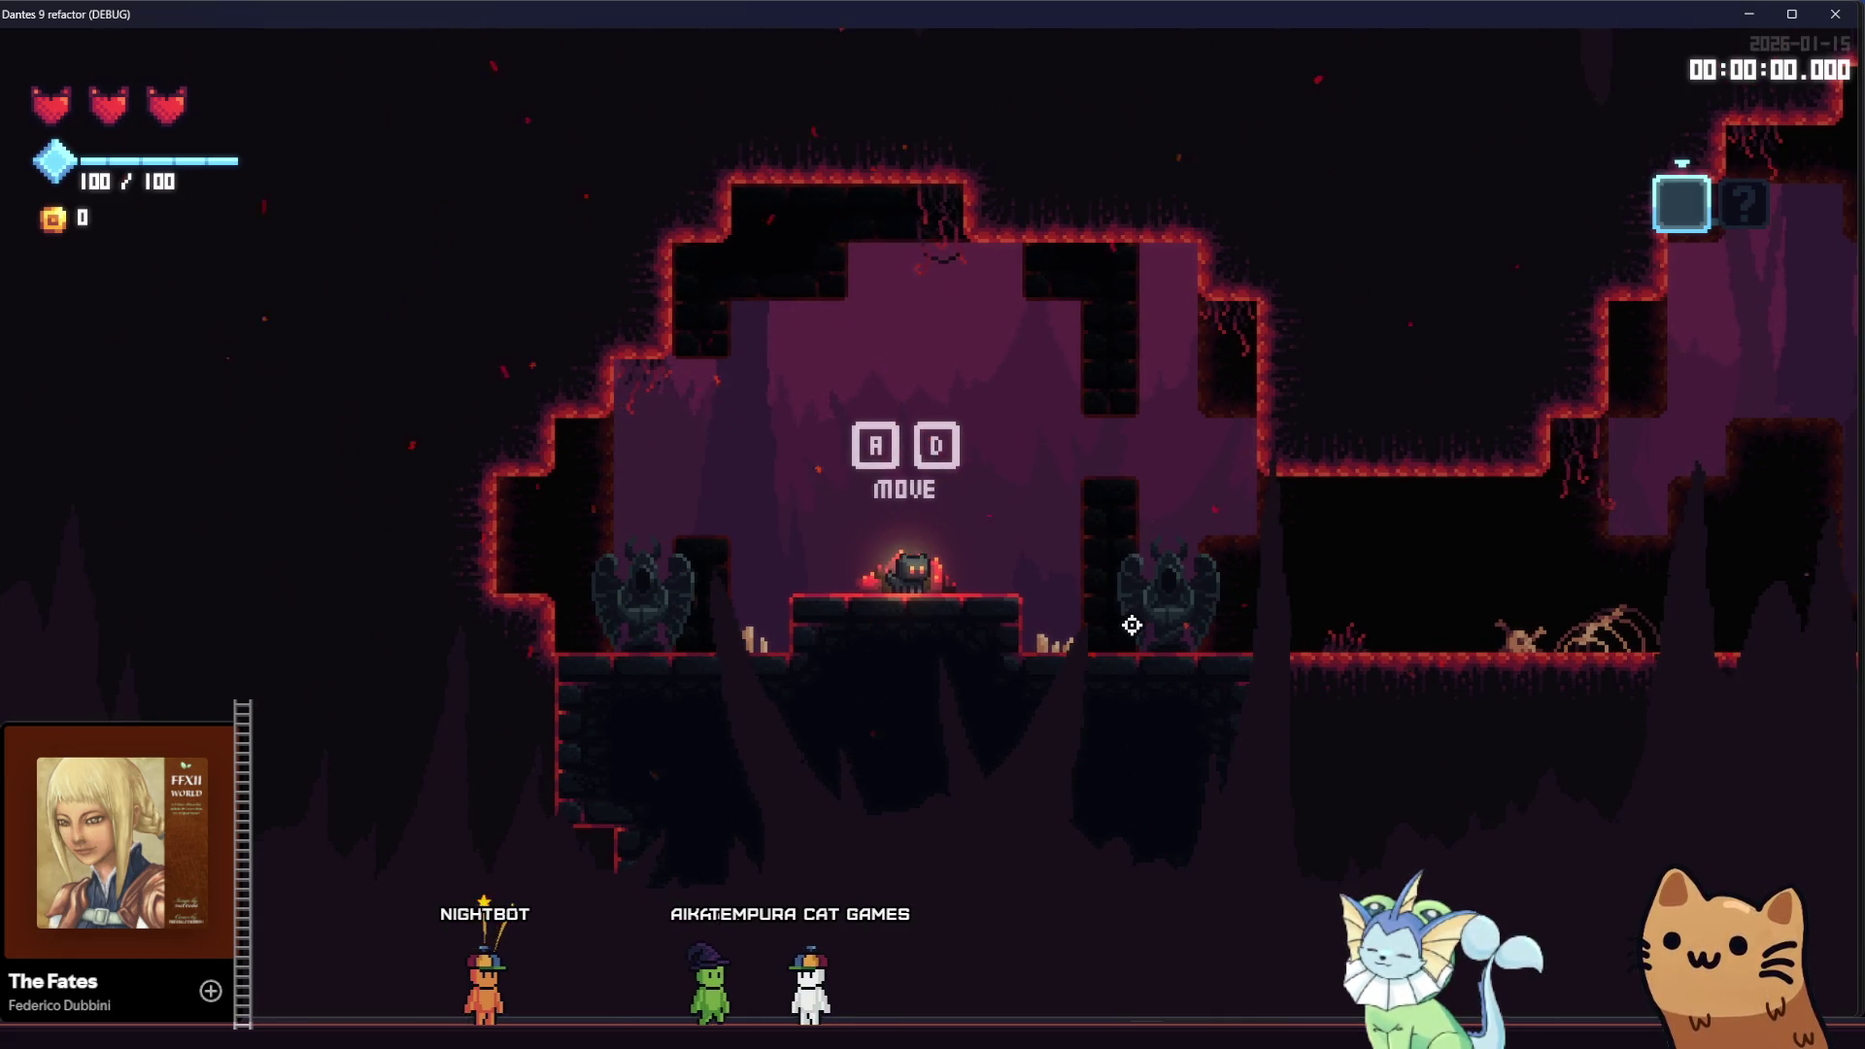
key("d")
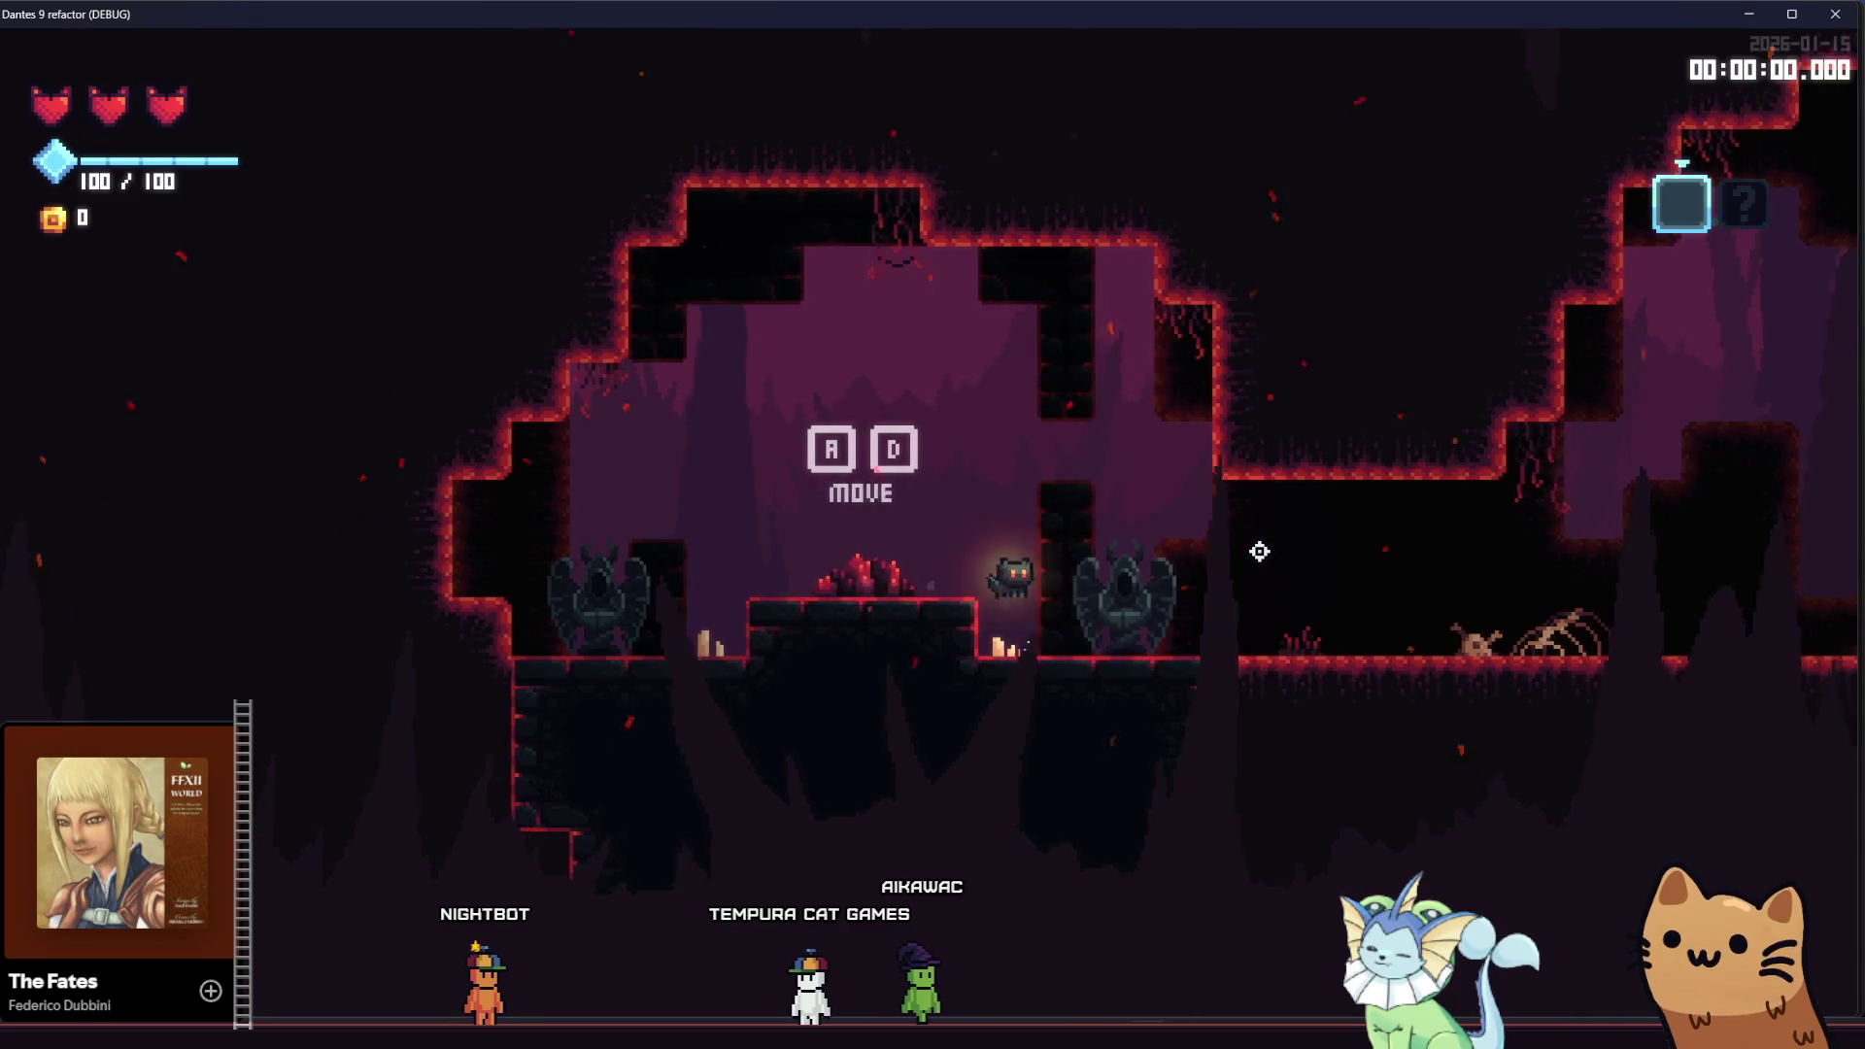
key("d")
key("space")
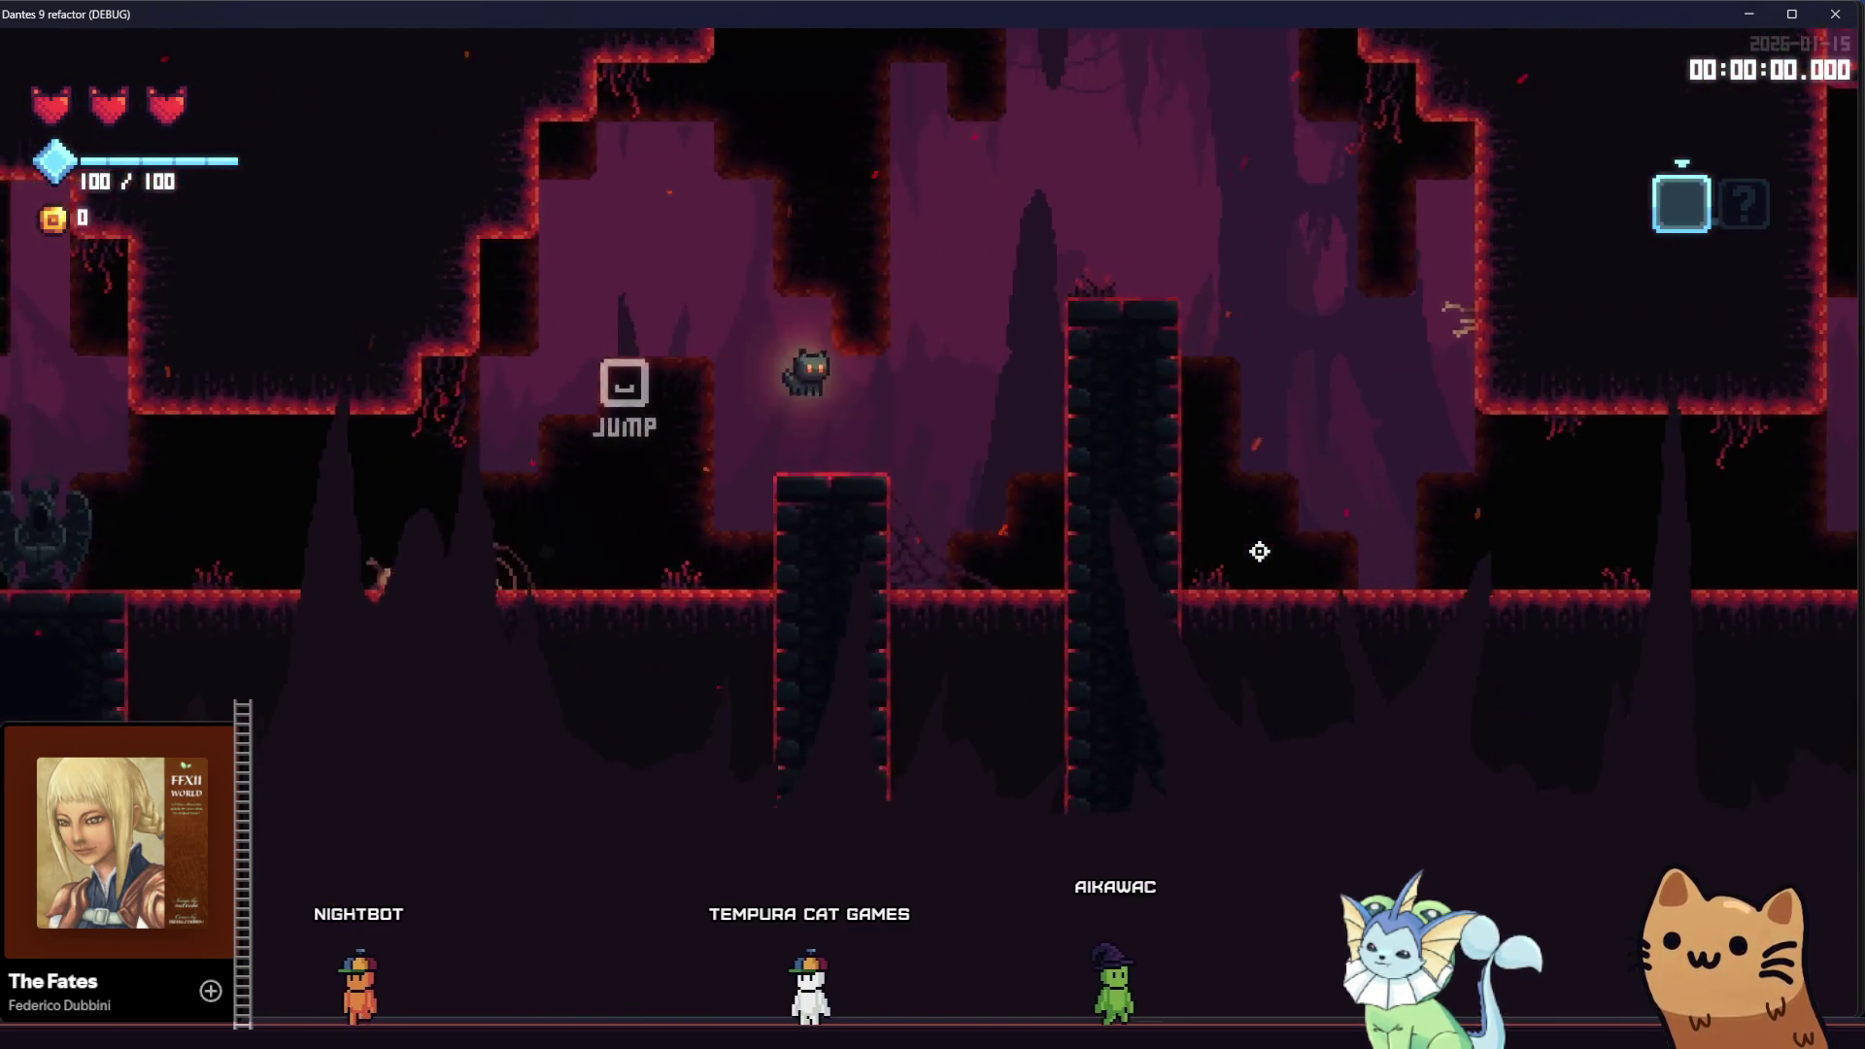
key("space")
key("d")
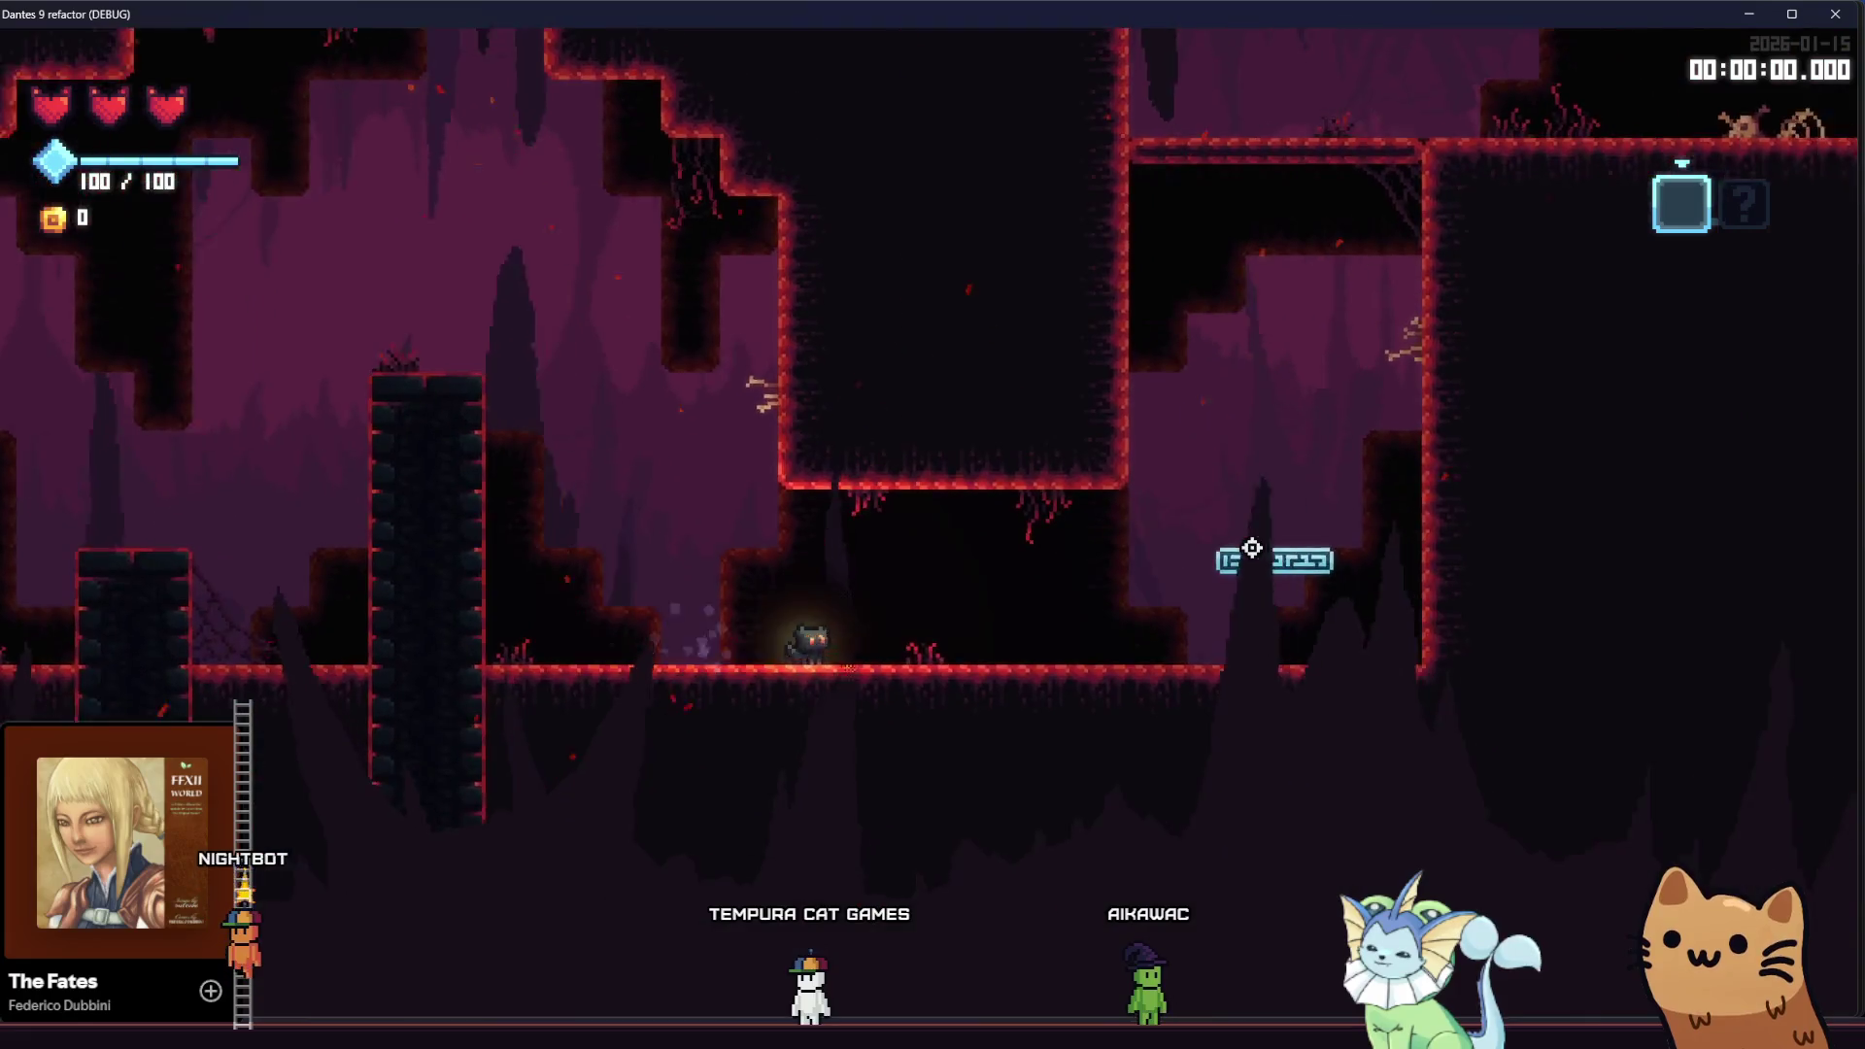
key("space")
key("d")
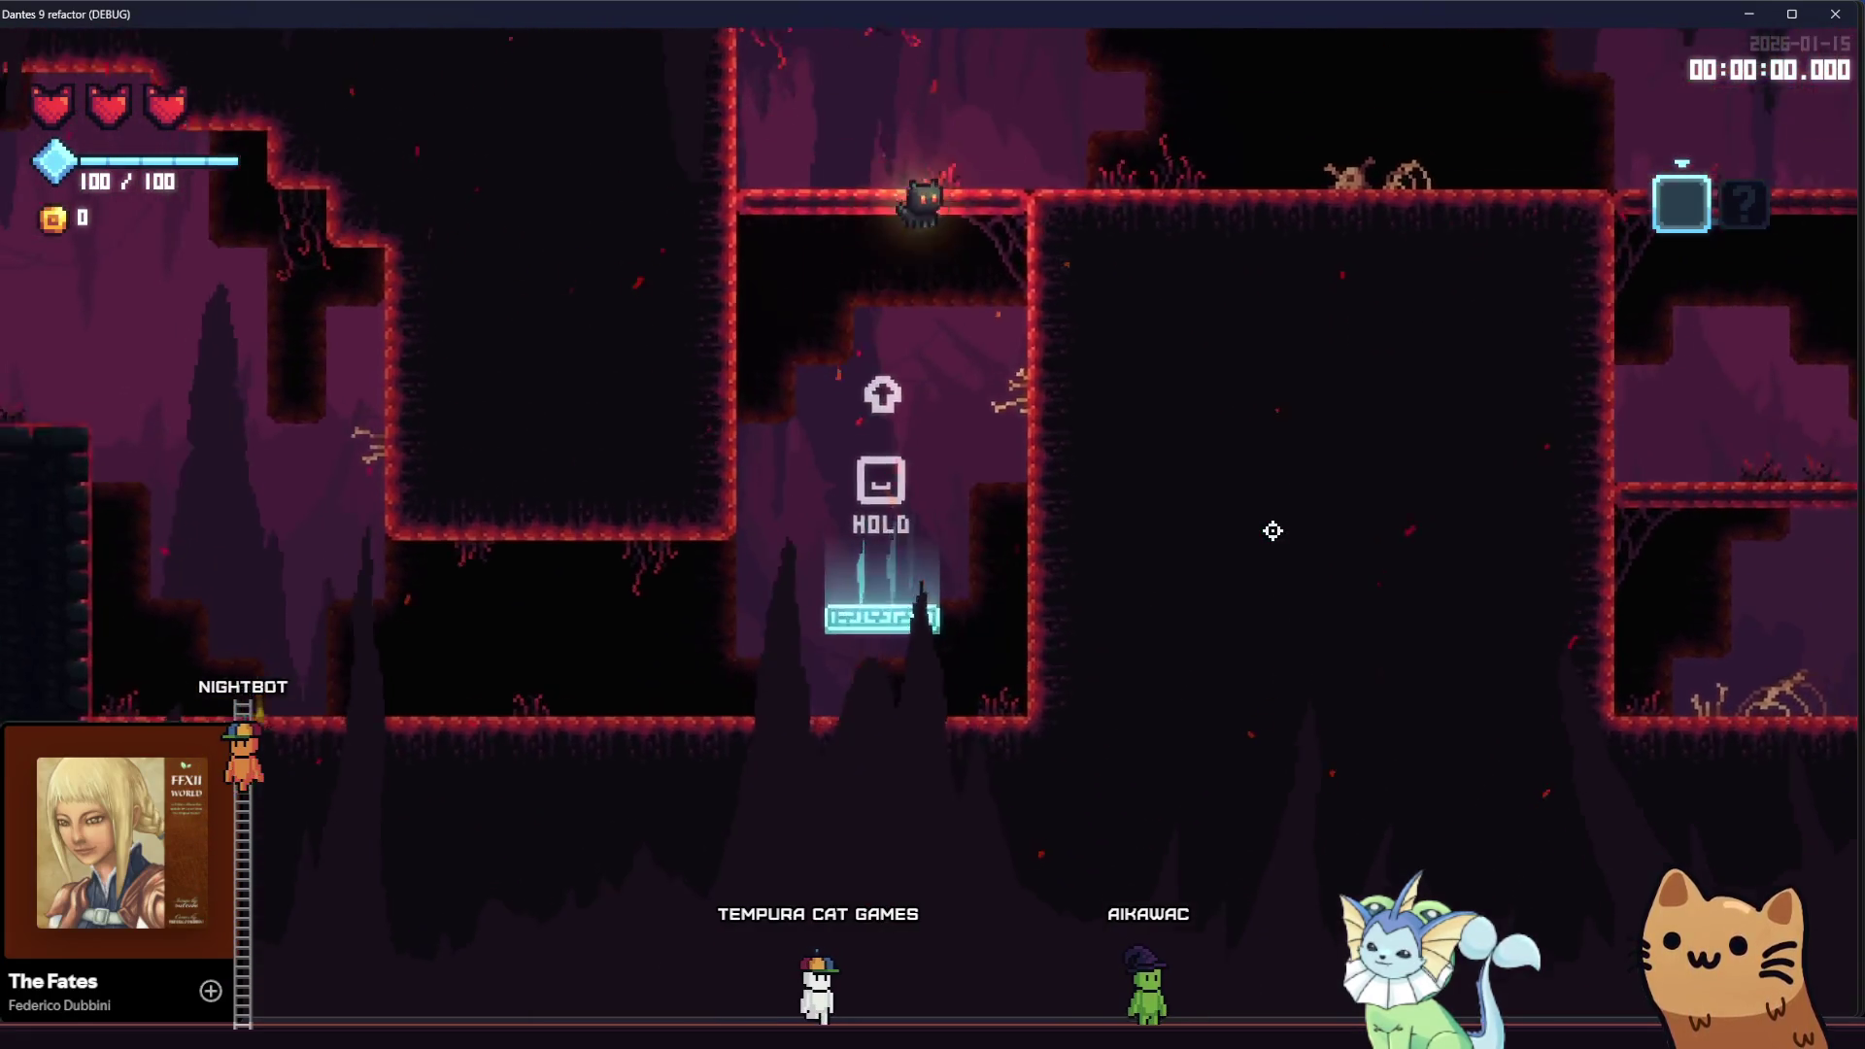
key("d")
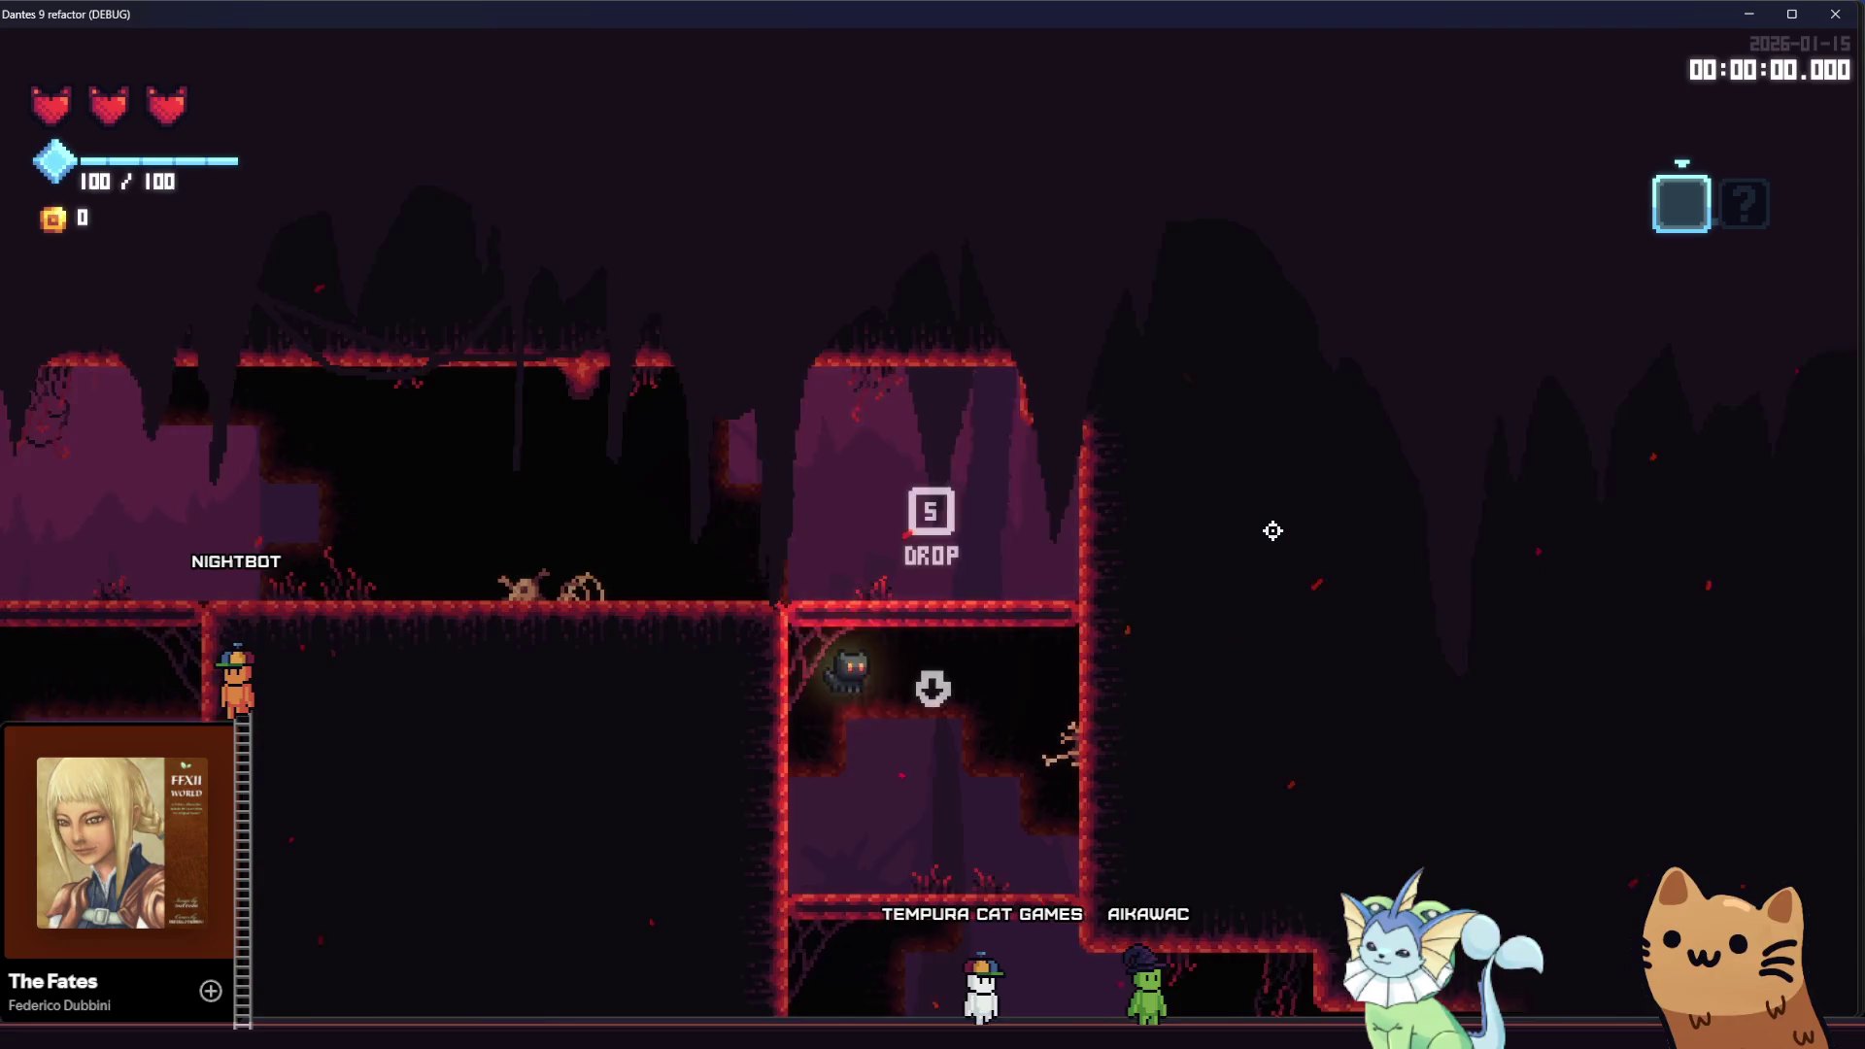
key("d")
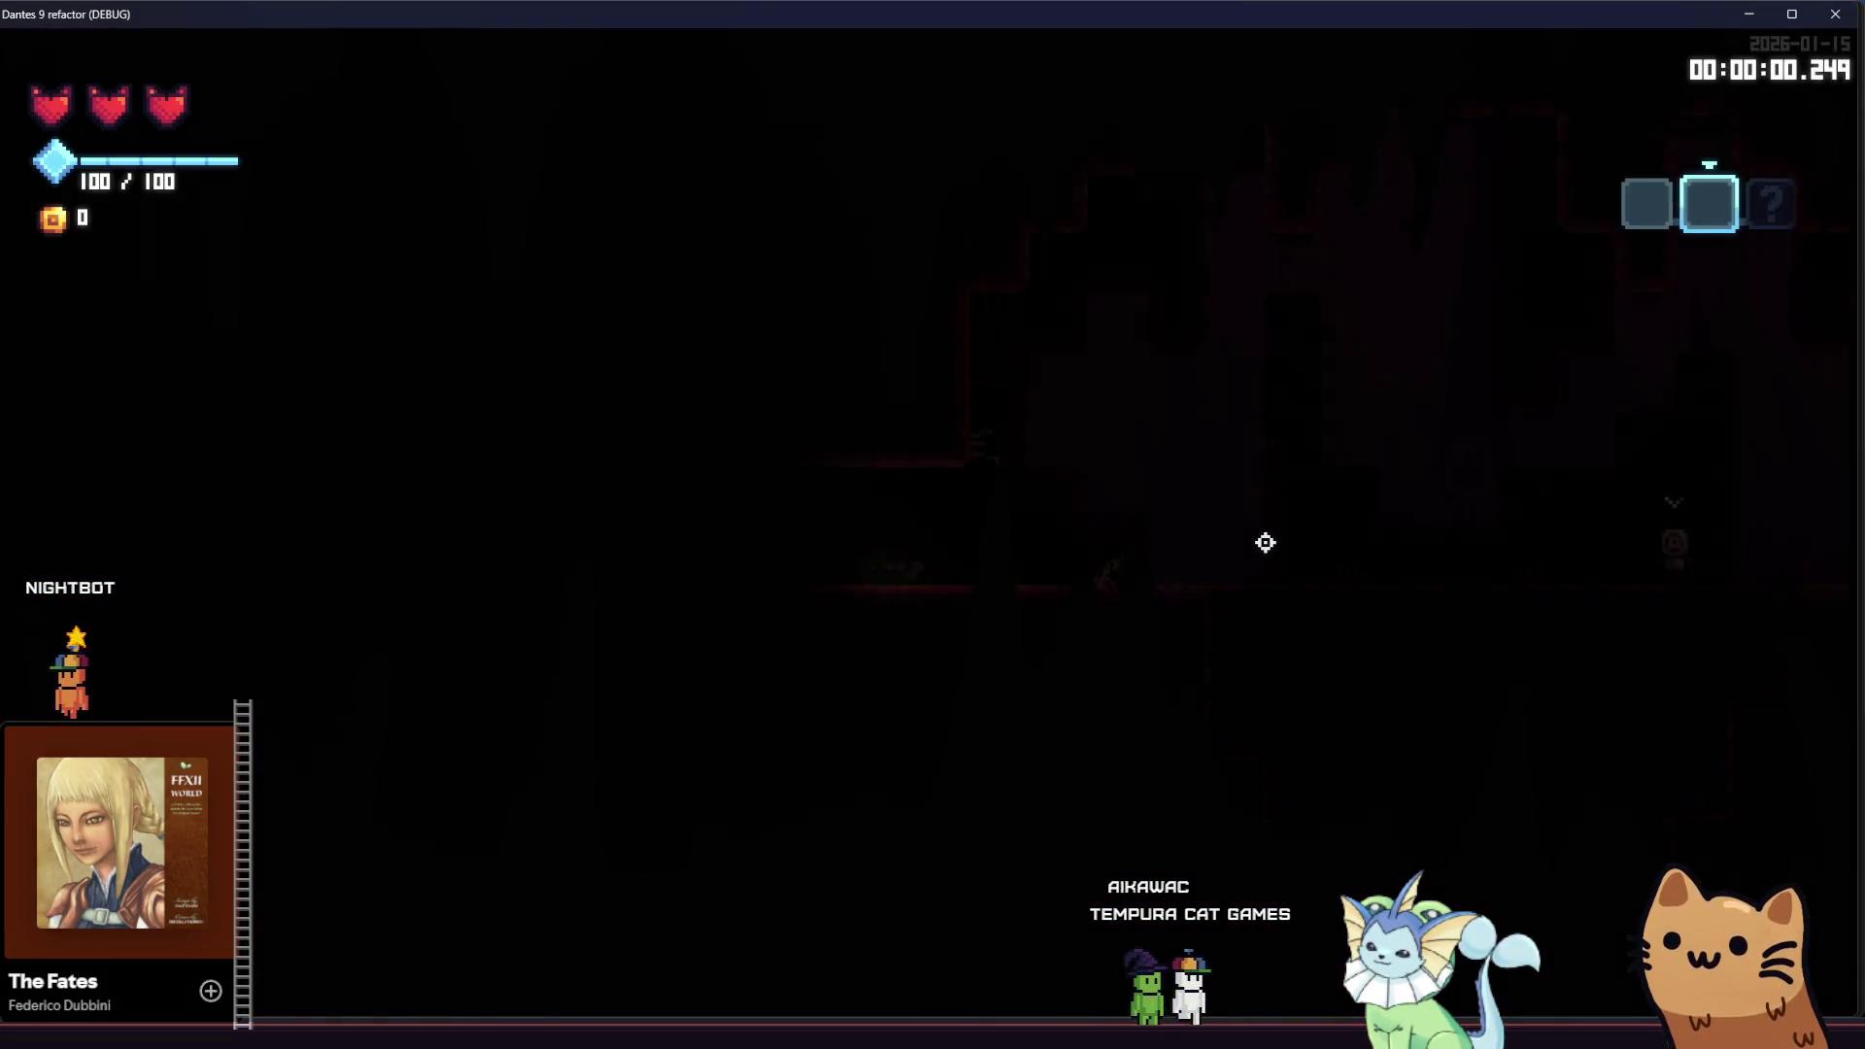
key("d")
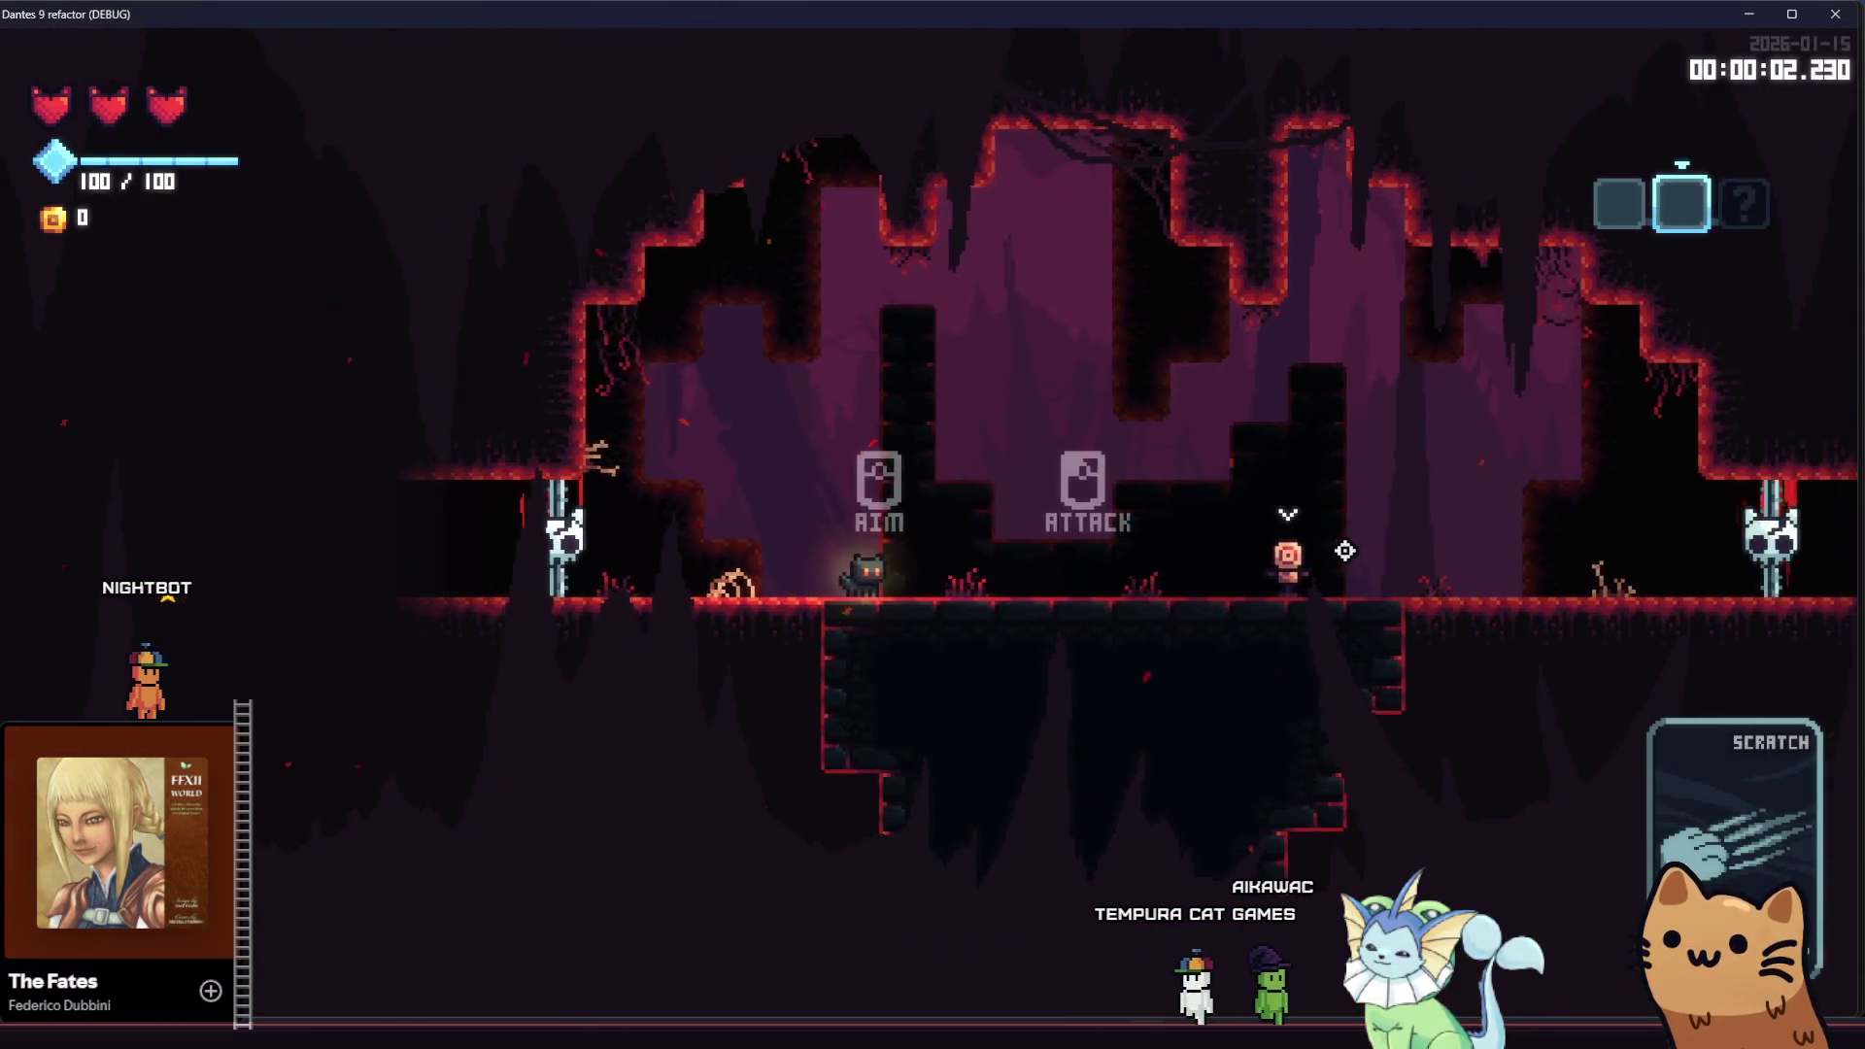
- Get past the AIM prompt and training dummy, reach the sign, and equip the Rusty Pistol card
key("a")
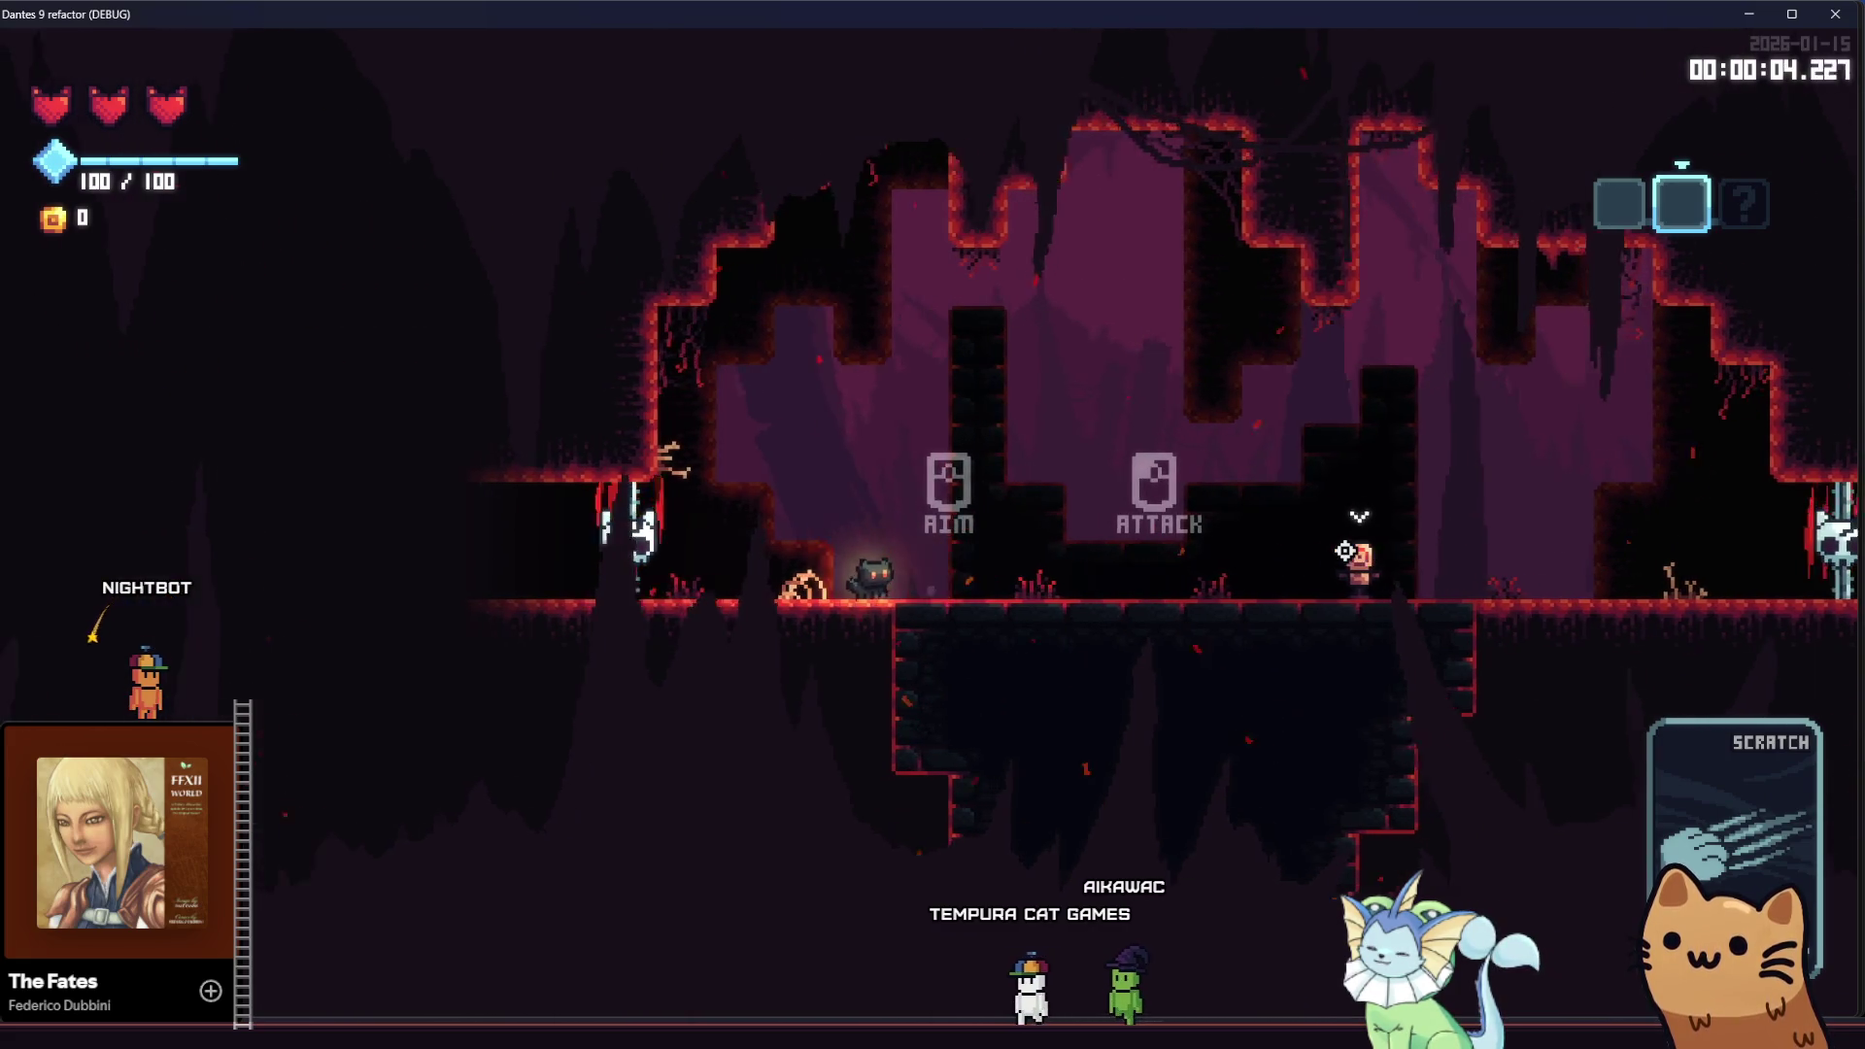
key("space")
key("d")
key("d")
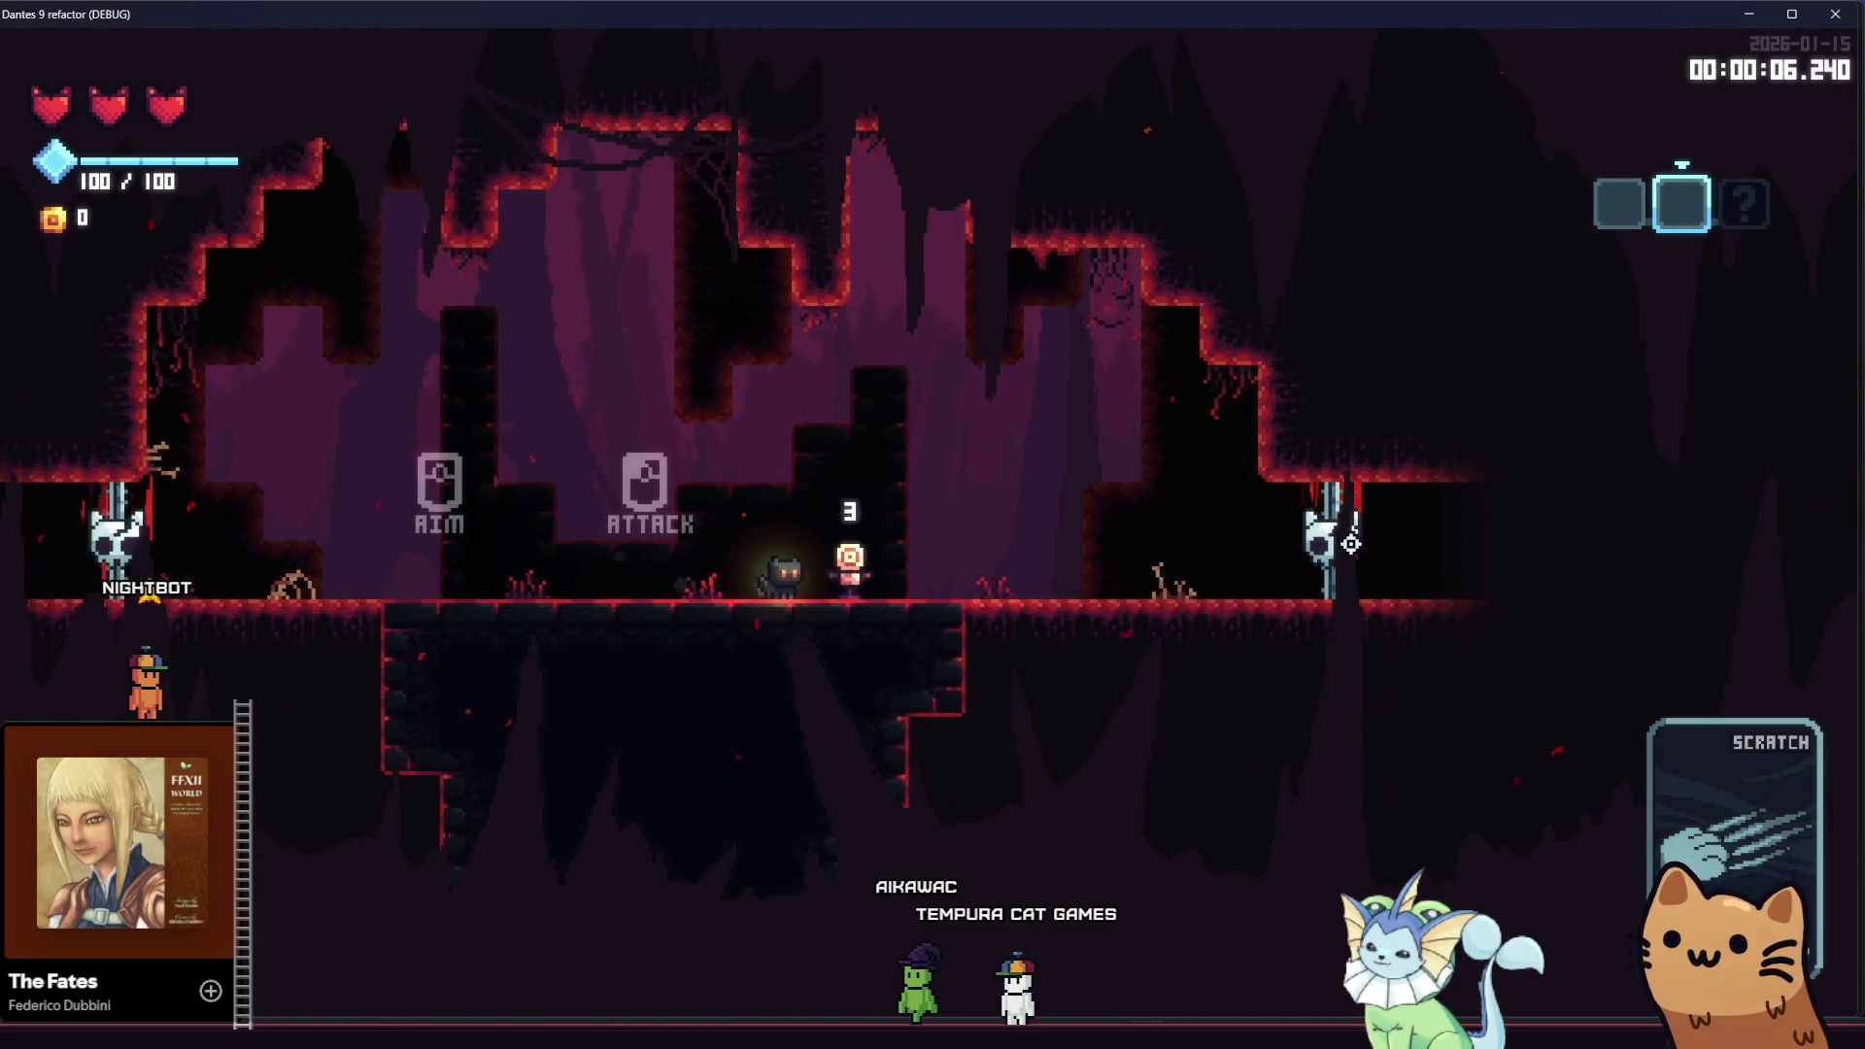
key("d")
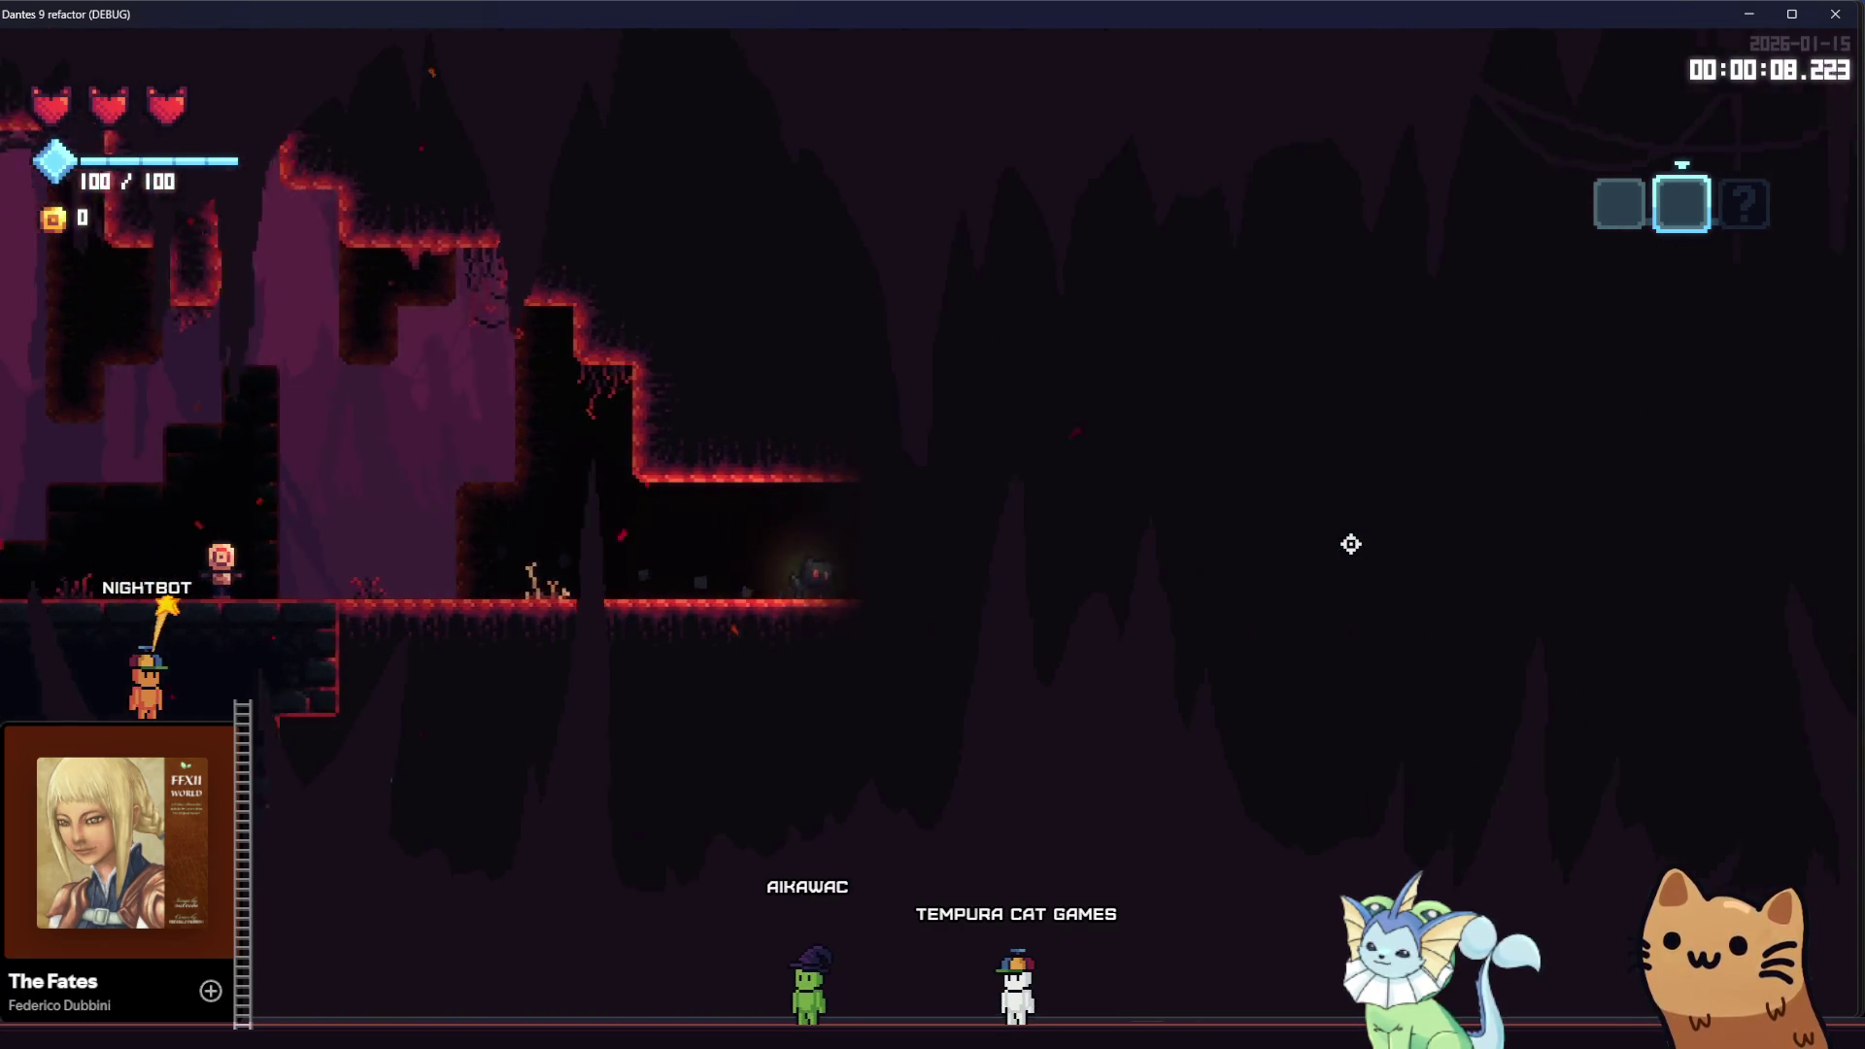
key("d")
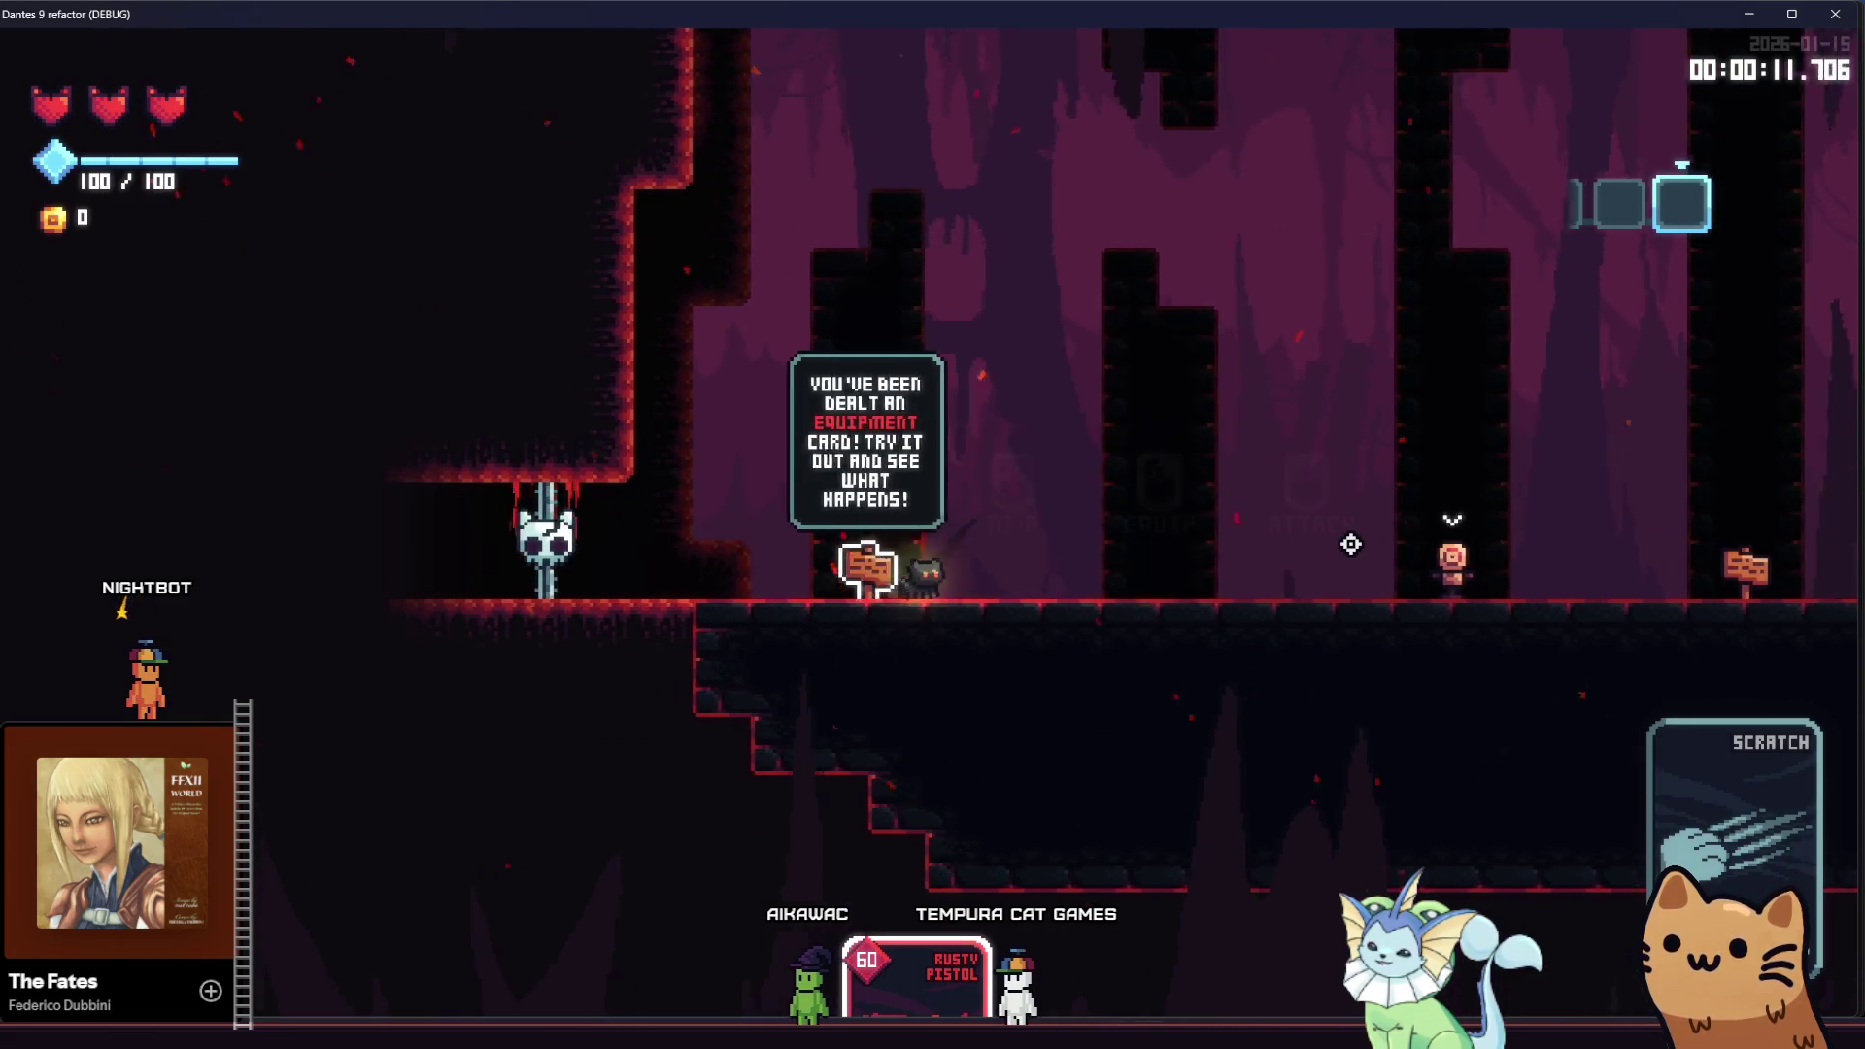
key("d")
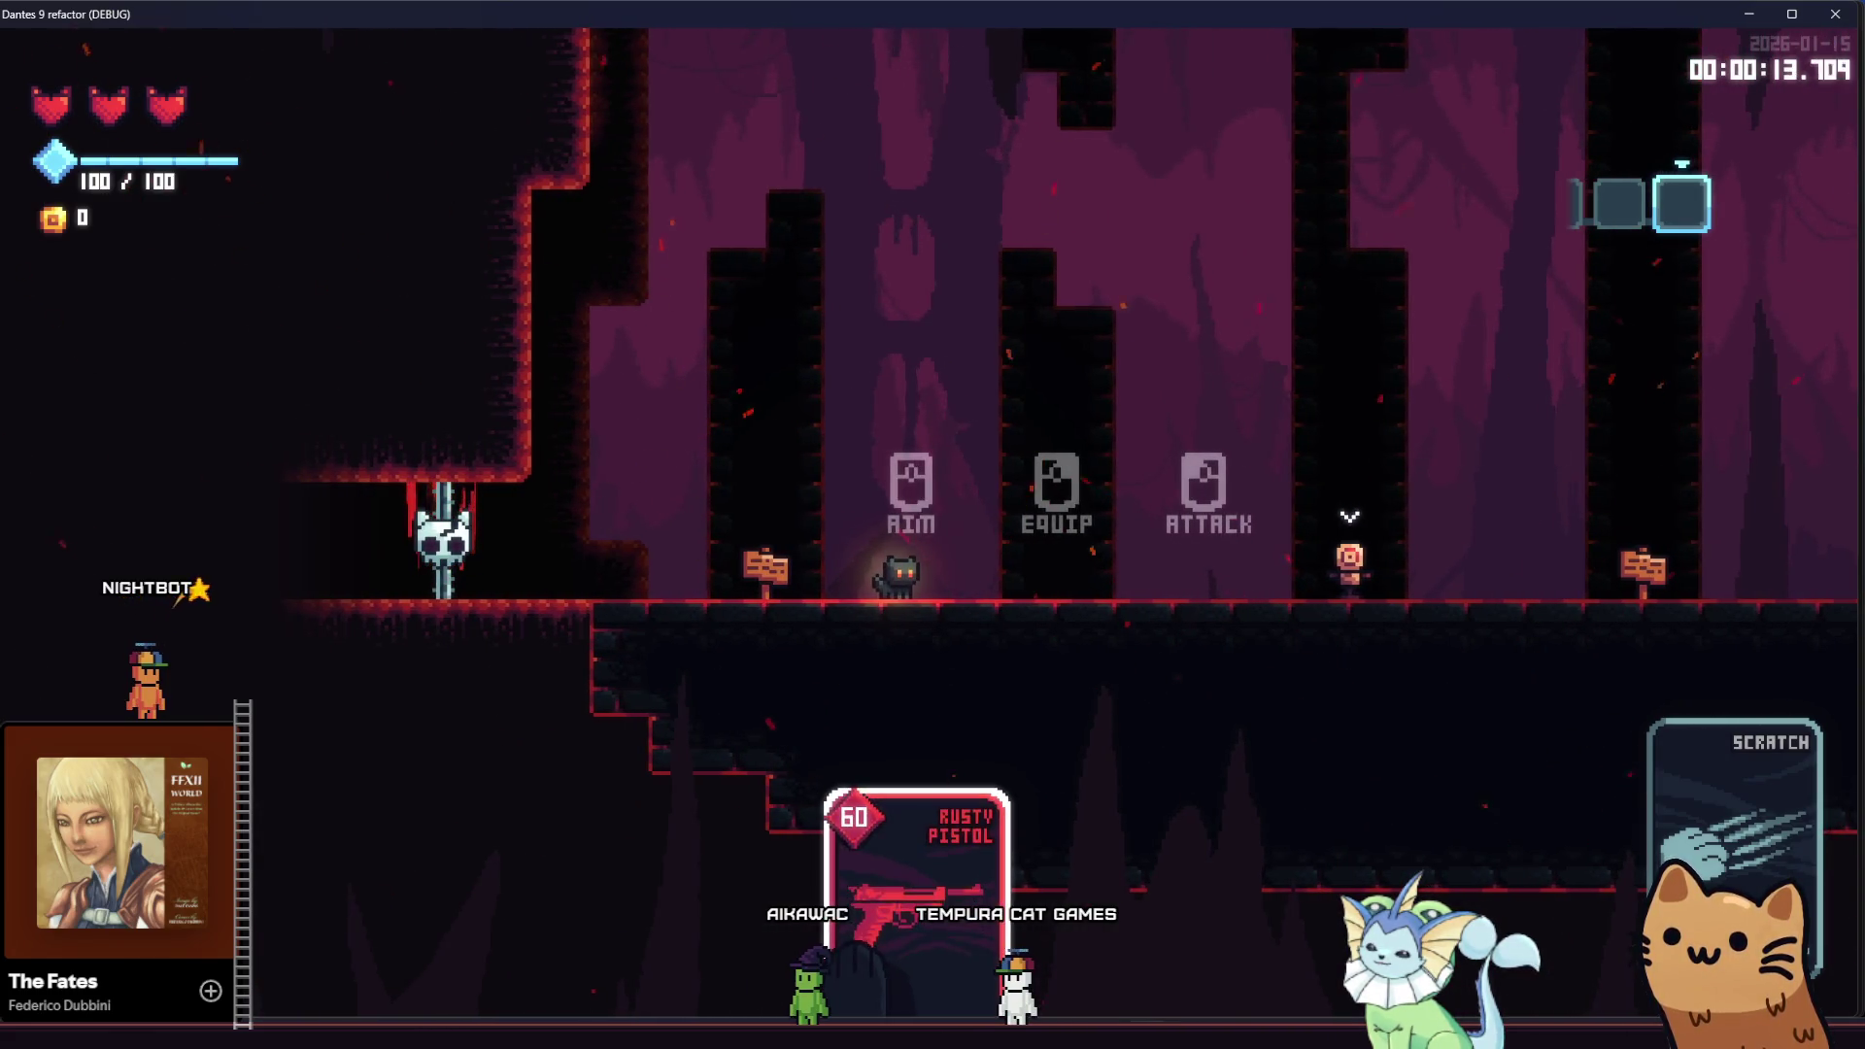
right_click(1400, 554)
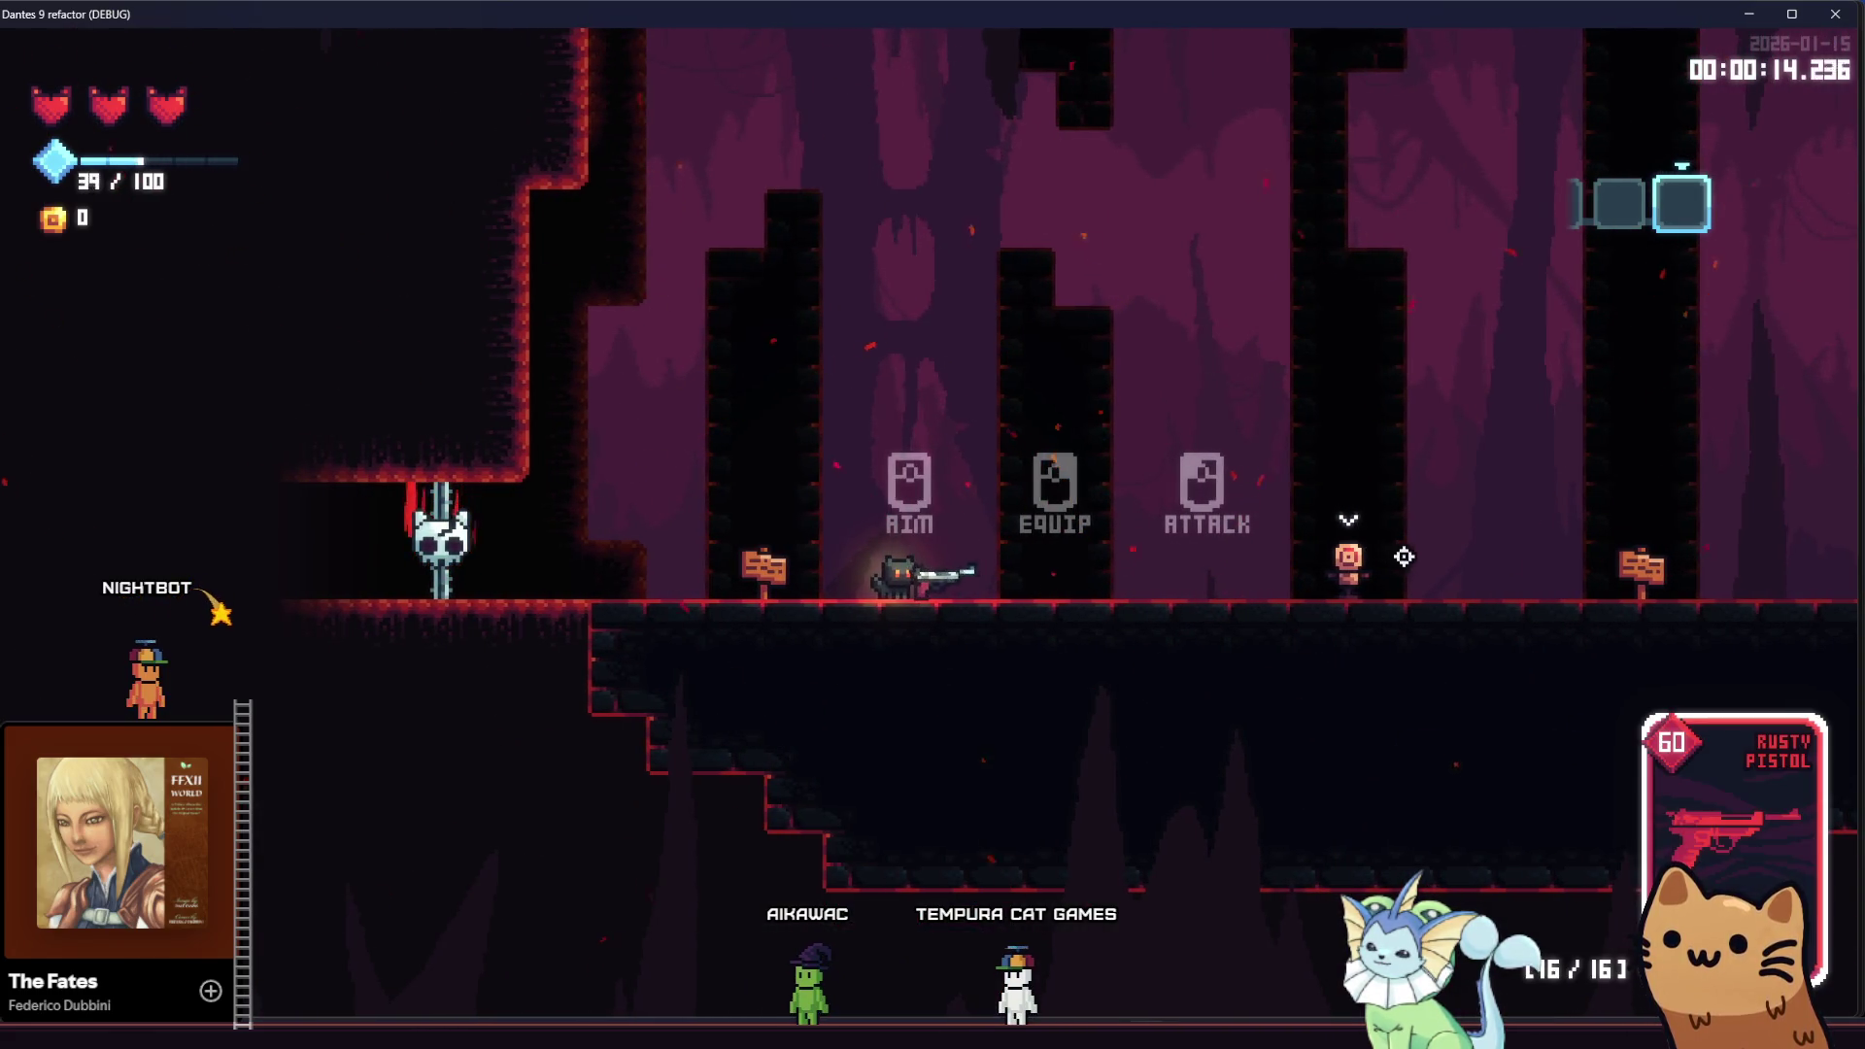
- Fire the Rusty Pistol at the target dummy under the AIM, EQUIP, ATTACK prompts, then close the game
key("d")
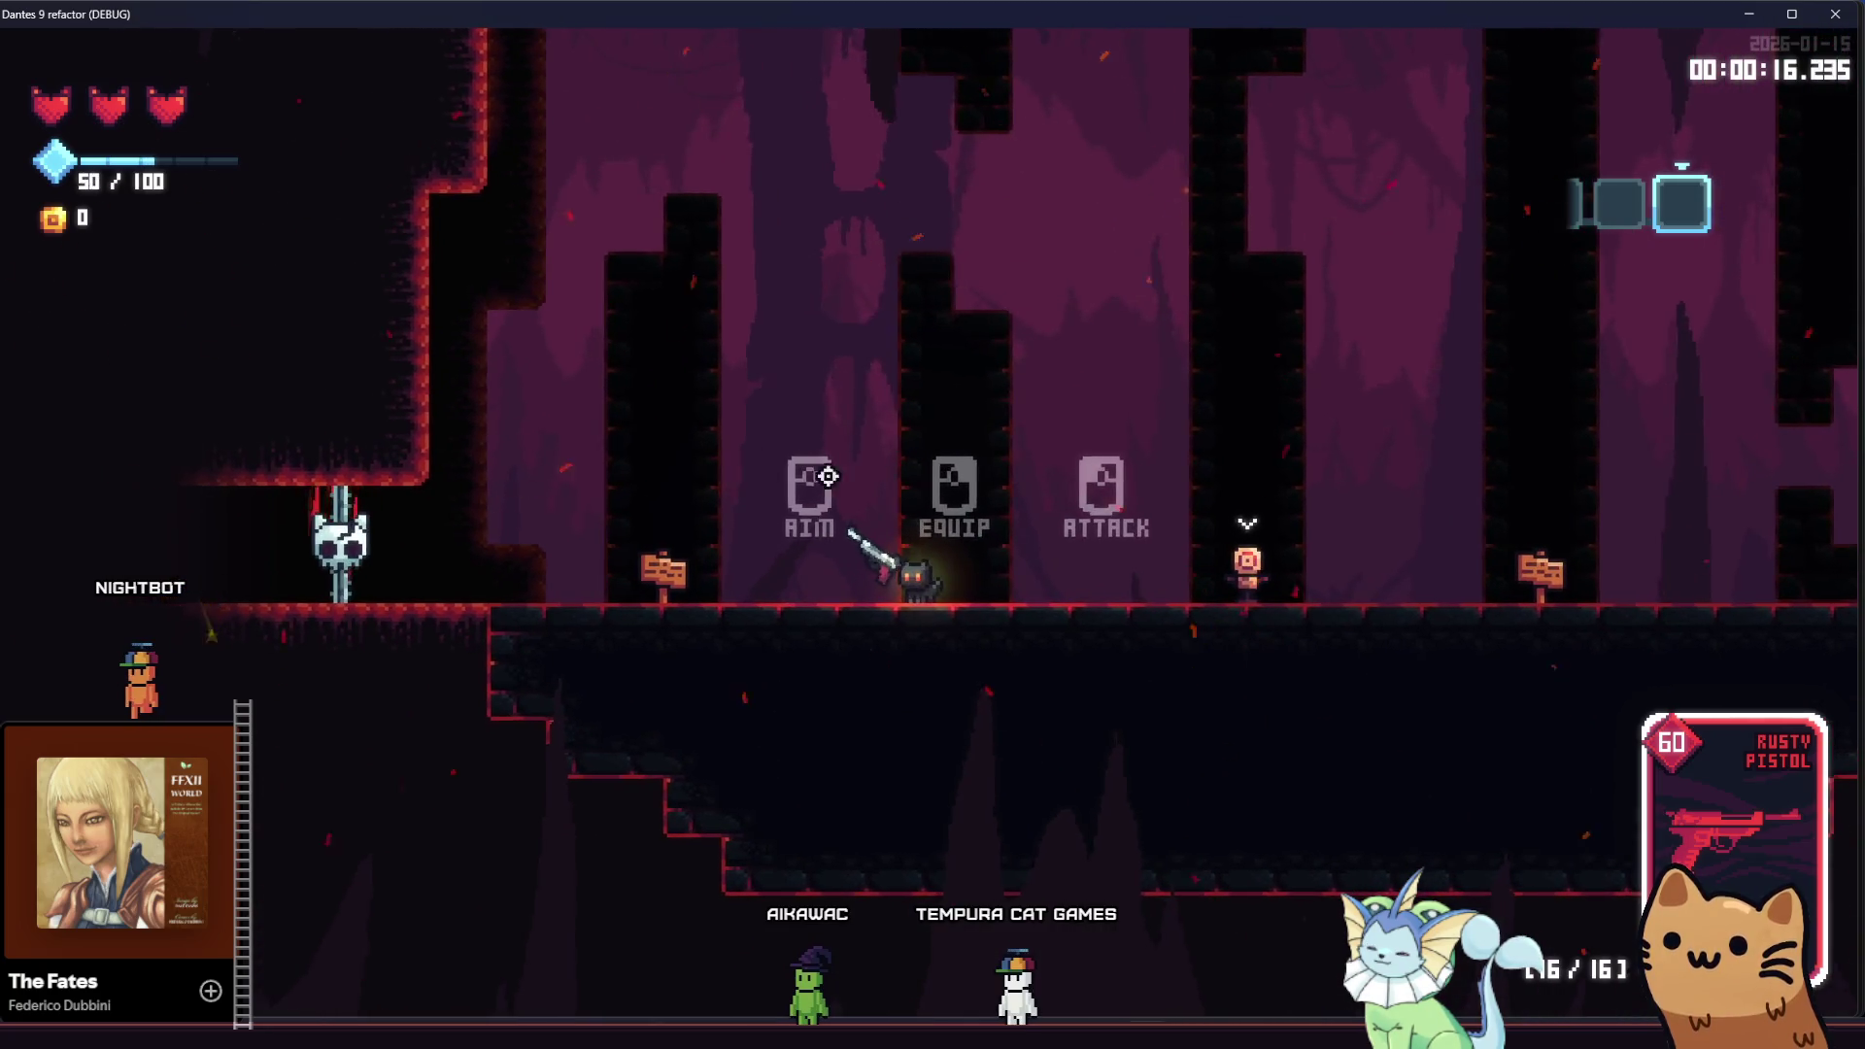
left_click(1383, 563)
left_click(1384, 562)
left_click(1384, 562)
left_click(1386, 563)
left_click(1385, 563)
left_click(1385, 563)
left_click(1385, 562)
left_click(1385, 563)
left_click(1385, 562)
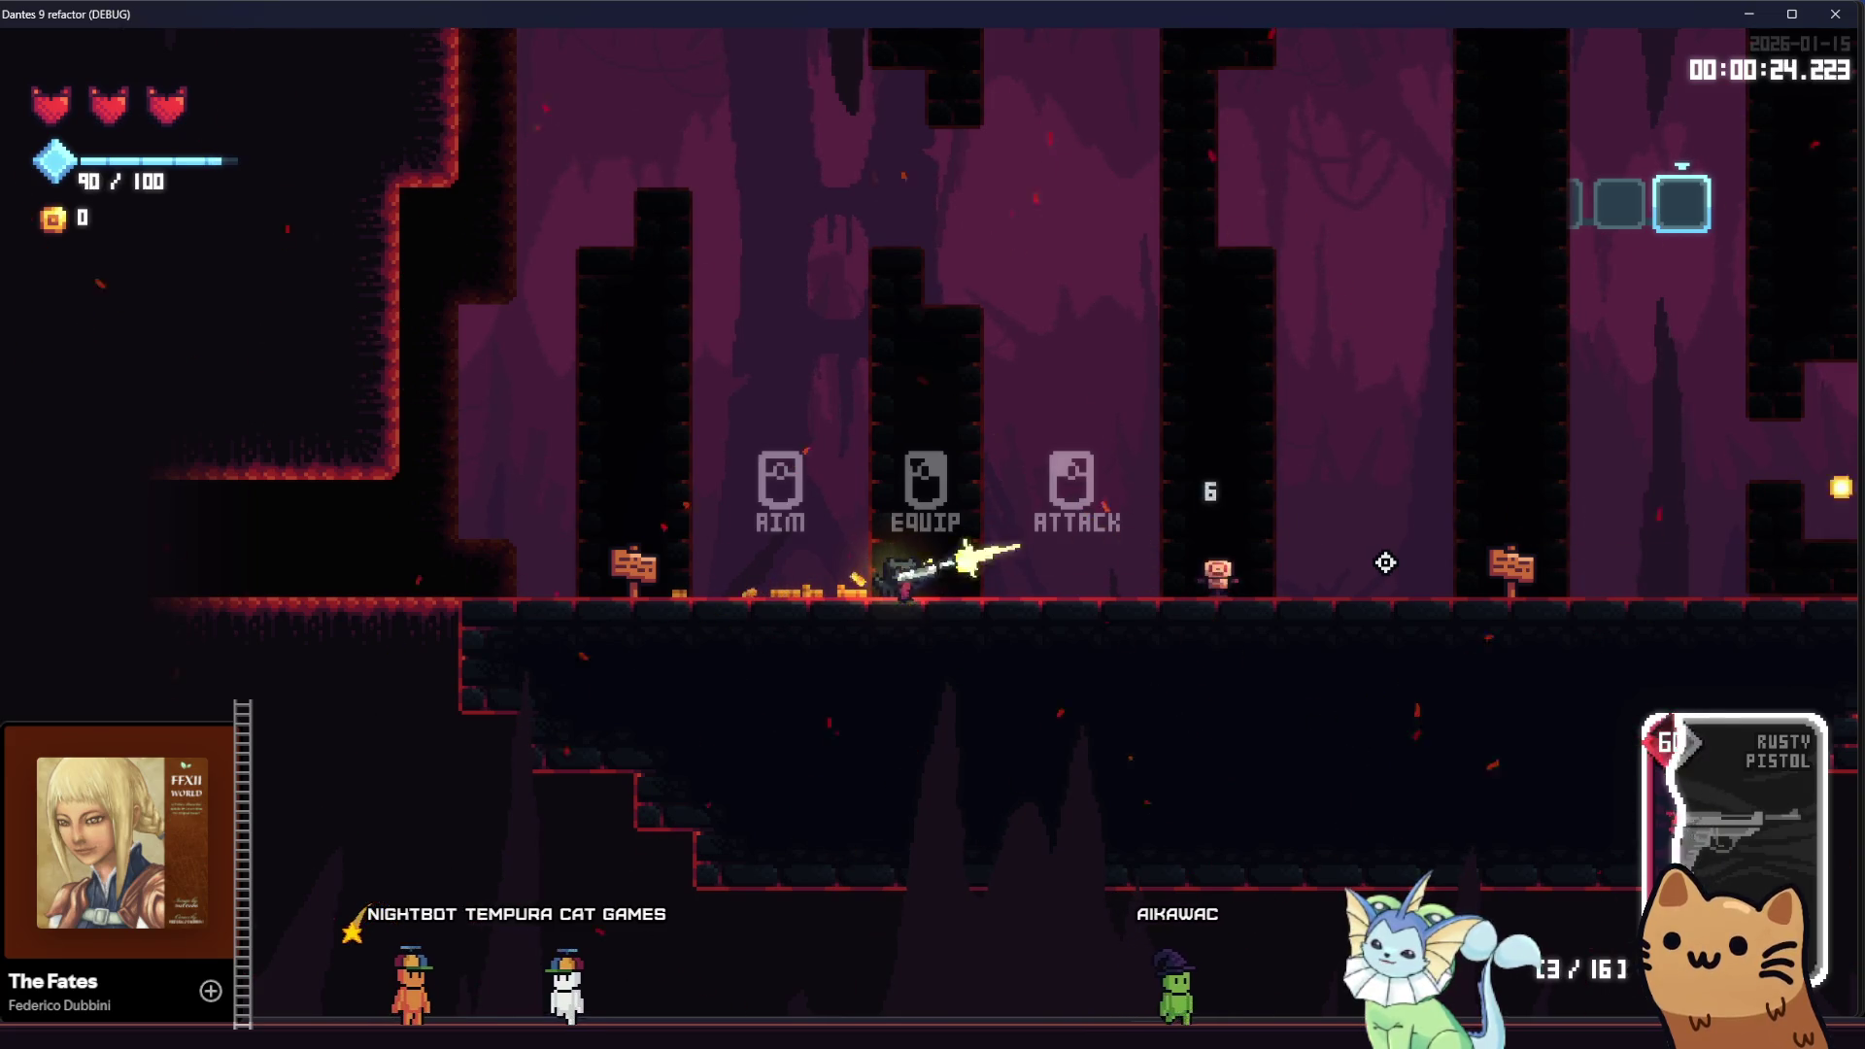
left_click(1386, 562)
left_click(1385, 562)
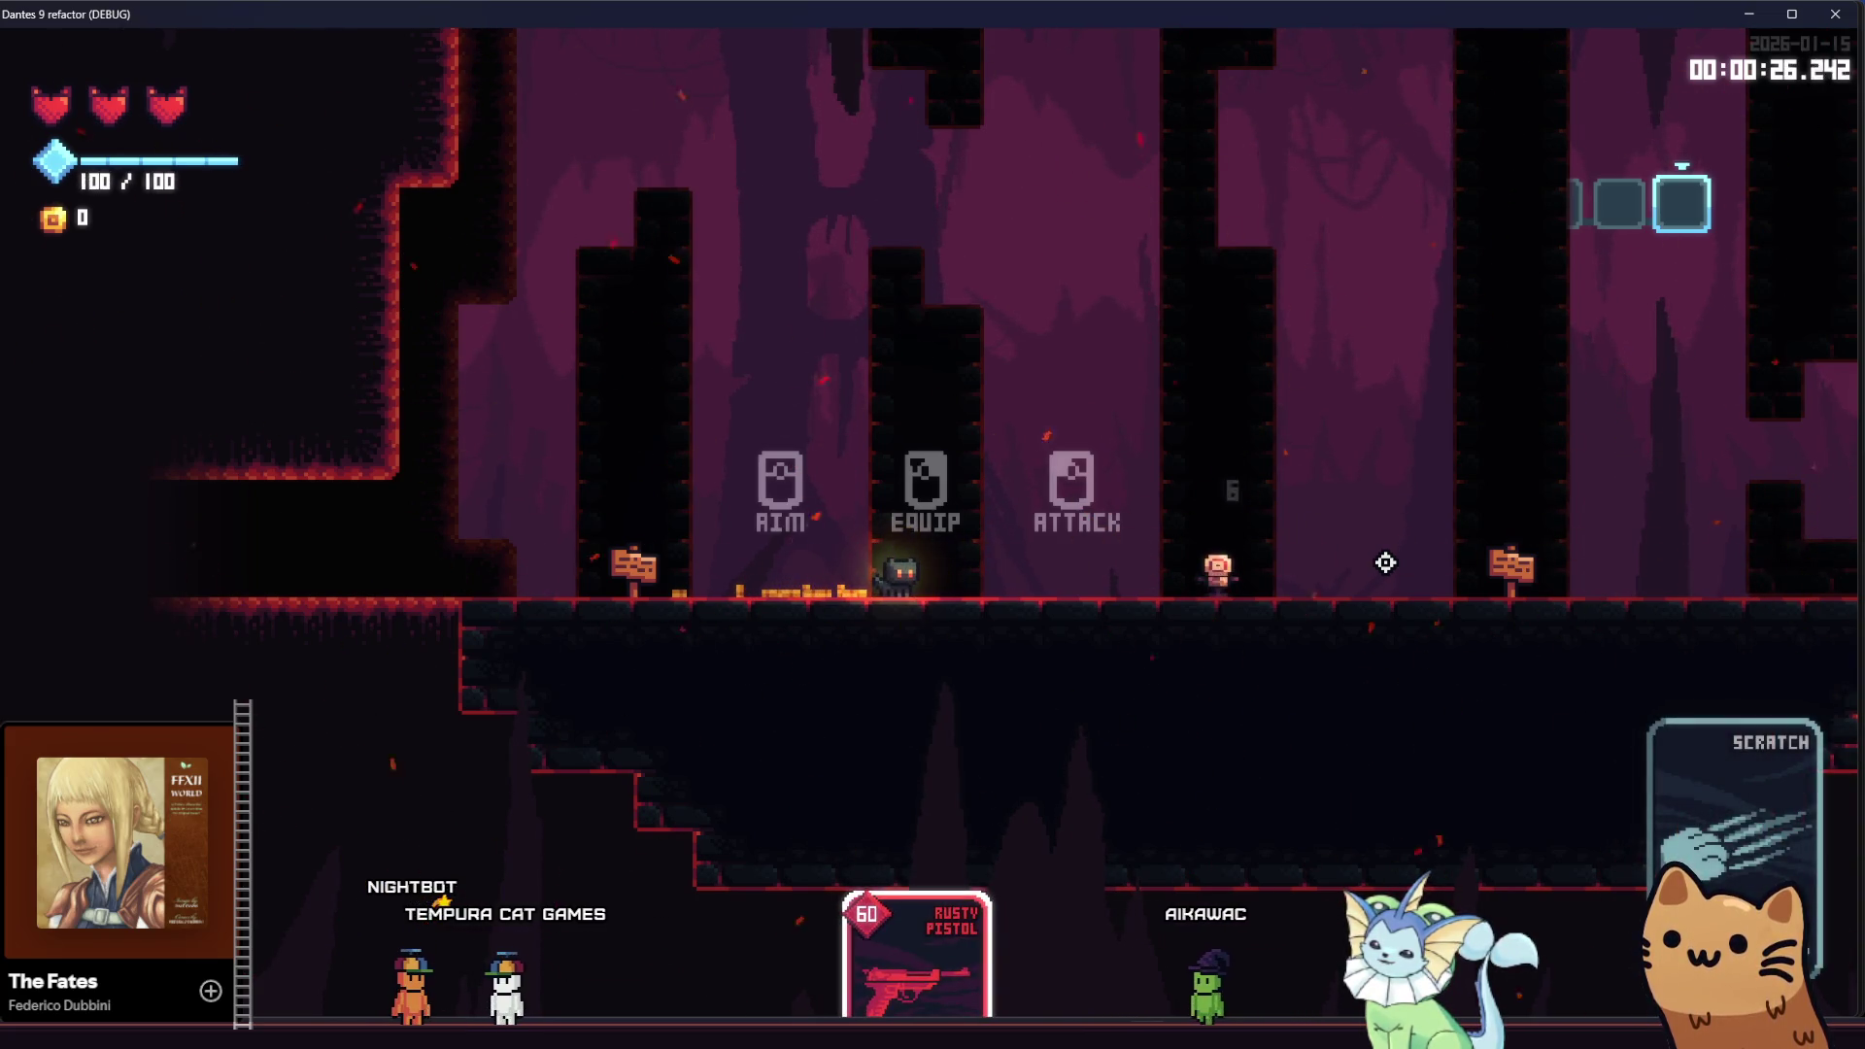
right_click(1383, 562)
key("a")
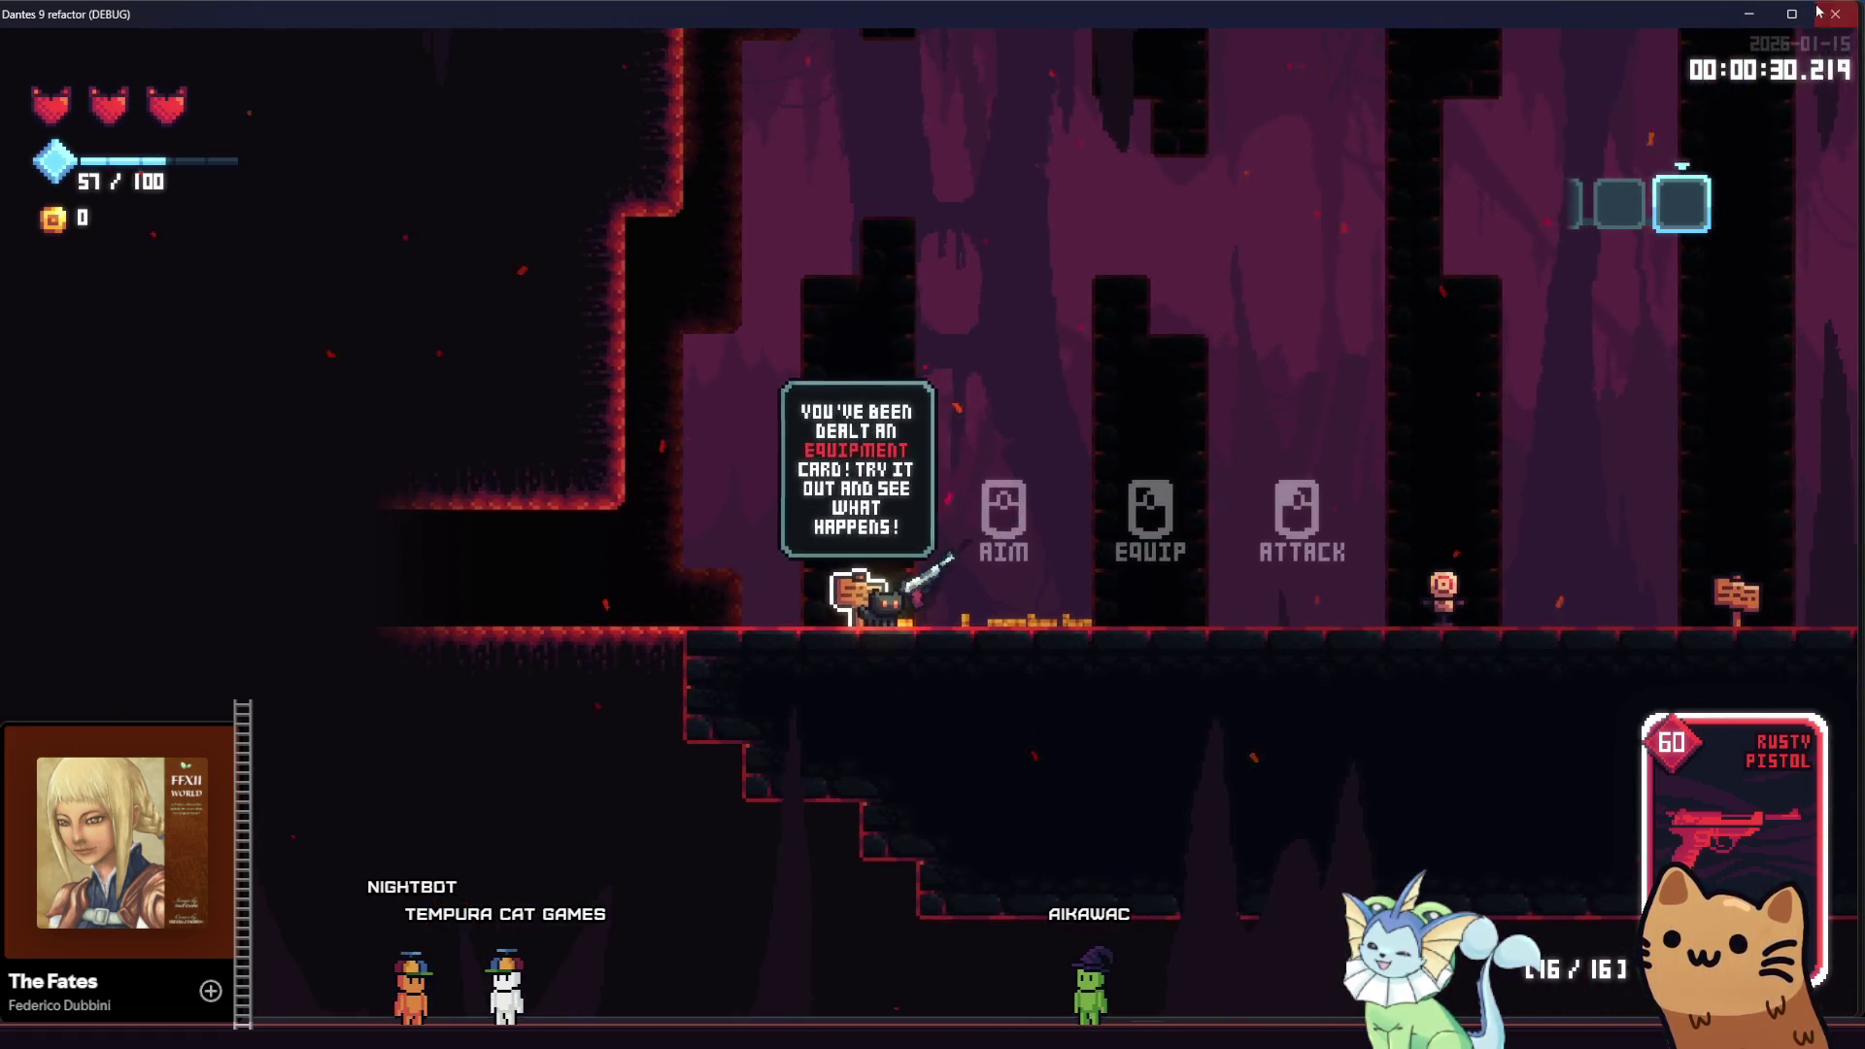
key("F8")
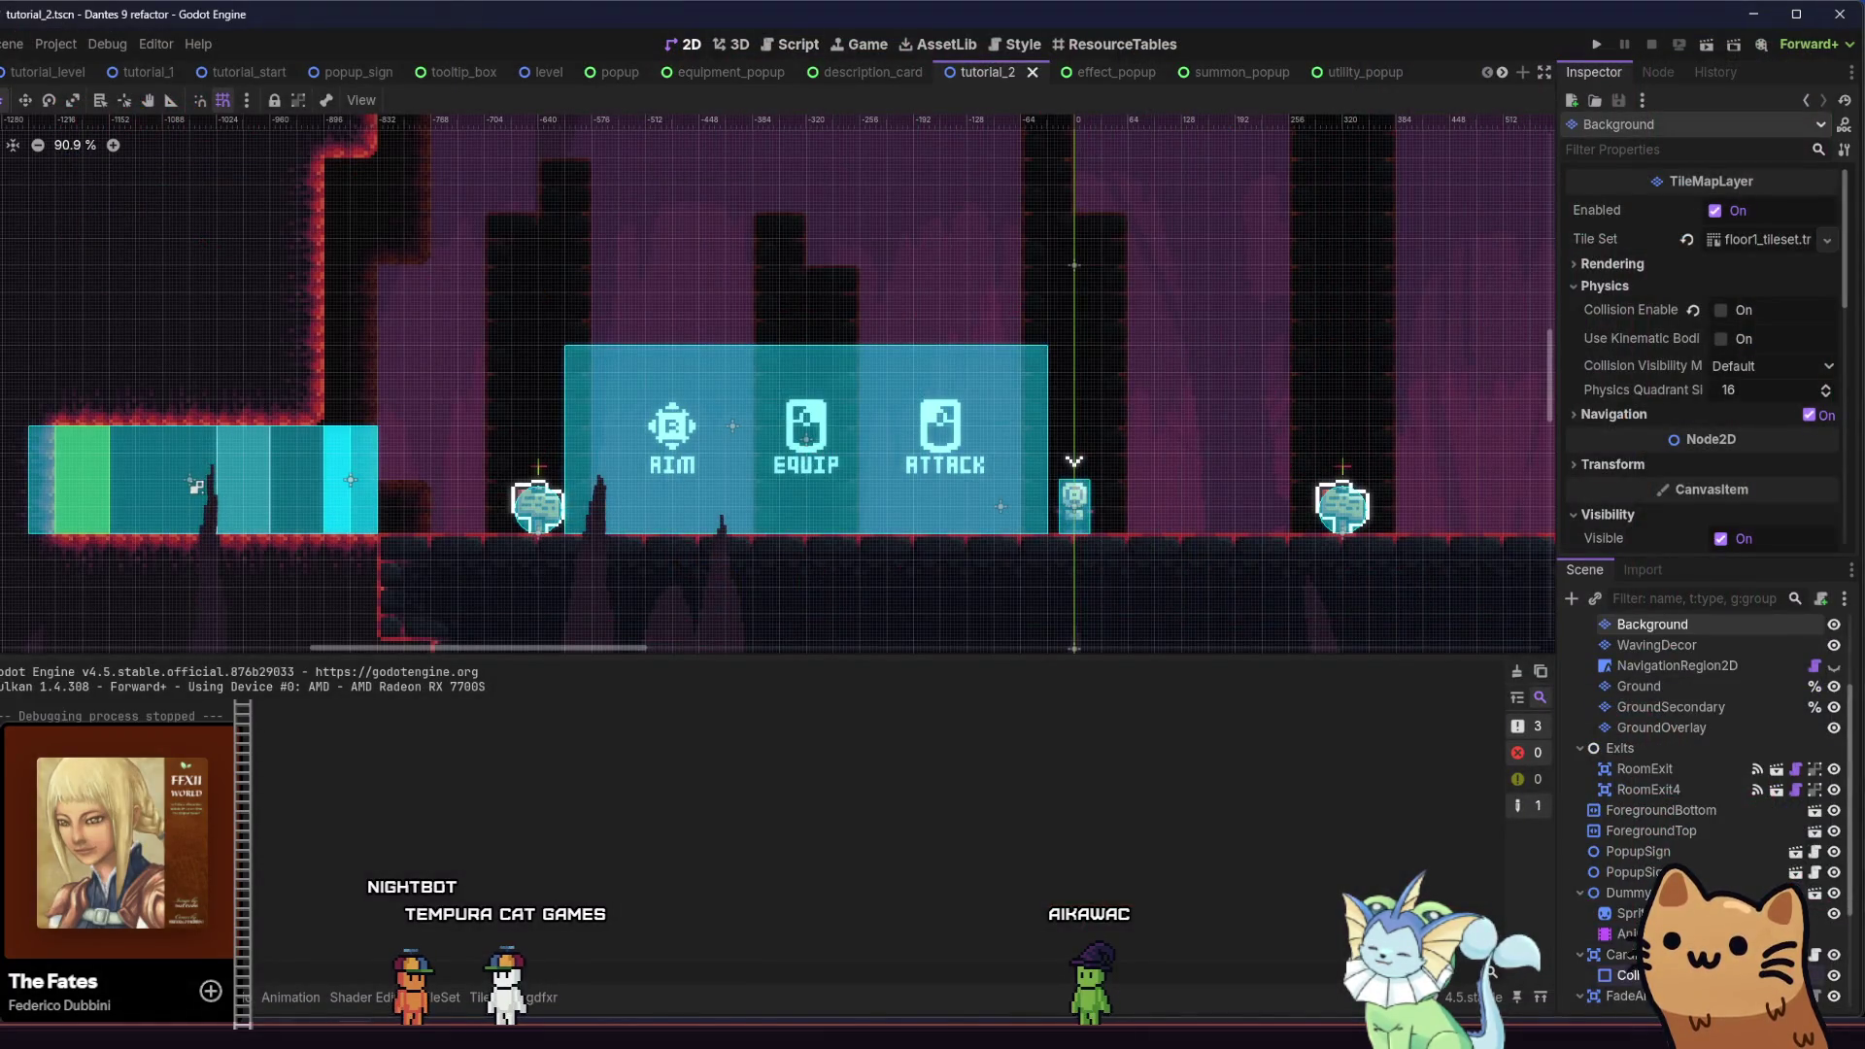
- In tutorial_1, inspect the Attack2 prompt sprite's Visibility and Modulate settings
scroll(1670, 777, "down", 4)
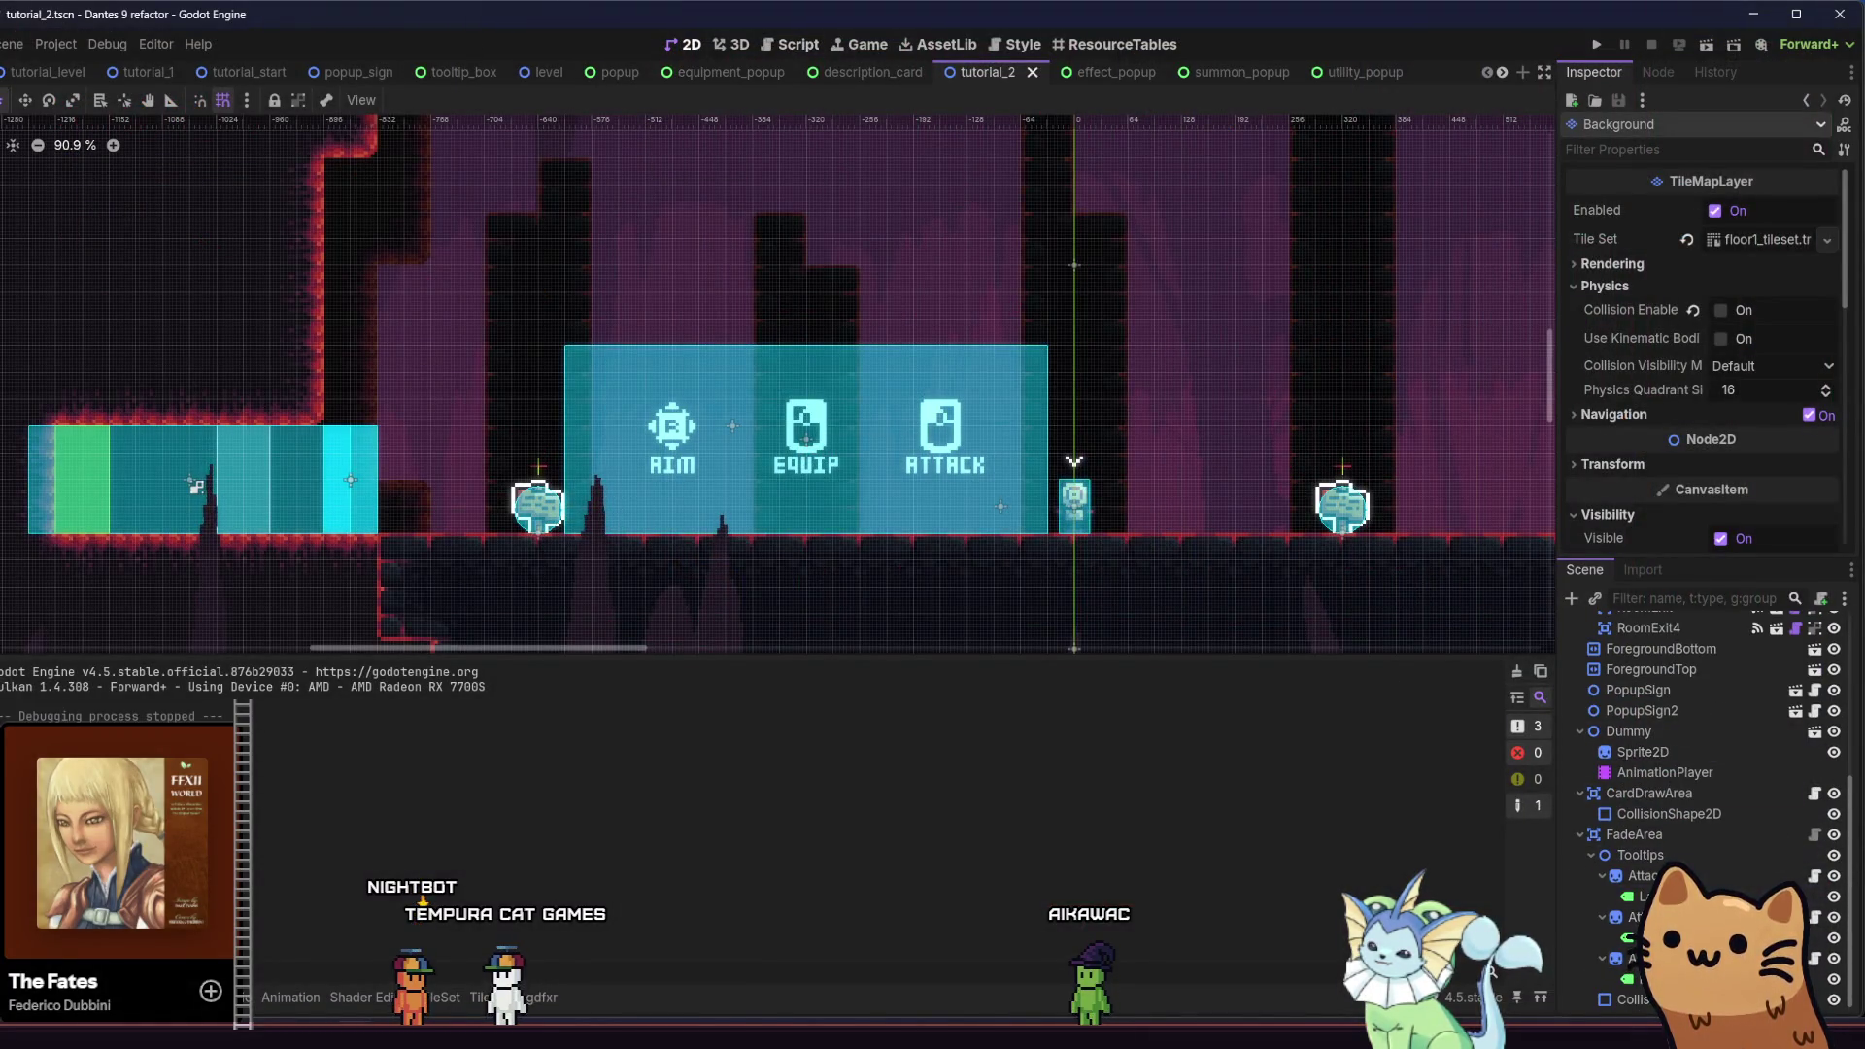
left_click(131, 79)
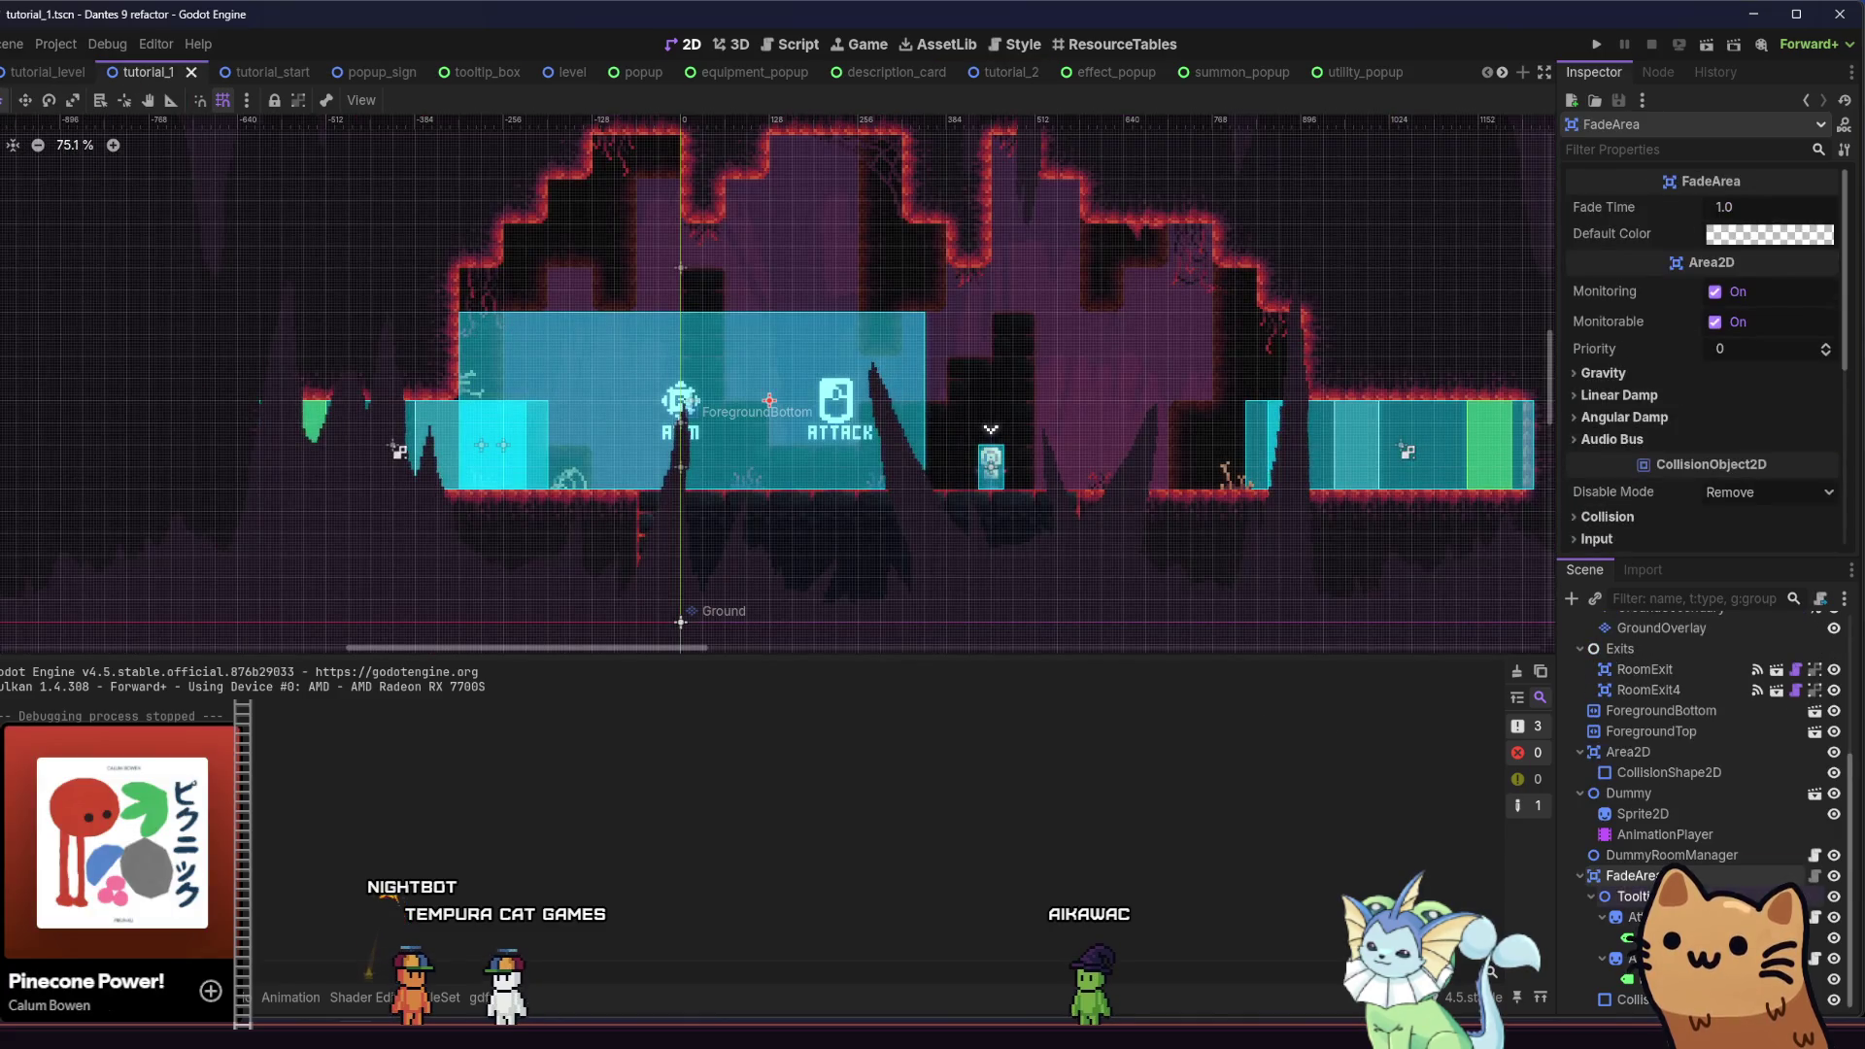
left_click(680, 399)
scroll(1623, 452, "down", 3)
left_click(1642, 295)
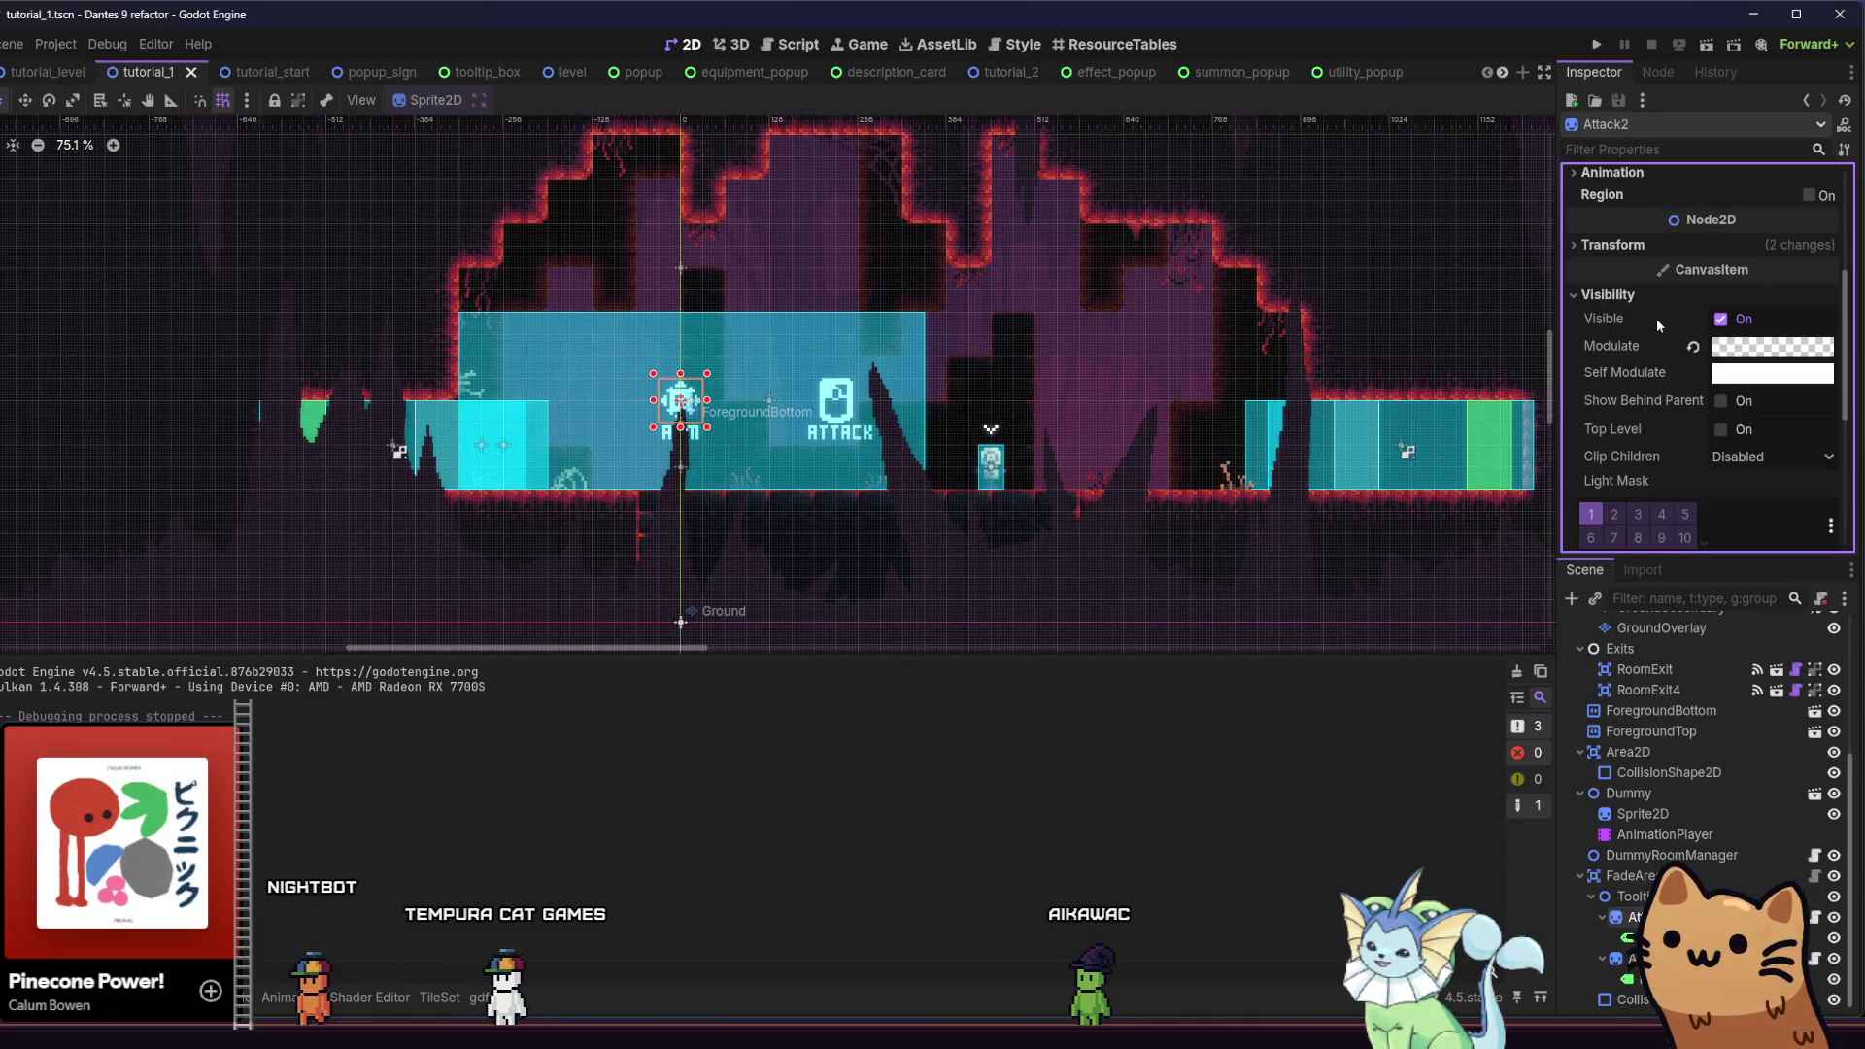
right_click(1640, 346)
left_click(1661, 353)
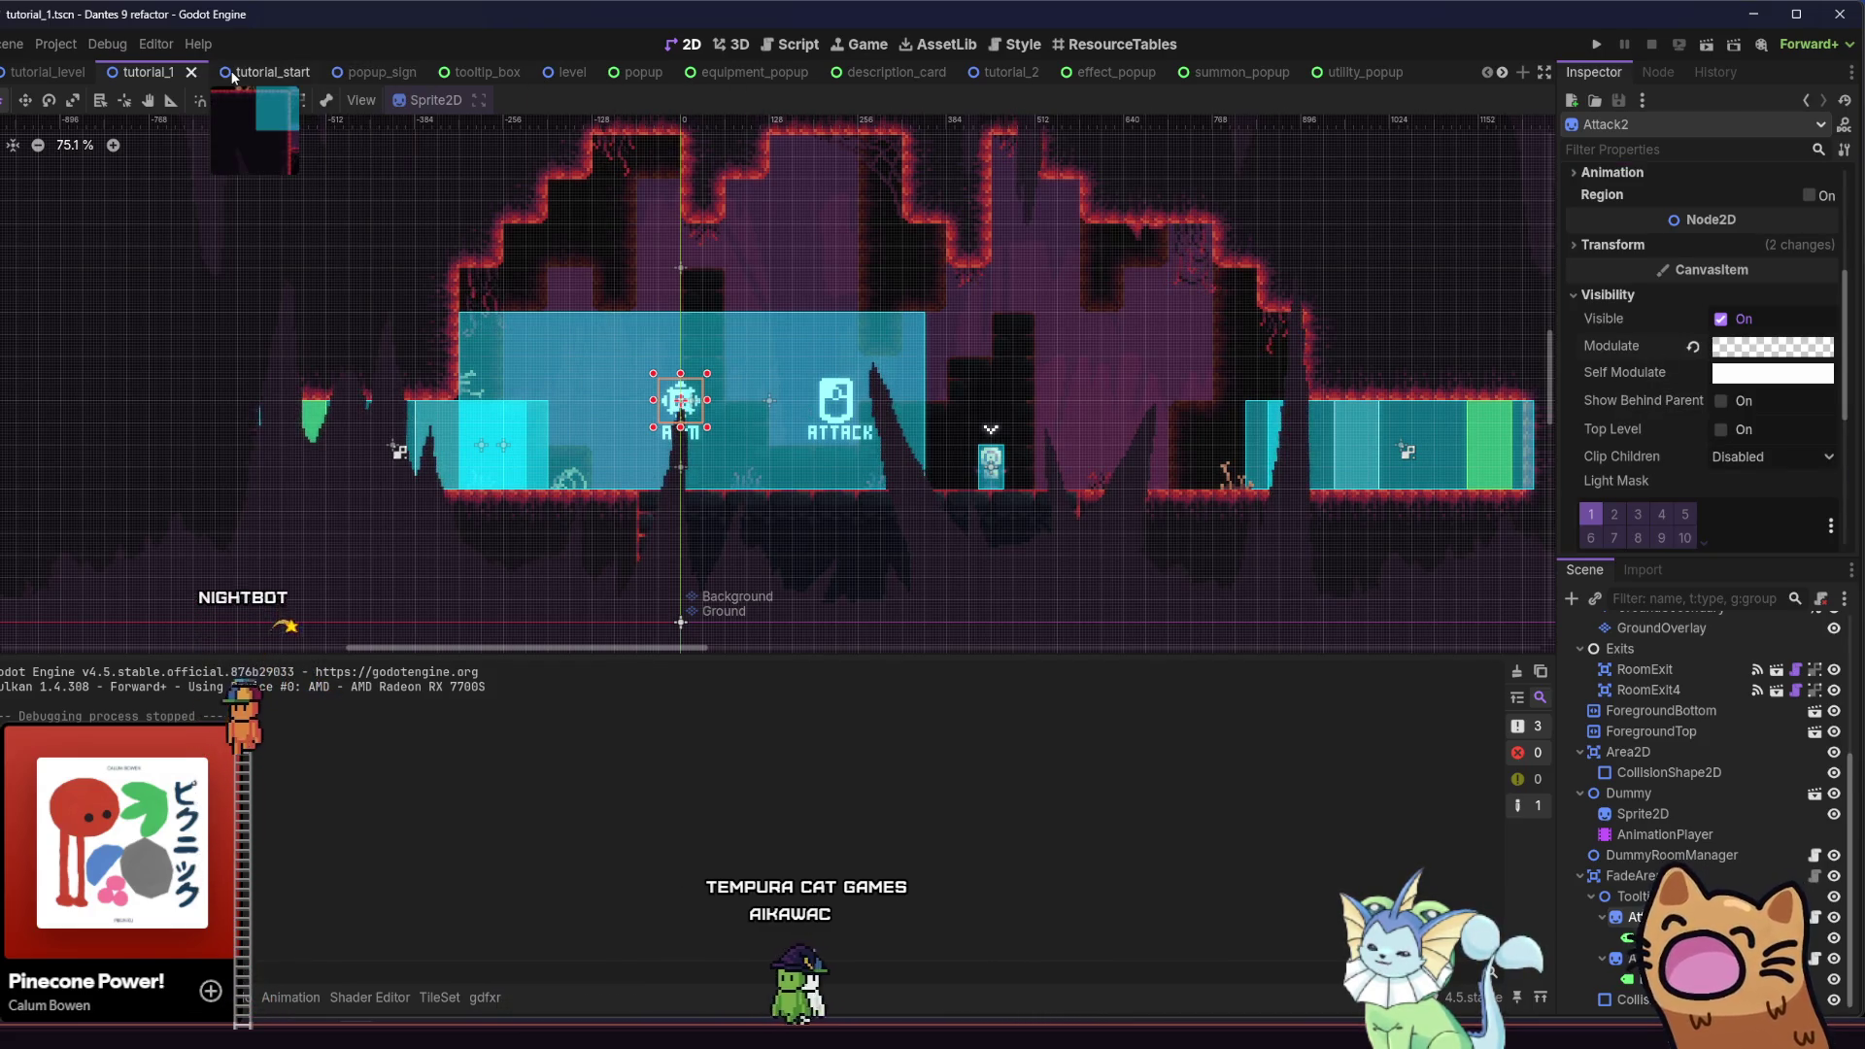
- In tutorial_start, check the HOLD prompt sprite's Visibility properties and save that scene
left_click(48, 72)
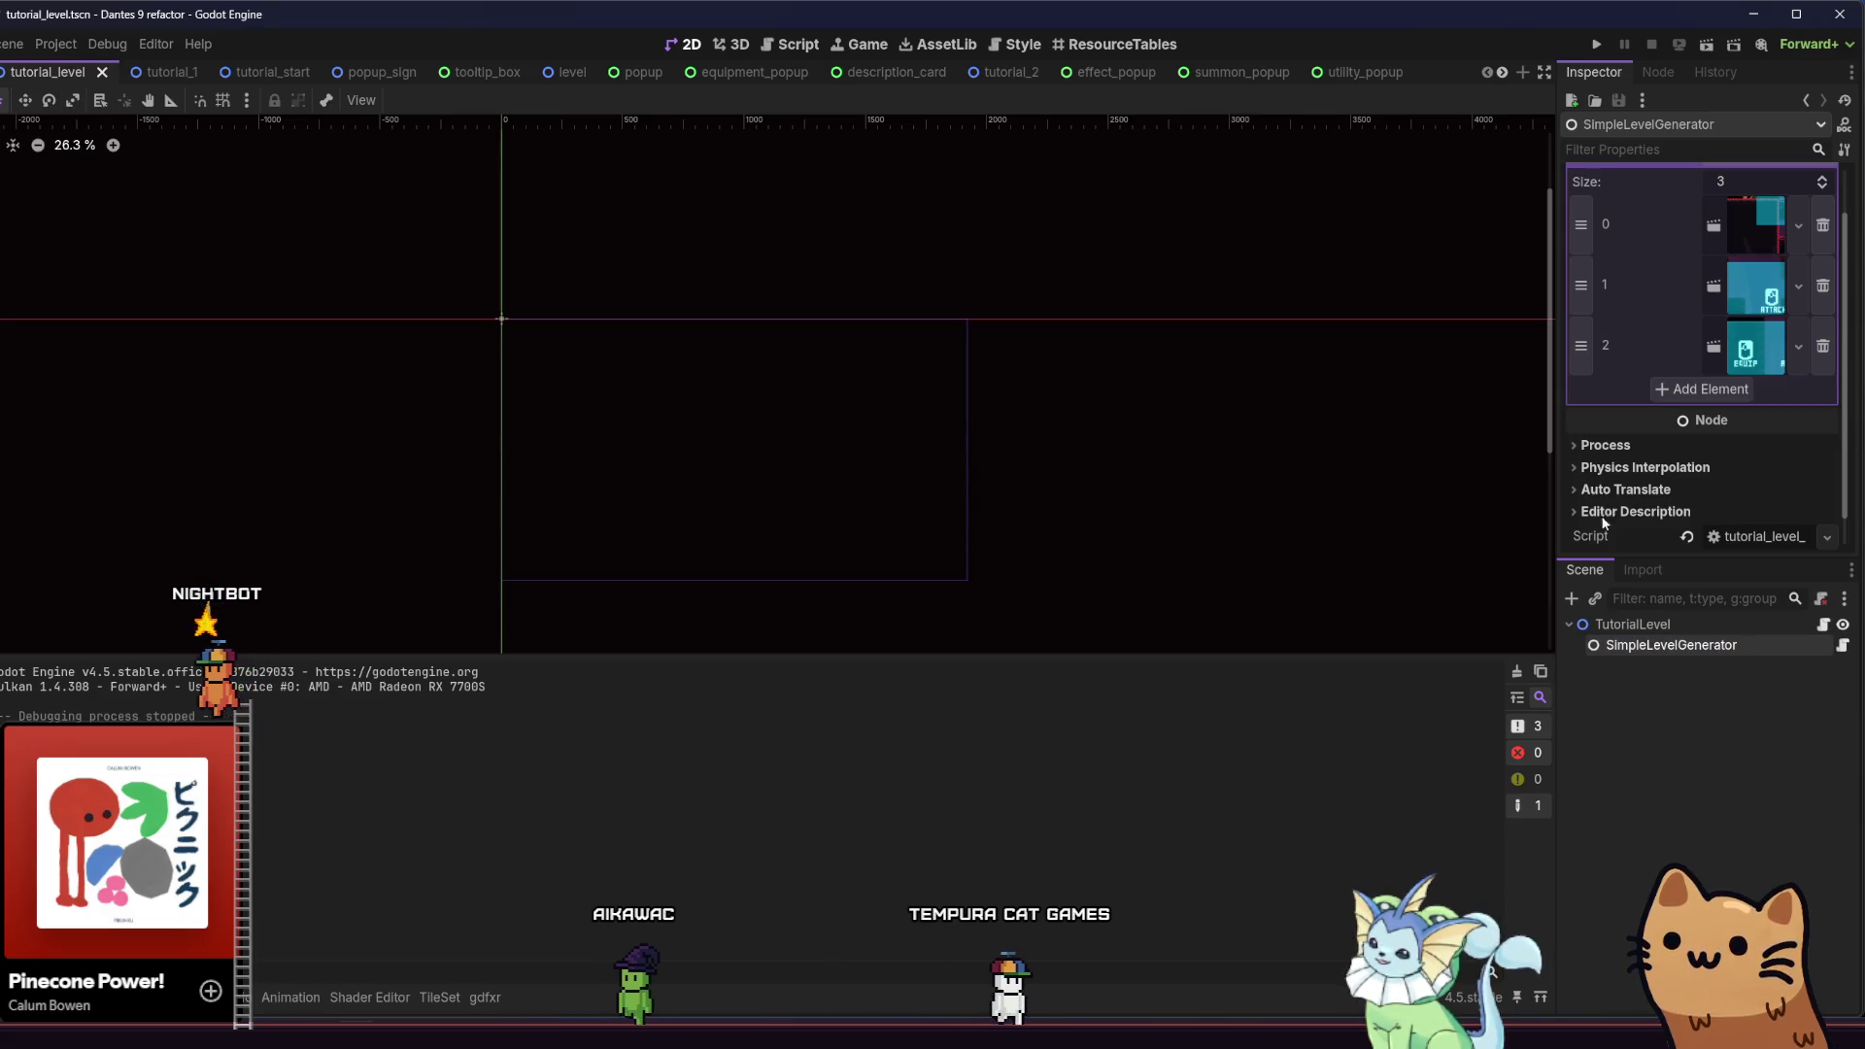
left_click(286, 72)
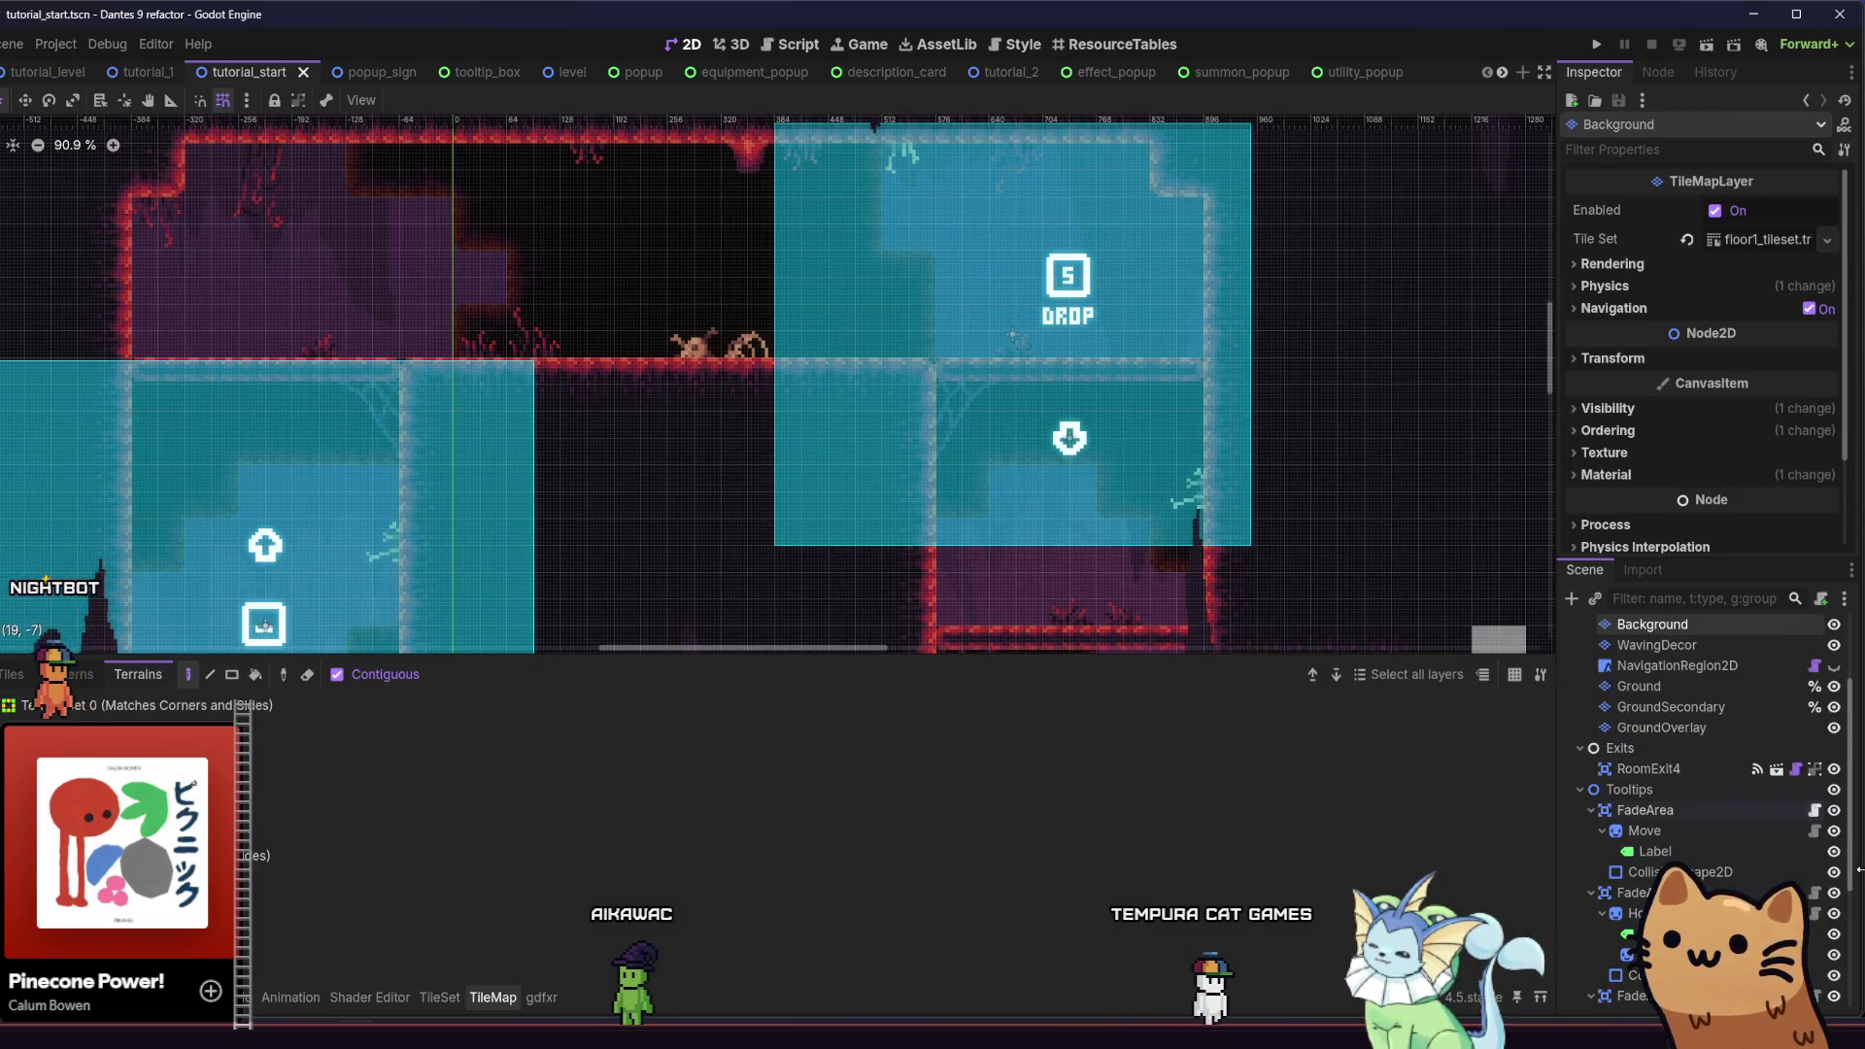
left_click(264, 626)
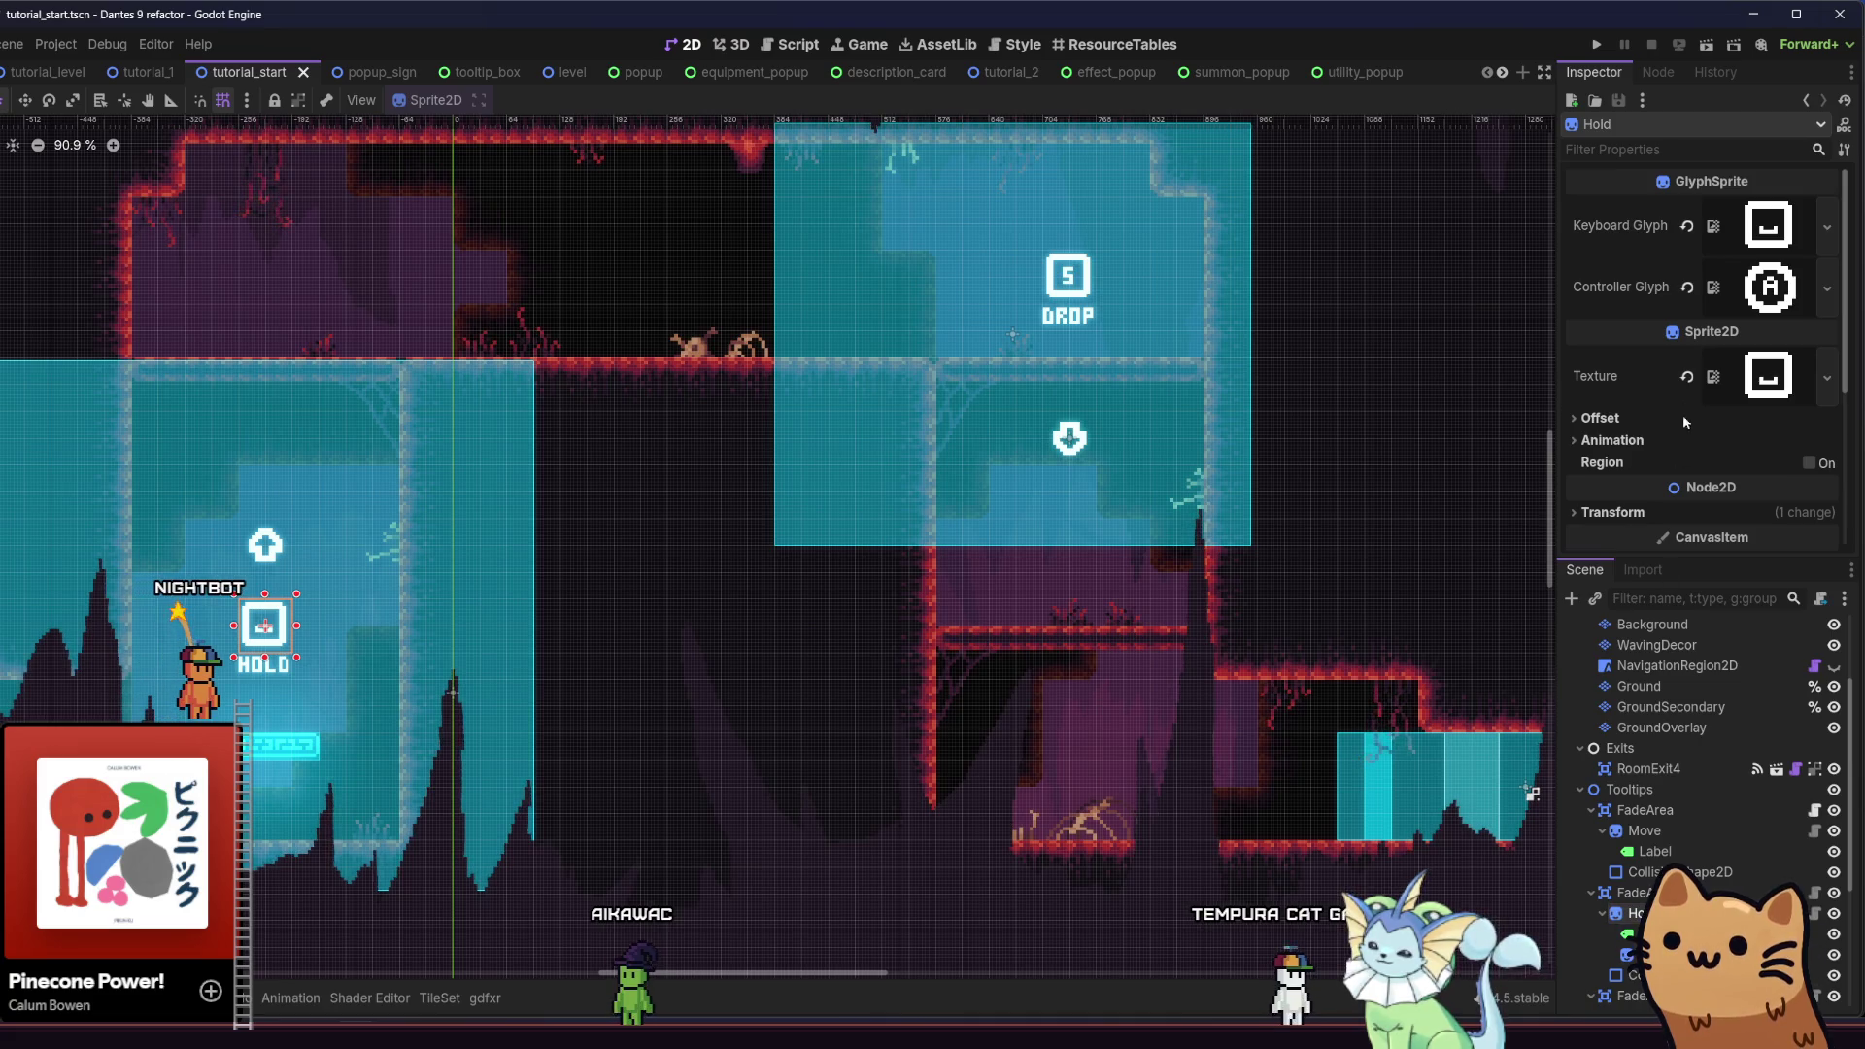
scroll(1644, 410, "down", 5)
left_click(1602, 373)
left_click(1600, 375)
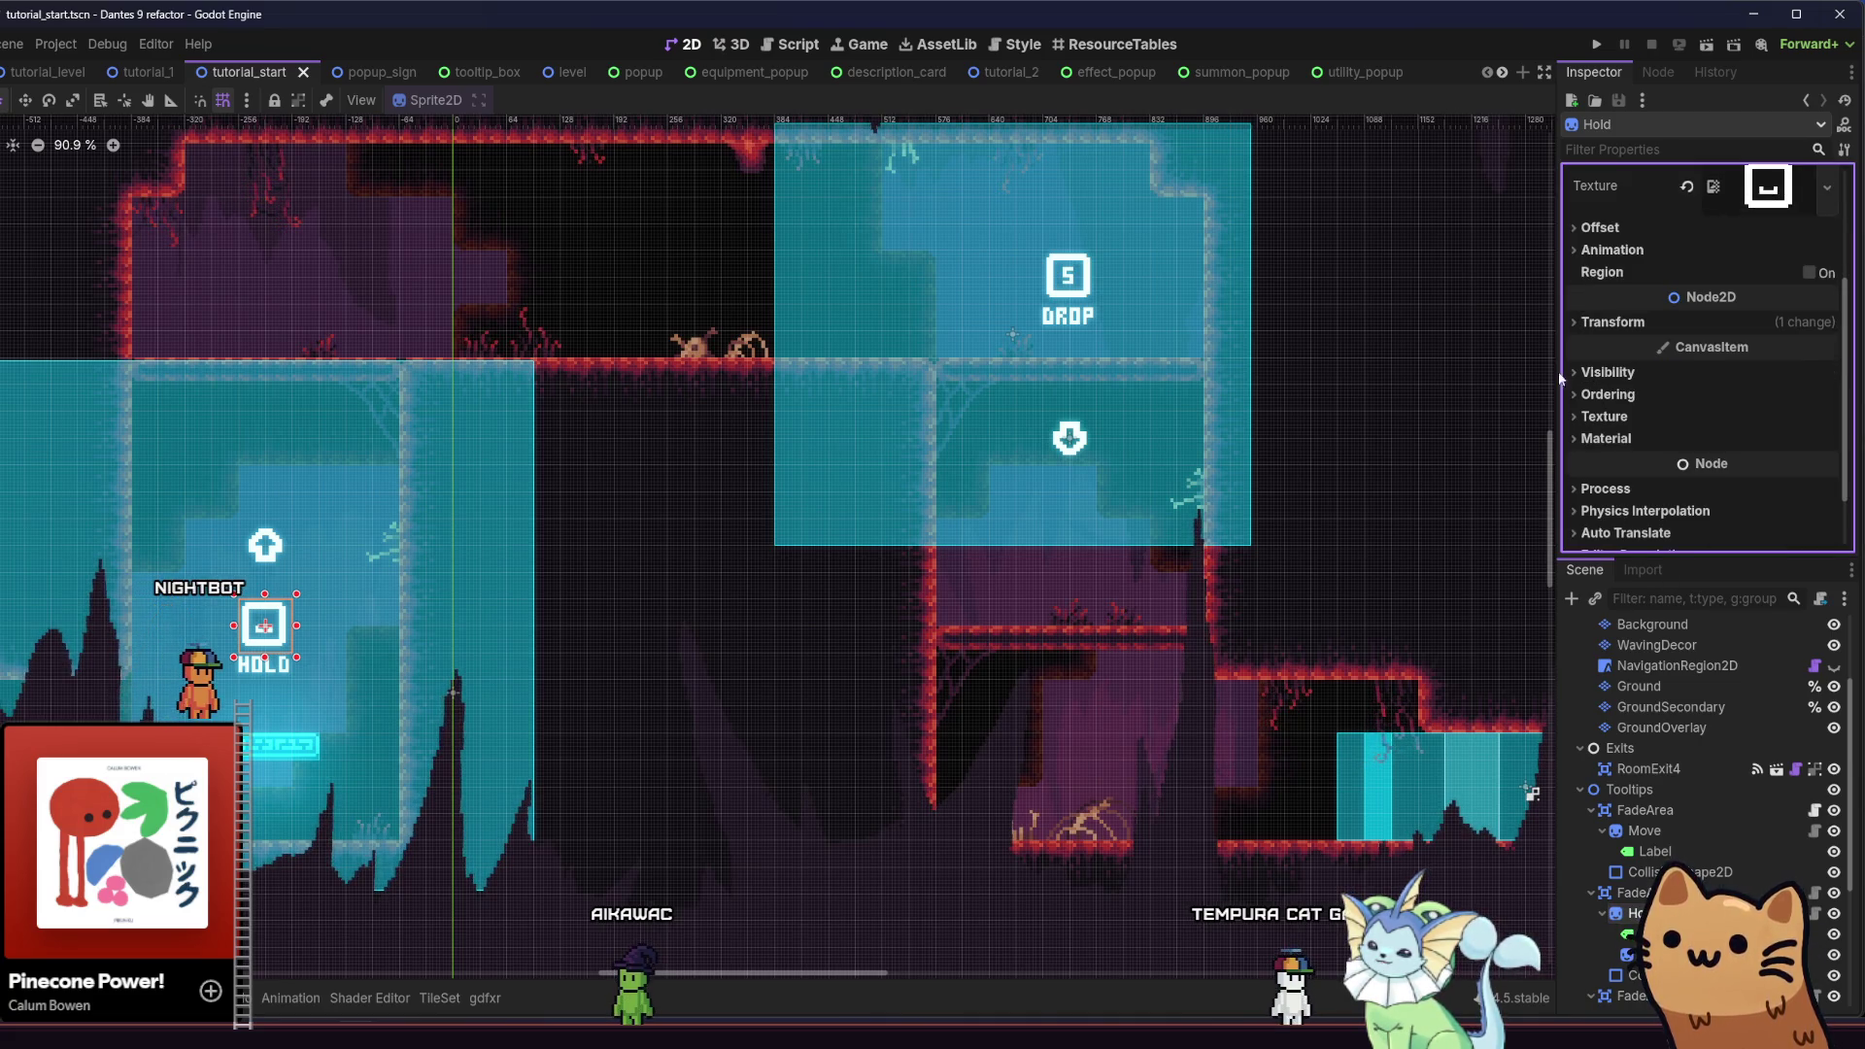
key("ctrl+s")
- Save tutorial_1, review its ATTACK sprite's Visibility properties, then switch to the tutorial_2 scene
left_click(144, 74)
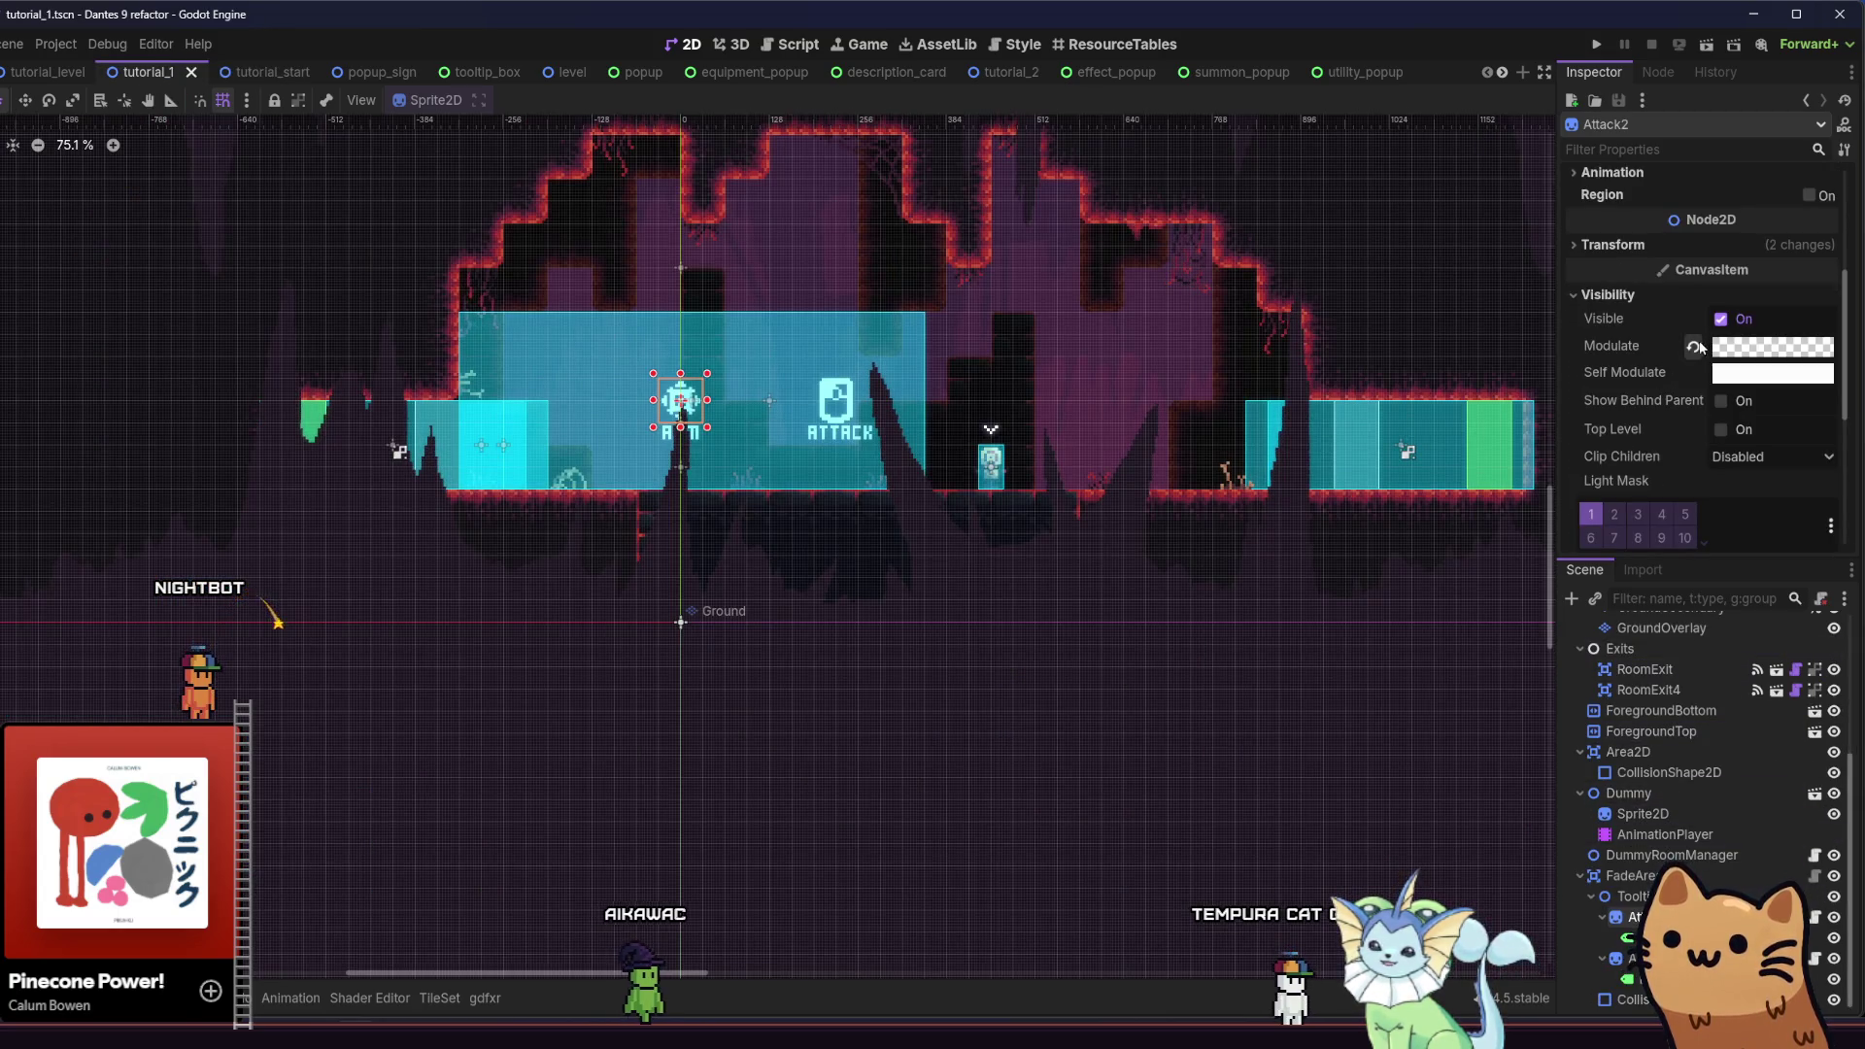
key("ctrl+s")
left_click(835, 399)
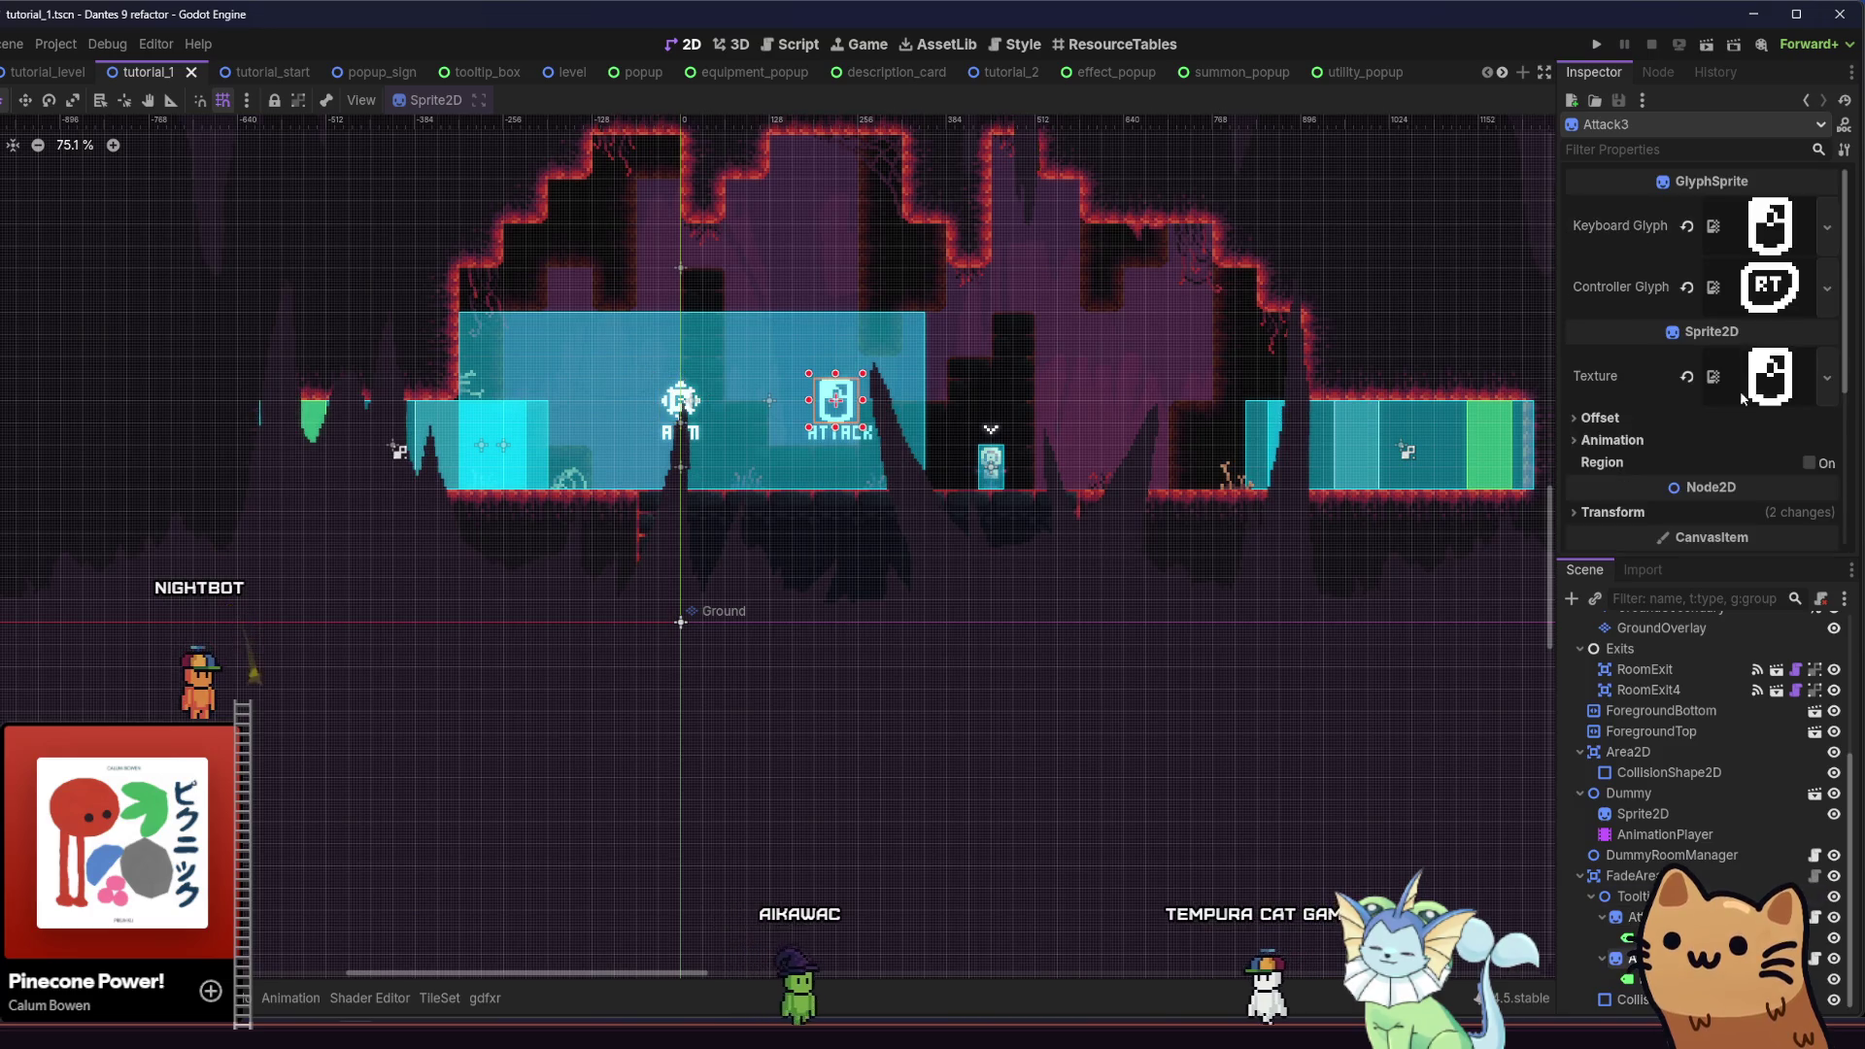
scroll(1648, 415, "down", 5)
left_click(1671, 321)
left_click(1671, 321)
left_click(1640, 375)
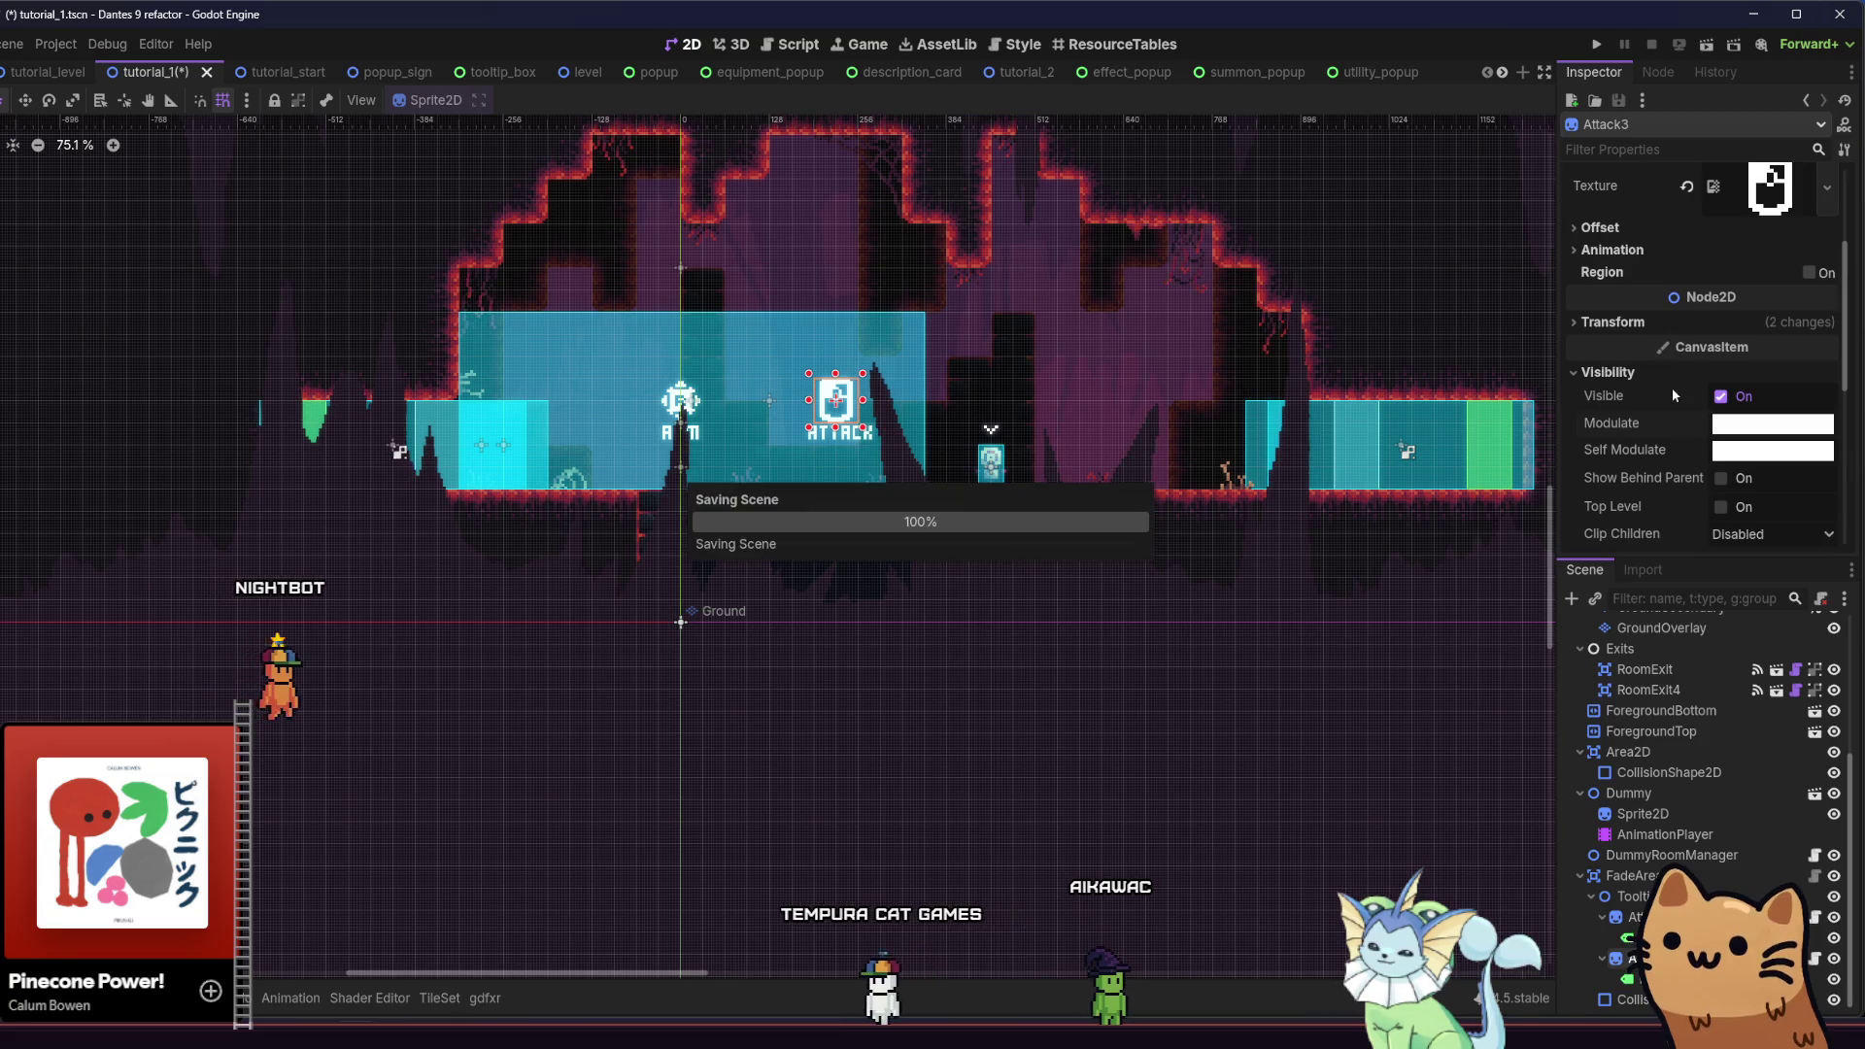
left_click(1669, 374)
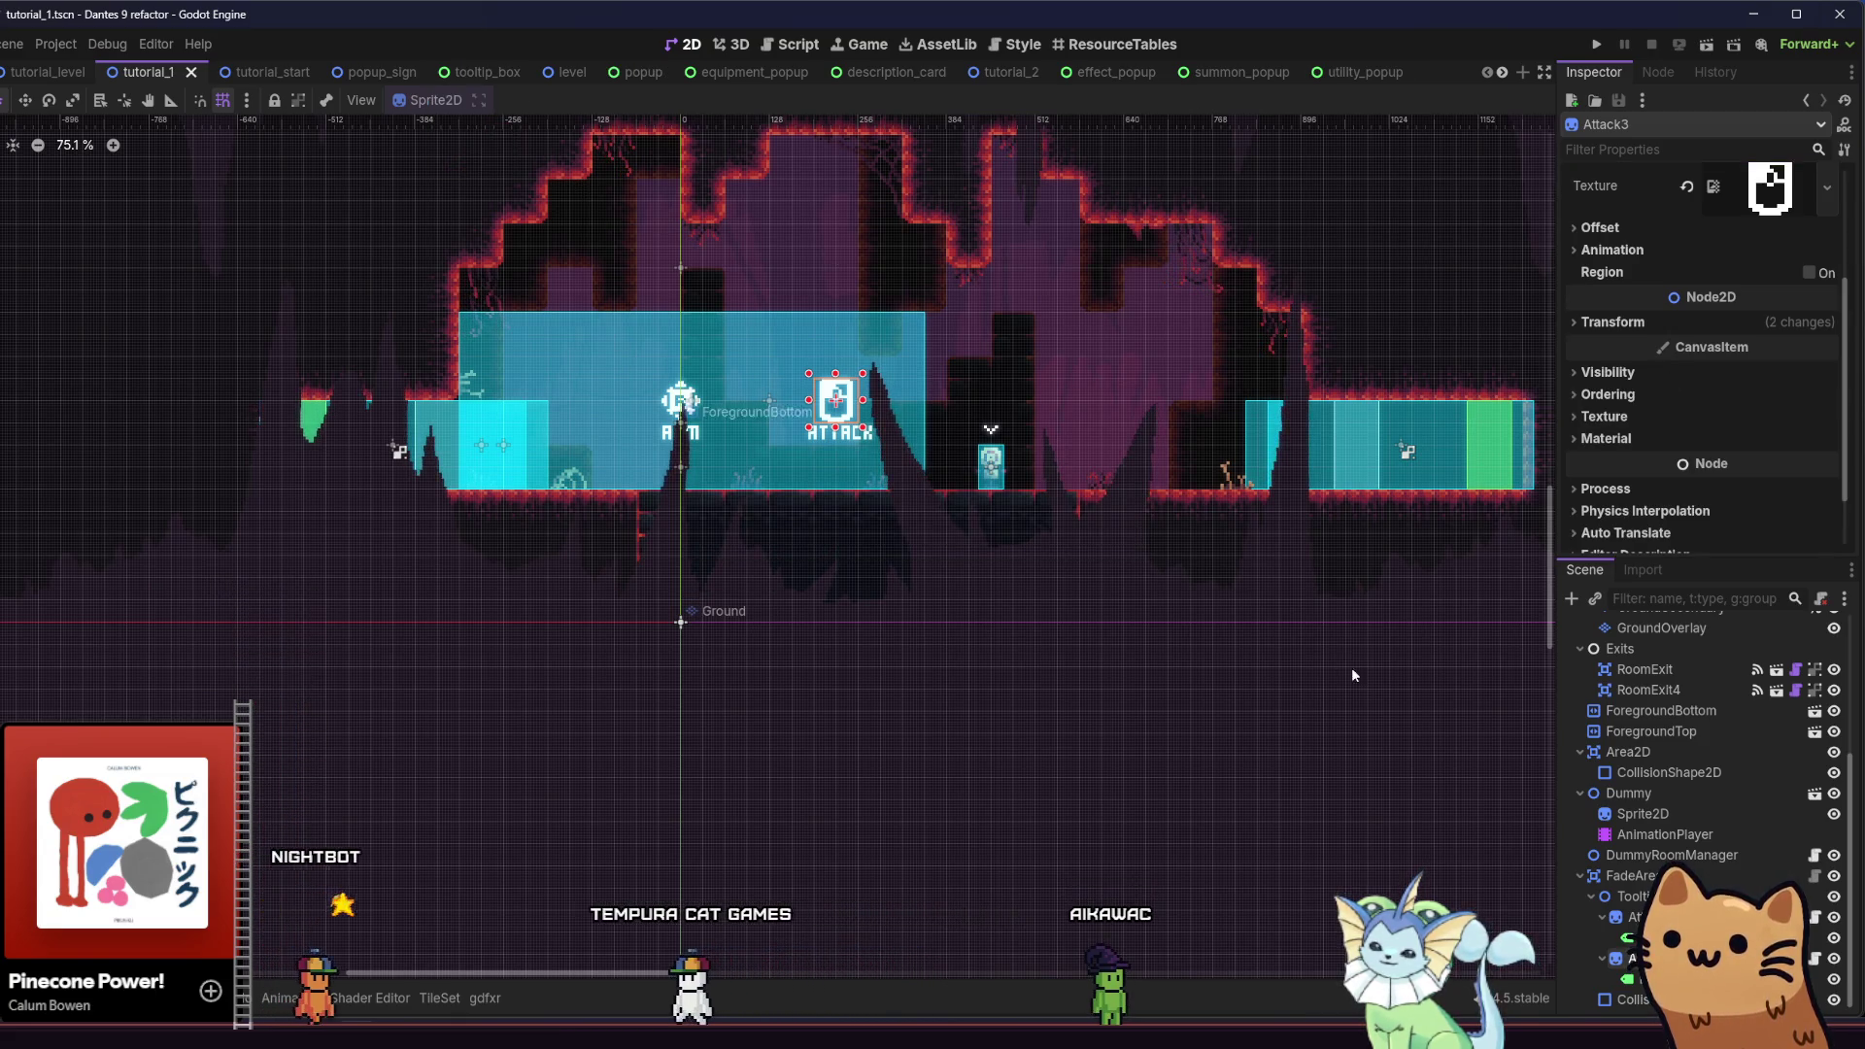
left_click(1000, 72)
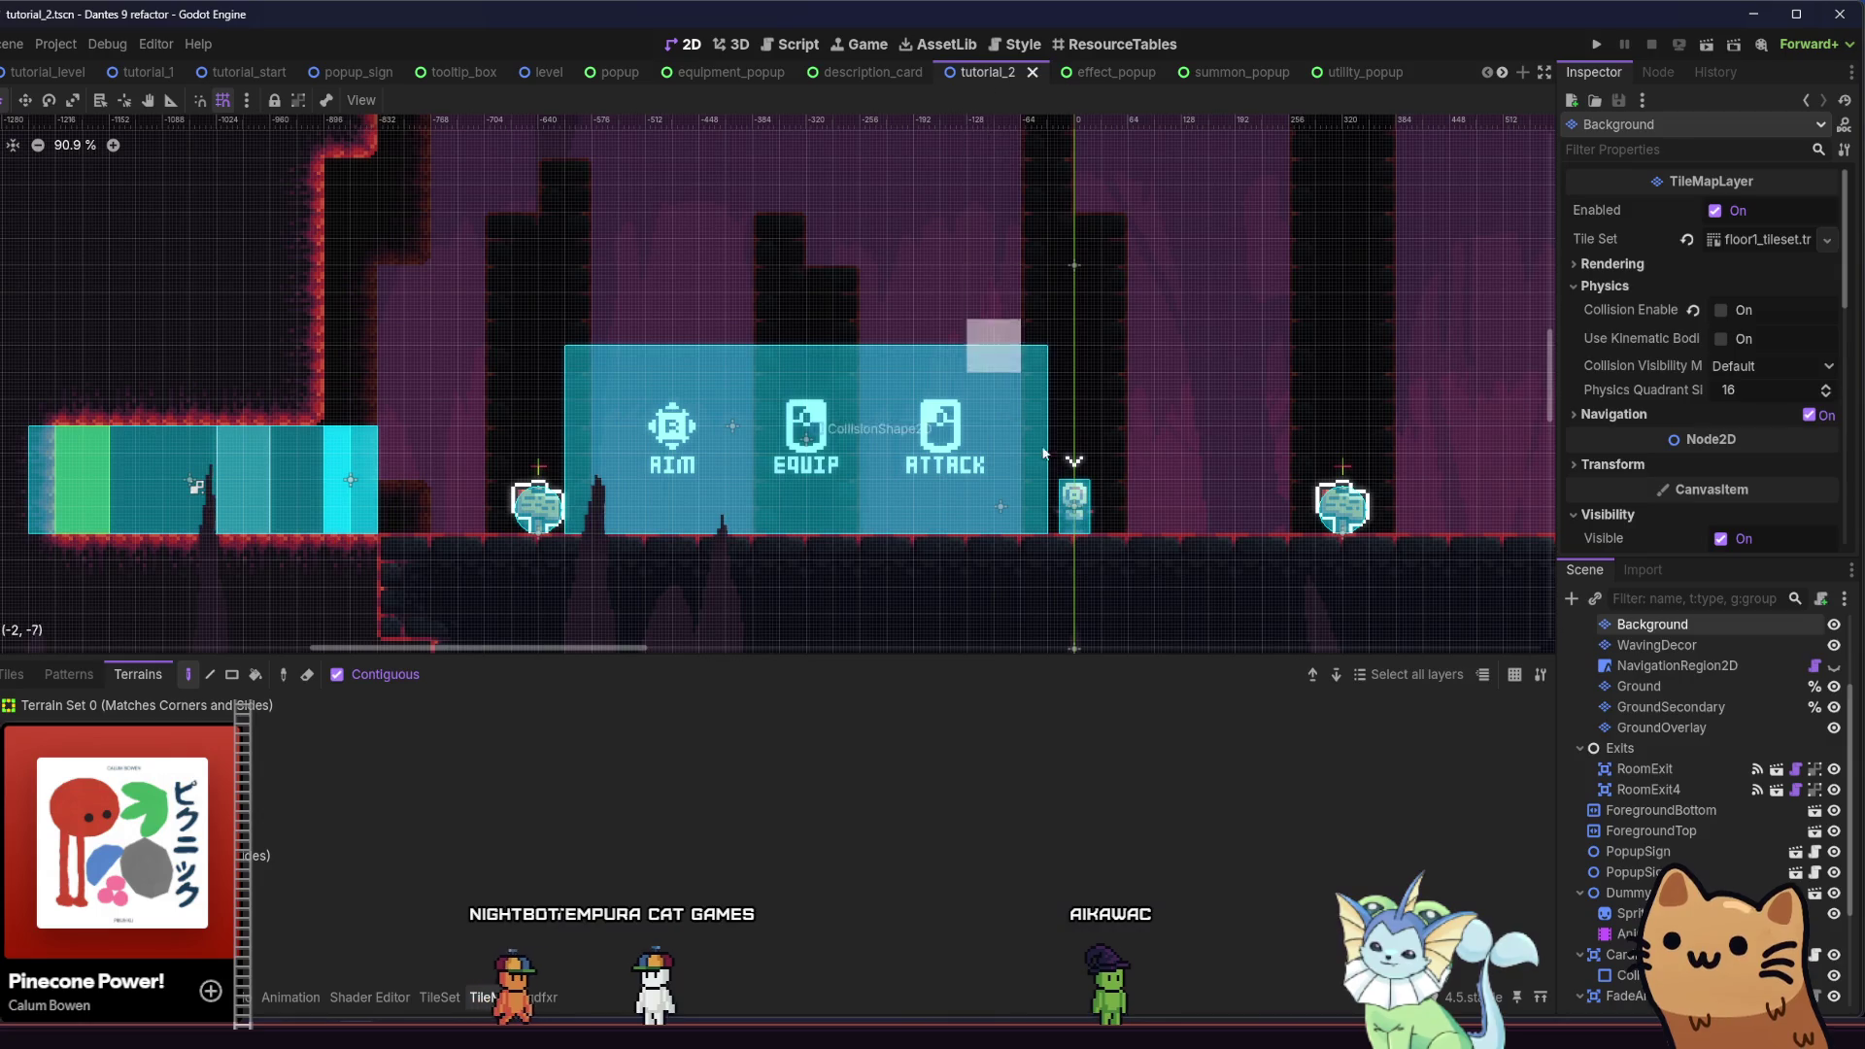
- Select the AIM, EQUIP and ATTACK glyph sprites under Tooltips, check their Visibility, and save tutorial_2
scroll(1710, 806, "down", 4)
left_click(1651, 855)
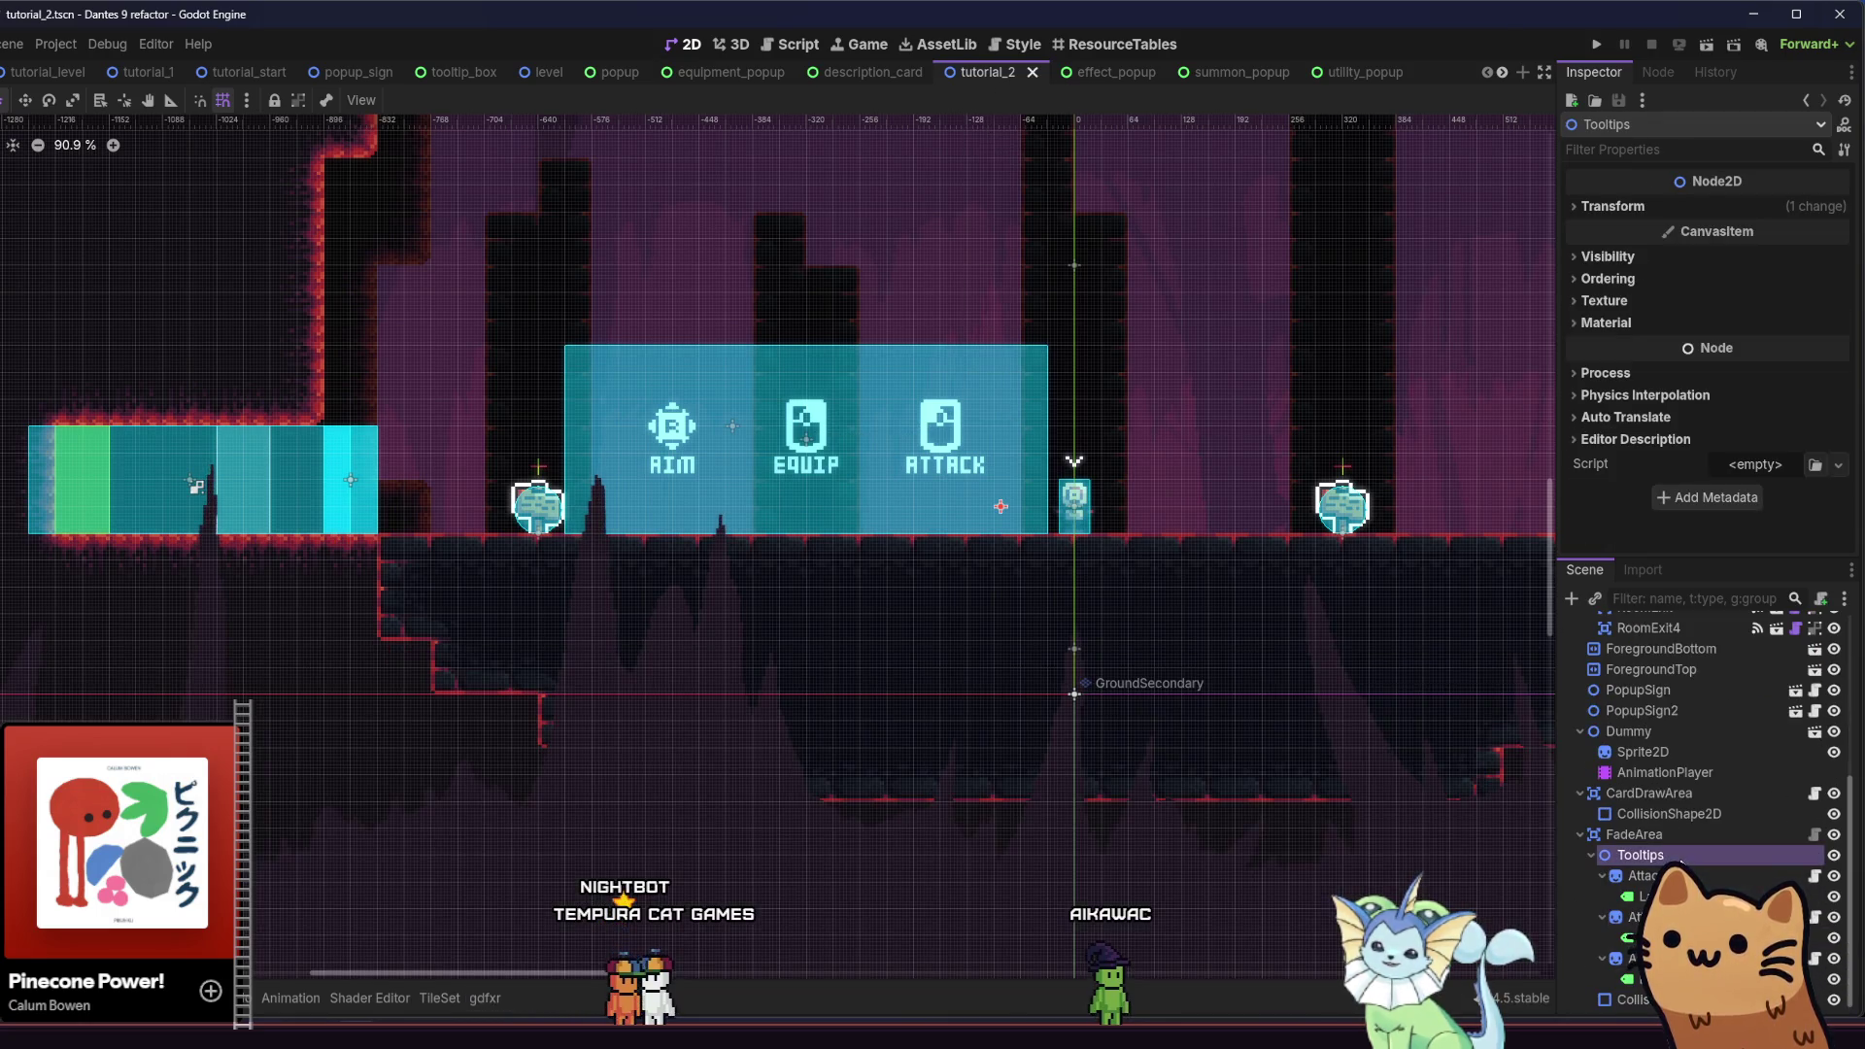
left_click(1640, 877)
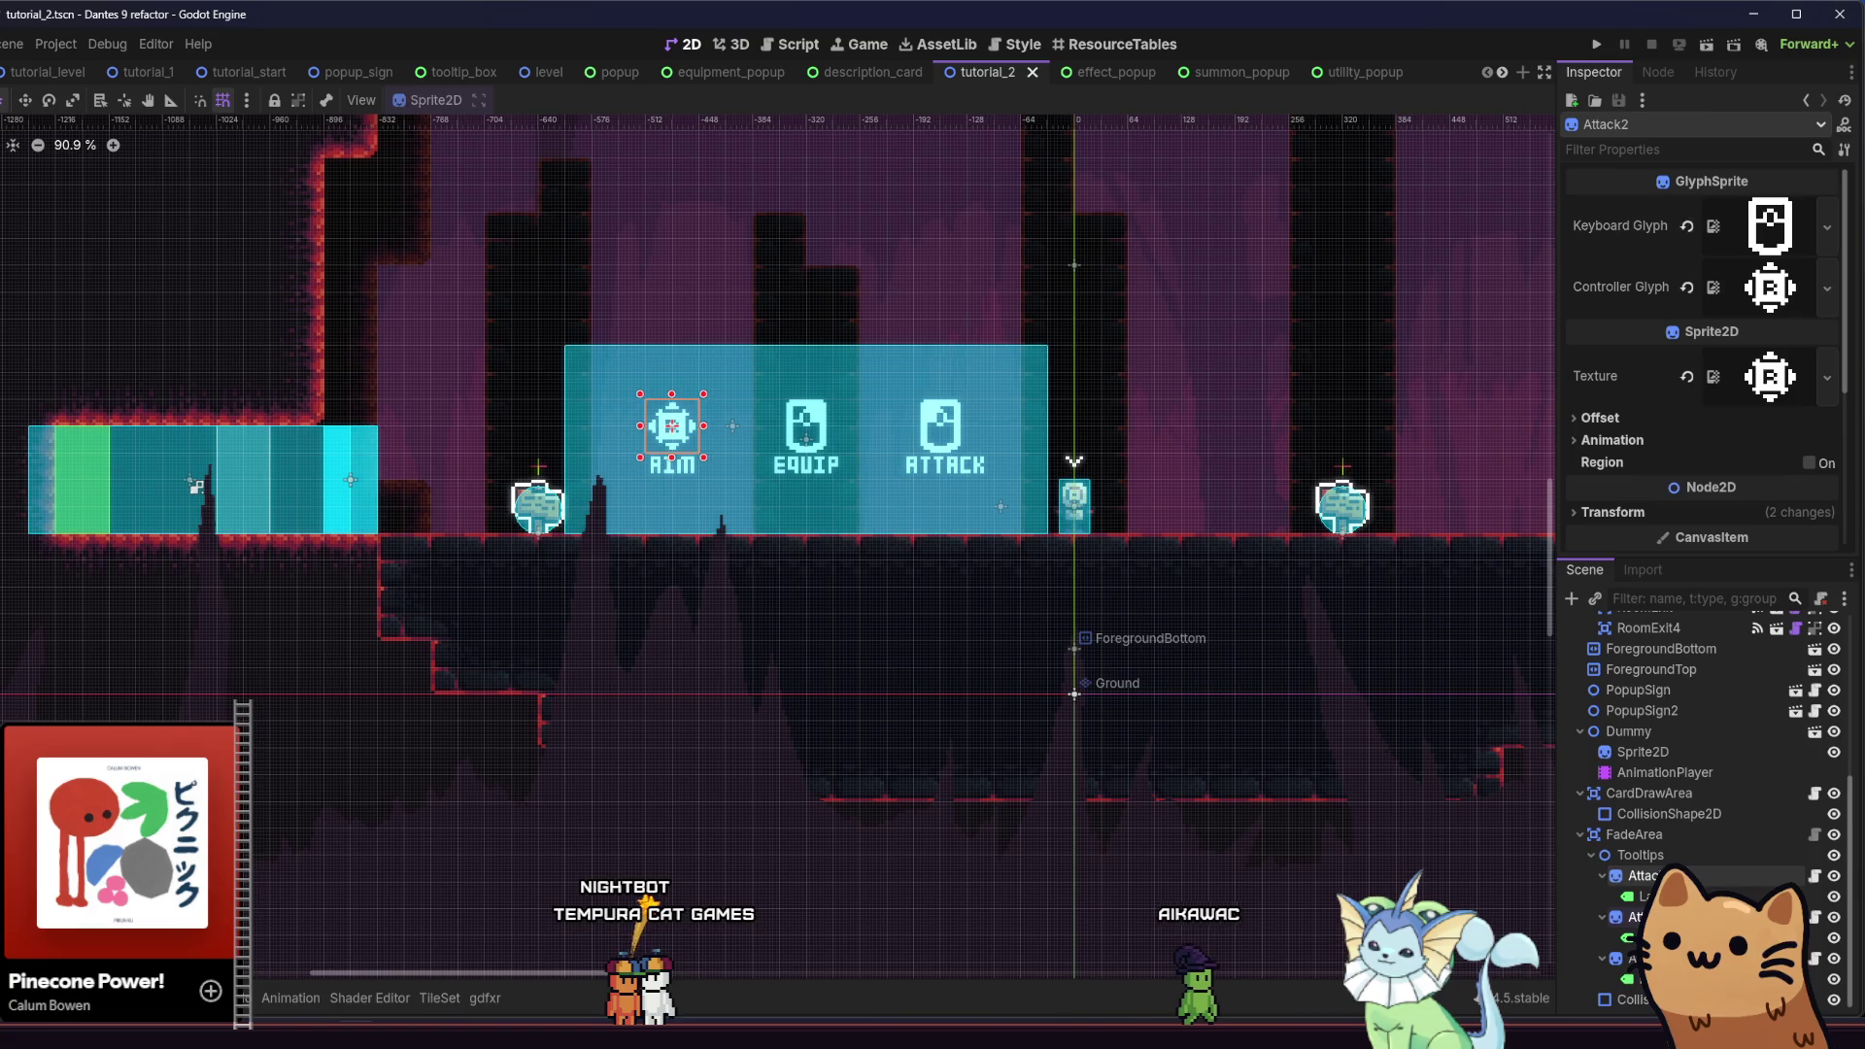
scroll(1640, 486, "down", 1)
left_click(1651, 442)
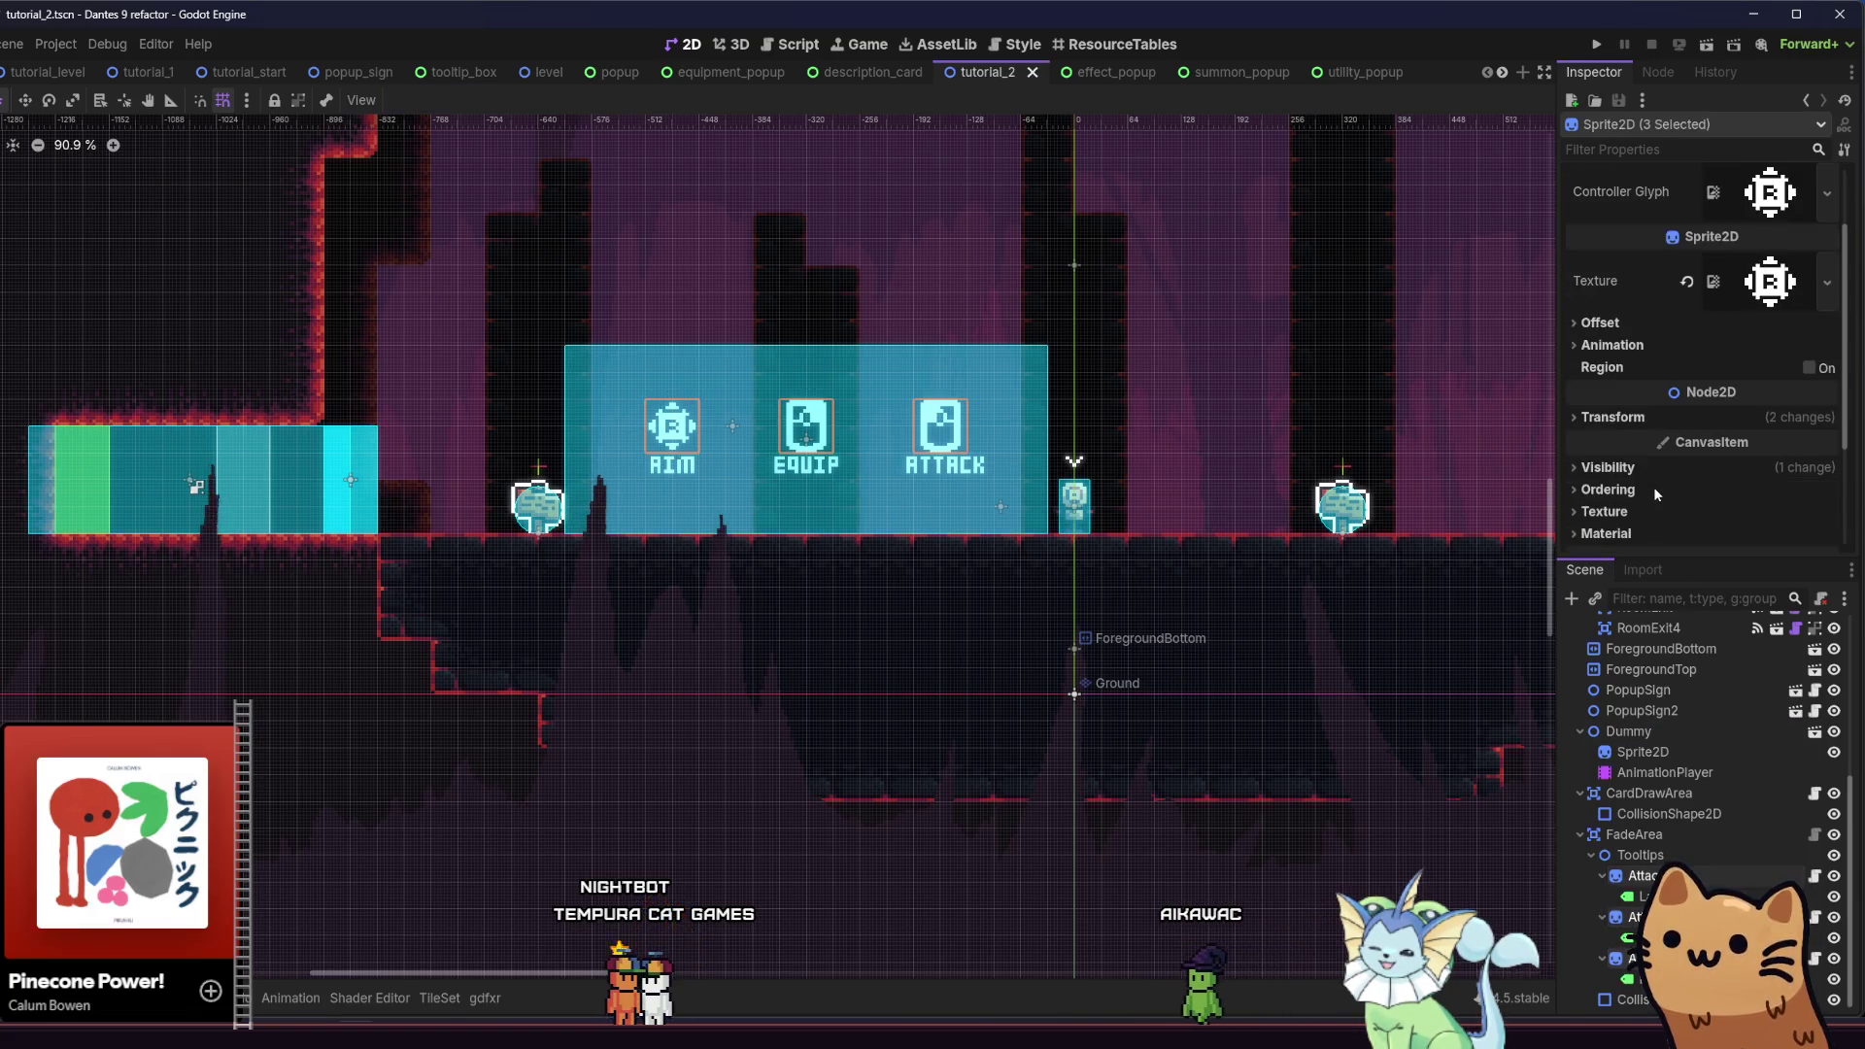
left_click(1651, 468)
key("ctrl+s")
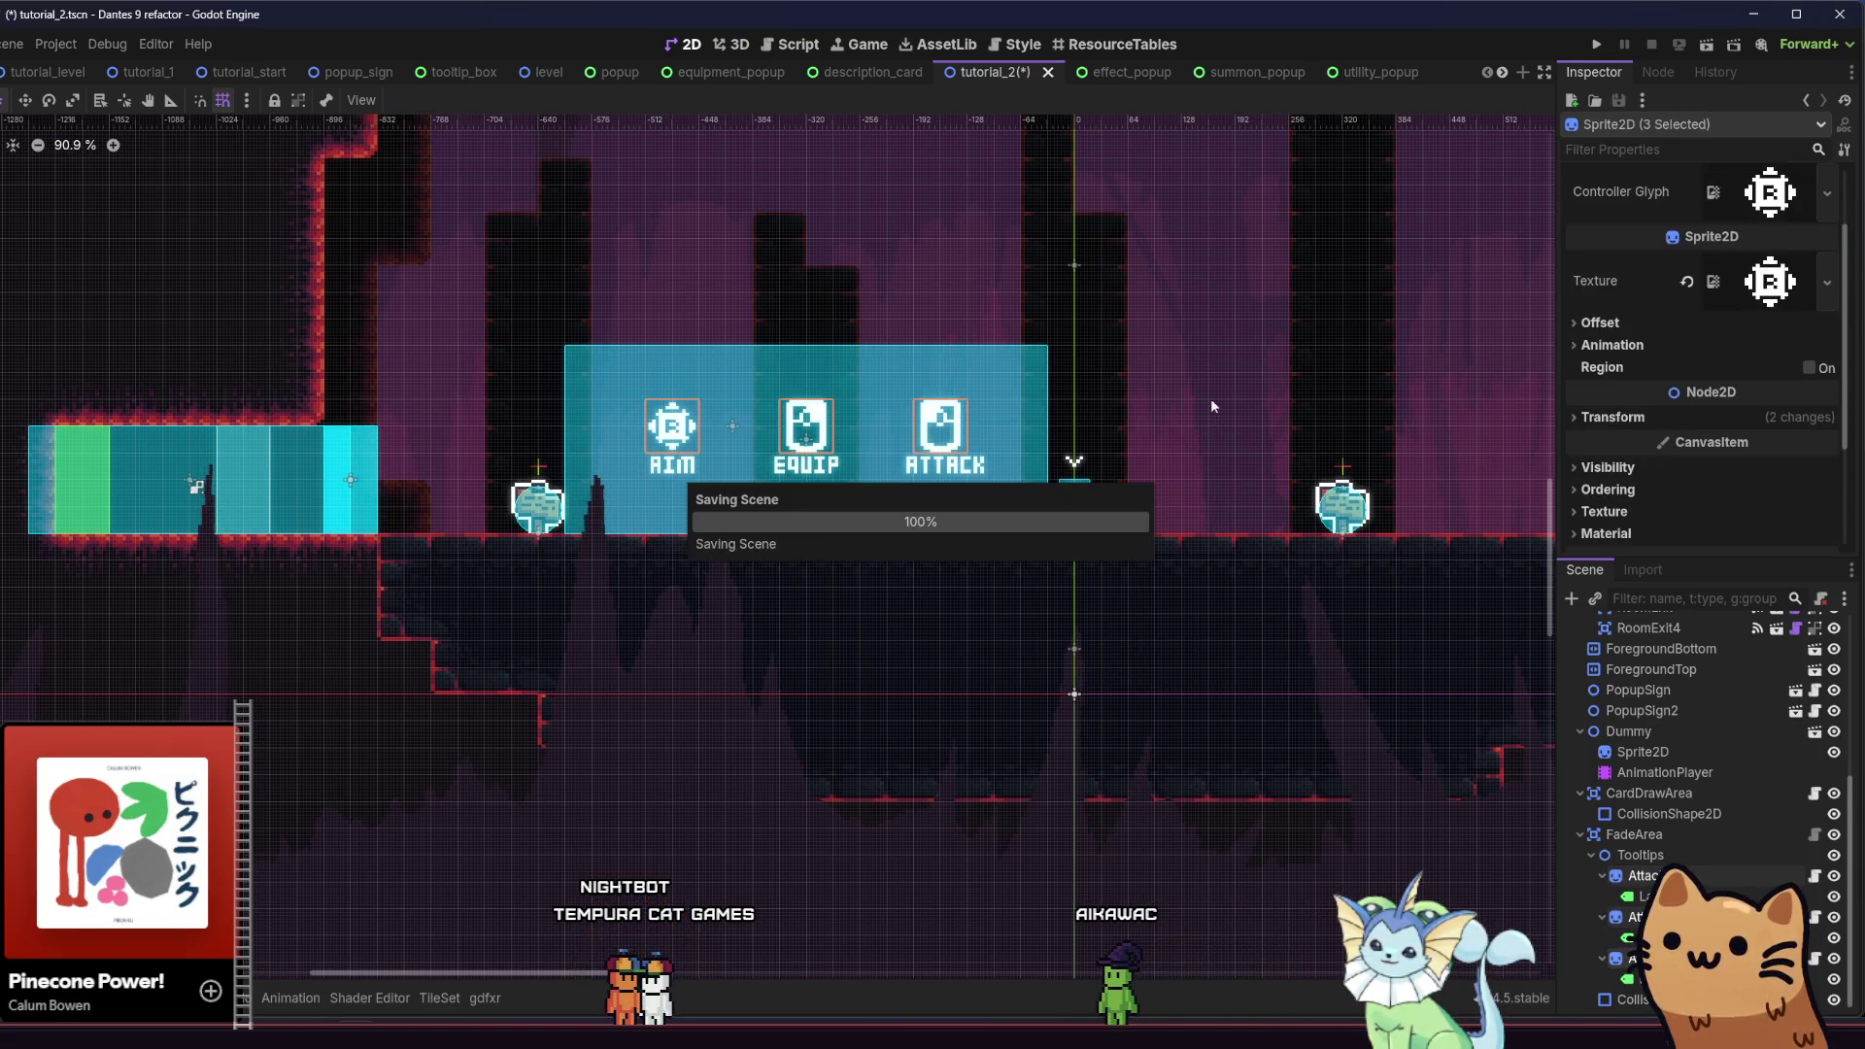
left_click(1210, 393)
key("ctrl+s")
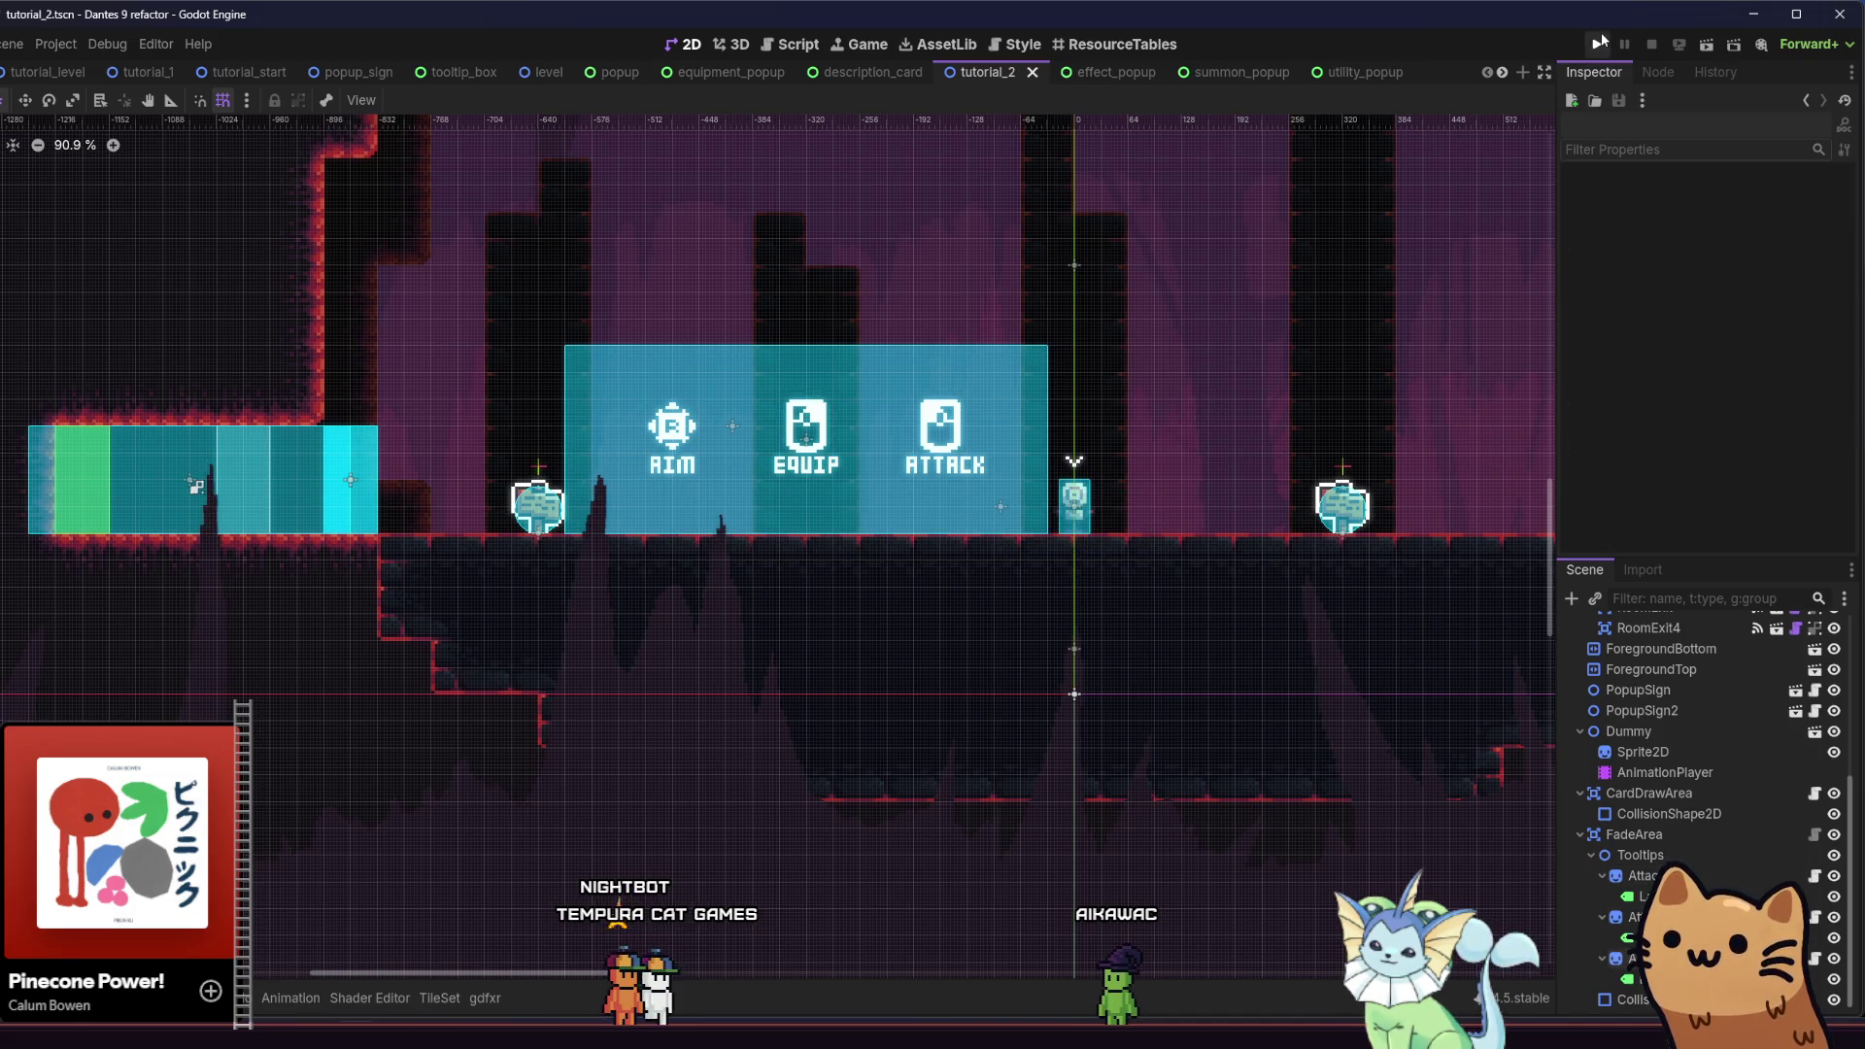
- Run the project, start Play Tutorial, and climb past the JUMP and HOLD prompts, dropping through DROP
left_click(1599, 43)
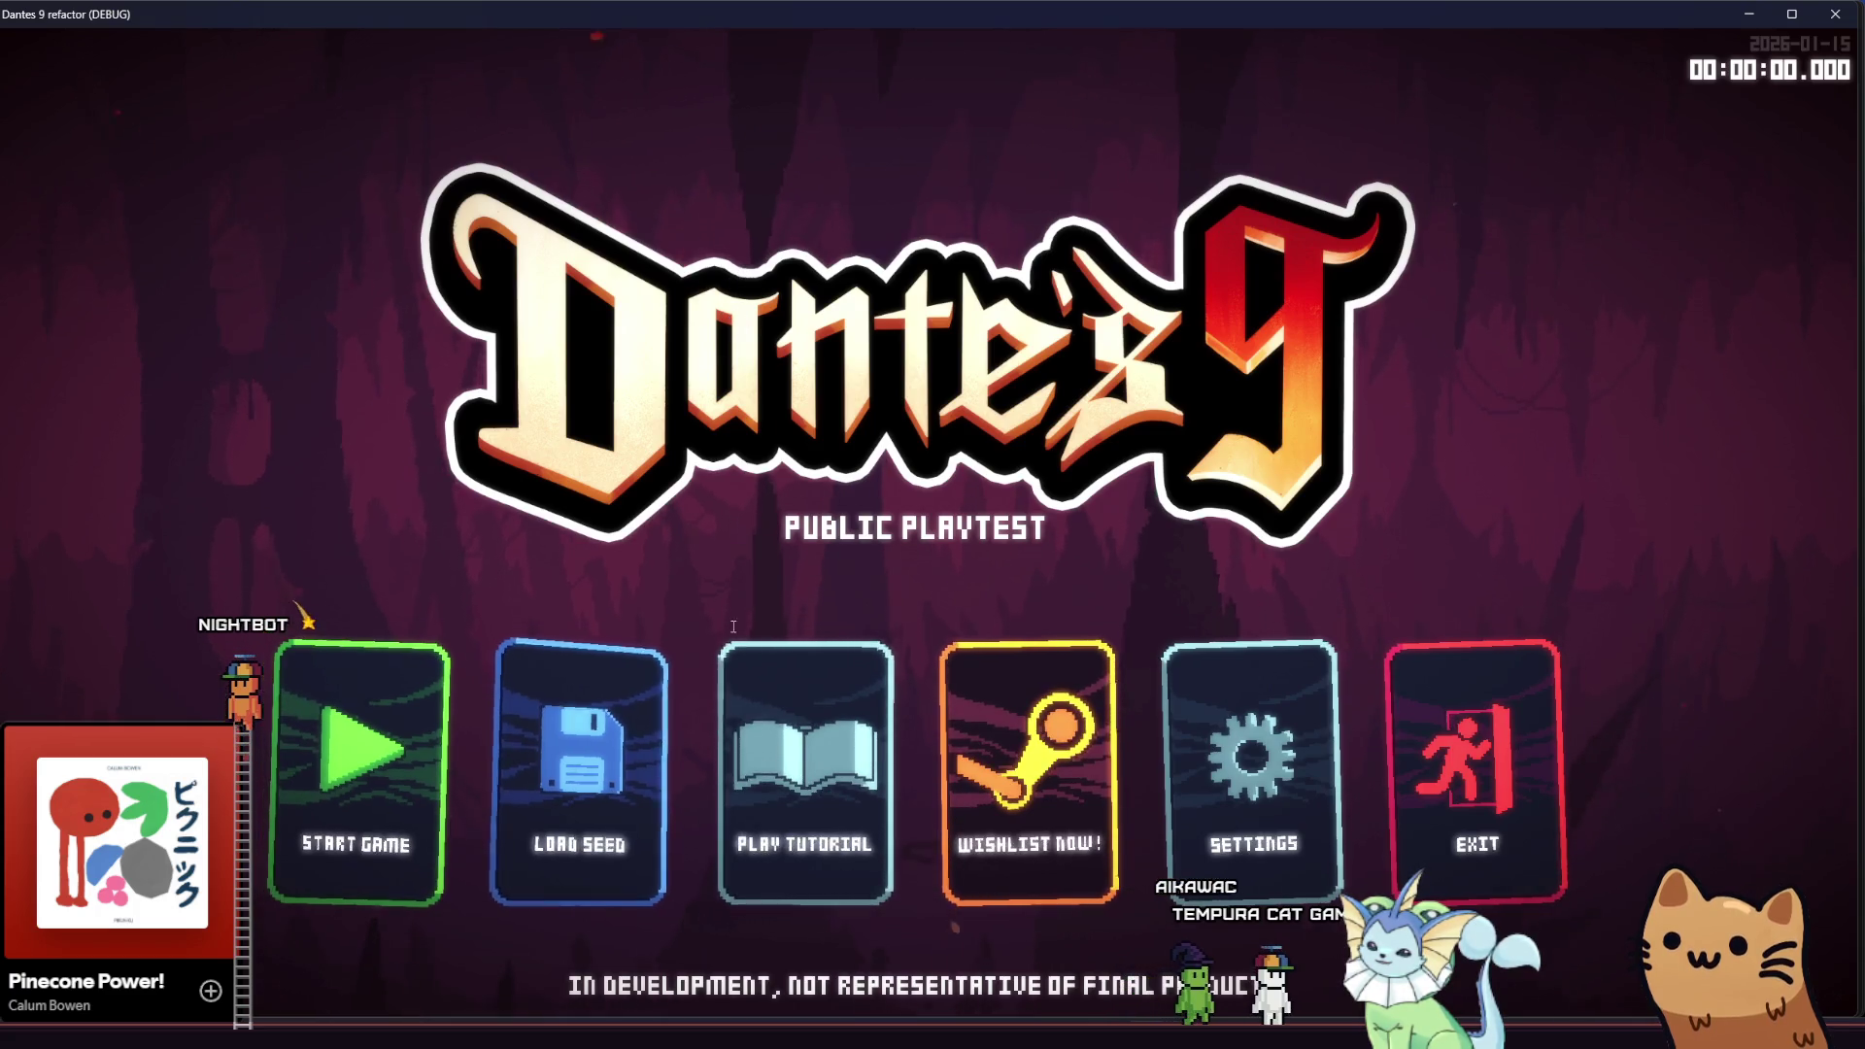
left_click(803, 744)
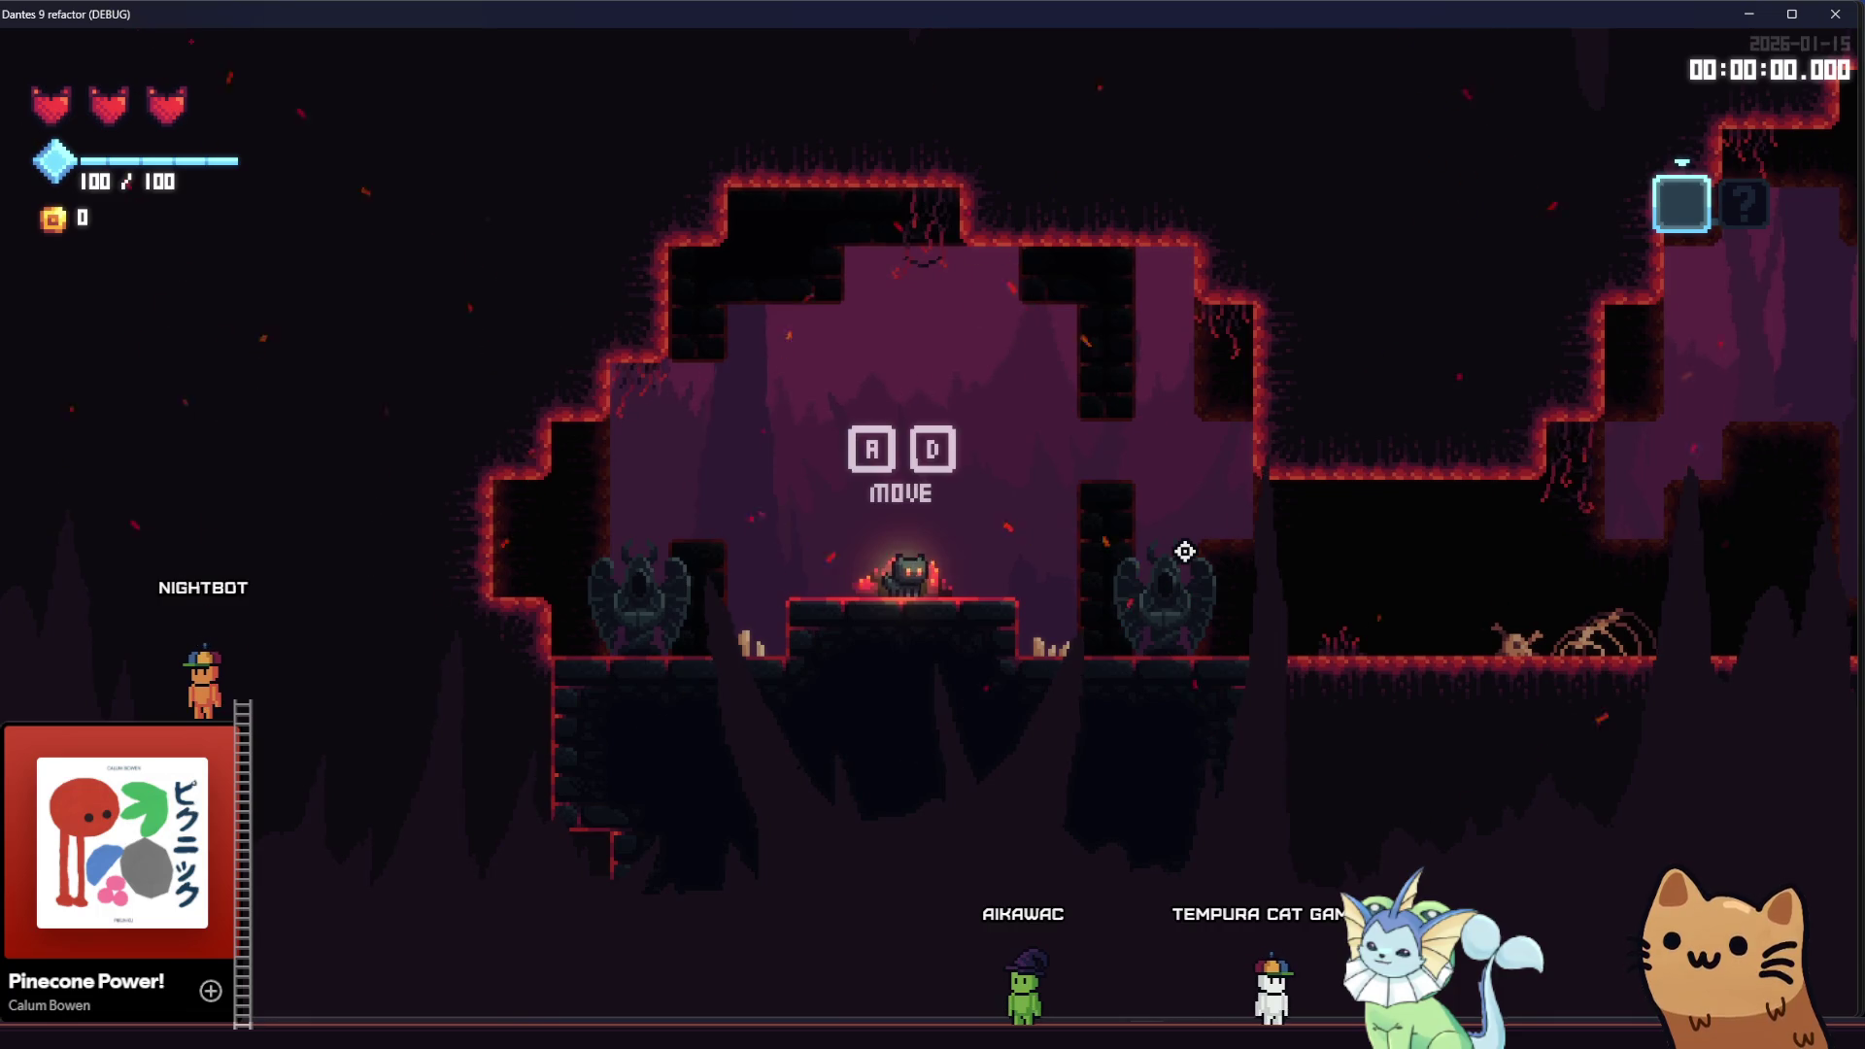
key("d")
key("space")
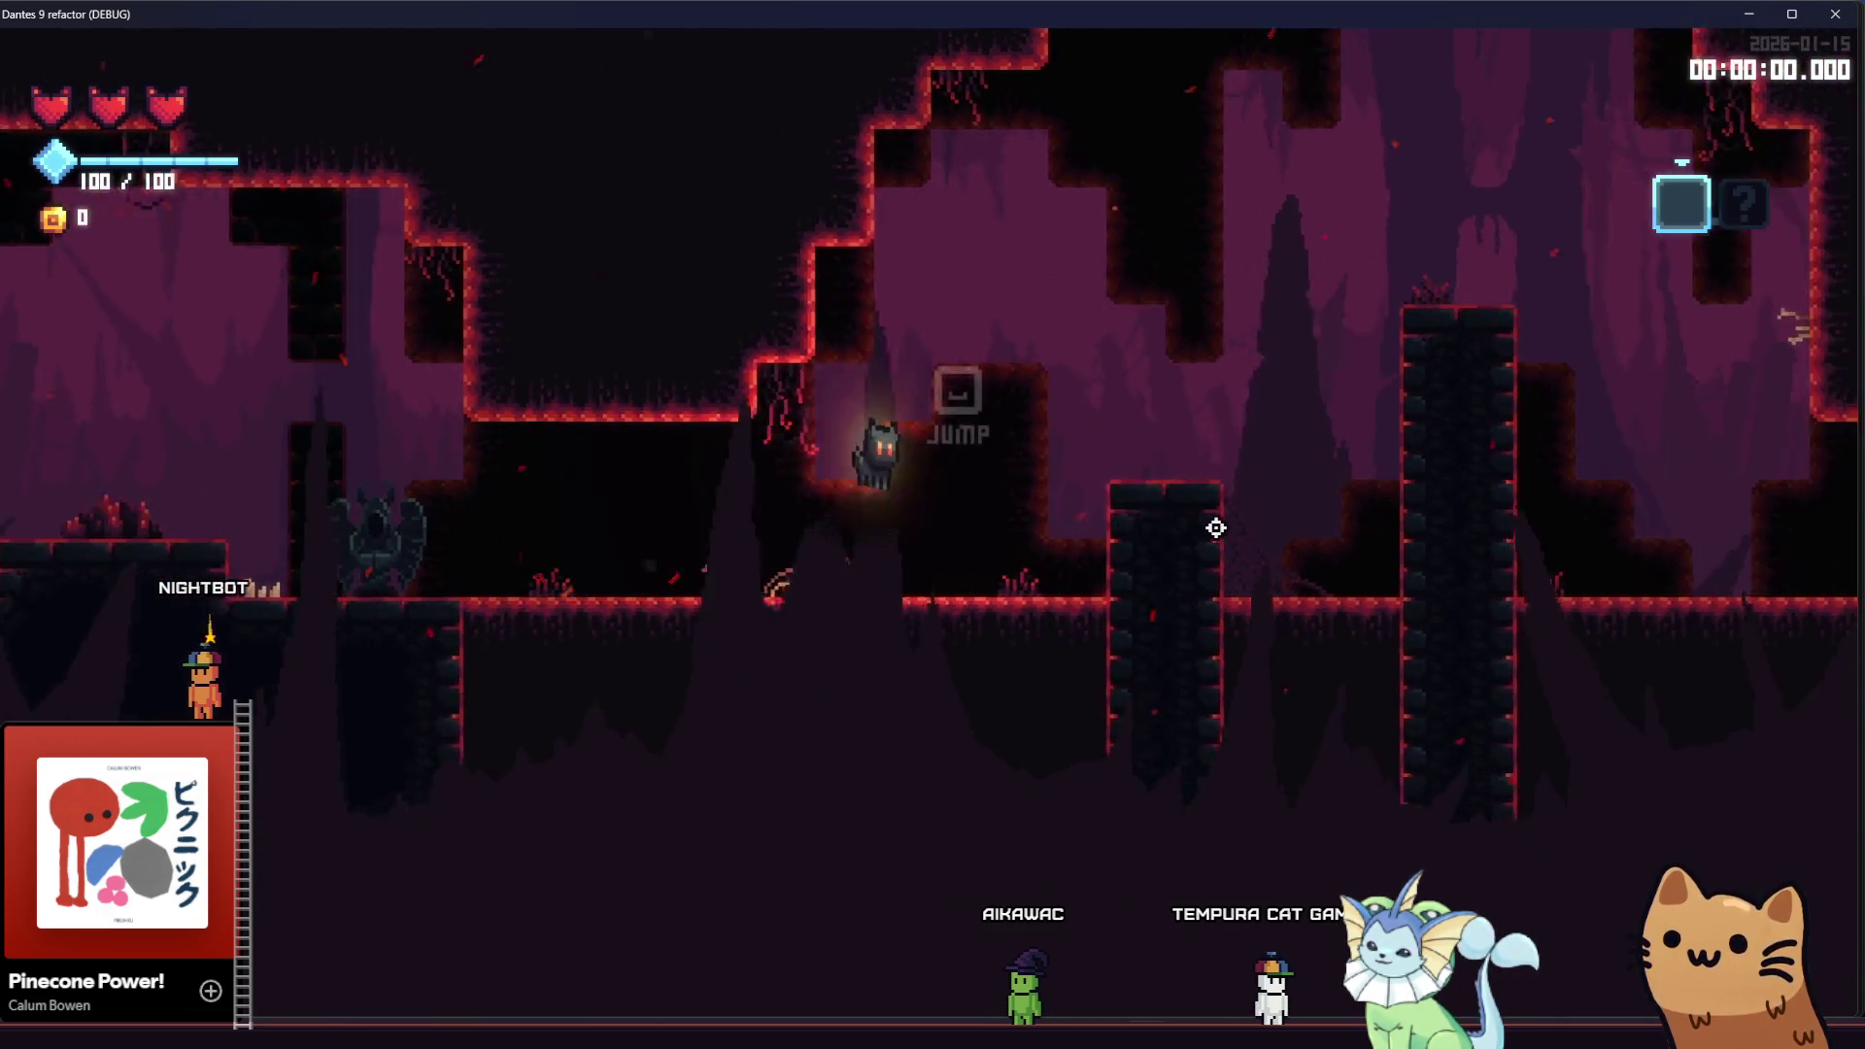
key("space")
key("space")
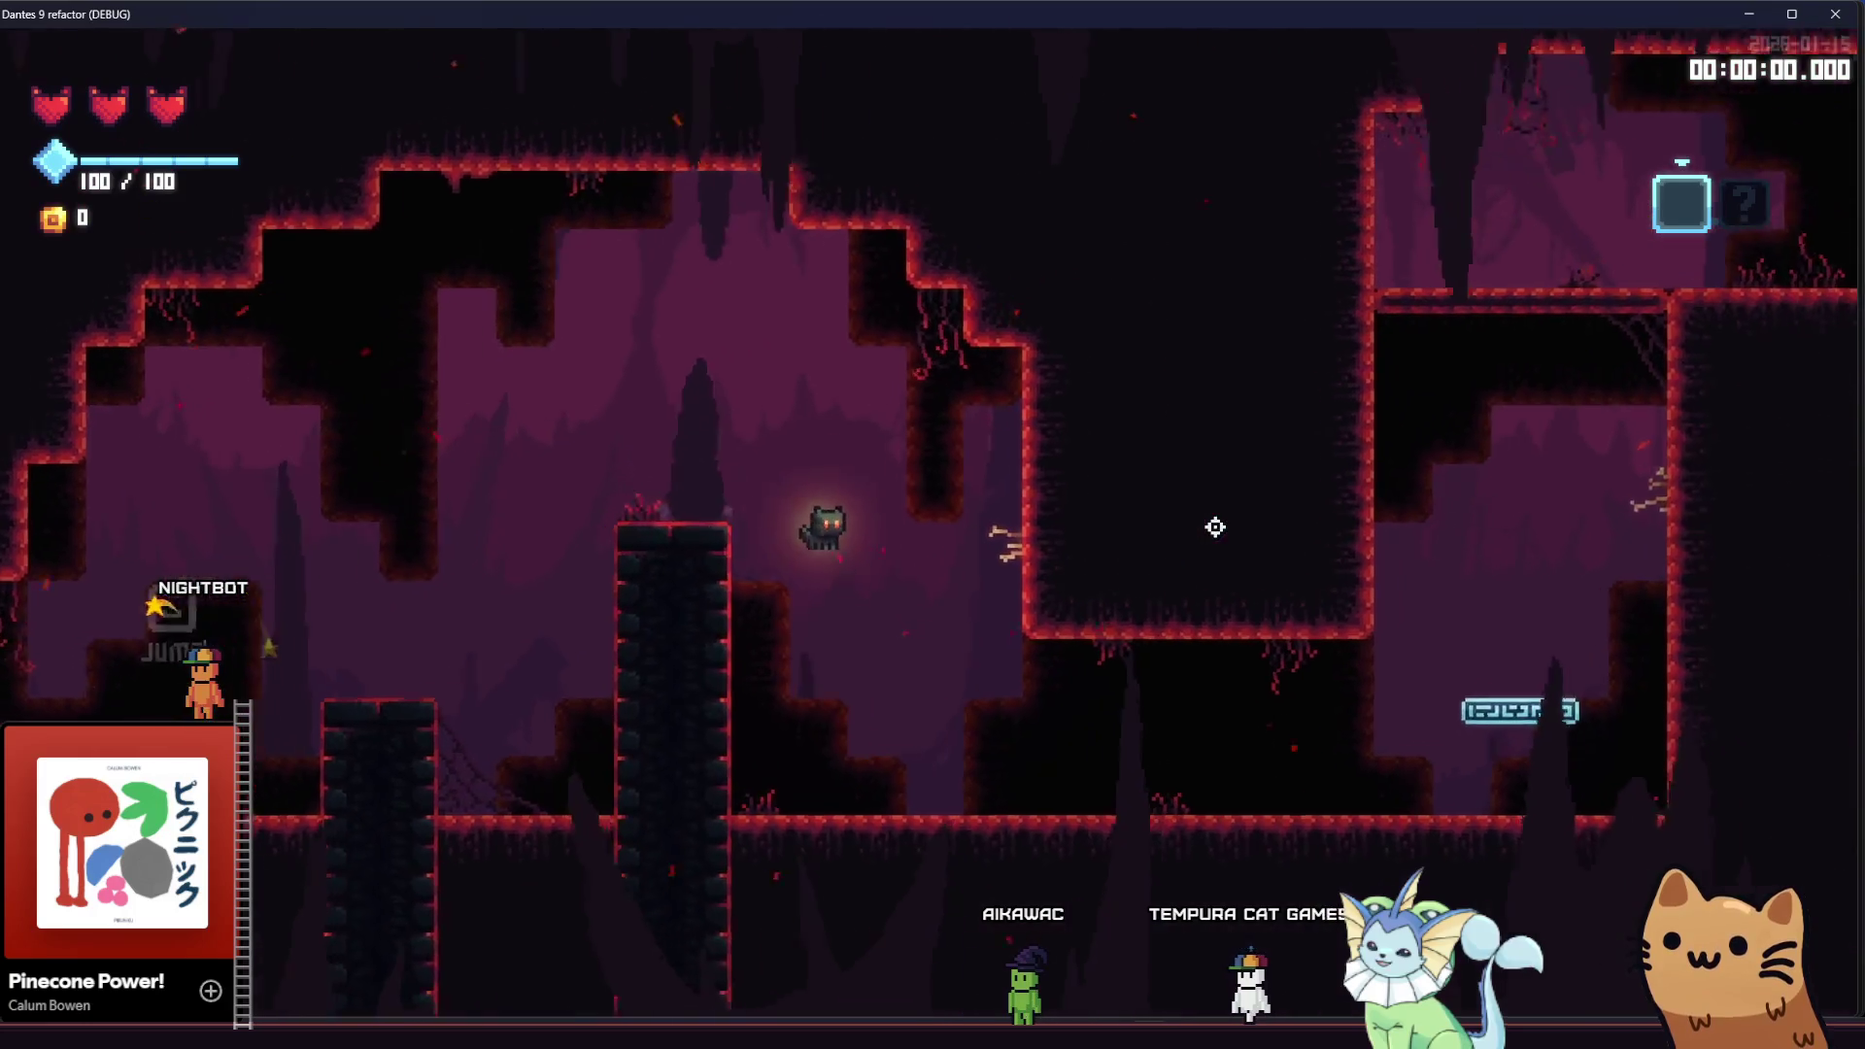
key("space")
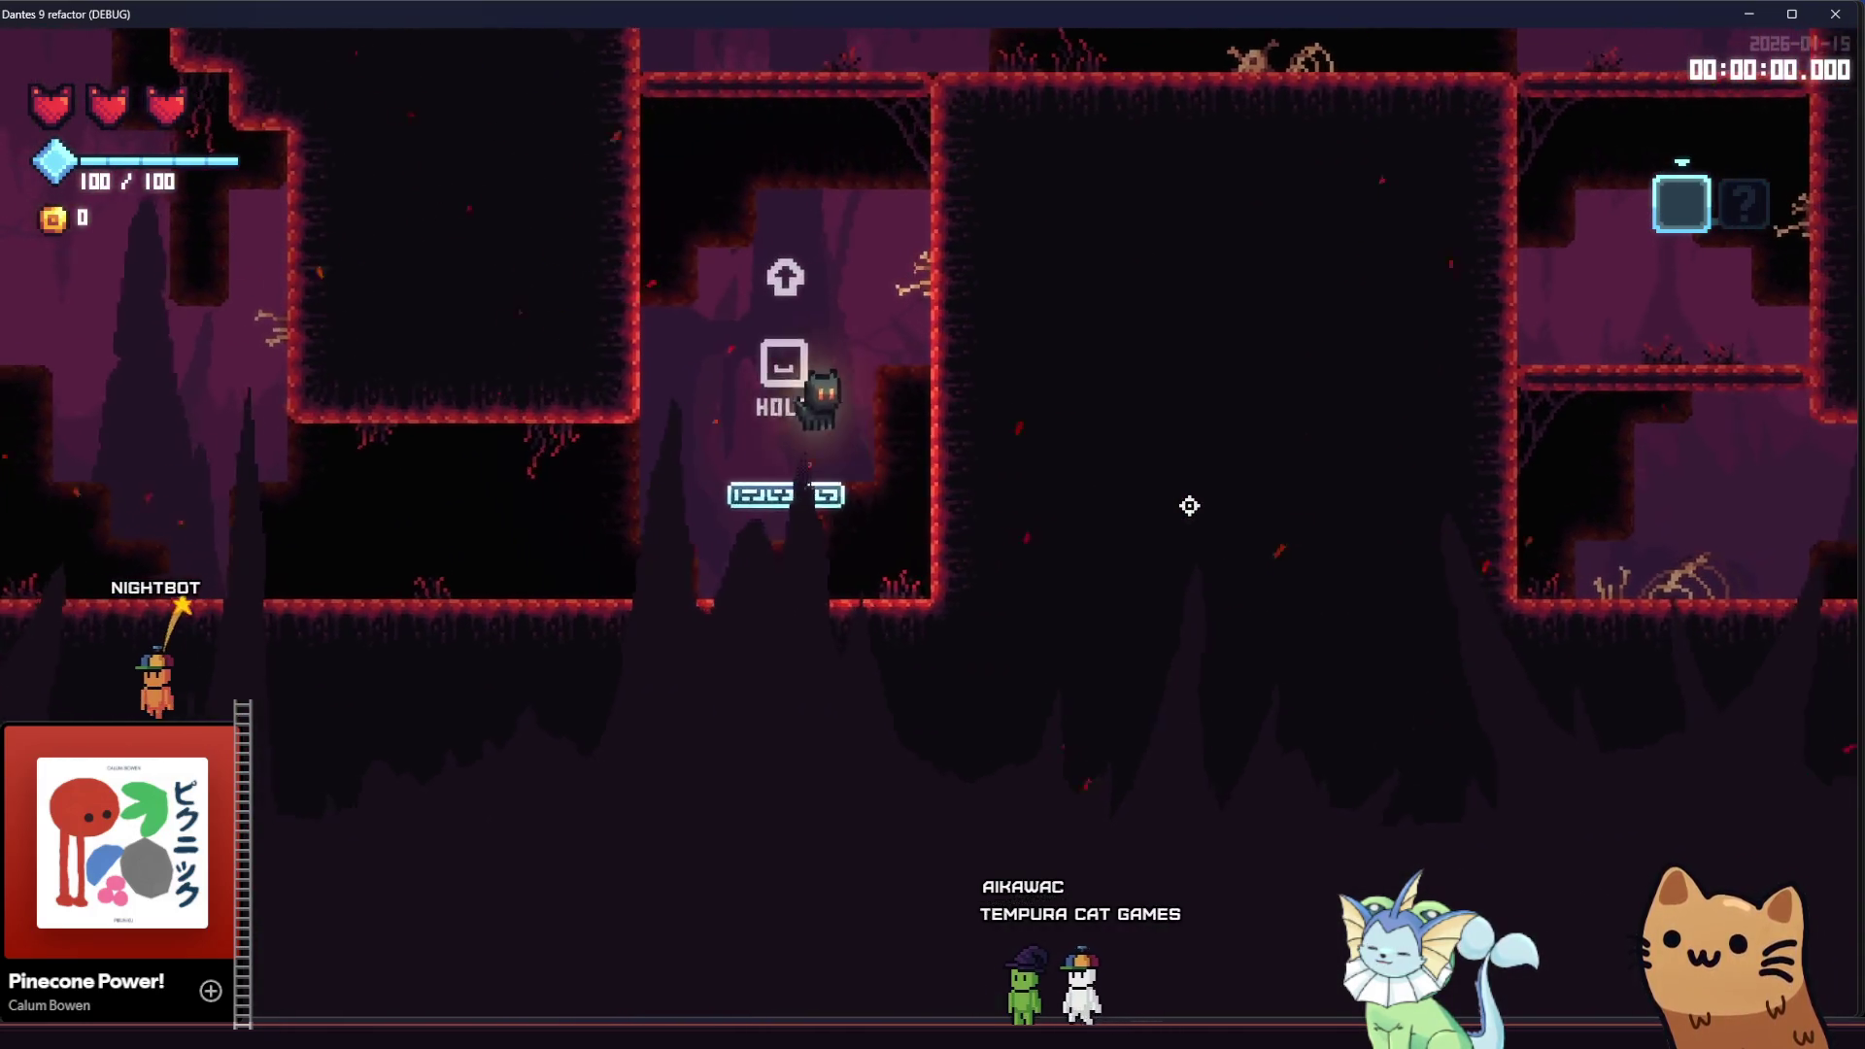
key("space")
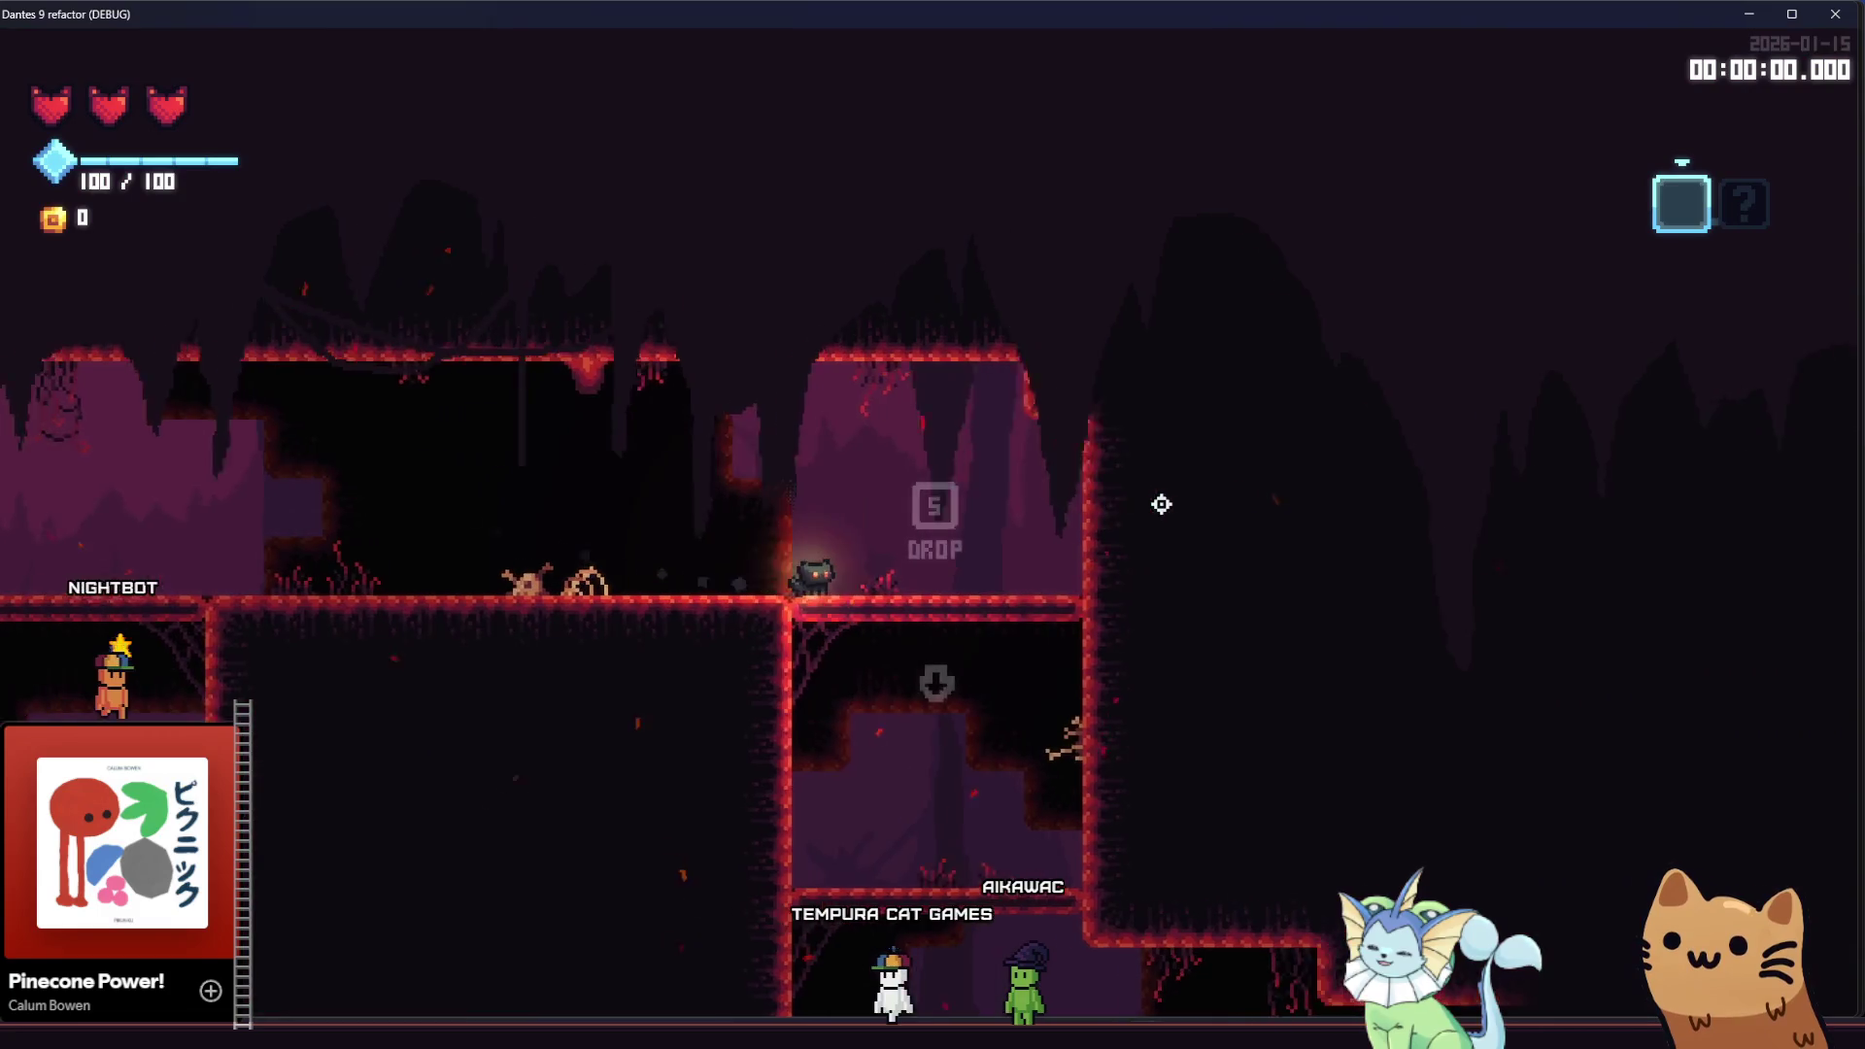
key("s")
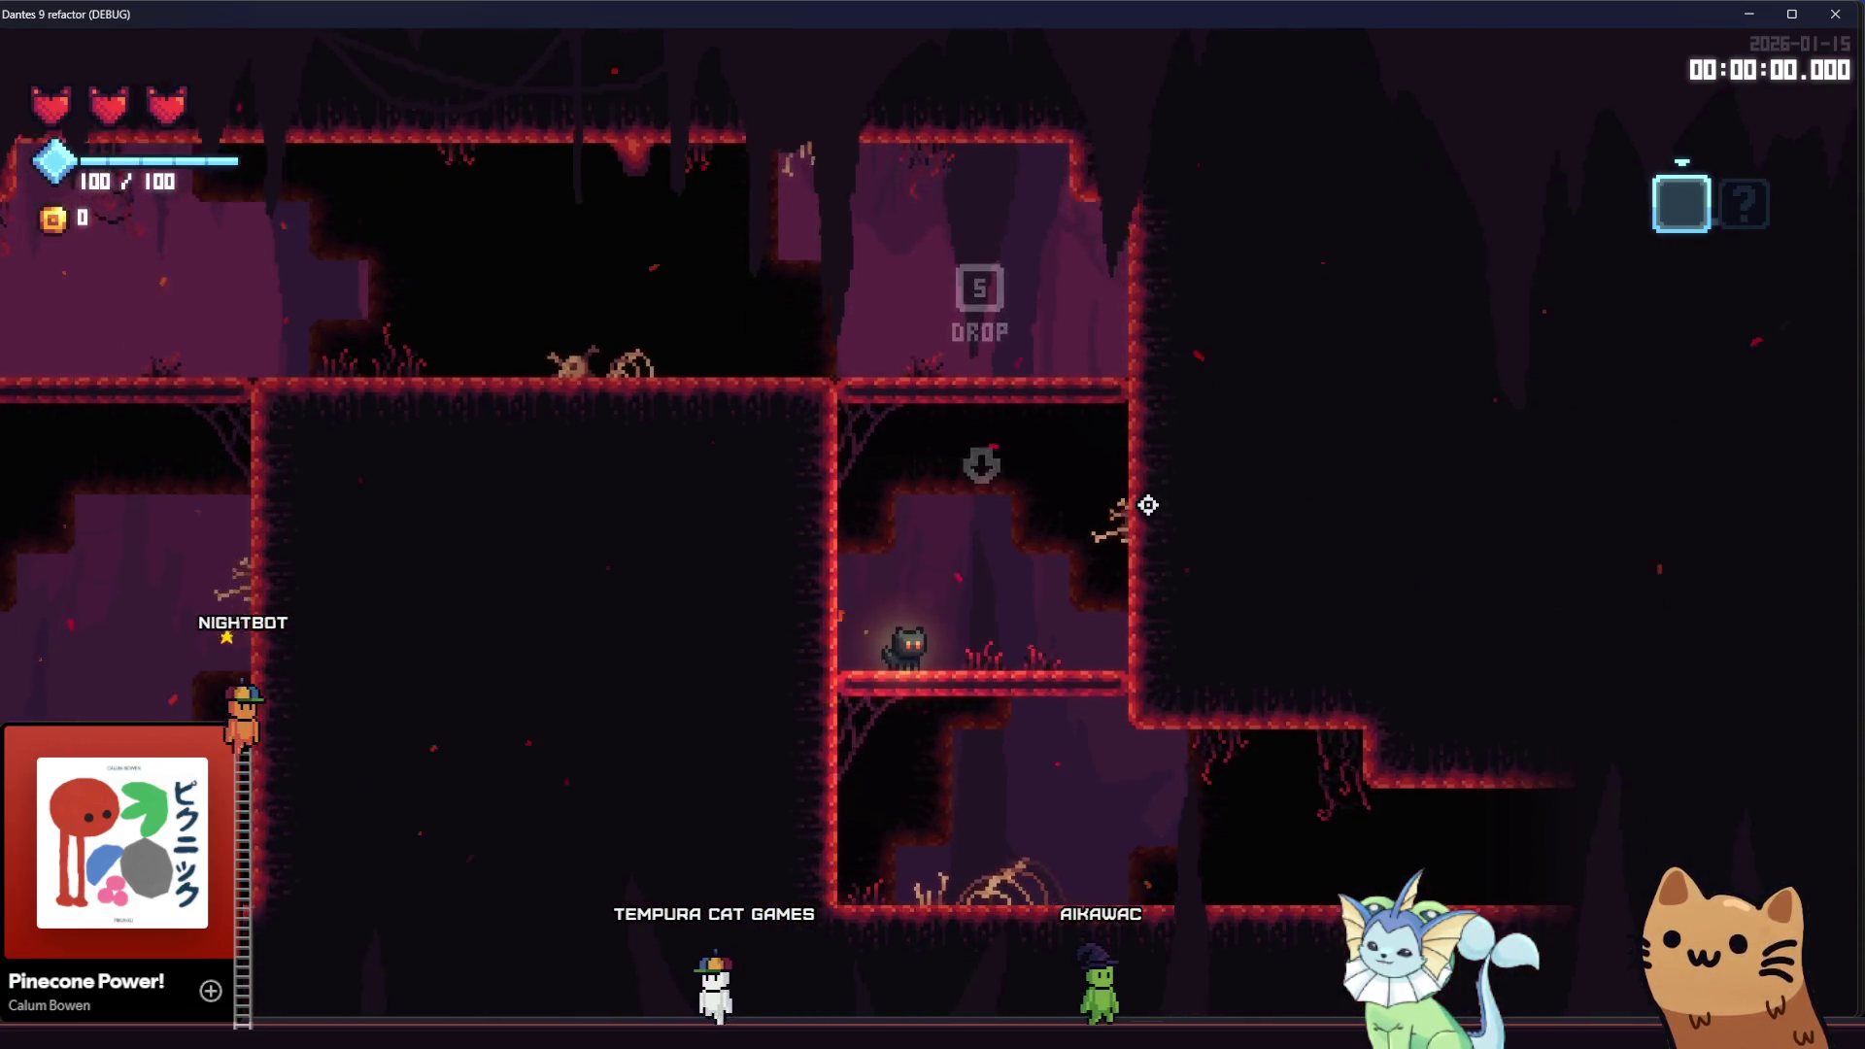
key("d")
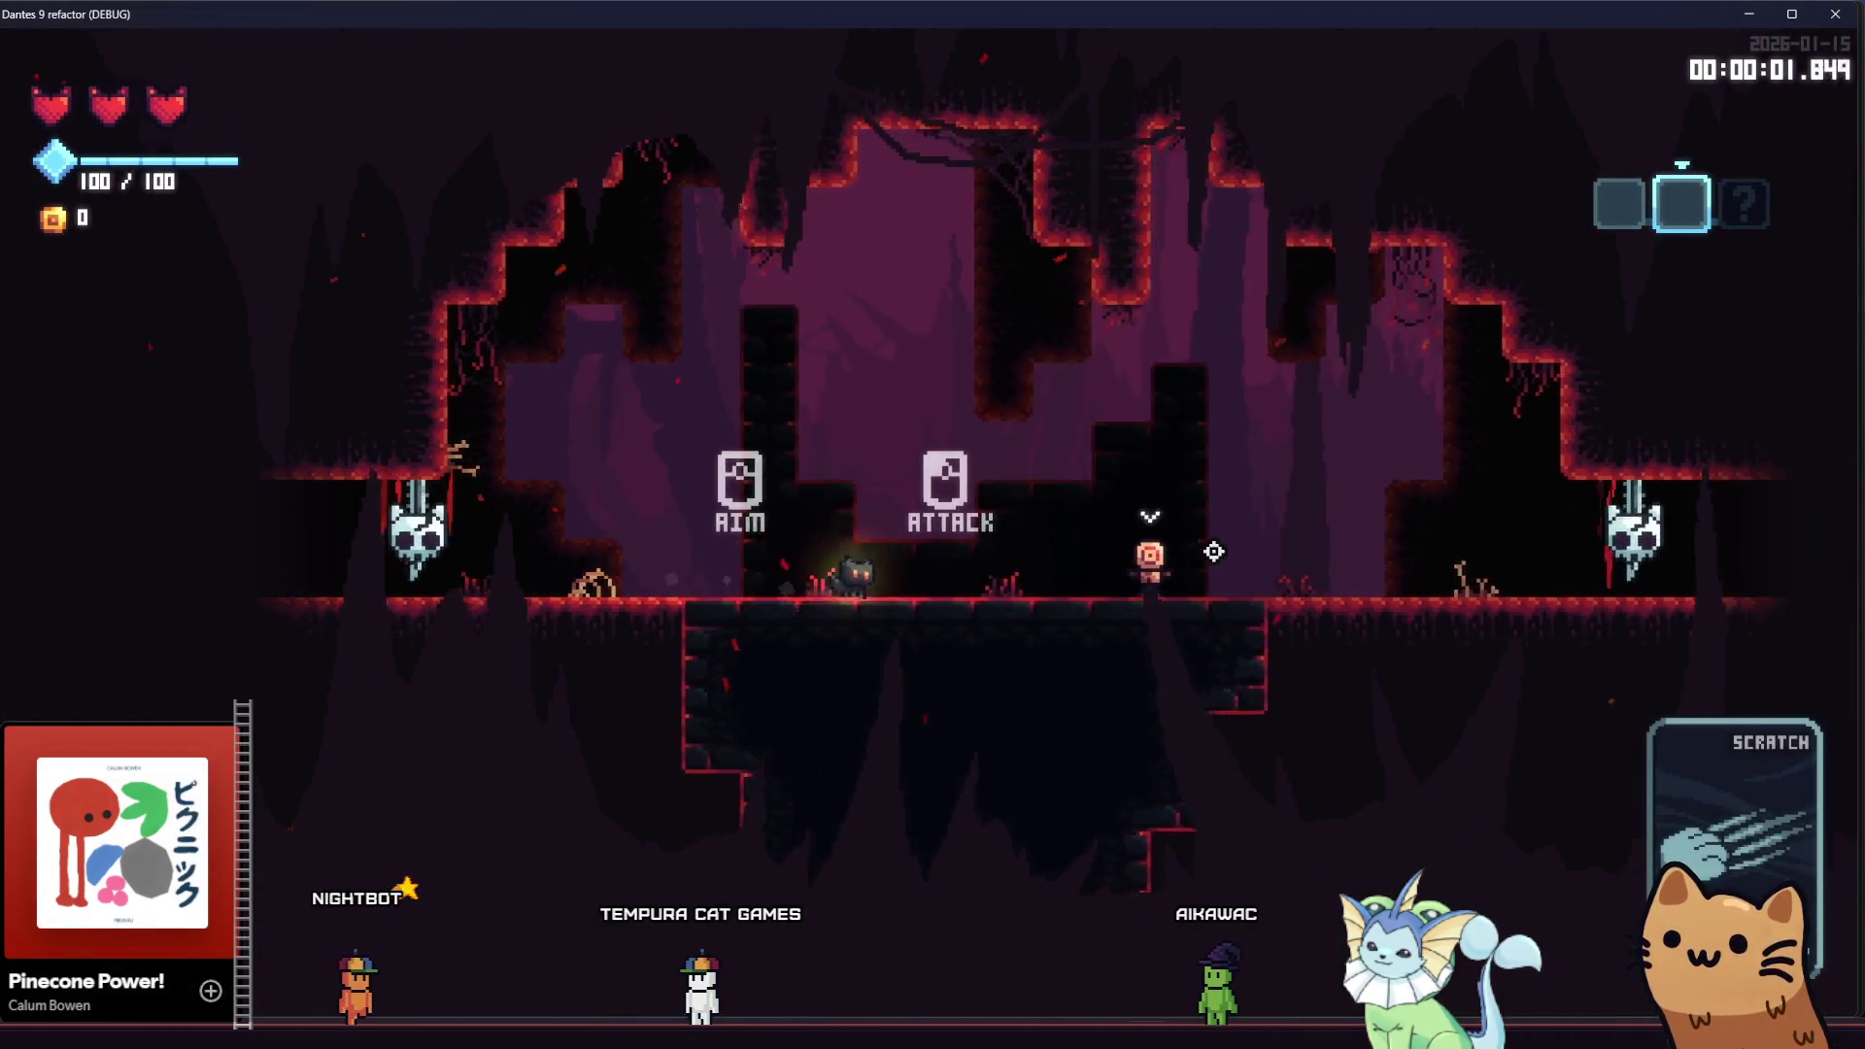
- Walk the cat right through the AIM and ATTACK room, past the signpost, to the target dummy
key("d")
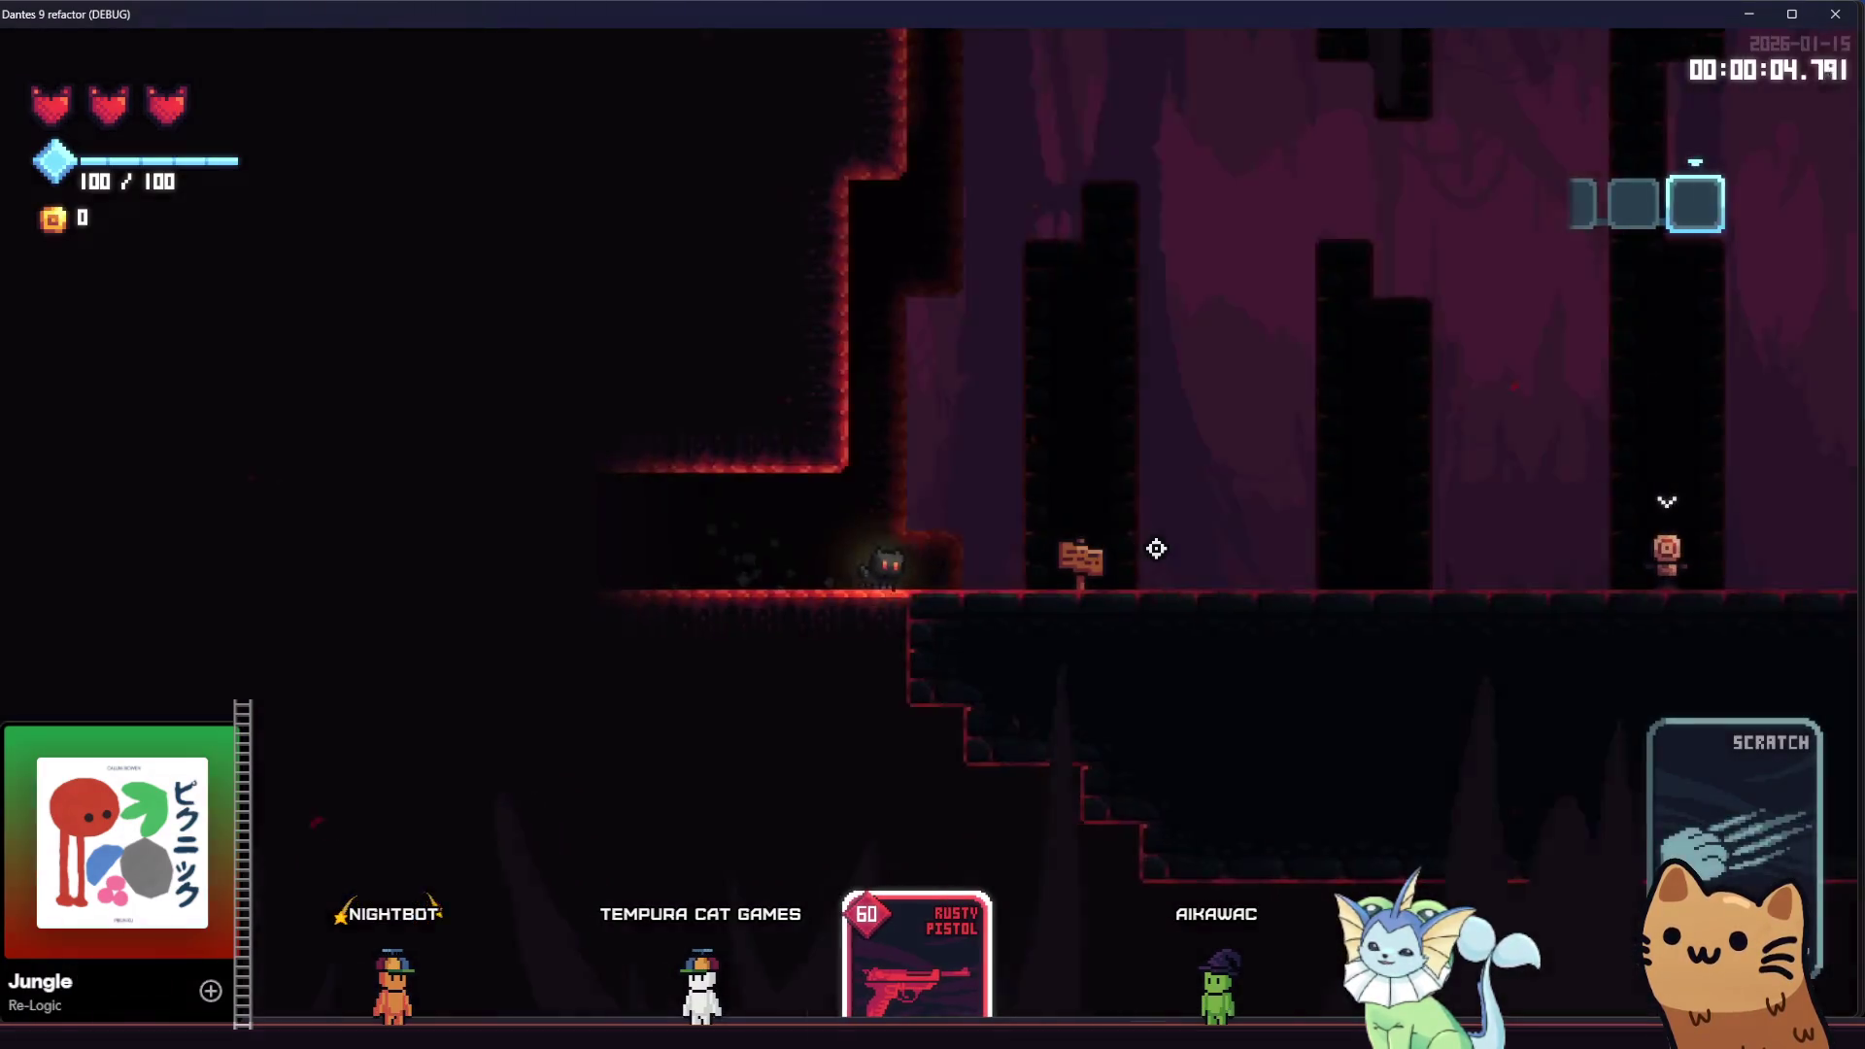
key("d")
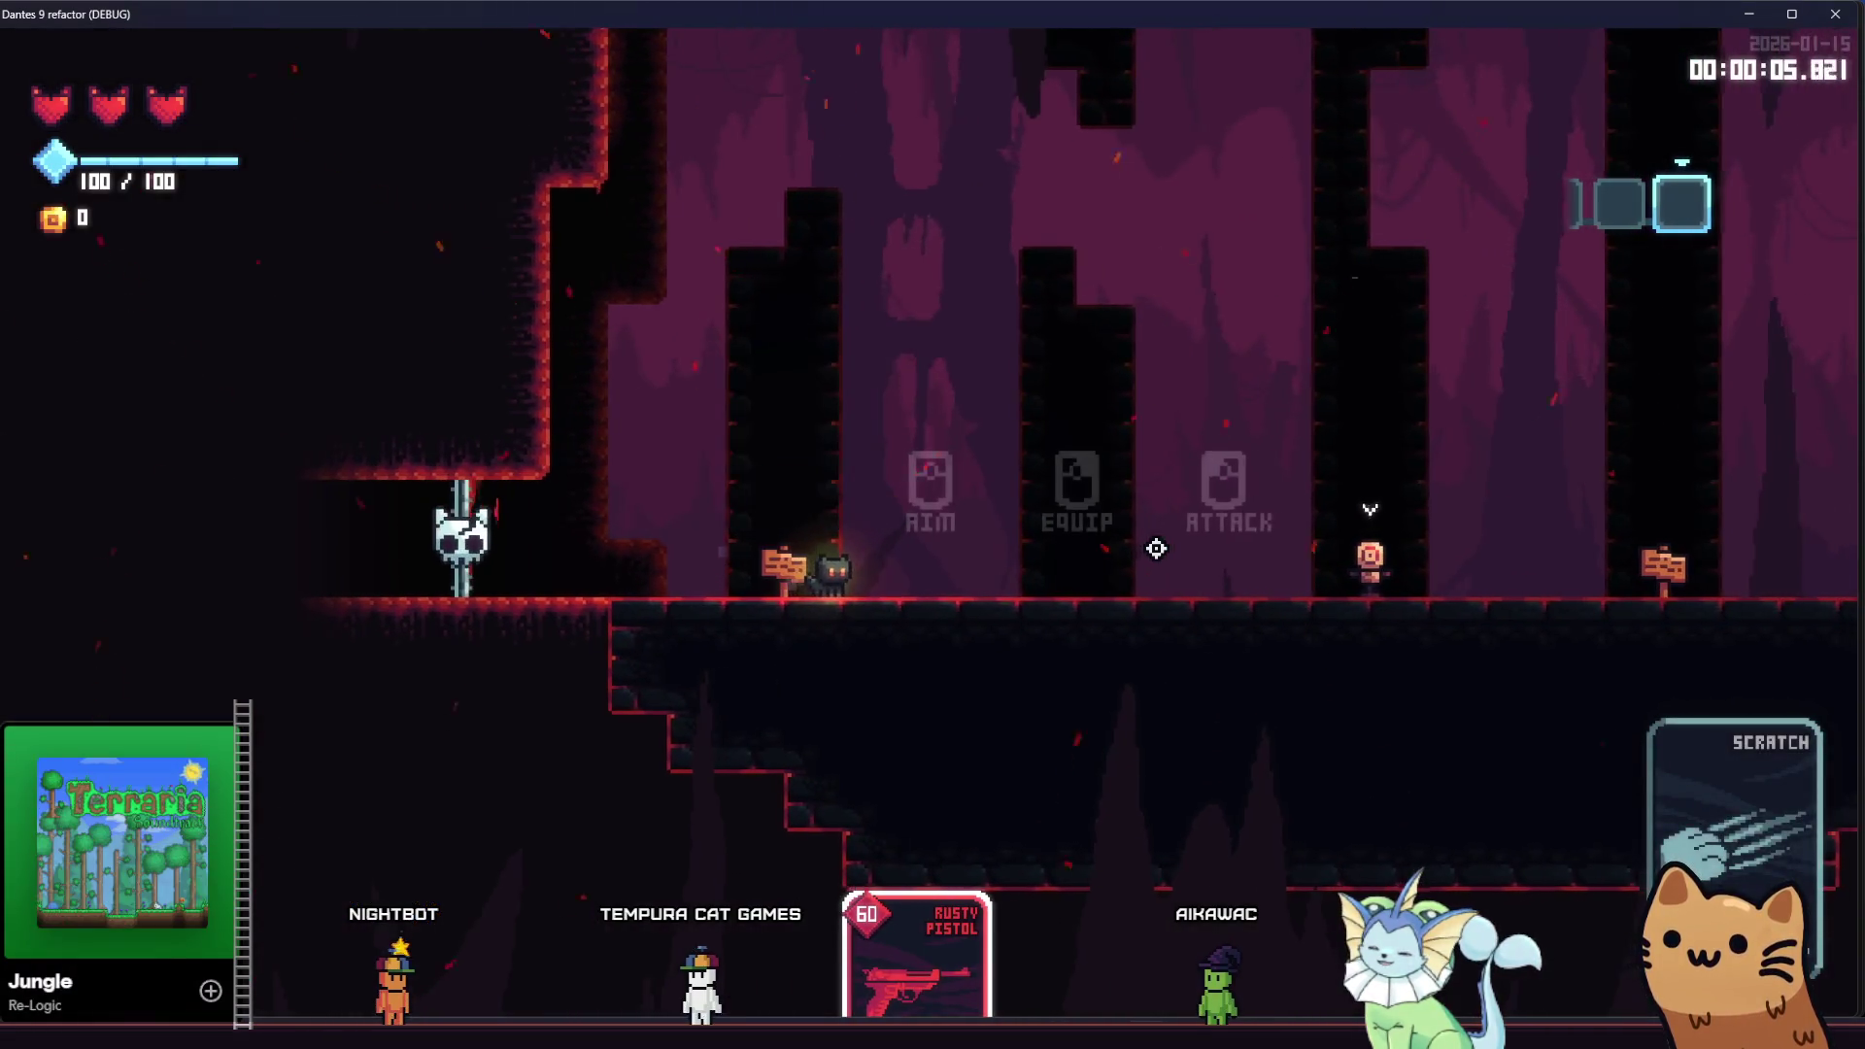
key("a")
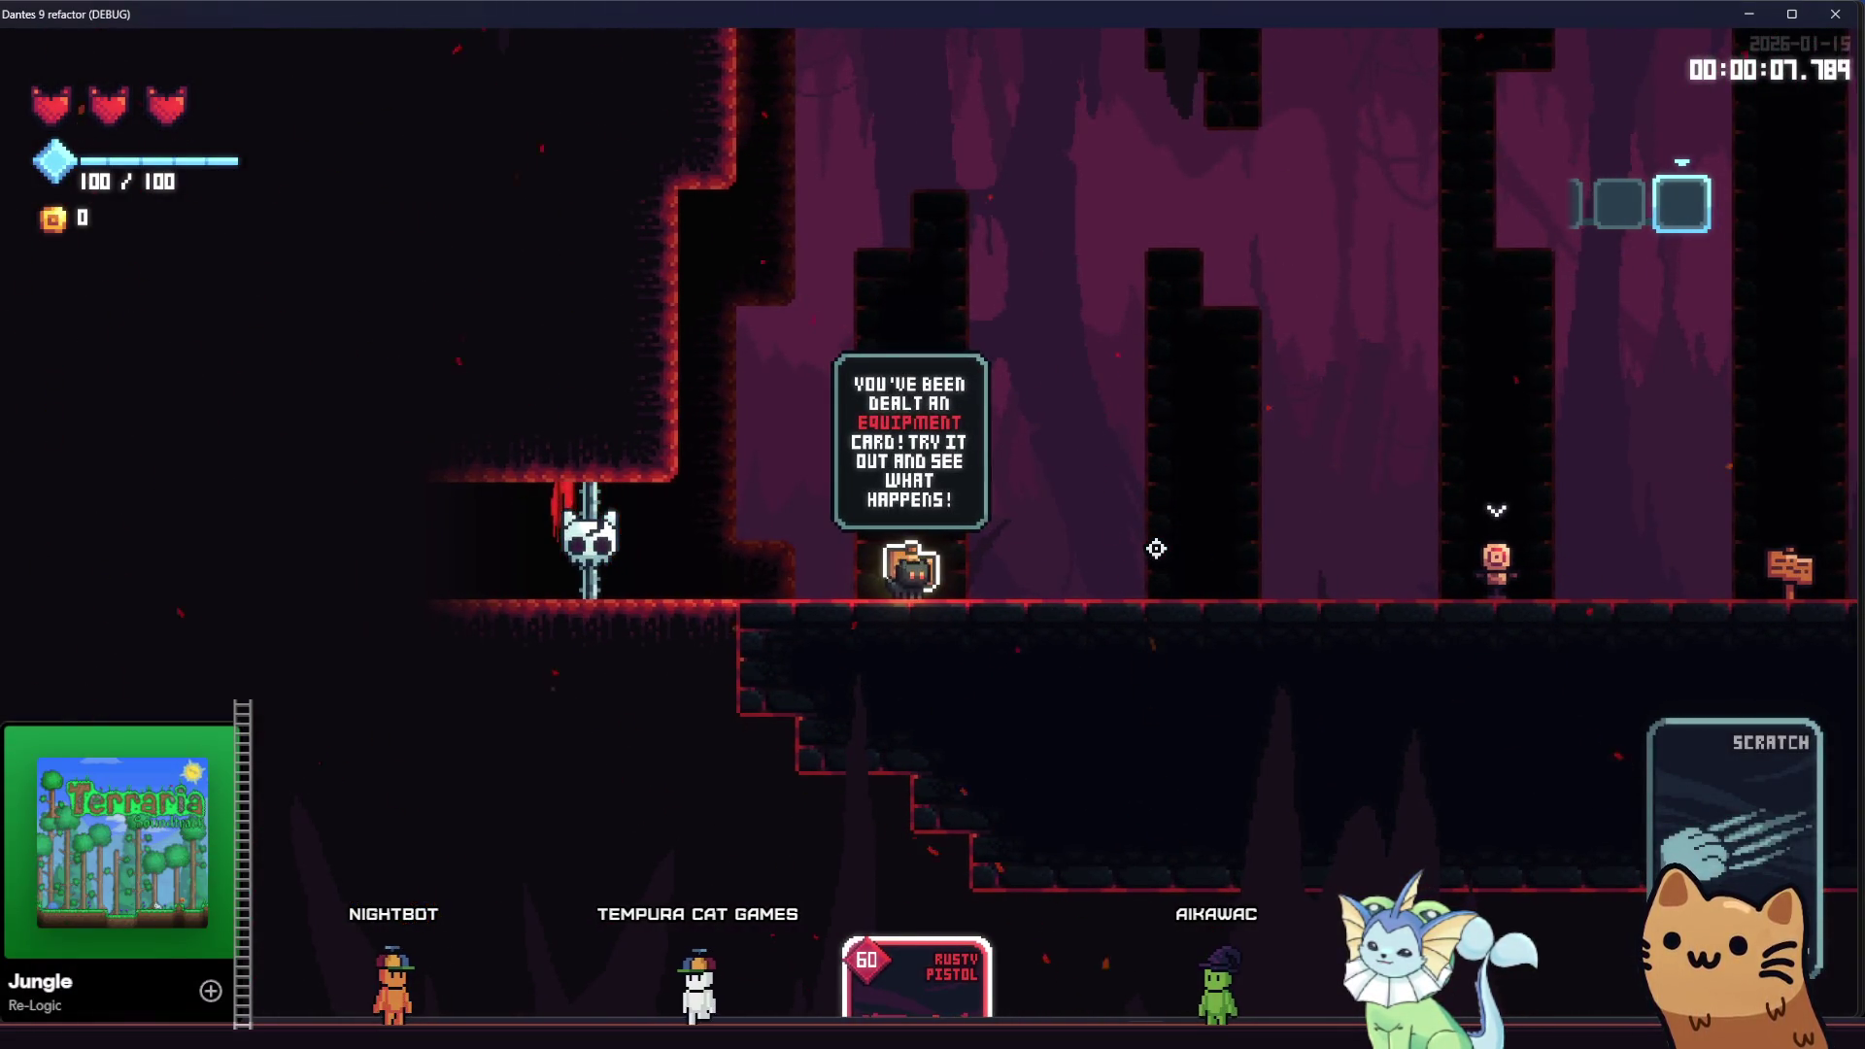
key("d")
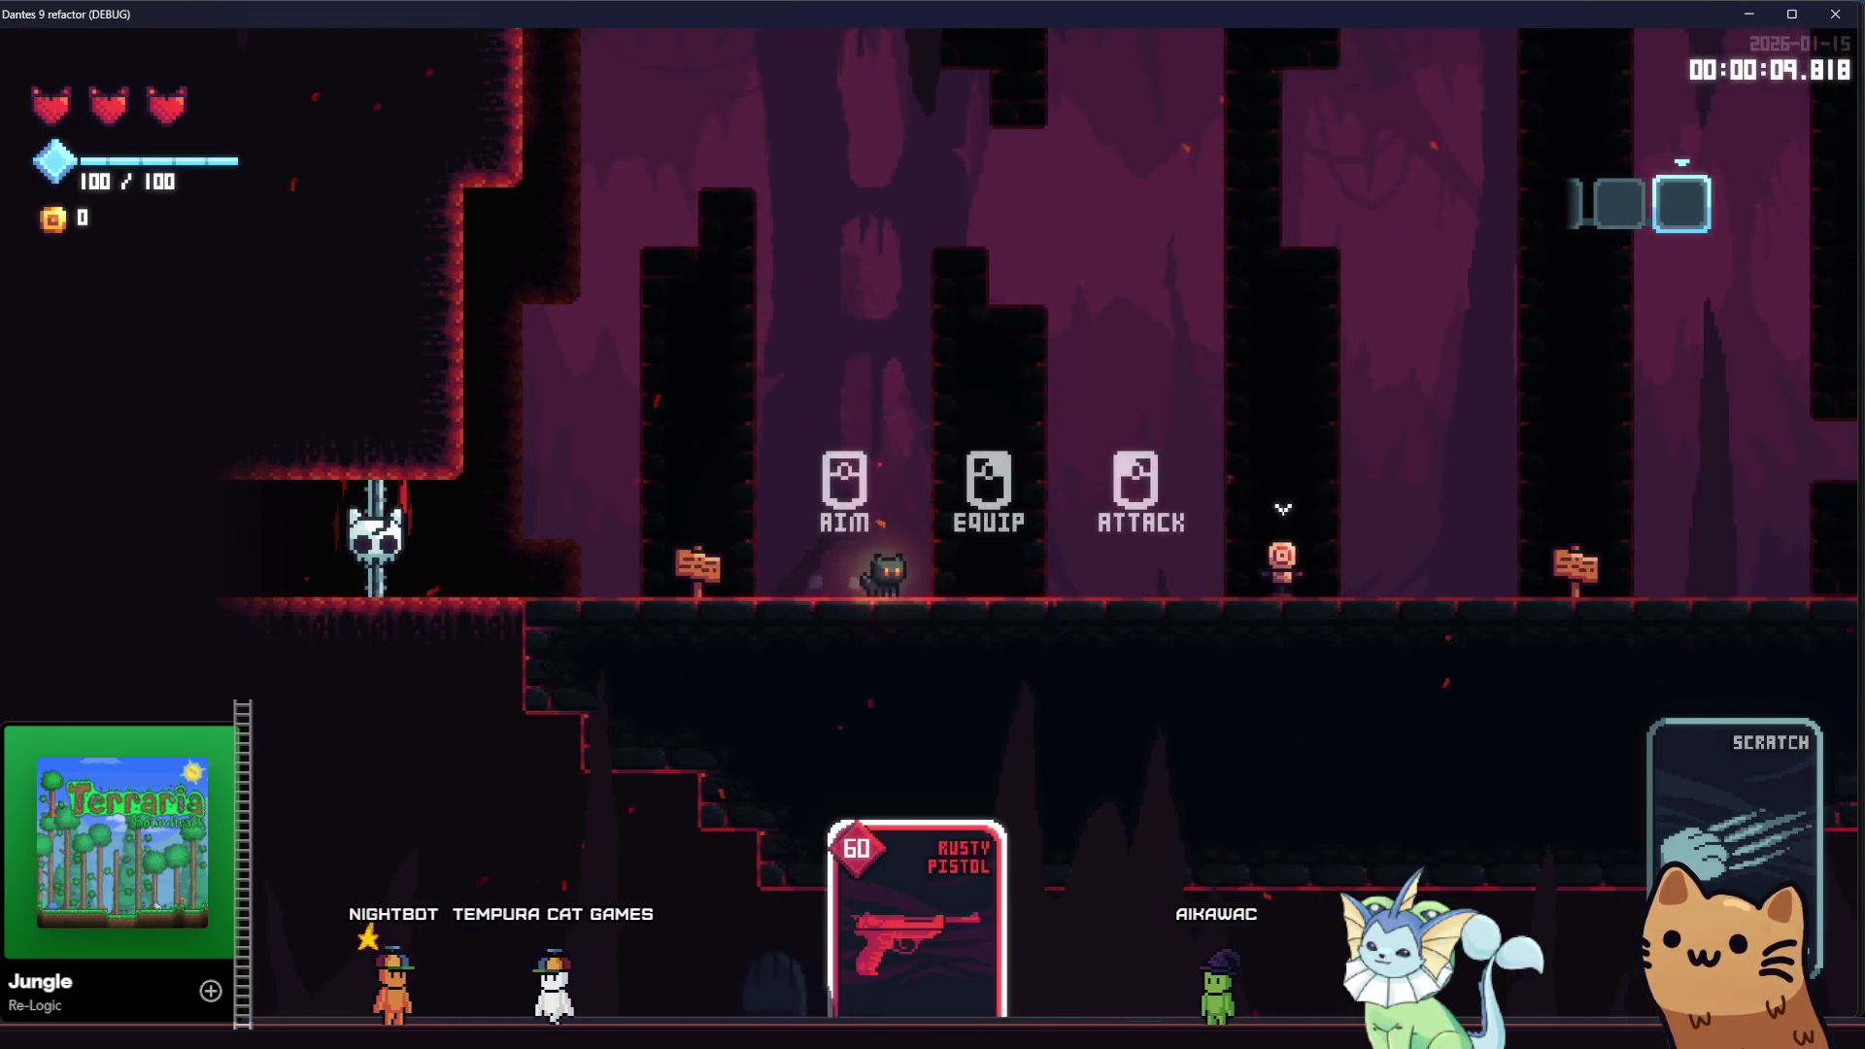
- Equip the Rusty Pistol card and shoot the dummy until the pistol runs empty
left_click(880, 972)
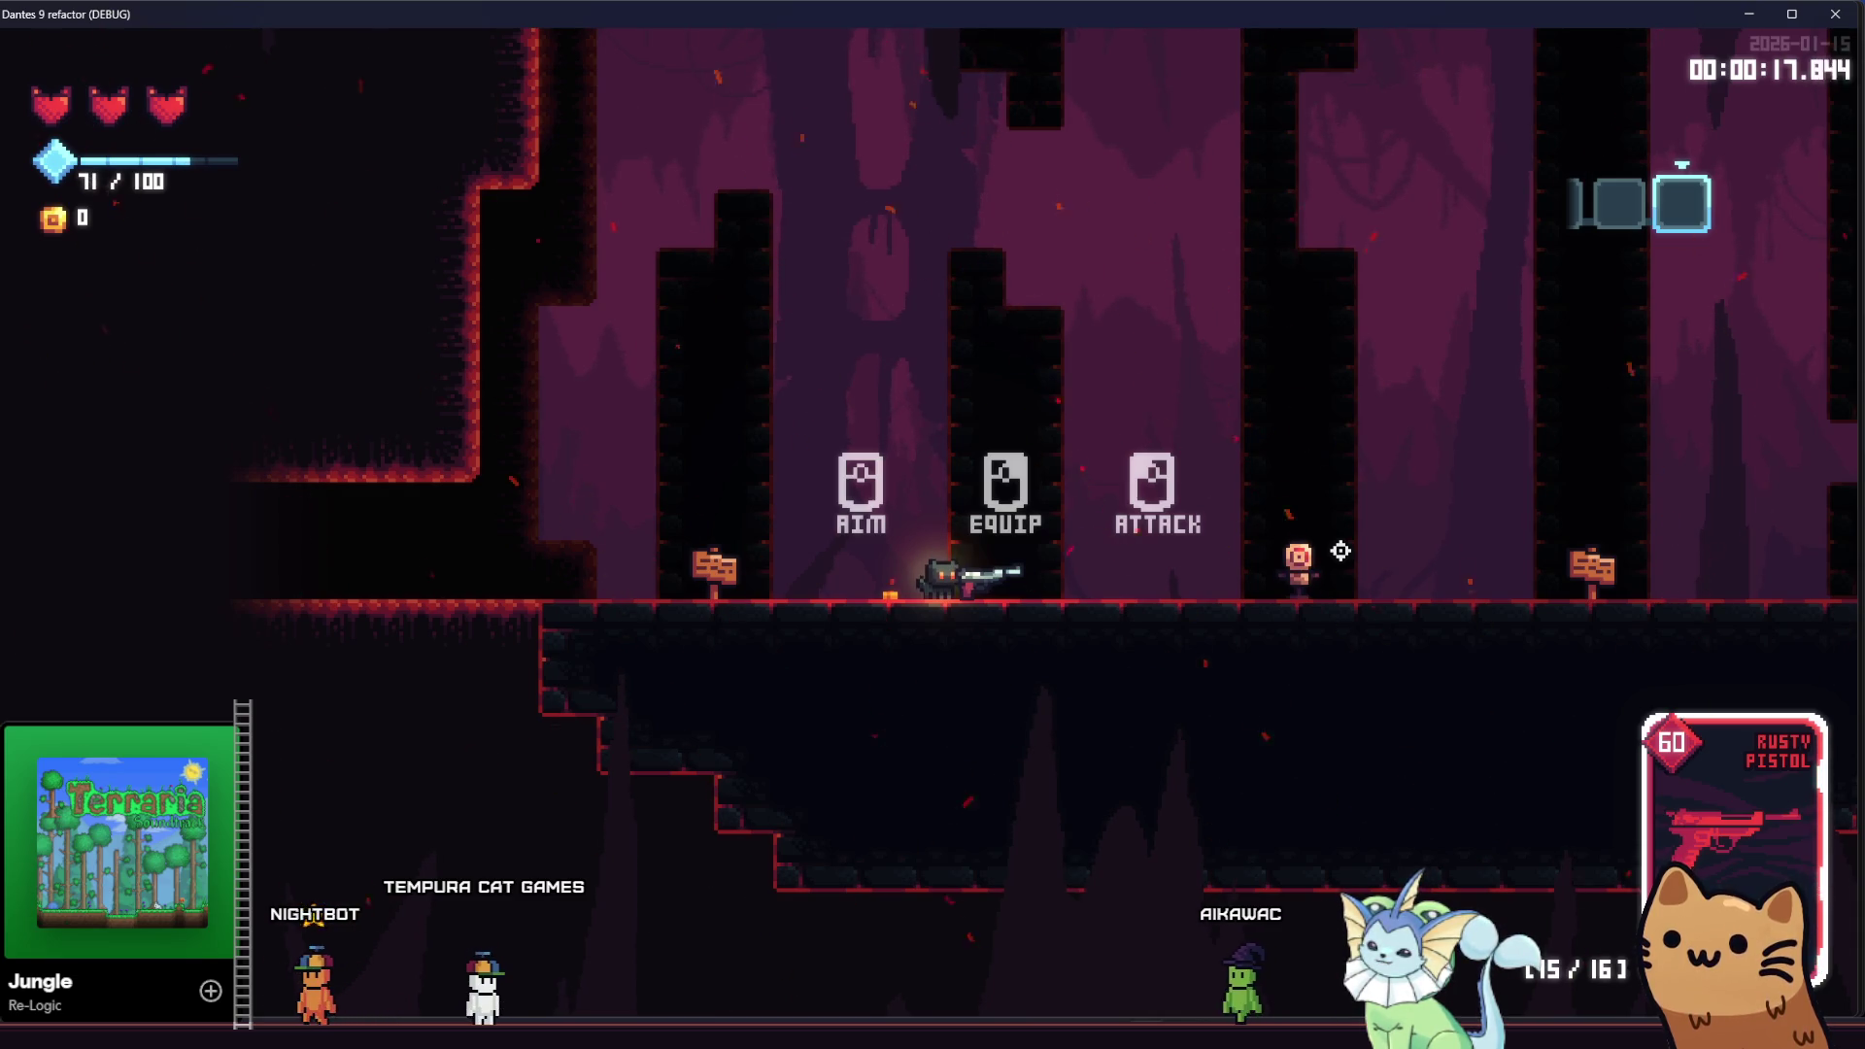
left_click(1341, 551)
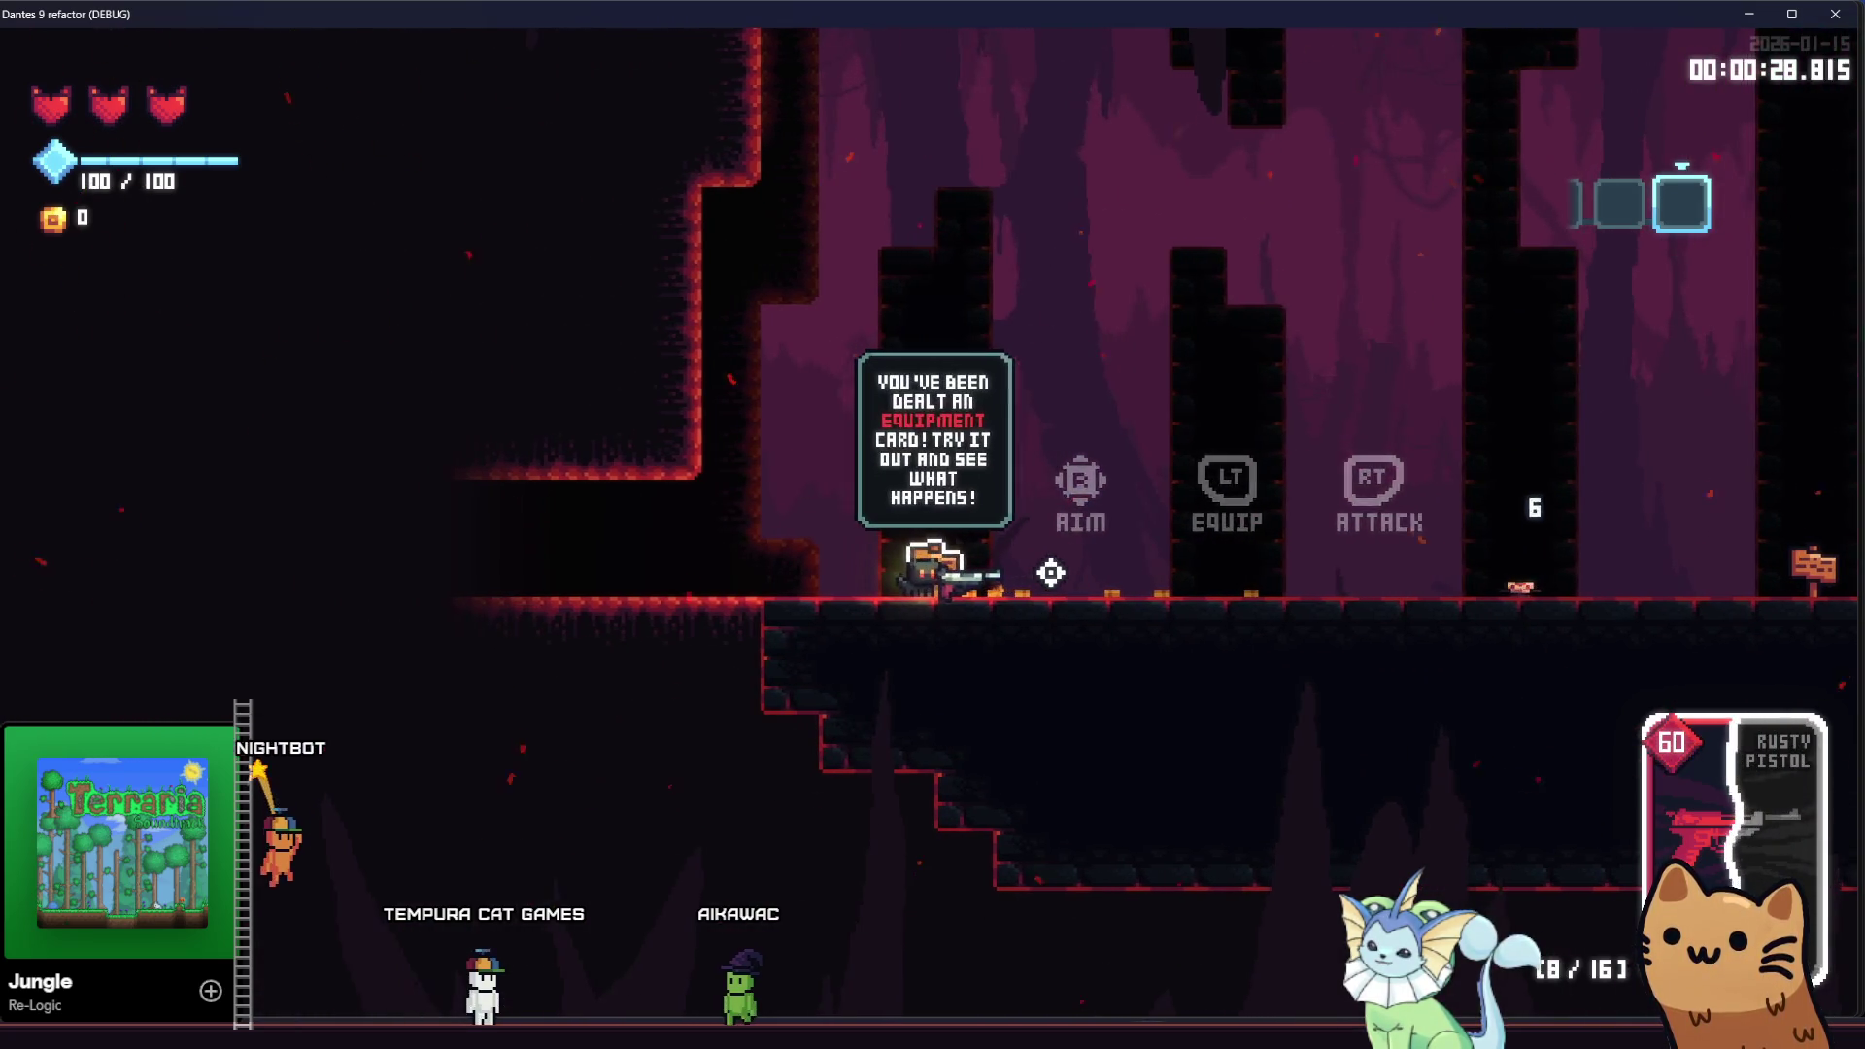
left_click(1049, 571)
left_click(1036, 572)
left_click(1020, 573)
left_click(1040, 573)
left_click(1045, 571)
left_click(1047, 572)
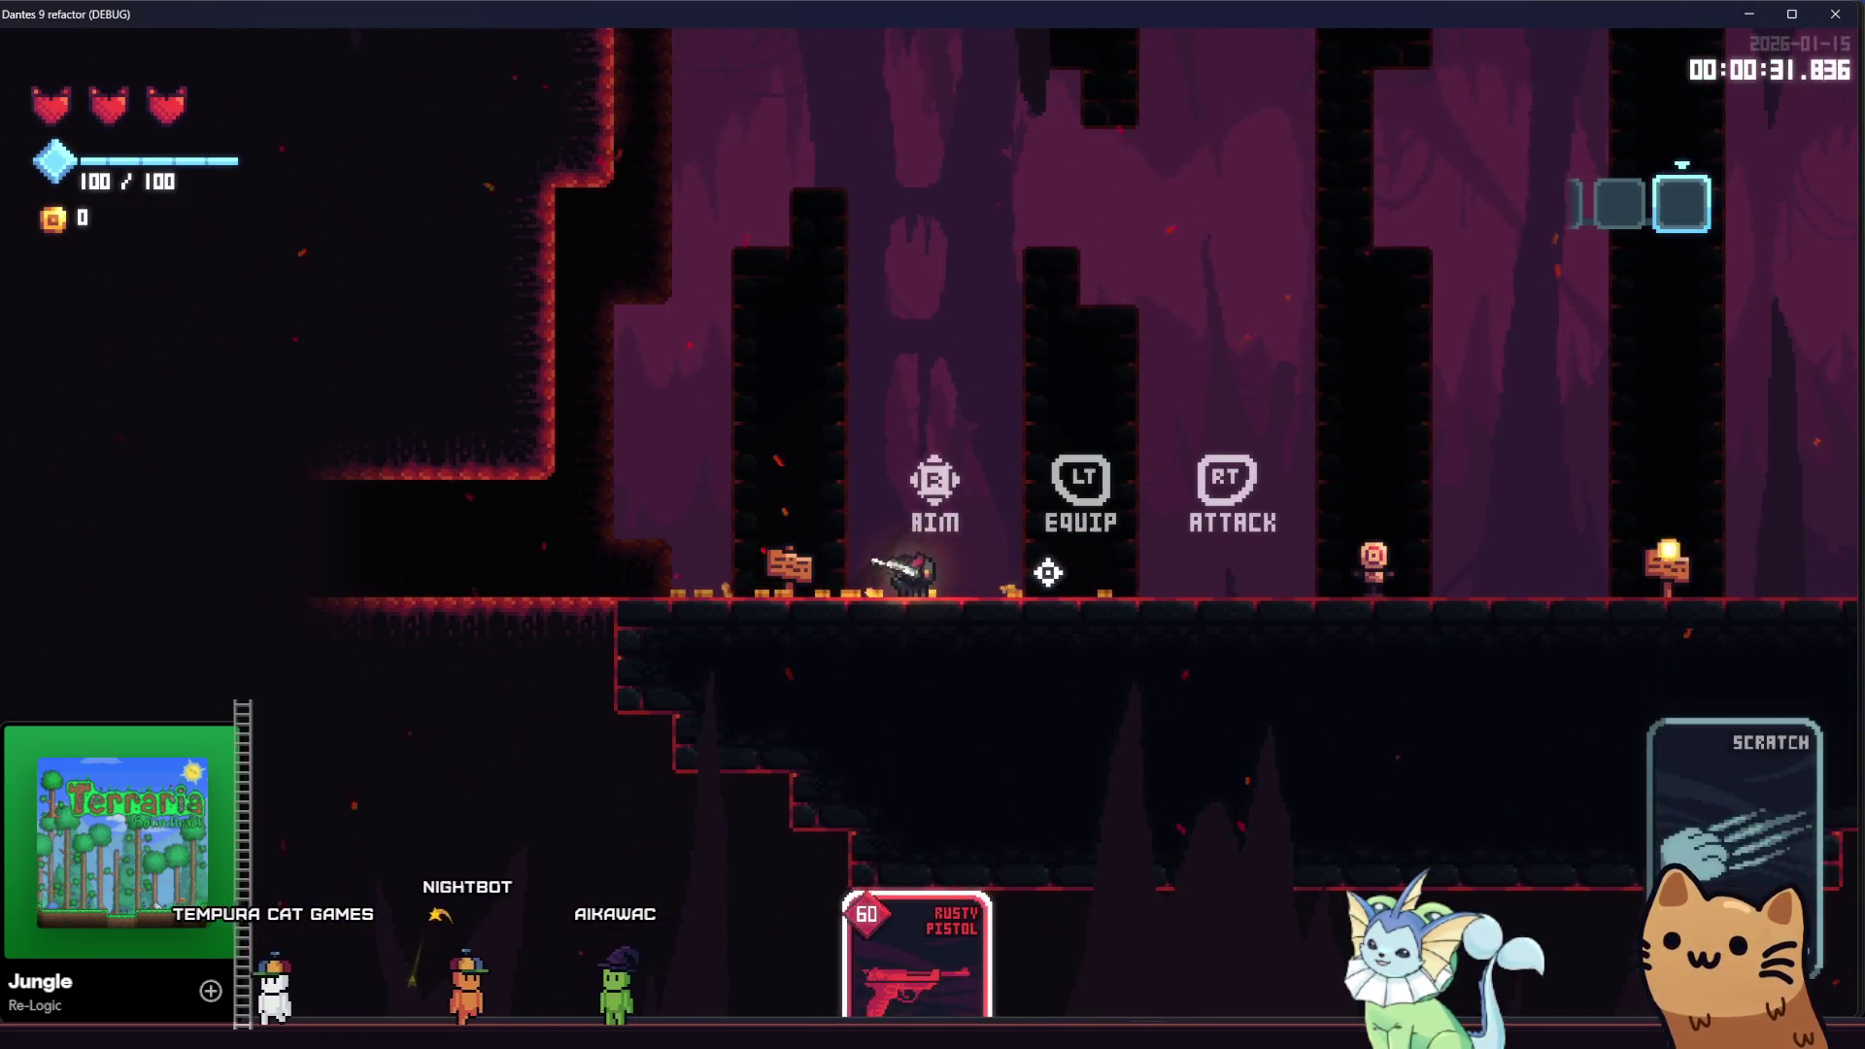
- Re-equip the Rusty Pistol, move closer, and empty its ammo into the dummy
right_click(1048, 572)
key("d")
left_click(1055, 558)
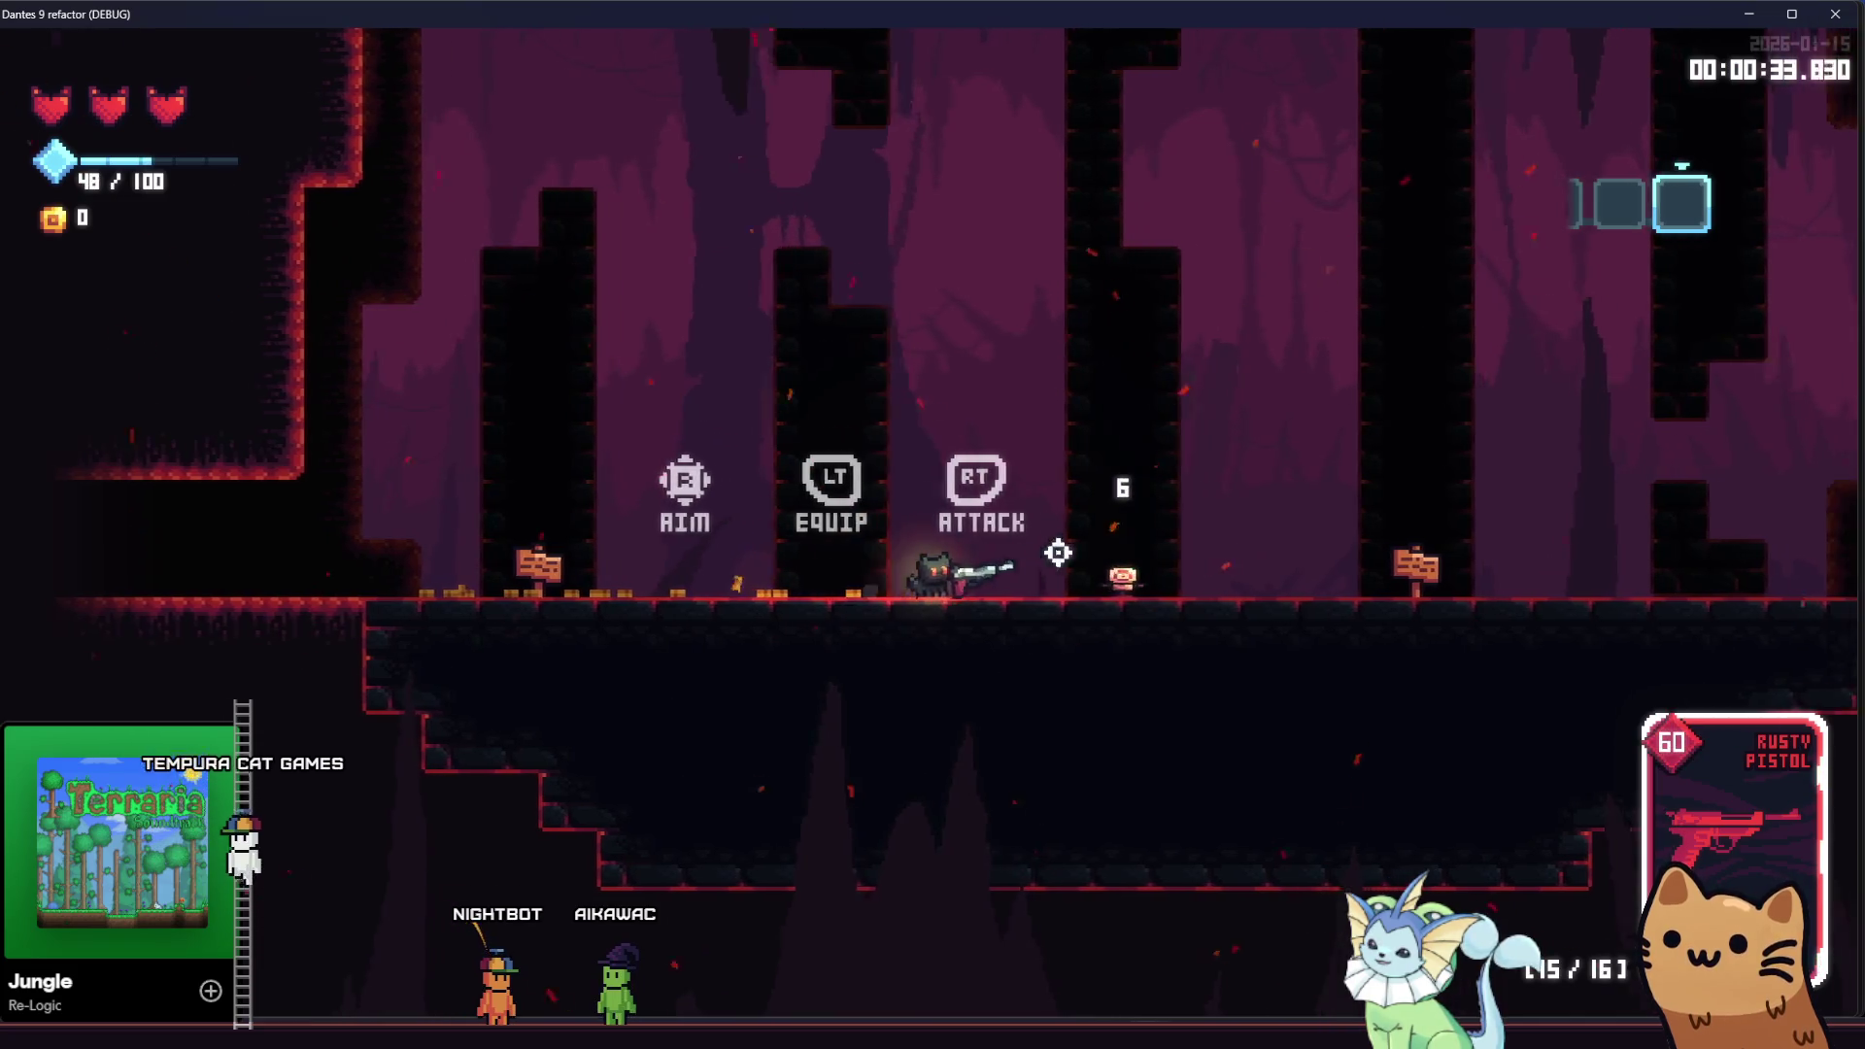
left_click(741, 550)
left_click(738, 548)
left_click(761, 545)
left_click(760, 547)
left_click(761, 549)
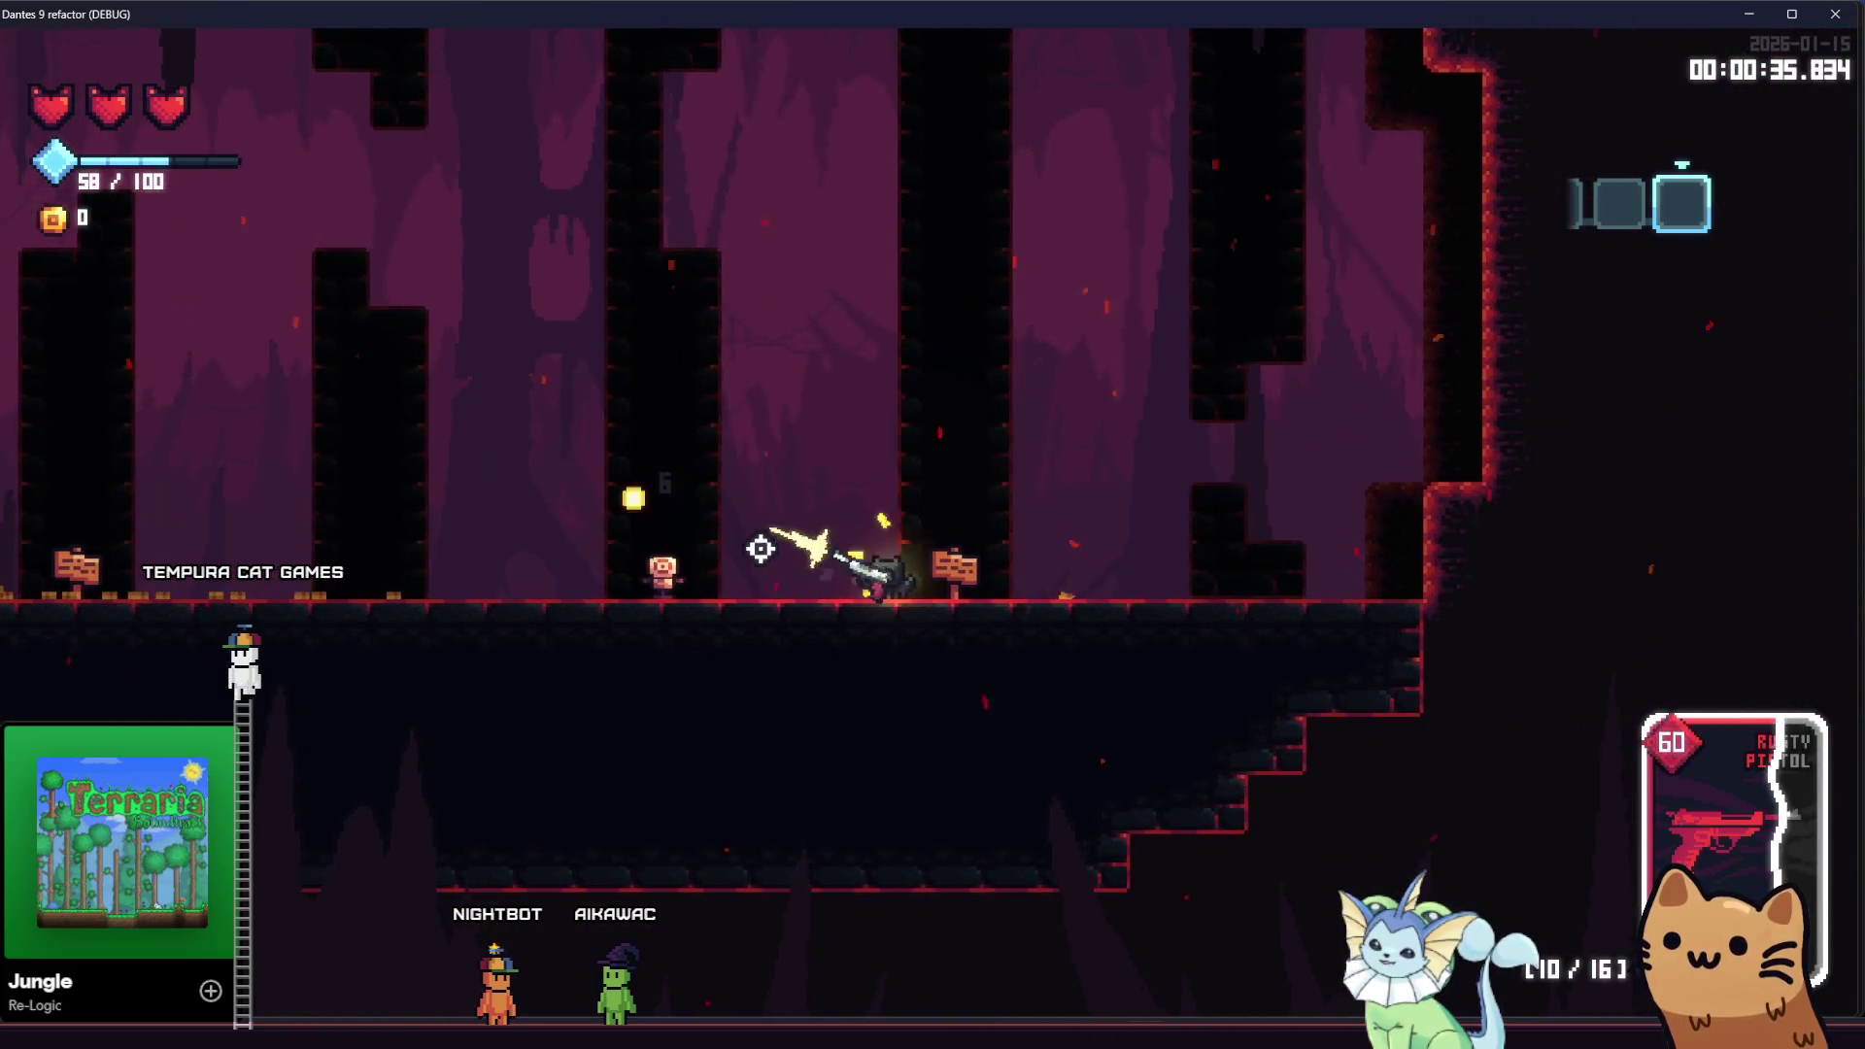
left_click(761, 549)
left_click(772, 554)
left_click(782, 555)
left_click(785, 562)
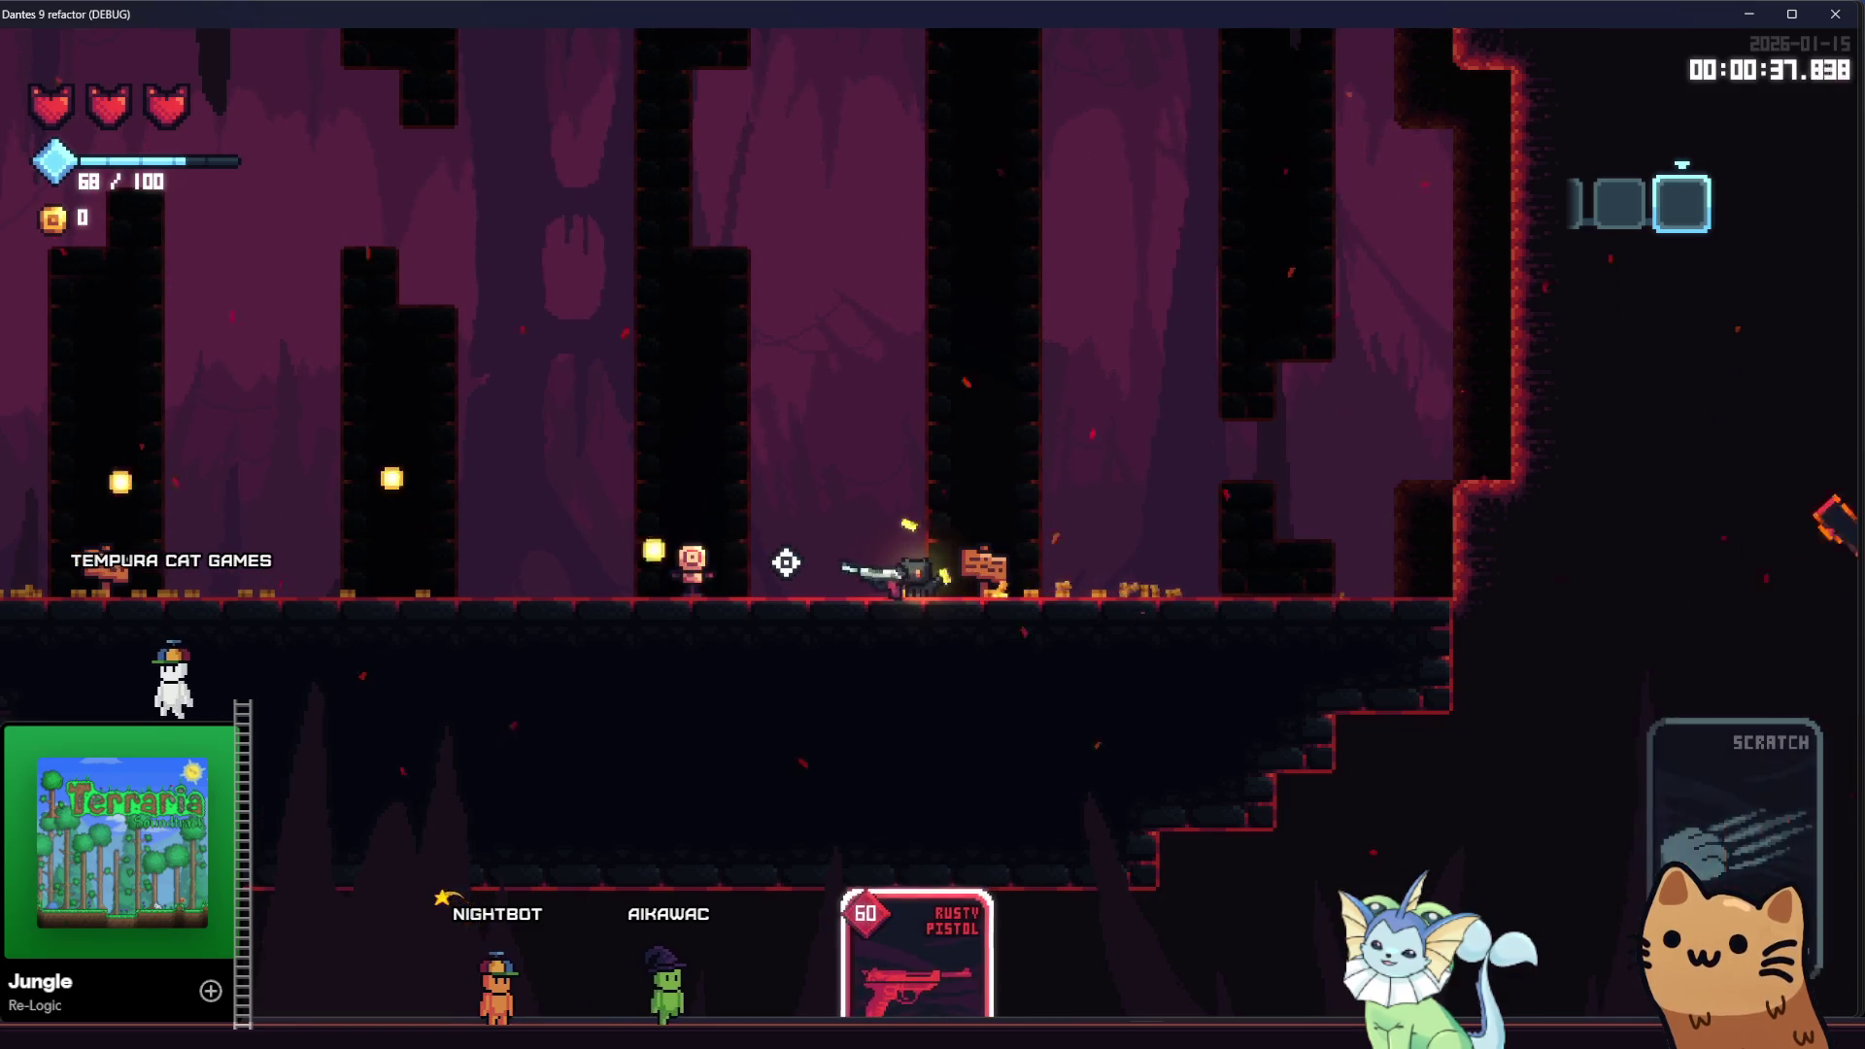
- Re-equip the dropped pistol, fire until empty, then hit the dummy with Scratch
right_click(786, 564)
left_click(786, 570)
left_click(786, 573)
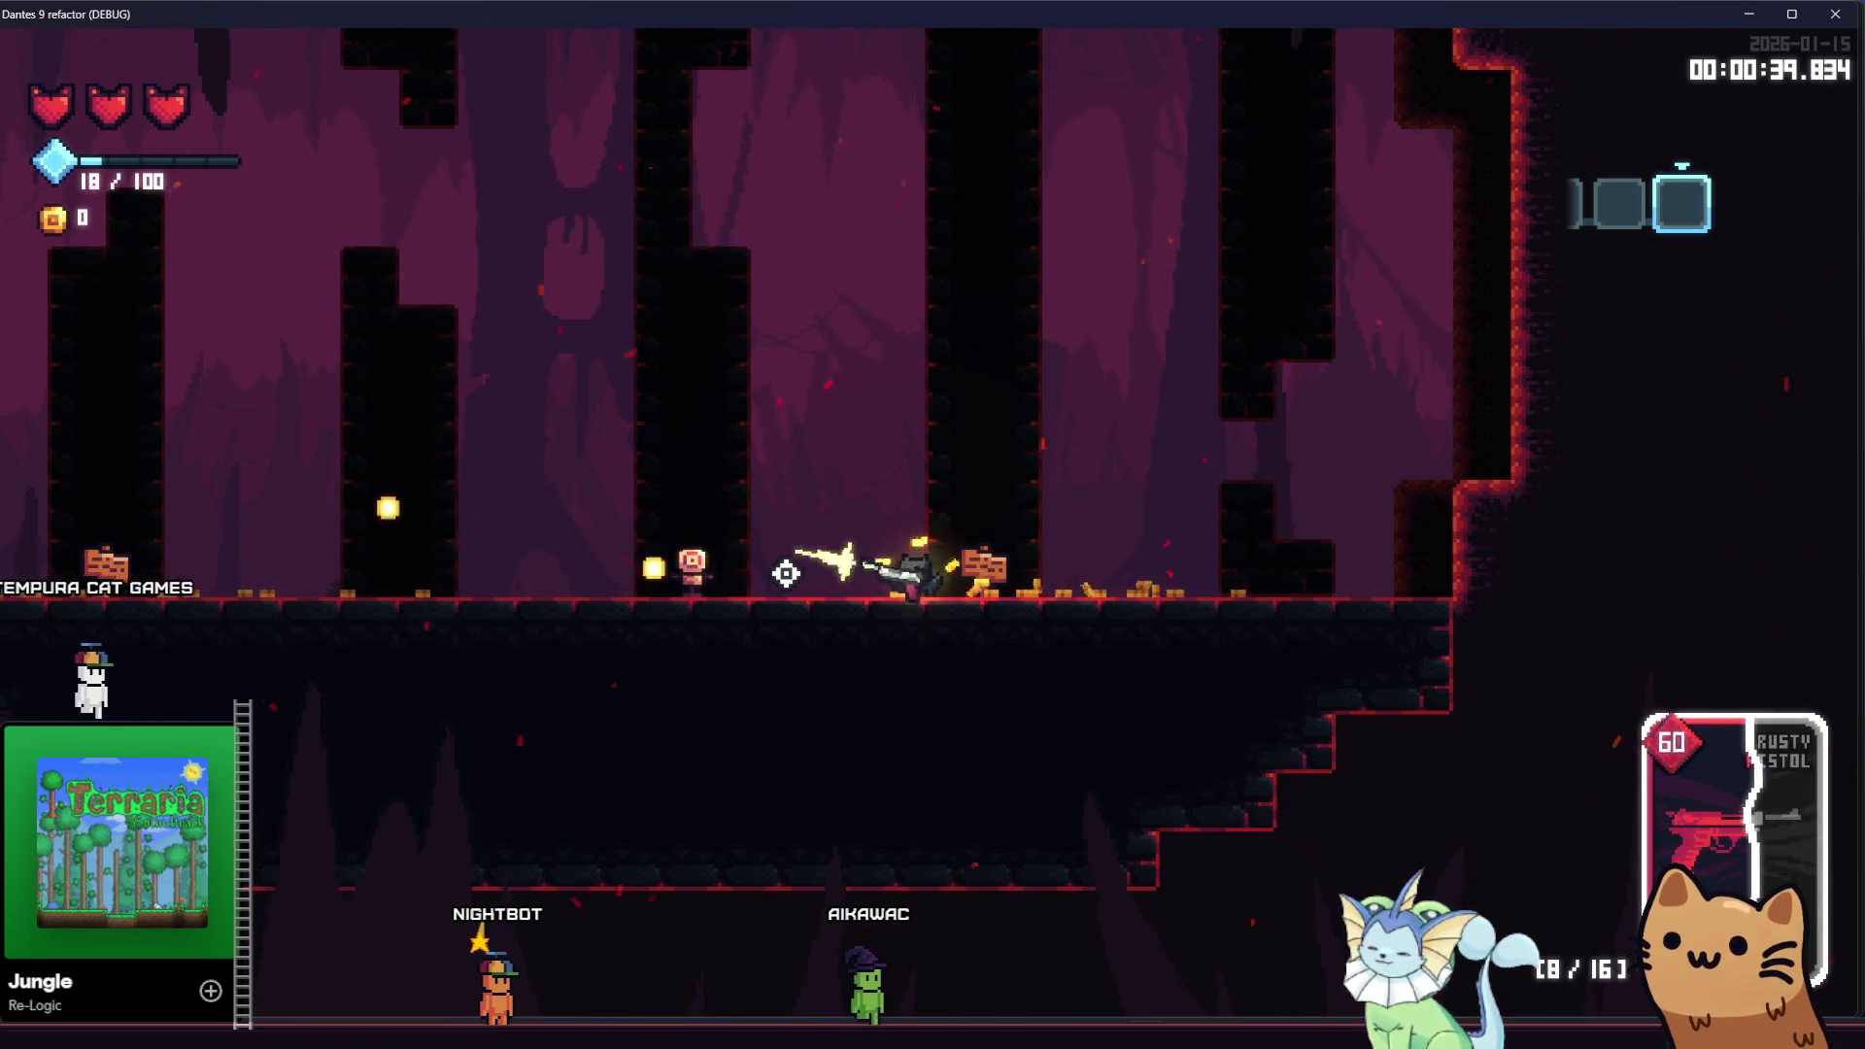
left_click(816, 571)
left_click(837, 566)
left_click(840, 564)
left_click(841, 562)
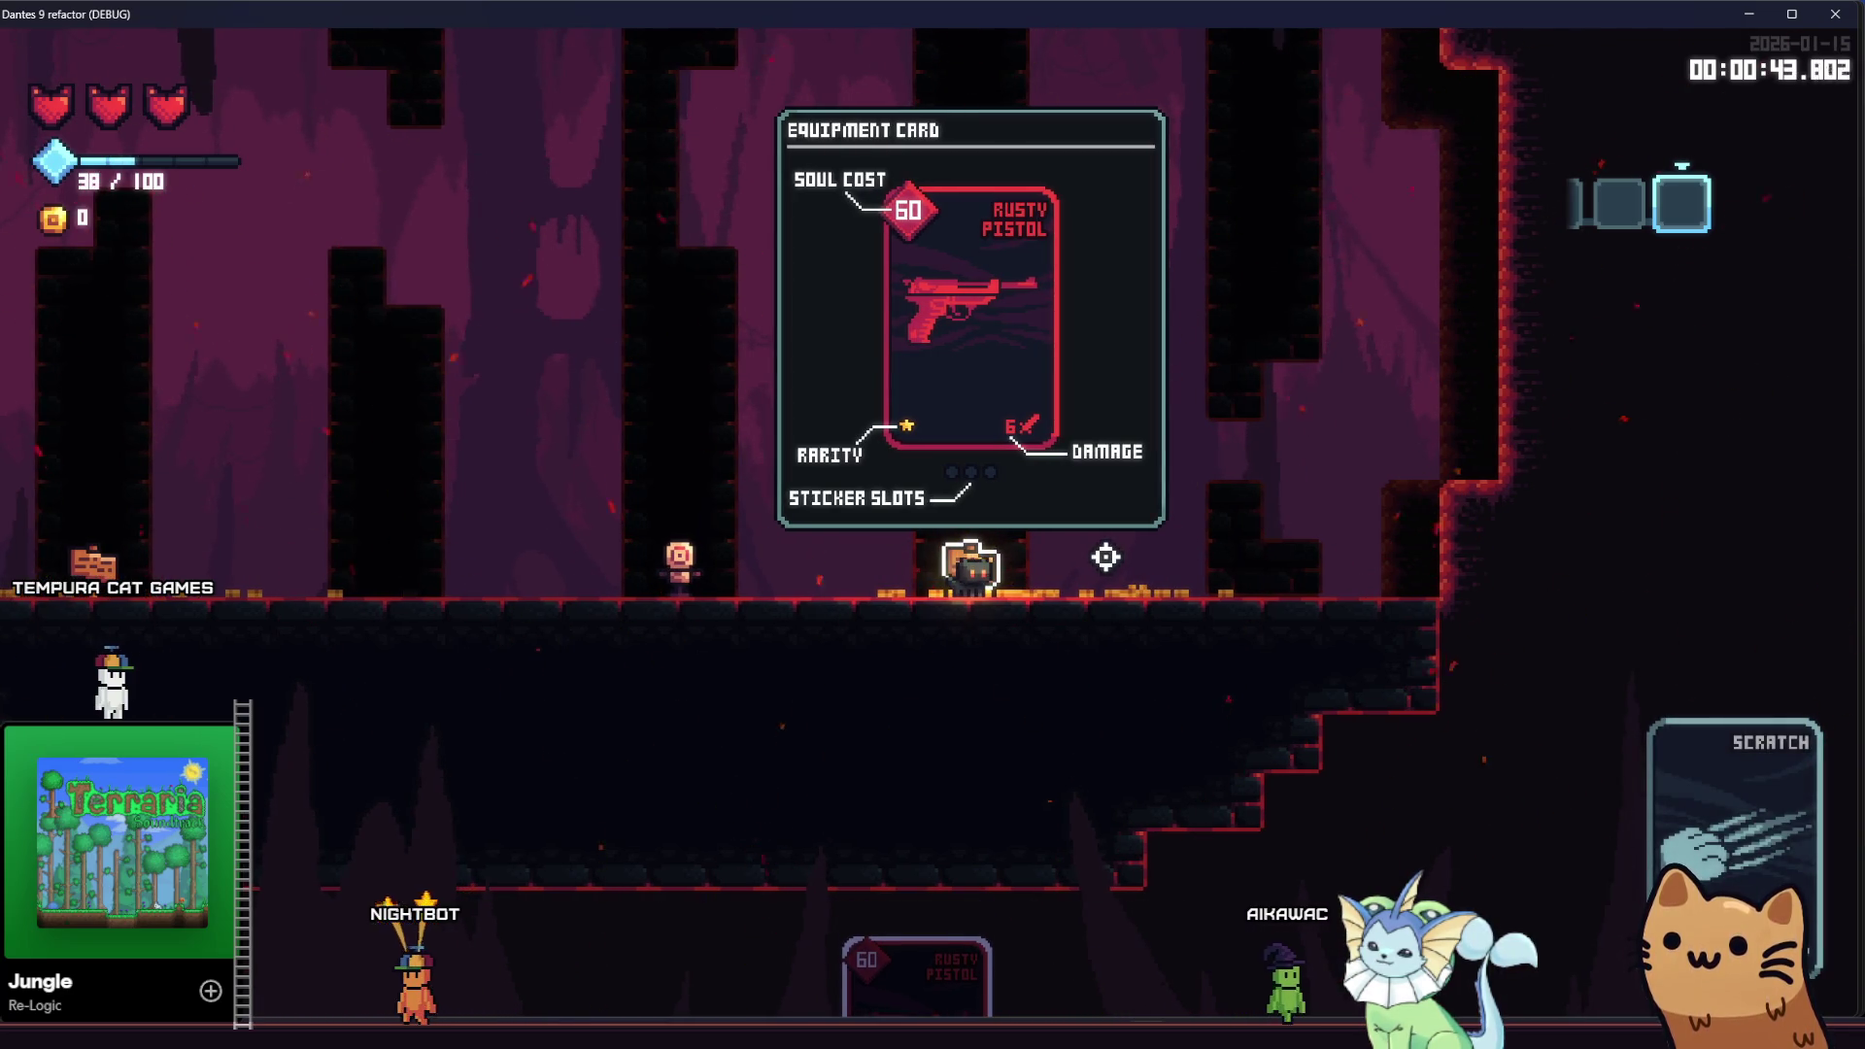
left_click(699, 566)
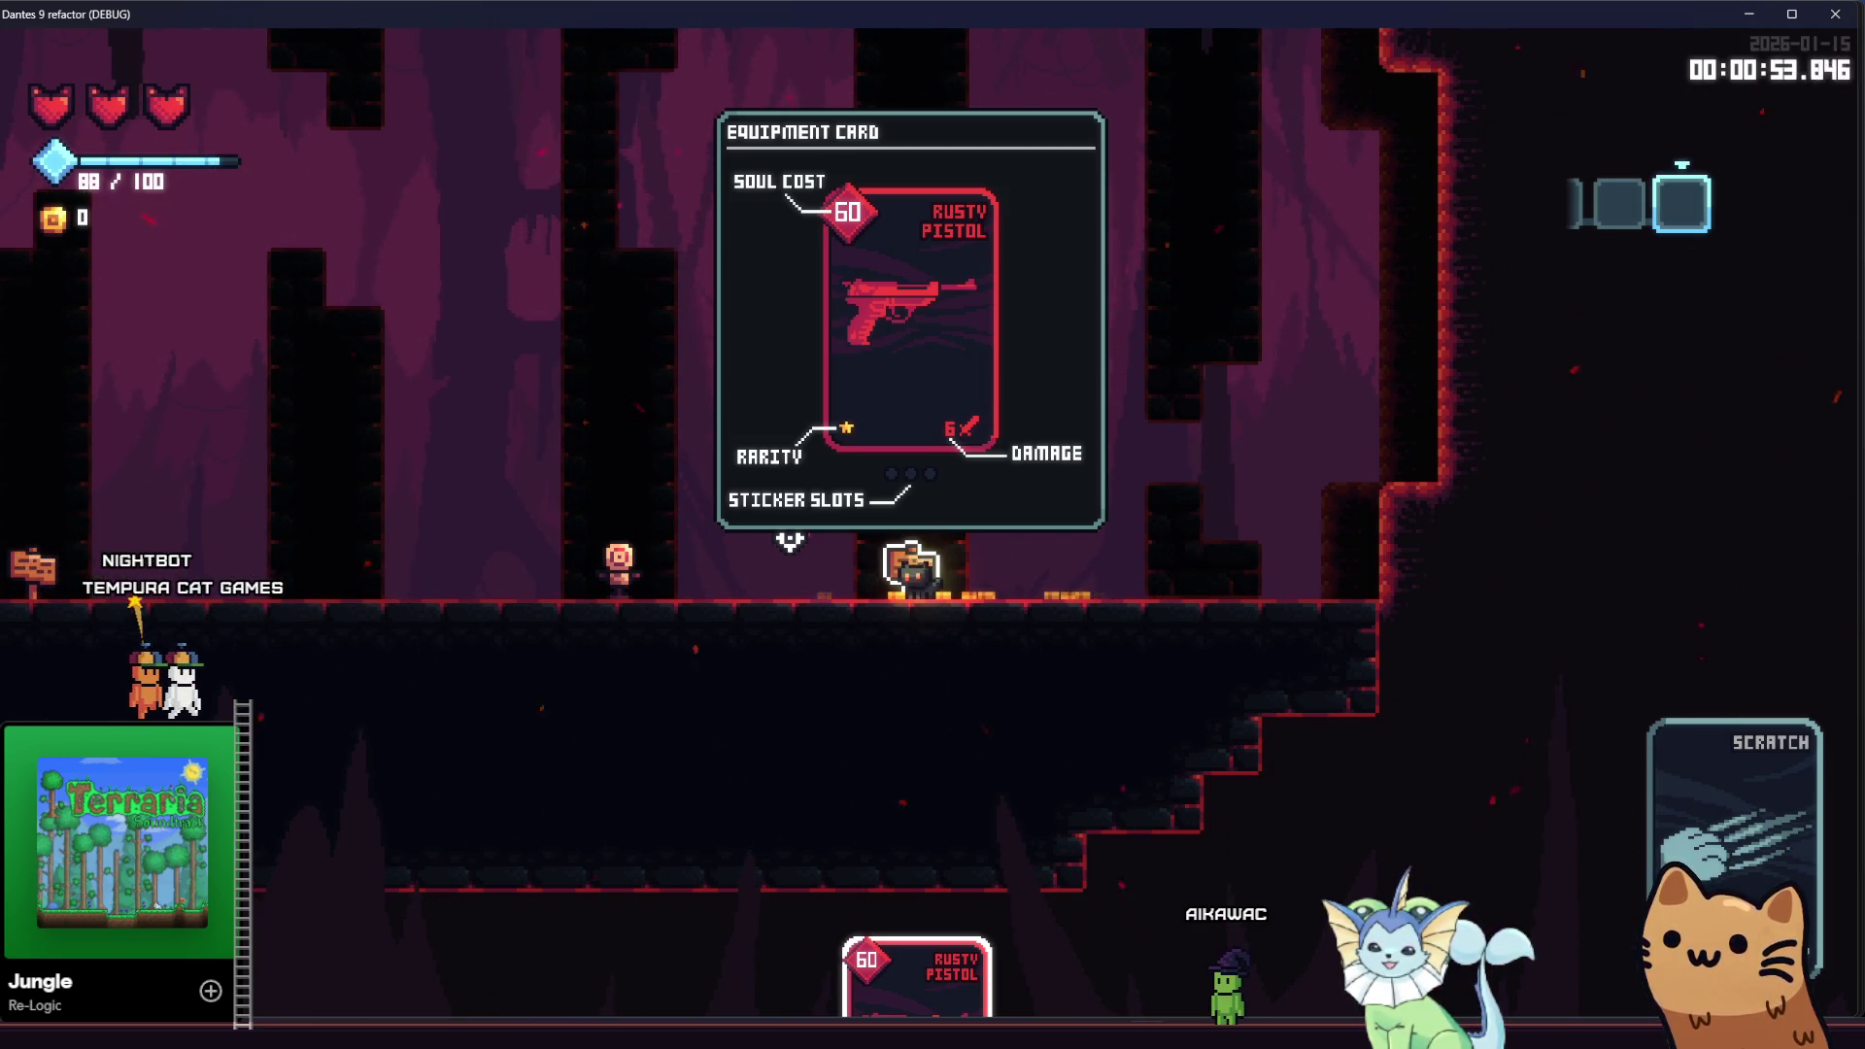
- Equip the Rusty Pistol once more, fire repeated shots at the dummy, then stop the test run
key("a")
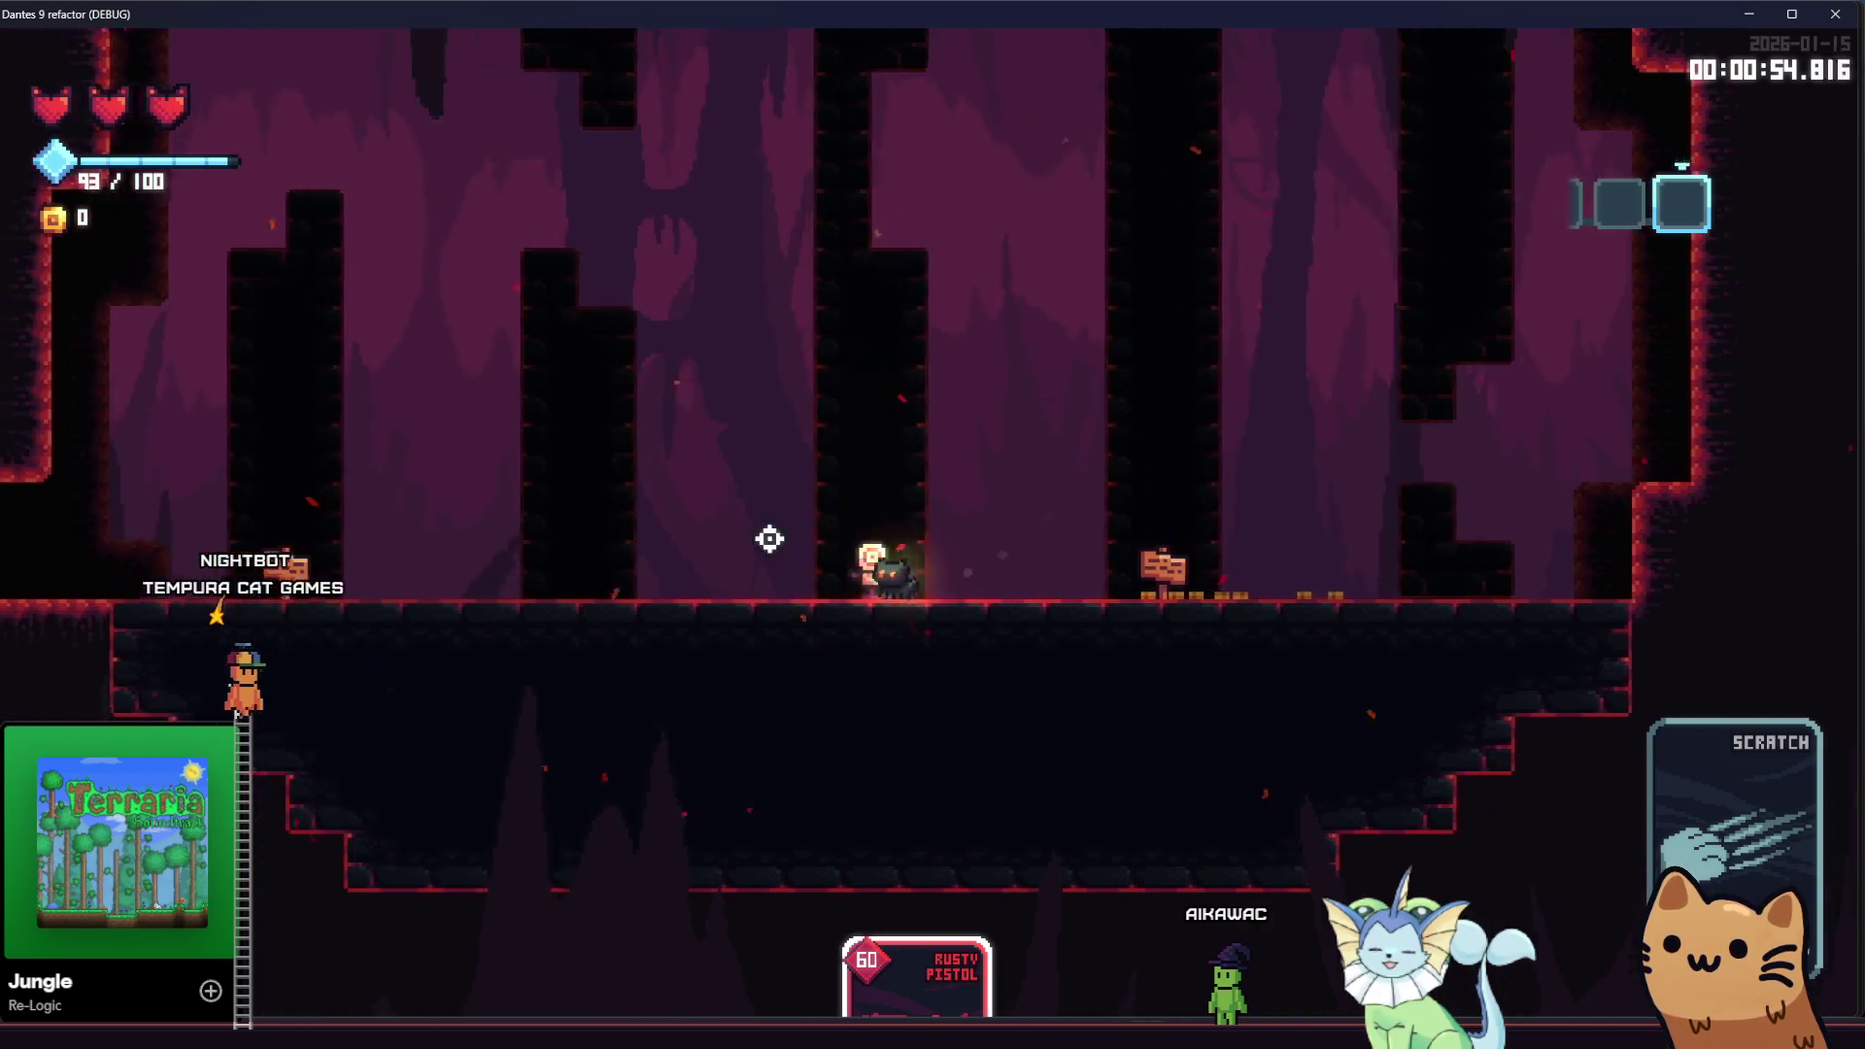
key("a")
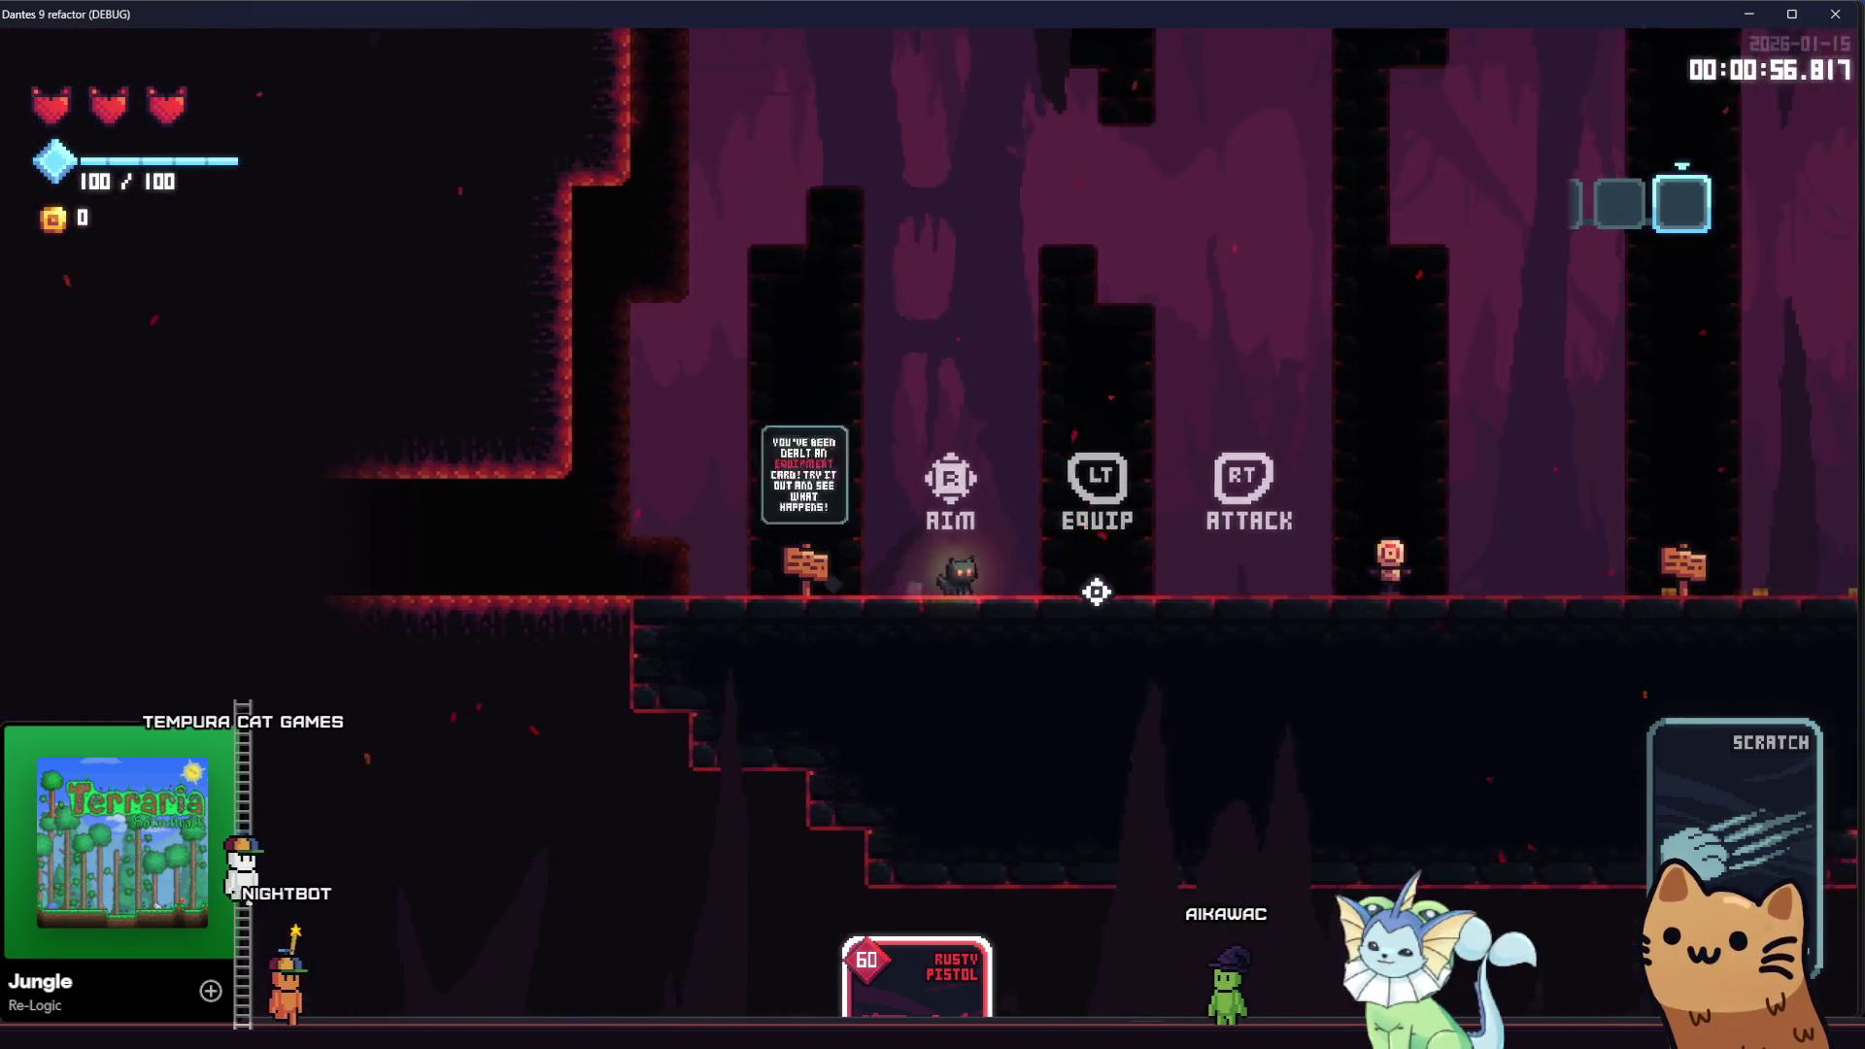
right_click(975, 546)
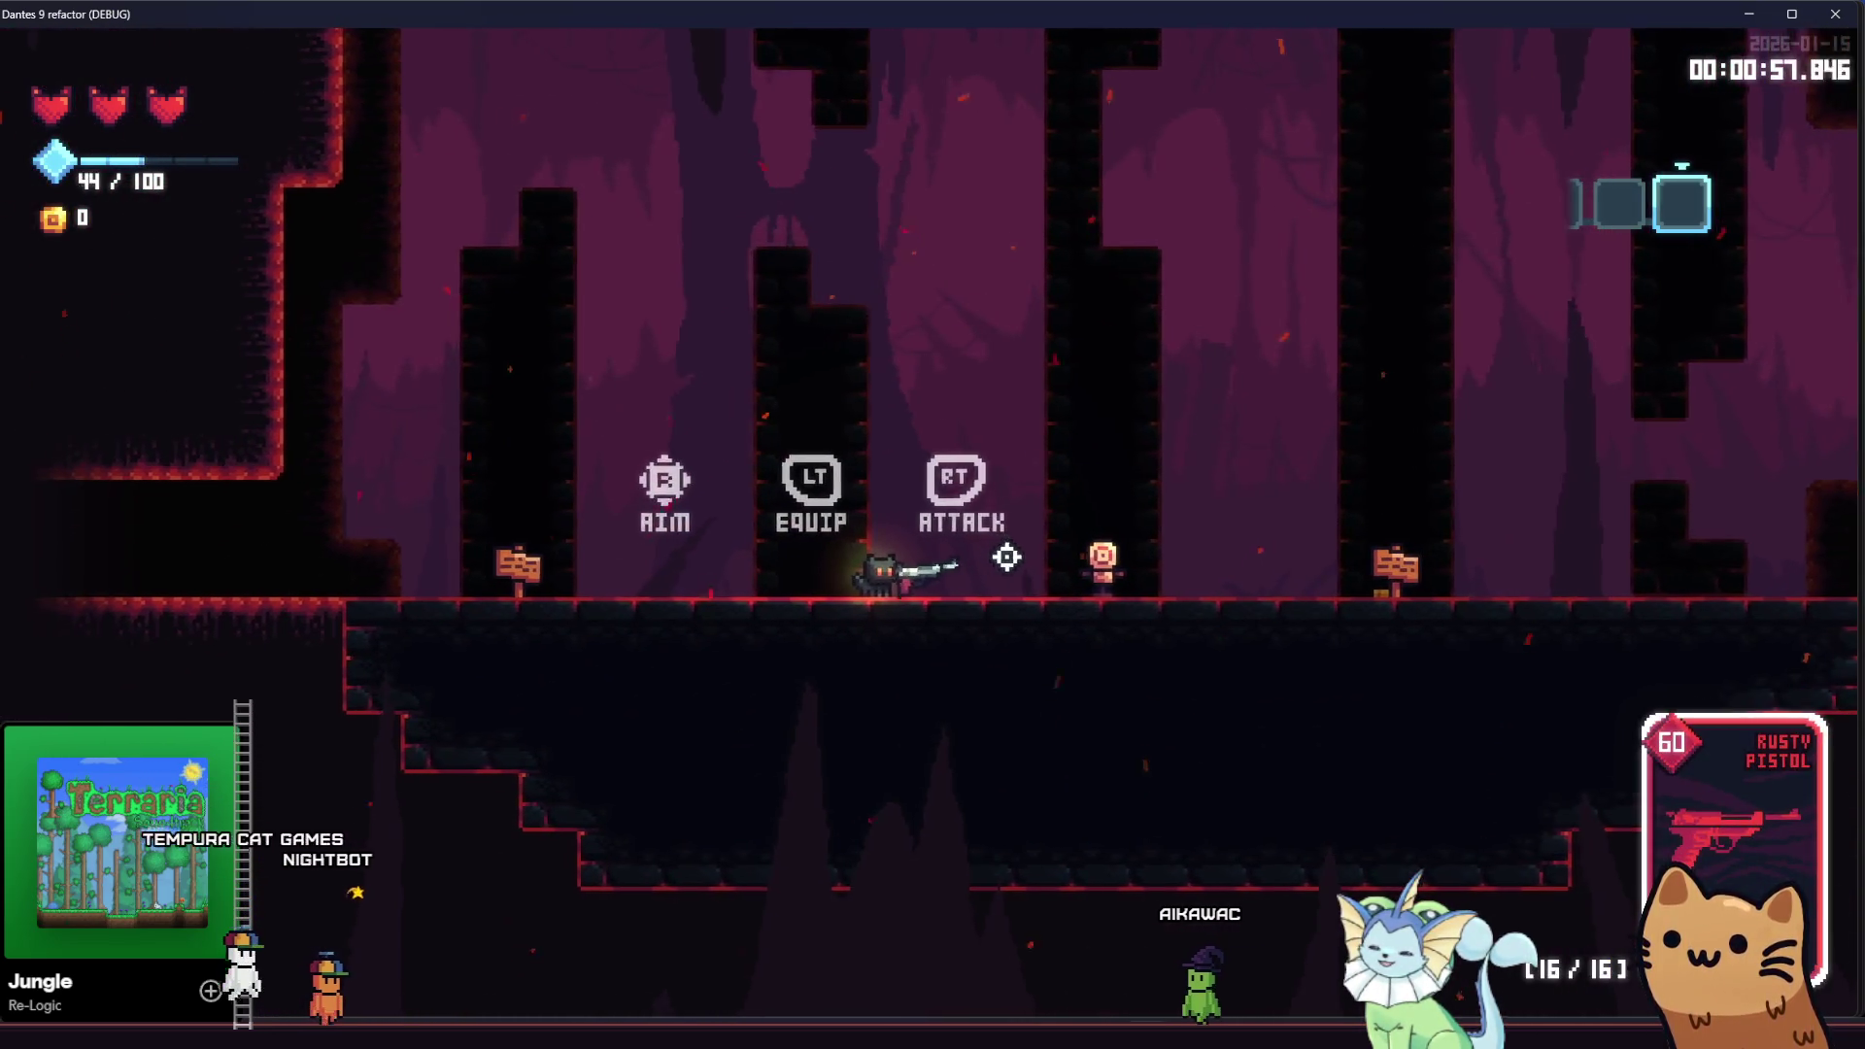
left_click(1033, 557)
left_click(1045, 578)
left_click(1045, 578)
left_click(1045, 578)
left_click(1045, 578)
left_click(1045, 578)
key("d")
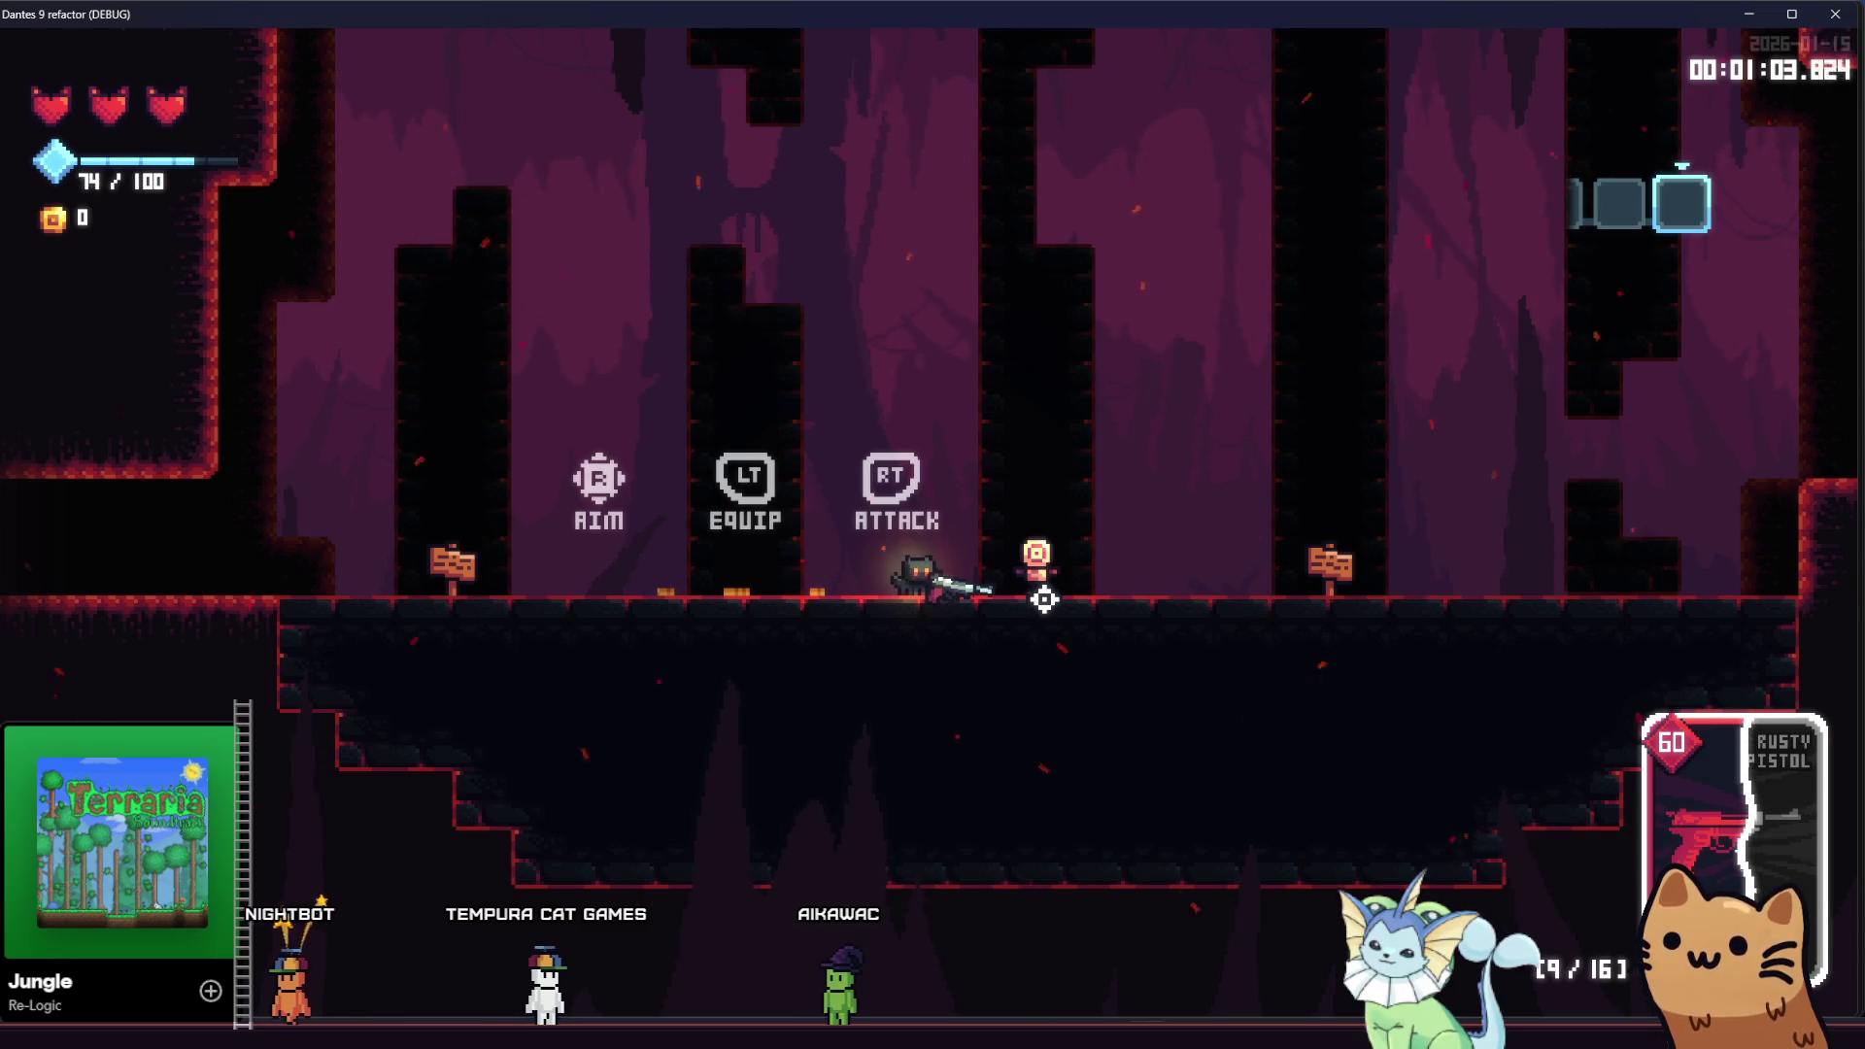
key("F8")
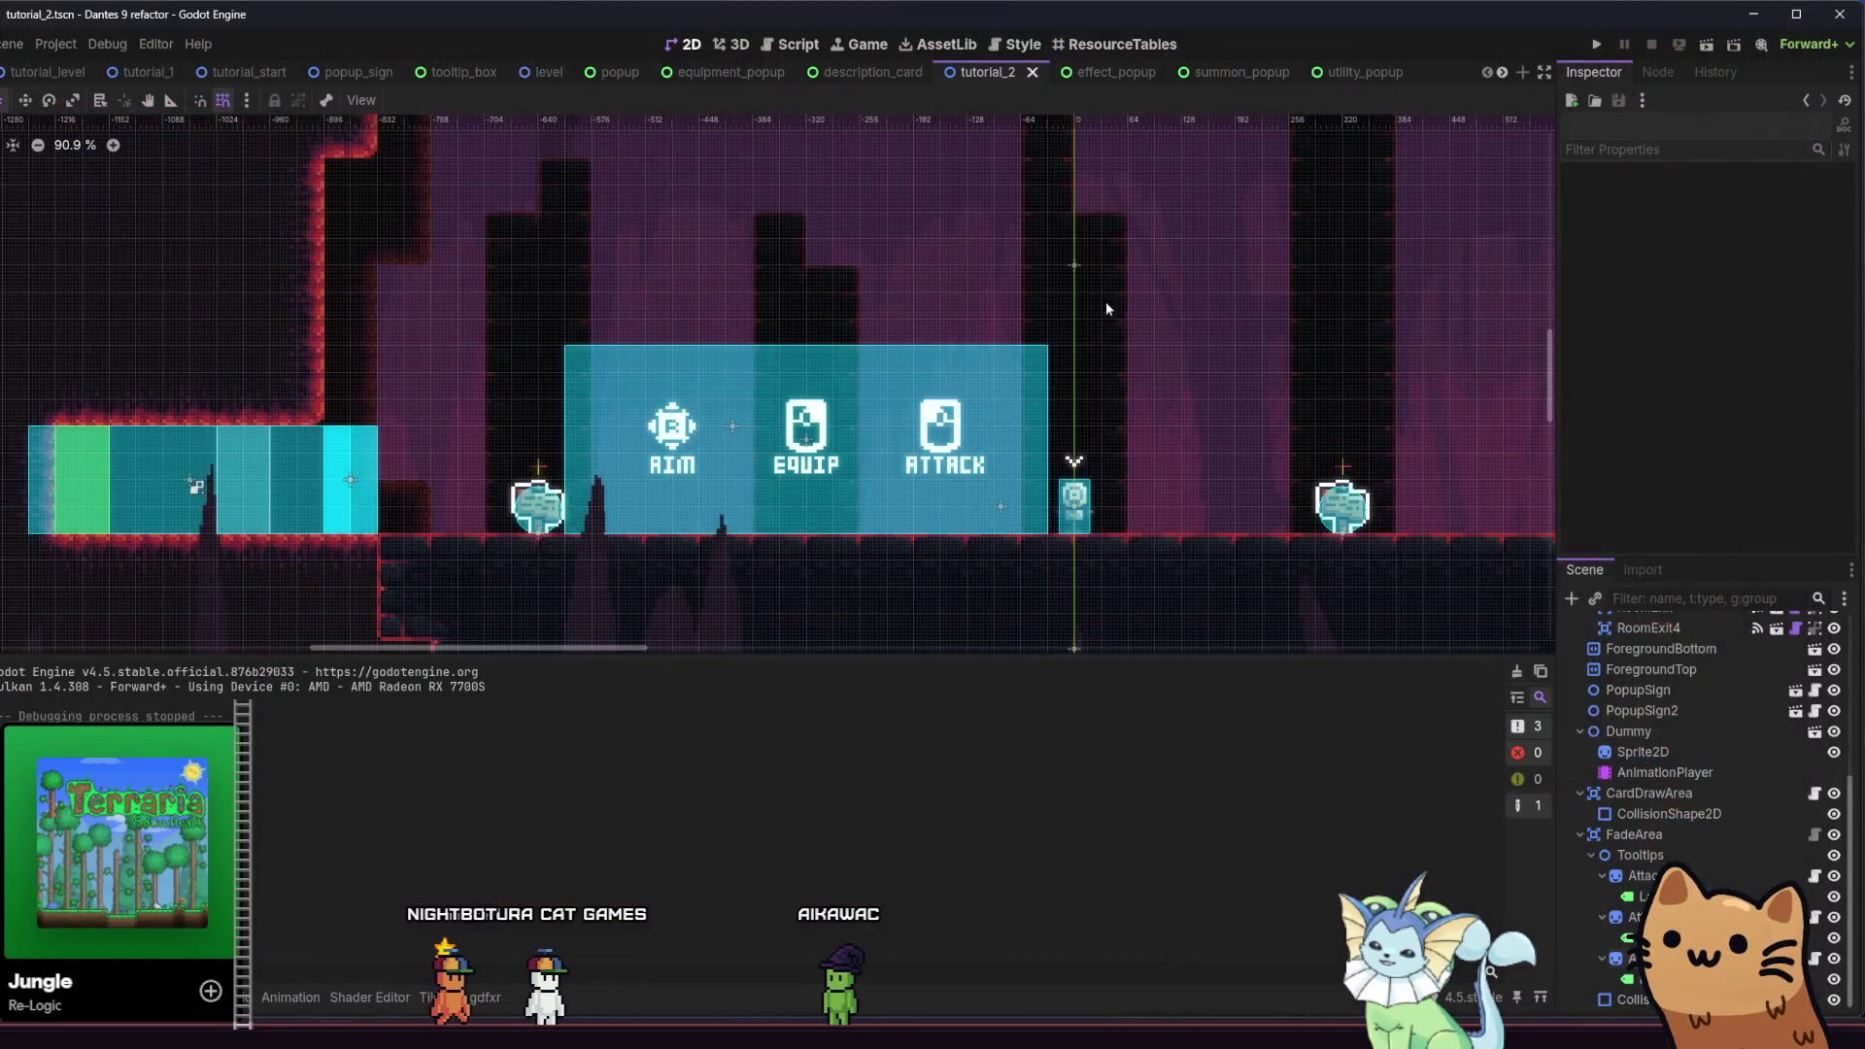
- Raise the ForegroundBottom parallax layer to a -192 scroll offset
scroll(1008, 393, "down", 4)
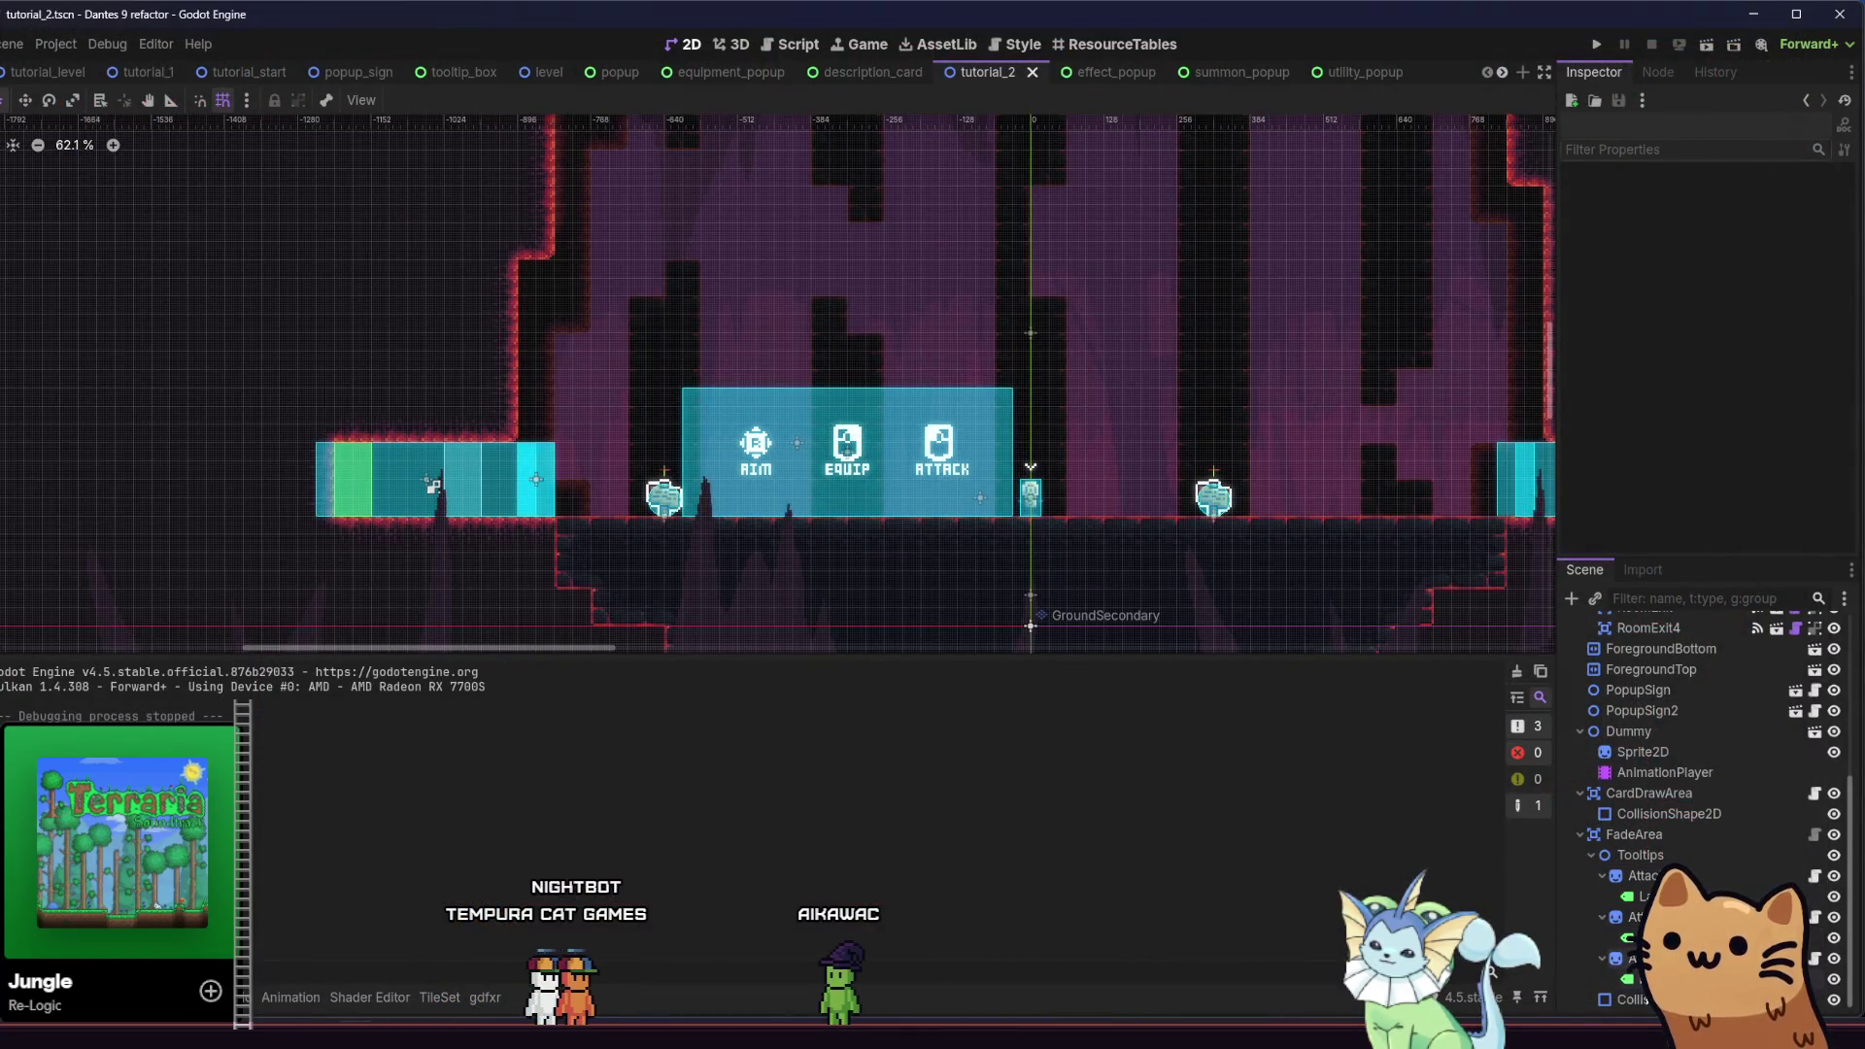
left_click(1657, 670)
left_click(1657, 649)
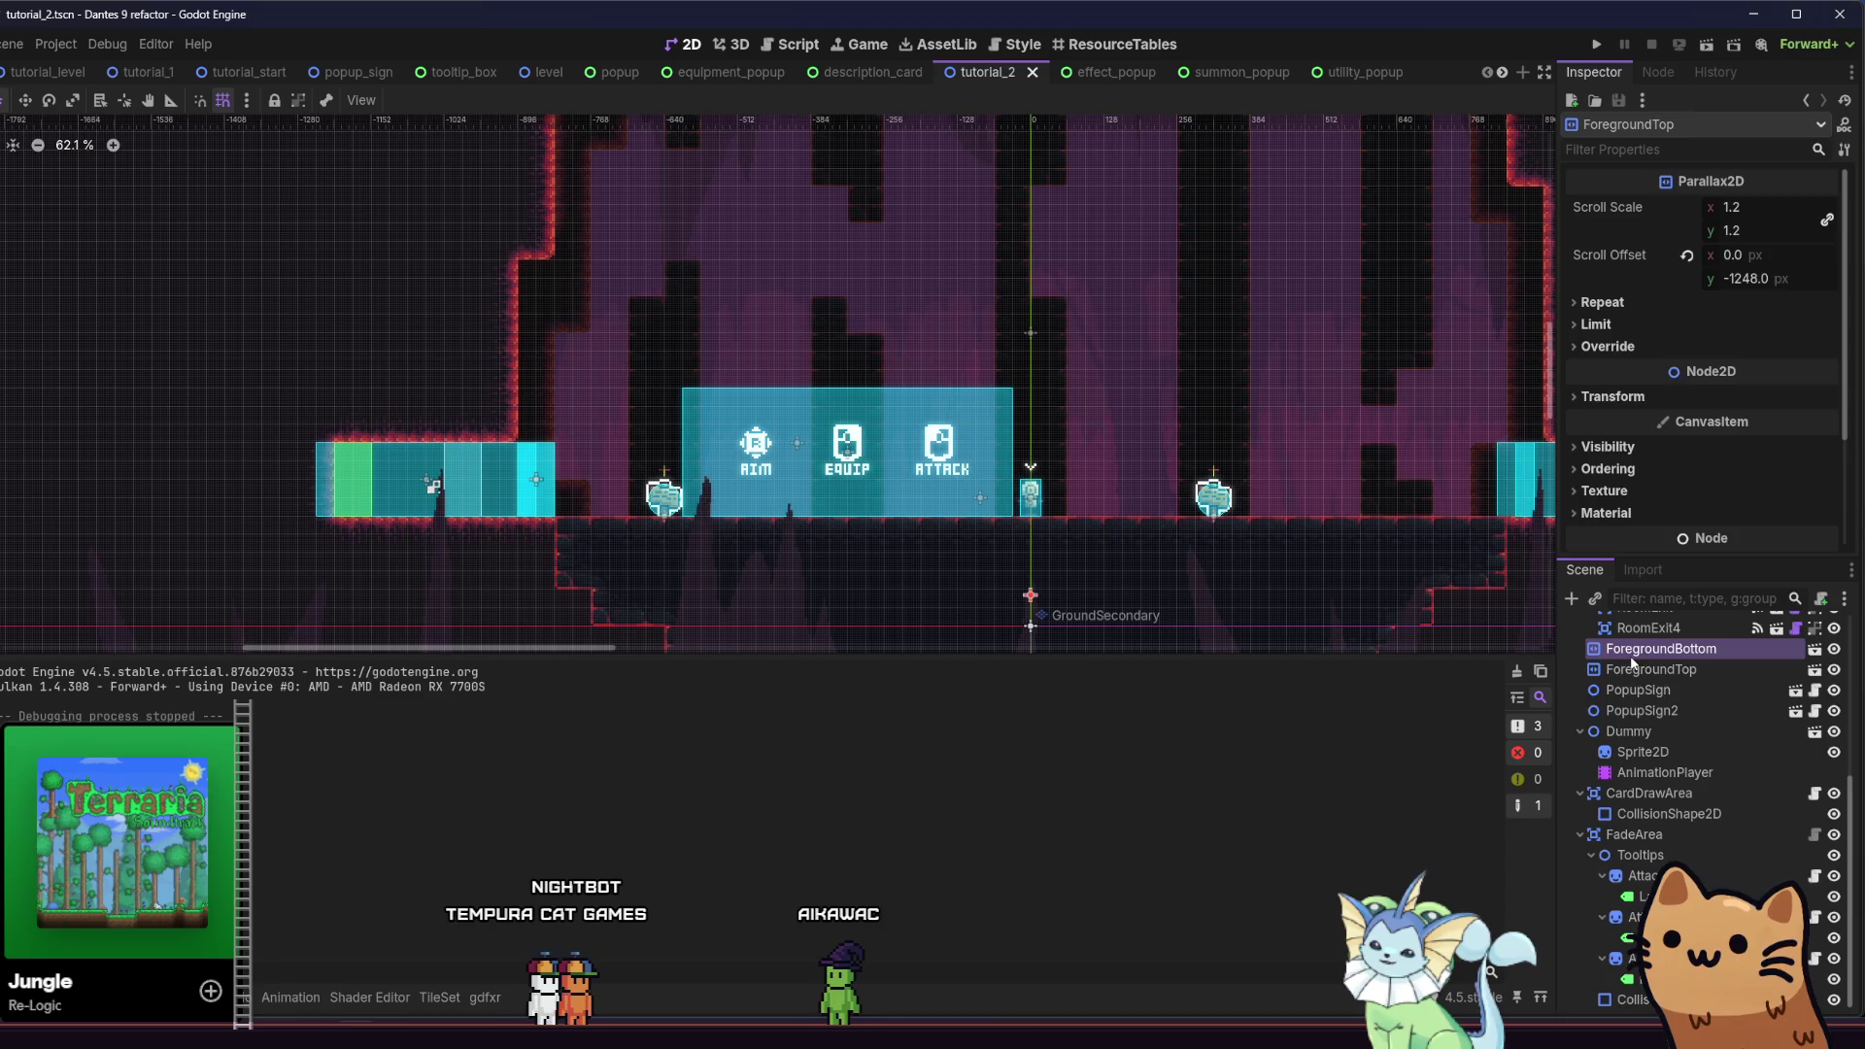
left_click_drag(339, 392, 343, 360)
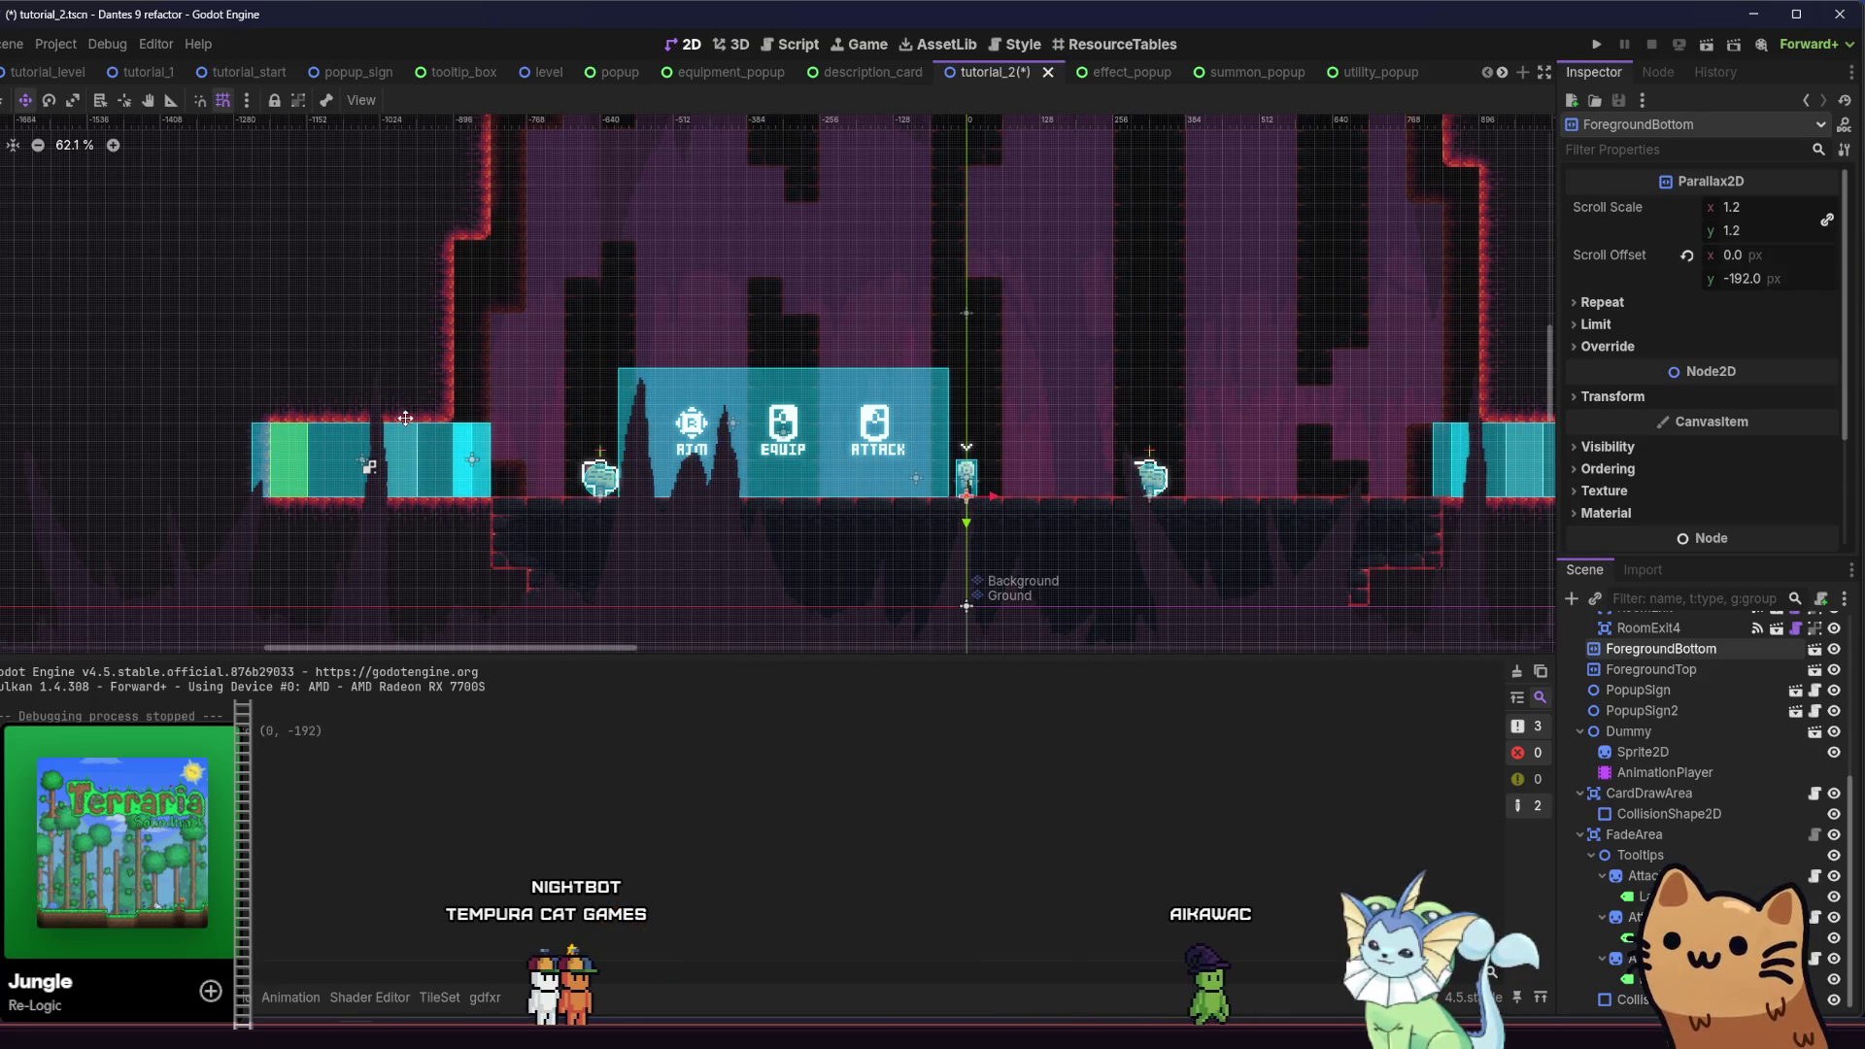
- Lower ForegroundTop to a -832 scroll offset, save tutorial_2, and run the current scene
left_click(1652, 669)
key("ctrl+s")
mouse_move(1014, 551)
left_mouse_down()
mouse_move(941, 478)
mouse_move(952, 500)
left_mouse_up()
scroll(952, 505, "down", 2)
key("ctrl+s")
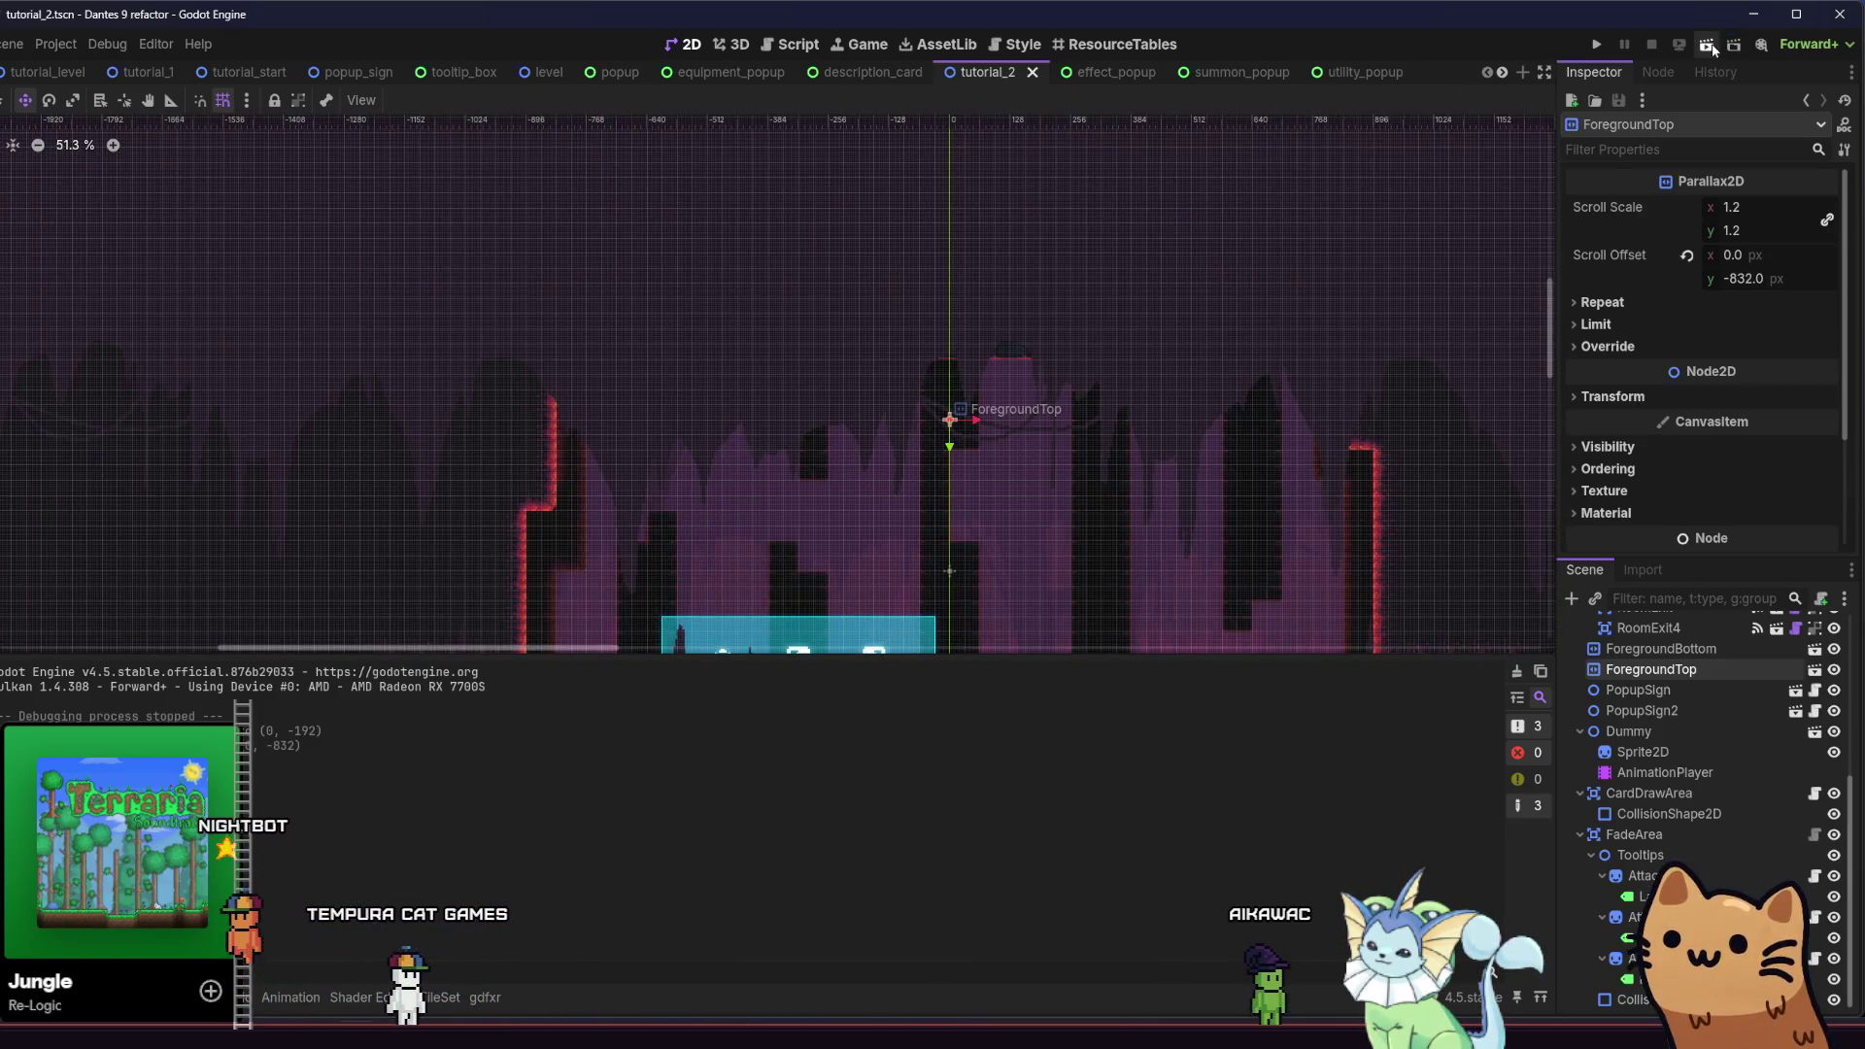
left_click(1706, 47)
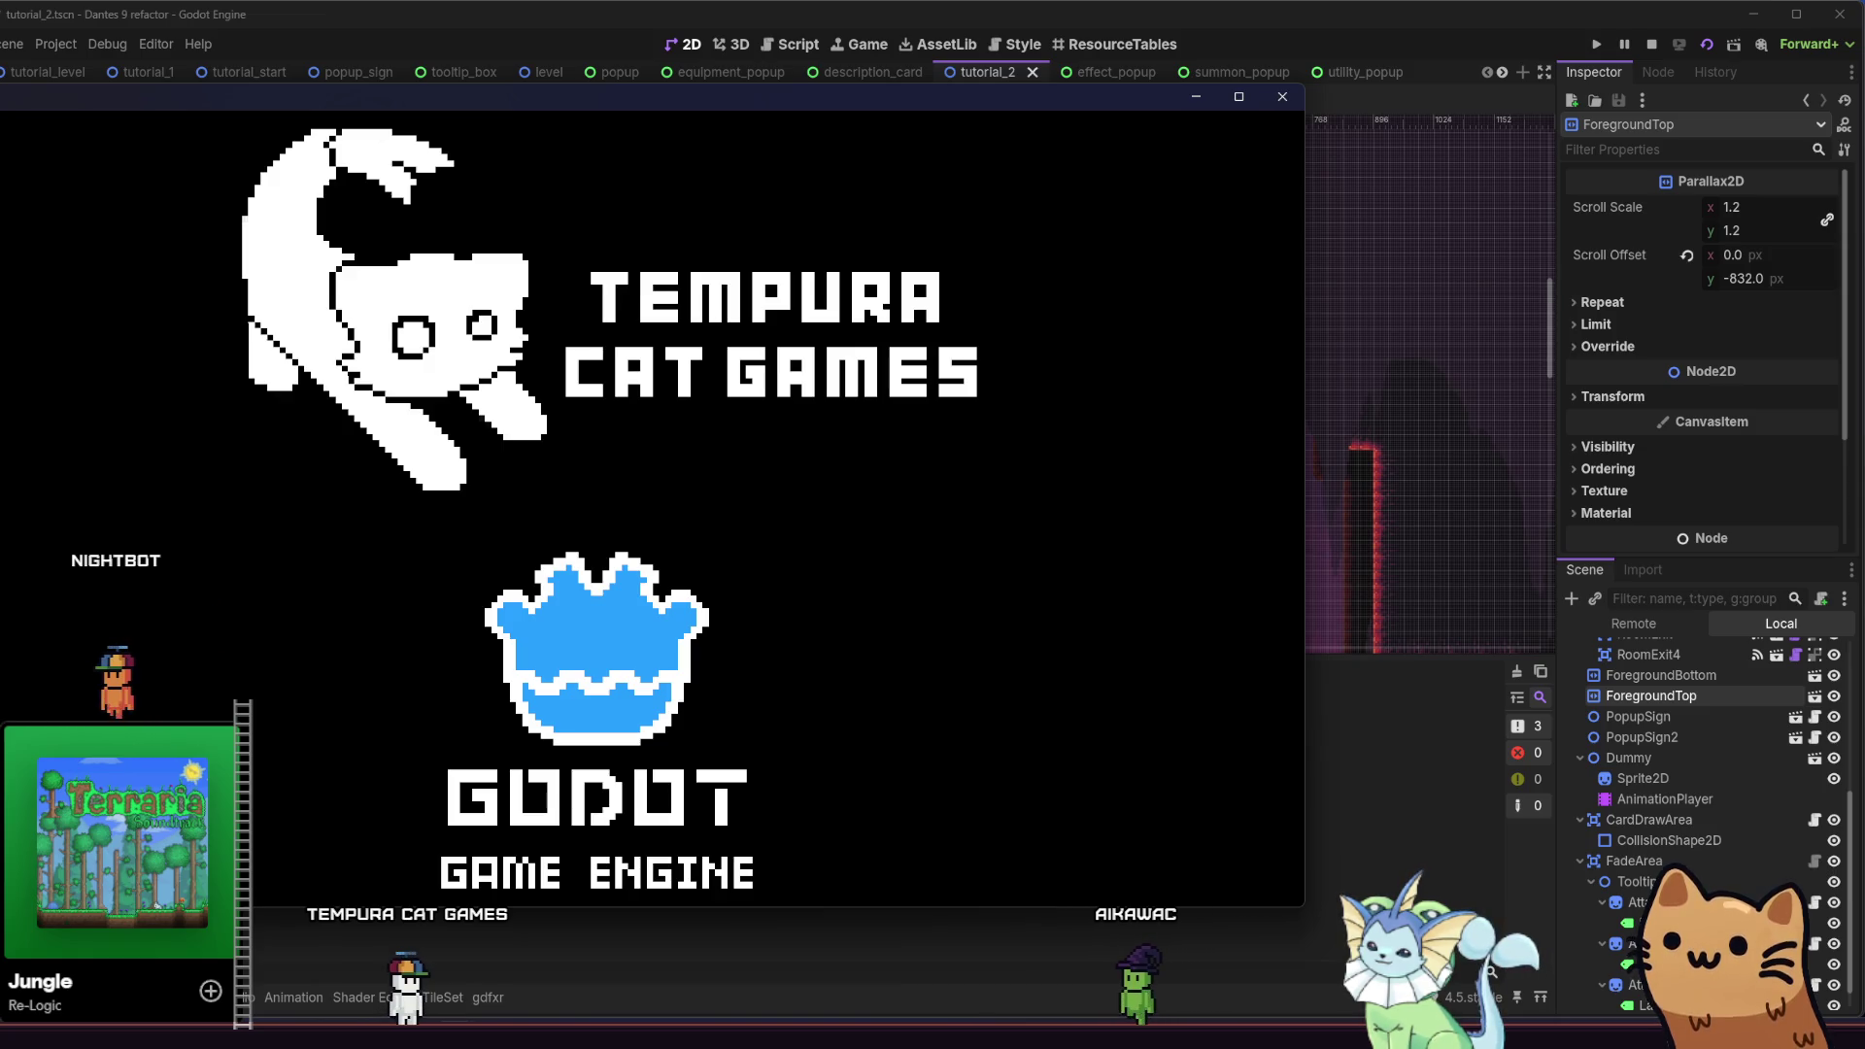
- Maximize the game window, walk the cat left to the sign and back right, then stop the run
key("super+Up")
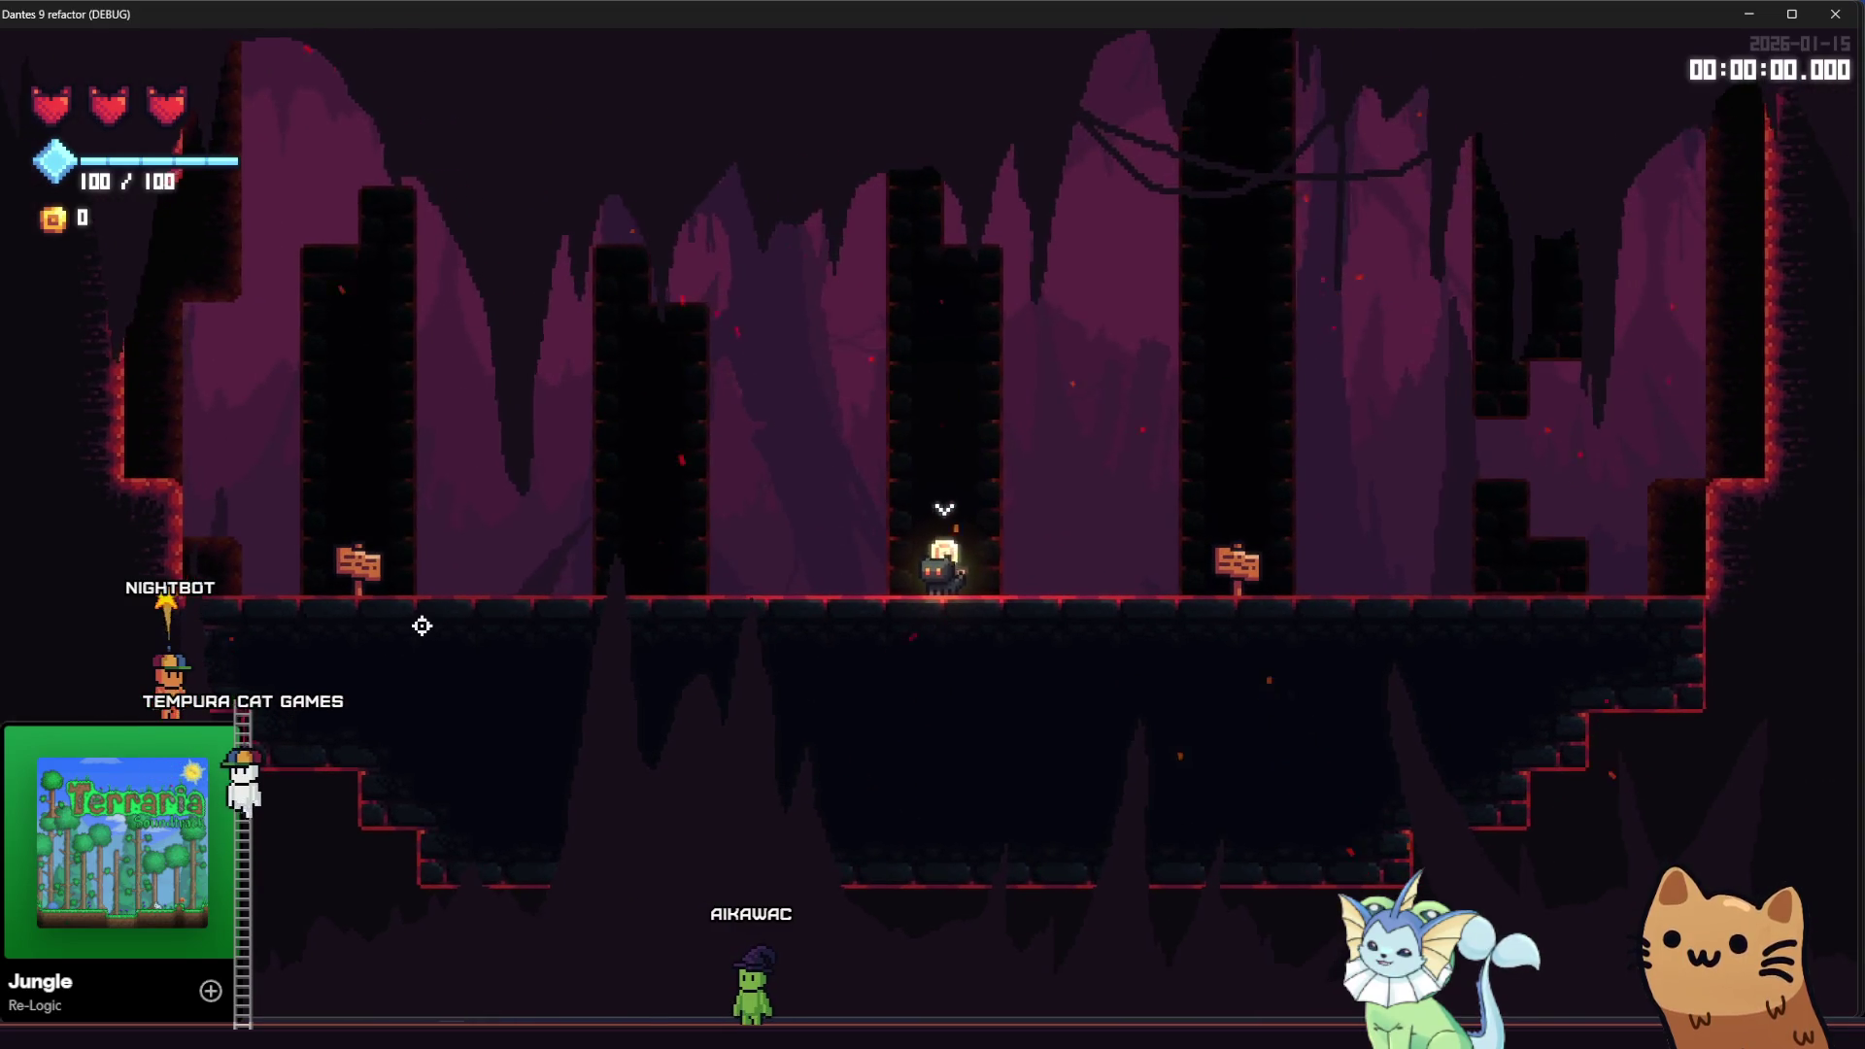
key("a")
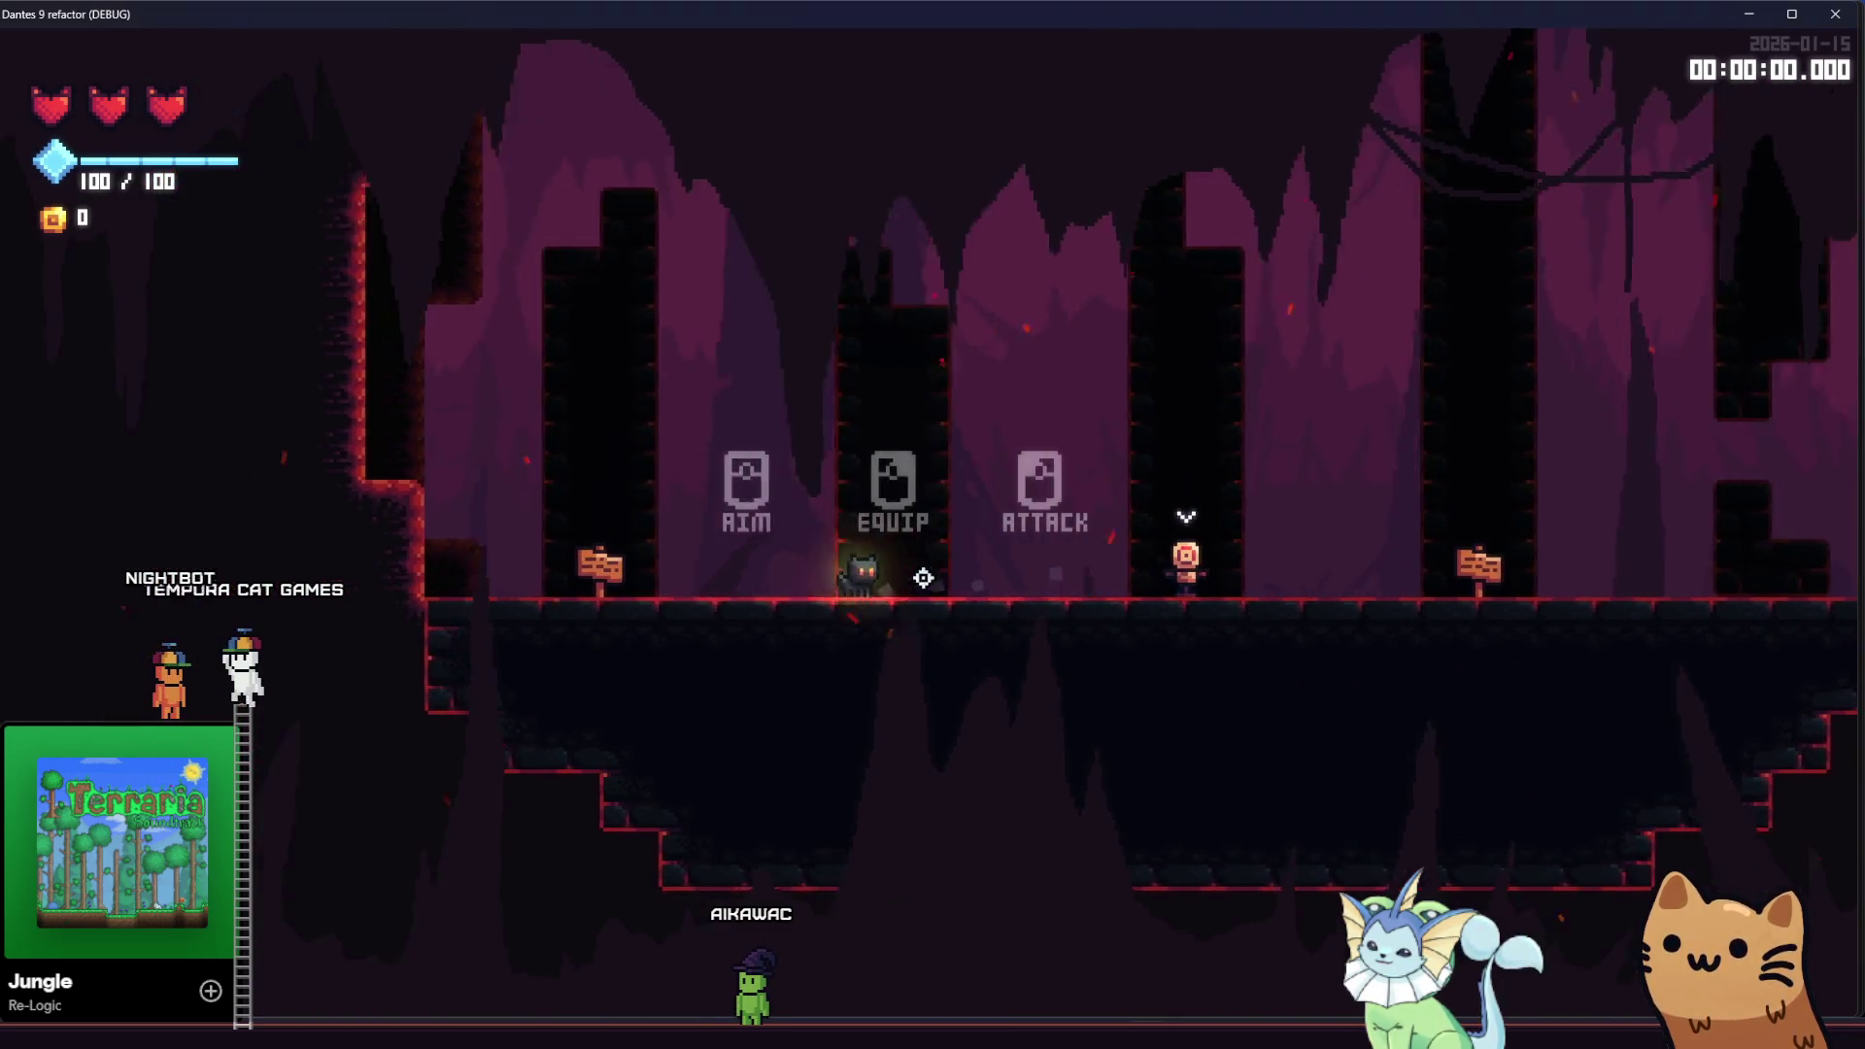
key("a")
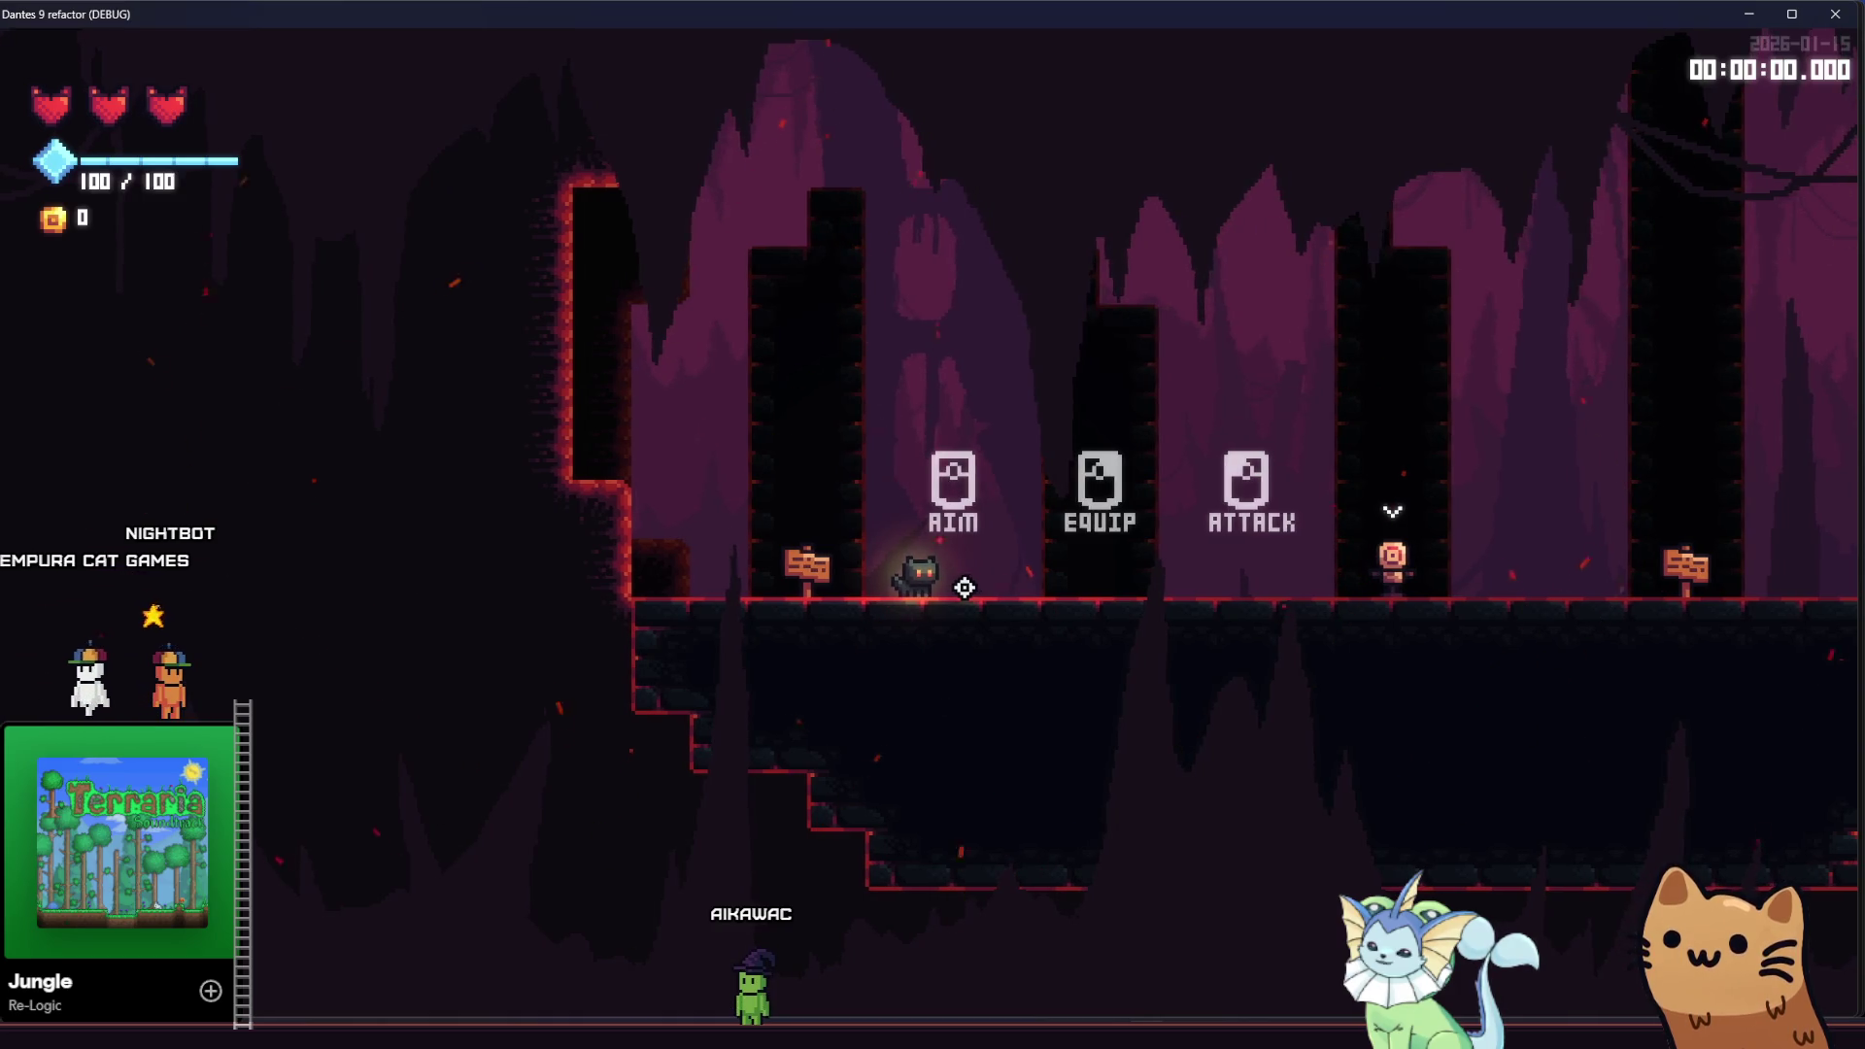
key("a")
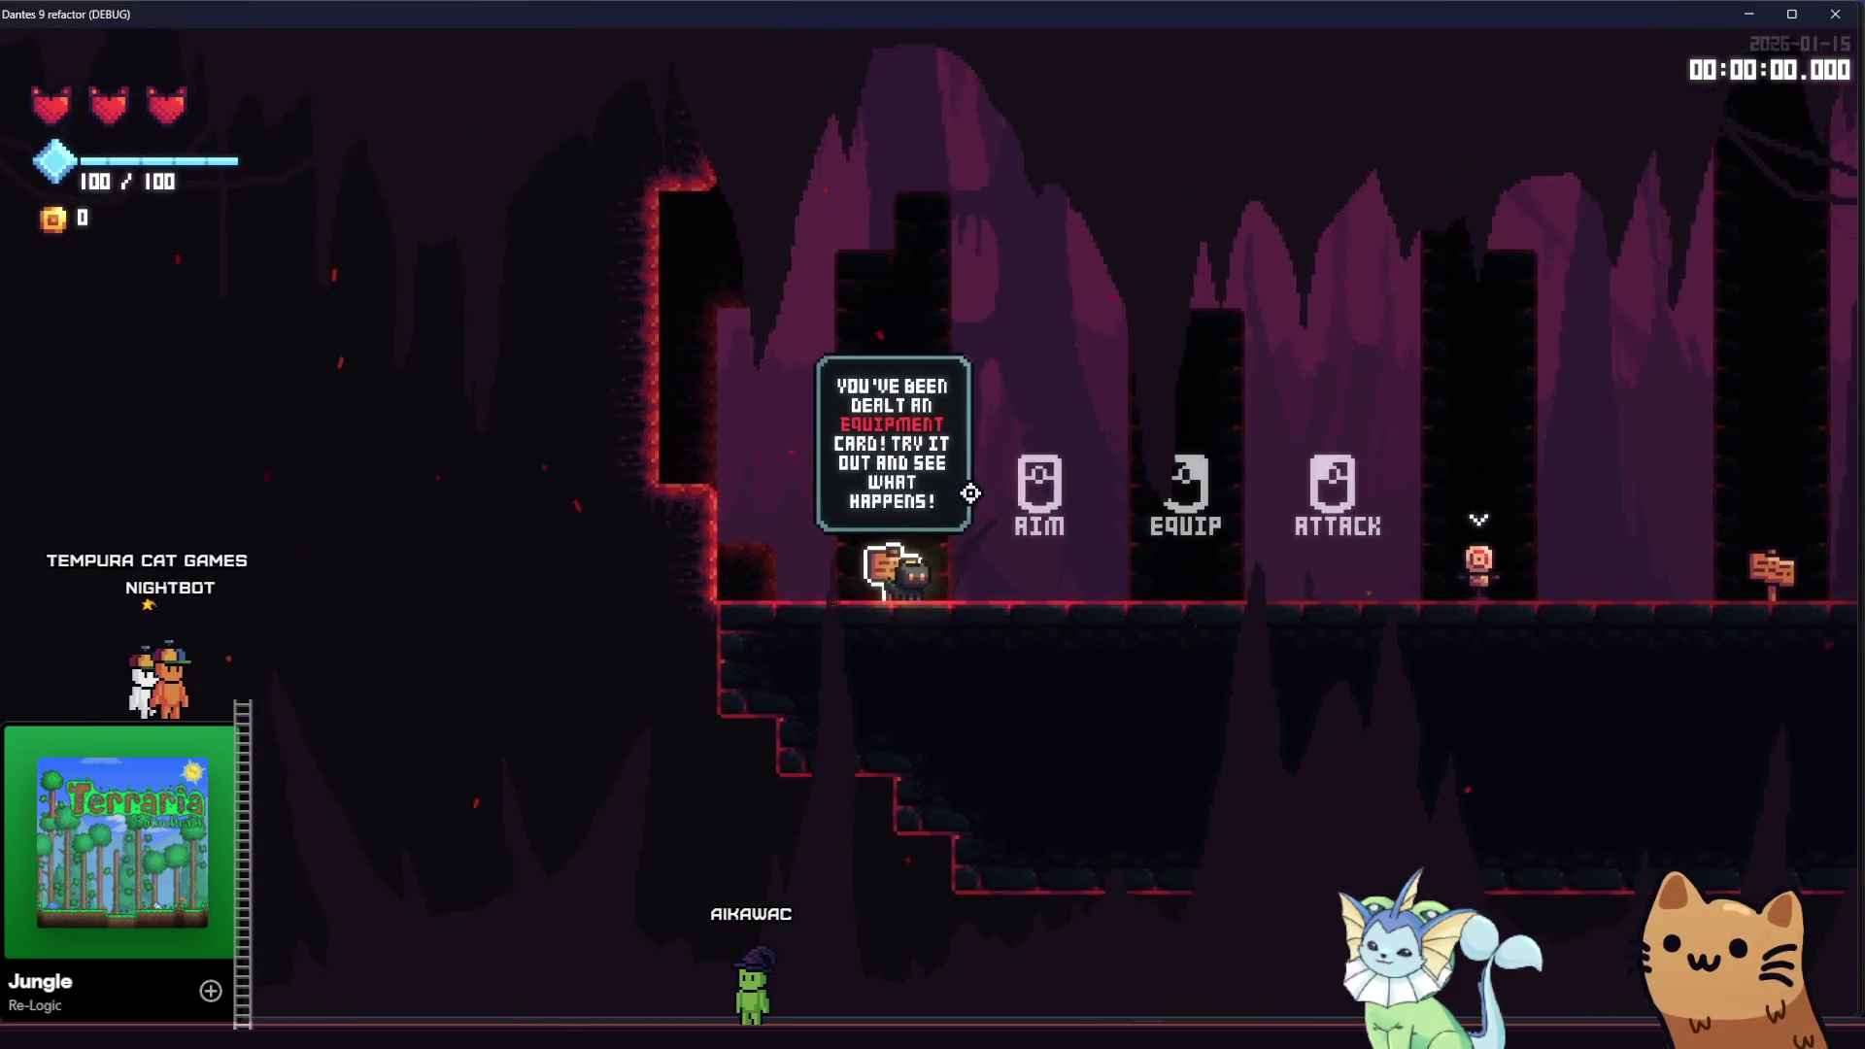
key("d")
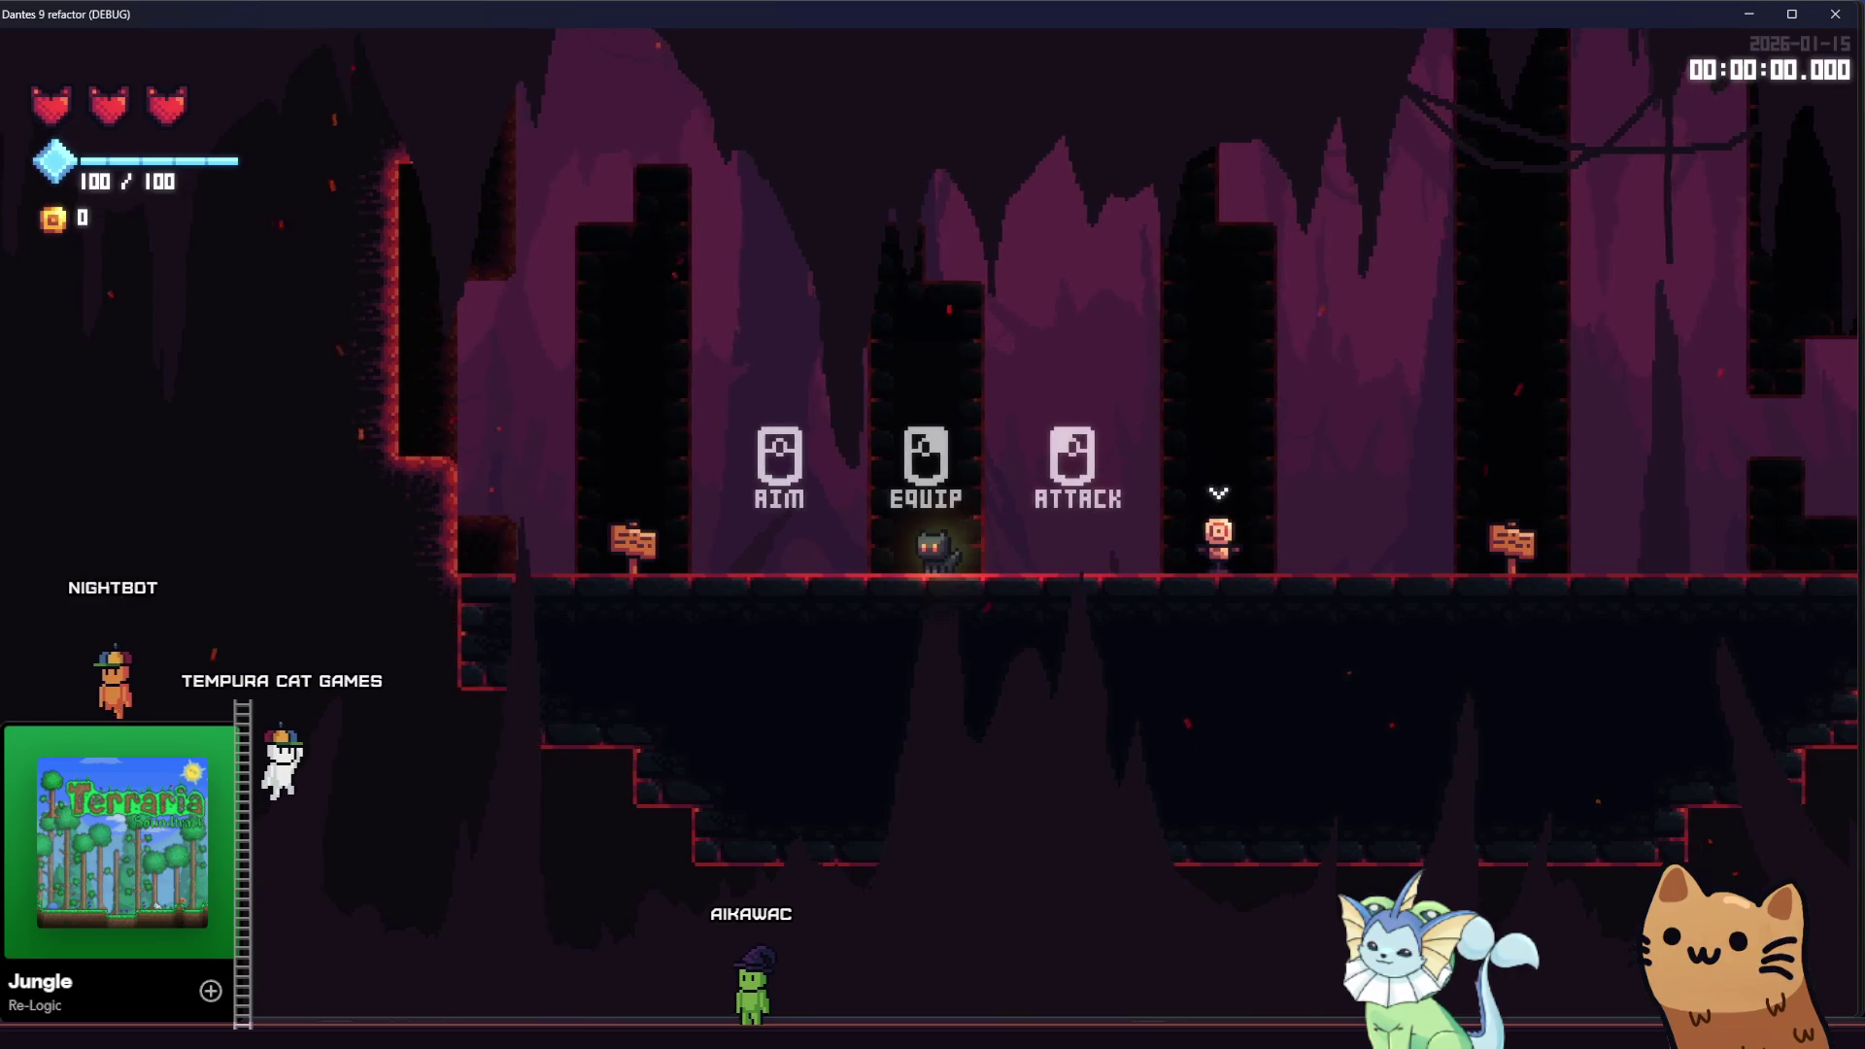
key("F8")
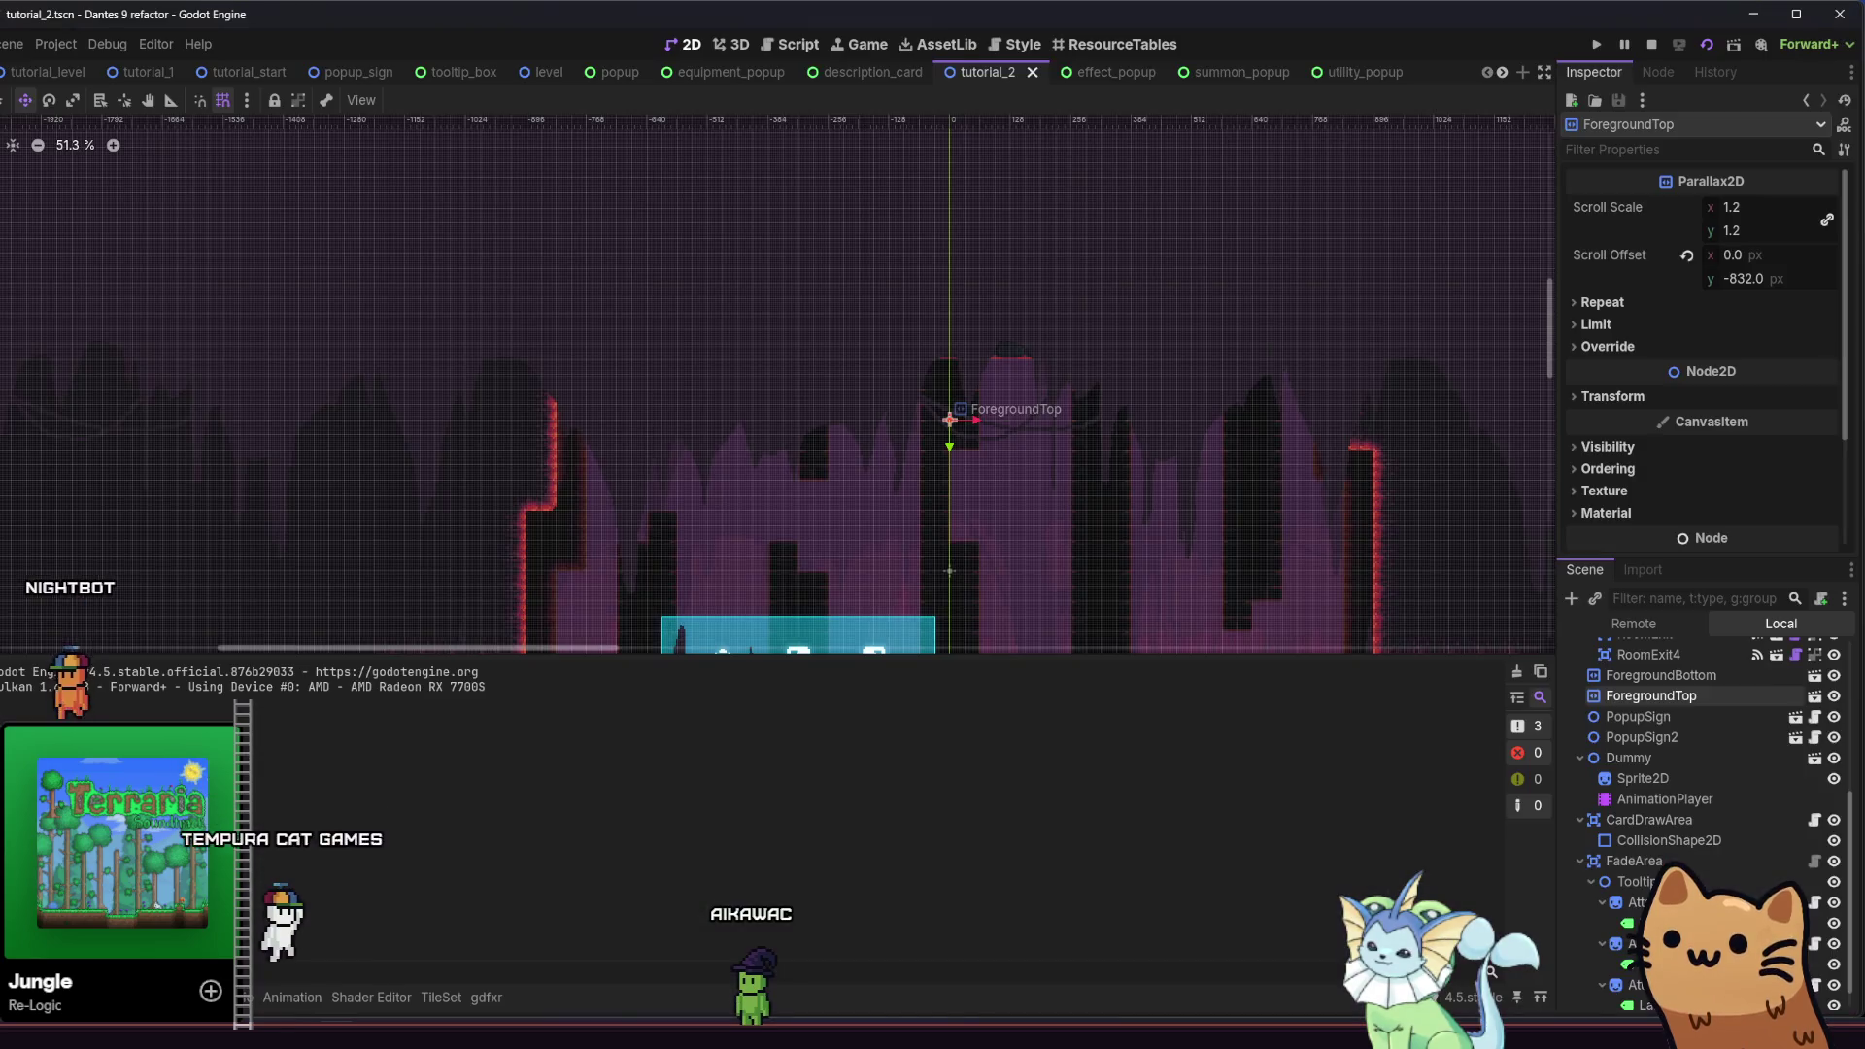
- Select ForegroundTop and ForegroundBottom together, shift both left, and rerun the scene with F6
left_click(1661, 675, "ctrl")
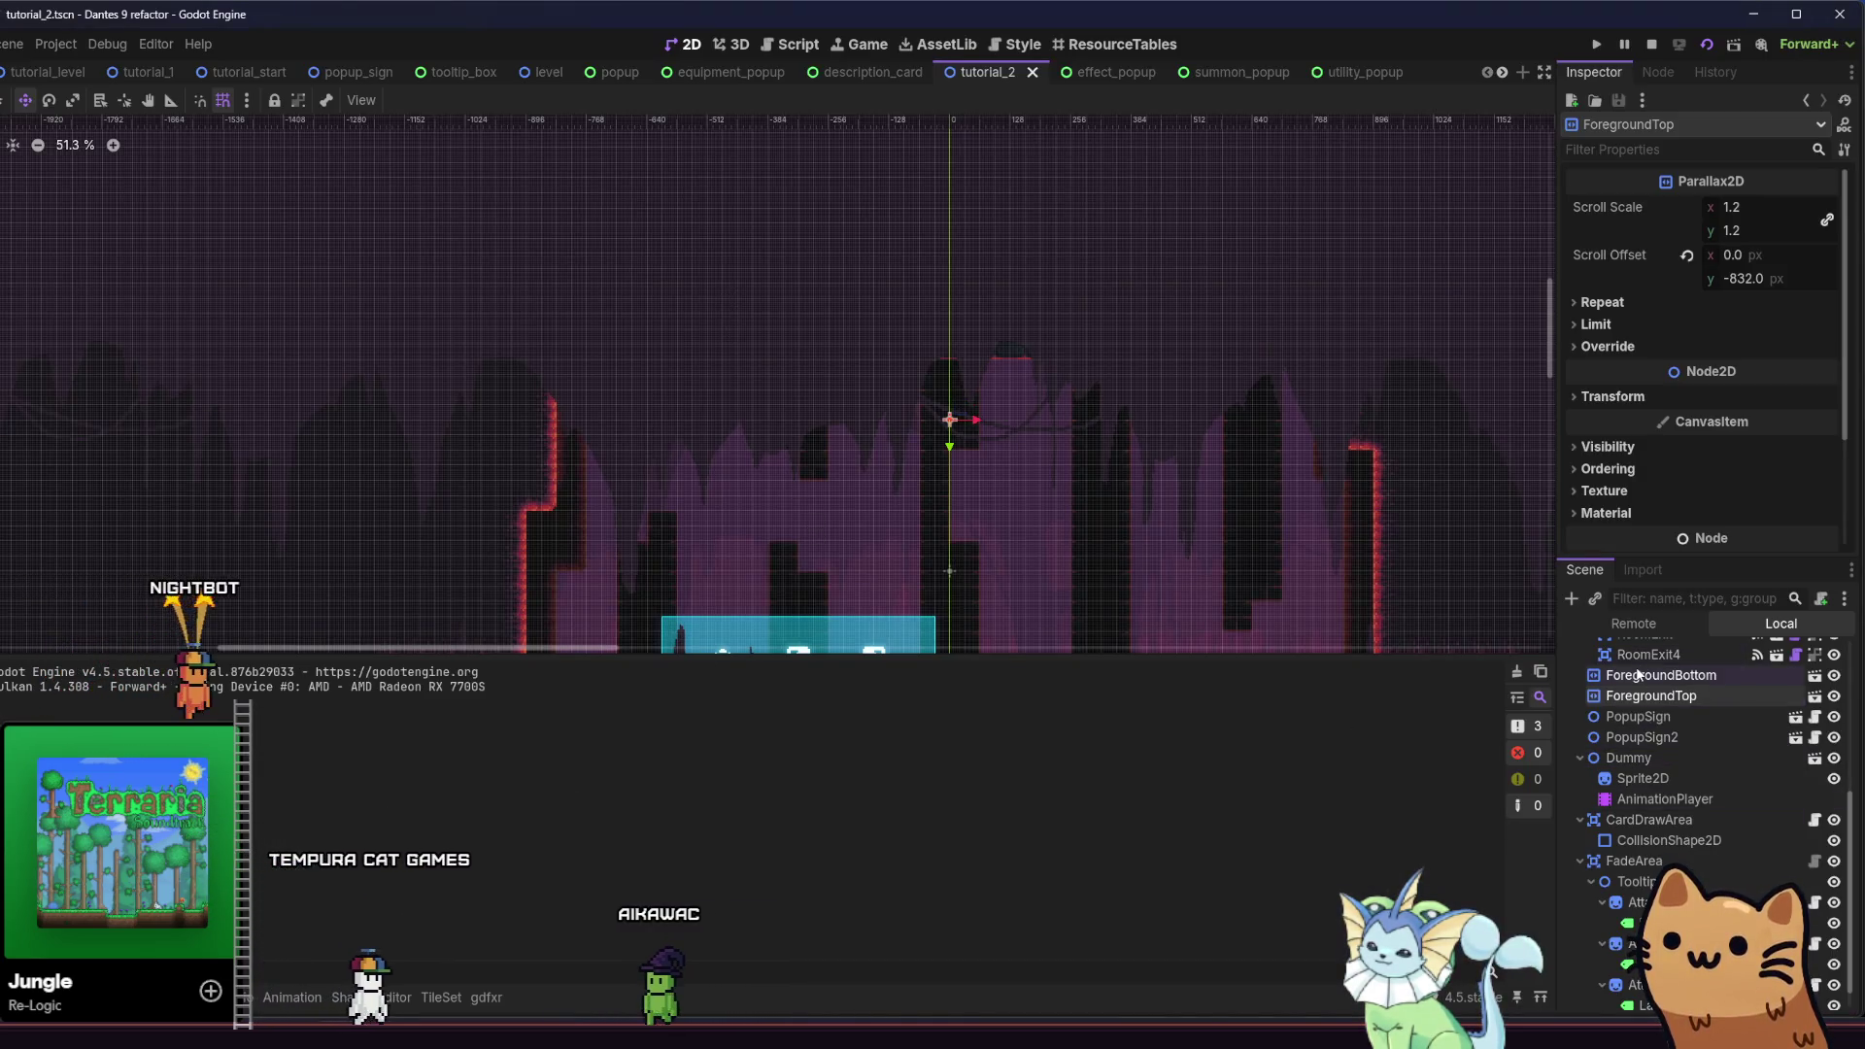
mouse_move(829, 395)
left_mouse_down()
mouse_move(514, 305)
mouse_move(504, 250)
mouse_move(504, 280)
left_mouse_up()
key("F6")
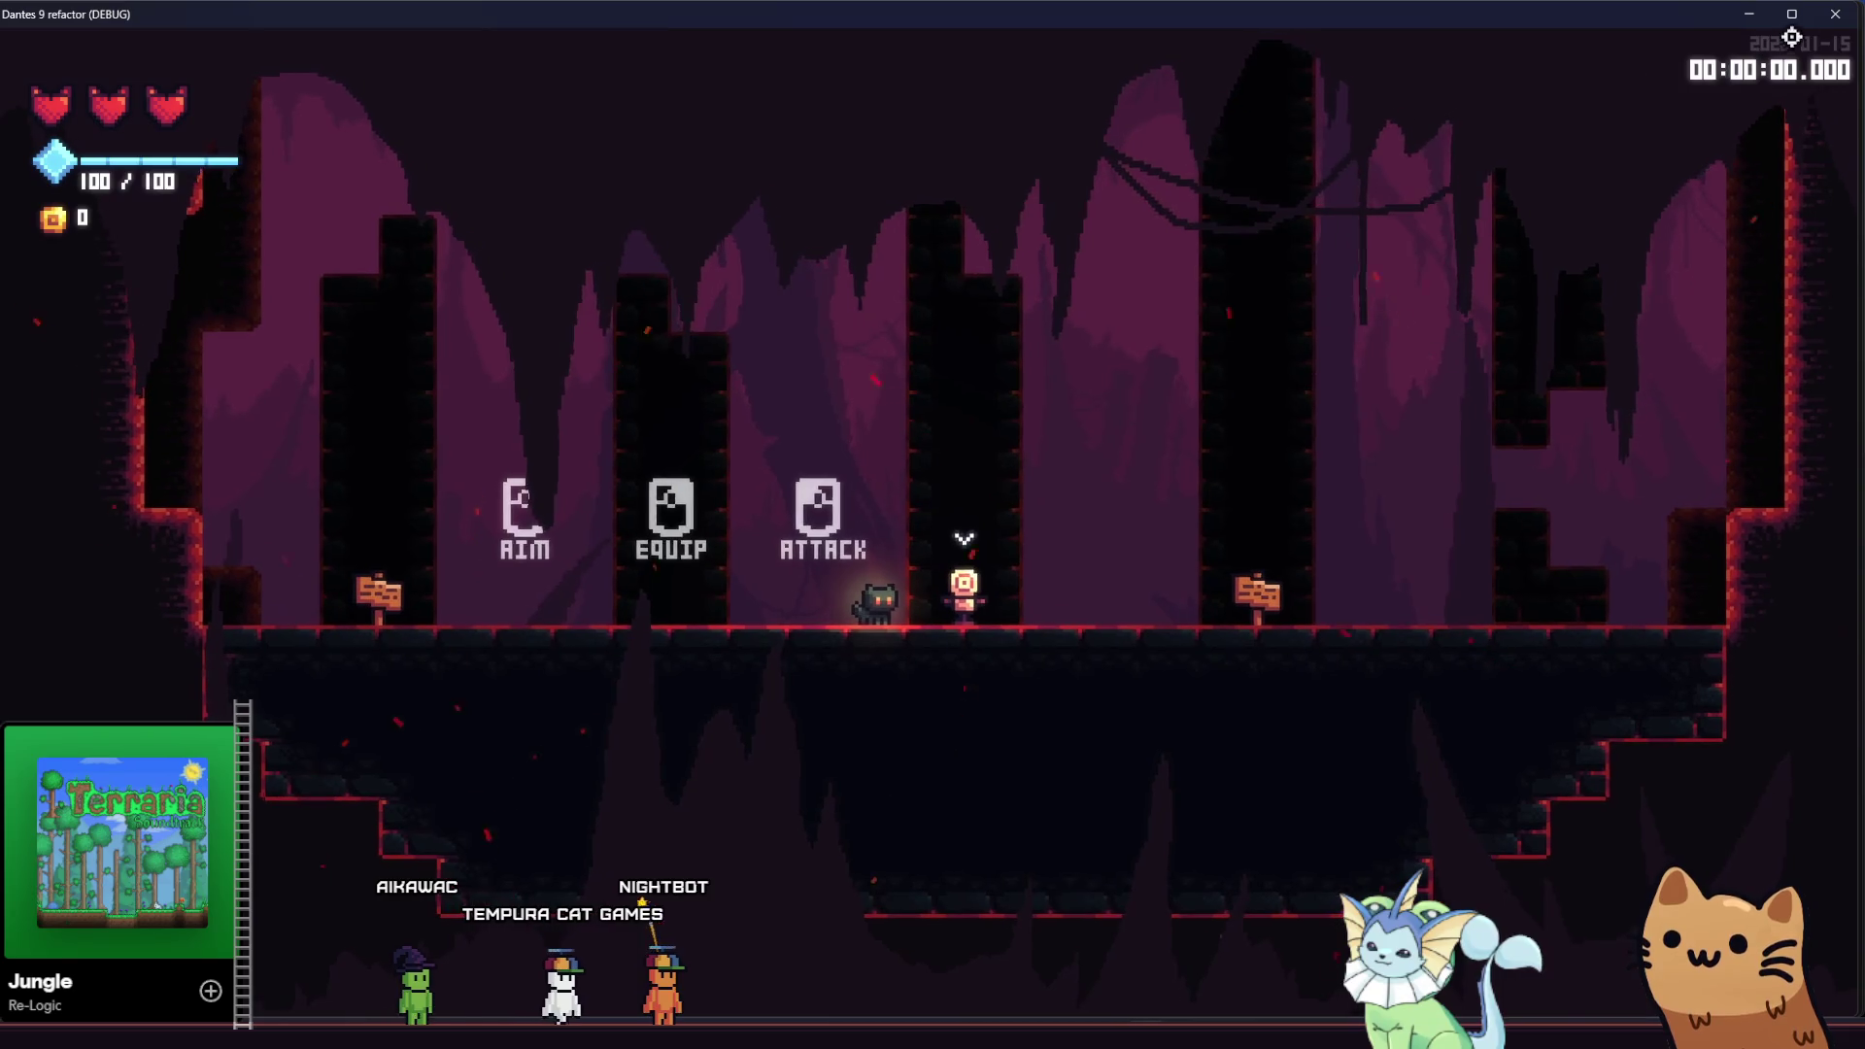
- Restart the scene and walk the cat left to the signpost and back right
key("alt+F4")
left_click(1708, 45)
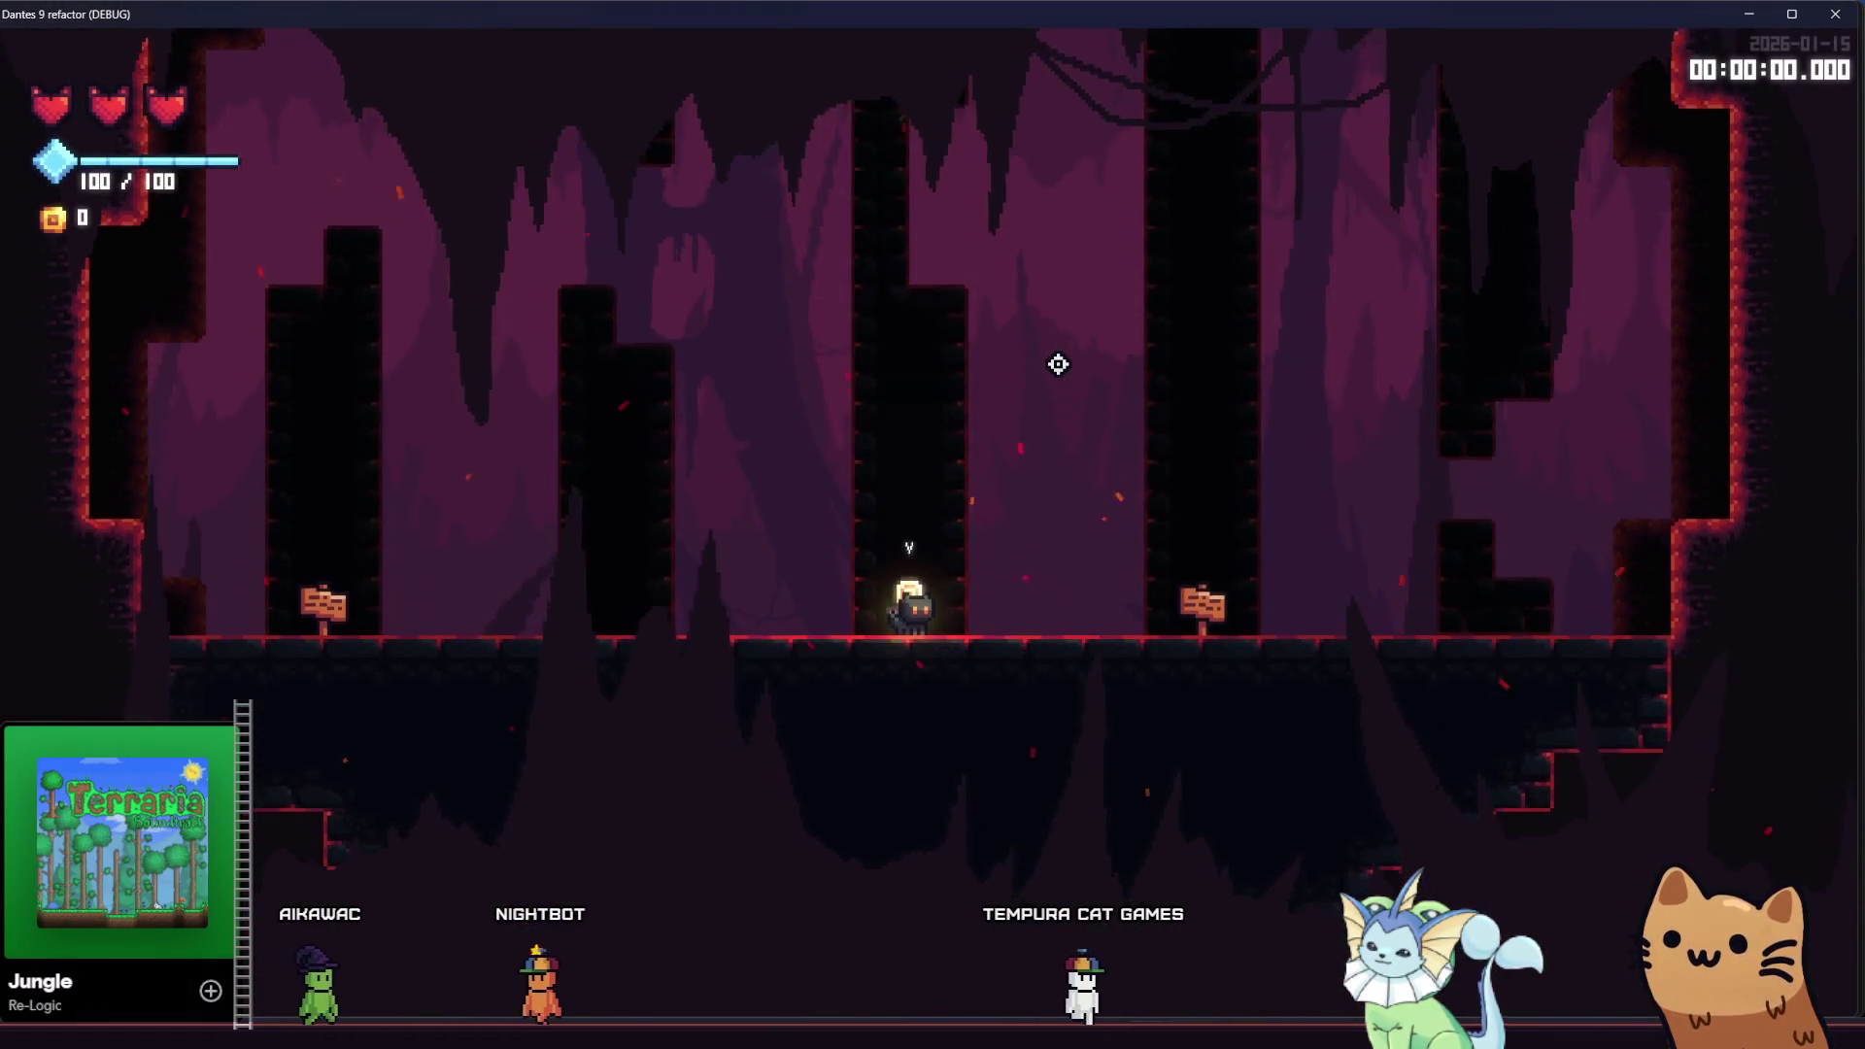
key("a")
key("d")
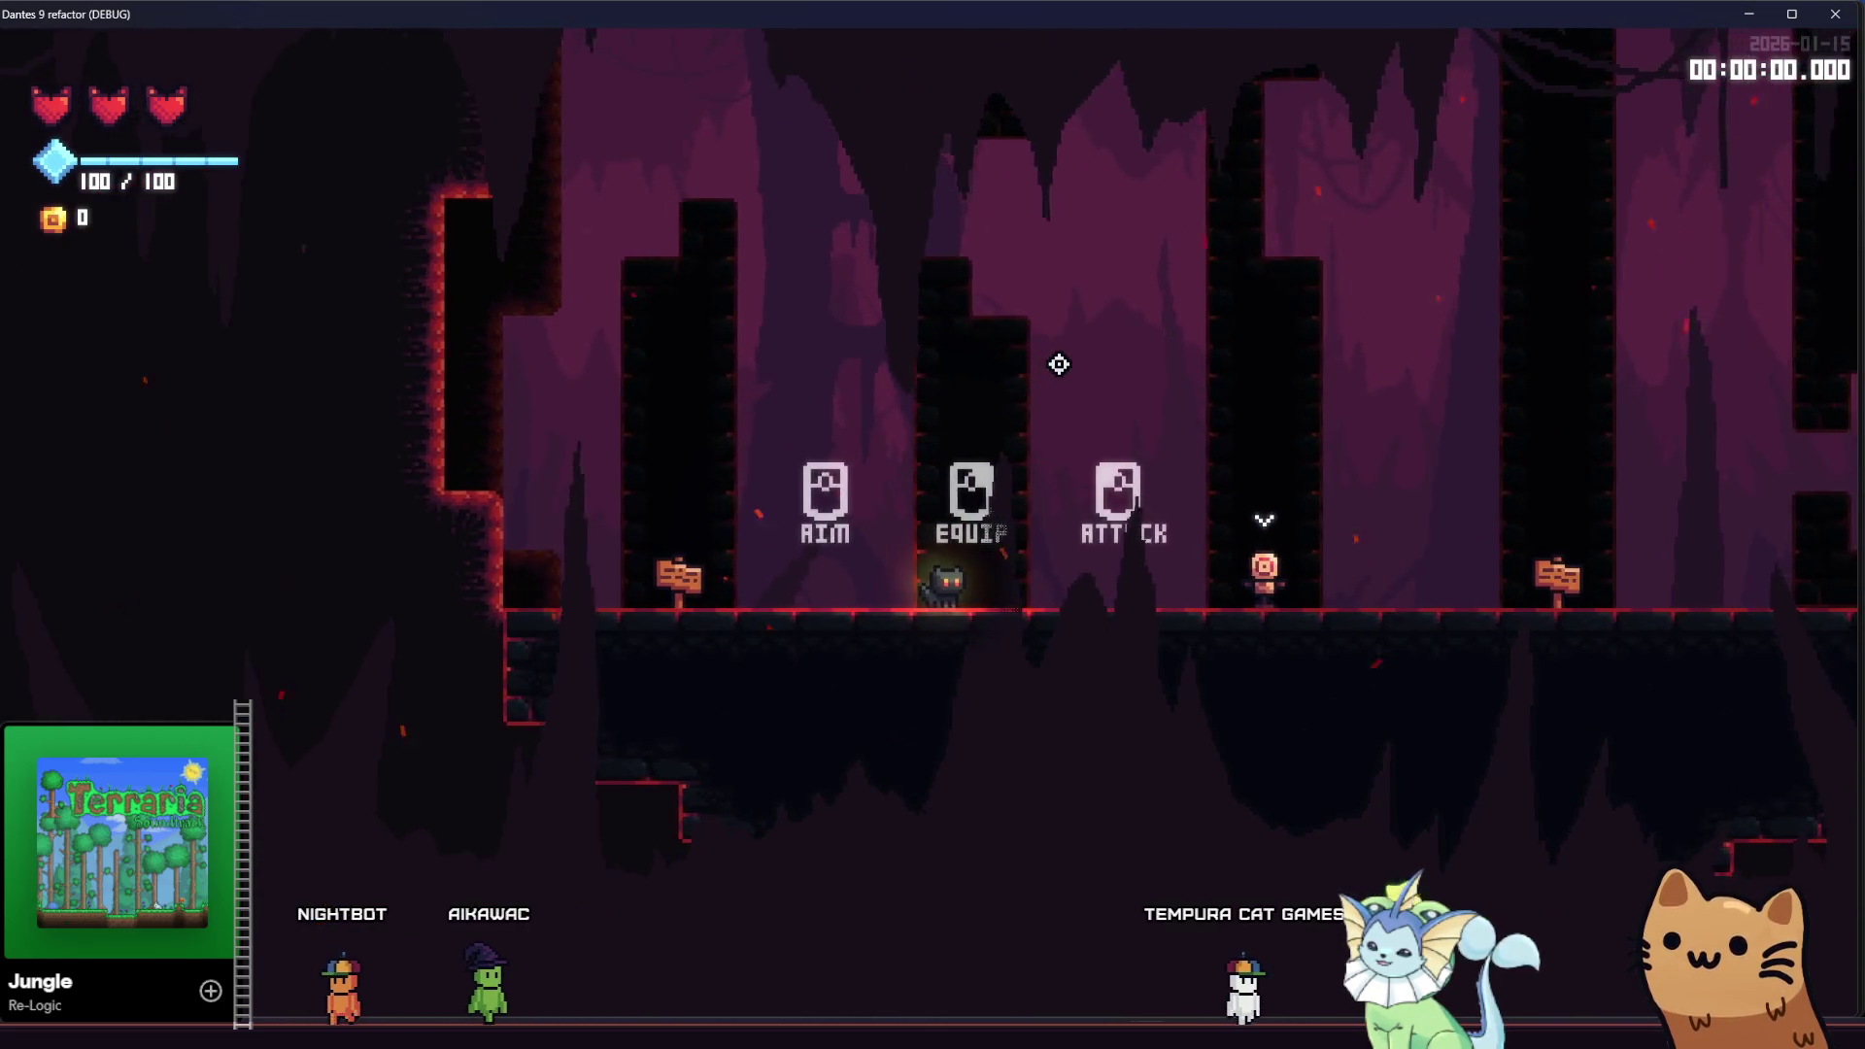
key("a")
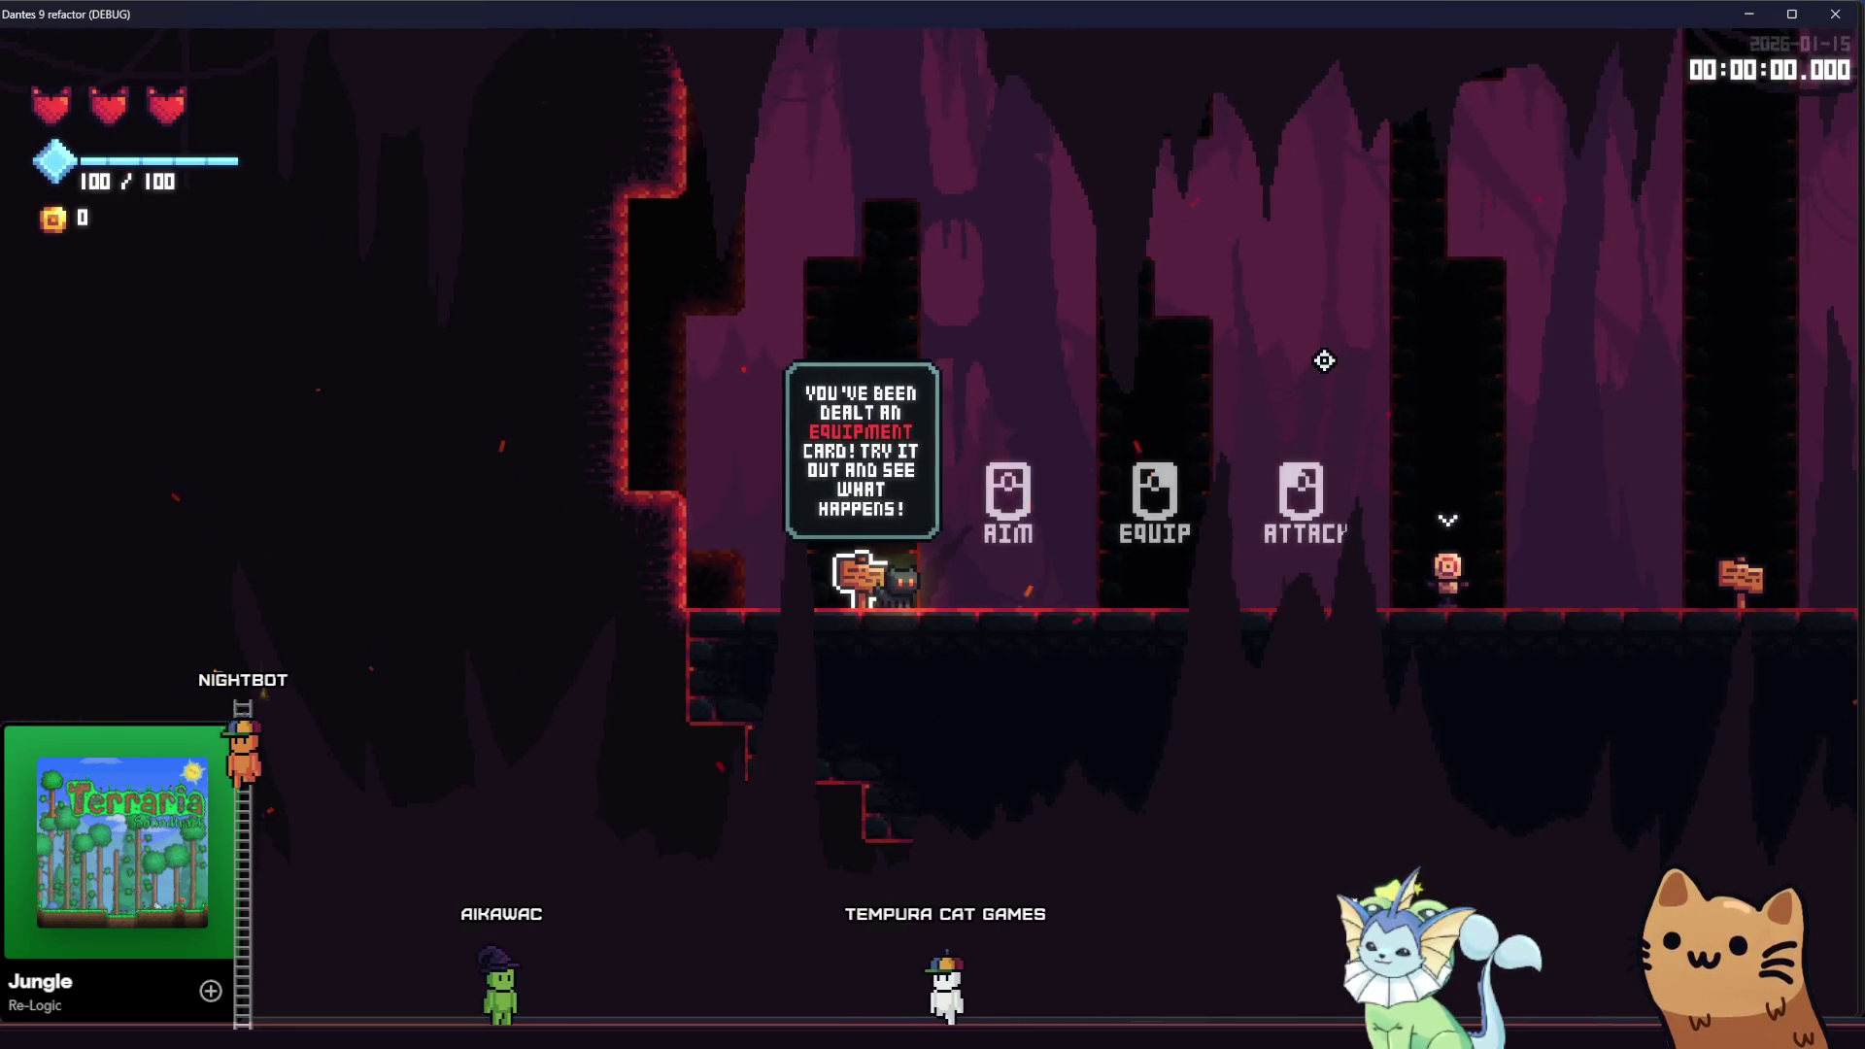
key("d")
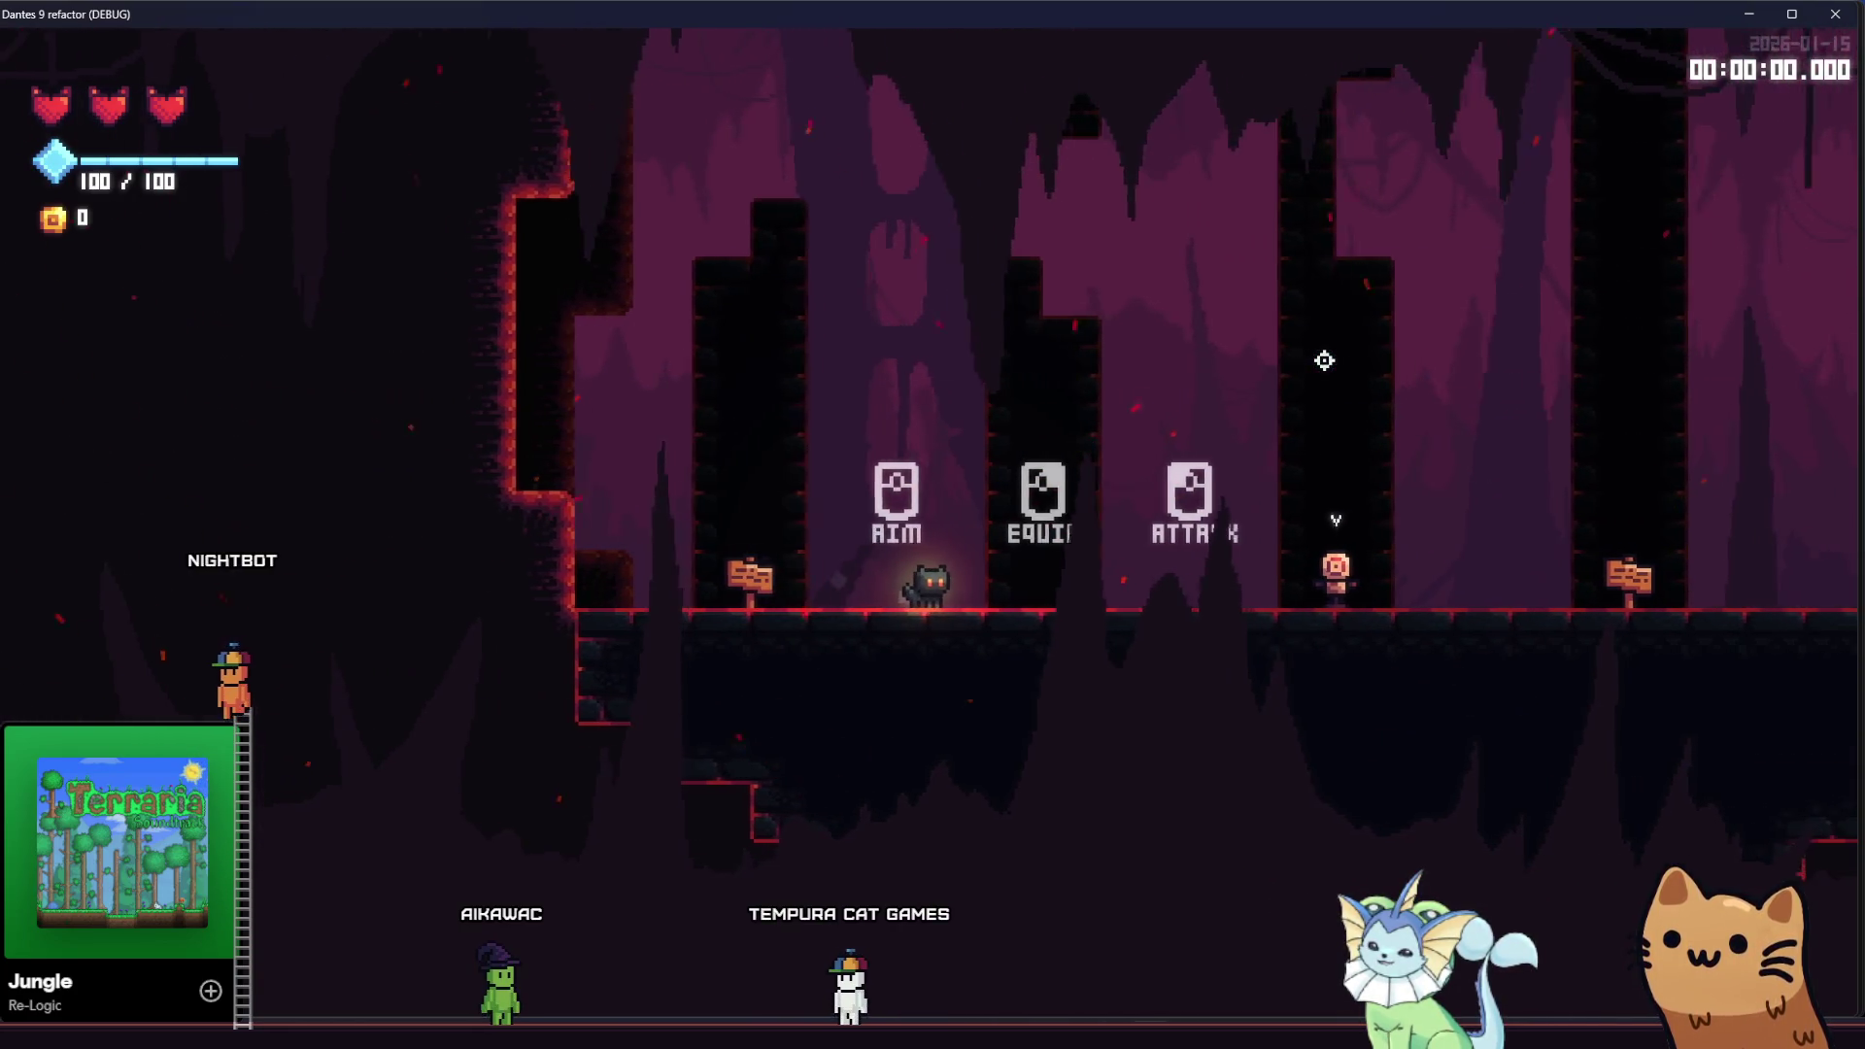
- Jump and wall-climb up to the right, drop back to the floor, then stop the test run
key("d")
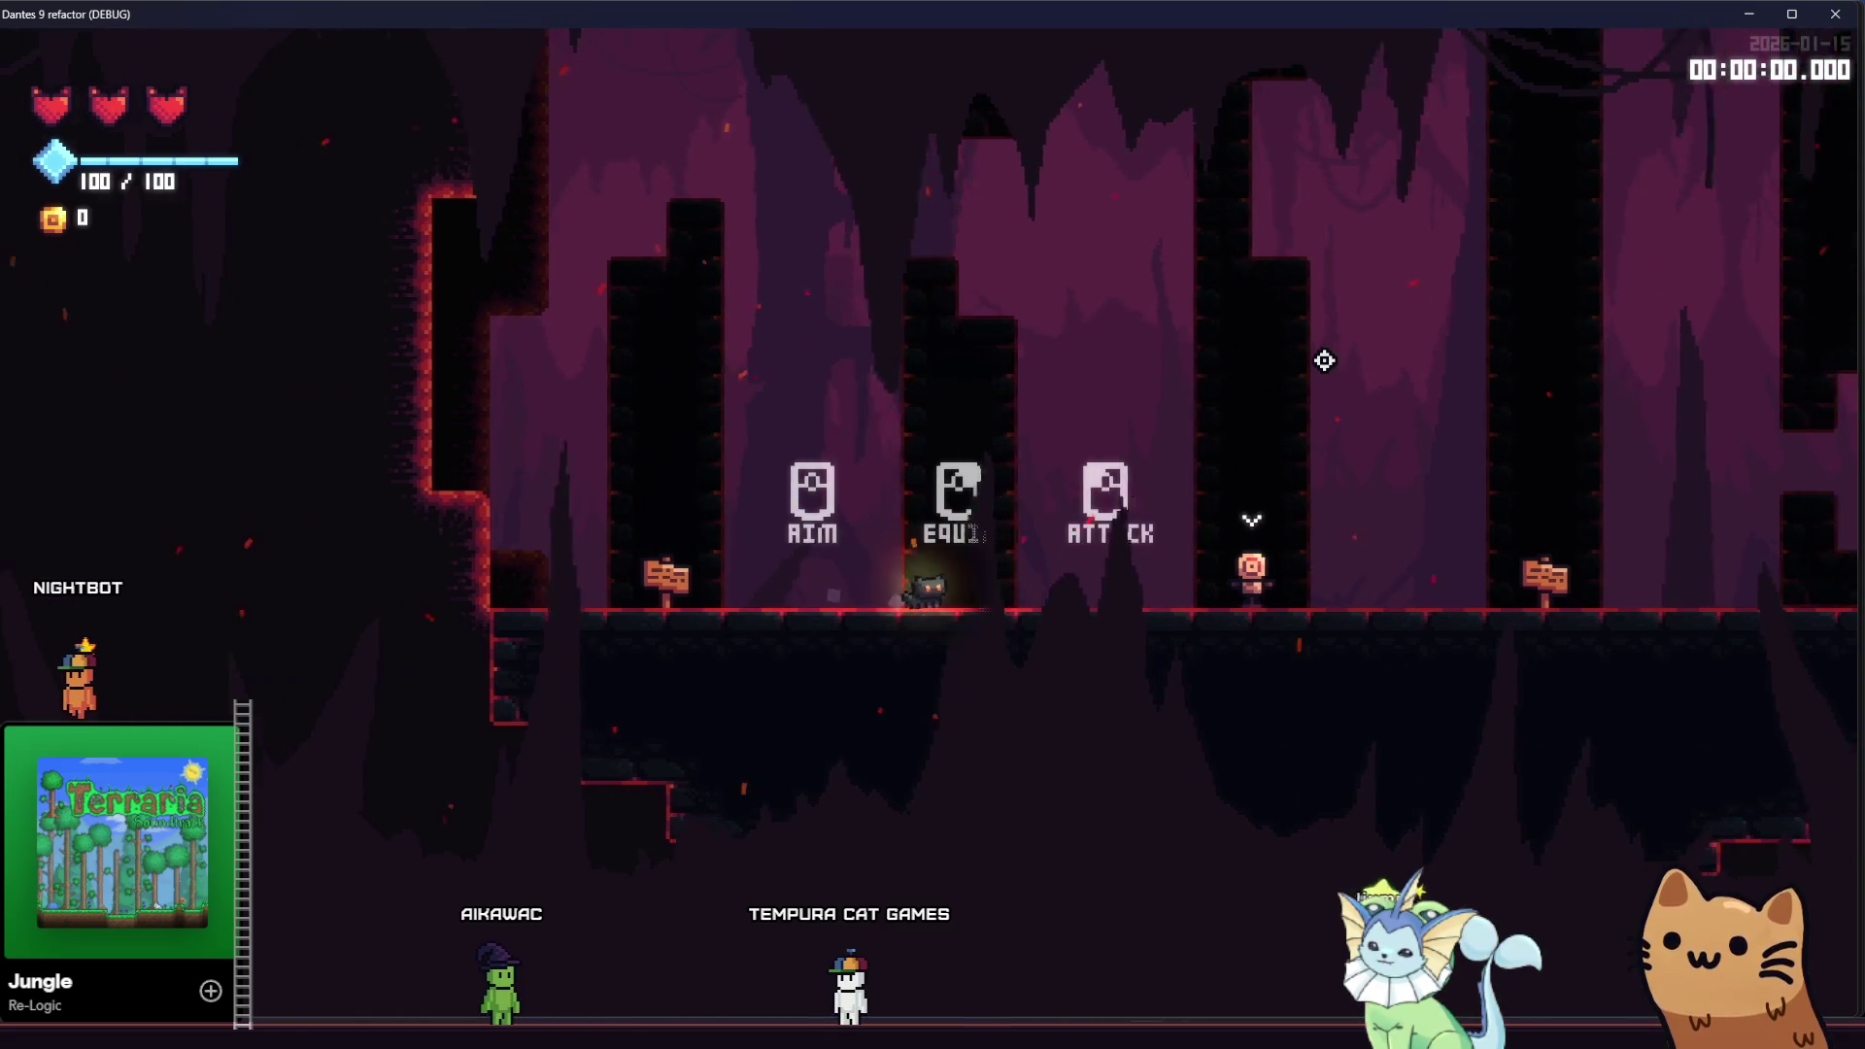
key("space")
key("d")
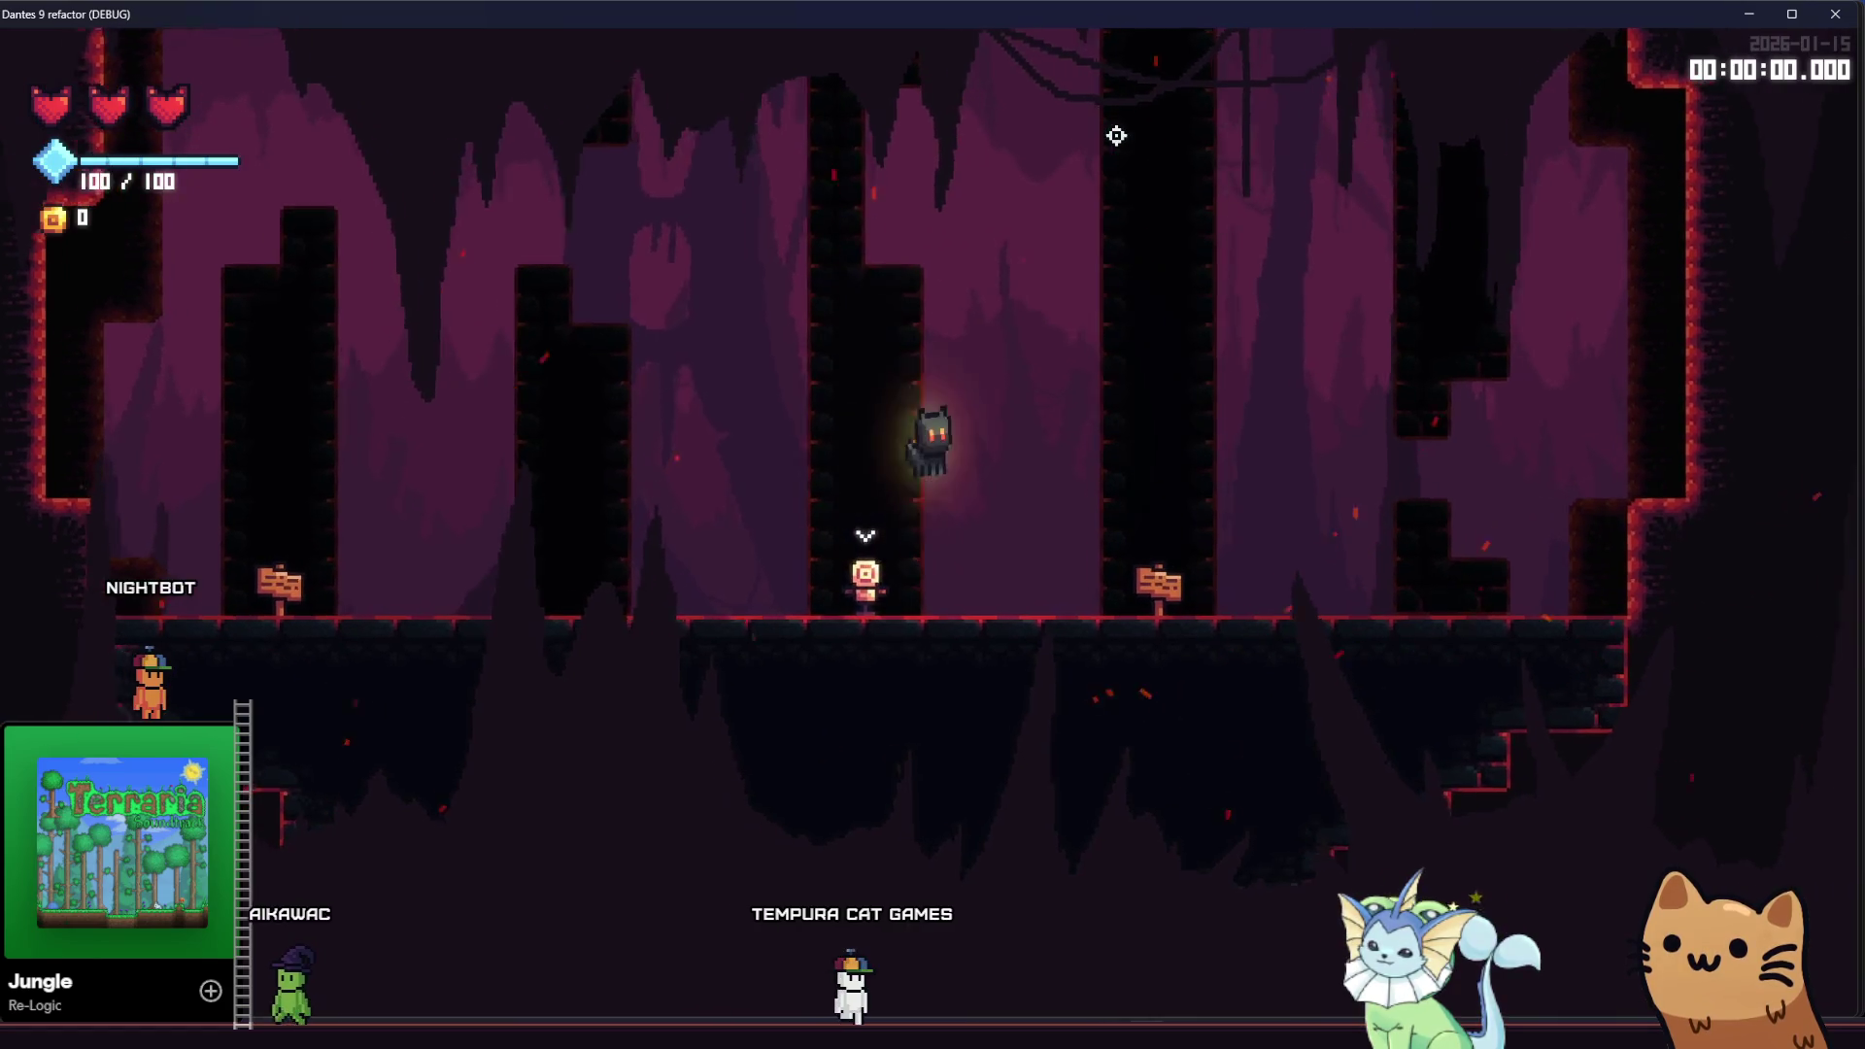
key("d")
key("space")
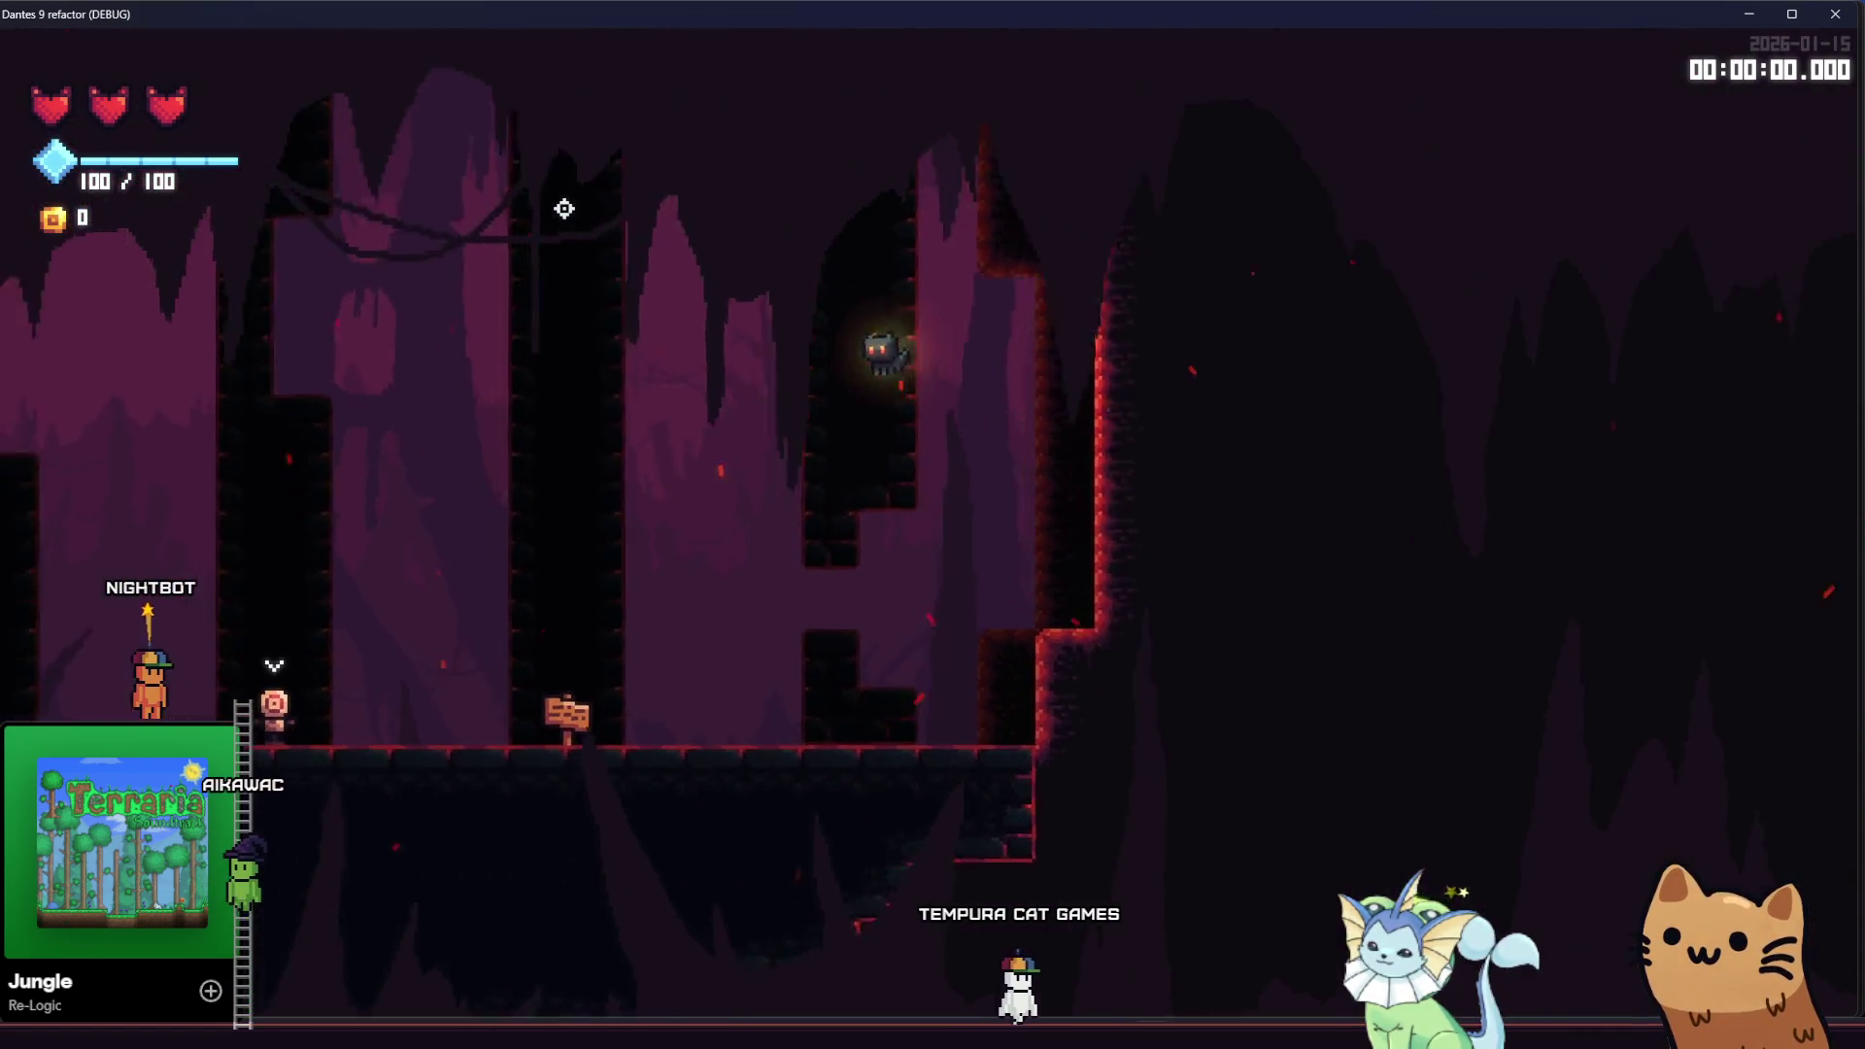
key("a")
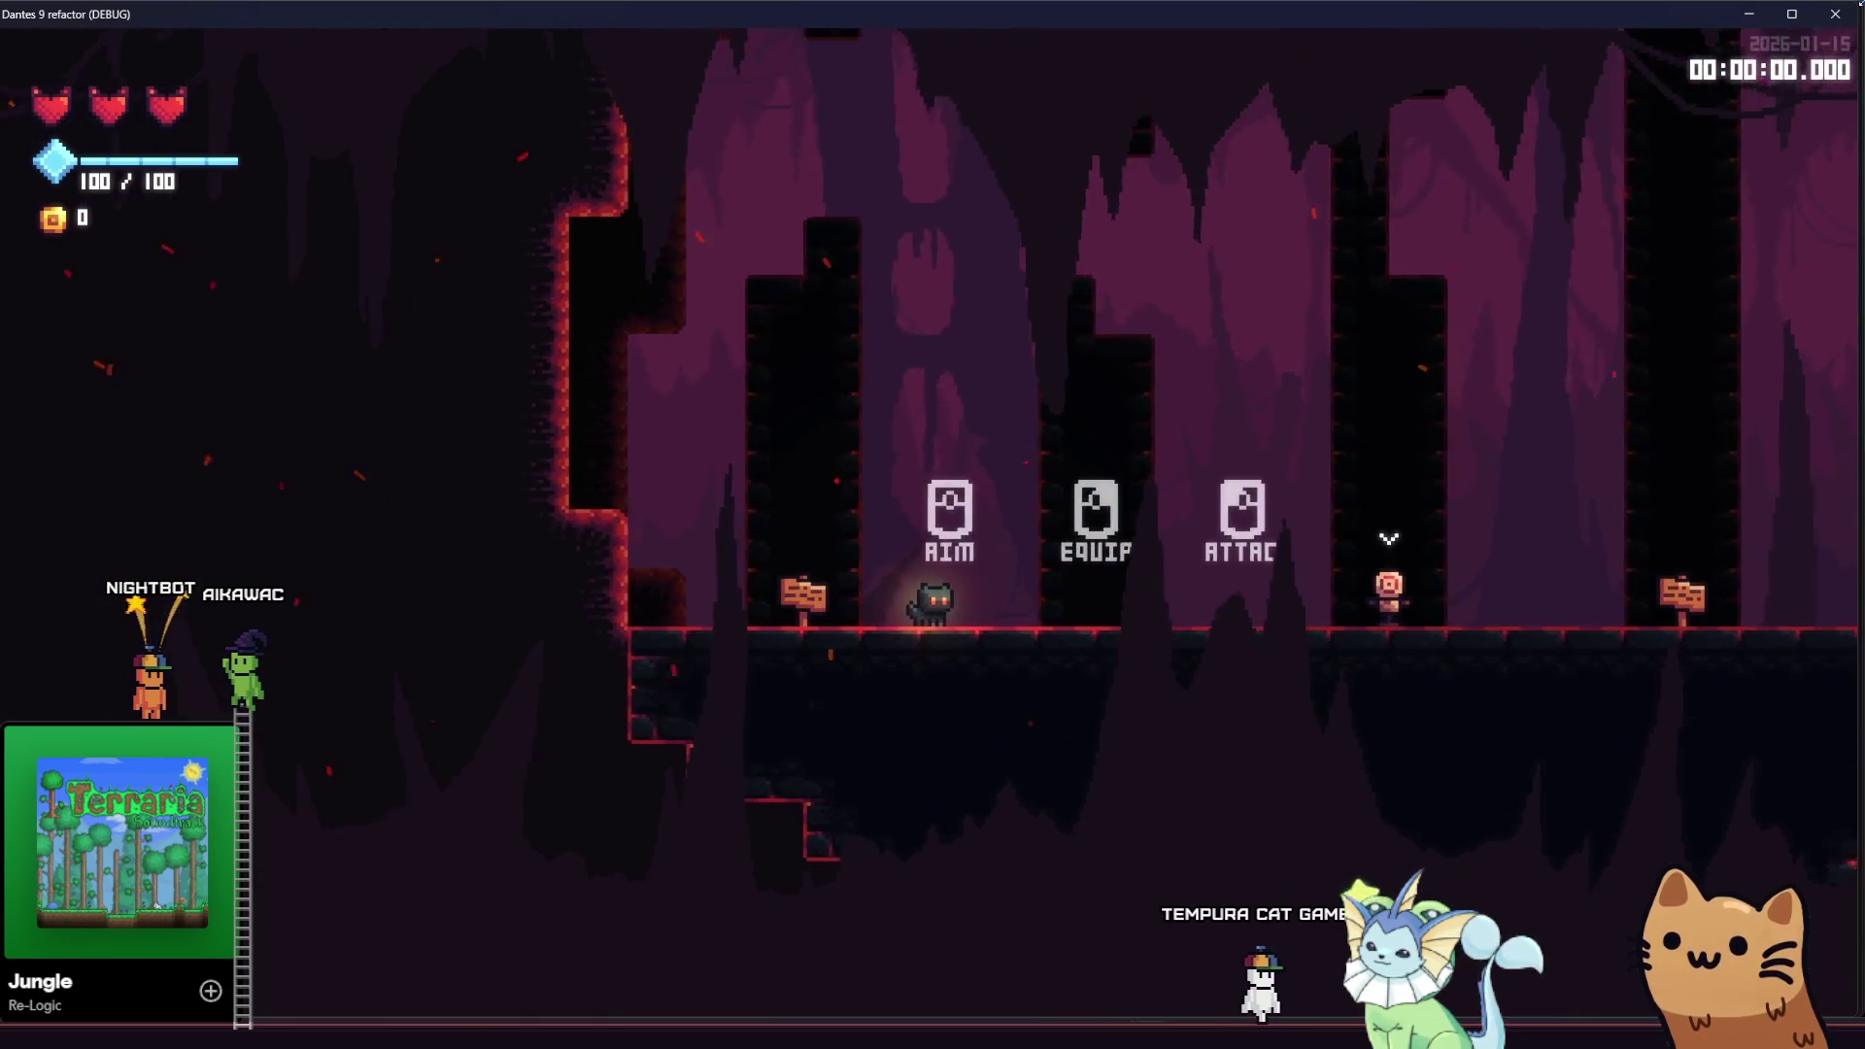
key("F8")
scroll(1068, 350, "down", 1)
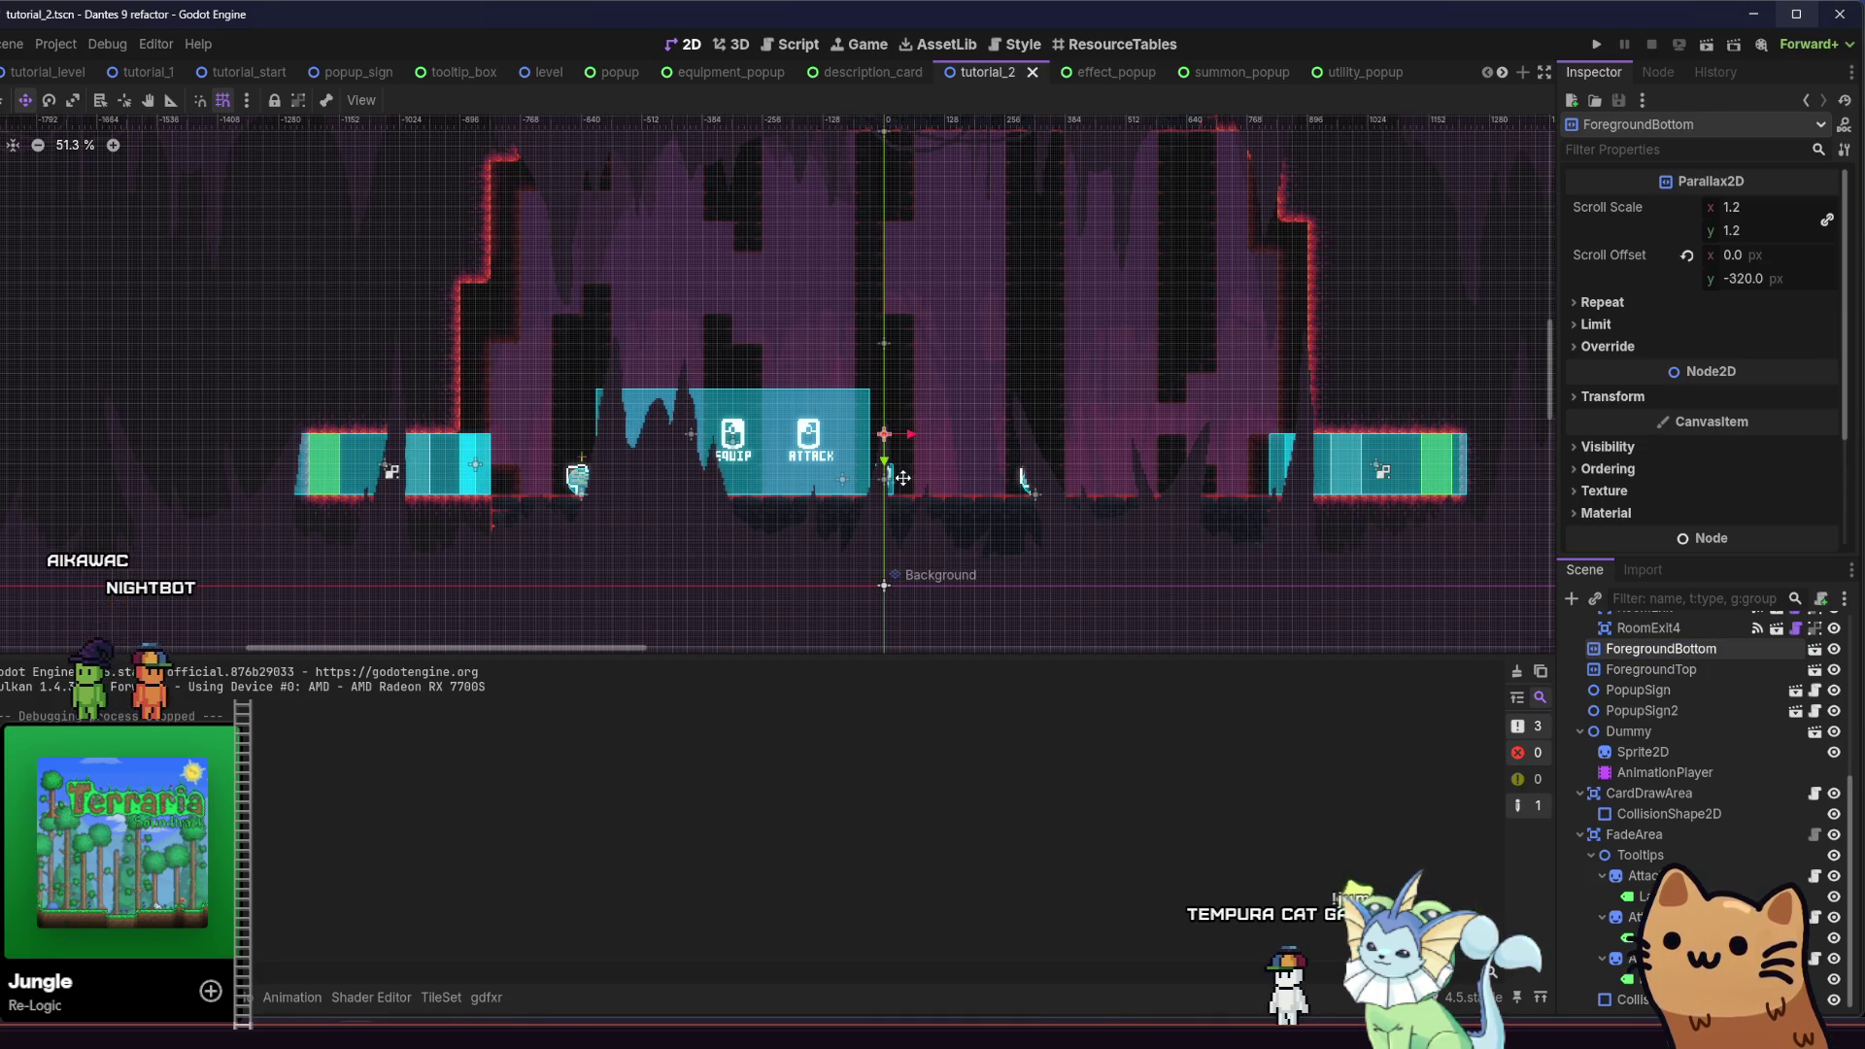
- Lower ForegroundBottom slightly to a -256 px scroll offset, pan the view, and run the scene
left_click_drag(902, 495, 902, 511)
left_click_drag(629, 424, 900, 416)
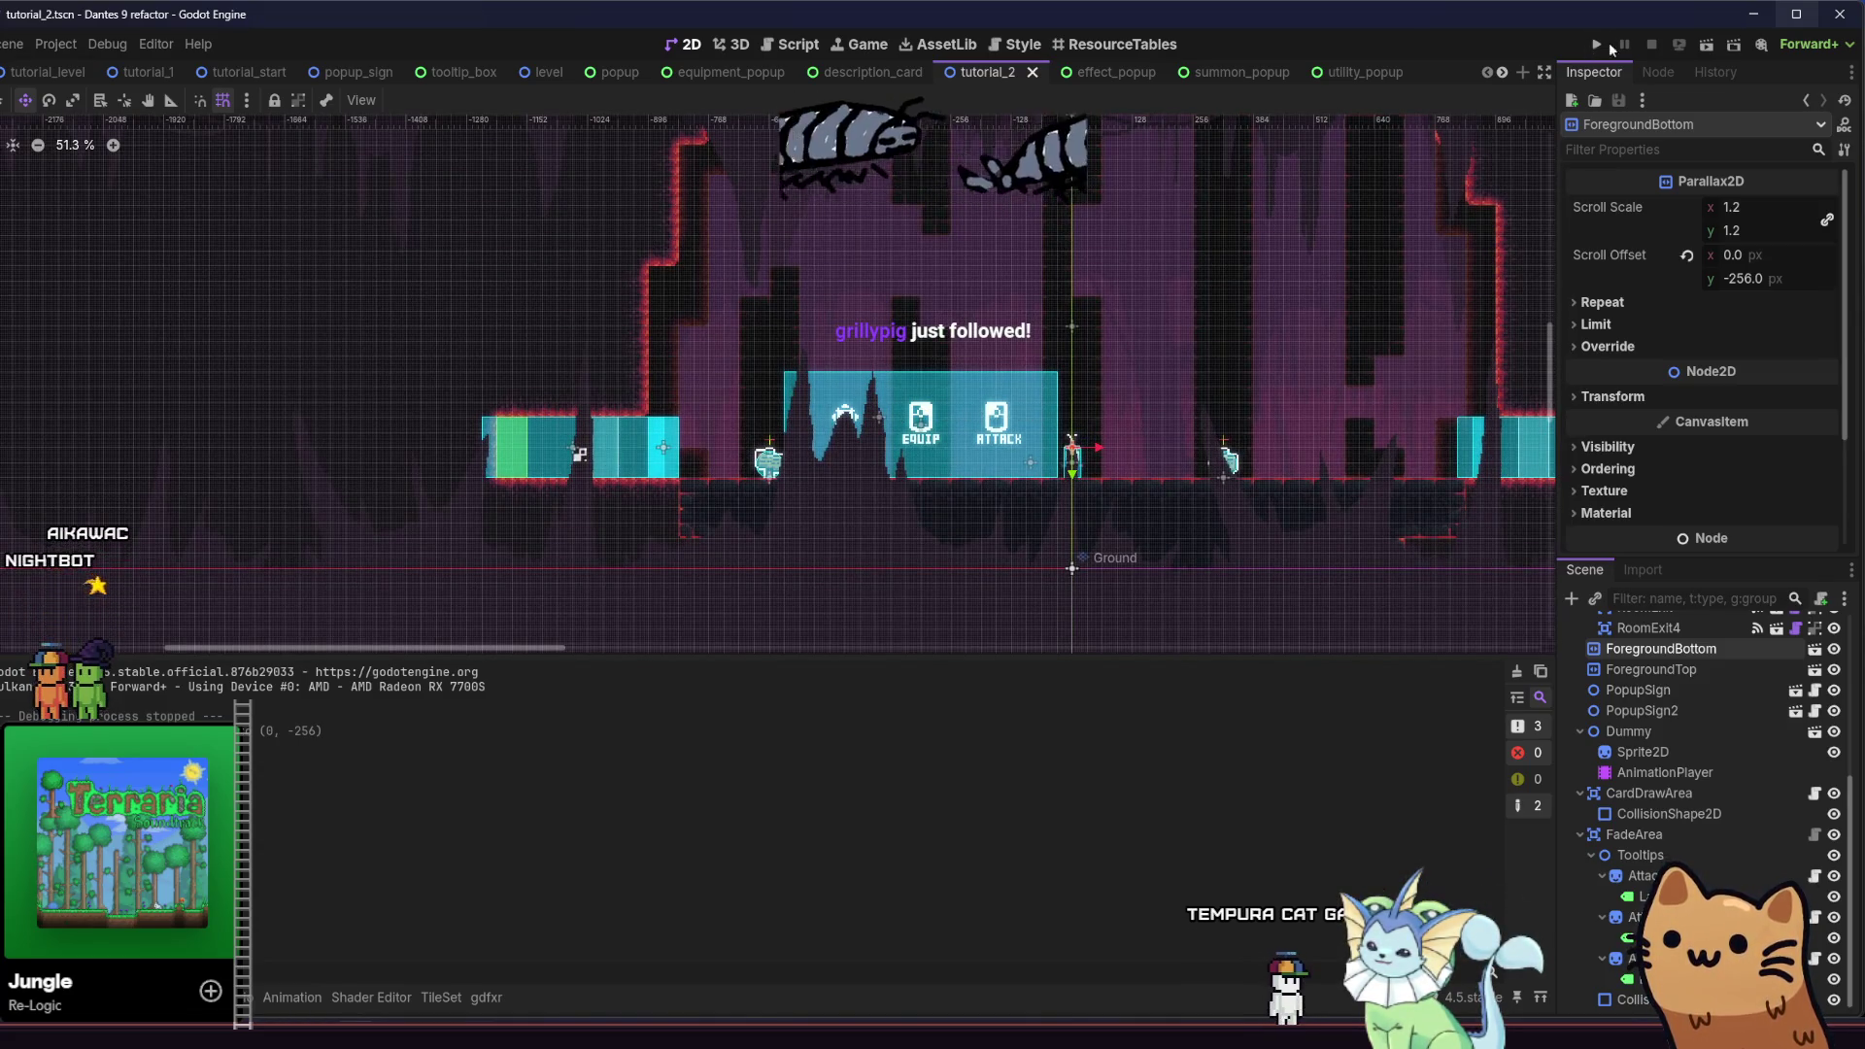
left_click(1707, 45)
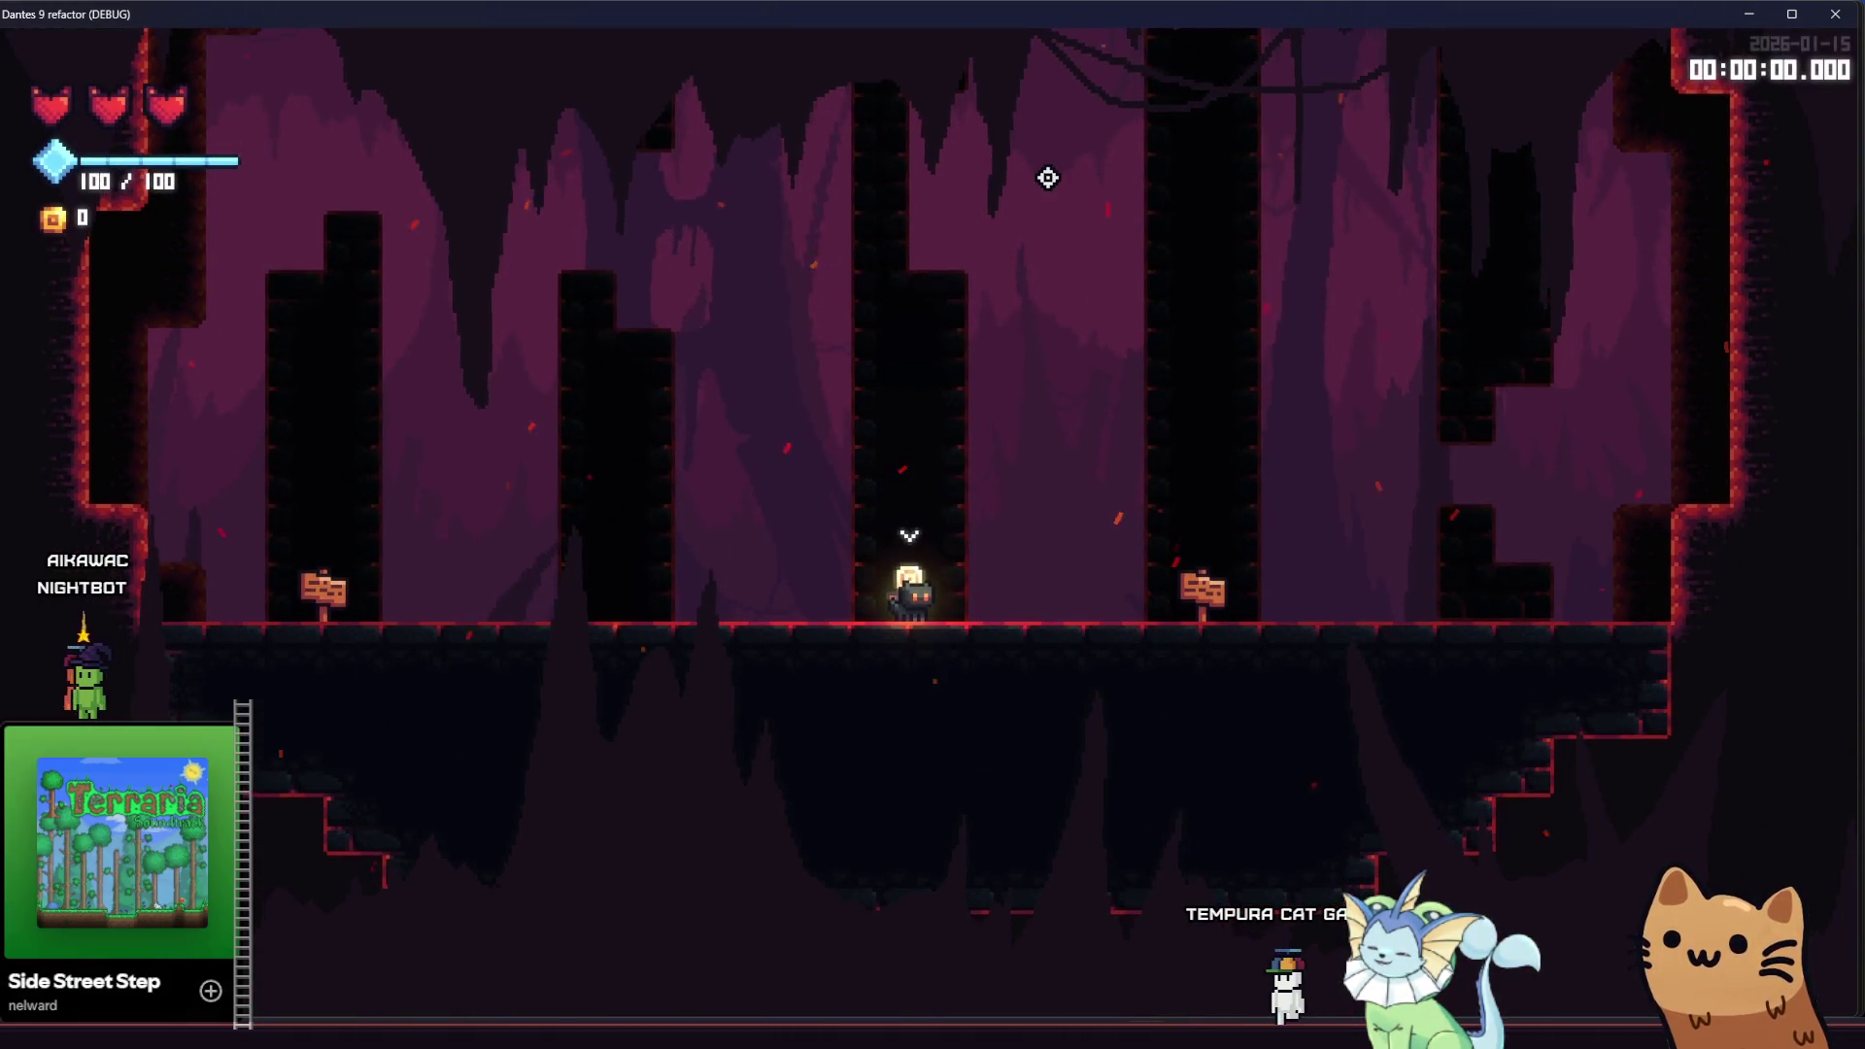
- Walk the cat to the signpost and back, stop the run, then raise ForegroundTop to -1108 px
key("a")
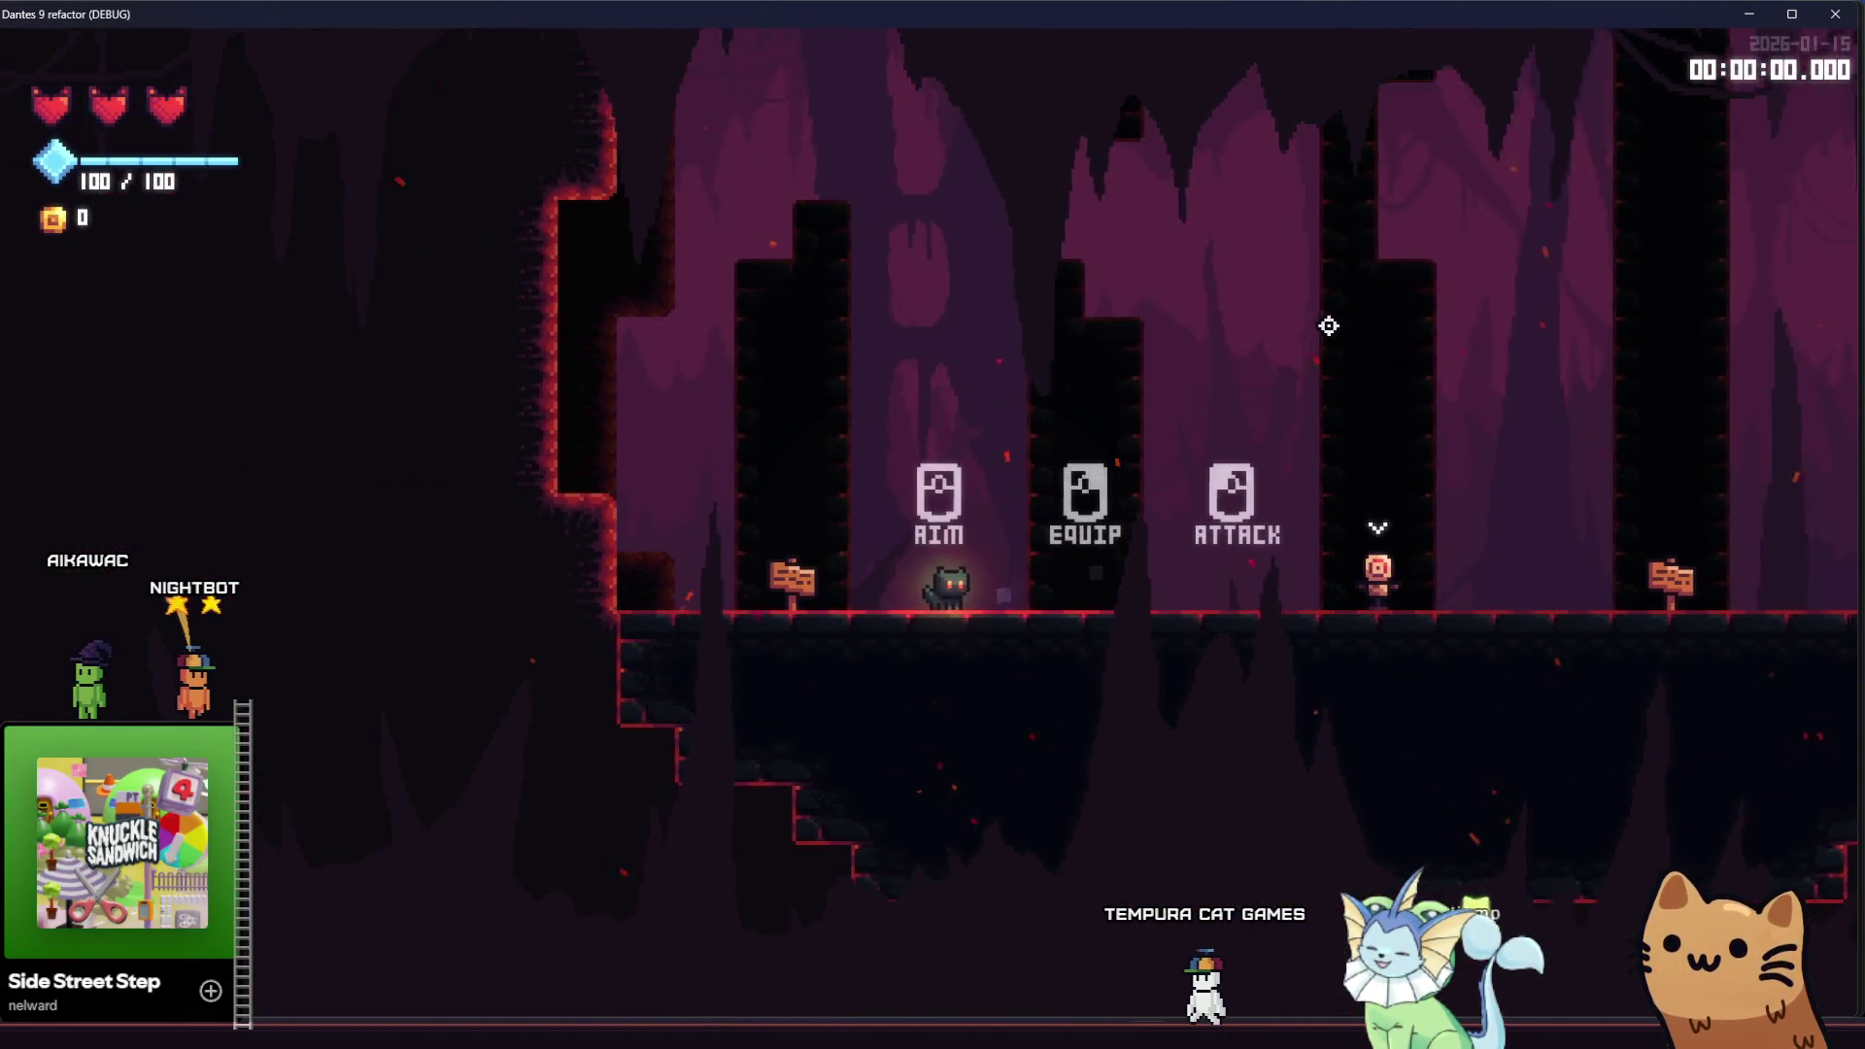
key("a")
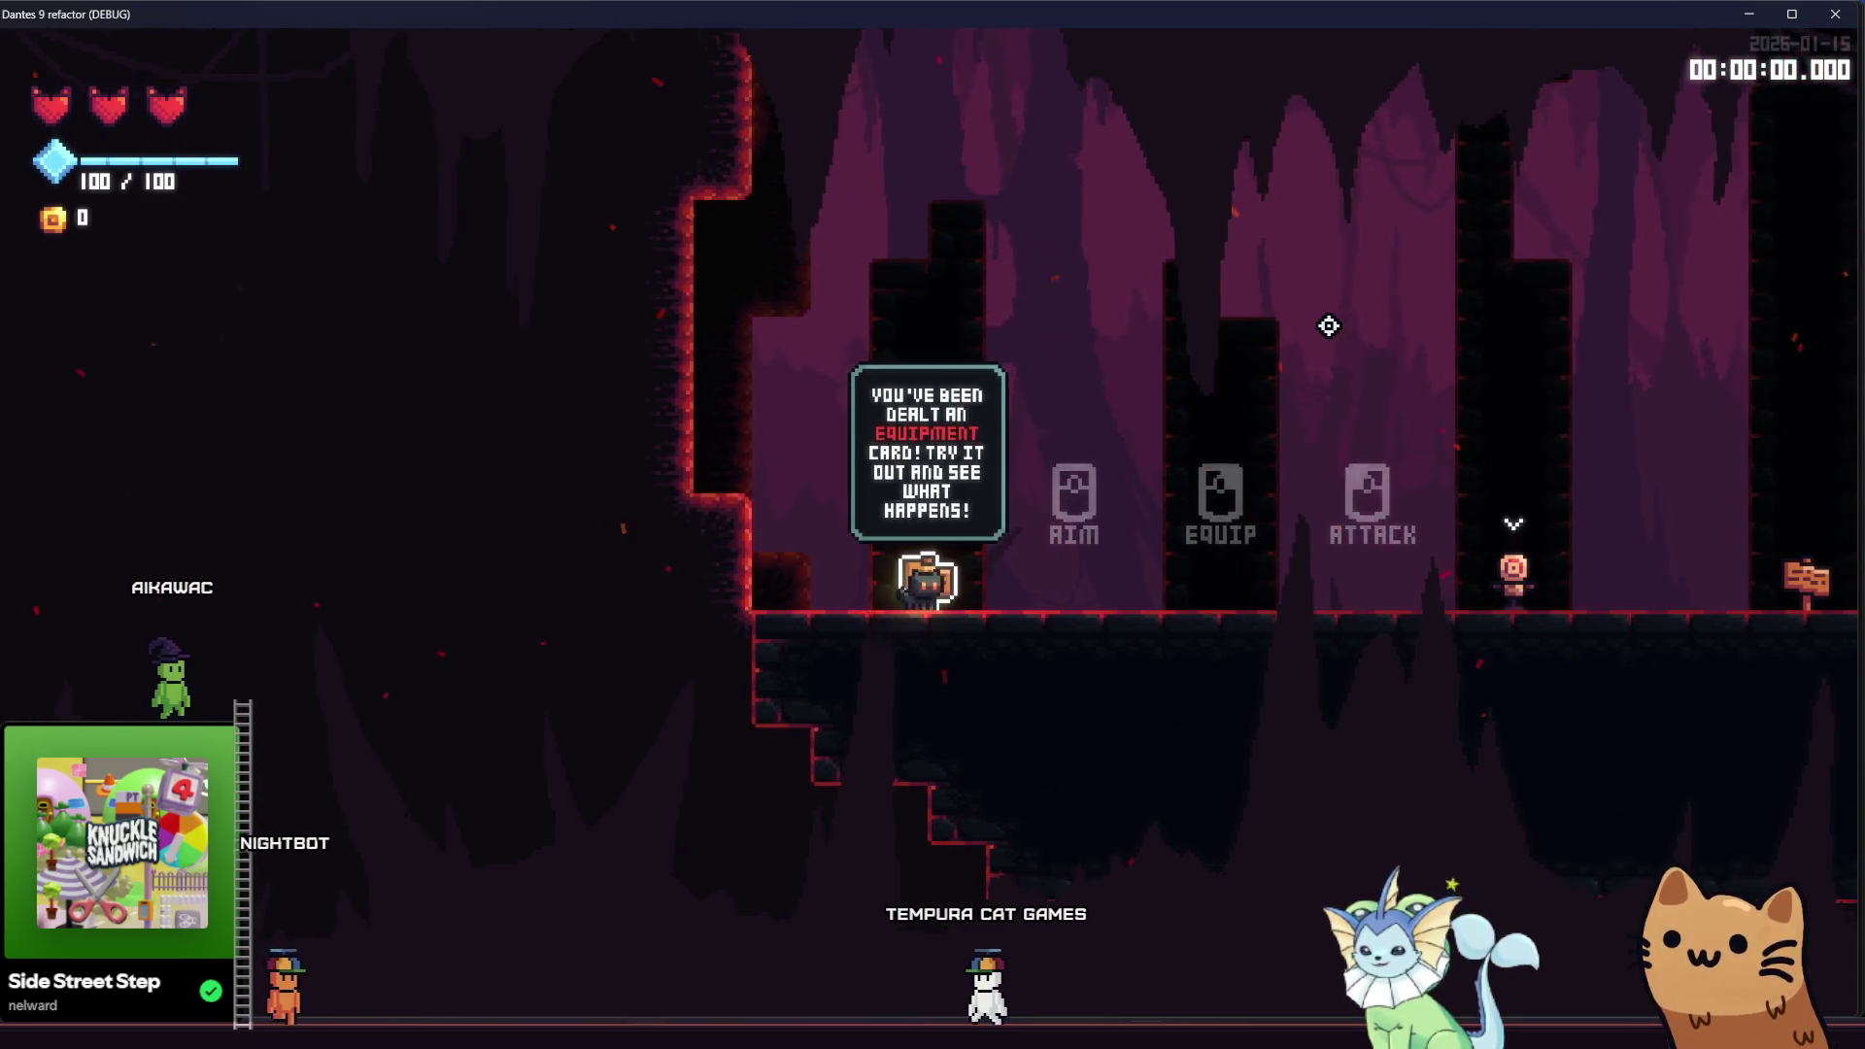
key("d")
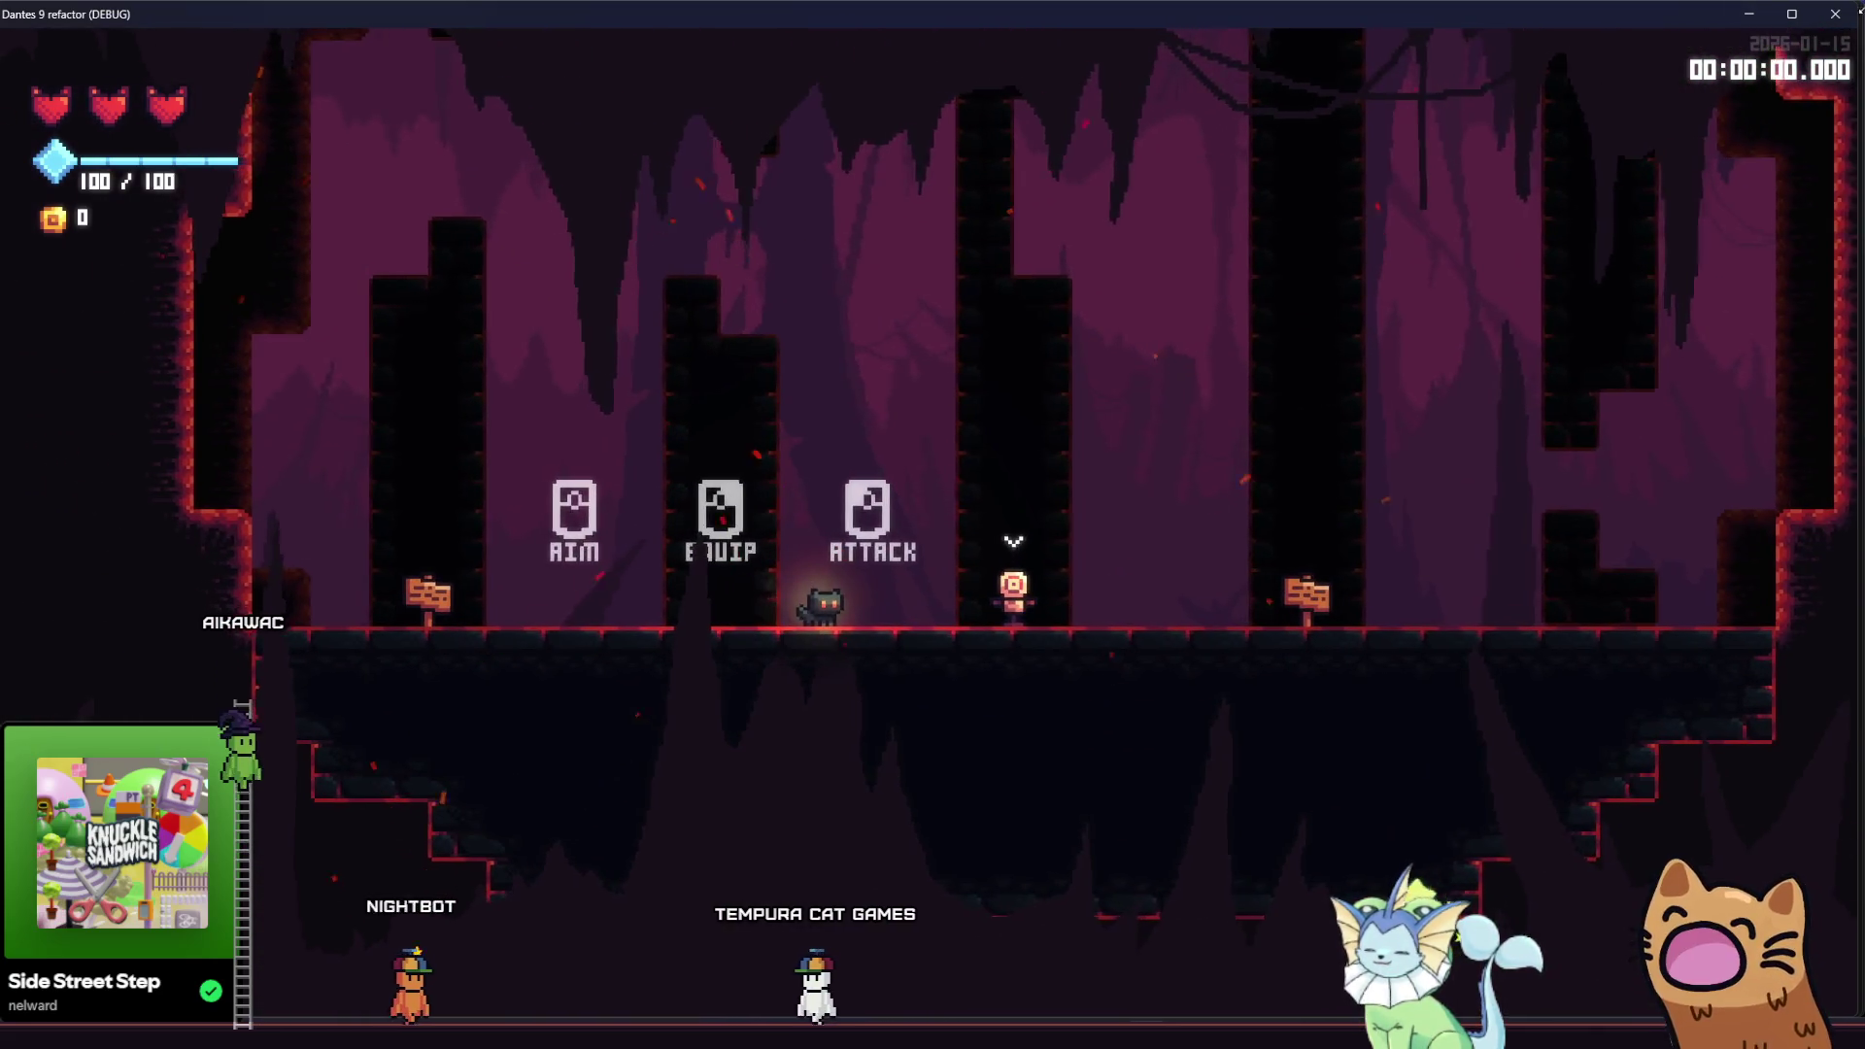
key("F8")
left_click(1651, 669)
left_click_drag(913, 447, 954, 307)
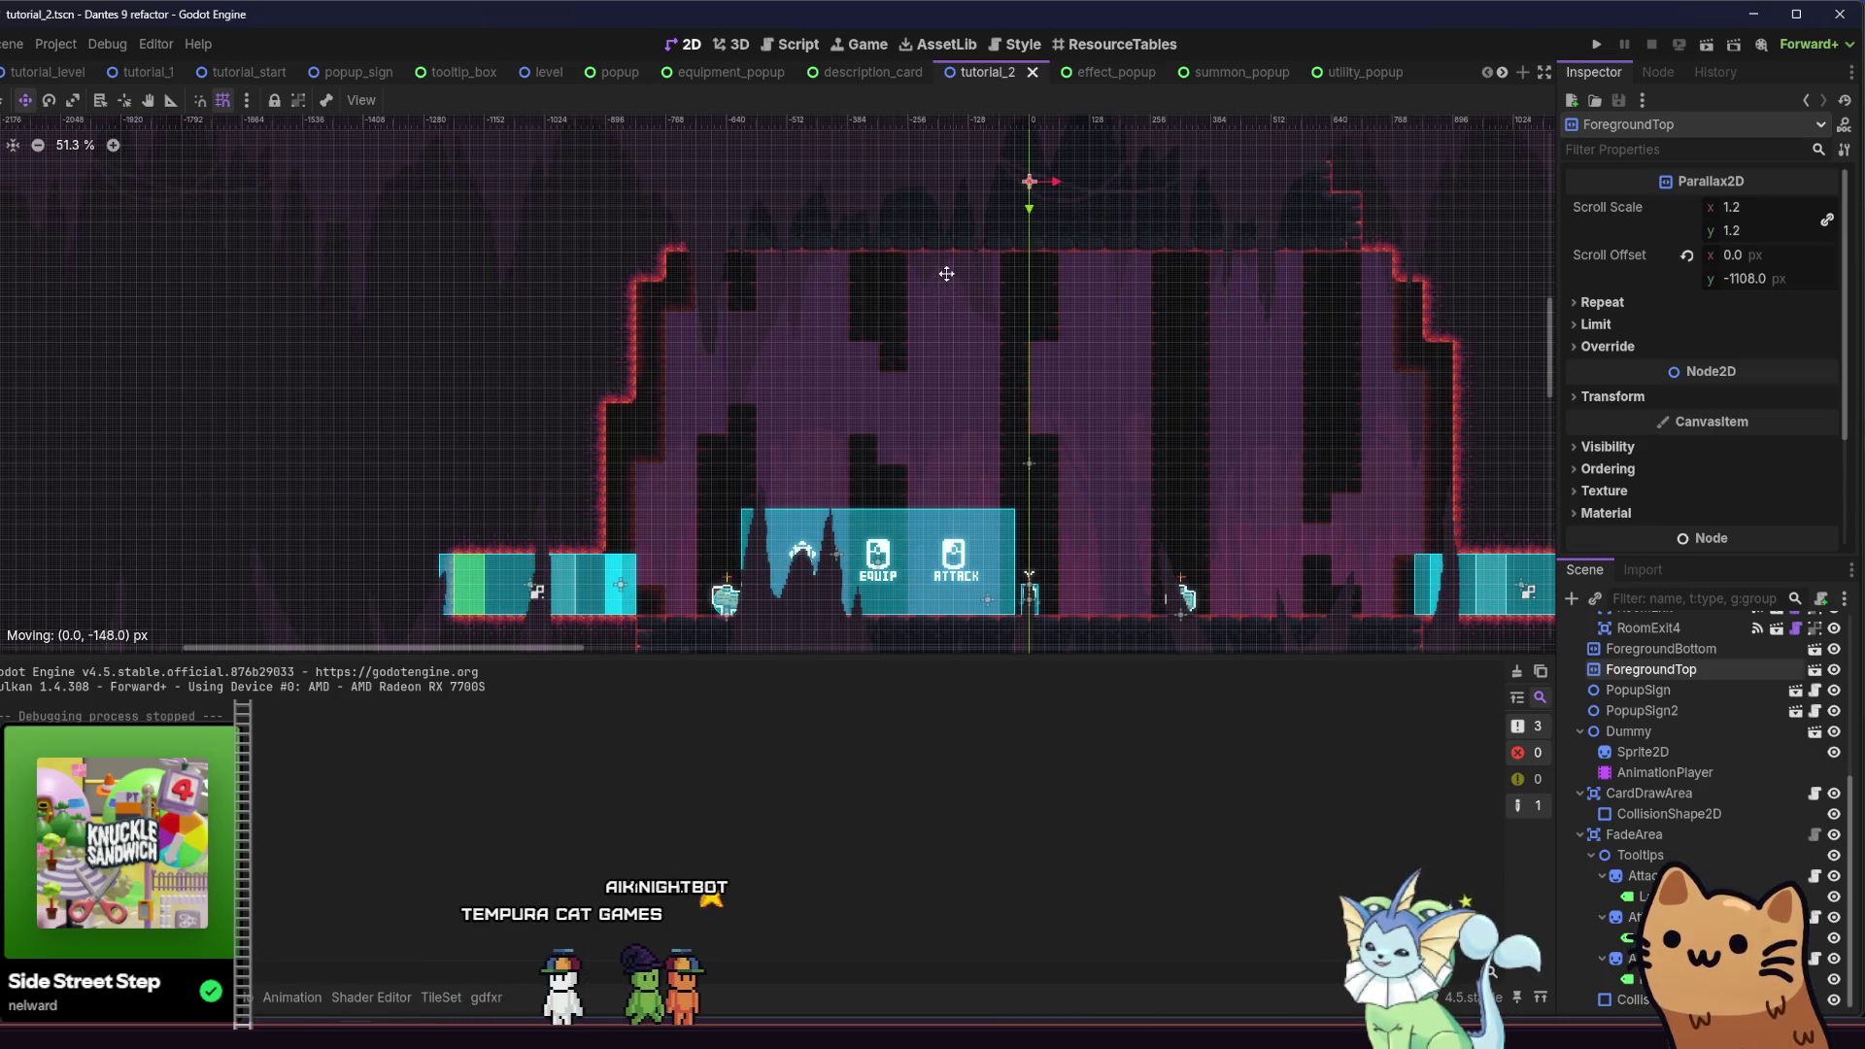
- Finish raising ForegroundTop to a -1148 px scroll offset and run the scene again
left_click_drag(947, 255, 947, 255)
left_click(1596, 44)
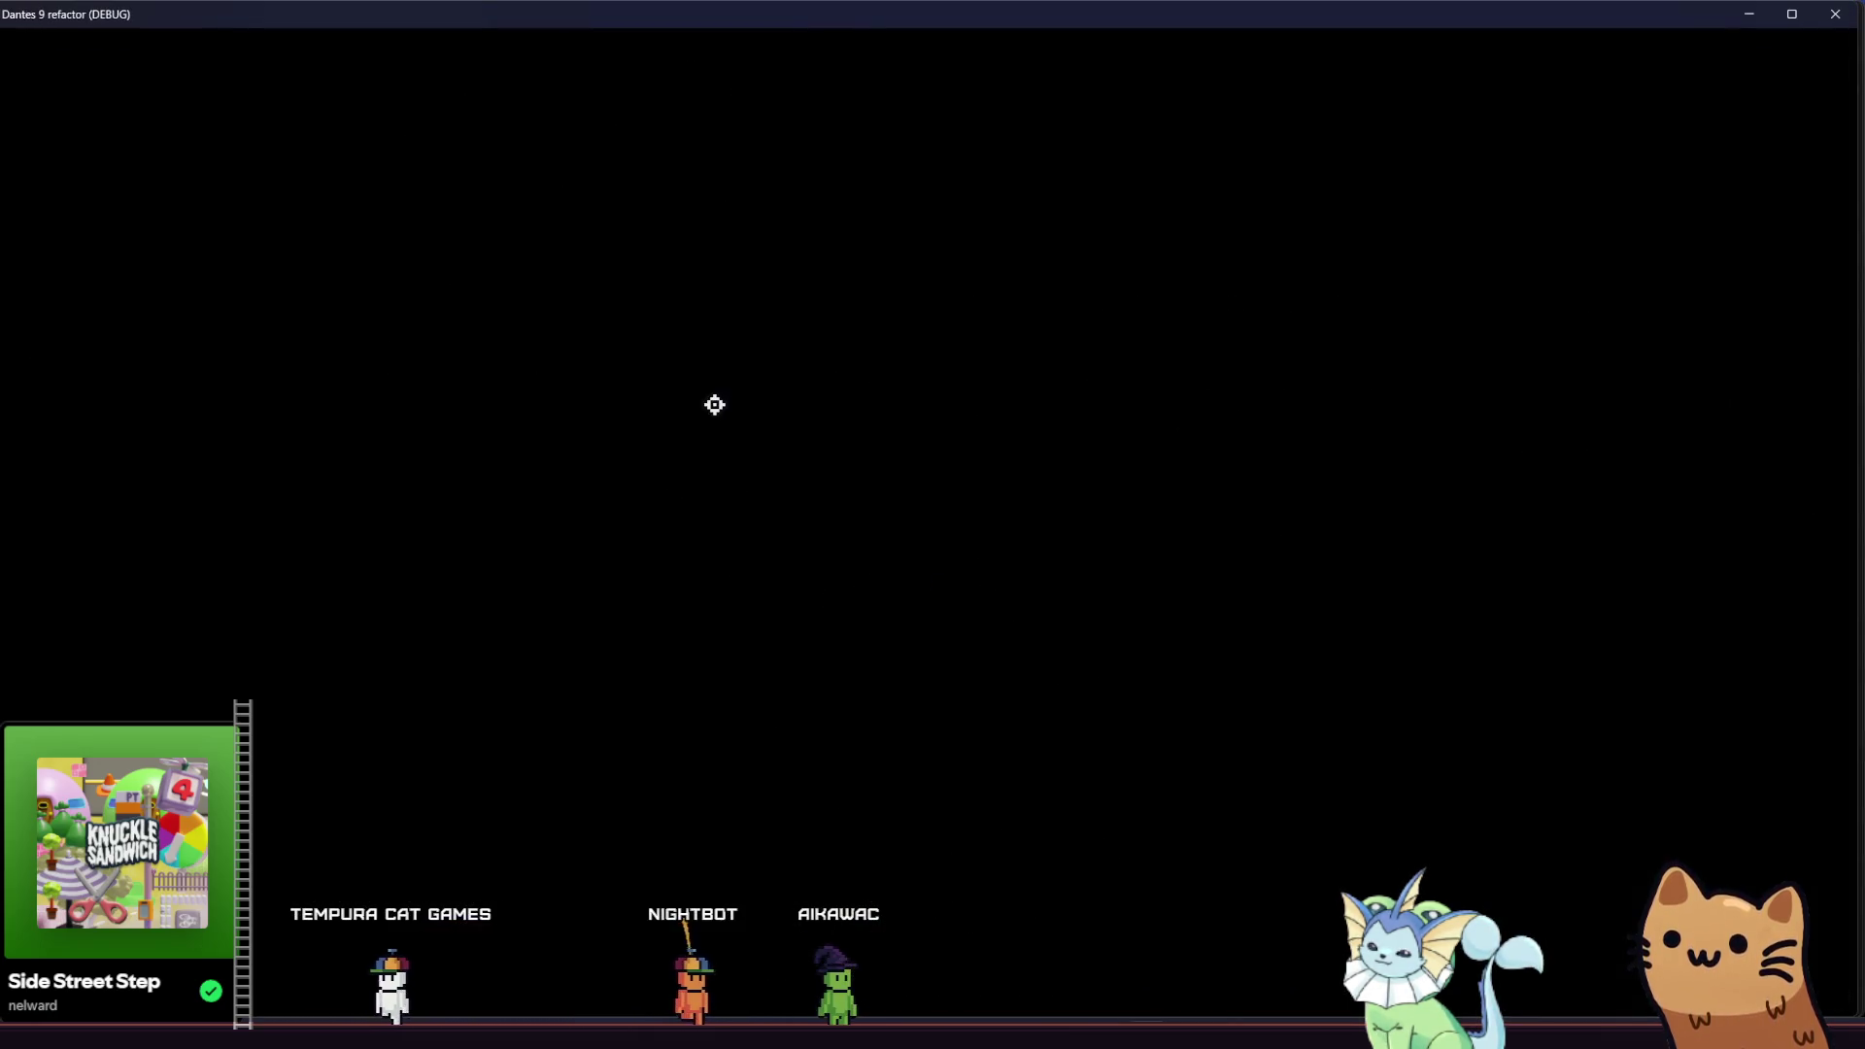
- Walk the cat left past the sign, jump, head right through the room, then stop the run
key("a")
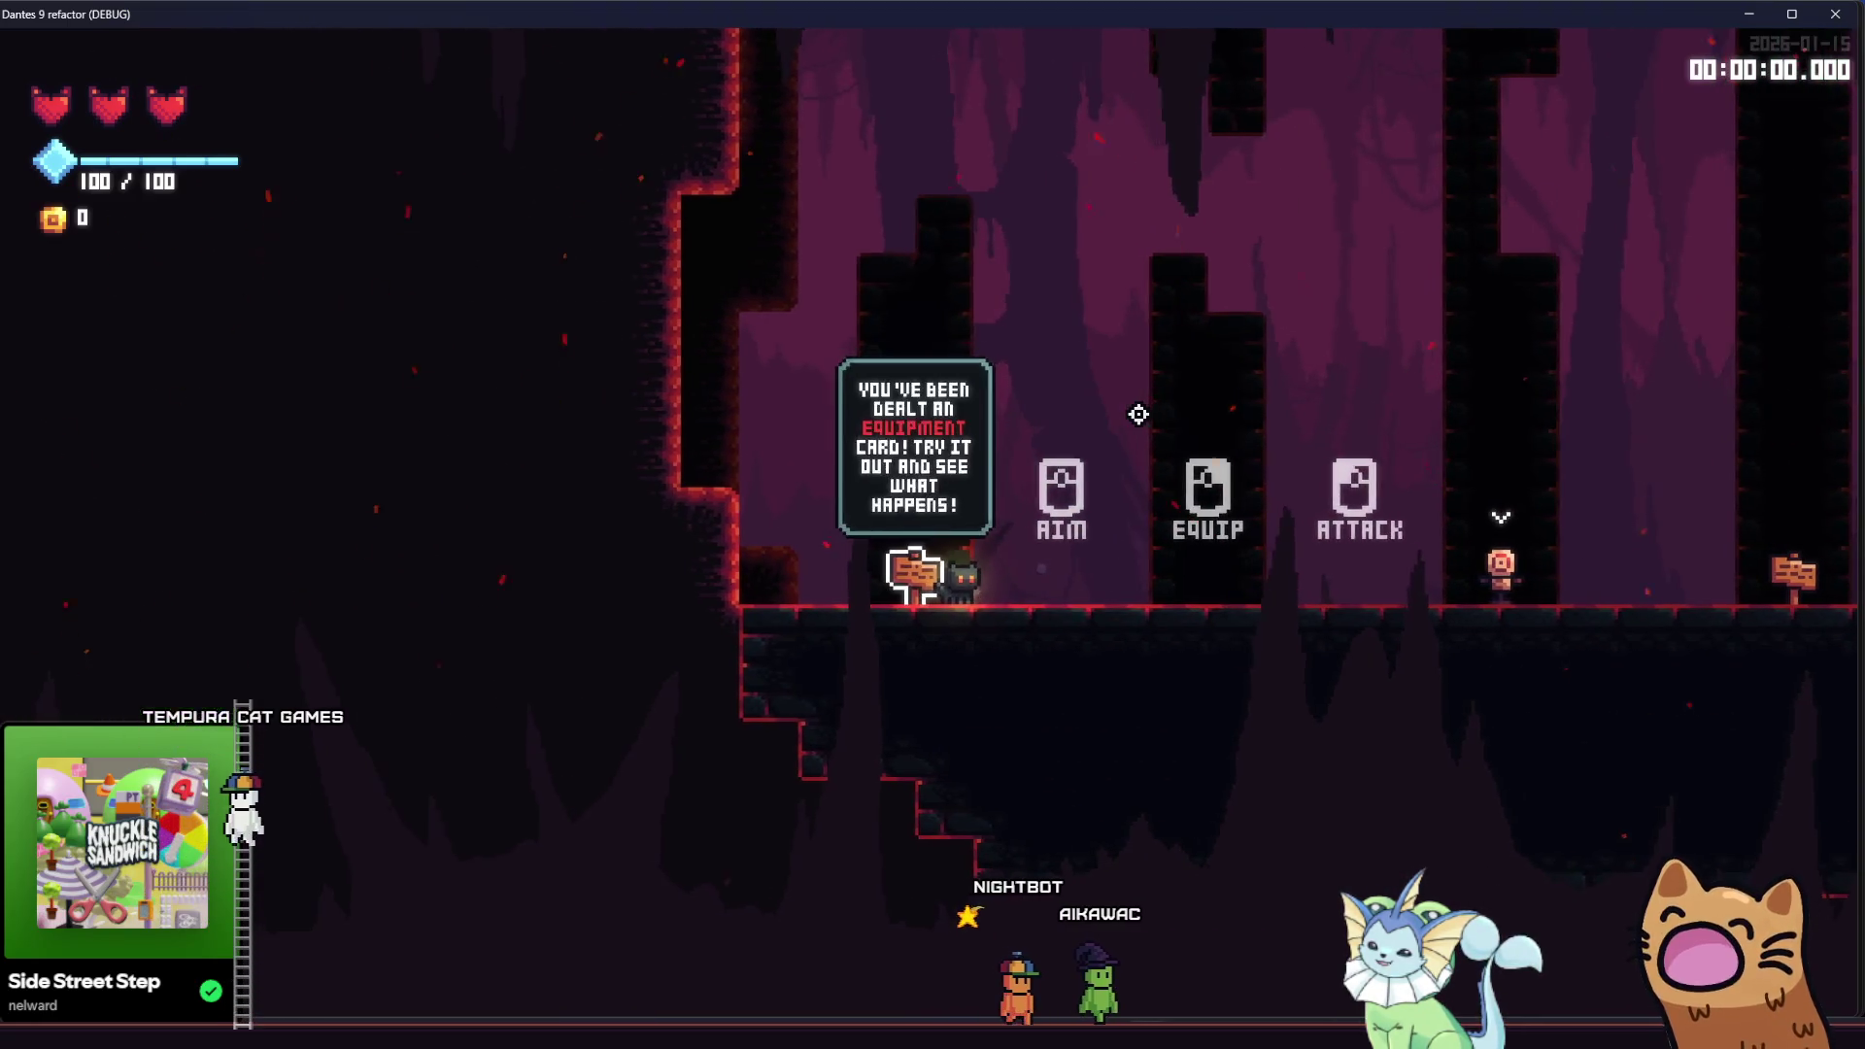
key("d")
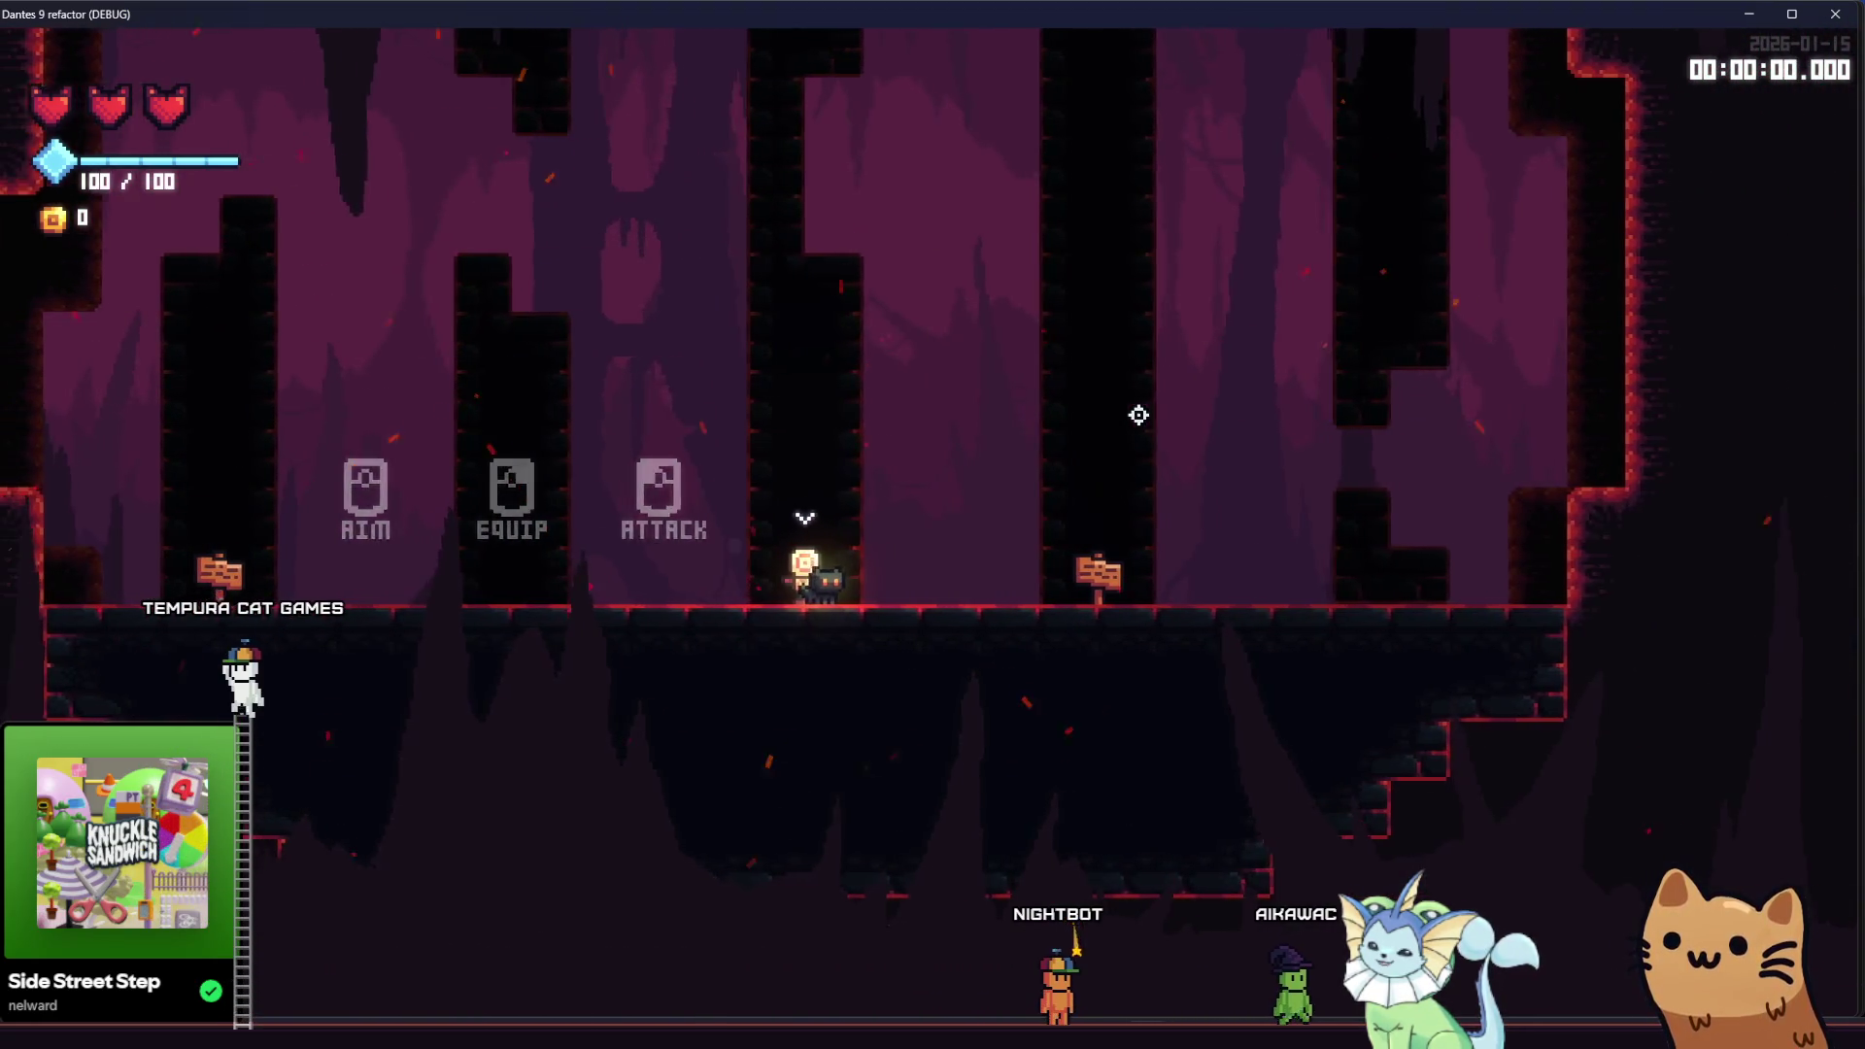
key("a")
key("space")
key("d")
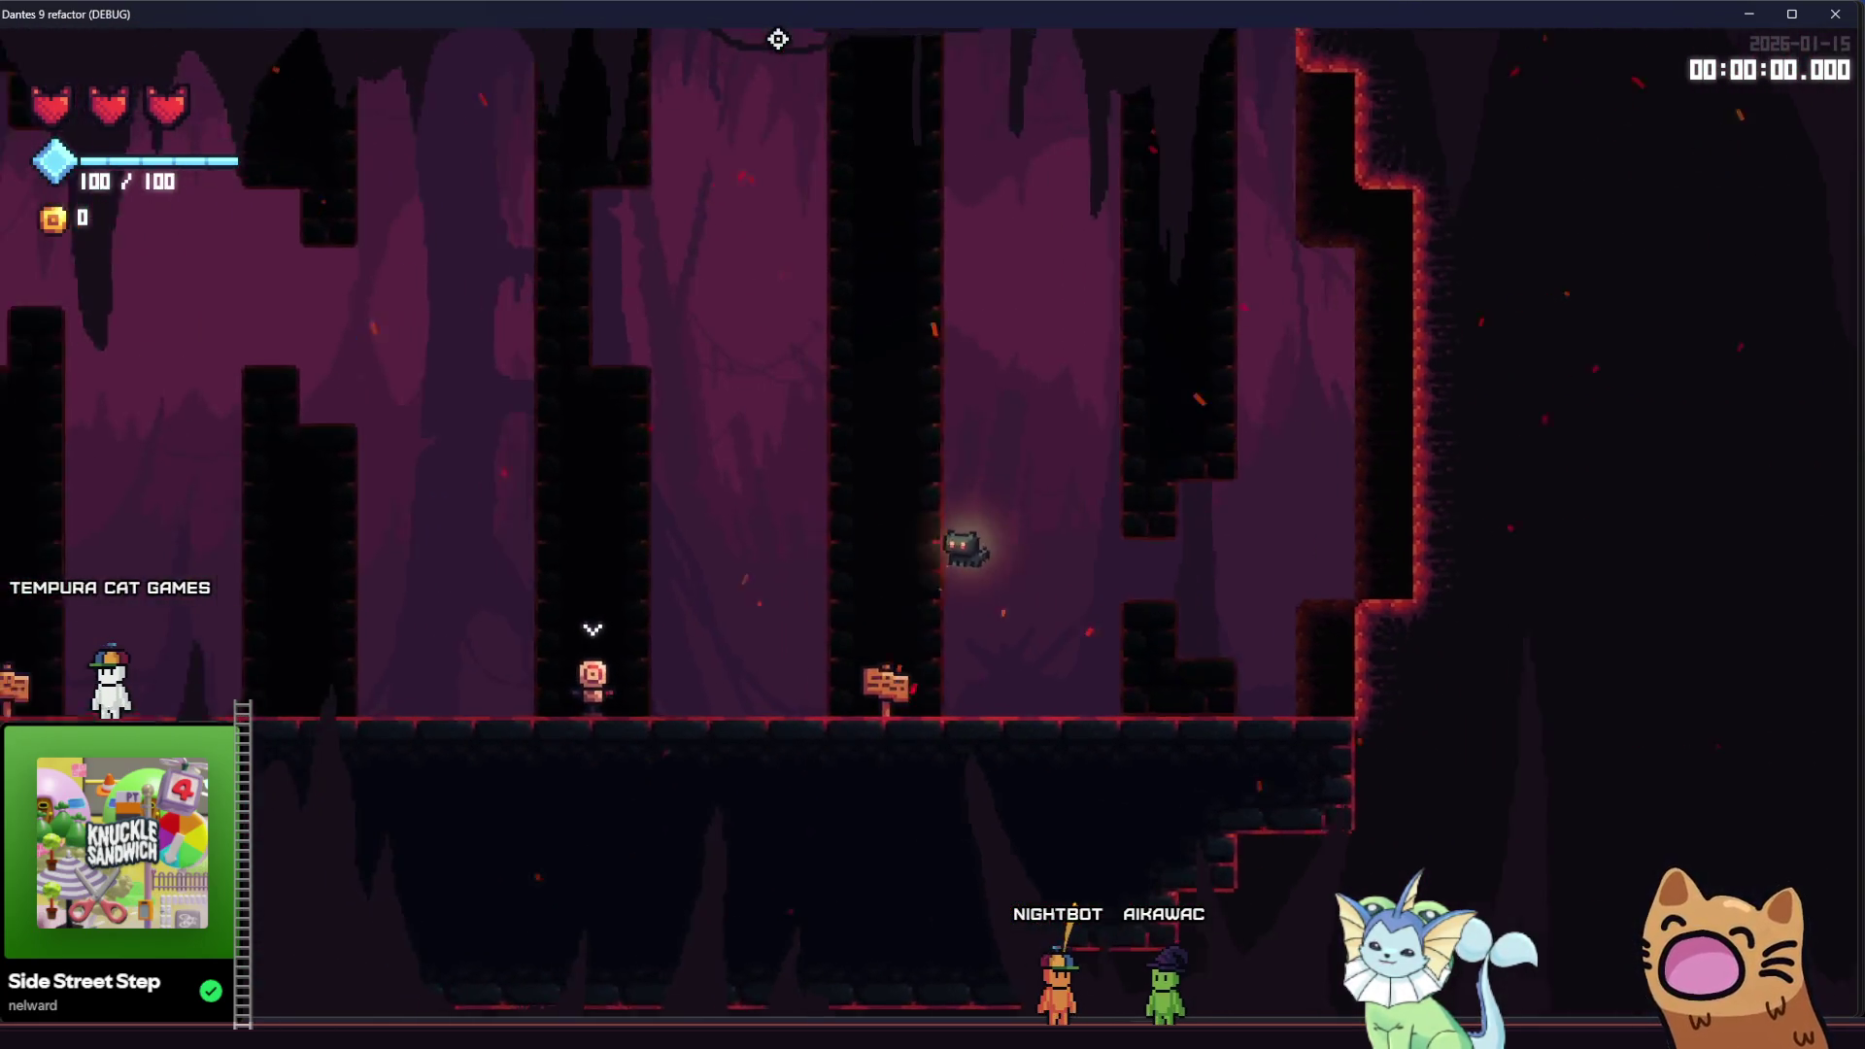
key("F8")
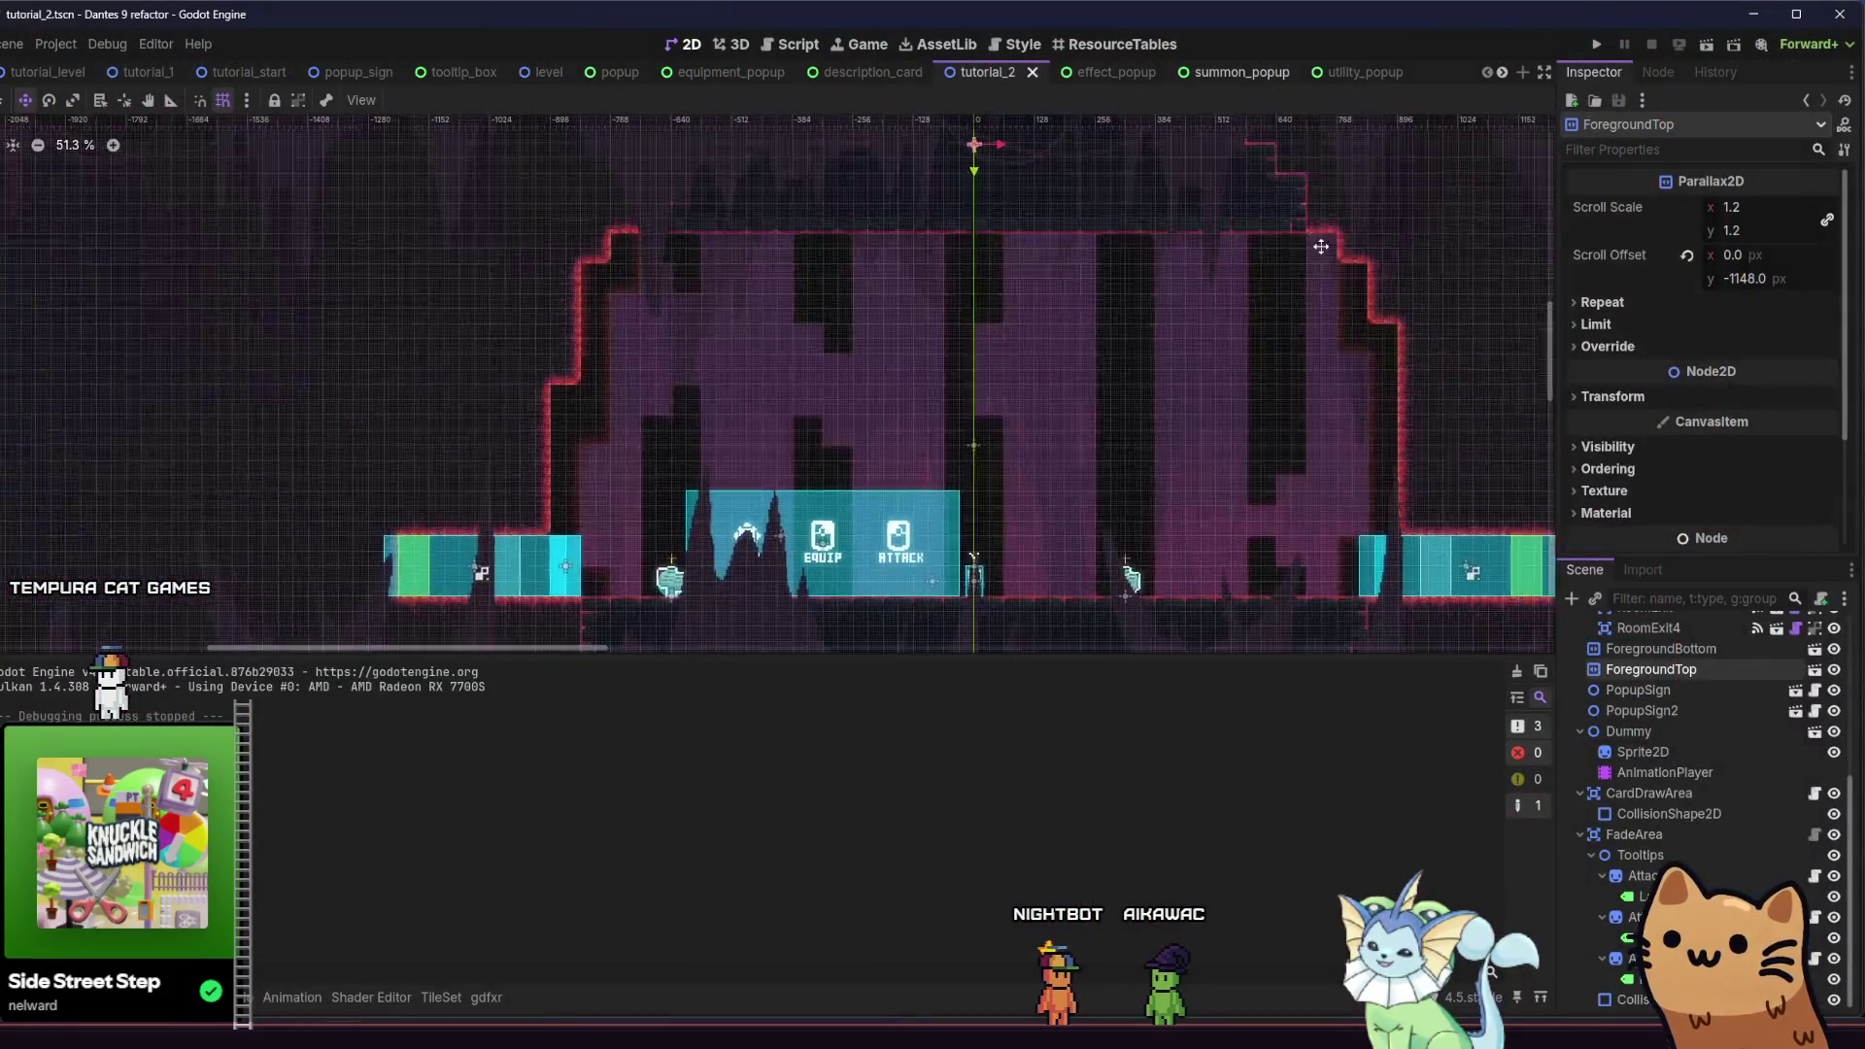
scroll(1733, 731, "up", 5)
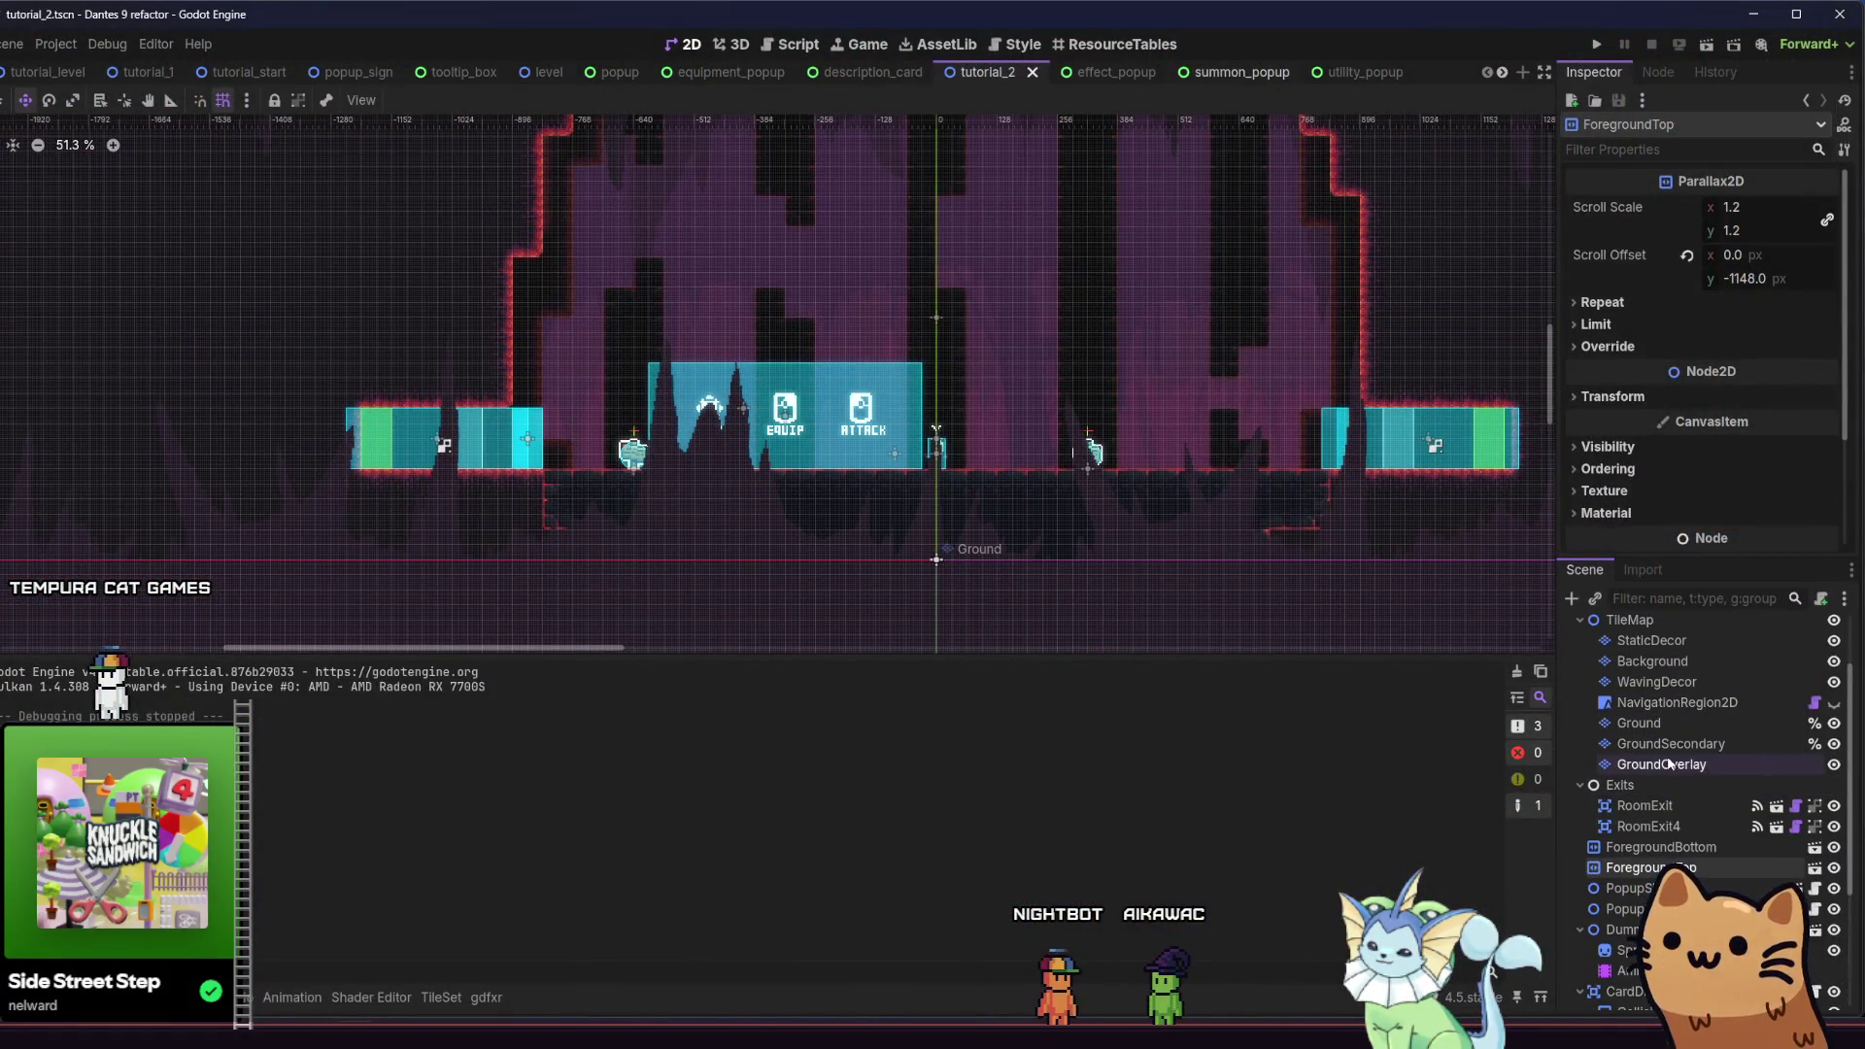
- Select the GroundSecondary tile layer and pick a ground terrain to paint with
left_click(1669, 743)
scroll(680, 437, "down", 2)
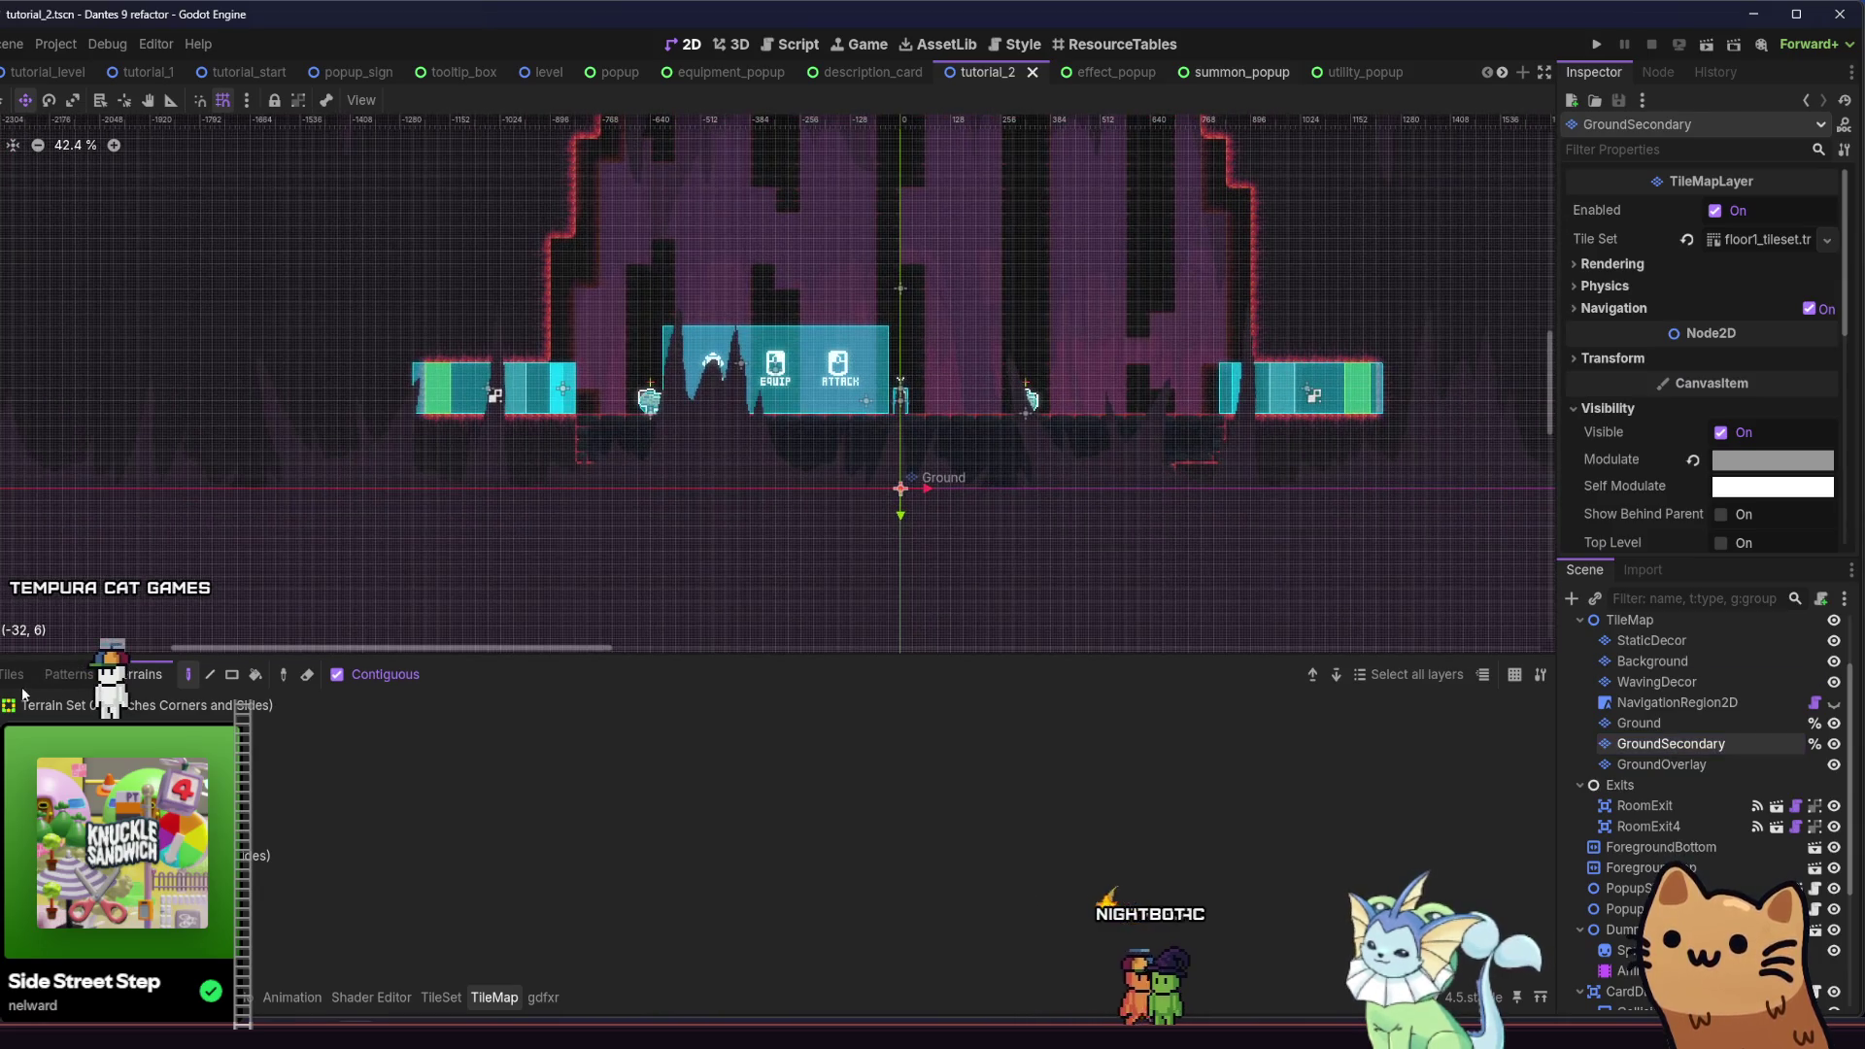
left_click(15, 675)
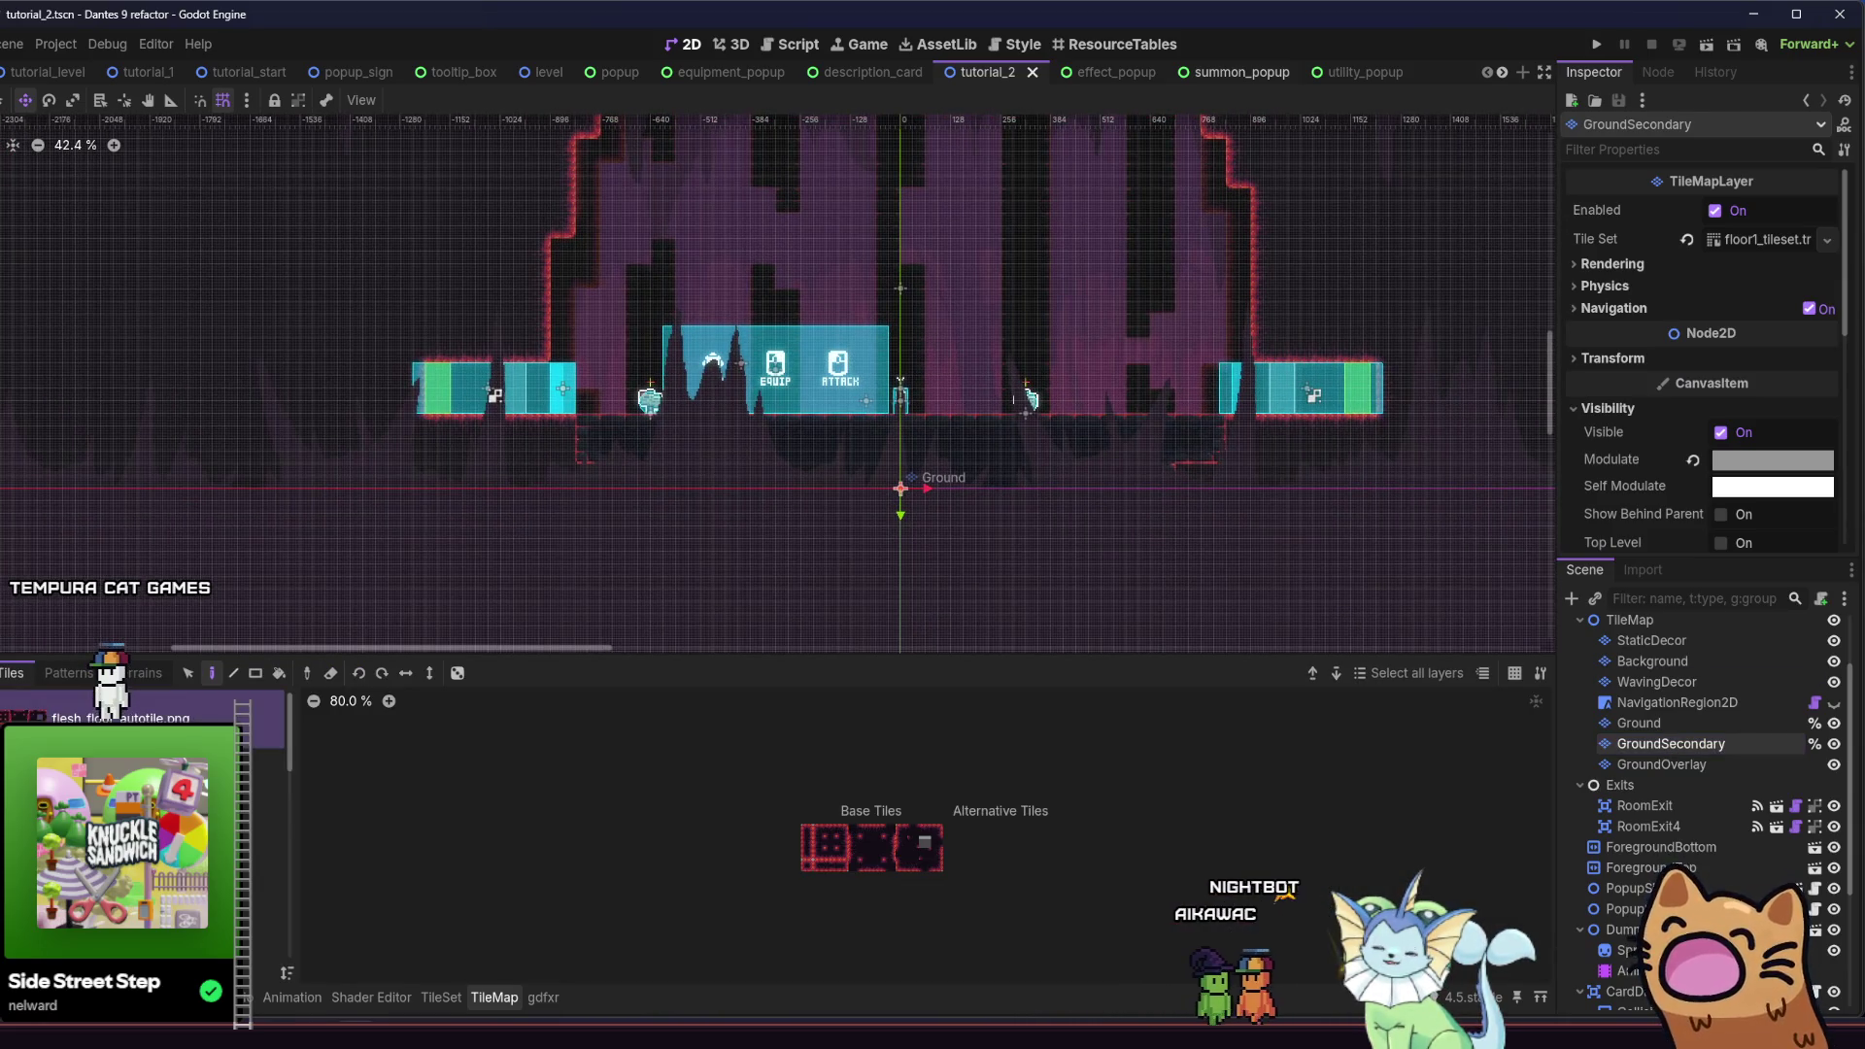
left_click(145, 673)
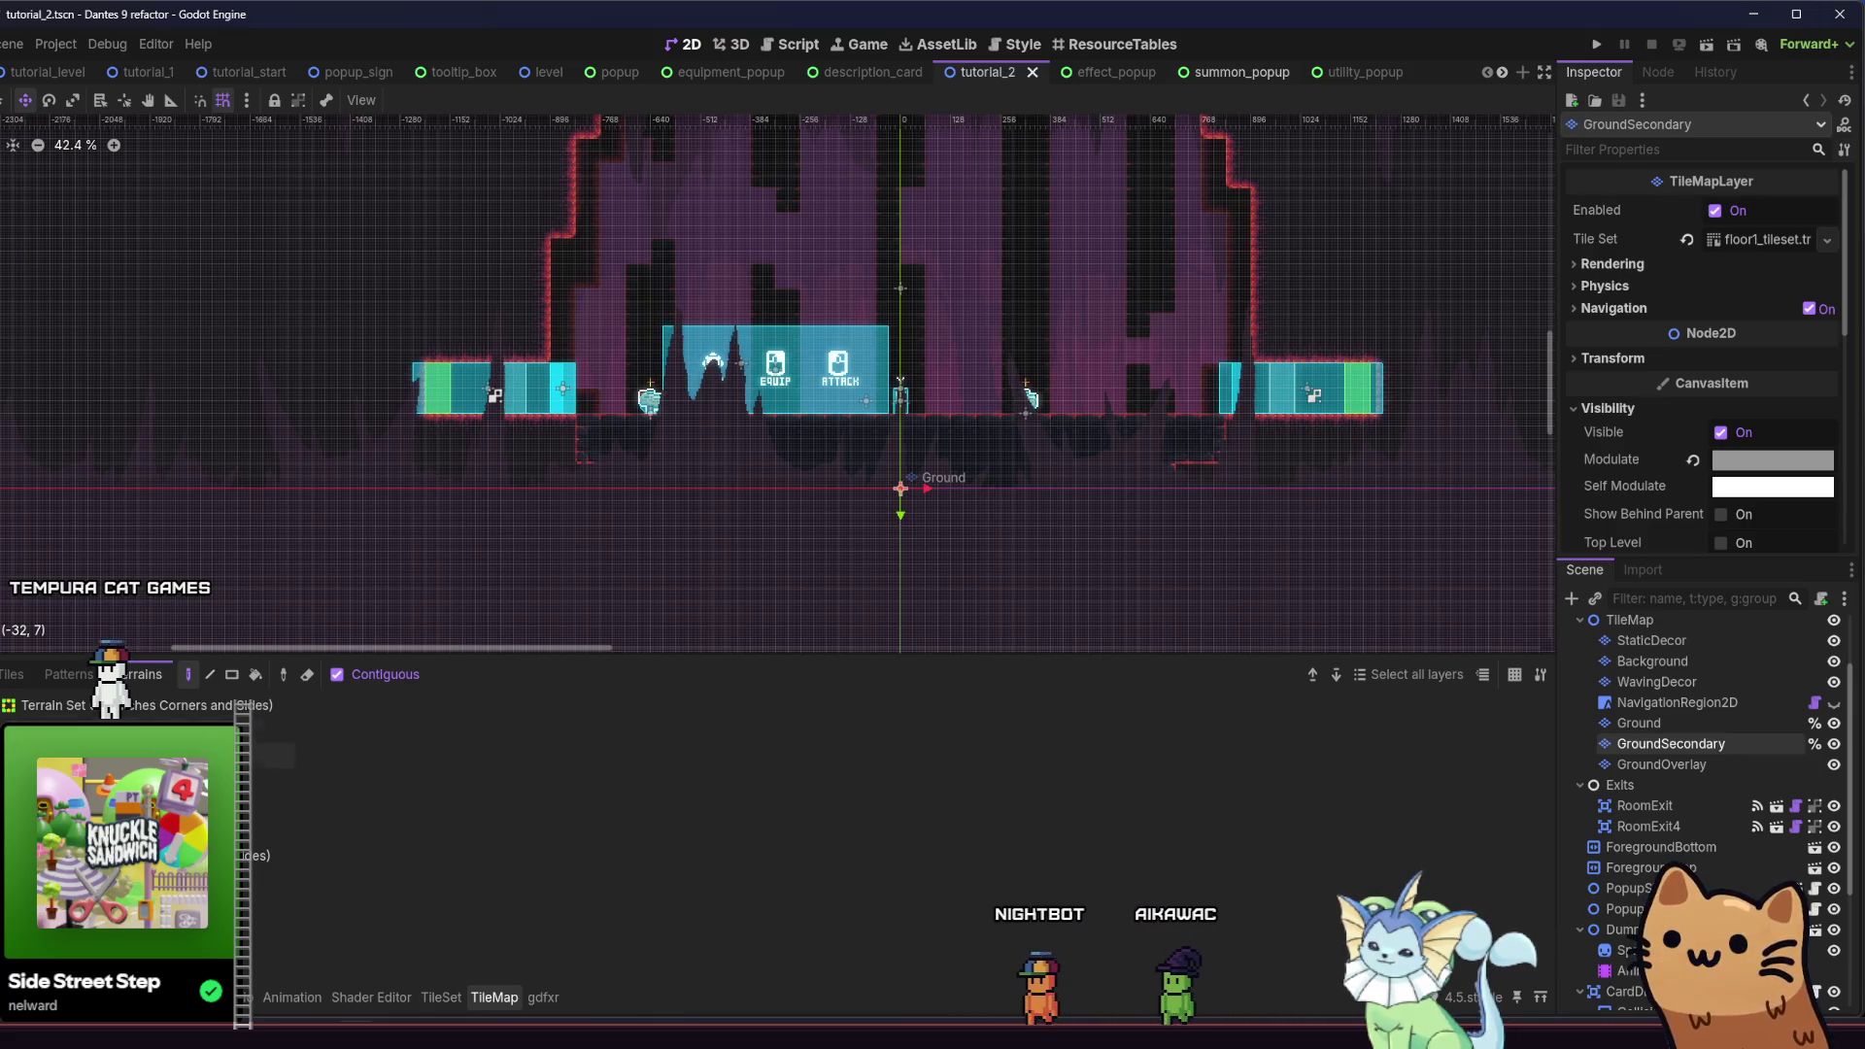
left_click(274, 806)
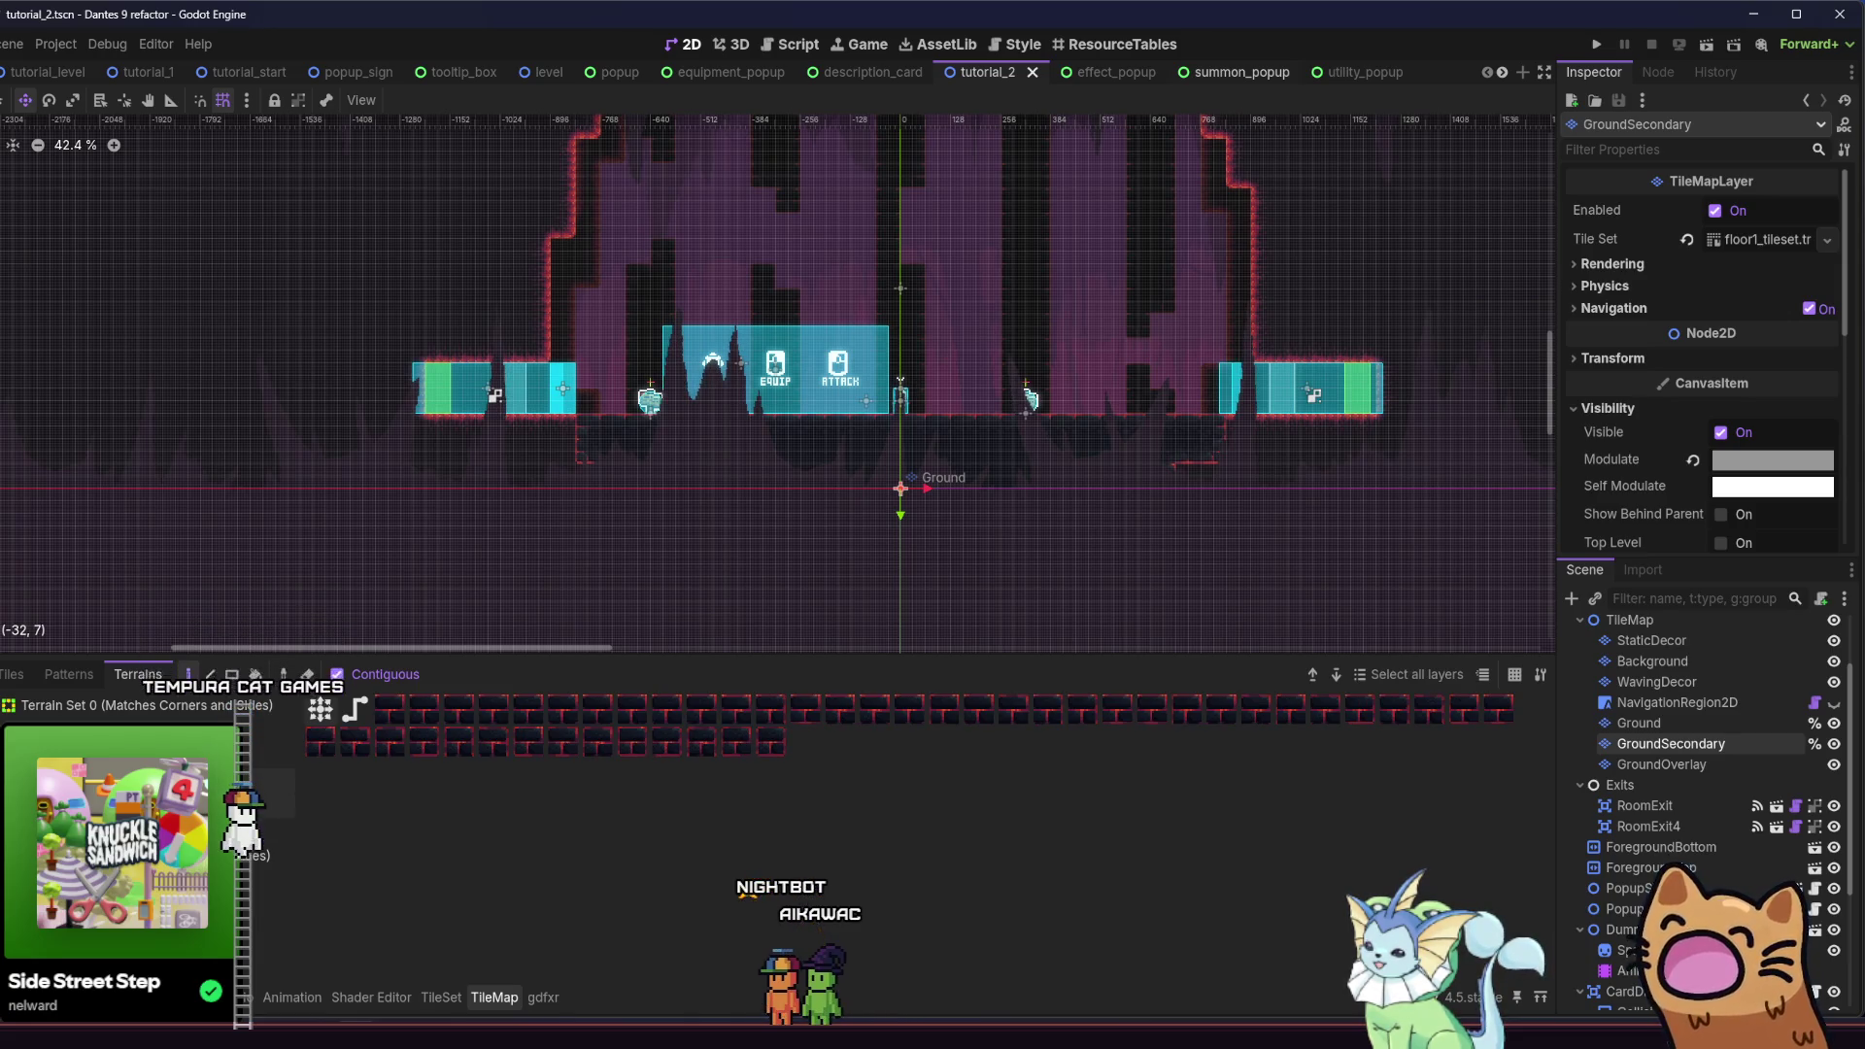
left_click(274, 781)
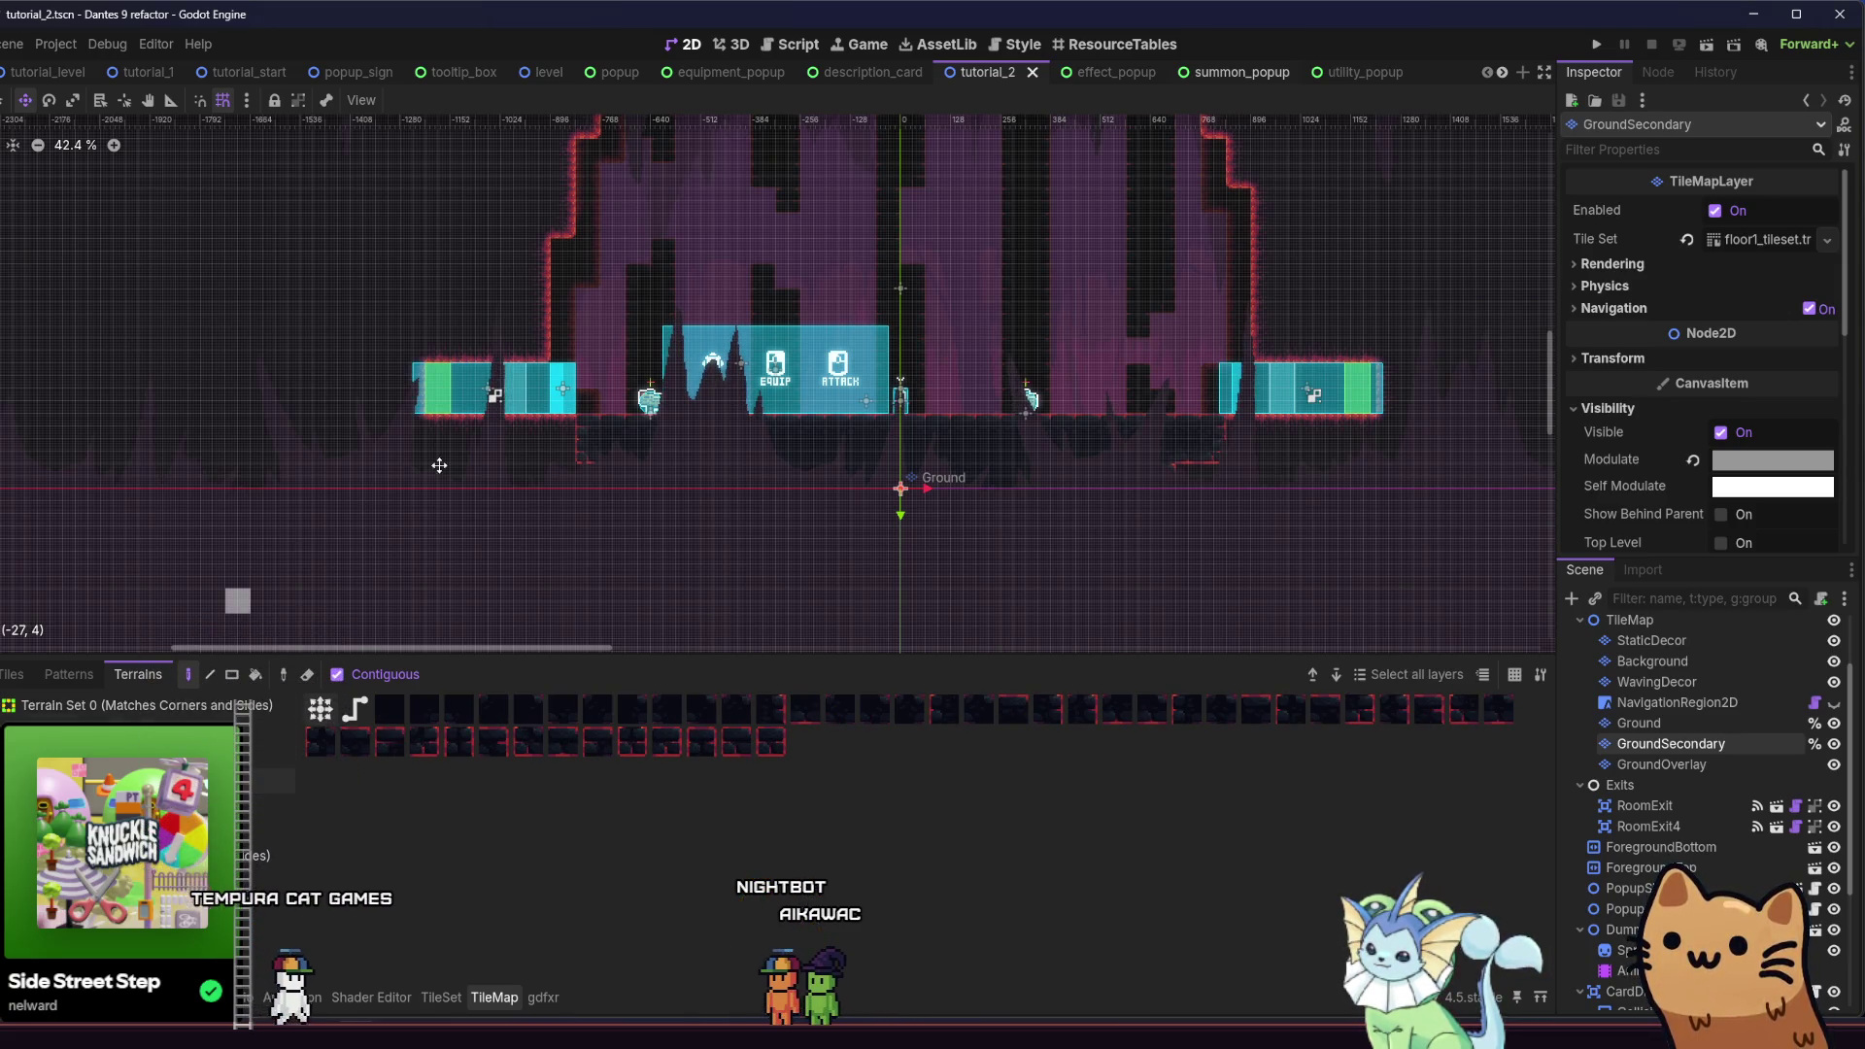
left_click(1817, 760)
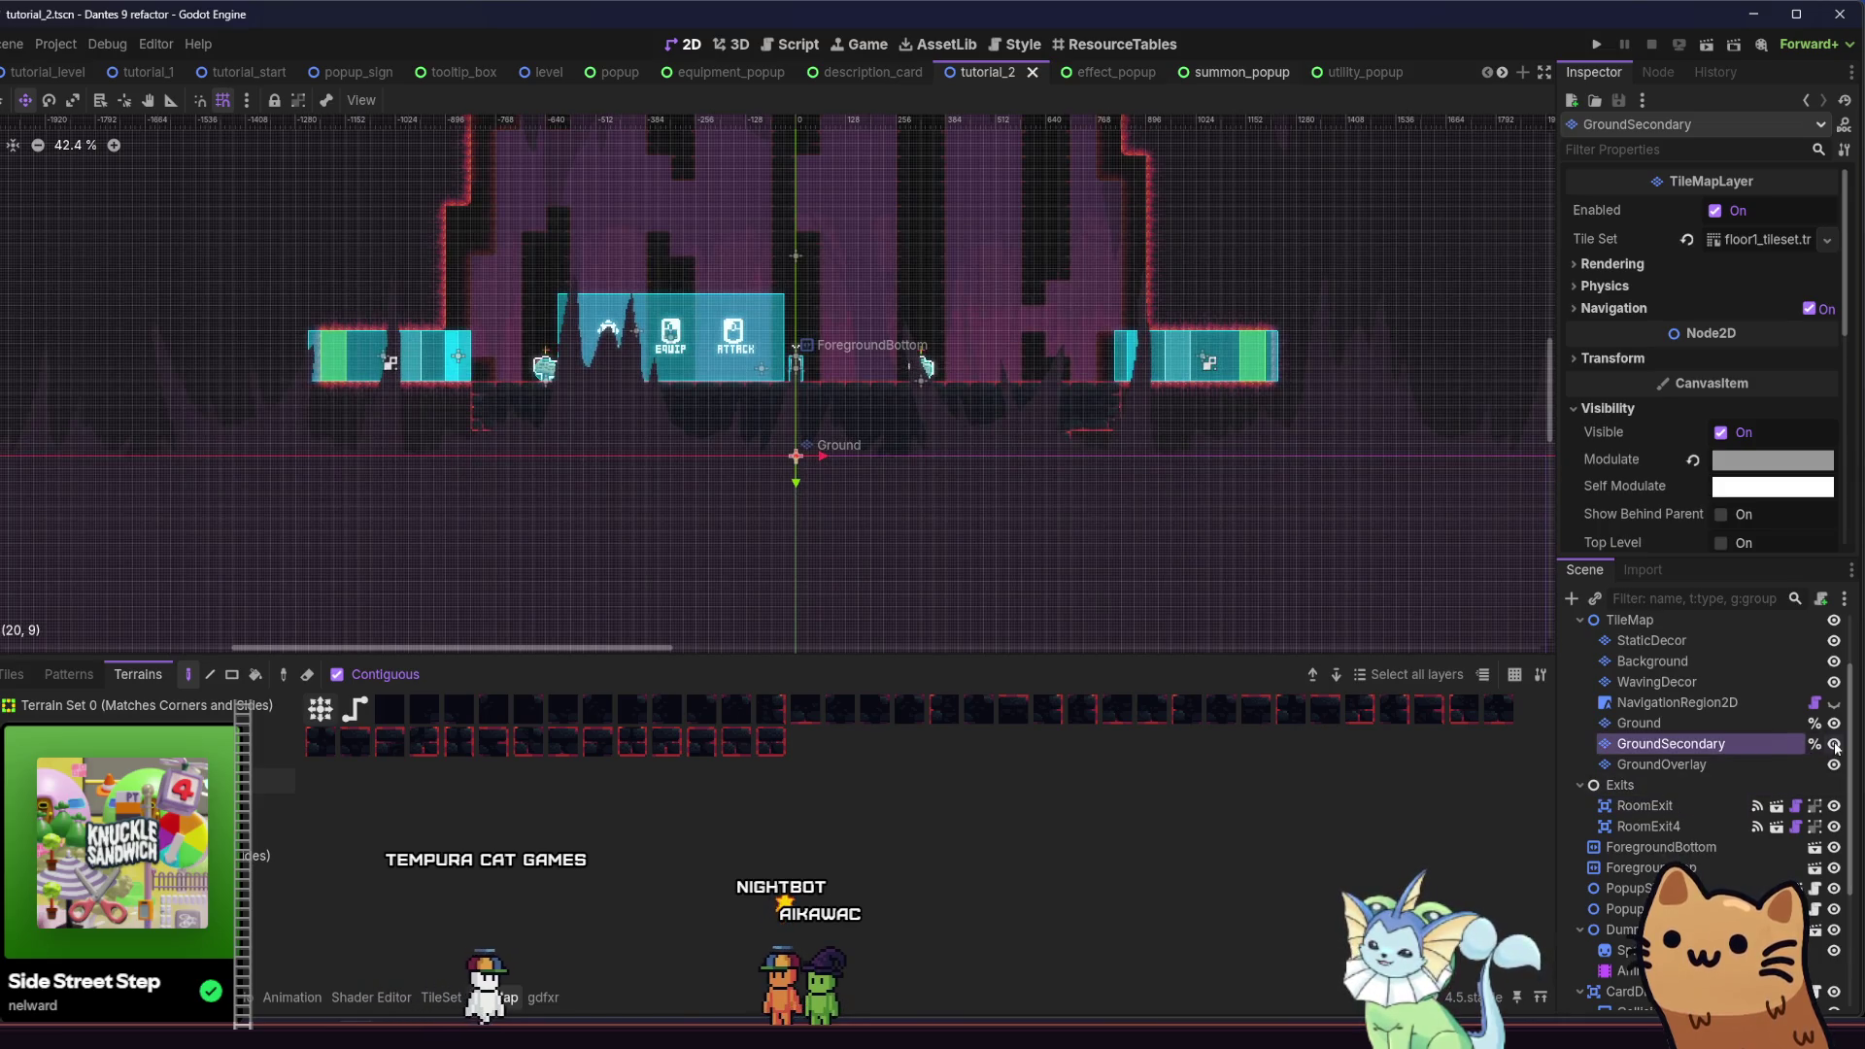
- Hide ForegroundBottom, paint two rows of ground beneath the platform, then save and run with F6
left_click(1833, 848)
left_click_drag(449, 490, 416, 455)
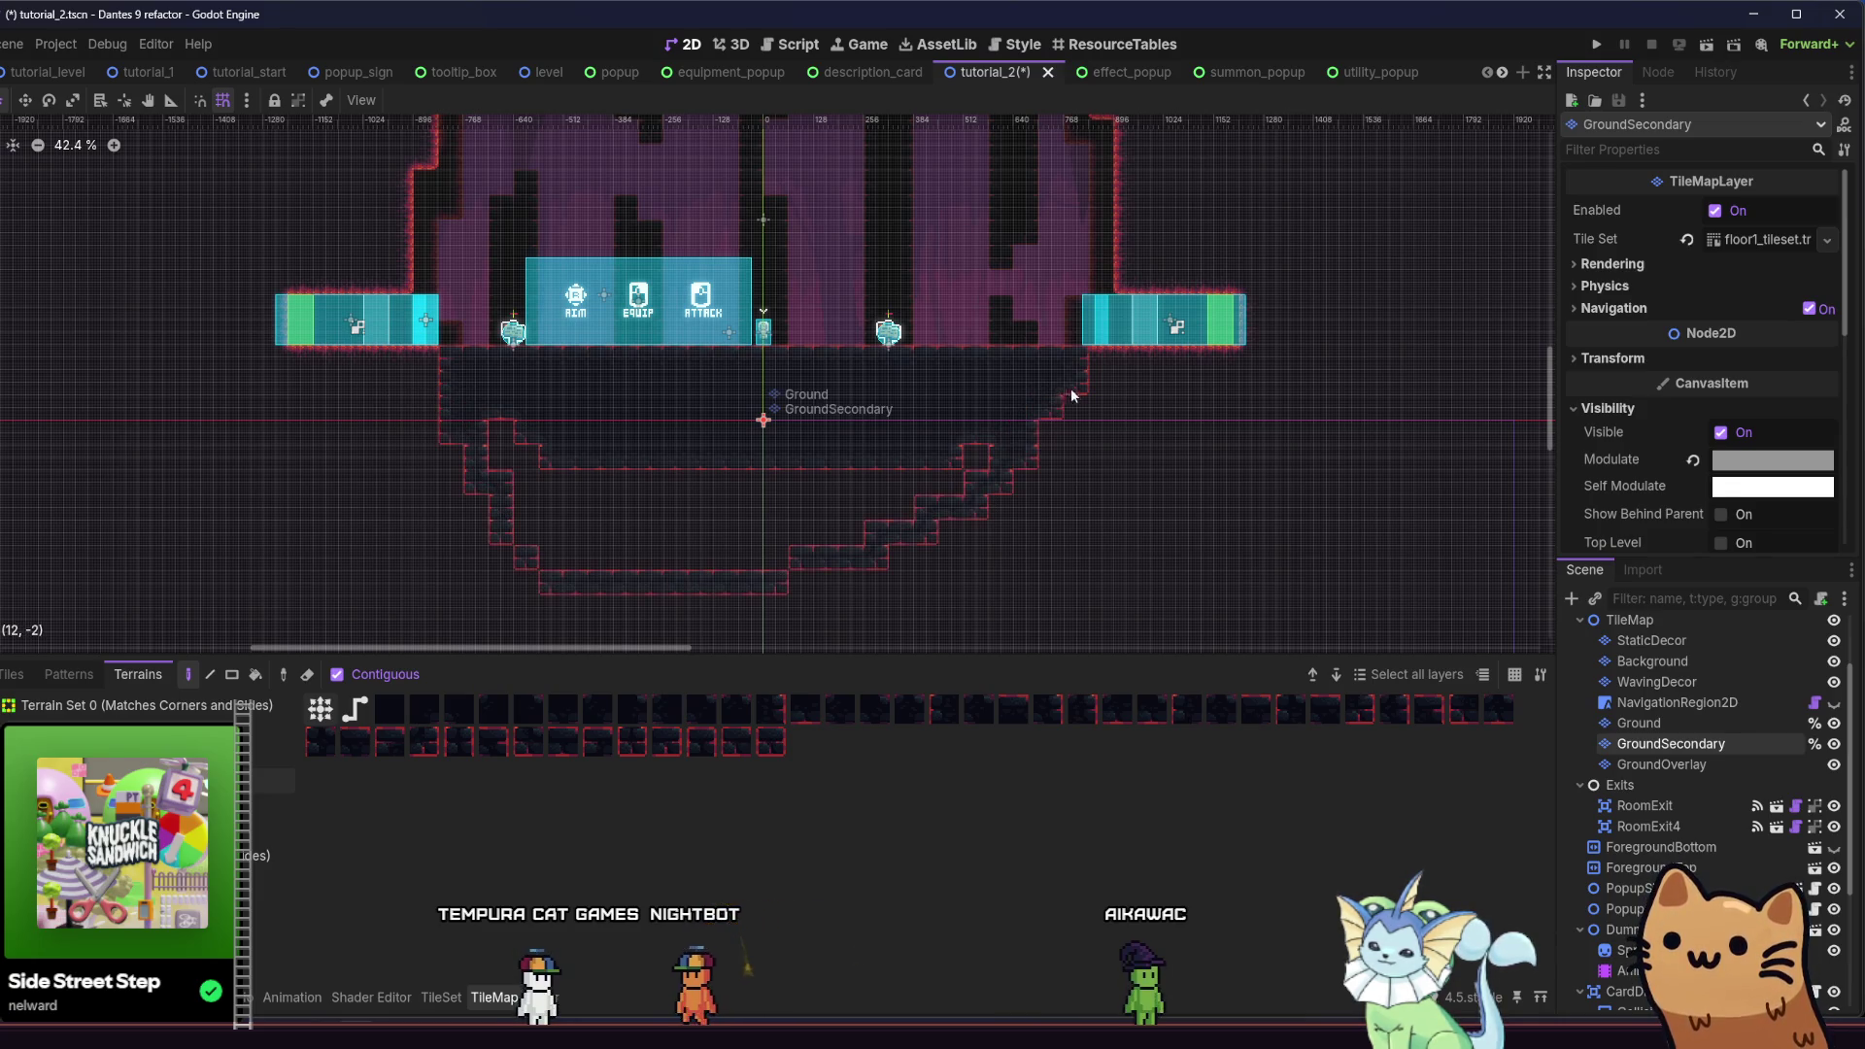
left_click_drag(610, 602, 886, 612)
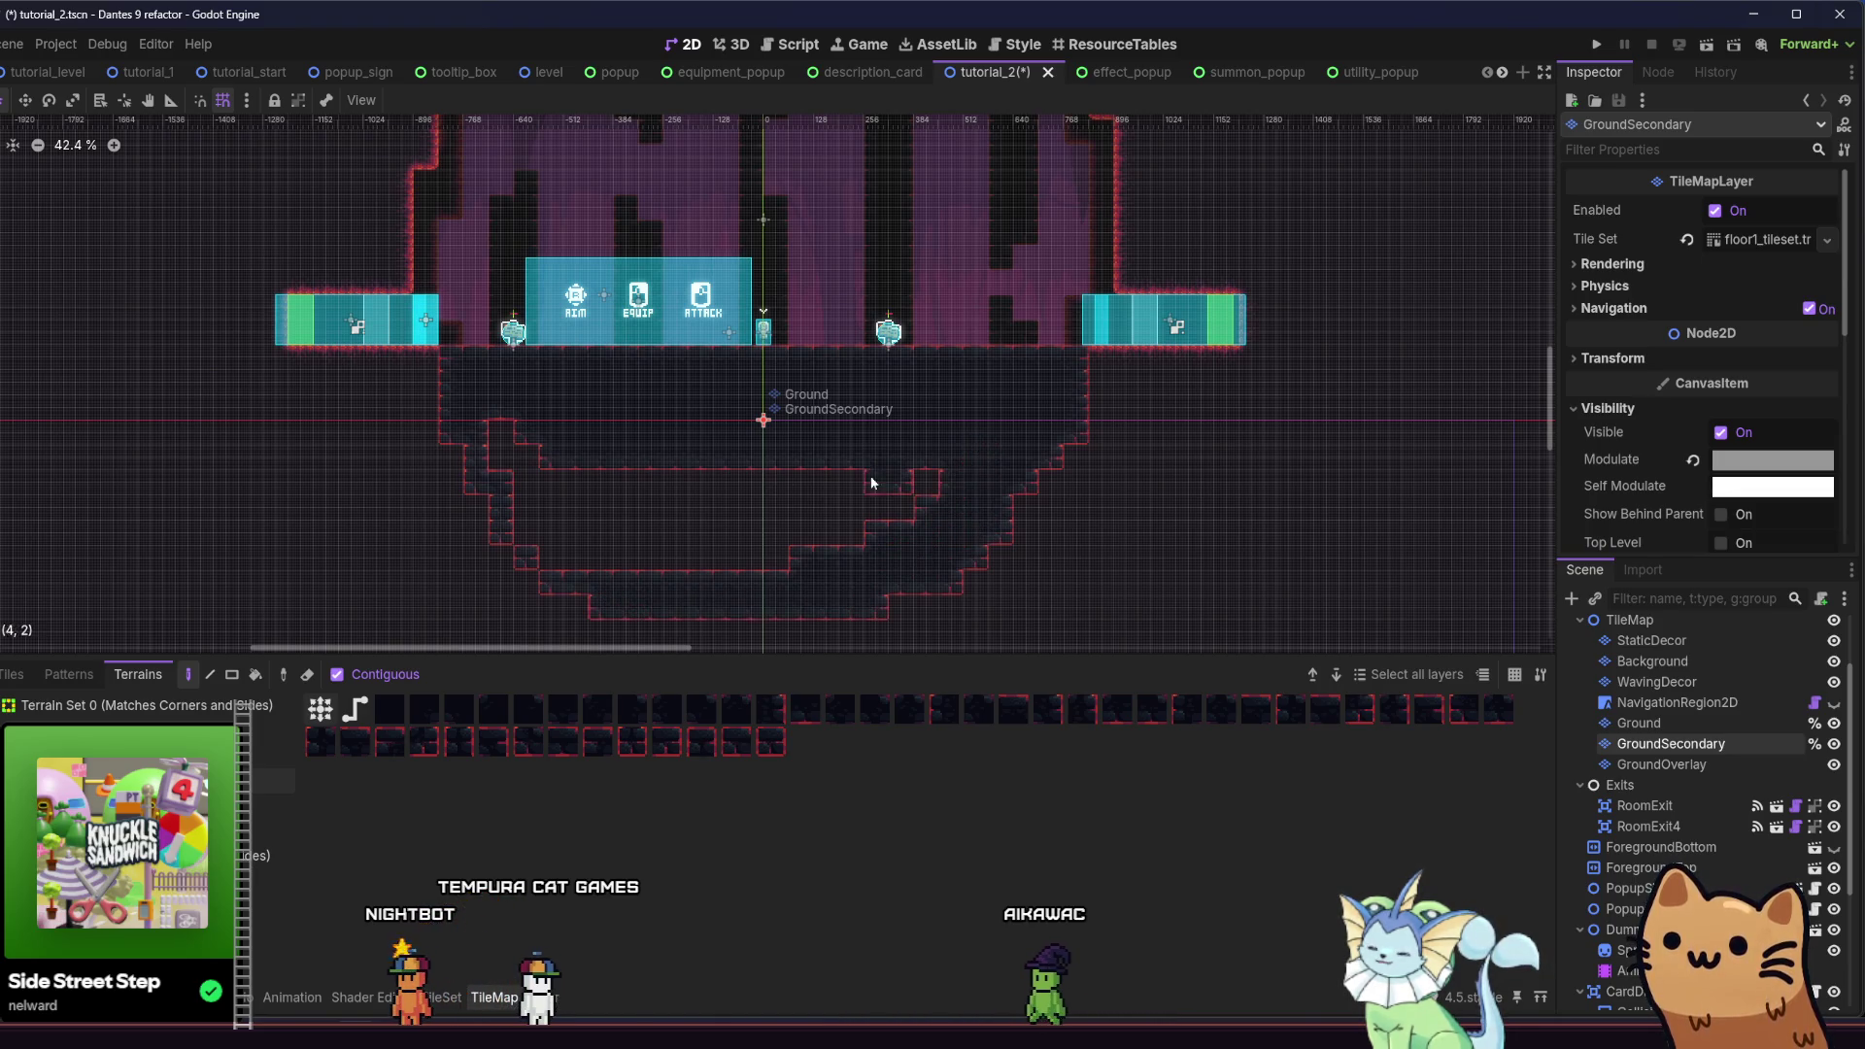
mouse_move(905, 503)
left_mouse_down()
mouse_move(538, 515)
mouse_move(602, 517)
left_mouse_up()
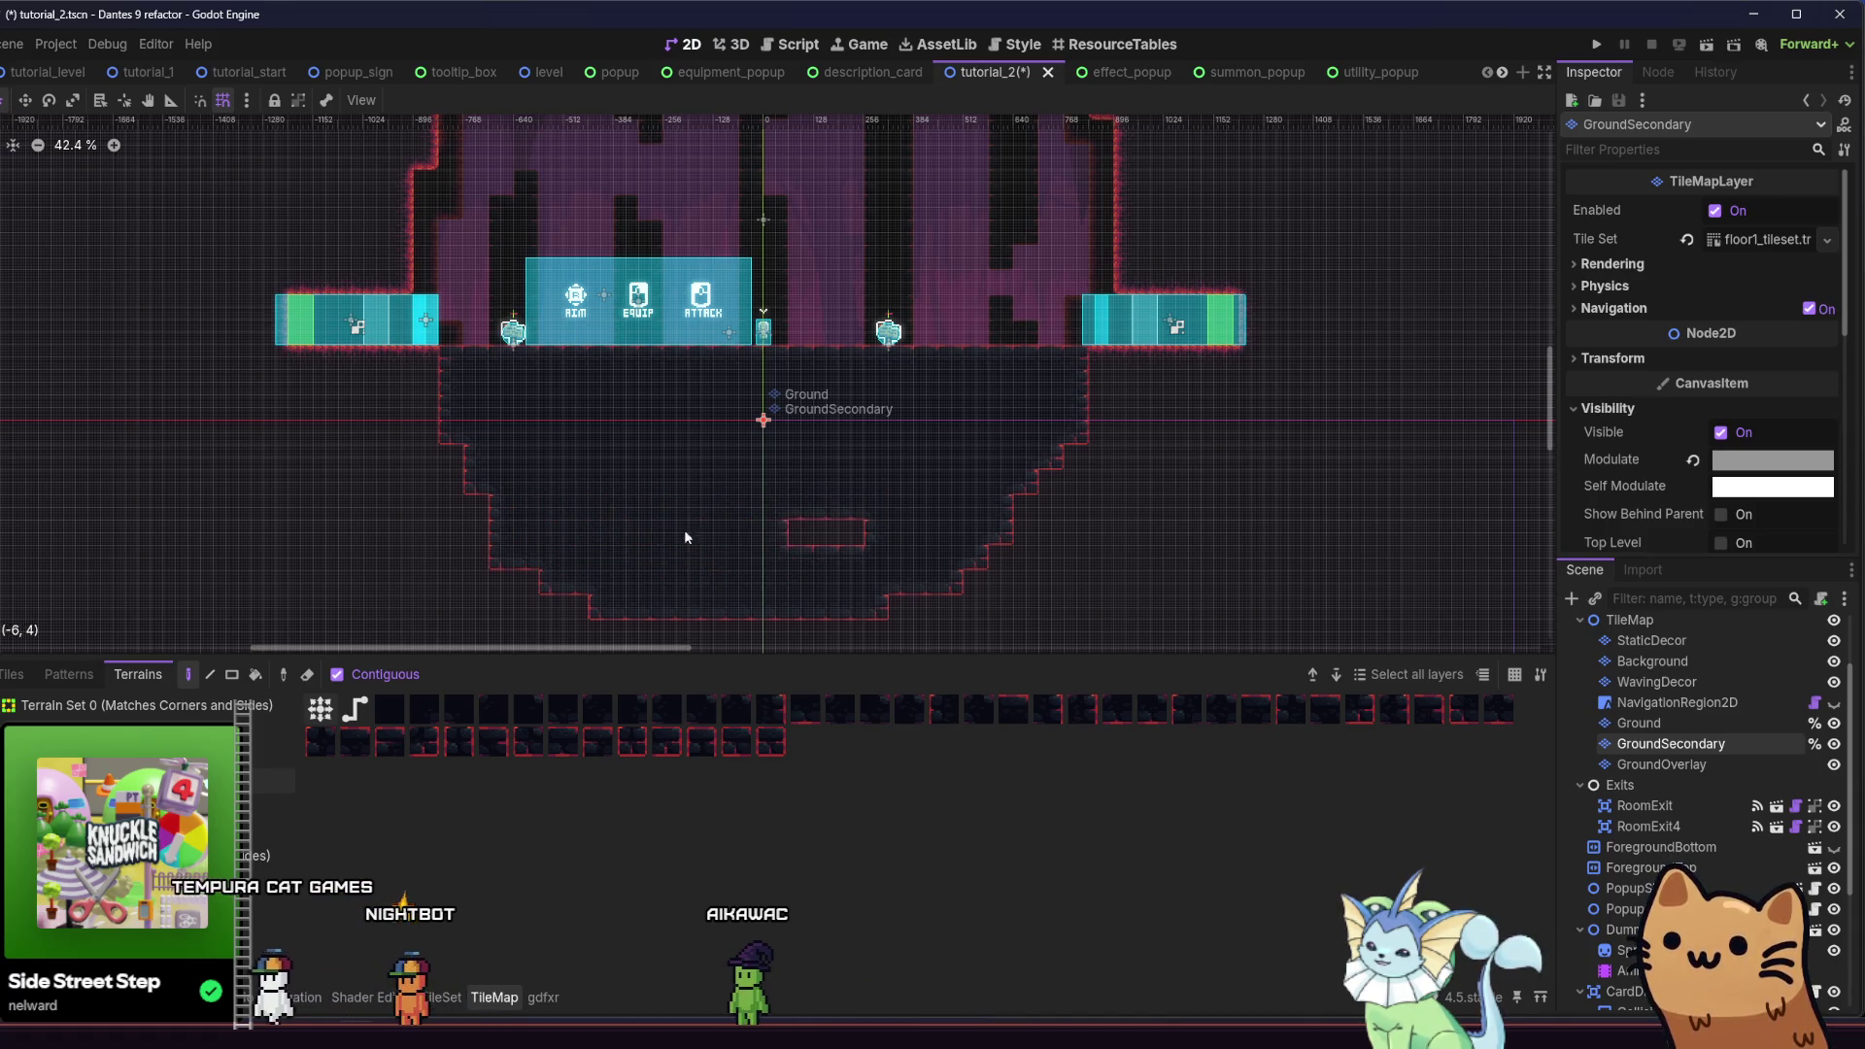
key("F6")
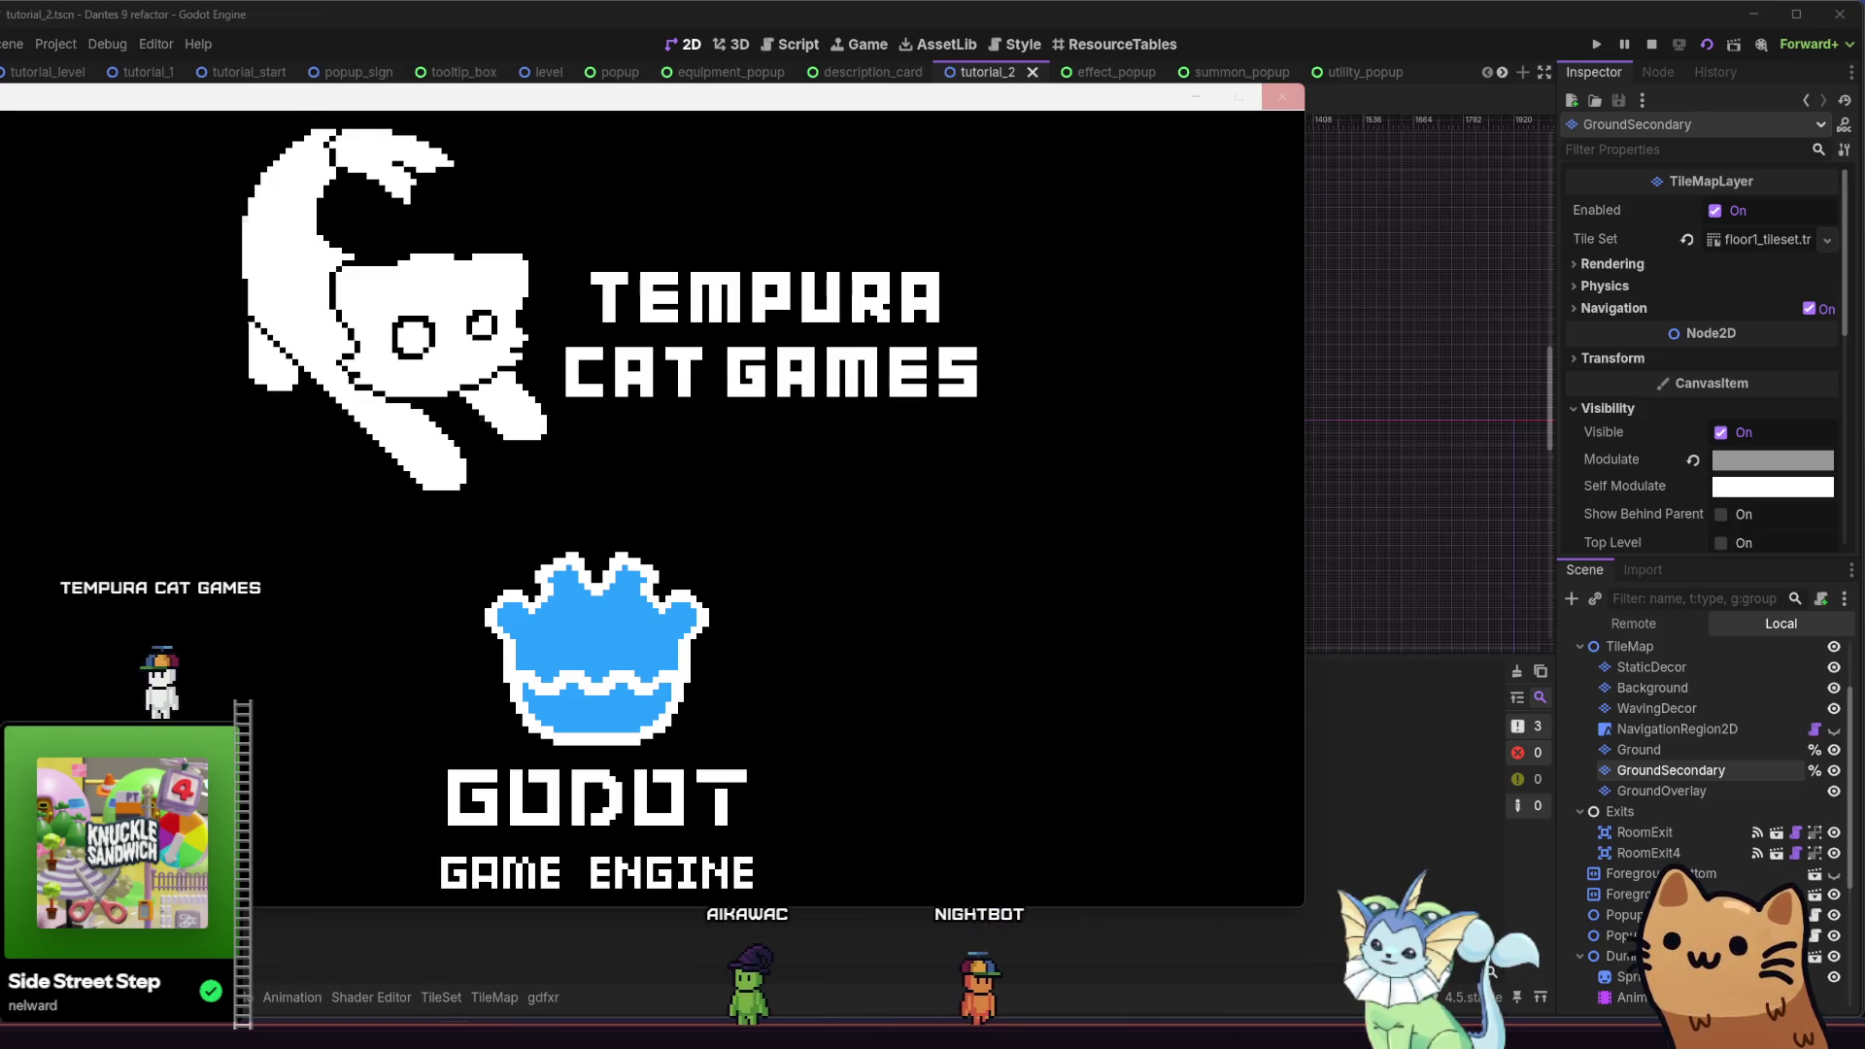
- Maximize the Dante's 9 window, then stop and relaunch the game with F5
left_click(1238, 97)
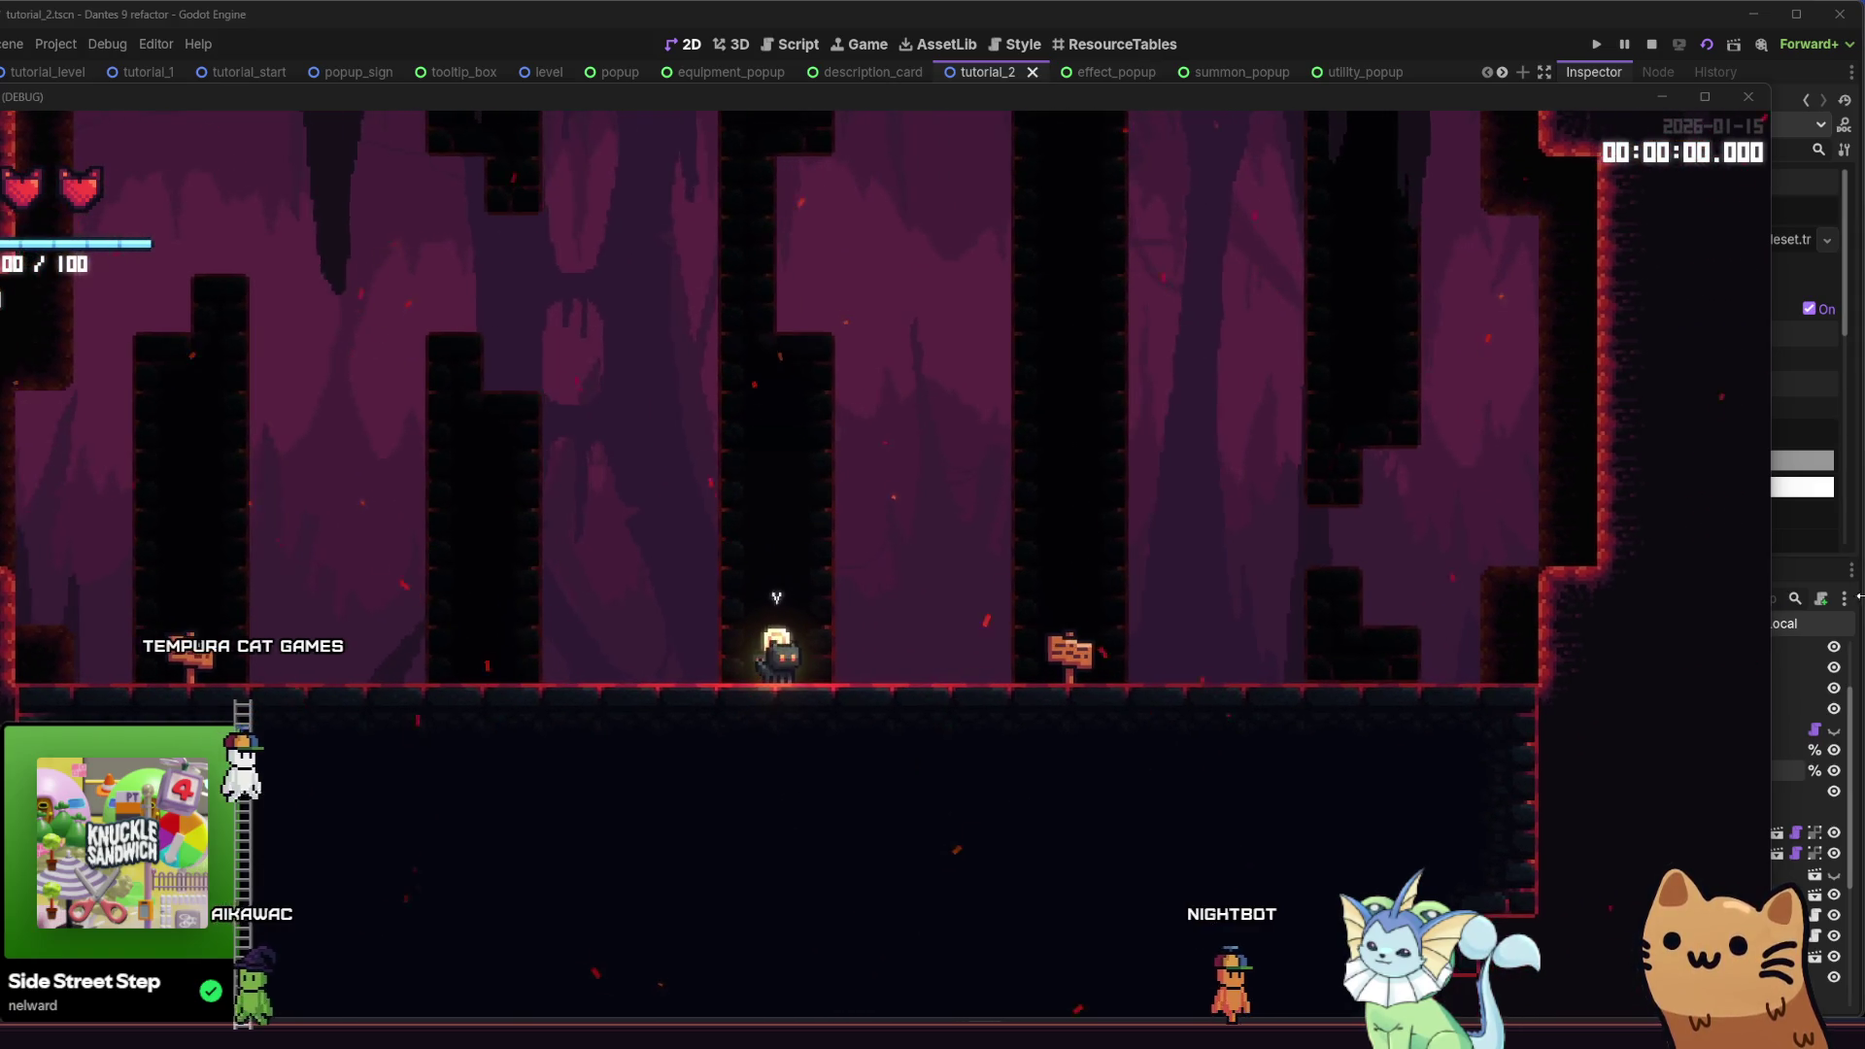
key("F8")
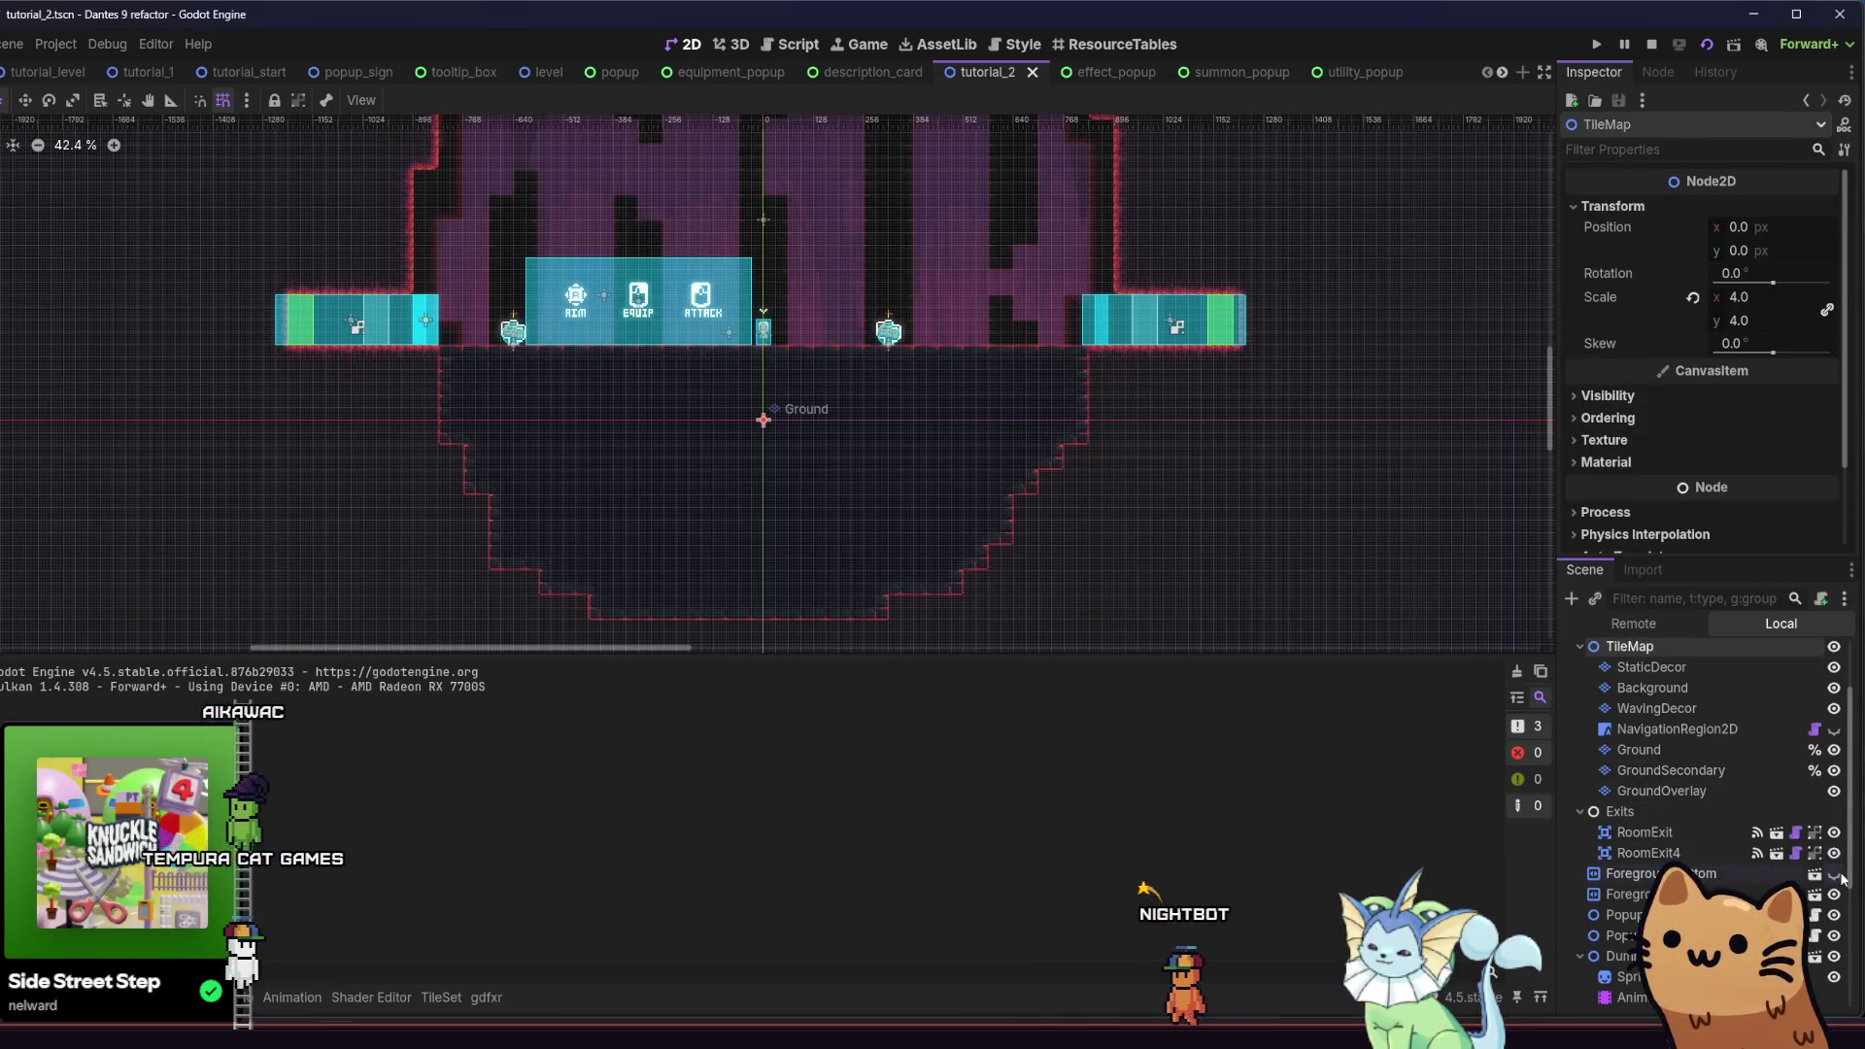
key("F5")
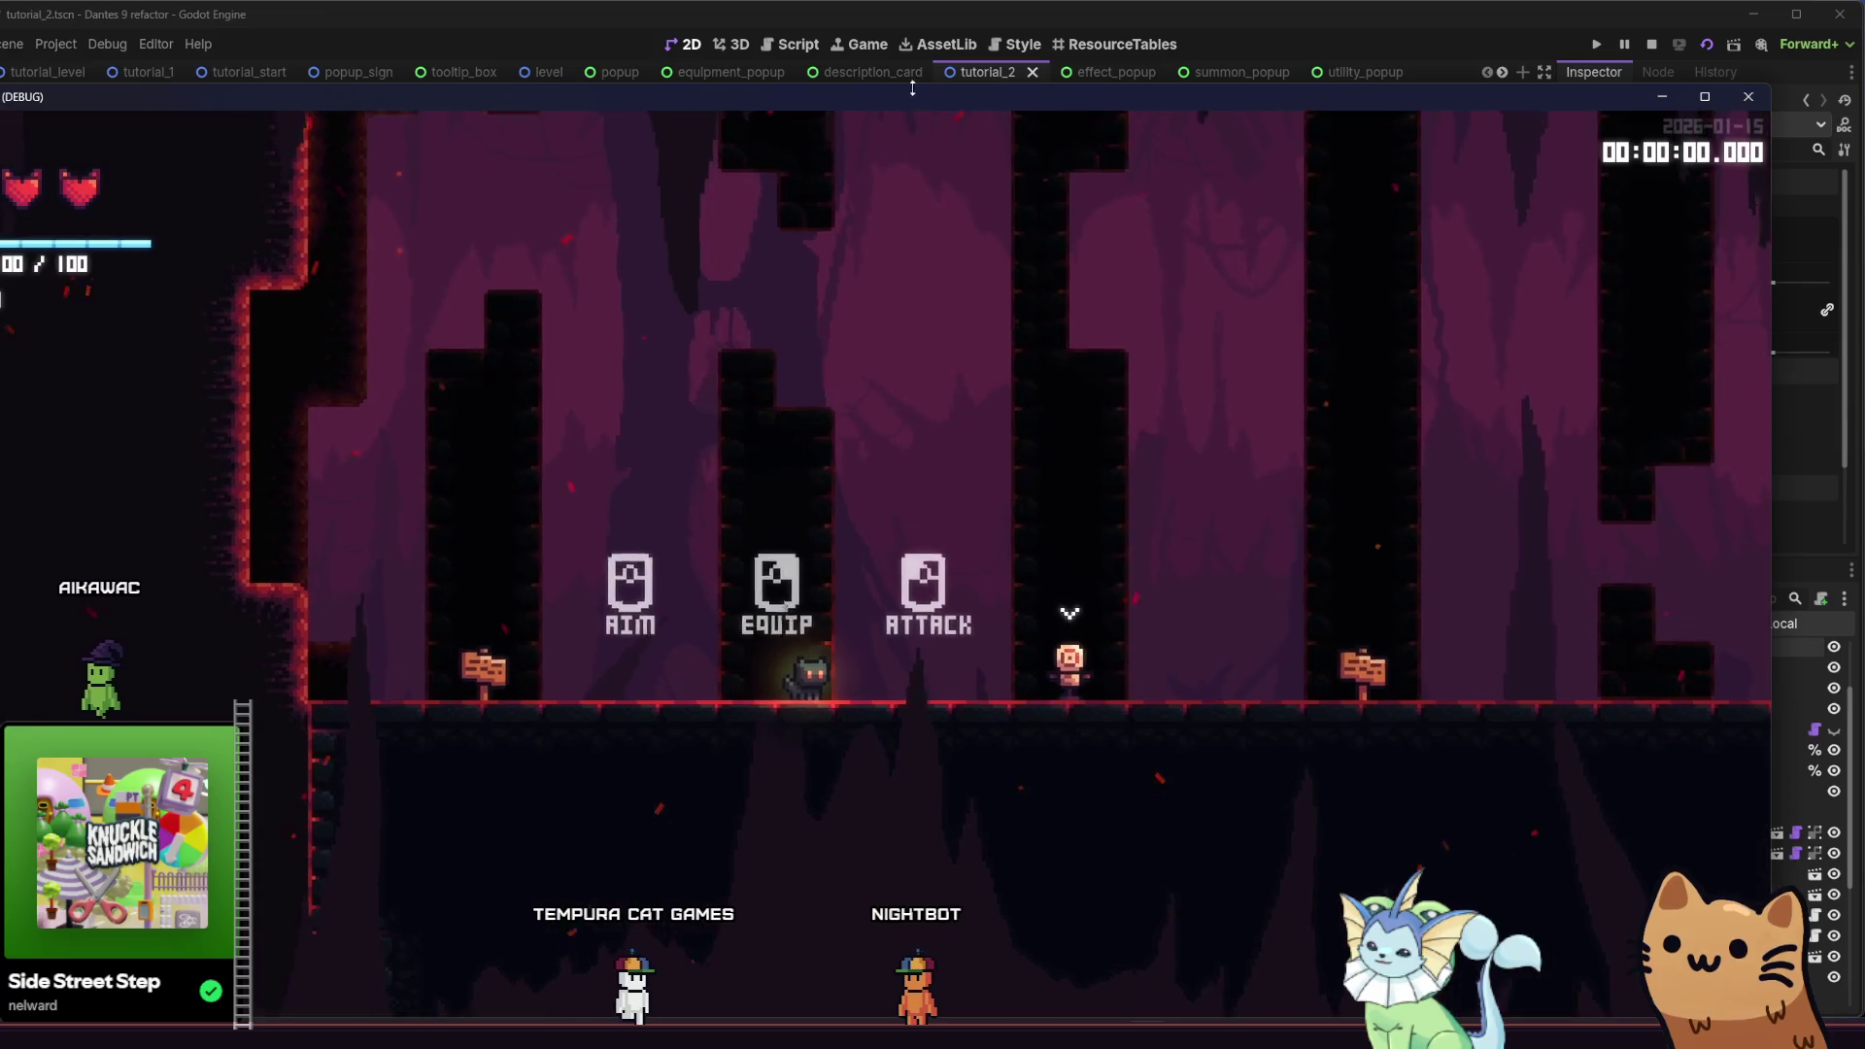
left_click_drag(917, 99, 1006, 15)
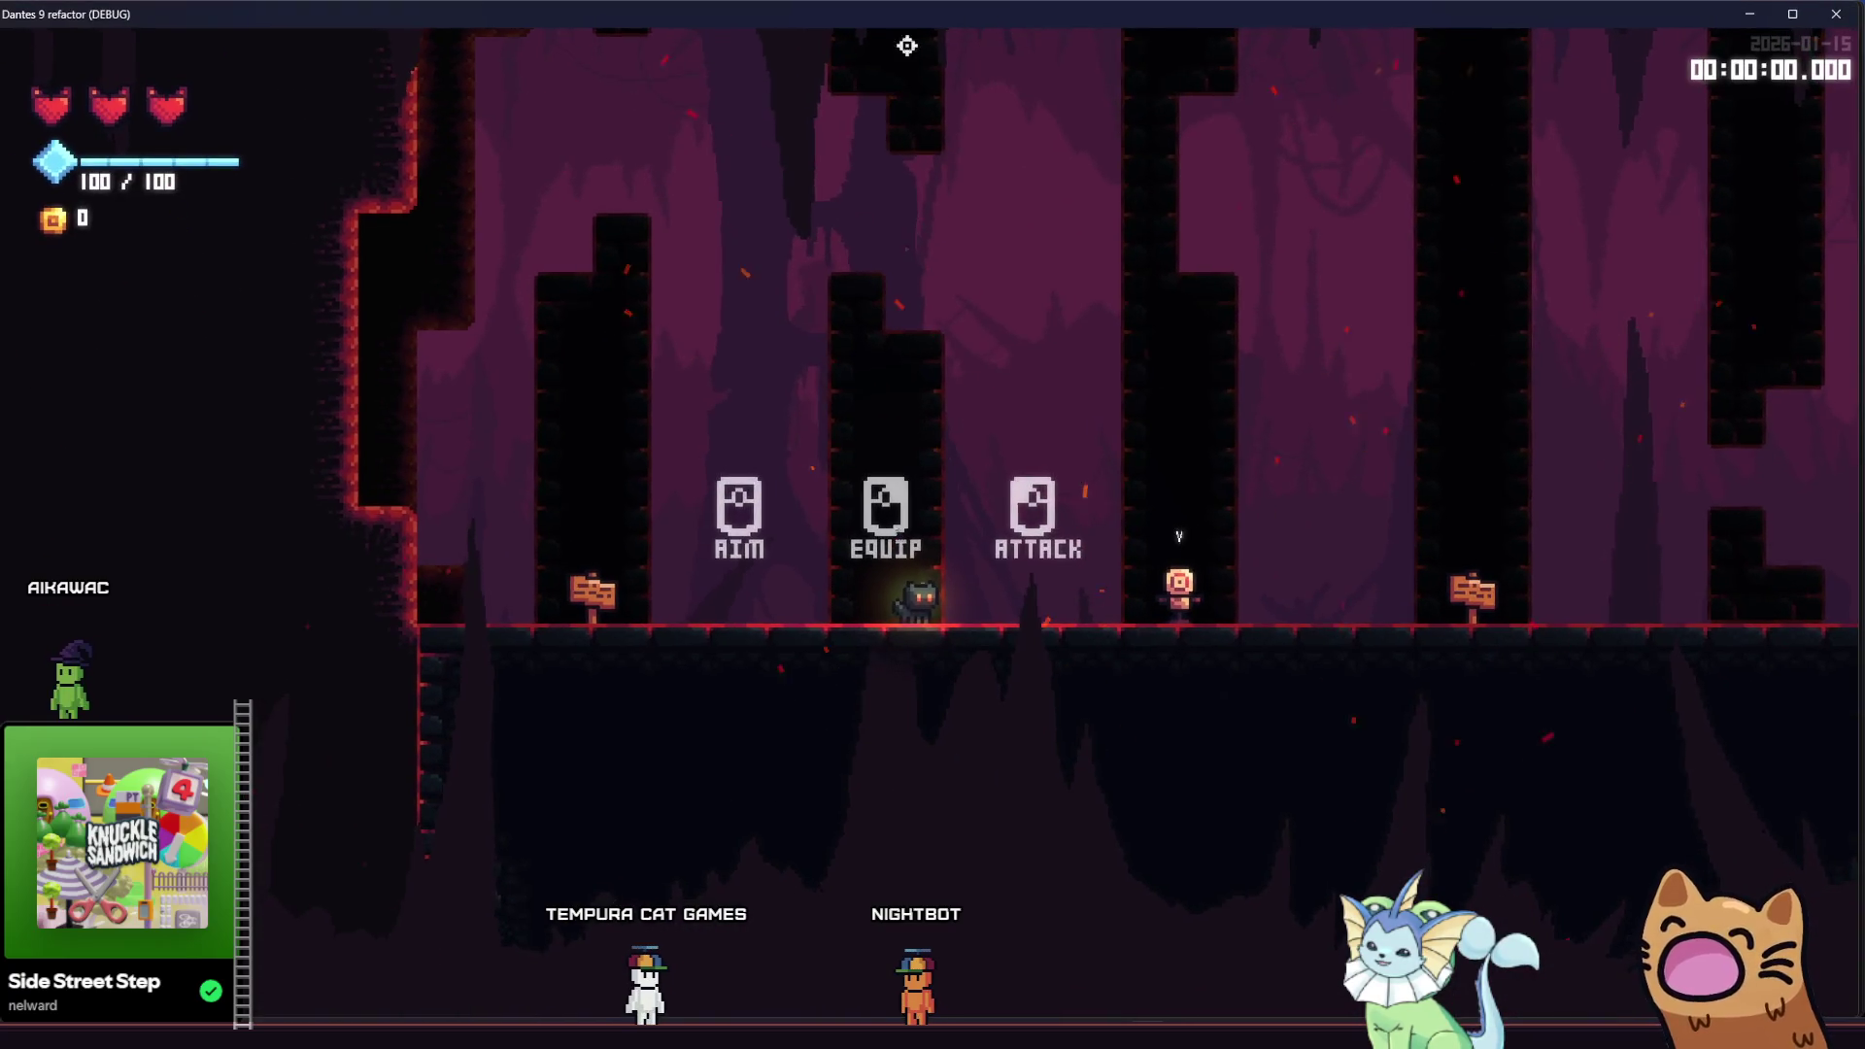
- Walk the cat left to the tutorial sign and back right to the target dummy
key("a")
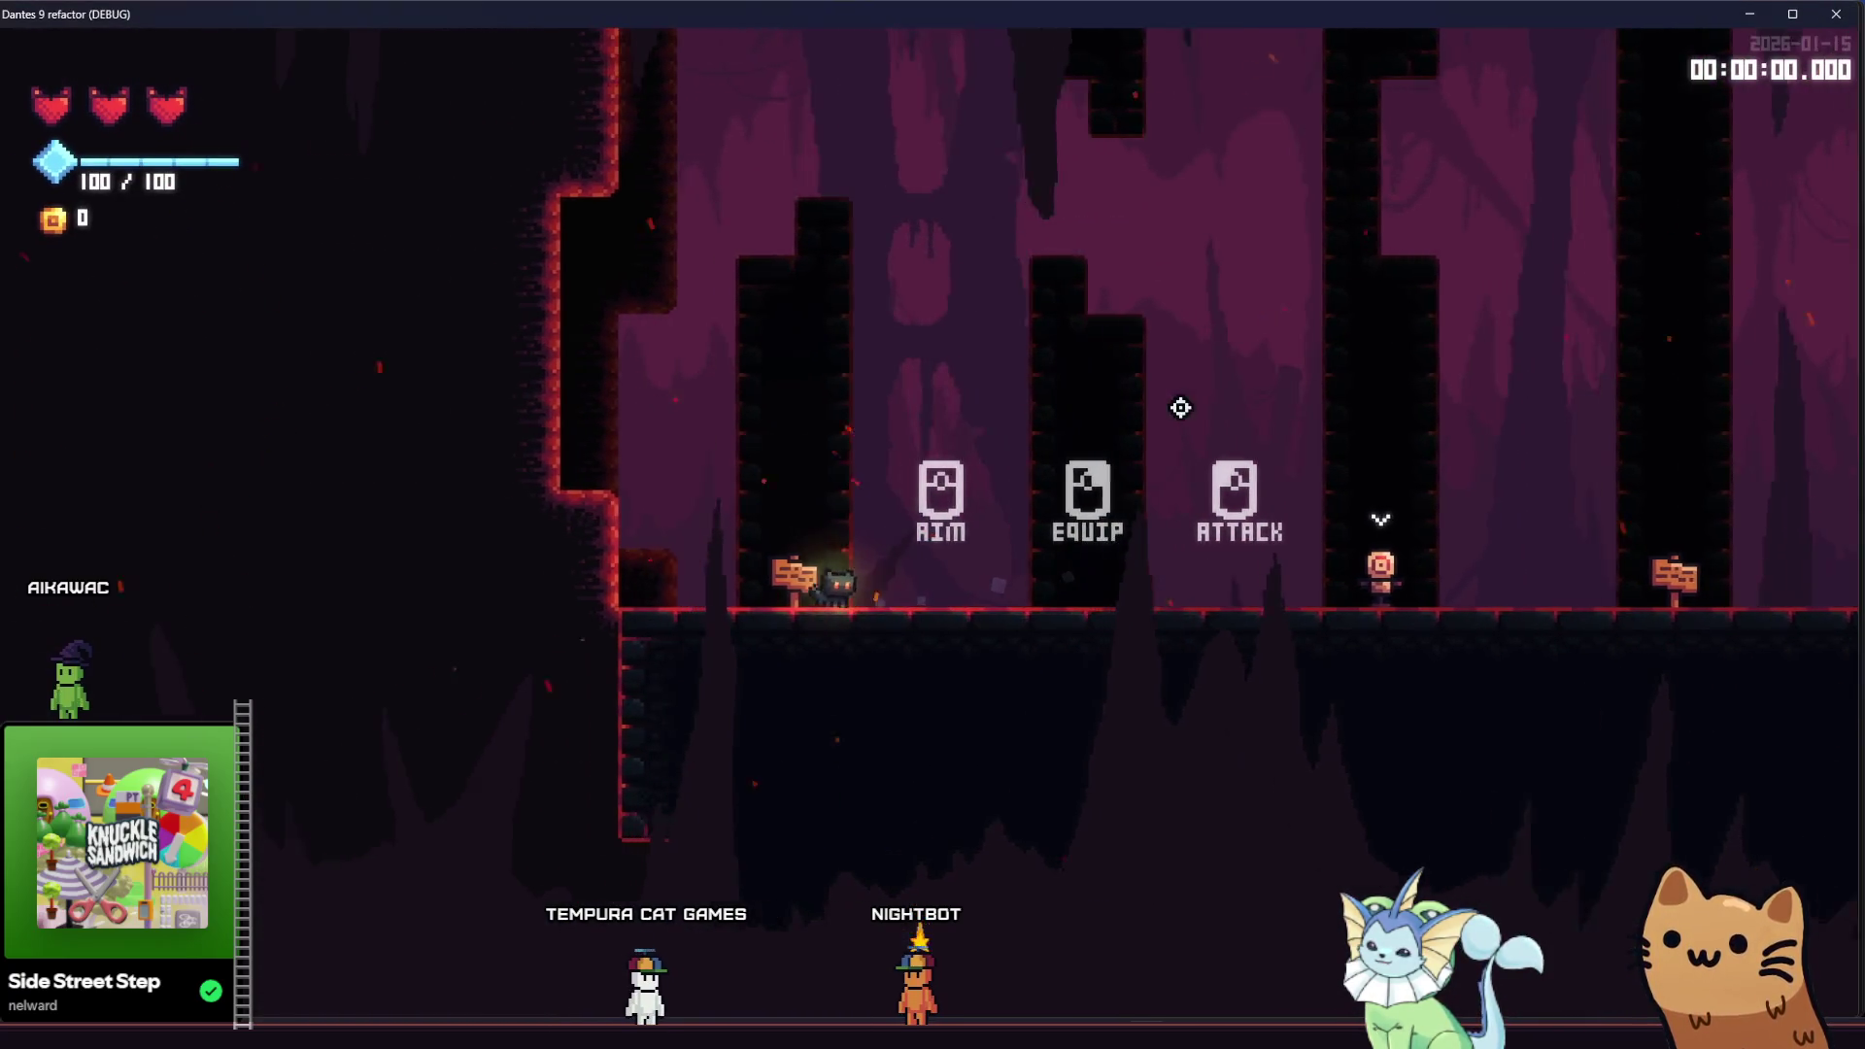
key("d")
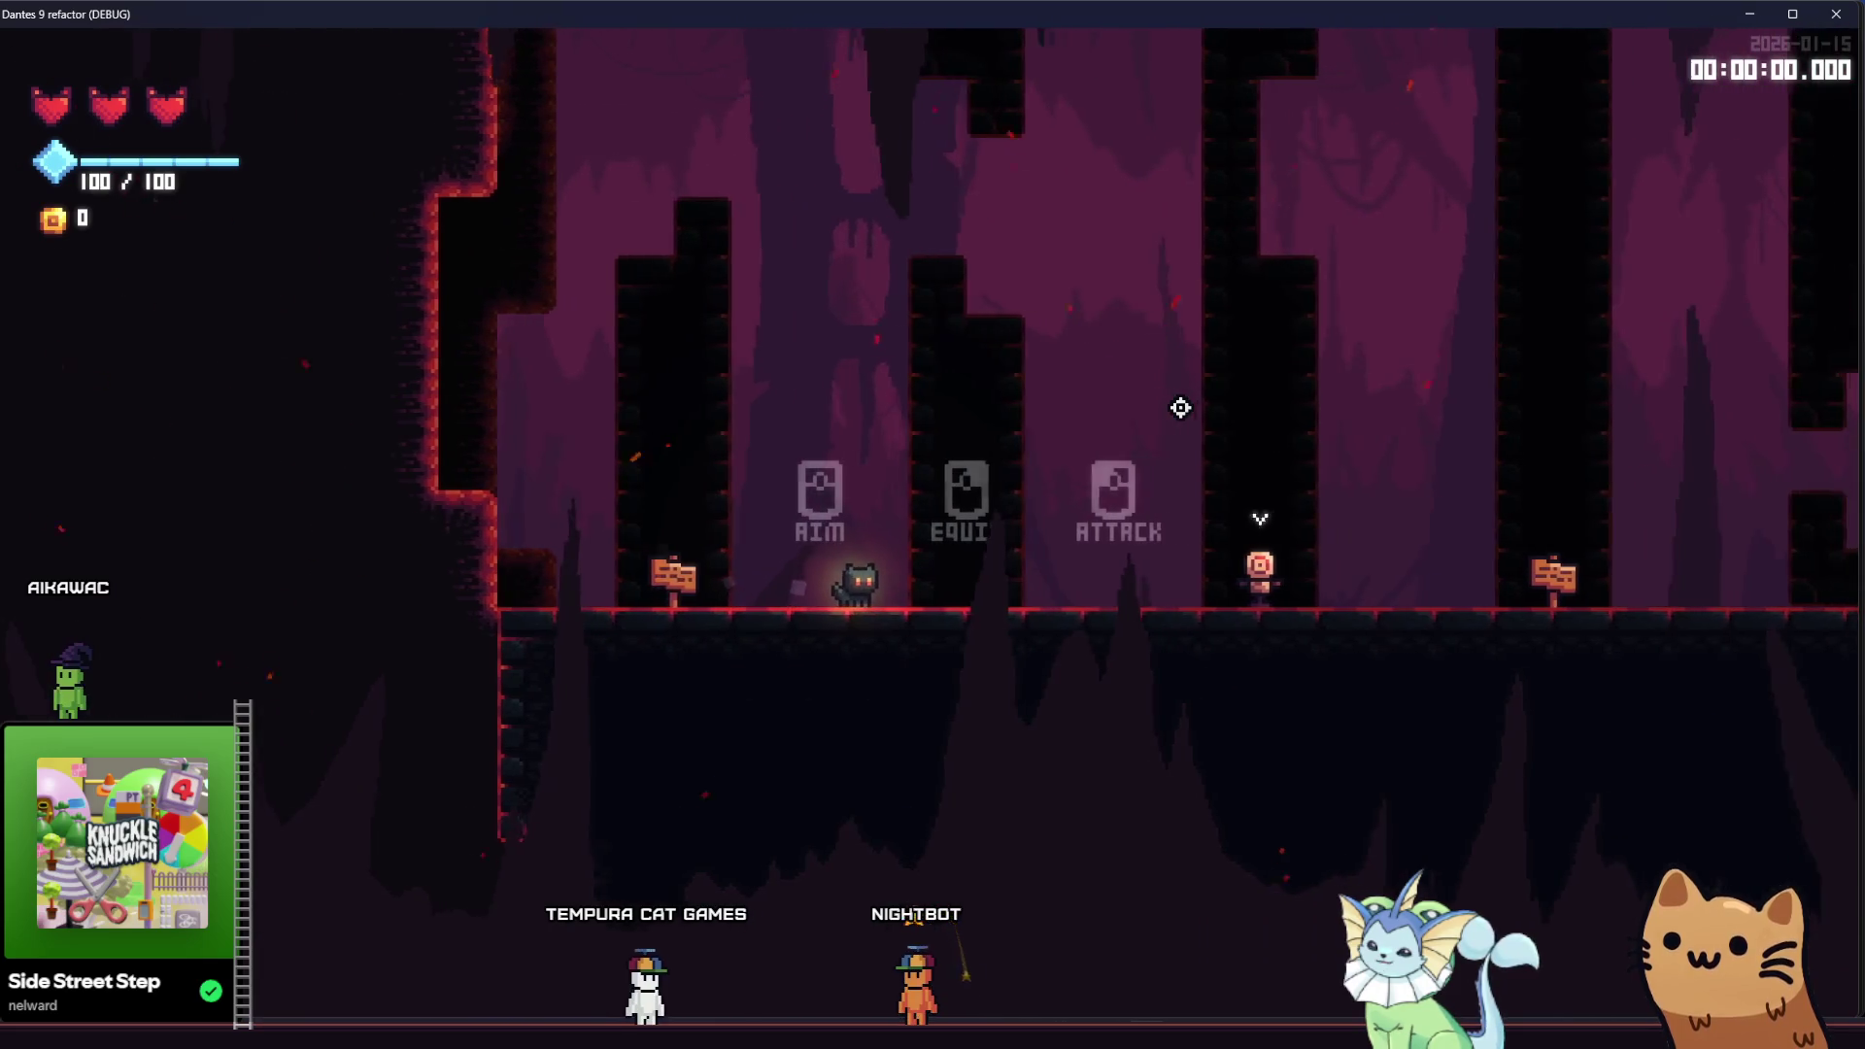
key("d")
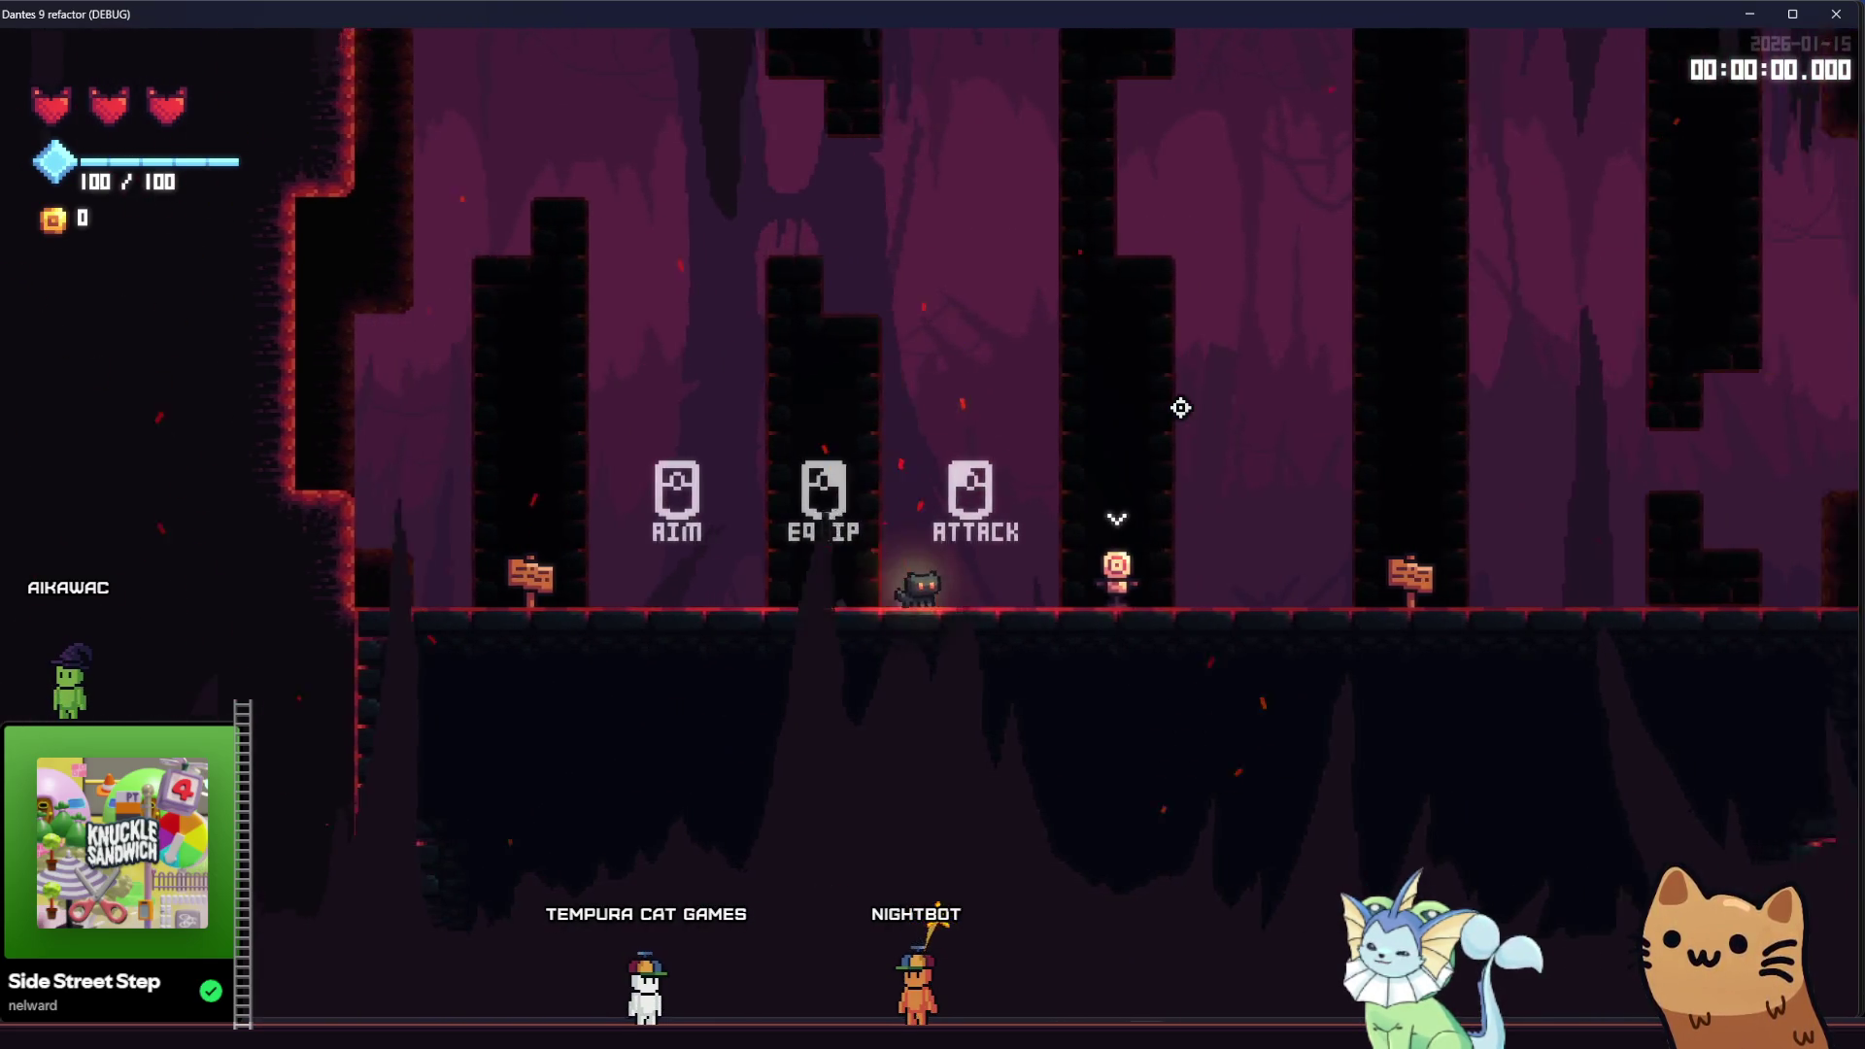
key("a")
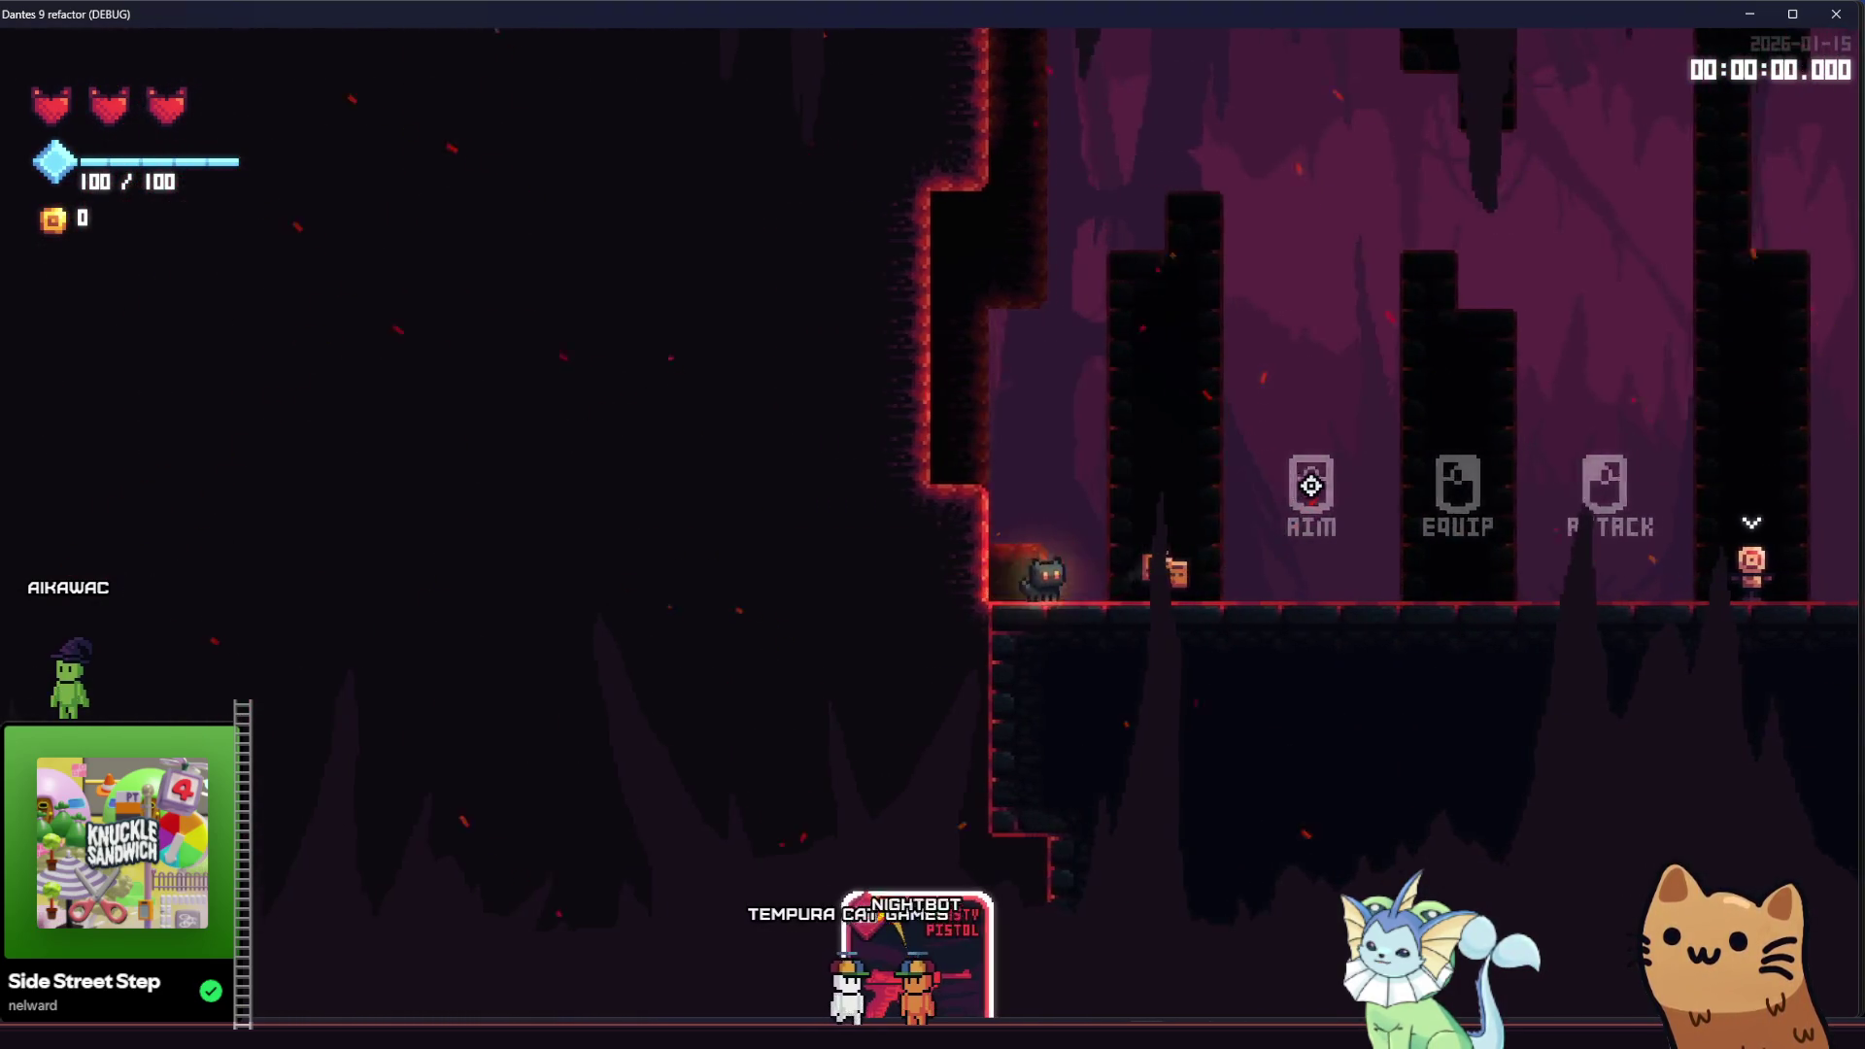
key("d")
- Equip the Rusty Pistol, shoot the target dummy down to 8/16 ammo, then close the game
right_click(1310, 486)
left_click(1346, 556)
left_click(1347, 560)
left_click(1346, 560)
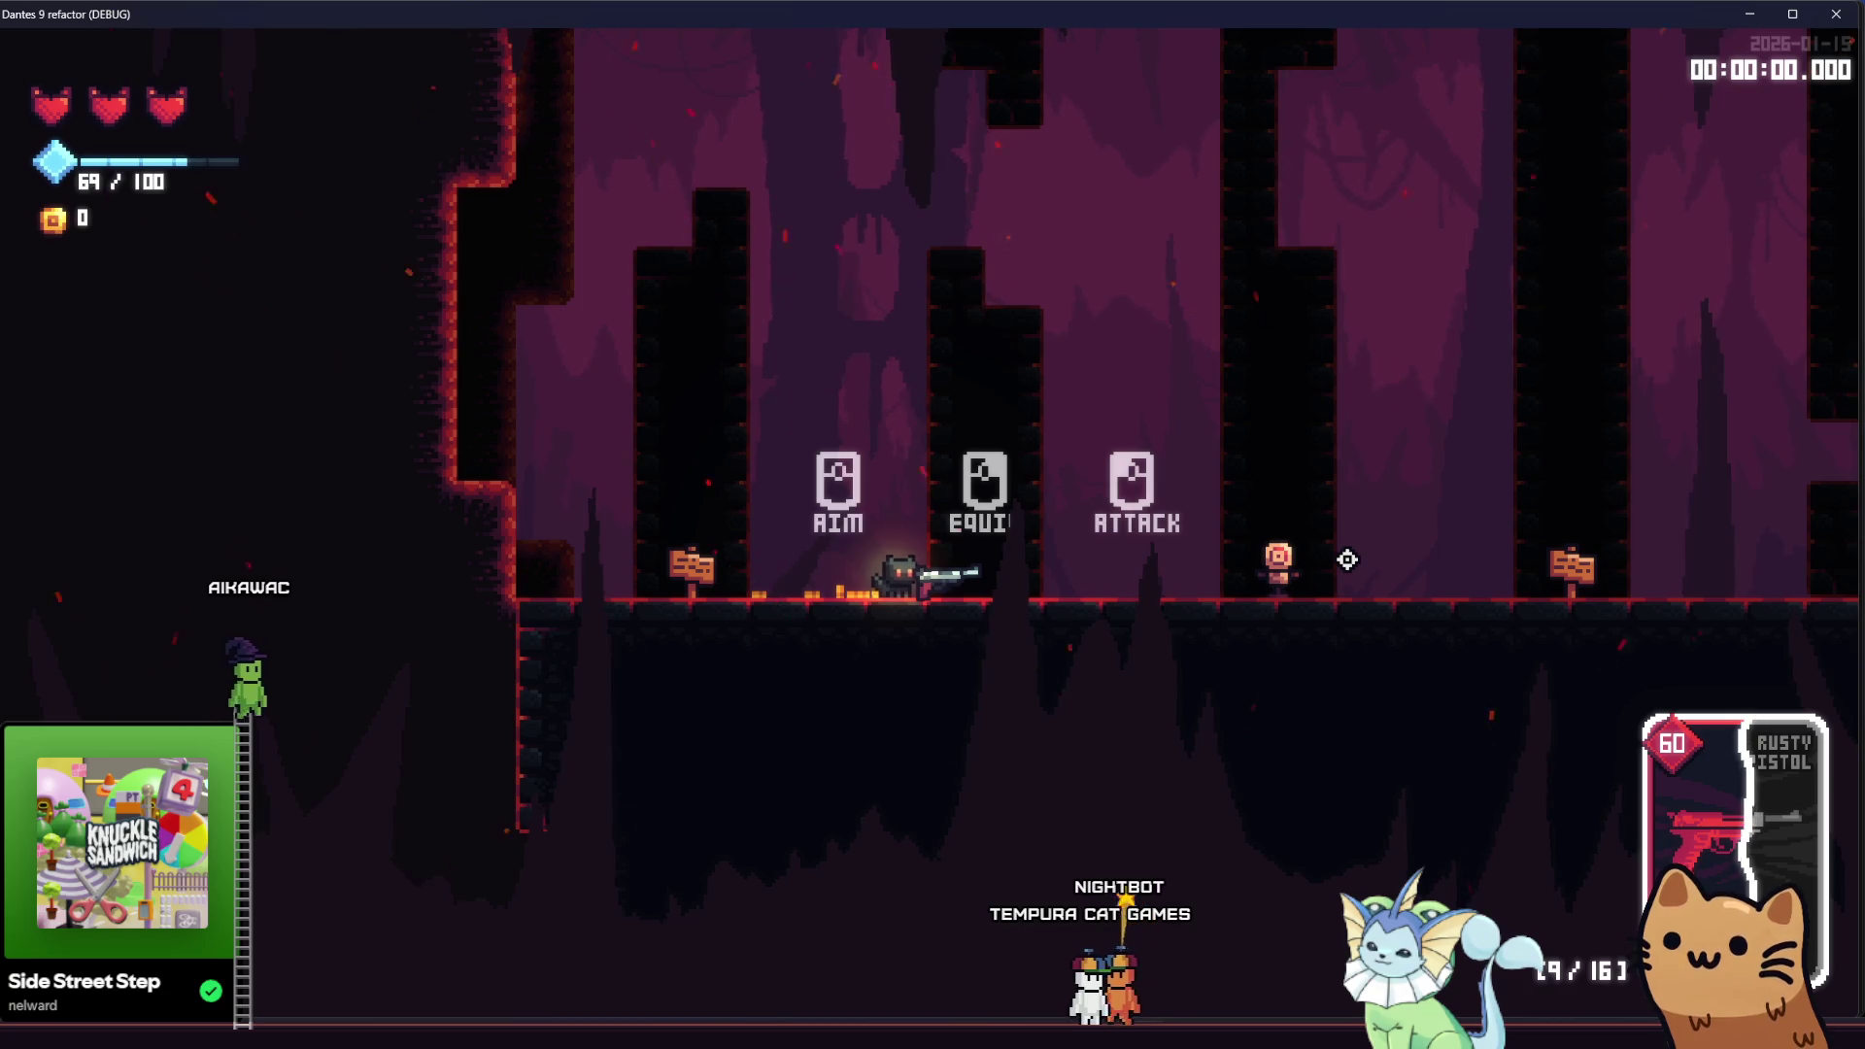
key("d")
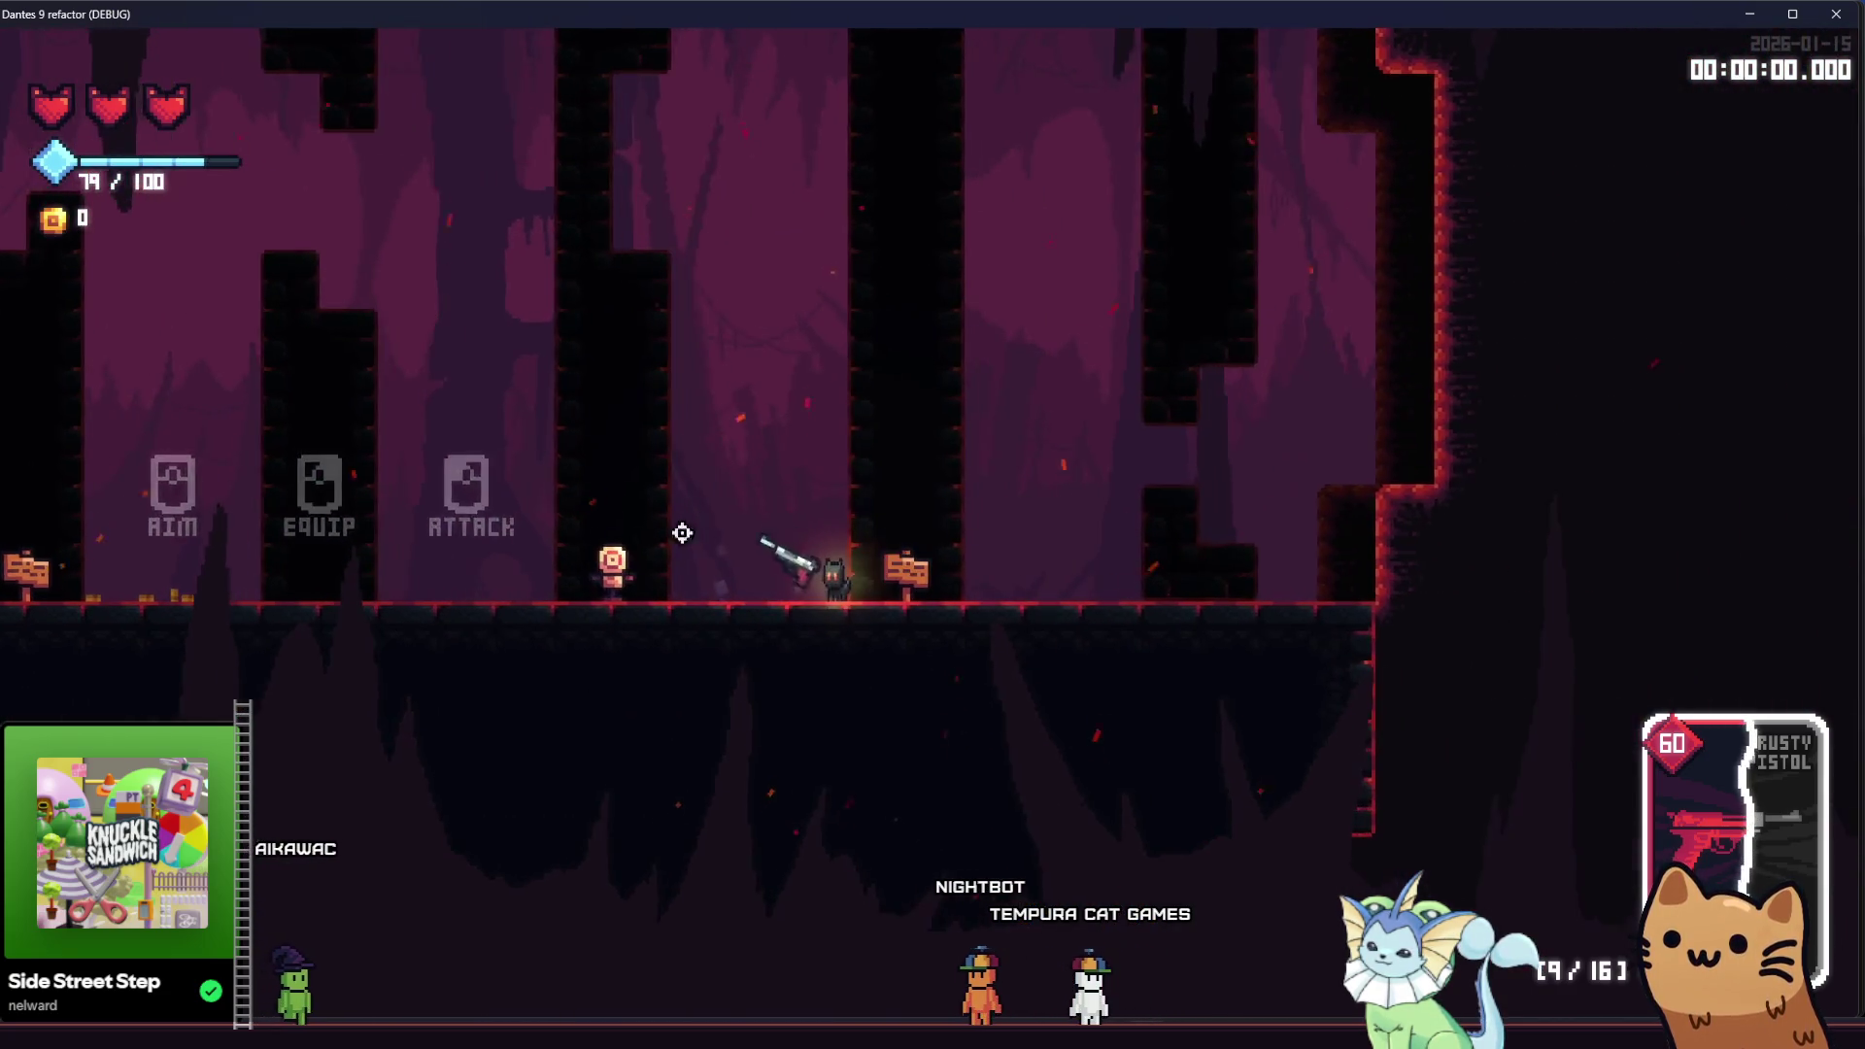
left_click(670, 534)
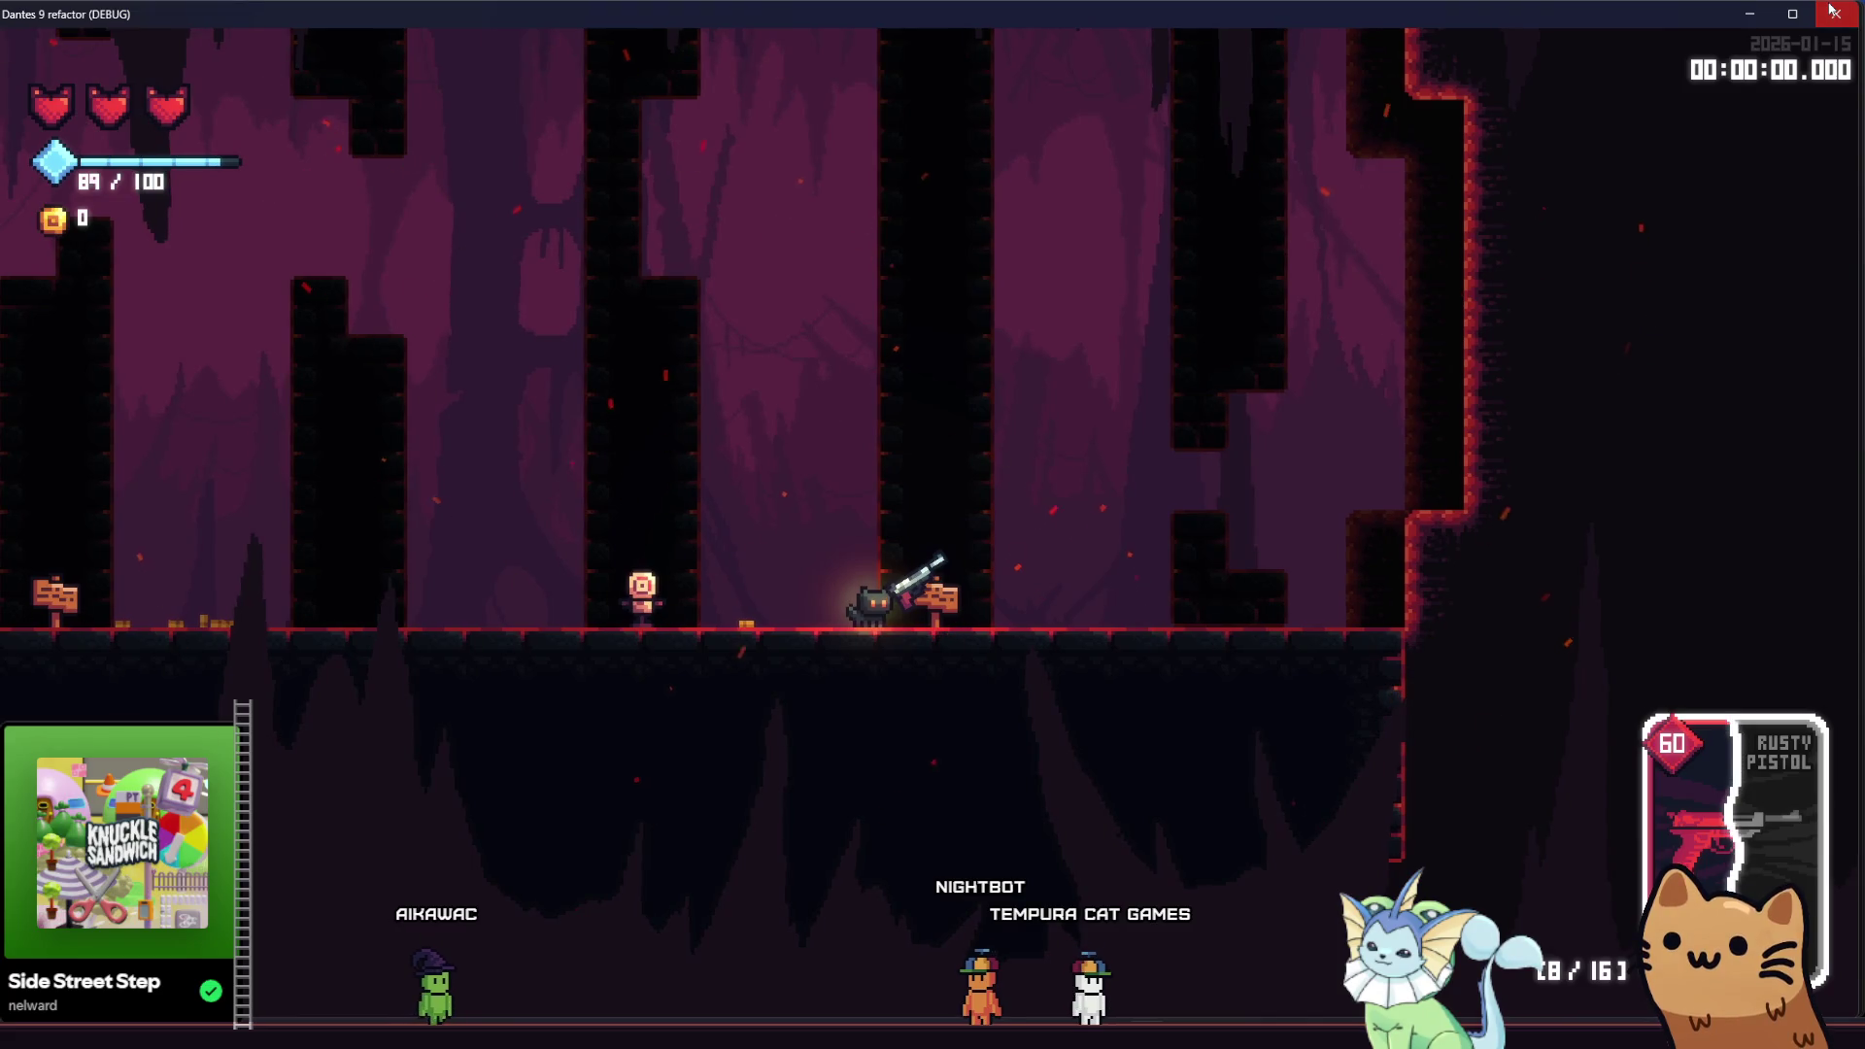
left_click(1830, 10)
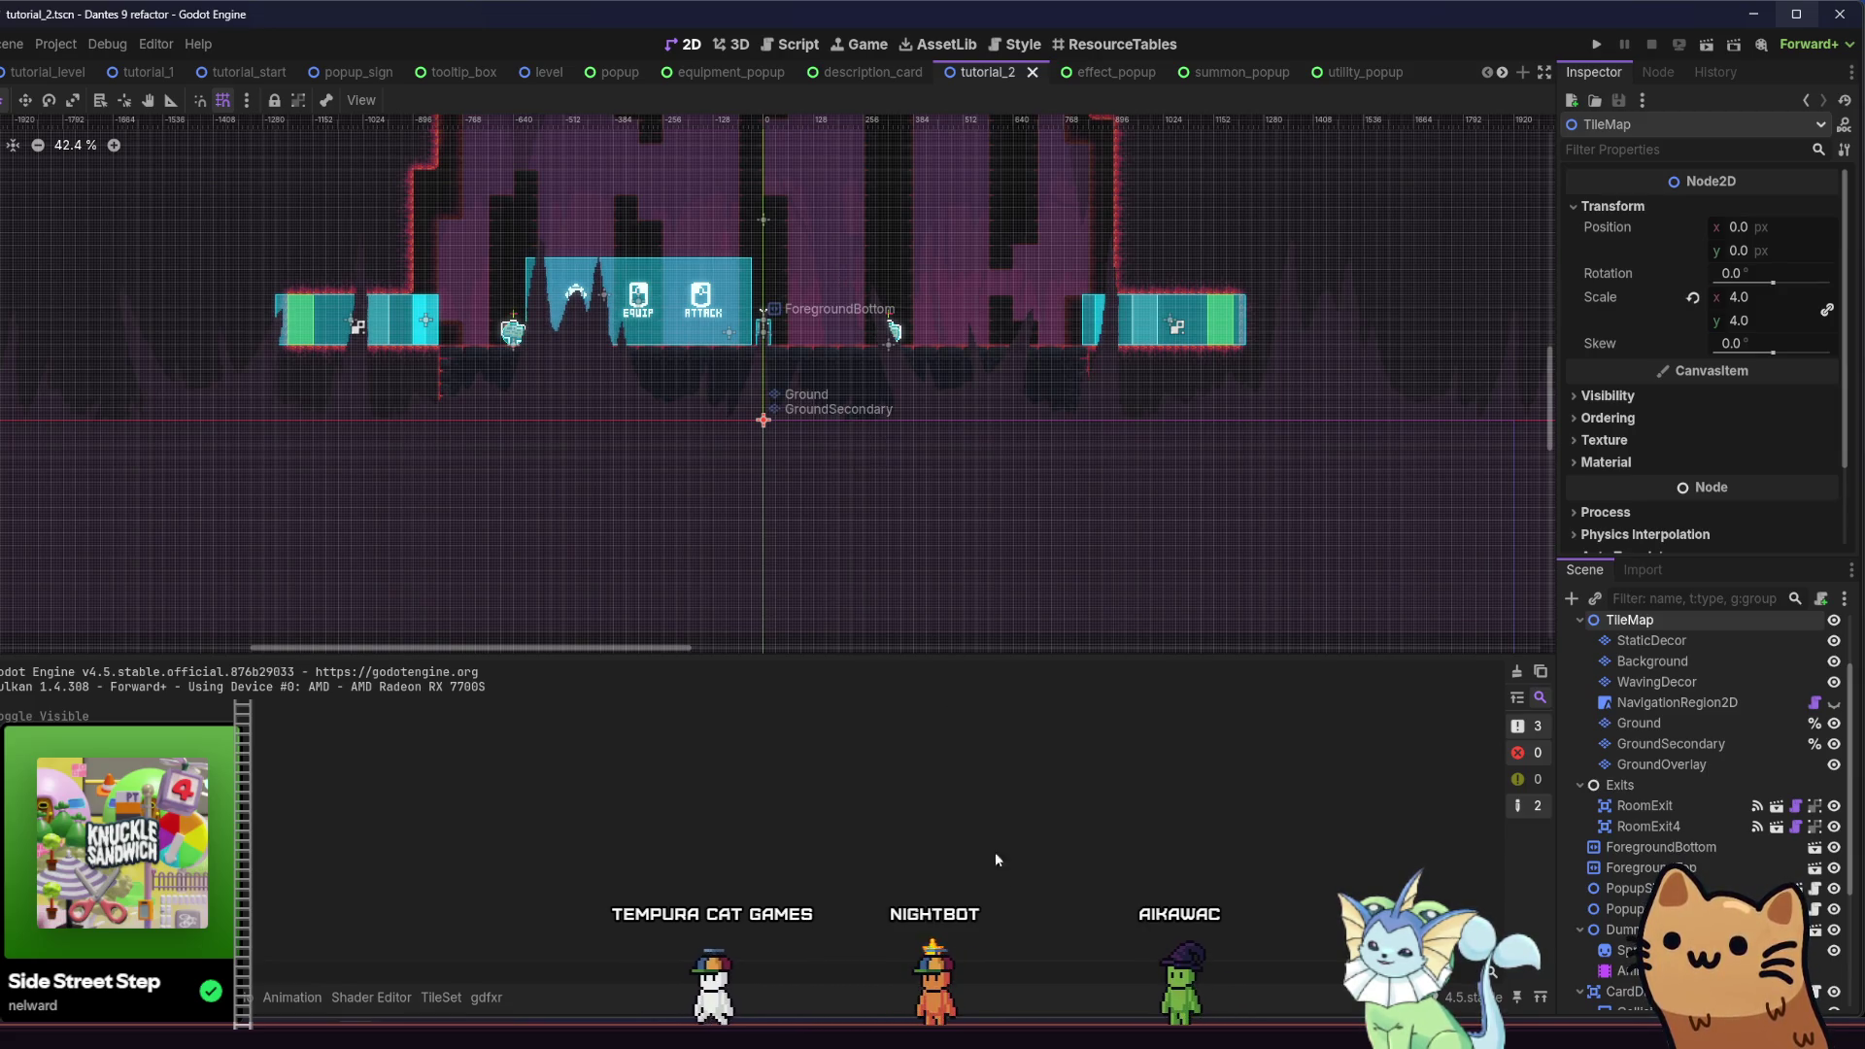
scroll(788, 449, "up", 5)
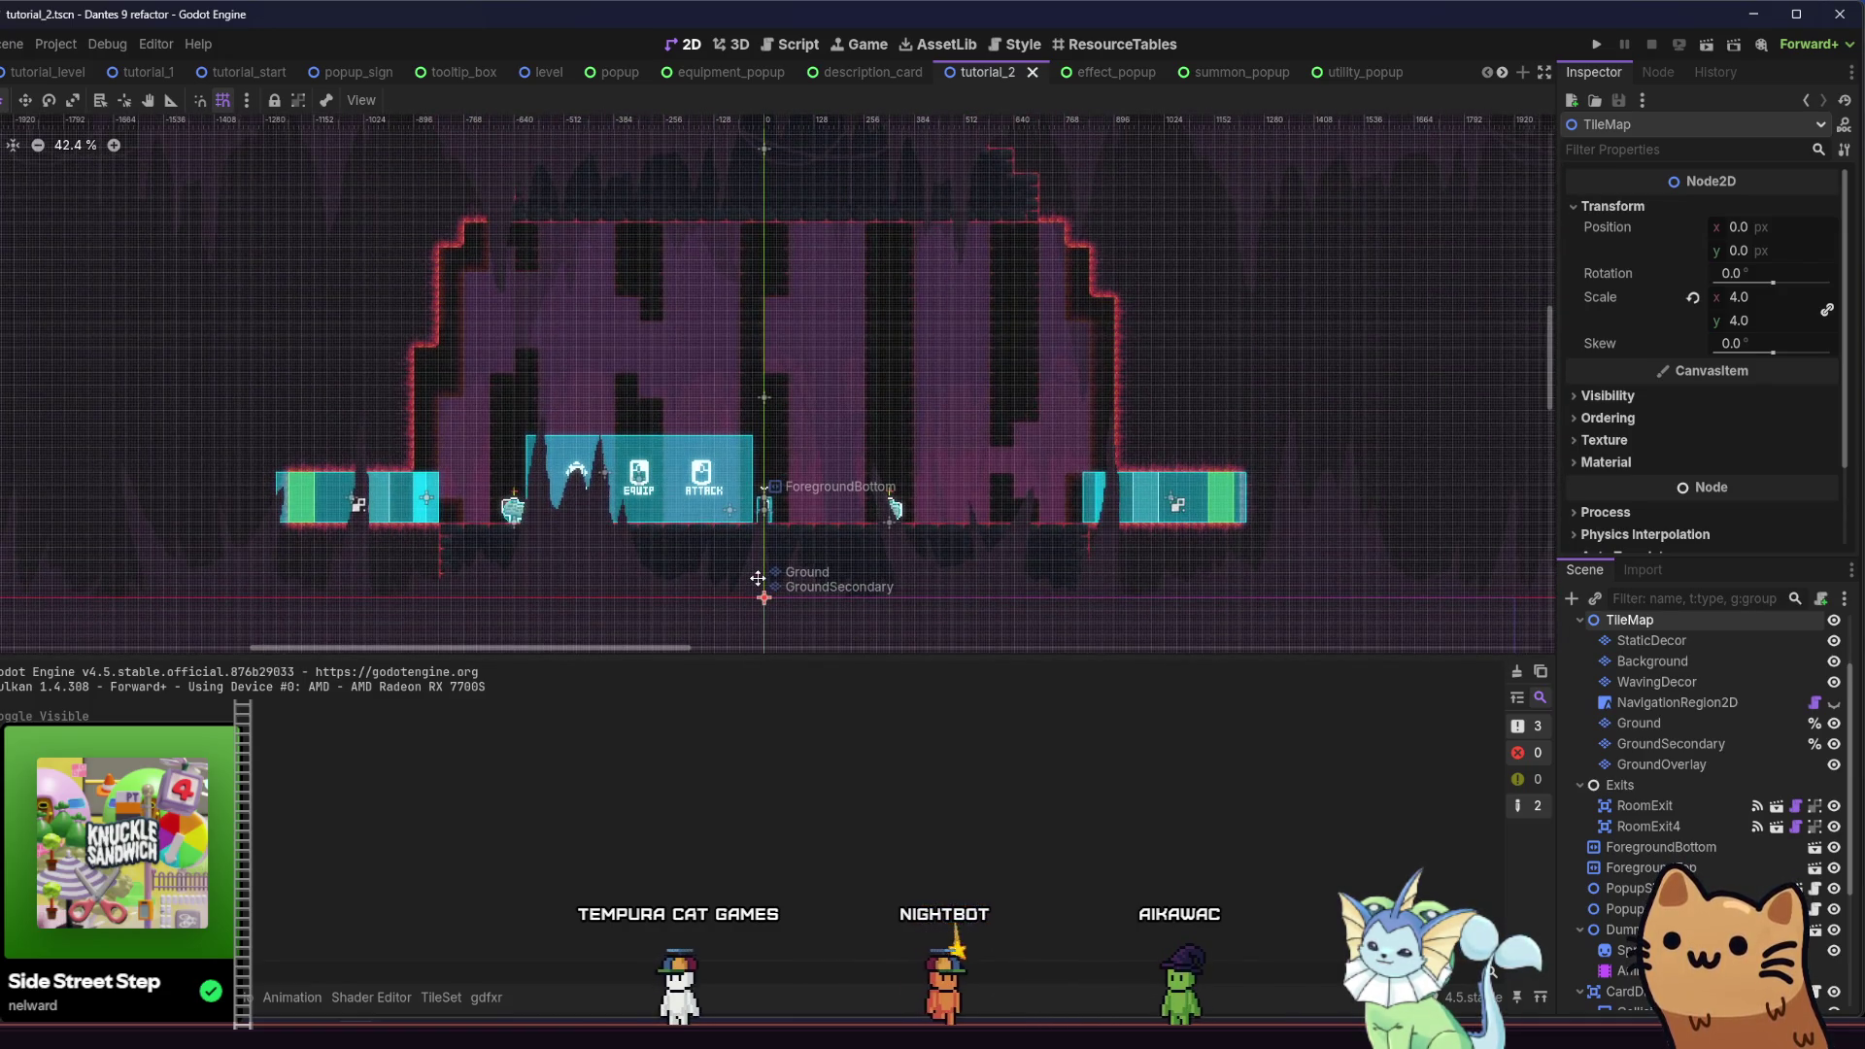
scroll(743, 593, "down", 1)
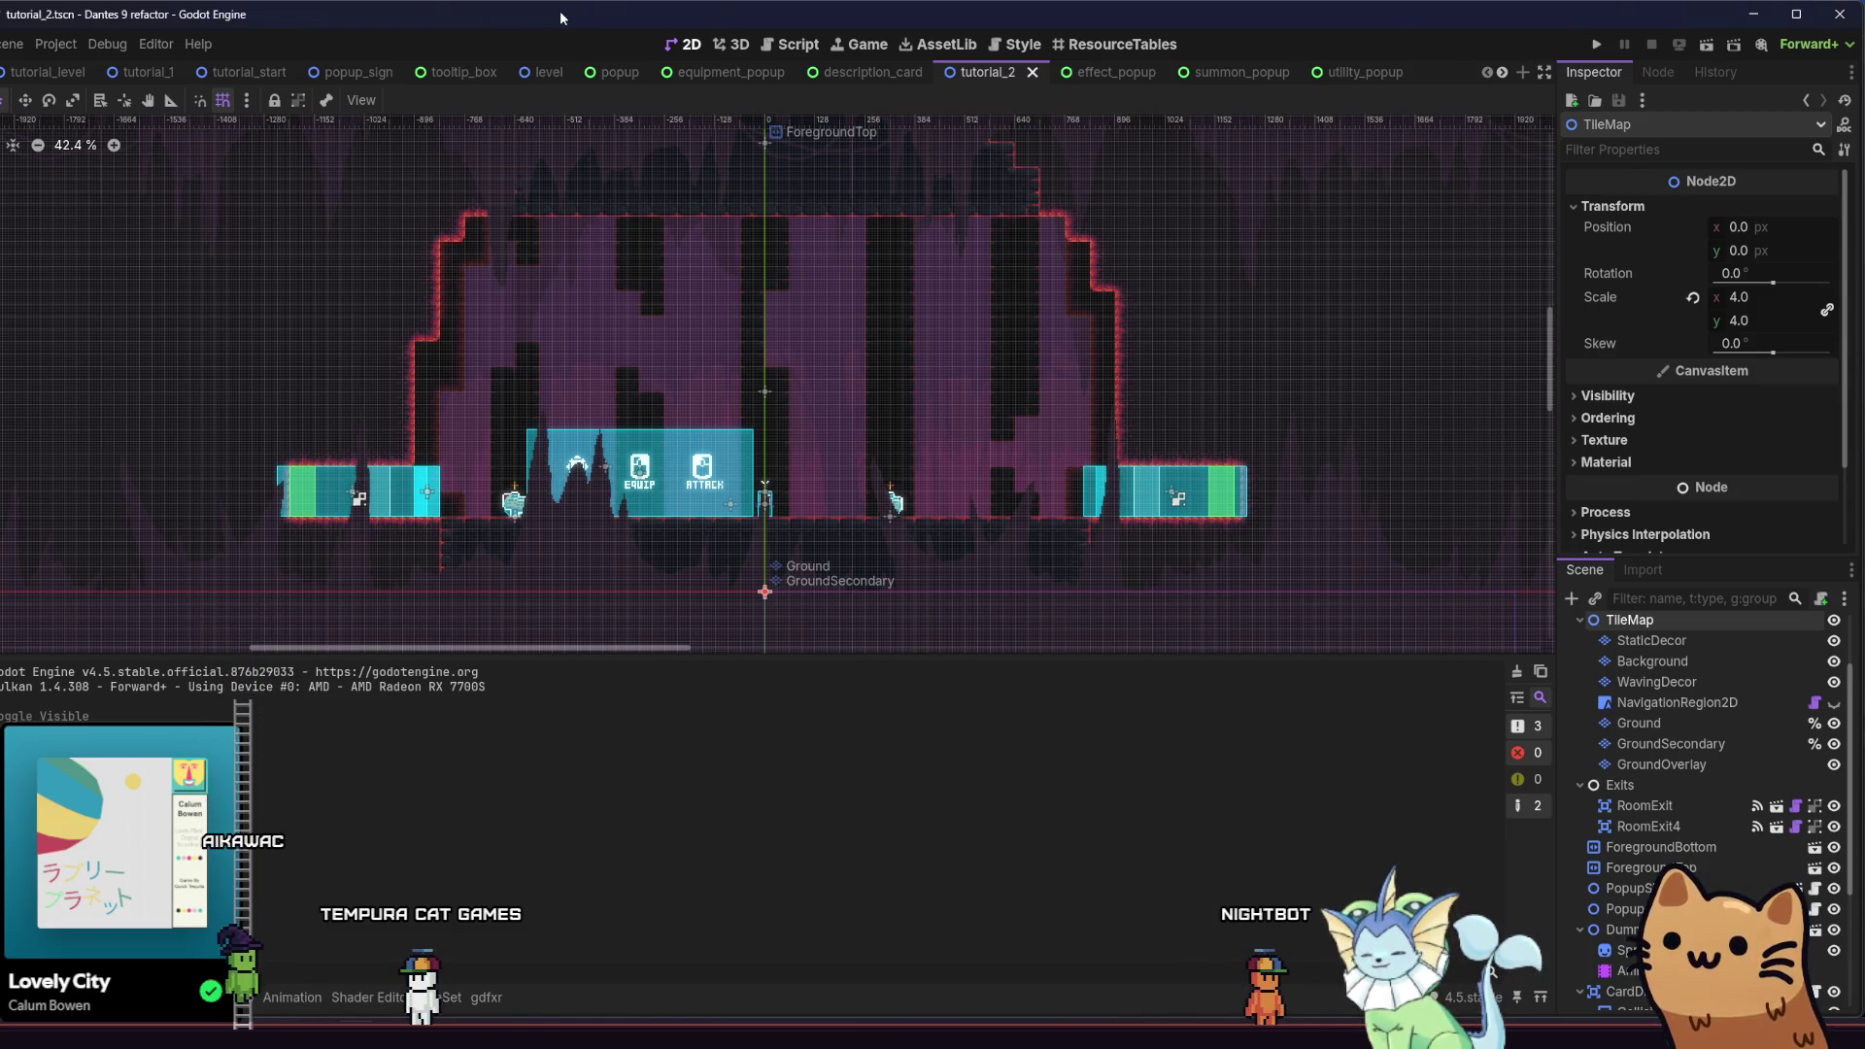
mouse_move(565, 198)
left_mouse_down()
mouse_move(602, 241)
mouse_move(615, 212)
left_mouse_up()
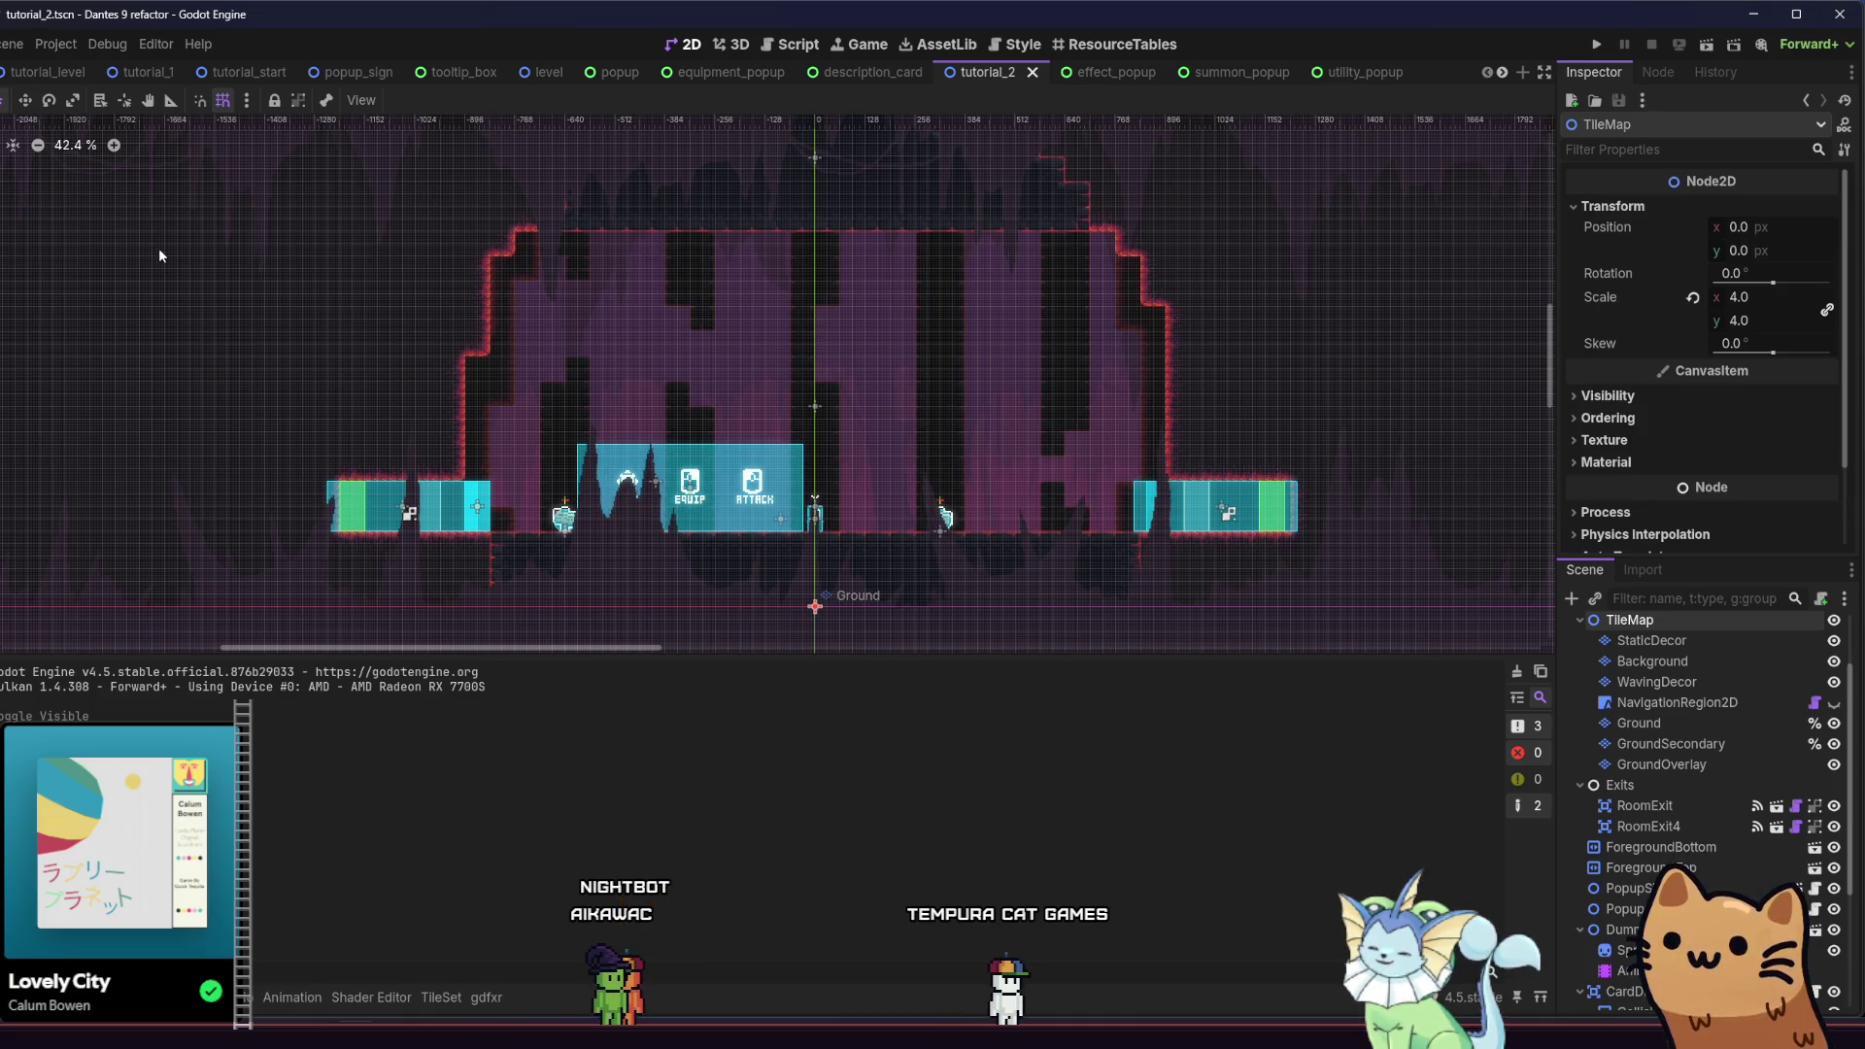
- Leave the tutorial_2 canvas for the tutorial_1 scene, then quick-search project files for 'tut'
scroll(767, 309, "up", 4)
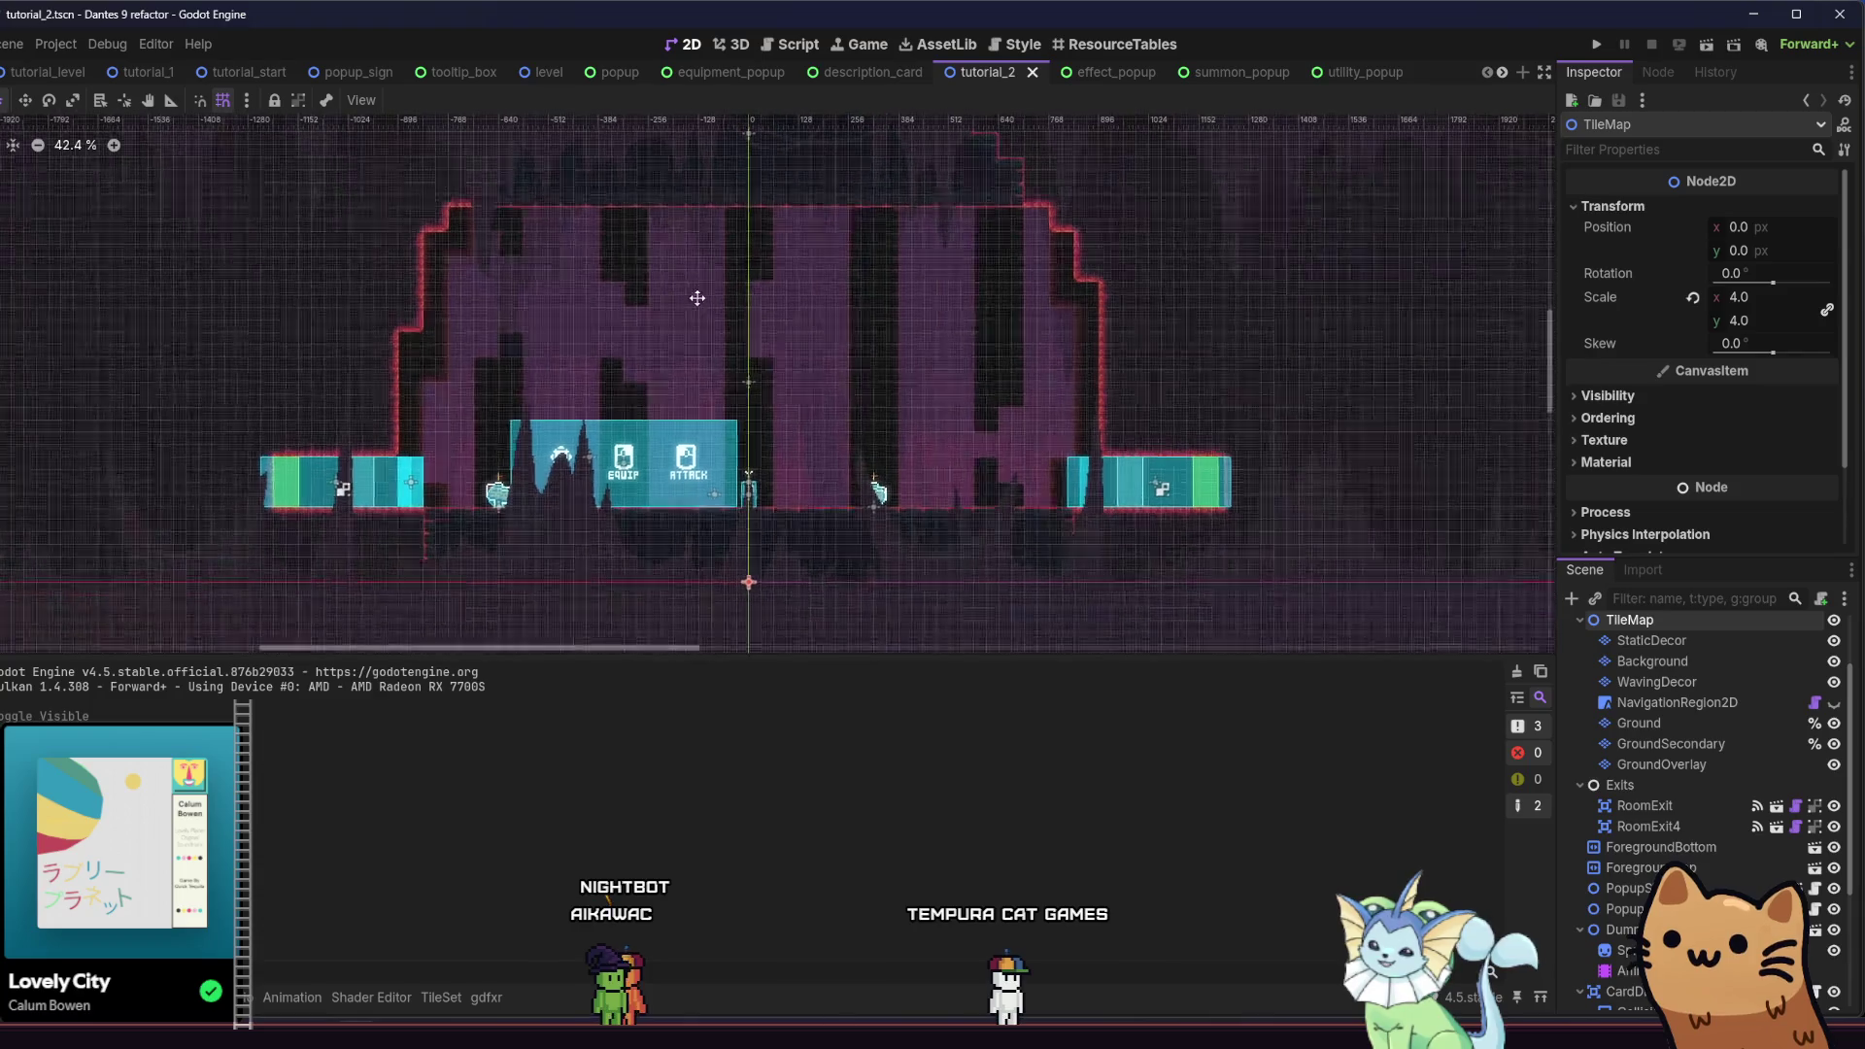
scroll(694, 449, "right", 3)
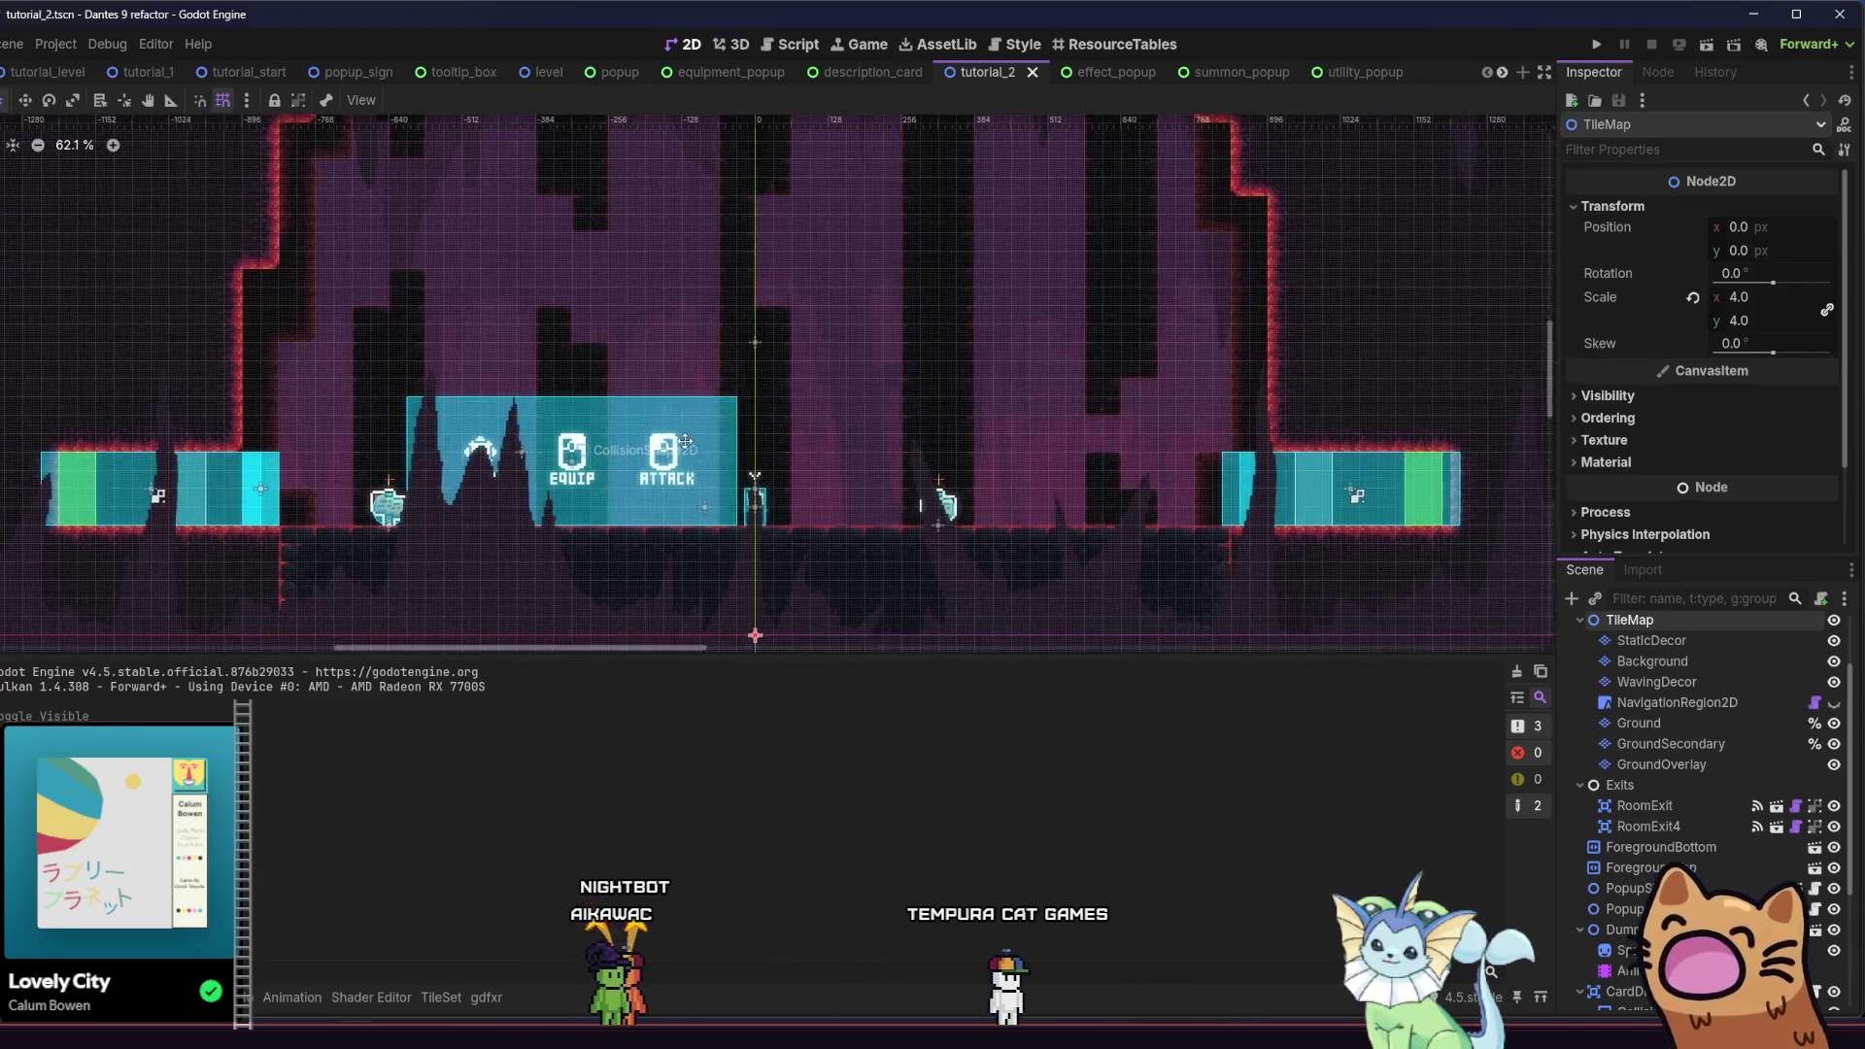
scroll(614, 453, "right", 2)
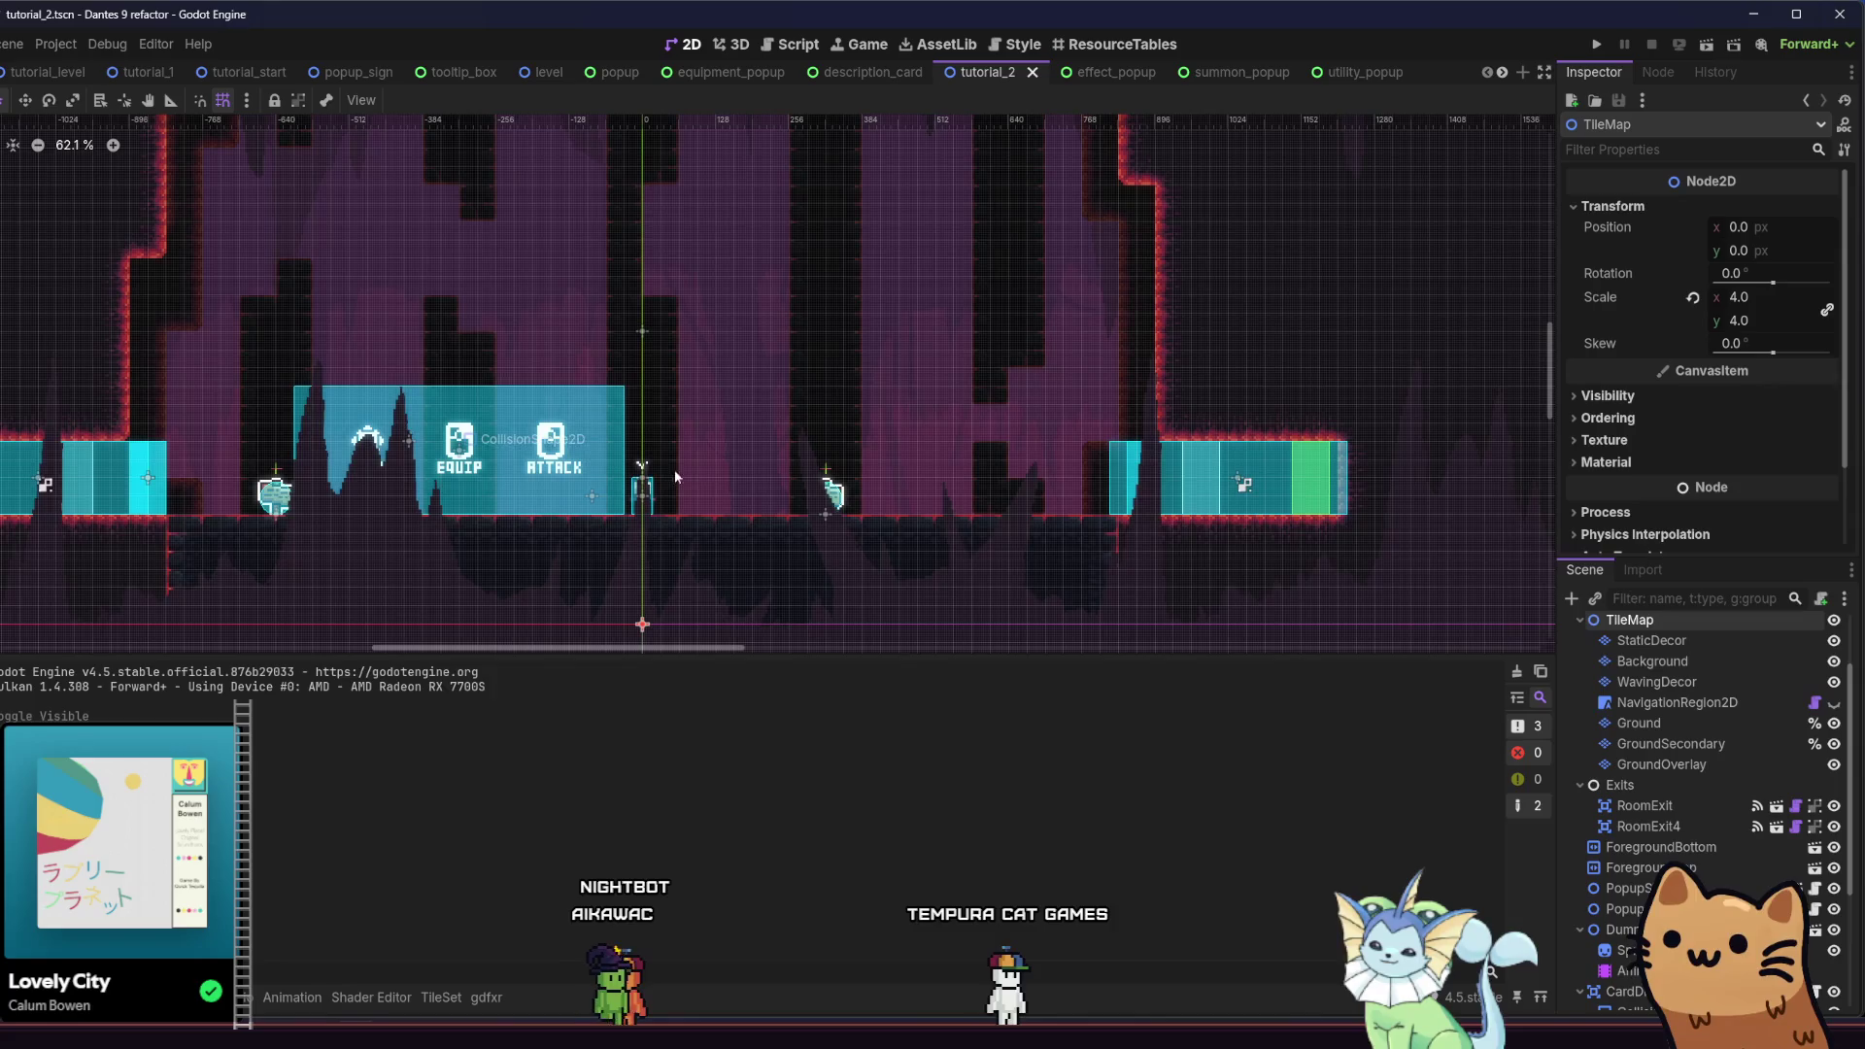
scroll(775, 522, "up", 1)
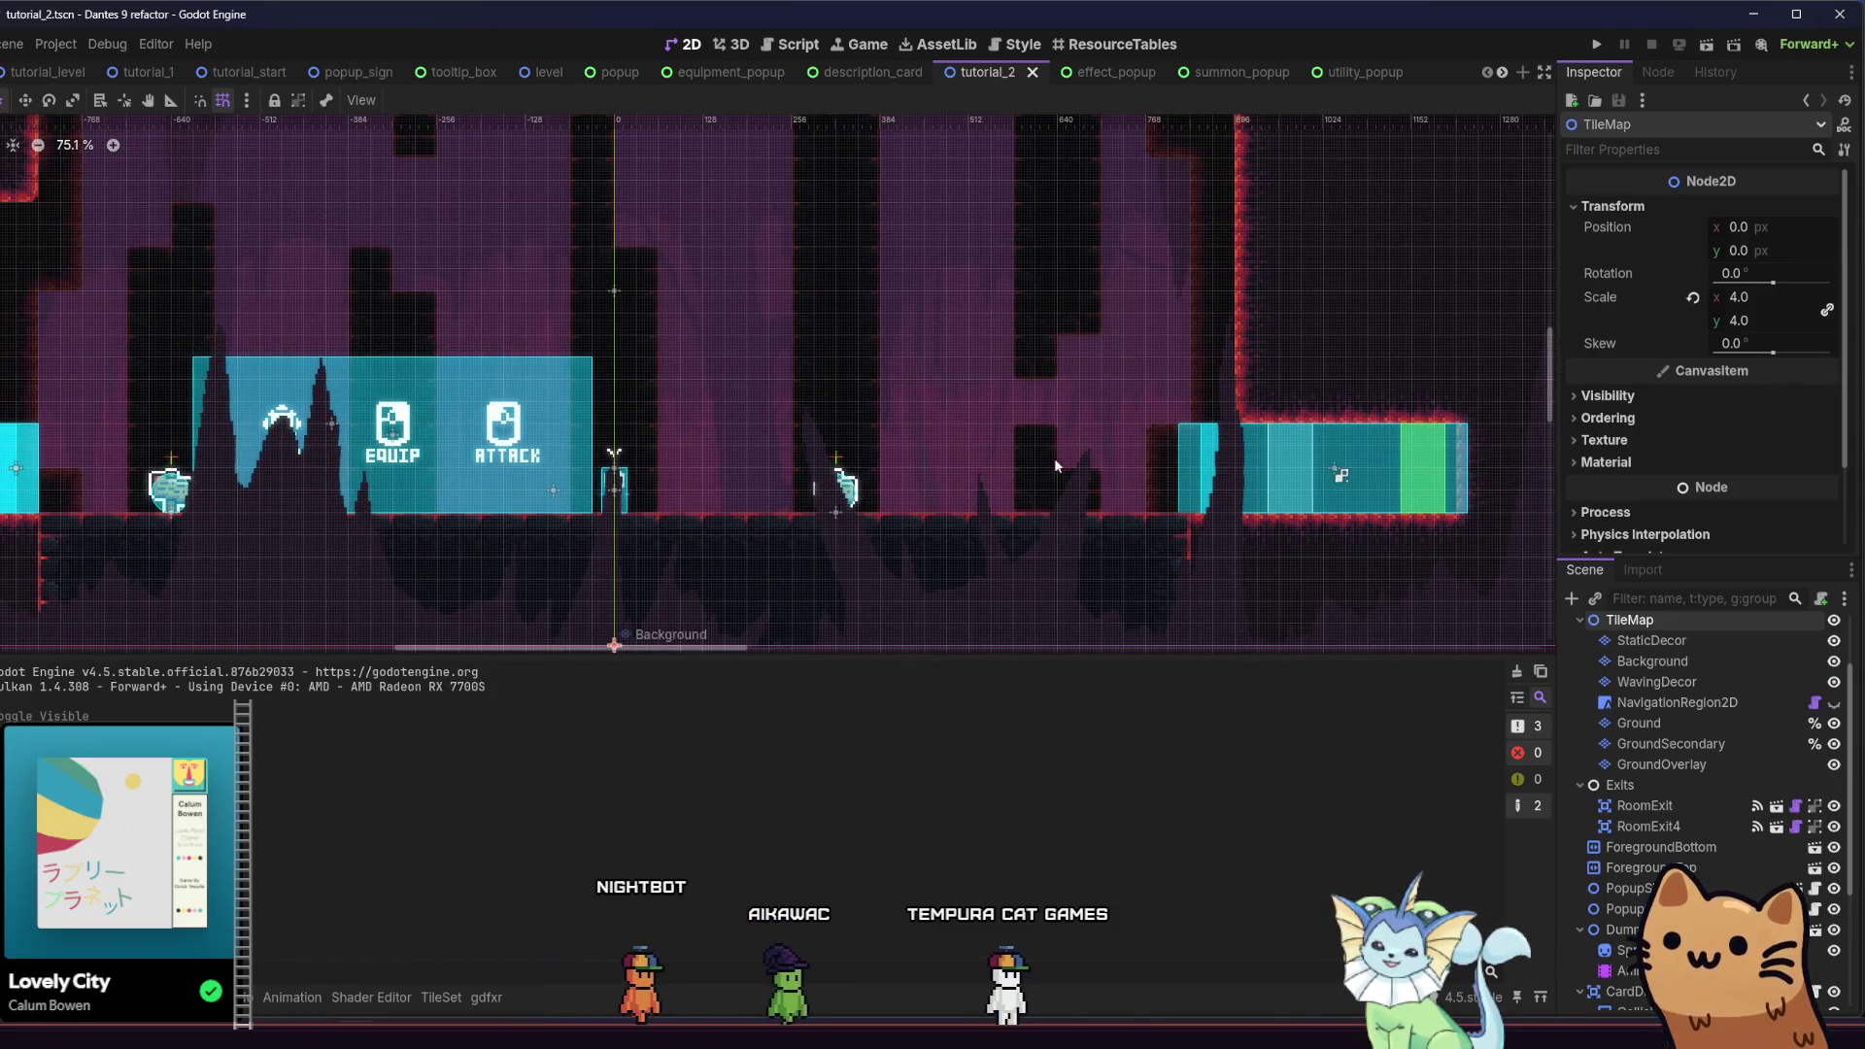
left_click(35, 73)
left_click(136, 74)
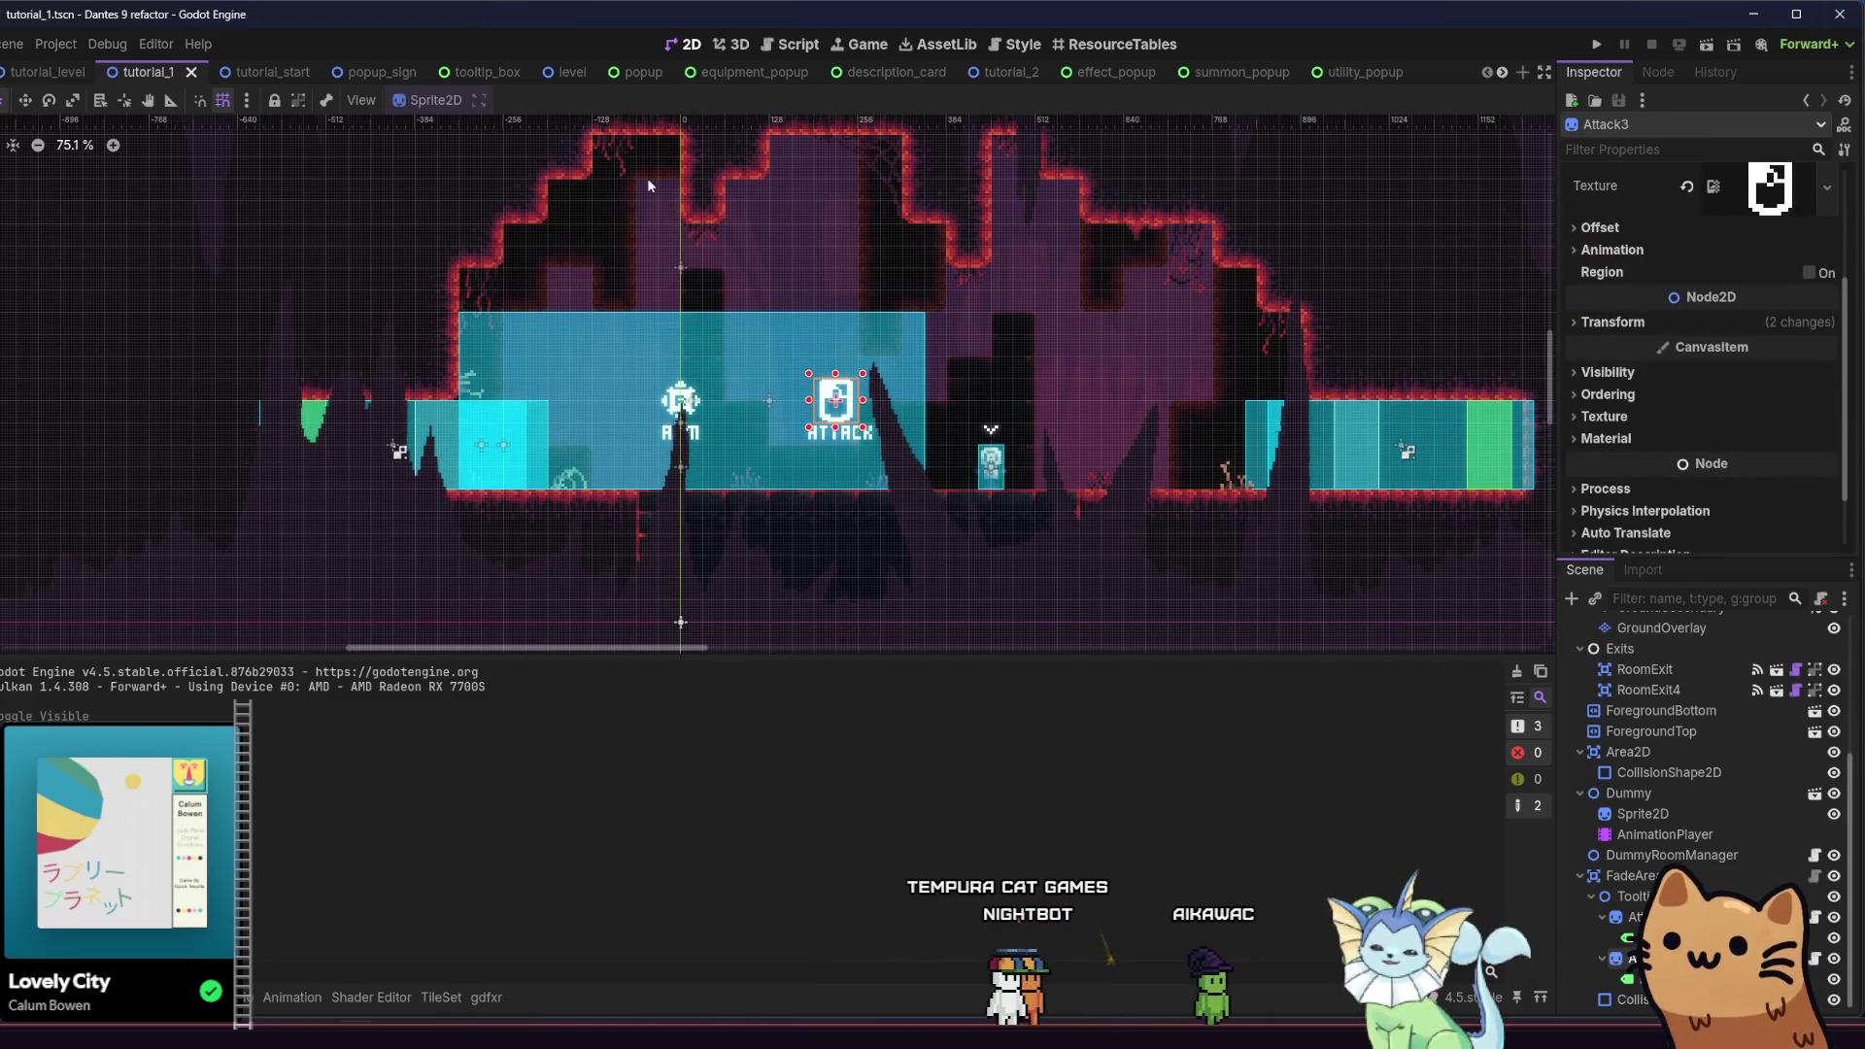
key("alt+shift+o")
type("tutora")
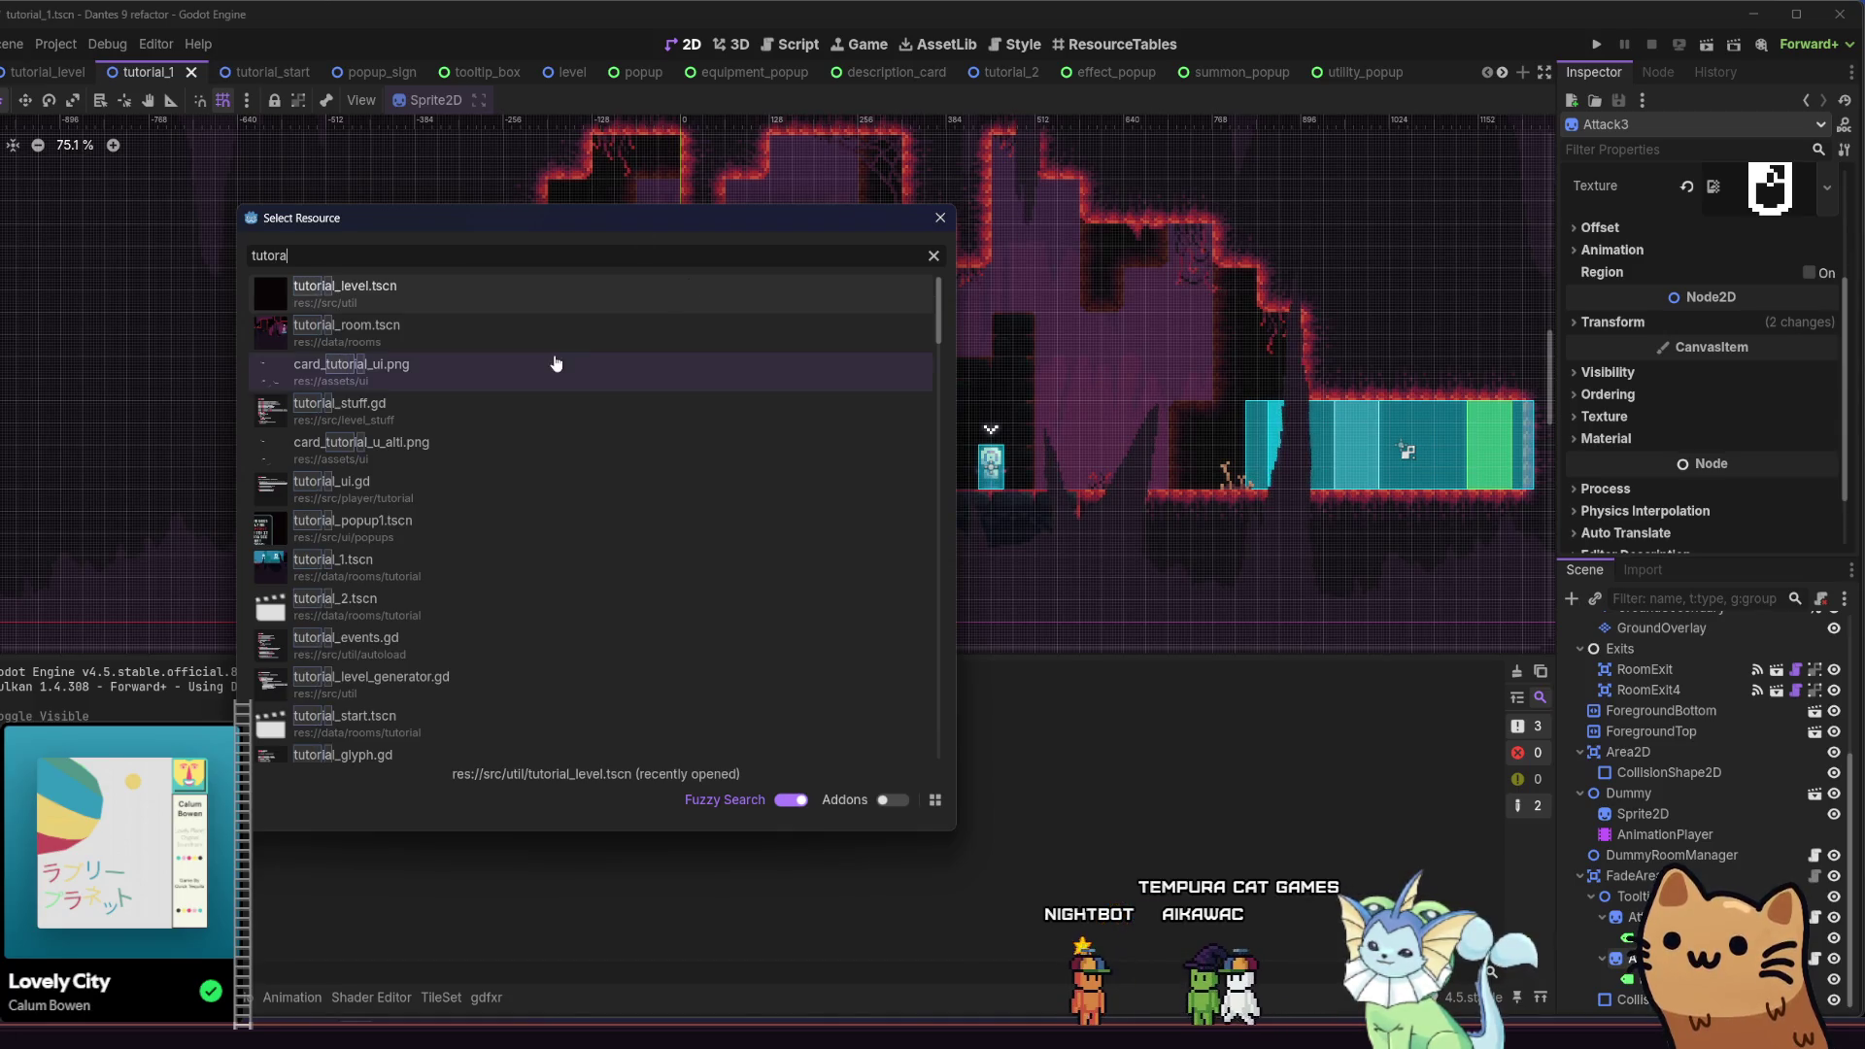
- Open tutorial_room.tscn and bring up the TutorialTriggers node's card_tutorial_trigger.gd script
double_click(553, 326)
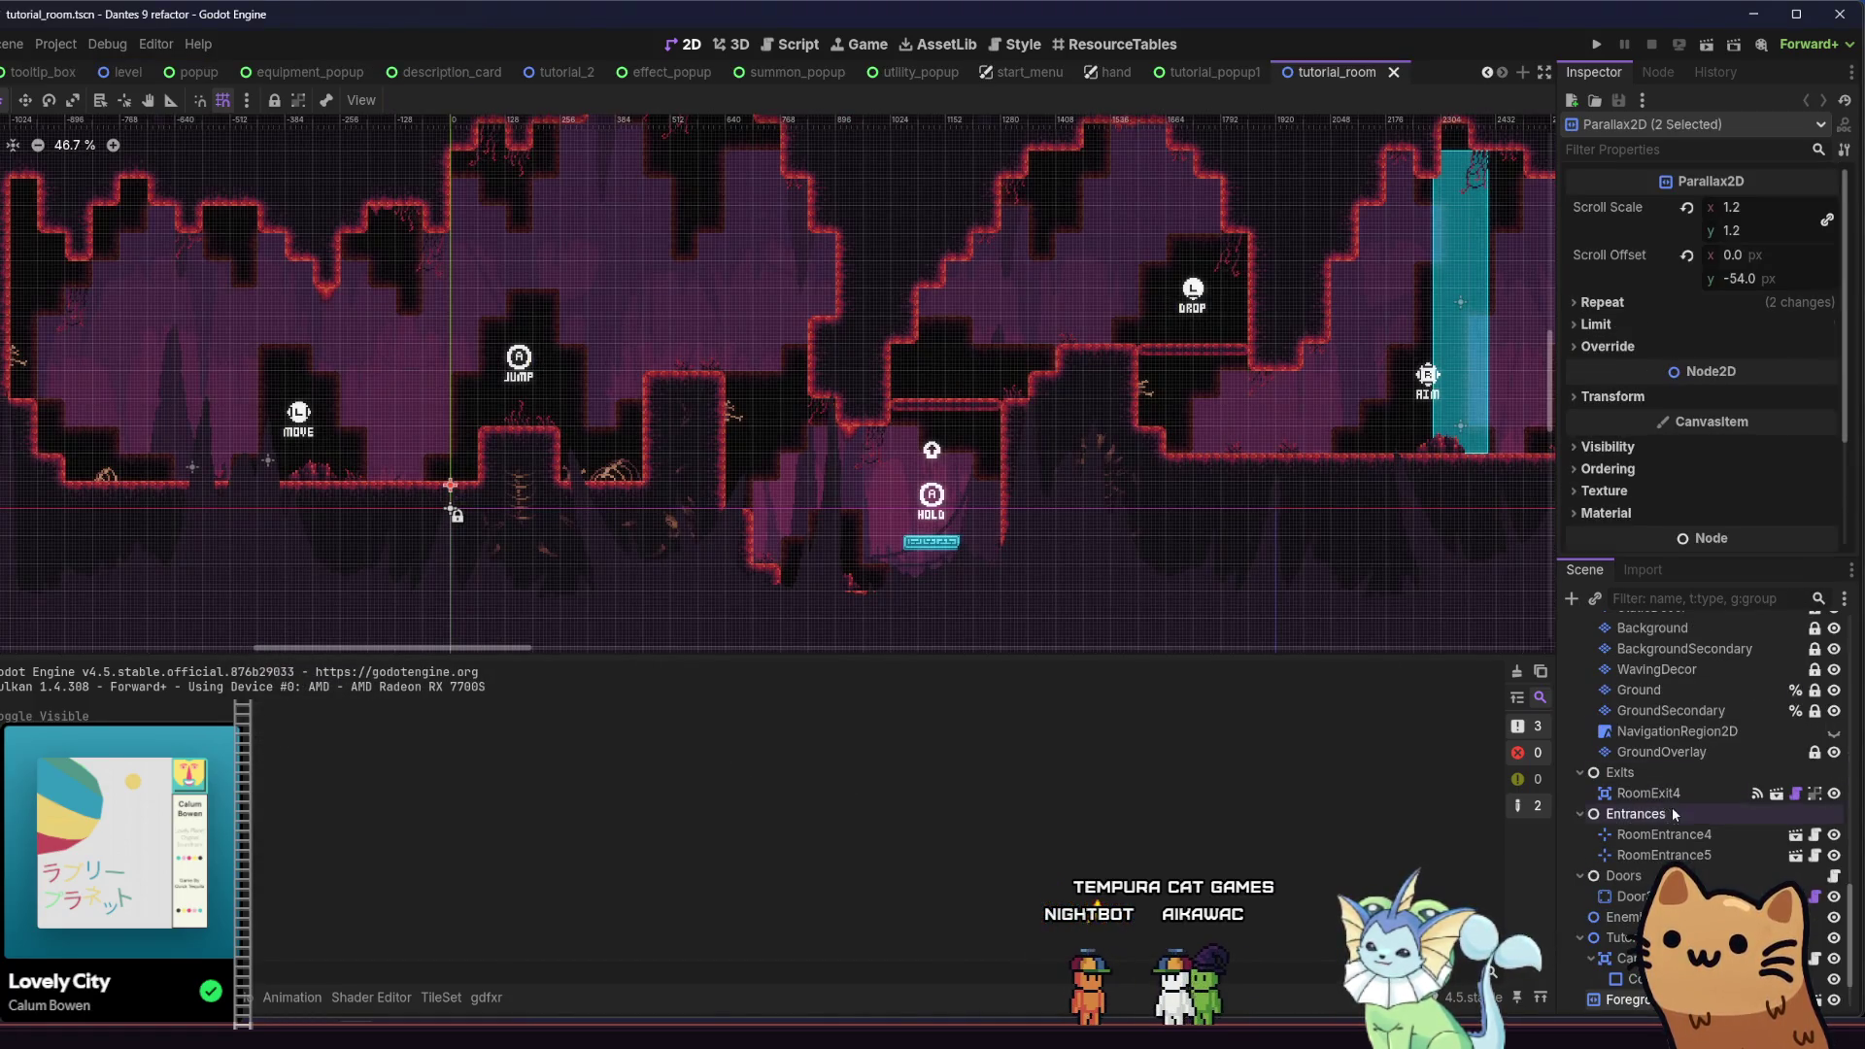
left_click(1621, 937)
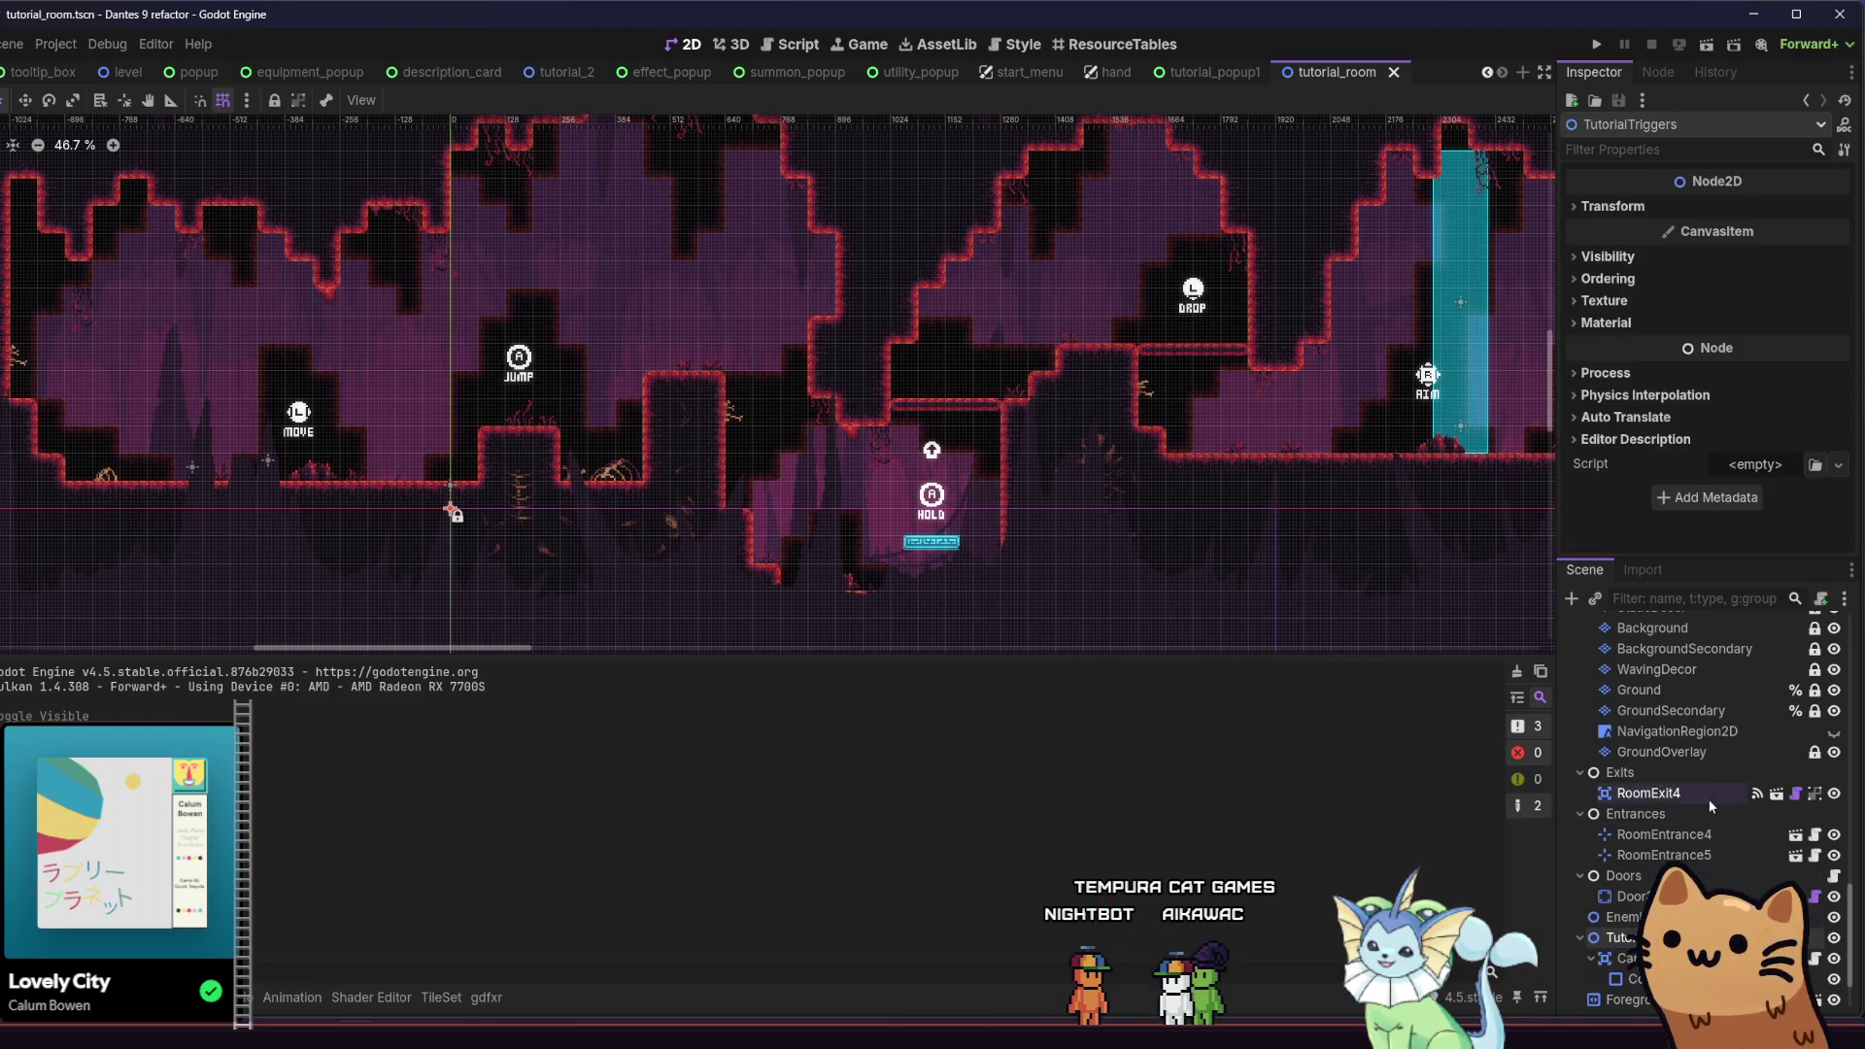
left_click(1814, 960)
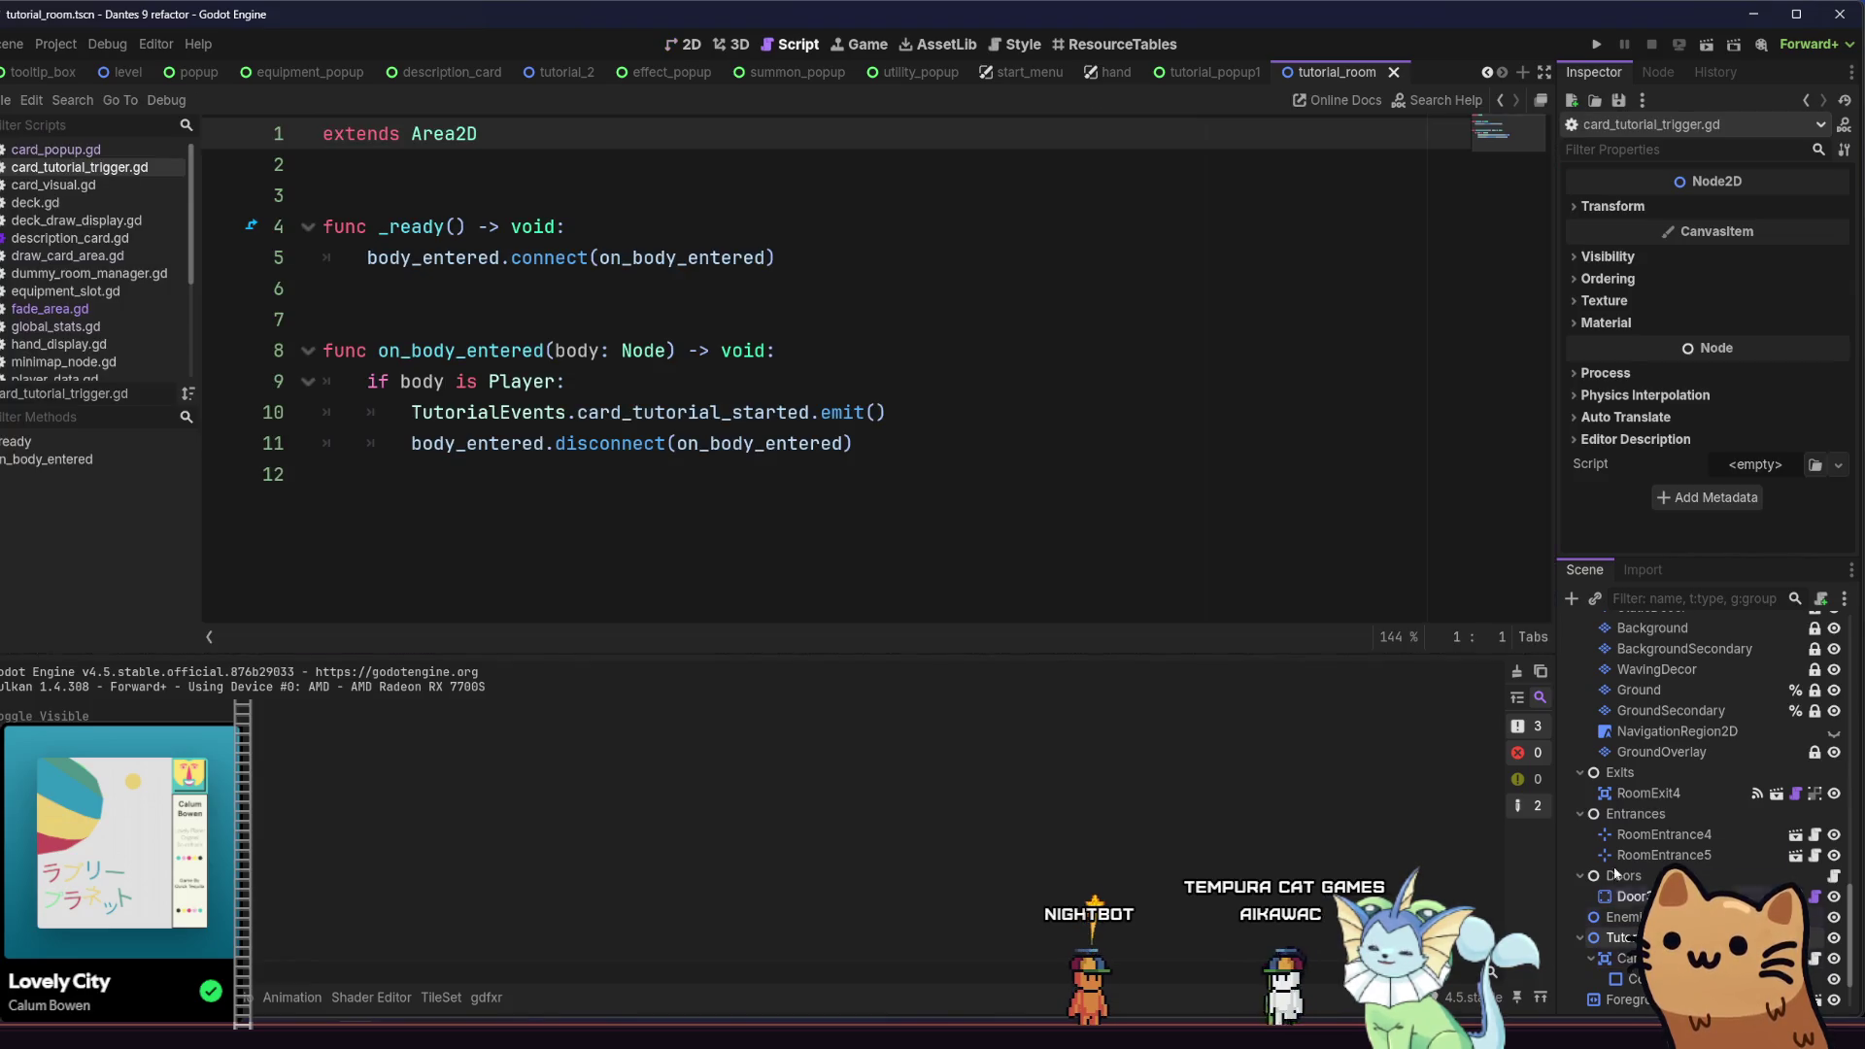
- Browse the Card1DoorTrigger and DummyDoorTrigger nodes, then open TutorialStuff's tutorial_stuff.gd script
left_click(1186, 456)
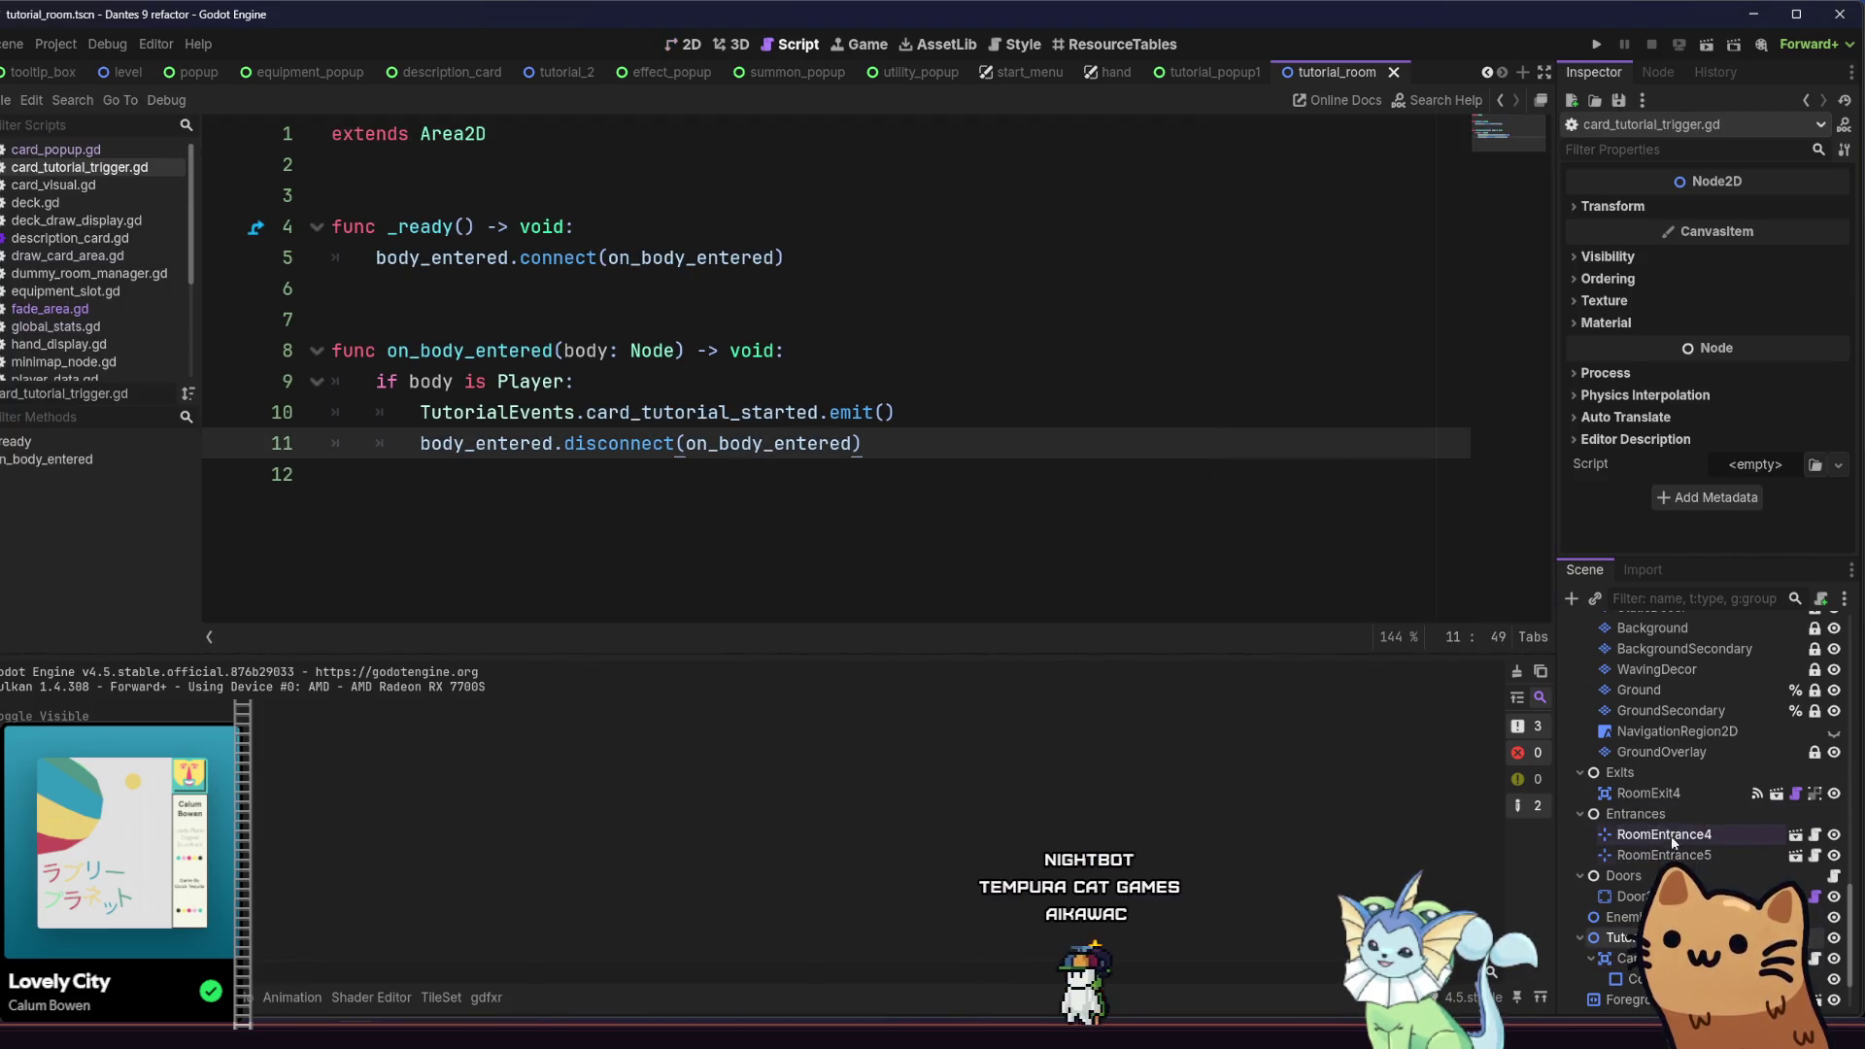
scroll(1671, 848, "up", 4)
scroll(1669, 805, "up", 3)
scroll(1681, 790, "up", 3)
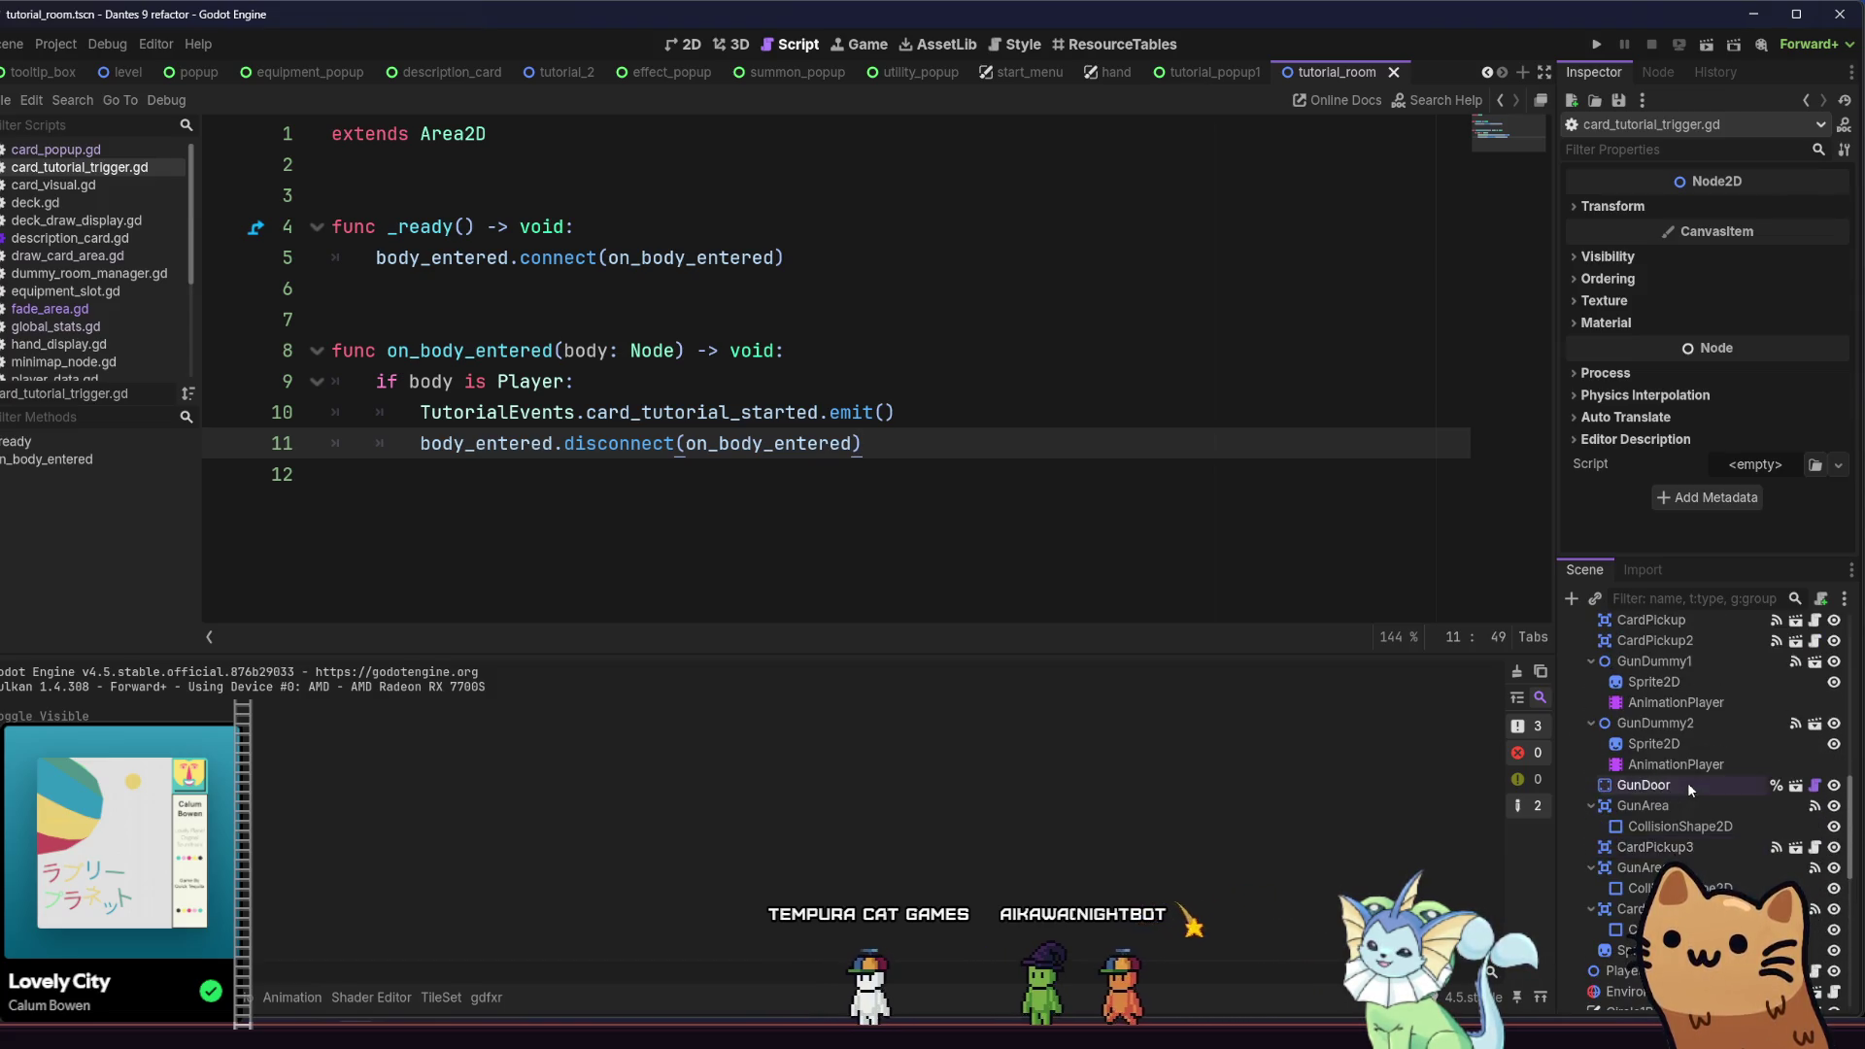
scroll(1687, 783, "up", 5)
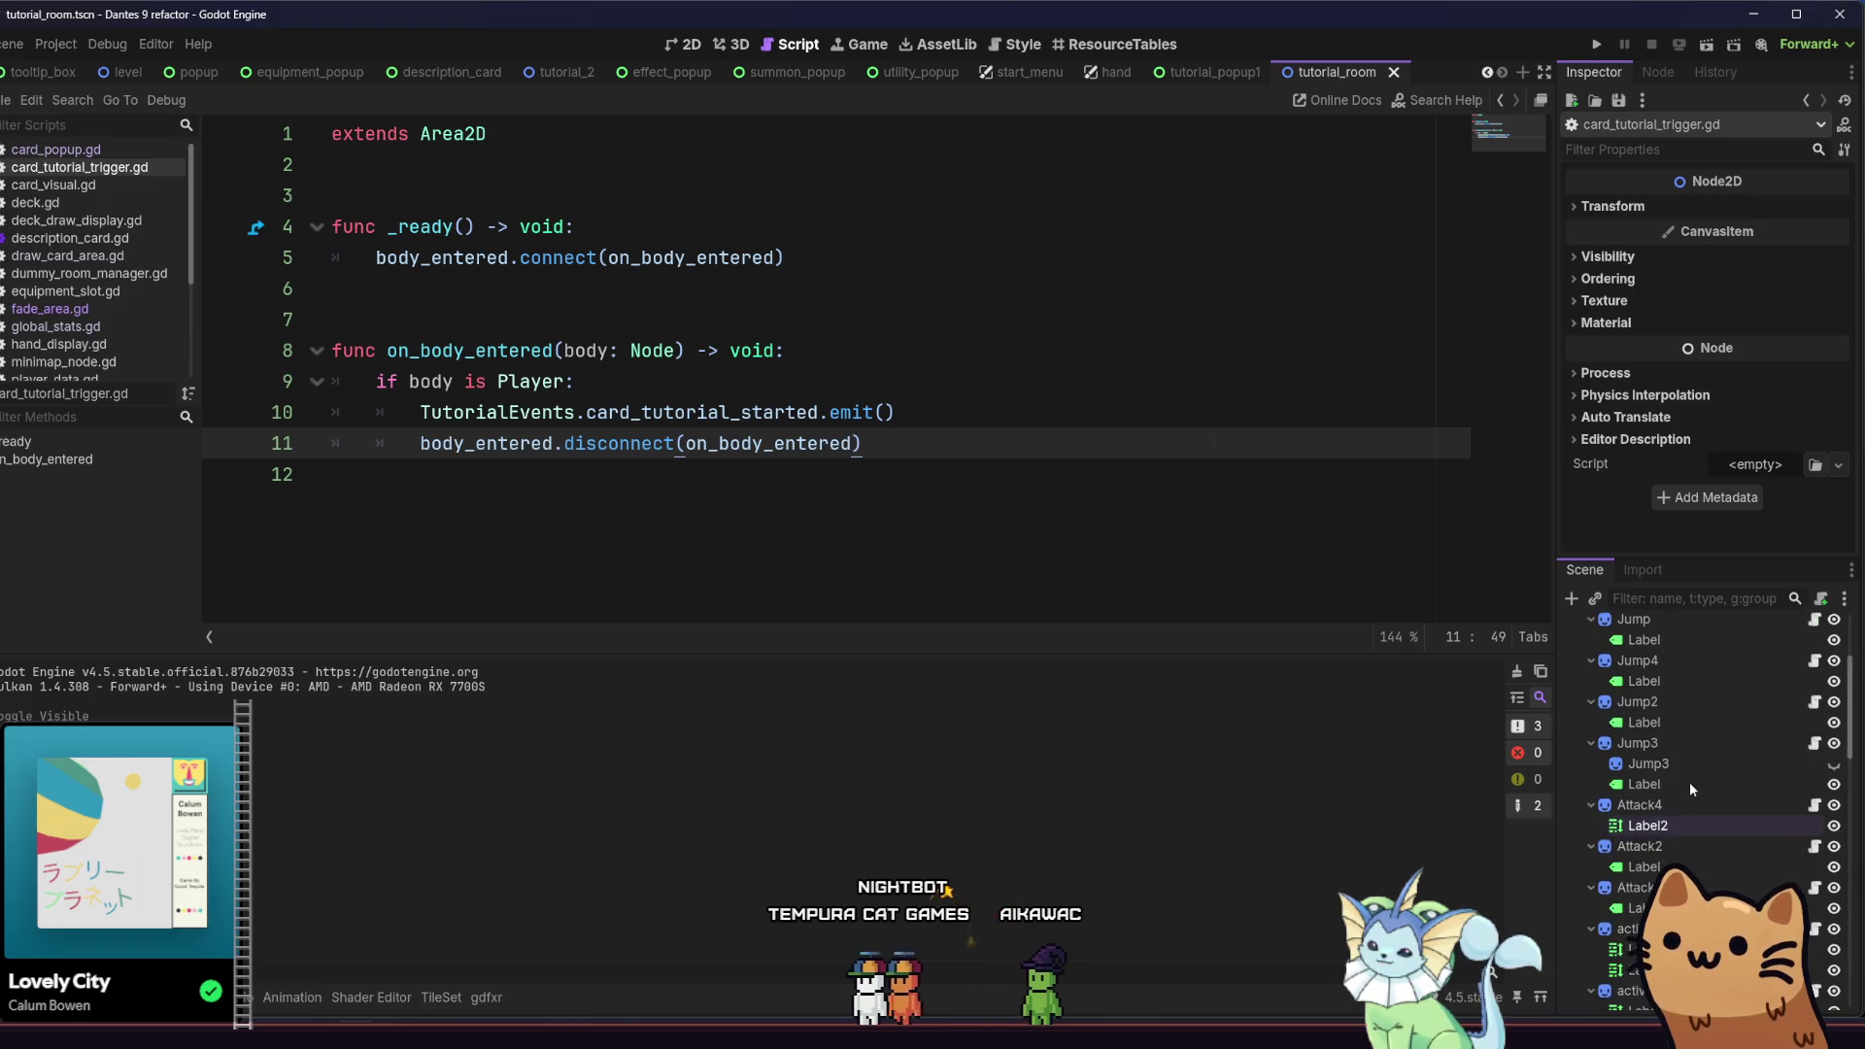
scroll(1689, 783, "up", 4)
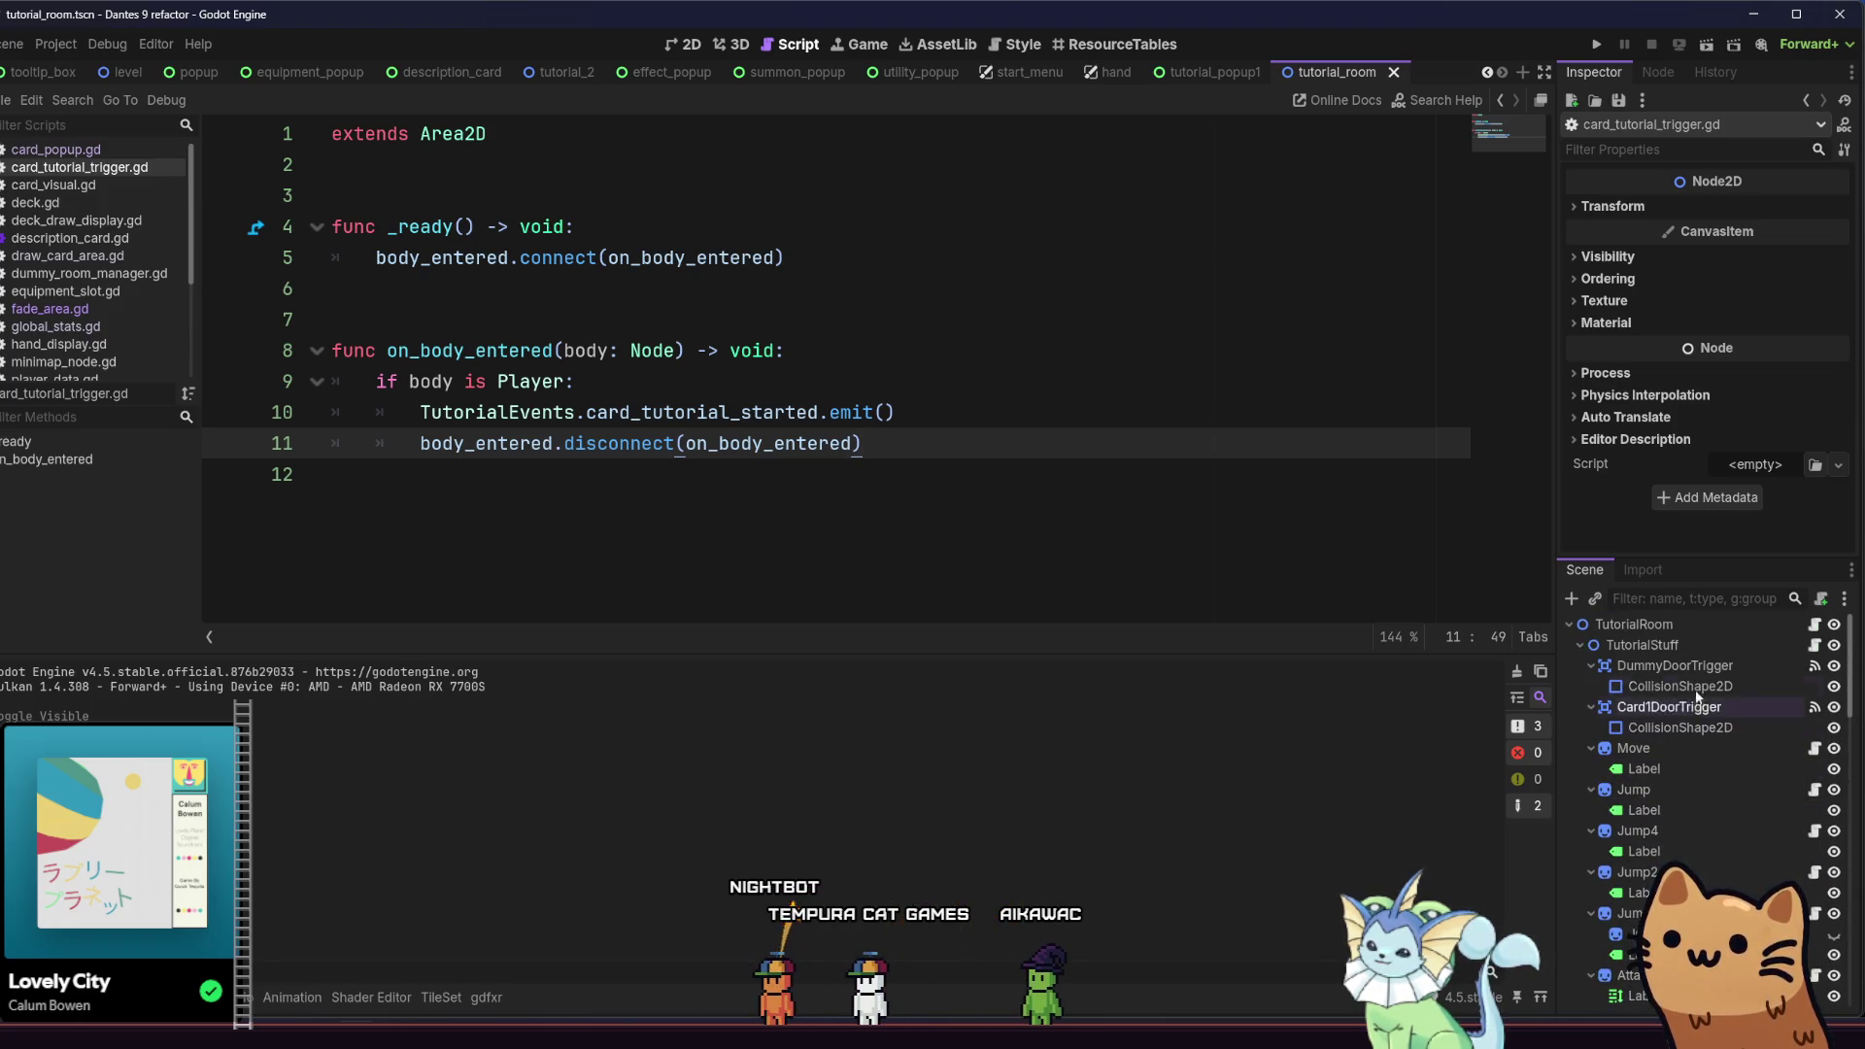
left_click(1675, 667)
left_click(1690, 707)
left_click(1690, 726)
left_click(1674, 666)
left_click(1682, 645)
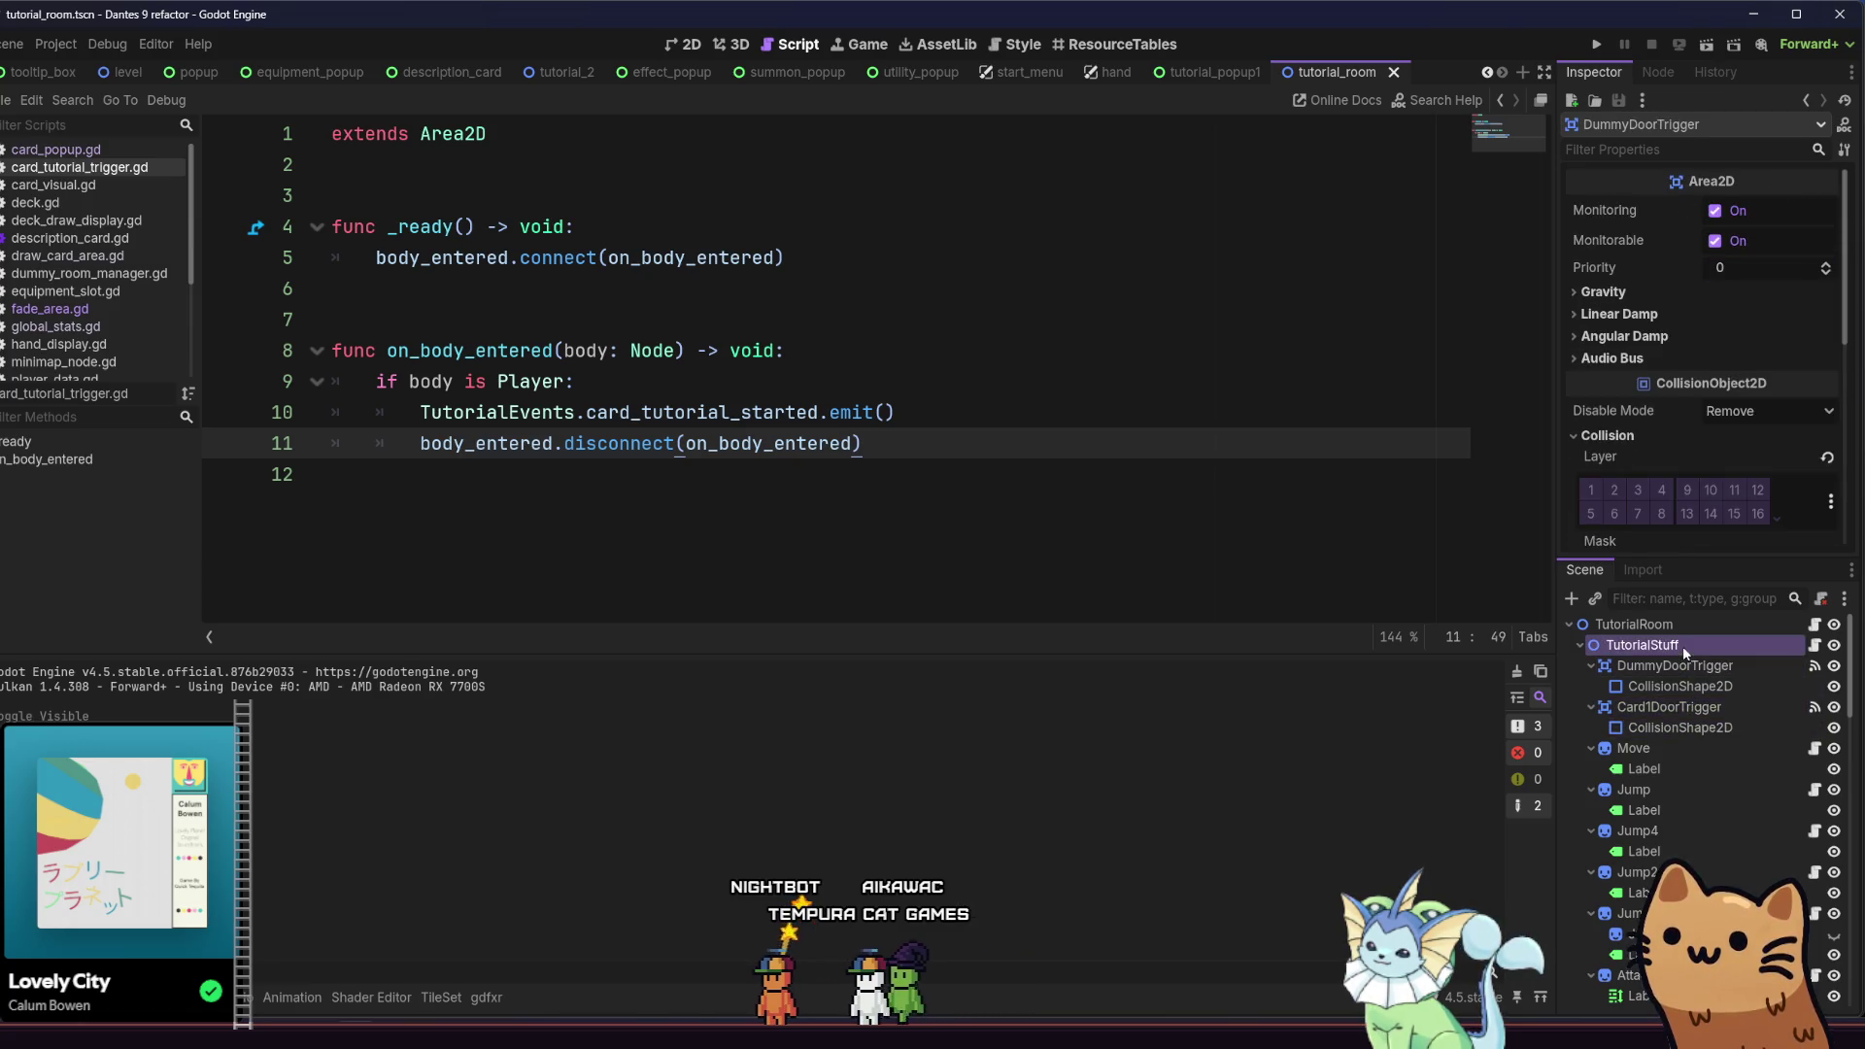
left_click(1814, 646)
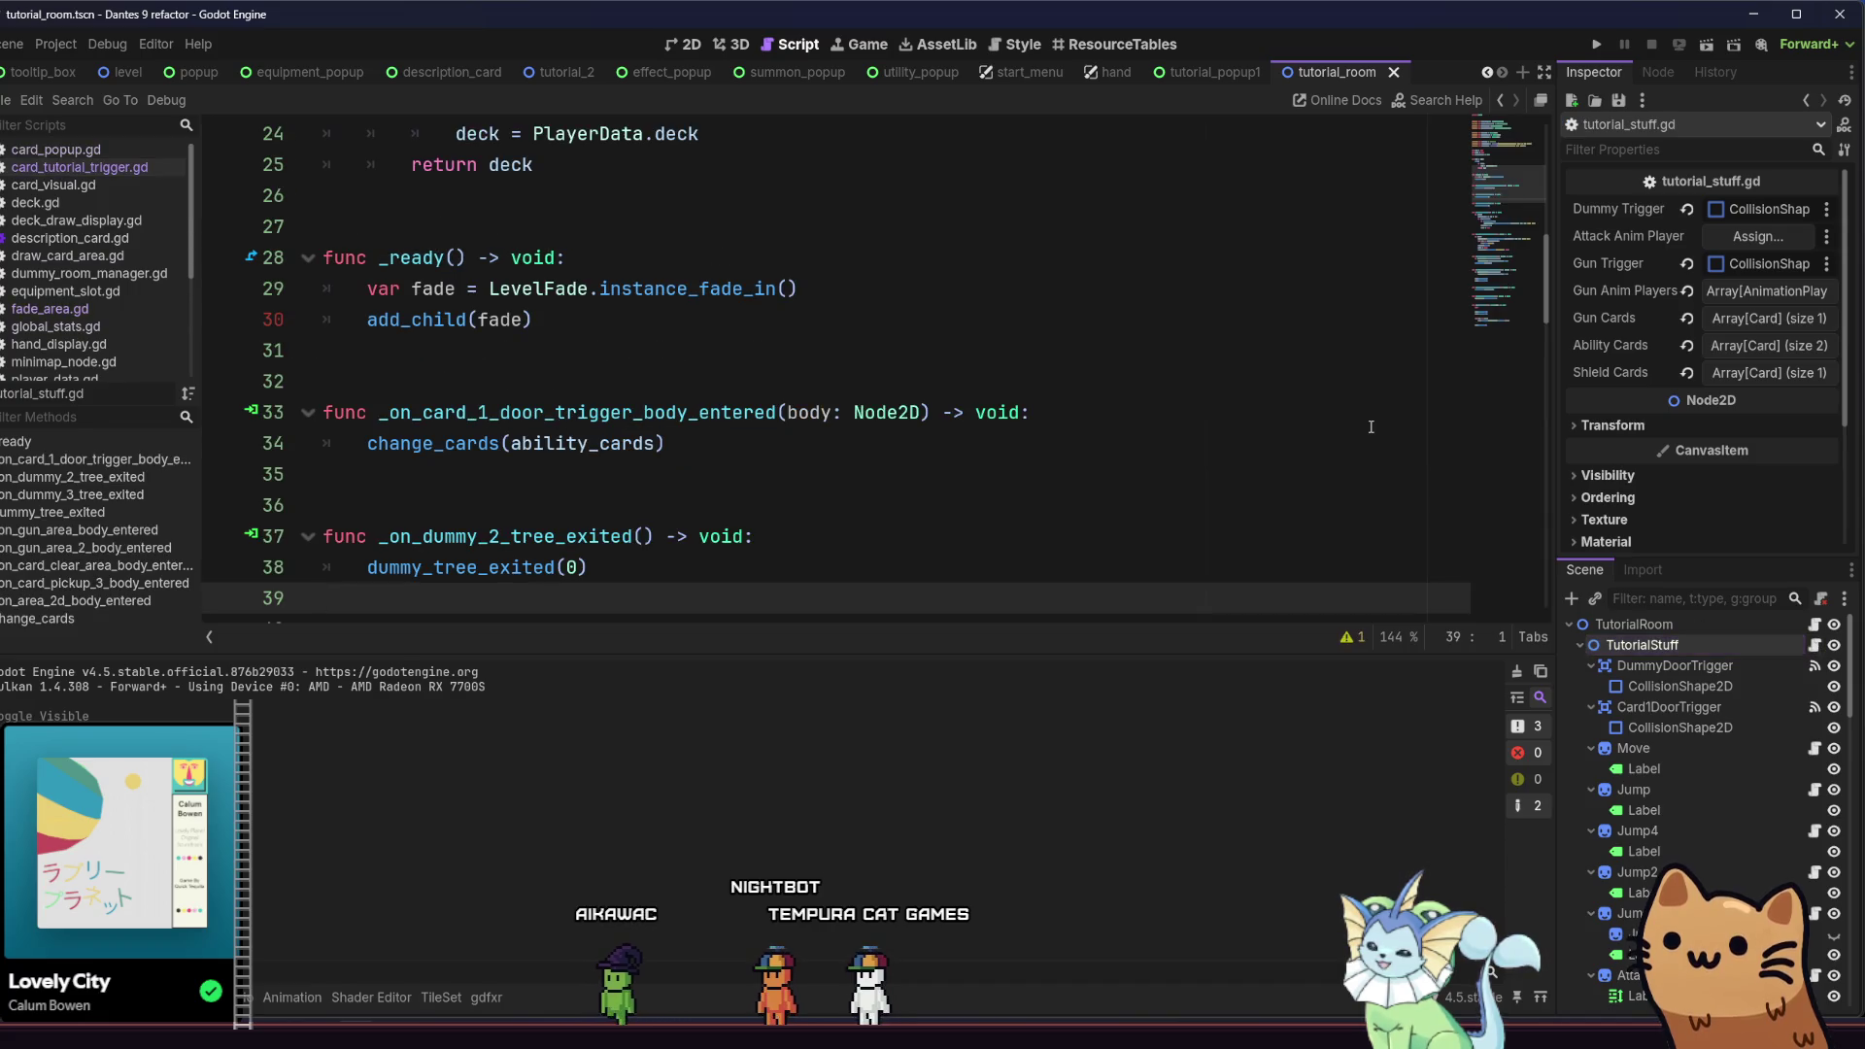
scroll(1529, 185, "up", 8)
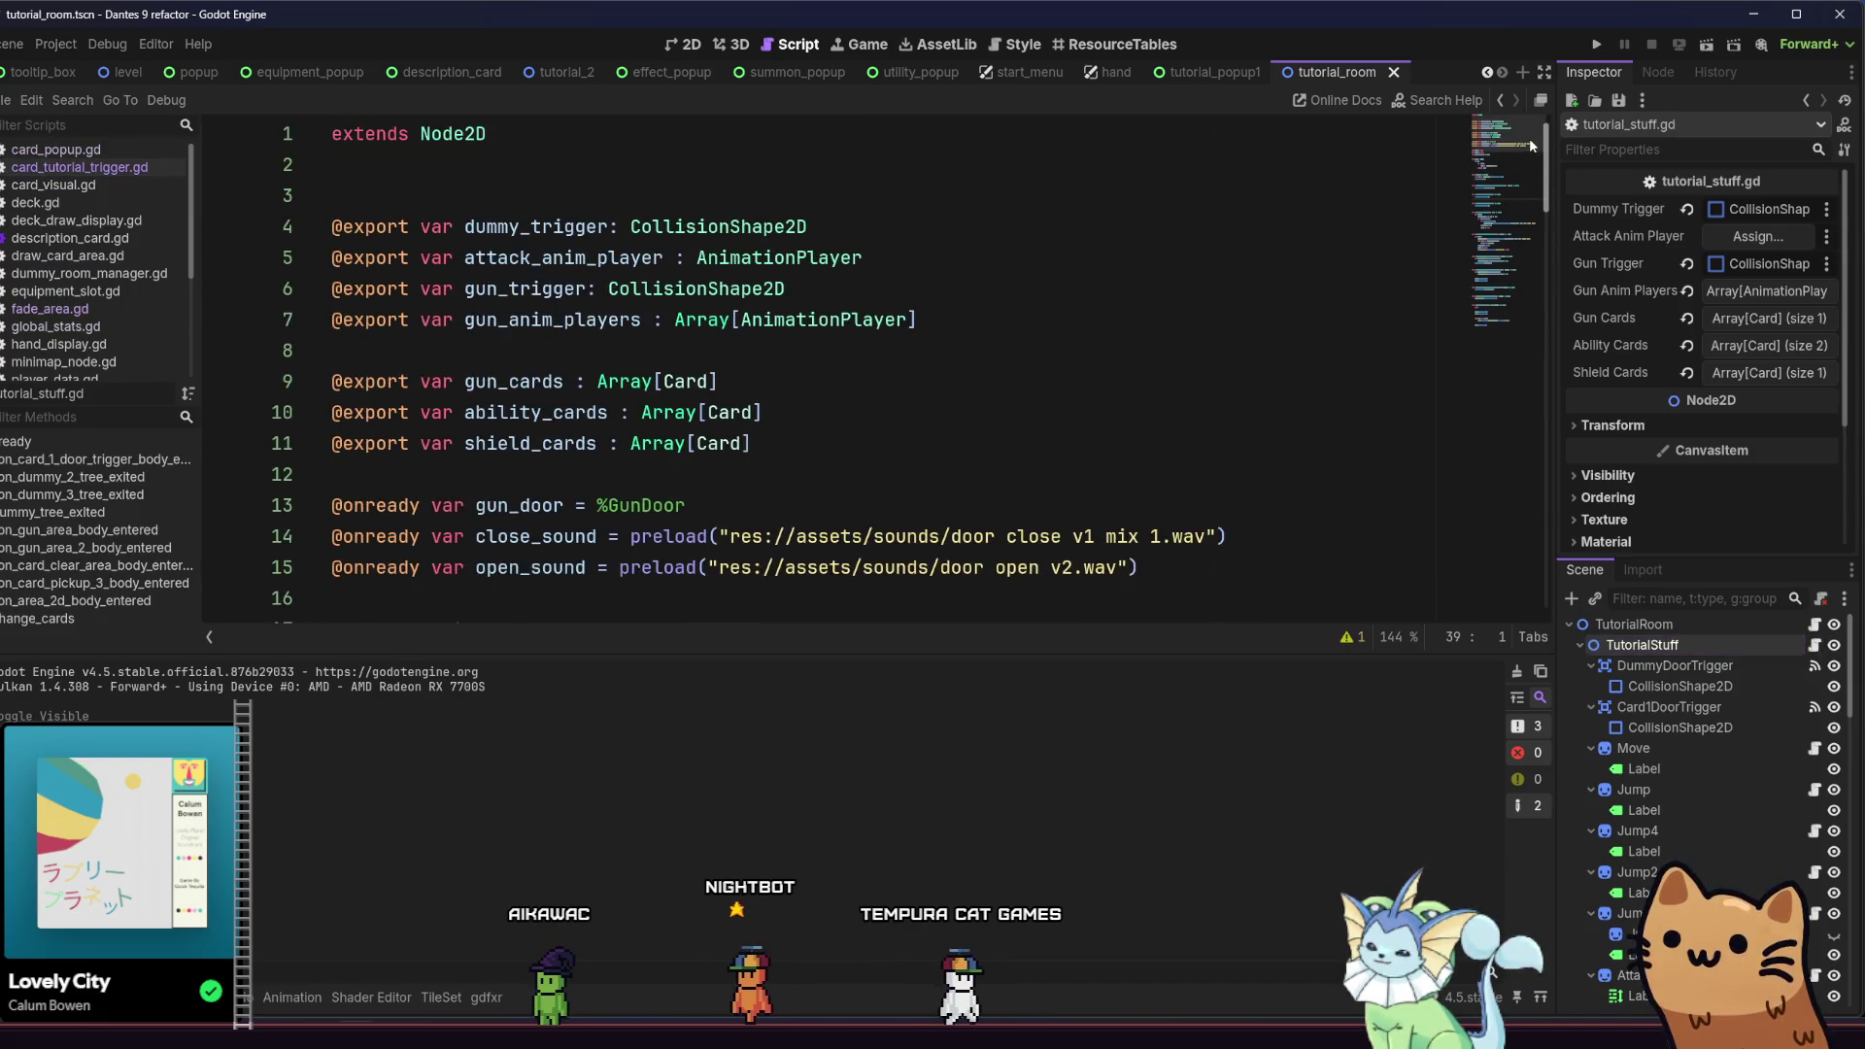
scroll(1532, 144, "down", 20)
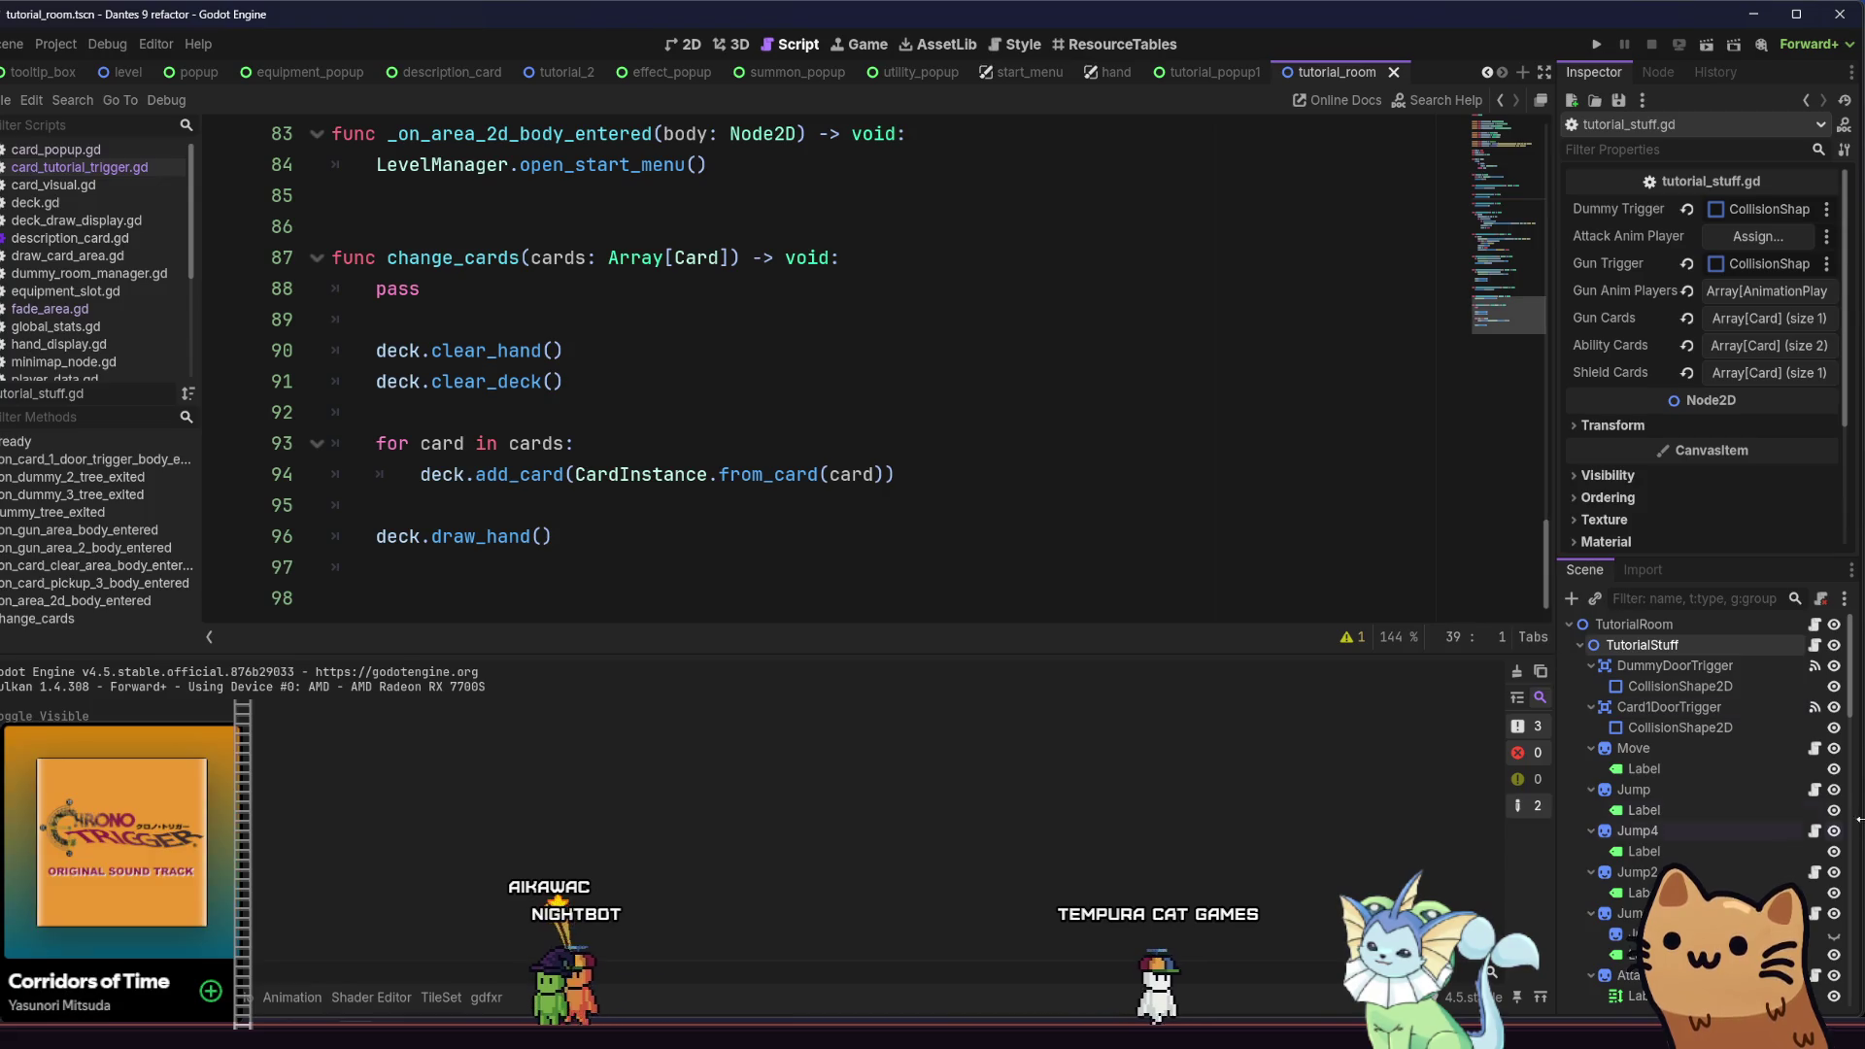
scroll(1845, 680, "down", 3)
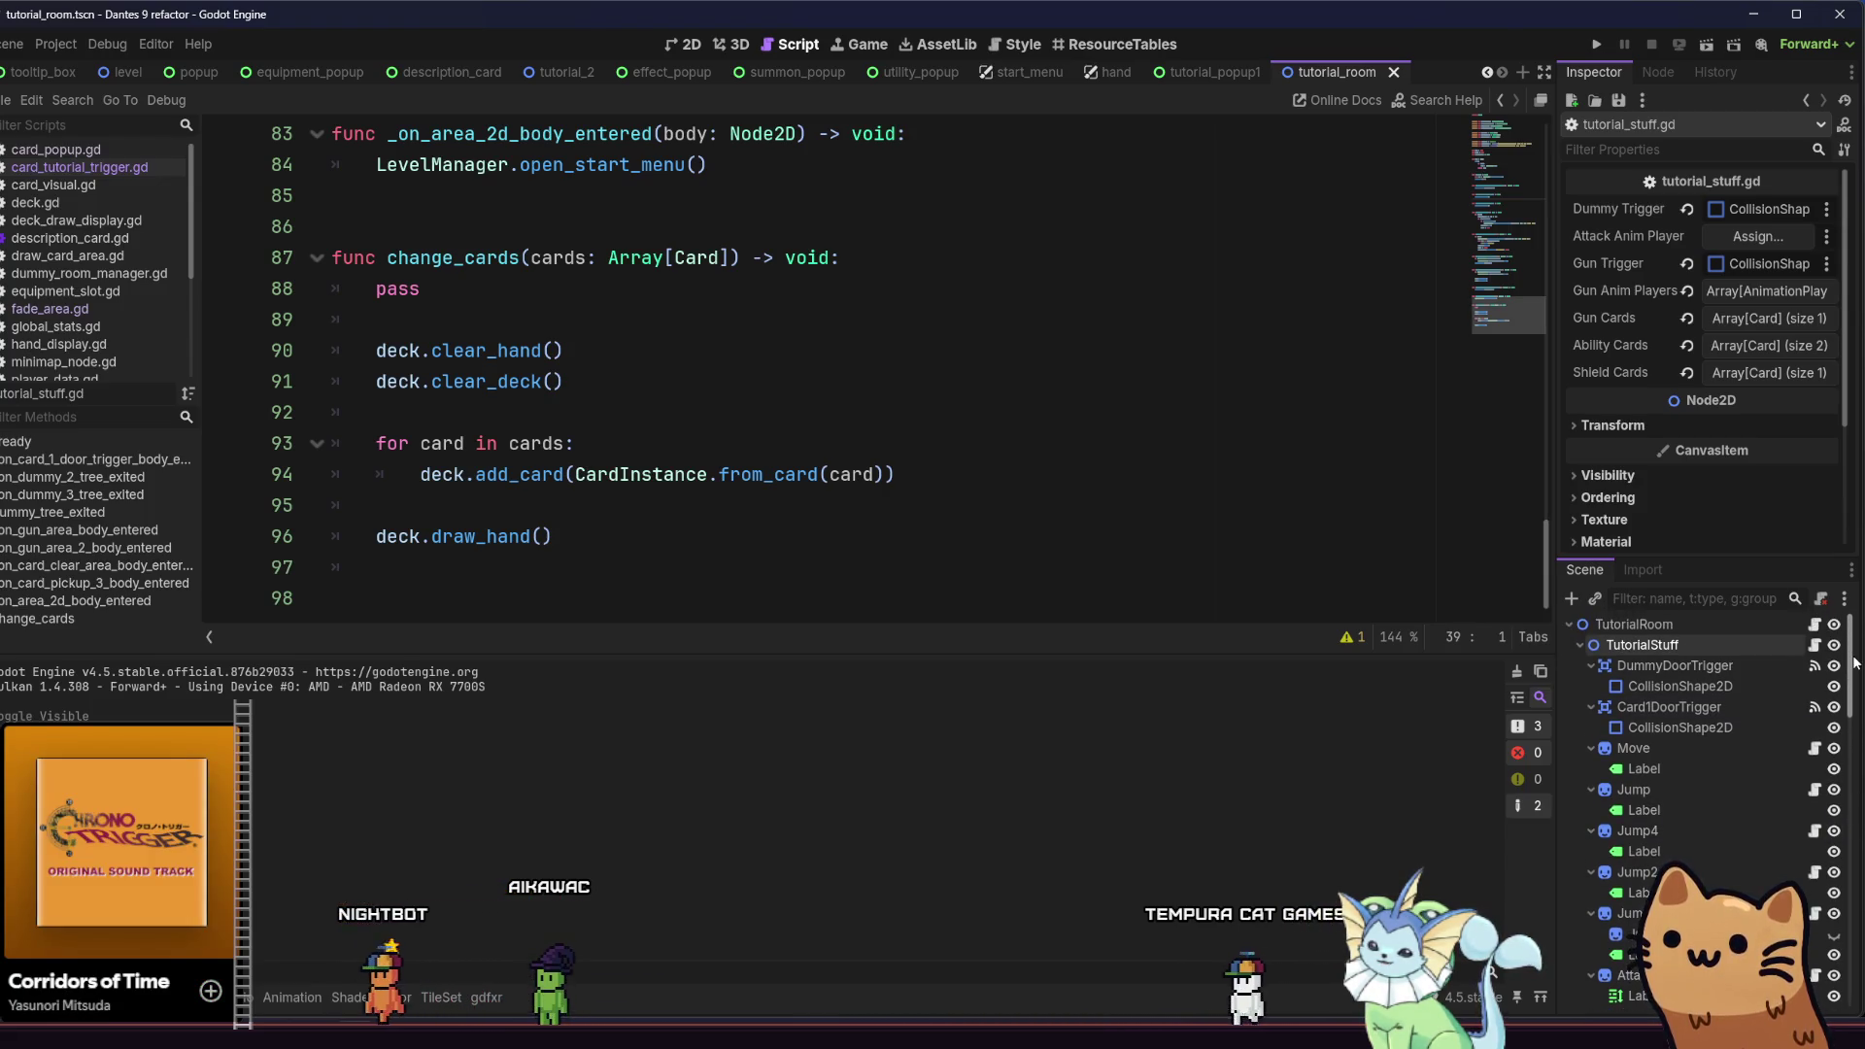
scroll(1846, 739, "down", 10)
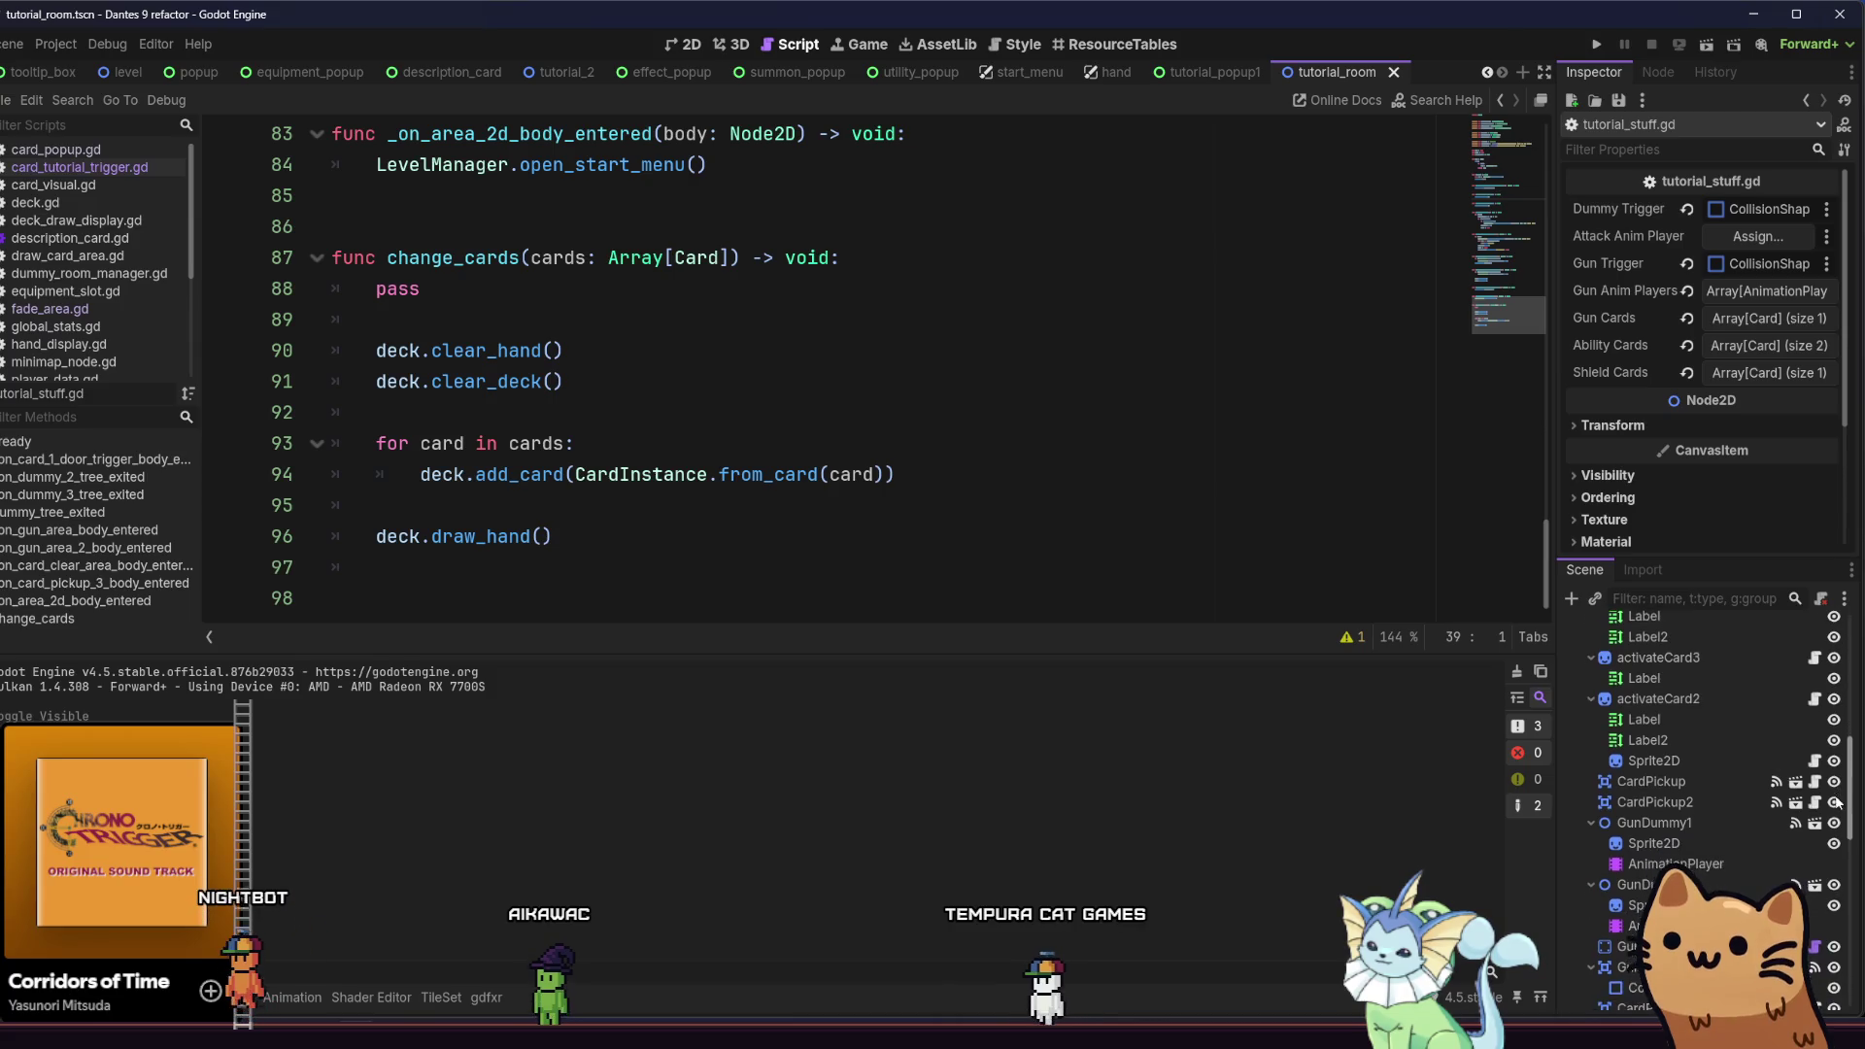
scroll(1836, 826, "down", 10)
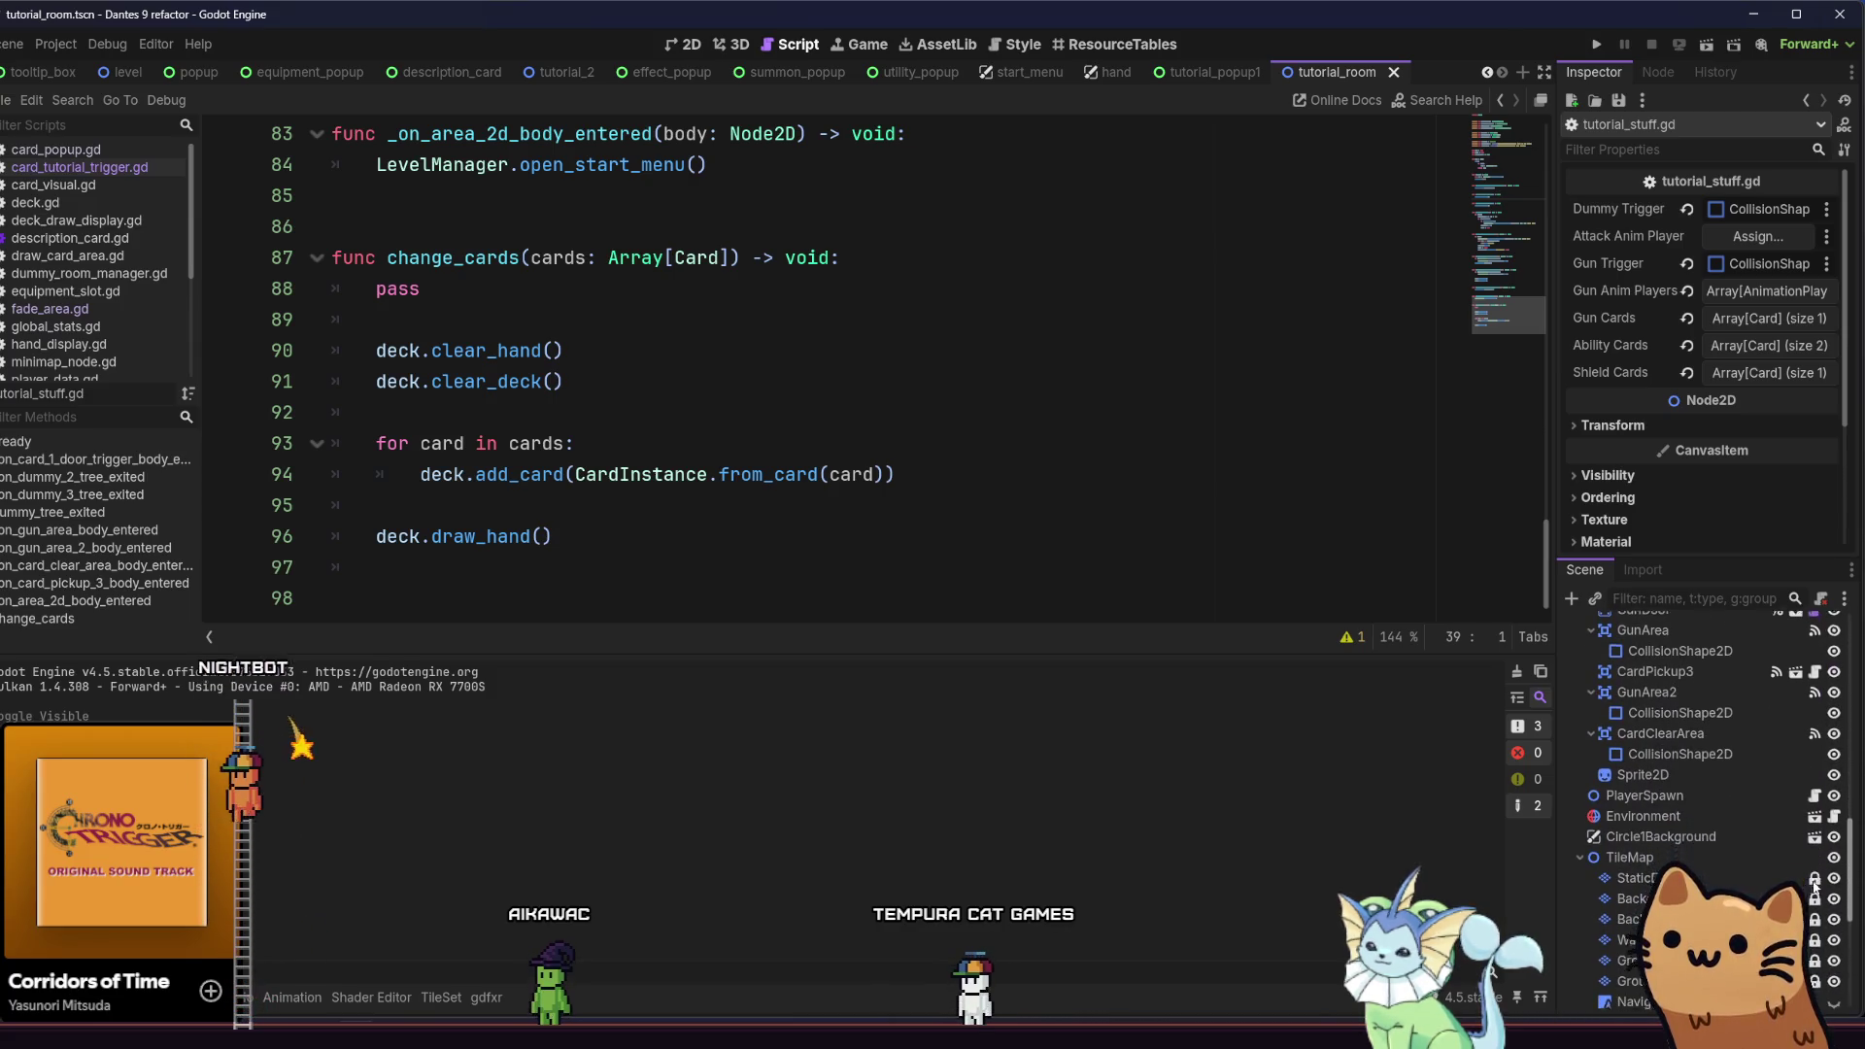
scroll(1813, 904, "down", 10)
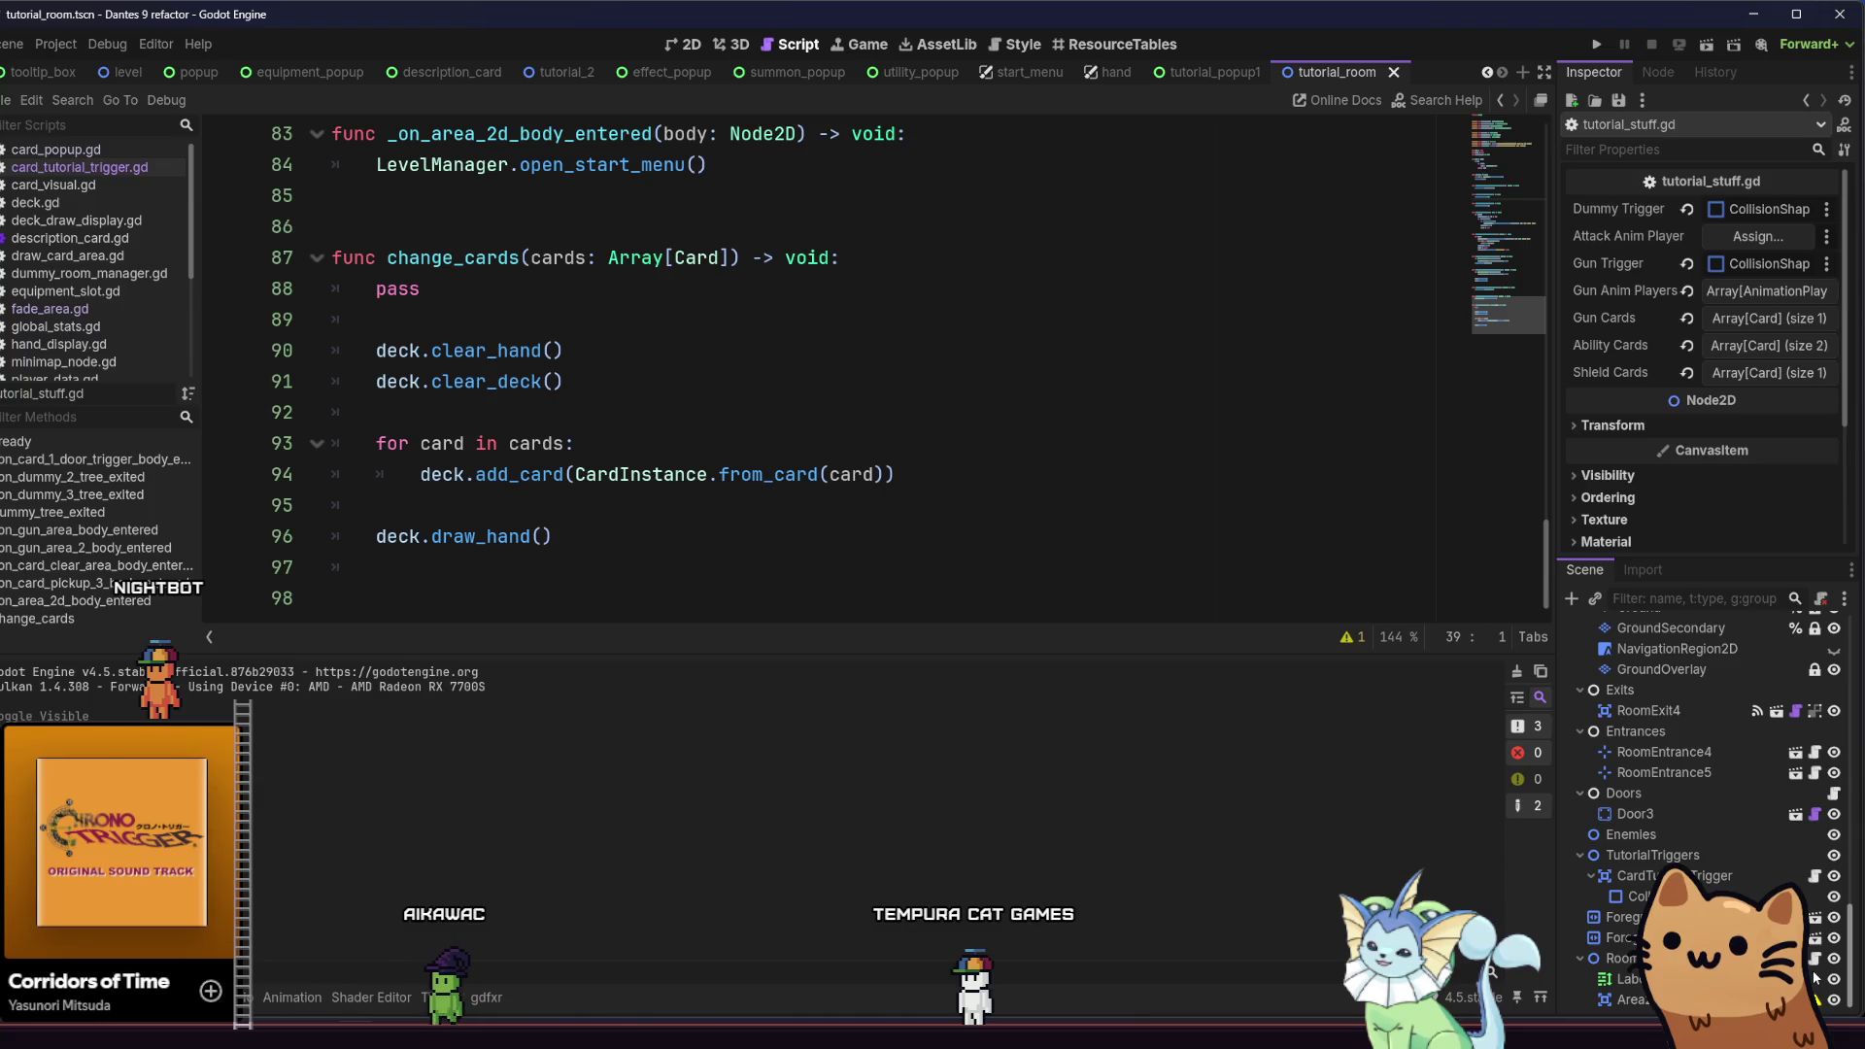
scroll(1833, 948, "up", 5)
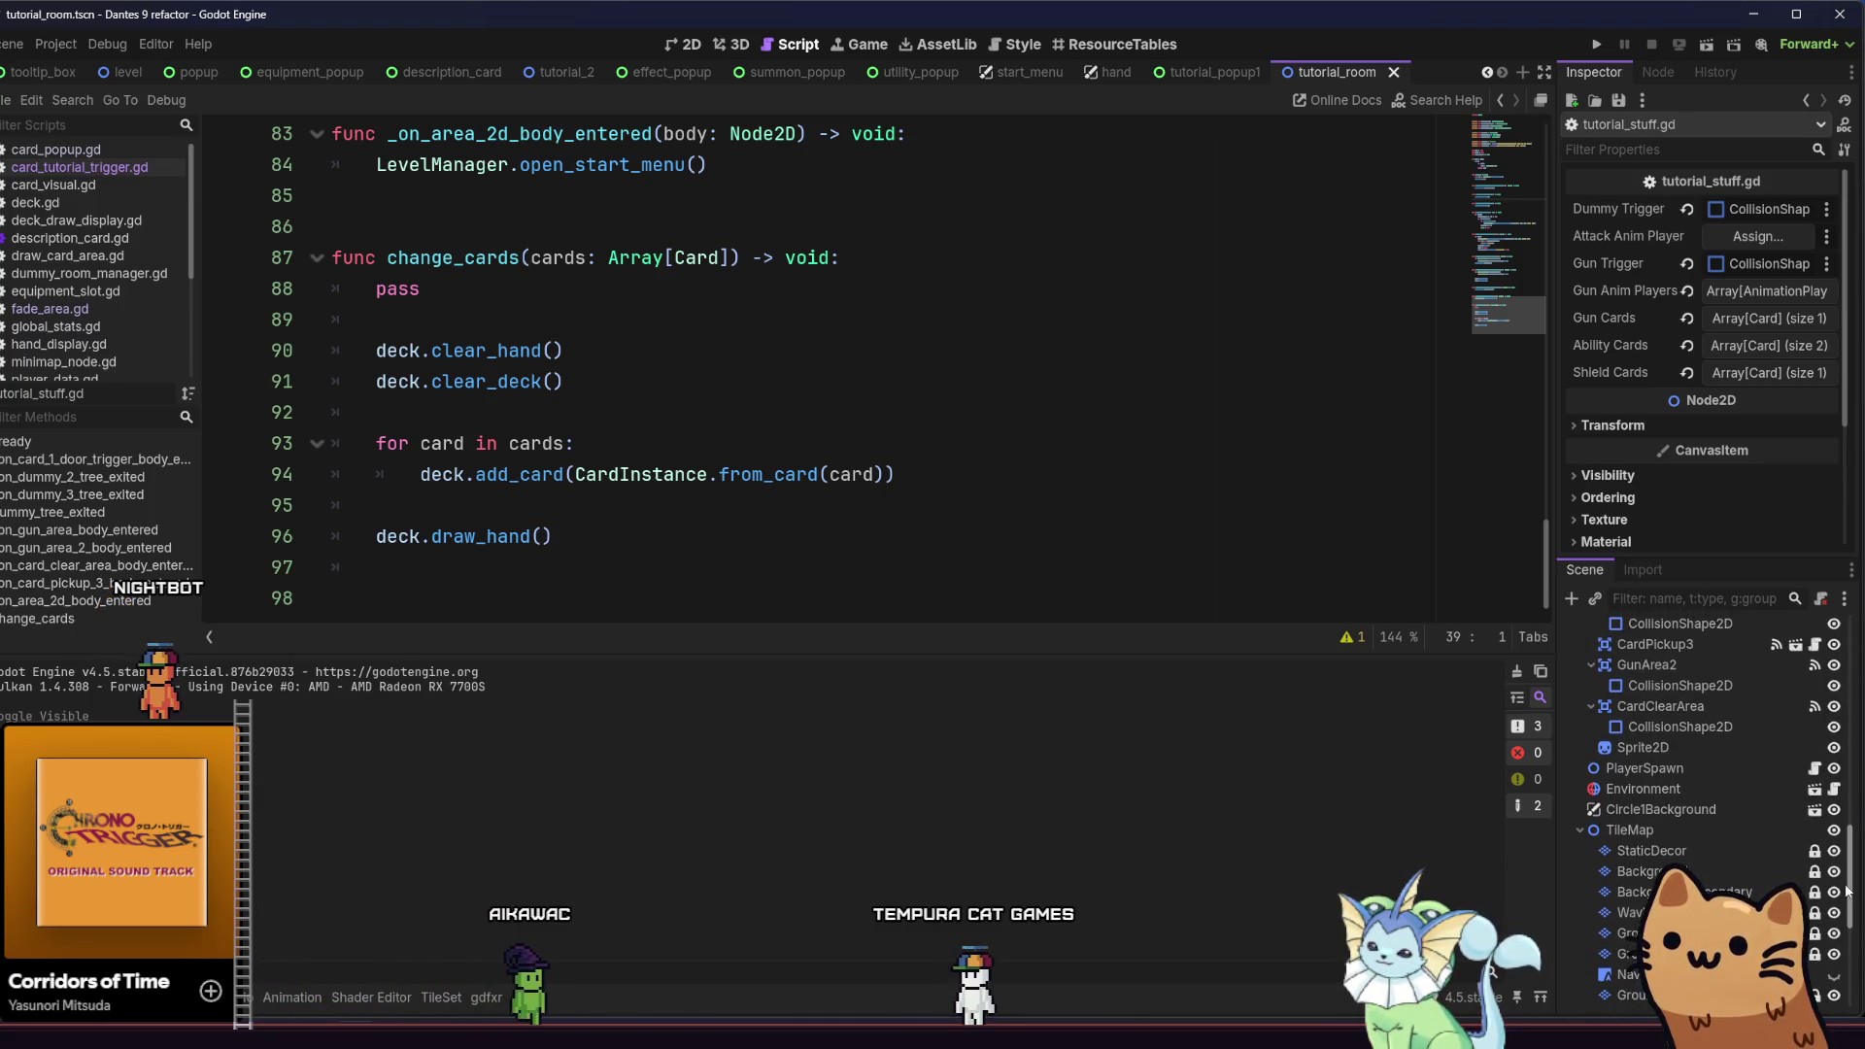
mouse_move(1846, 890)
left_mouse_down()
mouse_move(1861, 775)
mouse_move(1837, 683)
left_mouse_up()
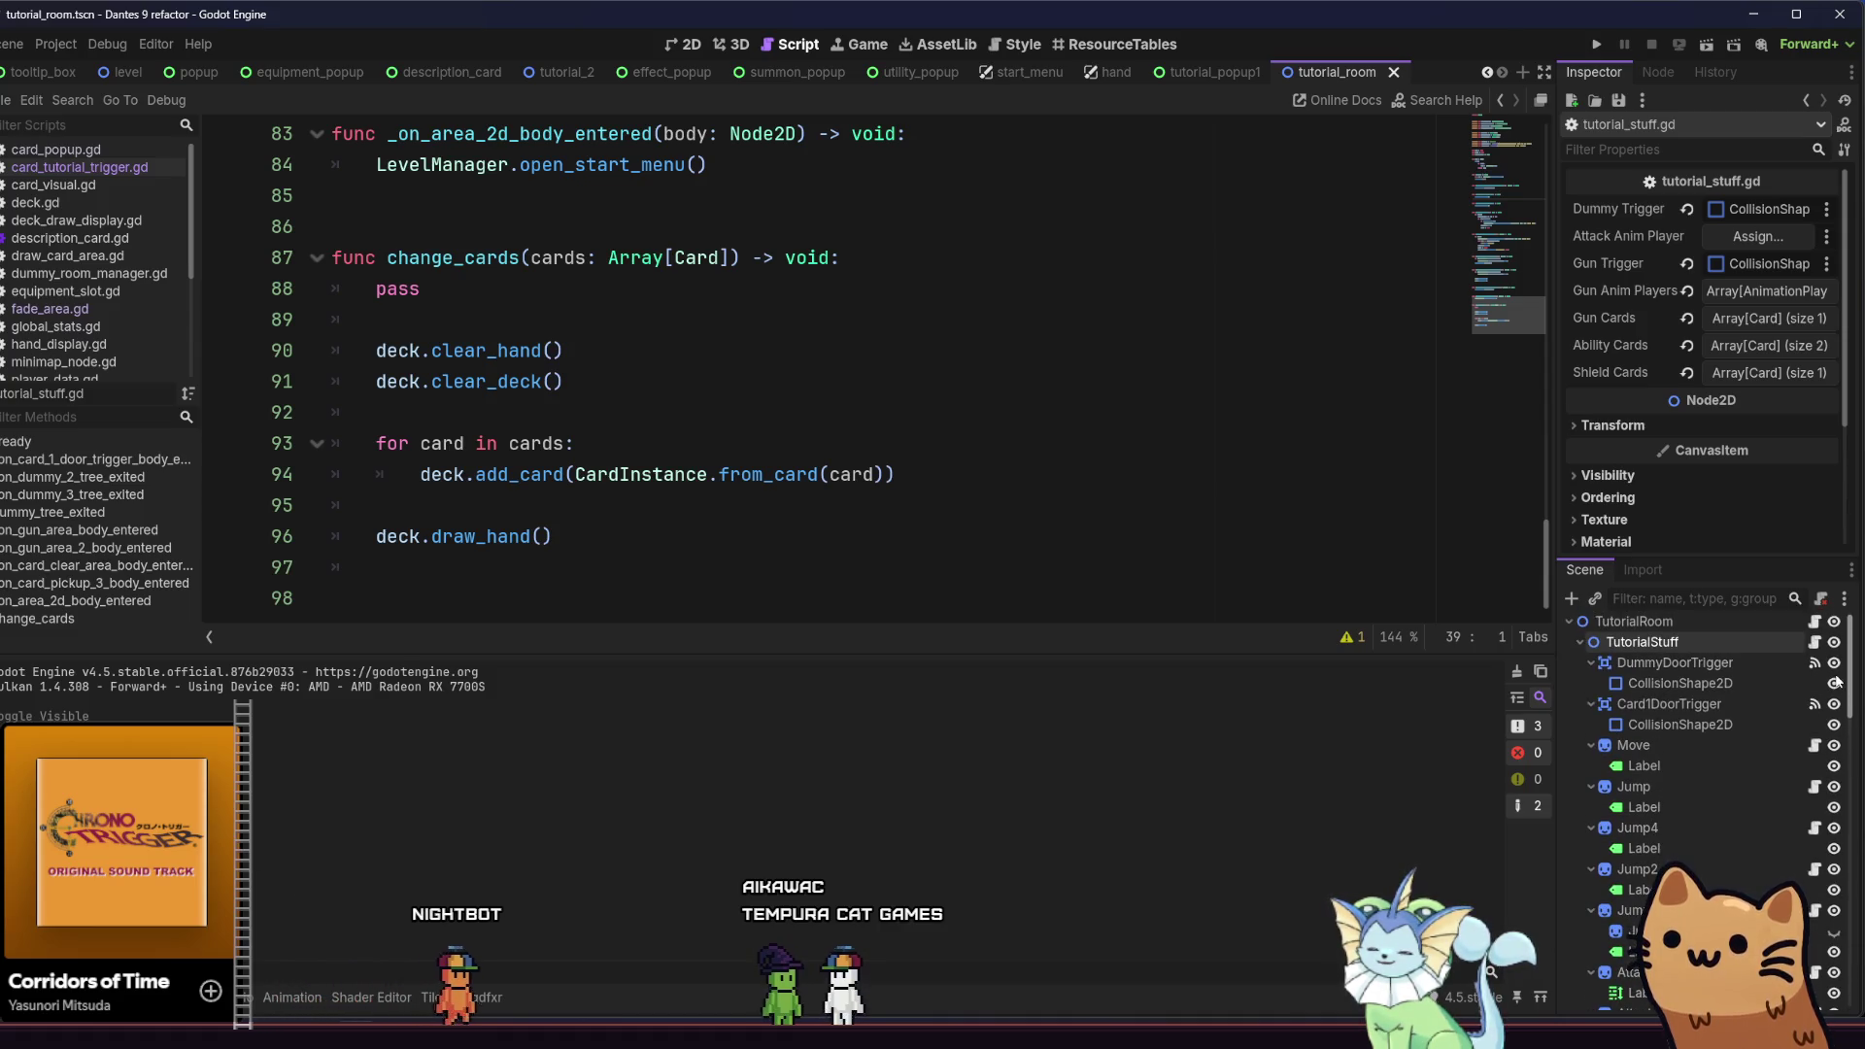
left_click_drag(1837, 683, 1861, 916)
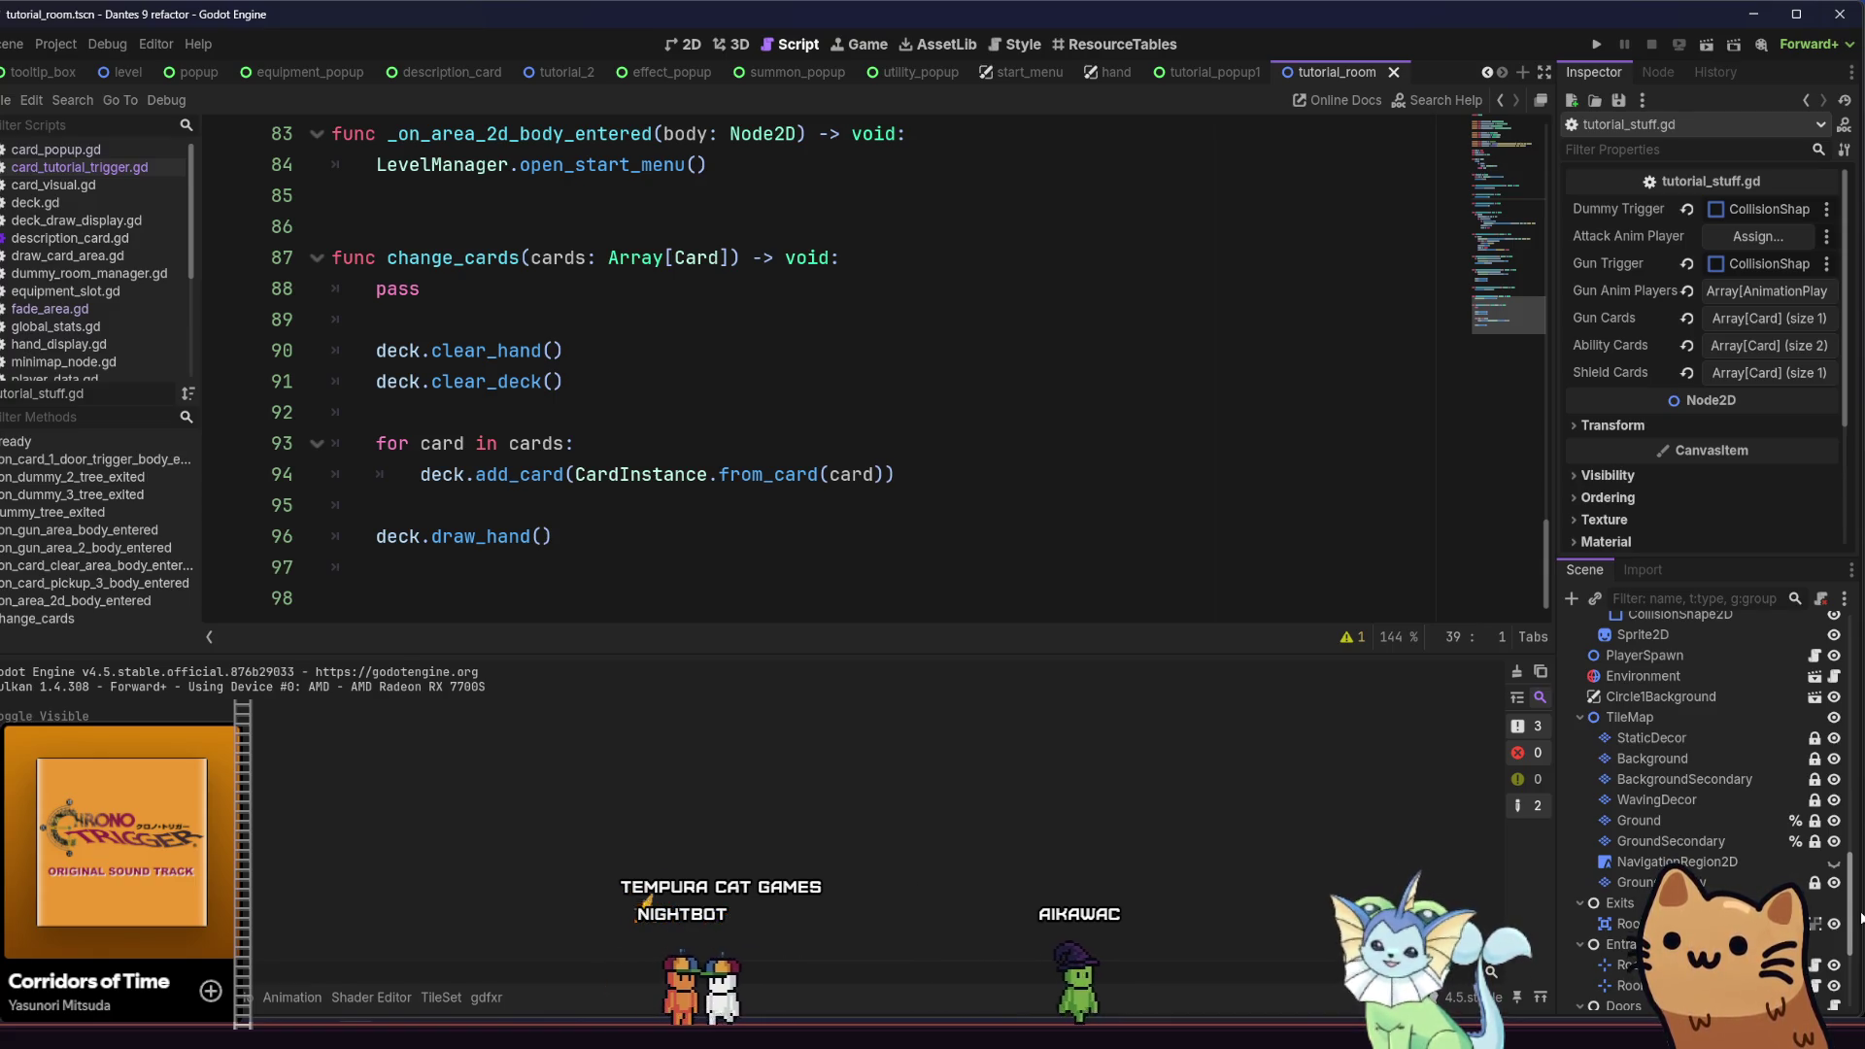
left_click_drag(1860, 916, 1860, 922)
scroll(1860, 922, "down", 5)
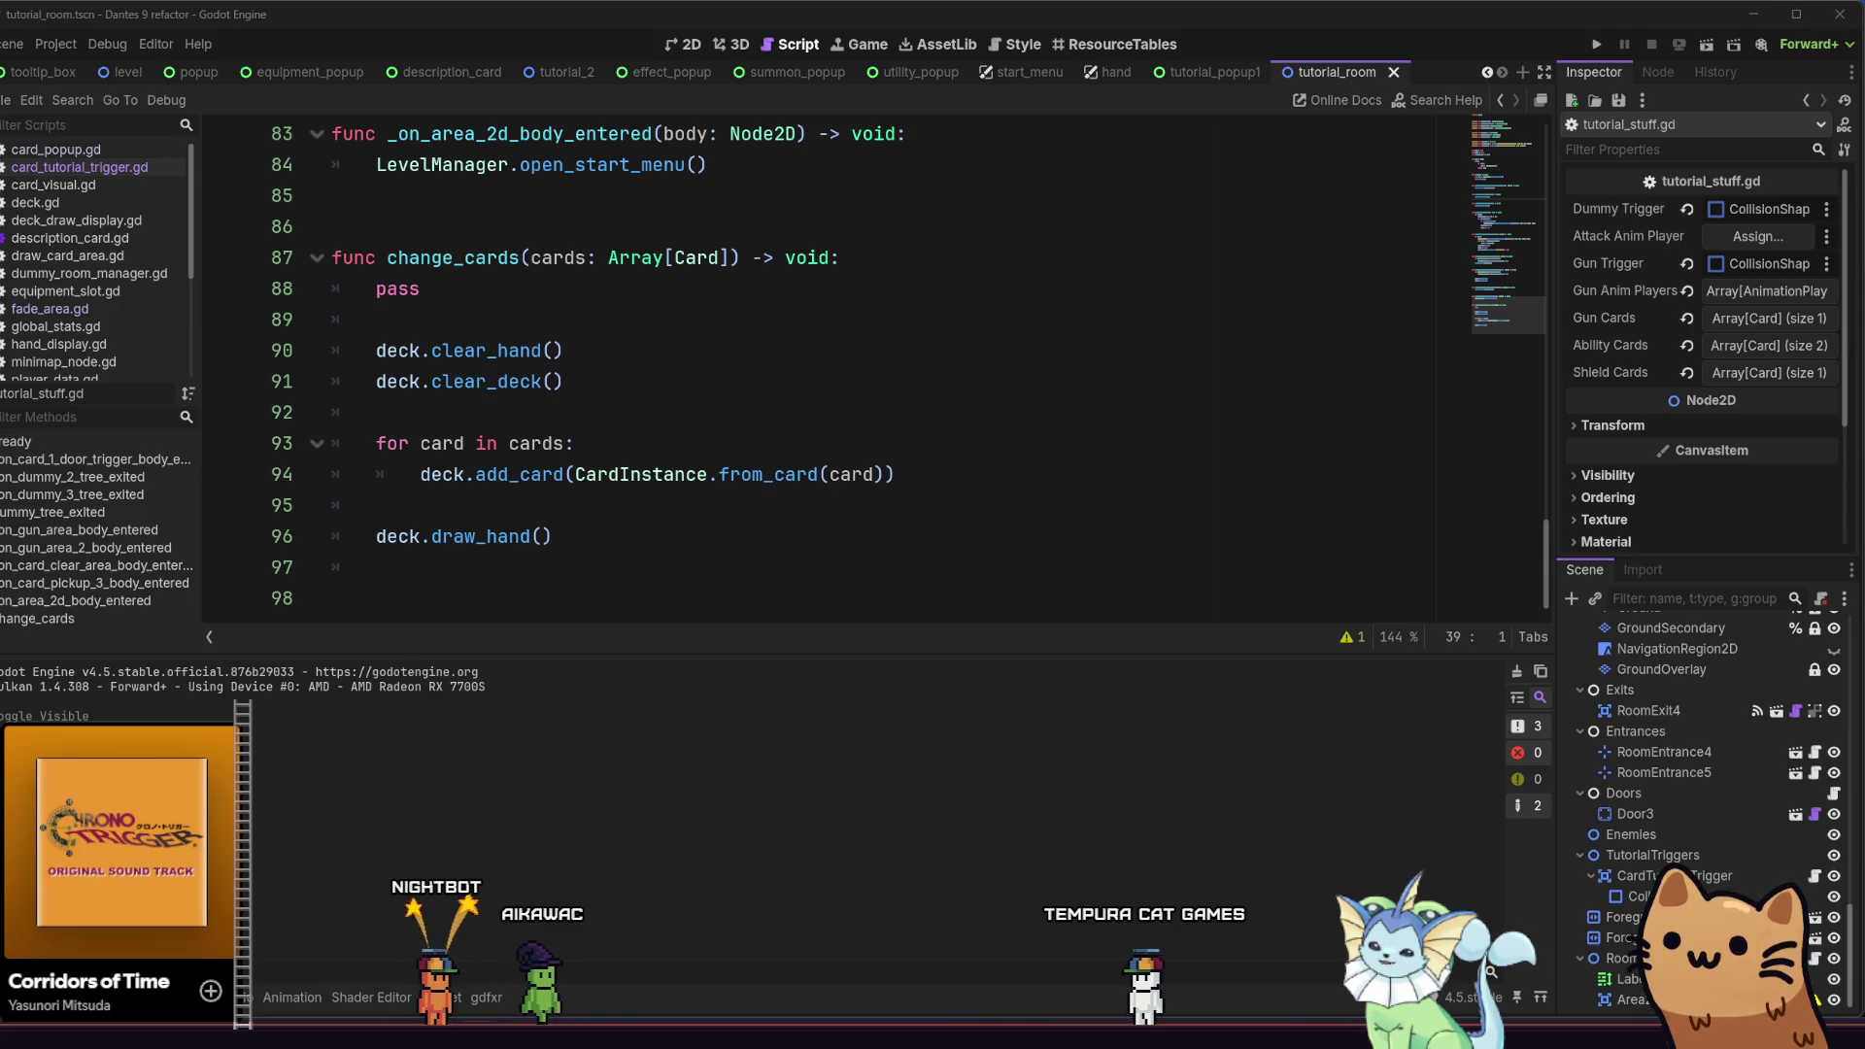
- Open CardTutorialTrigger's script and jump to the TutorialEvents definition in tutorial_events.gd
left_click(1693, 855)
left_click(1797, 877)
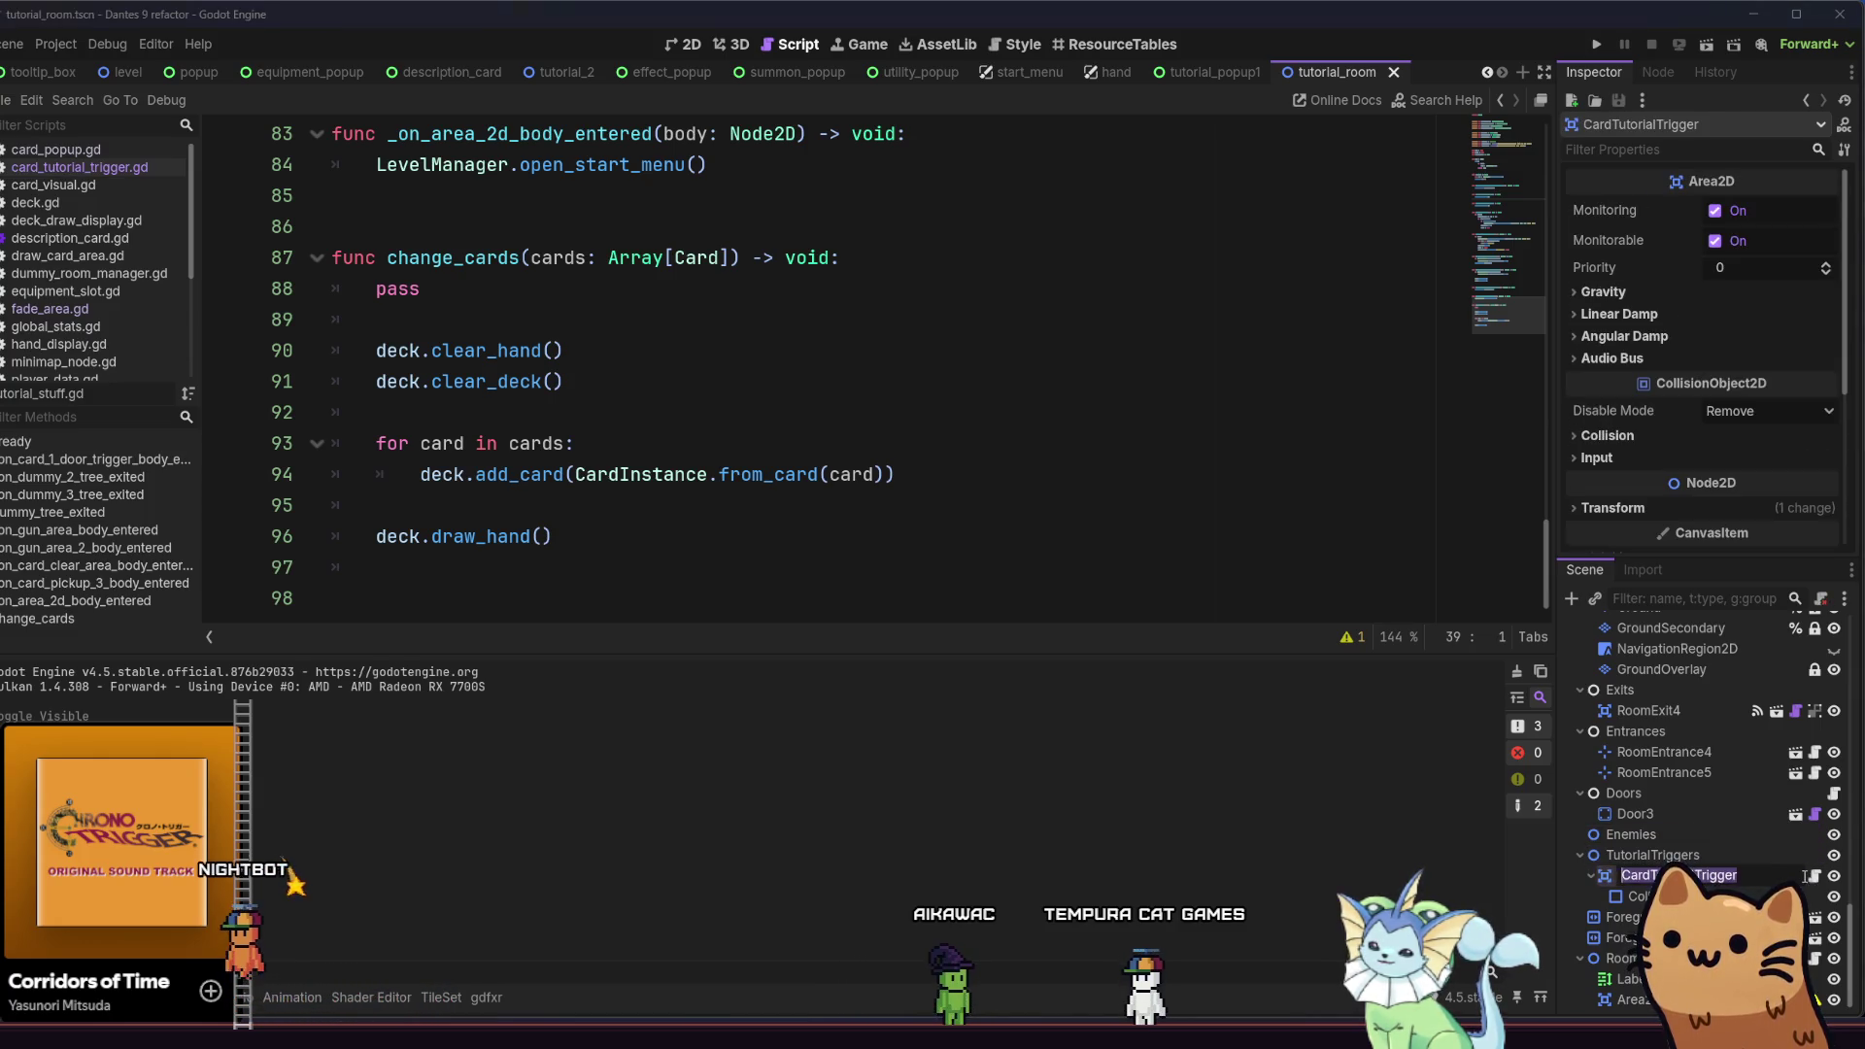
left_click(1812, 876)
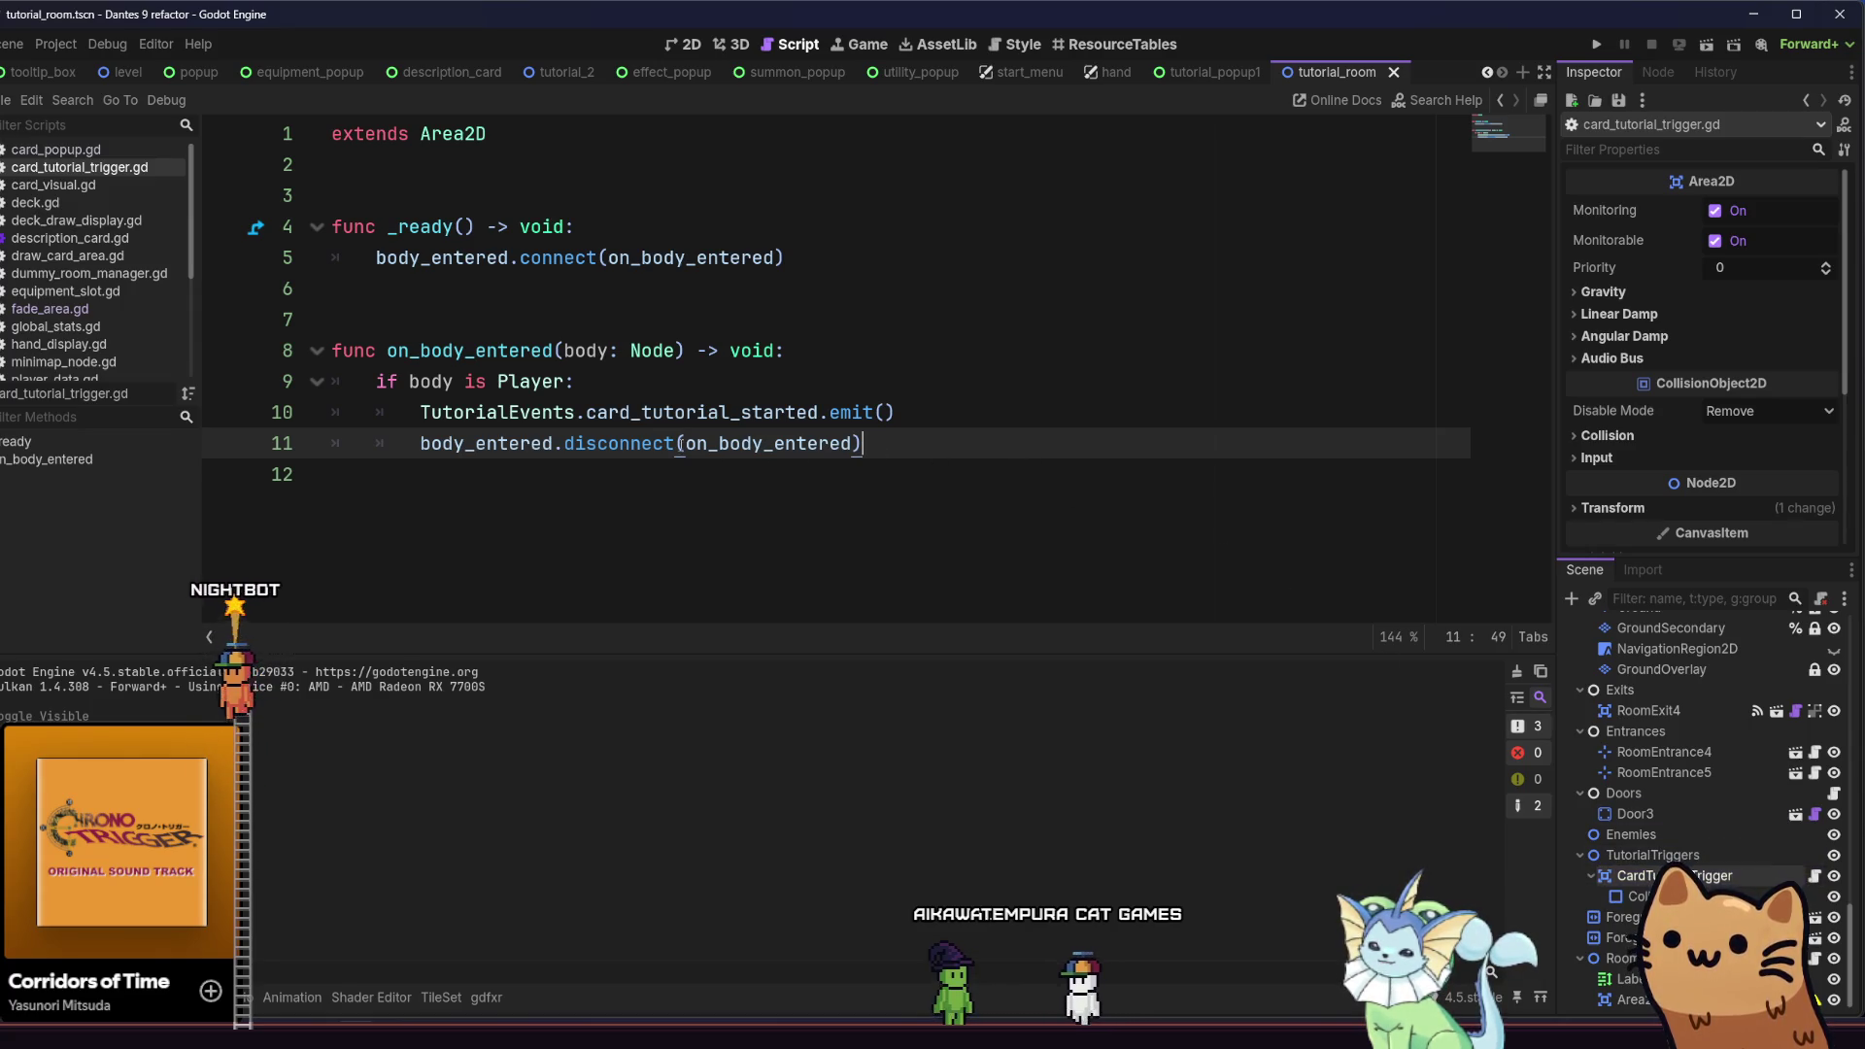
left_click(538, 413)
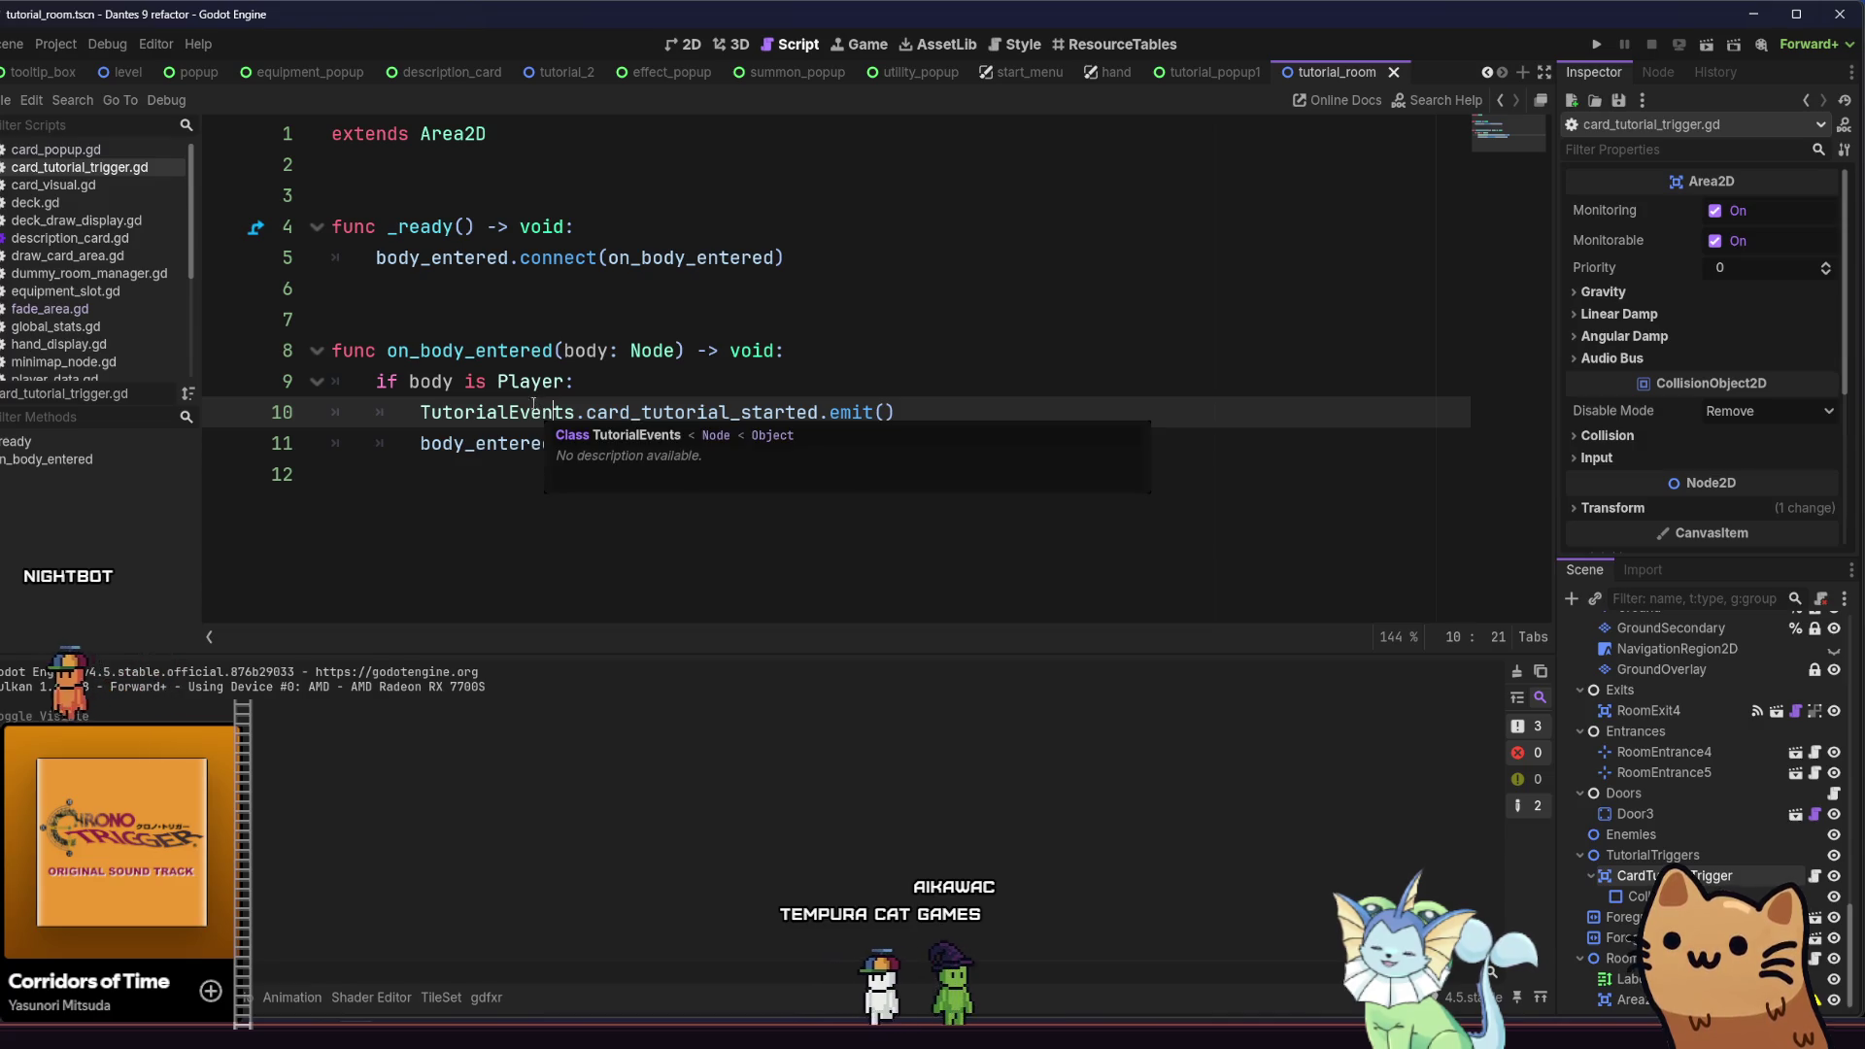
left_click(537, 412, "ctrl")
scroll(622, 352, "down", 7)
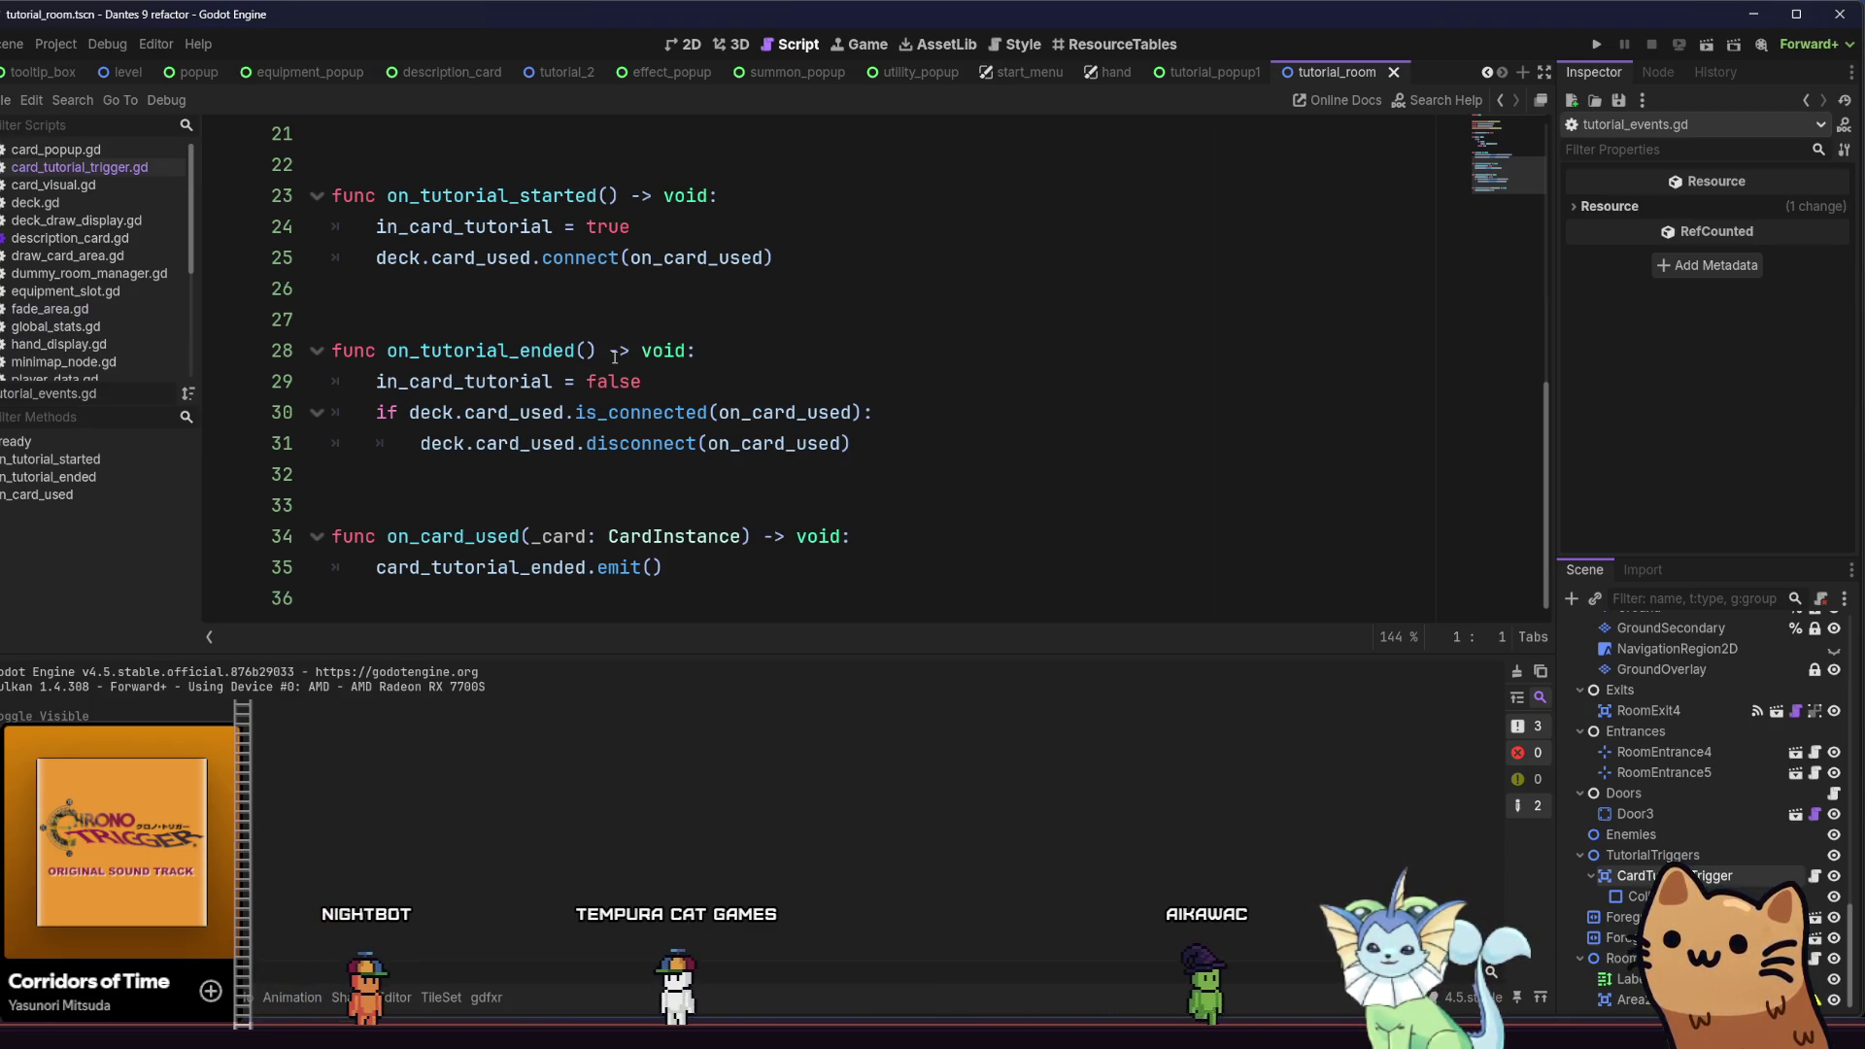
scroll(615, 357, "up", 7)
scroll(614, 362, "down", 4)
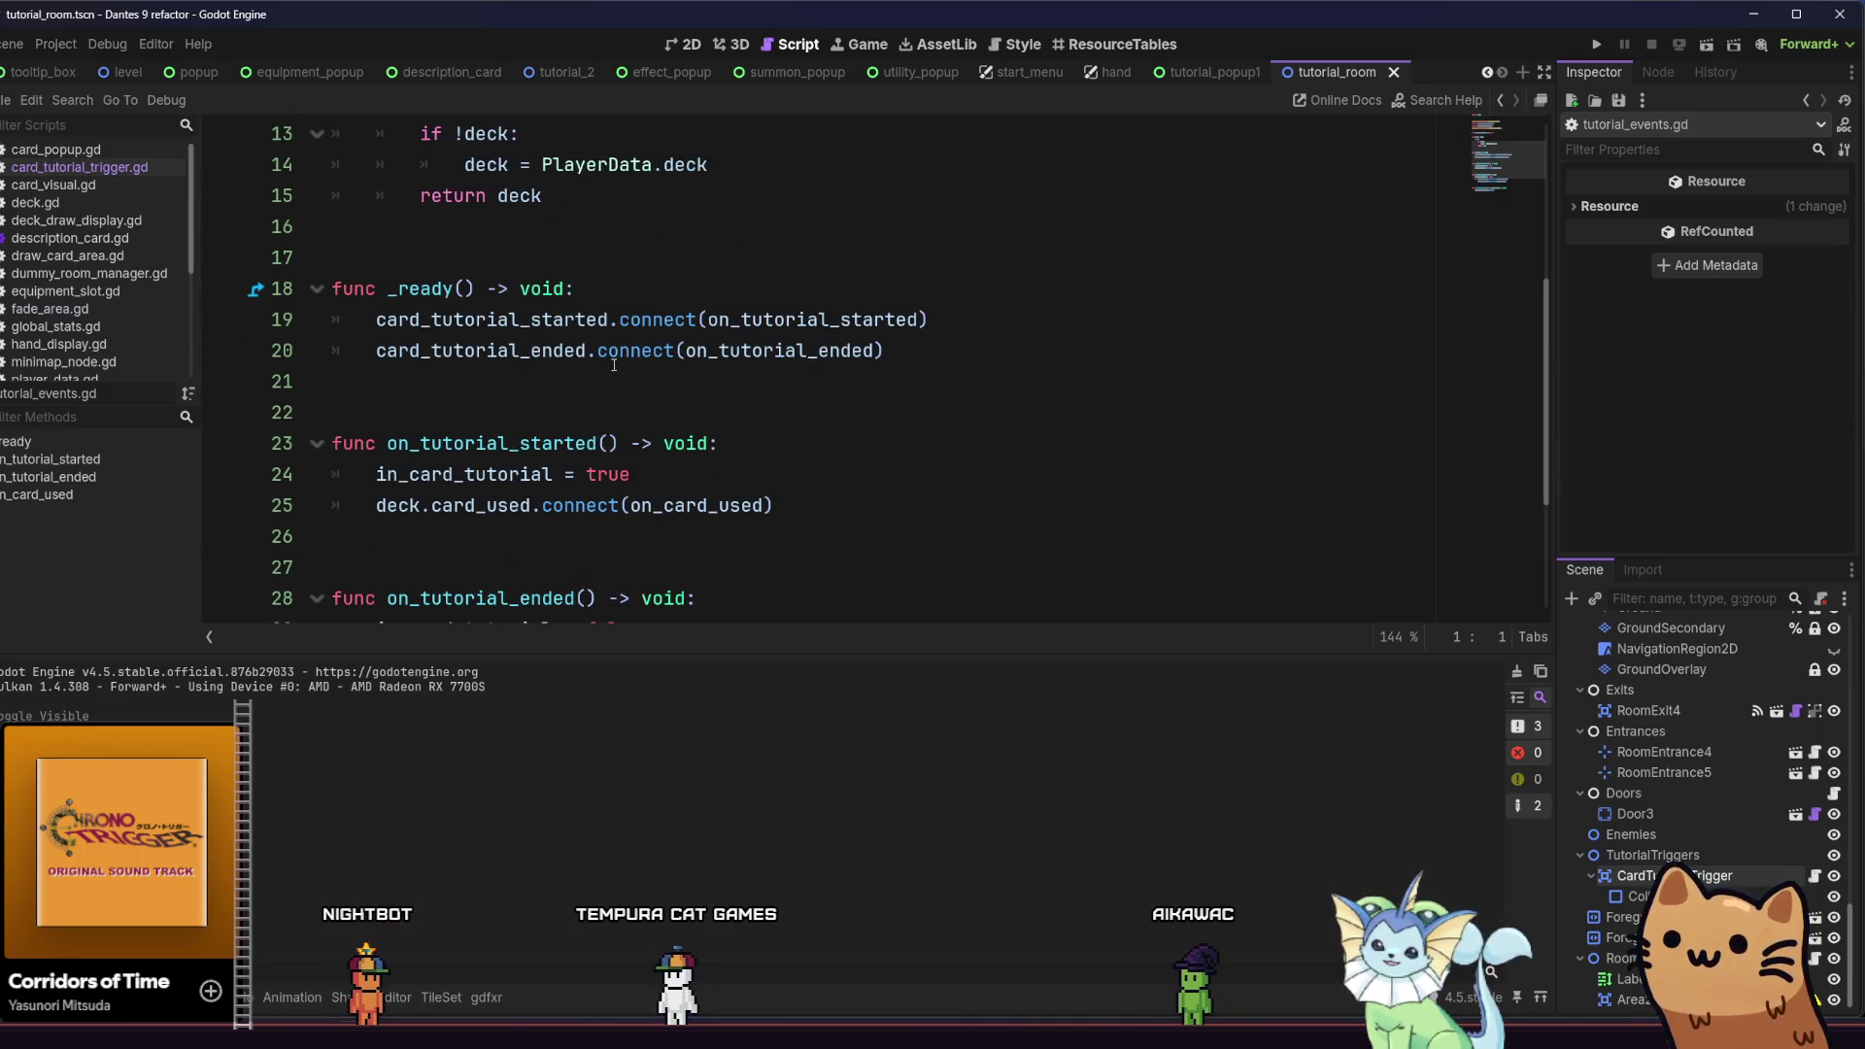
scroll(614, 366, "down", 3)
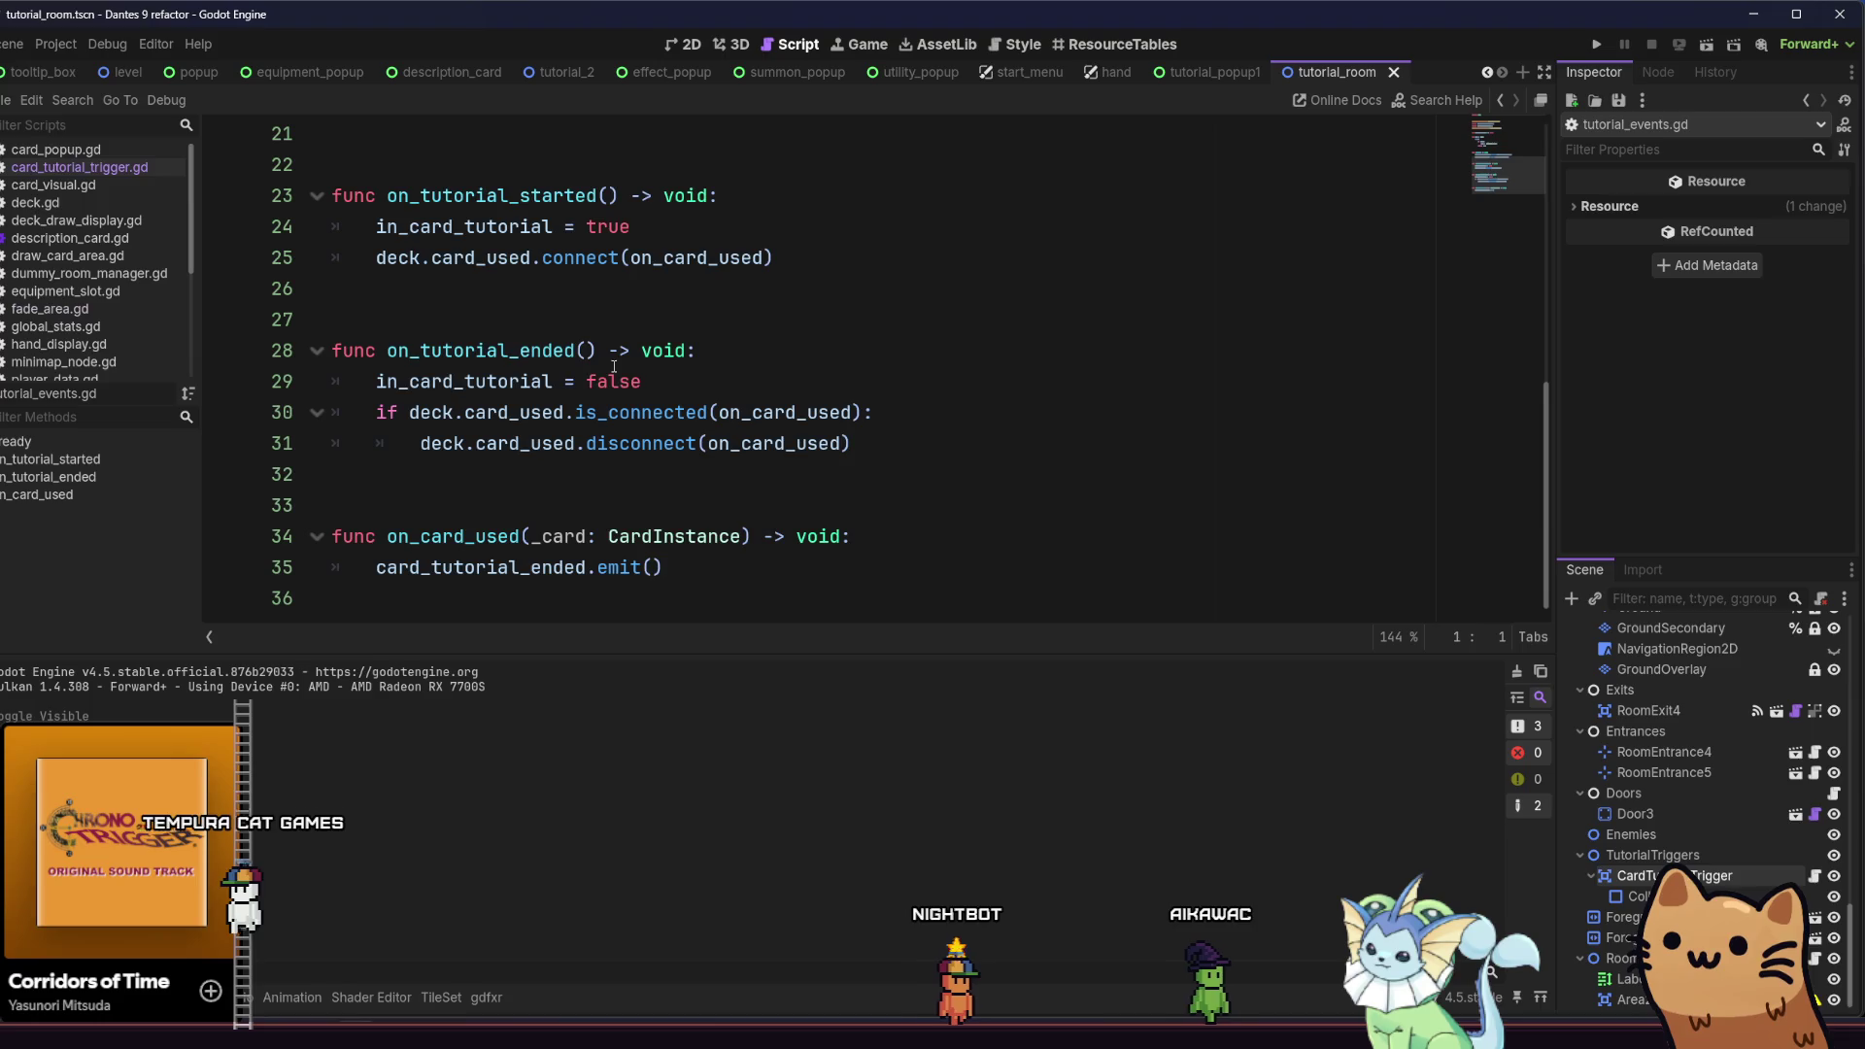
scroll(614, 367, "up", 3)
scroll(614, 367, "up", 3)
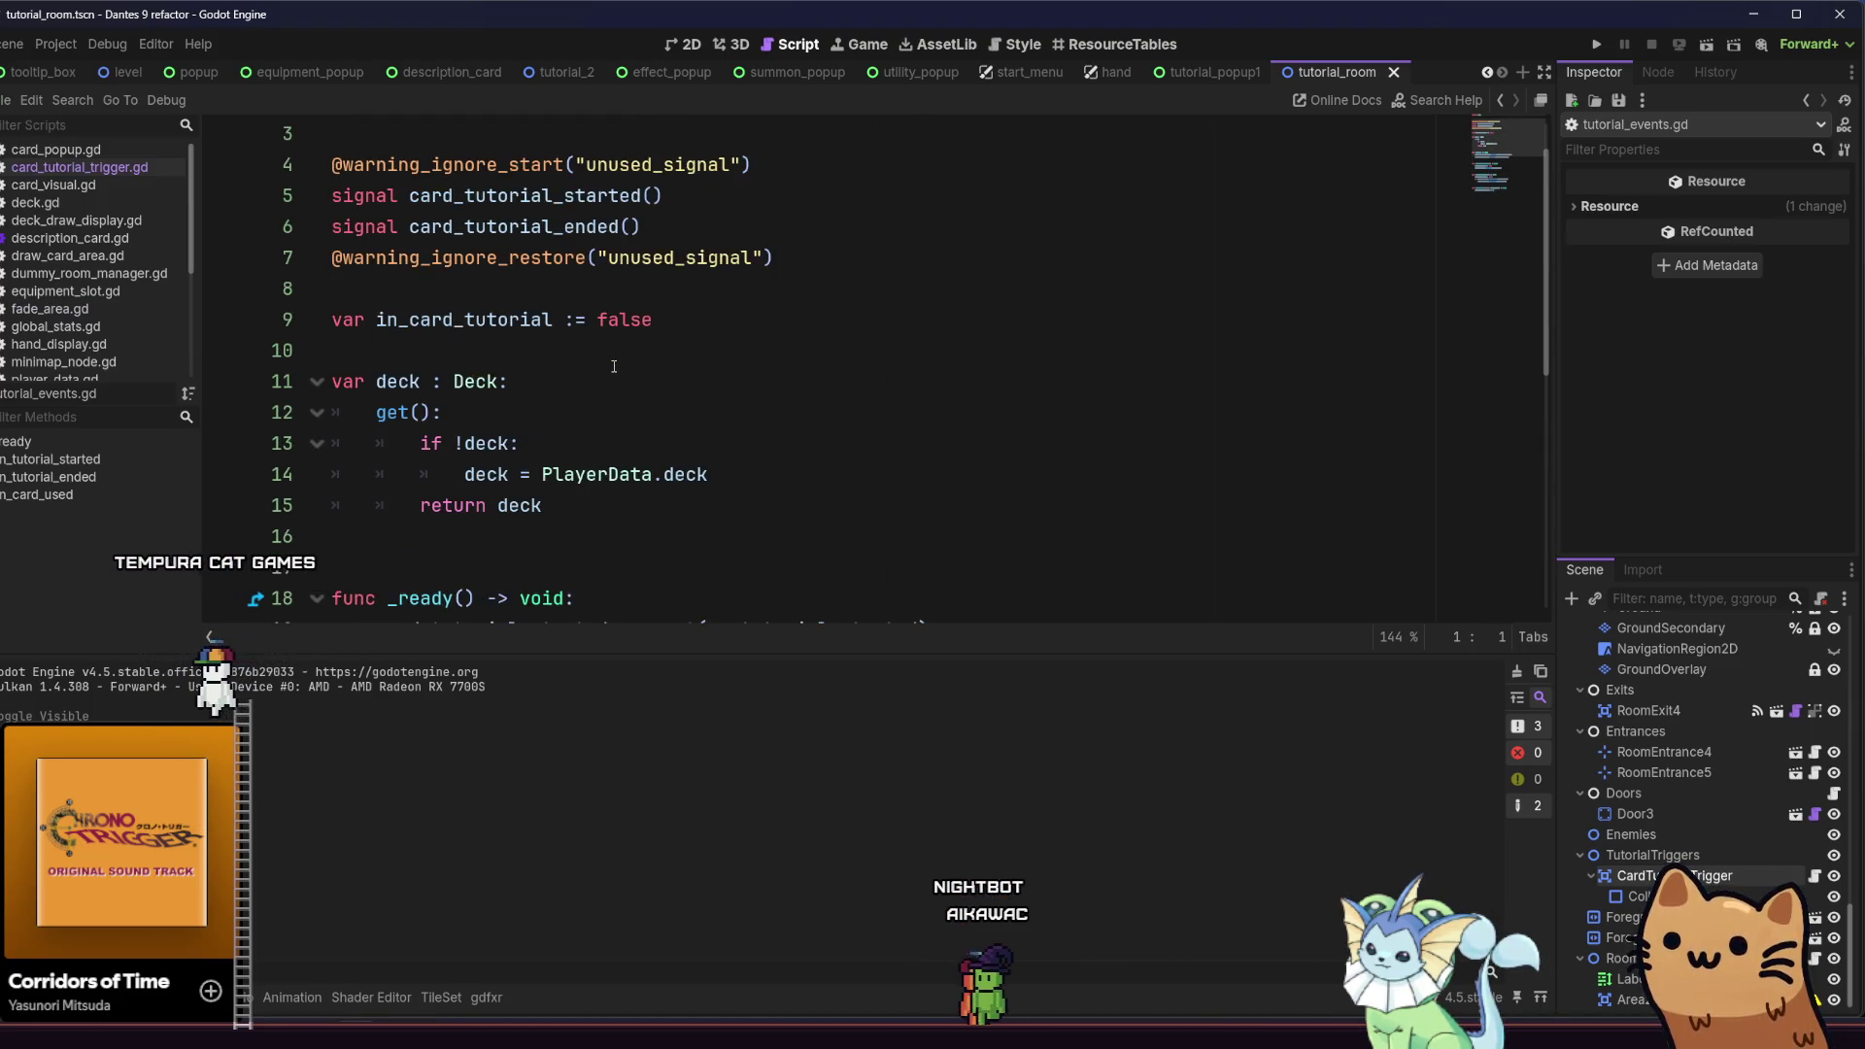
scroll(614, 366, "up", 1)
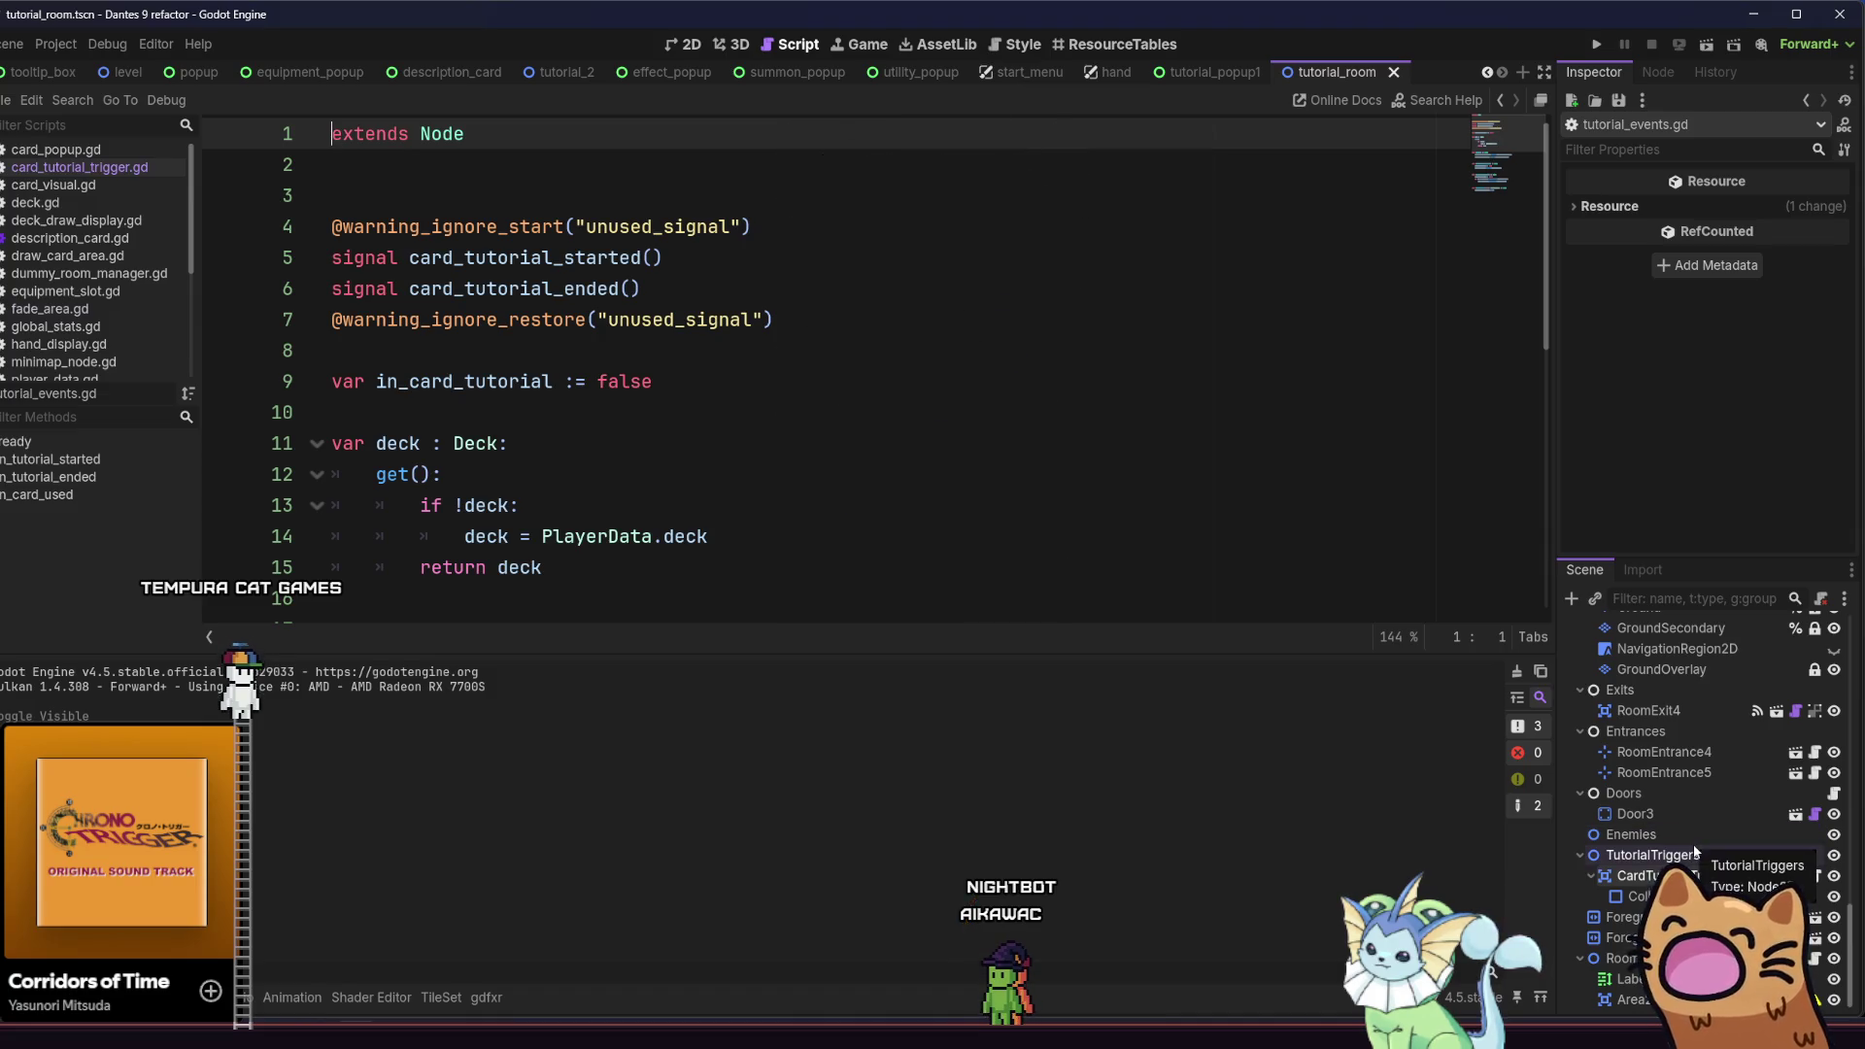
scroll(1710, 806, "up", 5)
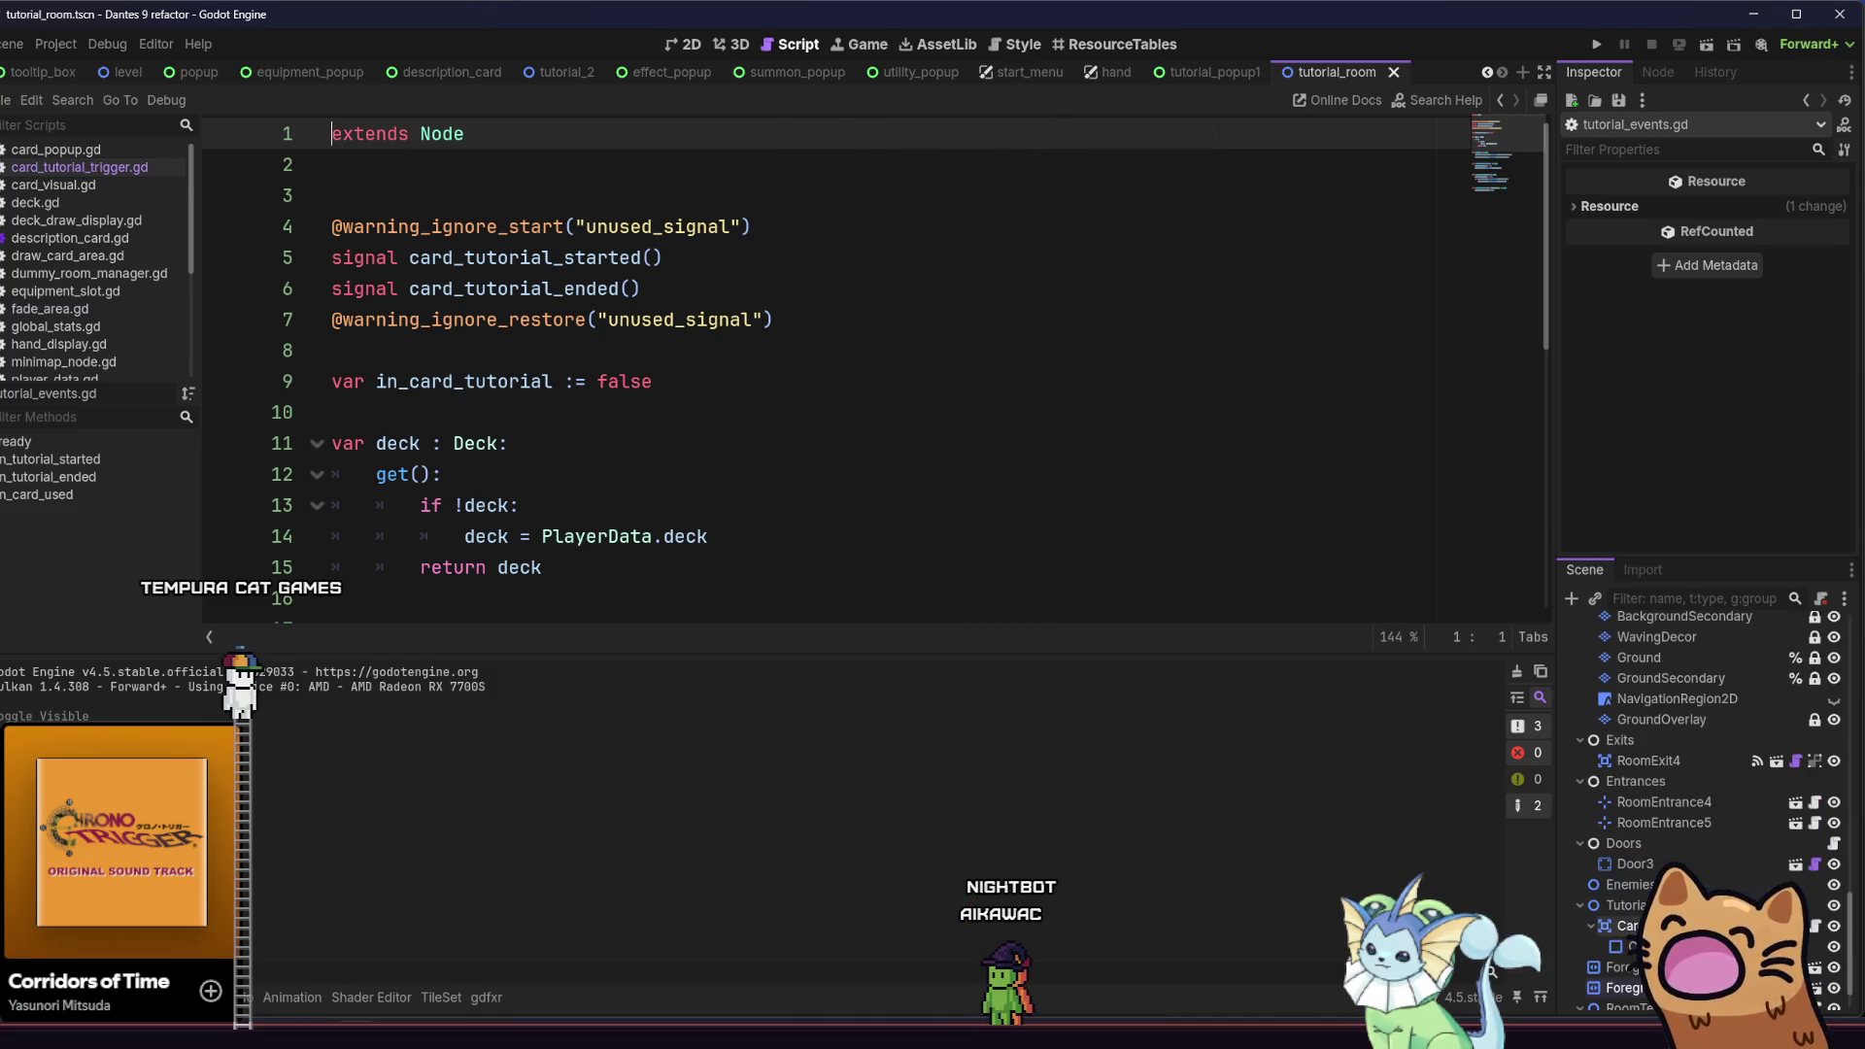
scroll(1667, 724, "up", 2)
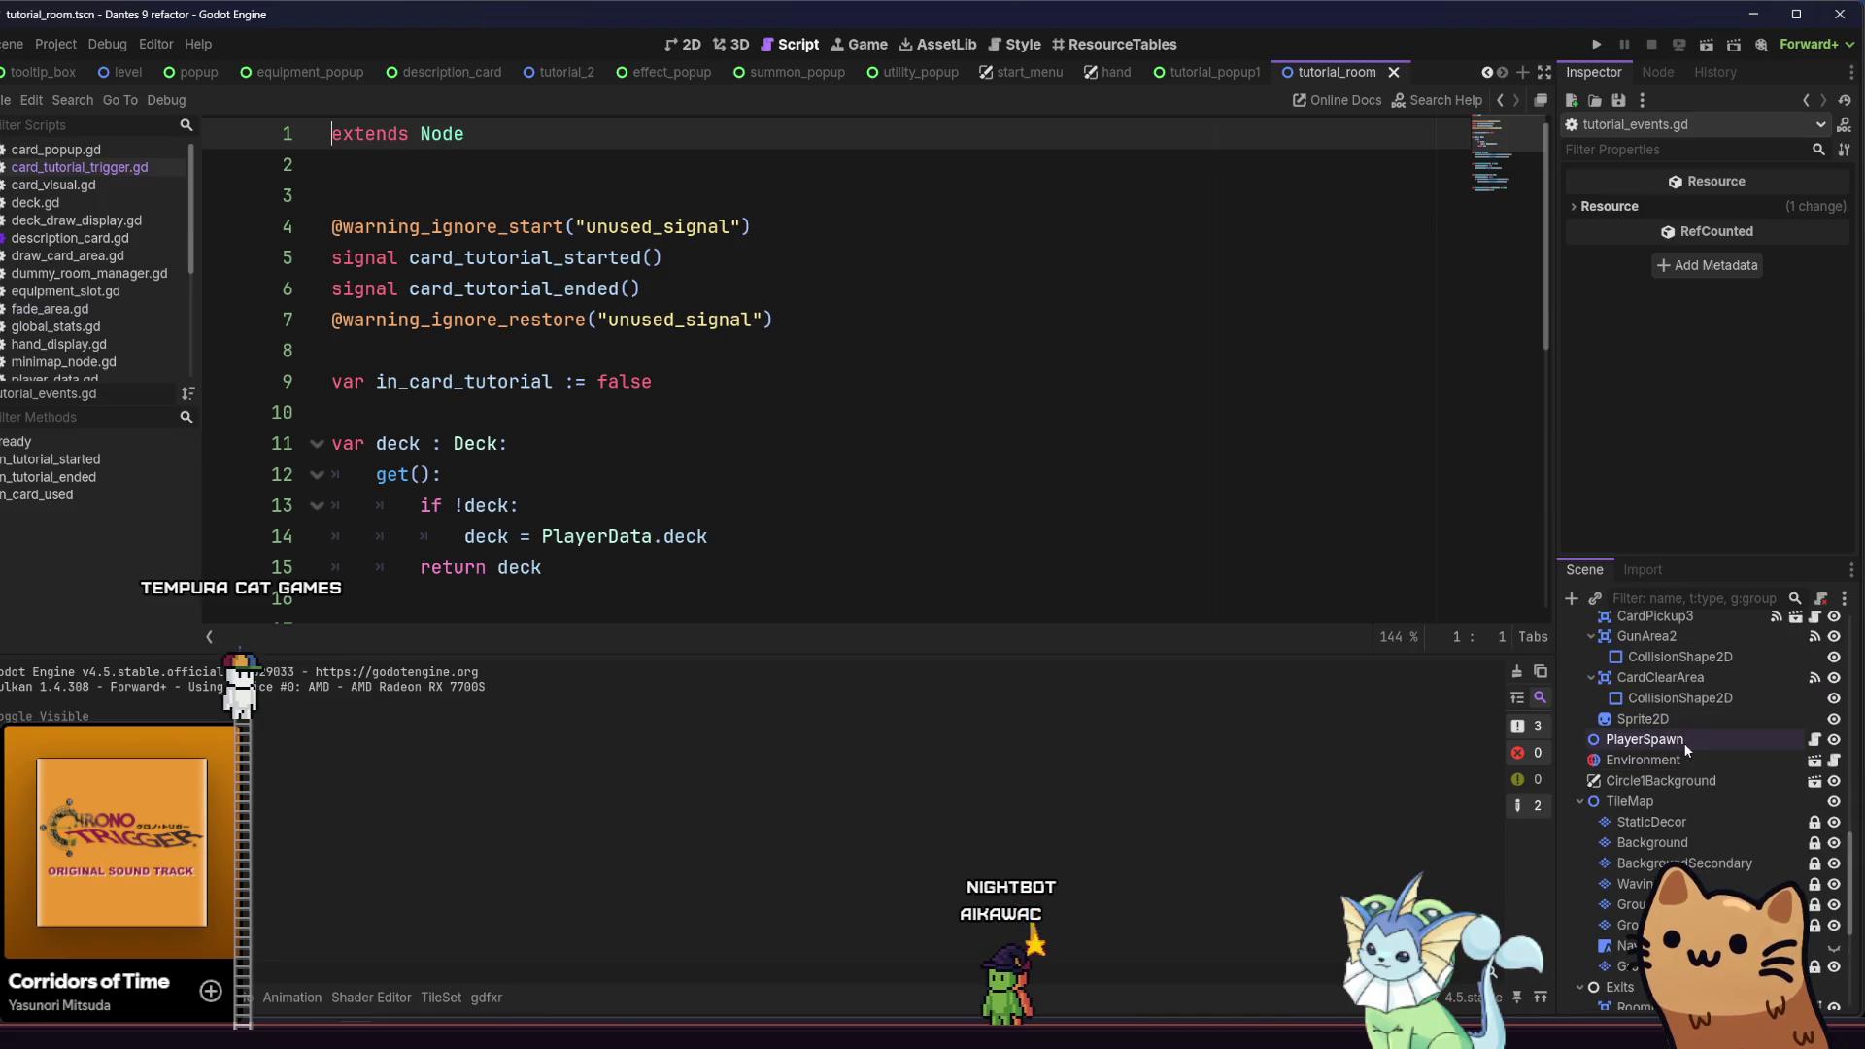
left_click(1685, 742)
scroll(1723, 795, "up", 5)
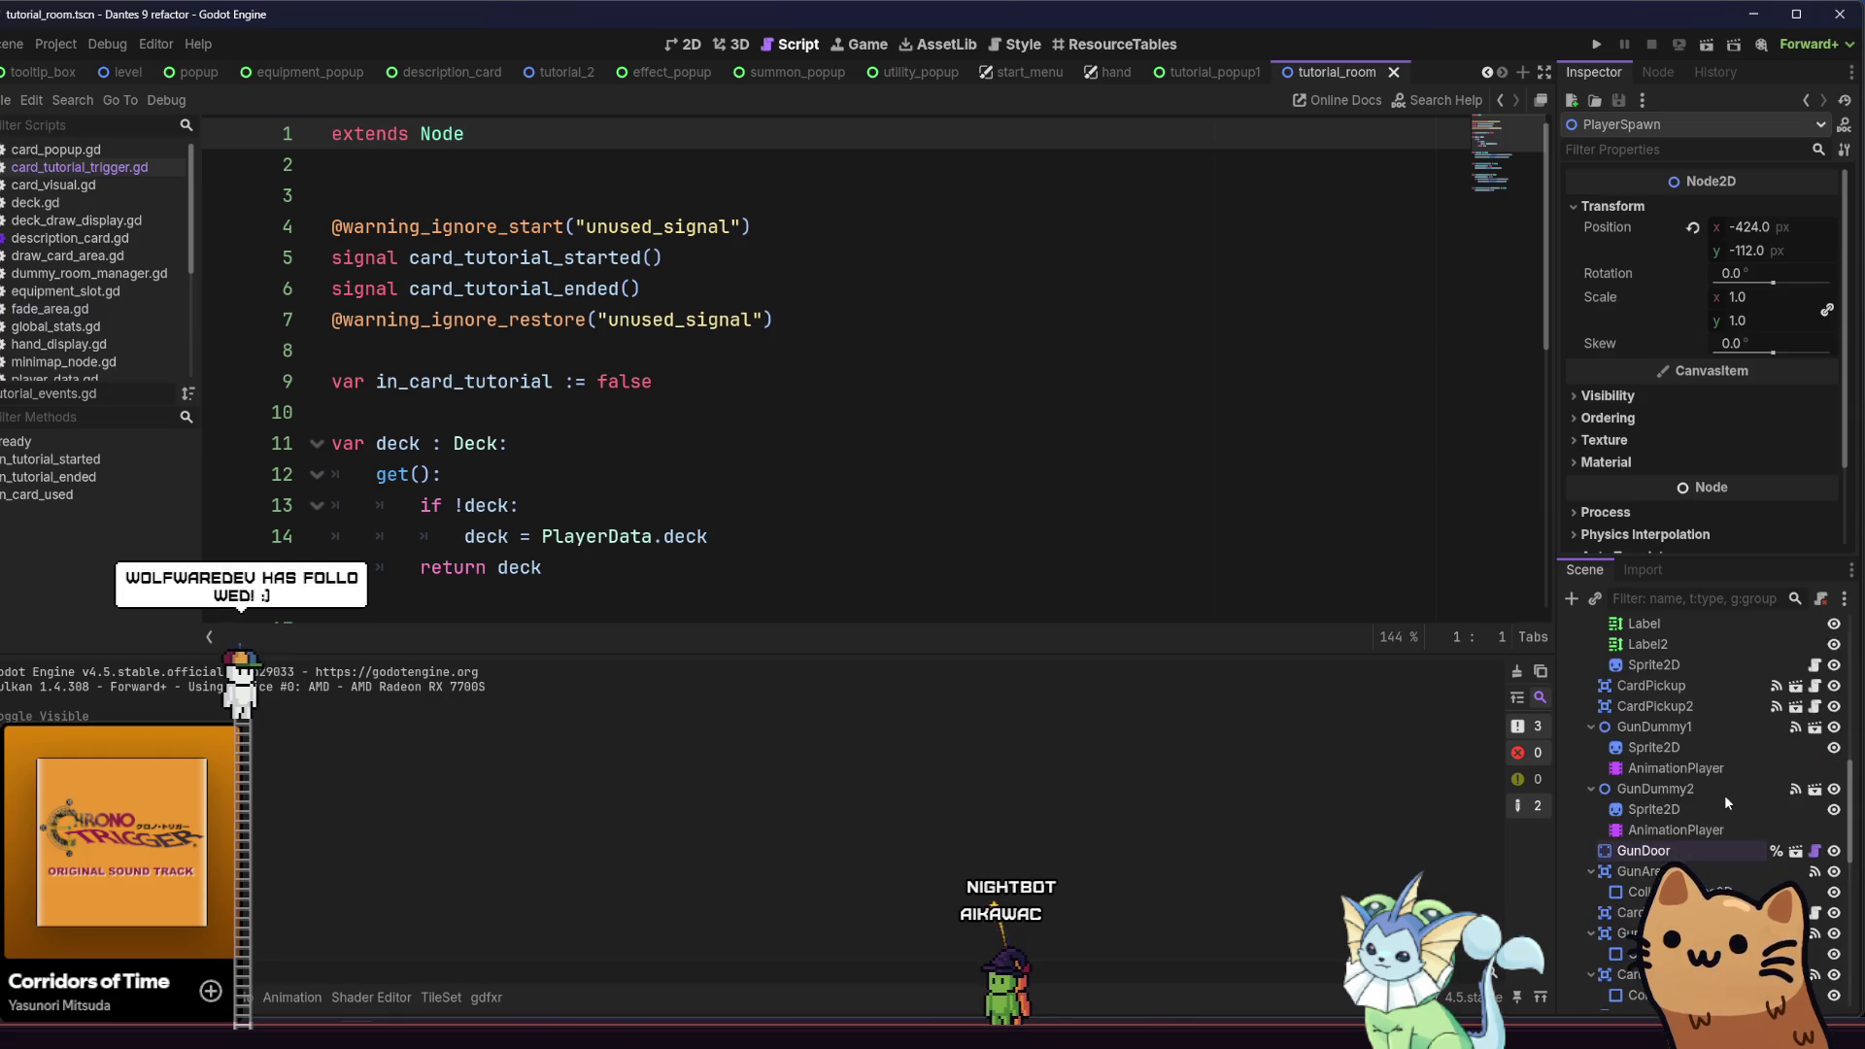
scroll(1723, 779, "down", 5)
scroll(1713, 779, "down", 10)
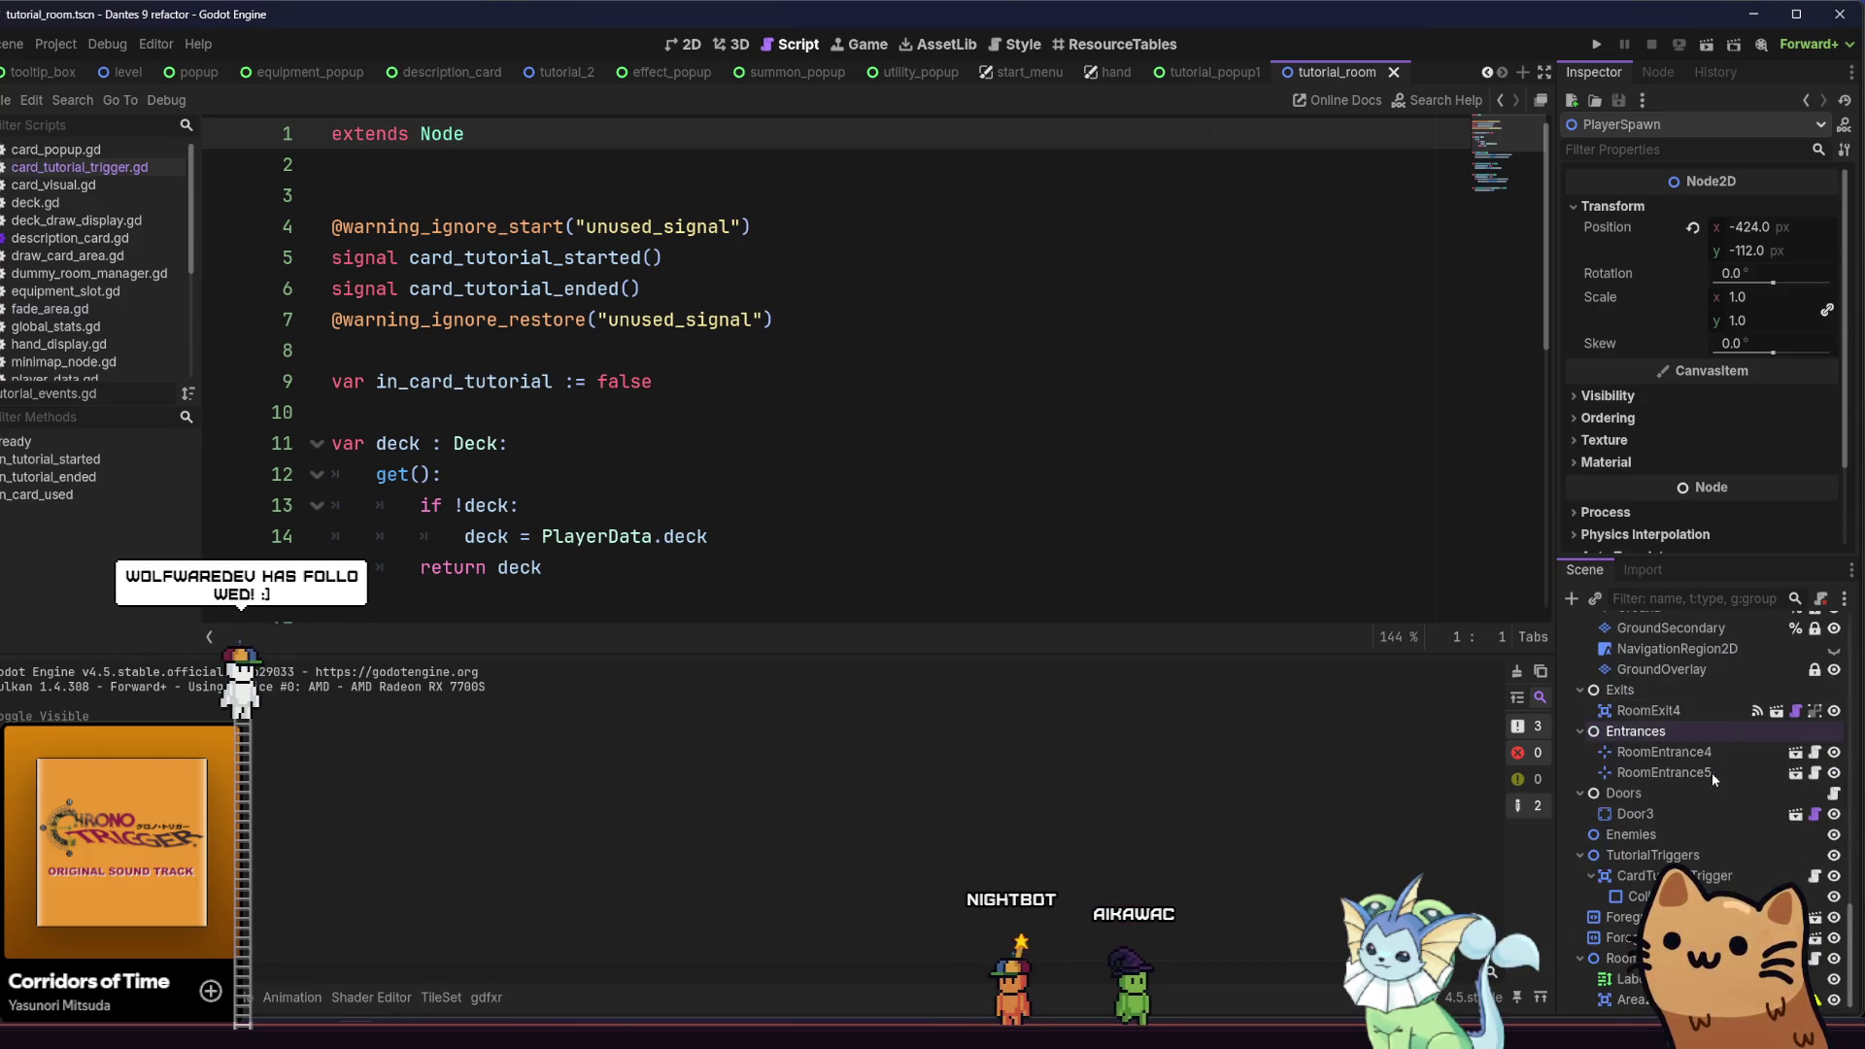
scroll(1712, 773, "up", 3)
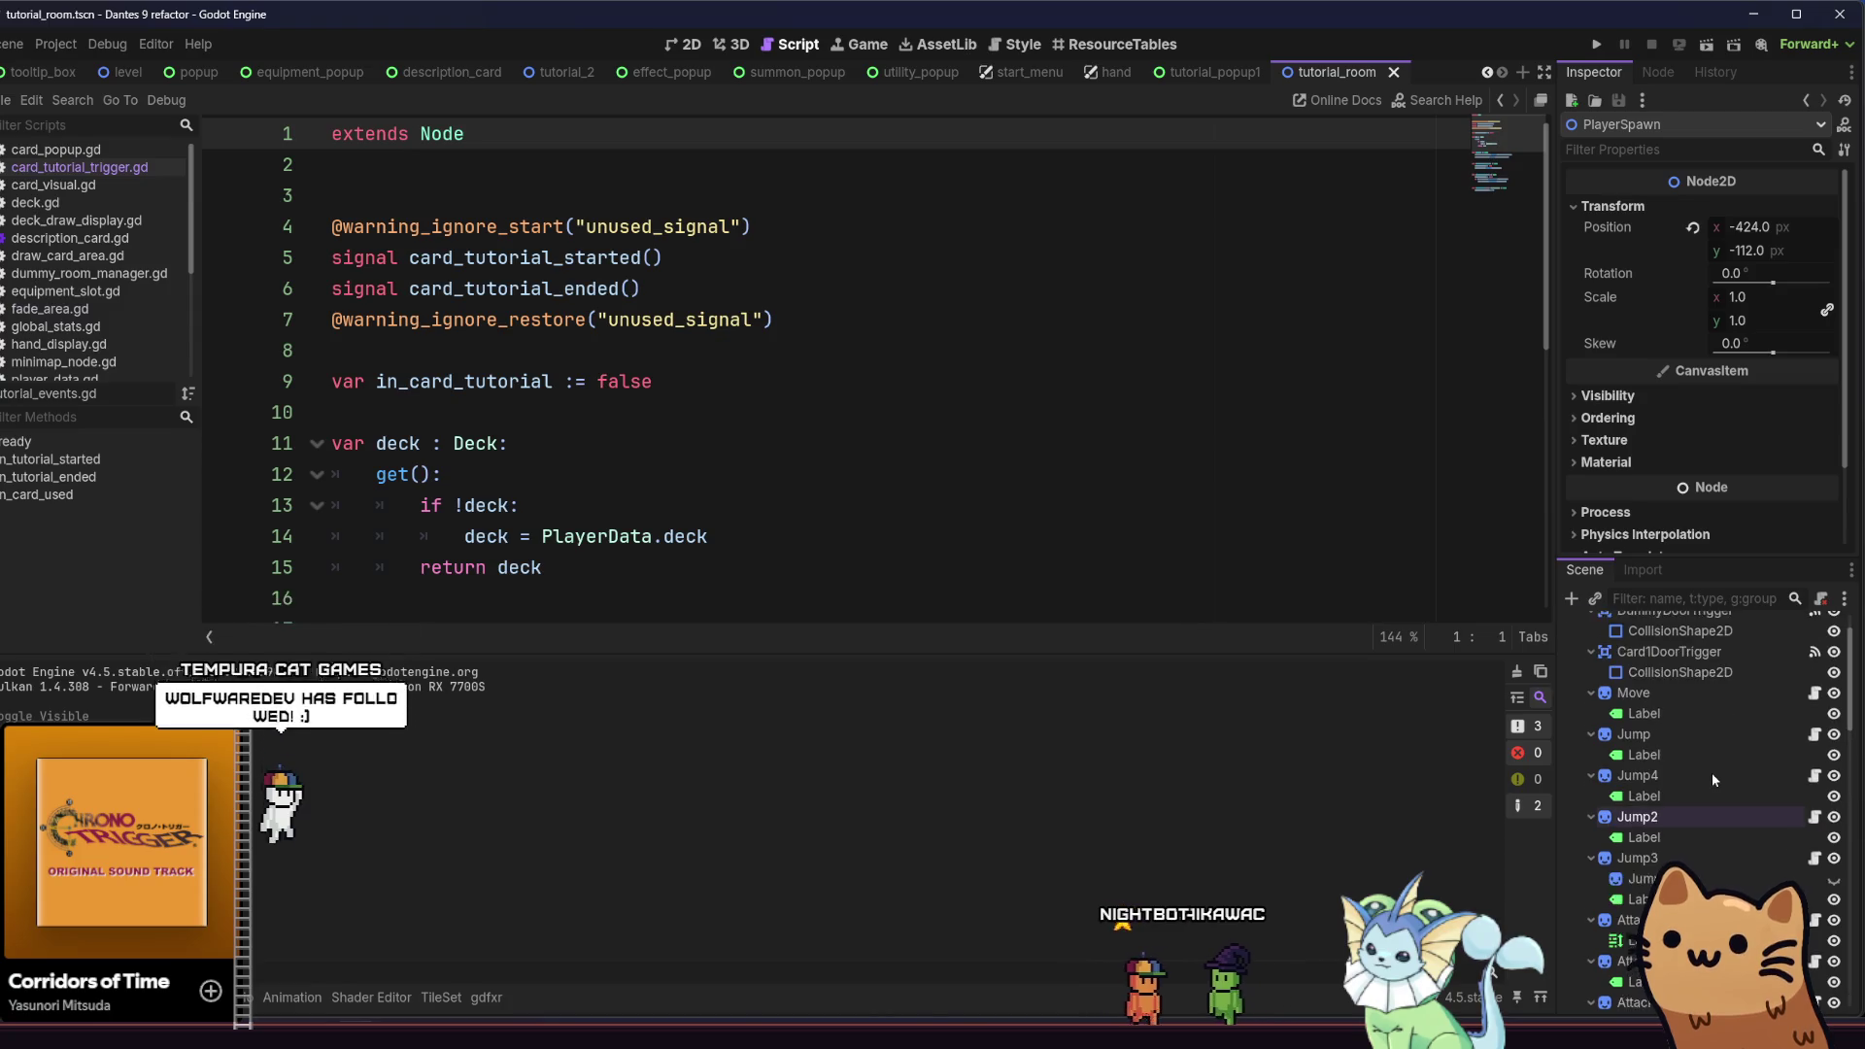
- Show the tutorial_2 scene in the 2D view, with the FileSystem dock at res://src/ui/popups
left_click(1197, 292)
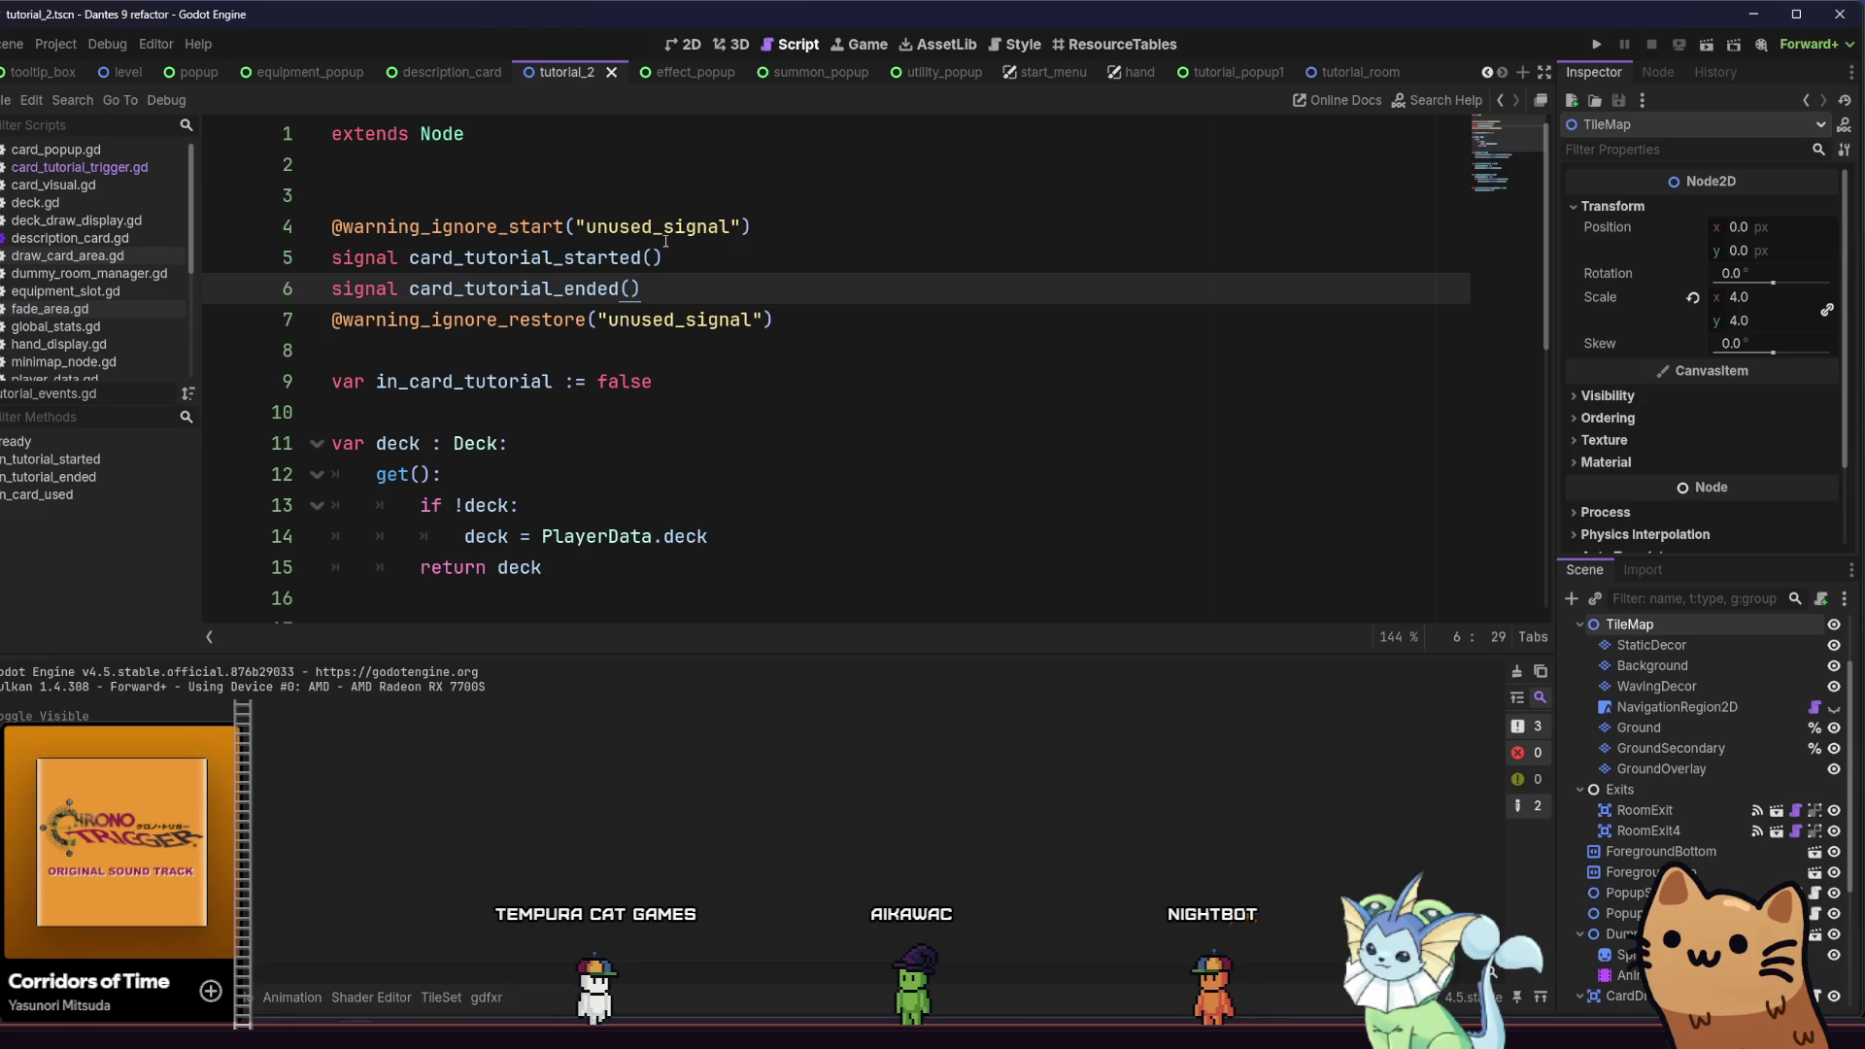
left_click(584, 73)
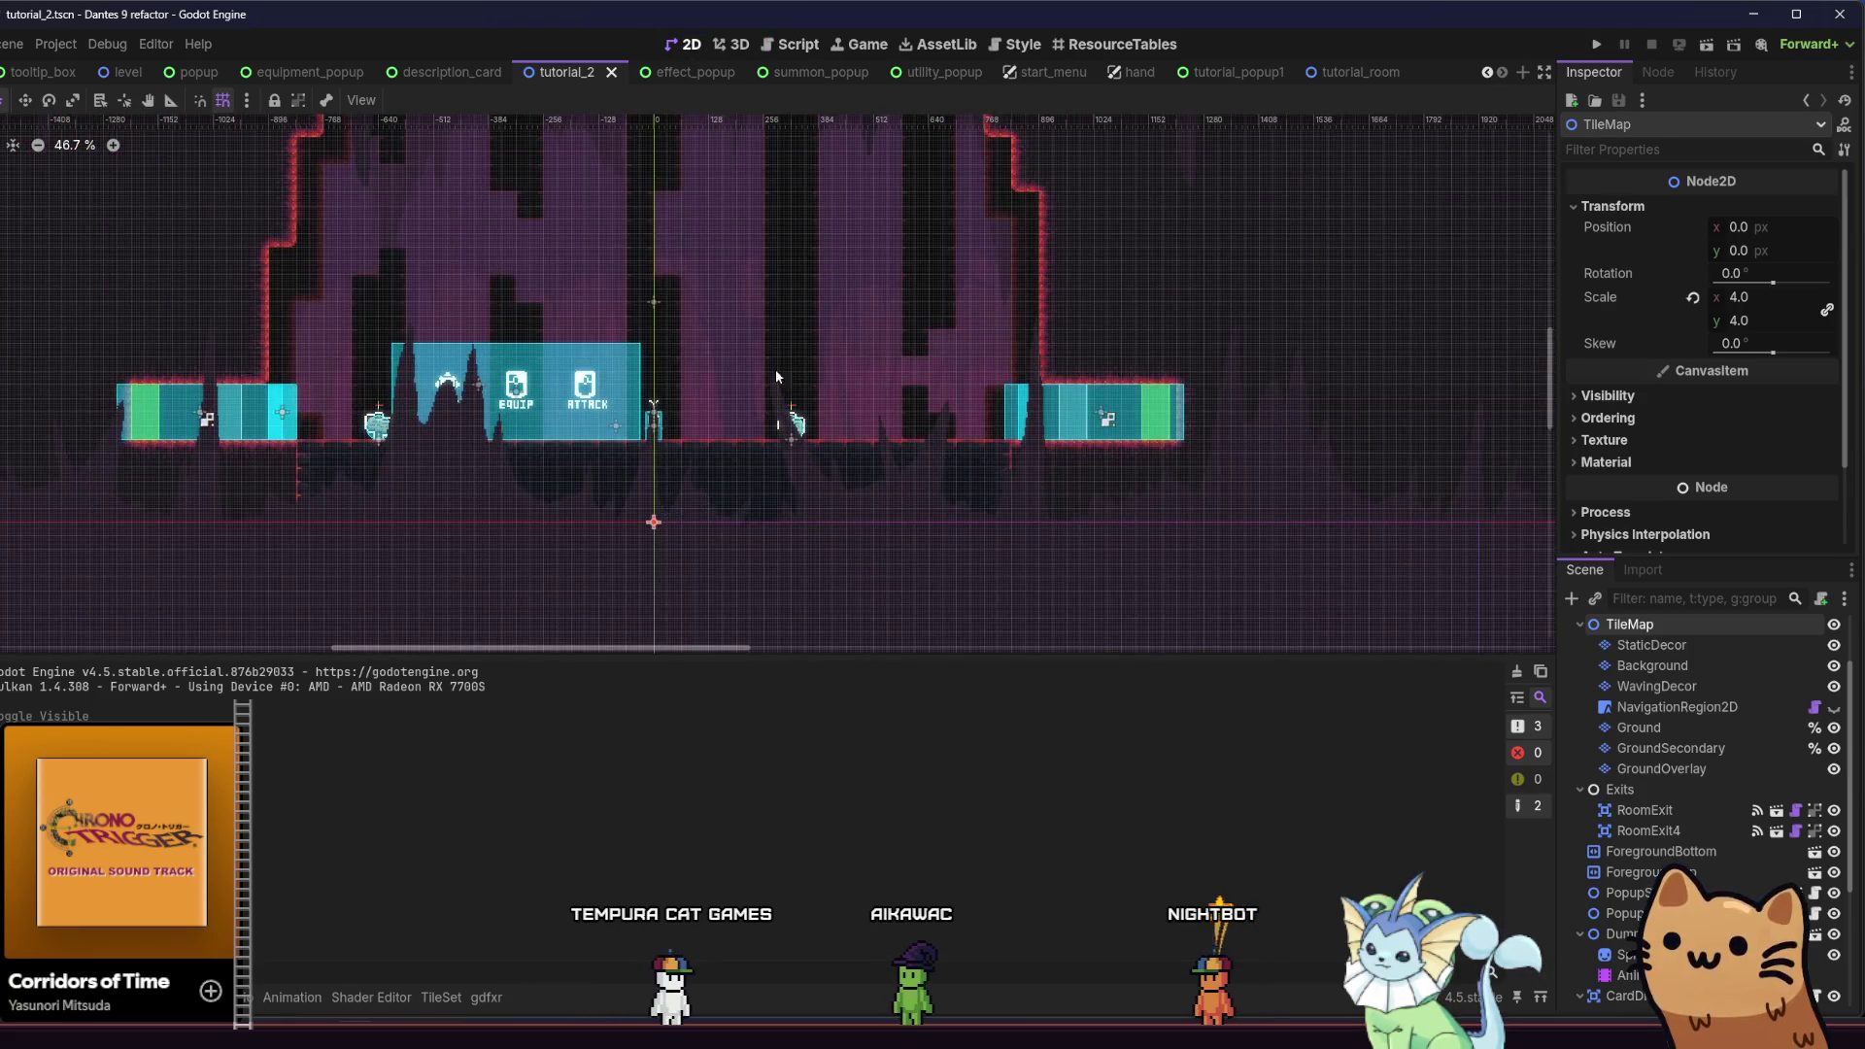
scroll(775, 369, "up", 3)
scroll(775, 369, "left", 3)
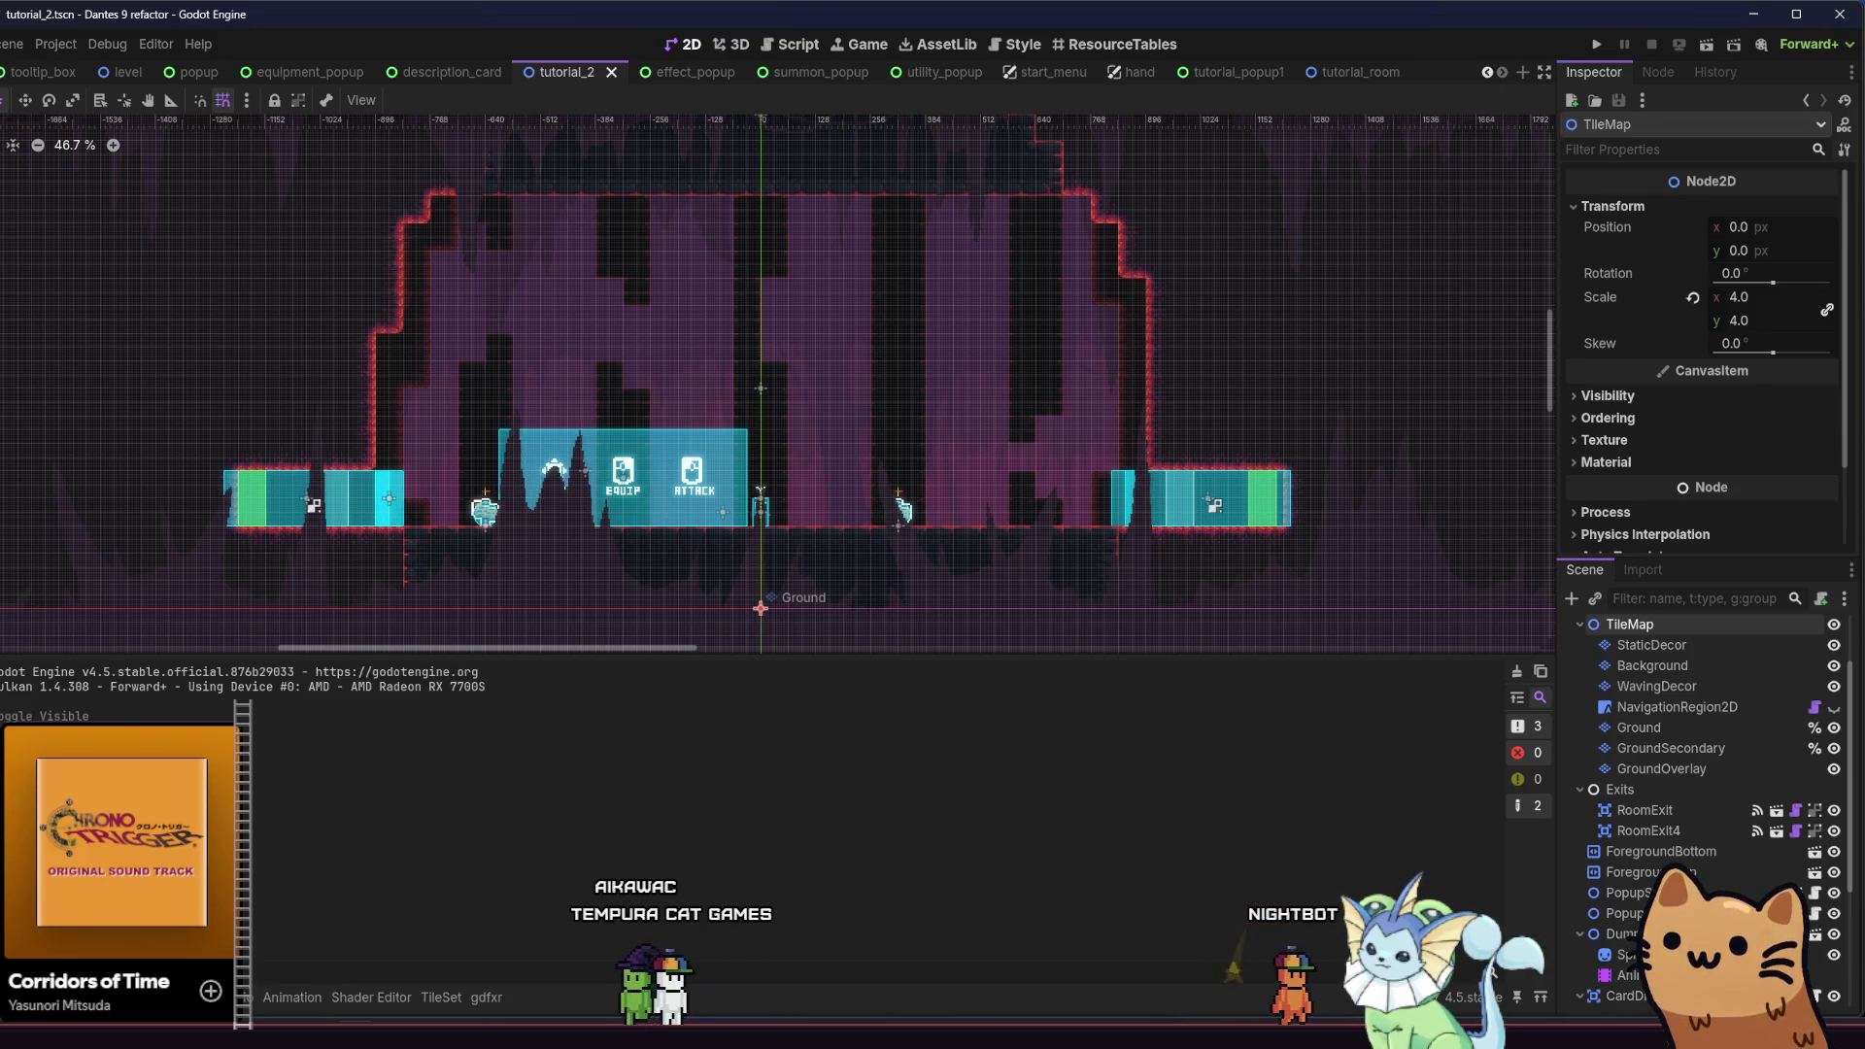
key("alt+f")
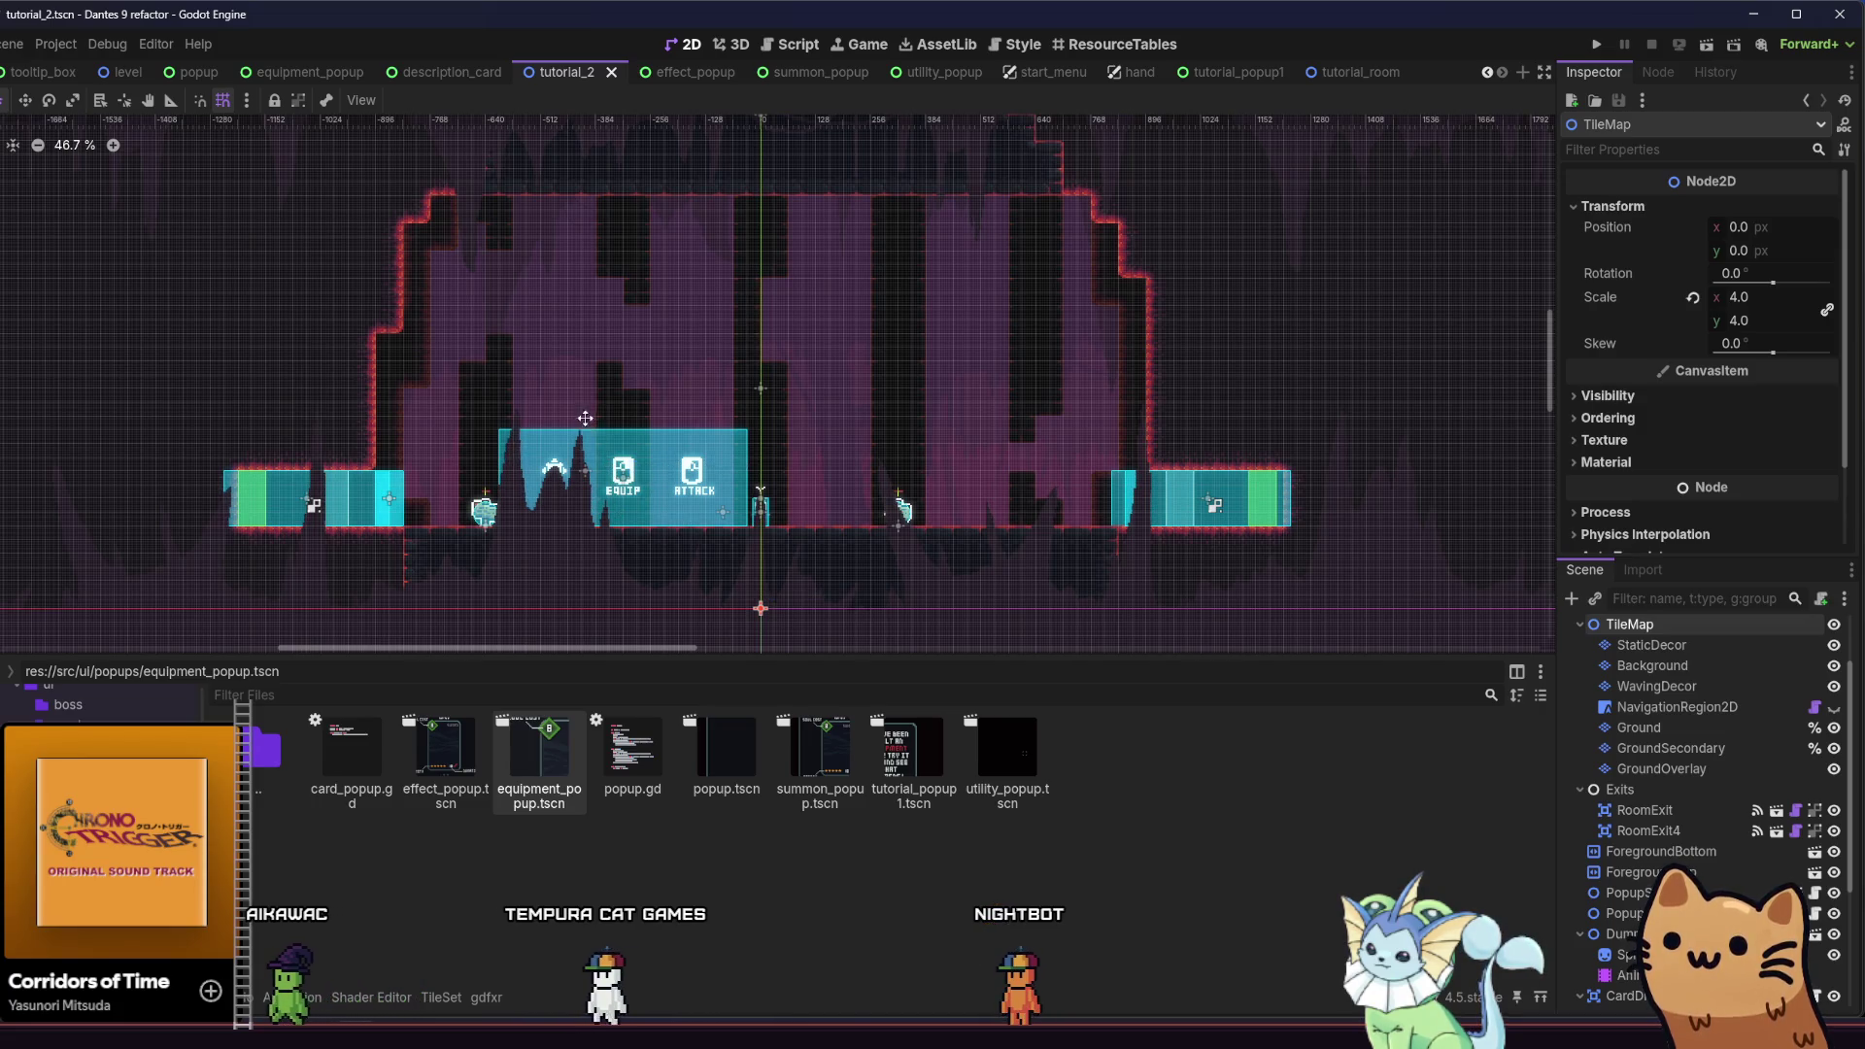
scroll(661, 456, "left", 2)
scroll(660, 456, "up", 1)
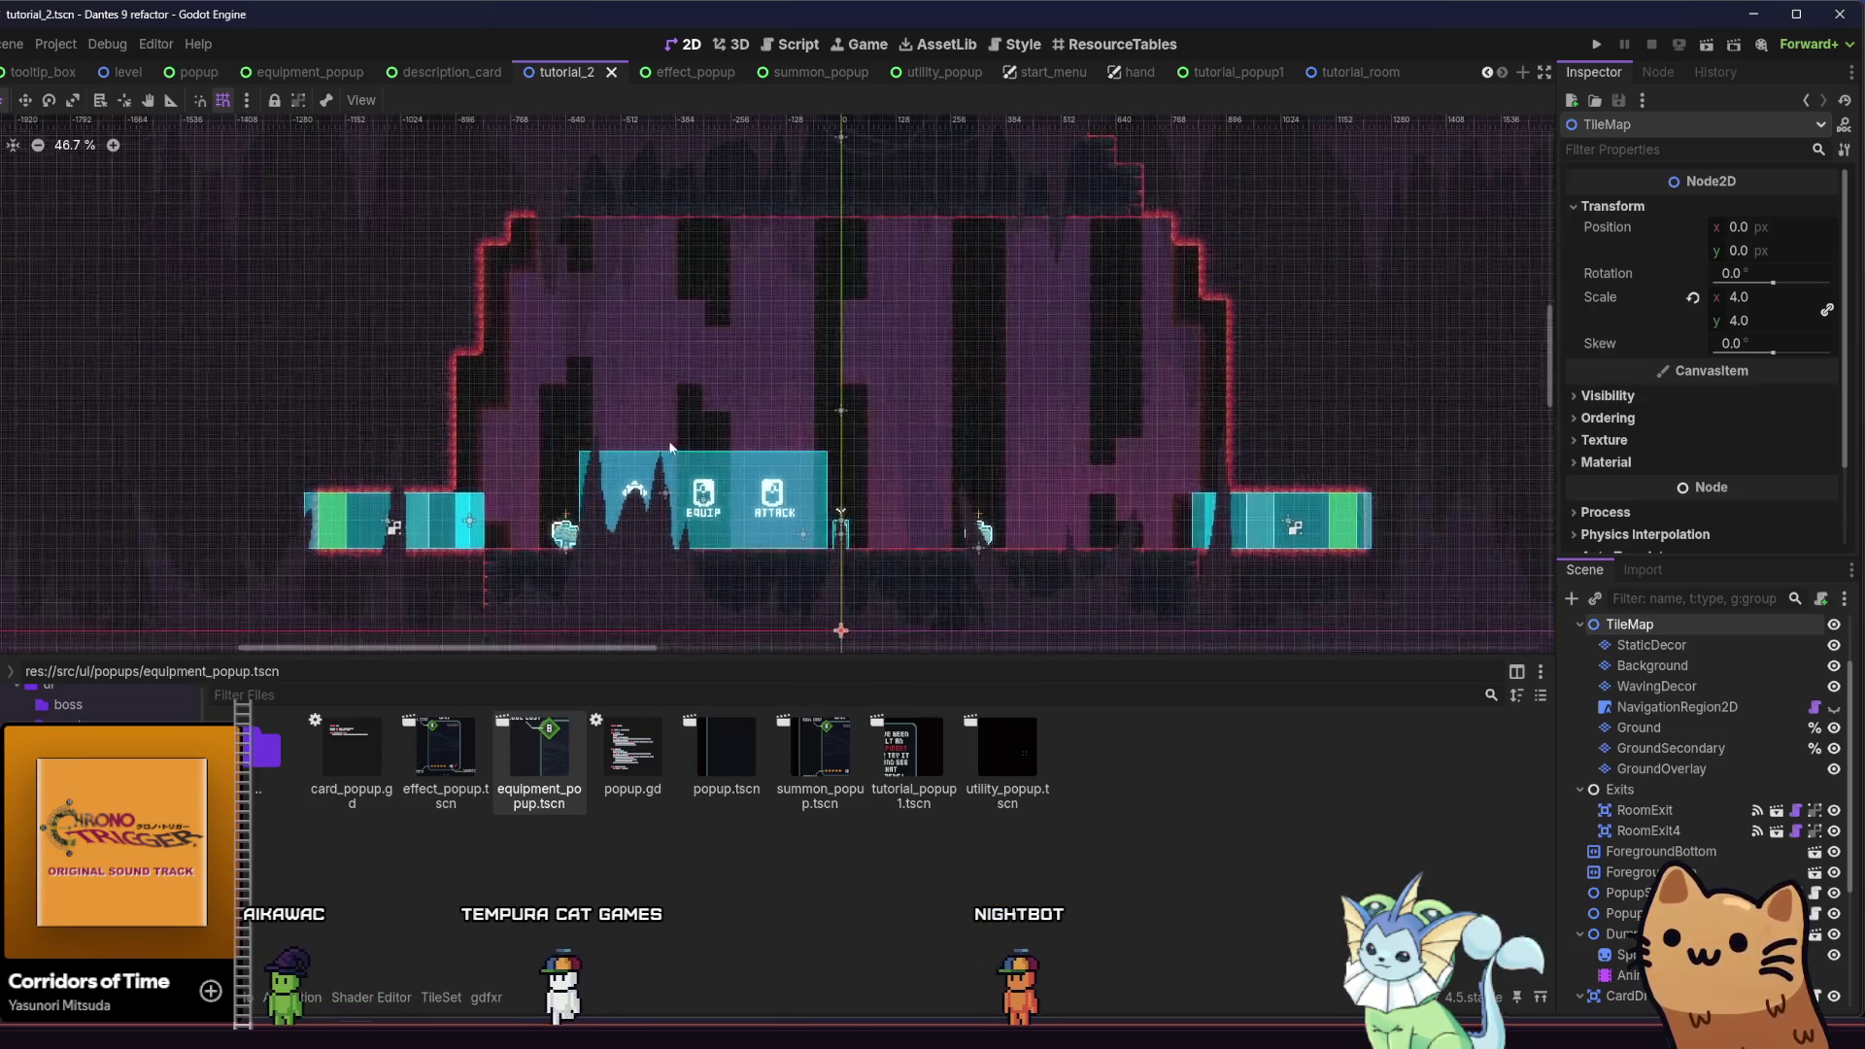
- Duplicate tutorial_2.tscn in the FileSystem dock as tutorial_3.tscn
right_click(540, 79)
left_click(404, 381)
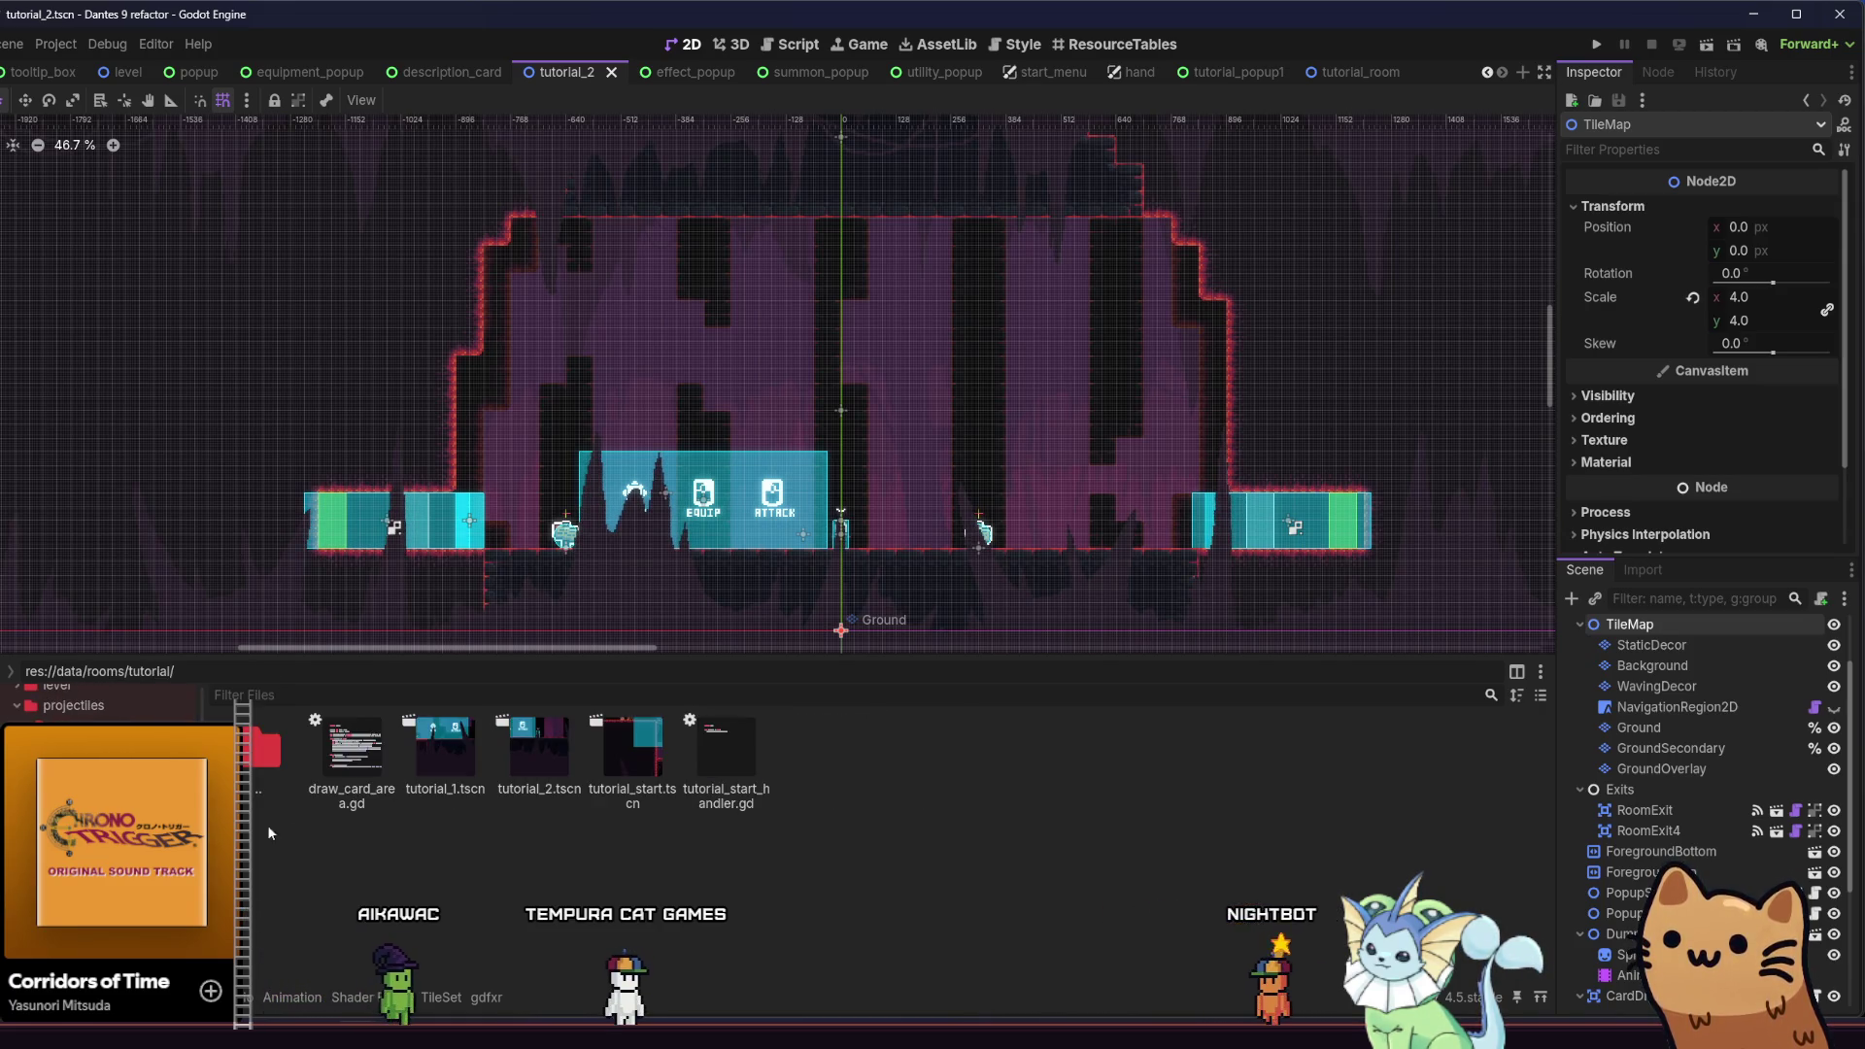
right_click(525, 786)
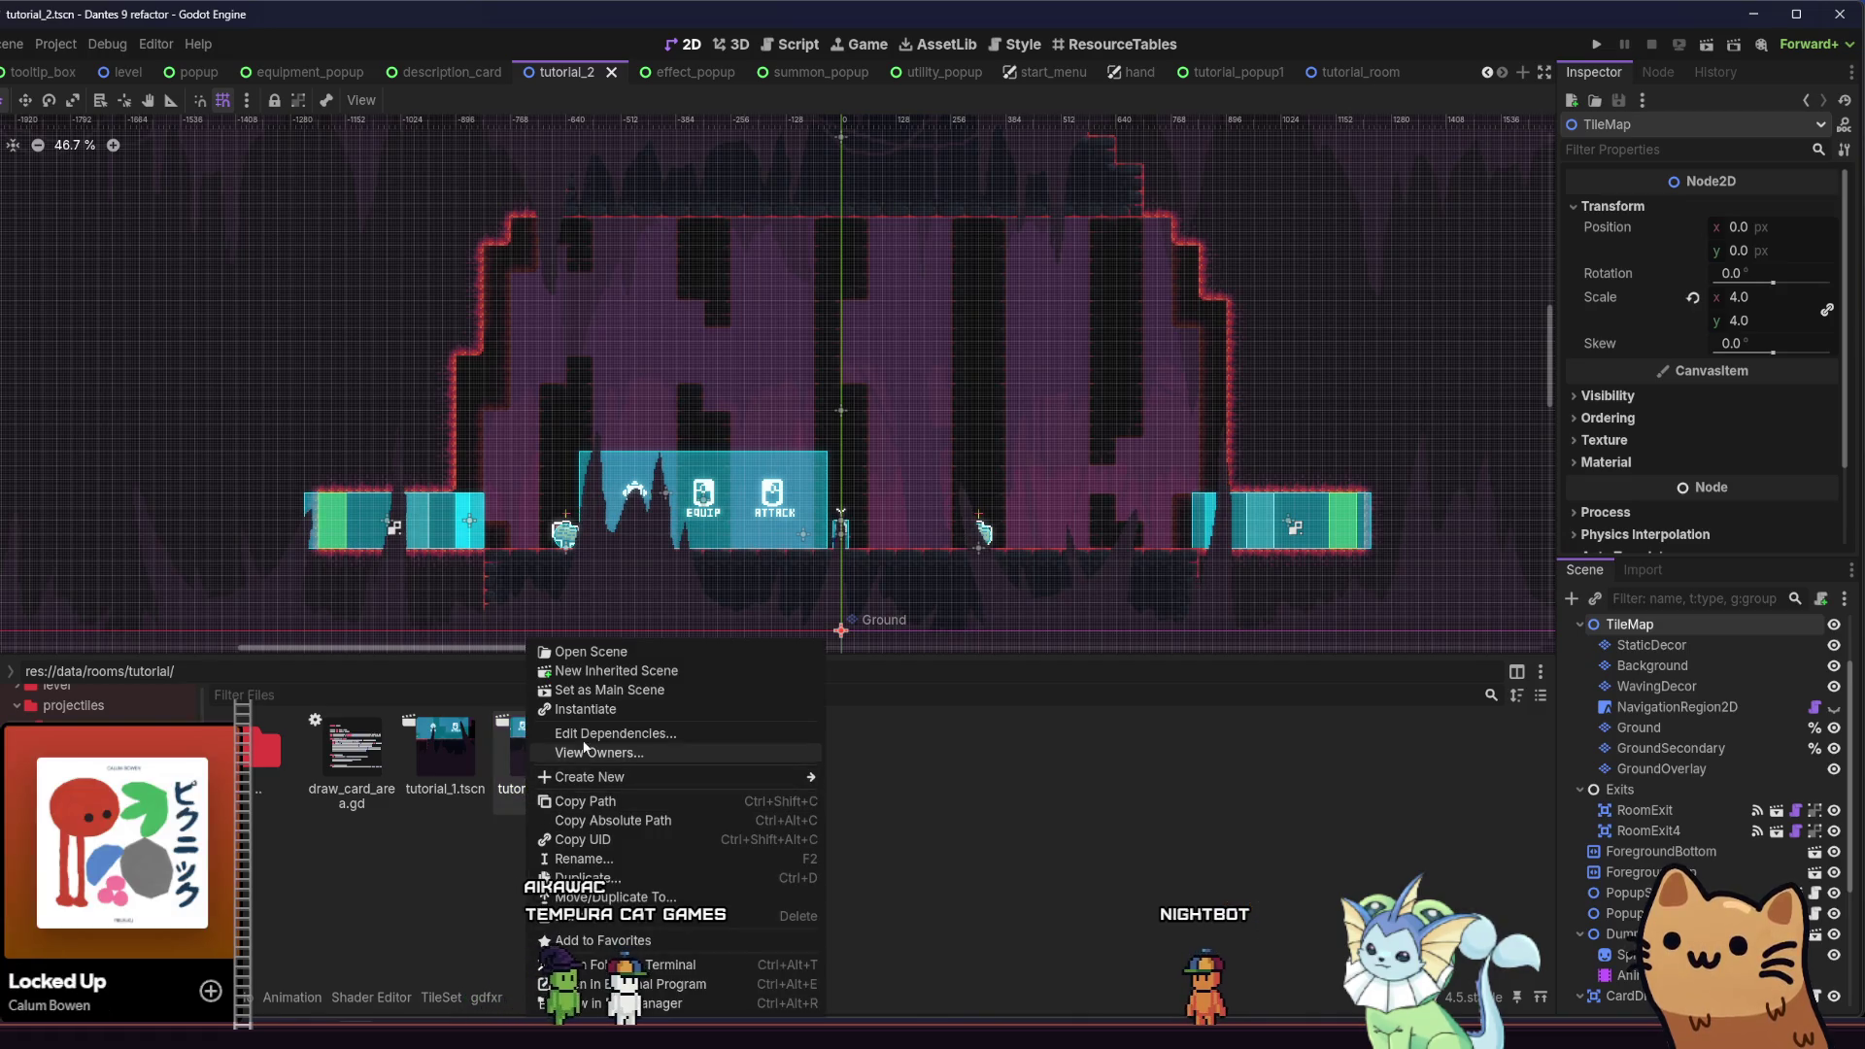
left_click(587, 878)
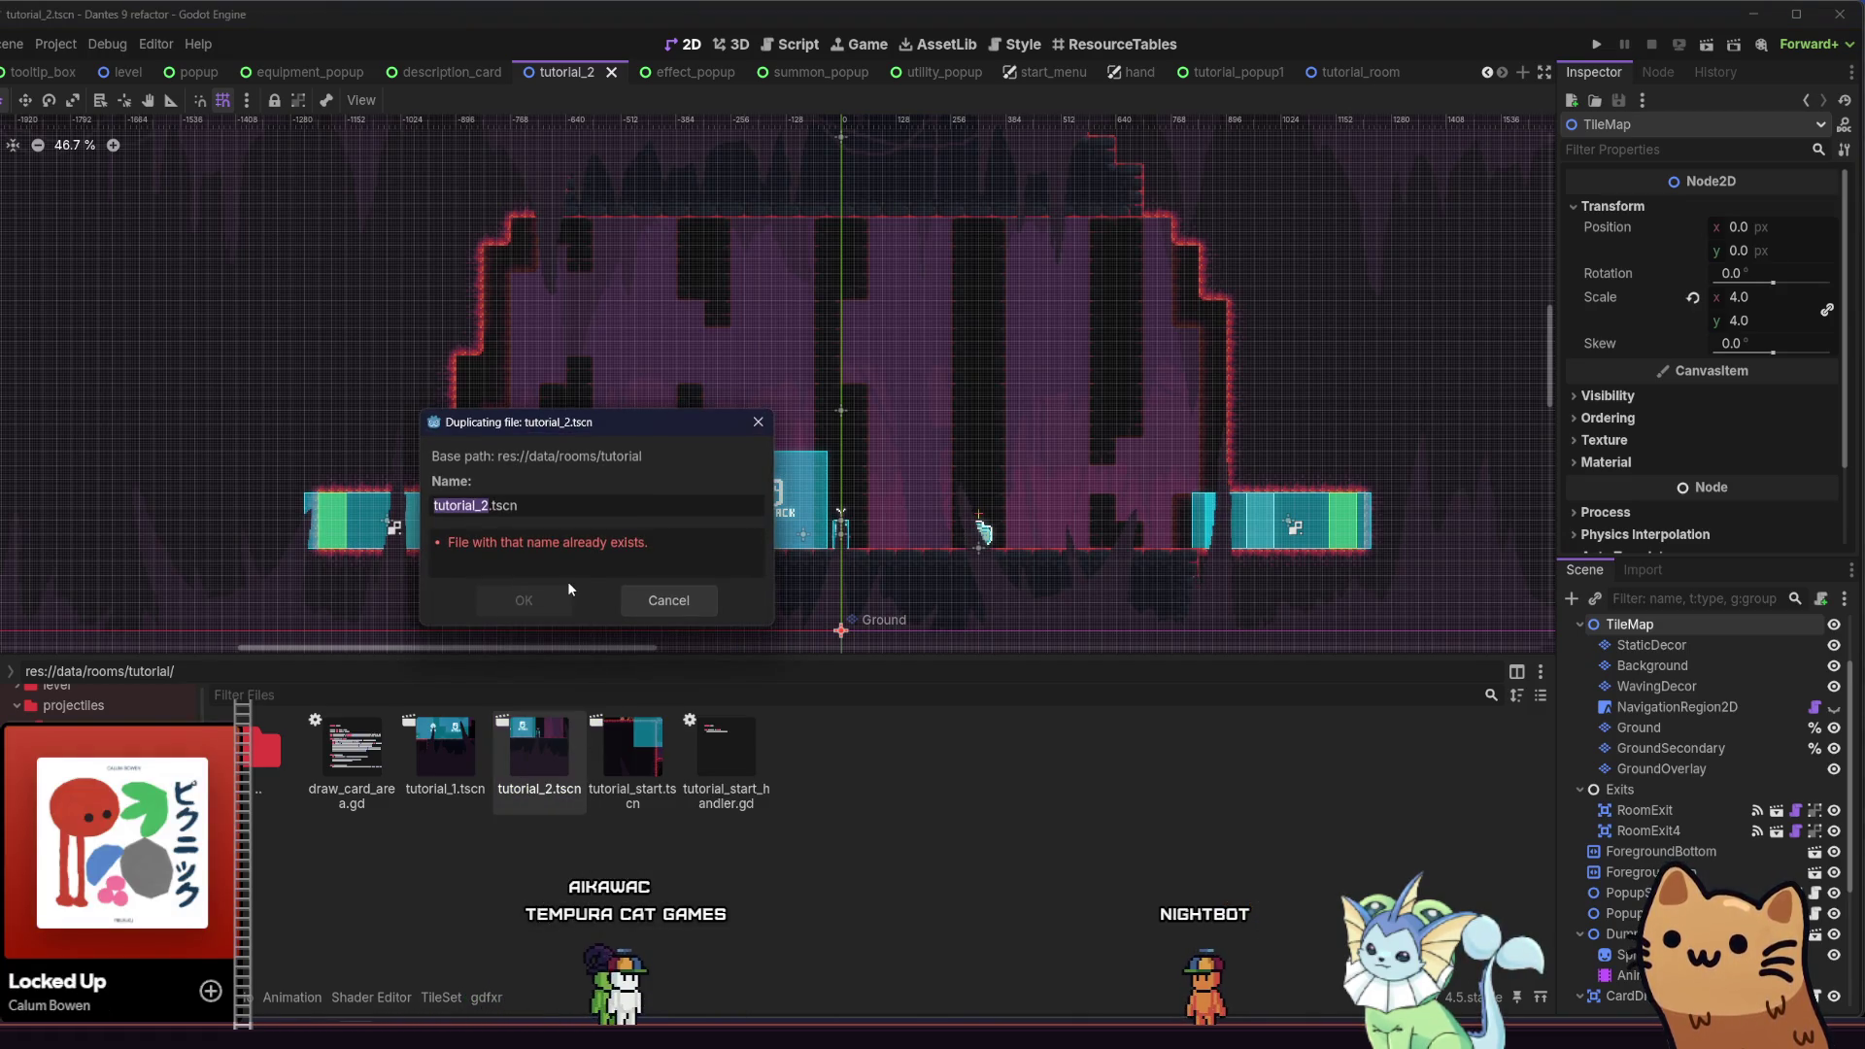
type("tutorial_3")
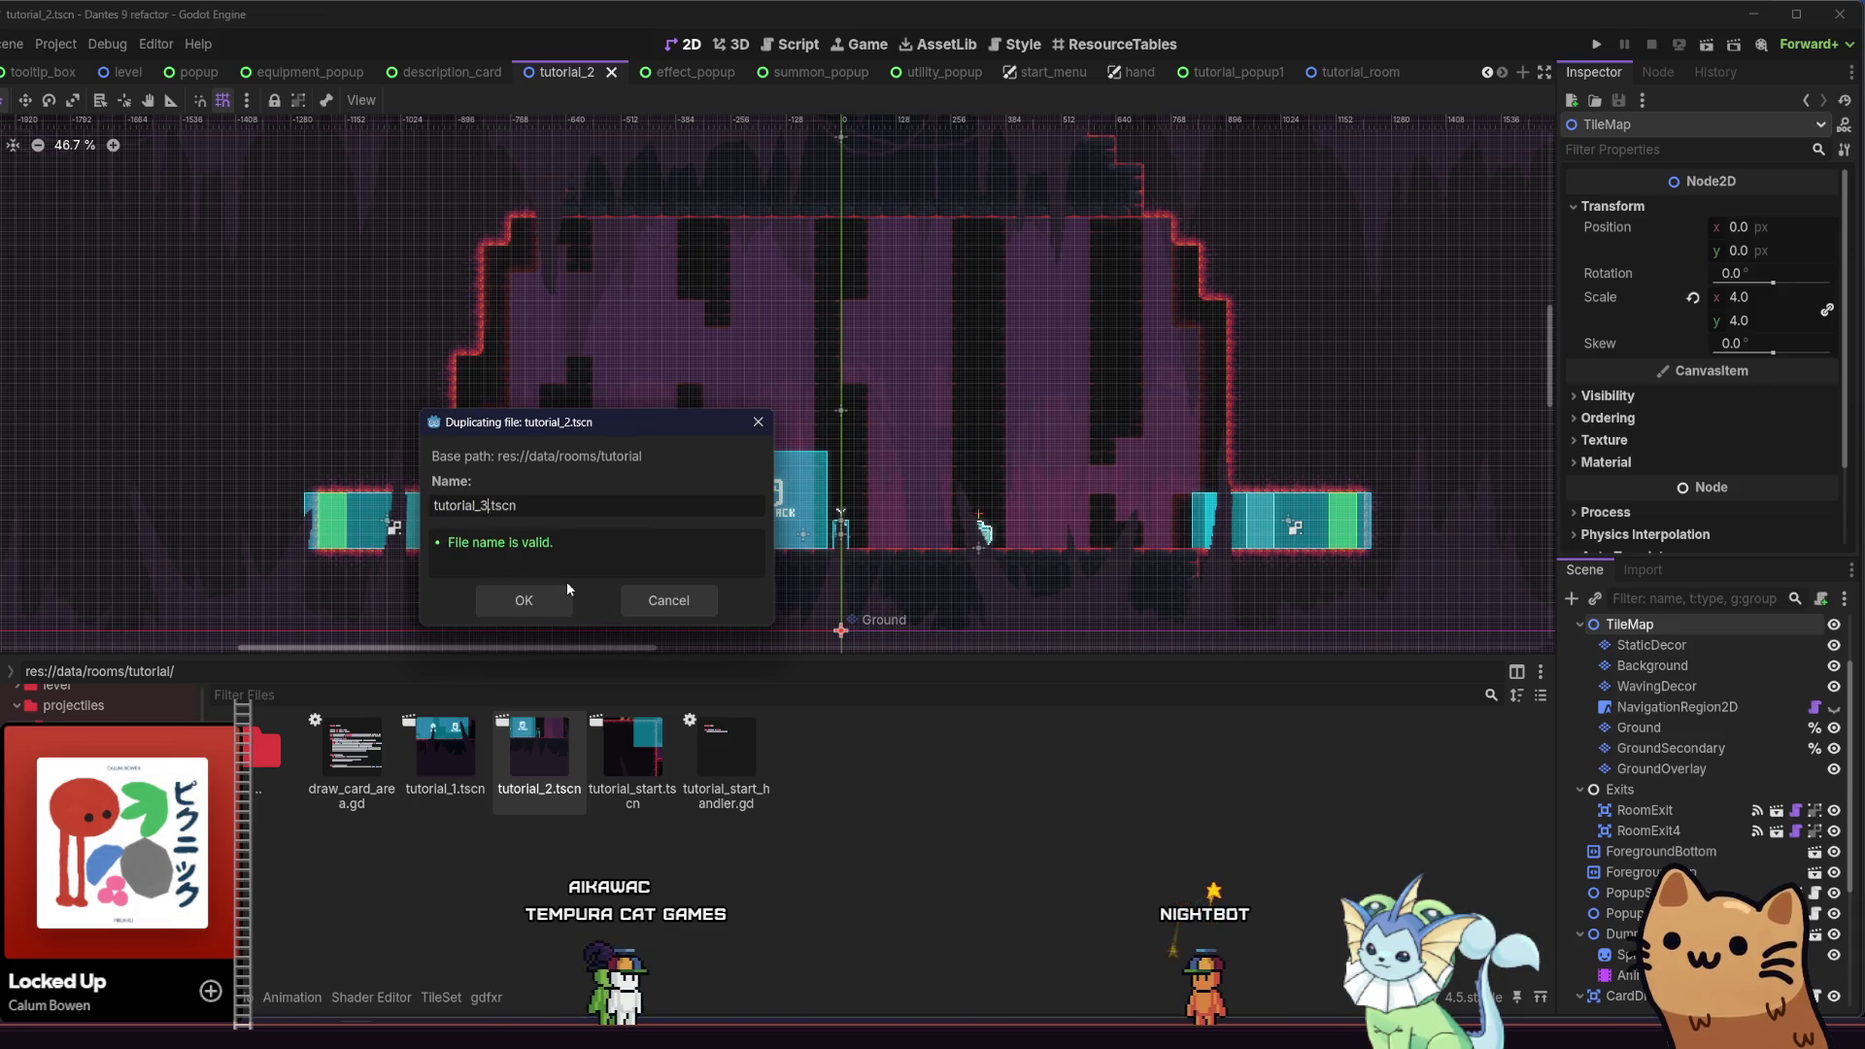
key("Return")
- Open the new tutorial_3.tscn scene for editing
right_click(568, 581)
left_click(651, 756)
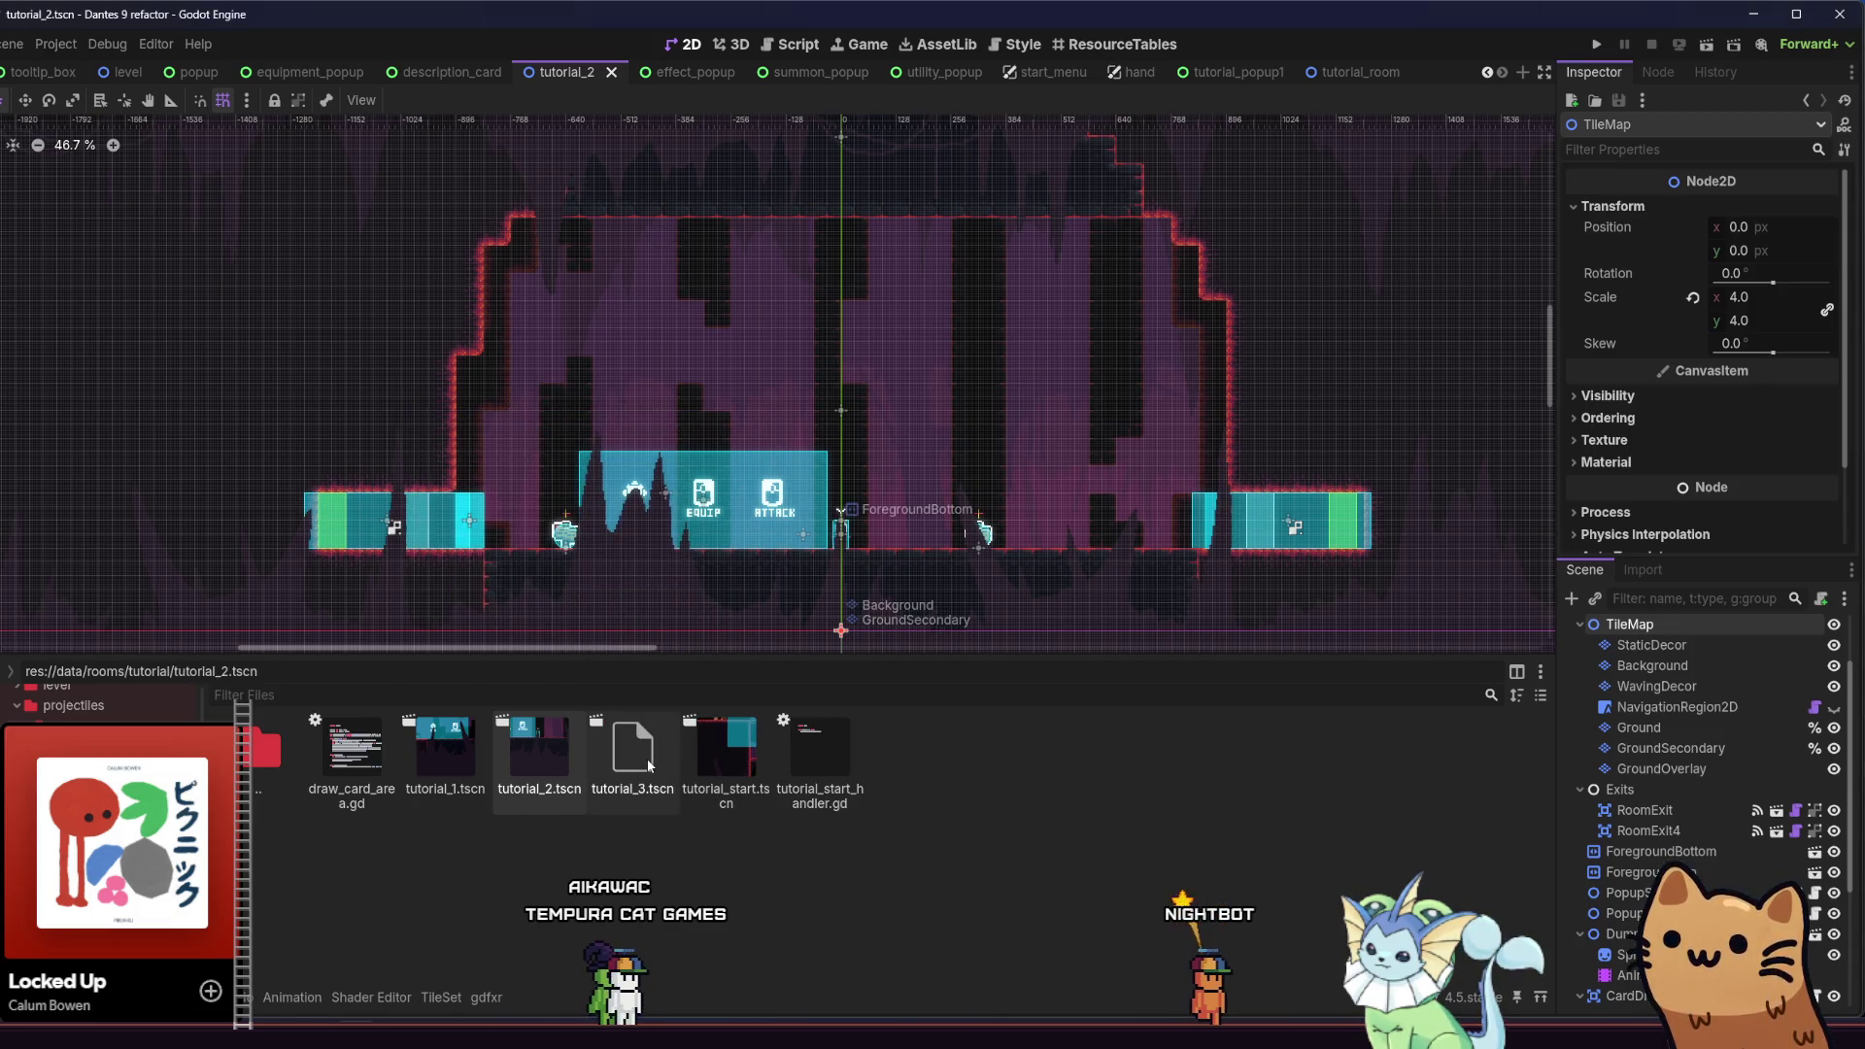
double_click(647, 760)
scroll(1642, 787, "down", 5)
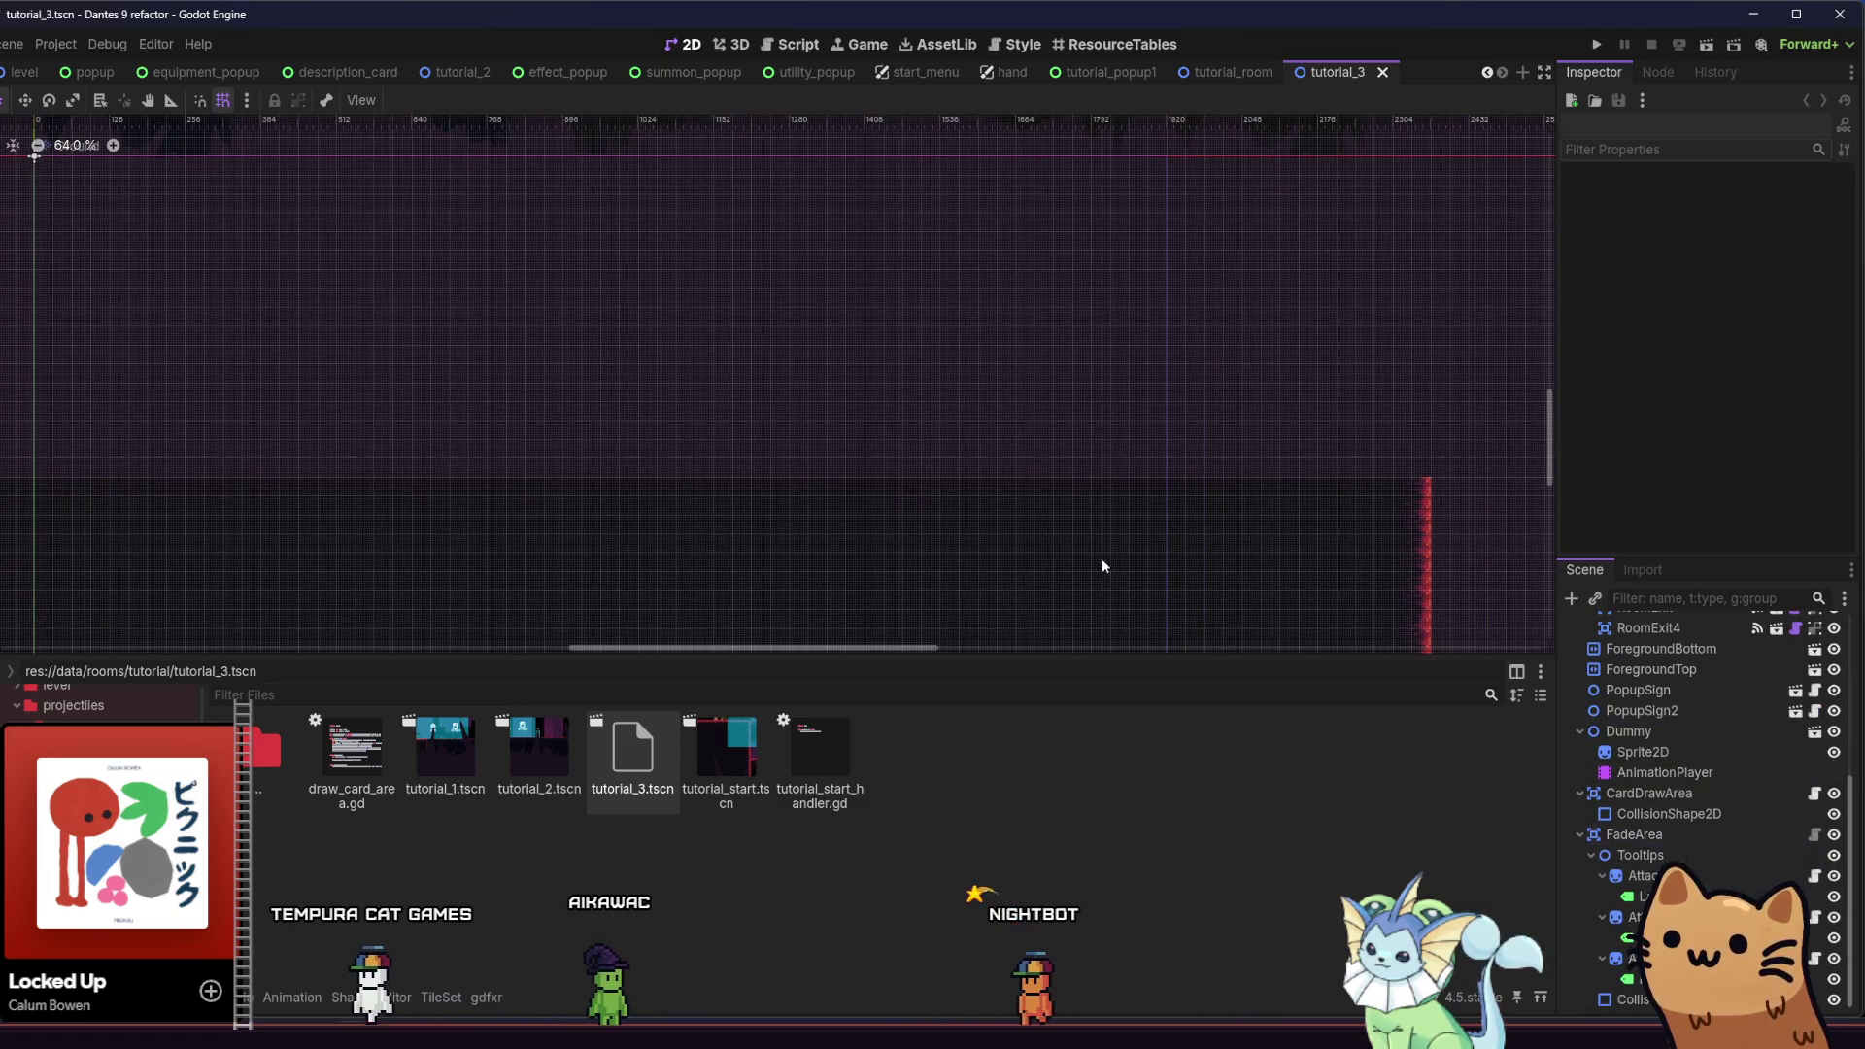
- Scroll around the tutorial_3 canvas and the dock until src/ui/popups shows tutorial_popup1.tscn
scroll(807, 440, "down", 6)
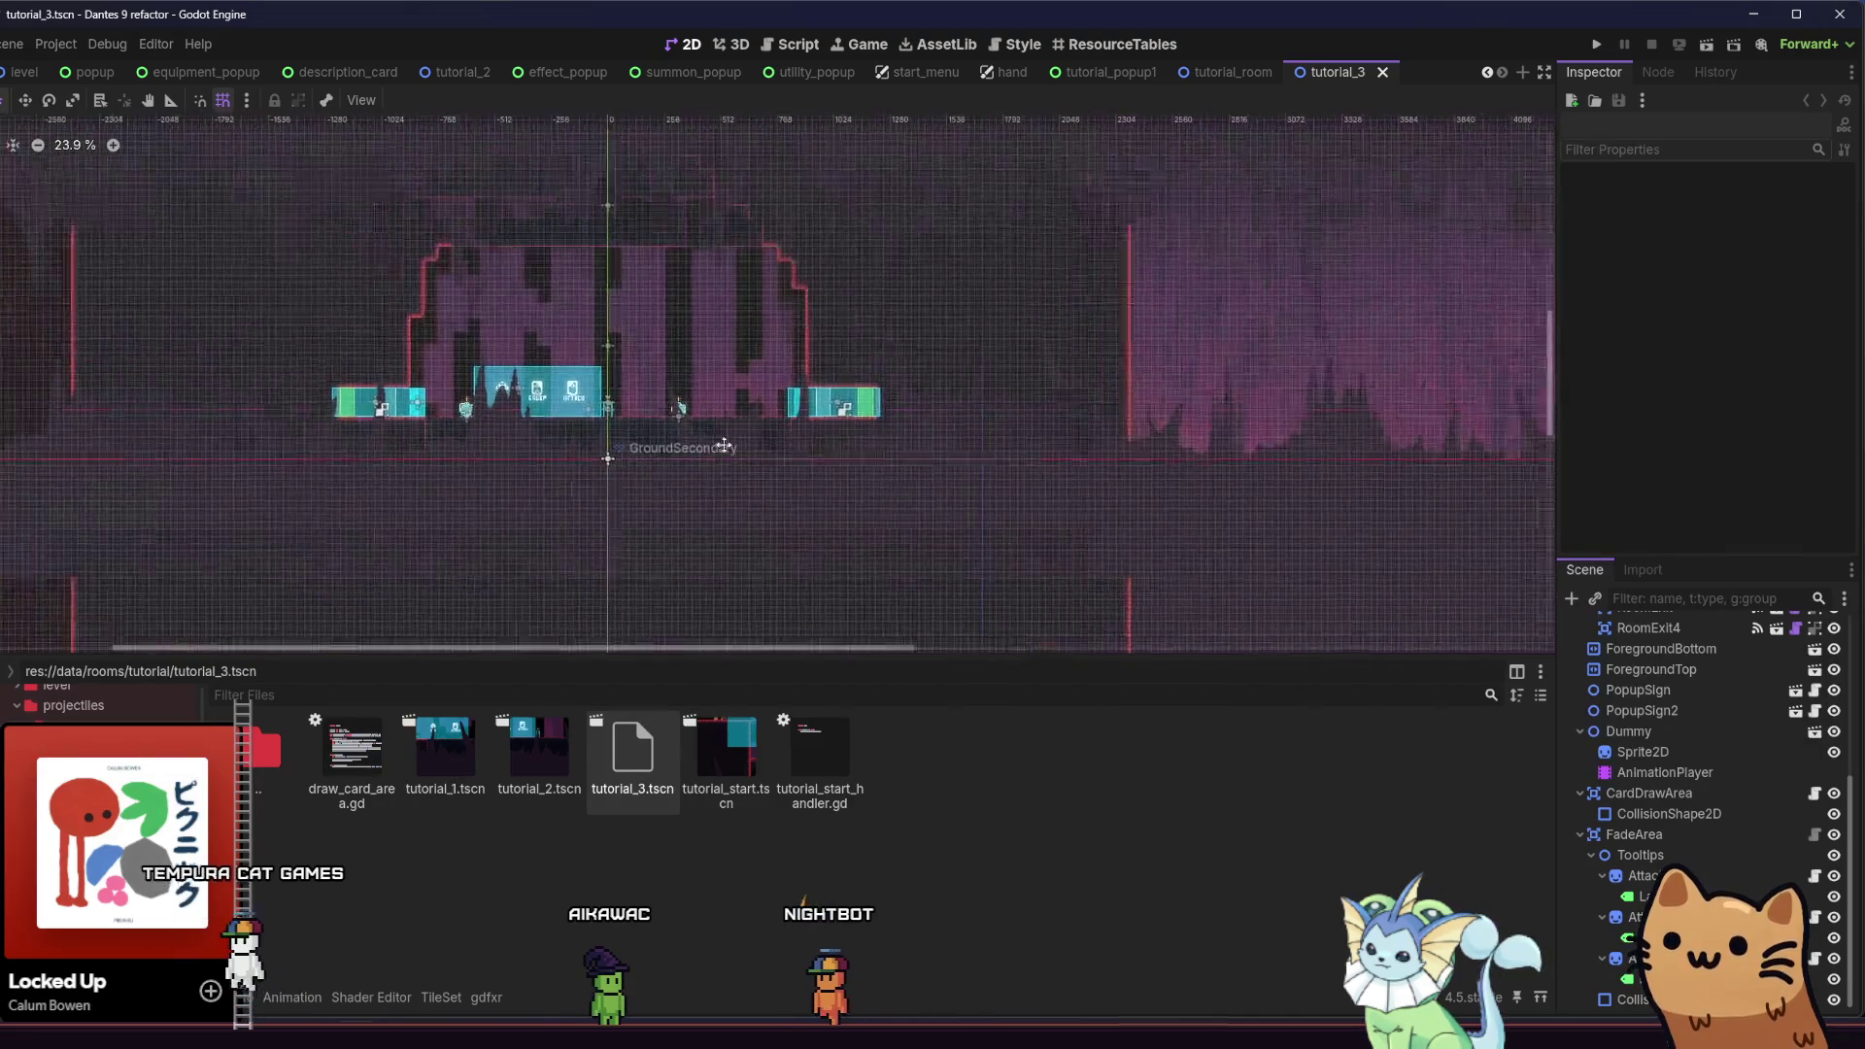
scroll(561, 383, "up", 5)
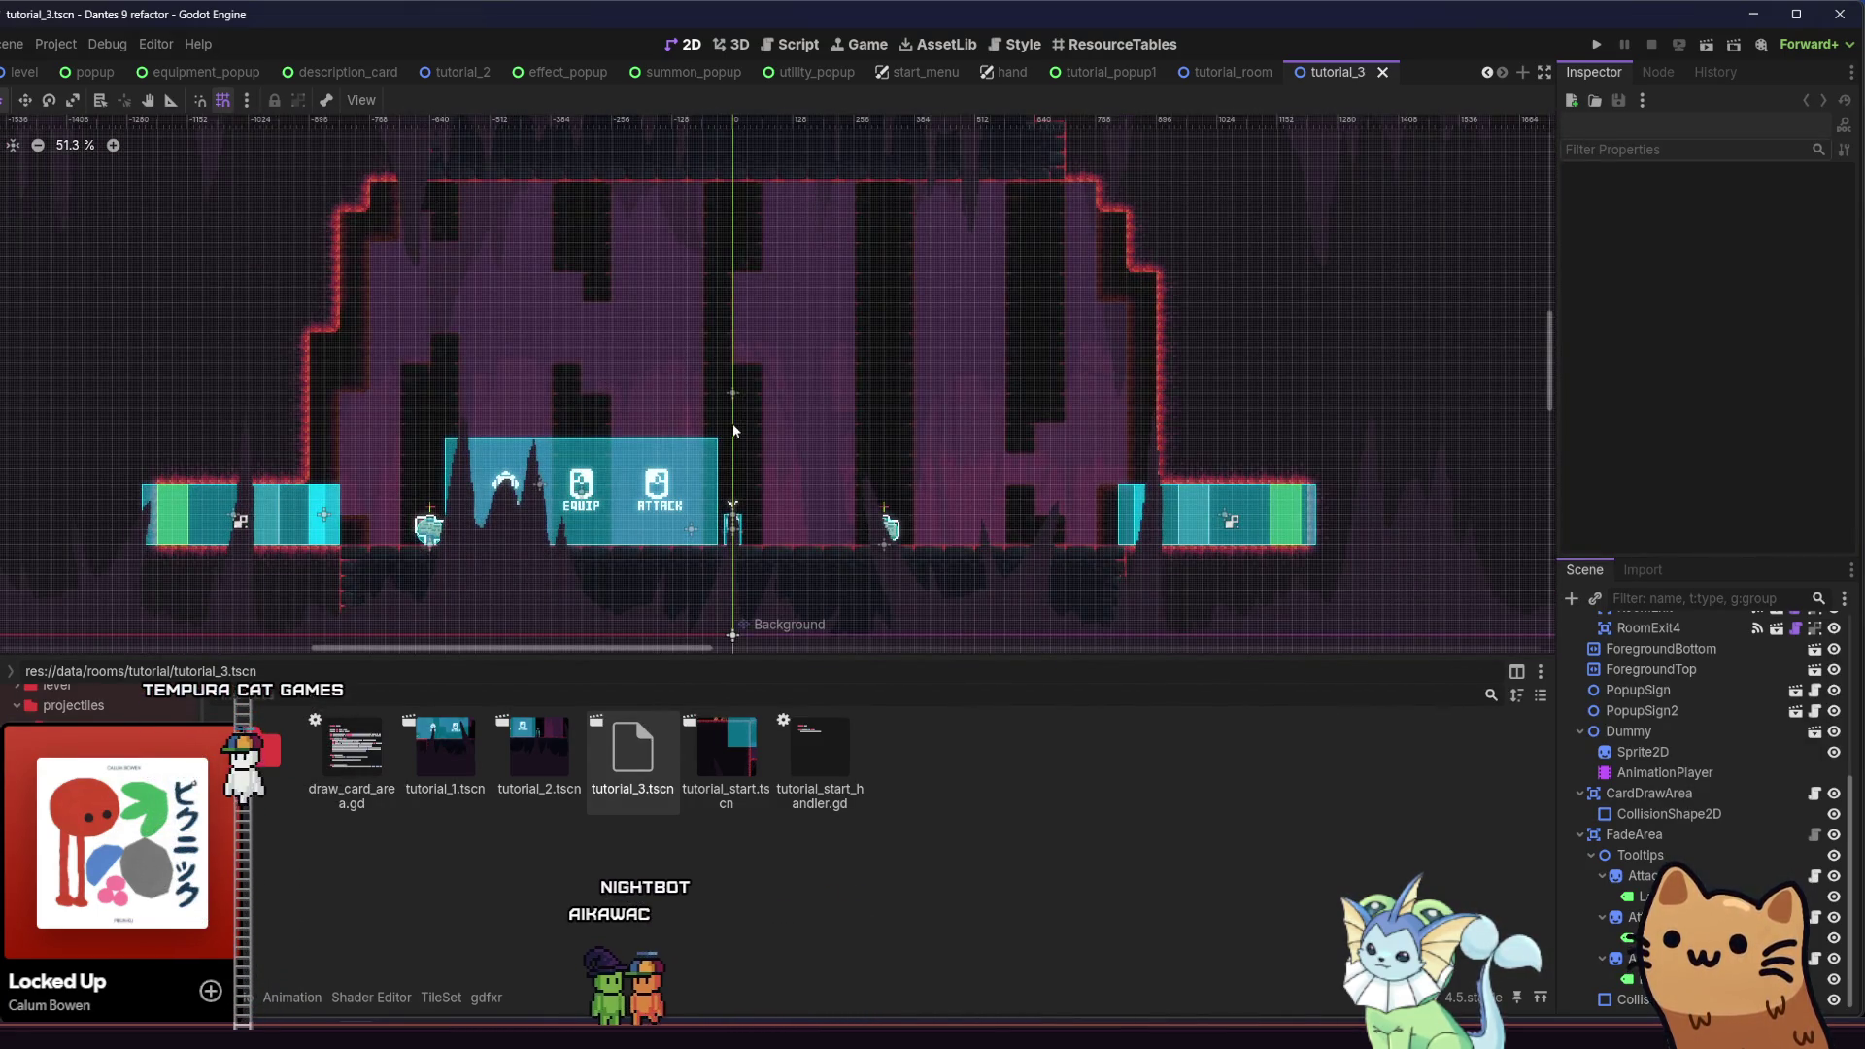
scroll(830, 440, "up", 1)
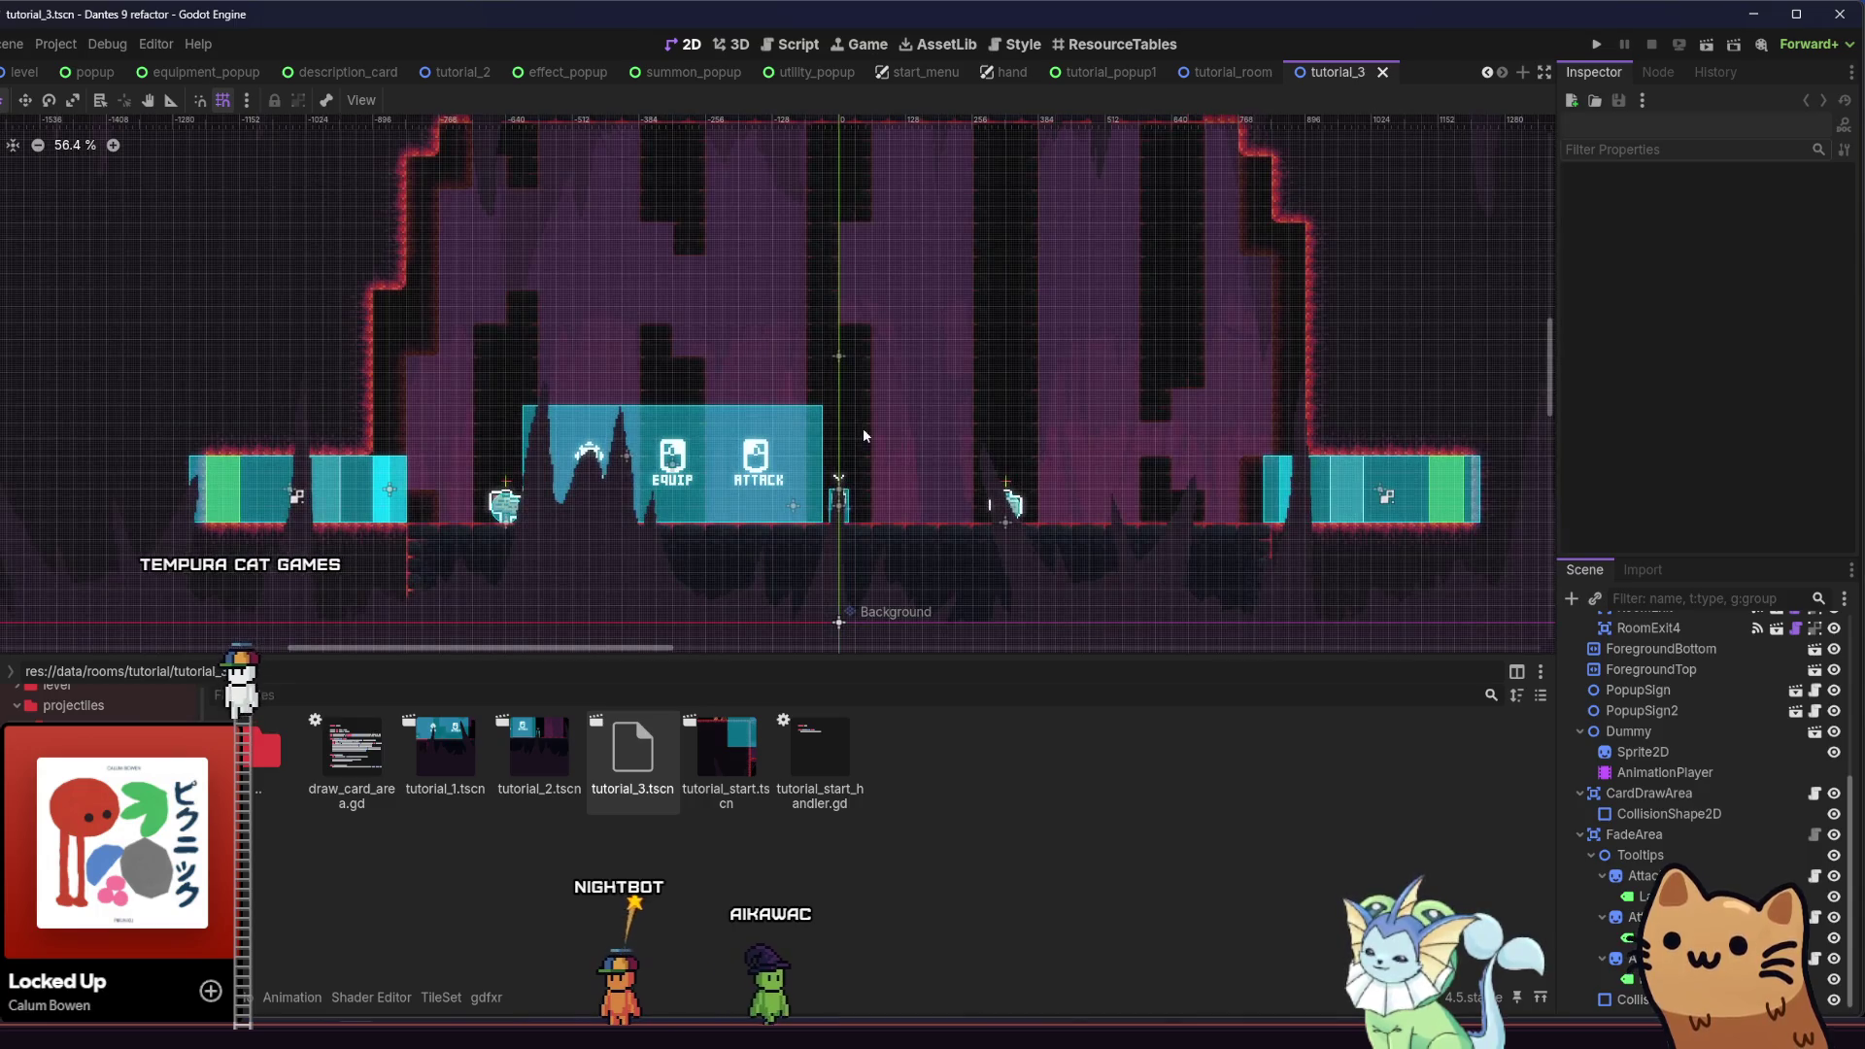
scroll(696, 440, "up", 1)
scroll(738, 411, "down", 1)
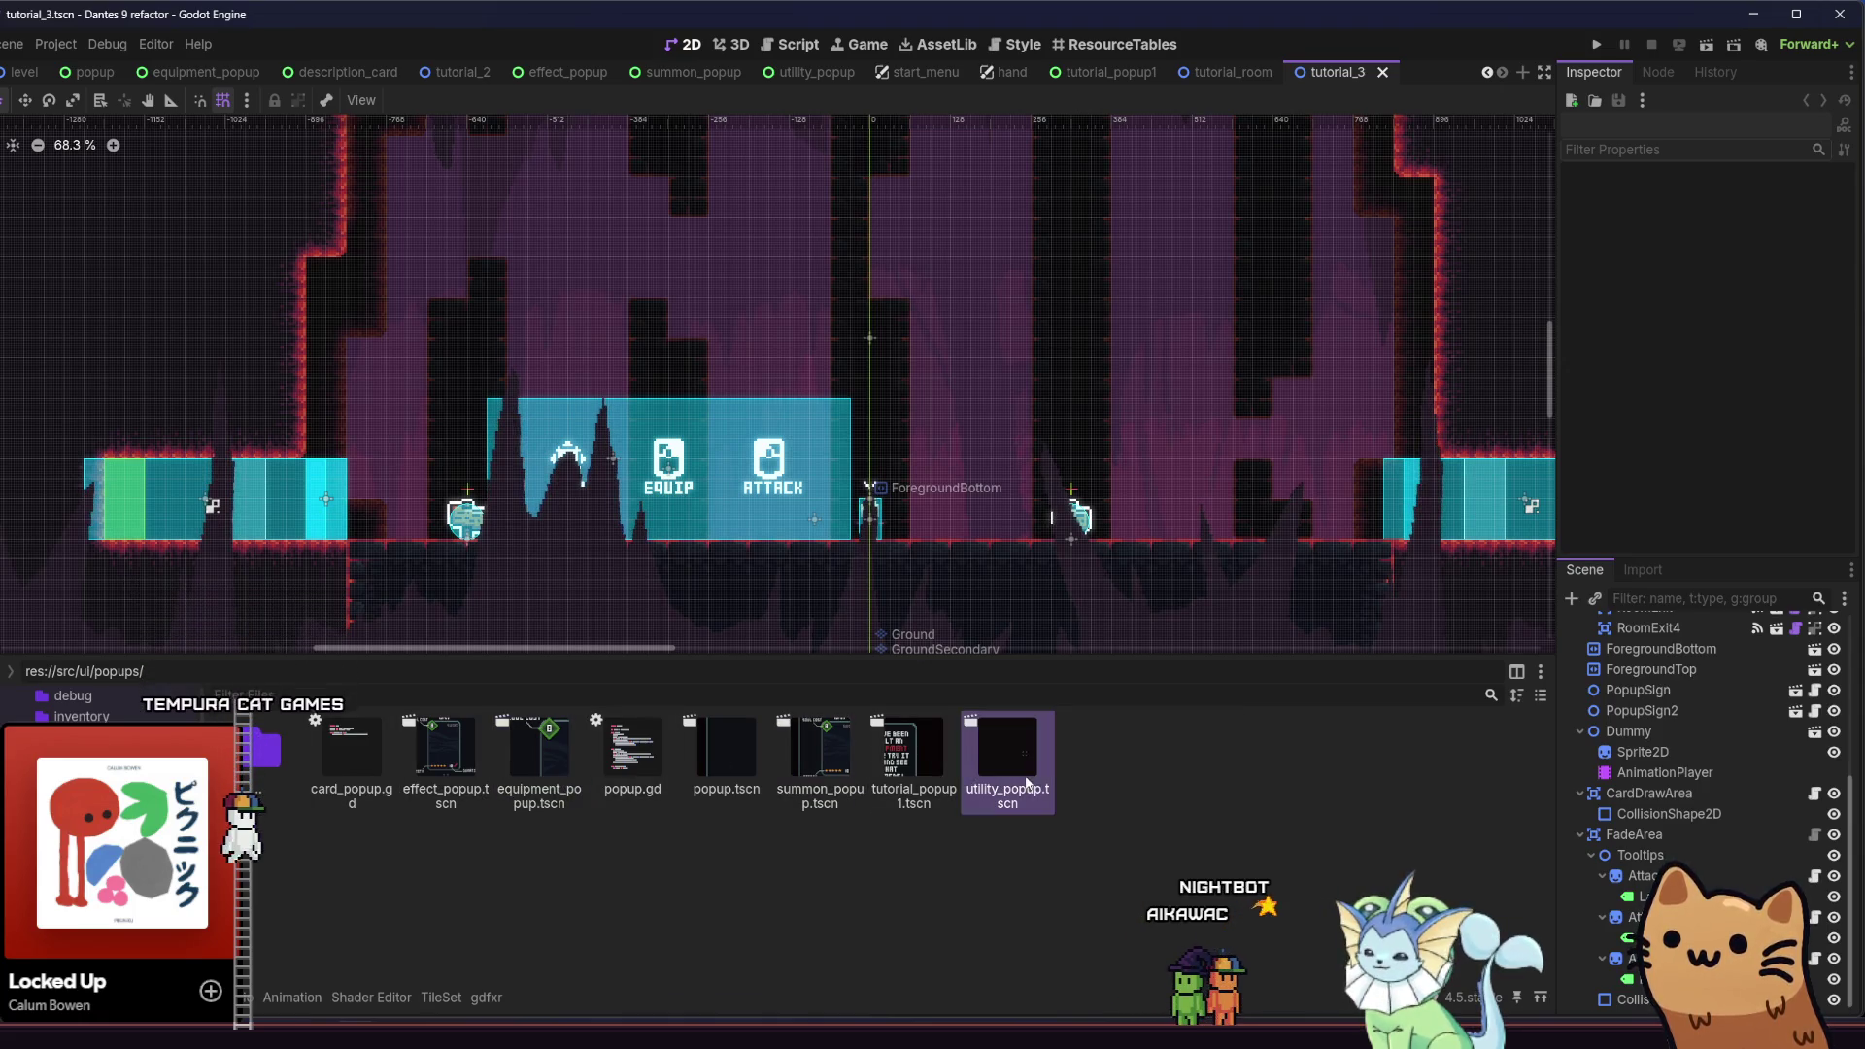
- Duplicate tutorial_popup1.tscn as tutorial_popup2.tscn and open the copy's Popup scene
right_click(890, 772)
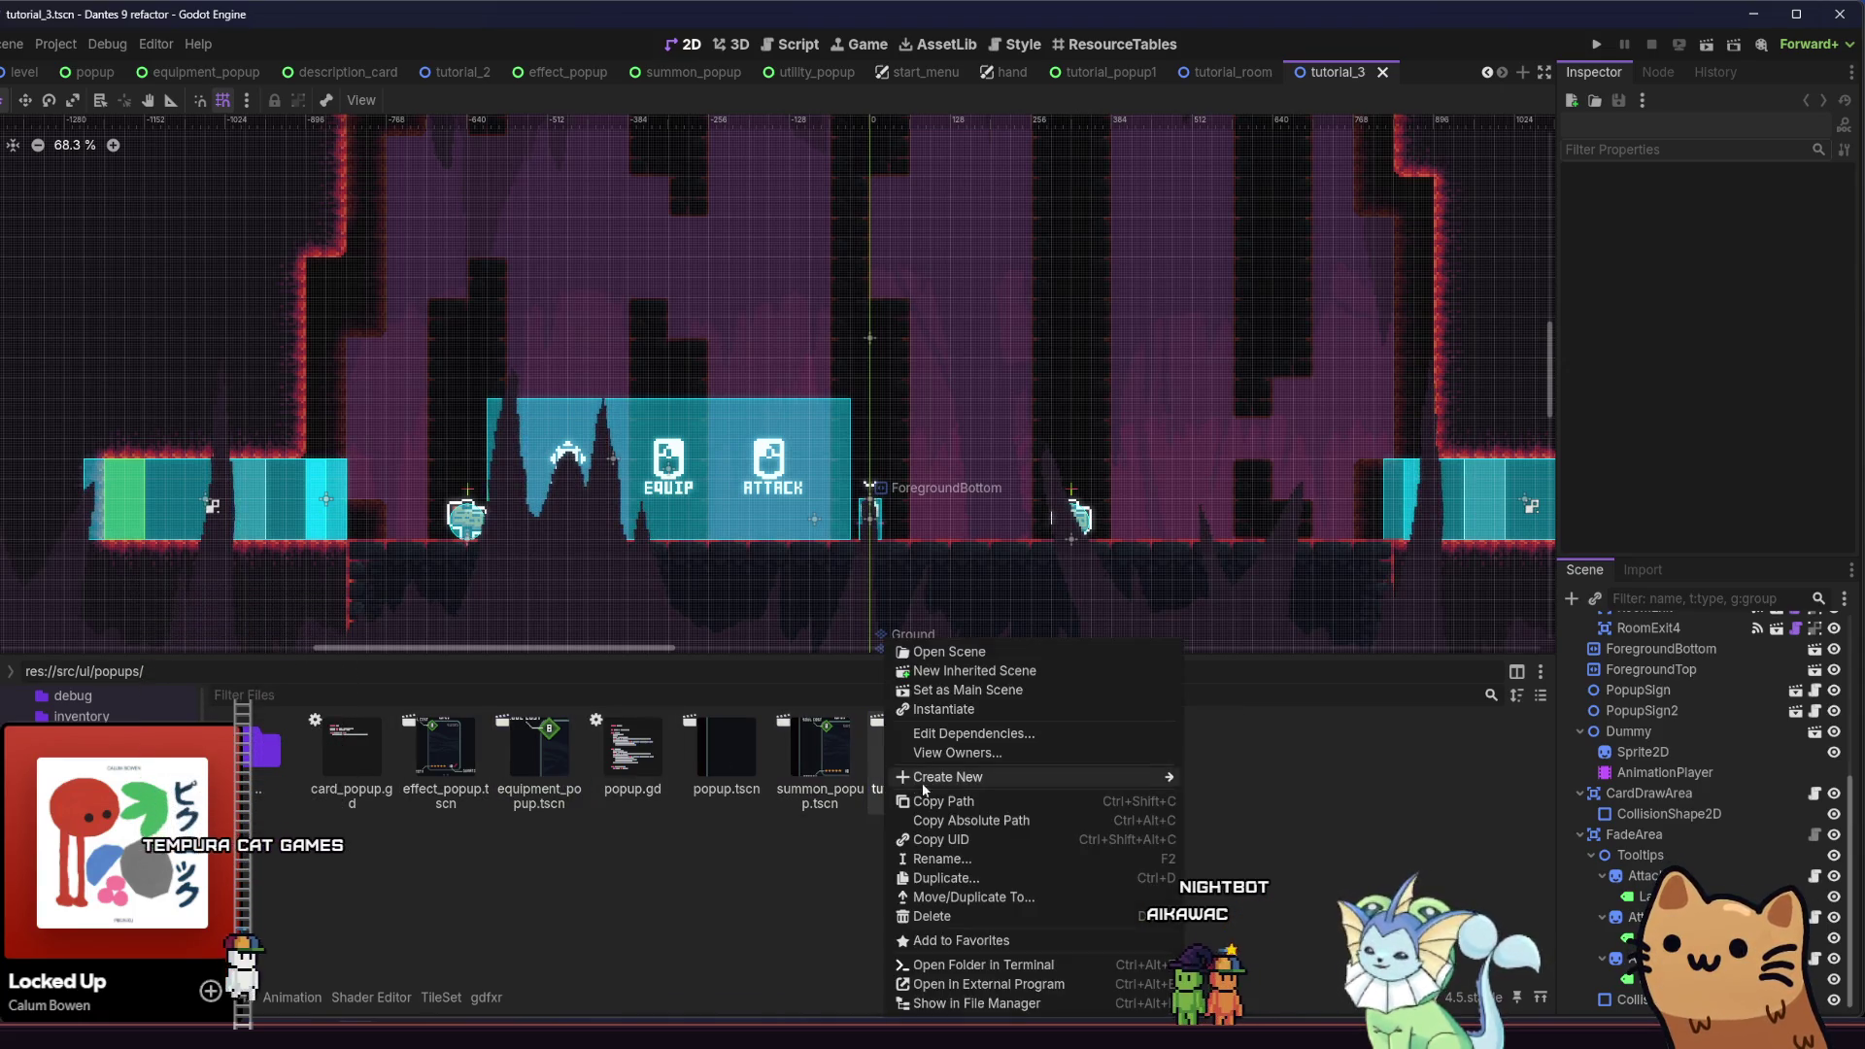
left_click(940, 878)
type("tutorial_popup2")
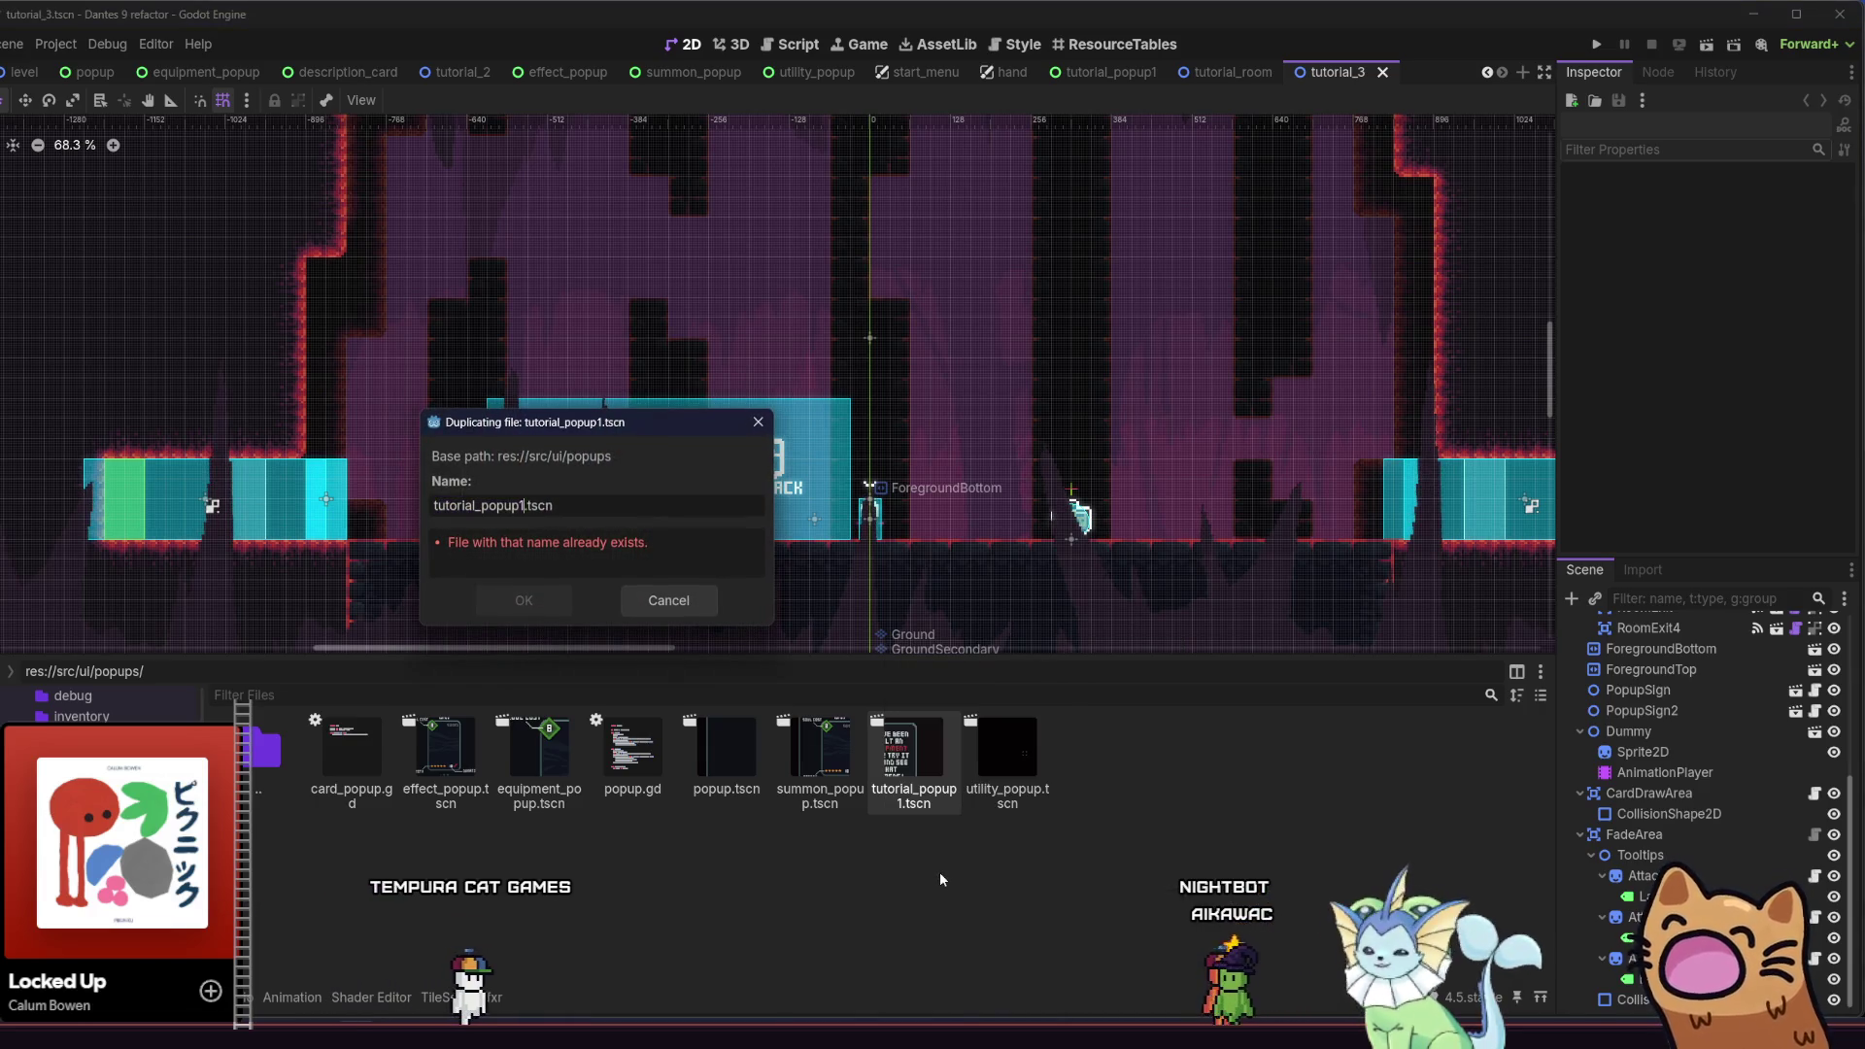
key("Return")
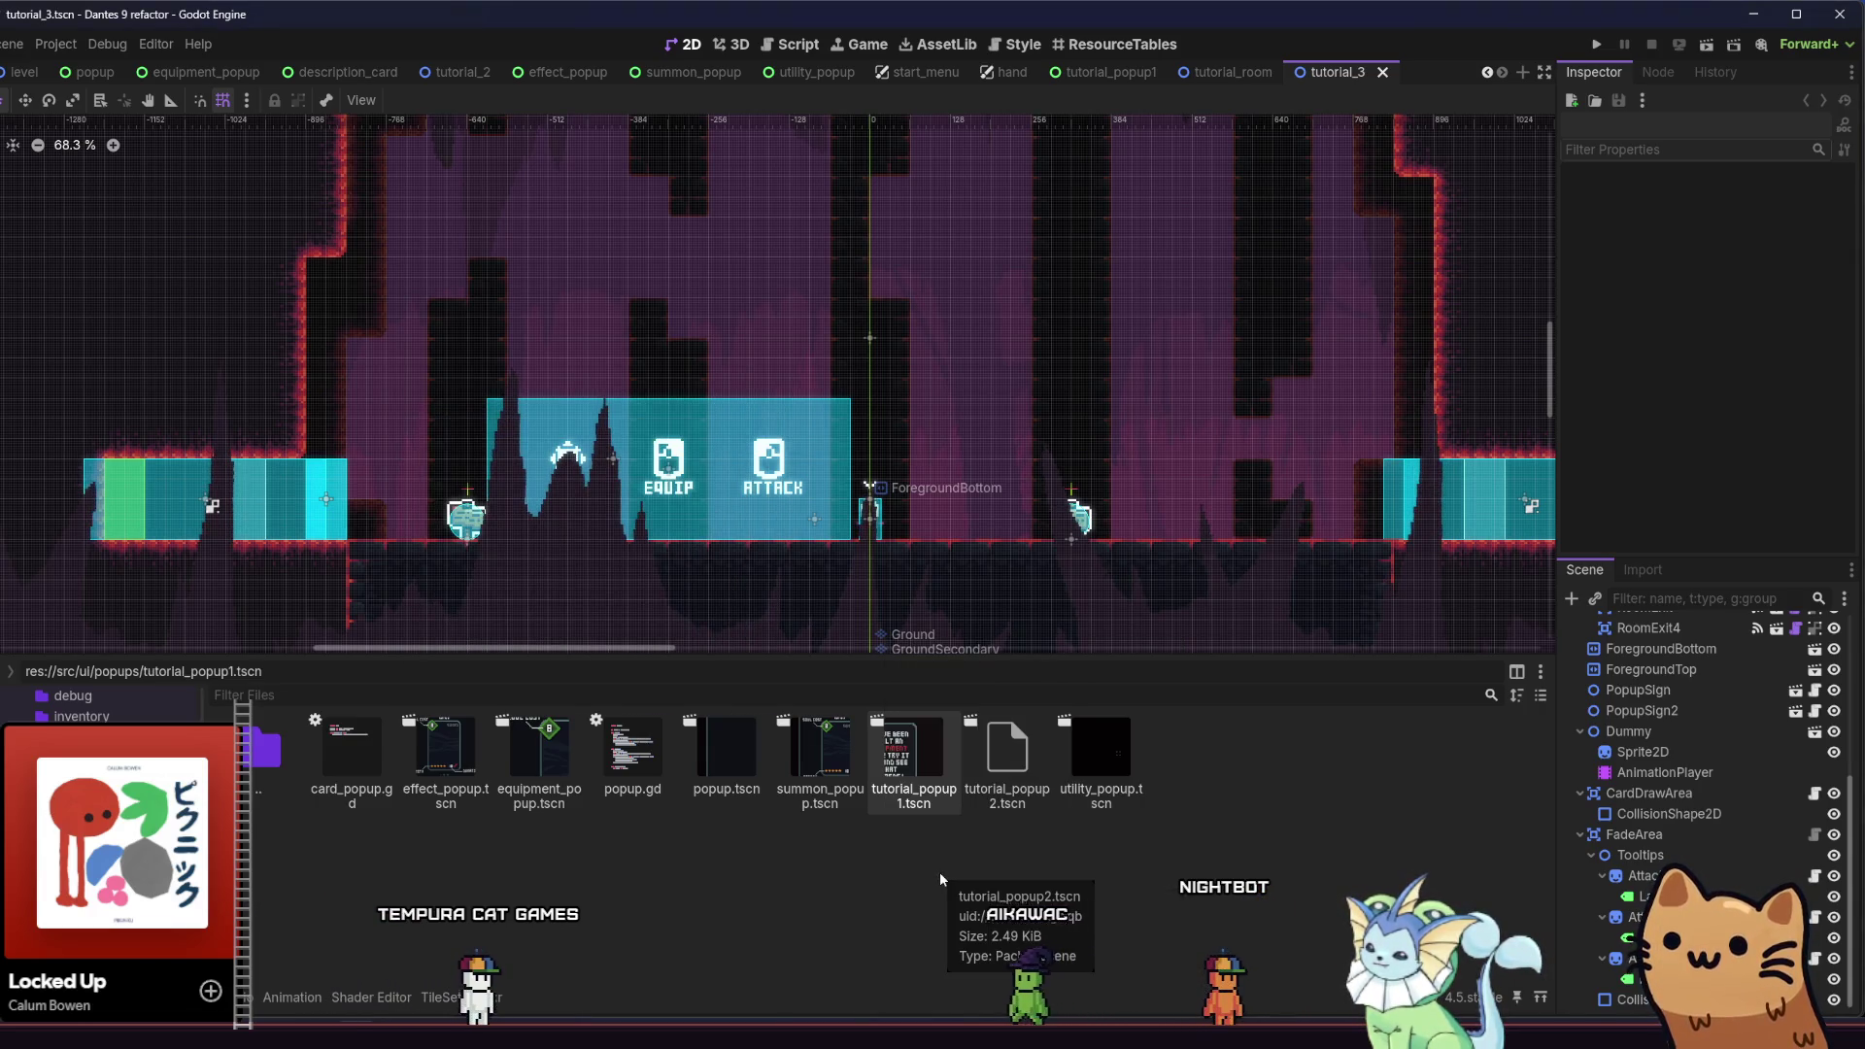
left_click(982, 799)
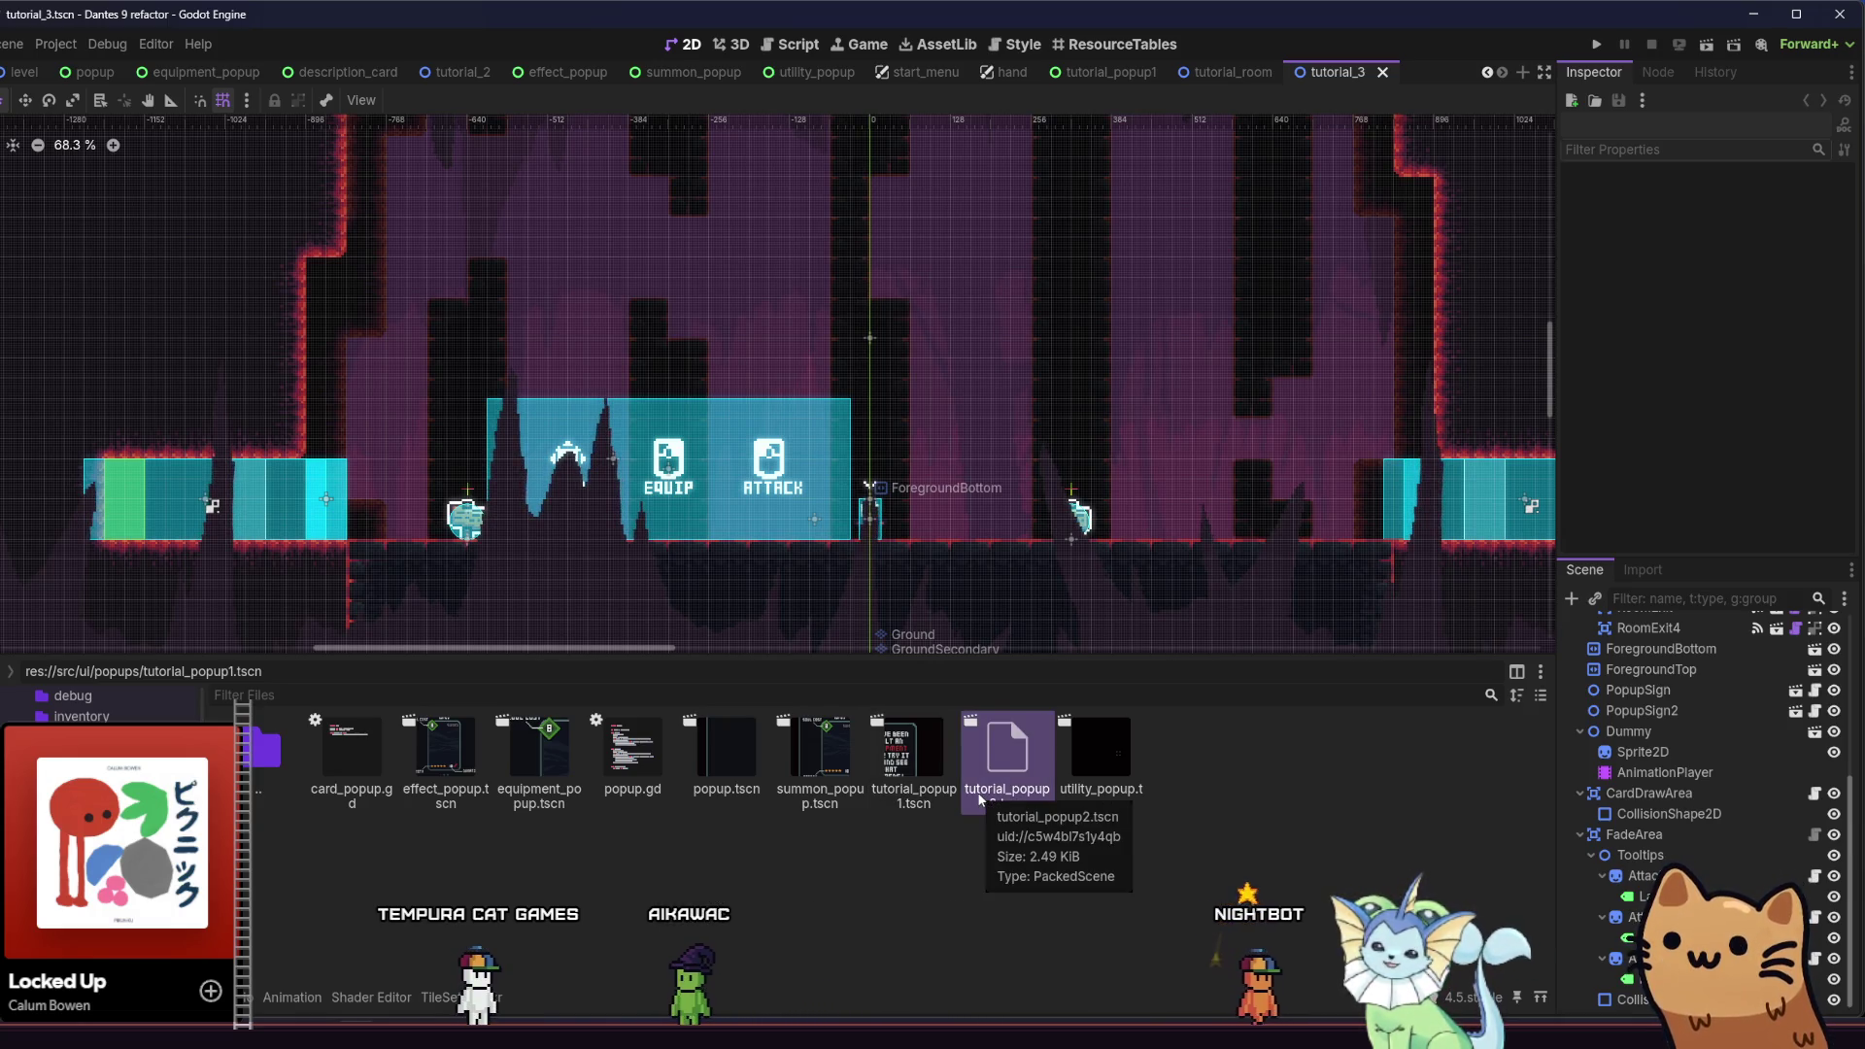
double_click(999, 772)
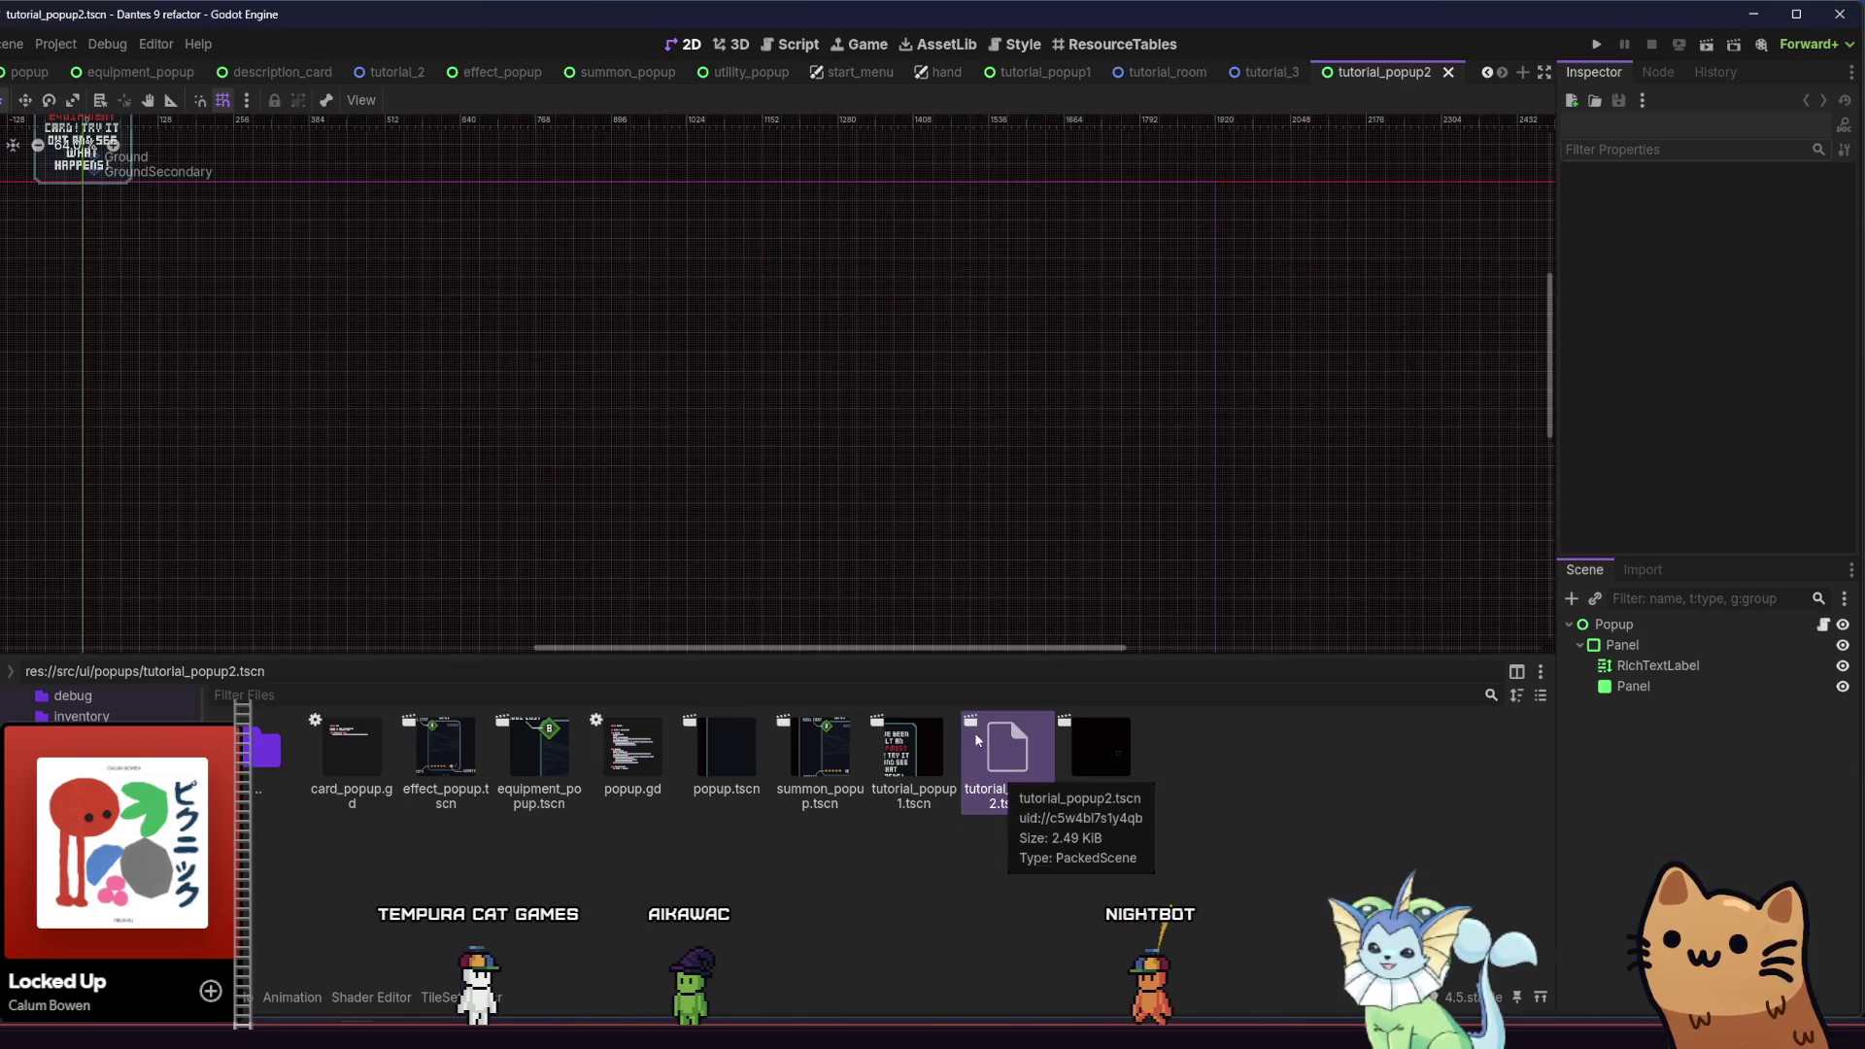
- In the RichTextLabel's Text field, change 'You've been dealt an' to 'You've been dealt some'
scroll(804, 491, "left", 10)
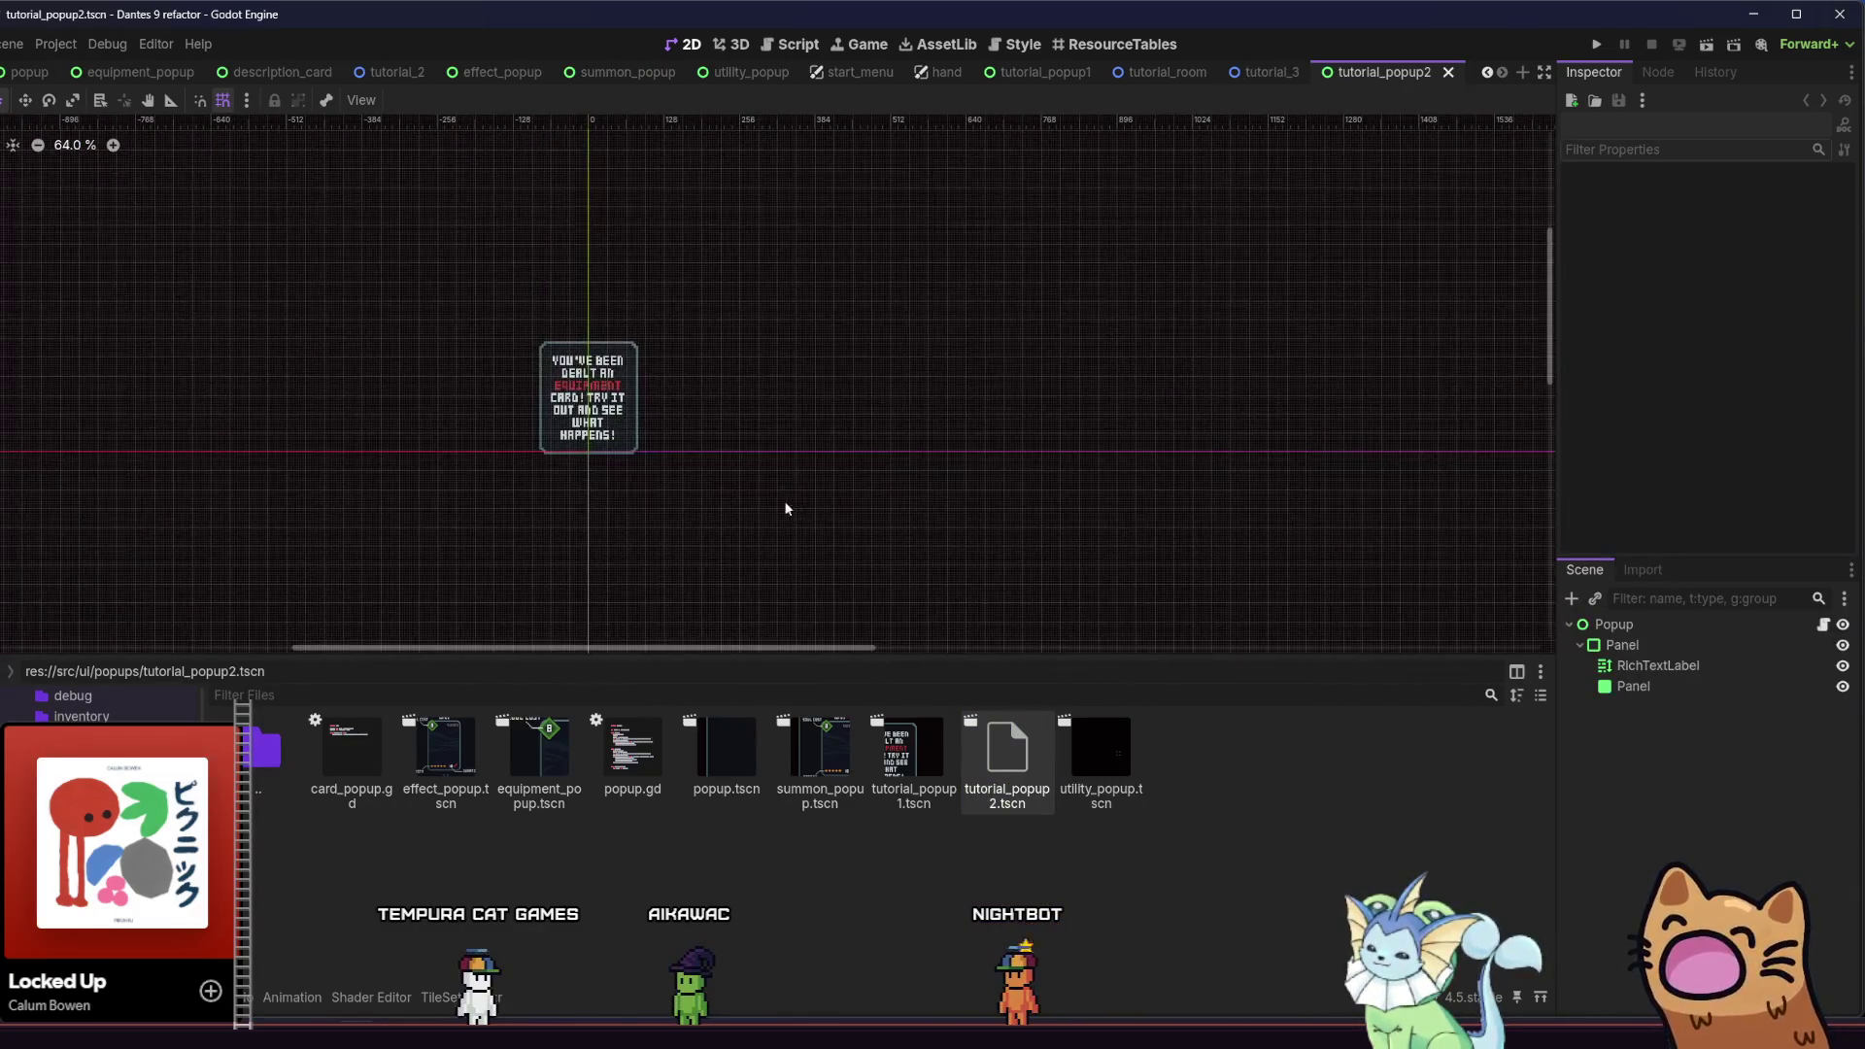
scroll(529, 400, "up", 5)
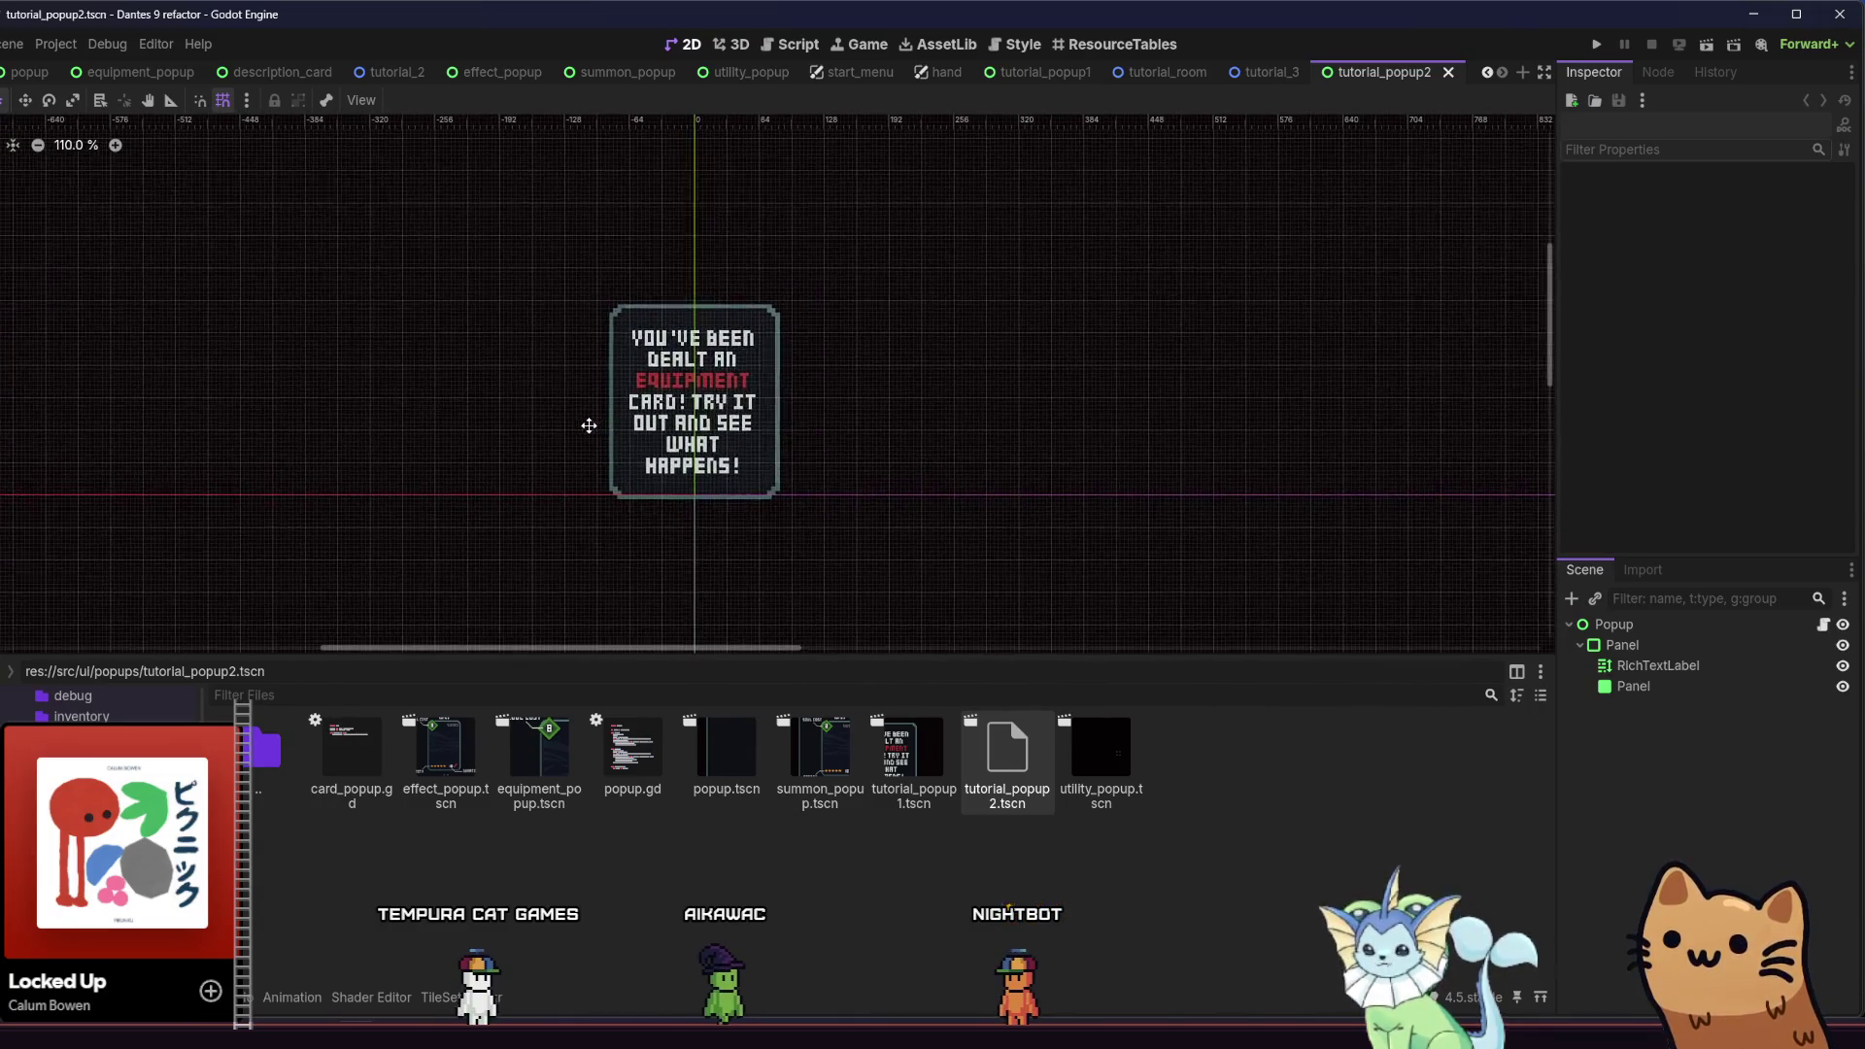
left_click(1659, 665)
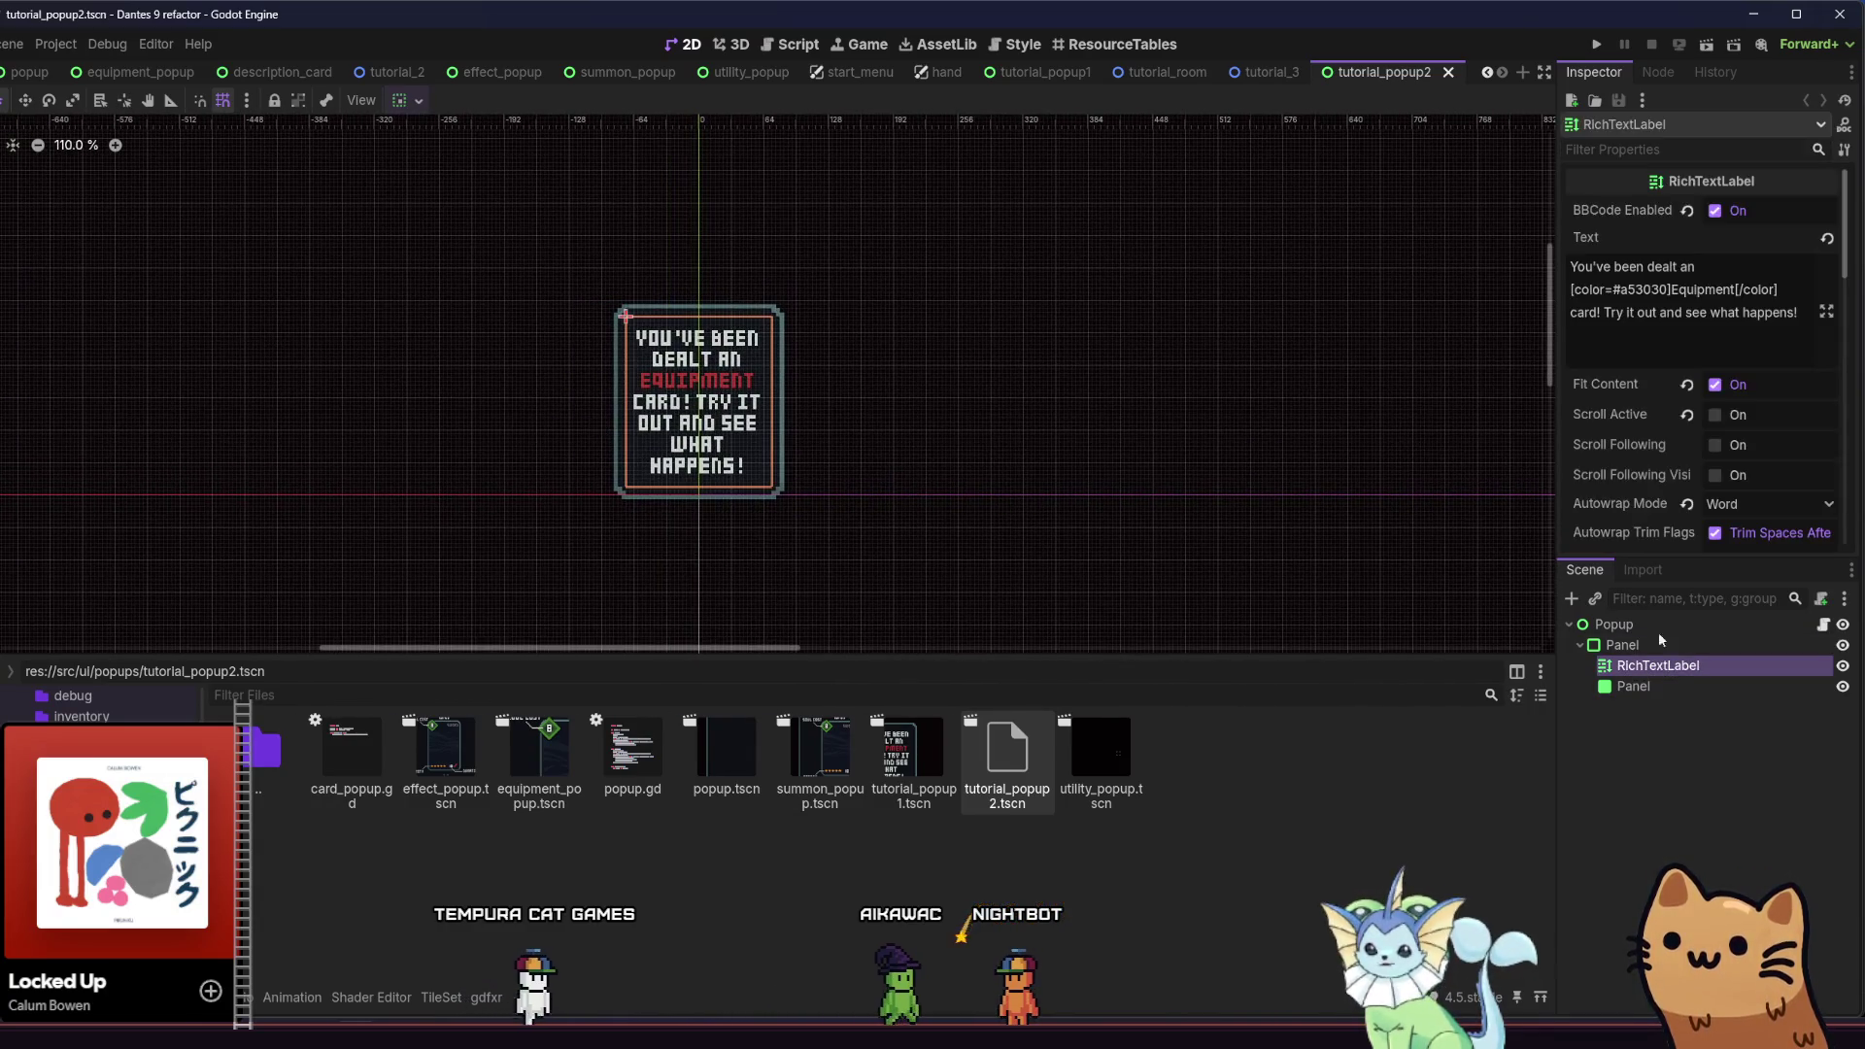
left_click_drag(1696, 266, 1570, 266)
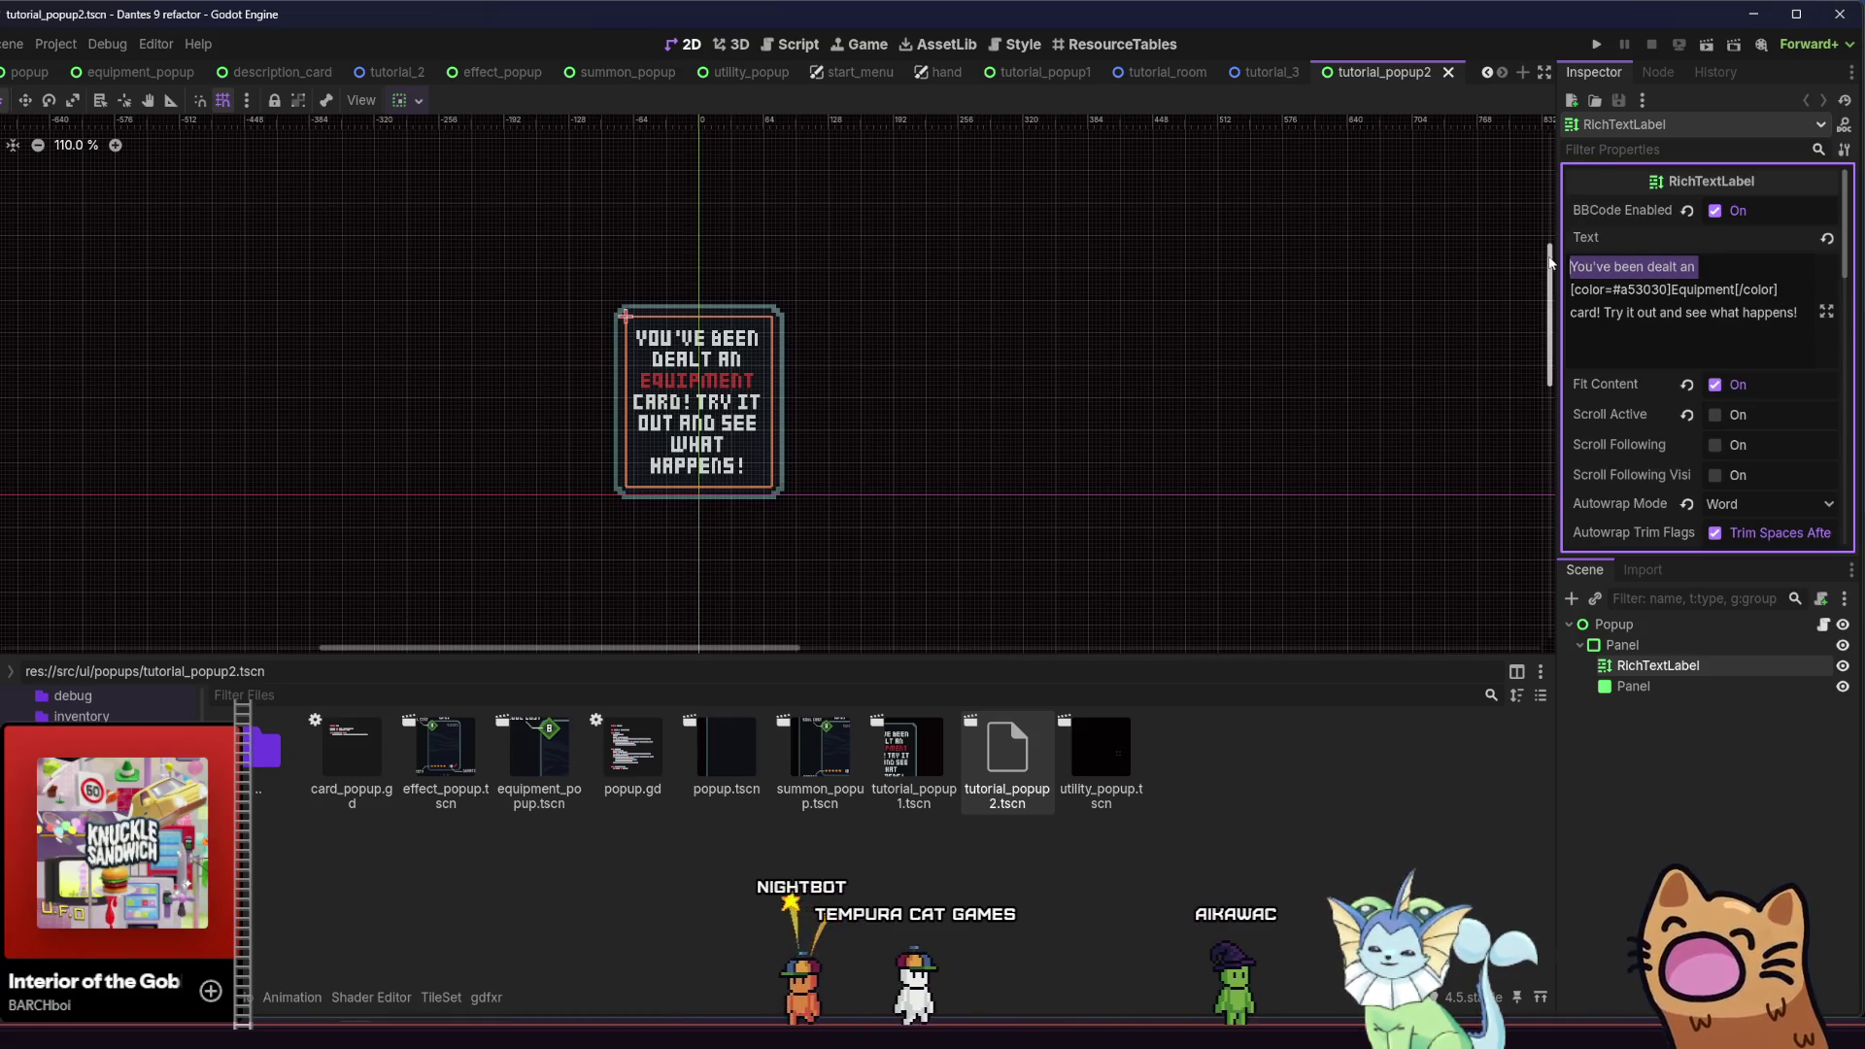
left_click(1695, 268)
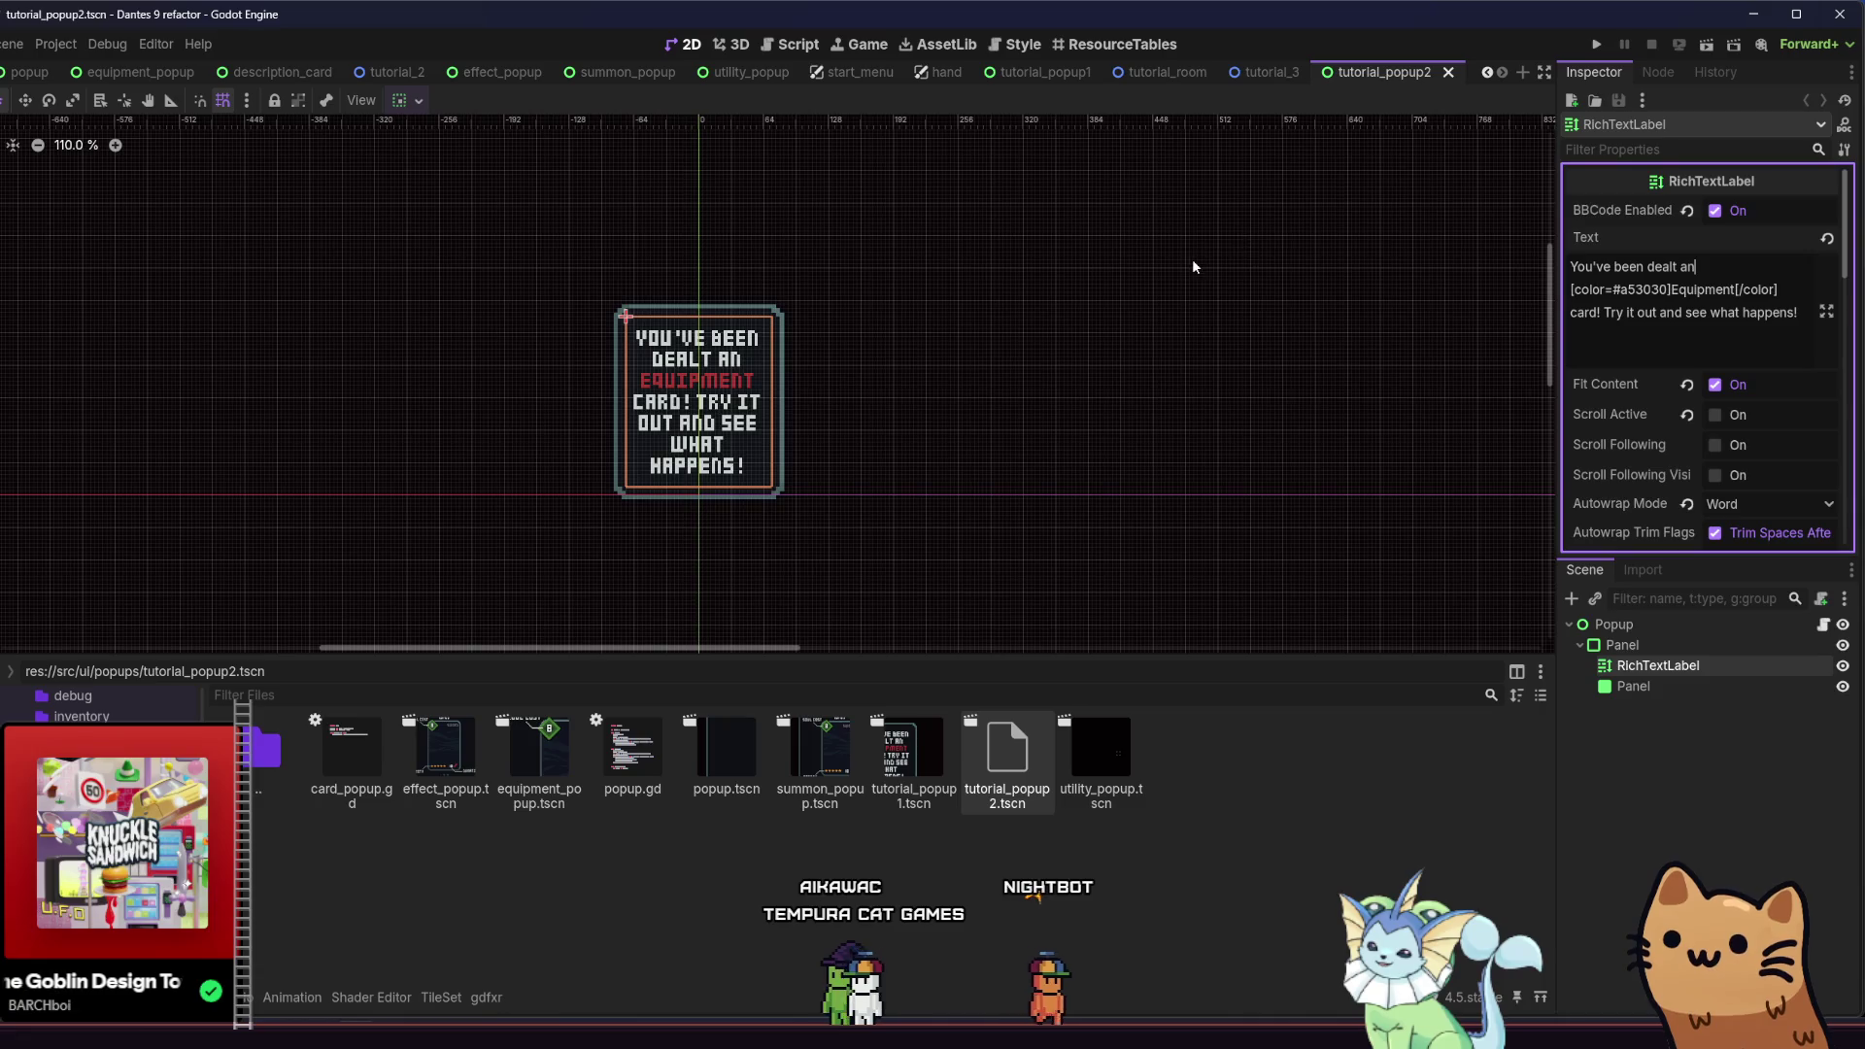
key("BackSpace")
key("BackSpace")
type("some")
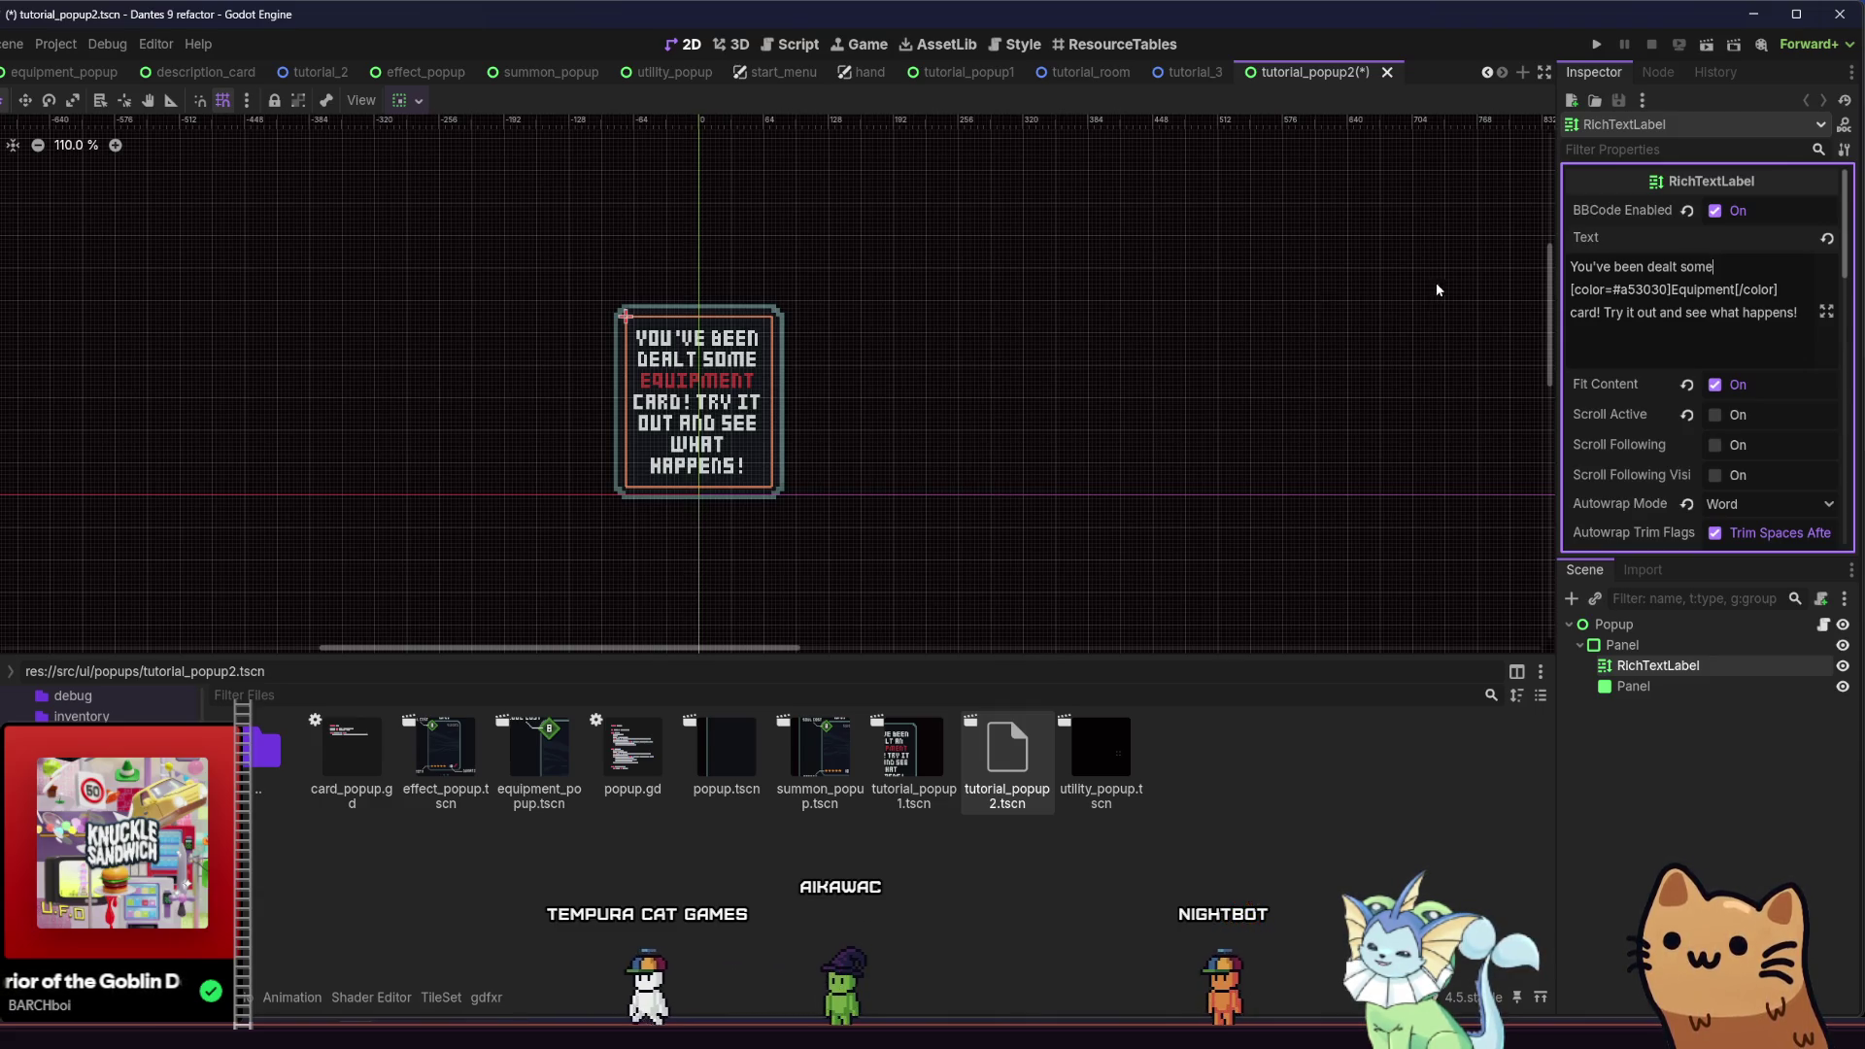
- Extend the coloured Equipment line into a three-item list with commas, 'and' and plural 'cards'
triple_click(1793, 289)
key("ctrl+c")
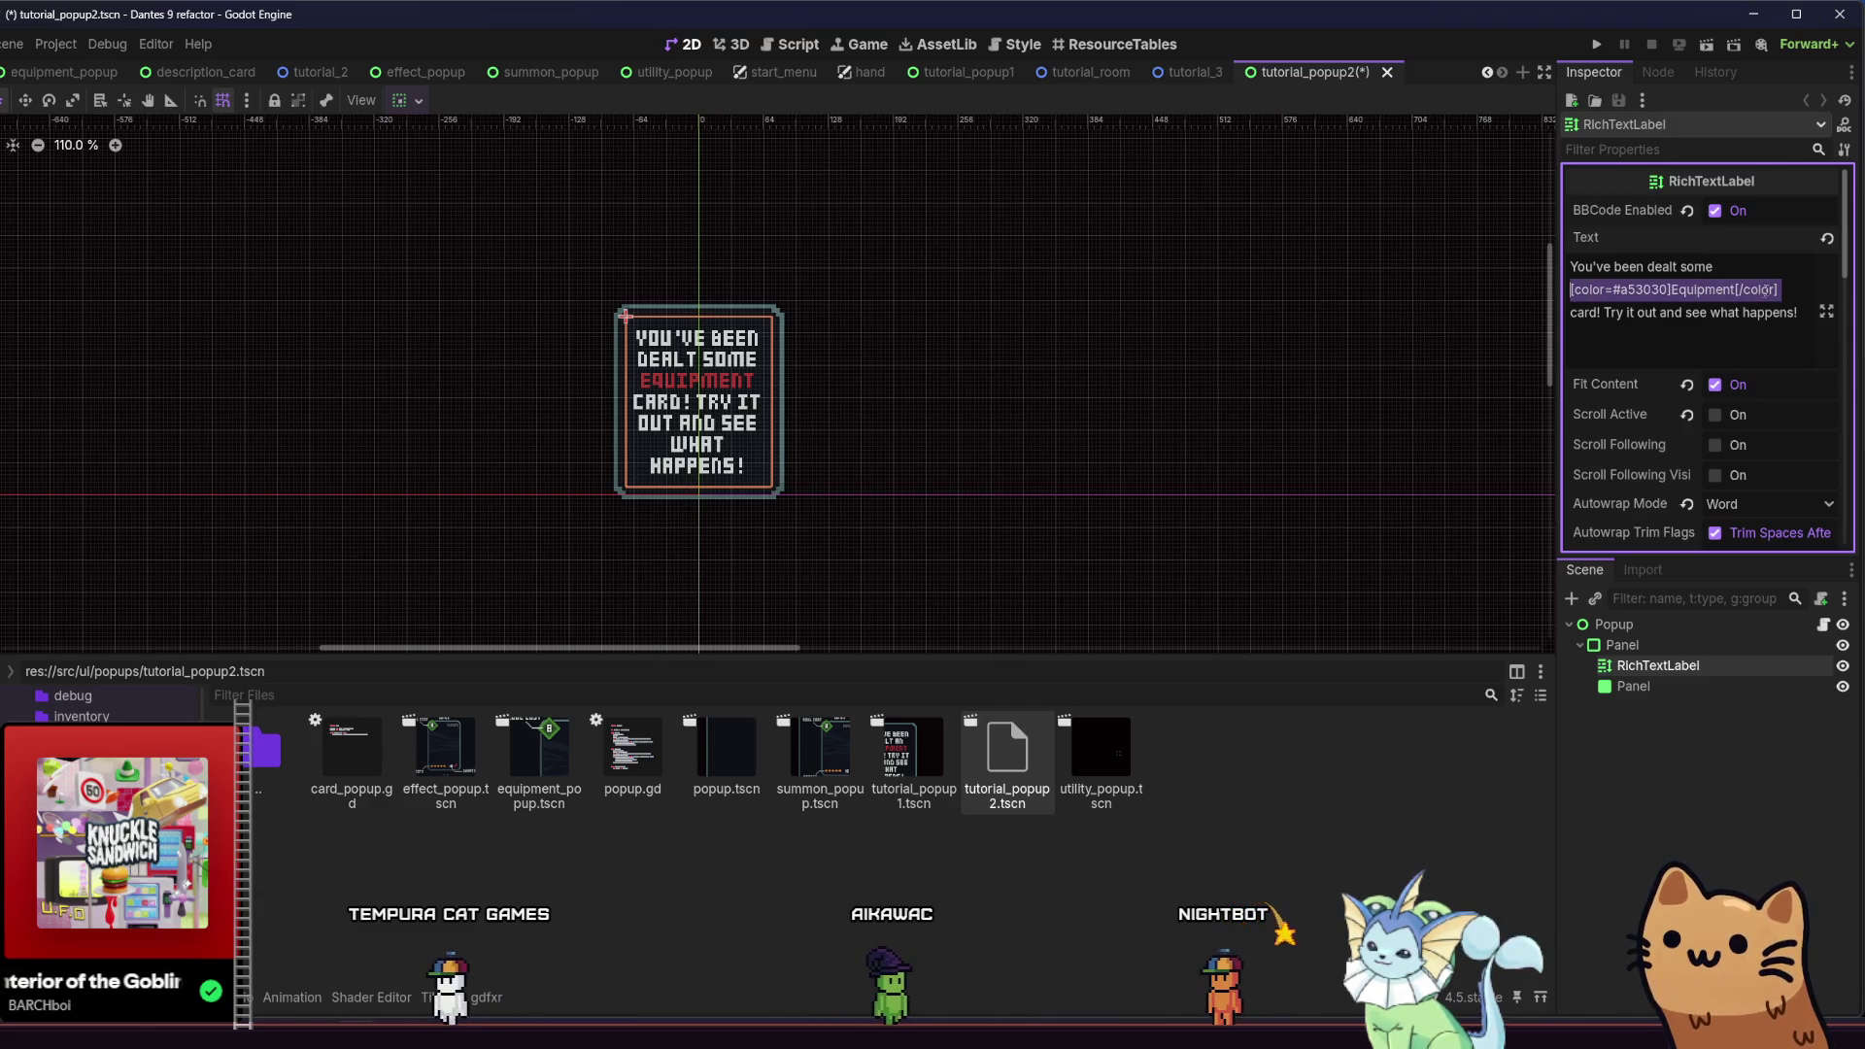
left_click(1774, 288)
key("End")
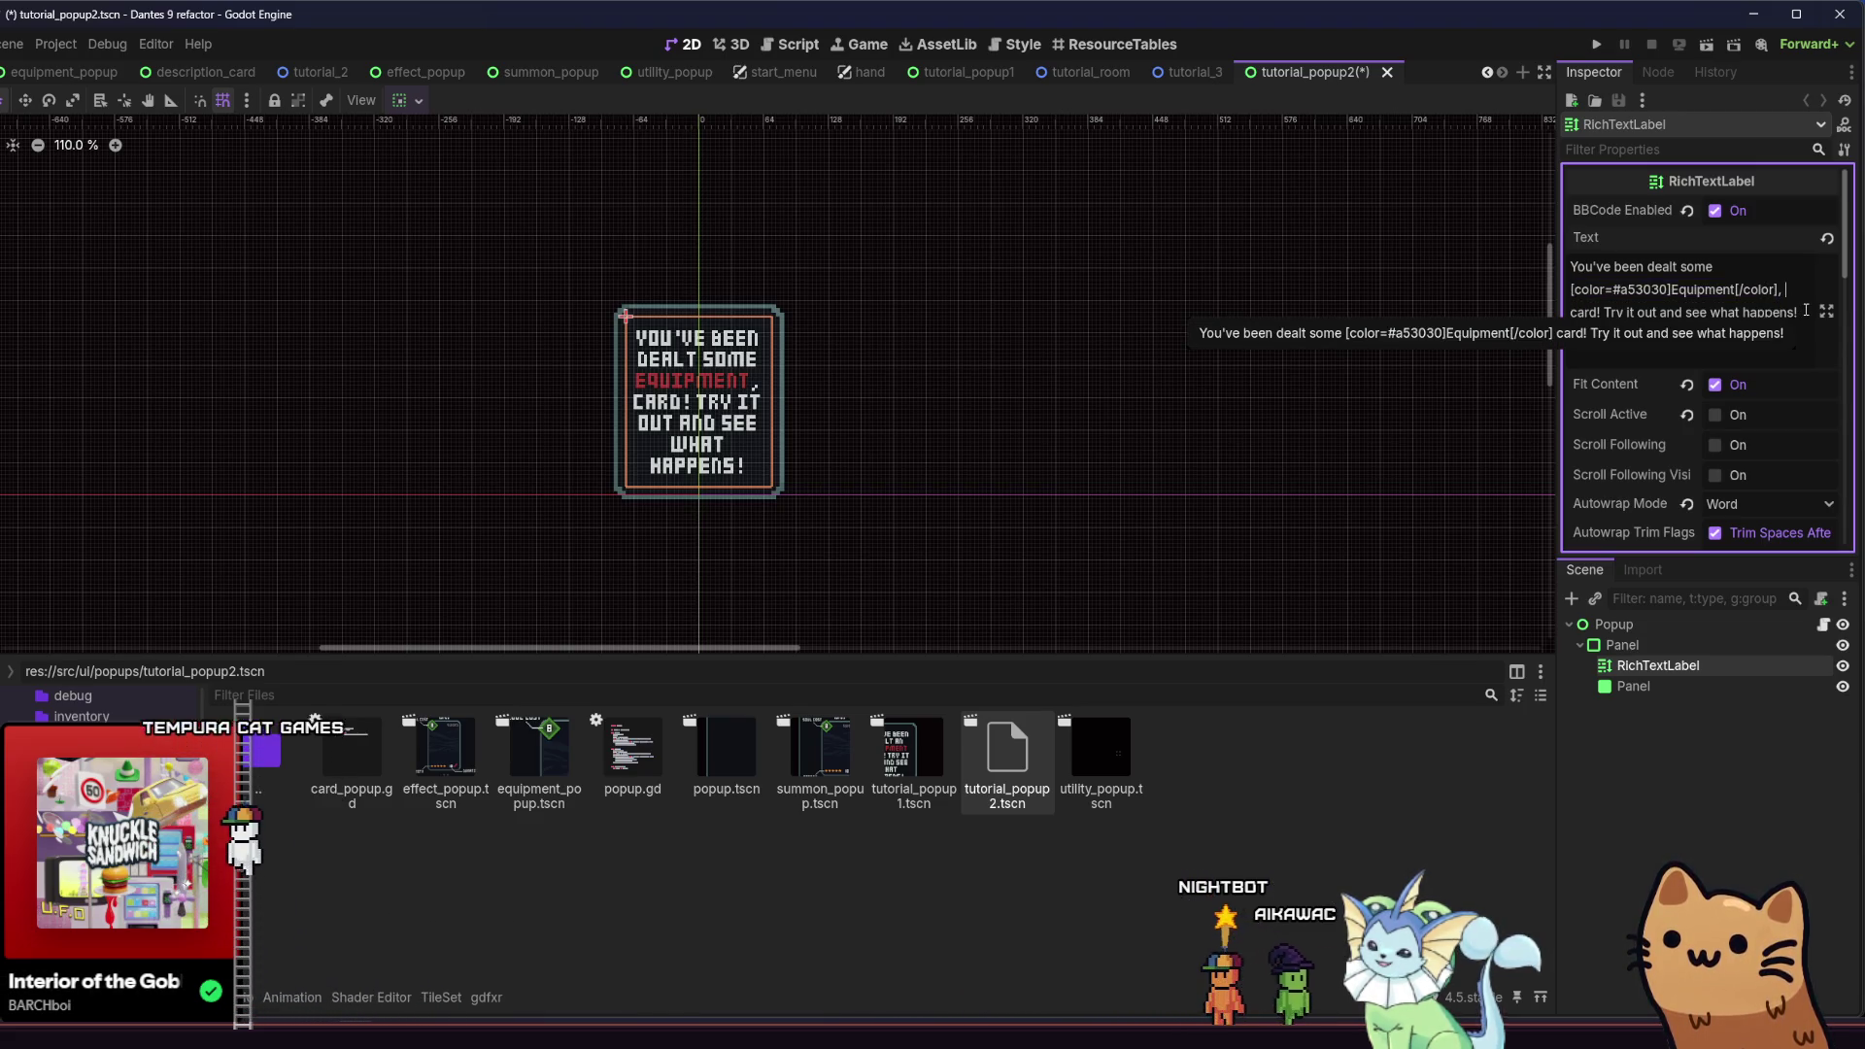
type(",")
key("ctrl+v")
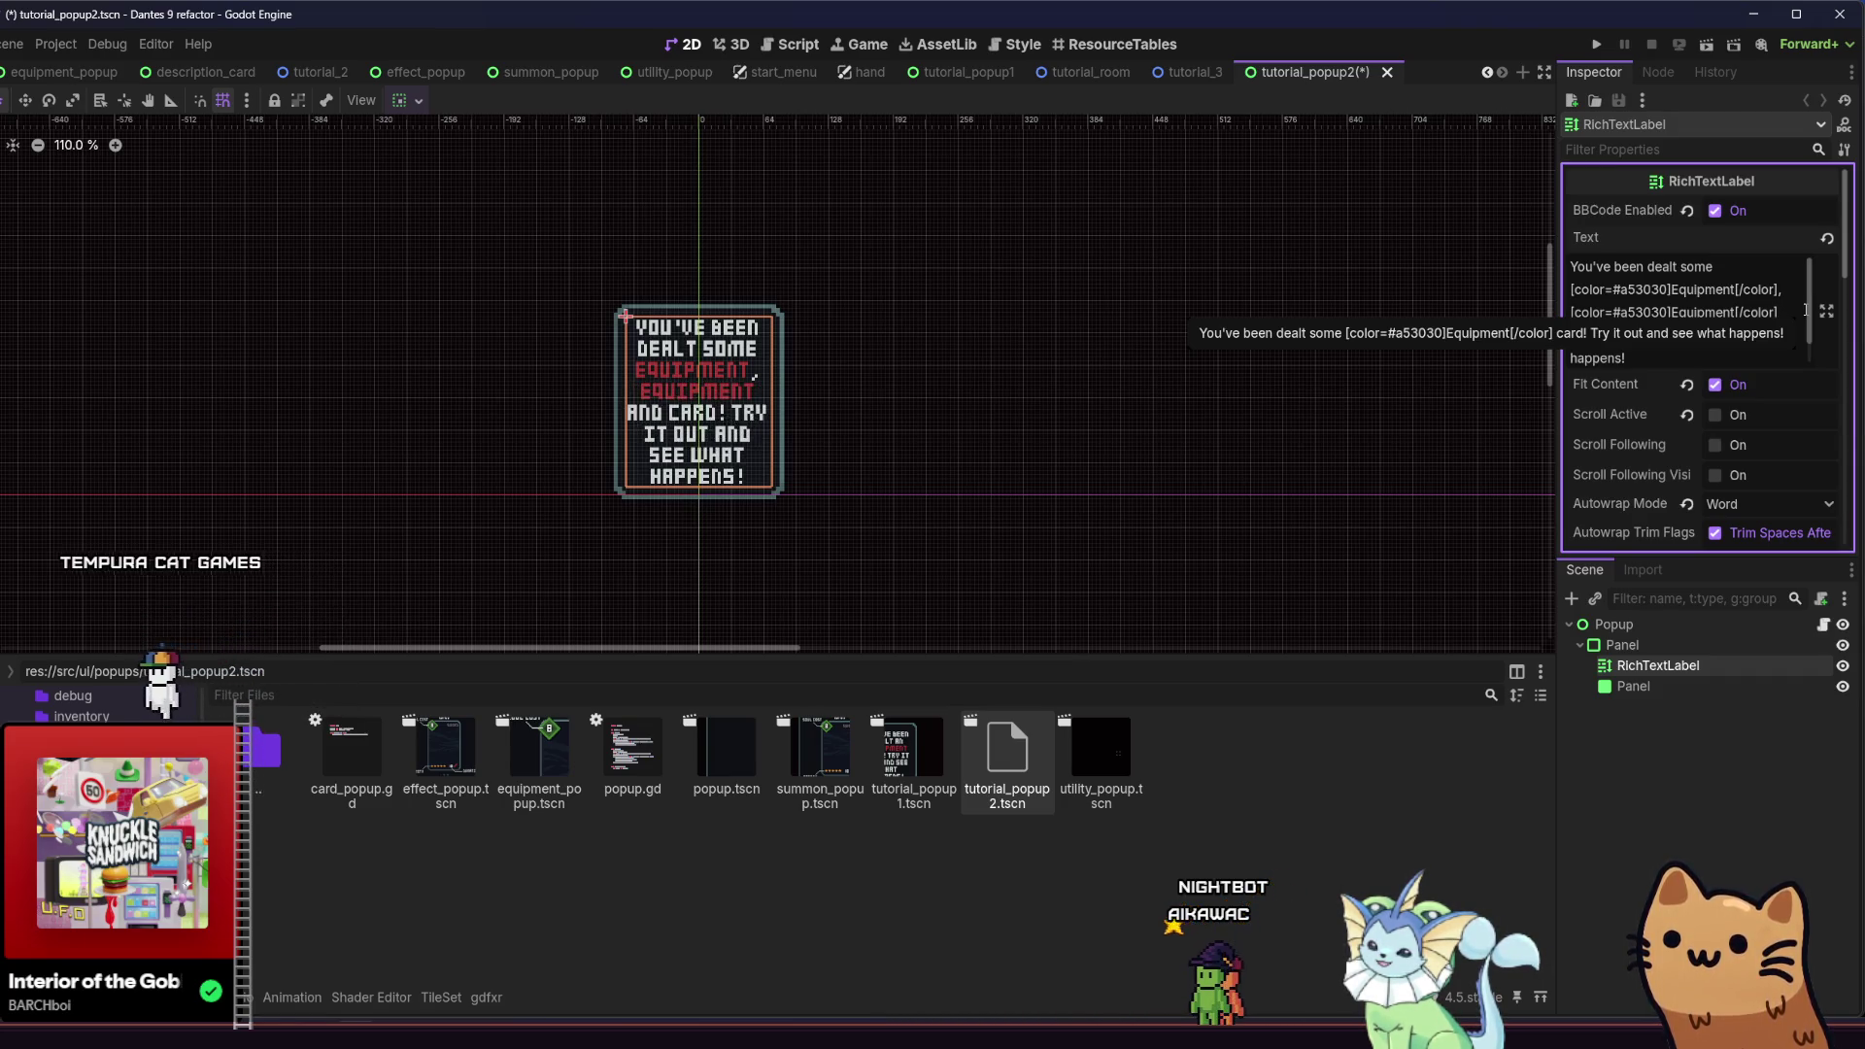
type("and")
key("ctrl+v")
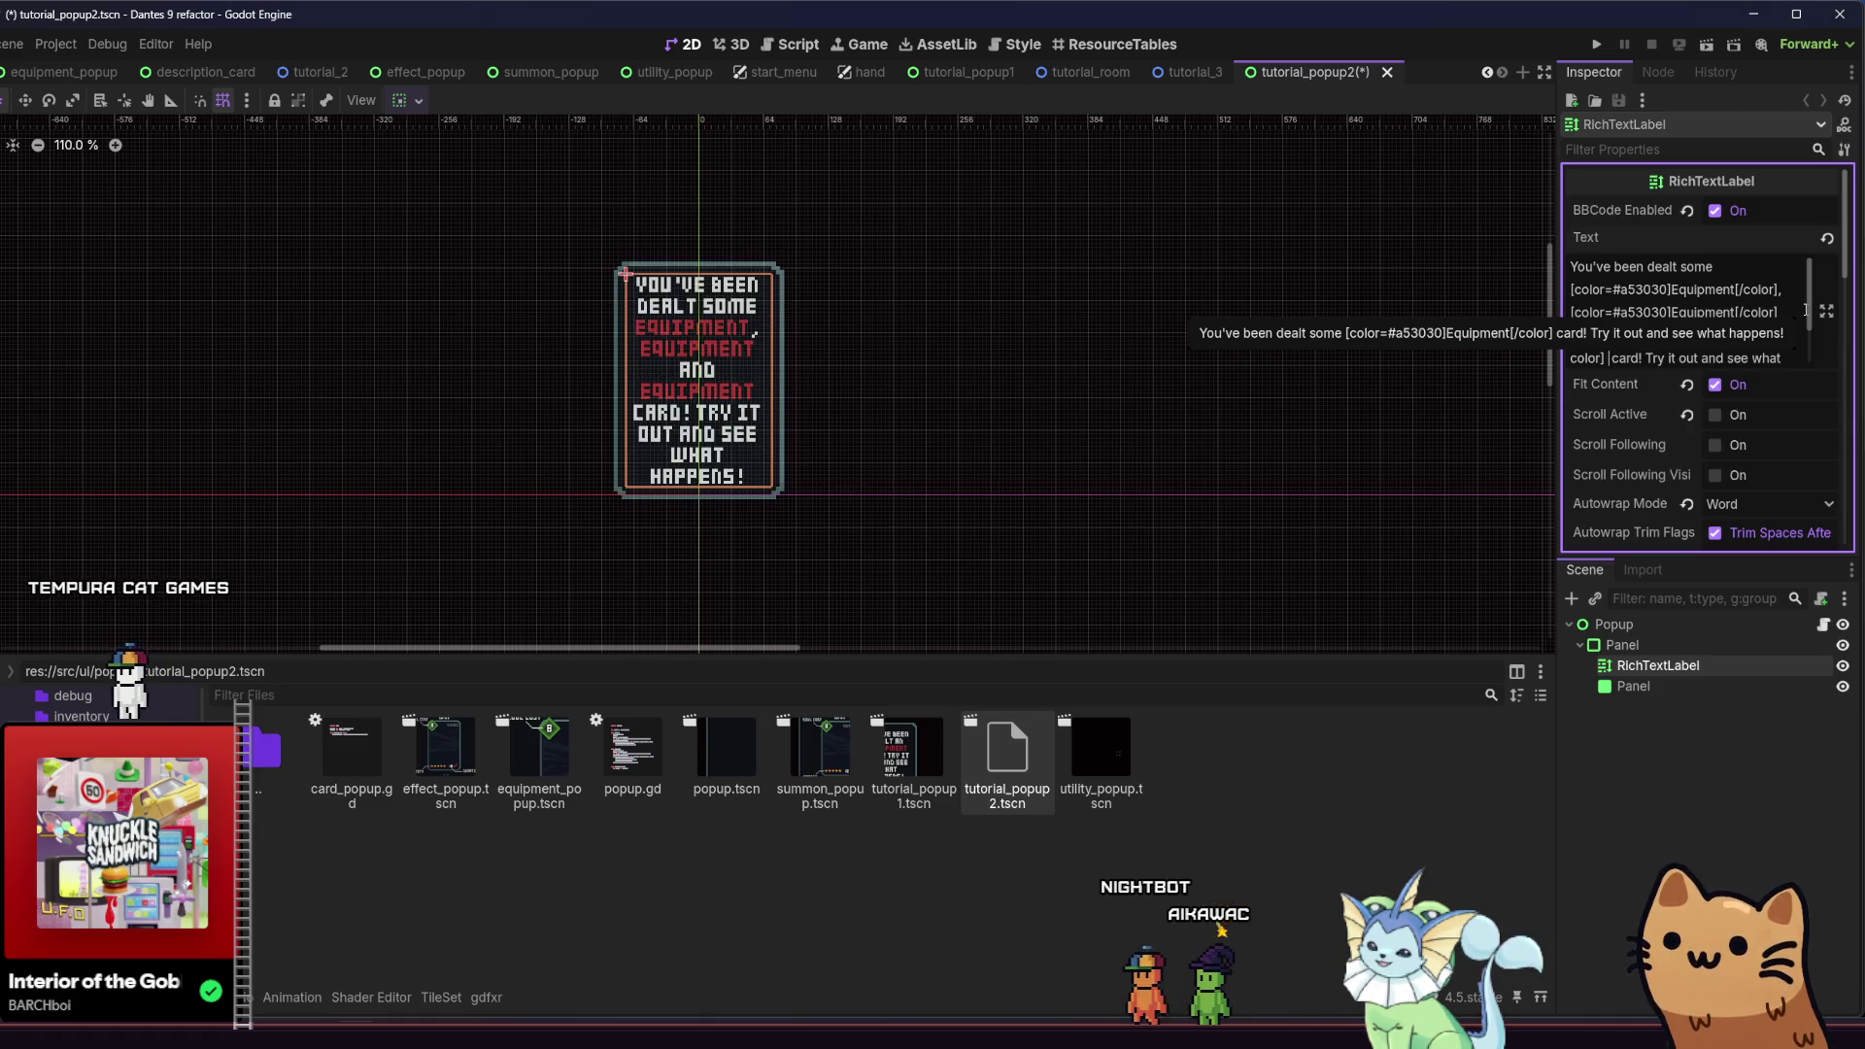
key("BackSpace")
type(",")
key("Right")
key("Right")
key("Right")
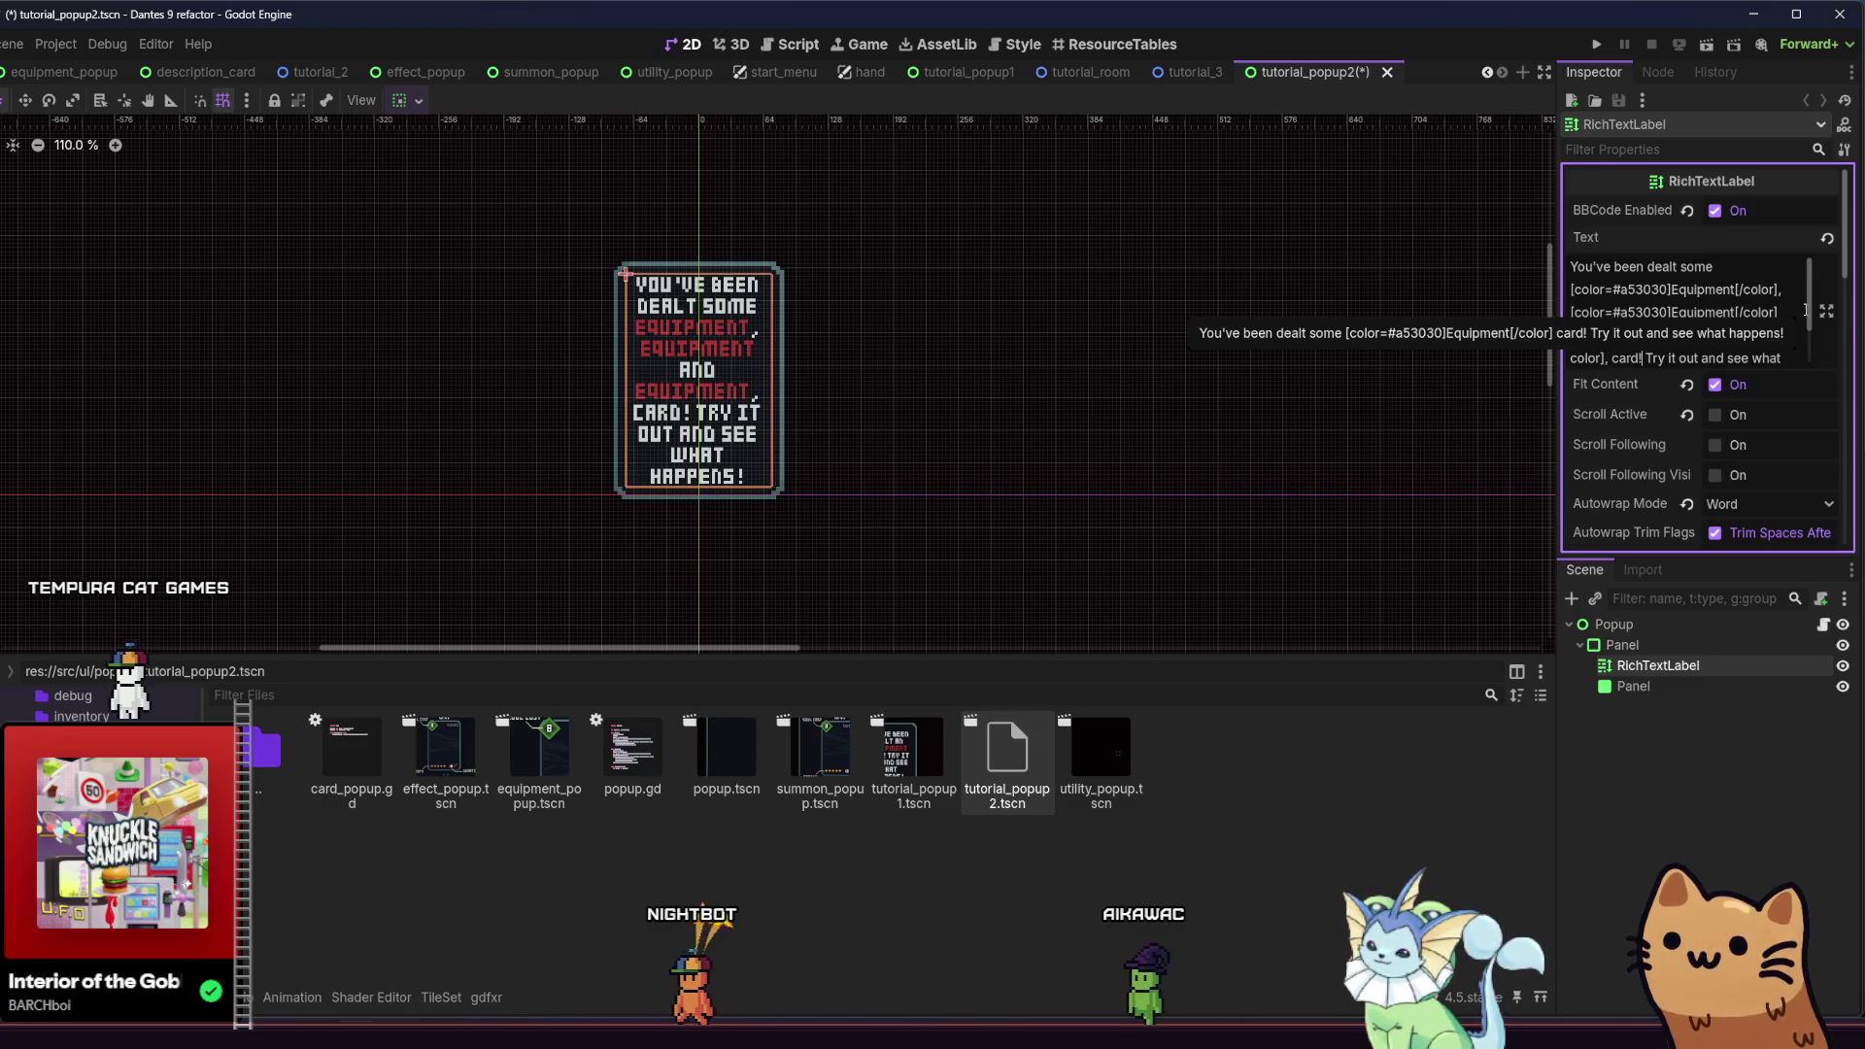
type("s")
- Delete the sentence 'Try it out and see what happens!' from the popup text
scroll(1728, 307, "down", 2)
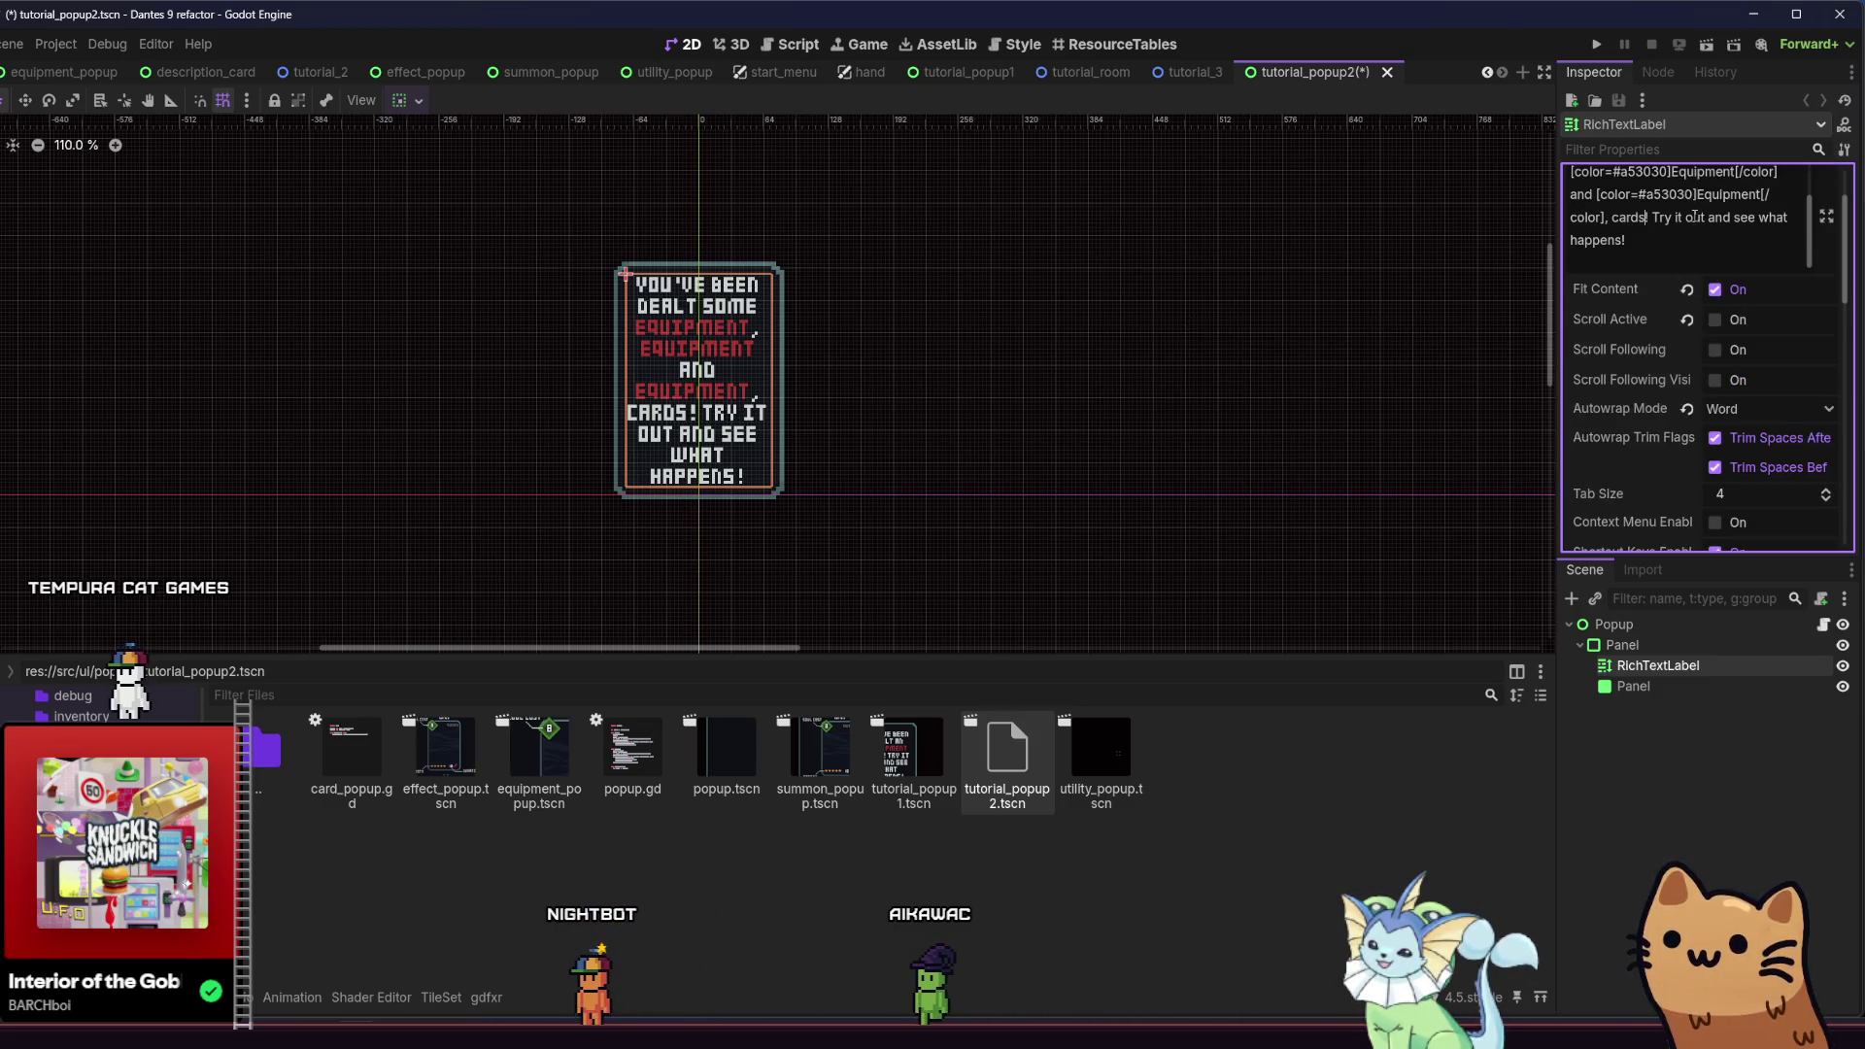
left_click_drag(1671, 243, 1648, 220)
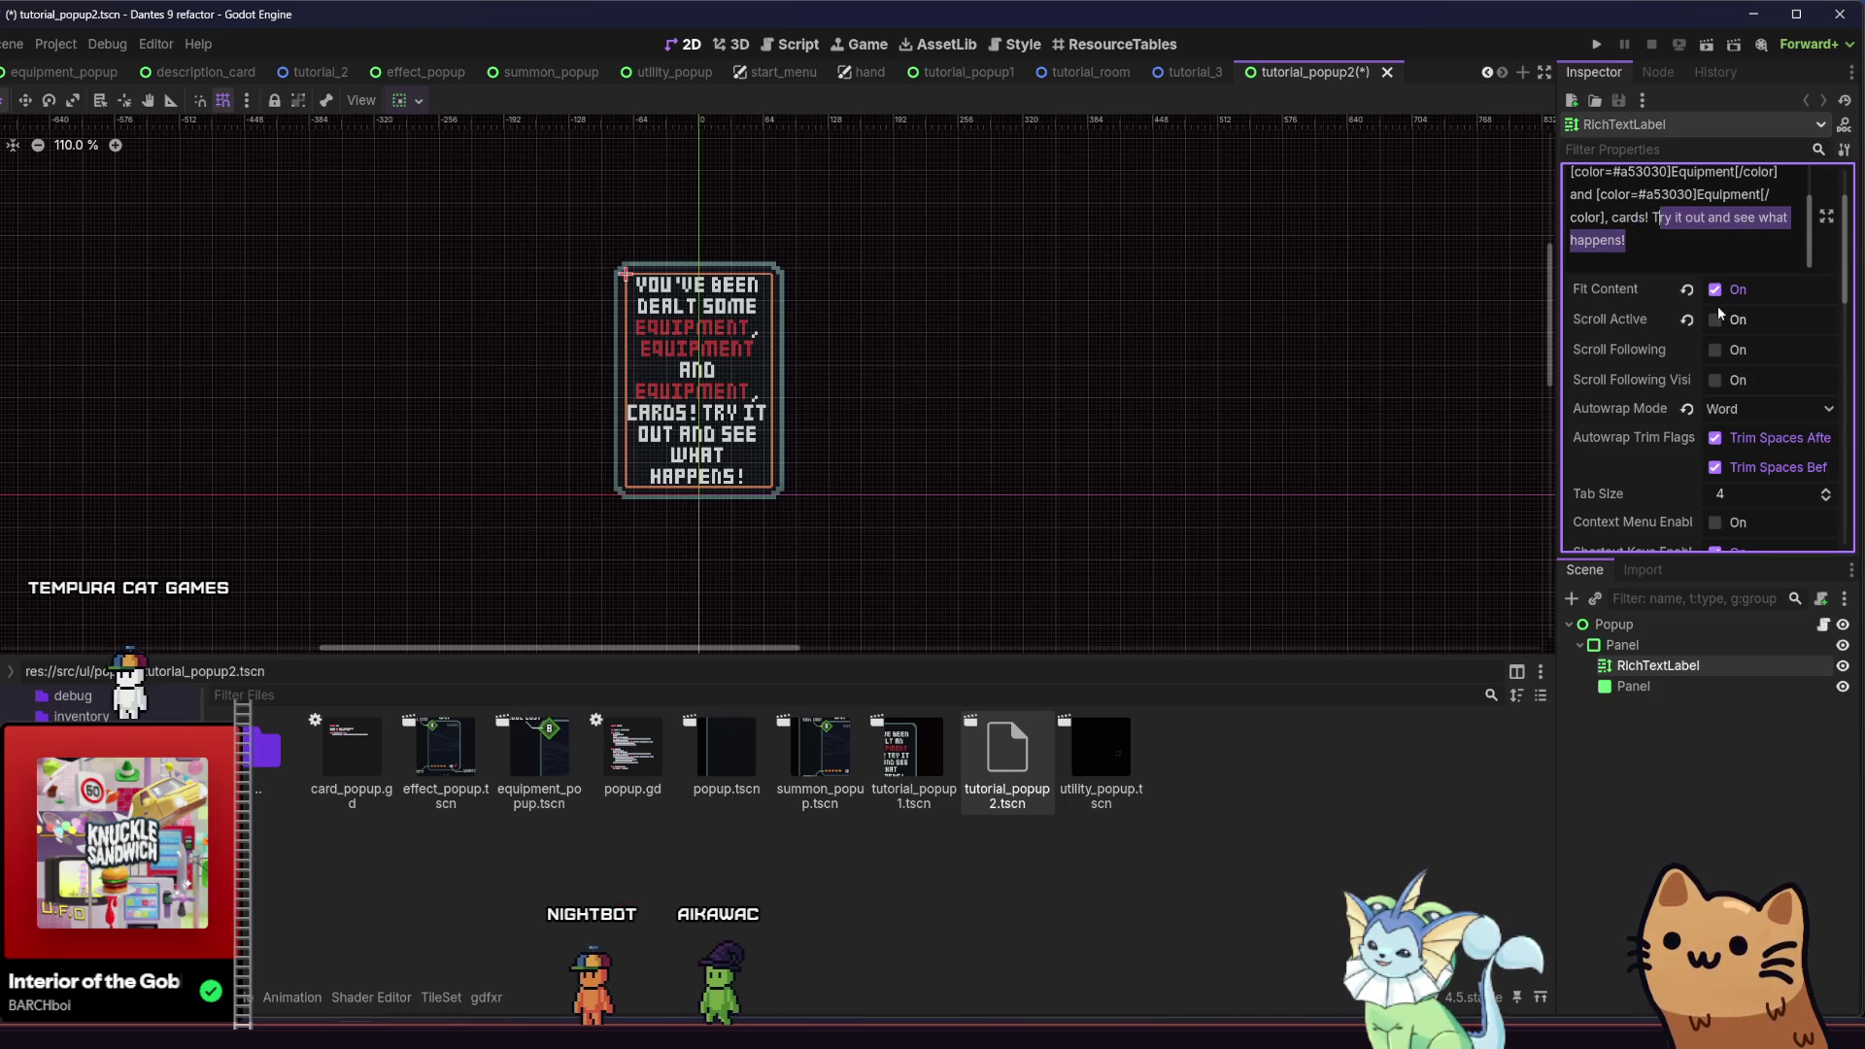
key("BackSpace")
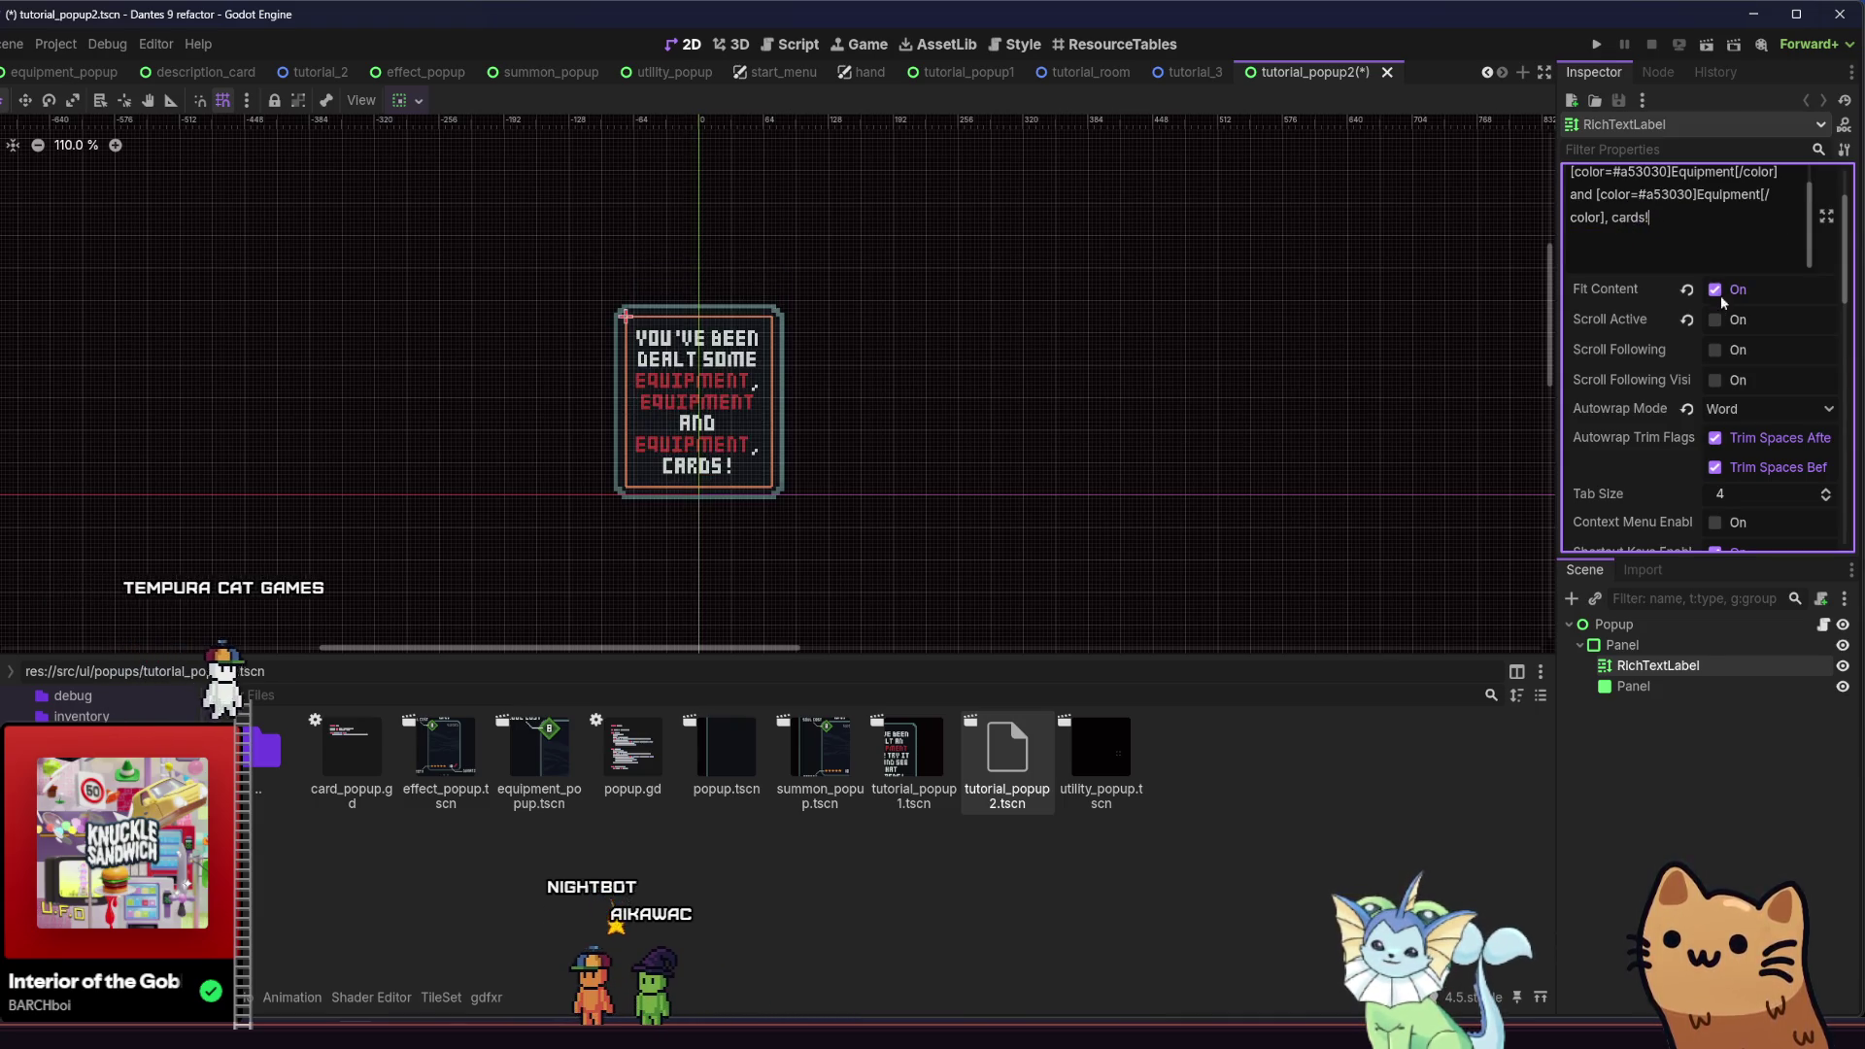
scroll(1723, 302, "up", 1)
- Rename the three coloured Equipment entries to Utility, Effect and Summon
double_click(1695, 242)
left_click(1707, 263)
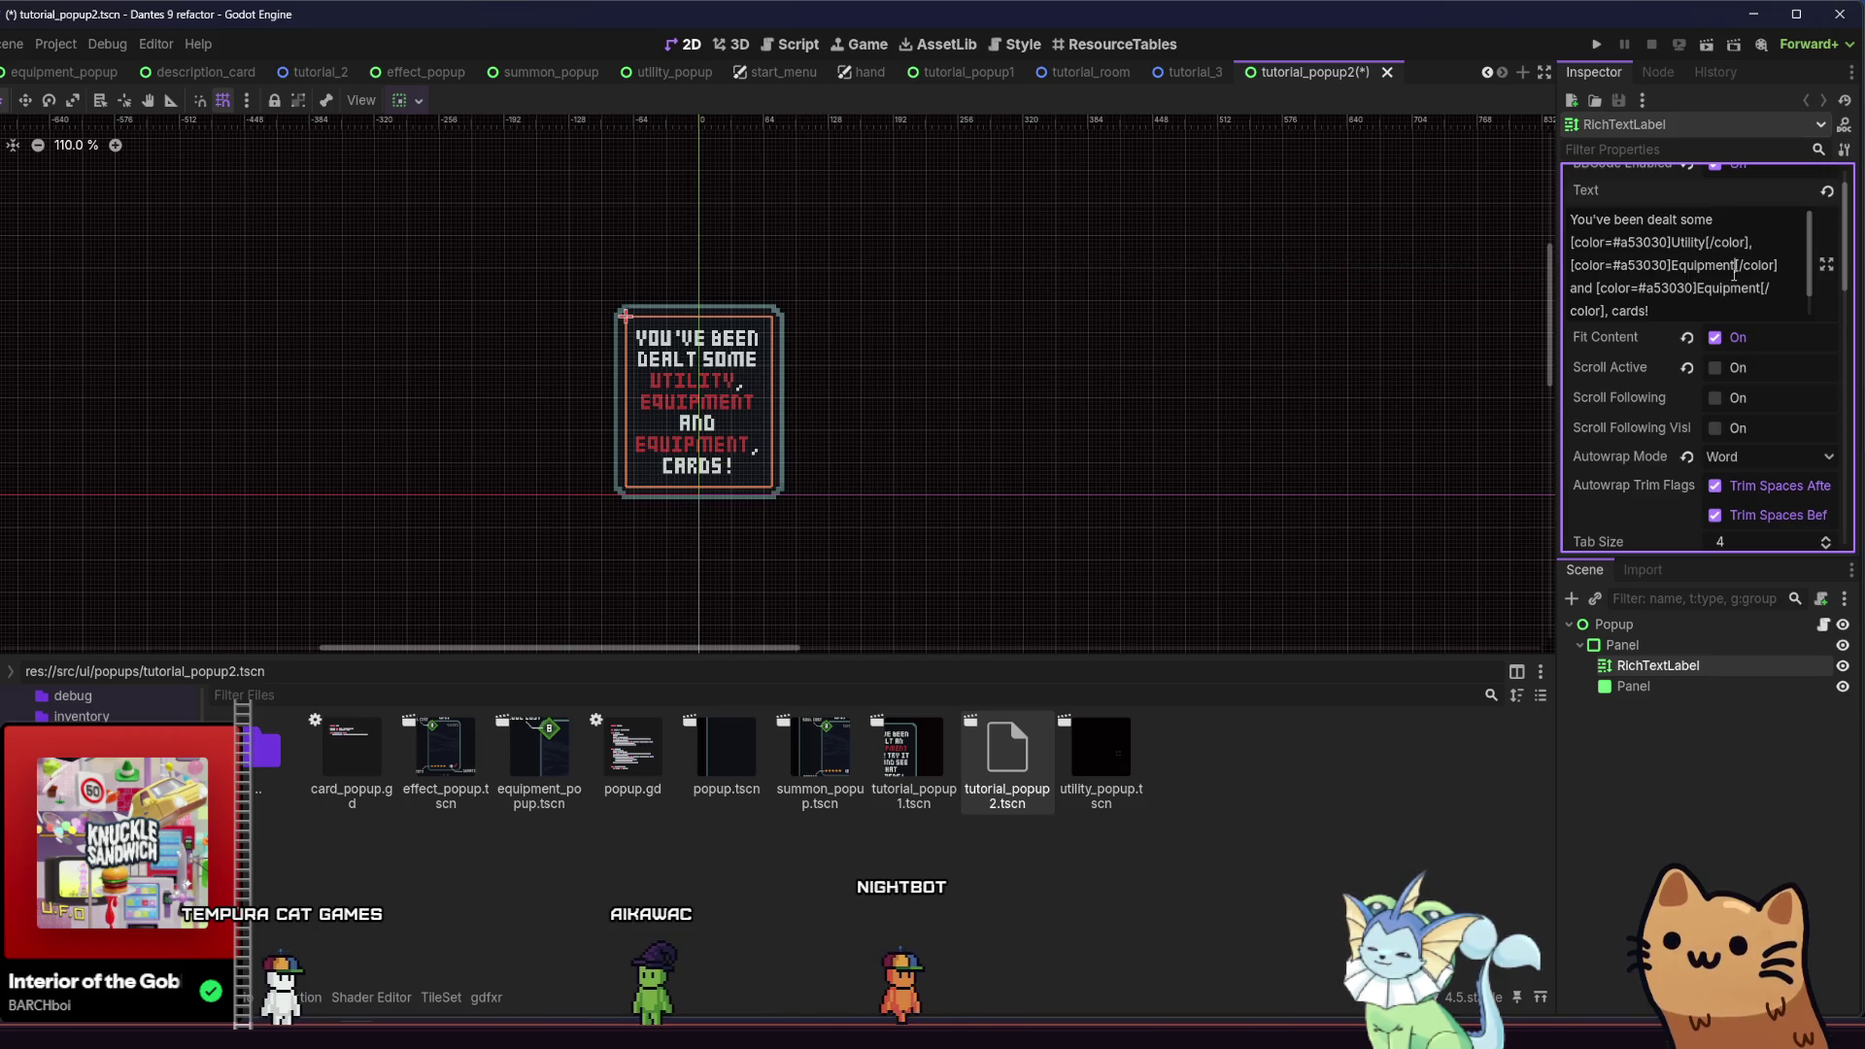
double_click(1731, 273)
type("Effect")
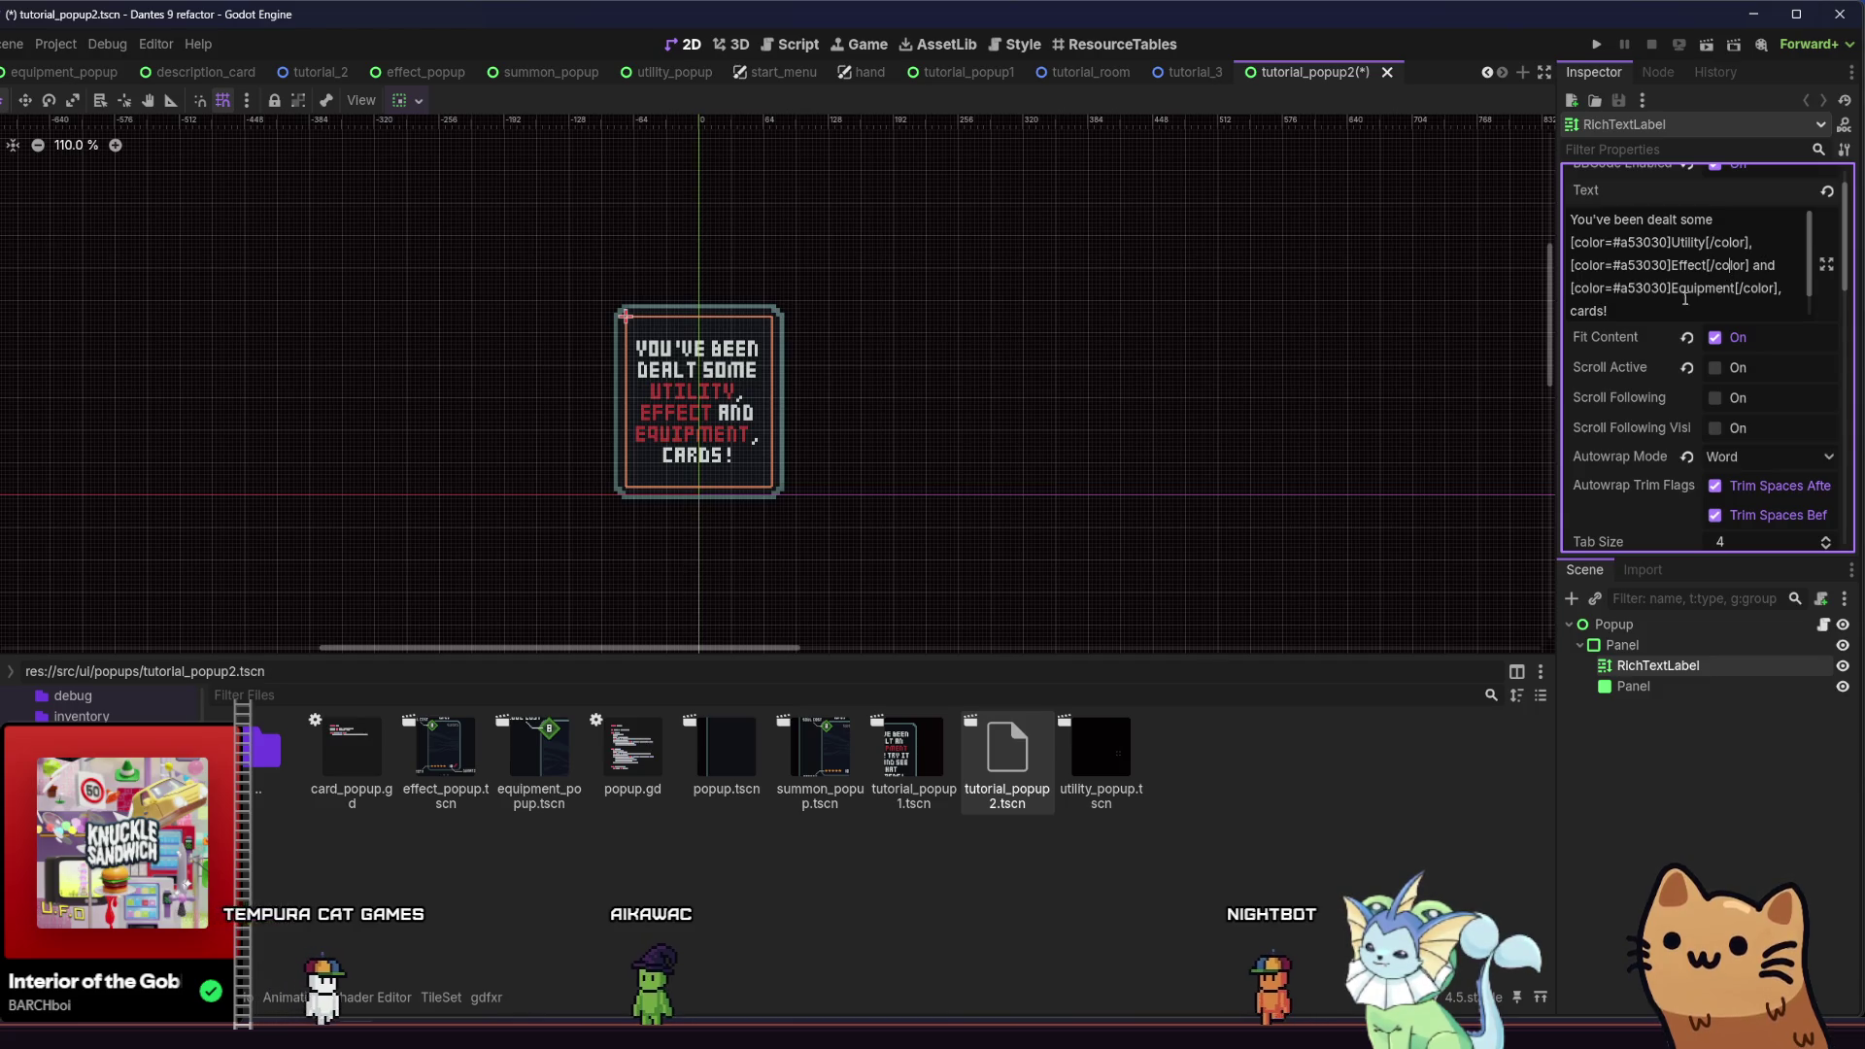
double_click(1706, 288)
type("Summon")
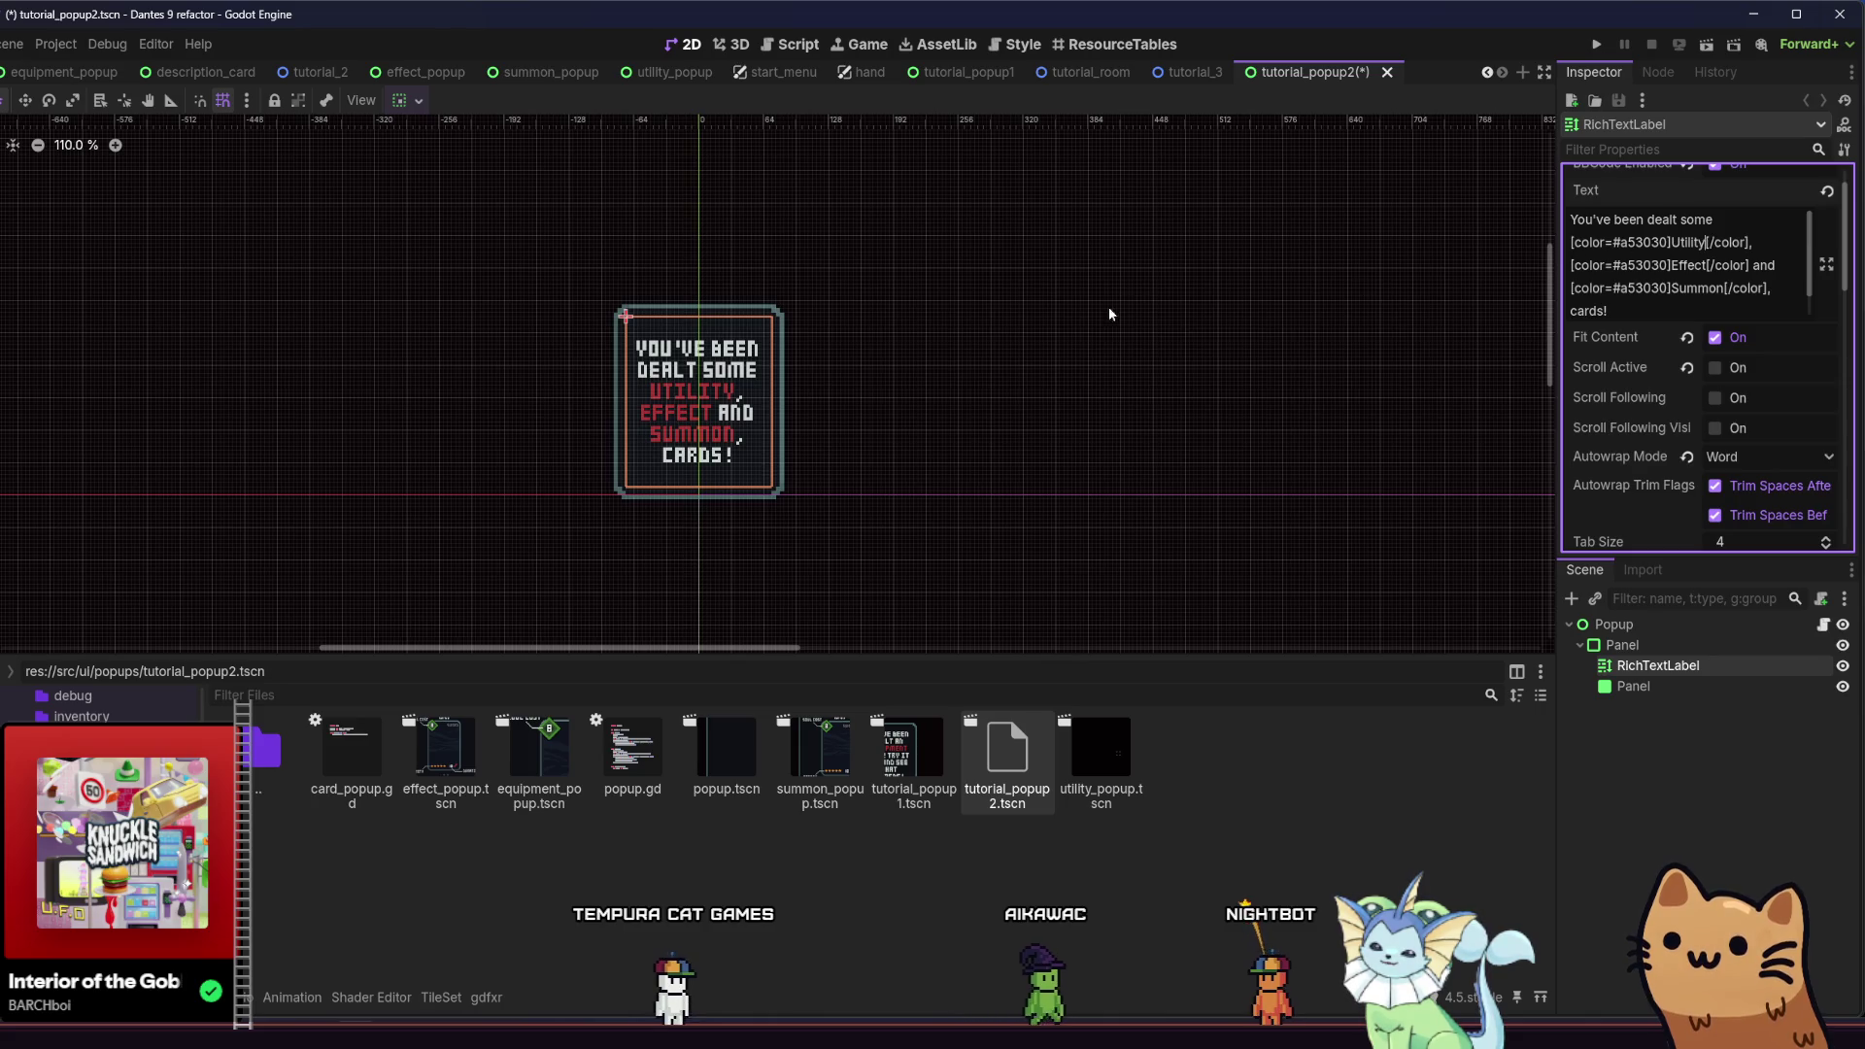
left_click_drag(977, 338, 987, 379)
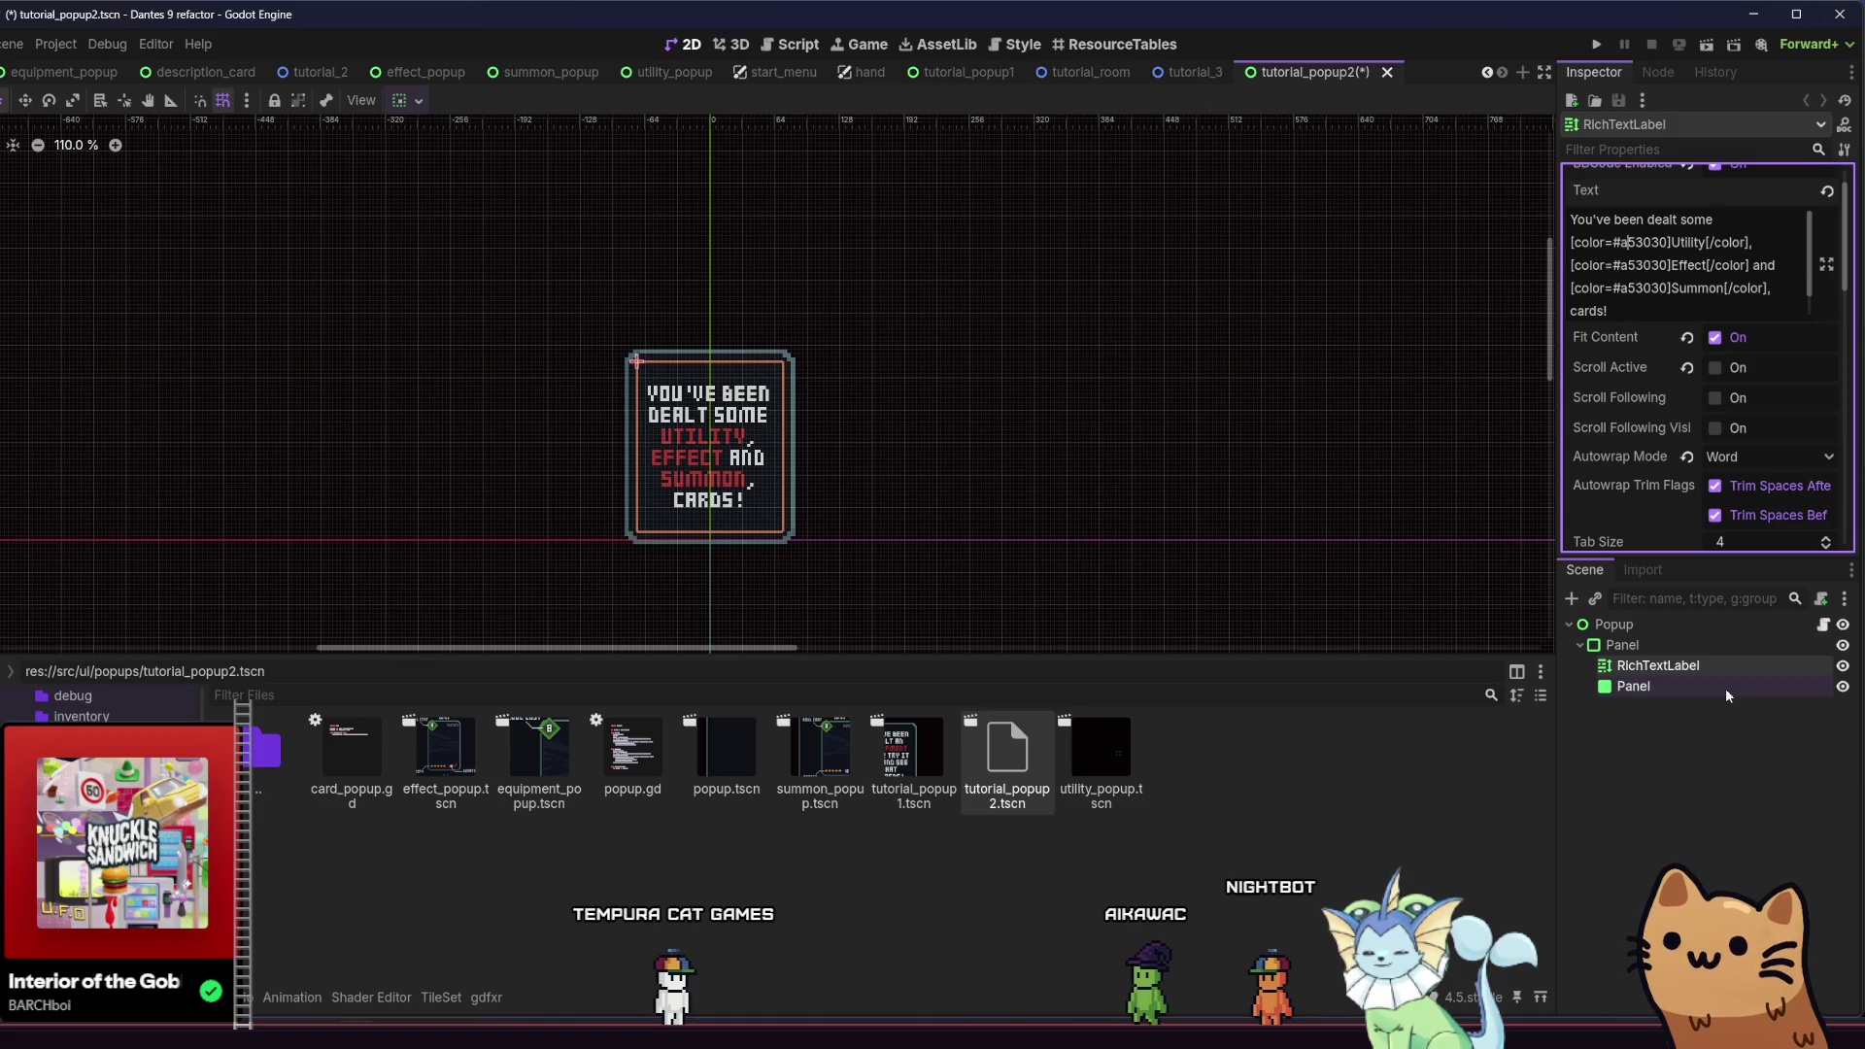
left_click(1683, 675)
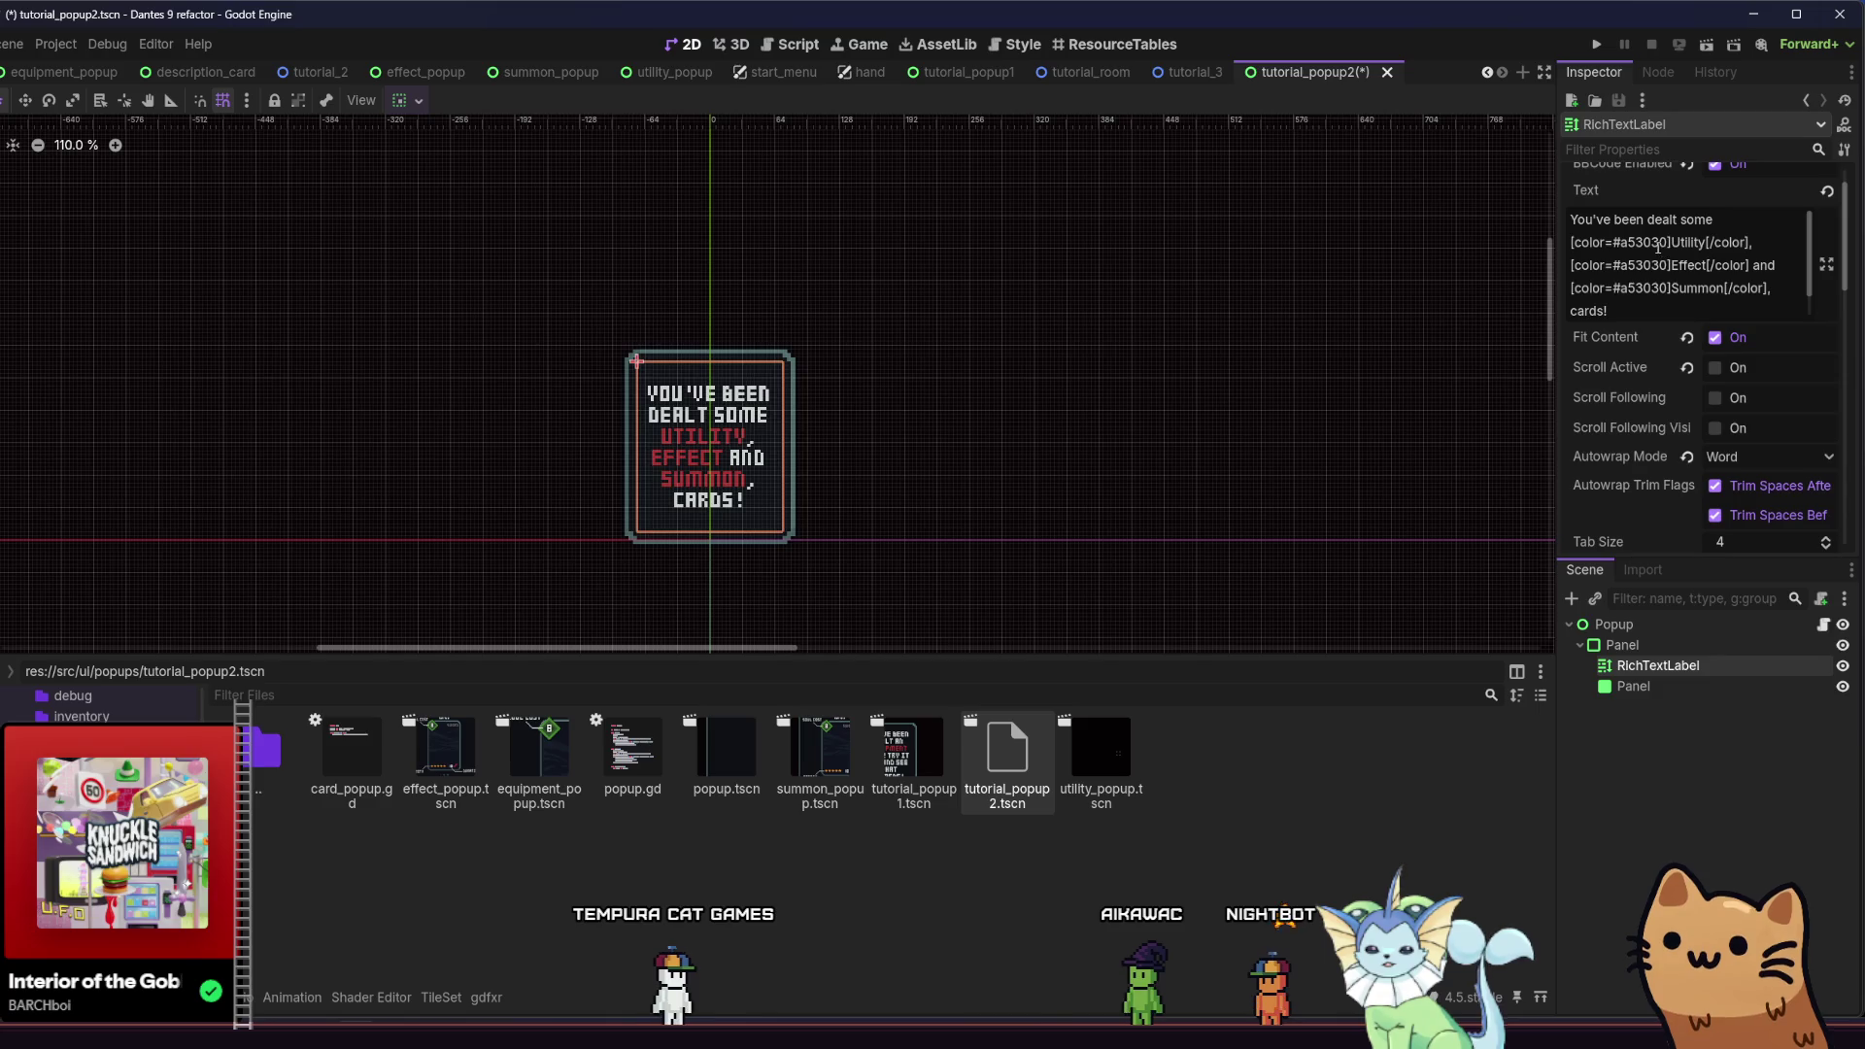
key("ctrl+a")
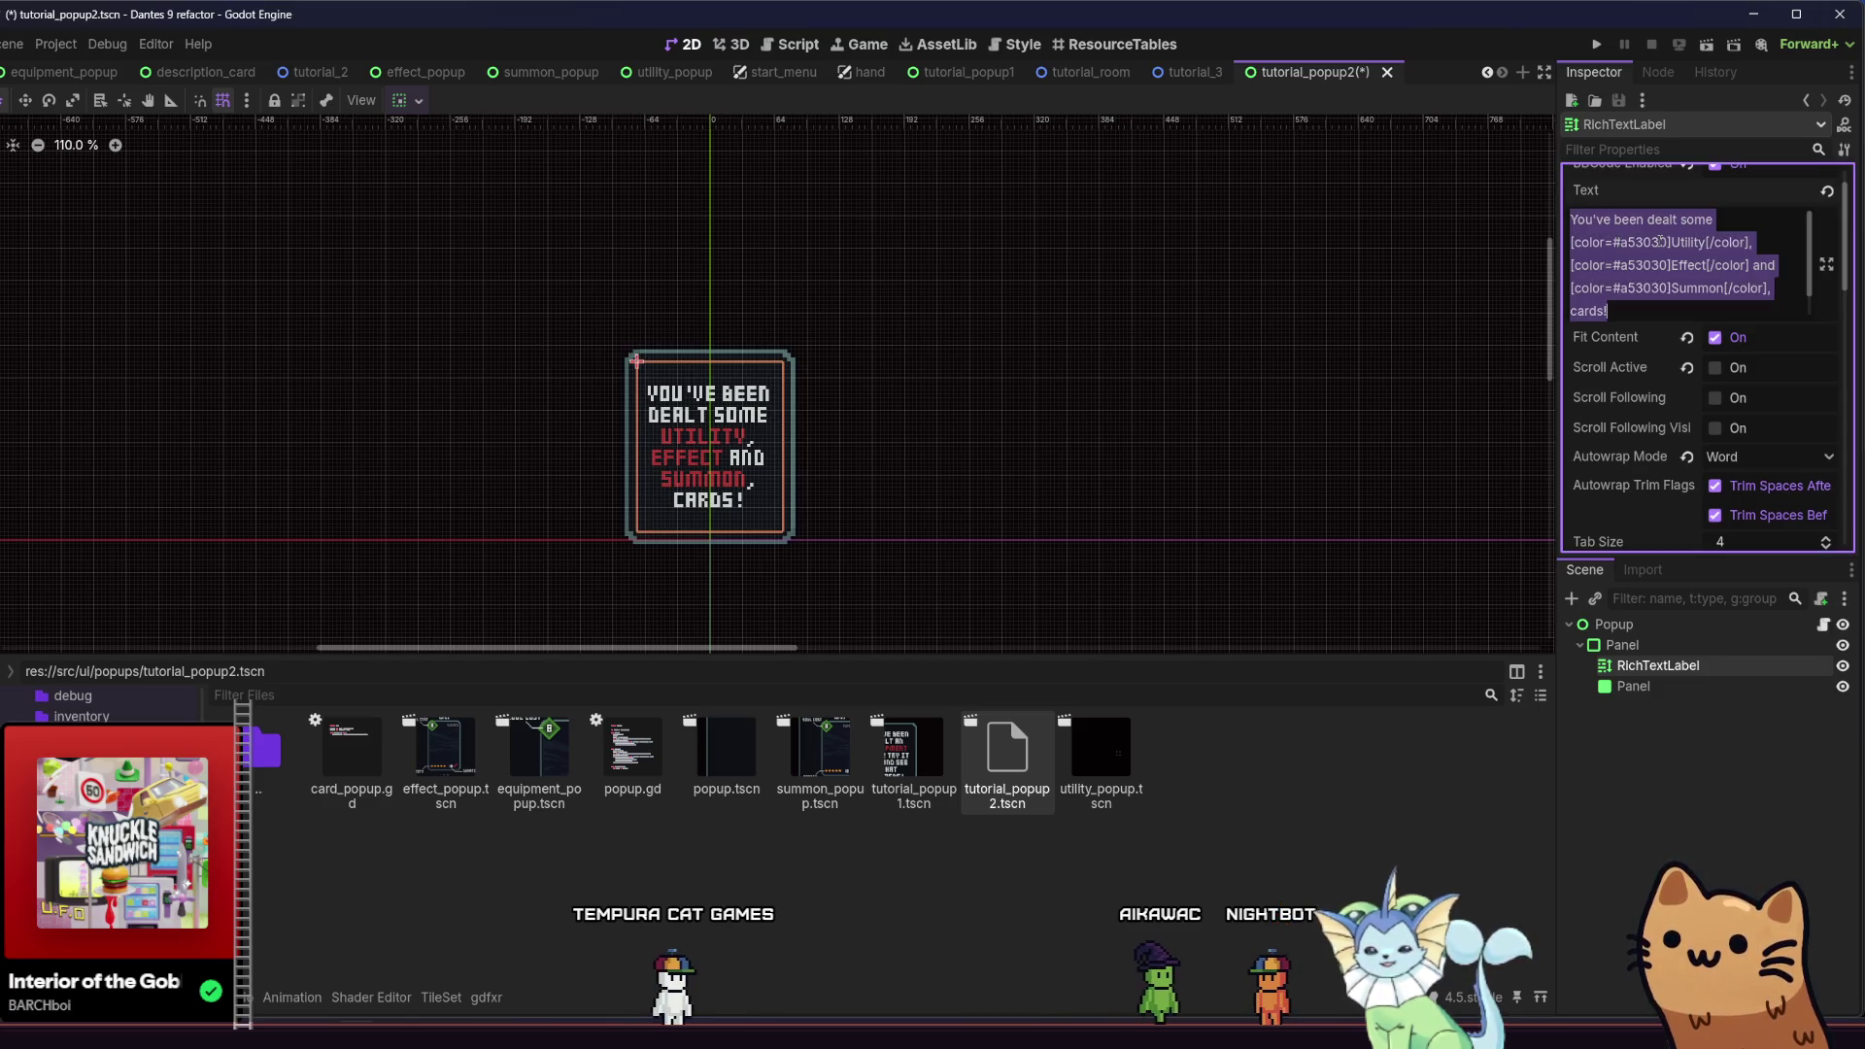
left_click(1646, 241)
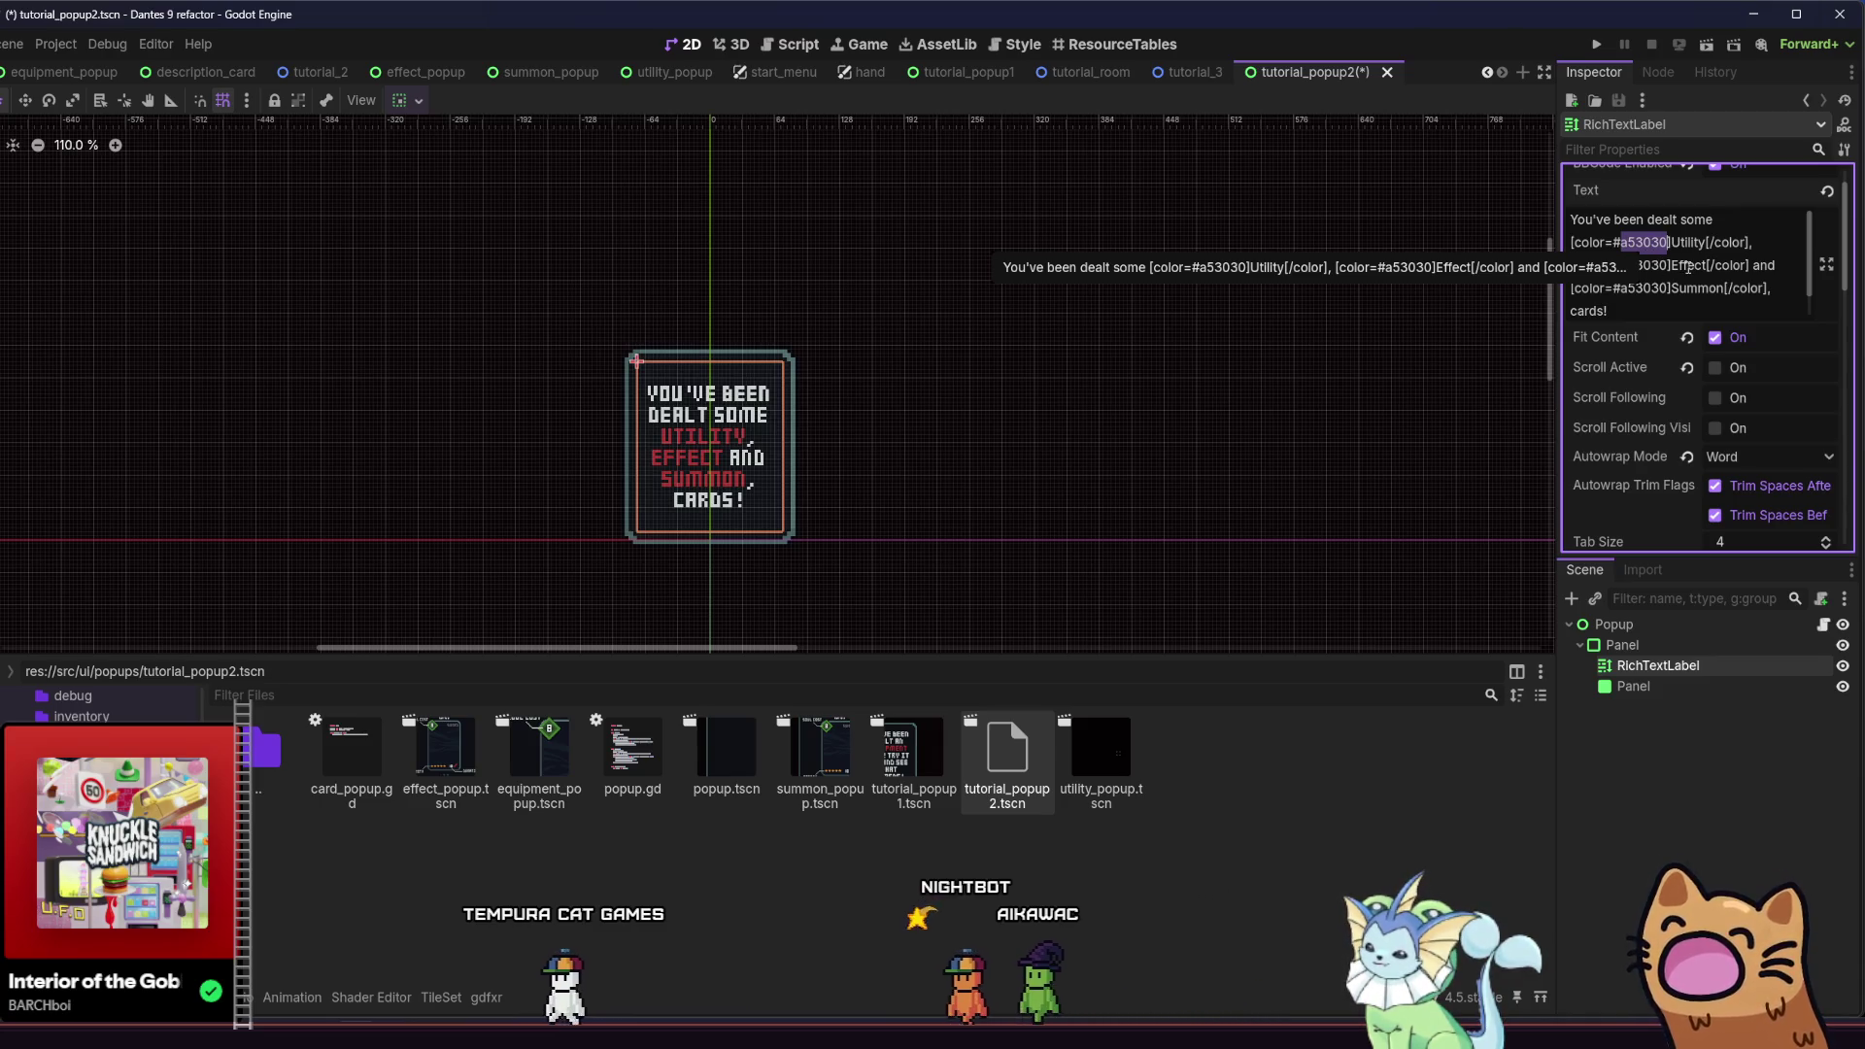
right_click(1685, 265)
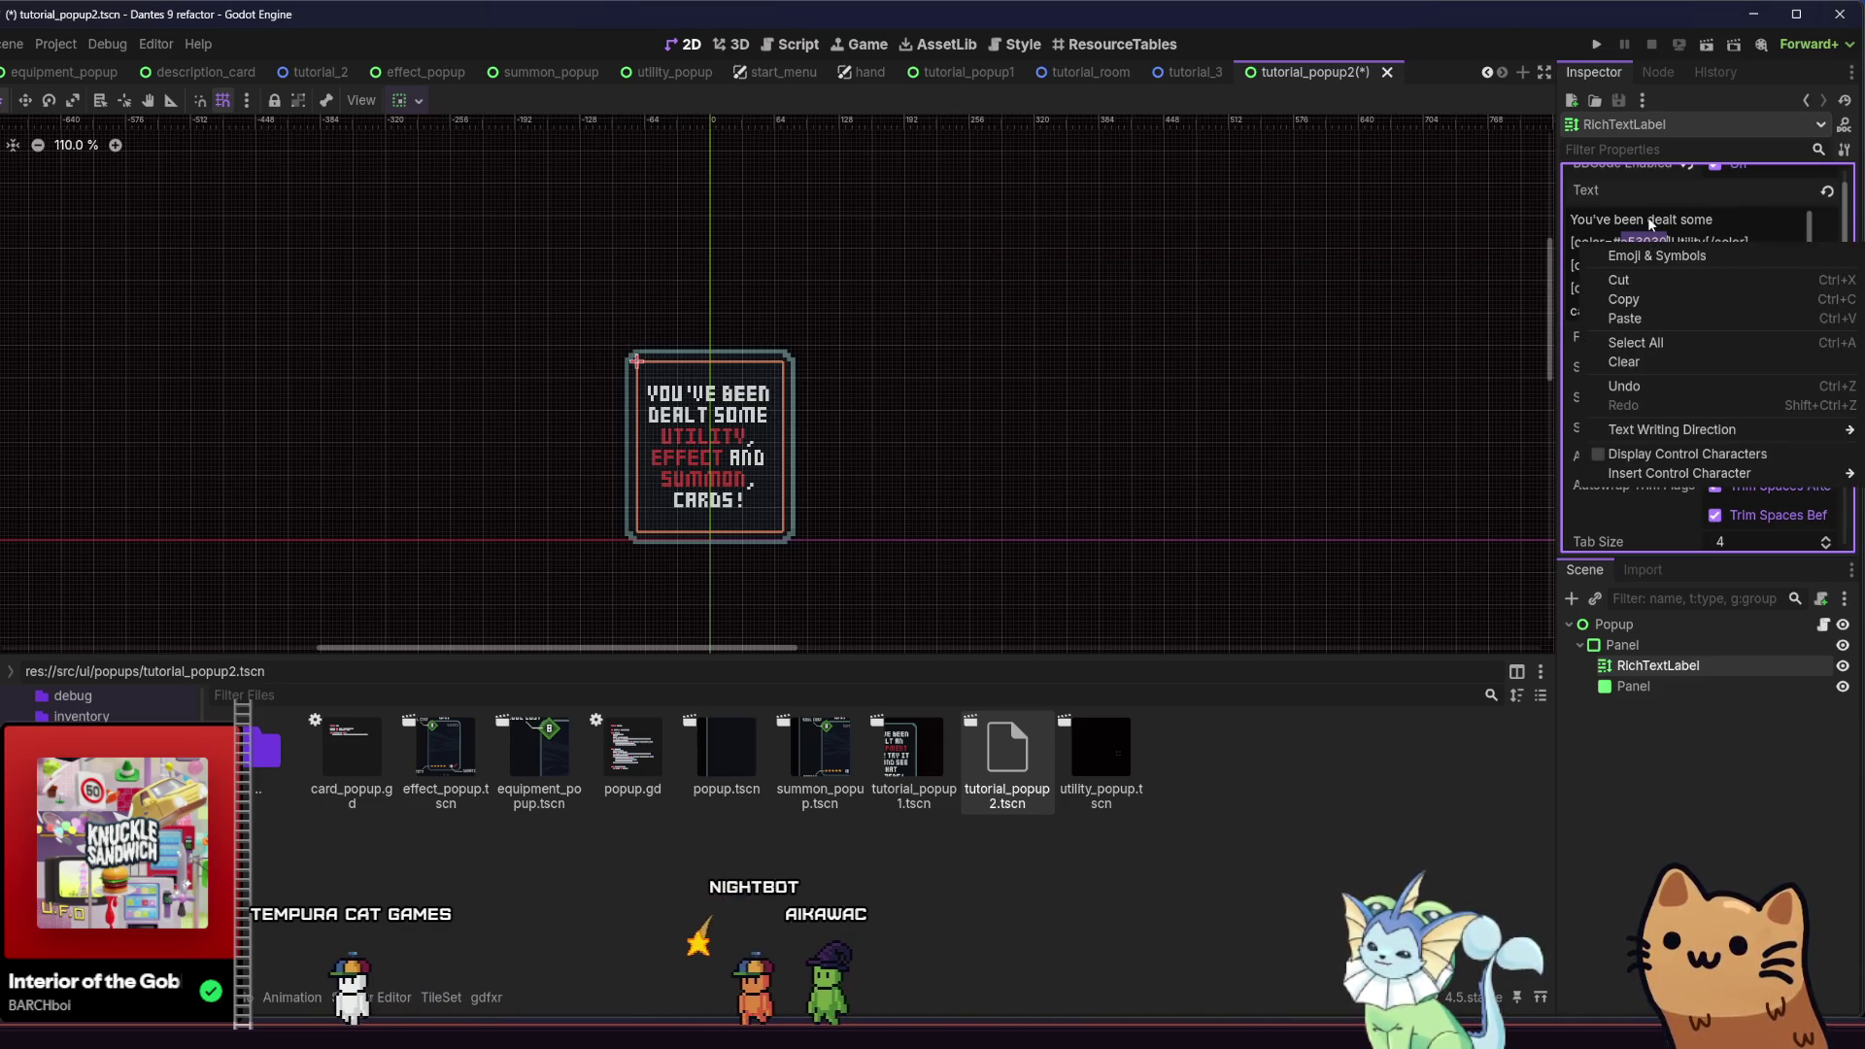
left_click(1651, 224)
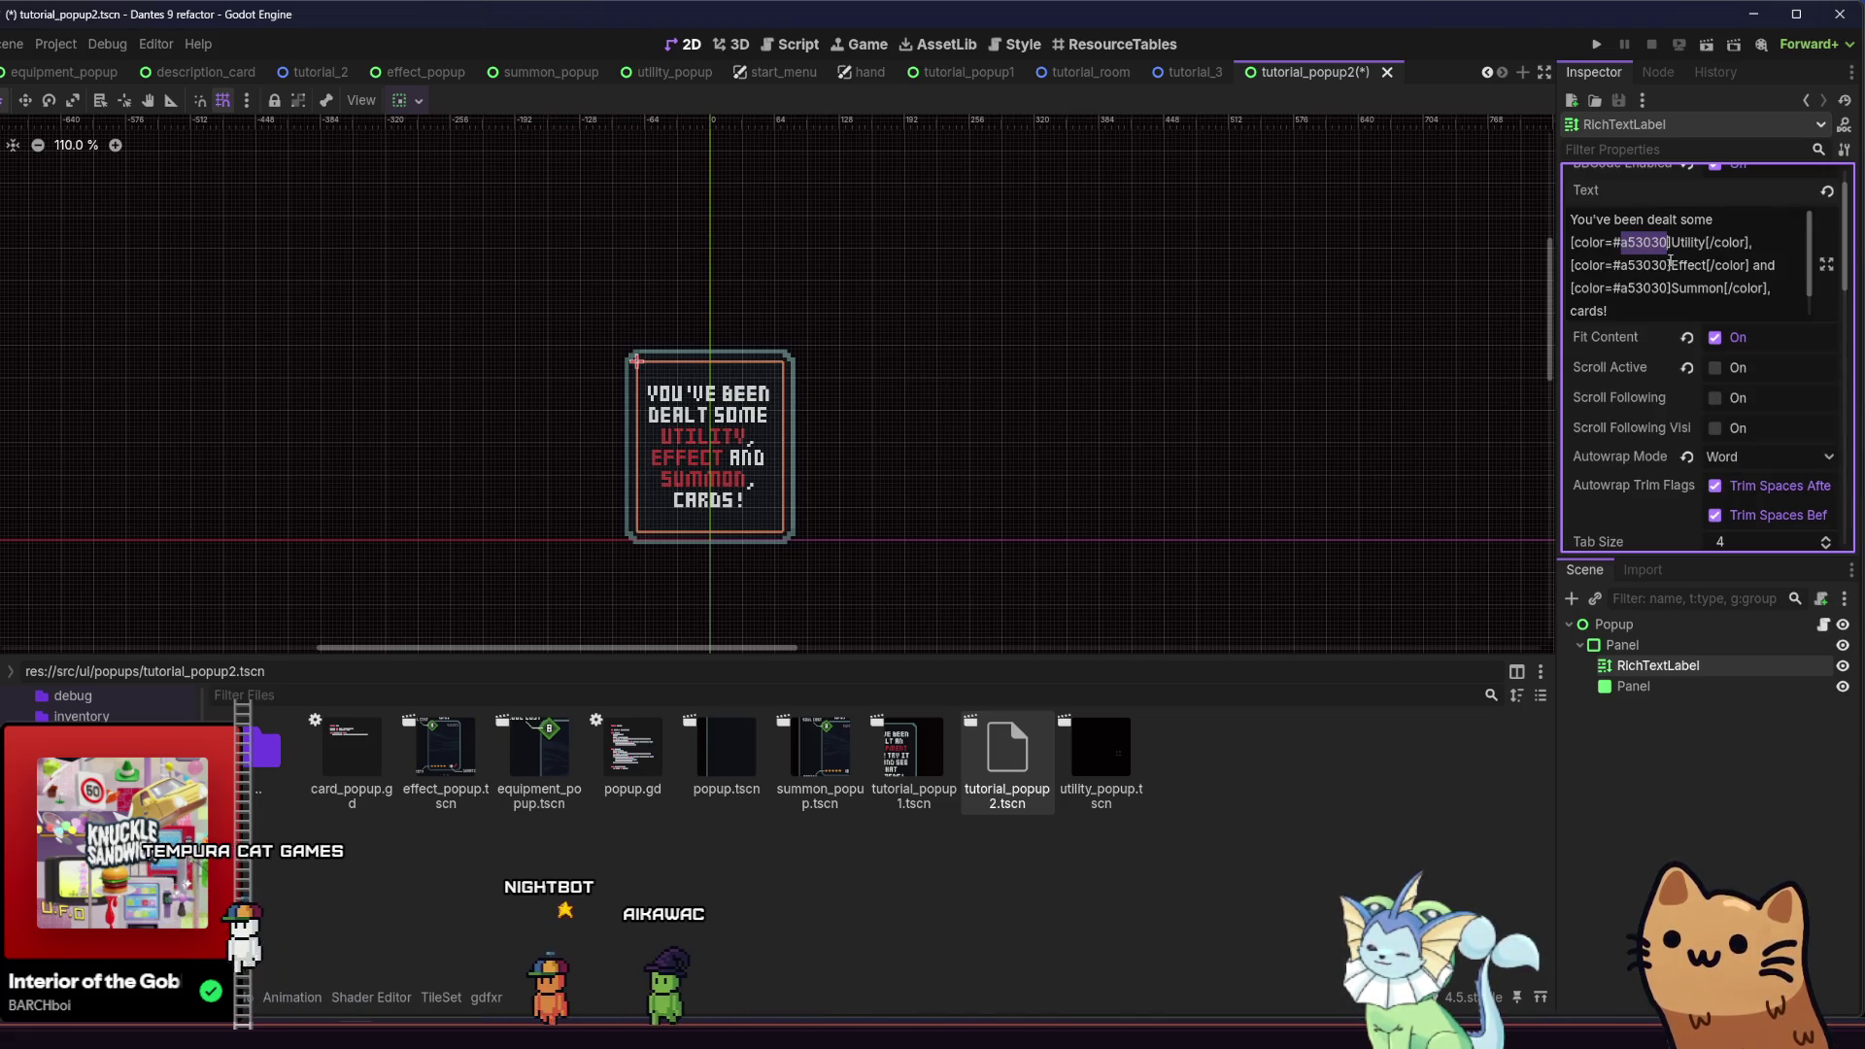
left_click(1671, 685)
- Set the inner panel's Visibility Modulate to the light green palette swatch 75a743
left_click(1676, 437)
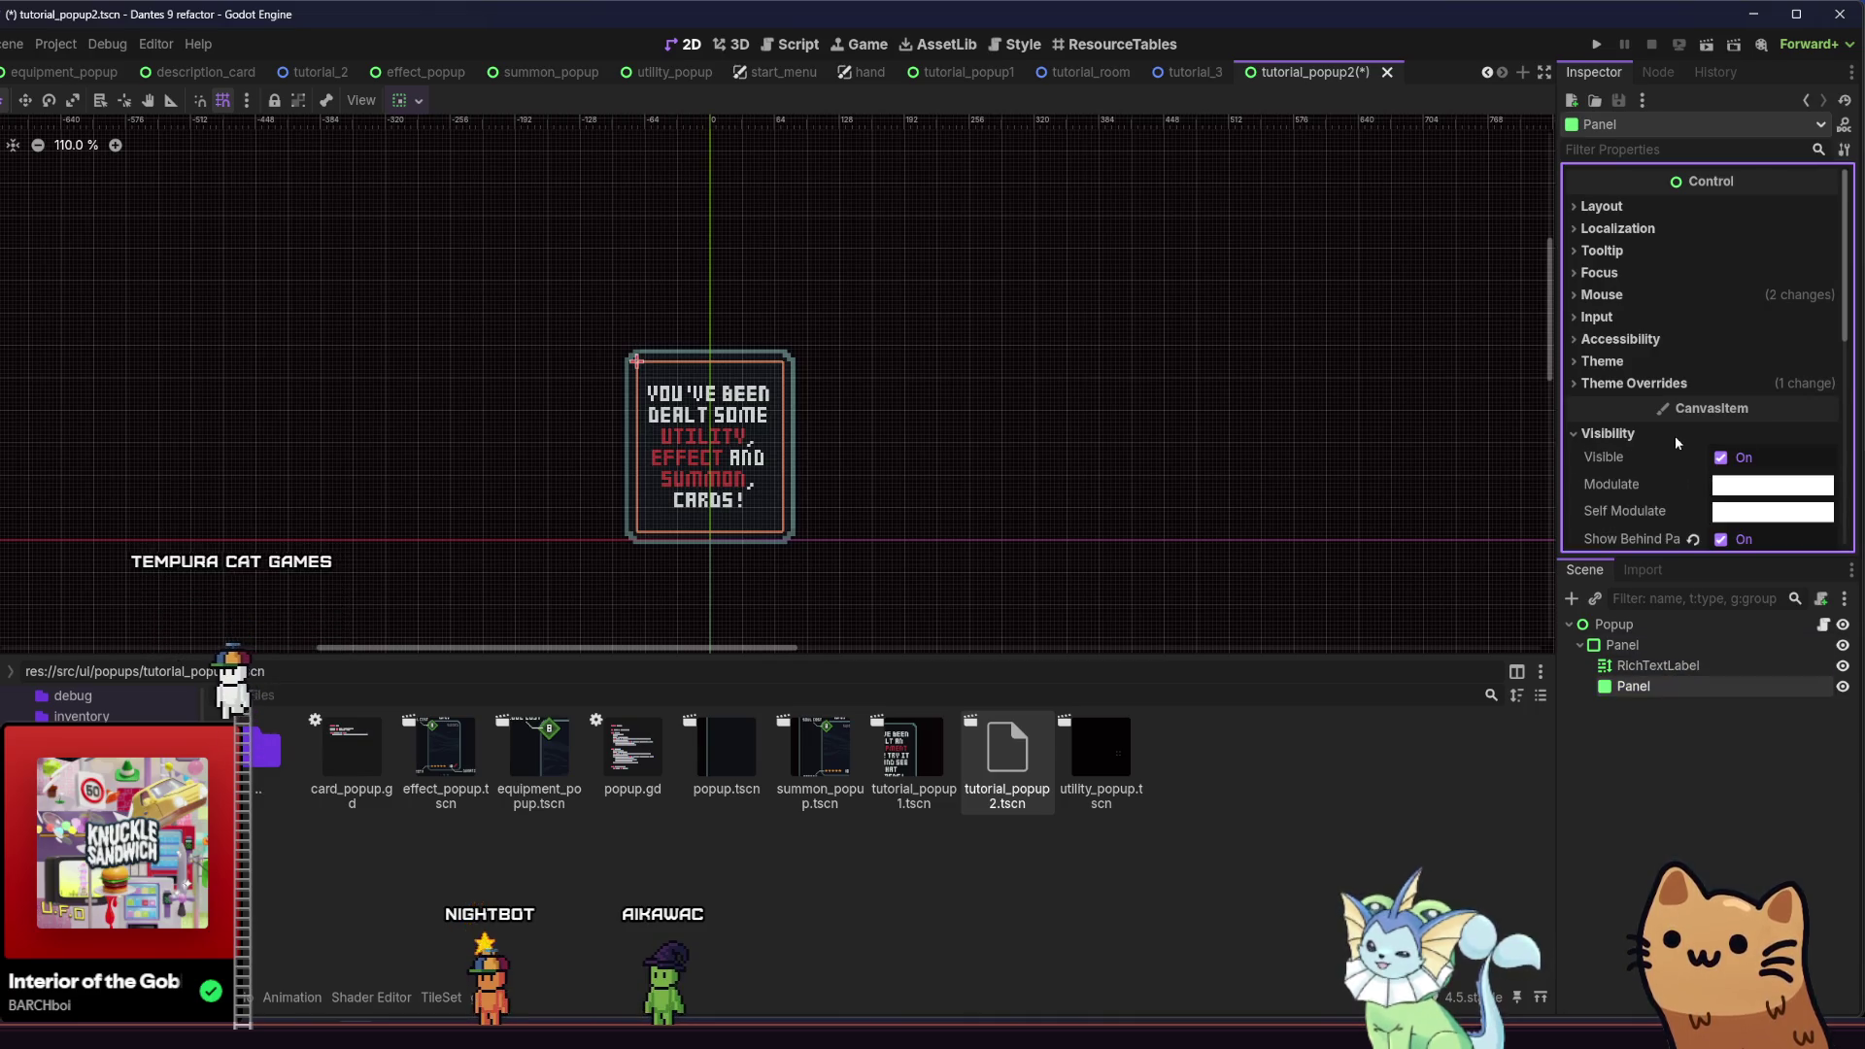
left_click(1742, 493)
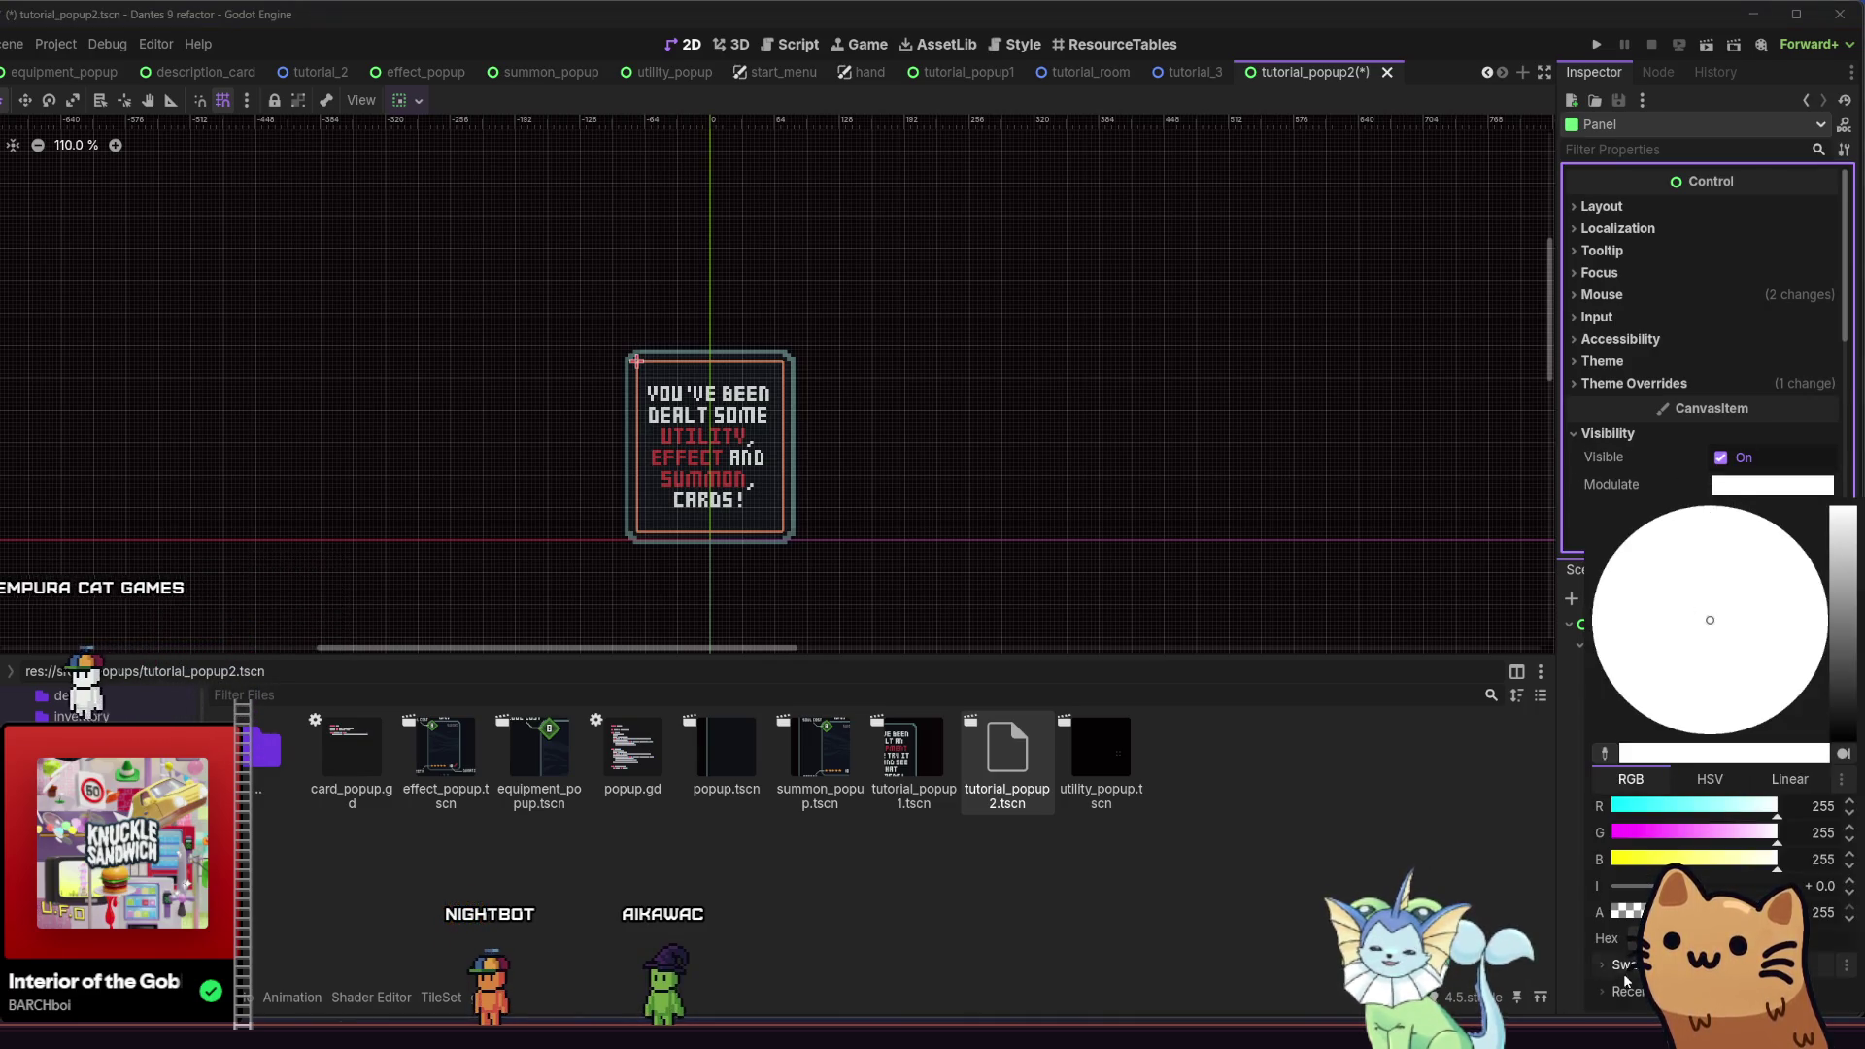
scroll(1714, 420, "down", 3)
left_click(1714, 420)
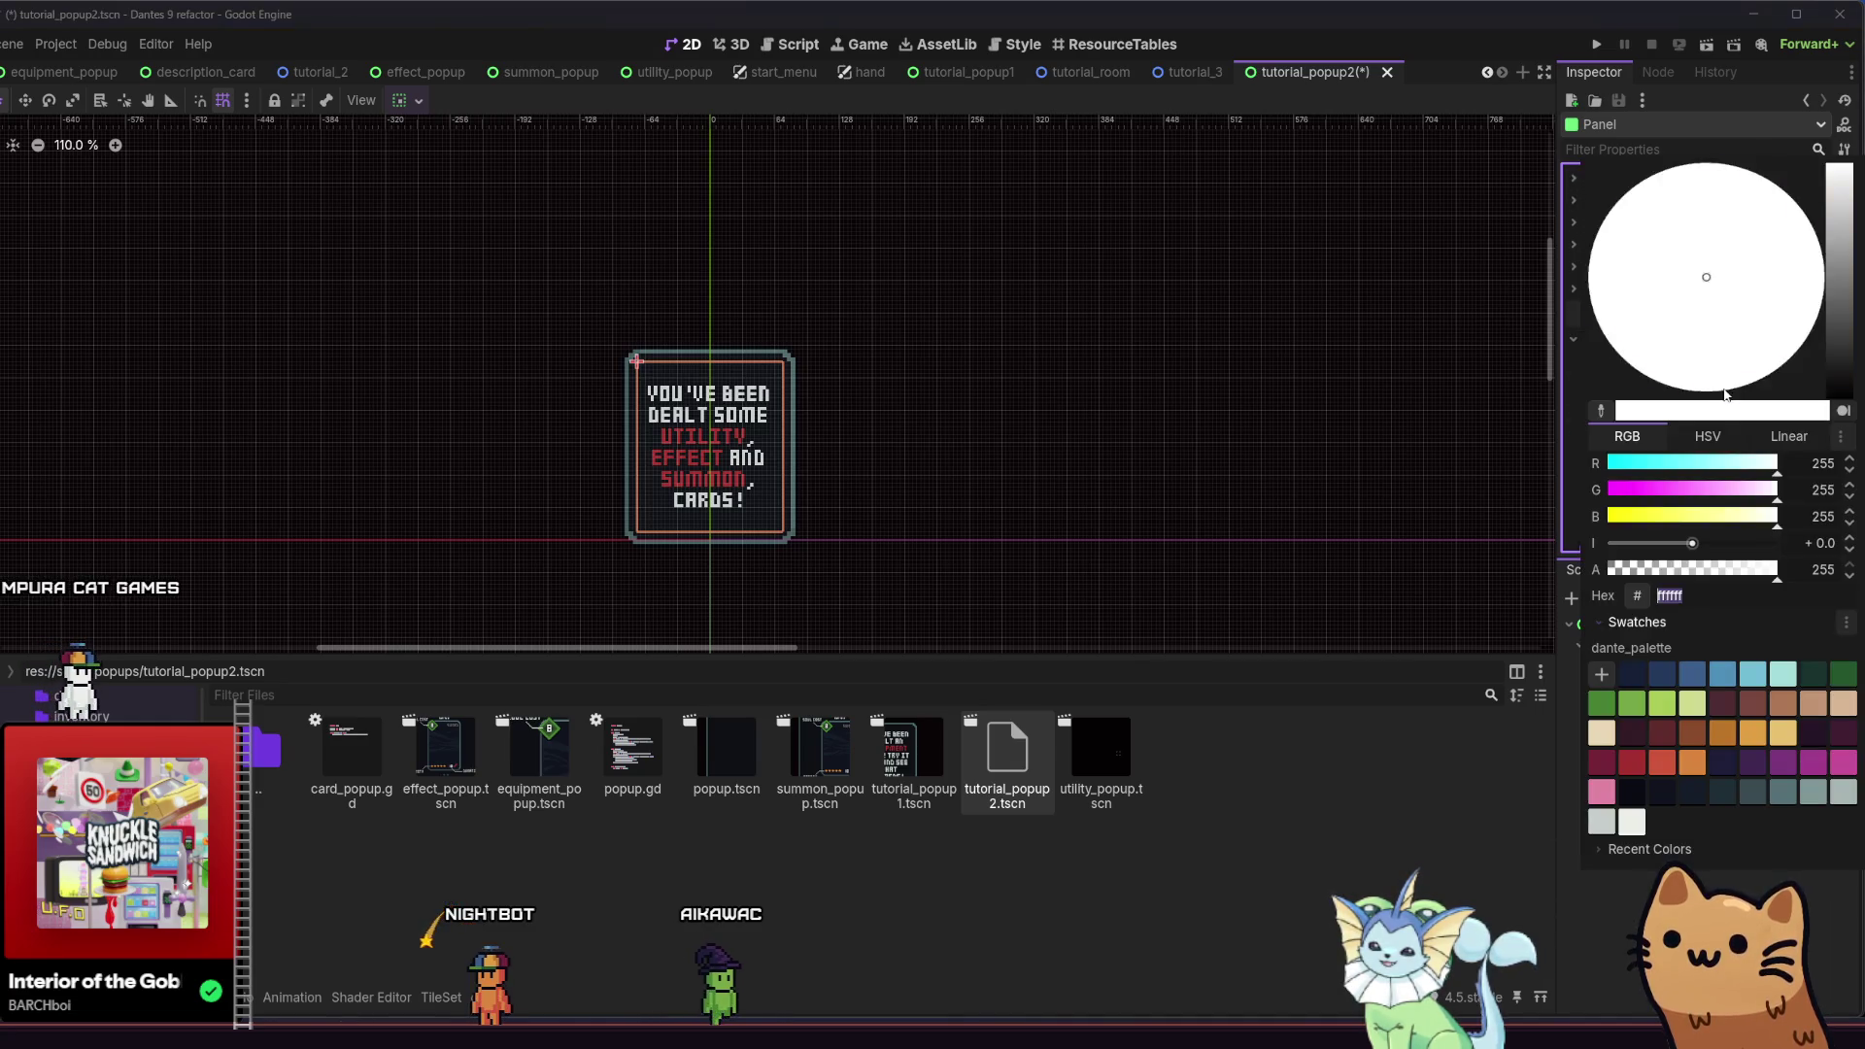
left_click(1609, 710)
left_click(1632, 707)
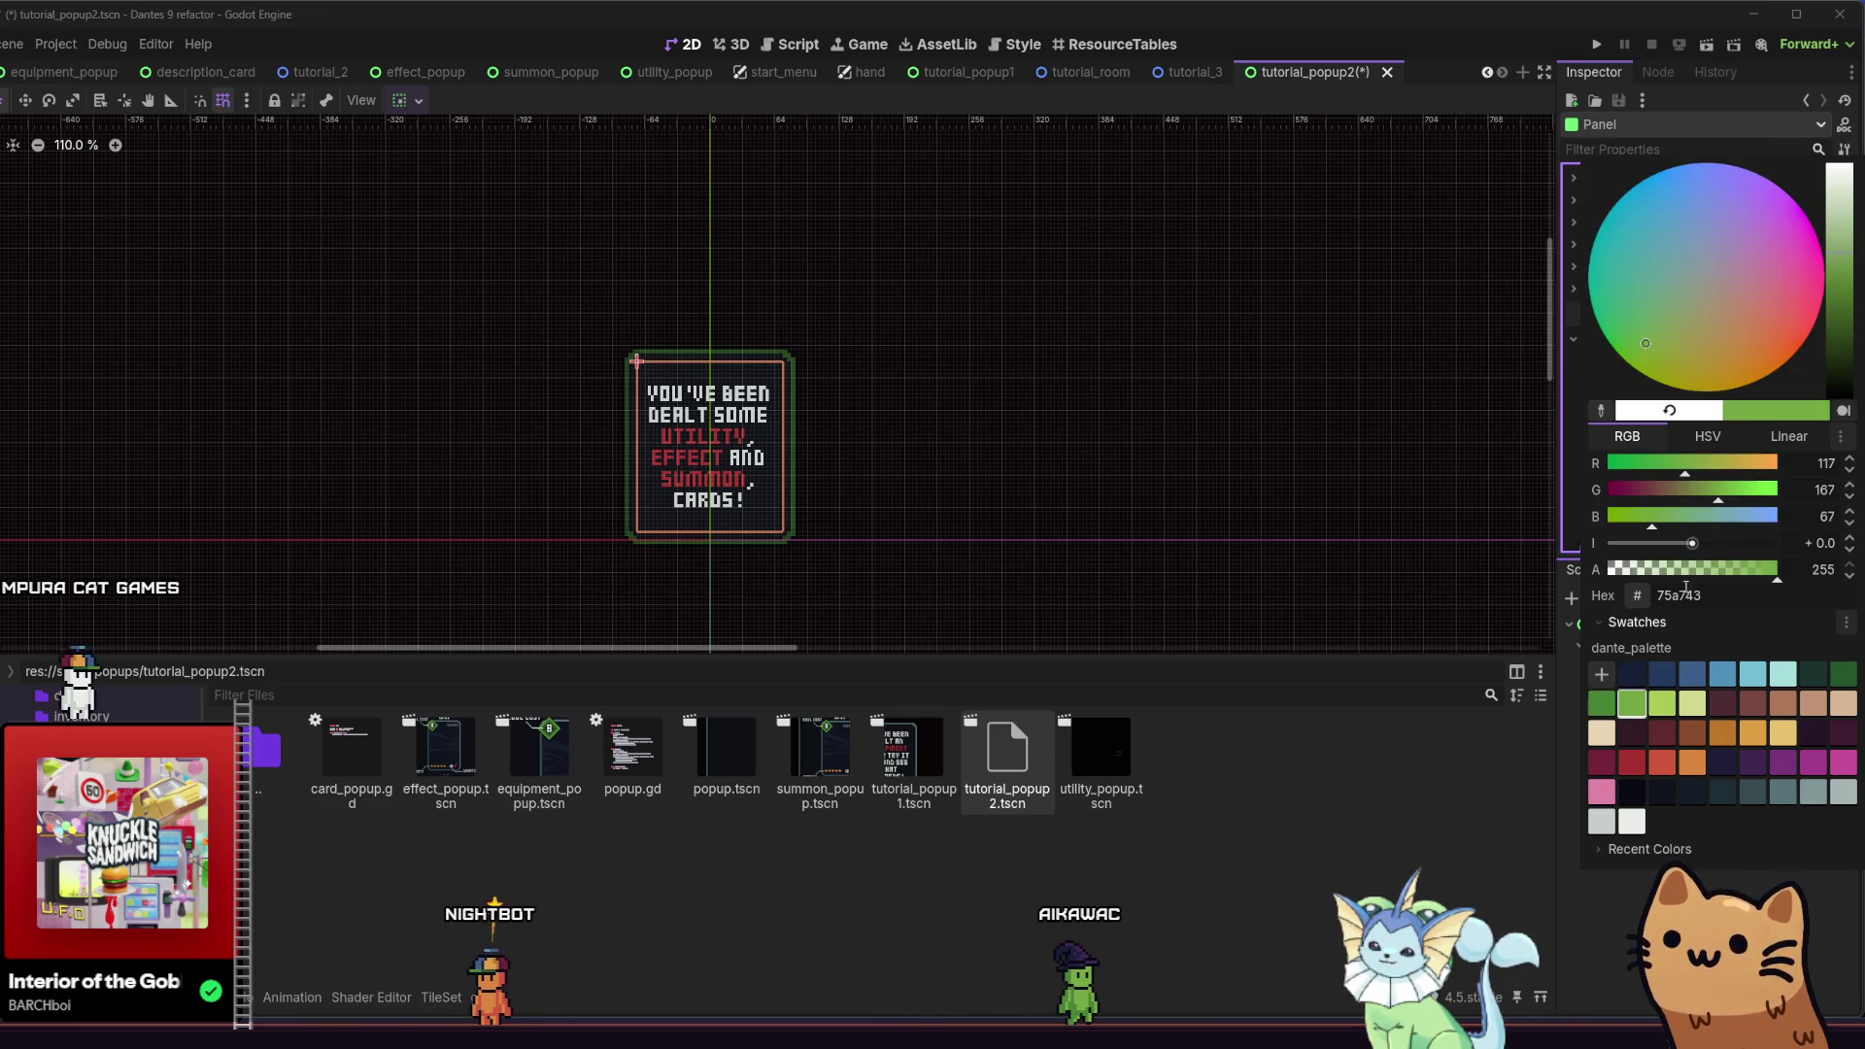
left_click(1523, 772)
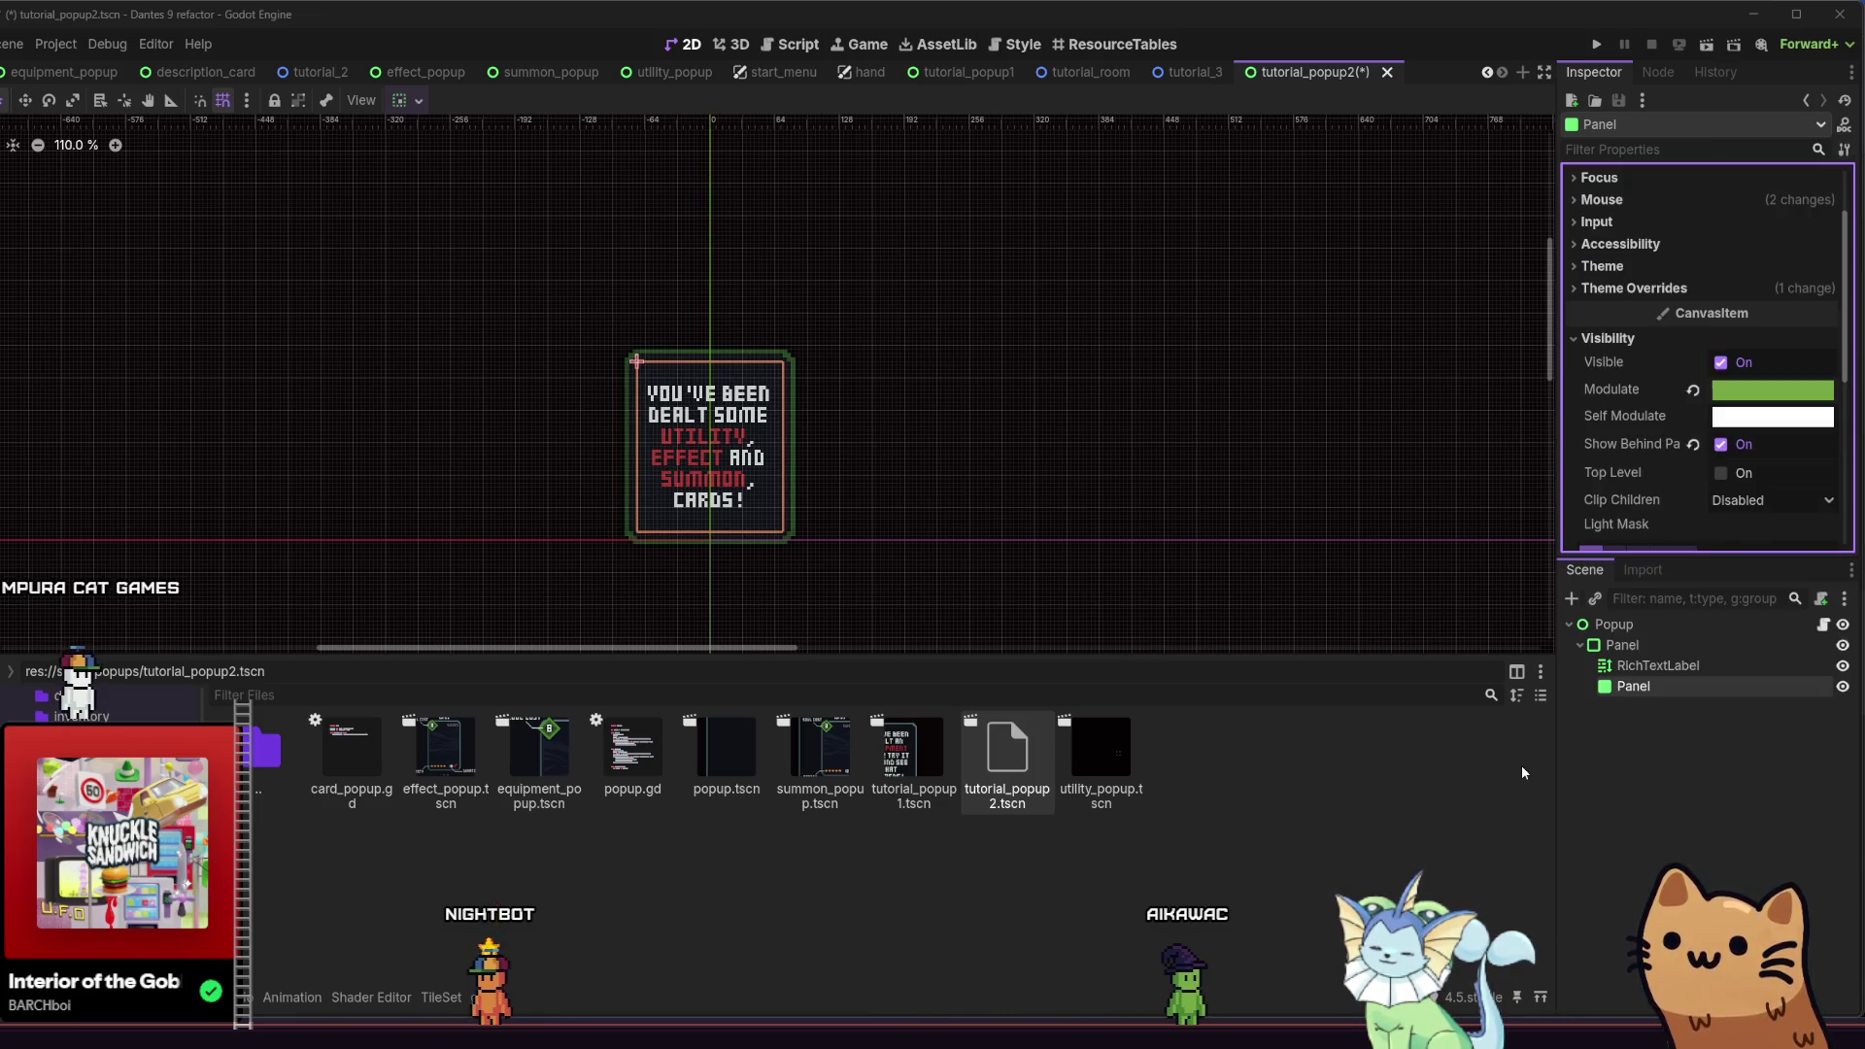
left_click(1684, 645)
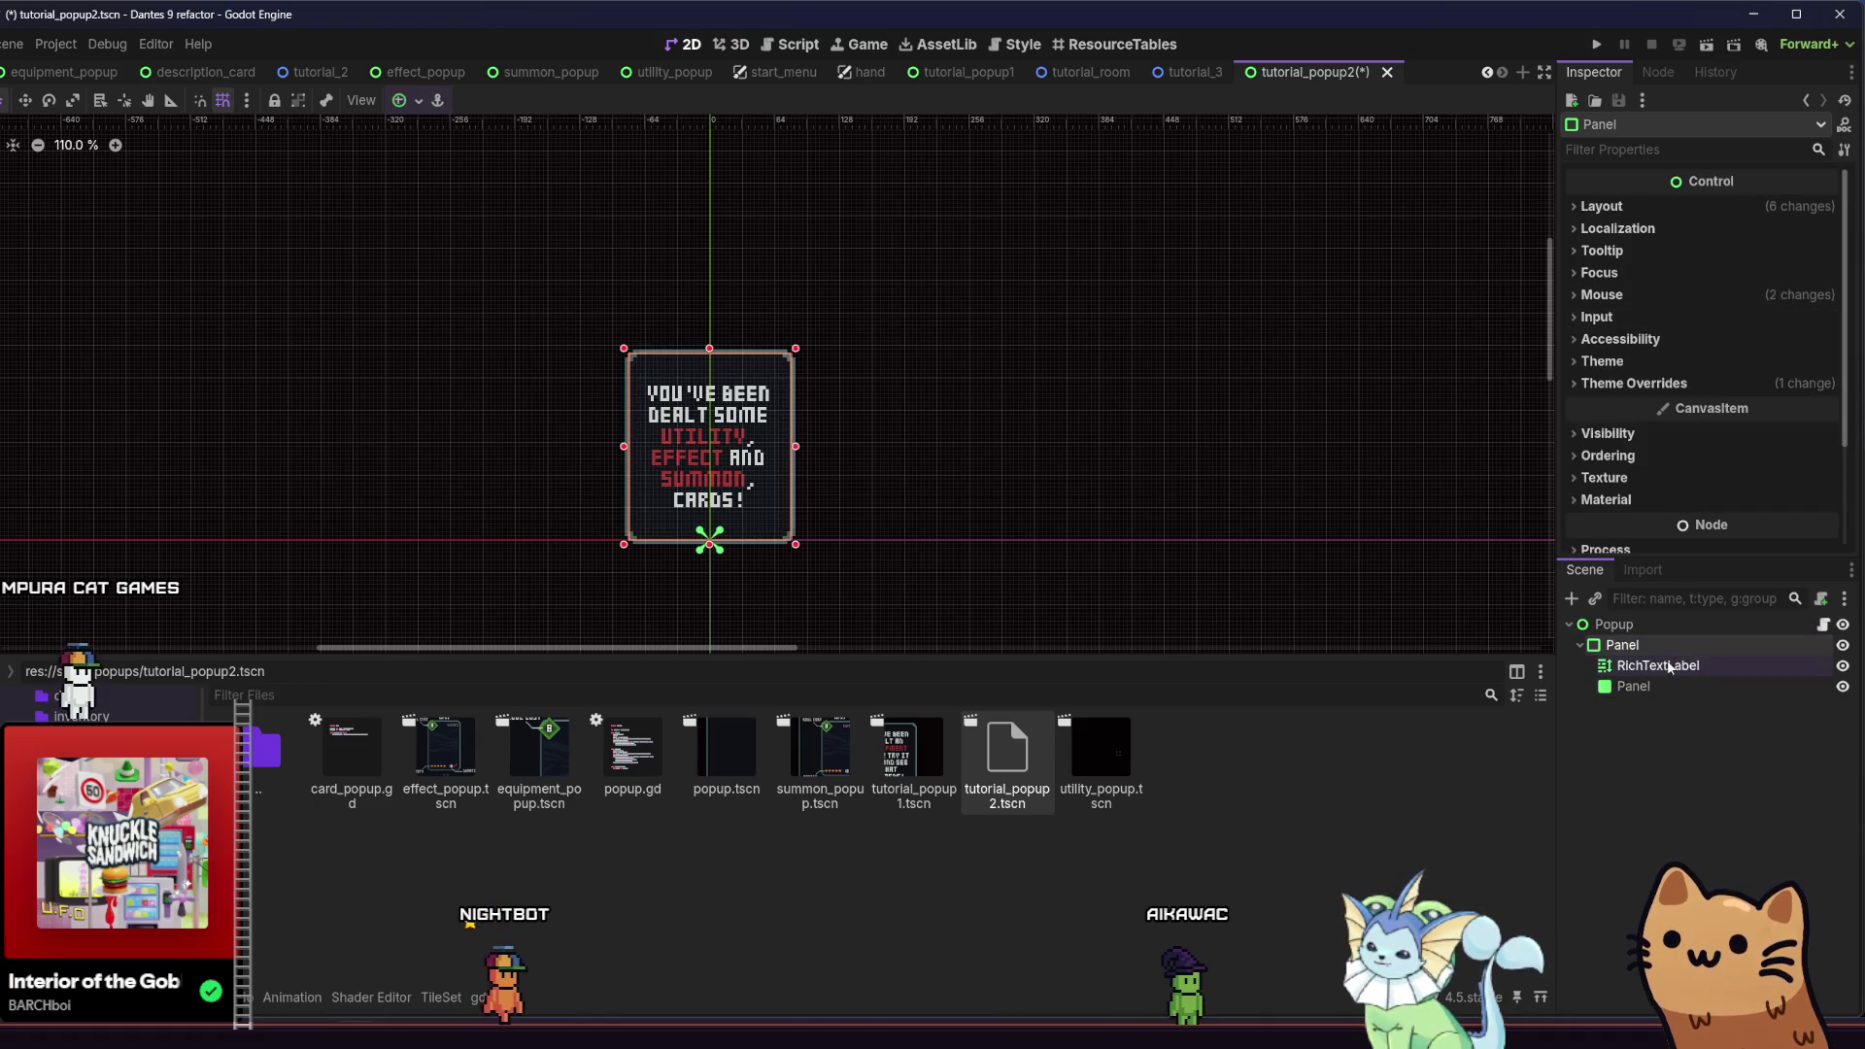